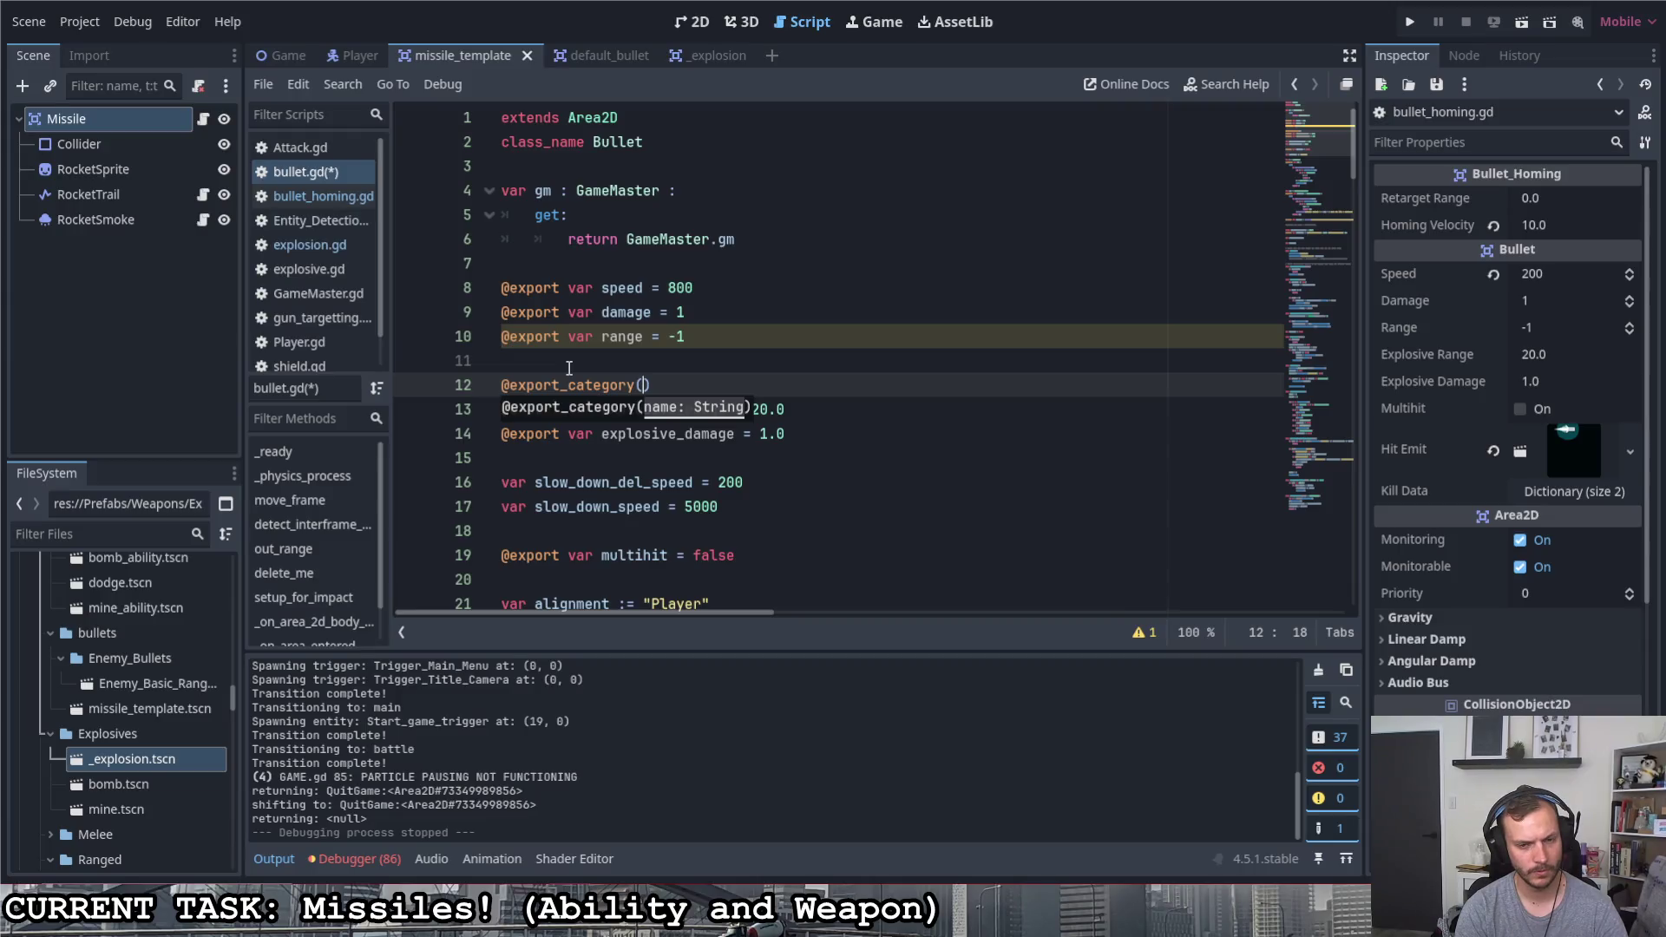
{"action": "key", "text": "BackSpace"}
{"action": "key", "text": "BackSpace"}
{"action": "key", "text": "BackSpace"}
{"action": "key", "text": "BackSpace"}
{"action": "key", "text": "BackSpace"}
{"action": "key", "text": "BackSpace"}
{"action": "key", "text": "BackSpace"}
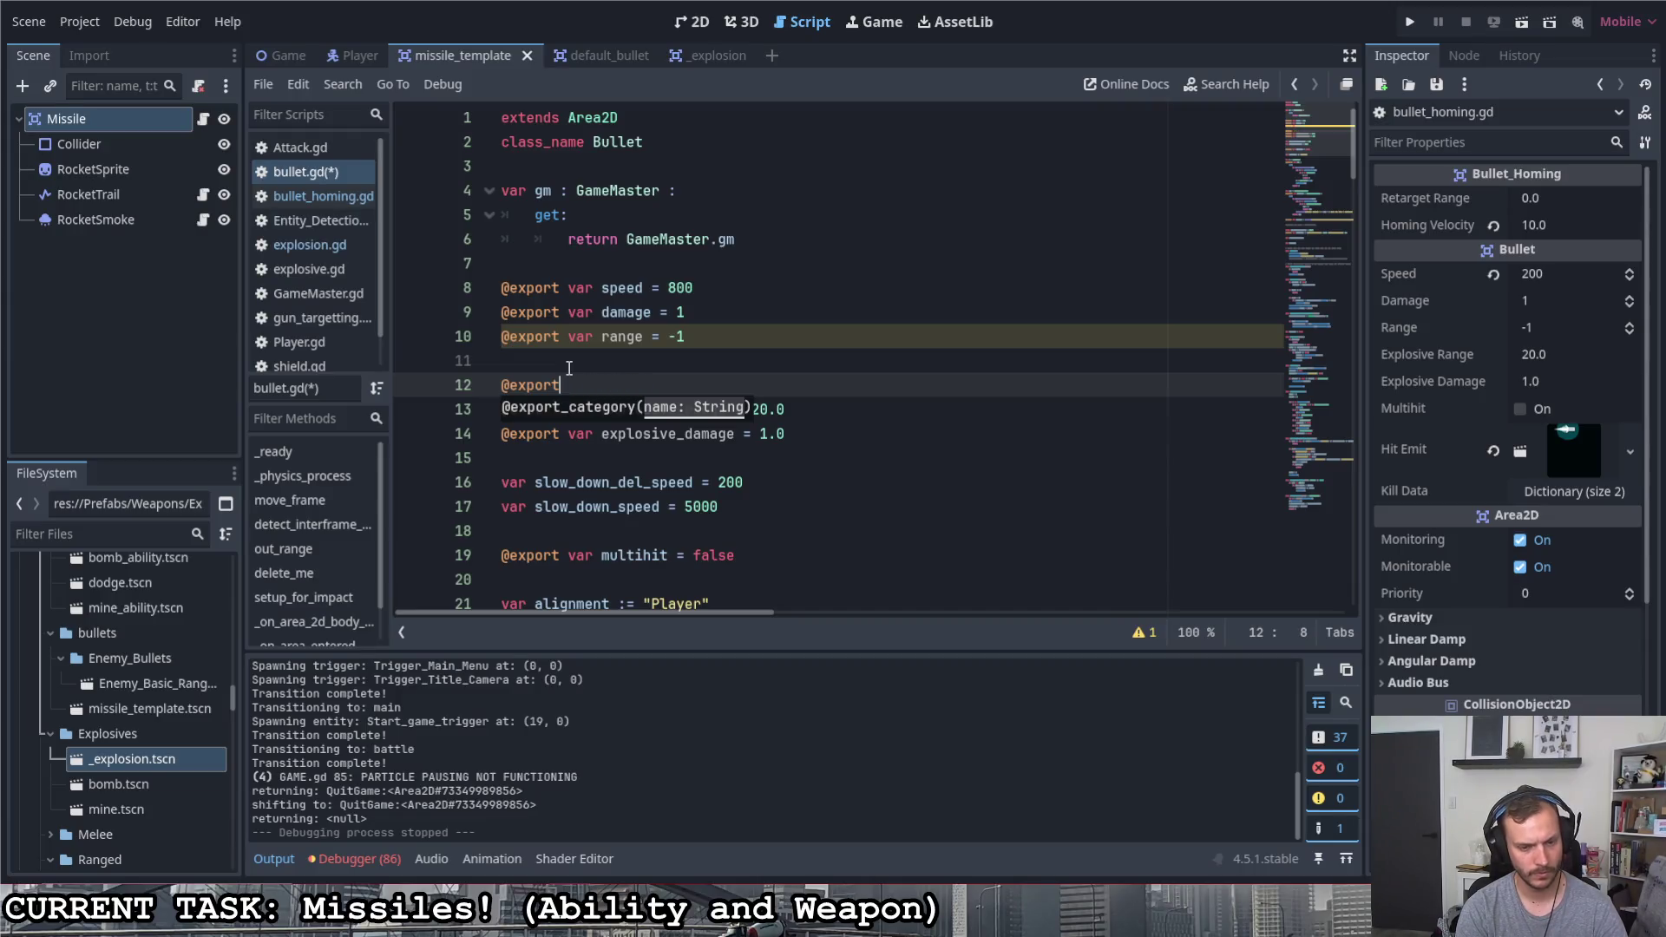
{"action": "type", "text": "_gr"}
{"action": "key", "text": "Return"}
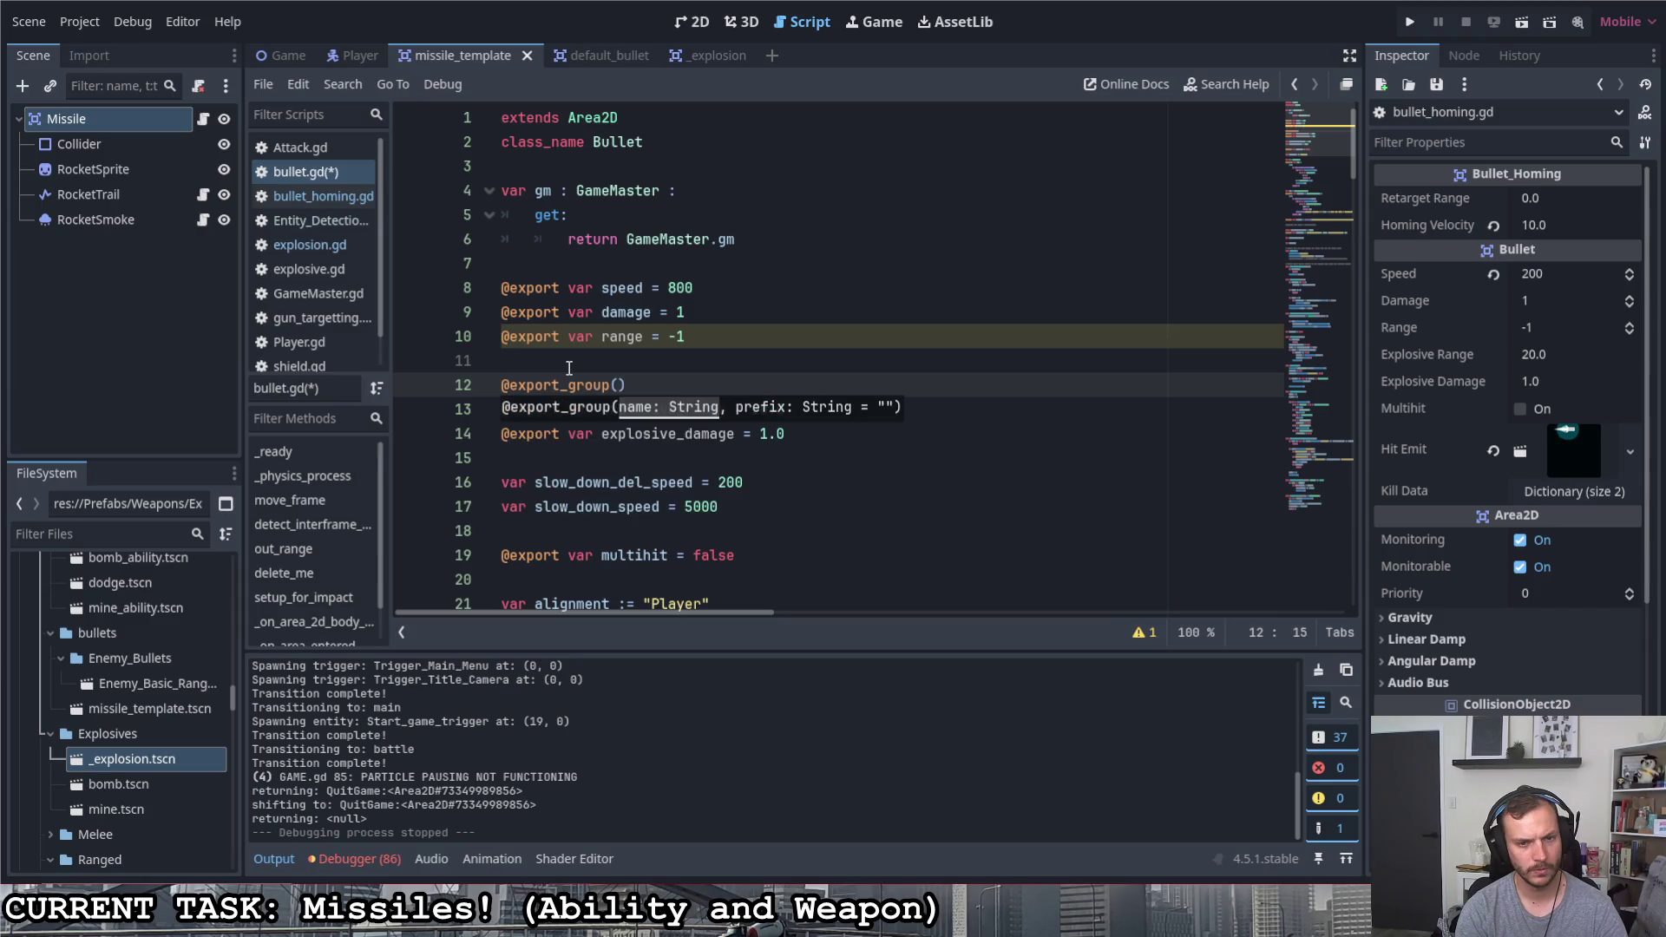
{"action": "type", "text": "\""}
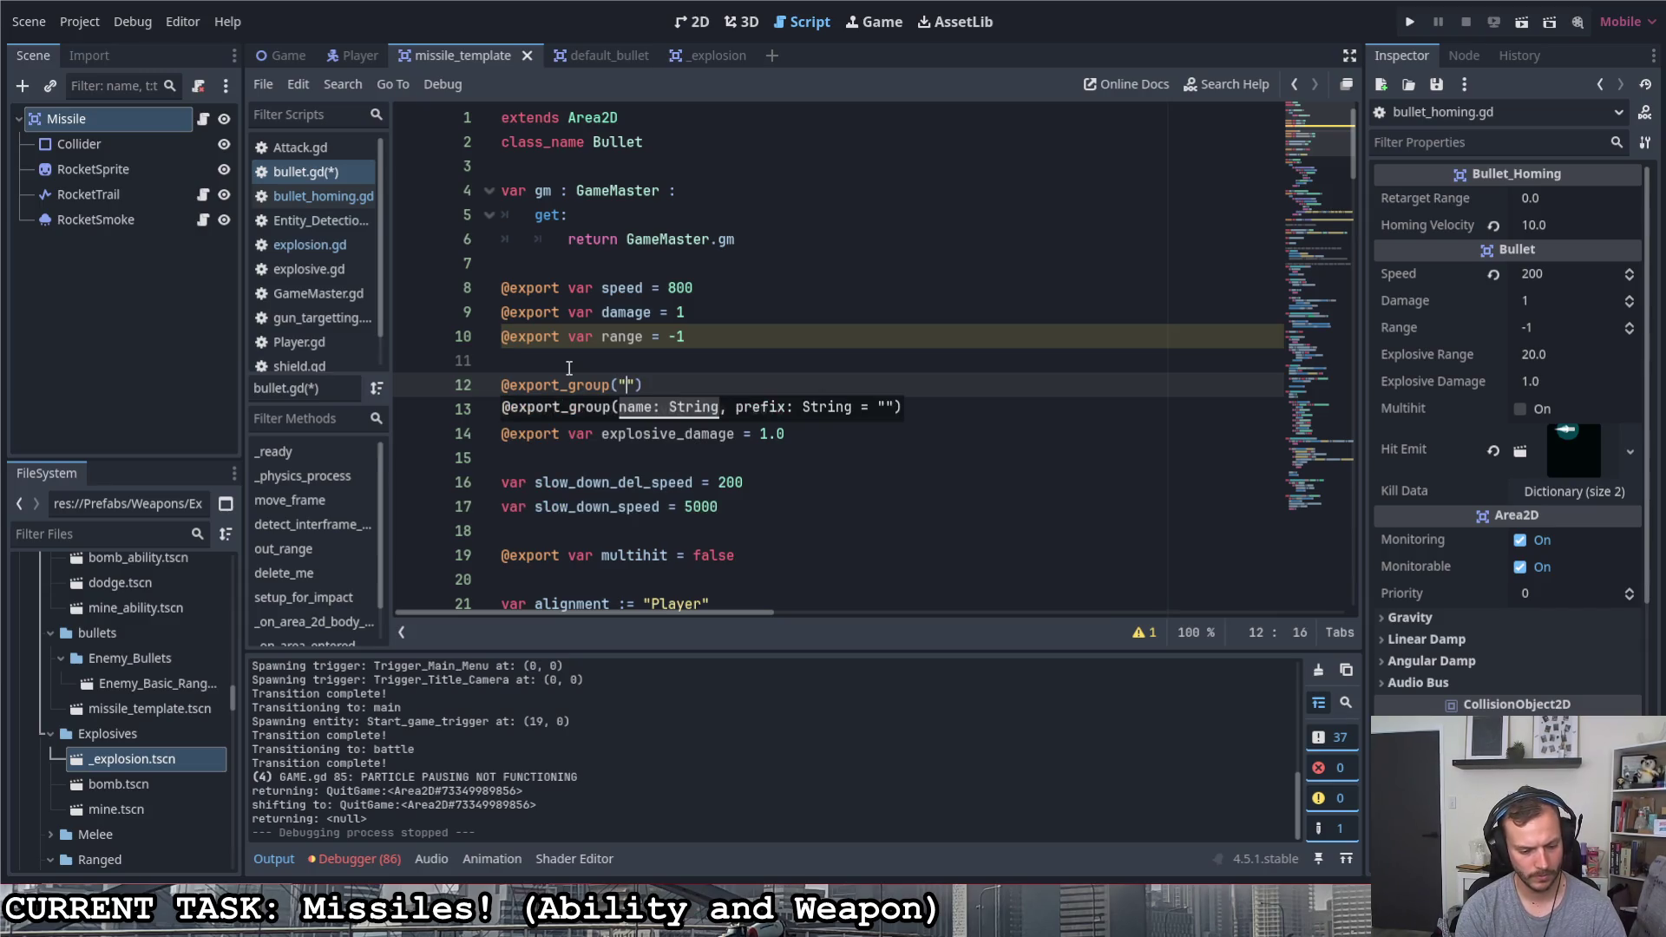
{"action": "type", "text": "Explosive "}
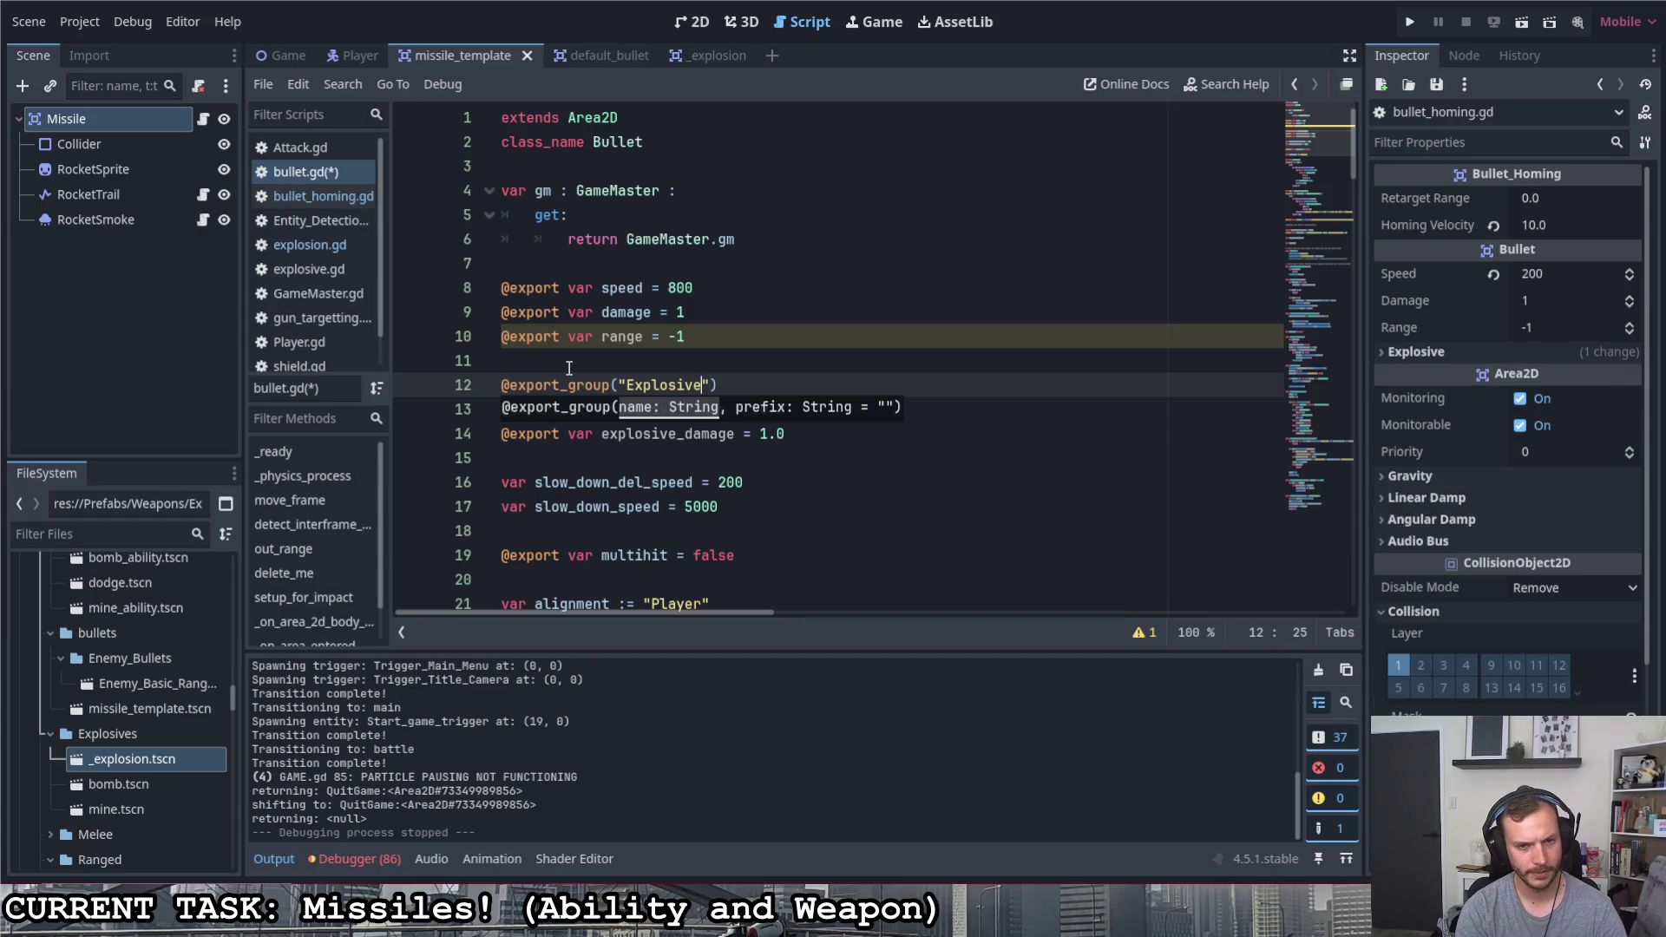
{"action": "type", "text": "Variables,"}
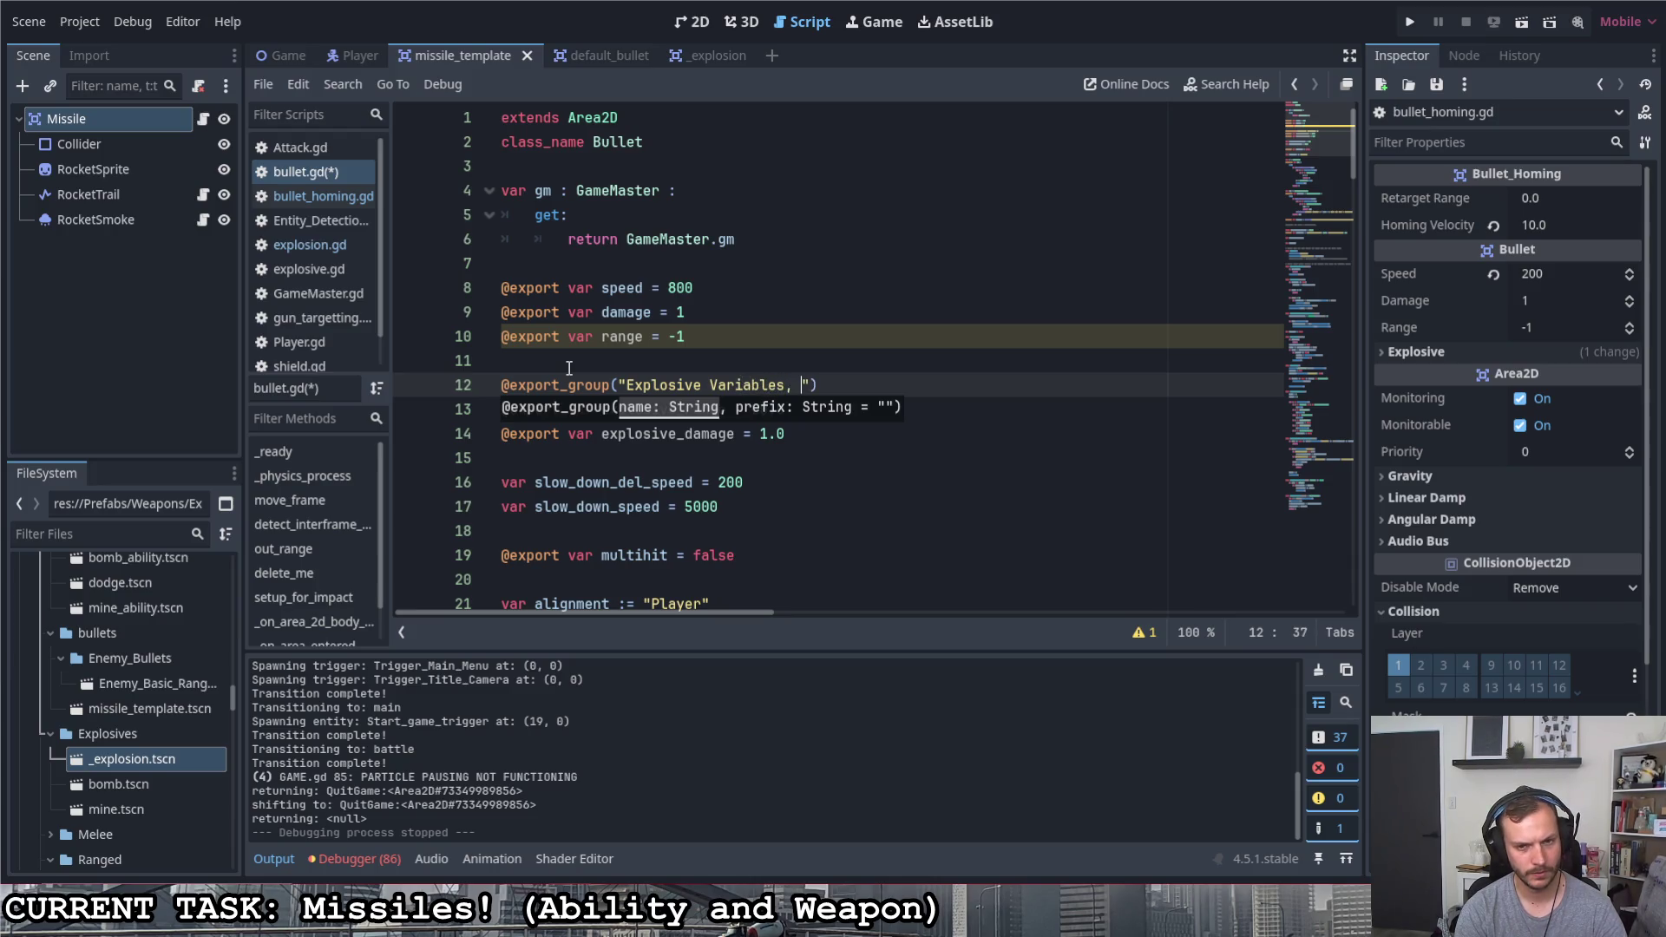
{"action": "key", "text": "BackSpace"}
{"action": "key", "text": "BackSpace"}
{"action": "type", "text": "Variables\""}
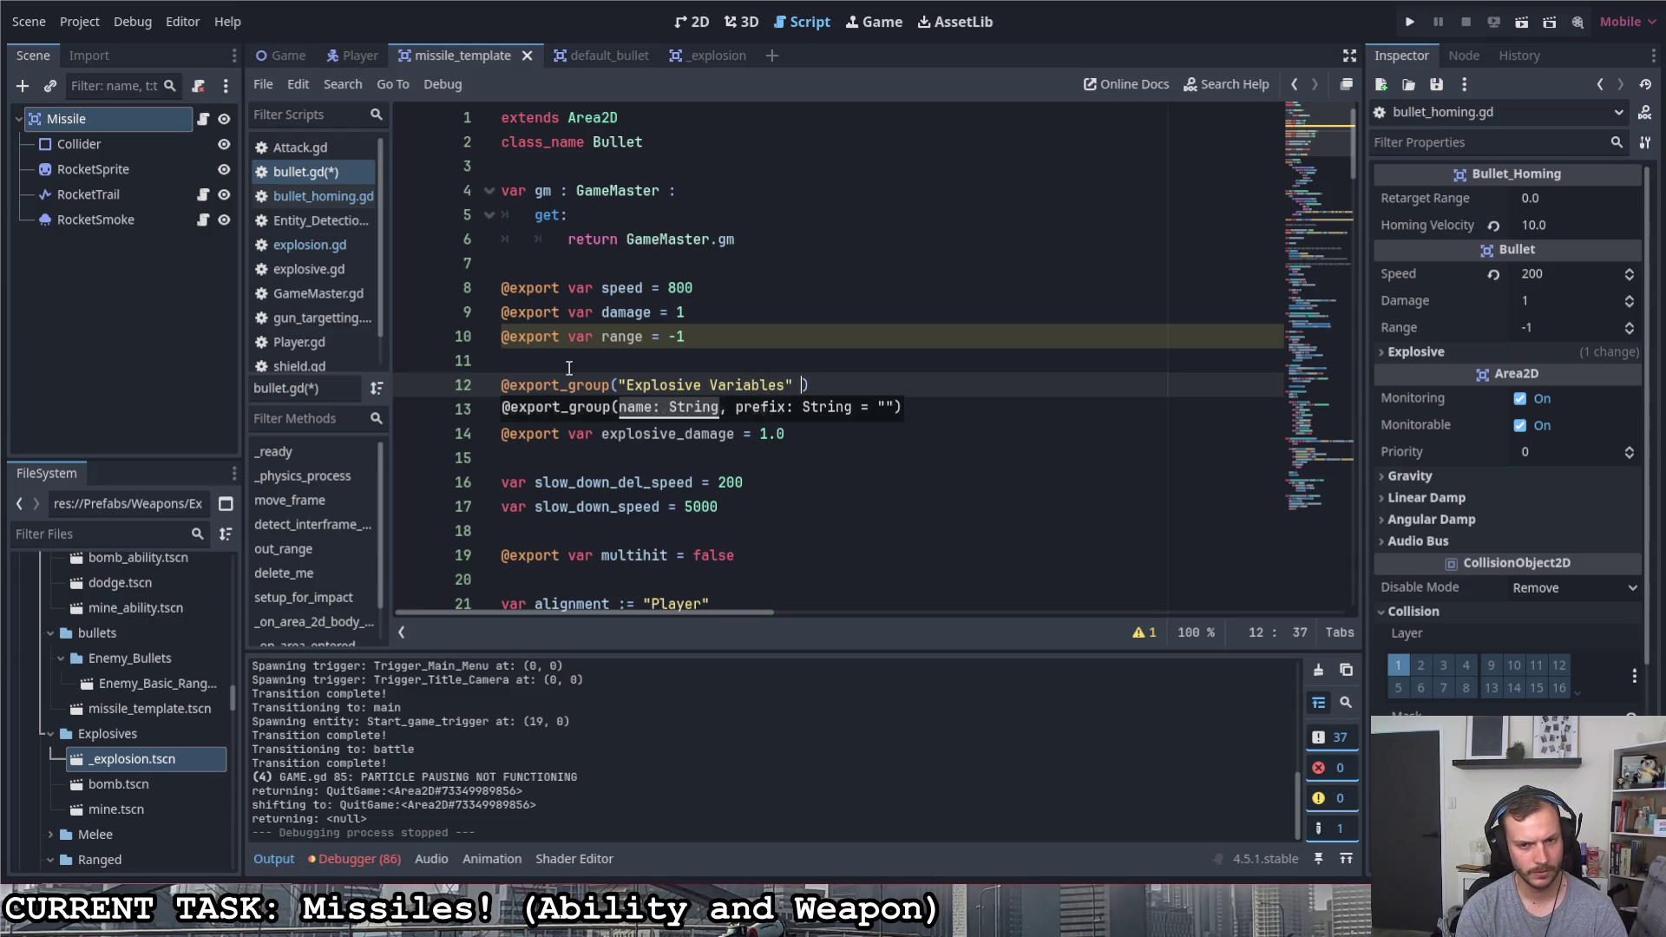
{"action": "type", "text": ", \"explosive"}
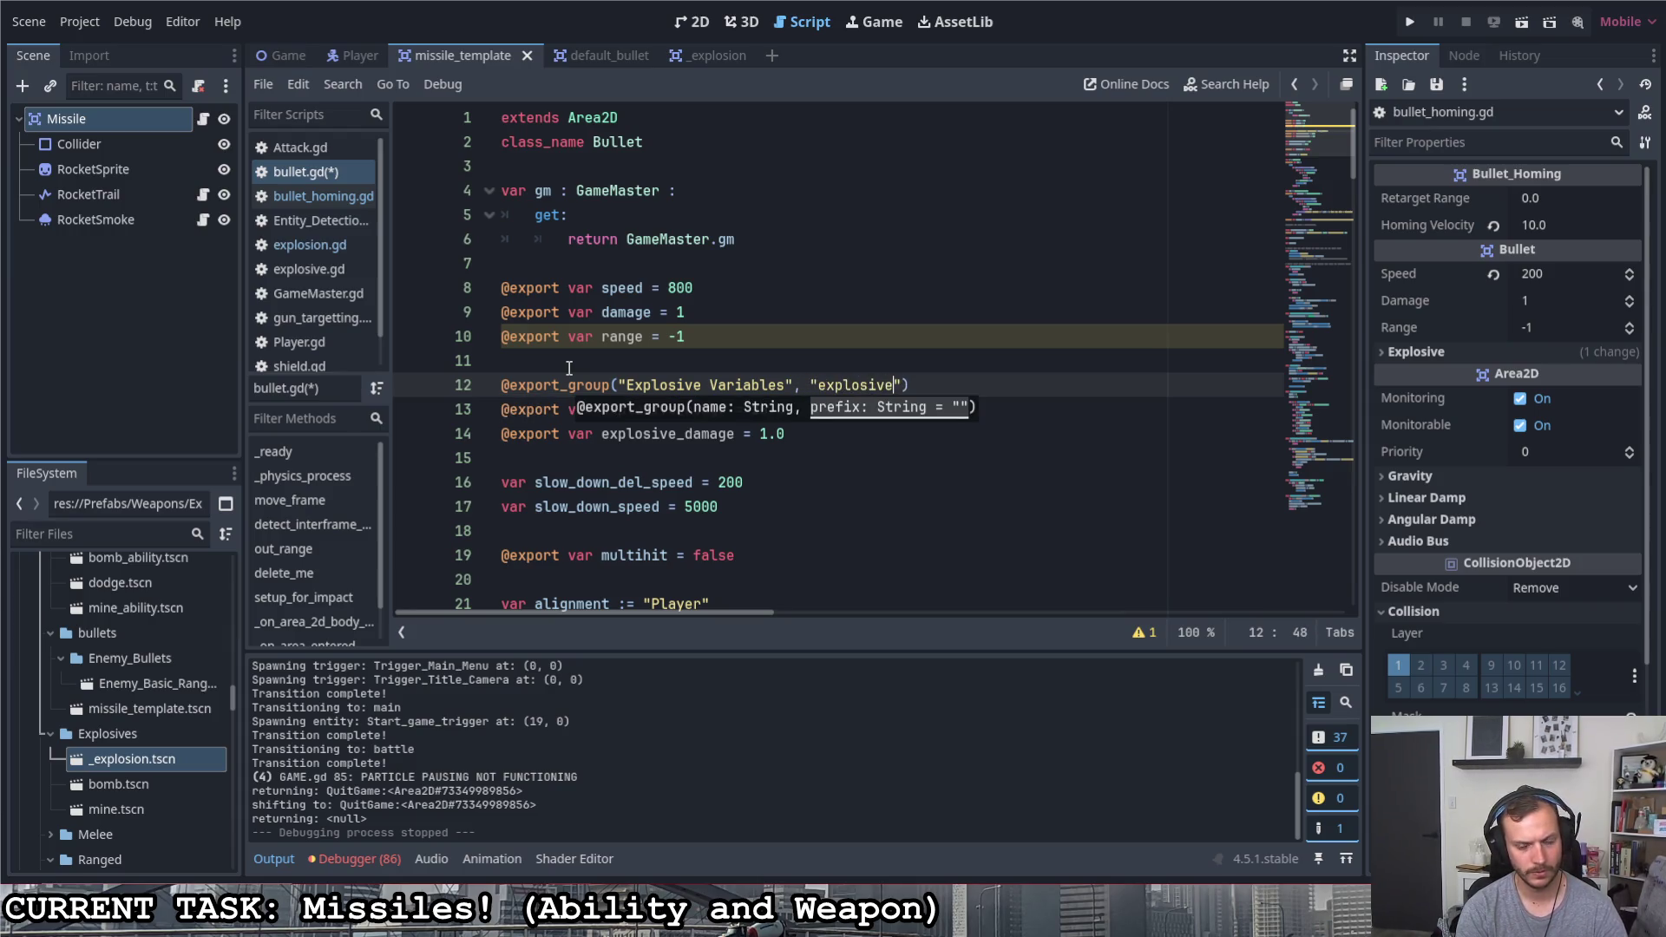
{"action": "left_click", "coordinate": [569, 364]}
{"action": "key", "text": "ctrl+s"}
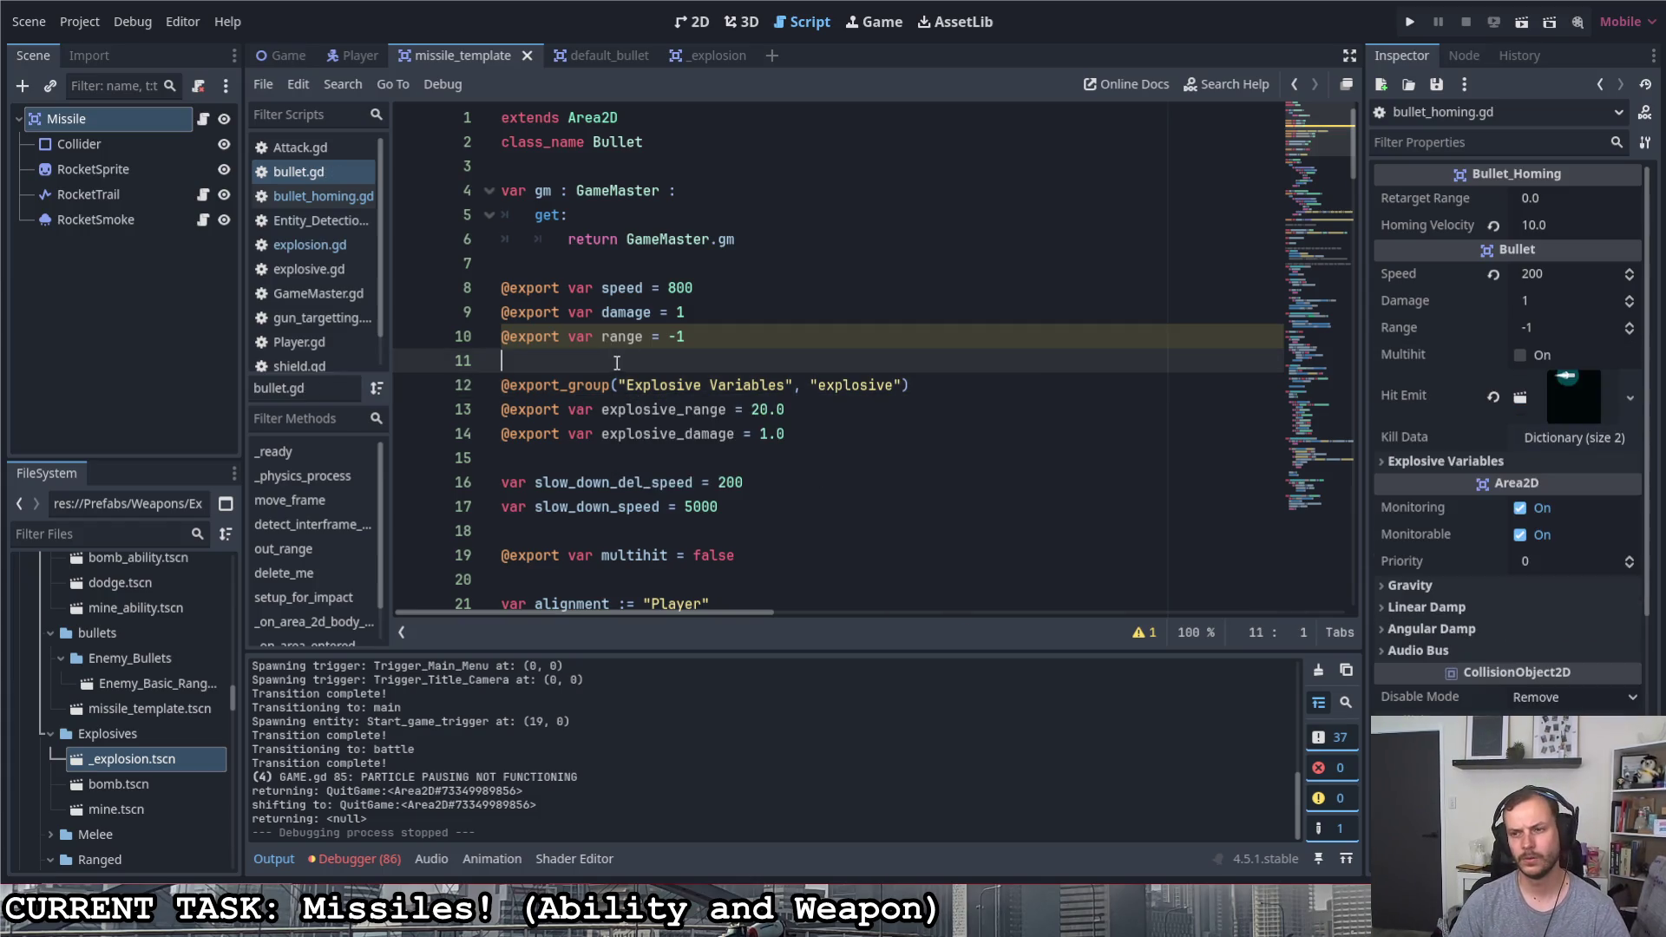
{"action": "left_click", "coordinate": [1383, 461]}
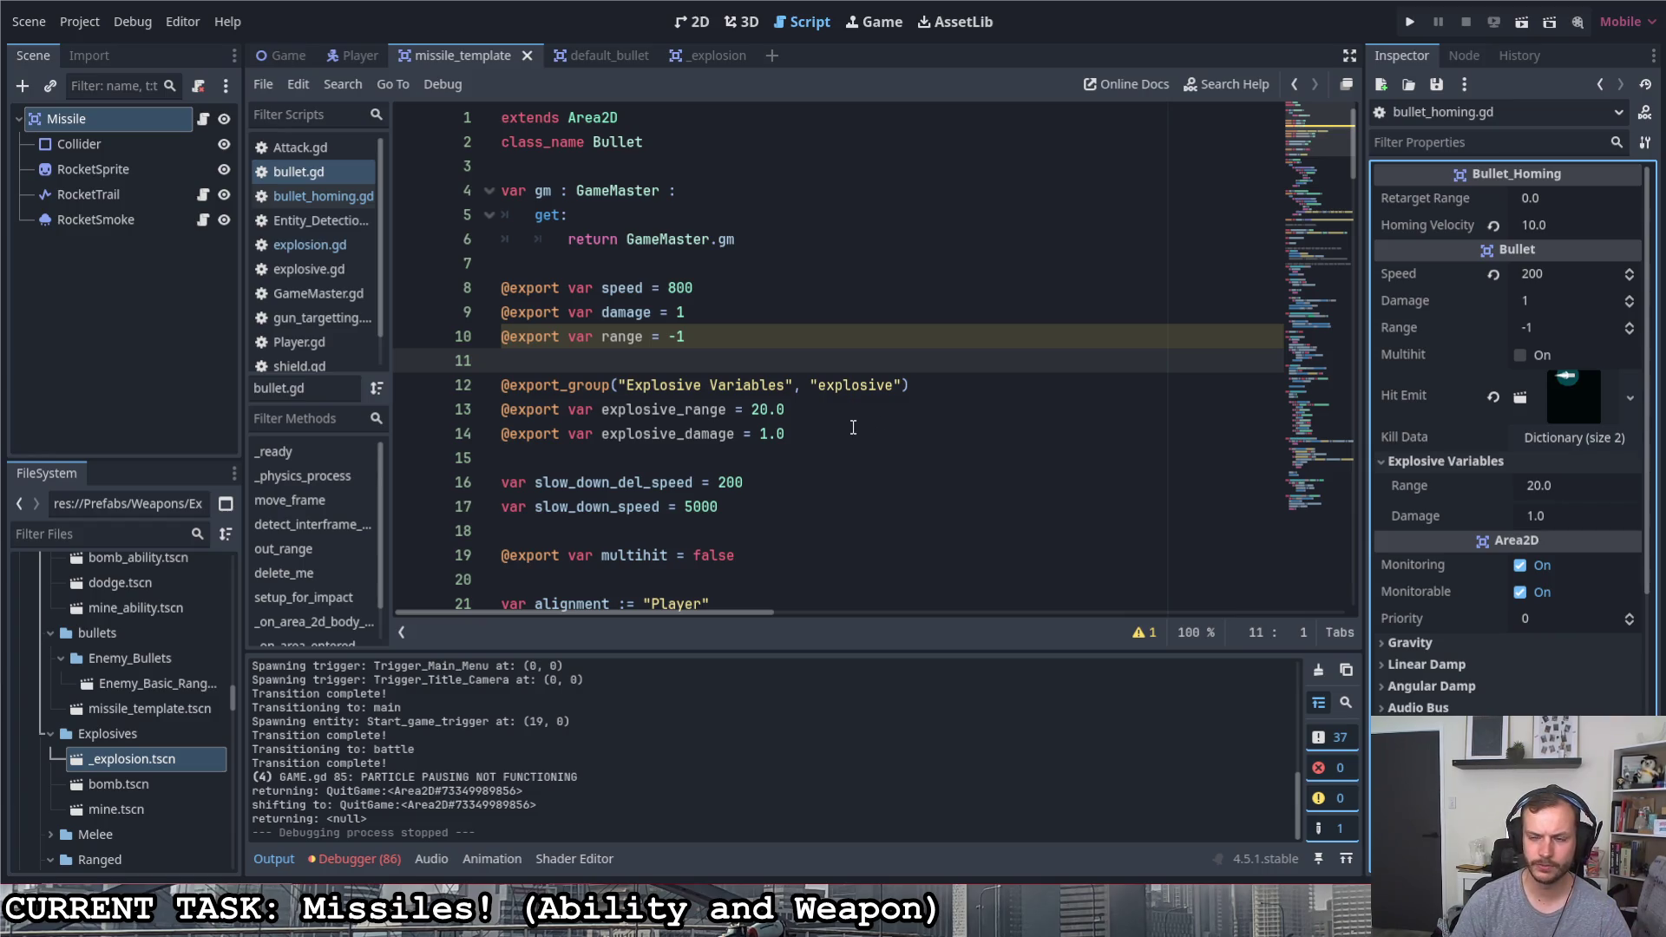
{"action": "scroll", "coordinate": [843, 421], "scroll_direction": "down", "scroll_amount": 1}
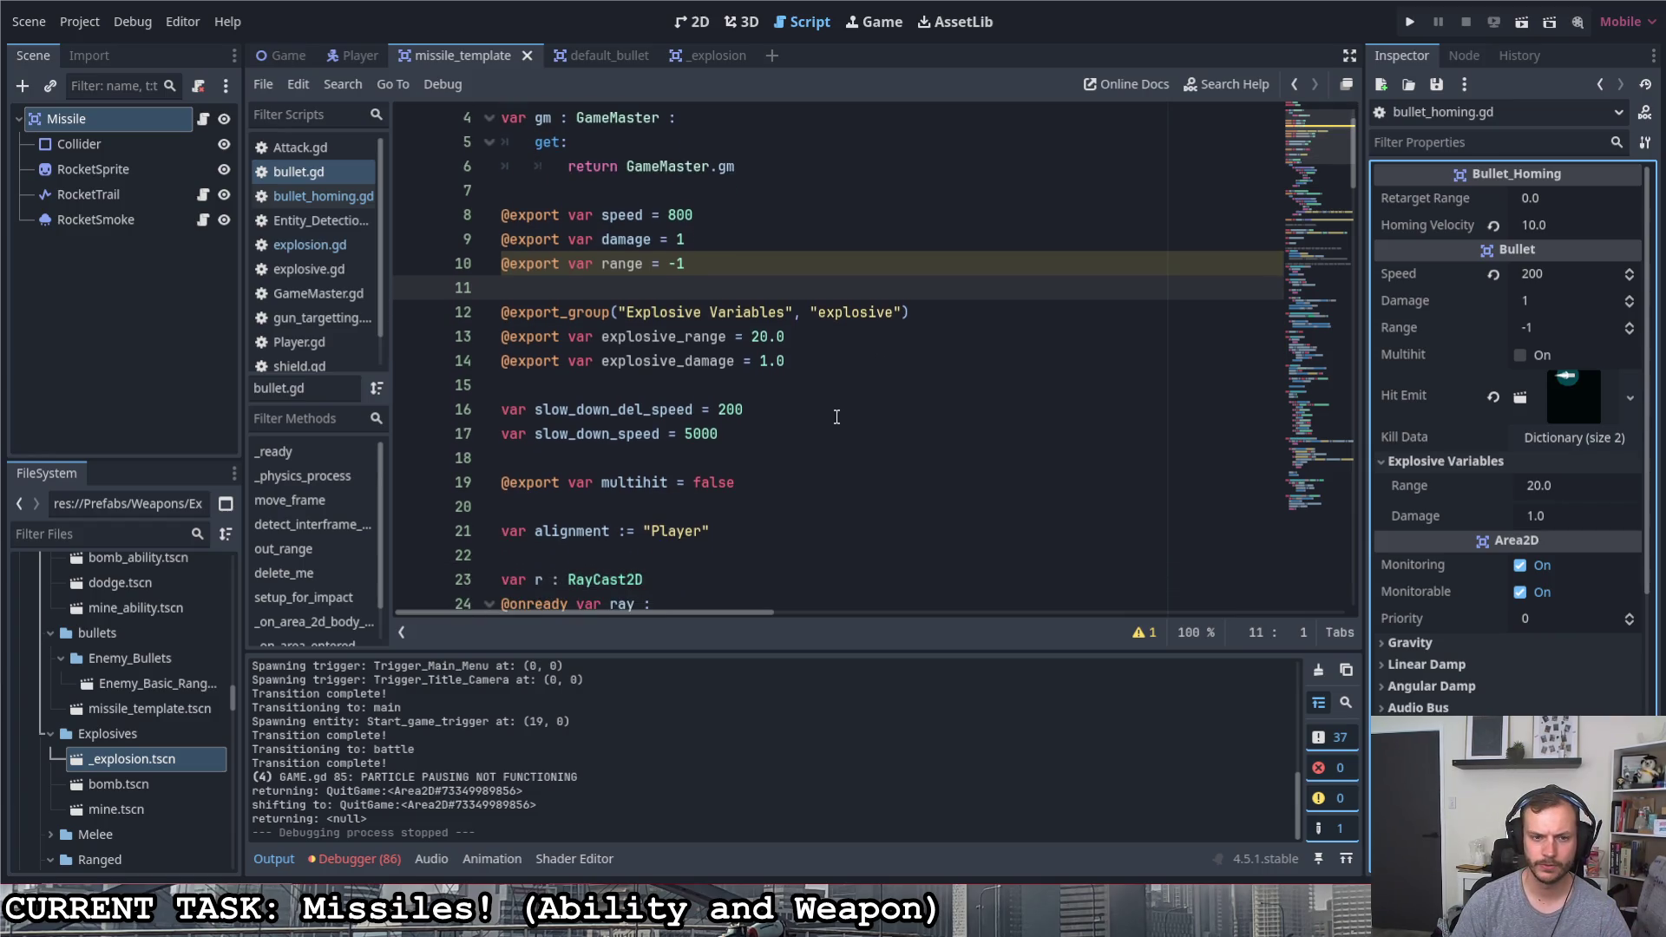
Cut the three explosive export lines and paste them below the hitEmit export, then save
{"action": "left_click", "coordinate": [789, 361]}
{"action": "left_click_drag", "start_coordinate": [785, 360], "coordinate": [473, 314]}
{"action": "key", "text": "ctrl+c"}
{"action": "key", "text": "BackSpace"}
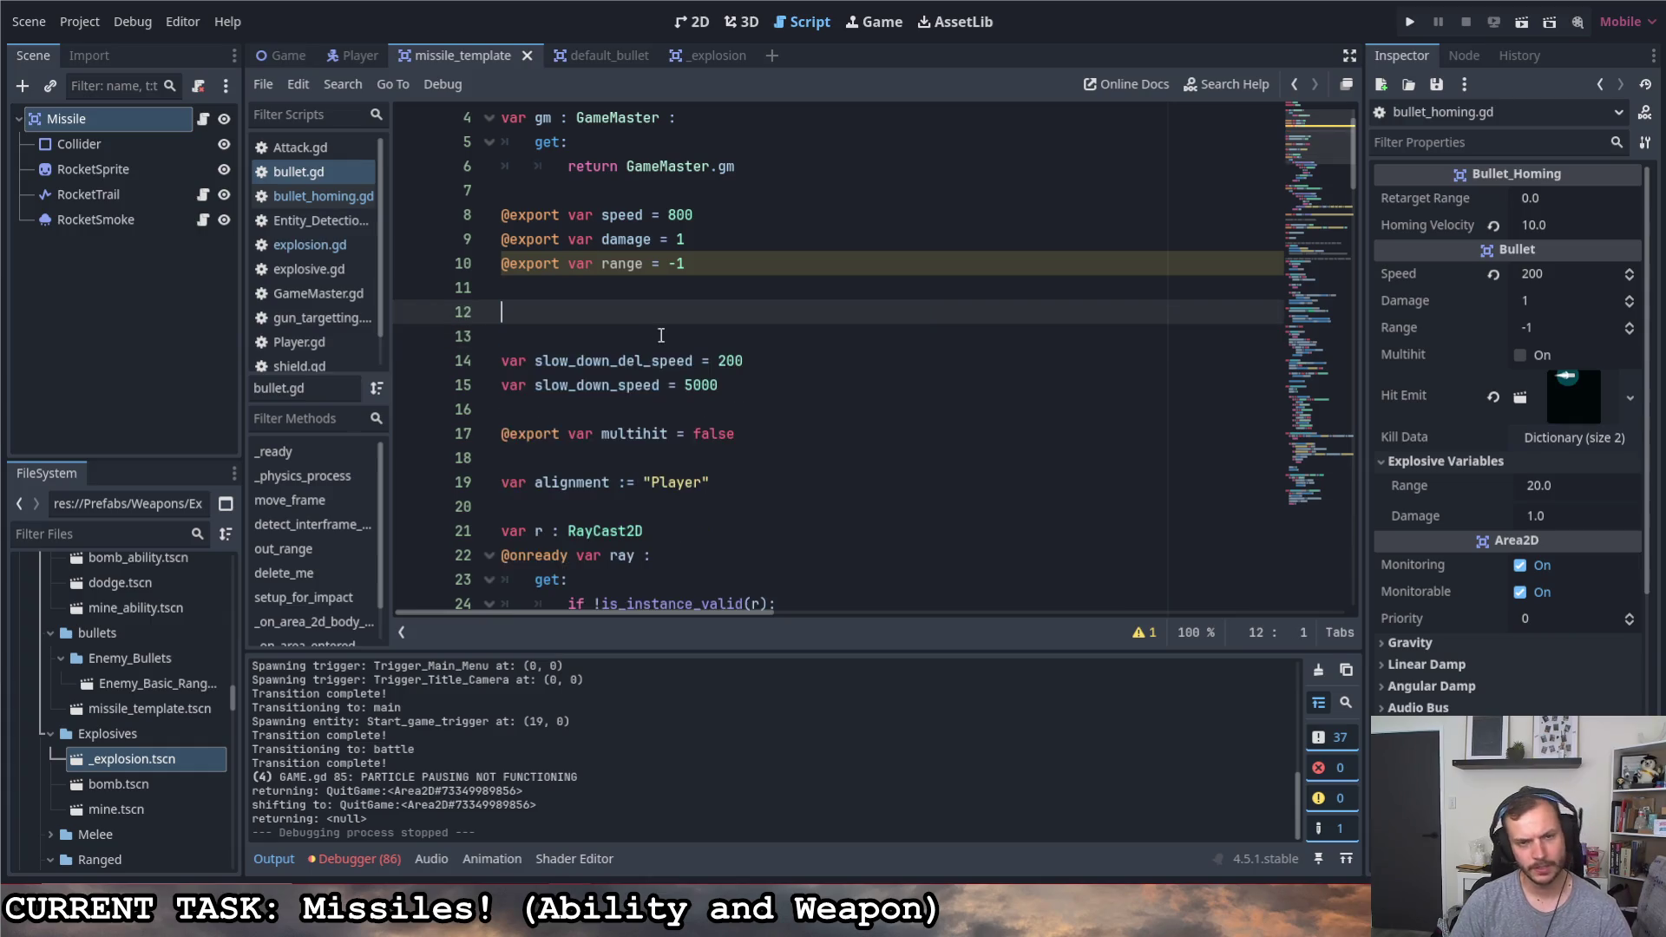
{"action": "key", "text": "BackSpace"}
{"action": "key", "text": "BackSpace"}
{"action": "scroll", "coordinate": [706, 350], "scroll_direction": "down", "scroll_amount": 1}
{"action": "scroll", "coordinate": [708, 349], "scroll_direction": "down", "scroll_amount": 2}
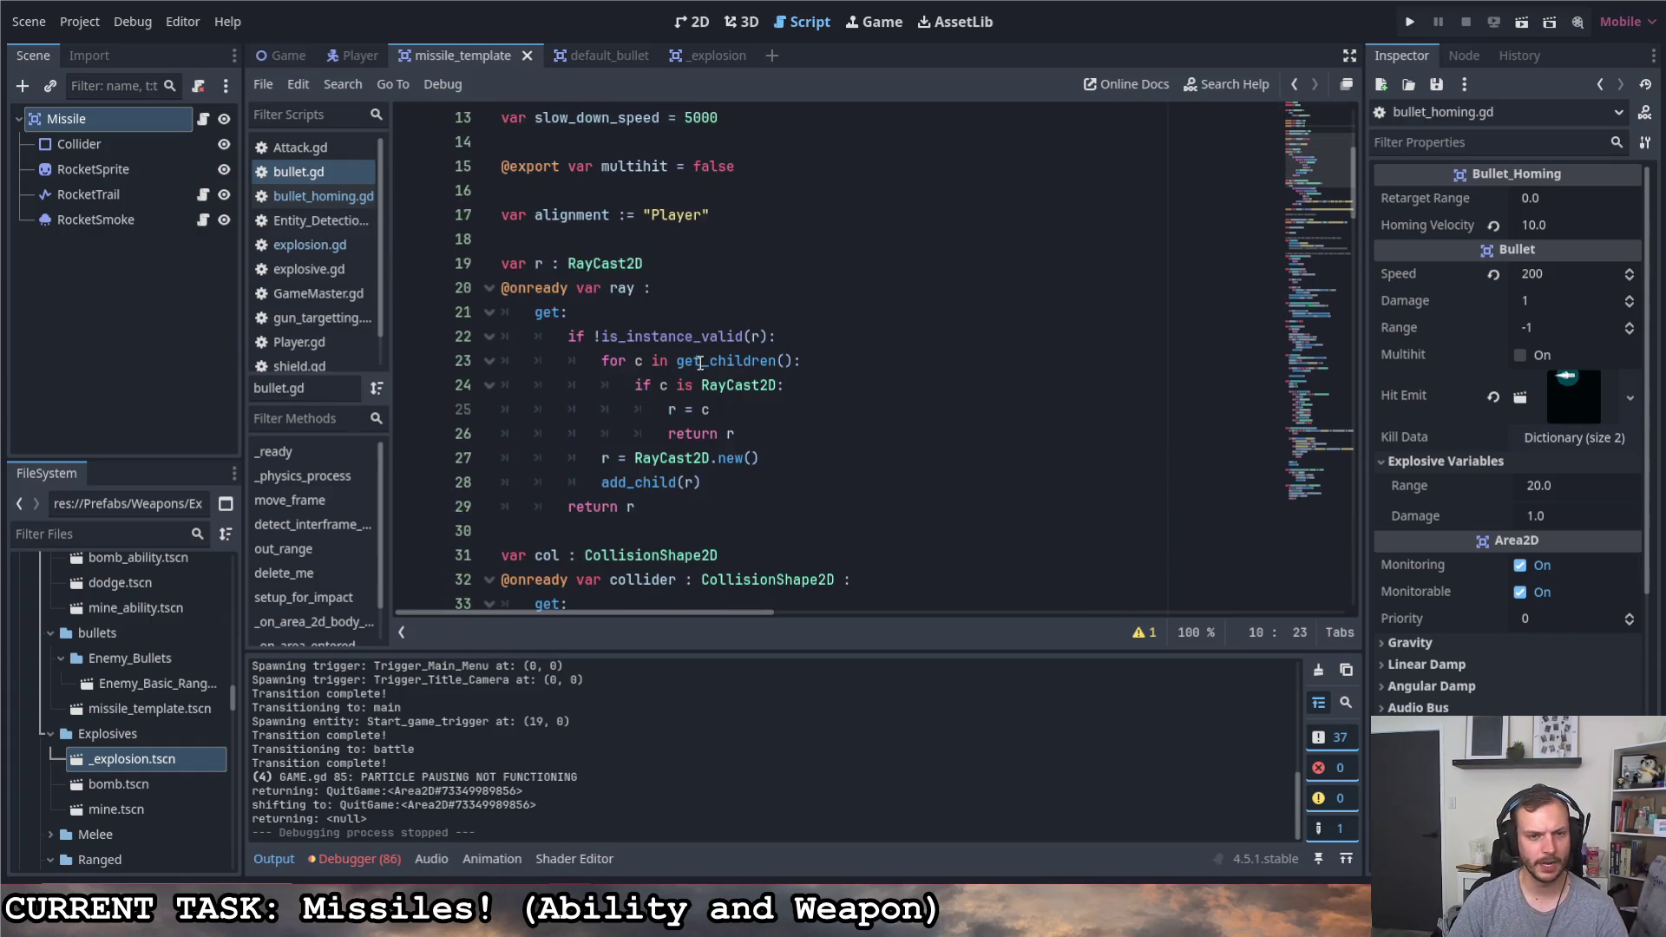
{"action": "scroll", "coordinate": [707, 349], "scroll_direction": "down", "scroll_amount": 3}
{"action": "scroll", "coordinate": [700, 347], "scroll_direction": "down", "scroll_amount": 1}
{"action": "scroll", "coordinate": [699, 346], "scroll_direction": "down", "scroll_amount": 3}
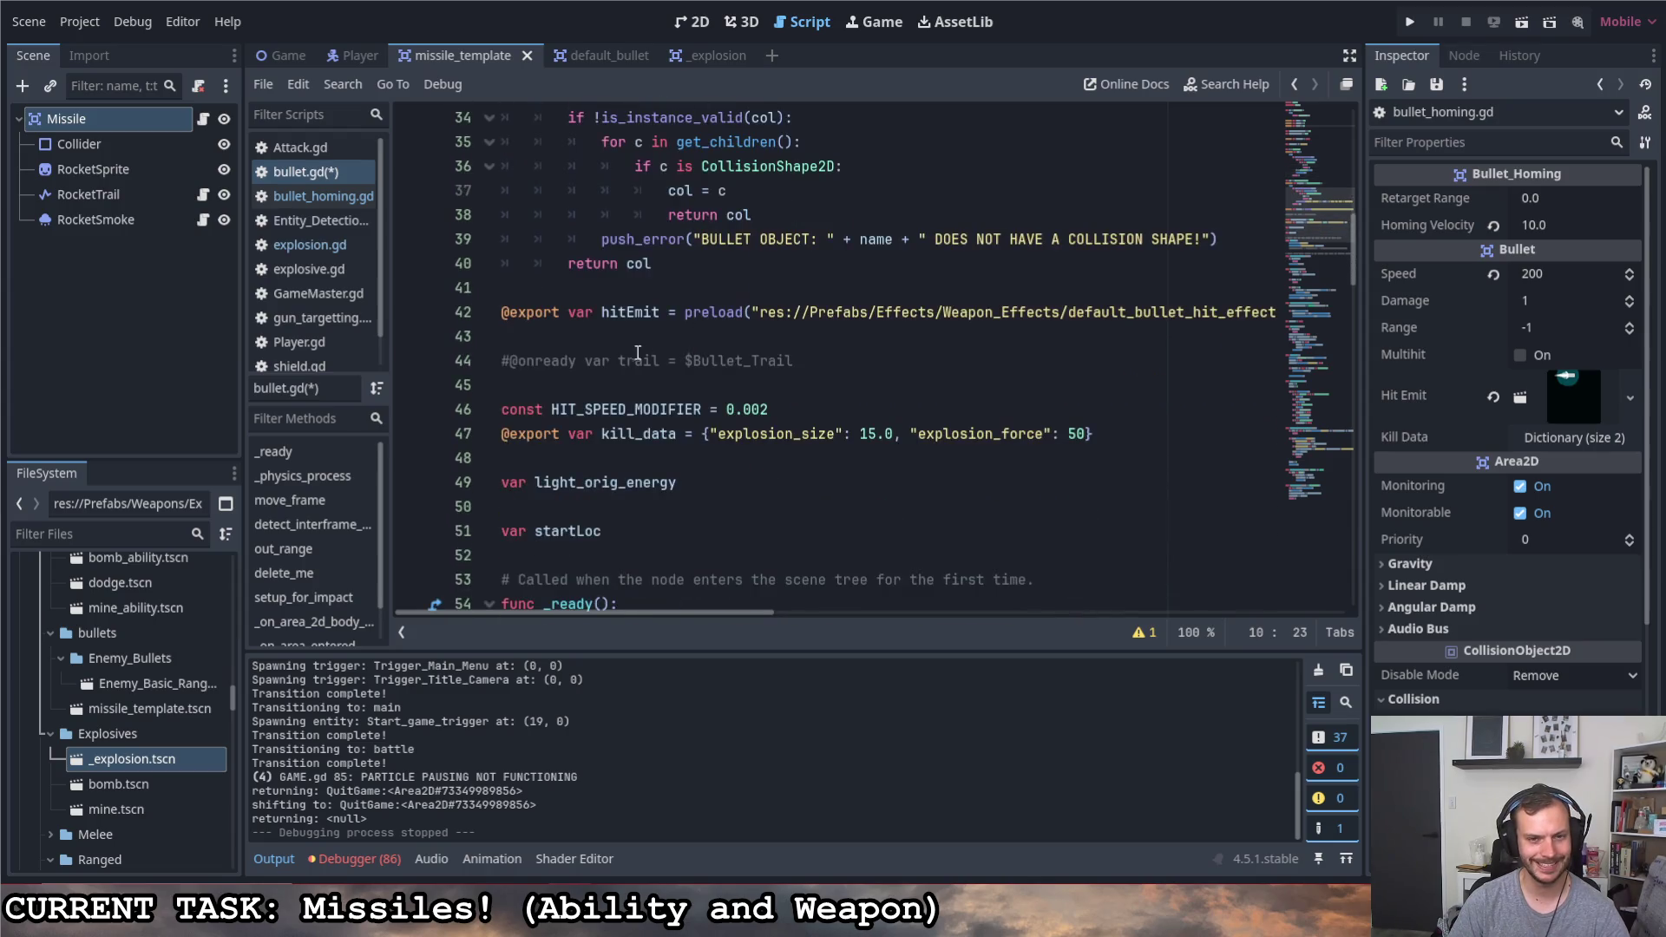
{"action": "left_click", "coordinate": [635, 341]}
{"action": "key", "text": "Return"}
{"action": "key", "text": "ctrl+v"}
{"action": "key", "text": "ctrl+s"}
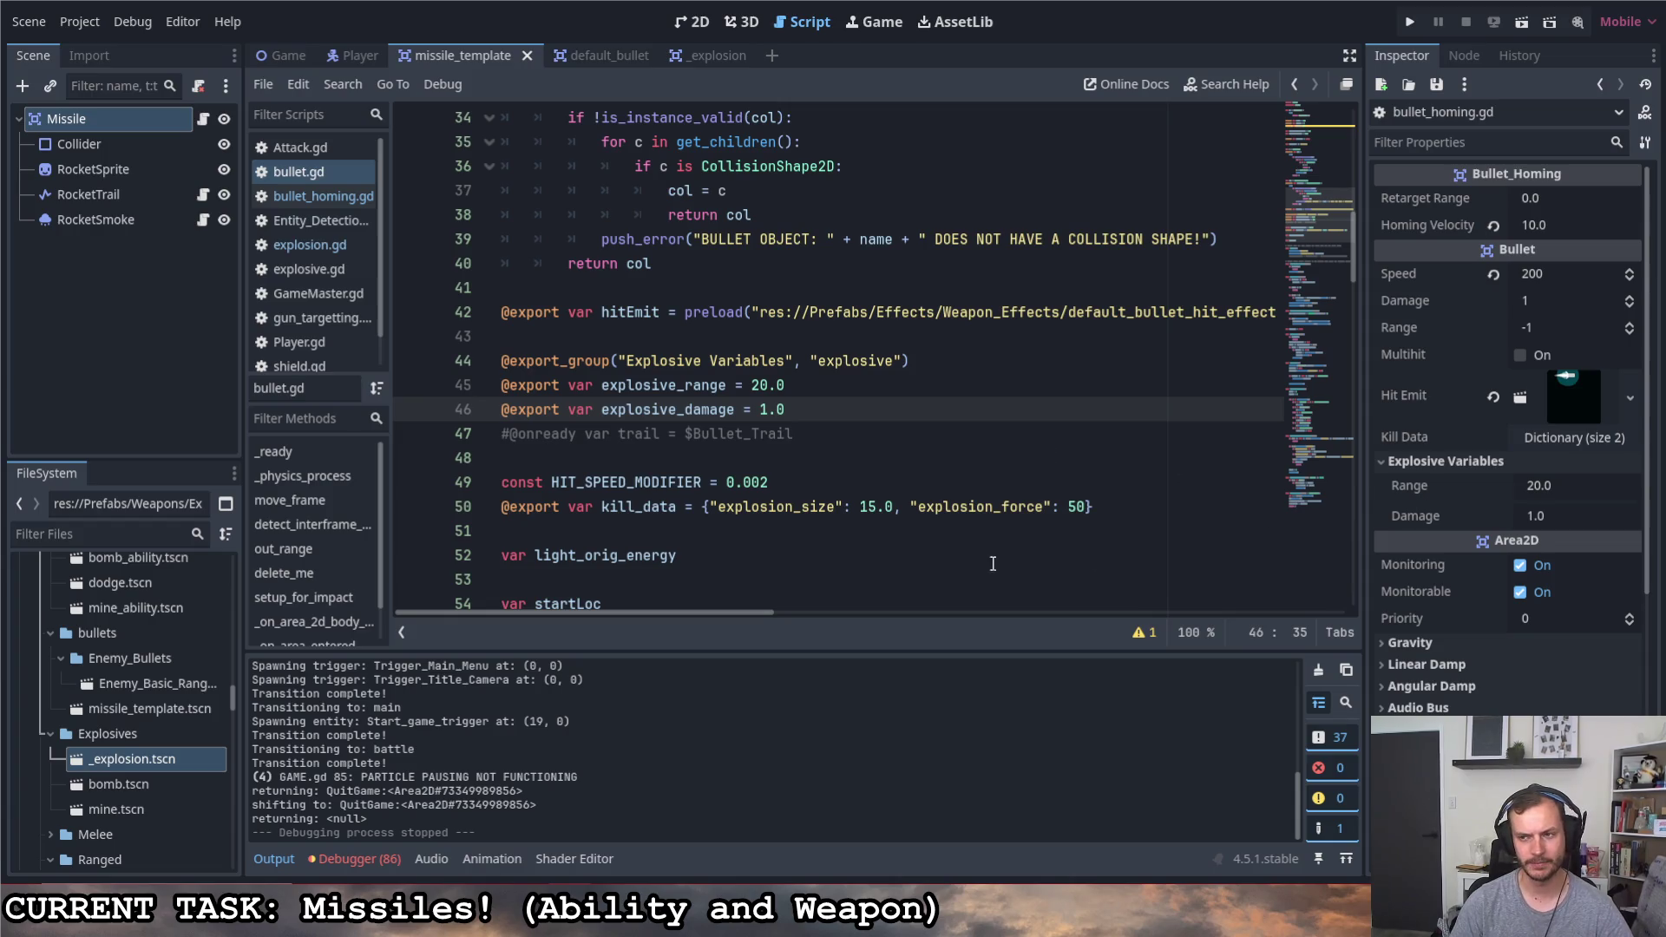
{"action": "scroll", "coordinate": [770, 410], "scroll_direction": "down", "scroll_amount": 1}
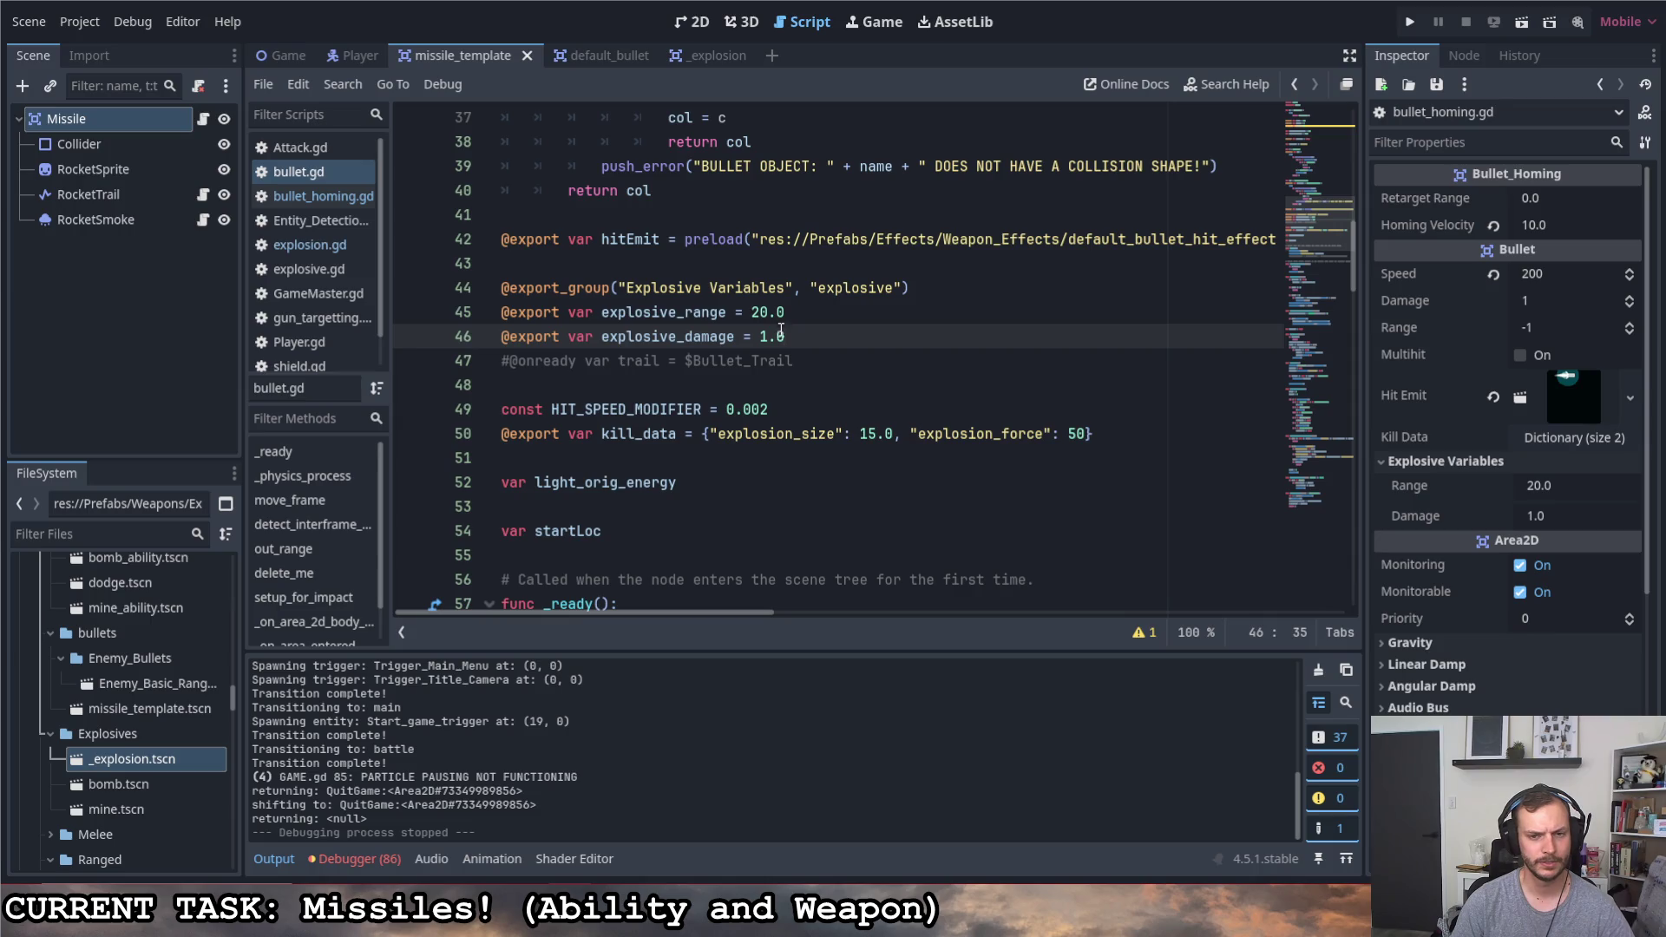
{"action": "double_click", "coordinate": [616, 439]}
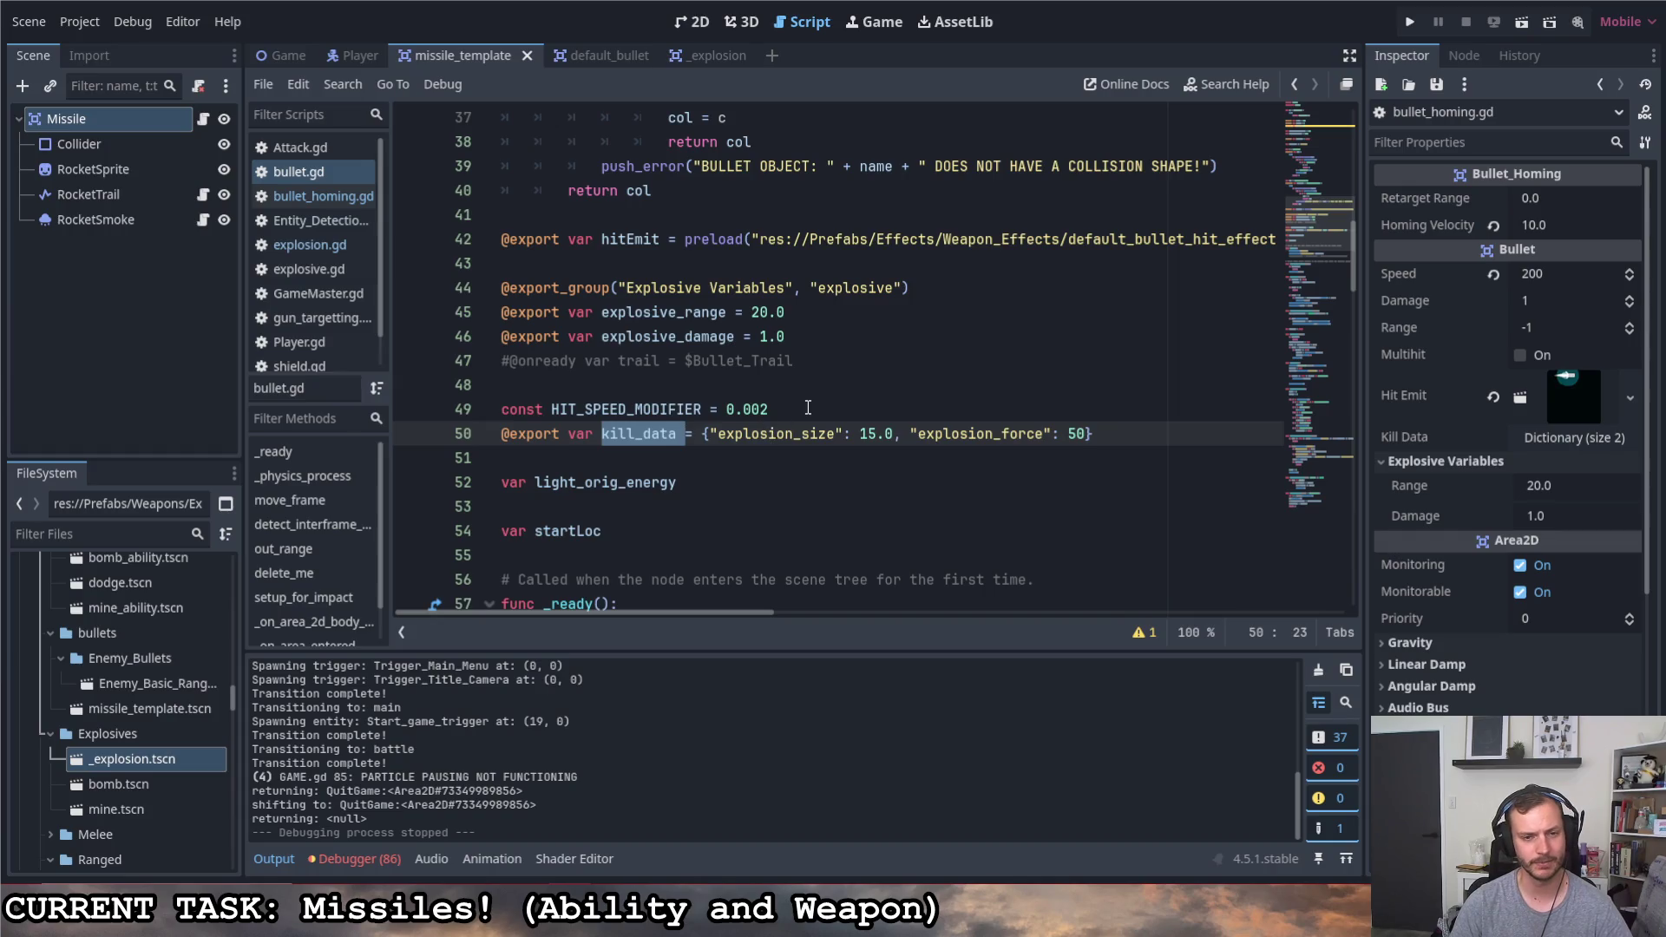
{"action": "left_click", "coordinate": [808, 408]}
{"action": "left_click", "coordinate": [814, 311]}
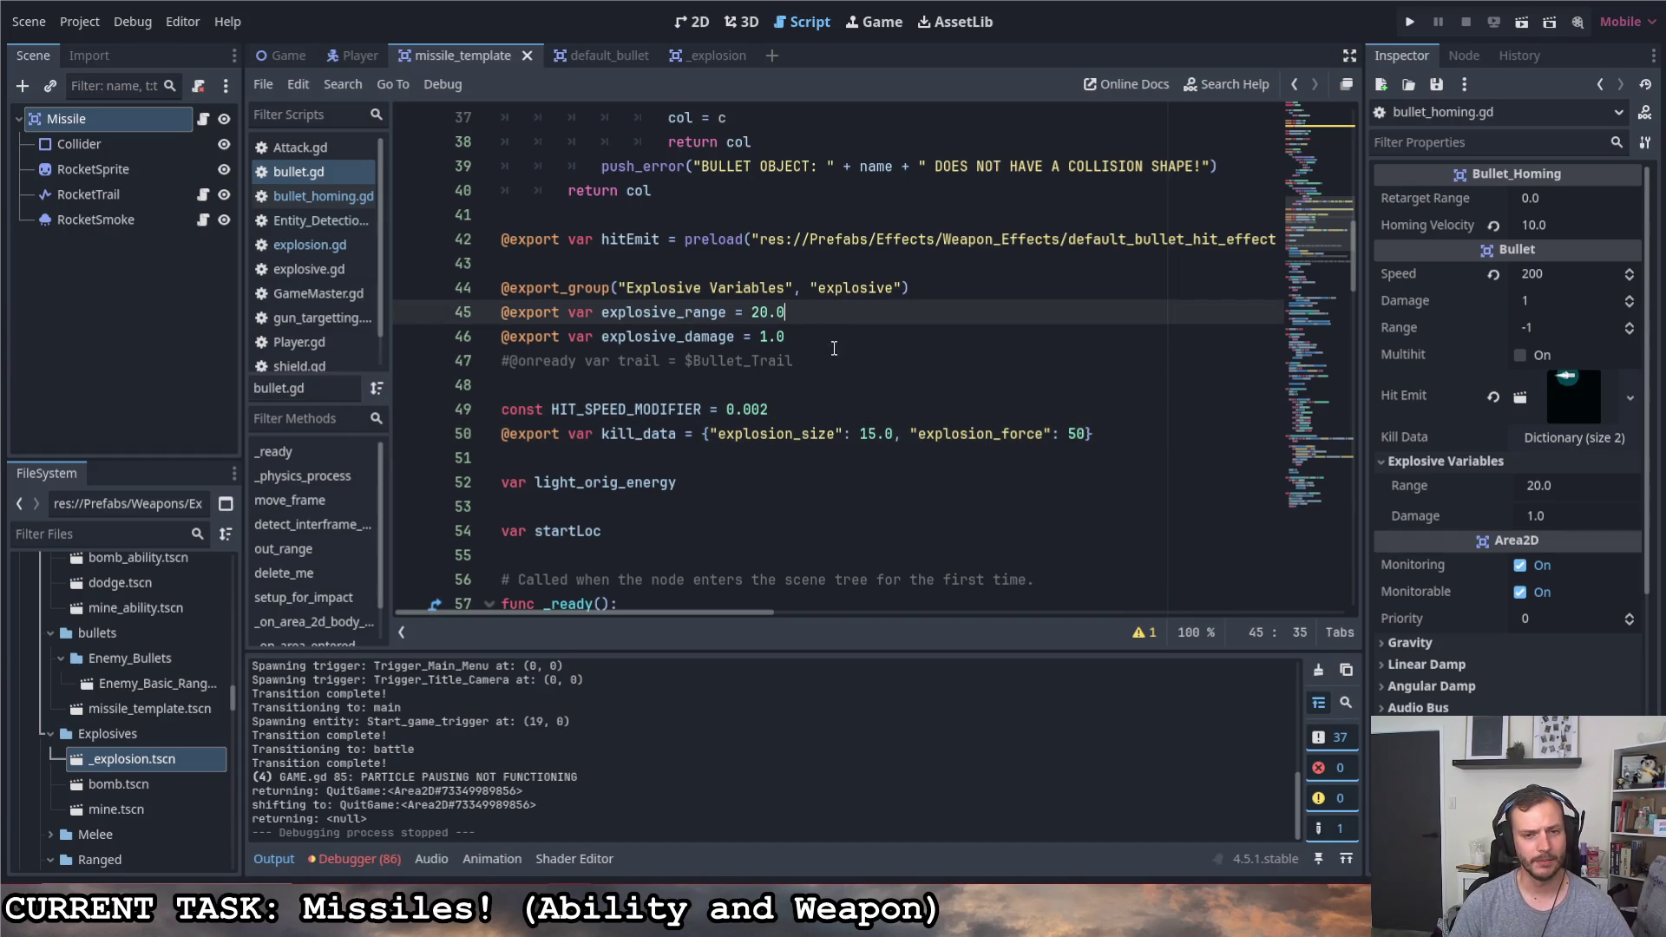
{"action": "left_click", "coordinate": [808, 339]}
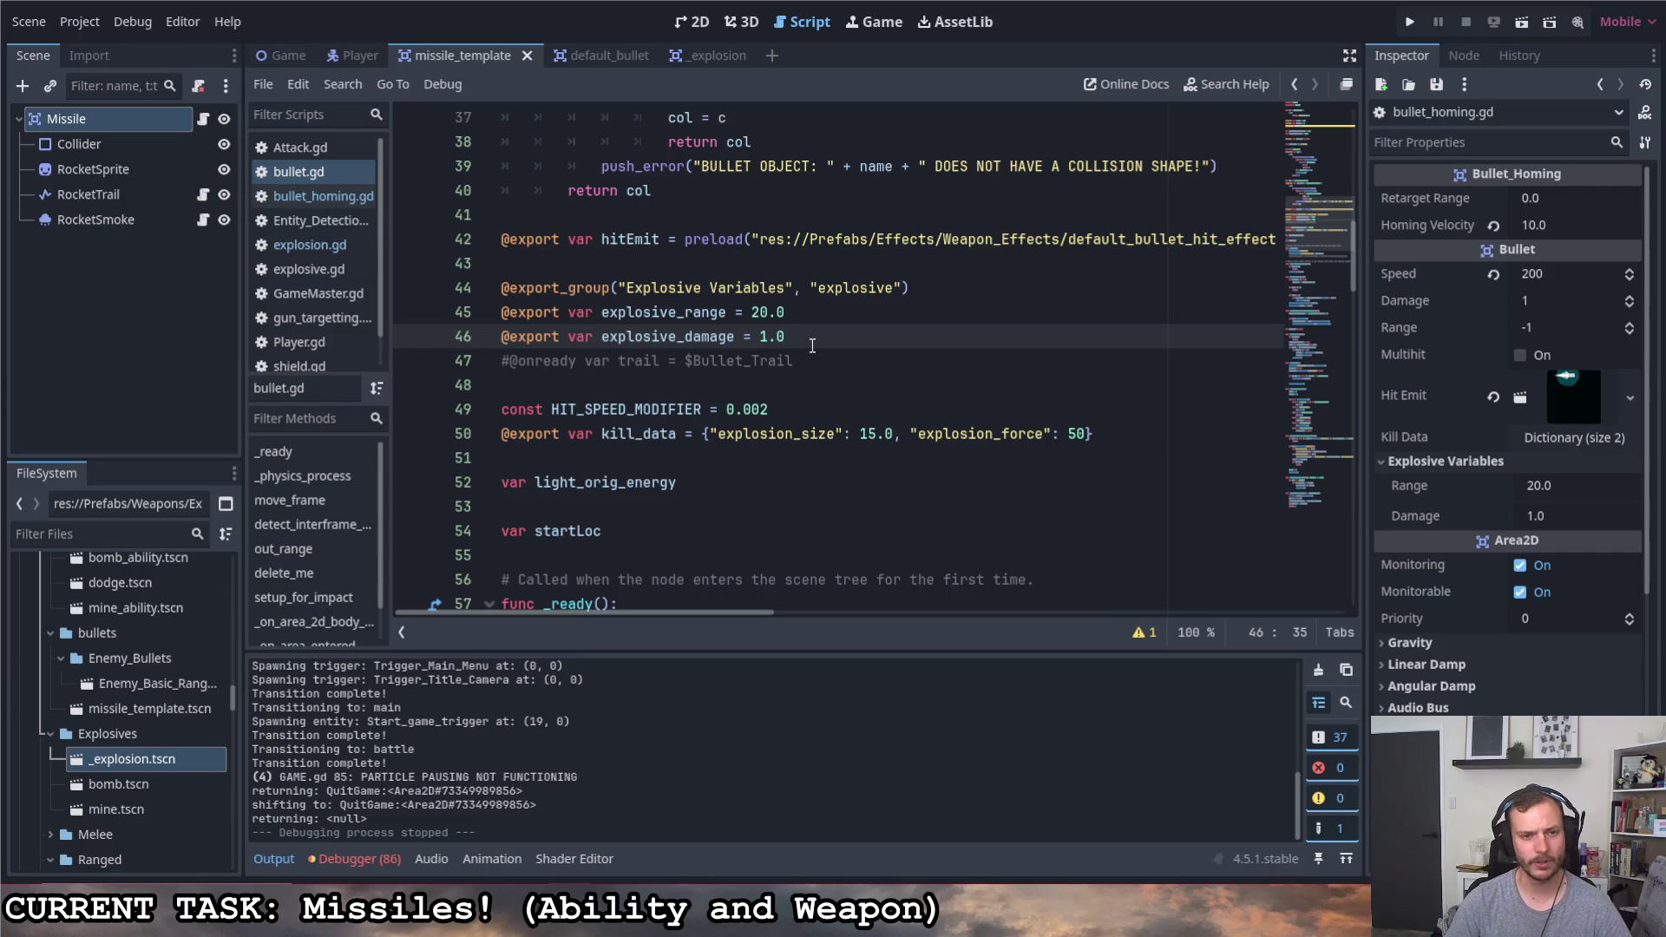
{"action": "key", "text": "Return"}
{"action": "left_click_drag", "start_coordinate": [796, 386], "coordinate": [479, 398]}
{"action": "key", "text": "BackSpace"}
{"action": "key", "text": "BackSpace"}
{"action": "key", "text": "BackSpace"}
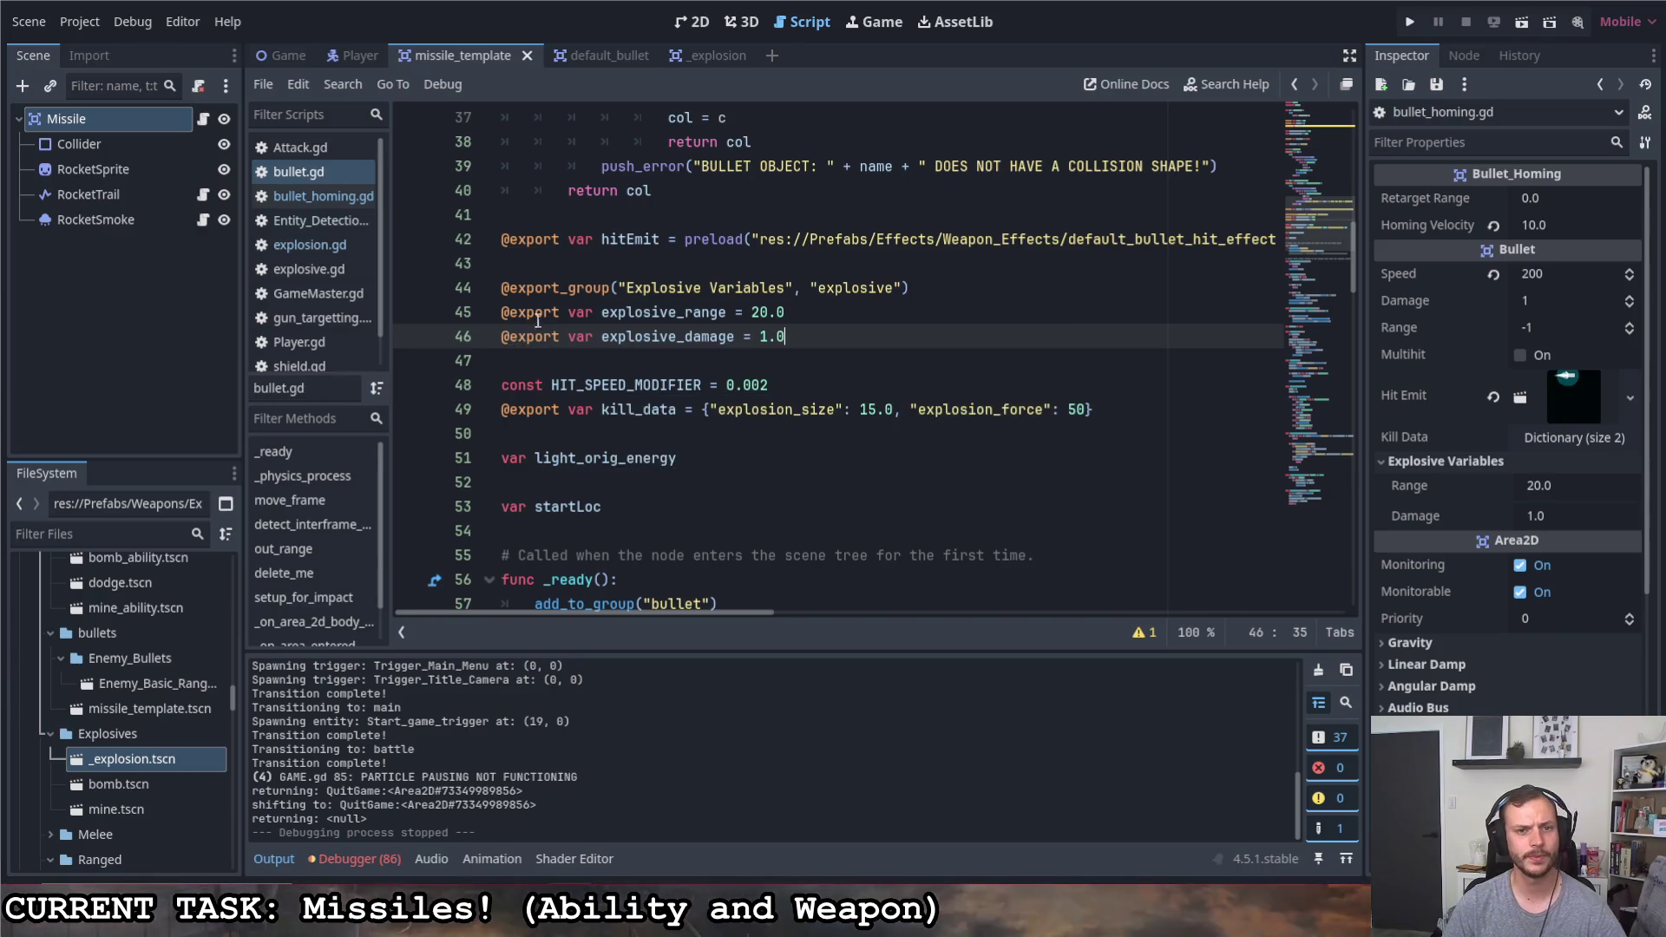
{"action": "left_click_drag", "start_coordinate": [785, 337], "coordinate": [485, 299]}
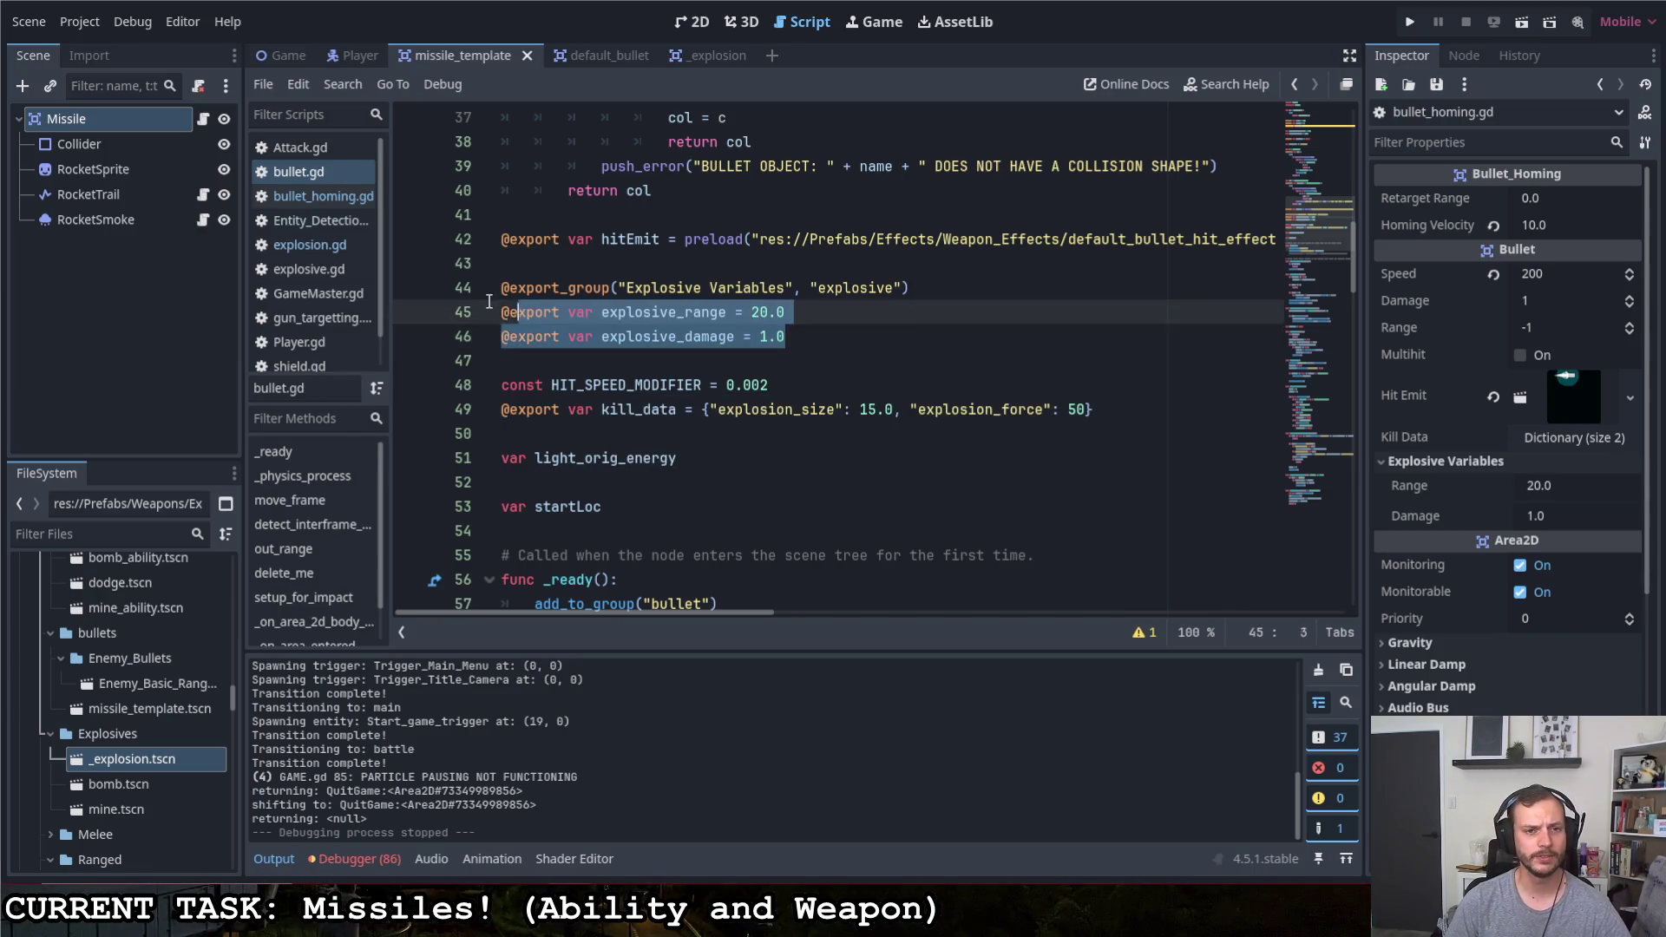
{"action": "left_click", "coordinate": [840, 343]}
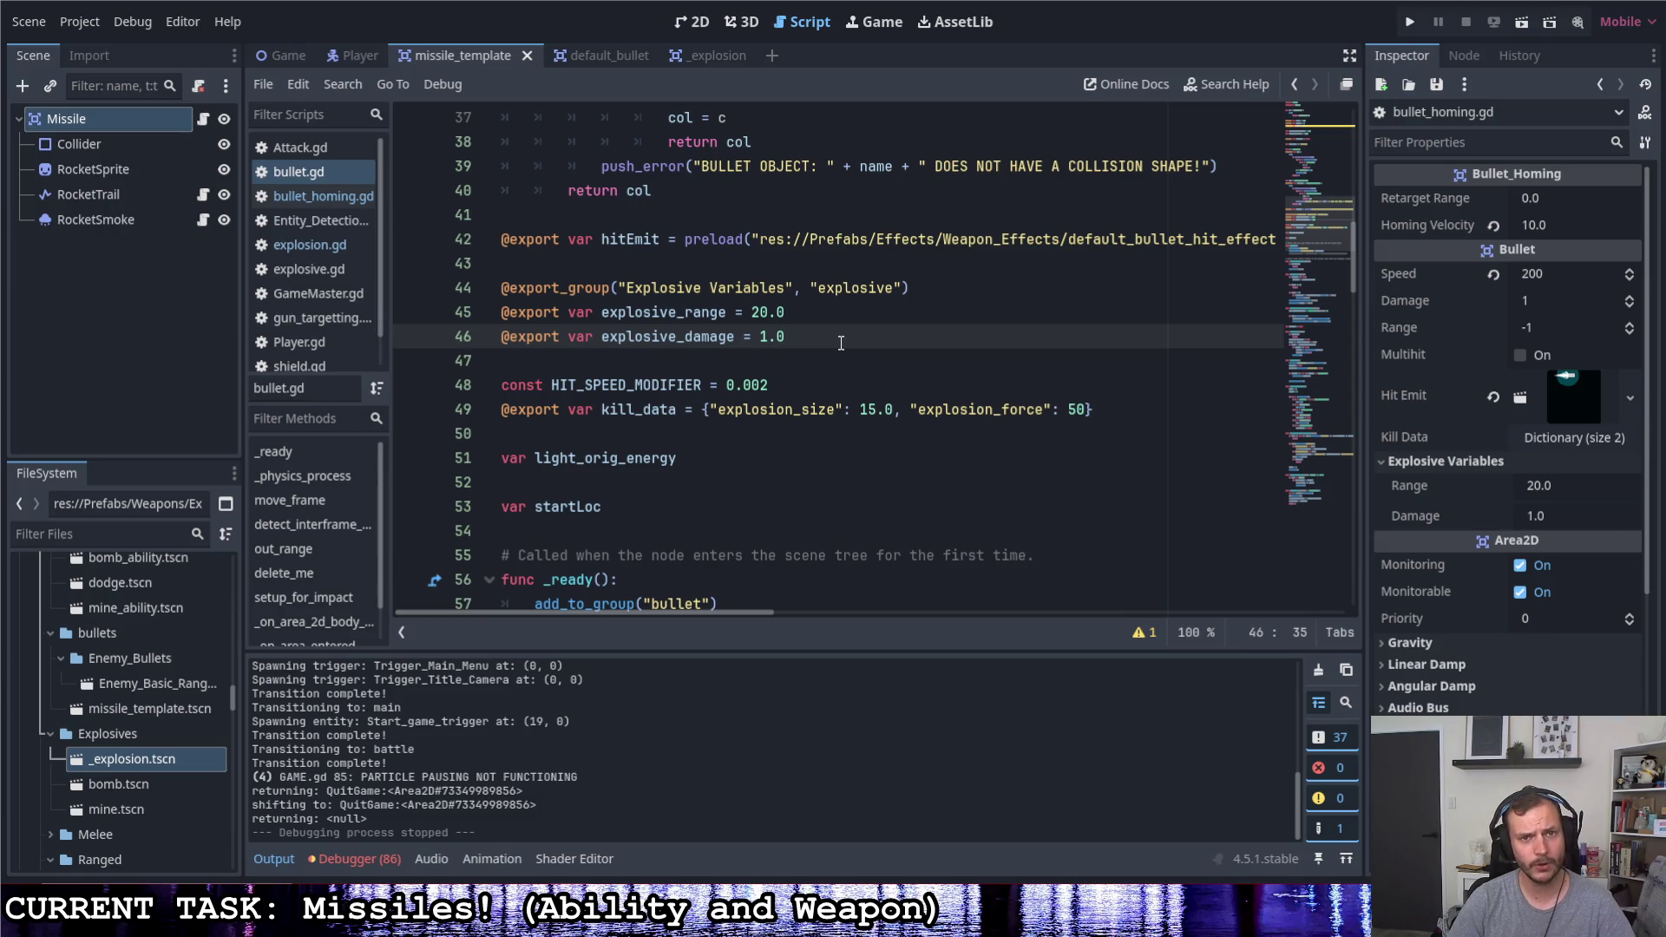
Switch to the _explosion scene tab to show explosion.gd
{"action": "left_click", "coordinate": [716, 55]}
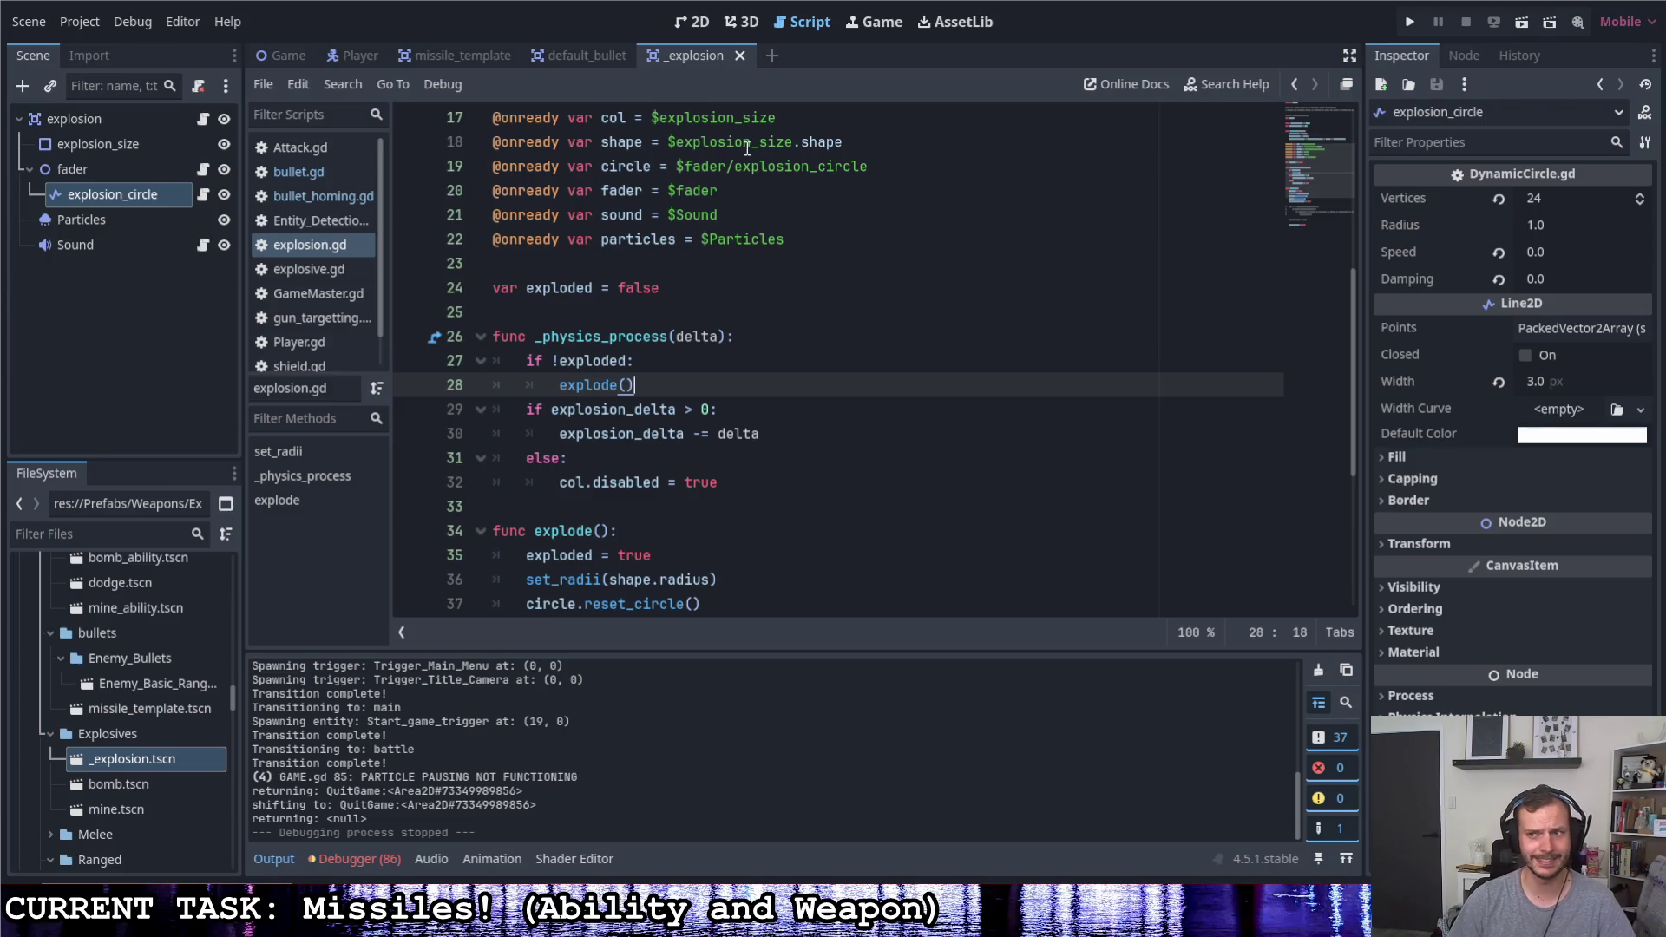
{"action": "scroll", "coordinate": [870, 301], "scroll_direction": "up", "scroll_amount": 5}
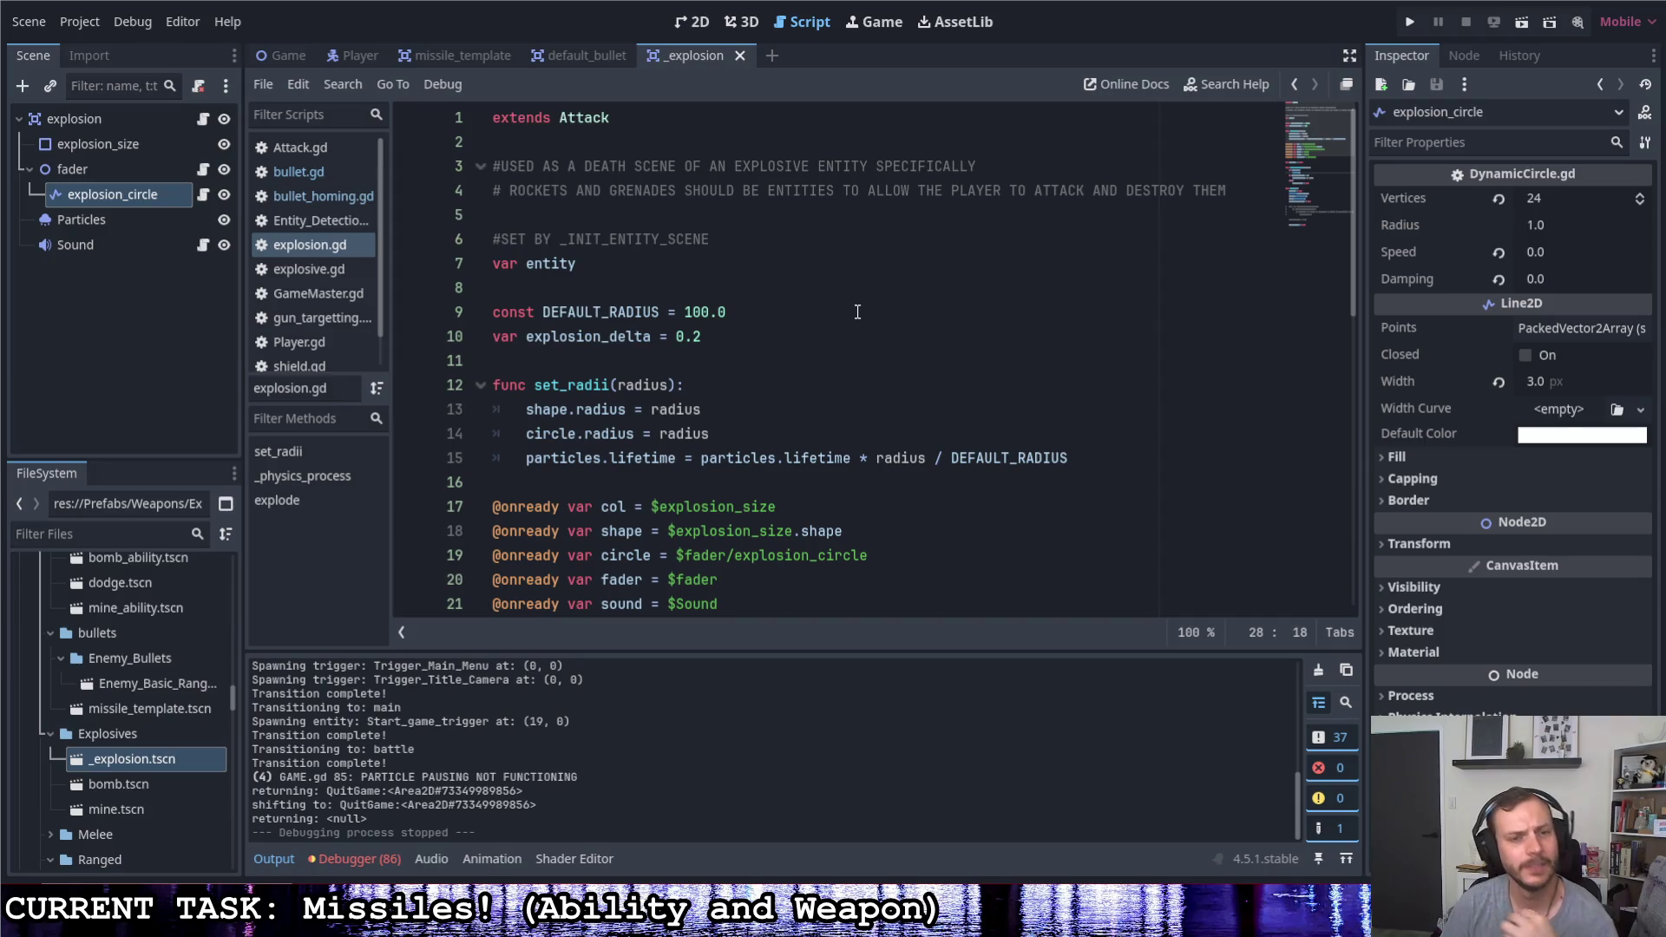
{"action": "scroll", "coordinate": [832, 247], "scroll_direction": "down", "scroll_amount": 3}
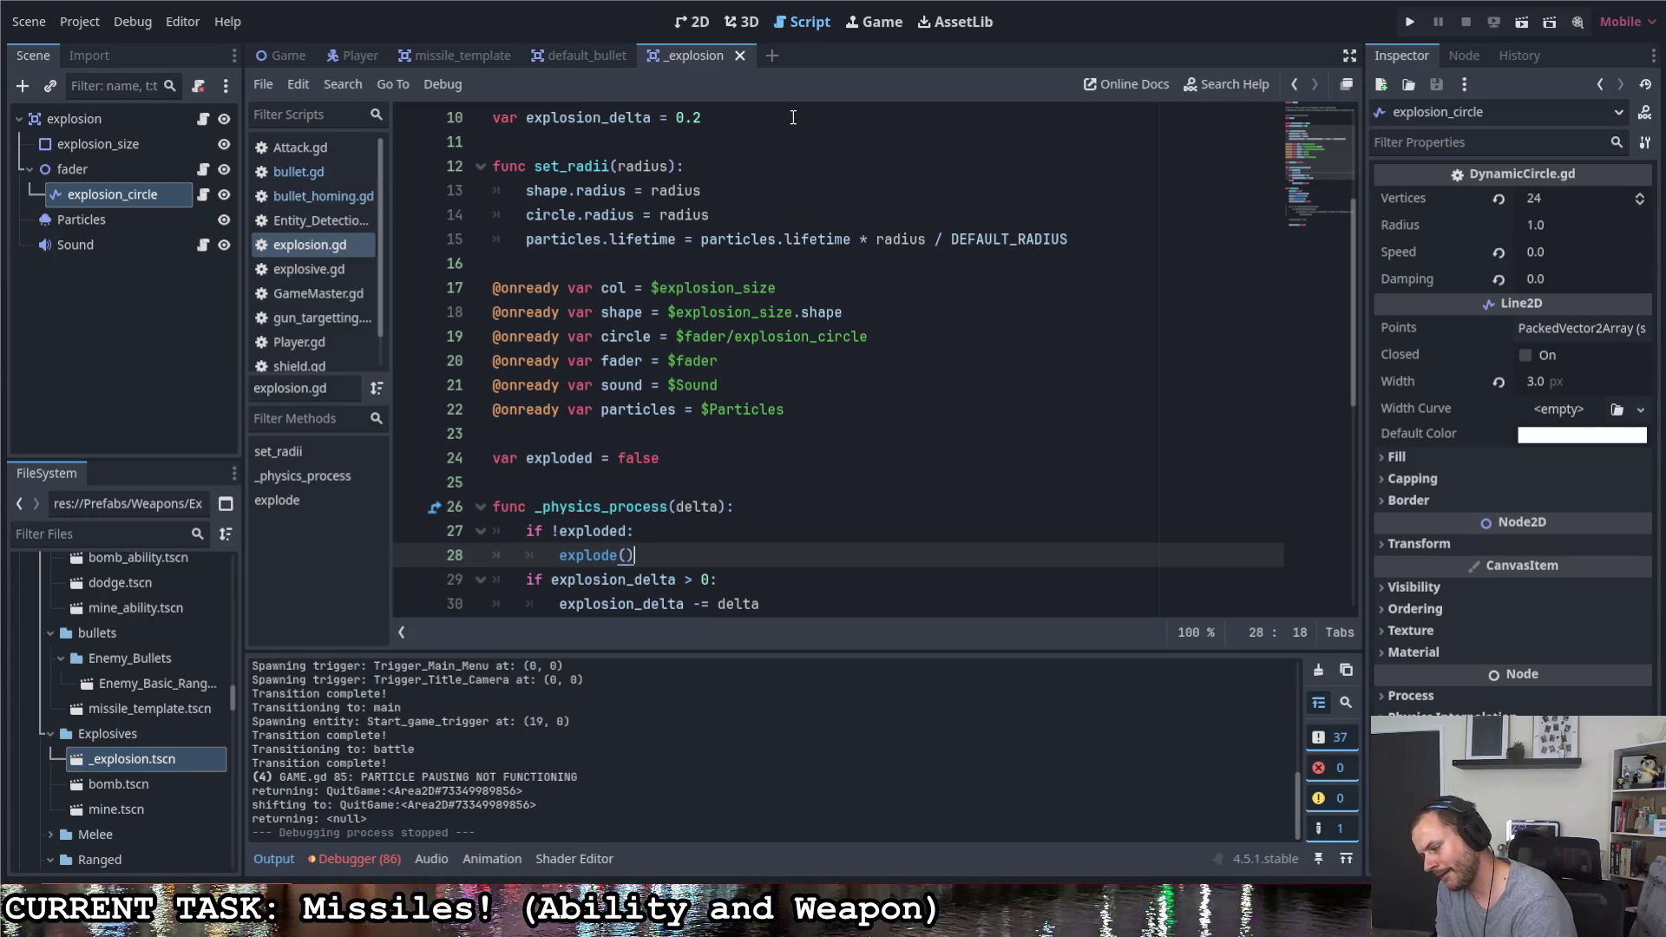
{"action": "scroll", "coordinate": [792, 196], "scroll_direction": "up", "scroll_amount": 2}
Select the explosion root node and place the caret at the end of extends Attack
{"action": "left_click", "coordinate": [155, 115]}
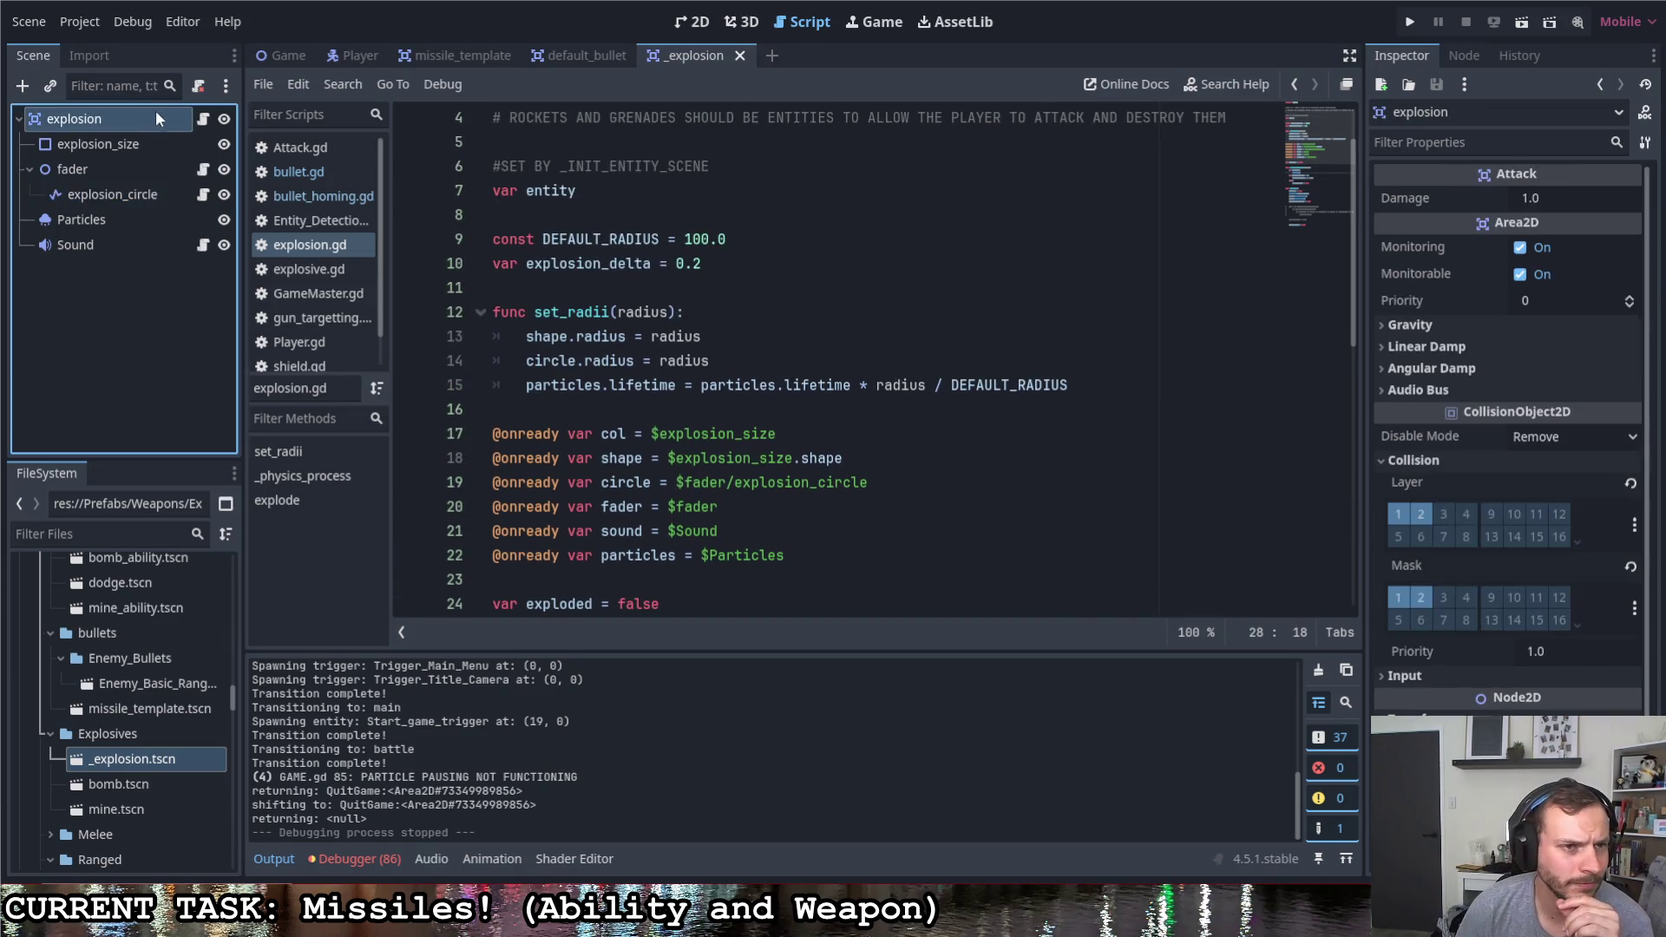
{"action": "scroll", "coordinate": [651, 195], "scroll_direction": "up", "scroll_amount": 1}
{"action": "left_click", "coordinate": [655, 115]}
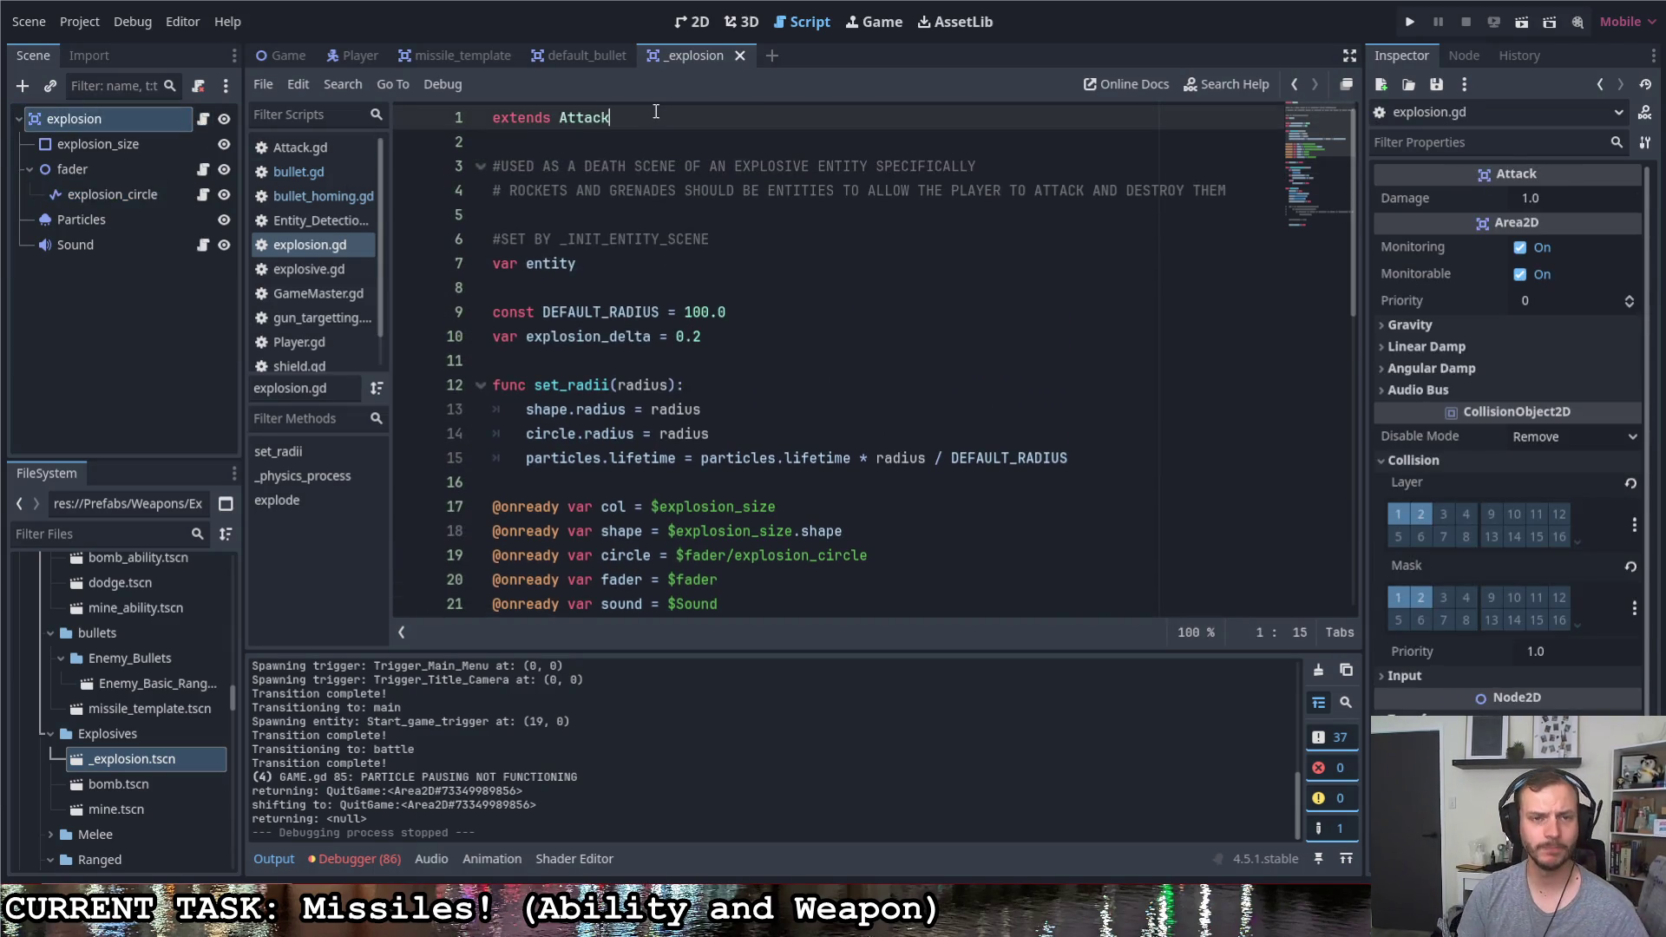
Add class_name Attack_Explosive on line 2 beneath extends Attack and save
{"action": "key", "text": "Return"}
{"action": "type", "text": "class"}
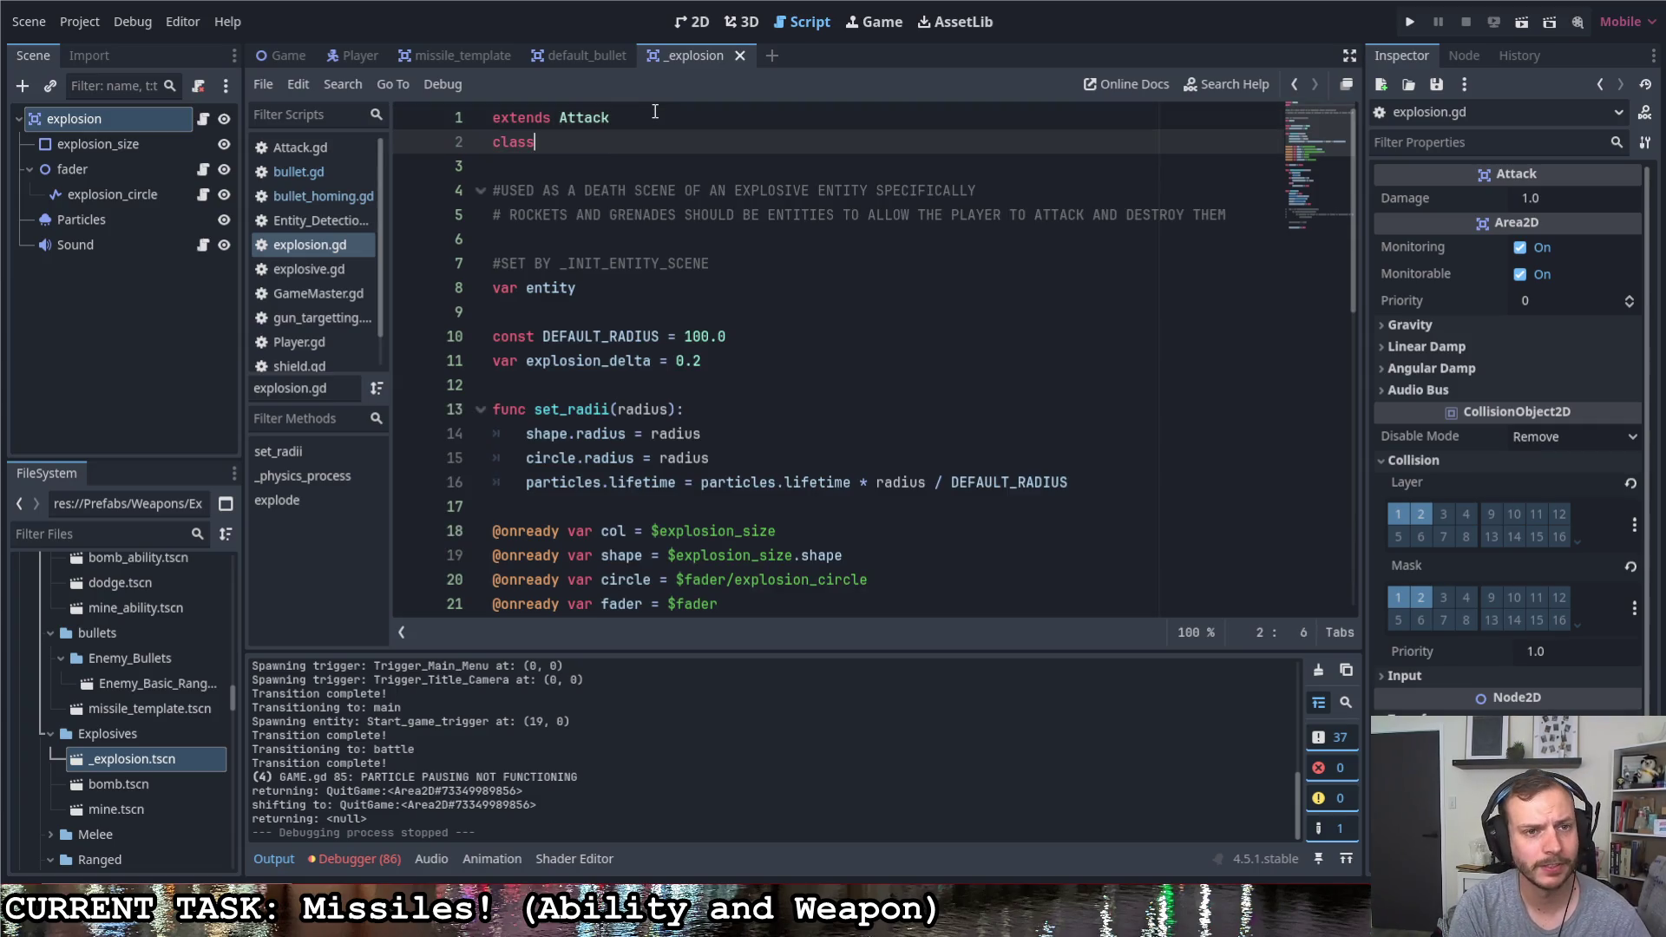
{"action": "type", "text": "_name "}
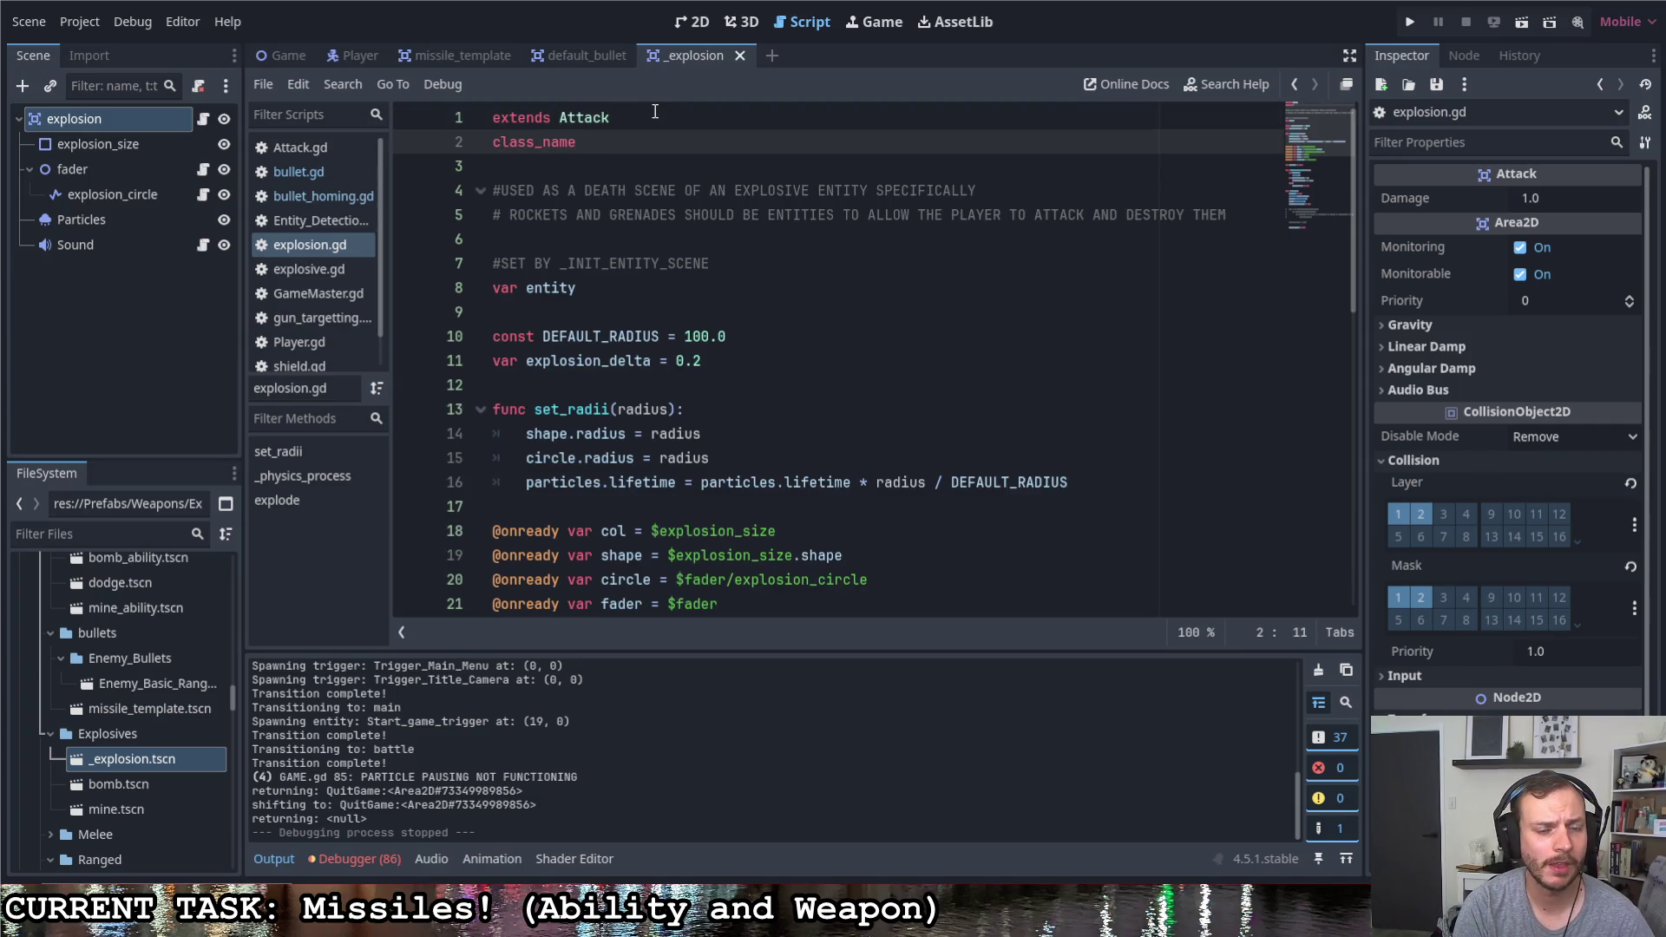
{"action": "type", "text": "E"}
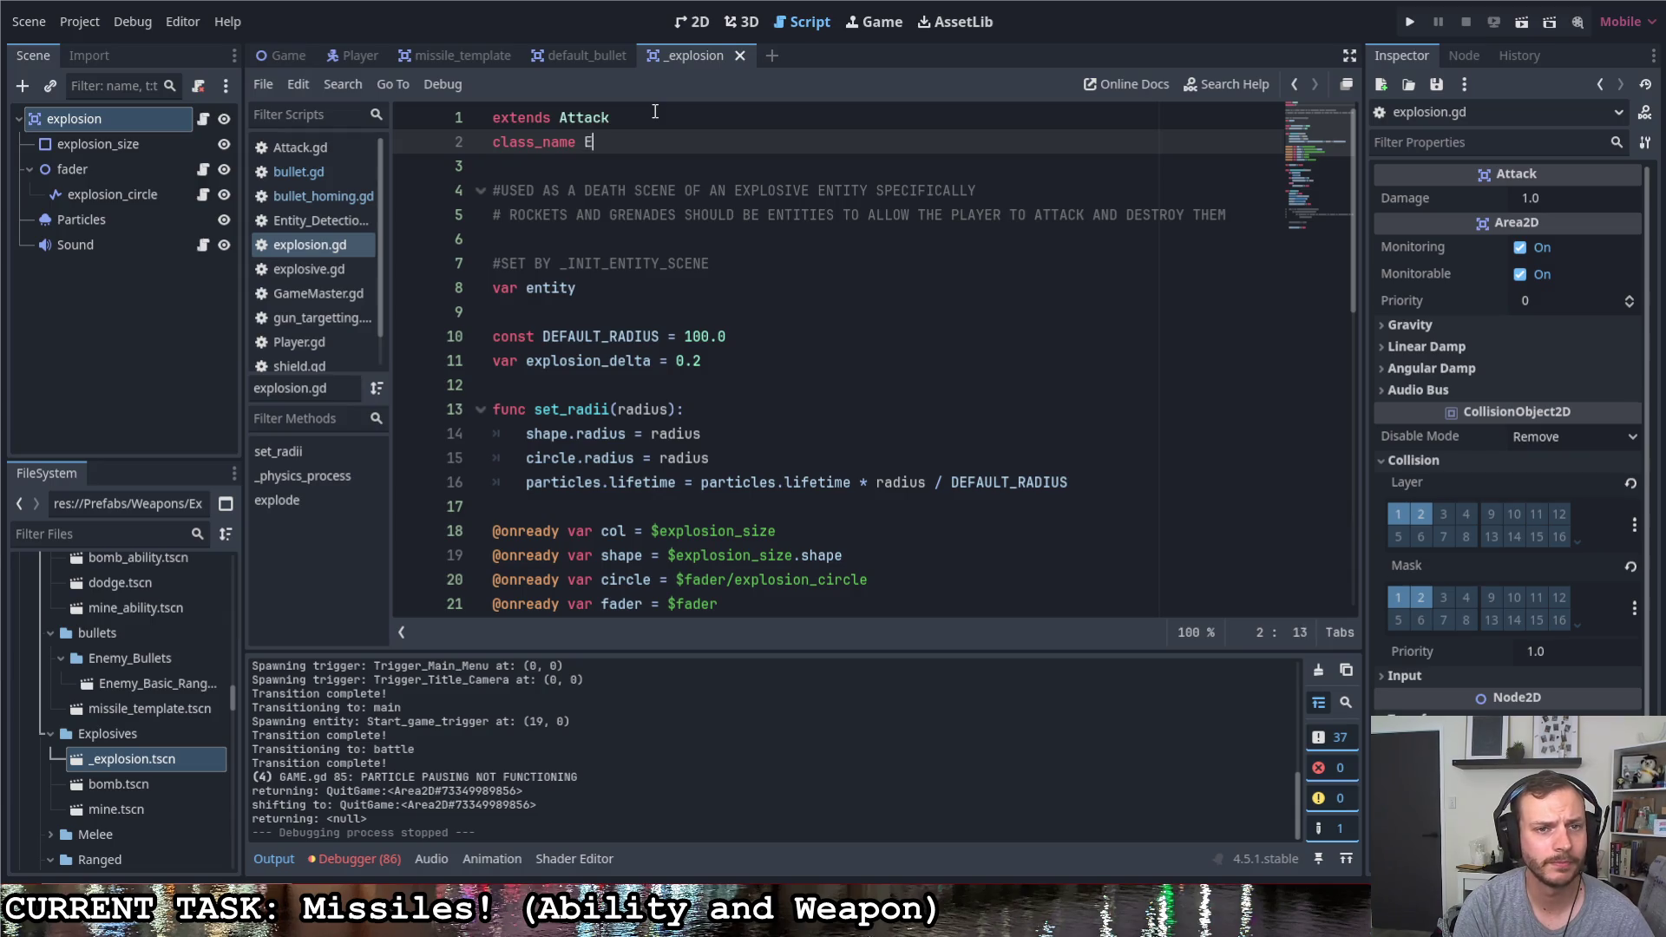
{"action": "key", "text": "BackSpace"}
{"action": "type", "text": "Attack_Explosive"}
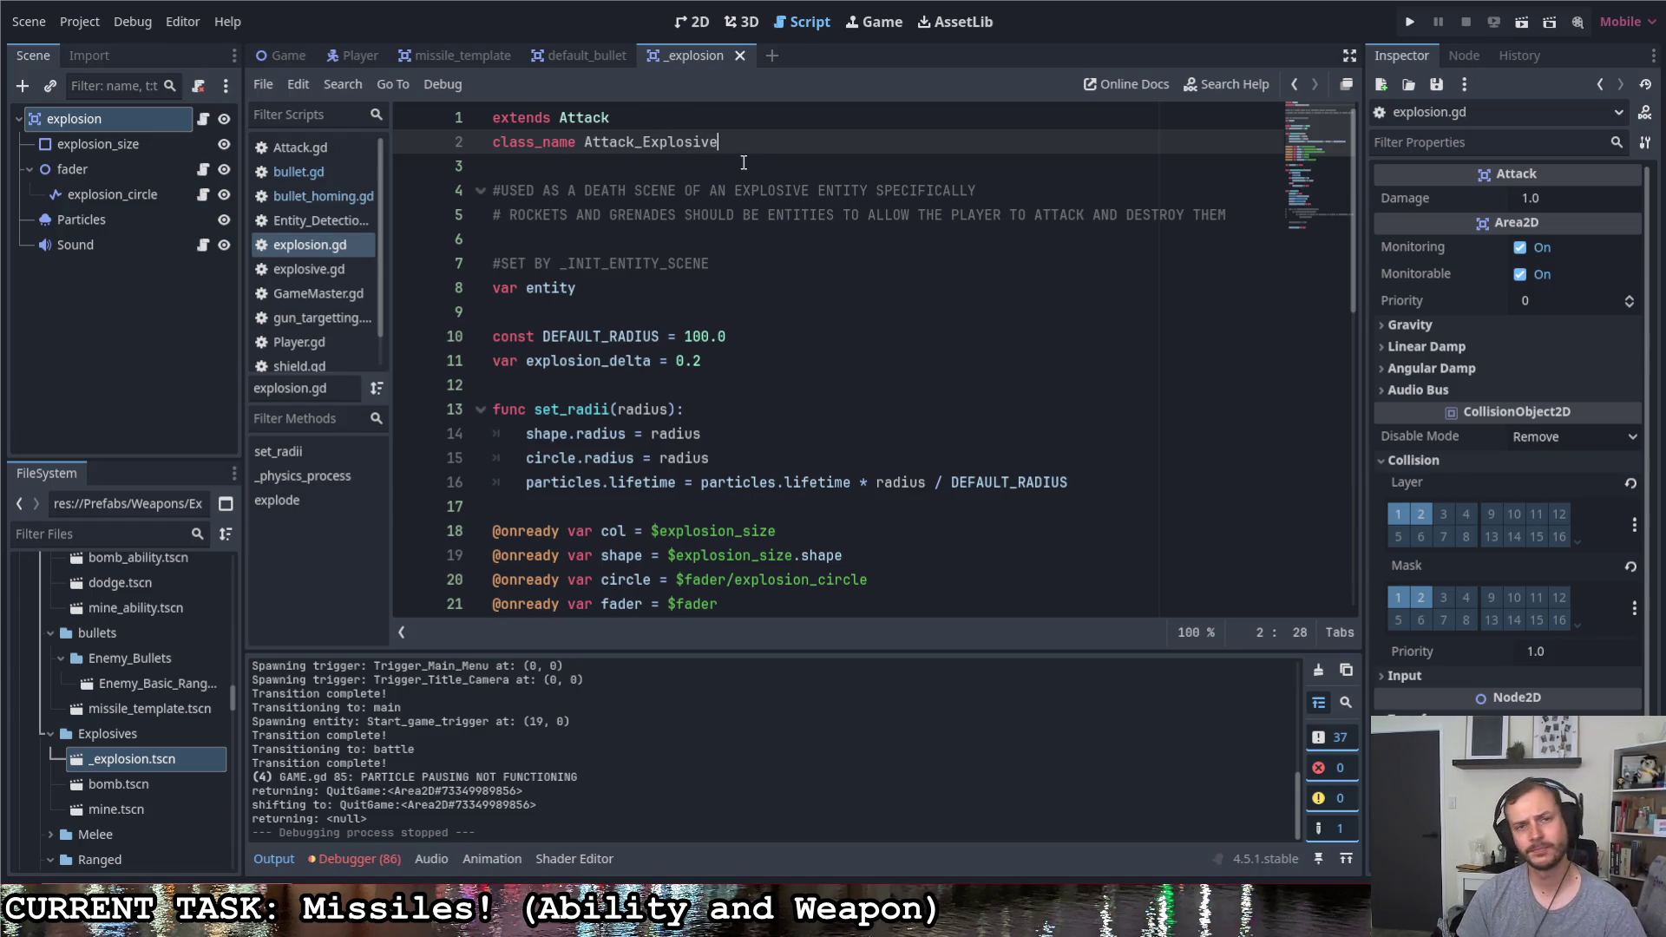
{"action": "key", "text": "ctrl+s"}
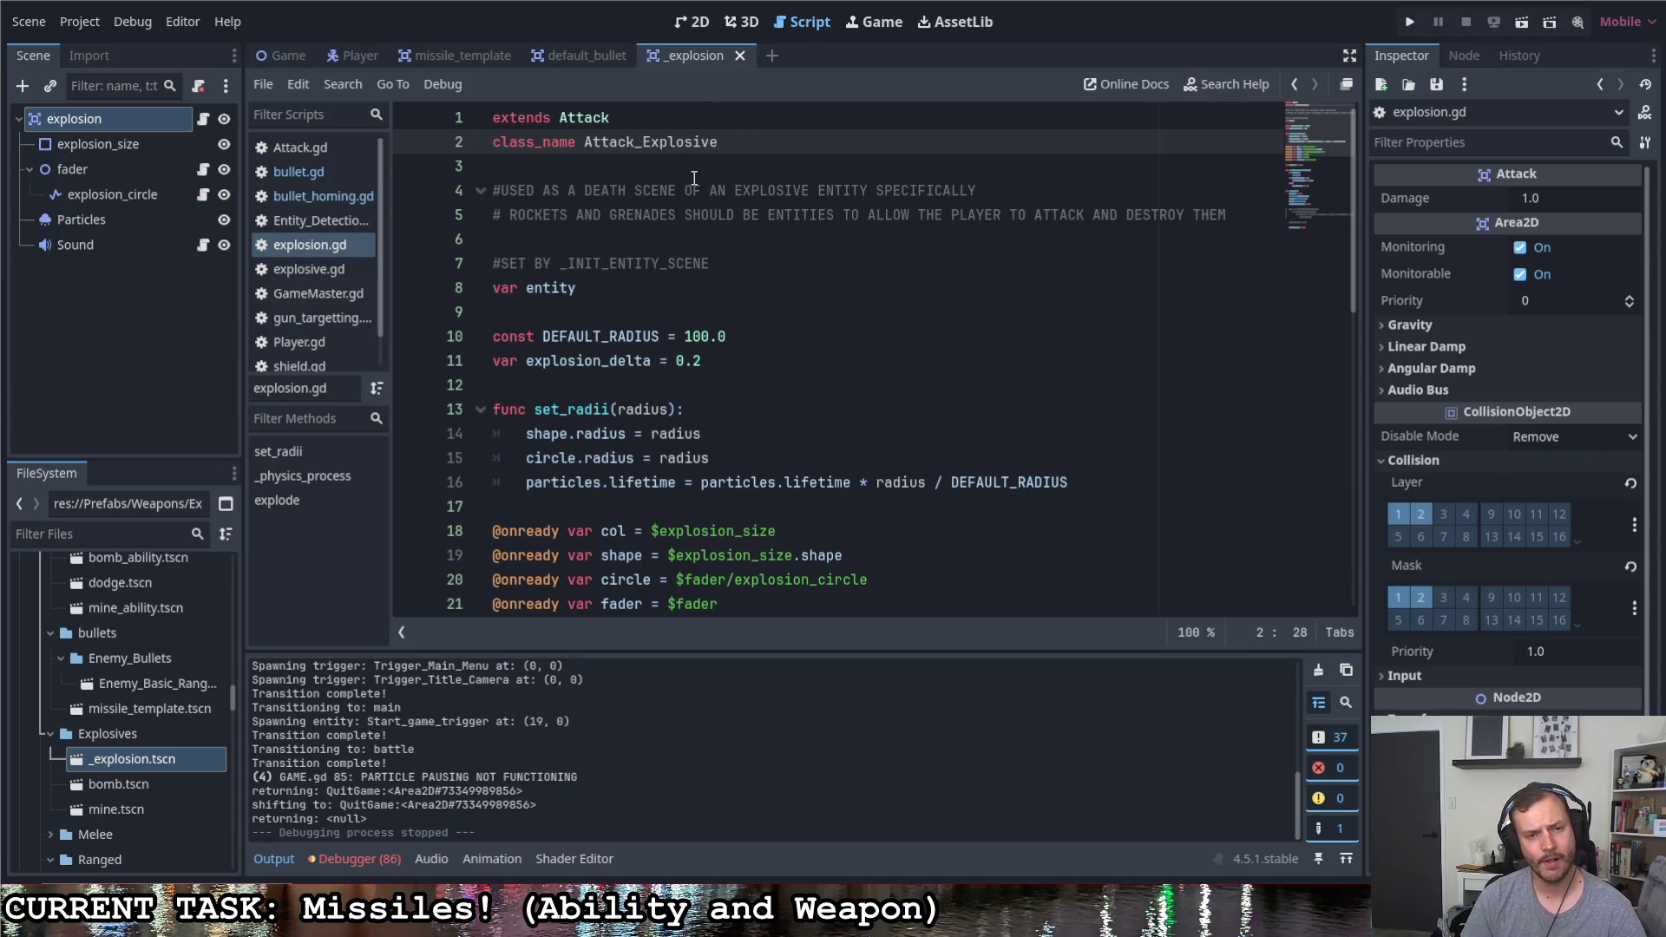
{"action": "scroll", "coordinate": [741, 346], "scroll_direction": "down", "scroll_amount": 3}
{"action": "scroll", "coordinate": [742, 346], "scroll_direction": "down", "scroll_amount": 3}
{"action": "scroll", "coordinate": [741, 346], "scroll_direction": "down", "scroll_amount": 1}
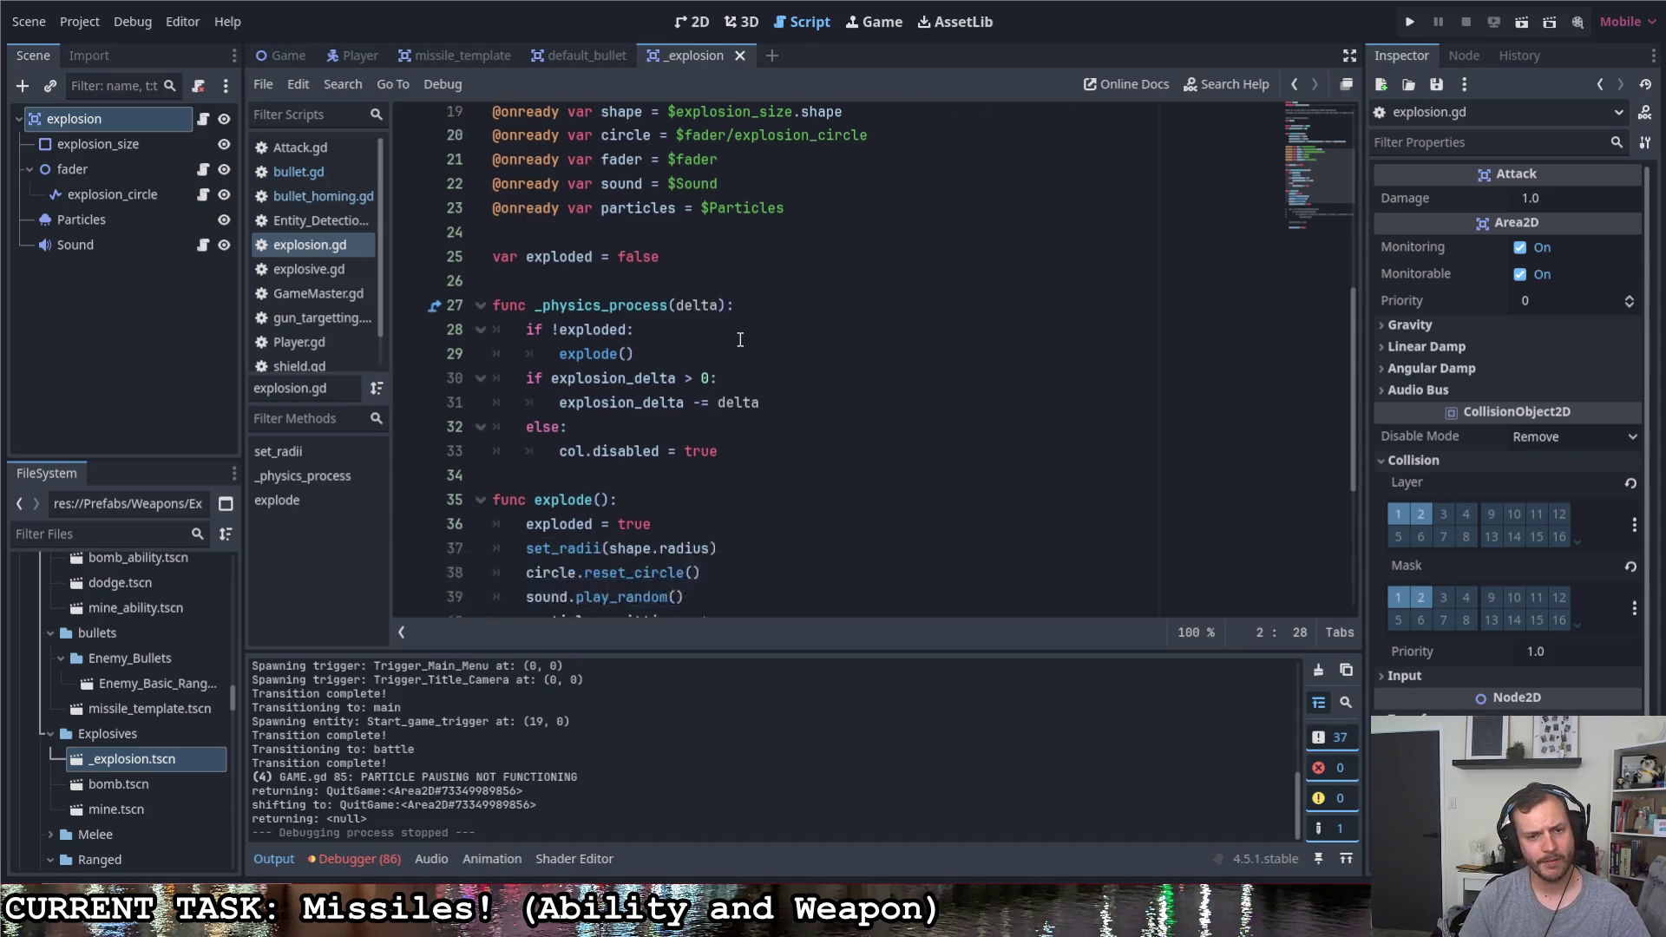
{"action": "scroll", "coordinate": [738, 342], "scroll_direction": "down", "scroll_amount": 2}
{"action": "scroll", "coordinate": [736, 339], "scroll_direction": "down", "scroll_amount": 1}
{"action": "scroll", "coordinate": [732, 338], "scroll_direction": "up", "scroll_amount": 4}
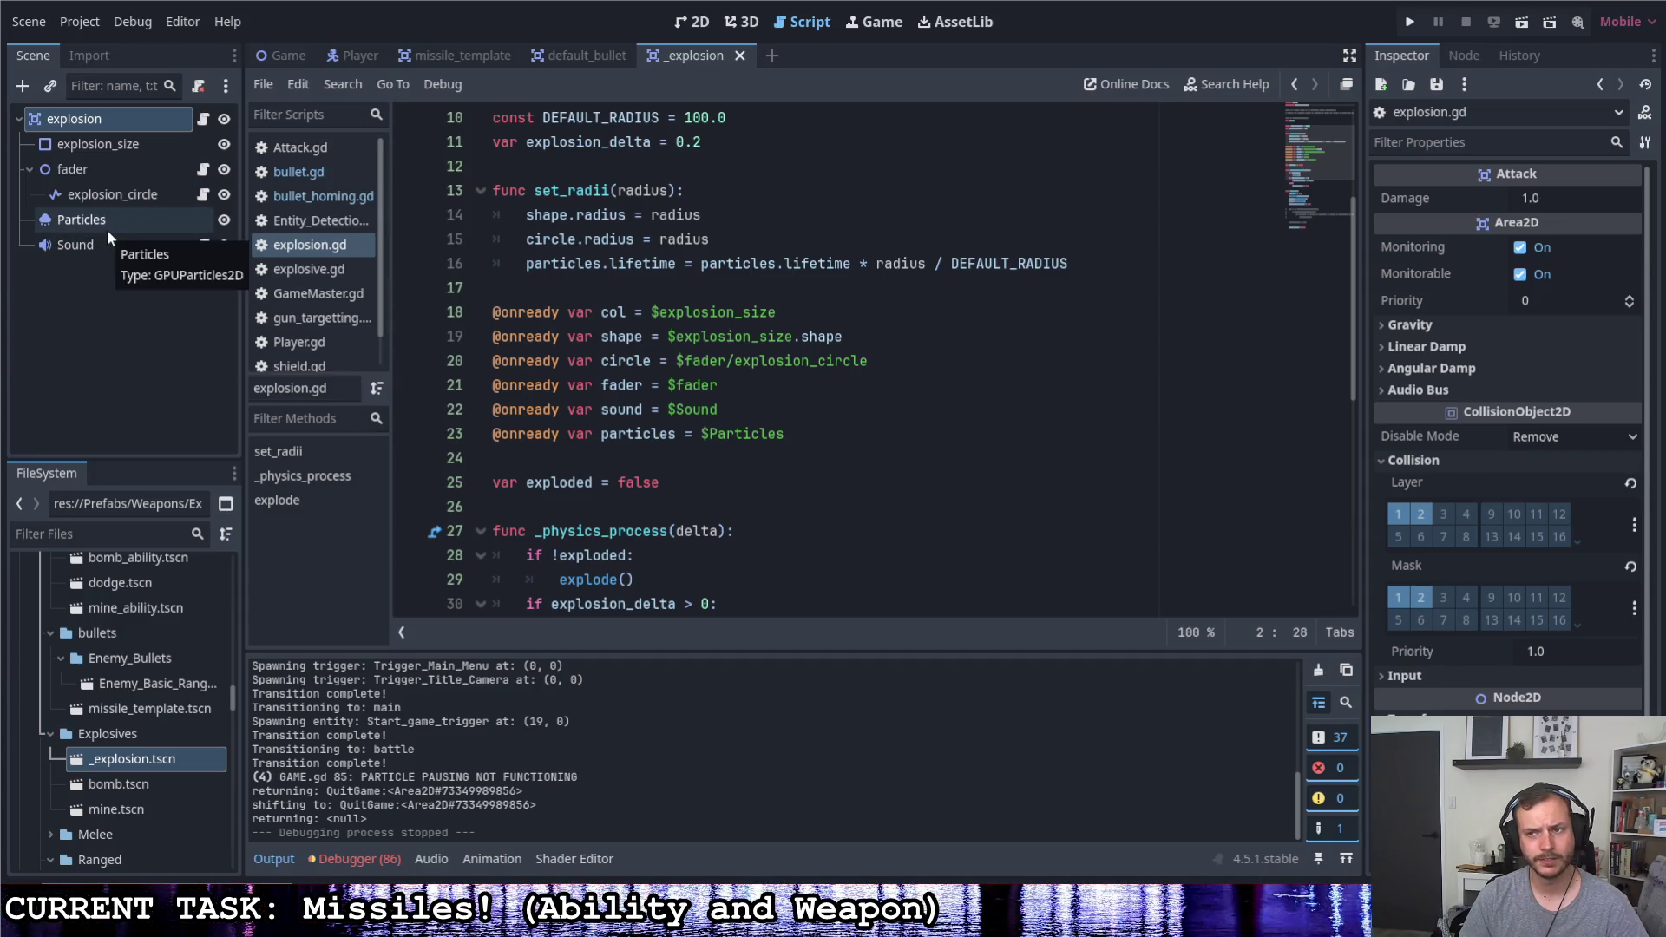
{"action": "scroll", "coordinate": [916, 396], "scroll_direction": "down", "scroll_amount": 2}
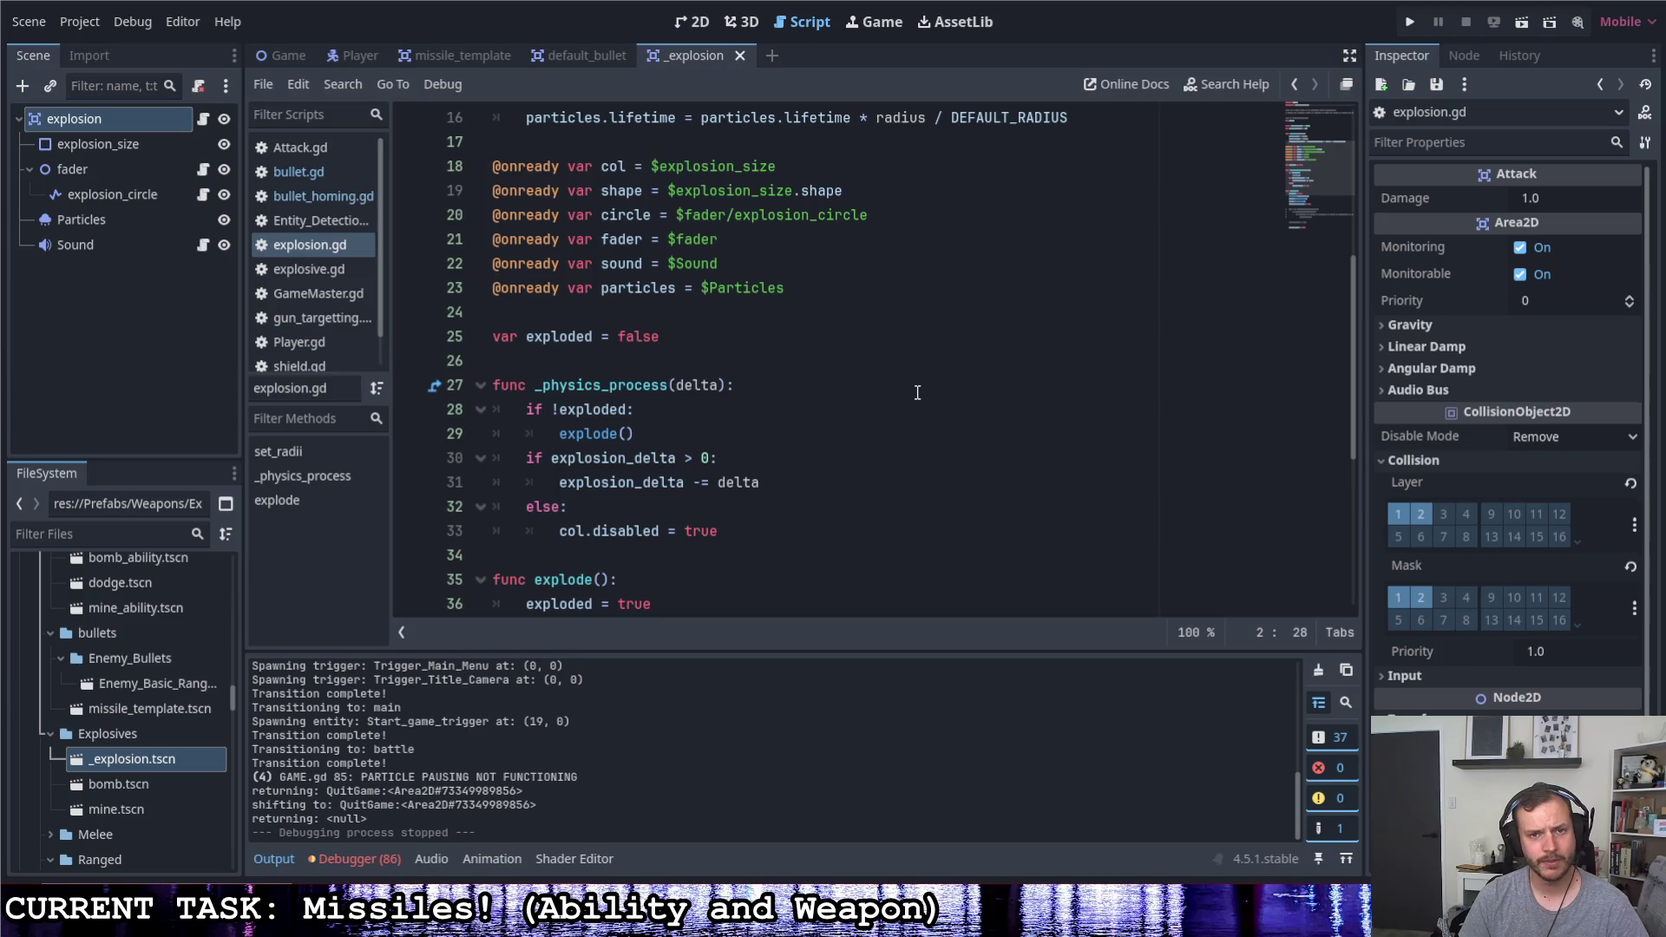
{"action": "scroll", "coordinate": [917, 392], "scroll_direction": "up", "scroll_amount": 2}
{"action": "scroll", "coordinate": [907, 373], "scroll_direction": "up", "scroll_amount": 1}
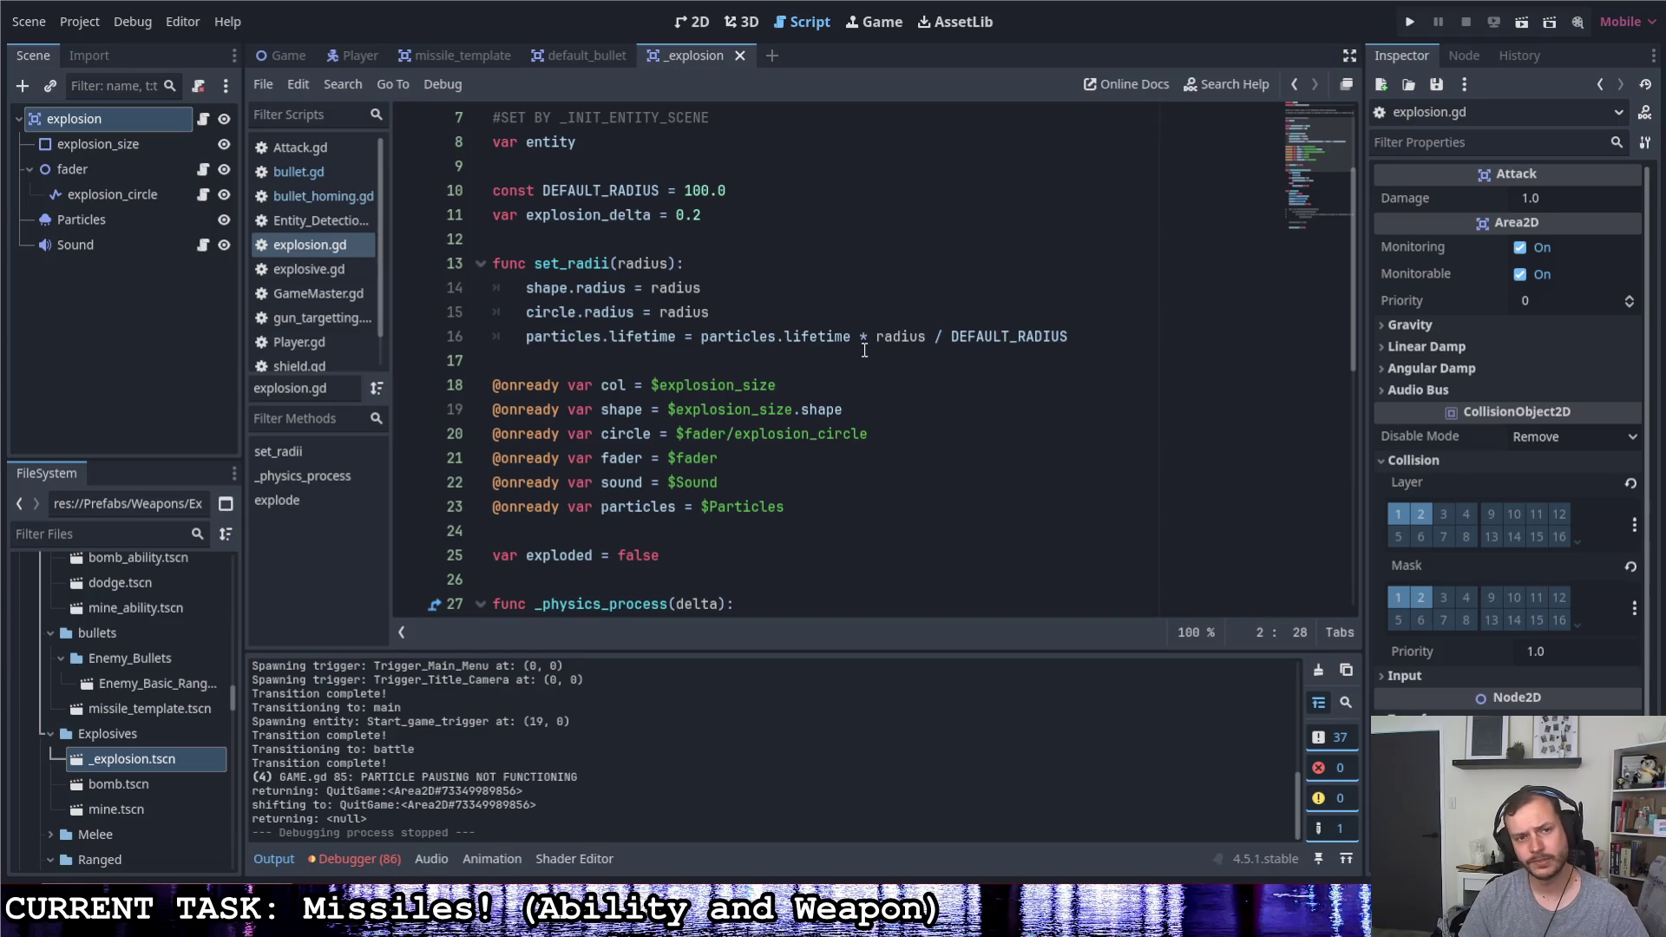
Select the explosion_circle node to show its DynamicCircle and Line2D properties
{"action": "left_click", "coordinate": [112, 200]}
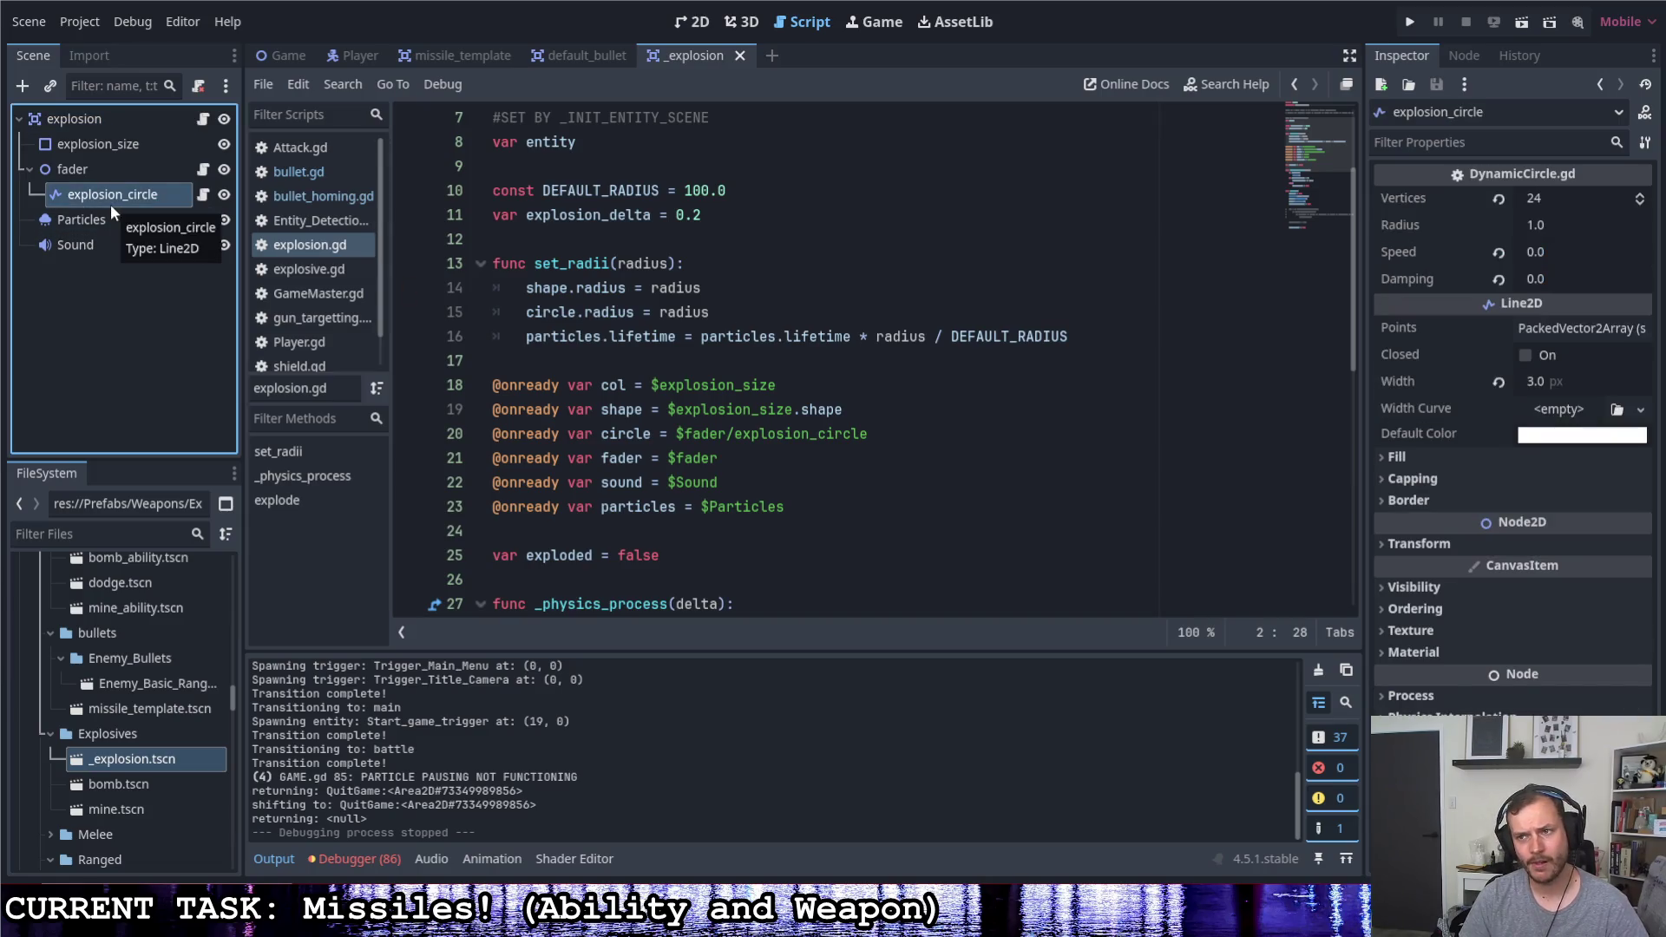
Set the explosion_circle's Line2D width to 2 px and return to the script
{"action": "left_click", "coordinate": [1537, 380]}
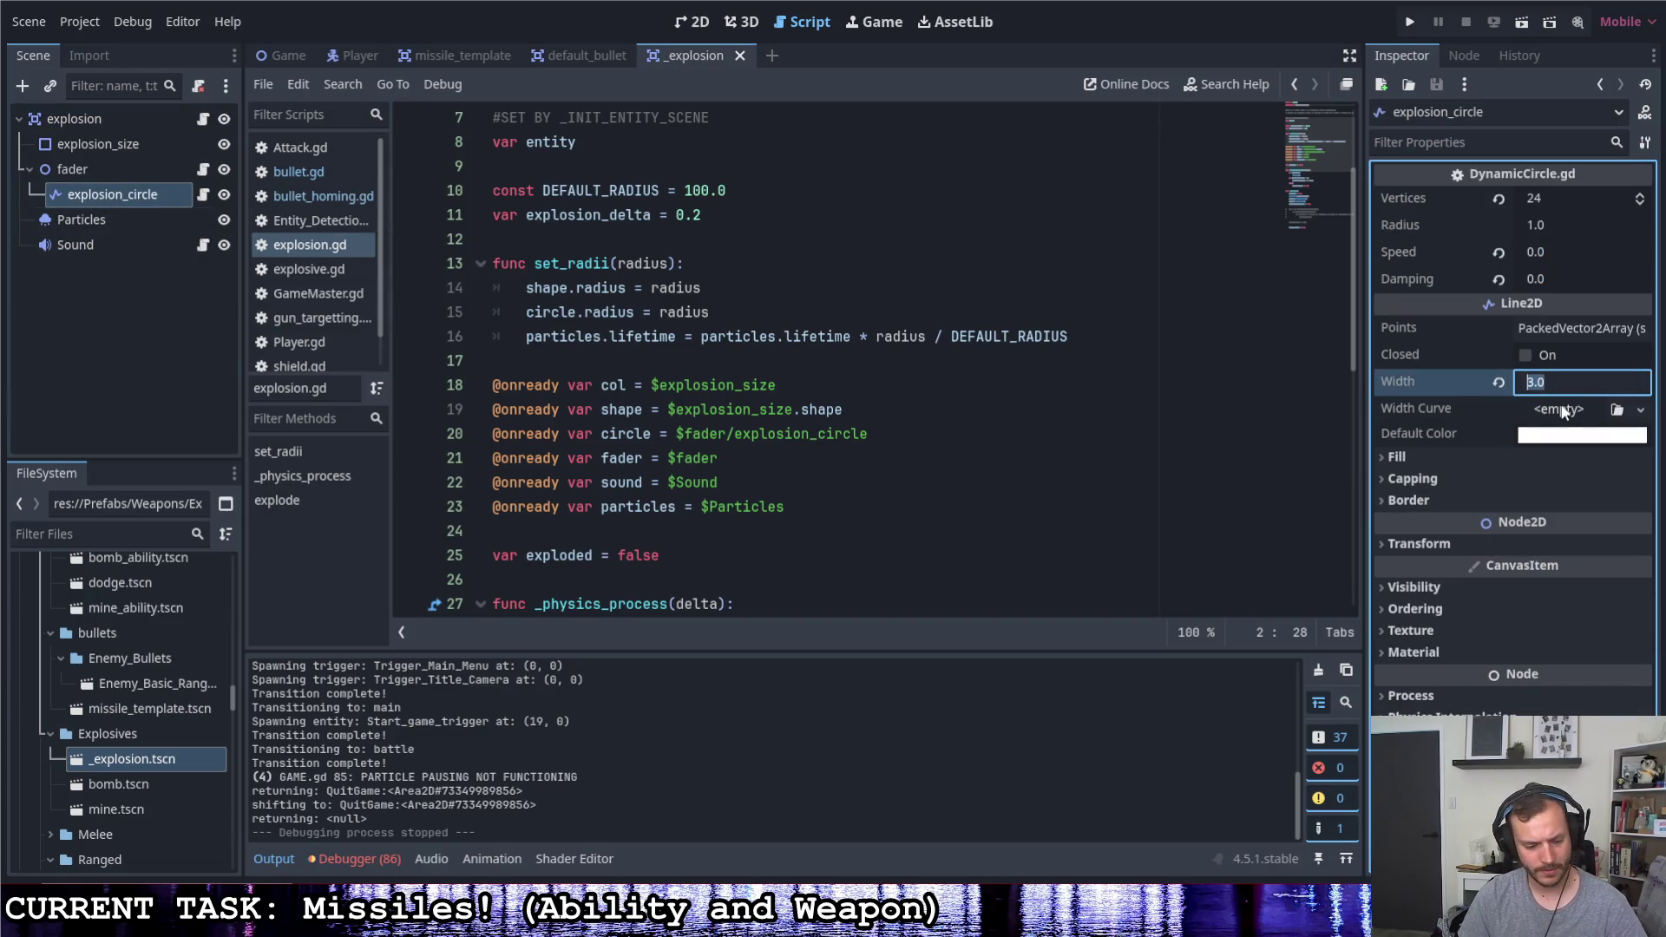
{"action": "type", "text": "2"}
{"action": "key", "text": "Return"}
{"action": "left_click", "coordinate": [1003, 285]}
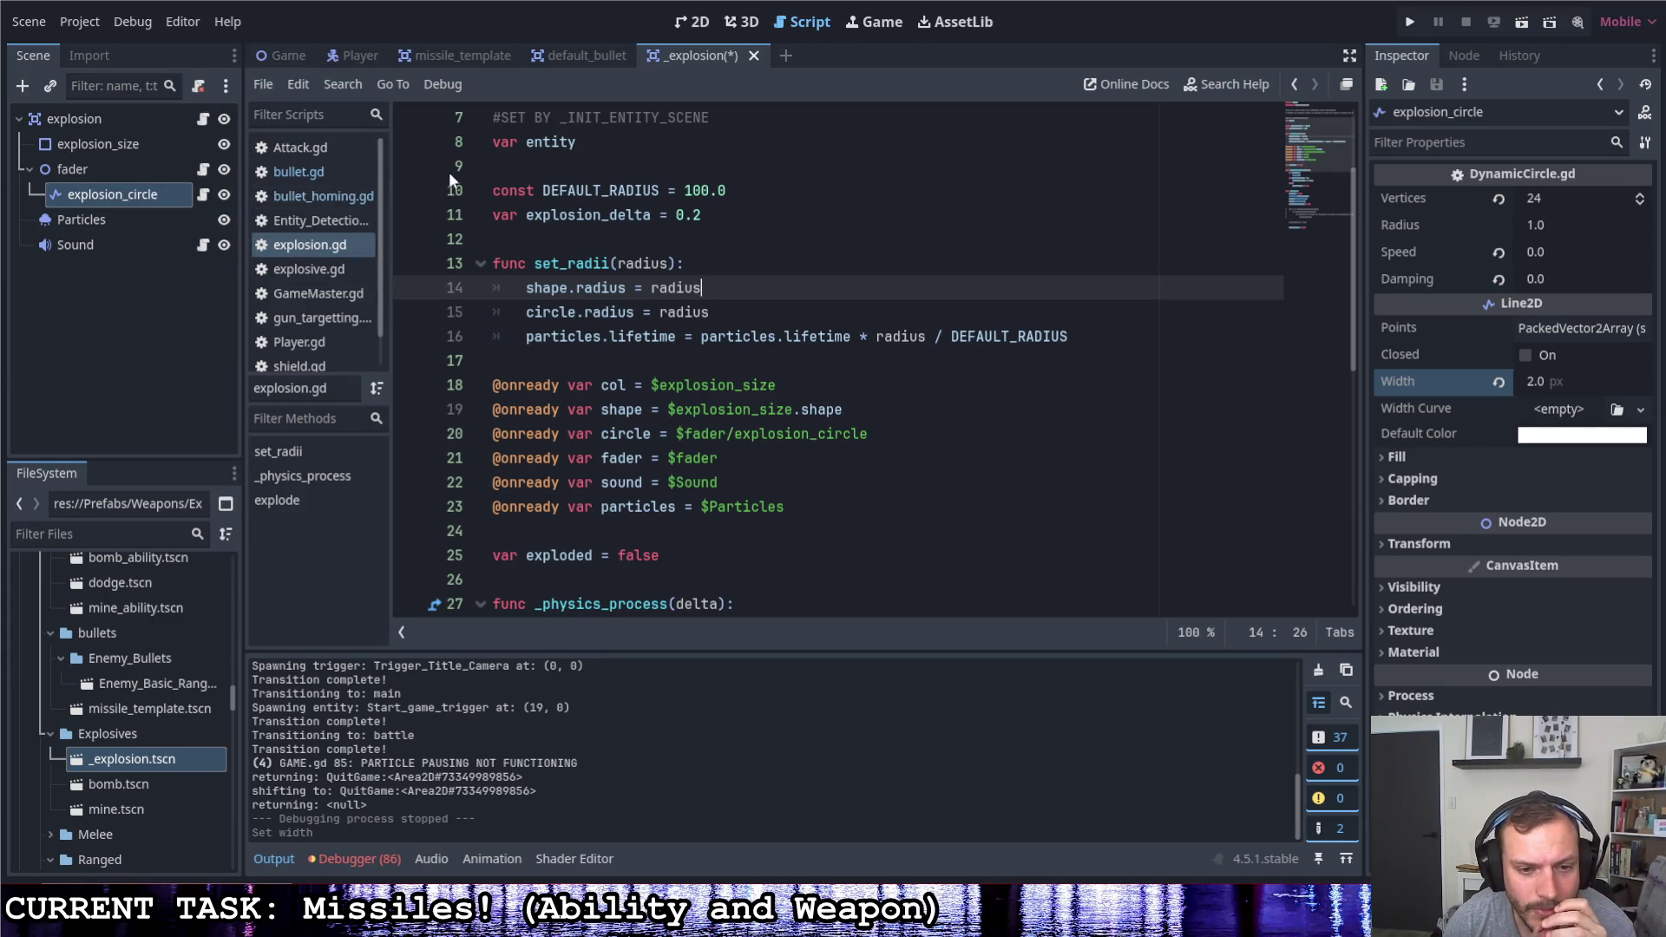
{"action": "scroll", "coordinate": [702, 407], "scroll_direction": "down", "scroll_amount": 3}
{"action": "scroll", "coordinate": [702, 406], "scroll_direction": "down", "scroll_amount": 2}
{"action": "scroll", "coordinate": [734, 376], "scroll_direction": "down", "scroll_amount": 1}
{"action": "scroll", "coordinate": [741, 376], "scroll_direction": "down", "scroll_amount": 2}
{"action": "scroll", "coordinate": [740, 371], "scroll_direction": "up", "scroll_amount": 4}
{"action": "scroll", "coordinate": [741, 371], "scroll_direction": "up", "scroll_amount": 4}
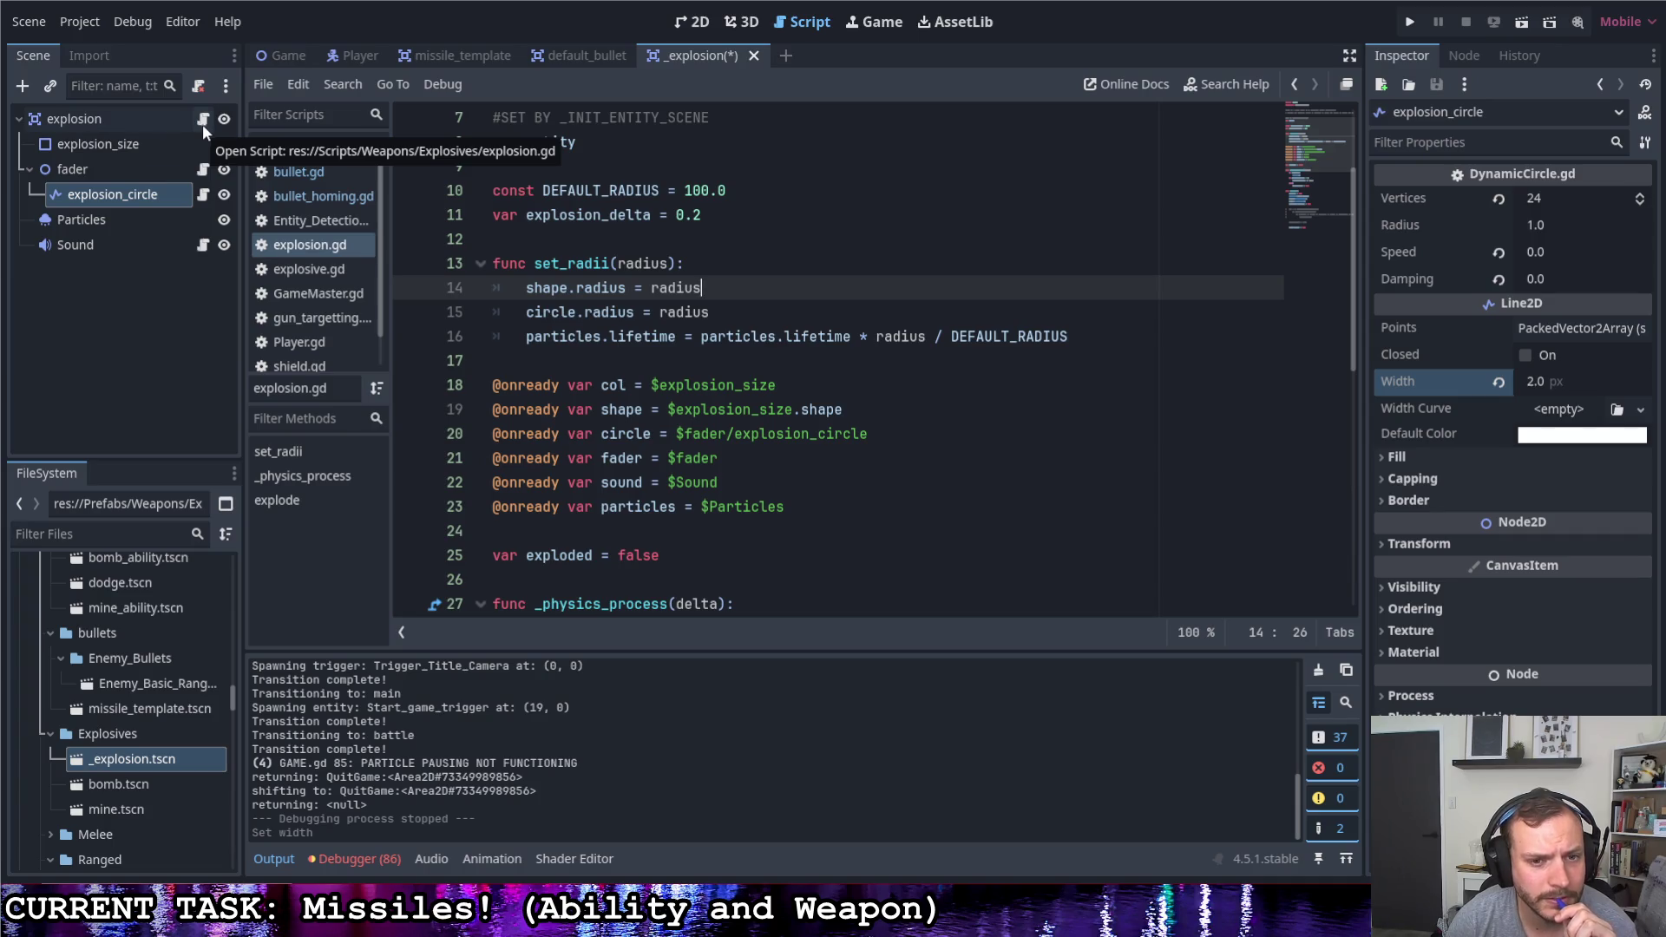
{"action": "scroll", "coordinate": [753, 469], "scroll_direction": "up", "scroll_amount": 2}
{"action": "scroll", "coordinate": [752, 469], "scroll_direction": "up", "scroll_amount": 1}
{"action": "scroll", "coordinate": [752, 469], "scroll_direction": "down", "scroll_amount": 5}
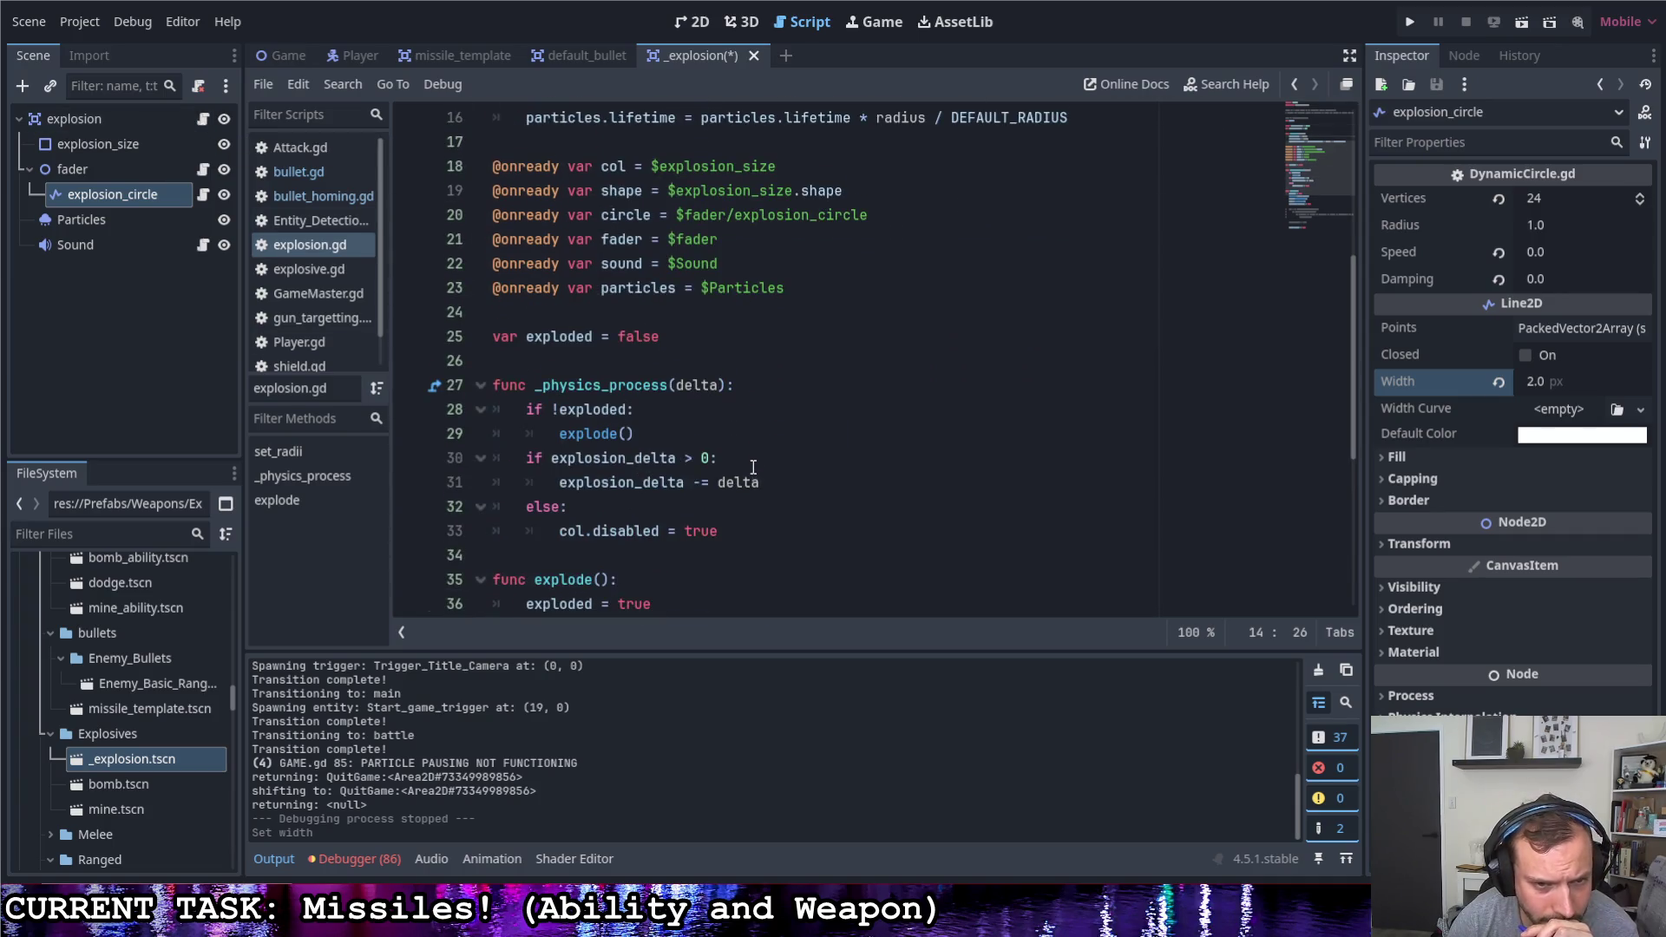
{"action": "scroll", "coordinate": [753, 469], "scroll_direction": "down", "scroll_amount": 5}
{"action": "scroll", "coordinate": [752, 469], "scroll_direction": "up", "scroll_amount": 1}
{"action": "scroll", "coordinate": [753, 468], "scroll_direction": "up", "scroll_amount": 2}
Review the fader and explosion root nodes, highlight set_radii, and save the explosion scene
{"action": "left_click", "coordinate": [141, 171]}
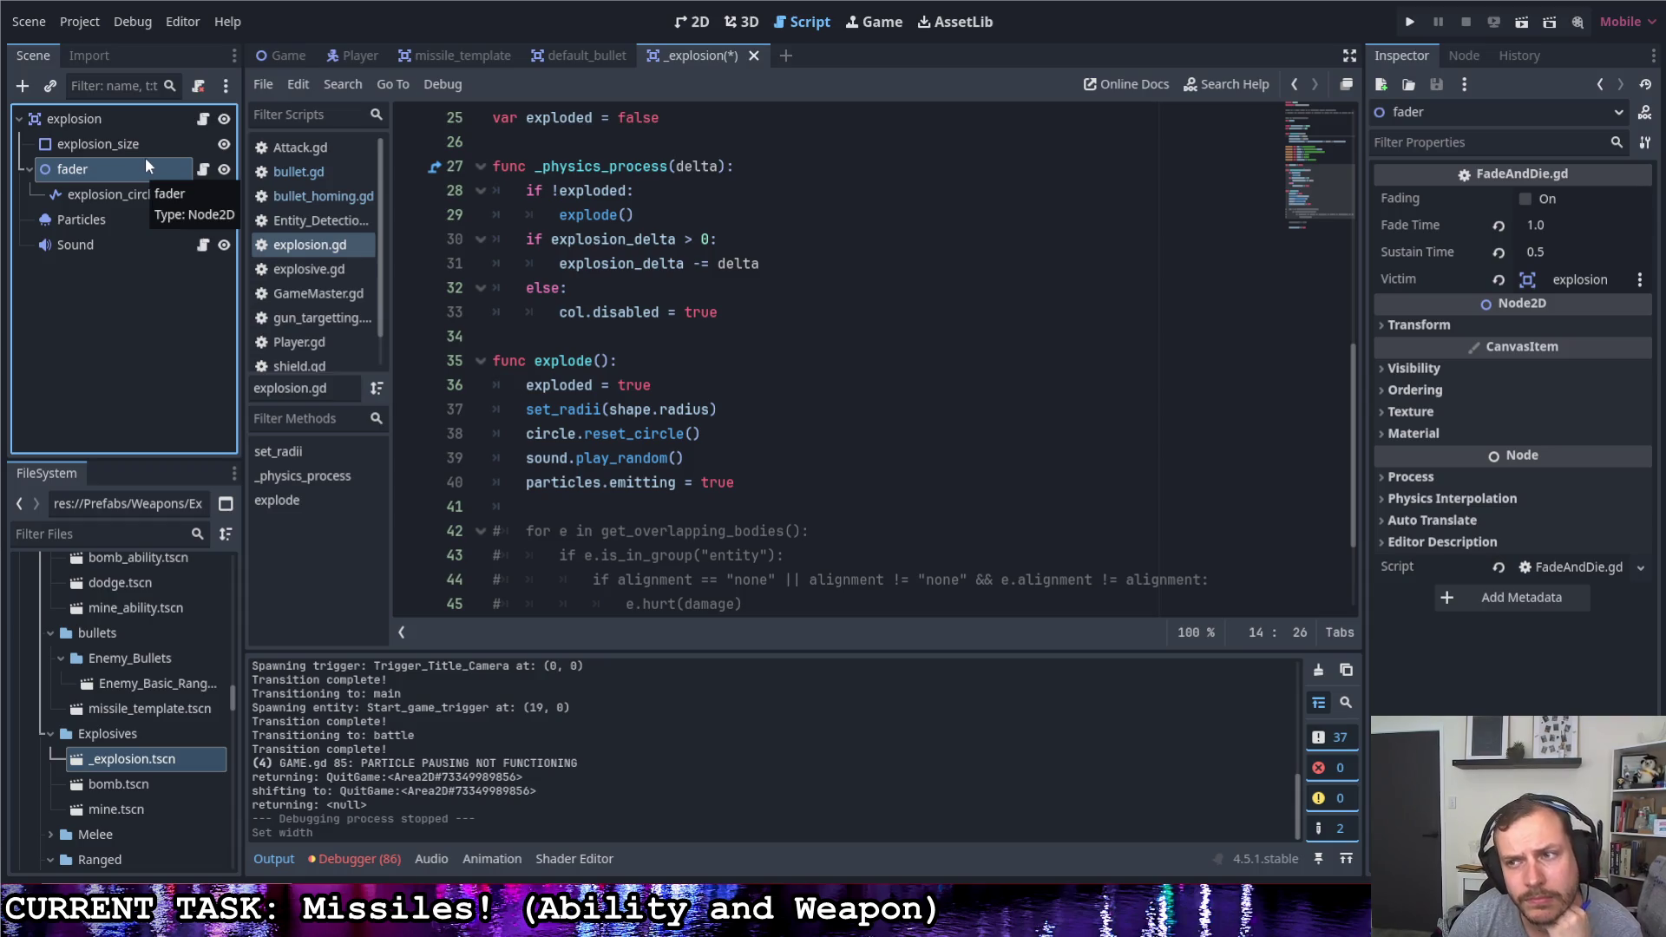
{"action": "scroll", "coordinate": [679, 362], "scroll_direction": "up", "scroll_amount": 4}
{"action": "scroll", "coordinate": [678, 362], "scroll_direction": "up", "scroll_amount": 4}
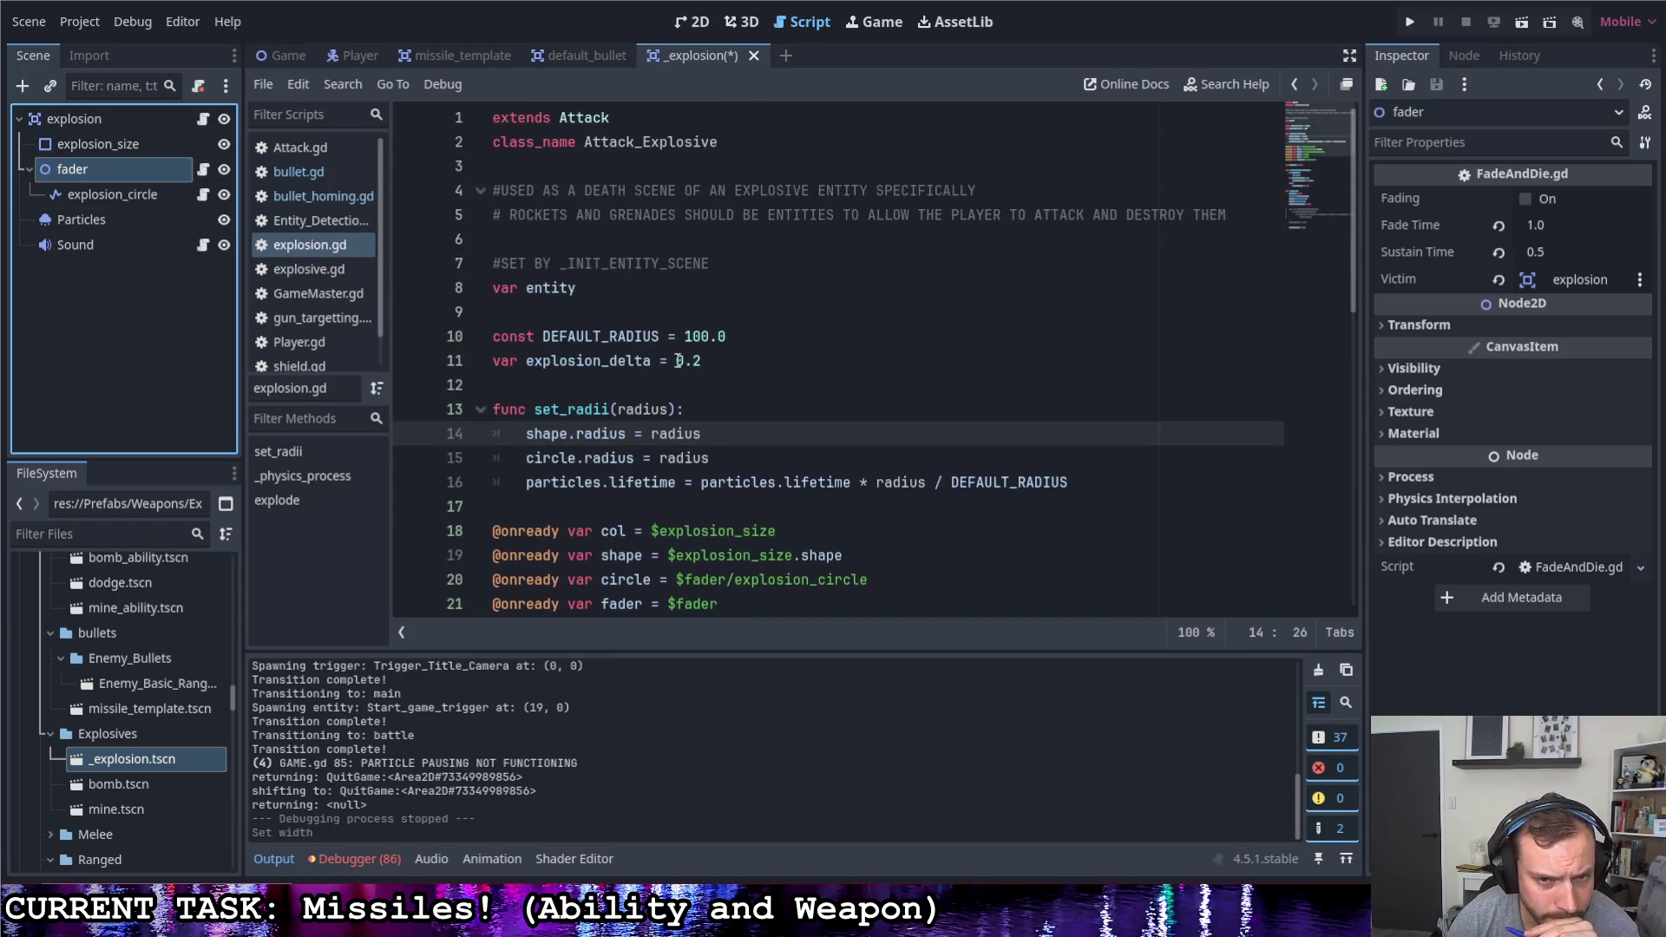
{"action": "left_click", "coordinate": [127, 119]}
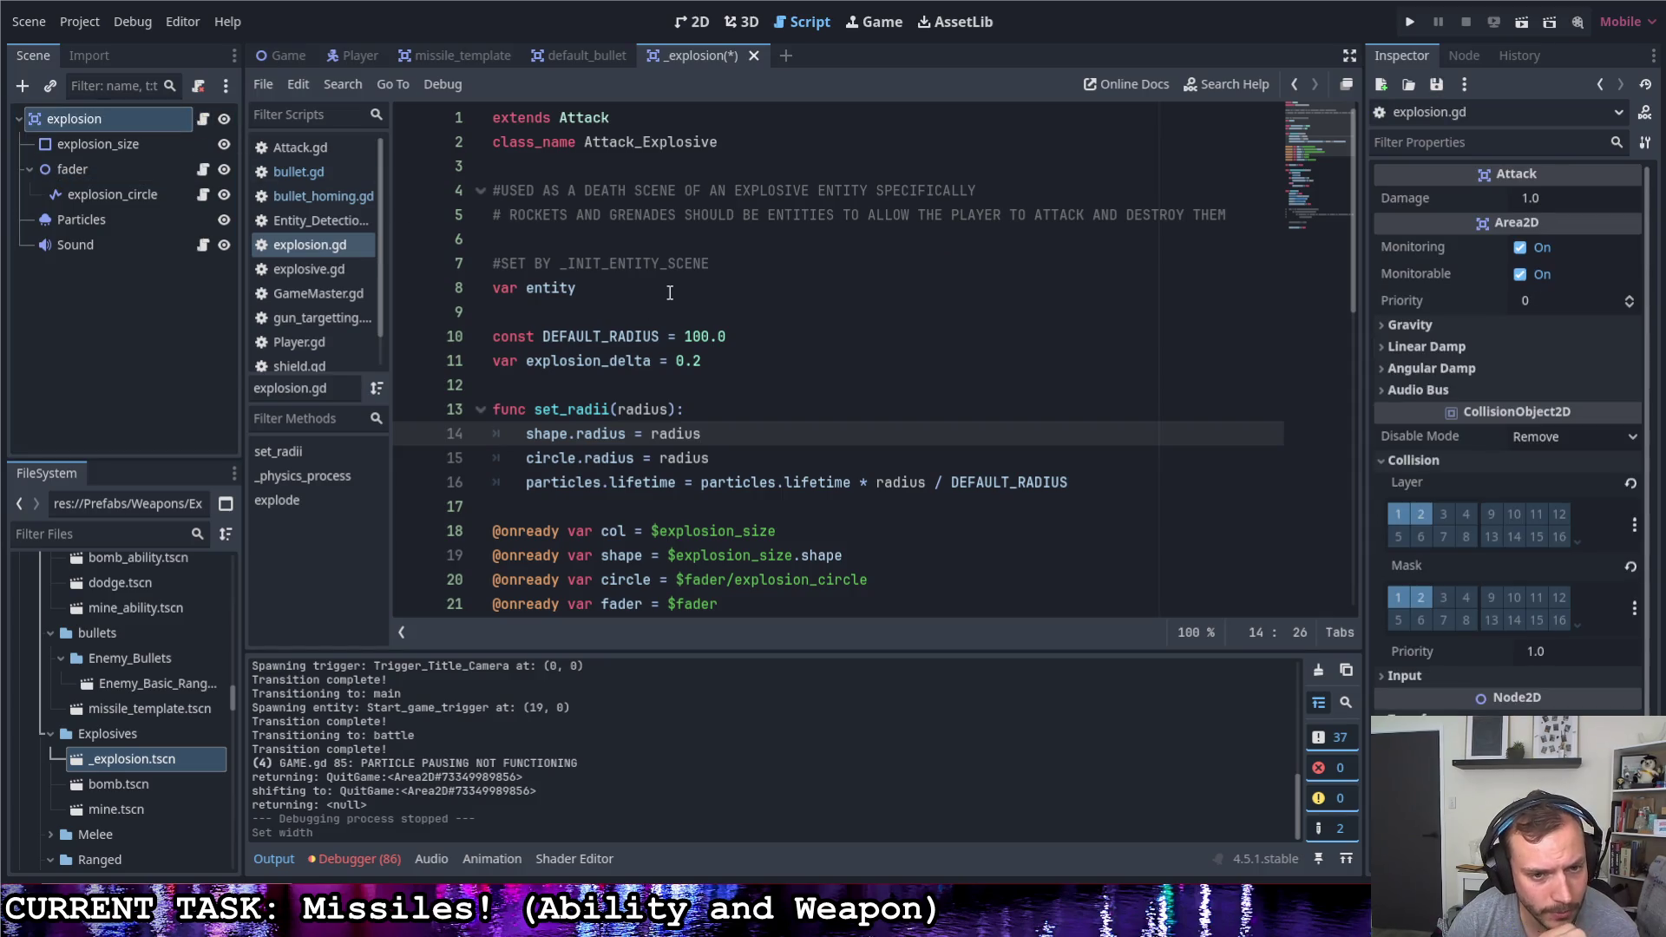
{"action": "left_click_drag", "start_coordinate": [534, 412], "coordinate": [610, 414]}
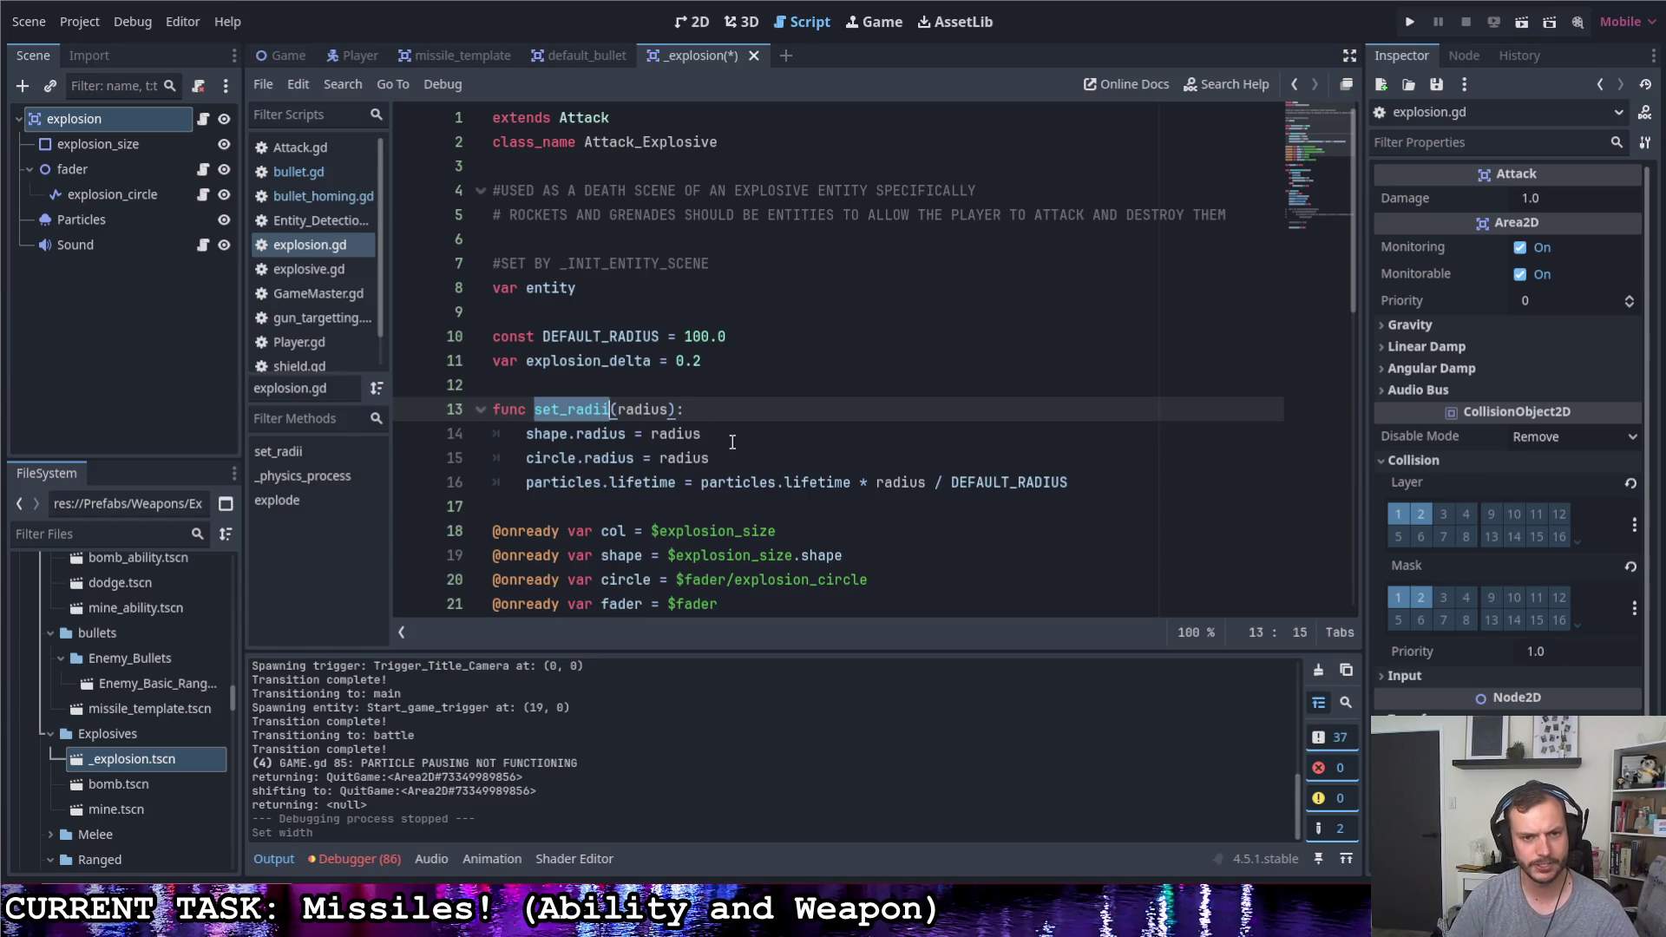
{"action": "key", "text": "ctrl+s"}
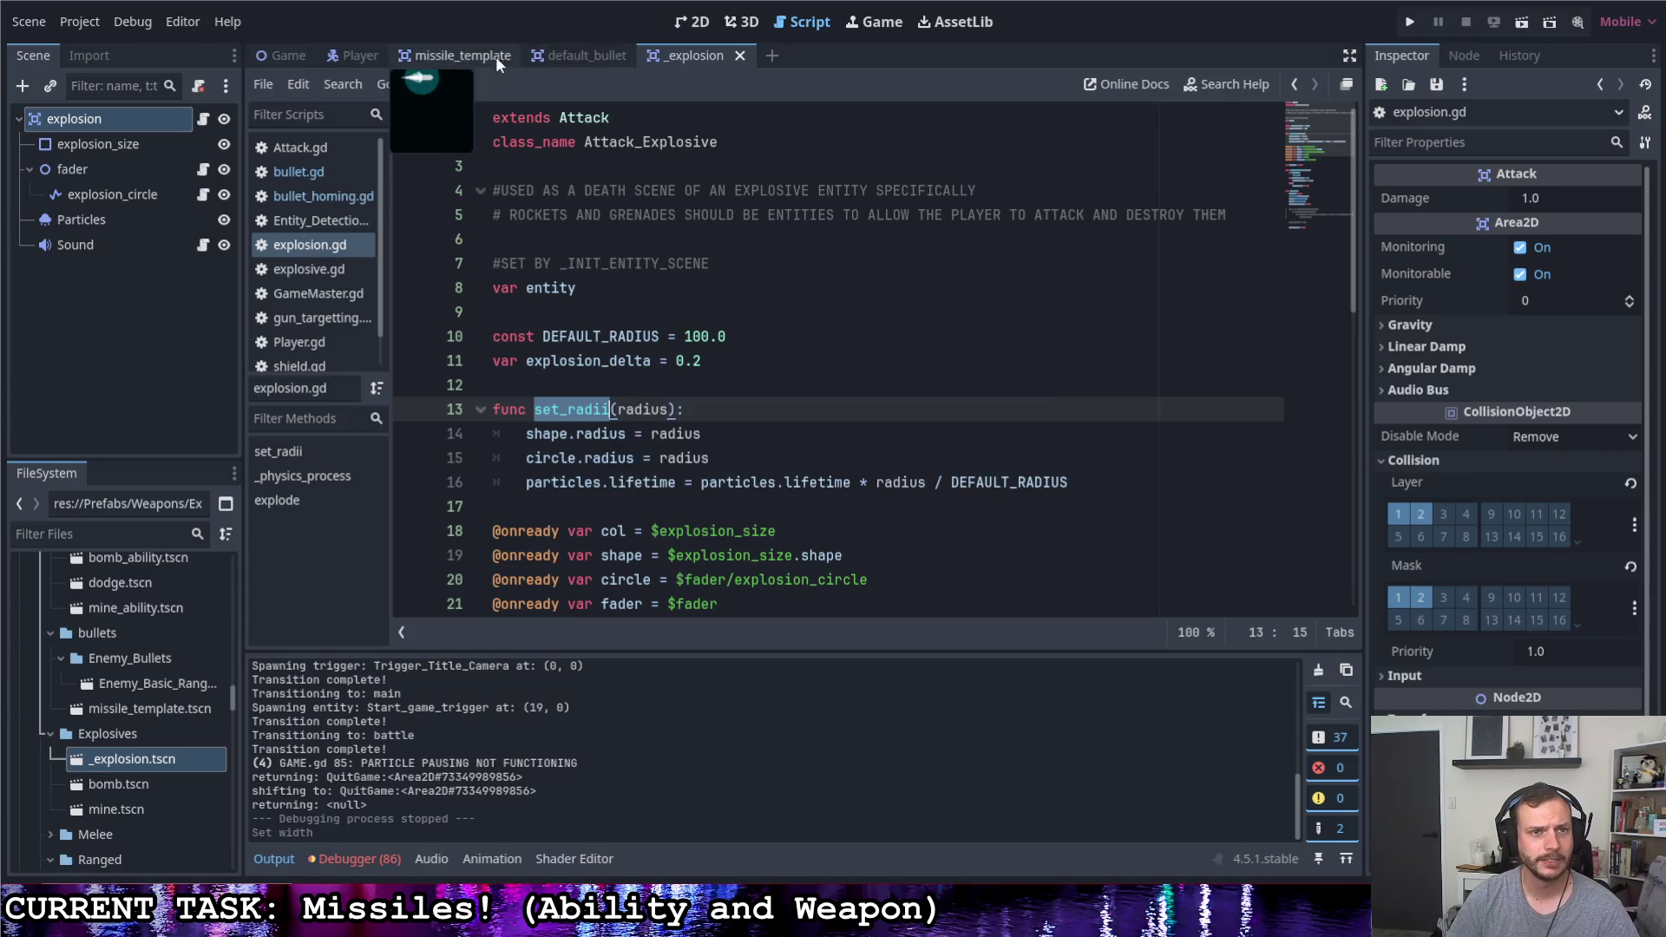
Switch to the default_bullet scene and read the spawn_effect call in delete_me and its instantiate-based definition
{"action": "left_click", "coordinate": [582, 58]}
{"action": "scroll", "coordinate": [673, 361], "scroll_direction": "down", "scroll_amount": 2}
{"action": "scroll", "coordinate": [651, 416], "scroll_direction": "down", "scroll_amount": 10}
{"action": "scroll", "coordinate": [638, 469], "scroll_direction": "down", "scroll_amount": 6}
{"action": "scroll", "coordinate": [621, 514], "scroll_direction": "down", "scroll_amount": 8}
{"action": "scroll", "coordinate": [619, 508], "scroll_direction": "up", "scroll_amount": 2}
{"action": "scroll", "coordinate": [618, 509], "scroll_direction": "up", "scroll_amount": 1}
{"action": "scroll", "coordinate": [611, 508], "scroll_direction": "up", "scroll_amount": 2}
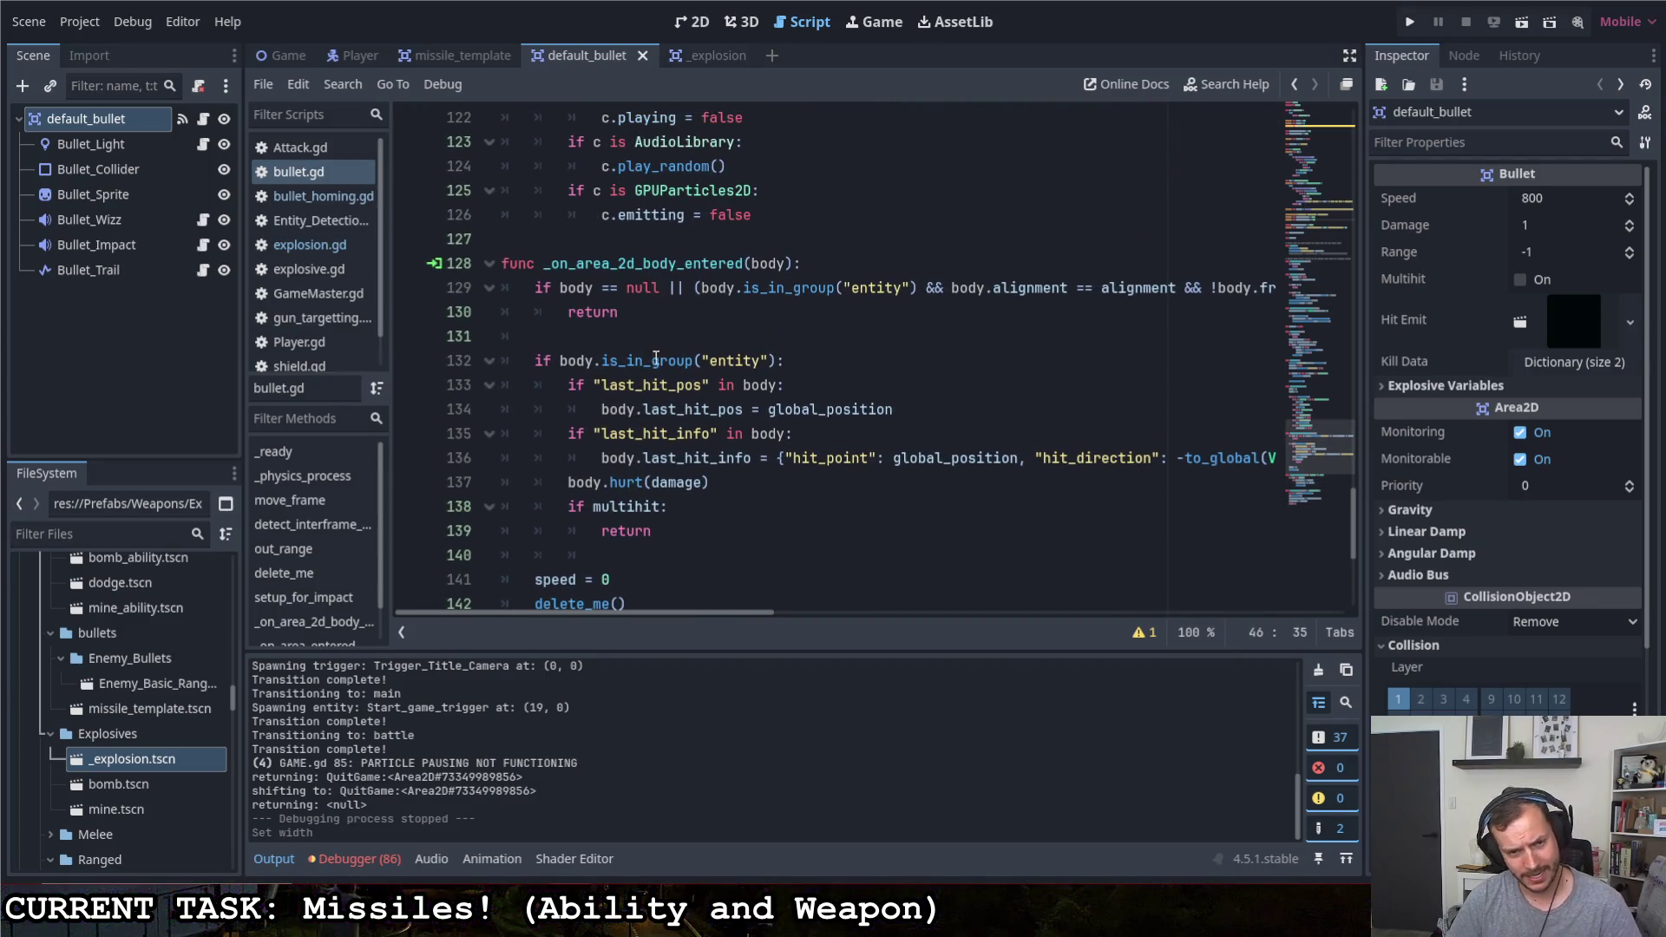
{"action": "scroll", "coordinate": [720, 412], "scroll_direction": "down", "scroll_amount": 3}
{"action": "scroll", "coordinate": [719, 406], "scroll_direction": "up", "scroll_amount": 5}
{"action": "scroll", "coordinate": [717, 399], "scroll_direction": "up", "scroll_amount": 2}
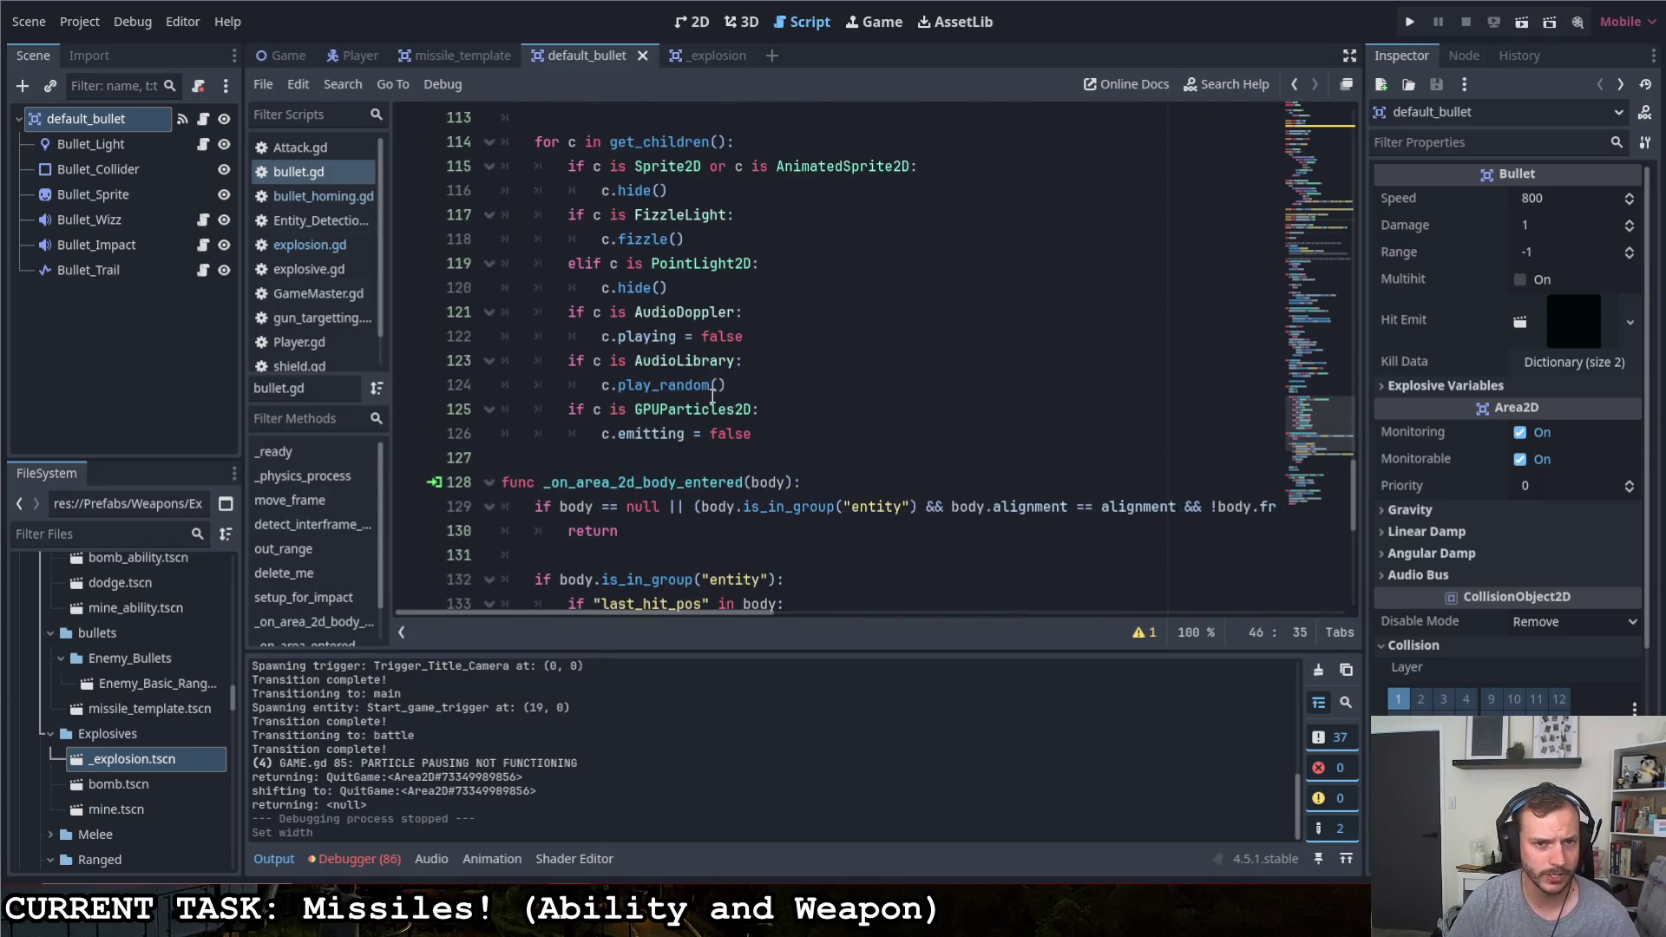
{"action": "scroll", "coordinate": [712, 392], "scroll_direction": "up", "scroll_amount": 4}
{"action": "scroll", "coordinate": [712, 391], "scroll_direction": "up", "scroll_amount": 3}
{"action": "scroll", "coordinate": [705, 378], "scroll_direction": "up", "scroll_amount": 1}
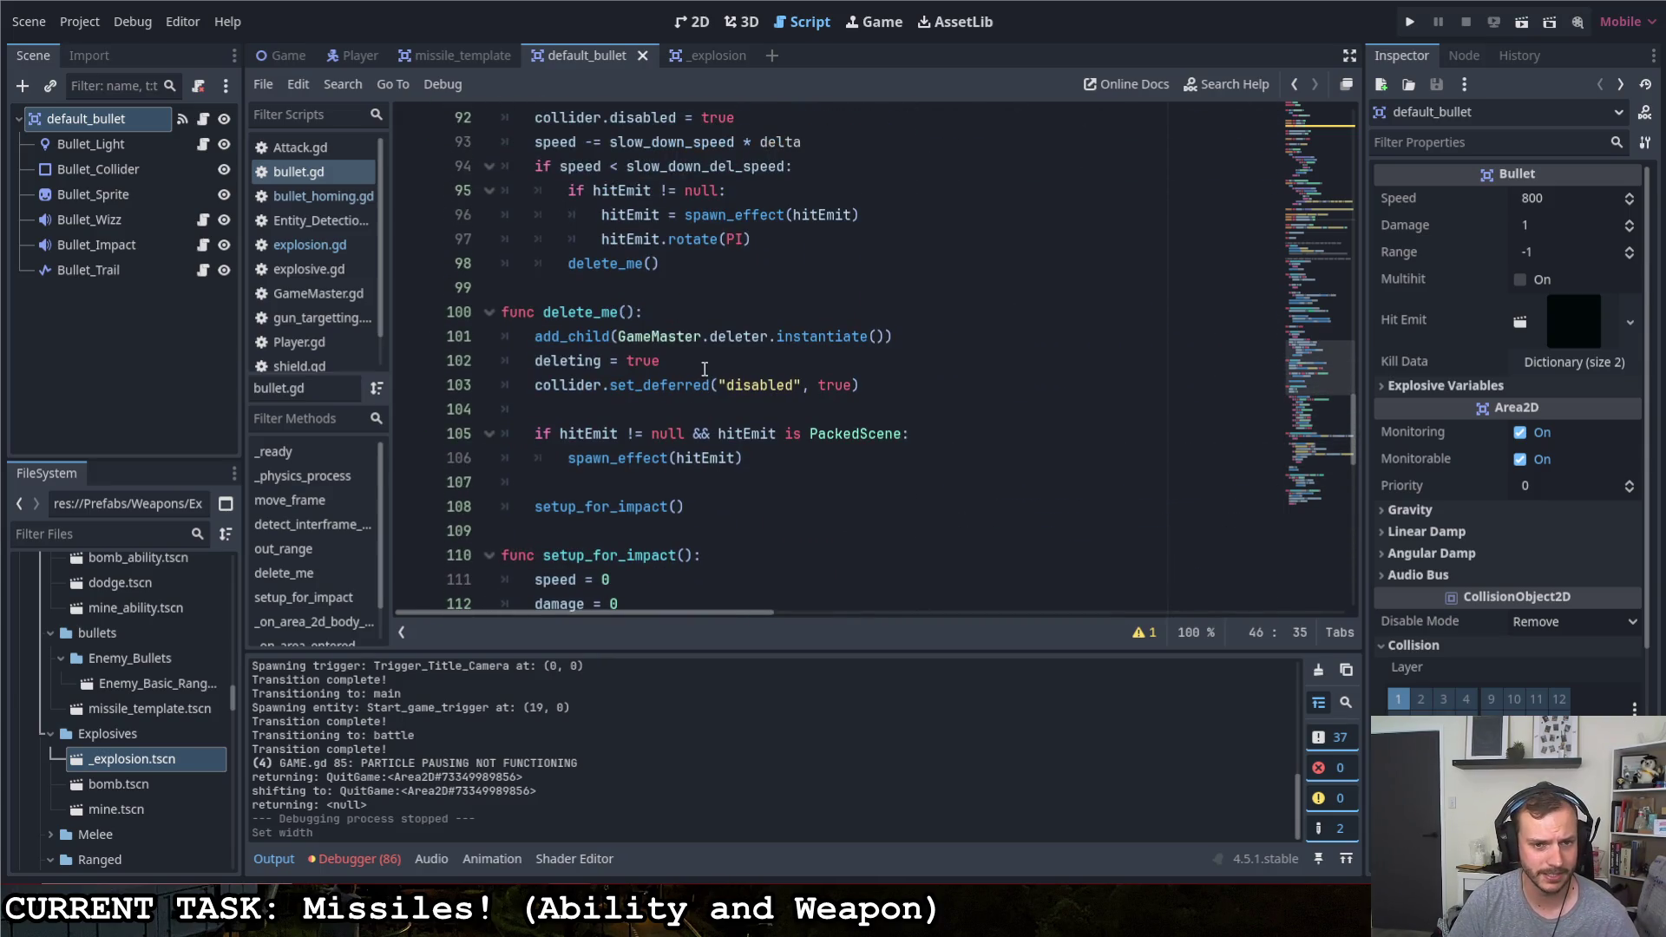
{"action": "left_click", "coordinate": [601, 460]}
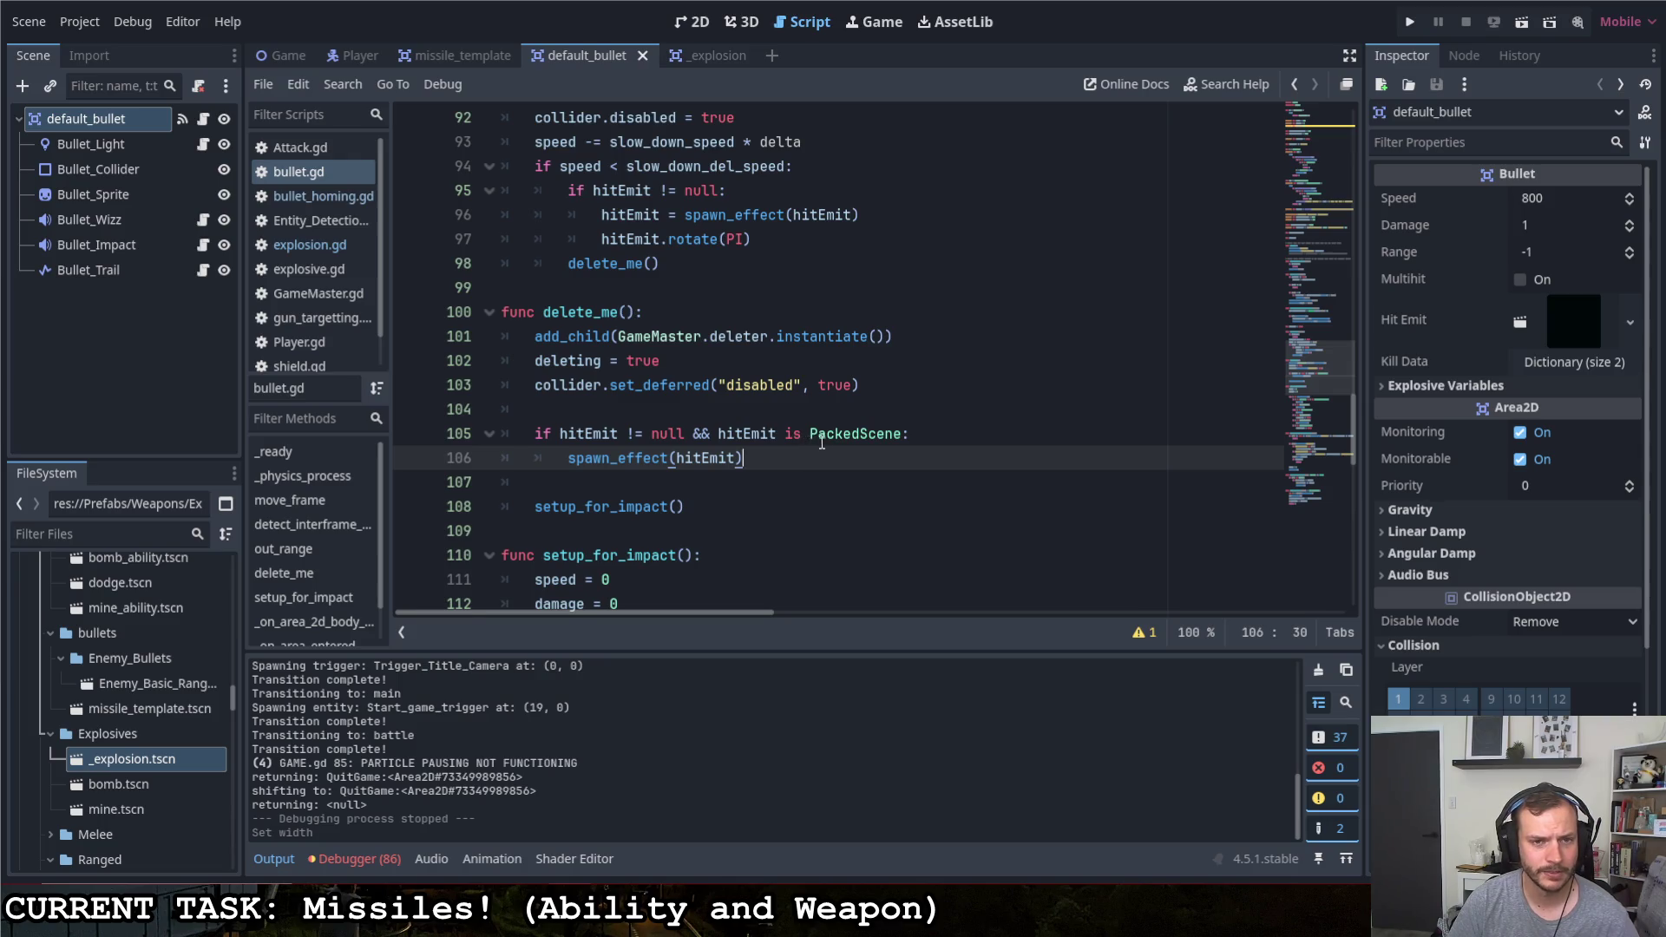
{"action": "scroll", "coordinate": [821, 443], "scroll_direction": "up", "scroll_amount": 1}
{"action": "scroll", "coordinate": [816, 440], "scroll_direction": "up", "scroll_amount": 1}
{"action": "scroll", "coordinate": [812, 437], "scroll_direction": "up", "scroll_amount": 1}
{"action": "scroll", "coordinate": [807, 435], "scroll_direction": "up", "scroll_amount": 2}
{"action": "scroll", "coordinate": [808, 435], "scroll_direction": "up", "scroll_amount": 1}
{"action": "scroll", "coordinate": [804, 434], "scroll_direction": "up", "scroll_amount": 2}
{"action": "scroll", "coordinate": [799, 433], "scroll_direction": "up", "scroll_amount": 3}
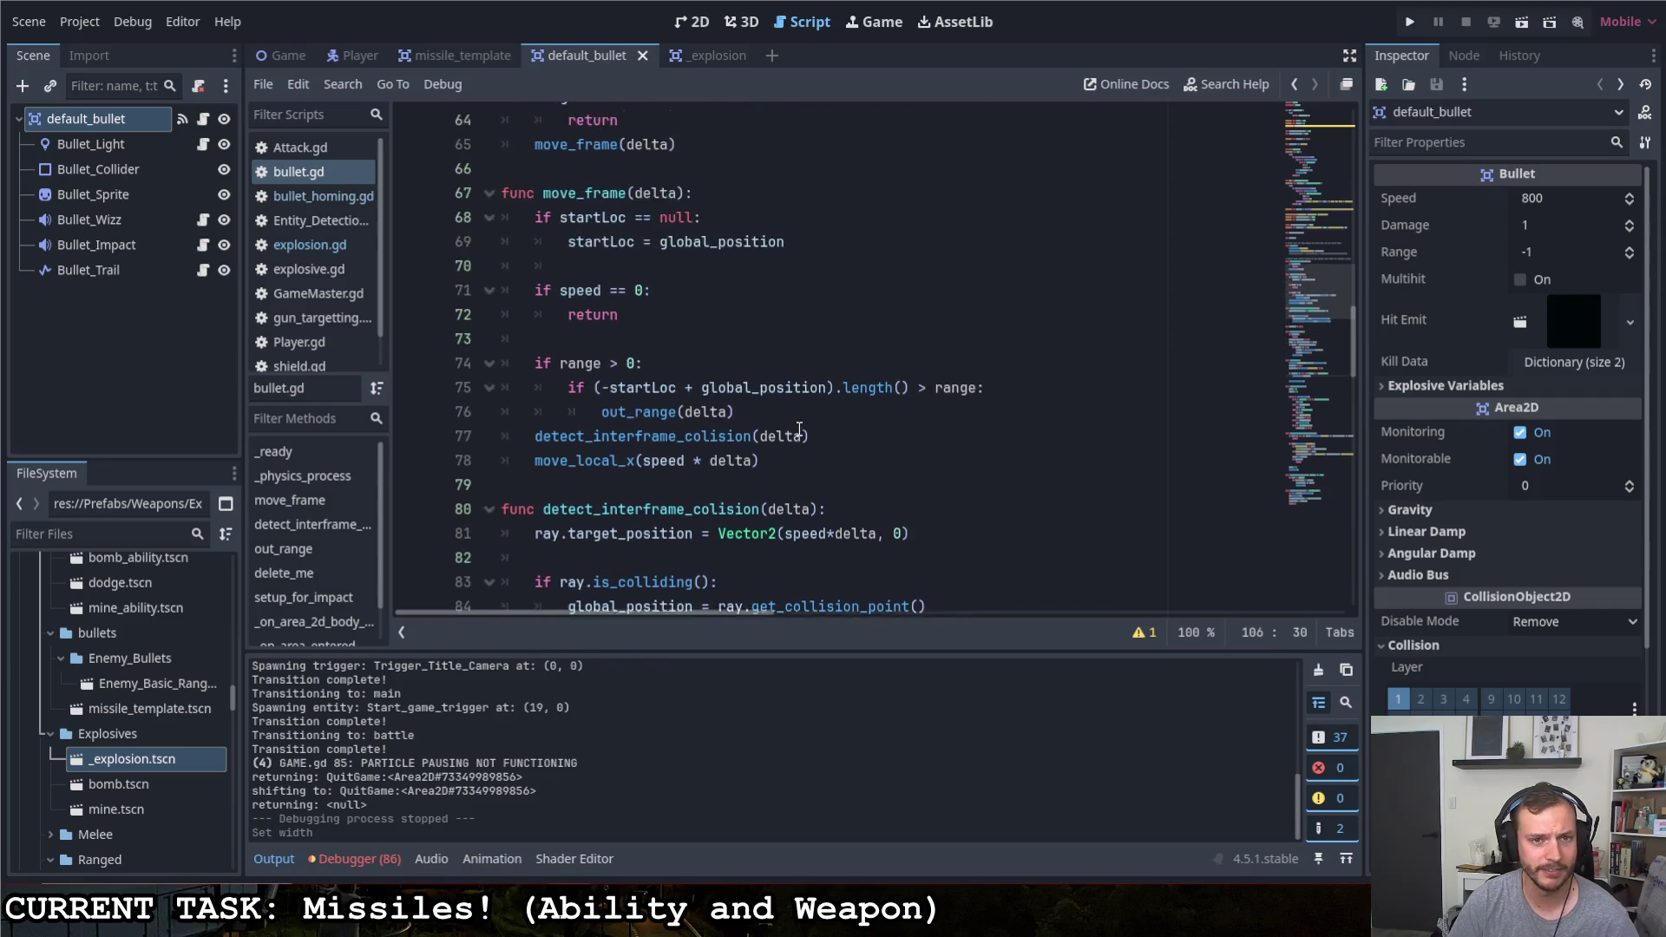
{"action": "scroll", "coordinate": [797, 431], "scroll_direction": "up", "scroll_amount": 3}
{"action": "scroll", "coordinate": [797, 430], "scroll_direction": "down", "scroll_amount": 1}
{"action": "scroll", "coordinate": [797, 429], "scroll_direction": "down", "scroll_amount": 4}
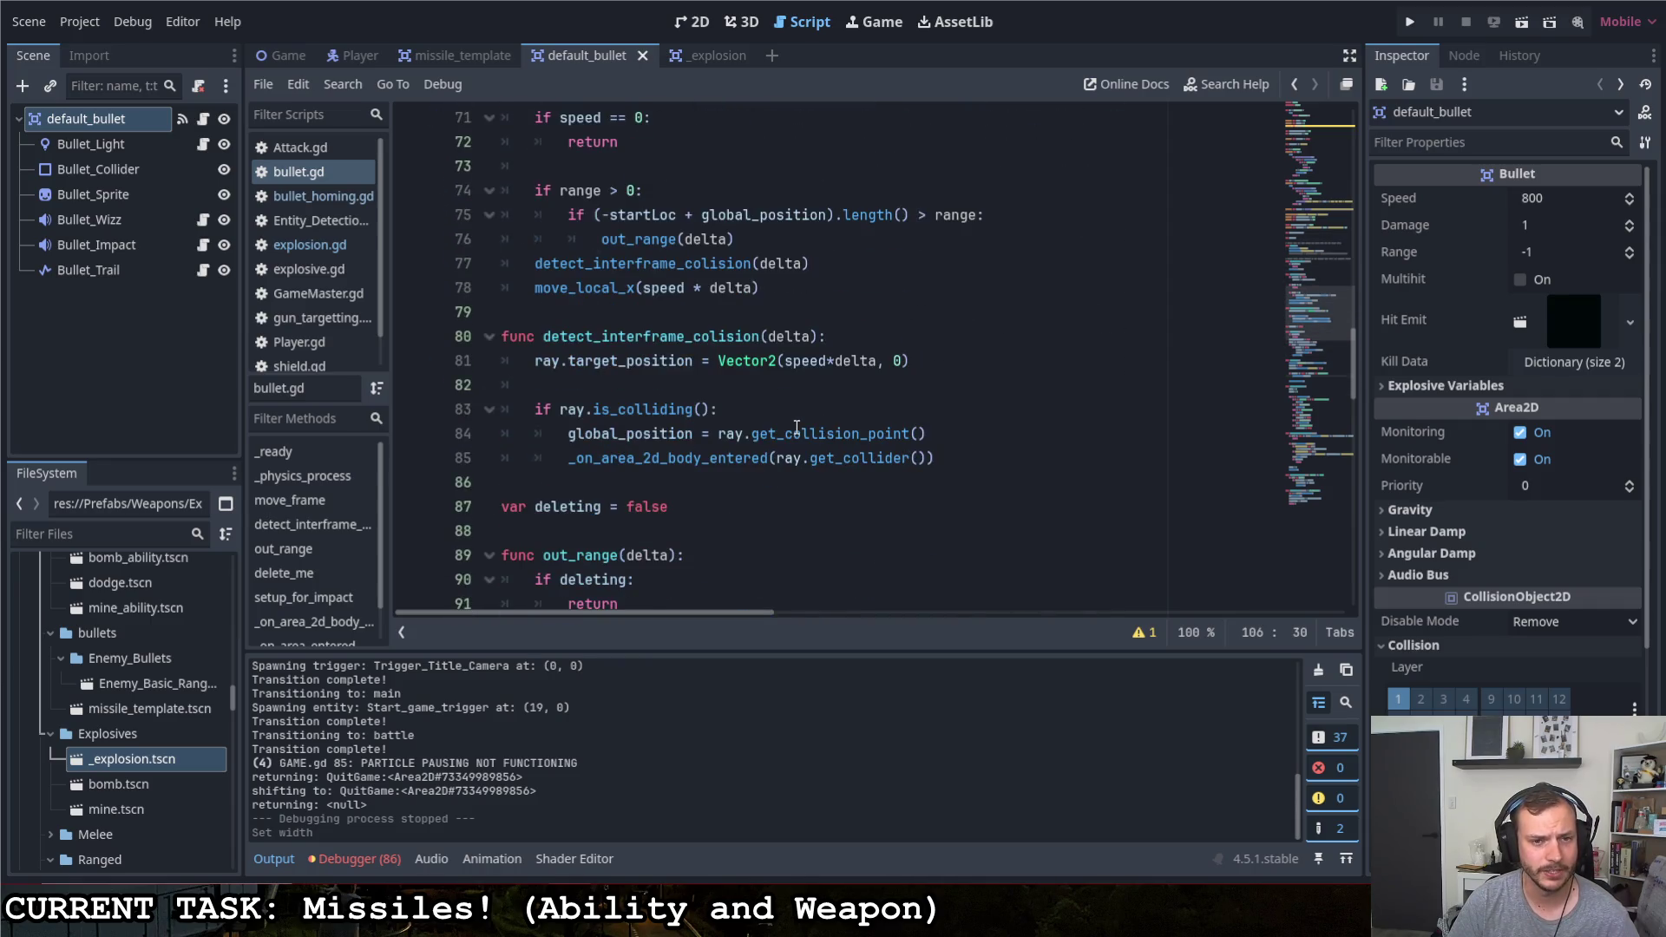
{"action": "scroll", "coordinate": [797, 430], "scroll_direction": "down", "scroll_amount": 4}
{"action": "scroll", "coordinate": [798, 429], "scroll_direction": "down", "scroll_amount": 3}
{"action": "scroll", "coordinate": [795, 429], "scroll_direction": "down", "scroll_amount": 3}
{"action": "scroll", "coordinate": [795, 427], "scroll_direction": "down", "scroll_amount": 3}
{"action": "scroll", "coordinate": [788, 423], "scroll_direction": "down", "scroll_amount": 4}
{"action": "scroll", "coordinate": [763, 398], "scroll_direction": "up", "scroll_amount": 7}
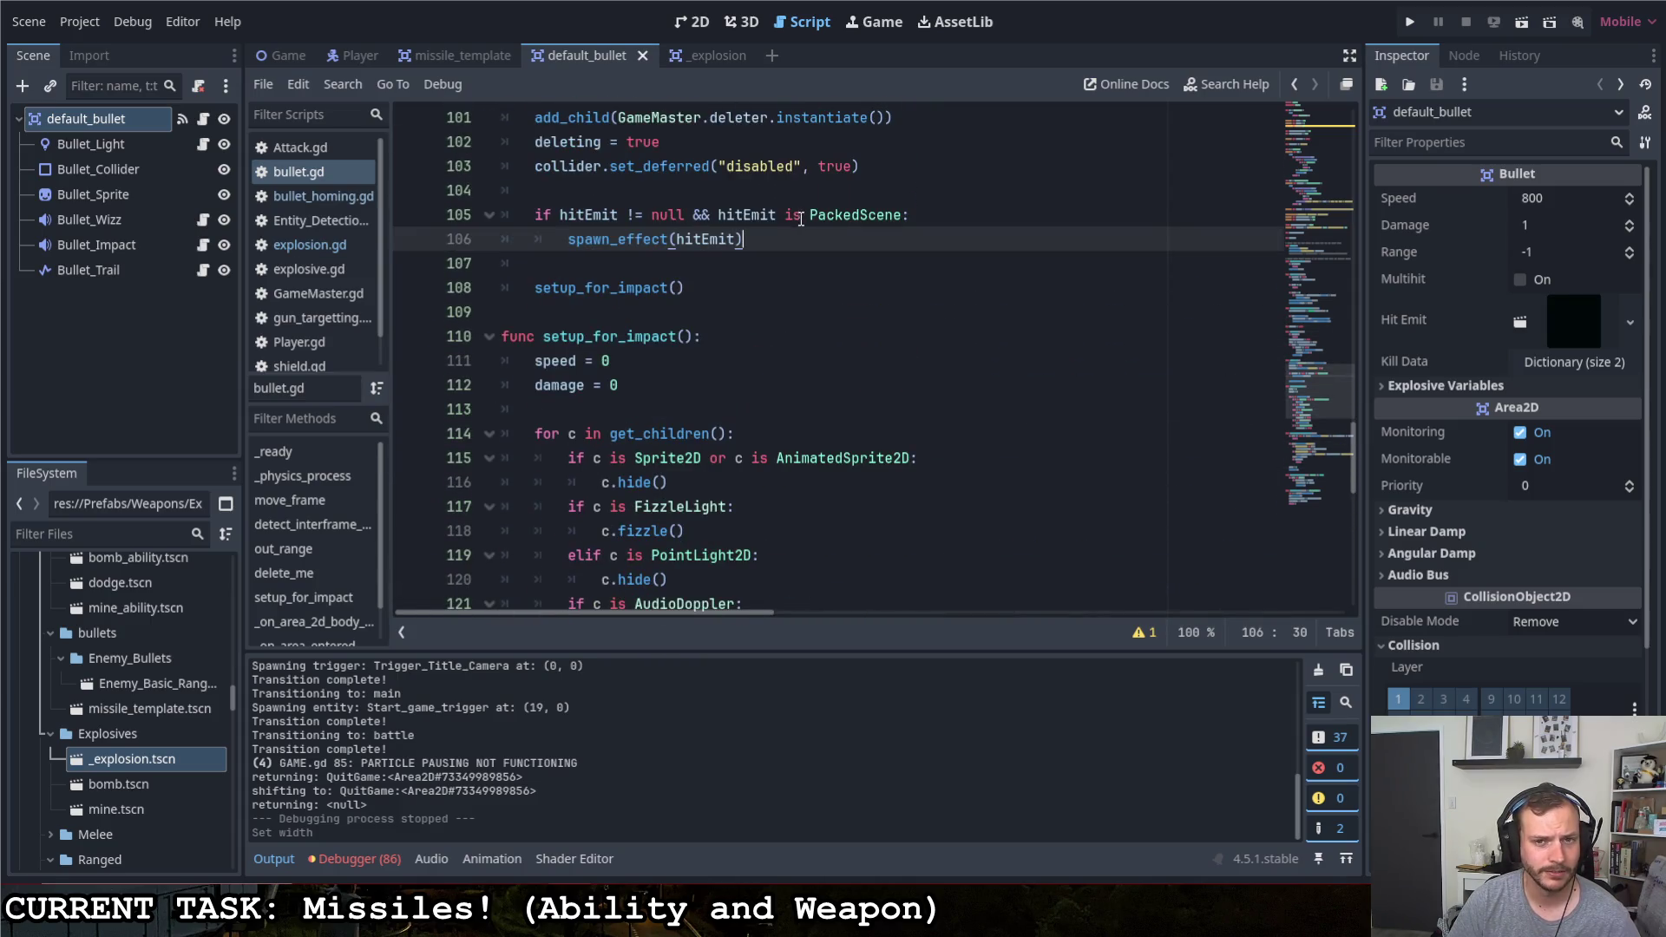
{"action": "left_click_drag", "start_coordinate": [667, 240], "coordinate": [567, 243]}
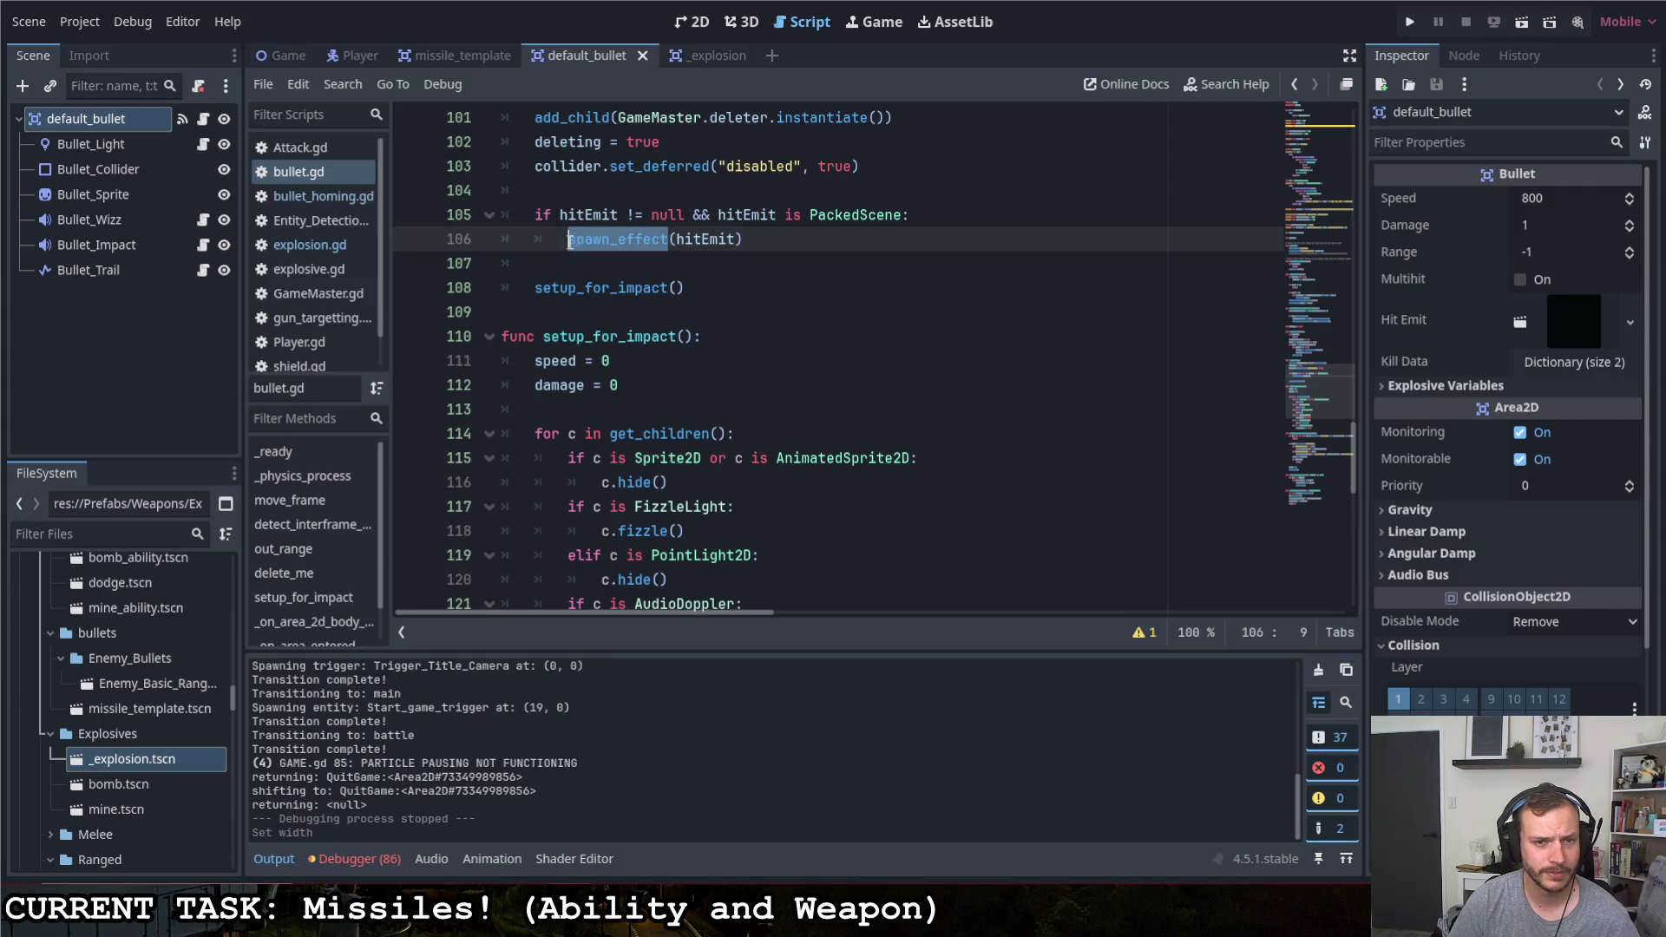
{"action": "scroll", "coordinate": [663, 341], "scroll_direction": "down", "scroll_amount": 7}
{"action": "scroll", "coordinate": [664, 341], "scroll_direction": "down", "scroll_amount": 5}
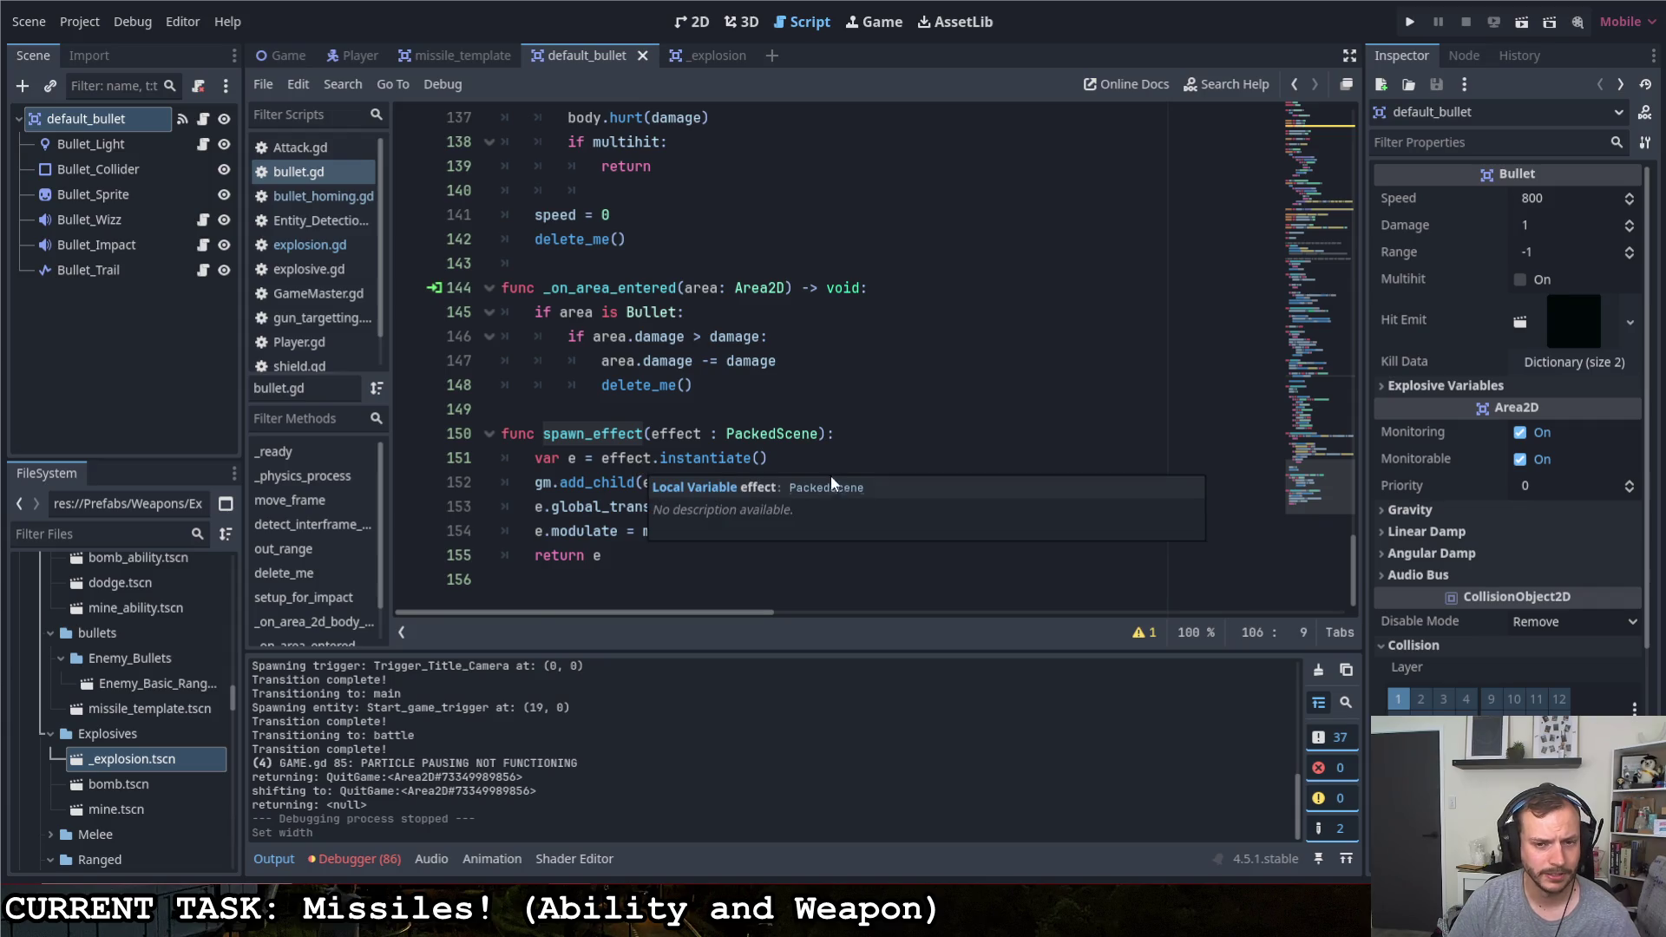
{"action": "left_click", "coordinate": [840, 436]}
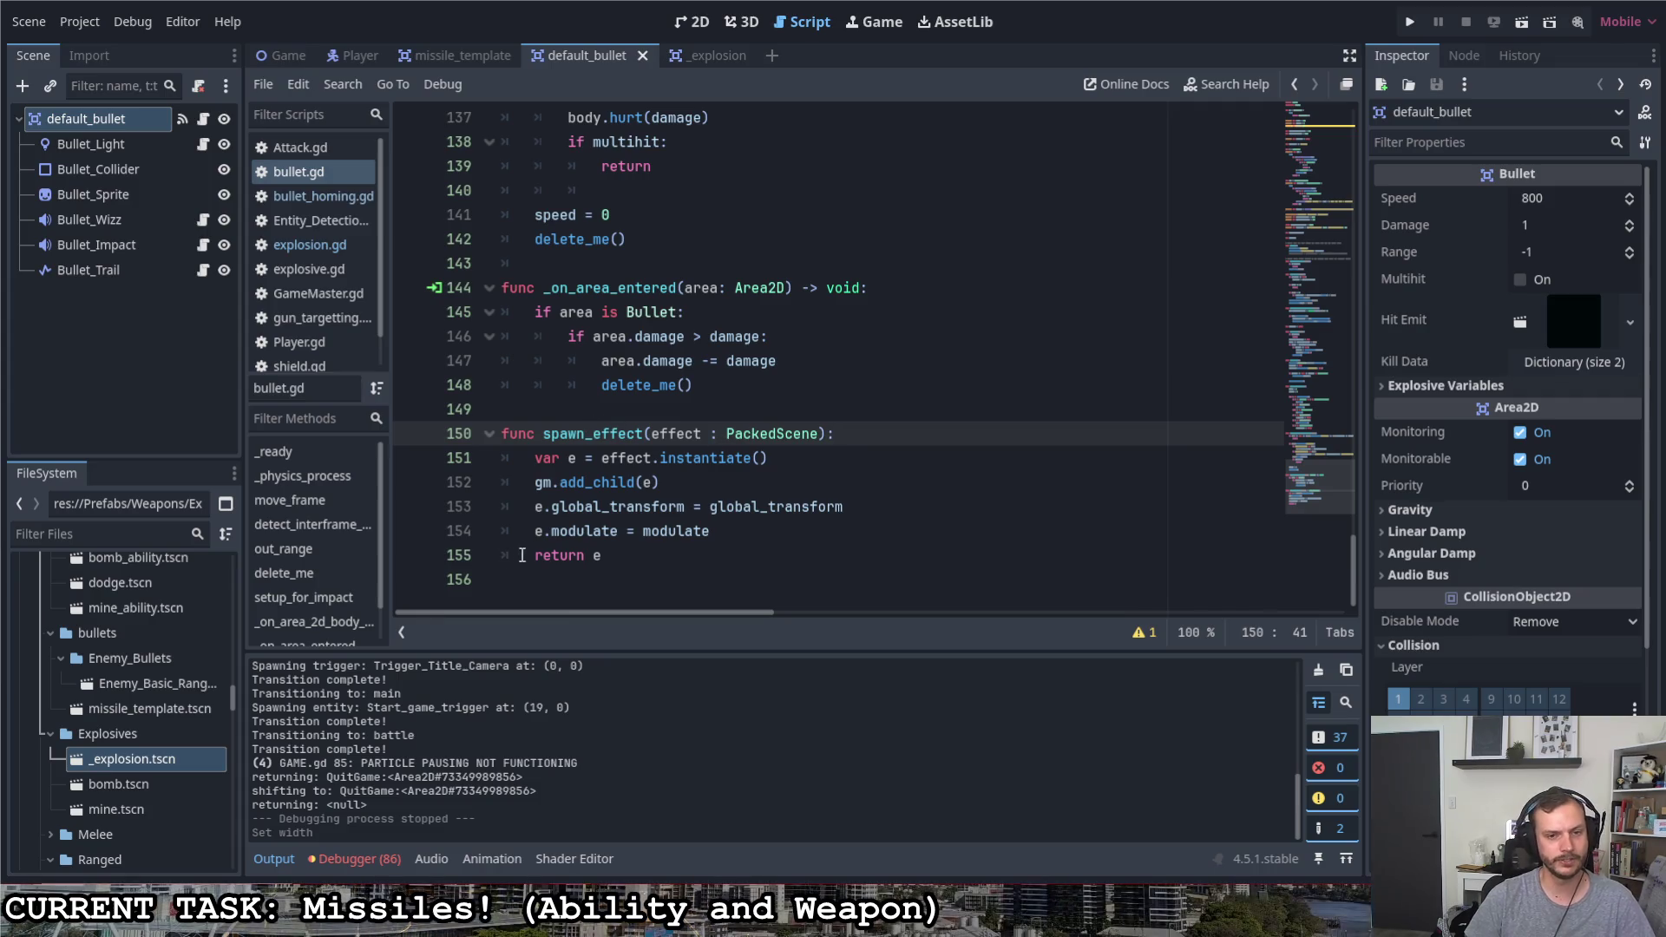
{"action": "left_click", "coordinate": [661, 458]}
{"action": "double_click", "coordinate": [659, 459]}
{"action": "scroll", "coordinate": [787, 450], "scroll_direction": "up", "scroll_amount": 5}
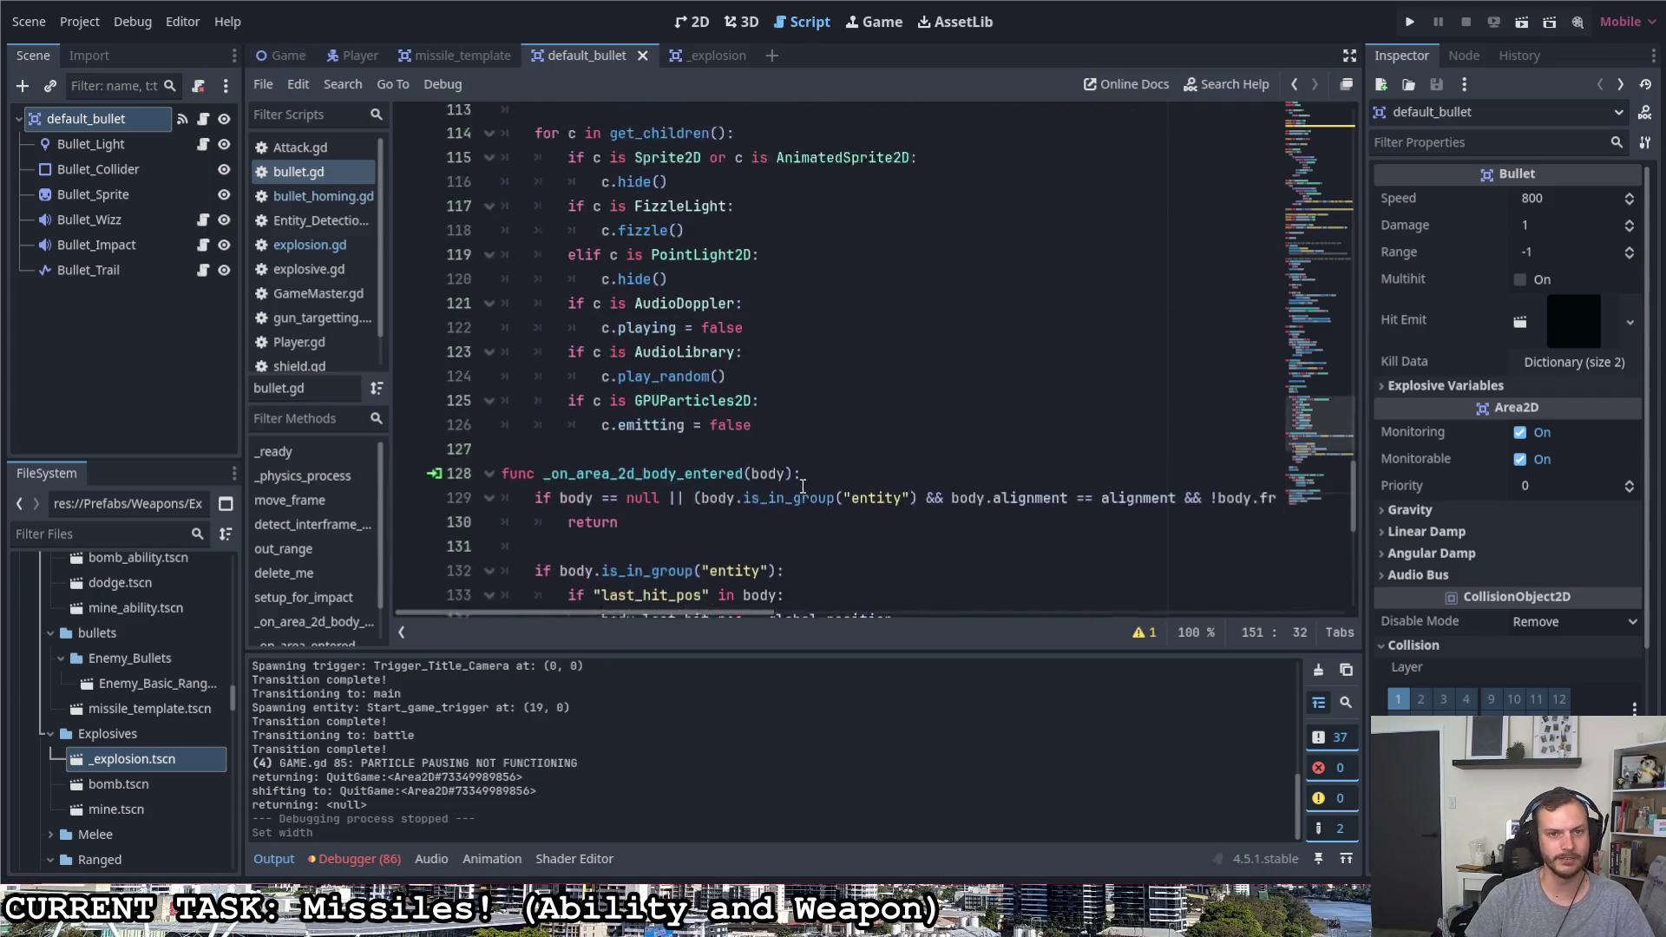
{"action": "scroll", "coordinate": [788, 450], "scroll_direction": "up", "scroll_amount": 3}
{"action": "scroll", "coordinate": [787, 449], "scroll_direction": "up", "scroll_amount": 2}
{"action": "scroll", "coordinate": [782, 449], "scroll_direction": "up", "scroll_amount": 2}
{"action": "scroll", "coordinate": [740, 434], "scroll_direction": "up", "scroll_amount": 1}
{"action": "scroll", "coordinate": [737, 426], "scroll_direction": "up", "scroll_amount": 1}
{"action": "scroll", "coordinate": [744, 478], "scroll_direction": "down", "scroll_amount": 1}
Write var hit = spawn_effect(hitEmit) and an if hit is Attack_Explosion: check in delete_me
{"action": "left_click", "coordinate": [775, 531]}
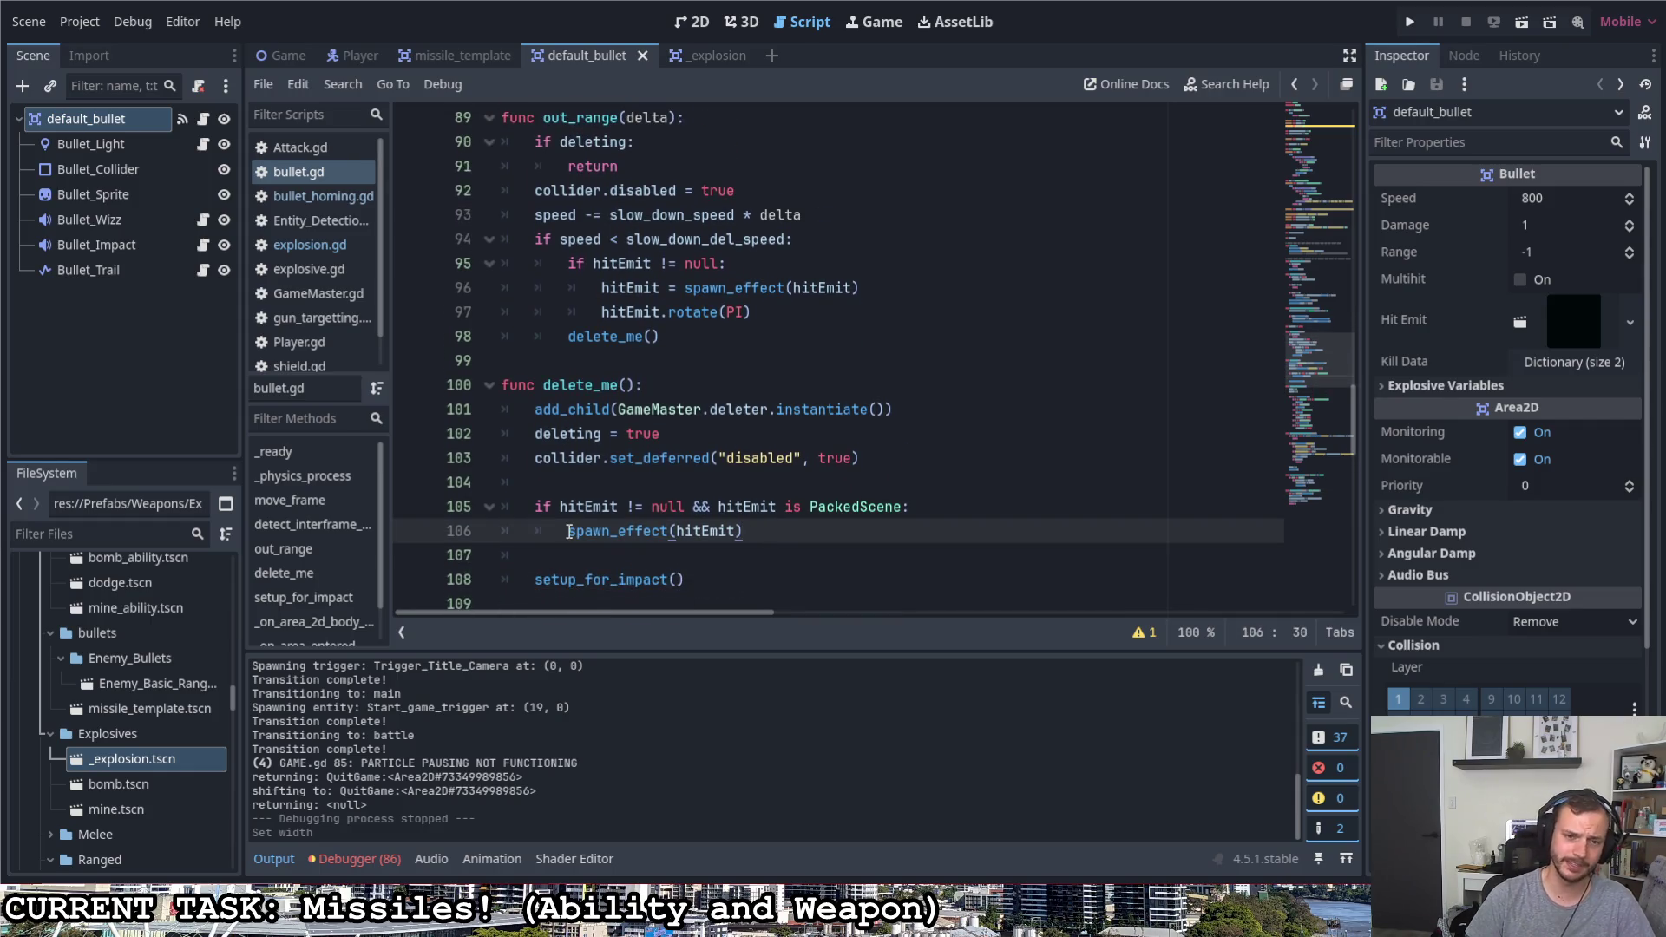
{"action": "type", "text": "var hit ="}
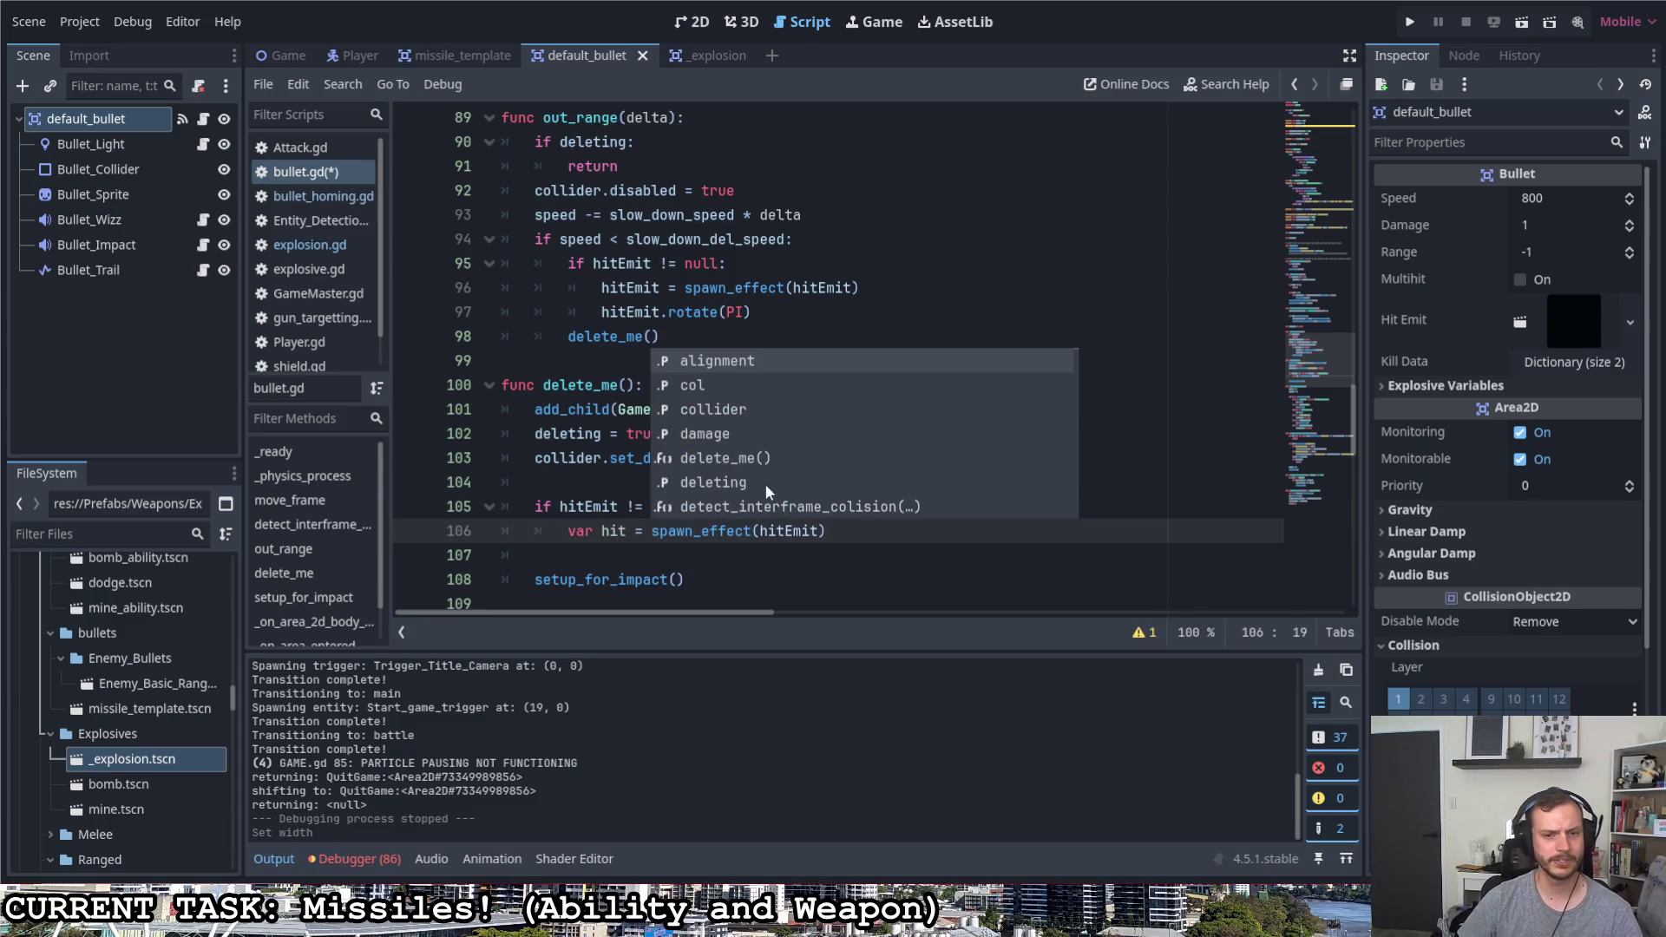
{"action": "left_click", "coordinate": [898, 529]}
{"action": "key", "text": "Return"}
{"action": "type", "text": "if hit is "}
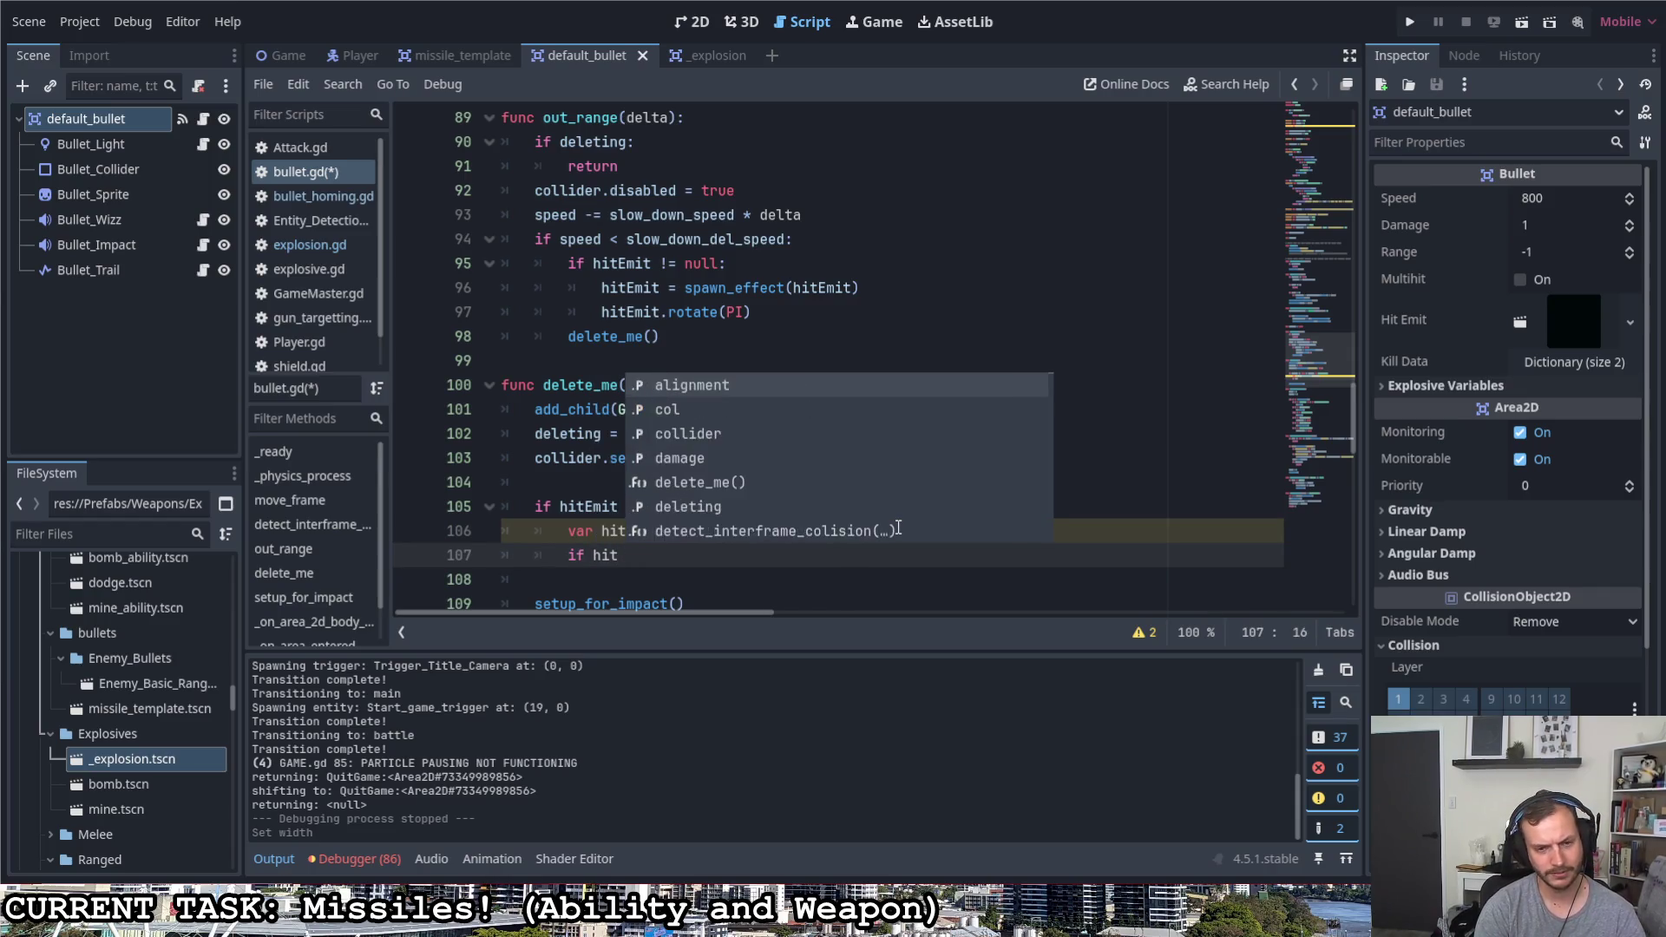
{"action": "type", "text": "E"}
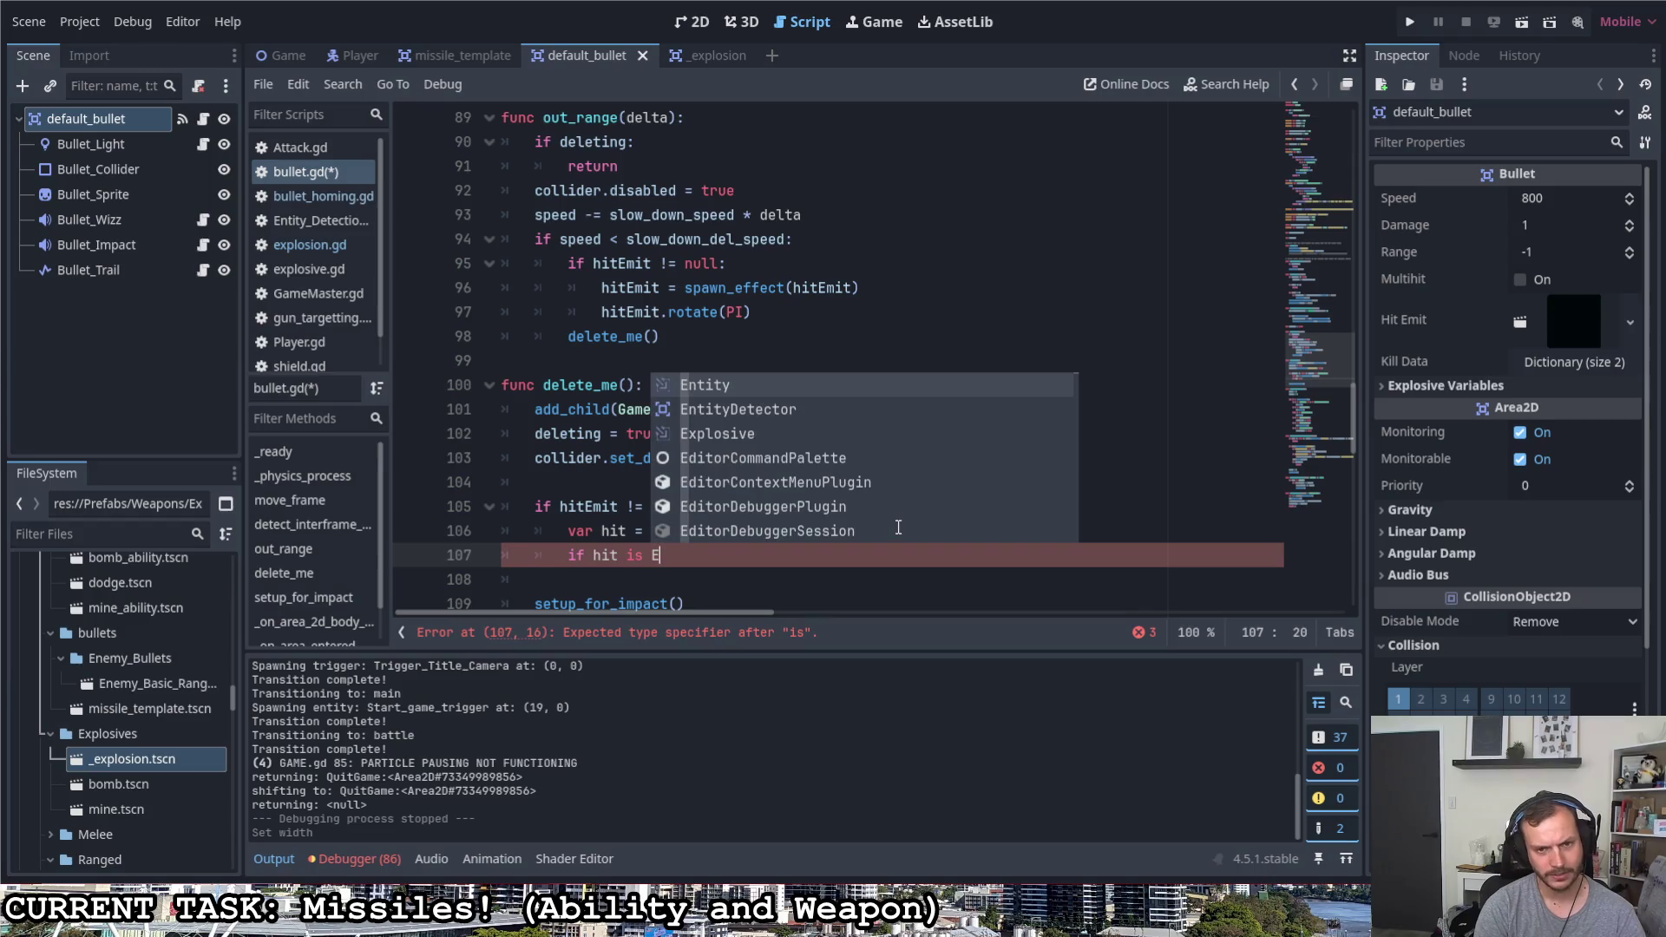
{"action": "type", "text": "xpl"}
{"action": "key", "text": "Down"}
{"action": "key", "text": "Return"}
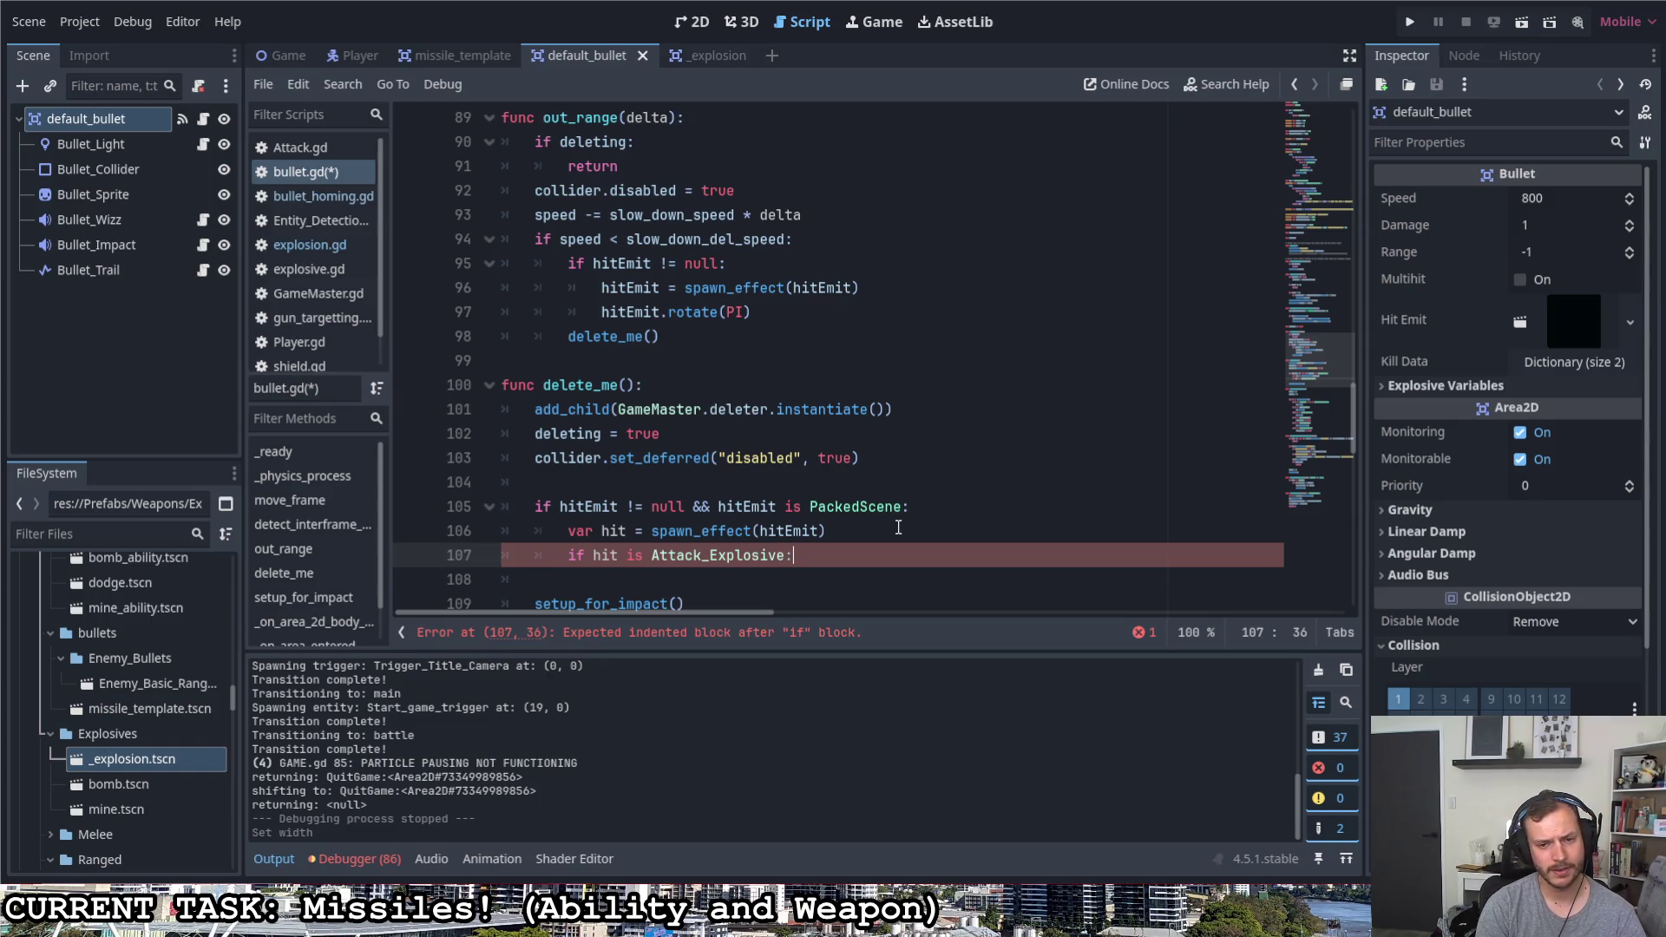
{"action": "left_click", "coordinate": [781, 553]}
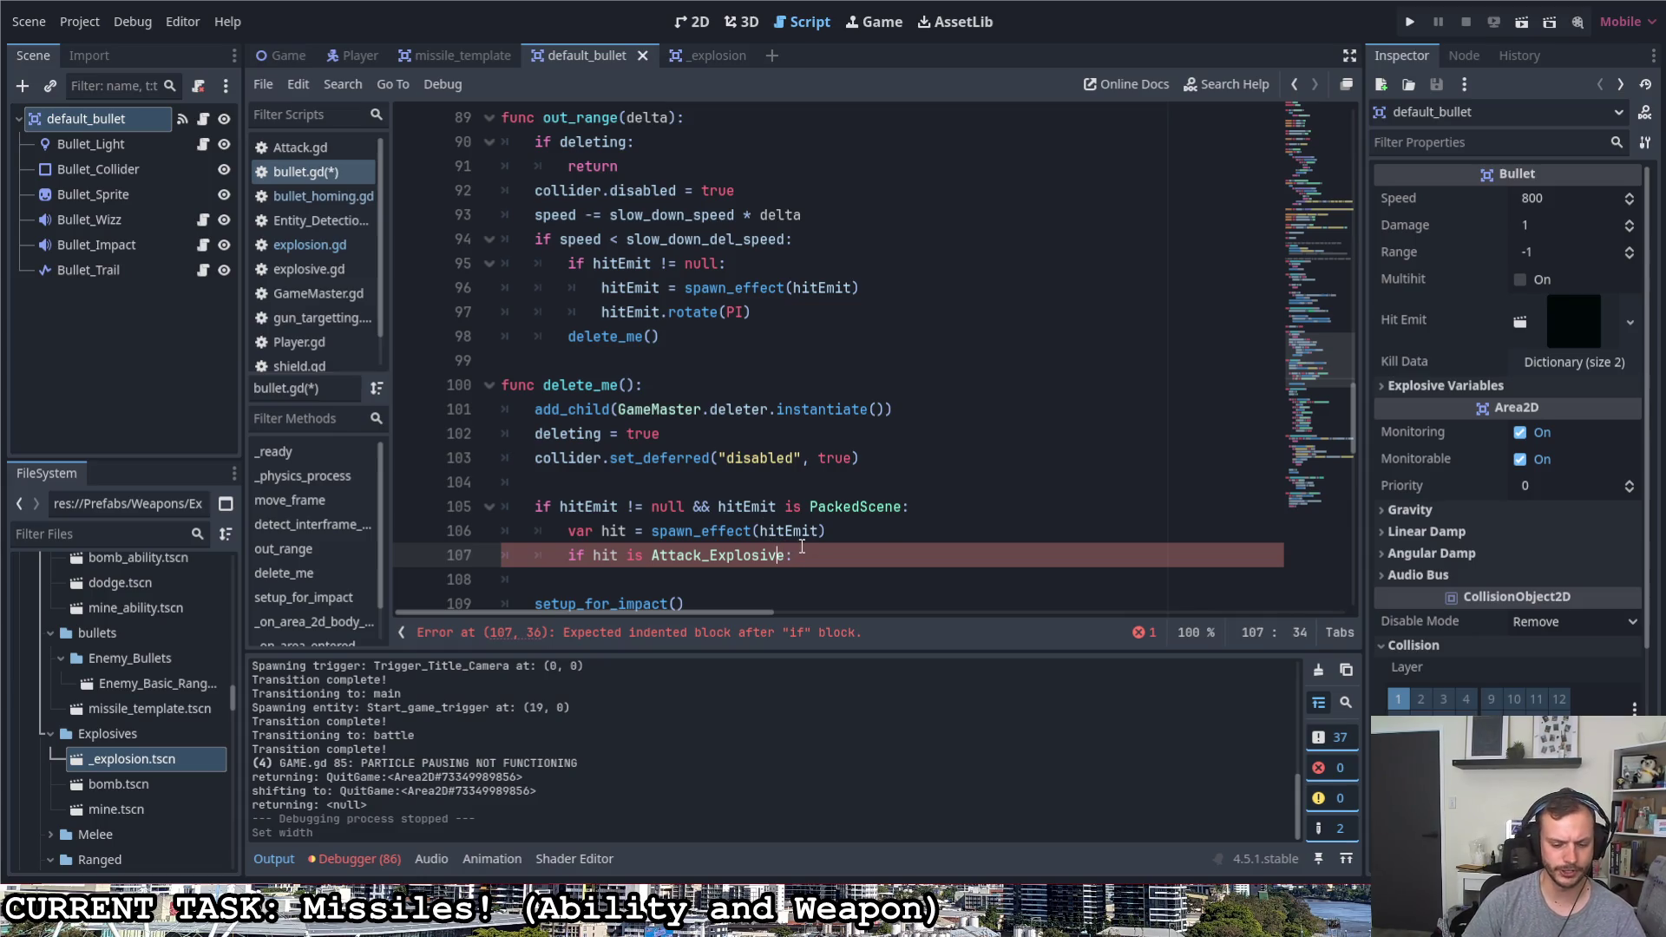
{"action": "key", "text": "BackSpace"}
{"action": "key", "text": "BackSpace"}
{"action": "type", "text": "on"}
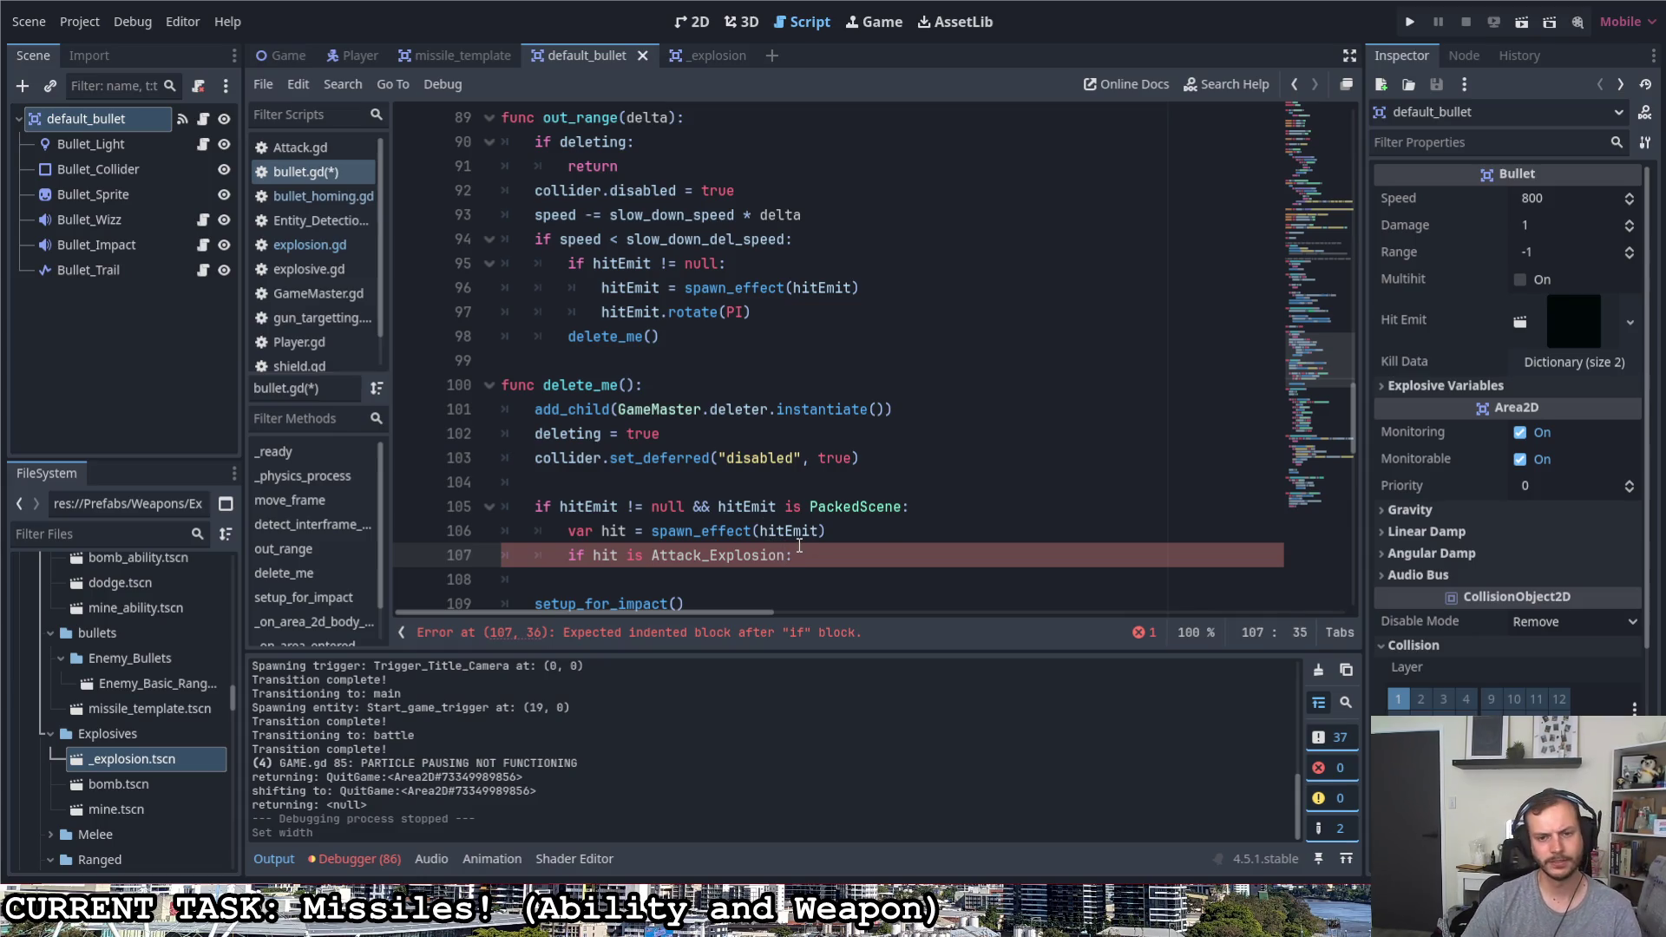
{"action": "left_click", "coordinate": [816, 547]}
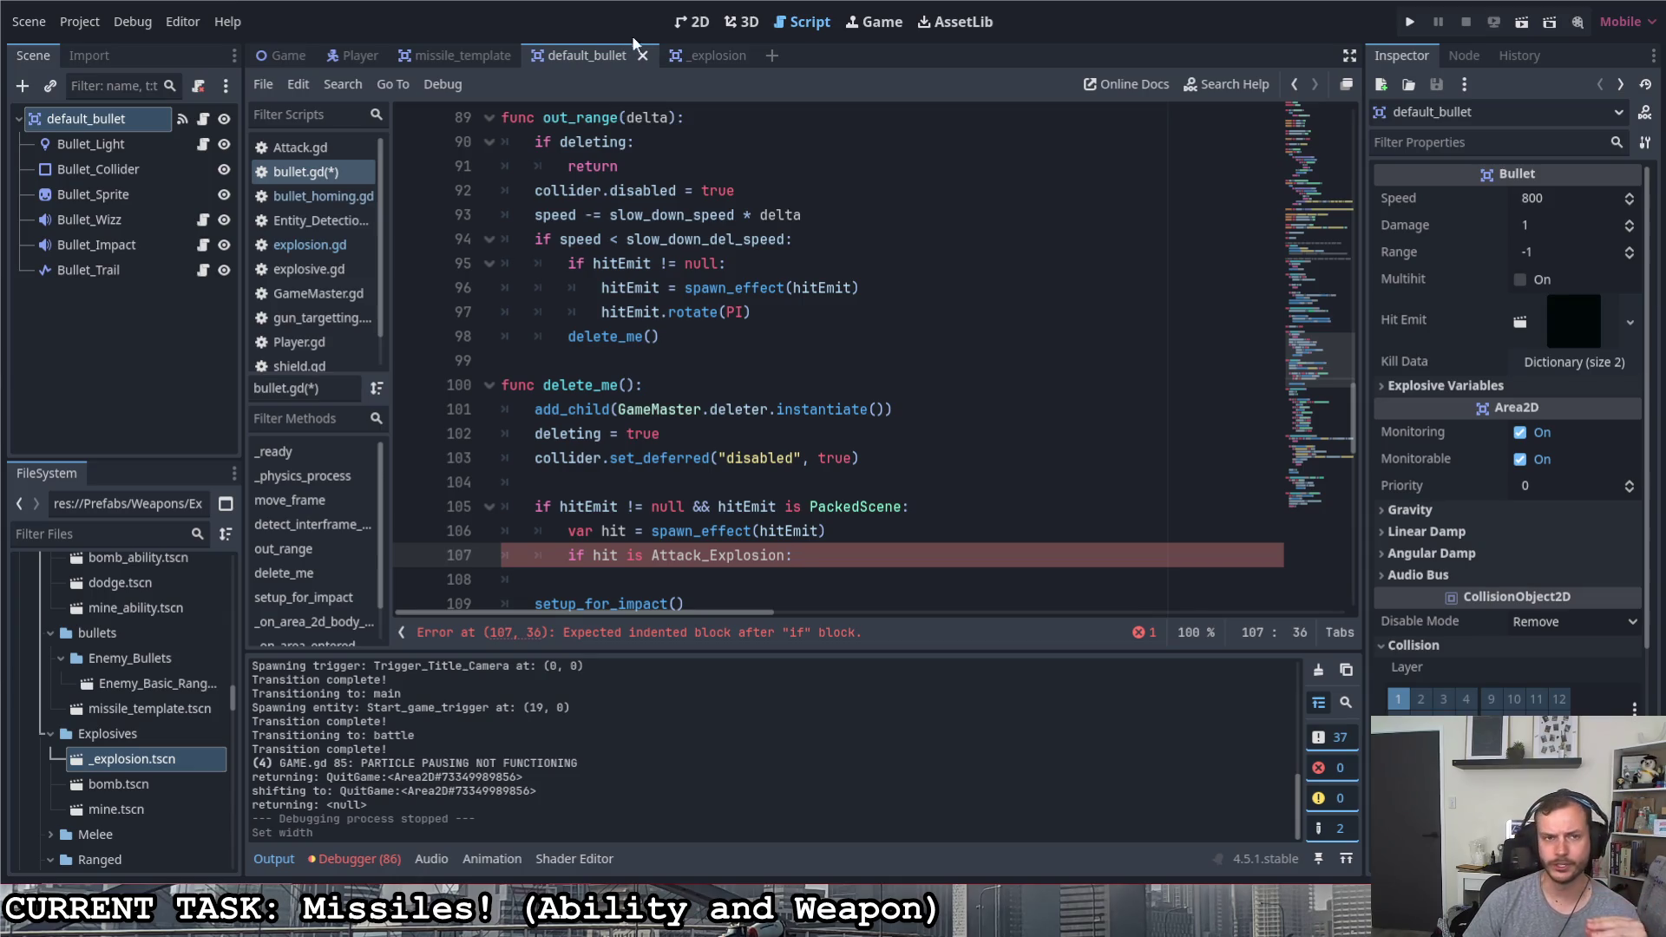
Change the explosion script's class_name to Attack_Explosion, save it, and return to bullet.gd
{"action": "left_click", "coordinate": [715, 53]}
{"action": "left_click", "coordinate": [724, 142]}
{"action": "key", "text": "BackSpace"}
{"action": "key", "text": "BackSpace"}
{"action": "type", "text": "on"}
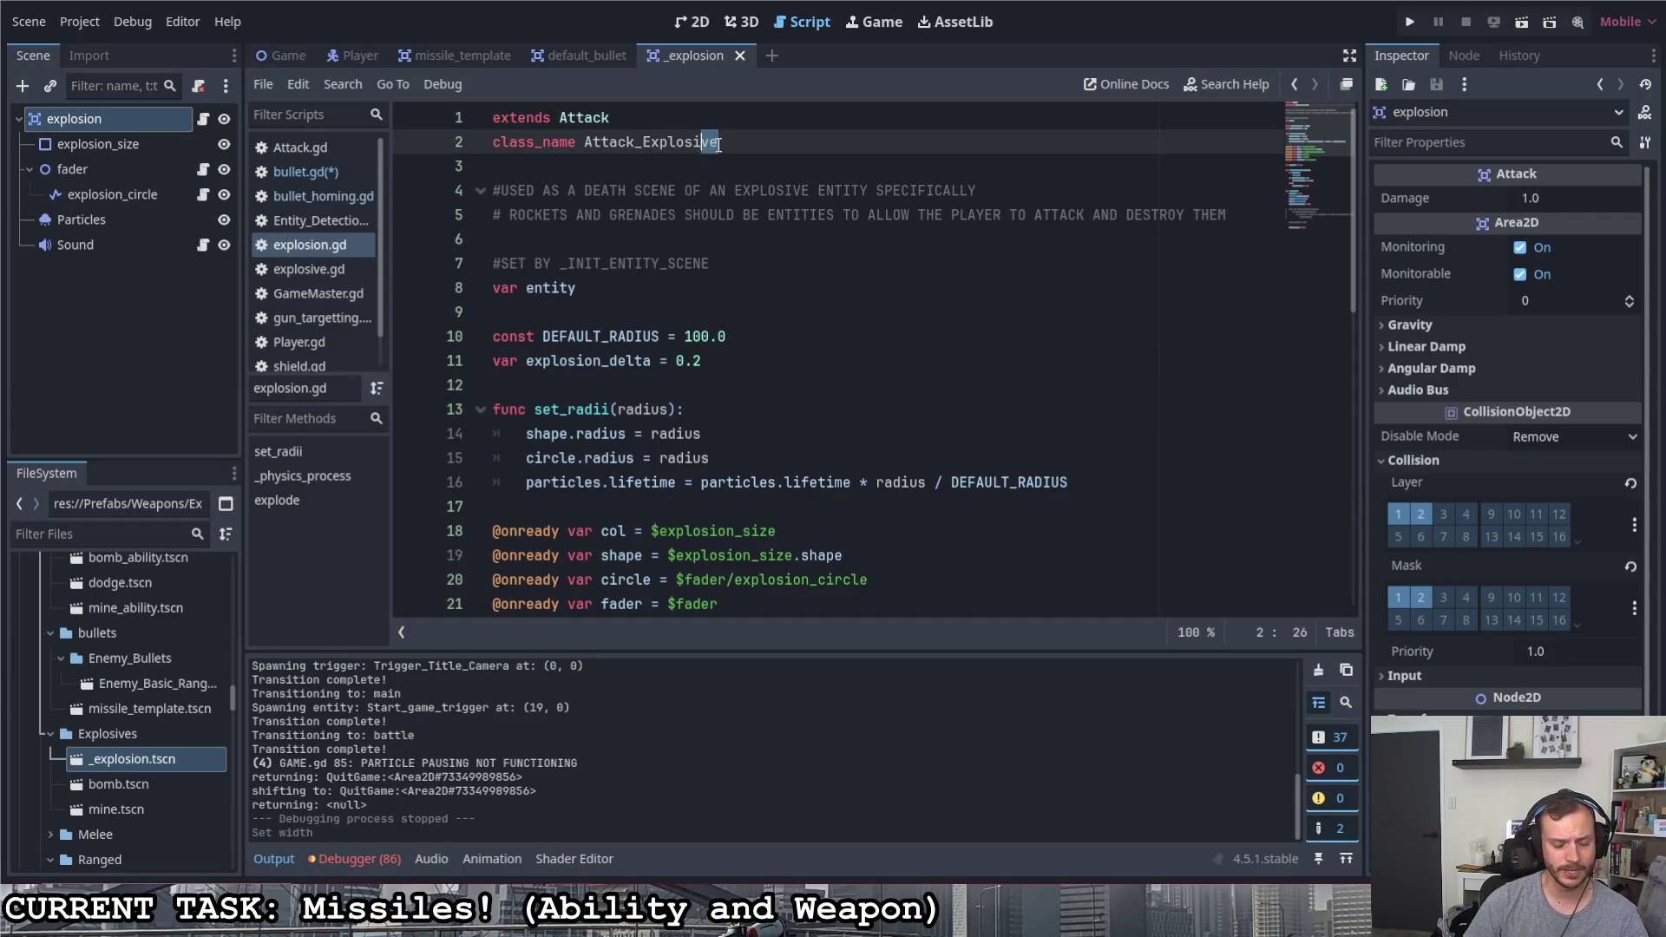
{"action": "key", "text": "ctrl+s"}
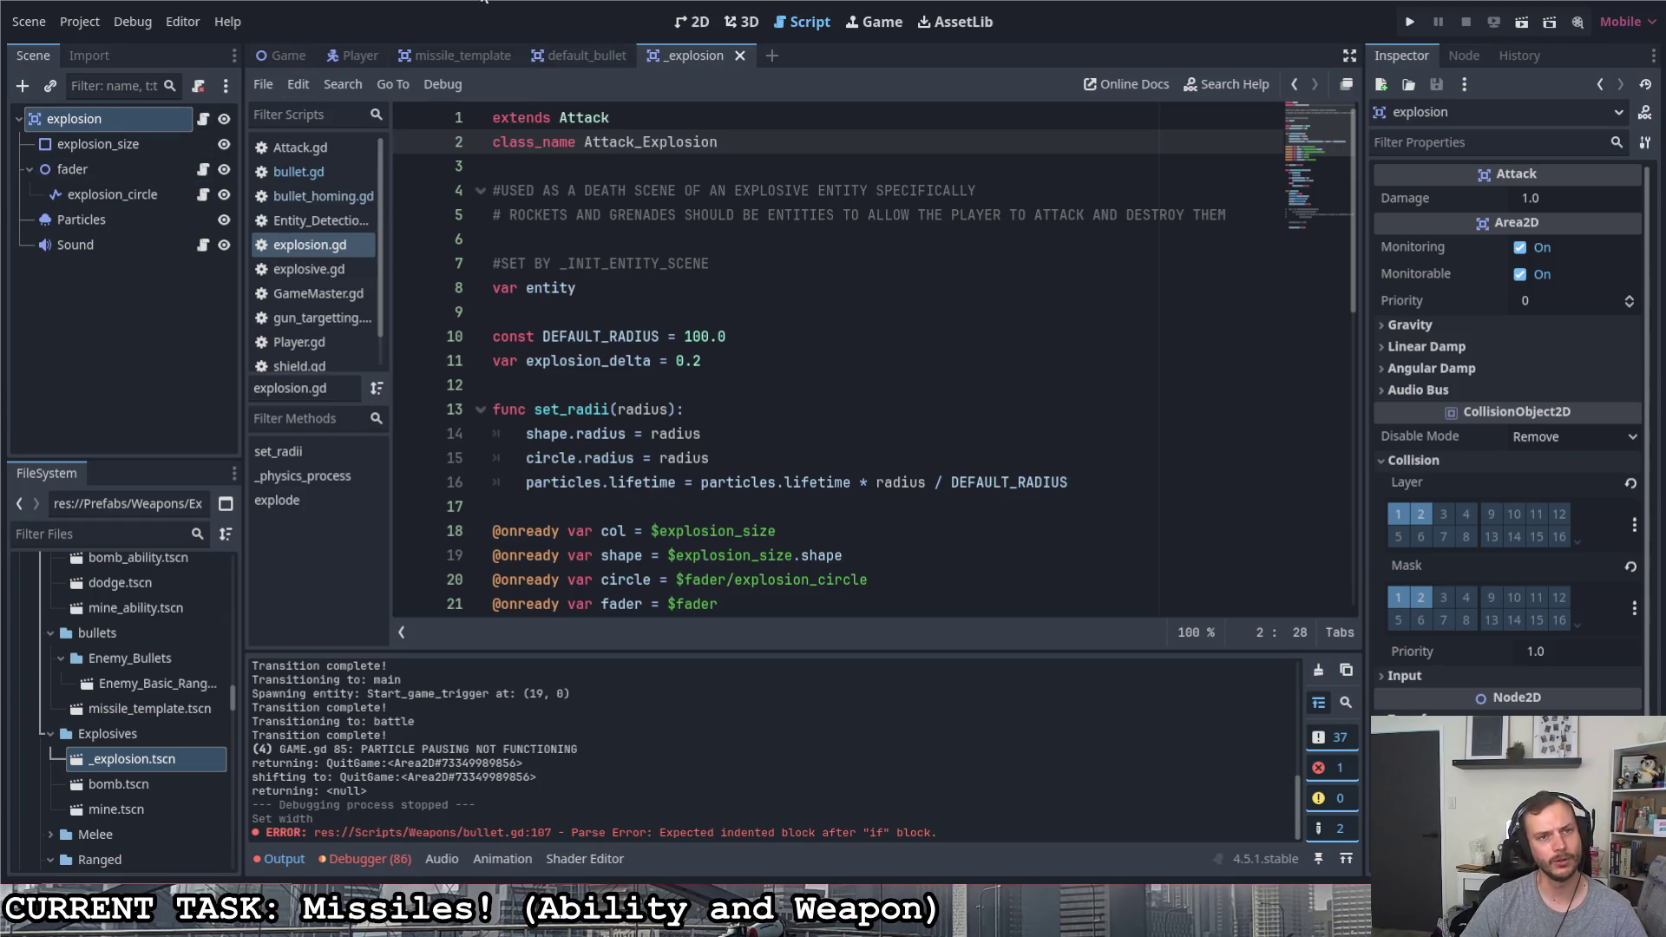
{"action": "left_click", "coordinate": [548, 54]}
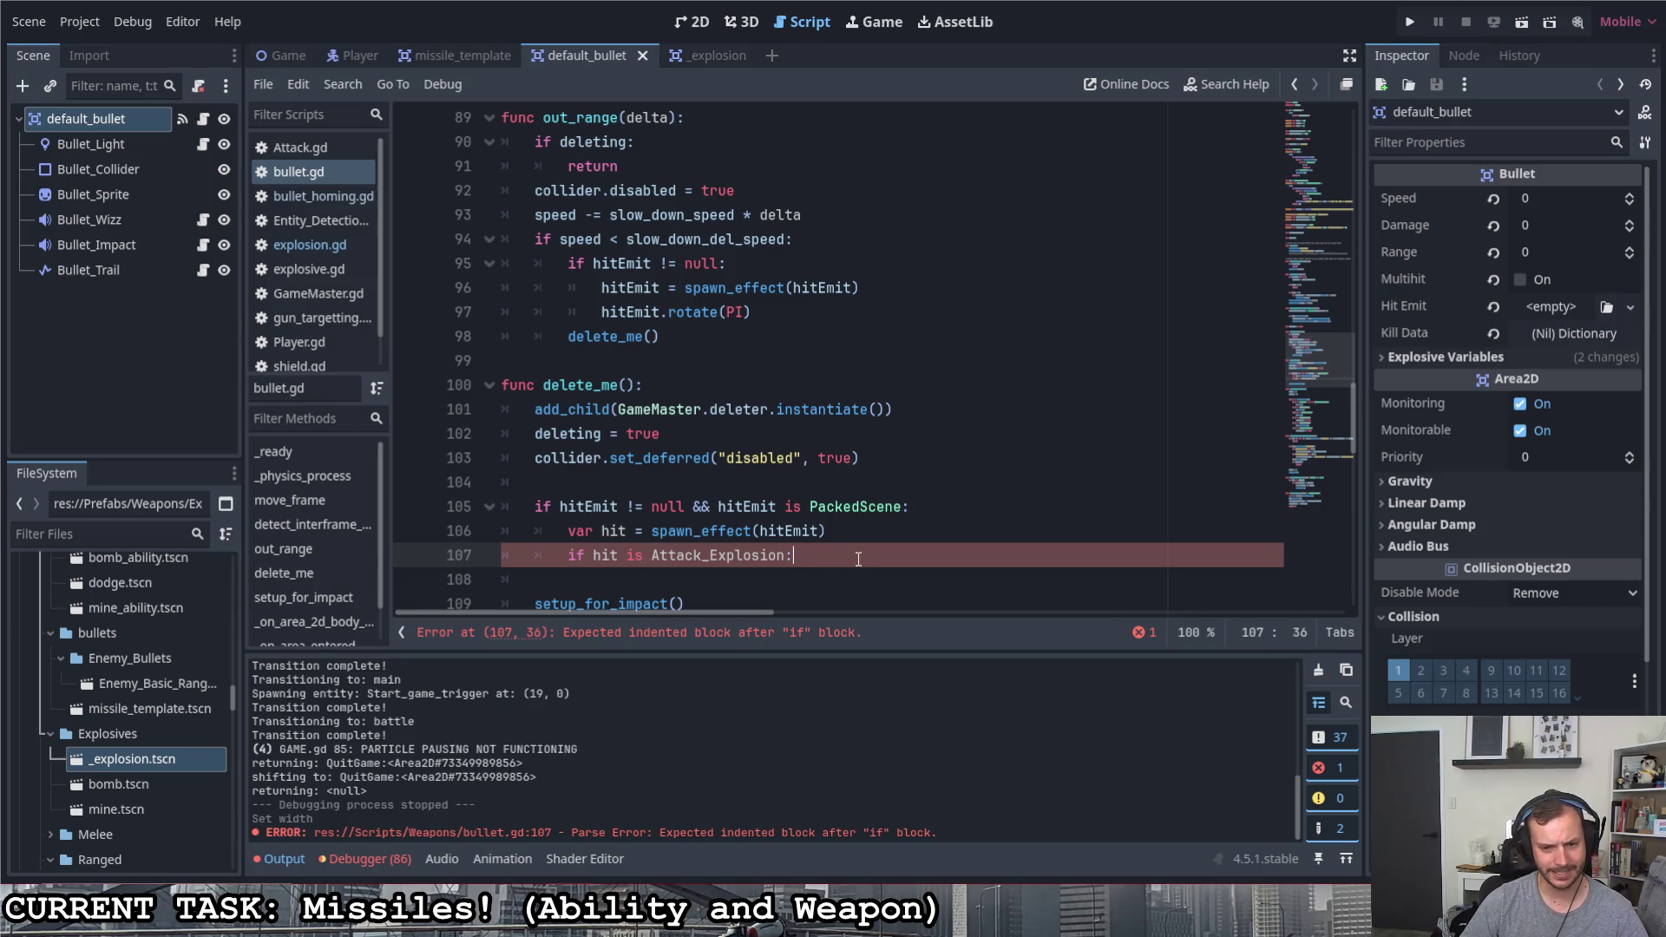
Inside the Attack_Explosion check add hit.set_radii(explosive_range) and hit.damage = explosive_damage, then save
{"action": "key", "text": "Return"}
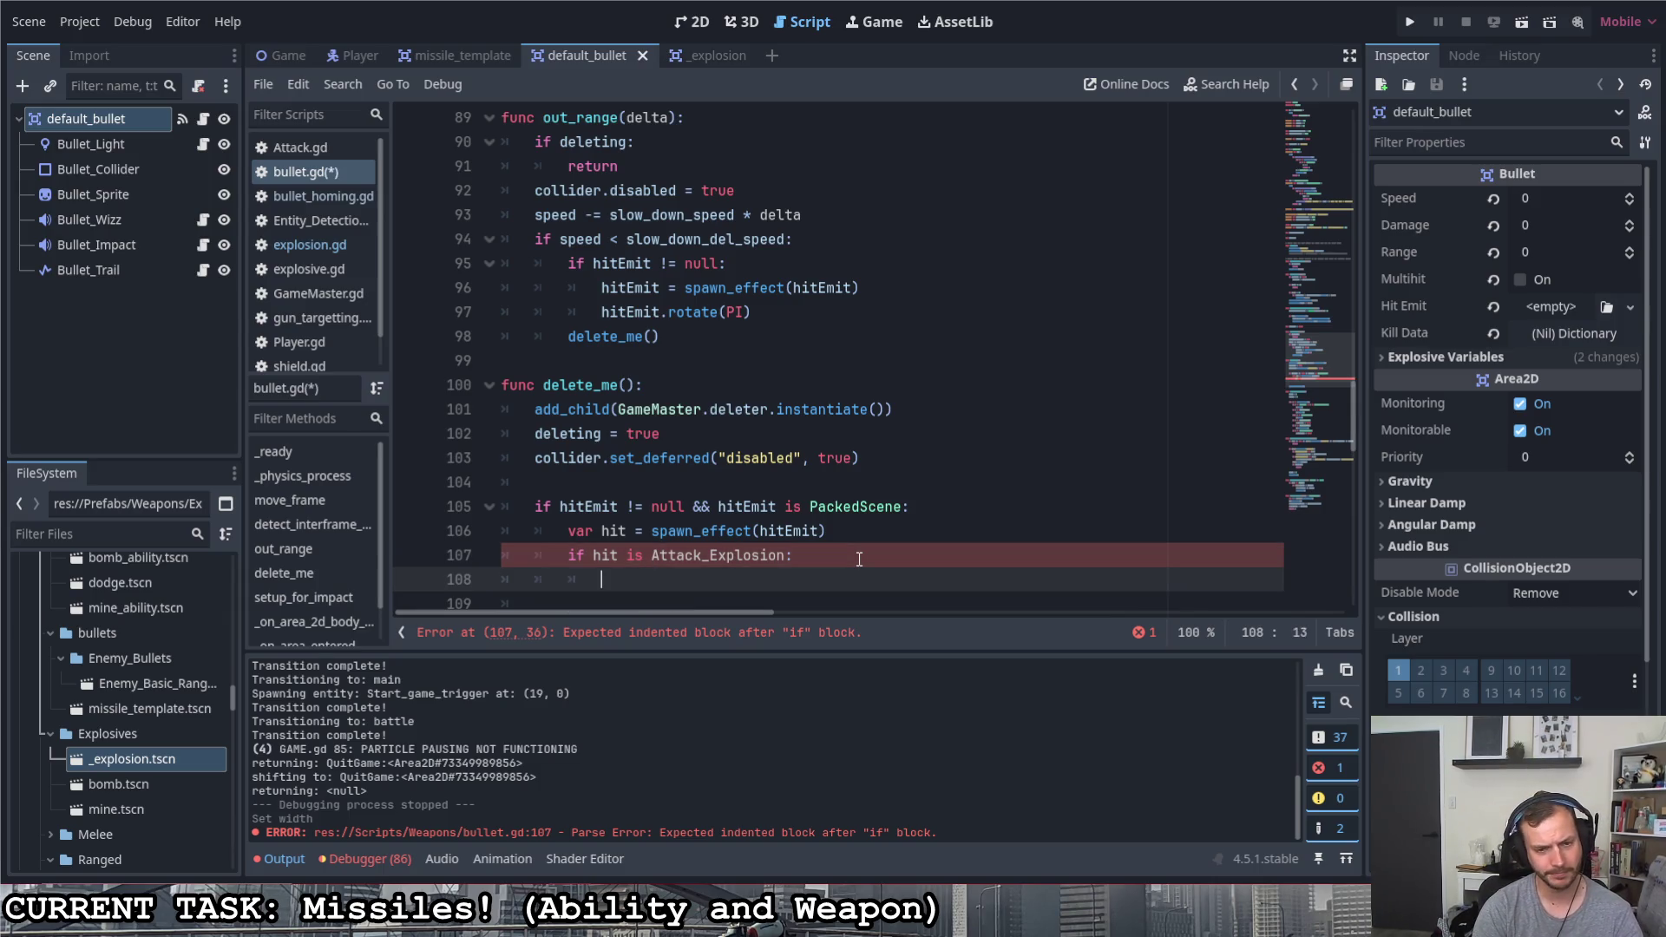
{"action": "type", "text": "hit.set_radii("}
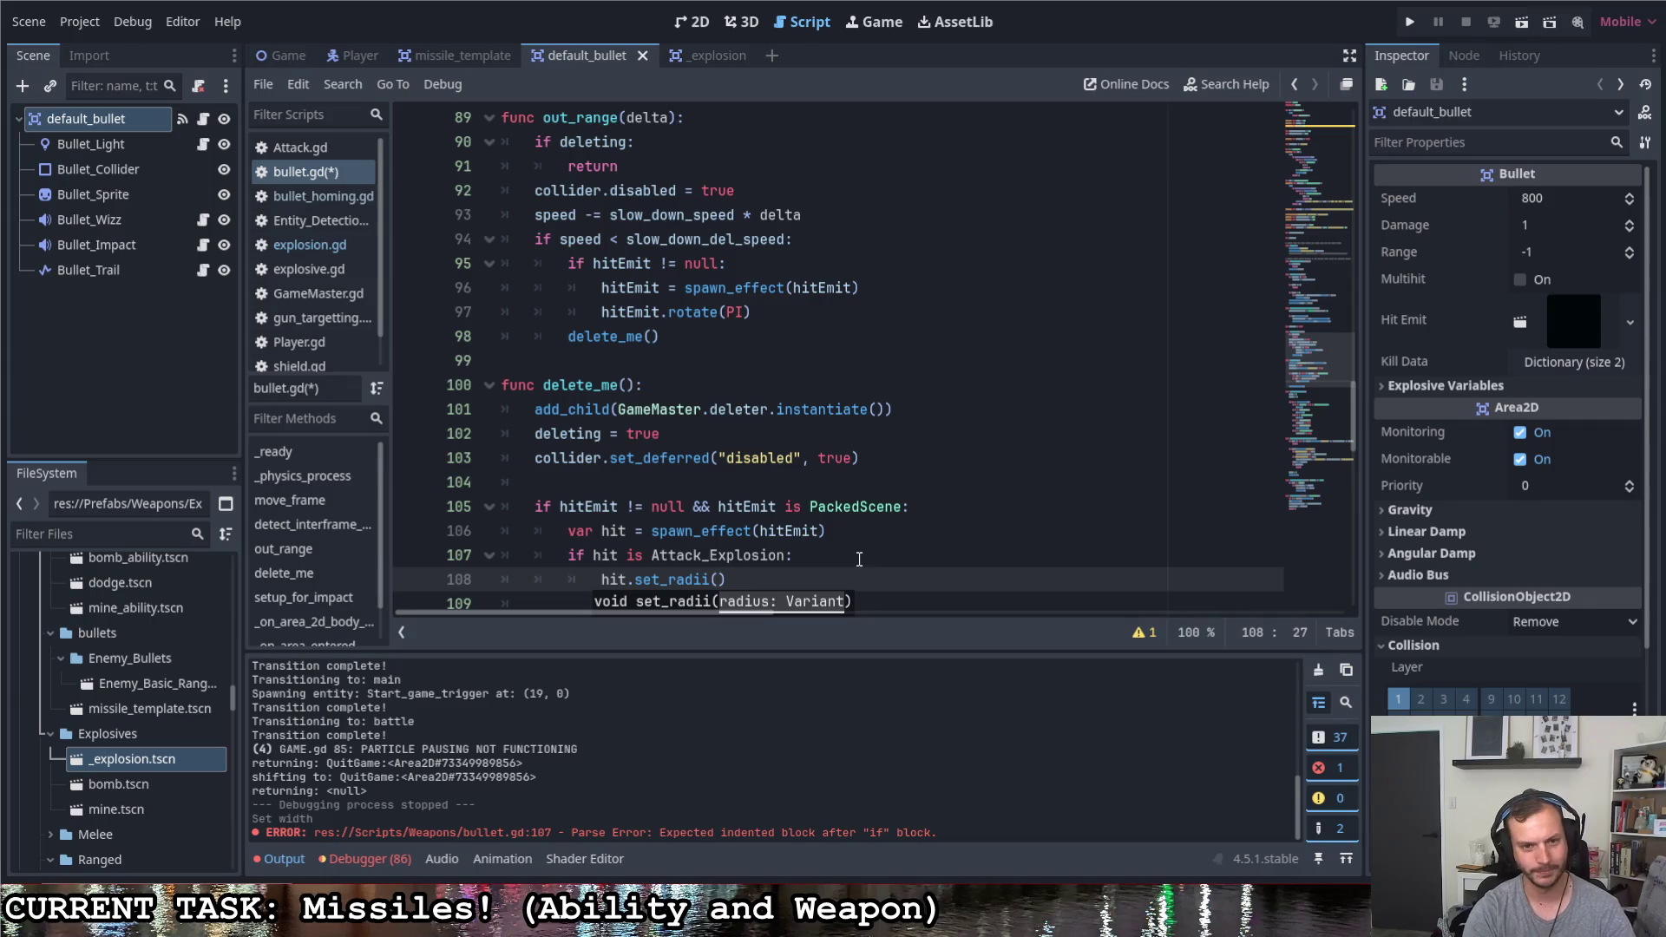
{"action": "type", "text": "ex"}
{"action": "key", "text": "Down"}
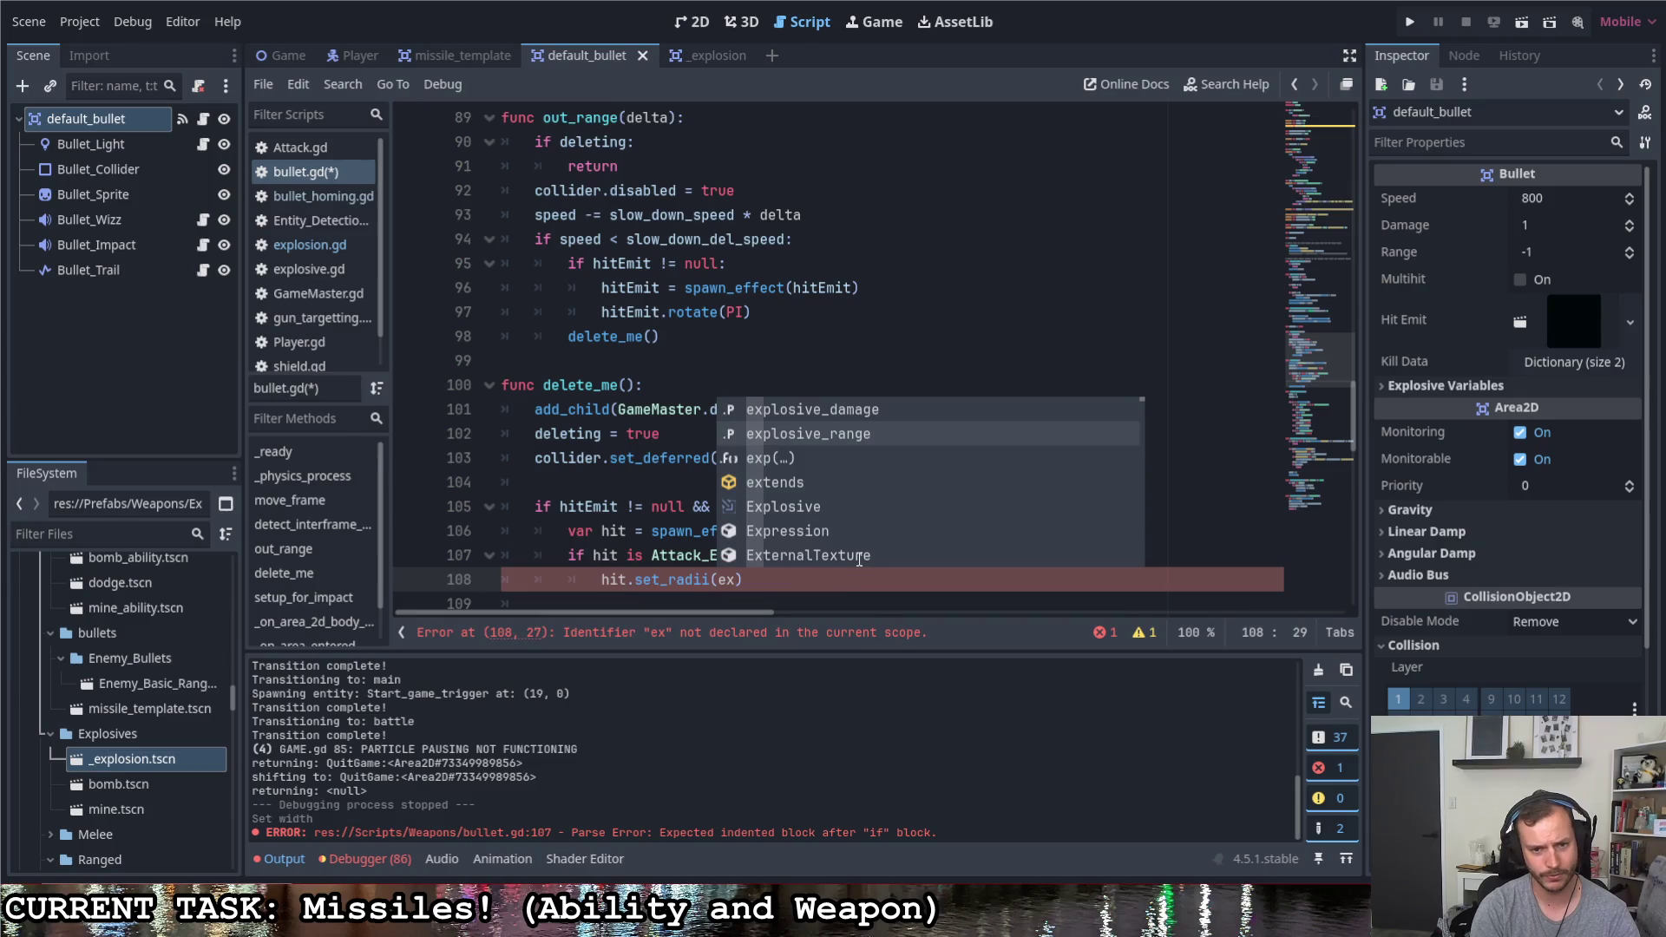
{"action": "key", "text": "Return"}
{"action": "key", "text": "Return"}
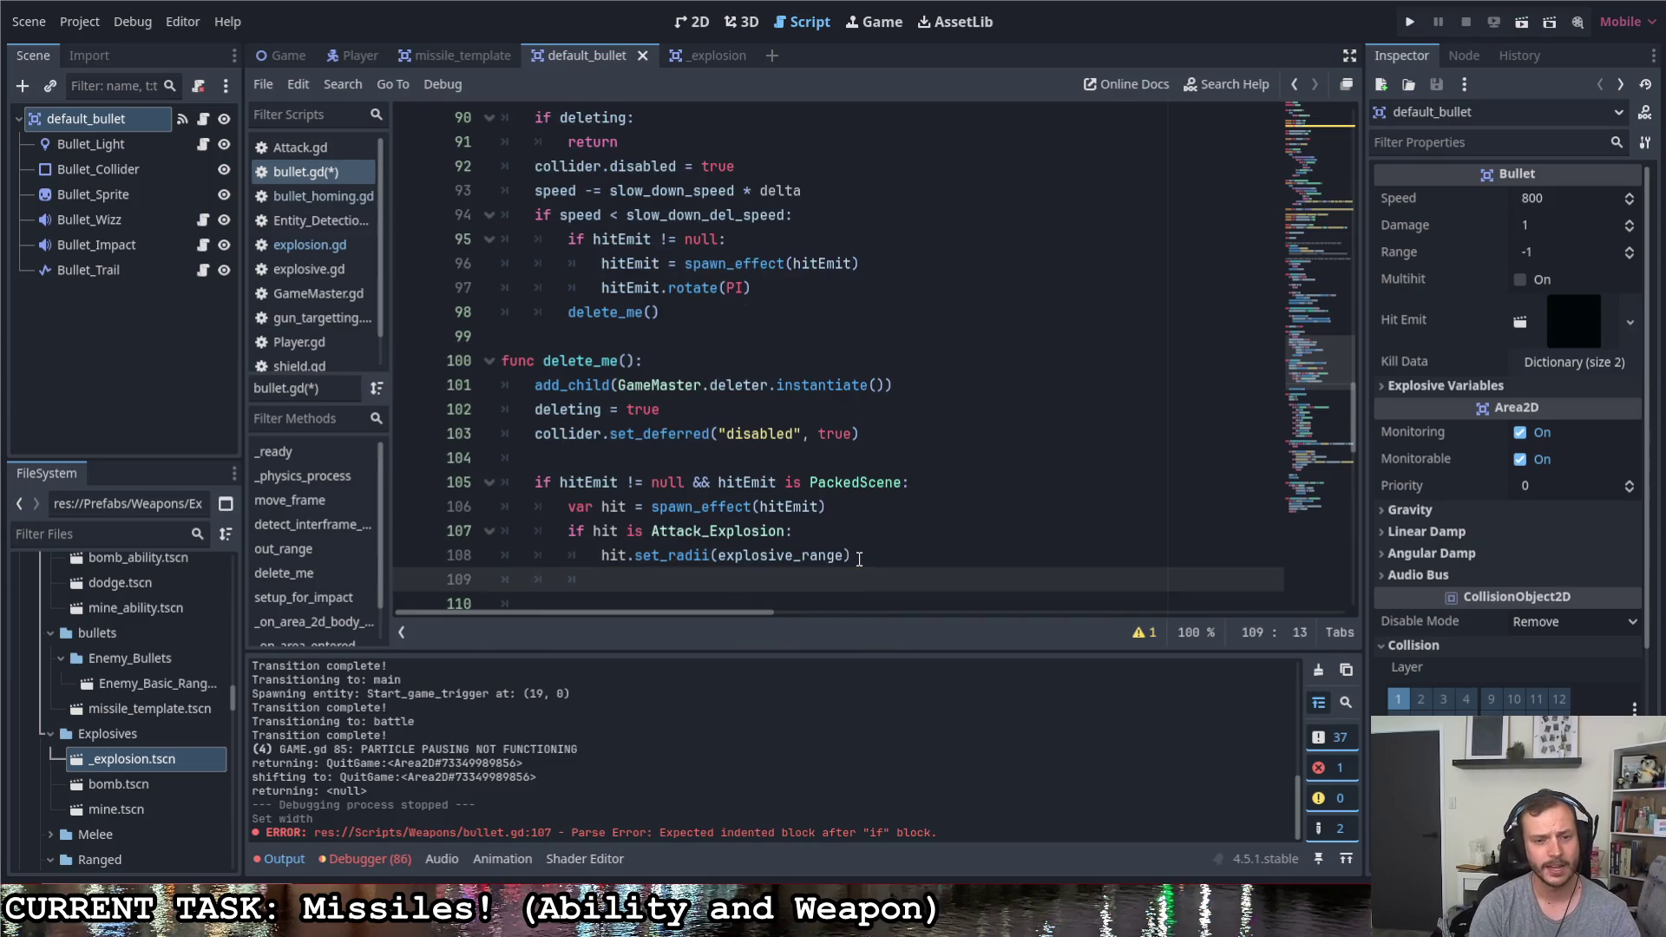
{"action": "type", "text": "hit."}
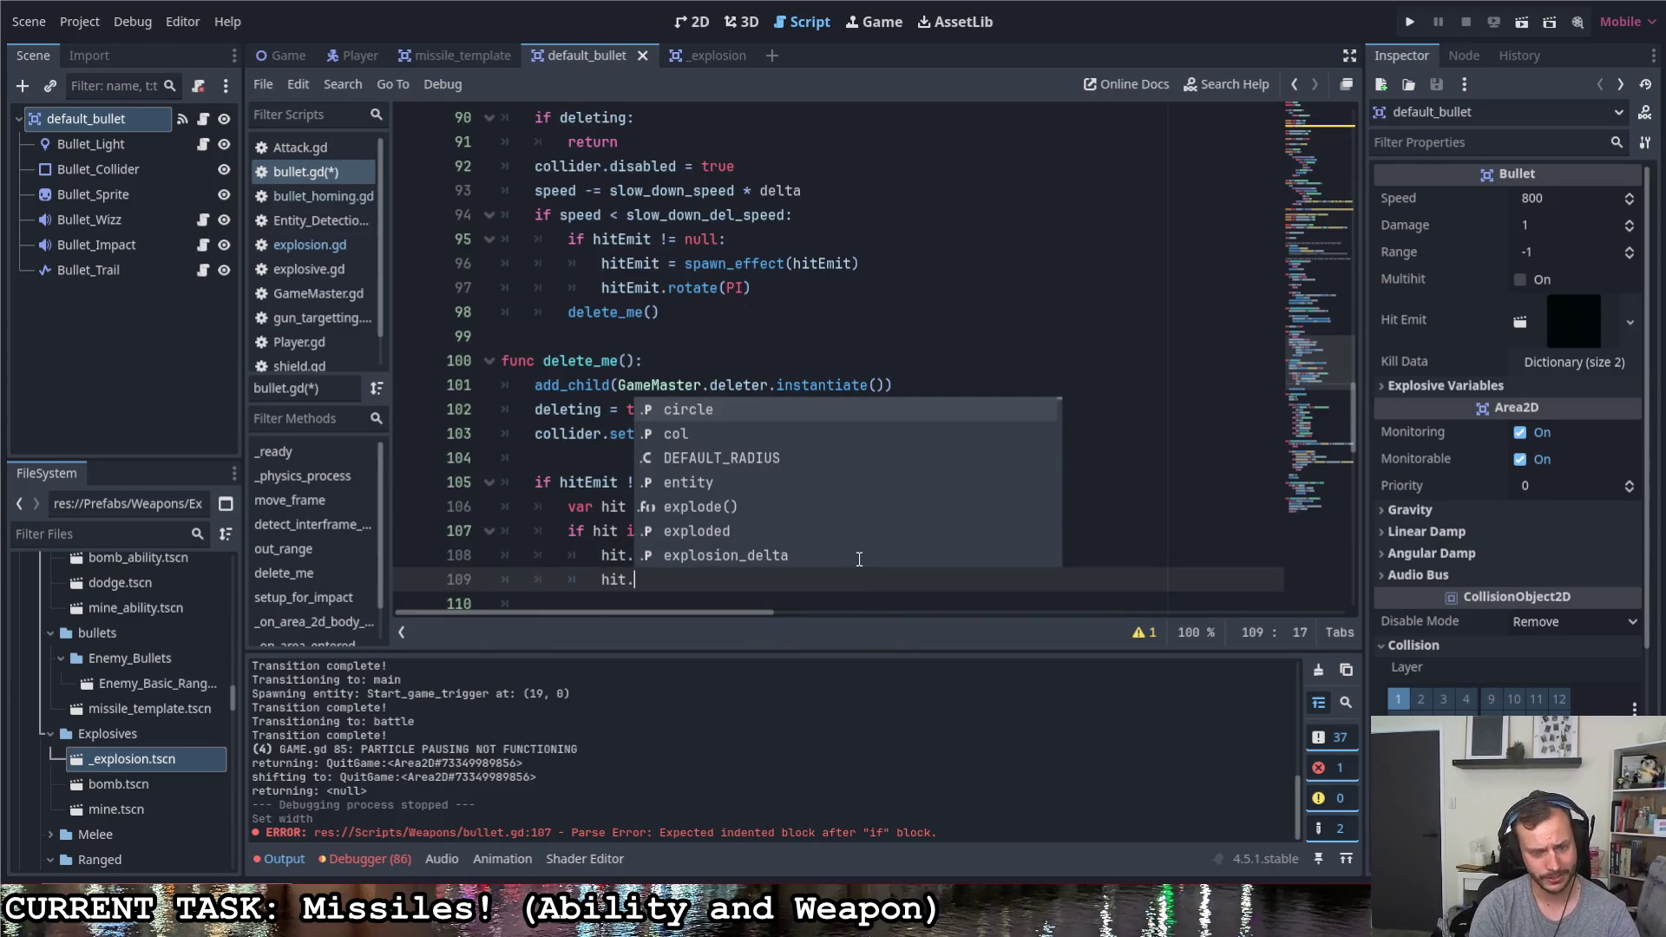
{"action": "type", "text": "damage ="}
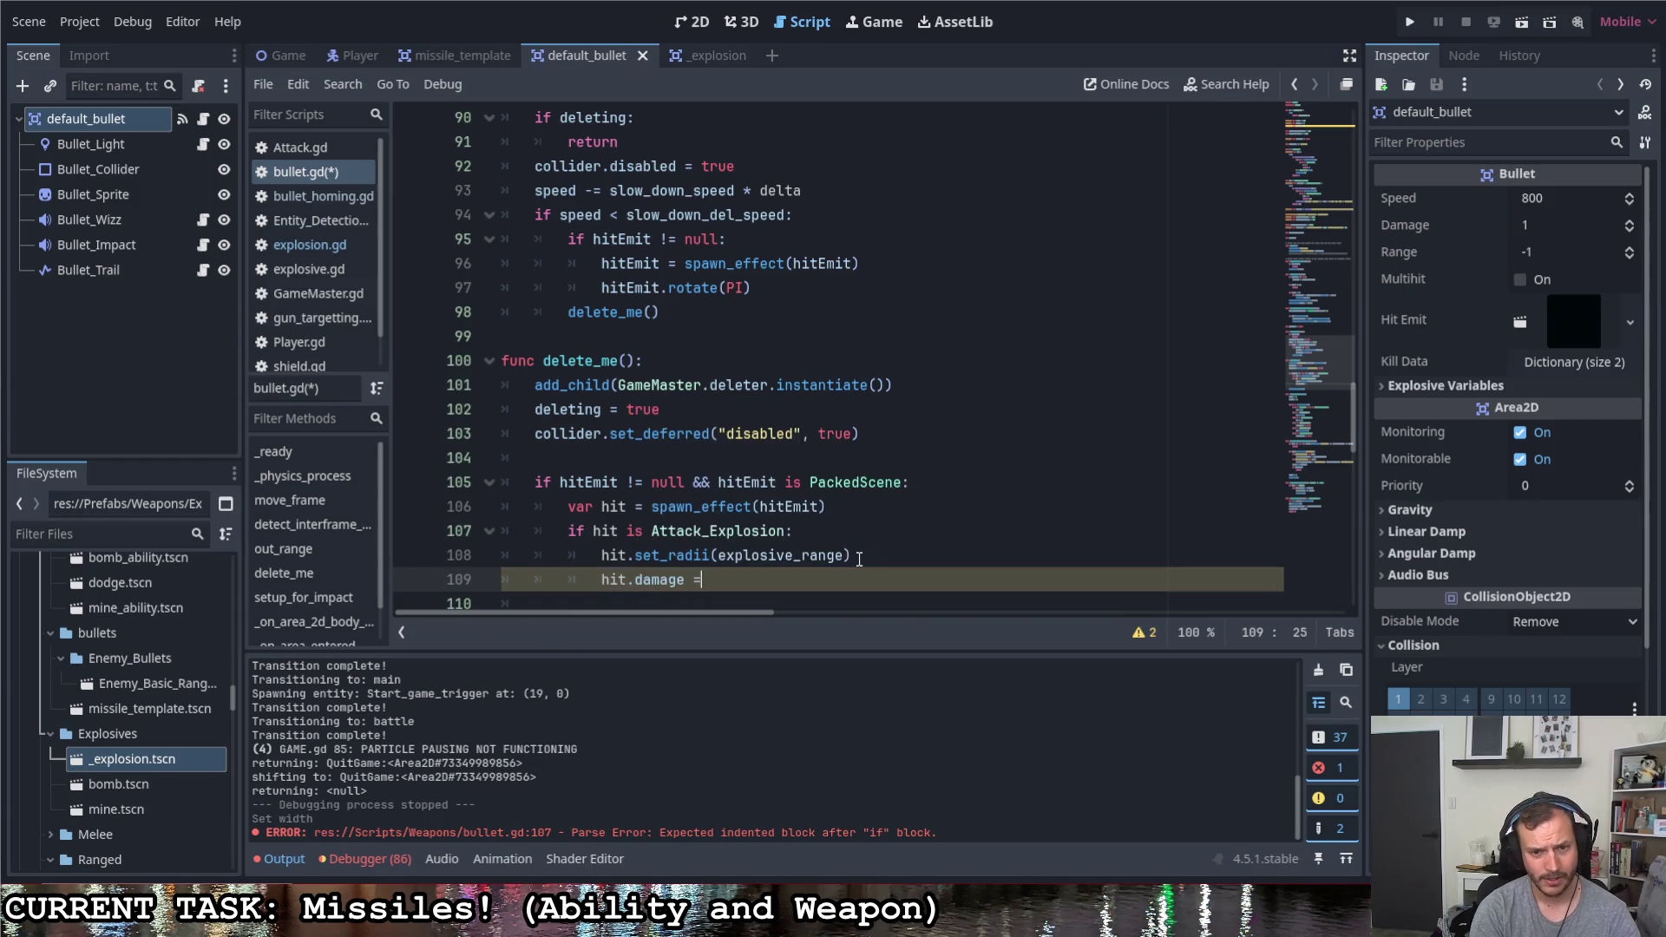
{"action": "type", "text": " exp"}
{"action": "key", "text": "Return"}
{"action": "key", "text": "ctrl+s"}
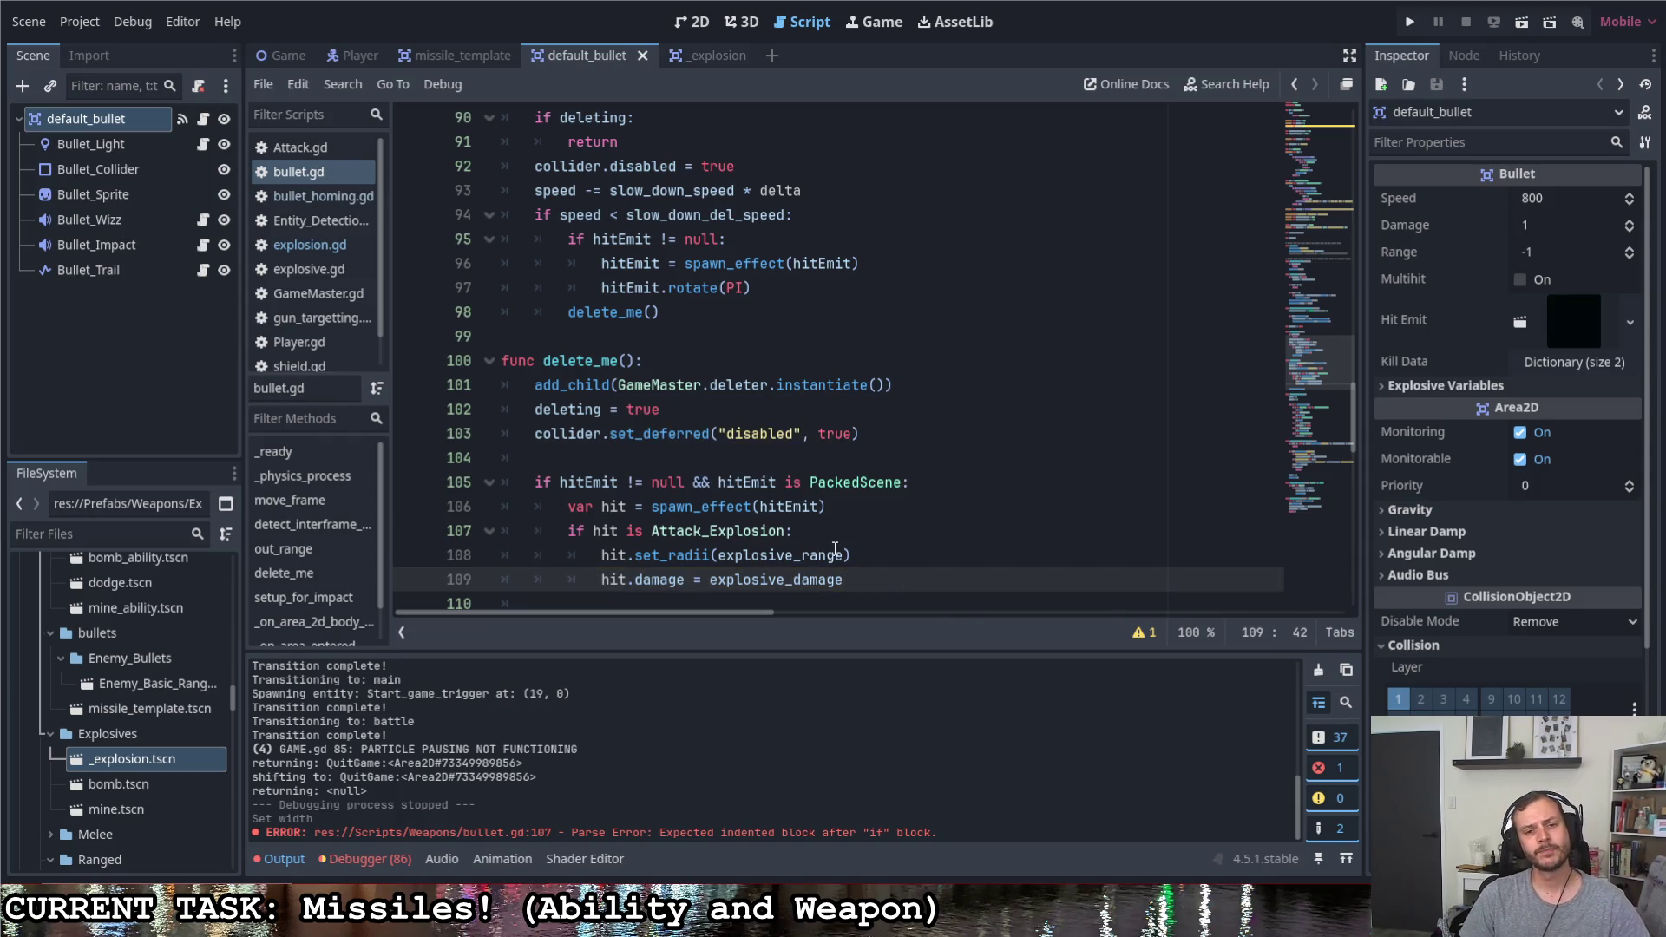
{"action": "left_click_drag", "start_coordinate": [846, 580], "coordinate": [560, 534]}
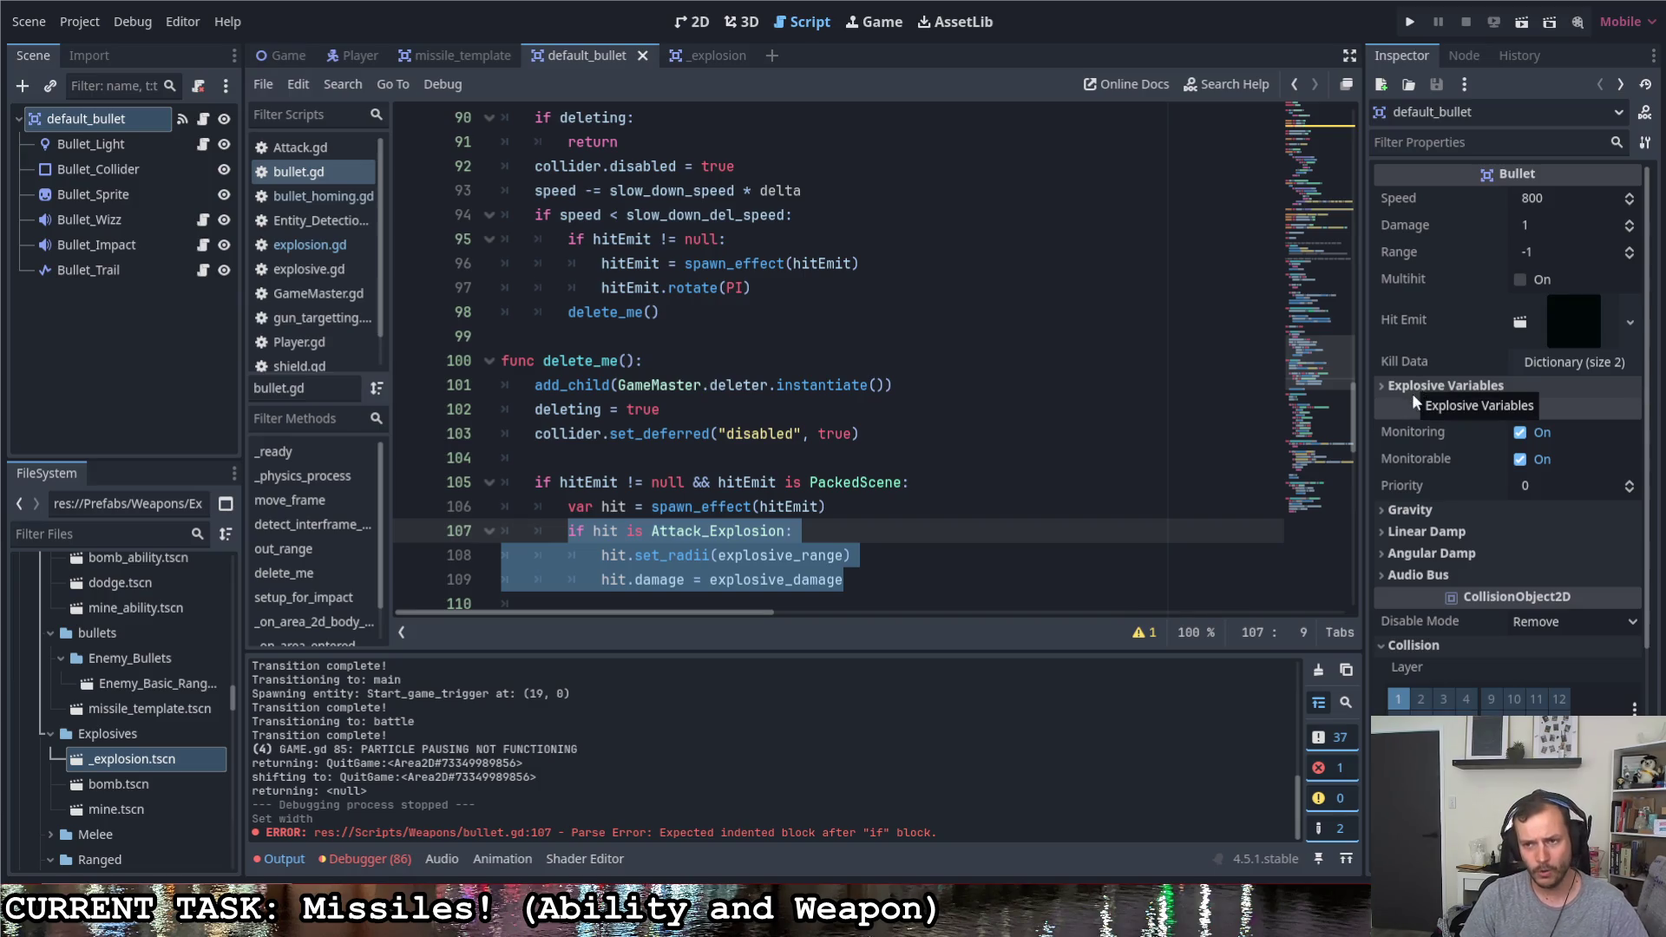
{"action": "scroll", "coordinate": [876, 539], "scroll_direction": "up", "scroll_amount": 1}
{"action": "scroll", "coordinate": [876, 538], "scroll_direction": "up", "scroll_amount": 7}
{"action": "scroll", "coordinate": [875, 538], "scroll_direction": "up", "scroll_amount": 6}
{"action": "scroll", "coordinate": [874, 538], "scroll_direction": "up", "scroll_amount": 3}
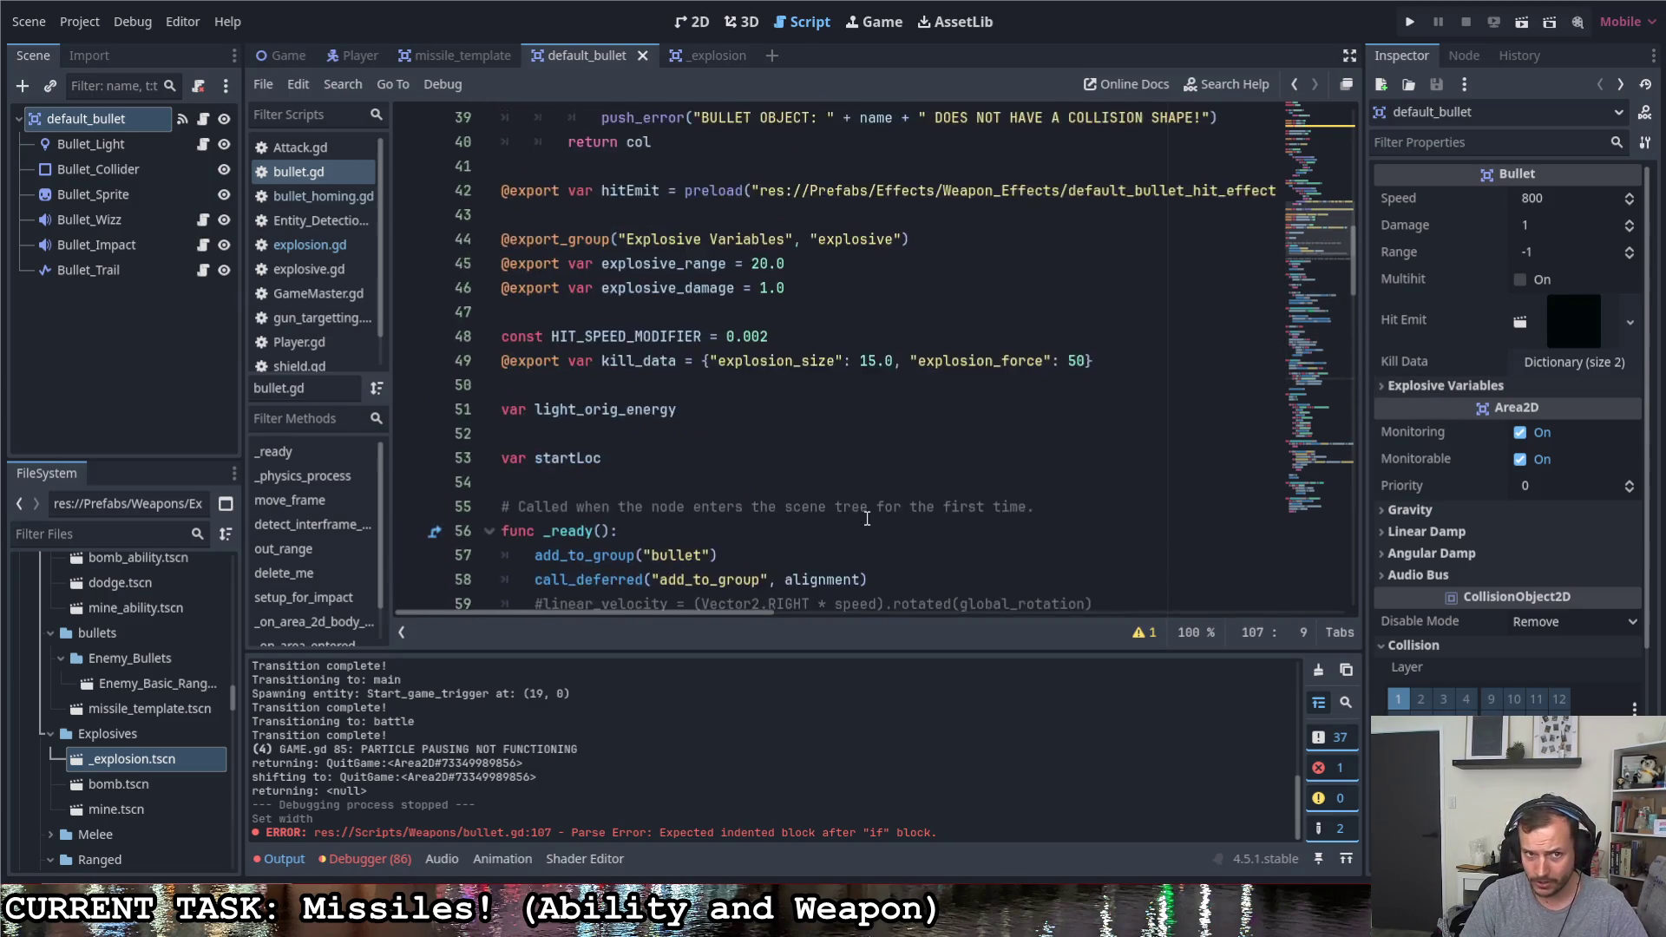
{"action": "scroll", "coordinate": [867, 522], "scroll_direction": "up", "scroll_amount": 4}
Below the hitEmit export write a ## comment: explosive variables apply only when hitEmit's root is Attack_Explosion
{"action": "double_click", "coordinate": [624, 484]}
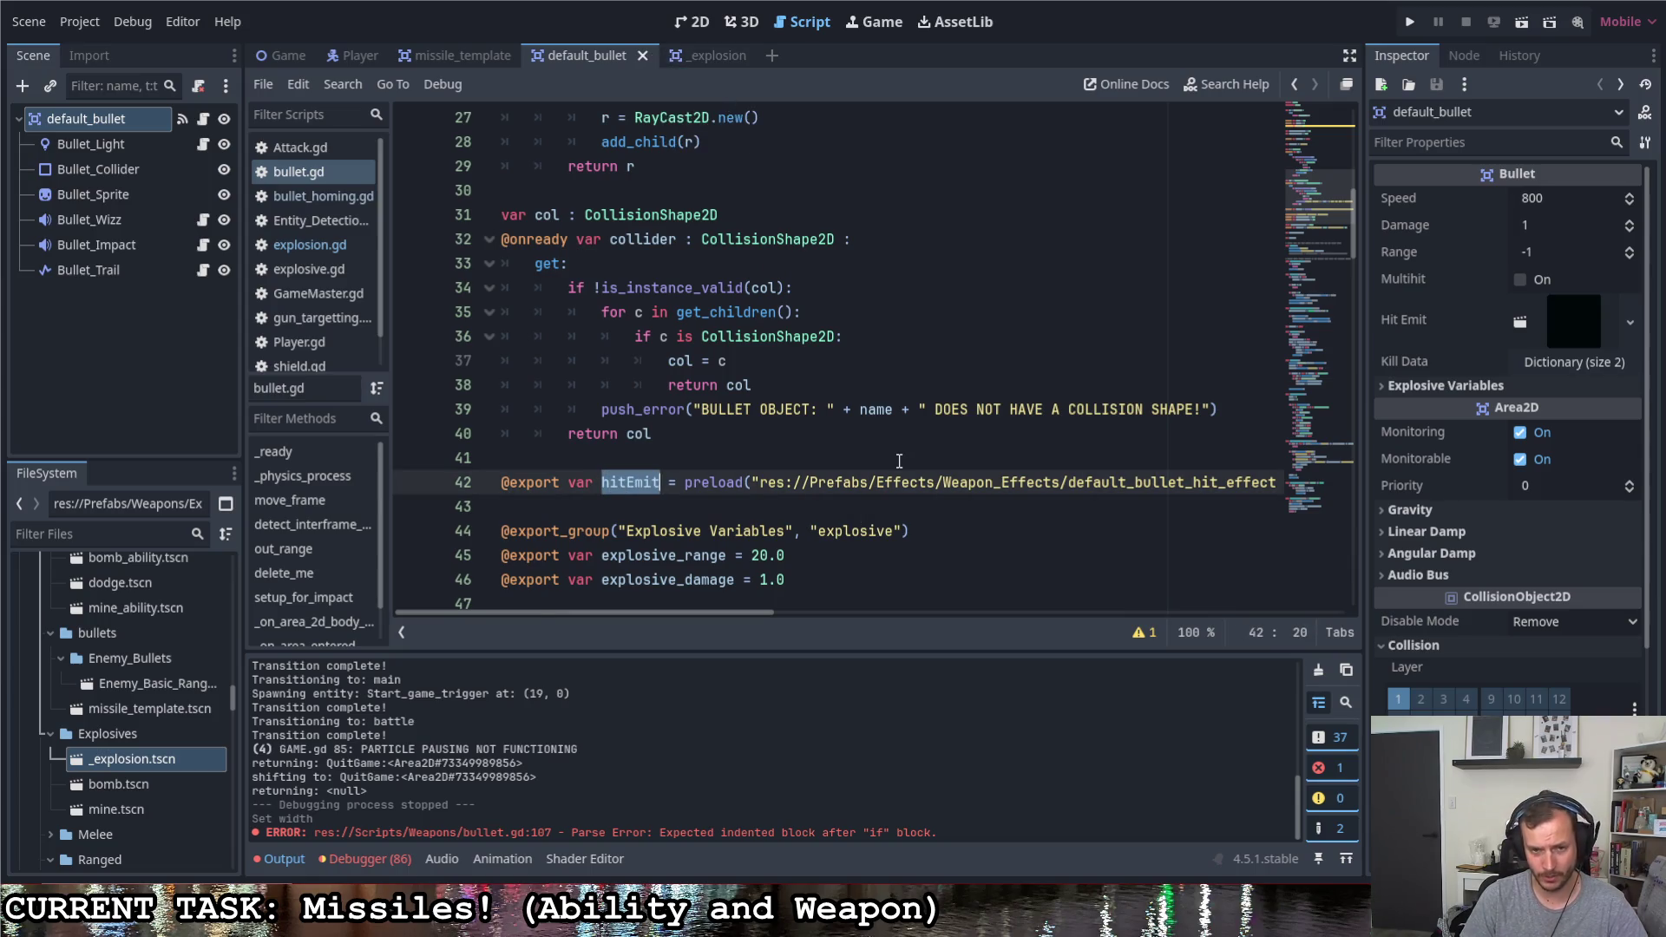
{"action": "scroll", "coordinate": [892, 458], "scroll_direction": "down", "scroll_amount": 3}
{"action": "left_click", "coordinate": [808, 432]}
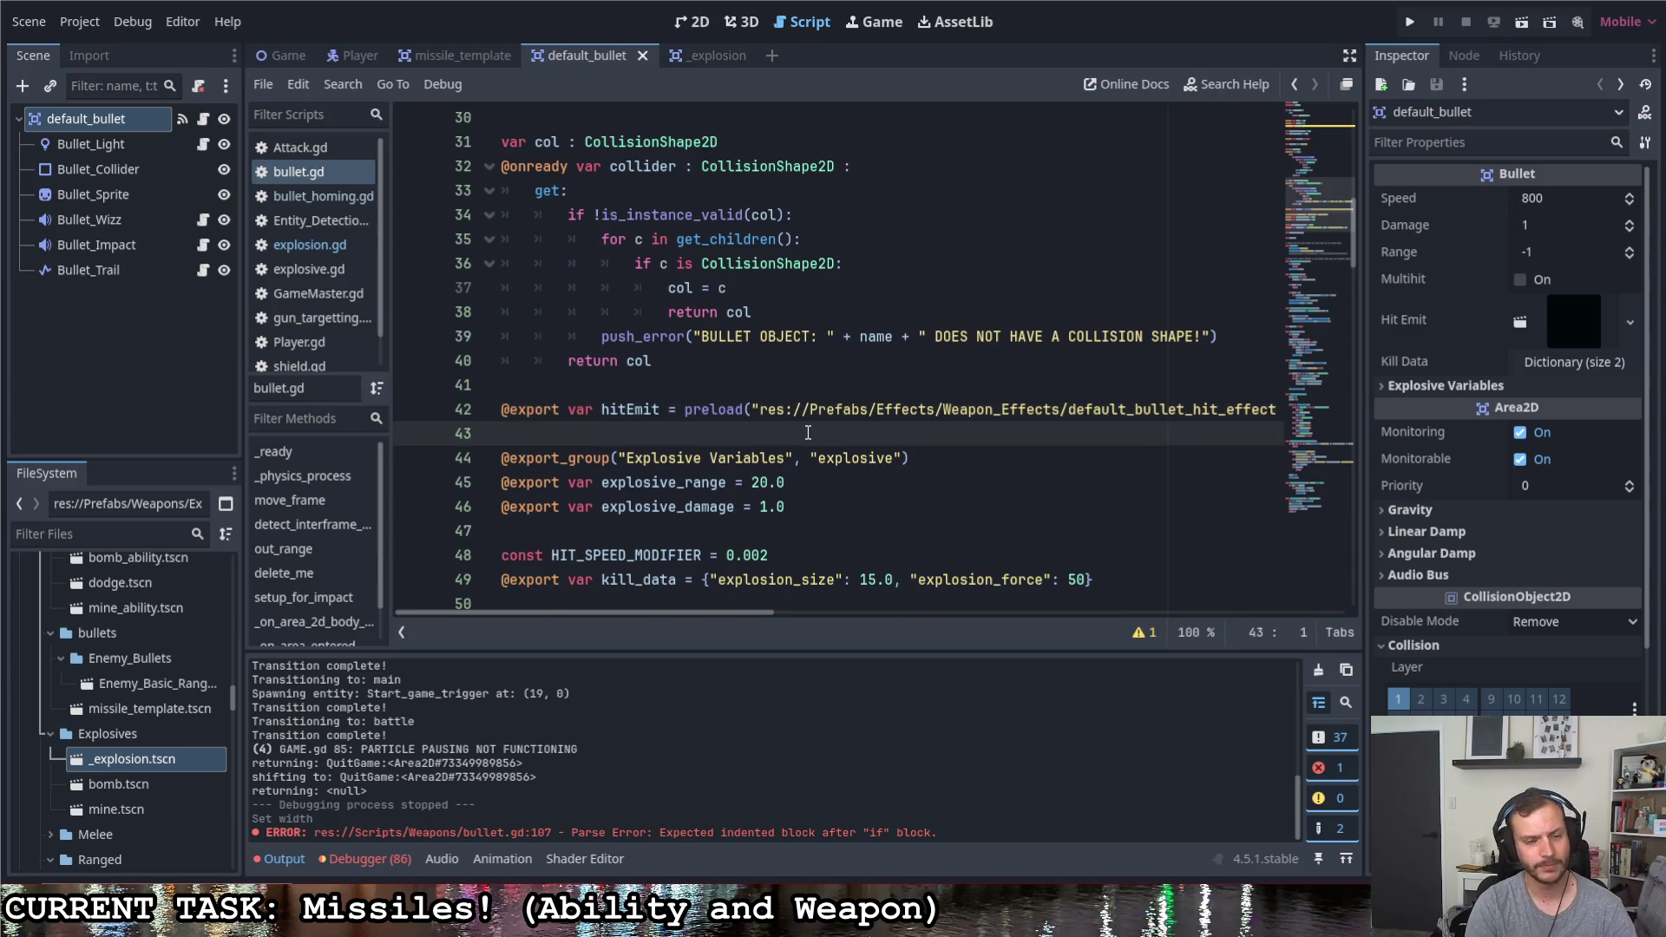
{"action": "key", "text": "Return"}
{"action": "type", "text": "## W"}
{"action": "key", "text": "BackSpace"}
{"action": "type", "text": "These variables will only come into effect if the "}
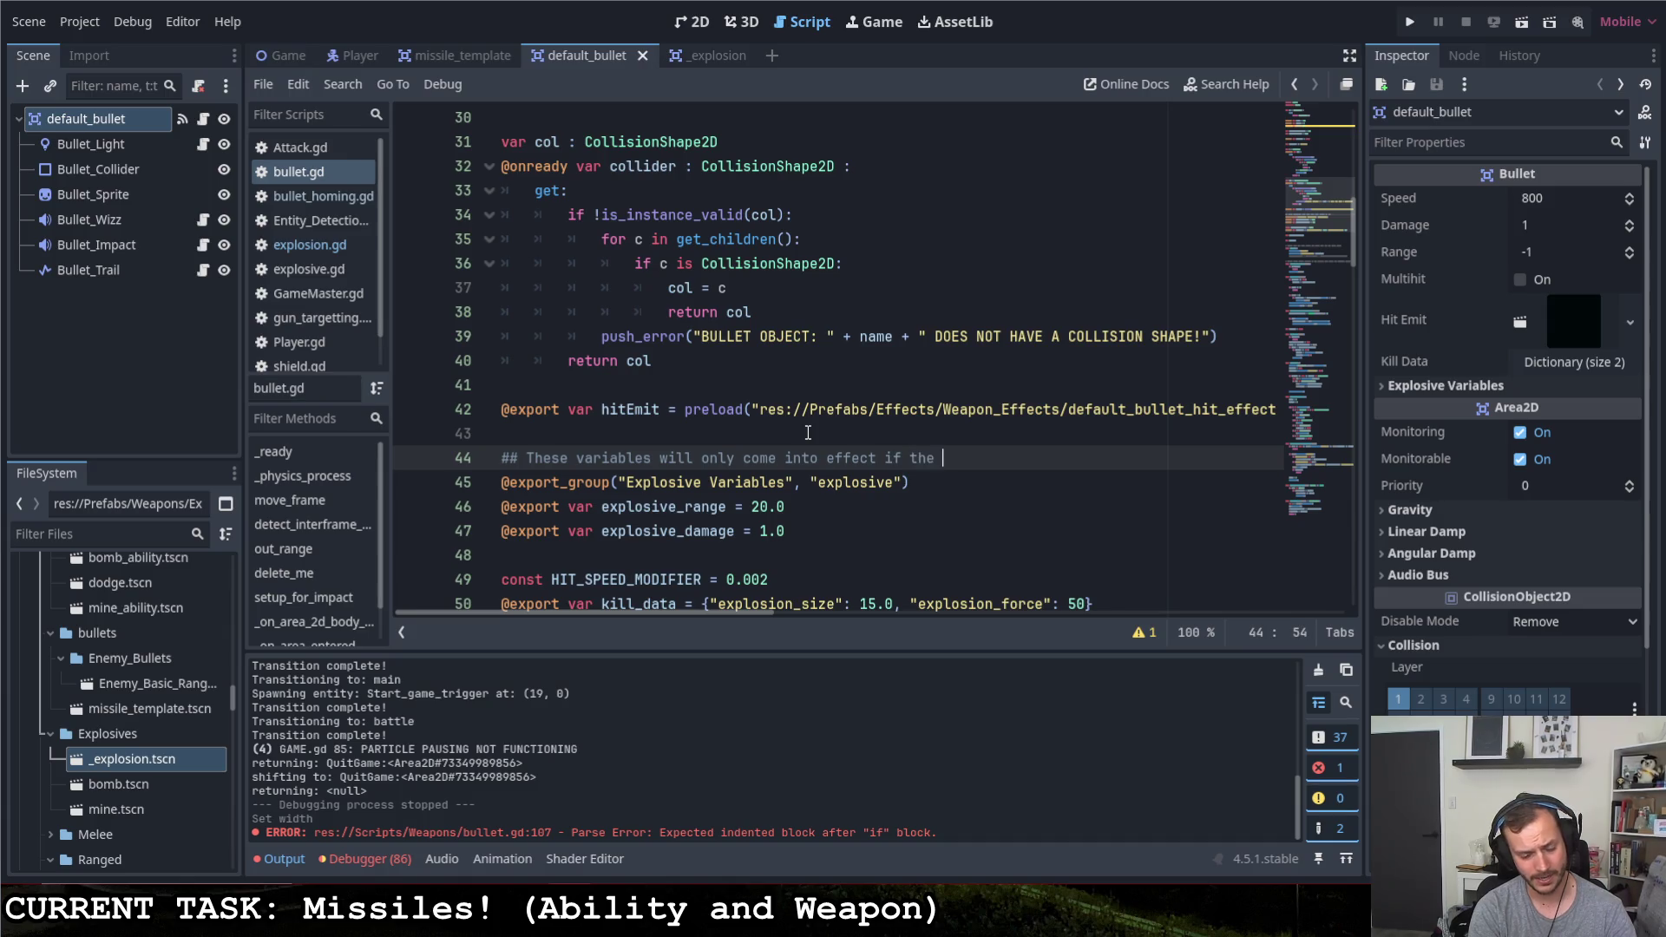
{"action": "type", "text": "scene that"}
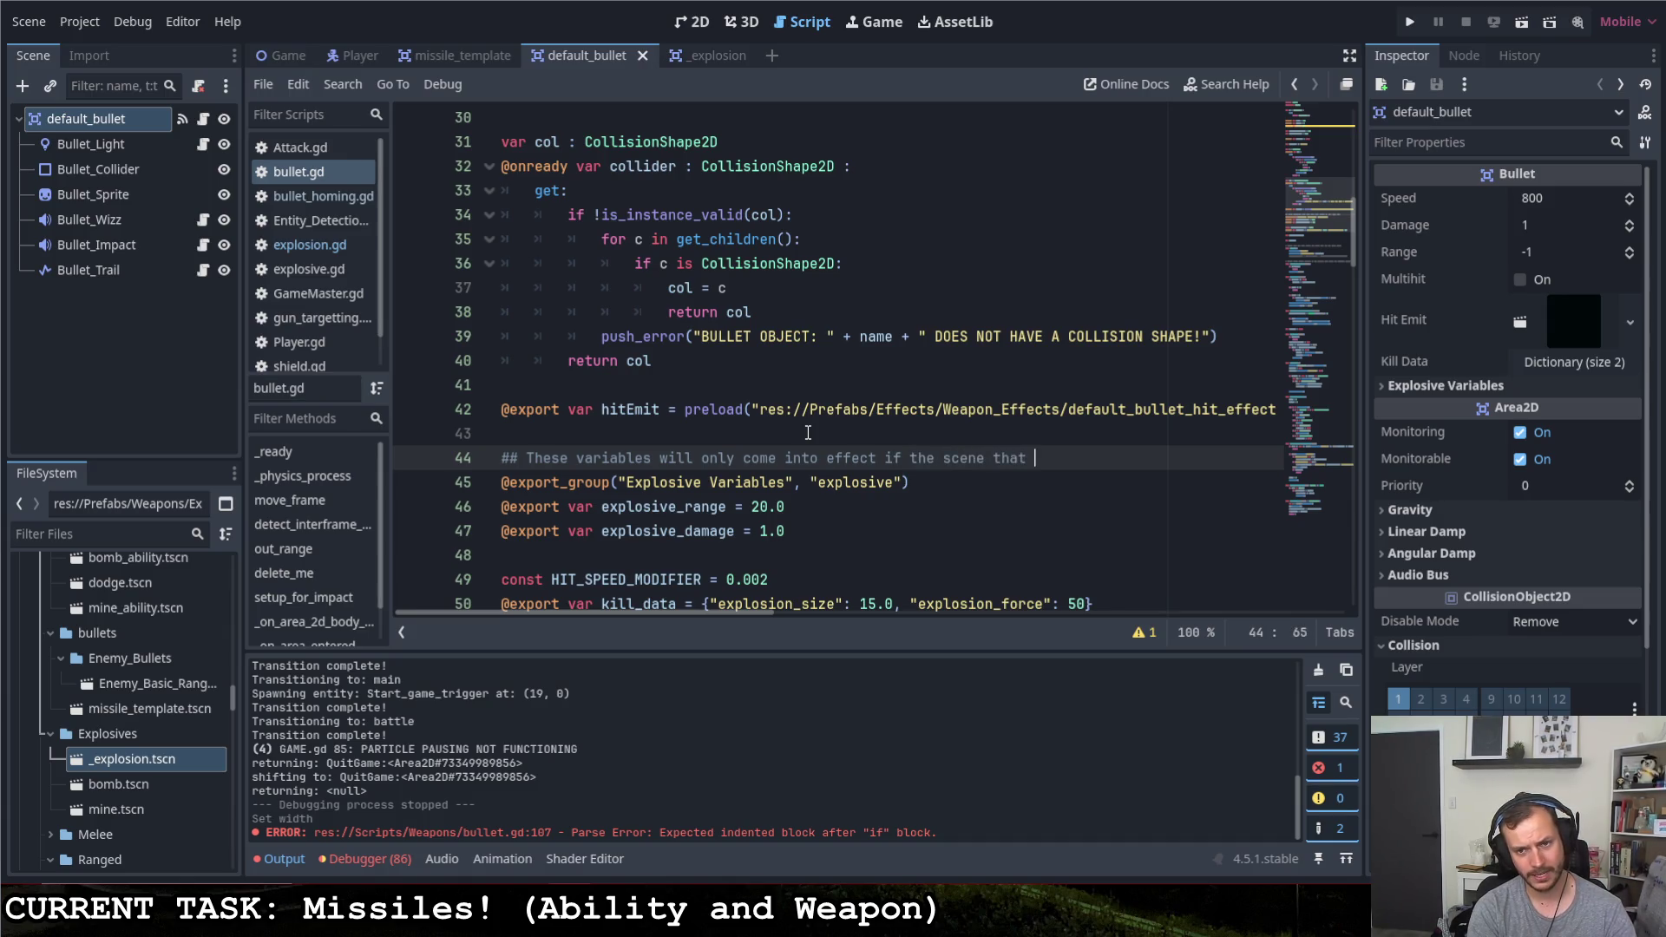
{"action": "key", "text": "BackSpace"}
{"action": "key", "text": "BackSpace"}
{"action": "key", "text": "BackSpace"}
{"action": "key", "text": "BackSpace"}
{"action": "key", "text": "BackSpace"}
{"action": "key", "text": "BackSpace"}
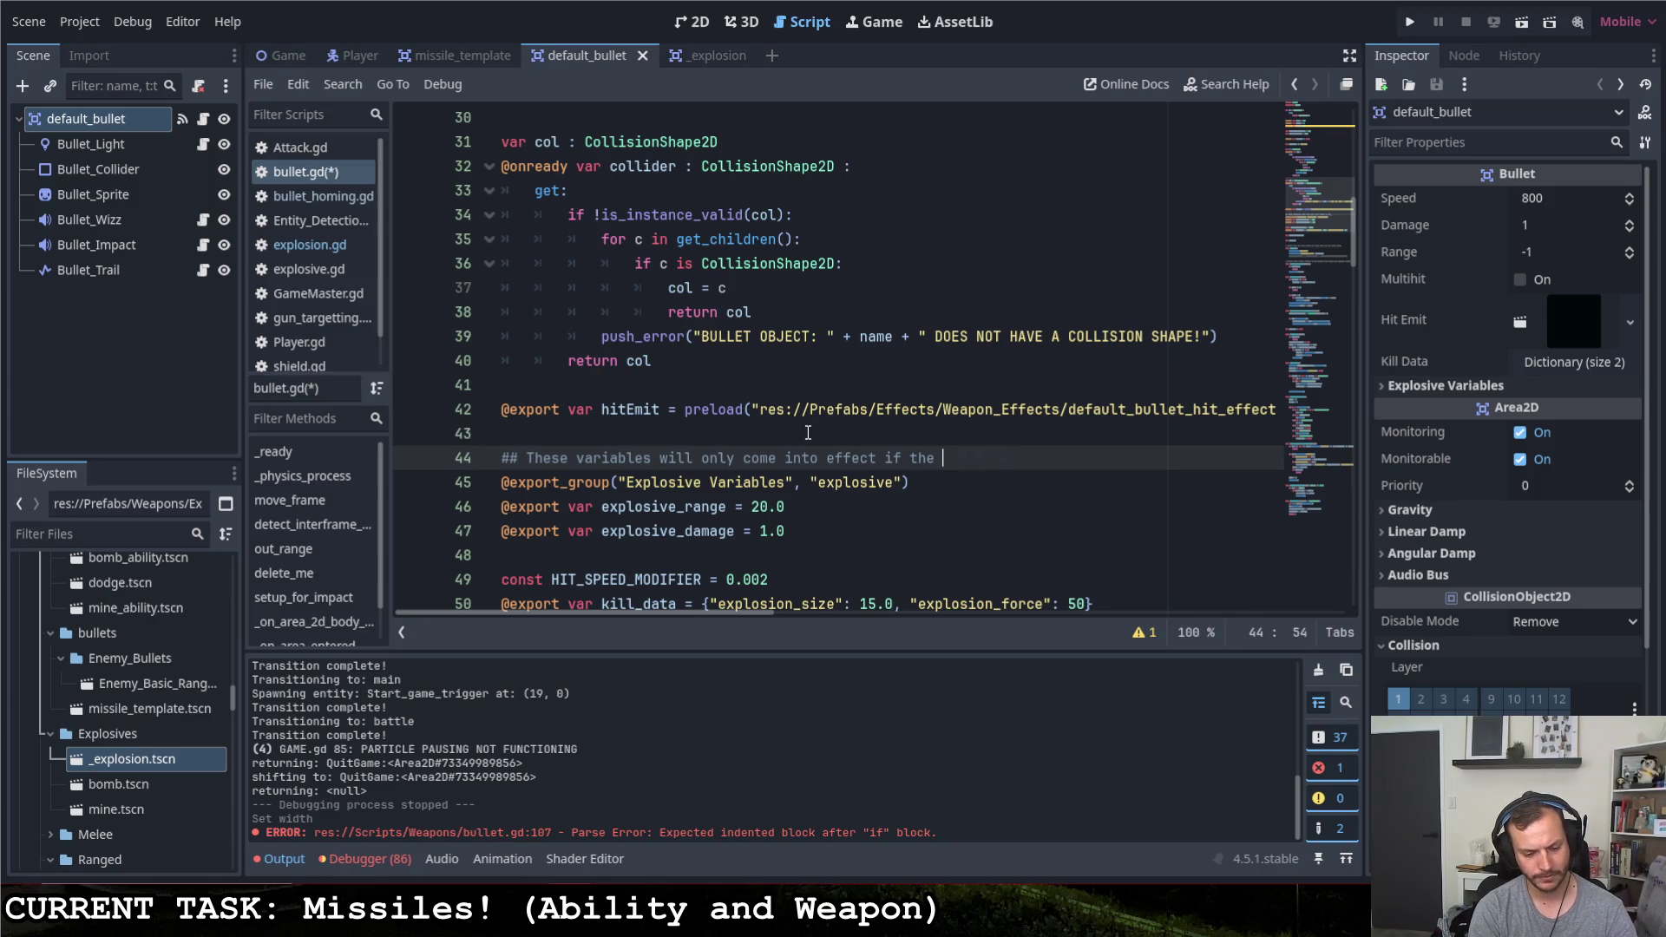
{"action": "type", "text": "root o"}
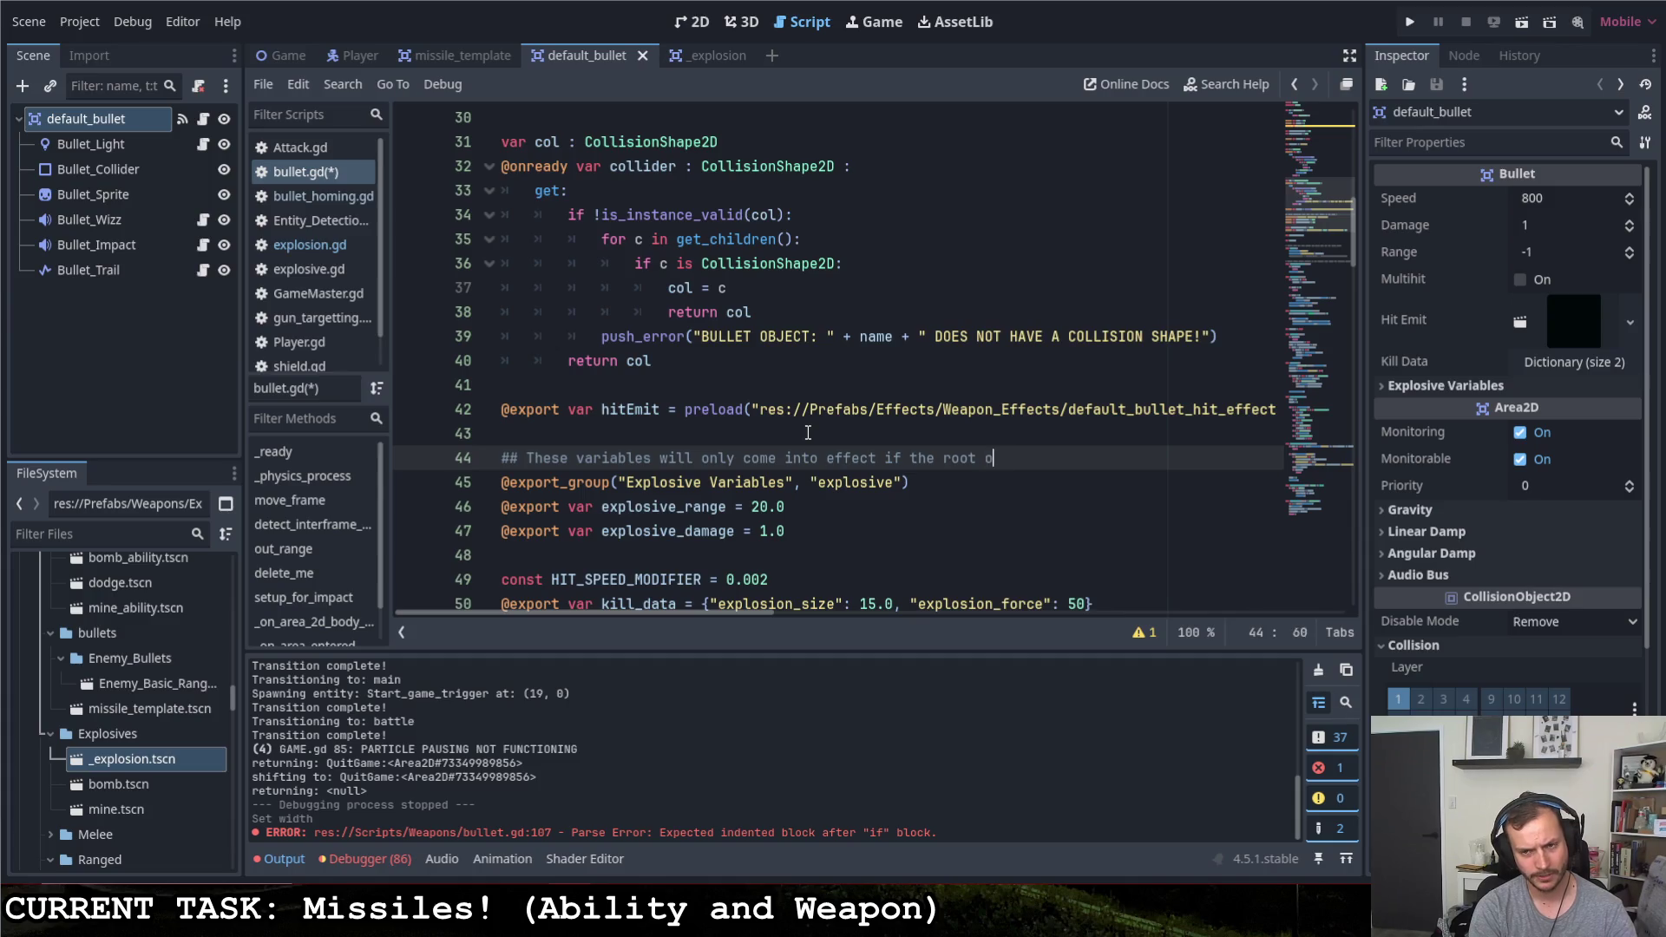
{"action": "type", "text": "f hitEmit"}
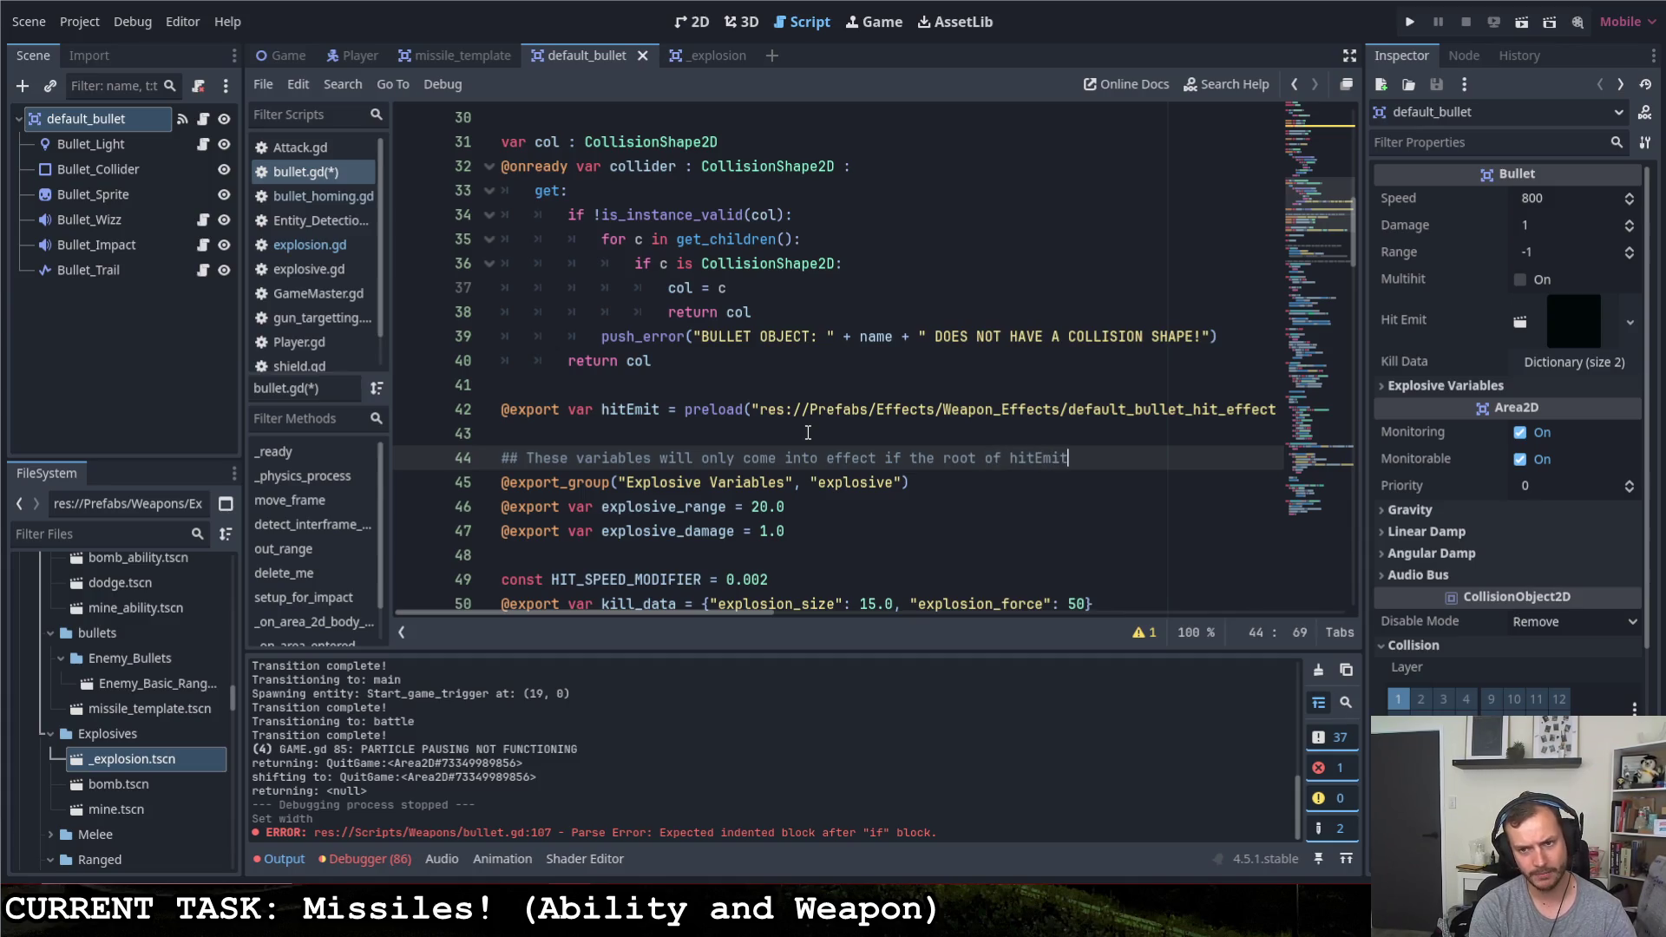
{"action": "type", "text": ", is of type A"}
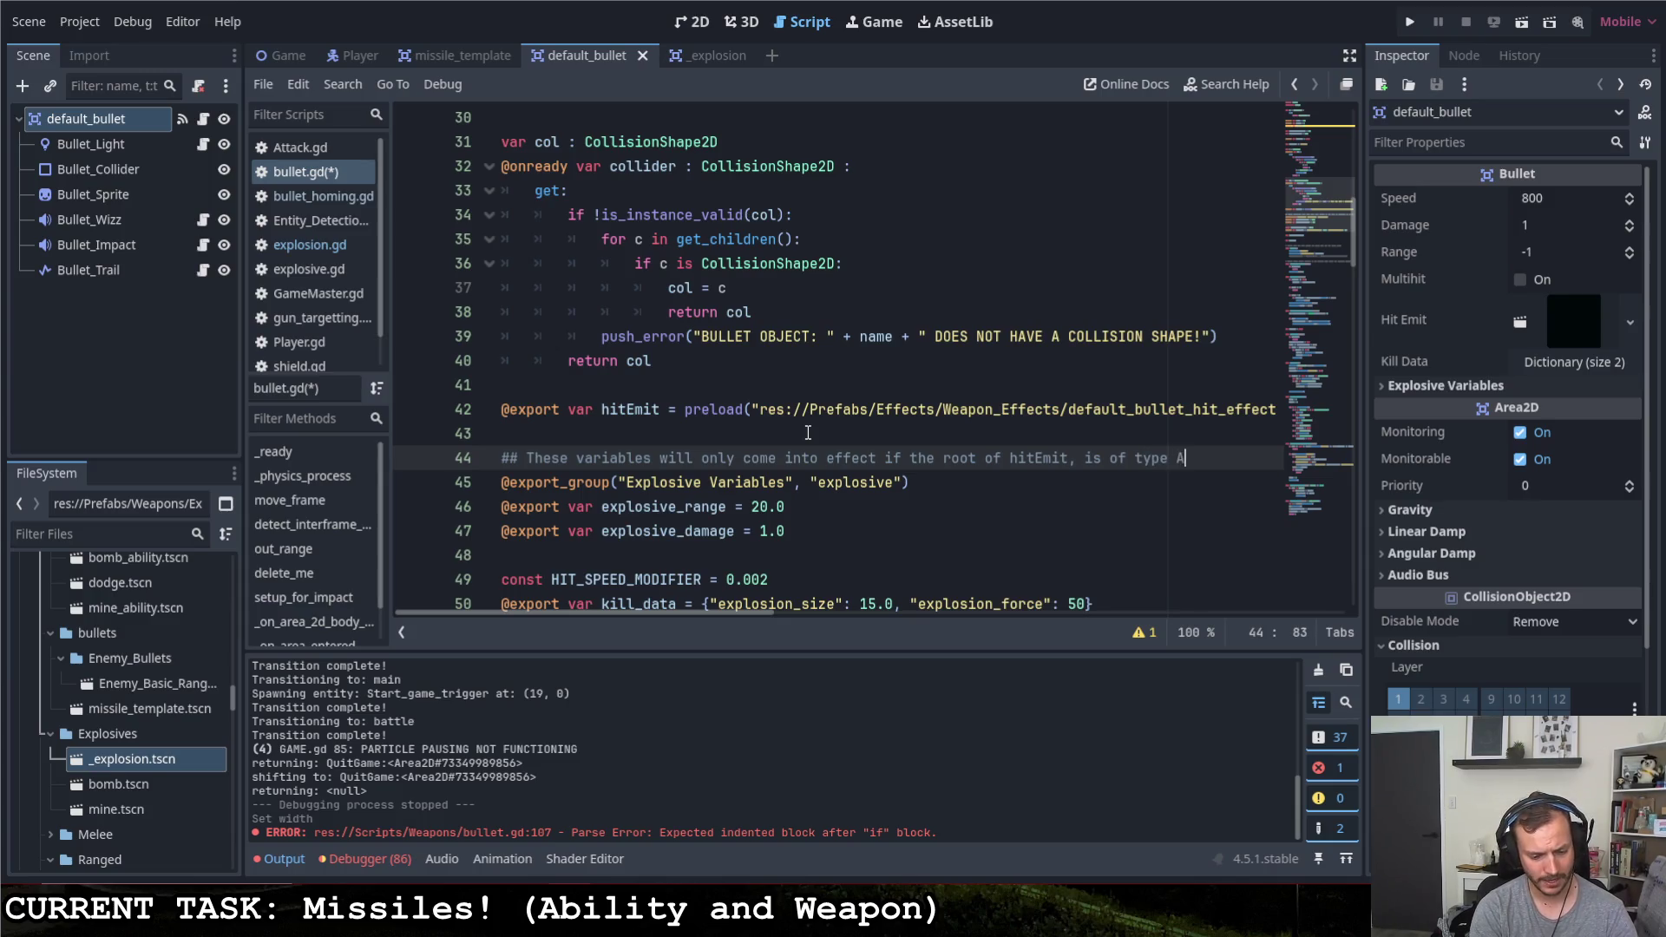
{"action": "type", "text": "ttack_Explosion"}
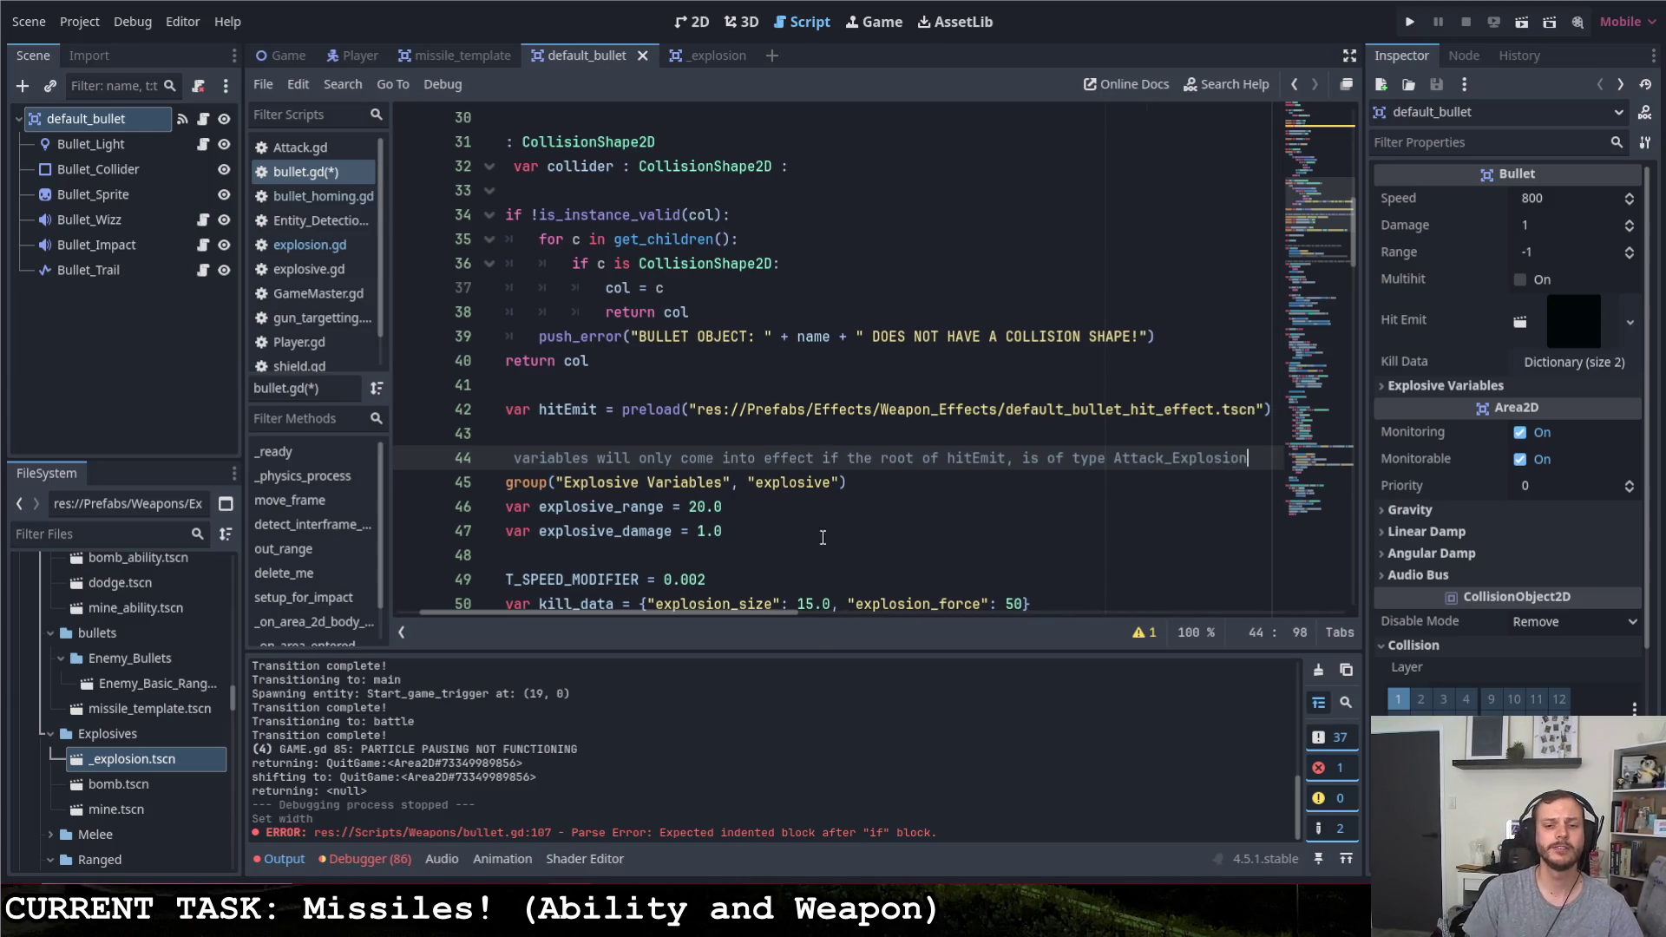
{"action": "left_click_drag", "start_coordinate": [775, 632], "coordinate": [621, 593]}
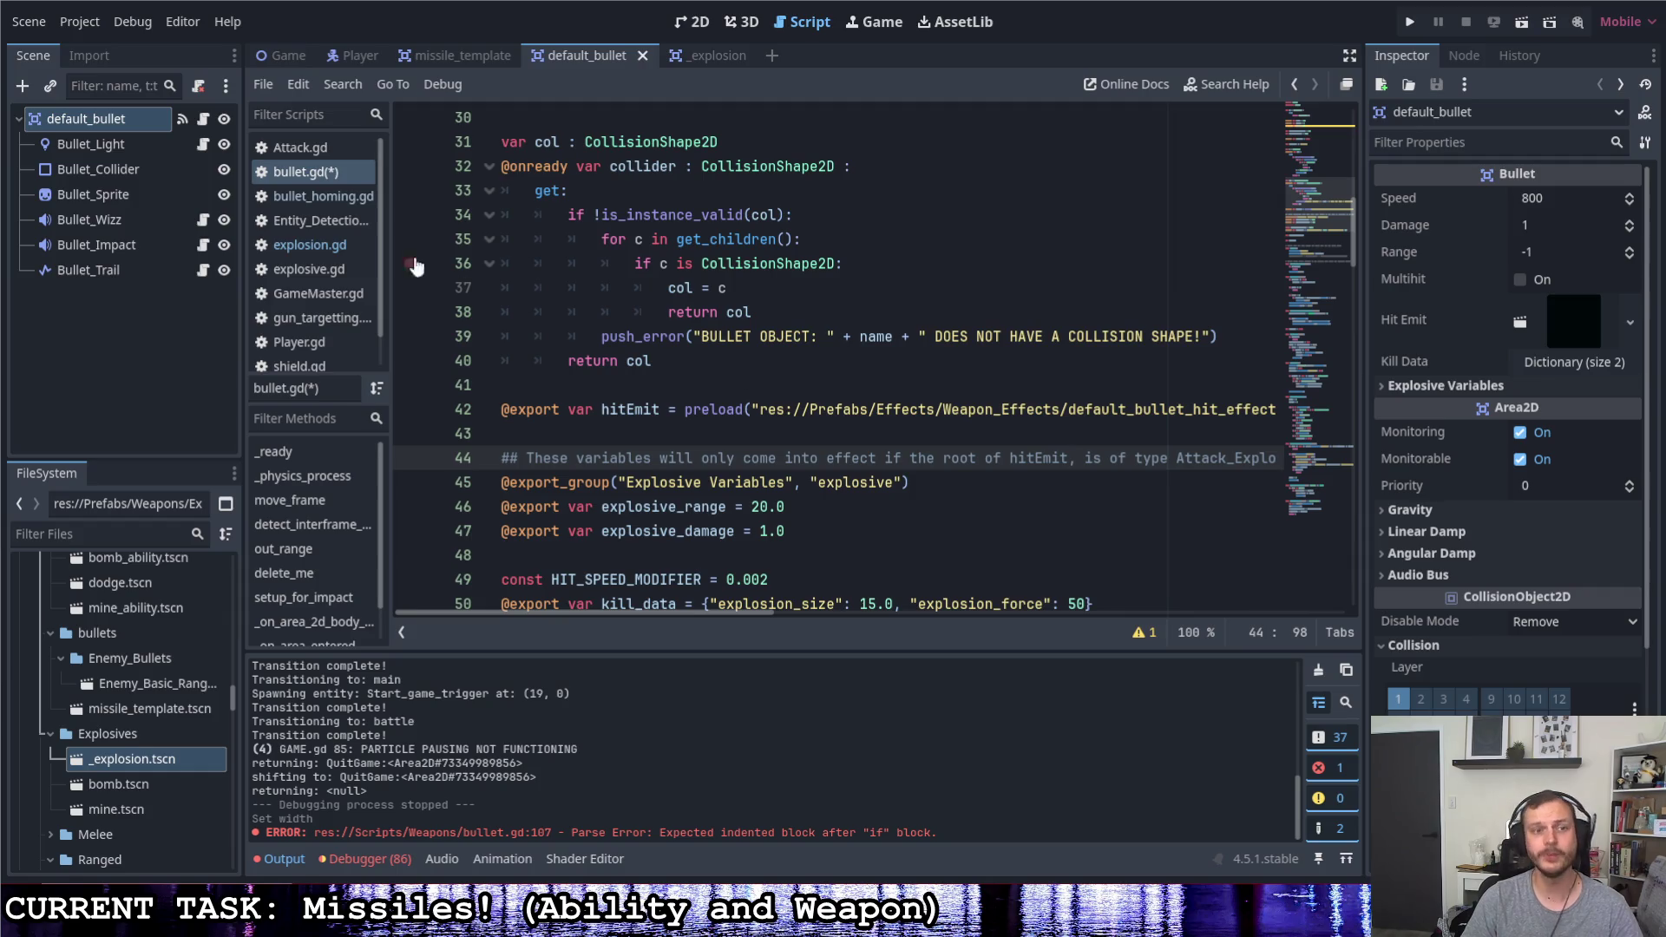
Review explosive.gd's explosion_radius export and Explosive class name, then switch to the explosion scene script
{"action": "left_click", "coordinate": [309, 268]}
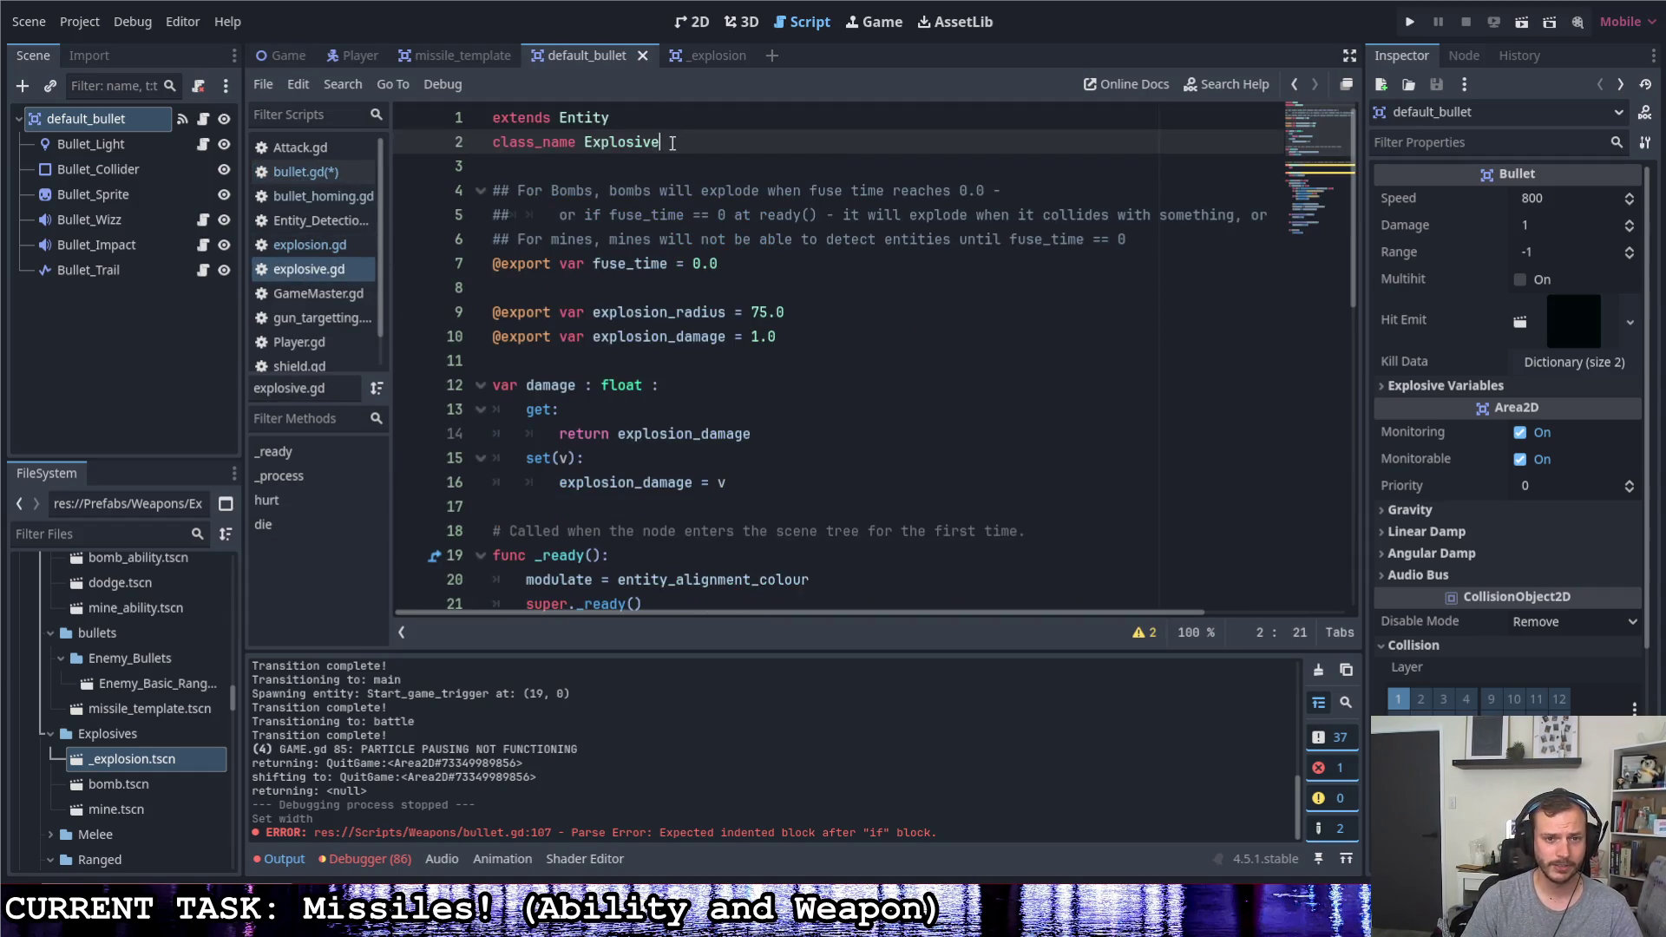
{"action": "double_click", "coordinate": [598, 312]}
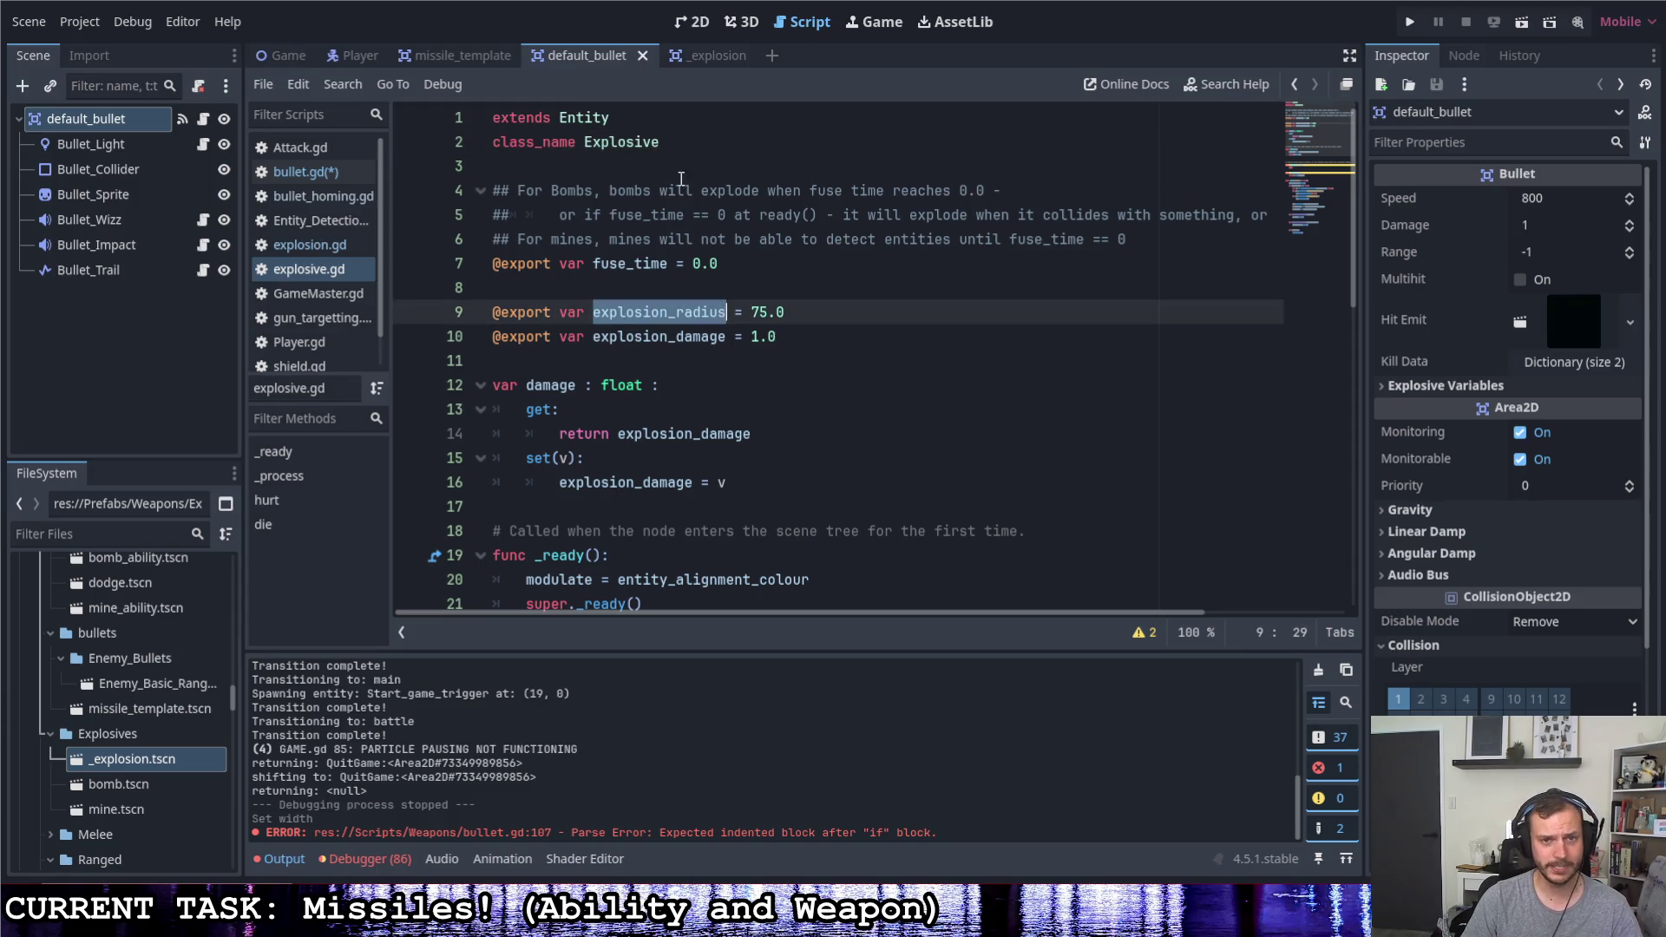
{"action": "left_click_drag", "start_coordinate": [663, 143], "coordinate": [581, 143]}
{"action": "left_click", "coordinate": [703, 55]}
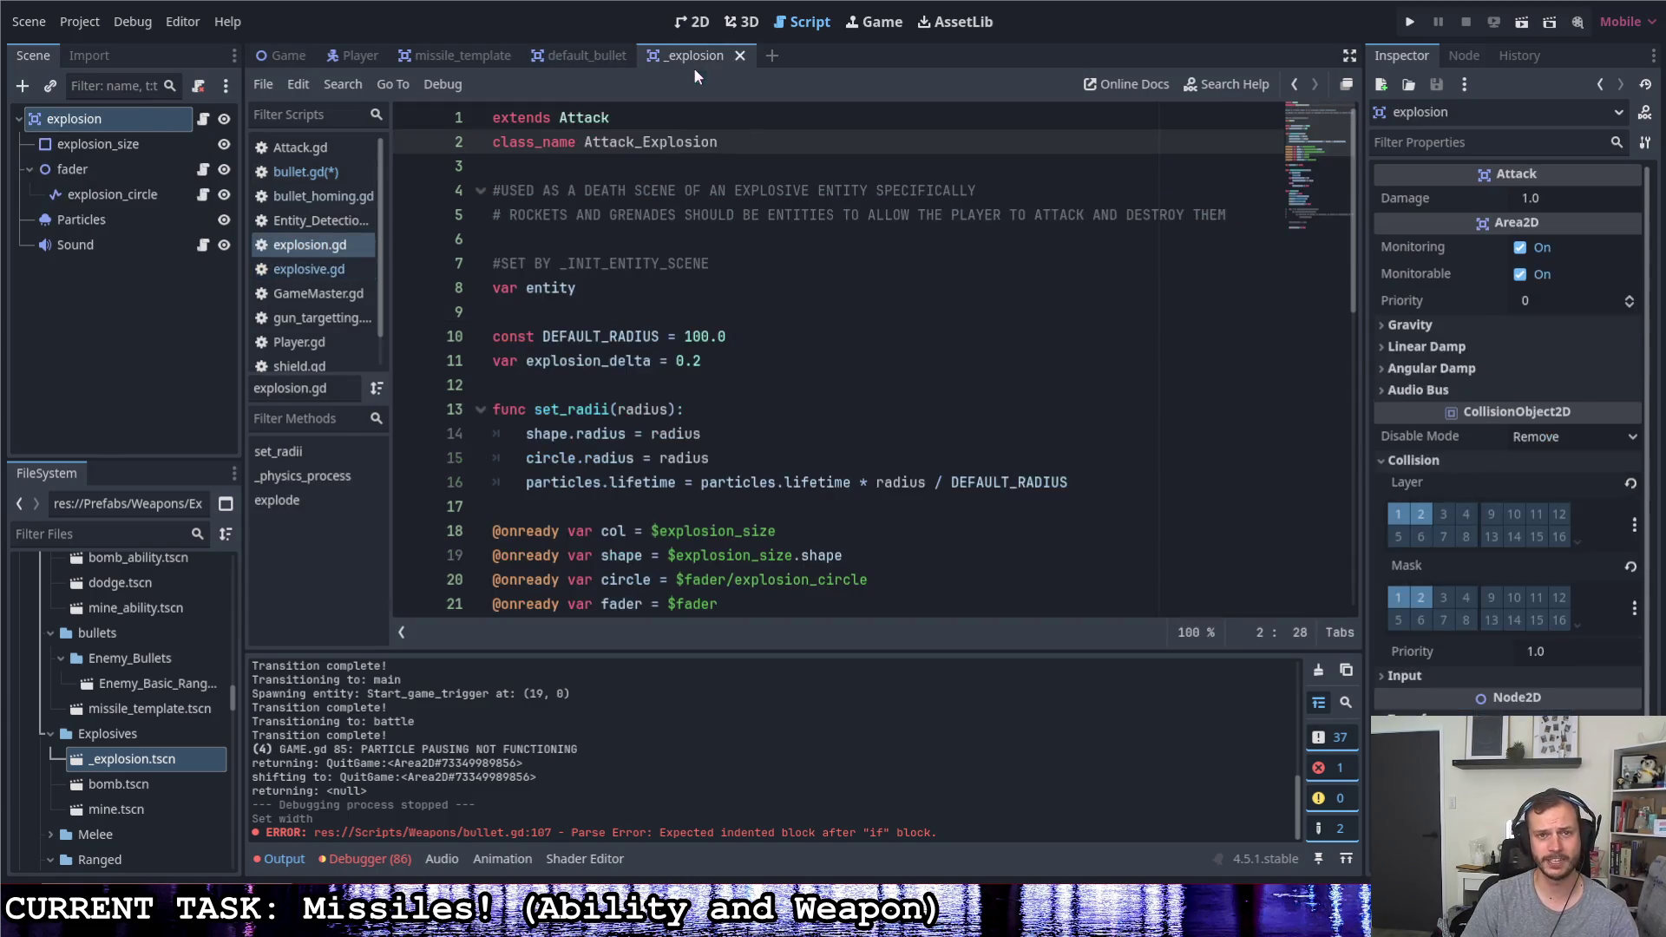
{"action": "scroll", "coordinate": [759, 446], "scroll_direction": "down", "scroll_amount": 3}
{"action": "scroll", "coordinate": [758, 445], "scroll_direction": "down", "scroll_amount": 7}
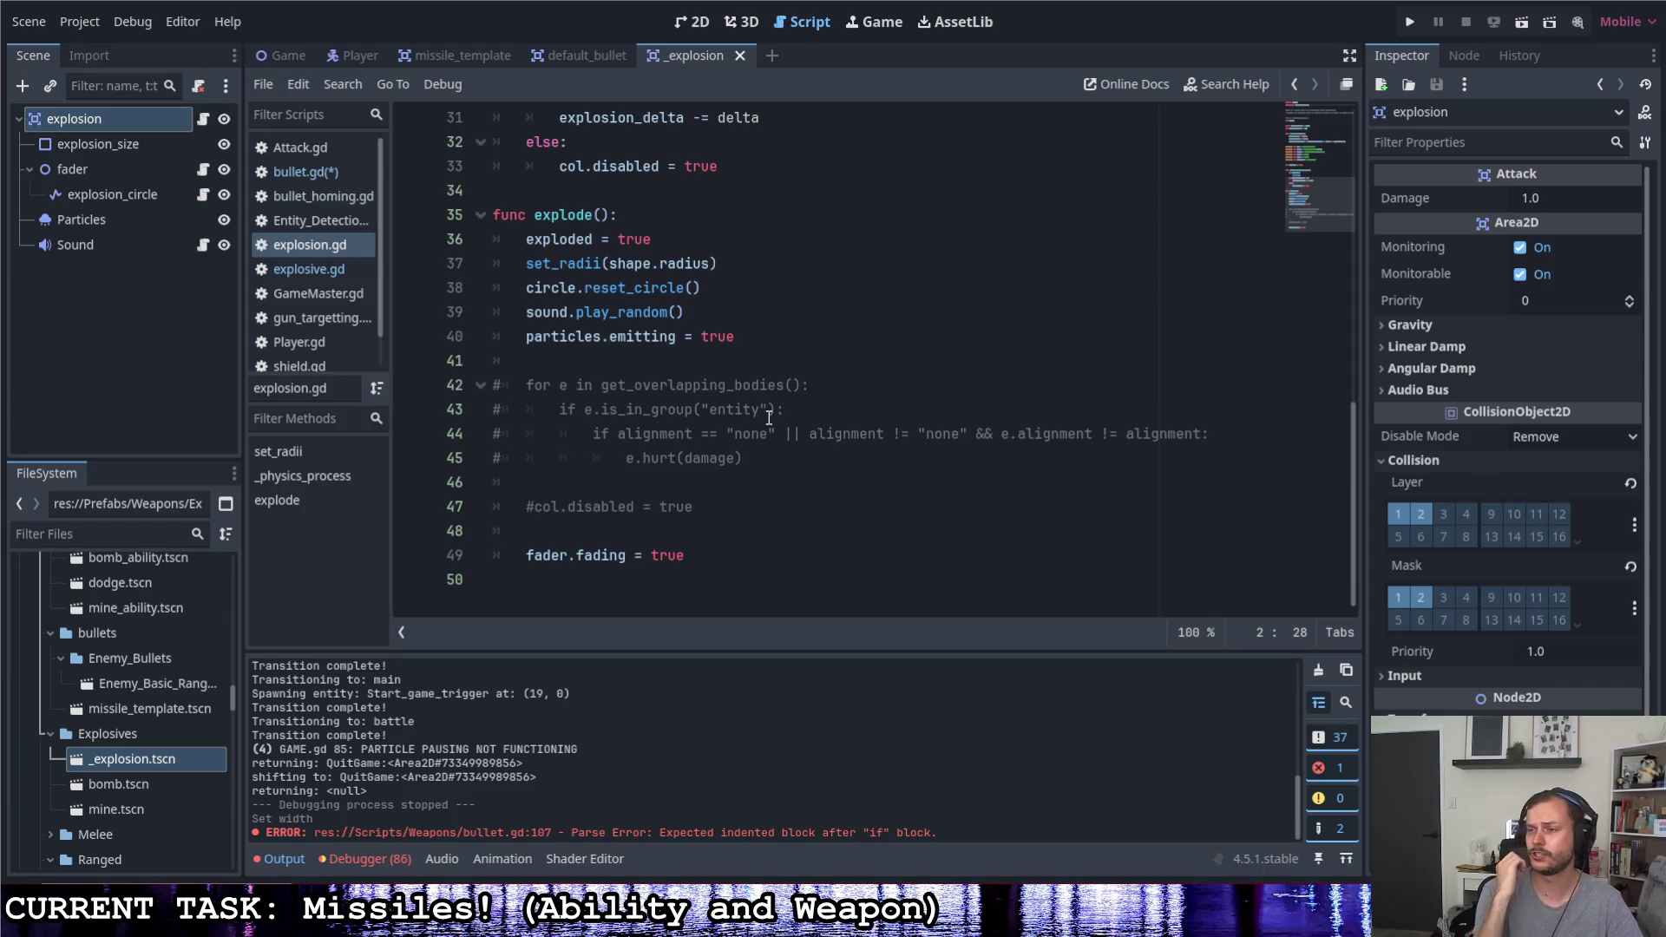
{"action": "scroll", "coordinate": [729, 391], "scroll_direction": "up", "scroll_amount": 8}
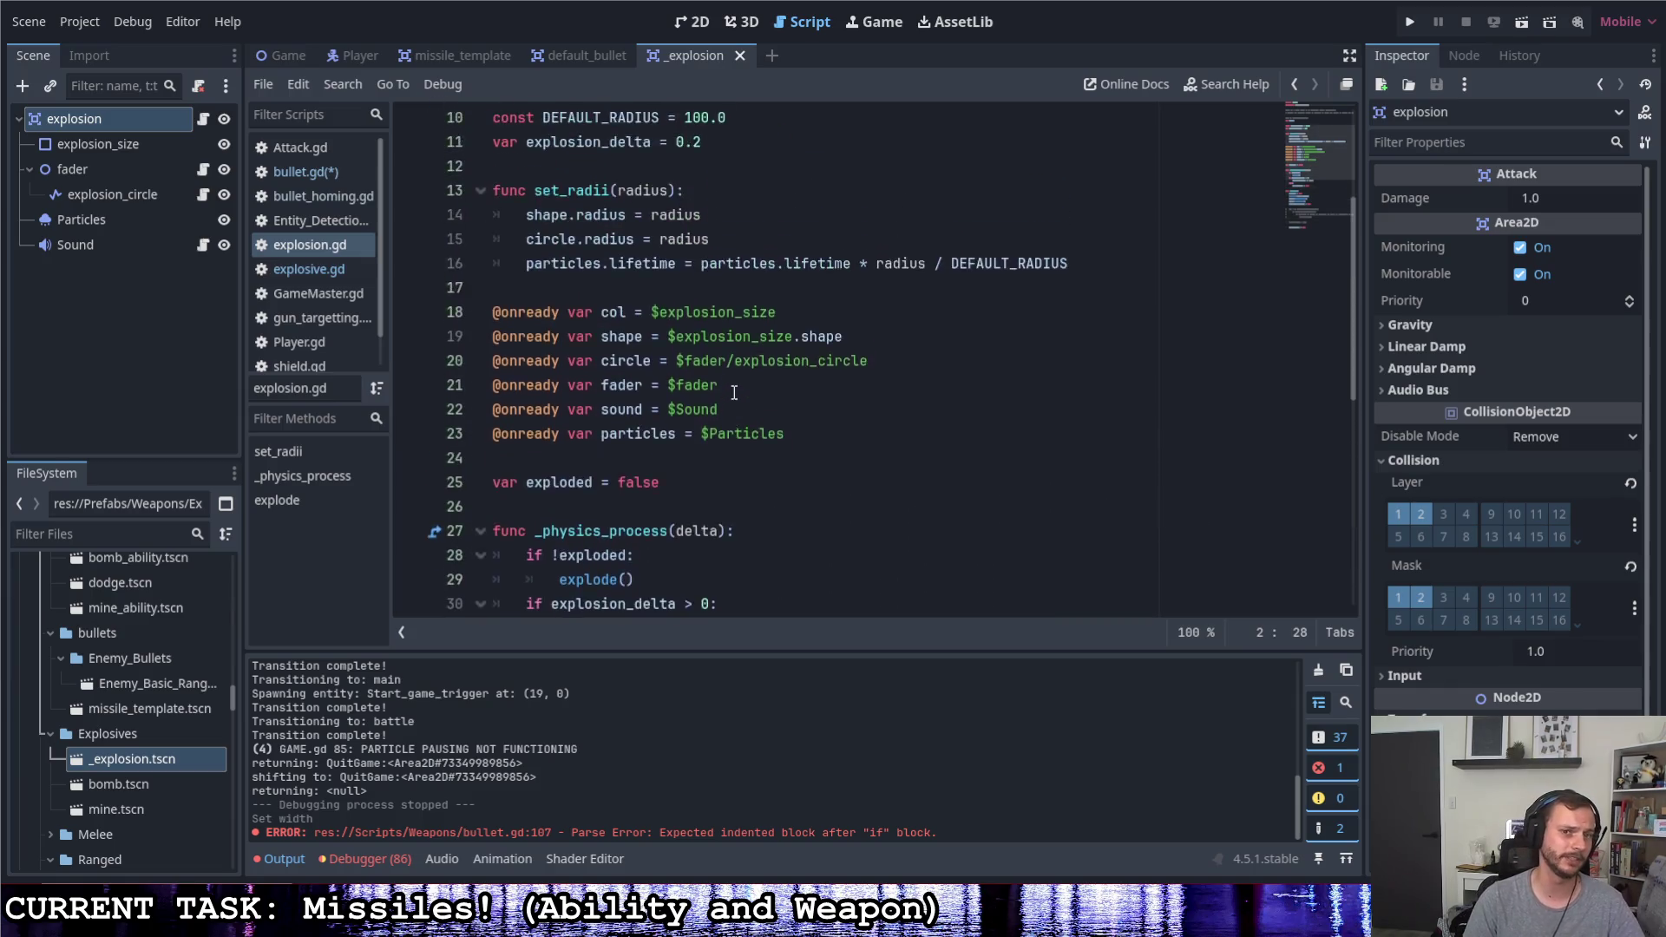
{"action": "scroll", "coordinate": [715, 380], "scroll_direction": "down", "scroll_amount": 3}
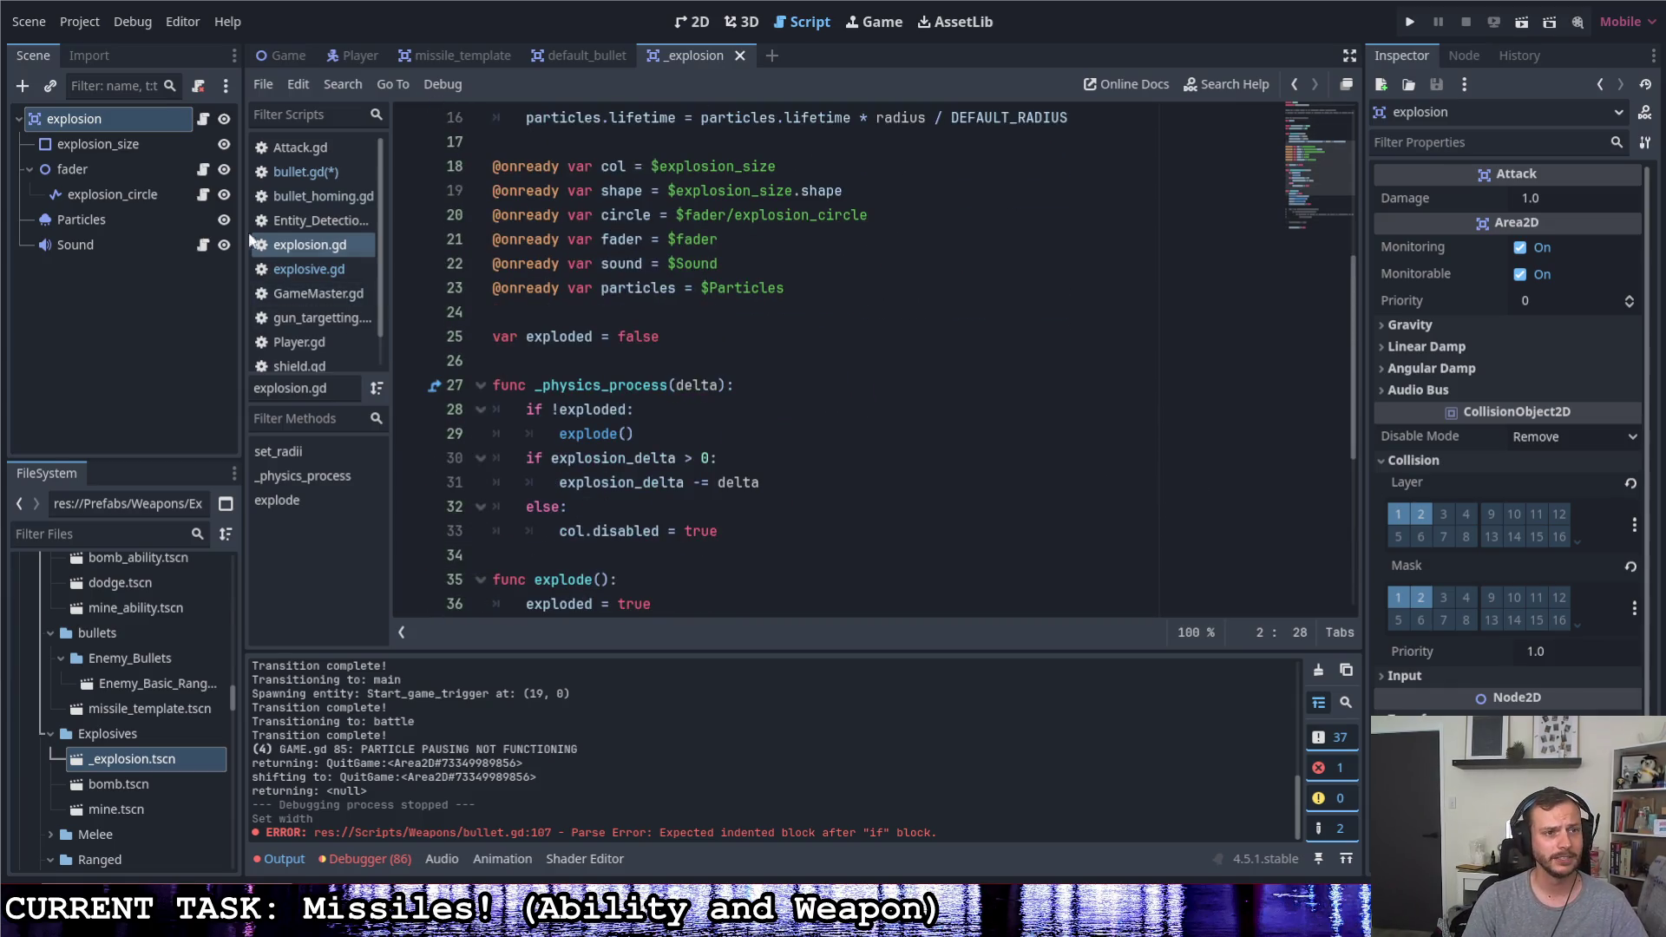
{"action": "left_click", "coordinate": [311, 172]}
{"action": "scroll", "coordinate": [662, 358], "scroll_direction": "down", "scroll_amount": 3}
{"action": "scroll", "coordinate": [665, 364], "scroll_direction": "down", "scroll_amount": 6}
{"action": "scroll", "coordinate": [662, 384], "scroll_direction": "down", "scroll_amount": 13}
{"action": "scroll", "coordinate": [659, 410], "scroll_direction": "down", "scroll_amount": 9}
{"action": "scroll", "coordinate": [655, 438], "scroll_direction": "down", "scroll_amount": 6}
{"action": "scroll", "coordinate": [656, 439], "scroll_direction": "up", "scroll_amount": 3}
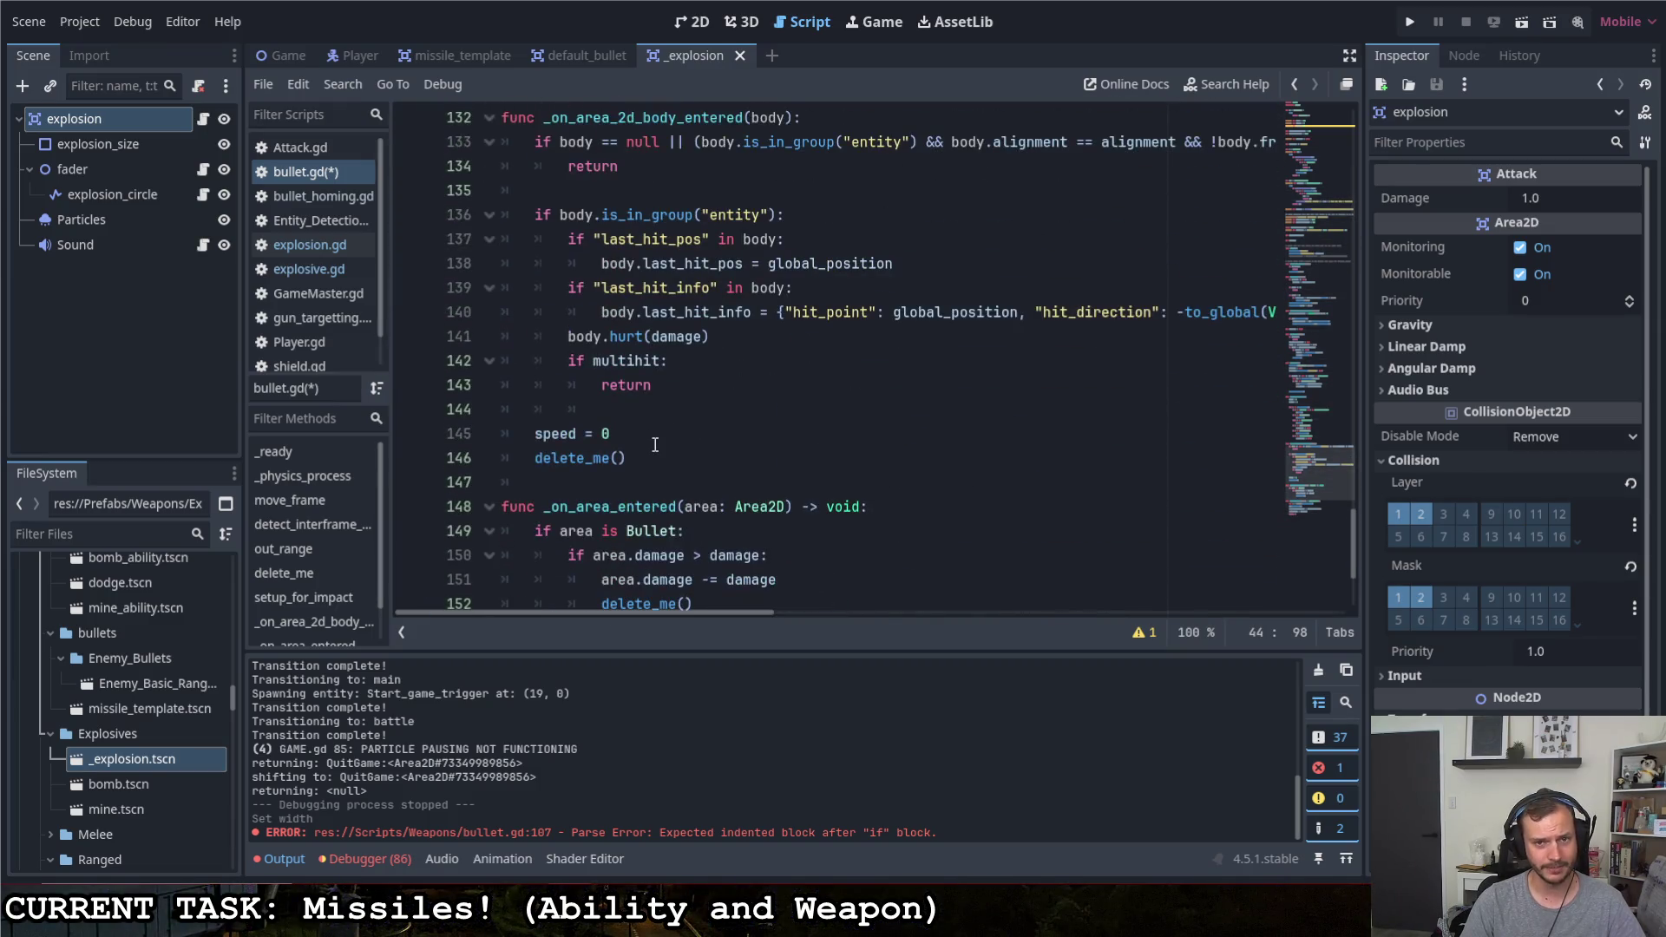
{"action": "scroll", "coordinate": [678, 439], "scroll_direction": "down", "scroll_amount": 3}
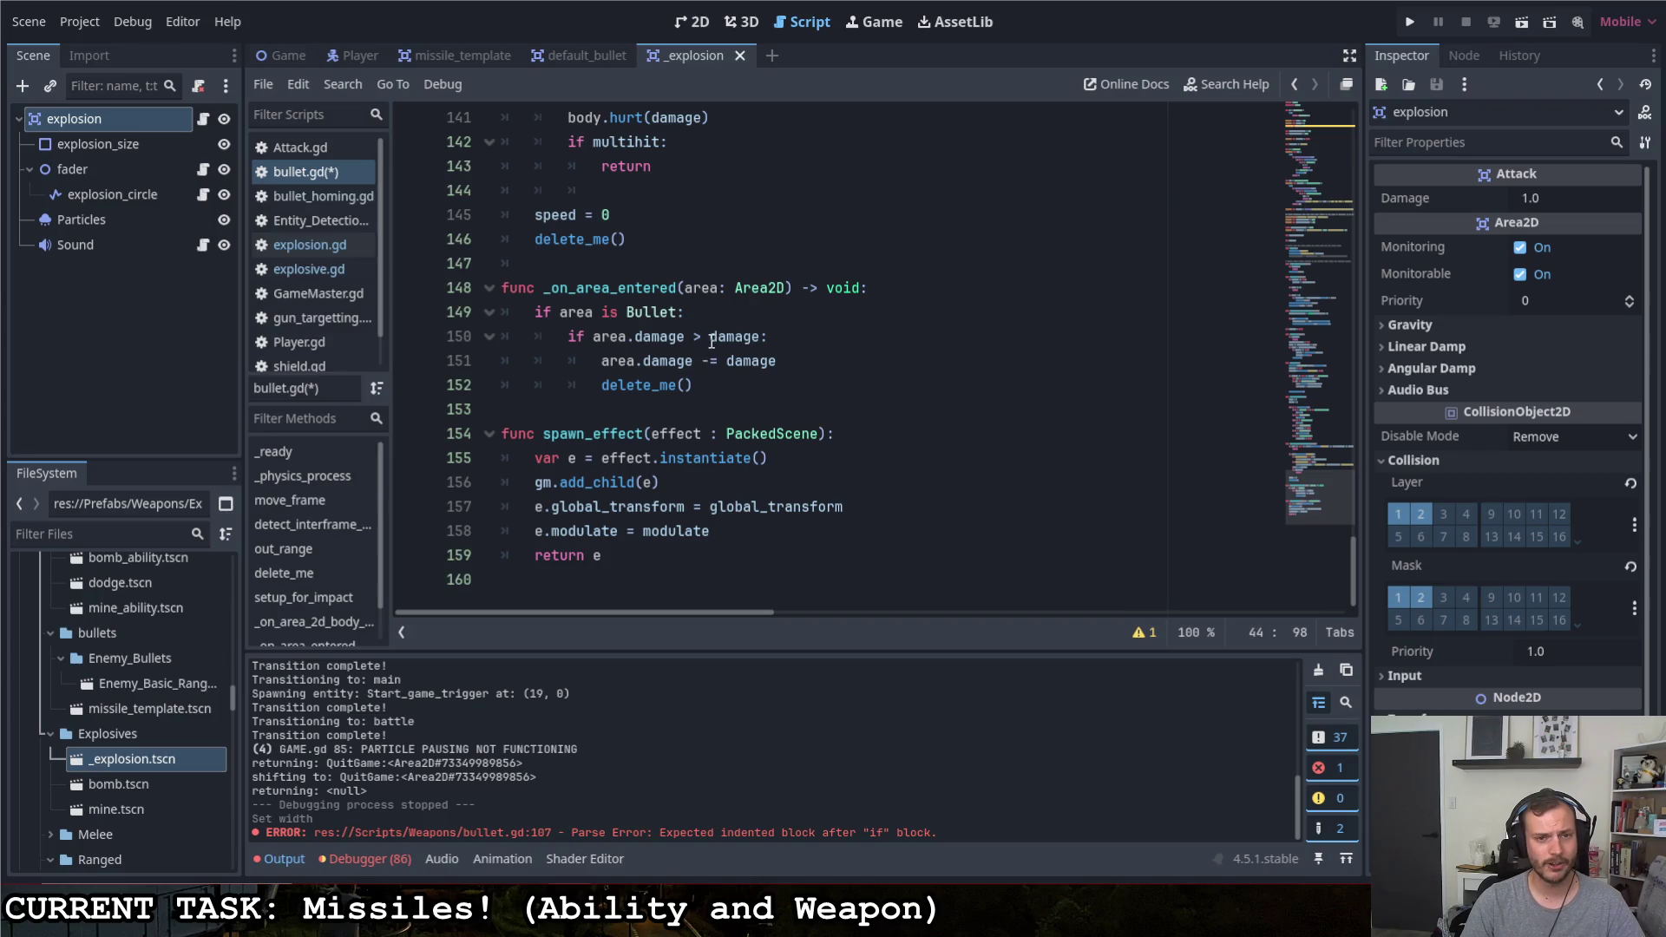
{"action": "scroll", "coordinate": [710, 336], "scroll_direction": "up", "scroll_amount": 2}
{"action": "scroll", "coordinate": [710, 337], "scroll_direction": "up", "scroll_amount": 2}
{"action": "scroll", "coordinate": [710, 336], "scroll_direction": "up", "scroll_amount": 2}
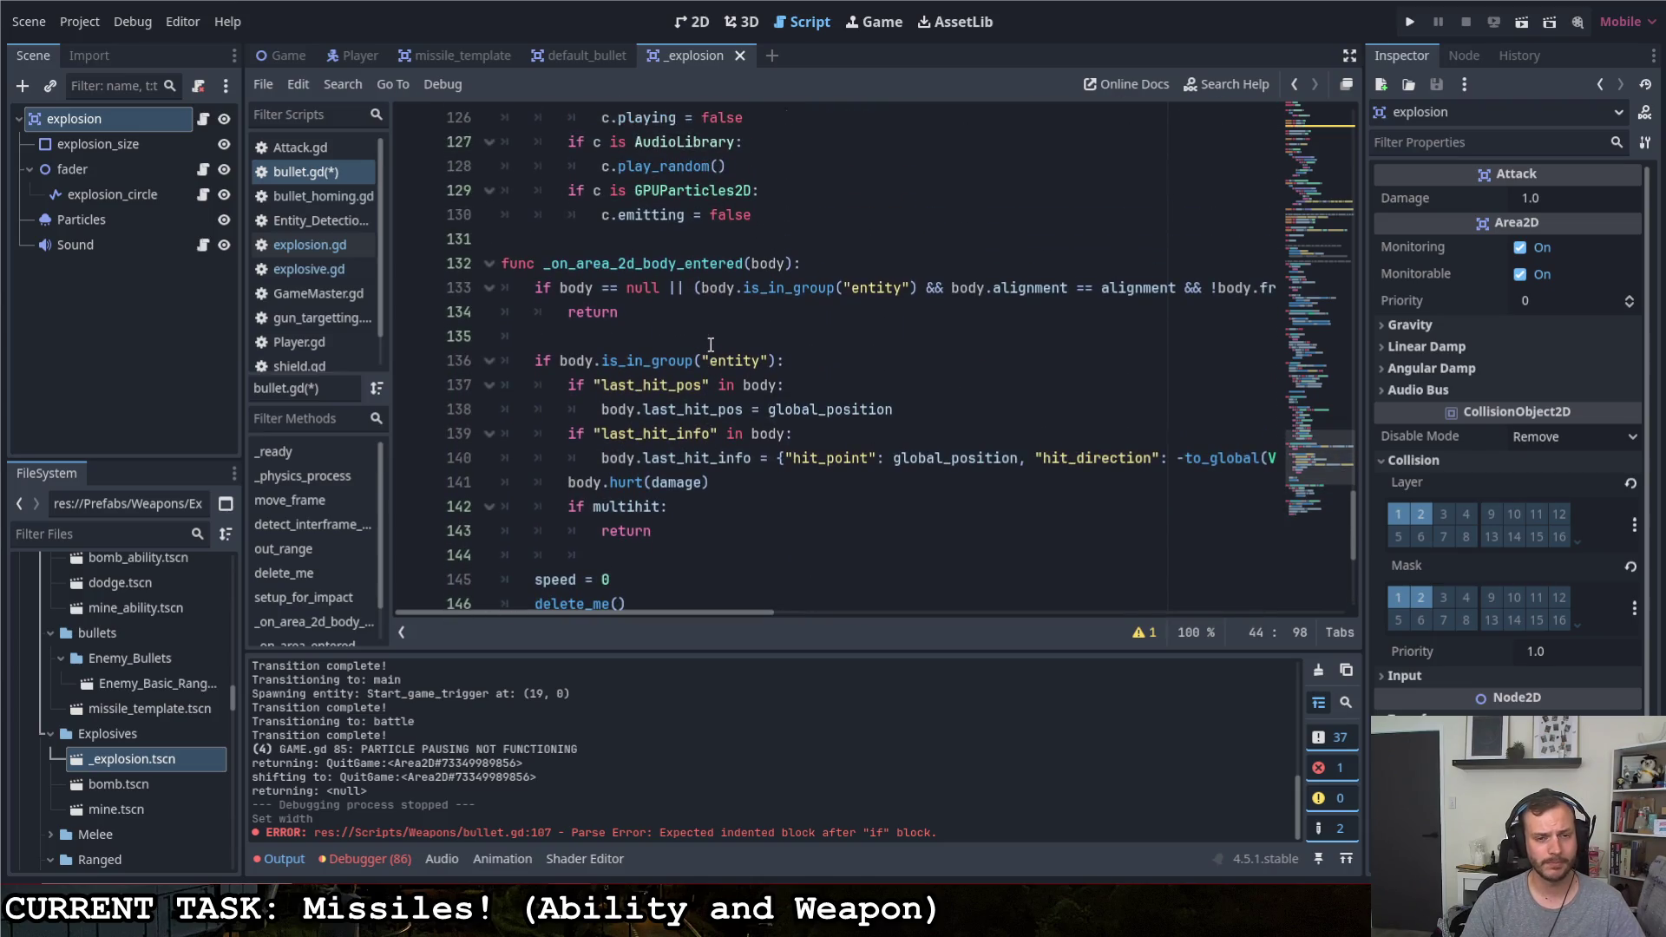
{"action": "scroll", "coordinate": [716, 359], "scroll_direction": "up", "scroll_amount": 2}
{"action": "scroll", "coordinate": [716, 359], "scroll_direction": "up", "scroll_amount": 2}
{"action": "scroll", "coordinate": [713, 351], "scroll_direction": "up", "scroll_amount": 2}
{"action": "scroll", "coordinate": [711, 344], "scroll_direction": "up", "scroll_amount": 2}
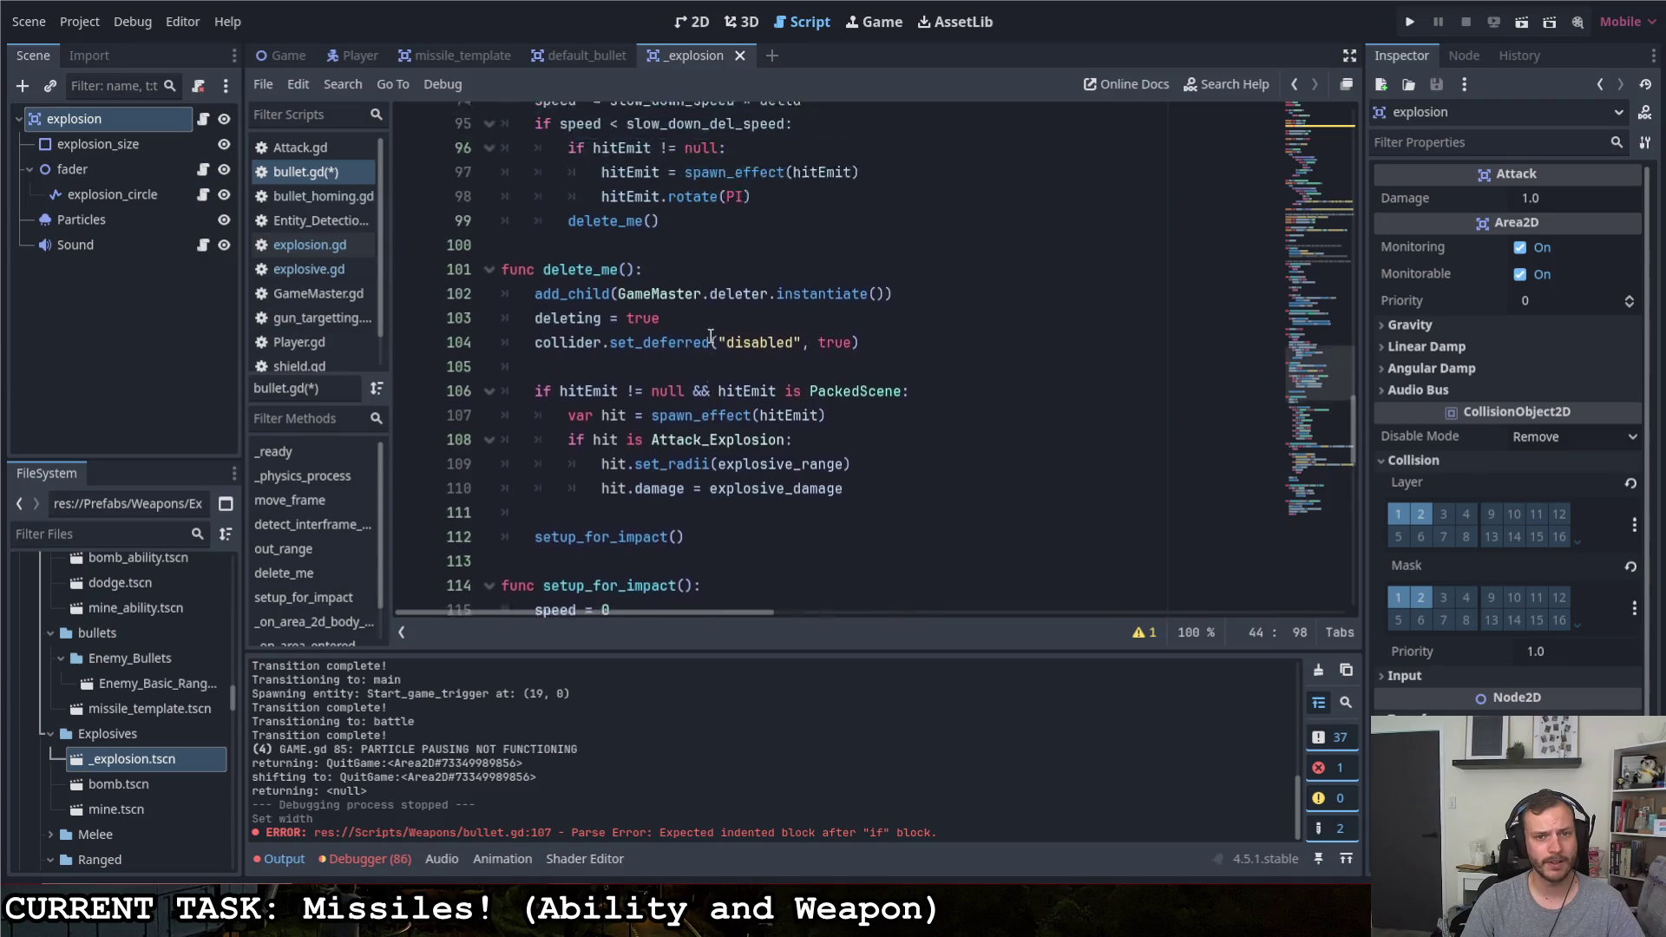
{"action": "scroll", "coordinate": [710, 337], "scroll_direction": "up", "scroll_amount": 2}
{"action": "left_click", "coordinate": [891, 541]}
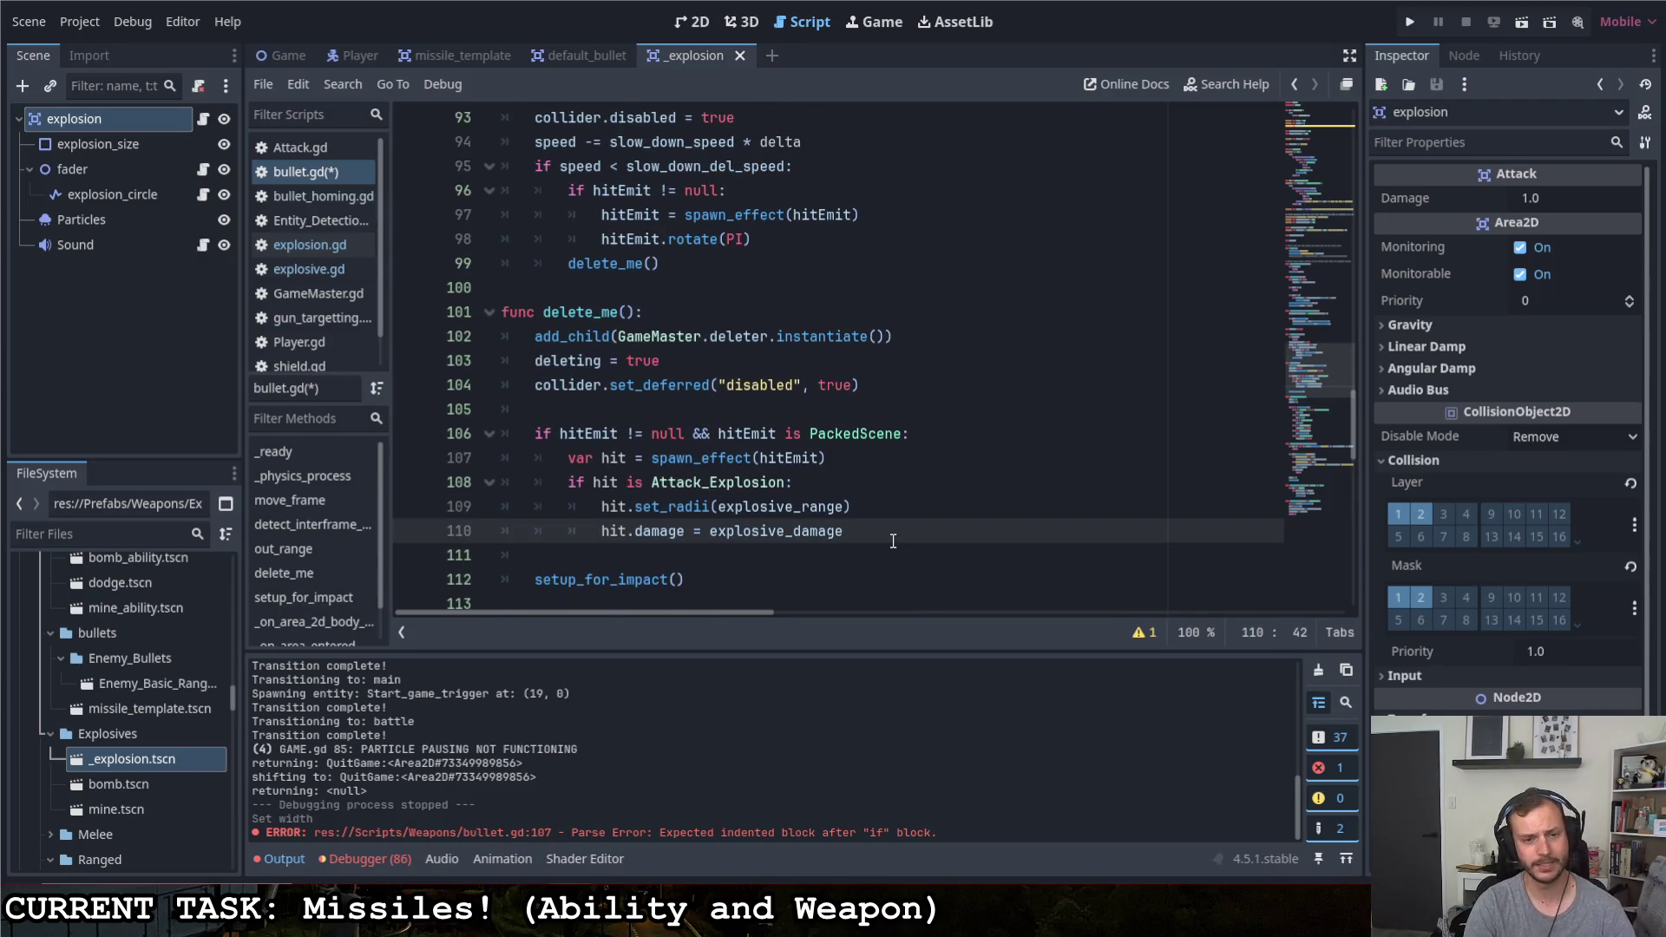
Add an 'if hit is Explosive:' check setting hit.explosion_damage = explosive_damage
{"action": "key", "text": "Return"}
{"action": "type", "text": "if hit is Ex"}
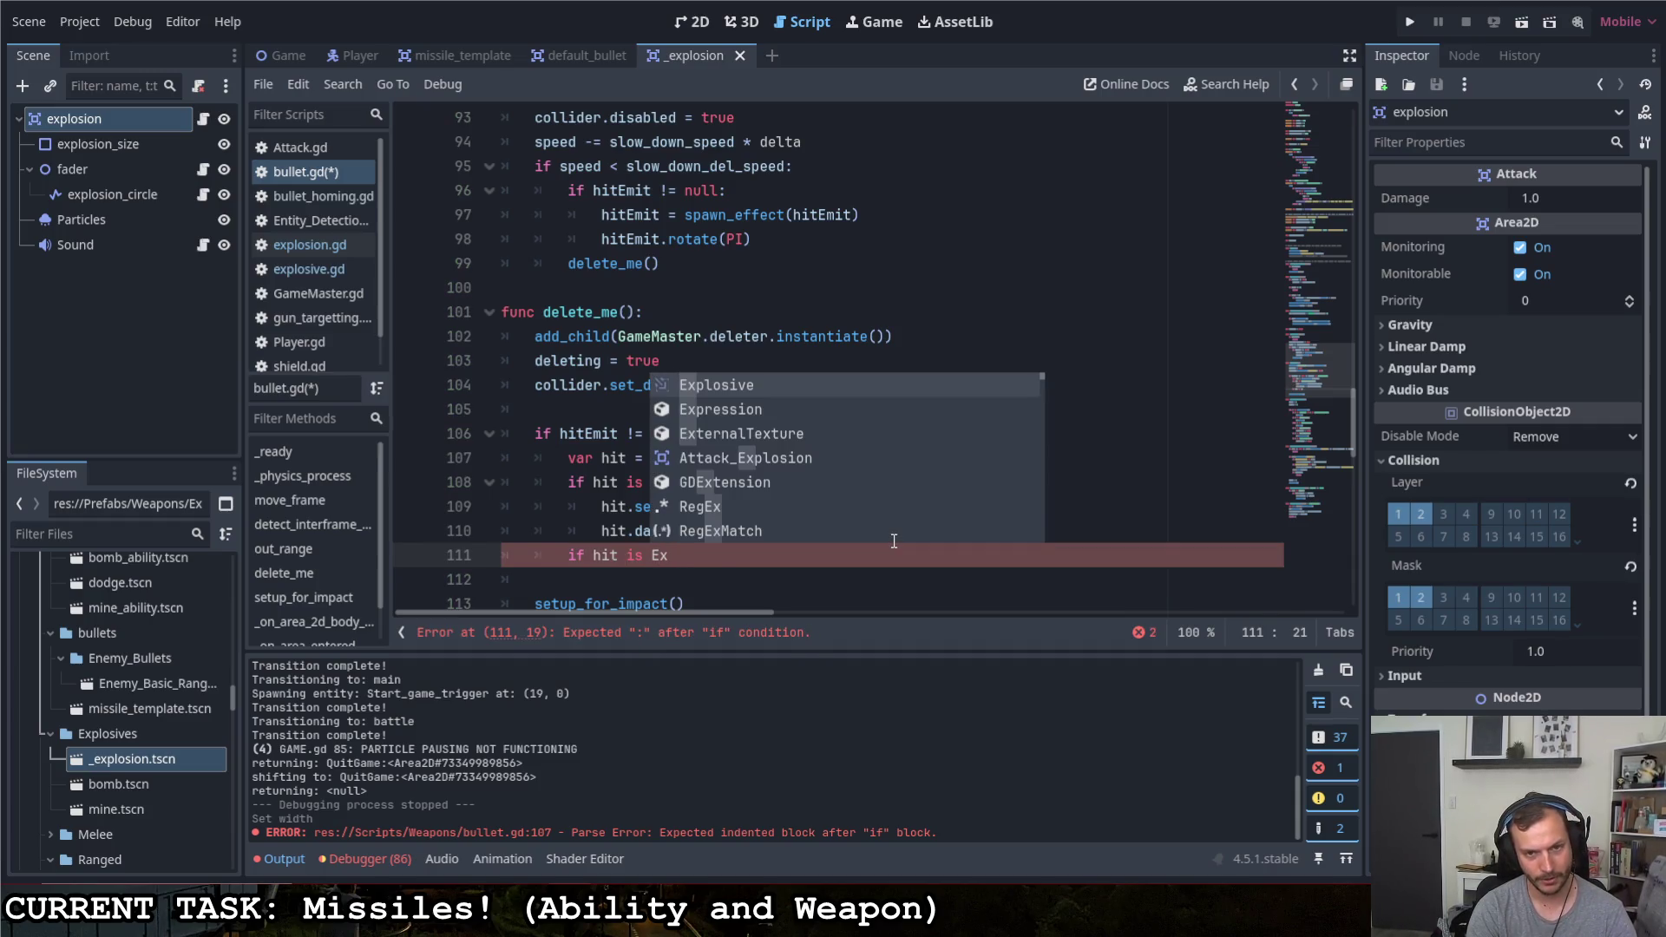
{"action": "key", "text": "Return"}
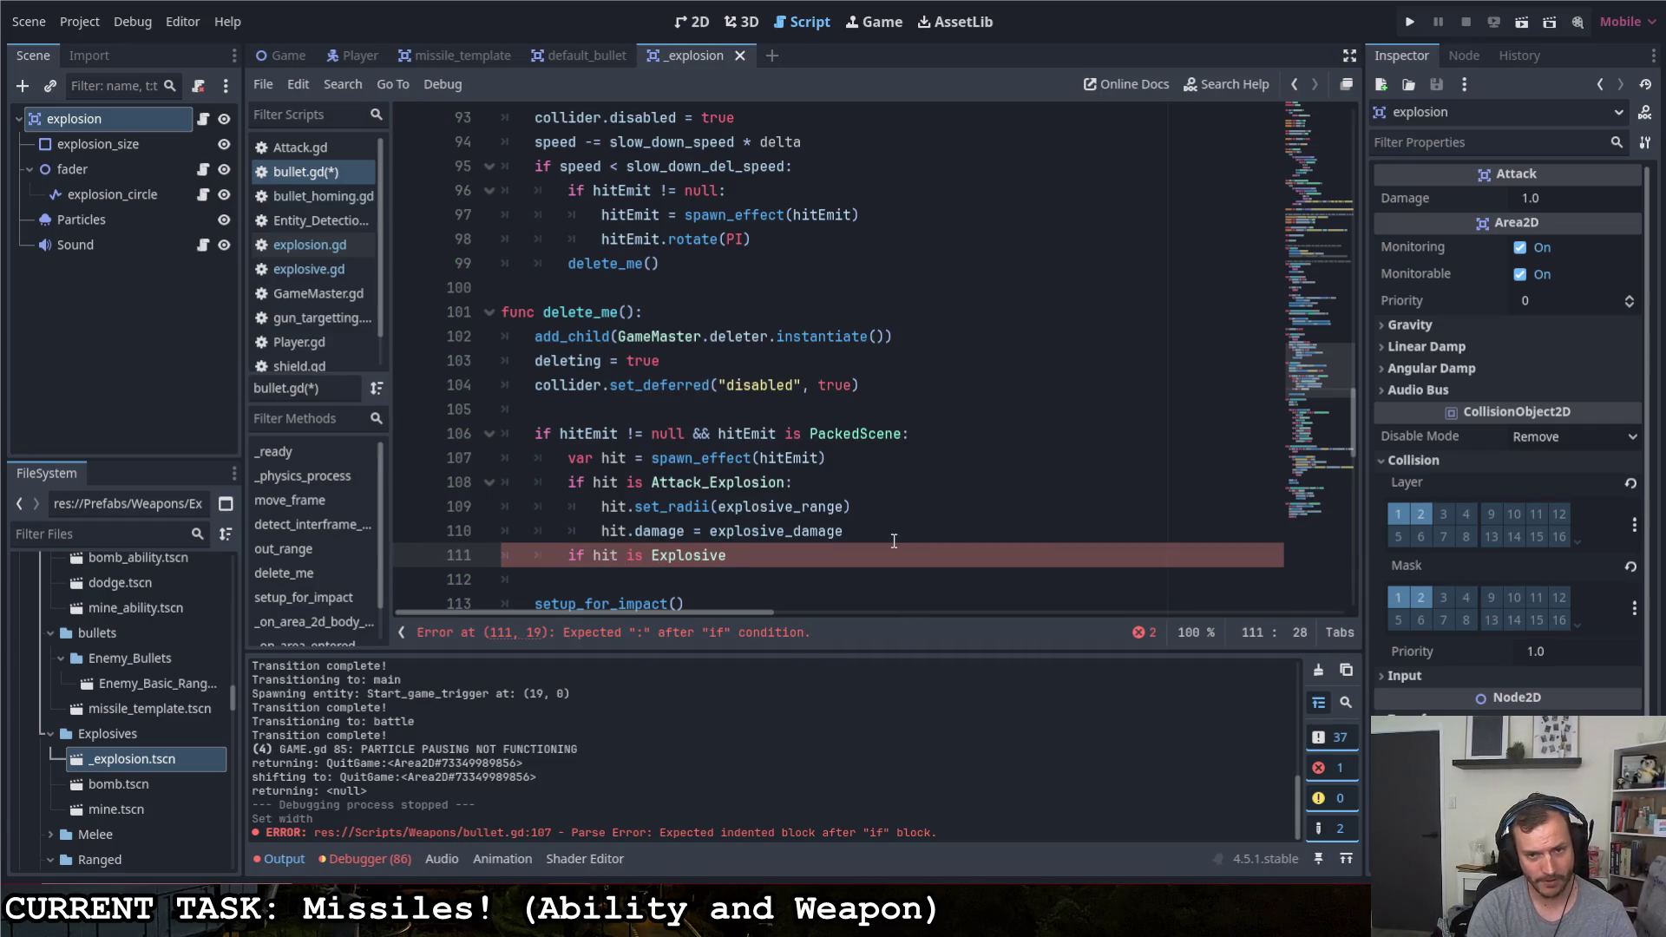
{"action": "type", "text": ":"}
{"action": "key", "text": "Return"}
{"action": "type", "text": "hit."}
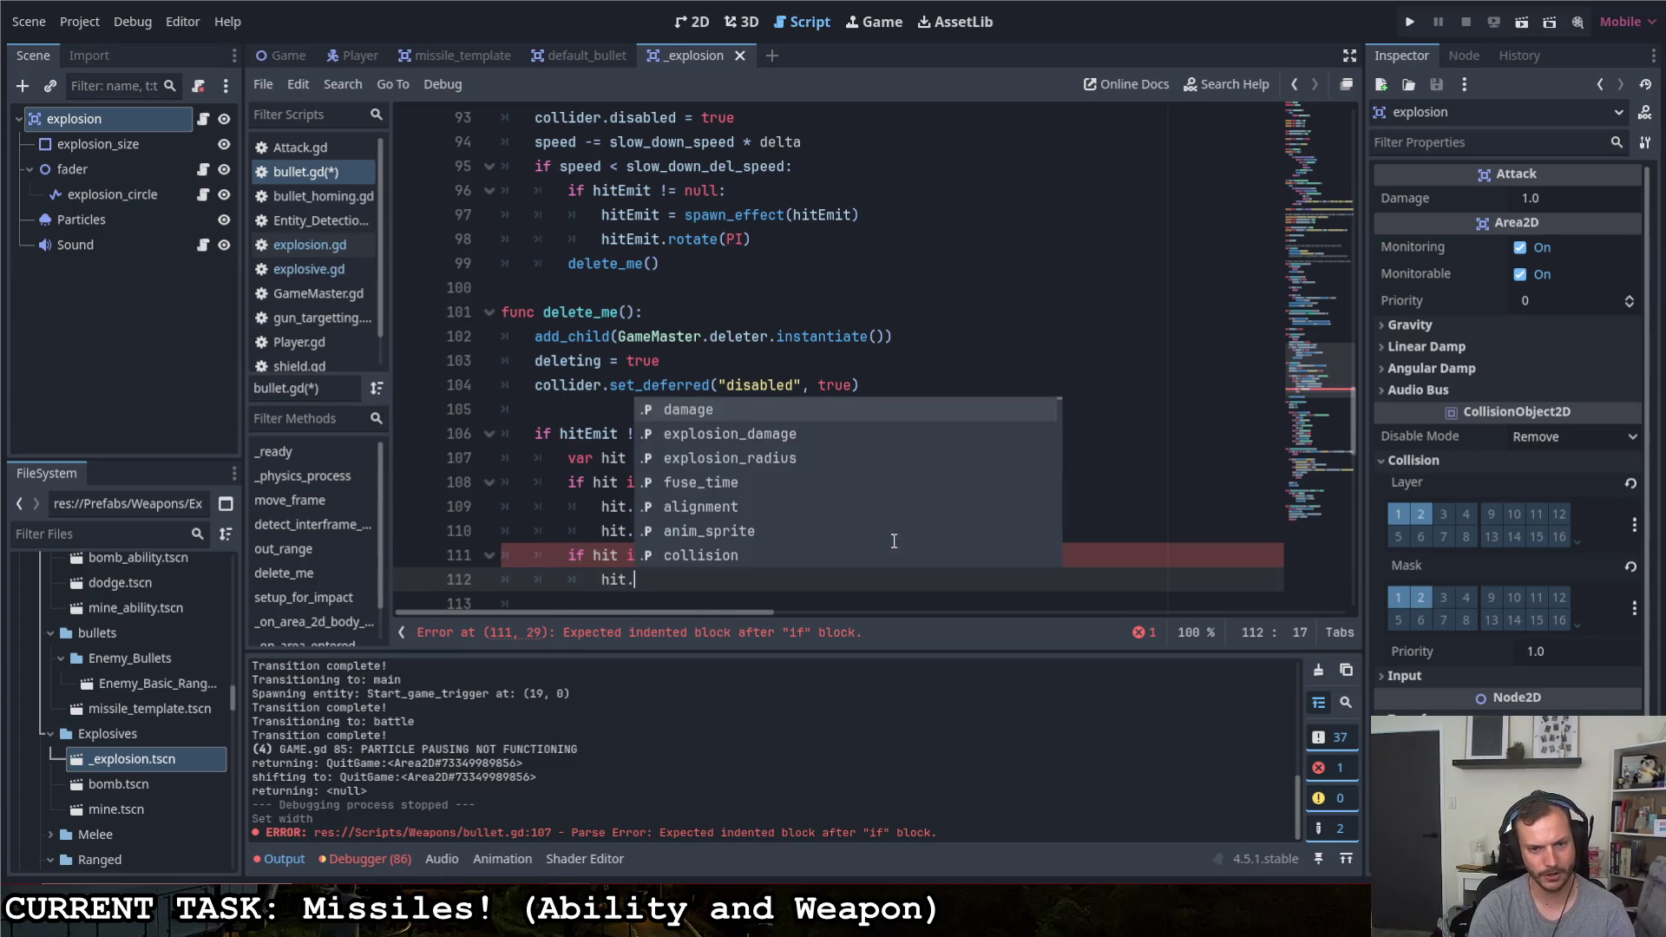
{"action": "key", "text": "Down"}
{"action": "key", "text": "Return"}
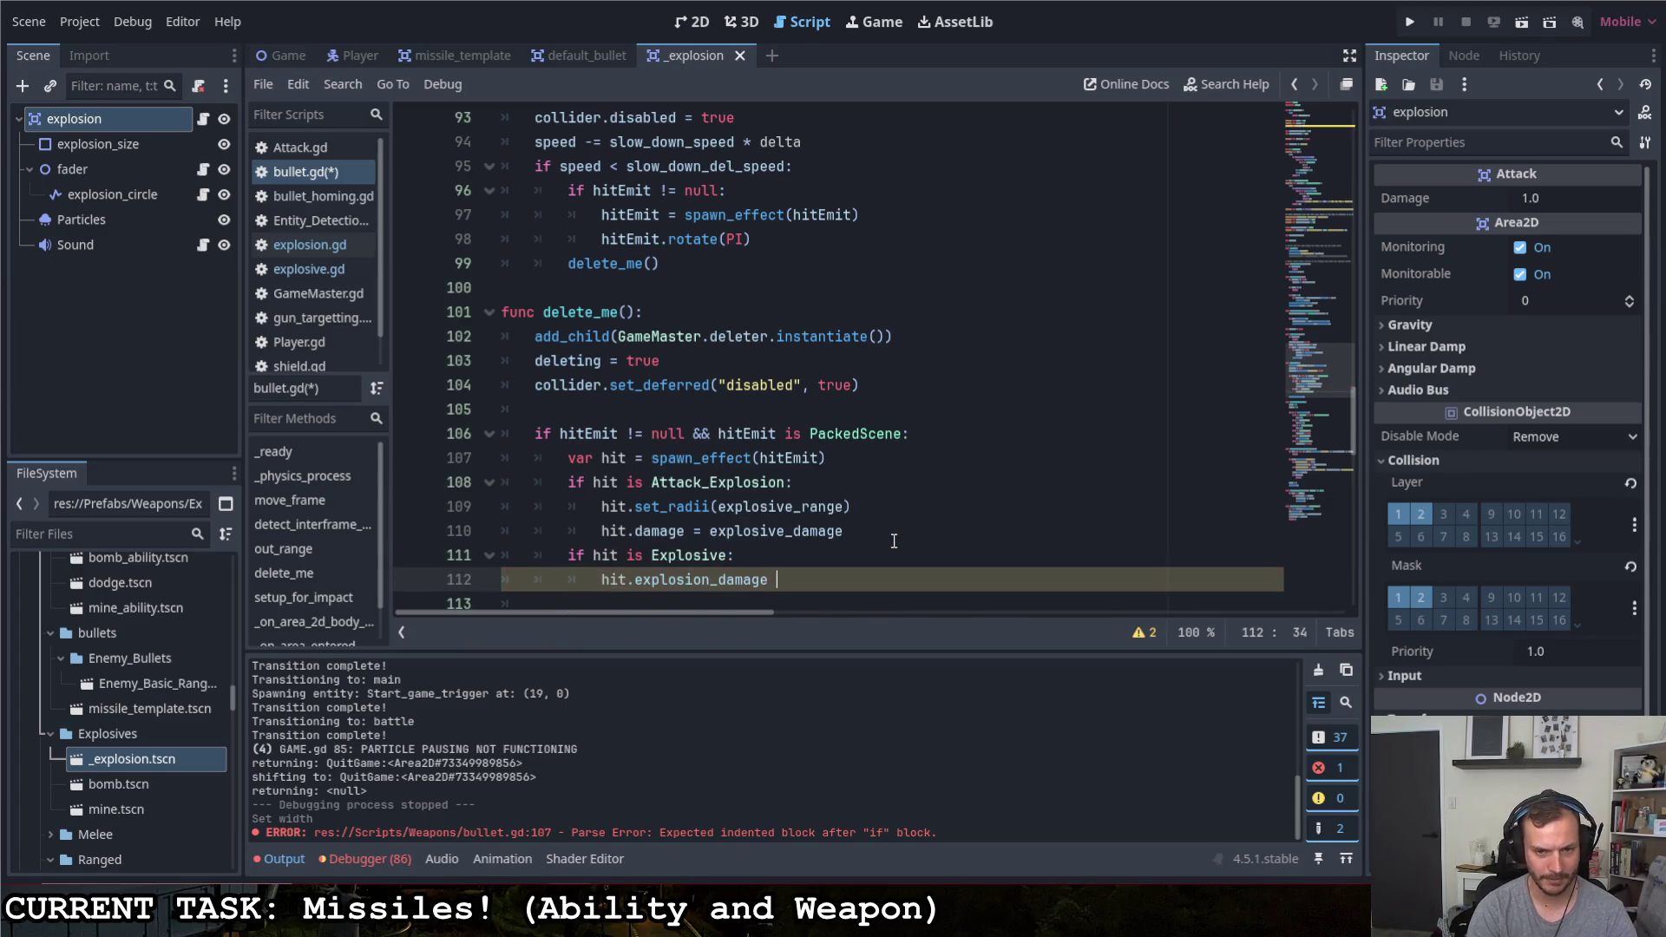
{"action": "type", "text": "= exp"}
{"action": "key", "text": "Return"}
{"action": "key", "text": "Return"}
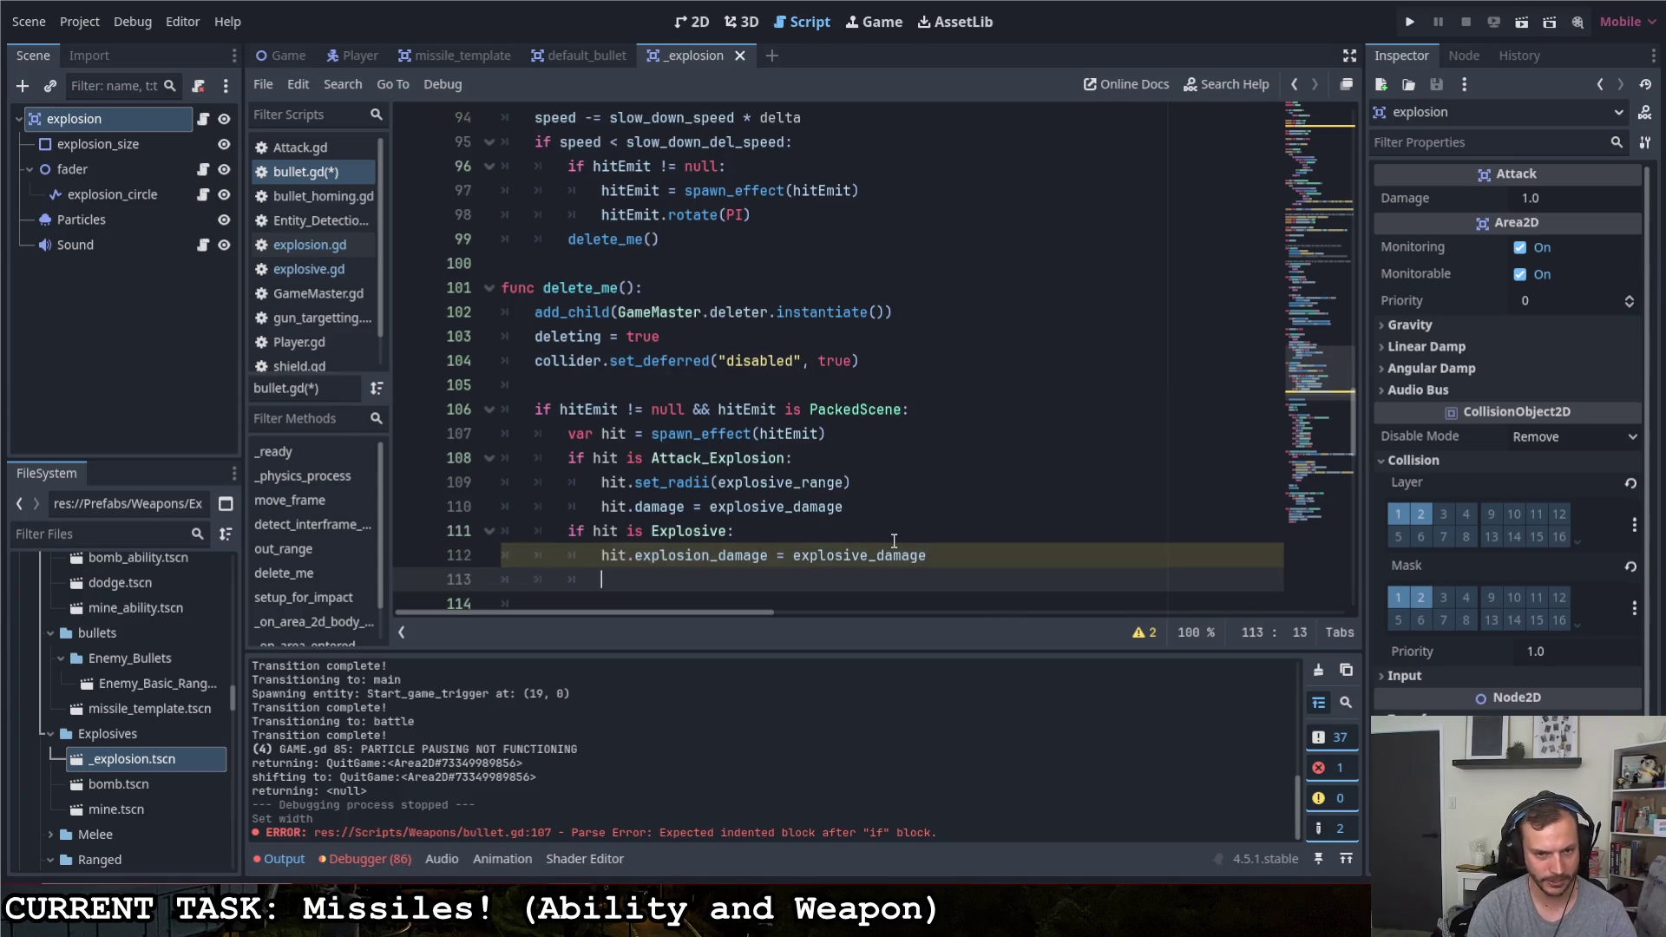
{"action": "type", "text": "hit.rad"}
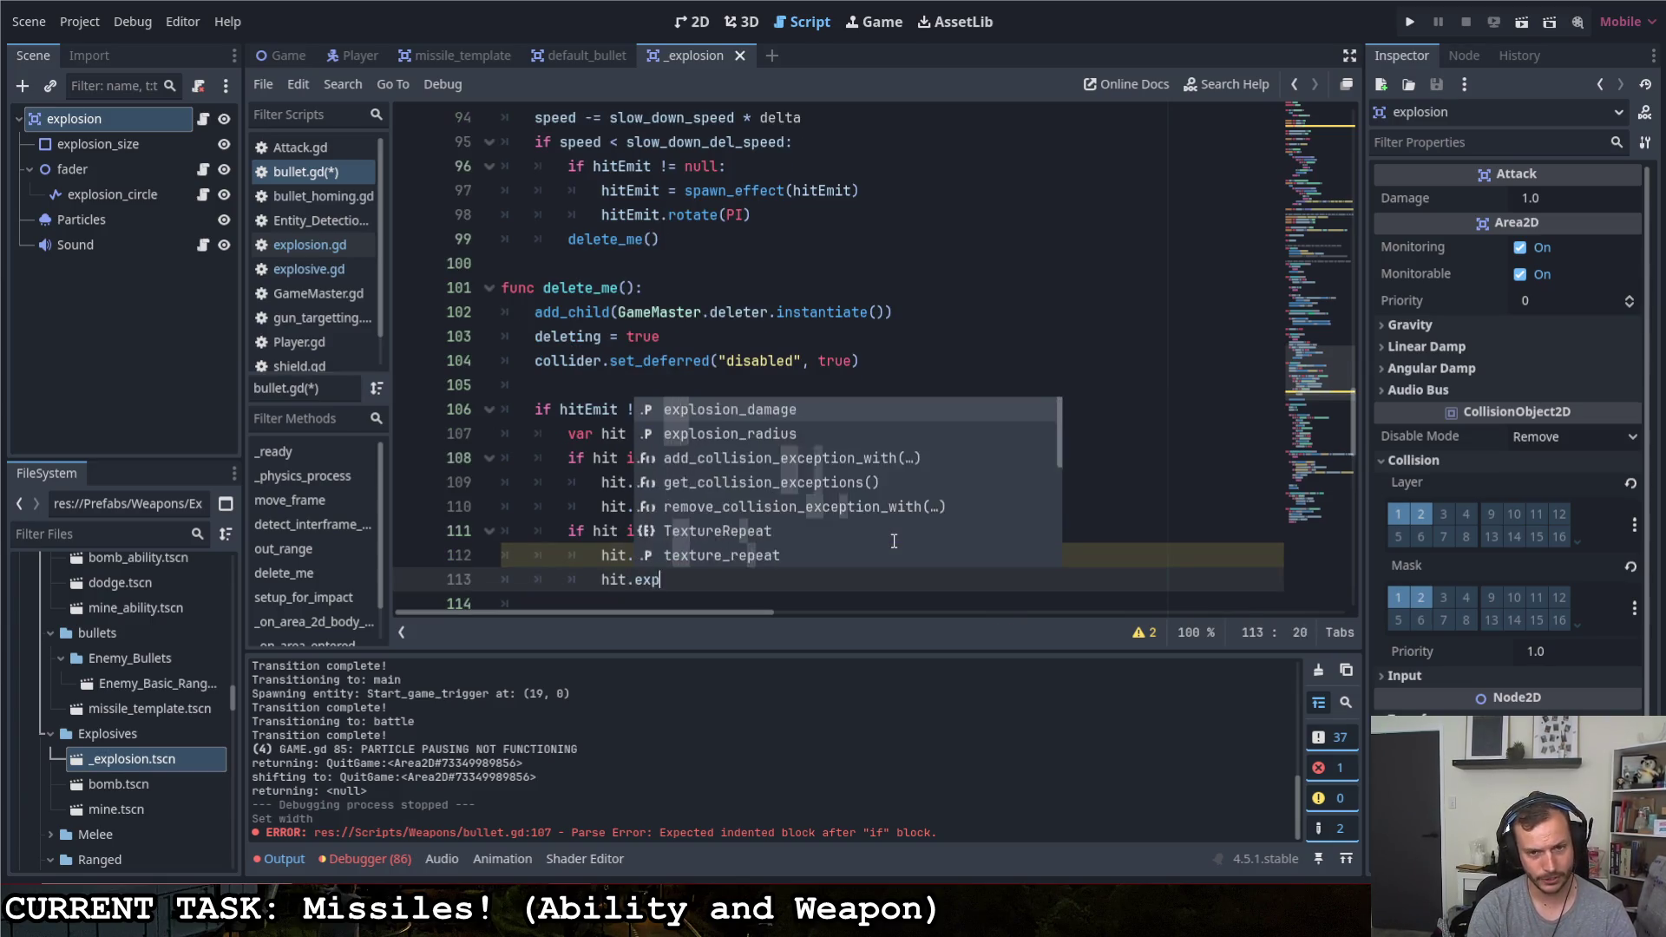
Set hit.explosion_radius = explosive_range inside the Explosive check and save bullet.gd
{"action": "key", "text": "Return"}
{"action": "type", "text": "ex"}
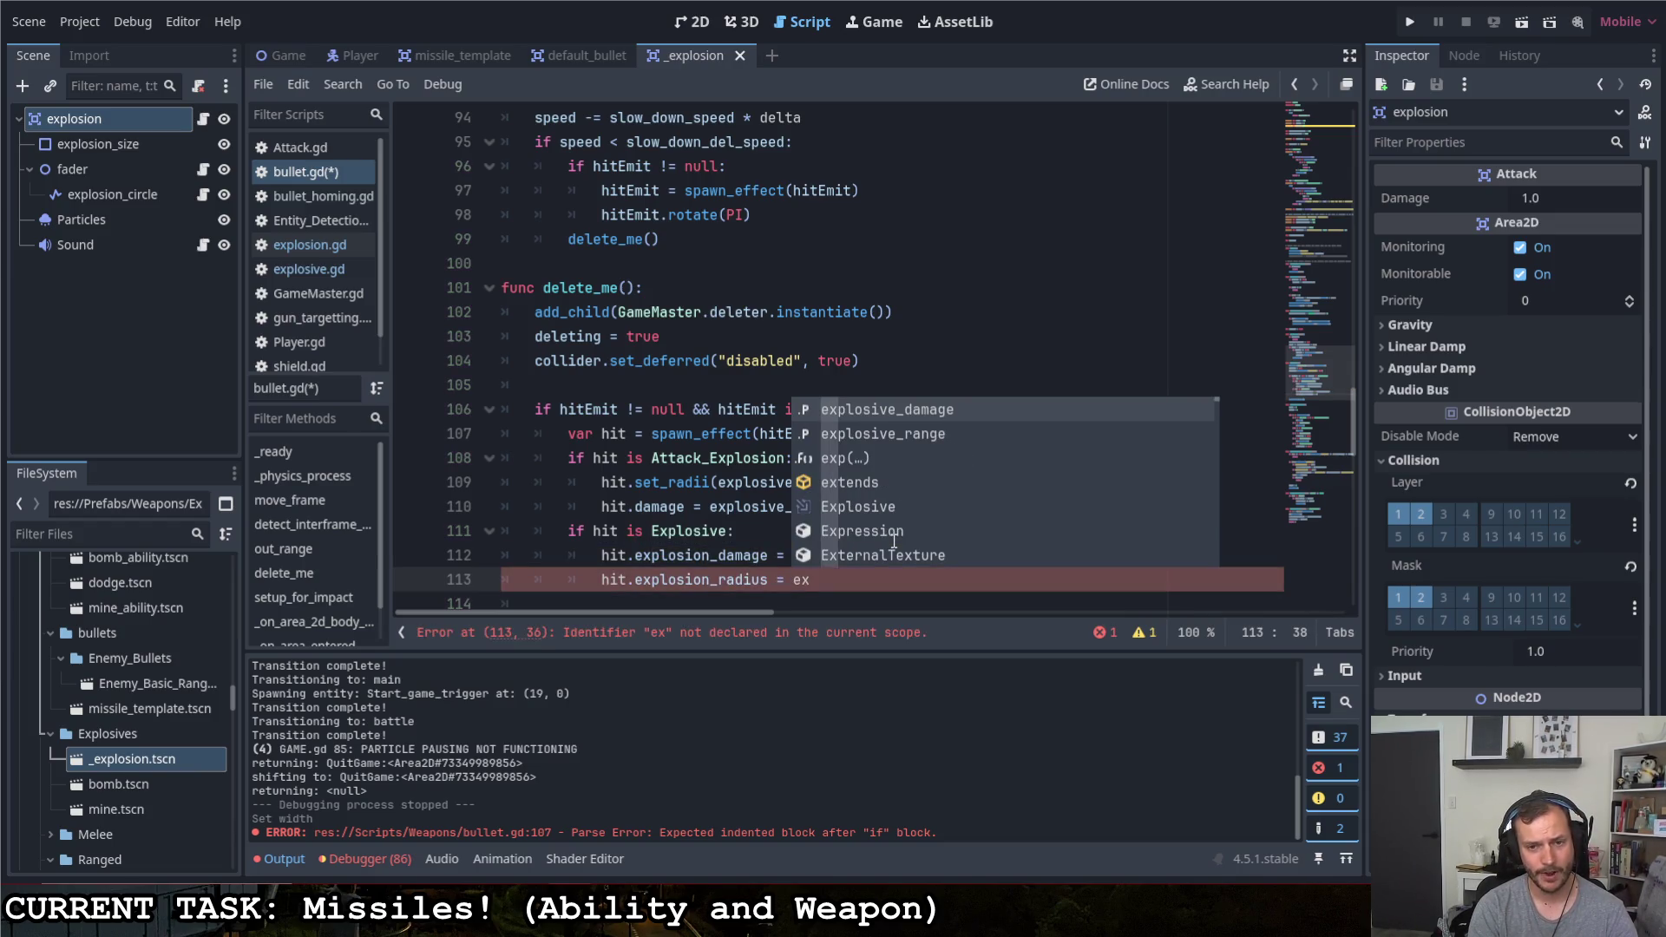
{"action": "type", "text": "plosion"}
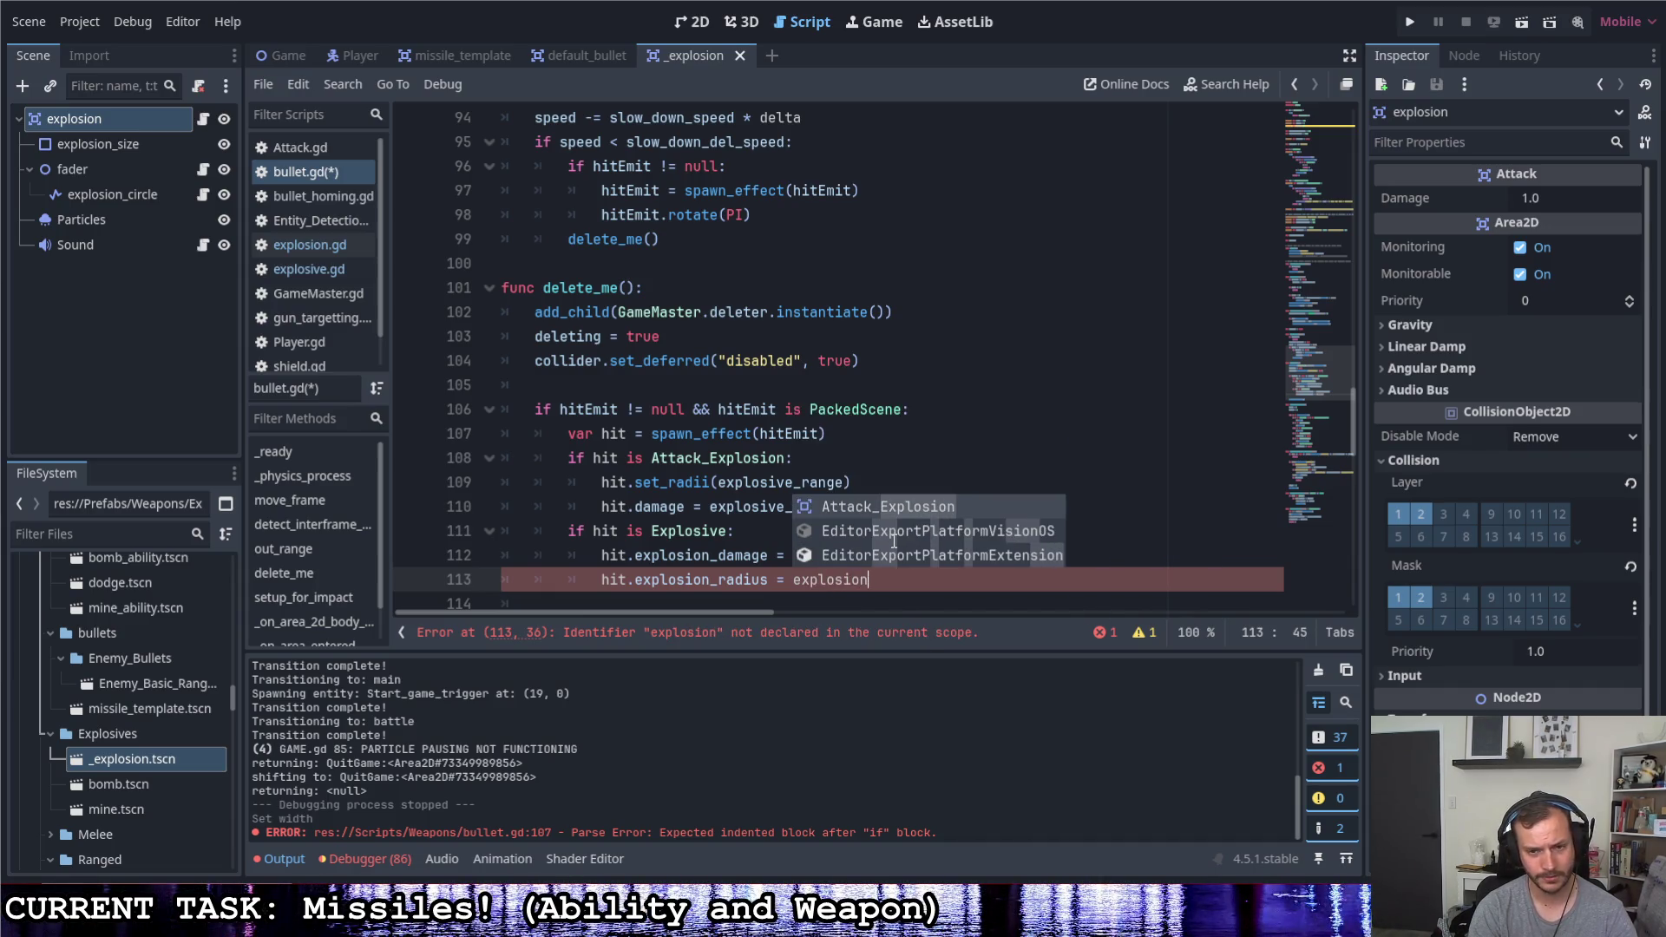
{"action": "key", "text": "BackSpace"}
{"action": "key", "text": "BackSpace"}
{"action": "key", "text": "BackSpace"}
{"action": "key", "text": "BackSpace"}
{"action": "key", "text": "BackSpace"}
{"action": "key", "text": "BackSpace"}
{"action": "key", "text": "BackSpace"}
{"action": "key", "text": "BackSpace"}
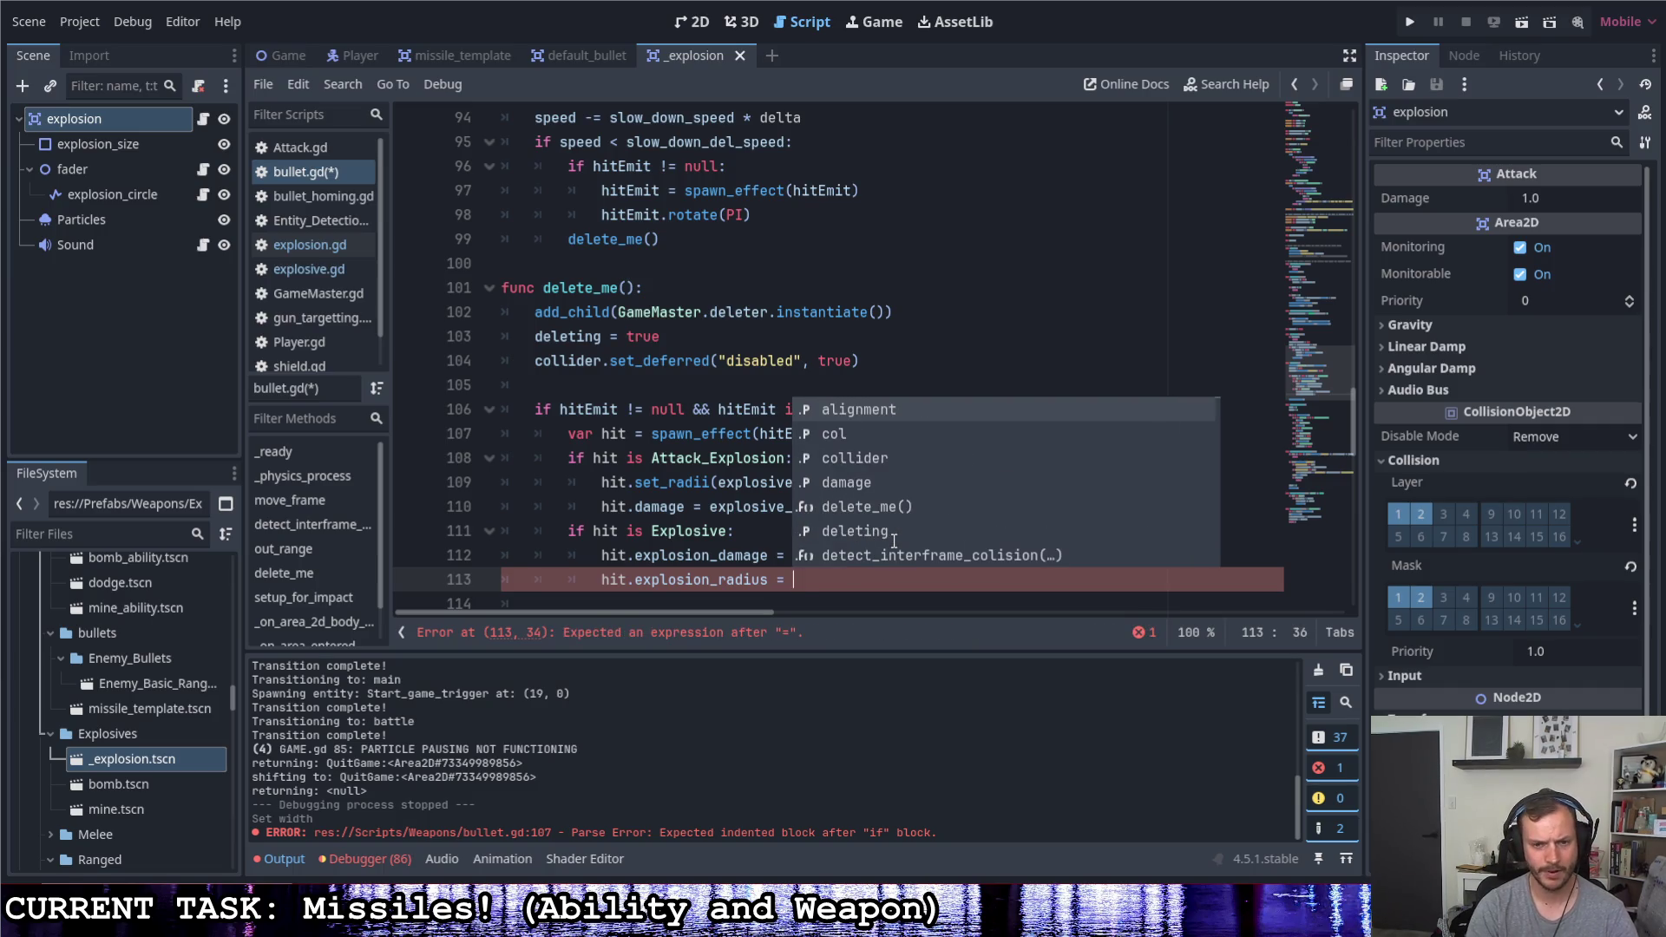
{"action": "type", "text": "explo"}
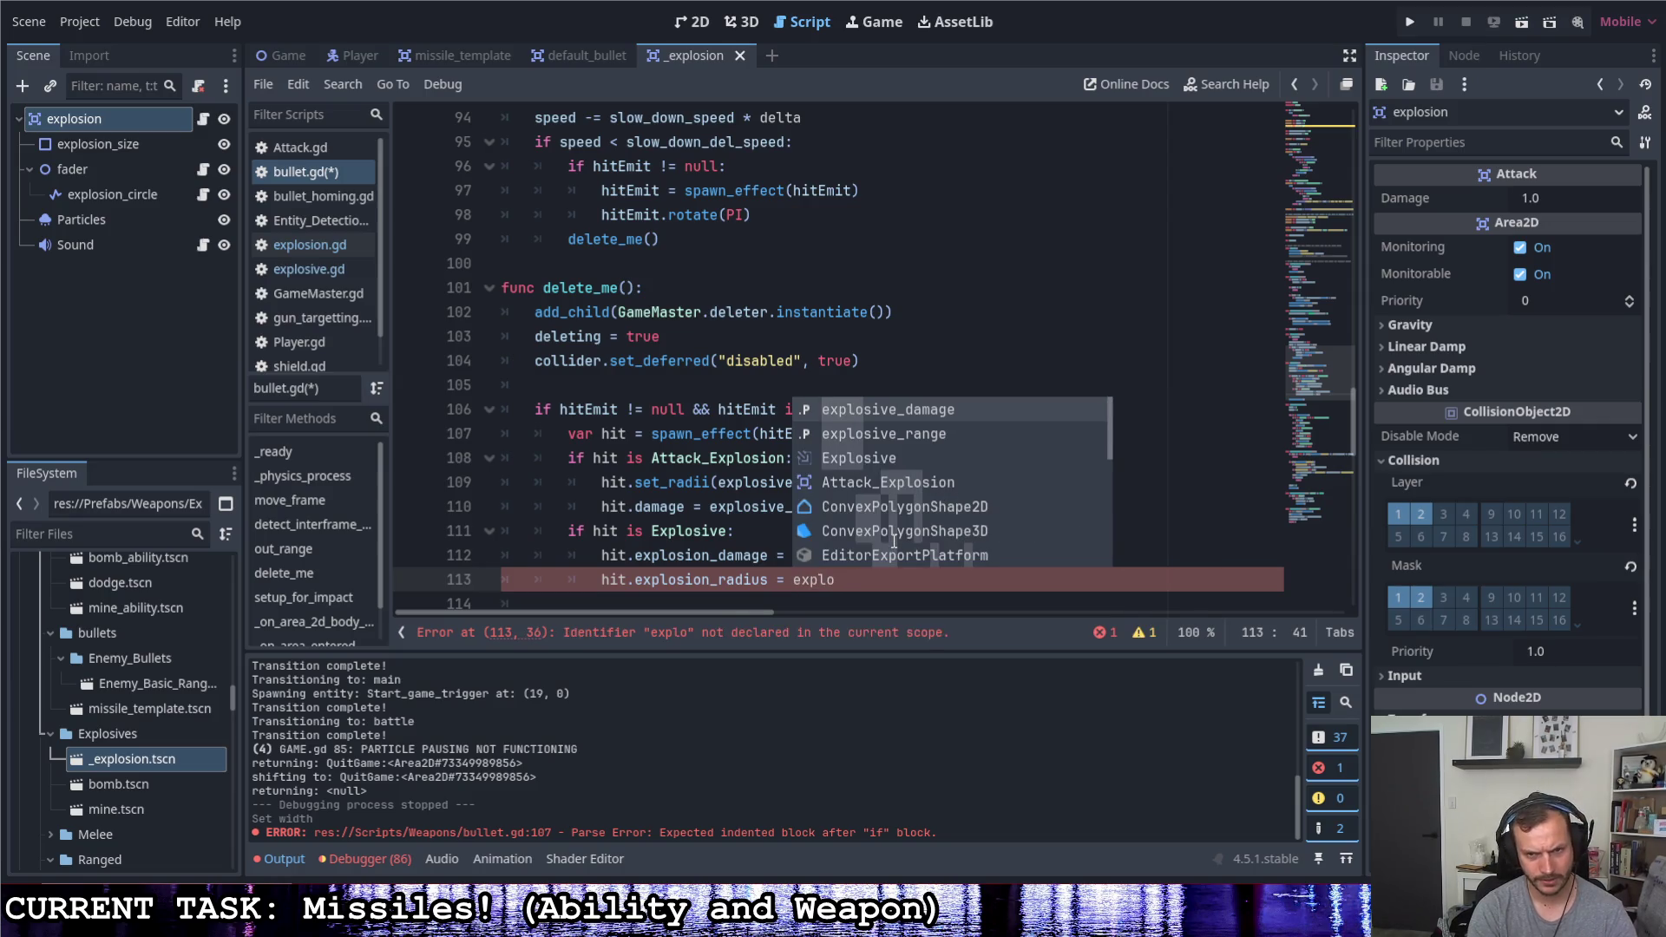
{"action": "key", "text": "Down"}
{"action": "key", "text": "Return"}
{"action": "left_click", "coordinate": [937, 545]}
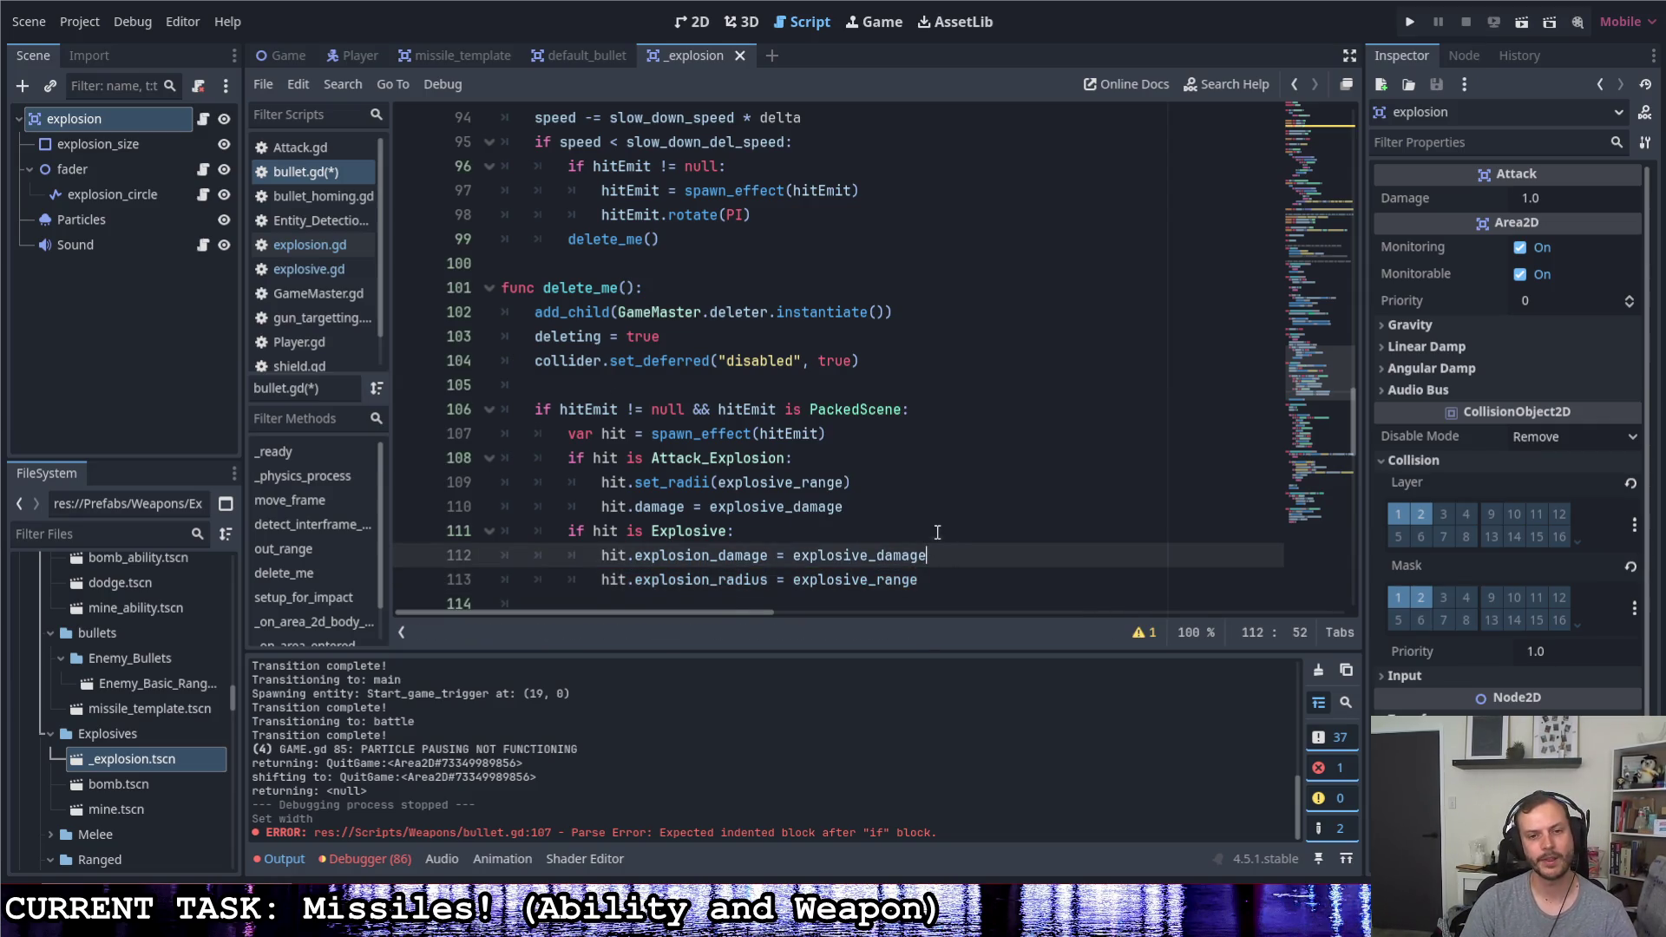
{"action": "key", "text": "ctrl+s"}
{"action": "scroll", "coordinate": [936, 530], "scroll_direction": "down", "scroll_amount": 1}
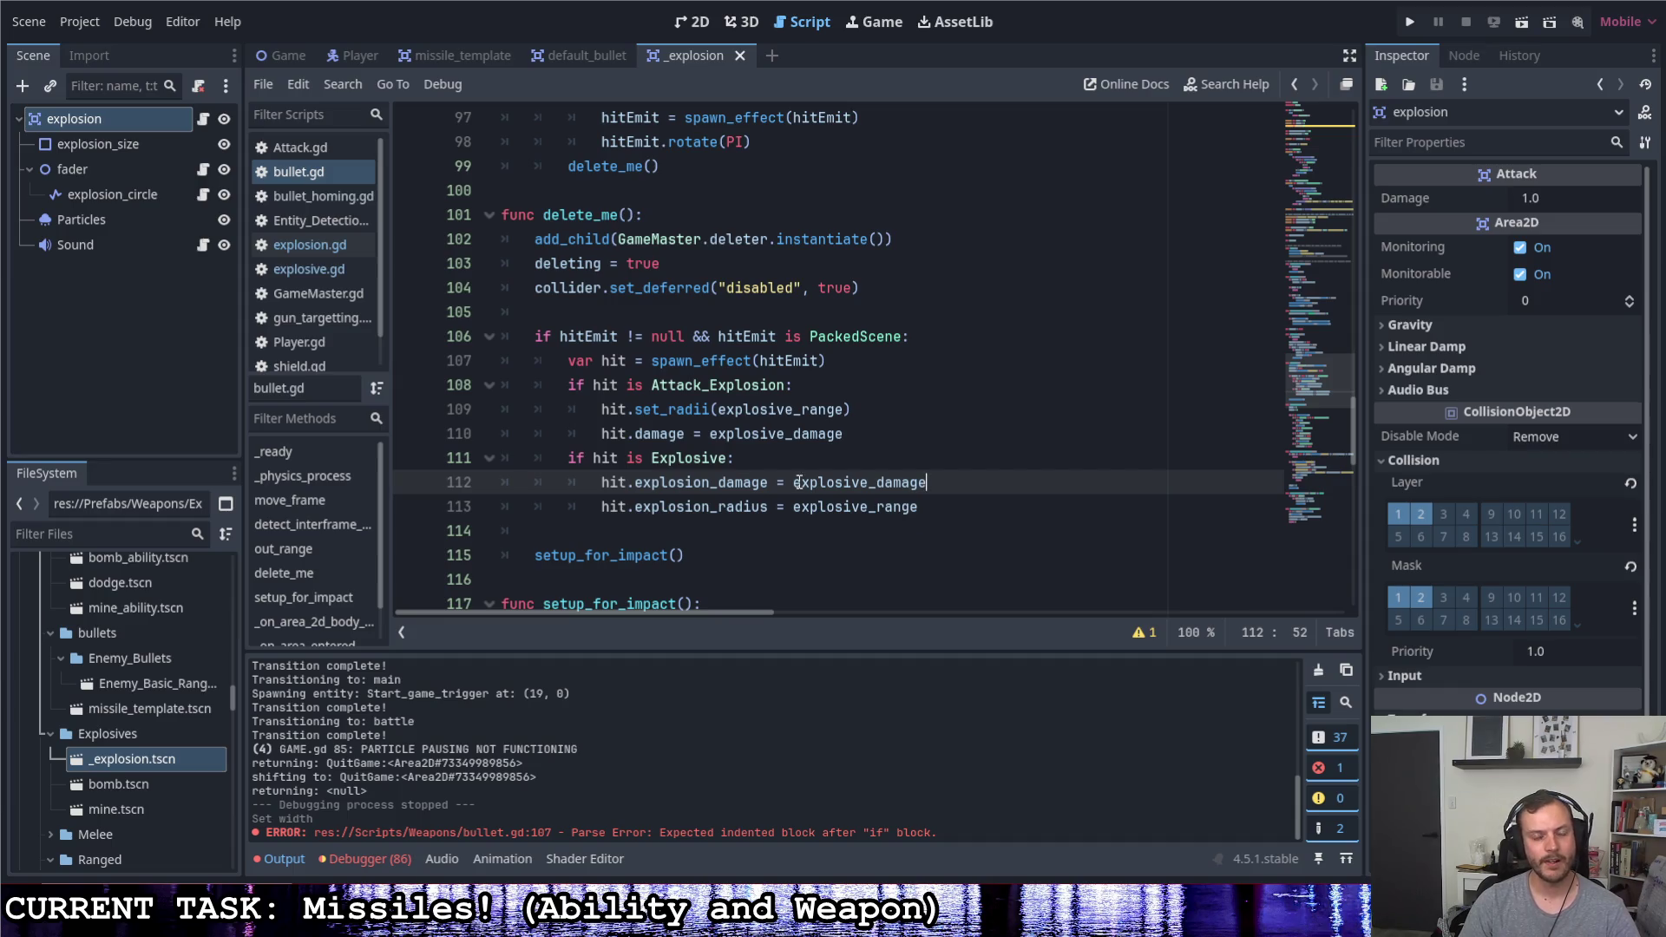
{"action": "scroll", "coordinate": [765, 451], "scroll_direction": "up", "scroll_amount": 2}
{"action": "scroll", "coordinate": [765, 443], "scroll_direction": "up", "scroll_amount": 1}
{"action": "scroll", "coordinate": [766, 438], "scroll_direction": "up", "scroll_amount": 2}
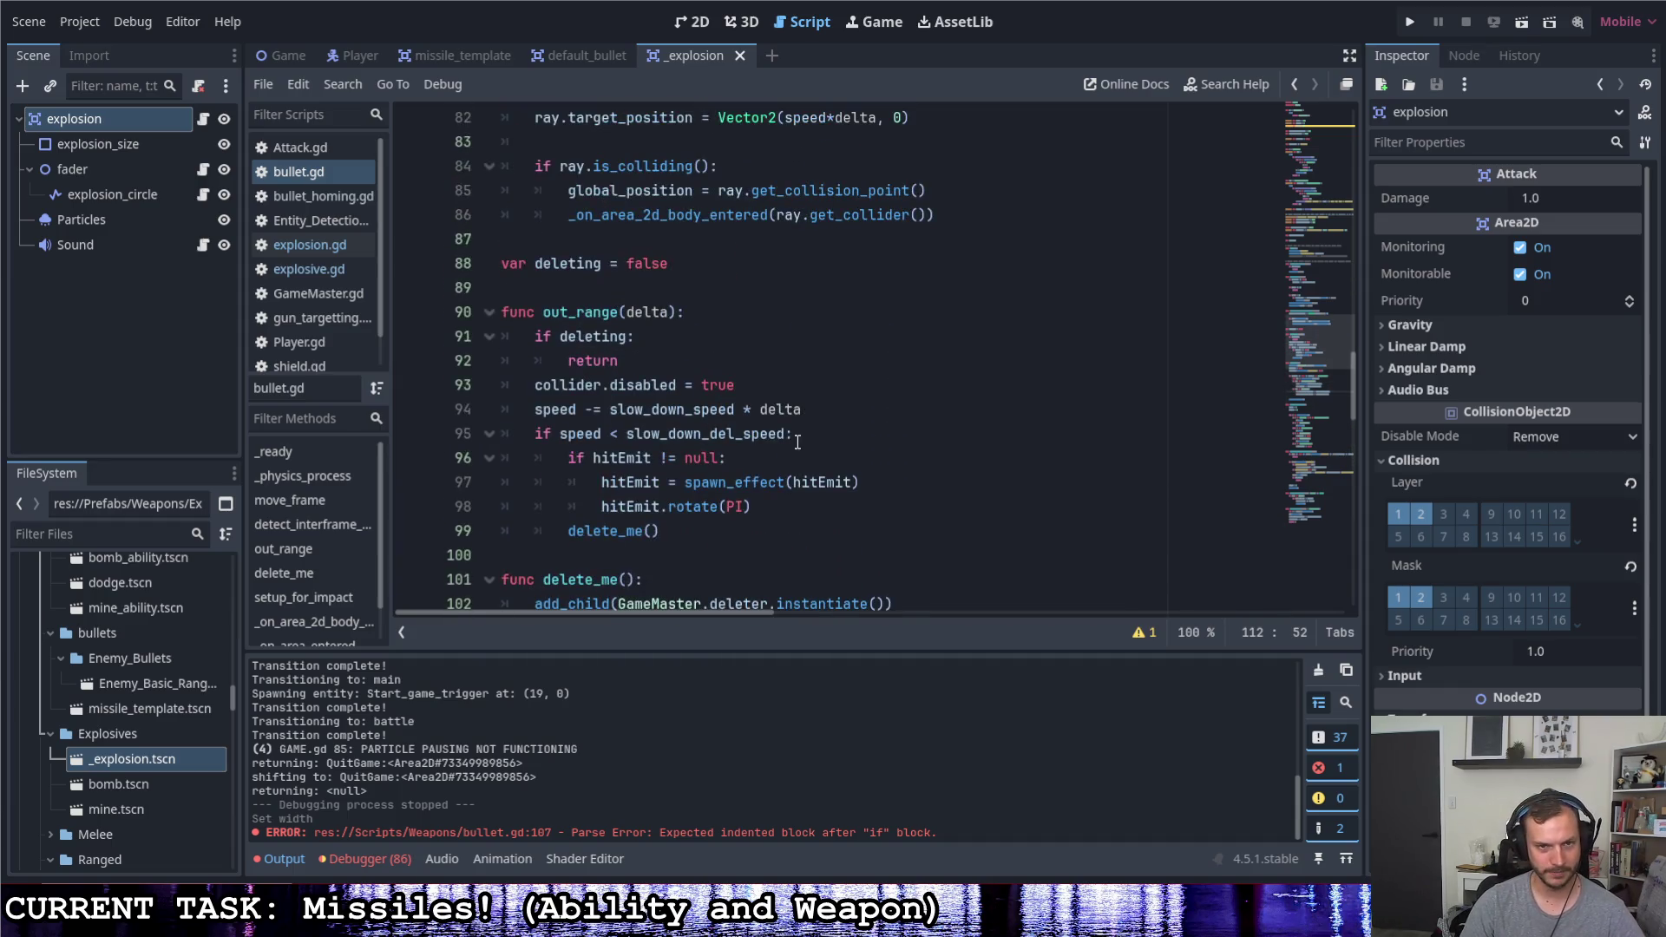
{"action": "scroll", "coordinate": [765, 433], "scroll_direction": "up", "scroll_amount": 4}
{"action": "scroll", "coordinate": [765, 432], "scroll_direction": "up", "scroll_amount": 1}
{"action": "scroll", "coordinate": [755, 420], "scroll_direction": "up", "scroll_amount": 3}
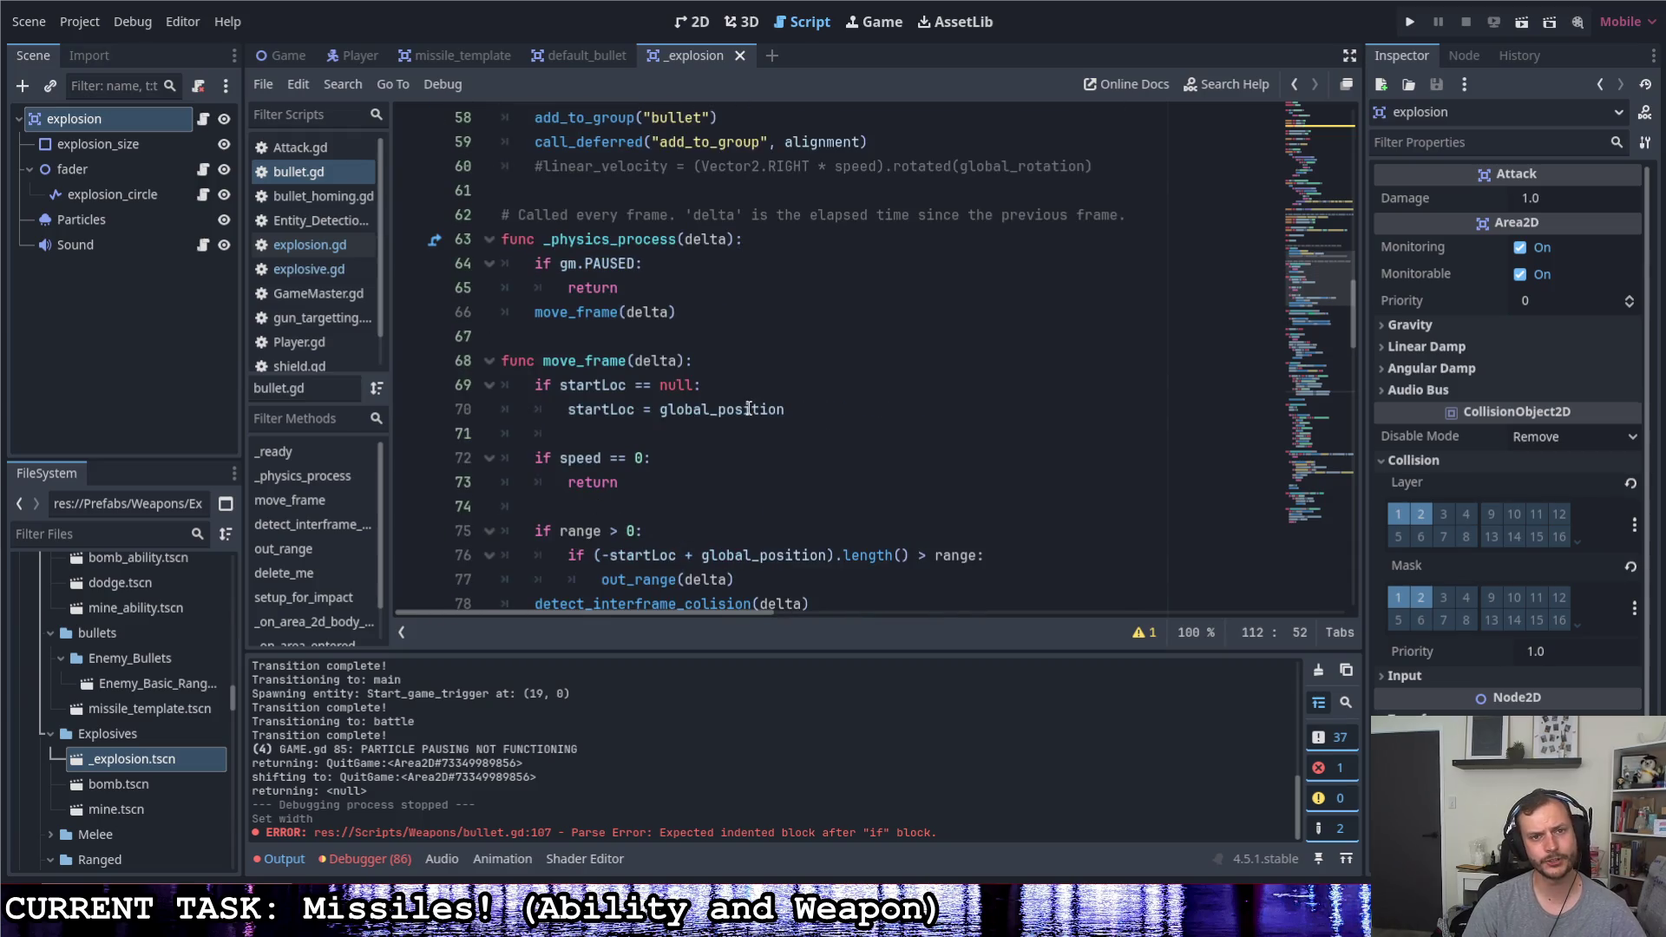
{"action": "scroll", "coordinate": [743, 411], "scroll_direction": "up", "scroll_amount": 3}
{"action": "scroll", "coordinate": [744, 411], "scroll_direction": "up", "scroll_amount": 2}
{"action": "scroll", "coordinate": [741, 407], "scroll_direction": "up", "scroll_amount": 2}
{"action": "scroll", "coordinate": [738, 401], "scroll_direction": "down", "scroll_amount": 2}
{"action": "scroll", "coordinate": [735, 396], "scroll_direction": "down", "scroll_amount": 2}
{"action": "scroll", "coordinate": [735, 394], "scroll_direction": "down", "scroll_amount": 6}
{"action": "scroll", "coordinate": [734, 387], "scroll_direction": "down", "scroll_amount": 1}
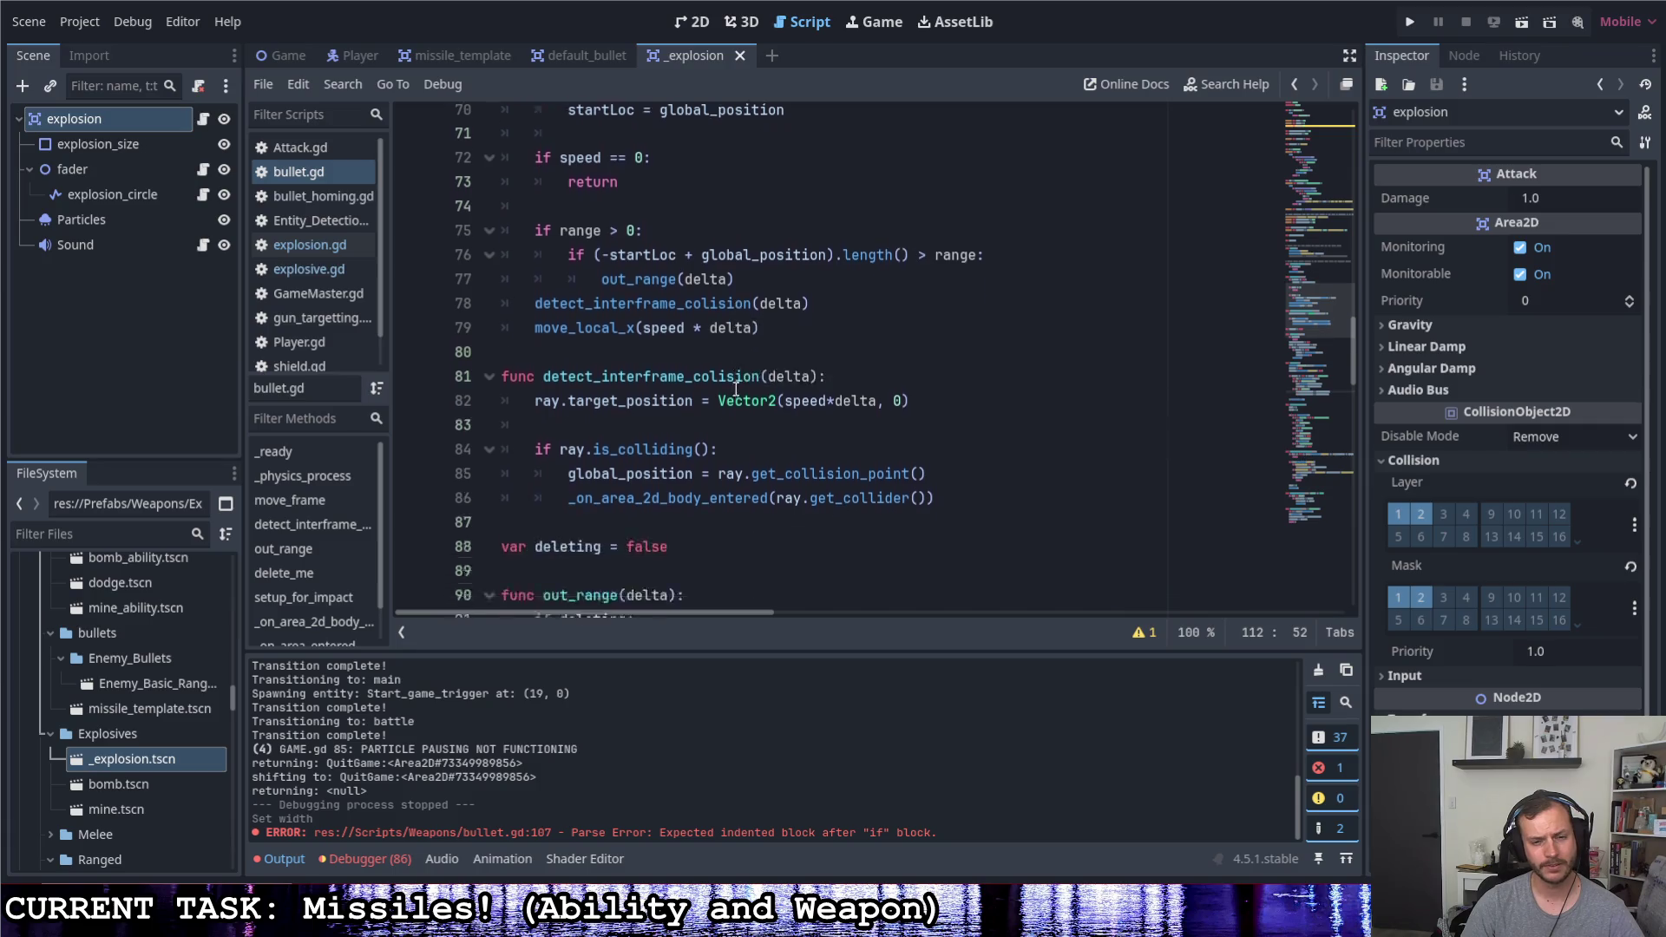
{"action": "scroll", "coordinate": [729, 385], "scroll_direction": "down", "scroll_amount": 3}
{"action": "scroll", "coordinate": [725, 385], "scroll_direction": "down", "scroll_amount": 4}
{"action": "scroll", "coordinate": [718, 384], "scroll_direction": "down", "scroll_amount": 4}
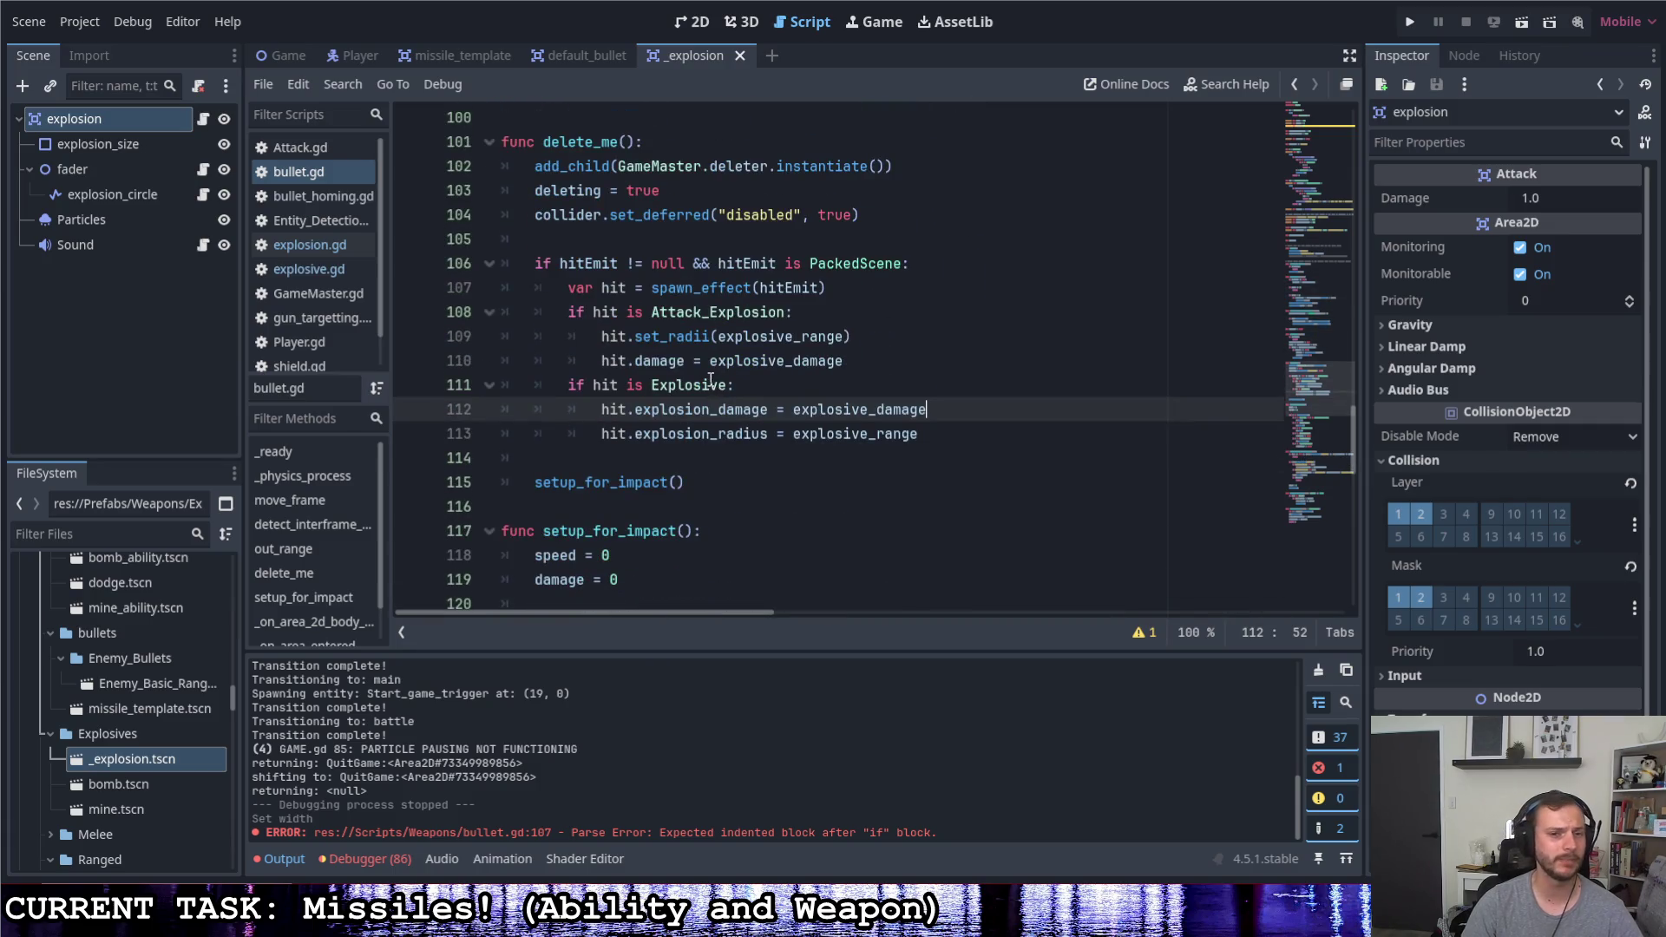
{"action": "scroll", "coordinate": [704, 376], "scroll_direction": "down", "scroll_amount": 2}
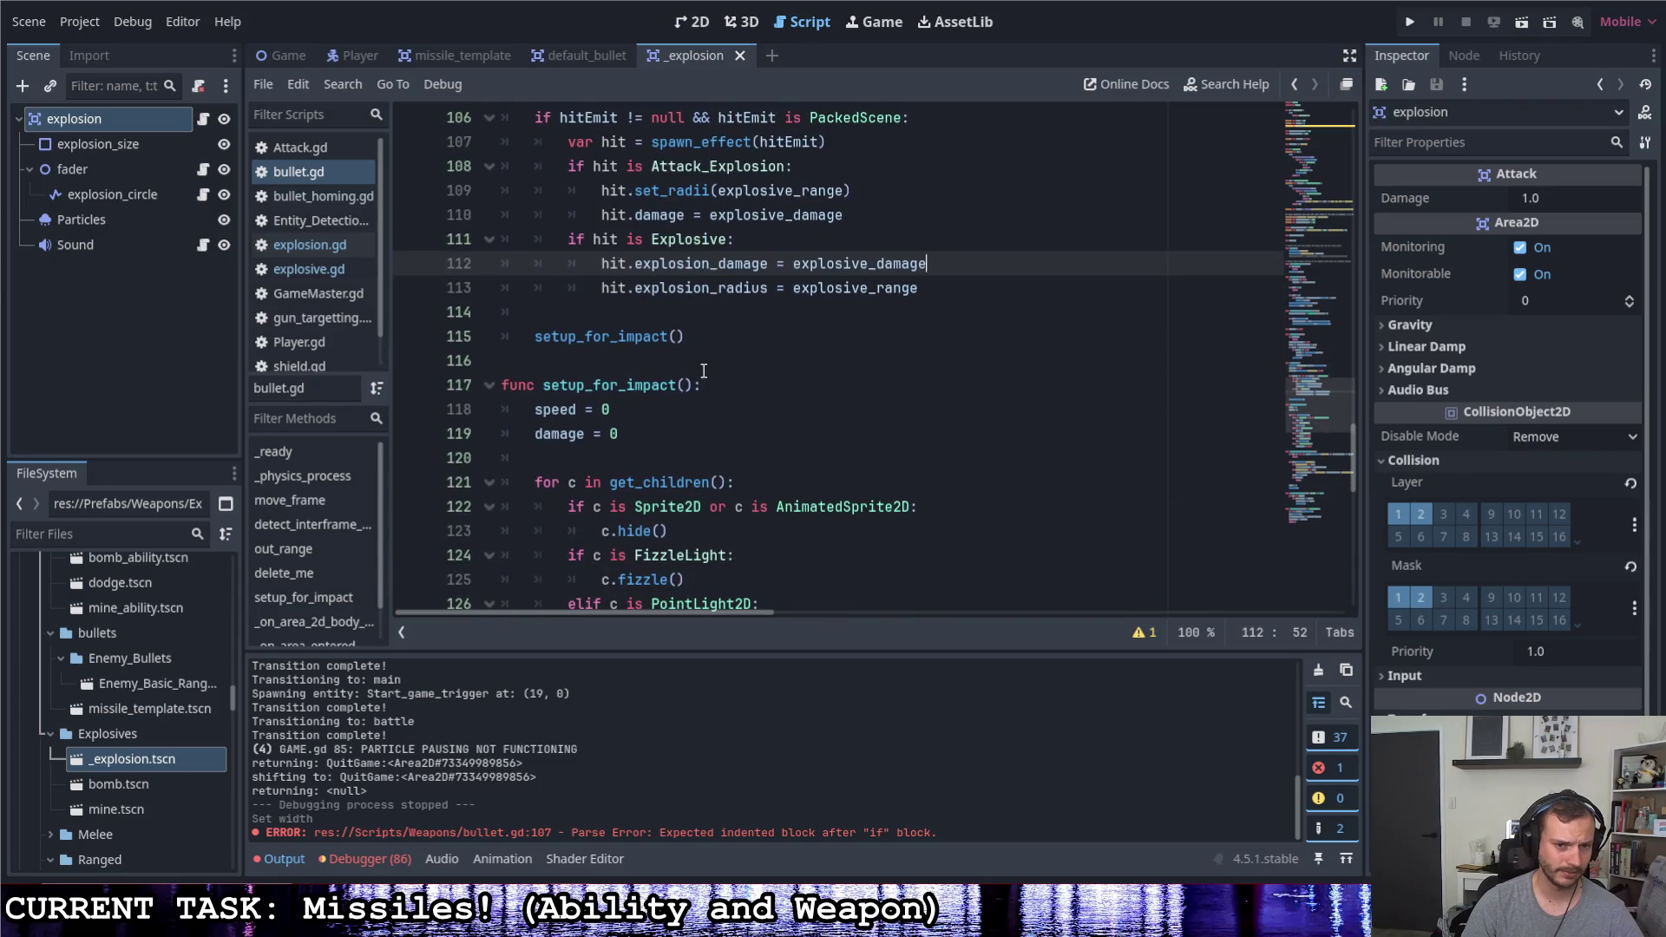
{"action": "scroll", "coordinate": [700, 370], "scroll_direction": "down", "scroll_amount": 2}
{"action": "scroll", "coordinate": [697, 371], "scroll_direction": "down", "scroll_amount": 3}
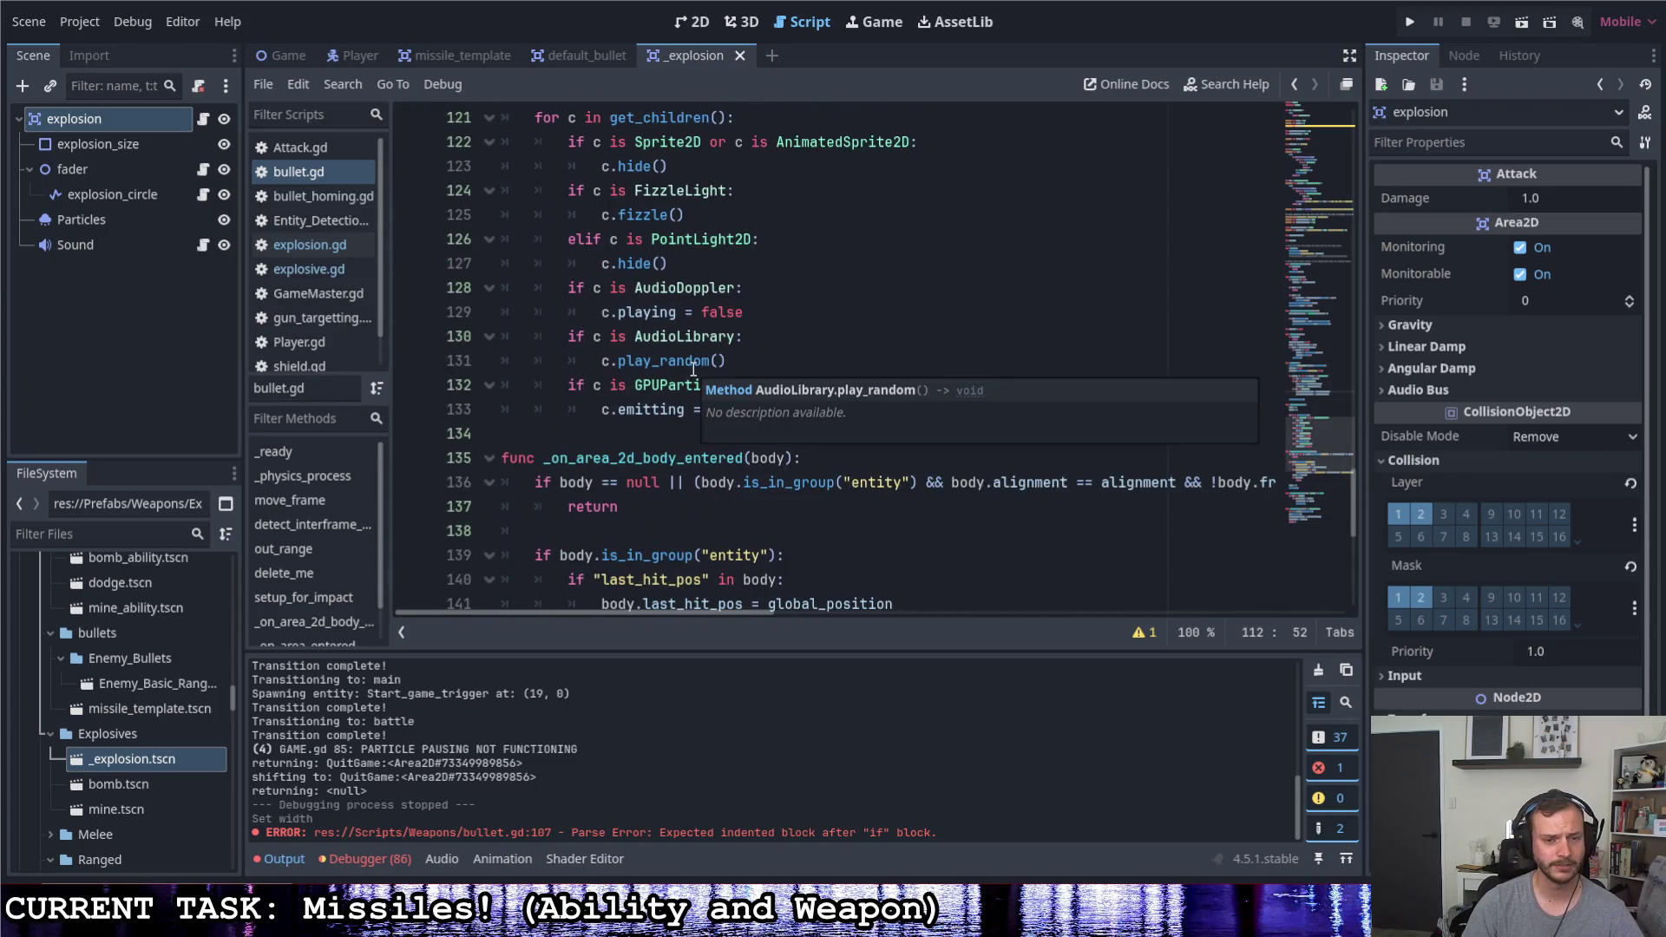
{"action": "scroll", "coordinate": [694, 372], "scroll_direction": "down", "scroll_amount": 1}
{"action": "scroll", "coordinate": [692, 371], "scroll_direction": "down", "scroll_amount": 1}
{"action": "scroll", "coordinate": [710, 367], "scroll_direction": "down", "scroll_amount": 3}
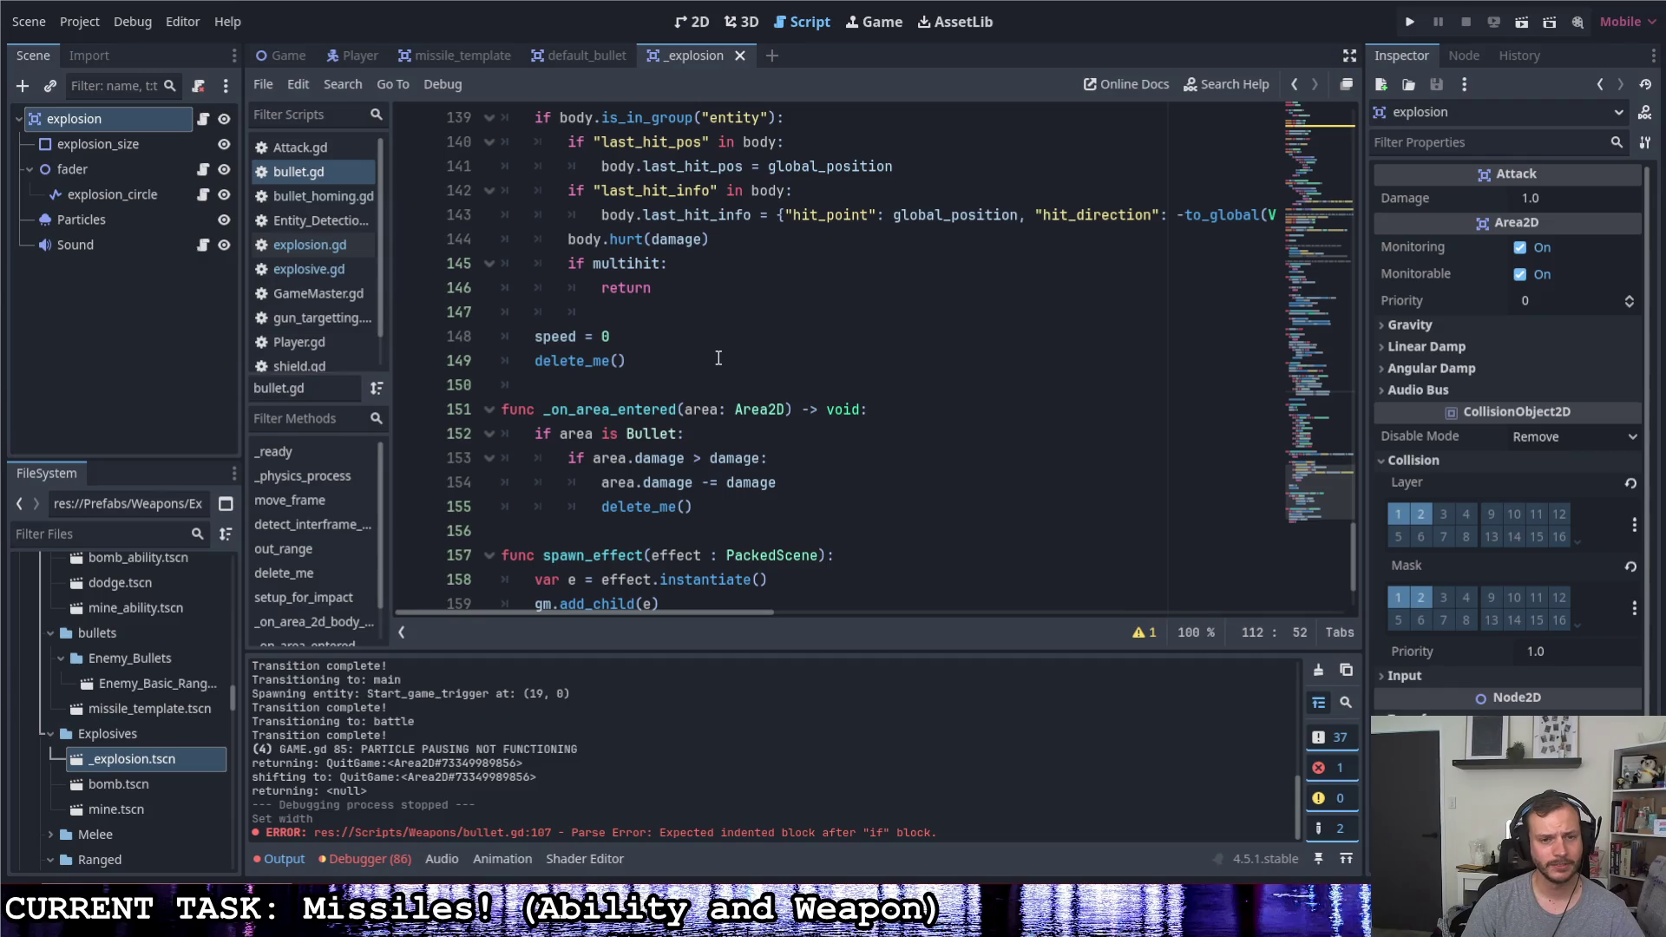
{"action": "scroll", "coordinate": [702, 378], "scroll_direction": "down", "scroll_amount": 1}
{"action": "scroll", "coordinate": [632, 418], "scroll_direction": "down", "scroll_amount": 1}
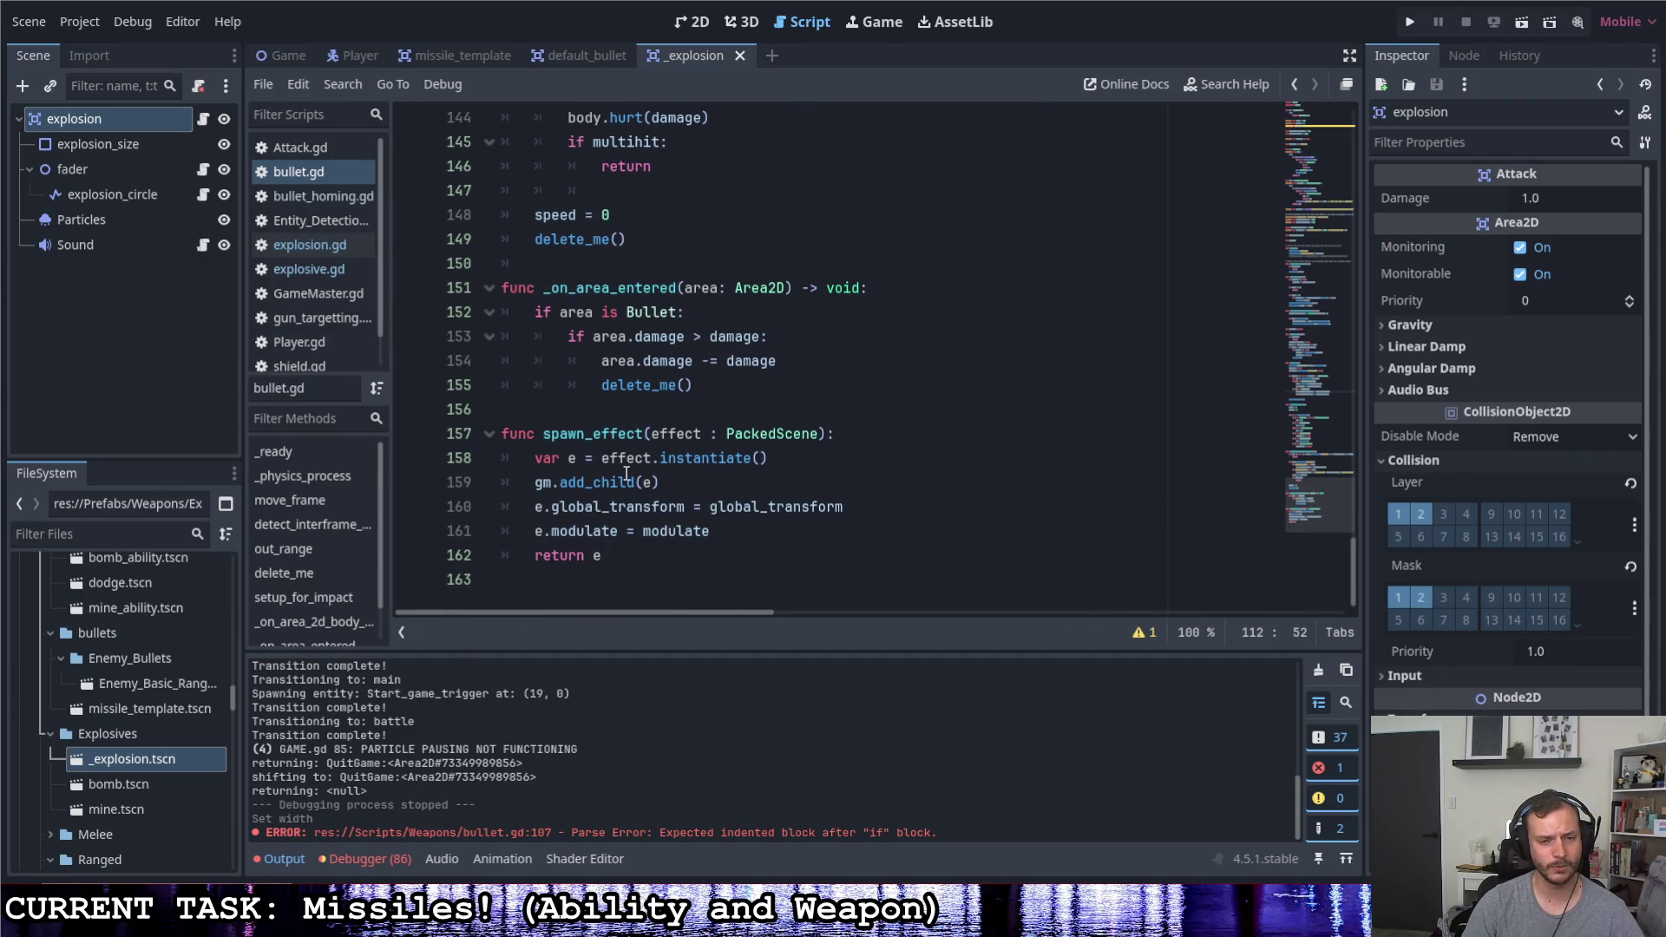
Delete the gm.add_child(e) line from spawn_effect and save bullet.gd
{"action": "left_click", "coordinate": [662, 483]}
{"action": "key", "text": "ctrl+shift+Left"}
{"action": "key", "text": "ctrl+shift+Left"}
{"action": "key", "text": "ctrl+shift+Left"}
{"action": "key", "text": "ctrl+shift+Left"}
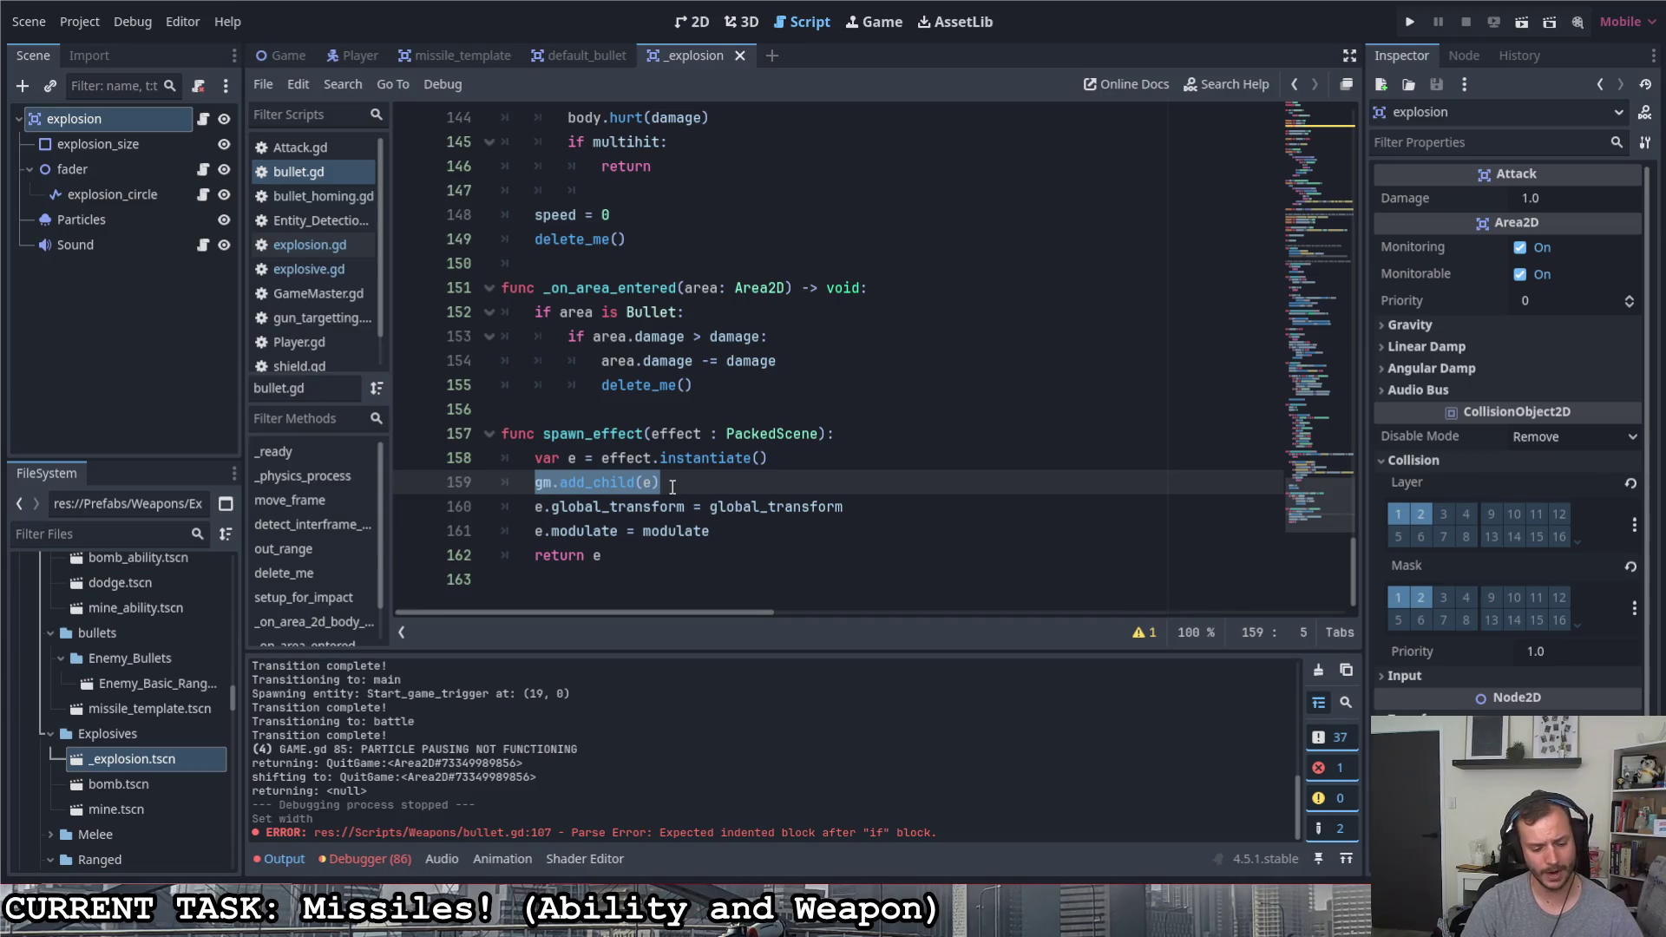
{"action": "key", "text": "BackSpace"}
{"action": "key", "text": "BackSpace"}
{"action": "key", "text": "BackSpace"}
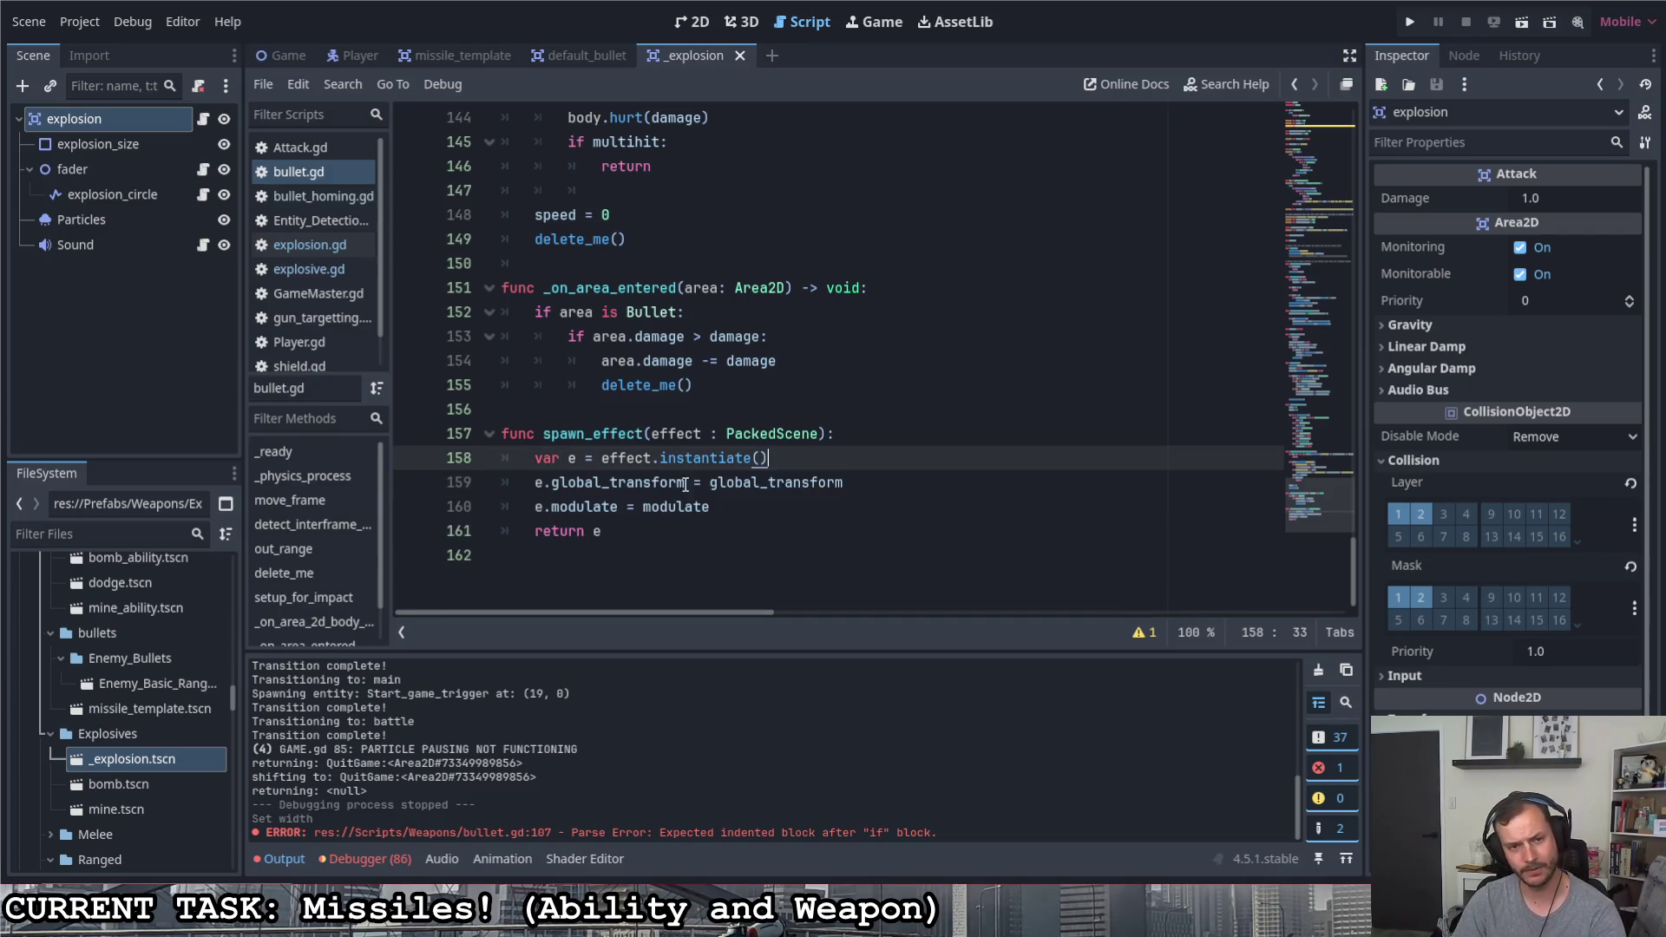
{"action": "key", "text": "Down"}
{"action": "key", "text": "Down"}
{"action": "key", "text": "ctrl+s"}
{"action": "scroll", "coordinate": [768, 508], "scroll_direction": "up", "scroll_amount": 1}
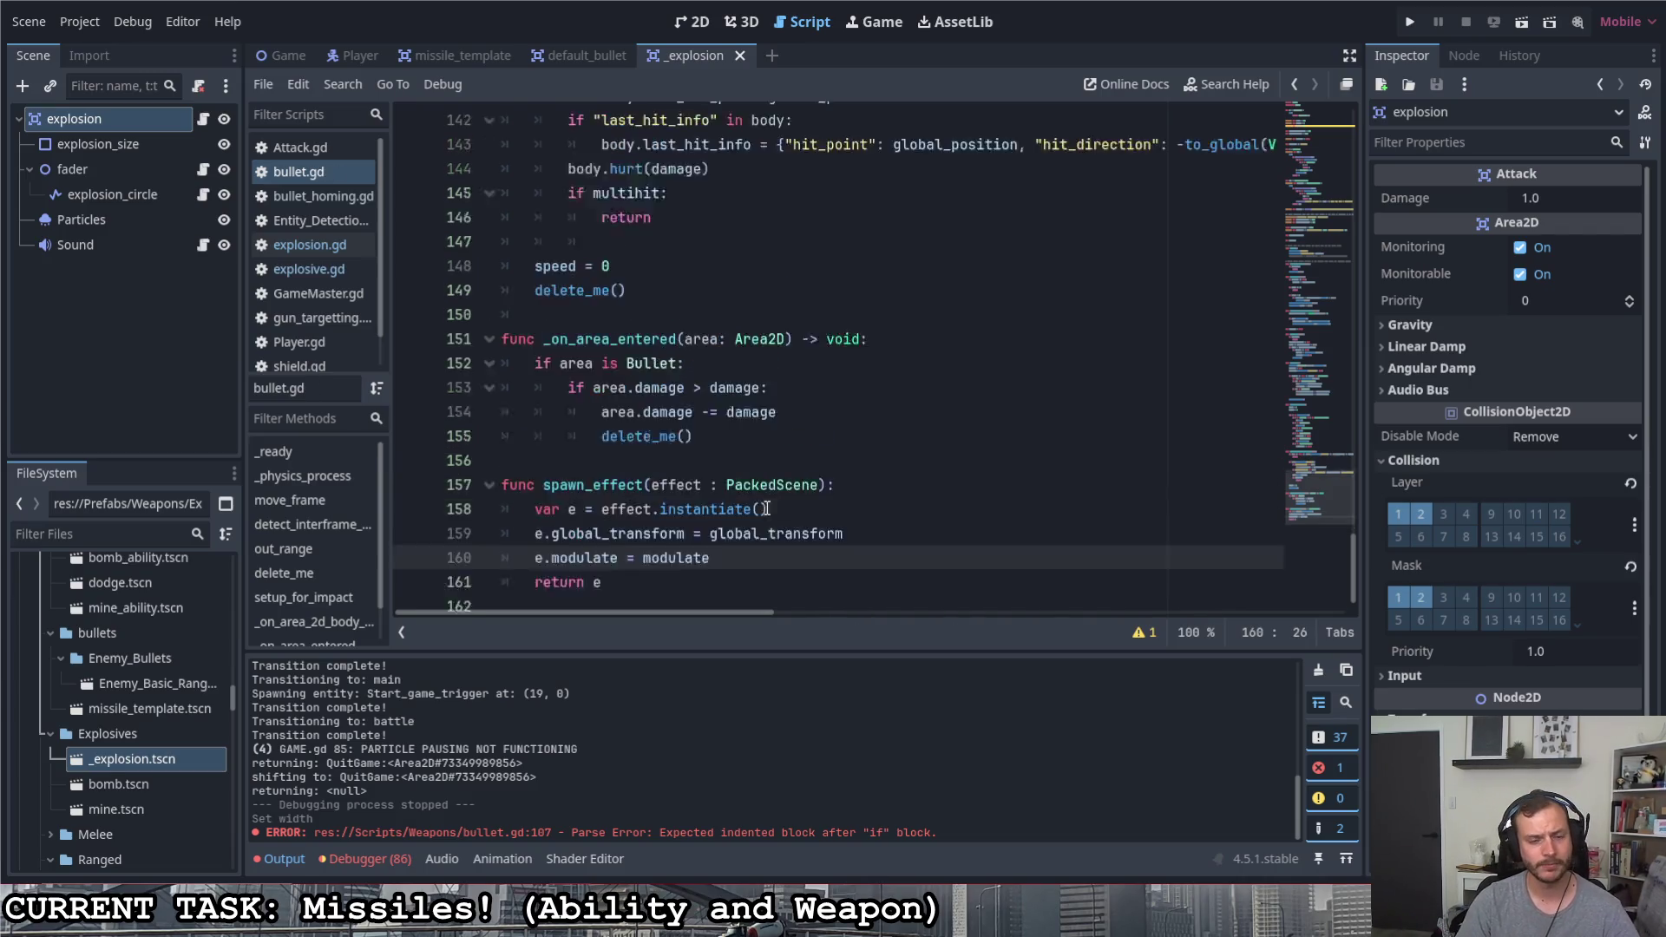
{"action": "scroll", "coordinate": [768, 508], "scroll_direction": "up", "scroll_amount": 4}
{"action": "scroll", "coordinate": [770, 495], "scroll_direction": "up", "scroll_amount": 5}
{"action": "scroll", "coordinate": [771, 482], "scroll_direction": "up", "scroll_amount": 4}
{"action": "scroll", "coordinate": [773, 470], "scroll_direction": "up", "scroll_amount": 5}
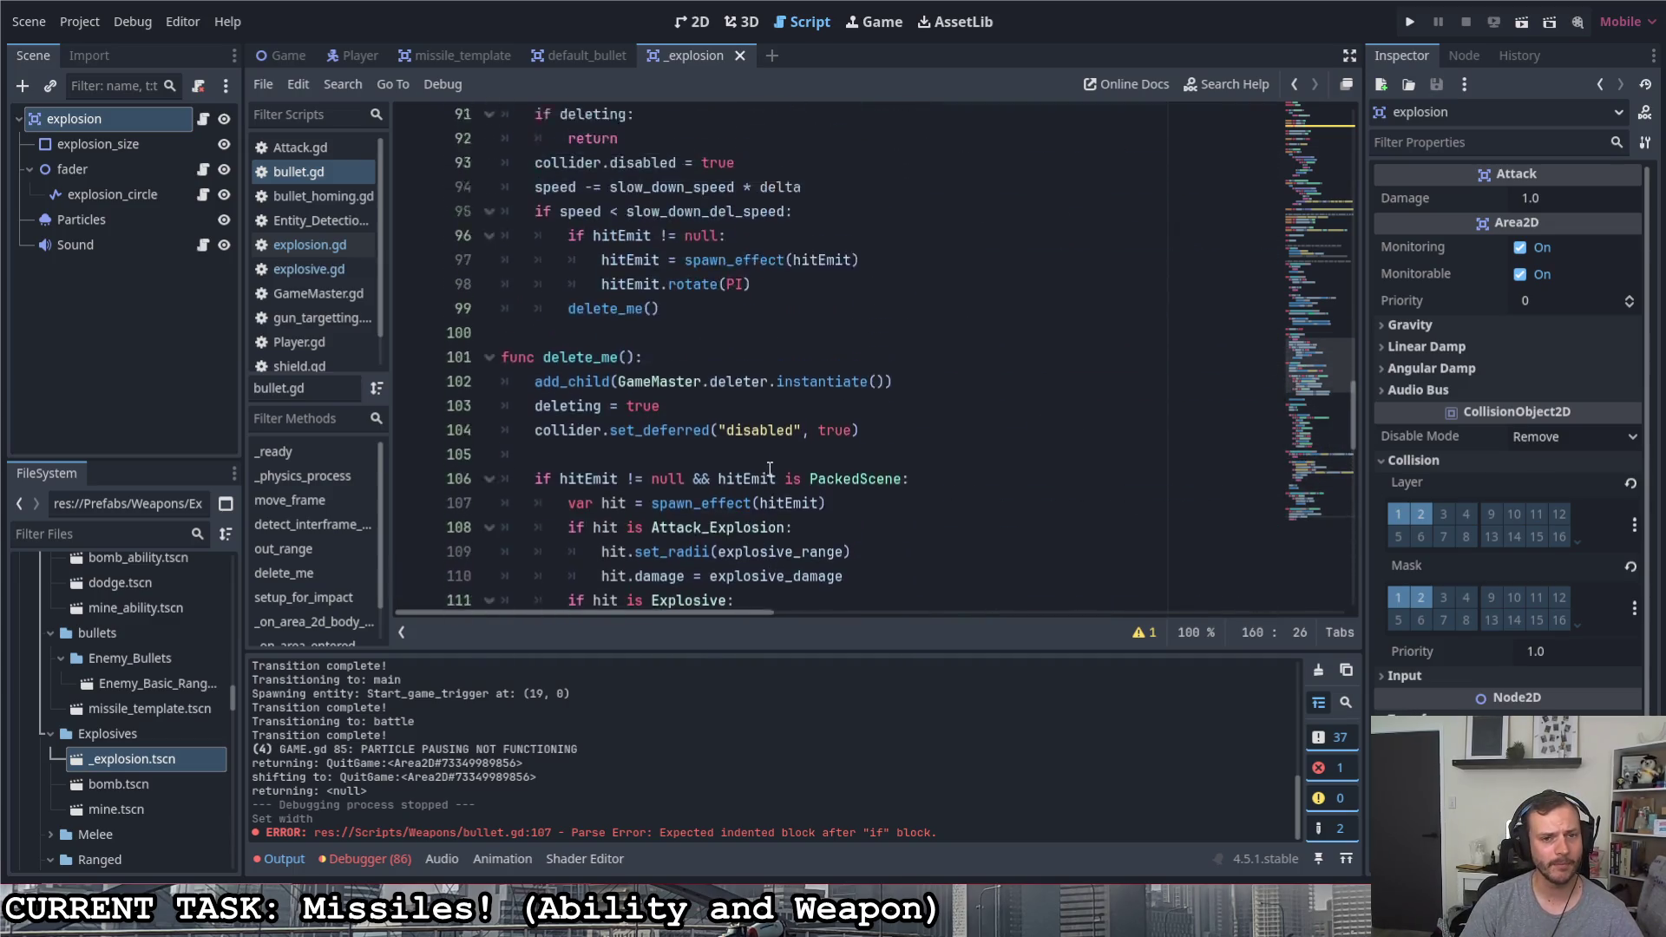
{"action": "scroll", "coordinate": [772, 469], "scroll_direction": "down", "scroll_amount": 2}
{"action": "left_click", "coordinate": [726, 504]}
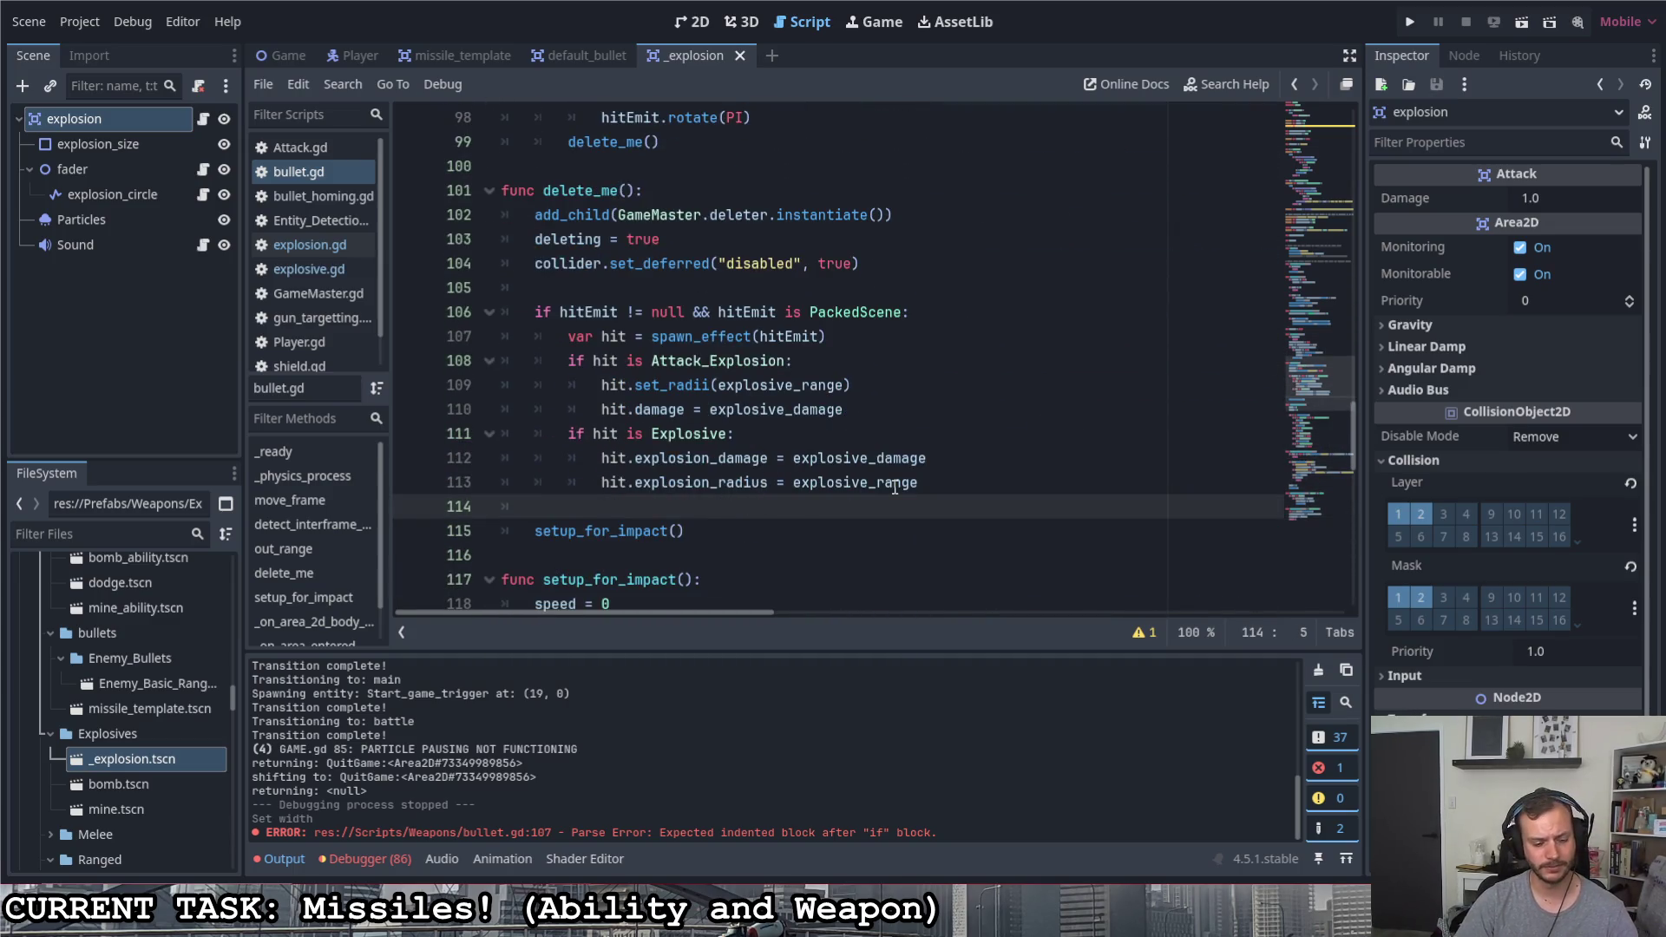
{"action": "key", "text": "Return"}
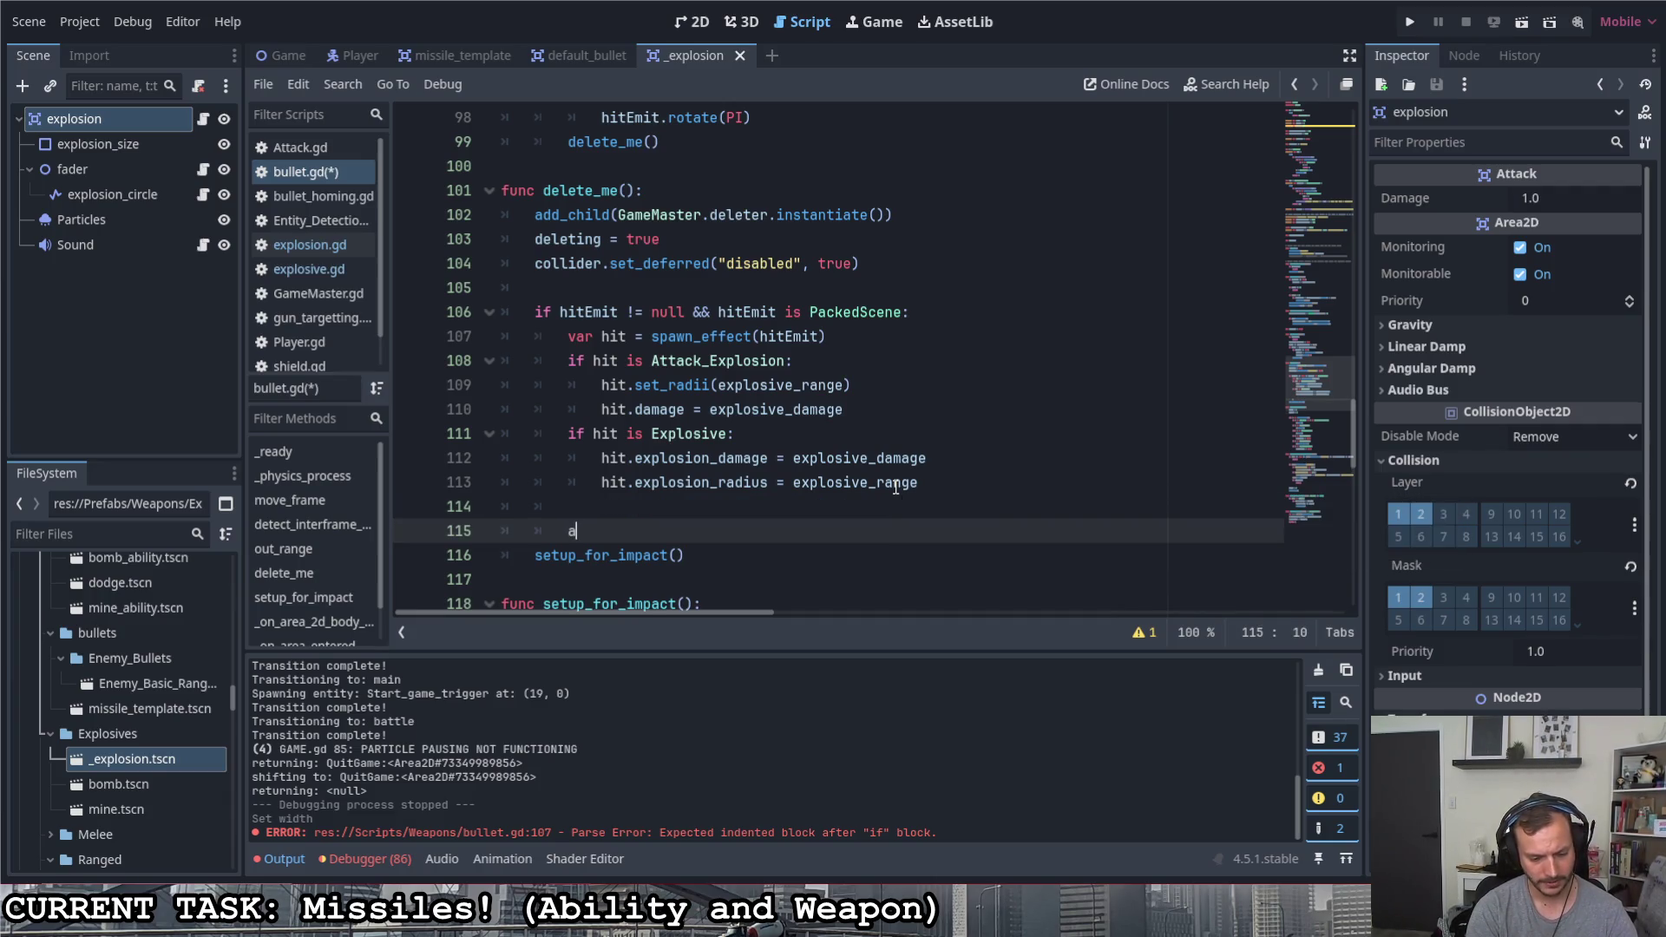
{"action": "type", "text": "gm."}
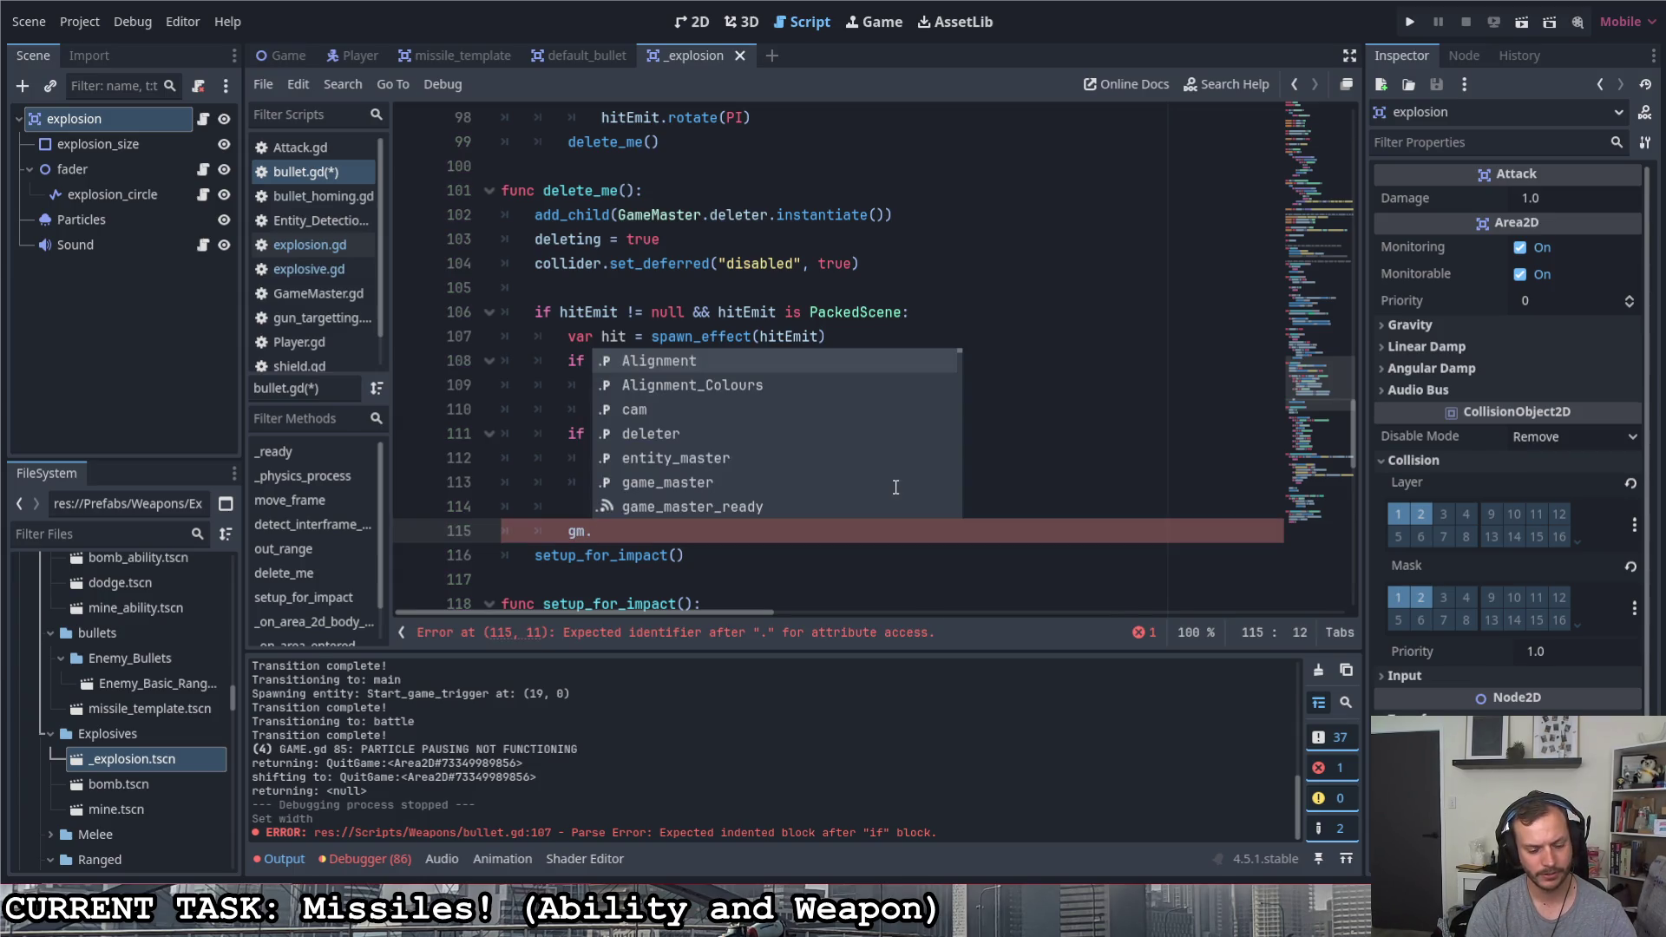
{"action": "type", "text": "non_ess"}
{"action": "key", "text": "Return"}
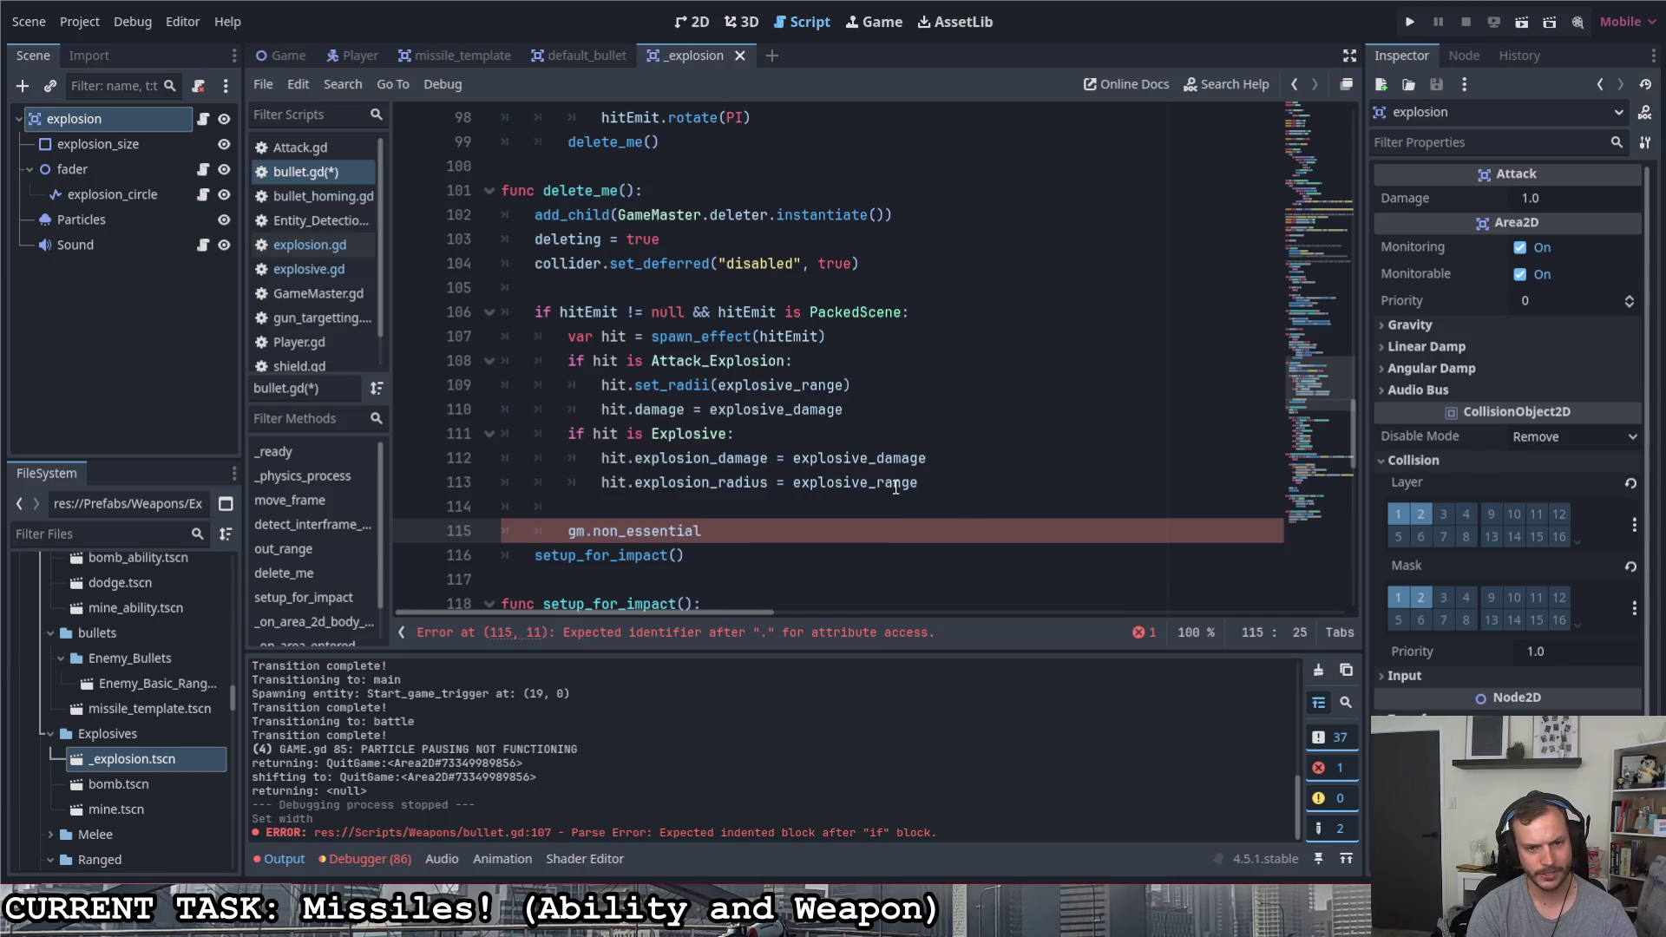
{"action": "type", "text": ".add"}
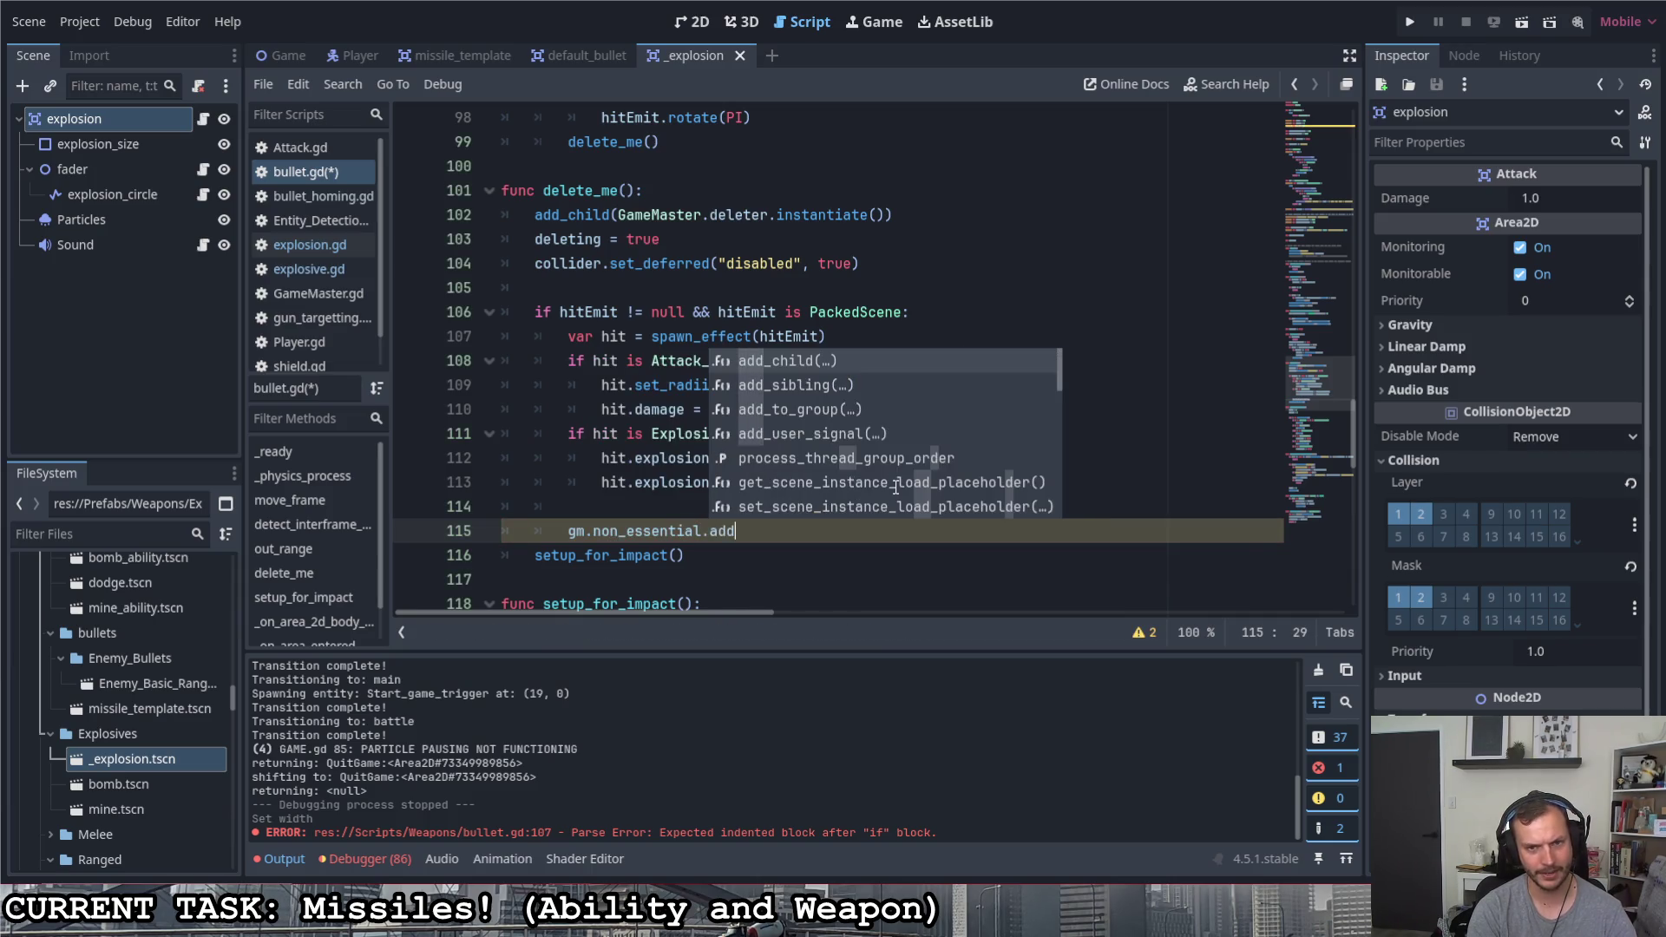
{"action": "key", "text": "Return"}
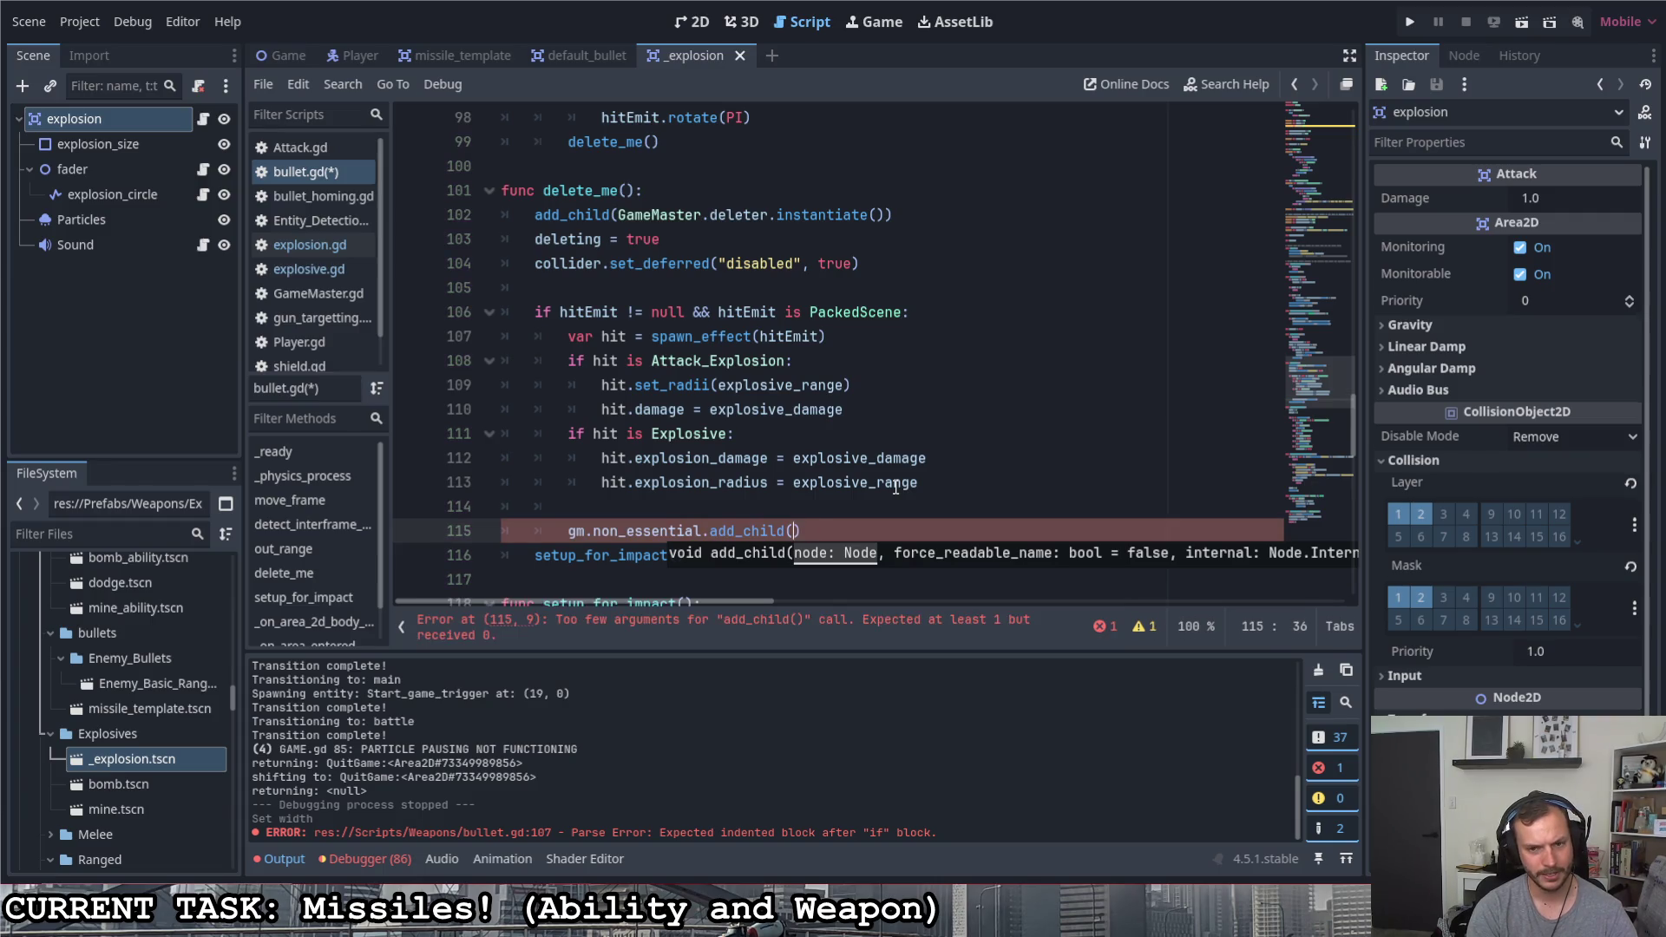
{"action": "type", "text": "hit"}
{"action": "key", "text": "ctrl+s"}
{"action": "left_click_drag", "start_coordinate": [776, 516], "coordinate": [720, 499]}
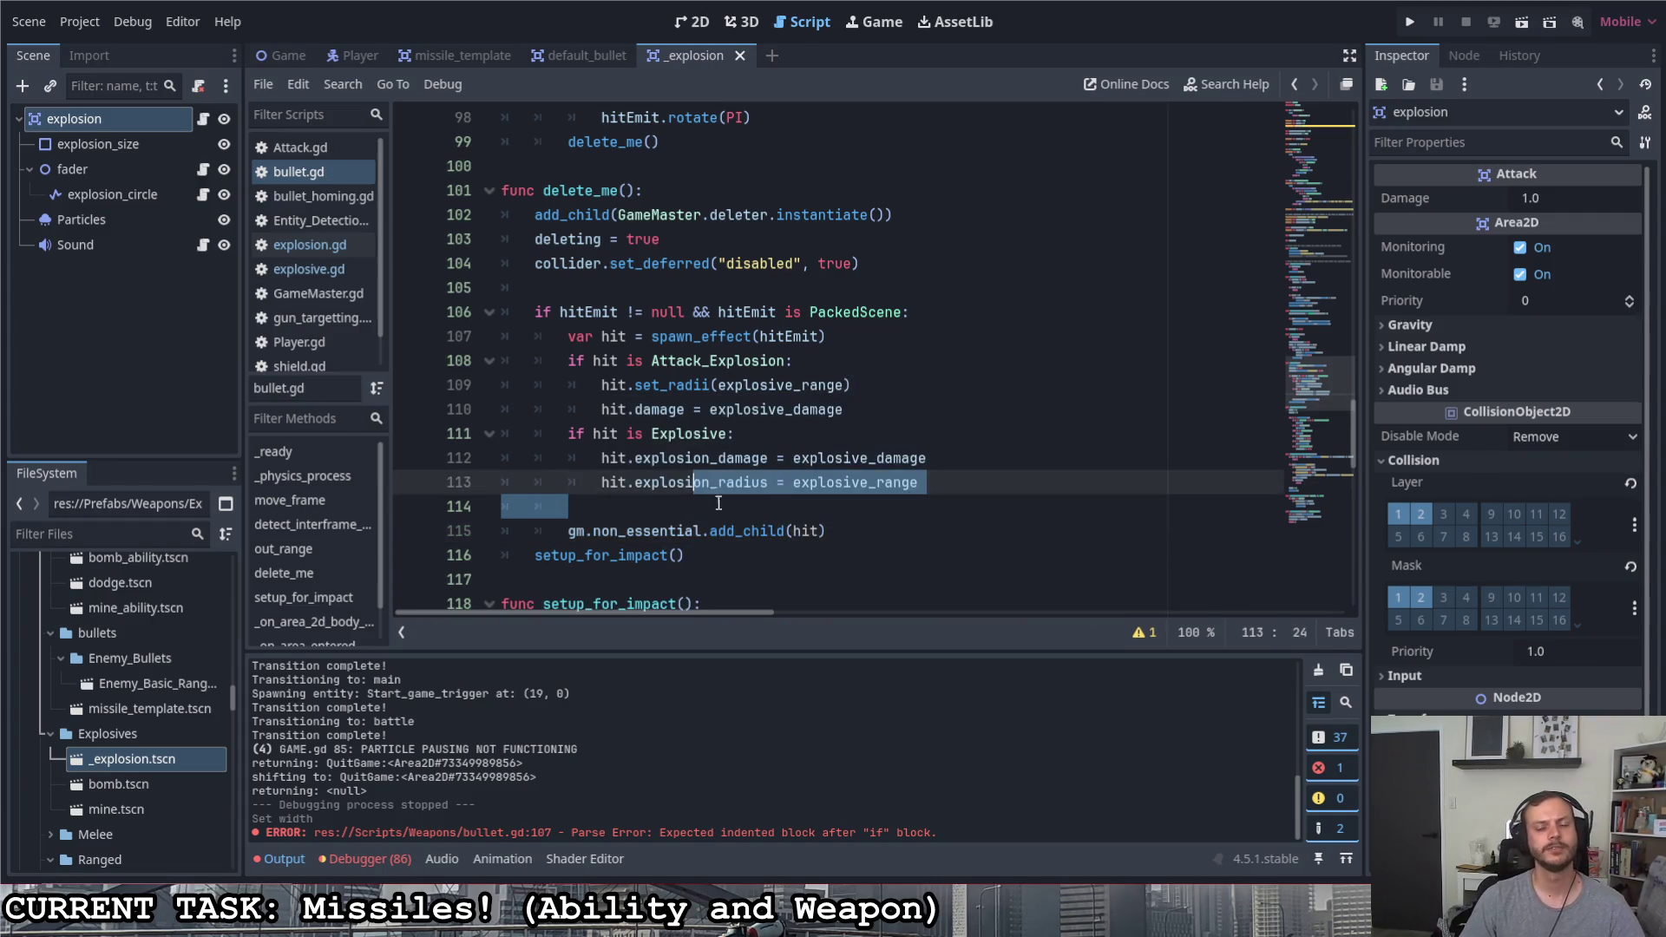
{"action": "left_click", "coordinate": [718, 506]}
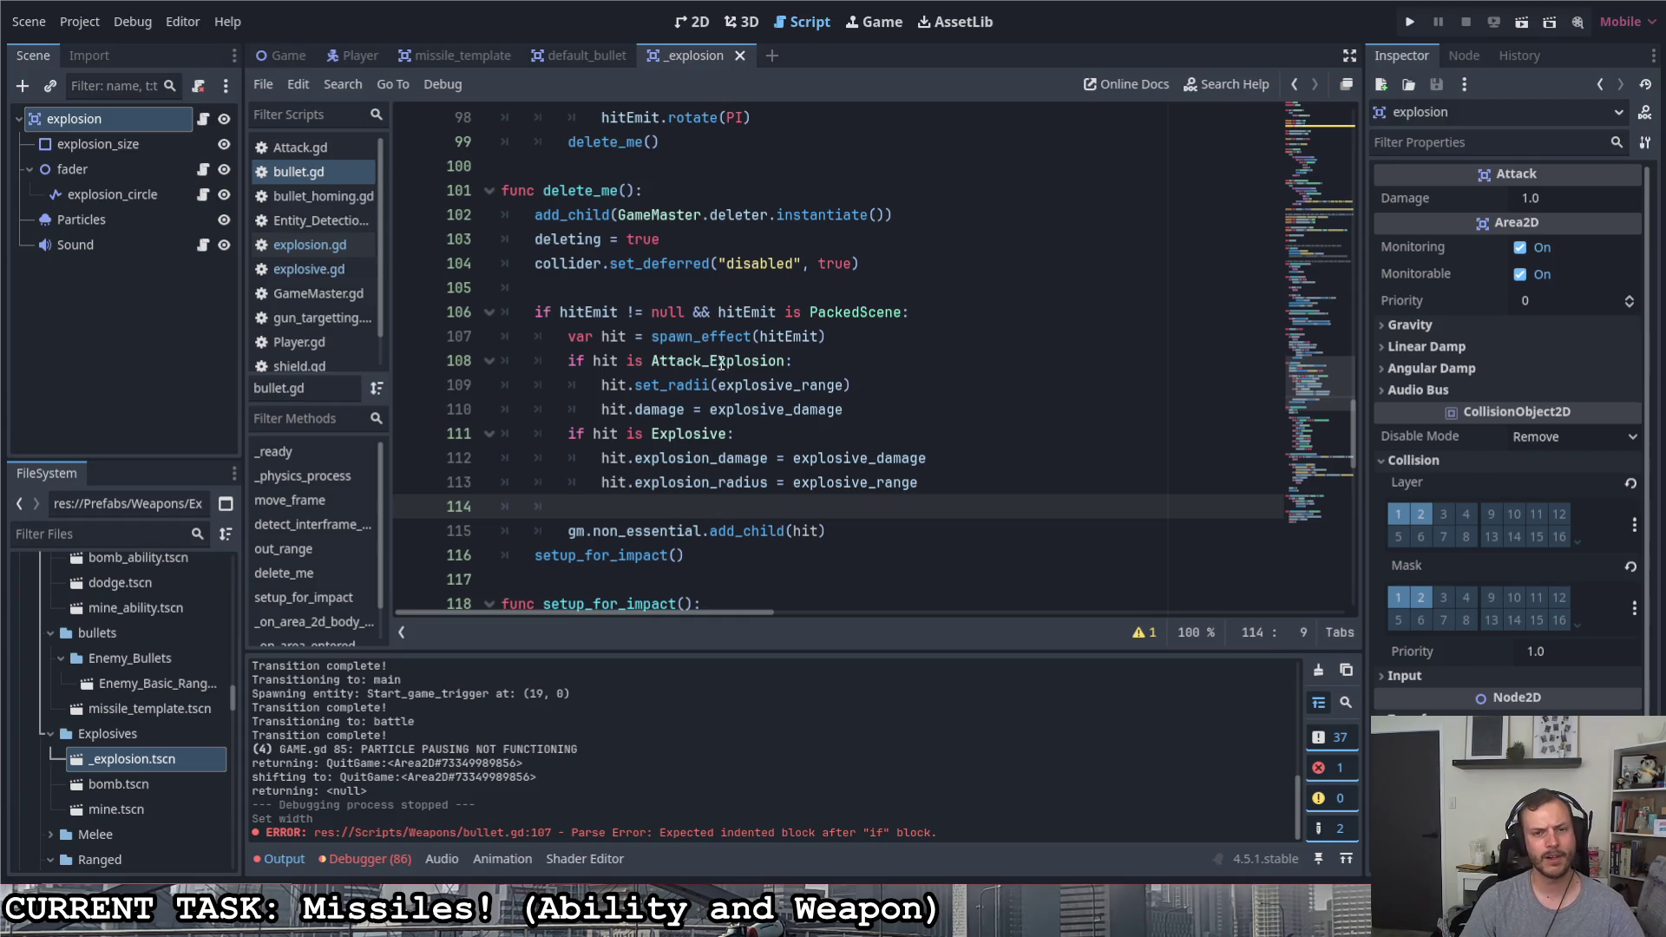
{"action": "left_click_drag", "start_coordinate": [694, 337], "coordinate": [651, 336]}
{"action": "right_click", "coordinate": [663, 335]}
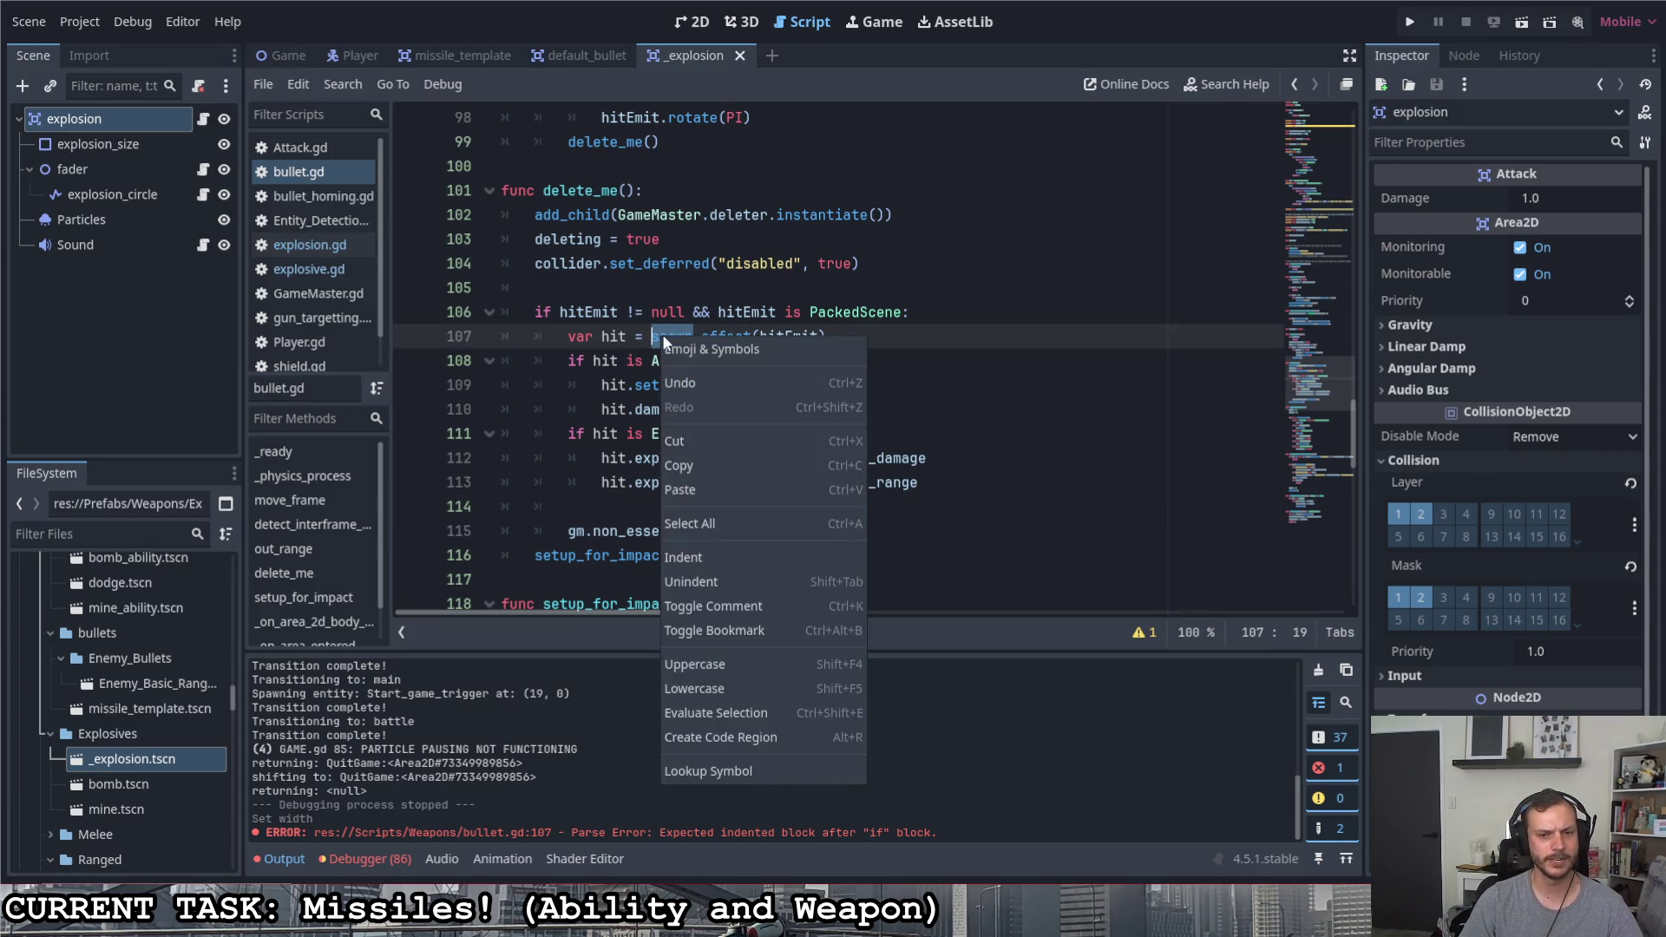
Rename both spawn_effect calls to prepare_effect with multi-caret editing, fixing typos until the error clears
{"action": "key", "text": "Escape"}
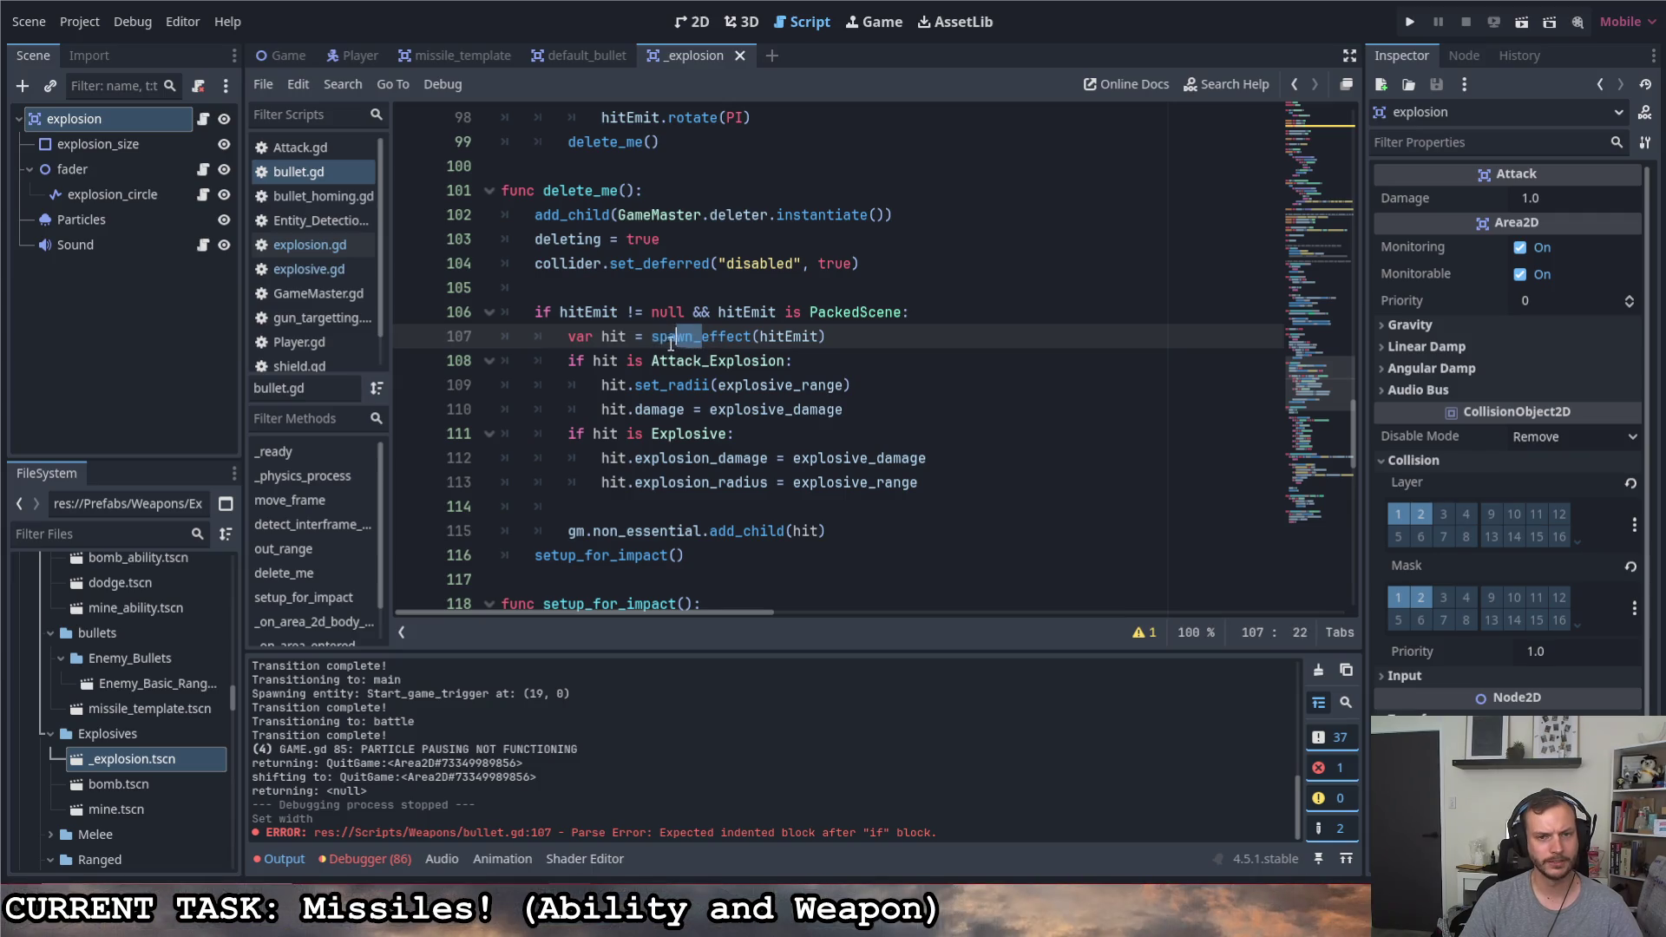
{"action": "double_click", "coordinate": [751, 335]}
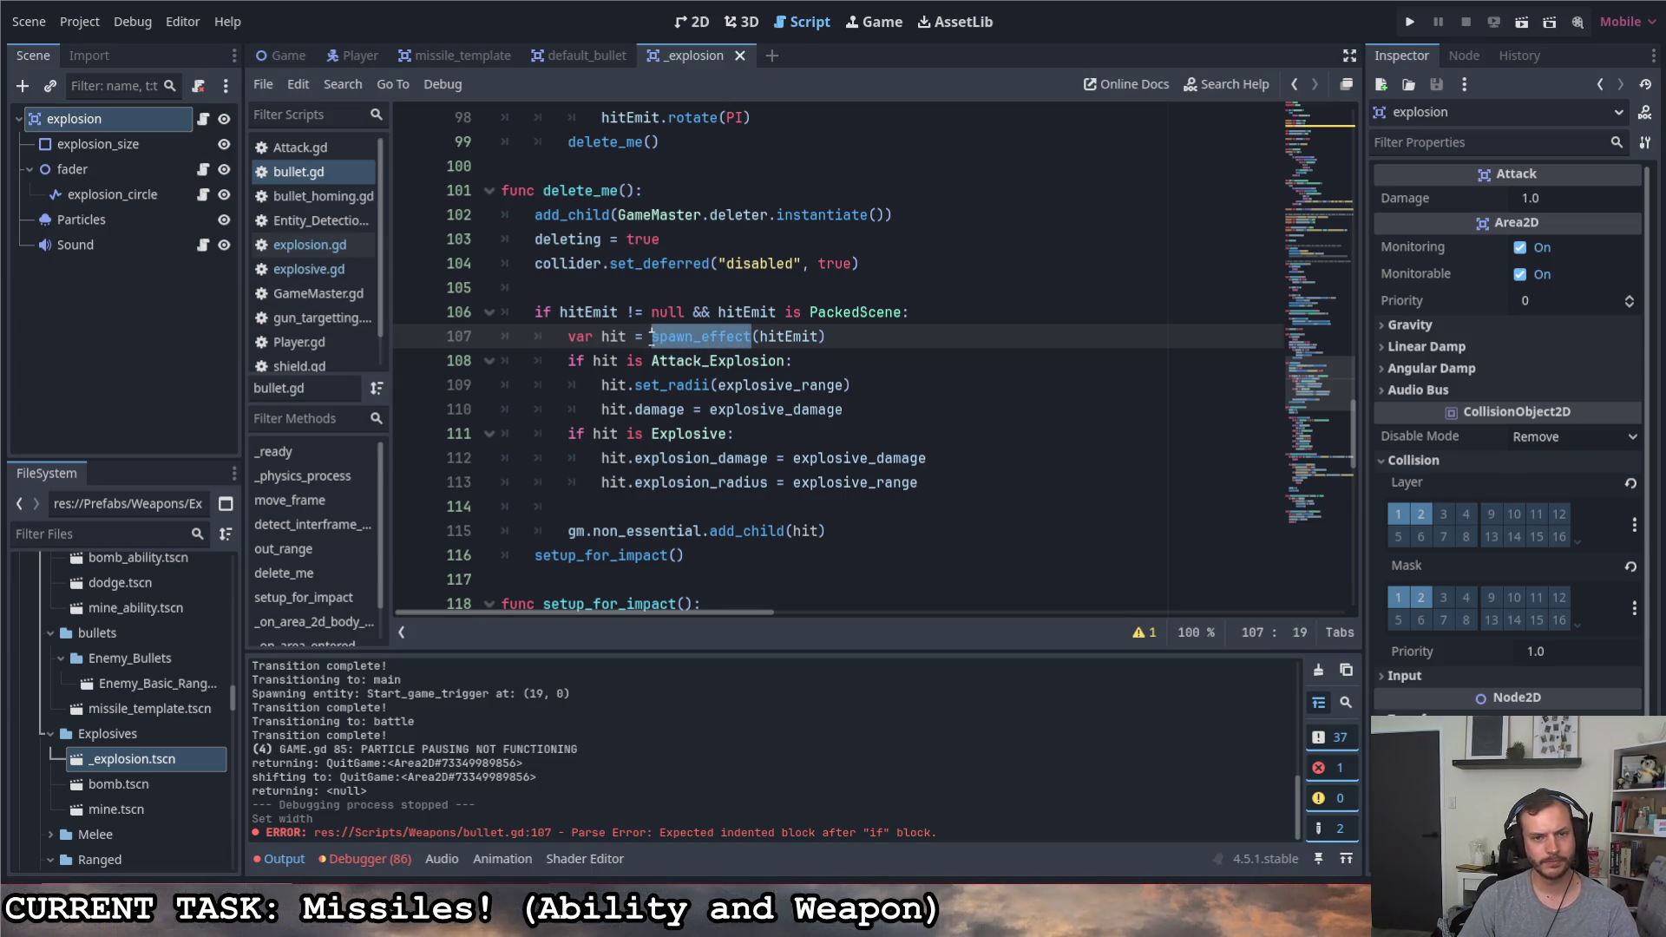
{"action": "scroll", "coordinate": [853, 375], "scroll_direction": "up", "scroll_amount": 1}
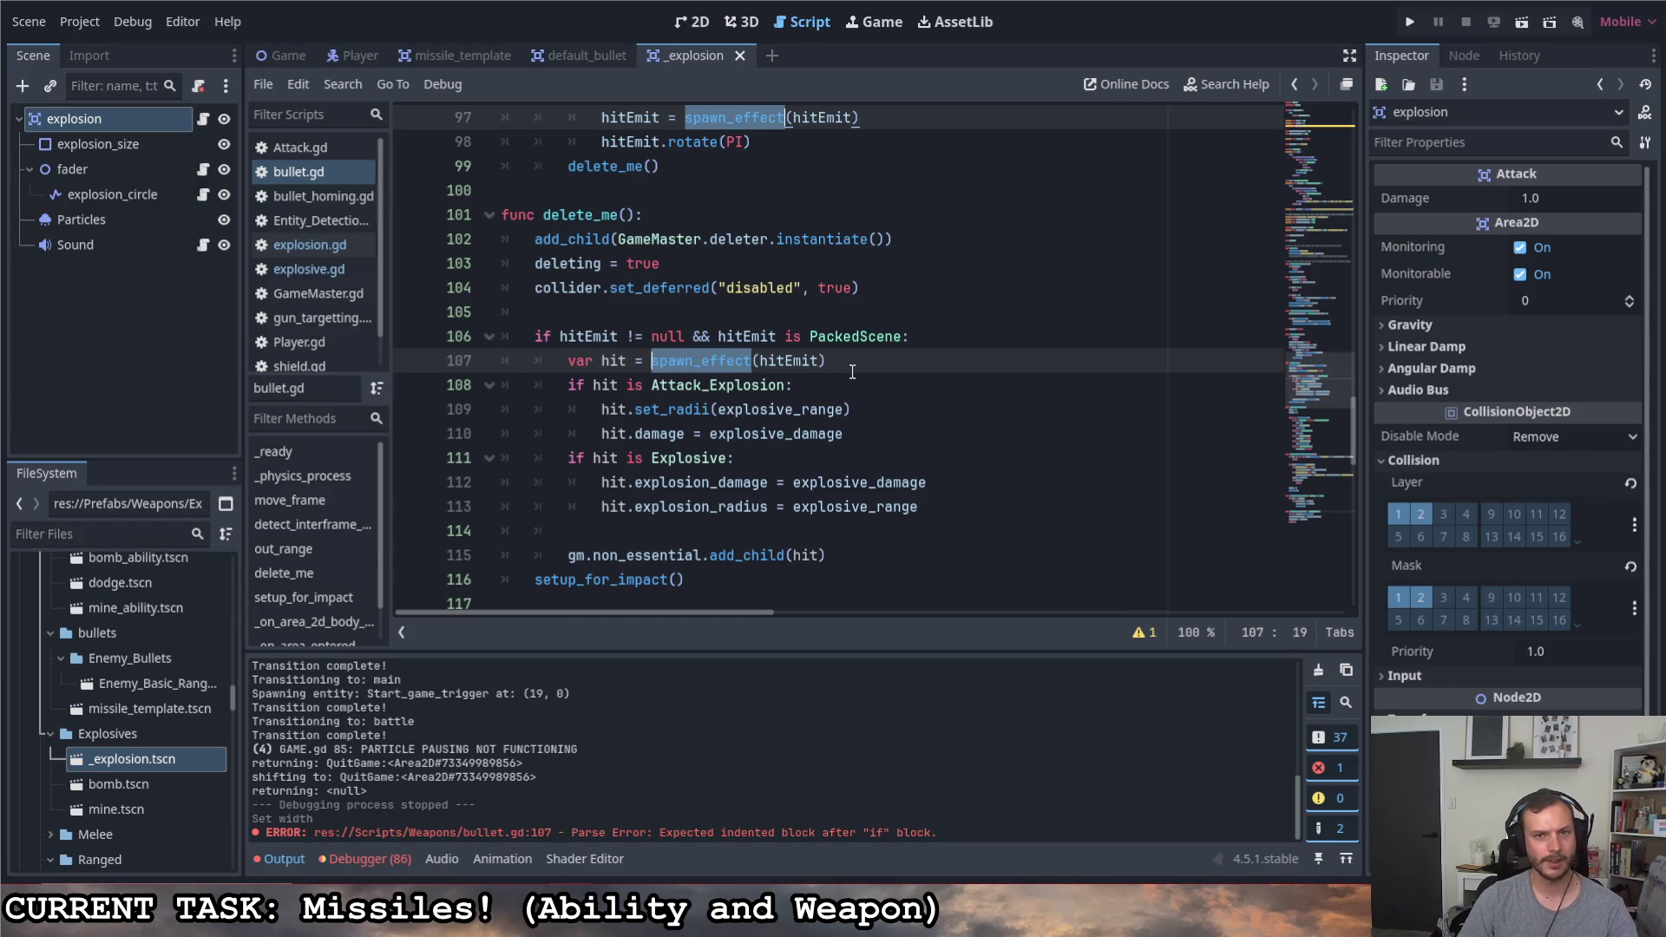
{"action": "key", "text": "Left"}
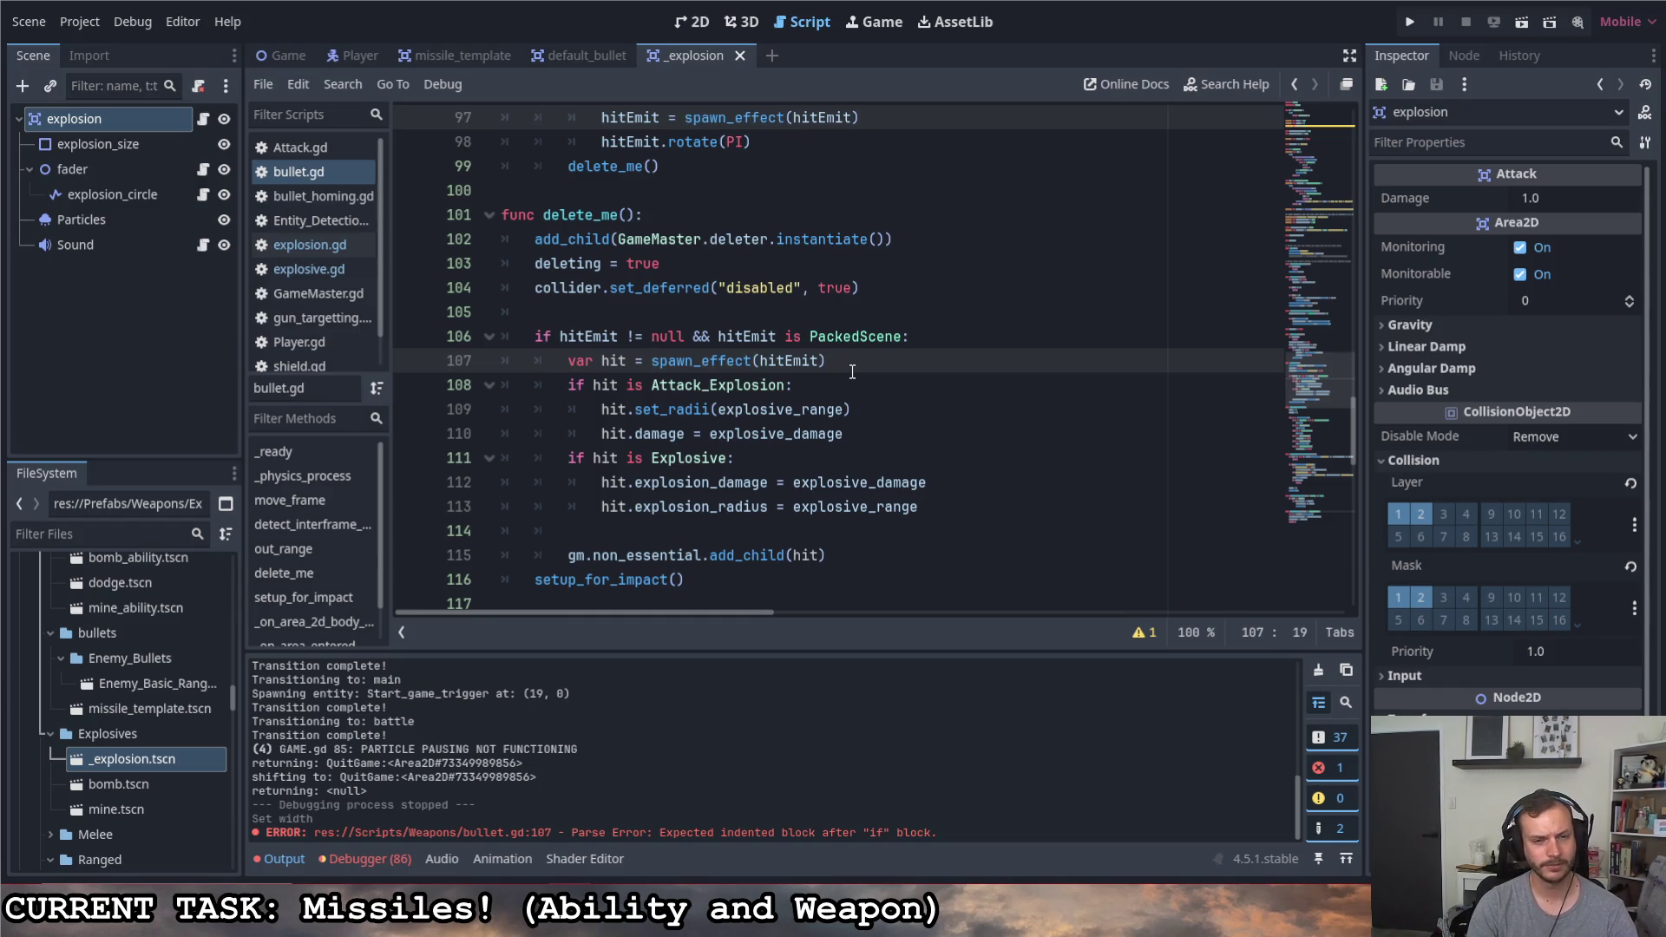
{"action": "type", "text": "prepare"}
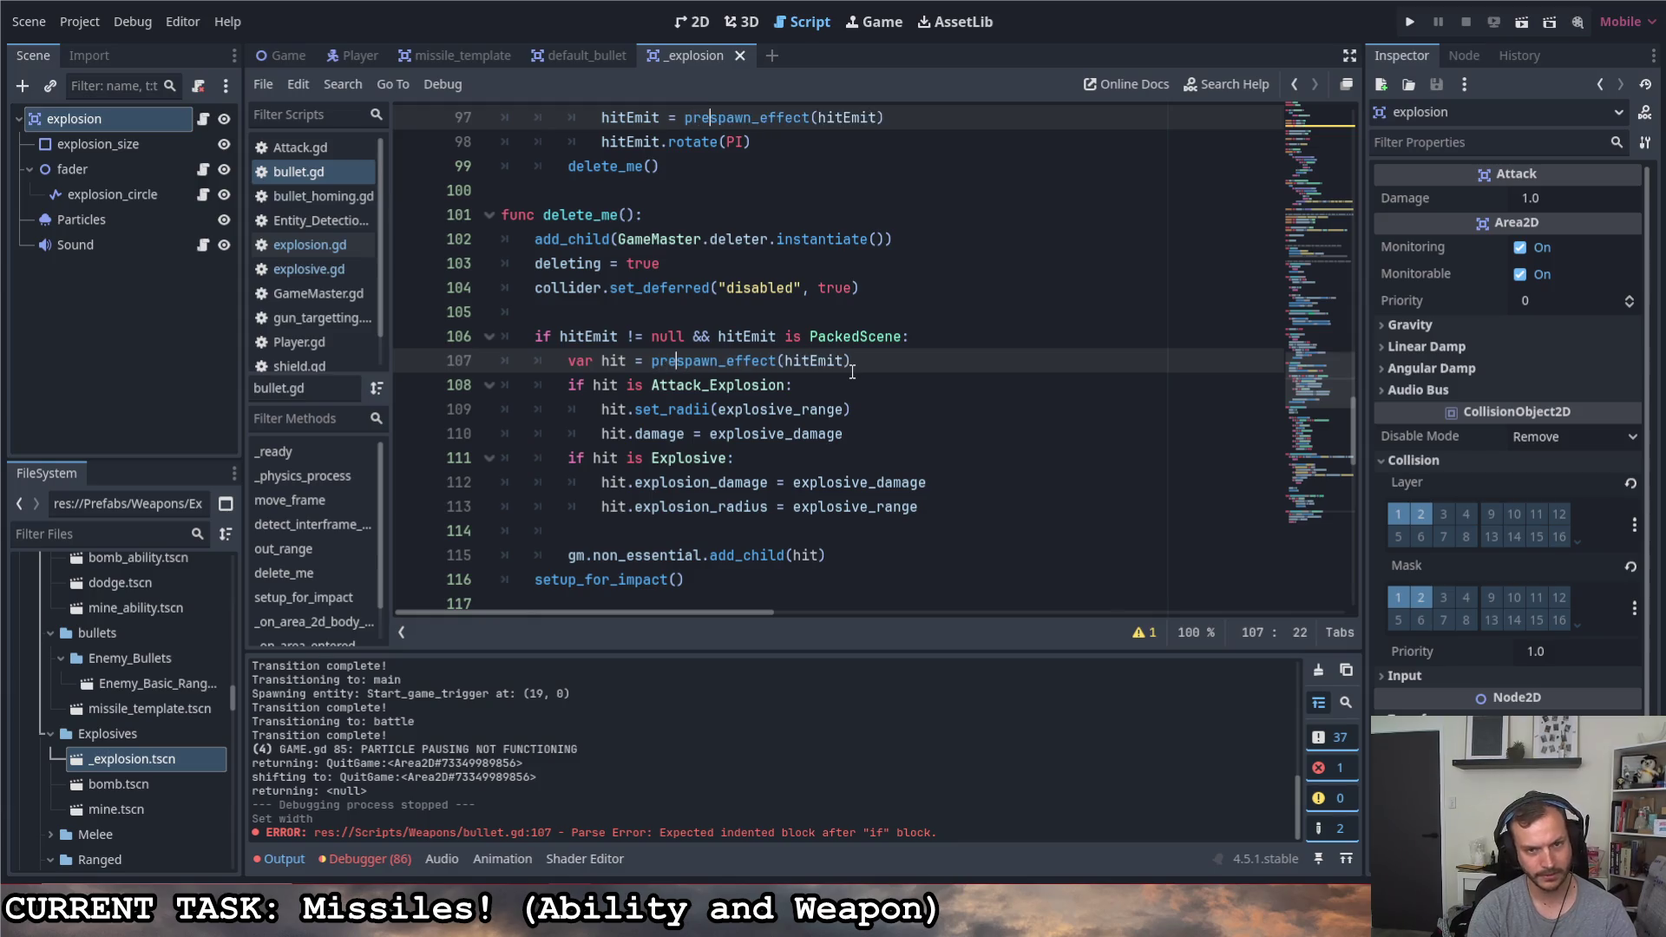
{"action": "key", "text": "Right"}
{"action": "key", "text": "Right"}
{"action": "key", "text": "Right"}
{"action": "key", "text": "Right"}
{"action": "key", "text": "Right"}
{"action": "key", "text": "Right"}
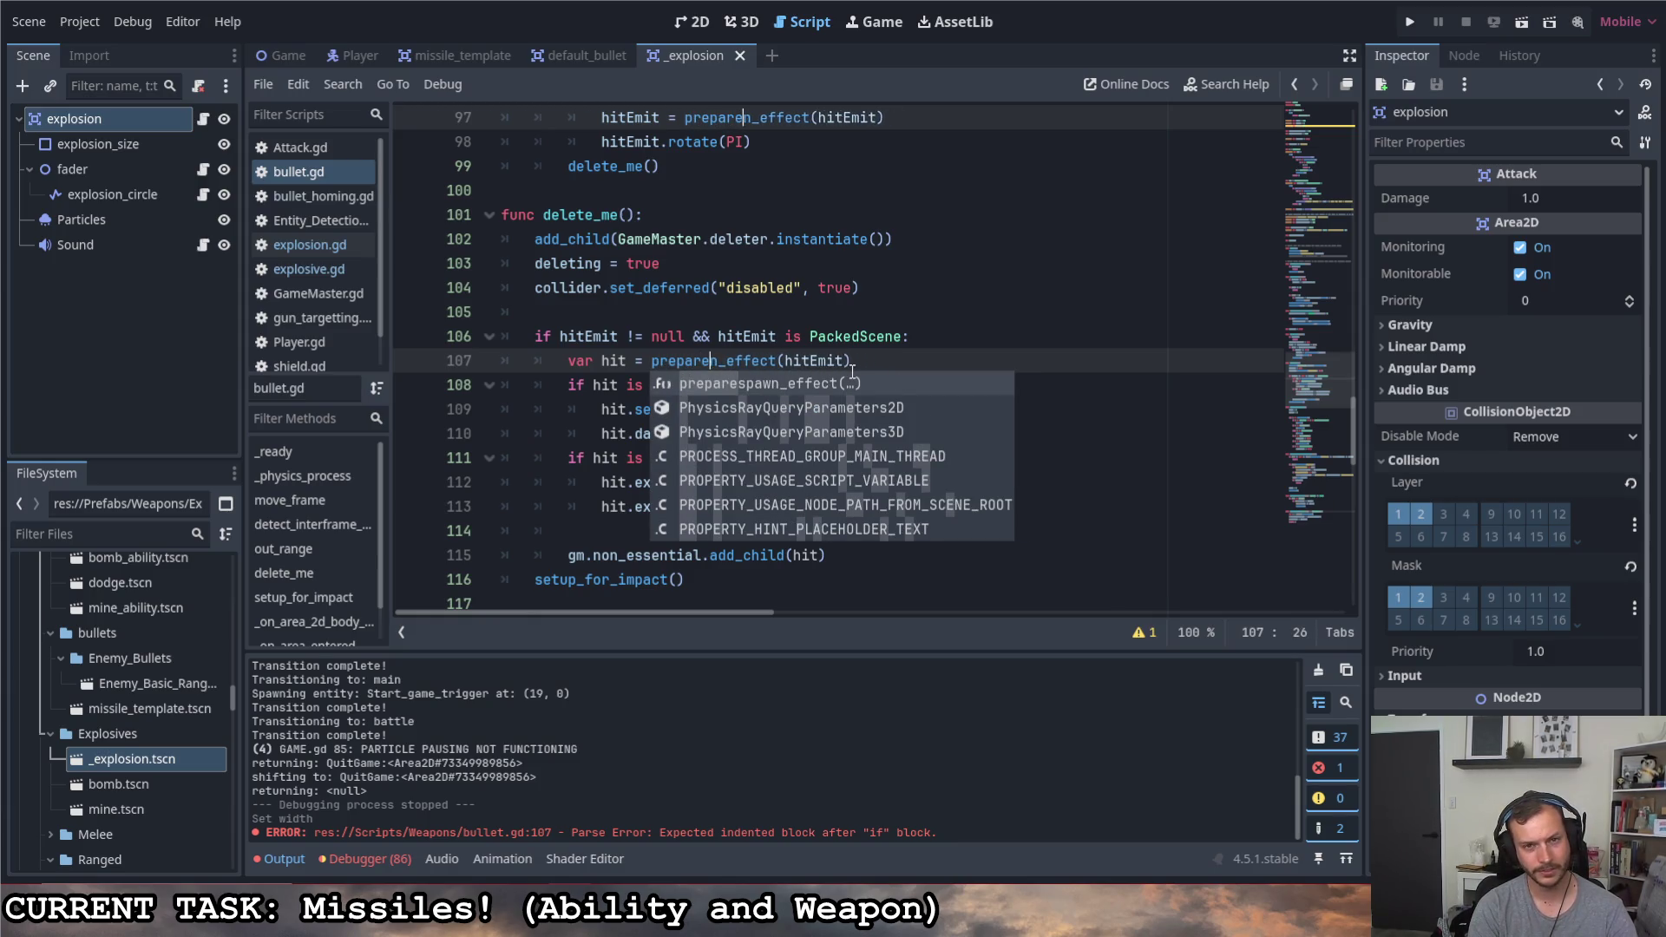
{"action": "key", "text": "Right"}
{"action": "key", "text": "Right"}
{"action": "key", "text": "Right"}
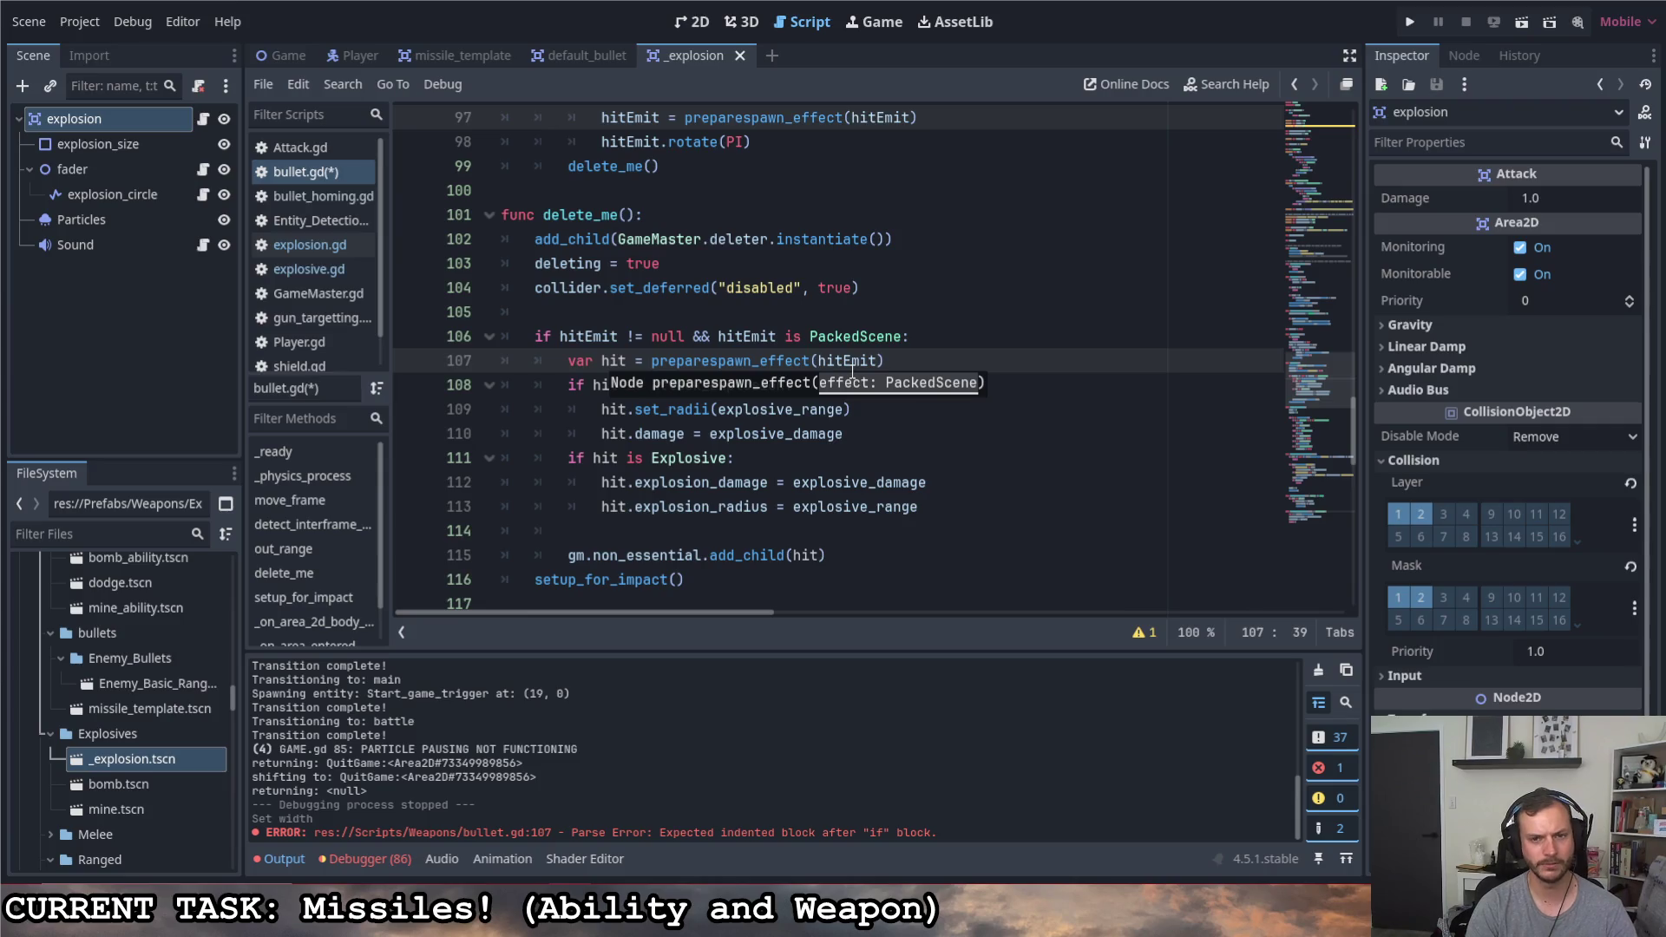
{"action": "key", "text": "BackSpace"}
{"action": "key", "text": "BackSpace"}
{"action": "key", "text": "BackSpace"}
{"action": "key", "text": "BackSpace"}
{"action": "key", "text": "BackSpace"}
{"action": "key", "text": "Return"}
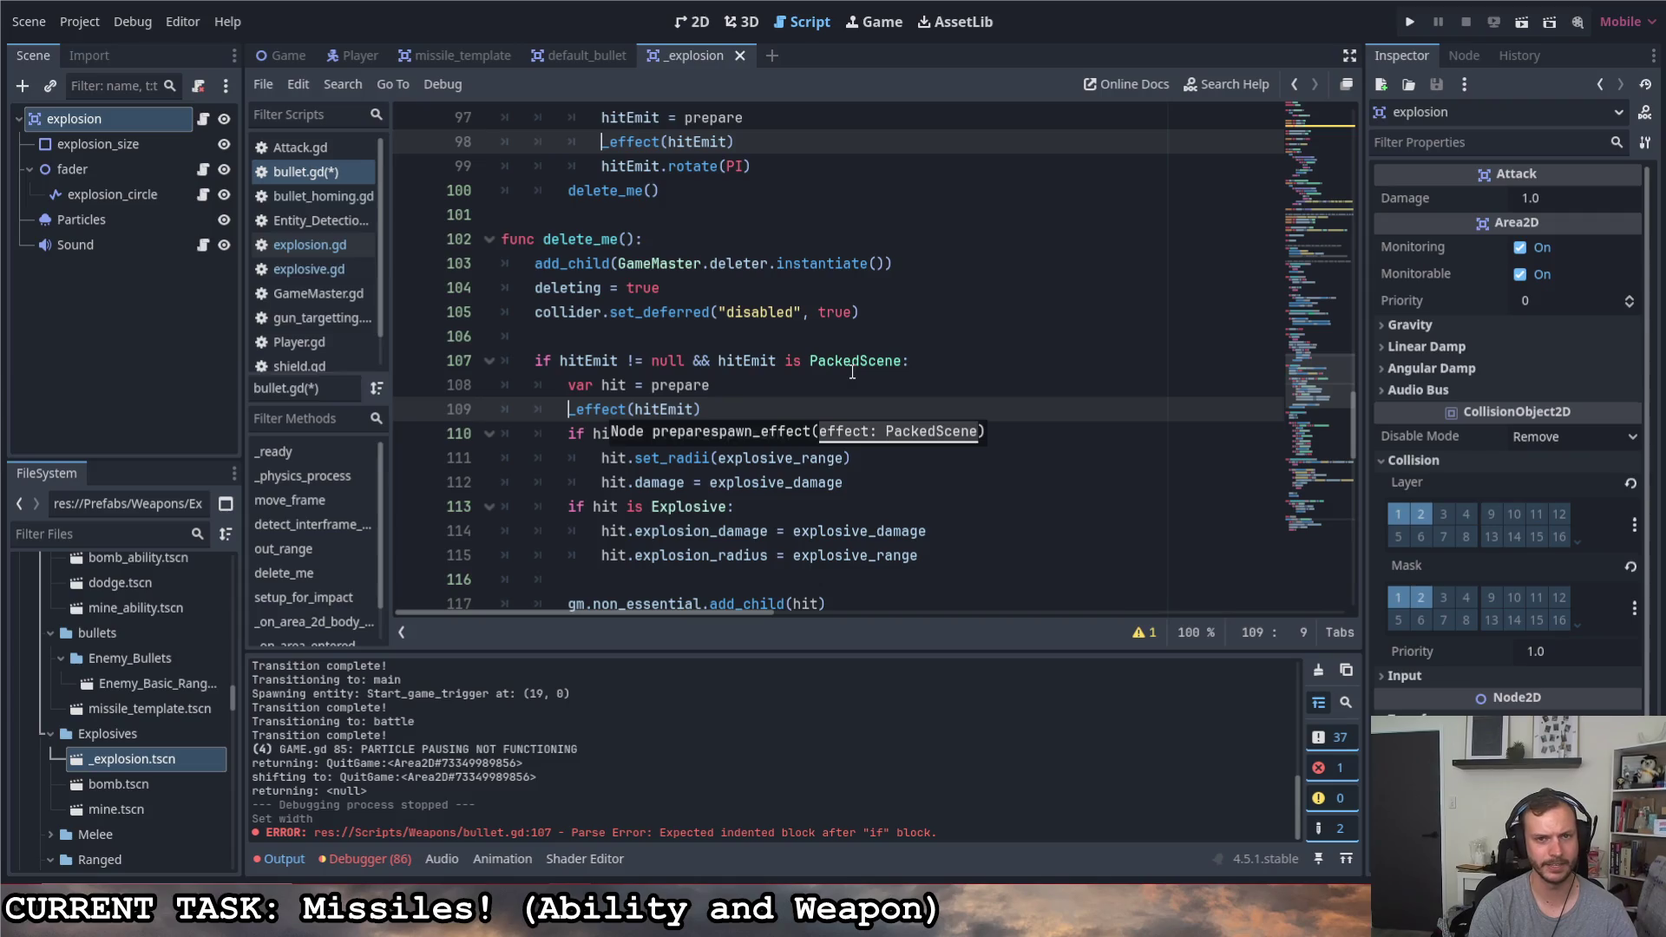
{"action": "key", "text": "BackSpace"}
{"action": "key", "text": "BackSpace"}
{"action": "key", "text": "BackSpace"}
{"action": "key", "text": "BackSpace"}
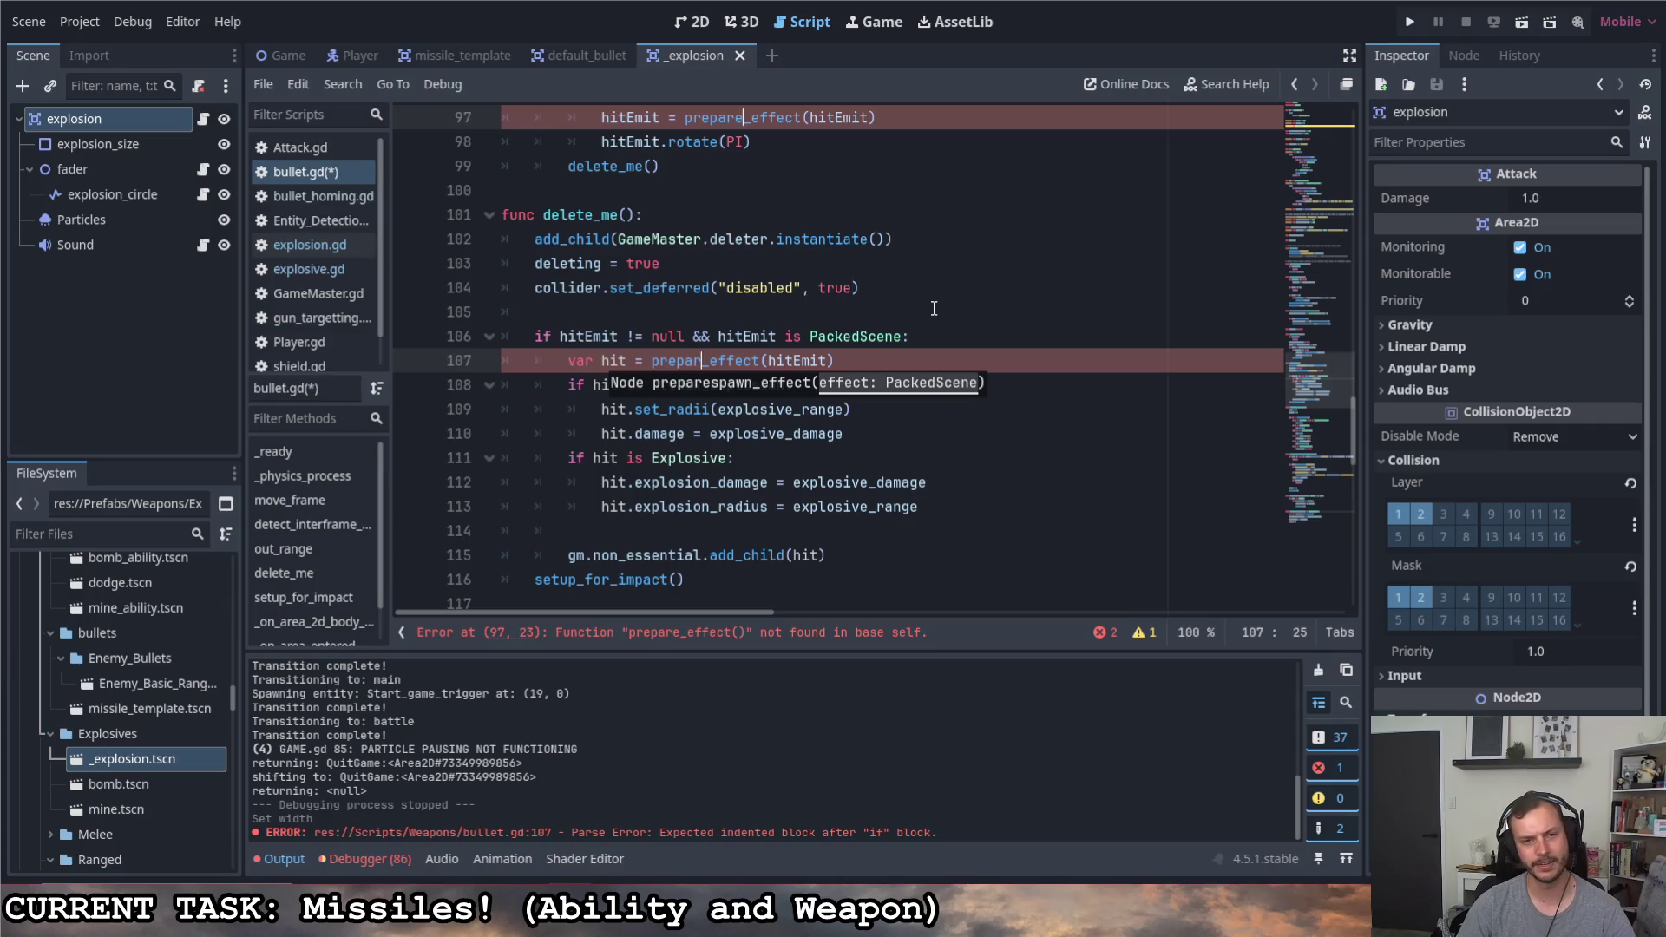
{"action": "type", "text": "e"}
{"action": "key", "text": "Return"}
{"action": "key", "text": "BackSpace"}
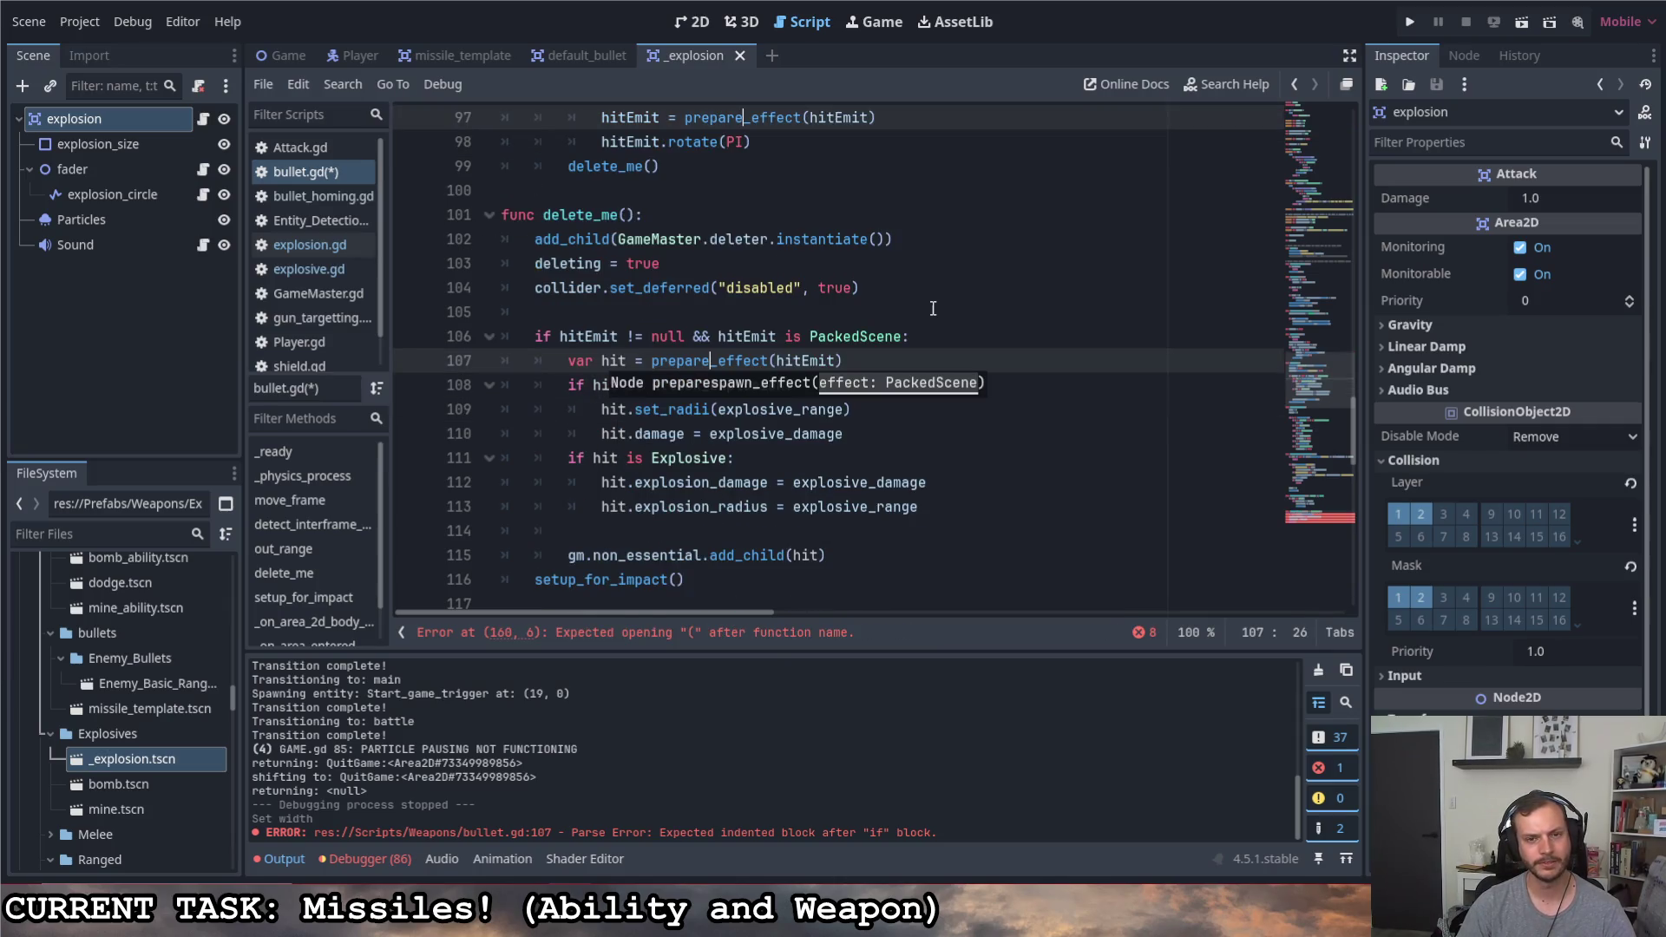
Copy the gm.non_essential.add_child(hit) line from delete_me and position the caret after hitEmit.rotate(PI)
{"action": "left_click", "coordinate": [932, 311]}
{"action": "scroll", "coordinate": [935, 339], "scroll_direction": "down", "scroll_amount": 1}
{"action": "scroll", "coordinate": [932, 378], "scroll_direction": "down", "scroll_amount": 7}
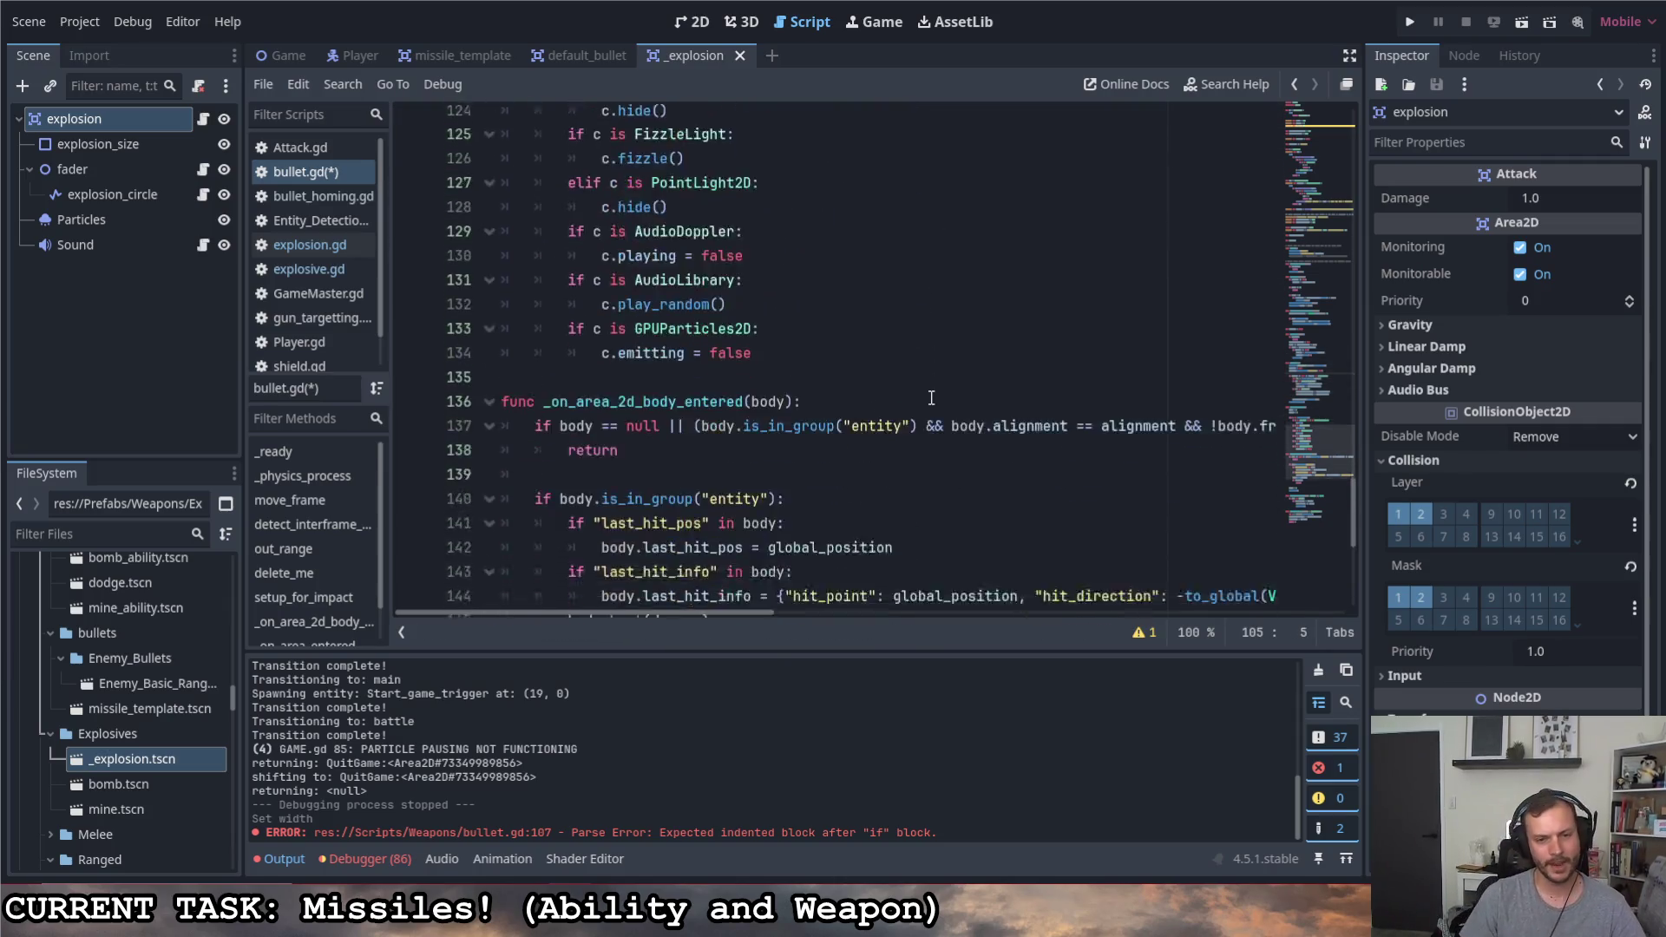
{"action": "scroll", "coordinate": [930, 398], "scroll_direction": "down", "scroll_amount": 8}
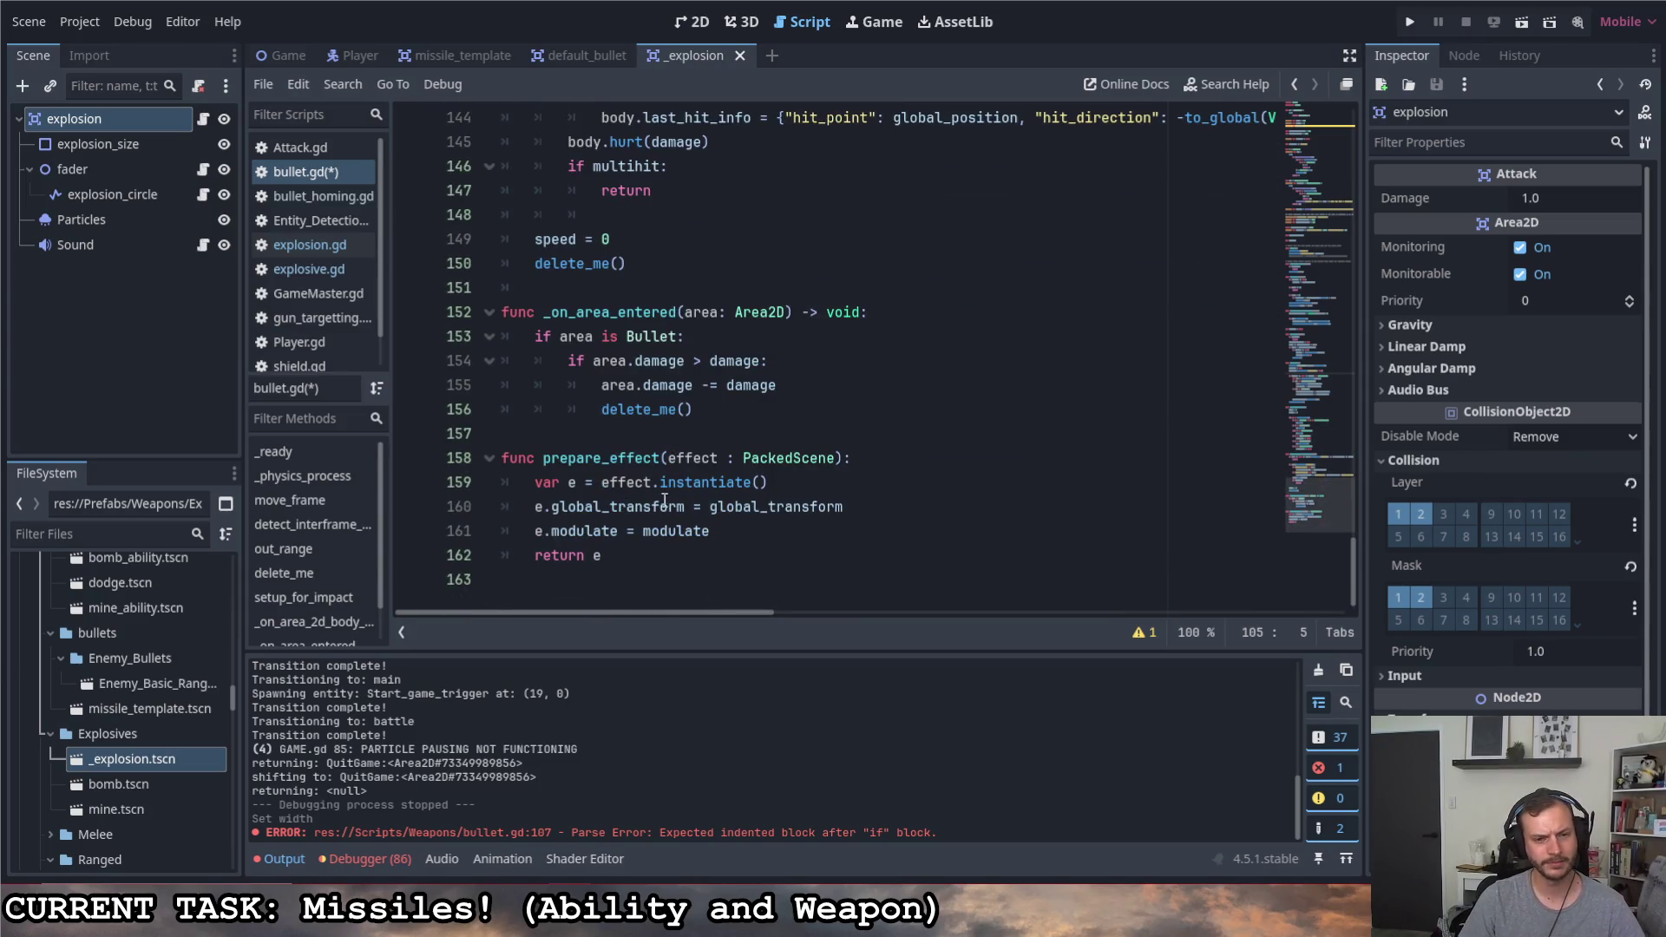
{"action": "scroll", "coordinate": [691, 508], "scroll_direction": "up", "scroll_amount": 8}
{"action": "scroll", "coordinate": [699, 503], "scroll_direction": "up", "scroll_amount": 3}
{"action": "scroll", "coordinate": [700, 504], "scroll_direction": "up", "scroll_amount": 2}
{"action": "scroll", "coordinate": [700, 505], "scroll_direction": "up", "scroll_amount": 2}
{"action": "scroll", "coordinate": [703, 507], "scroll_direction": "up", "scroll_amount": 1}
{"action": "scroll", "coordinate": [703, 507], "scroll_direction": "up", "scroll_amount": 3}
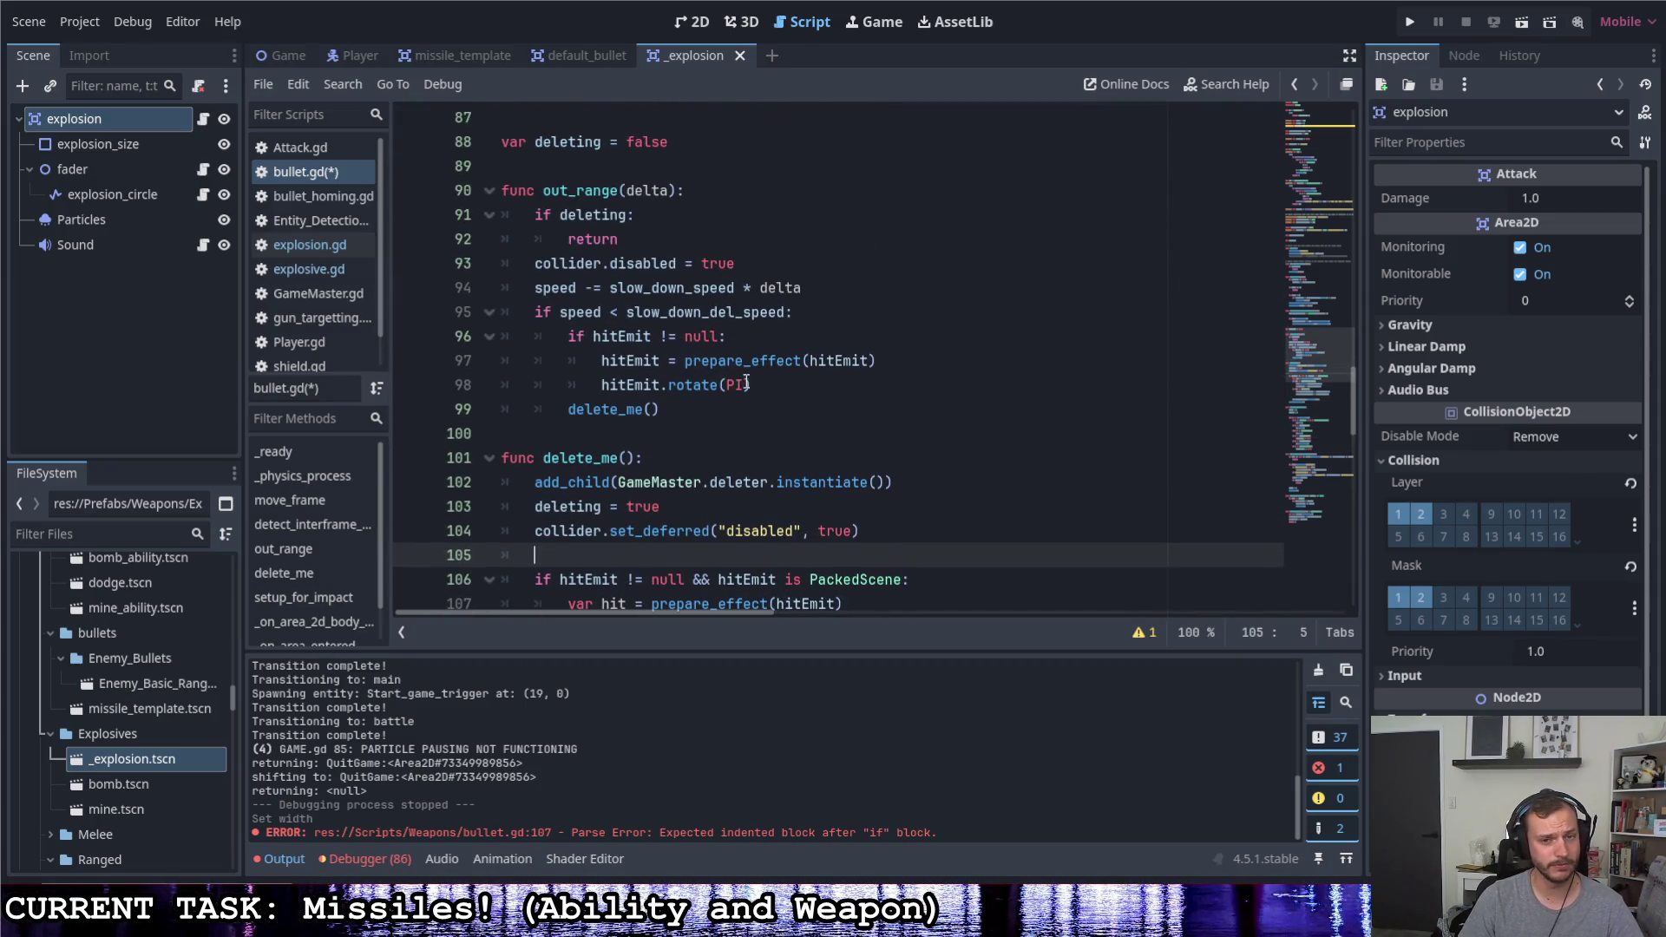
{"action": "left_click", "coordinate": [773, 385]}
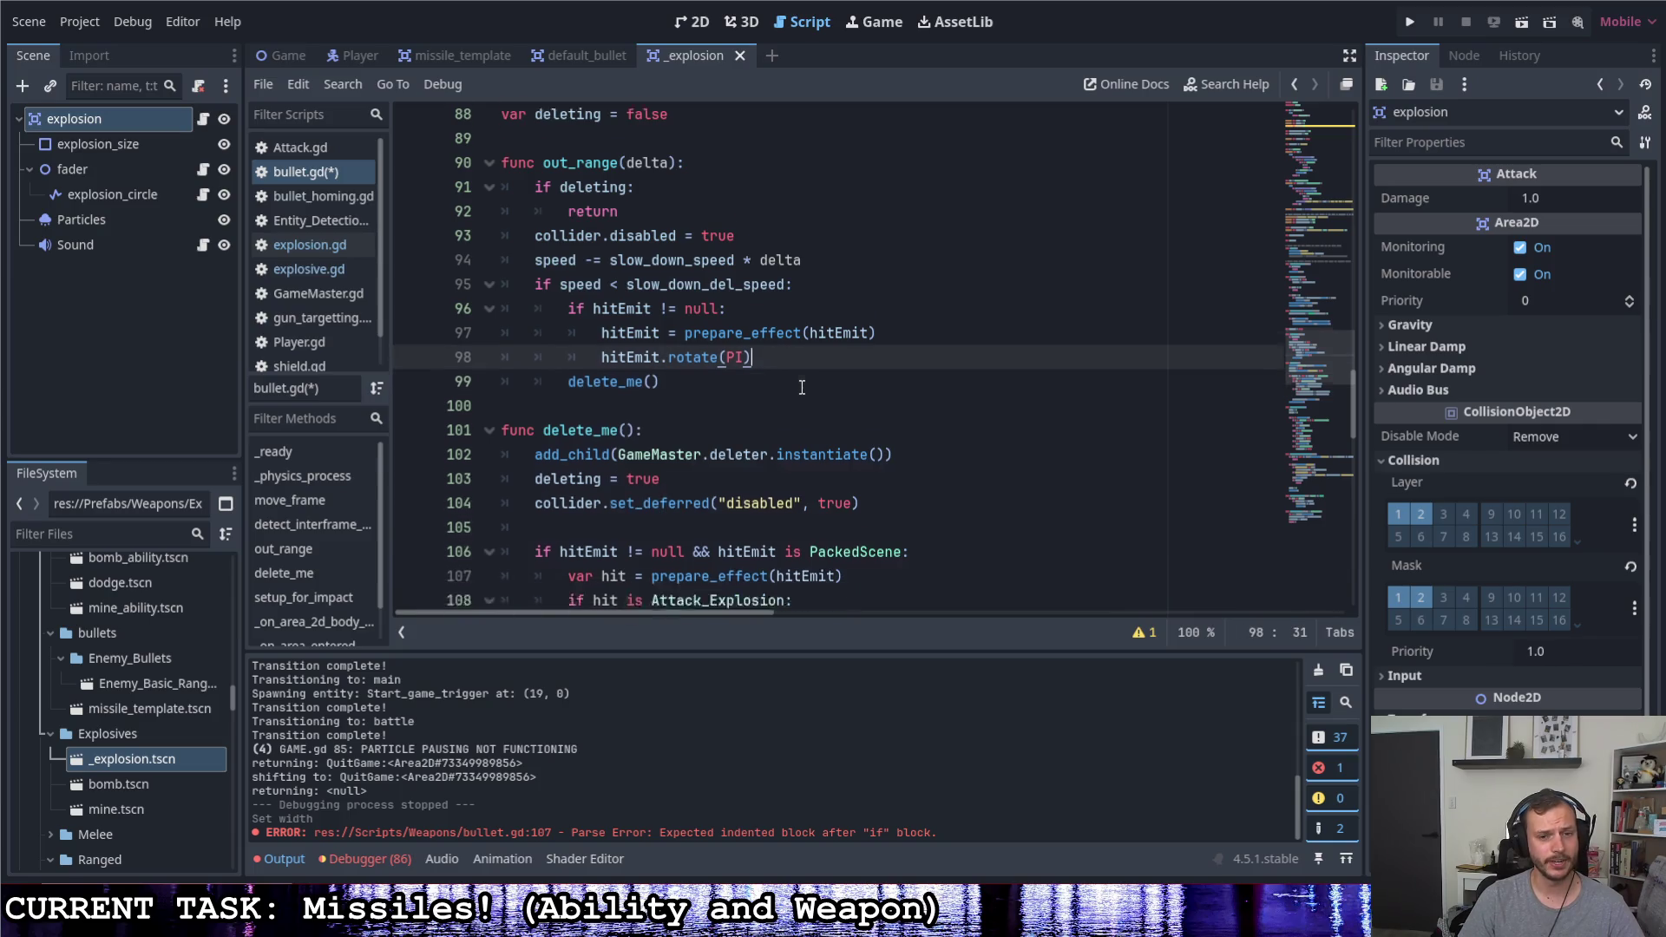
{"action": "scroll", "coordinate": [801, 392], "scroll_direction": "down", "scroll_amount": 3}
{"action": "scroll", "coordinate": [787, 397], "scroll_direction": "down", "scroll_amount": 2}
{"action": "scroll", "coordinate": [774, 405], "scroll_direction": "up", "scroll_amount": 1}
{"action": "left_click_drag", "start_coordinate": [828, 506], "coordinate": [566, 507]}
{"action": "key", "text": "ctrl+c"}
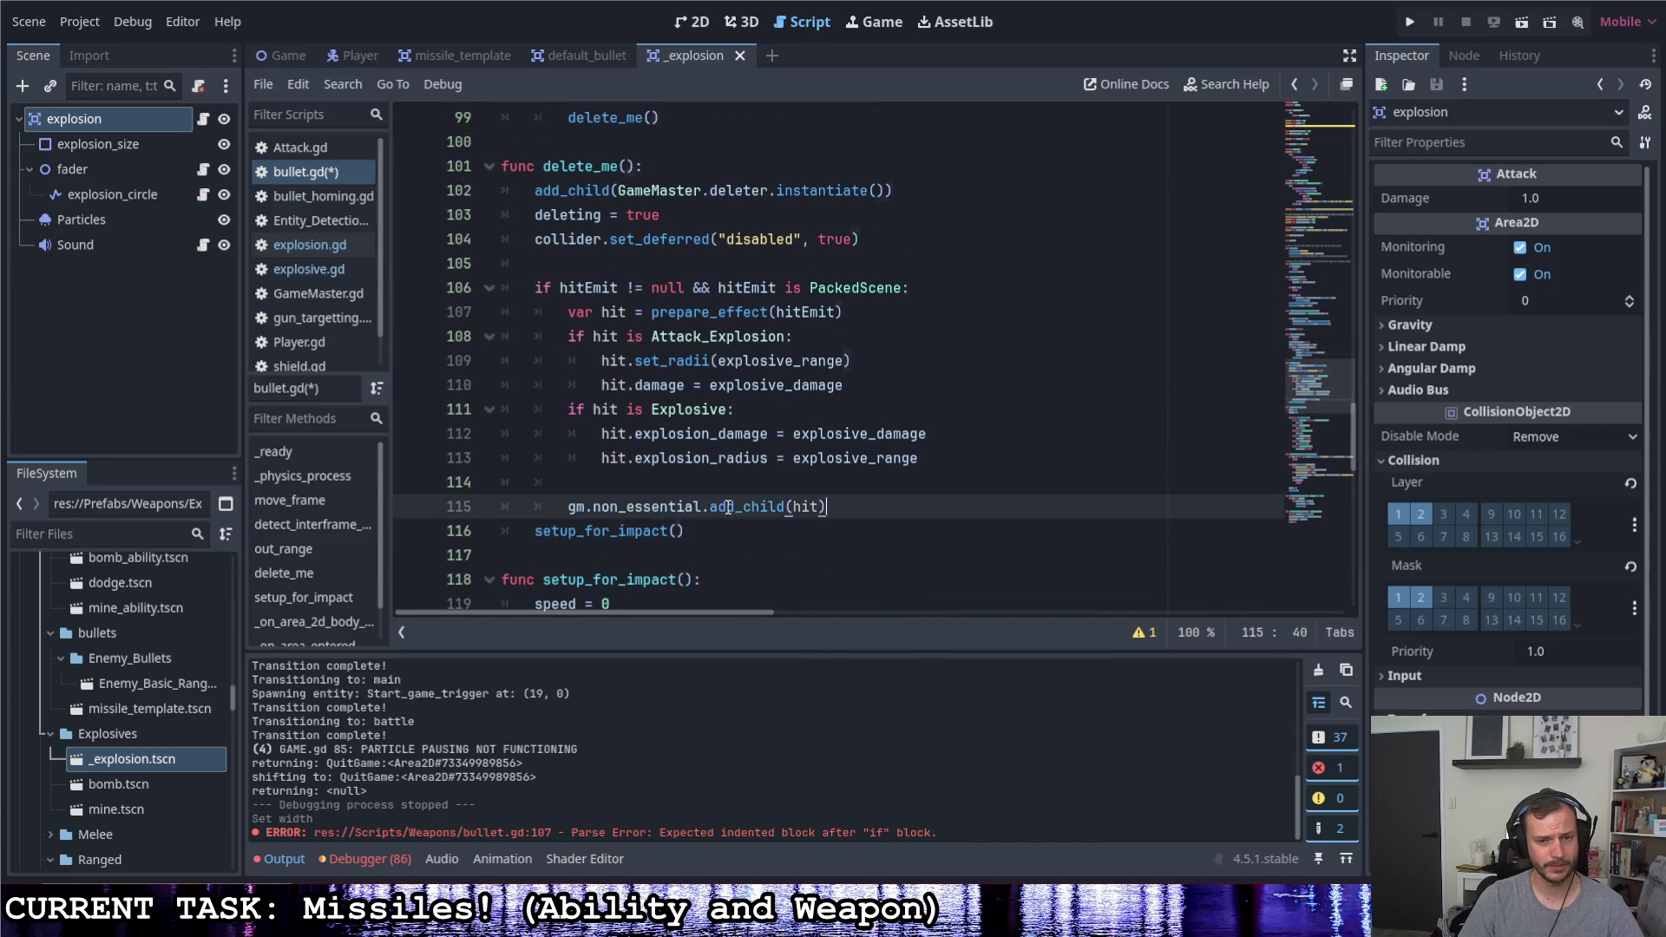
{"action": "scroll", "coordinate": [795, 379], "scroll_direction": "up", "scroll_amount": 3}
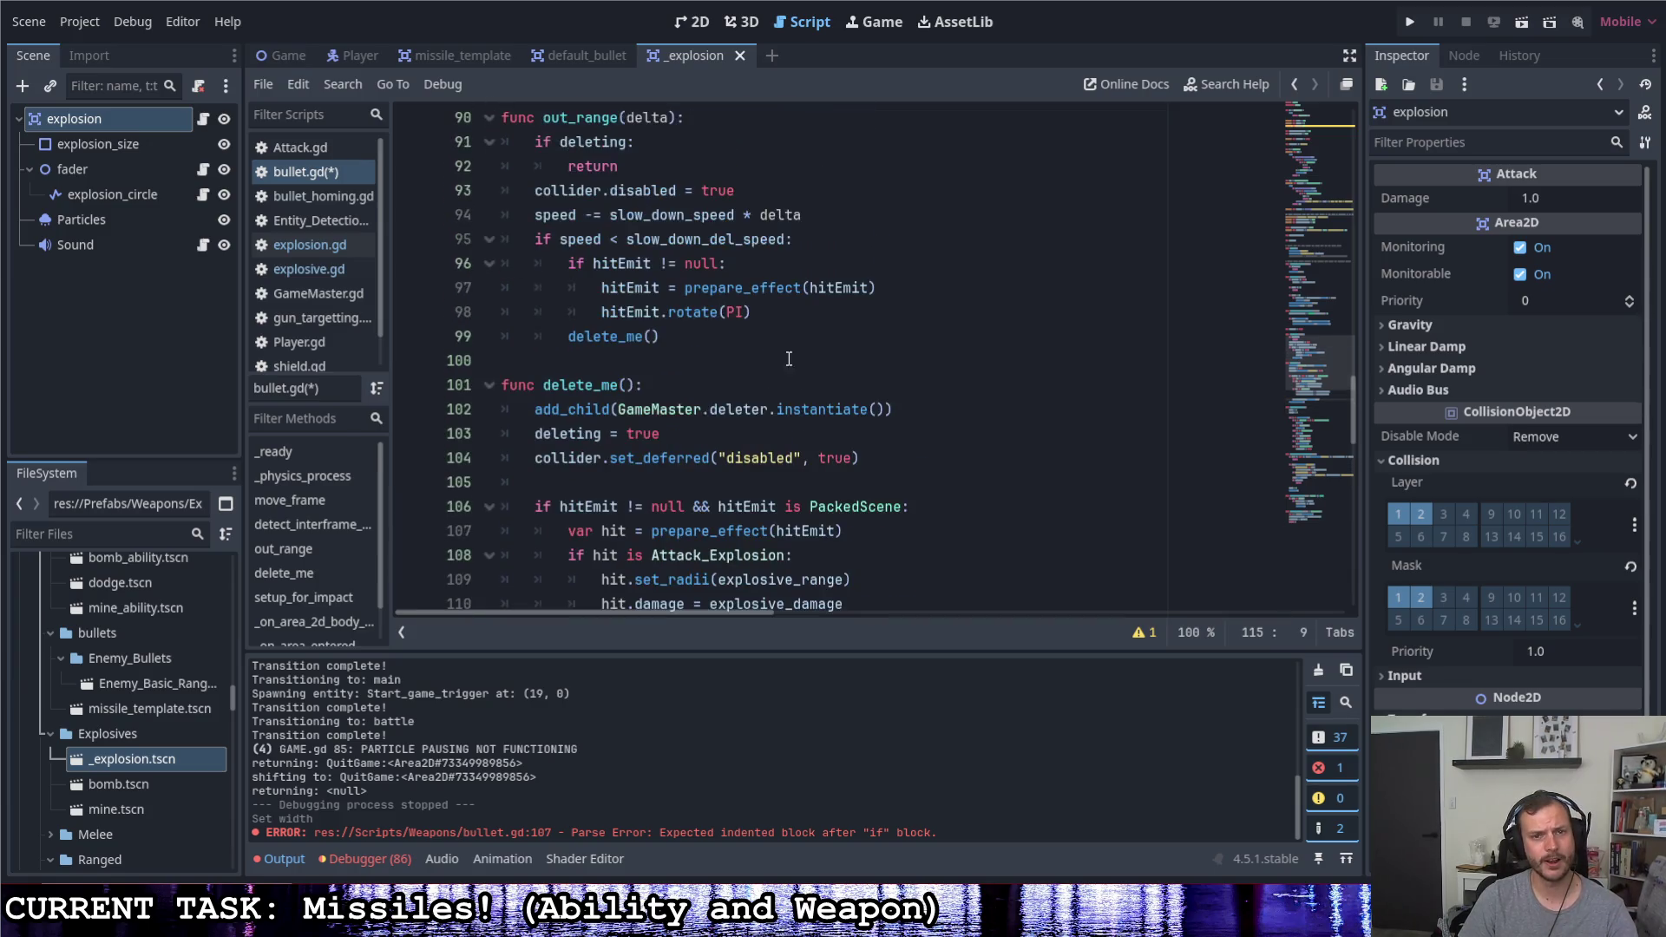
{"action": "left_click", "coordinate": [771, 314]}
Paste gm.non_essential.add_child below hitEmit.rotate(PI) in out_range so the rotated hitEmit is added
{"action": "key", "text": "Return"}
{"action": "key", "text": "ctrl+v"}
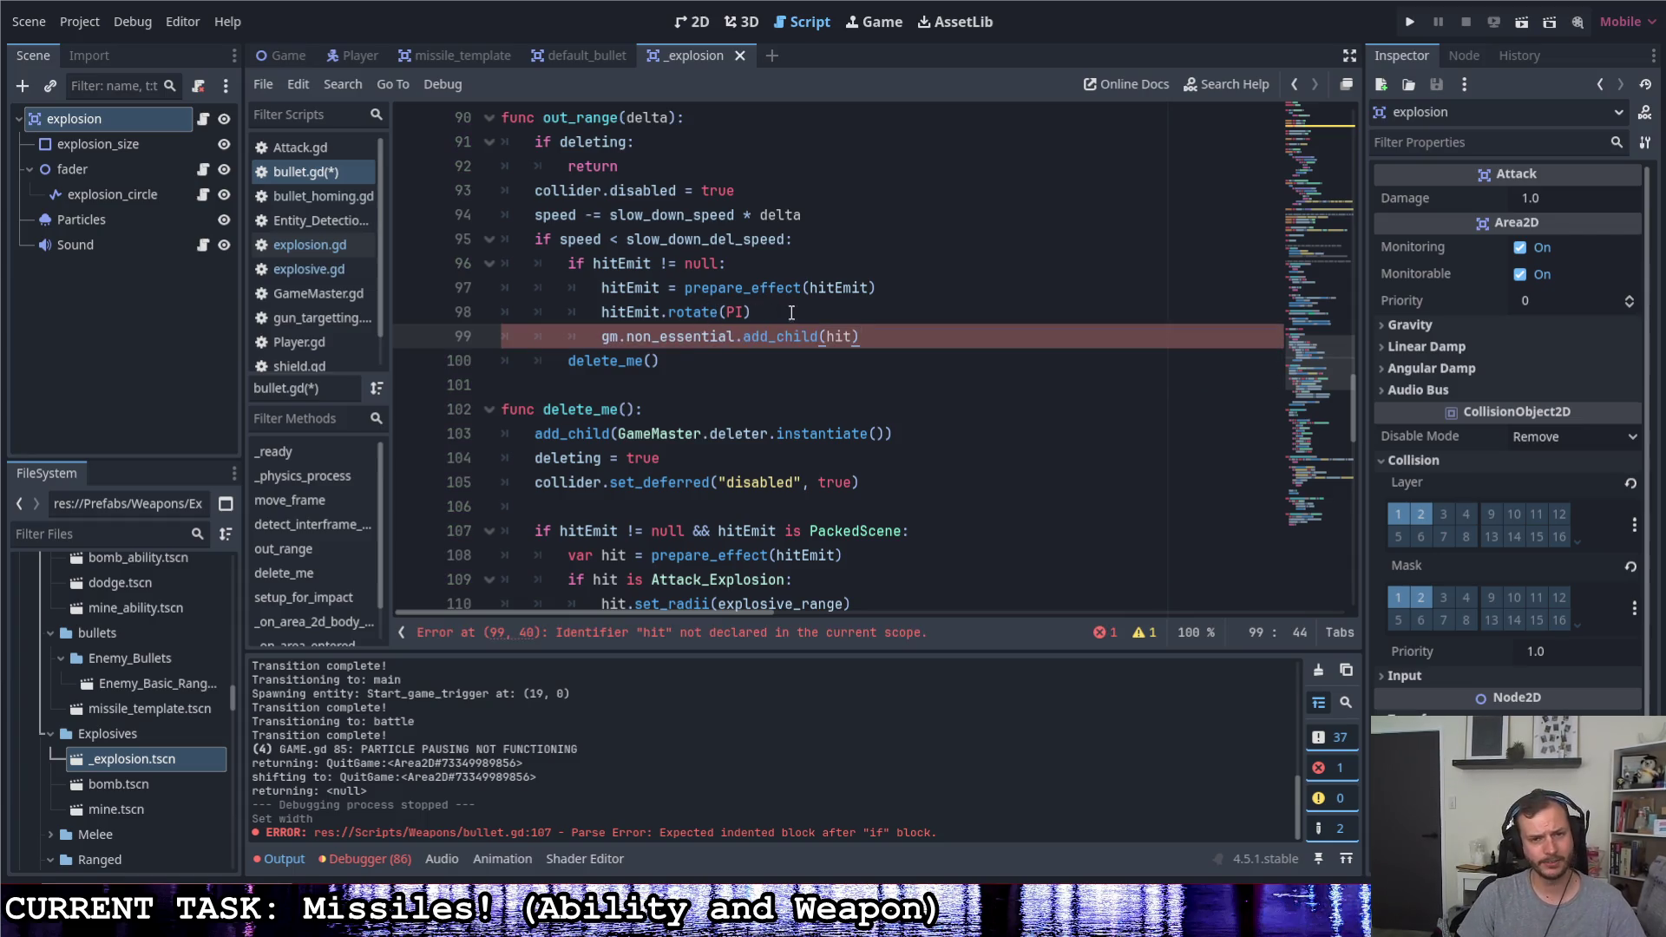
{"action": "type", "text": "Emit"}
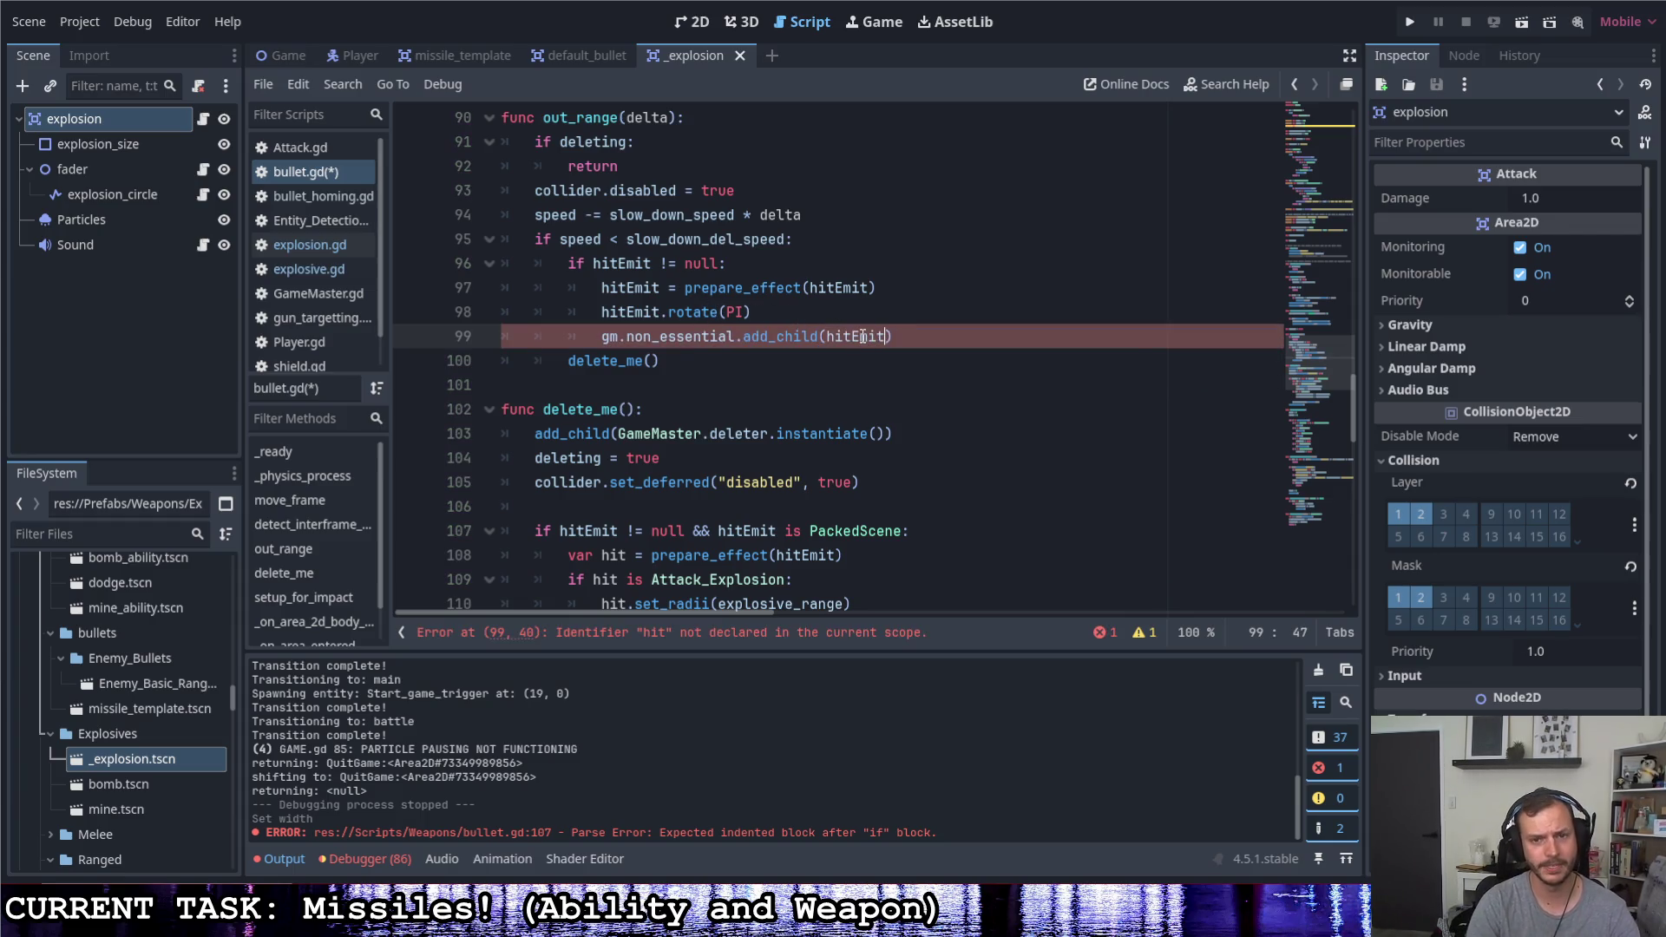
{"action": "left_click", "coordinate": [898, 289]}
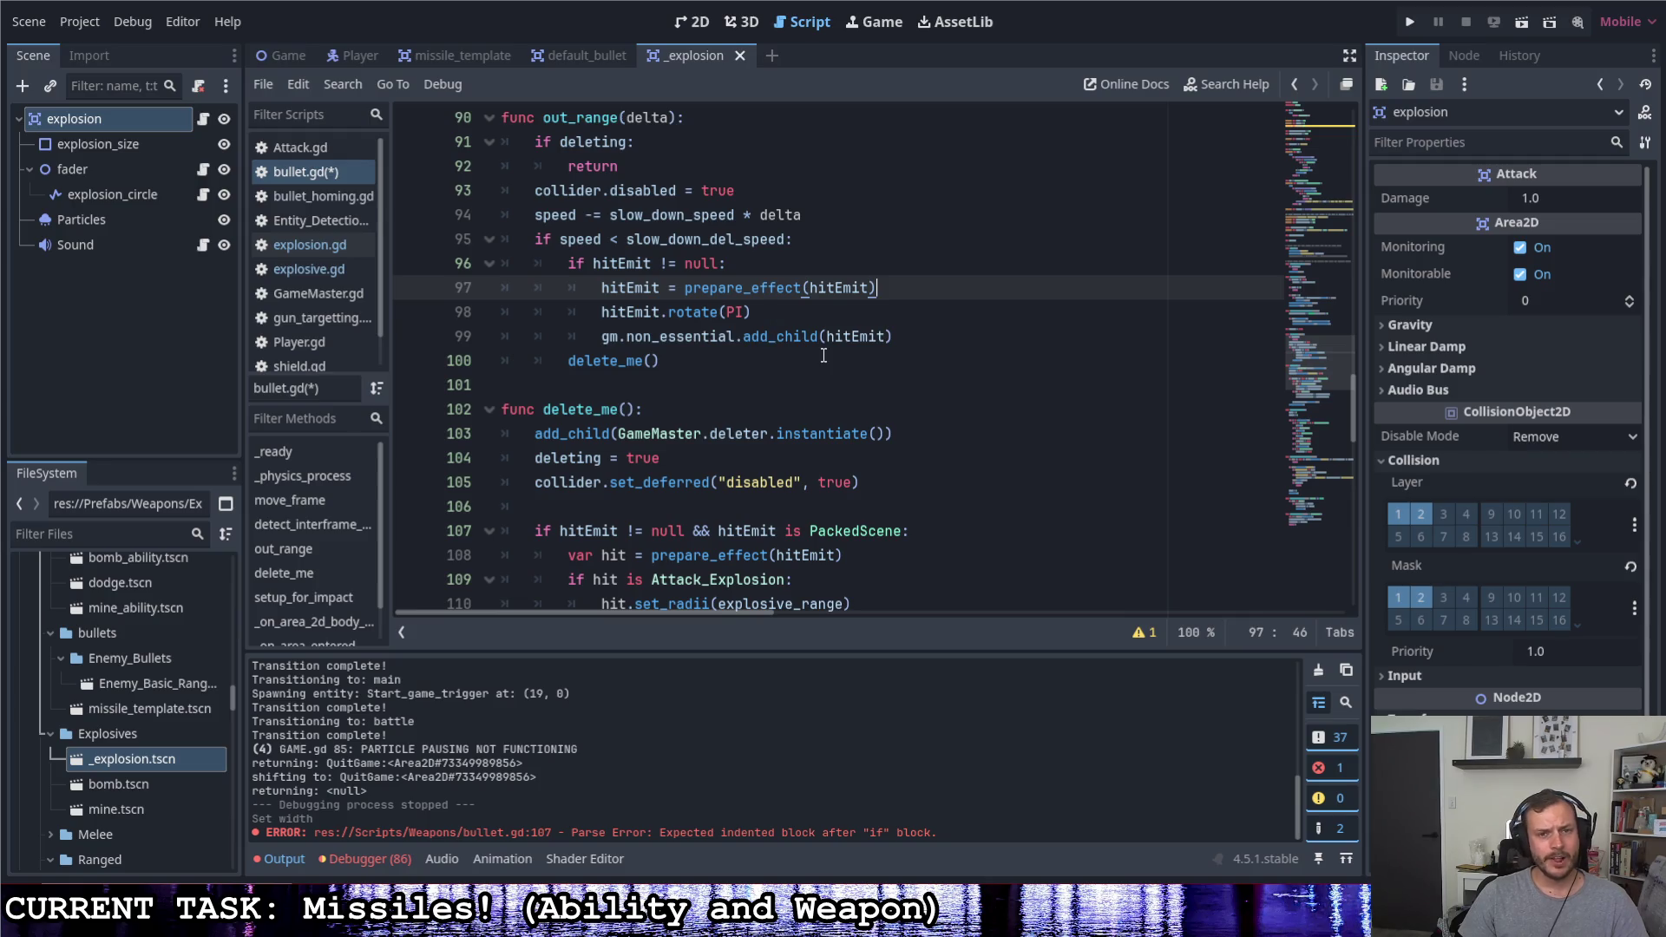
{"action": "scroll", "coordinate": [807, 338], "scroll_direction": "down", "scroll_amount": 2}
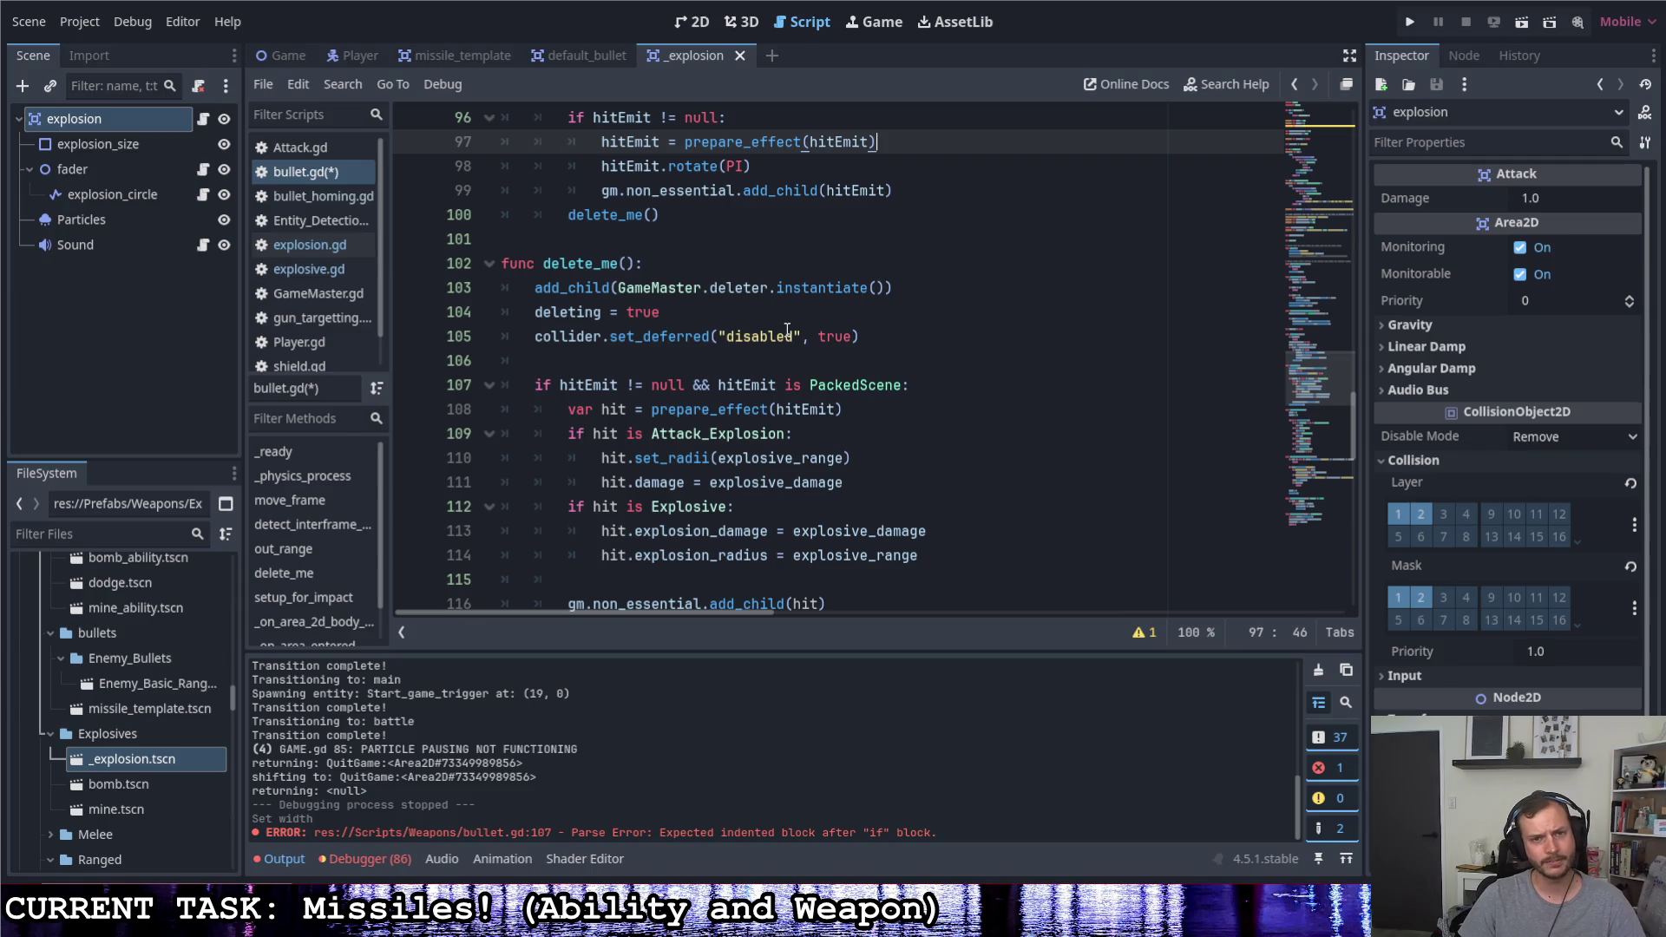
{"action": "scroll", "coordinate": [786, 332], "scroll_direction": "up", "scroll_amount": 1}
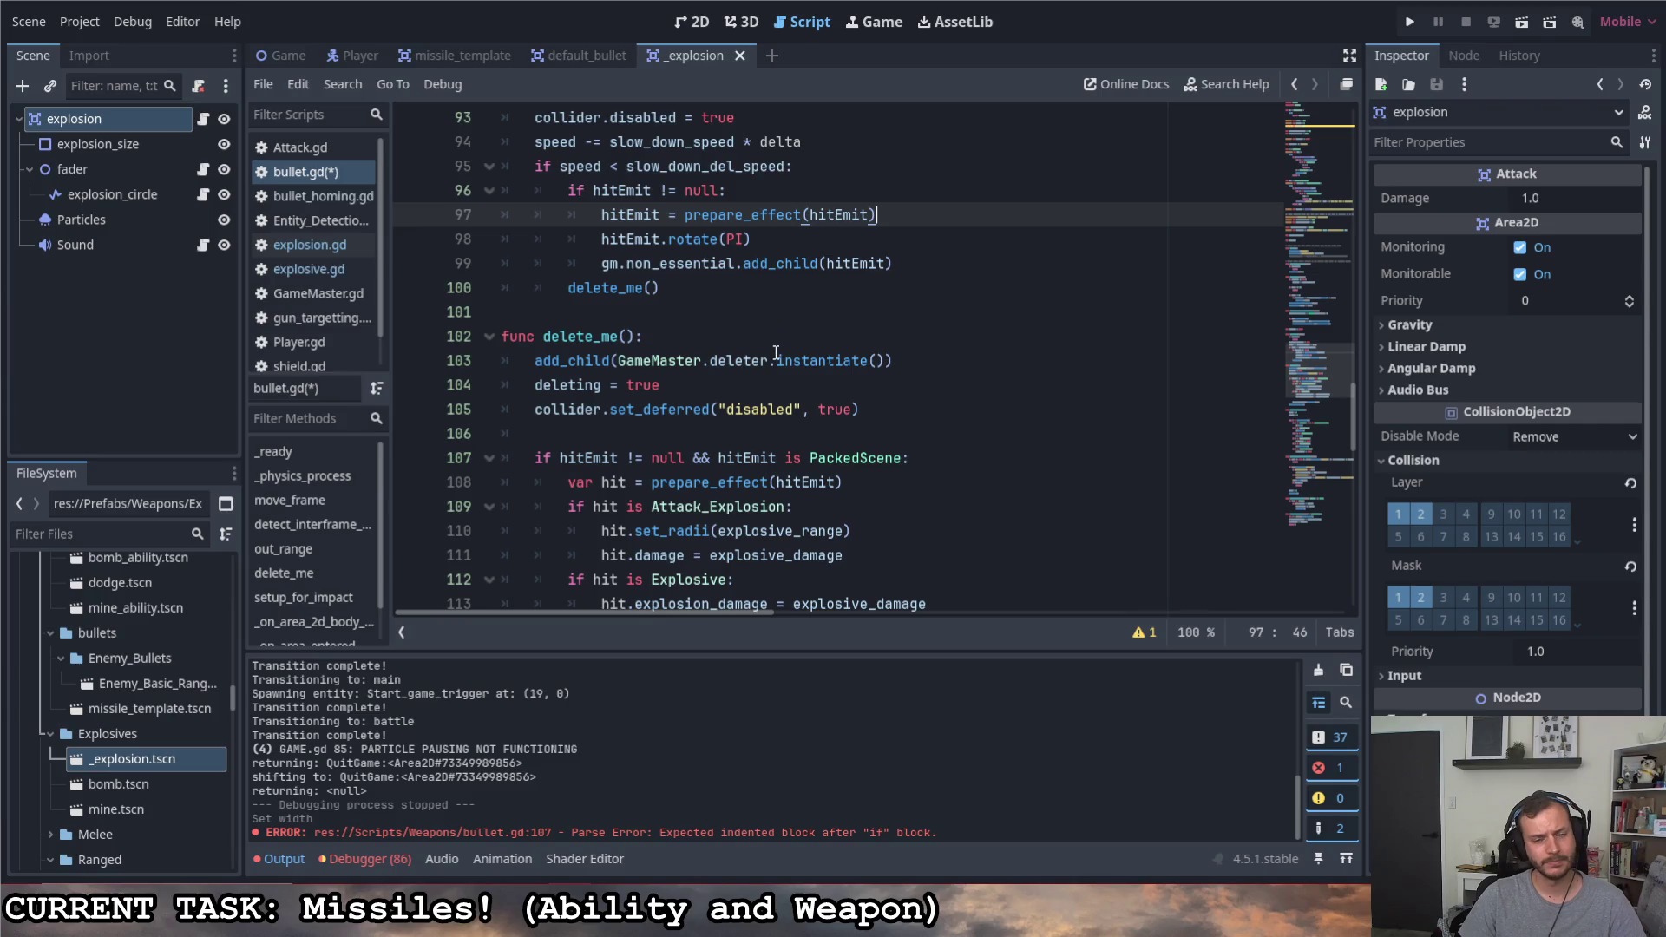
{"action": "scroll", "coordinate": [761, 339], "scroll_direction": "down", "scroll_amount": 2}
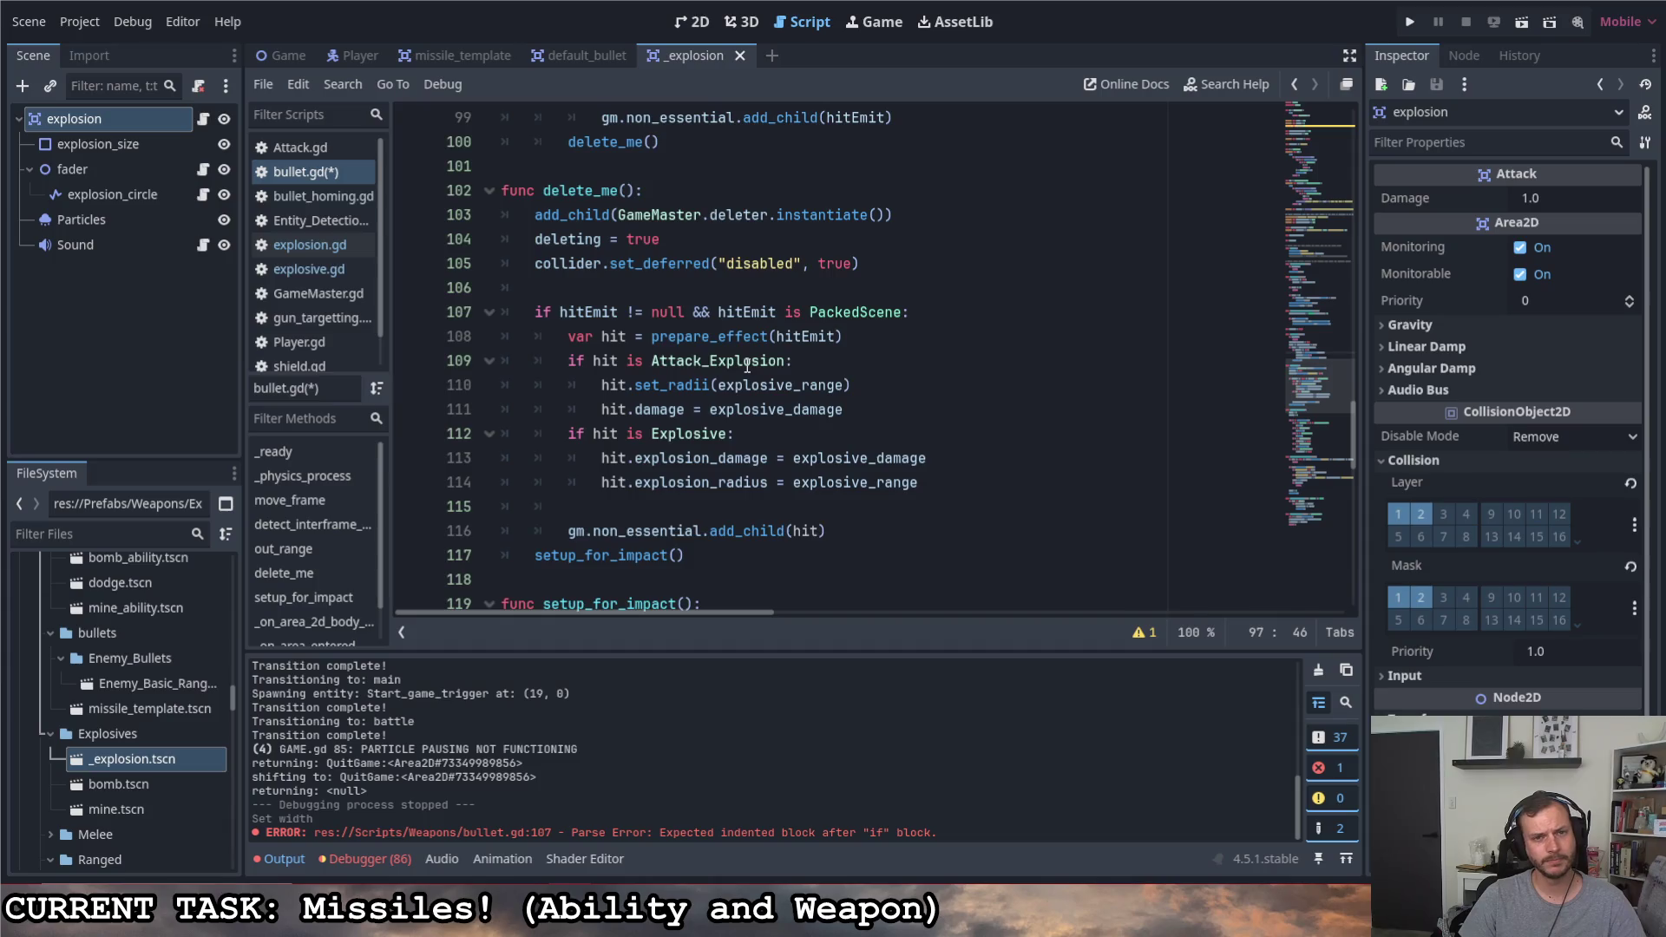
{"action": "scroll", "coordinate": [746, 366], "scroll_direction": "up", "scroll_amount": 1}
{"action": "scroll", "coordinate": [747, 366], "scroll_direction": "up", "scroll_amount": 1}
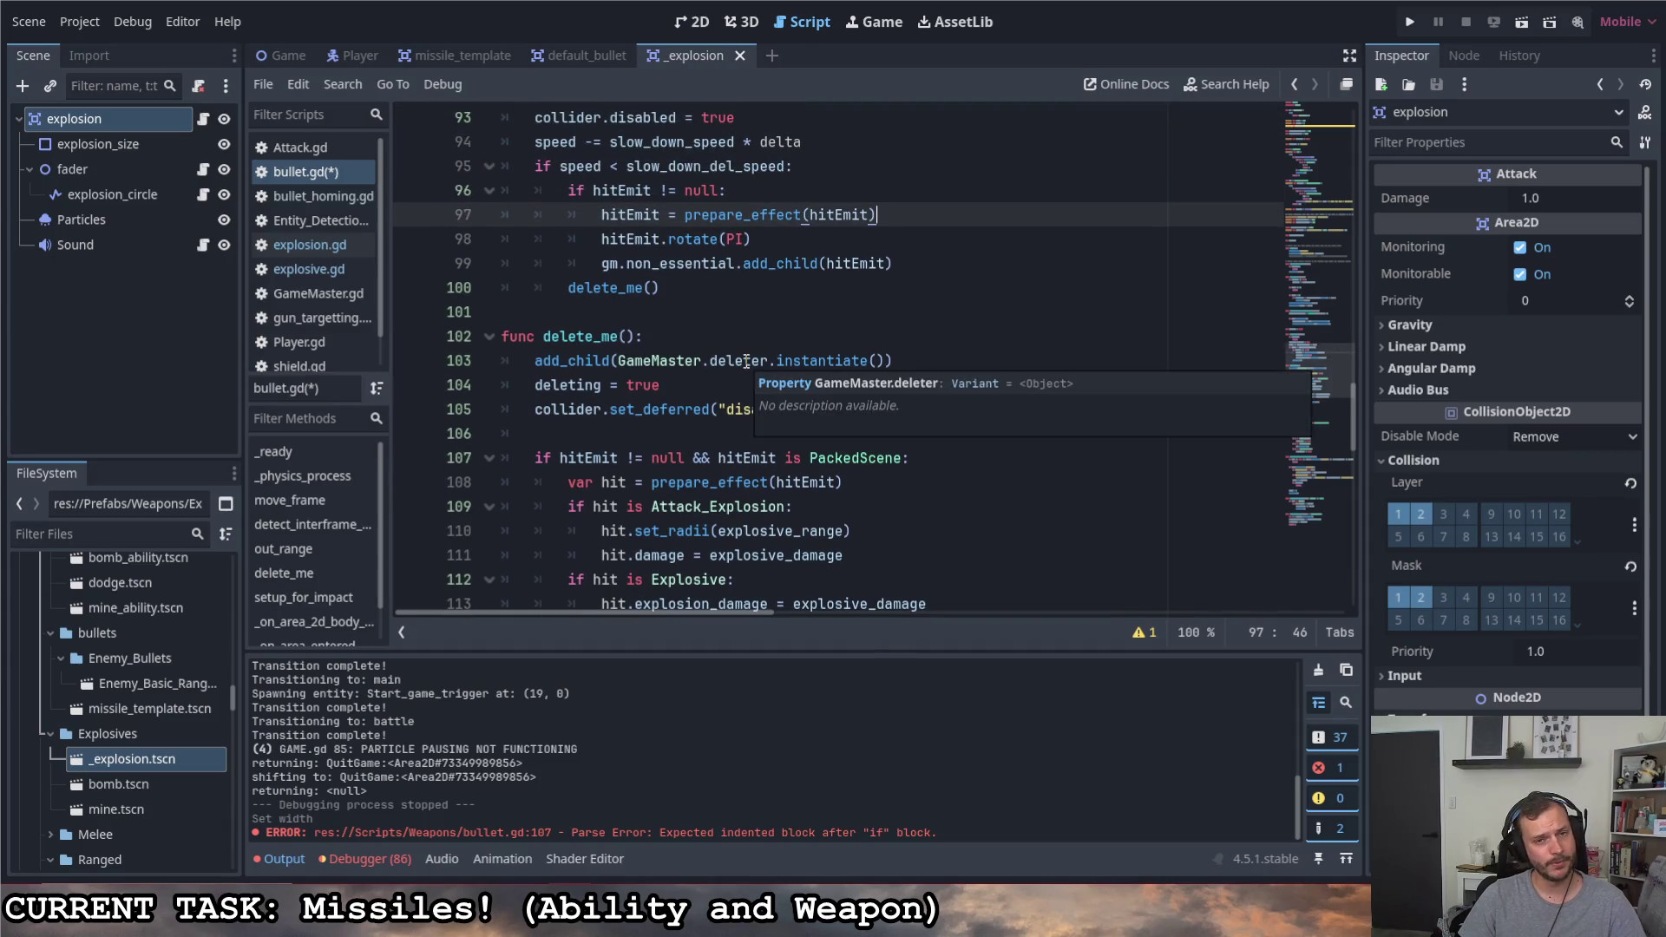
{"action": "scroll", "coordinate": [768, 391], "scroll_direction": "down", "scroll_amount": 2}
{"action": "left_click_drag", "start_coordinate": [923, 483], "coordinate": [462, 365]}
{"action": "key", "text": "ctrl+c"}
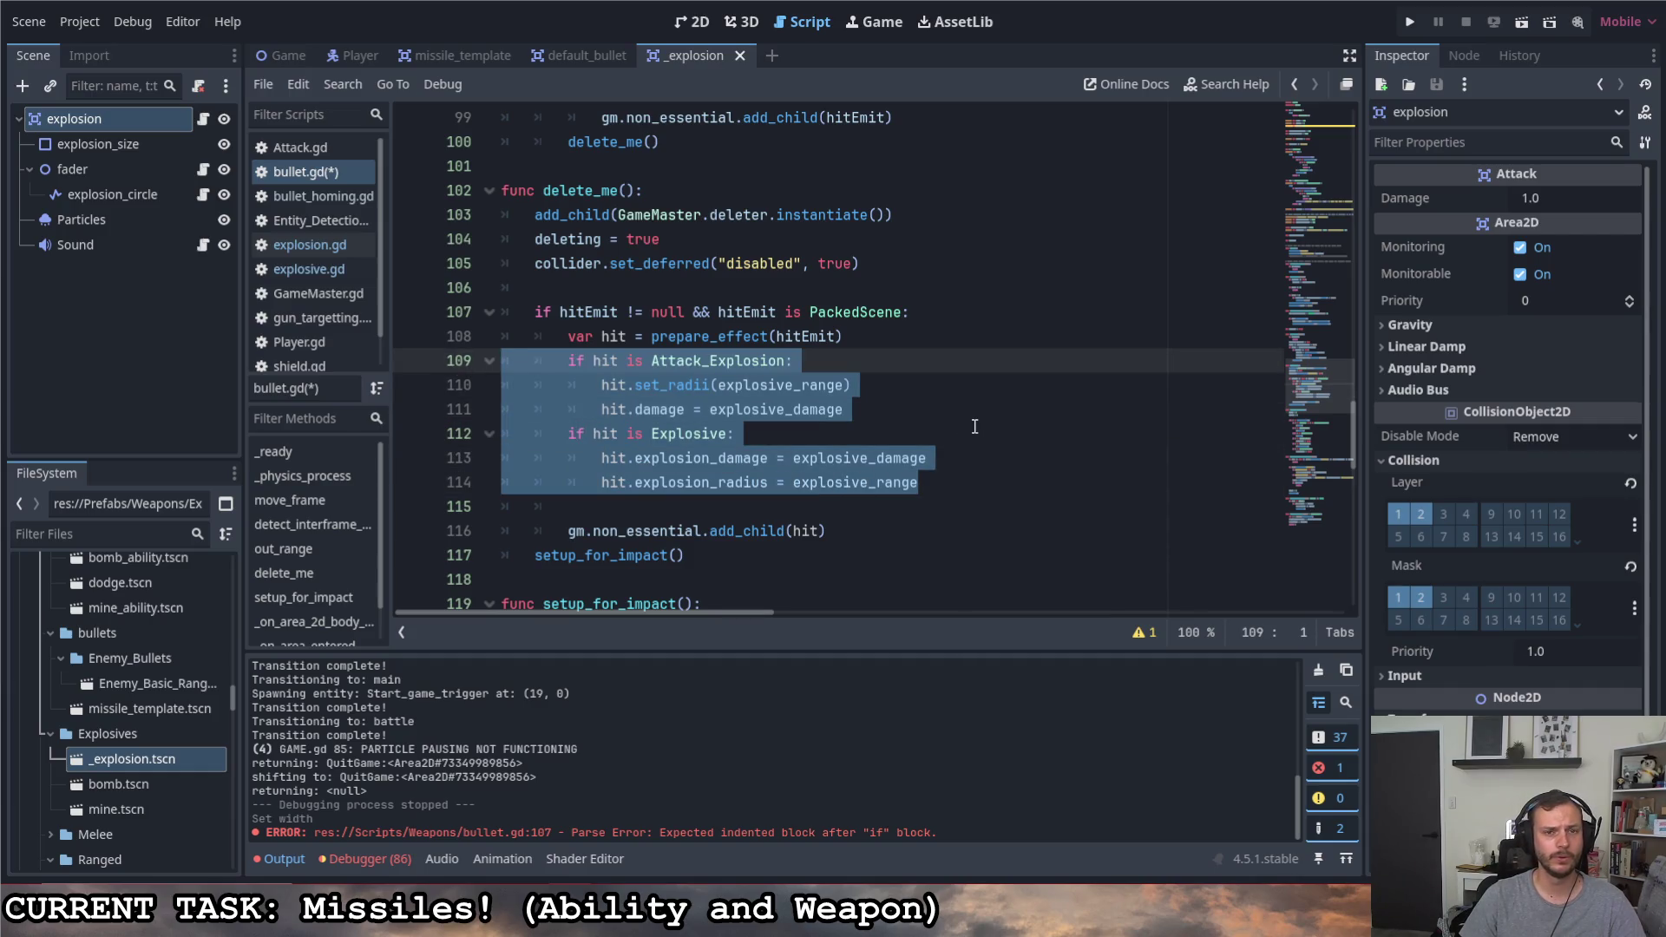
{"action": "scroll", "coordinate": [974, 426], "scroll_direction": "up", "scroll_amount": 1}
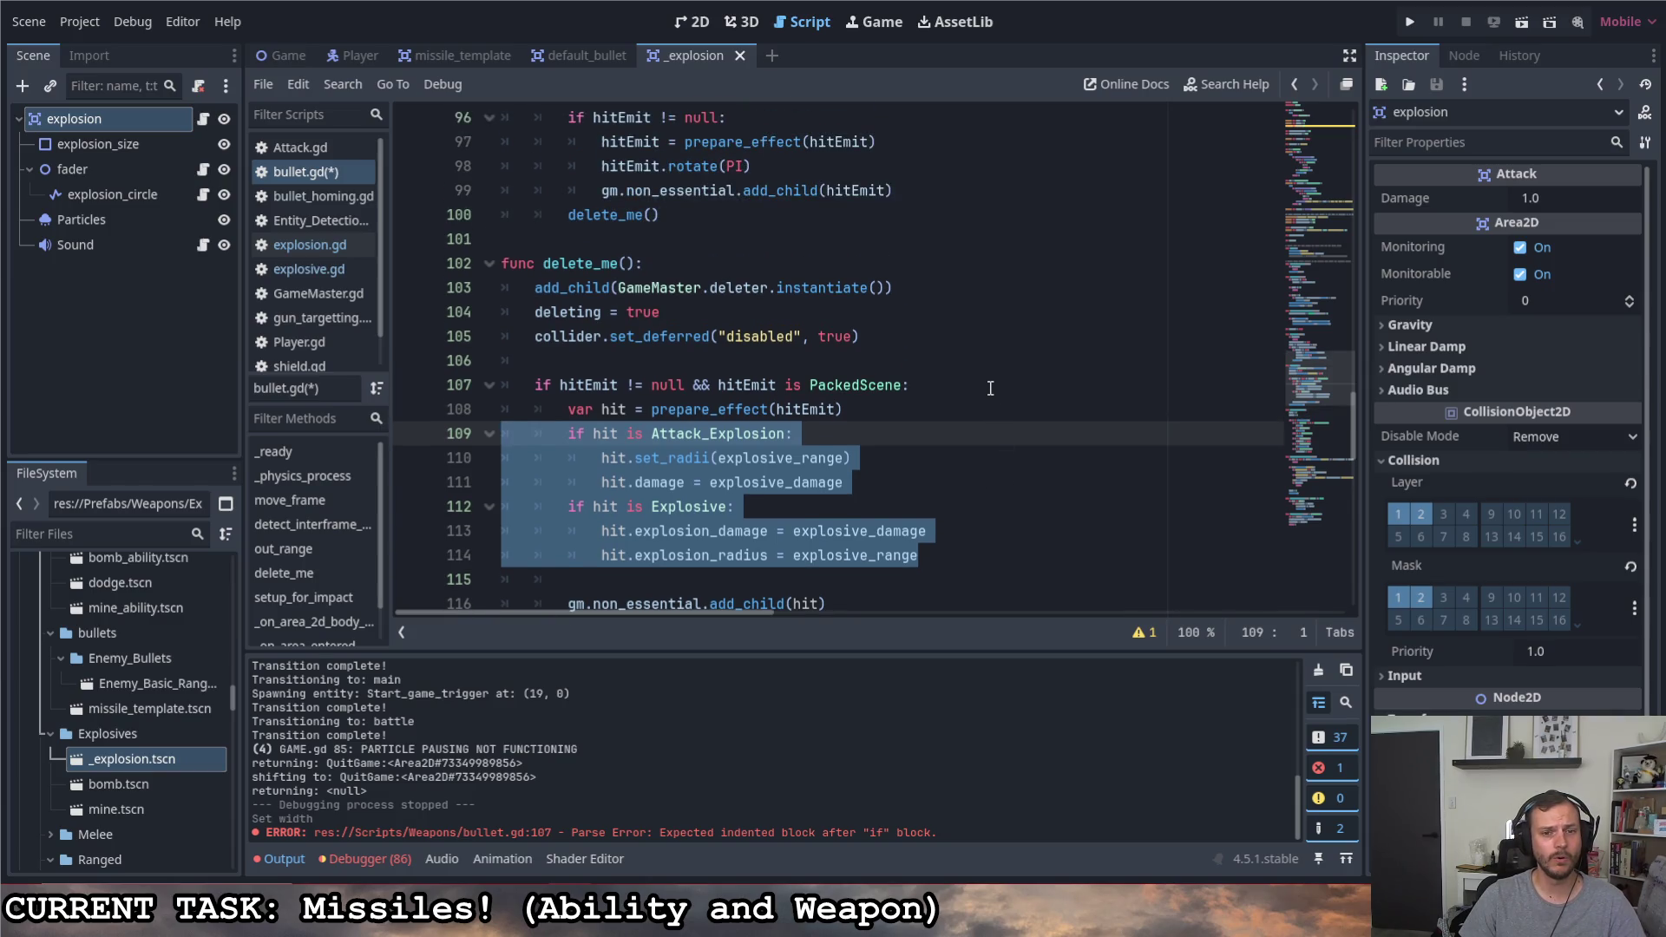
Move the Attack_Explosion and Explosive setup lines from delete_me into prepare_effect before return e, unindented one level
{"action": "key", "text": "BackSpace"}
{"action": "key", "text": "BackSpace"}
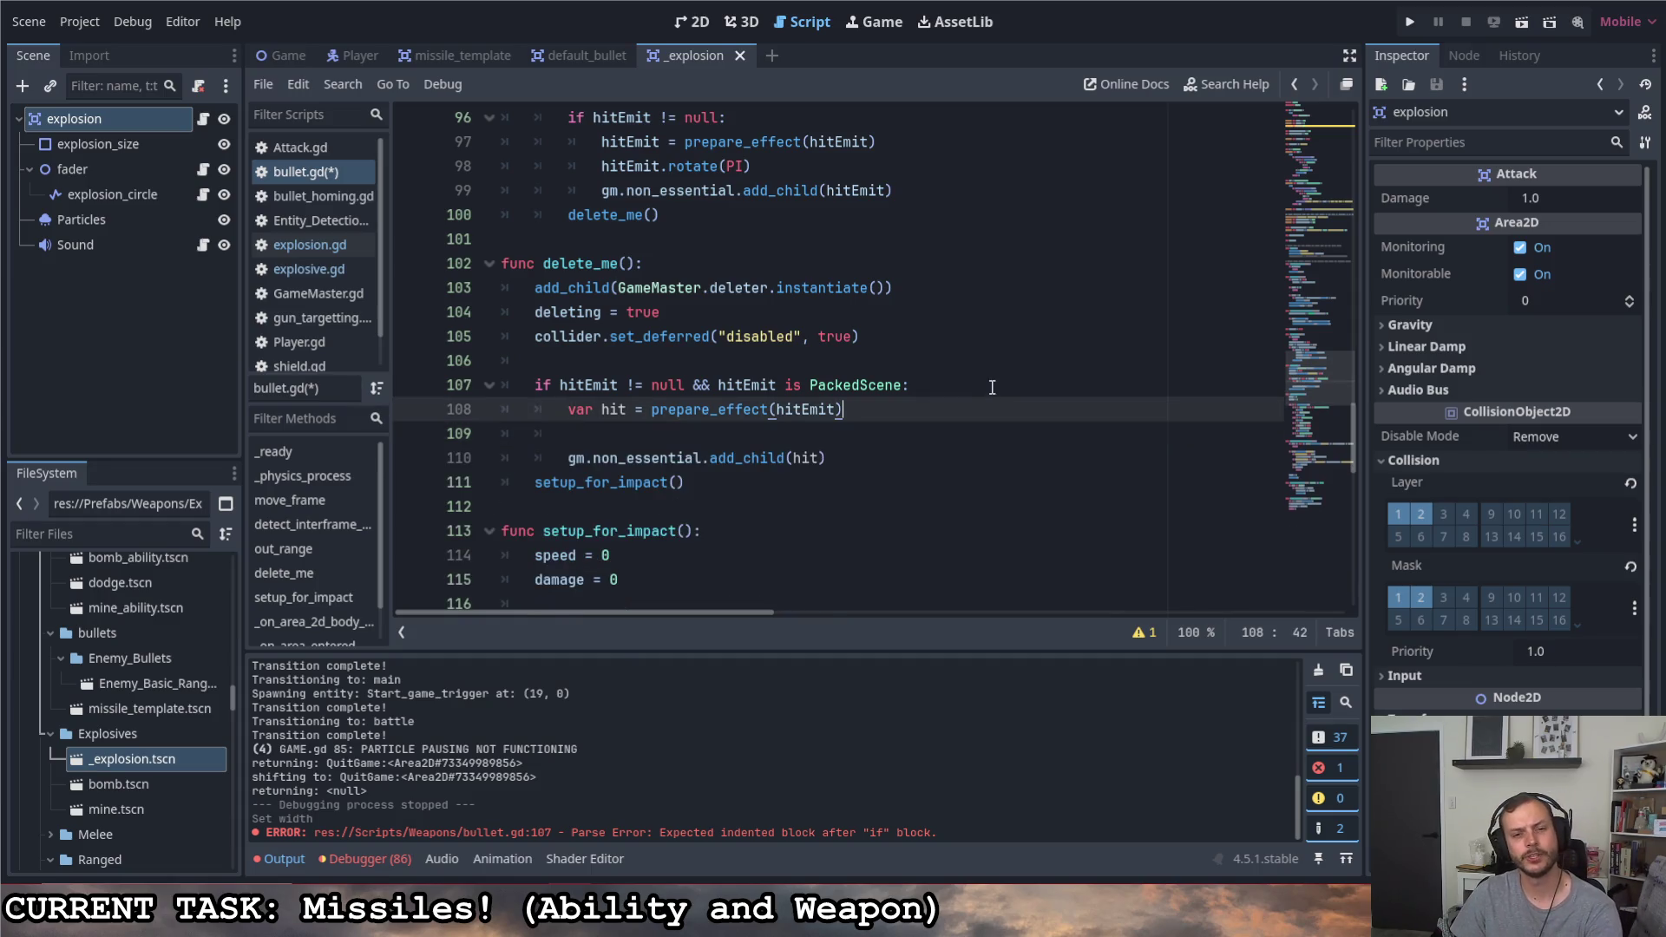
{"action": "scroll", "coordinate": [978, 437], "scroll_direction": "down", "scroll_amount": 5}
{"action": "scroll", "coordinate": [964, 450], "scroll_direction": "down", "scroll_amount": 5}
{"action": "scroll", "coordinate": [911, 451], "scroll_direction": "down", "scroll_amount": 5}
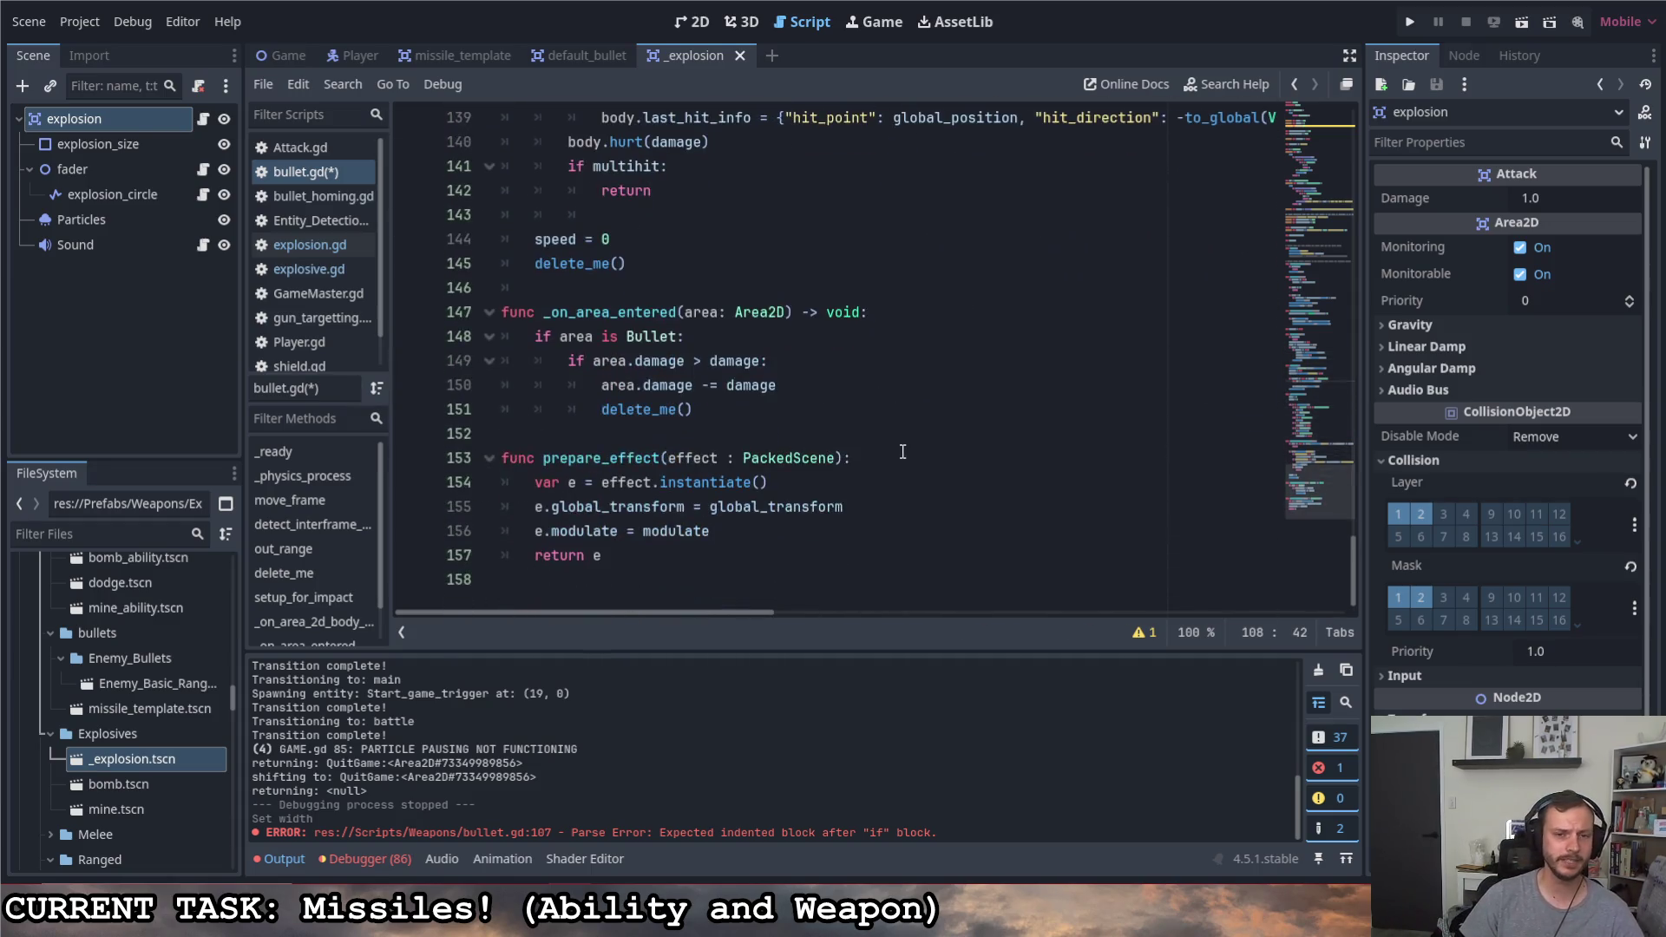
{"action": "left_click", "coordinate": [804, 538]}
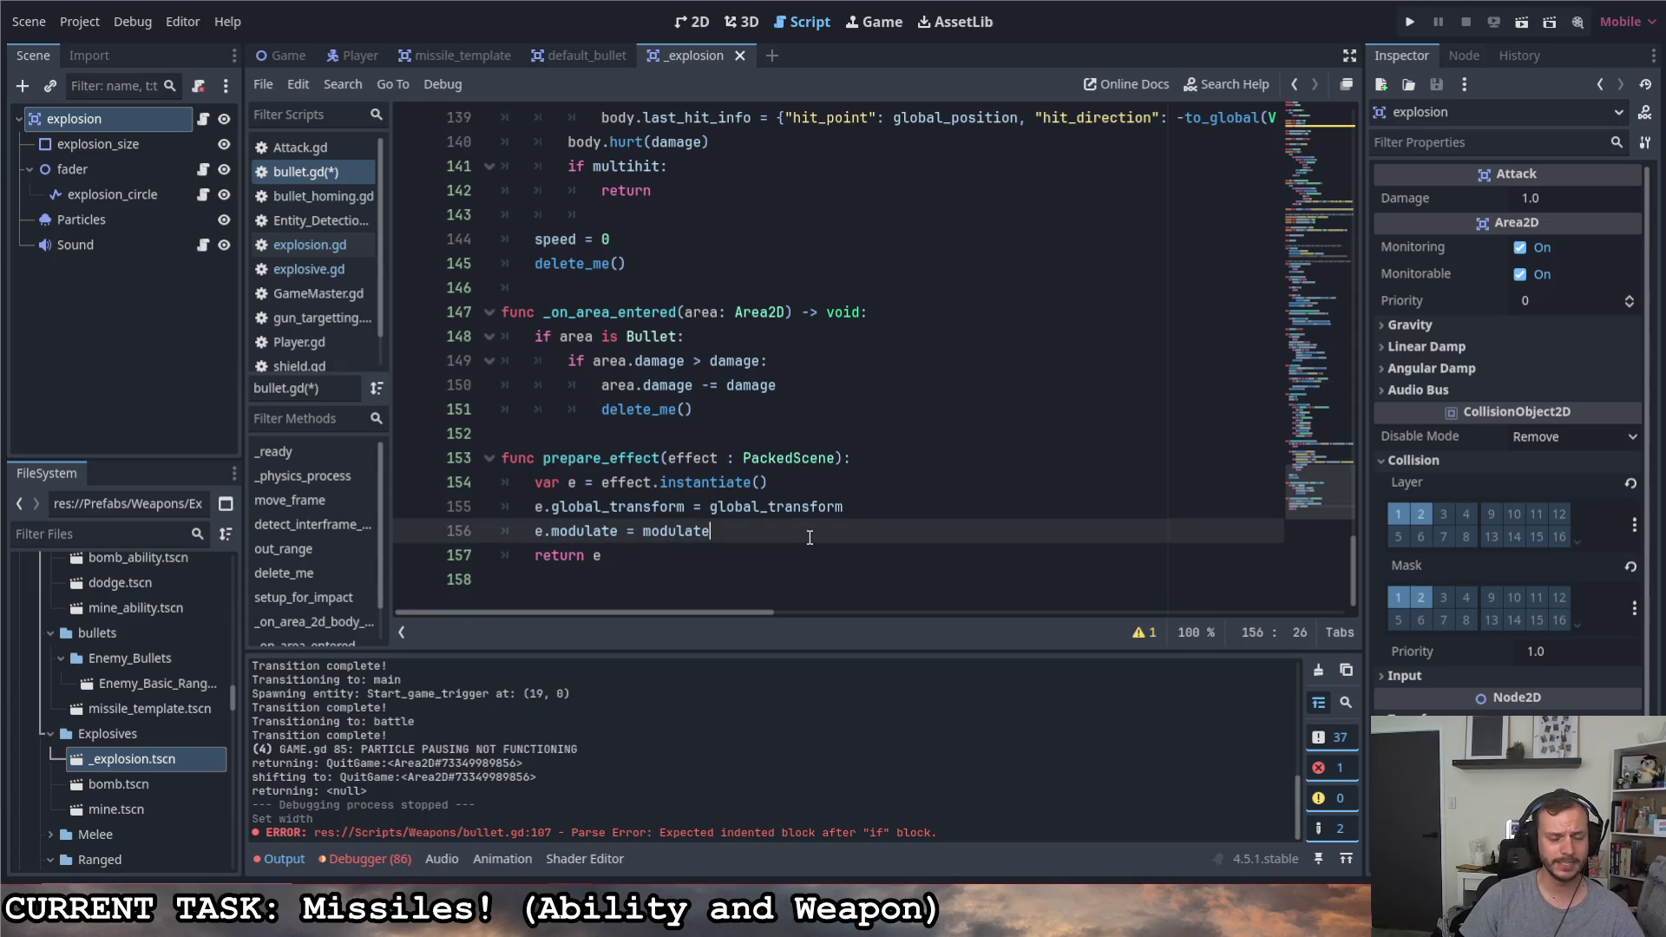
{"action": "key", "text": "Return"}
{"action": "key", "text": "Return"}
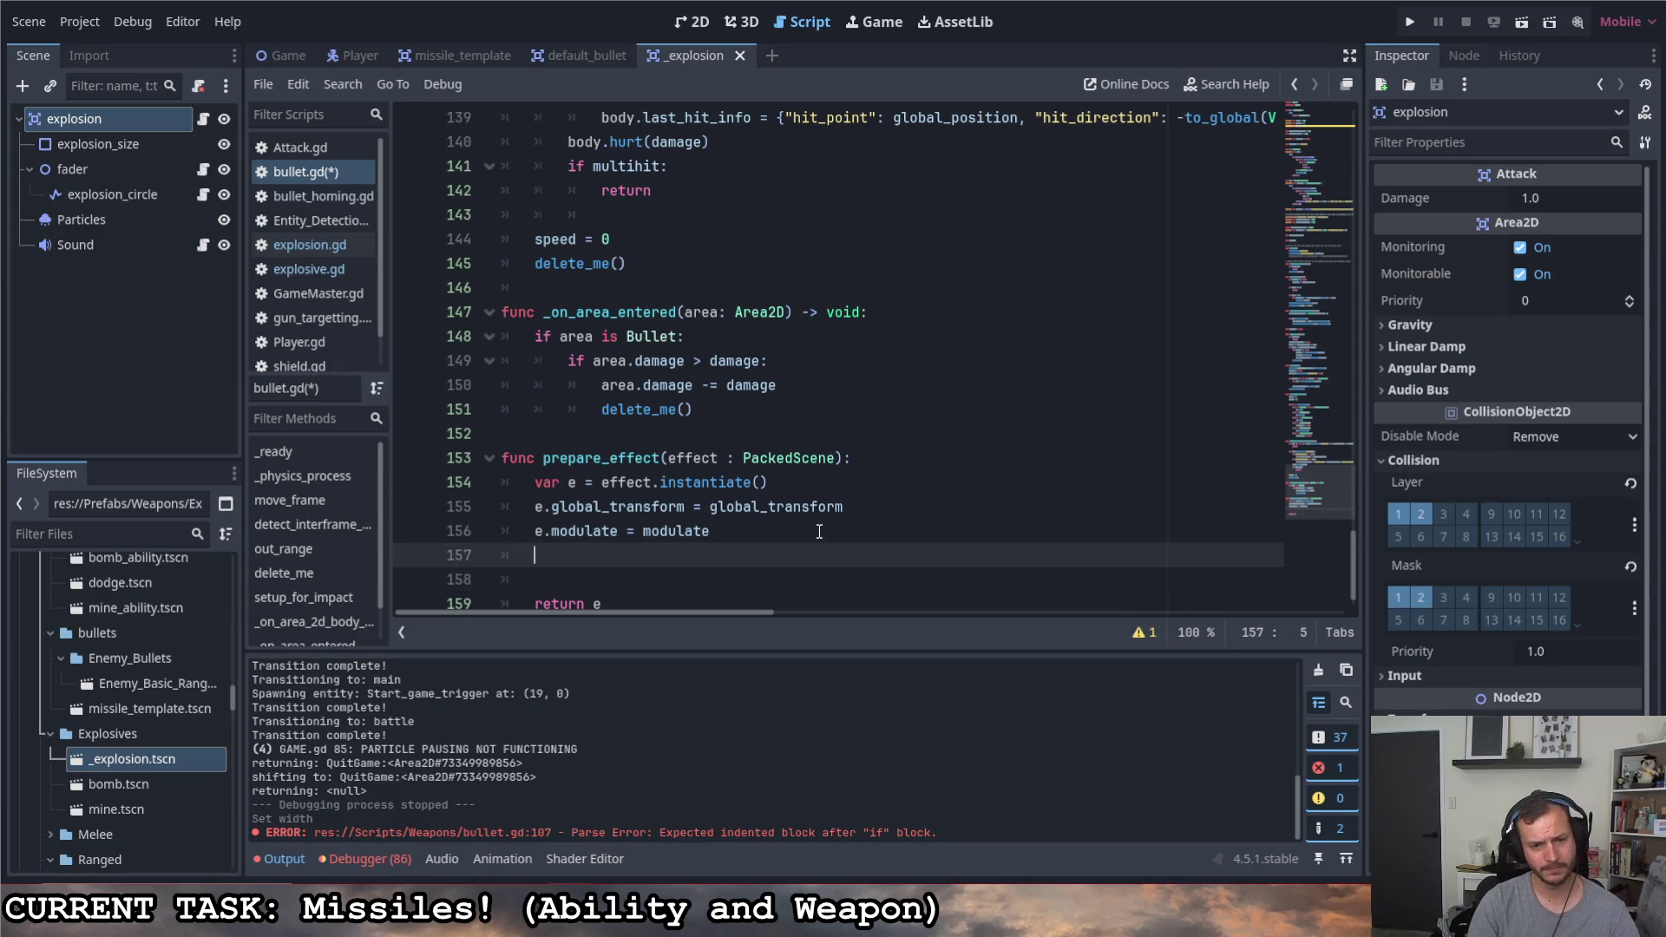
{"action": "key", "text": "ctrl+v"}
{"action": "left_click", "coordinate": [602, 459]}
{"action": "key", "text": "BackSpace"}
{"action": "key", "text": "BackSpace"}
{"action": "key", "text": "ctrl+z"}
{"action": "left_click_drag", "start_coordinate": [917, 582], "coordinate": [463, 465]}
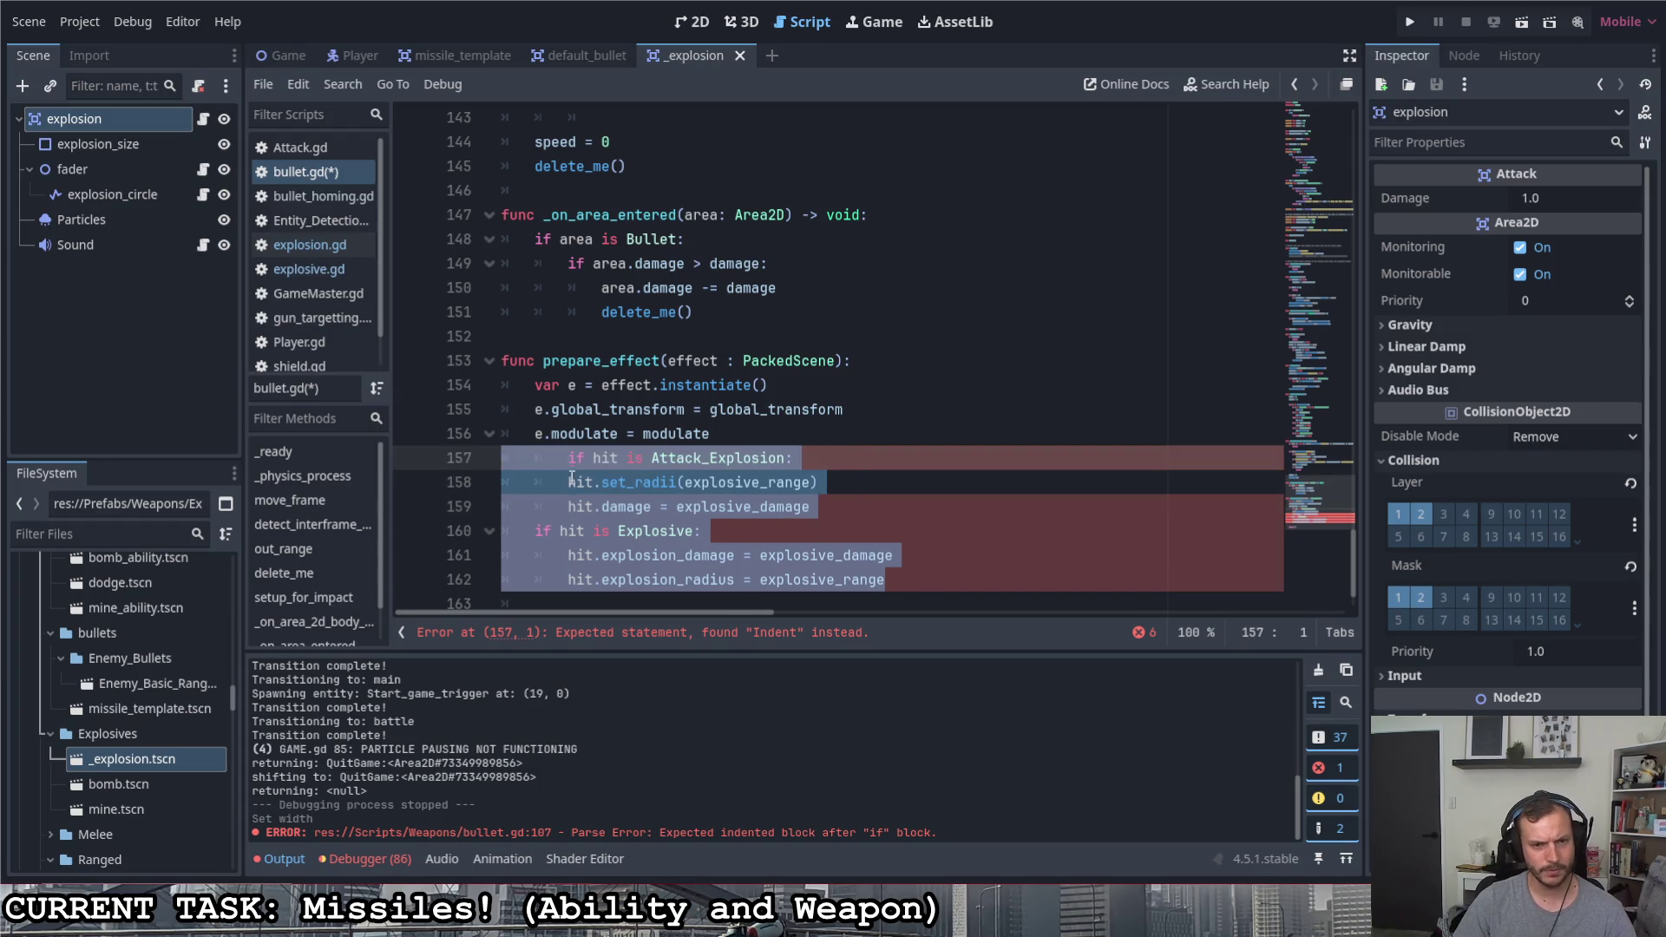
{"action": "key", "text": "shift+Tab"}
{"action": "key", "text": "ctrl+shift+Return"}
{"action": "scroll", "coordinate": [763, 472], "scroll_direction": "down", "scroll_amount": 2}
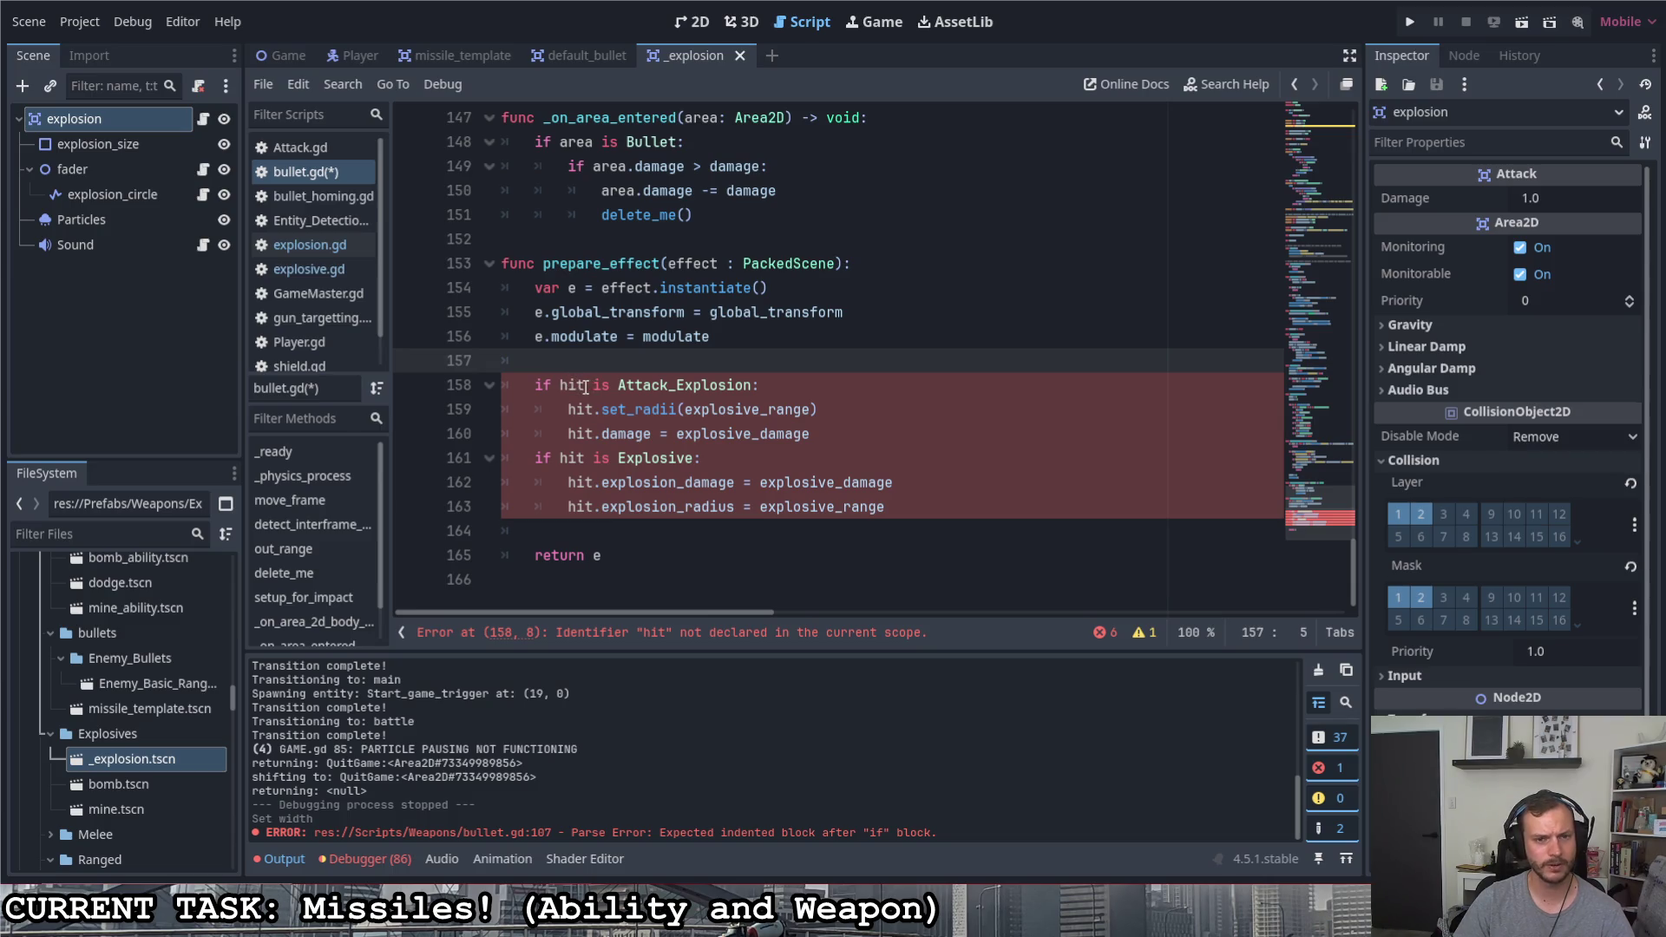
Rename hit to e across the moved checks with Ctrl+D selection, add a blank line after the damage line, and save
{"action": "left_click_drag", "start_coordinate": [585, 386], "coordinate": [561, 386]}
{"action": "key", "text": "ctrl+d"}
{"action": "key", "text": "ctrl+d"}
{"action": "key", "text": "ctrl+d"}
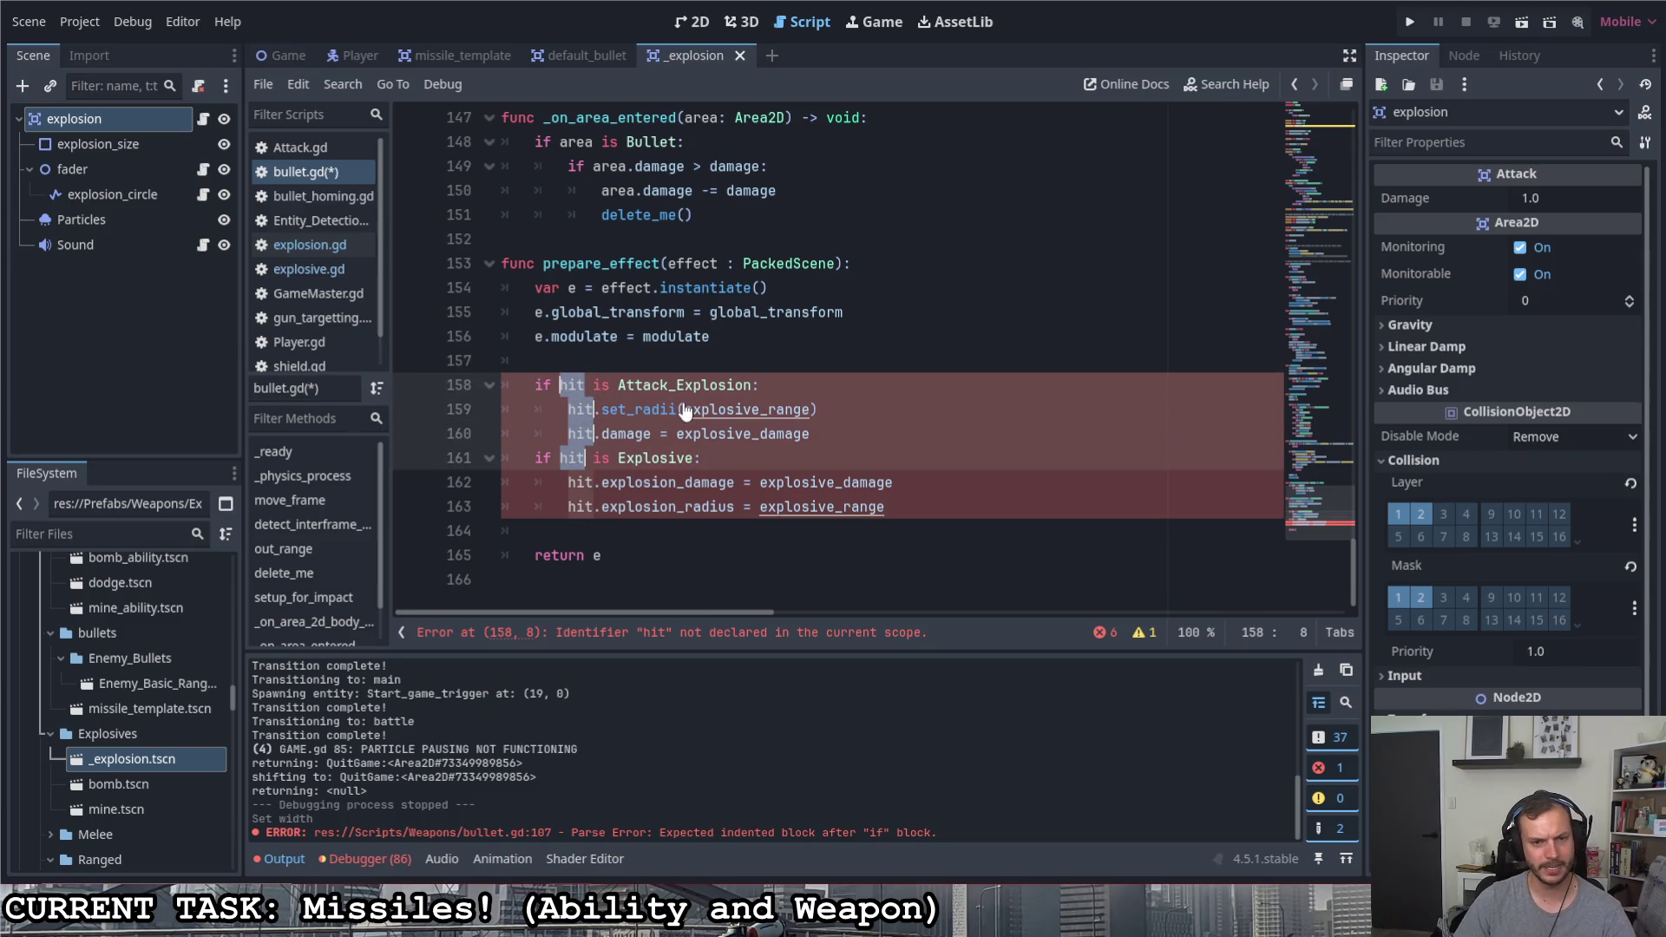
{"action": "key", "text": "ctrl+d"}
{"action": "key", "text": "ctrl+d"}
{"action": "type", "text": "e"}
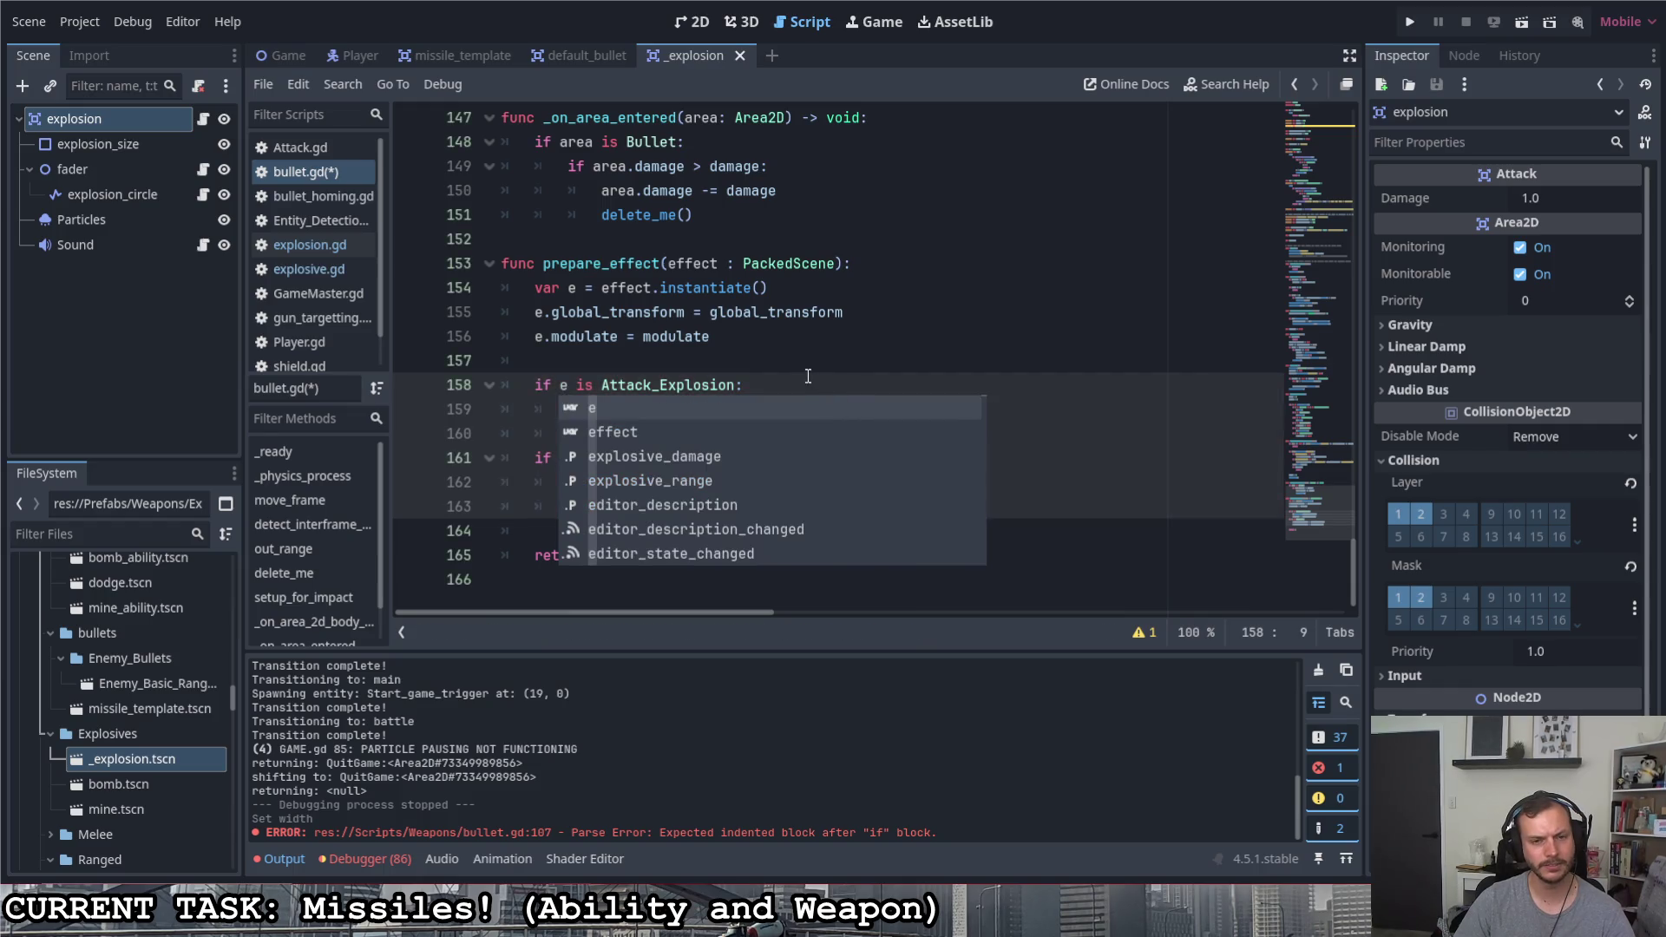
{"action": "key", "text": "Escape"}
{"action": "left_click", "coordinate": [787, 353]}
{"action": "left_click", "coordinate": [827, 431]}
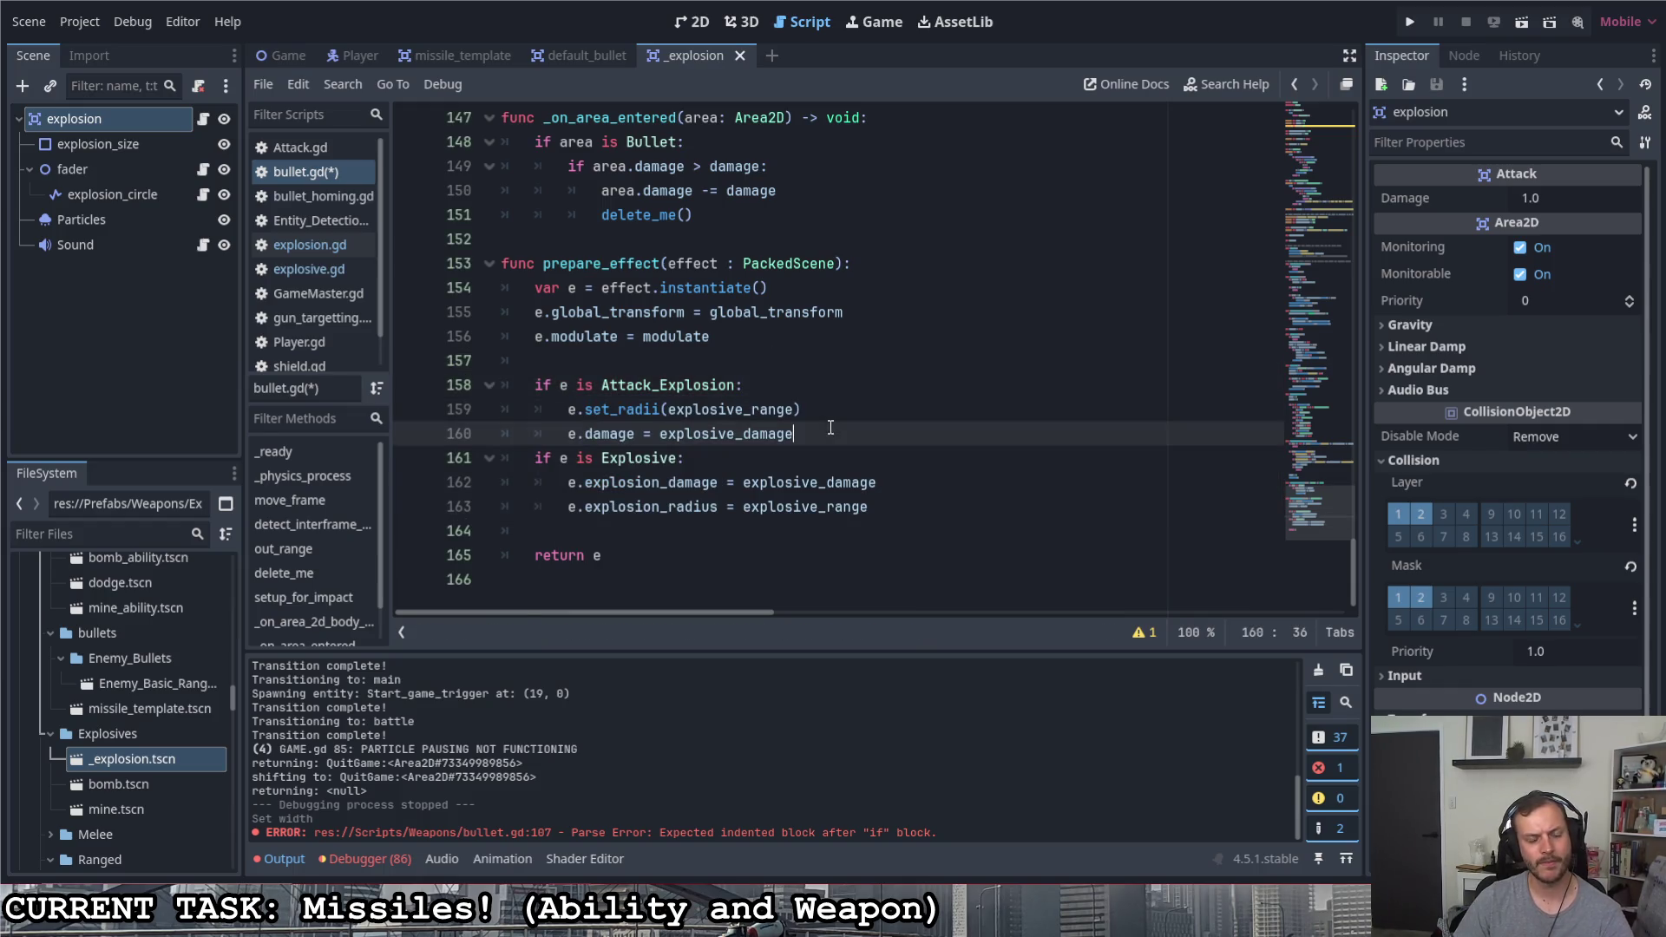
{"action": "key", "text": "Return"}
{"action": "key", "text": "ctrl+s"}
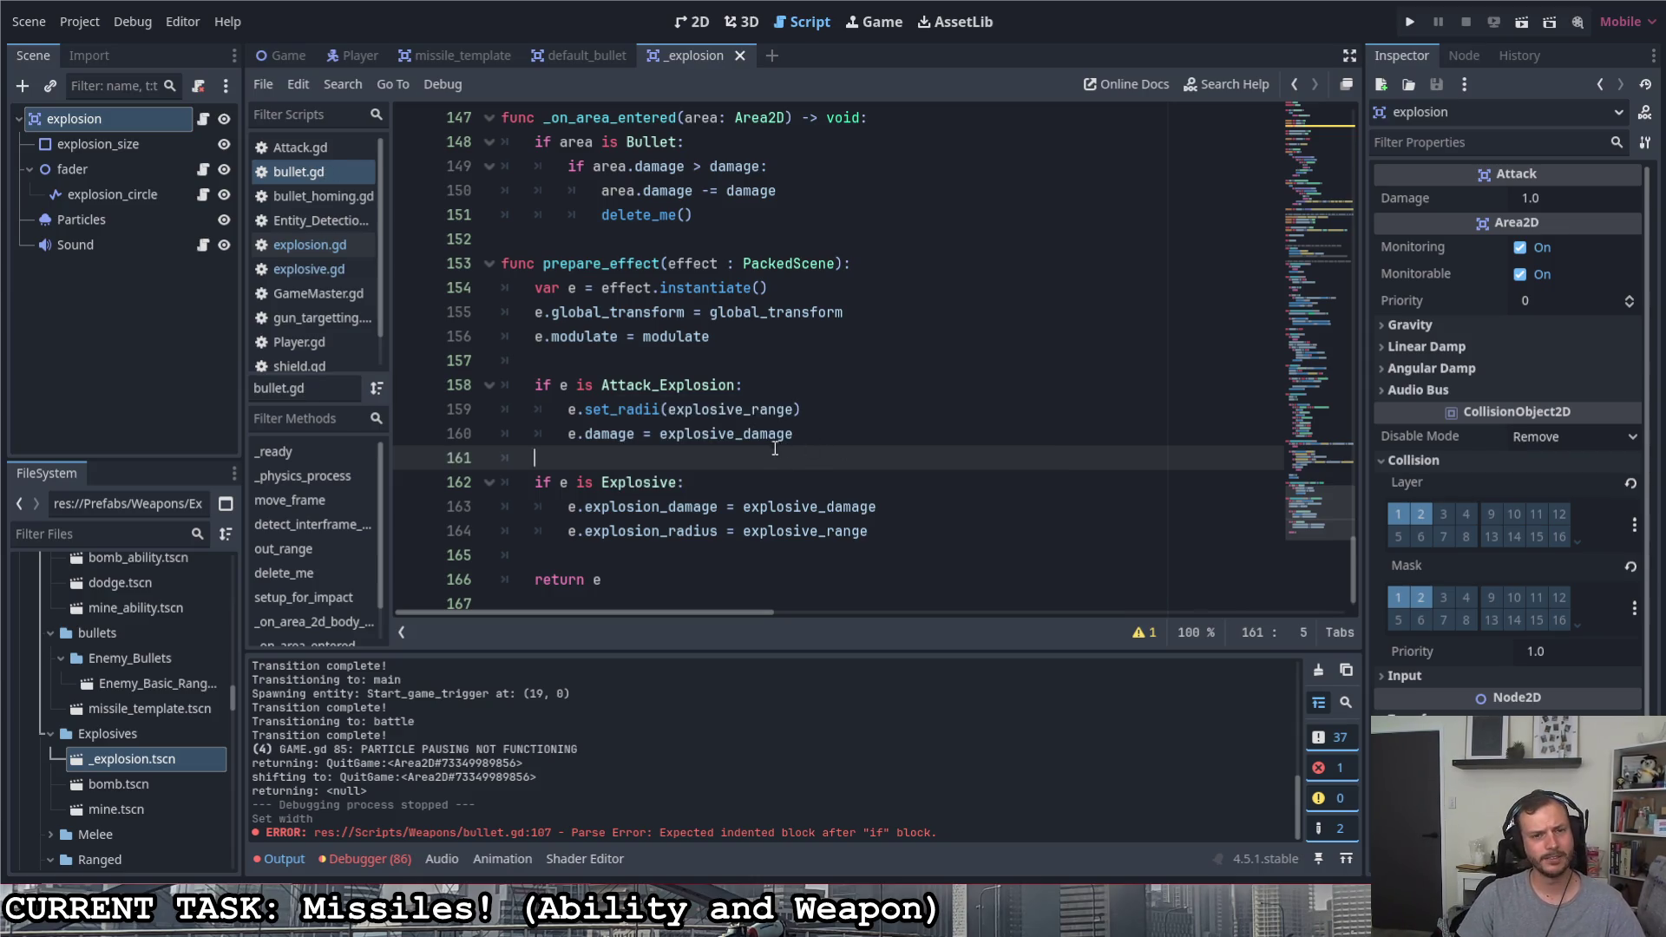
{"action": "scroll", "coordinate": [774, 448], "scroll_direction": "up", "scroll_amount": 1}
{"action": "scroll", "coordinate": [775, 453], "scroll_direction": "up", "scroll_amount": 3}
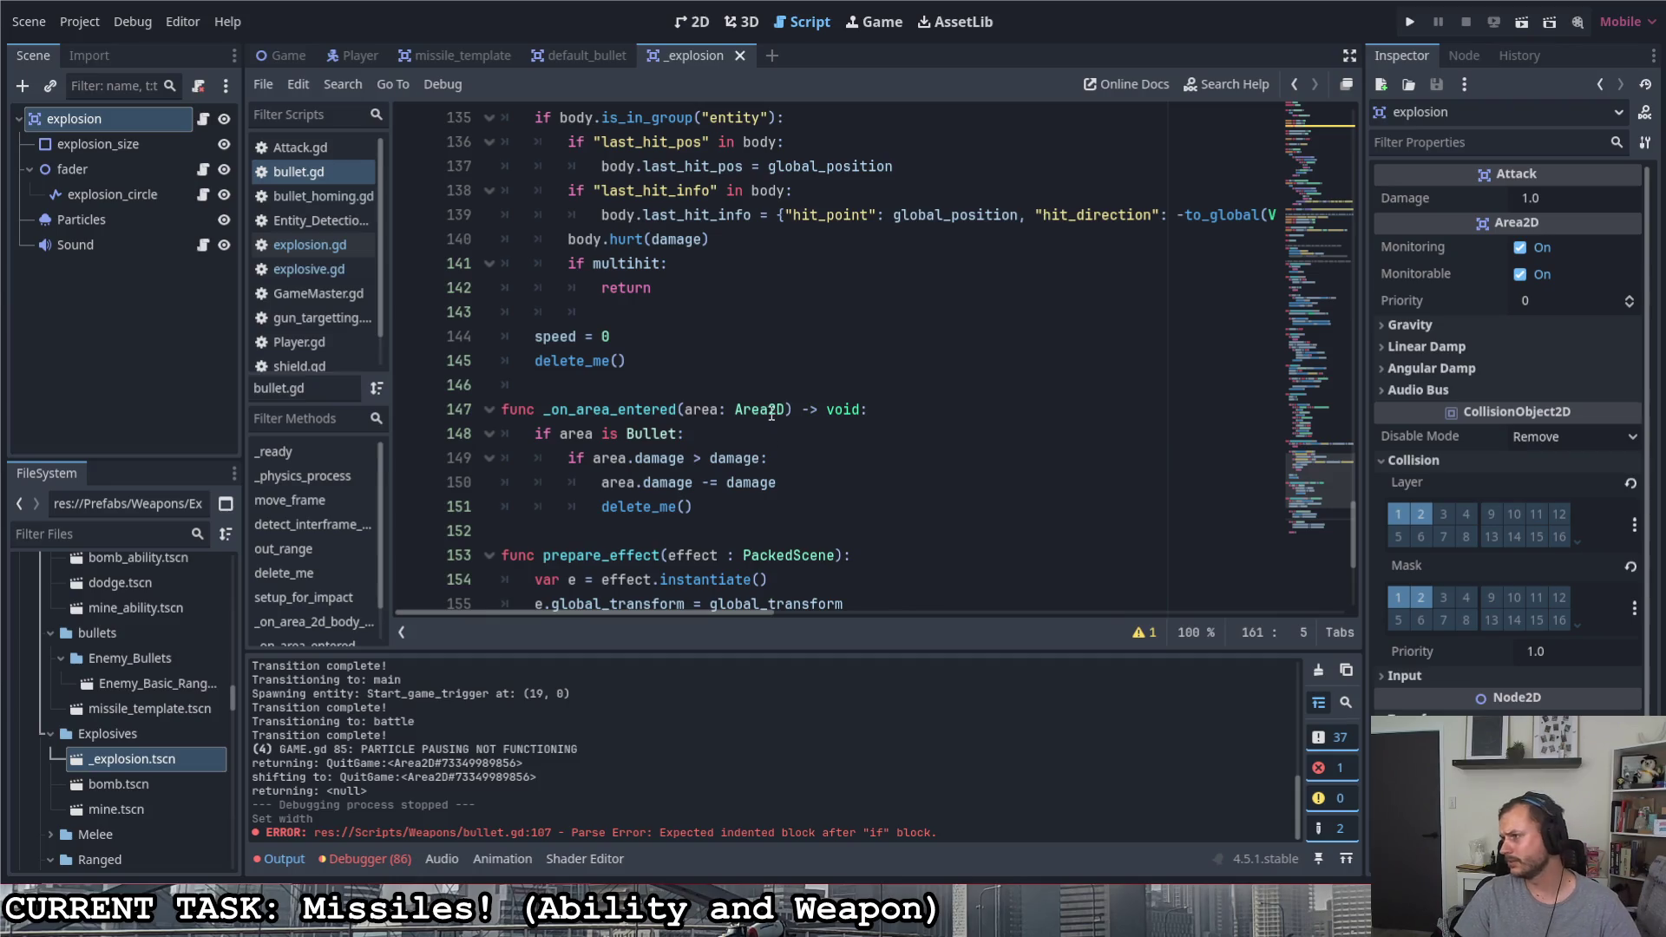
{"action": "scroll", "coordinate": [766, 409], "scroll_direction": "up", "scroll_amount": 4}
{"action": "scroll", "coordinate": [755, 409], "scroll_direction": "up", "scroll_amount": 2}
{"action": "scroll", "coordinate": [755, 409], "scroll_direction": "up", "scroll_amount": 3}
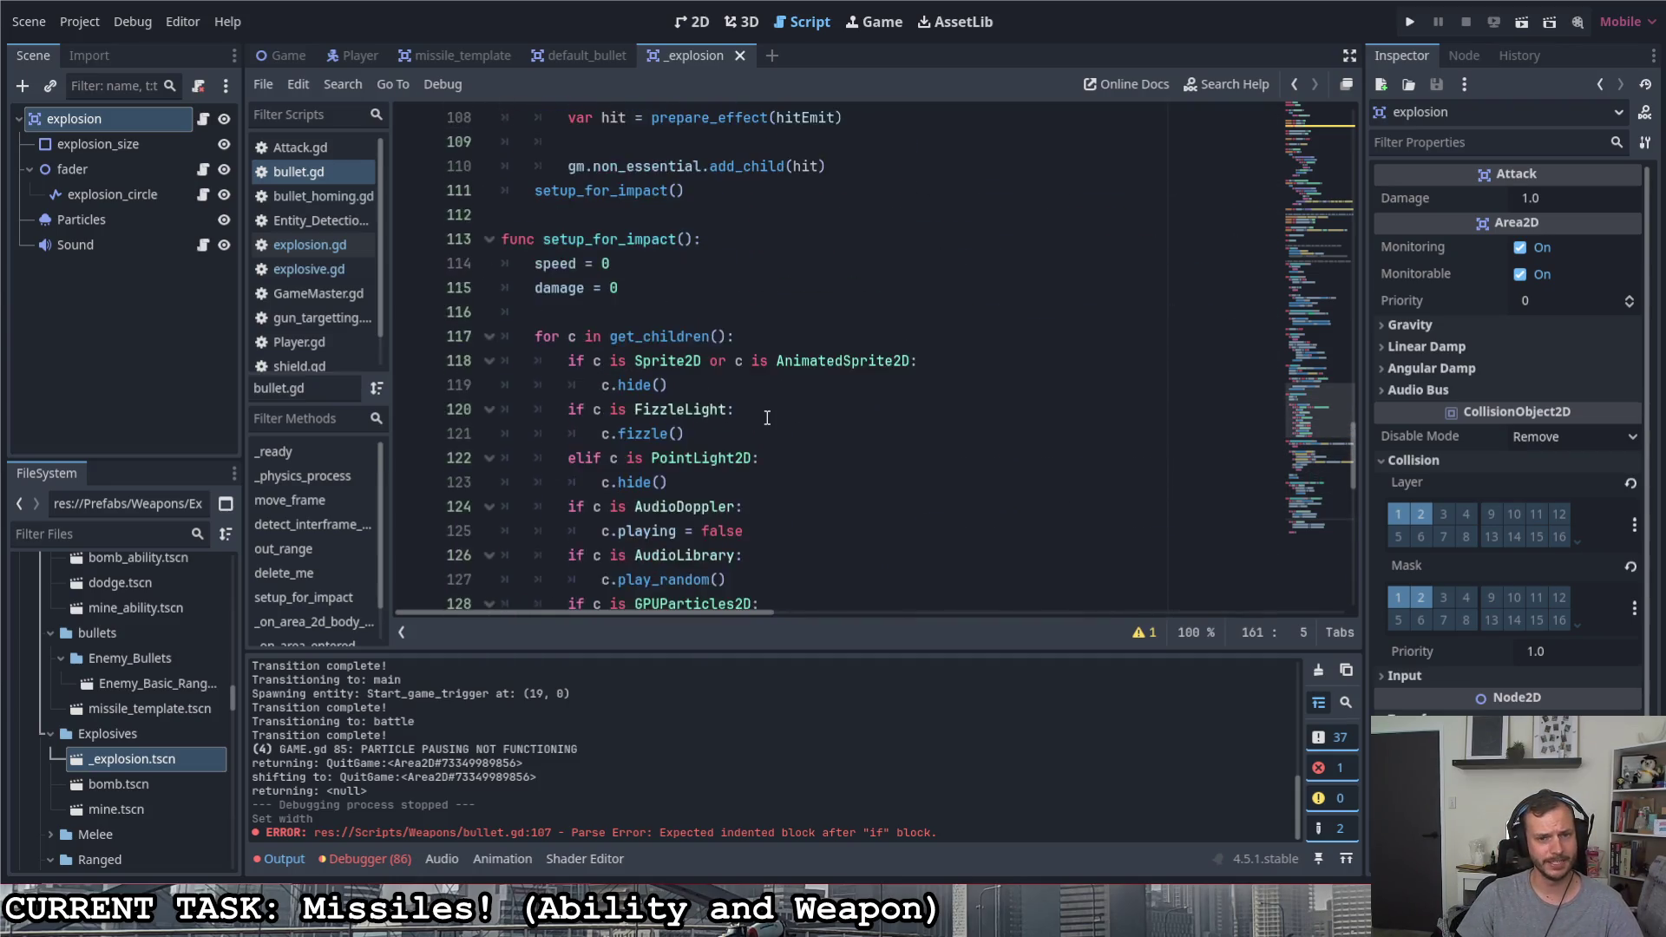
{"action": "scroll", "coordinate": [753, 403], "scroll_direction": "up", "scroll_amount": 3}
{"action": "scroll", "coordinate": [749, 398], "scroll_direction": "up", "scroll_amount": 1}
Remove the empty line and wrap prepare_effect(hitEmit) directly in gm.non_essential.add_child( on line 108
{"action": "left_click", "coordinate": [739, 434]}
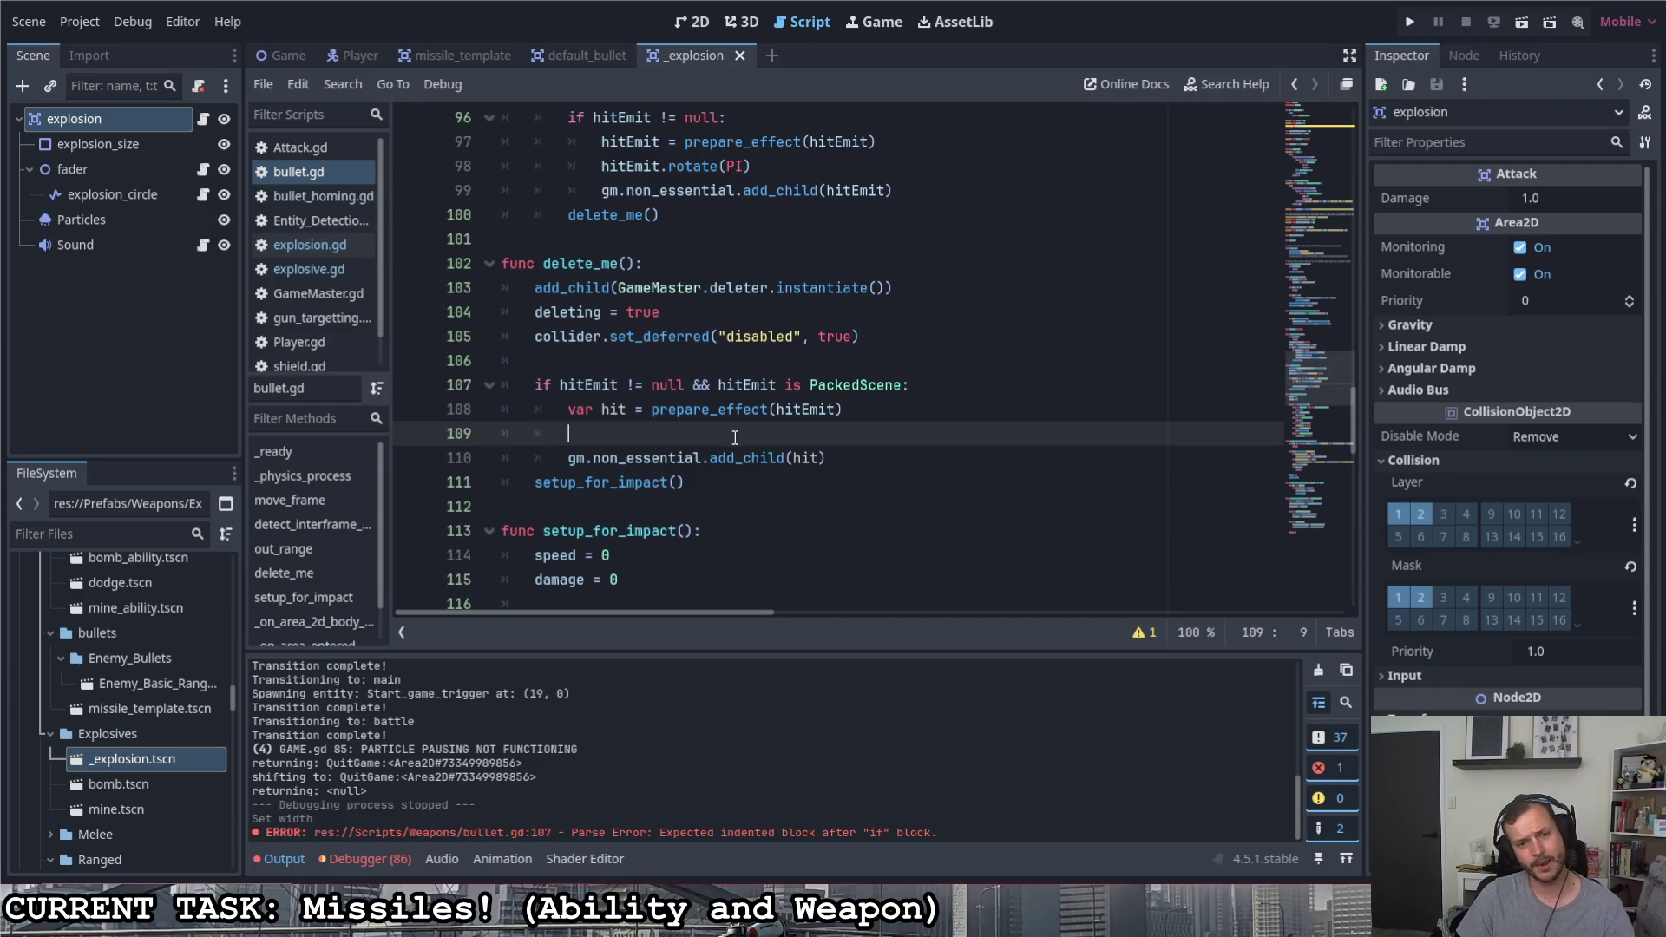
{"action": "key", "text": "BackSpace"}
{"action": "left_click", "coordinate": [847, 437]}
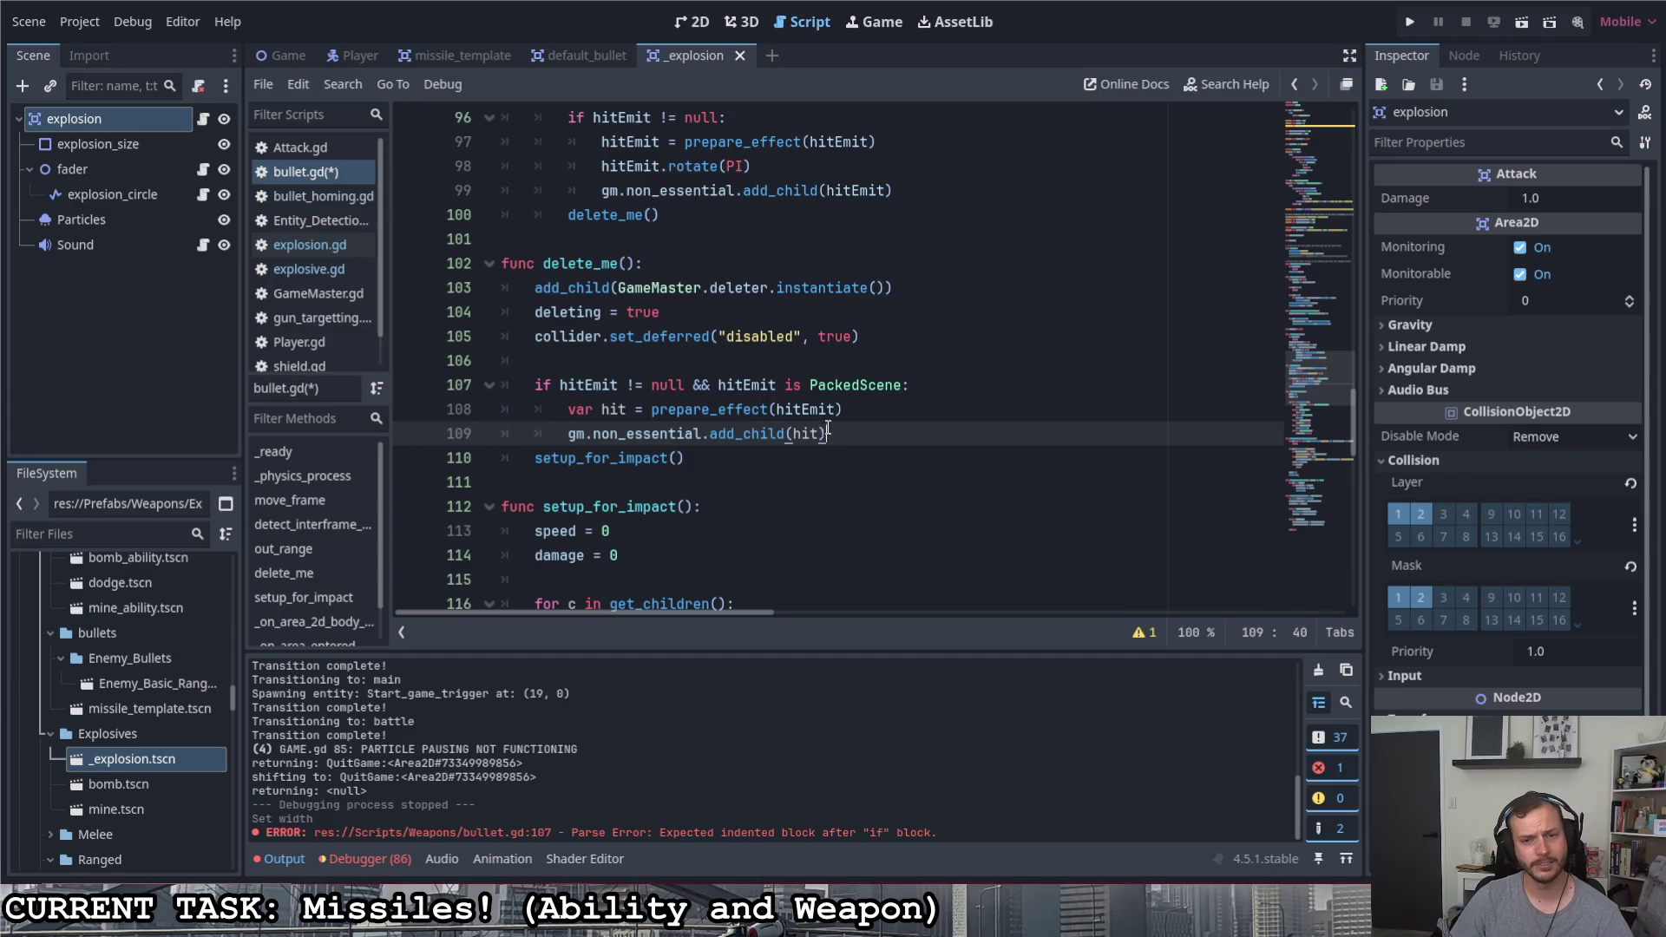
{"action": "left_click_drag", "start_coordinate": [791, 433], "coordinate": [566, 434]}
{"action": "key", "text": "ctrl+c"}
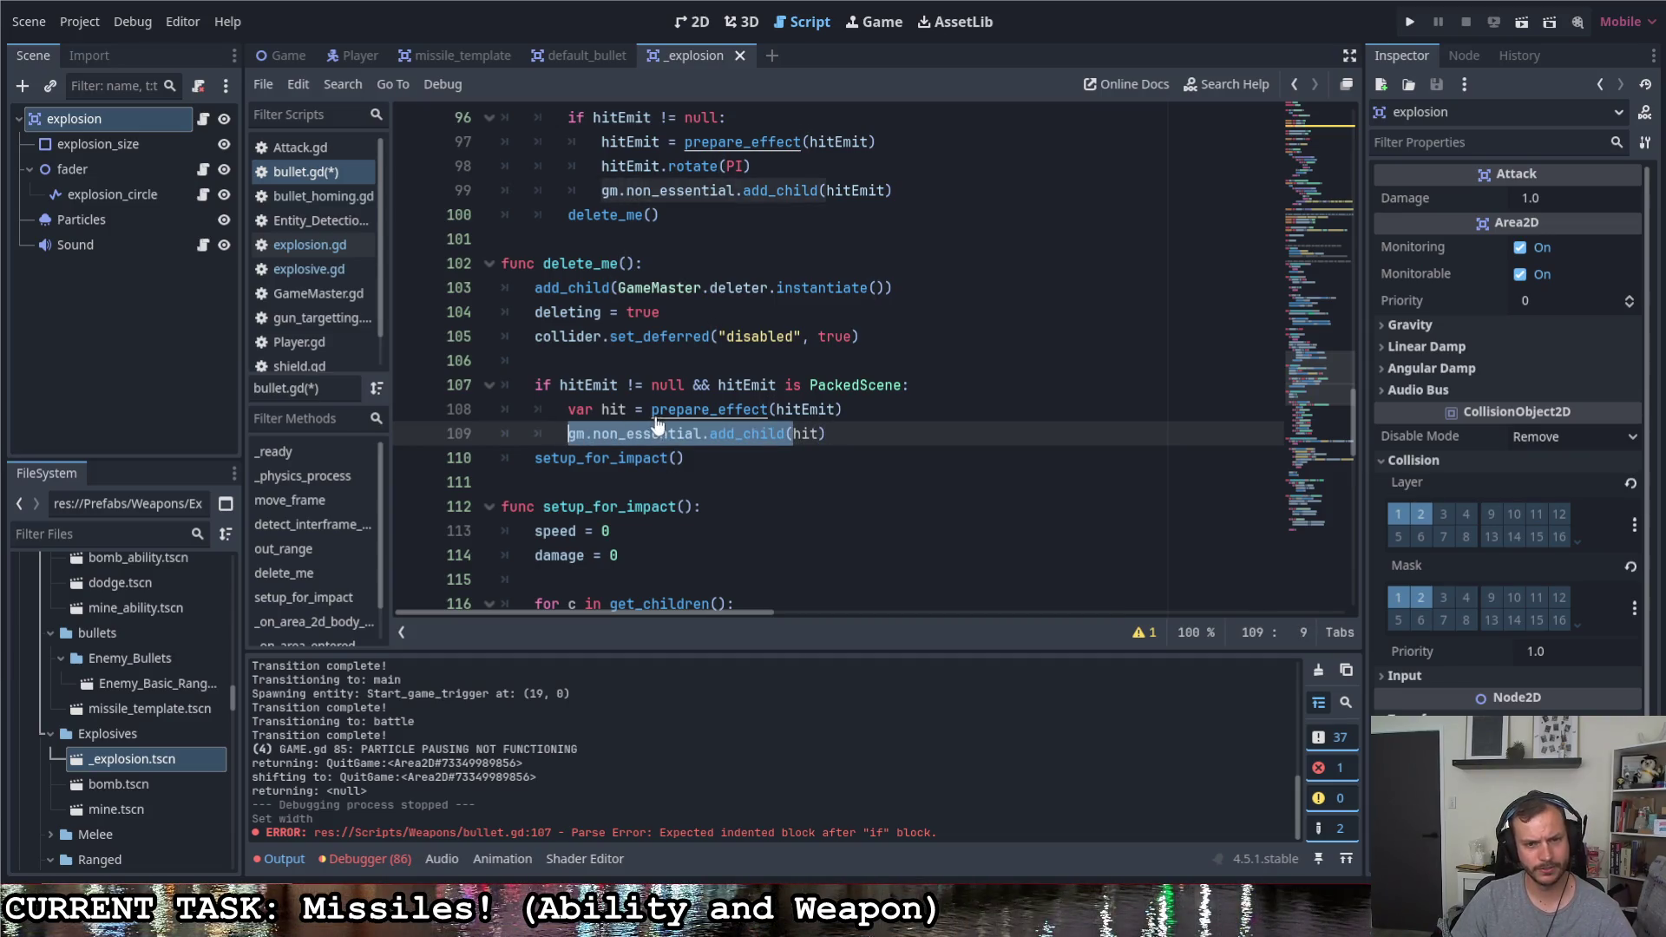
{"action": "key", "text": "BackSpace"}
{"action": "left_click", "coordinate": [650, 409]}
{"action": "key", "text": "ctrl+v"}
{"action": "key", "text": "End"}
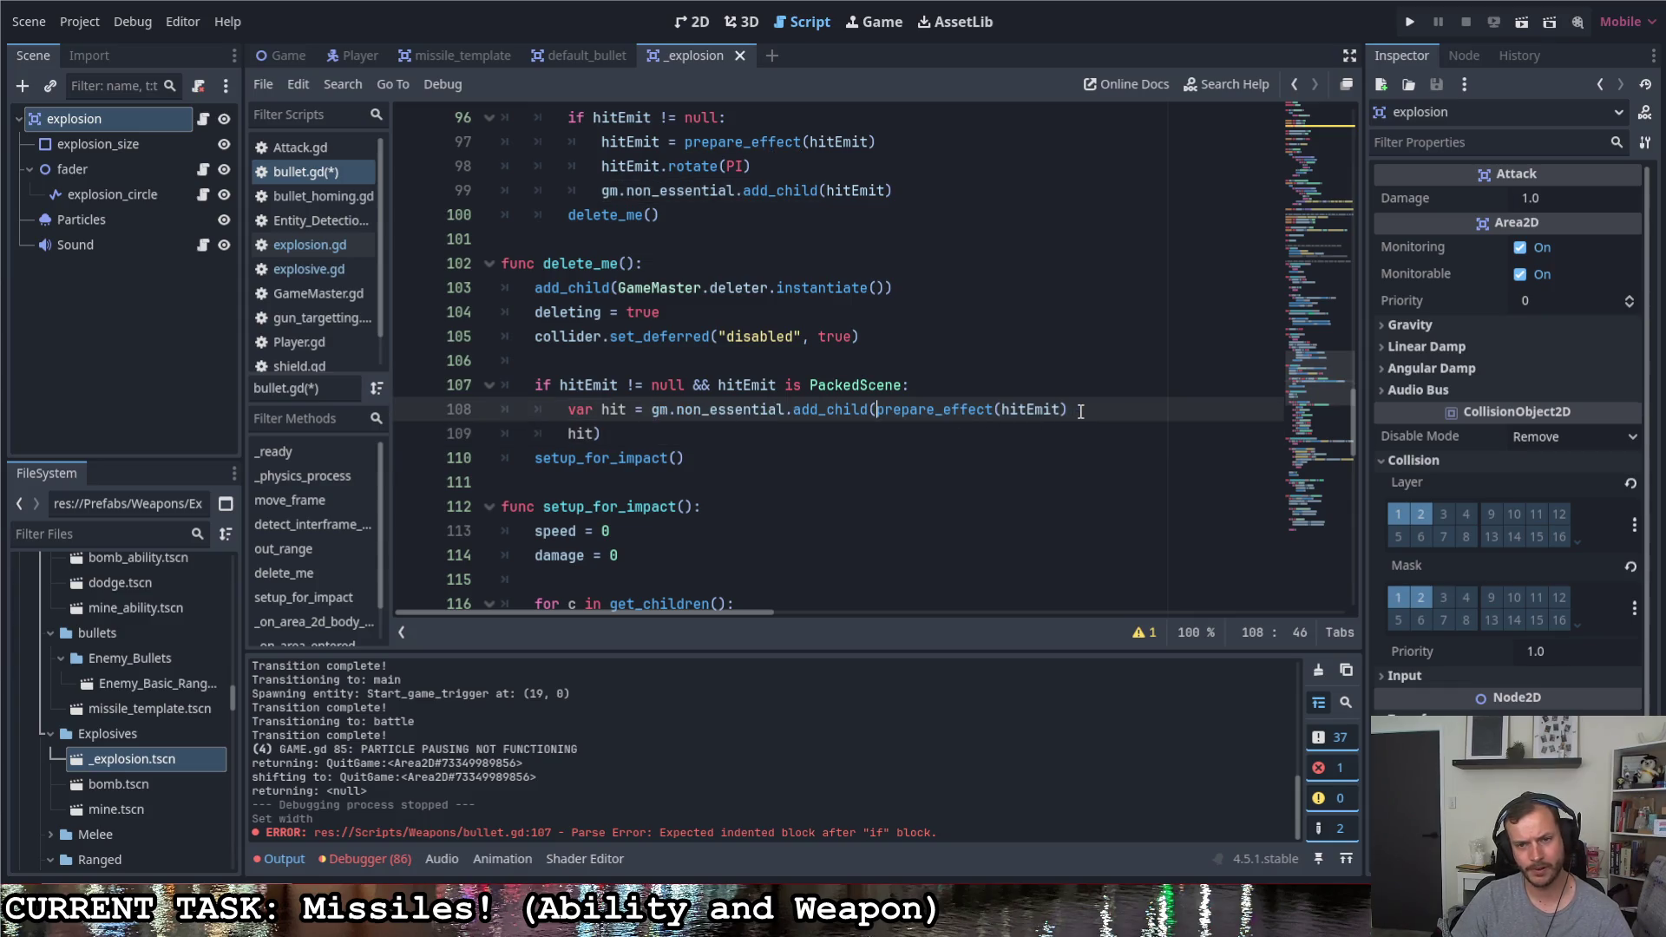
{"action": "type", "text": ")"}
Delete the leftover hit) line and the 'var hit =' assignment, then save bullet.gd
{"action": "left_click_drag", "start_coordinate": [633, 432], "coordinate": [442, 431]}
{"action": "key", "text": "BackSpace"}
{"action": "key", "text": "BackSpace"}
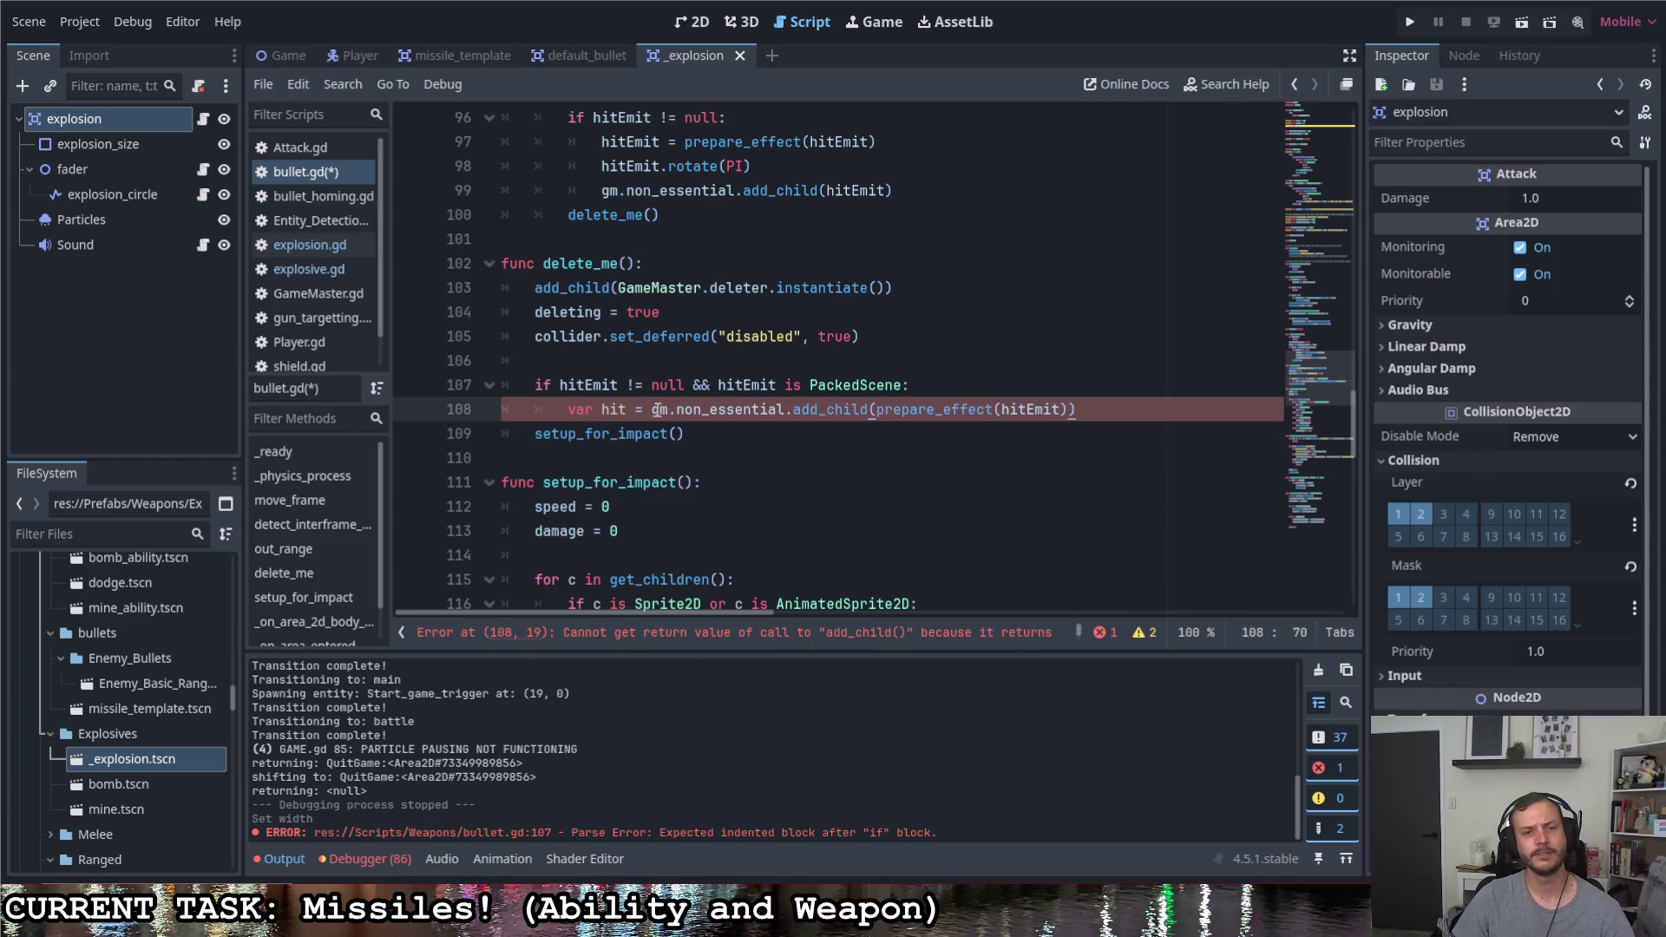
{"action": "left_click_drag", "start_coordinate": [657, 409], "coordinate": [568, 408]}
{"action": "key", "text": "BackSpace"}
{"action": "left_click", "coordinate": [966, 393]}
{"action": "key", "text": "ctrl+s"}
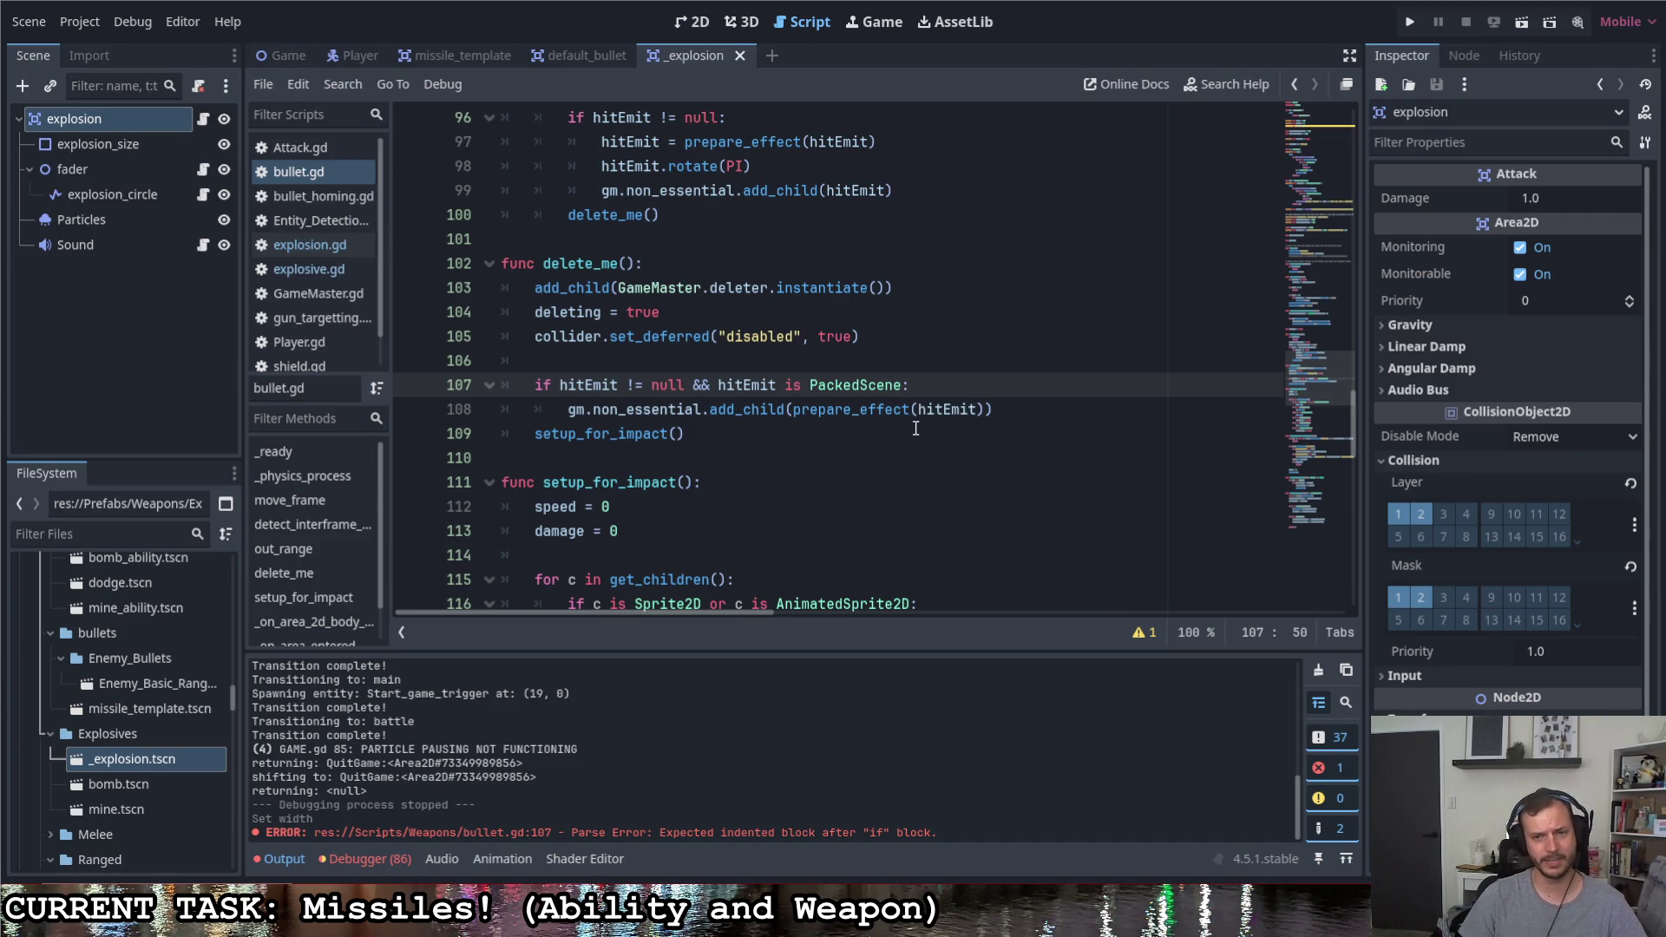
{"action": "scroll", "coordinate": [986, 409], "scroll_direction": "up", "scroll_amount": 2}
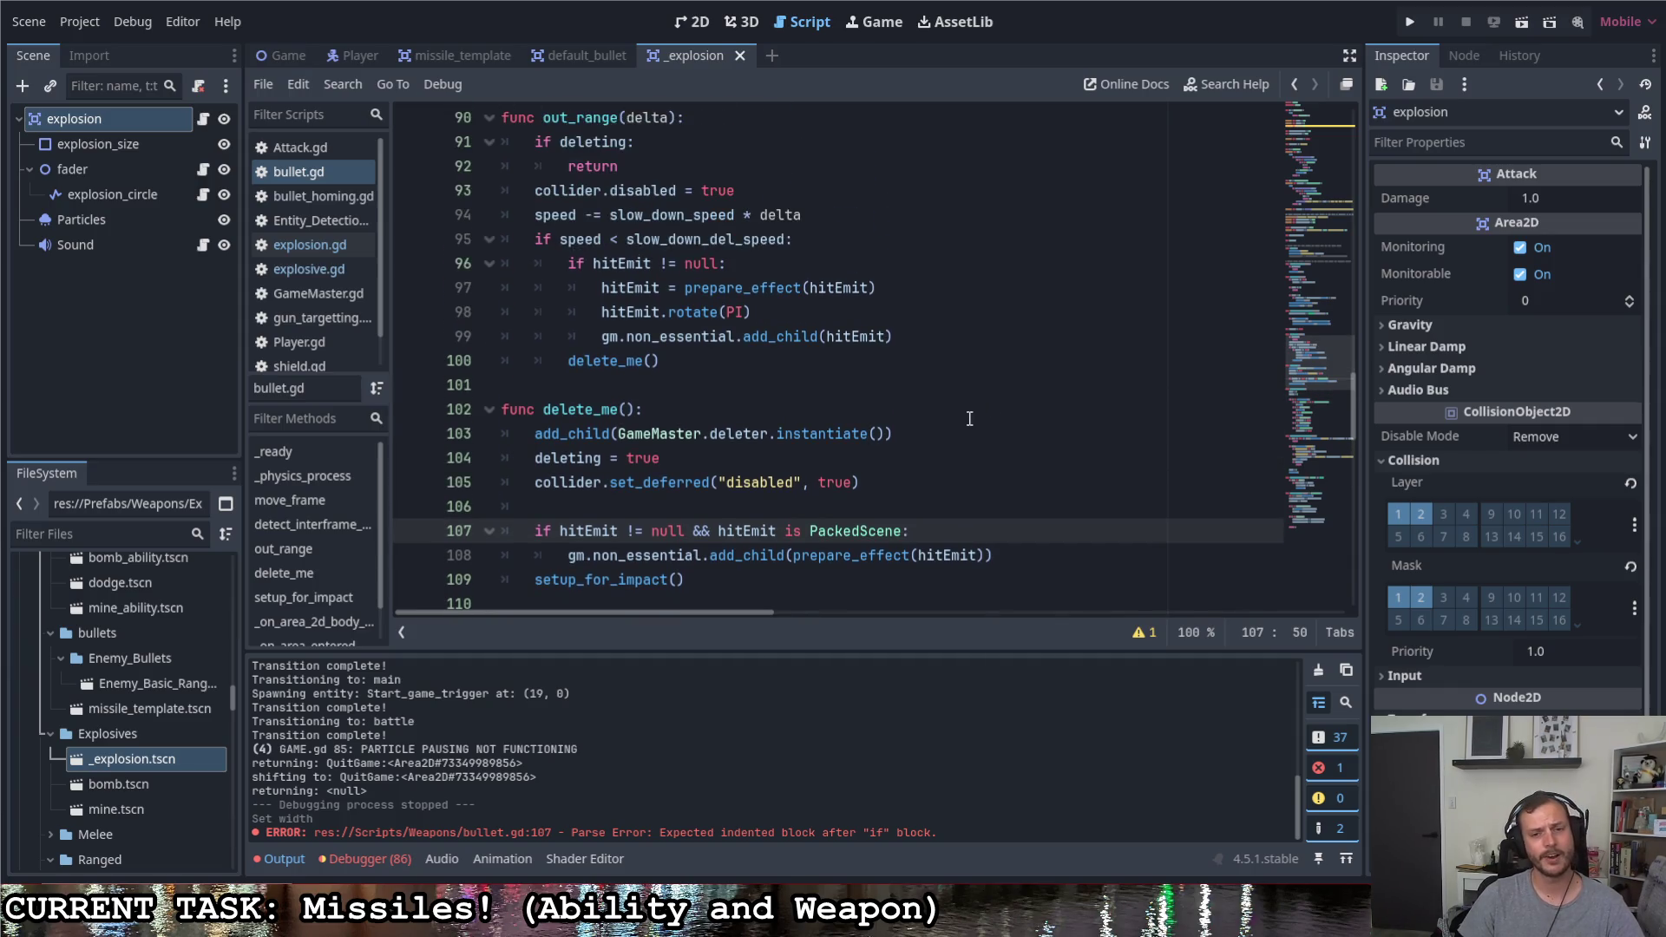
{"action": "left_click", "coordinate": [951, 467]}
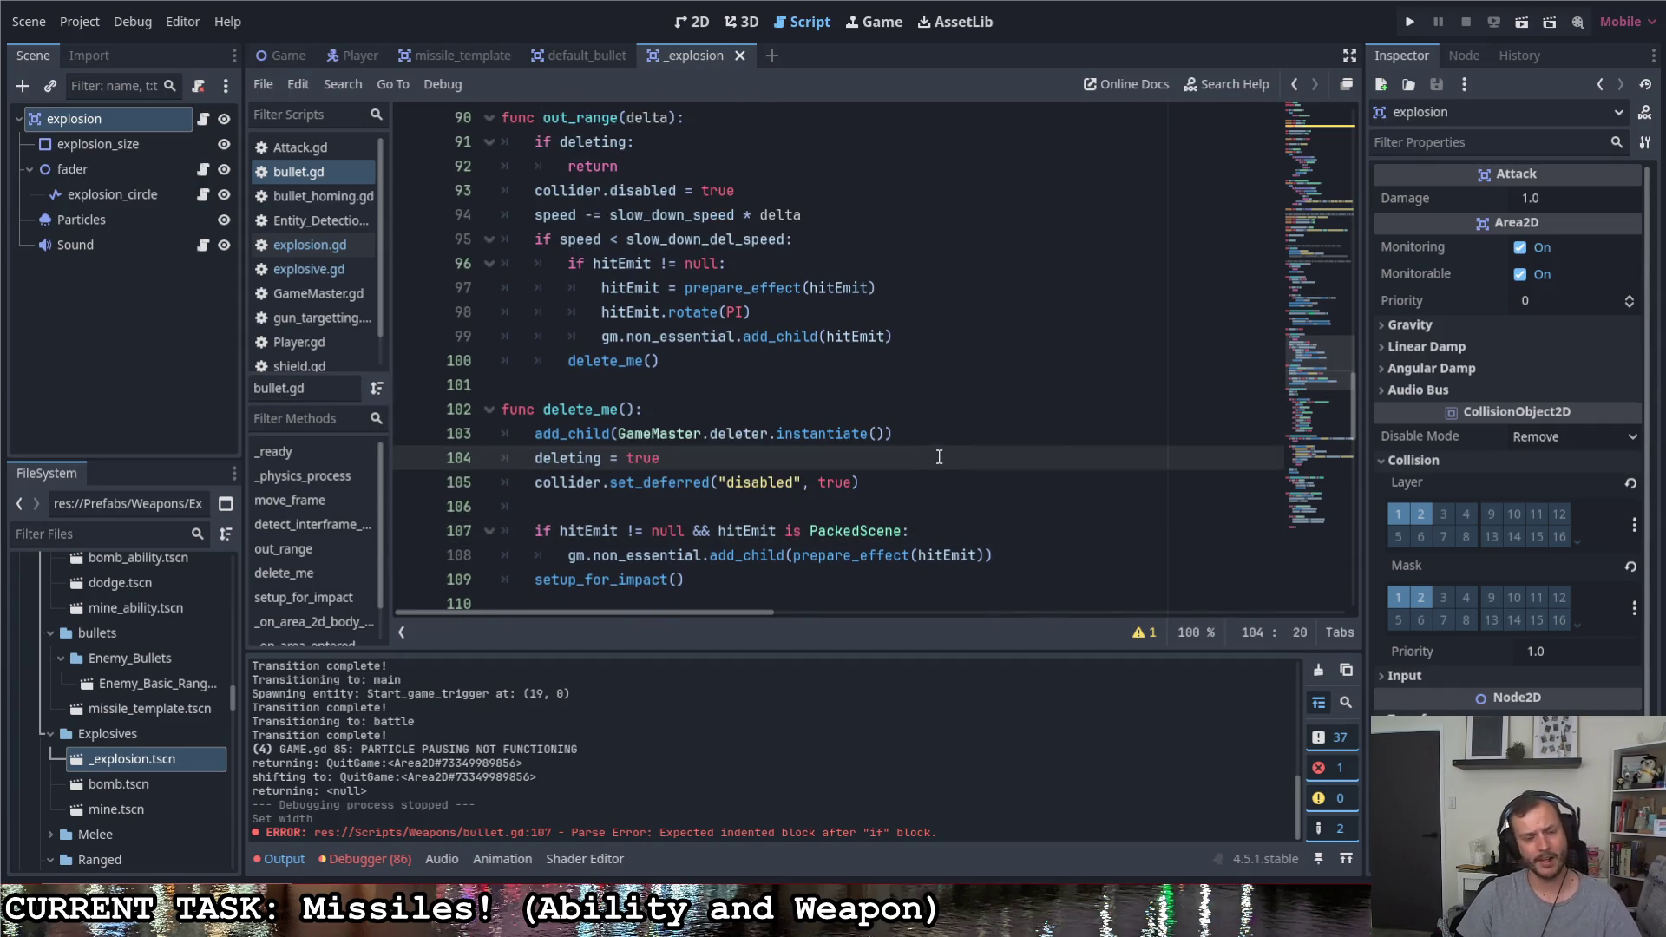
{"action": "scroll", "coordinate": [933, 460], "scroll_direction": "up", "scroll_amount": 3}
{"action": "scroll", "coordinate": [898, 444], "scroll_direction": "up", "scroll_amount": 1}
{"action": "scroll", "coordinate": [937, 430], "scroll_direction": "up", "scroll_amount": 2}
Run the project with F5 and fire a missile, breaking on the Nil radius error in explosion.gd
{"action": "key", "text": "F5"}
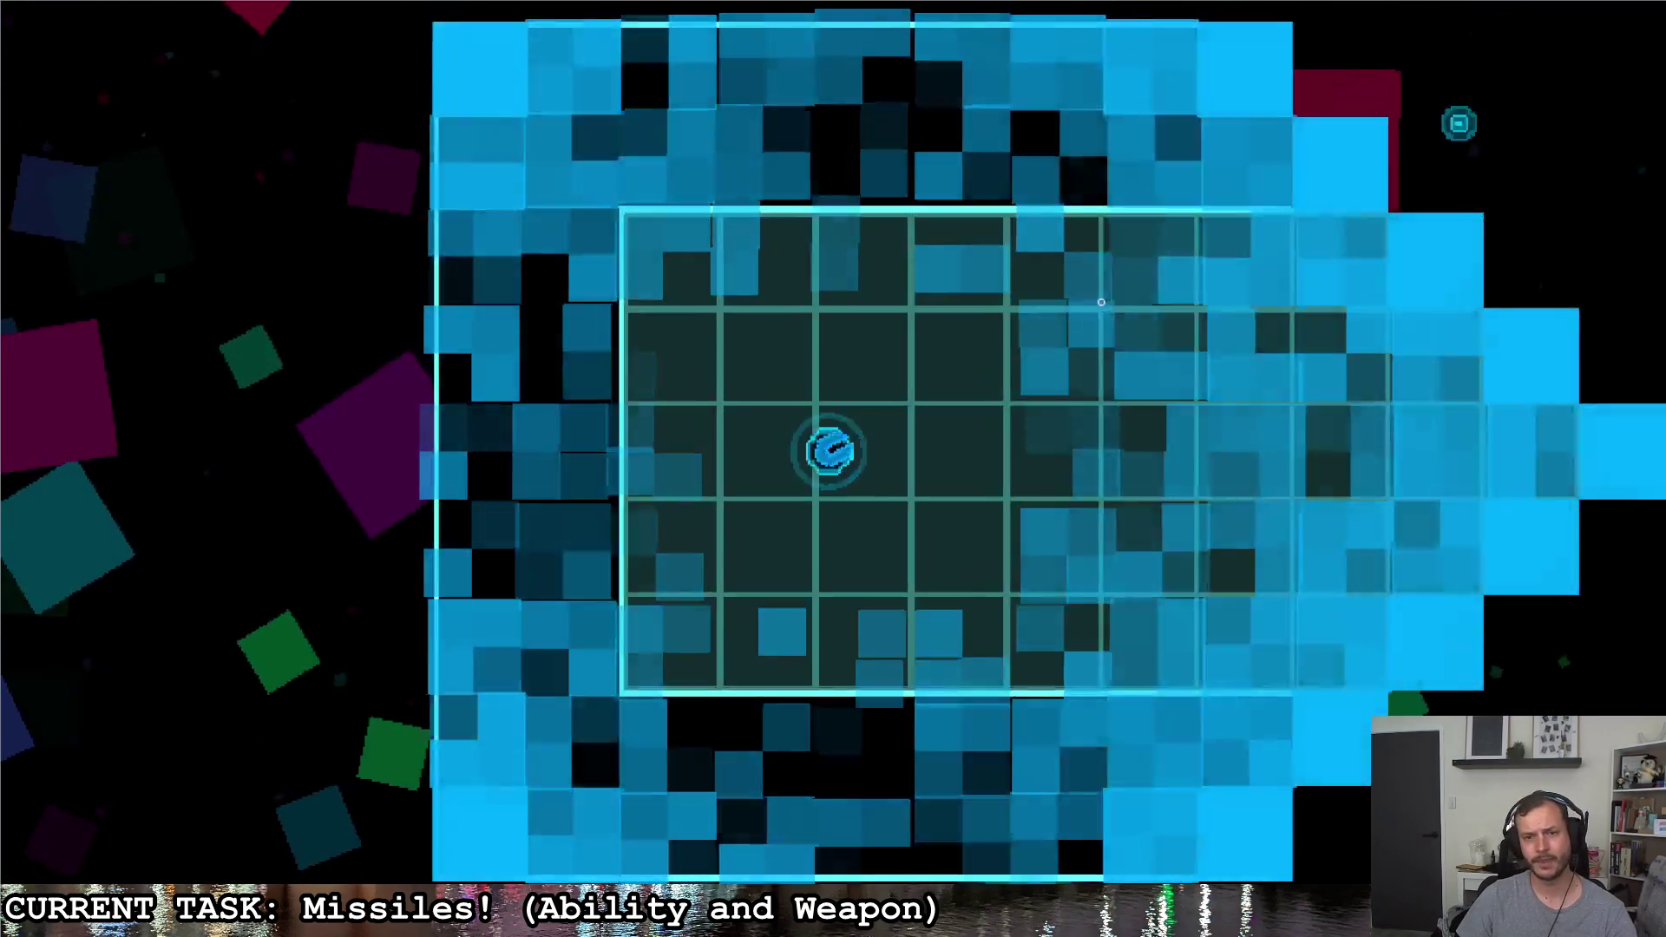
{"action": "left_click", "coordinate": [973, 395]}
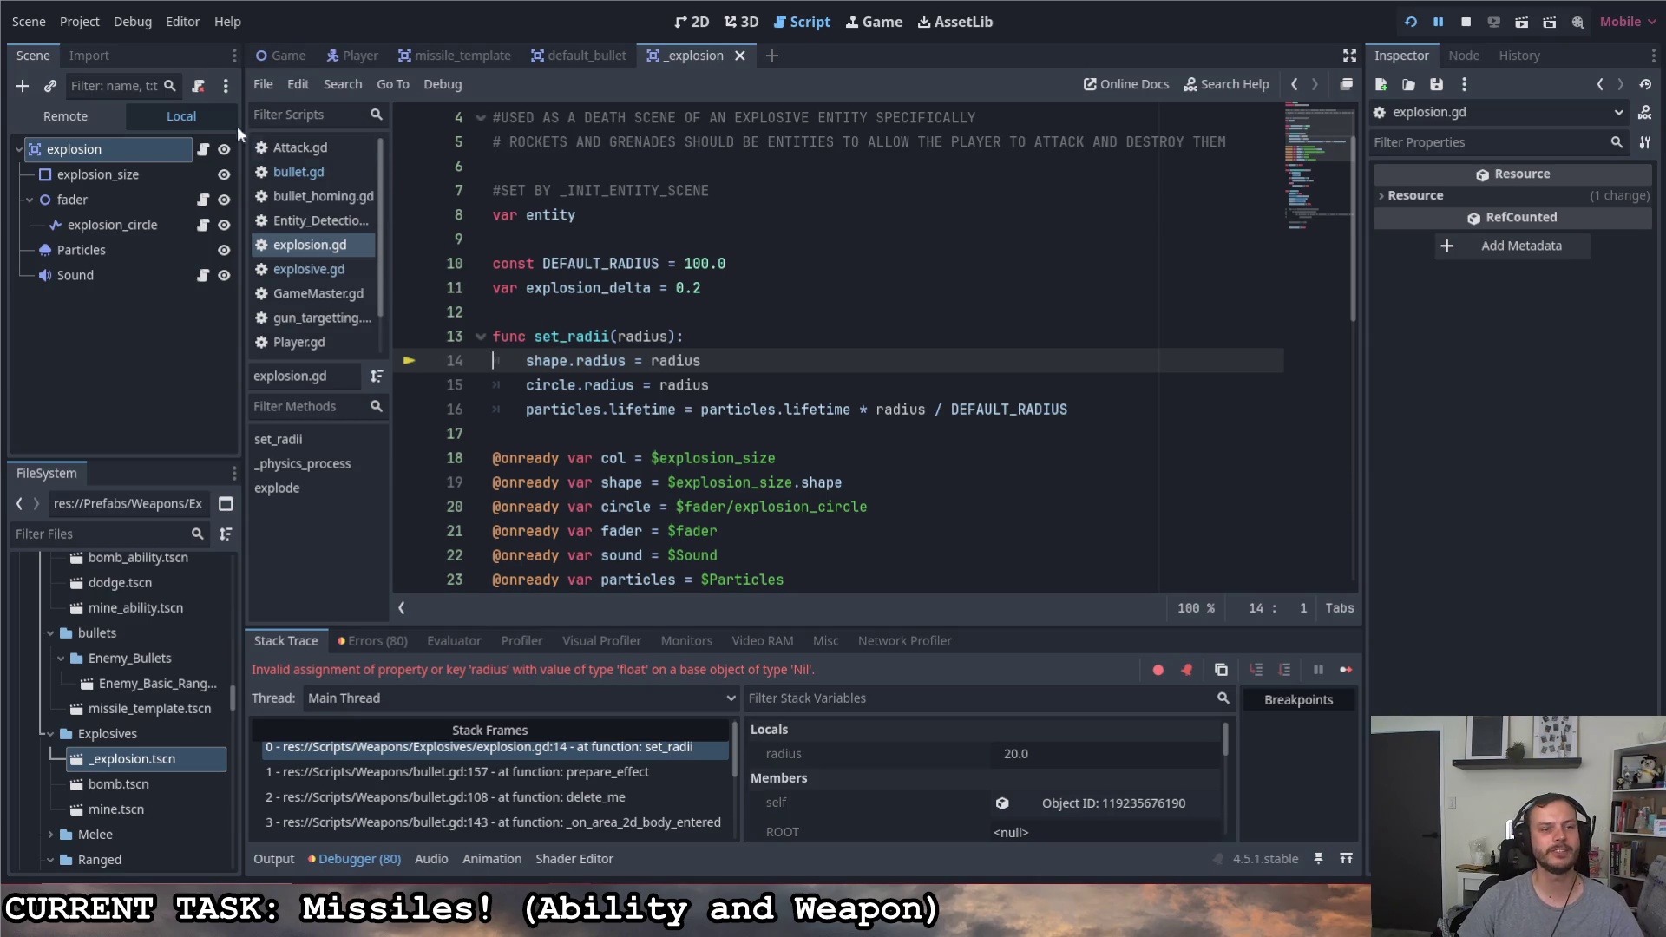
{"action": "left_click_drag", "start_coordinate": [526, 361], "coordinate": [738, 372]}
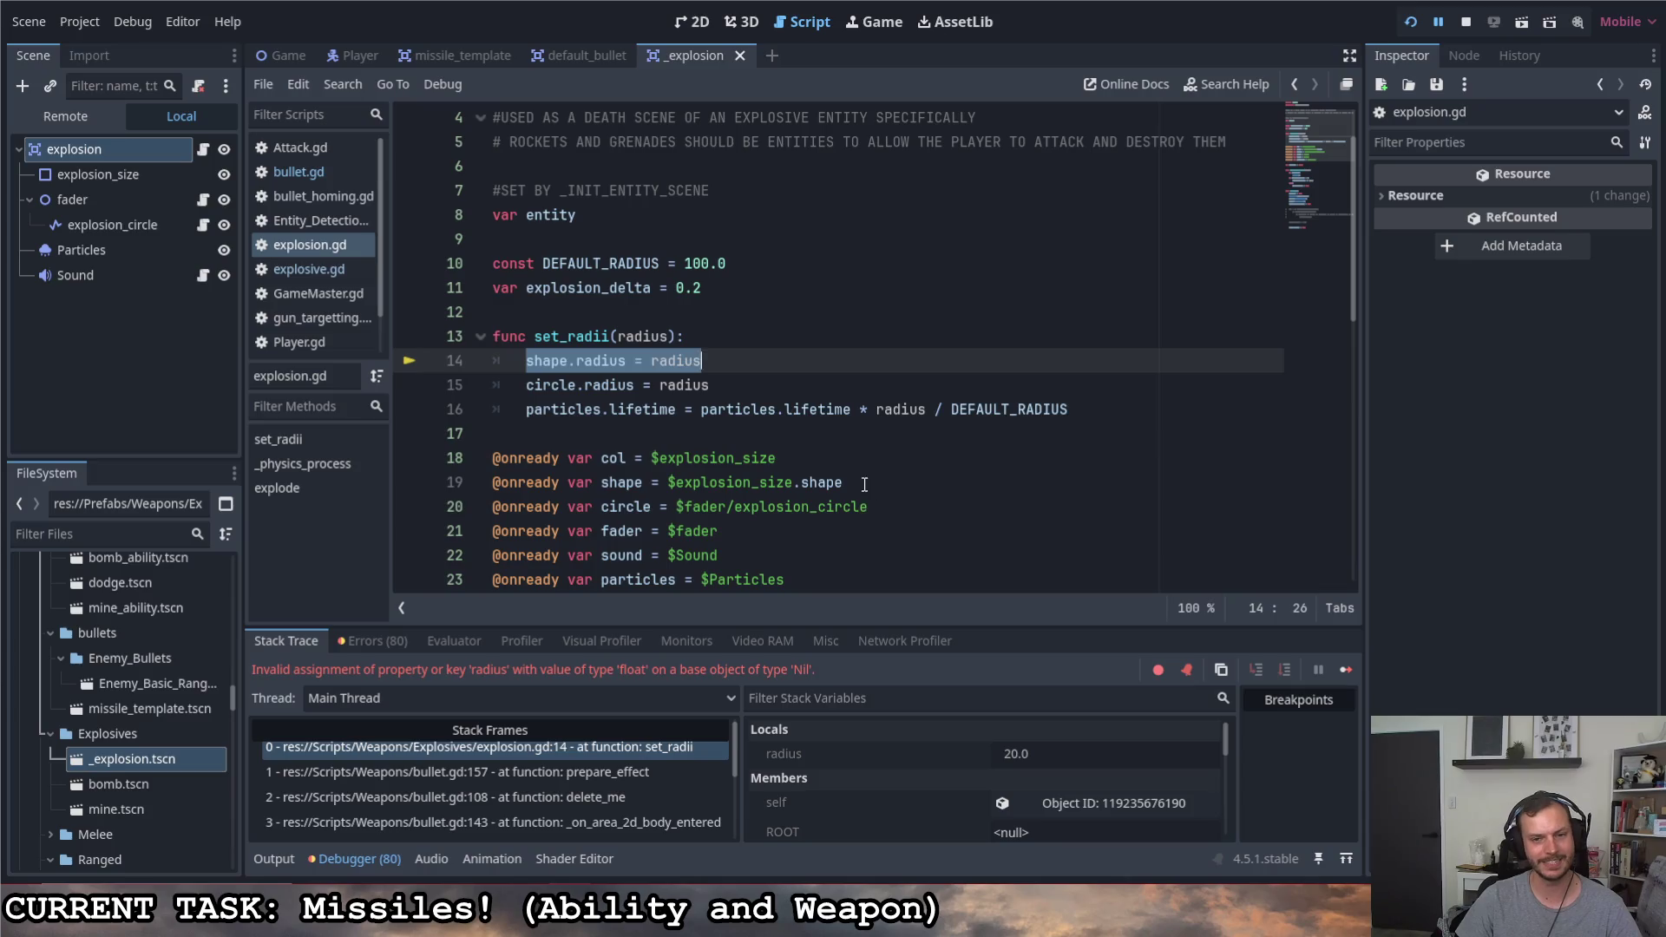
{"action": "left_click_drag", "start_coordinate": [863, 483], "coordinate": [431, 488]}
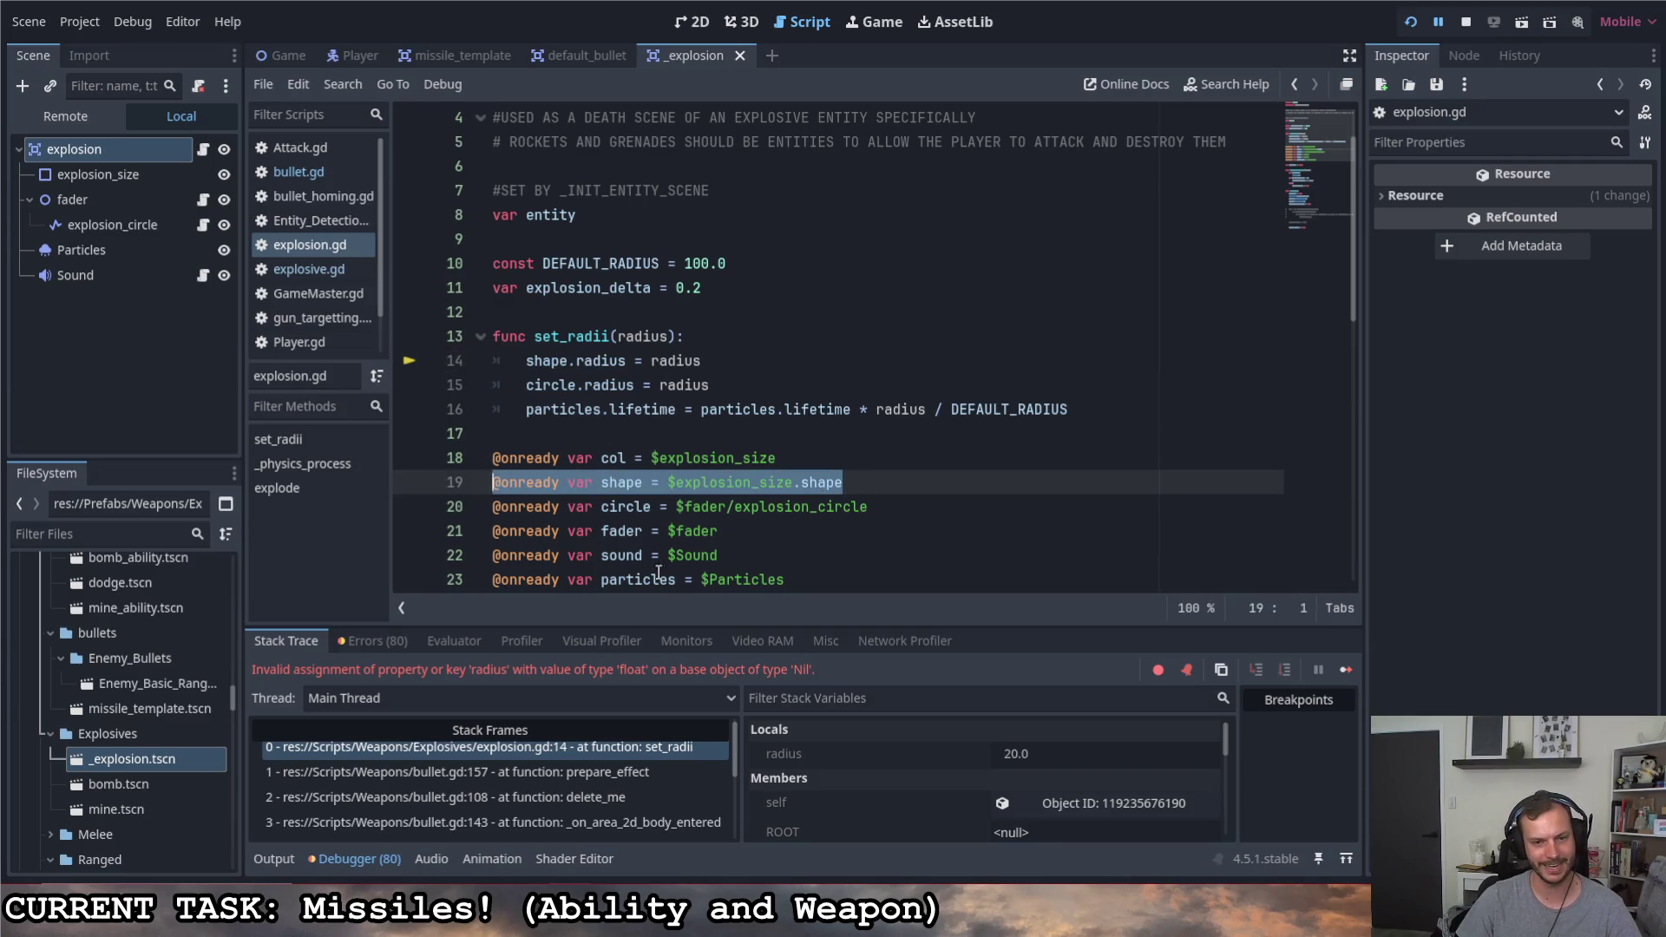
{"action": "left_click_drag", "start_coordinate": [561, 483], "coordinate": [493, 483]}
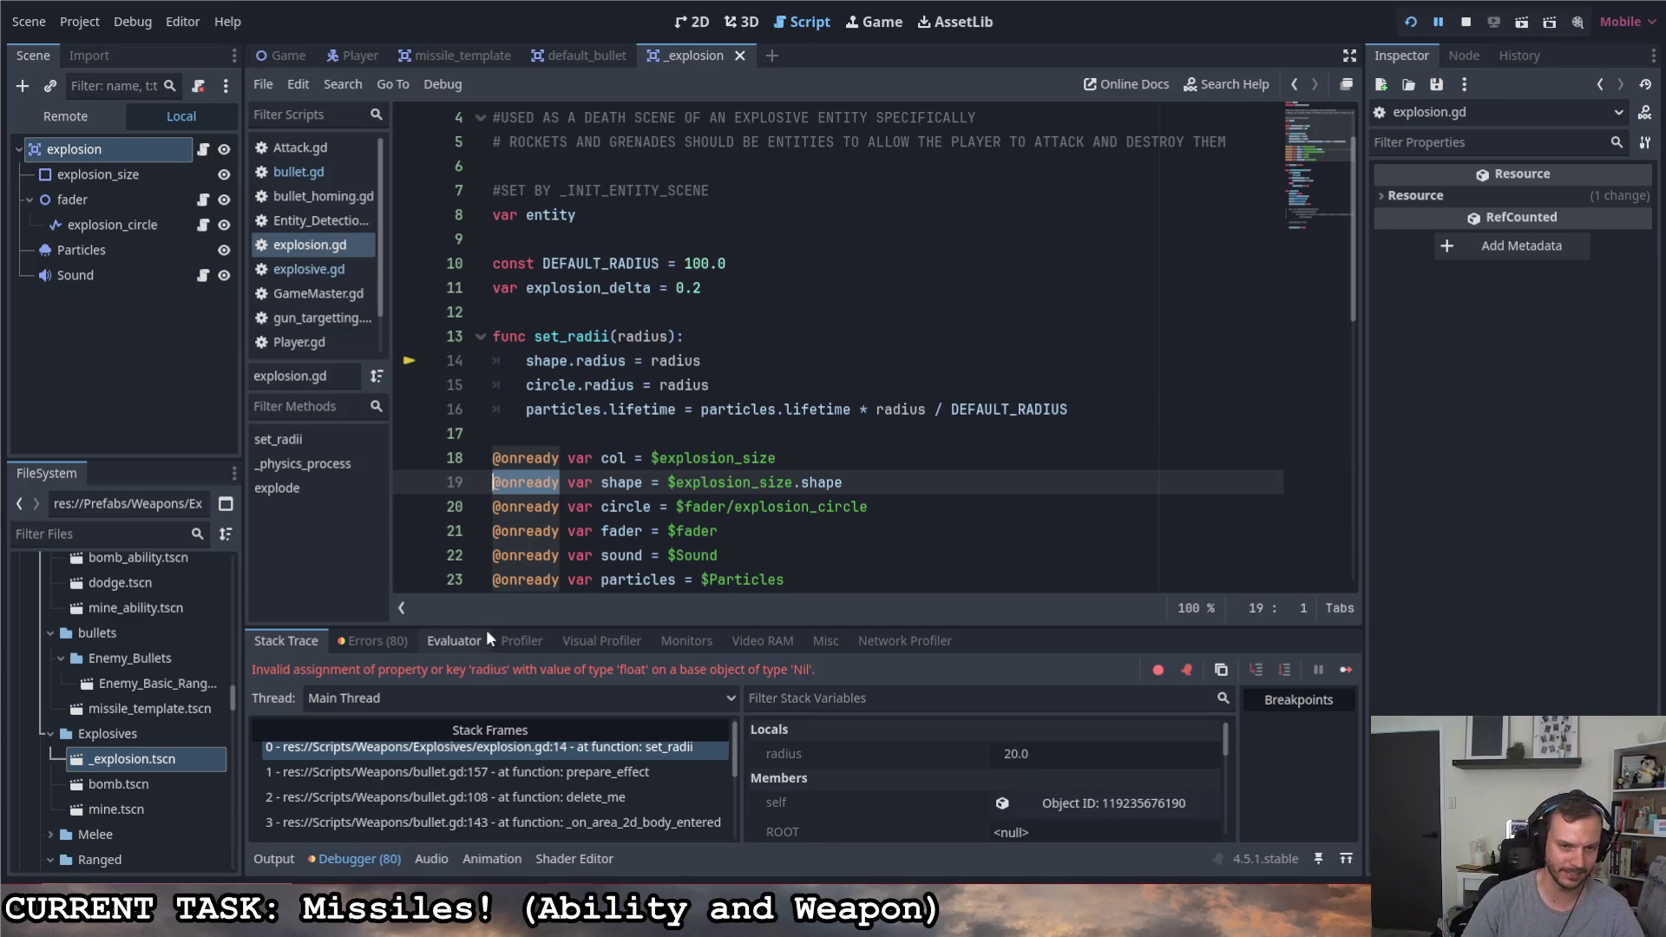
{"action": "scroll", "coordinate": [670, 481], "scroll_direction": "down", "scroll_amount": 1}
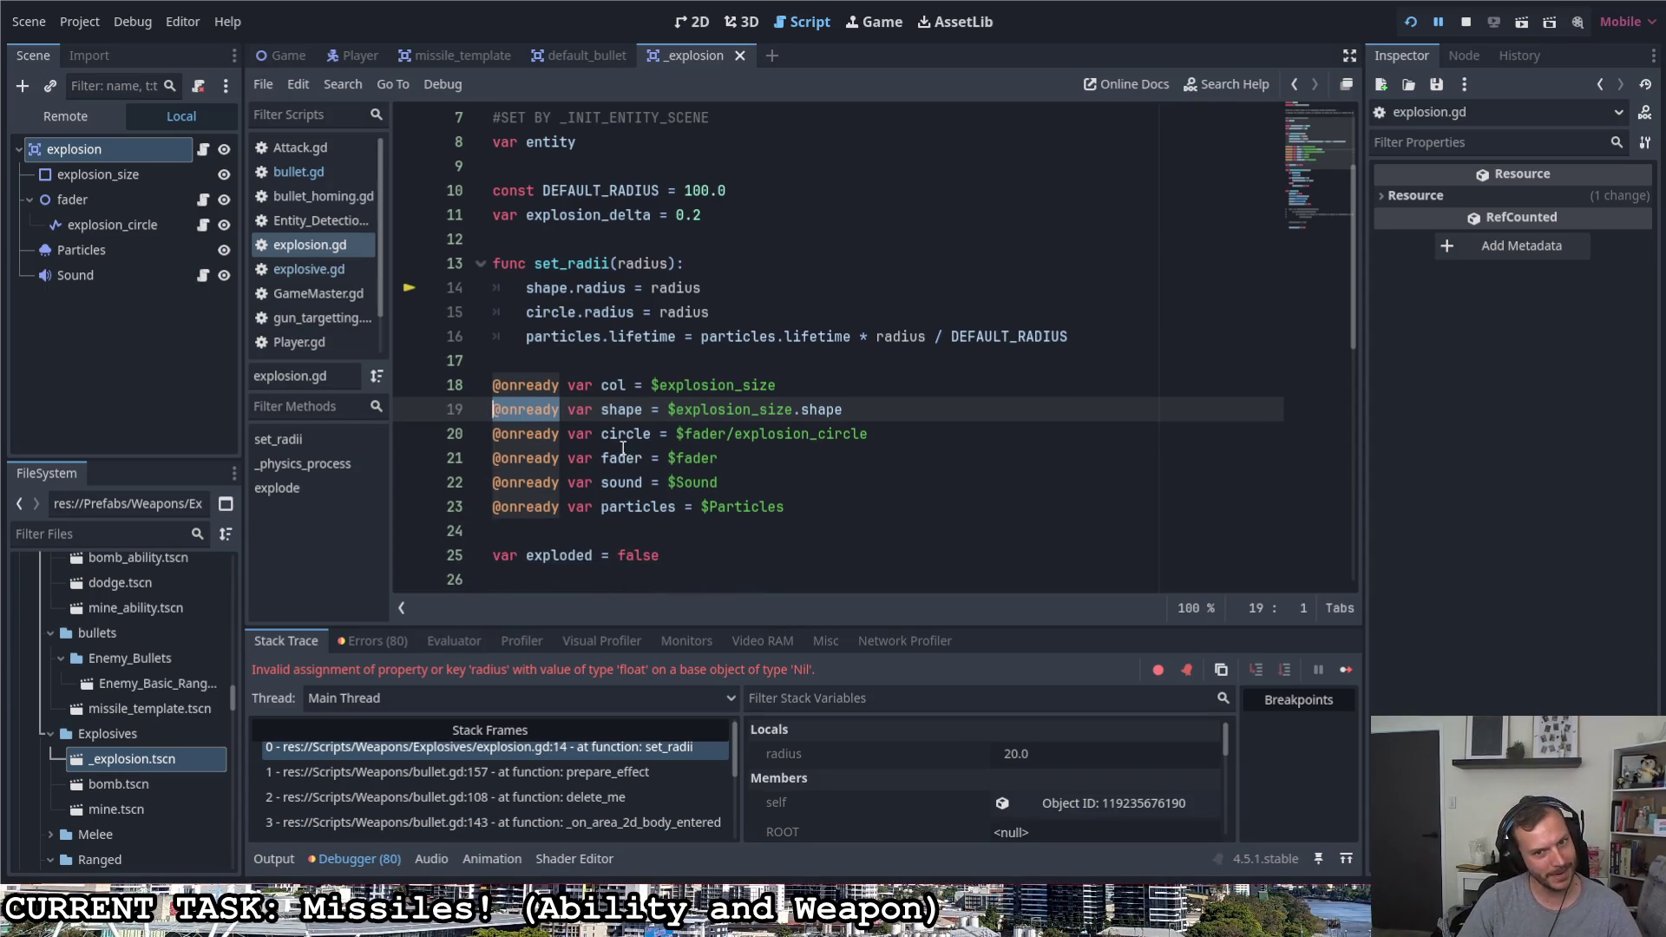
{"action": "left_click", "coordinate": [898, 411]}
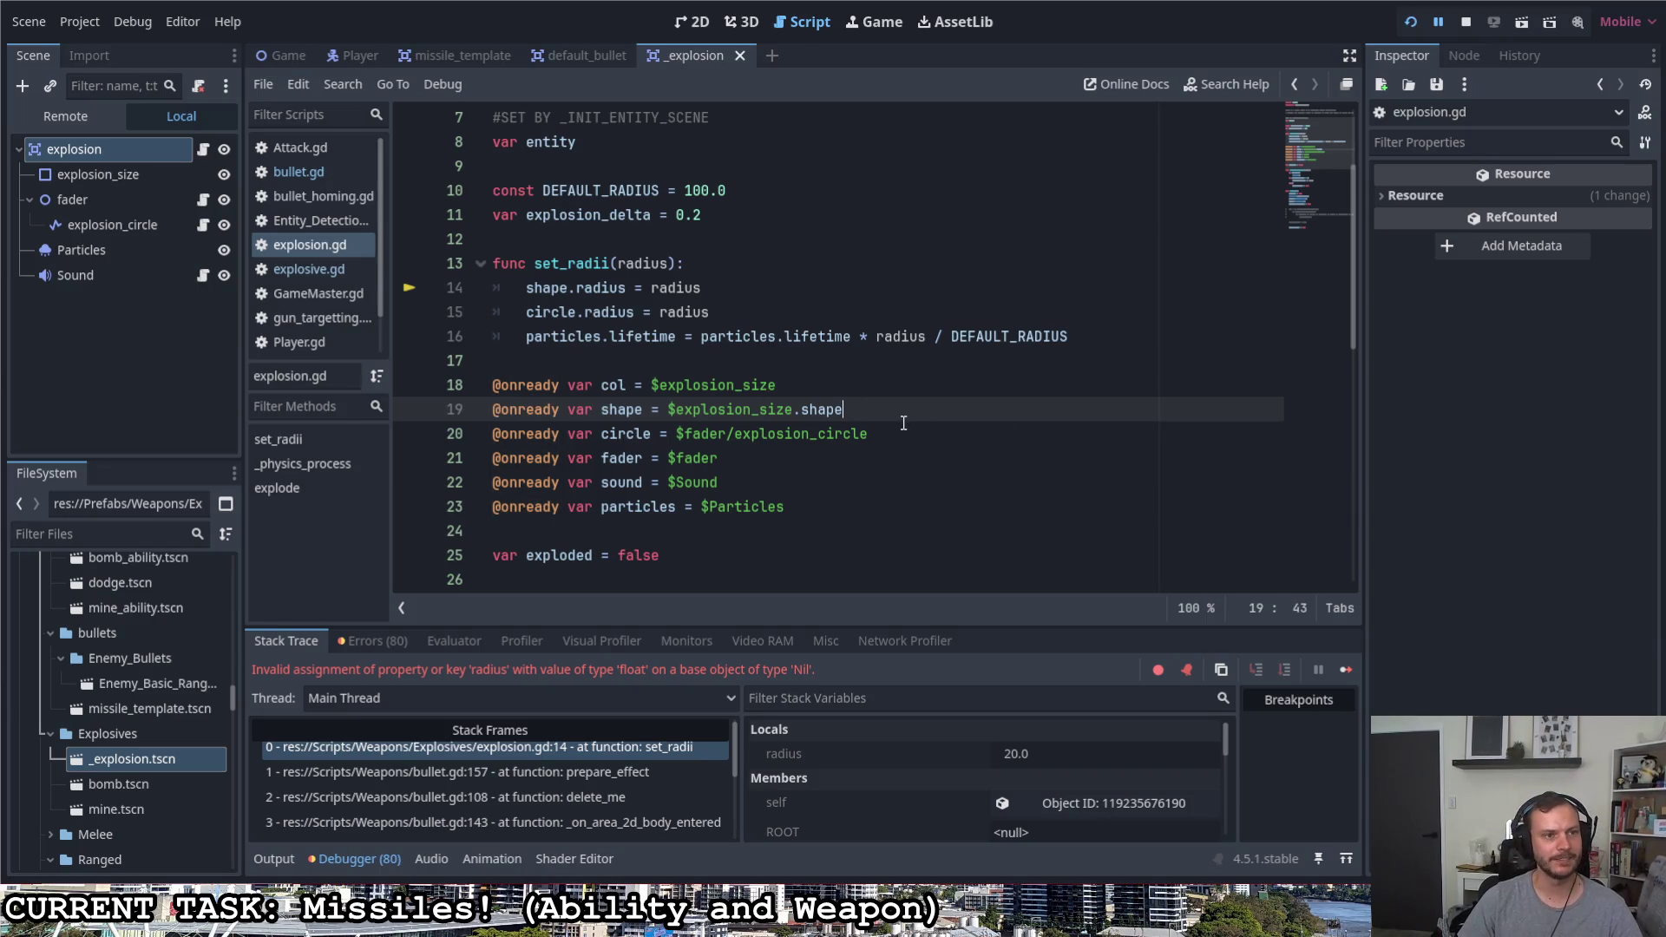
{"action": "scroll", "coordinate": [895, 419], "scroll_direction": "down", "scroll_amount": 3}
{"action": "scroll", "coordinate": [899, 452], "scroll_direction": "up", "scroll_amount": 2}
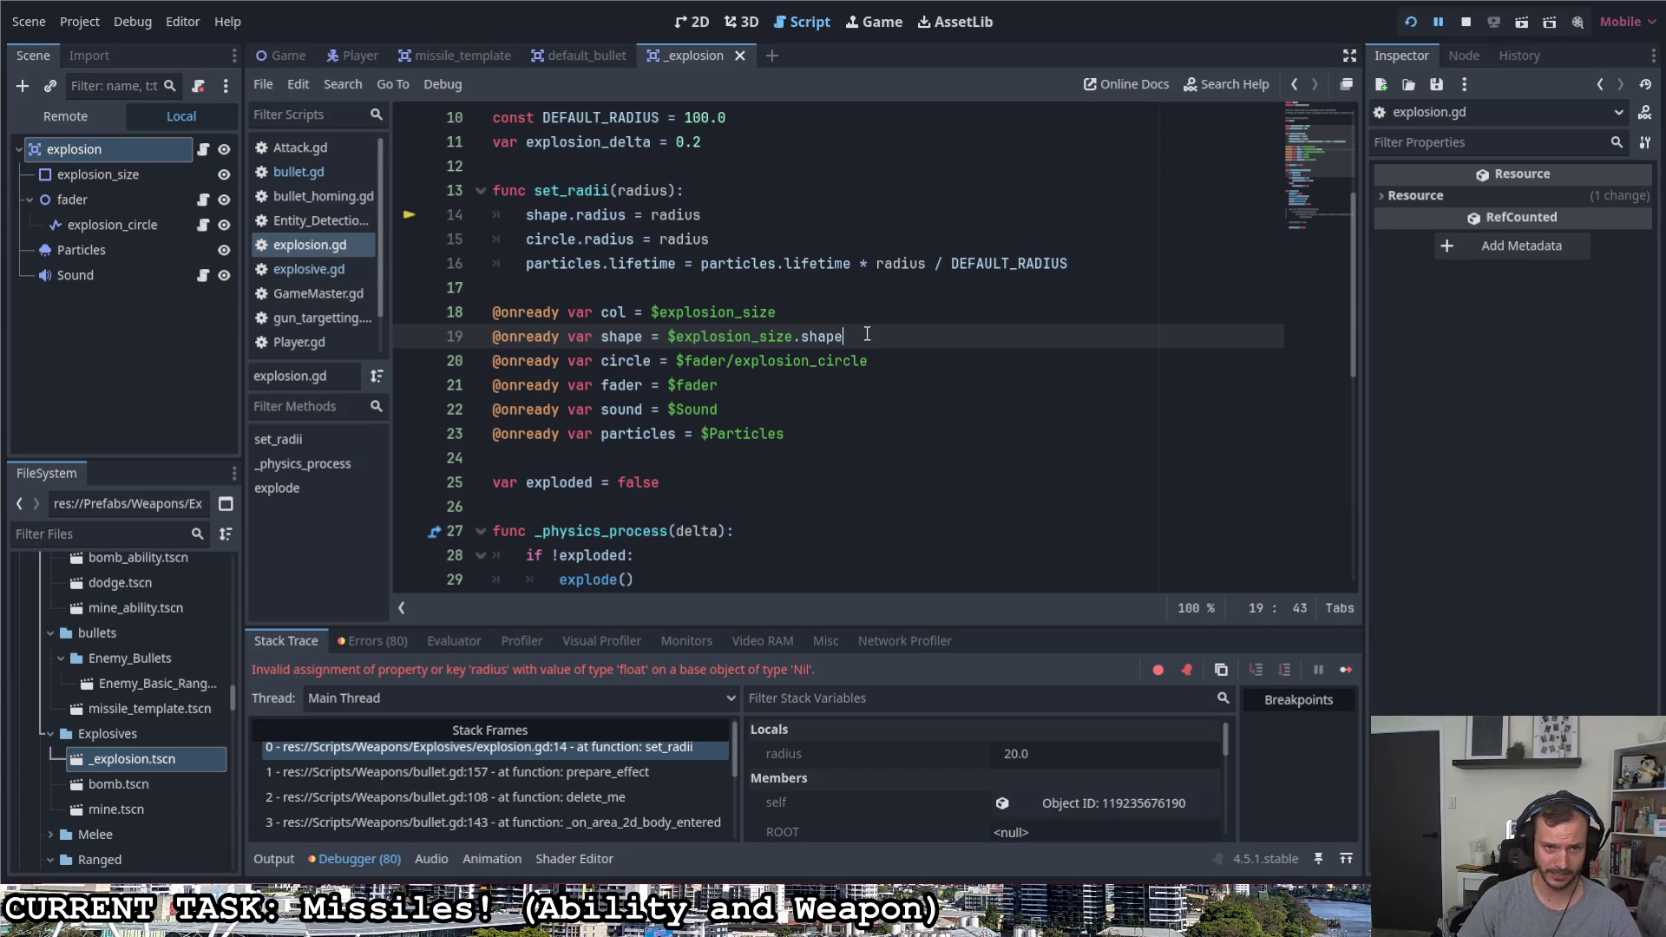
{"action": "scroll", "coordinate": [866, 334], "scroll_direction": "down", "scroll_amount": 2}
{"action": "scroll", "coordinate": [867, 335], "scroll_direction": "down", "scroll_amount": 2}
{"action": "scroll", "coordinate": [869, 336], "scroll_direction": "down", "scroll_amount": 2}
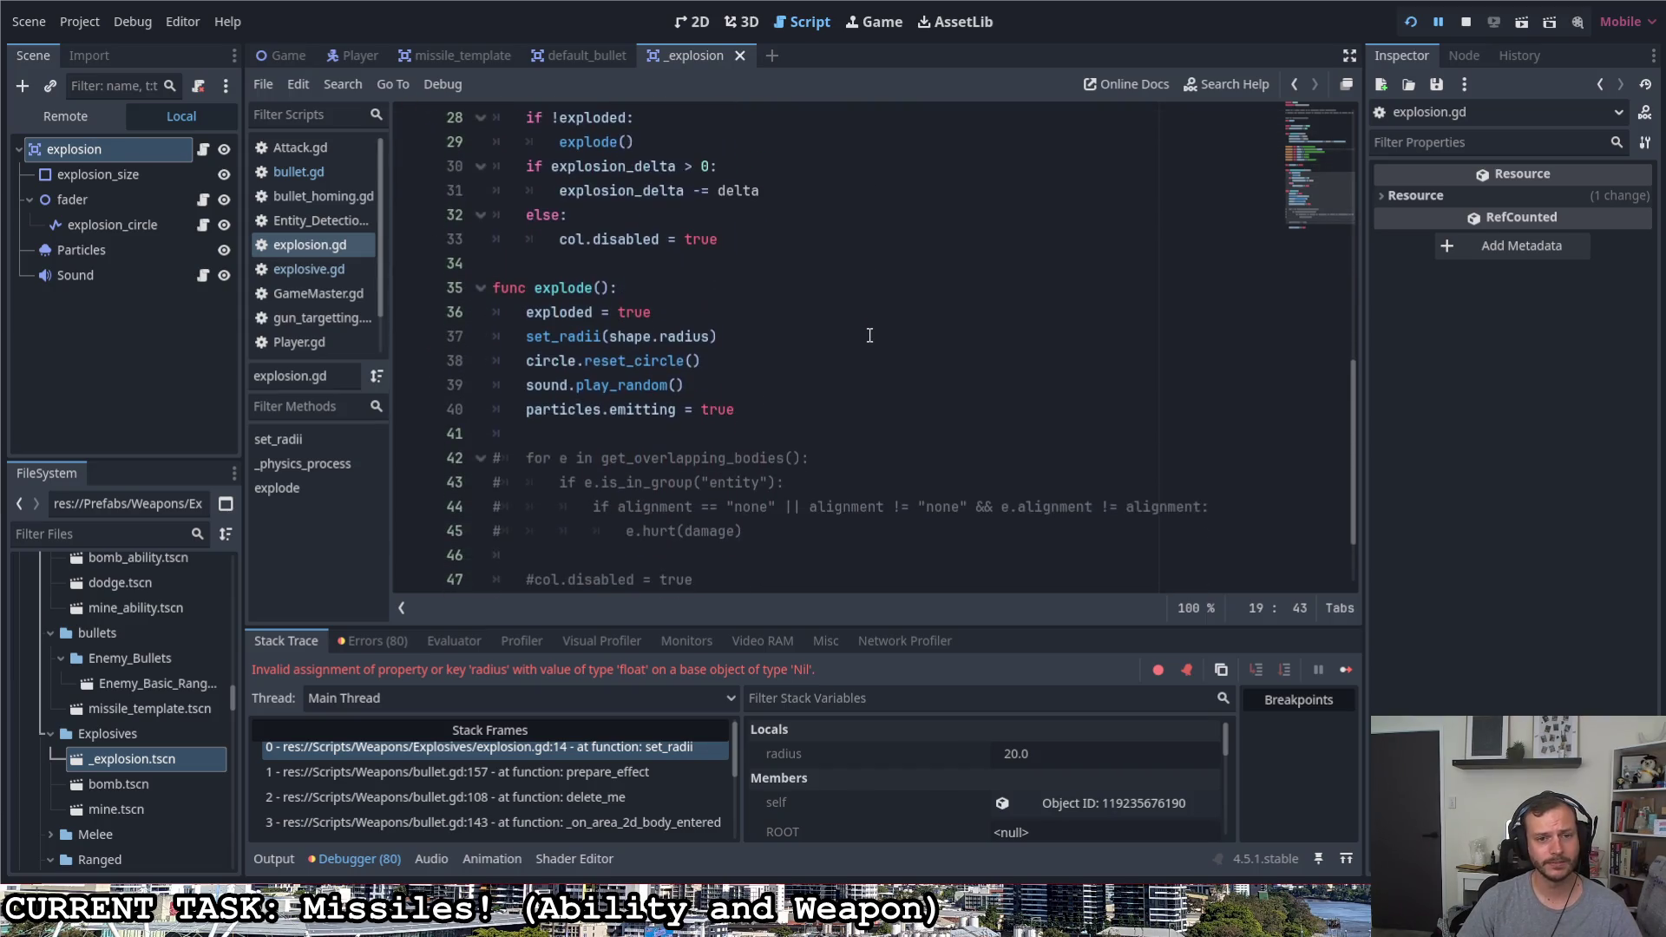
{"action": "scroll", "coordinate": [870, 336], "scroll_direction": "up", "scroll_amount": 3}
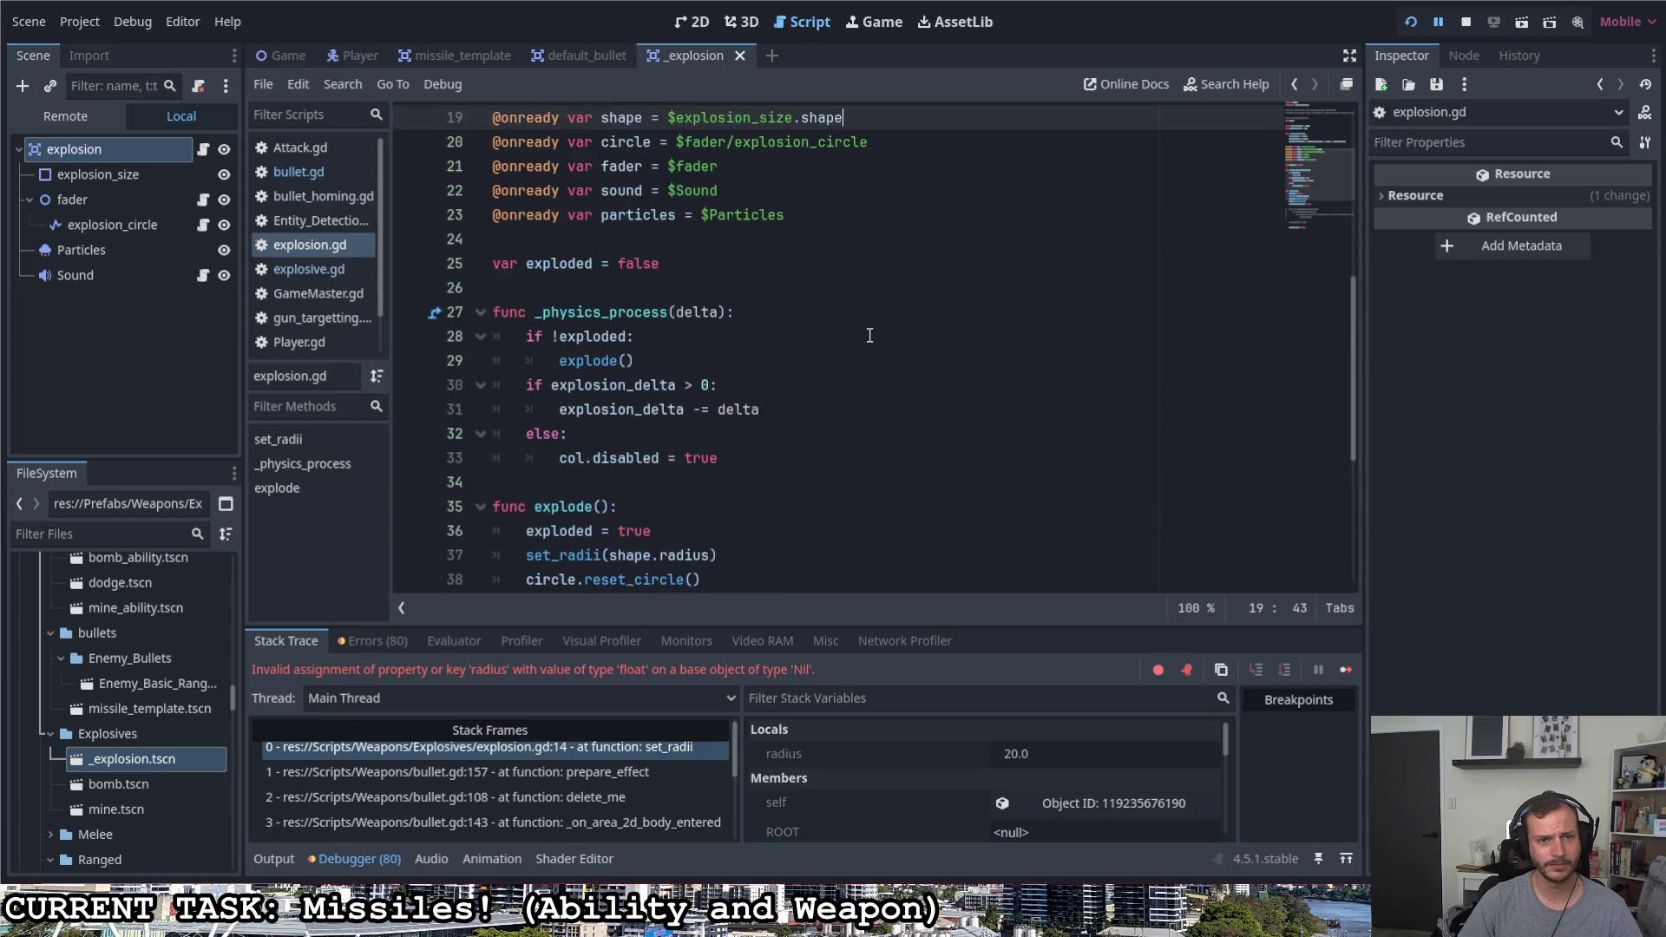
{"action": "scroll", "coordinate": [870, 336], "scroll_direction": "up", "scroll_amount": 3}
{"action": "scroll", "coordinate": [870, 336], "scroll_direction": "up", "scroll_amount": 2}
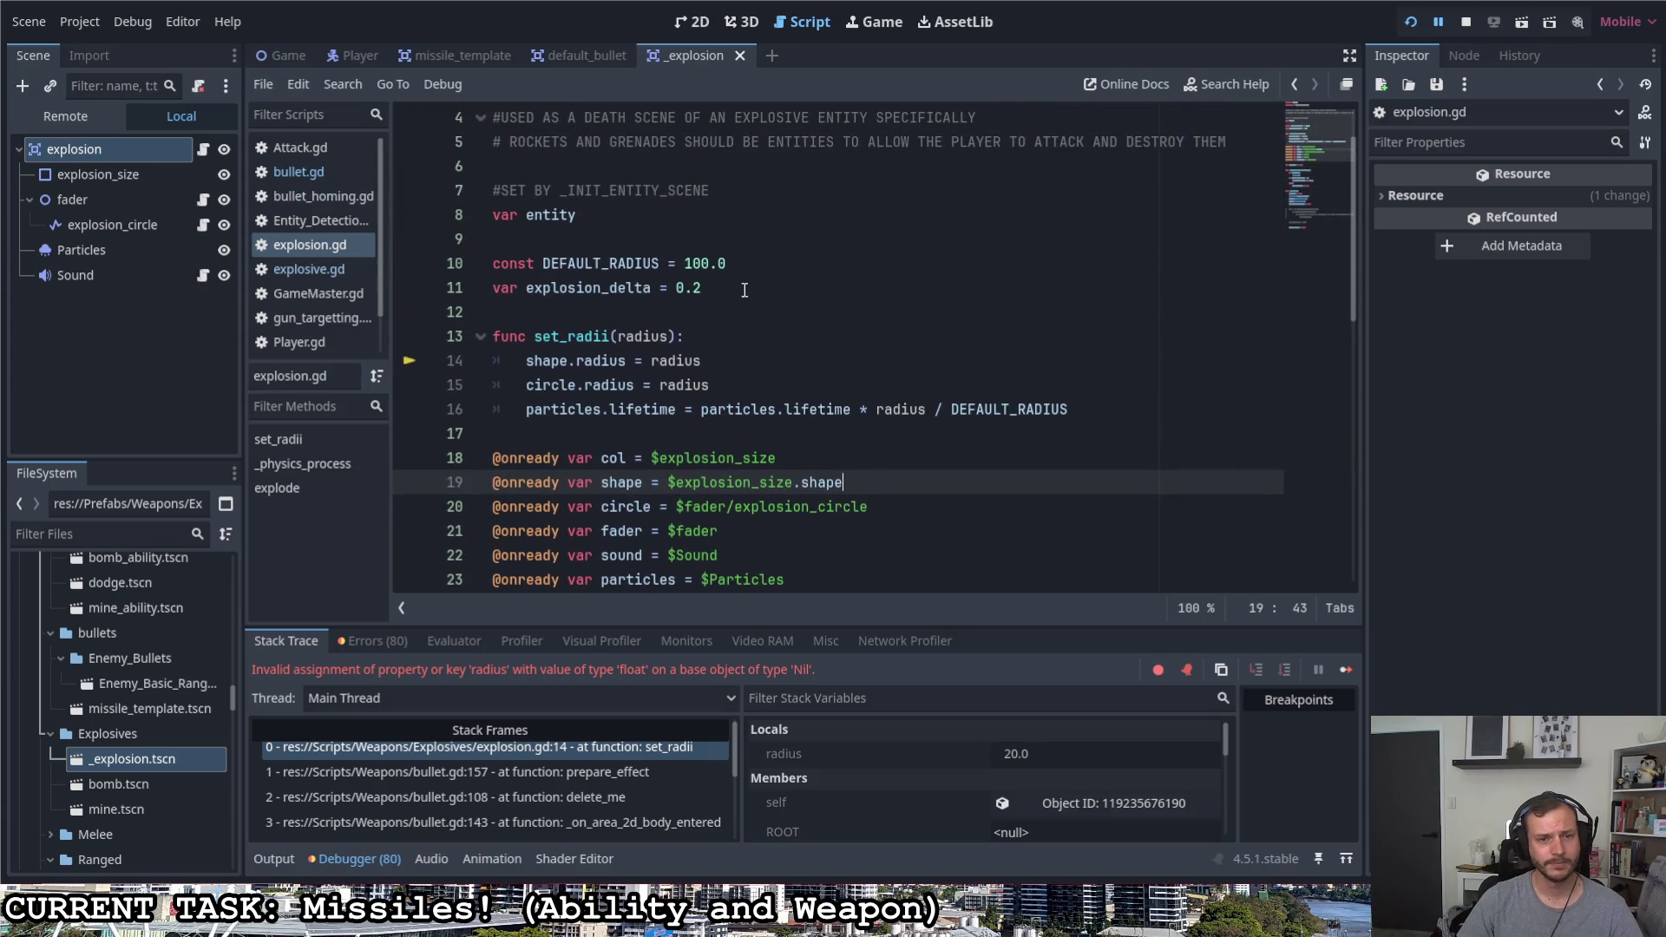
{"action": "scroll", "coordinate": [738, 304], "scroll_direction": "up", "scroll_amount": 1}
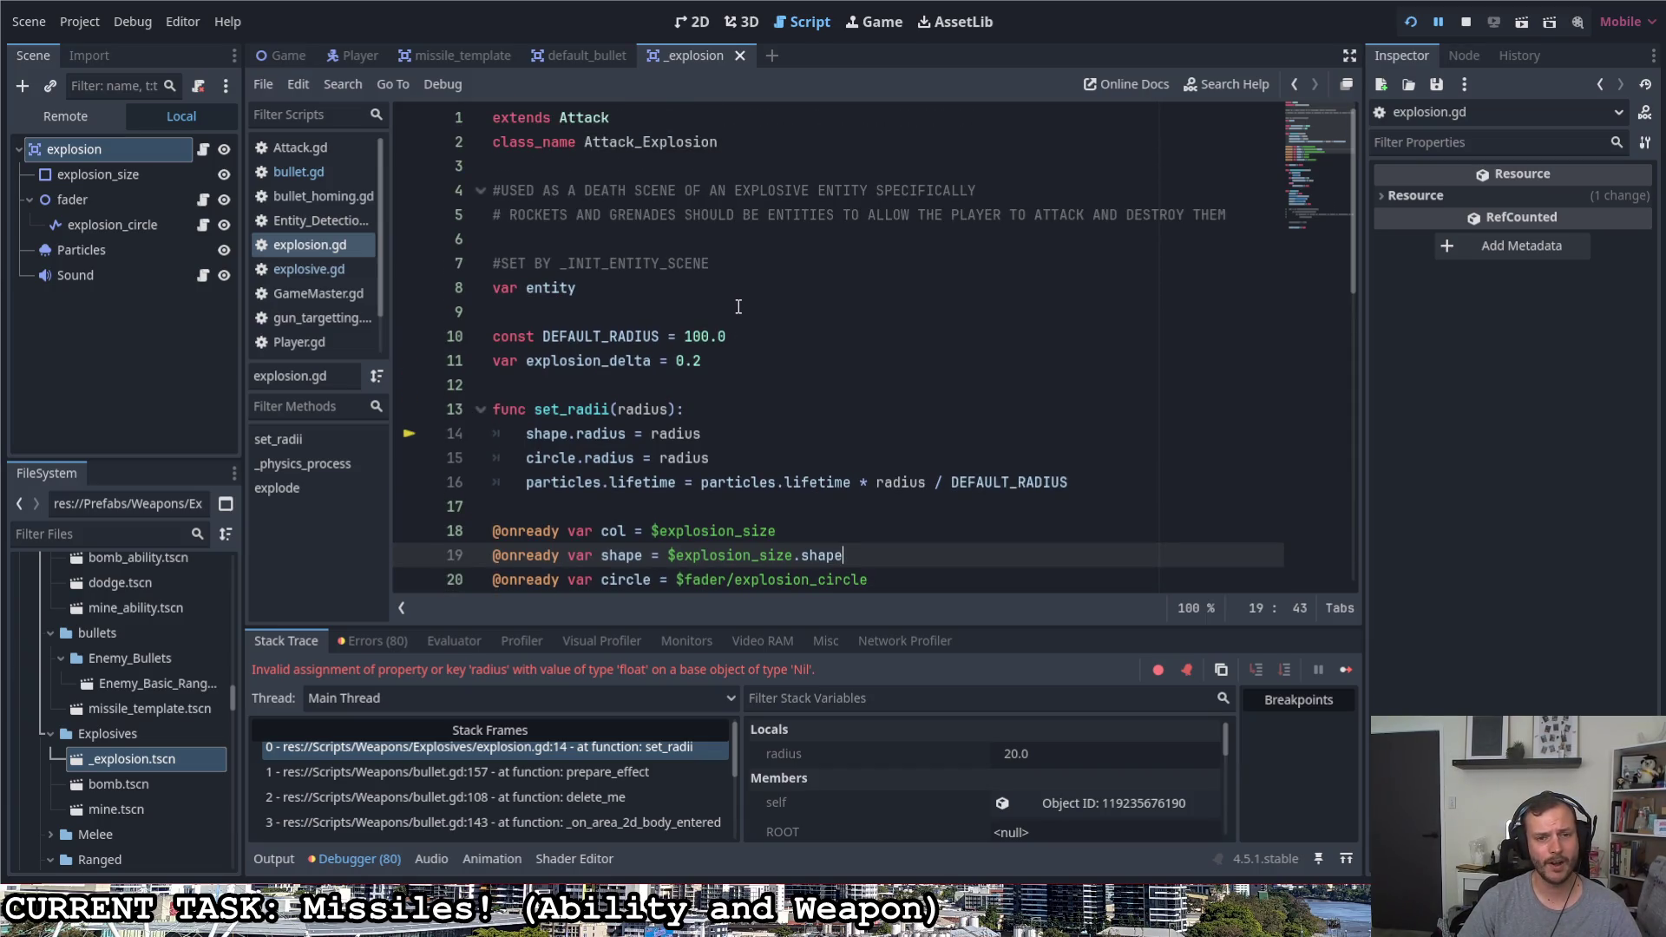
Declare a trial 'var explosion_range = 100.0' after entity, comparing it with DEFAULT_RADIUS
{"action": "left_click", "coordinate": [756, 409]}
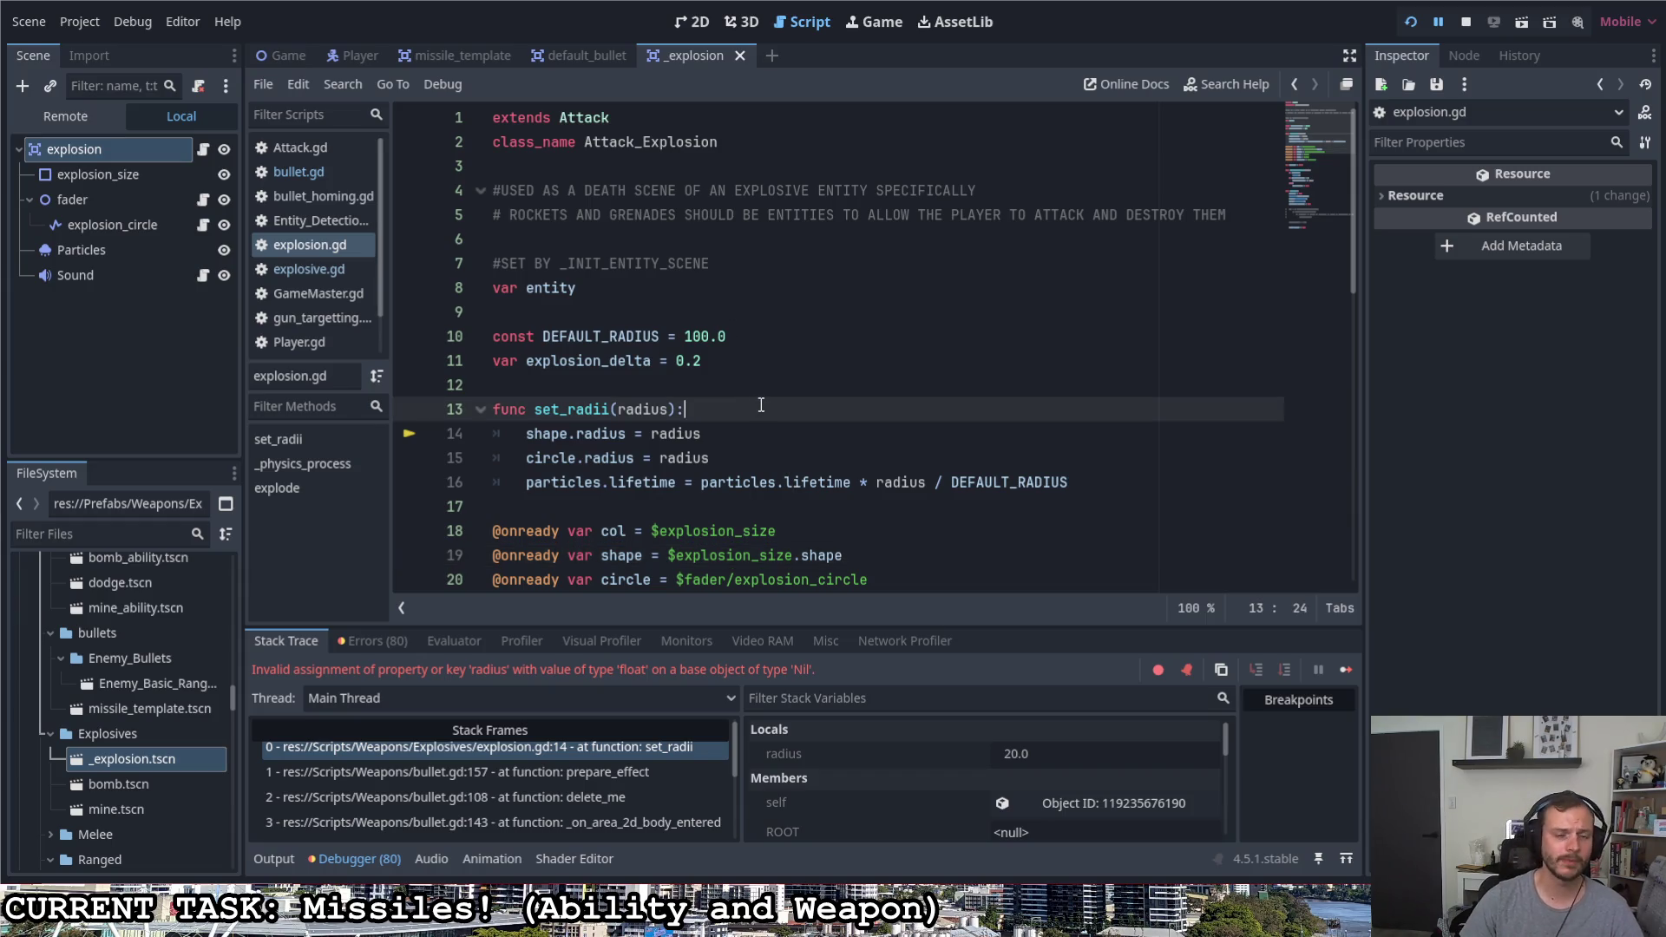
{"action": "left_click", "coordinate": [768, 385]}
{"action": "left_click", "coordinate": [800, 365]}
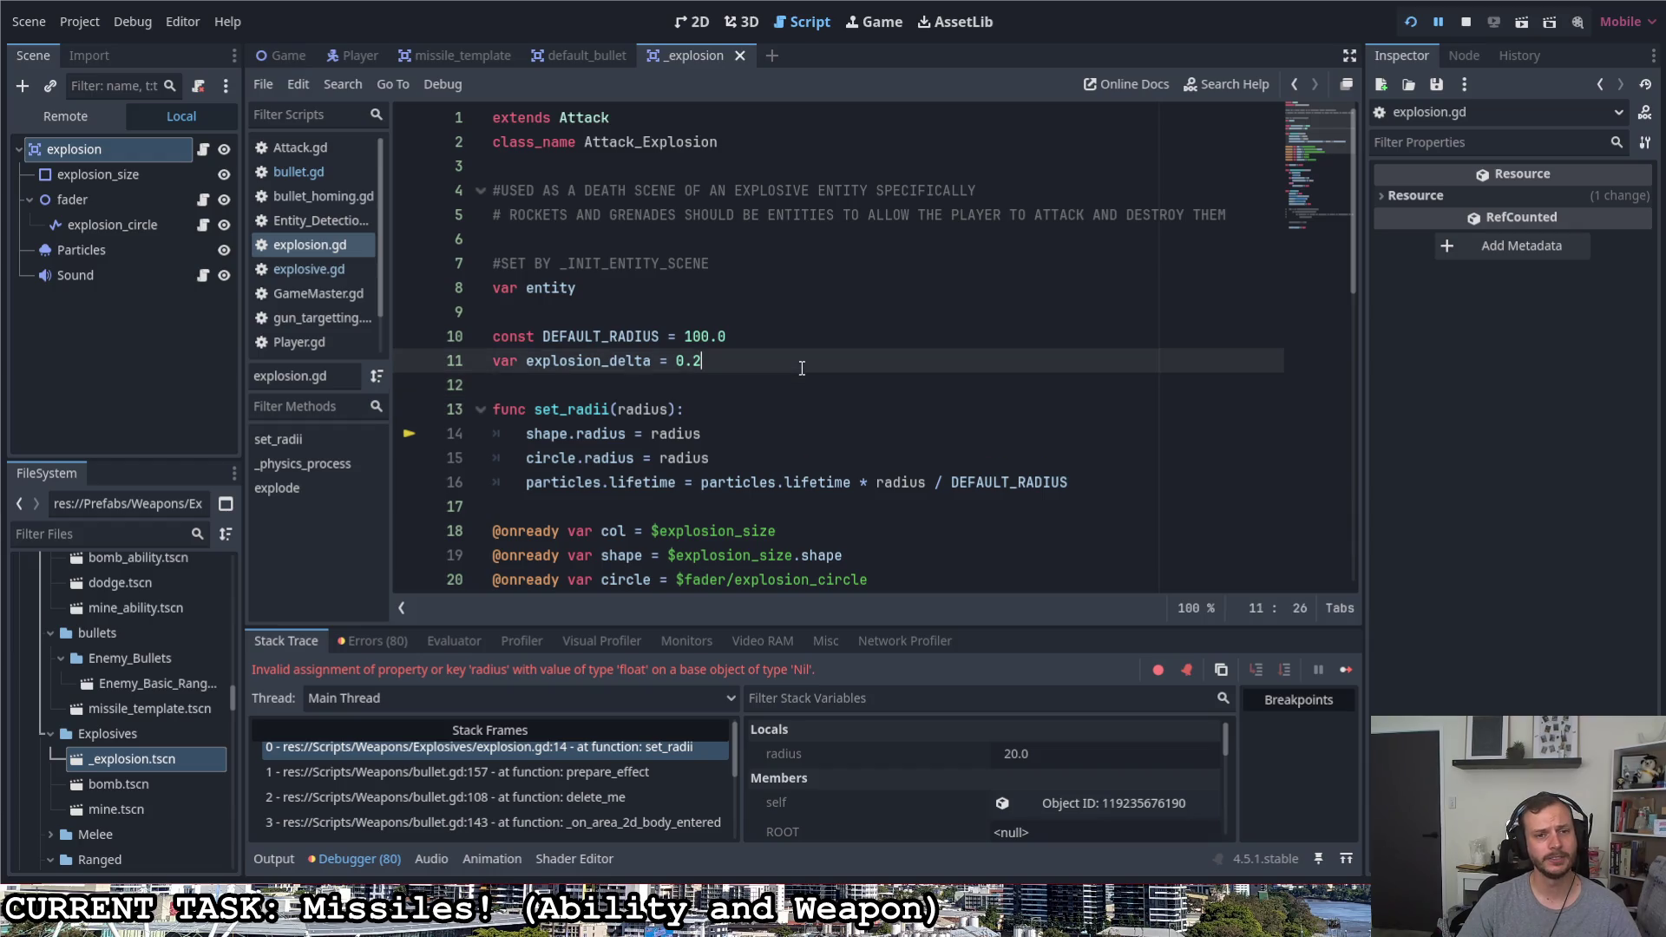
{"action": "left_click", "coordinate": [731, 319]}
{"action": "key", "text": "Return"}
{"action": "key", "text": "Return"}
{"action": "key", "text": "Up"}
{"action": "type", "text": "var explostion"}
{"action": "key", "text": "BackSpace"}
{"action": "key", "text": "BackSpace"}
{"action": "key", "text": "BackSpace"}
{"action": "key", "text": "BackSpace"}
{"action": "type", "text": "ion"}
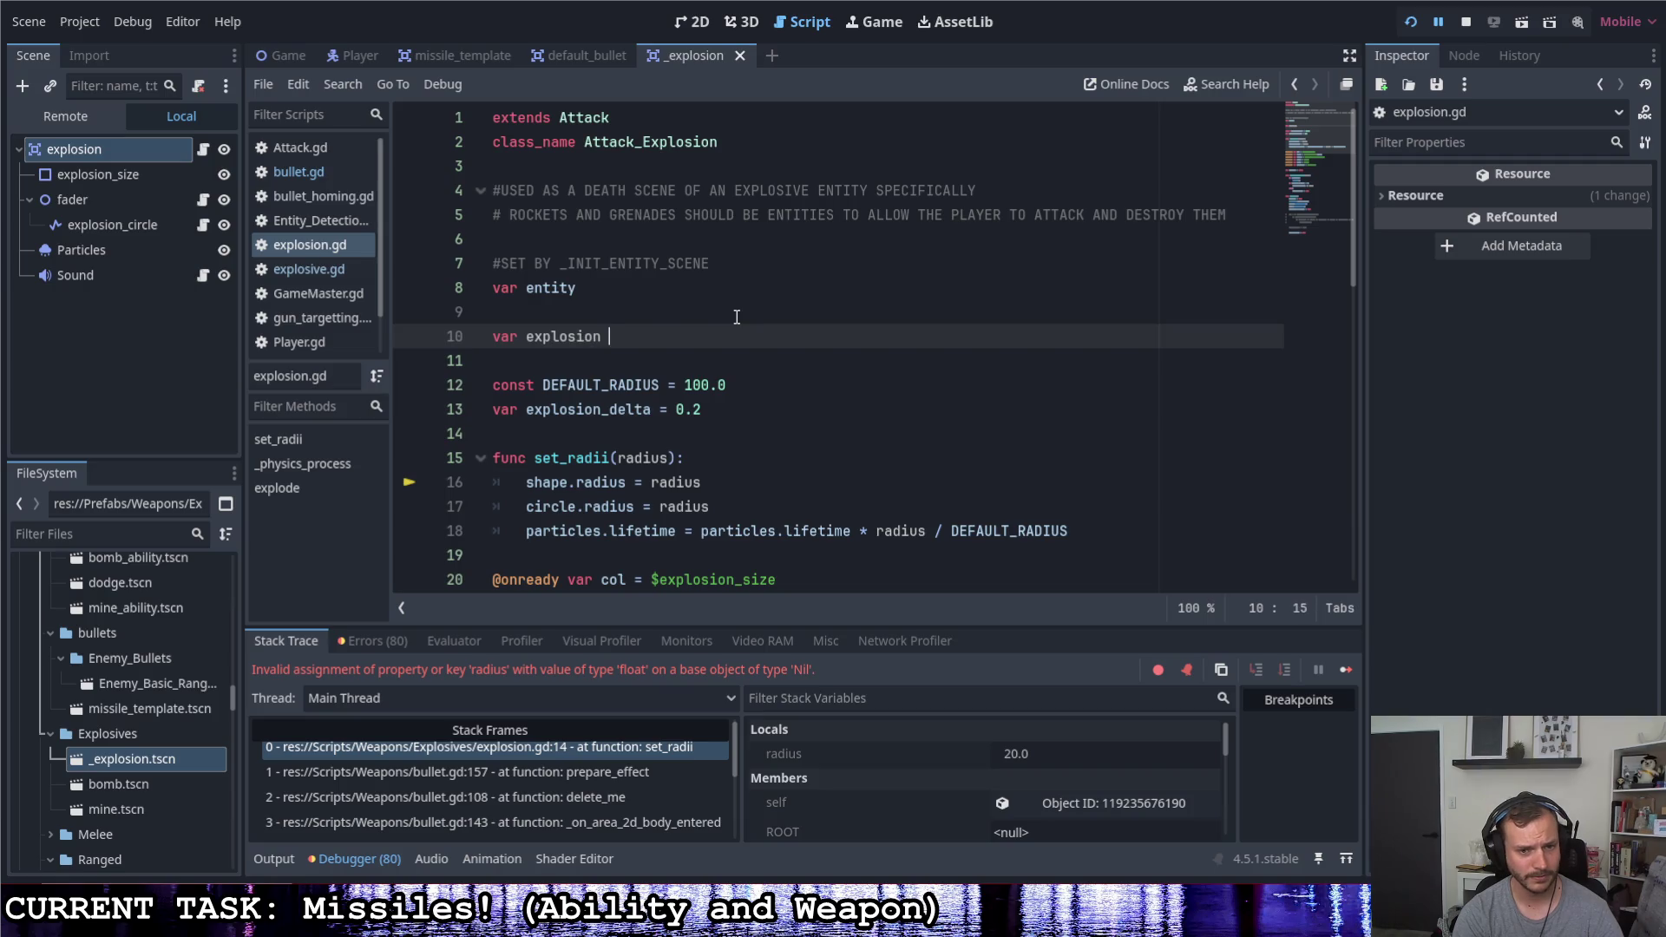
{"action": "key", "text": "BackSpace"}
{"action": "key", "text": "BackSpace"}
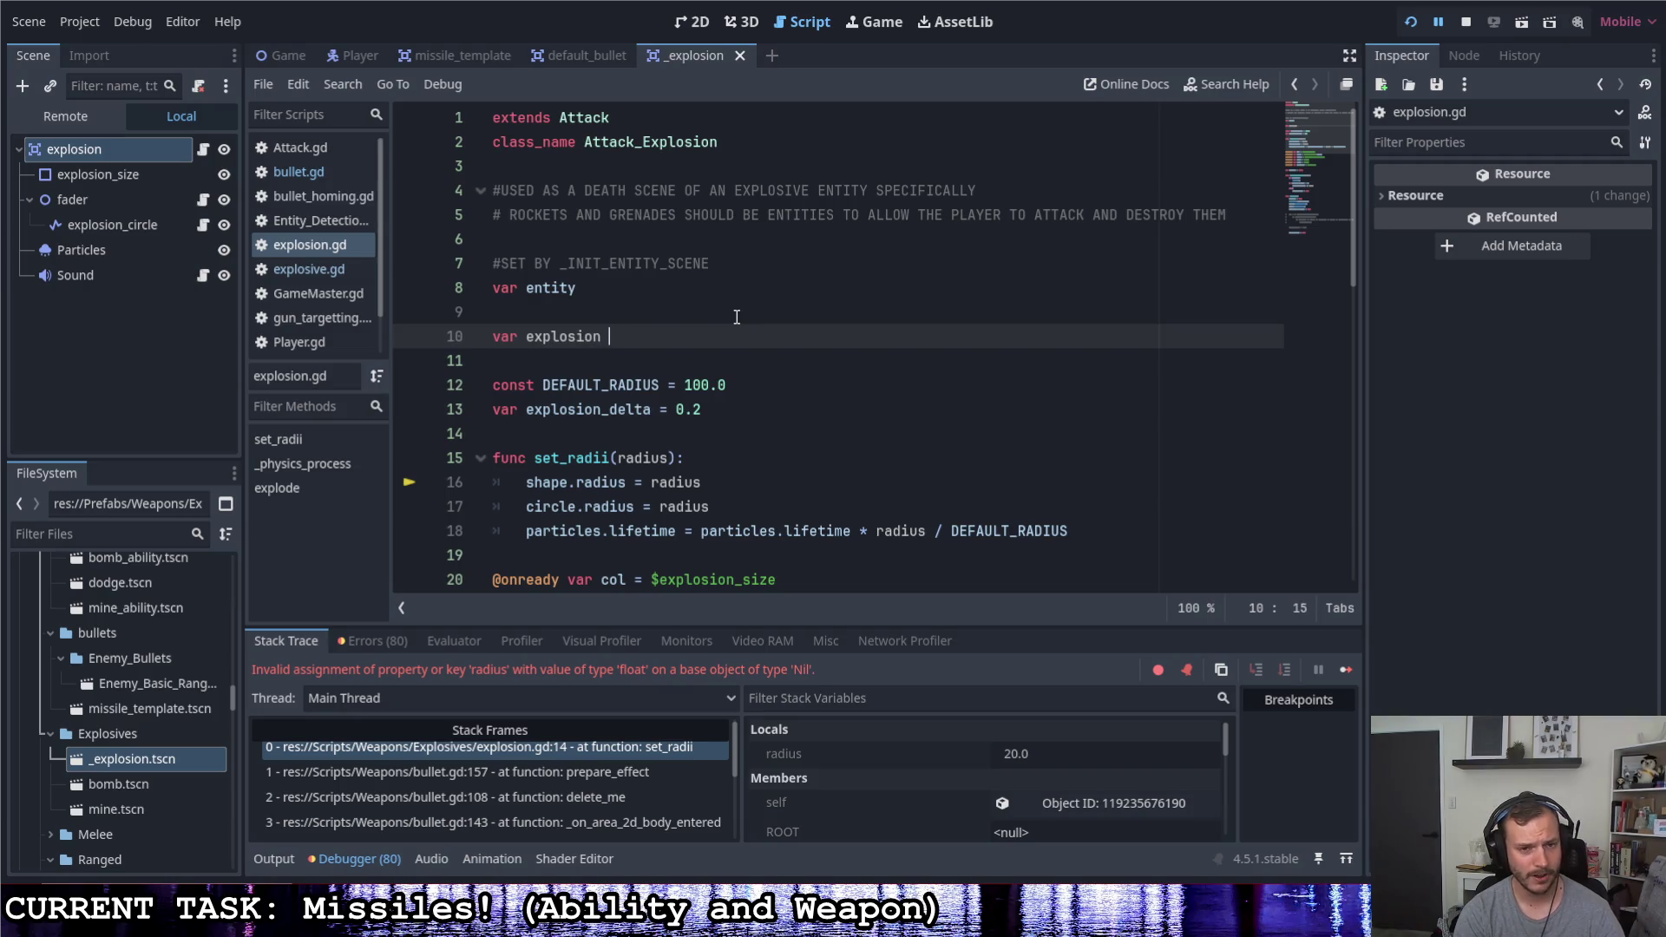
{"action": "type", "text": "range = 100.0"}
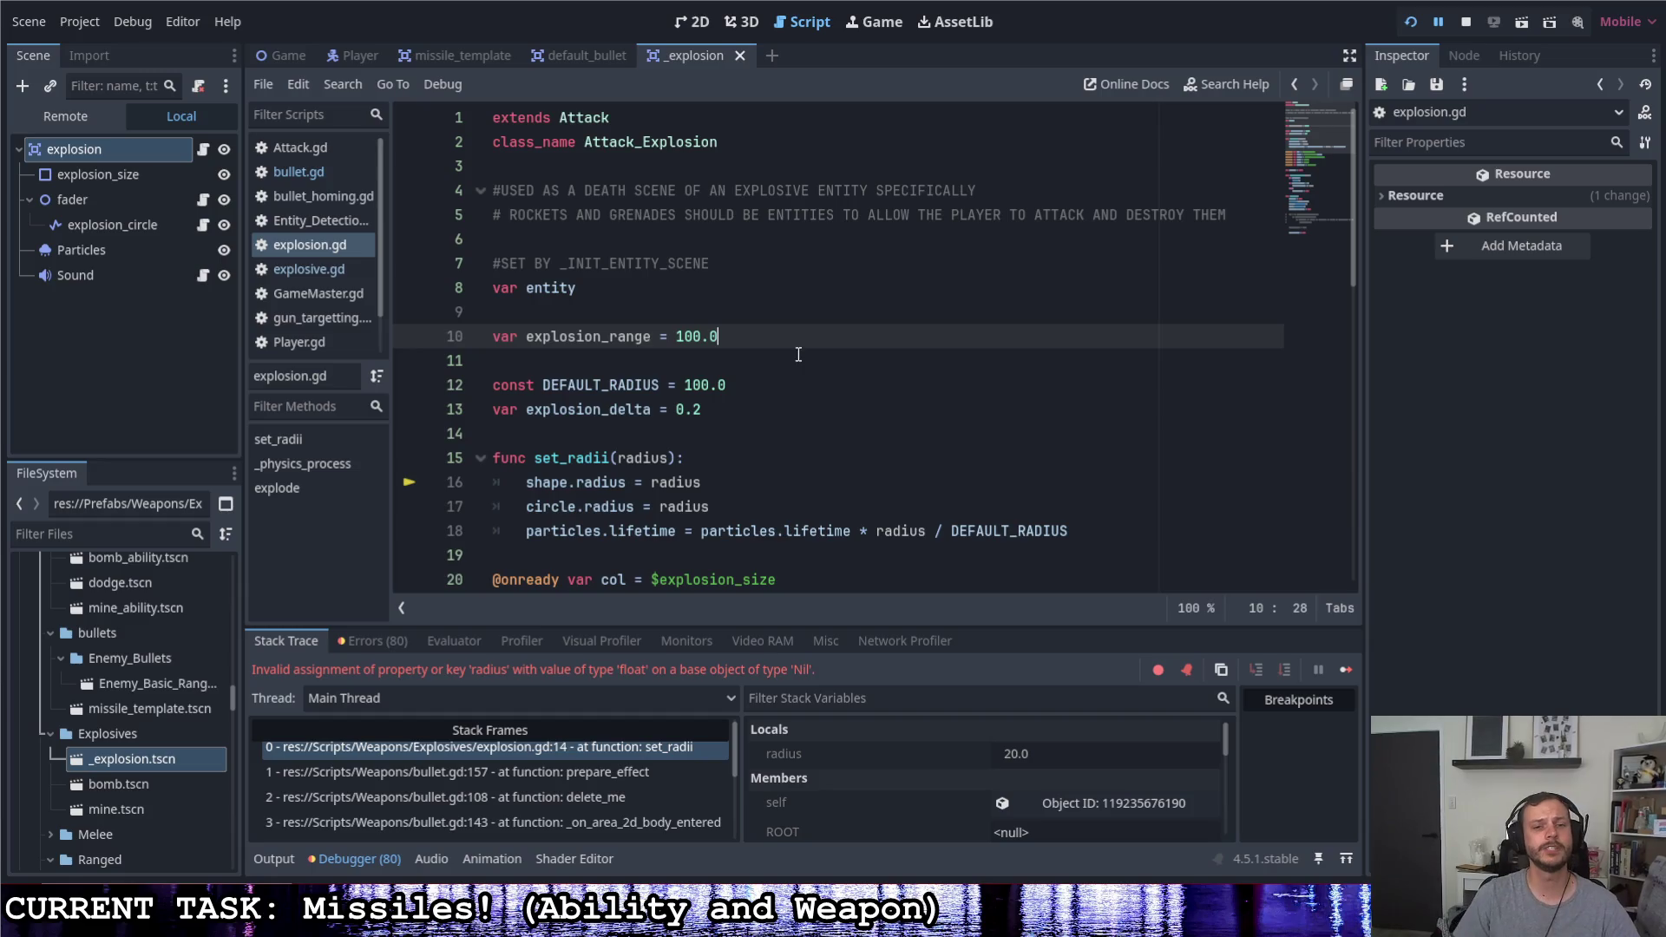
{"action": "left_click_drag", "start_coordinate": [727, 385], "coordinate": [554, 376]}
{"action": "left_click", "coordinate": [566, 381]}
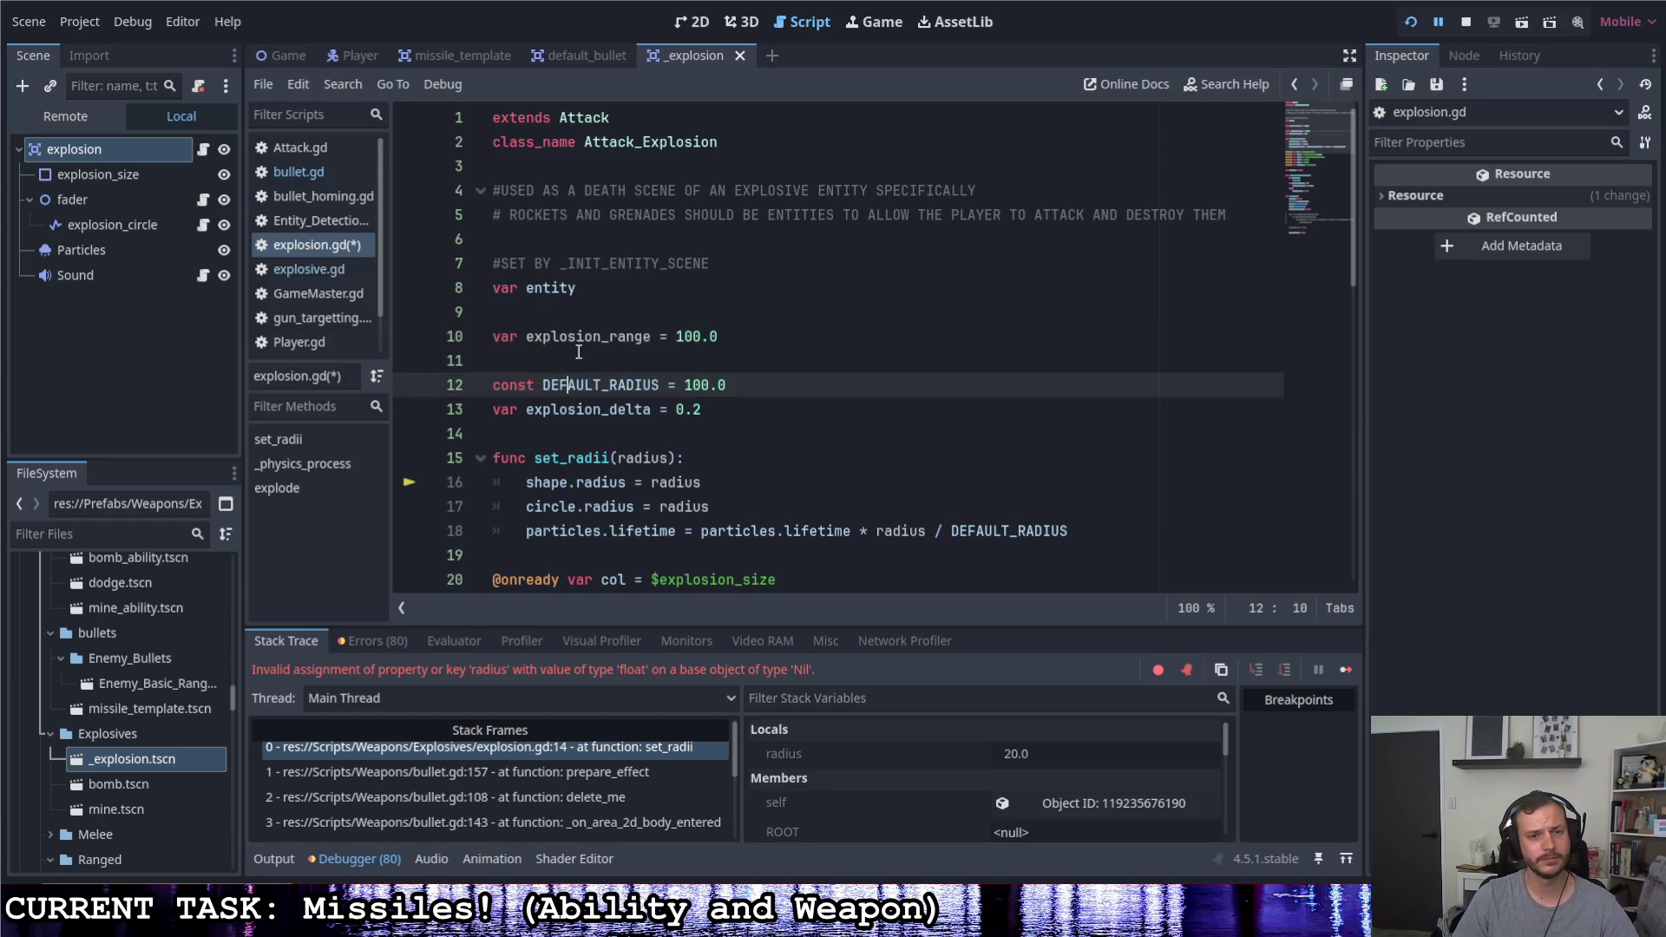
{"action": "left_click_drag", "start_coordinate": [659, 382], "coordinate": [539, 382]}
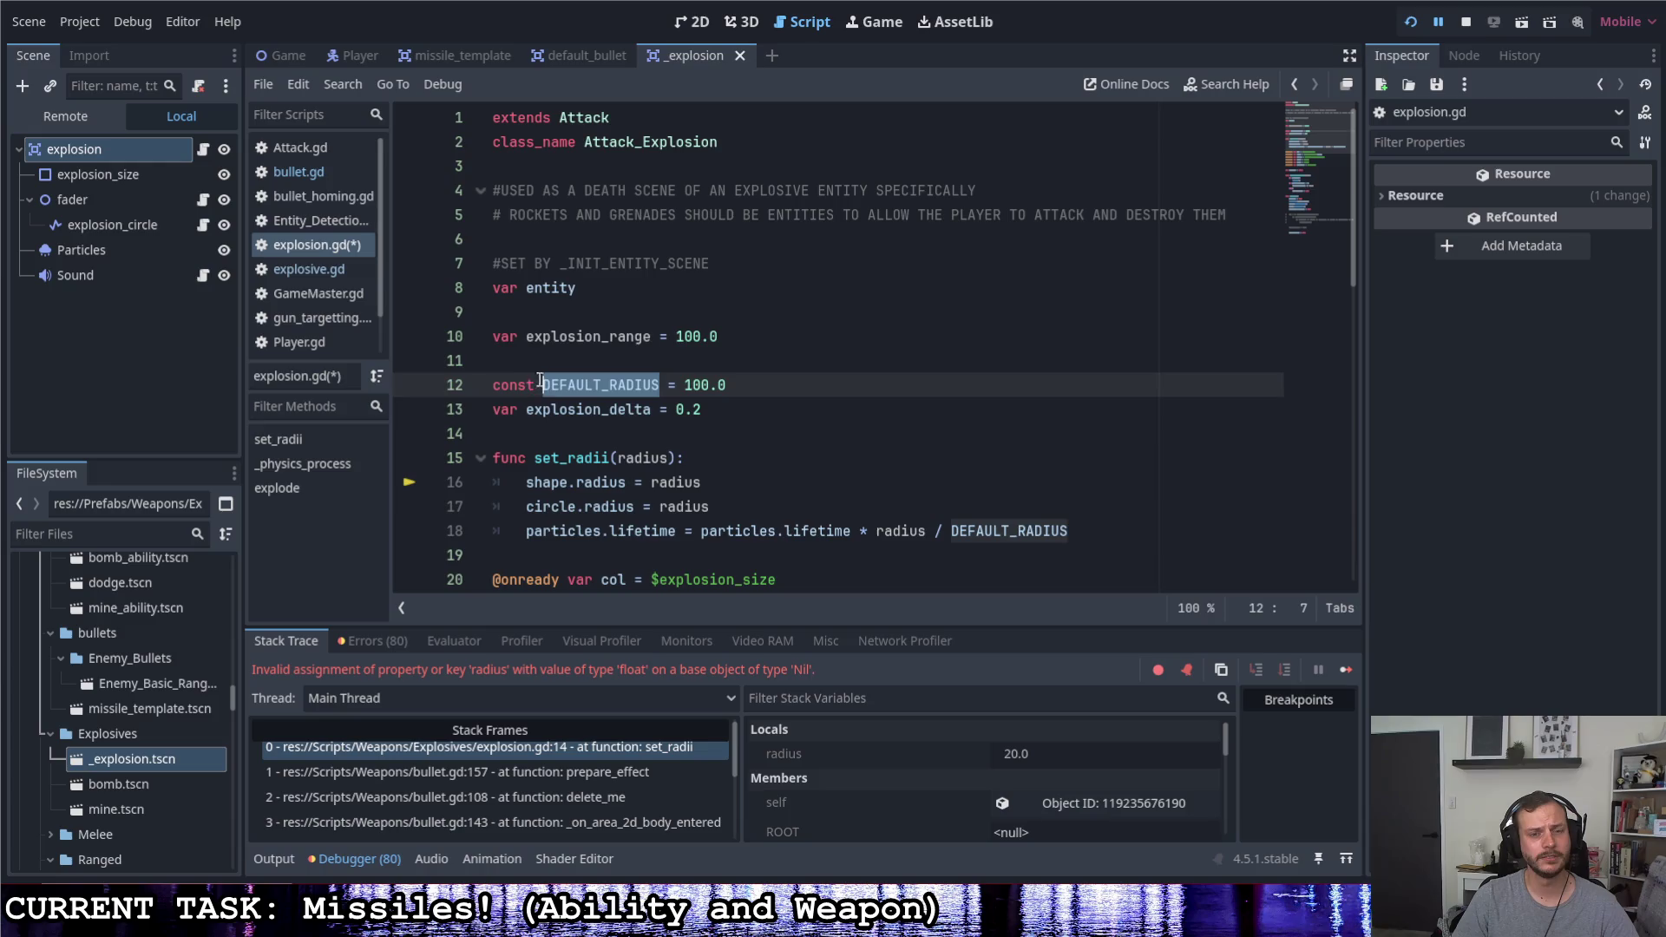
{"action": "left_click", "coordinate": [587, 336]}
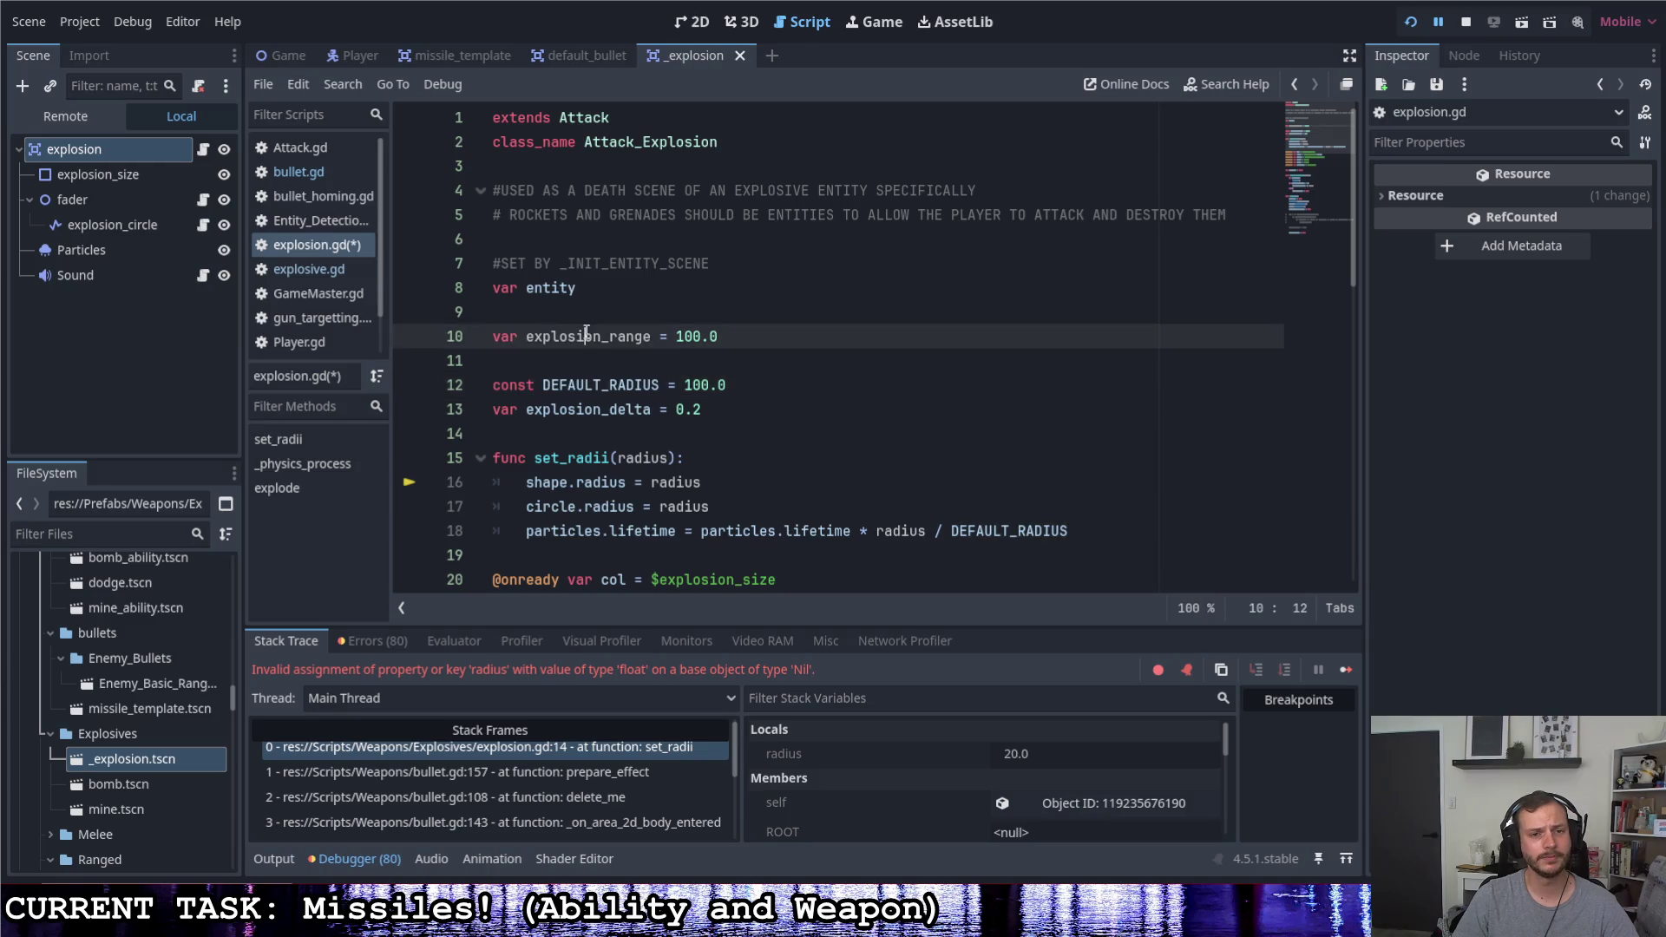
Add trial lines in set_radii: explosion_range = radius and an is_instance_valid condition
{"action": "left_click", "coordinate": [759, 462]}
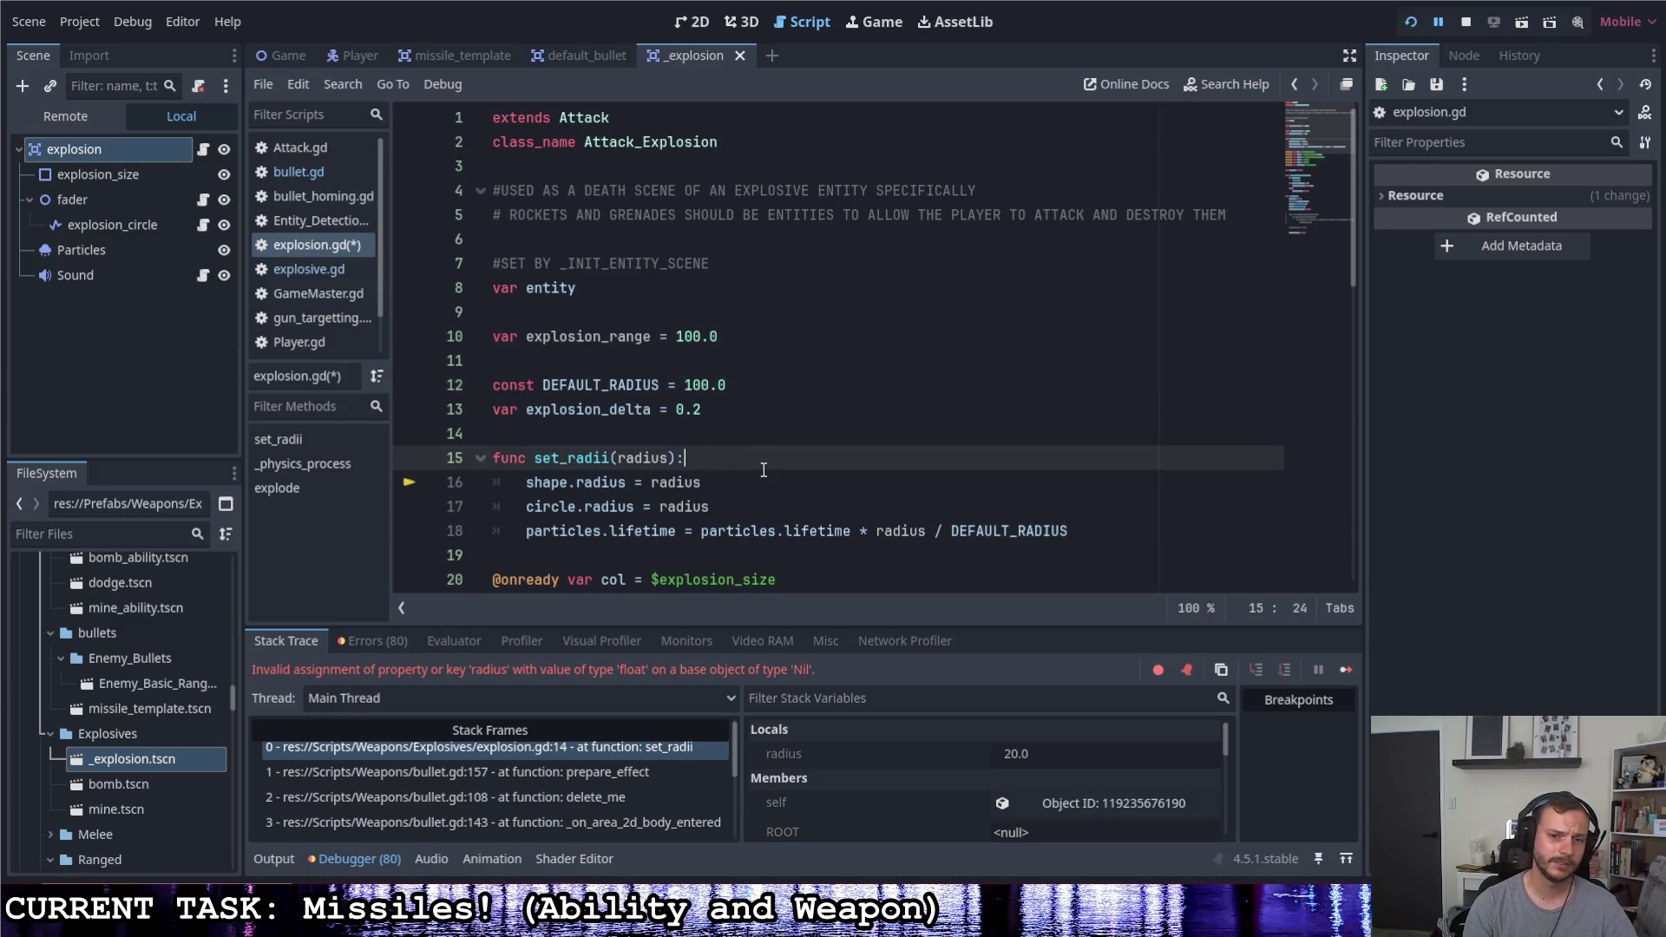
{"action": "key", "text": "Return"}
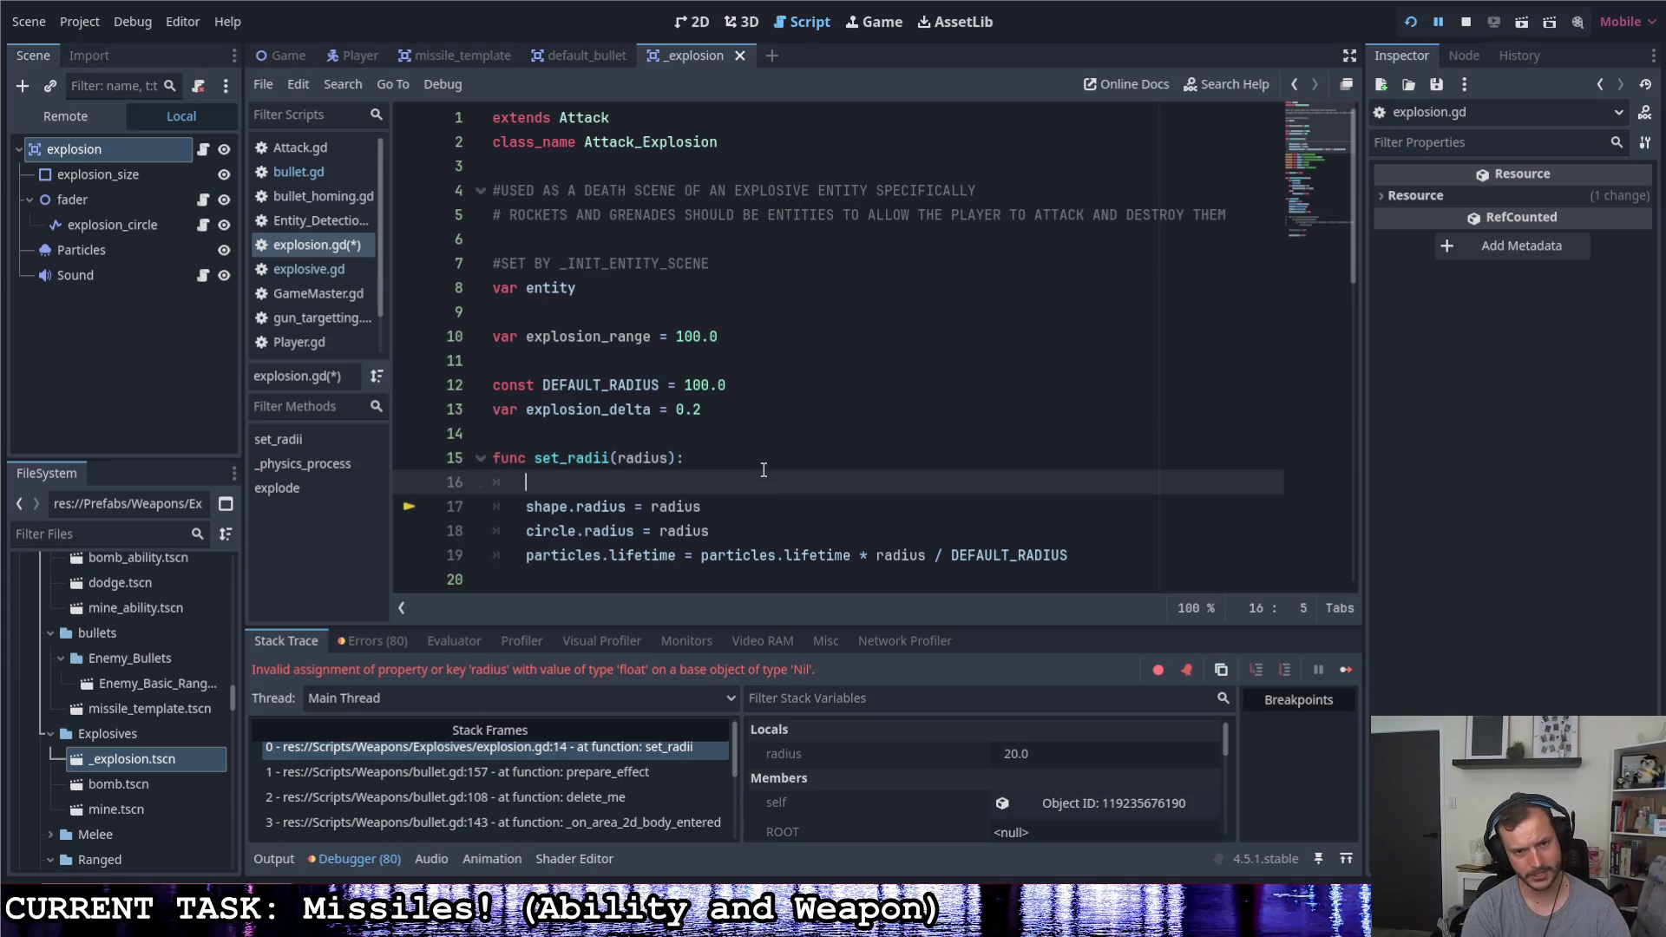
{"action": "type", "text": "explo"}
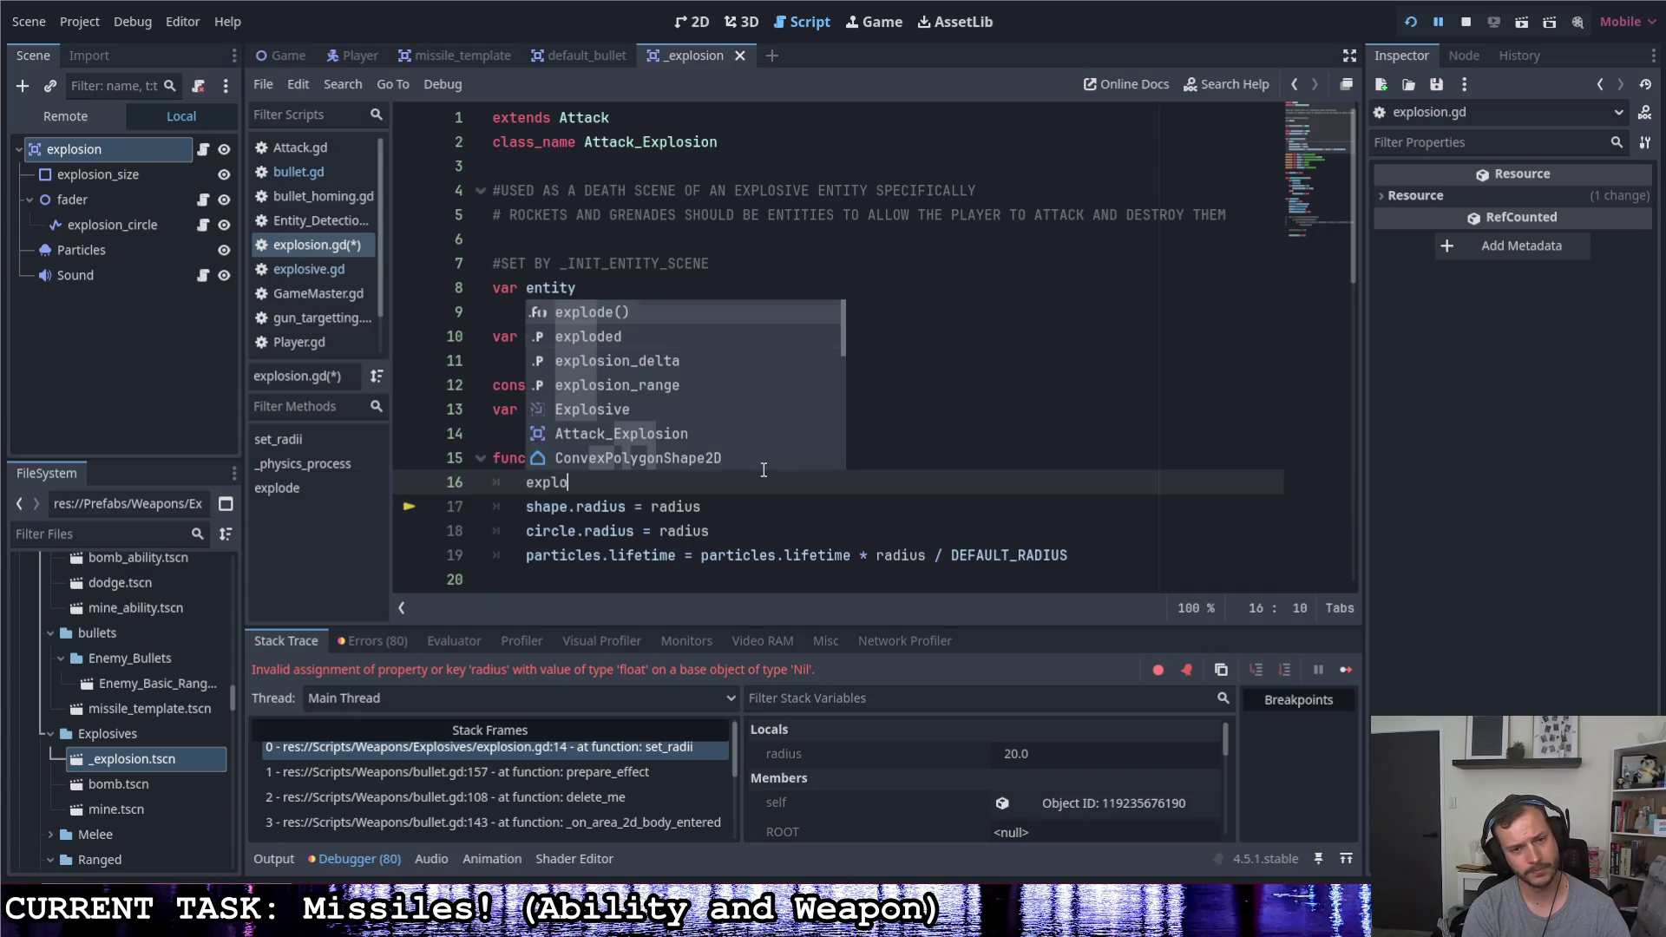
{"action": "key", "text": "Down"}
{"action": "key", "text": "Down"}
{"action": "key", "text": "Down"}
{"action": "key", "text": "Return"}
{"action": "type", "text": "= ra"}
{"action": "key", "text": "Return"}
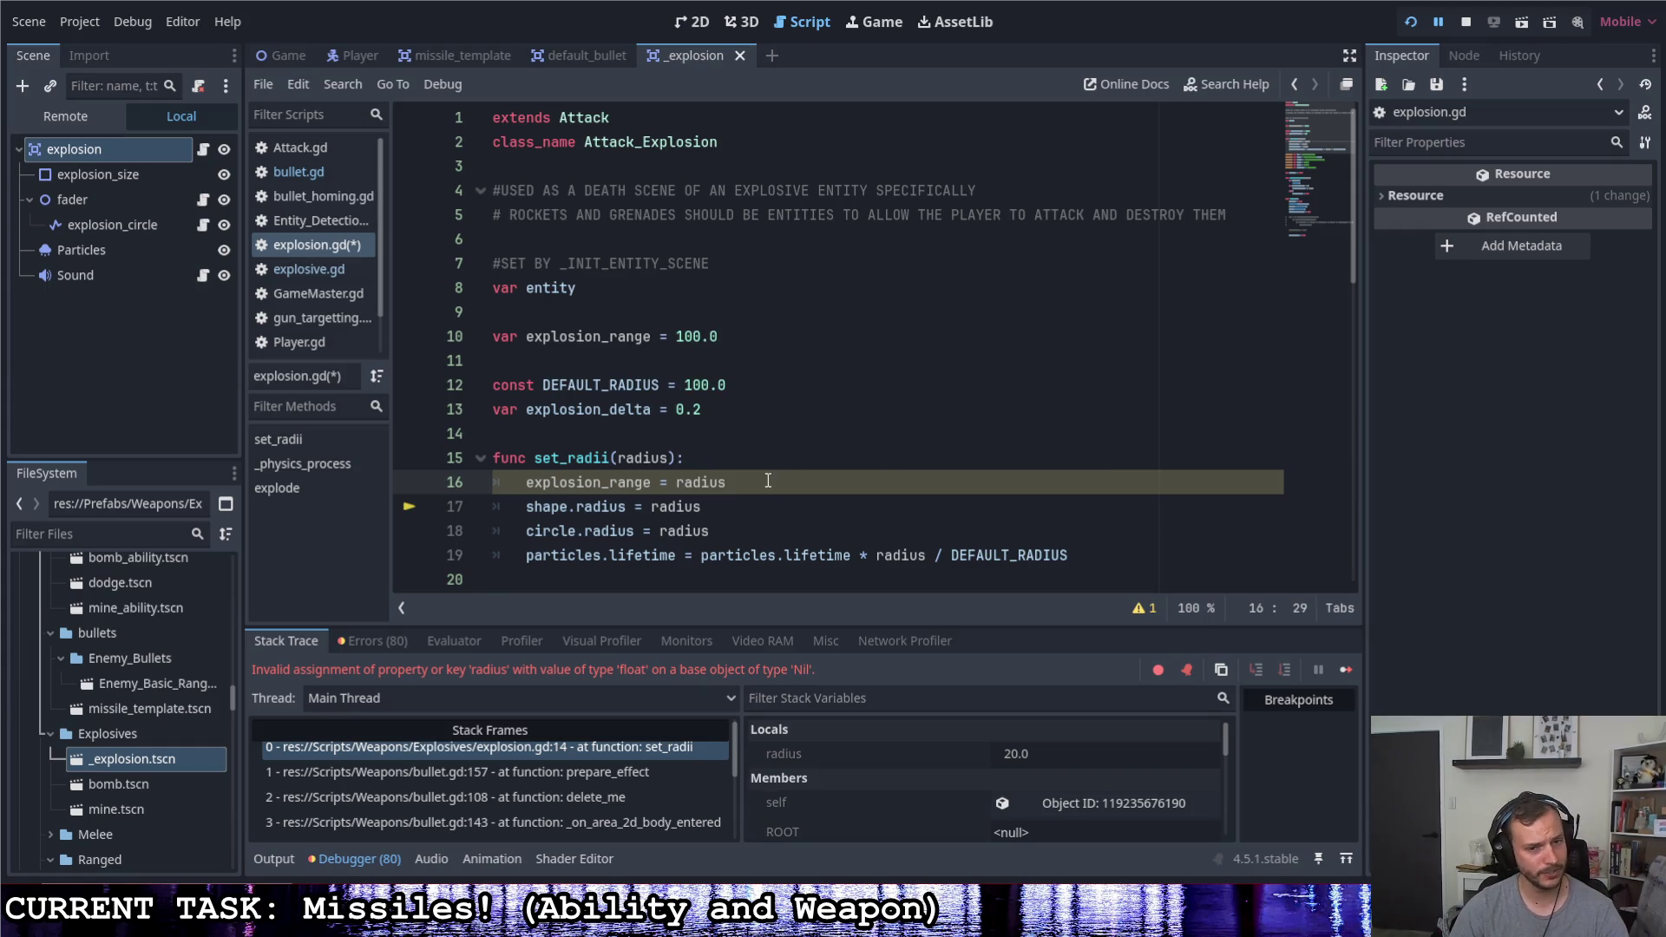
{"action": "key", "text": "Return"}
{"action": "type", "text": "if "}
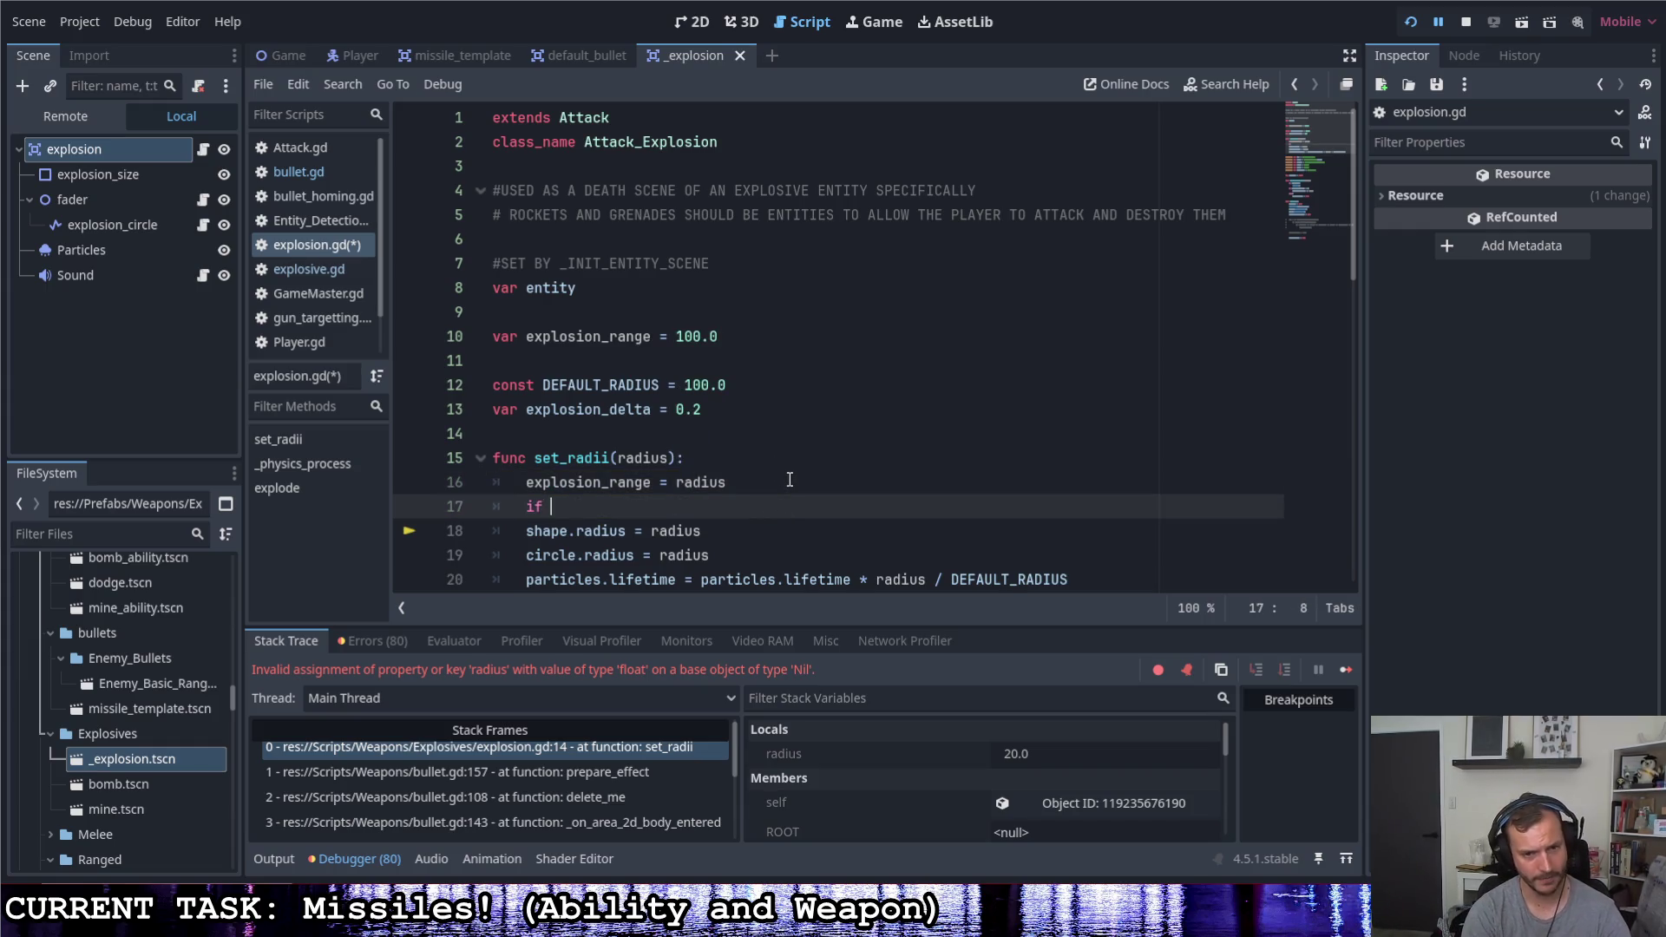
{"action": "type", "text": "!is_instance"}
{"action": "key", "text": "Down"}
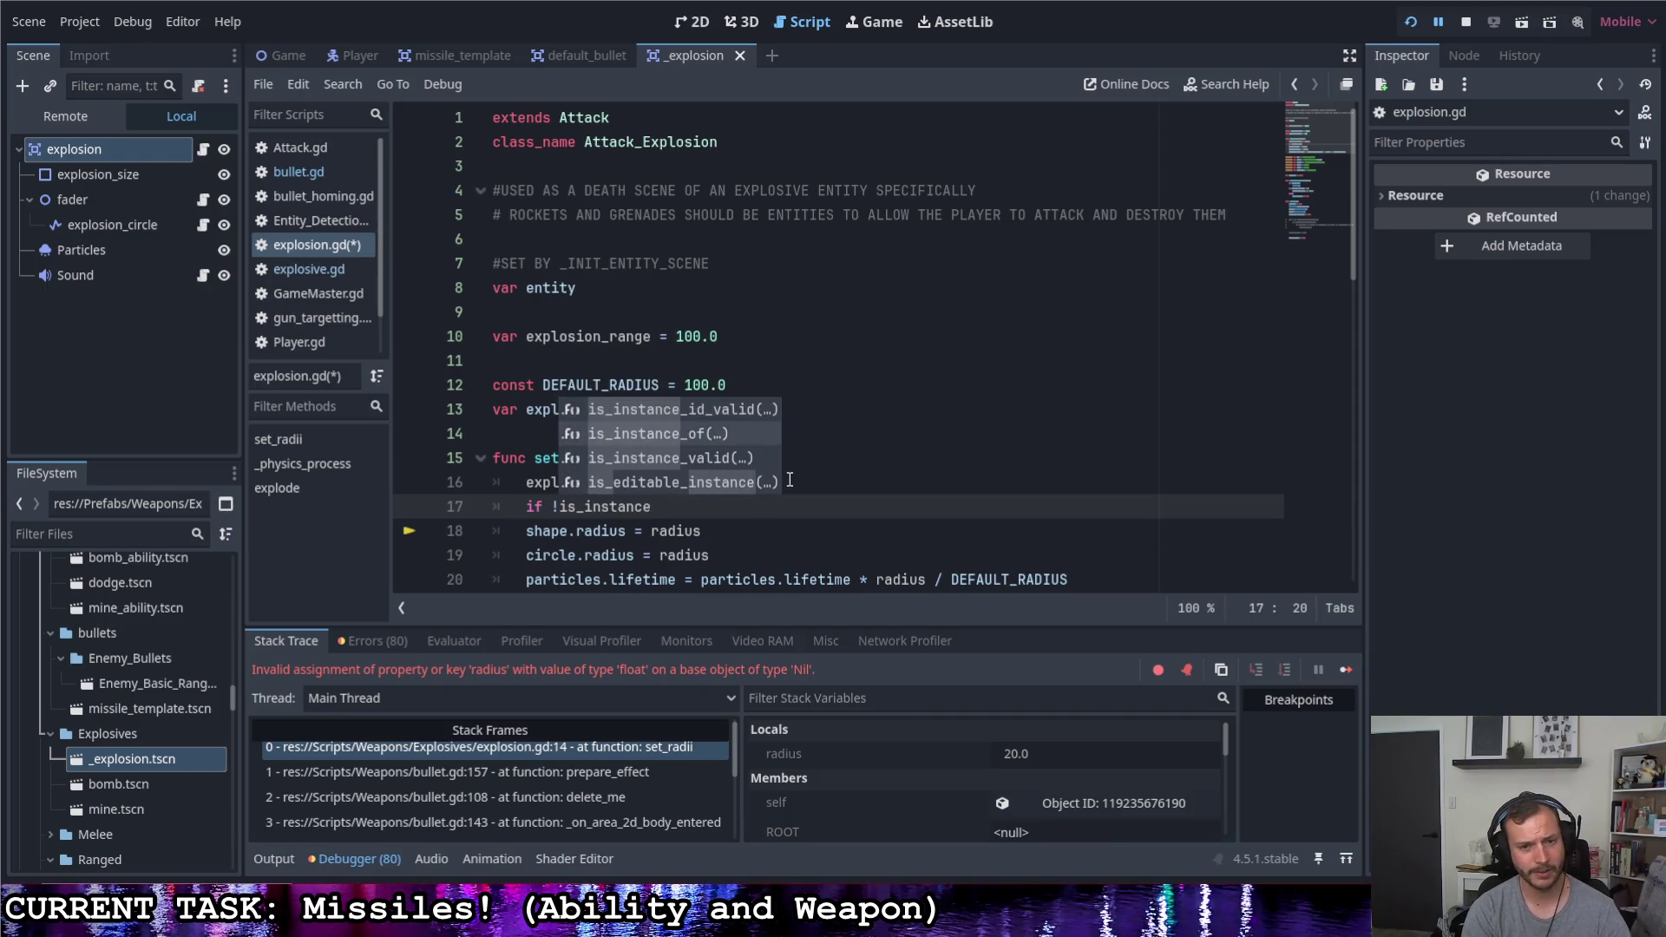
{"action": "key", "text": "Down"}
{"action": "key", "text": "Return"}
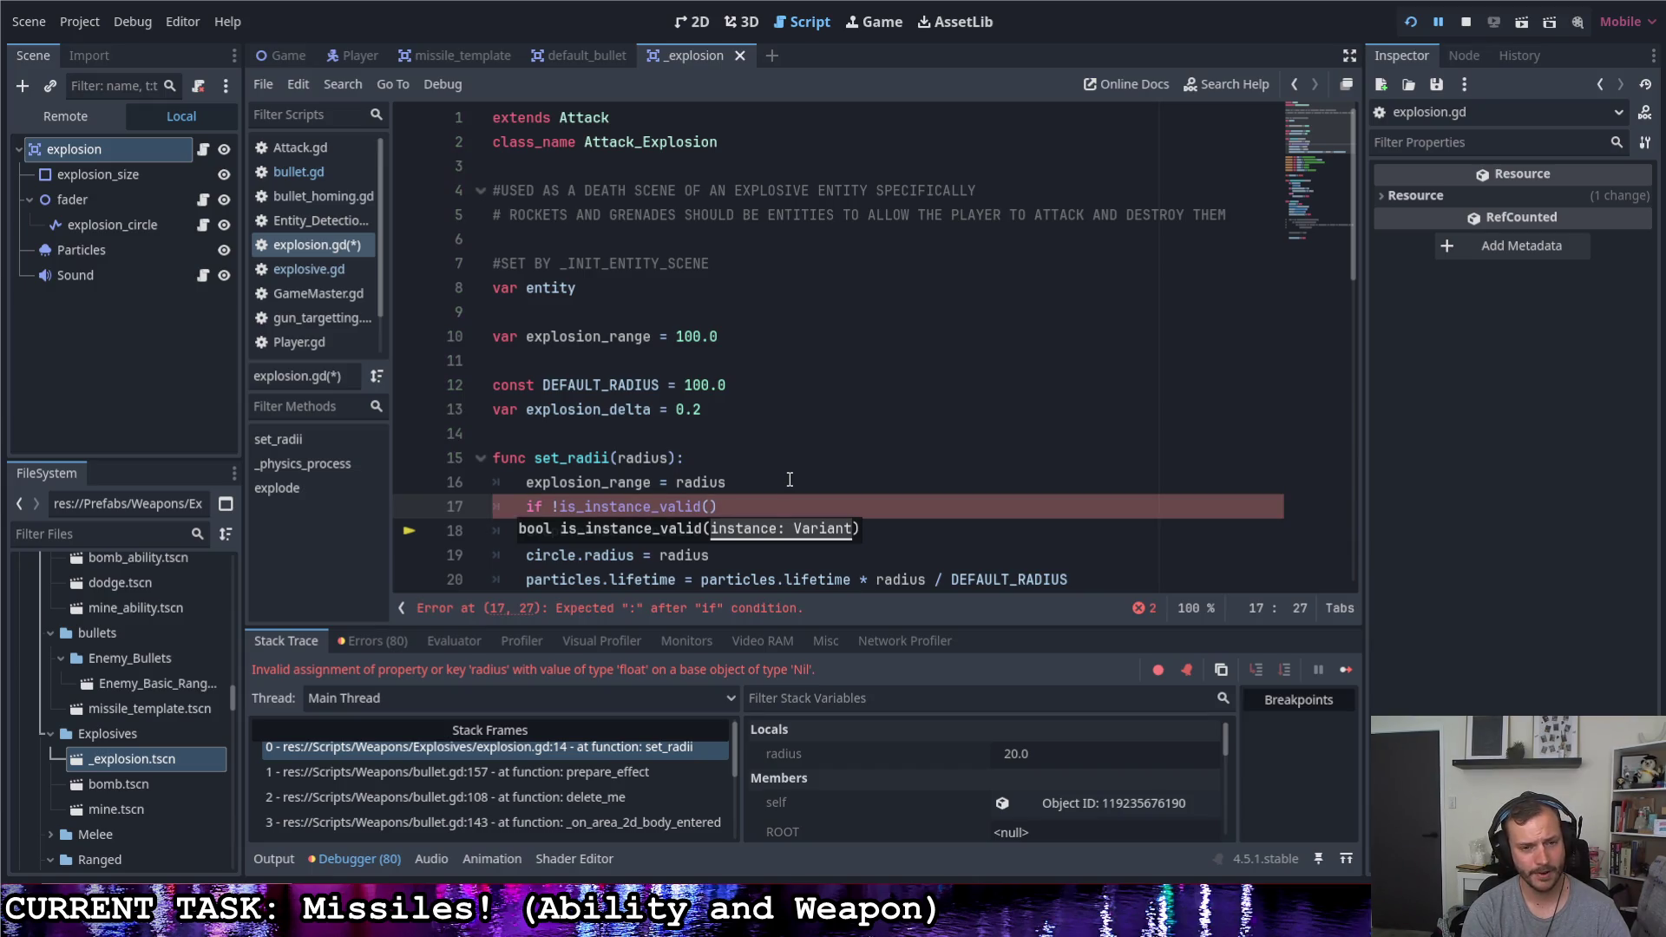
Delete the two trial lines from set_radii and the explosion_range declaration
{"action": "left_click_drag", "start_coordinate": [723, 507], "coordinate": [426, 478]}
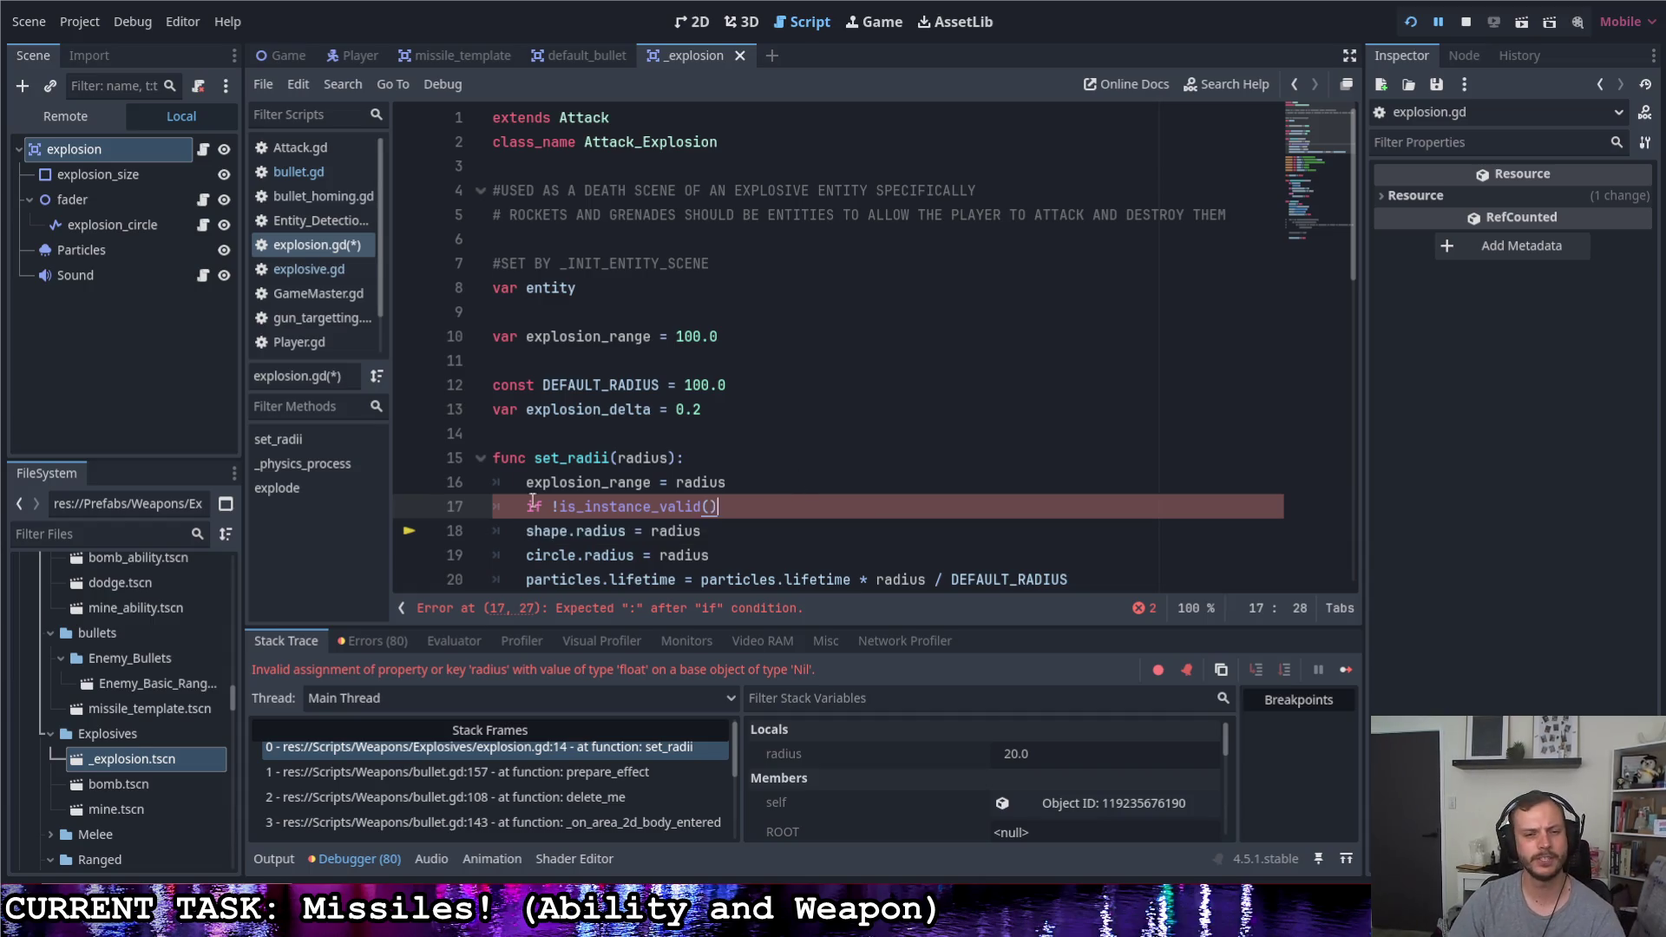
{"action": "key", "text": "BackSpace"}
{"action": "key", "text": "BackSpace"}
{"action": "left_click", "coordinate": [755, 335]}
{"action": "key", "text": "shift+Home"}
{"action": "key", "text": "BackSpace"}
{"action": "key", "text": "BackSpace"}
{"action": "key", "text": "BackSpace"}
{"action": "scroll", "coordinate": [651, 379], "scroll_direction": "down", "scroll_amount": 1}
{"action": "scroll", "coordinate": [703, 391], "scroll_direction": "down", "scroll_amount": 2}
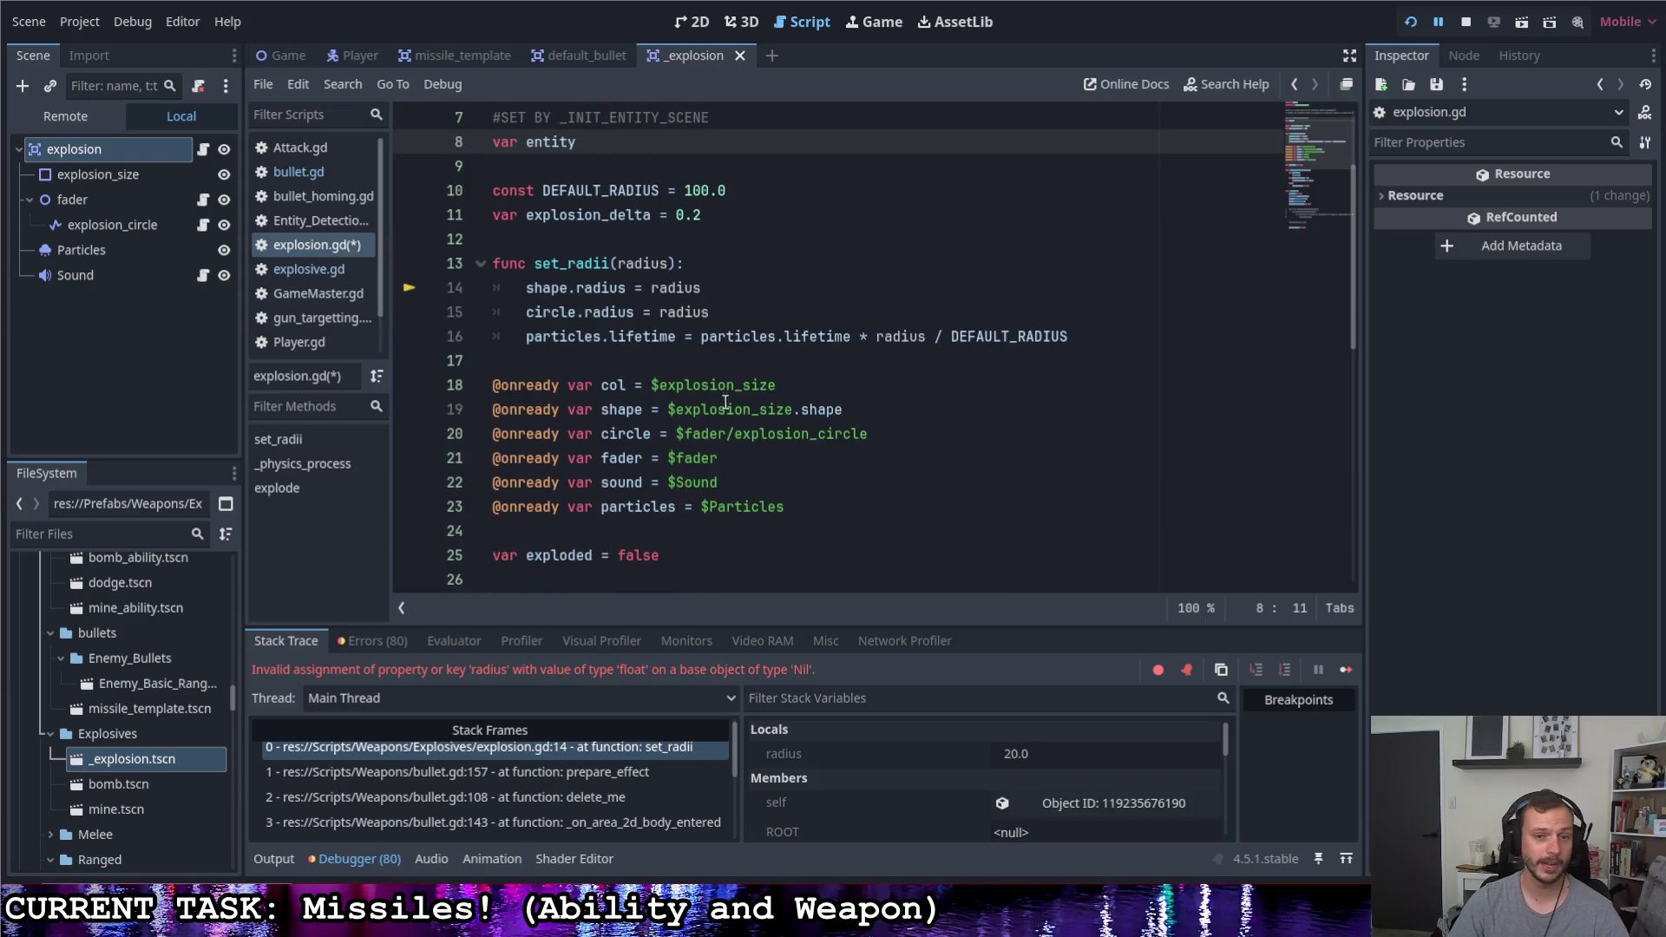
Replace shape's $explosion_size.shape assignment with ': CircleShape2D :' and an empty get: return
{"action": "left_click", "coordinate": [860, 408]}
{"action": "left_click_drag", "start_coordinate": [918, 411], "coordinate": [651, 412]}
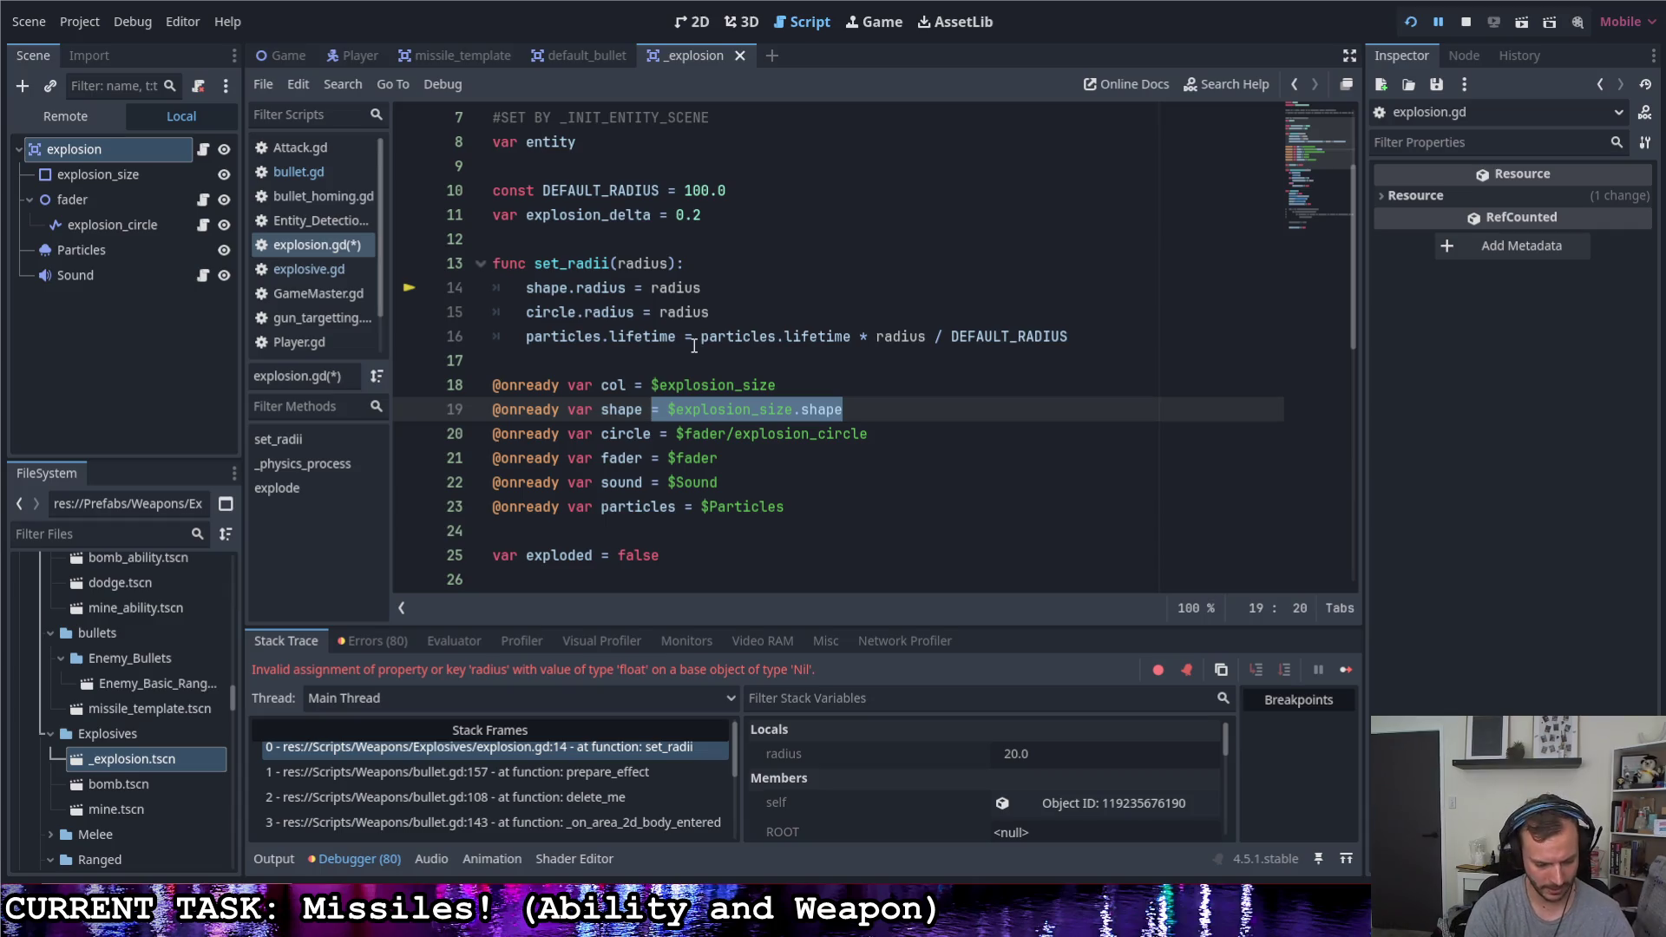
{"action": "type", "text": ":"}
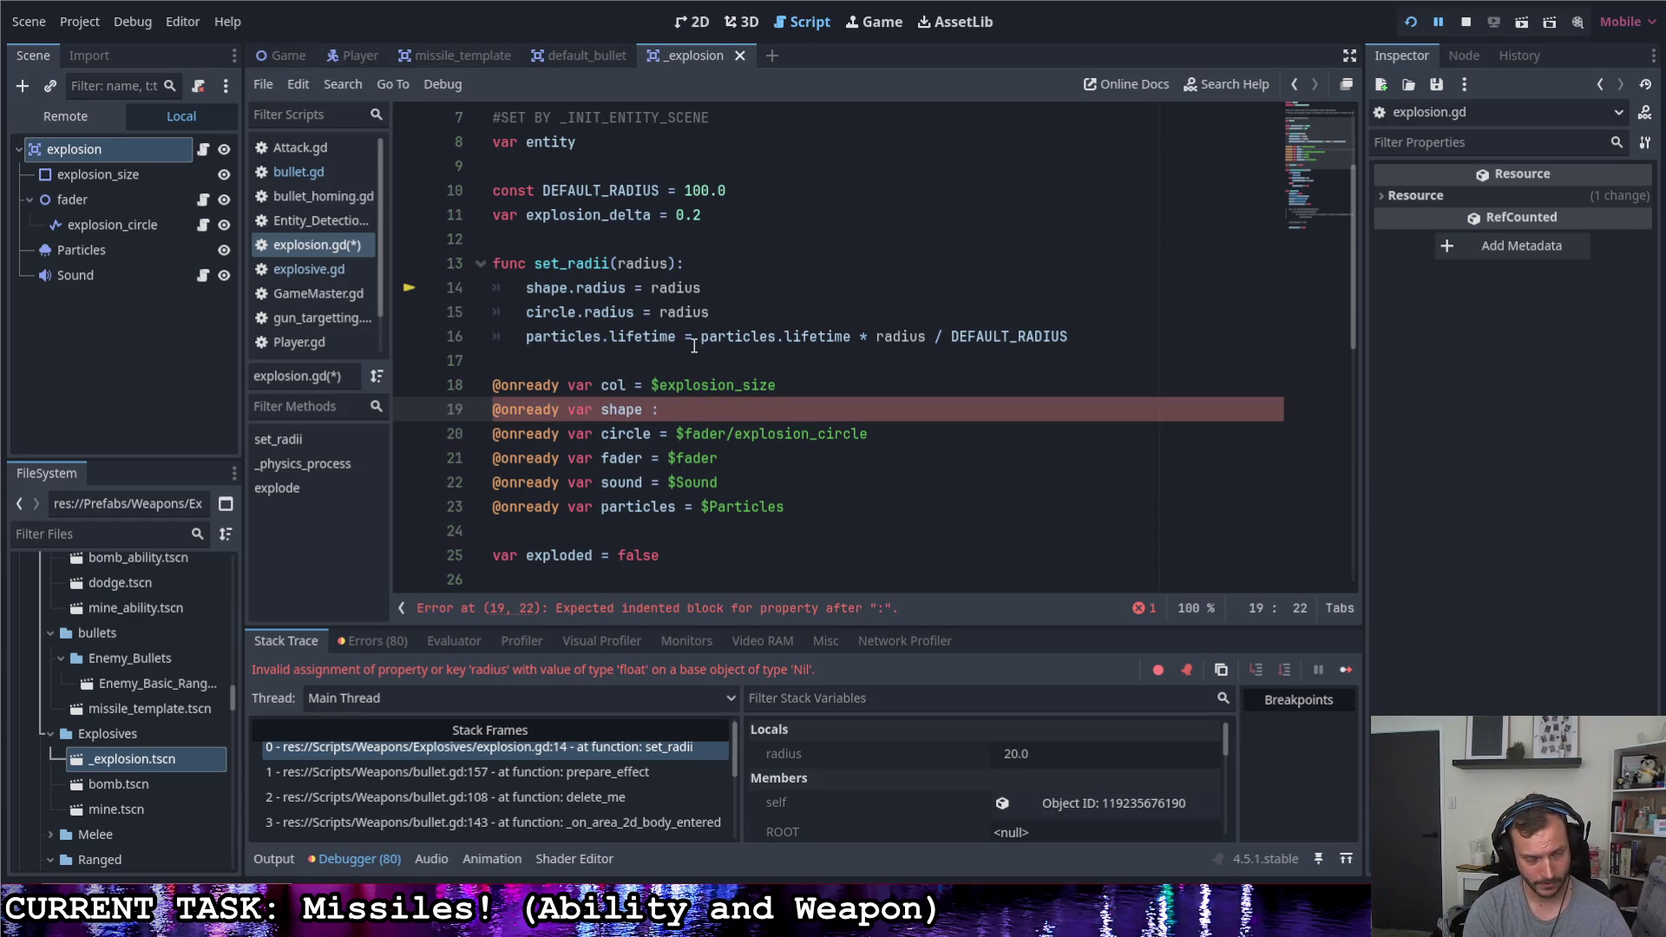
{"action": "type", "text": "Circle"}
{"action": "key", "text": "Return"}
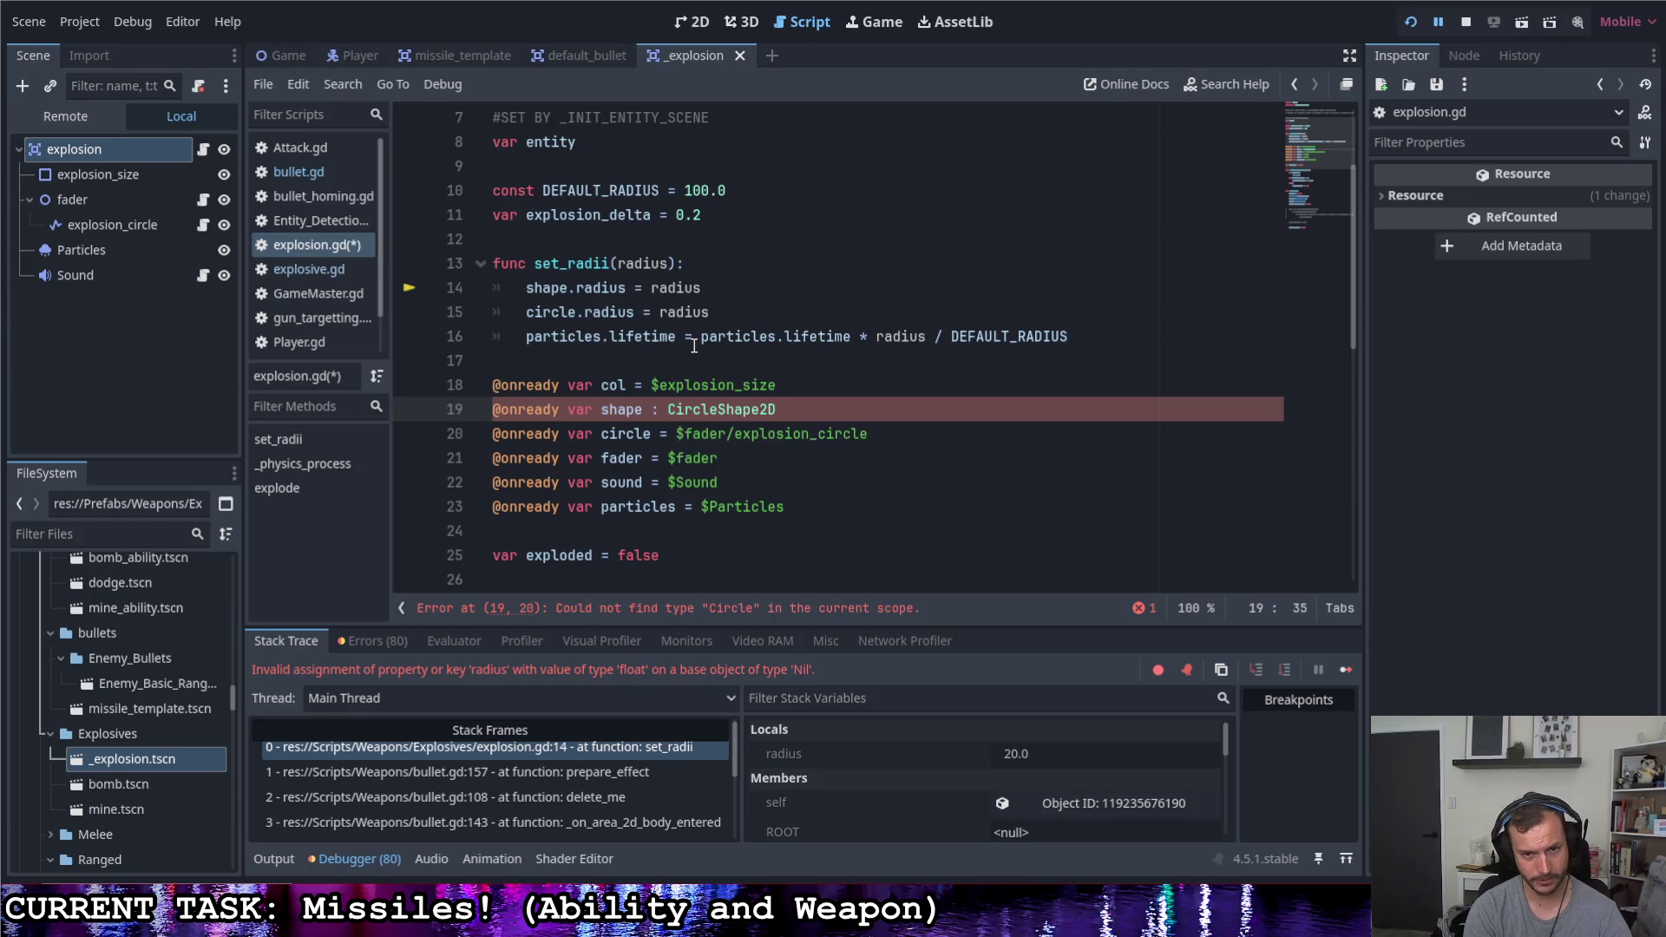
{"action": "type", "text": " :"}
{"action": "key", "text": "Return"}
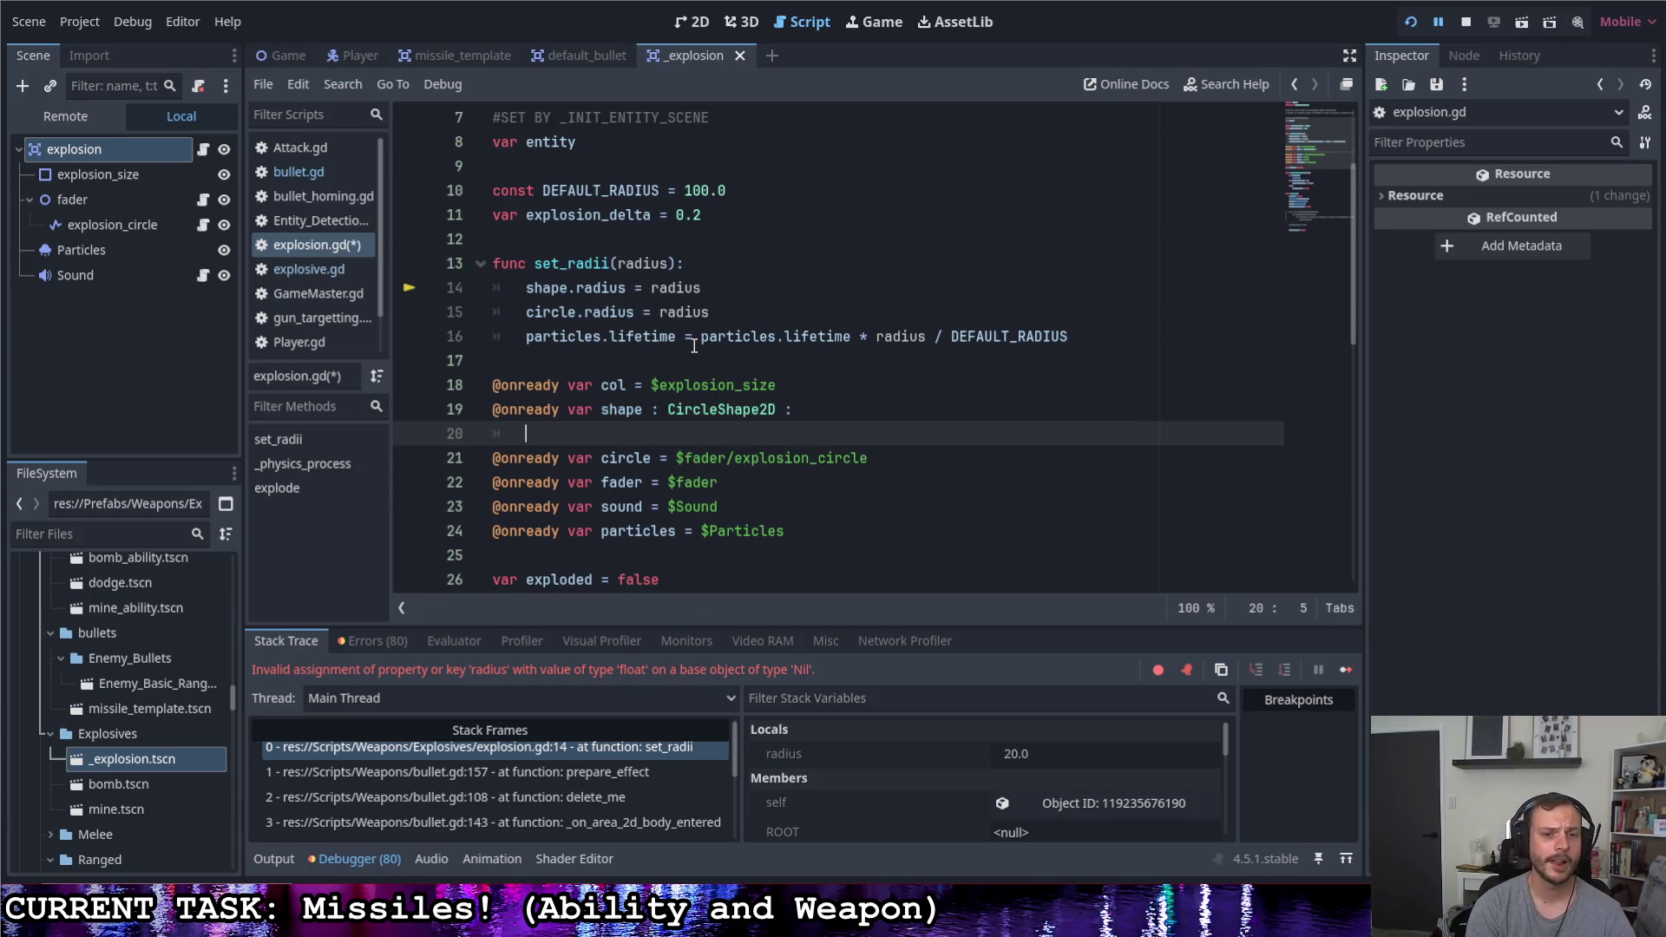
{"action": "type", "text": "get:"}
{"action": "key", "text": "Return"}
{"action": "type", "text": "return"}
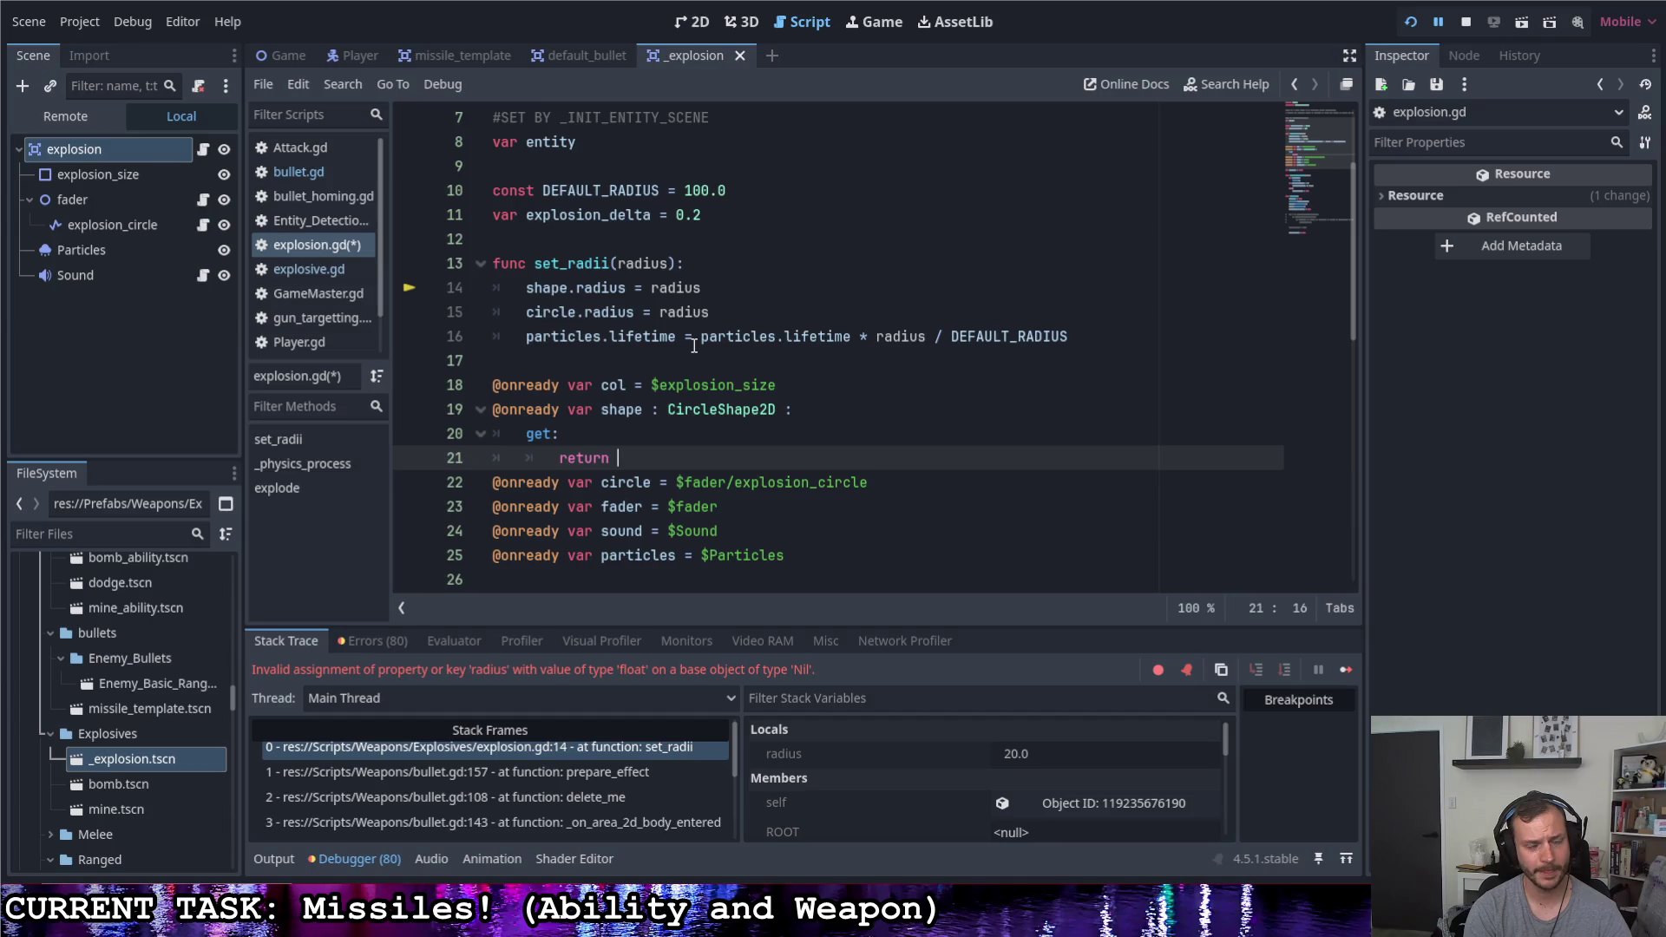
Move to the col declaration and inspect the explosion_size node's CircleShape2D properties
{"action": "left_click", "coordinate": [794, 385]}
{"action": "left_click", "coordinate": [772, 361]}
{"action": "left_click", "coordinate": [667, 385]}
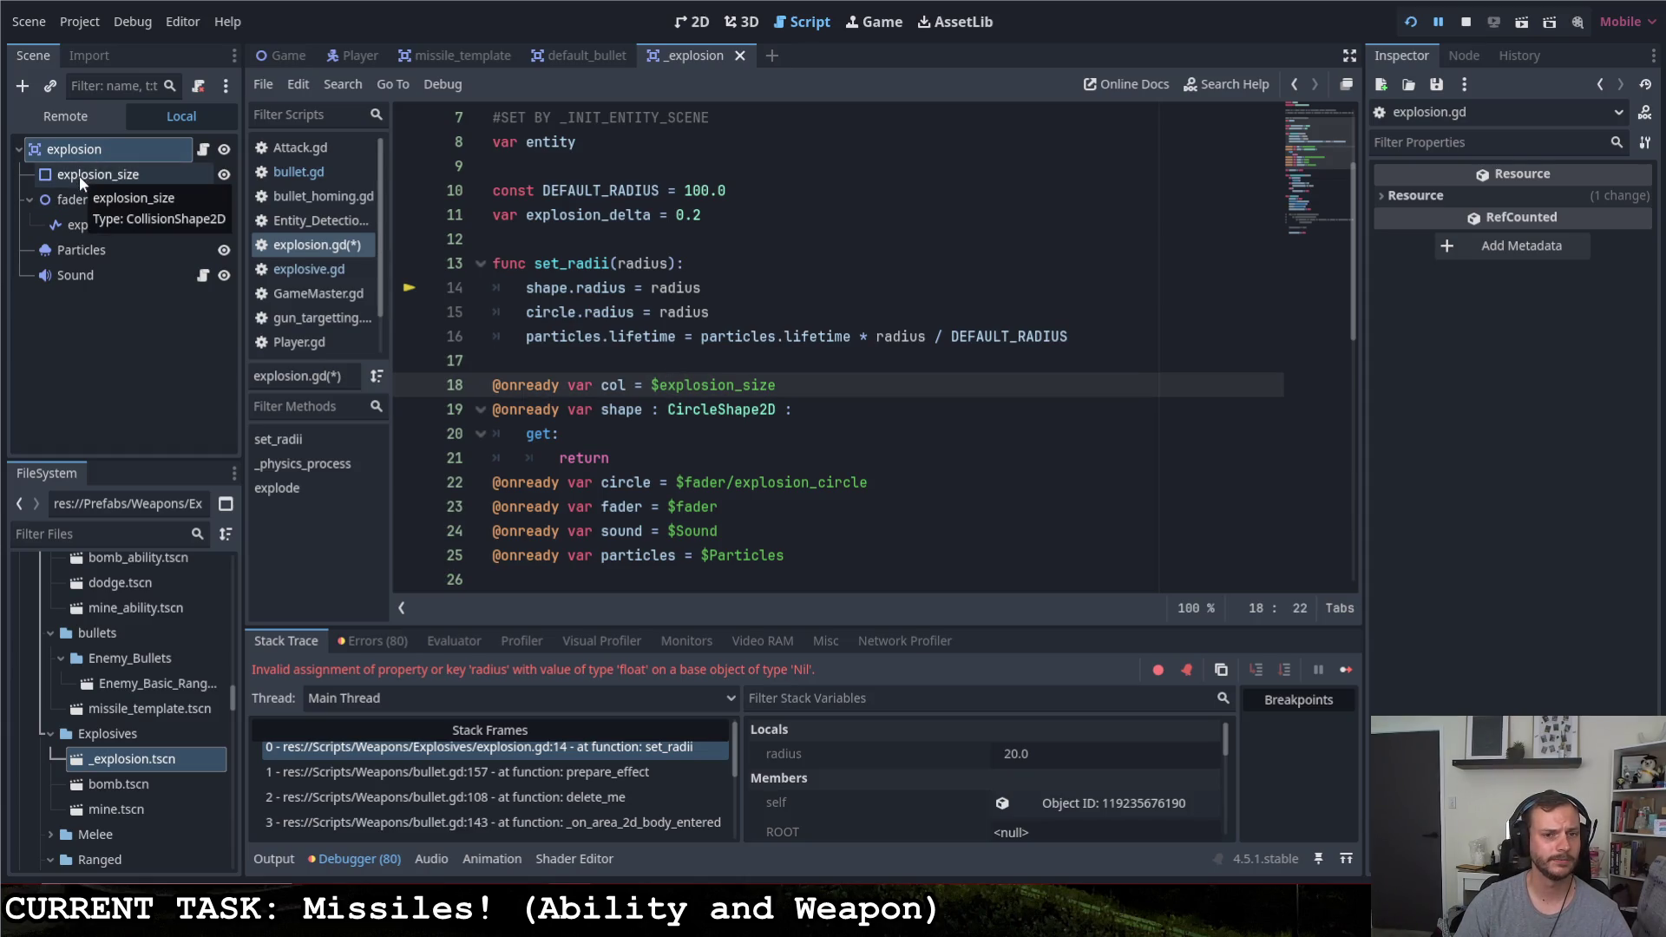
{"action": "left_click", "coordinate": [78, 176]}
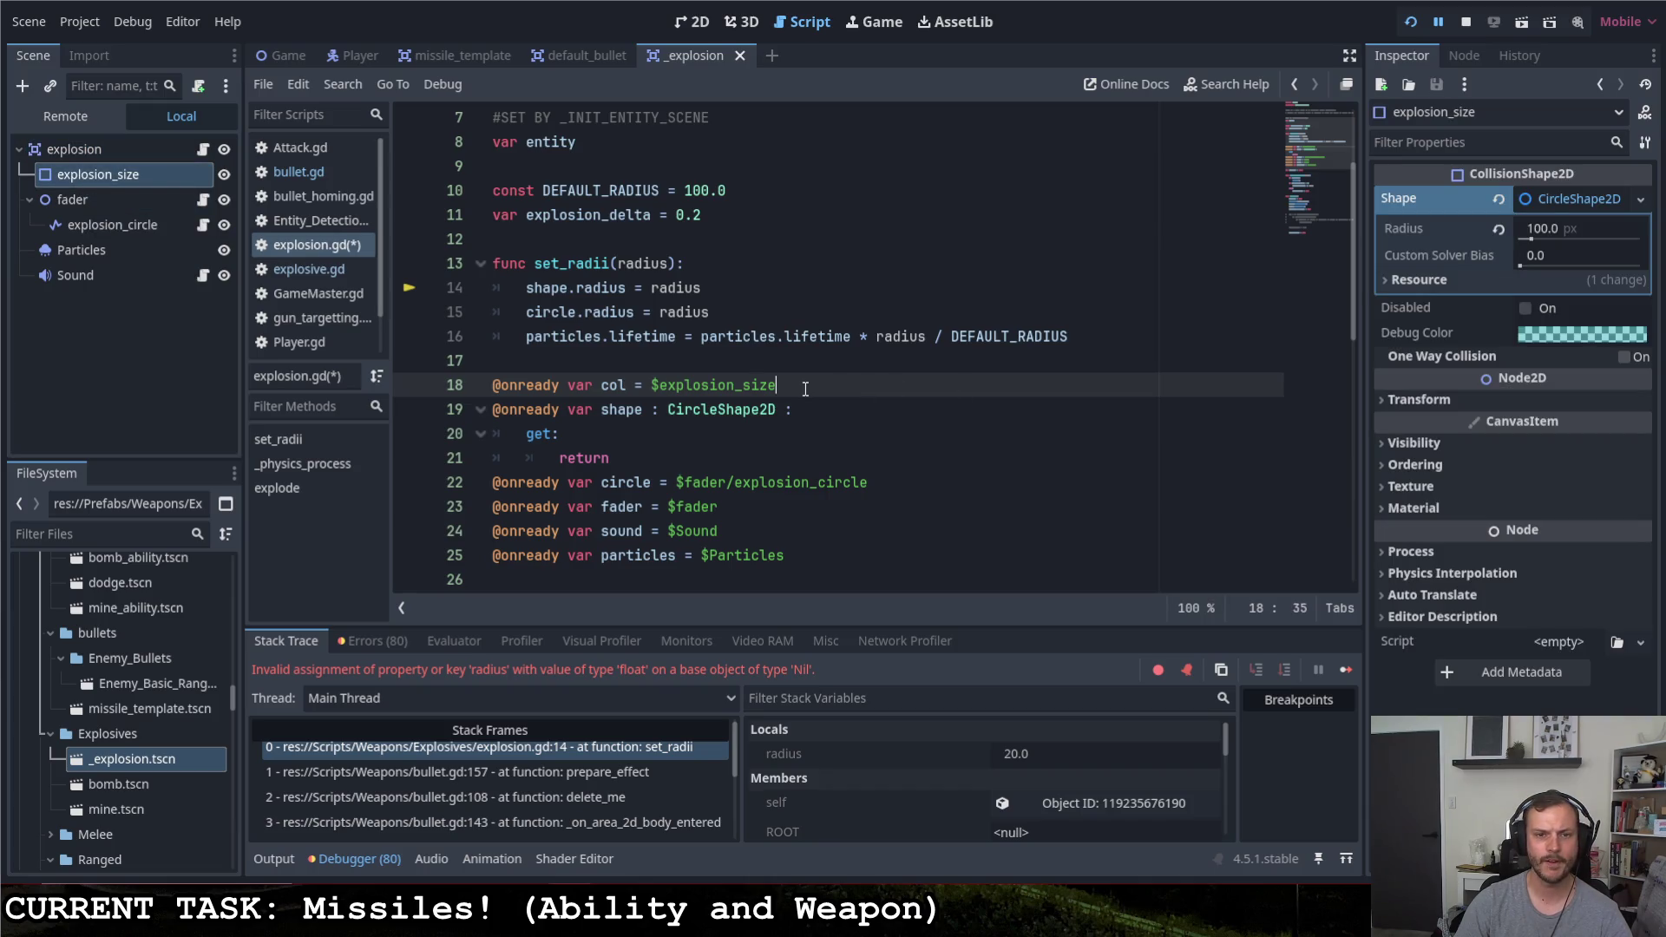
Replace col's $explosion_size assignment with a ': CollisionShape2D :' typed property
{"action": "left_click_drag", "start_coordinate": [777, 386], "coordinate": [634, 385]}
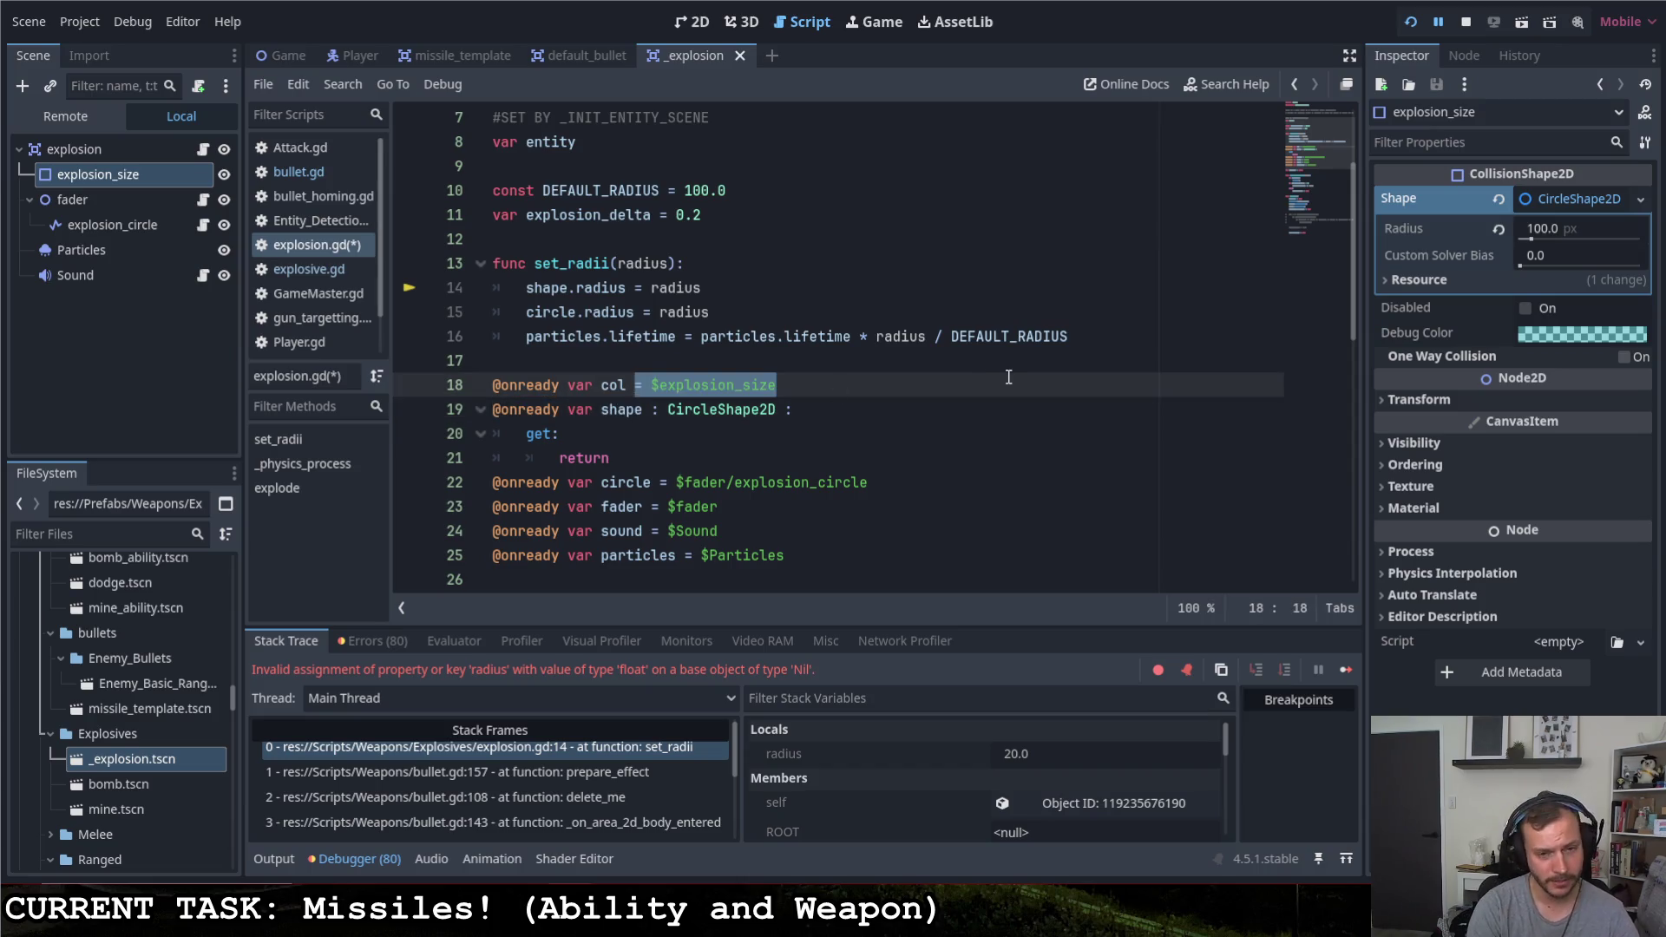
{"action": "type", "text": ": c"}
{"action": "key", "text": "BackSpace"}
{"action": "type", "text": "Coli"}
{"action": "key", "text": "BackSpace"}
{"action": "type", "text": "li"}
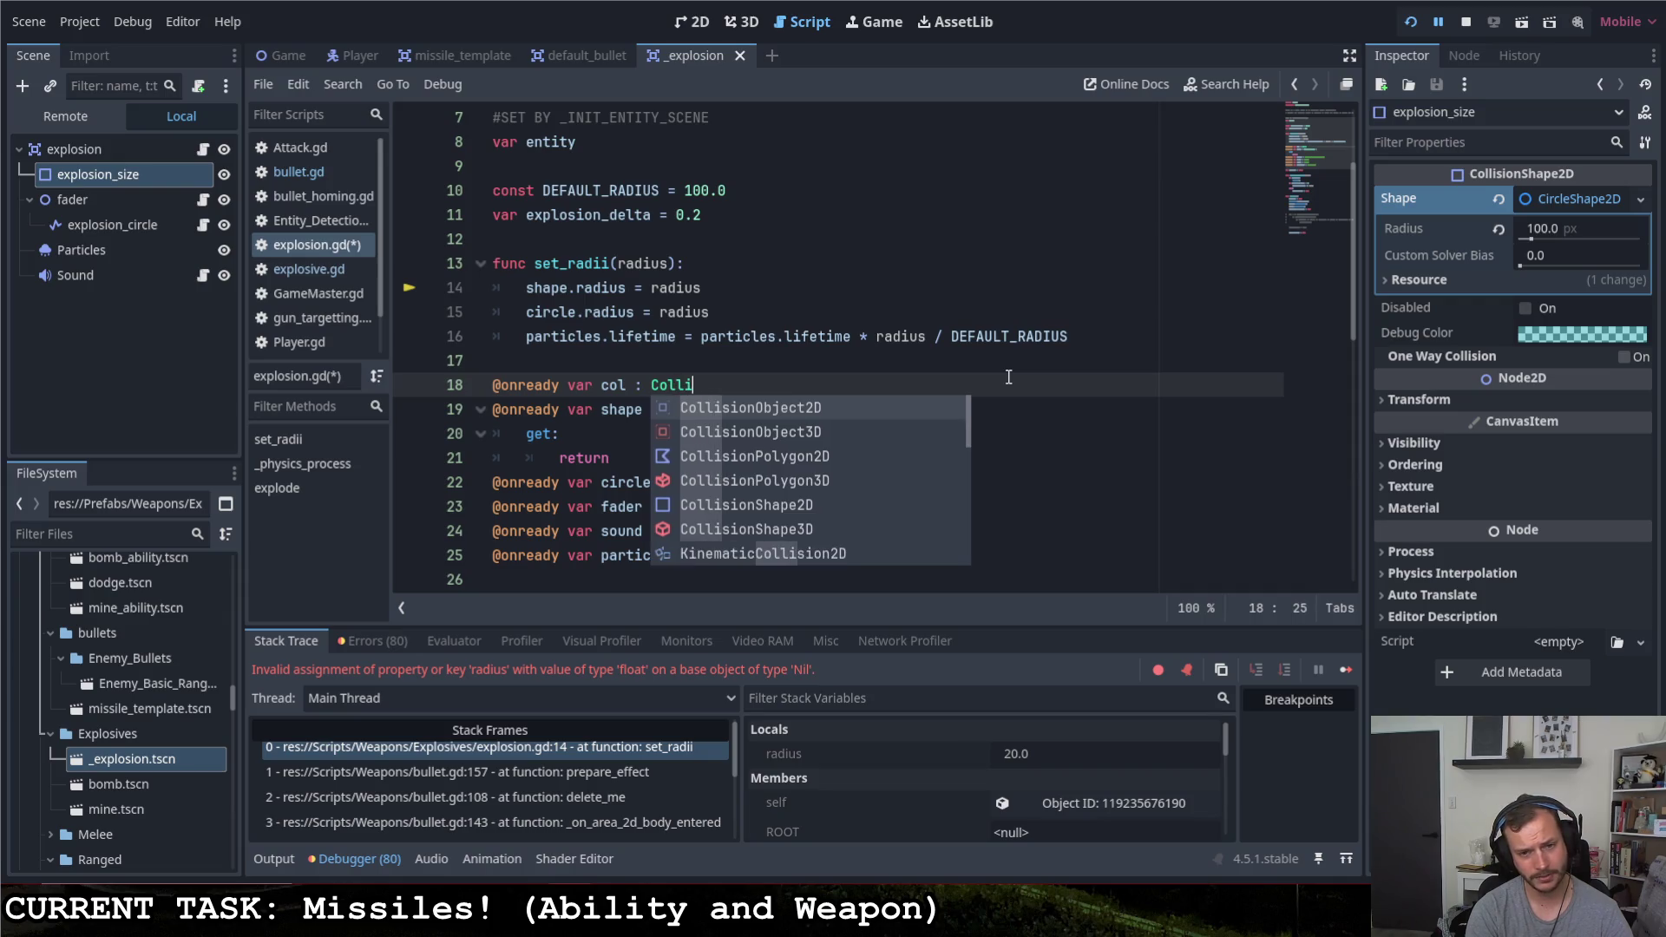
{"action": "type", "text": "de"}
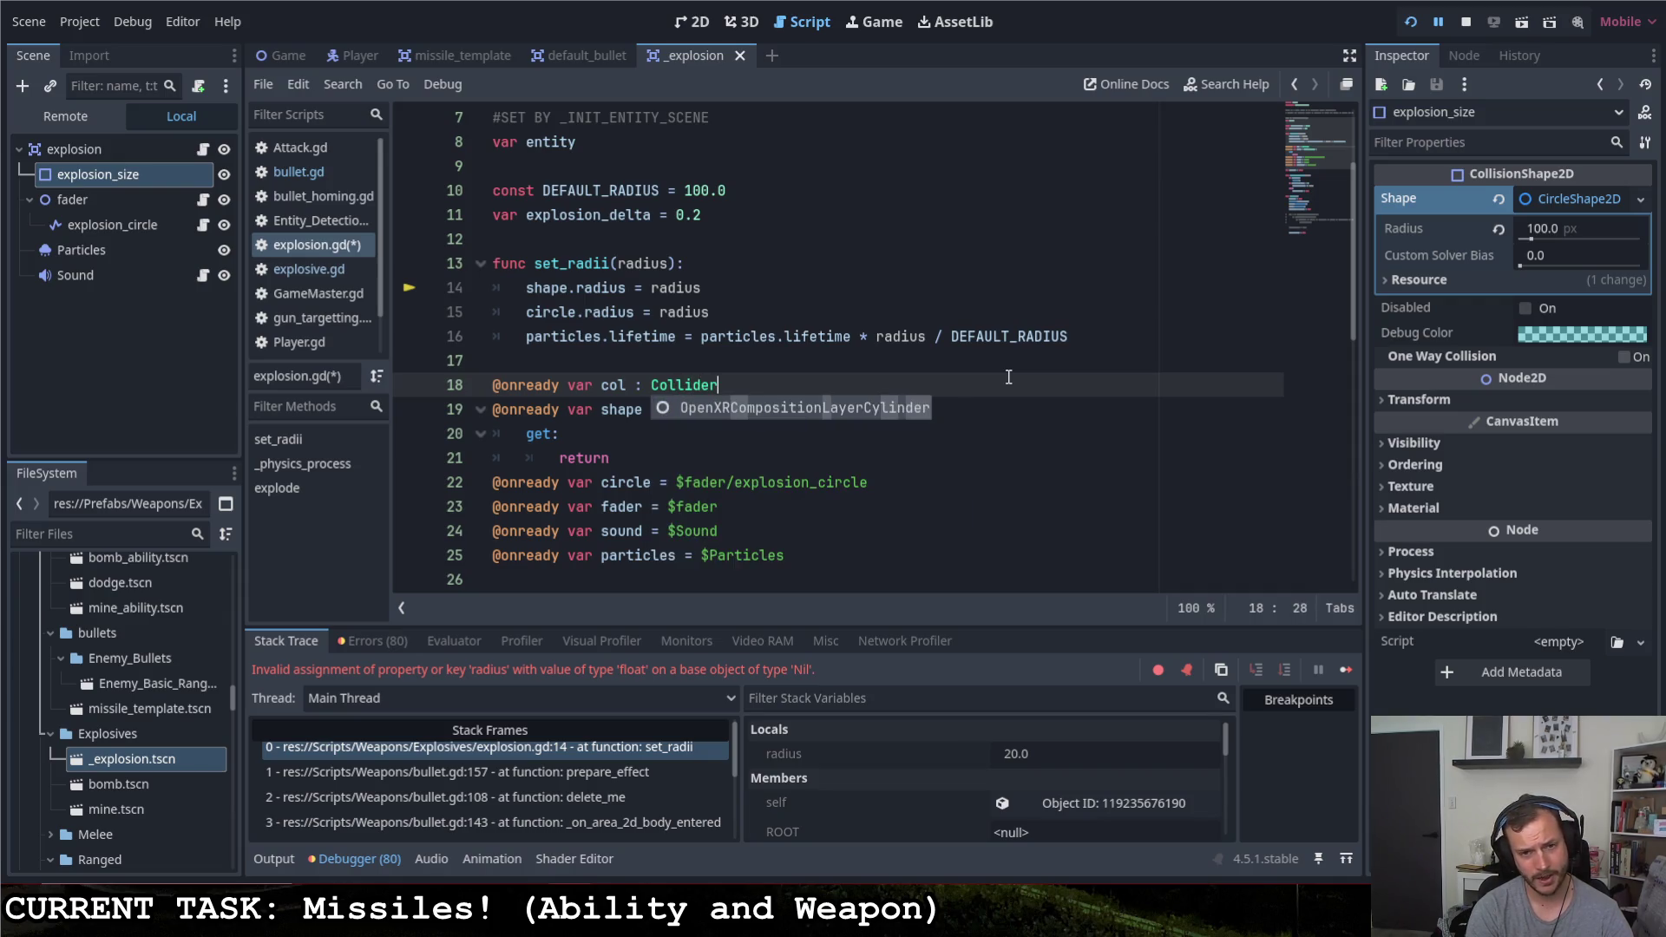
{"action": "key", "text": "BackSpace"}
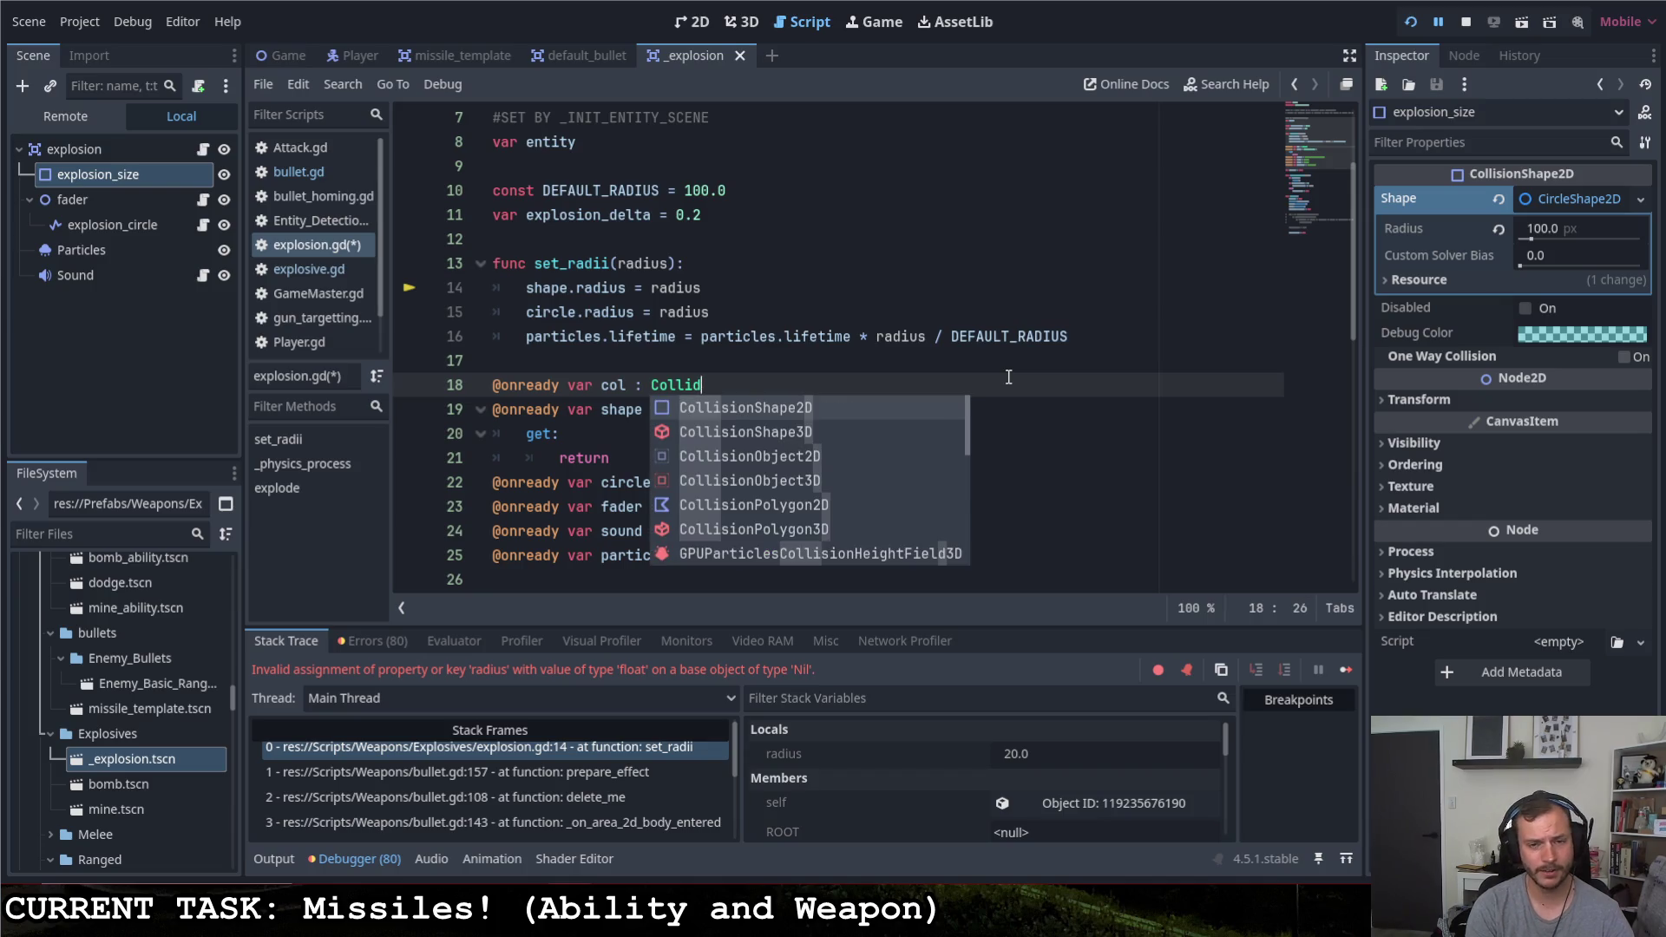
{"action": "key", "text": "Return"}
{"action": "mouse_move", "coordinate": [492, 409]}
{"action": "left_mouse_down"}
{"action": "mouse_move", "coordinate": [569, 408]}
{"action": "mouse_move", "coordinate": [567, 385]}
{"action": "left_mouse_up"}
{"action": "key", "text": "BackSpace"}
{"action": "key", "text": "BackSpace"}
{"action": "left_click", "coordinate": [781, 393]}
{"action": "type", "text": ":"}
{"action": "key", "text": "Return"}
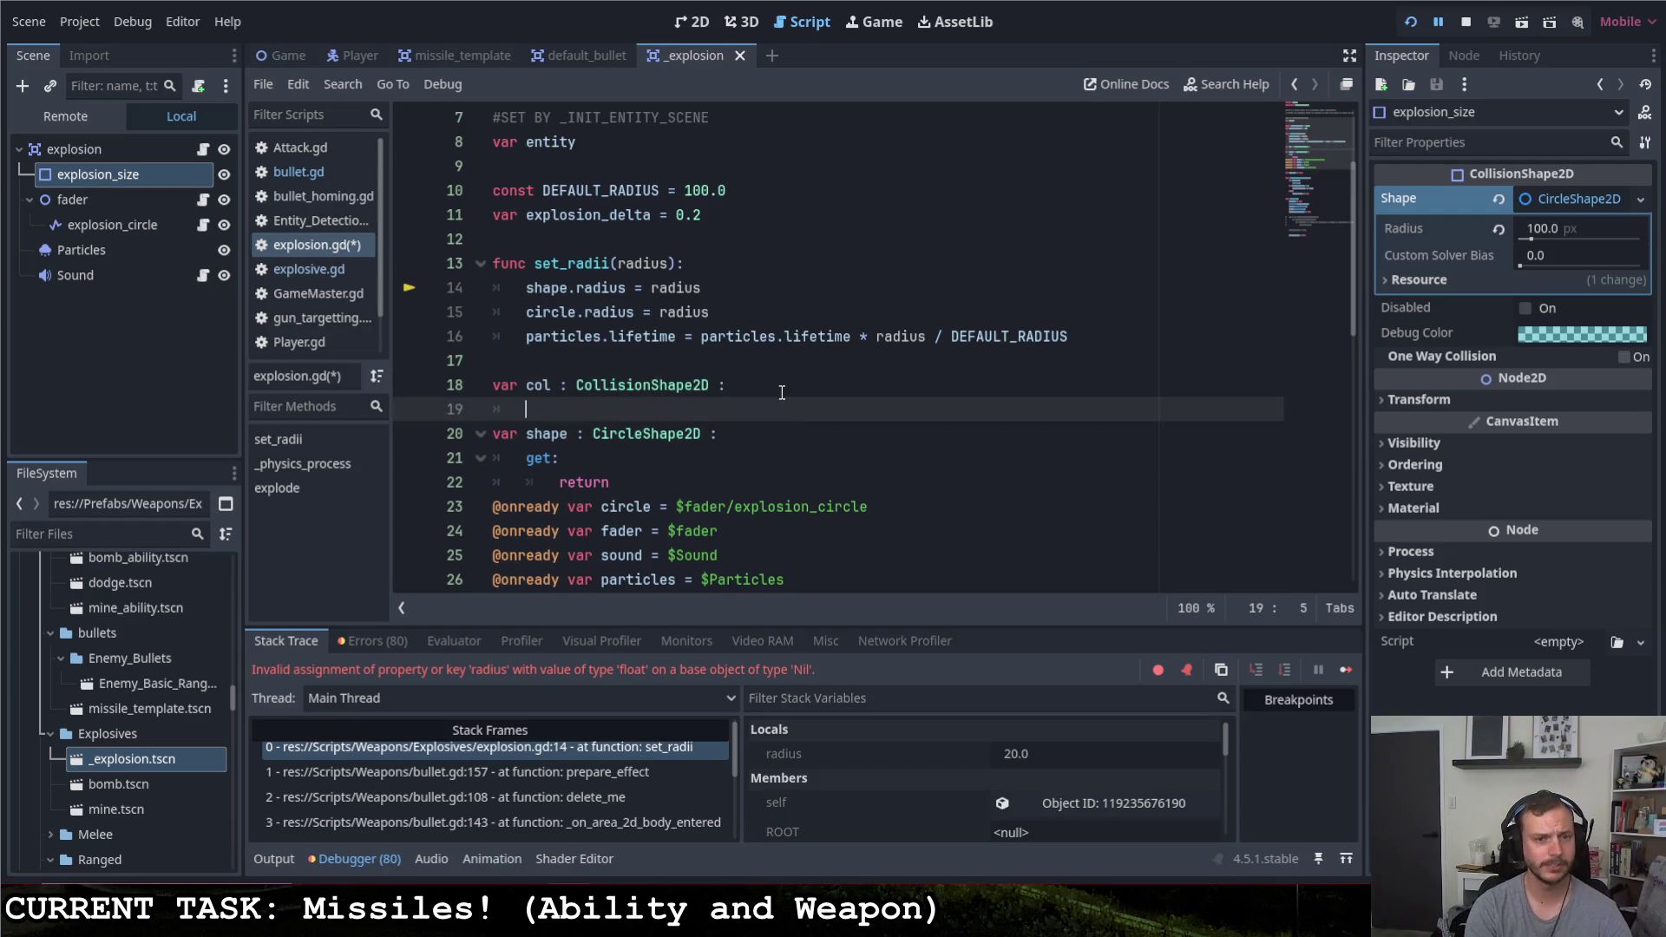
{"action": "type", "text": "return"}
Write col's getter looping over get_children() with an 'if c is CollisionShape2D' check
{"action": "key", "text": "BackSpace"}
{"action": "key", "text": "BackSpace"}
{"action": "key", "text": "BackSpace"}
{"action": "type", "text": "get:"}
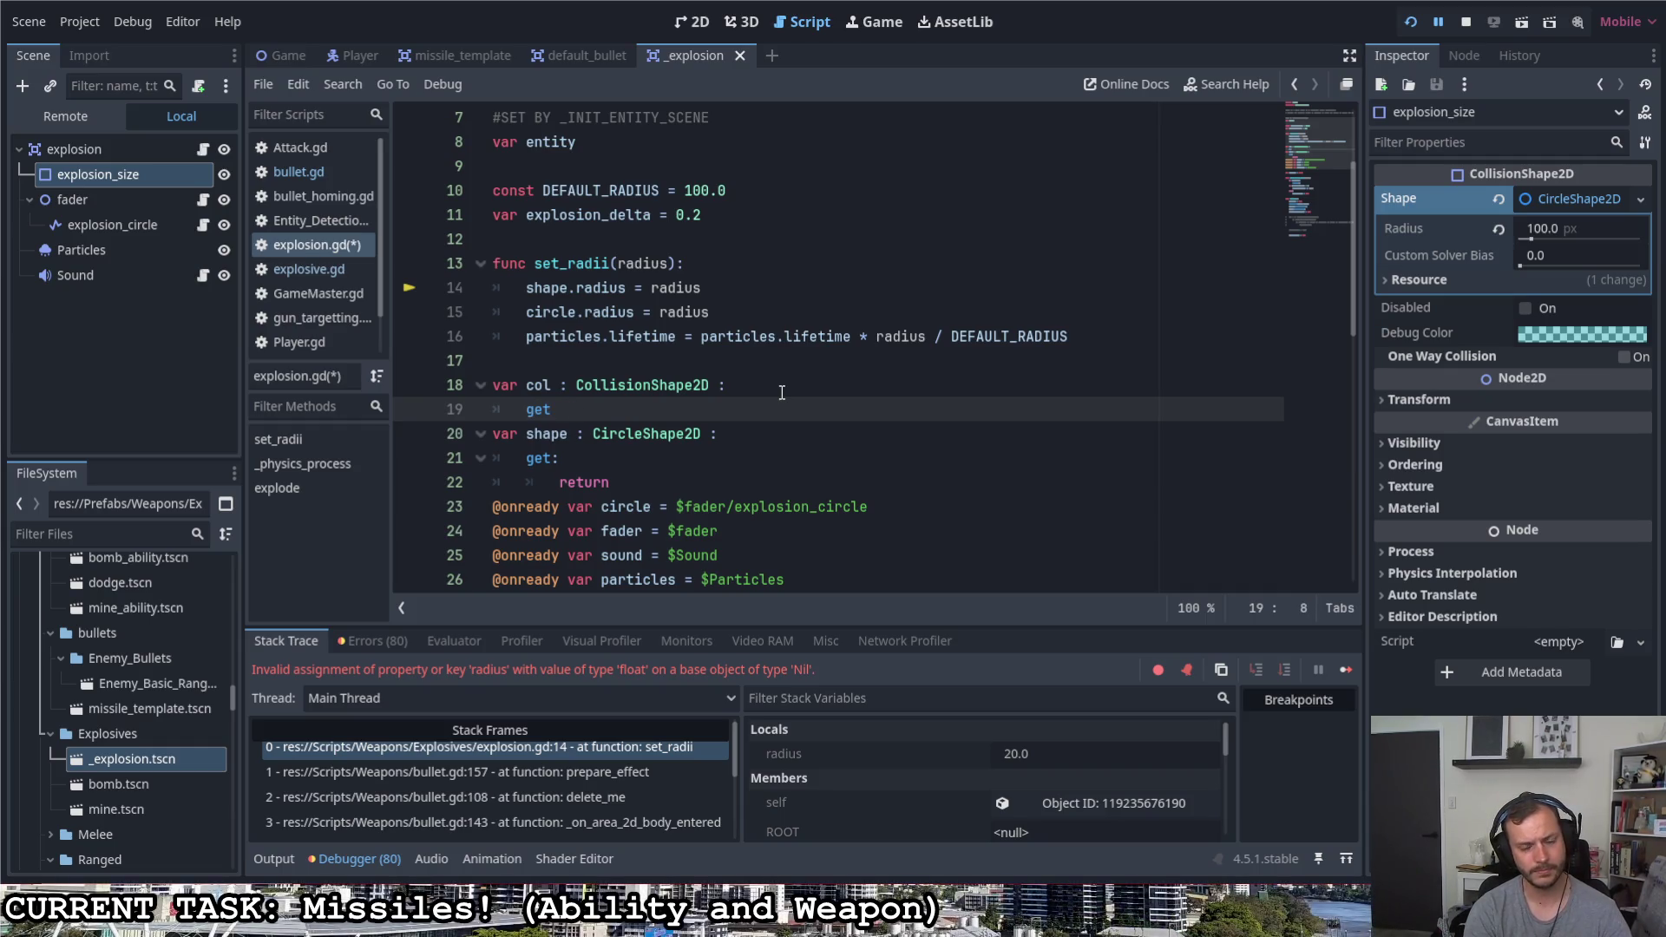
{"action": "key", "text": "Return"}
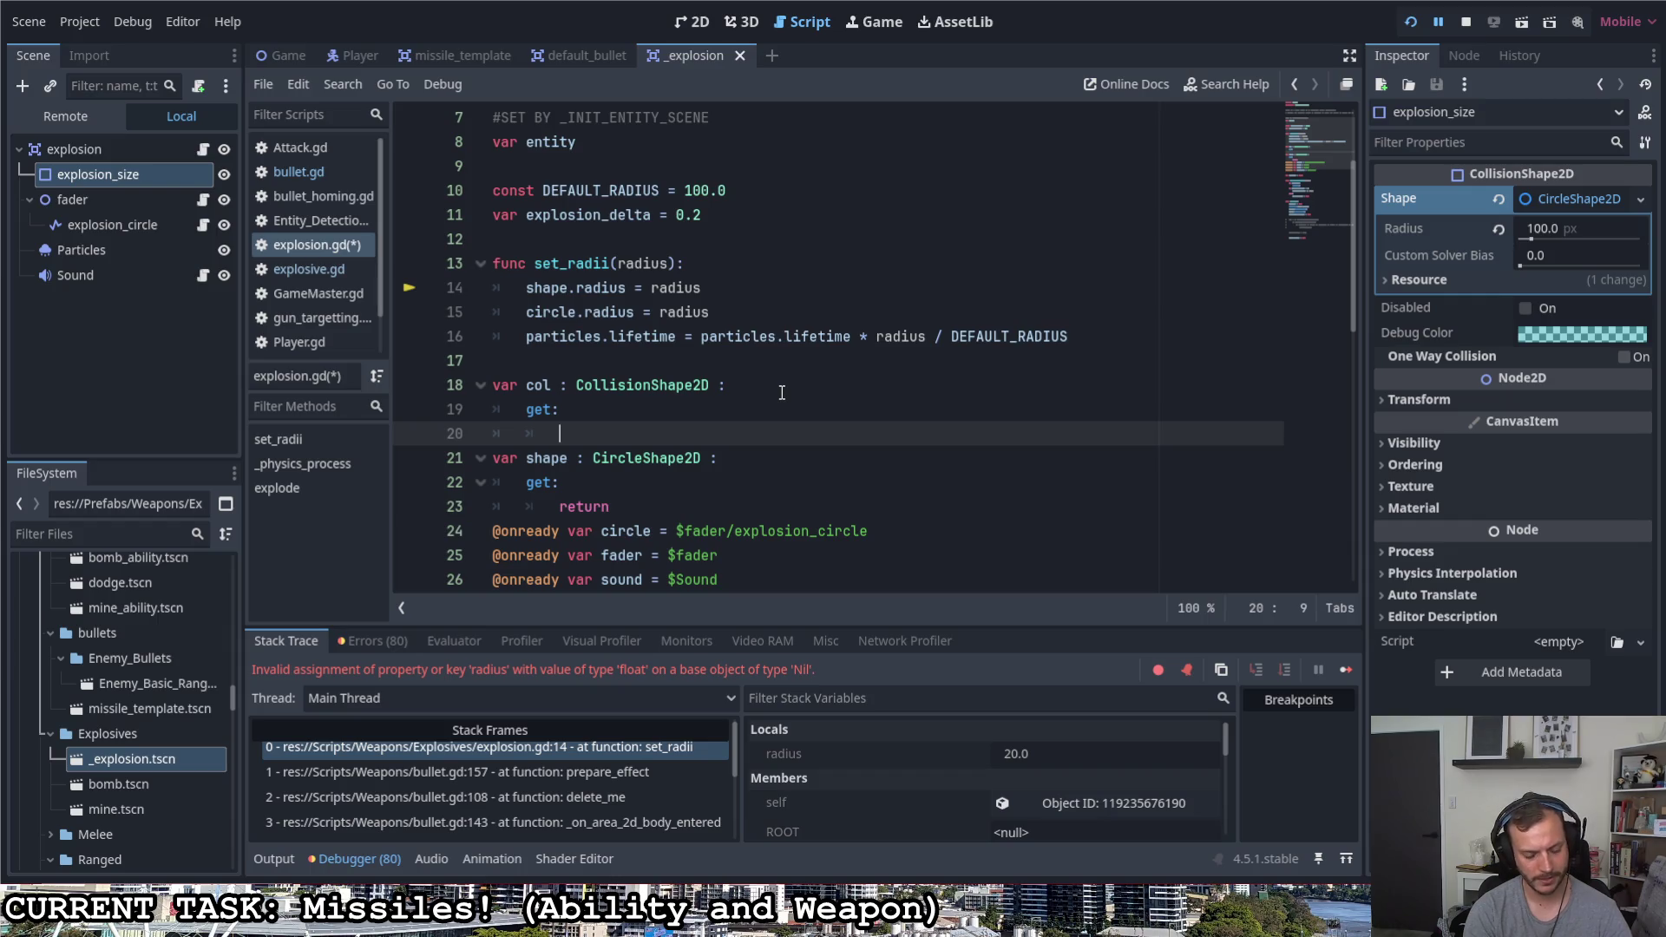
{"action": "type", "text": "for c"}
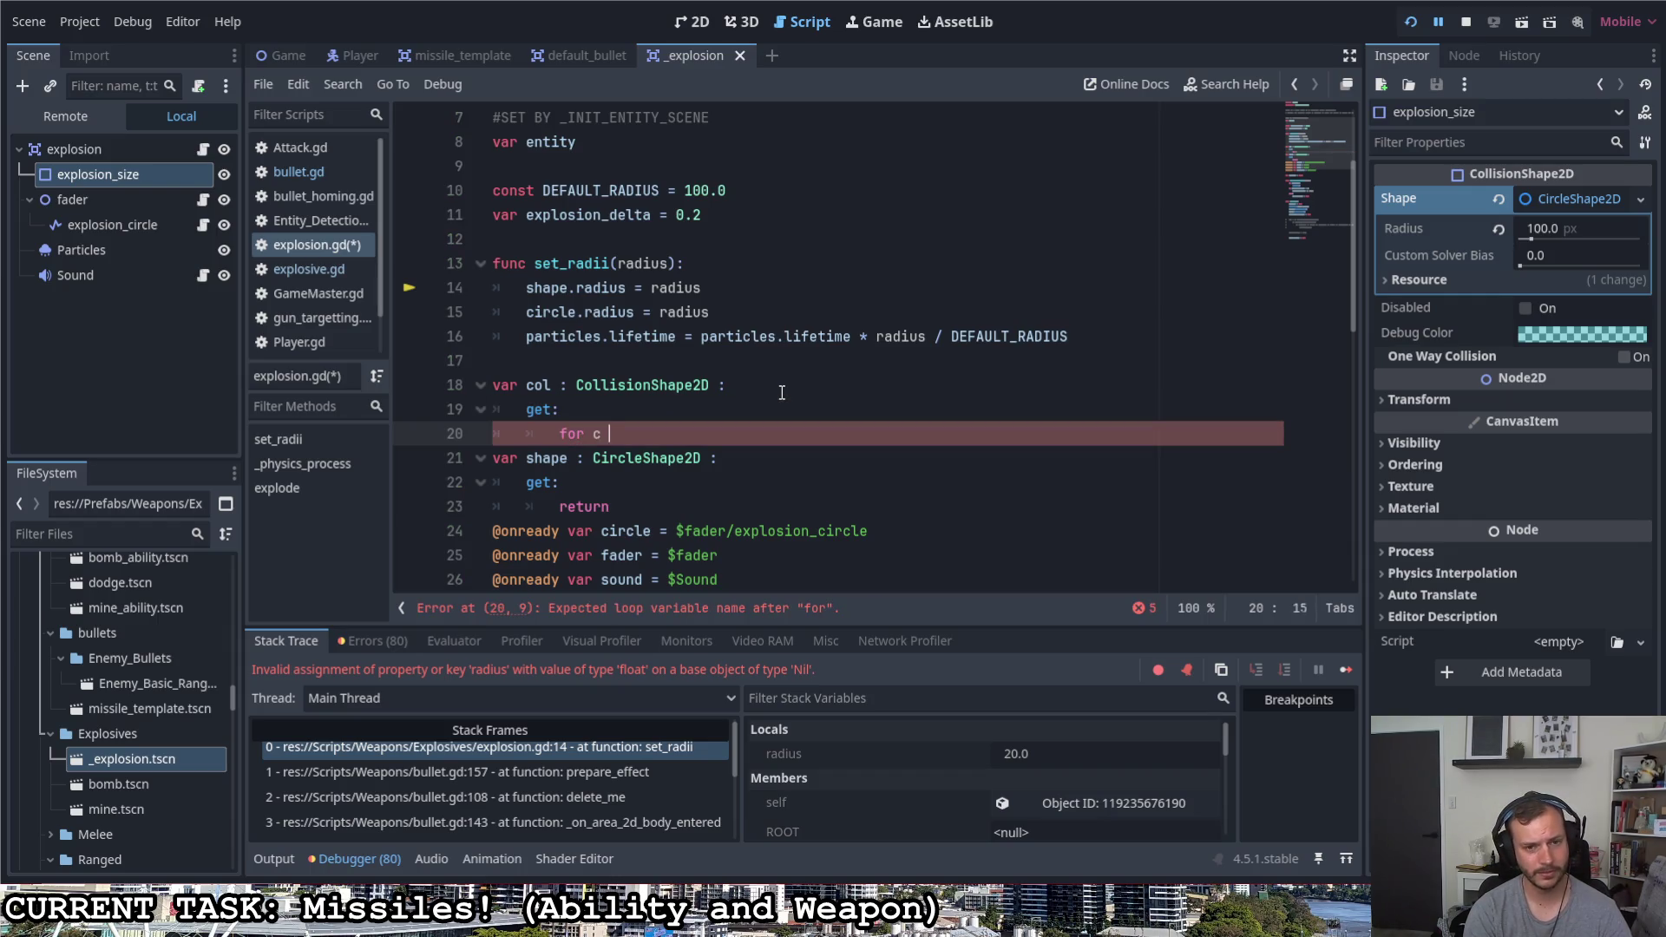
{"action": "type", "text": "get_ch"}
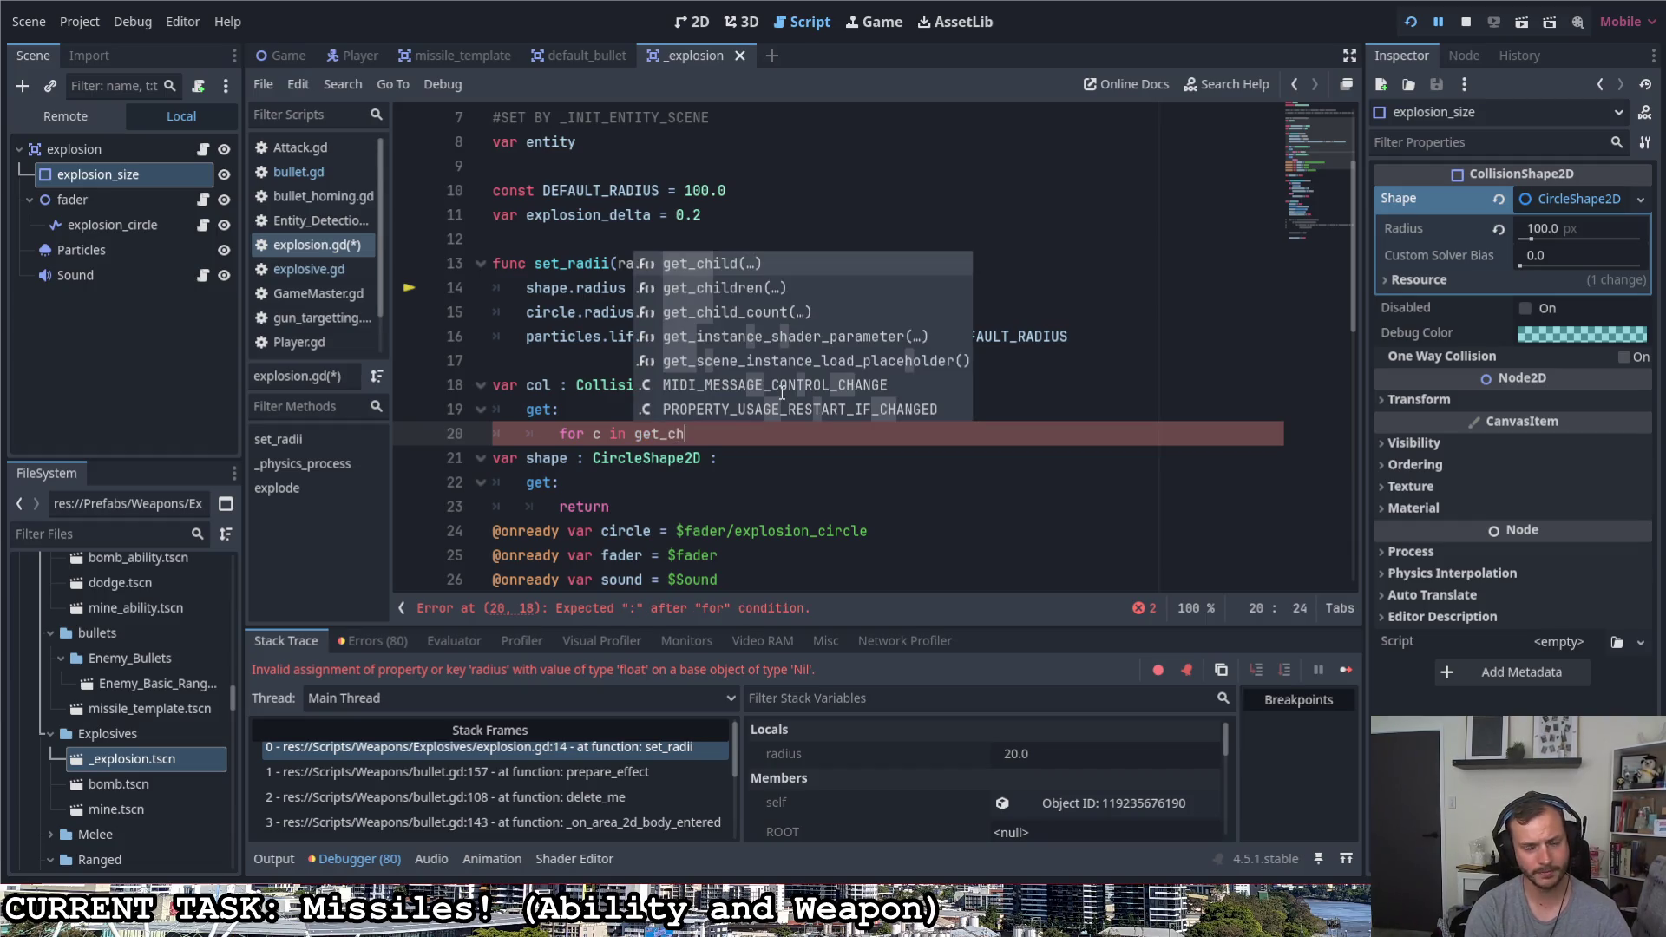
{"action": "key", "text": "Down"}
{"action": "key", "text": "Return"}
{"action": "key", "text": "Return"}
{"action": "type", "text": "if c is Col"}
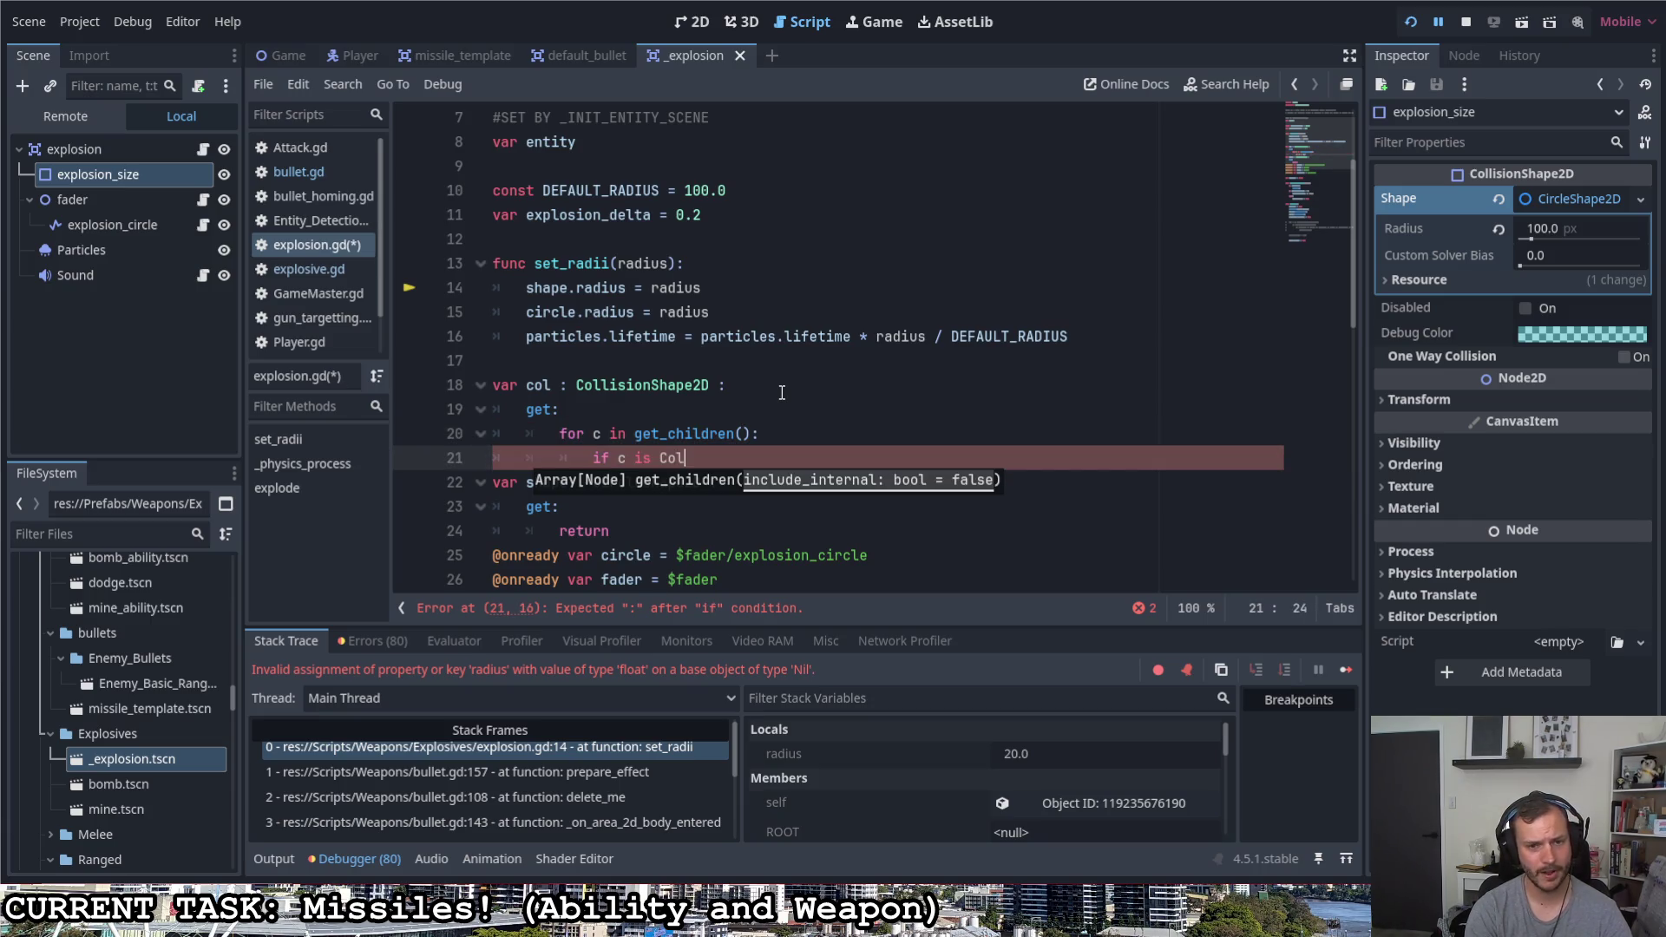
{"action": "type", "text": "li"}
{"action": "key", "text": "Return"}
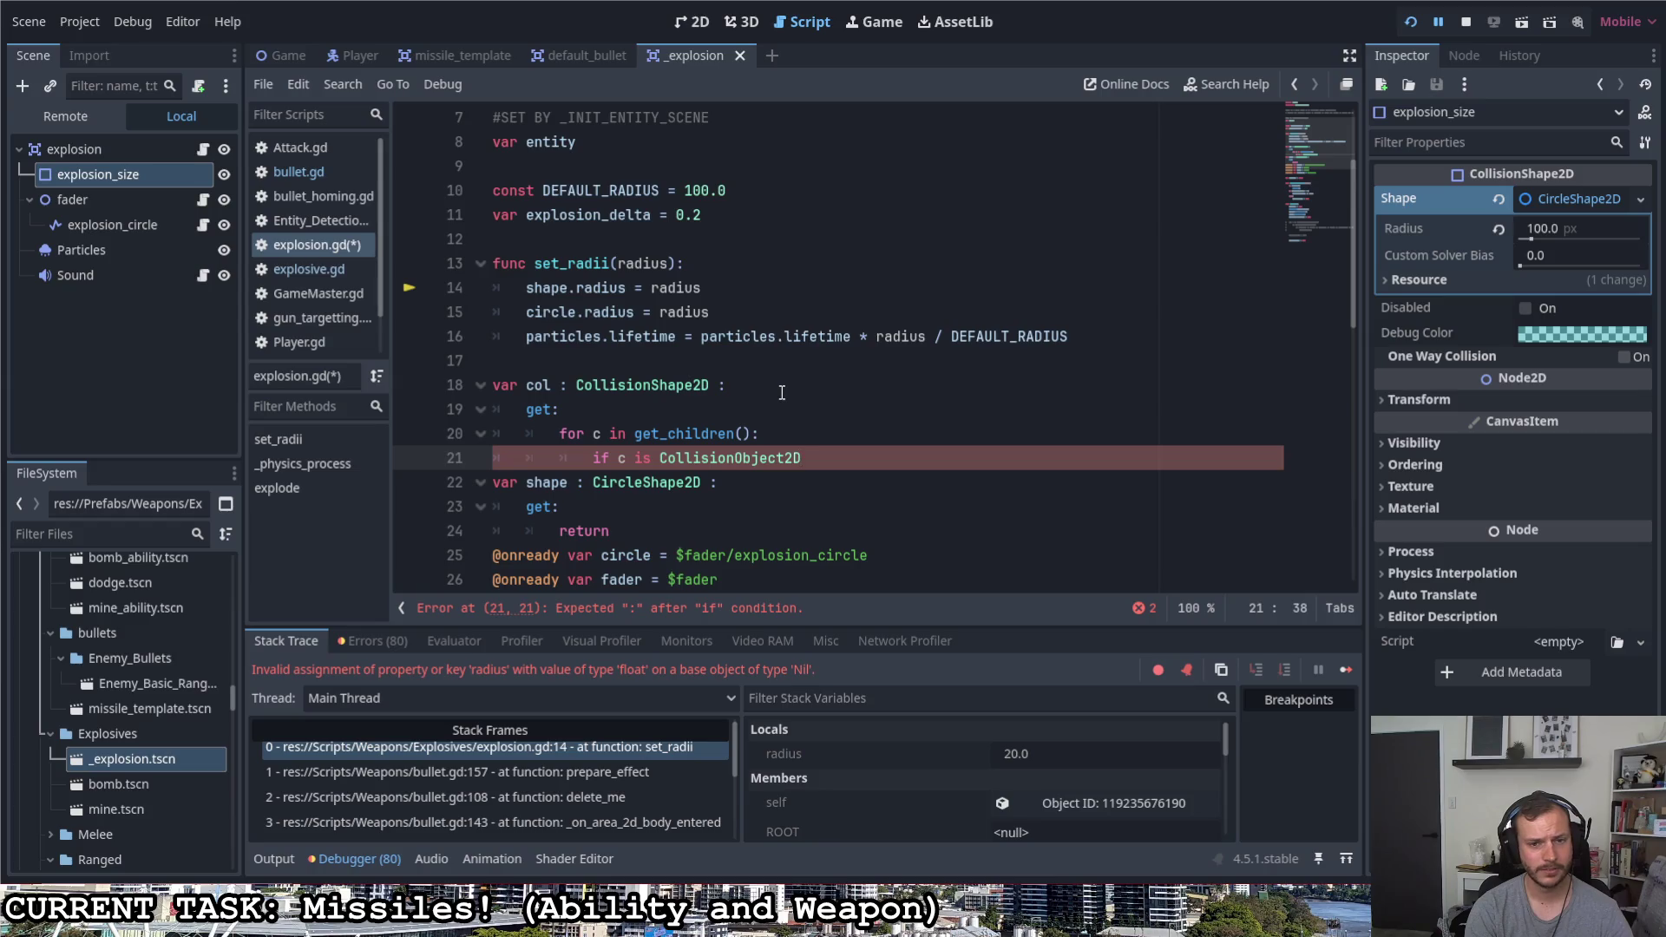
{"action": "key", "text": "BackSpace"}
{"action": "key", "text": "BackSpace"}
{"action": "key", "text": "BackSpace"}
{"action": "type", "text": "Shape"}
{"action": "key", "text": "Return"}
{"action": "type", "text": ":"}
{"action": "key", "text": "Return"}
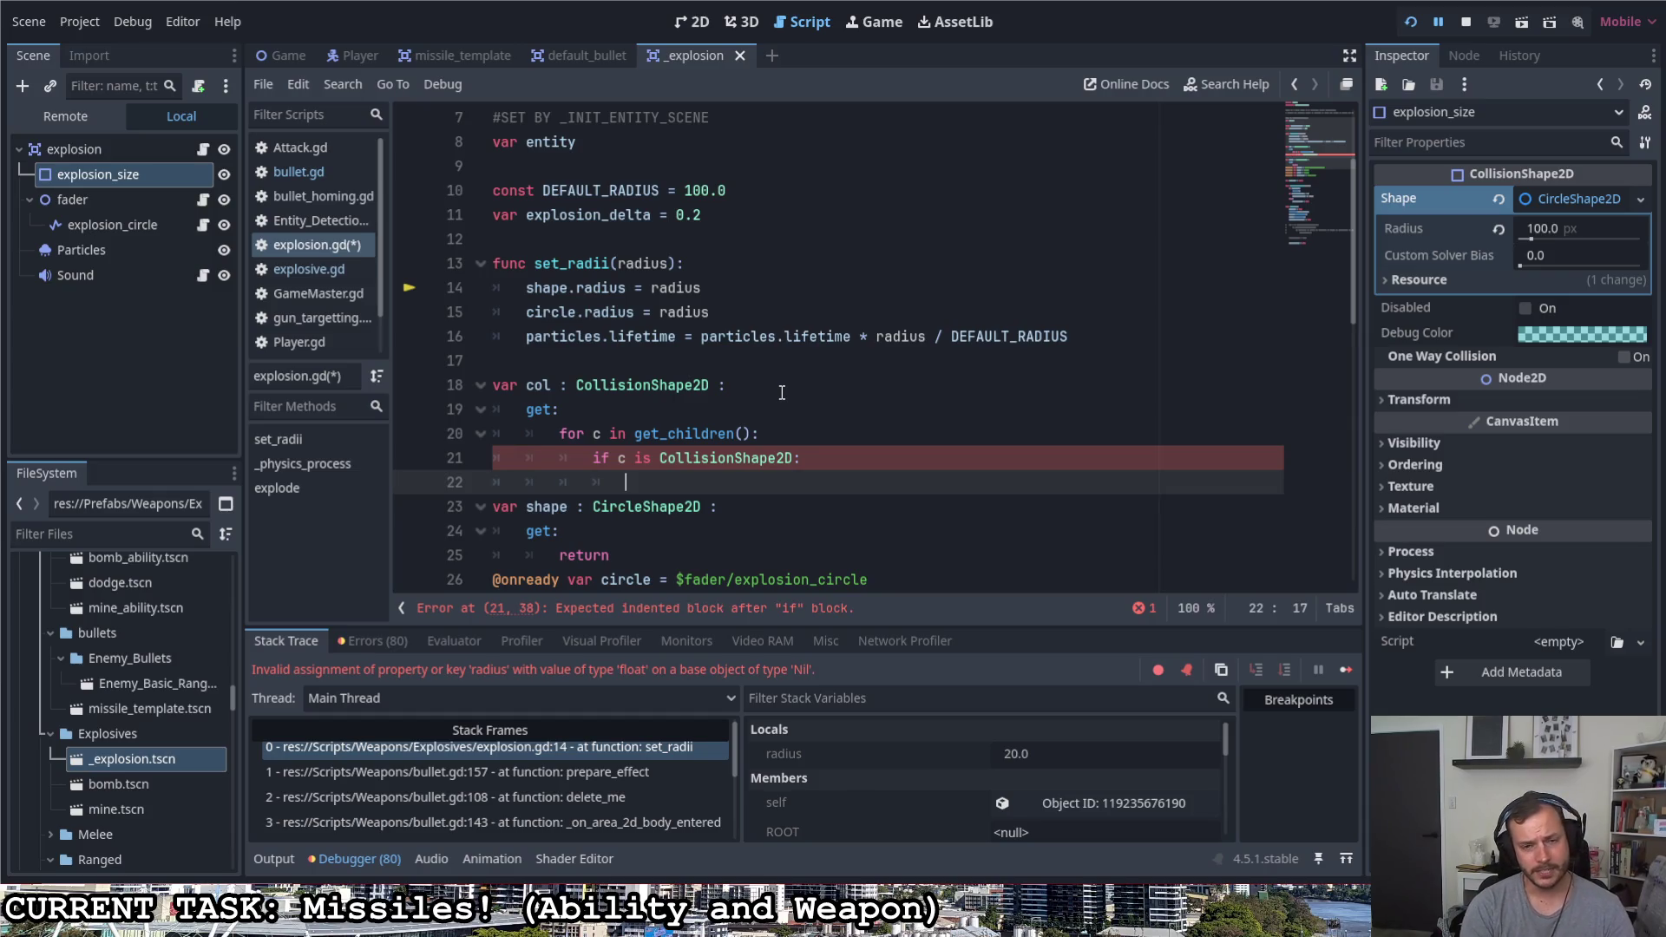
{"action": "type", "text": "return c"}
Return c inside the check and return null after the loop, then move to shape's getter
{"action": "key", "text": "Return"}
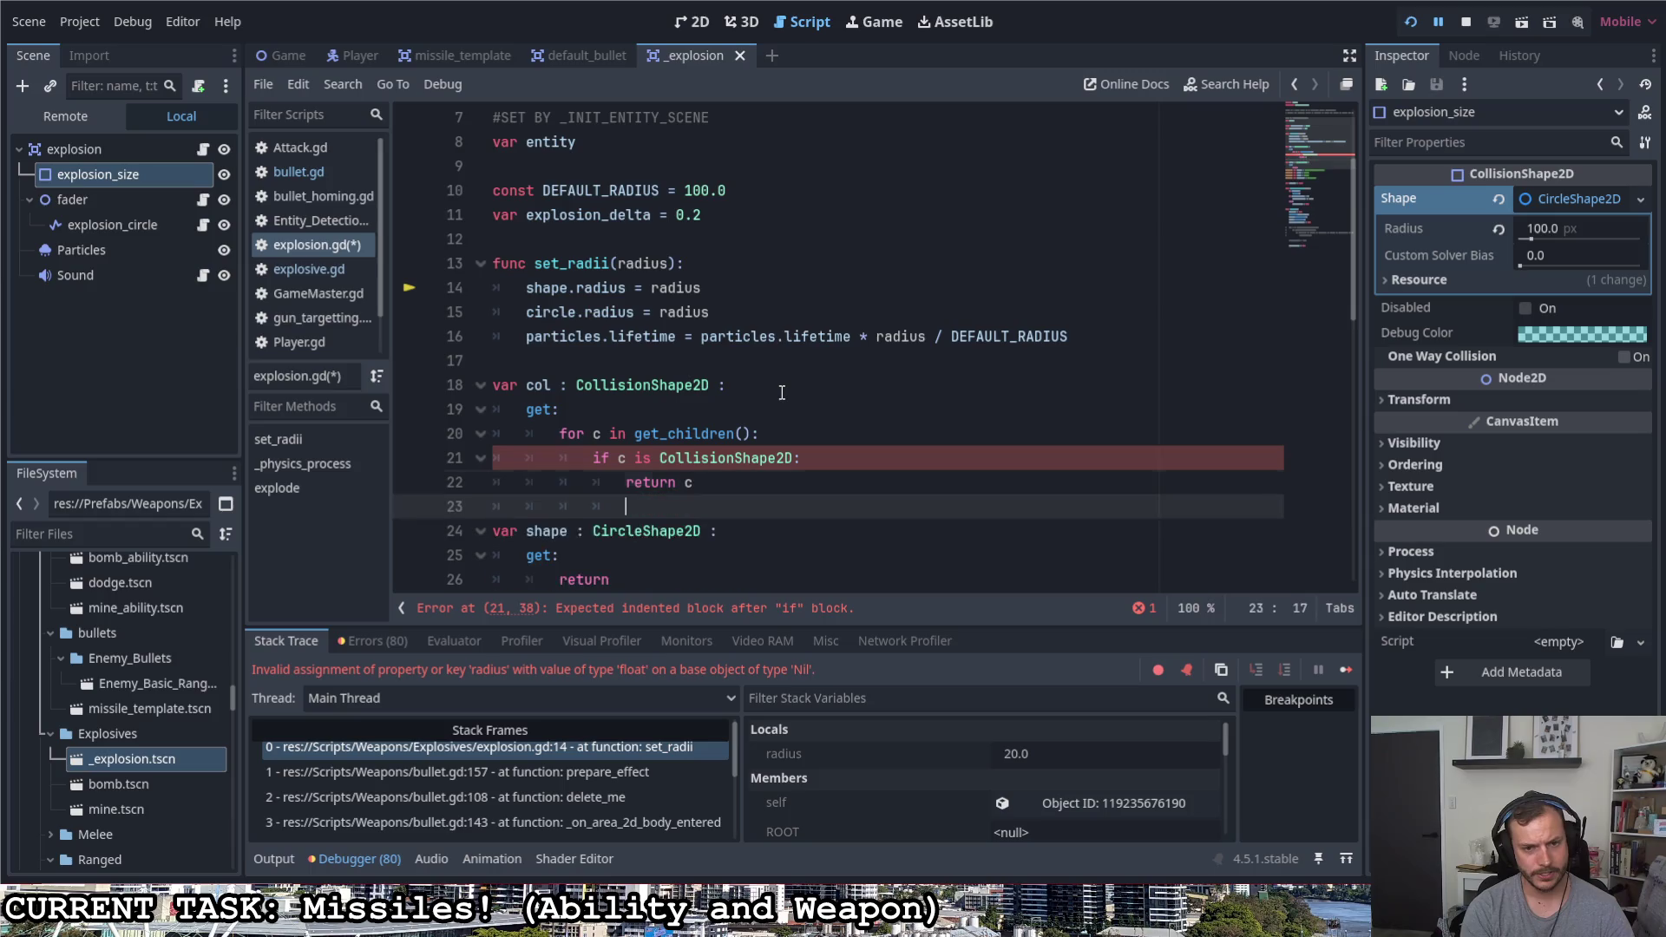
{"action": "type", "text": "return "}
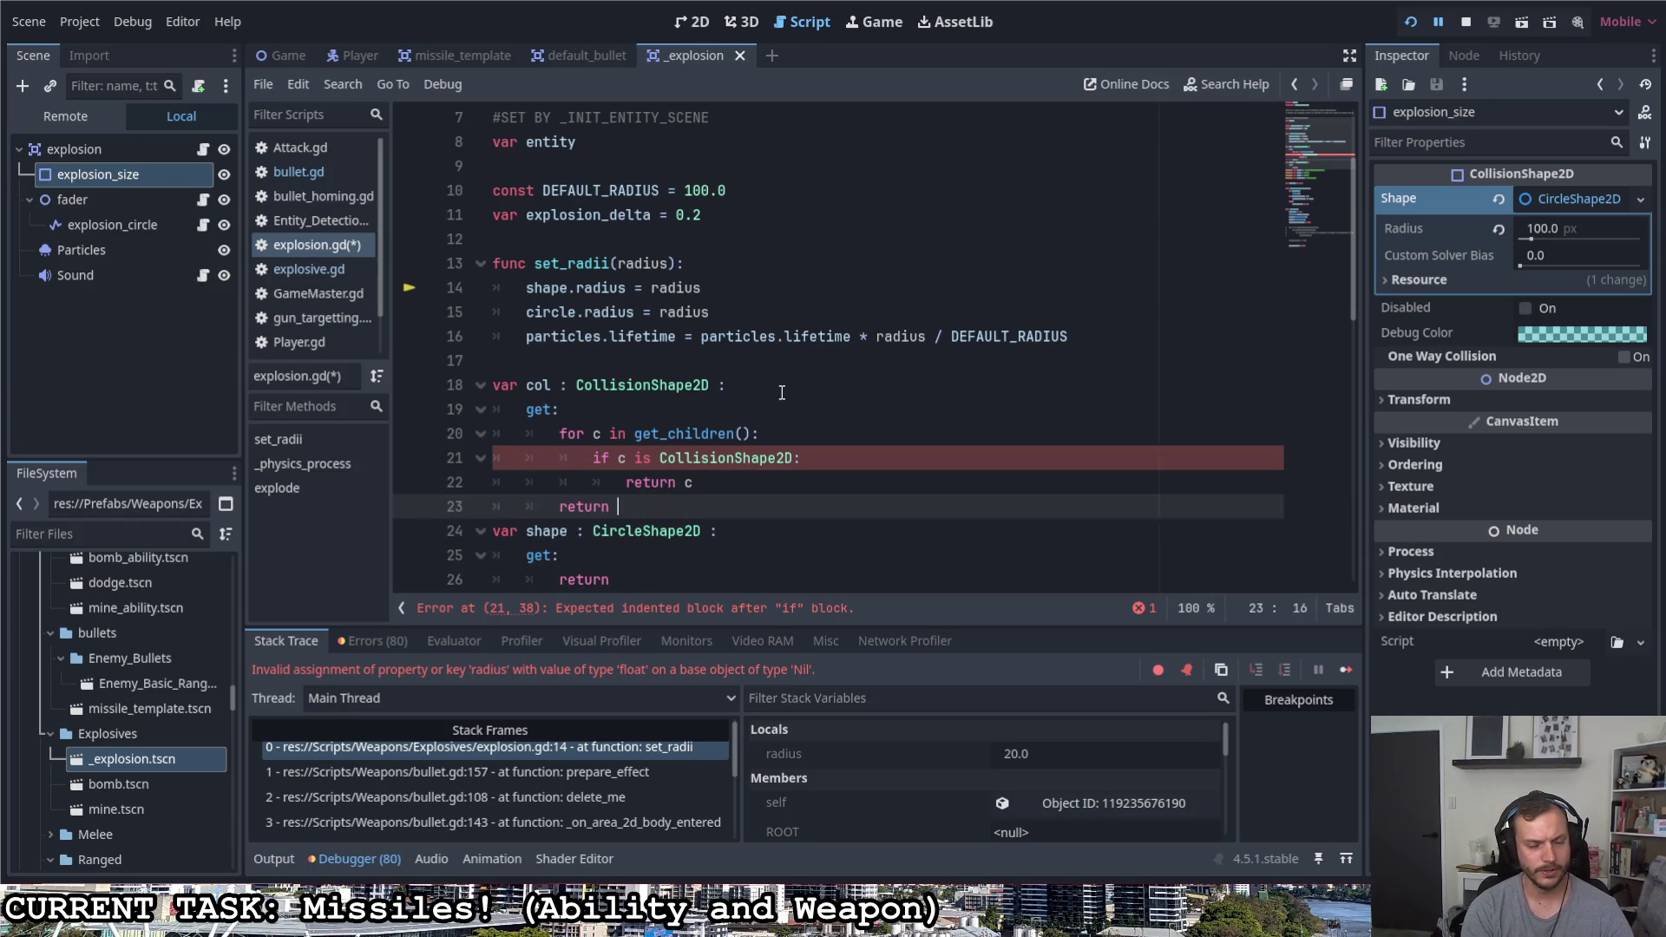
{"action": "type", "text": "no"}
{"action": "key", "text": "BackSpace"}
{"action": "key", "text": "BackSpace"}
{"action": "key", "text": "BackSpace"}
{"action": "type", "text": "ull"}
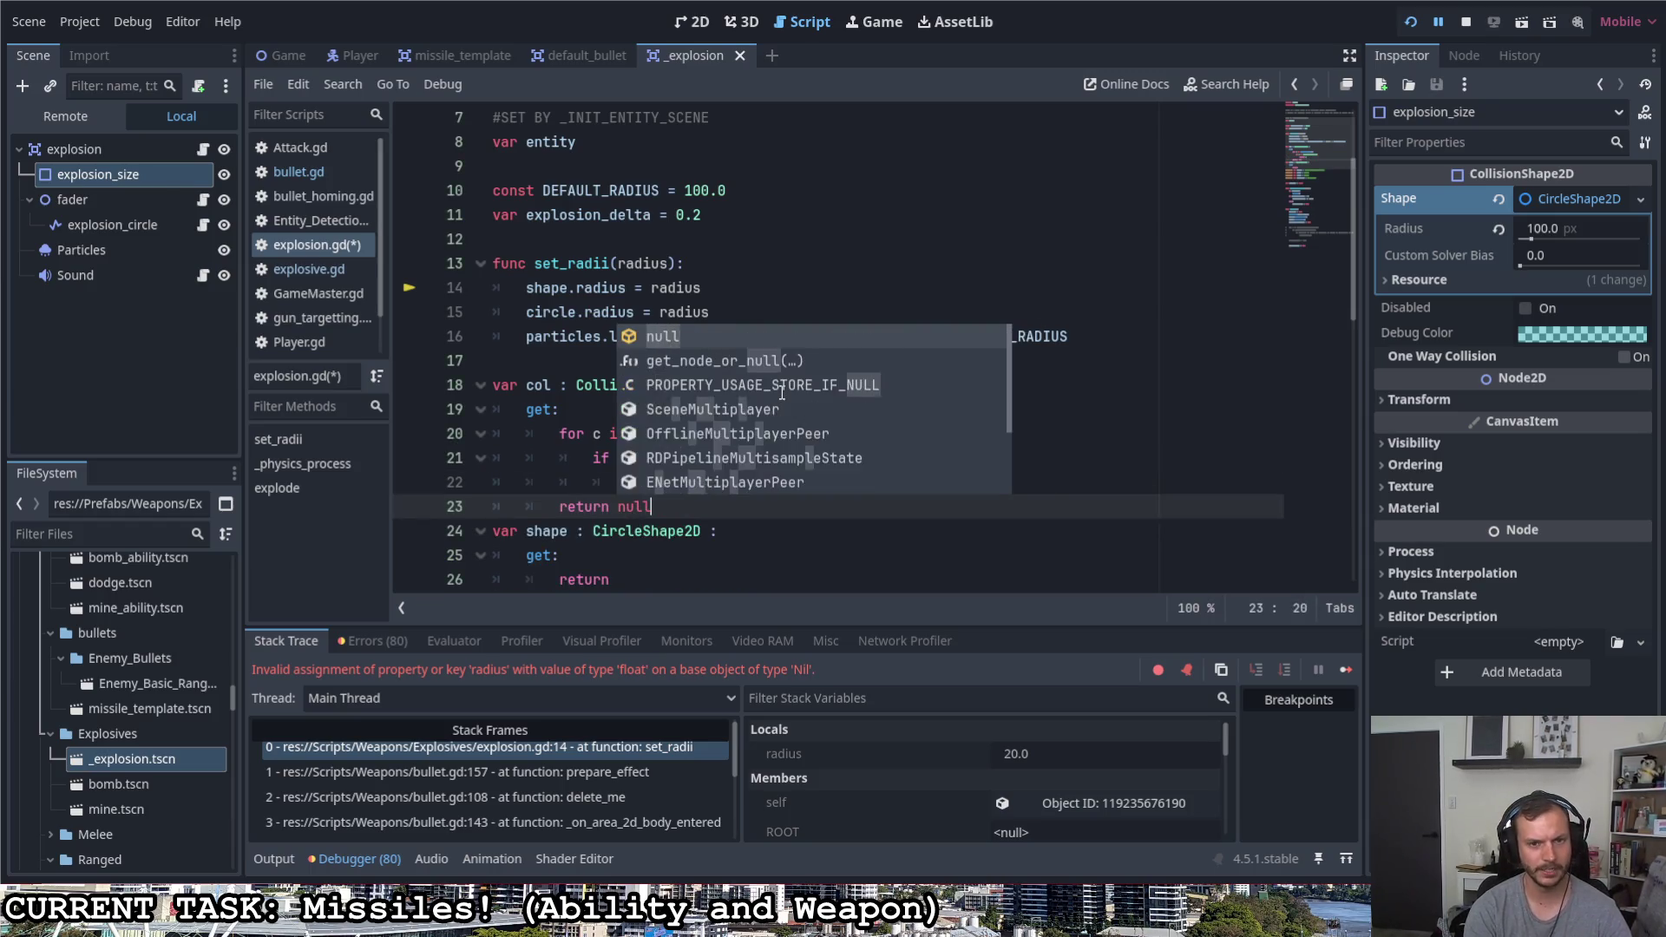
{"action": "left_click", "coordinate": [776, 485]}
{"action": "scroll", "coordinate": [776, 484], "scroll_direction": "down", "scroll_amount": 2}
{"action": "left_click", "coordinate": [709, 433]}
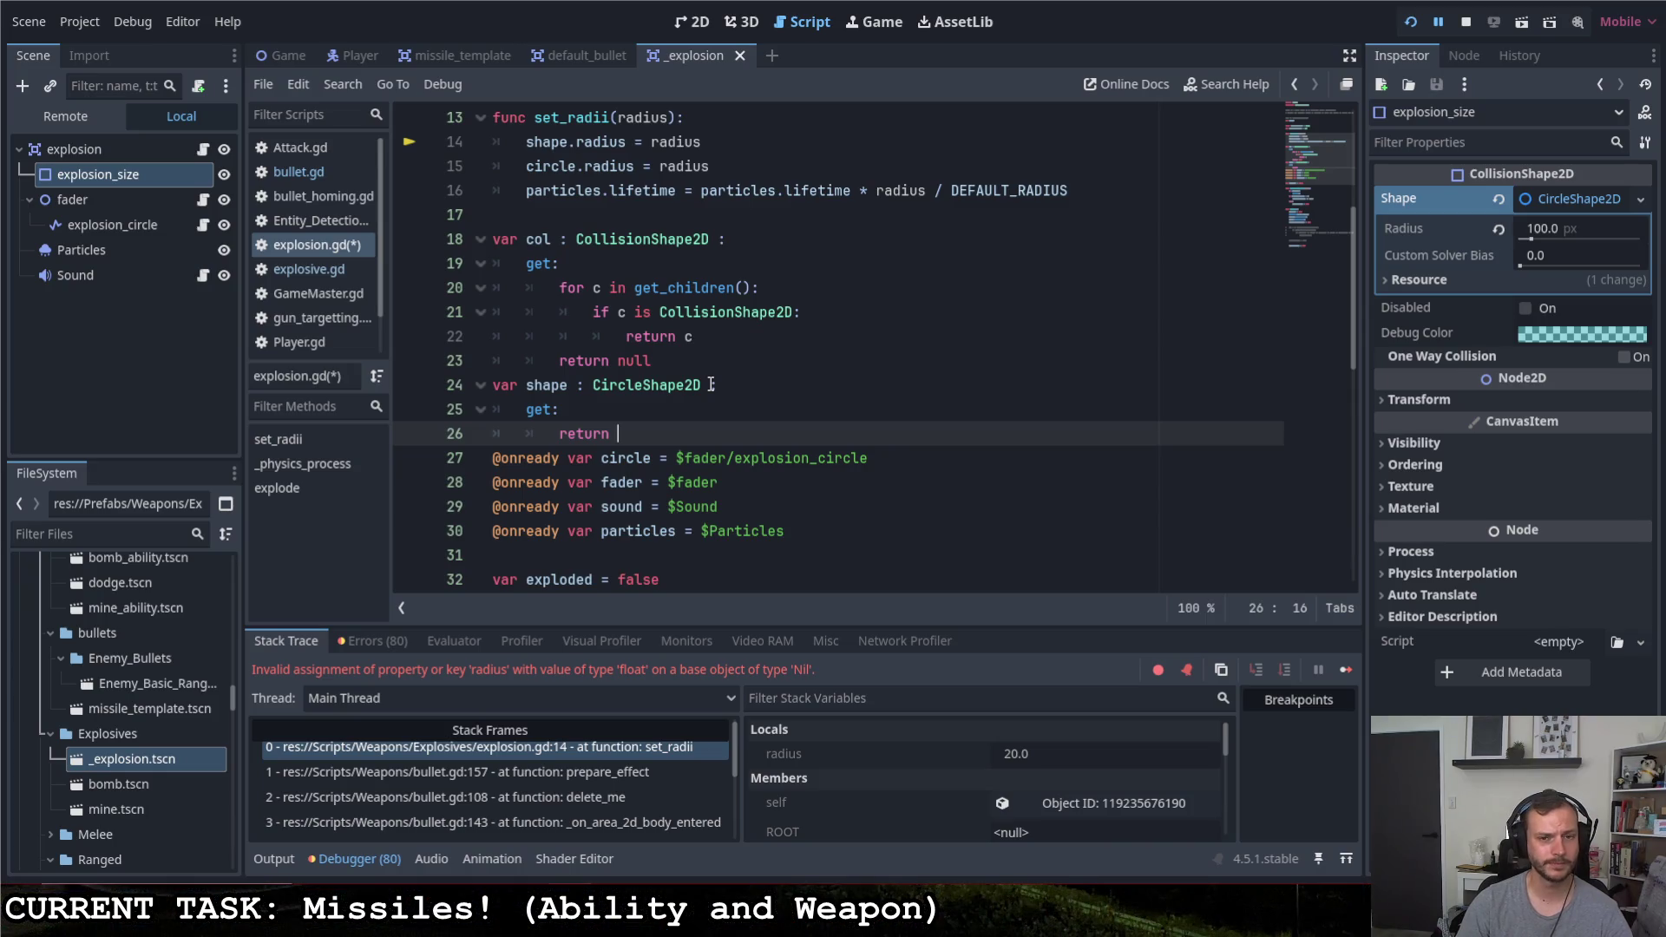
Write shape's getter: if !(c.shape is CircleShape2D) assign CircleShape2D.new(), then return it
{"action": "key", "text": "BackSpace"}
{"action": "key", "text": "BackSpace"}
{"action": "key", "text": "BackSpace"}
{"action": "key", "text": "BackSpace"}
{"action": "key", "text": "BackSpace"}
{"action": "type", "text": "if c.shape"}
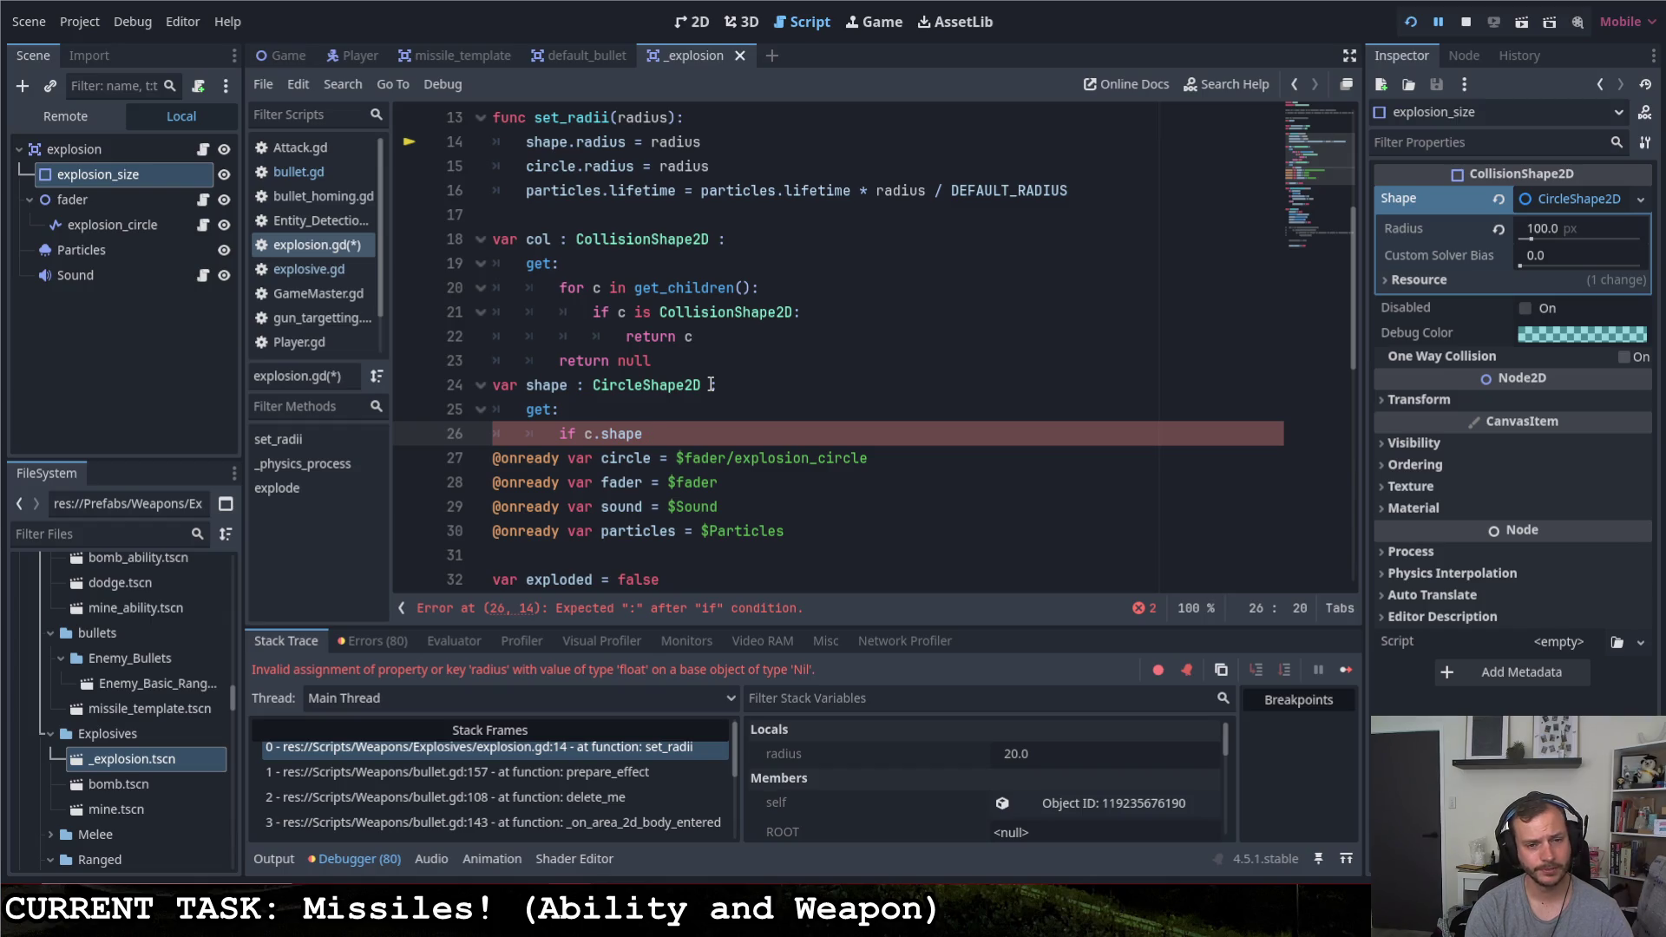
{"action": "type", "text": " is"}
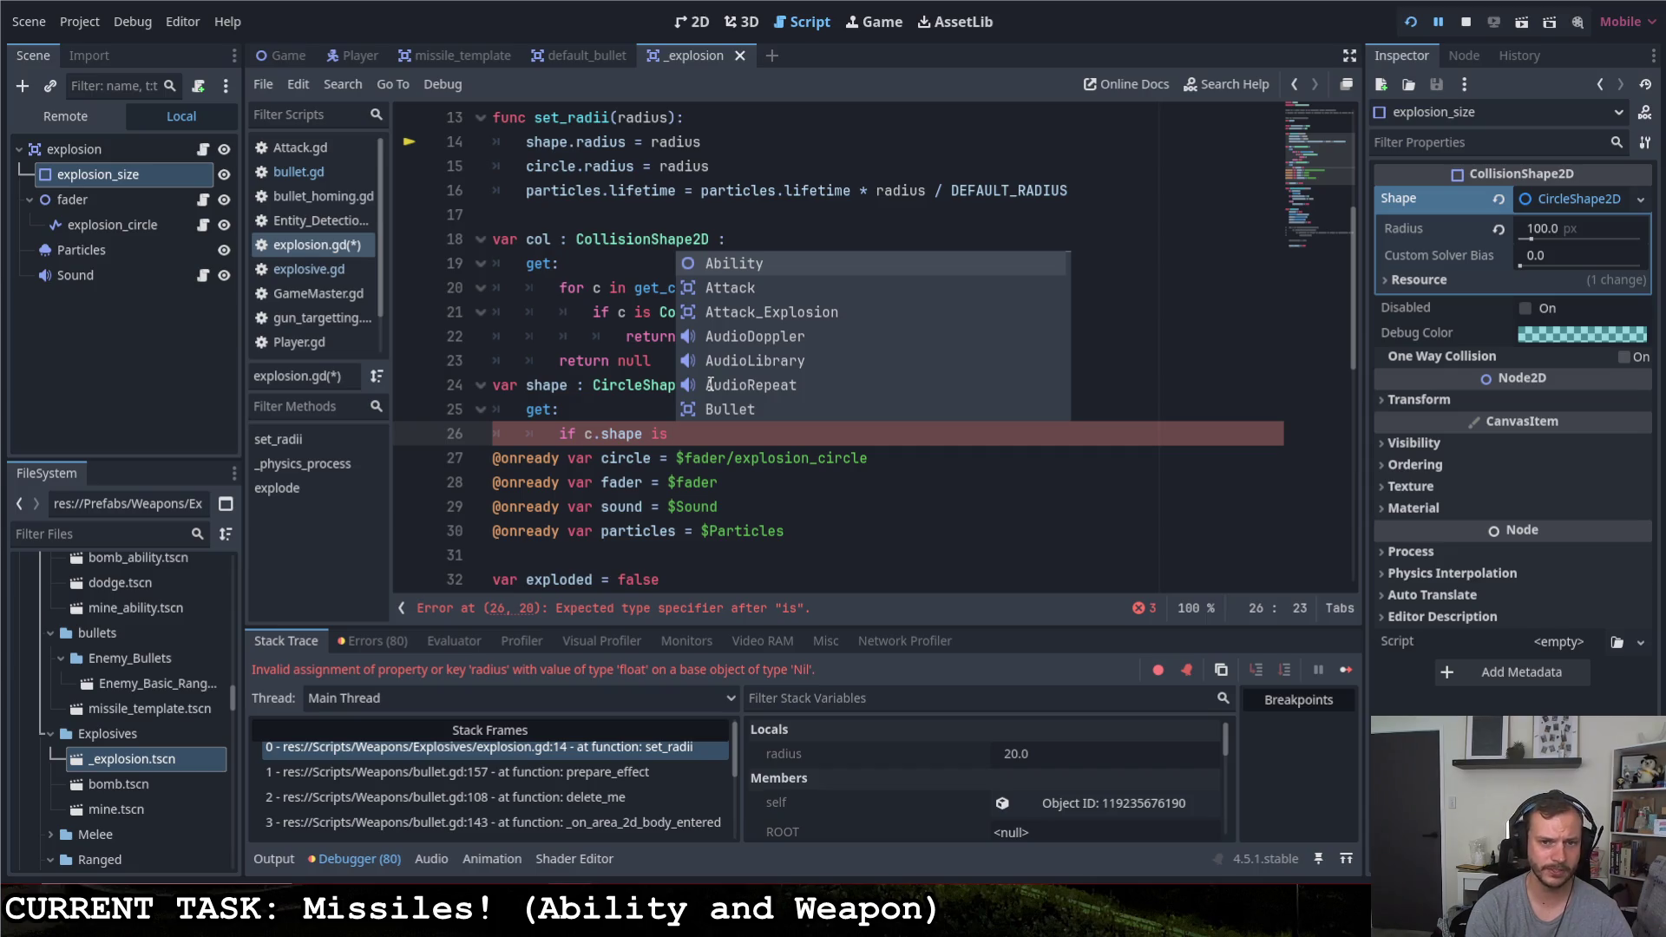
{"action": "type", "text": " cir"}
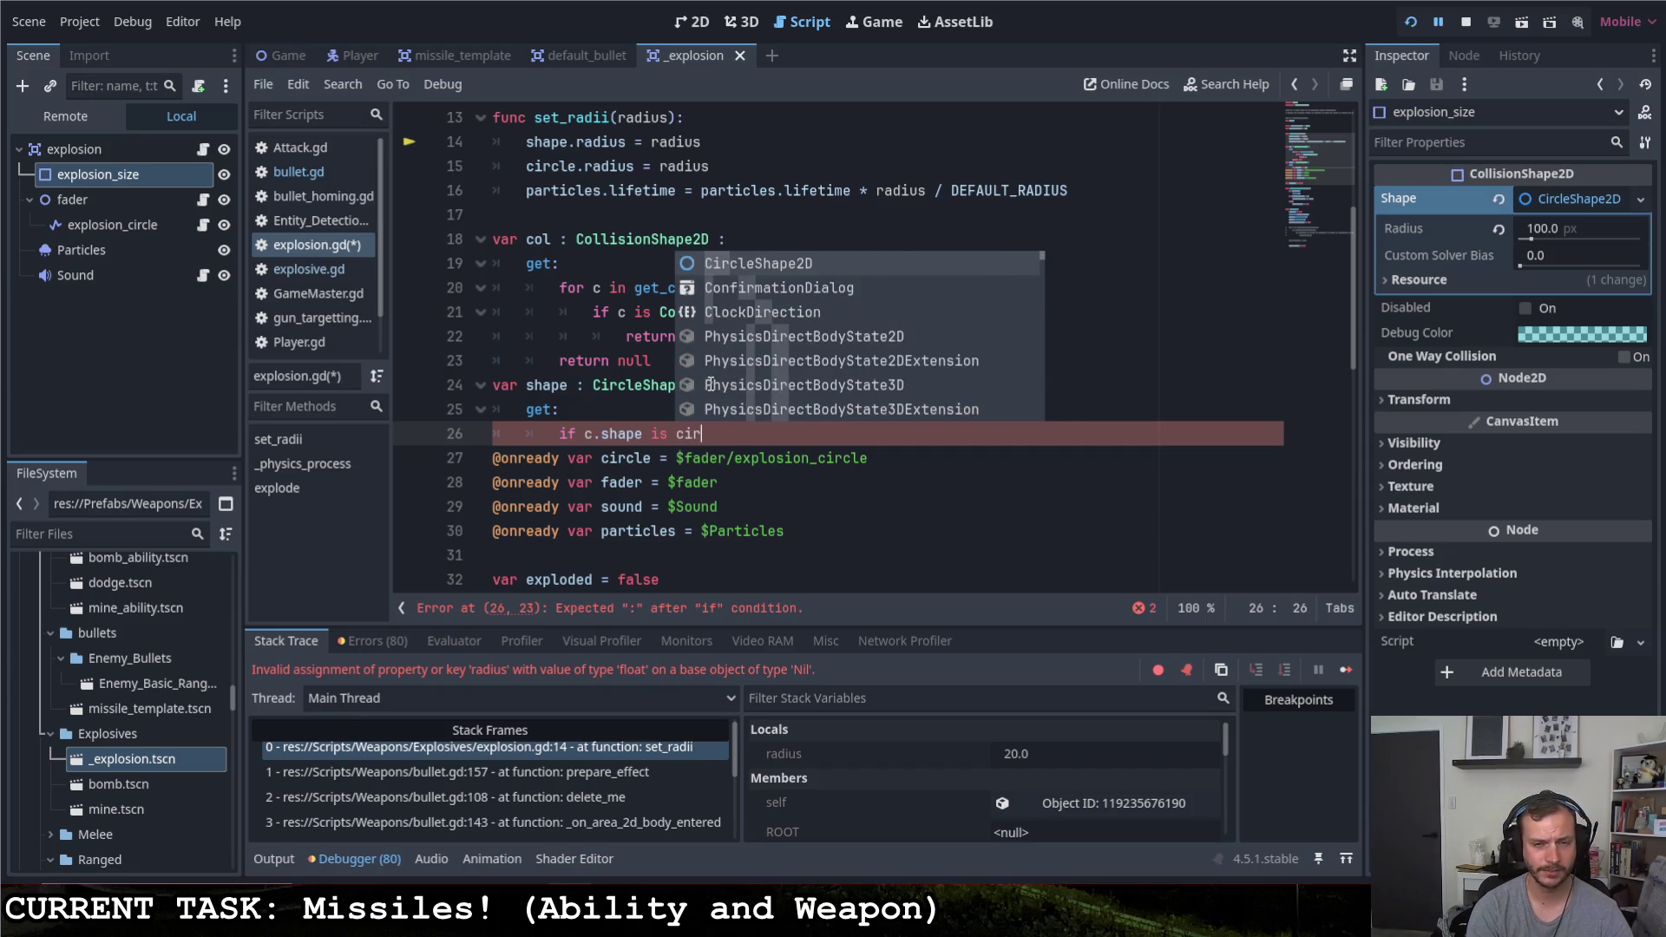
{"action": "key", "text": "Return"}
{"action": "key", "text": "ctrl+Left"}
{"action": "key", "text": "ctrl+Left"}
{"action": "key", "text": "ctrl+Left"}
{"action": "type", "text": "!("}
{"action": "left_click", "coordinate": [862, 432]}
{"action": "type", "text": ")"}
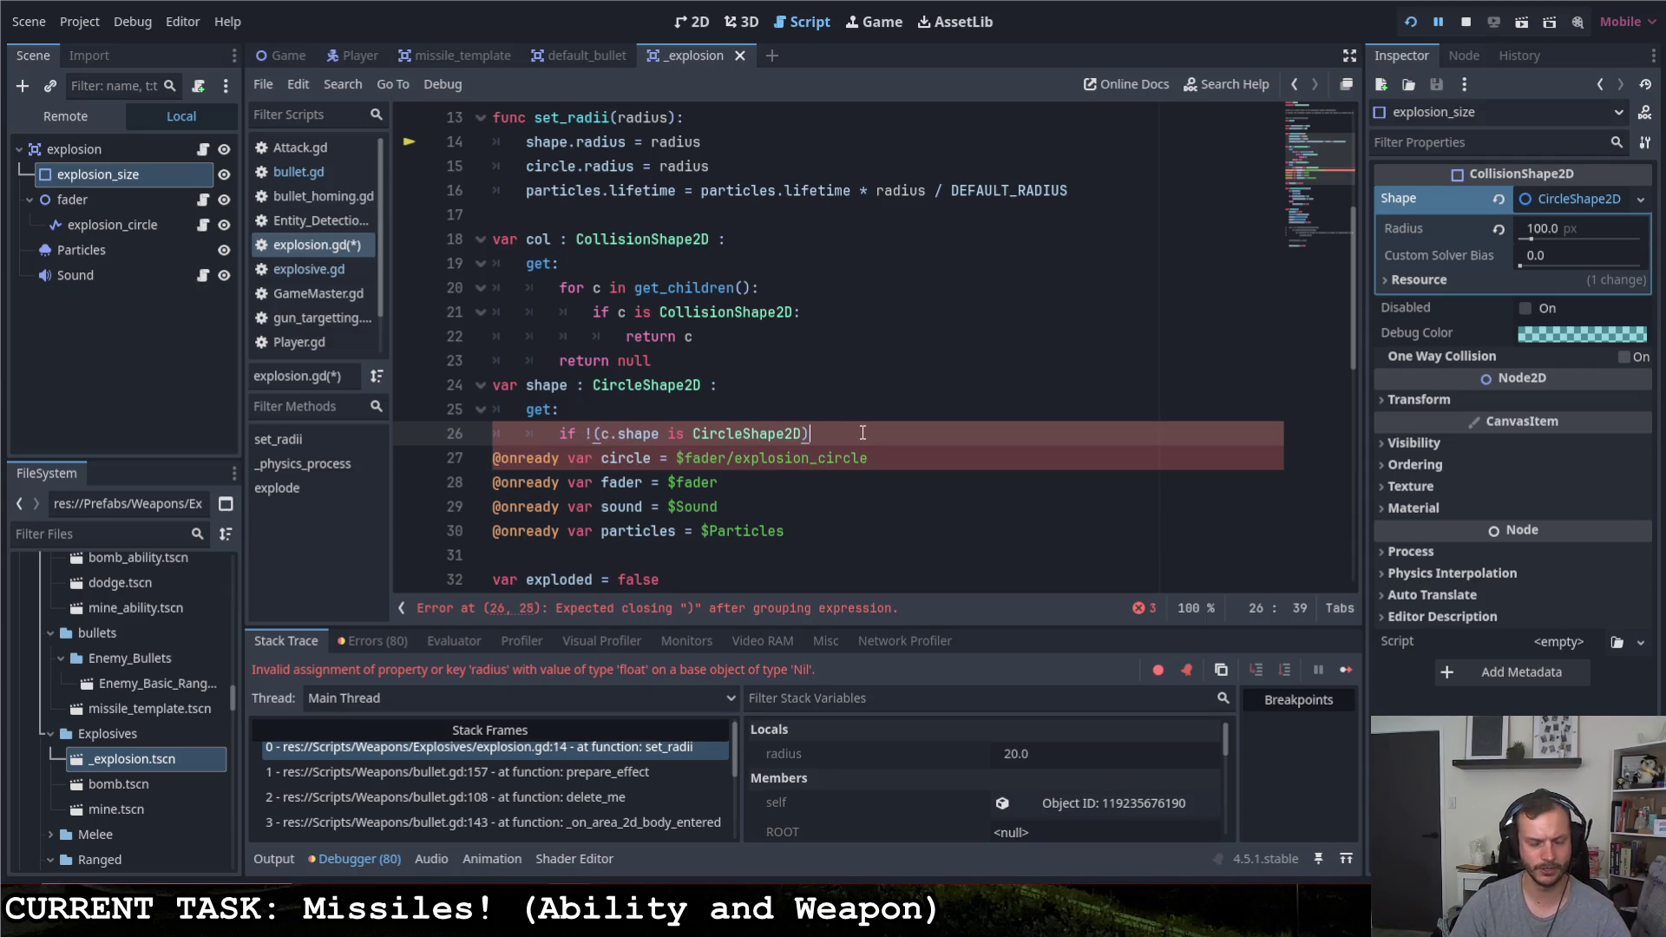
{"action": "type", "text": ":"}
{"action": "key", "text": "Return"}
{"action": "type", "text": "c.shape ="}
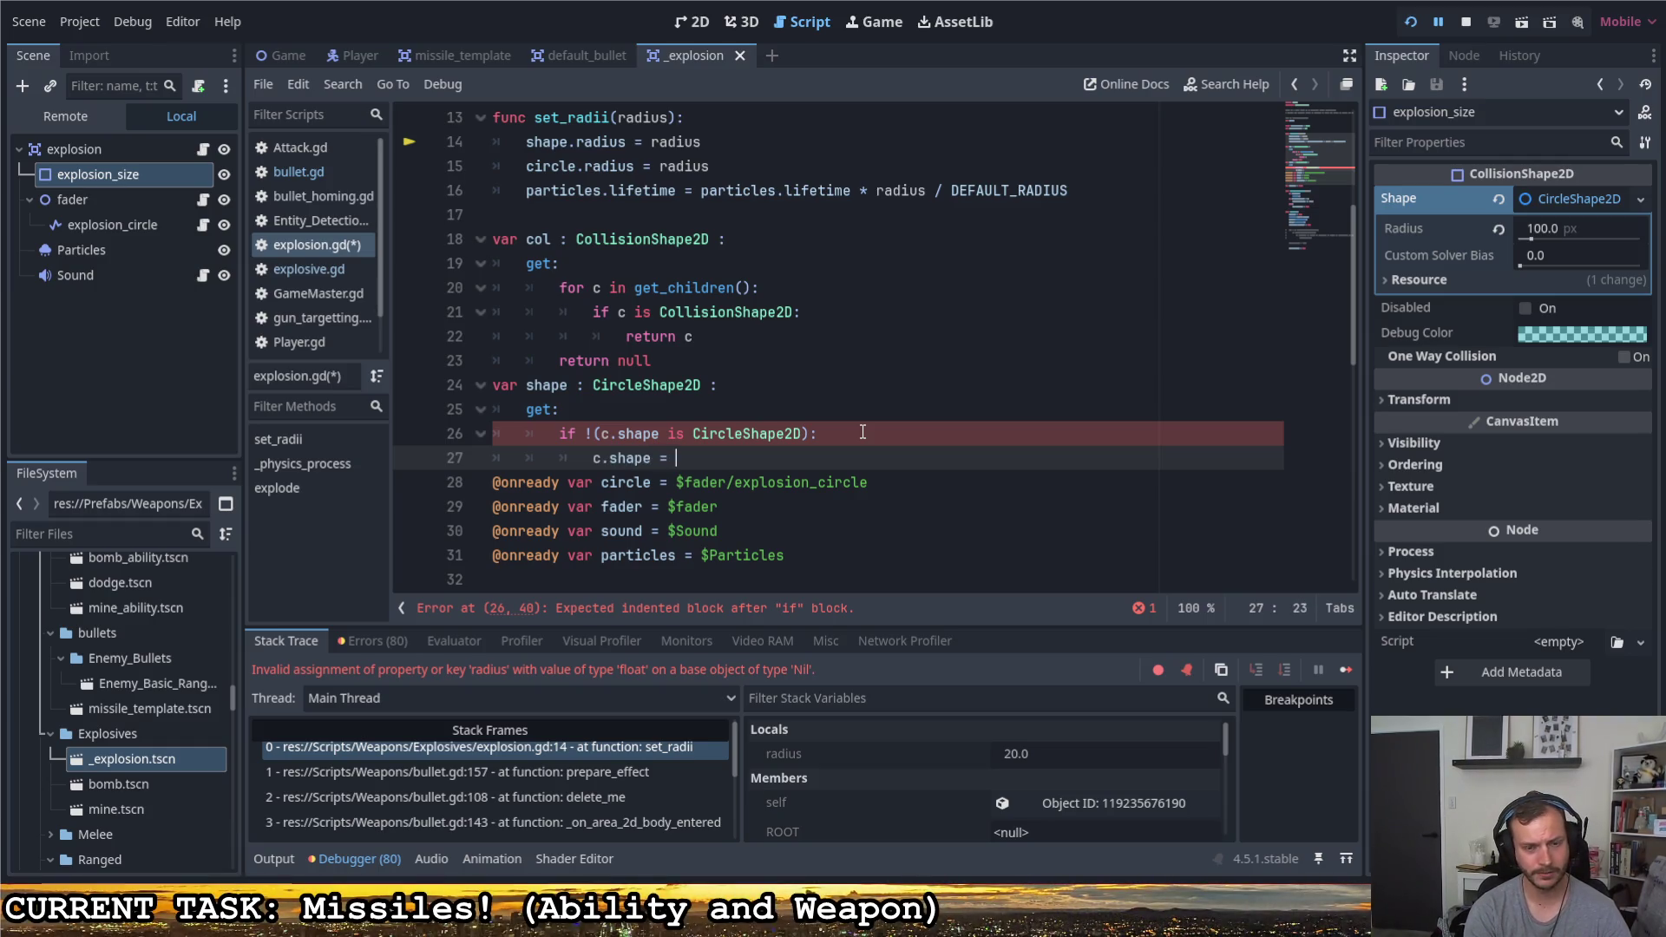
{"action": "type", "text": "Circ"}
{"action": "key", "text": "Return"}
{"action": "type", "text": ".new()"}
{"action": "key", "text": "Return"}
{"action": "type", "text": "c.shap"}
{"action": "key", "text": "BackSpace"}
{"action": "key", "text": "BackSpace"}
{"action": "key", "text": "BackSpace"}
{"action": "key", "text": "BackSpace"}
{"action": "key", "text": "BackSpace"}
{"action": "key", "text": "BackSpace"}
{"action": "type", "text": "return c.shape"}
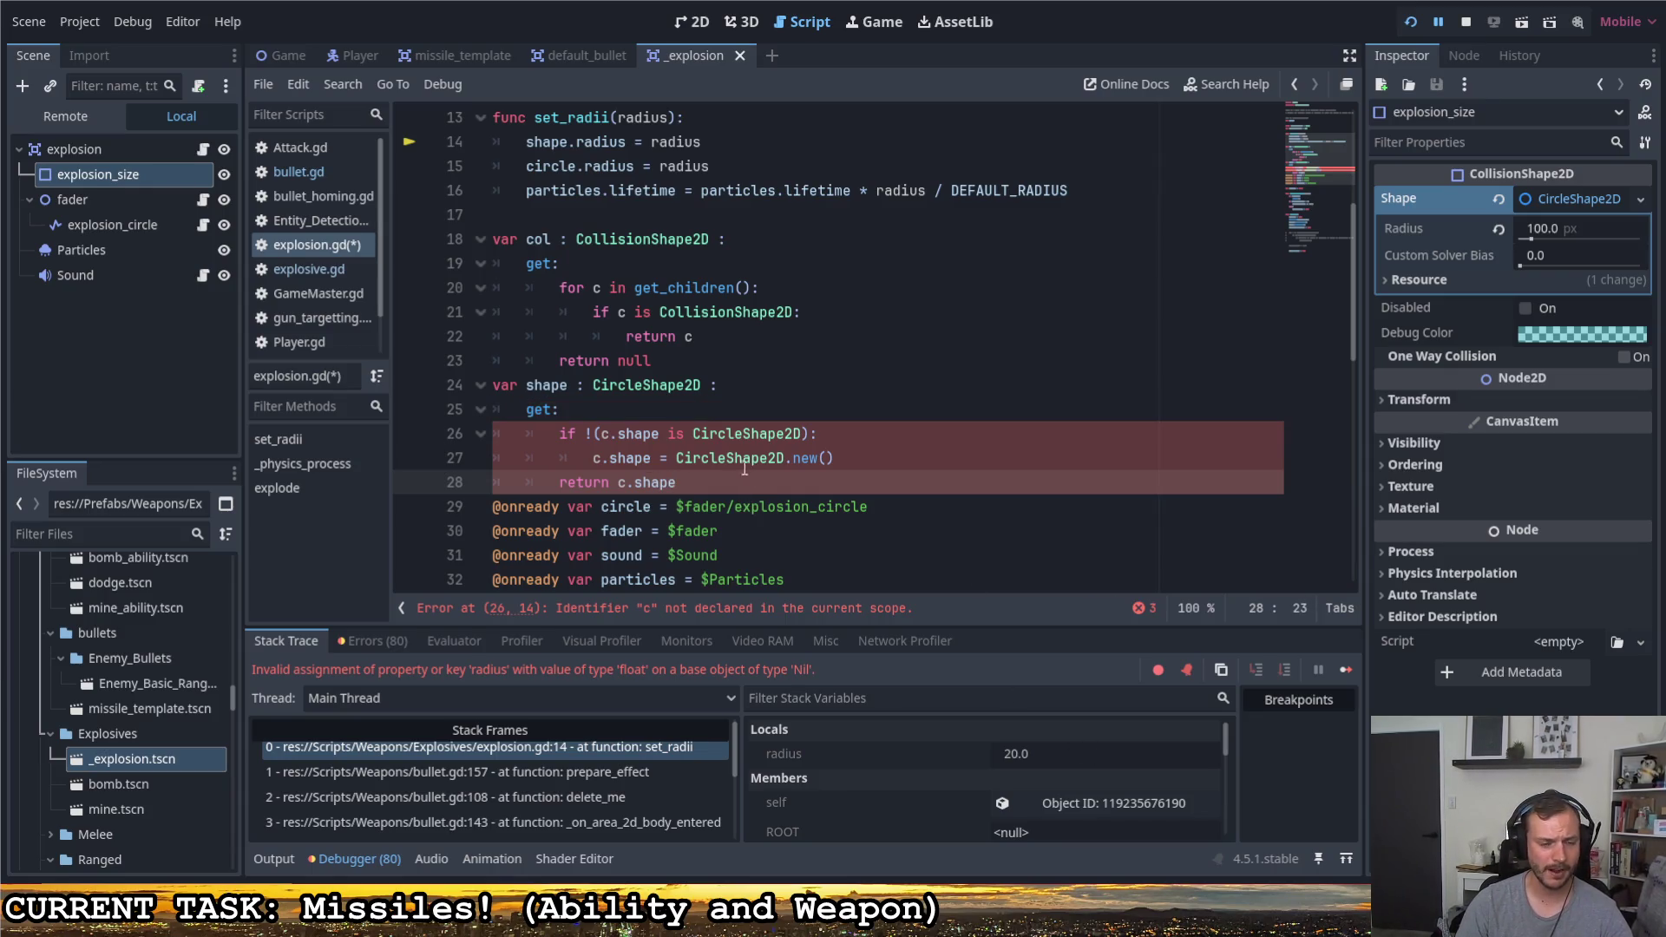
Correct the undeclared c to col in all three getter lines and save the script
{"action": "left_click", "coordinate": [608, 434]}
{"action": "type", "text": "ol"}
{"action": "left_click", "coordinate": [599, 458]}
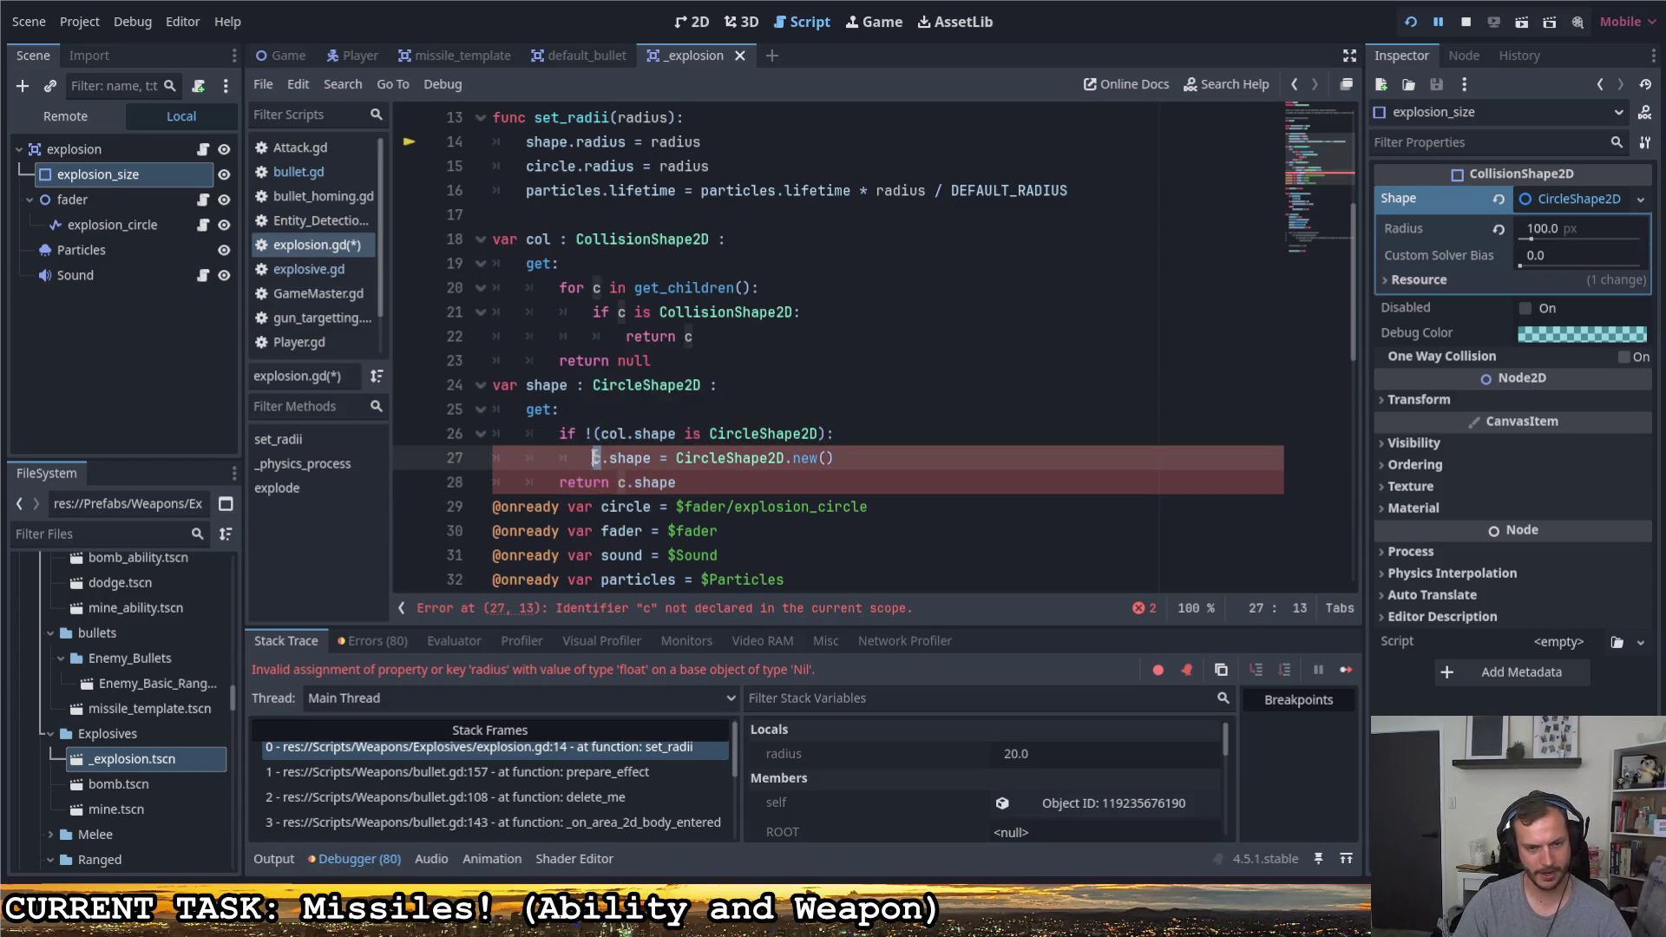
{"action": "type", "text": "ol"}
{"action": "left_click", "coordinate": [627, 483]}
{"action": "type", "text": "ol"}
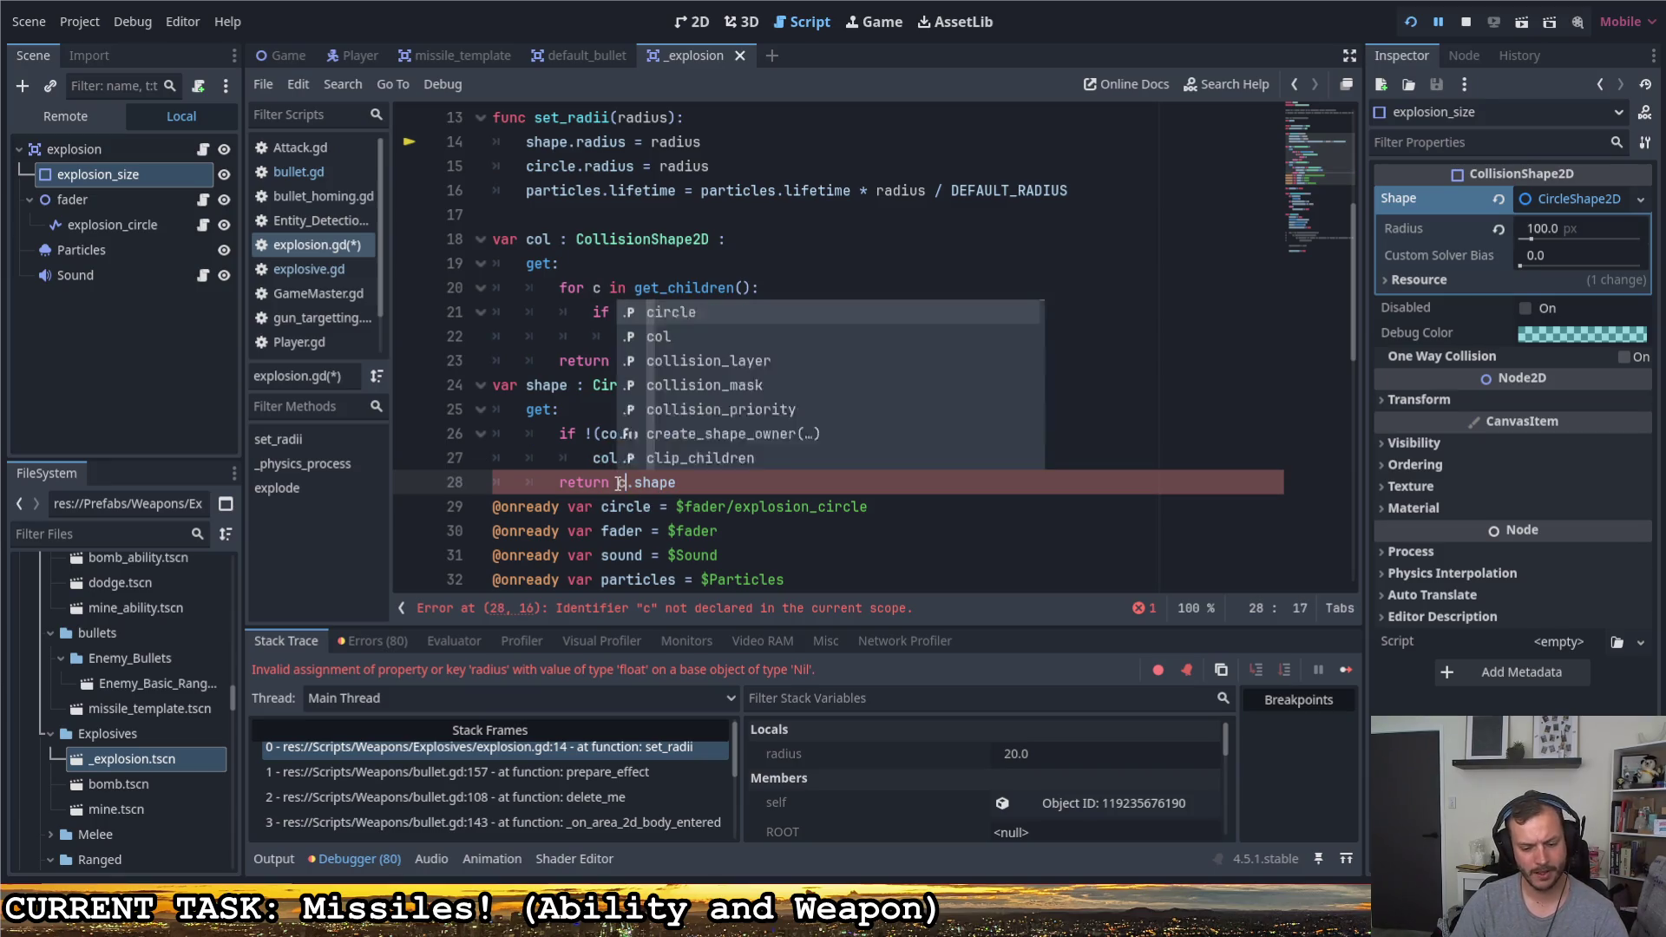
{"action": "left_click", "coordinate": [751, 489]}
{"action": "key", "text": "Return"}
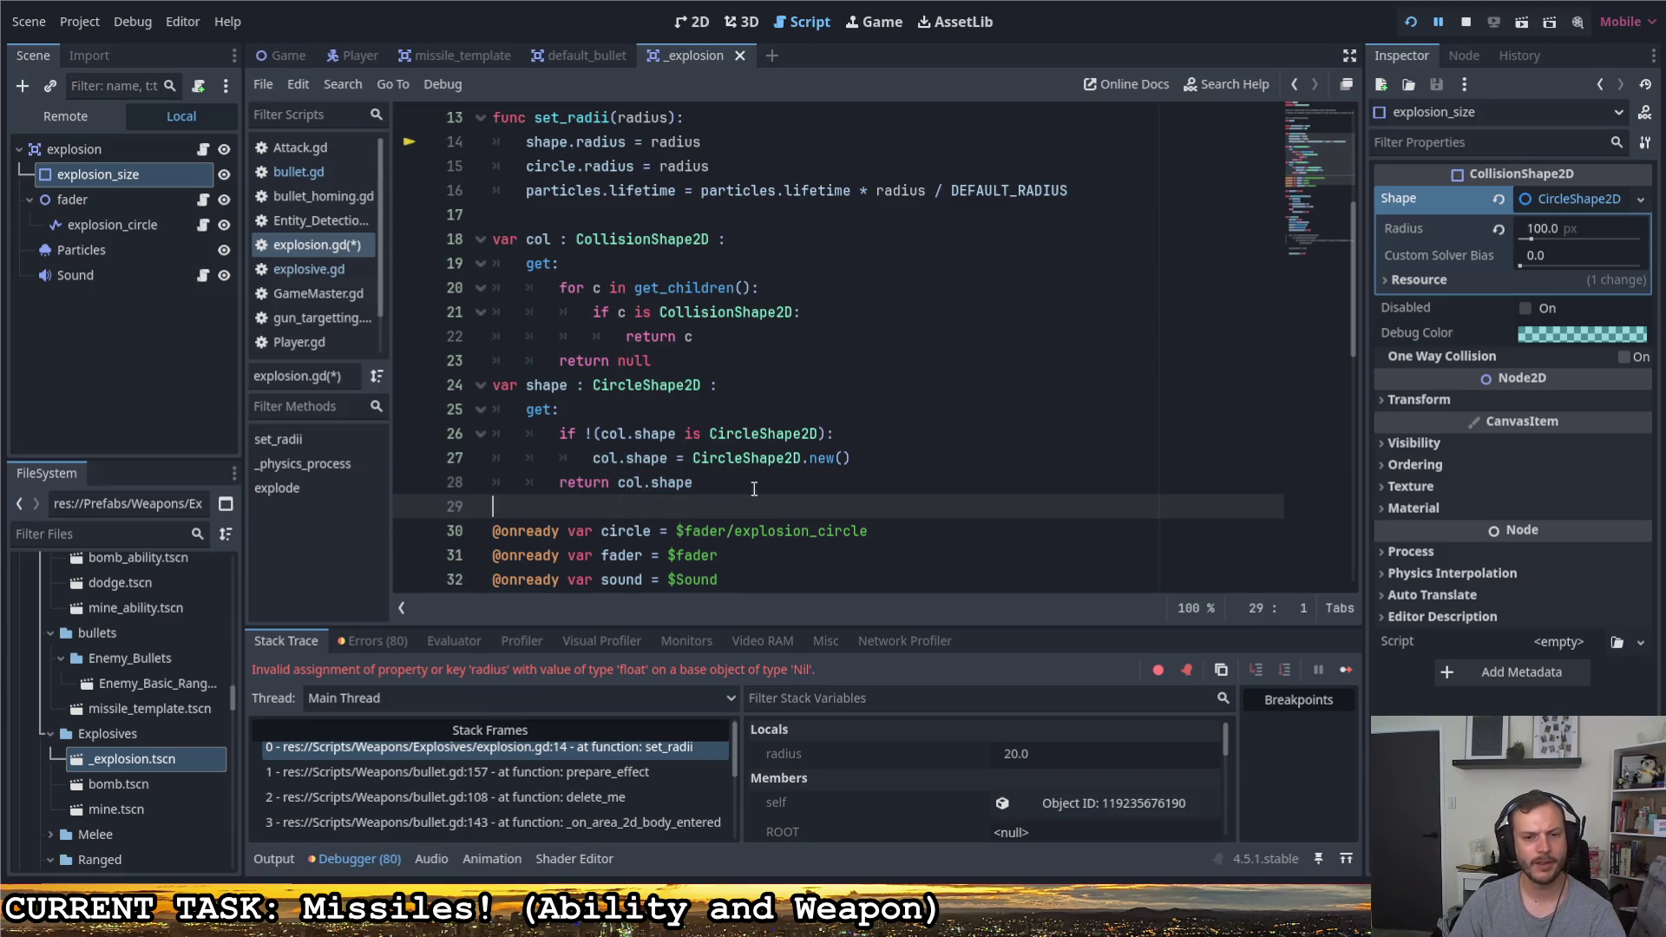
{"action": "left_click", "coordinate": [748, 492]}
{"action": "key", "text": "ctrl+s"}
{"action": "scroll", "coordinate": [731, 494], "scroll_direction": "down", "scroll_amount": 2}
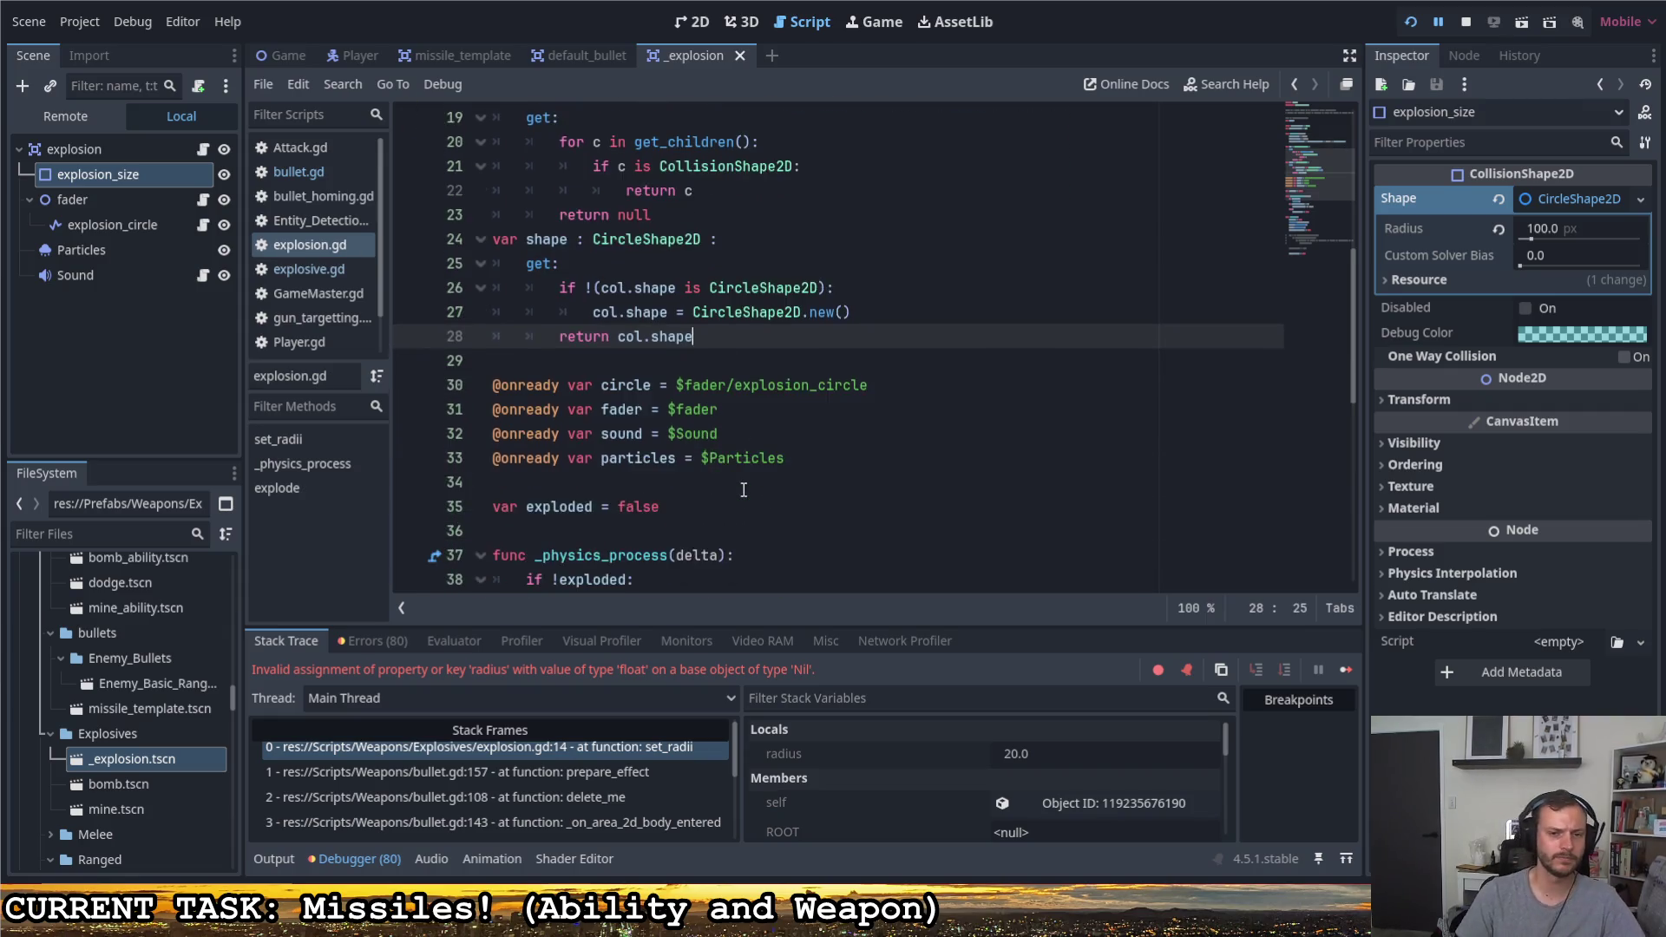
{"action": "scroll", "coordinate": [731, 487], "scroll_direction": "down", "scroll_amount": 3}
{"action": "scroll", "coordinate": [730, 481], "scroll_direction": "up", "scroll_amount": 1}
{"action": "scroll", "coordinate": [731, 469], "scroll_direction": "up", "scroll_amount": 4}
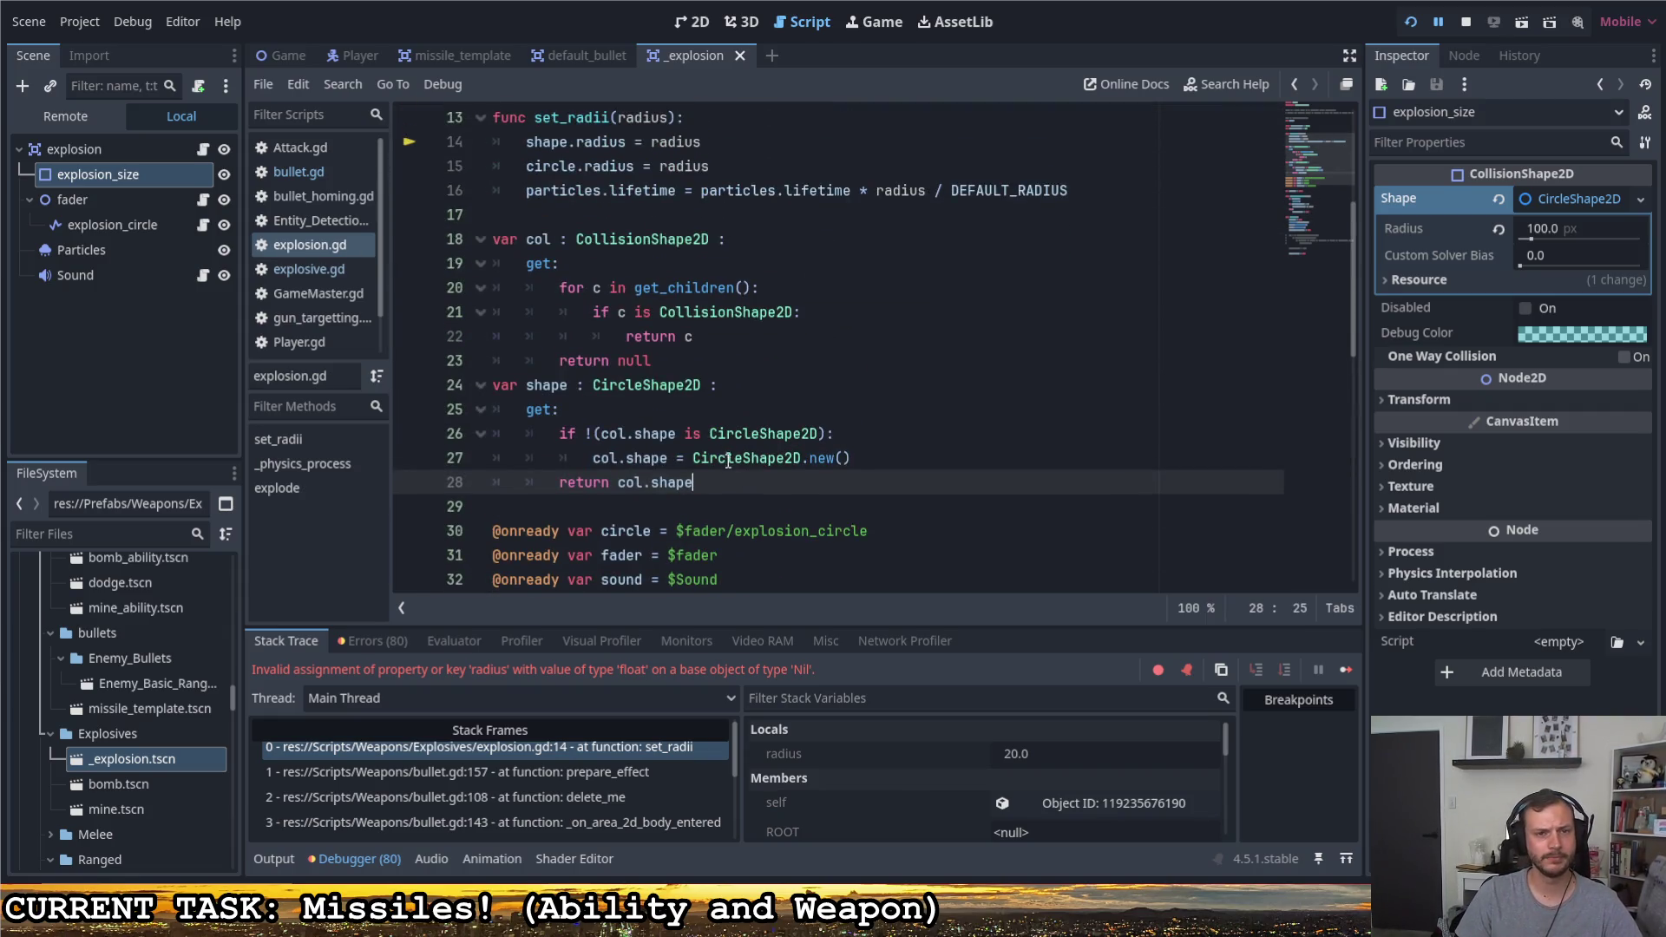
Review the circle node path, shape radius line, new CircleShape2D assignment and null return
{"action": "double_click", "coordinate": [569, 167]}
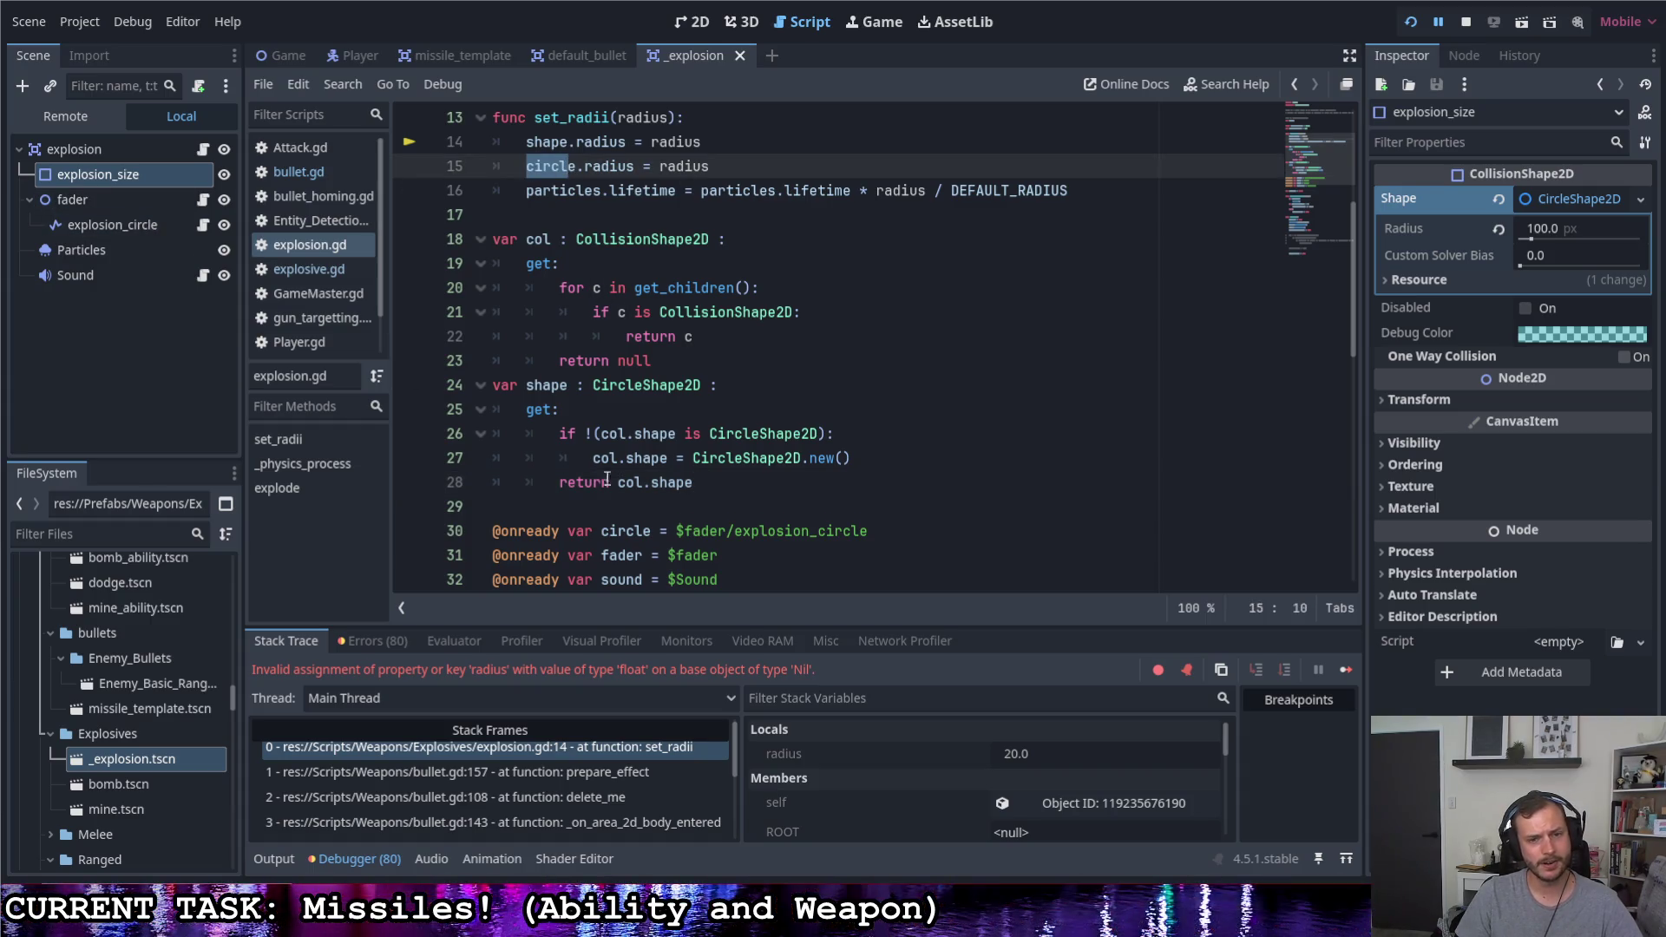
{"action": "left_click_drag", "start_coordinate": [677, 529], "coordinate": [906, 538]}
{"action": "left_click", "coordinate": [890, 531]}
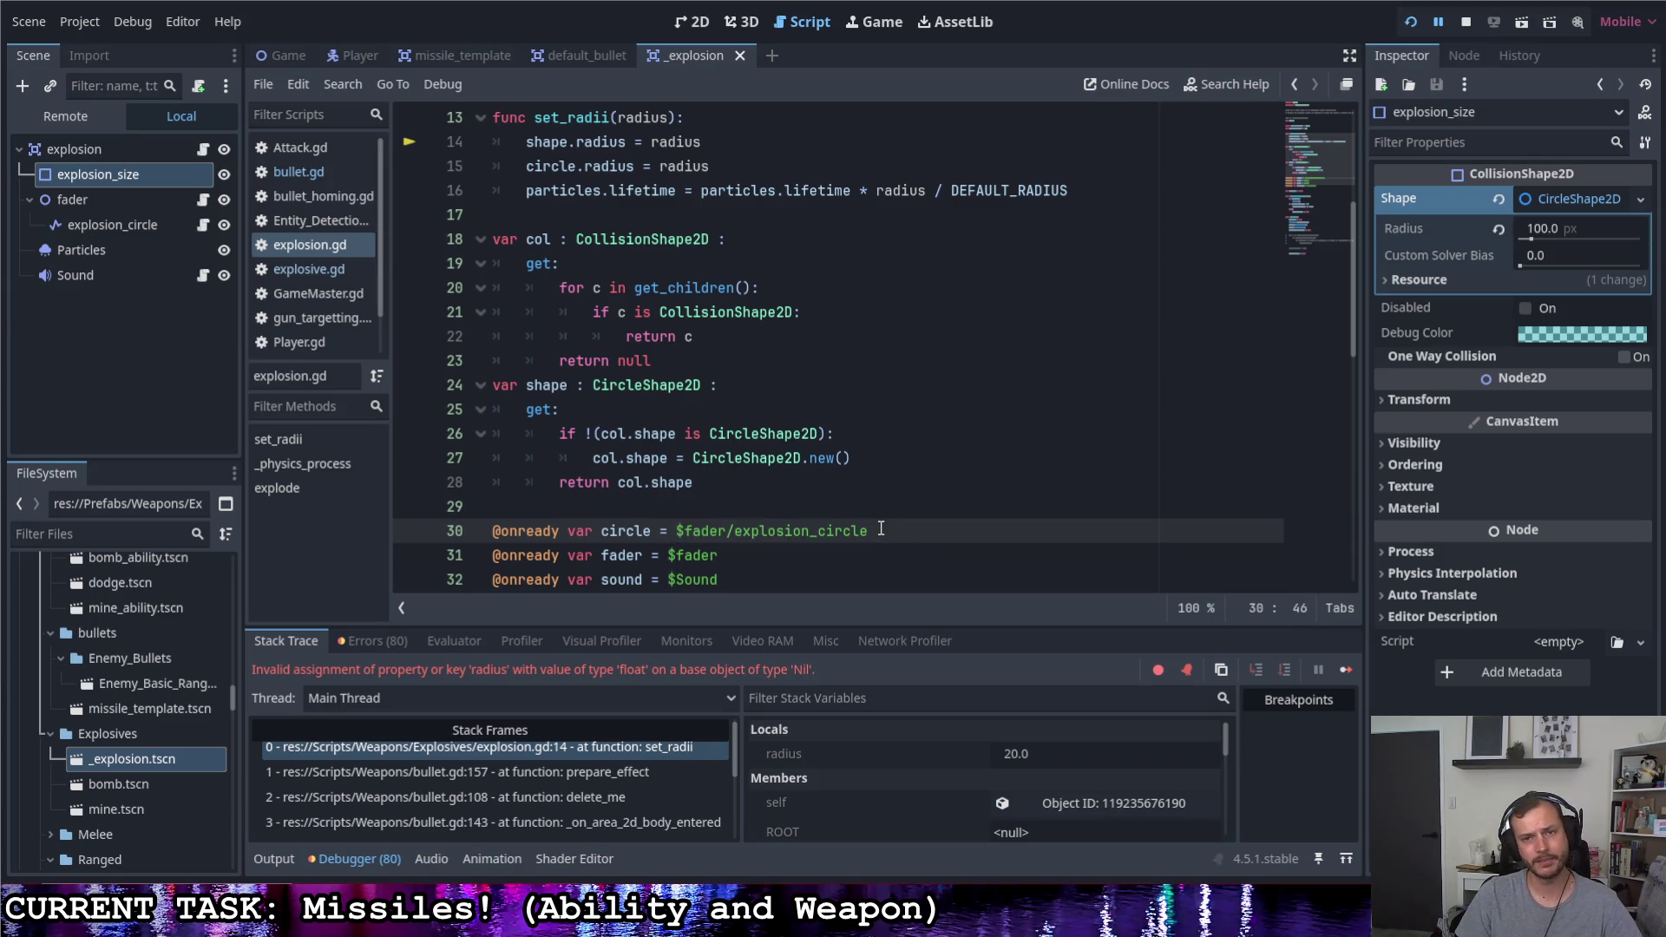
{"action": "scroll", "coordinate": [874, 527], "scroll_direction": "down", "scroll_amount": 5}
{"action": "scroll", "coordinate": [866, 521], "scroll_direction": "down", "scroll_amount": 4}
{"action": "scroll", "coordinate": [859, 519], "scroll_direction": "up", "scroll_amount": 1}
{"action": "left_click", "coordinate": [720, 361]}
{"action": "key", "text": "shift+Home"}
{"action": "scroll", "coordinate": [767, 400], "scroll_direction": "up", "scroll_amount": 4}
{"action": "scroll", "coordinate": [767, 399], "scroll_direction": "up", "scroll_amount": 4}
{"action": "scroll", "coordinate": [767, 400], "scroll_direction": "up", "scroll_amount": 1}
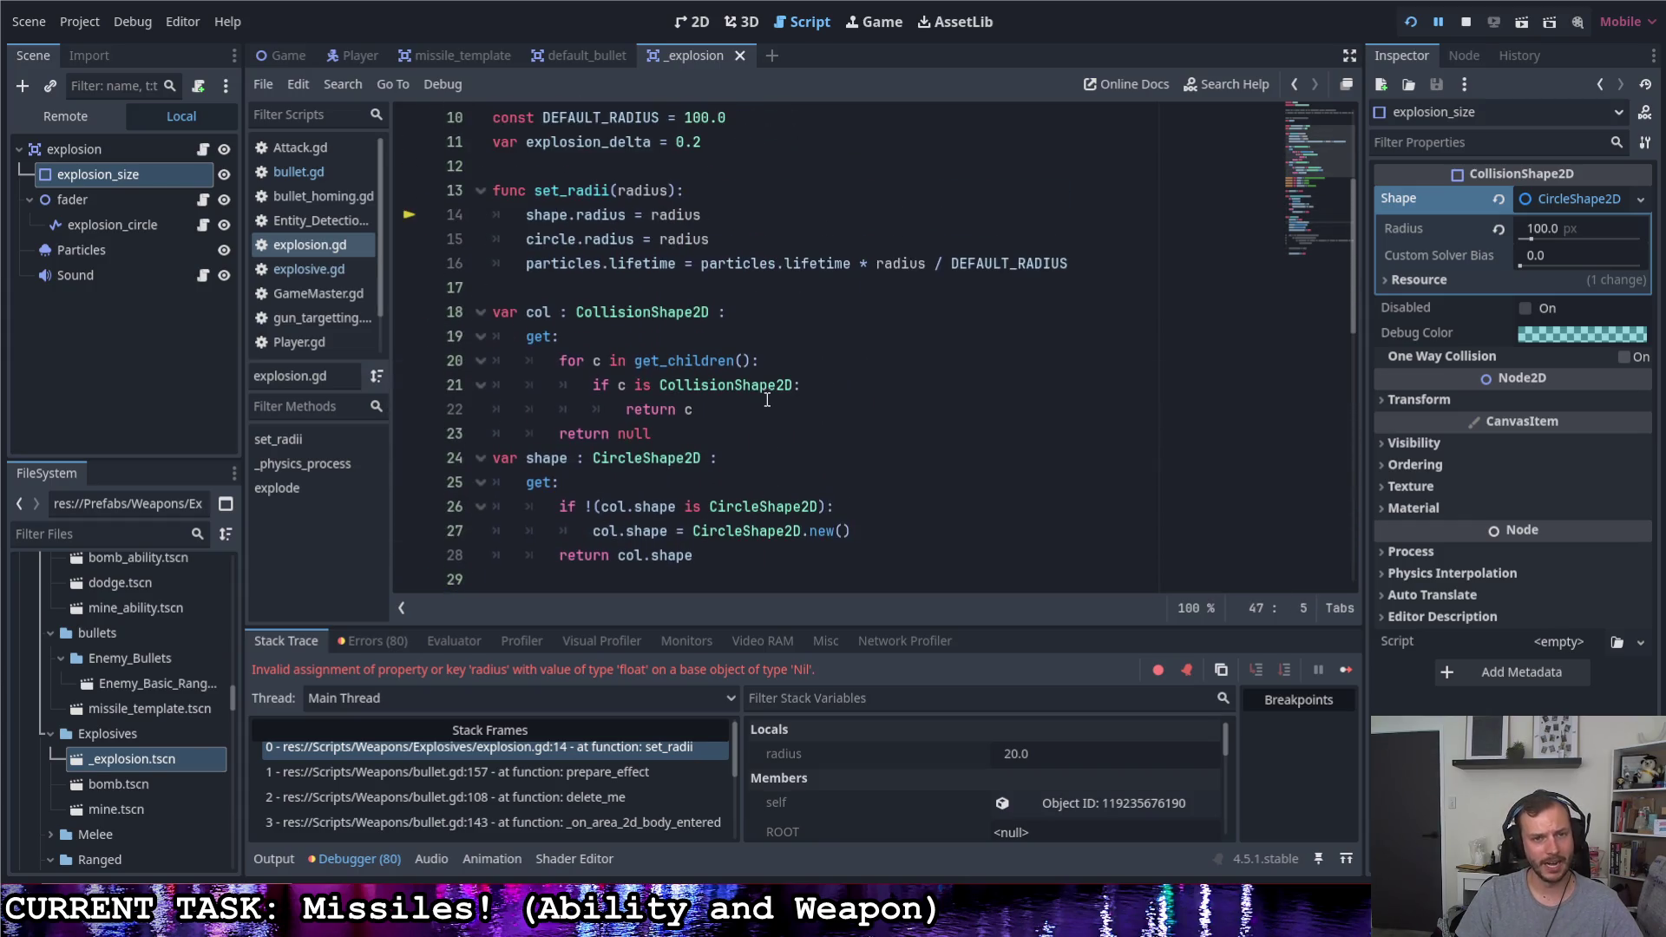
{"action": "left_click", "coordinate": [719, 214]}
{"action": "key", "text": "shift+Home"}
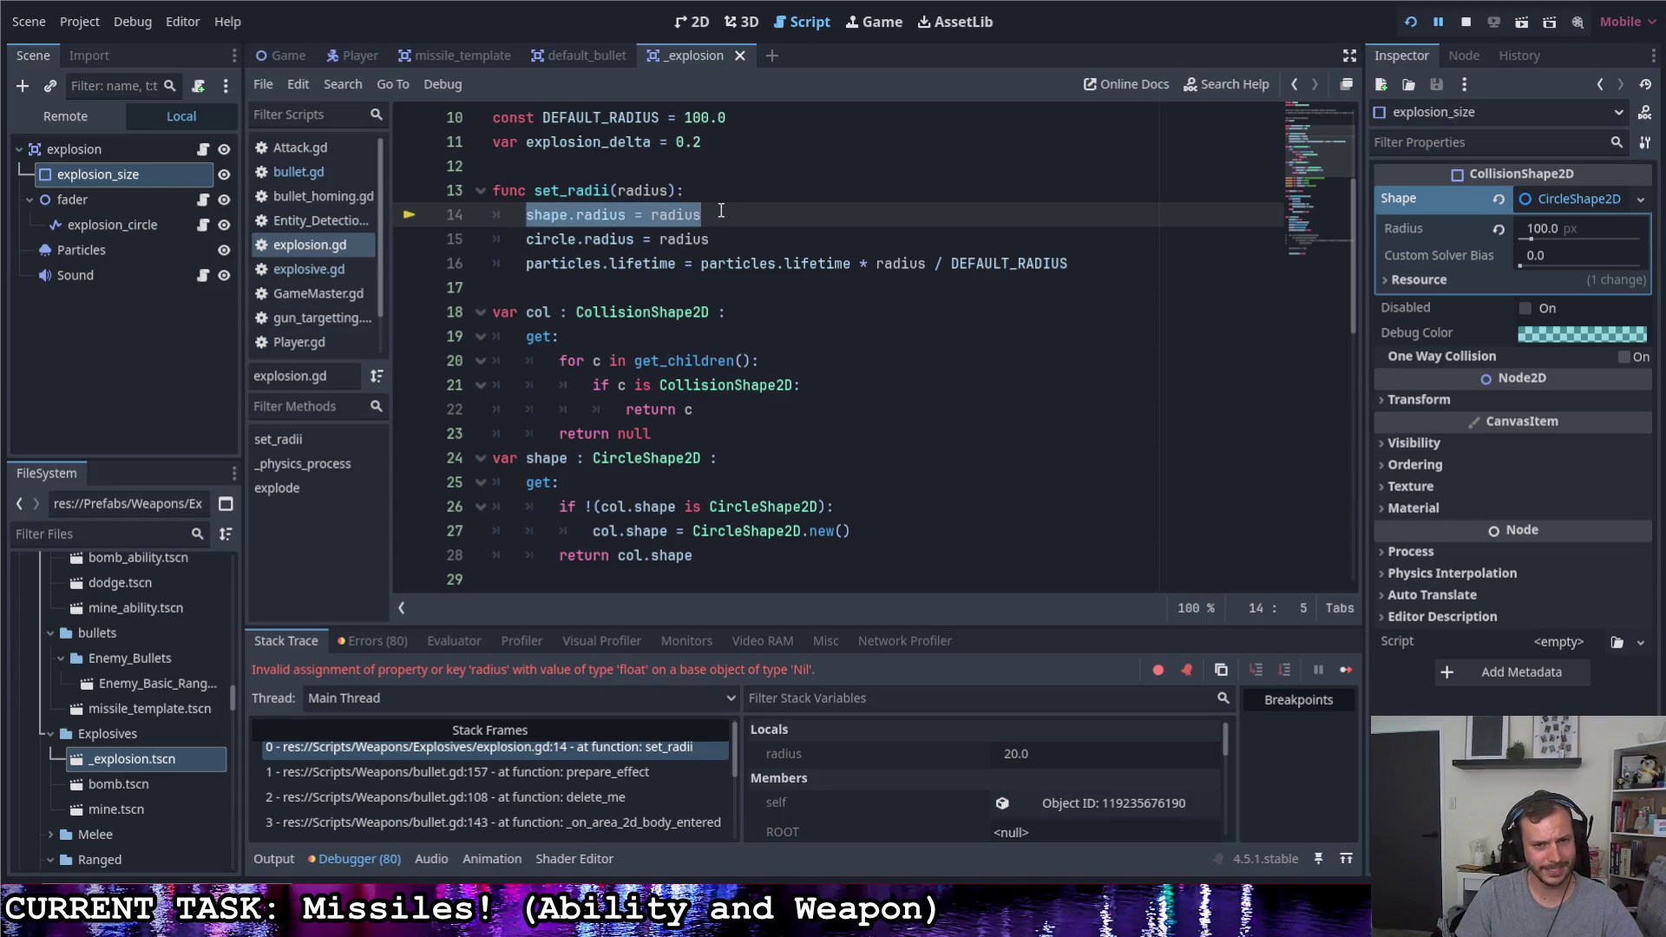
{"action": "left_click", "coordinate": [719, 213]}
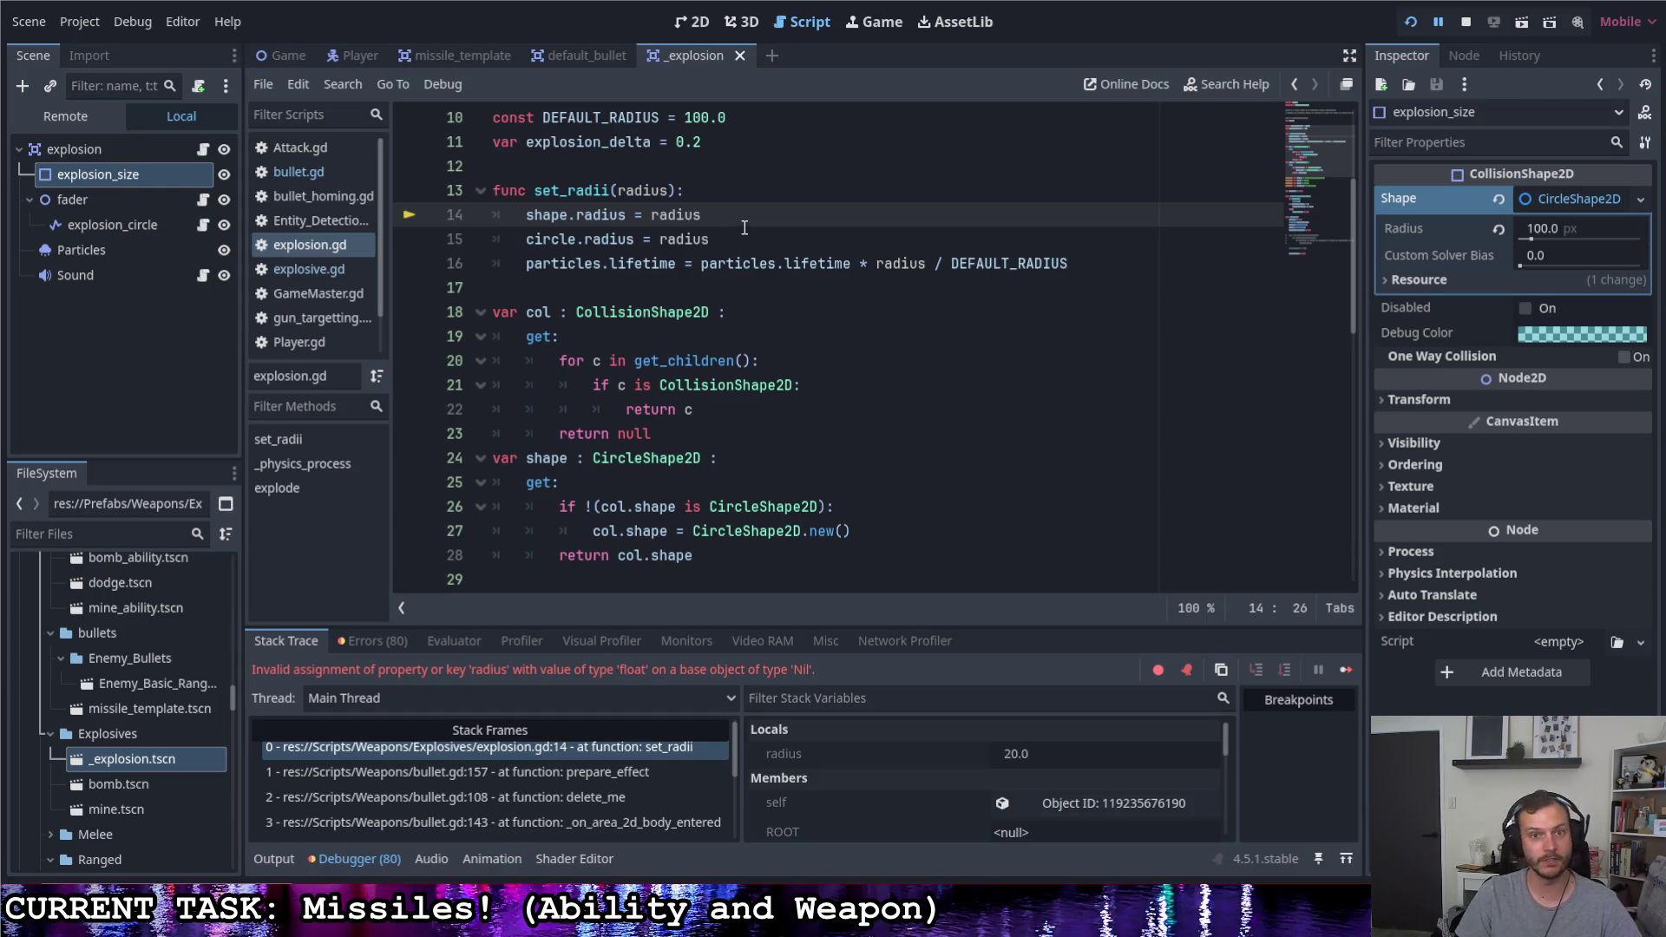
{"action": "left_click_drag", "start_coordinate": [852, 531], "coordinate": [594, 531]}
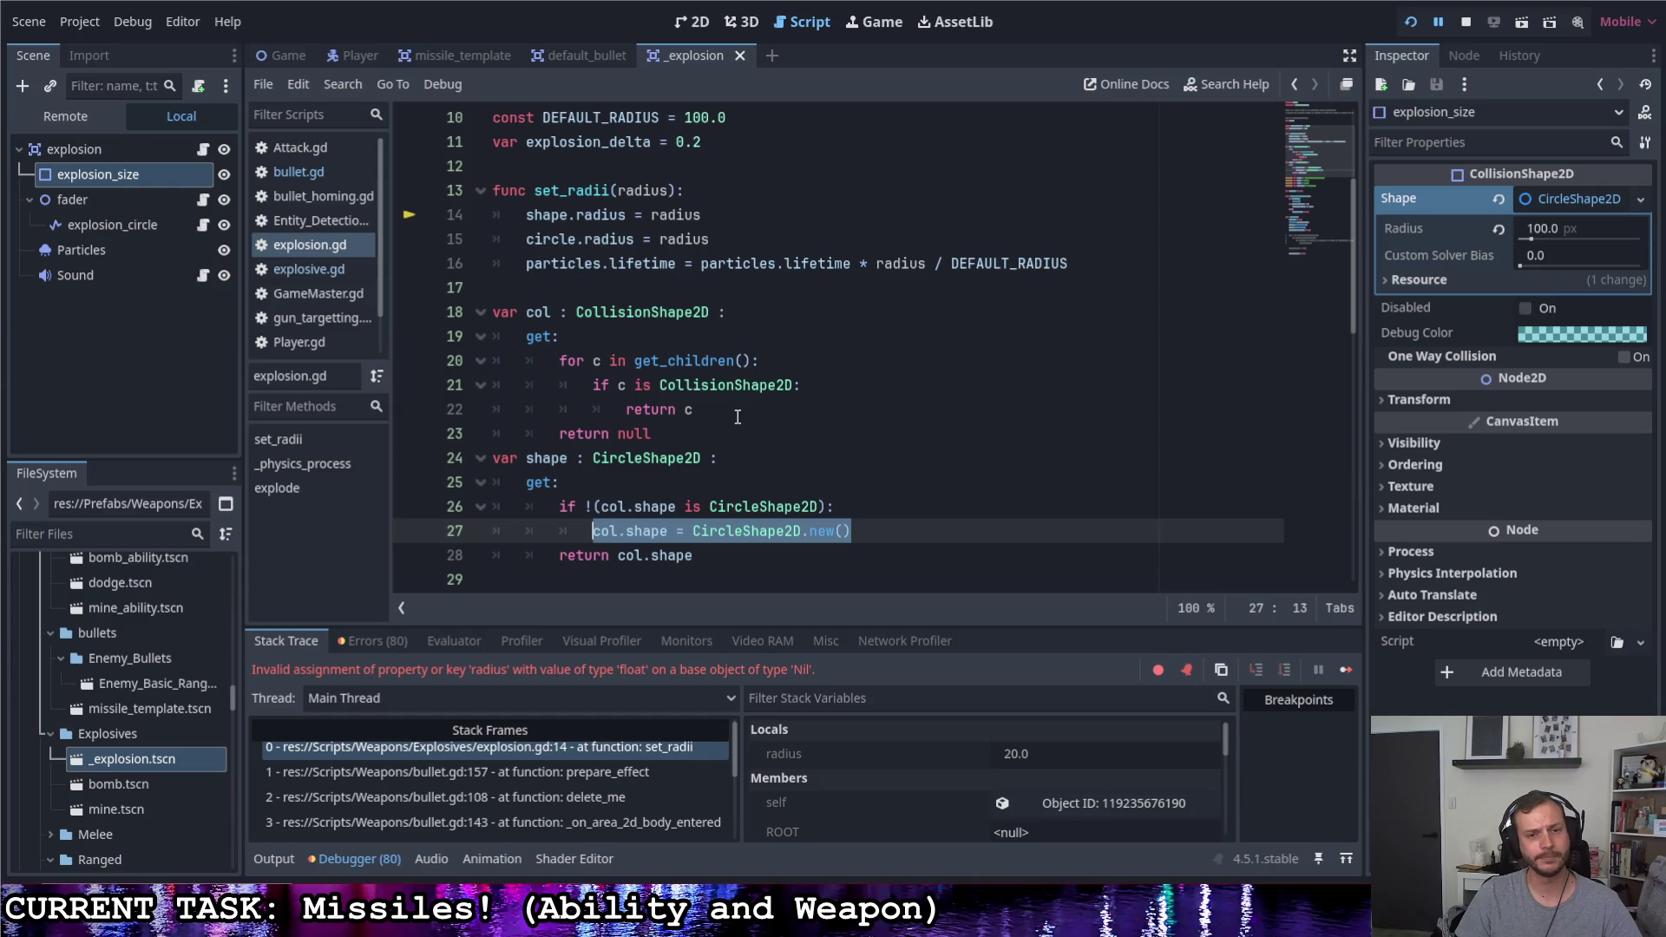
{"action": "left_click_drag", "start_coordinate": [651, 434], "coordinate": [622, 432]}
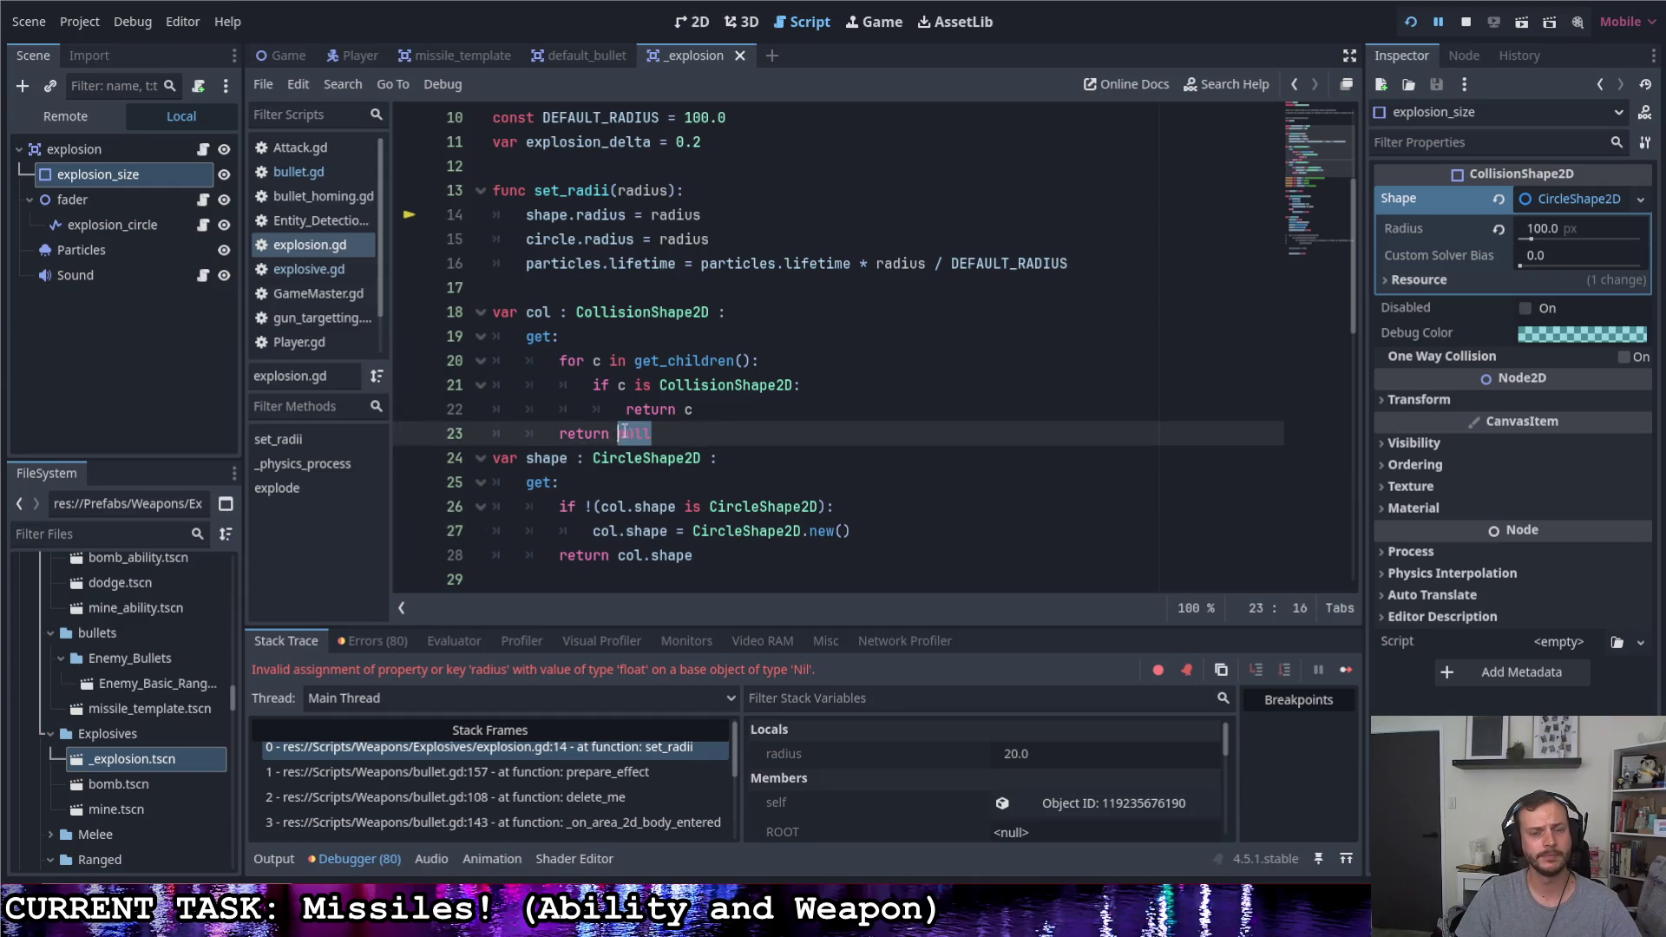
{"action": "left_click", "coordinate": [772, 410]}
{"action": "key", "text": "Return"}
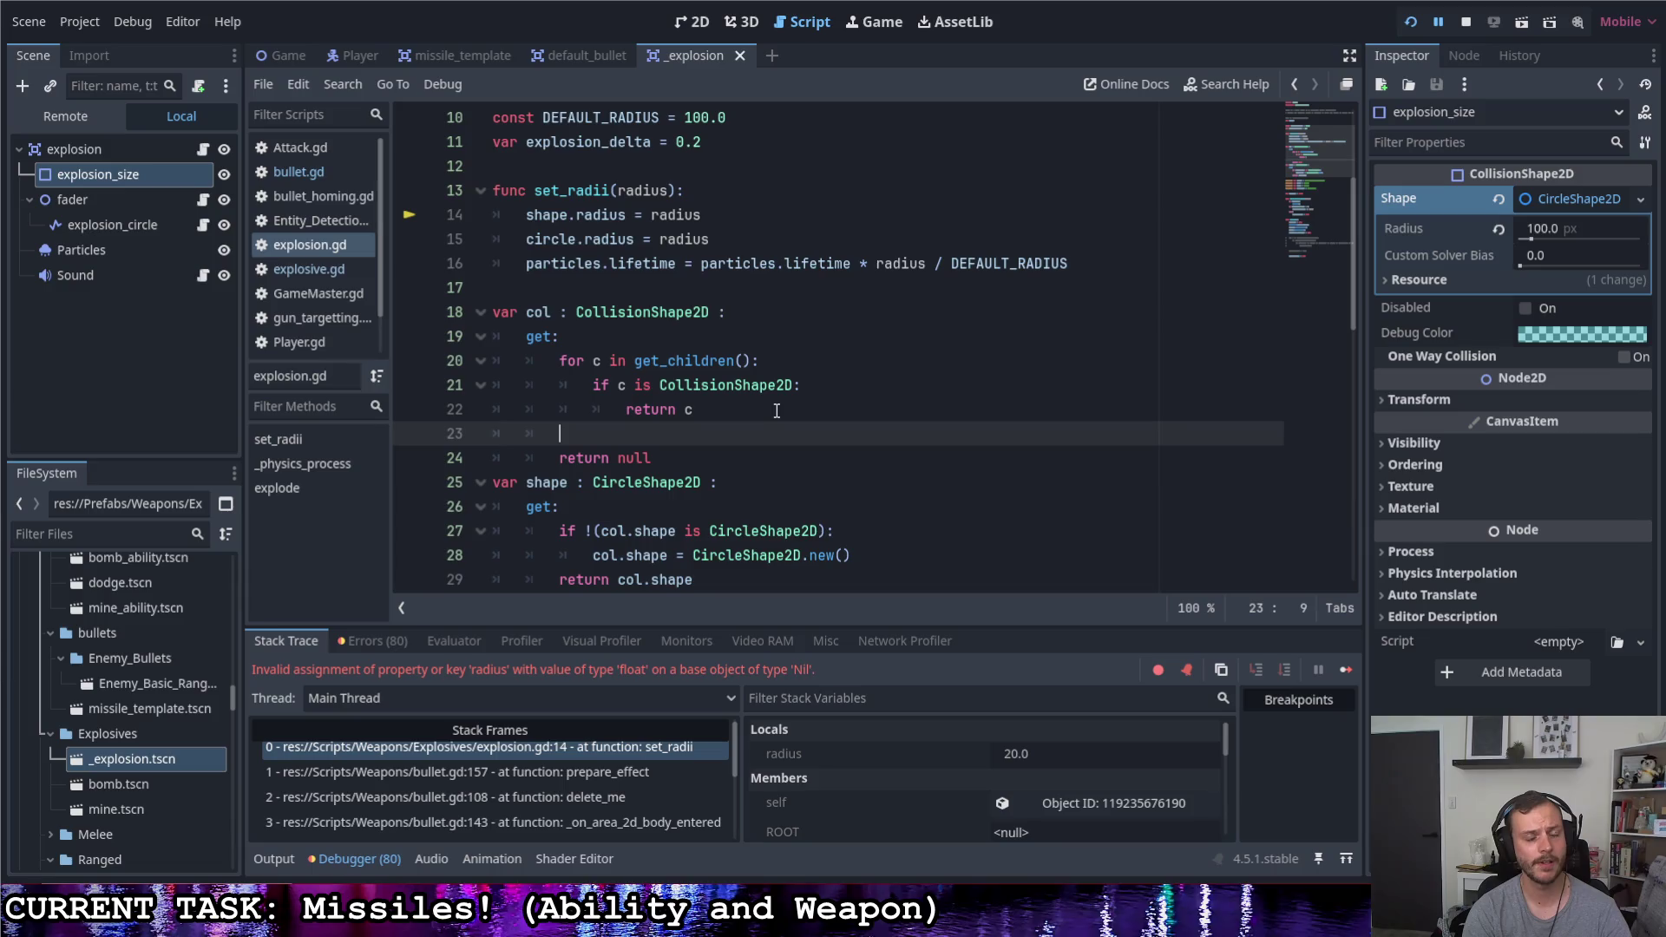
{"action": "type", "text": "var "}
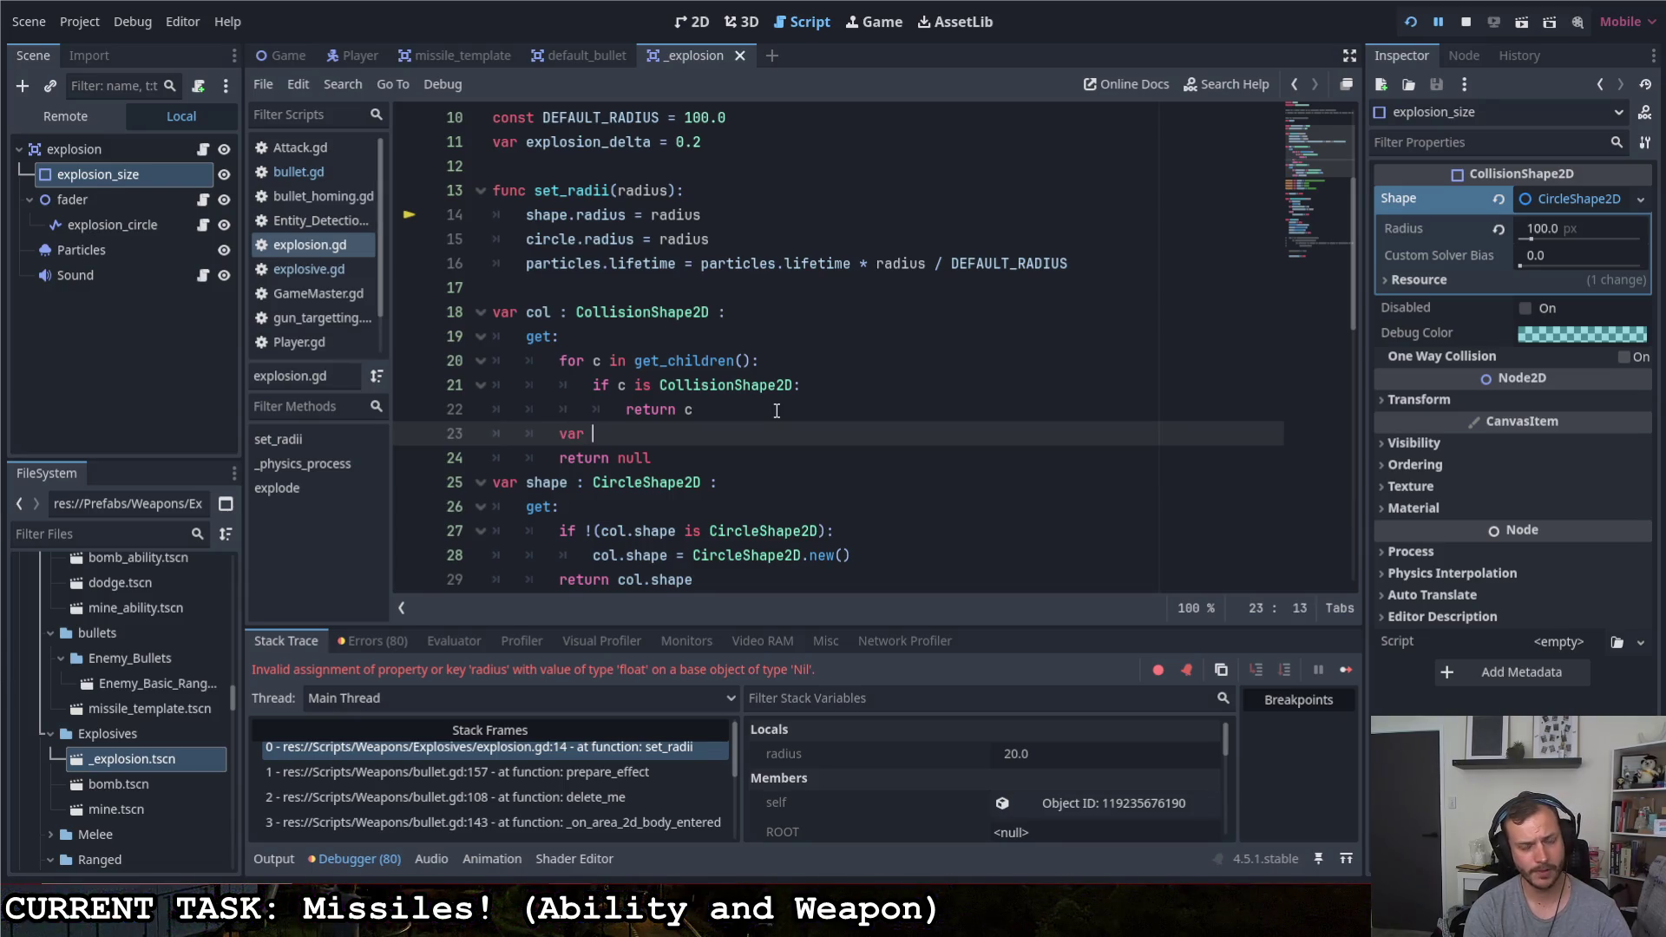
{"action": "type", "text": "c = "}
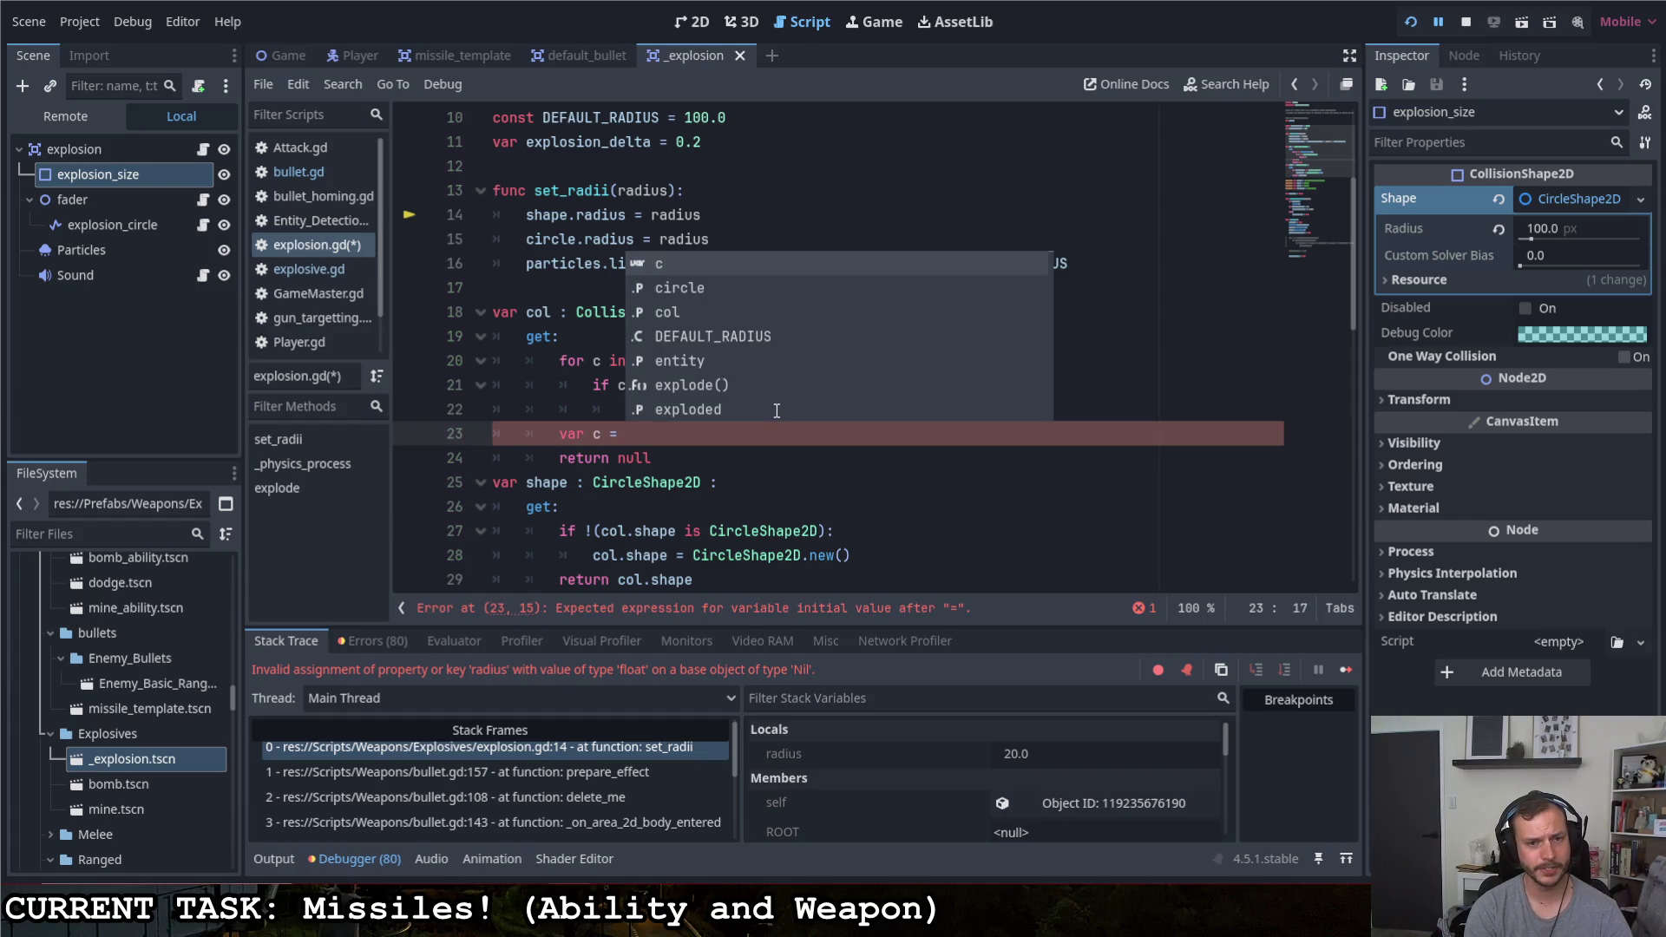
{"action": "type", "text": "coll"}
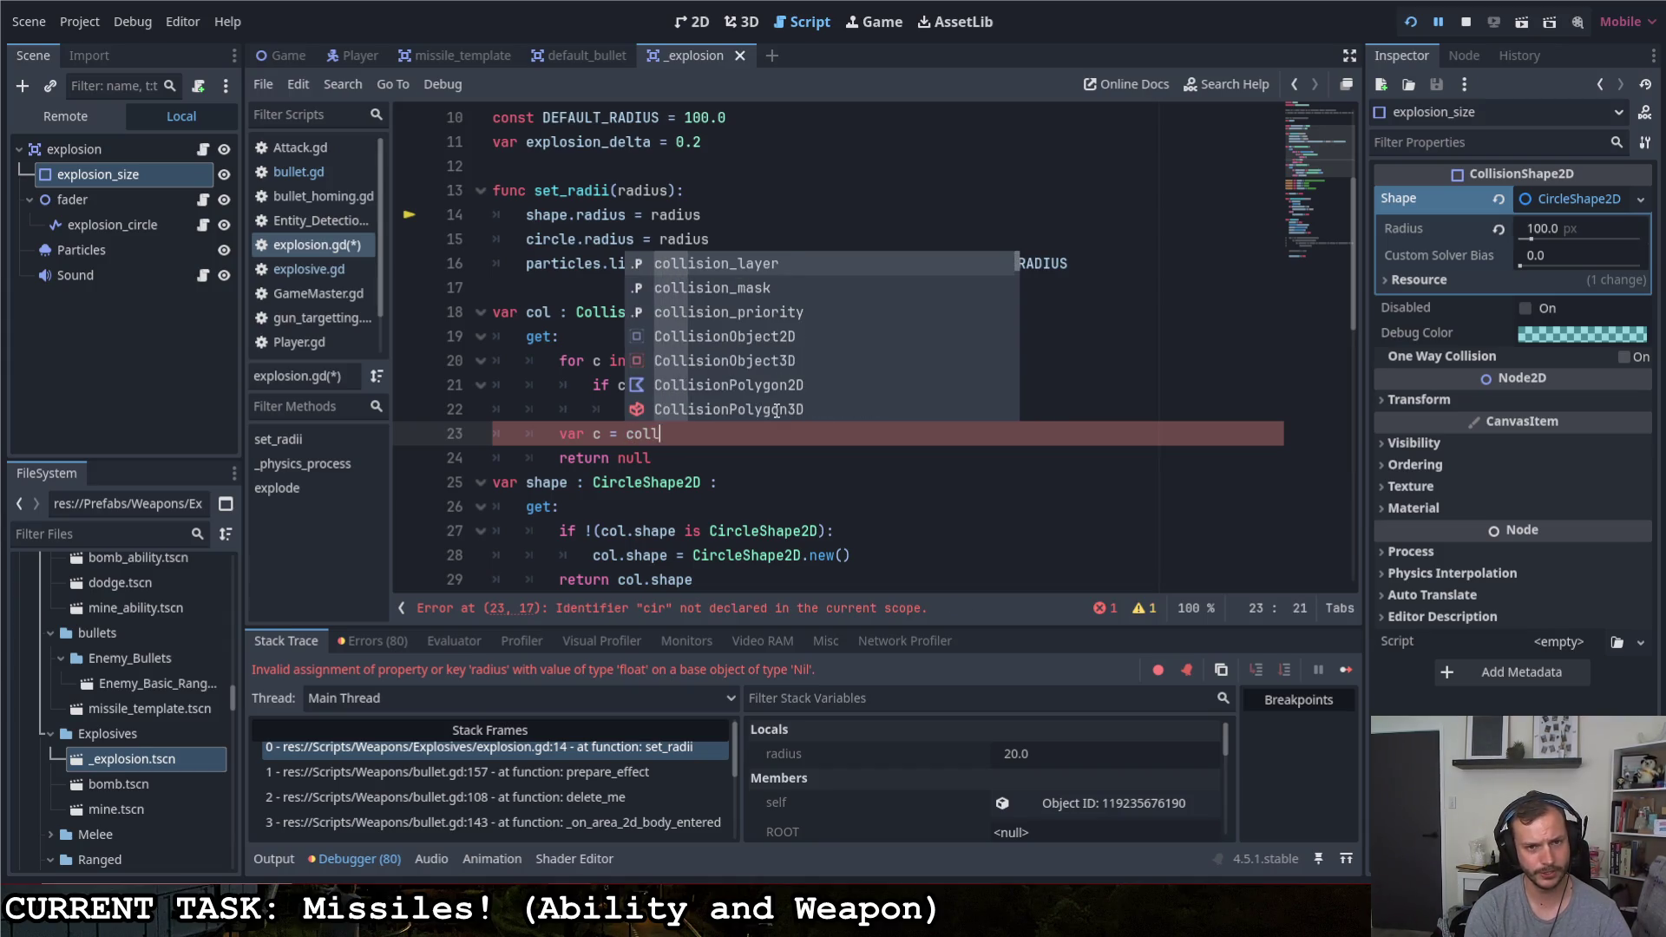
{"action": "type", "text": "ision_s"}
{"action": "key", "text": "BackSpace"}
{"action": "key", "text": "BackSpace"}
{"action": "type", "text": "sh"}
{"action": "key", "text": "Return"}
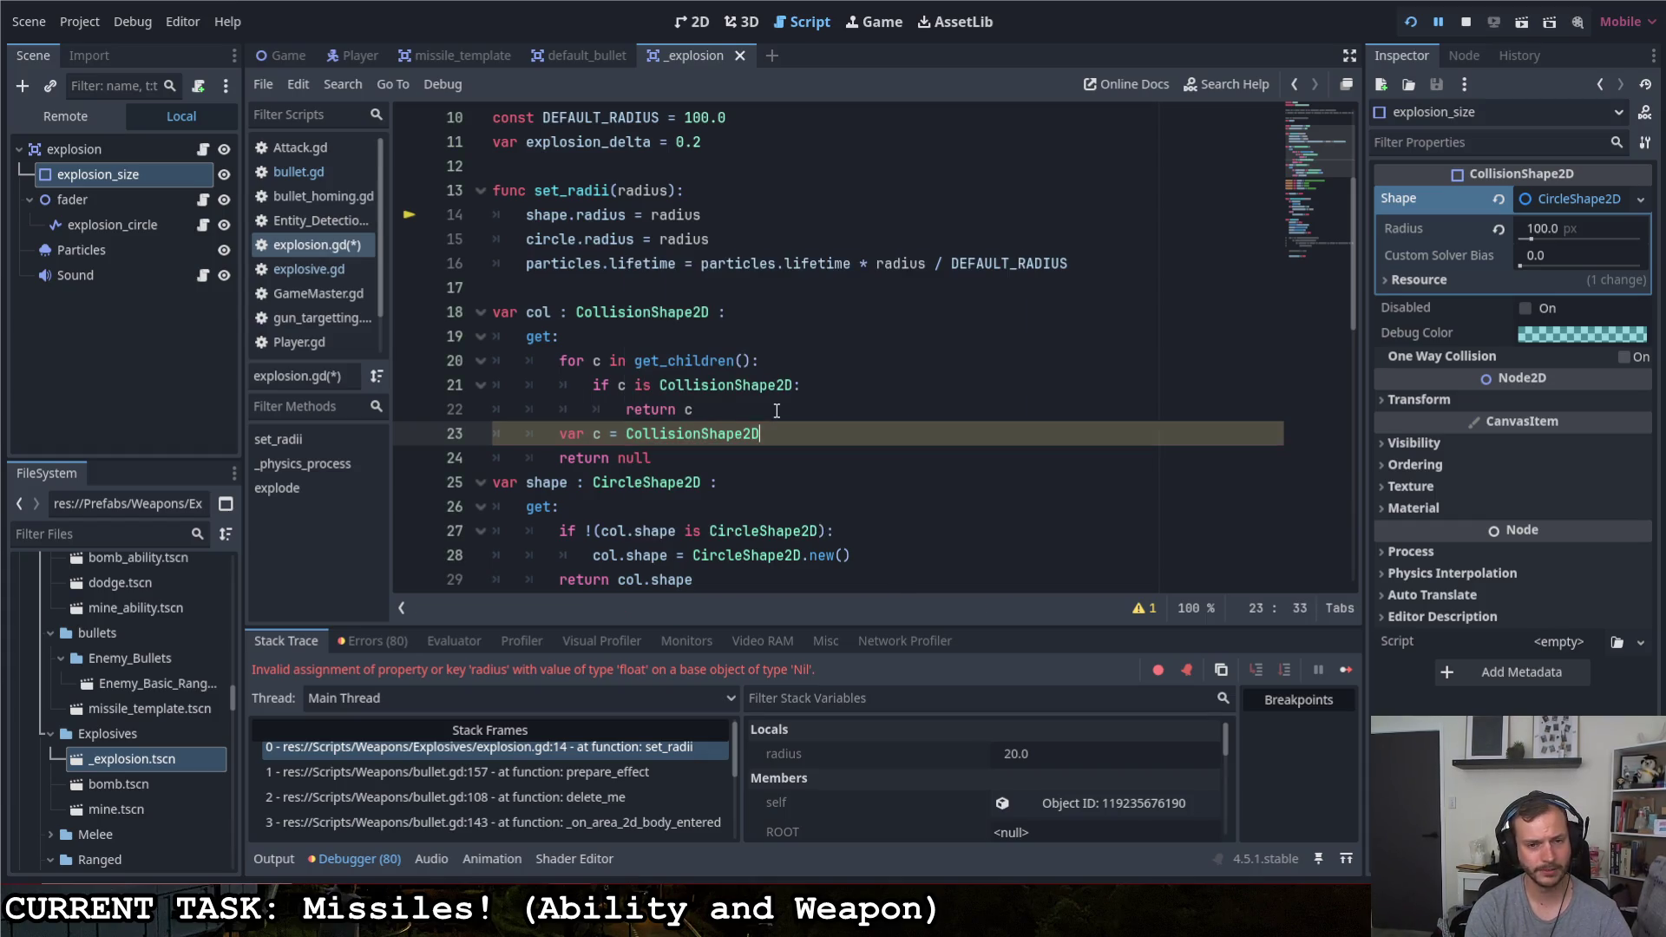
{"action": "type", "text": ".new()"}
{"action": "key", "text": "Return"}
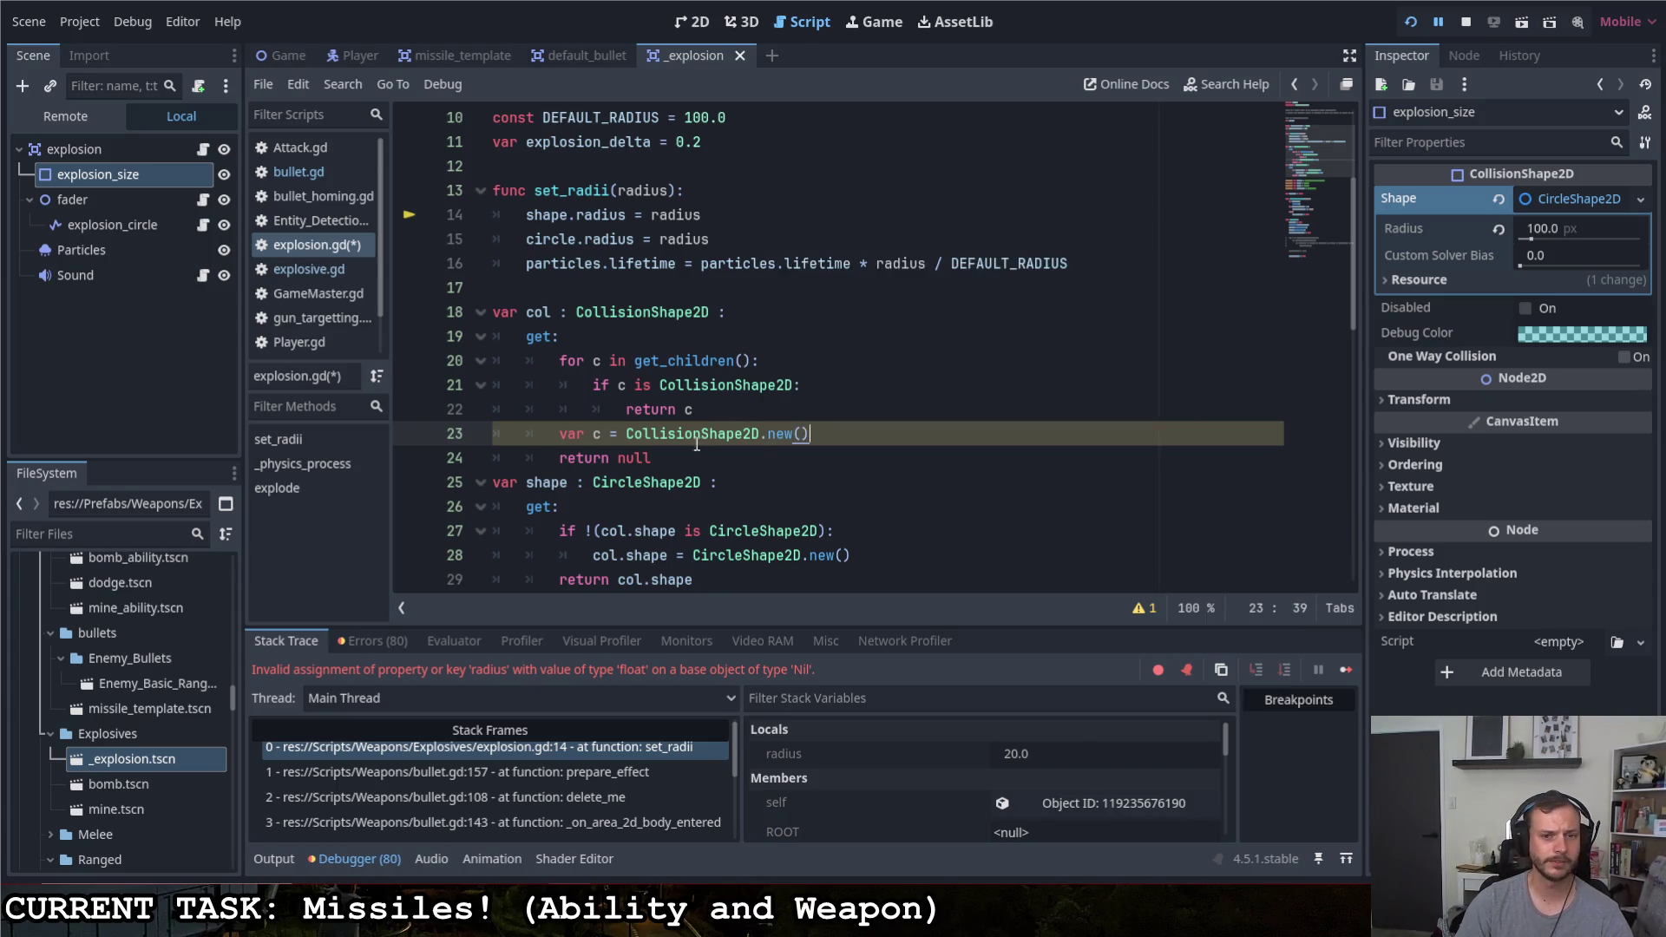
{"action": "double_click", "coordinate": [639, 456]}
{"action": "type", "text": "c"}
{"action": "left_click", "coordinate": [841, 432]}
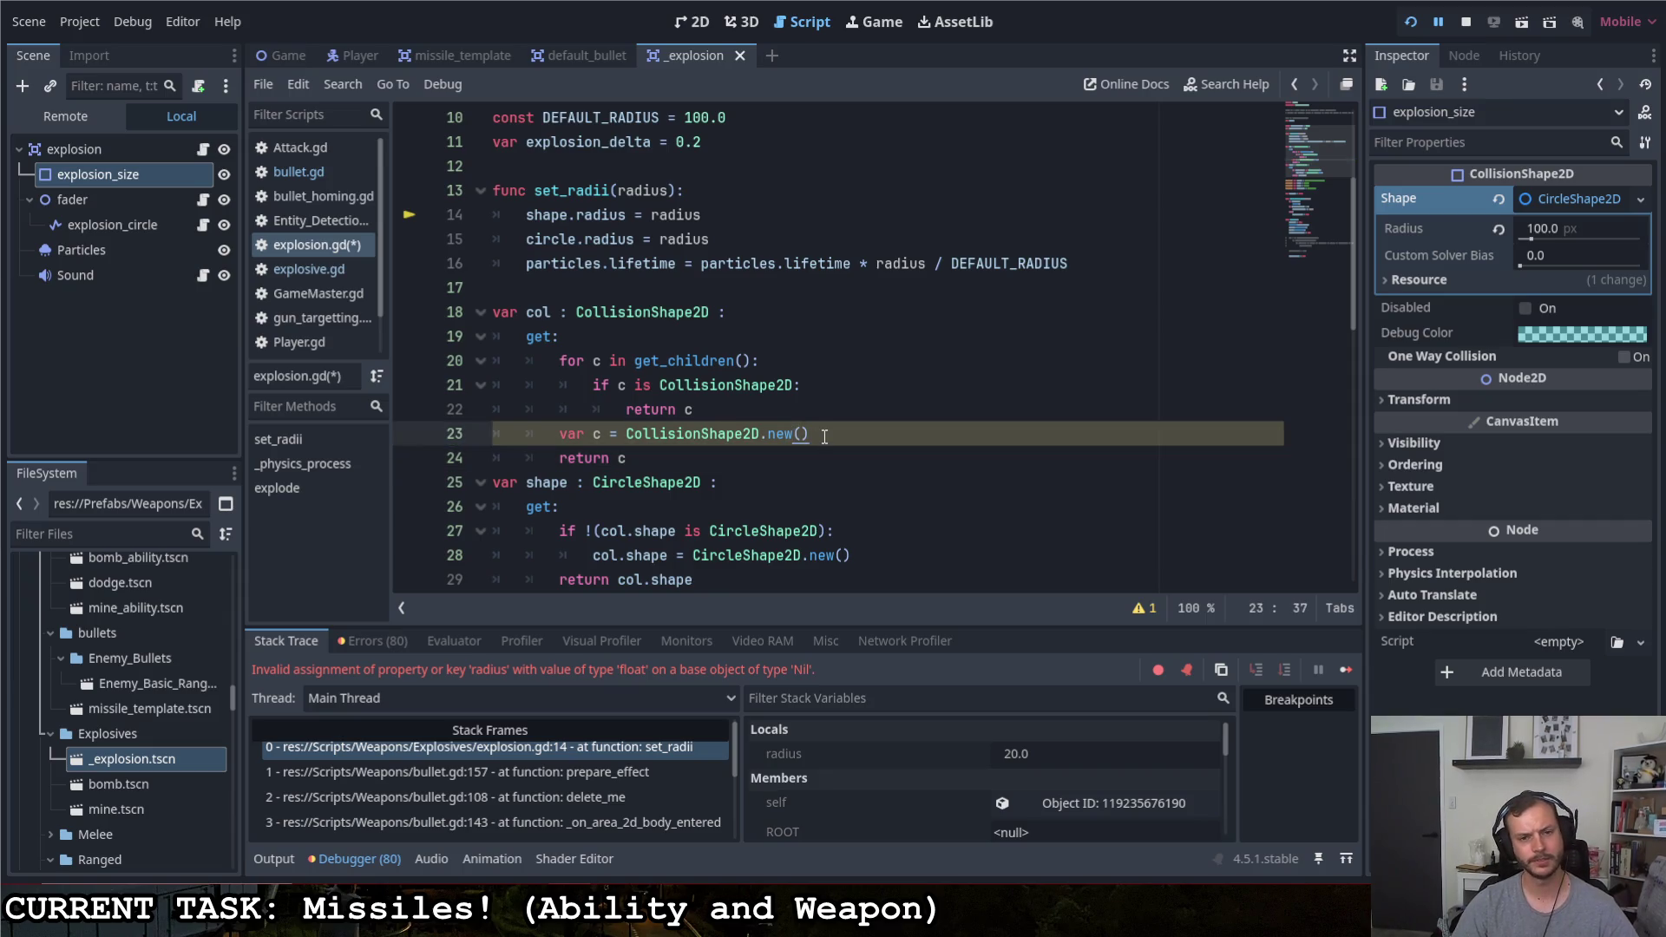
{"action": "key", "text": "Return"}
{"action": "type", "text": "add_child(c)"}
{"action": "key", "text": "ctrl+s"}
{"action": "left_click", "coordinate": [92, 172]}
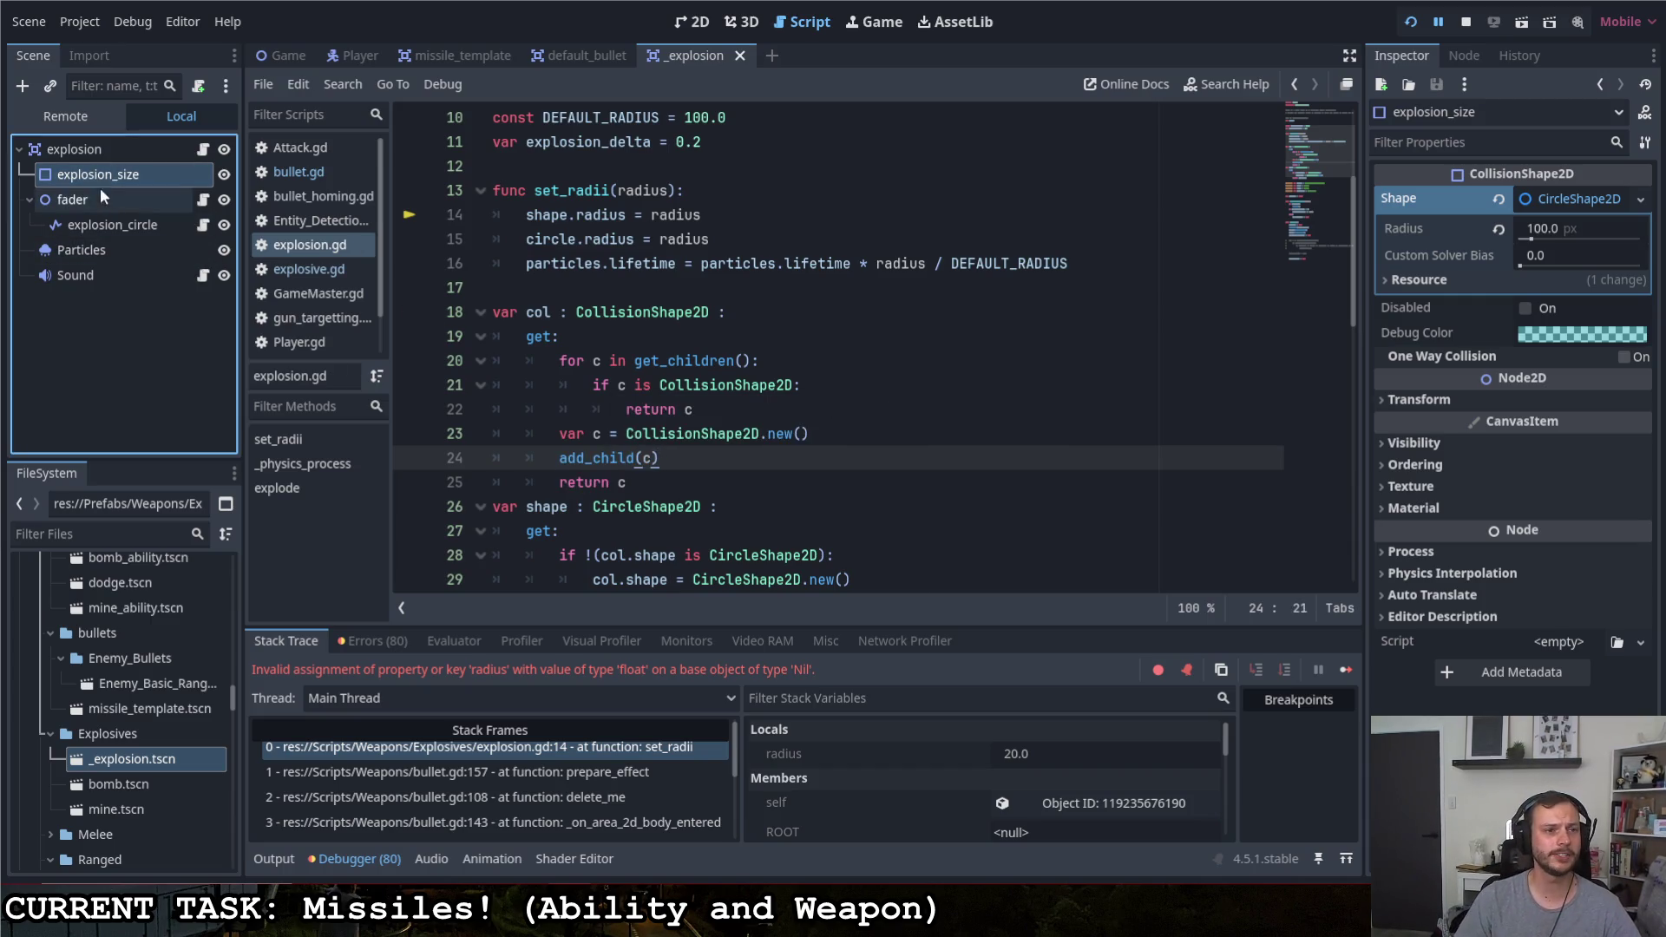
{"action": "scroll", "coordinate": [748, 384], "scroll_direction": "up", "scroll_amount": 3}
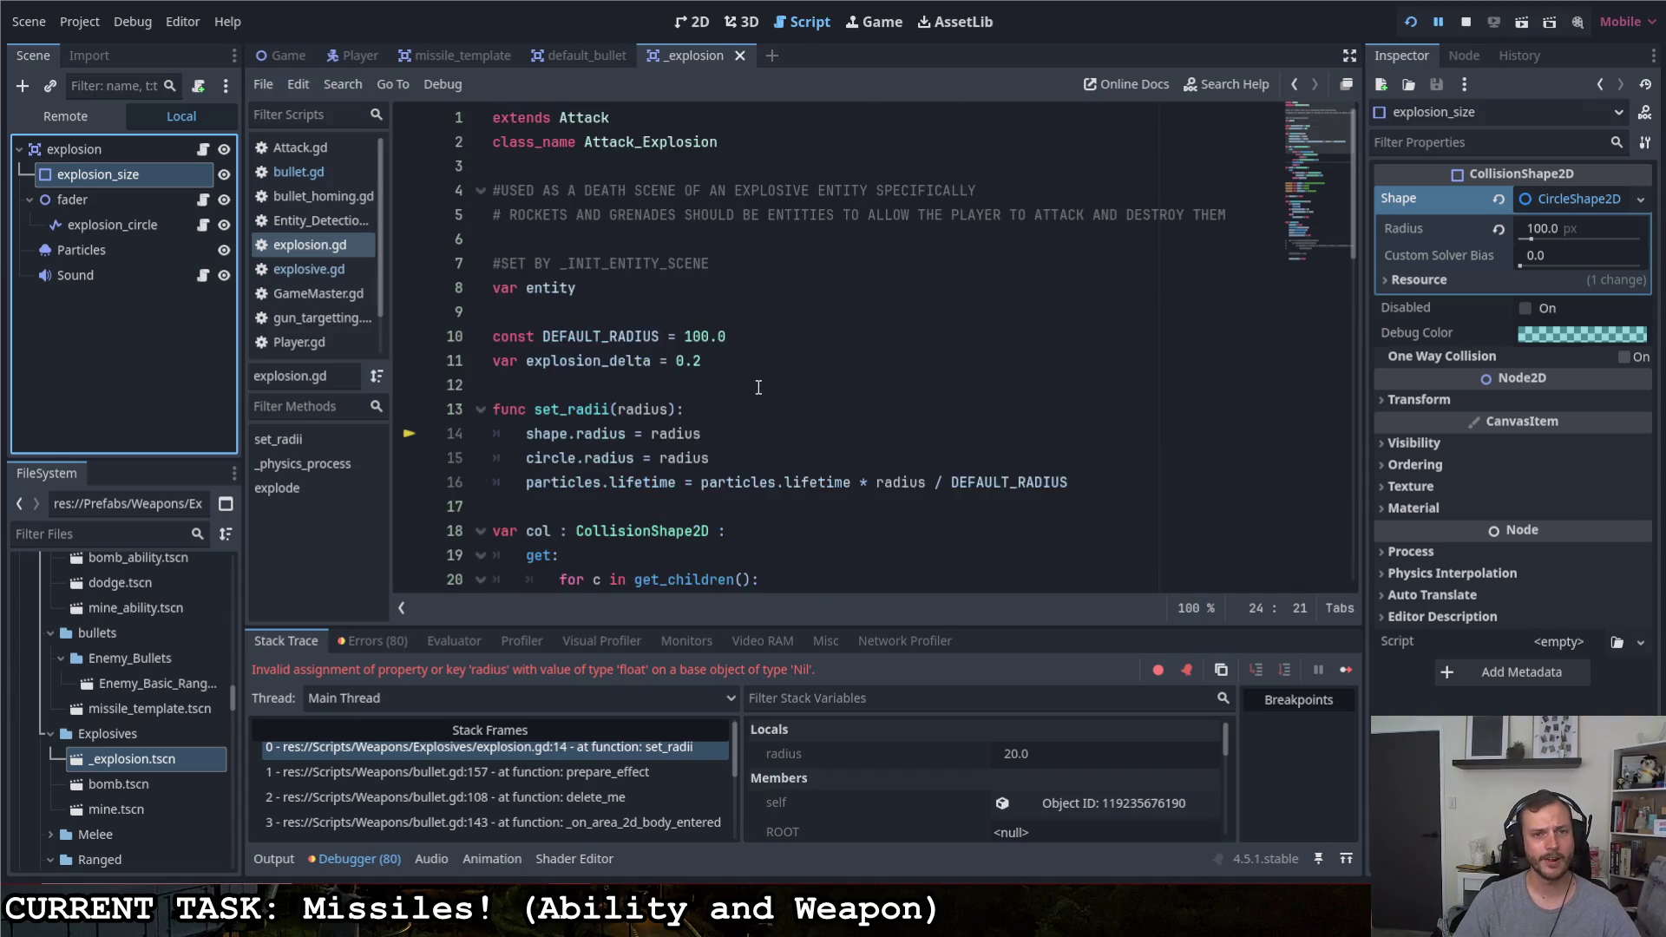
{"action": "scroll", "coordinate": [758, 391], "scroll_direction": "down", "scroll_amount": 5}
{"action": "scroll", "coordinate": [737, 389], "scroll_direction": "up", "scroll_amount": 1}
{"action": "double_click", "coordinate": [539, 239]}
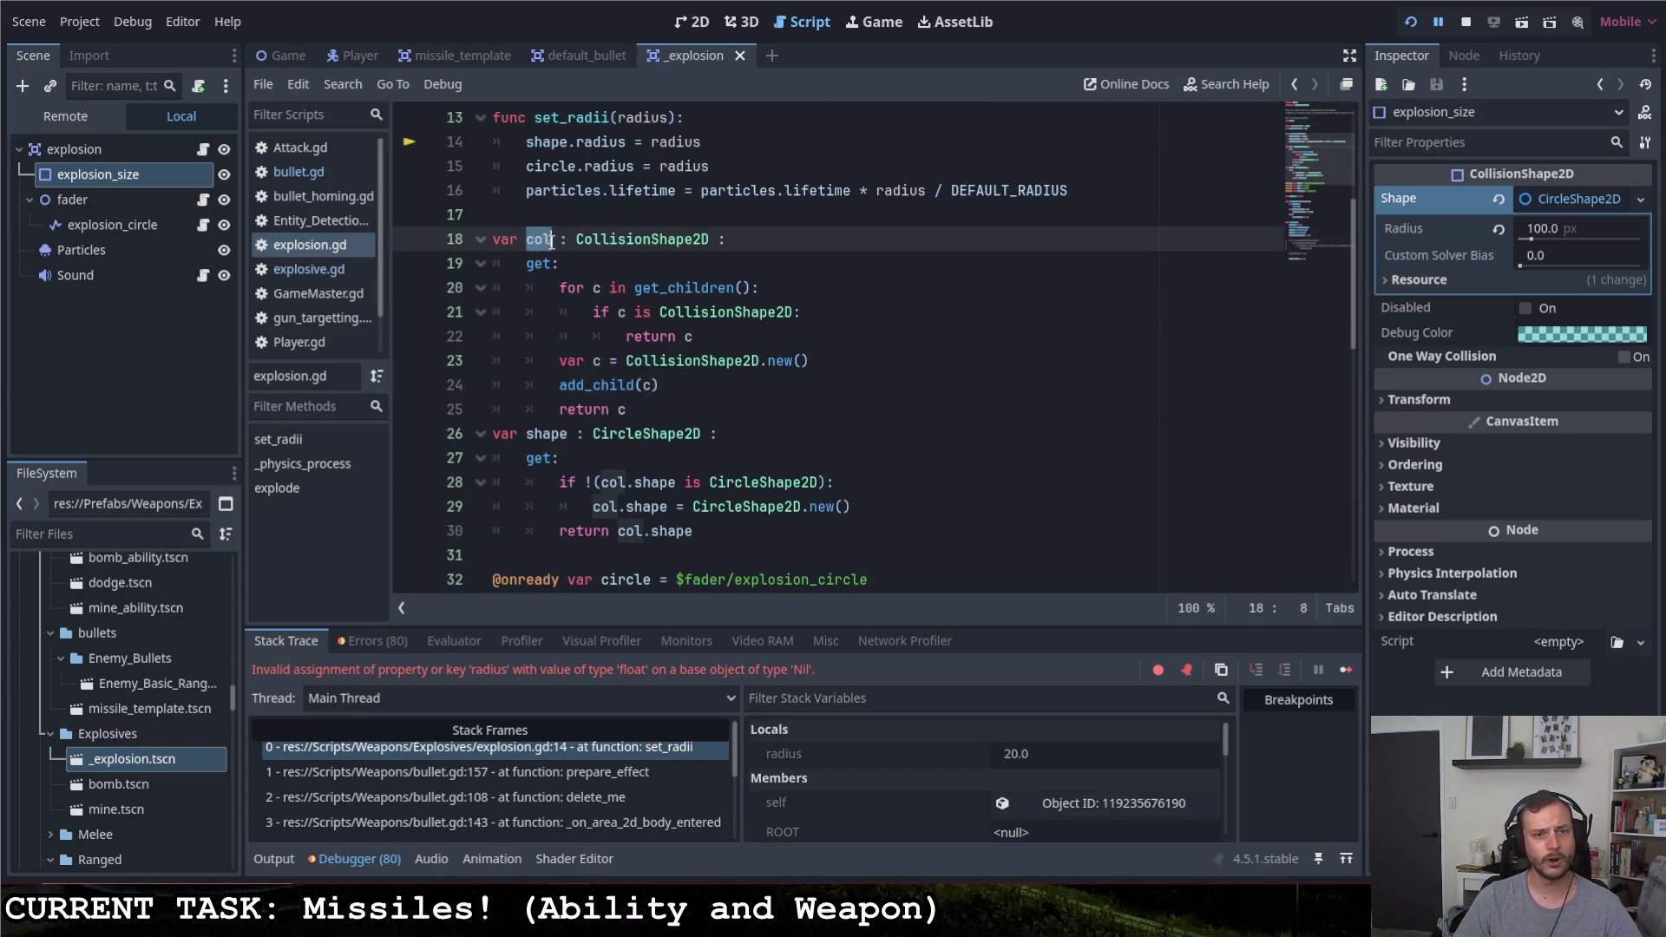
{"action": "scroll", "coordinate": [576, 191], "scroll_direction": "up", "scroll_amount": 1}
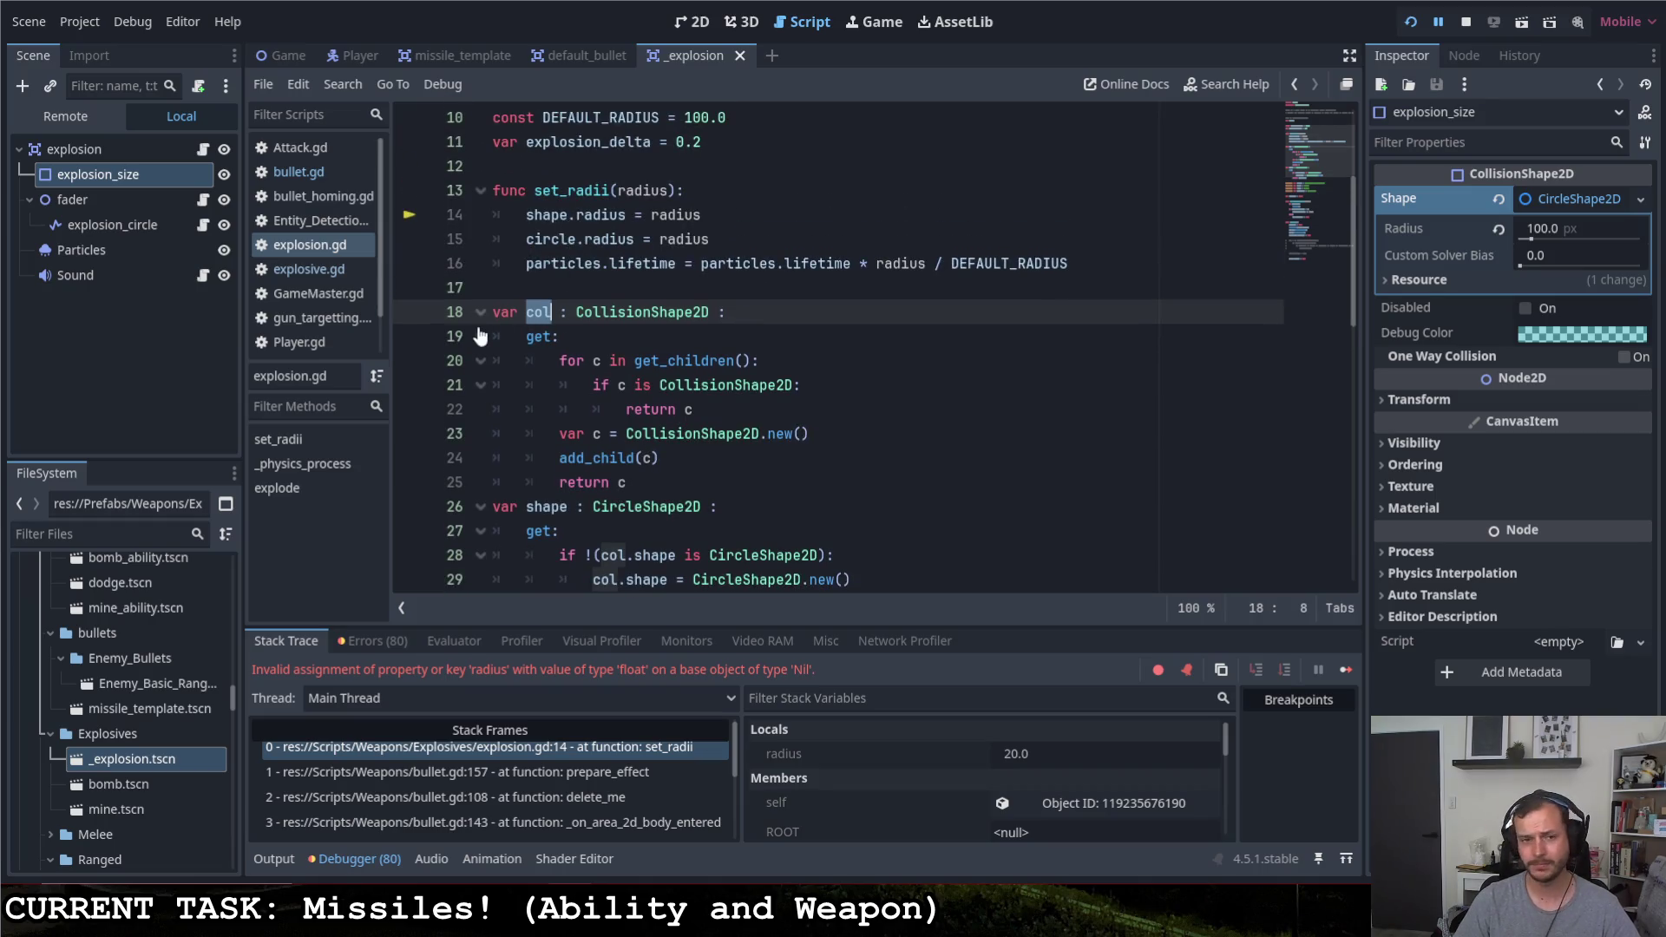
{"action": "left_click_drag", "start_coordinate": [560, 363], "coordinate": [693, 409]}
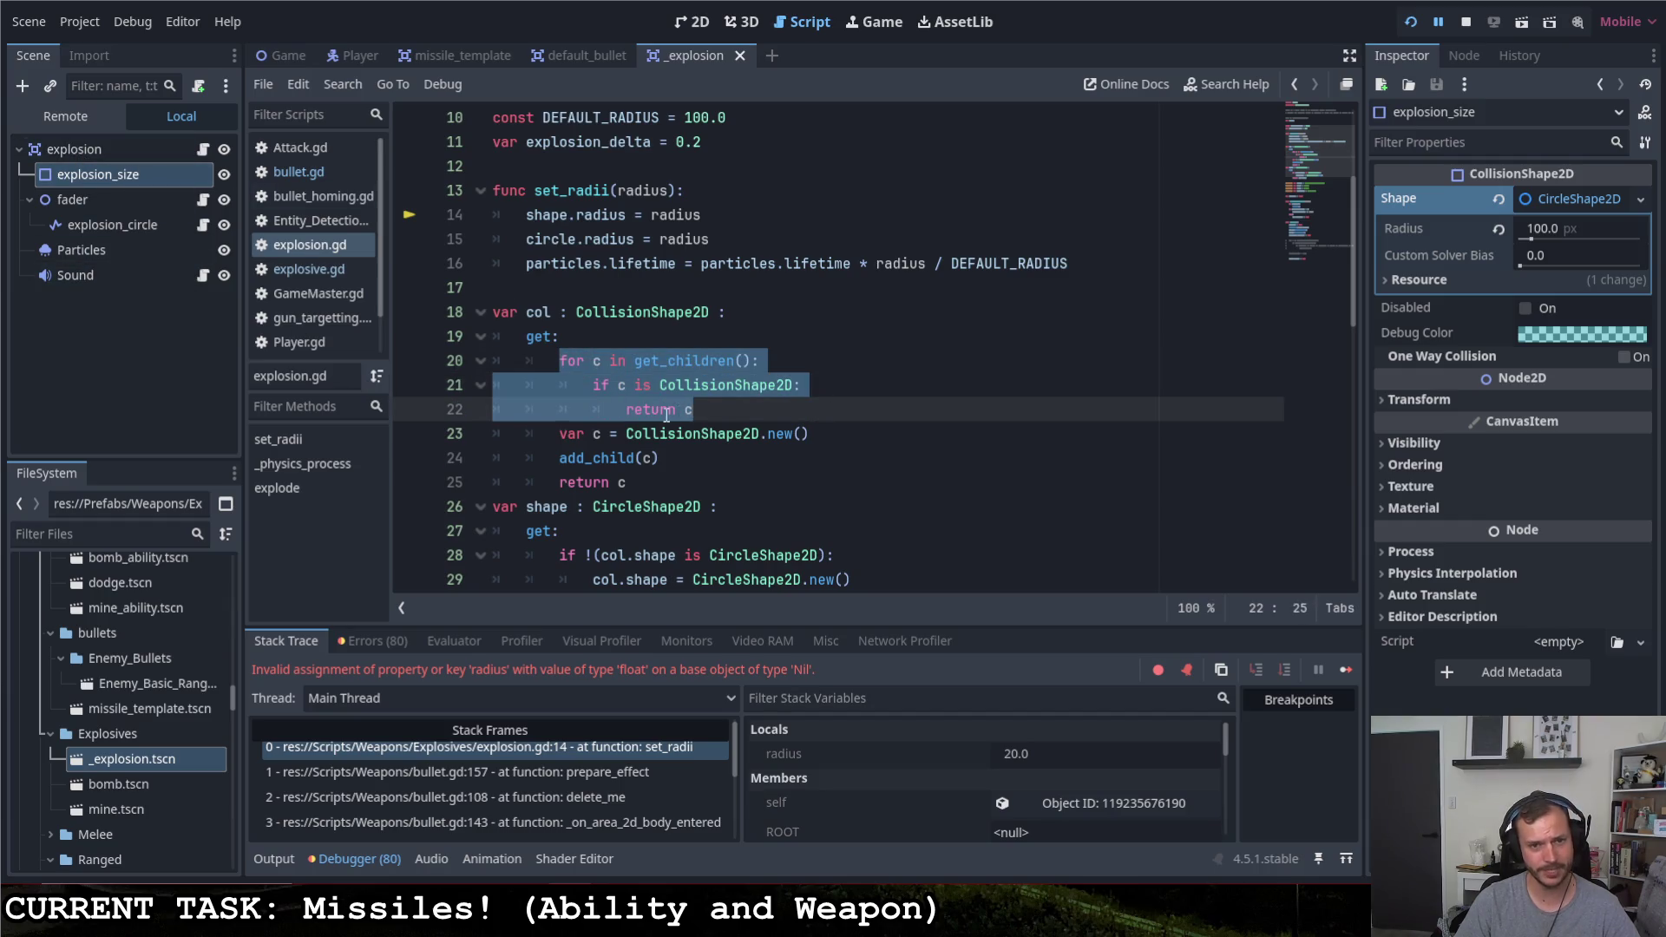
{"action": "left_click_drag", "start_coordinate": [559, 434], "coordinate": [812, 434]}
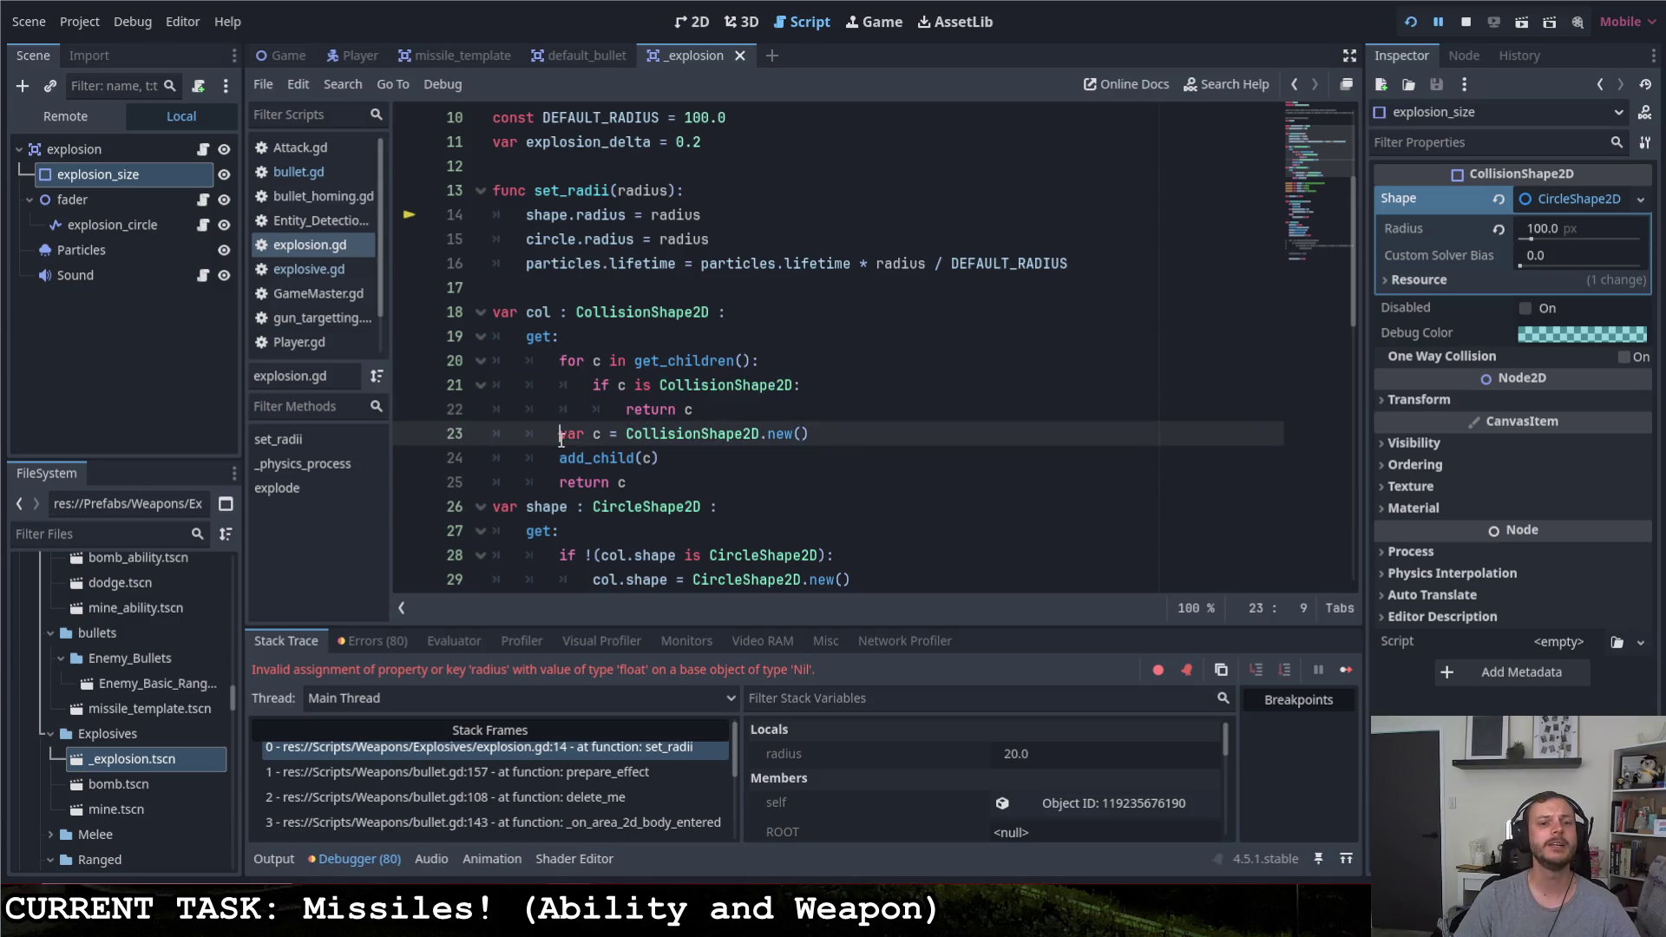
{"action": "left_click_drag", "start_coordinate": [667, 457], "coordinate": [560, 458]}
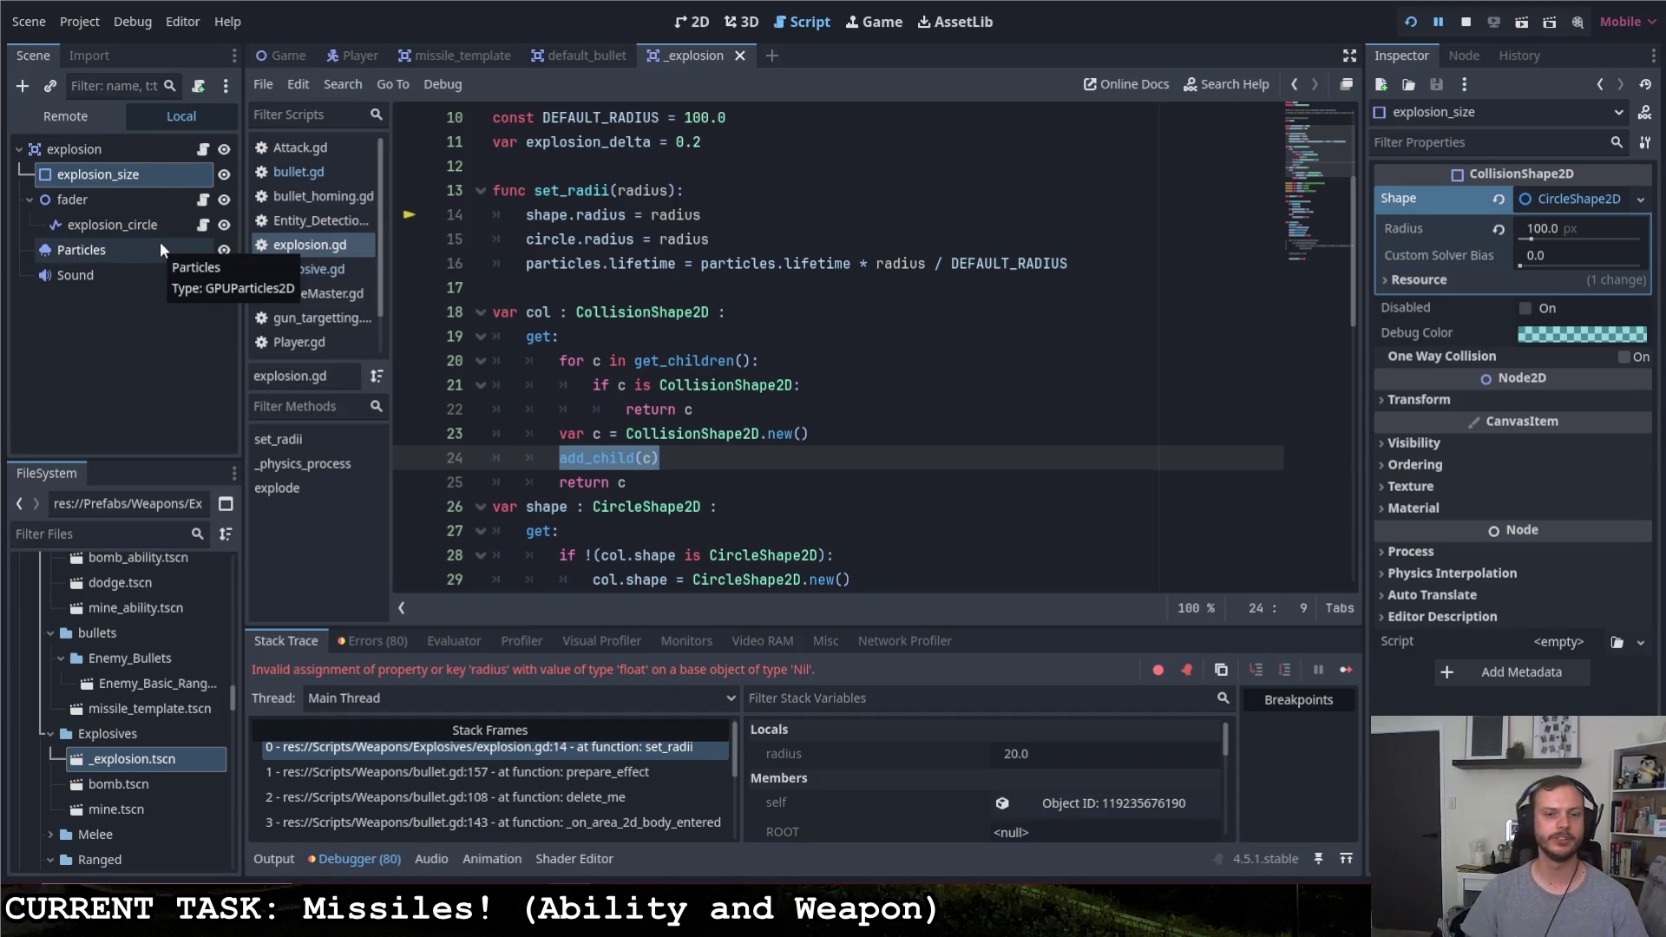
Add 'if !is_instance_valid(circle):' after the shape.radius line in set_radii
{"action": "left_click", "coordinate": [716, 213]}
{"action": "key", "text": "Return"}
{"action": "type", "text": "if circle.r"}
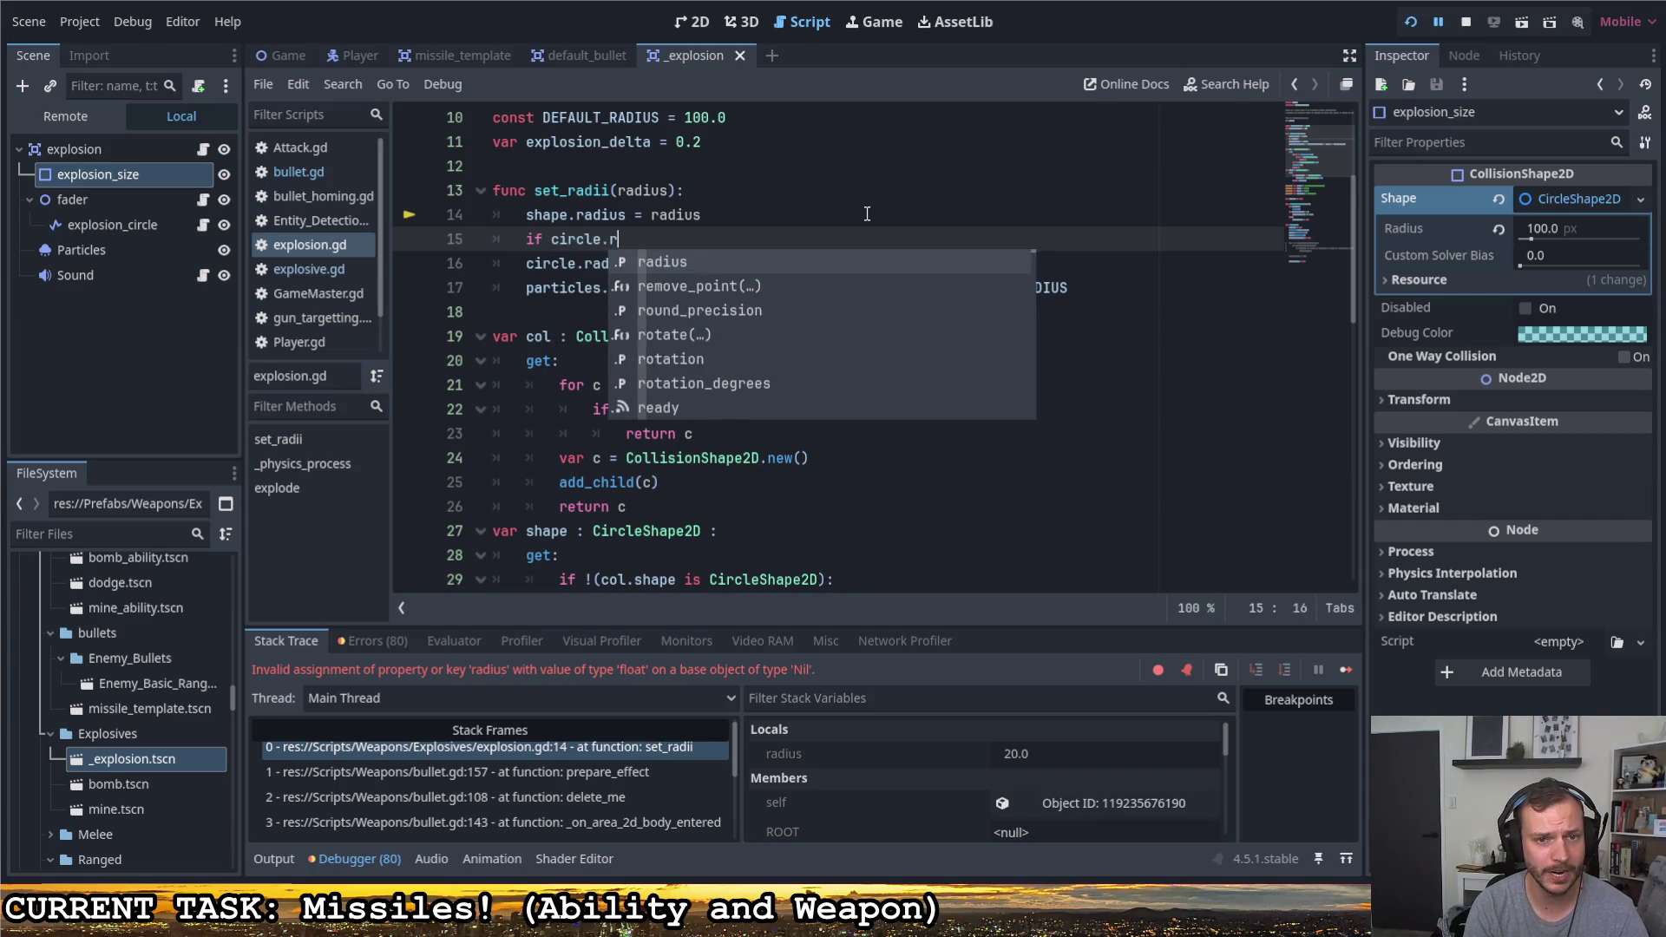
{"action": "key", "text": "Return"}
{"action": "left_click_drag", "start_coordinate": [662, 238], "coordinate": [602, 239]}
{"action": "key", "text": "BackSpace"}
{"action": "left_click", "coordinate": [552, 239]}
{"action": "type", "text": "is_instancee"}
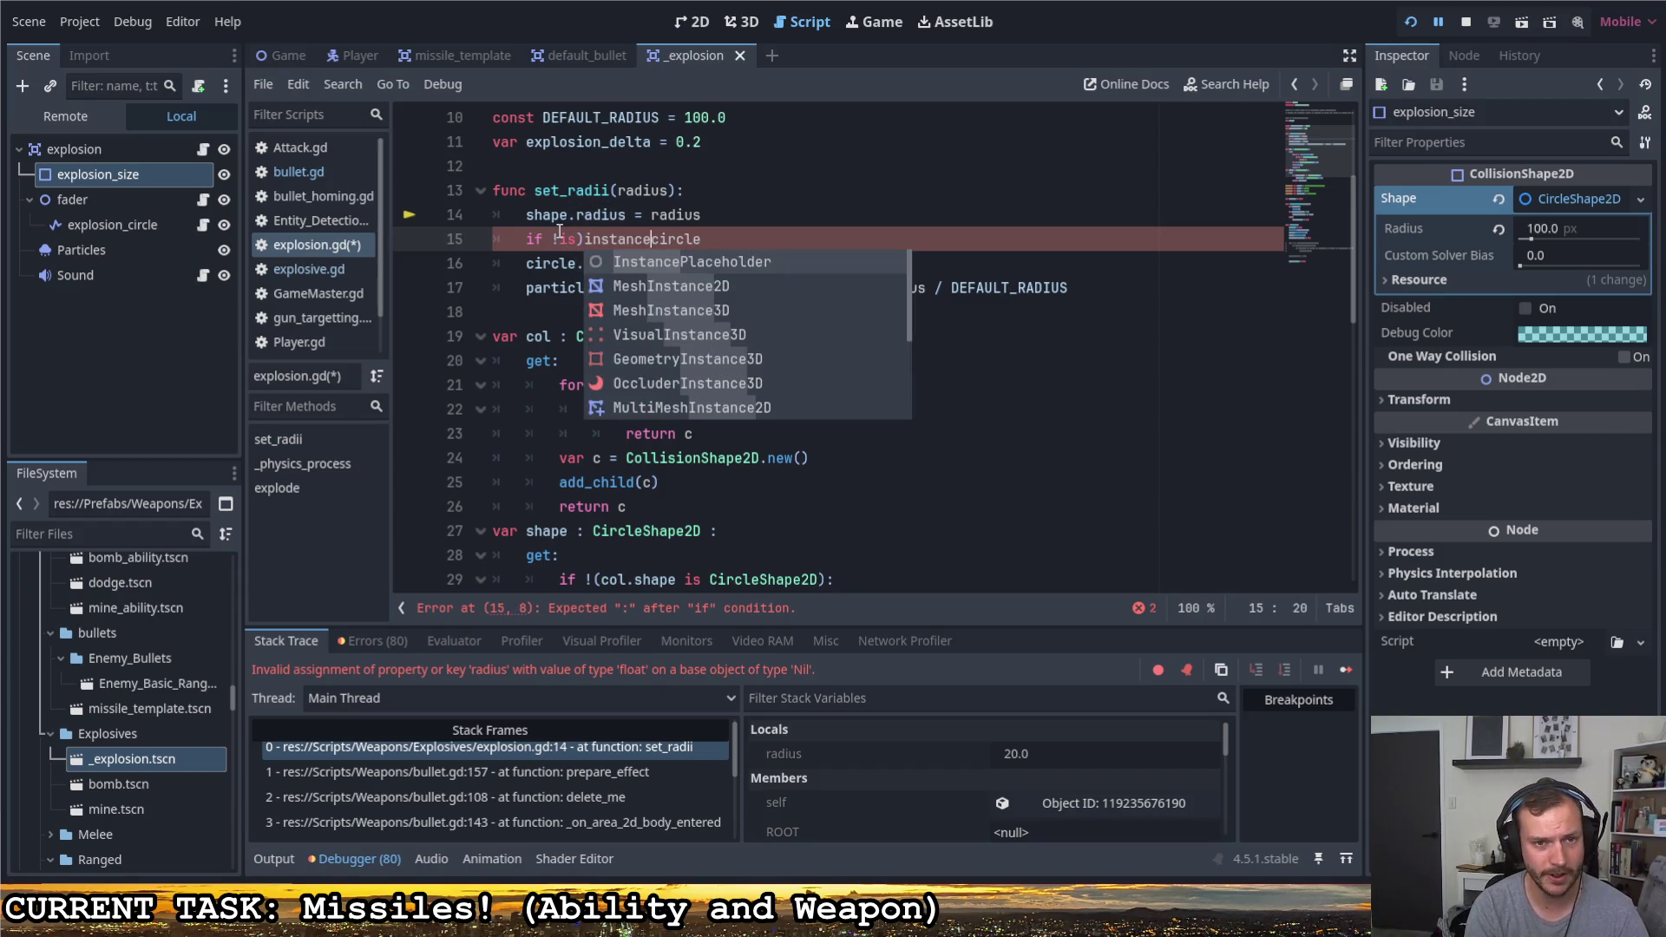
{"action": "key", "text": "ctrl+shift+Left"}
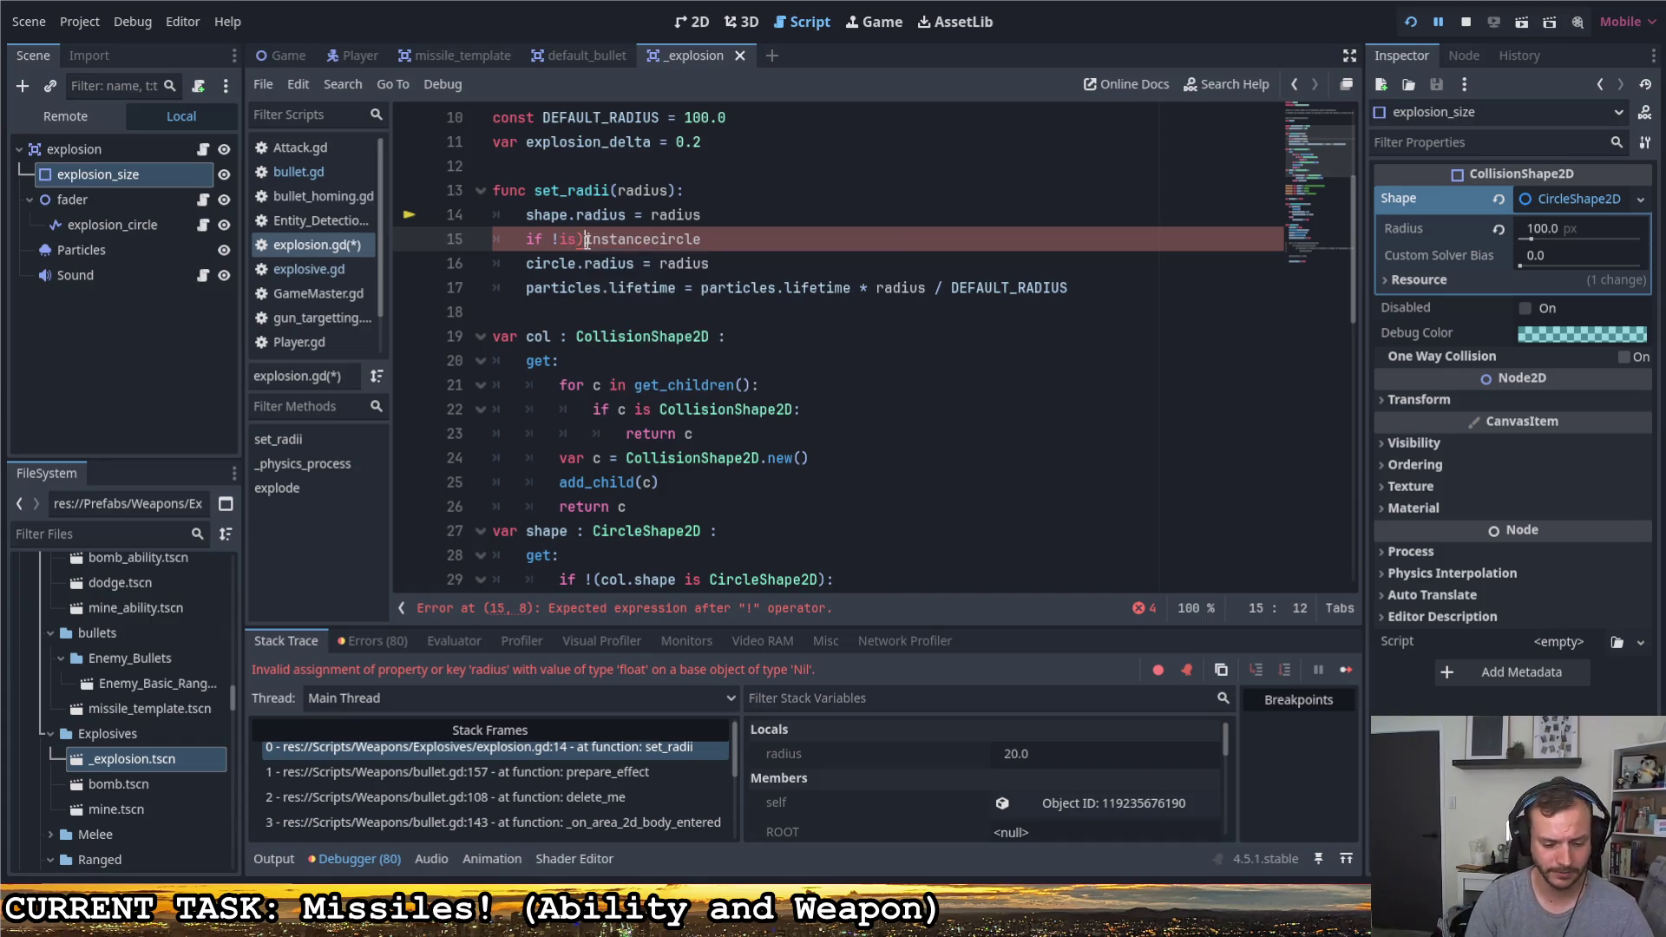
{"action": "key", "text": "Left"}
{"action": "key", "text": "ctrl+space"}
{"action": "left_click", "coordinate": [654, 237]}
{"action": "type", "text": "_valid"}
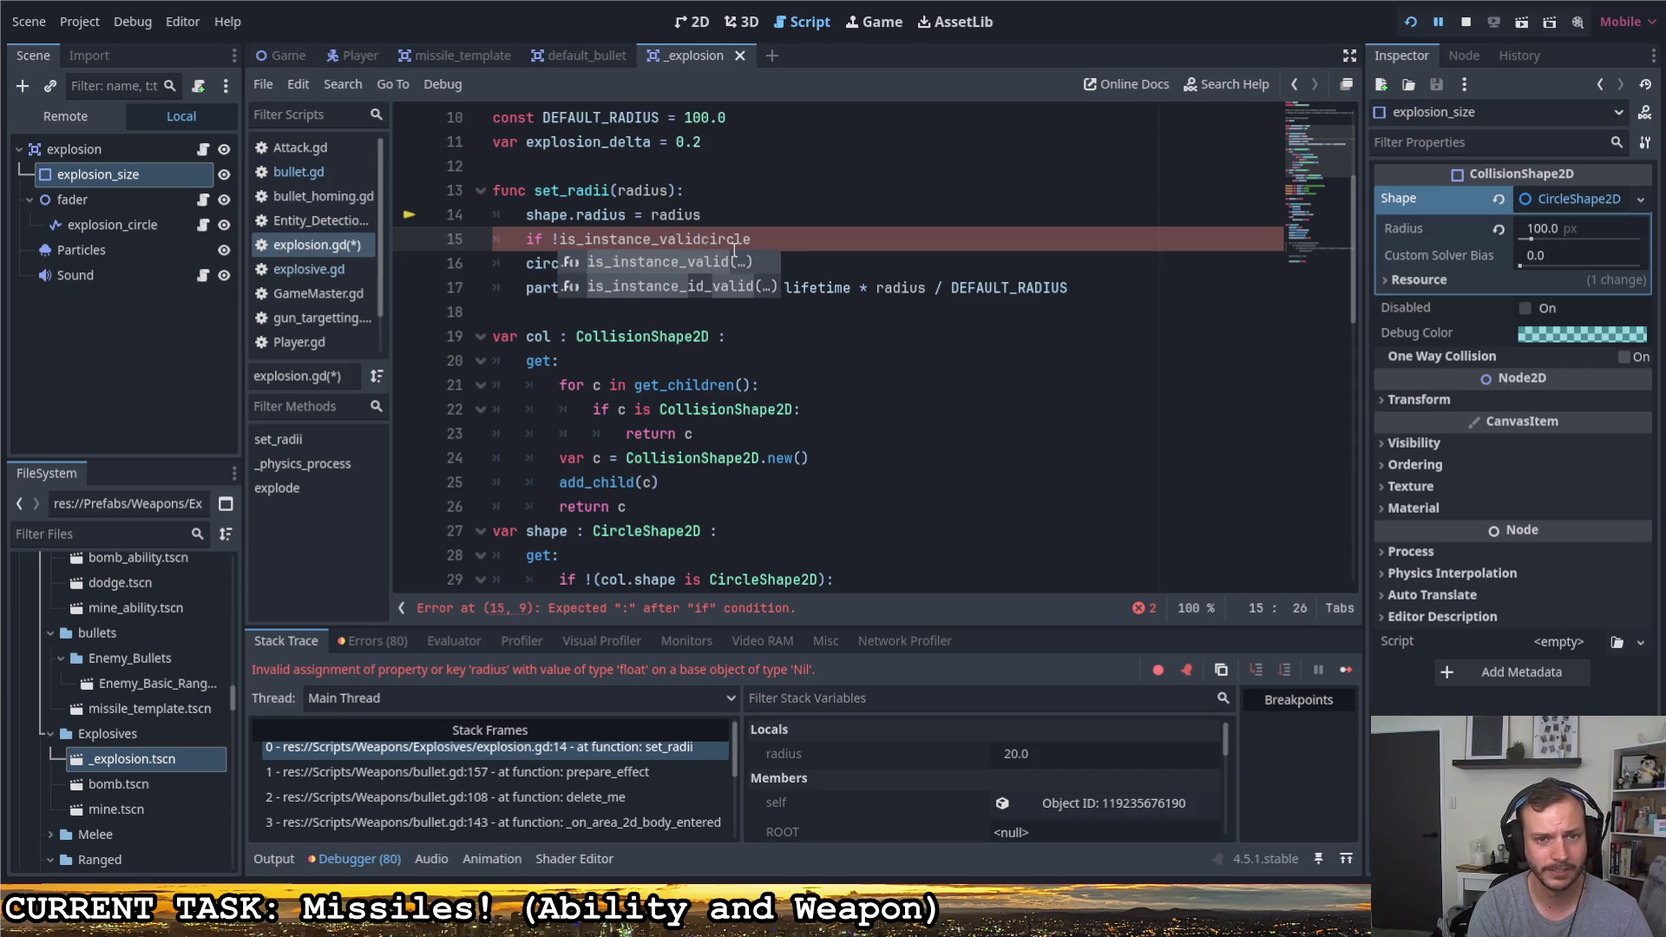
{"action": "type", "text": "("}
Add the early return under the guard, save the script, and space it with a blank line
{"action": "key", "text": "End"}
{"action": "type", "text": ")"}
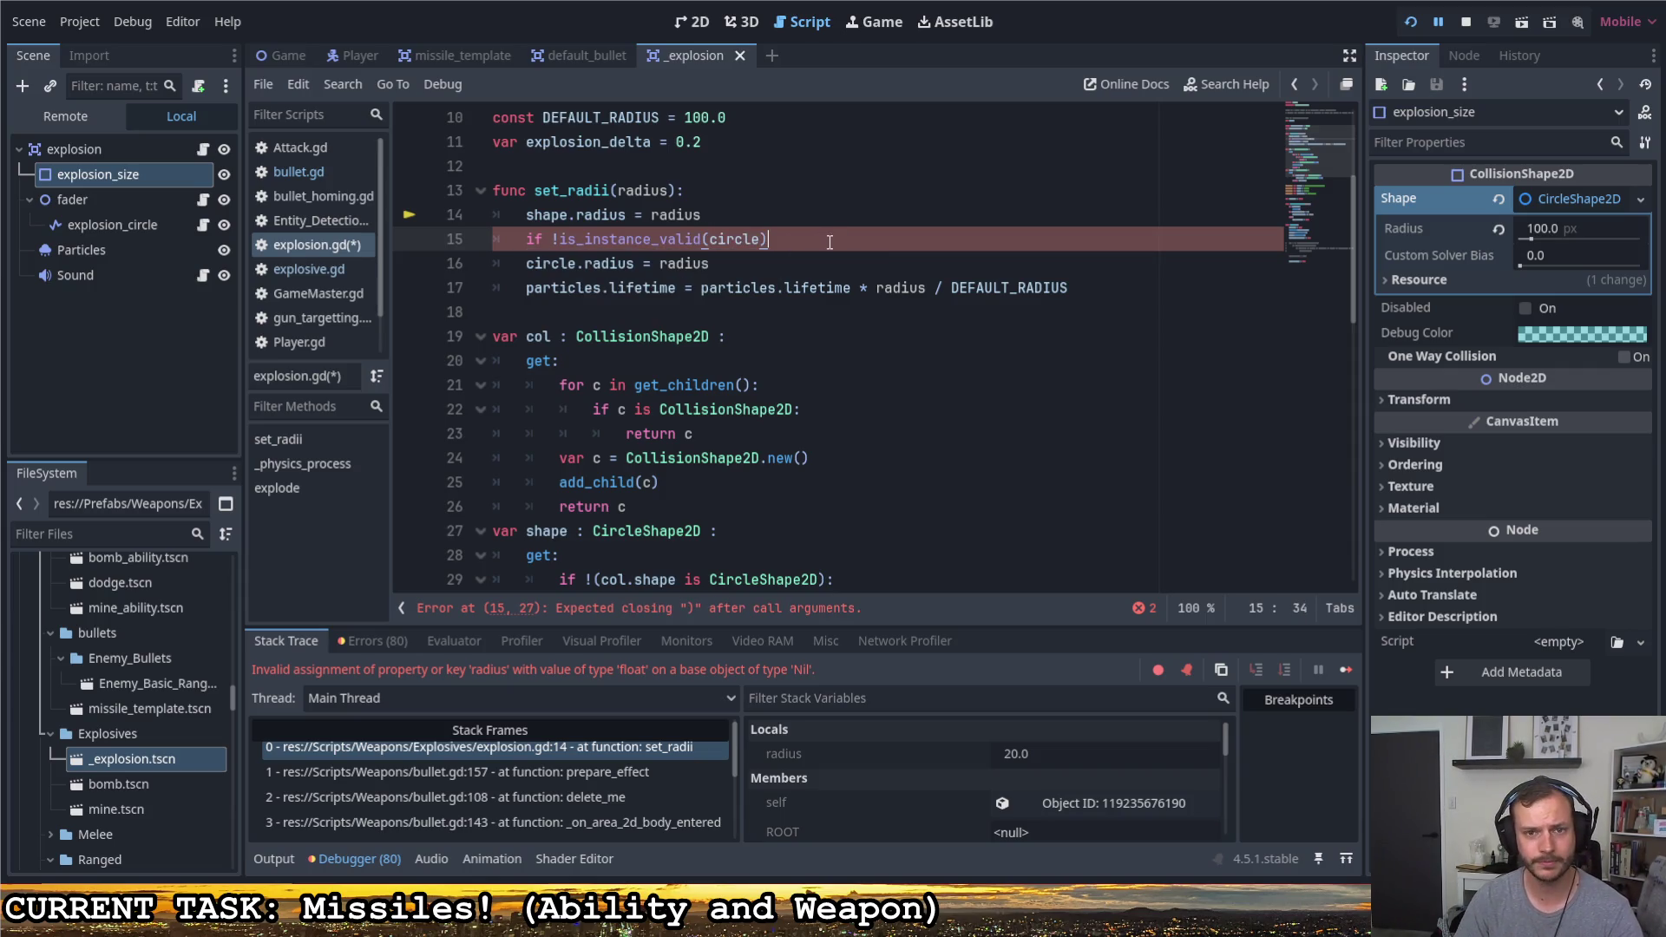
{"action": "type", "text": ":"}
{"action": "key", "text": "Return"}
{"action": "type", "text": "return"}
{"action": "key", "text": "ctrl+s"}
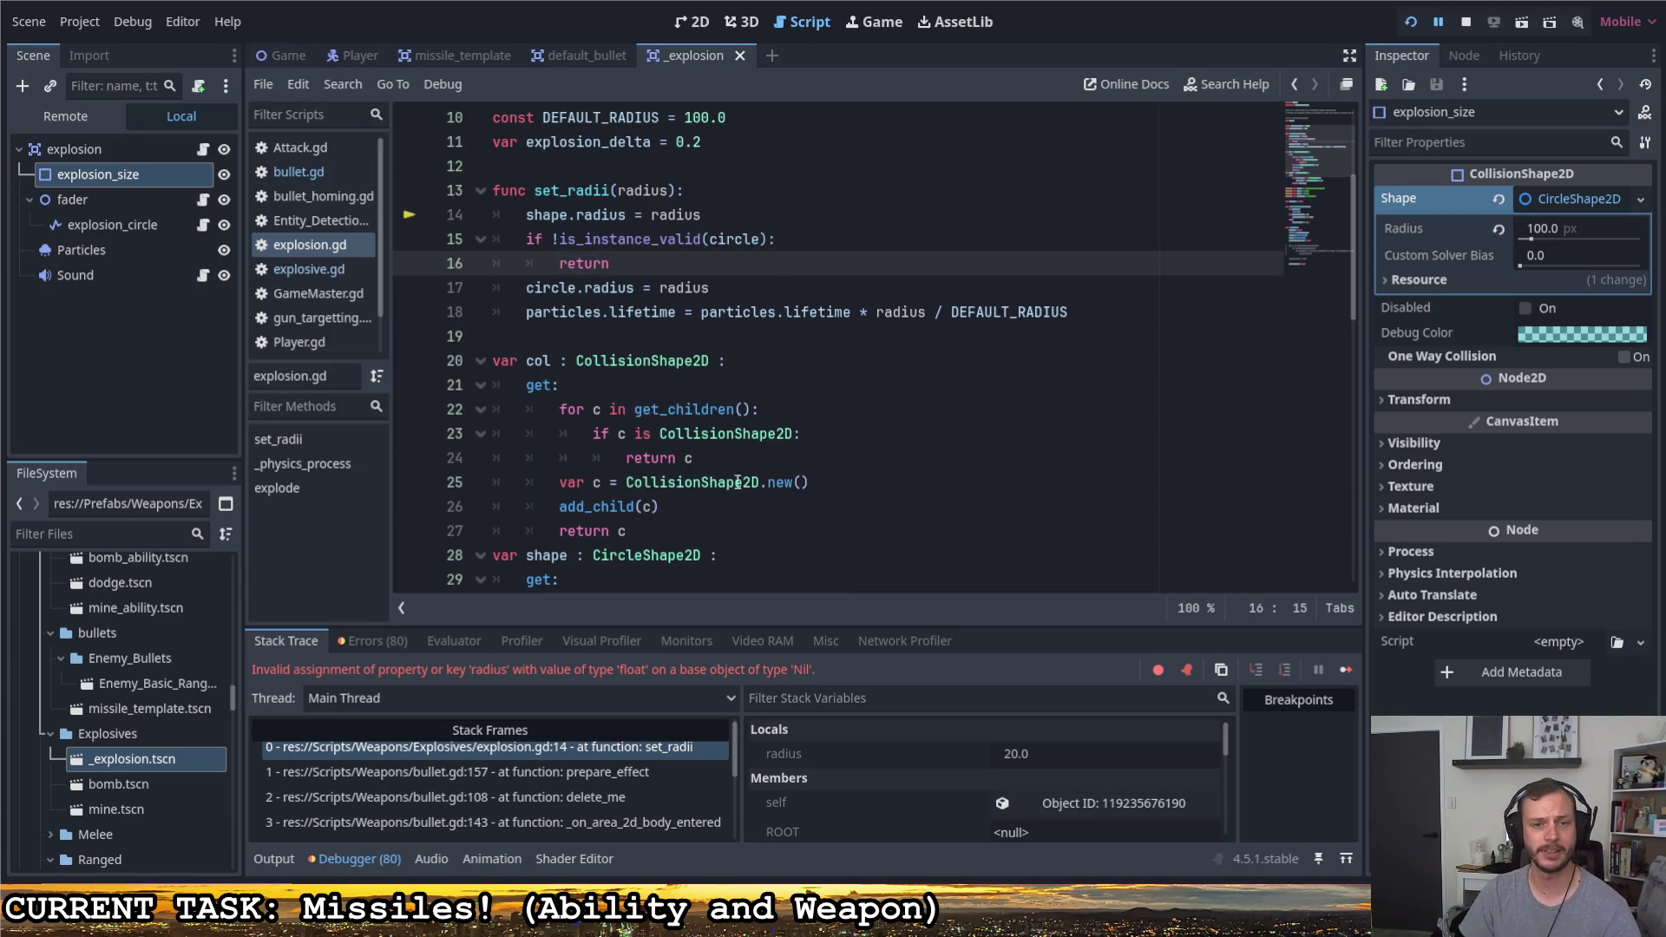
{"action": "left_click", "coordinate": [728, 287]}
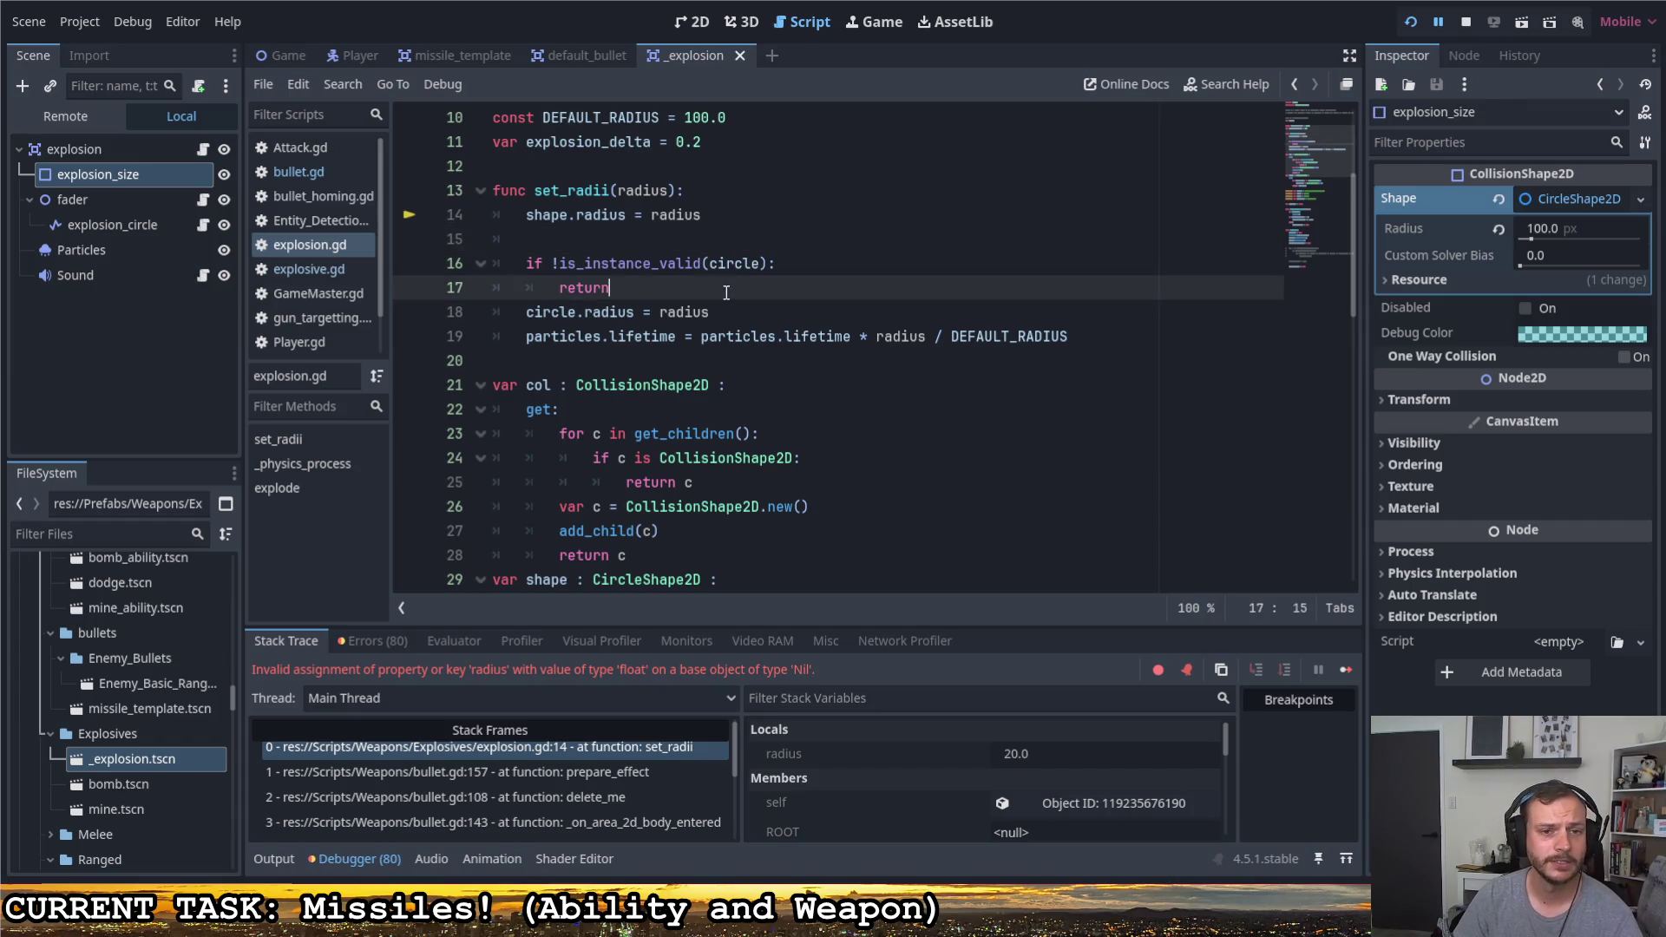
{"action": "key", "text": "Return"}
{"action": "scroll", "coordinate": [732, 326], "scroll_direction": "up", "scroll_amount": 2}
{"action": "scroll", "coordinate": [727, 359], "scroll_direction": "down", "scroll_amount": 1}
Review the new validity guard, circle and particle updates, and the shape.radius assignment
{"action": "left_click_drag", "start_coordinate": [612, 362], "coordinate": [494, 336]}
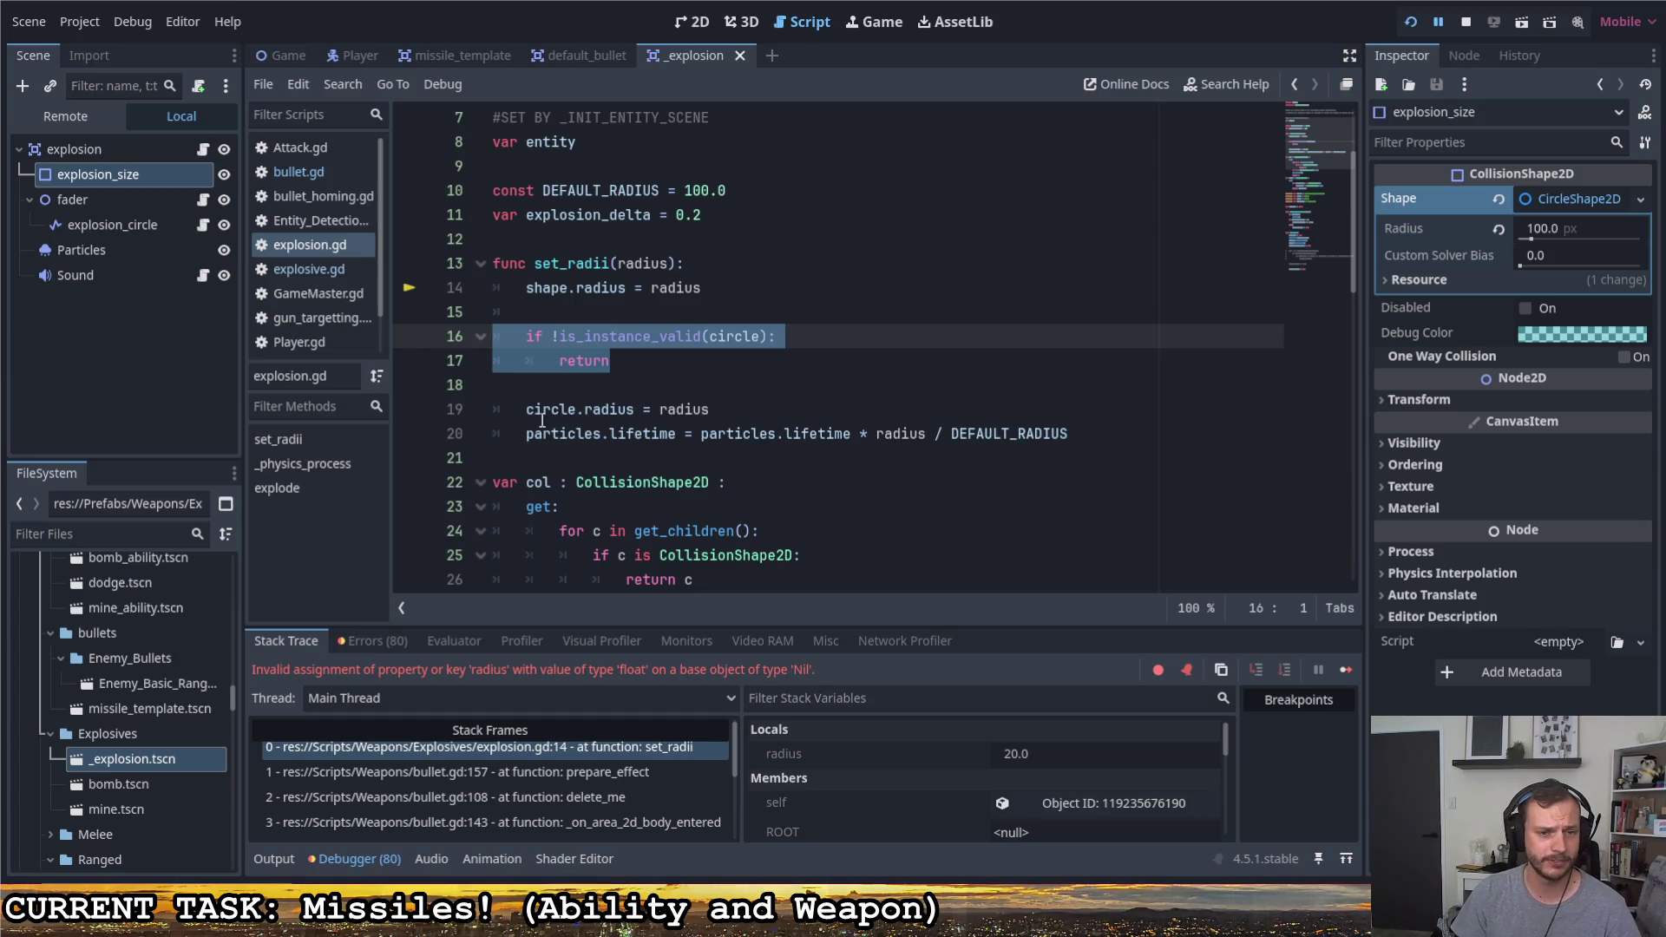
{"action": "left_click_drag", "start_coordinate": [525, 409], "coordinate": [1068, 434]}
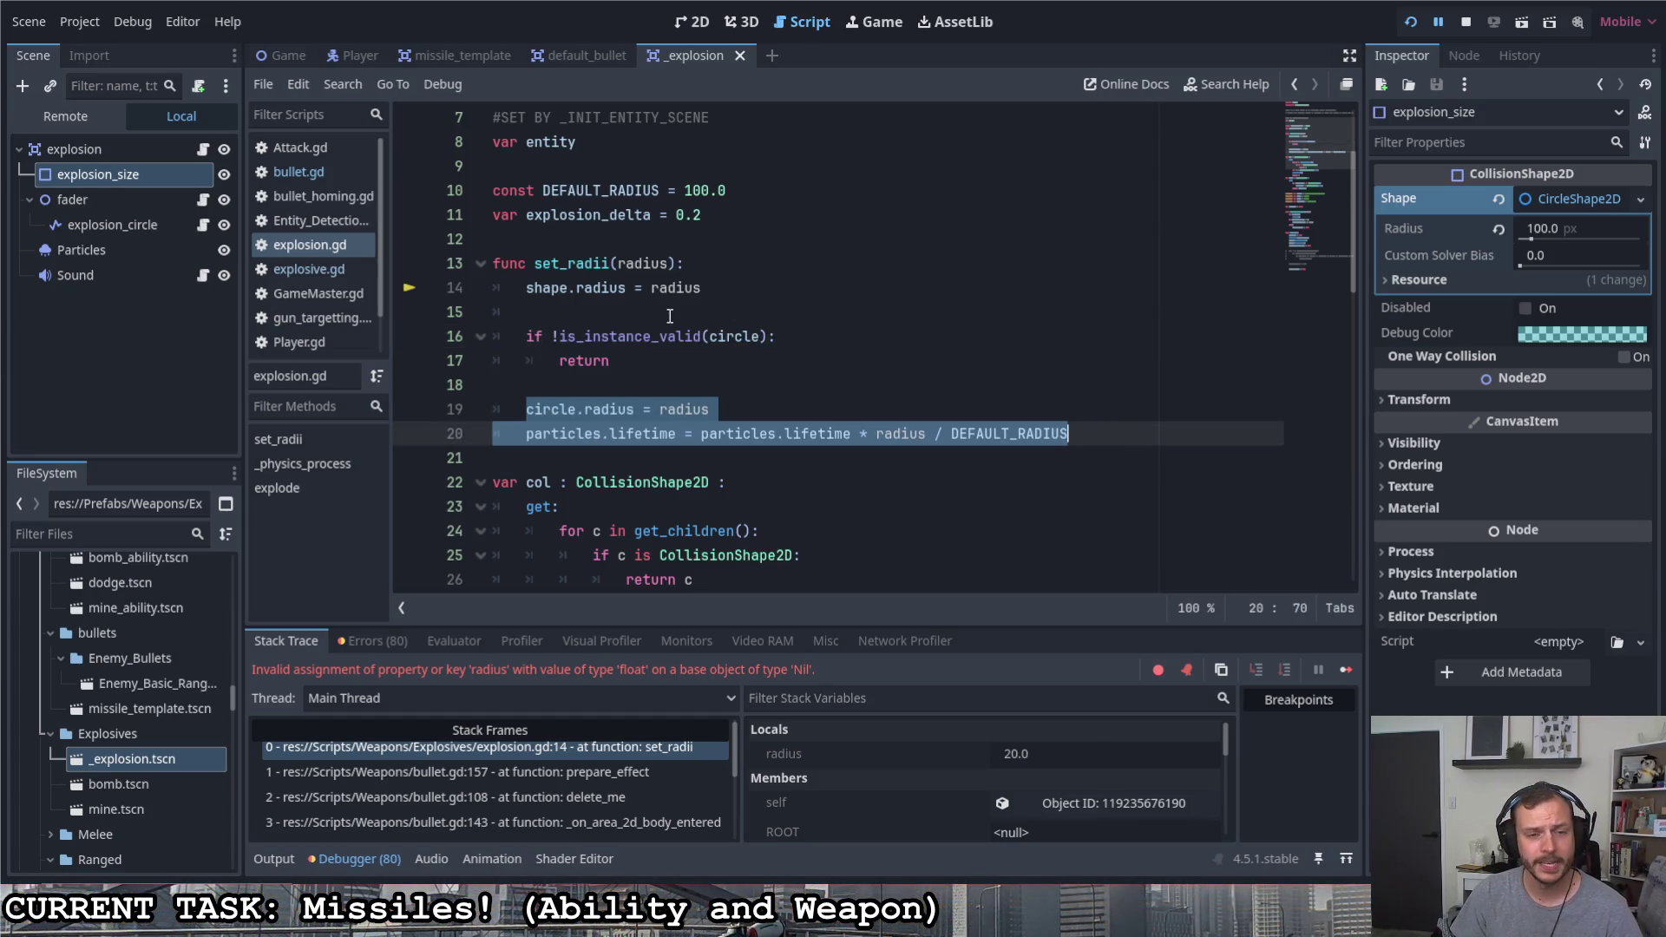
{"action": "left_click_drag", "start_coordinate": [526, 288], "coordinate": [631, 288]}
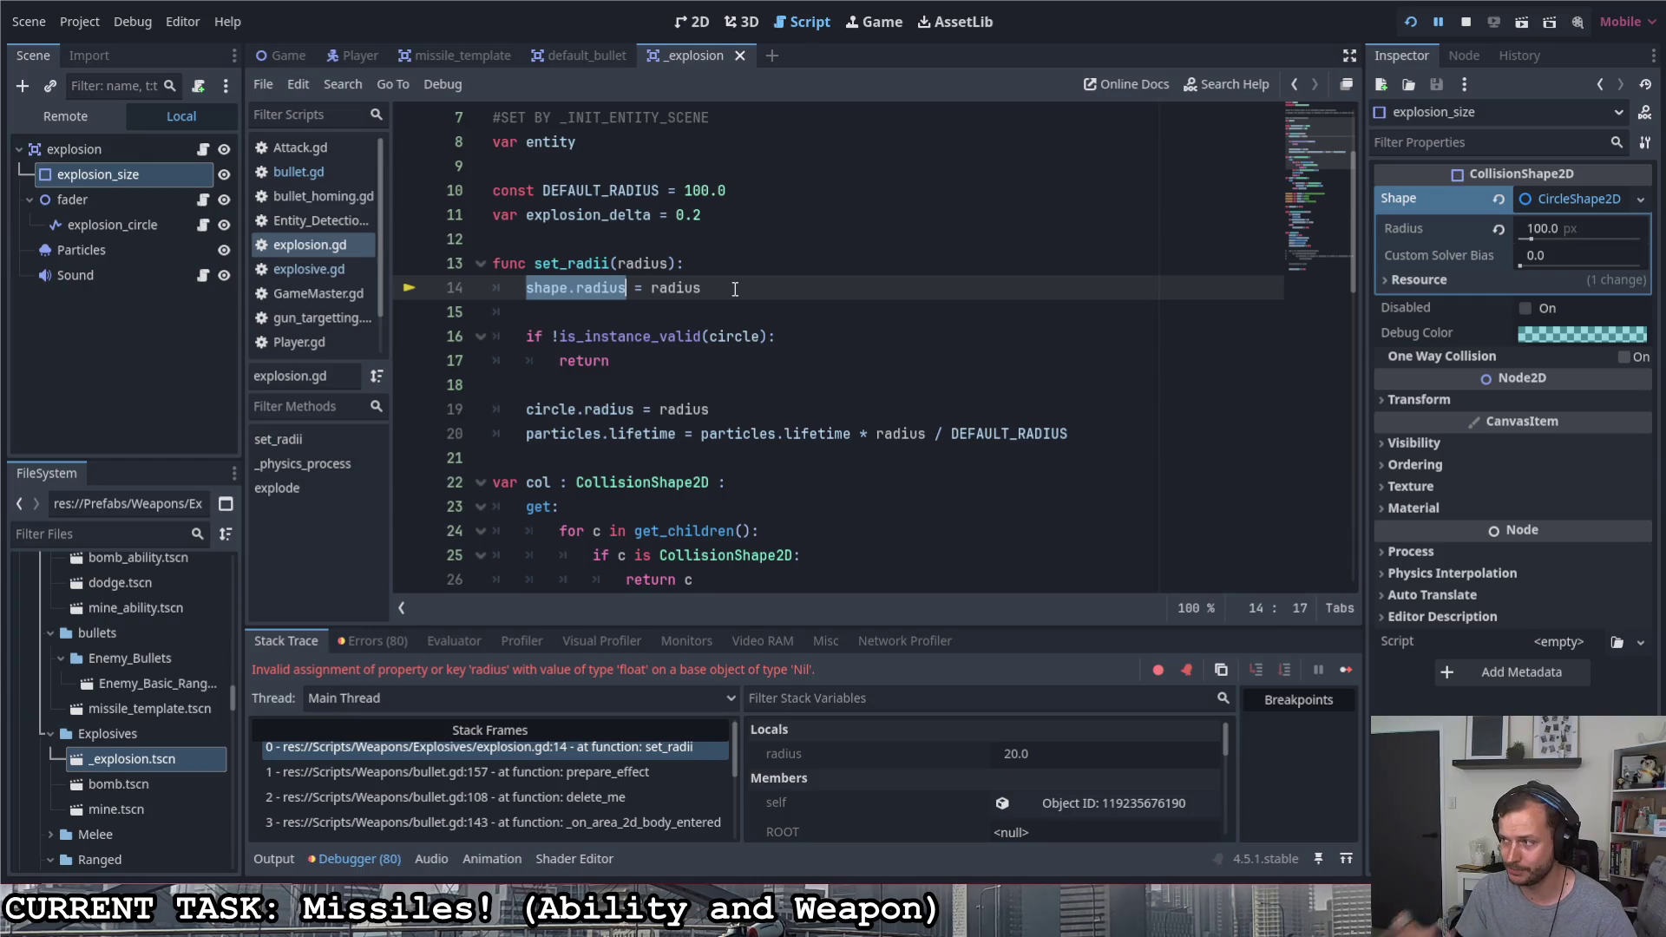
{"action": "left_click_drag", "start_coordinate": [751, 287], "coordinate": [526, 288]}
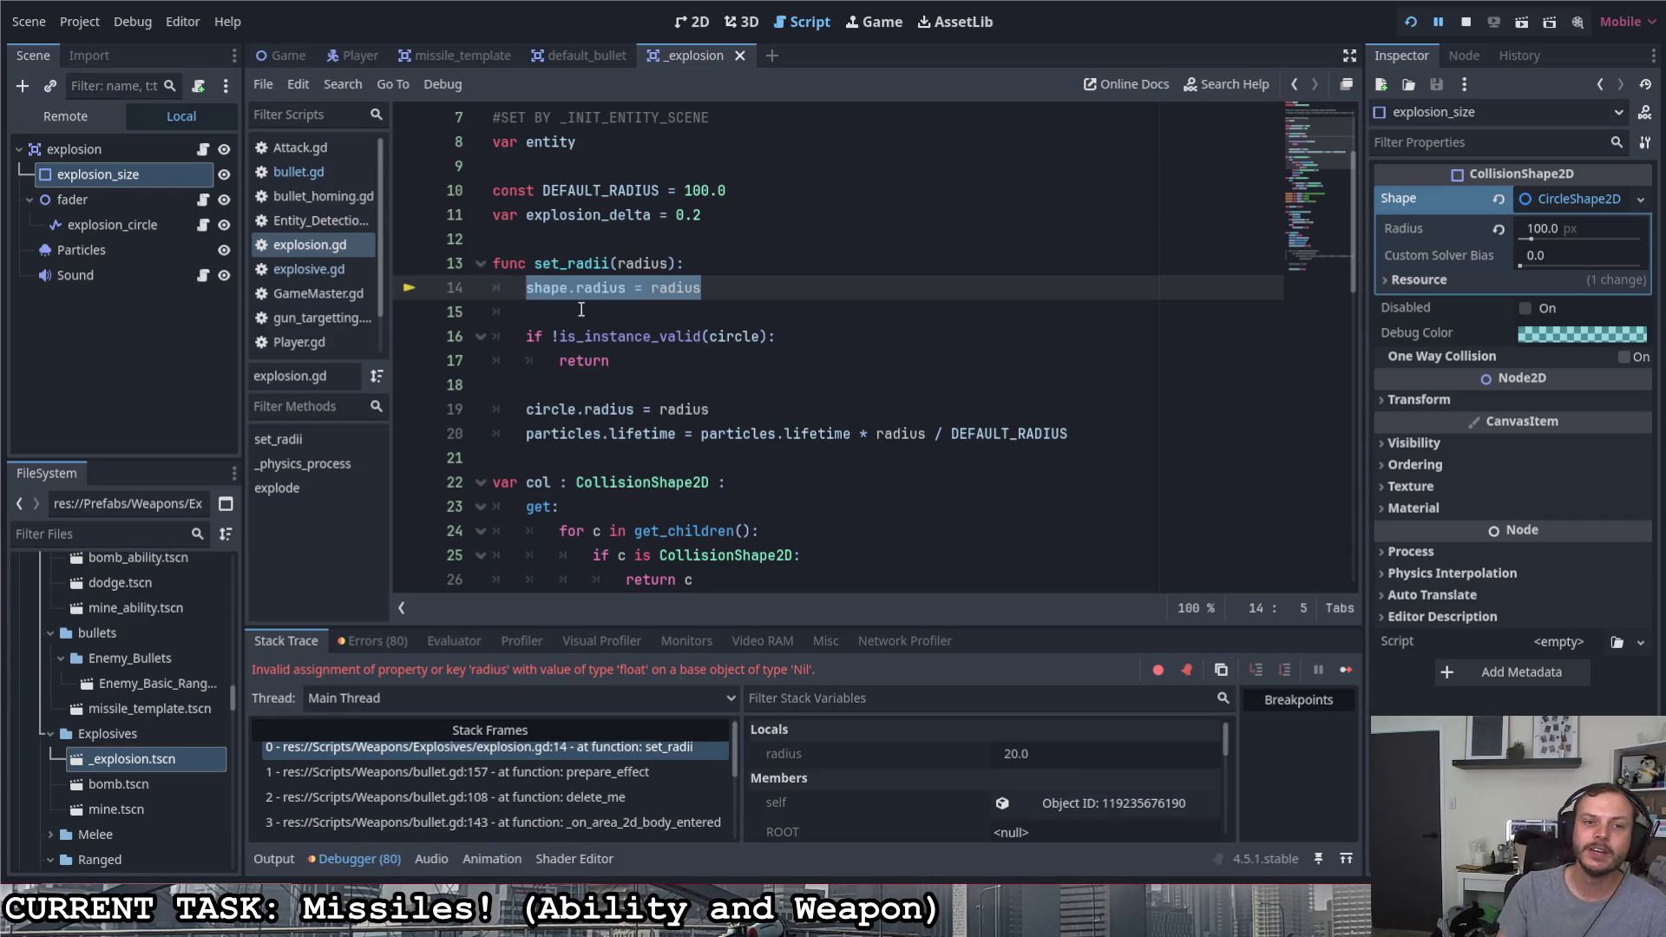
{"action": "left_click_drag", "start_coordinate": [534, 264], "coordinate": [609, 258]}
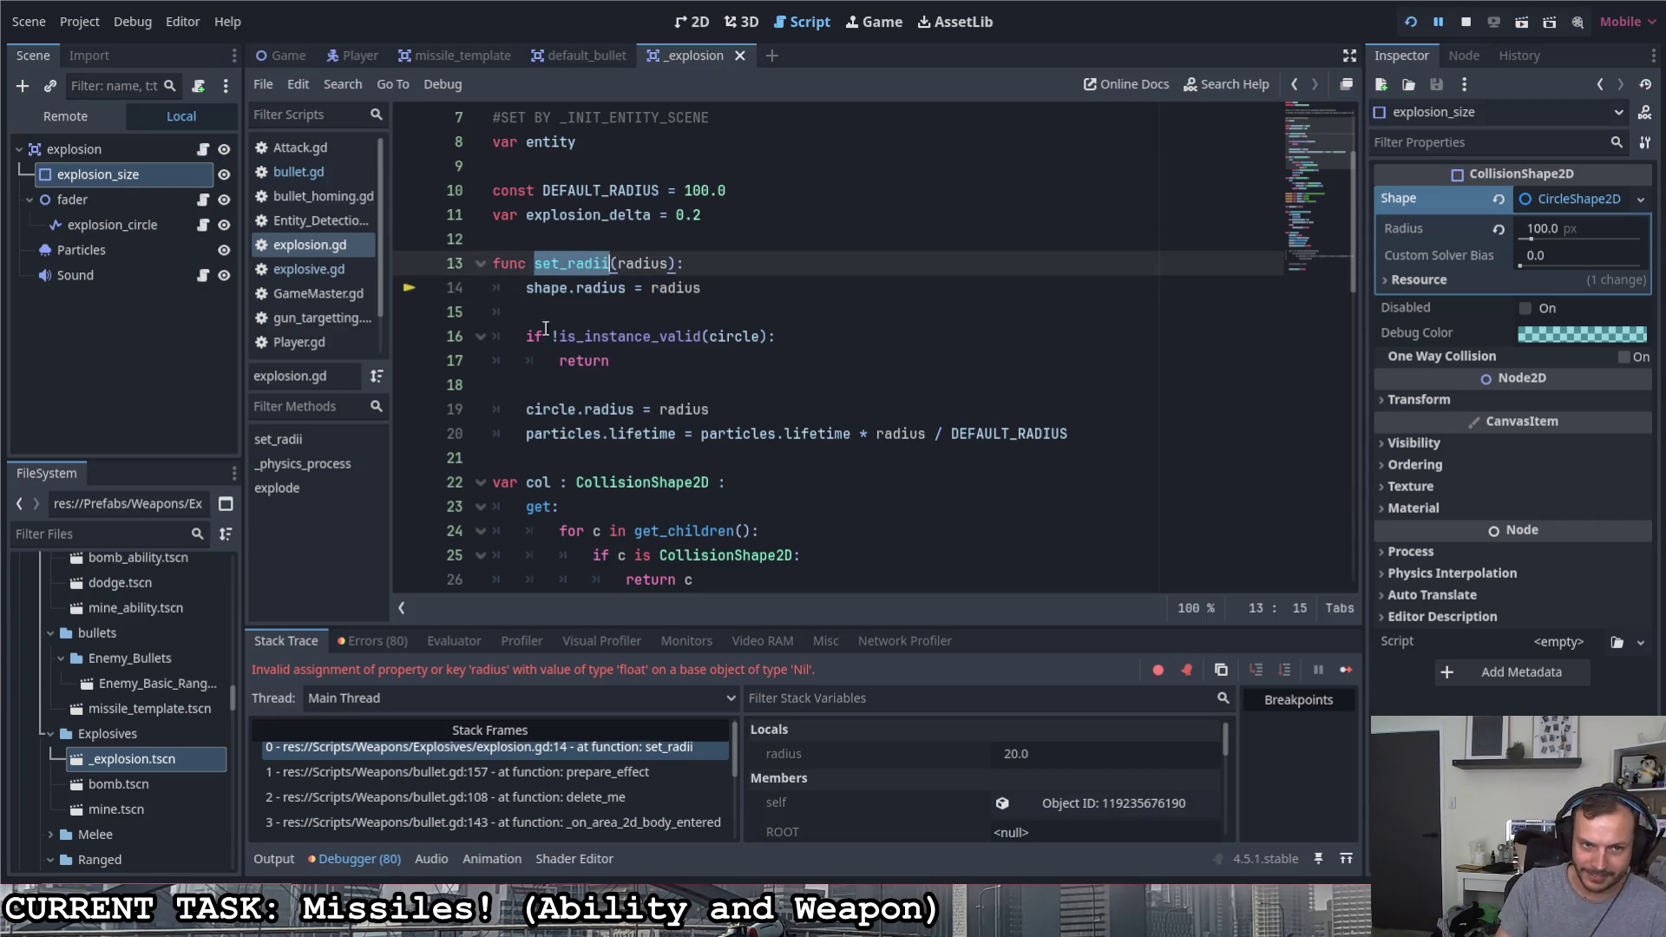
{"action": "scroll", "coordinate": [545, 329], "scroll_direction": "down", "scroll_amount": 3}
{"action": "scroll", "coordinate": [574, 342], "scroll_direction": "down", "scroll_amount": 4}
{"action": "scroll", "coordinate": [599, 354], "scroll_direction": "down", "scroll_amount": 3}
{"action": "scroll", "coordinate": [617, 365], "scroll_direction": "down", "scroll_amount": 2}
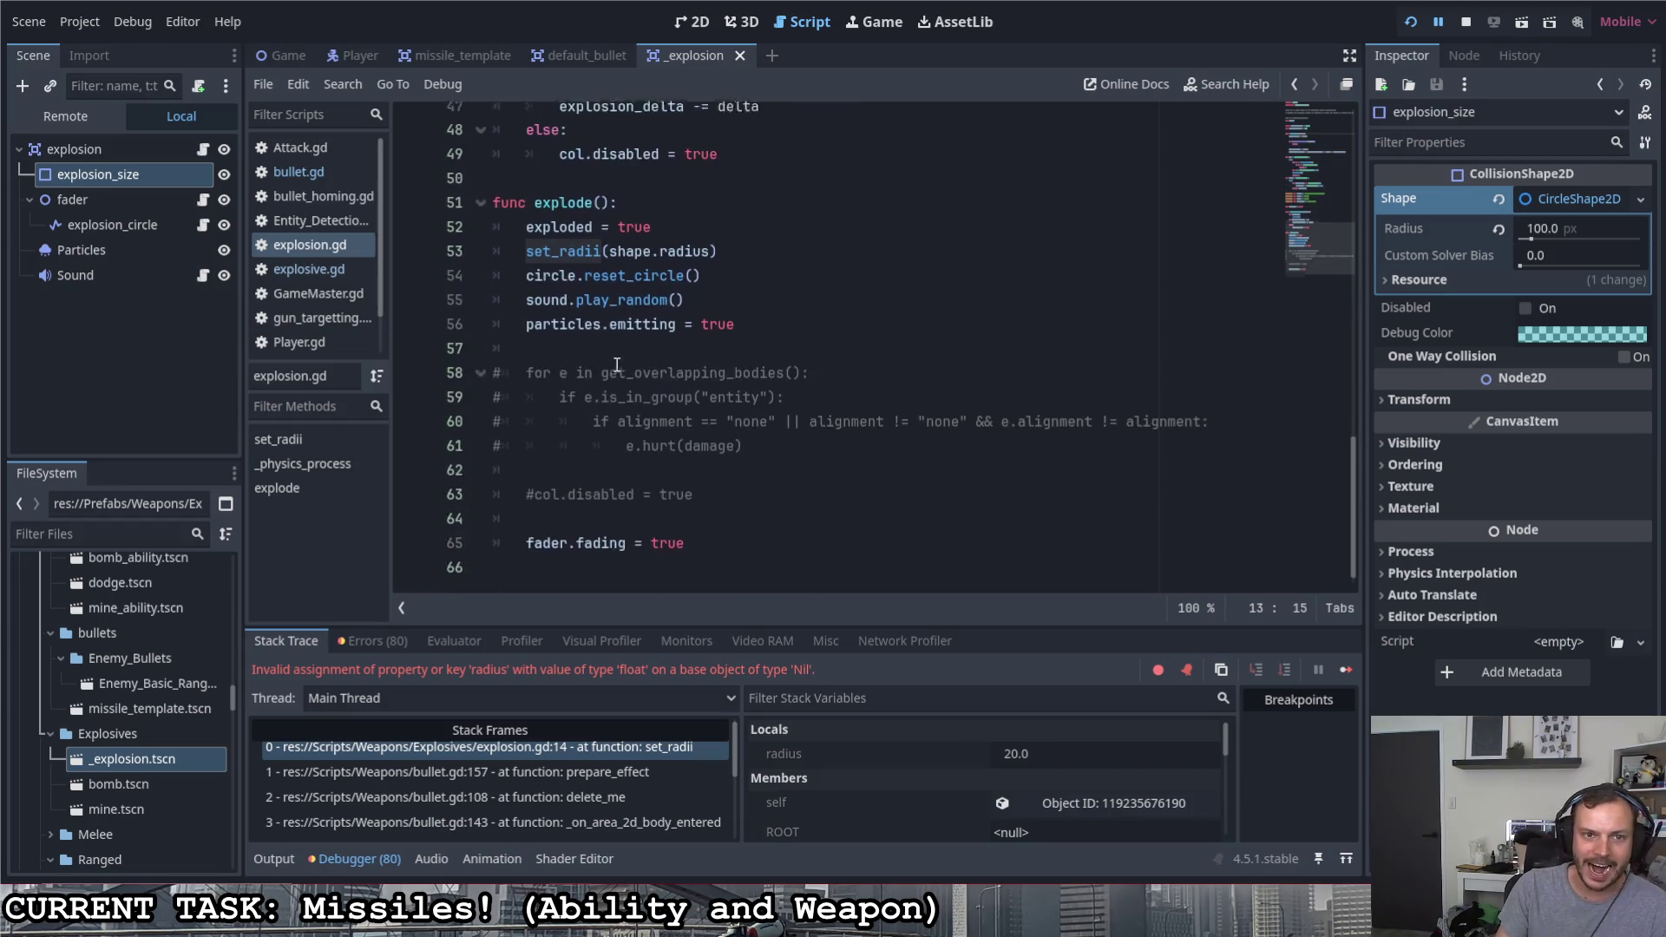
{"action": "scroll", "coordinate": [618, 366], "scroll_direction": "up", "scroll_amount": 2}
{"action": "left_click_drag", "start_coordinate": [533, 336], "coordinate": [615, 336]}
Jump to explode's caller, review its set_radii call and following lines, and save the scene
{"action": "key", "text": "F3"}
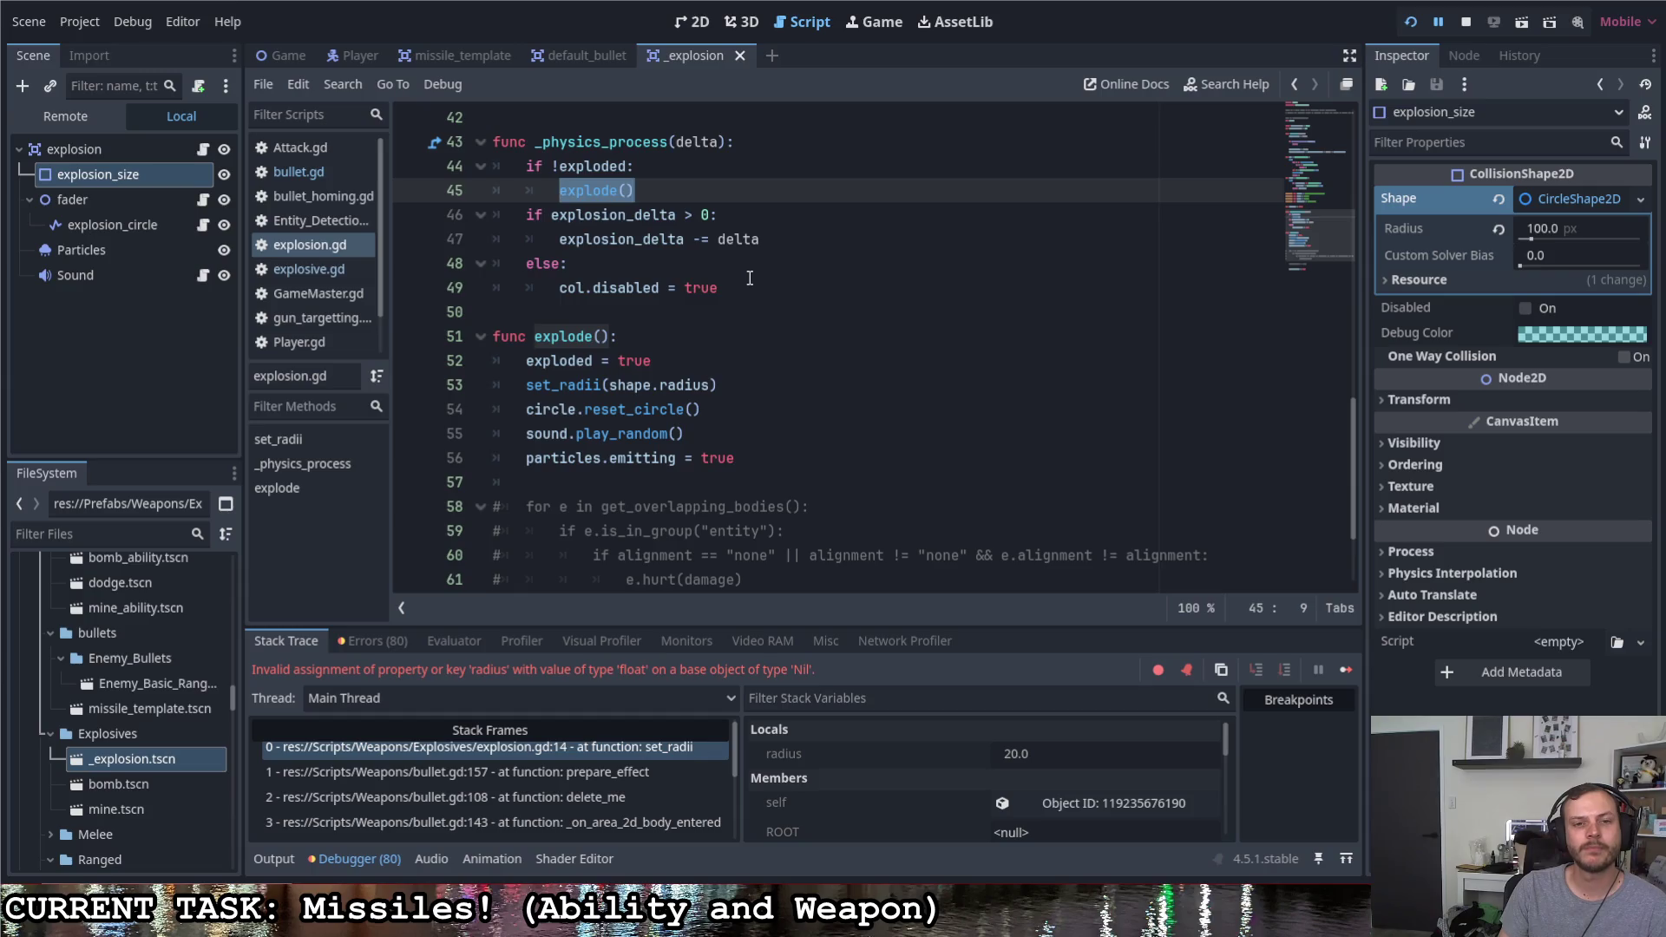
{"action": "left_click_drag", "start_coordinate": [717, 216], "coordinate": [545, 214]}
{"action": "left_click", "coordinate": [733, 293]}
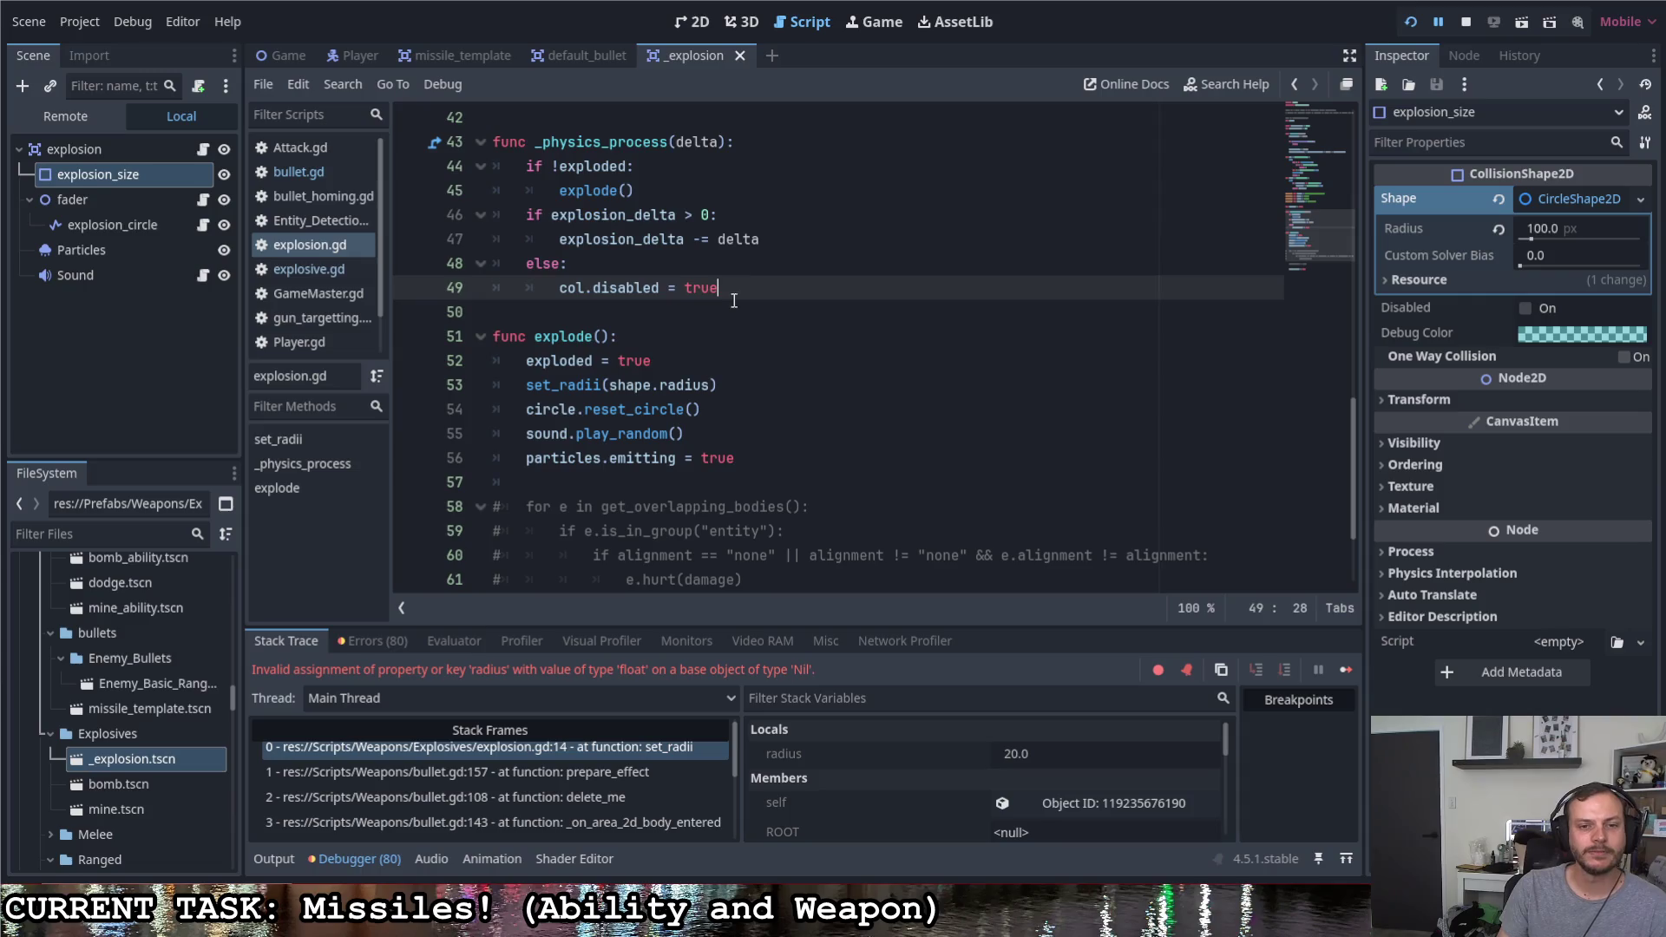
{"action": "scroll", "coordinate": [704, 349], "scroll_direction": "down", "scroll_amount": 2}
{"action": "scroll", "coordinate": [685, 317], "scroll_direction": "up", "scroll_amount": 2}
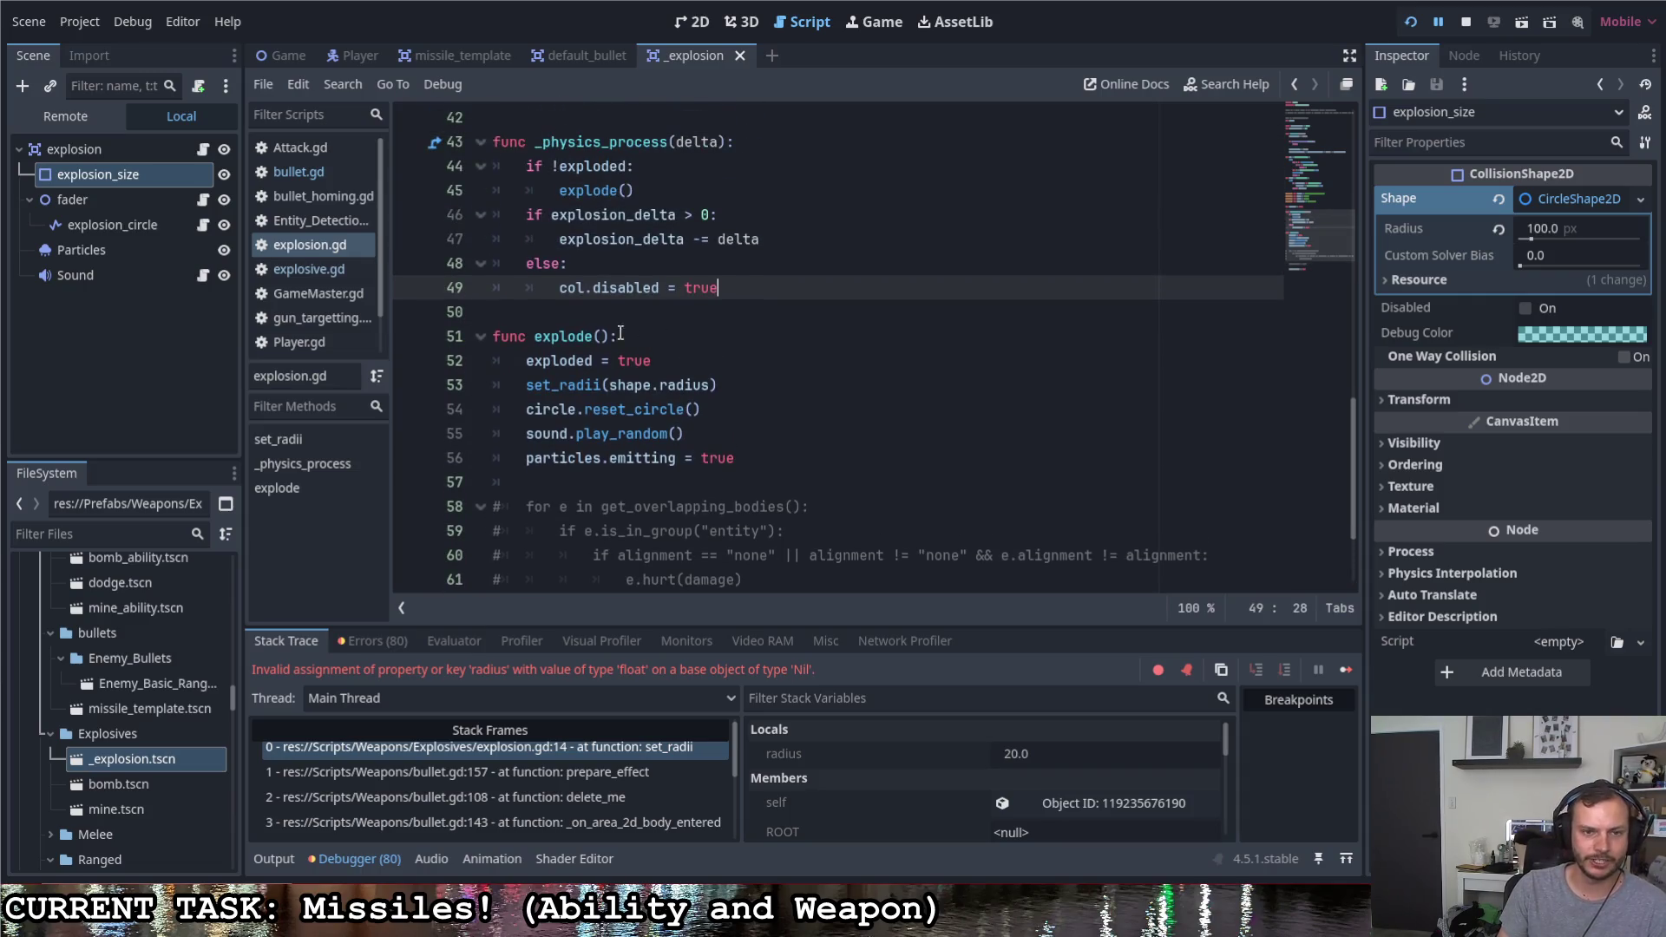
{"action": "left_click_drag", "start_coordinate": [536, 340], "coordinate": [622, 341]}
{"action": "double_click", "coordinate": [552, 337]}
{"action": "left_click_drag", "start_coordinate": [527, 386], "coordinate": [741, 375]}
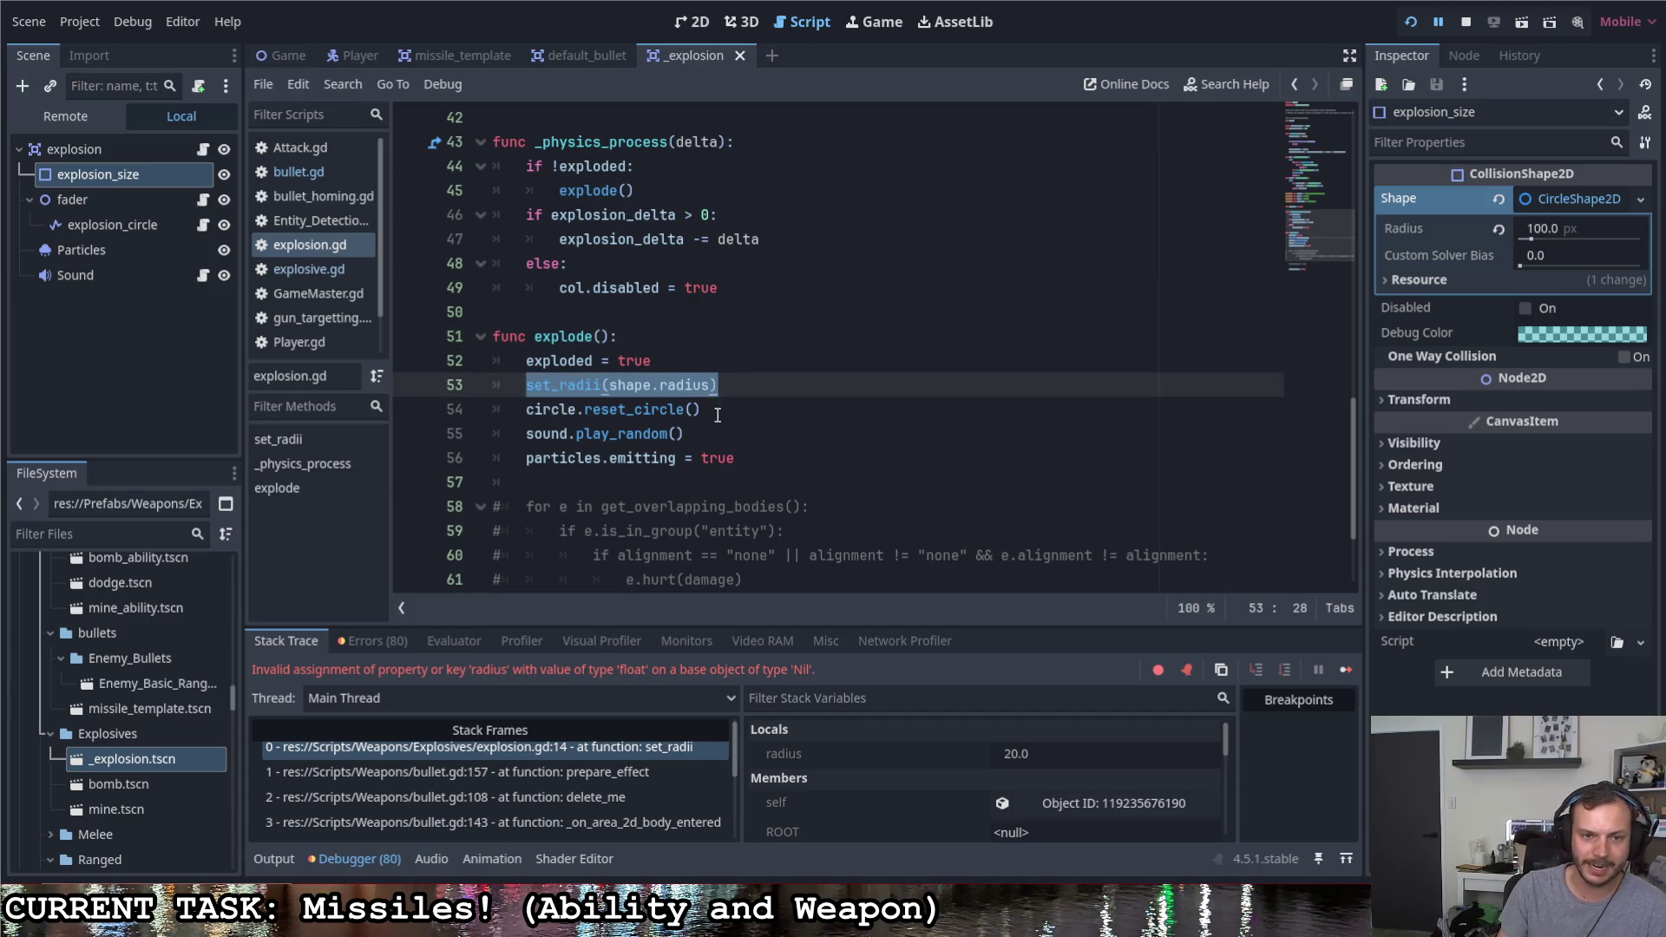
{"action": "left_click_drag", "start_coordinate": [526, 408], "coordinate": [701, 409]}
{"action": "left_click_drag", "start_coordinate": [526, 433], "coordinate": [684, 434]}
{"action": "left_click", "coordinate": [738, 458]}
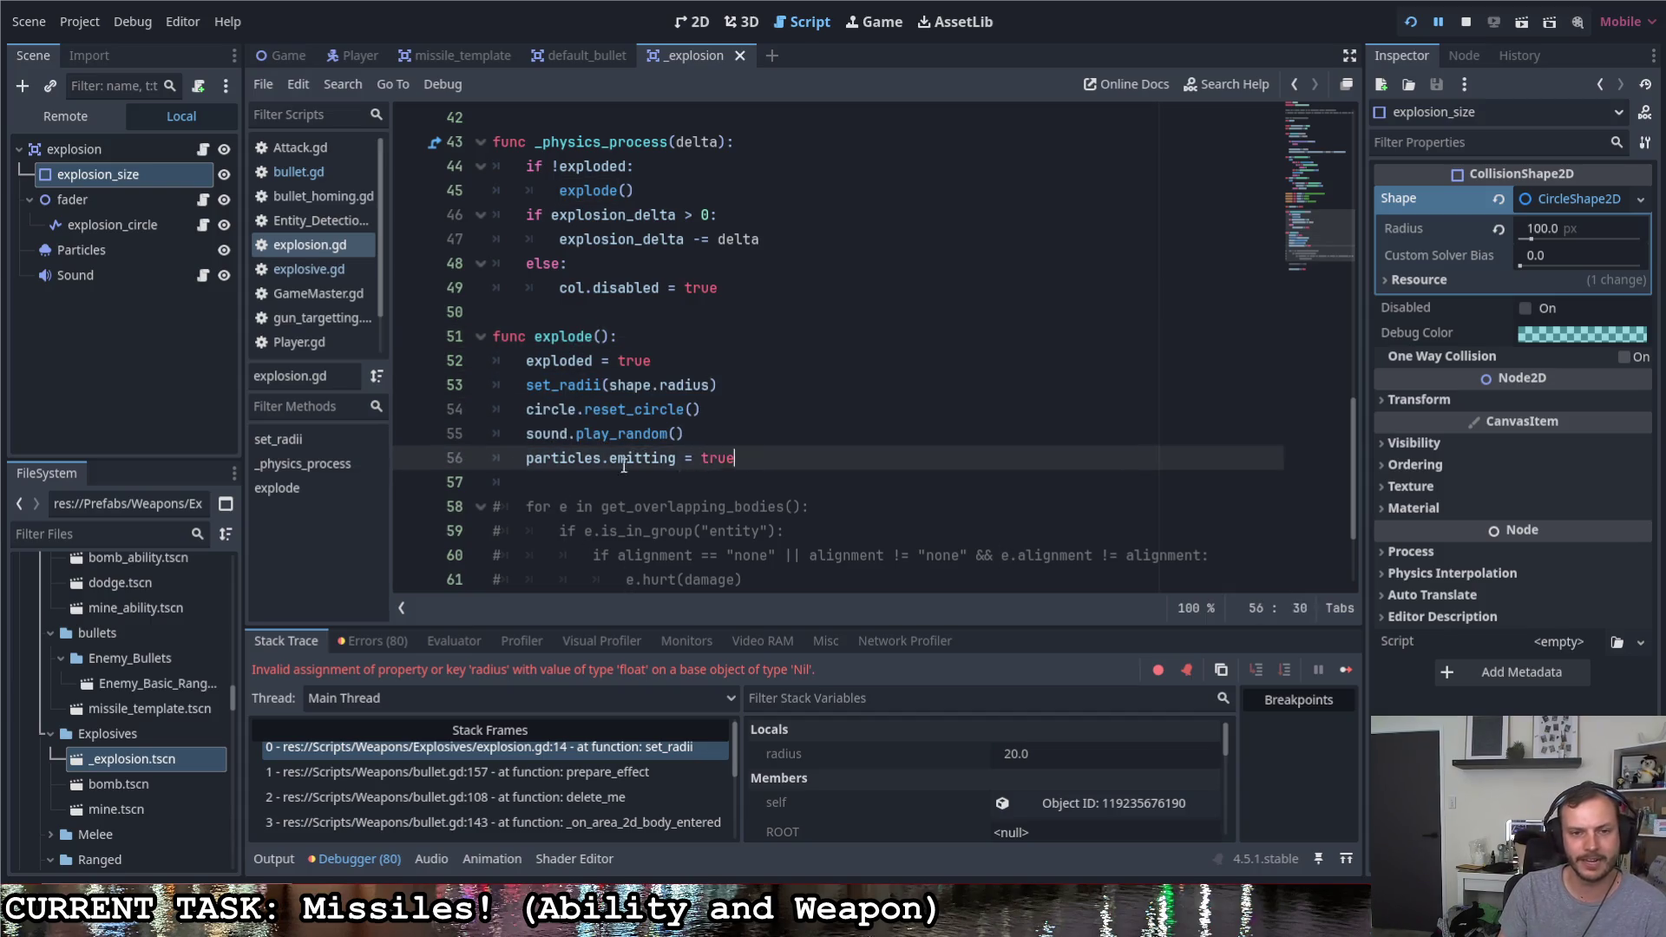
{"action": "scroll", "coordinate": [818, 454], "scroll_direction": "down", "scroll_amount": 2}
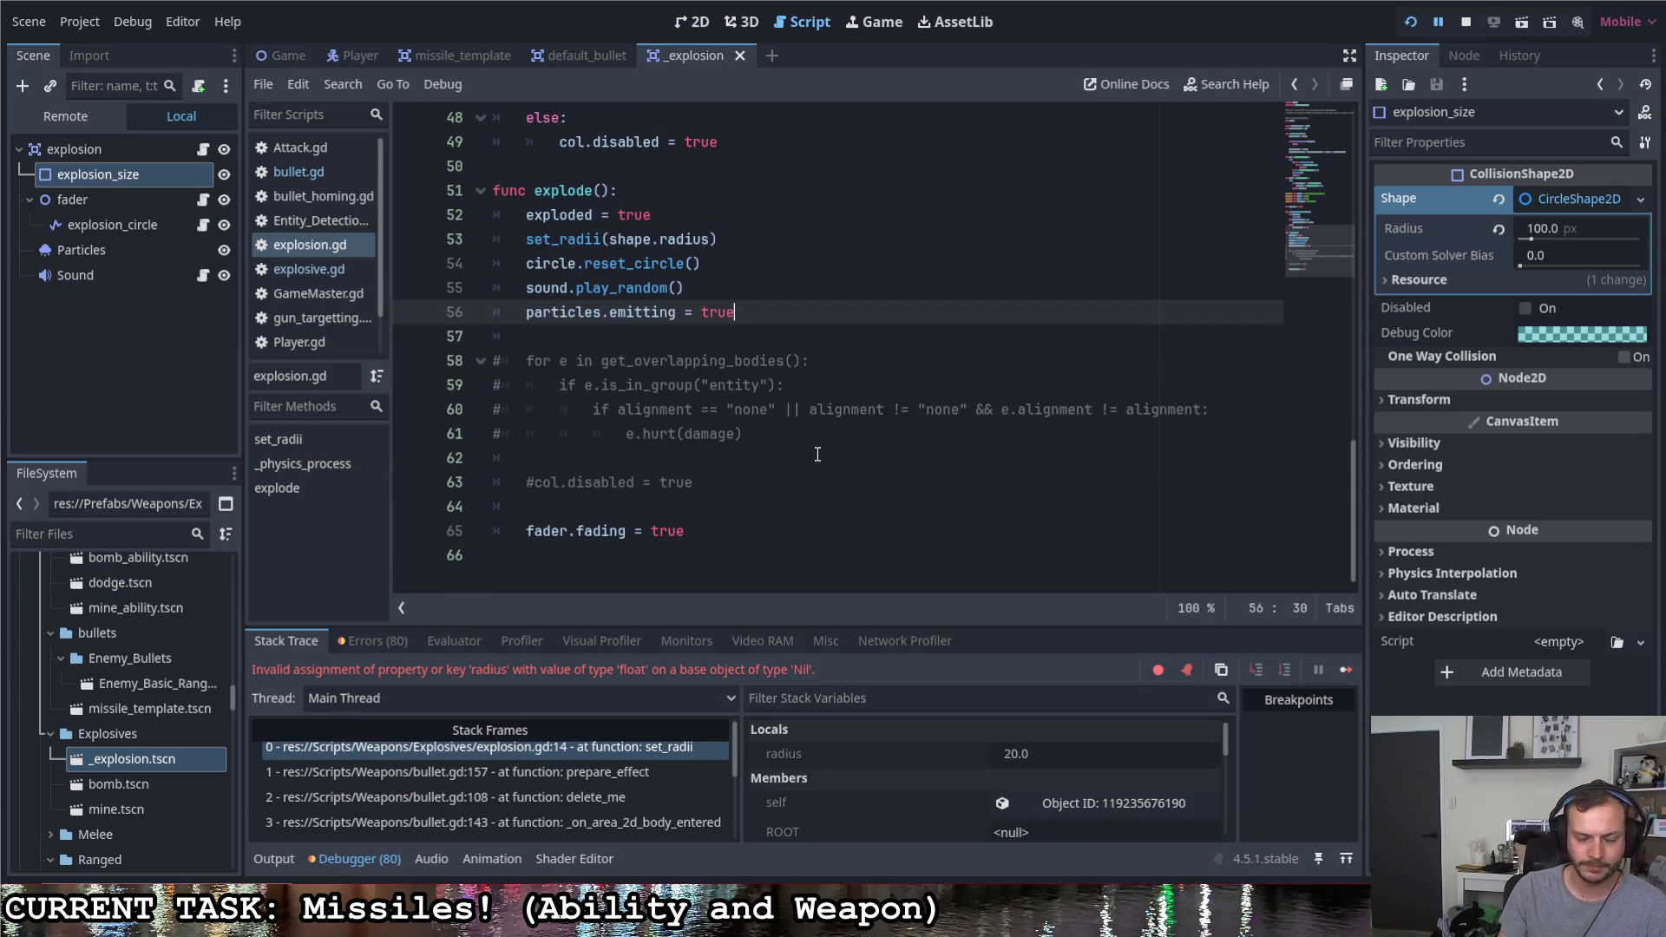
{"action": "key", "text": "ctrl+s"}
{"action": "scroll", "coordinate": [801, 454], "scroll_direction": "up", "scroll_amount": 1}
{"action": "scroll", "coordinate": [793, 455], "scroll_direction": "up", "scroll_amount": 5}
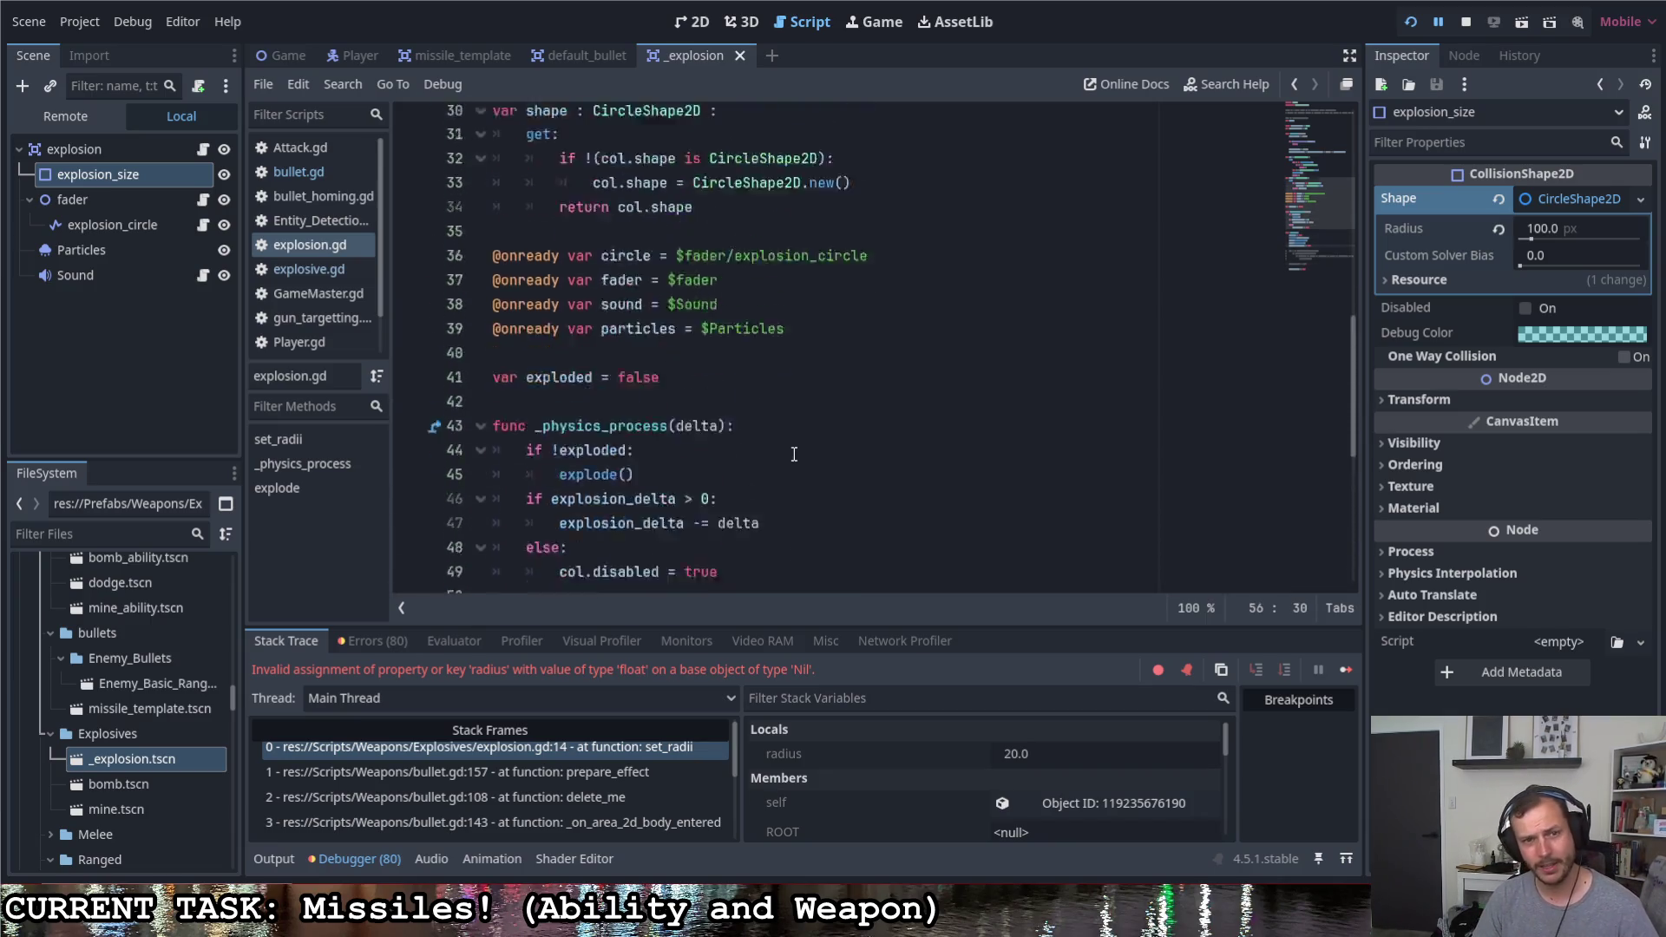
{"action": "scroll", "coordinate": [793, 454], "scroll_direction": "up", "scroll_amount": 6}
{"action": "scroll", "coordinate": [756, 442], "scroll_direction": "up", "scroll_amount": 1}
{"action": "scroll", "coordinate": [660, 403], "scroll_direction": "up", "scroll_amount": 2}
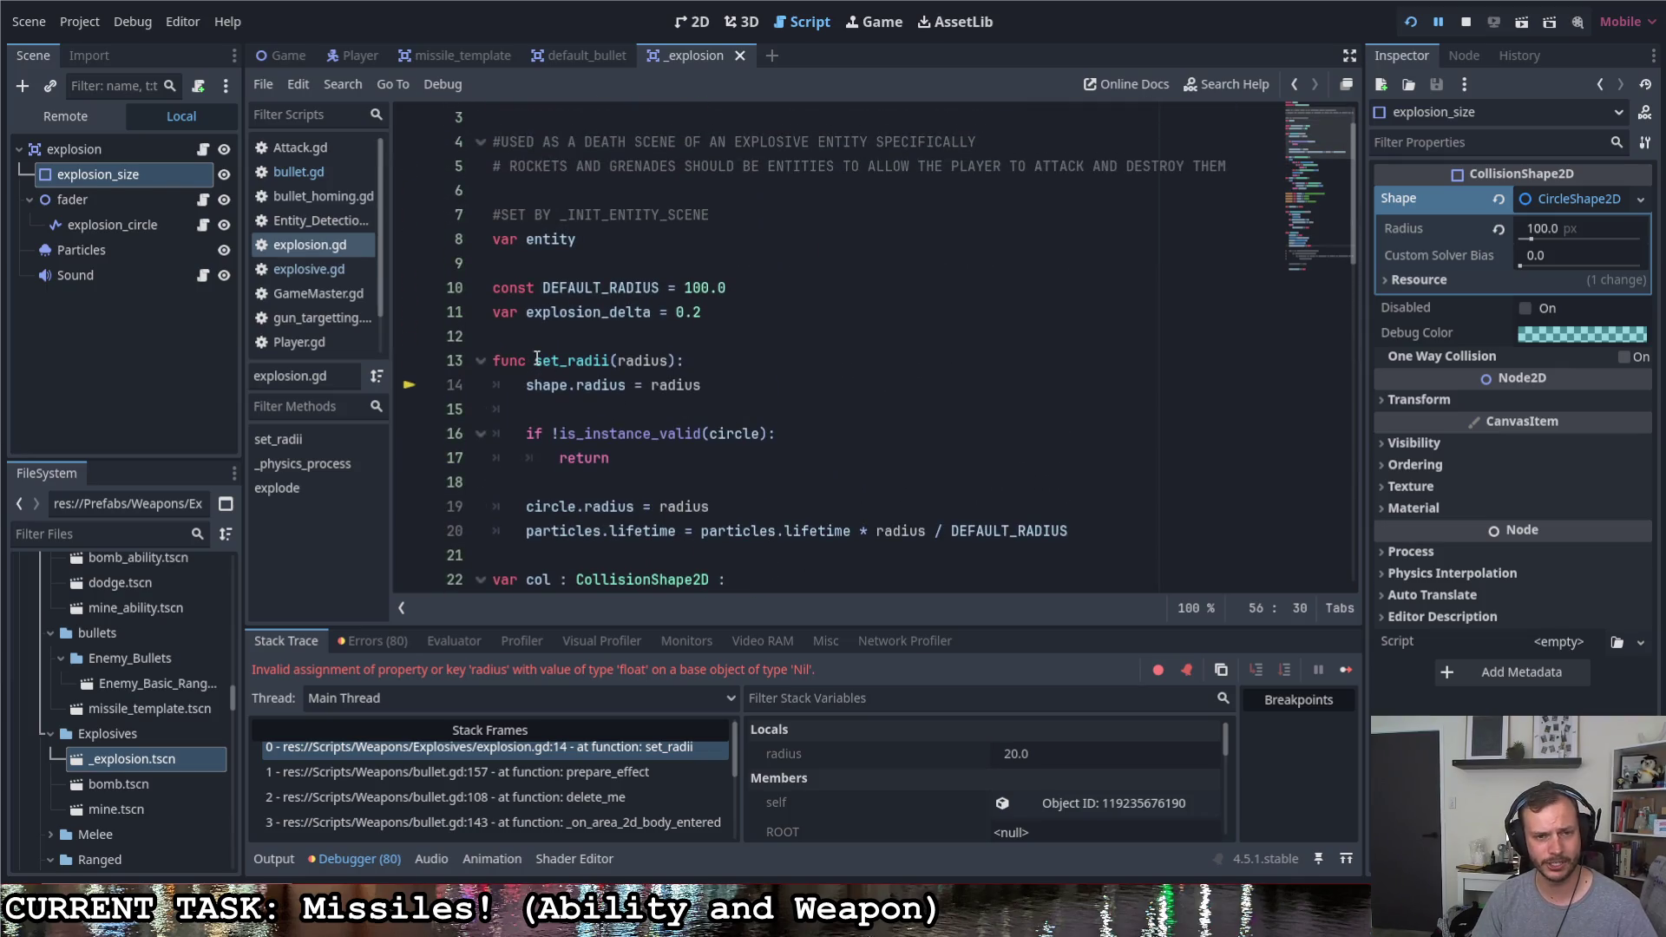
{"action": "left_click_drag", "start_coordinate": [535, 360], "coordinate": [680, 360]}
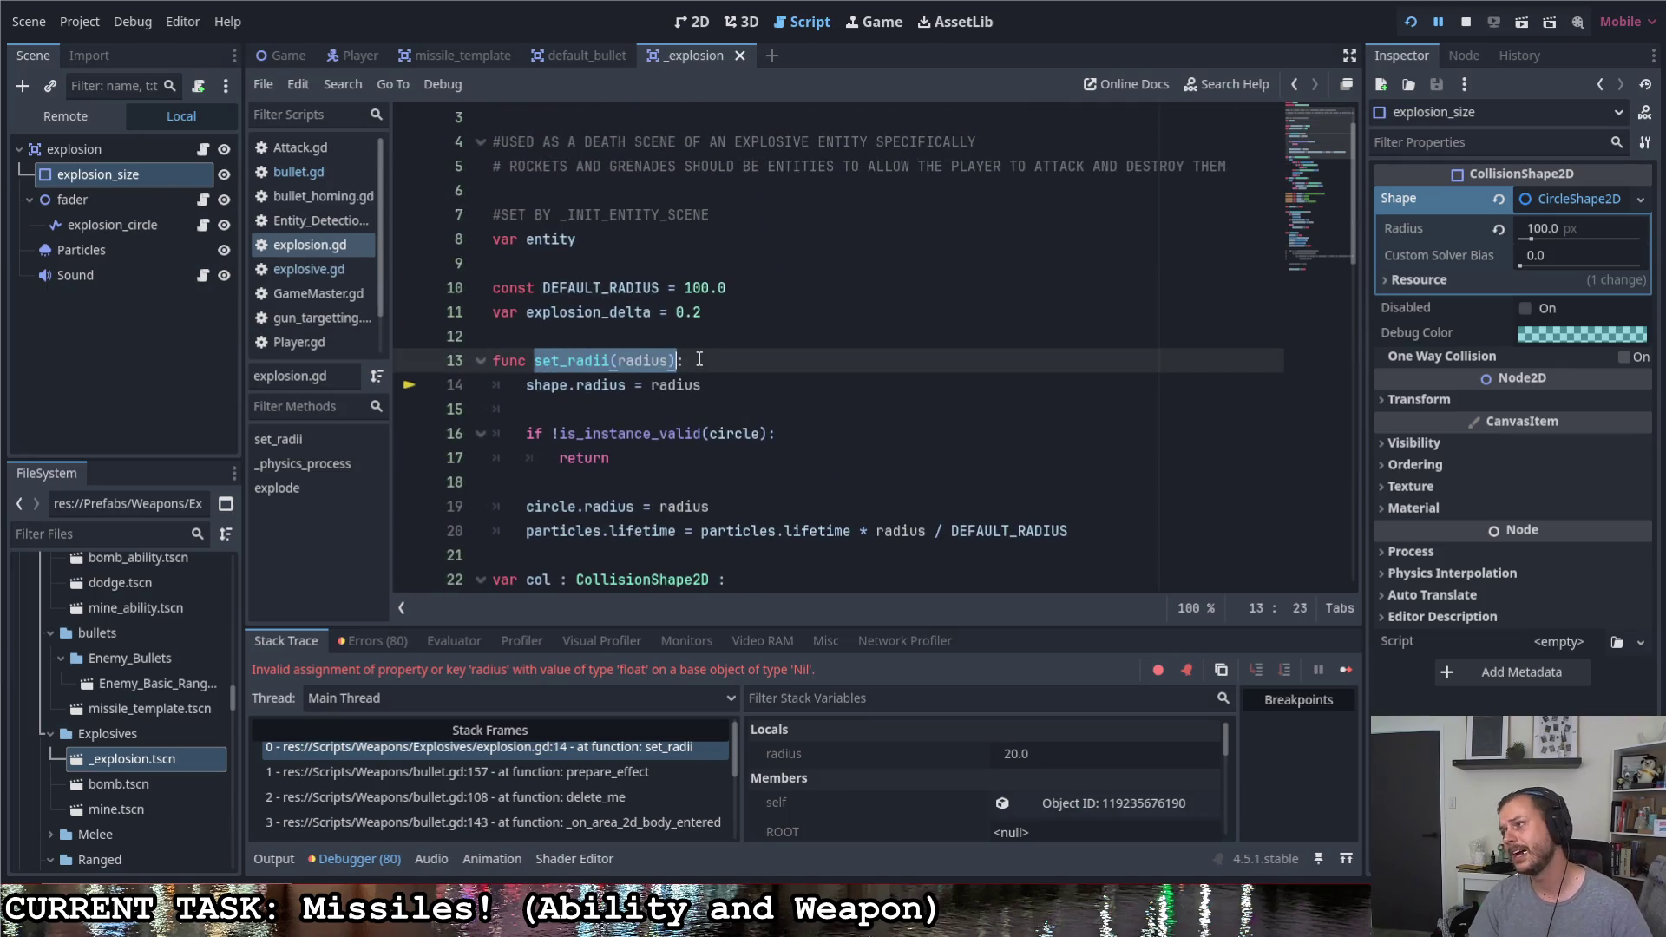
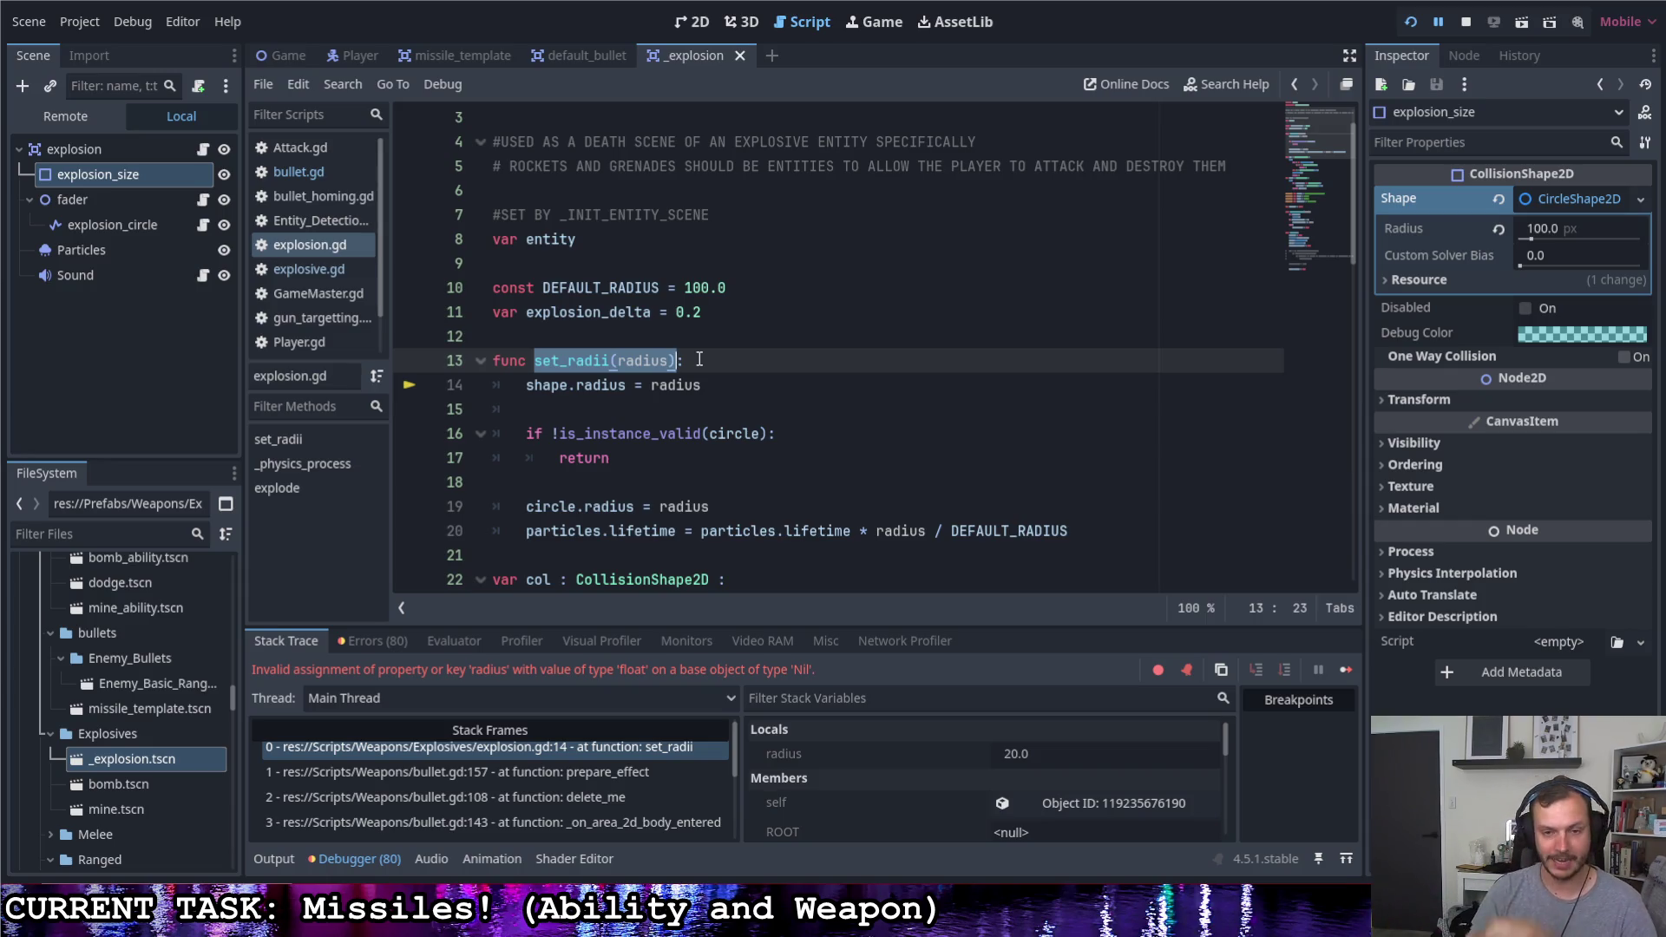
{"action": "scroll", "coordinate": [703, 385], "scroll_direction": "down", "scroll_amount": 2}
{"action": "scroll", "coordinate": [677, 404], "scroll_direction": "down", "scroll_amount": 3}
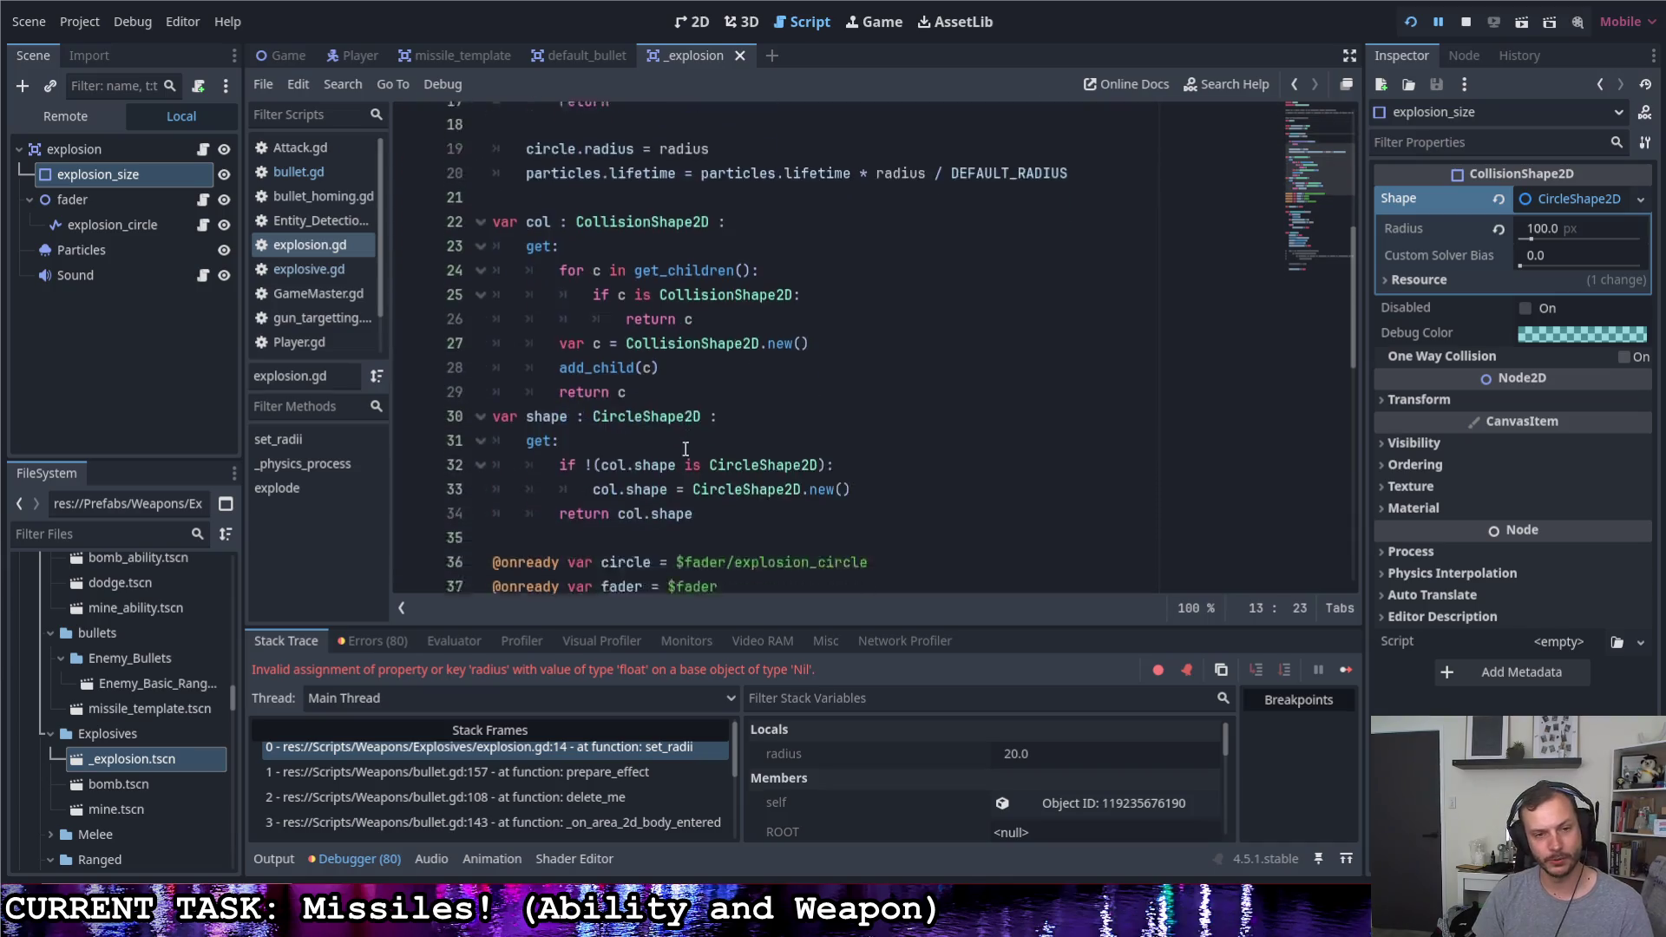
{"action": "scroll", "coordinate": [651, 422], "scroll_direction": "down", "scroll_amount": 3}
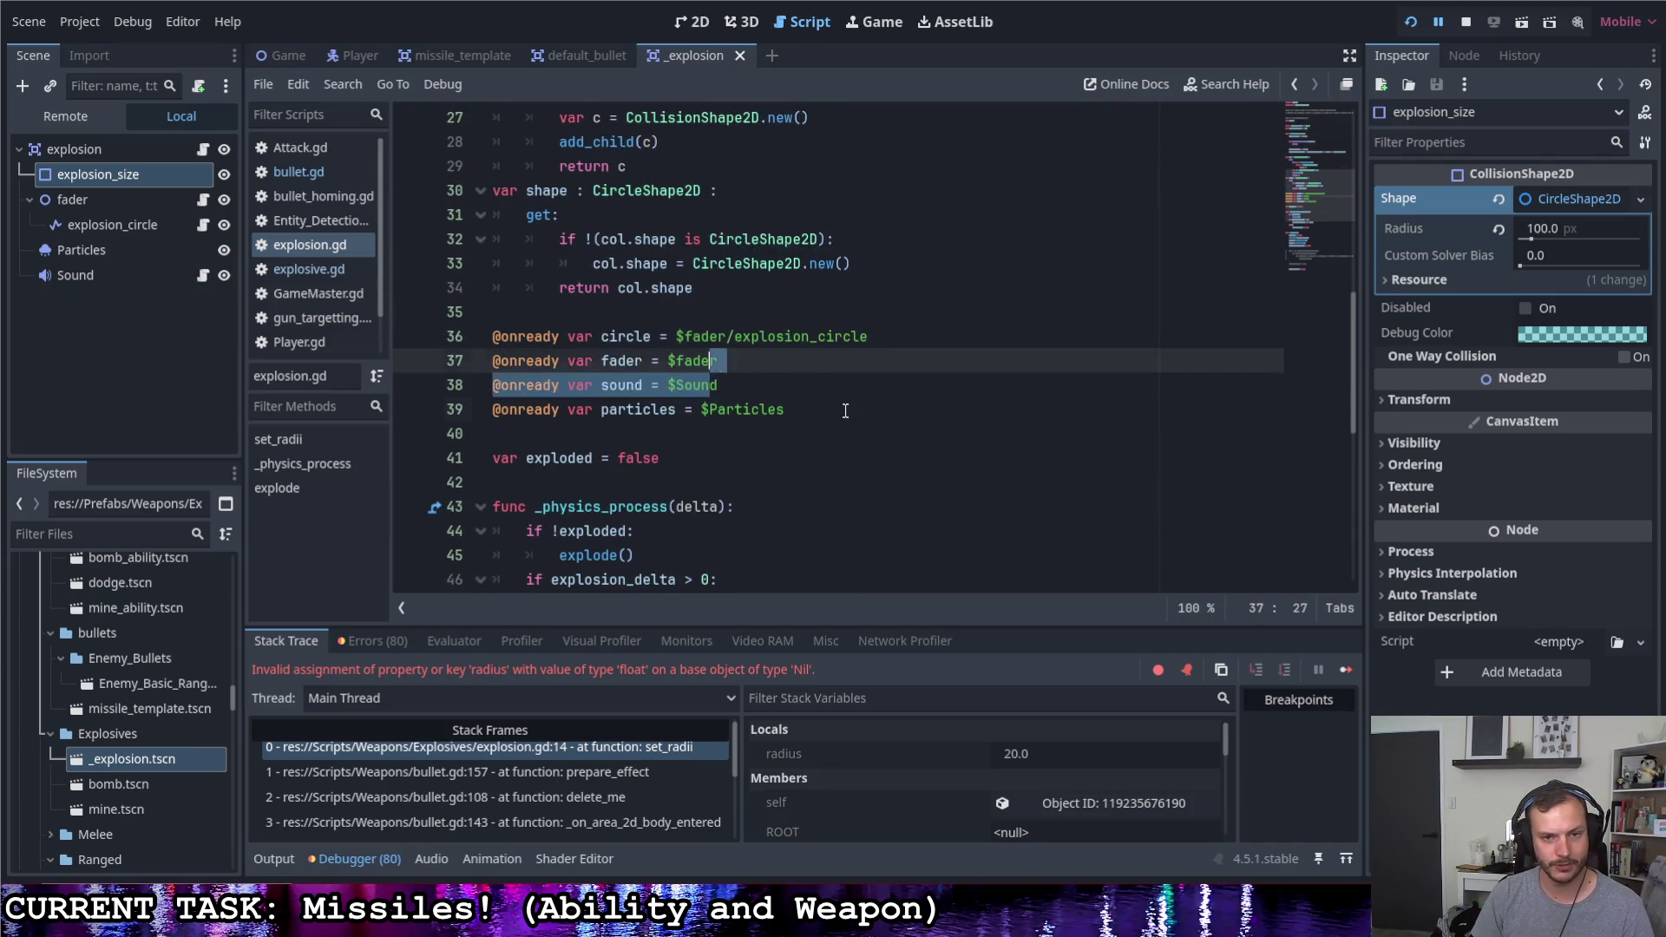
{"action": "left_click_drag", "start_coordinate": [497, 334], "coordinate": [707, 389]}
{"action": "left_click", "coordinate": [781, 392]}
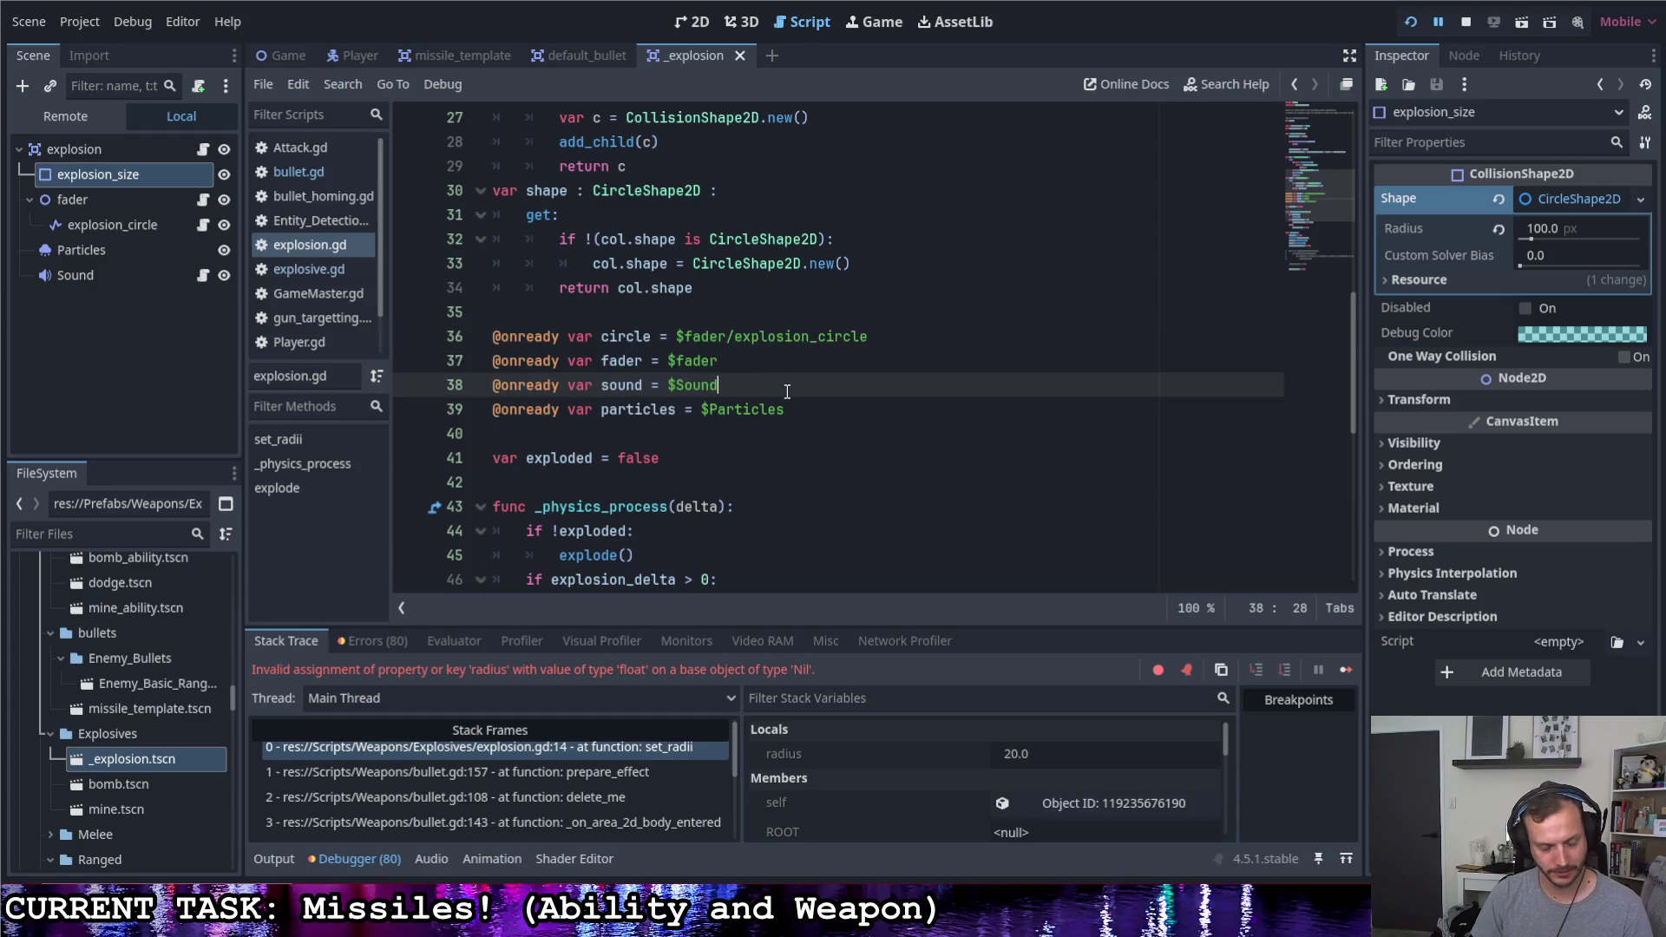
{"action": "left_click_drag", "start_coordinate": [808, 411], "coordinate": [494, 337]}
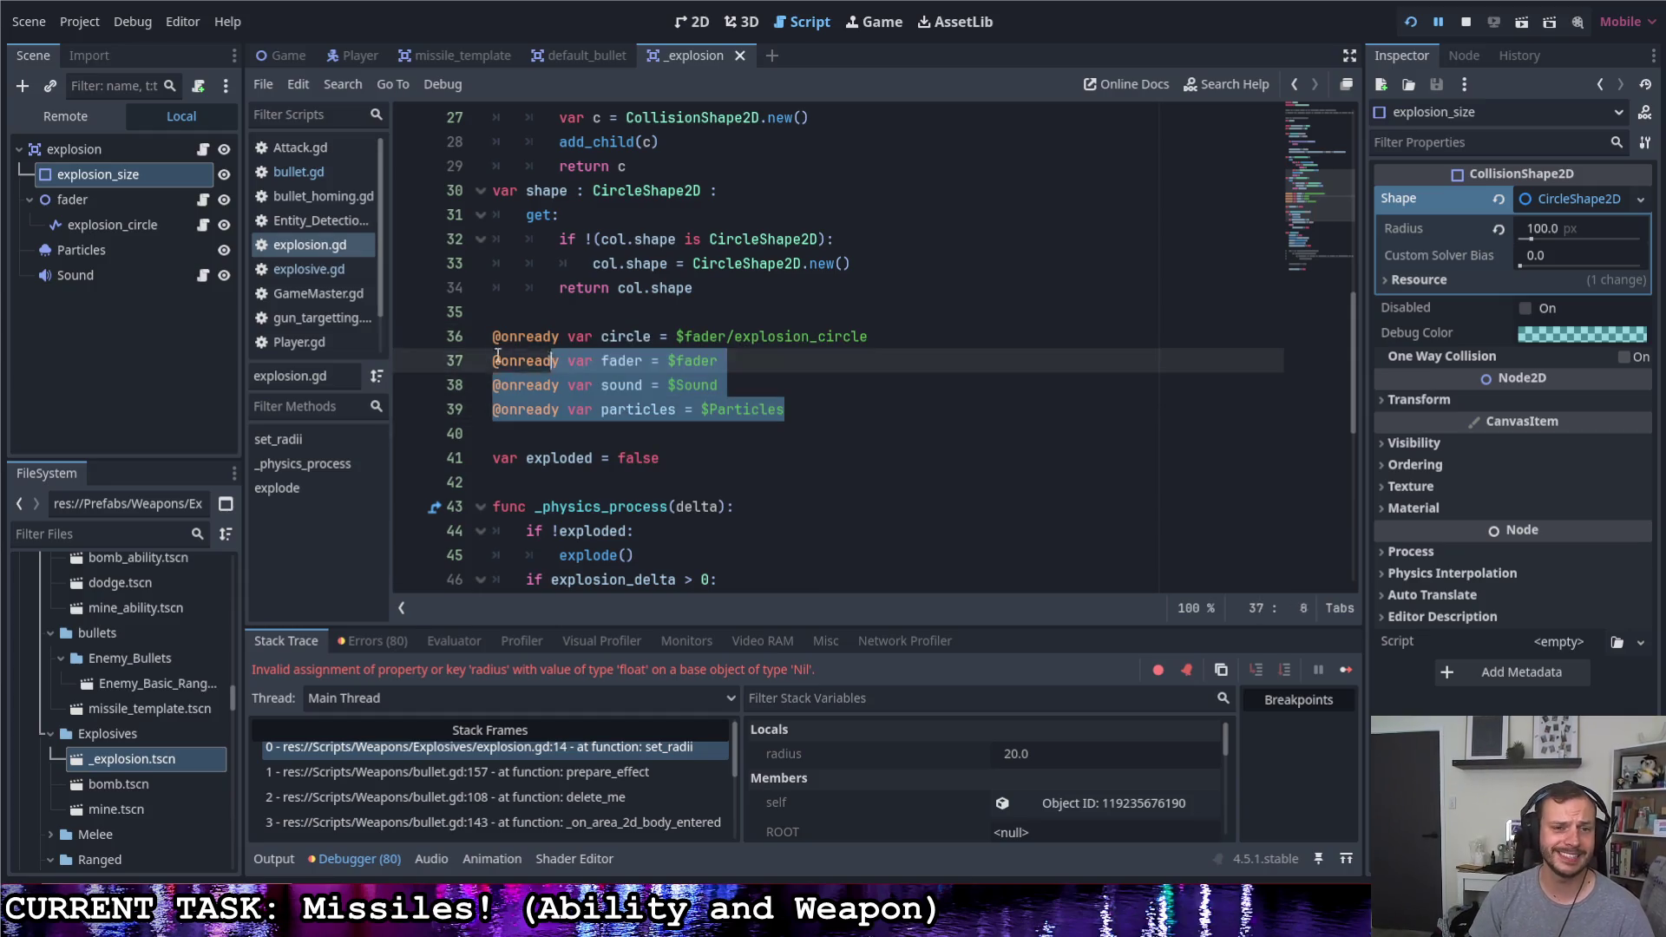
{"action": "scroll", "coordinate": [493, 336], "scroll_direction": "up", "scroll_amount": 1}
{"action": "mouse_move", "coordinate": [696, 363]}
{"action": "left_mouse_down"}
{"action": "mouse_move", "coordinate": [451, 284]}
{"action": "mouse_move", "coordinate": [484, 273]}
{"action": "left_mouse_up"}
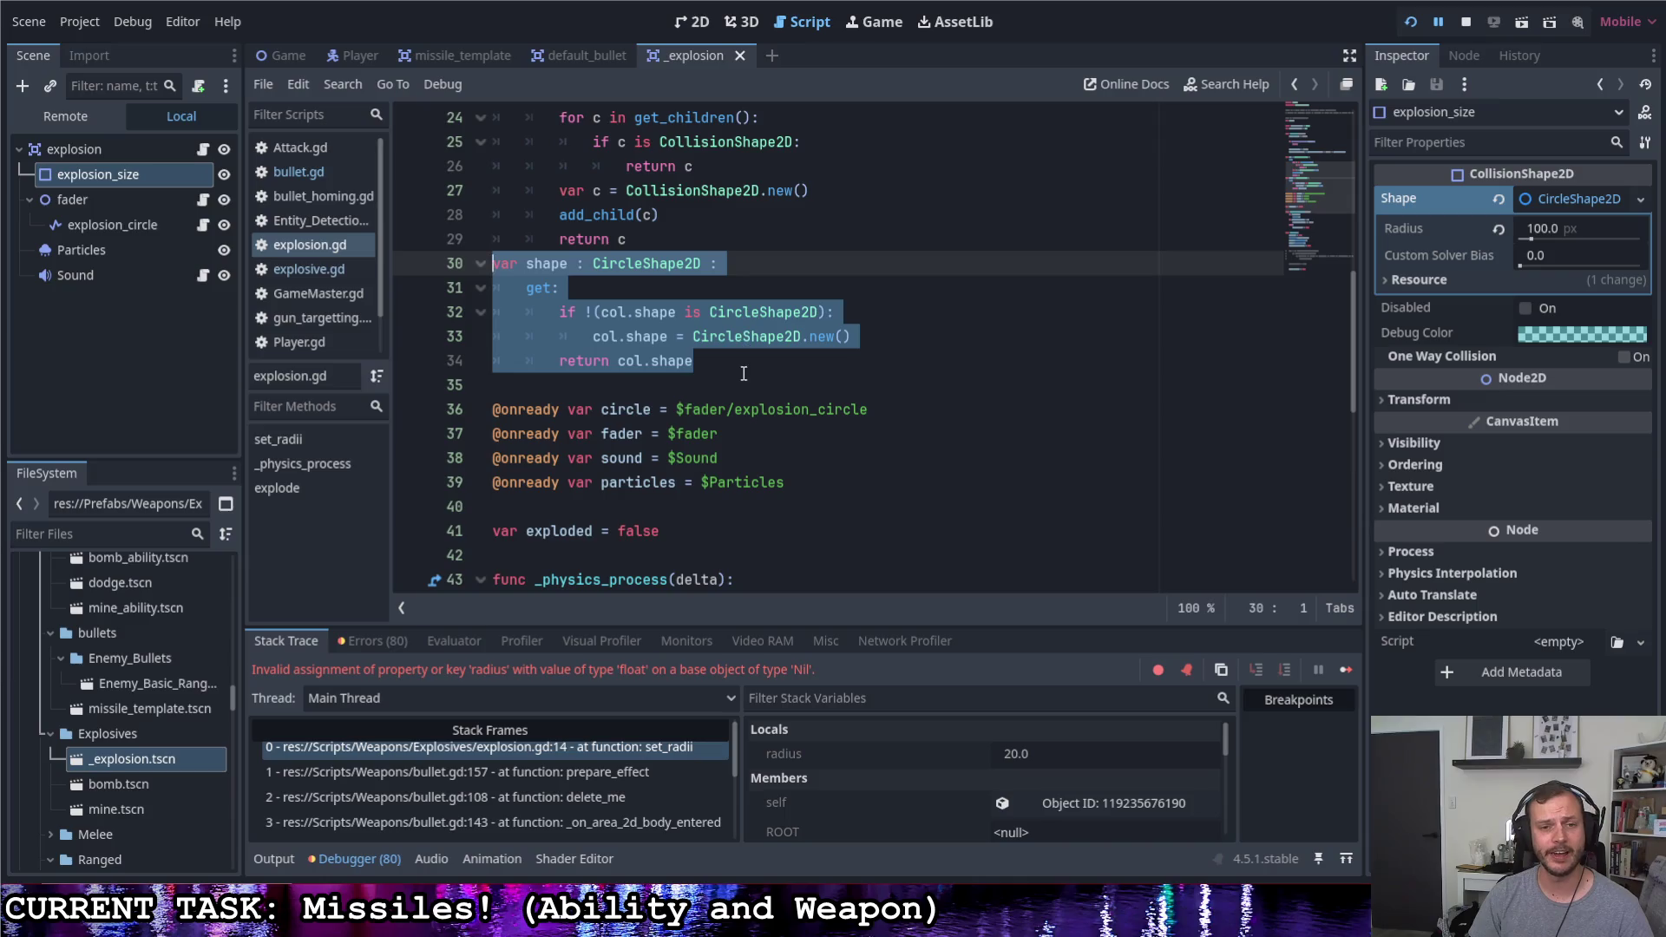
{"action": "left_click_drag", "start_coordinate": [783, 482], "coordinate": [493, 408]}
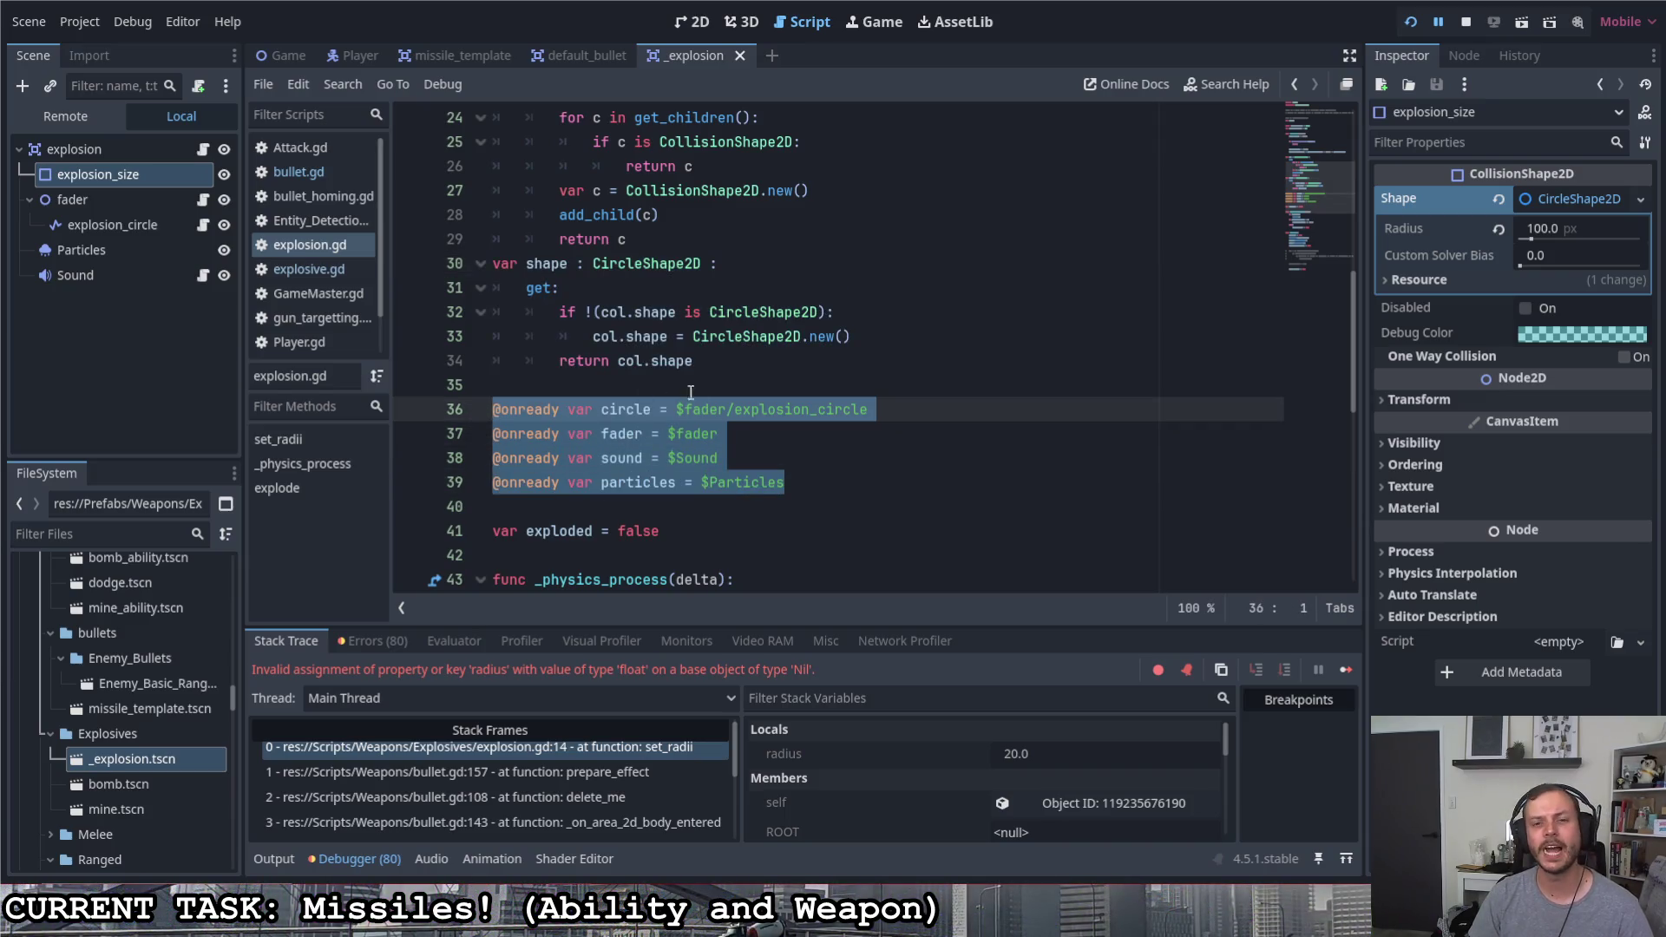
{"action": "left_click_drag", "start_coordinate": [729, 361], "coordinate": [461, 213]}
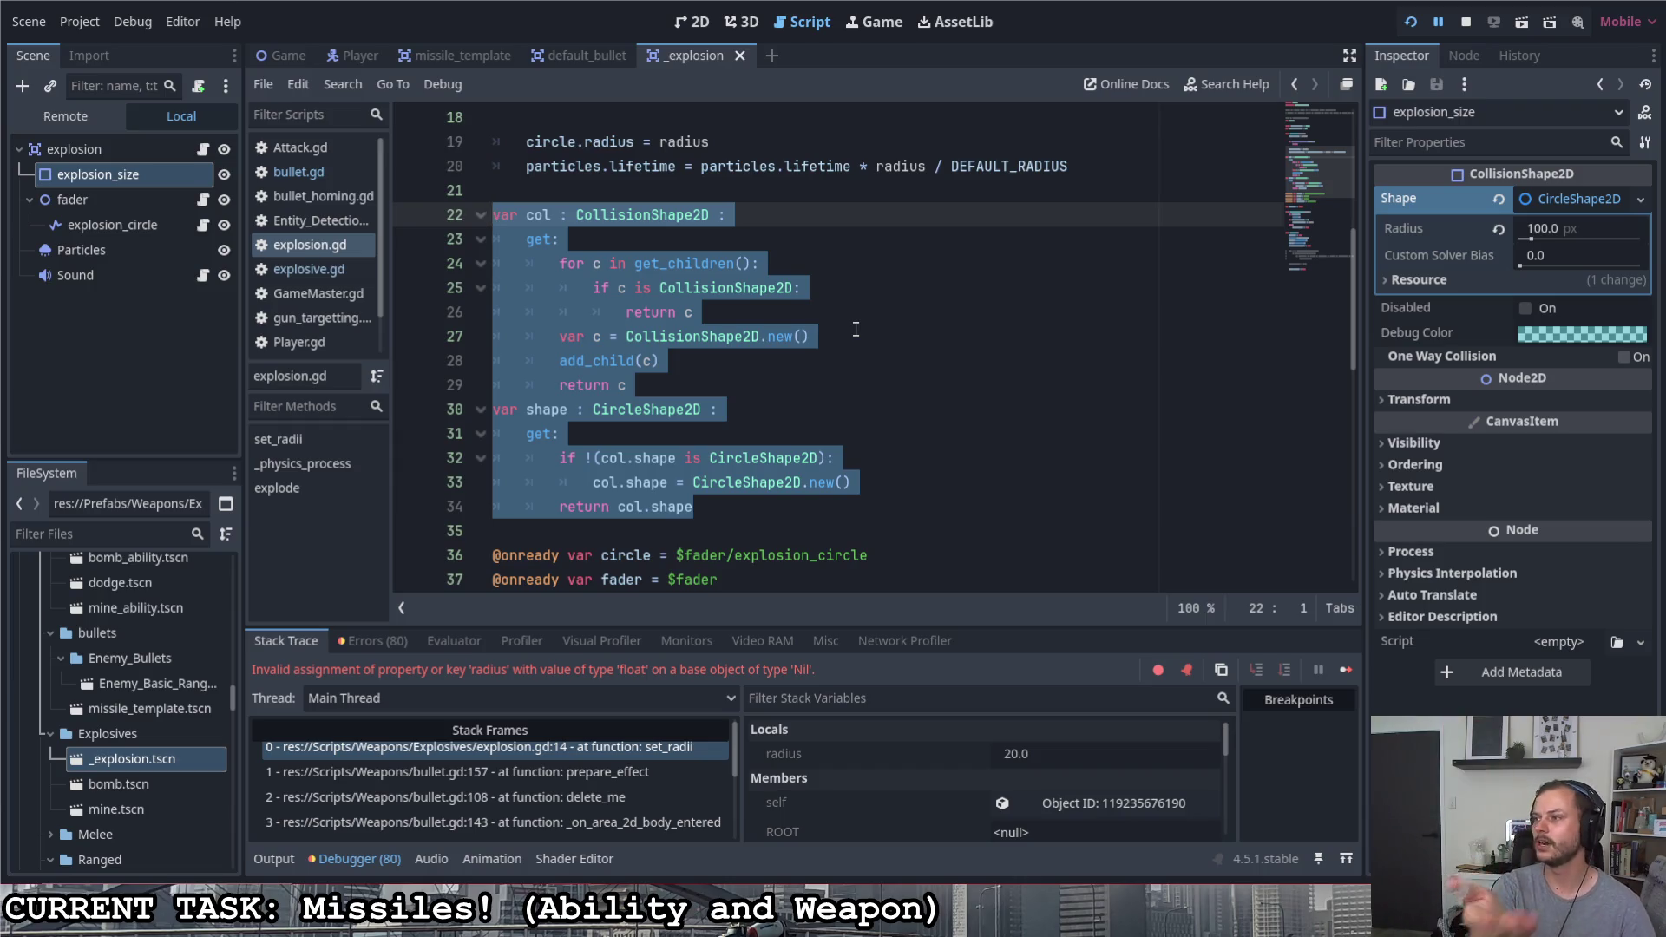
{"action": "left_click", "coordinate": [831, 329]}
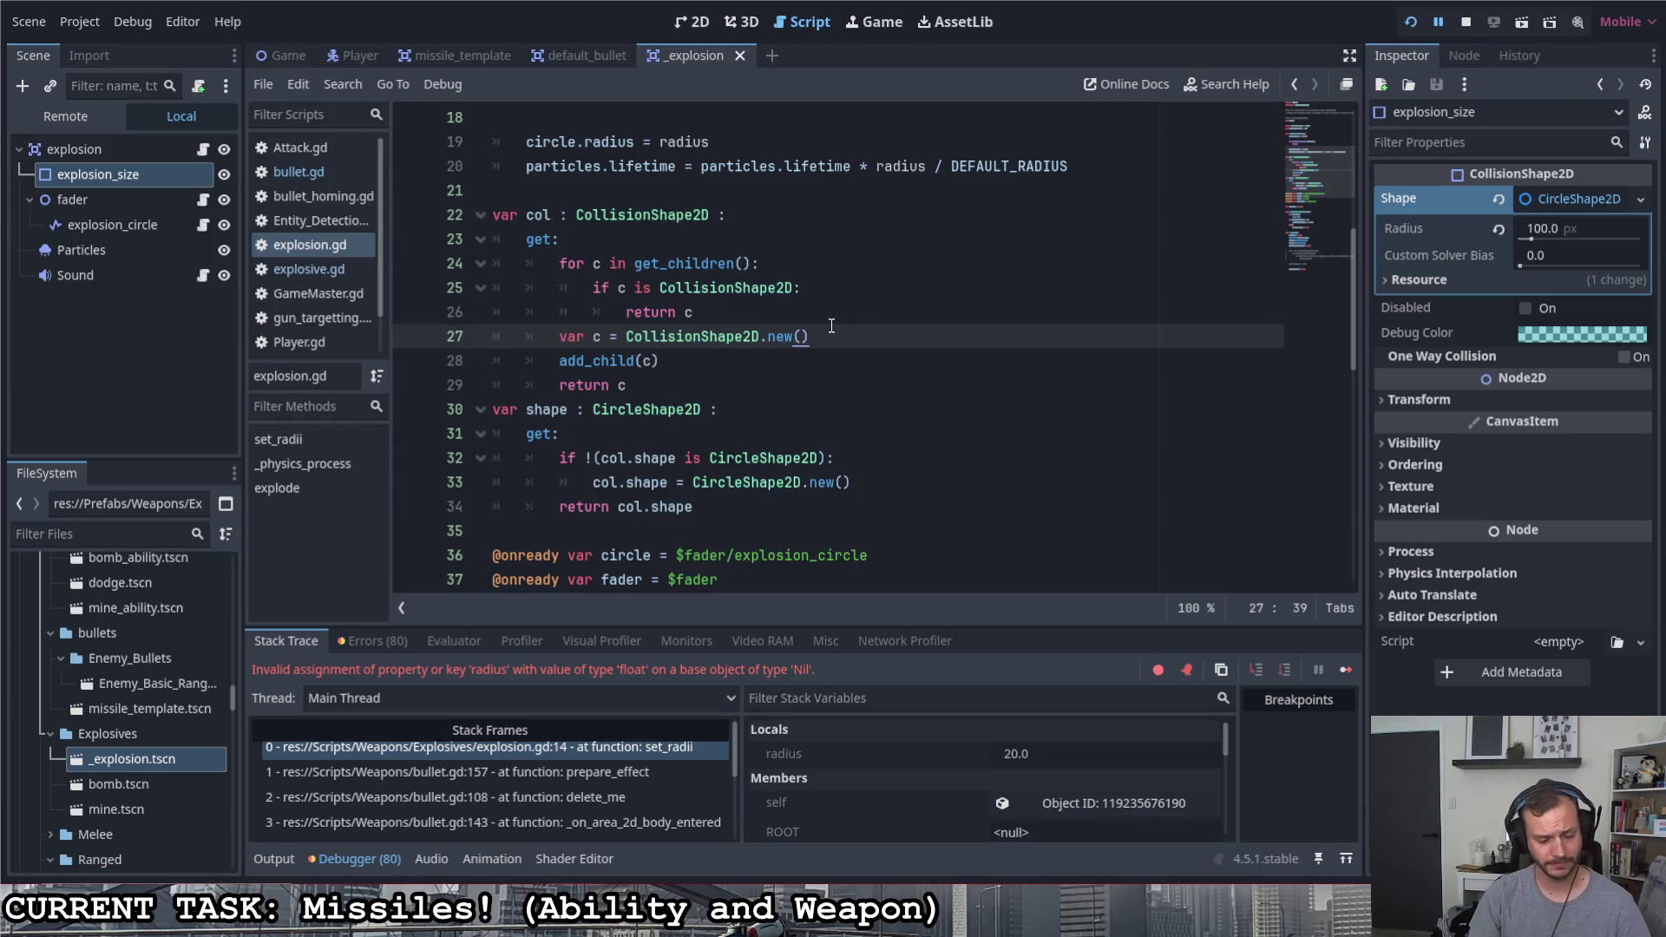
{"action": "scroll", "coordinate": [837, 341], "scroll_direction": "up", "scroll_amount": 2}
{"action": "scroll", "coordinate": [835, 345], "scroll_direction": "up", "scroll_amount": 4}
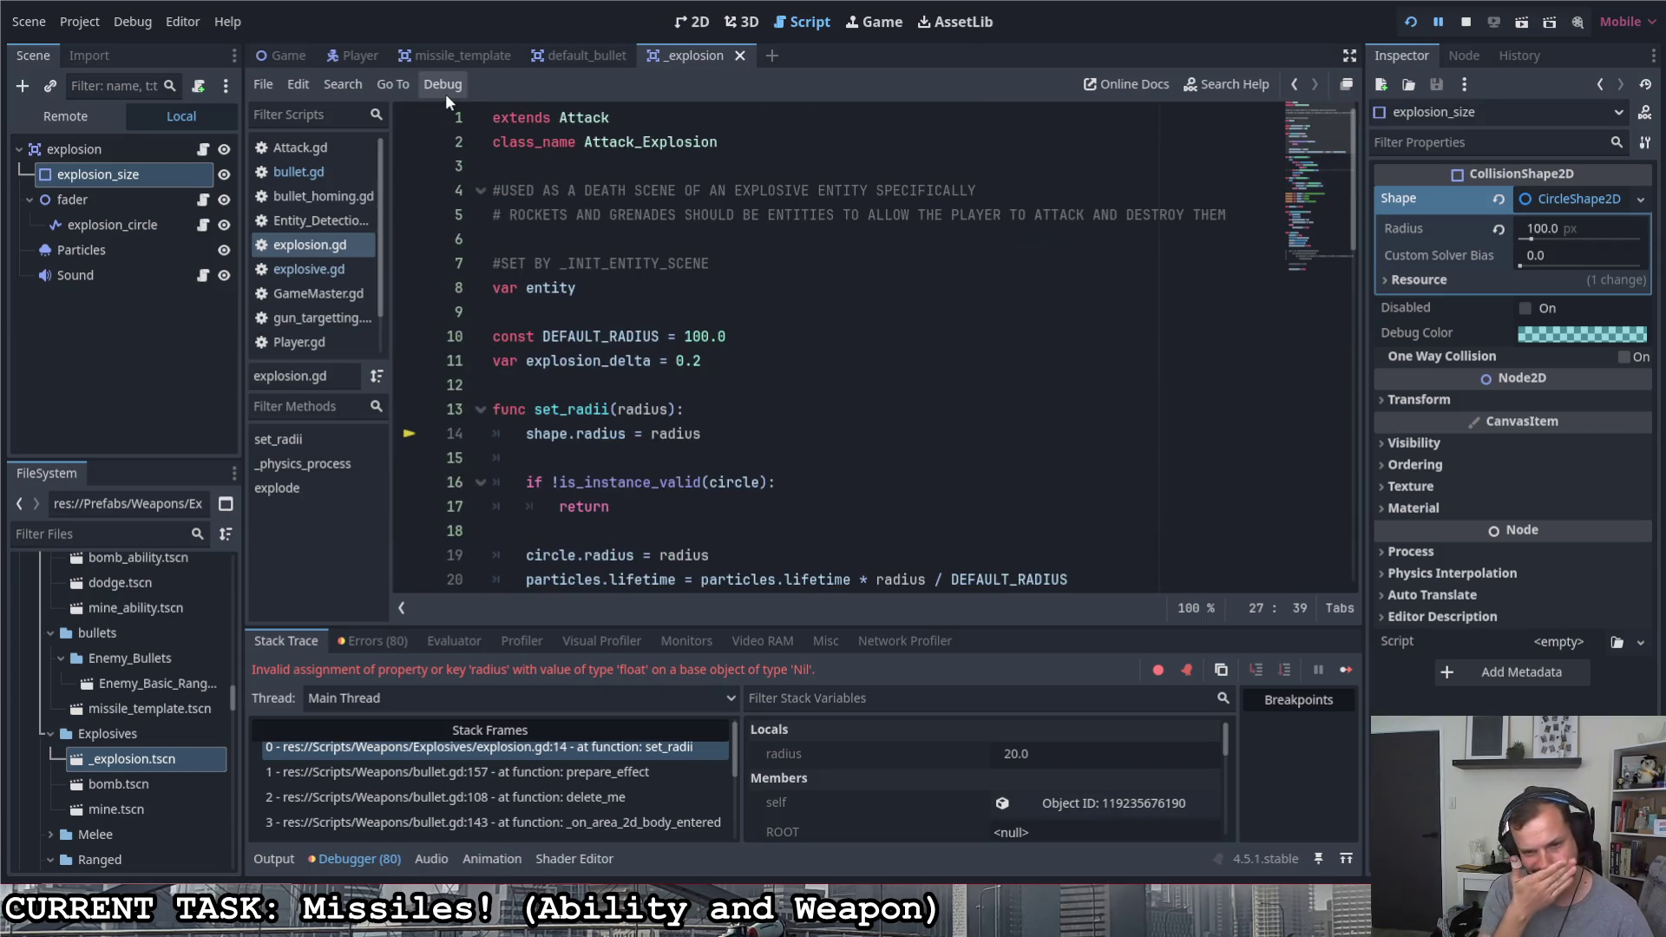
Run the game, fire missile volleys at many targets while strafing, then quit back to the editor
{"action": "left_click", "coordinate": [1411, 21]}
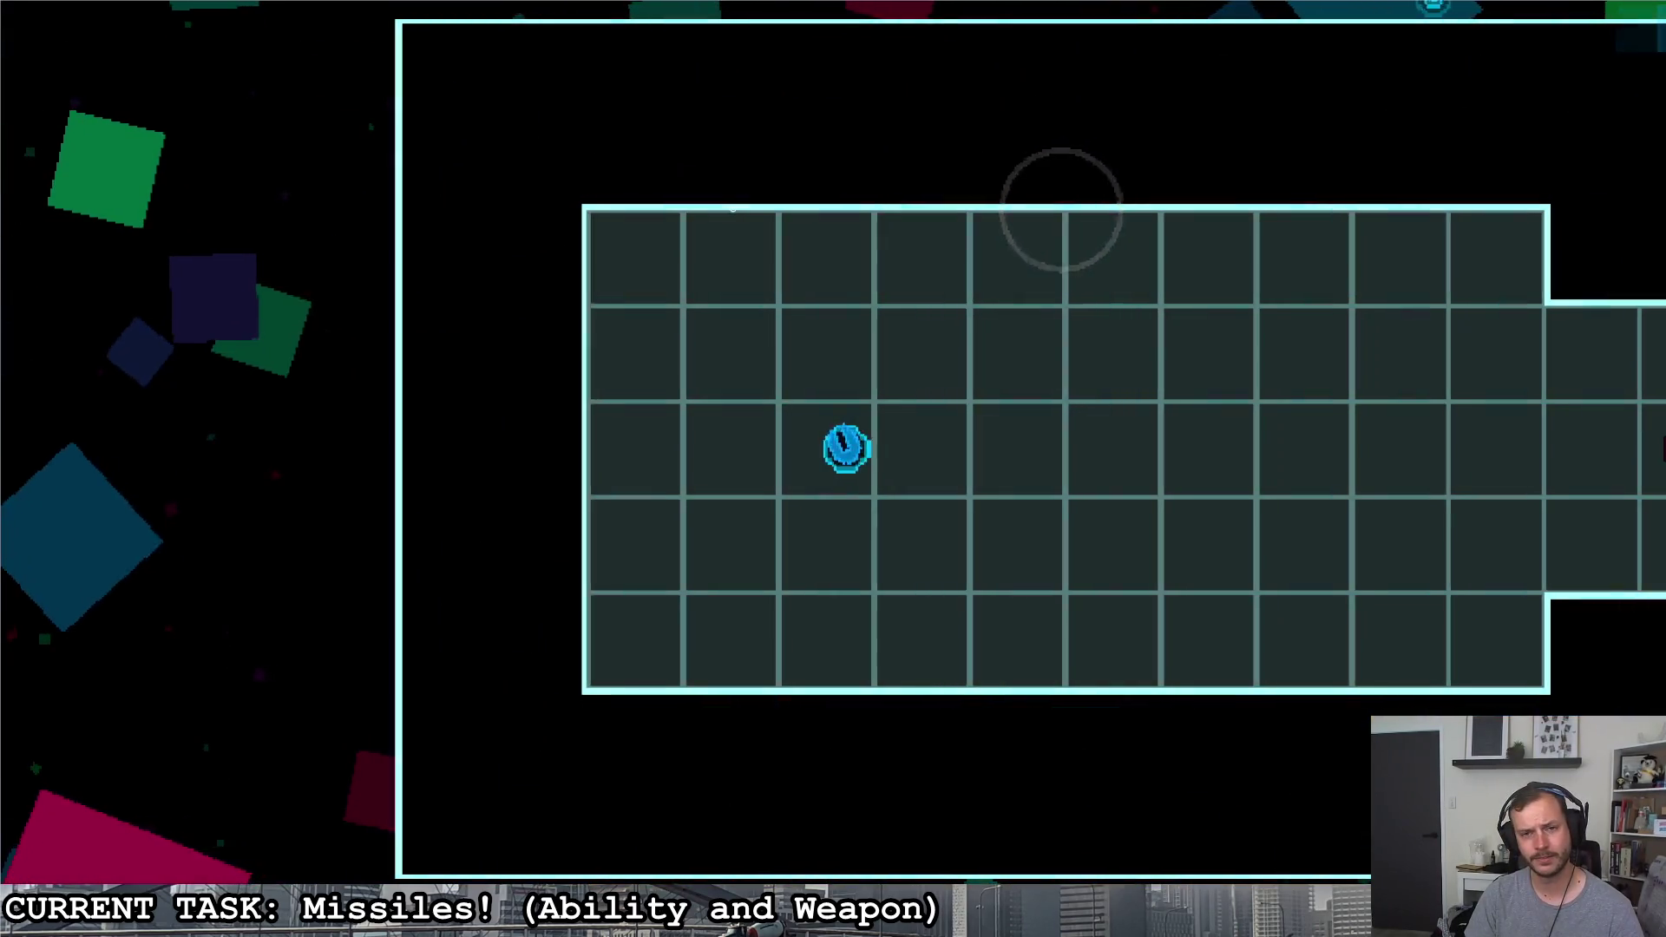
{"action": "left_click", "coordinate": [726, 208]}
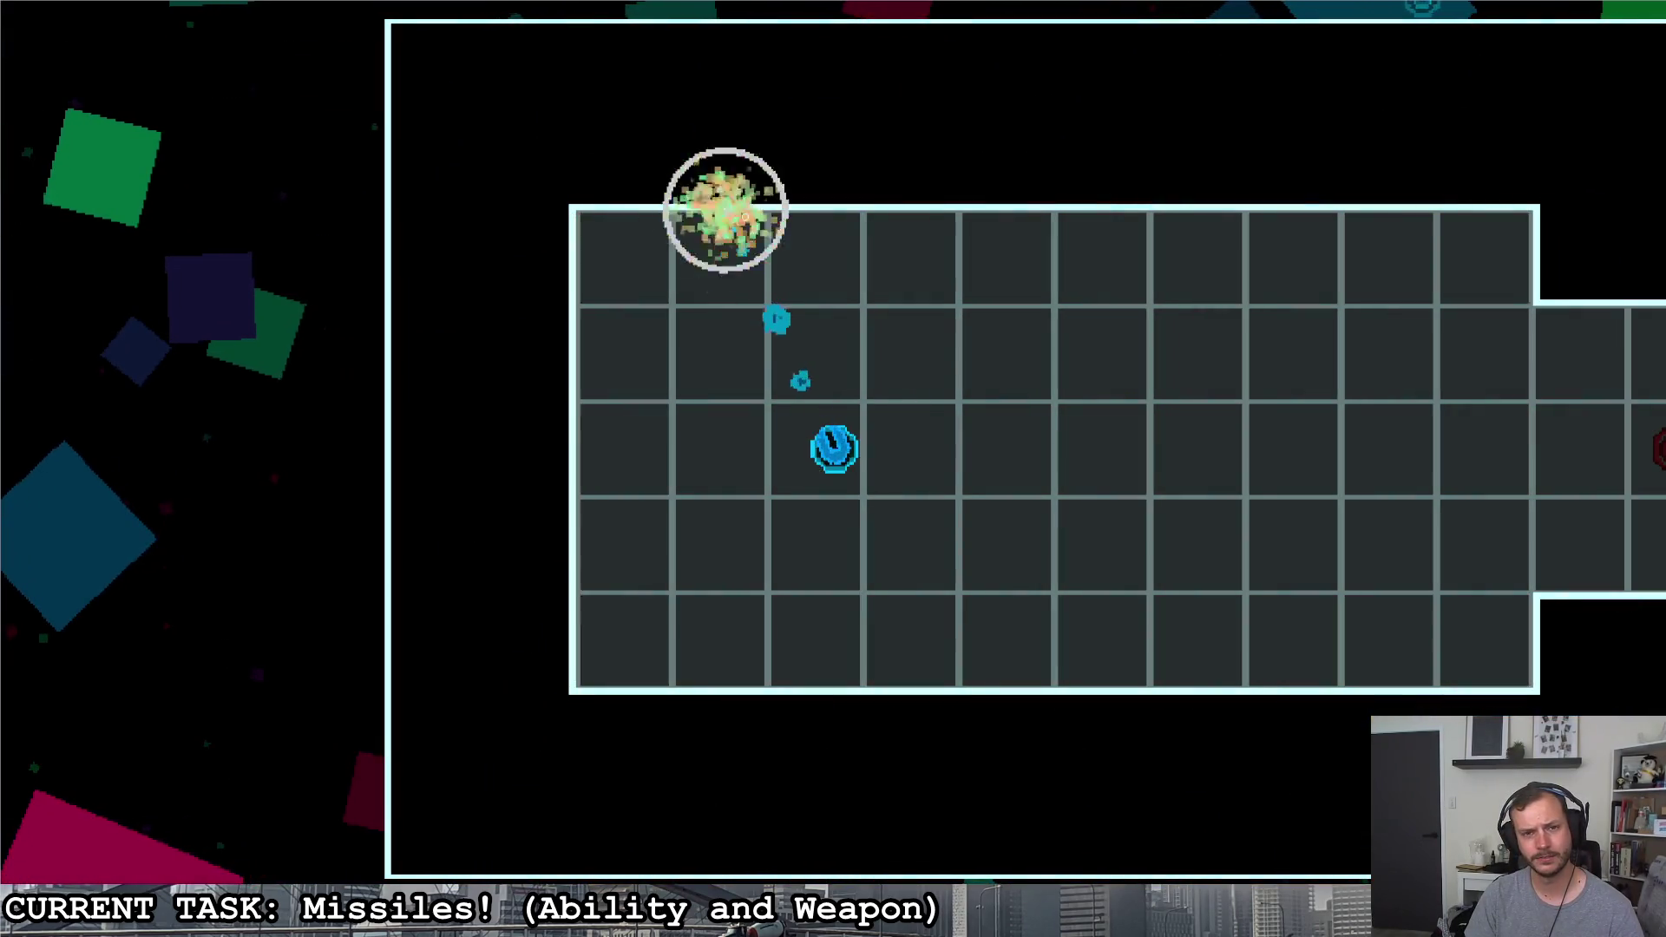
{"action": "left_click", "coordinate": [726, 209]}
{"action": "left_click", "coordinate": [577, 321]}
{"action": "left_click", "coordinate": [714, 209]}
{"action": "key", "text": "d"}
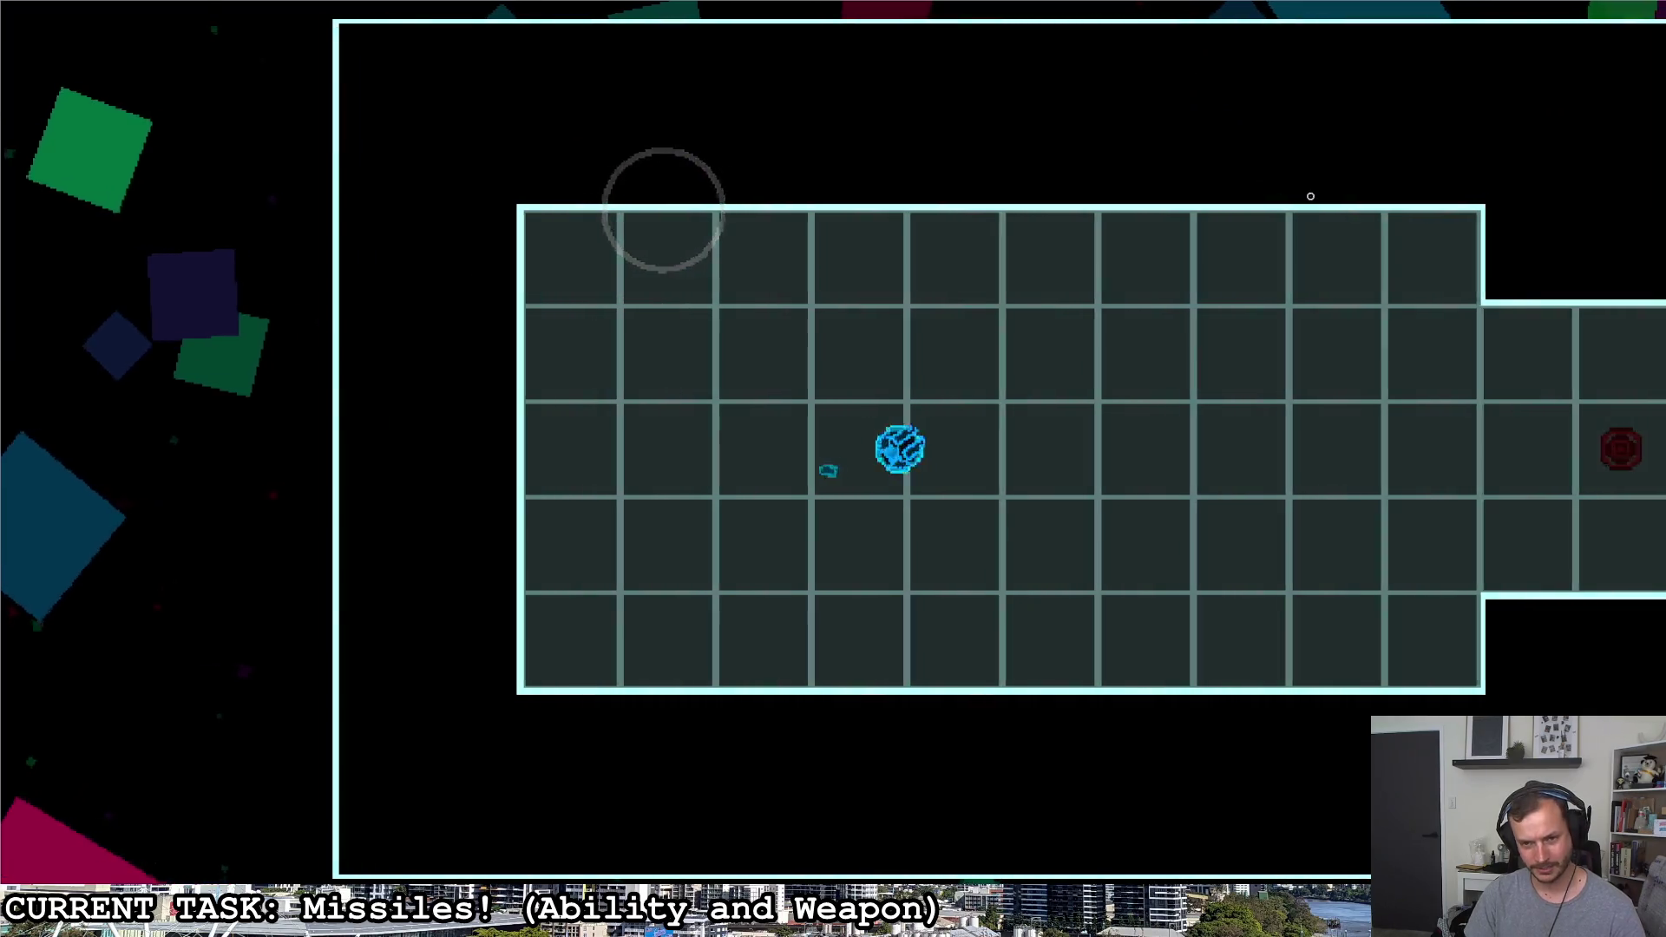
{"action": "left_click", "coordinate": [1228, 265]}
{"action": "key", "text": "a"}
{"action": "left_click", "coordinate": [1029, 204]}
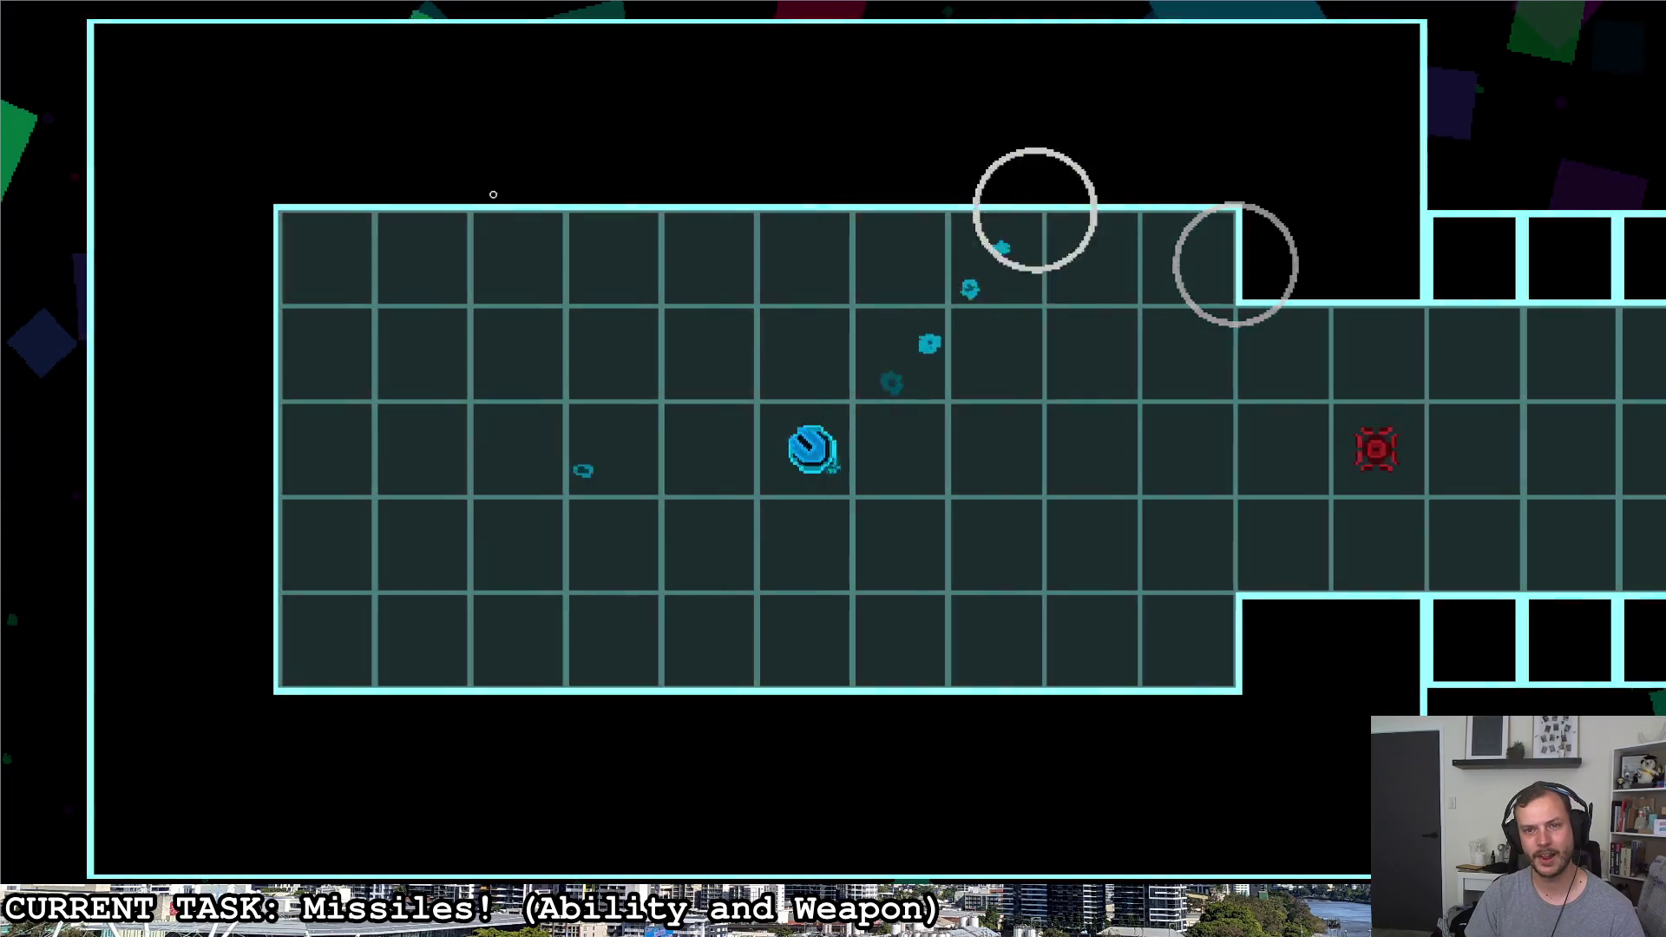
{"action": "left_click", "coordinate": [669, 204]}
{"action": "left_click", "coordinate": [466, 326]}
{"action": "left_click", "coordinate": [465, 521]}
{"action": "key", "text": "d"}
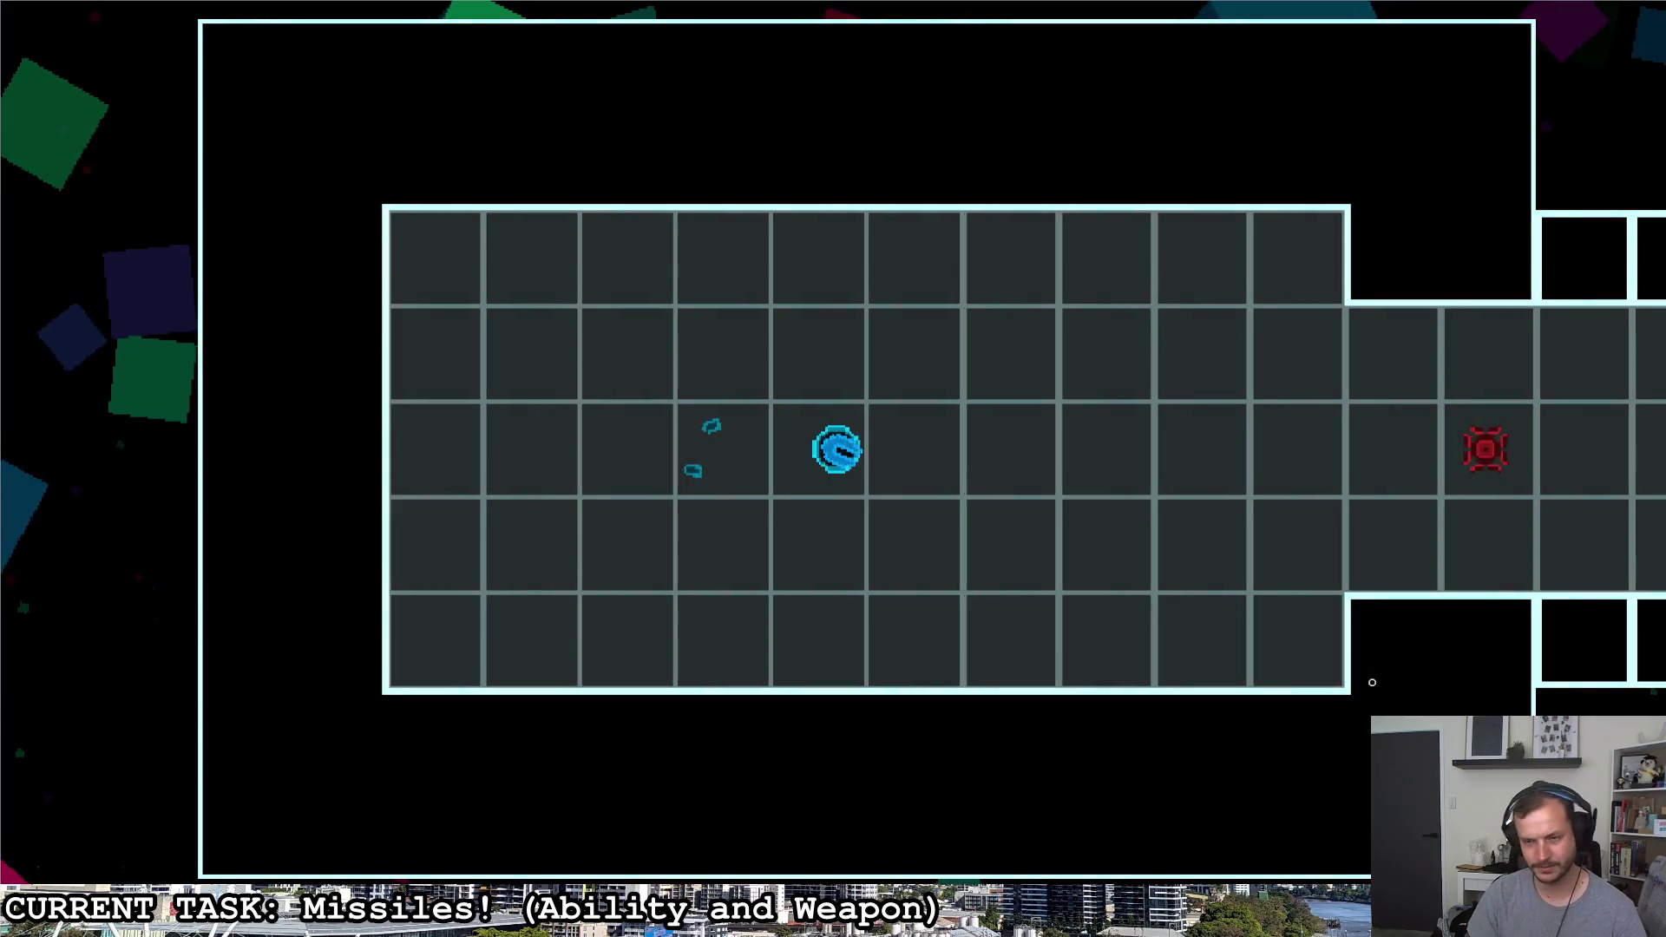
{"action": "left_click", "coordinate": [1381, 612]}
{"action": "left_click", "coordinate": [1168, 286]}
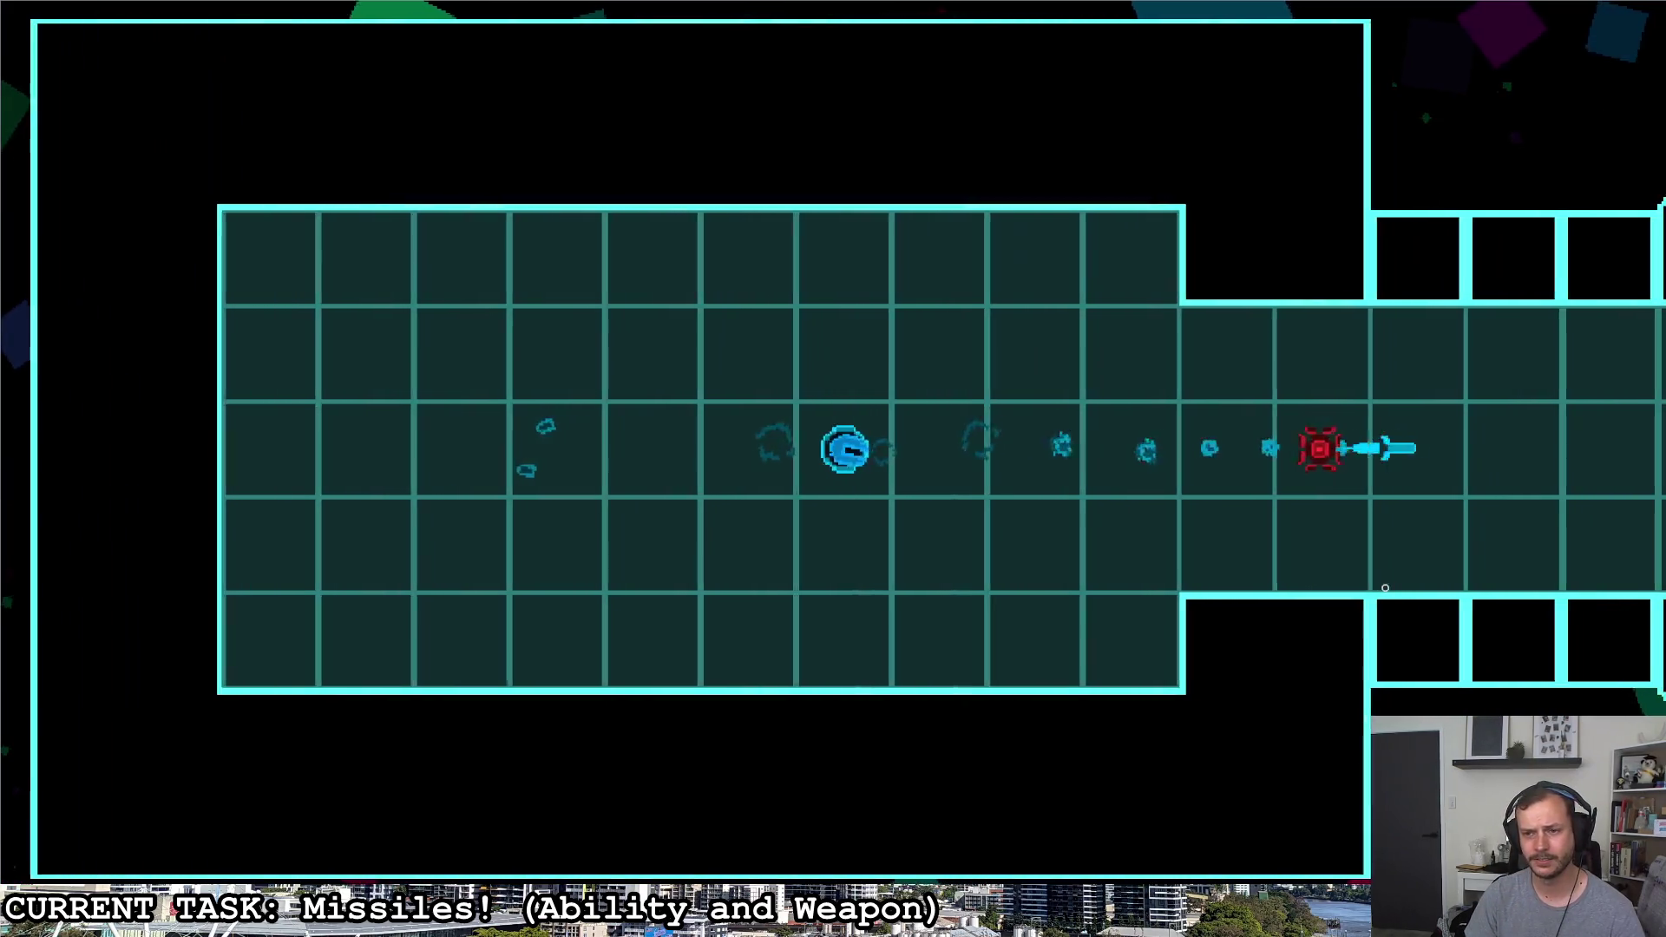
{"action": "key", "text": "a"}
{"action": "left_click", "coordinate": [464, 168]}
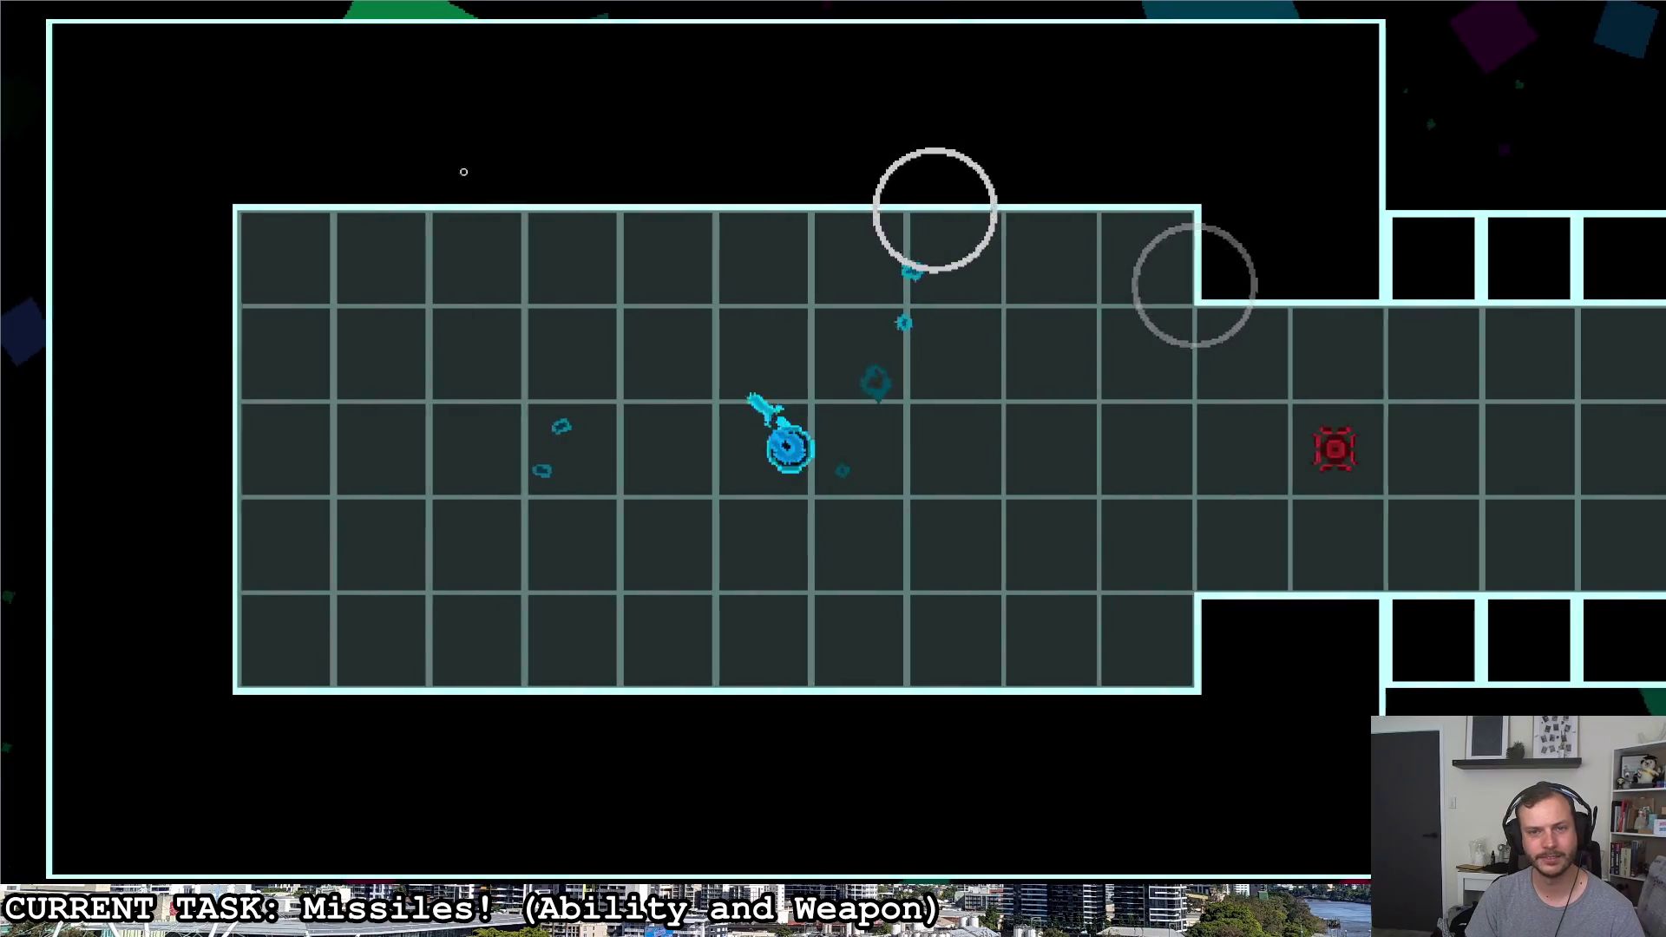
{"action": "left_click", "coordinate": [312, 365]}
{"action": "left_click", "coordinate": [348, 521]}
{"action": "key", "text": "Escape"}
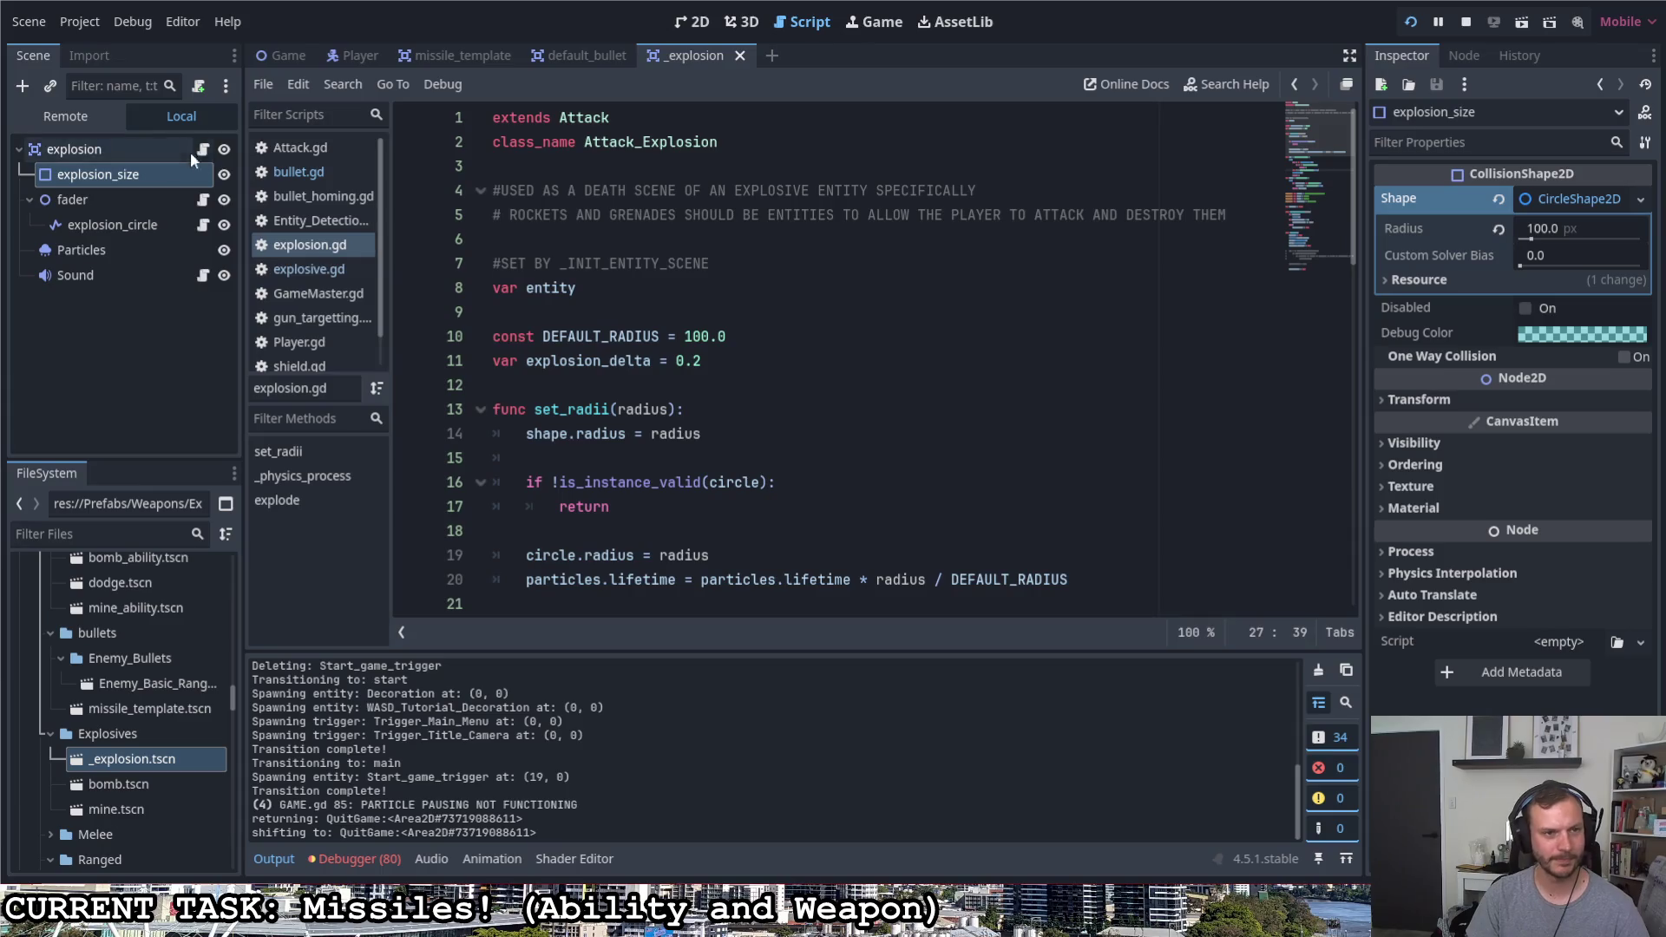
Switch to the default_bullet scene and scroll bullet.gd to the modulate line in prepare_effect
{"action": "left_click", "coordinate": [563, 53]}
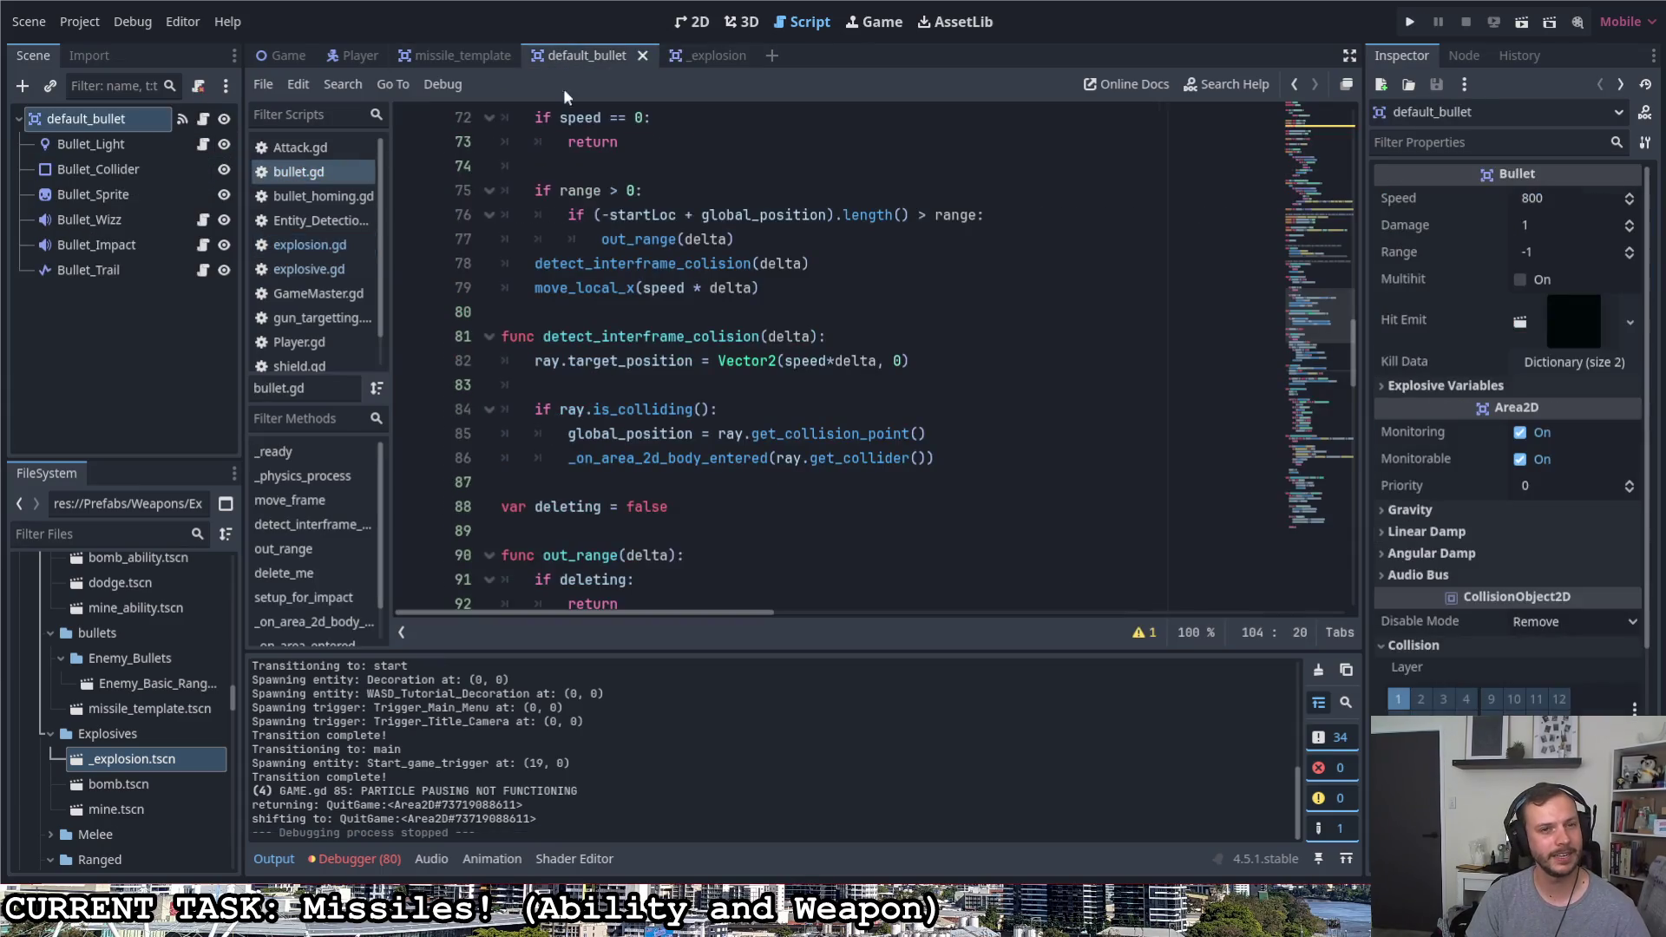
{"action": "scroll", "coordinate": [775, 506], "scroll_direction": "down", "scroll_amount": 3}
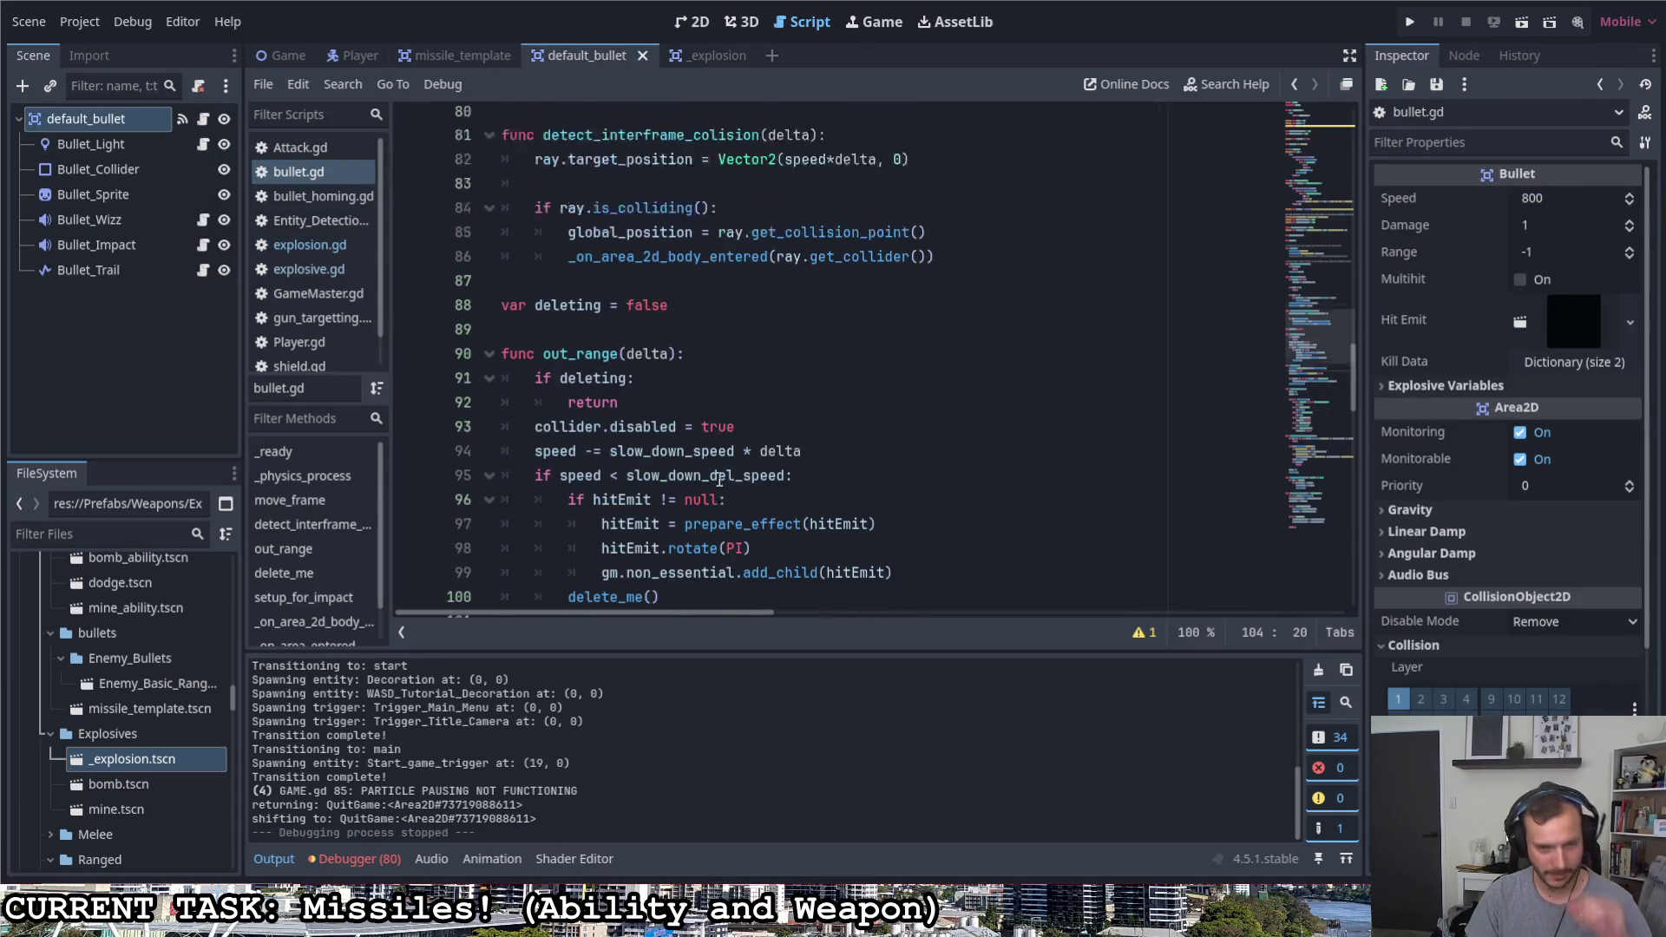
{"action": "scroll", "coordinate": [755, 482], "scroll_direction": "down", "scroll_amount": 5}
{"action": "scroll", "coordinate": [735, 457], "scroll_direction": "down", "scroll_amount": 3}
{"action": "scroll", "coordinate": [727, 447], "scroll_direction": "up", "scroll_amount": 2}
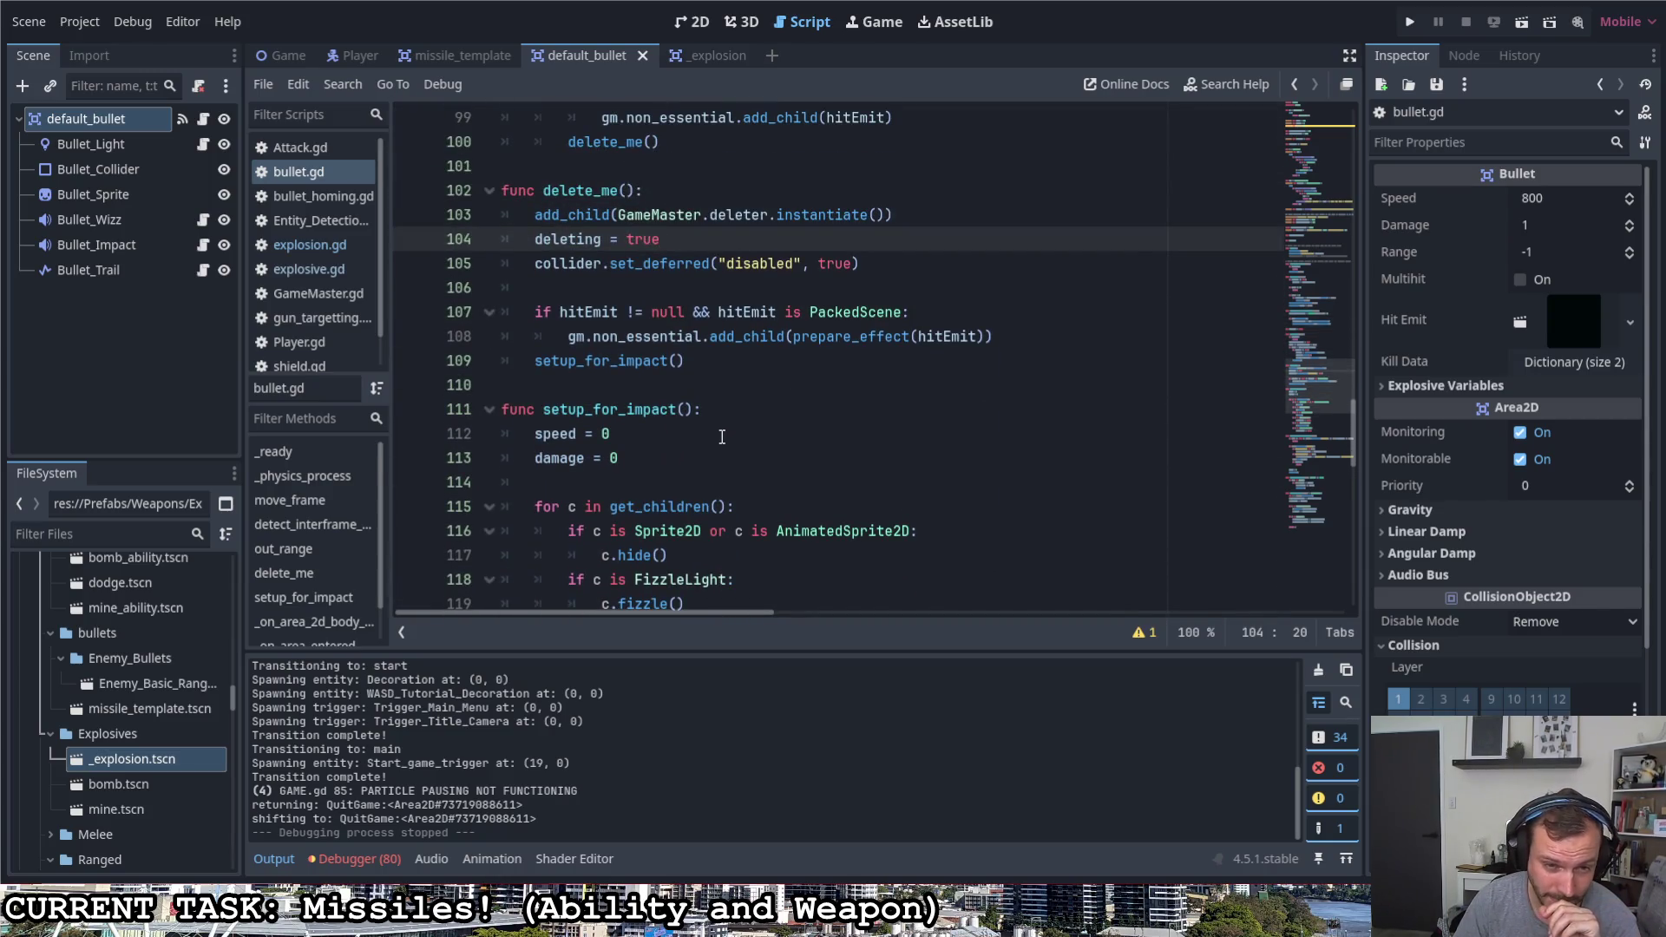
{"action": "left_click_drag", "start_coordinate": [700, 336], "coordinate": [593, 335]}
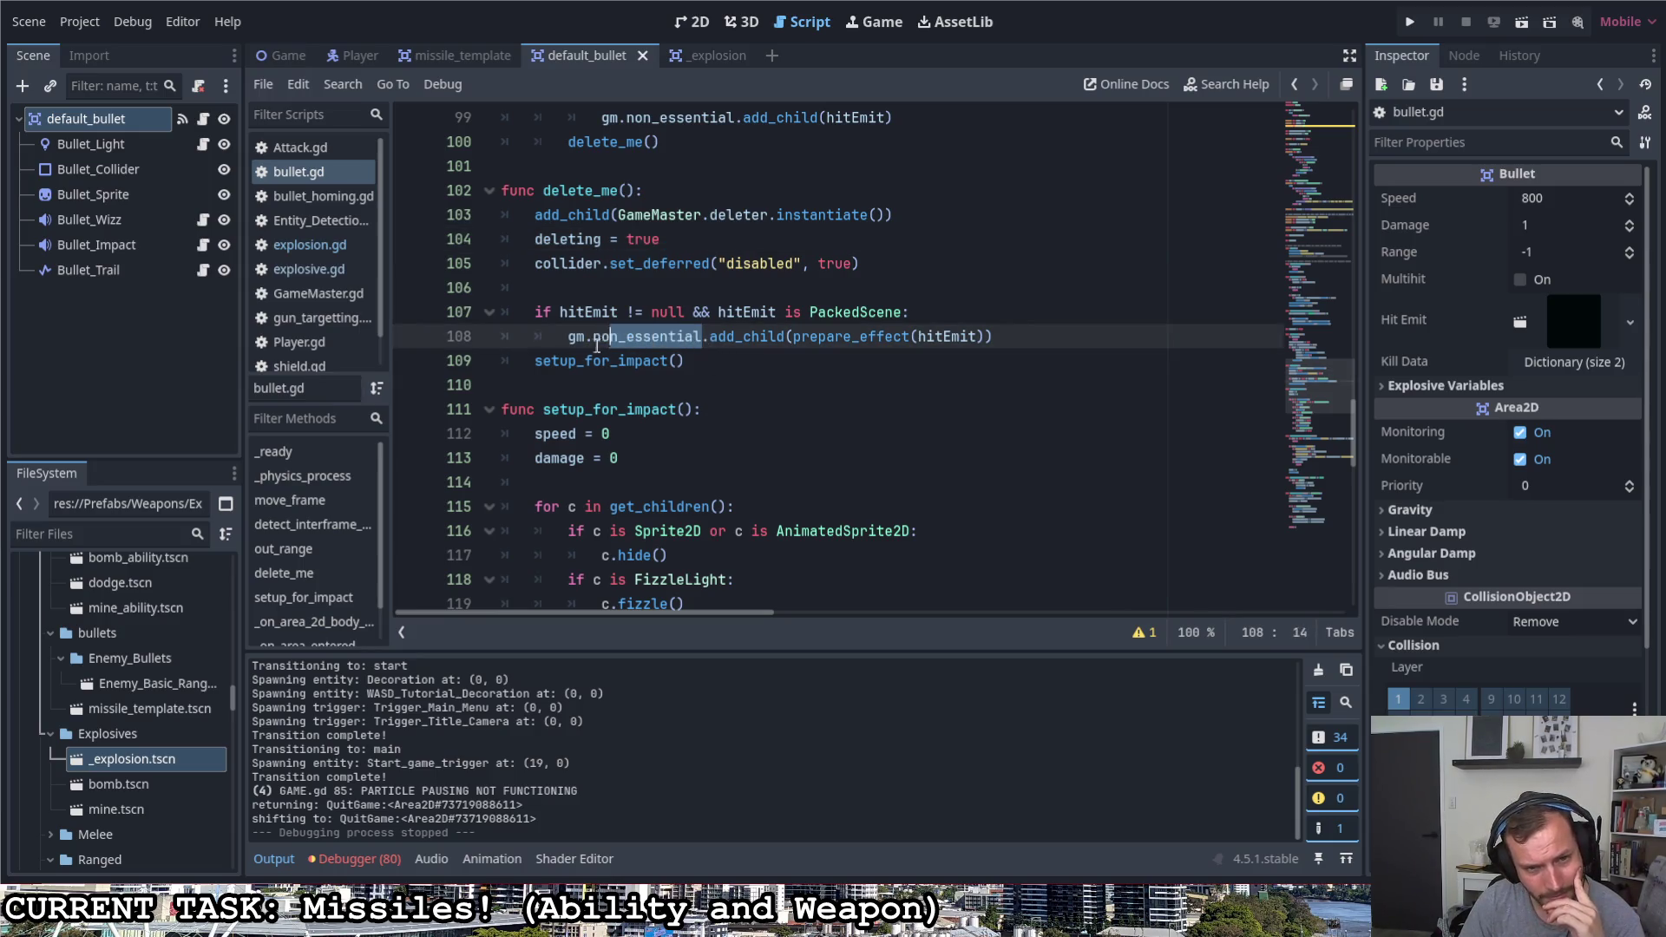
{"action": "scroll", "coordinate": [679, 449], "scroll_direction": "up", "scroll_amount": 2}
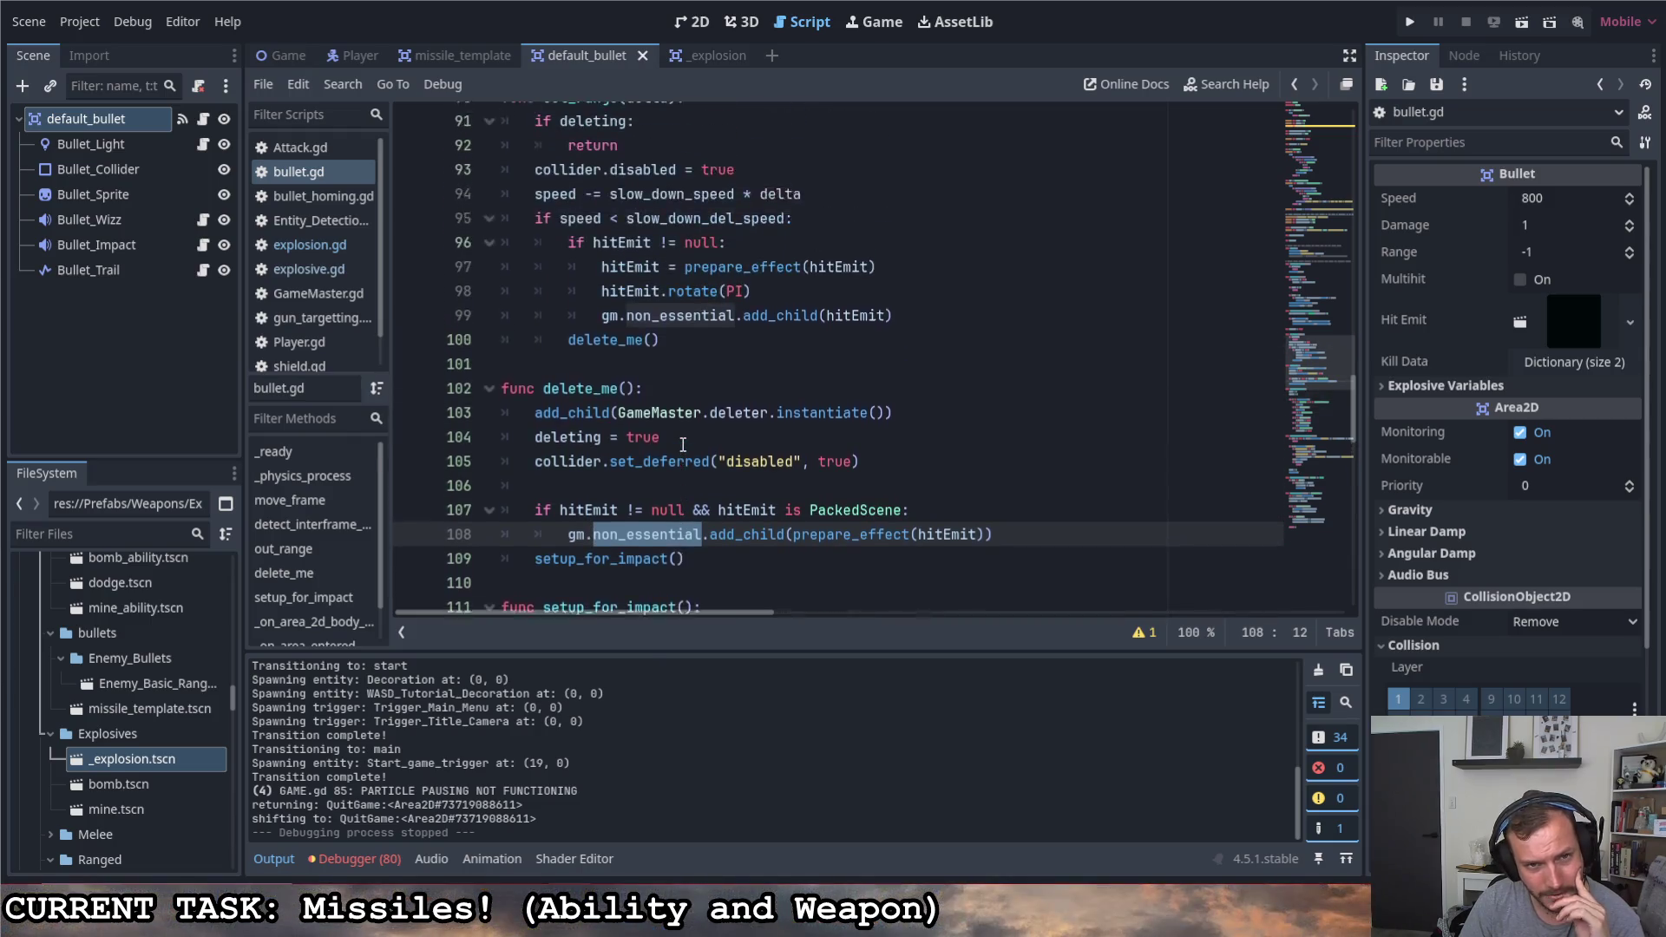
{"action": "left_click_drag", "start_coordinate": [709, 482], "coordinate": [914, 481]}
{"action": "scroll", "coordinate": [838, 516], "scroll_direction": "down", "scroll_amount": 1}
{"action": "scroll", "coordinate": [838, 517], "scroll_direction": "down", "scroll_amount": 7}
{"action": "scroll", "coordinate": [827, 508], "scroll_direction": "down", "scroll_amount": 11}
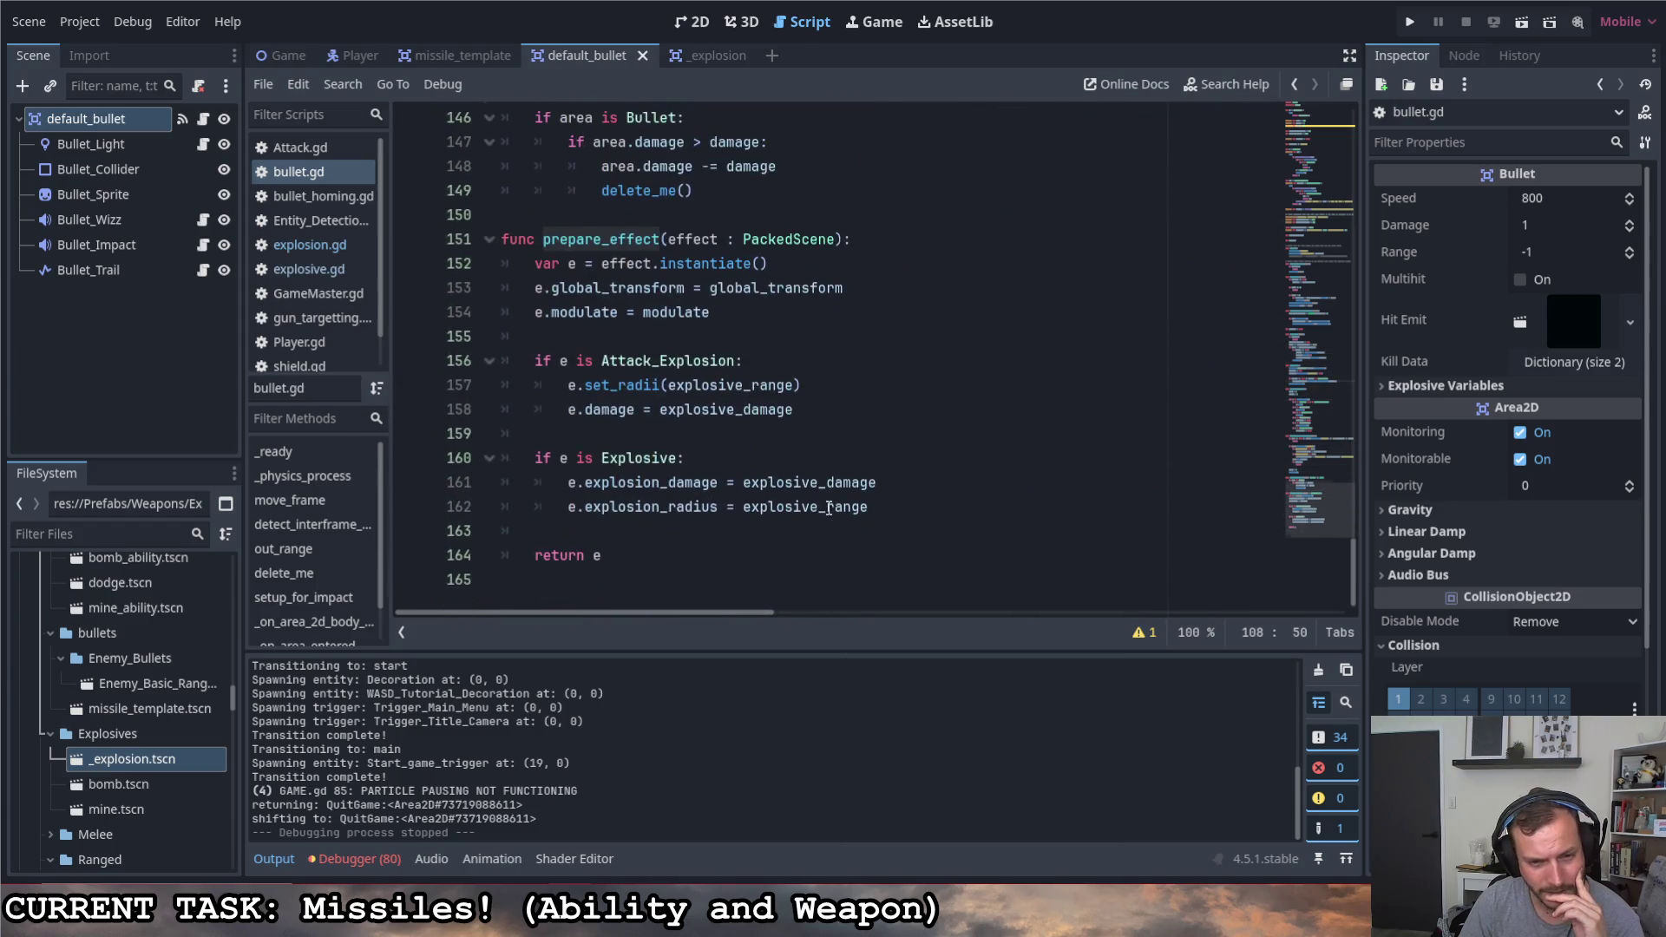
{"action": "mouse_move", "coordinate": [820, 506]}
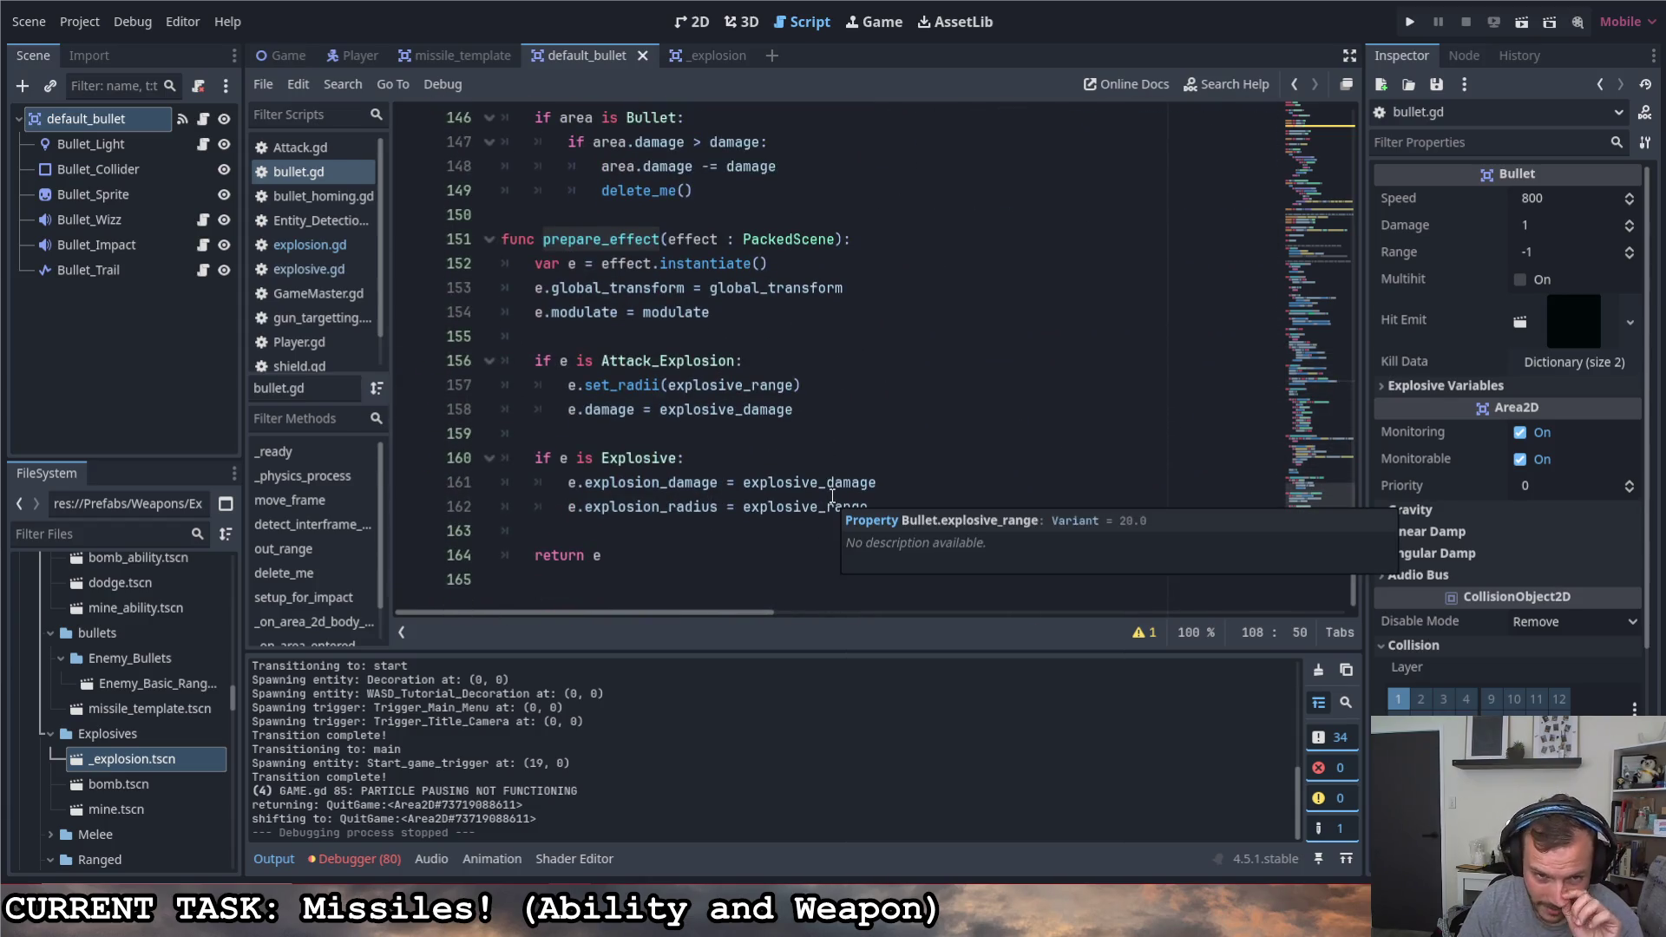
{"action": "left_click_drag", "start_coordinate": [713, 313], "coordinate": [643, 312]}
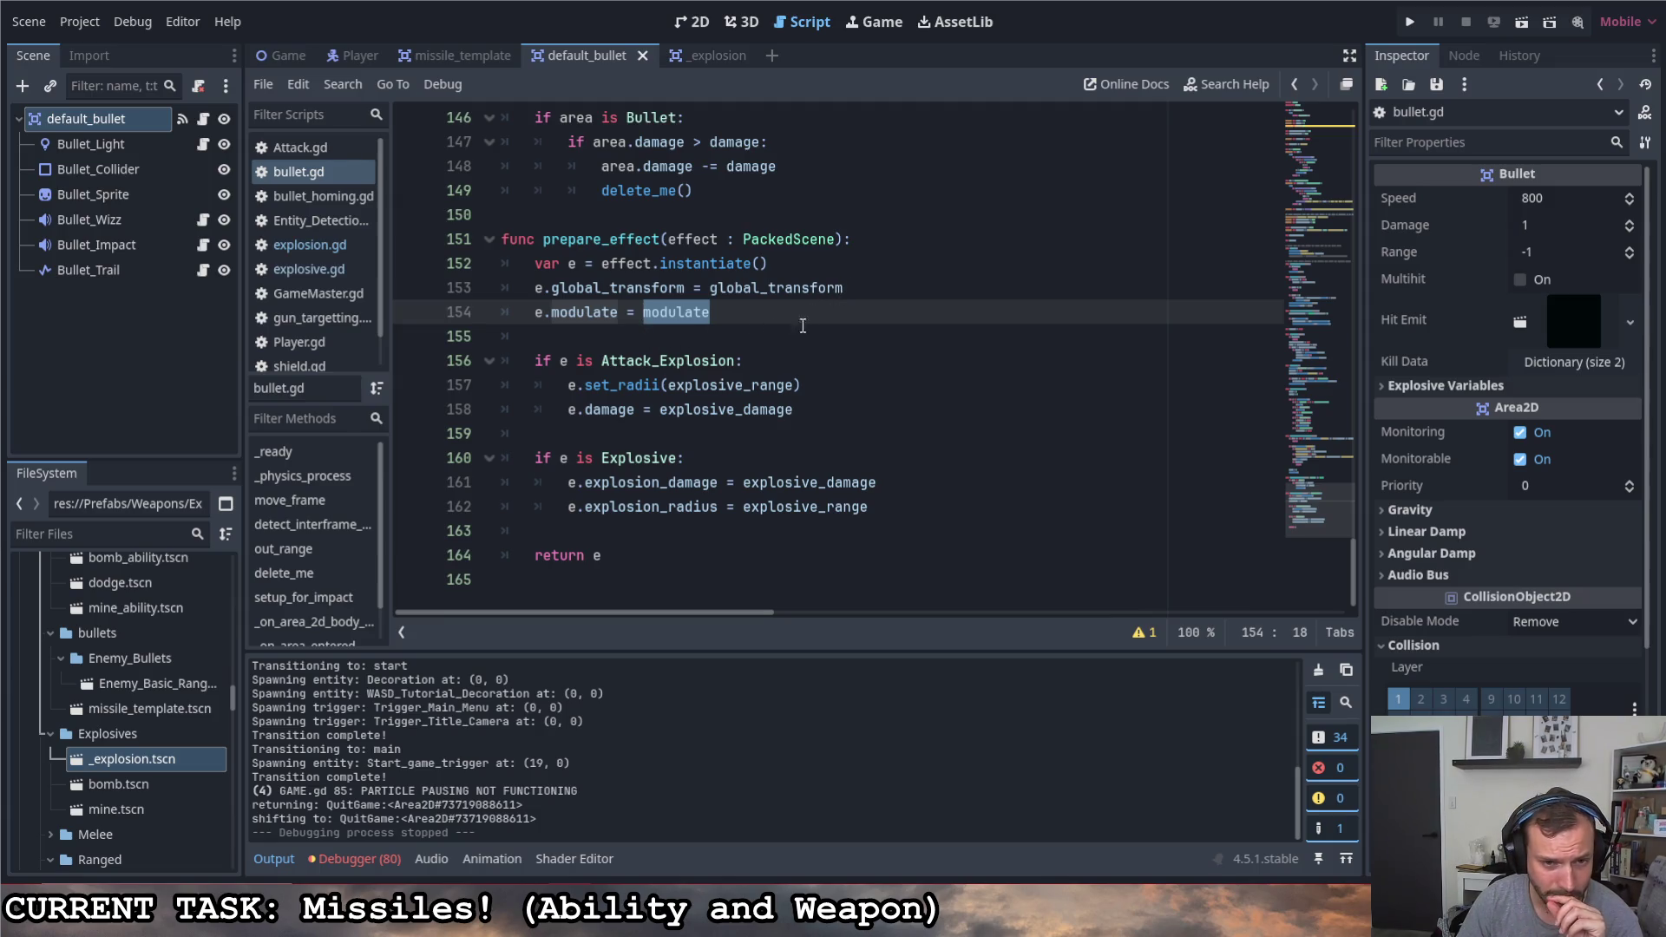
{"action": "left_click", "coordinate": [764, 341]}
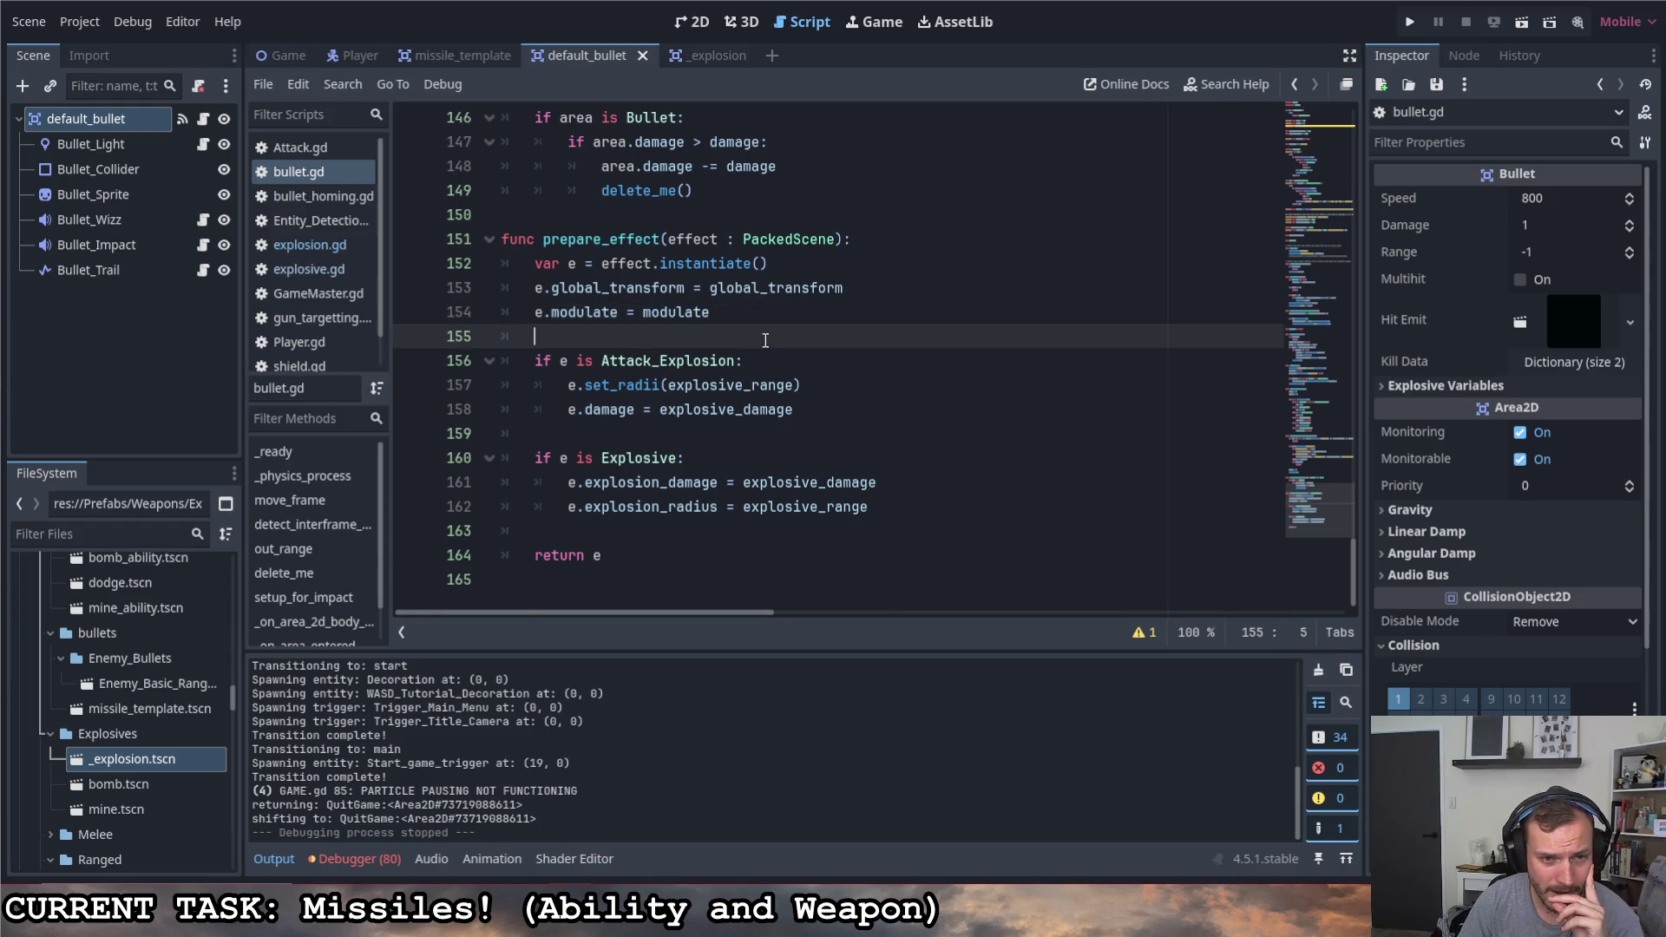
Add 'if "alignment" in e: e.alignment = alignment' after the modulate line and run the game
{"action": "key", "text": "Return"}
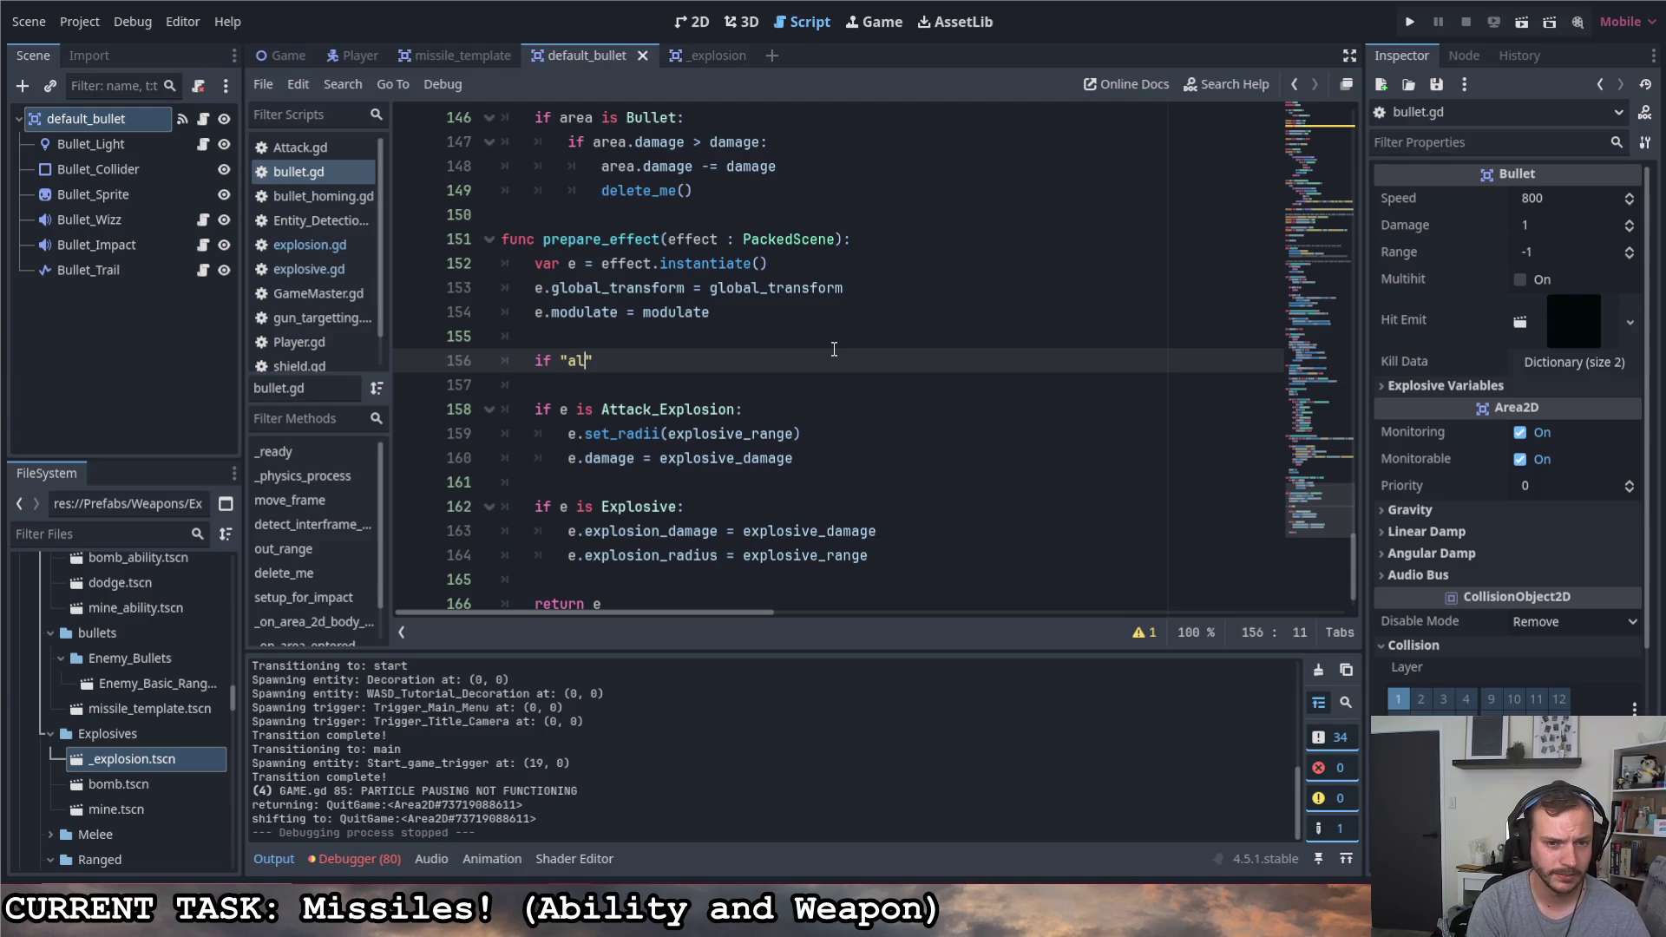
{"action": "key", "text": "BackSpace"}
{"action": "key", "text": "BackSpace"}
{"action": "key", "text": "BackSpace"}
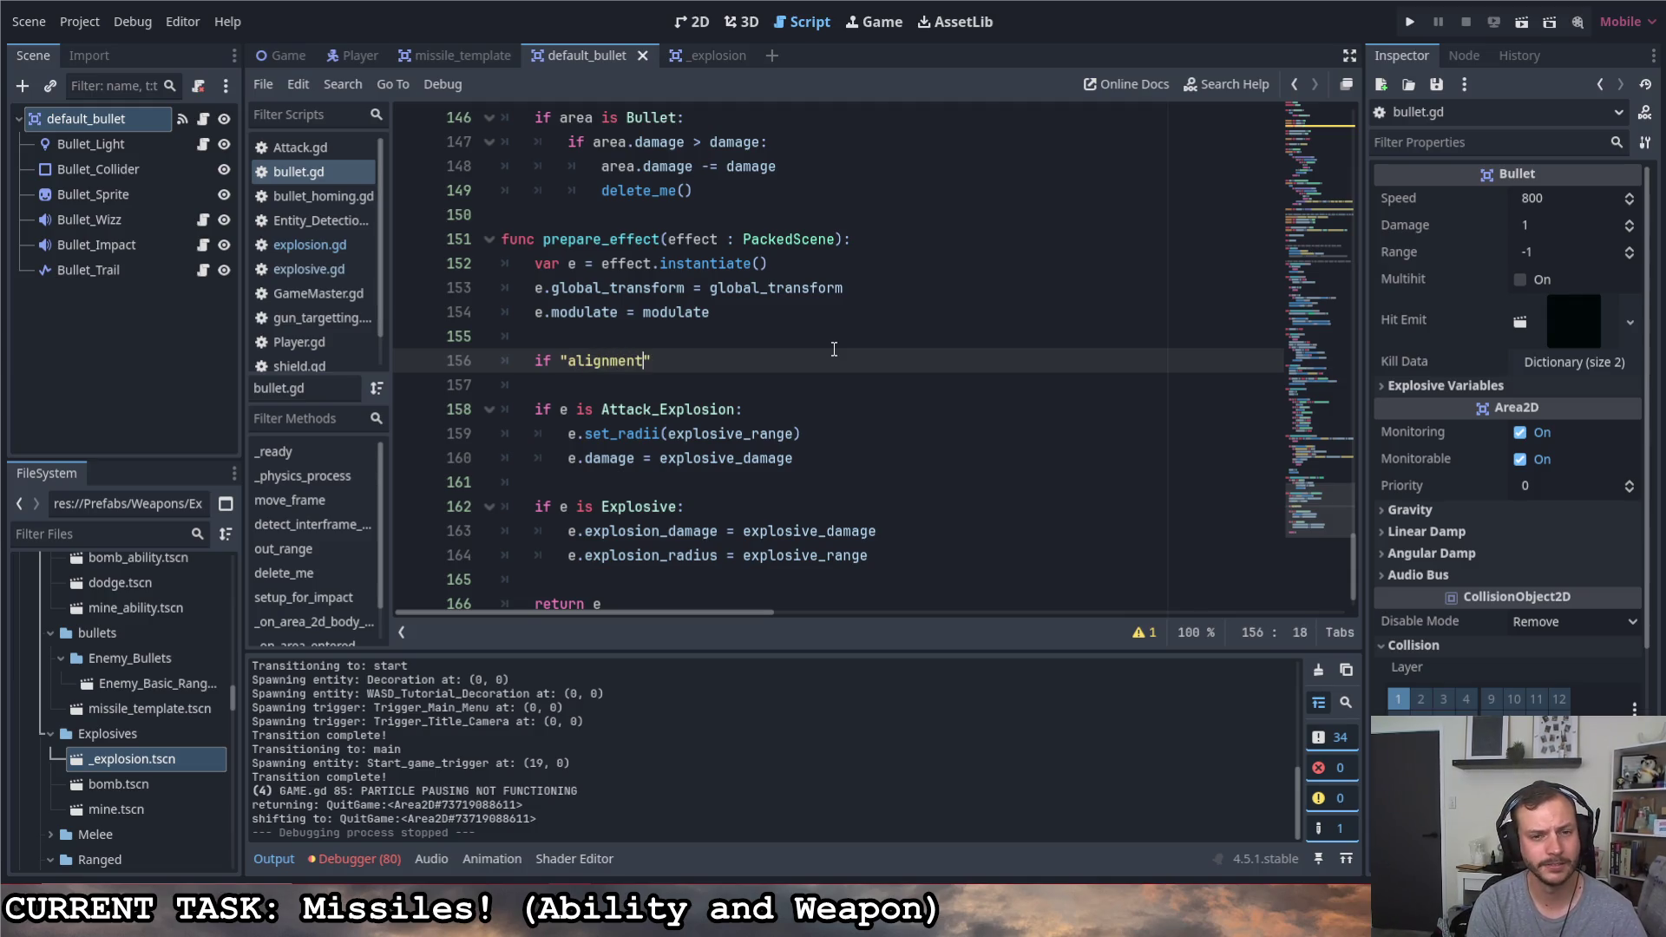
{"action": "type", "text": "in e:"}
{"action": "key", "text": "Return"}
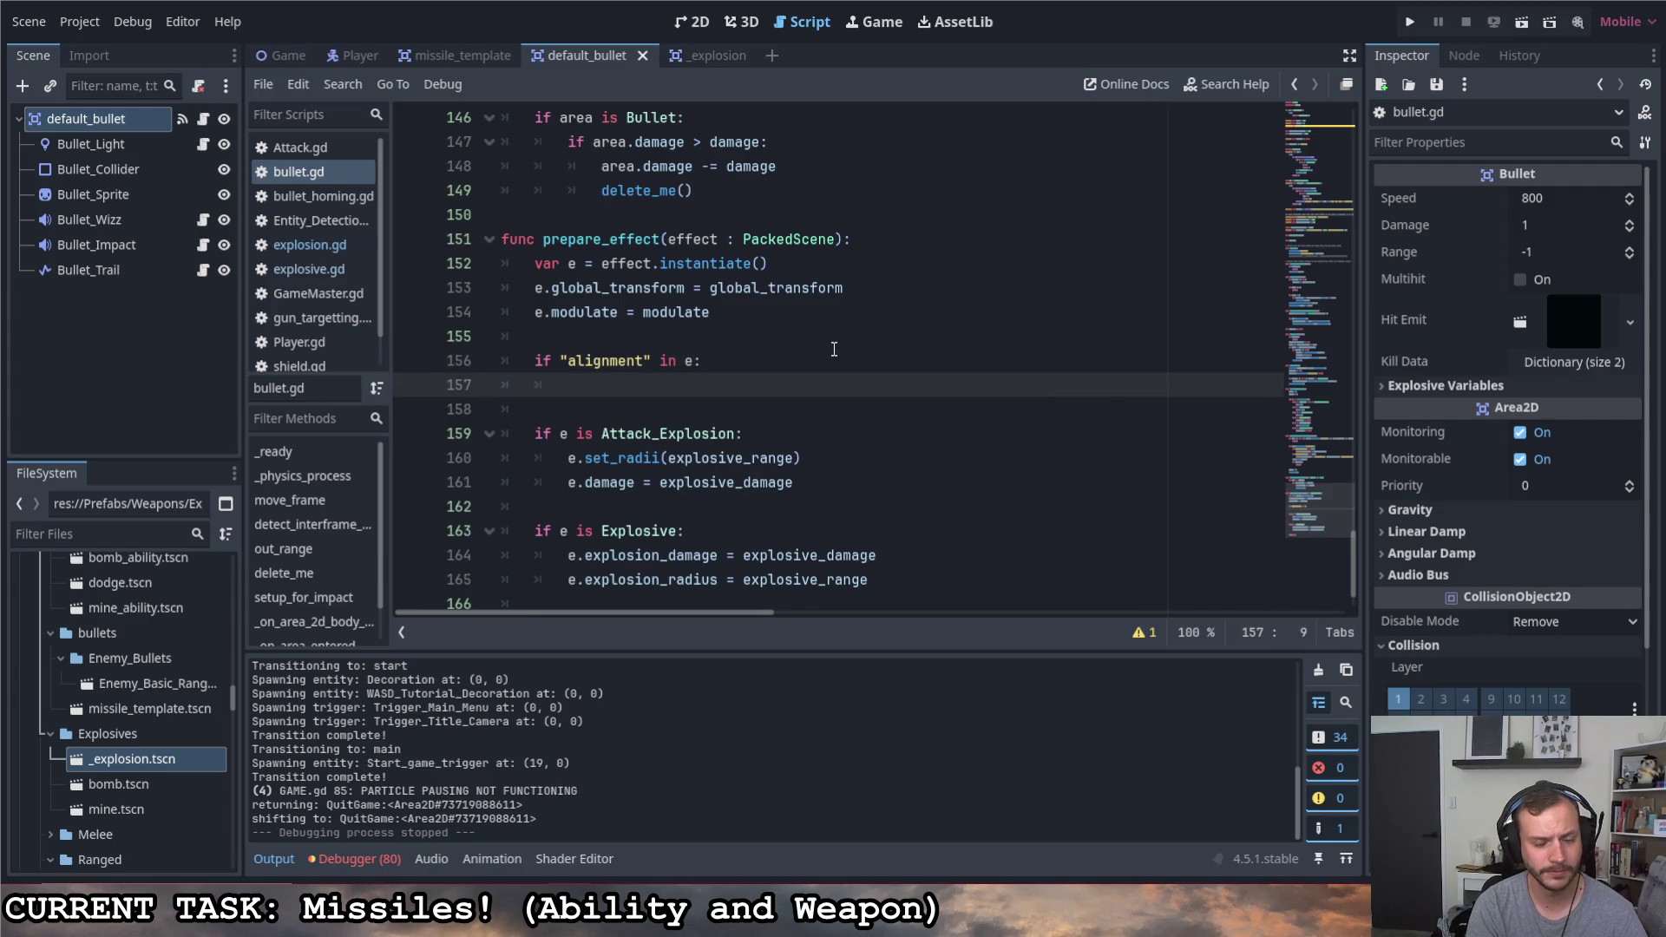
{"action": "type", "text": "e.alignment = "}
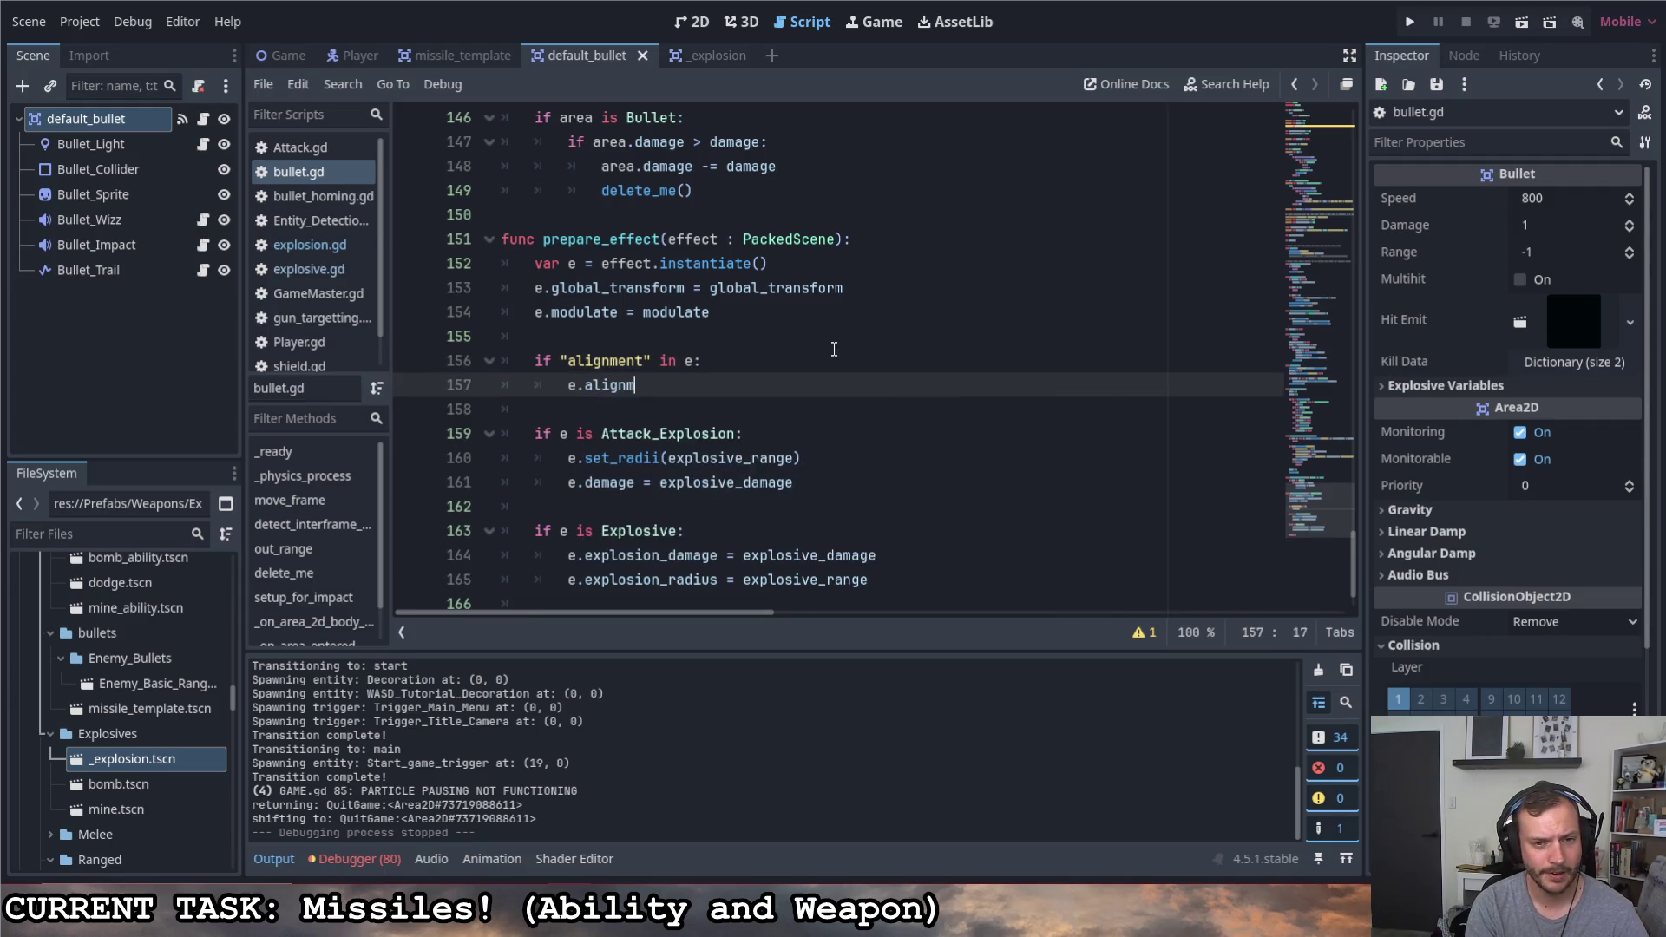
{"action": "type", "text": "alignment"}
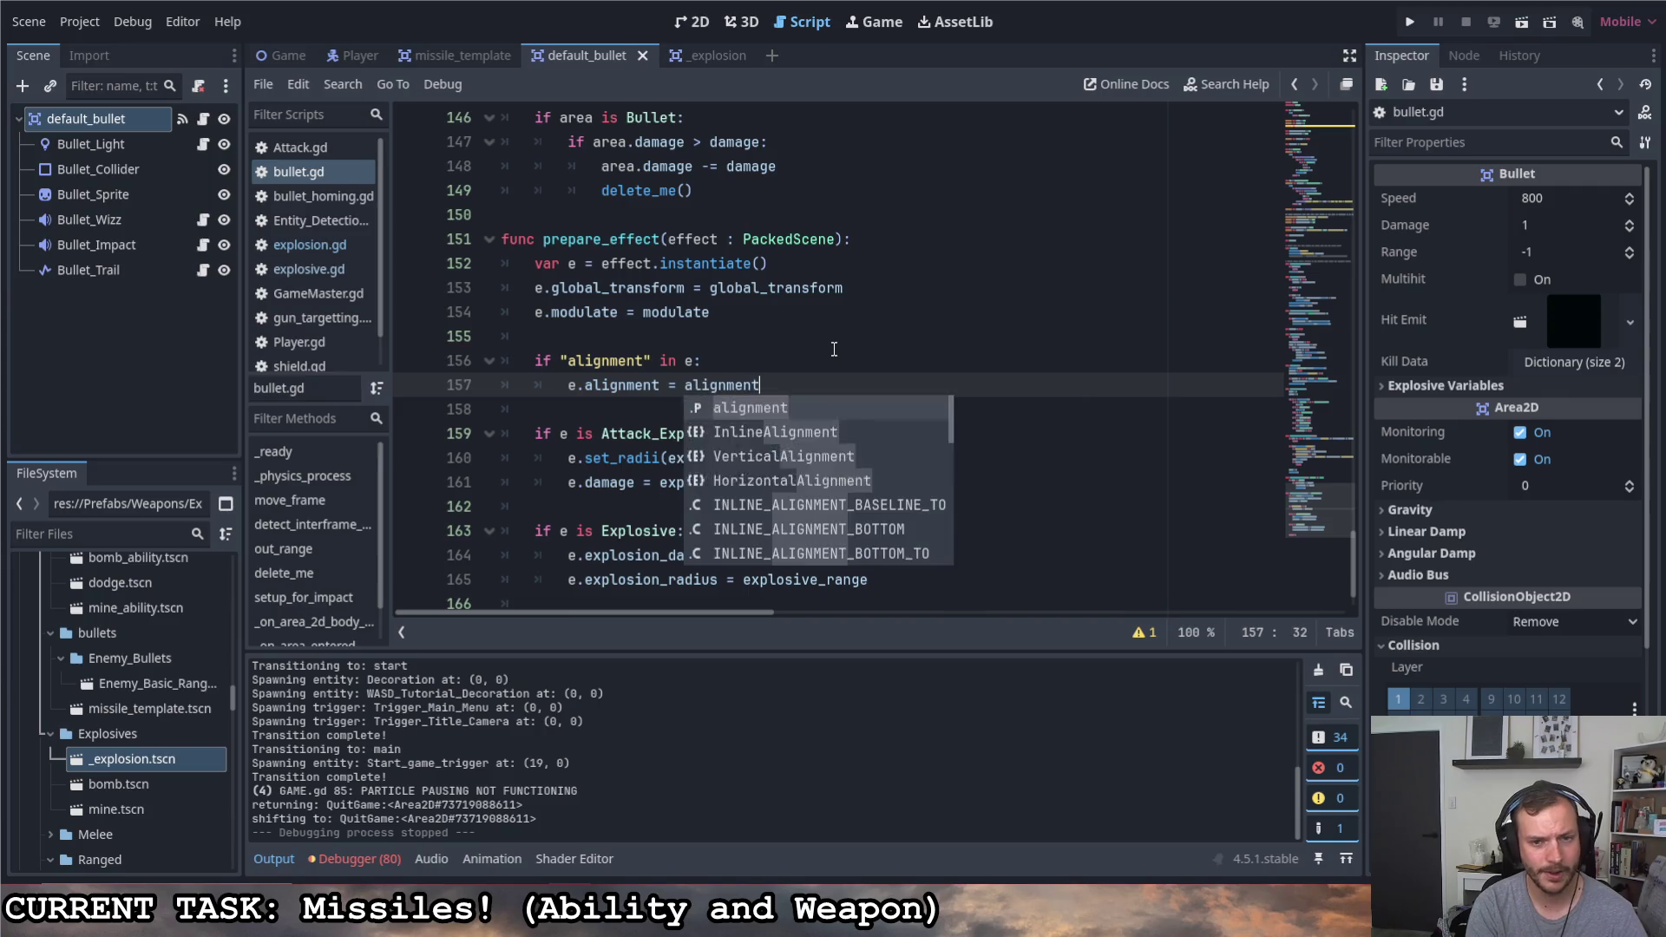
{"action": "left_click", "coordinate": [836, 346]}
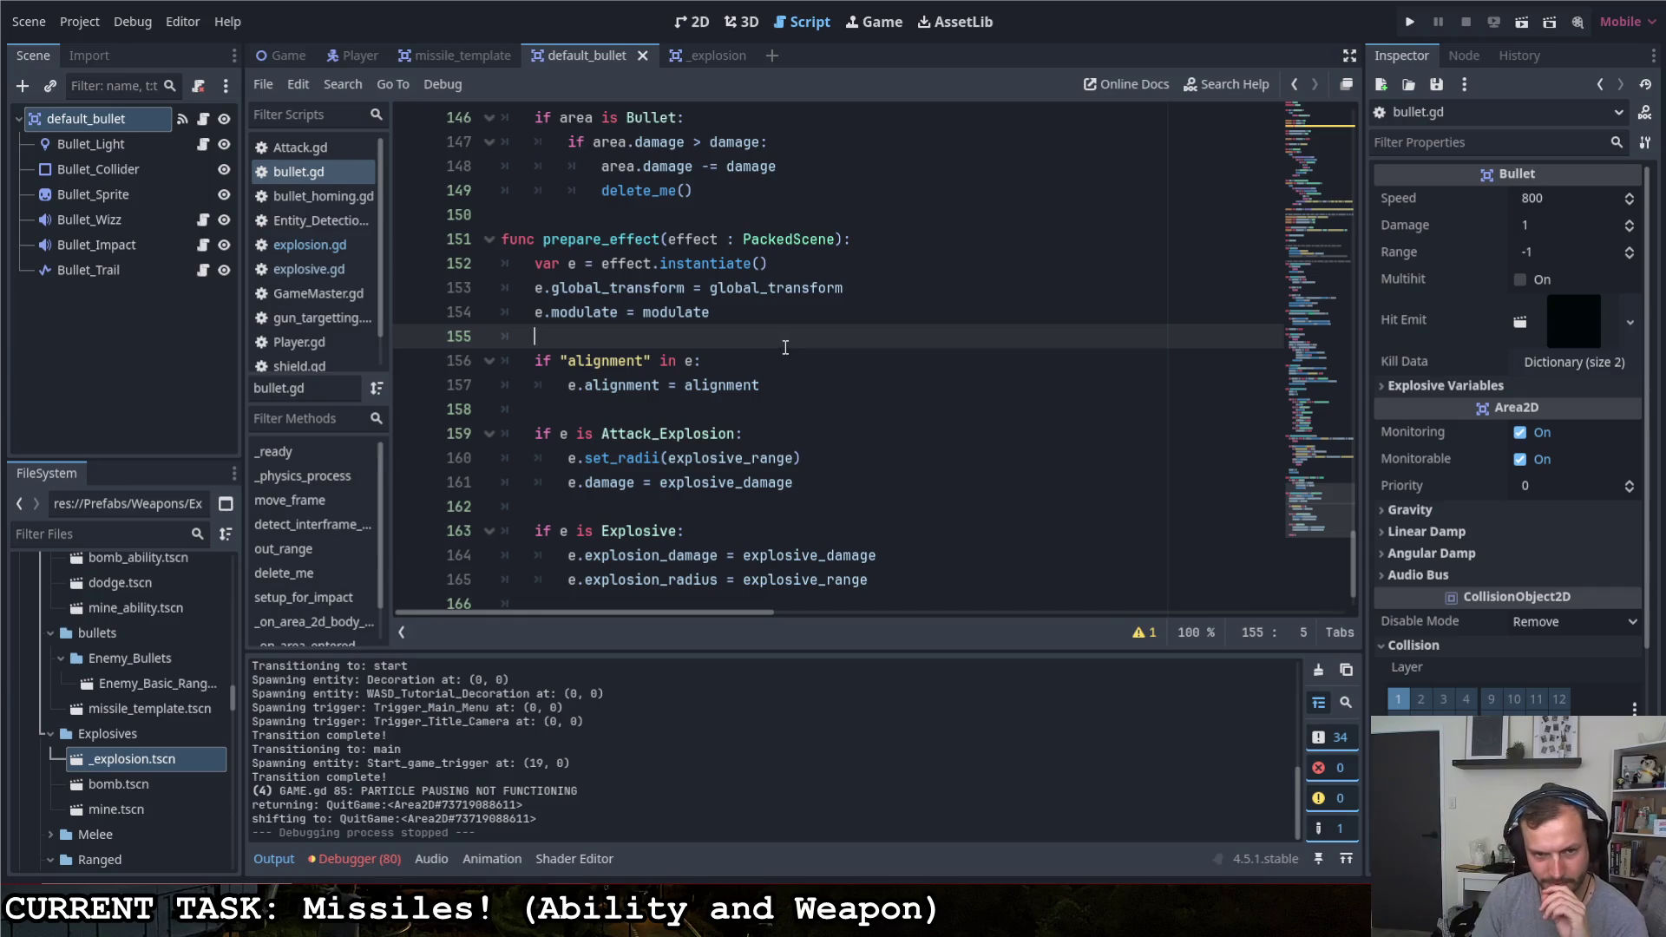
{"action": "left_click_drag", "start_coordinate": [729, 313], "coordinate": [541, 312]}
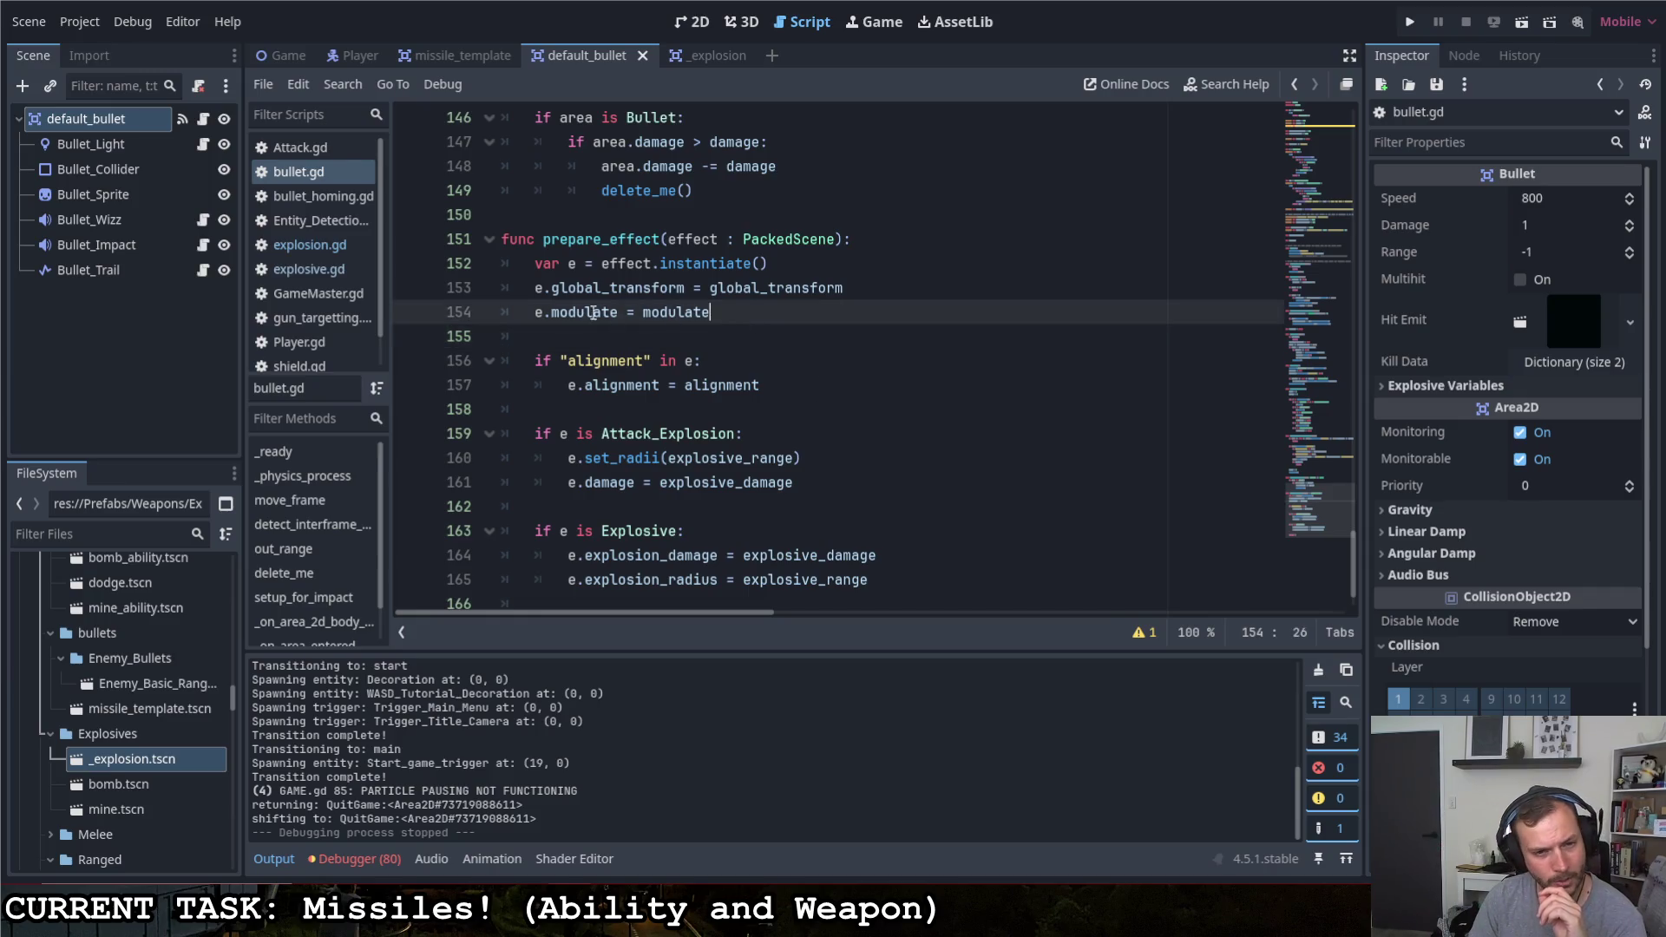
{"action": "left_click", "coordinate": [1407, 18]}
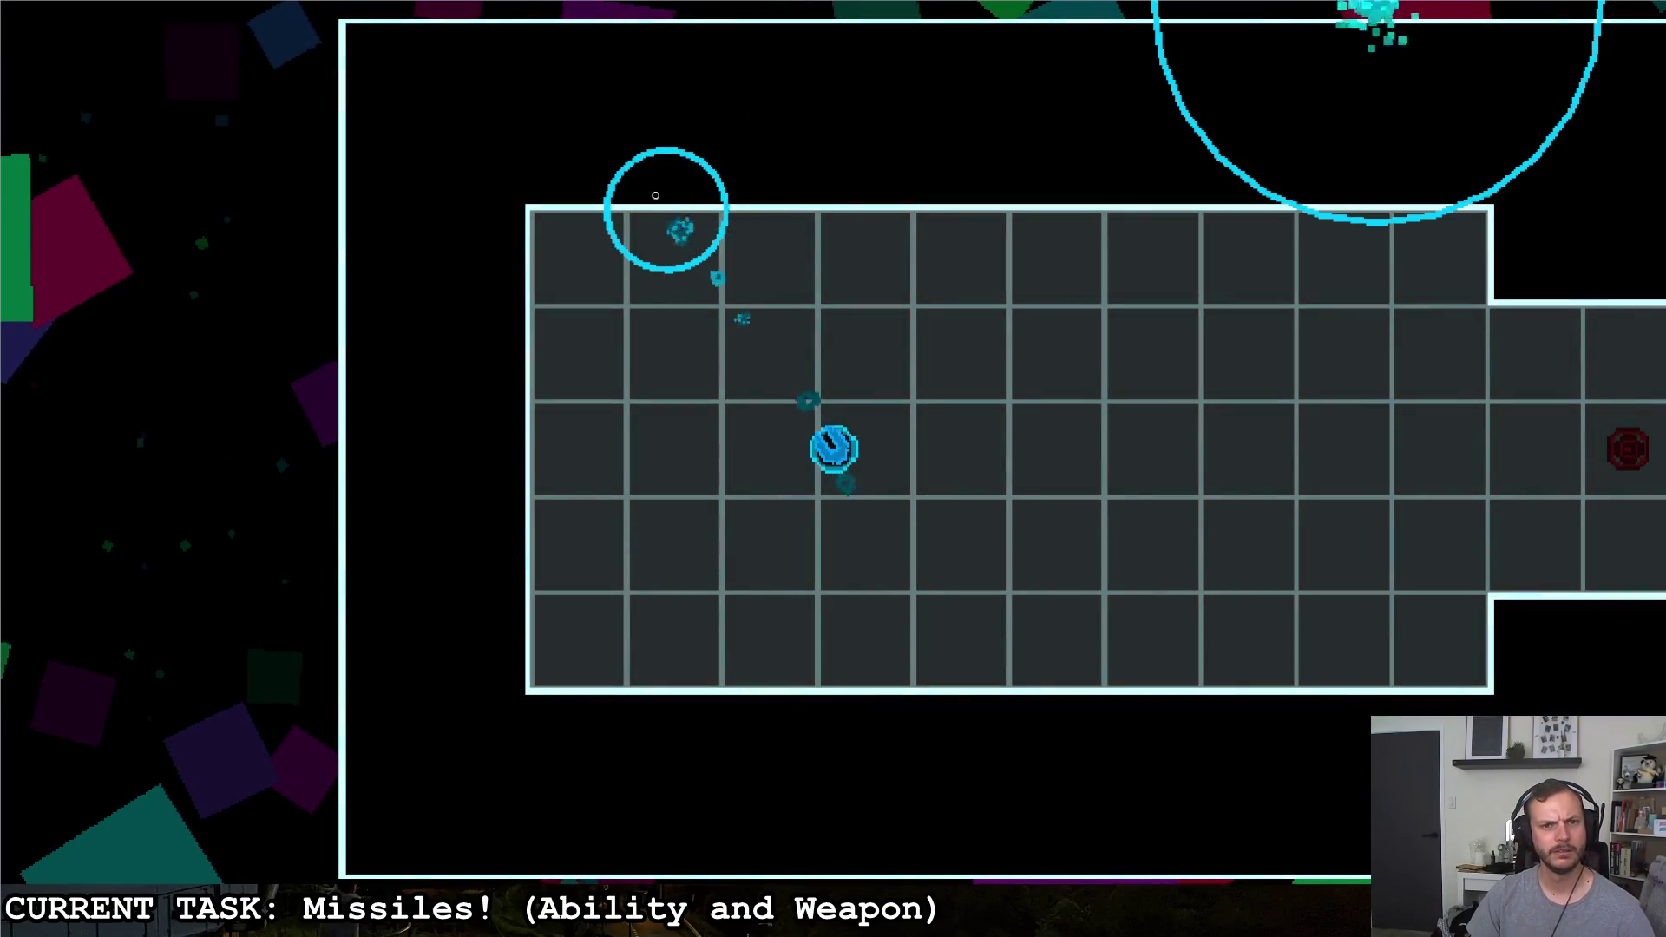
Fire a few more test missiles, stop the game, and select the explosion scene's Particles node
{"action": "left_click", "coordinate": [1296, 204]}
{"action": "left_click", "coordinate": [1295, 204]}
{"action": "left_click", "coordinate": [1034, 142]}
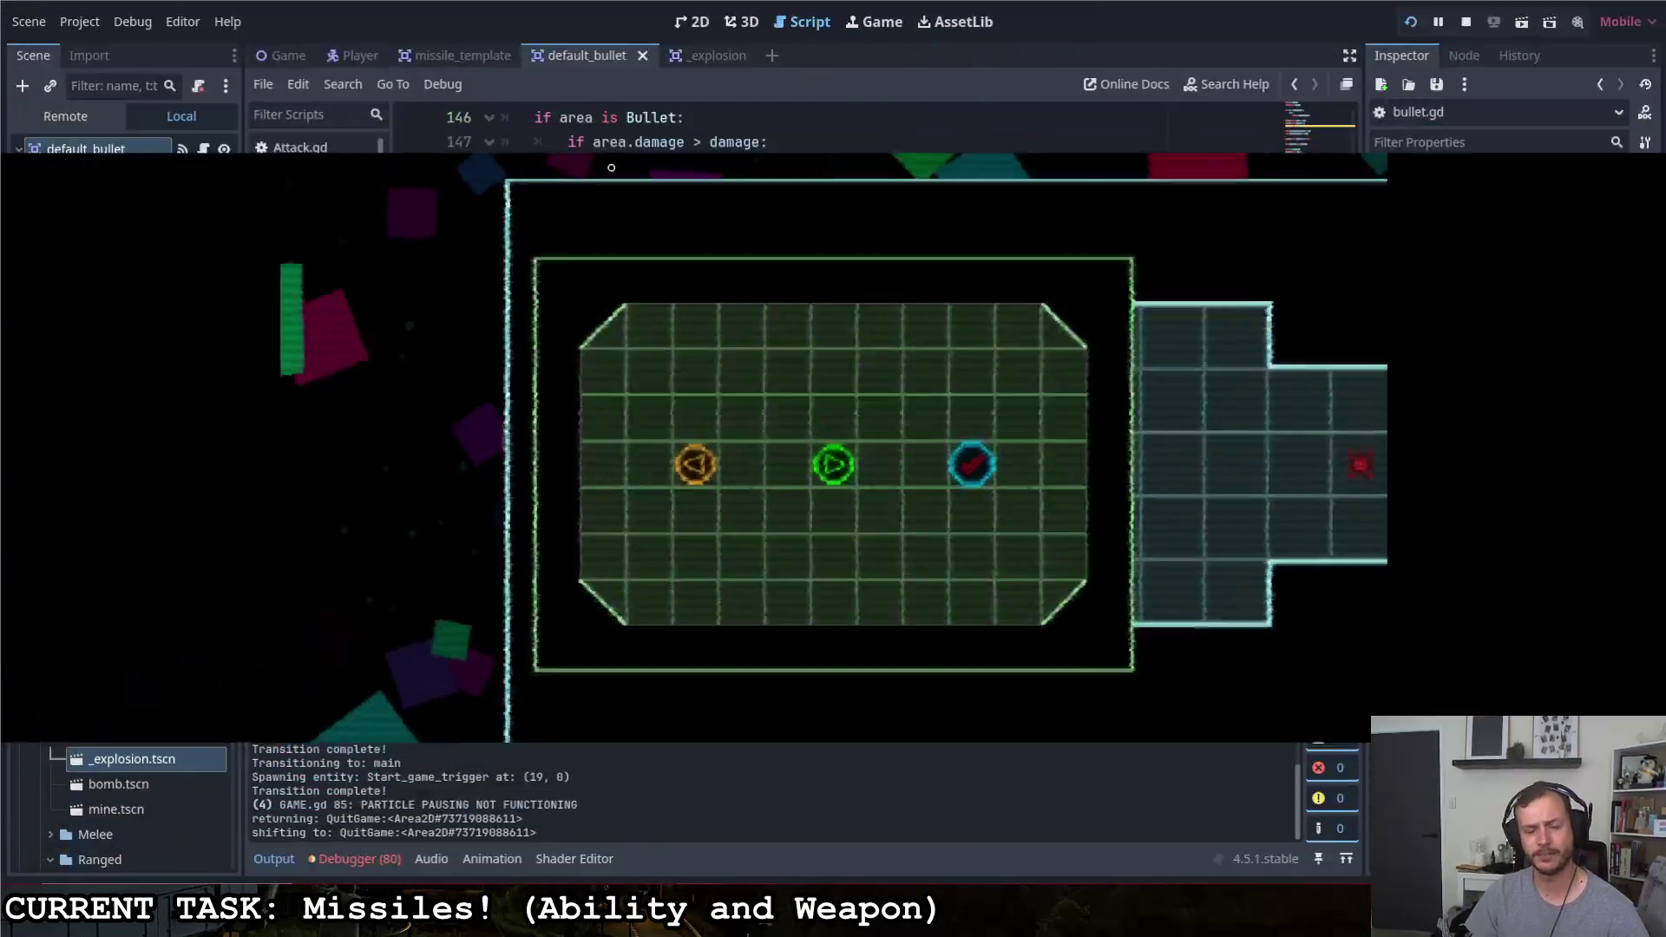
{"action": "key", "text": "F8"}
{"action": "left_click", "coordinate": [716, 60]}
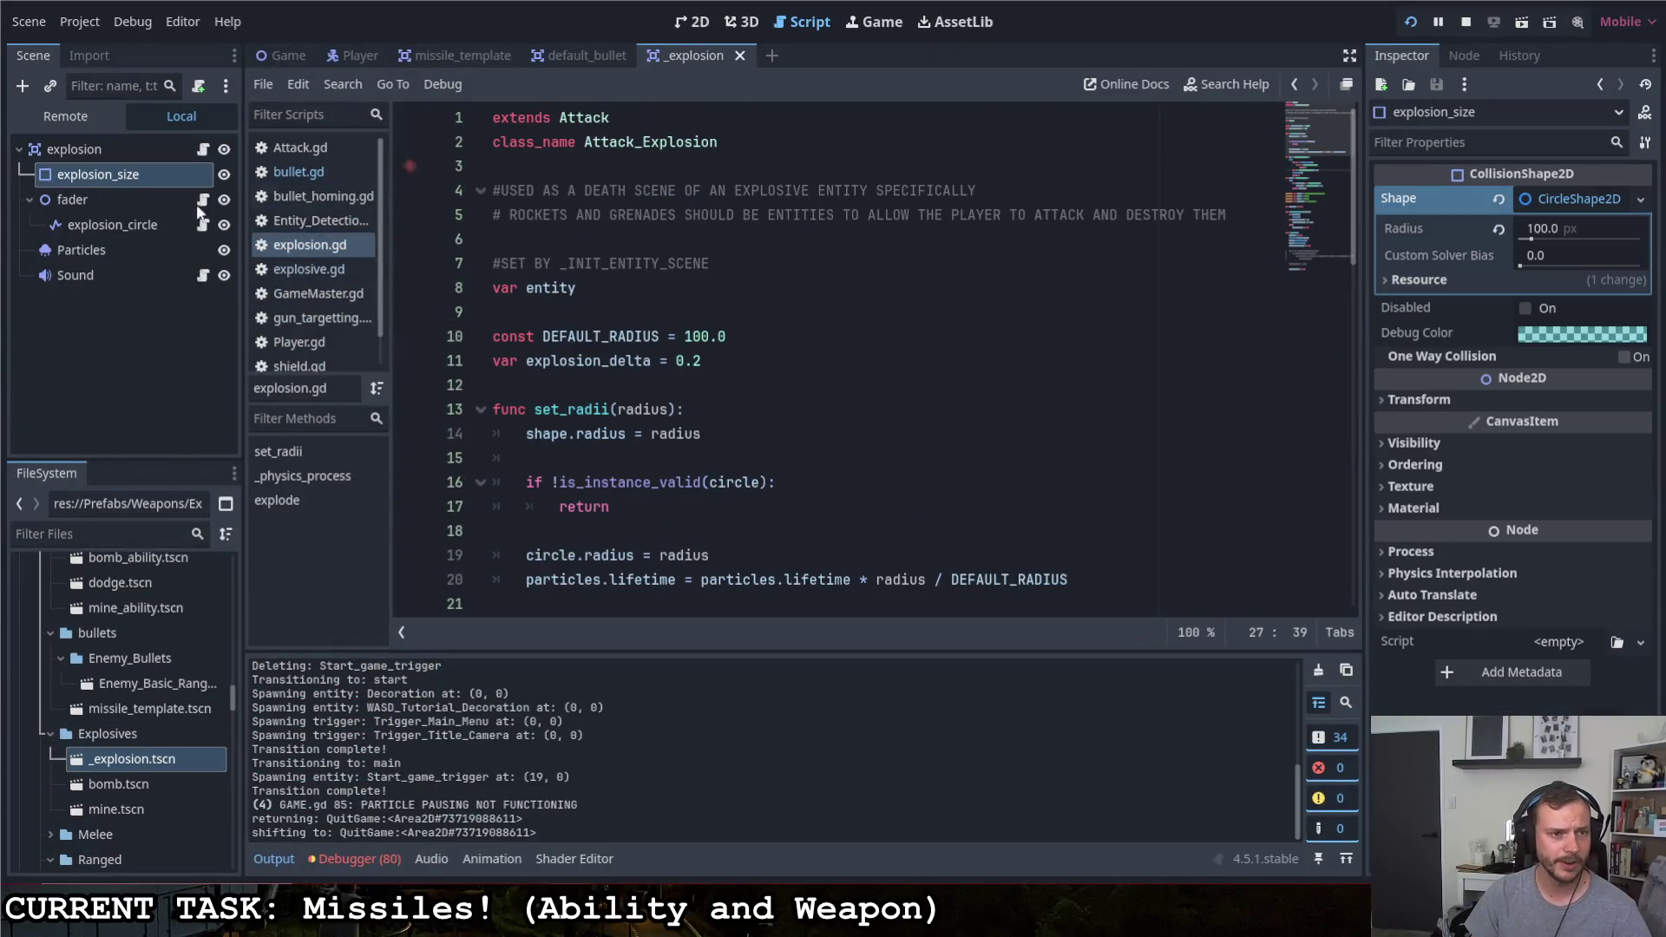
{"action": "left_click", "coordinate": [72, 248]}
Preview the particle burst and expand Process Material > Spawn > Velocity in the Inspector
{"action": "left_click", "coordinate": [691, 22]}
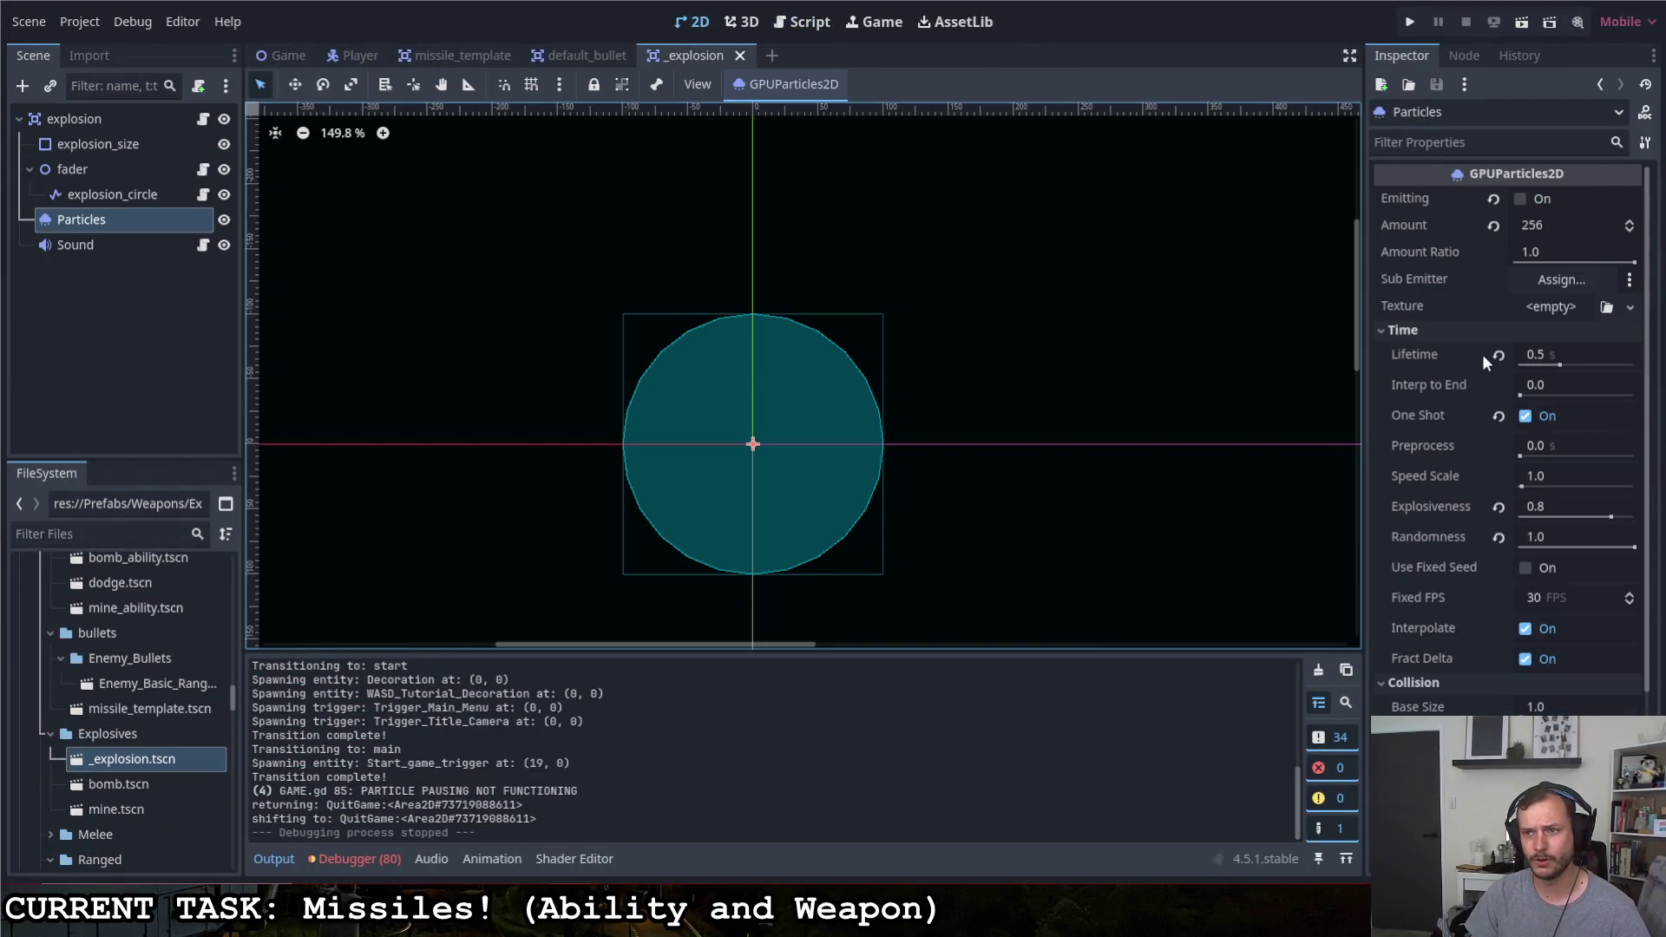
{"action": "left_click", "coordinate": [1520, 198]}
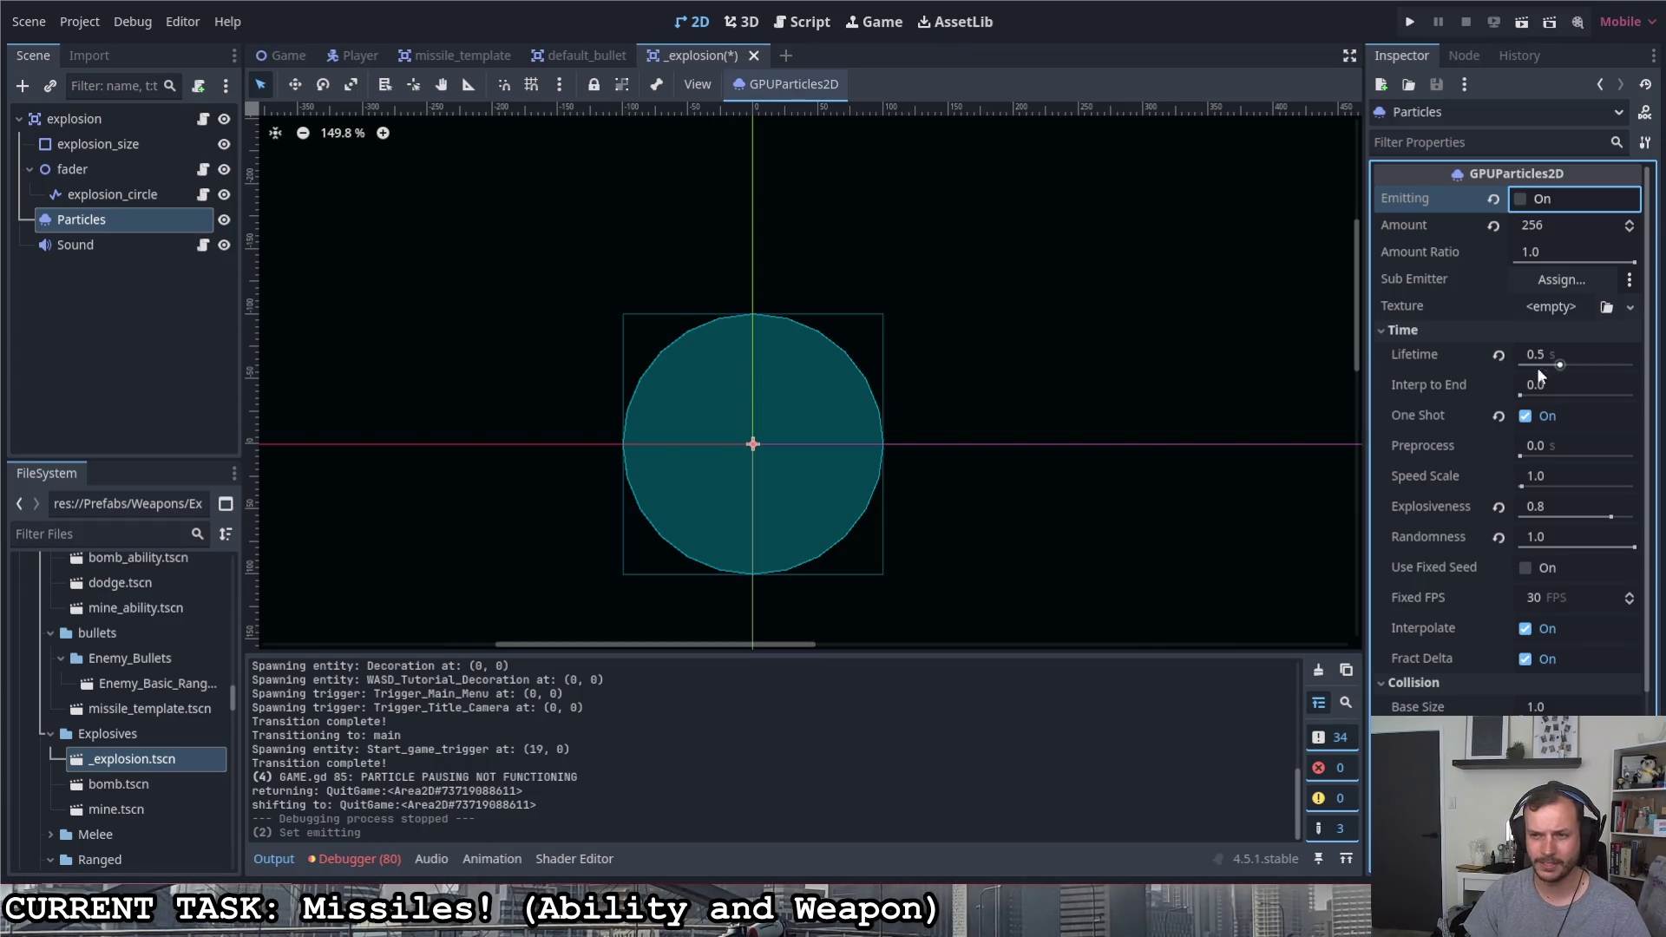
{"action": "scroll", "coordinate": [1423, 470], "scroll_direction": "down", "scroll_amount": 5}
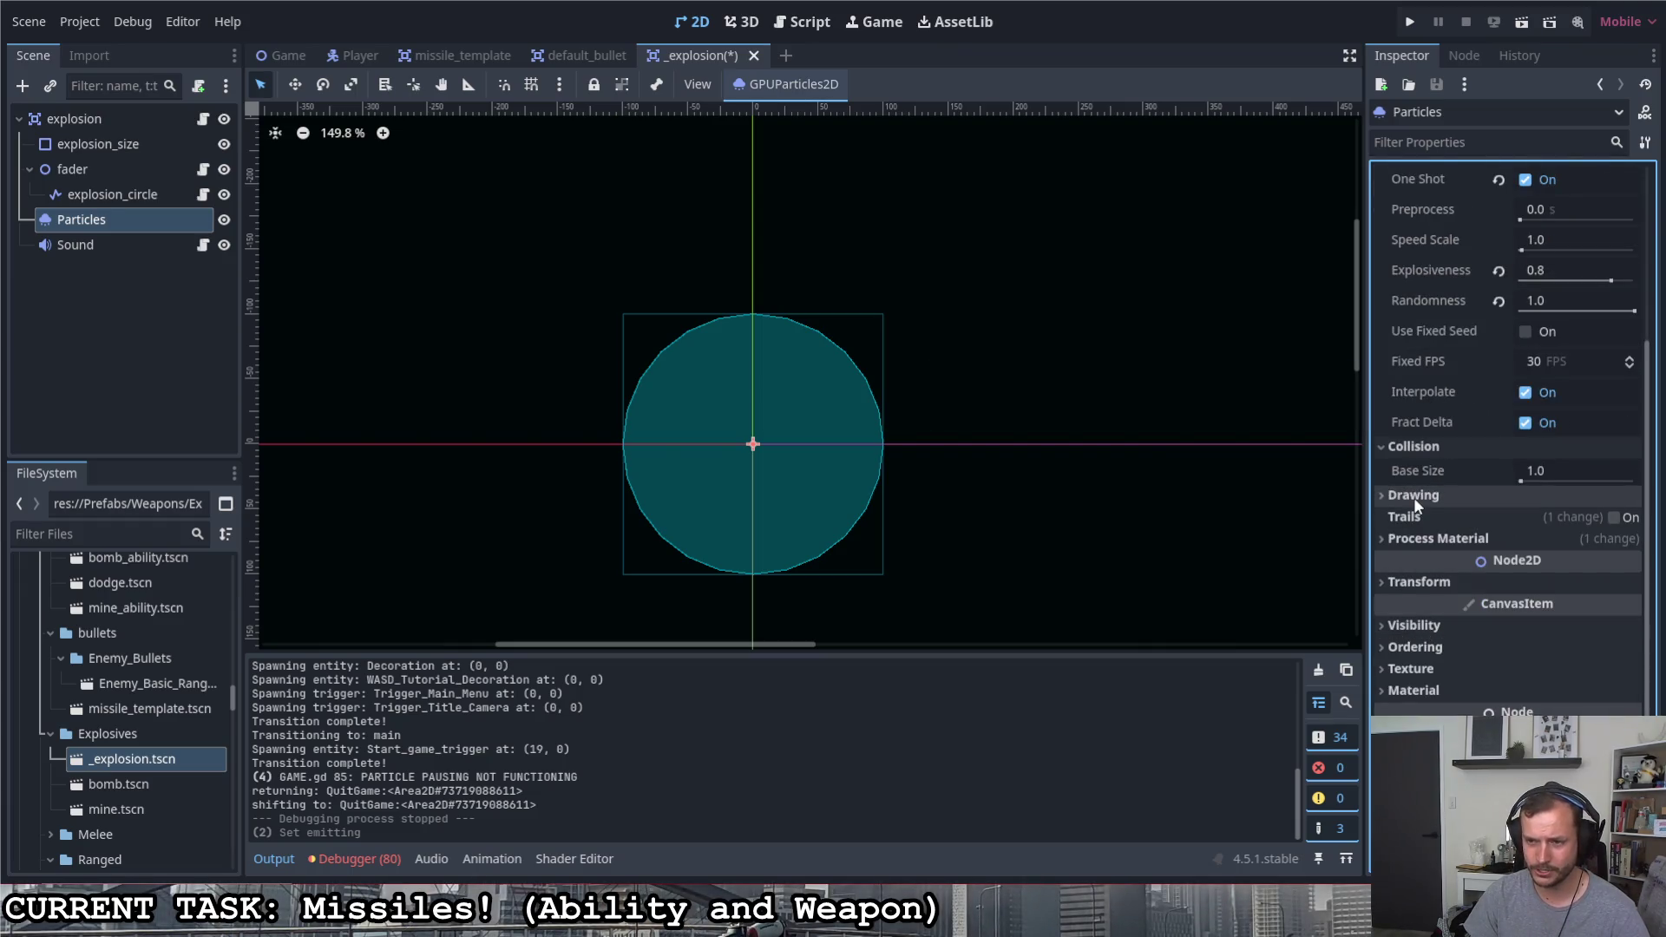
{"action": "scroll", "coordinate": [1423, 587], "scroll_direction": "up", "scroll_amount": 5}
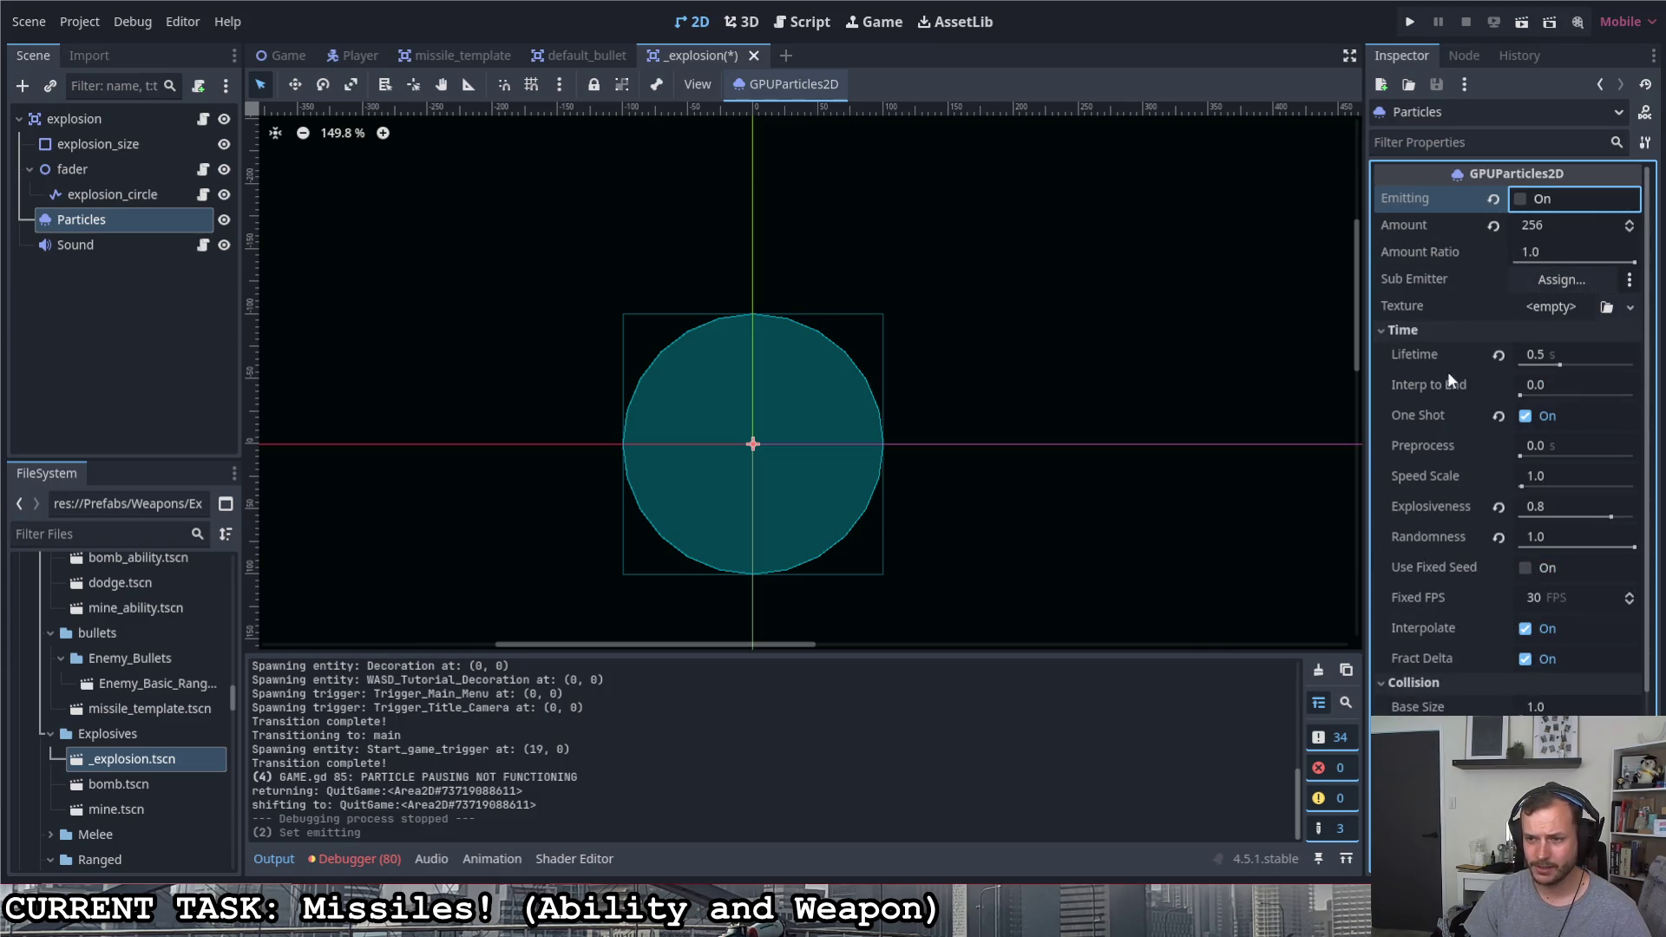
{"action": "scroll", "coordinate": [1434, 673], "scroll_direction": "down", "scroll_amount": 2}
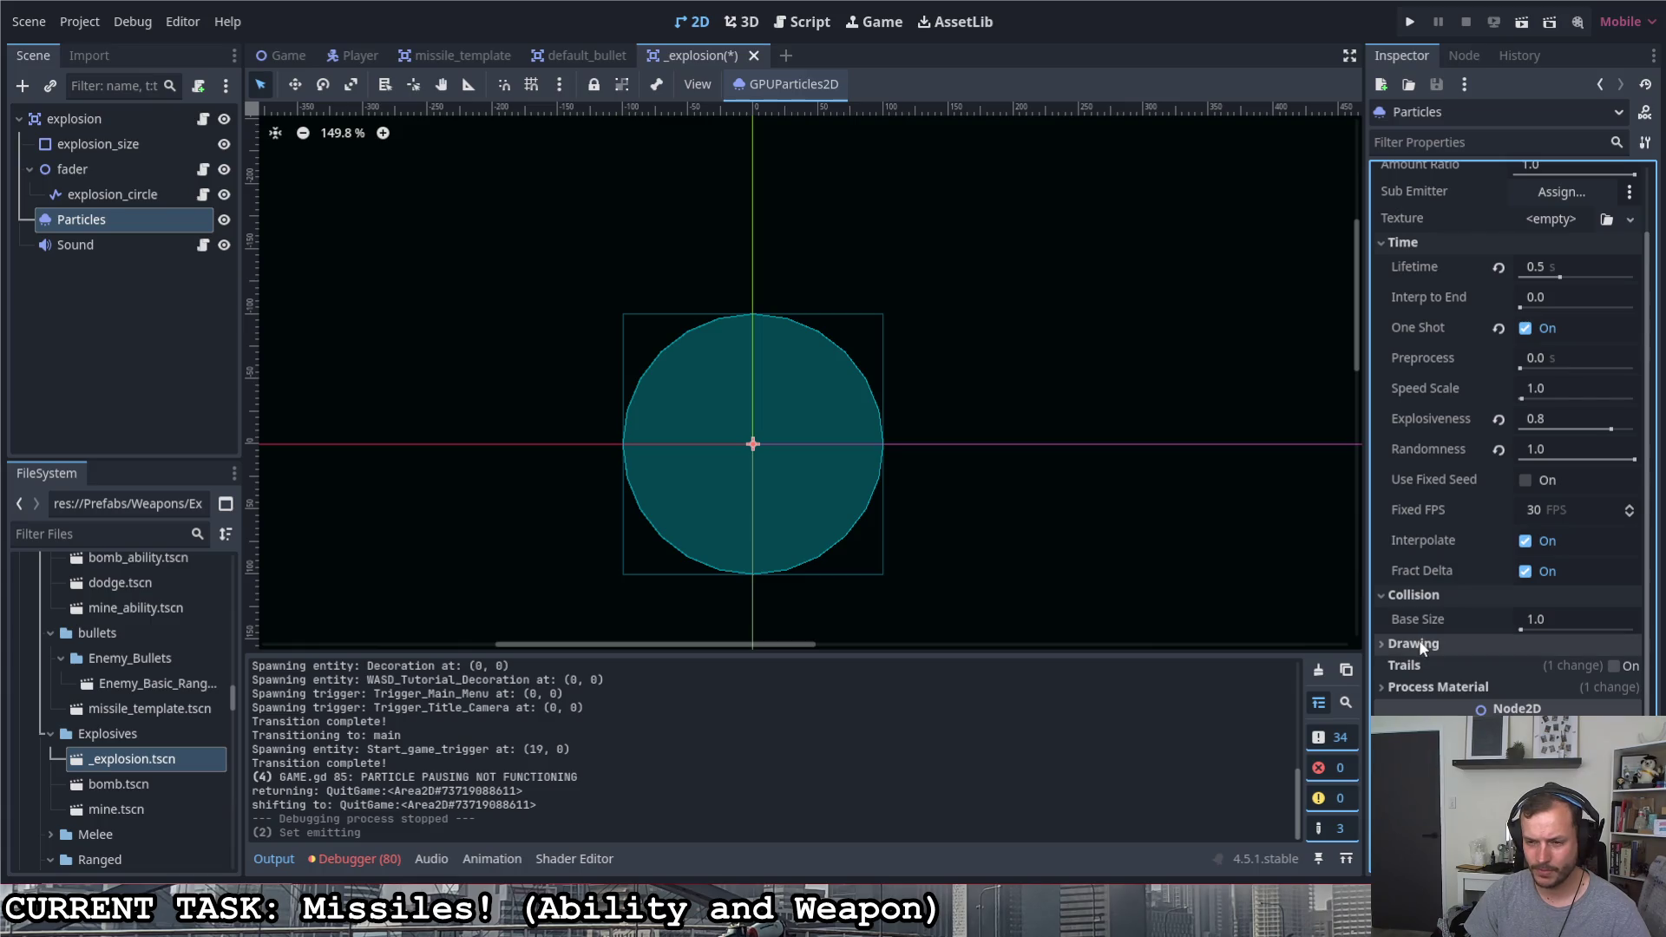
{"action": "left_click", "coordinate": [1426, 688]}
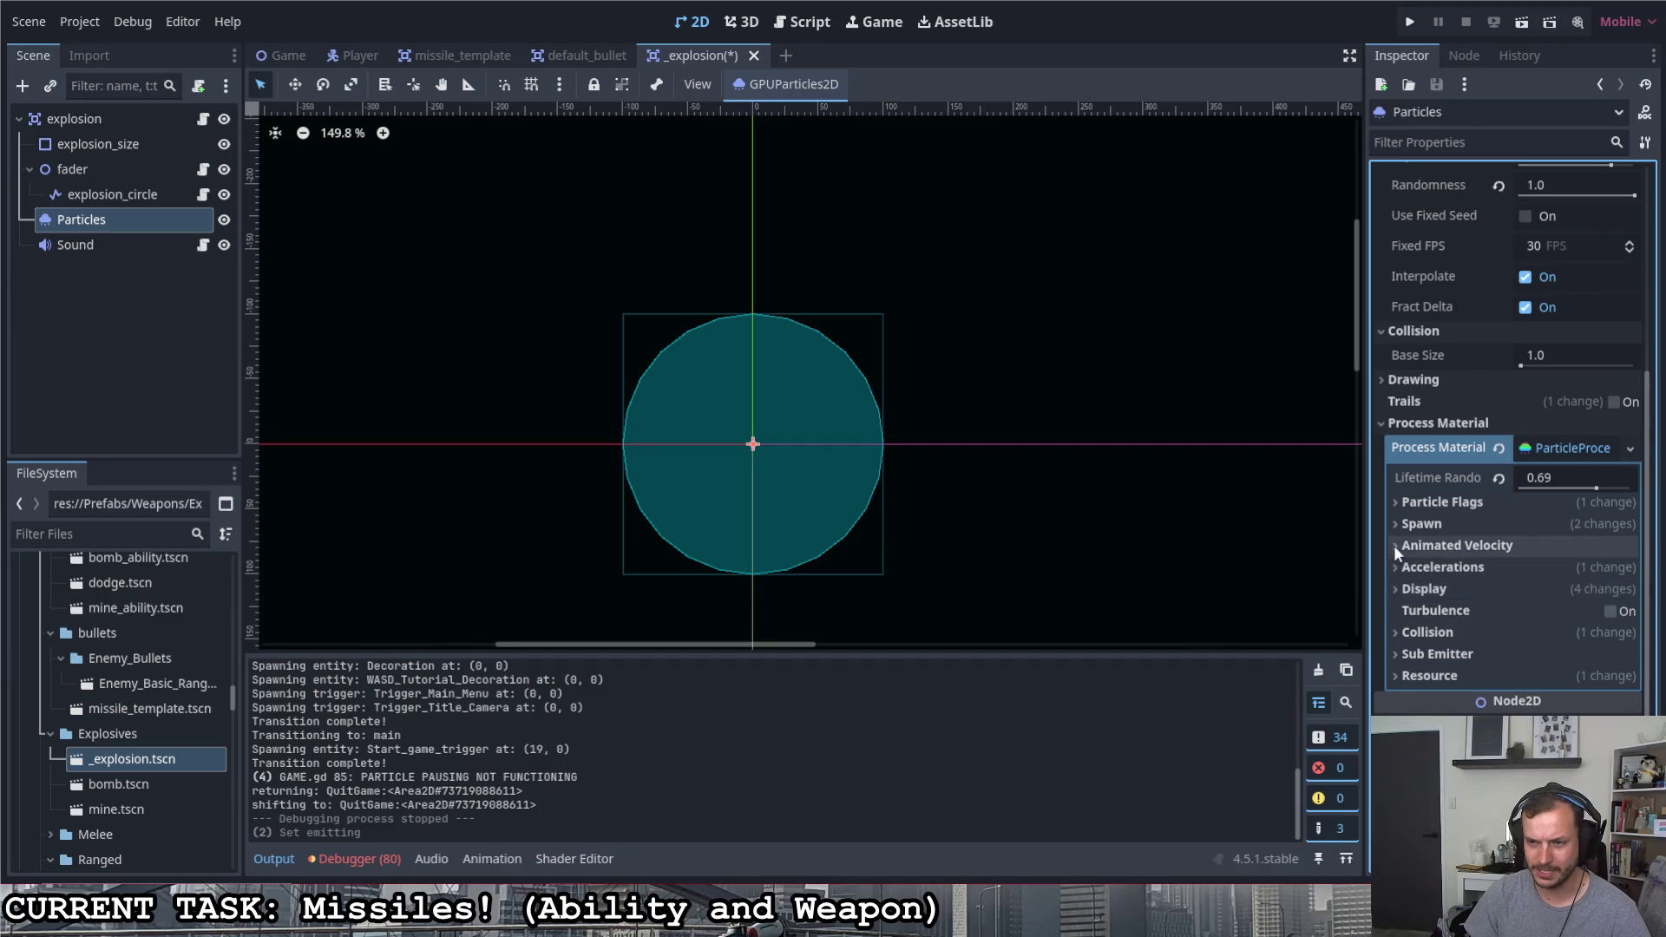
{"action": "left_click", "coordinate": [1392, 522]}
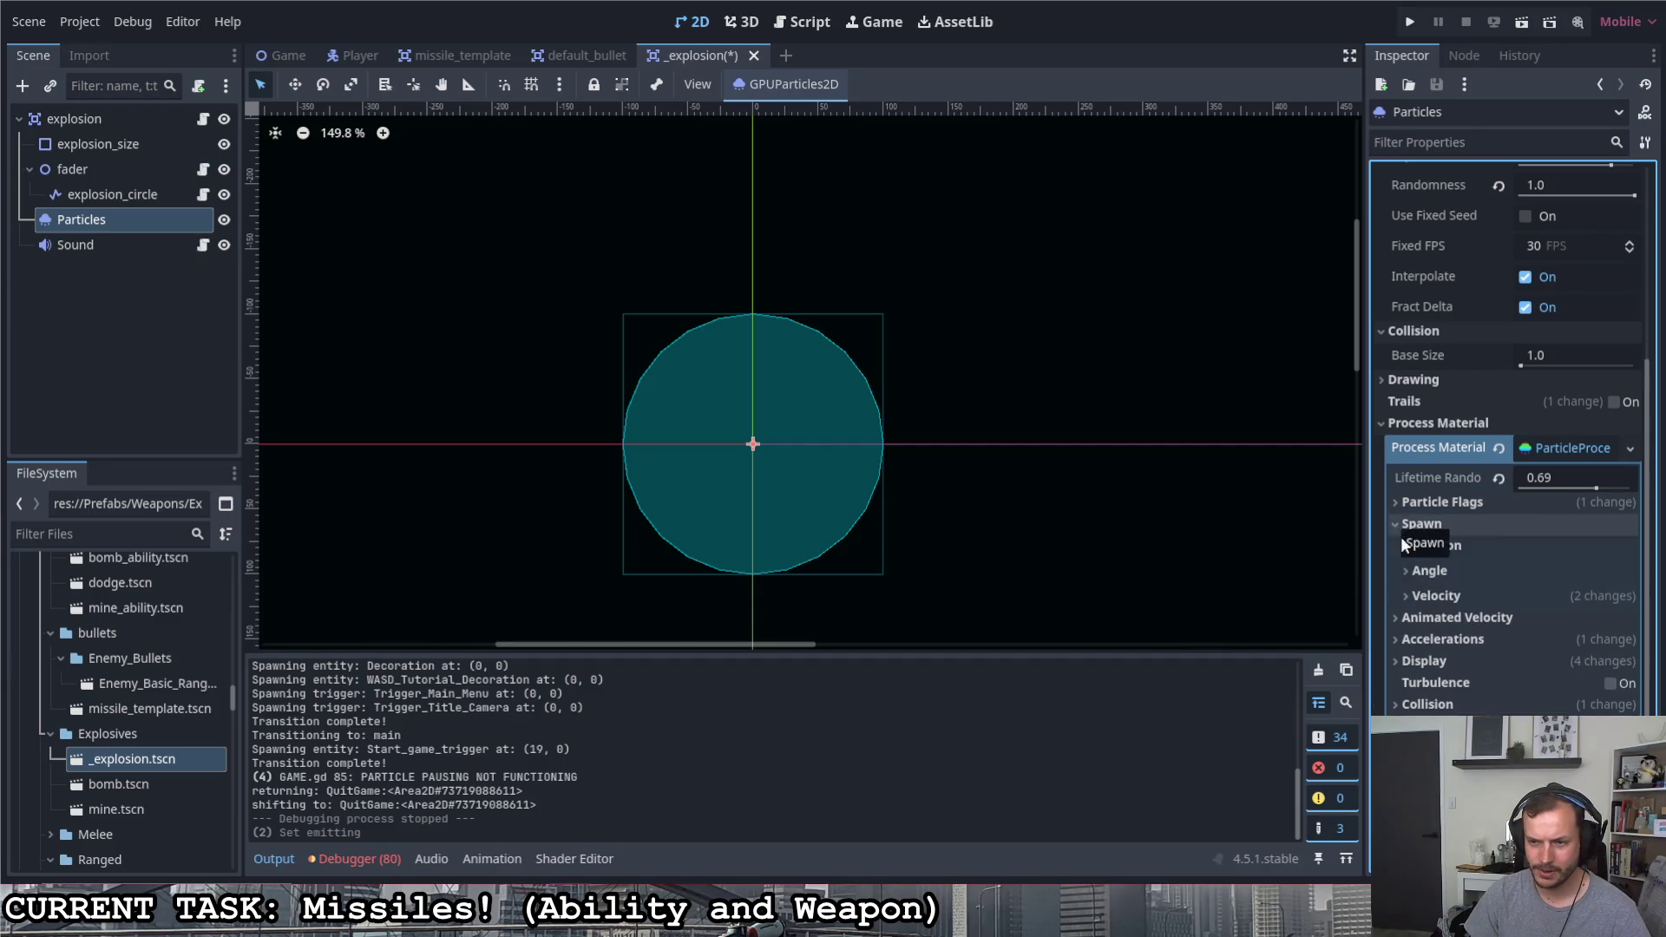
{"action": "left_click", "coordinate": [1406, 595]}
{"action": "scroll", "coordinate": [1458, 618], "scroll_direction": "down", "scroll_amount": 1}
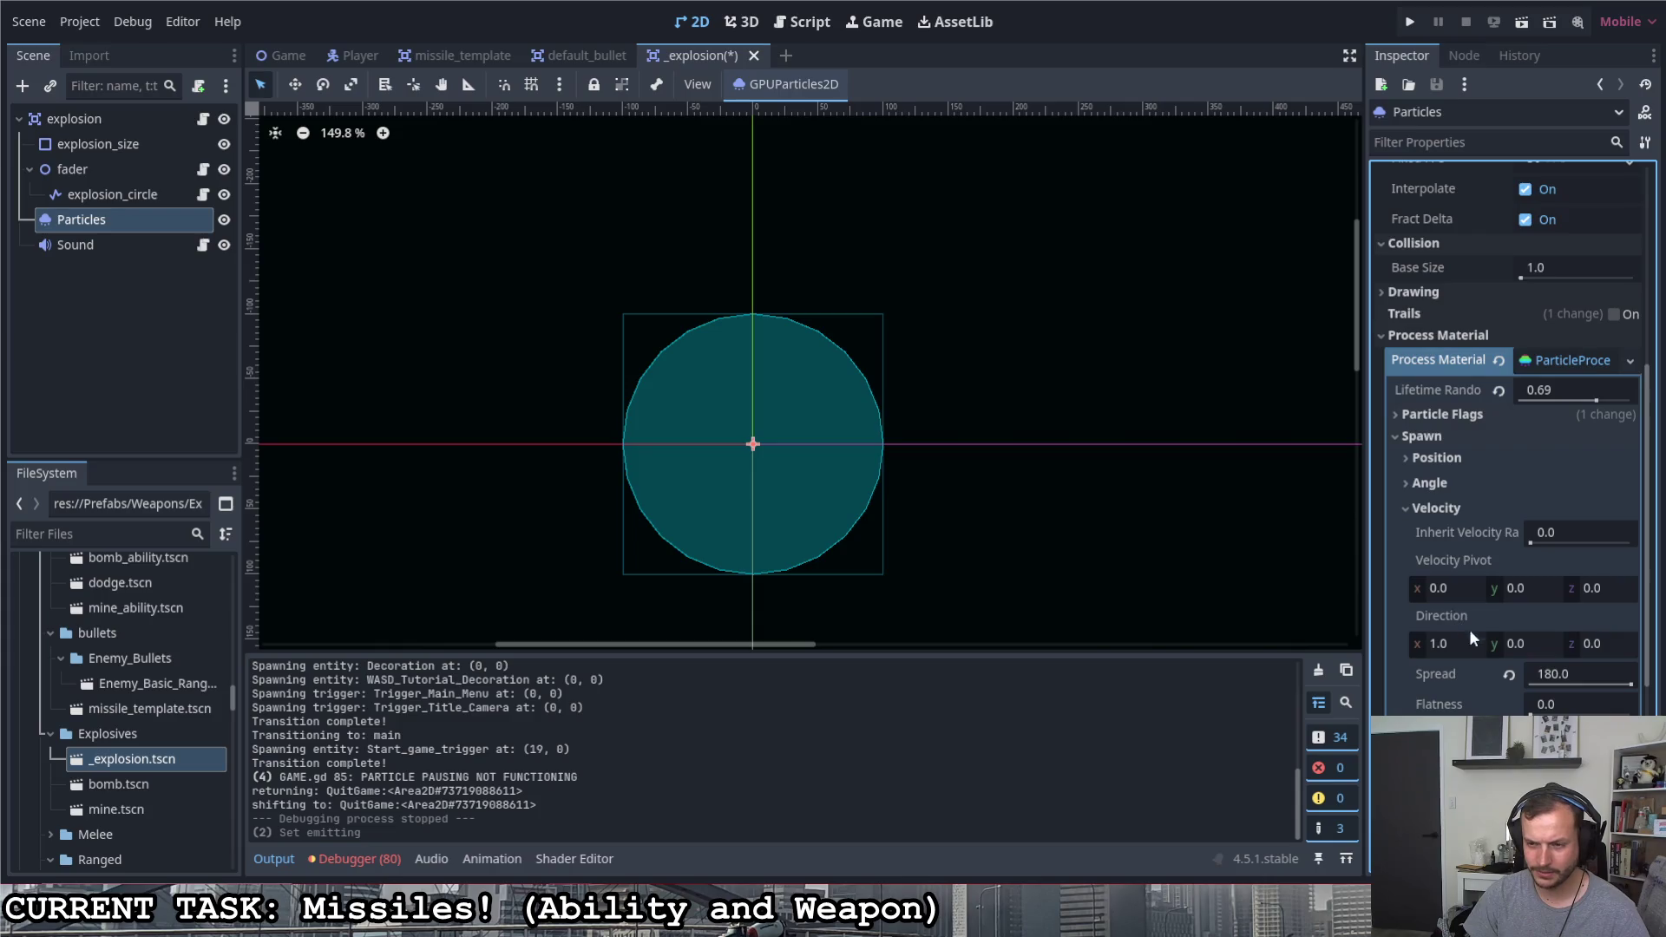
{"action": "scroll", "coordinate": [1519, 648], "scroll_direction": "down", "scroll_amount": 1}
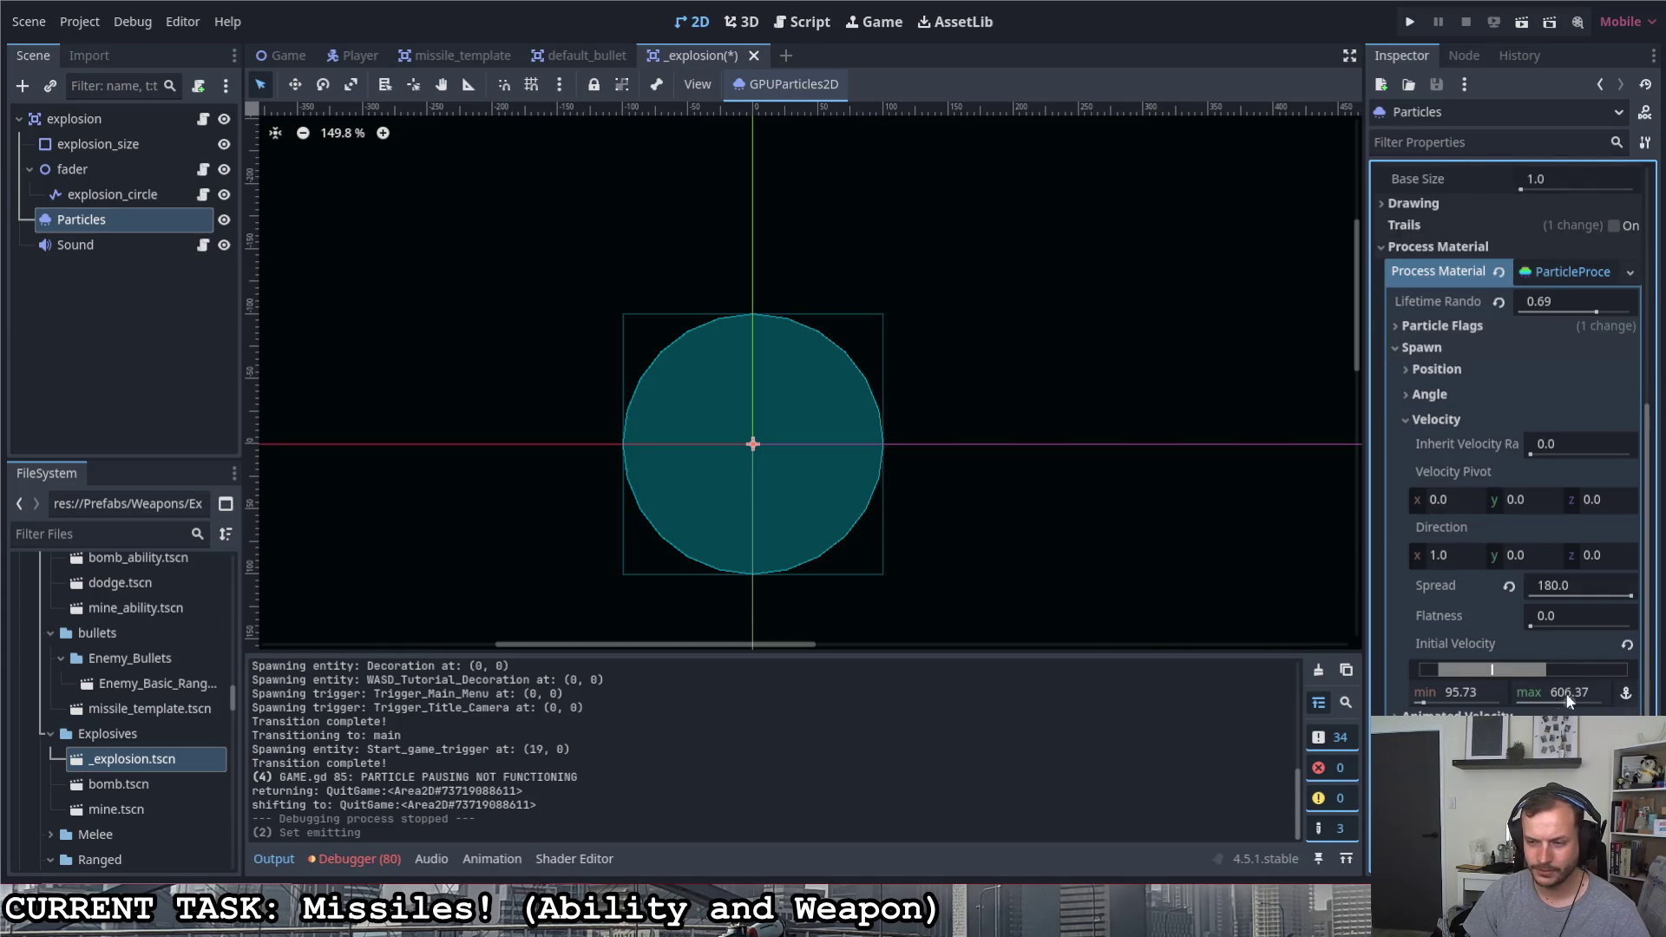
{"action": "scroll", "coordinate": [1476, 602], "scroll_direction": "up", "scroll_amount": 6}
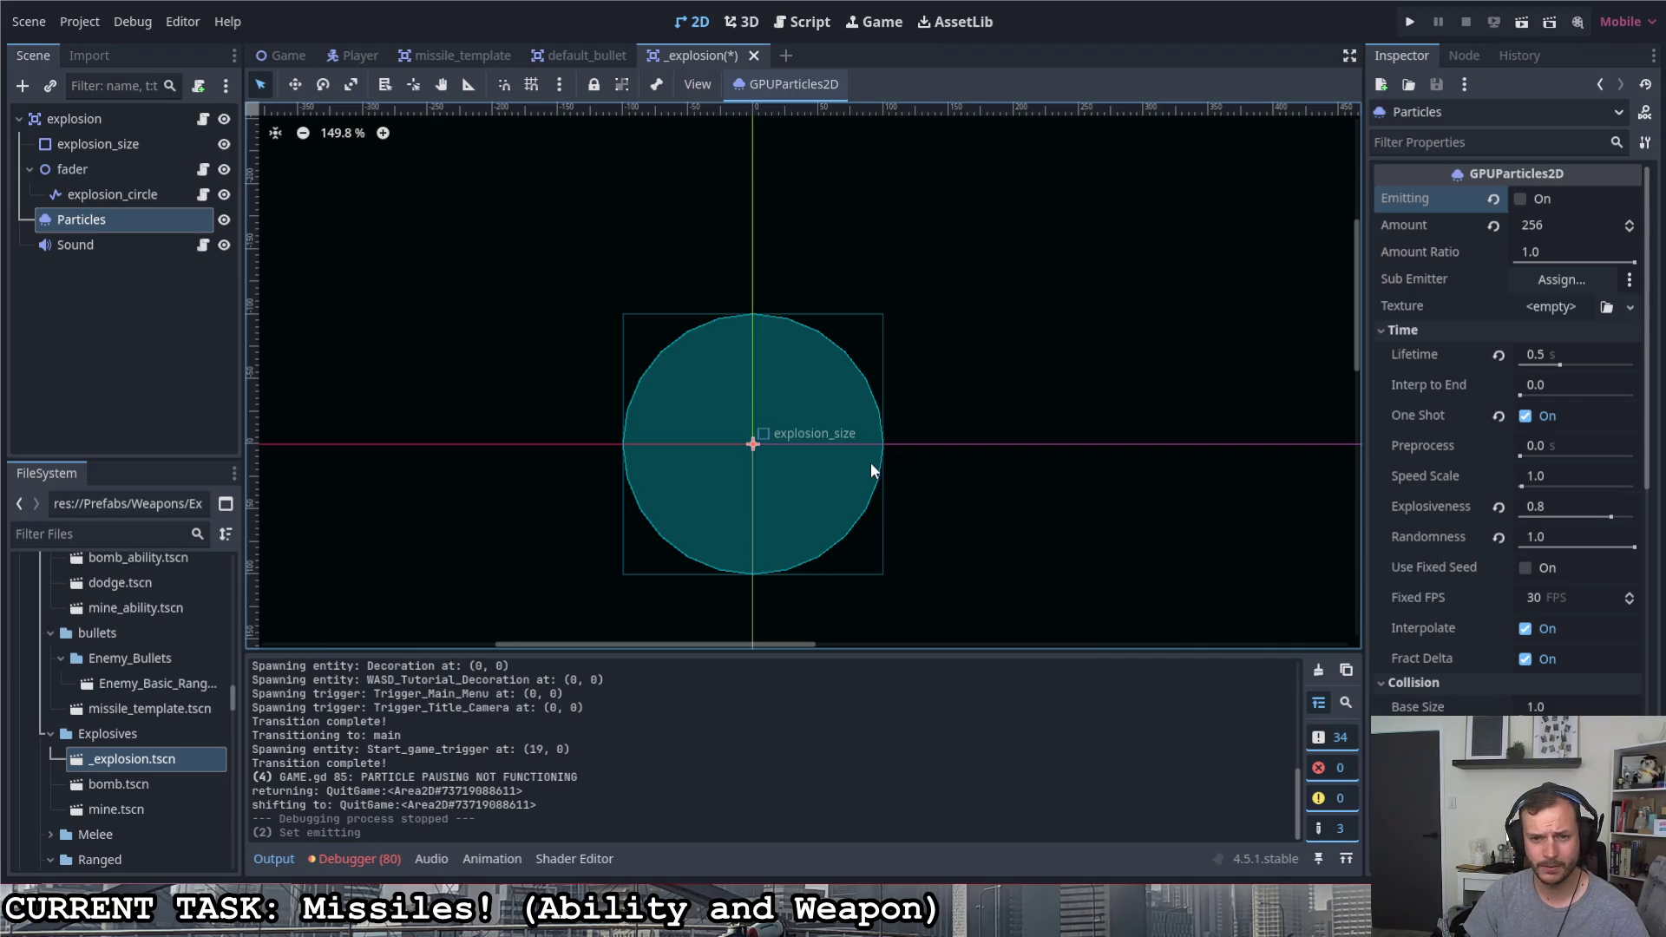
{"action": "left_click", "coordinate": [1521, 199]}
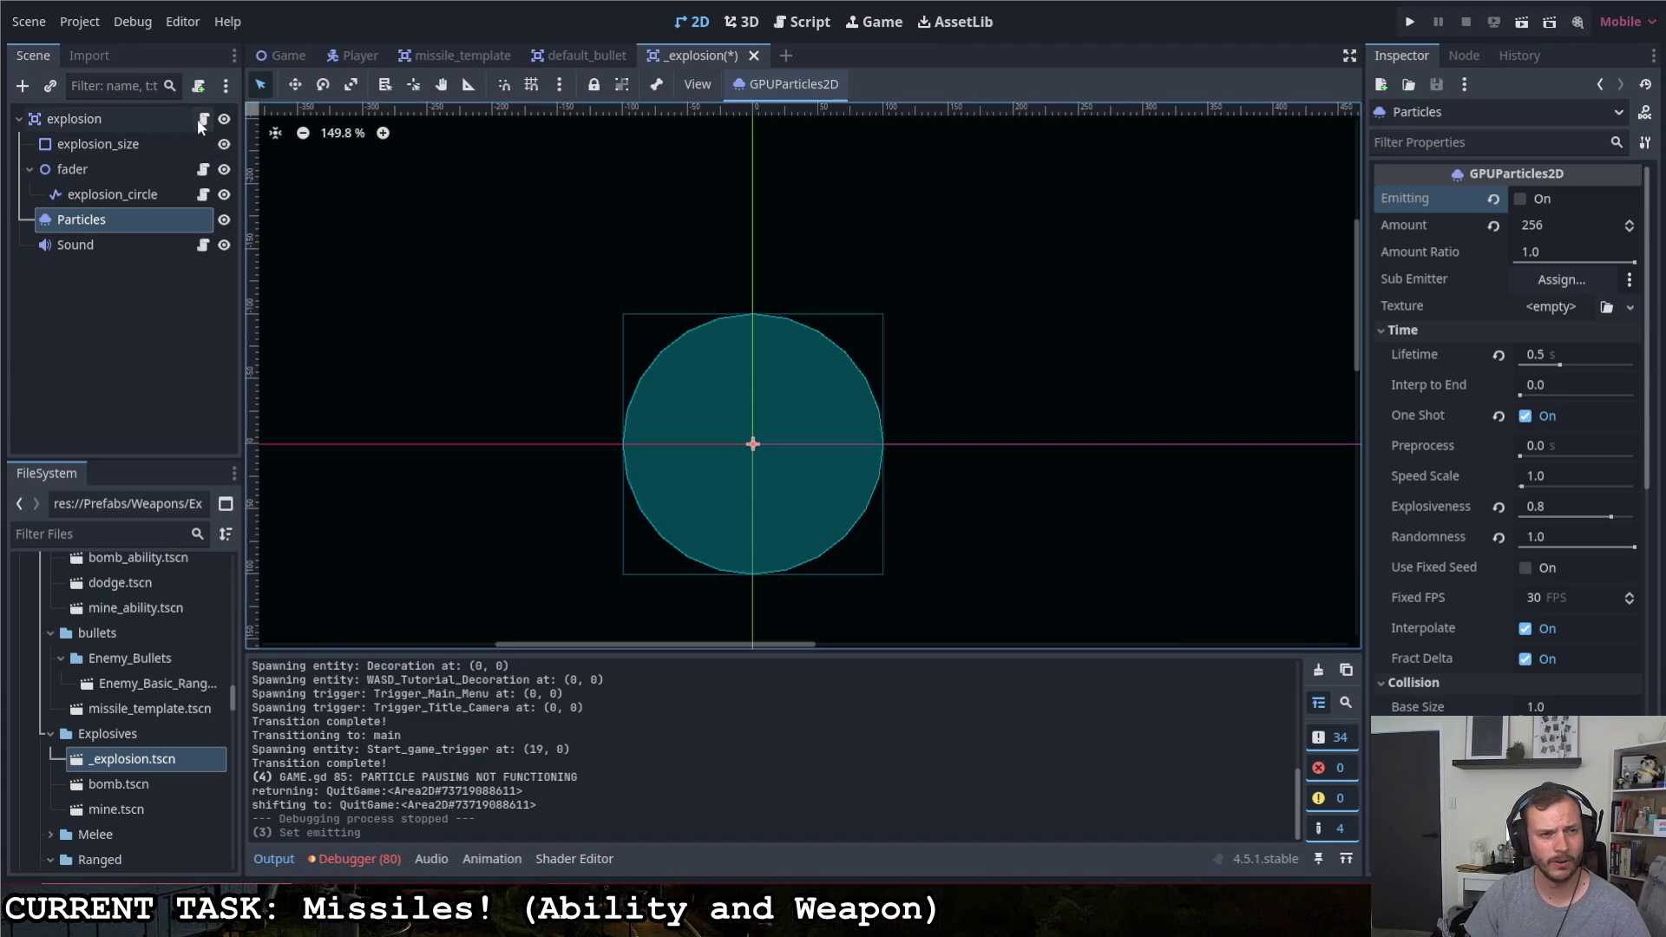
{"action": "mouse_move", "coordinate": [581, 55]}
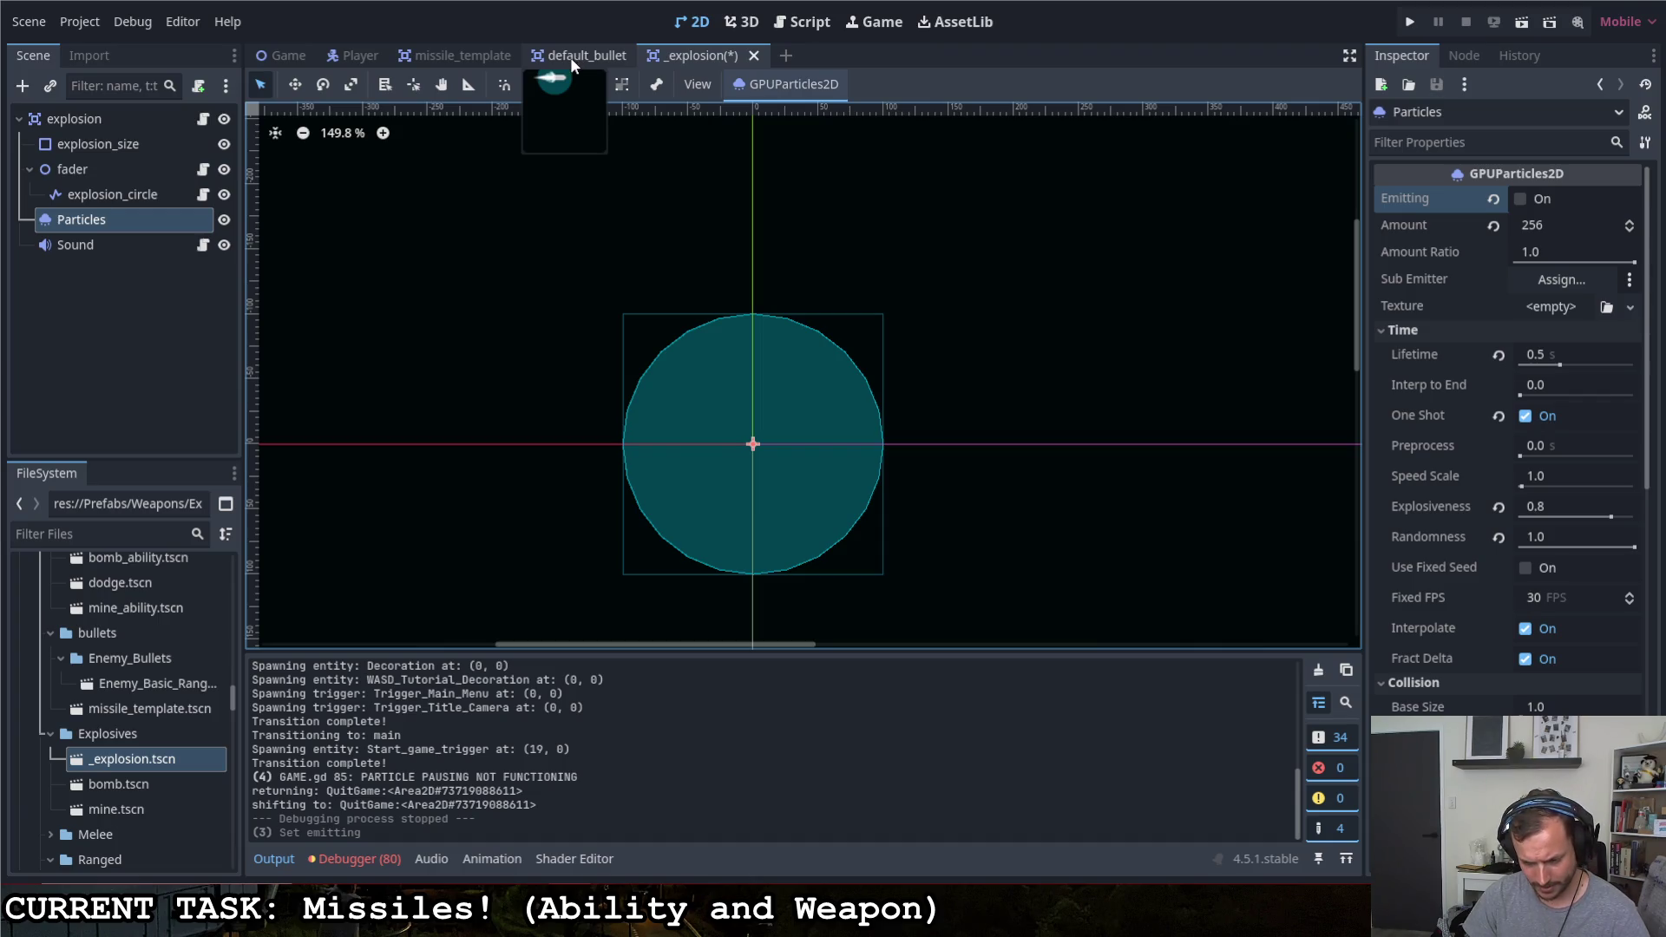
{"action": "scroll", "coordinate": [1511, 430], "scroll_direction": "down", "scroll_amount": 5}
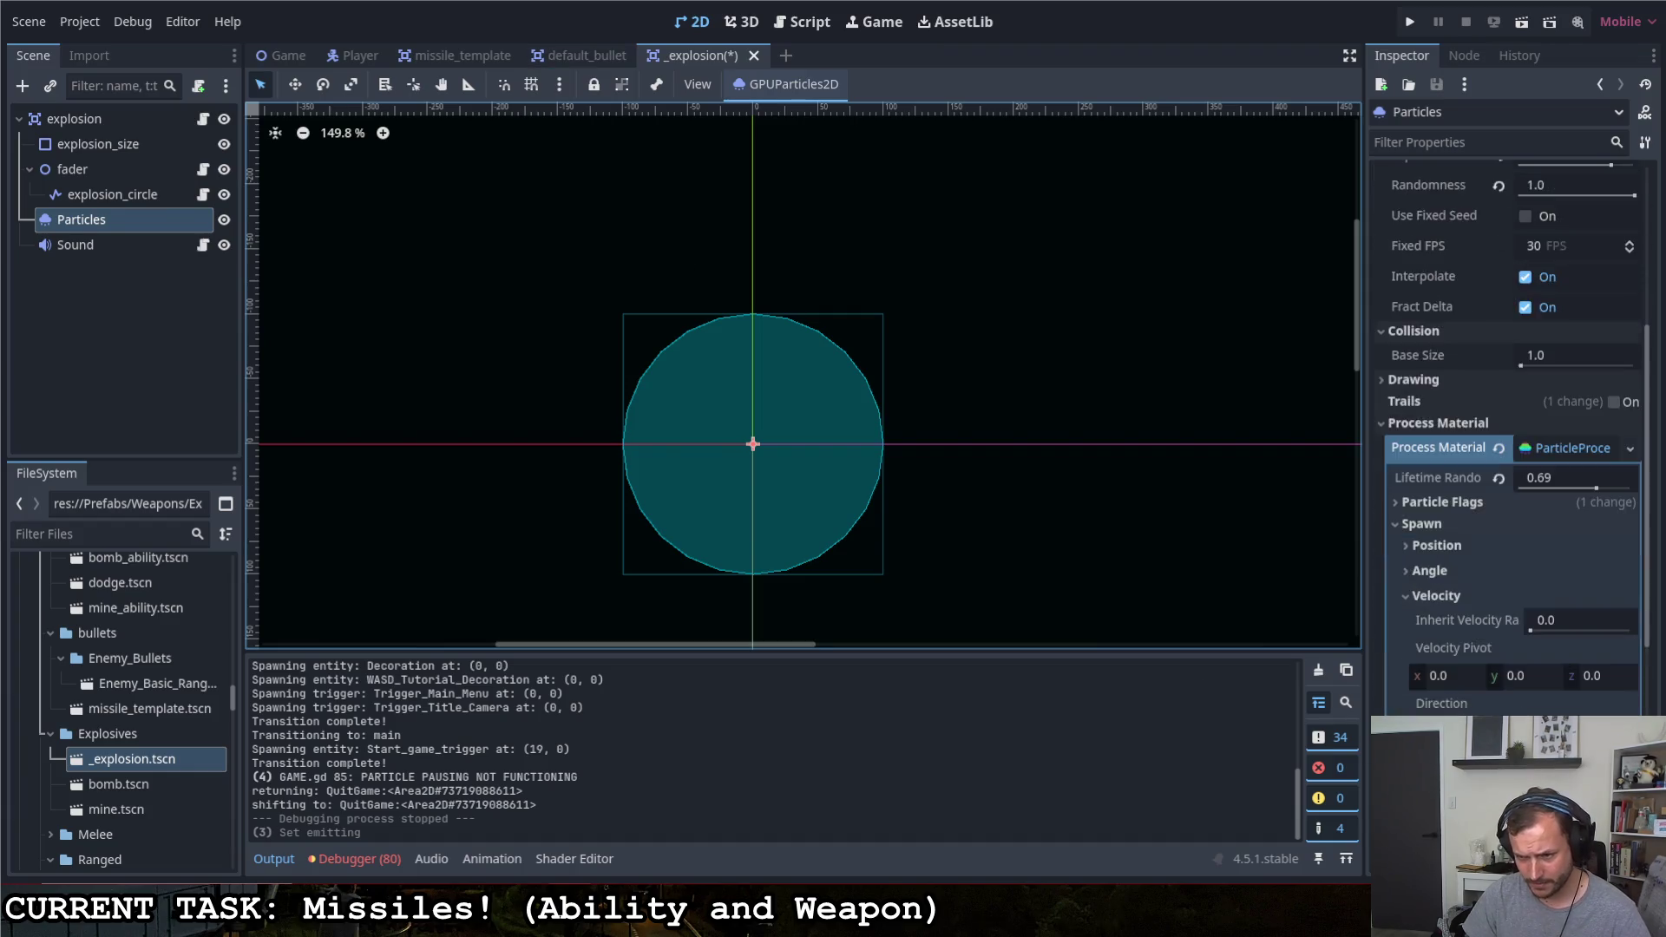
{"action": "scroll", "coordinate": [1472, 691], "scroll_direction": "down", "scroll_amount": 3}
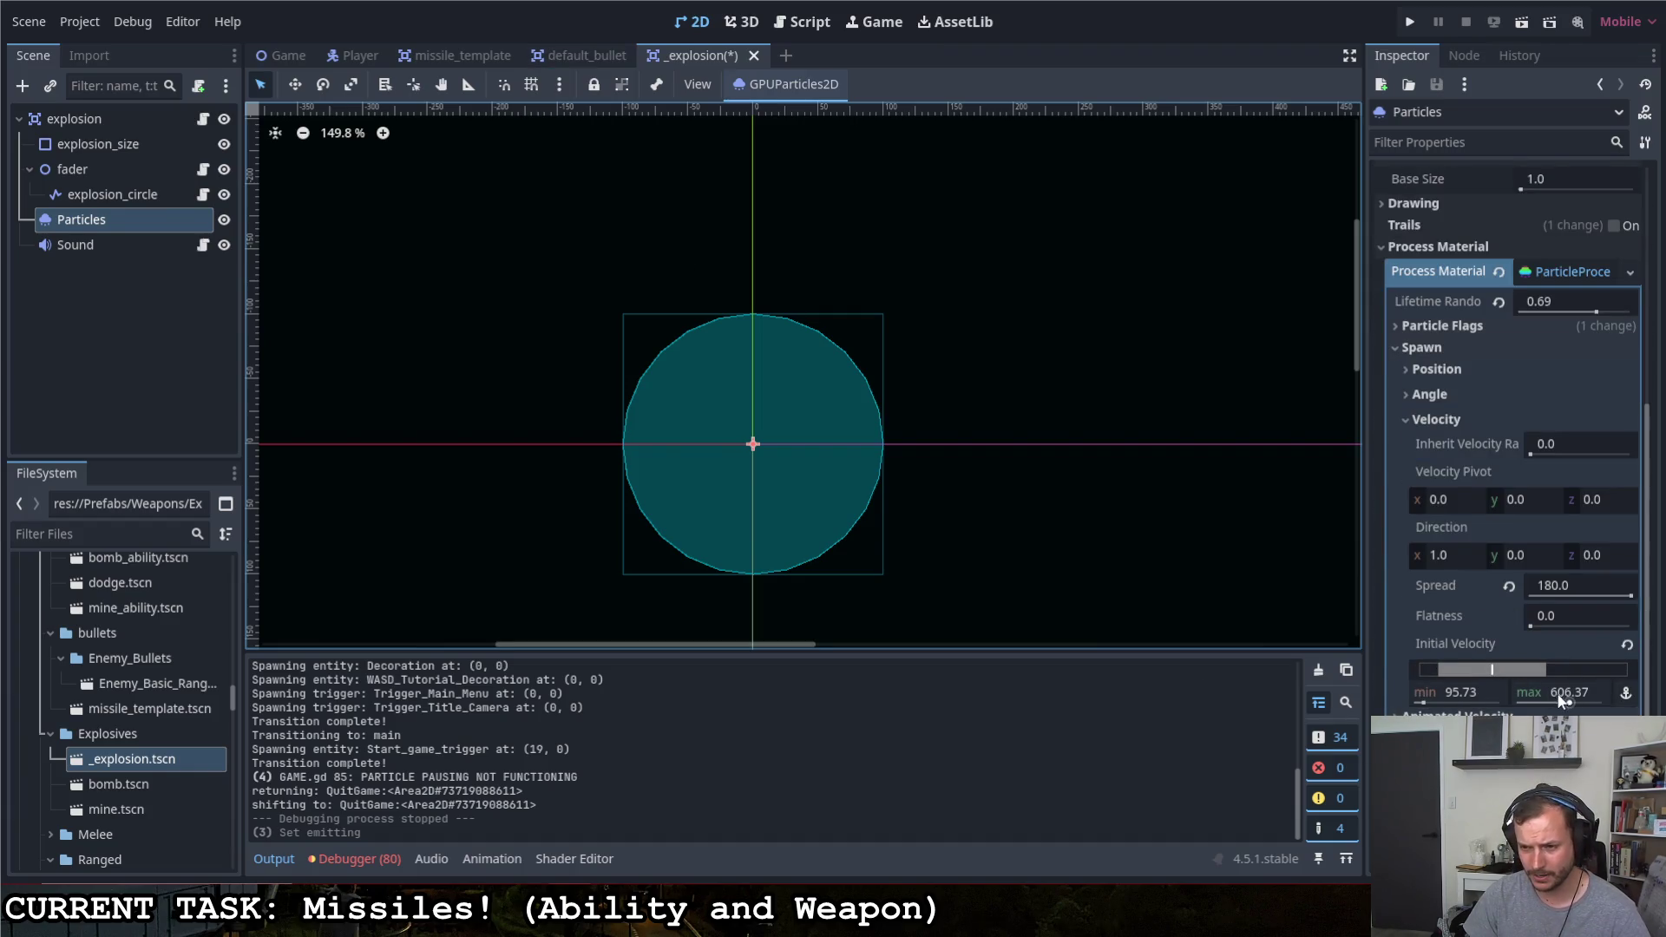
Check the Initial Velocity and Process Material property options, then return to the explosion script
{"action": "right_click", "coordinate": [1479, 642]}
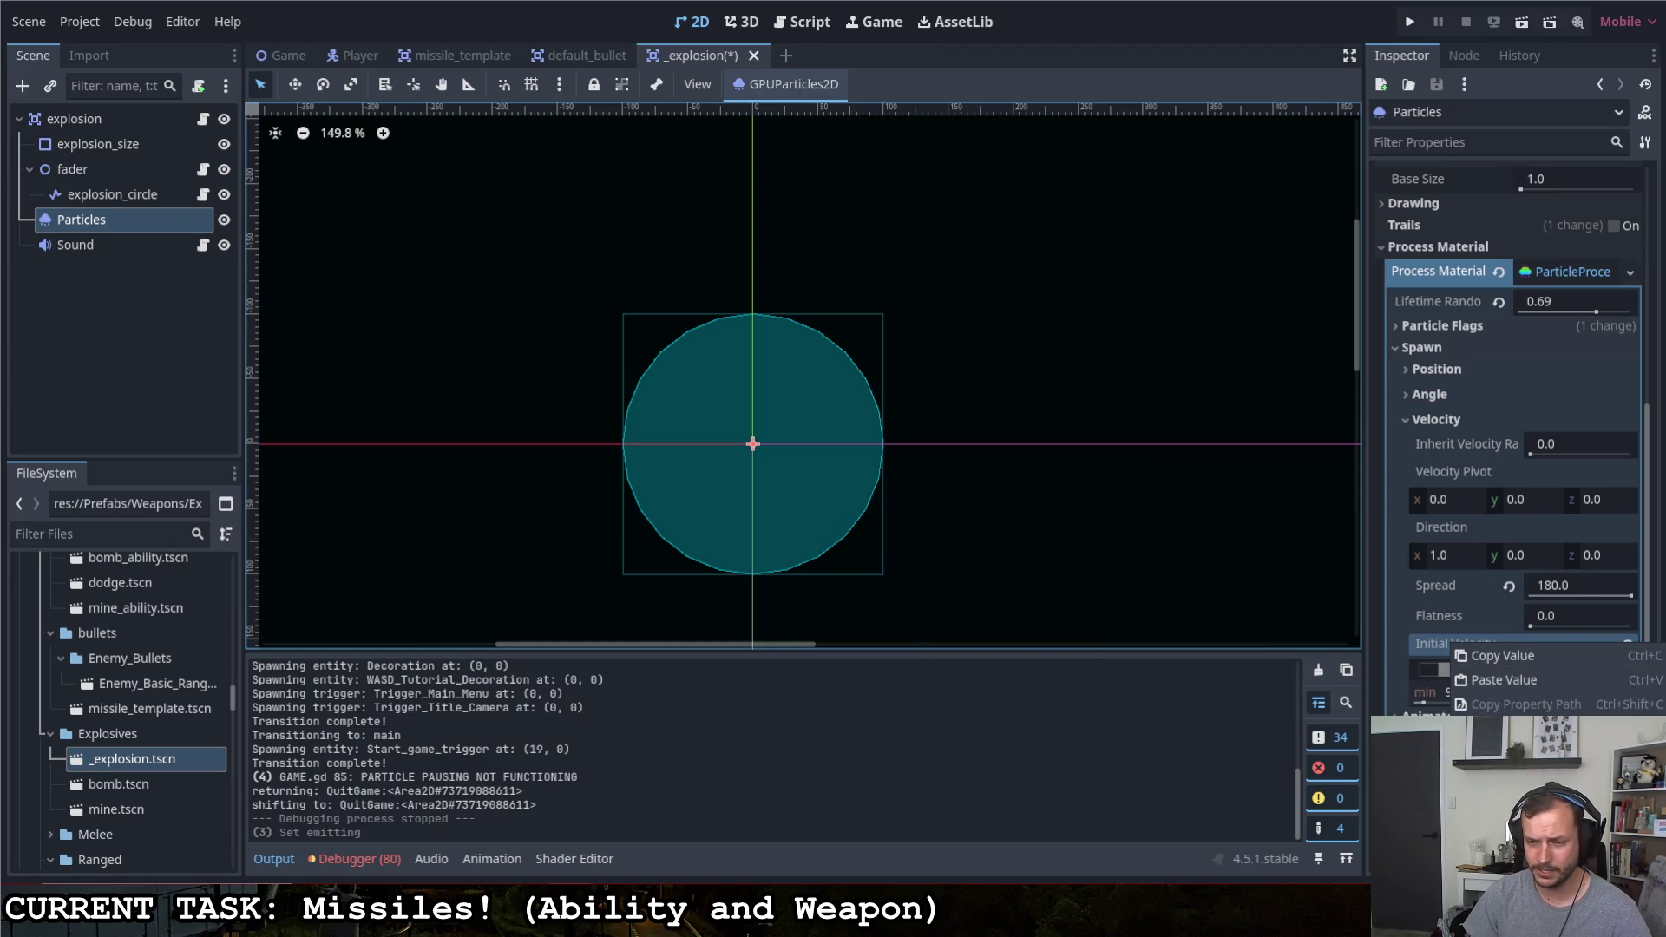
{"action": "left_click", "coordinate": [1422, 643]}
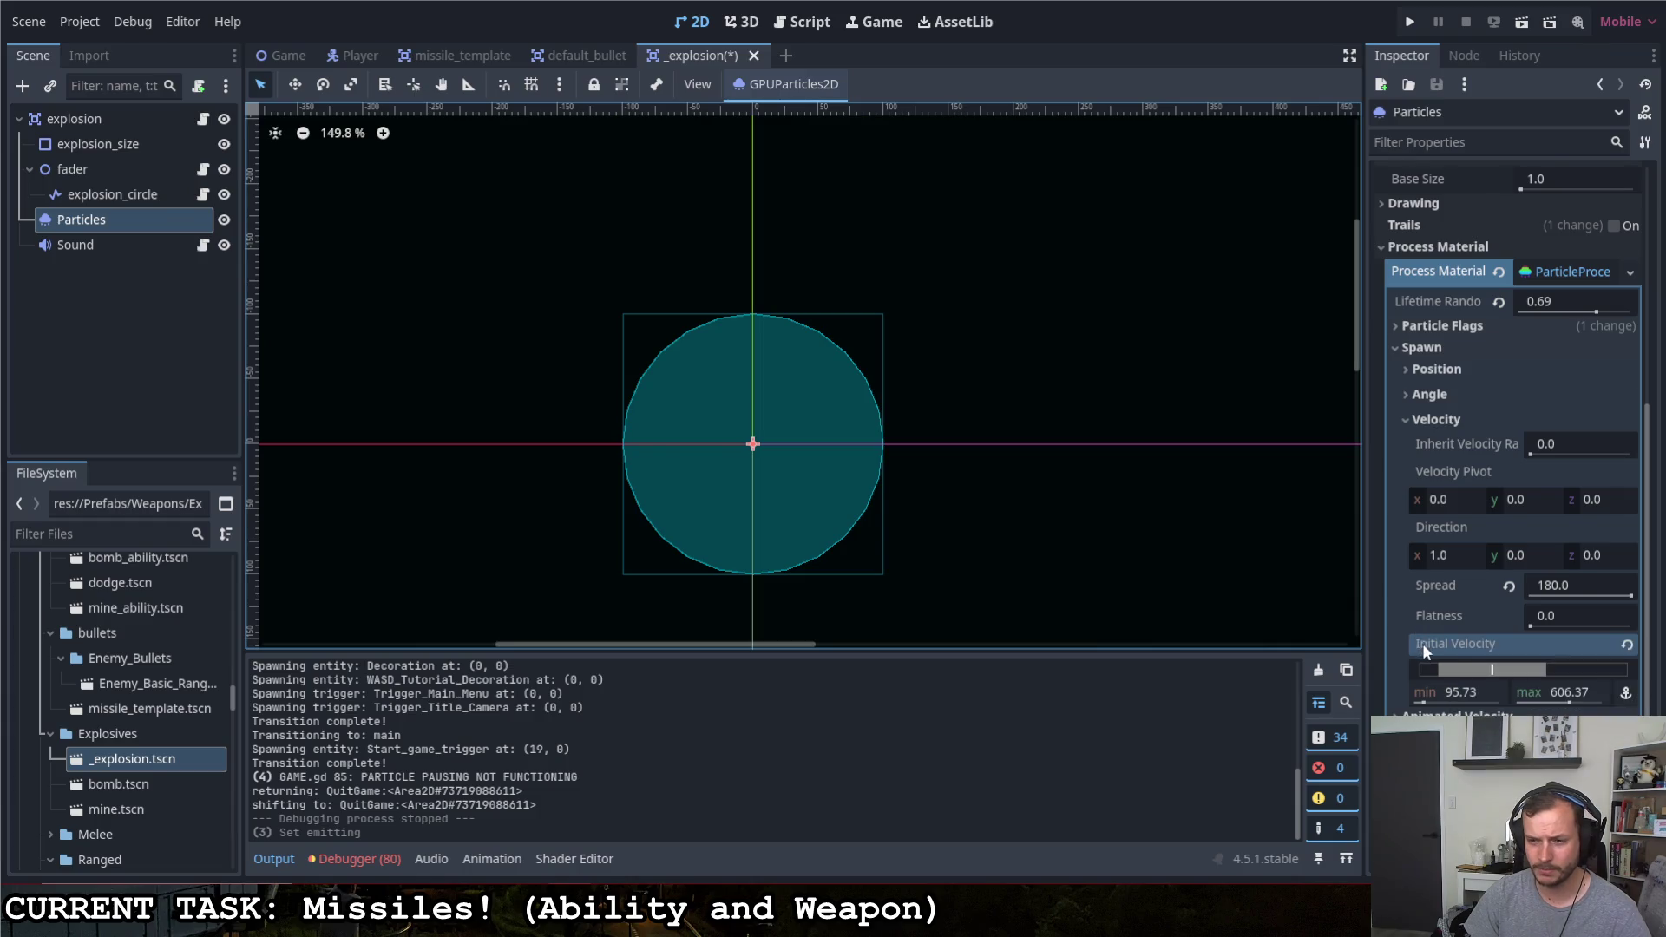
{"action": "right_click", "coordinate": [1424, 274]}
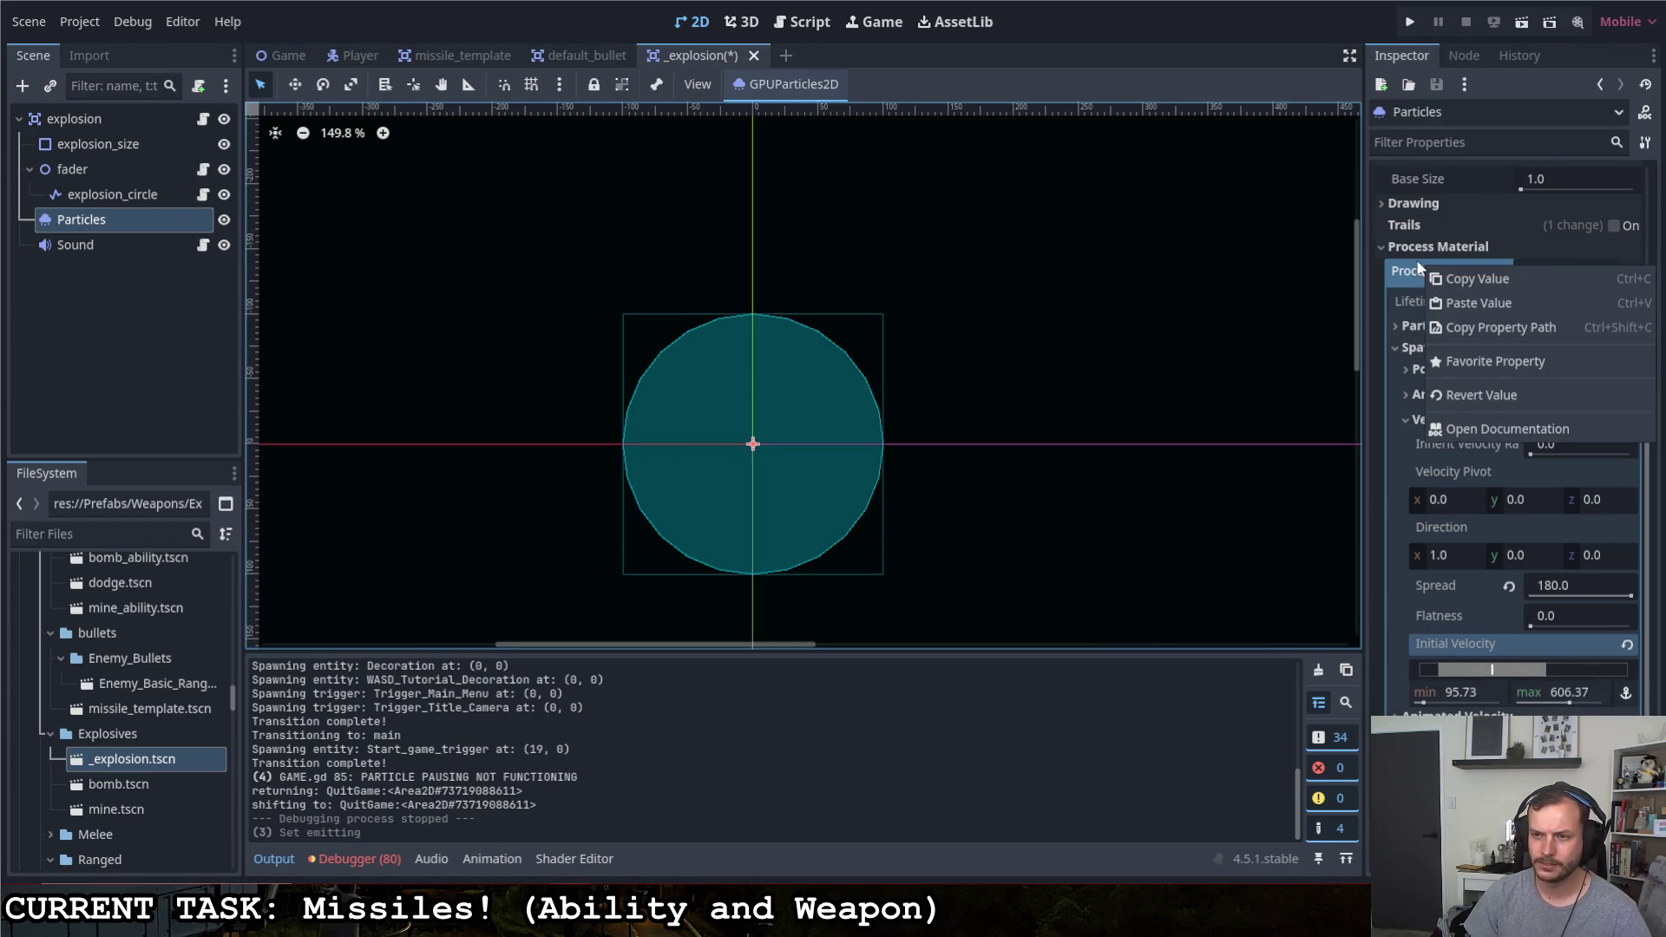
{"action": "left_click", "coordinate": [1349, 297]}
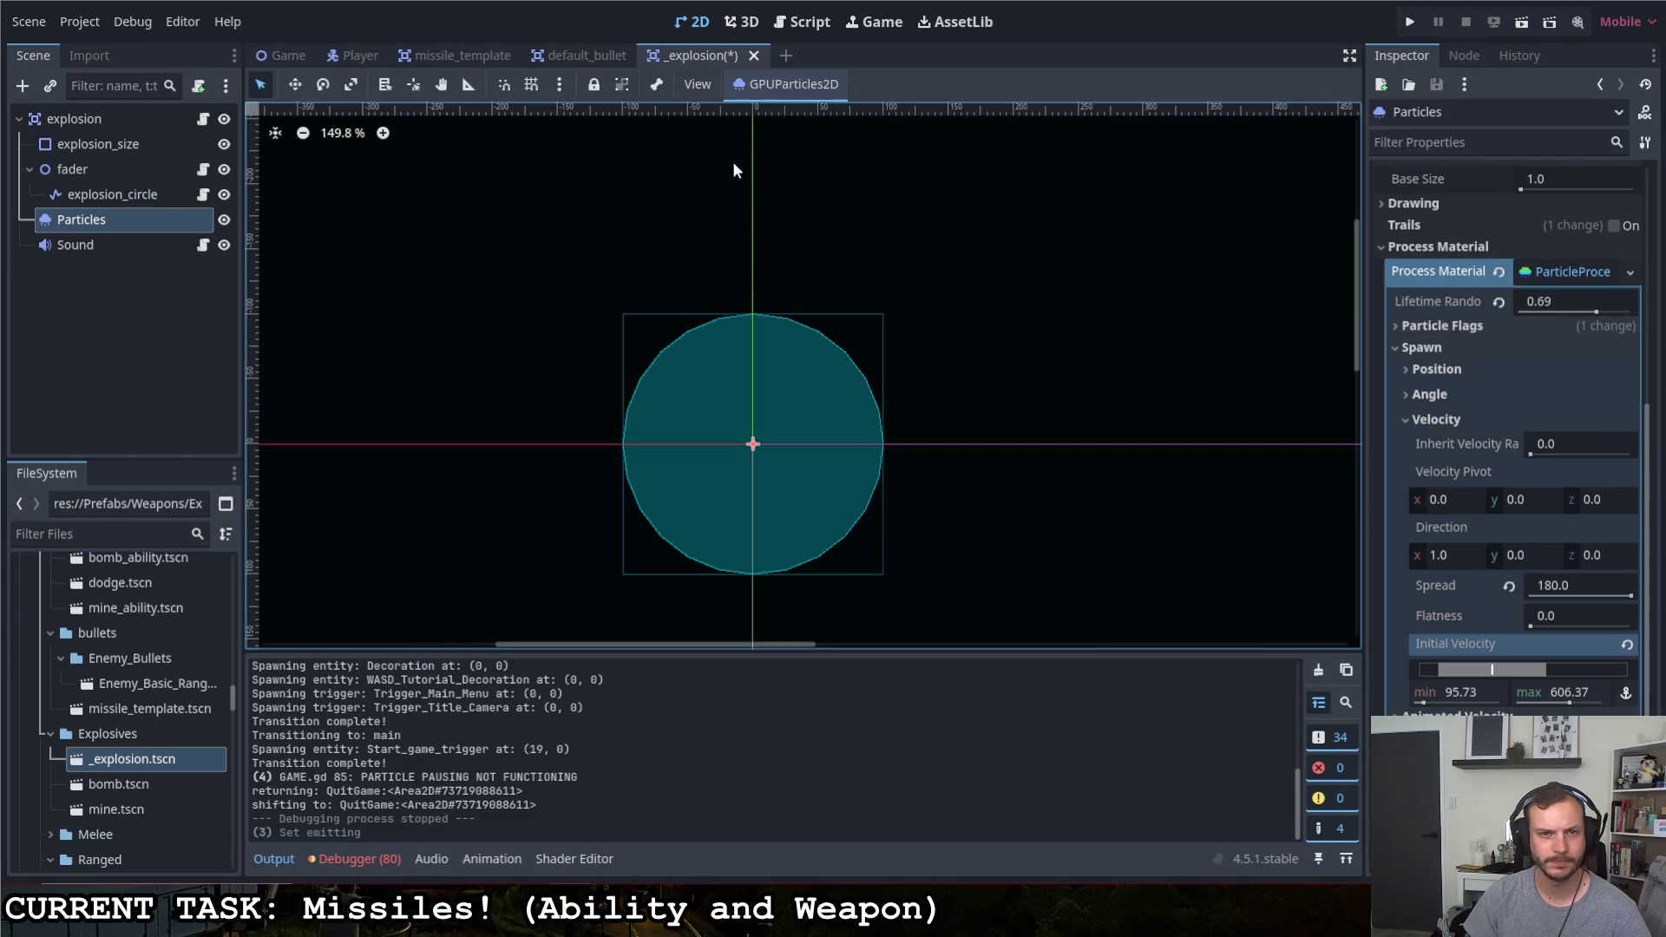
{"action": "left_click", "coordinate": [201, 119]}
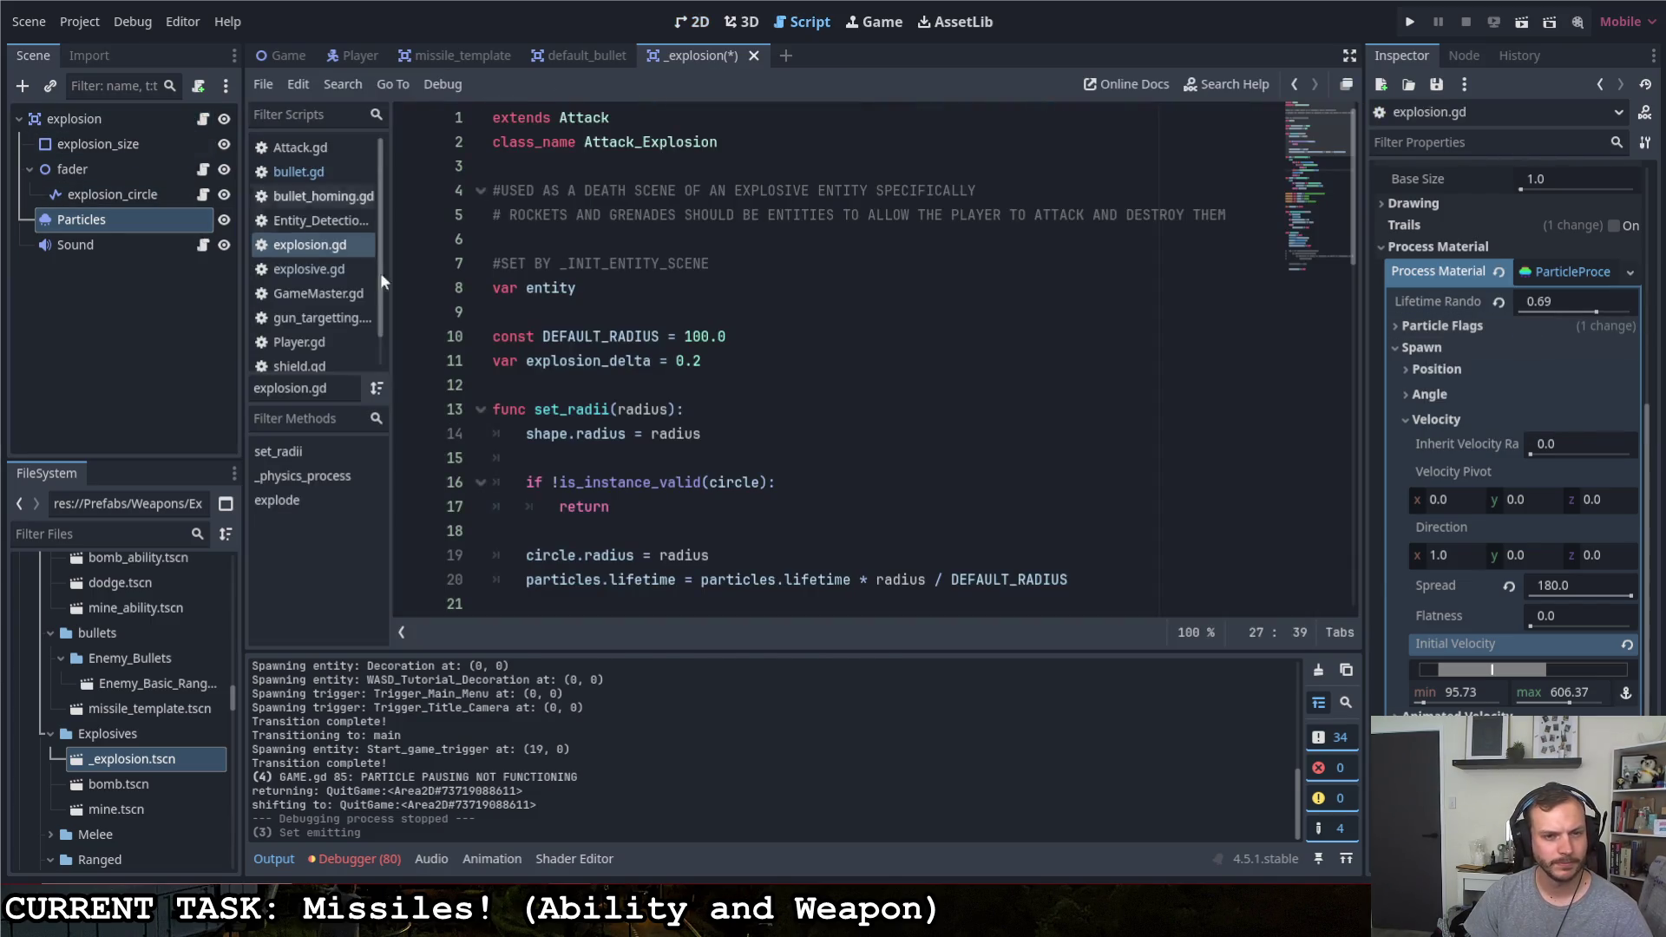
{"action": "scroll", "coordinate": [709, 434], "scroll_direction": "down", "scroll_amount": 2}
{"action": "scroll", "coordinate": [708, 434], "scroll_direction": "down", "scroll_amount": 4}
{"action": "scroll", "coordinate": [709, 434], "scroll_direction": "up", "scroll_amount": 4}
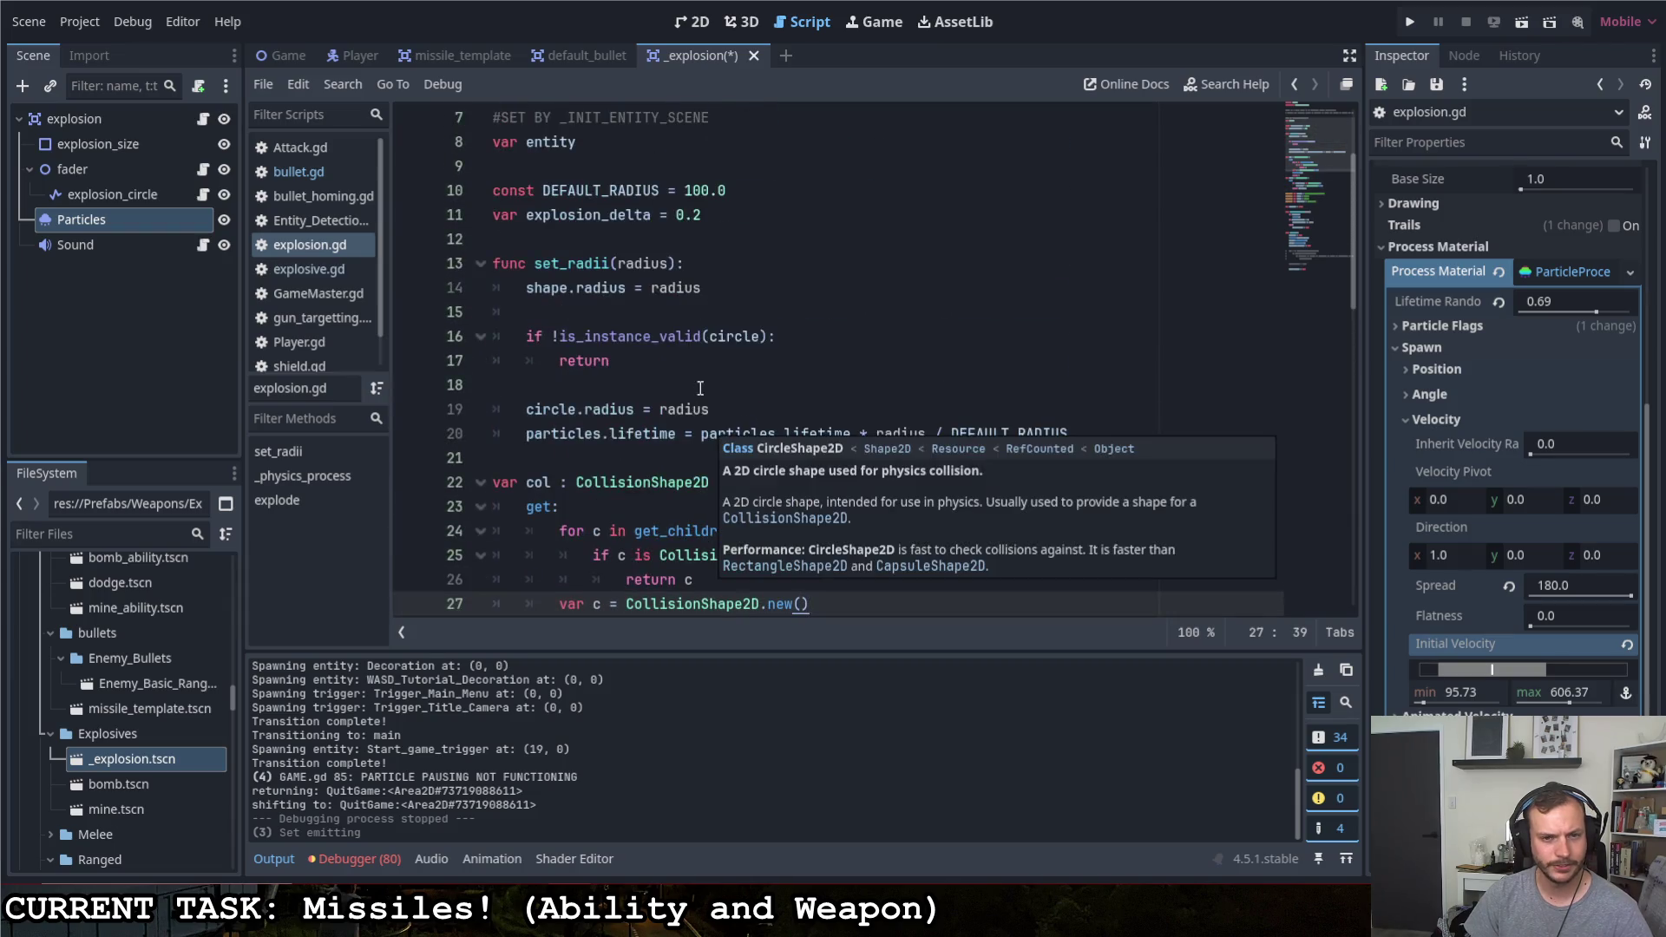
Replace the lifetime assignment on line 20 with particles.process_material.initial_velocity
{"action": "left_click", "coordinate": [772, 411]}
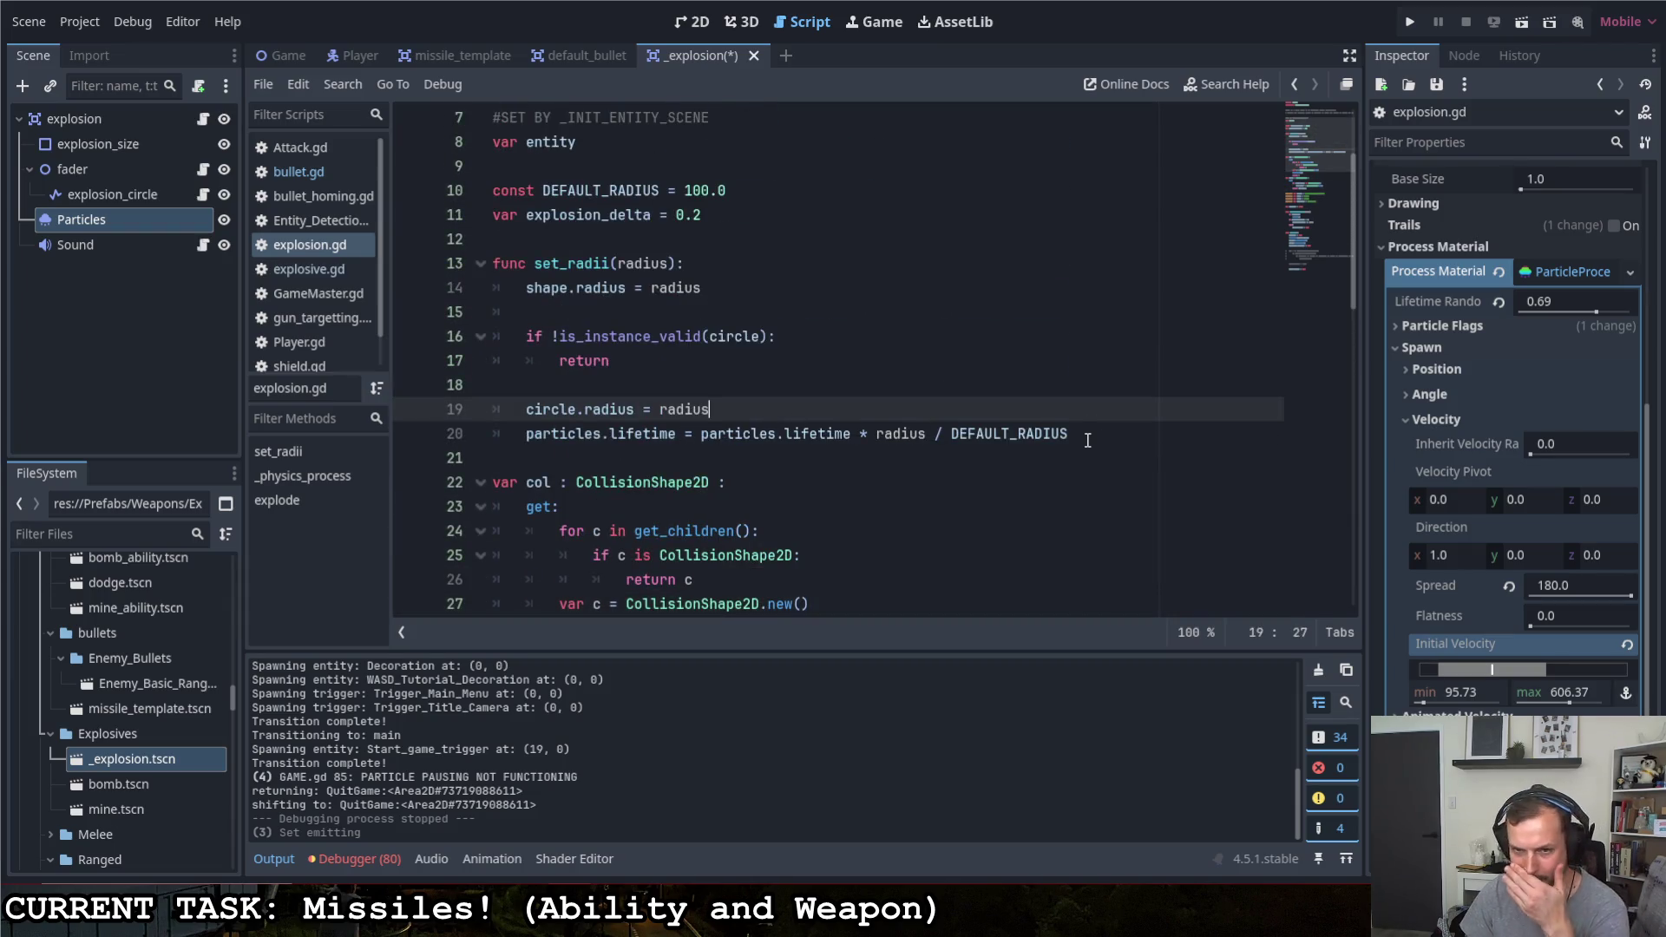
{"action": "left_click_drag", "start_coordinate": [1088, 435], "coordinate": [602, 433]}
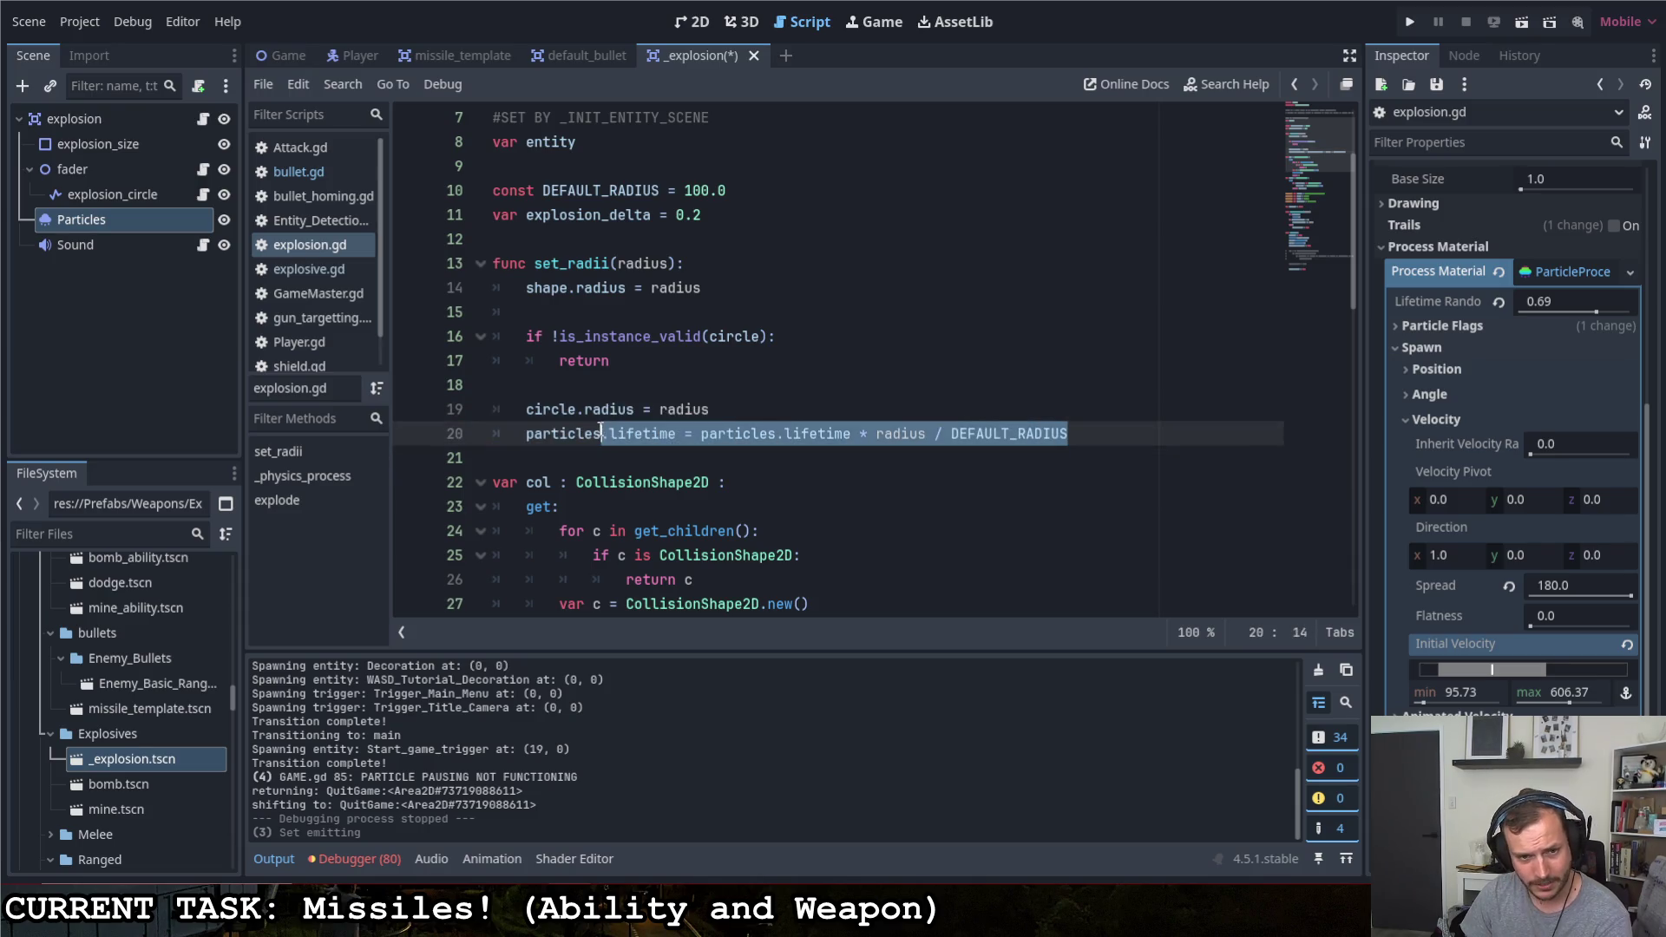
{"action": "key", "text": "BackSpace"}
{"action": "type", "text": "."}
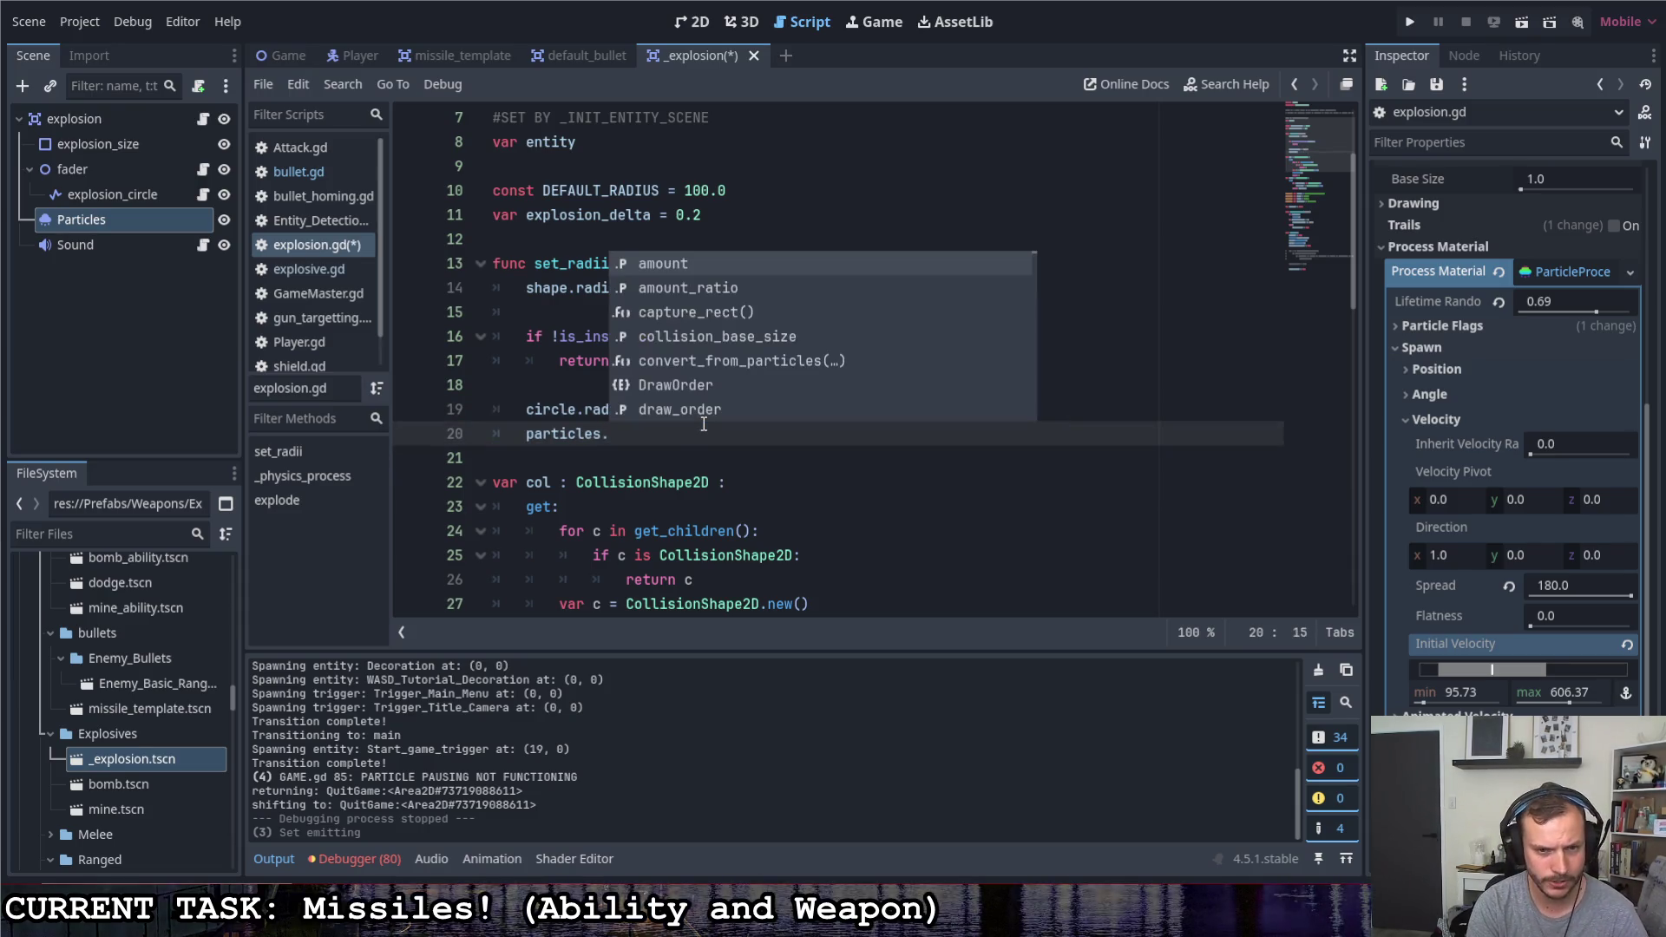
{"action": "type", "text": "pro"}
{"action": "key", "text": "Return"}
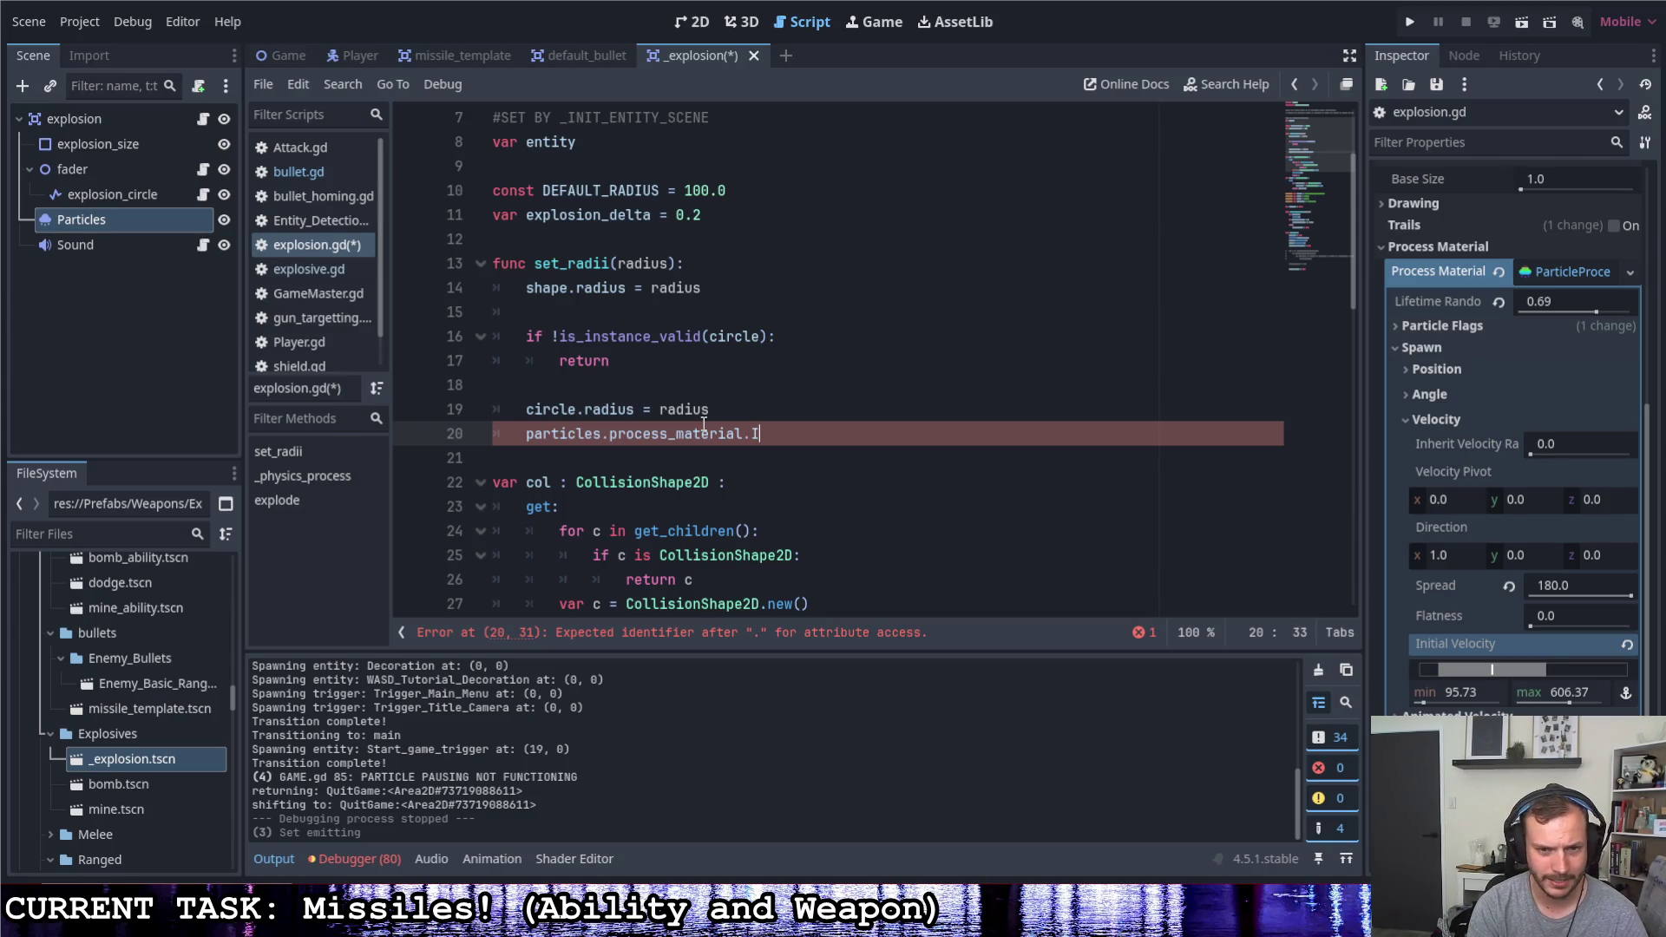
{"action": "type", "text": "nitial_va"}
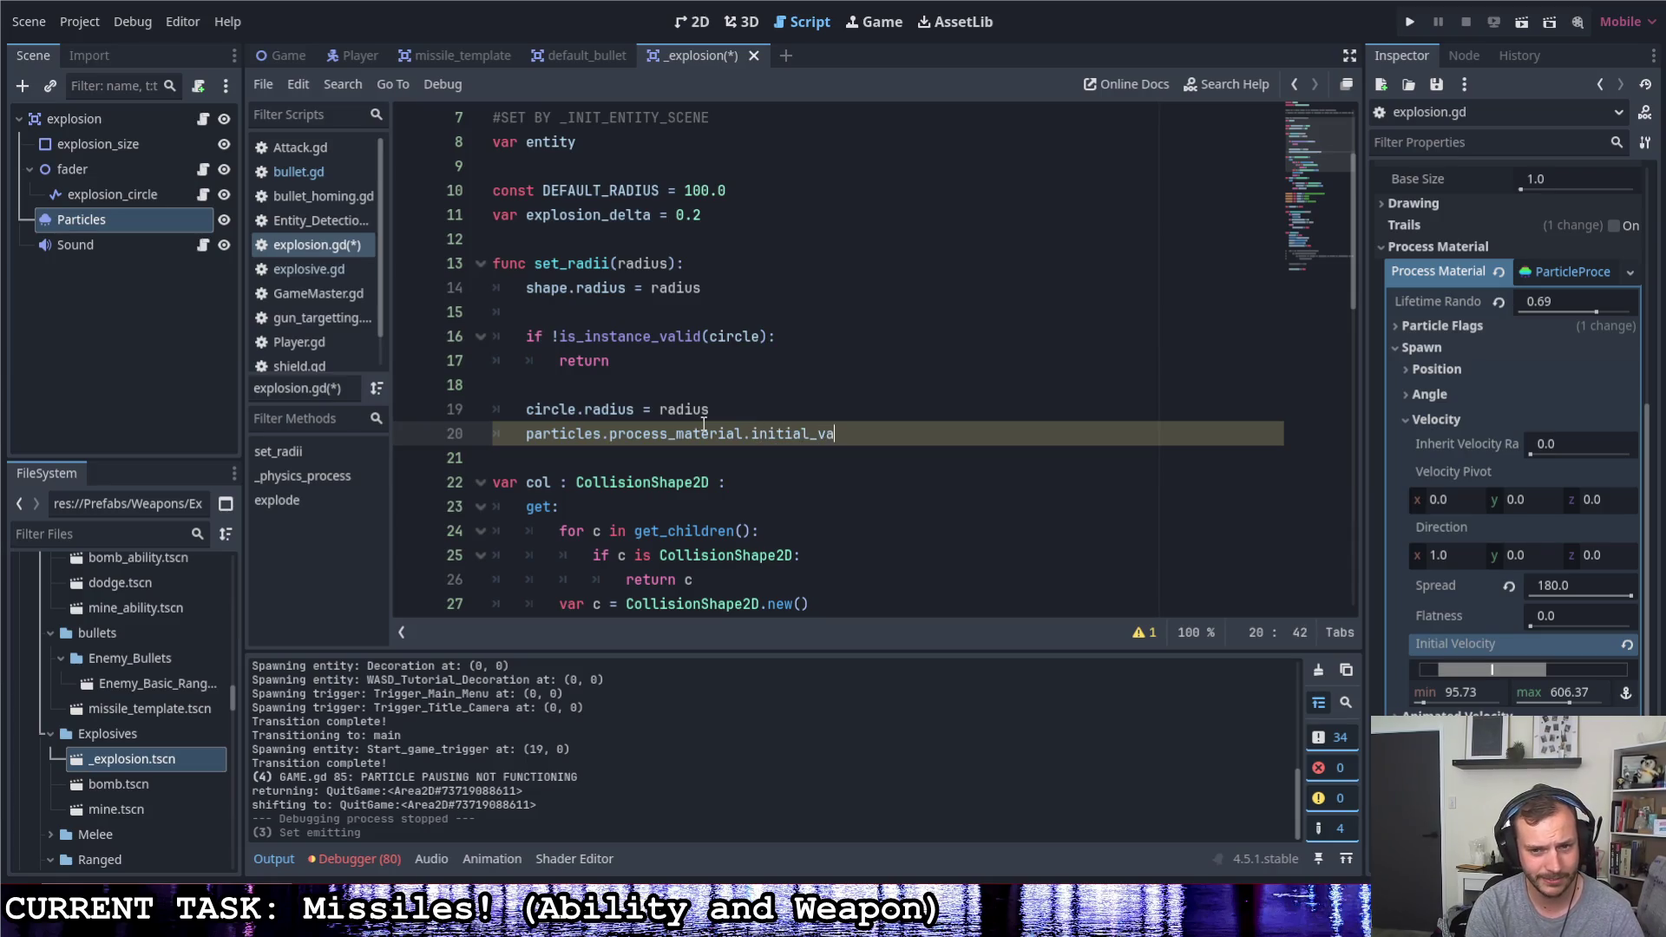
{"action": "key", "text": "BackSpace"}
{"action": "type", "text": "elocity"}
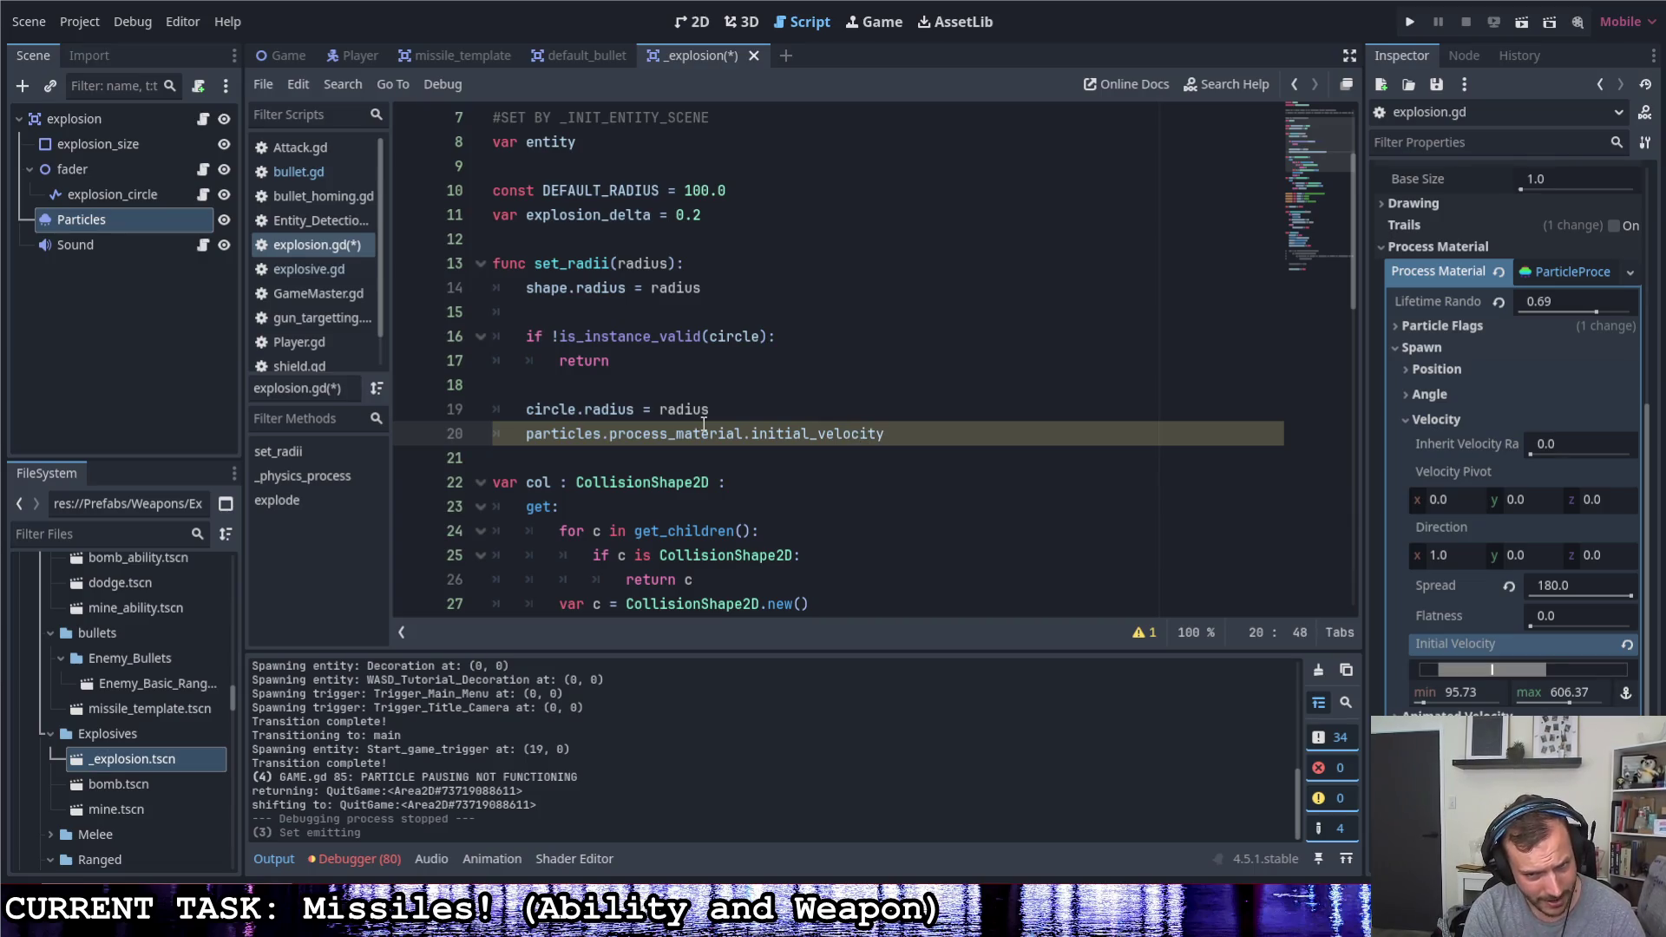
{"action": "right_click", "coordinate": [1427, 647]}
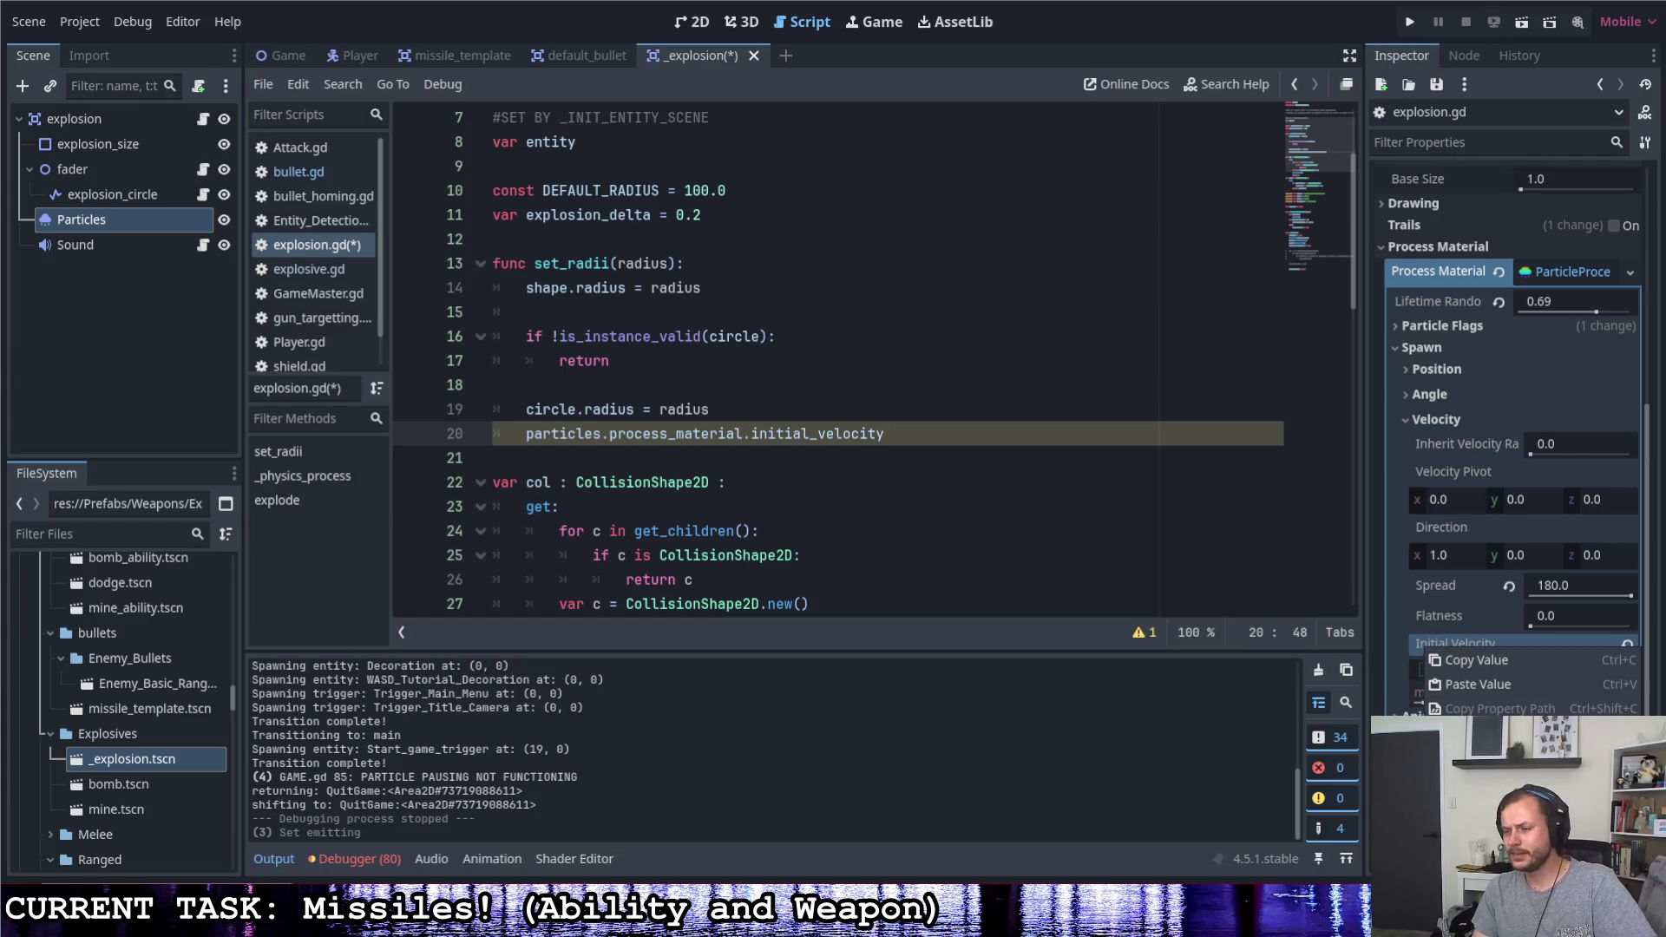
{"action": "key", "text": "Escape"}
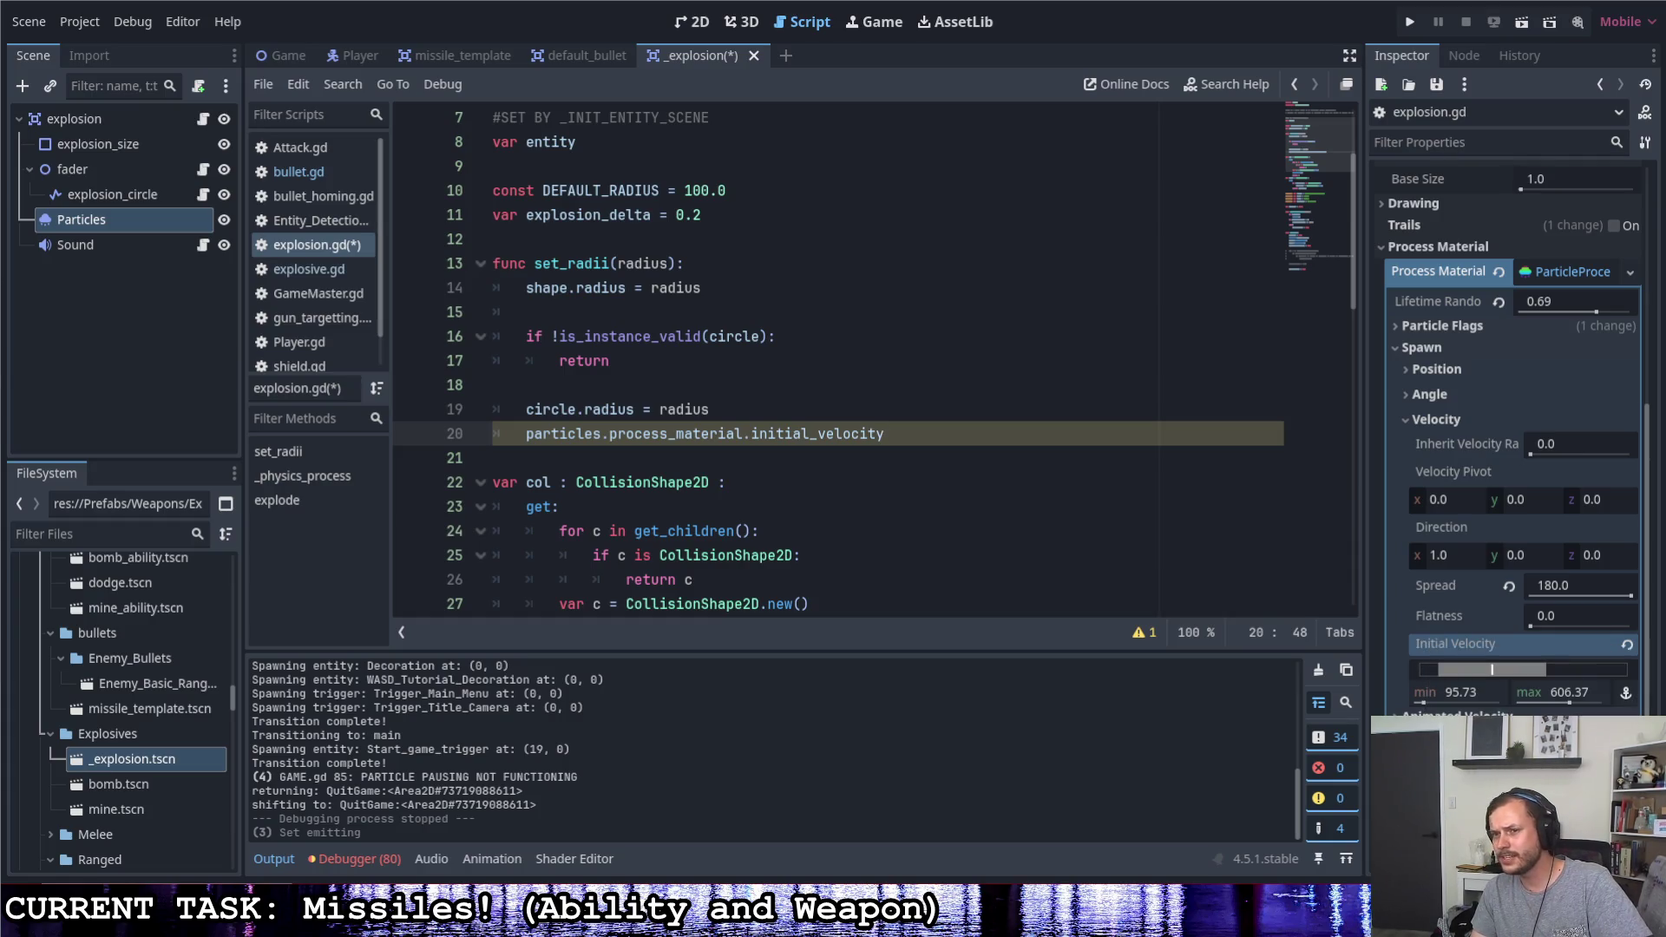
{"action": "right_click", "coordinate": [1572, 268]}
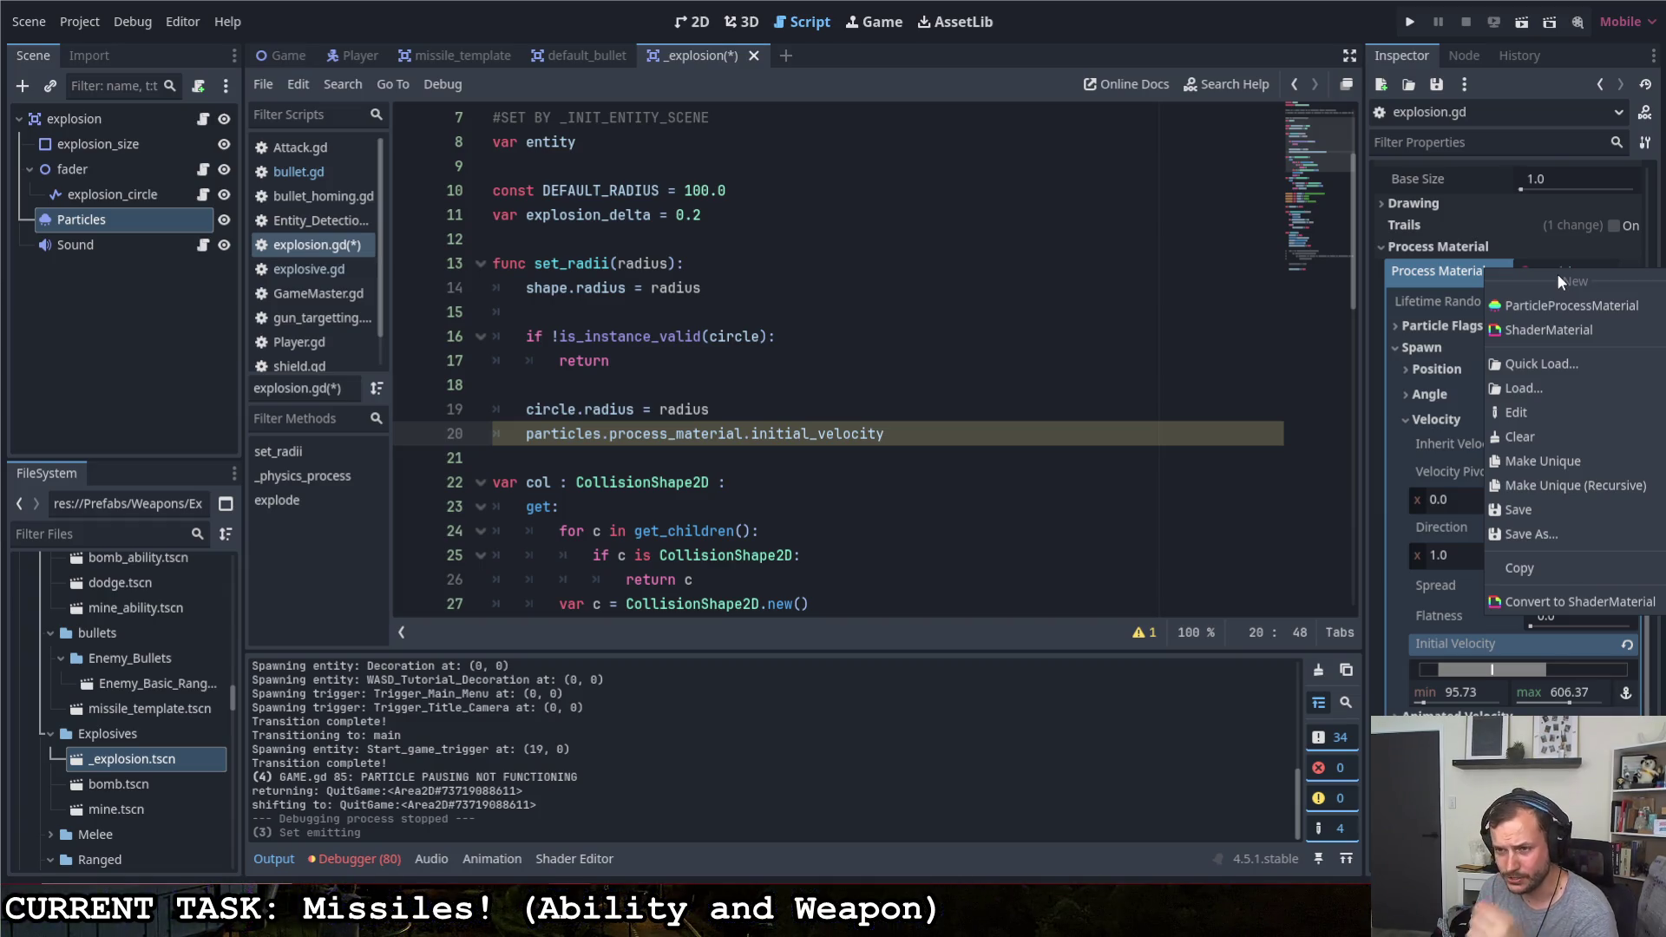
Rewrite line 20 as particles.process_material = particles.process_material.duplicate()
{"action": "left_click", "coordinate": [1015, 423]}
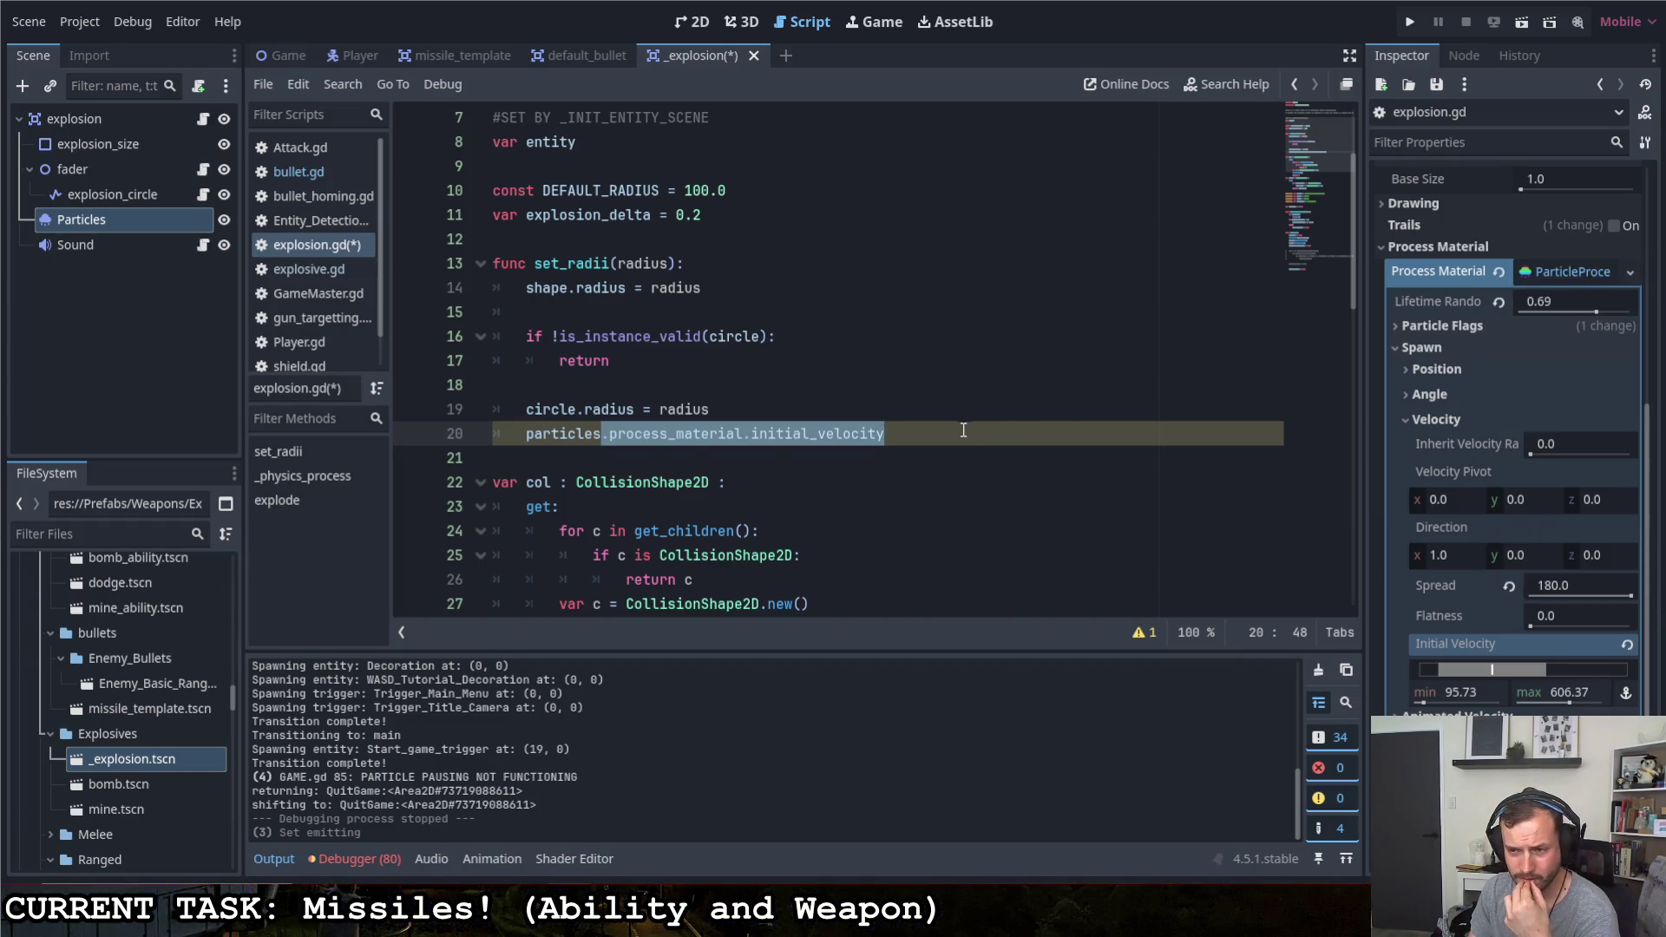
{"action": "left_click", "coordinate": [964, 430]}
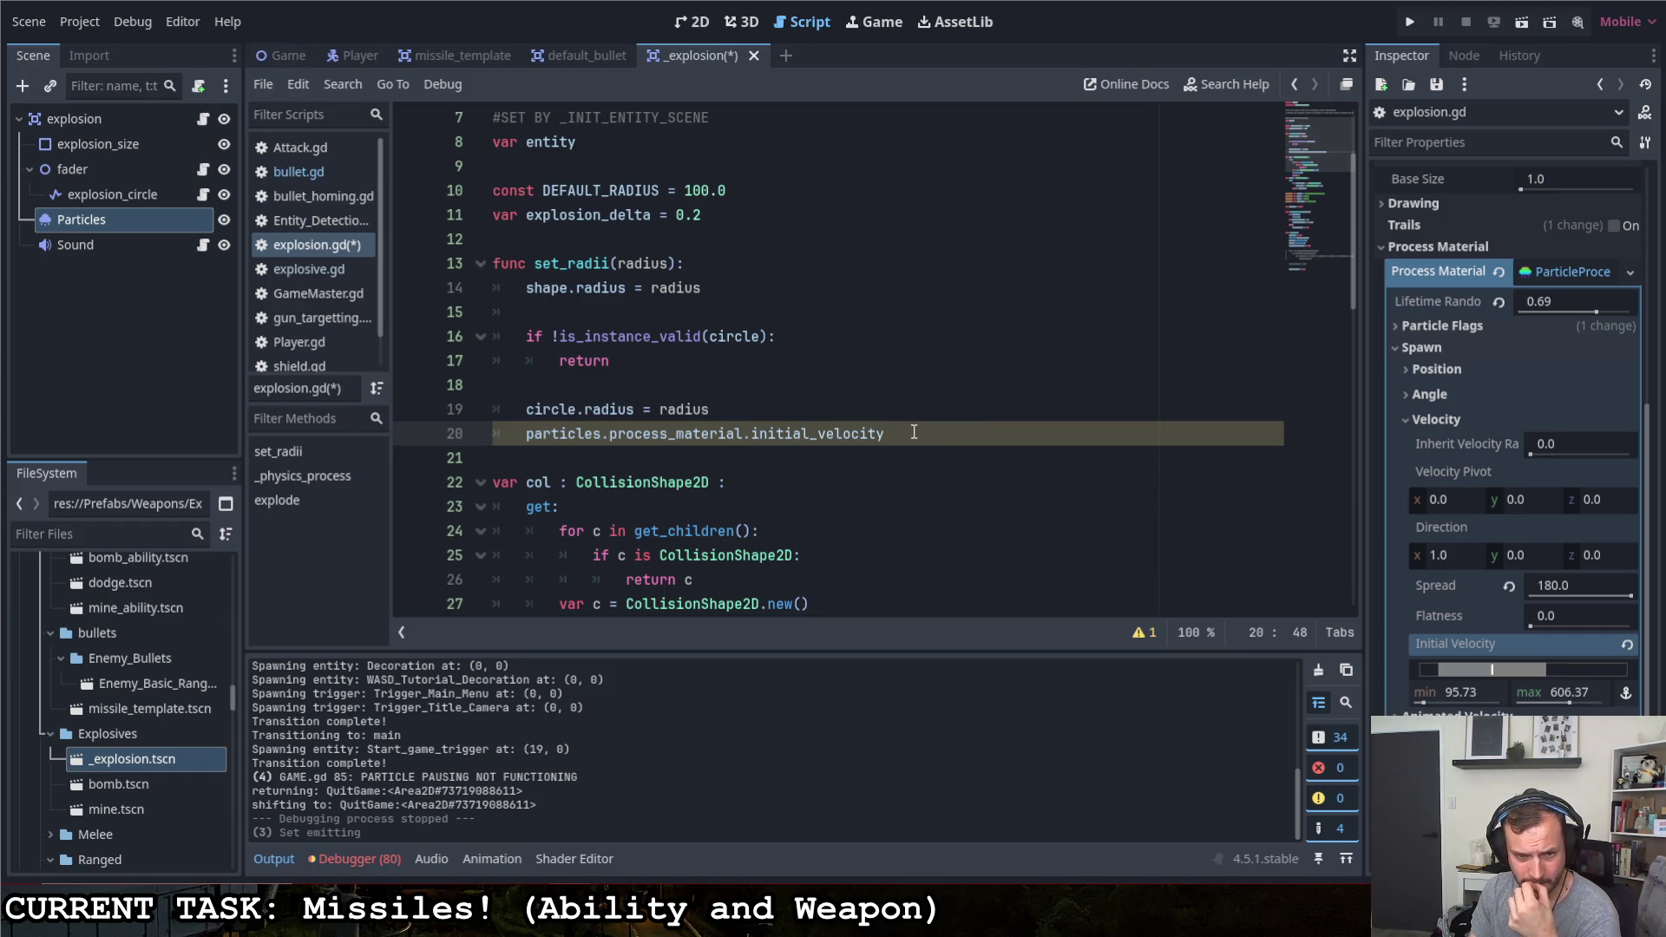
{"action": "key", "text": "ctrl+shift+Left"}
{"action": "key", "text": "ctrl+shift+Left"}
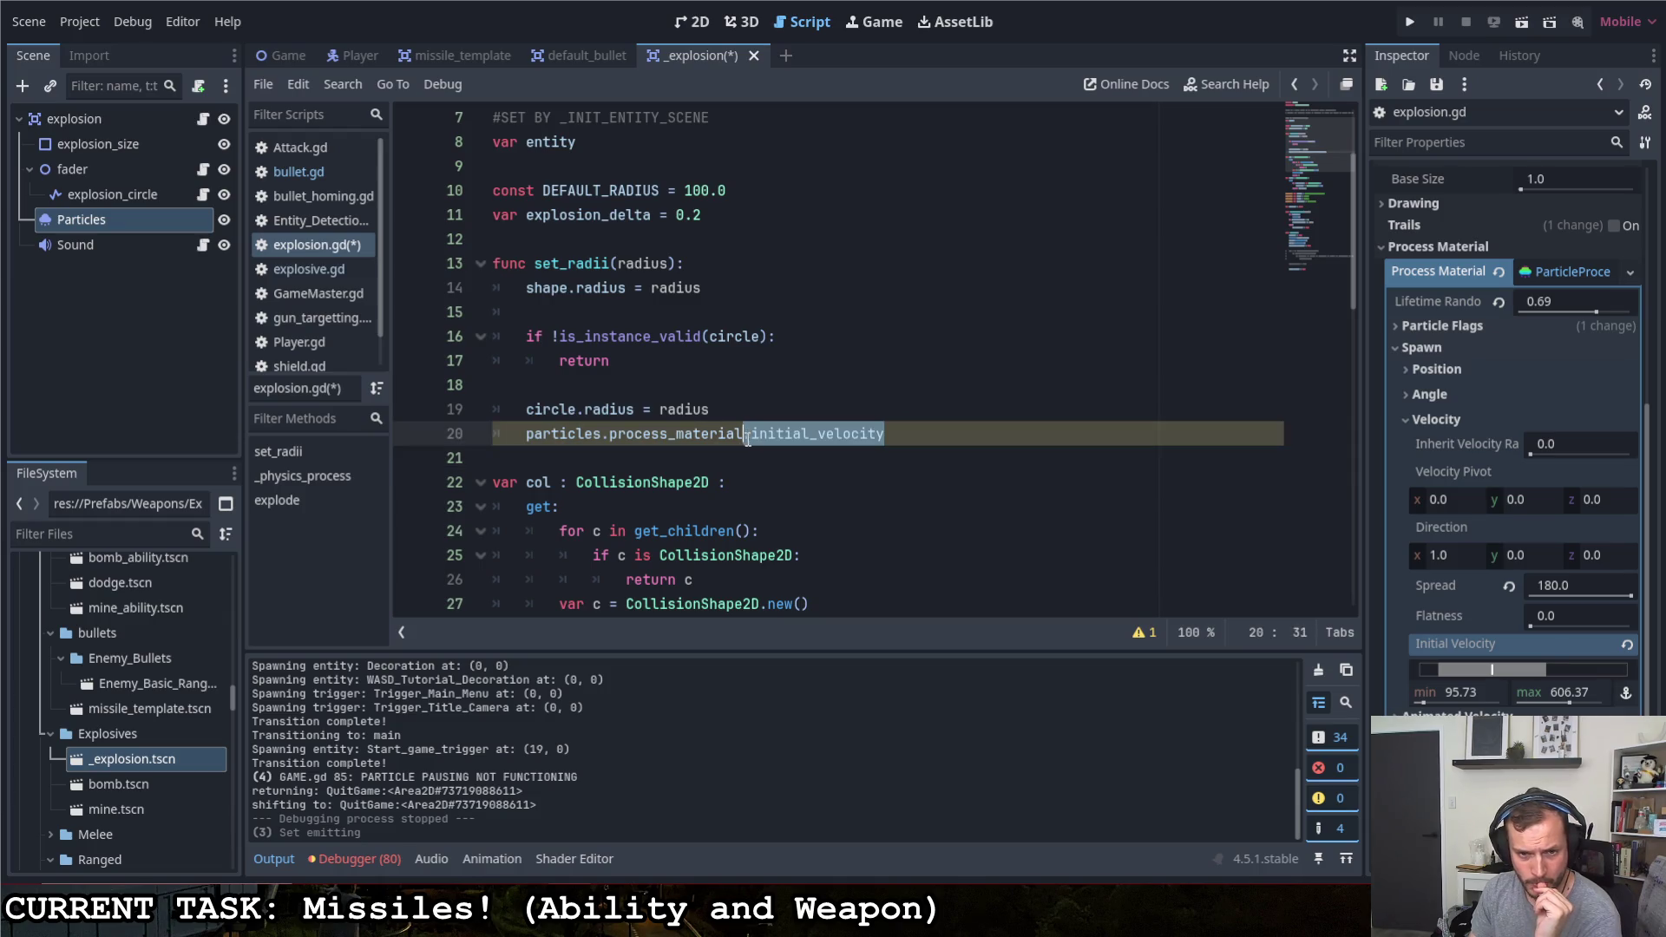
{"action": "type", "text": "= particles.prpo"}
{"action": "key", "text": "BackSpace"}
{"action": "key", "text": "BackSpace"}
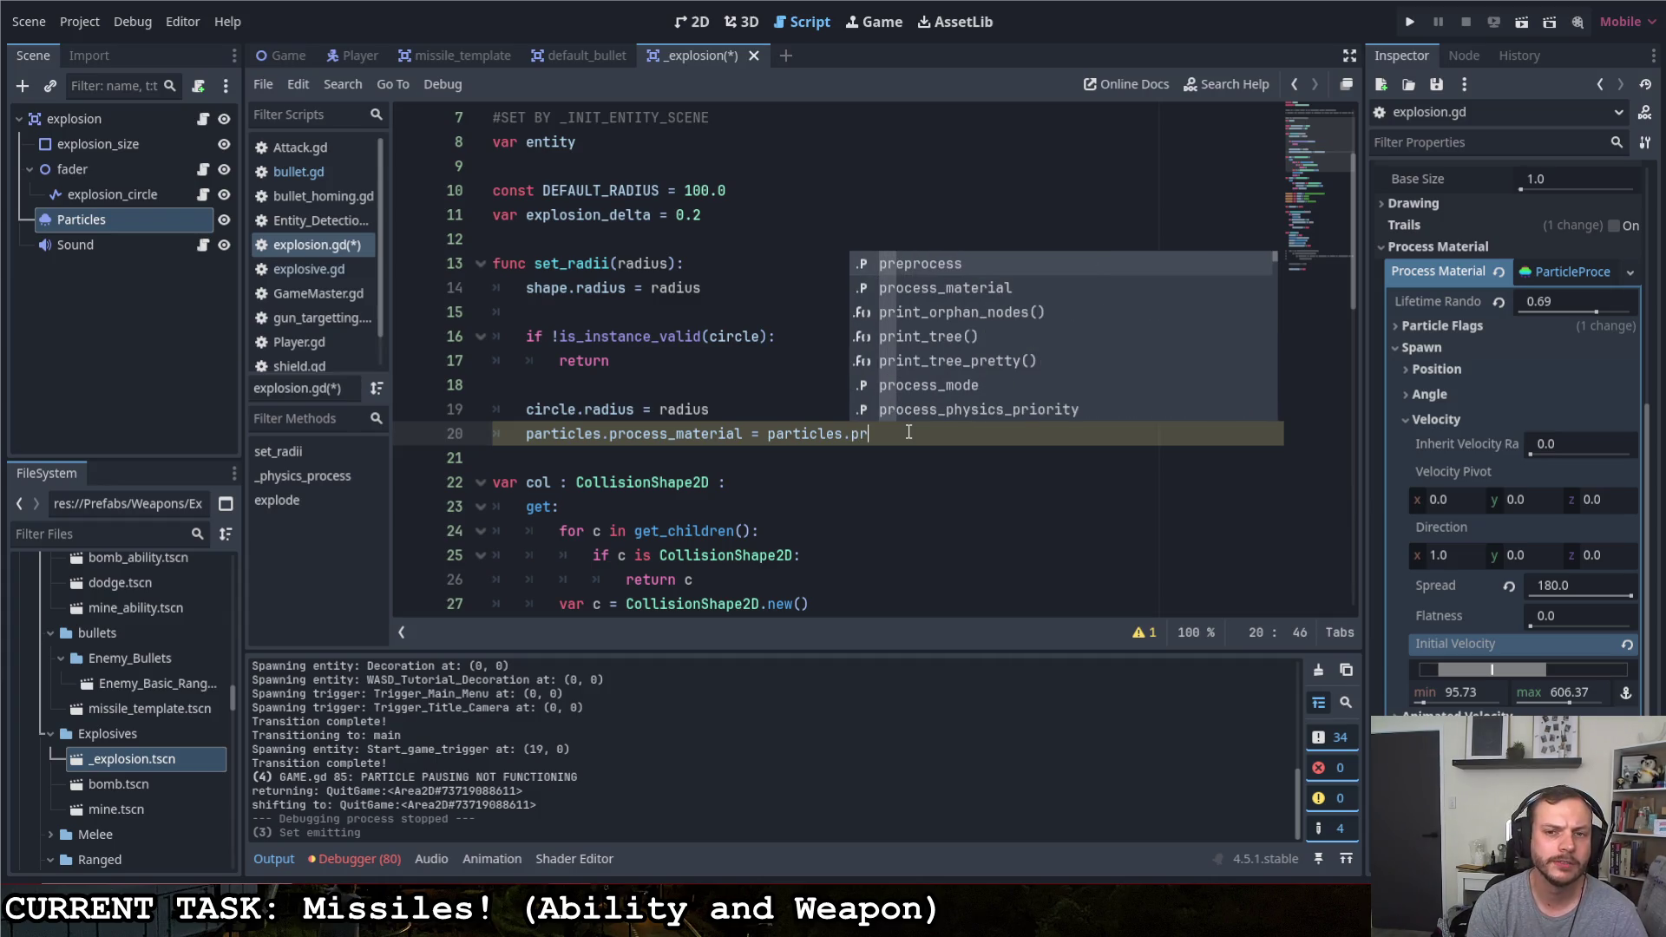
{"action": "type", "text": "oc"}
{"action": "key", "text": "Return"}
{"action": "type", "text": "."}
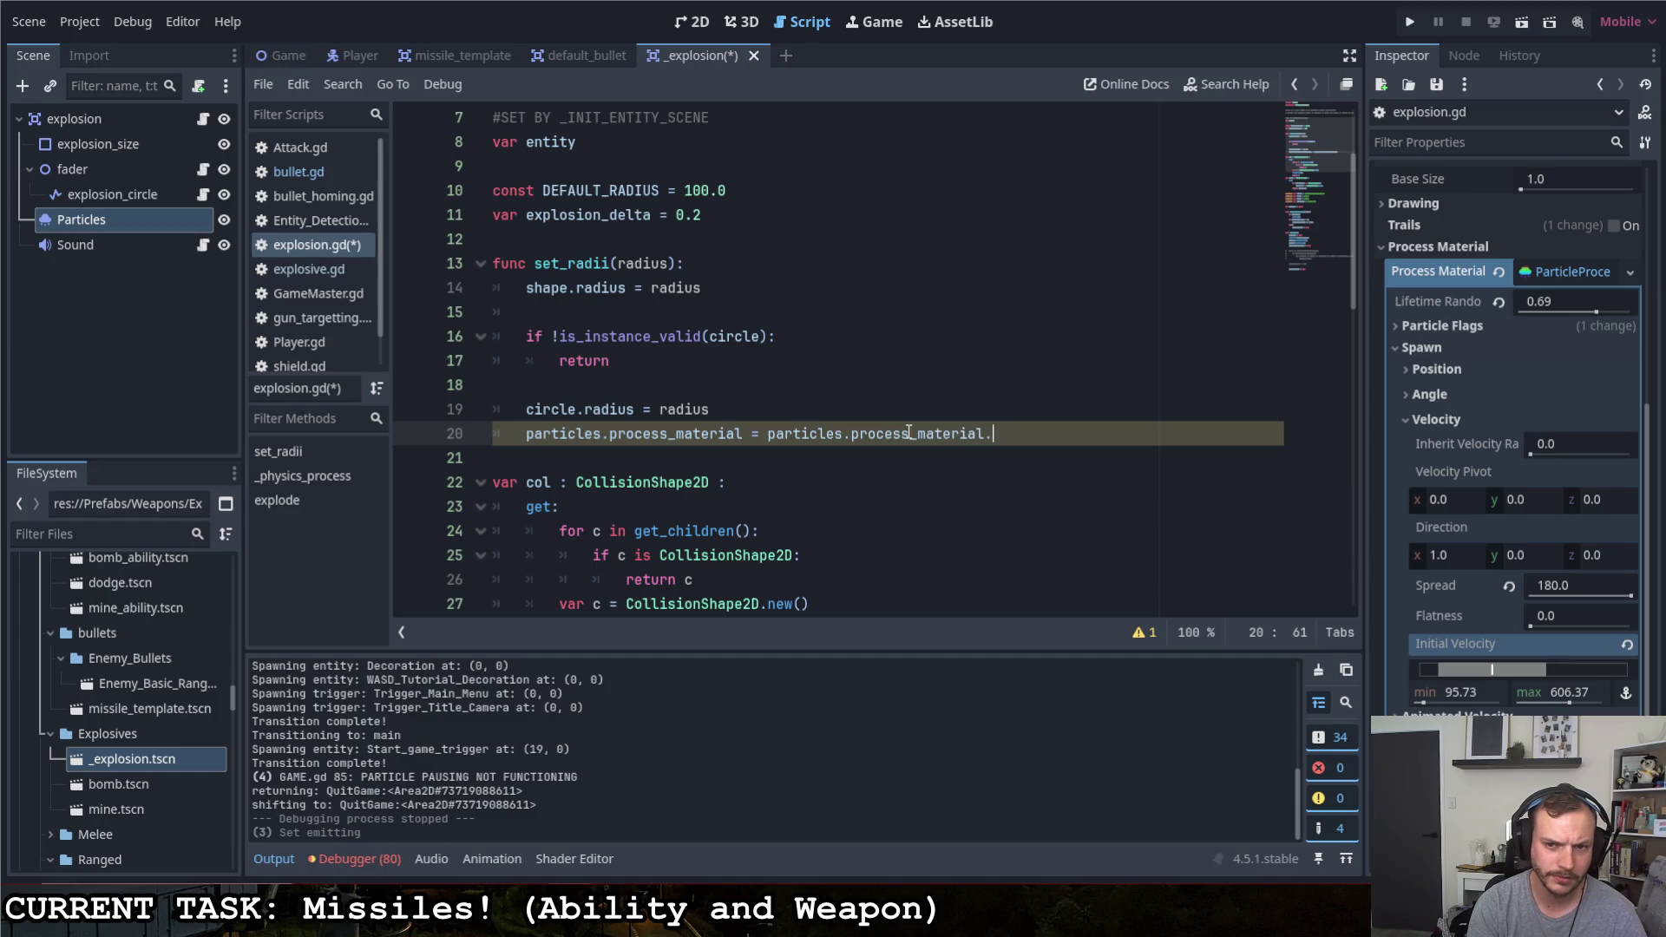
{"action": "type", "text": "duplicate"}
{"action": "key", "text": "Return"}
{"action": "left_click", "coordinate": [991, 417]}
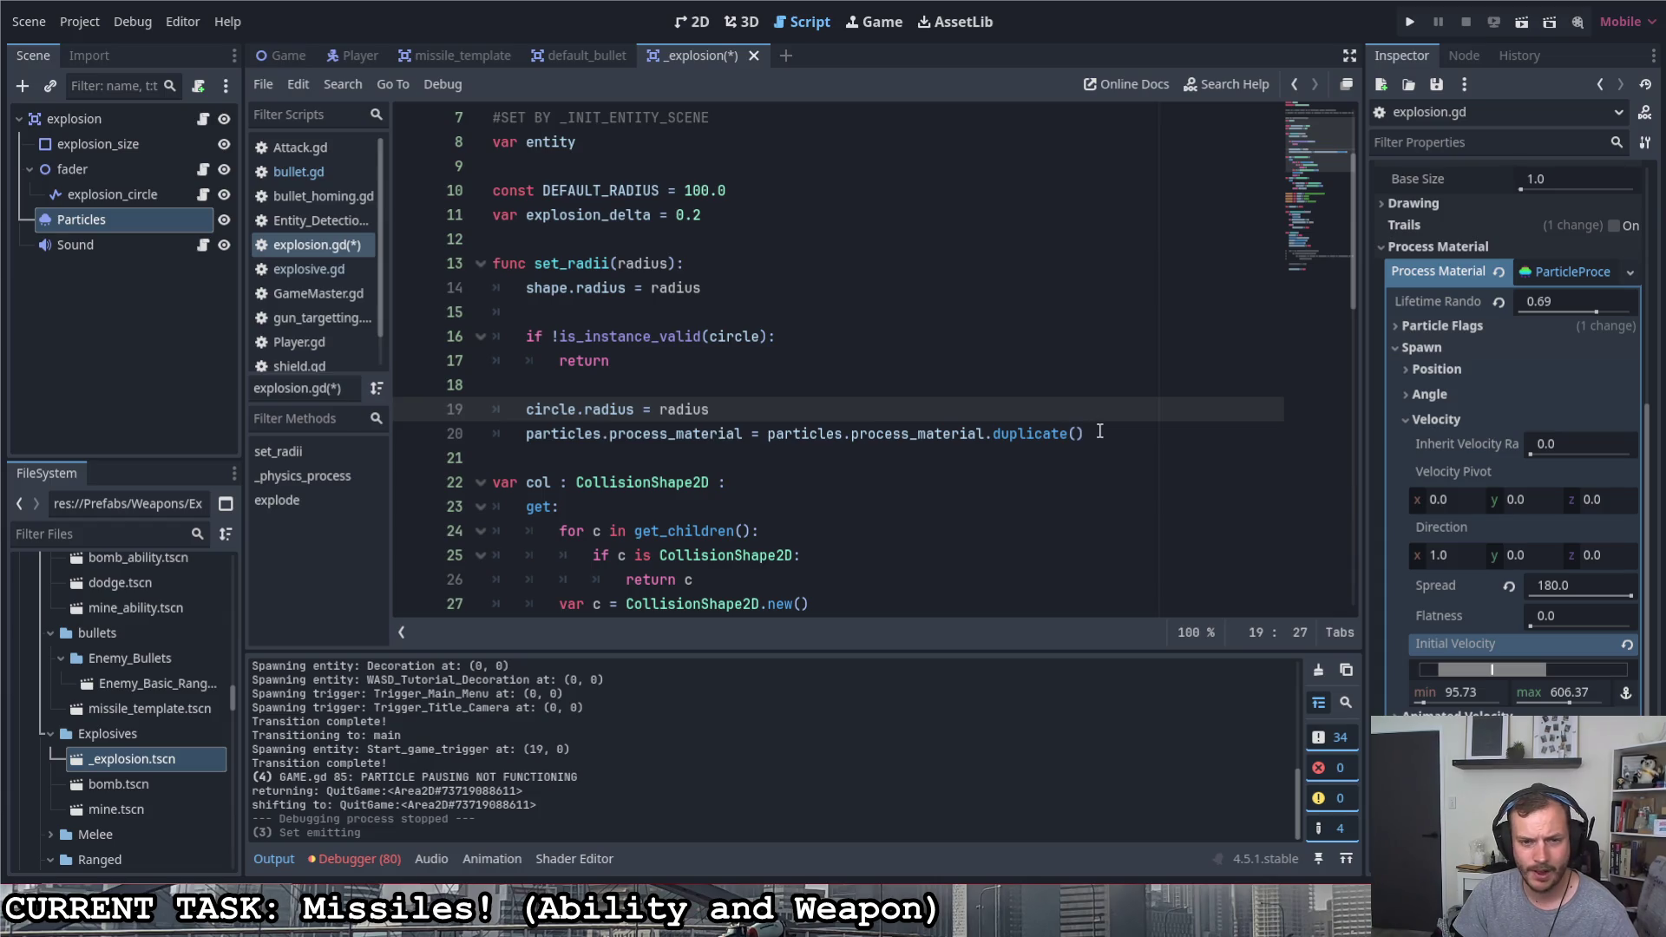
{"action": "left_click_drag", "start_coordinate": [1096, 435], "coordinate": [768, 434]}
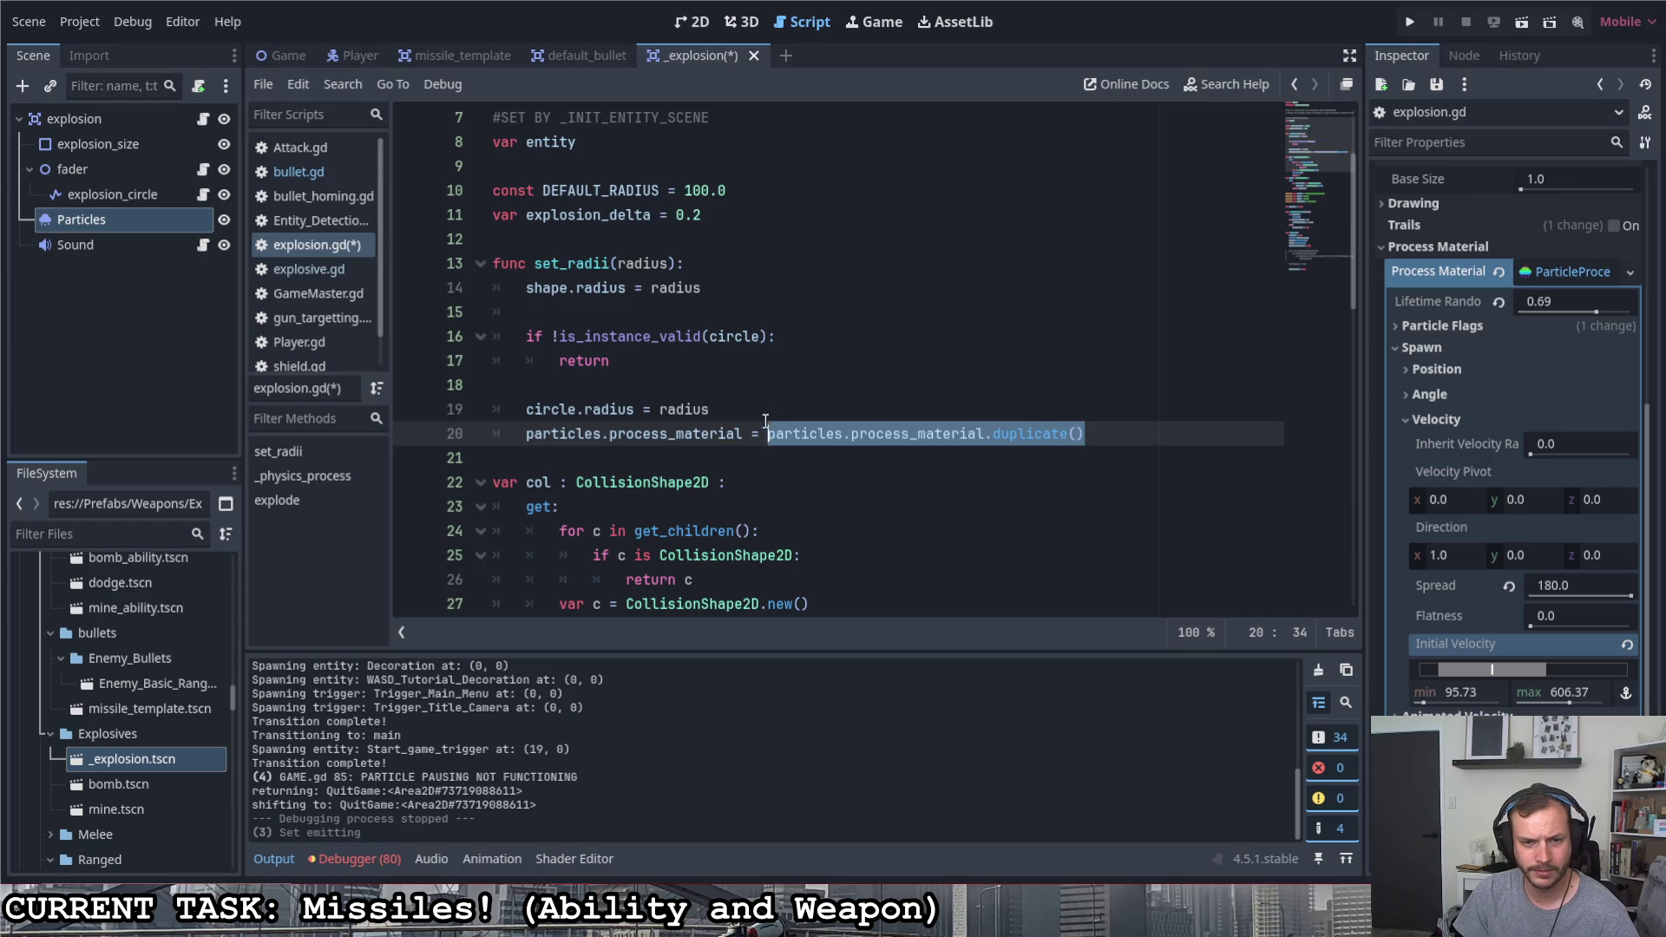
Change line 20 to particles.process_material.velocity_min * radius/DEFAULT_RADIUS
{"action": "key", "text": "BackSpace"}
{"action": "key", "text": "BackSpace"}
{"action": "key", "text": "BackSpace"}
{"action": "key", "text": "BackSpace"}
{"action": "type", "text": ".process_material.velocity_min *="}
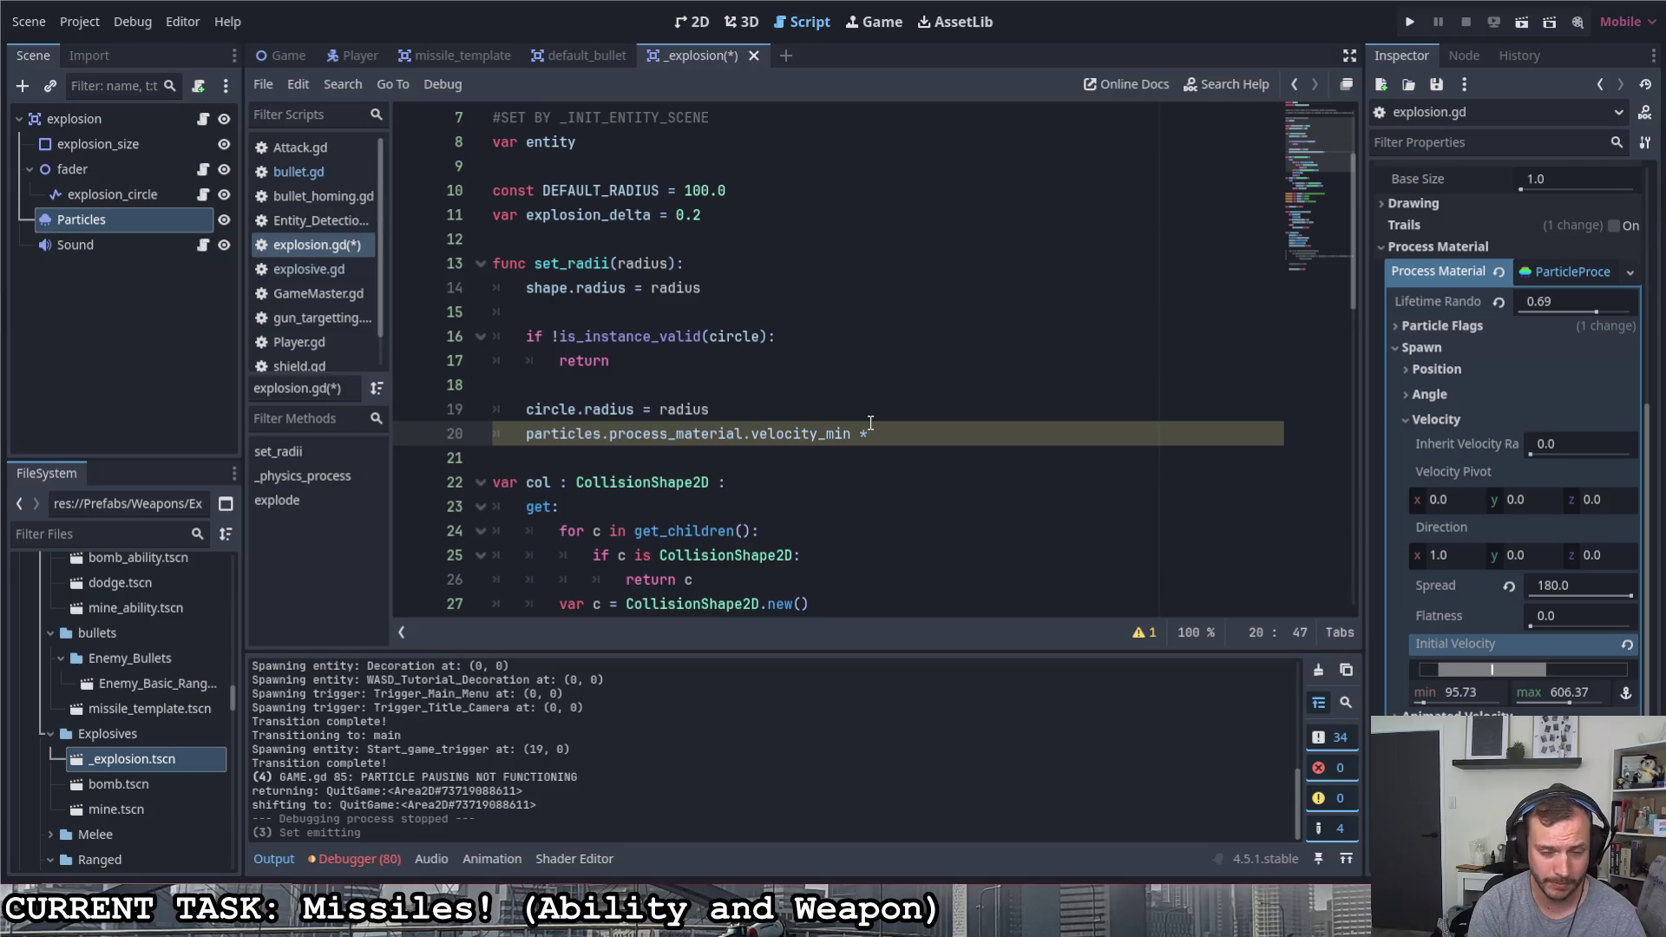
{"action": "scroll", "coordinate": [870, 426], "scroll_direction": "up", "scroll_amount": 2}
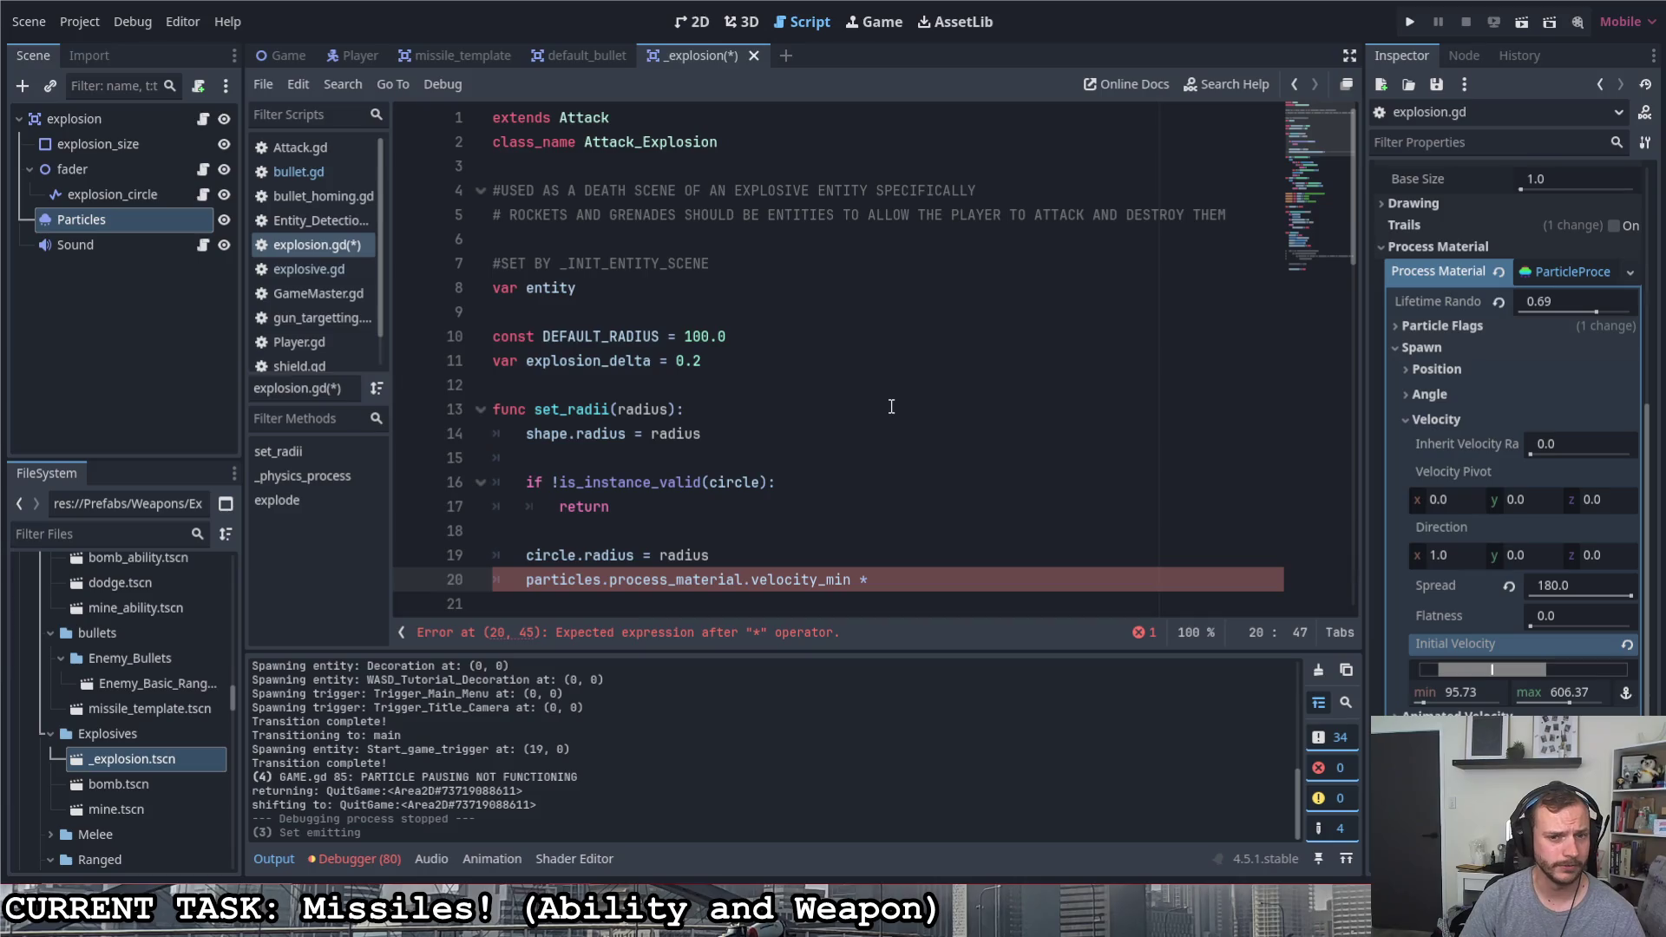
{"action": "type", "text": "ra"}
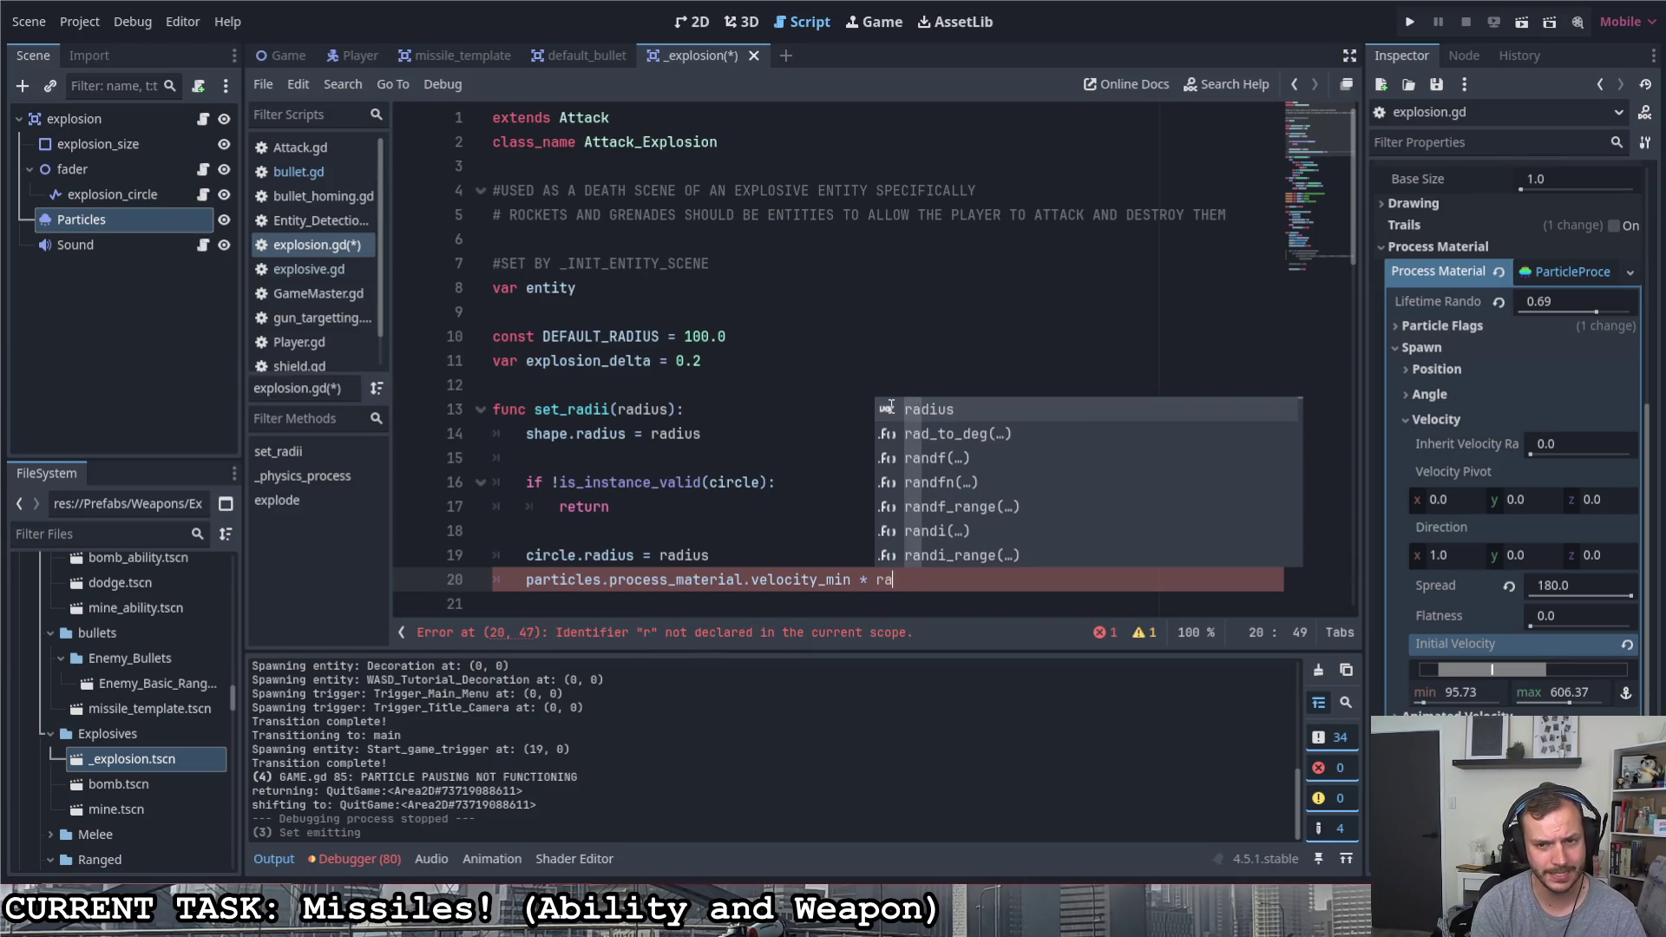
{"action": "key", "text": "Return"}
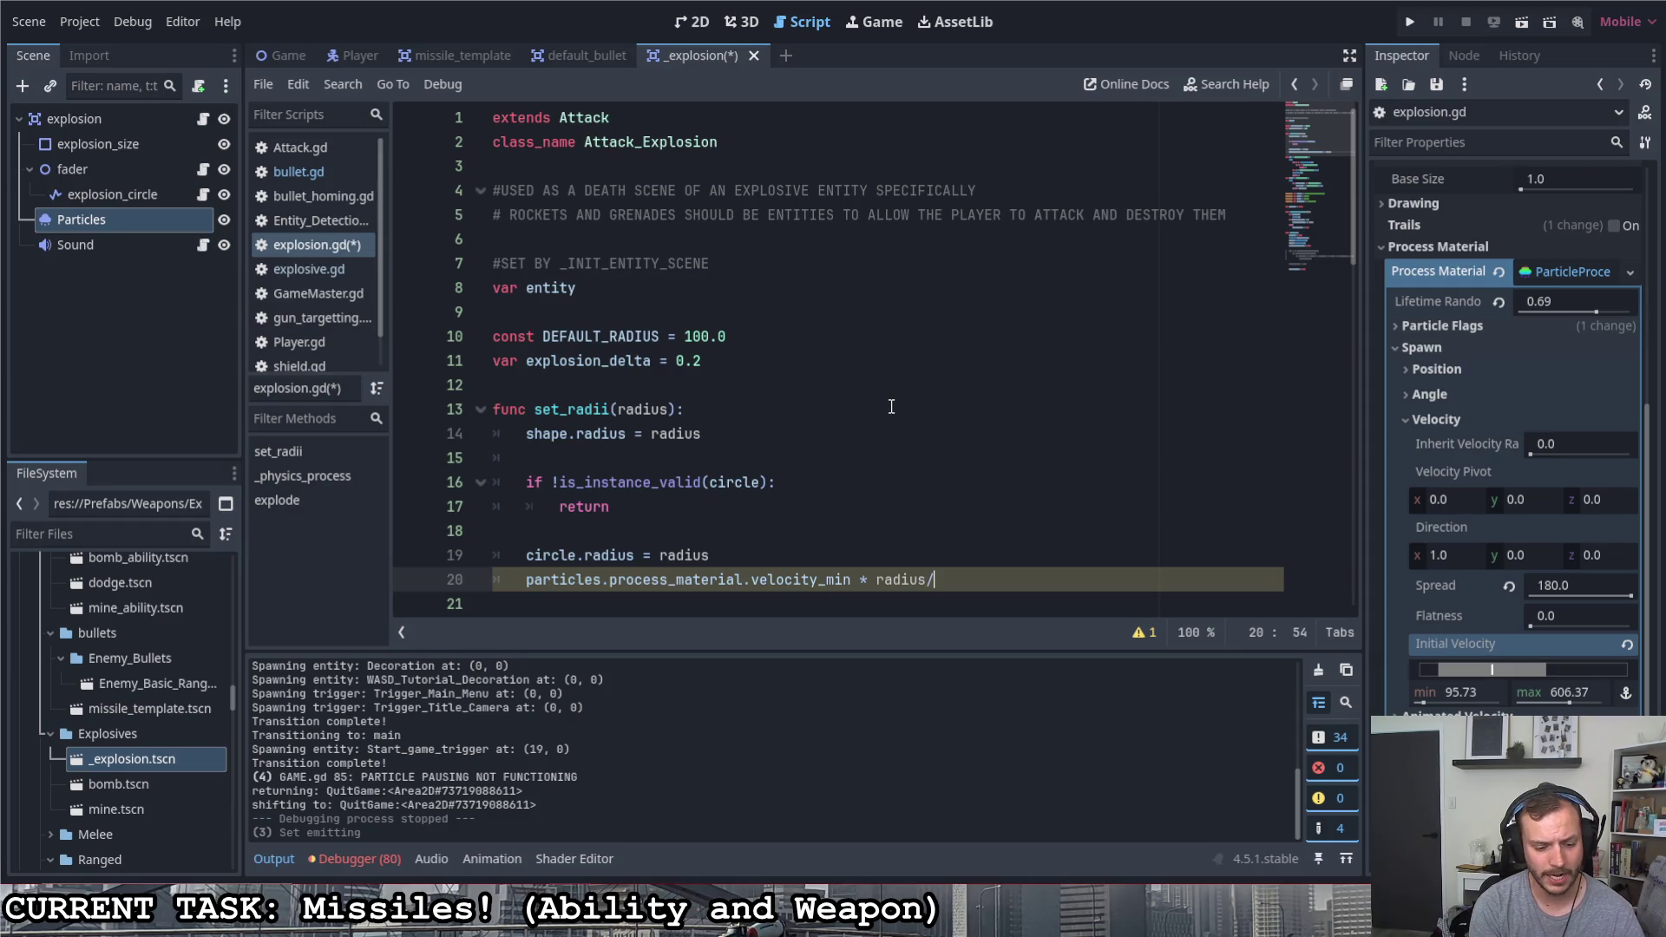
{"action": "type", "text": "DEFA"}
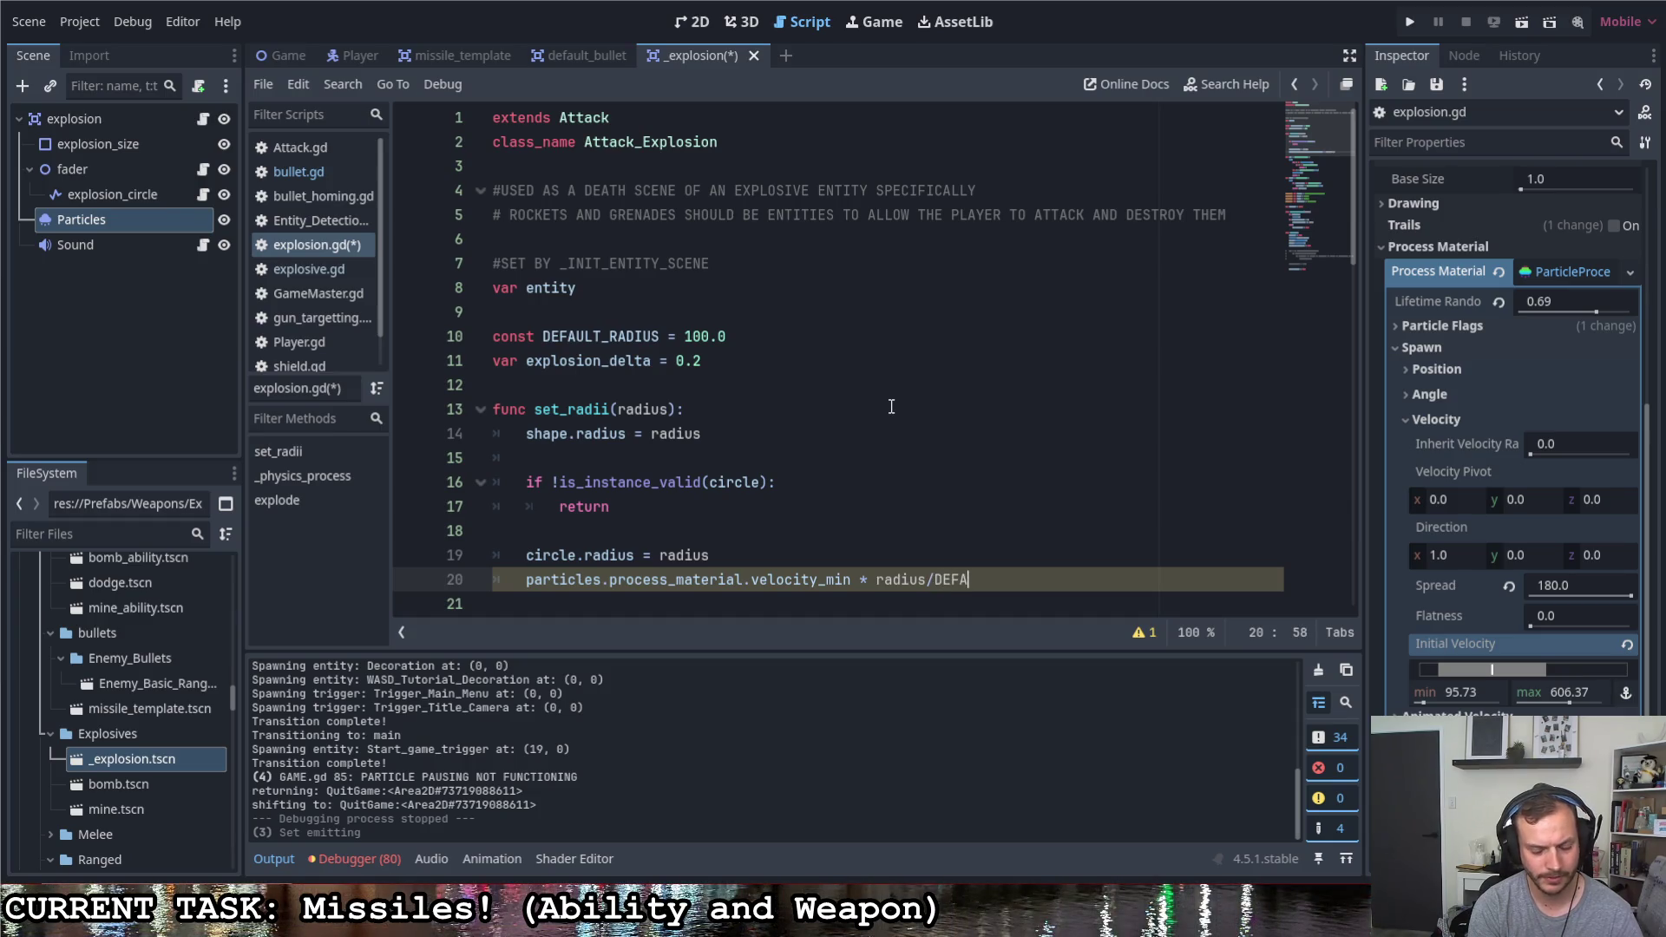
{"action": "type", "text": "ULT_RADIUS *"}
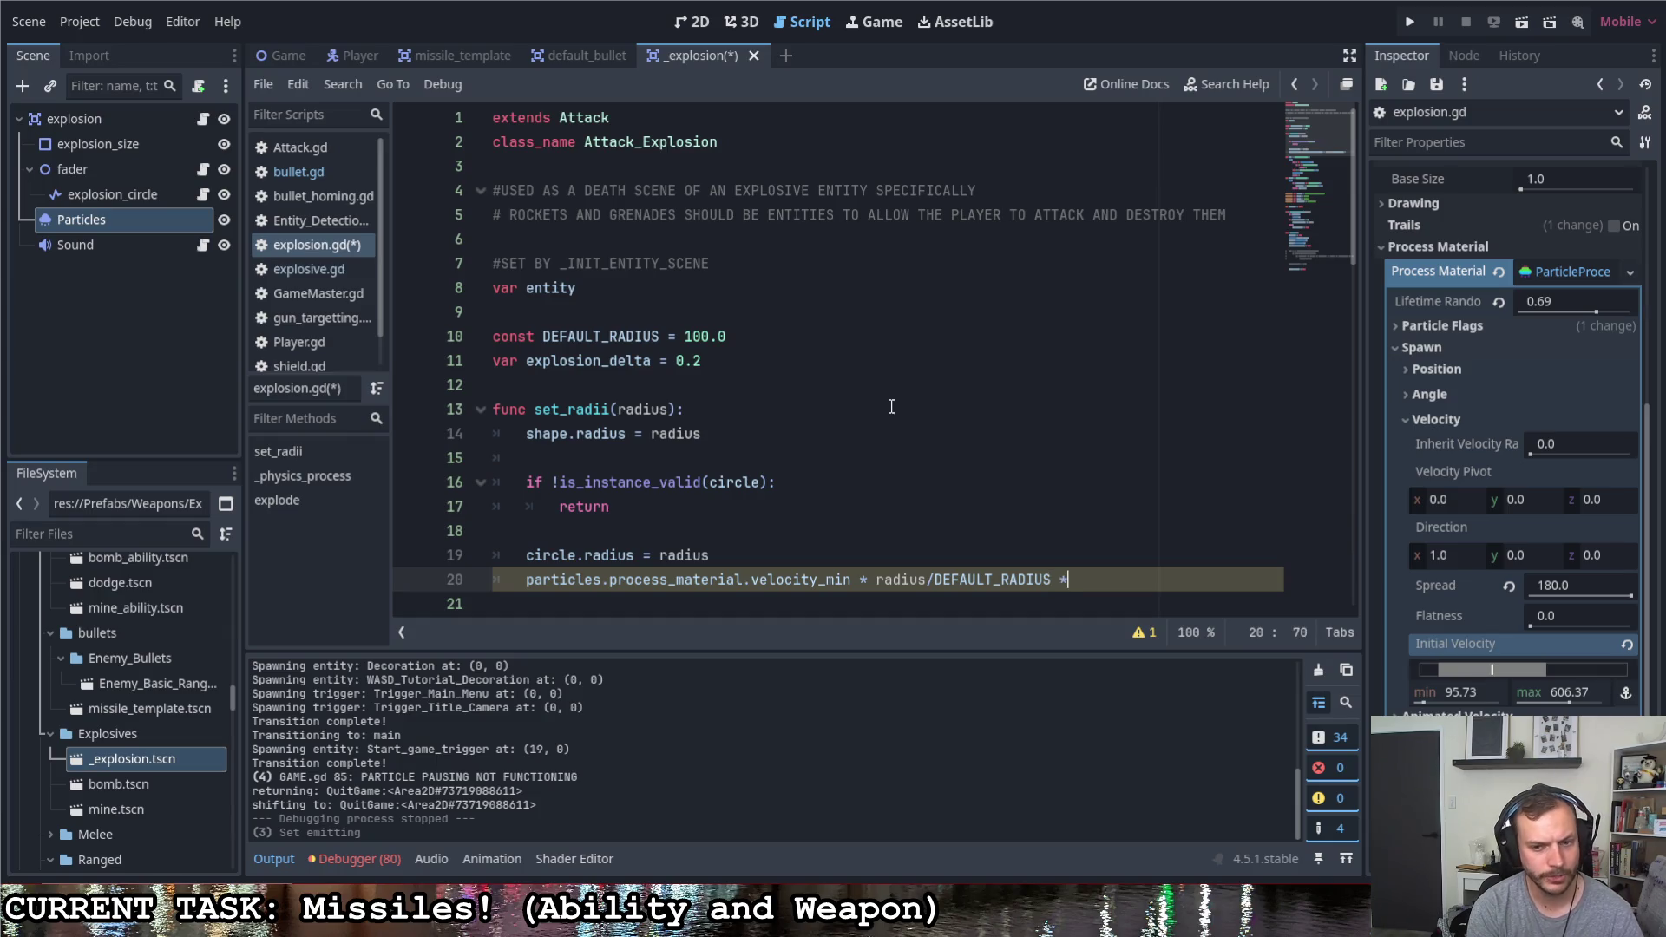
{"action": "left_click", "coordinate": [872, 586]}
{"action": "scroll", "coordinate": [909, 562], "scroll_direction": "down", "scroll_amount": 2}
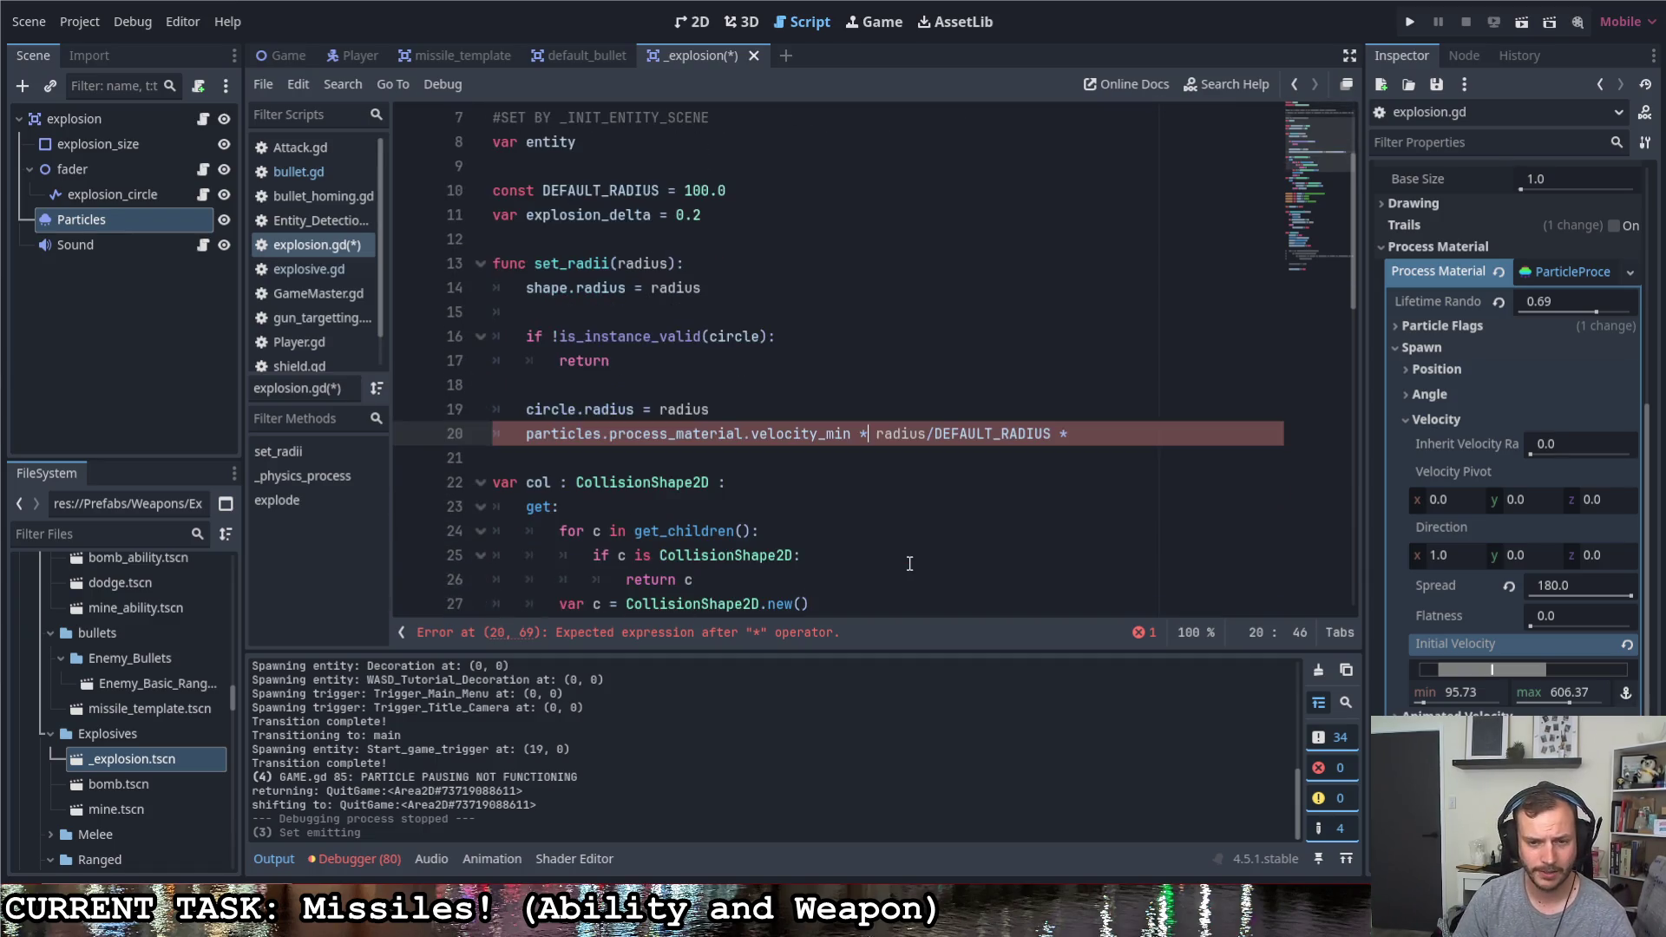
{"action": "type", "text": "="}
Make line 20 use *= and add line 21 scaling velocity_max by radius/DEFAULT_RADIUS, saving the script
{"action": "left_click", "coordinate": [1090, 438]}
{"action": "key", "text": "BackSpace"}
{"action": "key", "text": "BackSpace"}
{"action": "key", "text": "ctrl+s"}
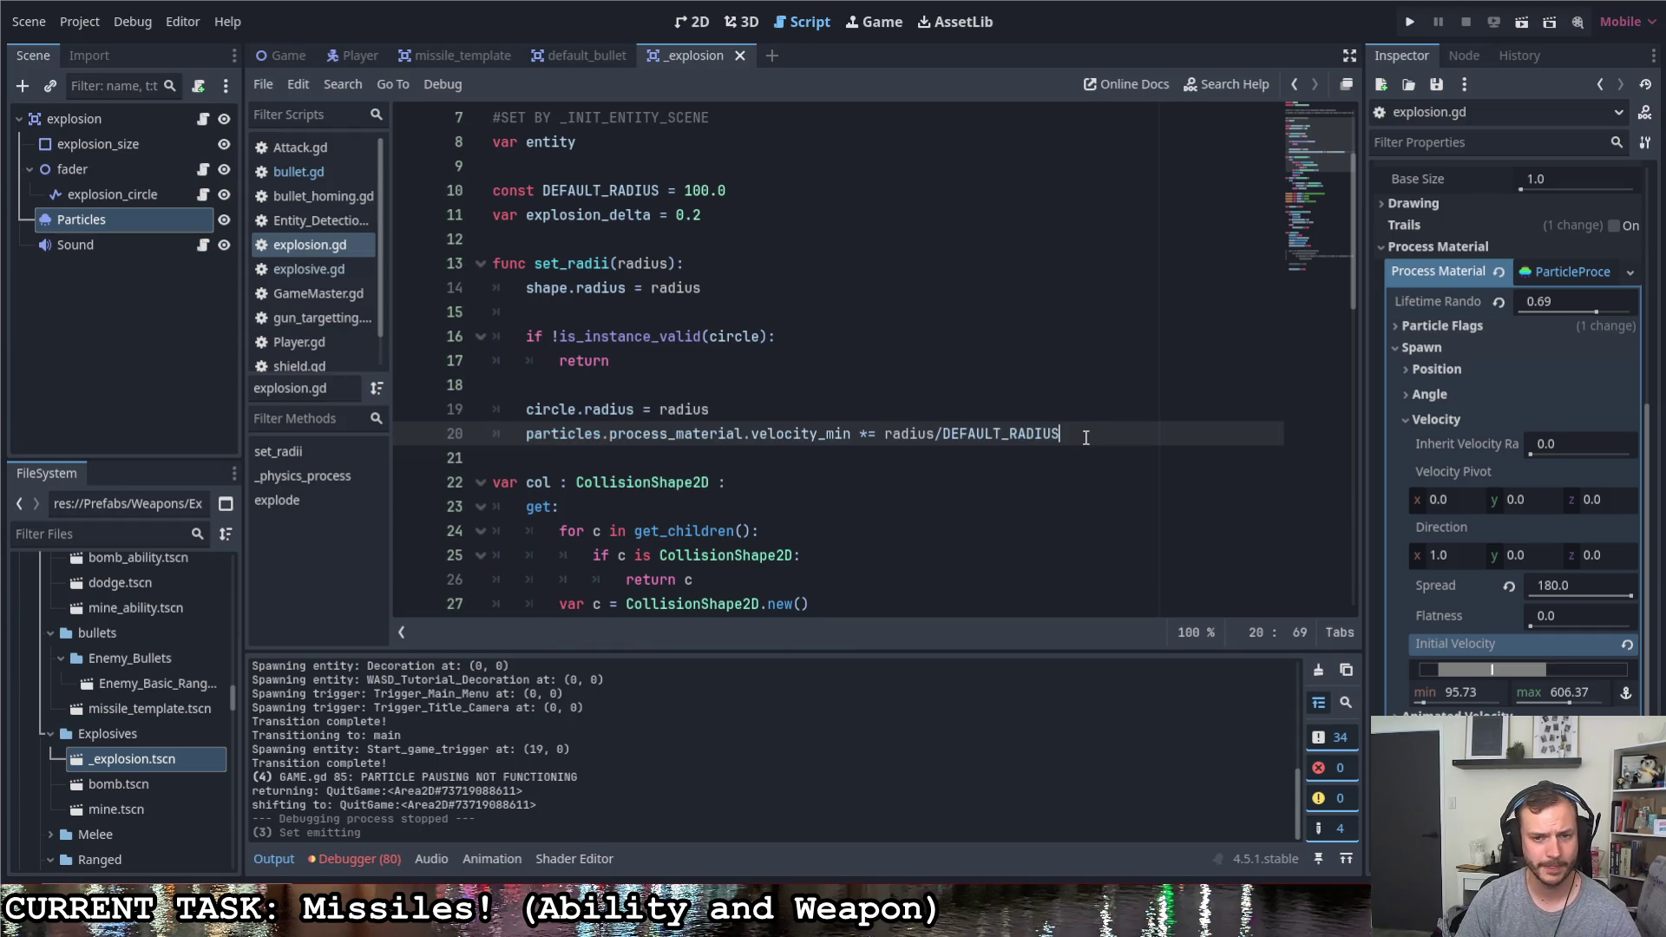
{"action": "key", "text": "Return"}
{"action": "type", "text": "particles.process"}
{"action": "key", "text": "Return"}
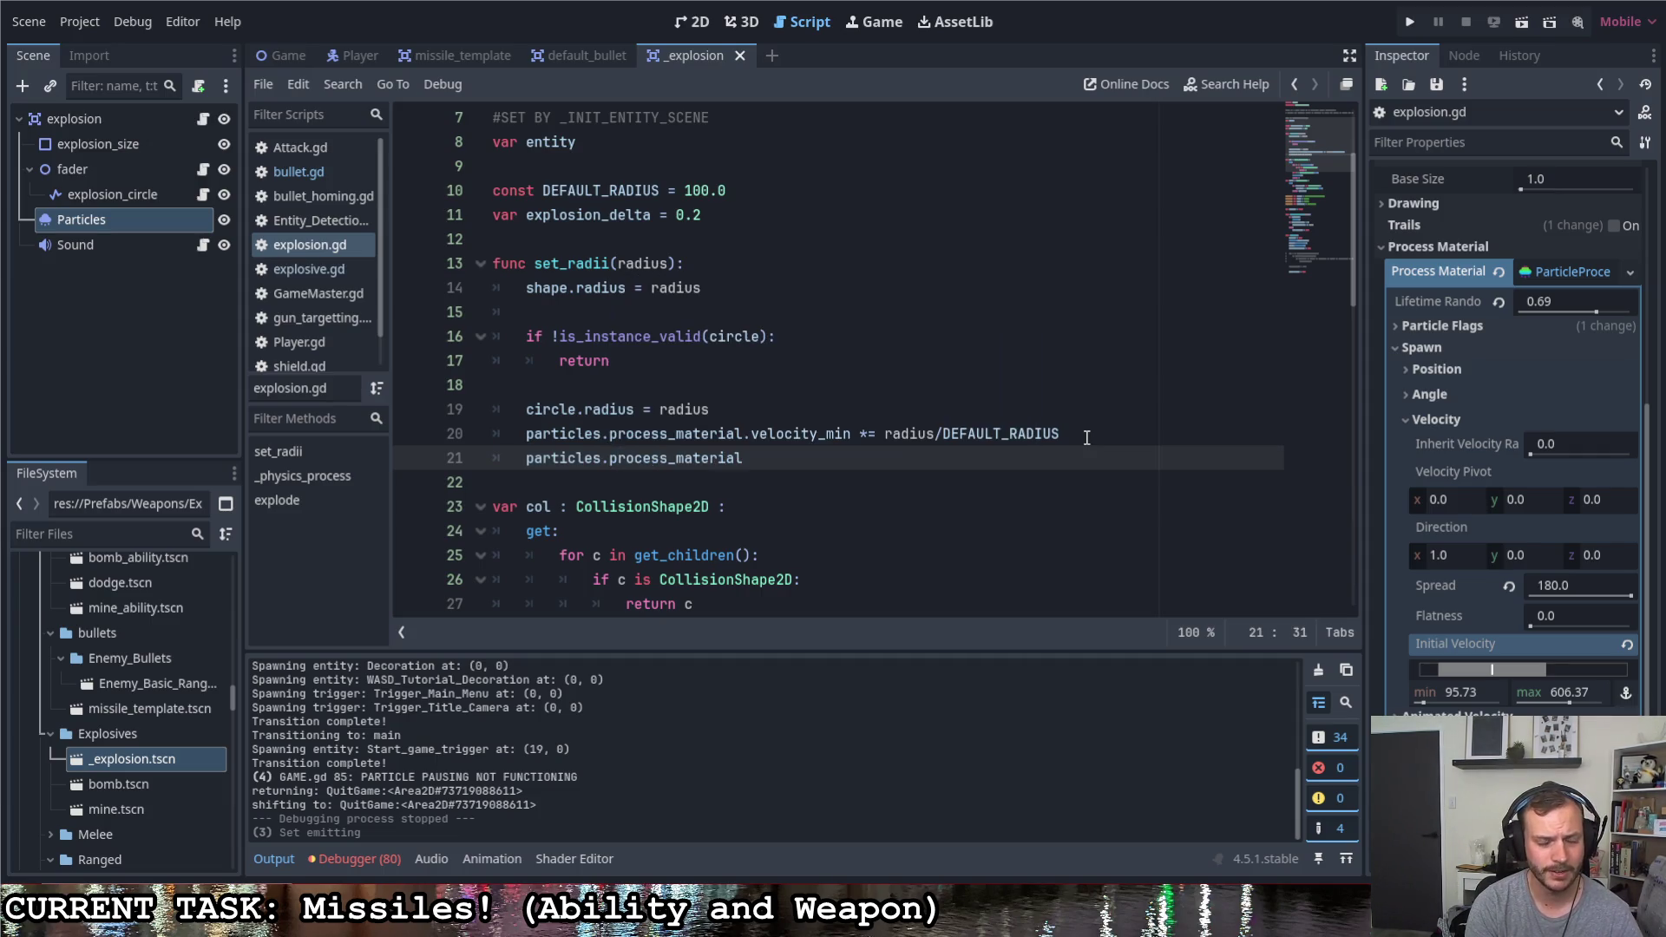
{"action": "type", "text": ".velocity_max"}
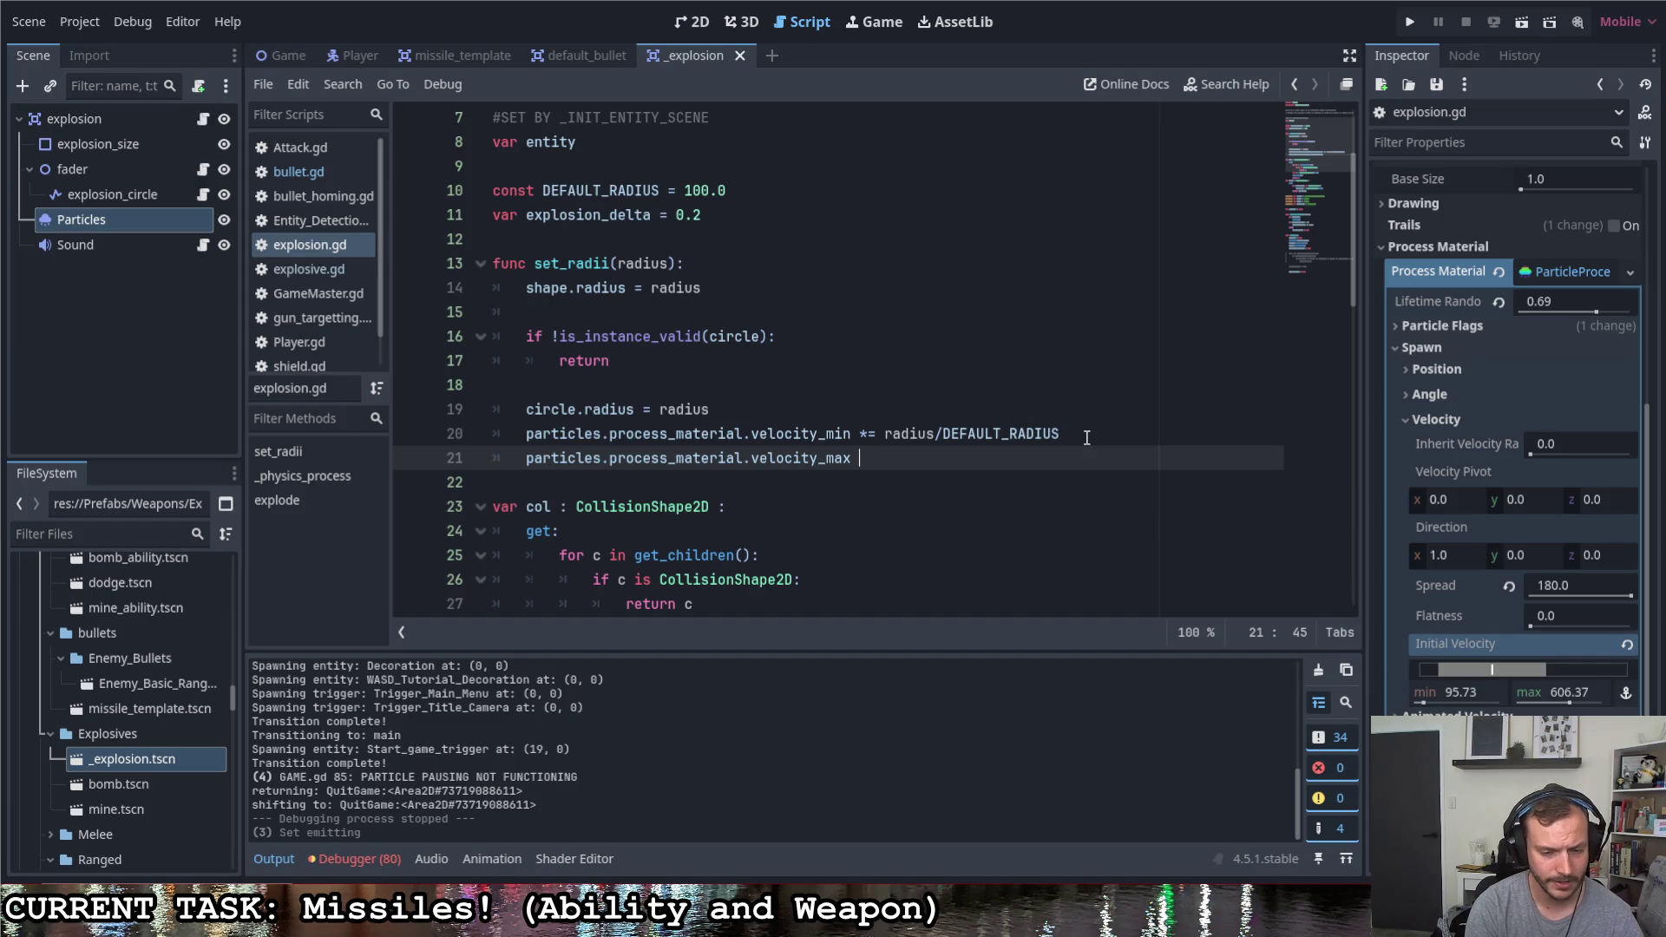
{"action": "left_click_drag", "start_coordinate": [1065, 434], "coordinate": [885, 434]}
{"action": "key", "text": "ctrl+c"}
{"action": "left_click", "coordinate": [903, 459]}
{"action": "key", "text": "ctrl+v"}
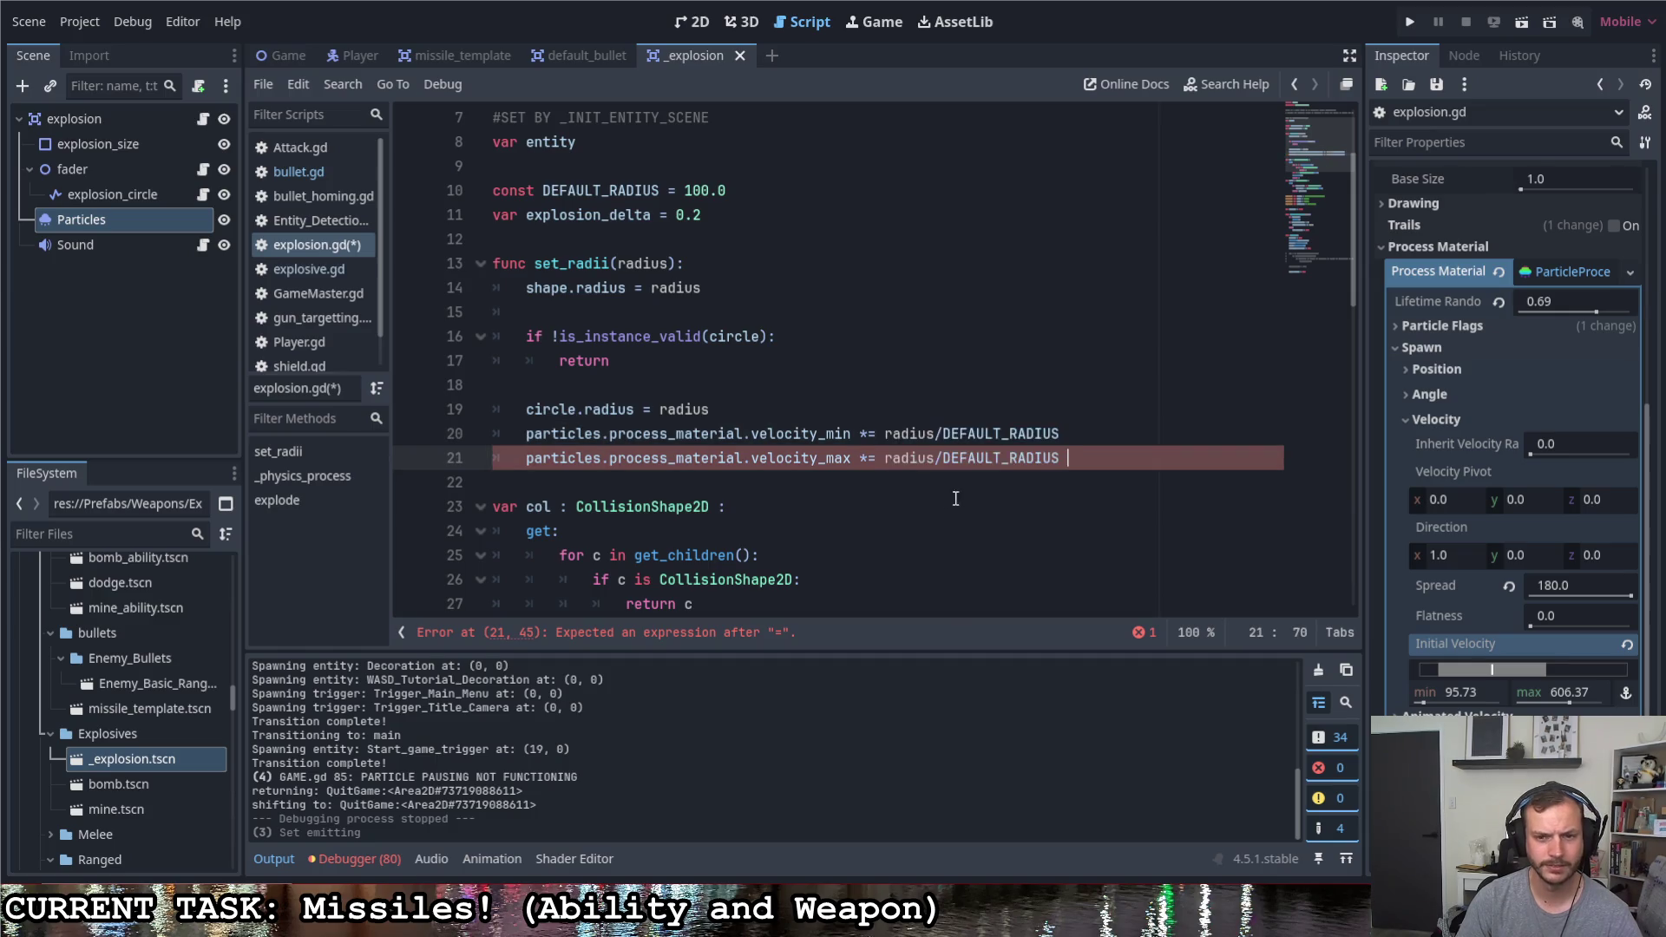
{"action": "left_click", "coordinate": [1105, 440]}
{"action": "key", "text": "ctrl+s"}
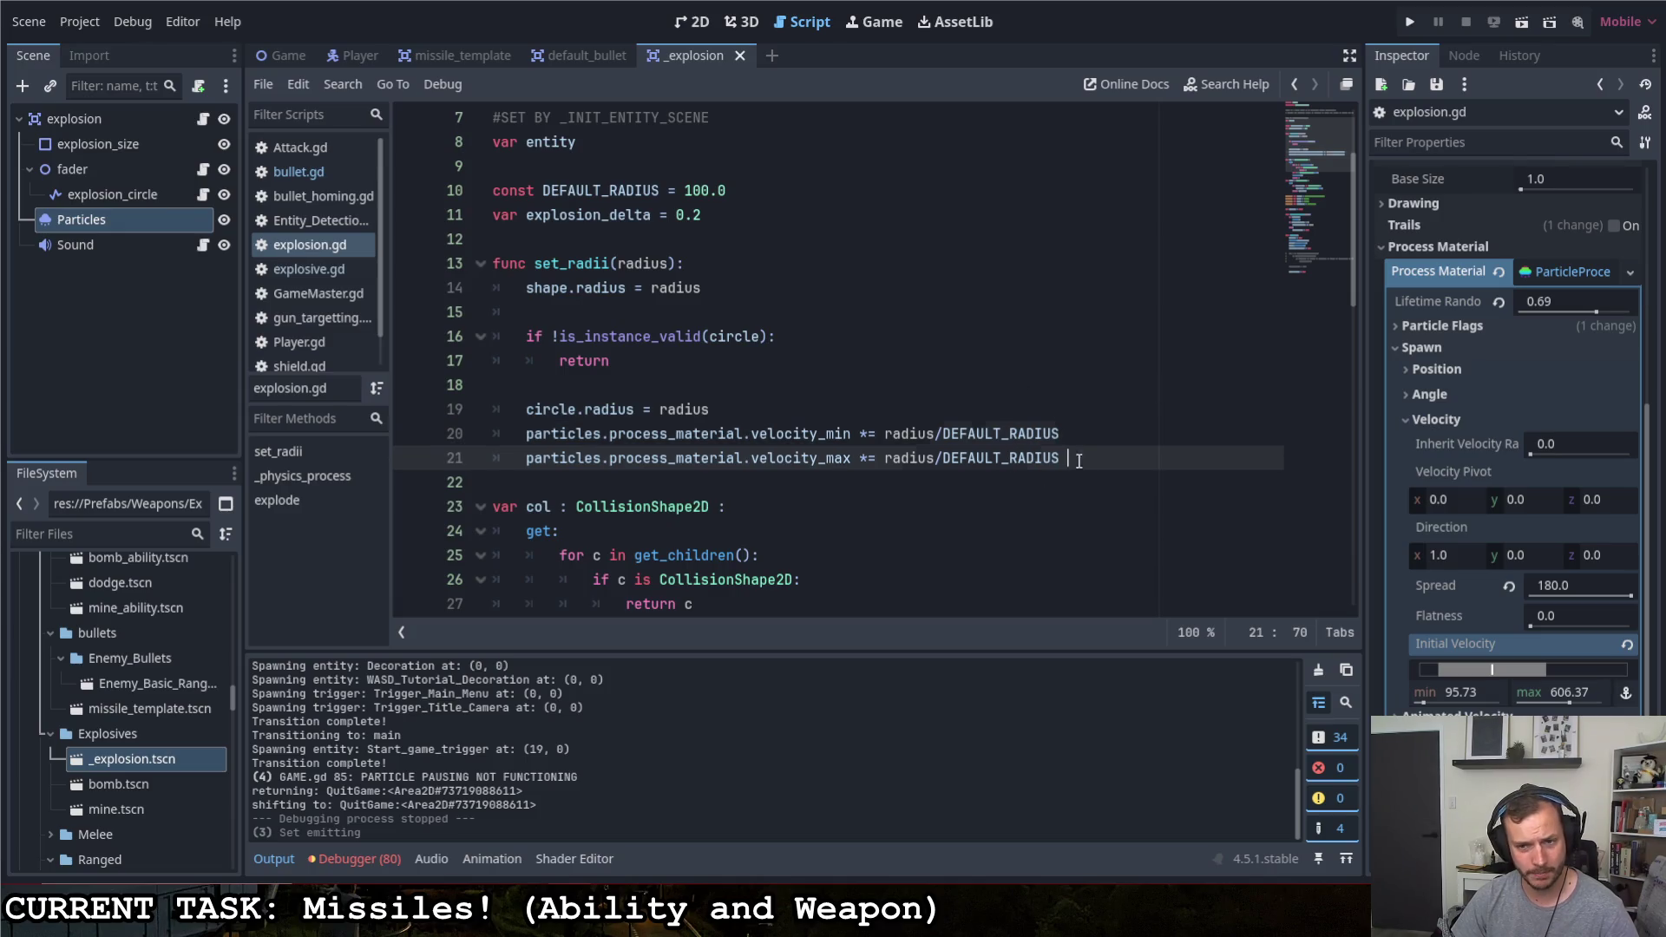
Review the two velocity lines and check the particles' Process Material resource options in the Inspector
{"action": "left_click_drag", "start_coordinate": [1061, 459], "coordinate": [525, 434]}
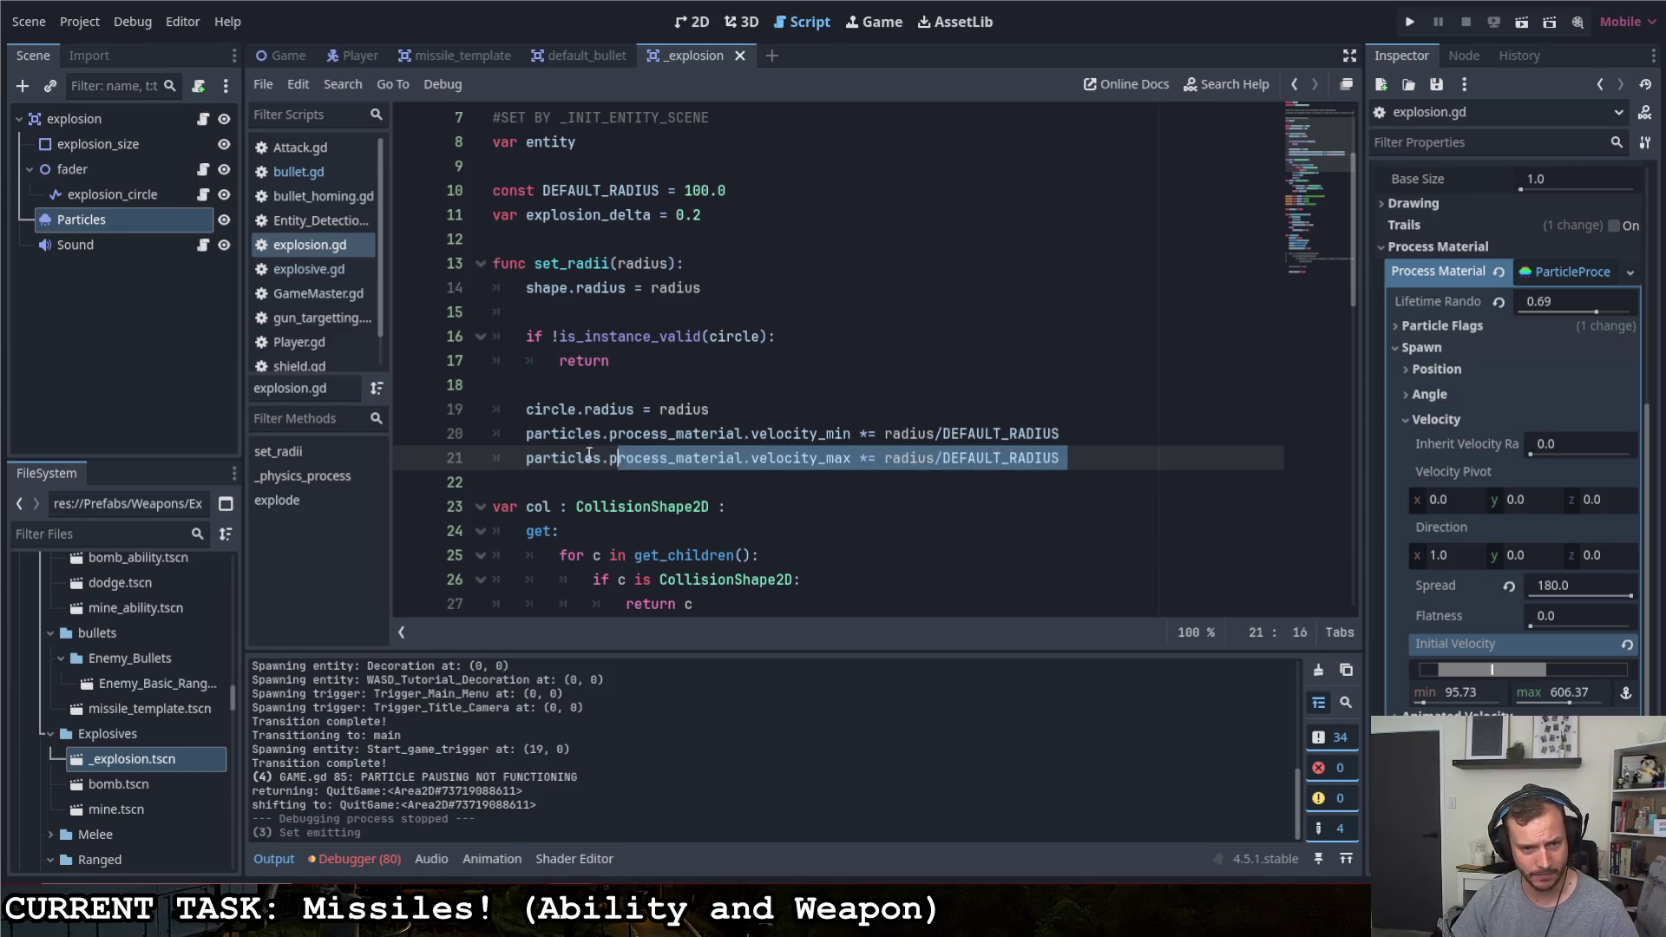
{"action": "left_click", "coordinate": [827, 412]}
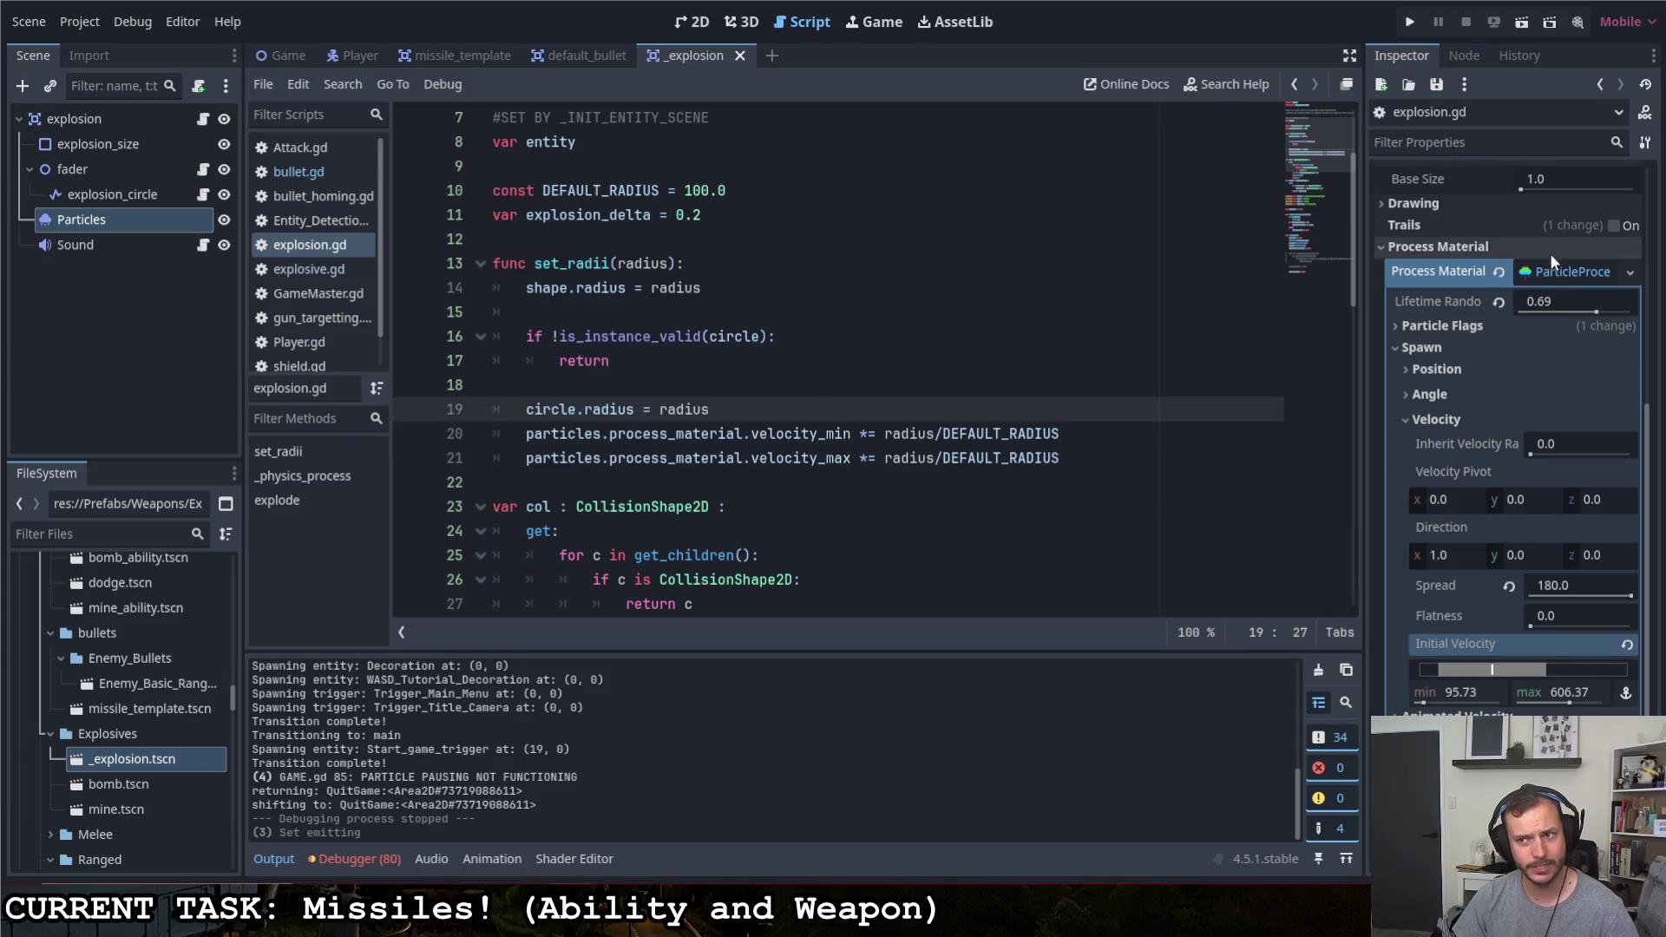
{"action": "right_click", "coordinate": [1558, 277]}
{"action": "left_click", "coordinate": [1541, 463]}
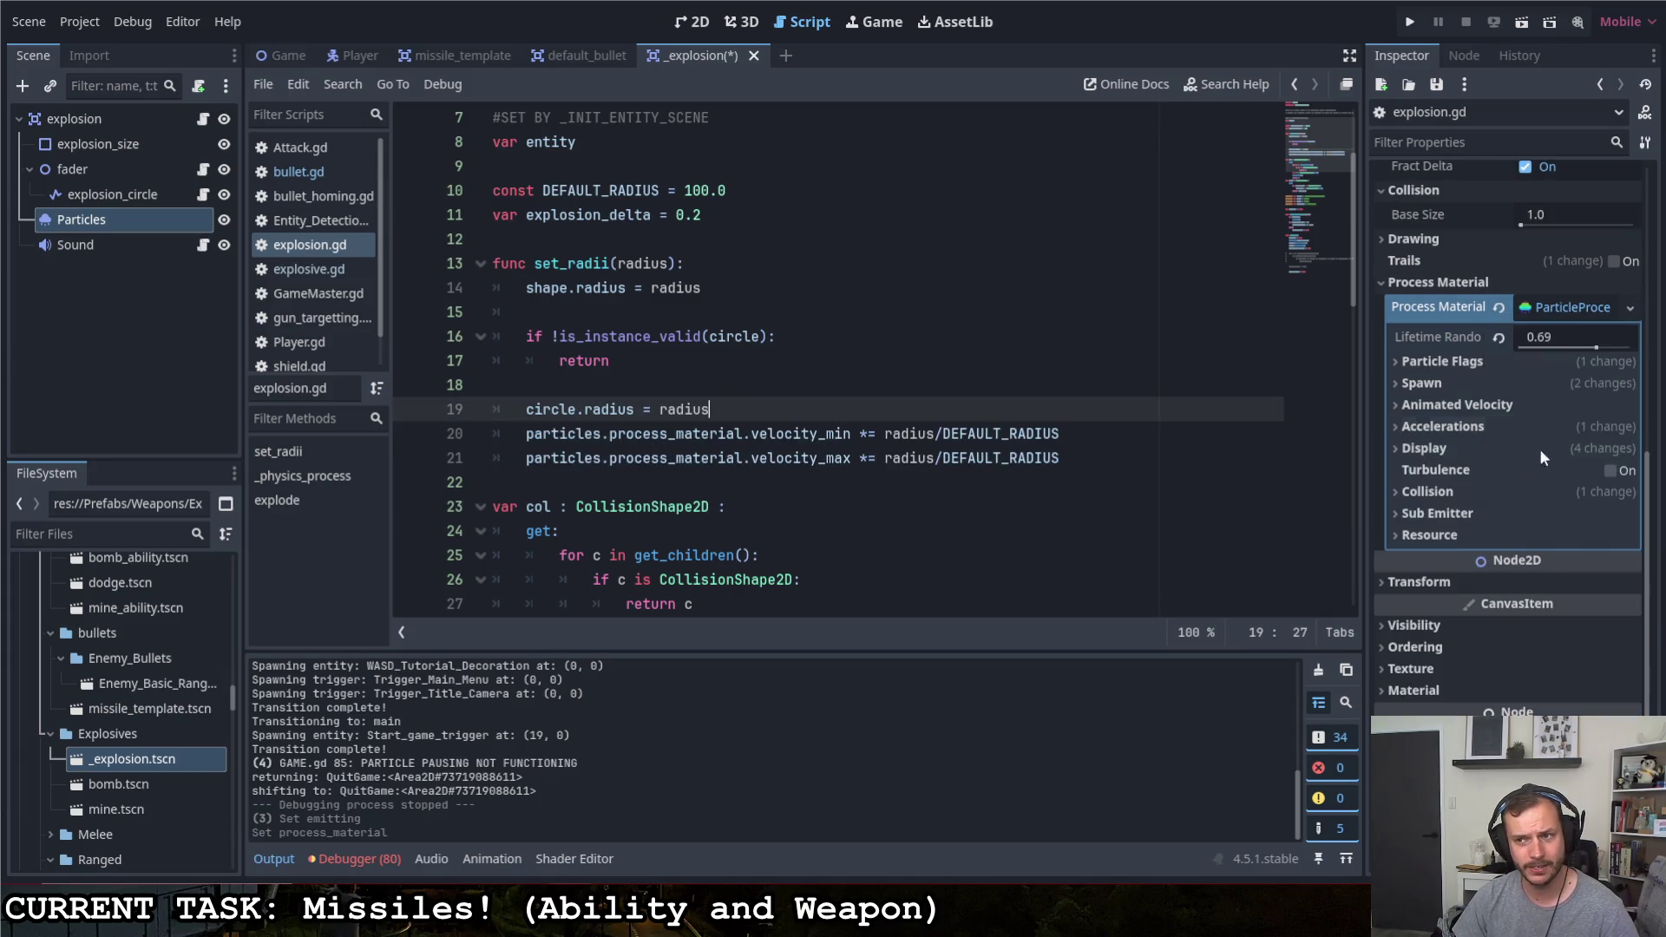
{"action": "right_click", "coordinate": [1592, 309]}
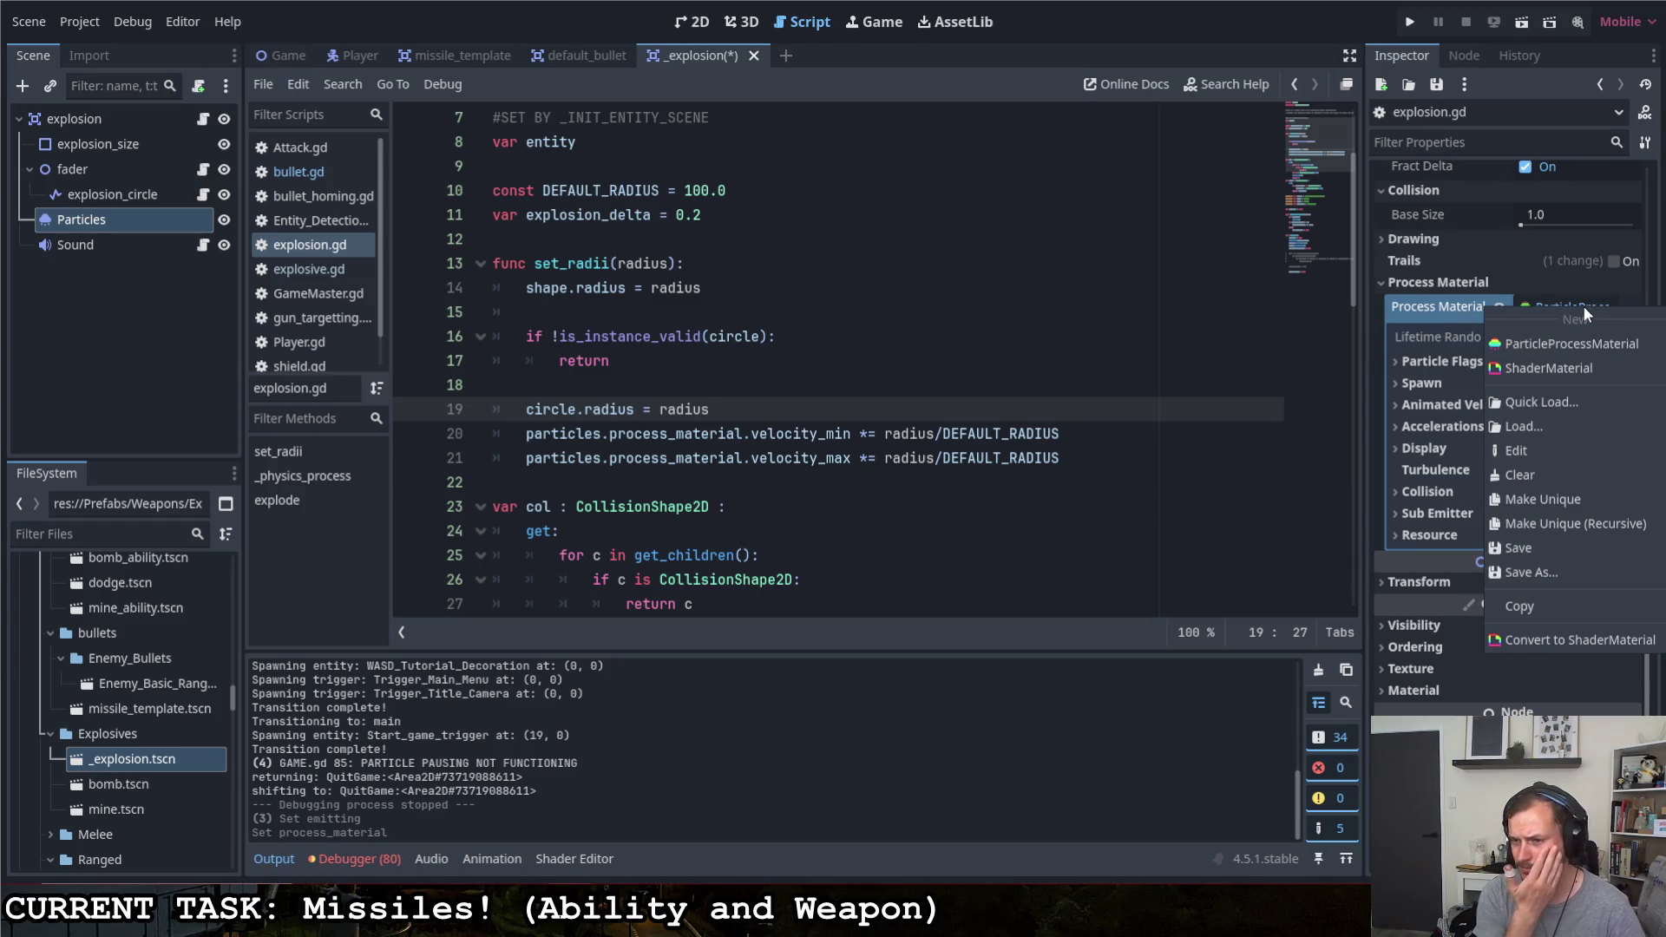
{"action": "left_click", "coordinate": [898, 438]}
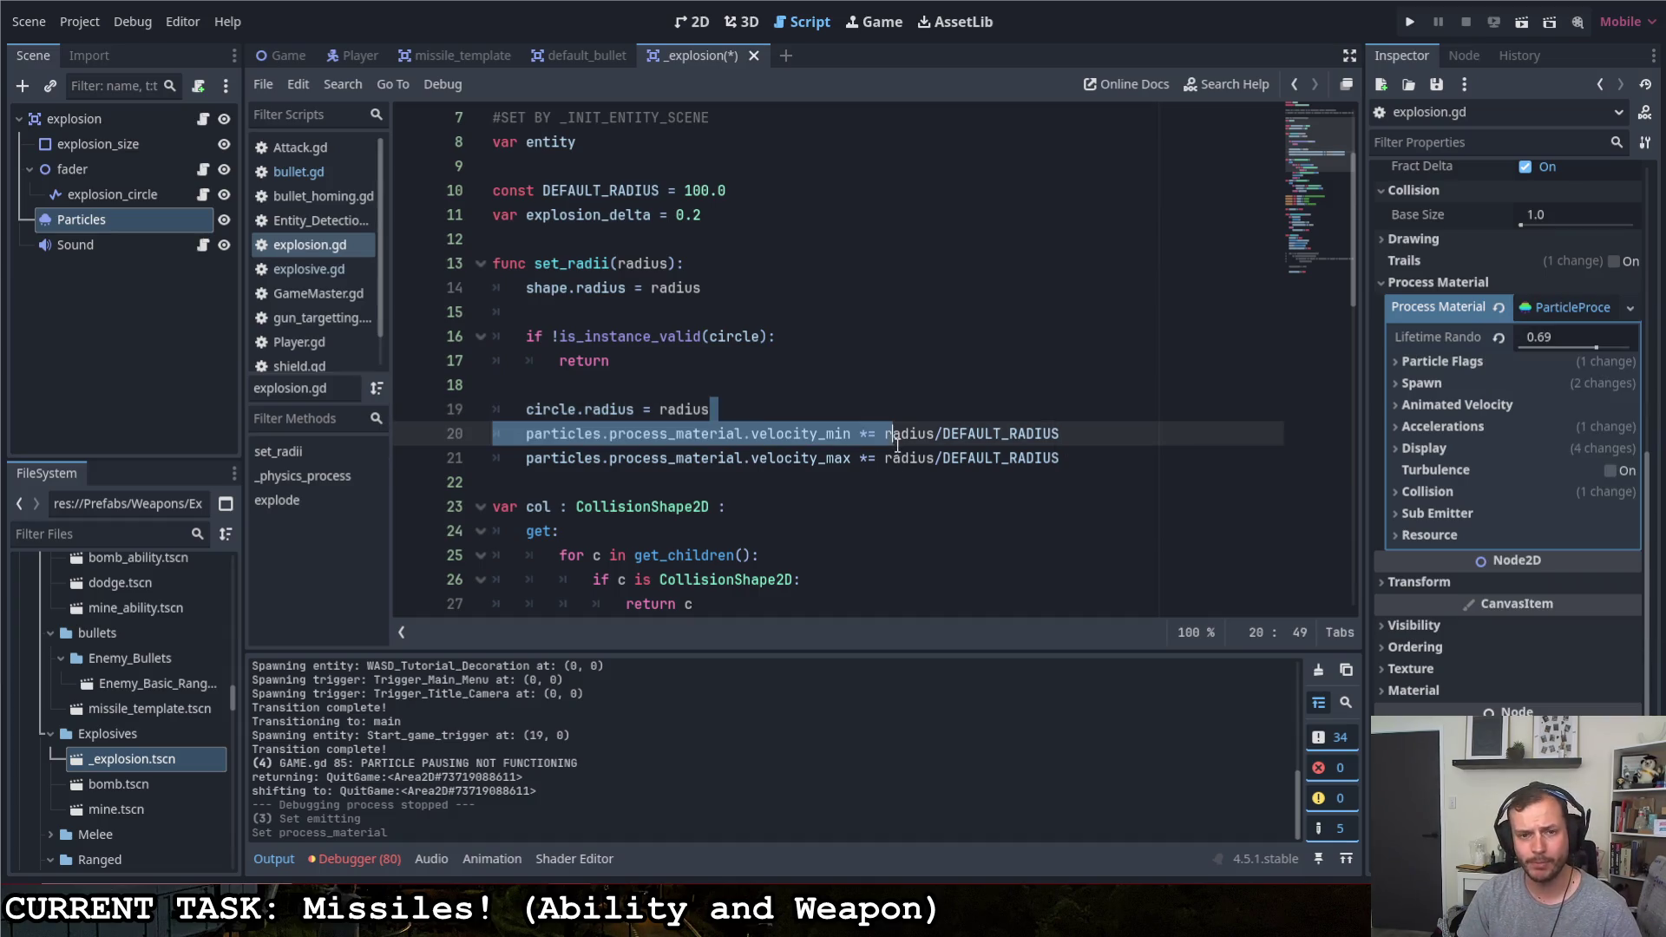
Add a GPUParticles2D. line after the circle radius line and open the GPUParticles2D class documentation
{"action": "left_click", "coordinate": [892, 412]}
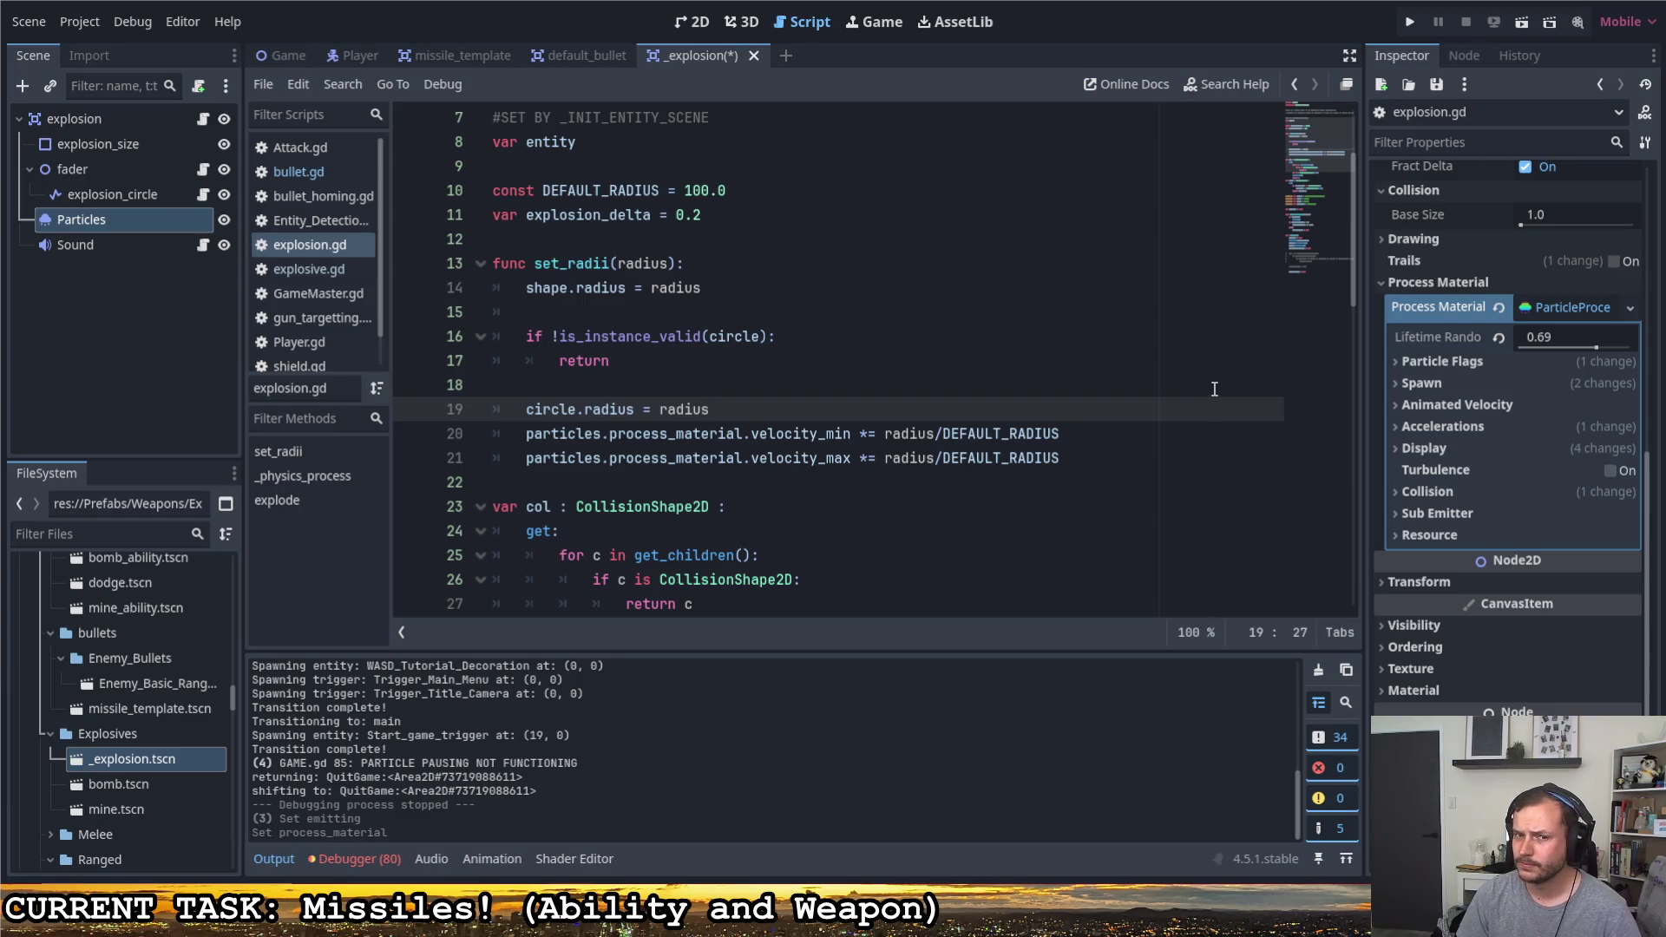
{"action": "key", "text": "Return"}
{"action": "type", "text": "par"}
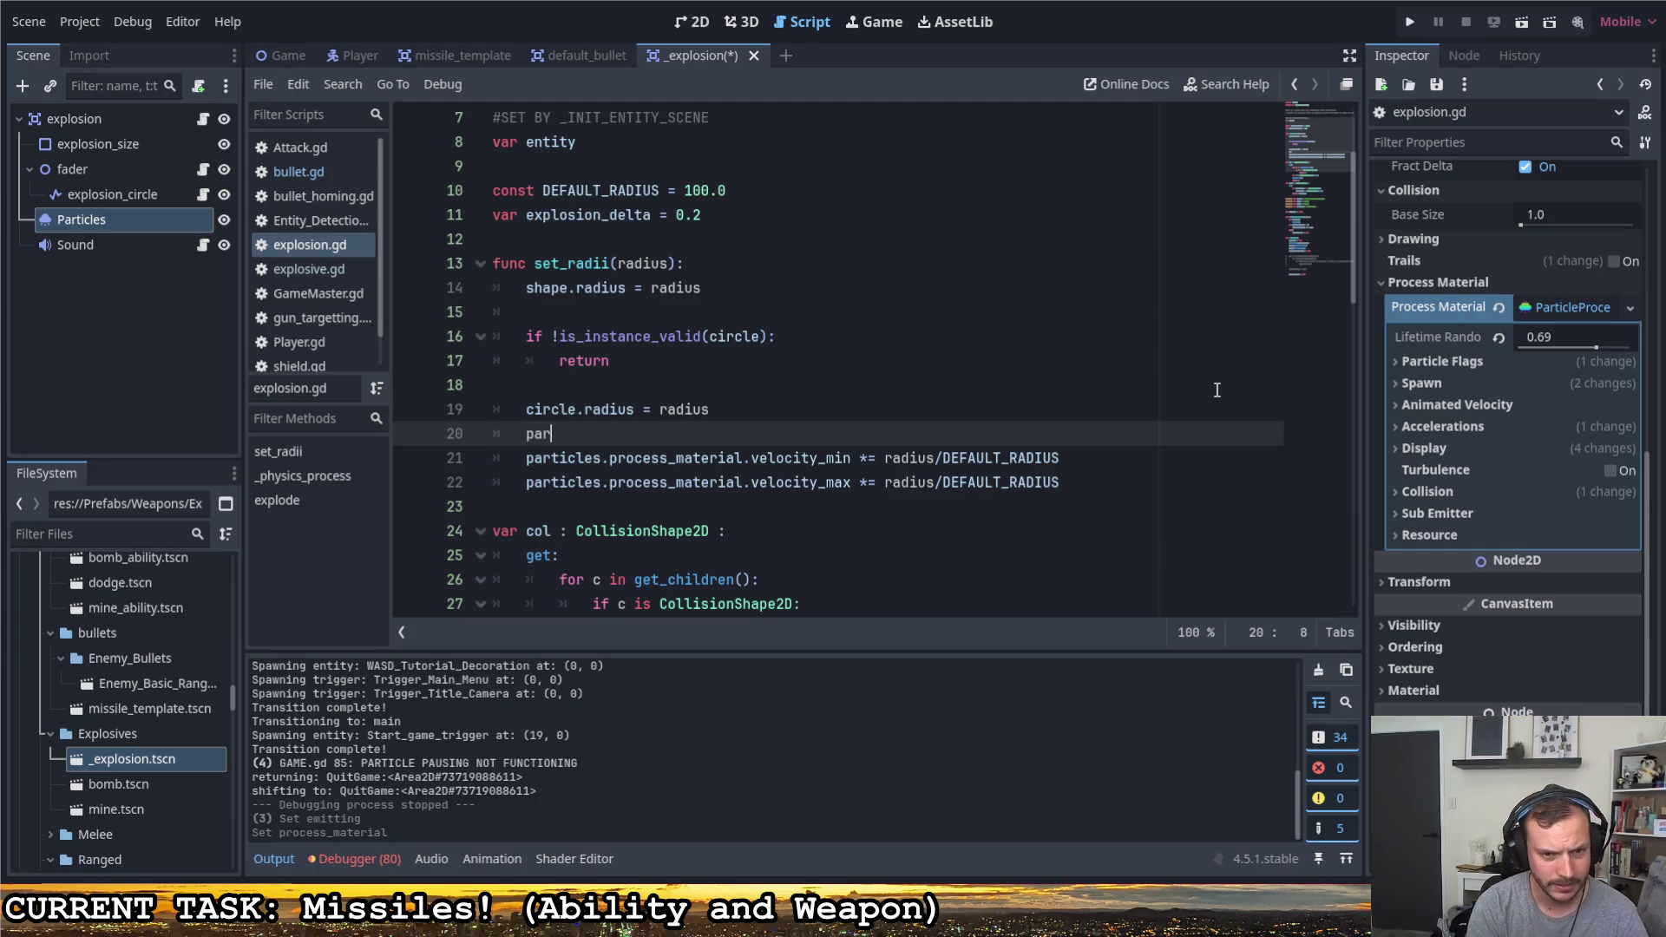
{"action": "type", "text": "ticles = "}
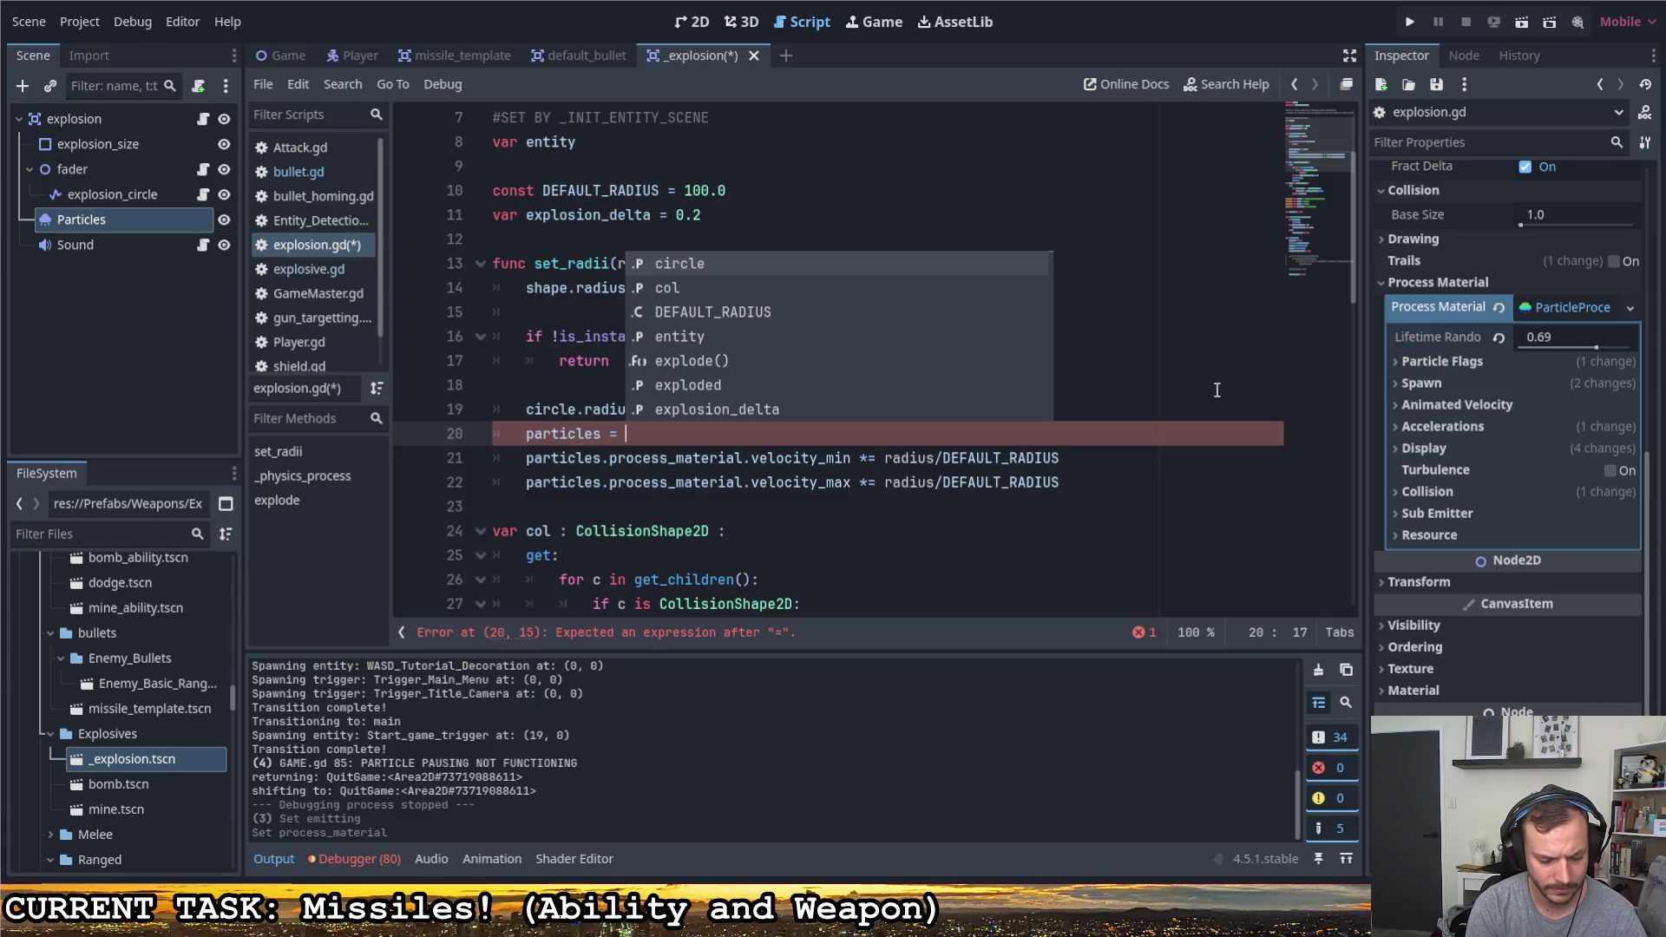
{"action": "type", "text": "GPU"}
{"action": "key", "text": "Return"}
{"action": "type", "text": "."}
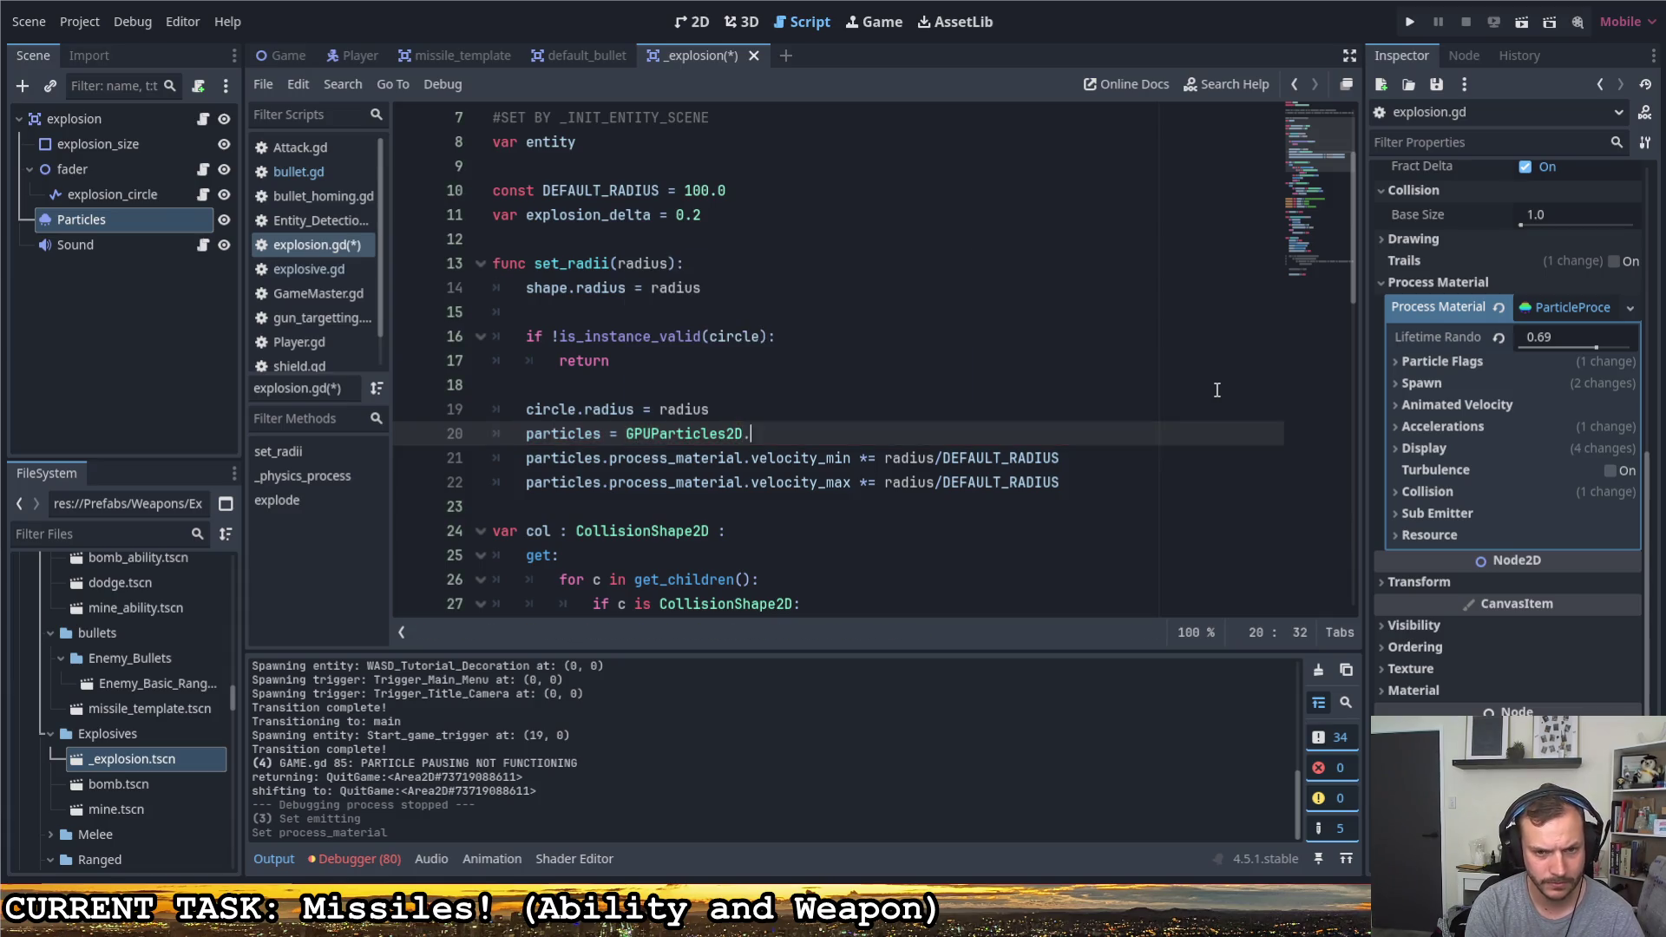
{"action": "type", "text": "de"}
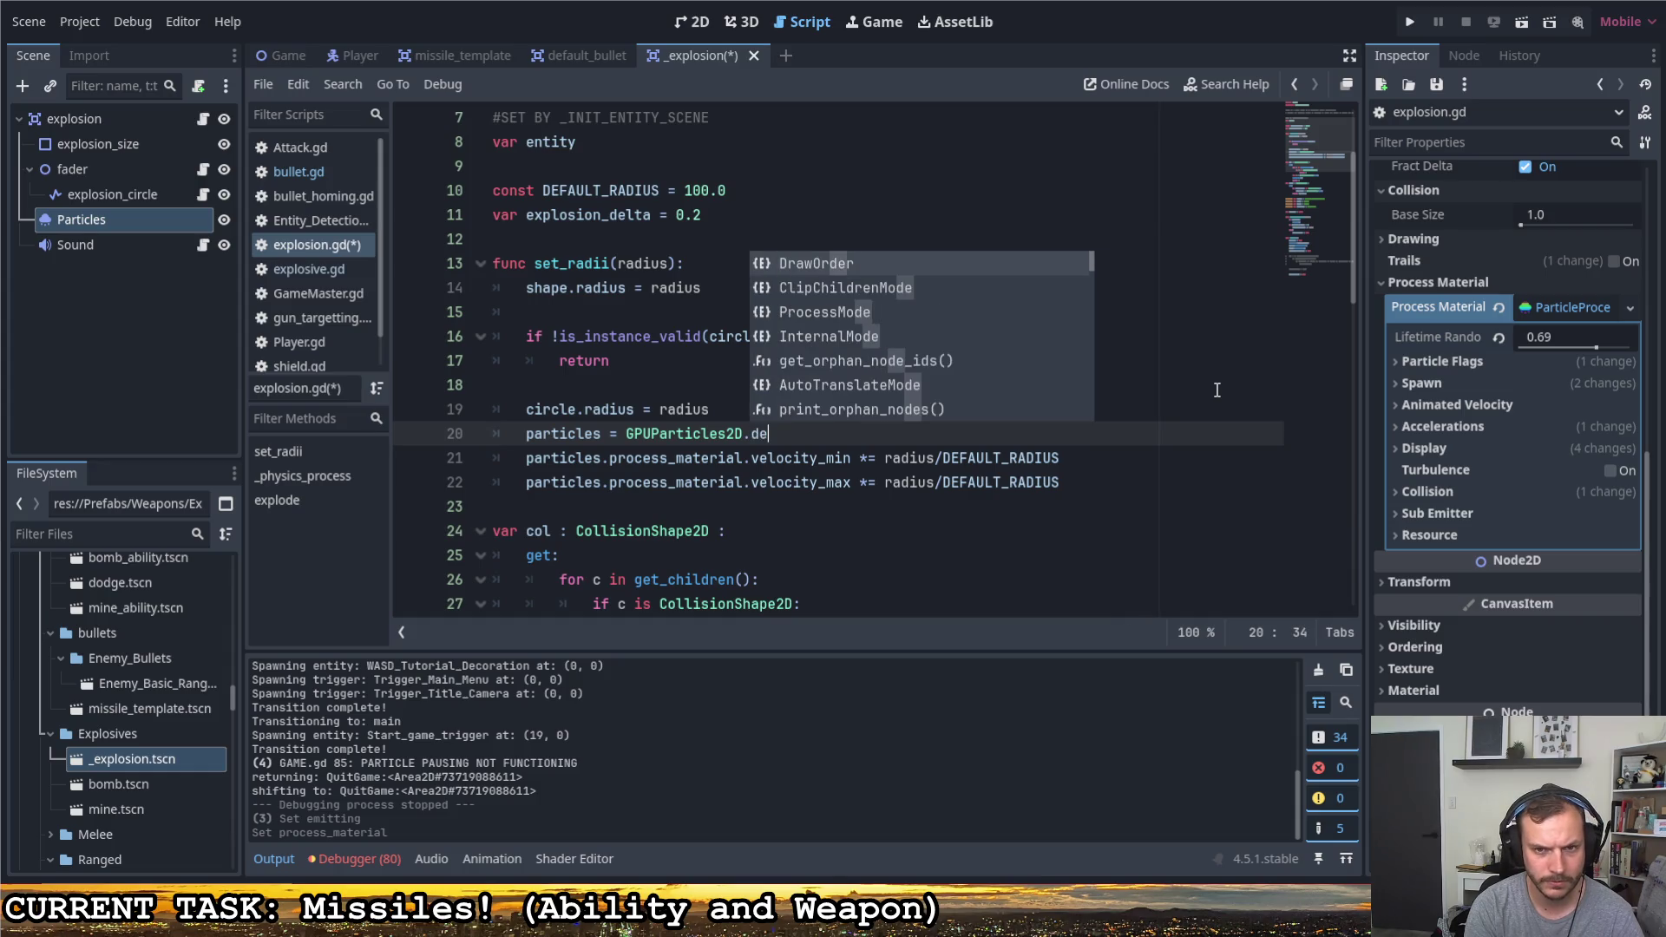
{"action": "key", "text": "BackSpace"}
{"action": "type", "text": "upl"}
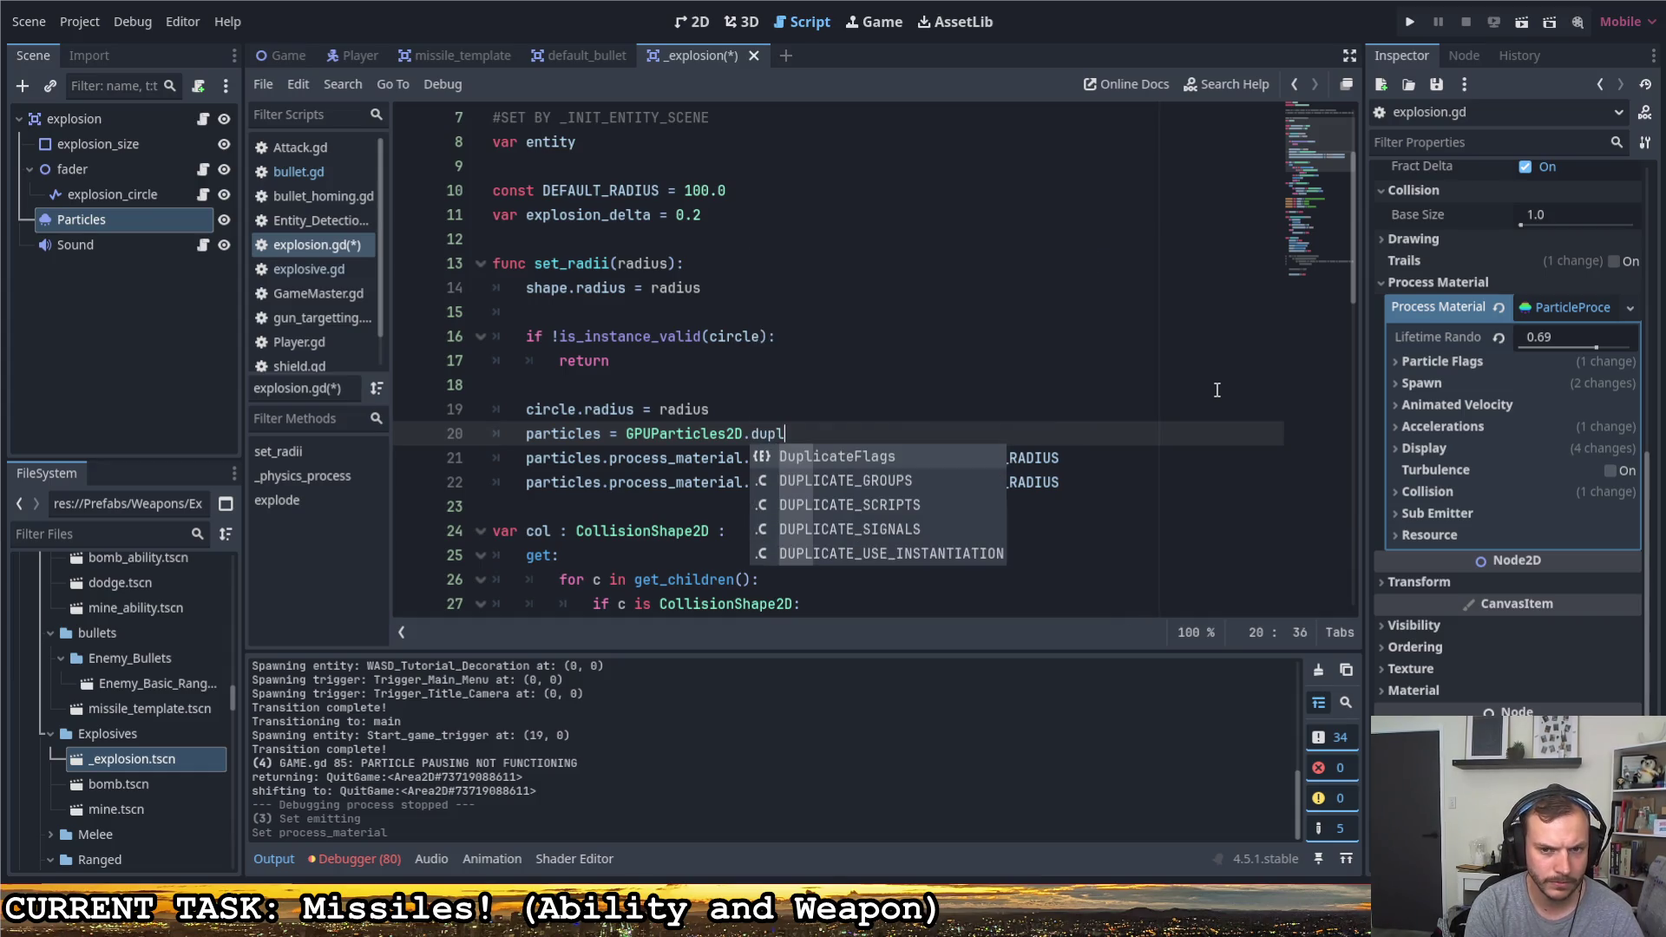
{"action": "key", "text": "BackSpace"}
{"action": "key", "text": "BackSpace"}
{"action": "key", "text": "BackSpace"}
{"action": "key", "text": "BackSpace"}
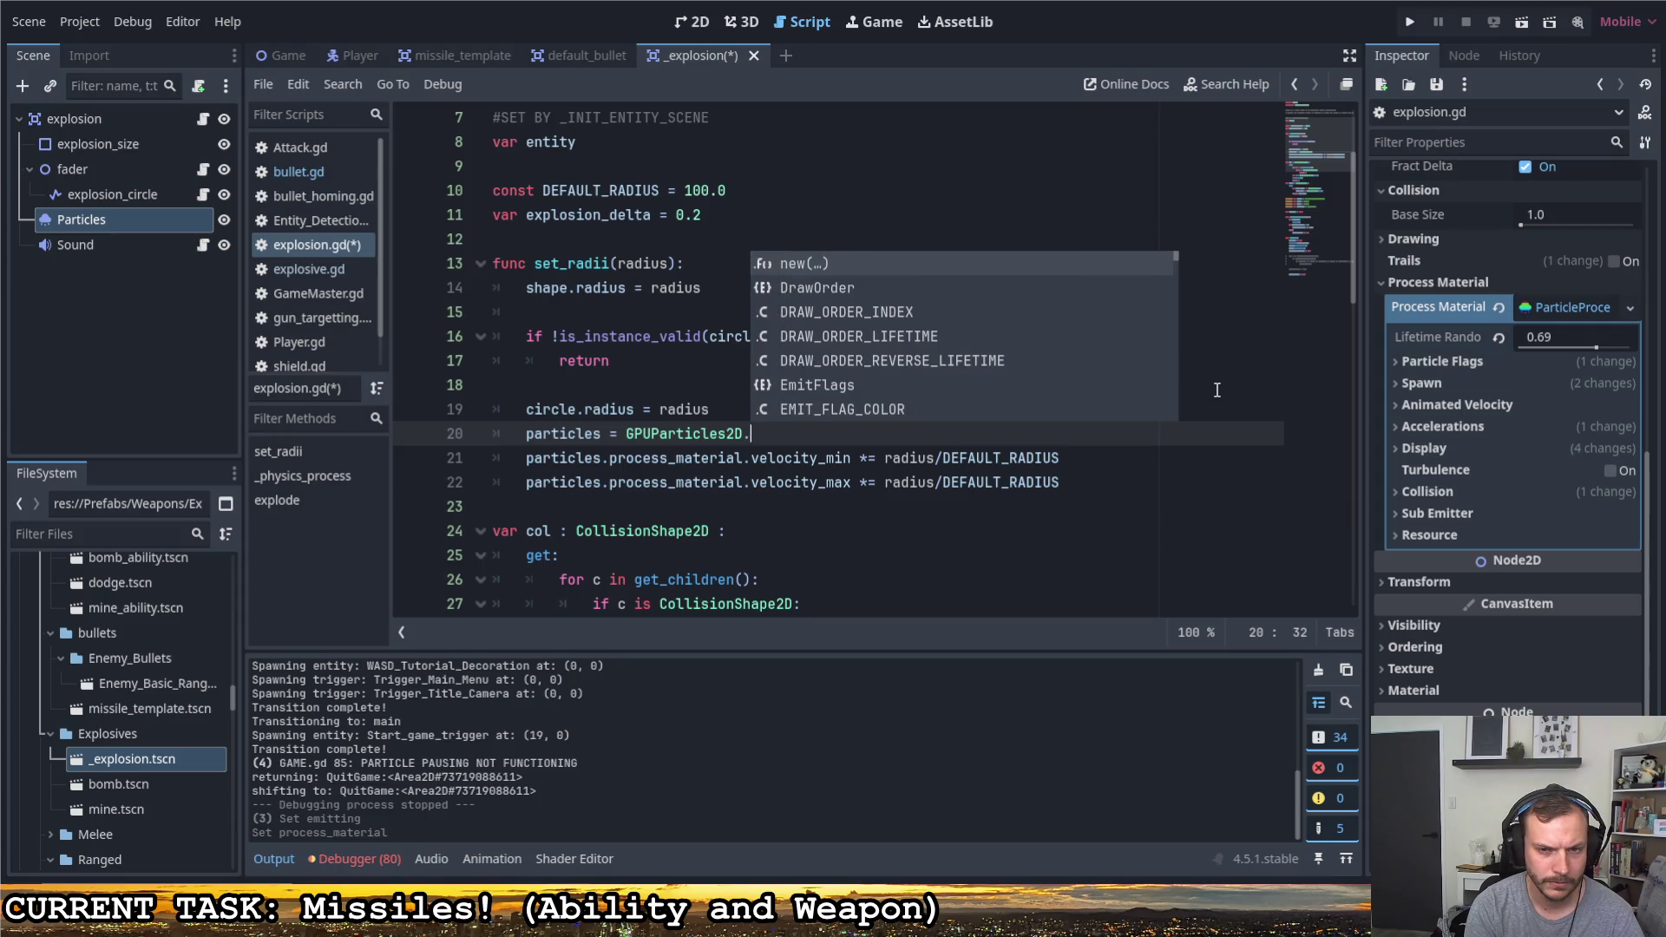
{"action": "key", "text": "BackSpace"}
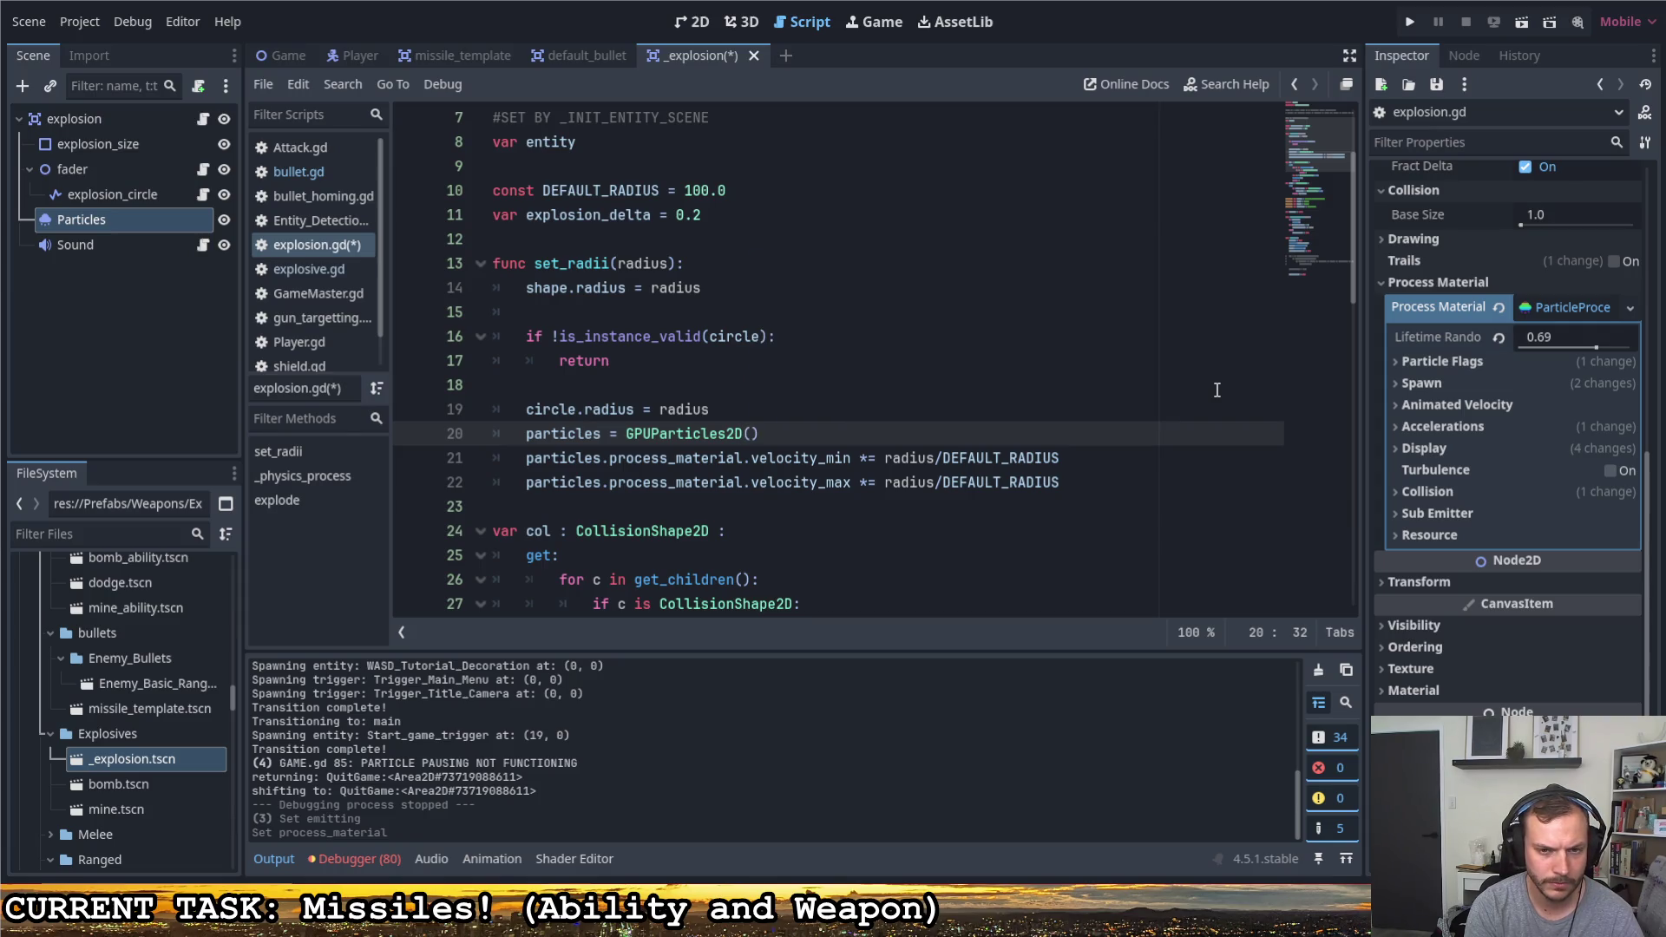
{"action": "key", "text": "BackSpace"}
{"action": "key", "text": "BackSpace"}
{"action": "type", "text": "."}
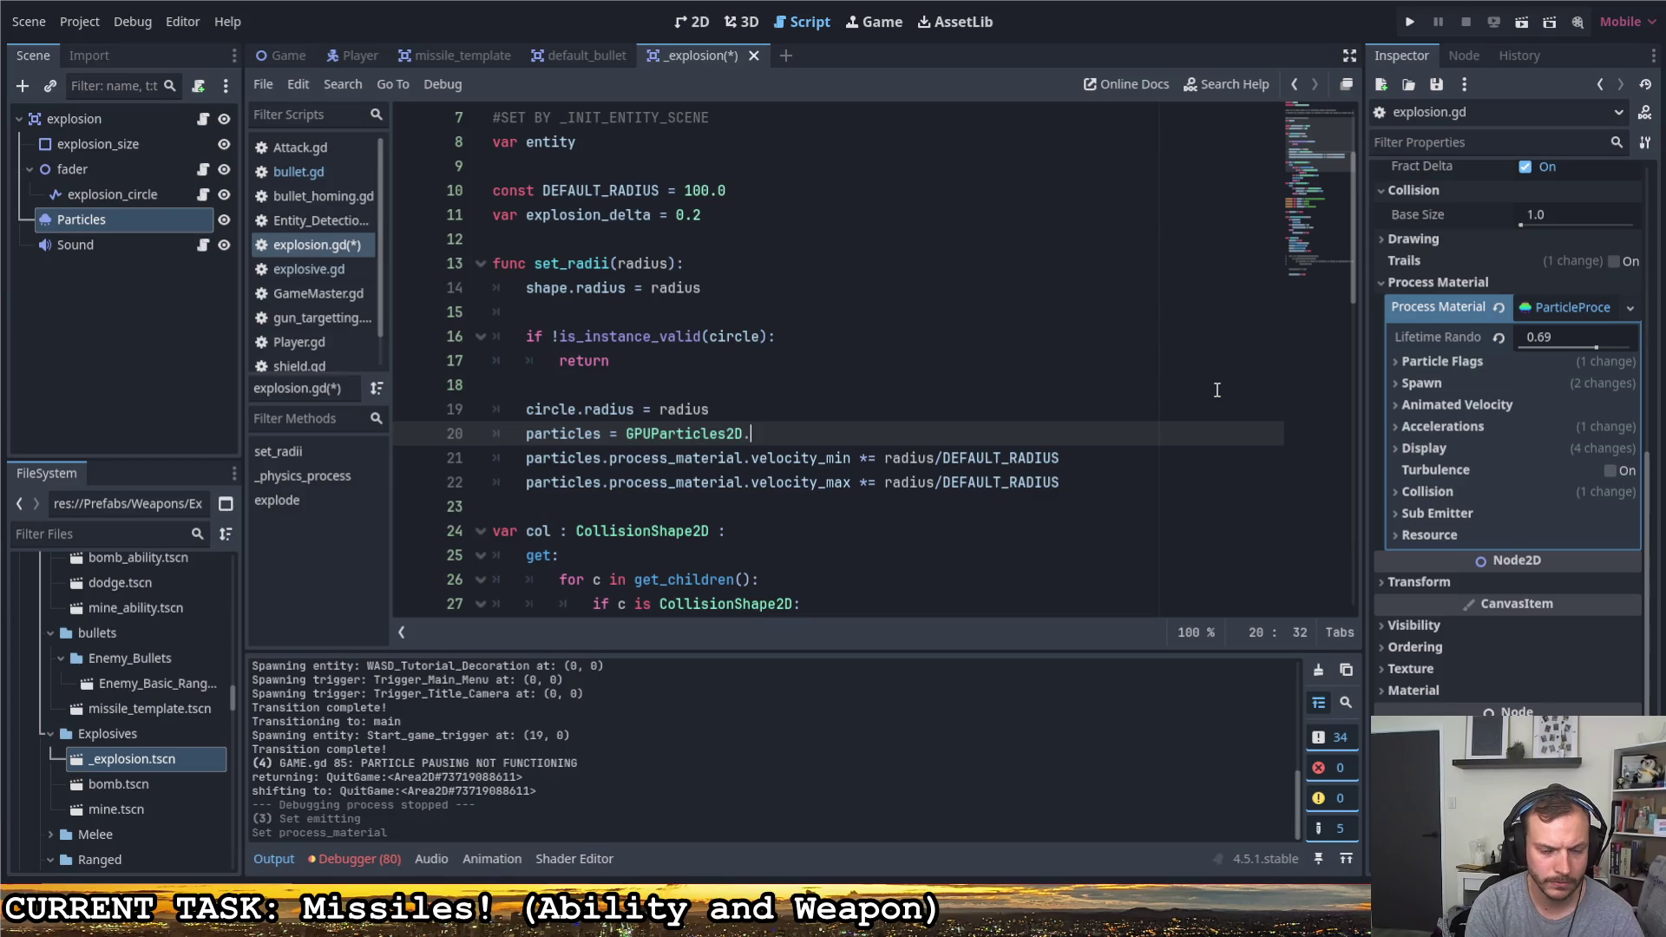
{"action": "type", "text": "new("}
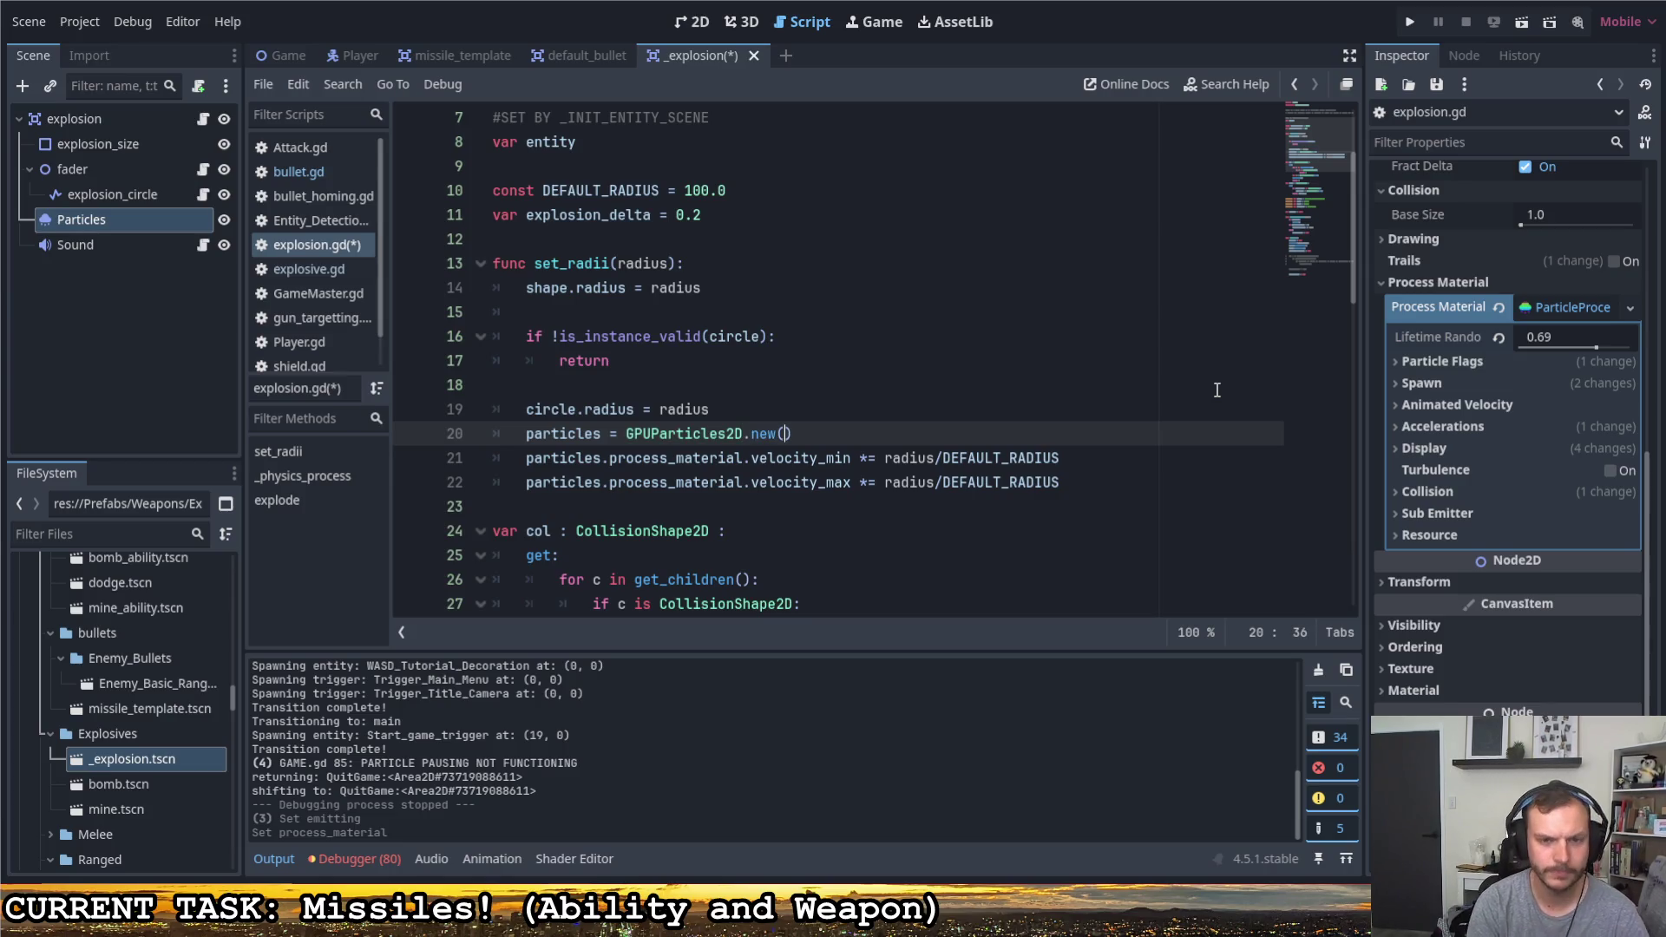
{"action": "right_click", "coordinate": [714, 433]}
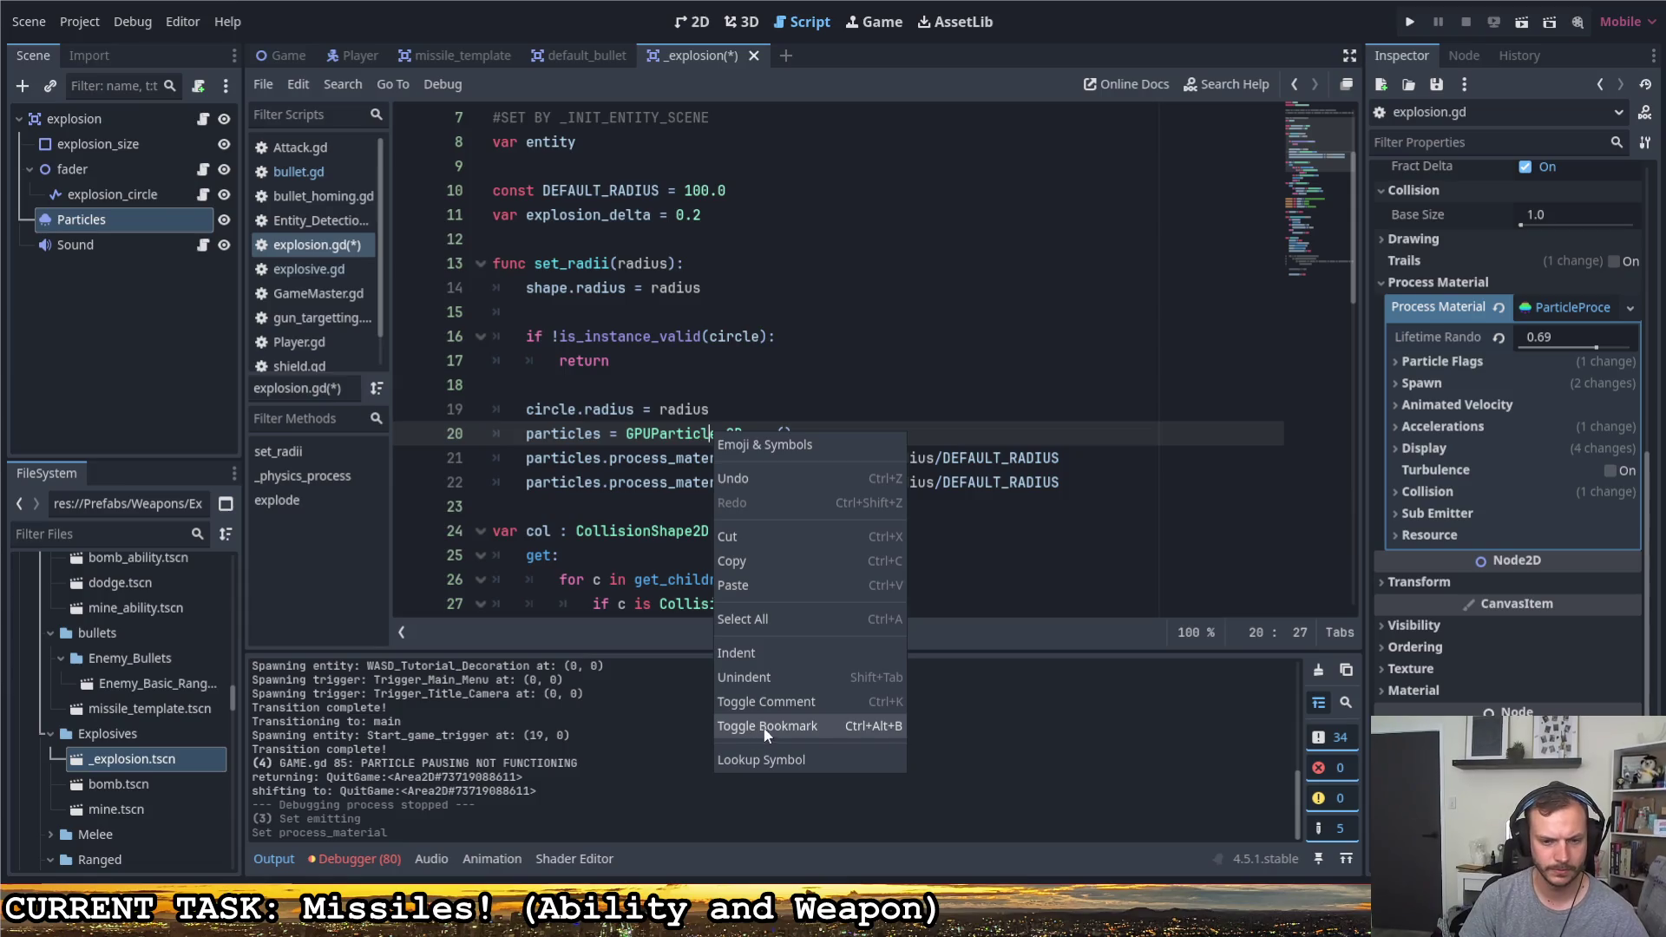
{"action": "left_click", "coordinate": [766, 759]}
{"action": "scroll", "coordinate": [680, 449], "scroll_direction": "down", "scroll_amount": 2}
{"action": "scroll", "coordinate": [679, 449], "scroll_direction": "down", "scroll_amount": 1}
{"action": "scroll", "coordinate": [680, 450], "scroll_direction": "down", "scroll_amount": 5}
{"action": "scroll", "coordinate": [681, 450], "scroll_direction": "down", "scroll_amount": 5}
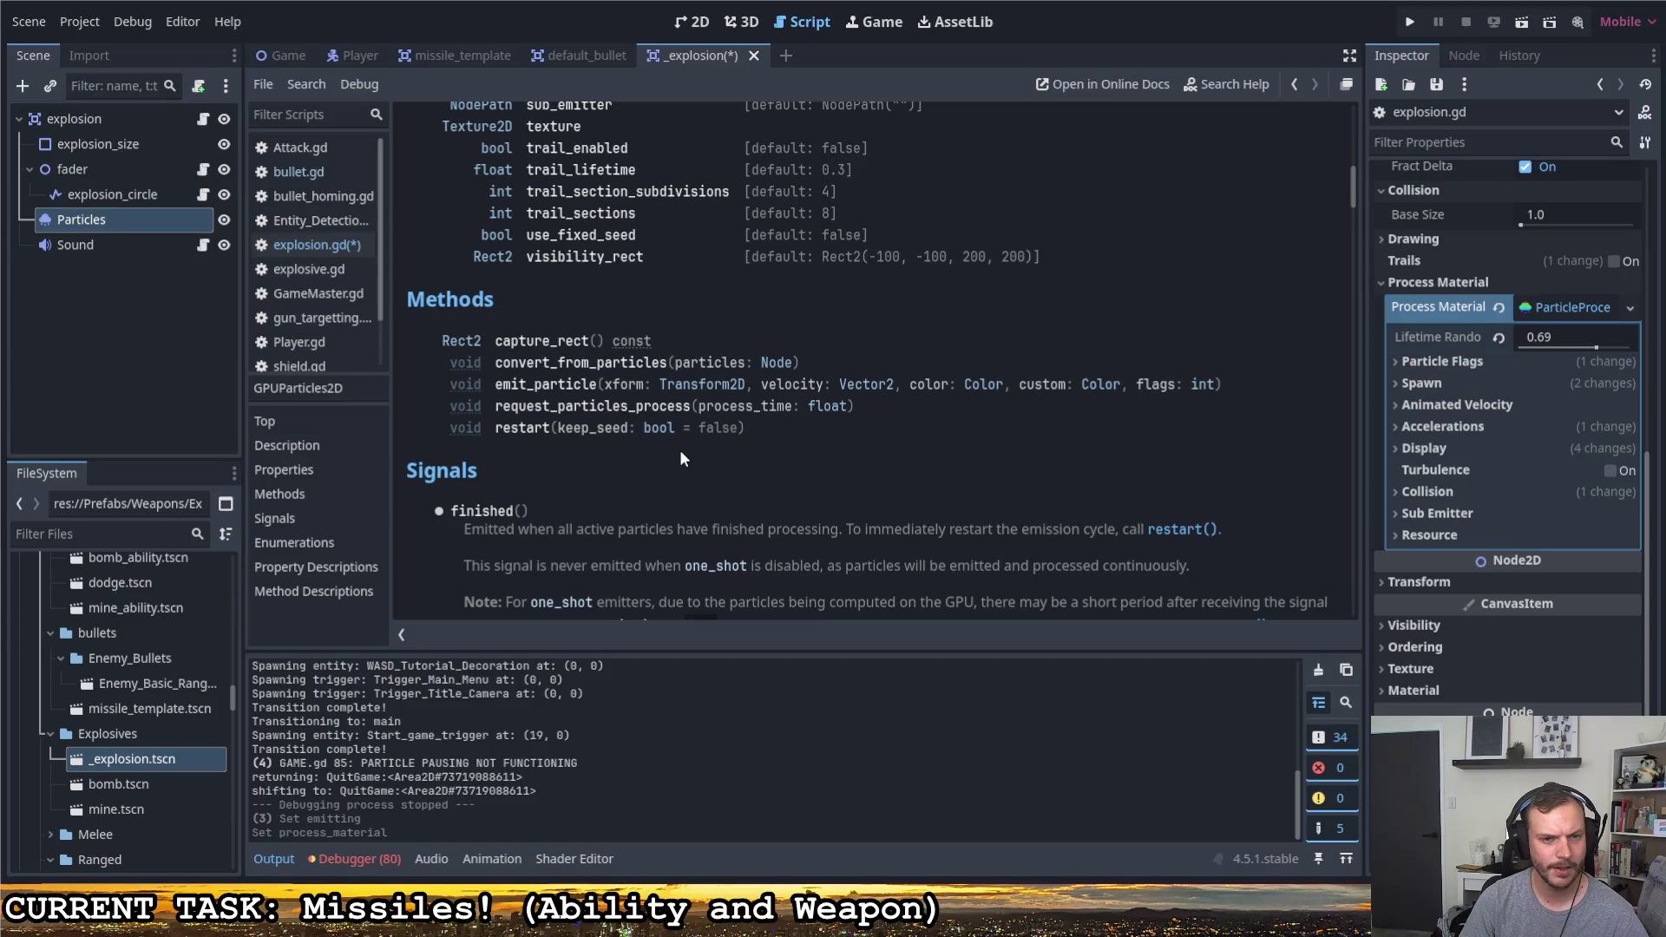
{"action": "scroll", "coordinate": [681, 442], "scroll_direction": "up", "scroll_amount": 3}
{"action": "scroll", "coordinate": [682, 442], "scroll_direction": "up", "scroll_amount": 2}
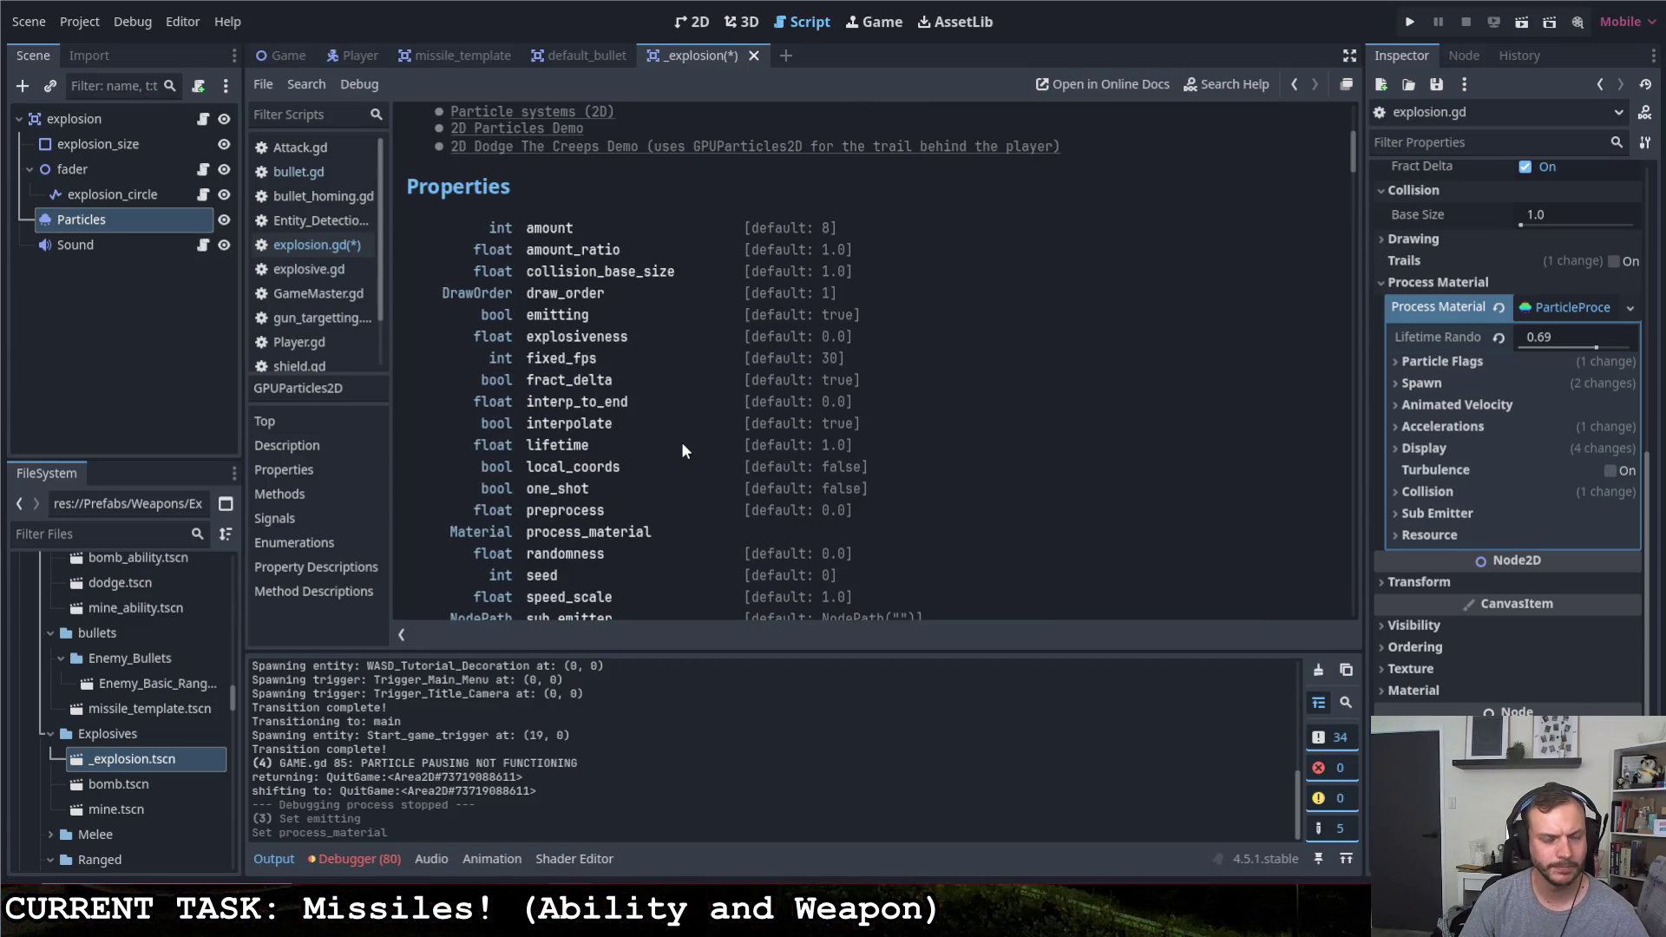
{"action": "scroll", "coordinate": [682, 442], "scroll_direction": "up", "scroll_amount": 3}
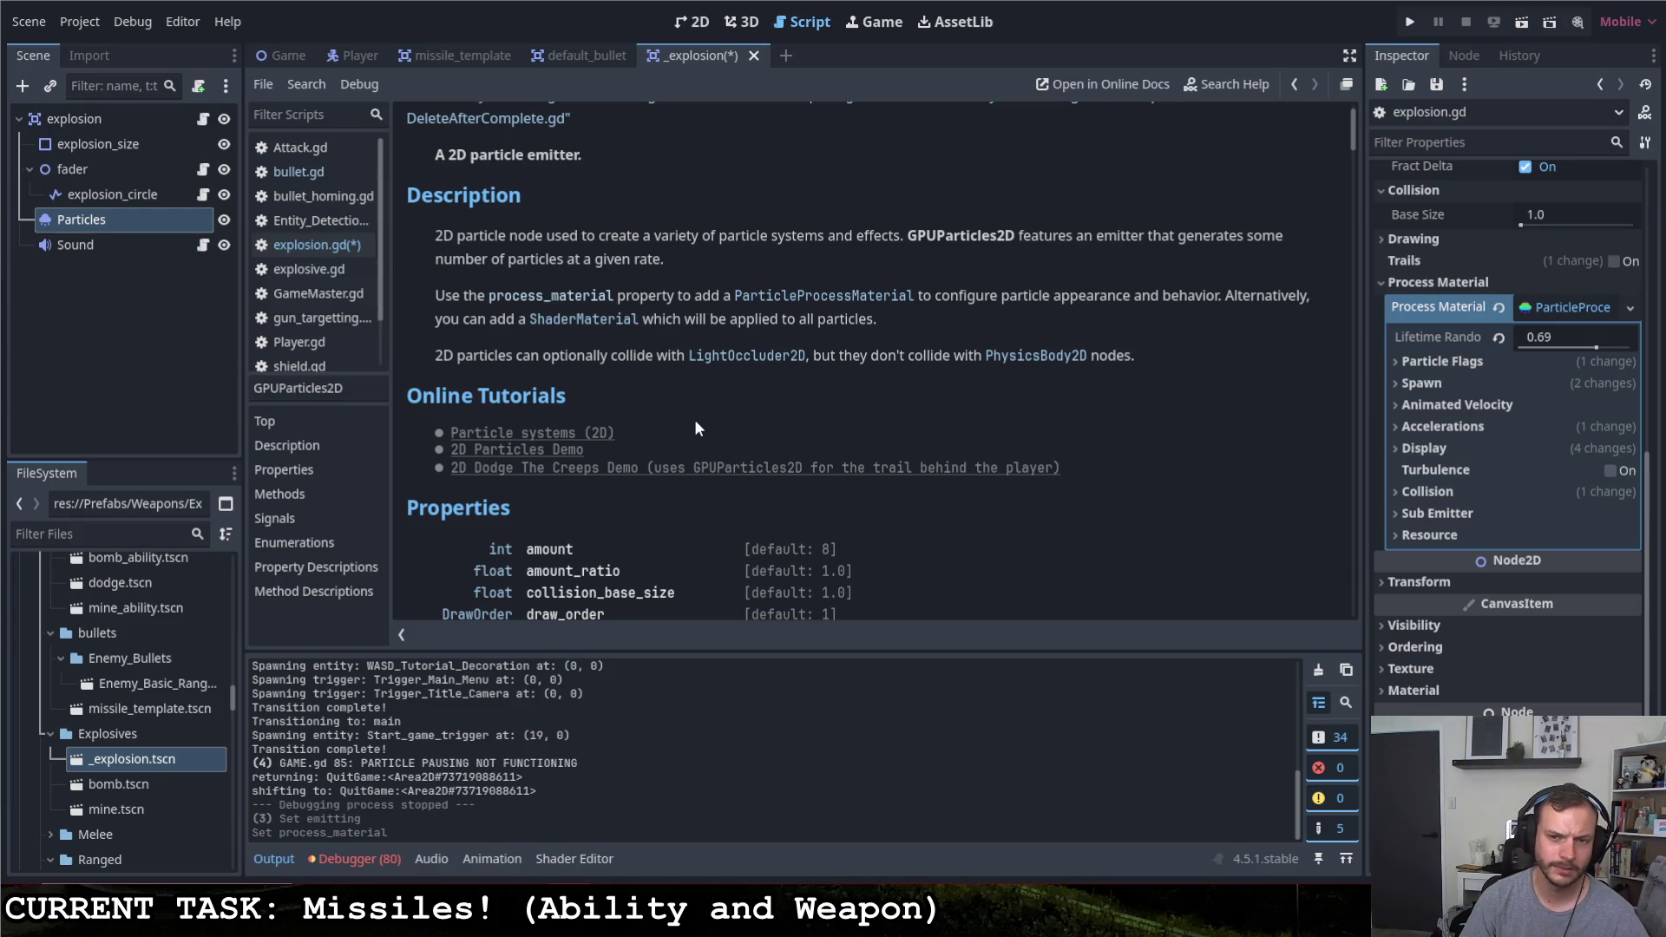
{"action": "scroll", "coordinate": [694, 420], "scroll_direction": "down", "scroll_amount": 2}
{"action": "scroll", "coordinate": [694, 417], "scroll_direction": "down", "scroll_amount": 5}
{"action": "scroll", "coordinate": [696, 414], "scroll_direction": "down", "scroll_amount": 1}
{"action": "scroll", "coordinate": [697, 419], "scroll_direction": "down", "scroll_amount": 3}
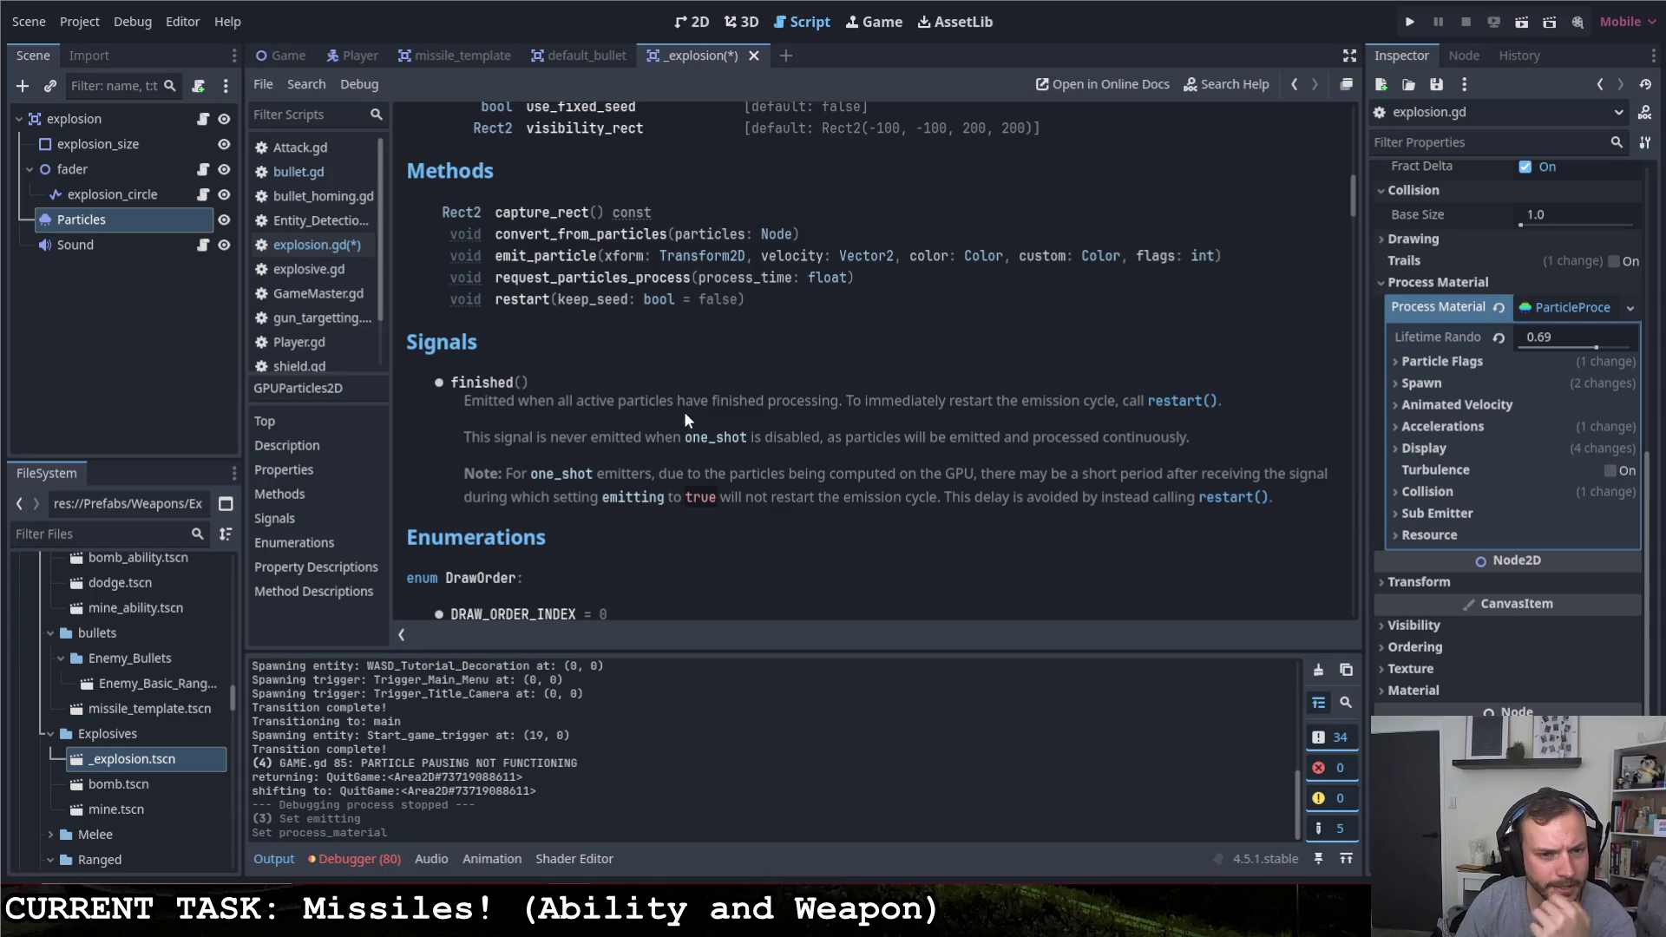
{"action": "scroll", "coordinate": [685, 414], "scroll_direction": "down", "scroll_amount": 2}
{"action": "scroll", "coordinate": [685, 415], "scroll_direction": "down", "scroll_amount": 1}
{"action": "scroll", "coordinate": [685, 418], "scroll_direction": "down", "scroll_amount": 2}
{"action": "scroll", "coordinate": [686, 417], "scroll_direction": "down", "scroll_amount": 6}
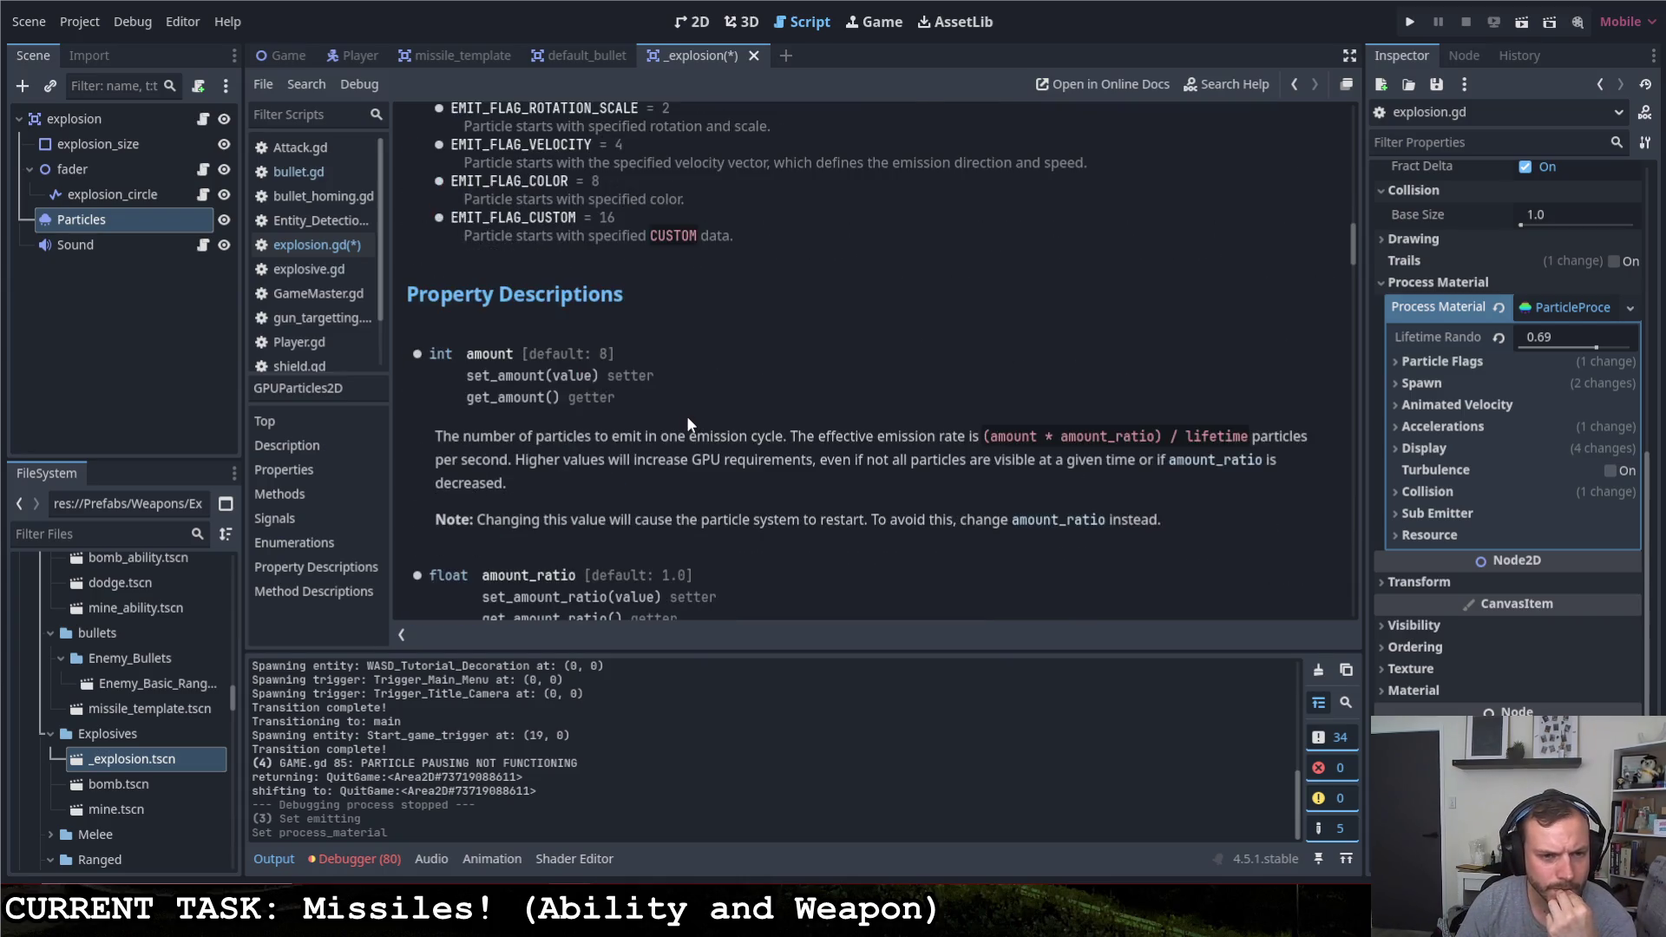
{"action": "scroll", "coordinate": [686, 416], "scroll_direction": "down", "scroll_amount": 2}
{"action": "scroll", "coordinate": [687, 417], "scroll_direction": "down", "scroll_amount": 4}
{"action": "scroll", "coordinate": [688, 417], "scroll_direction": "down", "scroll_amount": 3}
{"action": "scroll", "coordinate": [689, 414], "scroll_direction": "down", "scroll_amount": 3}
{"action": "scroll", "coordinate": [689, 418], "scroll_direction": "down", "scroll_amount": 8}
{"action": "scroll", "coordinate": [686, 421], "scroll_direction": "down", "scroll_amount": 4}
{"action": "scroll", "coordinate": [686, 421], "scroll_direction": "down", "scroll_amount": 6}
{"action": "scroll", "coordinate": [687, 422], "scroll_direction": "down", "scroll_amount": 8}
{"action": "scroll", "coordinate": [685, 422], "scroll_direction": "down", "scroll_amount": 5}
{"action": "scroll", "coordinate": [687, 424], "scroll_direction": "down", "scroll_amount": 4}
{"action": "scroll", "coordinate": [687, 421], "scroll_direction": "down", "scroll_amount": 7}
{"action": "scroll", "coordinate": [687, 420], "scroll_direction": "down", "scroll_amount": 4}
{"action": "scroll", "coordinate": [689, 420], "scroll_direction": "up", "scroll_amount": 5}
{"action": "scroll", "coordinate": [689, 420], "scroll_direction": "up", "scroll_amount": 3}
{"action": "scroll", "coordinate": [692, 417], "scroll_direction": "up", "scroll_amount": 5}
{"action": "scroll", "coordinate": [693, 441], "scroll_direction": "up", "scroll_amount": 2}
{"action": "scroll", "coordinate": [709, 439], "scroll_direction": "down", "scroll_amount": 2}
{"action": "scroll", "coordinate": [710, 424], "scroll_direction": "up", "scroll_amount": 5}
{"action": "scroll", "coordinate": [716, 404], "scroll_direction": "up", "scroll_amount": 5}
{"action": "scroll", "coordinate": [719, 387], "scroll_direction": "up", "scroll_amount": 3}
{"action": "scroll", "coordinate": [723, 379], "scroll_direction": "up", "scroll_amount": 5}
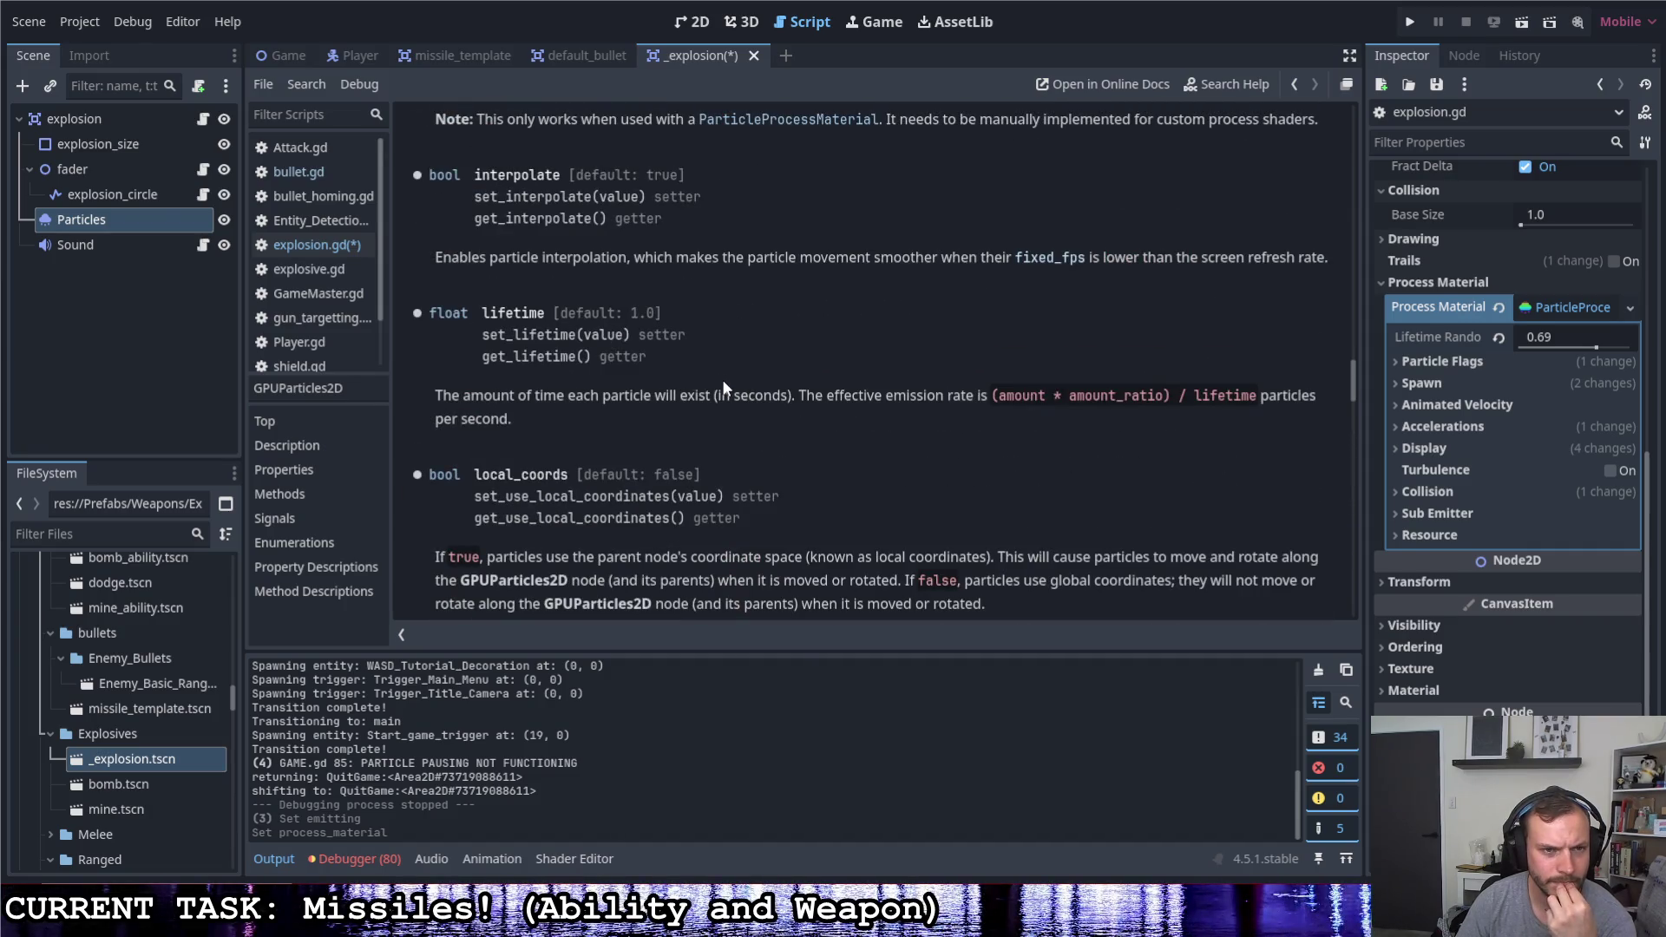
Return from the GPUParticles2D docs to the explosion.gd script
{"action": "left_click", "coordinate": [297, 245]}
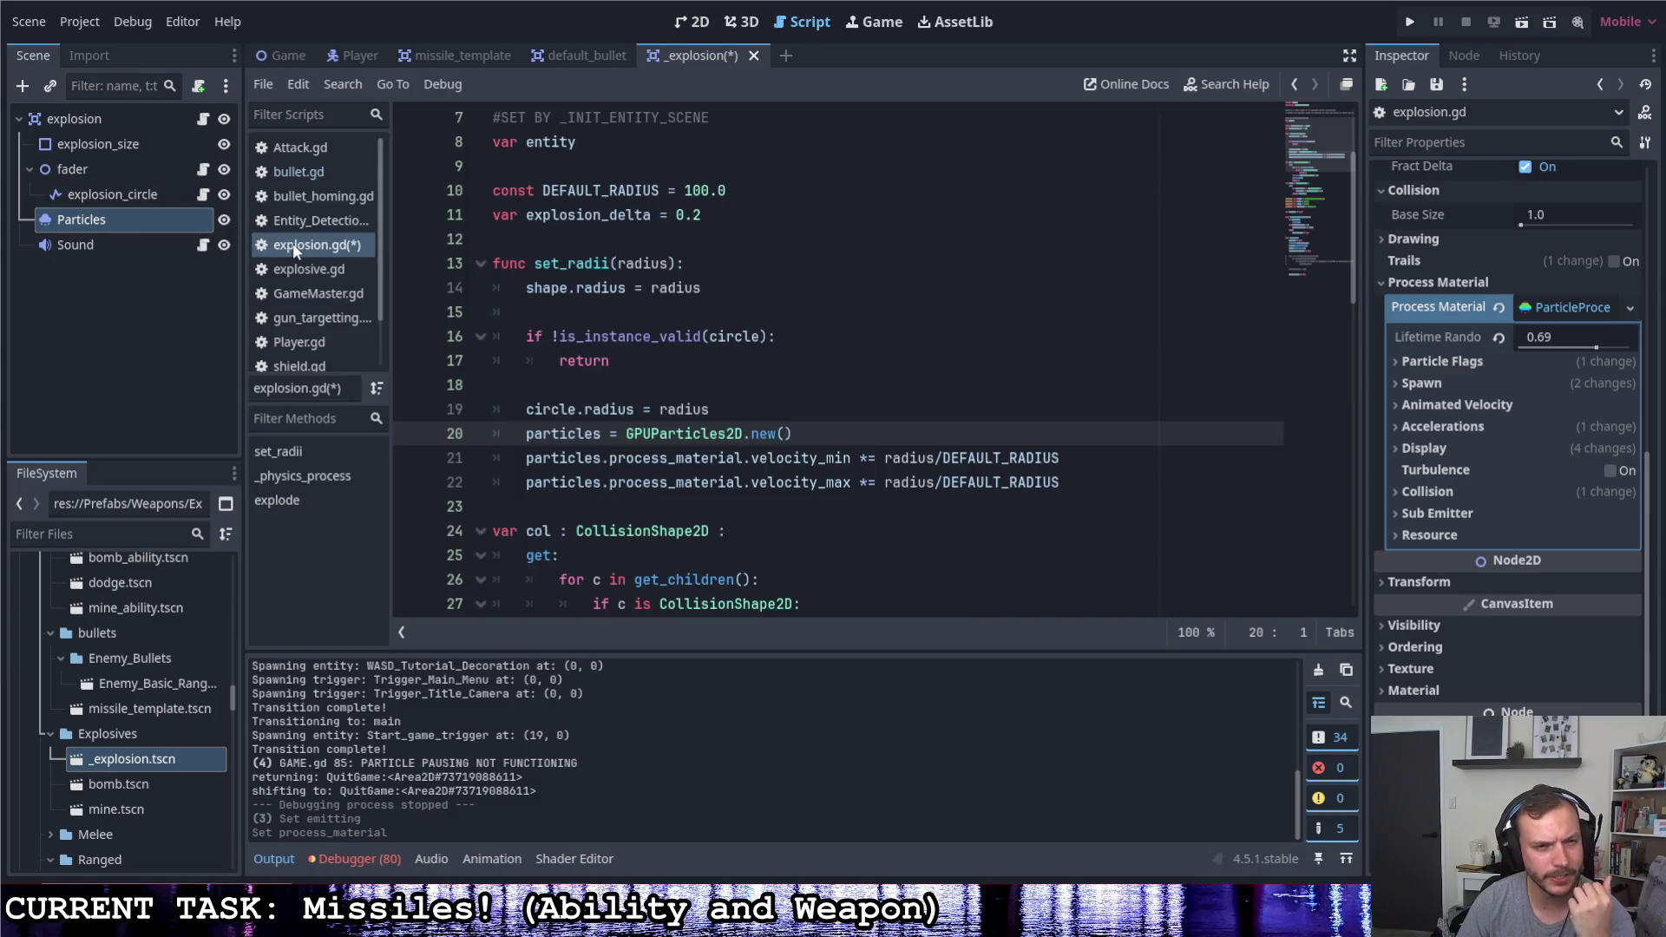
Remove the '= GPUParticles2D.new()' creation from line 20 of set_radii
{"action": "left_click_drag", "start_coordinate": [798, 430], "coordinate": [610, 433]}
{"action": "key", "text": "BackSpace"}
{"action": "key", "text": "BackSpace"}
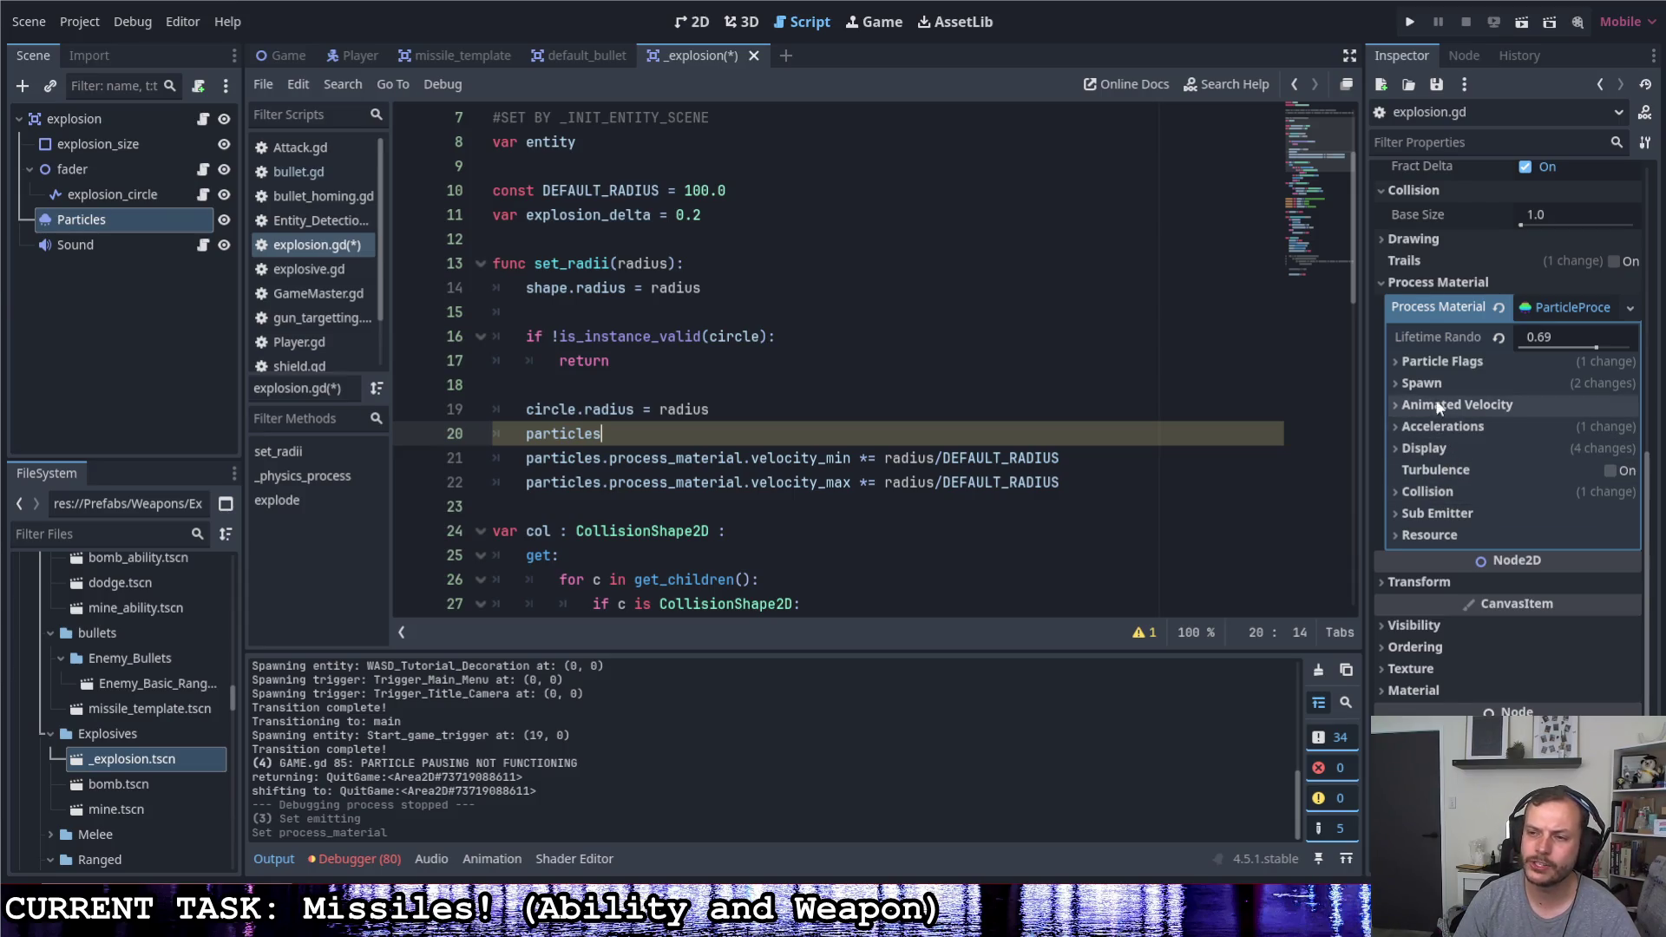
Set the particles' process material collision mode to Disabled after trying Rigid
{"action": "left_click", "coordinate": [1396, 492]}
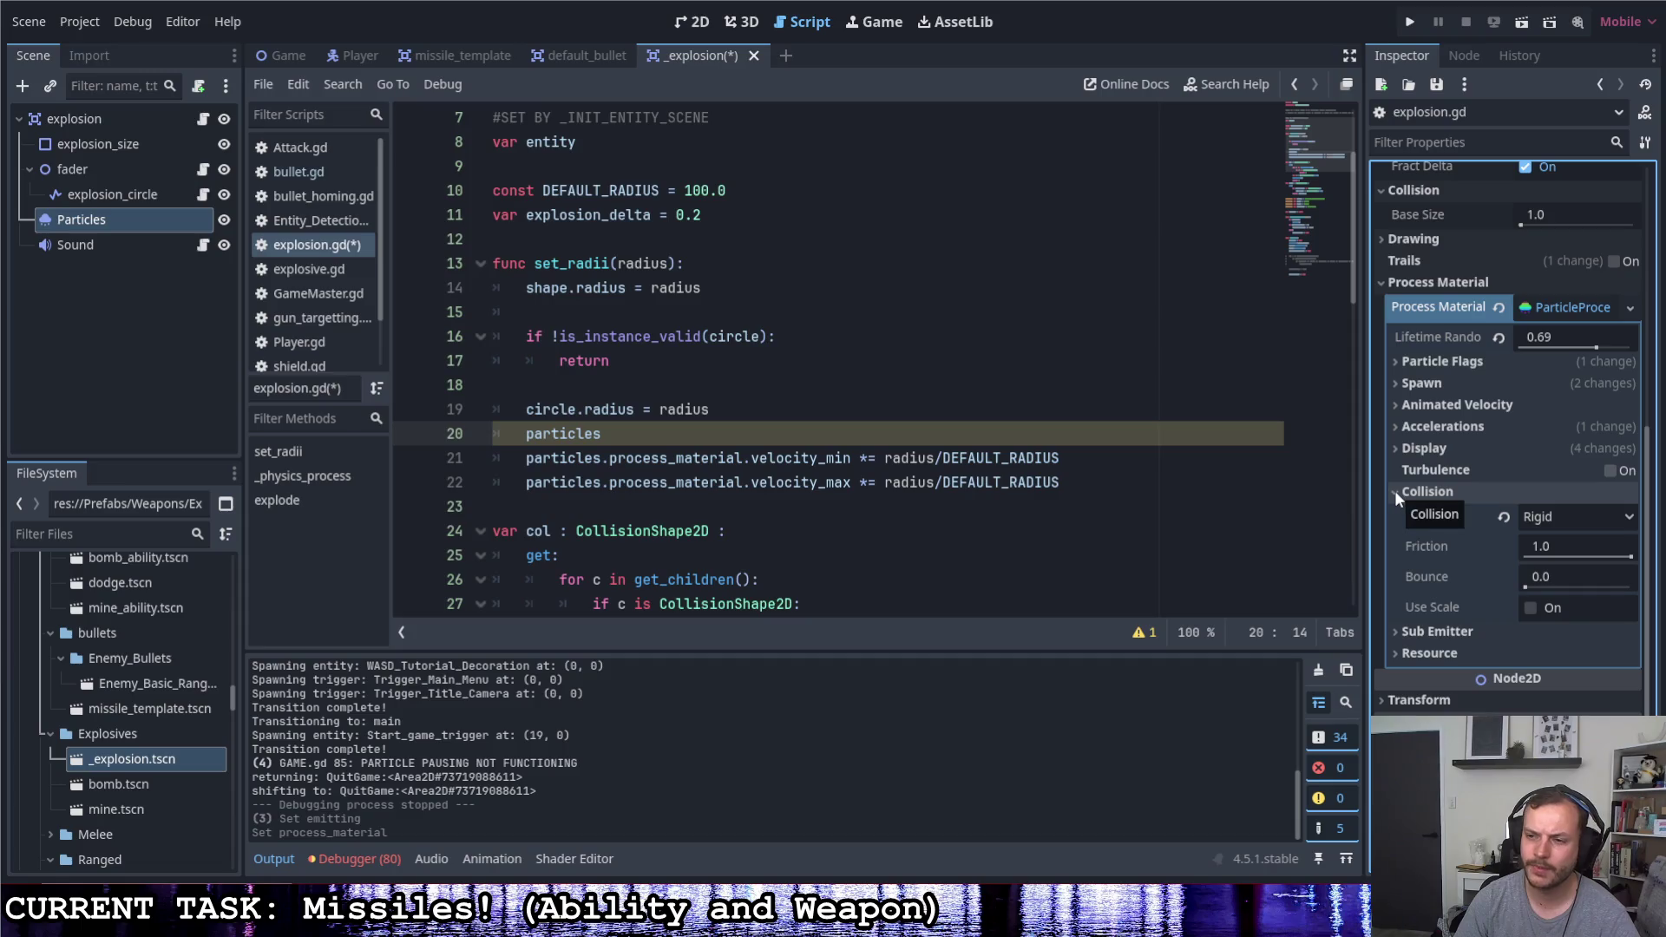
{"action": "left_click", "coordinate": [1503, 518]}
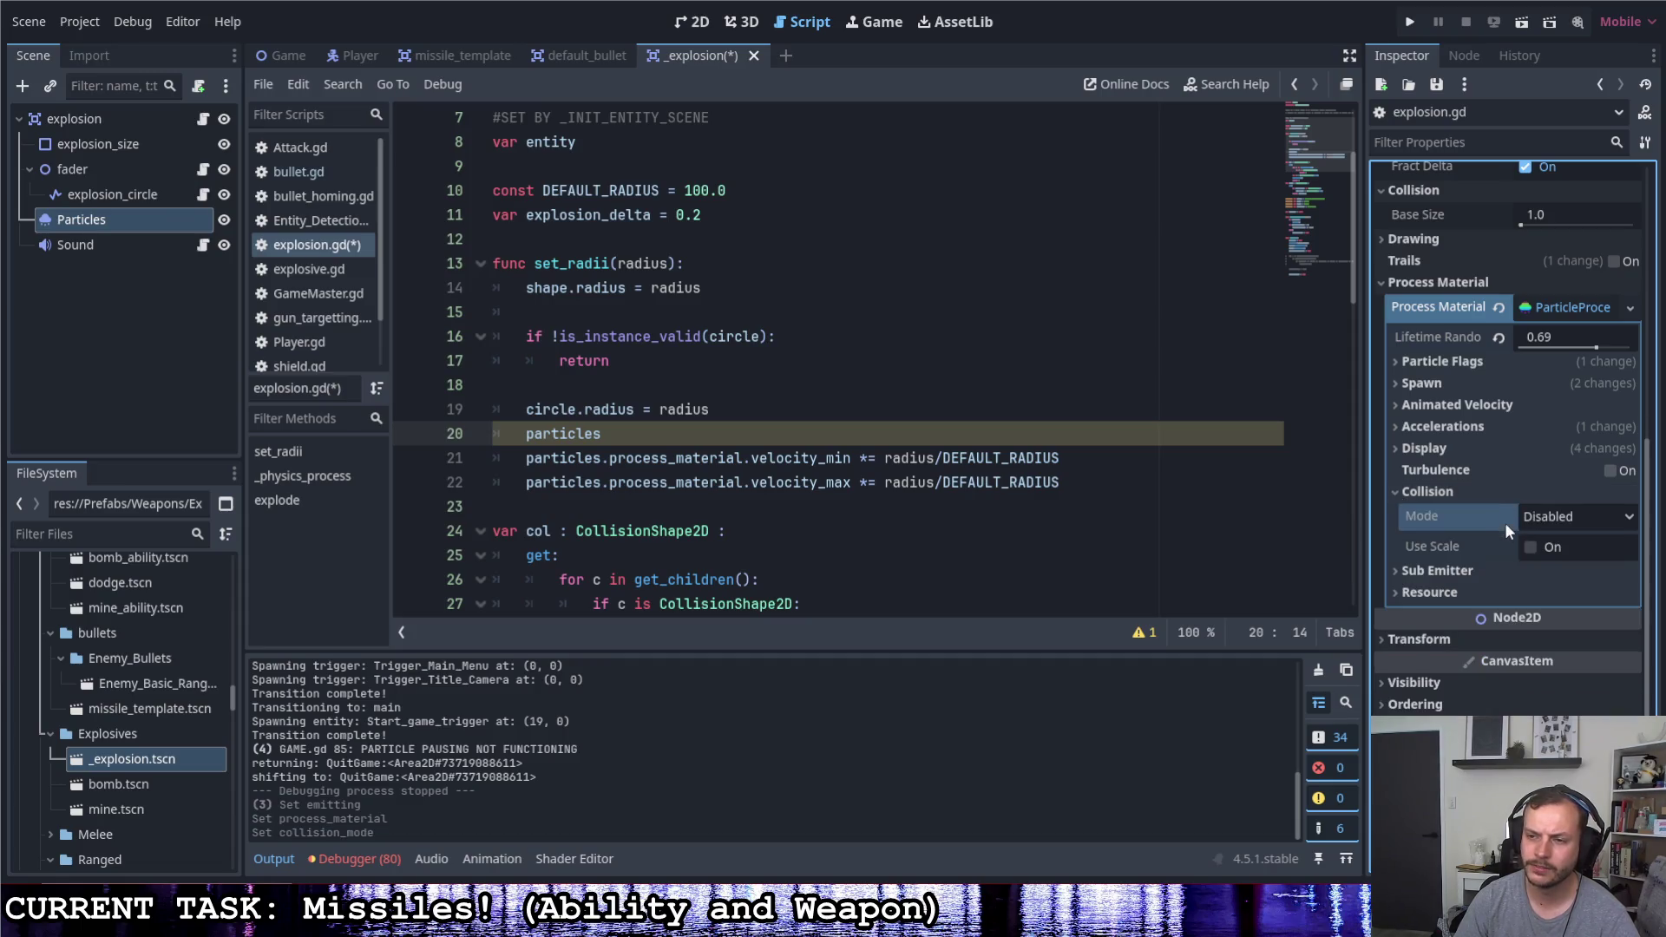
{"action": "left_click", "coordinate": [1552, 523]}
{"action": "left_click", "coordinate": [1578, 576]}
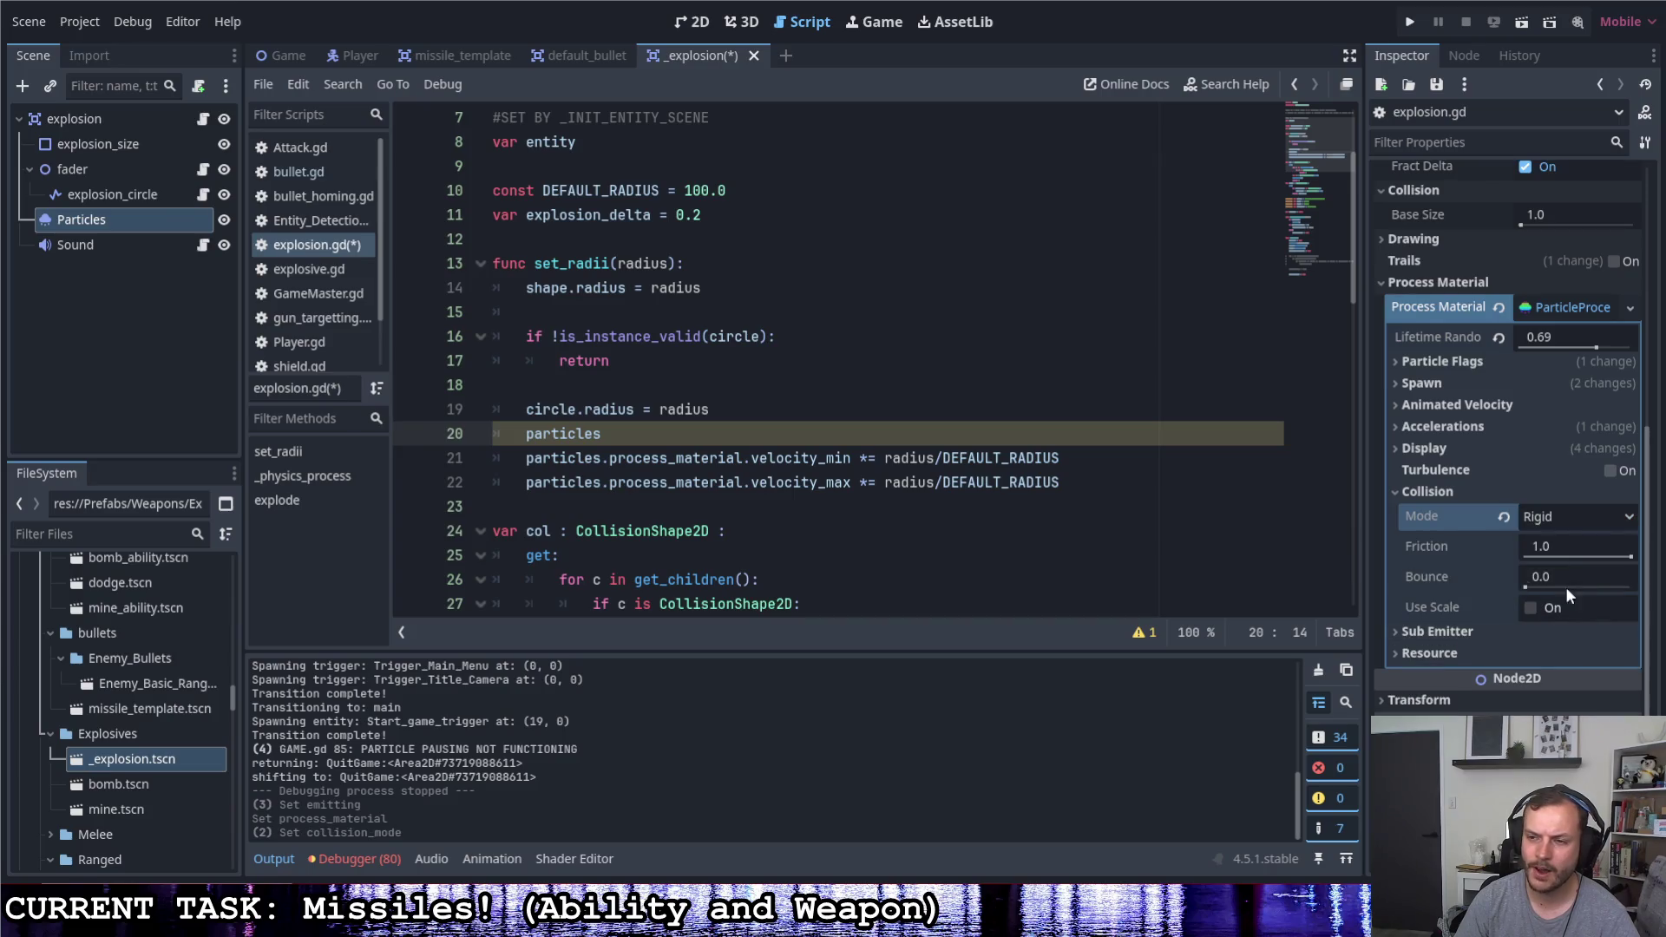
{"action": "left_click", "coordinate": [1548, 515]}
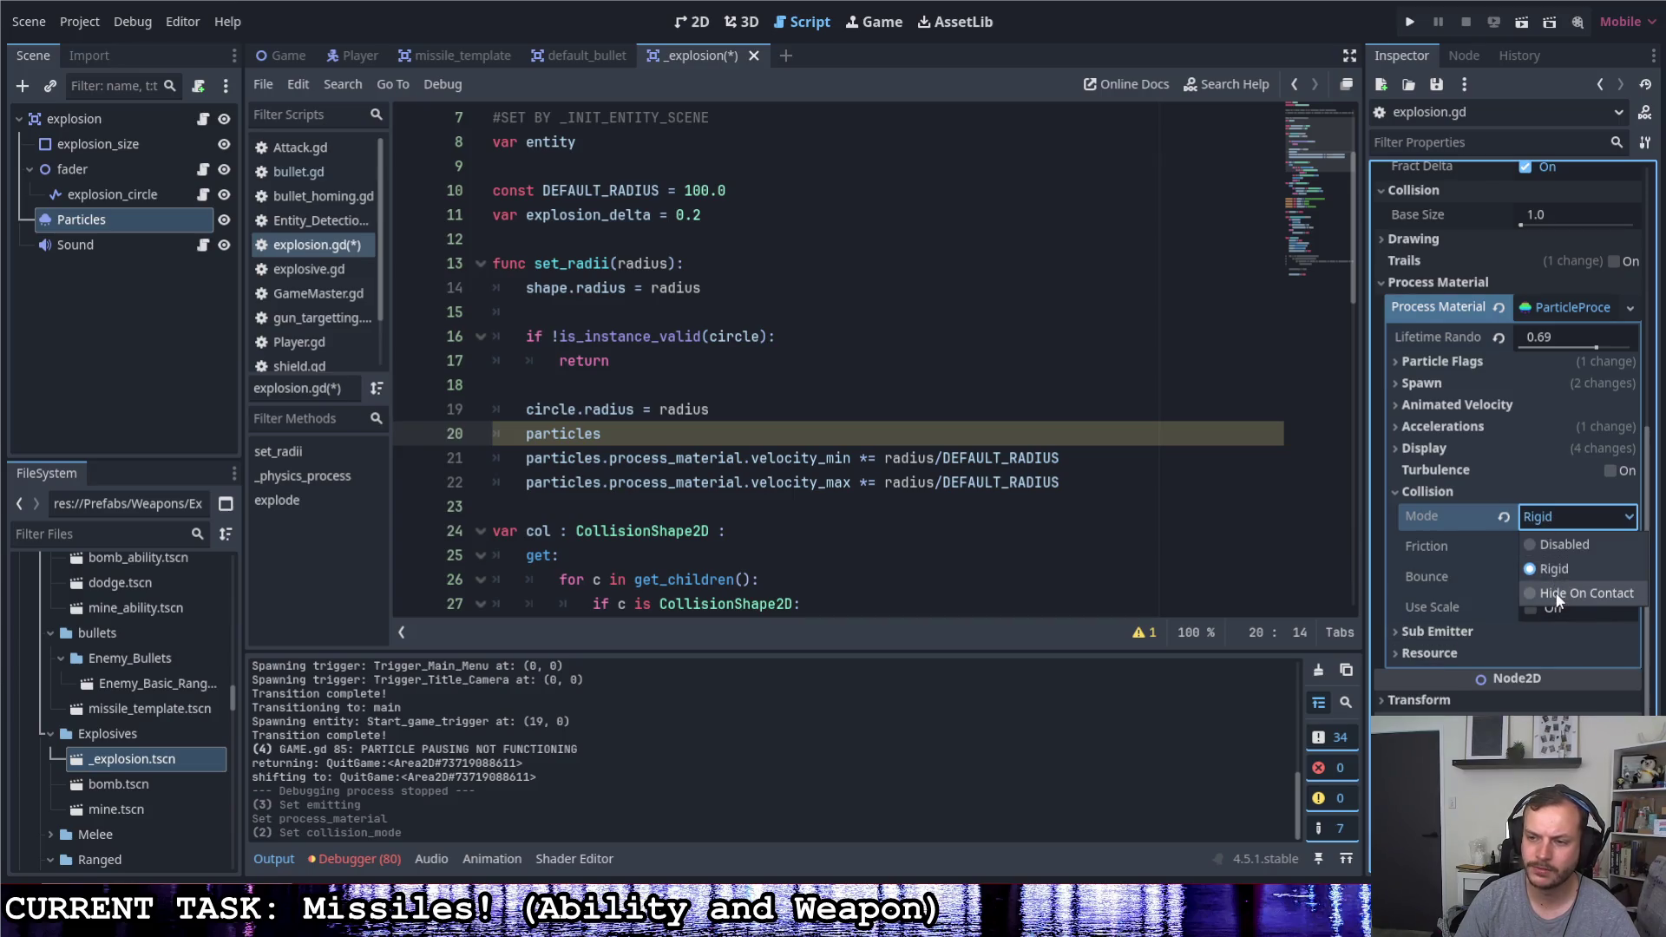
{"action": "left_click", "coordinate": [1472, 516]}
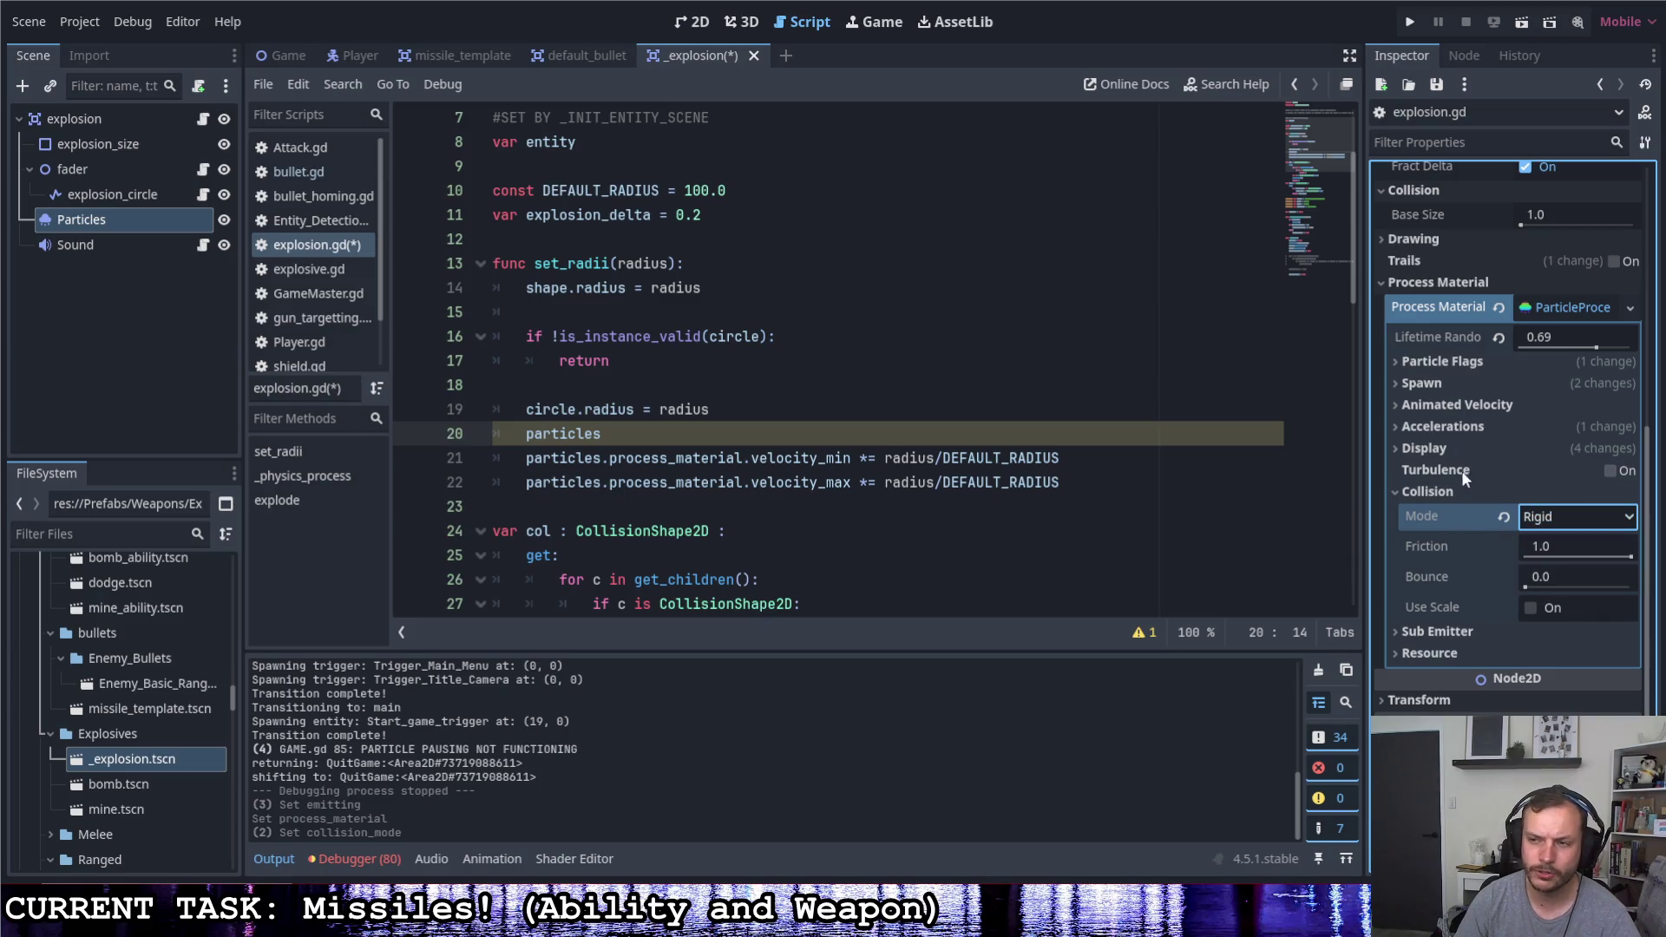
{"action": "left_click", "coordinate": [1504, 517]}
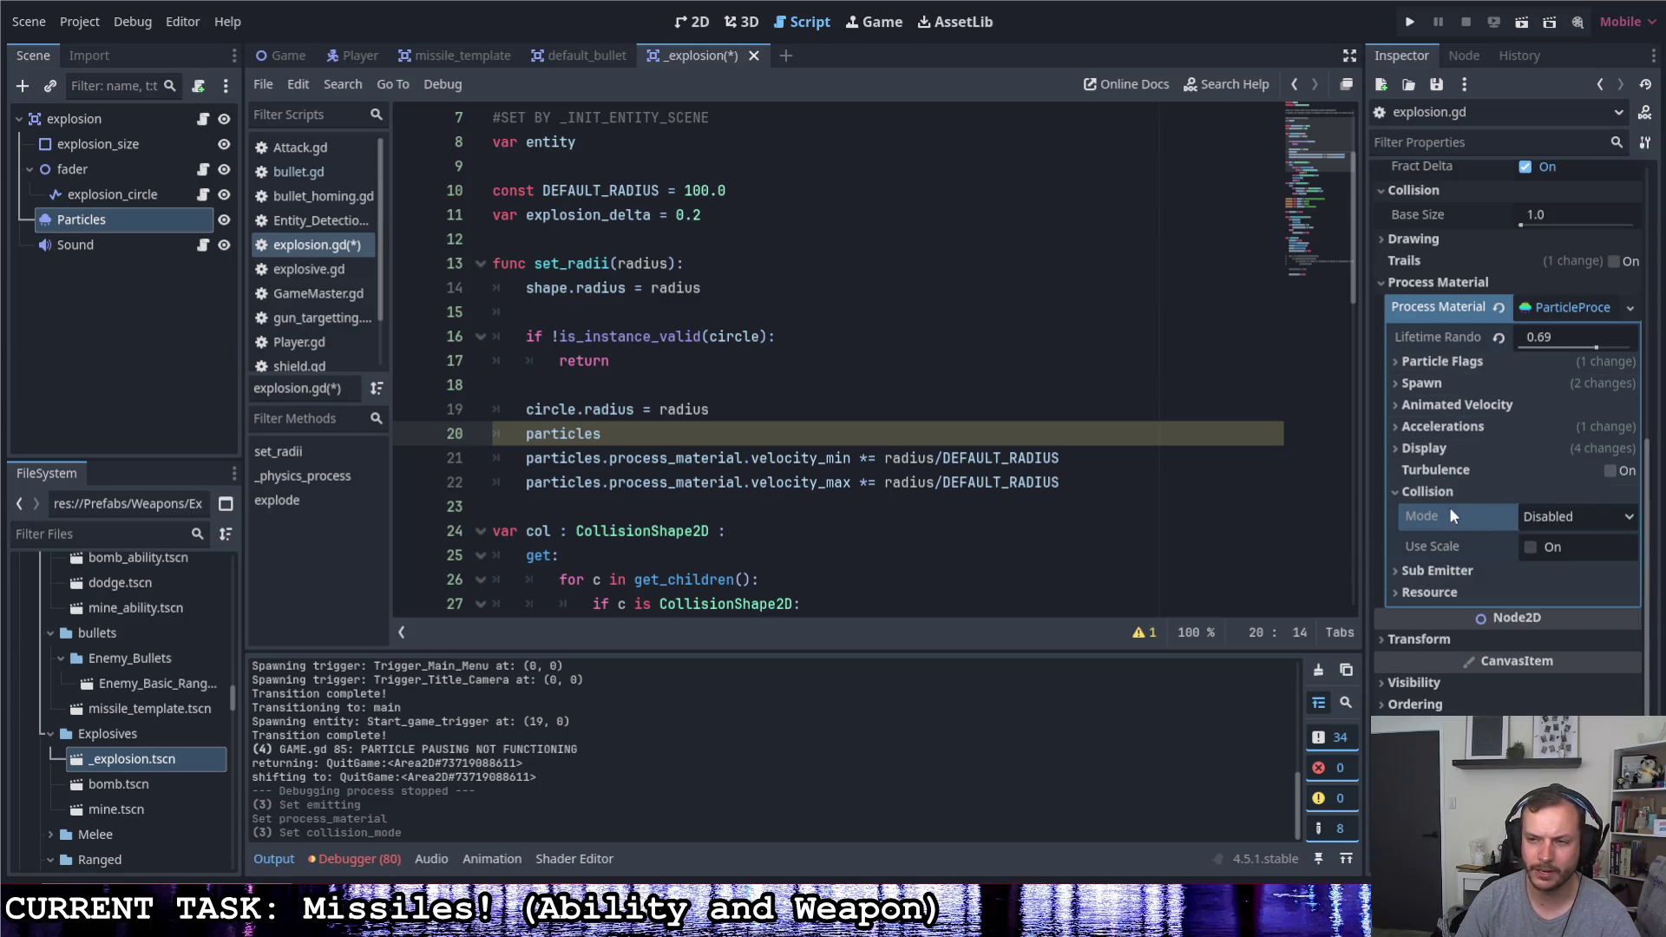
Review the material's scale, color, gravity and spawn velocity sections, then select line 20's leftover text
{"action": "left_click", "coordinate": [1402, 449]}
{"action": "left_click", "coordinate": [1405, 471]}
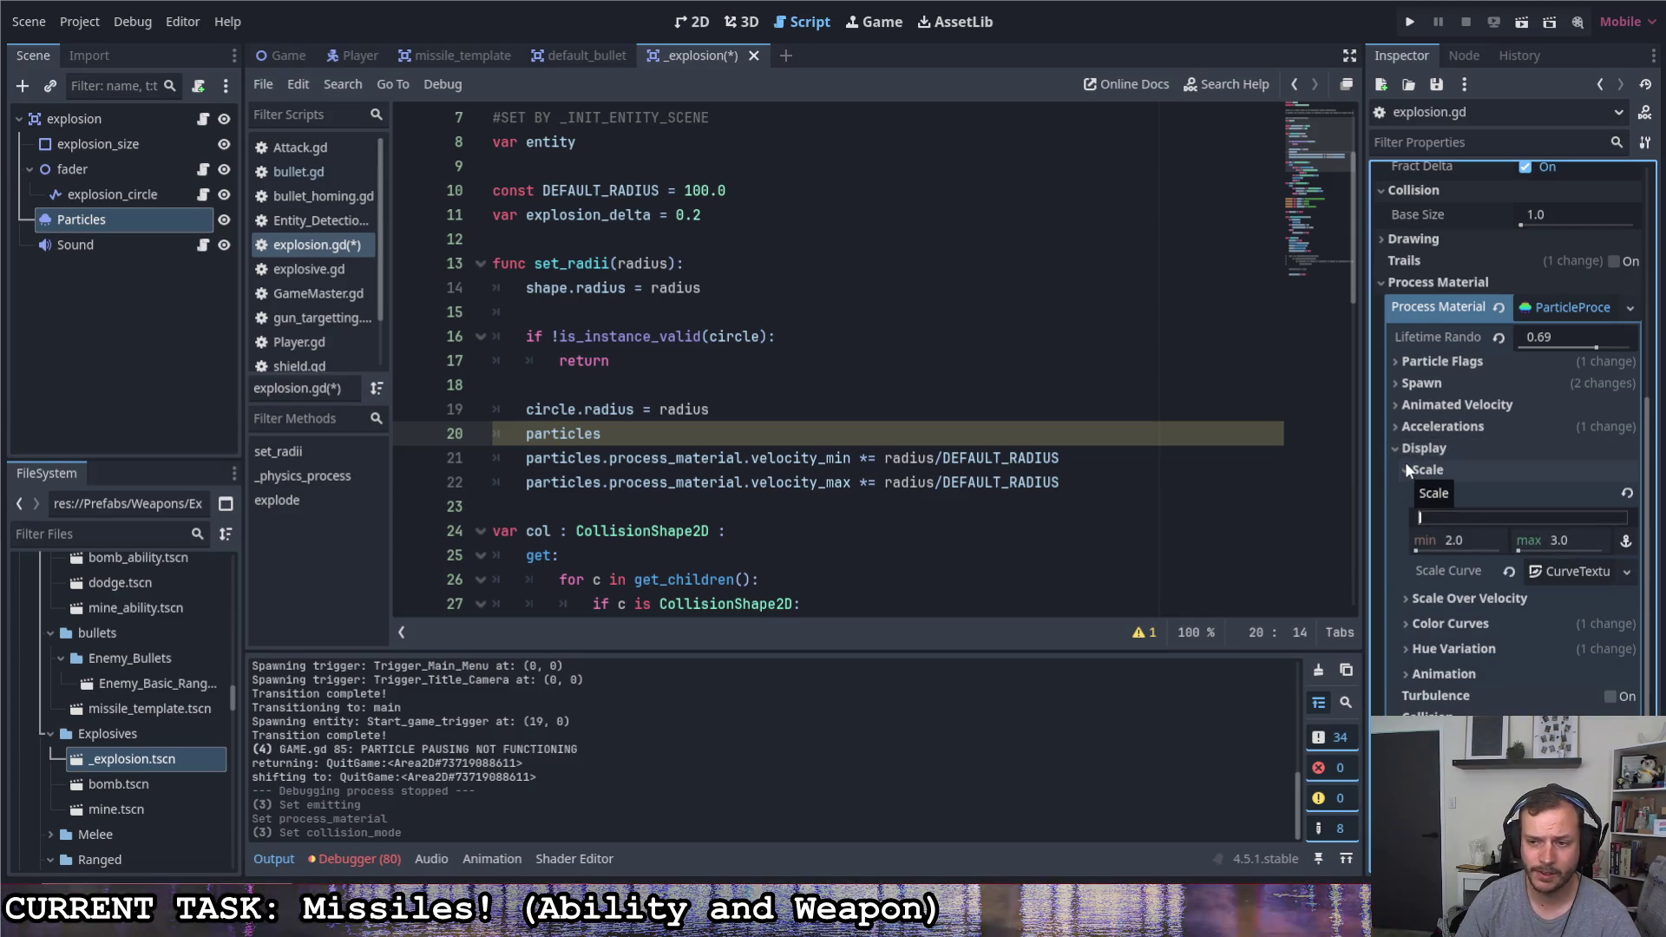
{"action": "left_click", "coordinate": [1411, 626]}
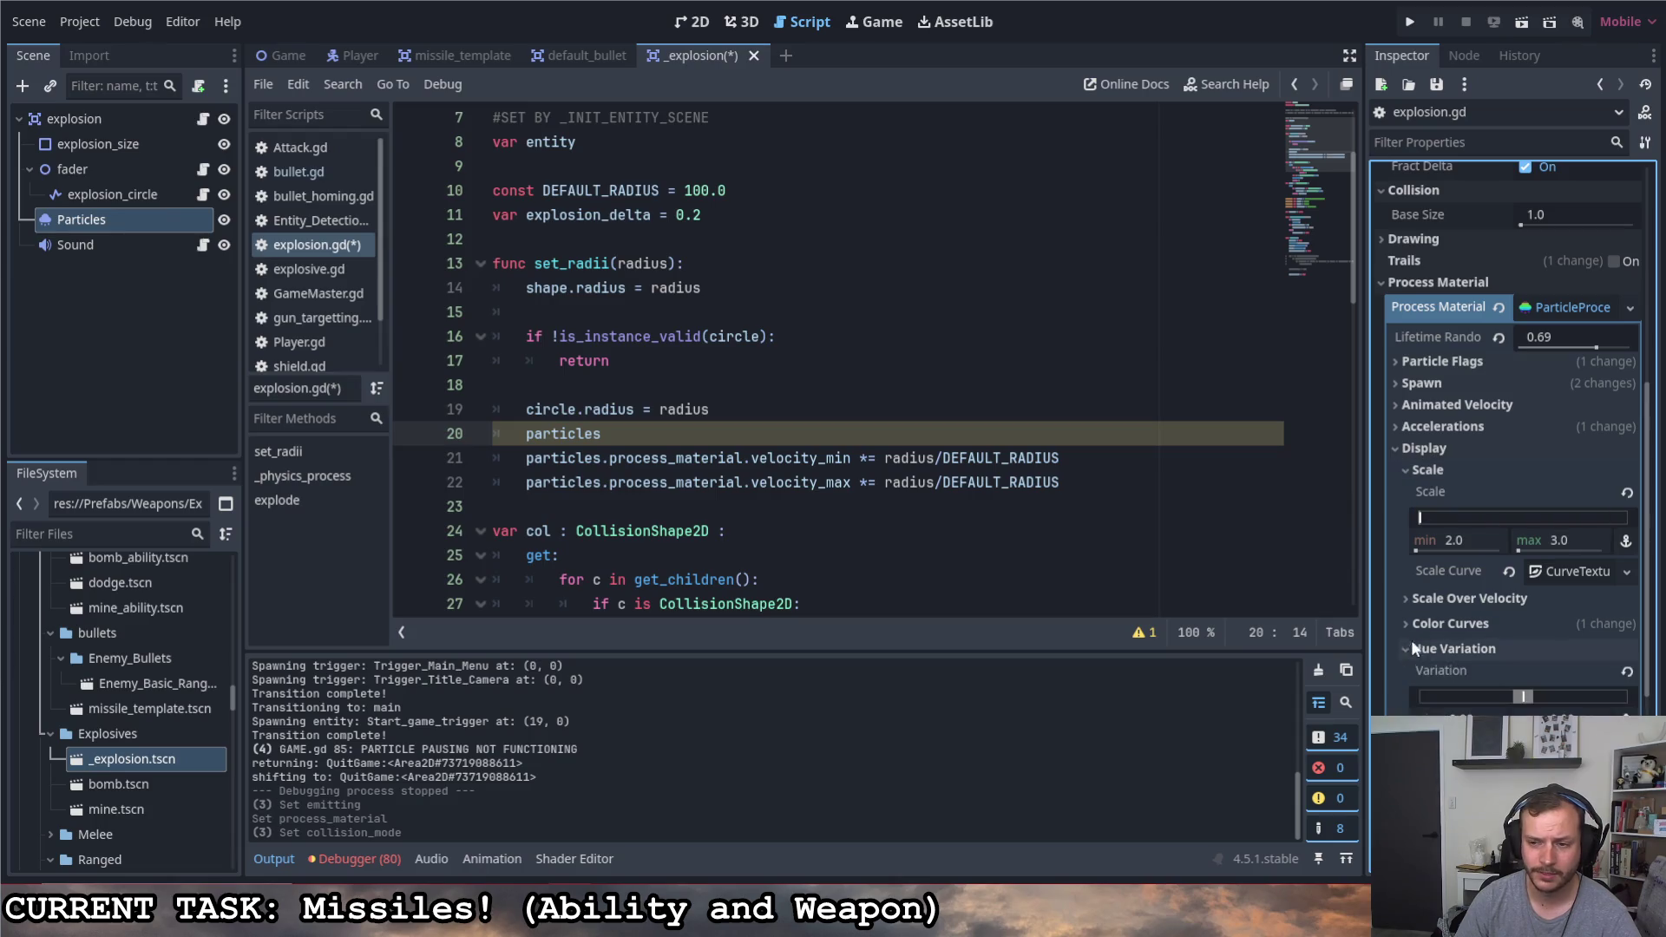
{"action": "left_click", "coordinate": [1398, 450]}
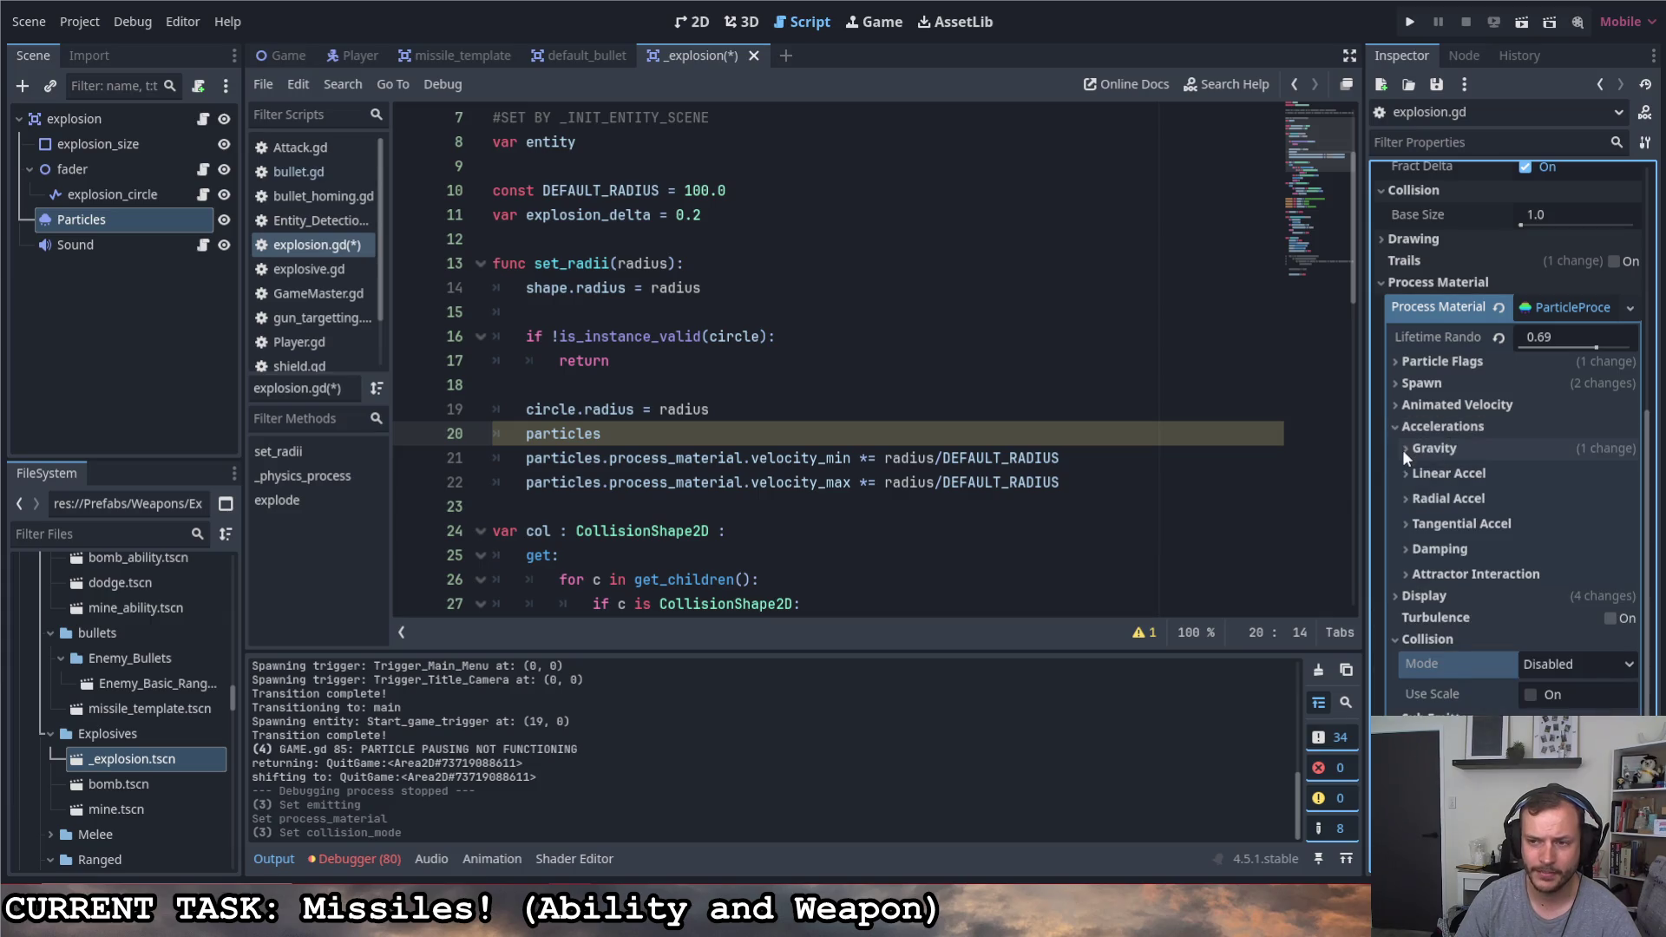
{"action": "left_click", "coordinate": [1401, 449]}
{"action": "left_click", "coordinate": [1395, 383]}
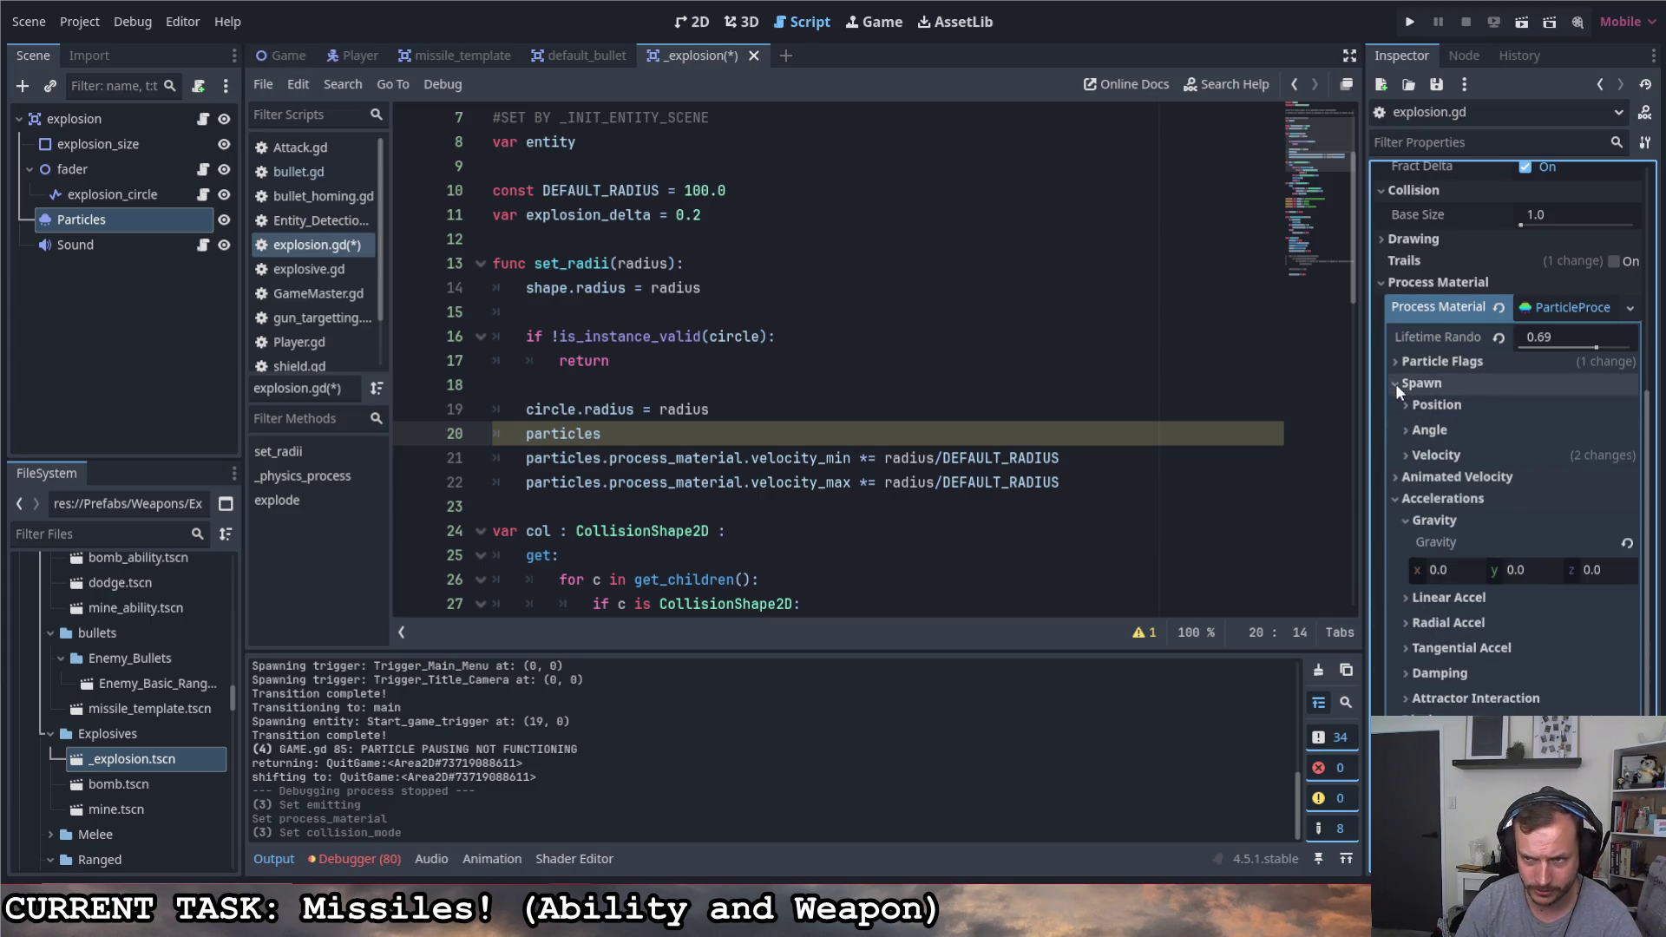
{"action": "left_click", "coordinate": [1405, 449]}
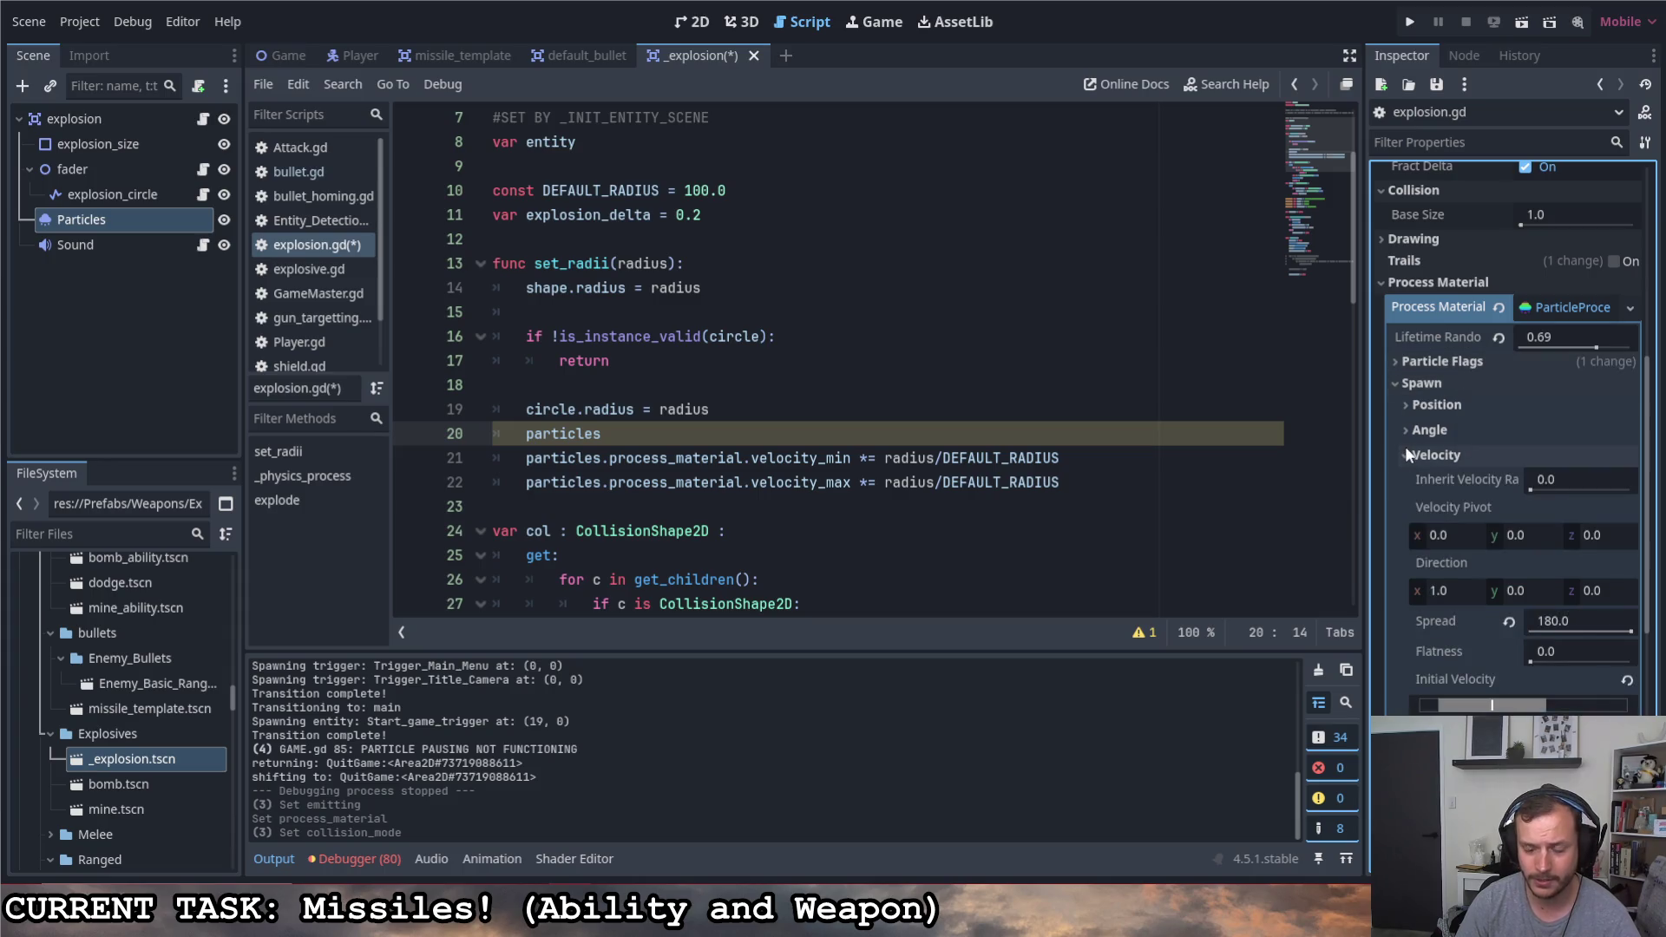
{"action": "left_click", "coordinate": [1398, 359]}
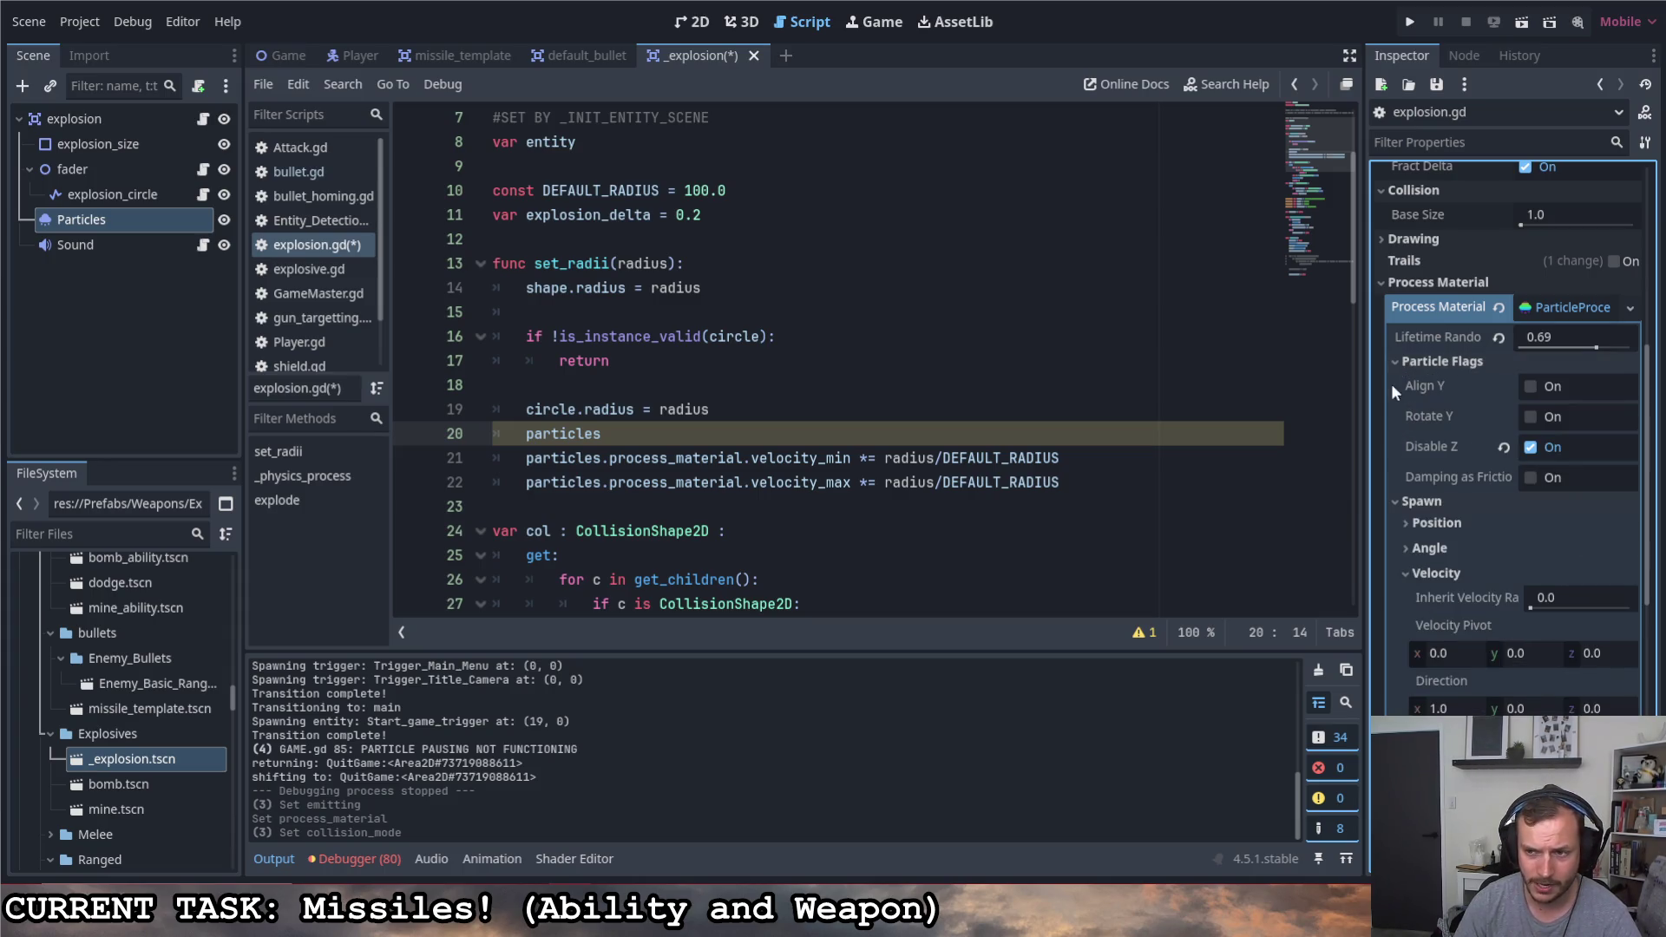
{"action": "left_click_drag", "start_coordinate": [661, 433], "coordinate": [445, 434]}
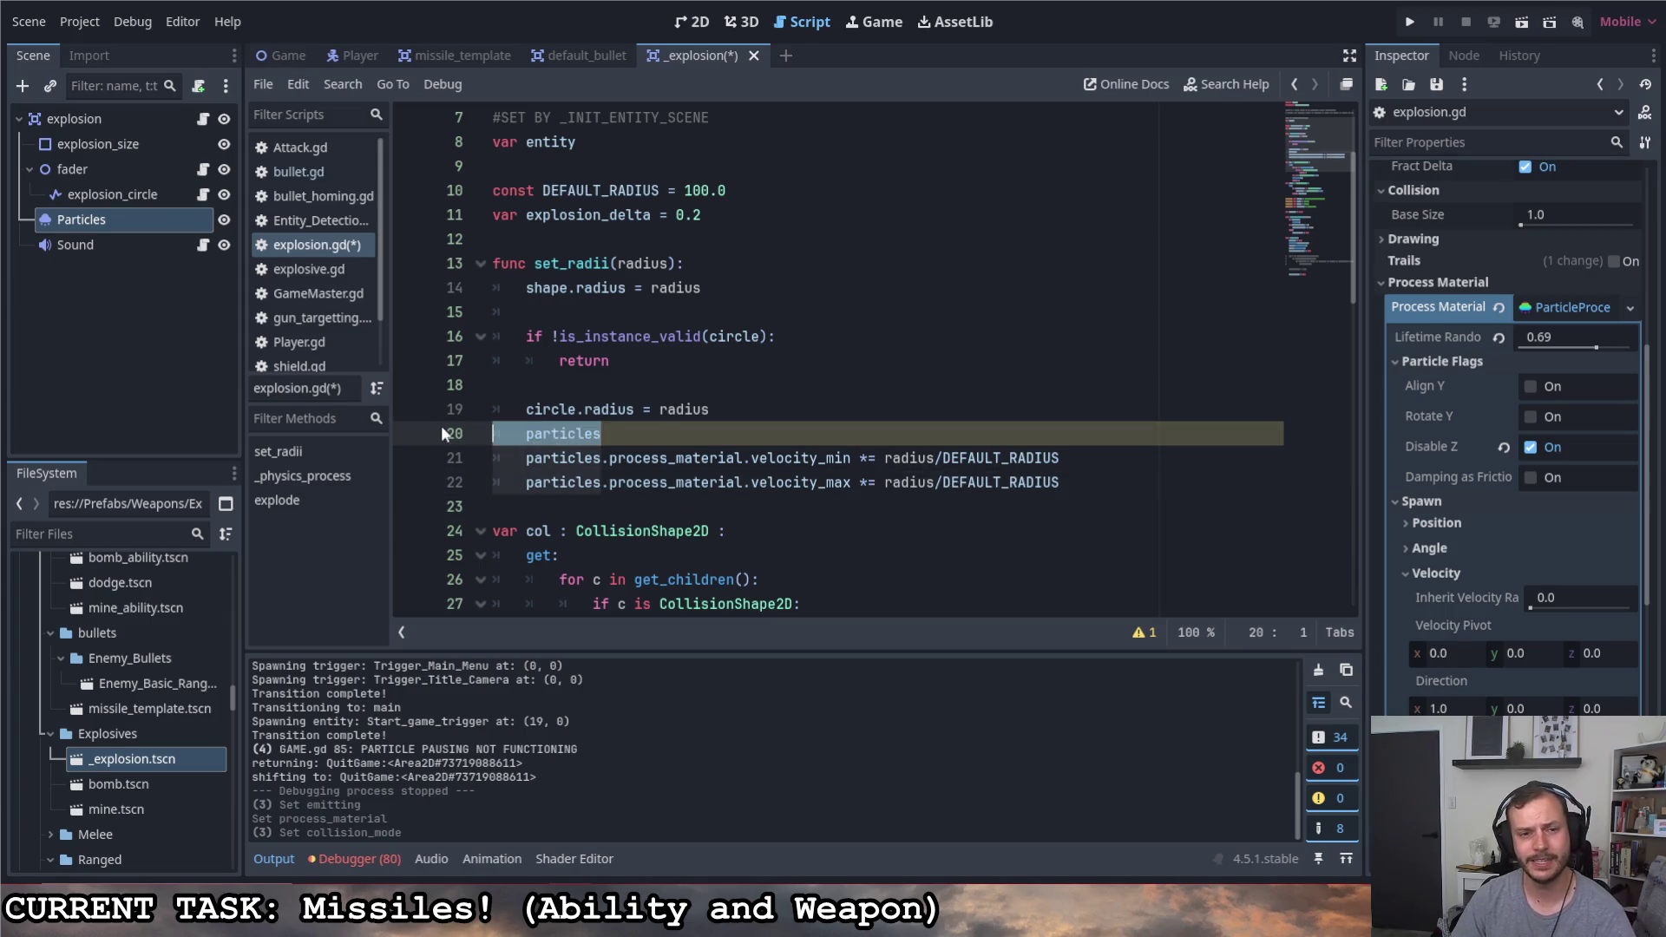
Delete the leftover line 20 and save explosion.gd
{"action": "key", "text": "BackSpace"}
{"action": "key", "text": "BackSpace"}
{"action": "key", "text": "ctrl+s"}
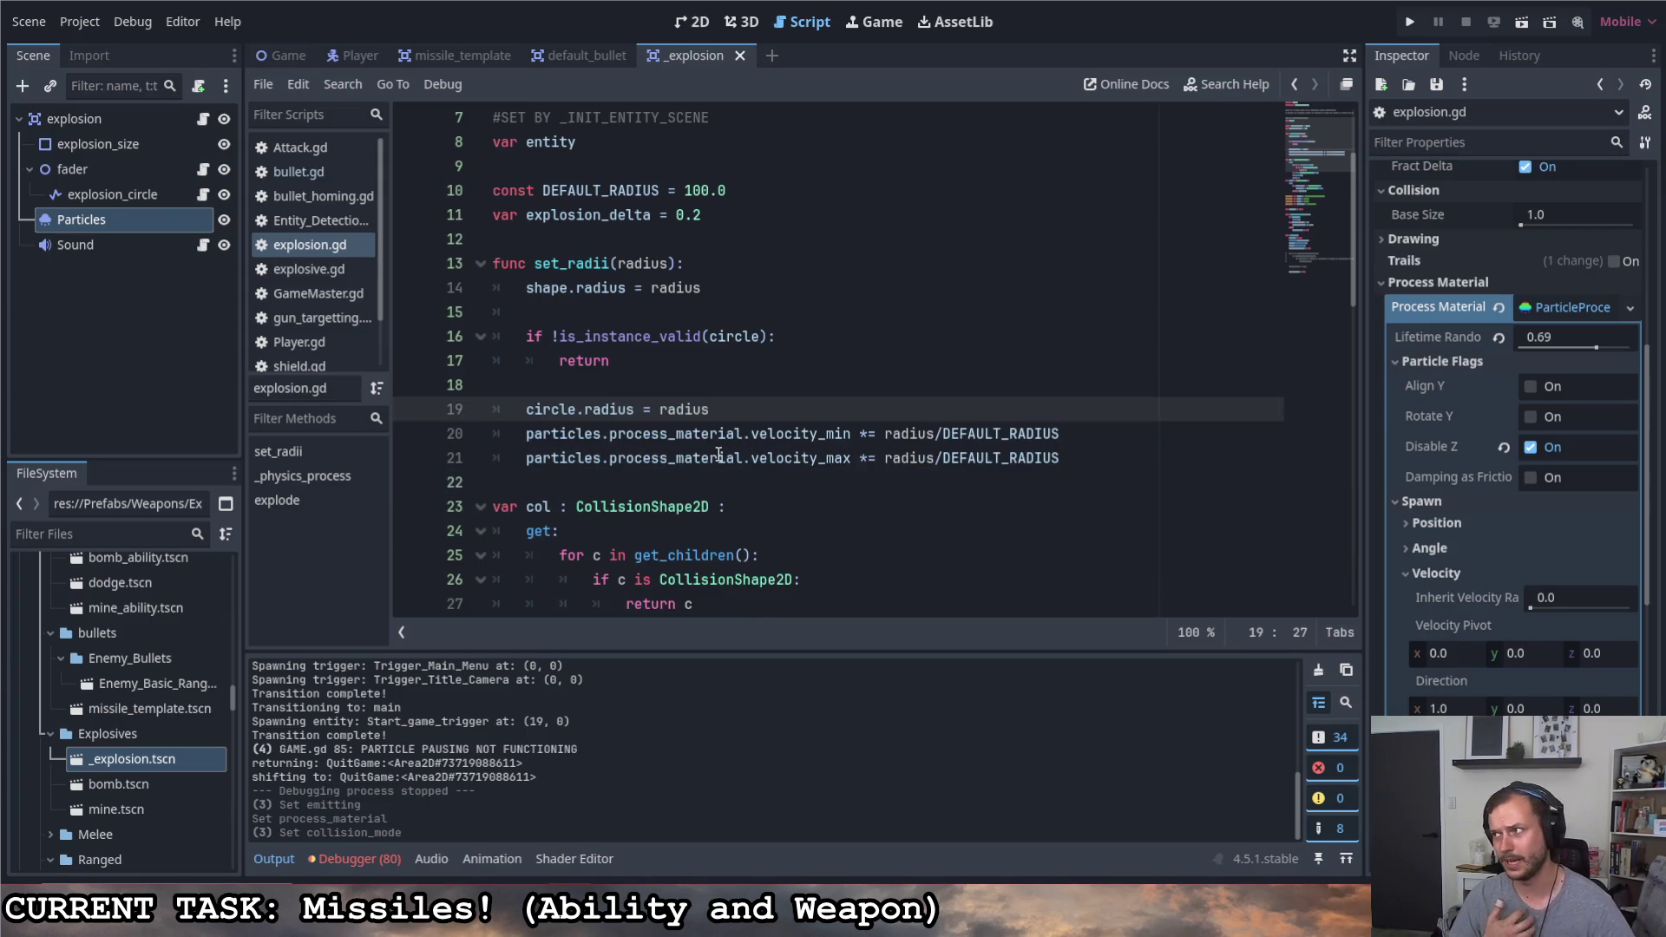
{"action": "left_click_drag", "start_coordinate": [495, 433], "coordinate": [495, 458]}
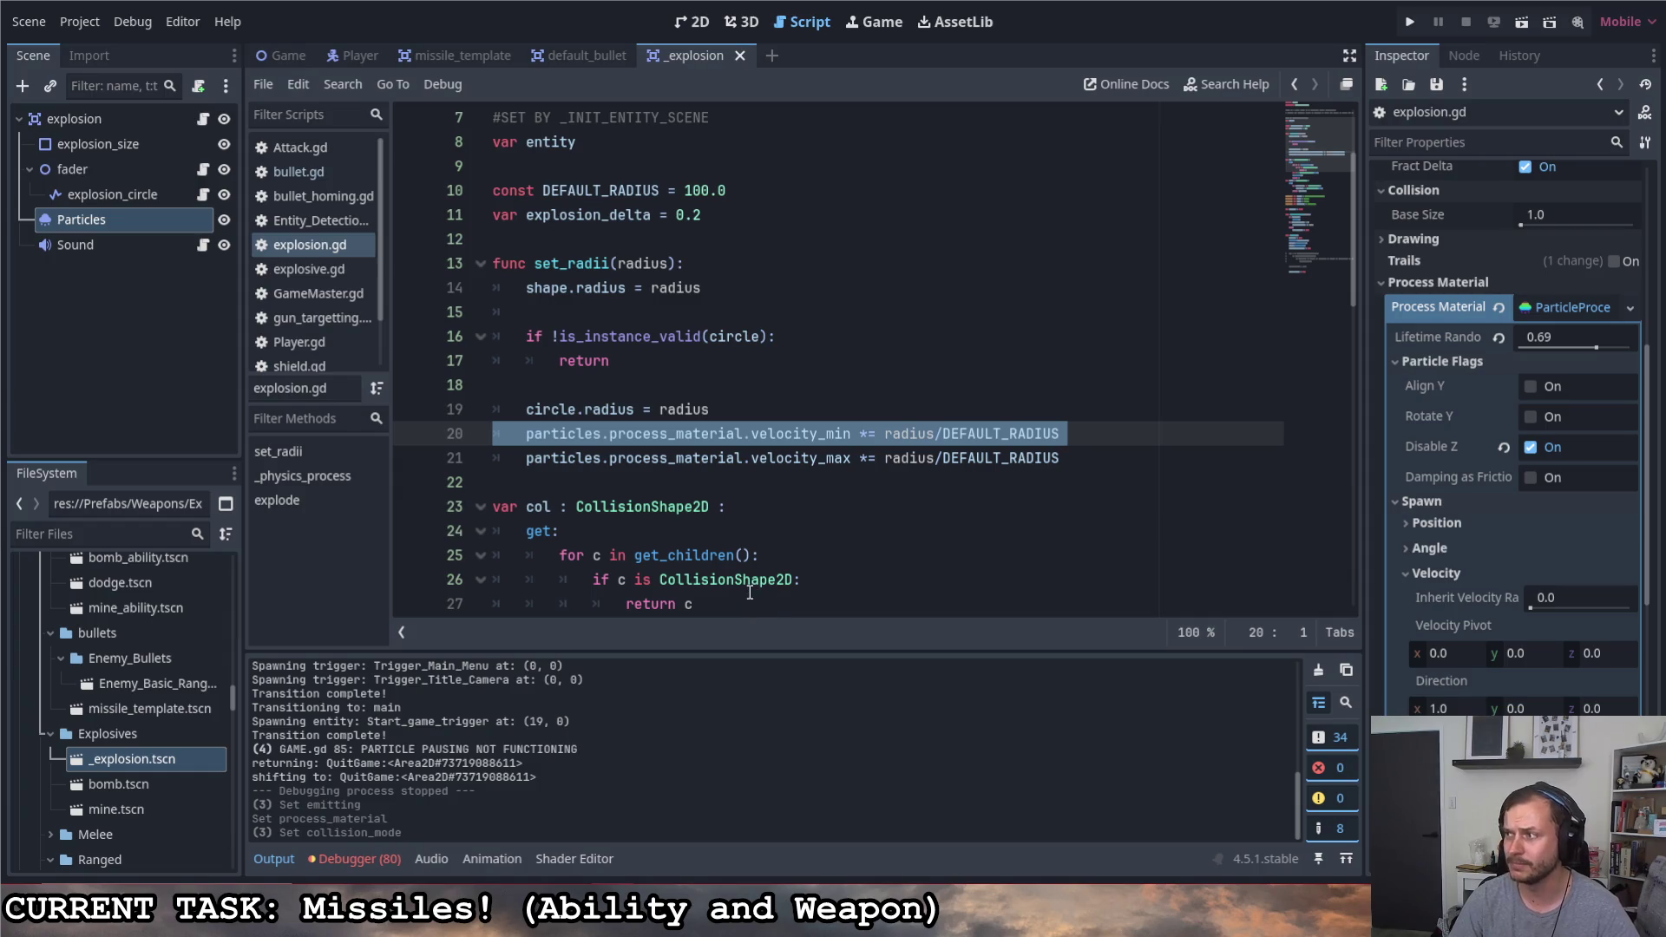
{"action": "left_click", "coordinate": [916, 458]}
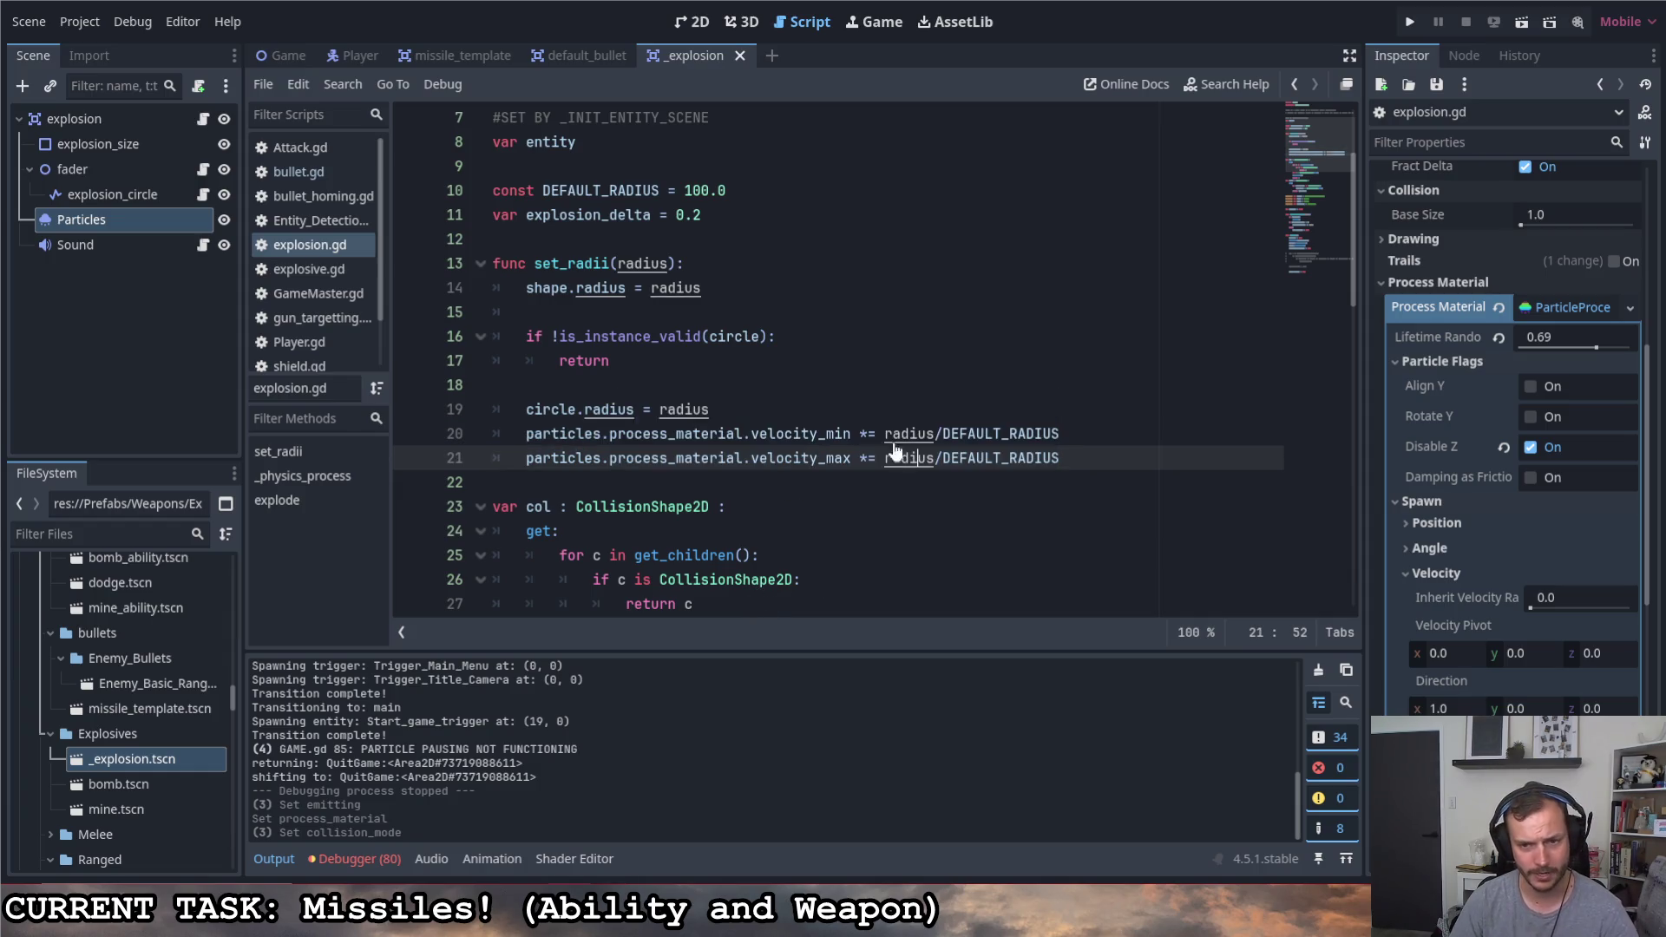
Run the game, fire missiles until the velocity_min error, and start a help search
{"action": "left_click", "coordinate": [1410, 22]}
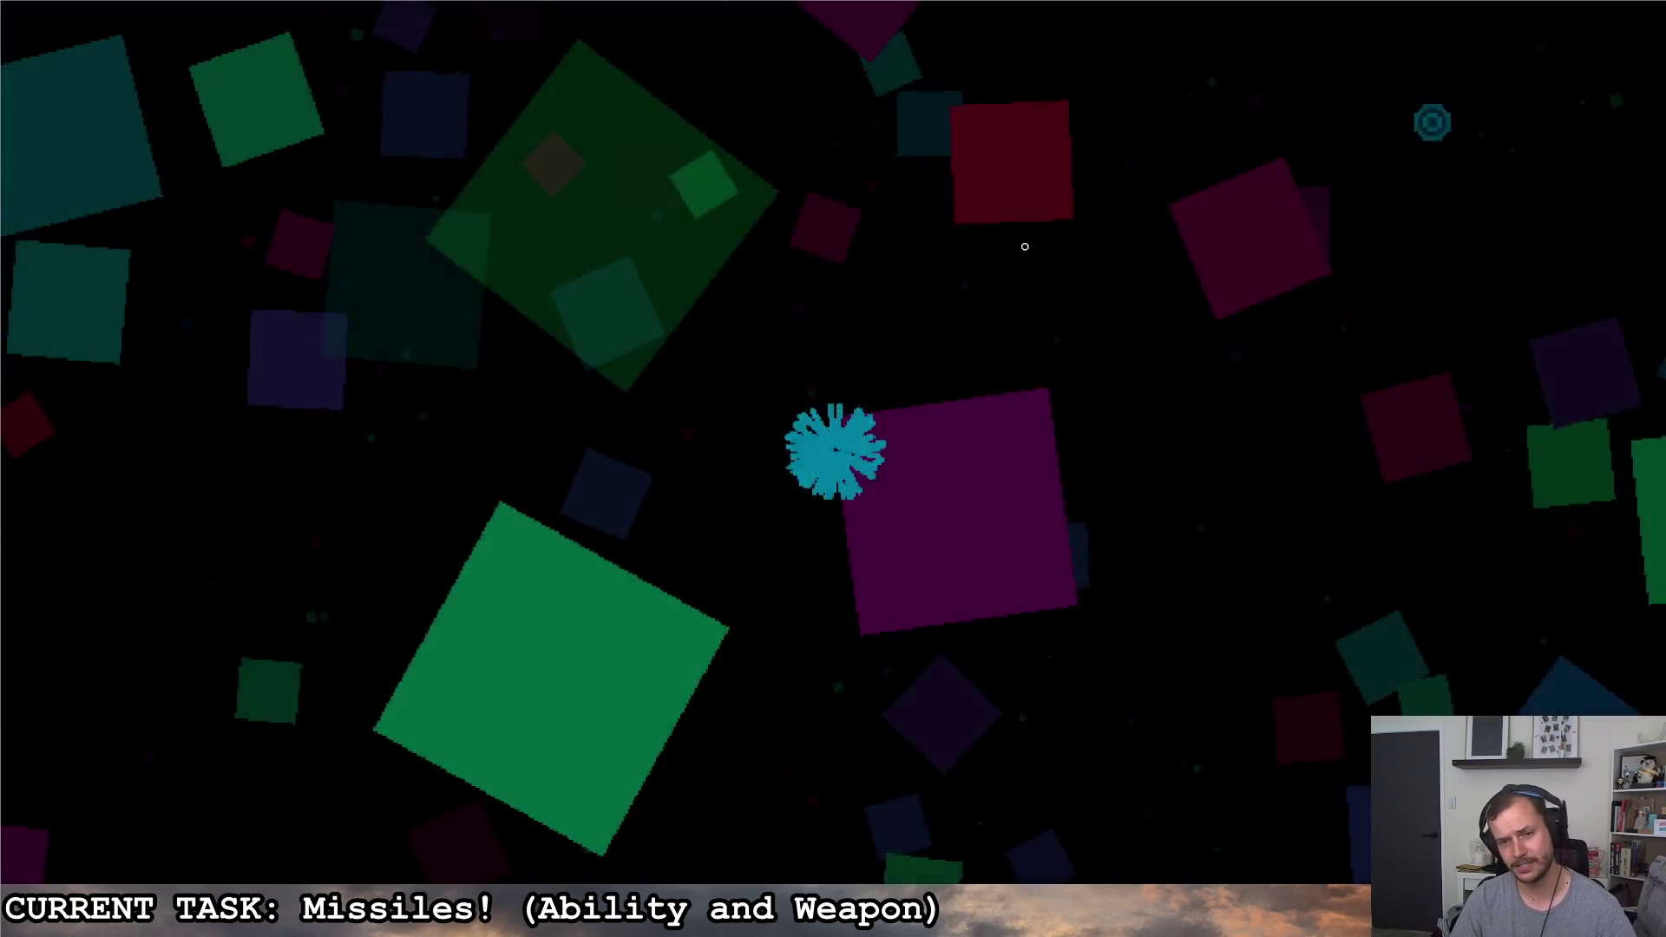
{"action": "left_click", "coordinate": [1024, 245]}
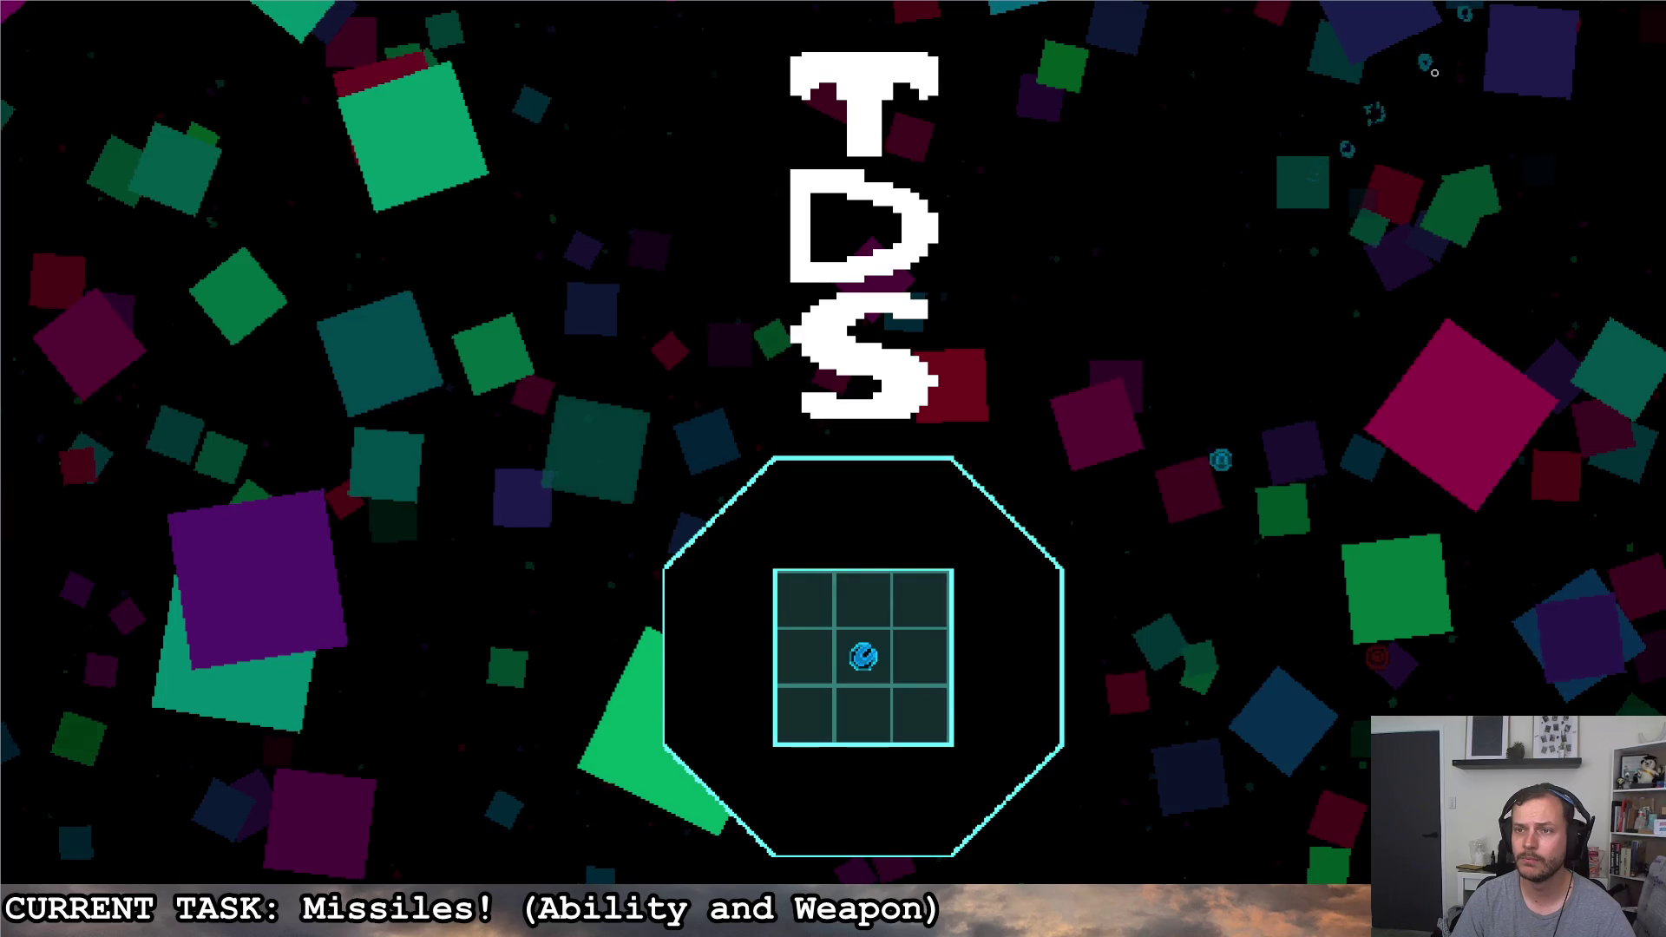
{"action": "left_click", "coordinate": [1049, 494]}
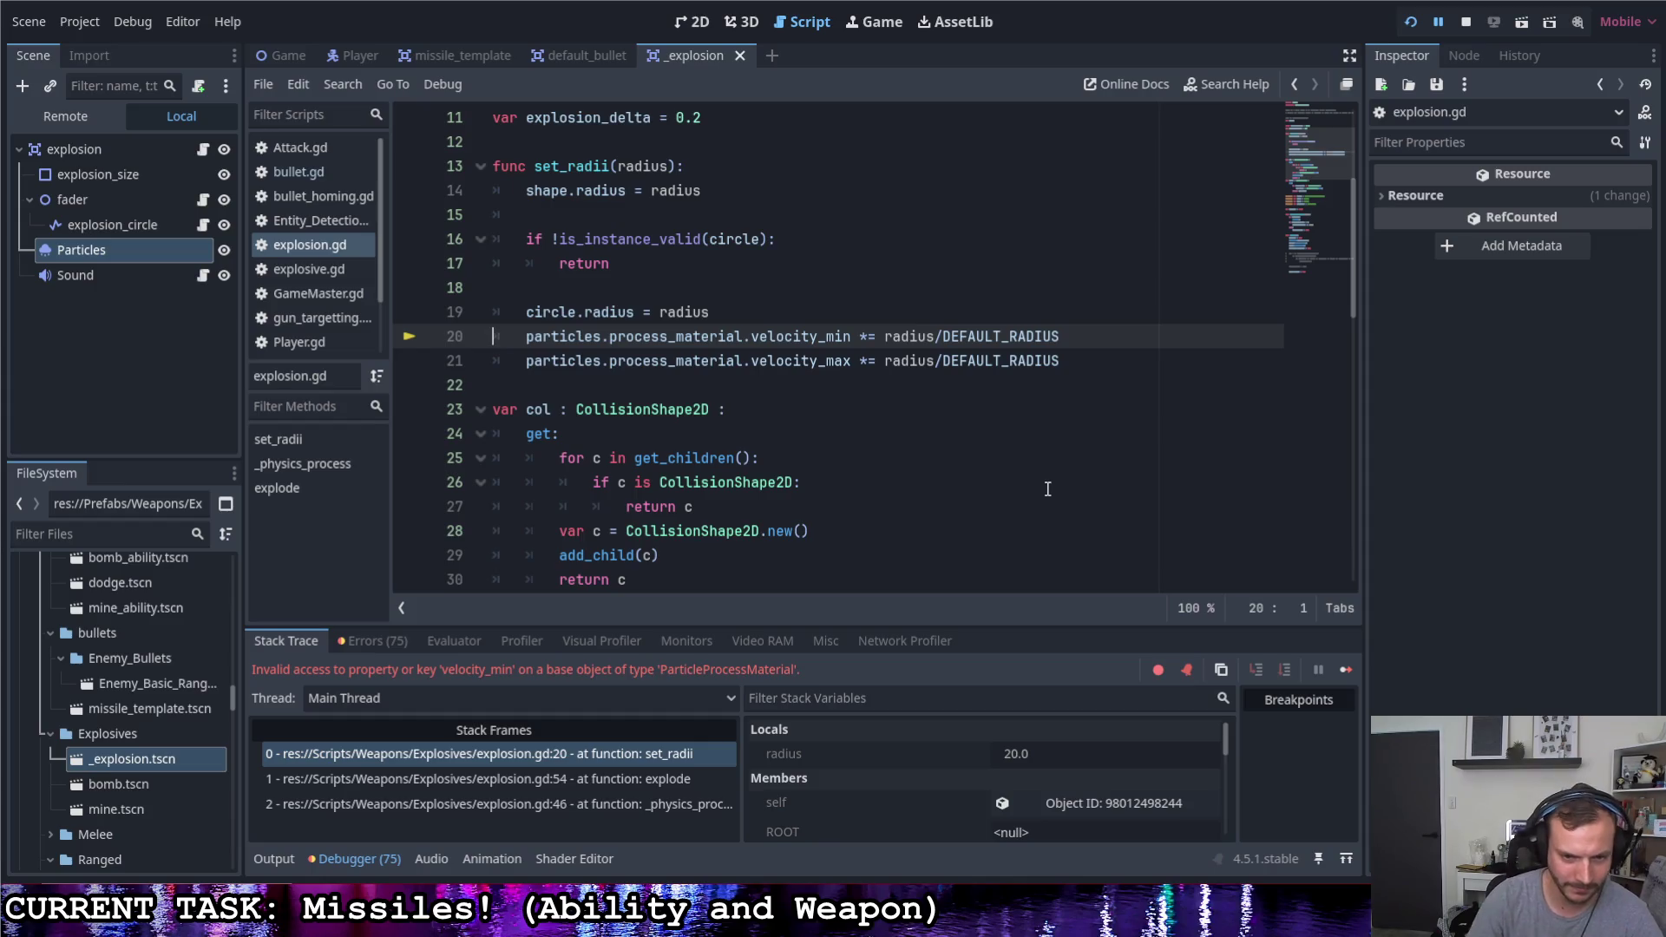
{"action": "left_click", "coordinate": [1252, 84]}
{"action": "type", "text": "particlepro"}
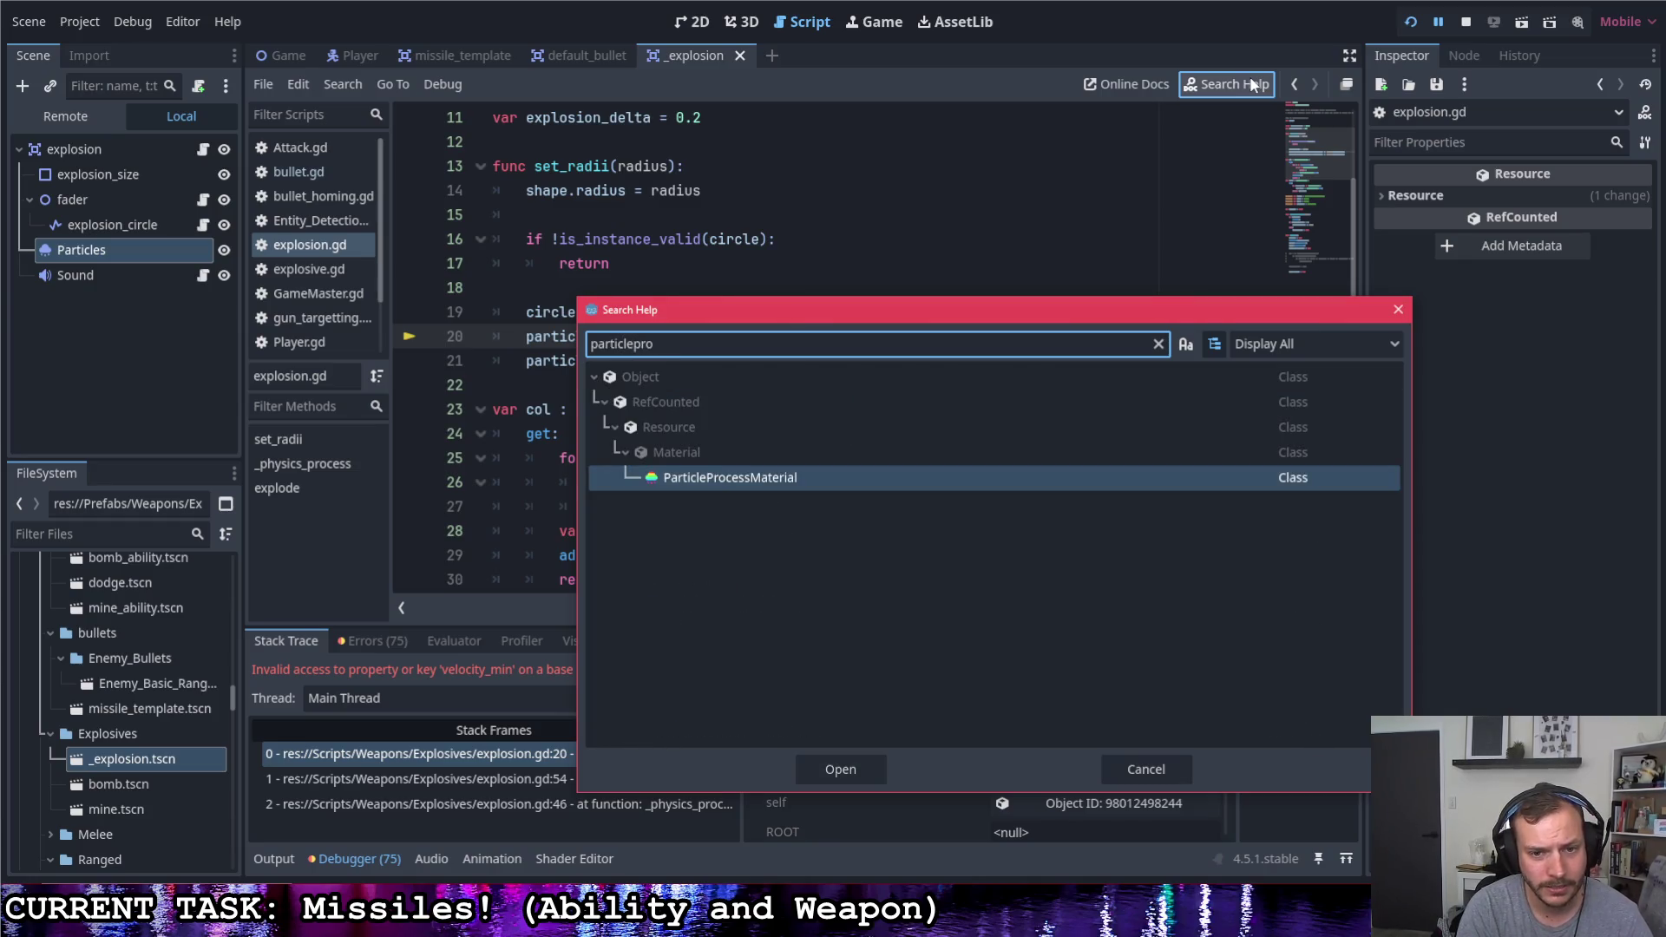
Read the ParticleProcessMaterial reference, then go back to explosion.gd
{"action": "key", "text": "Return"}
{"action": "scroll", "coordinate": [732, 261], "scroll_direction": "down", "scroll_amount": 1}
{"action": "scroll", "coordinate": [716, 290], "scroll_direction": "down", "scroll_amount": 3}
{"action": "scroll", "coordinate": [716, 291], "scroll_direction": "down", "scroll_amount": 3}
{"action": "scroll", "coordinate": [718, 283], "scroll_direction": "down", "scroll_amount": 5}
{"action": "scroll", "coordinate": [731, 290], "scroll_direction": "down", "scroll_amount": 5}
{"action": "scroll", "coordinate": [730, 291], "scroll_direction": "down", "scroll_amount": 5}
{"action": "scroll", "coordinate": [724, 281], "scroll_direction": "down", "scroll_amount": 5}
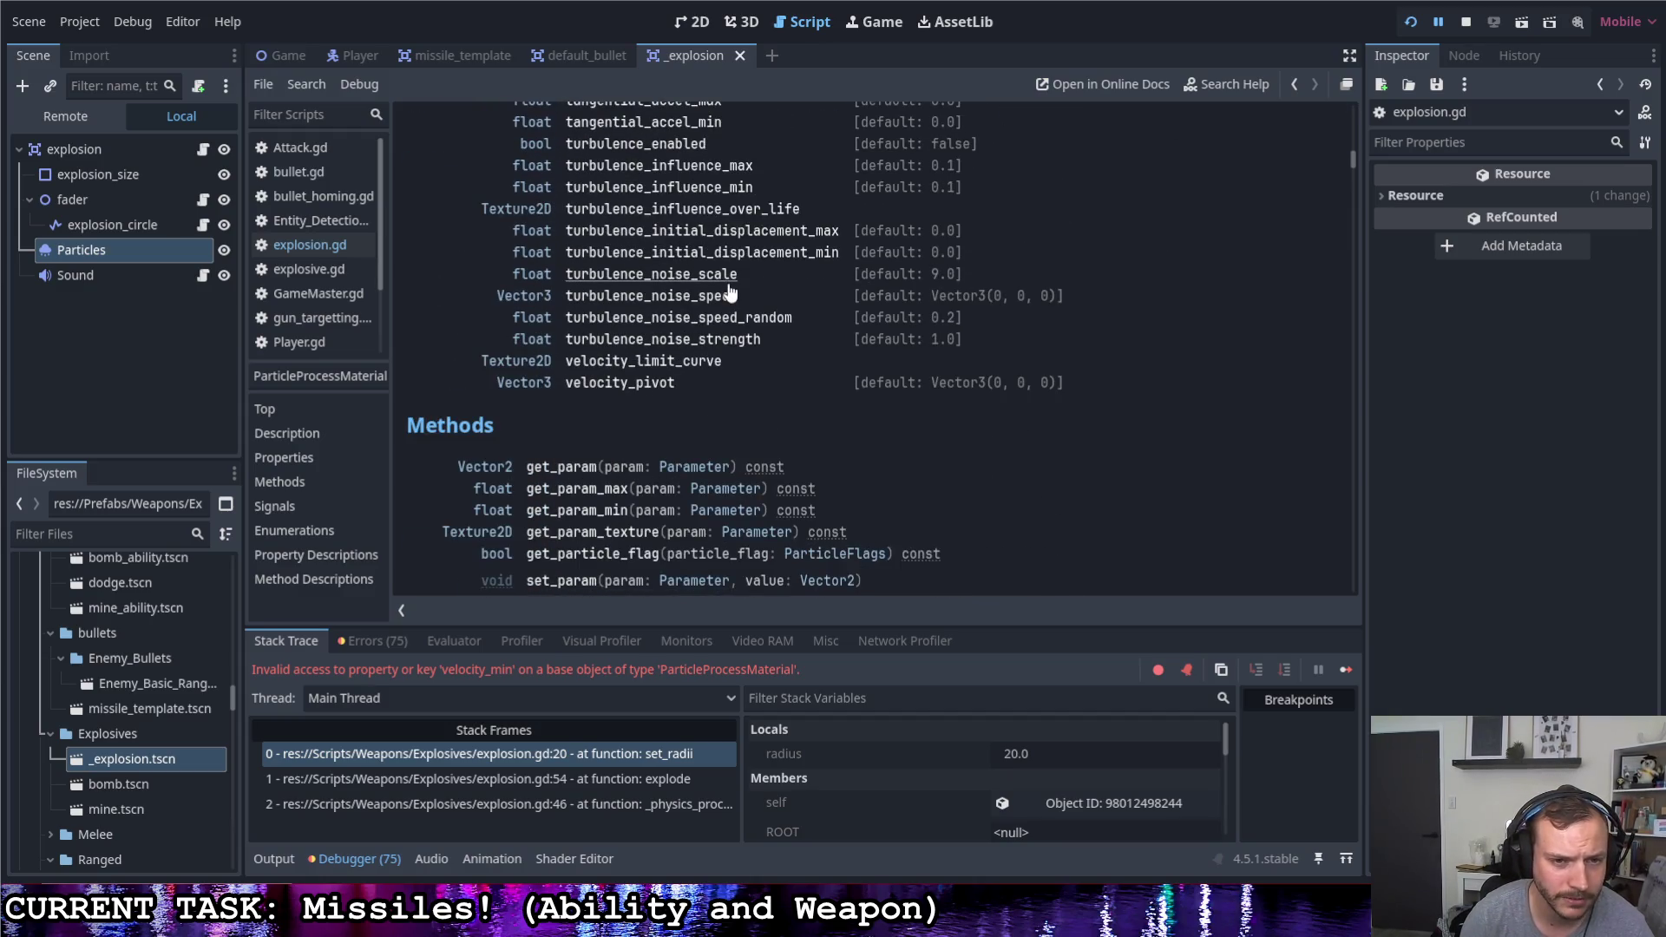
{"action": "scroll", "coordinate": [696, 371], "scroll_direction": "up", "scroll_amount": 1}
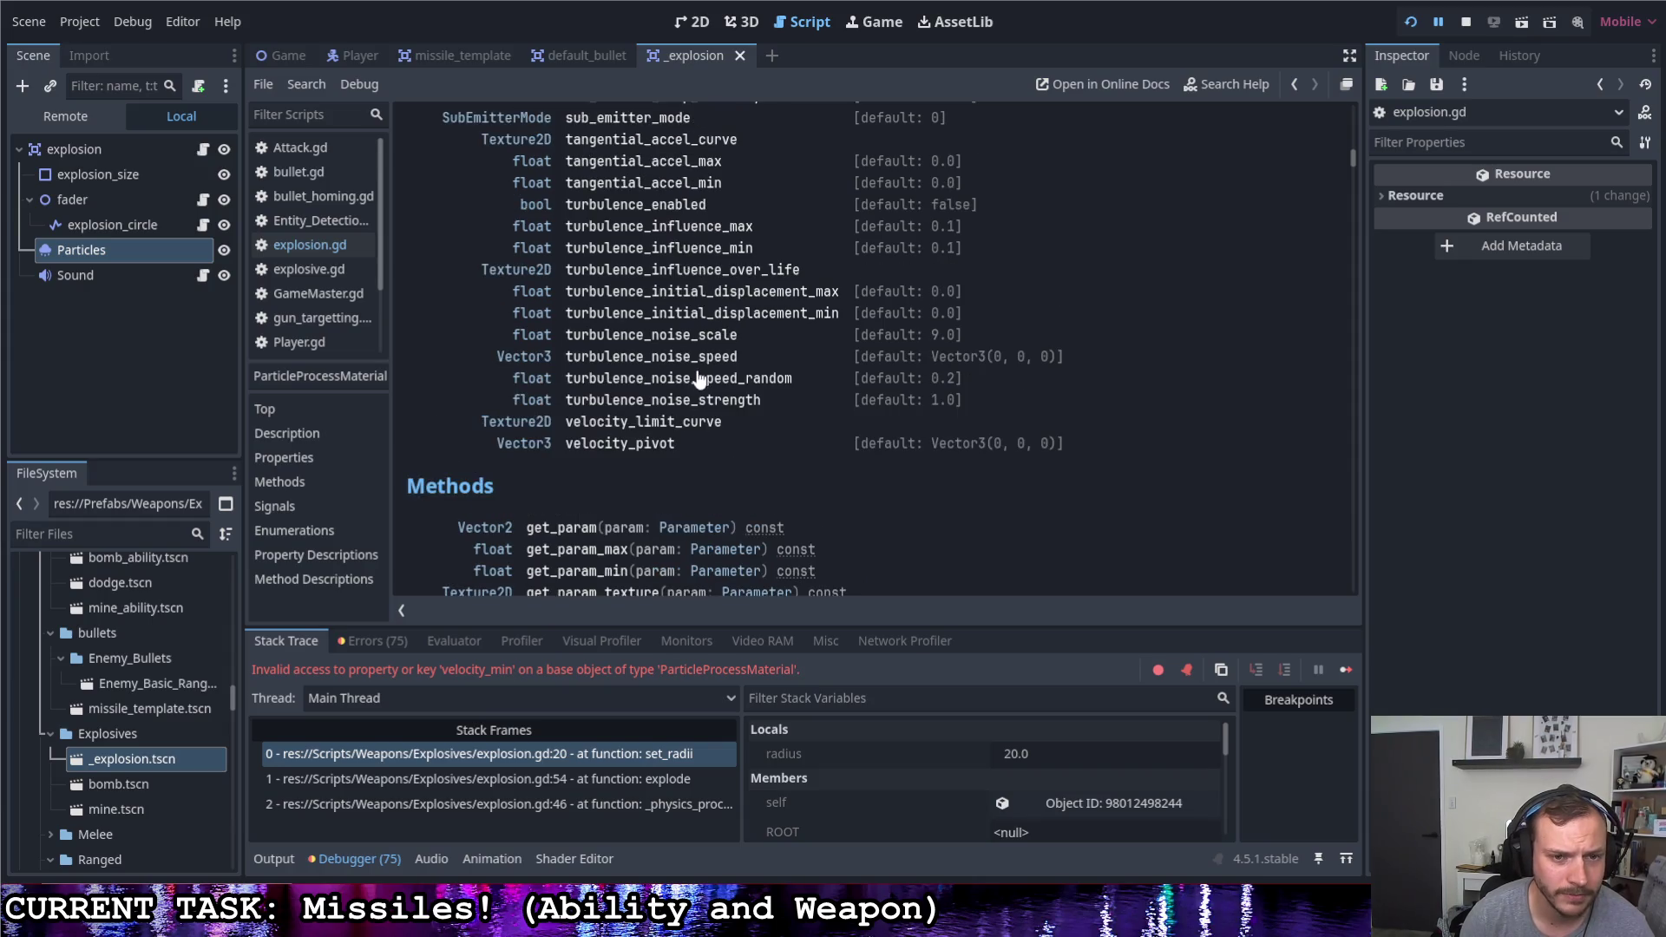
{"action": "scroll", "coordinate": [699, 378], "scroll_direction": "up", "scroll_amount": 4}
{"action": "scroll", "coordinate": [699, 378], "scroll_direction": "up", "scroll_amount": 3}
{"action": "scroll", "coordinate": [699, 377], "scroll_direction": "up", "scroll_amount": 3}
{"action": "scroll", "coordinate": [699, 377], "scroll_direction": "up", "scroll_amount": 2}
{"action": "scroll", "coordinate": [699, 381], "scroll_direction": "up", "scroll_amount": 1}
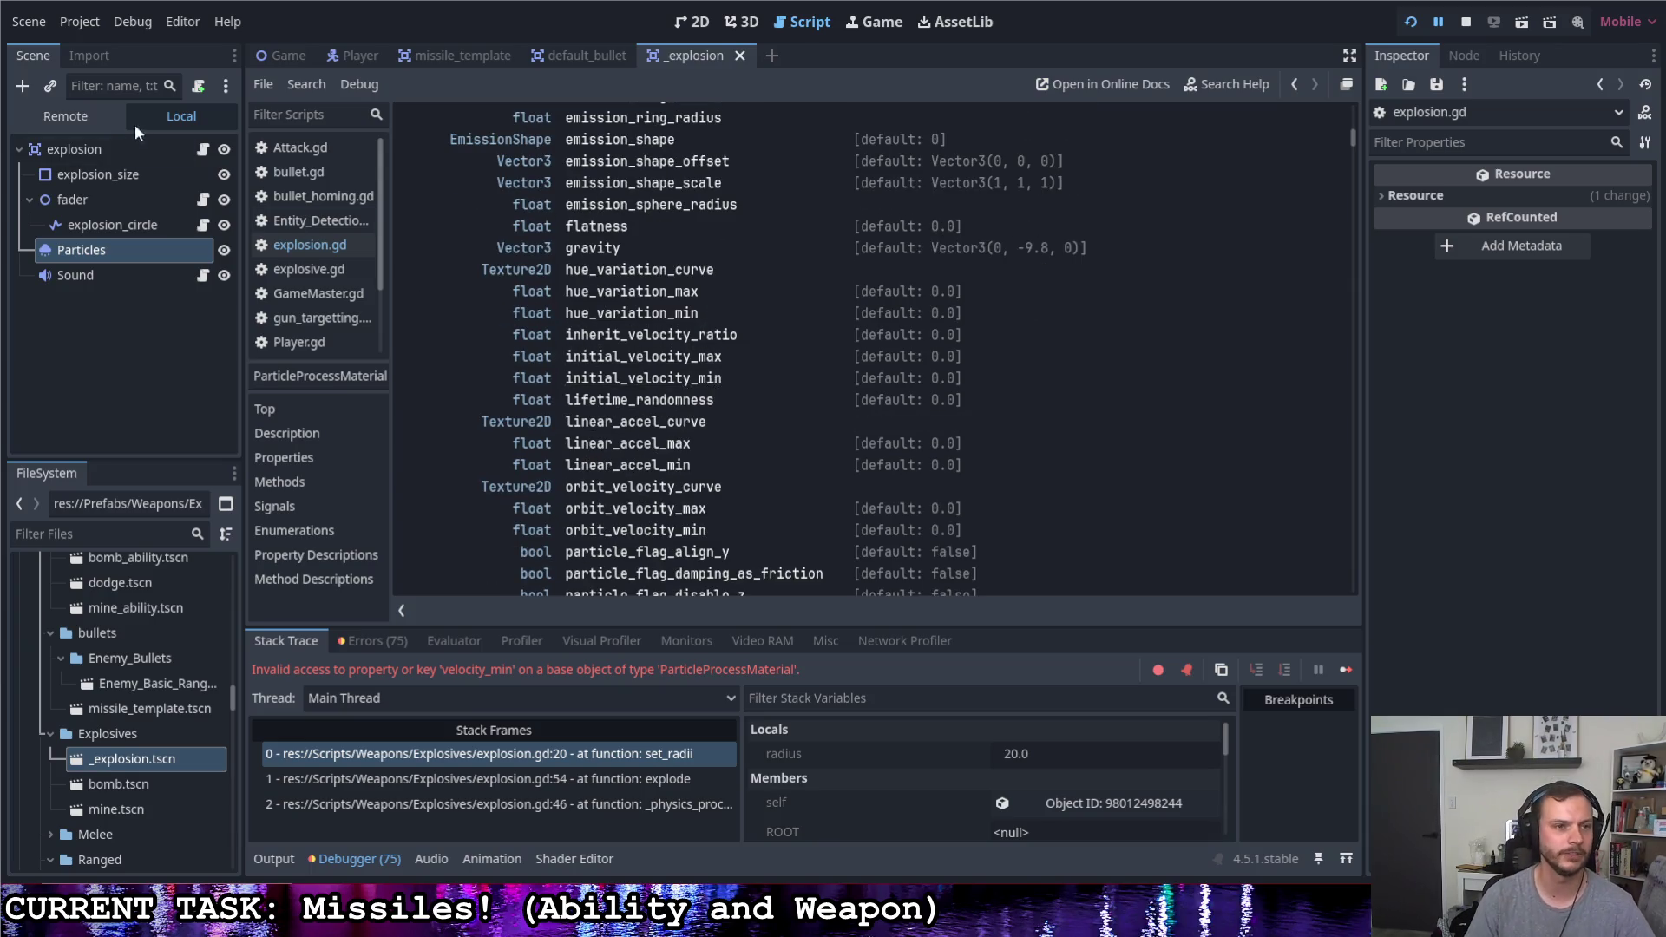
{"action": "key", "text": "alt+Left"}
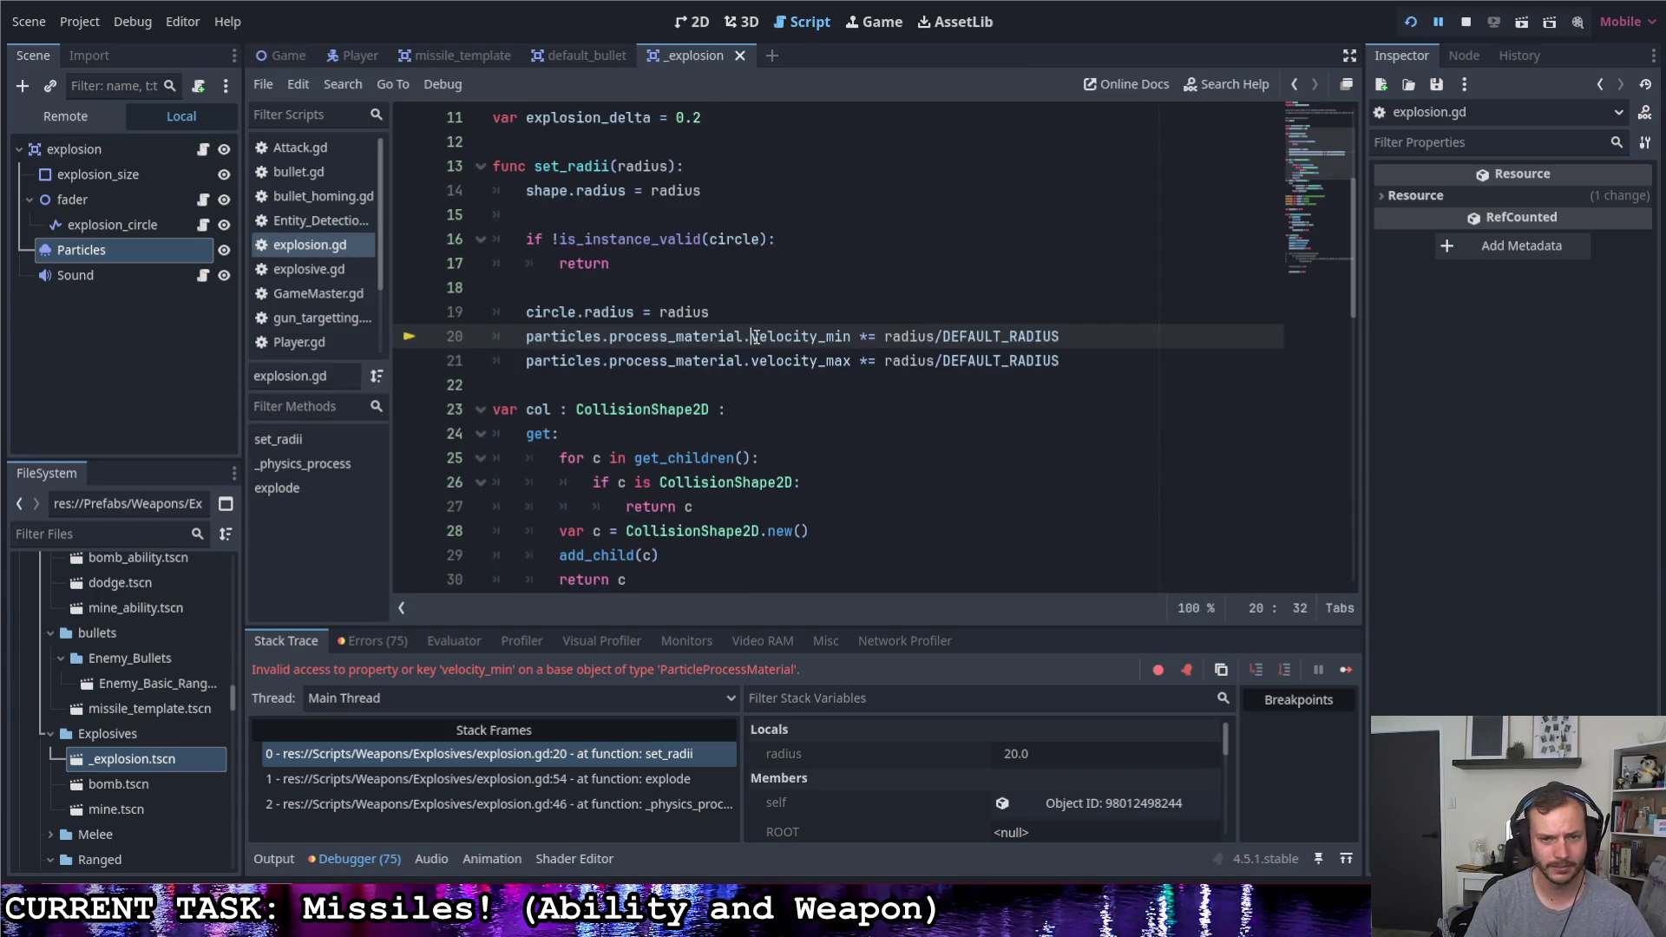
{"action": "type", "text": "initial_"}
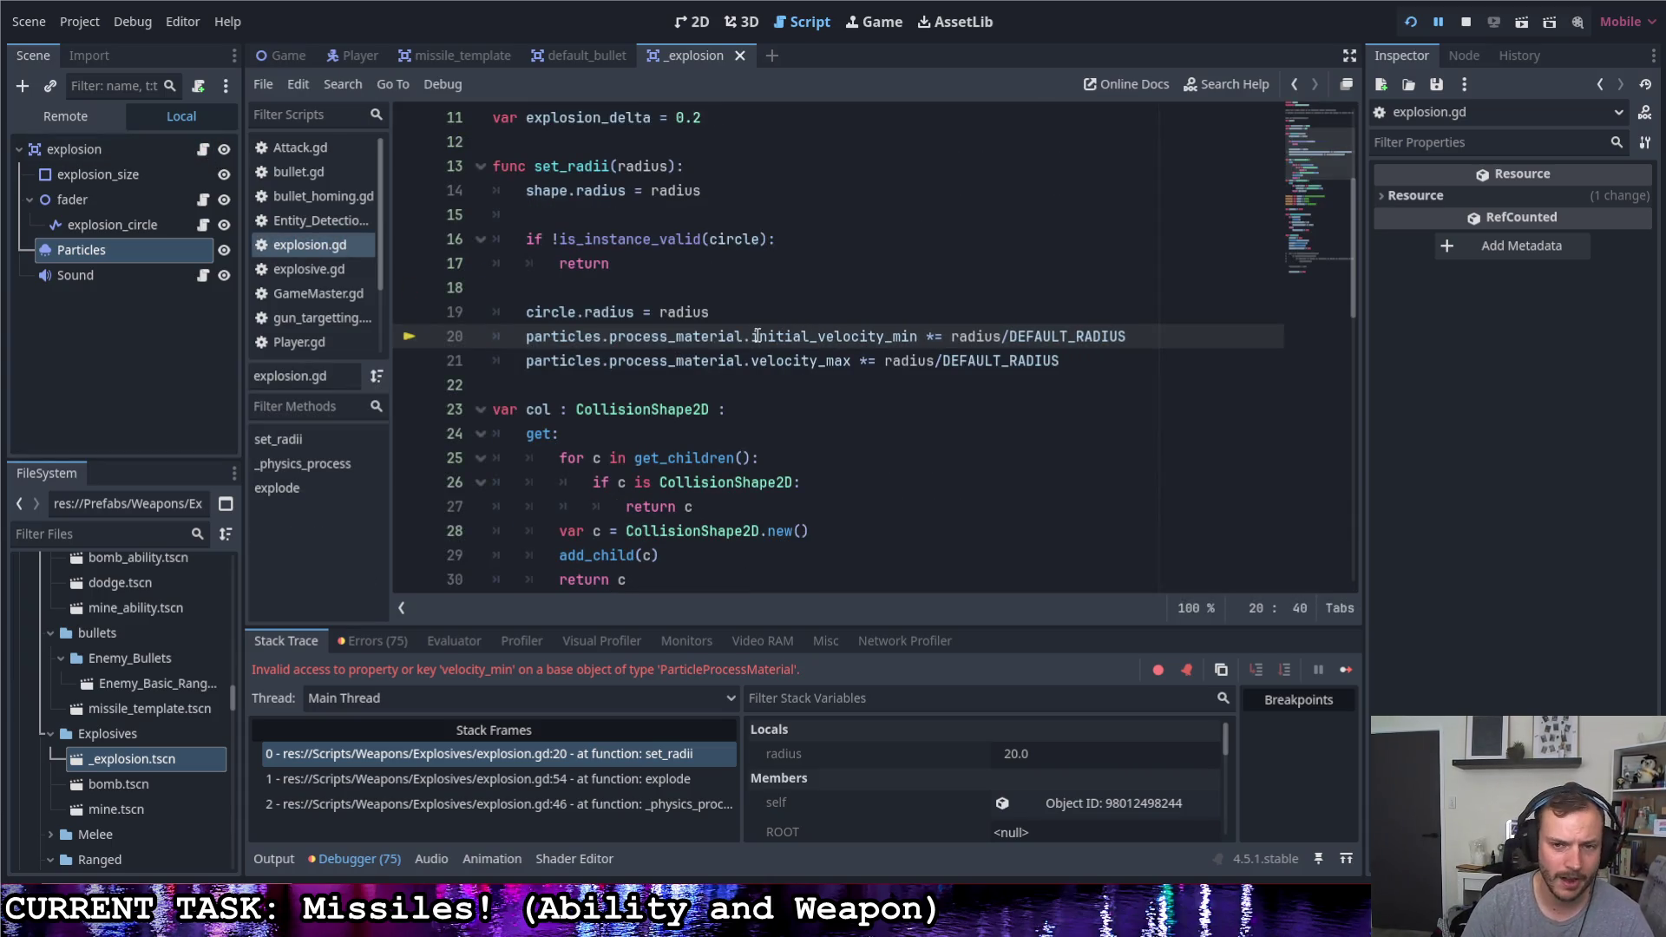
Rename lines 20-21 to initial_velocity_min/max, save, and launch the game
{"action": "left_click", "coordinate": [748, 361]}
{"action": "type", "text": "initial_"}
{"action": "key", "text": "ctrl+s"}
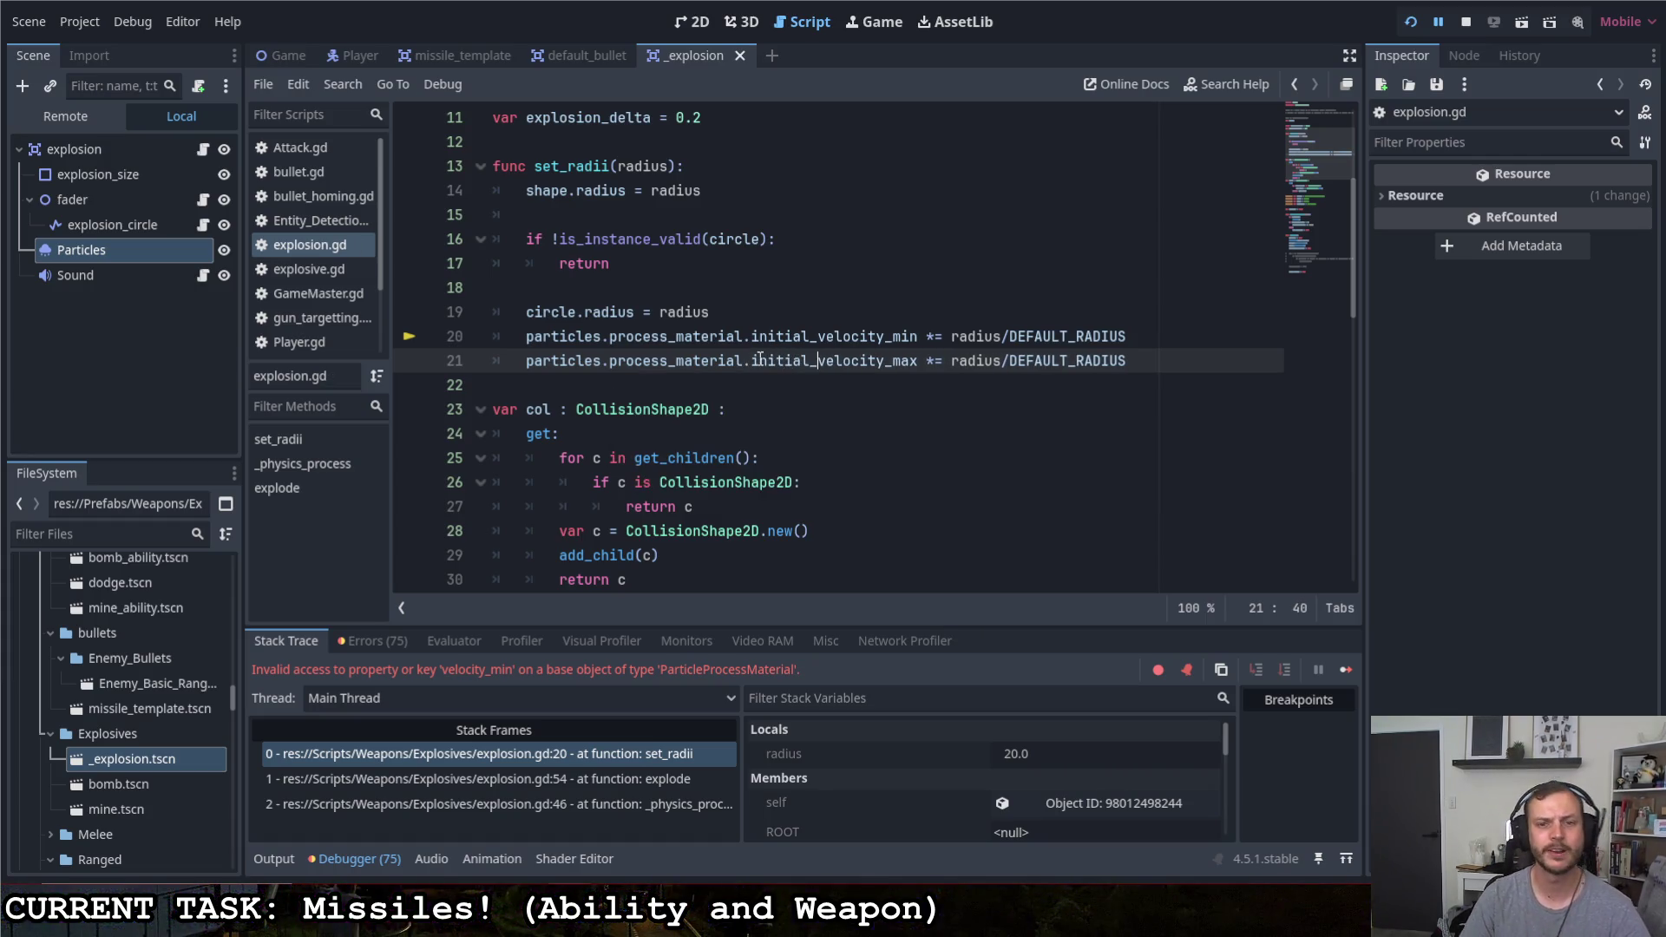
{"action": "left_click", "coordinate": [815, 312]}
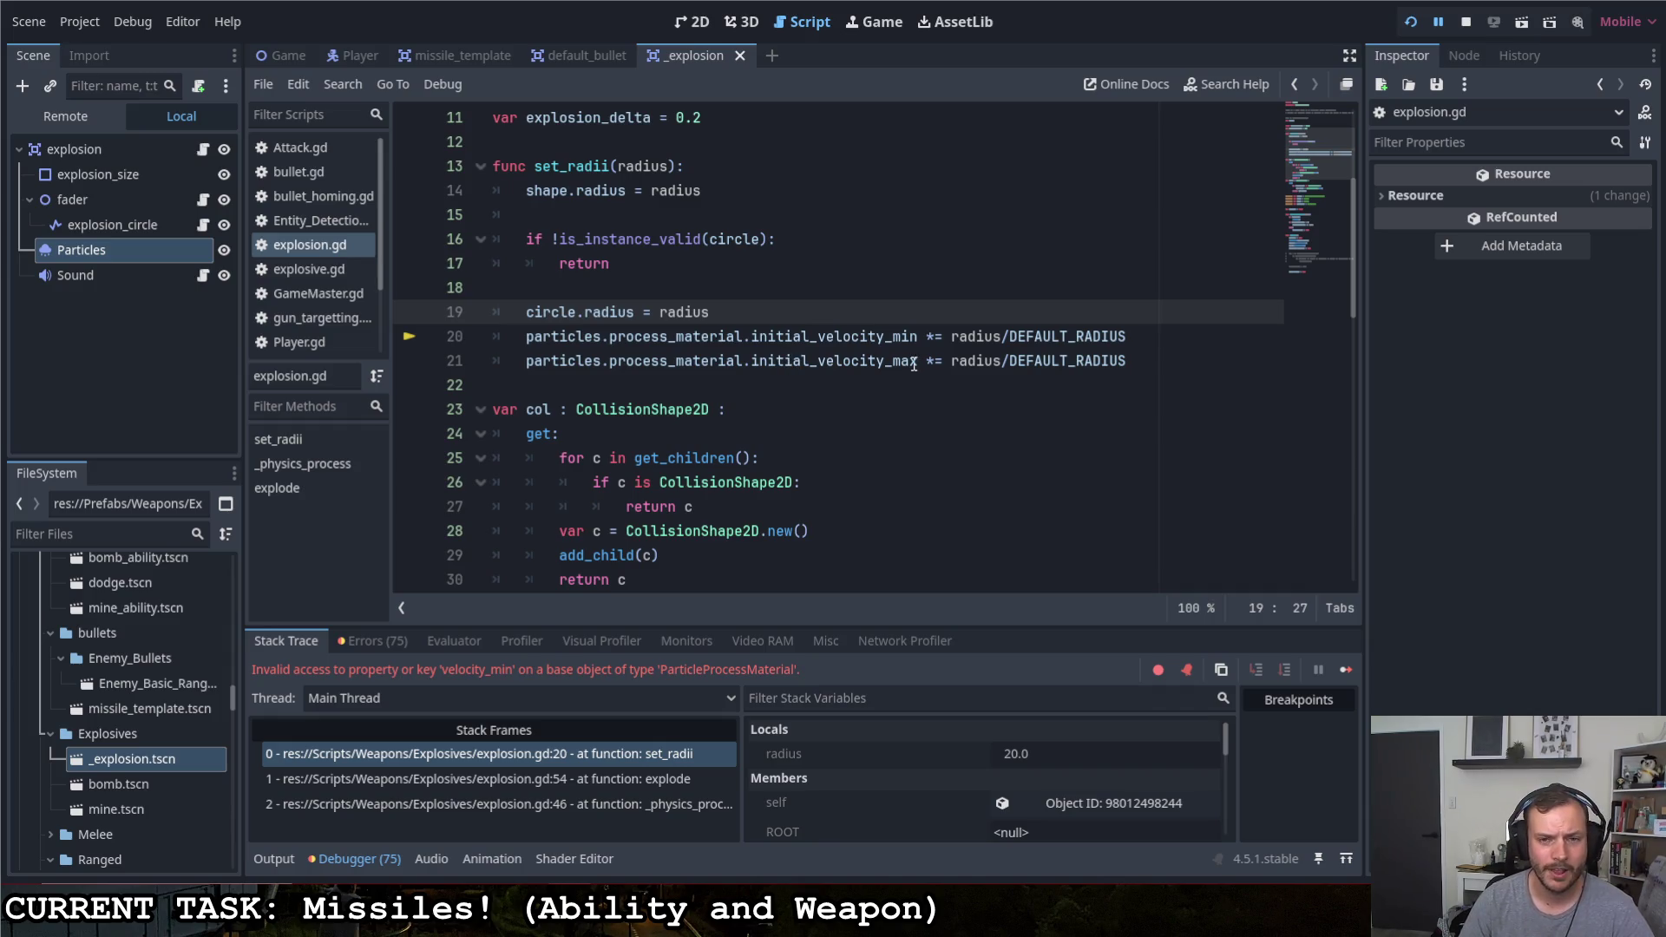
{"action": "left_click", "coordinate": [1413, 22]}
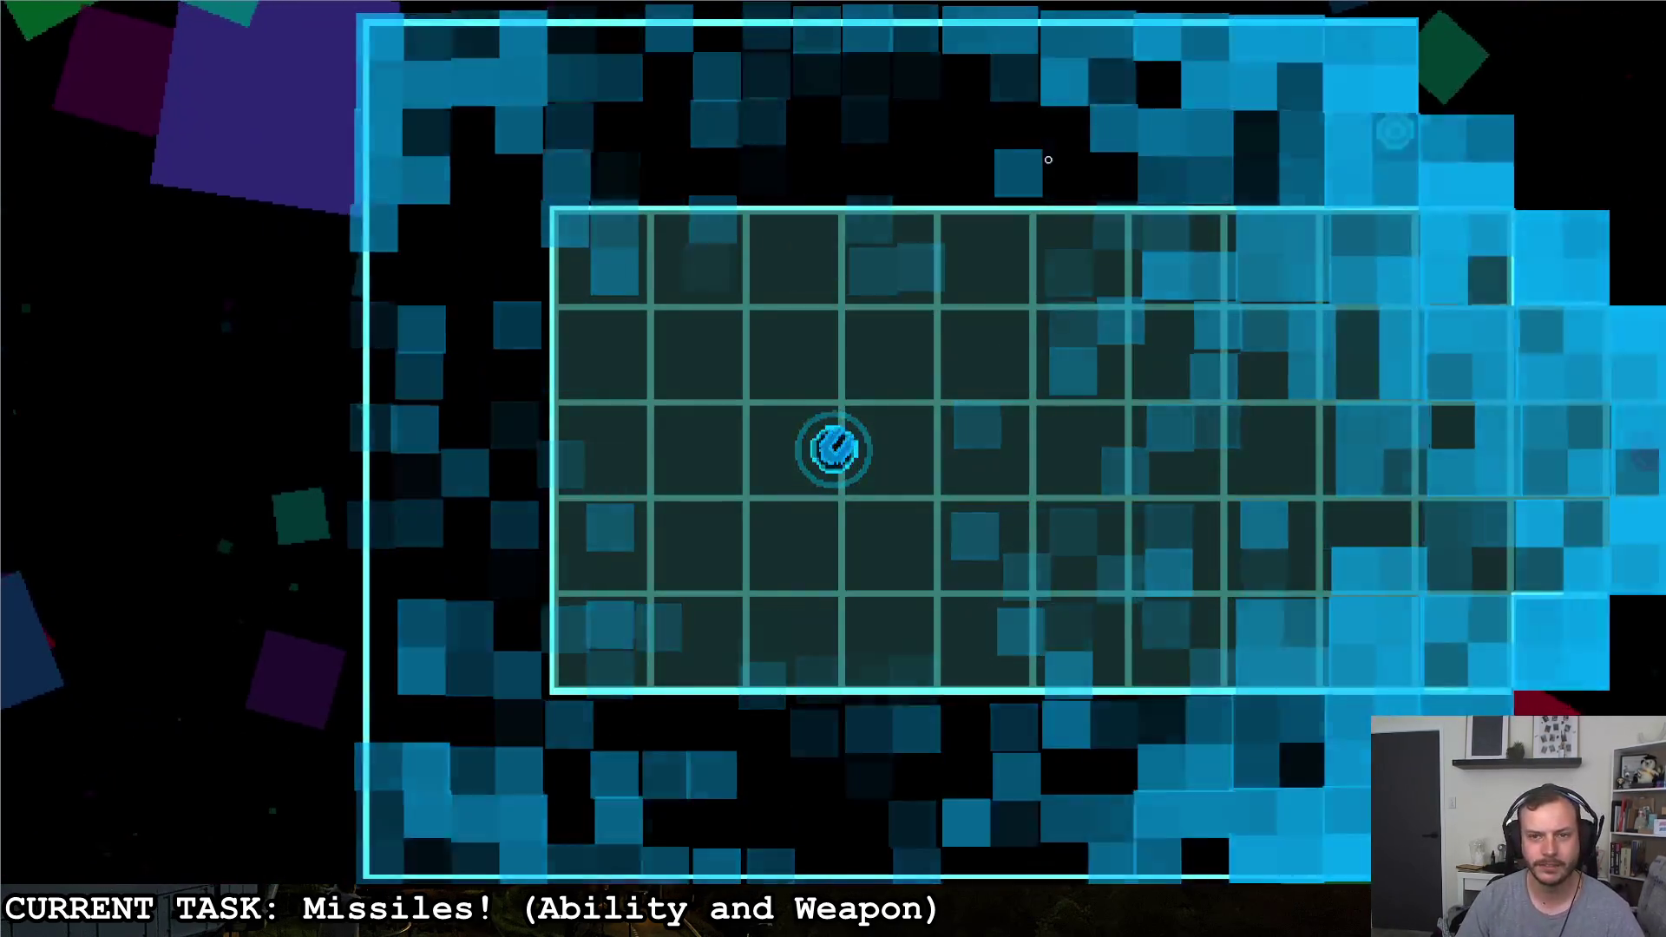
Fire missiles at the walls around the arena to check explosions no longer crash
{"action": "left_click", "coordinate": [1036, 213]}
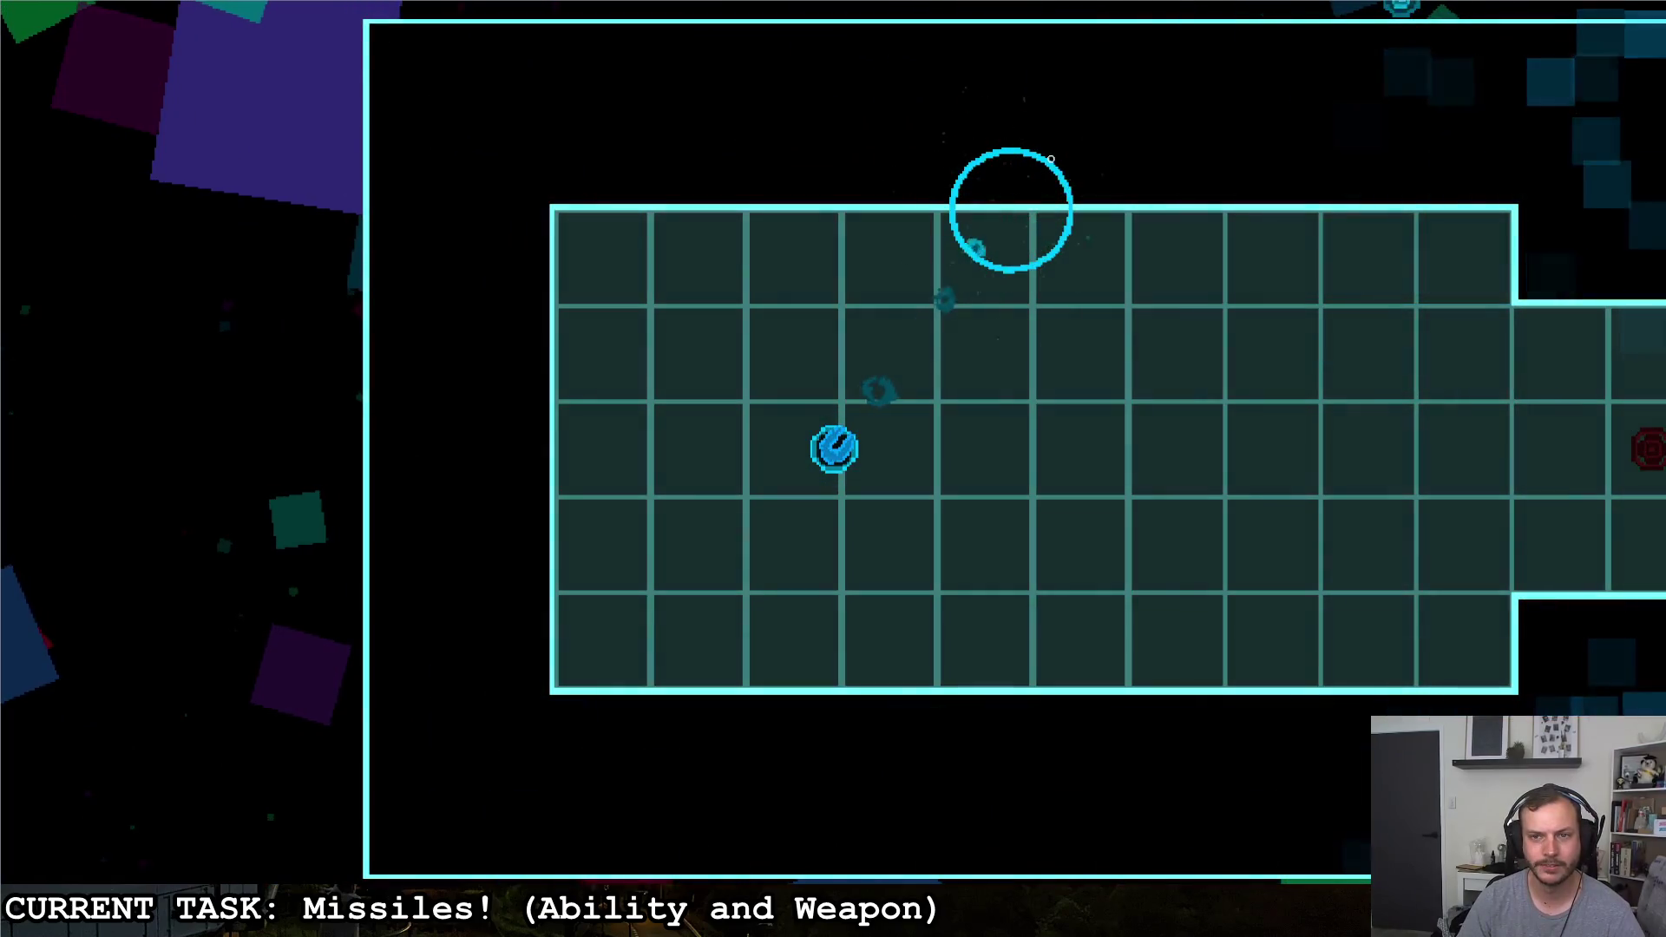
{"action": "key", "text": "d"}
{"action": "left_click", "coordinate": [1161, 54]}
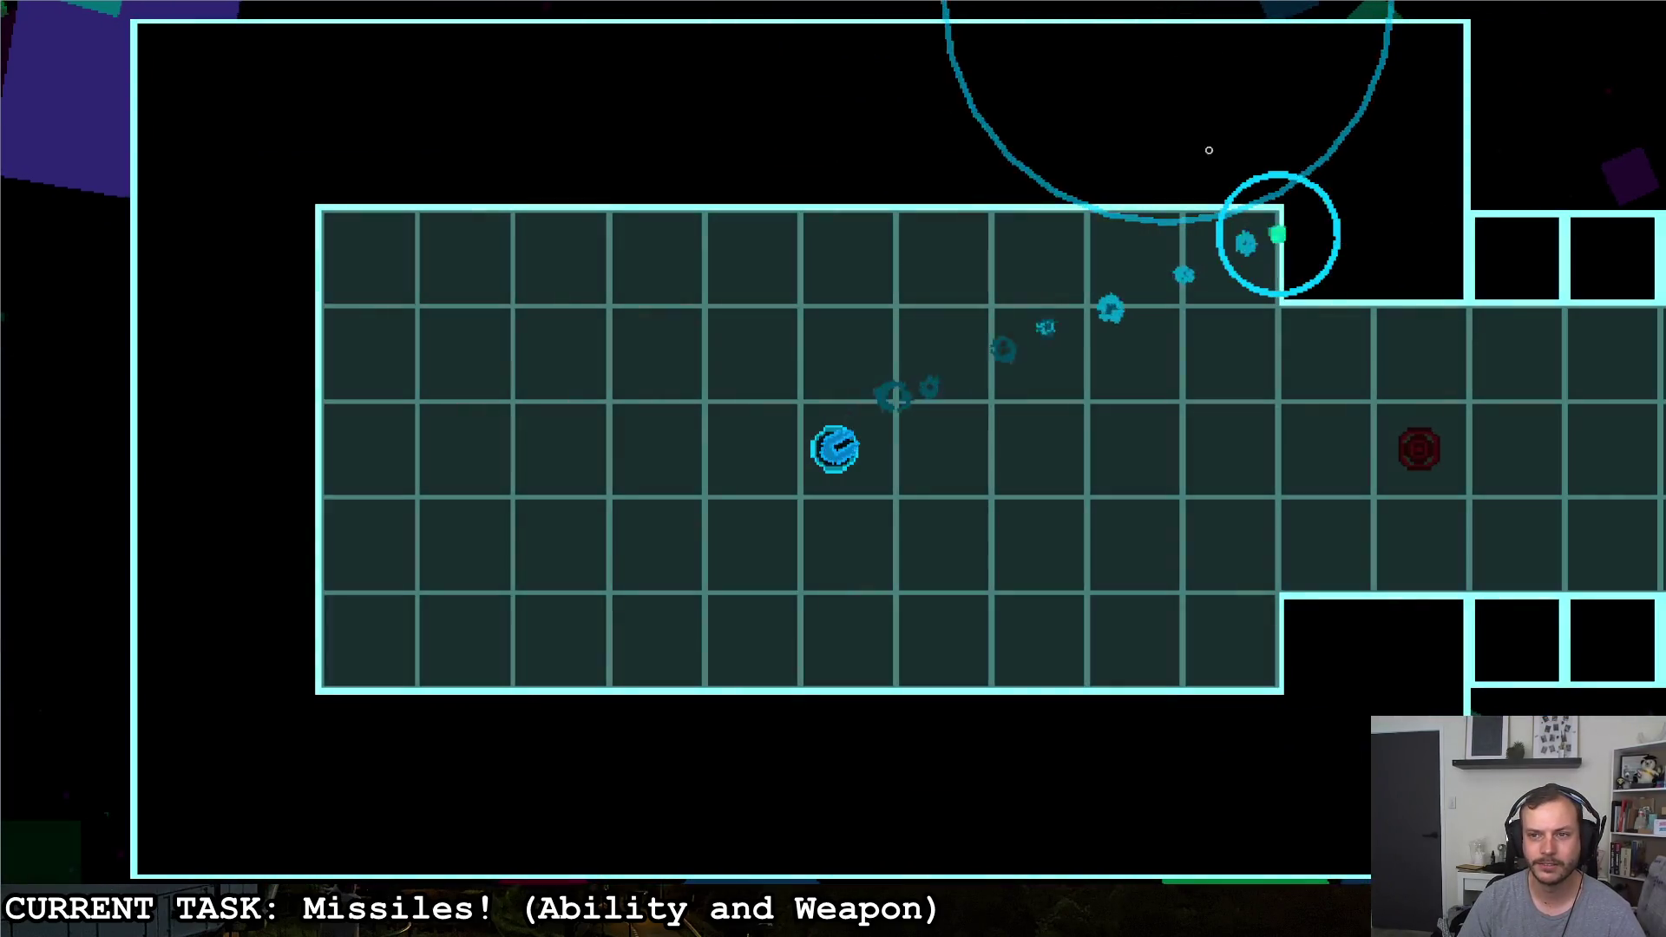
{"action": "left_click", "coordinate": [1100, 146]}
{"action": "left_click", "coordinate": [664, 156]}
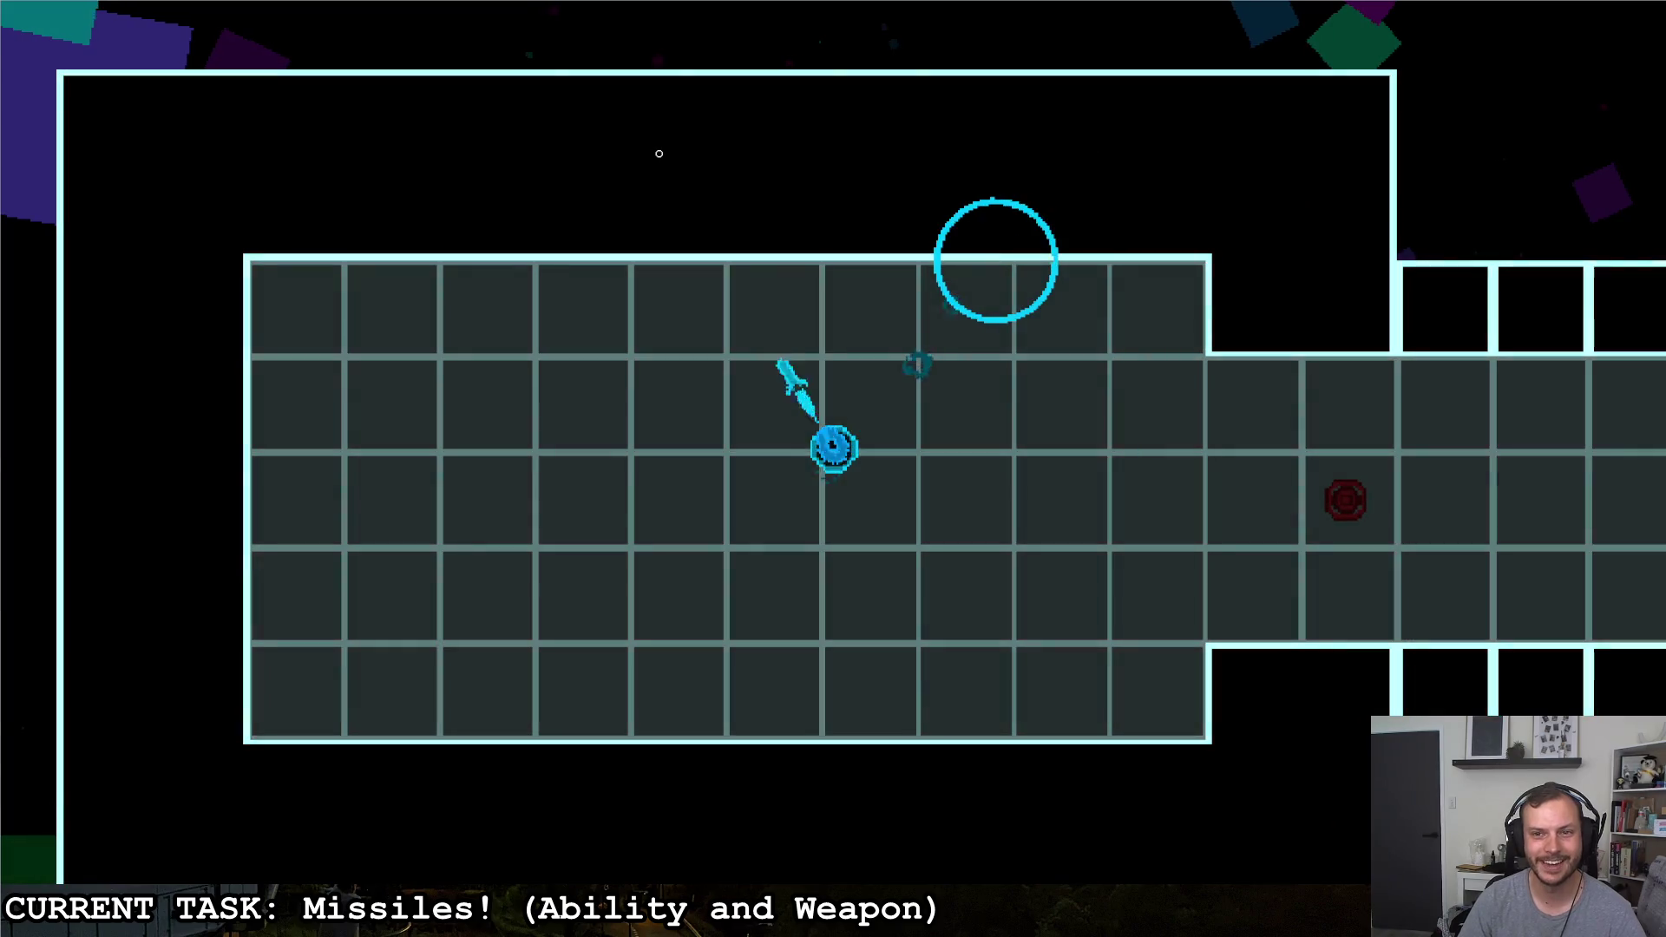
{"action": "left_click", "coordinate": [463, 193]}
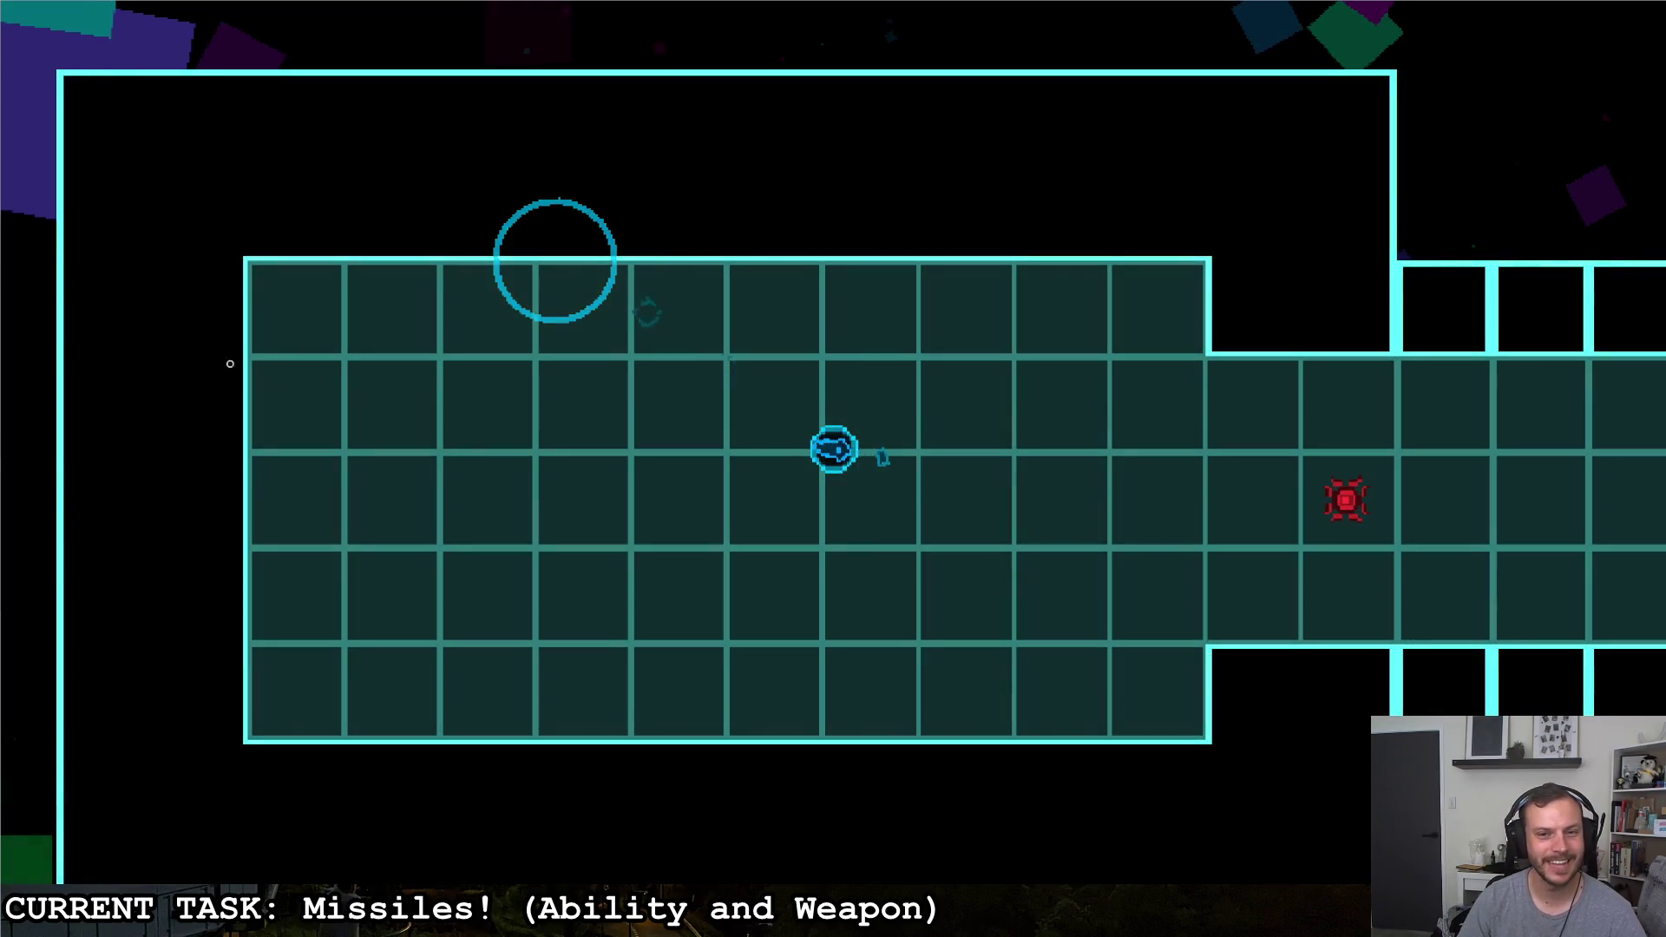
{"action": "left_click", "coordinate": [1264, 282]}
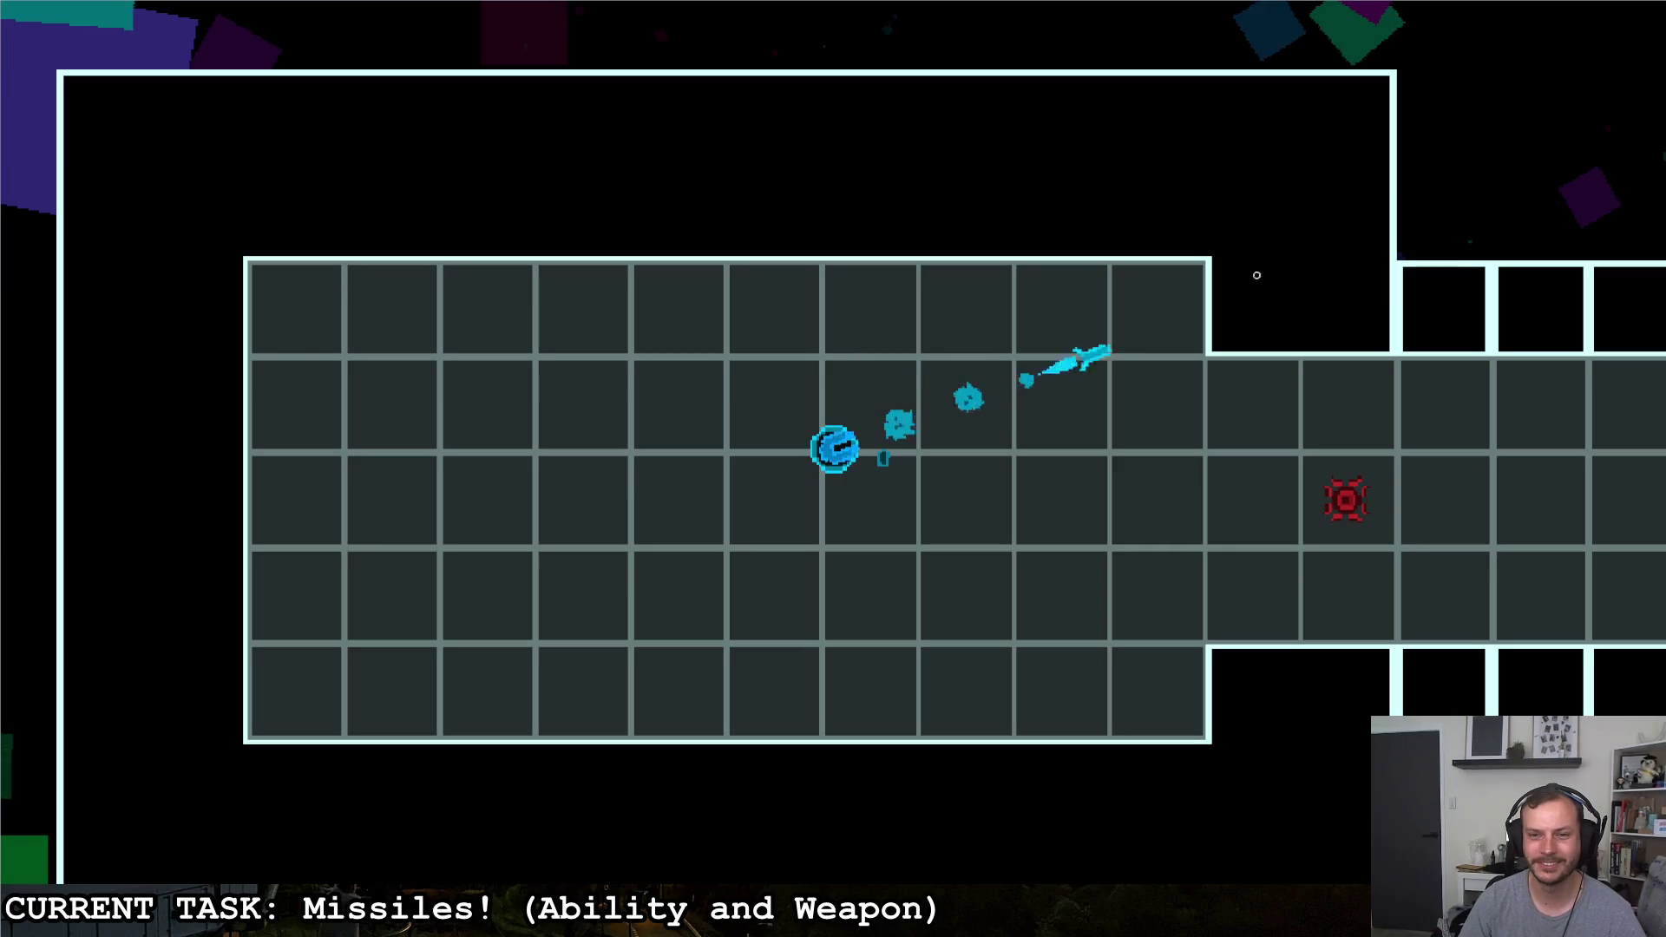
{"action": "left_click", "coordinate": [1152, 224]}
{"action": "left_click", "coordinate": [1100, 244]}
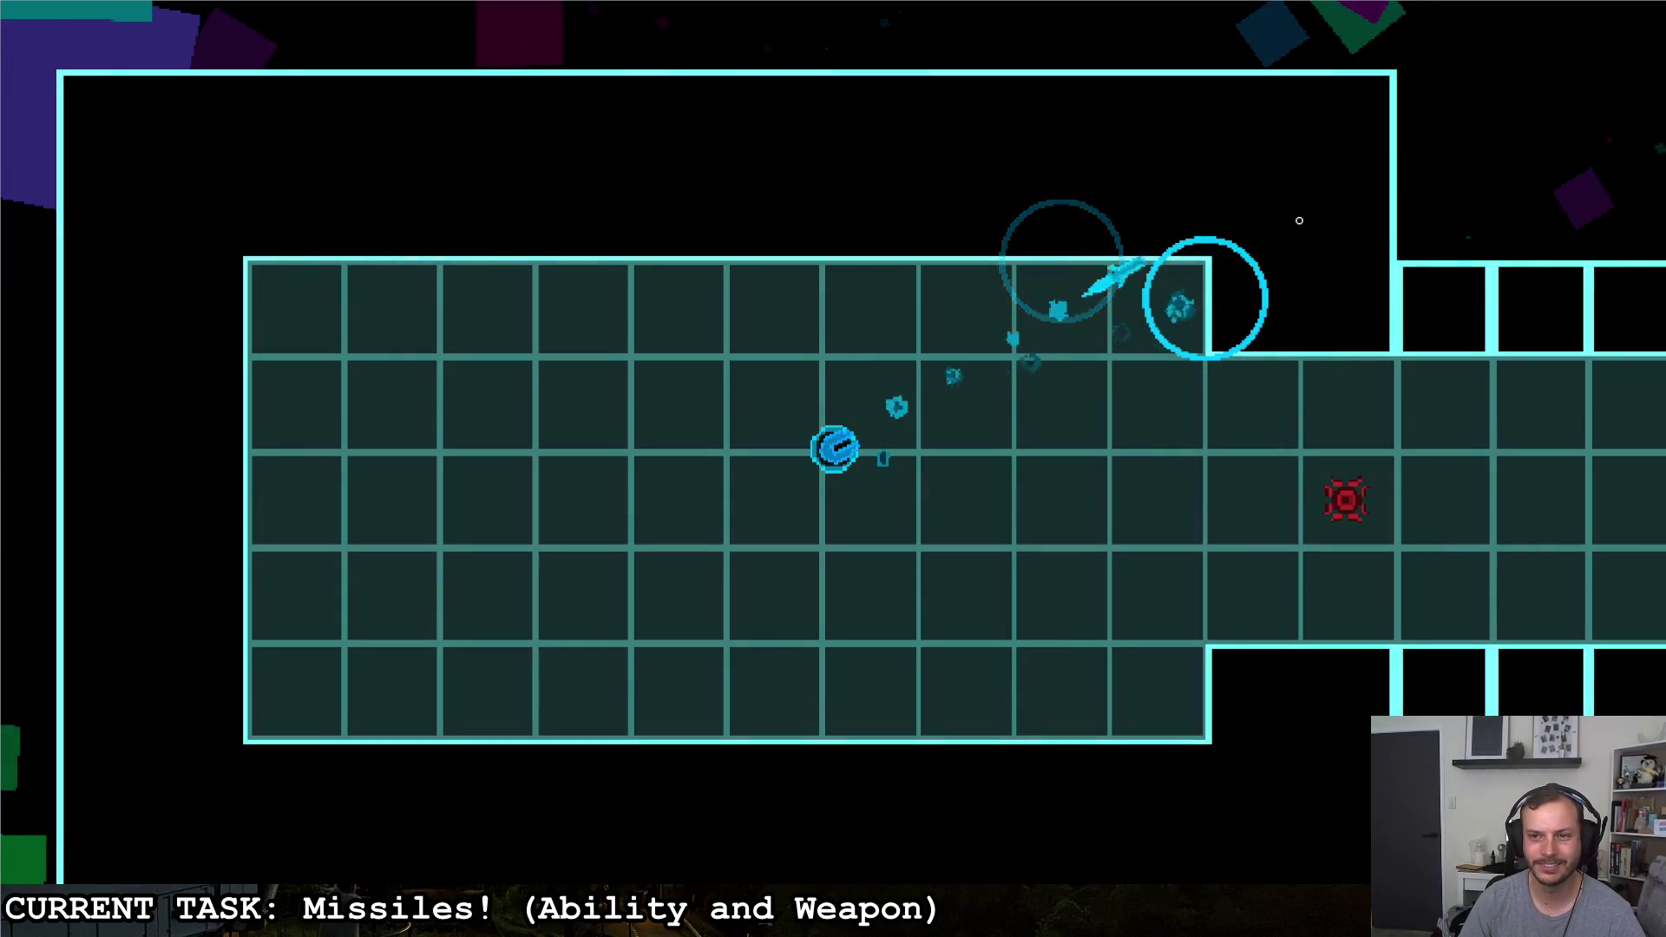
{"action": "left_click", "coordinate": [617, 212]}
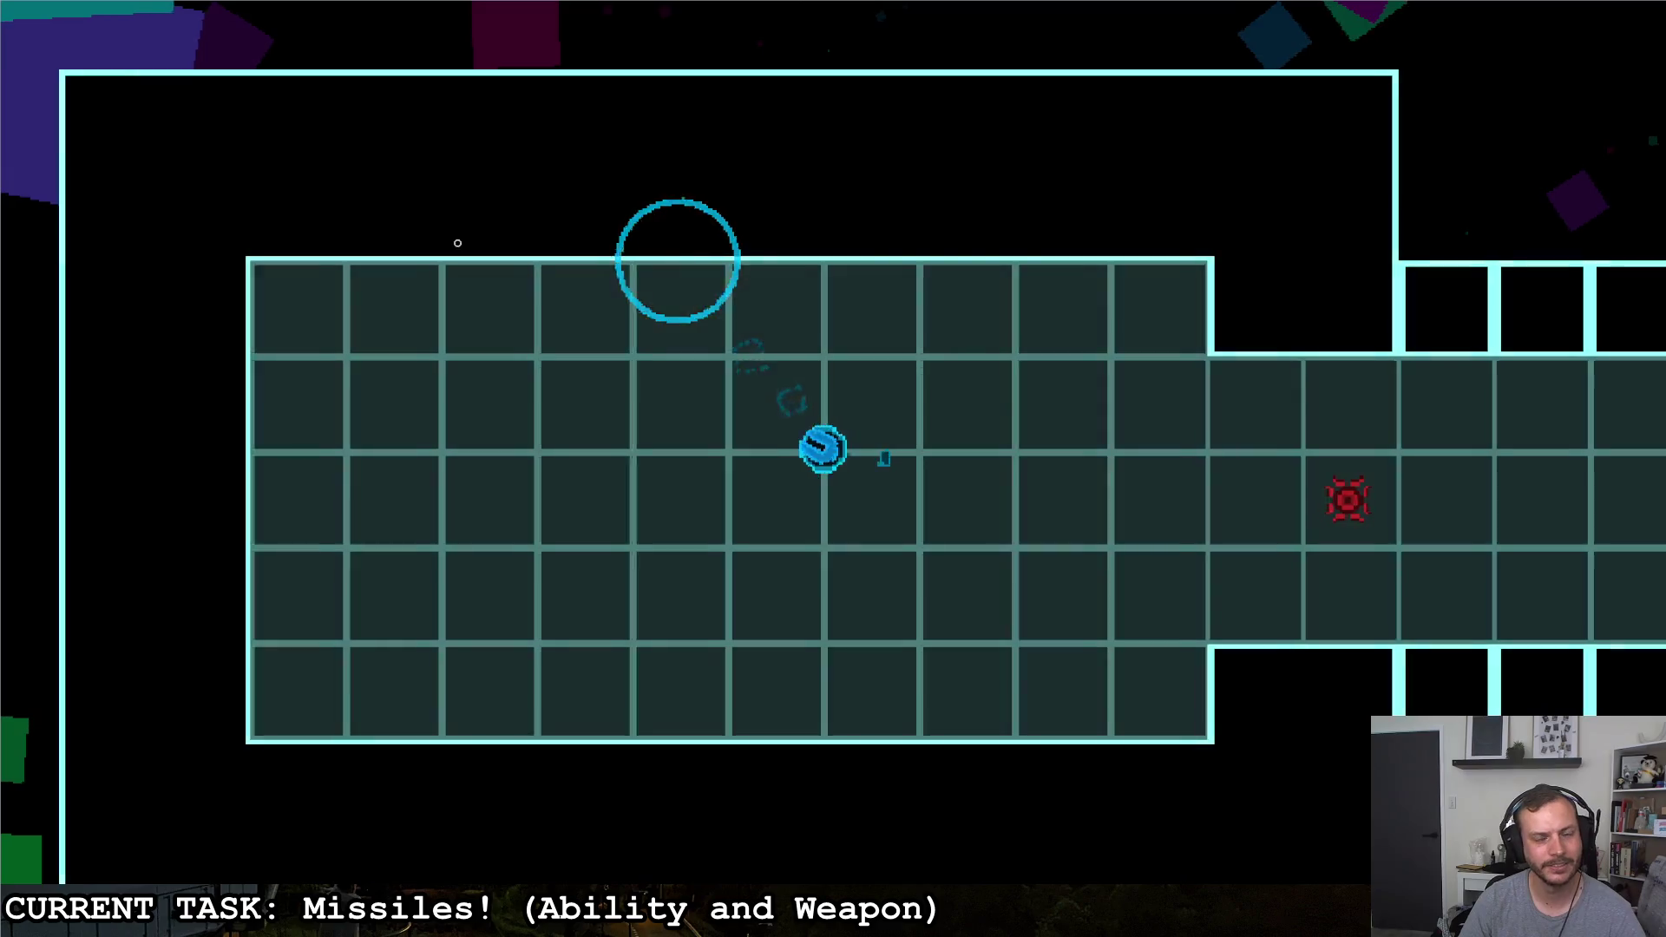
Move up-left, fire at the top-left corner, leave the arena and return to the script editor
{"action": "key", "text": "a"}
{"action": "key", "text": "w"}
{"action": "key", "text": "a"}
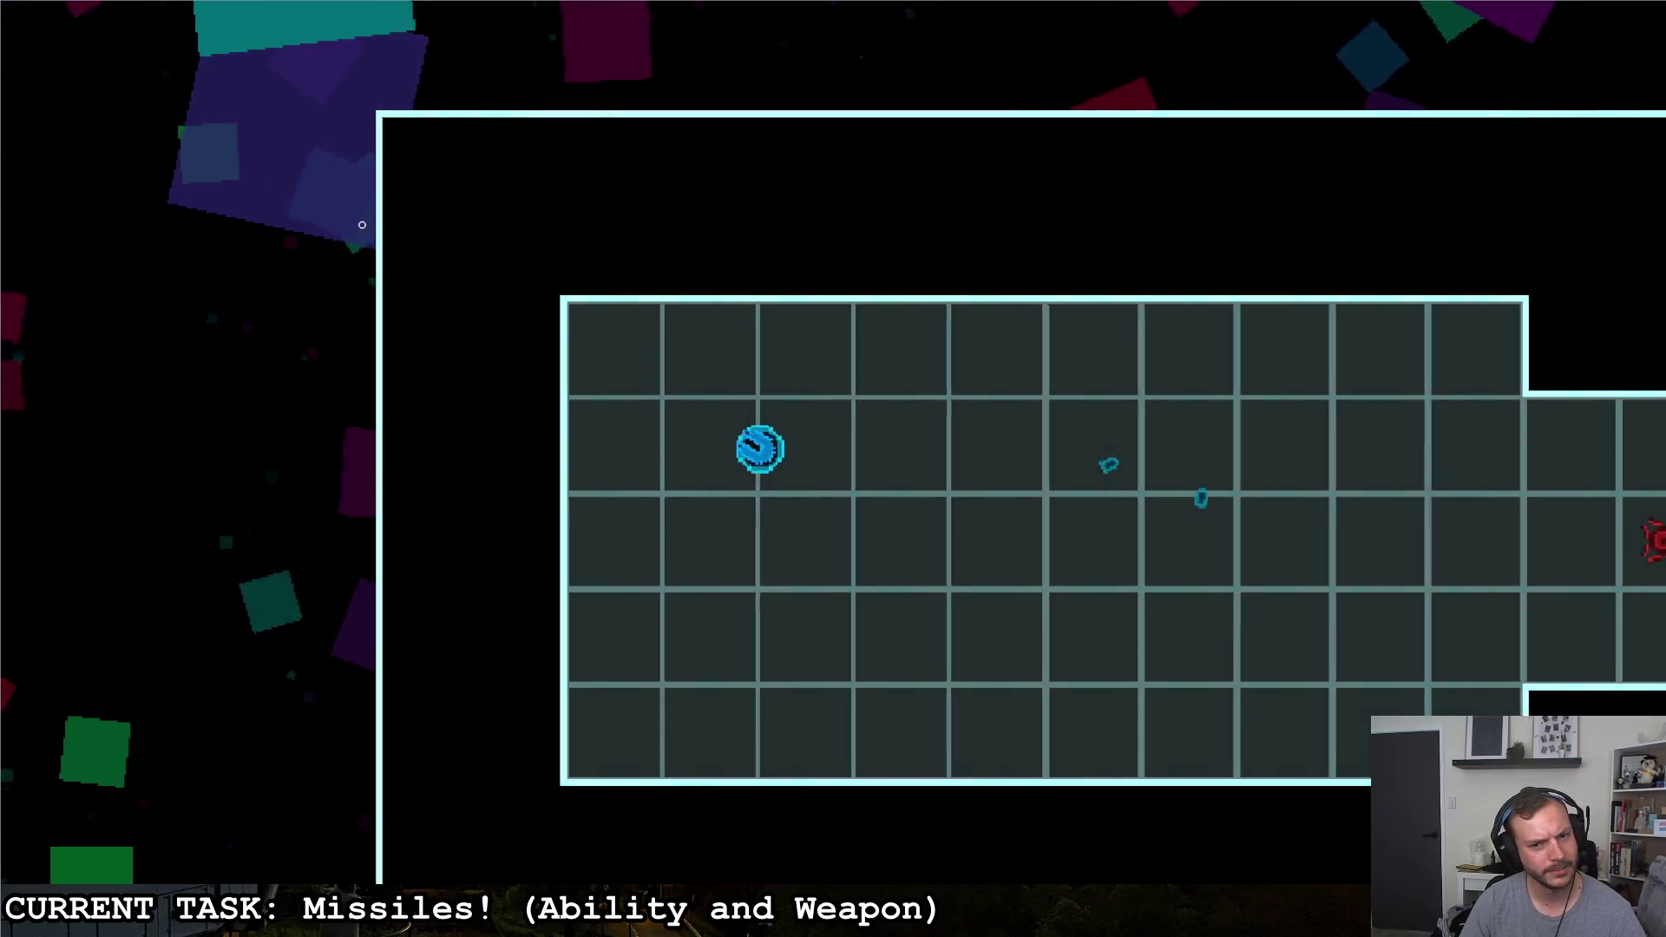
{"action": "left_click", "coordinate": [358, 224]}
{"action": "left_click", "coordinate": [681, 194]}
{"action": "left_click", "coordinate": [477, 335]}
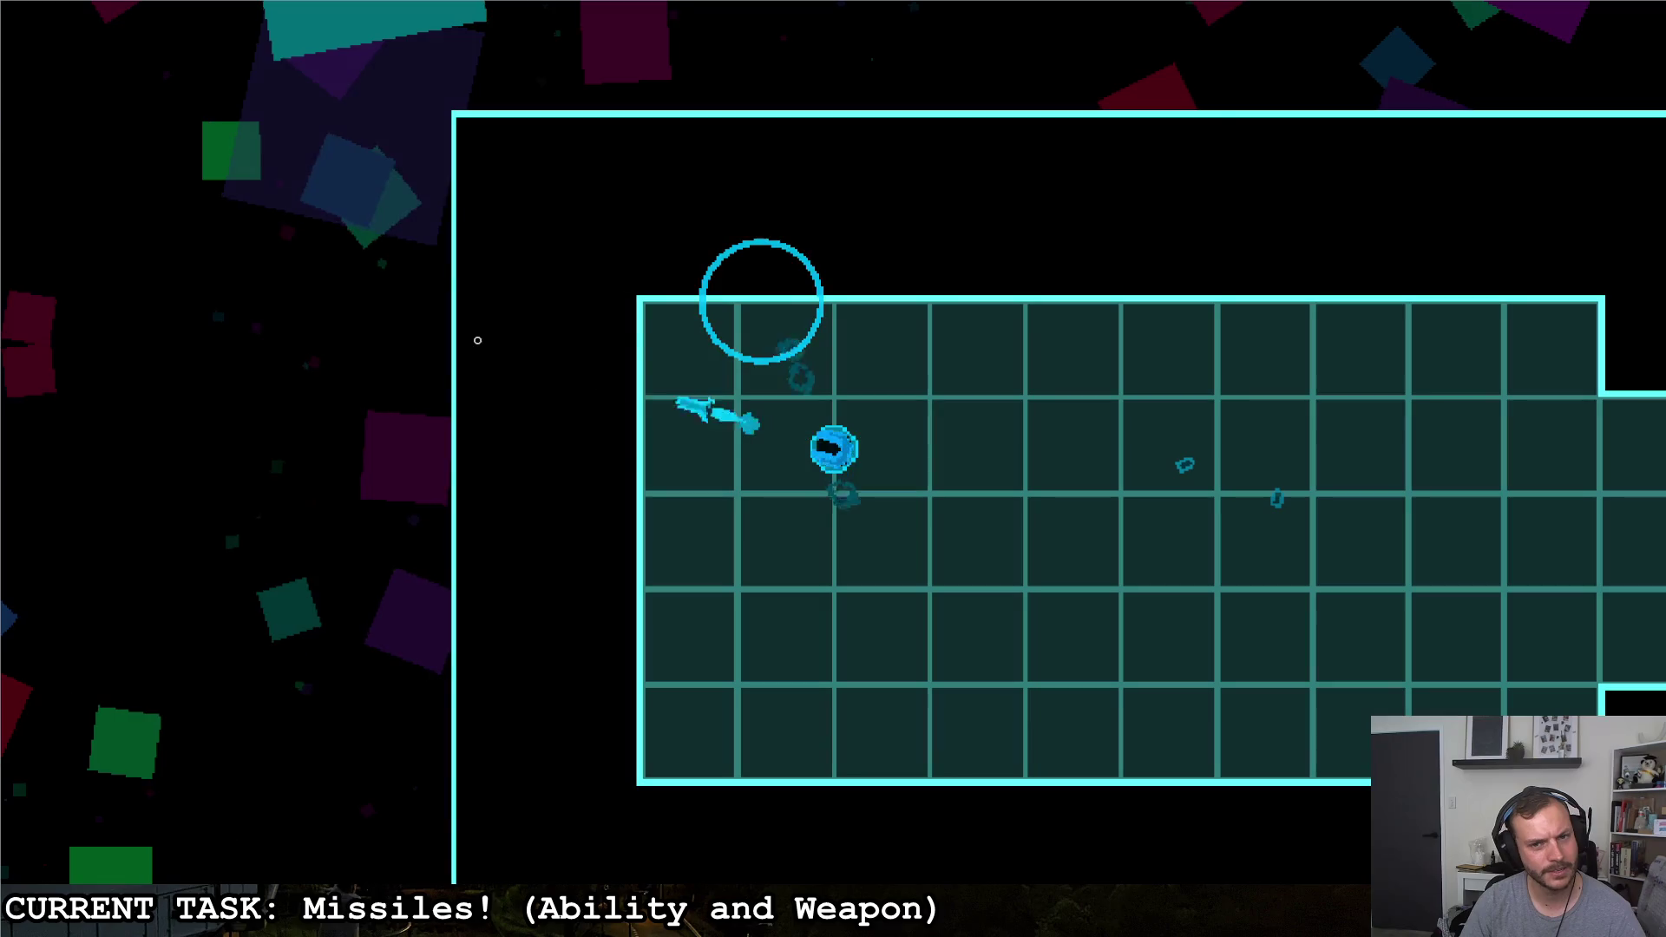
{"action": "key", "text": "Escape"}
{"action": "key", "text": "alt+Tab"}
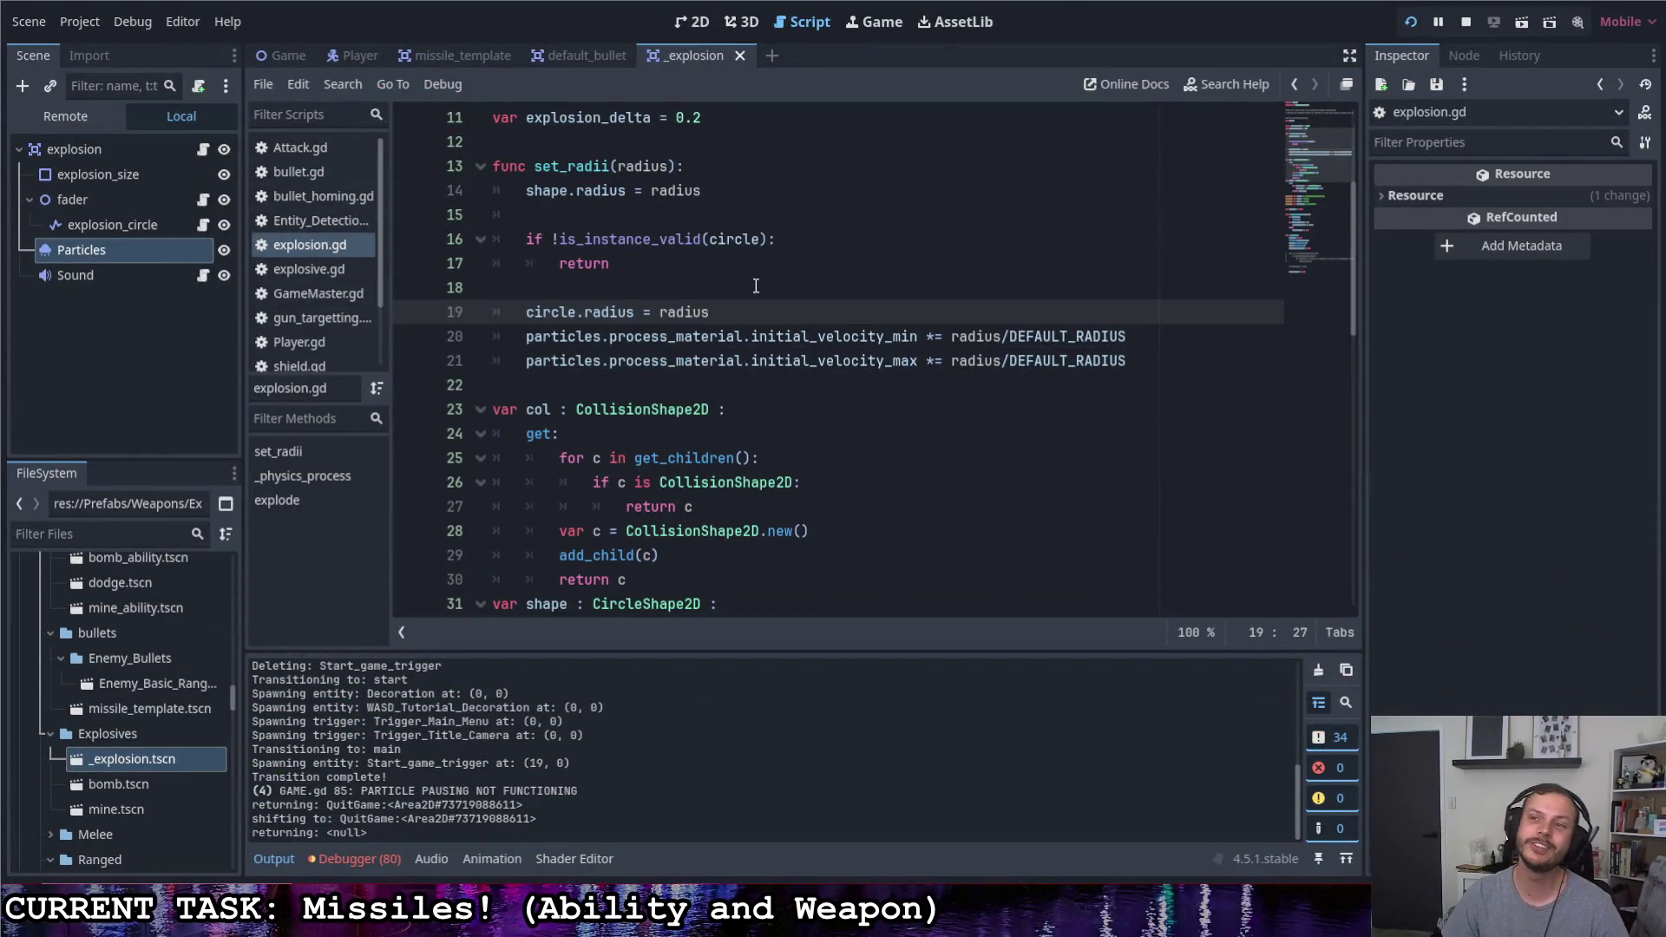
{"action": "key", "text": "F8"}
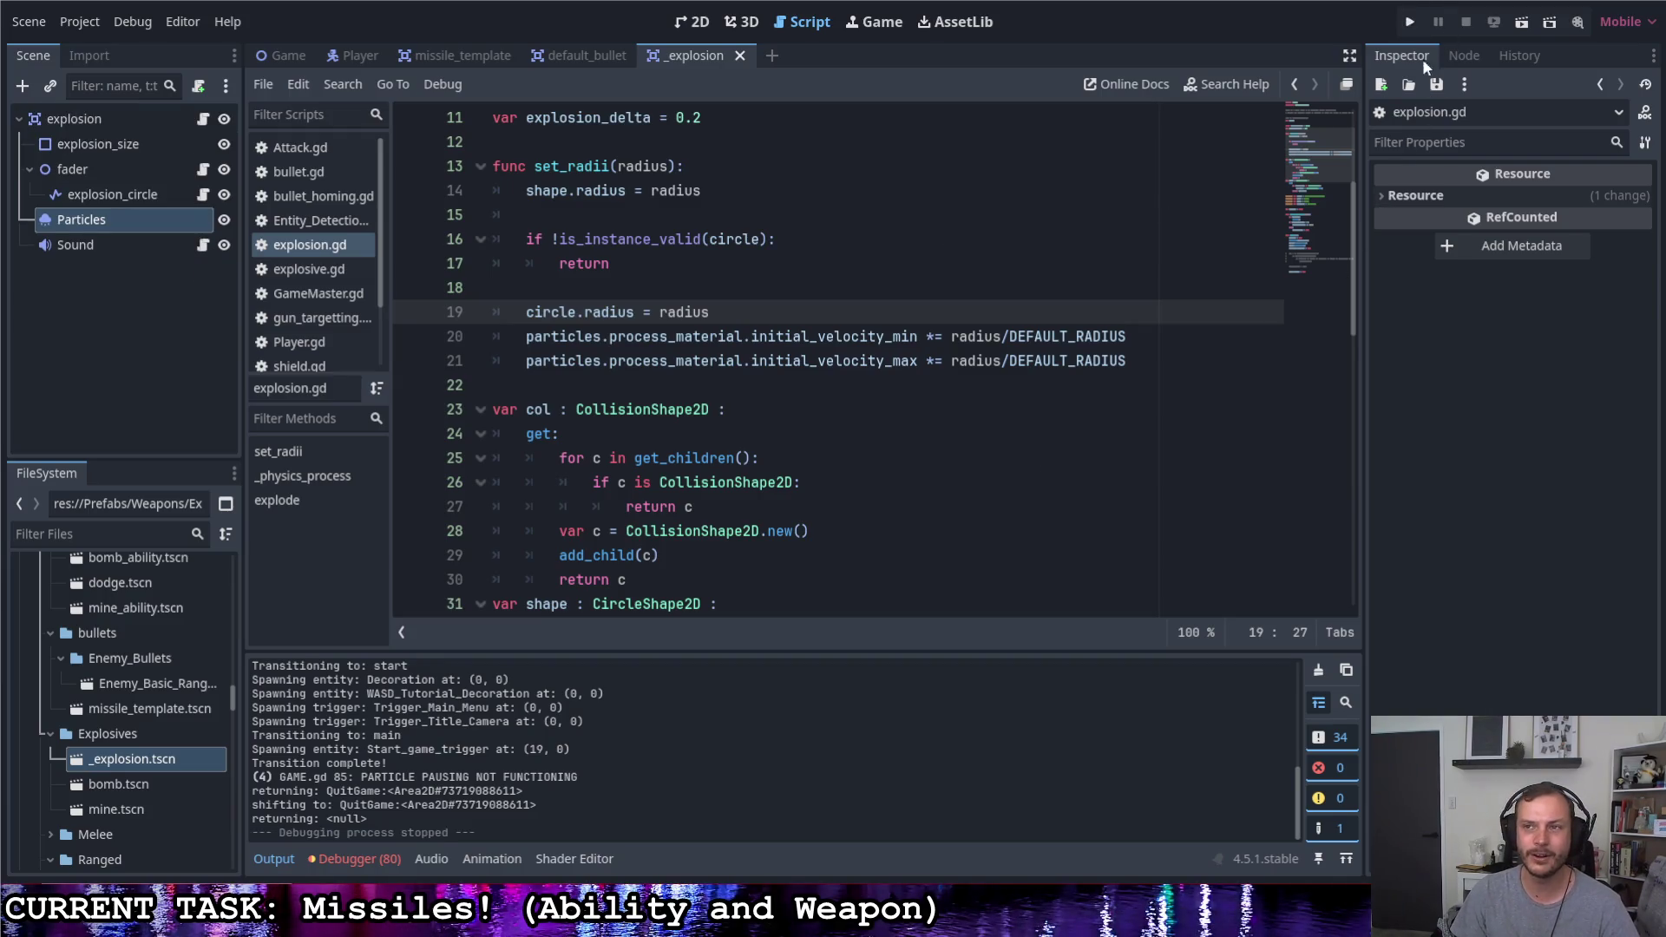
{"action": "left_click", "coordinate": [1409, 23]}
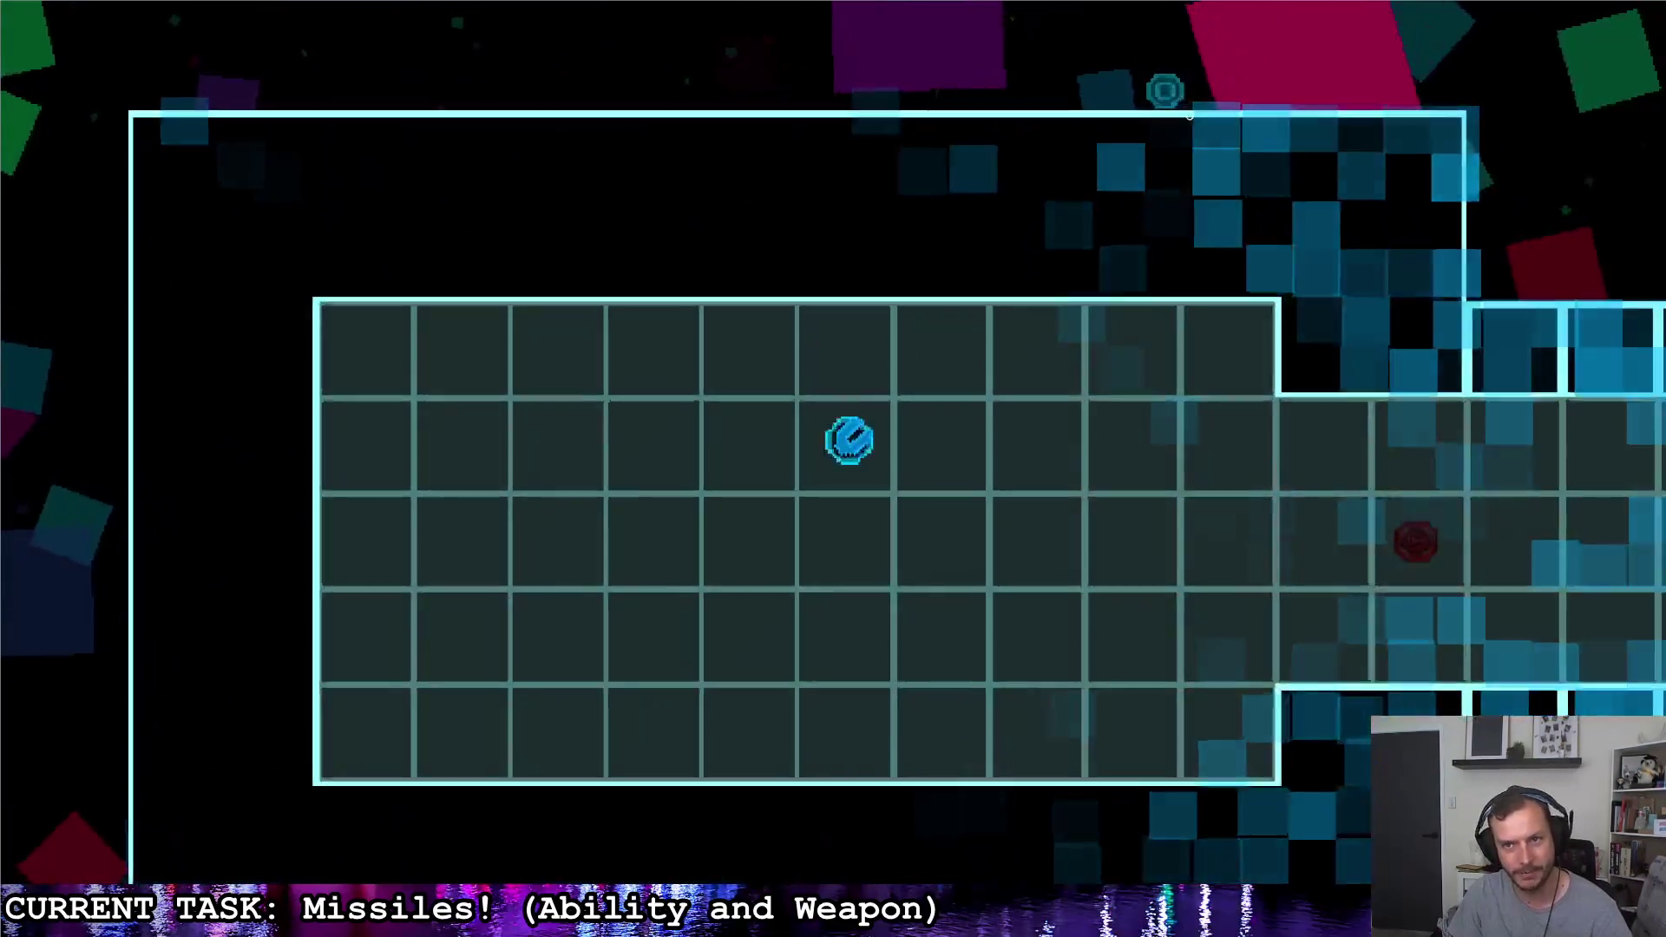
{"action": "left_click", "coordinate": [1152, 98]}
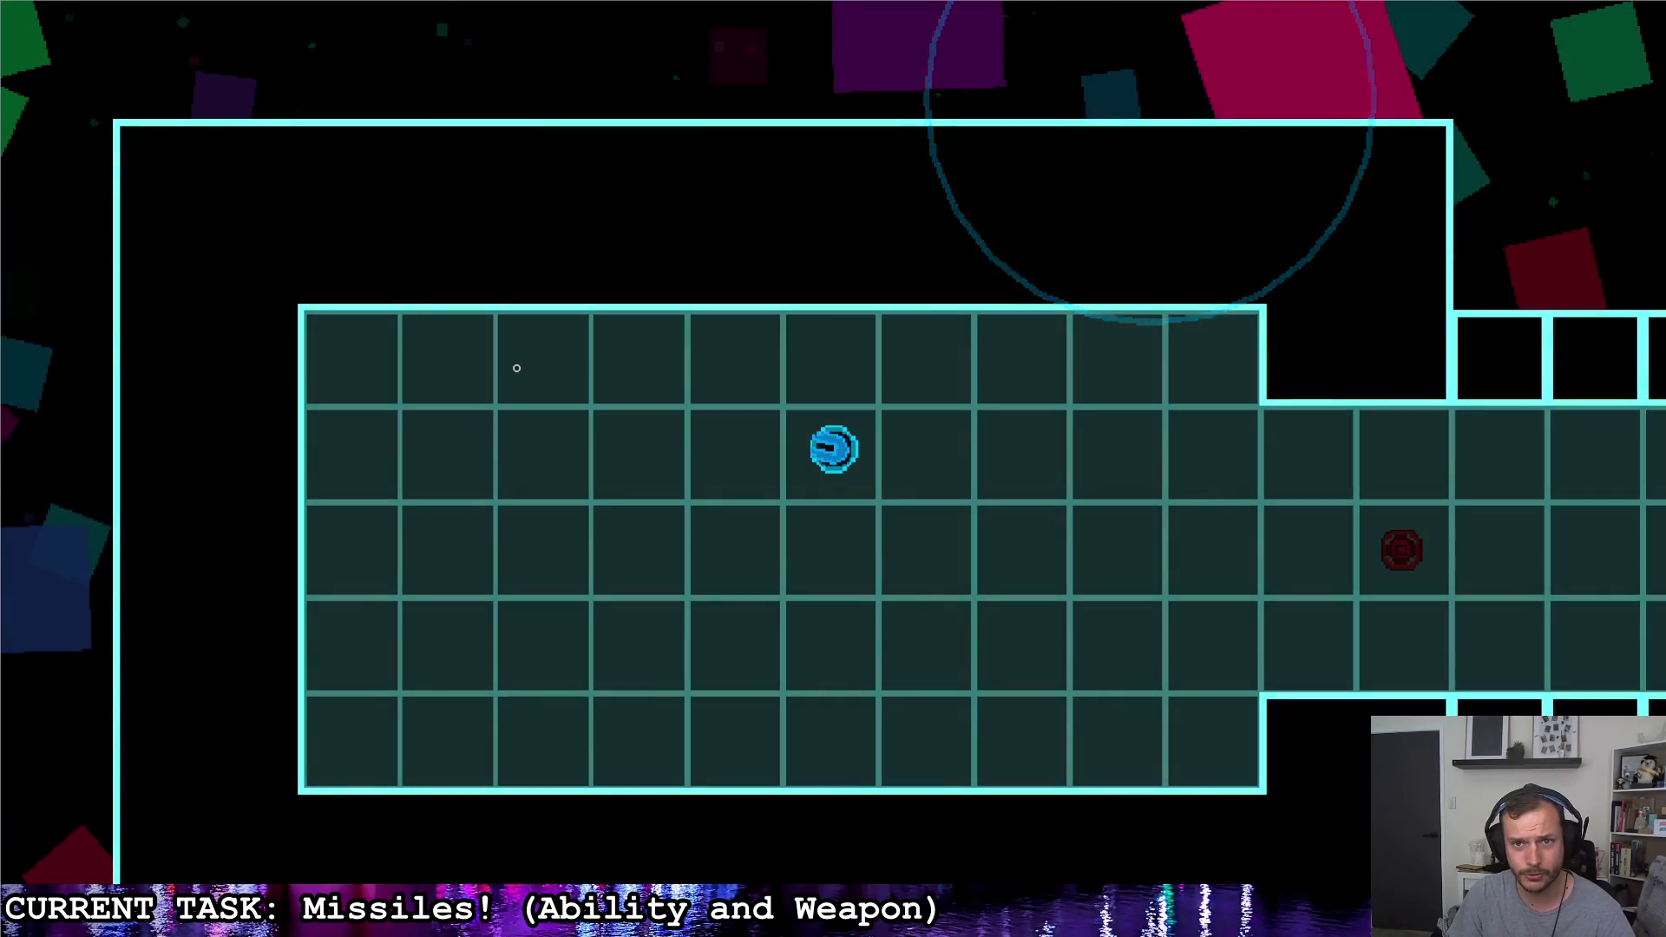
{"action": "key", "text": "d"}
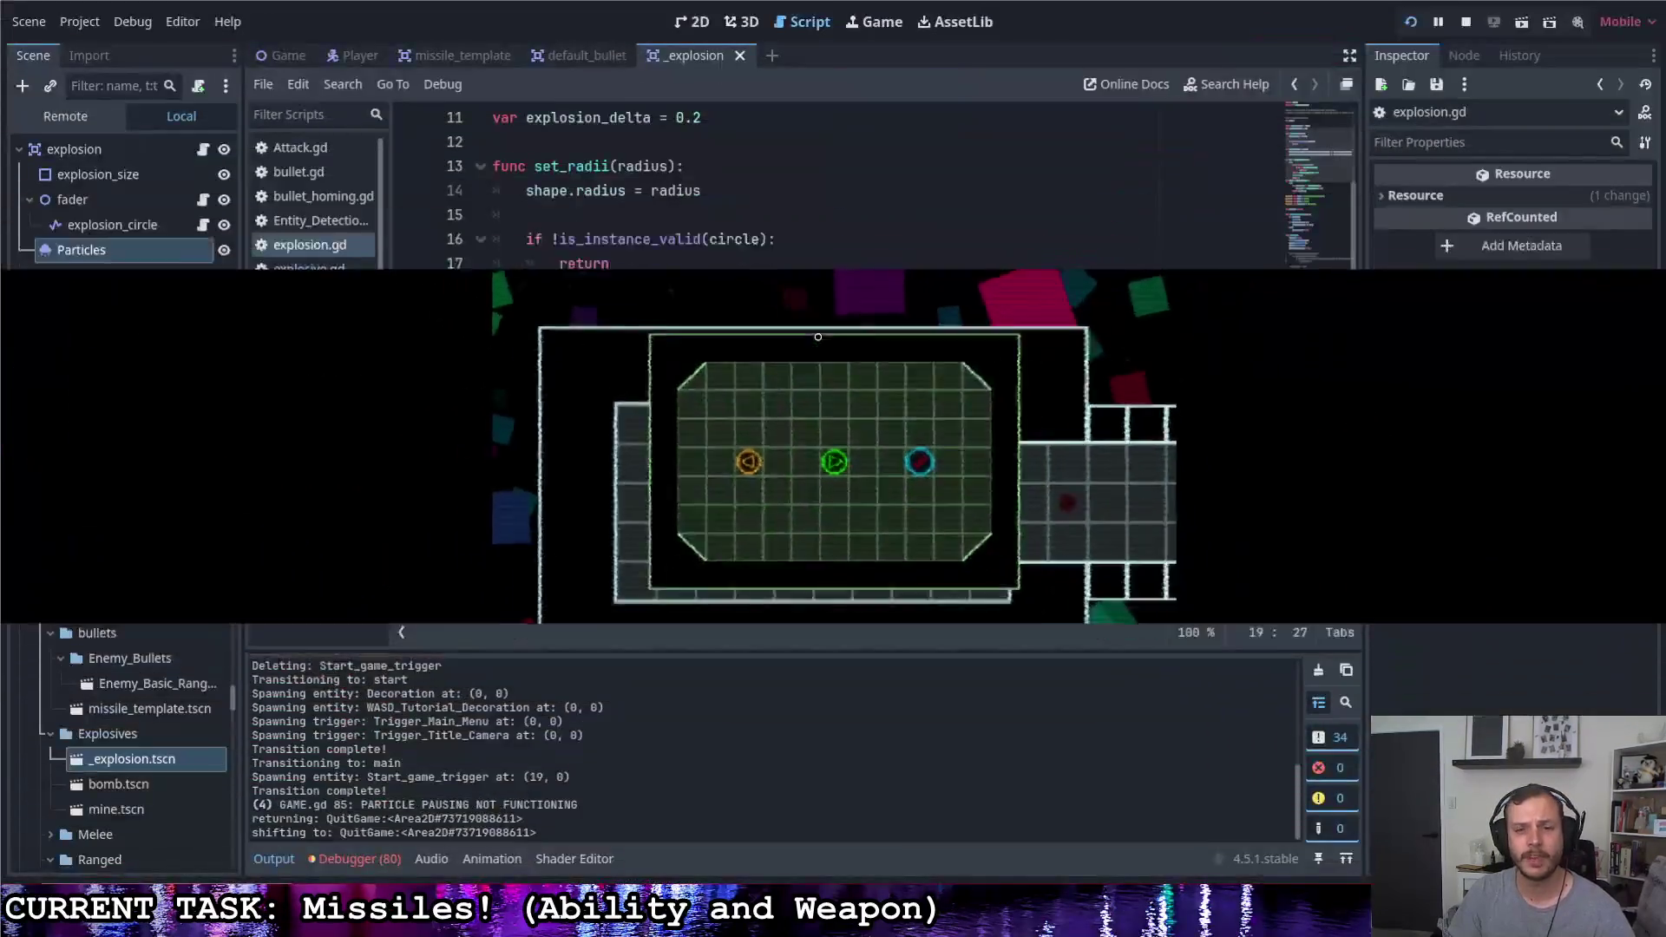
{"action": "key", "text": "F5"}
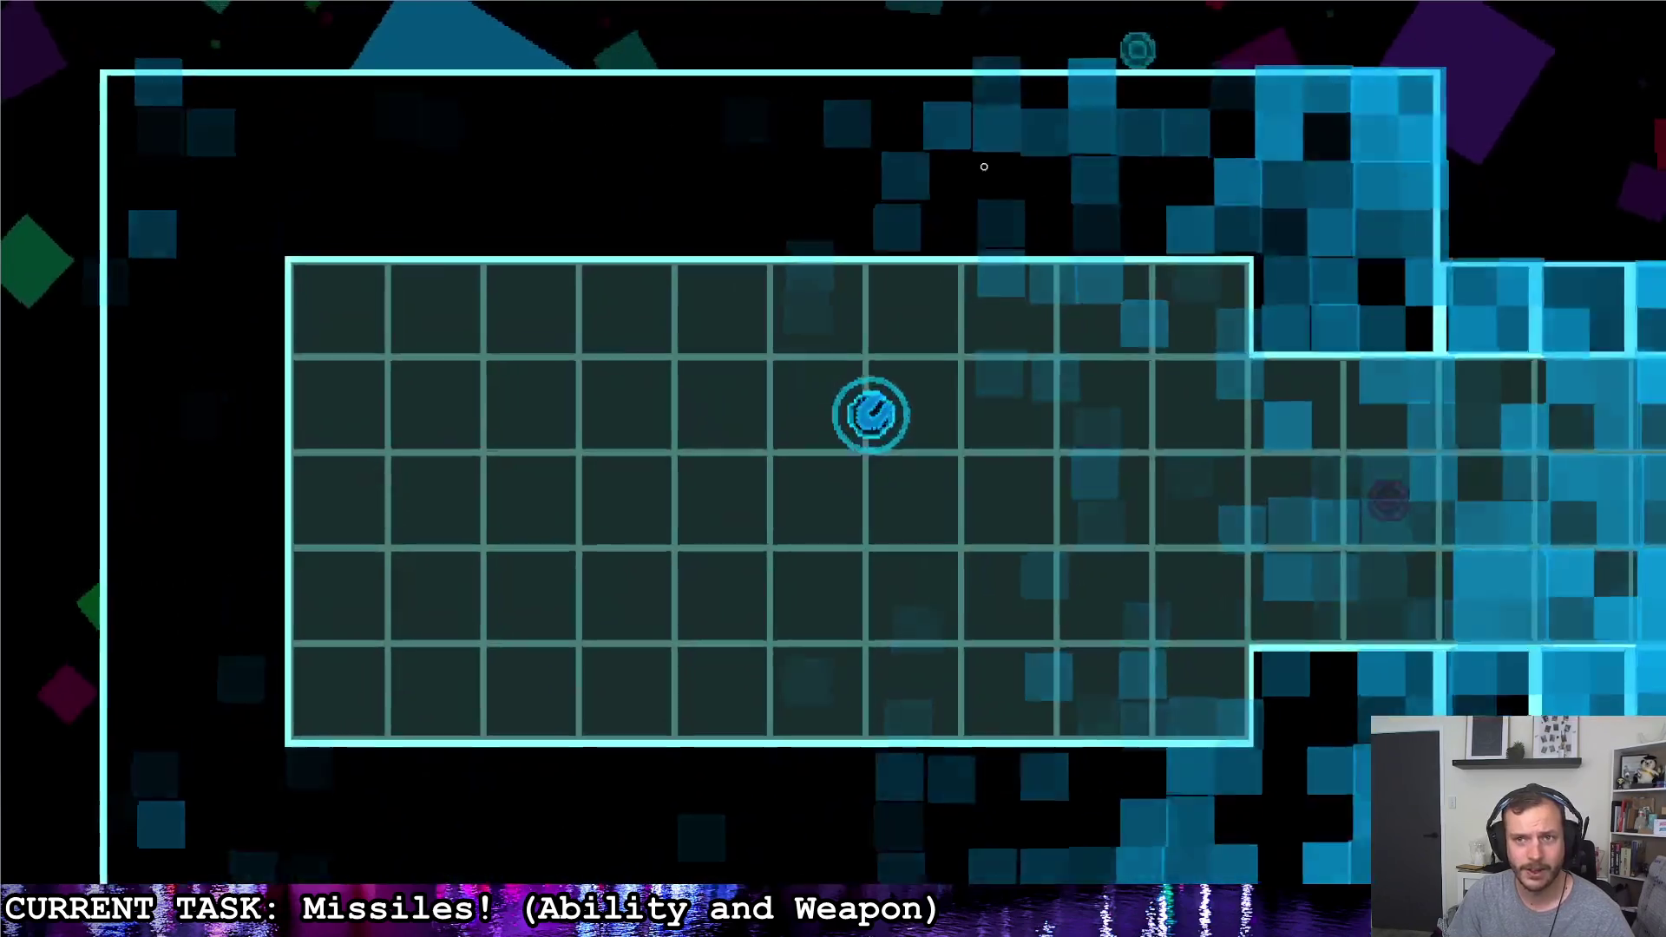
{"action": "key", "text": "w"}
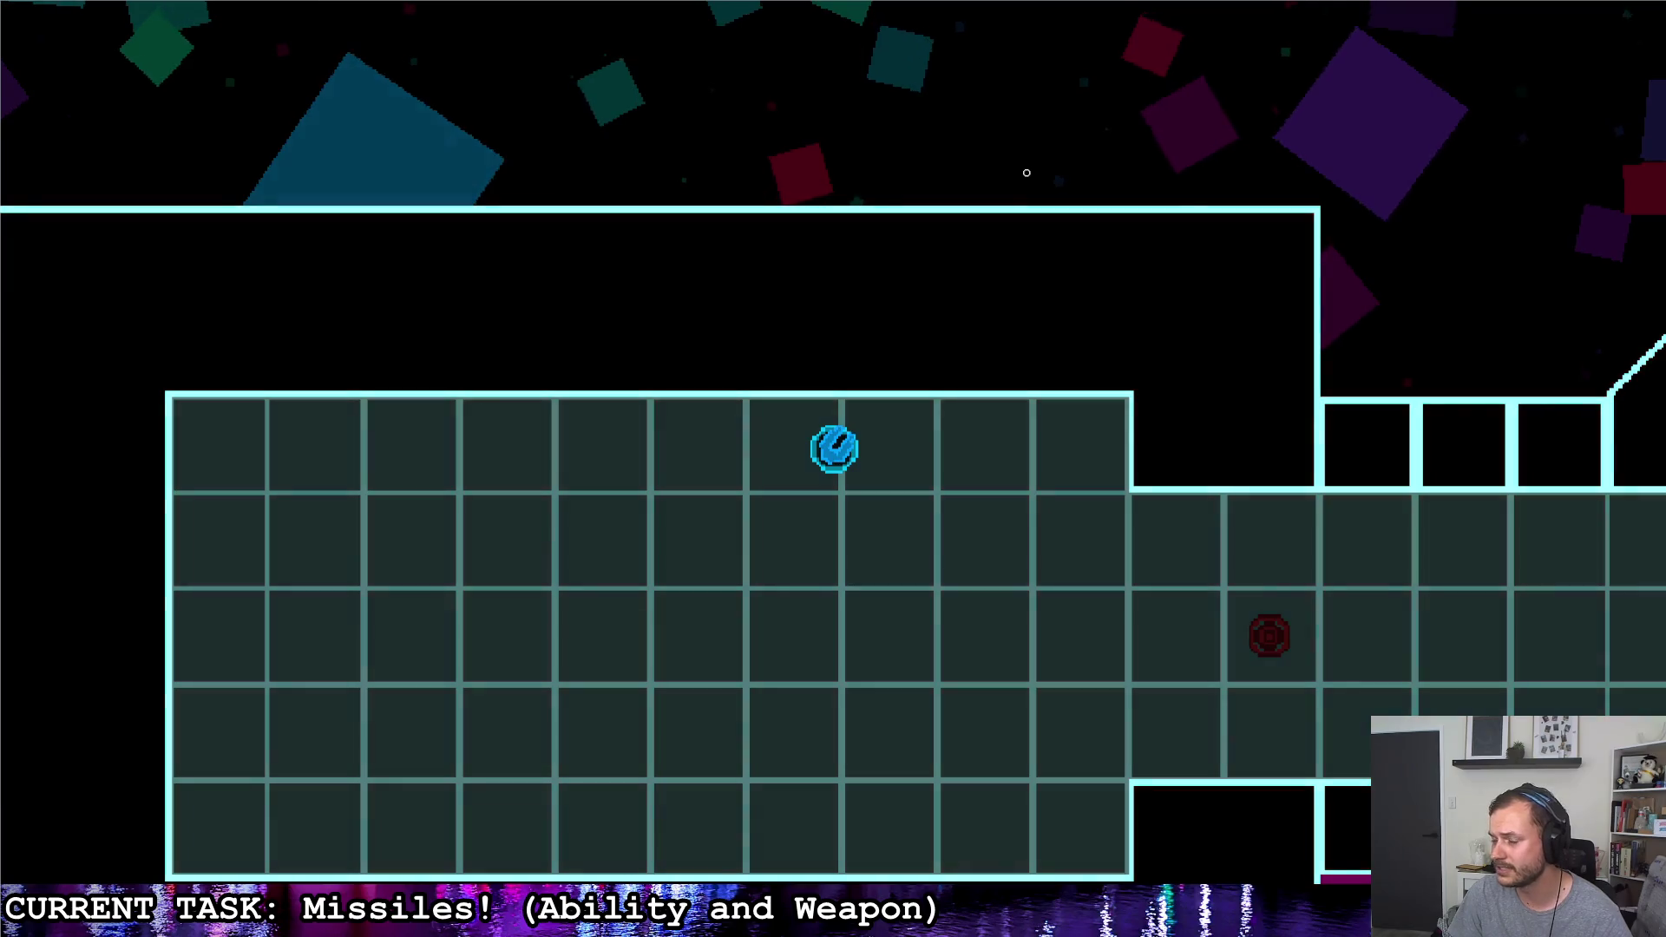
{"action": "left_click", "coordinate": [759, 204]}
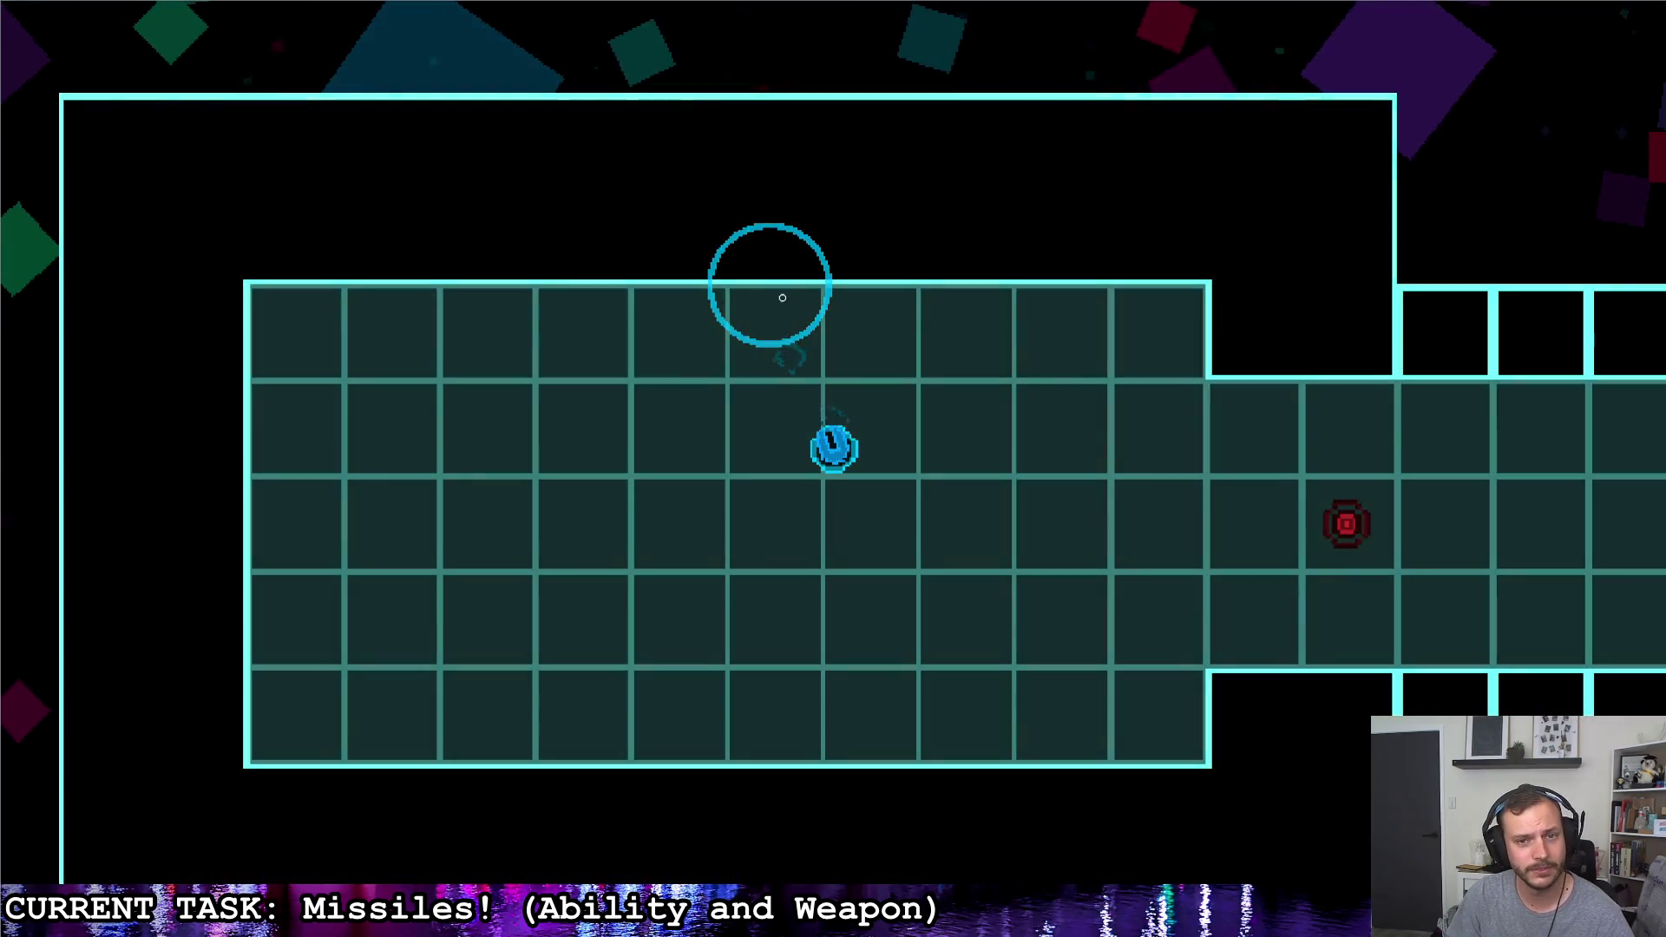
{"action": "key", "text": "d"}
{"action": "key", "text": "s"}
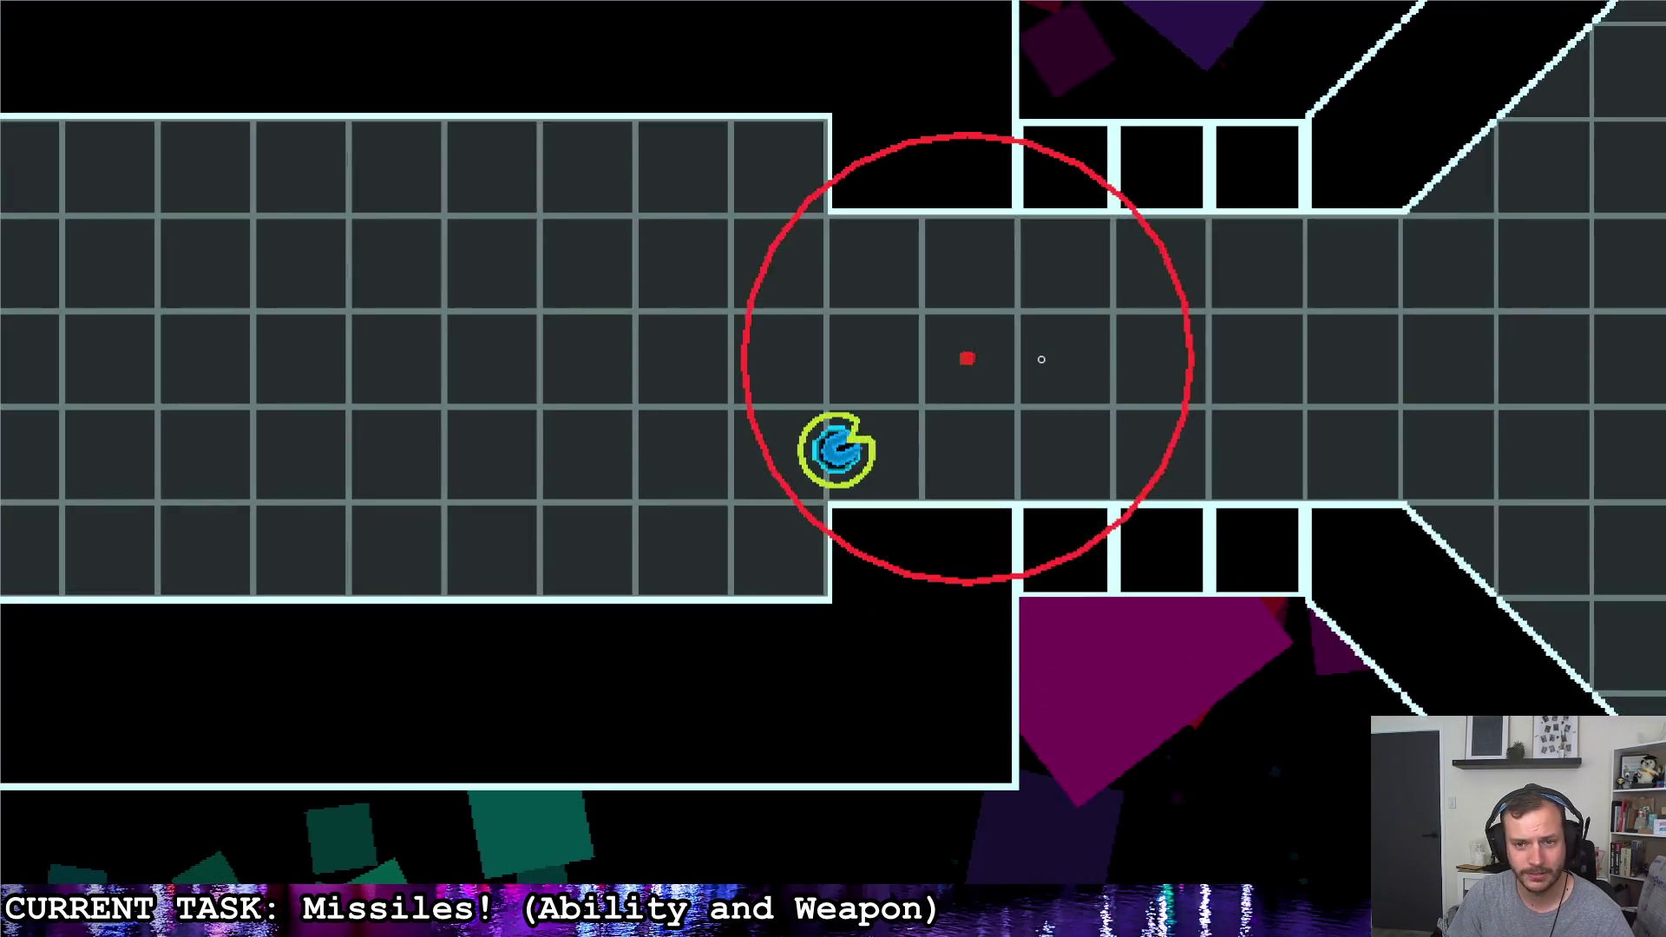
{"action": "key", "text": "d"}
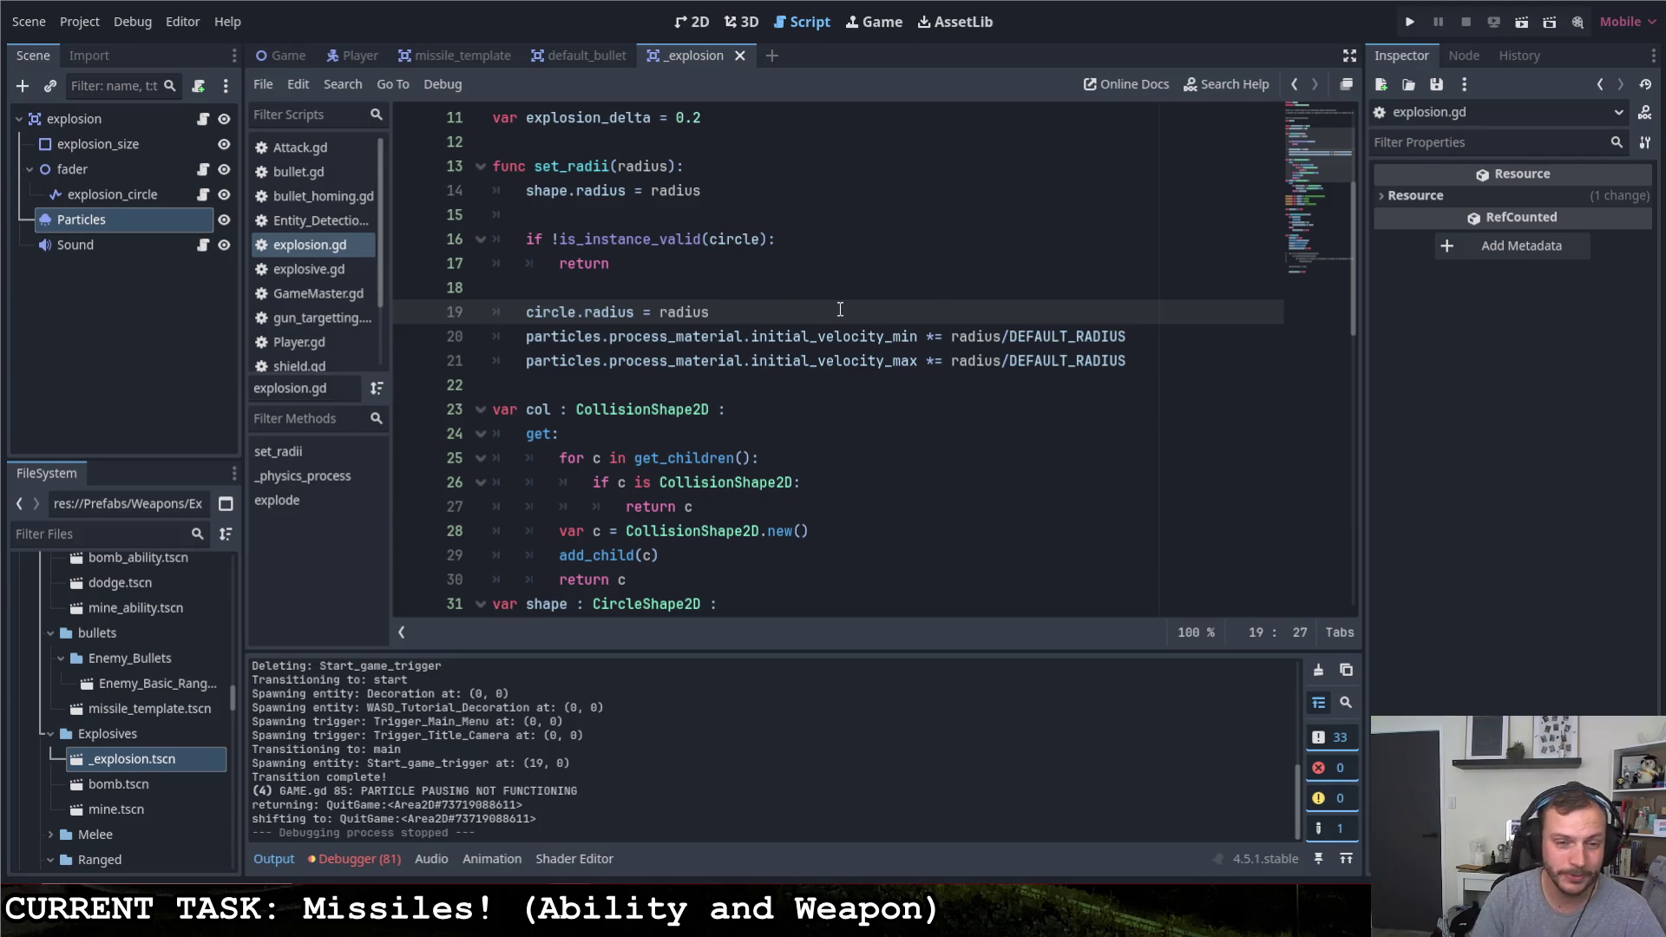
Add a new line 20 referencing ParticleProcessMaterial.DeepDuplicateMode via autocompletion
{"action": "key", "text": "Return"}
{"action": "type", "text": "partic"}
{"action": "key", "text": "Return"}
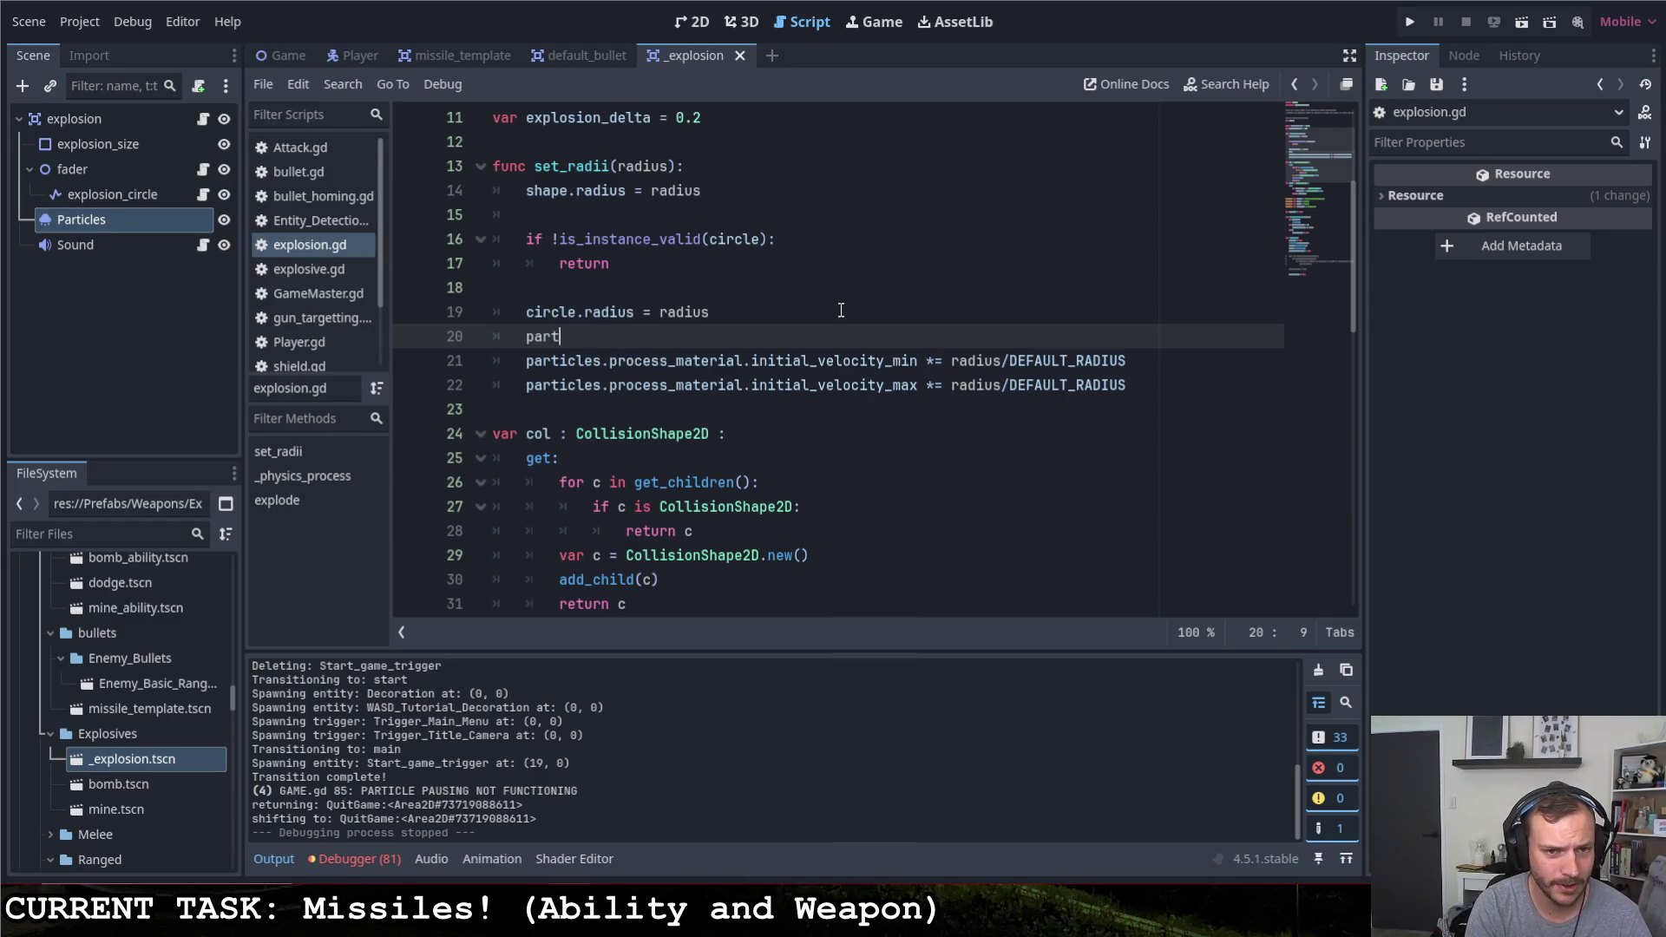
{"action": "type", "text": "ar"}
{"action": "key", "text": "Down"}
{"action": "key", "text": "Down"}
{"action": "key", "text": "Down"}
{"action": "key", "text": "Return"}
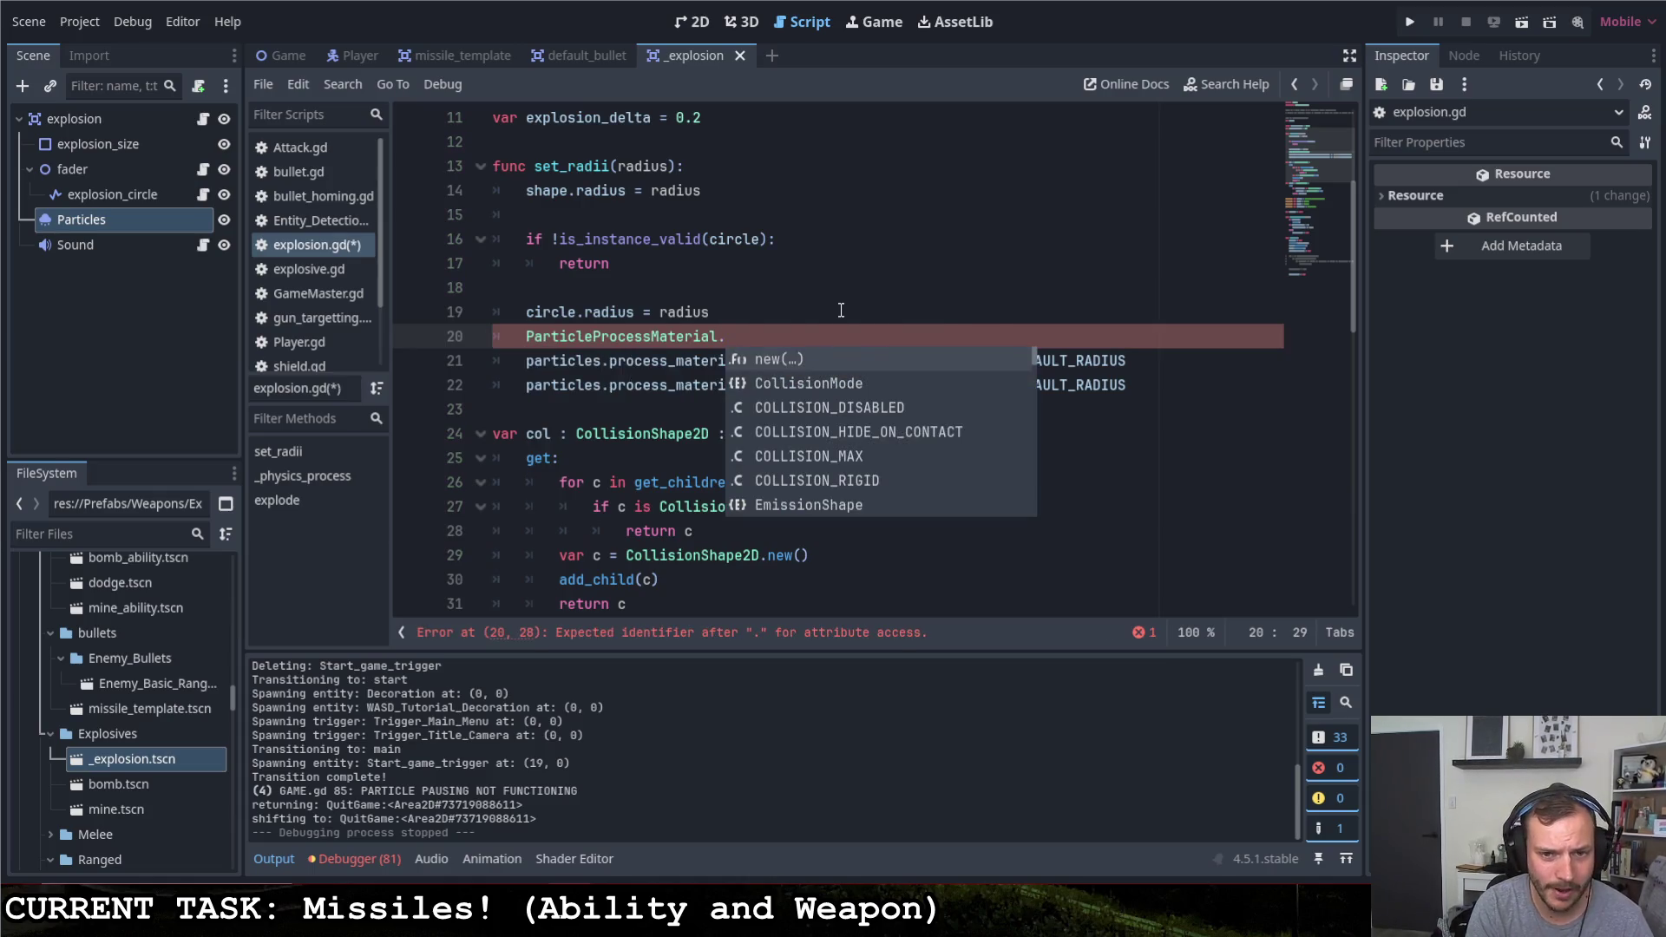
{"action": "key", "text": "Down"}
{"action": "key", "text": "Down"}
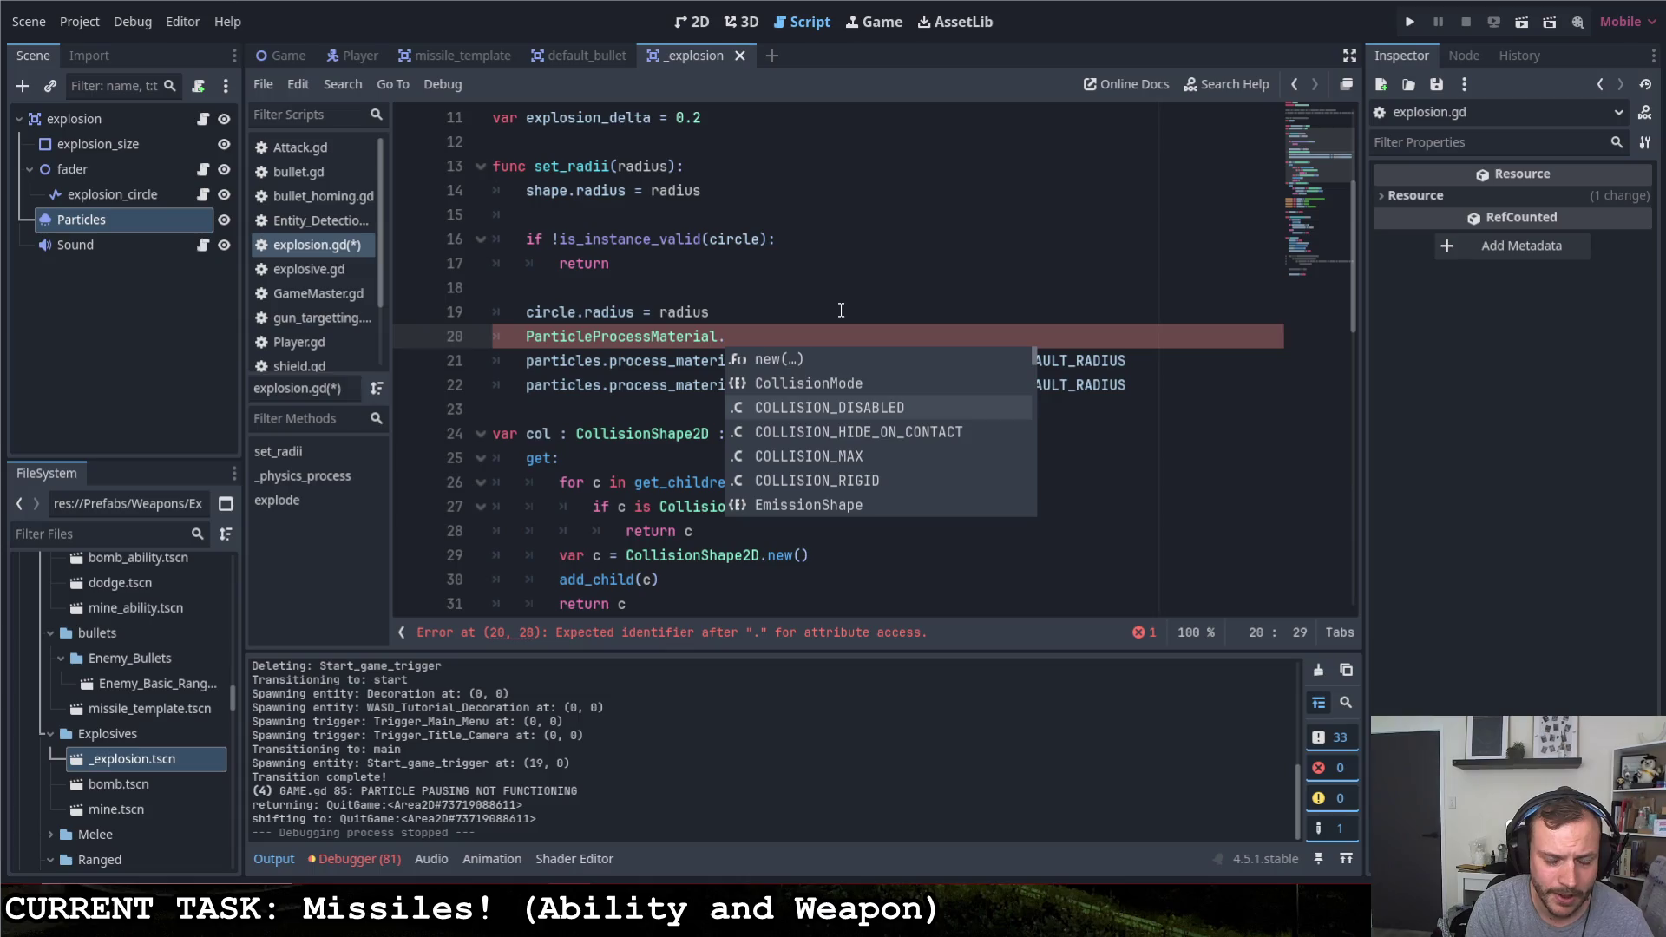
{"action": "key", "text": "Down"}
{"action": "key", "text": "Down"}
{"action": "key", "text": "Down"}
{"action": "key", "text": "Down"}
{"action": "key", "text": "Down"}
{"action": "key", "text": "Down"}
{"action": "key", "text": "Down"}
{"action": "key", "text": "Down"}
{"action": "key", "text": "Down"}
{"action": "key", "text": "Down"}
{"action": "key", "text": "Down"}
{"action": "key", "text": "Down"}
{"action": "key", "text": "Up"}
{"action": "key", "text": "Up"}
{"action": "key", "text": "Up"}
{"action": "key", "text": "Up"}
{"action": "key", "text": "Up"}
{"action": "key", "text": "Up"}
{"action": "key", "text": "Up"}
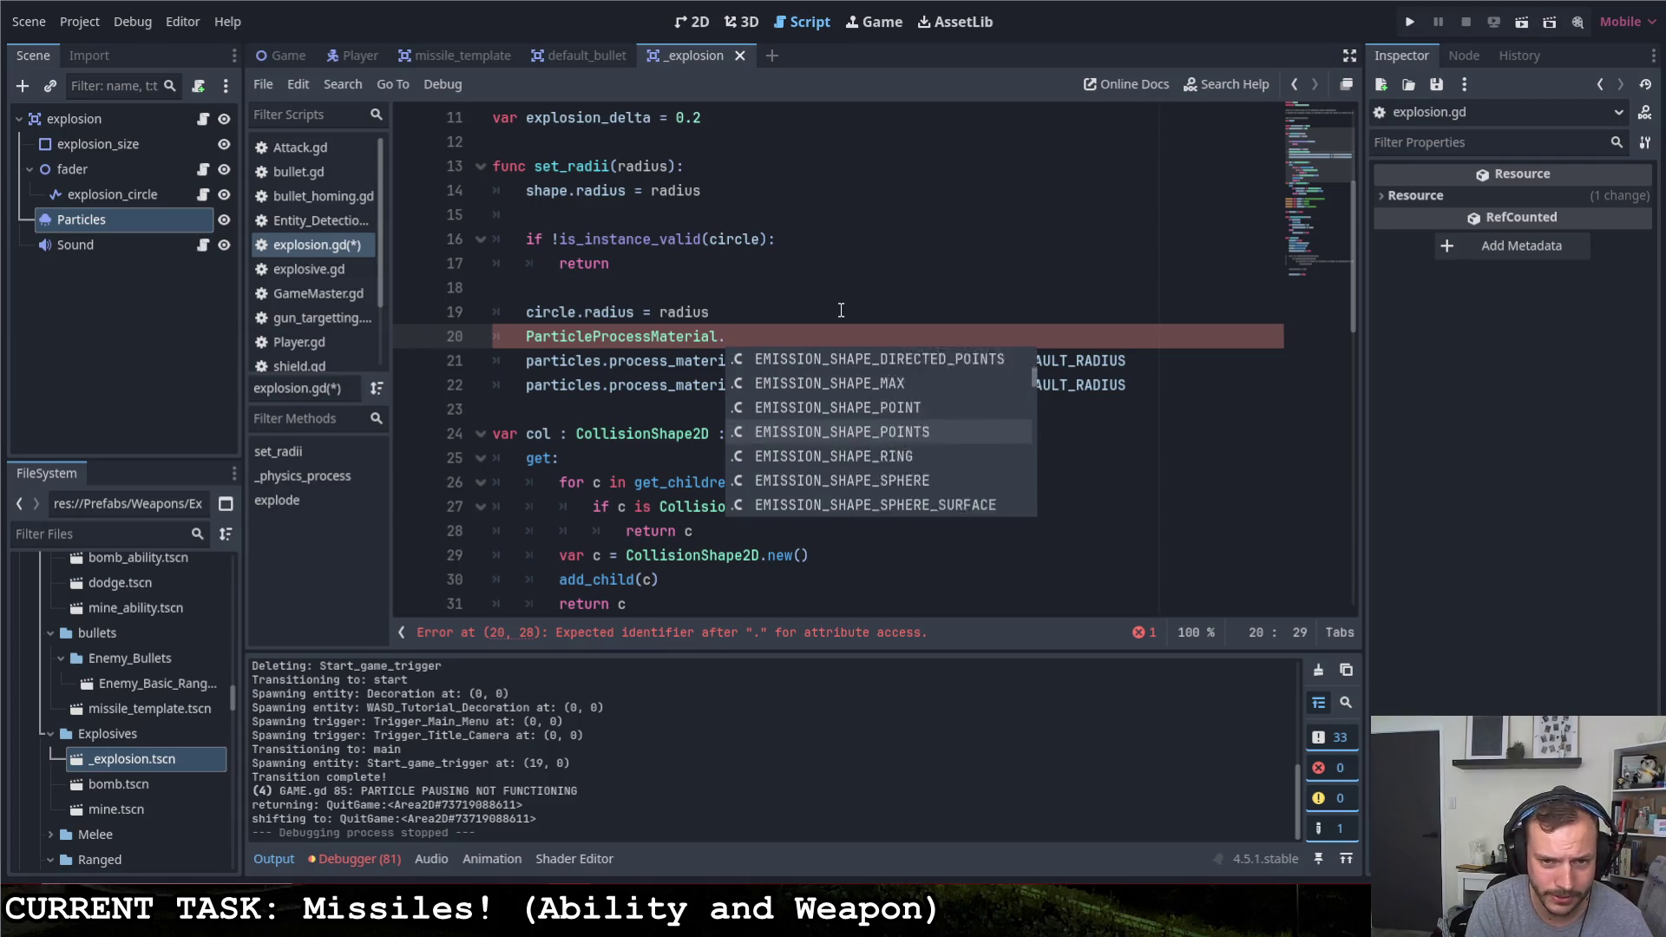
{"action": "key", "text": "Up"}
{"action": "key", "text": "Up"}
{"action": "key", "text": "Up"}
{"action": "type", "text": "dup"}
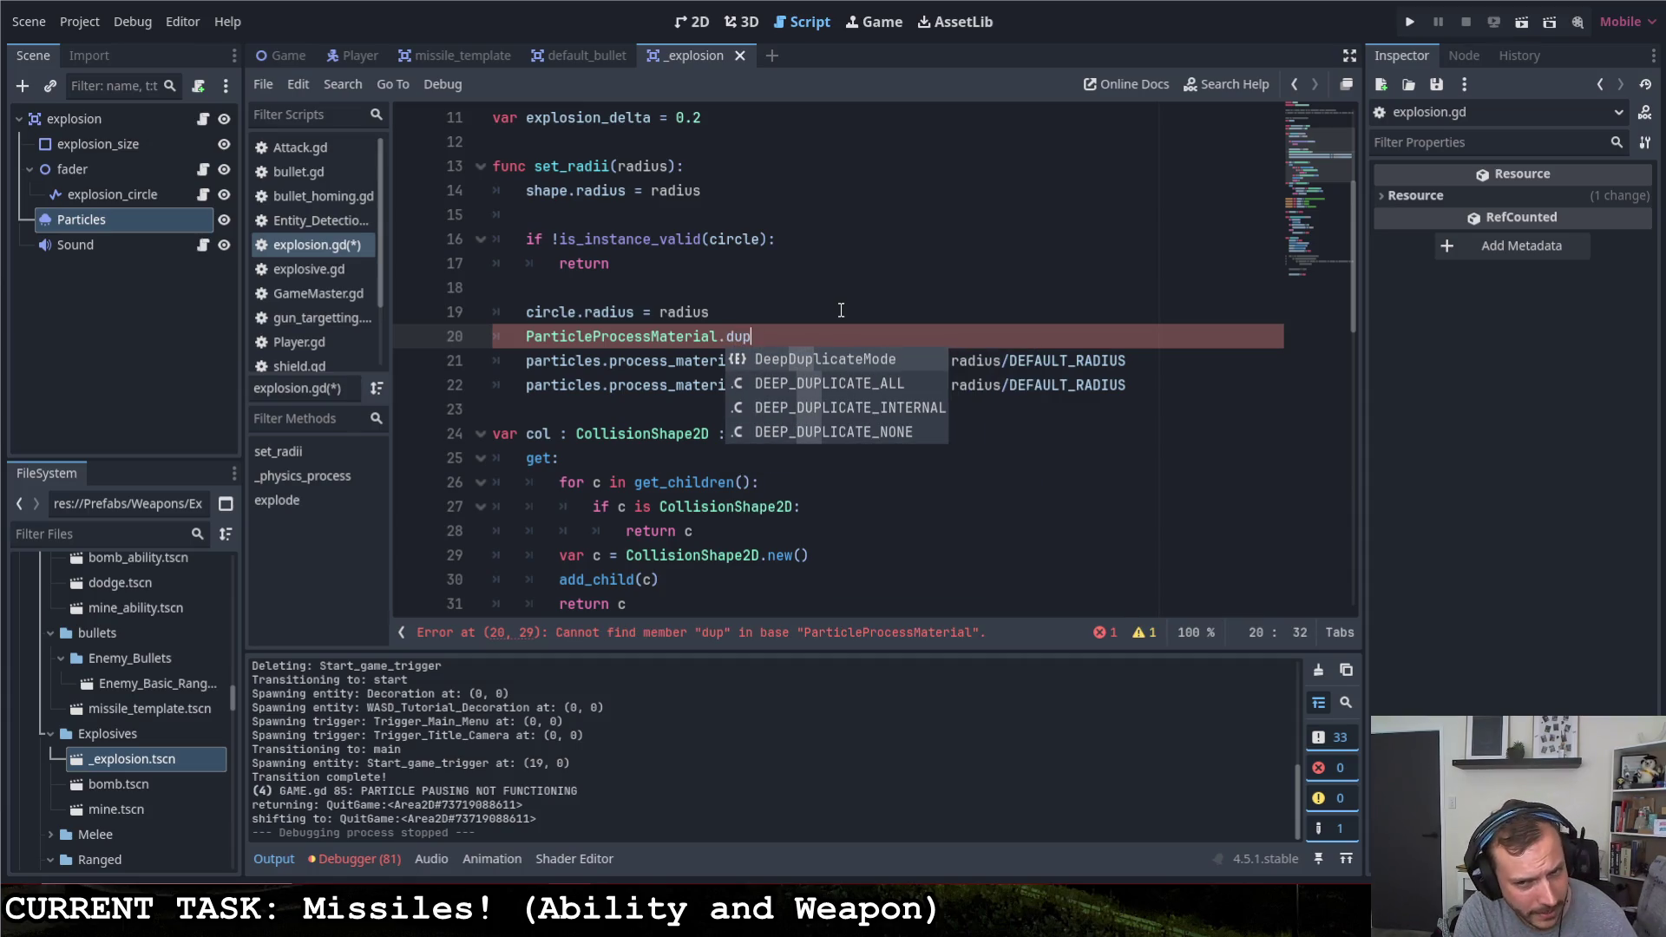
{"action": "key", "text": "Return"}
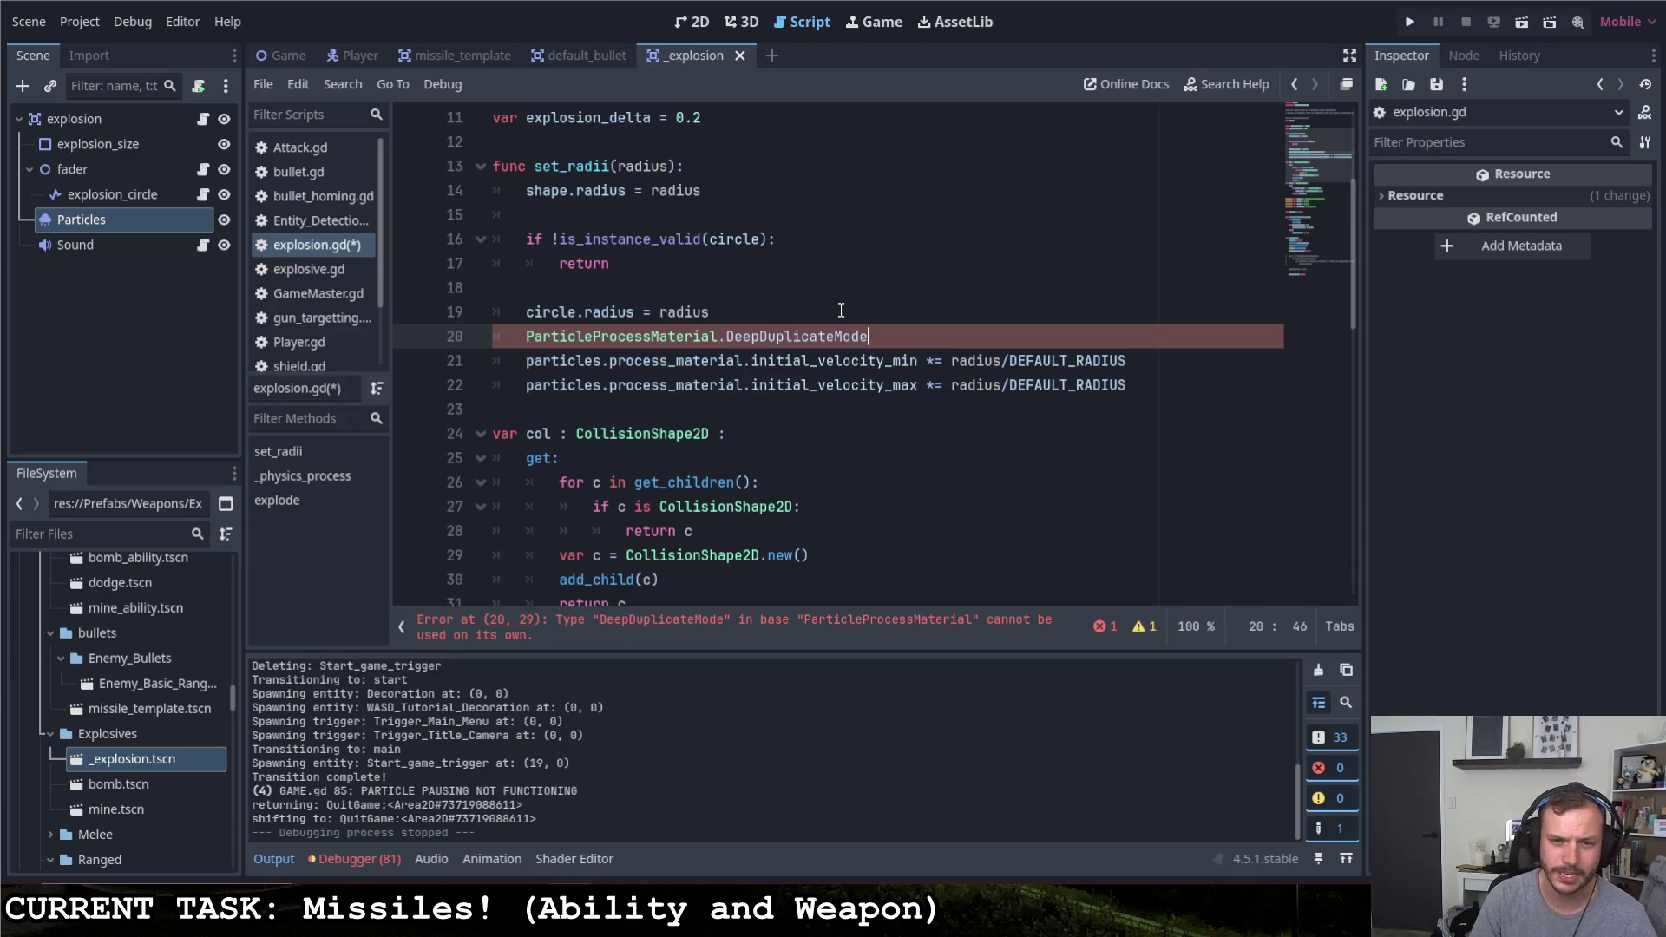
Look up the DeepDuplicateMode symbol's documentation
{"action": "right_click", "coordinate": [776, 336]}
{"action": "left_click", "coordinate": [839, 772]}
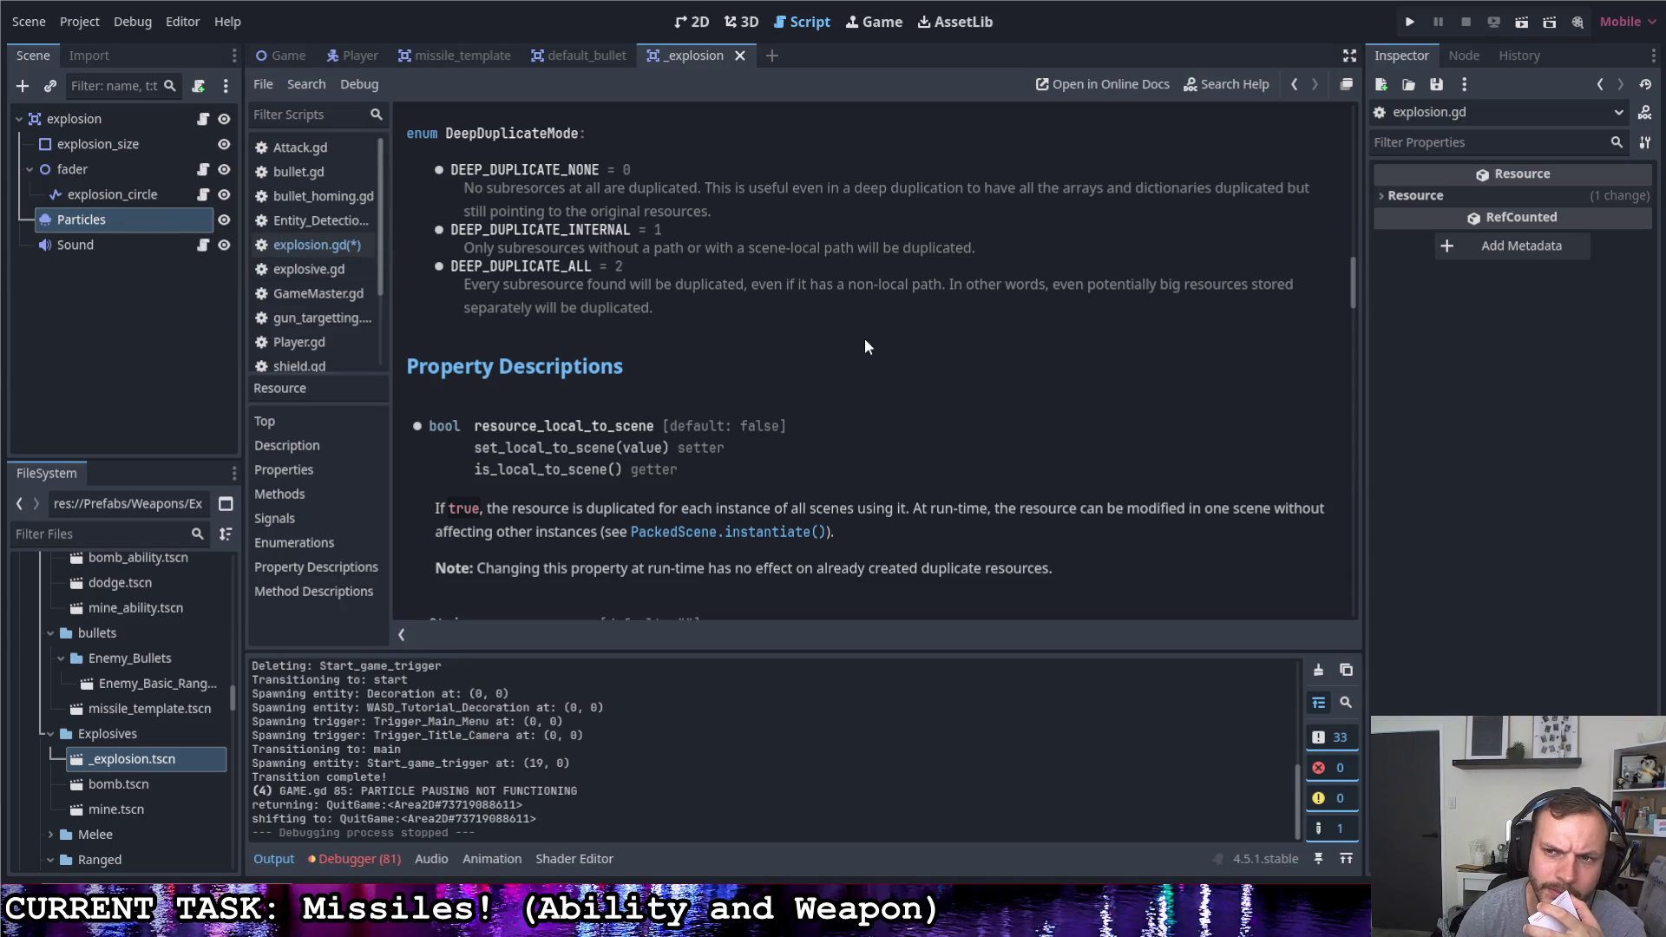
{"action": "left_click", "coordinate": [1228, 85]}
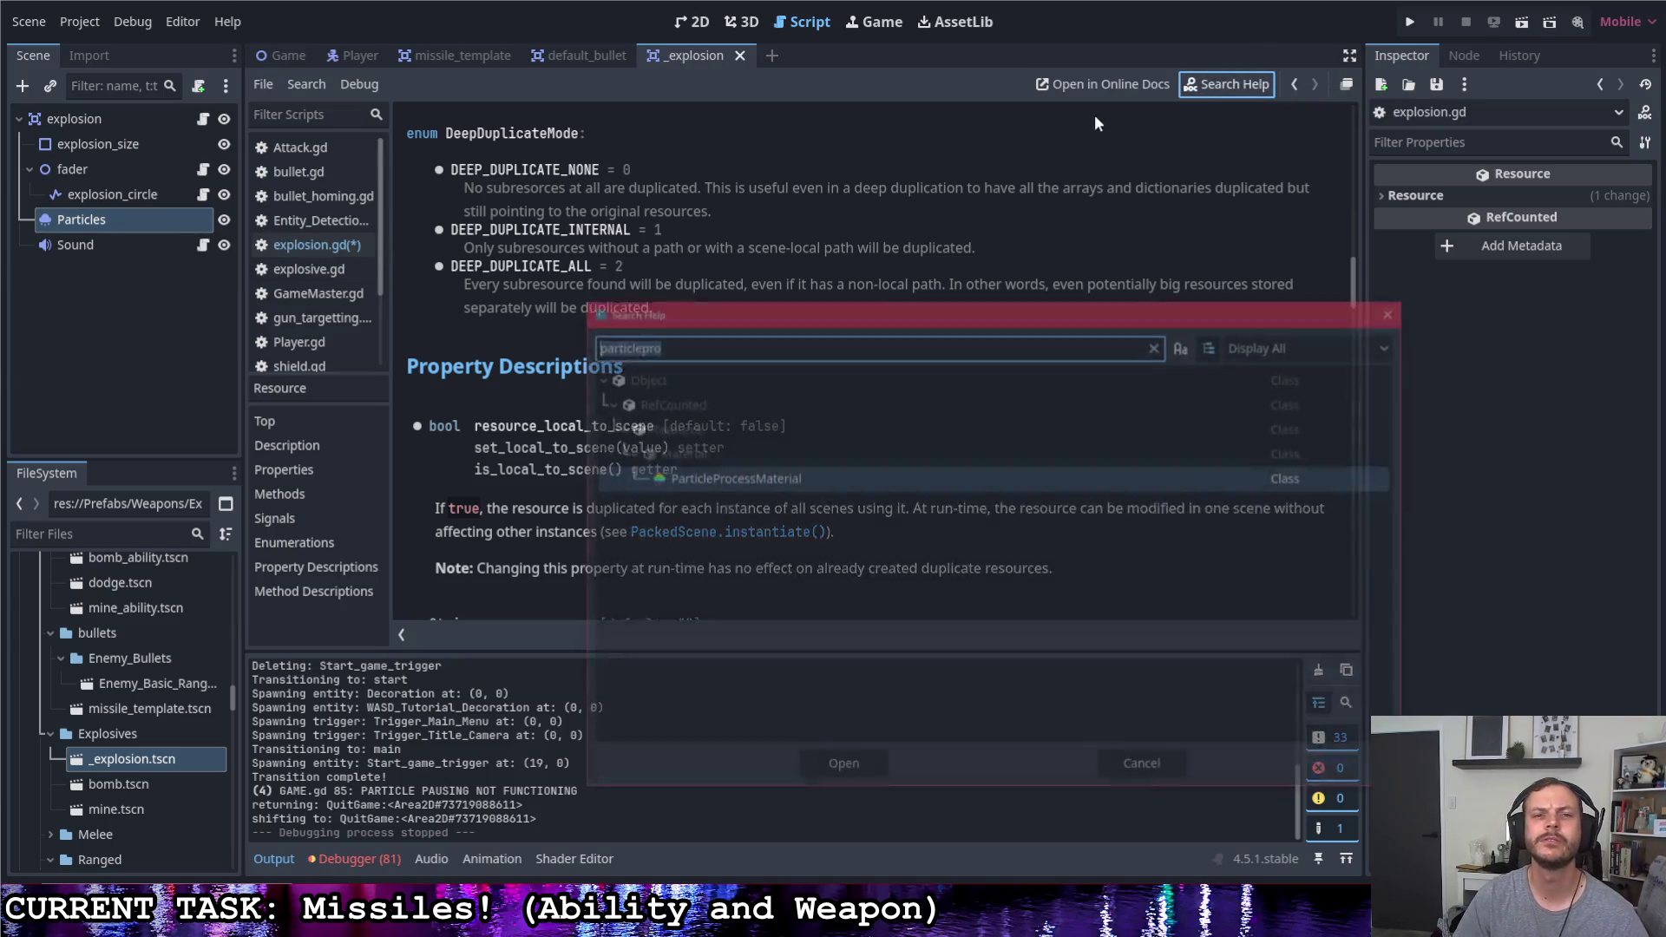
{"action": "type", "text": "duplicate"}
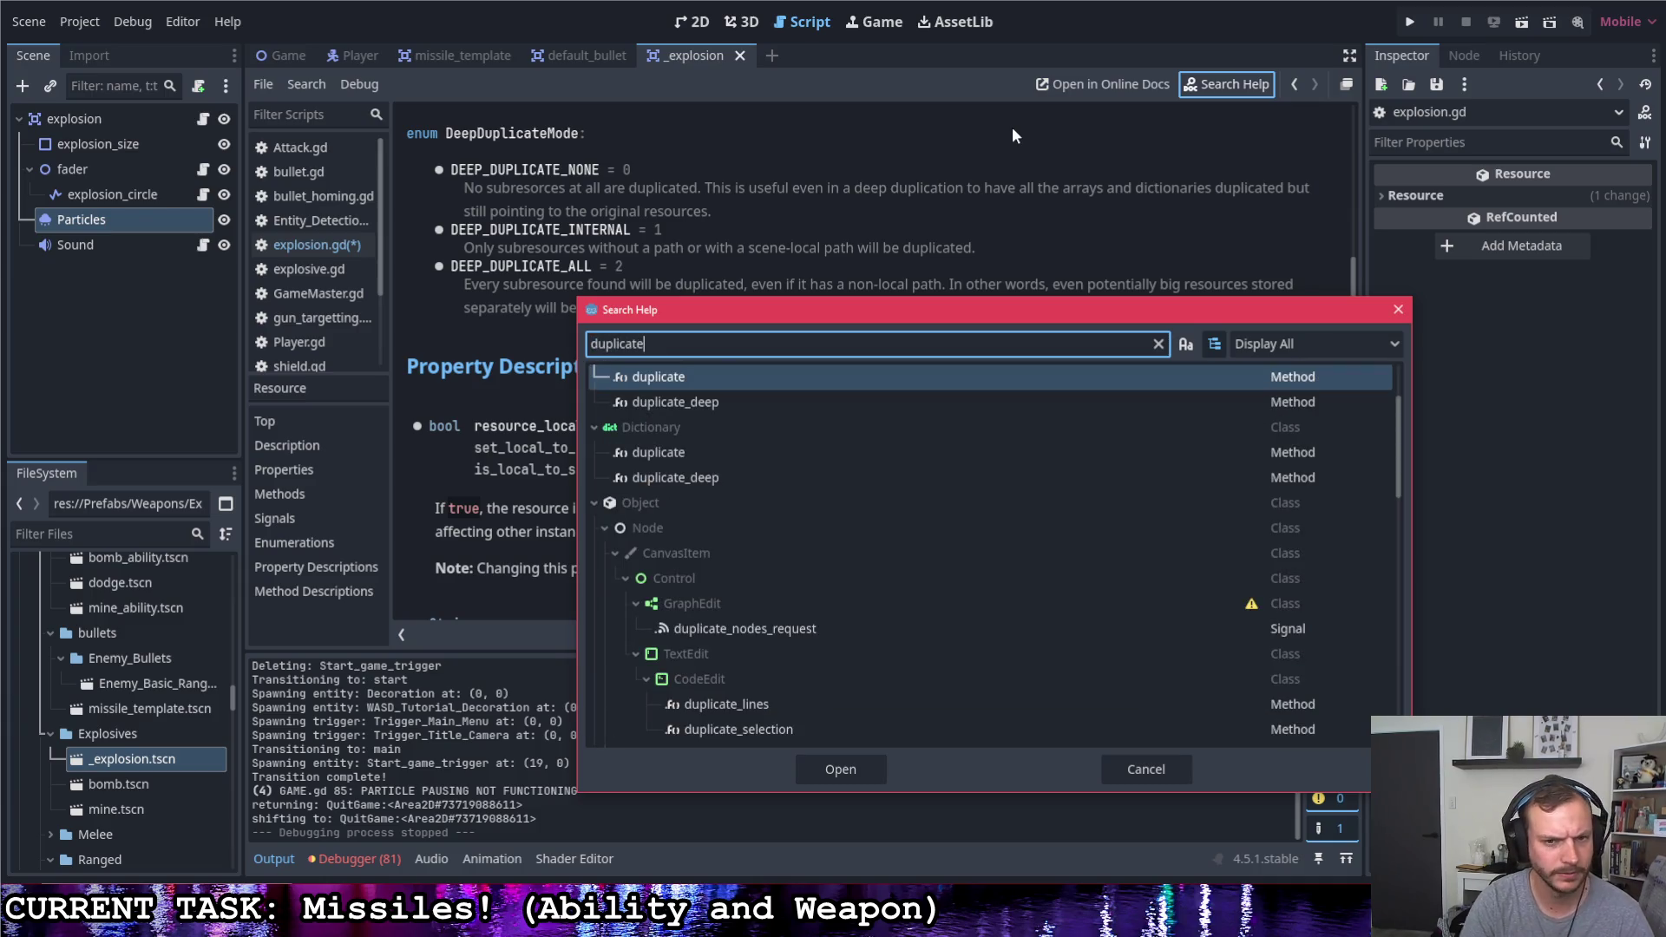
{"action": "scroll", "coordinate": [674, 505], "scroll_direction": "down", "scroll_amount": 2}
{"action": "scroll", "coordinate": [675, 505], "scroll_direction": "up", "scroll_amount": 2}
{"action": "scroll", "coordinate": [677, 505], "scroll_direction": "down", "scroll_amount": 2}
{"action": "scroll", "coordinate": [677, 505], "scroll_direction": "down", "scroll_amount": 2}
{"action": "scroll", "coordinate": [677, 505], "scroll_direction": "down", "scroll_amount": 1}
{"action": "scroll", "coordinate": [676, 508], "scroll_direction": "down", "scroll_amount": 1}
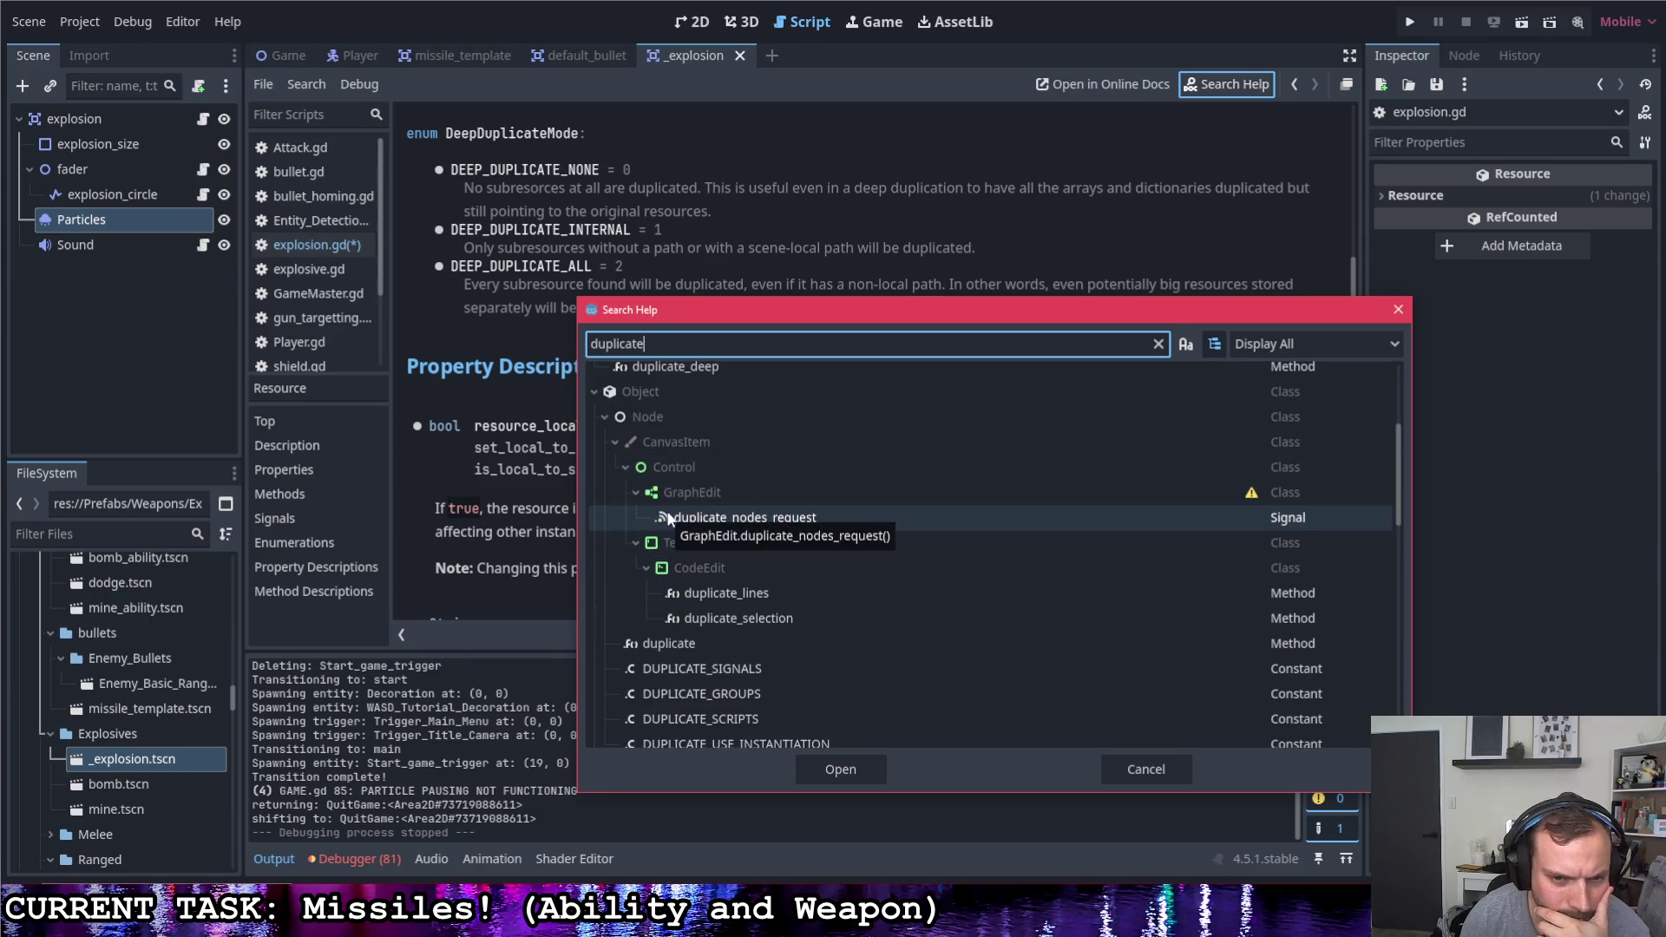
{"action": "scroll", "coordinate": [670, 597], "scroll_direction": "down", "scroll_amount": 1}
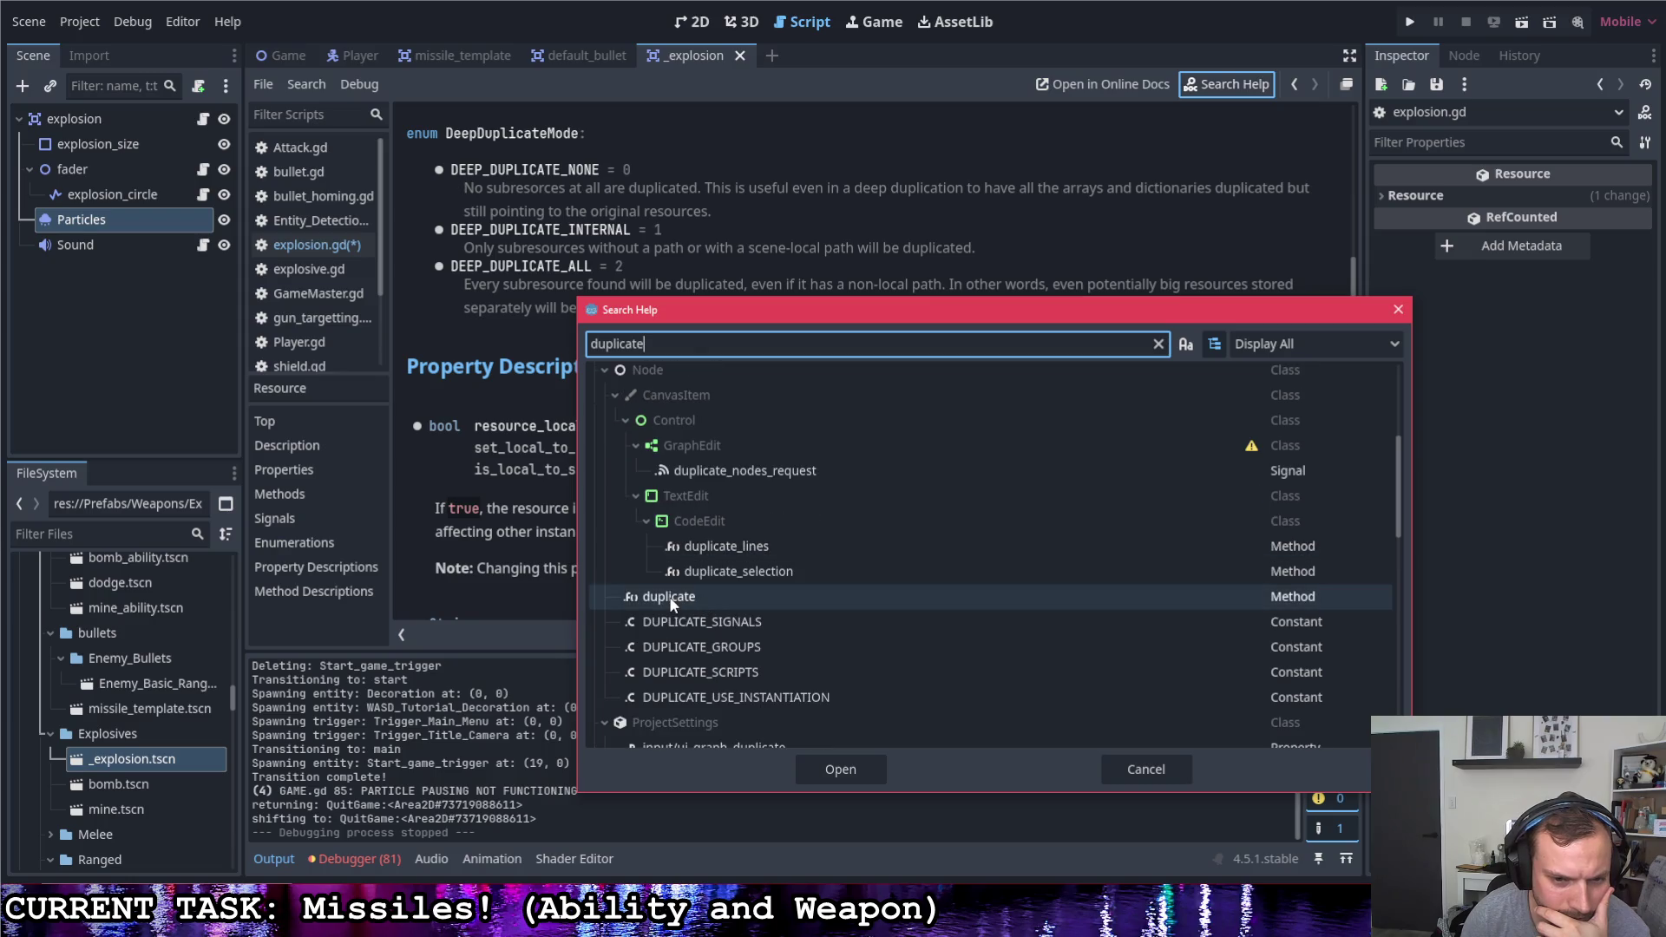
{"action": "scroll", "coordinate": [651, 605], "scroll_direction": "up", "scroll_amount": 1}
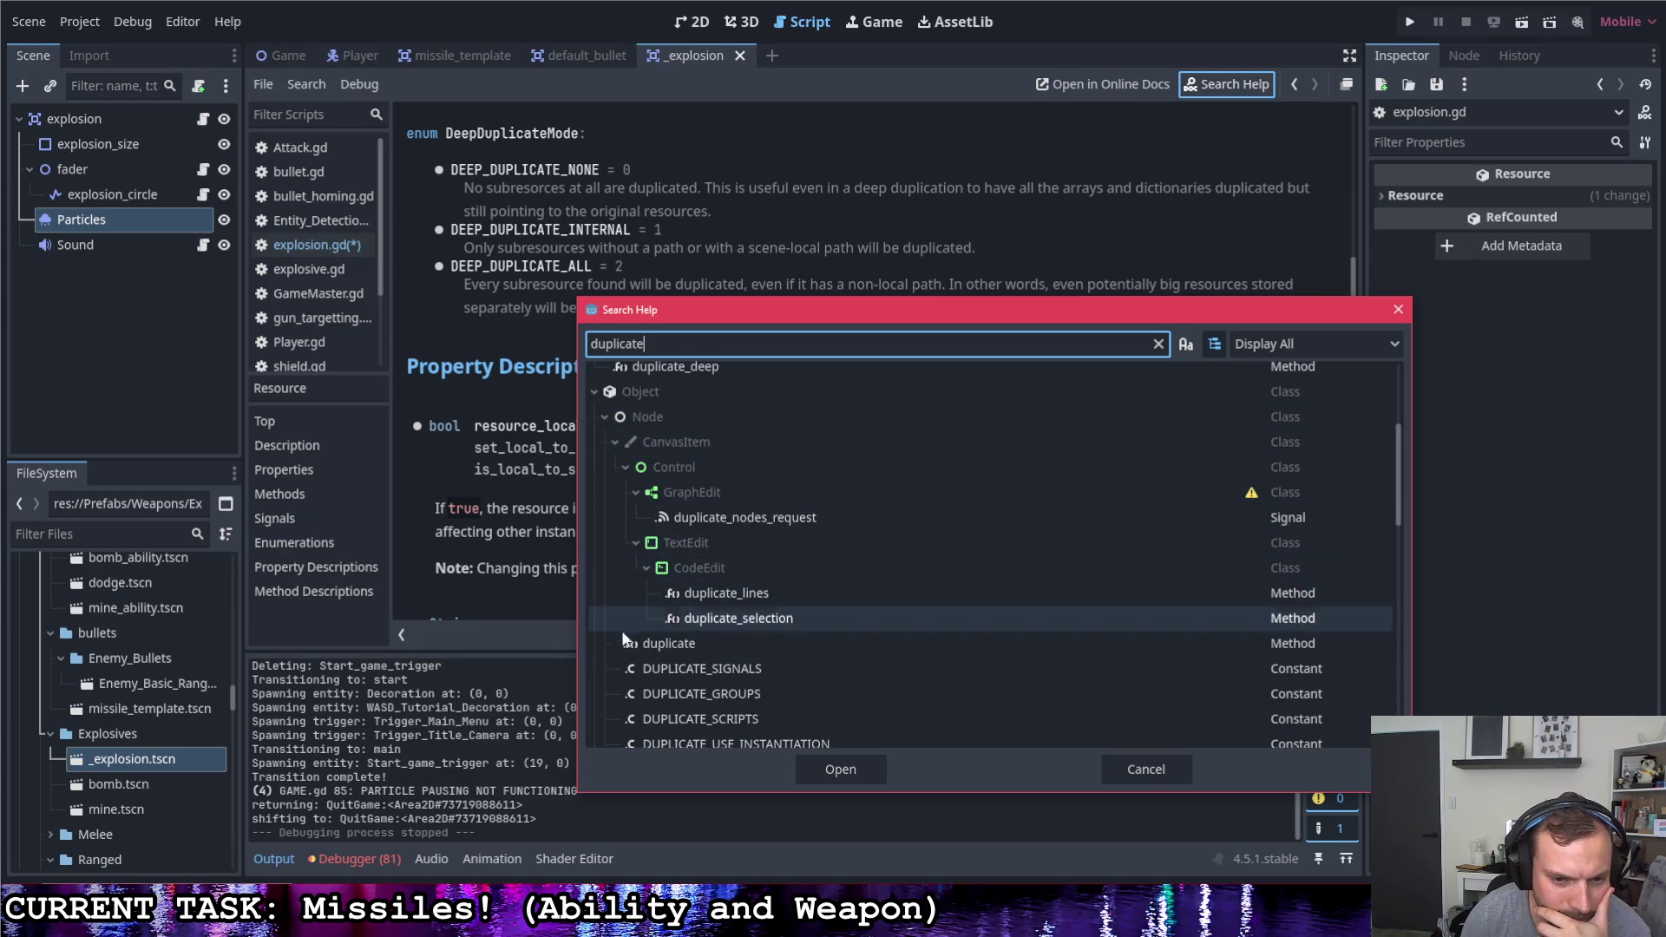
{"action": "left_click", "coordinate": [671, 647]}
{"action": "double_click", "coordinate": [670, 644]}
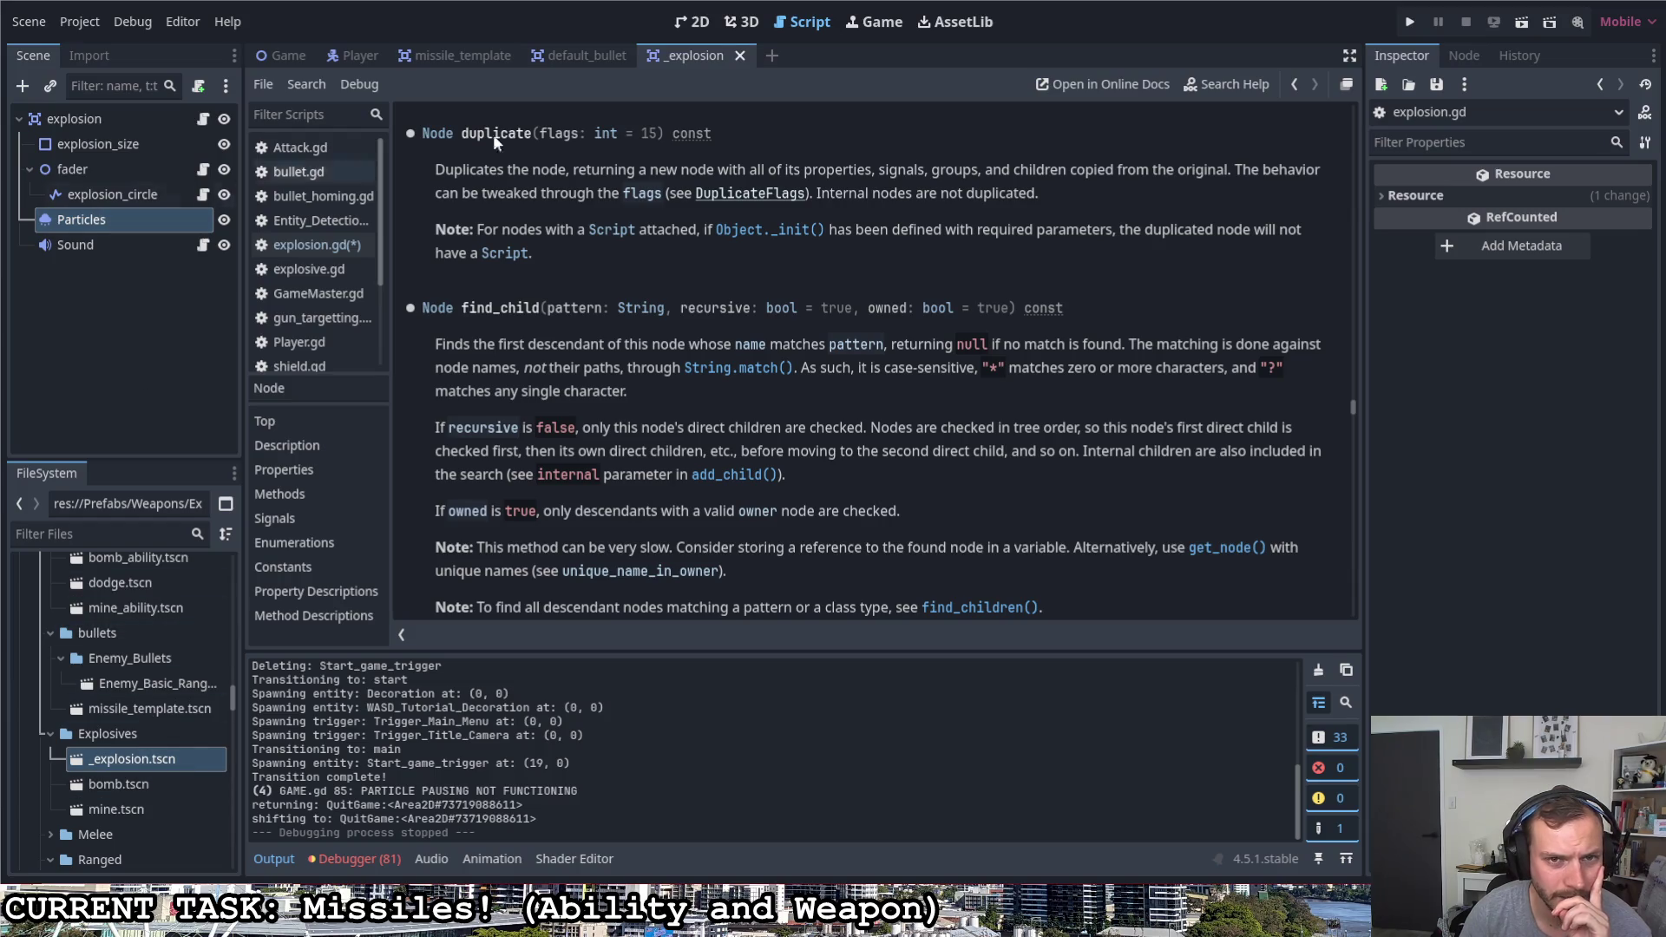
{"action": "left_click", "coordinate": [1298, 84]}
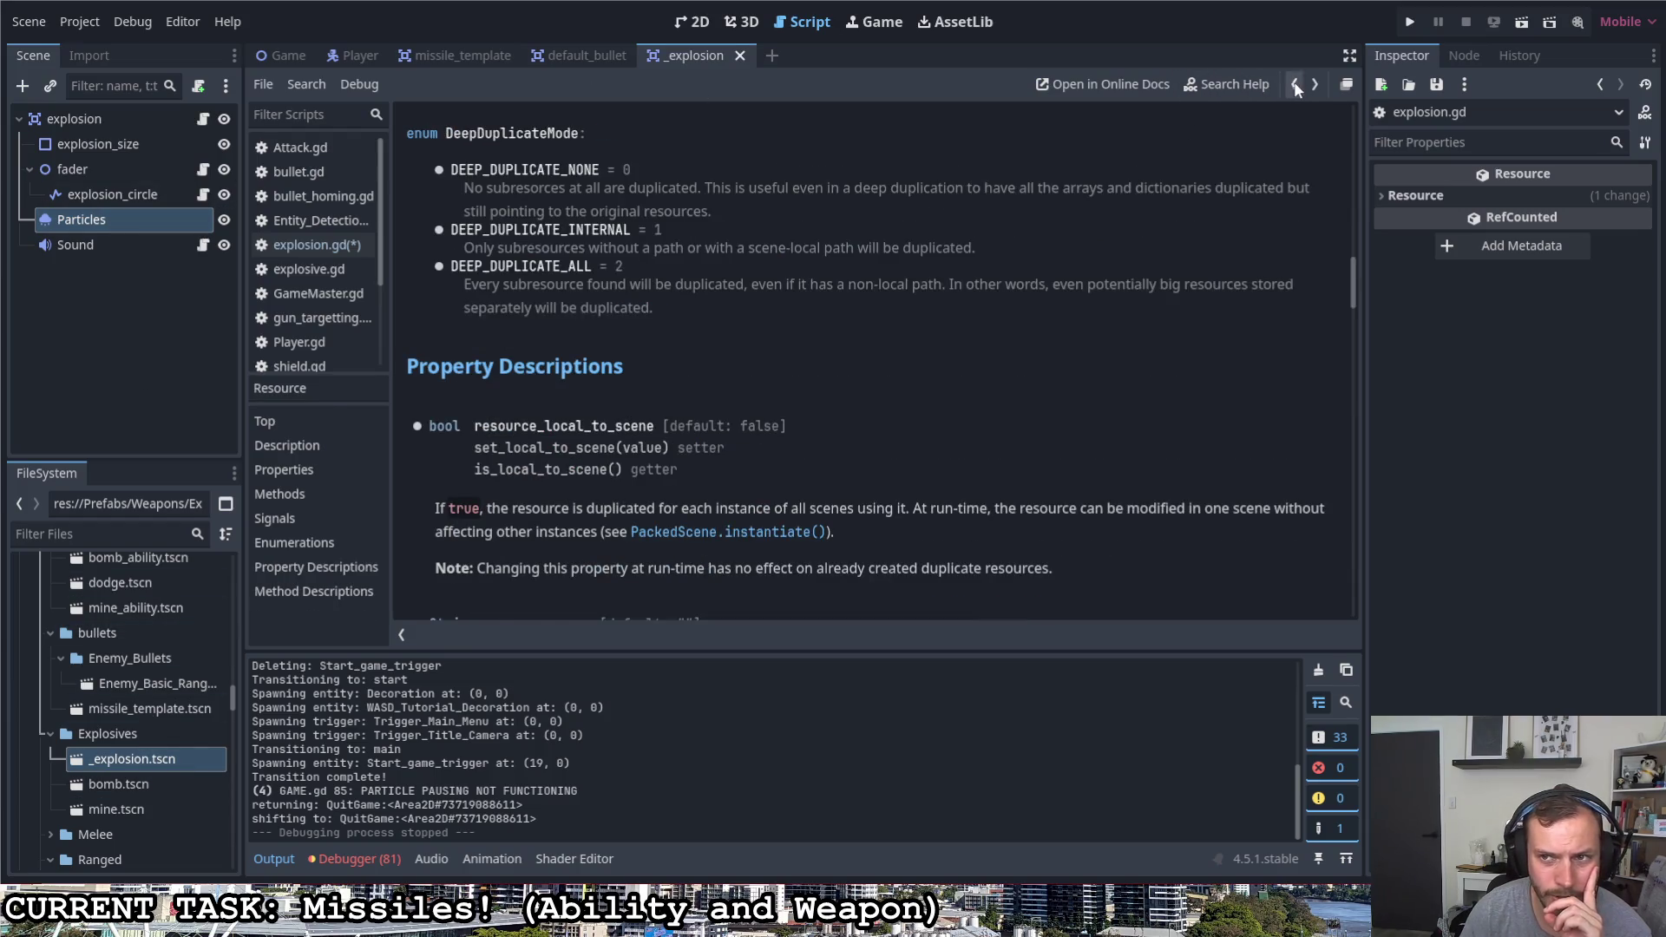
Replace line 20 with particles.process_material = particles.process_material.duplicate()
{"action": "left_click", "coordinate": [1296, 86]}
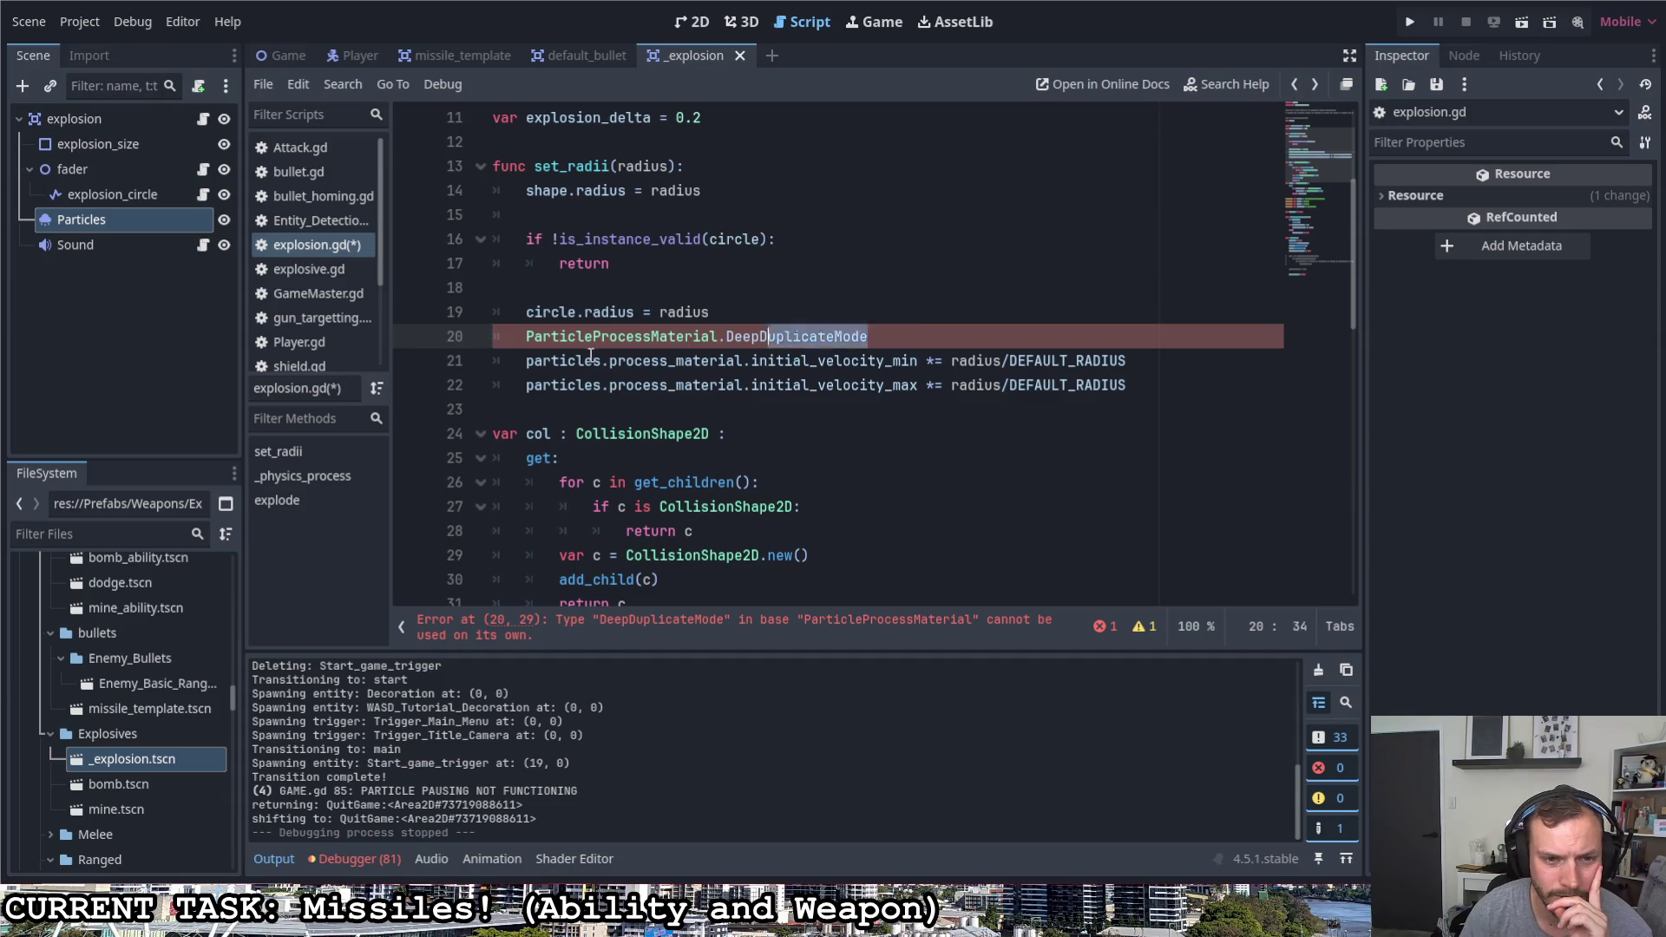
{"action": "left_click_drag", "start_coordinate": [901, 335], "coordinate": [526, 337]}
{"action": "type", "text": "par"}
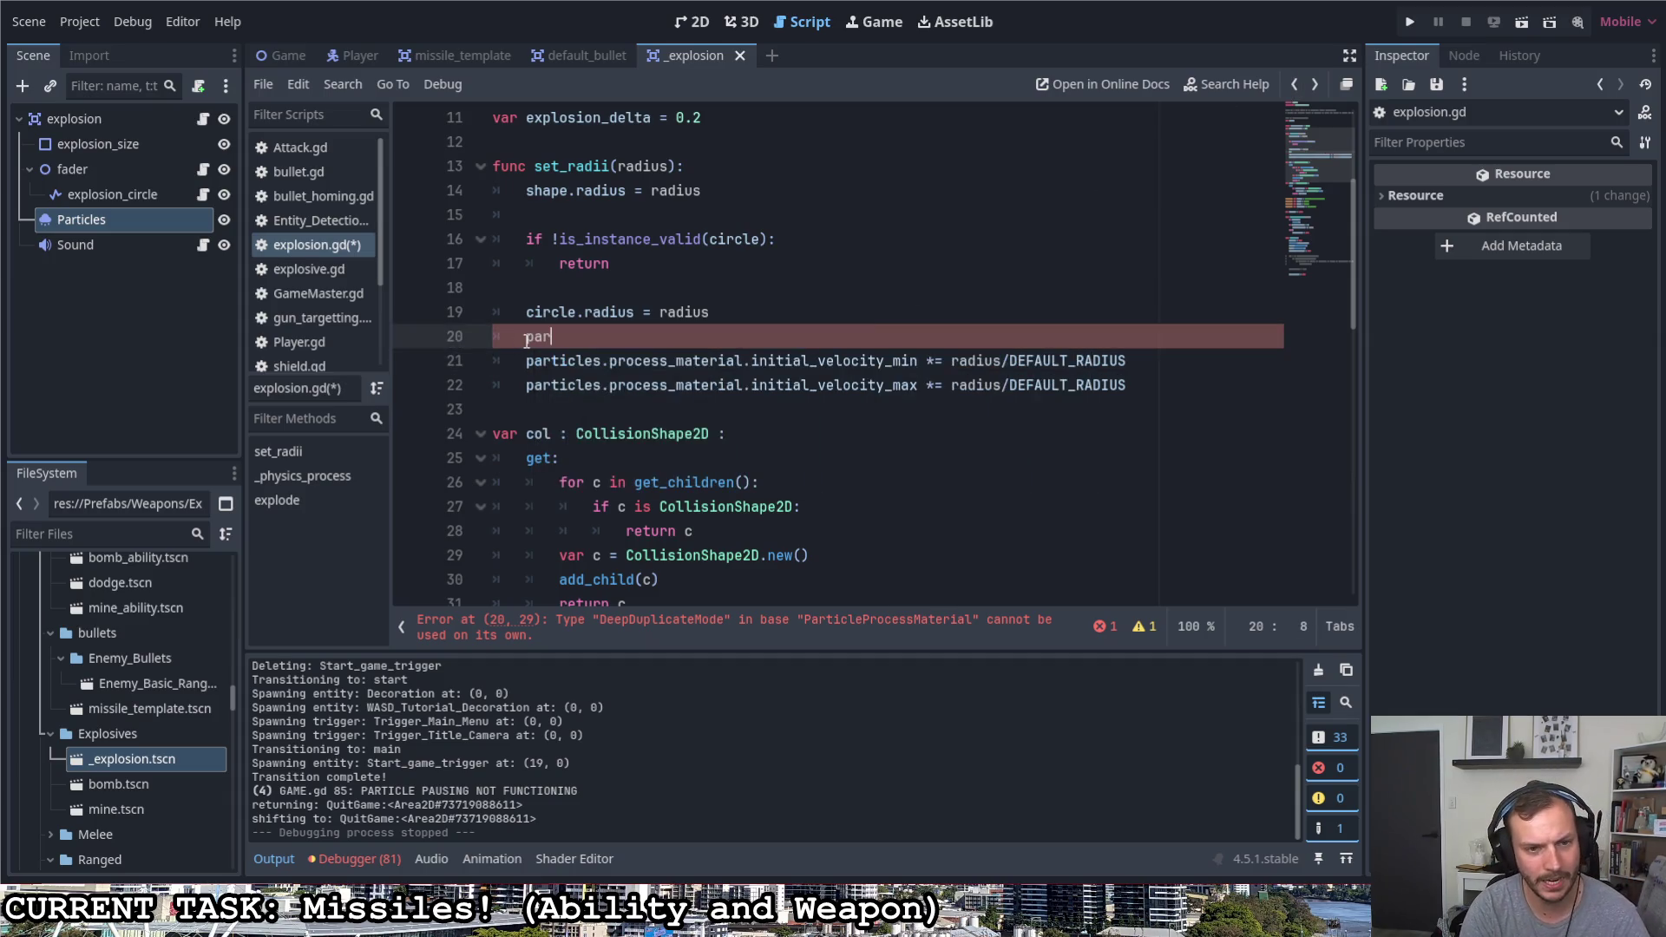
{"action": "type", "text": "ticles"}
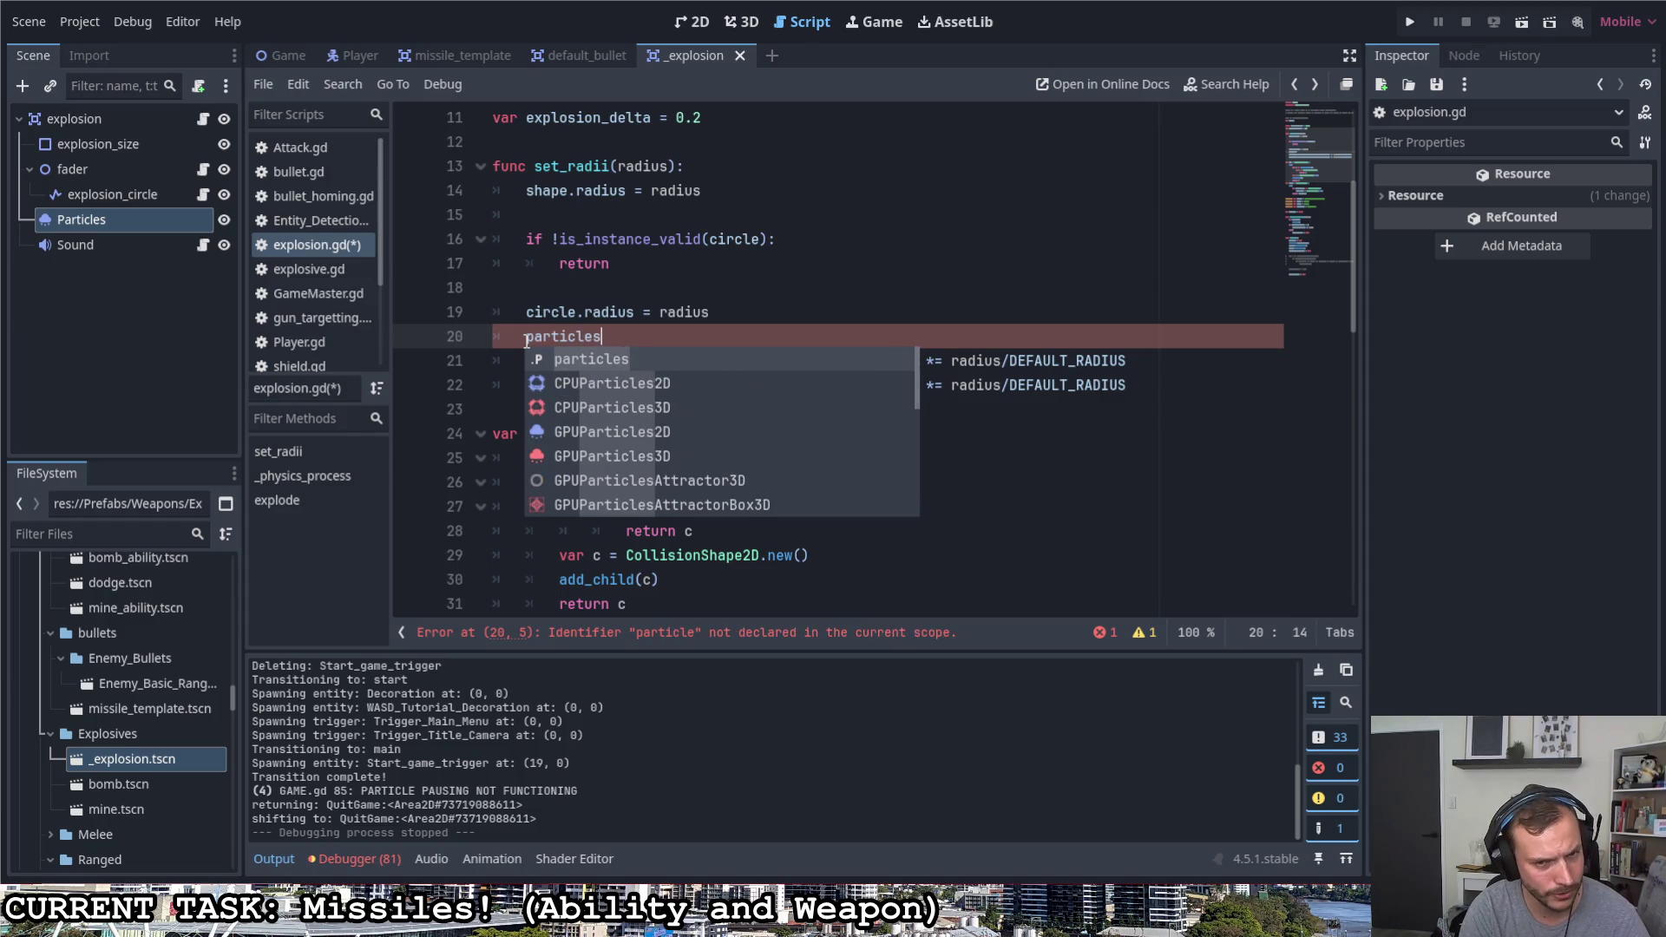
{"action": "type", "text": ".pro"}
{"action": "key", "text": "Return"}
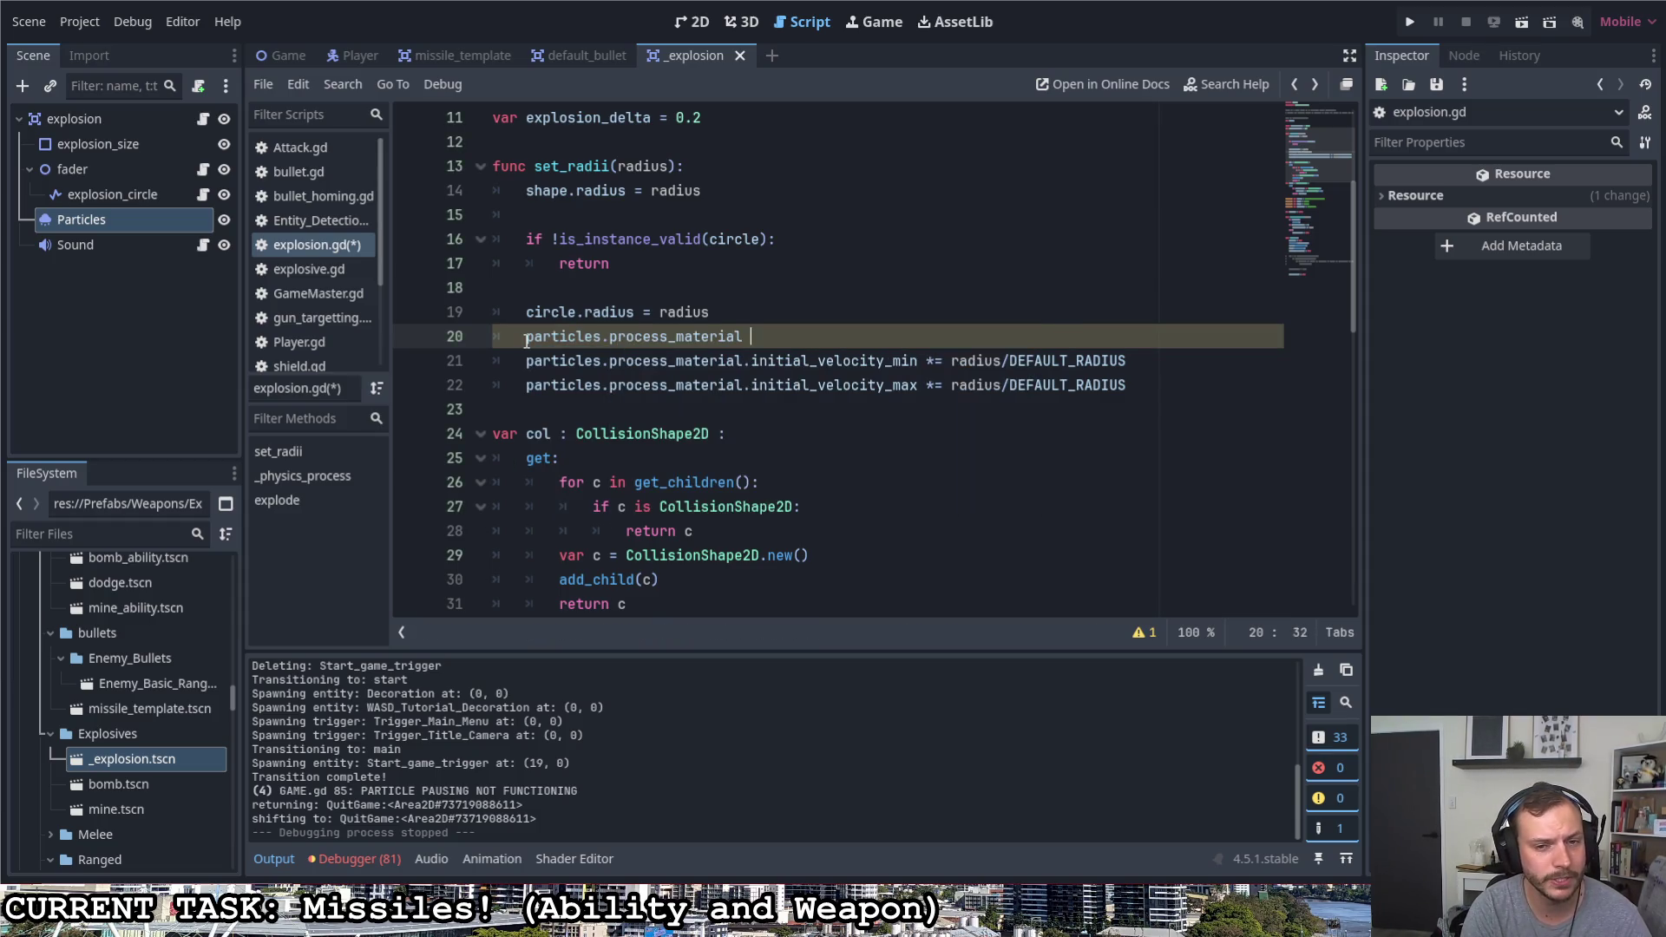
{"action": "type", "text": "= dup"}
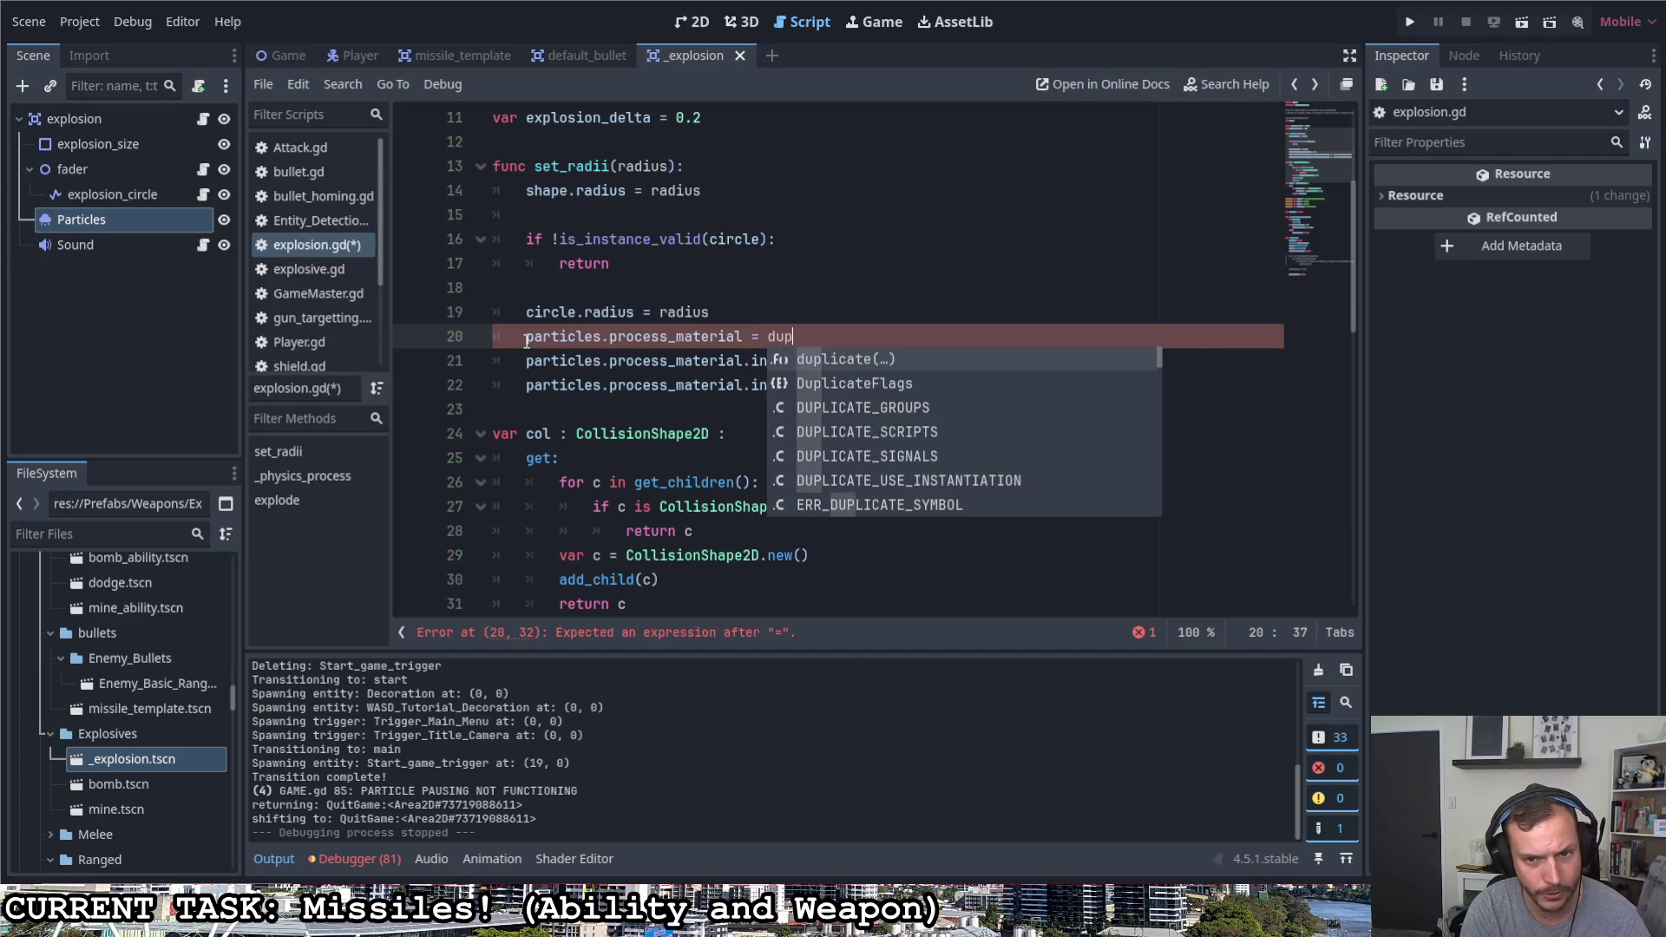
{"action": "key", "text": "Return"}
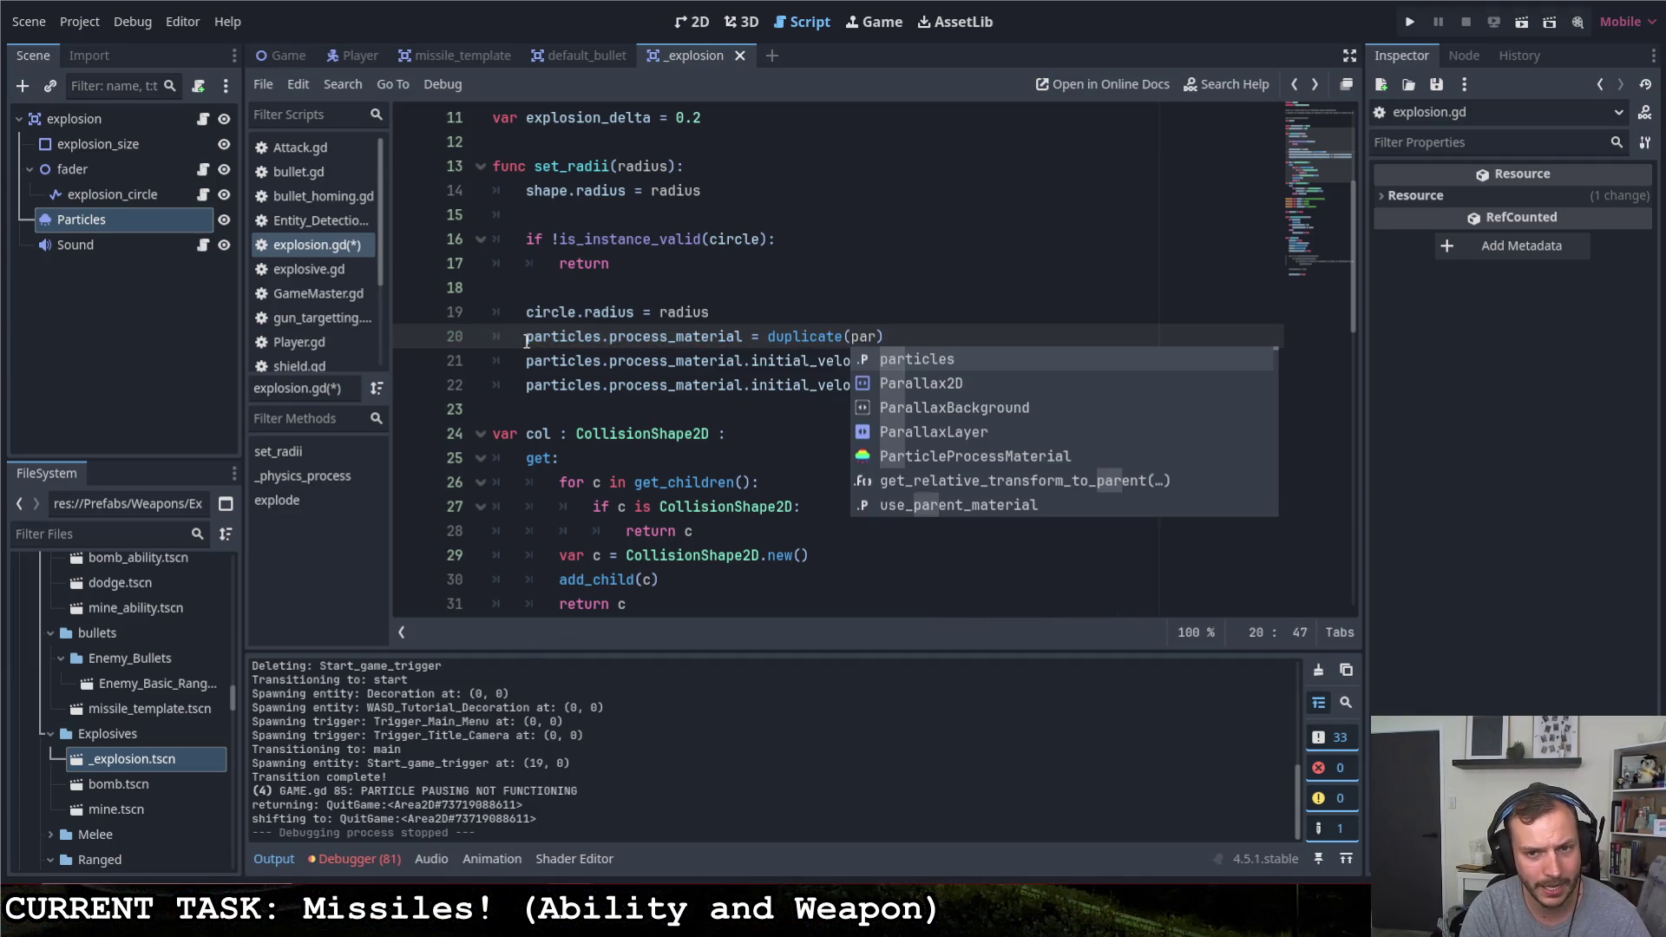
{"action": "key", "text": "Return"}
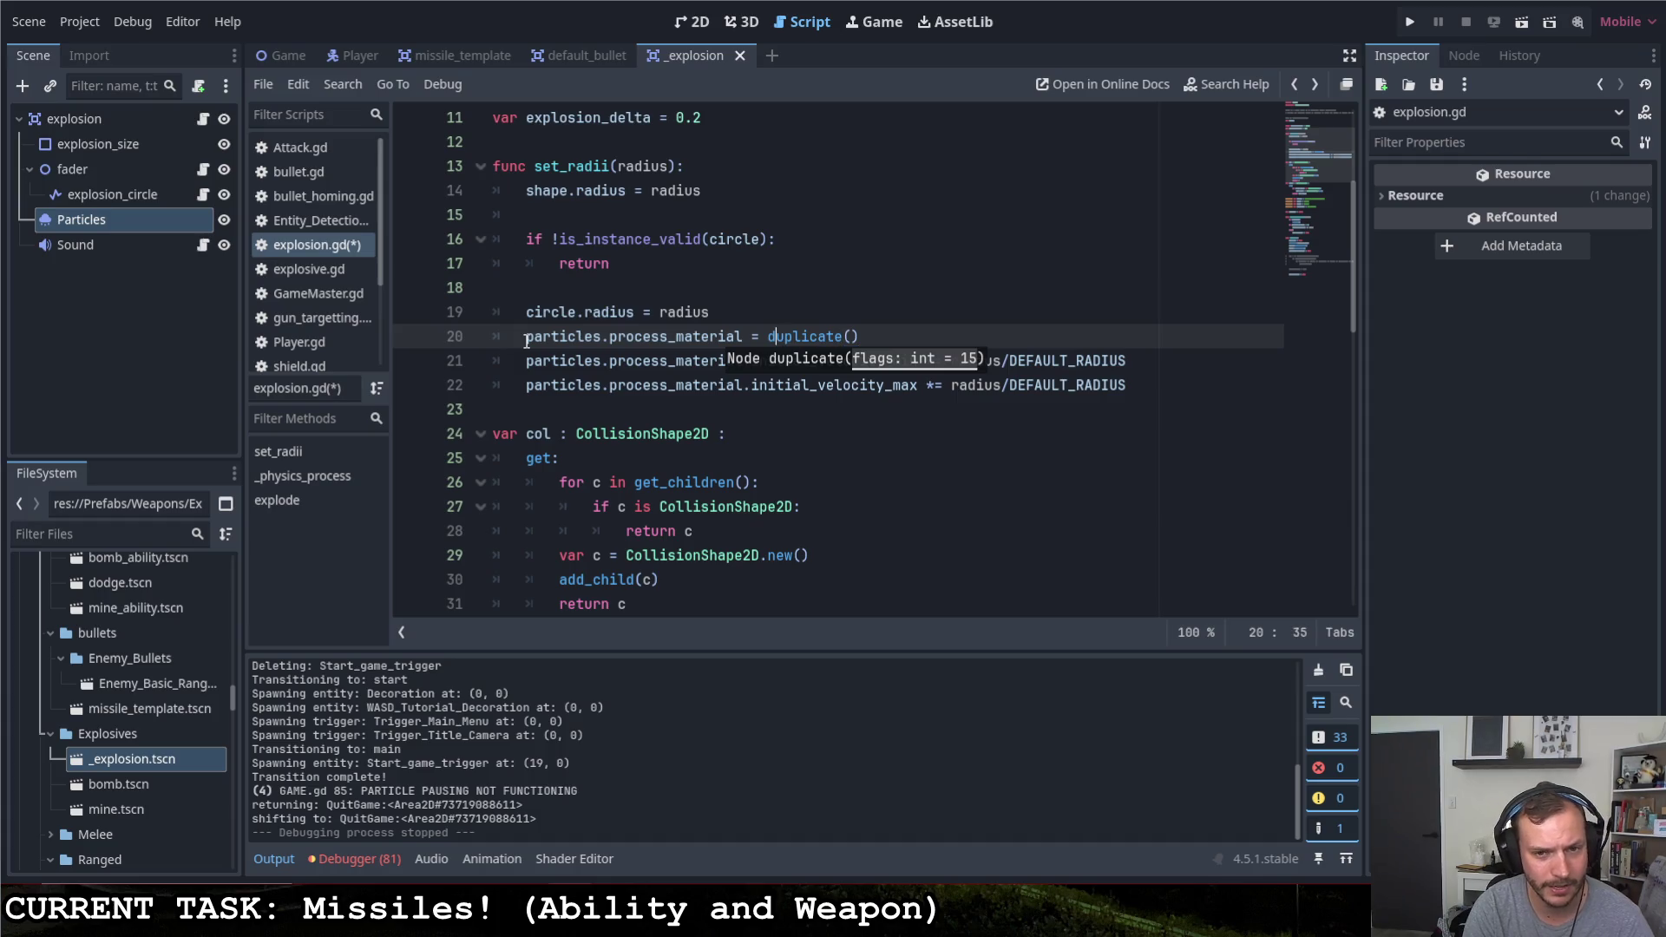
{"action": "type", "text": "particles"}
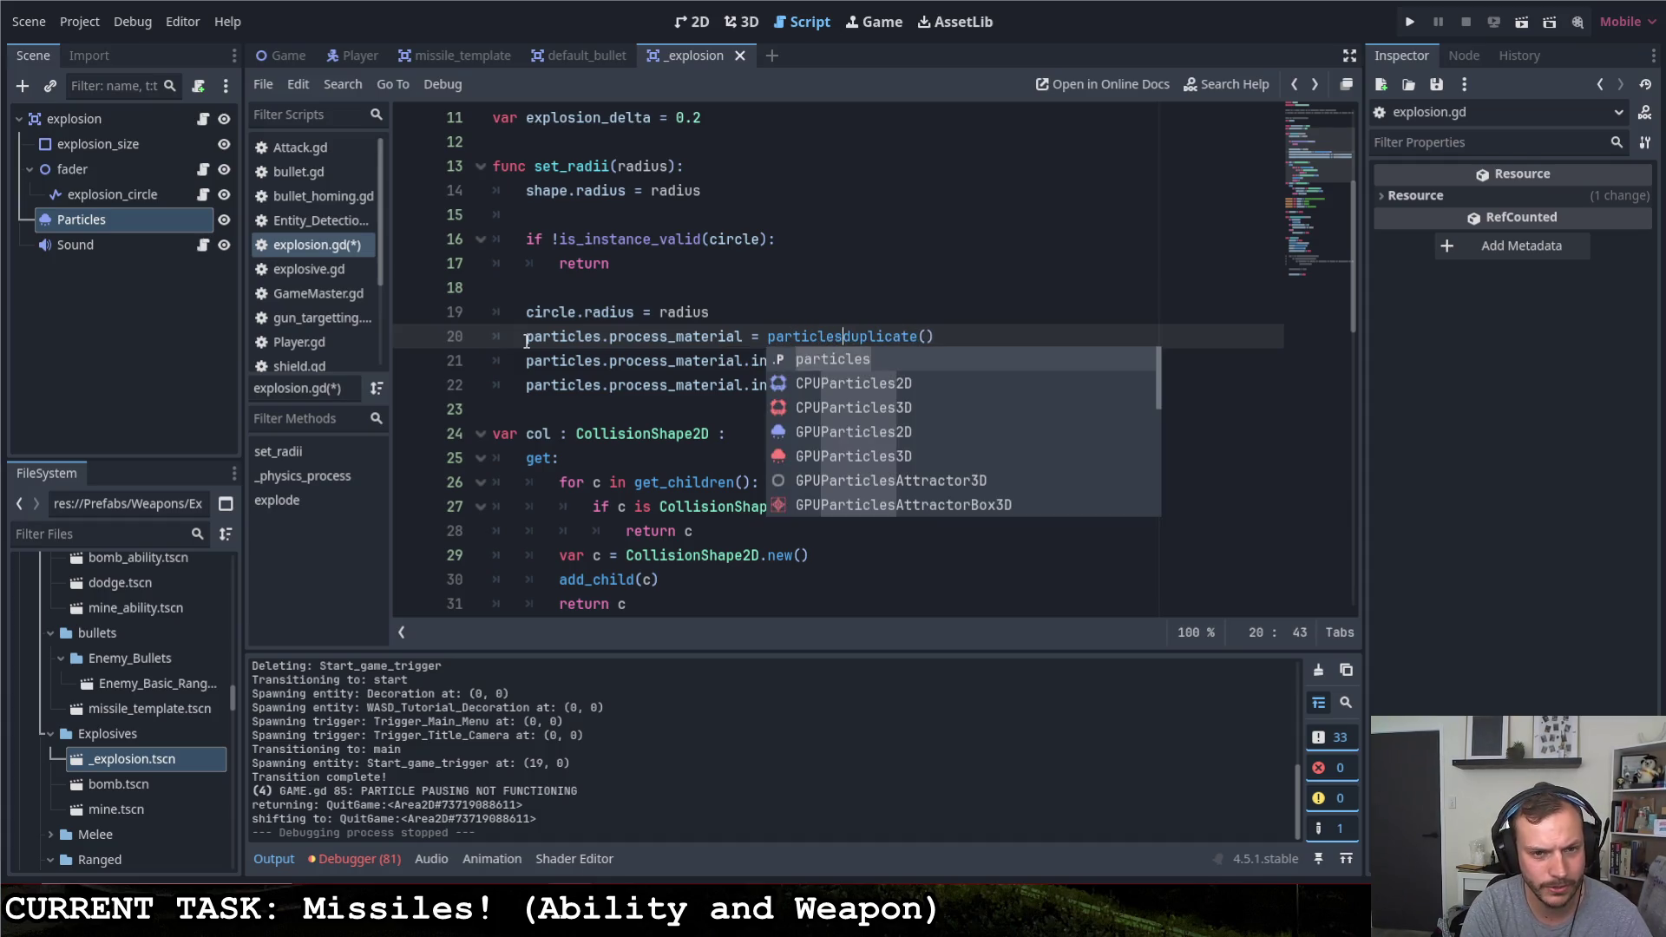
{"action": "type", "text": ".pro"}
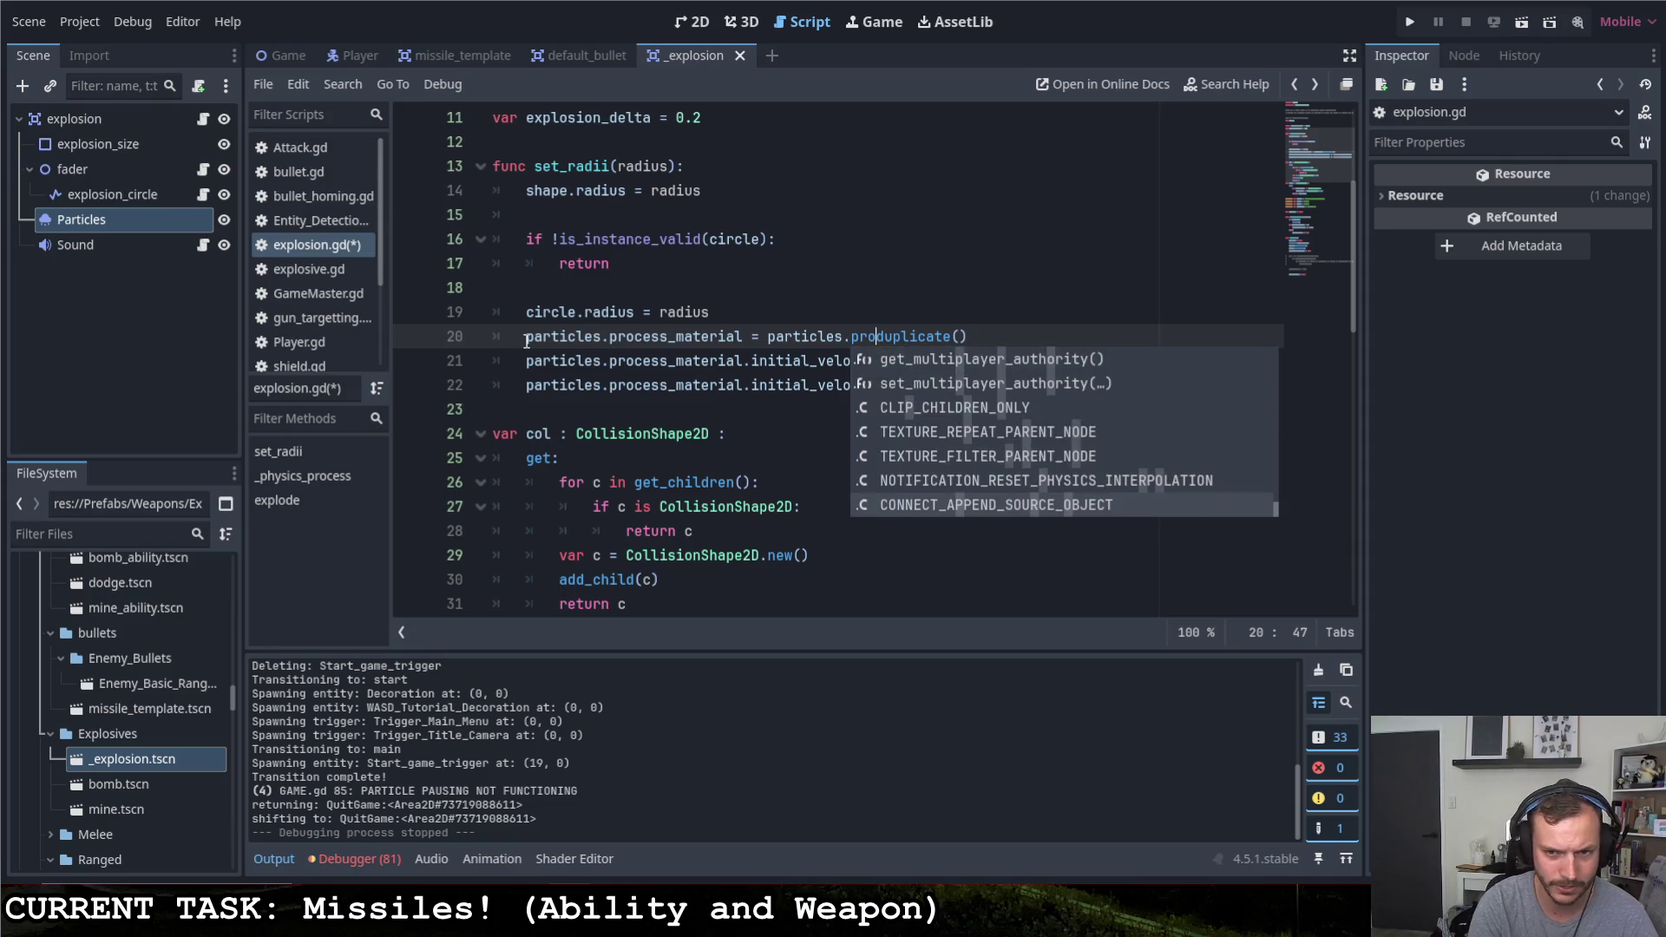
{"action": "key", "text": "Tab"}
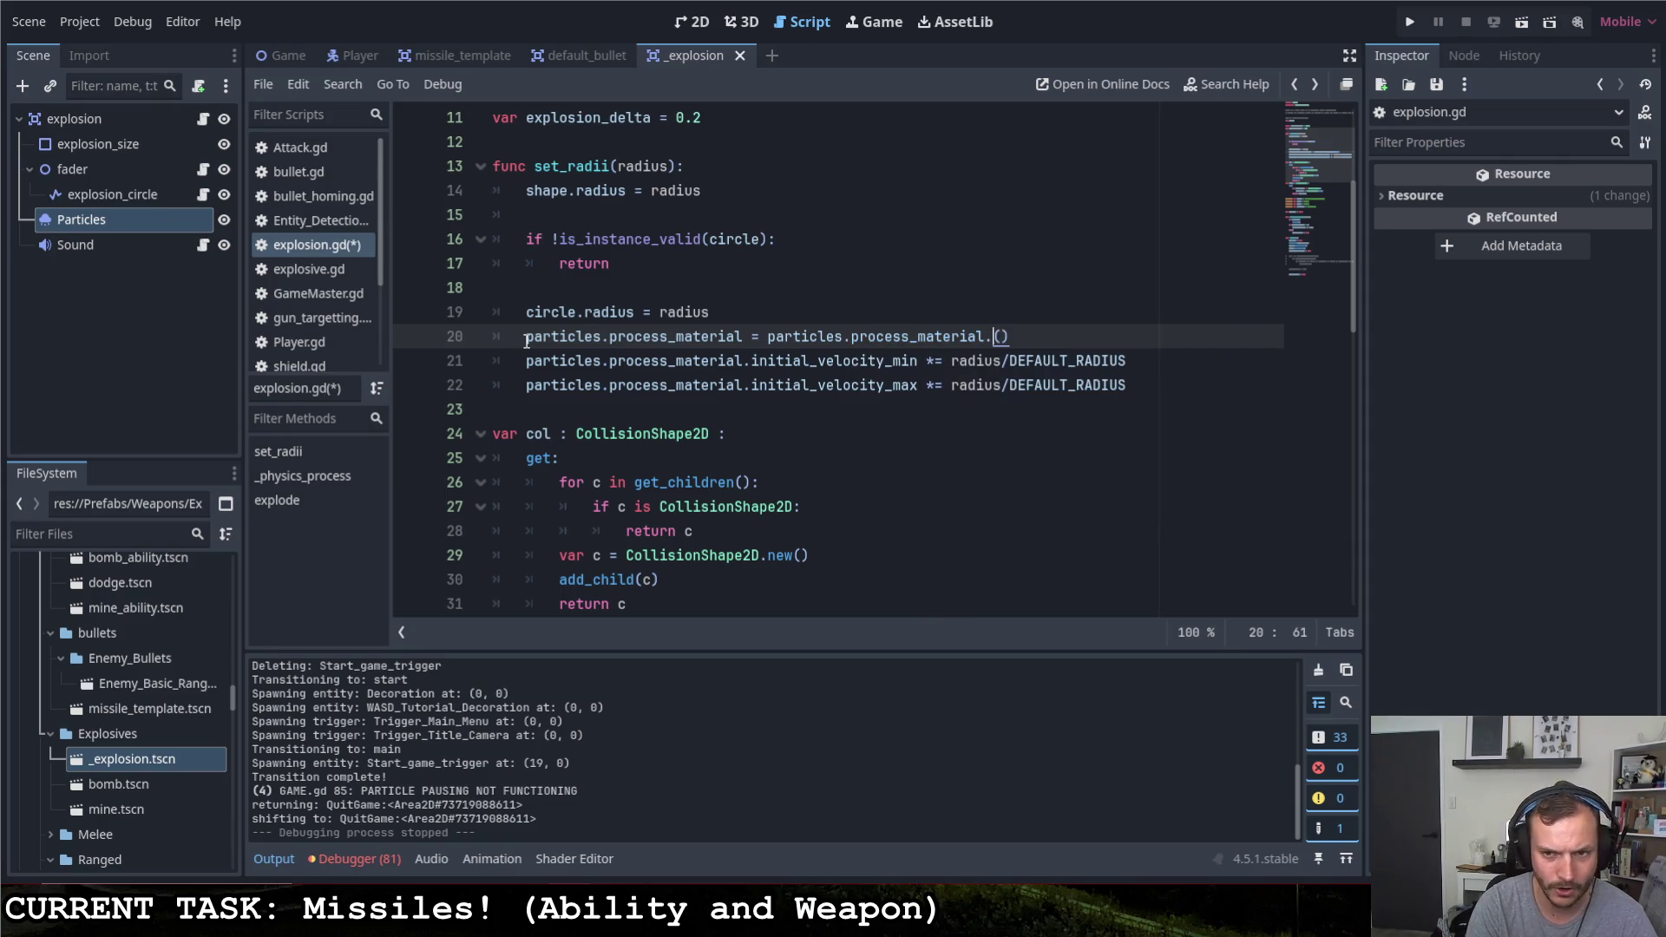
{"action": "type", "text": "duplicate"}
Save explosion.gd and run the project
{"action": "key", "text": "ctrl+s"}
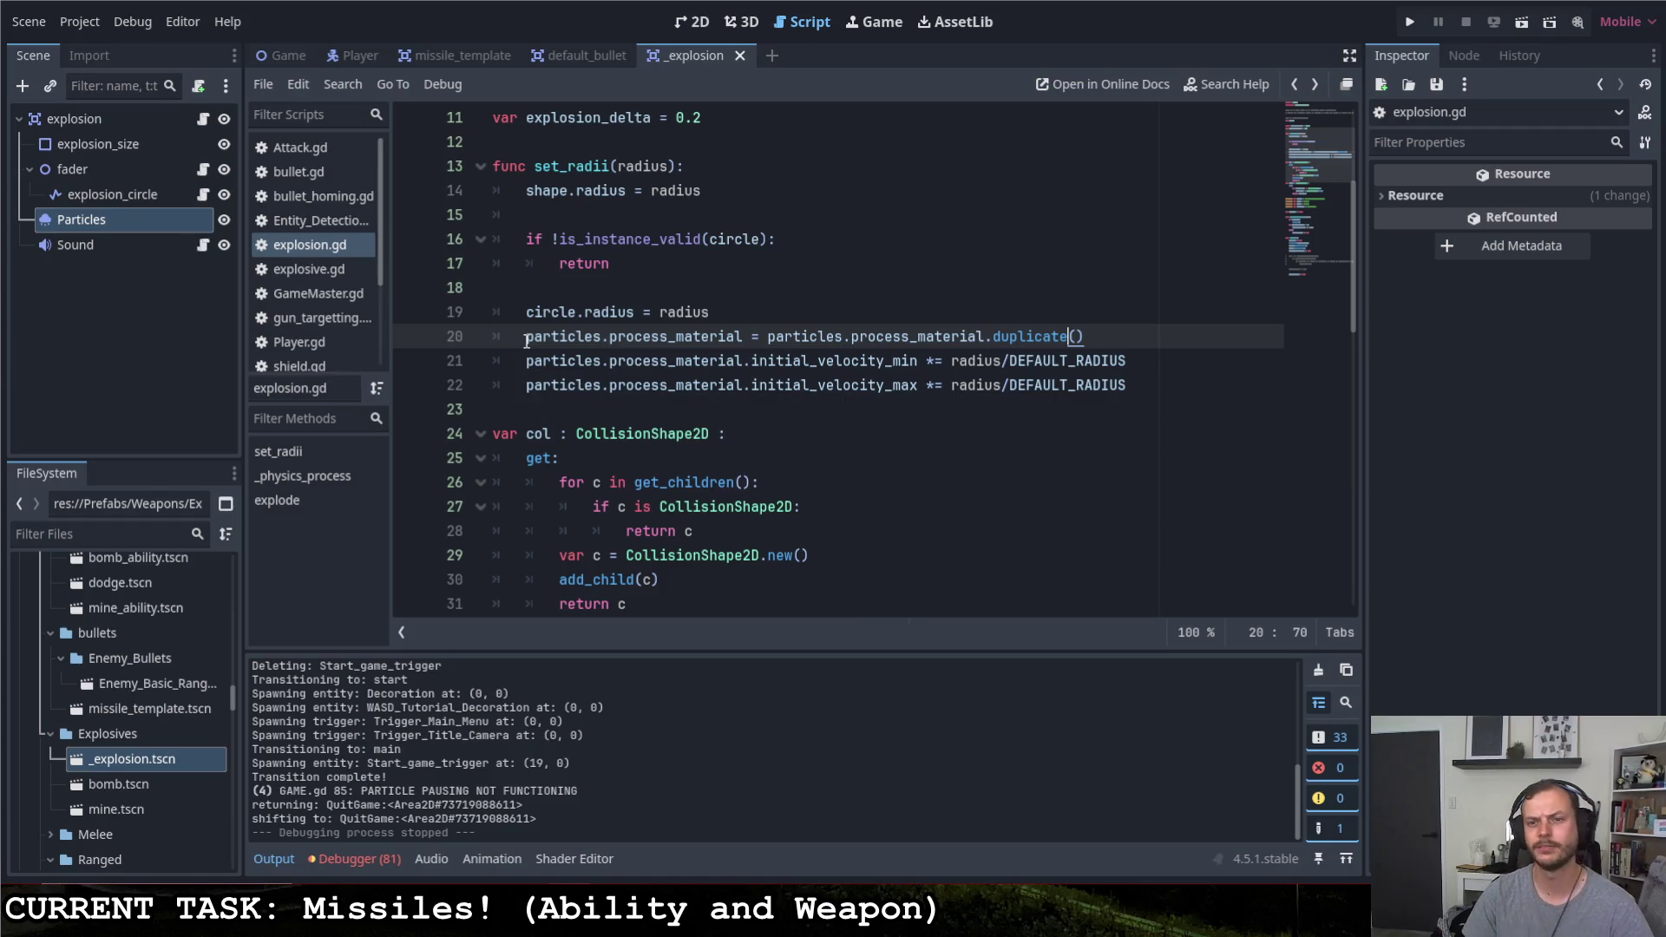
{"action": "left_click", "coordinate": [595, 281]}
{"action": "left_click", "coordinate": [1410, 23]}
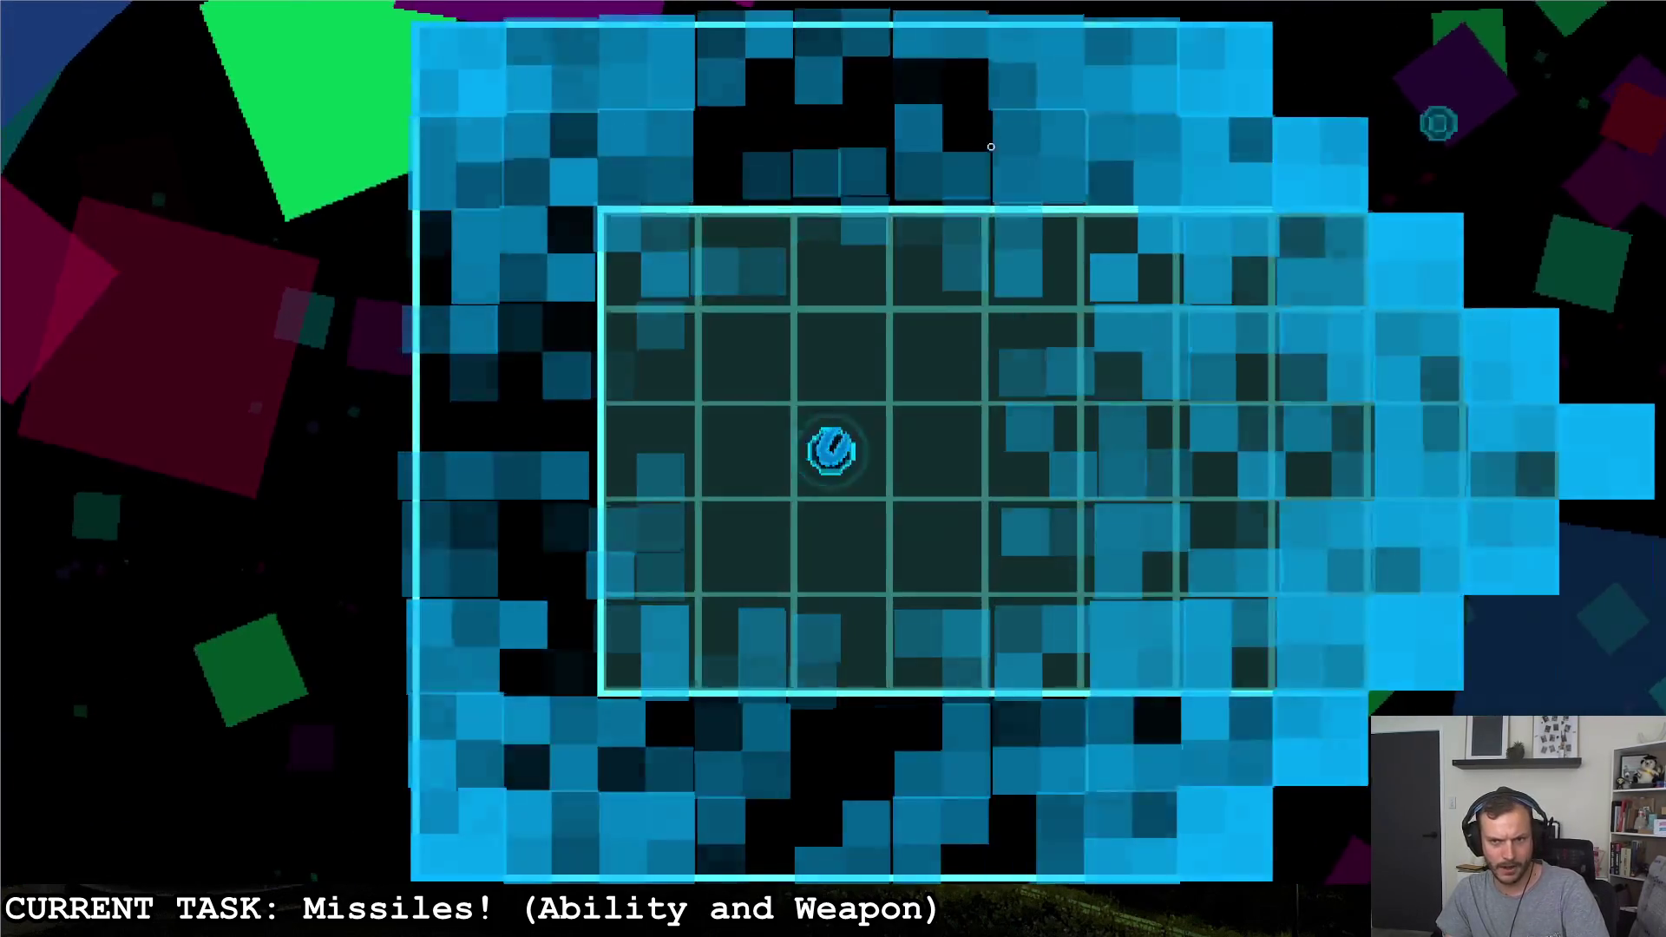
Fly around the room firing missiles to confirm explosions, then bring the editor forward
{"action": "left_click", "coordinate": [966, 209]}
{"action": "left_click", "coordinate": [837, 118]}
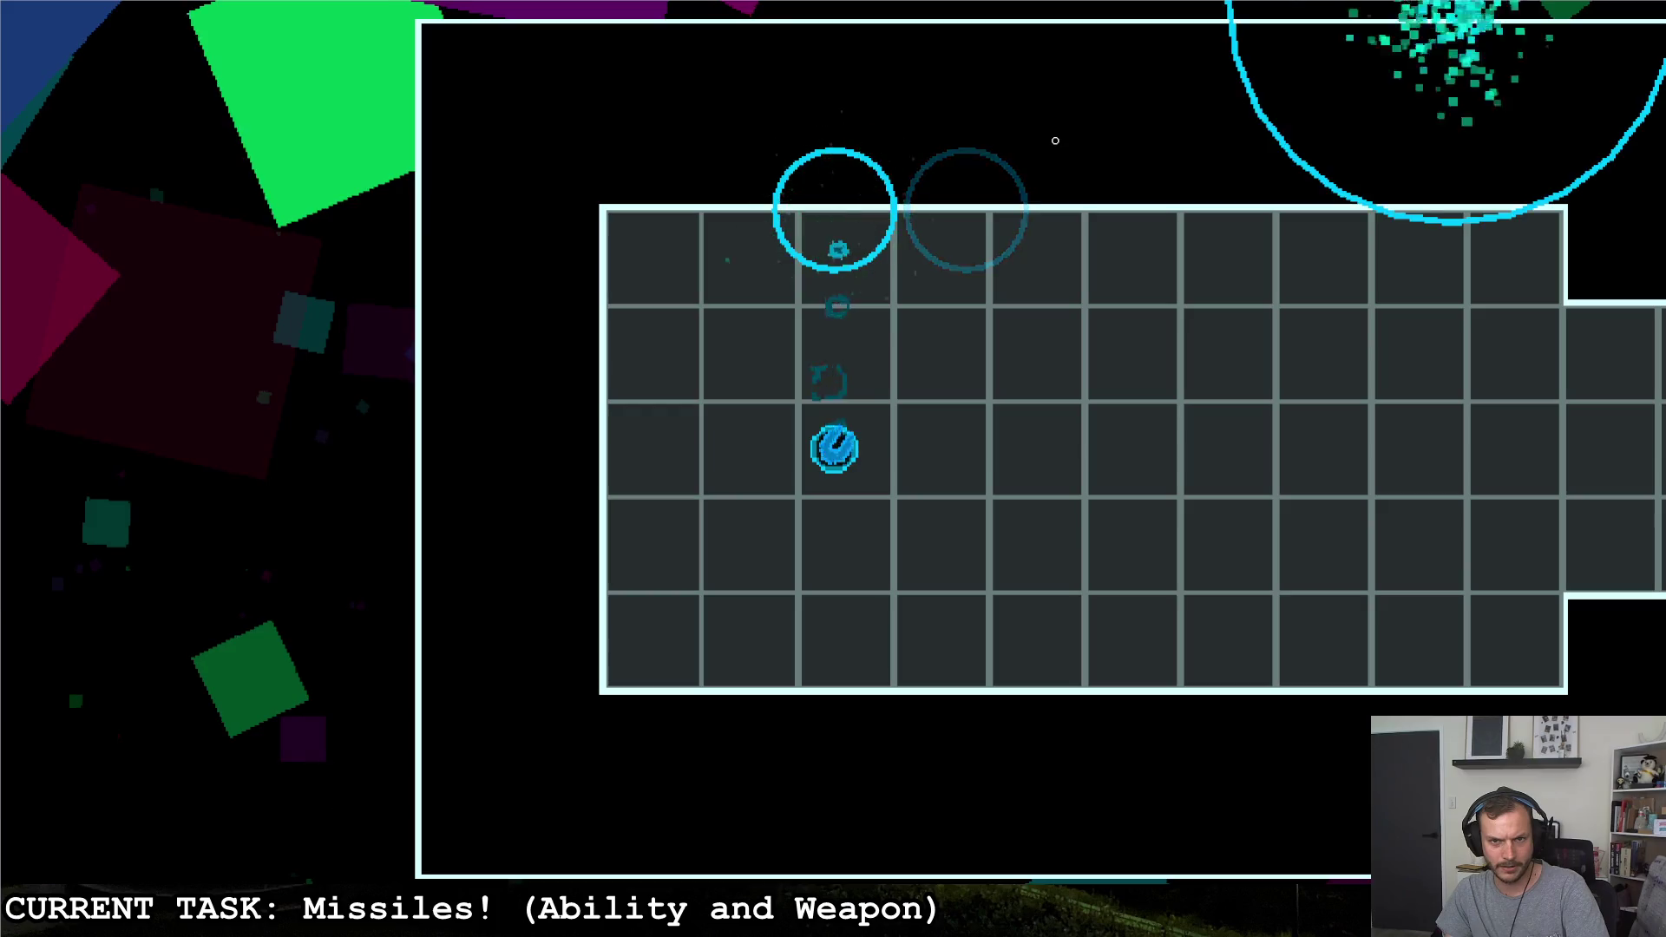
{"action": "key", "text": "d"}
{"action": "left_click", "coordinate": [1078, 157]}
{"action": "left_click", "coordinate": [1256, 367]}
{"action": "key", "text": "s"}
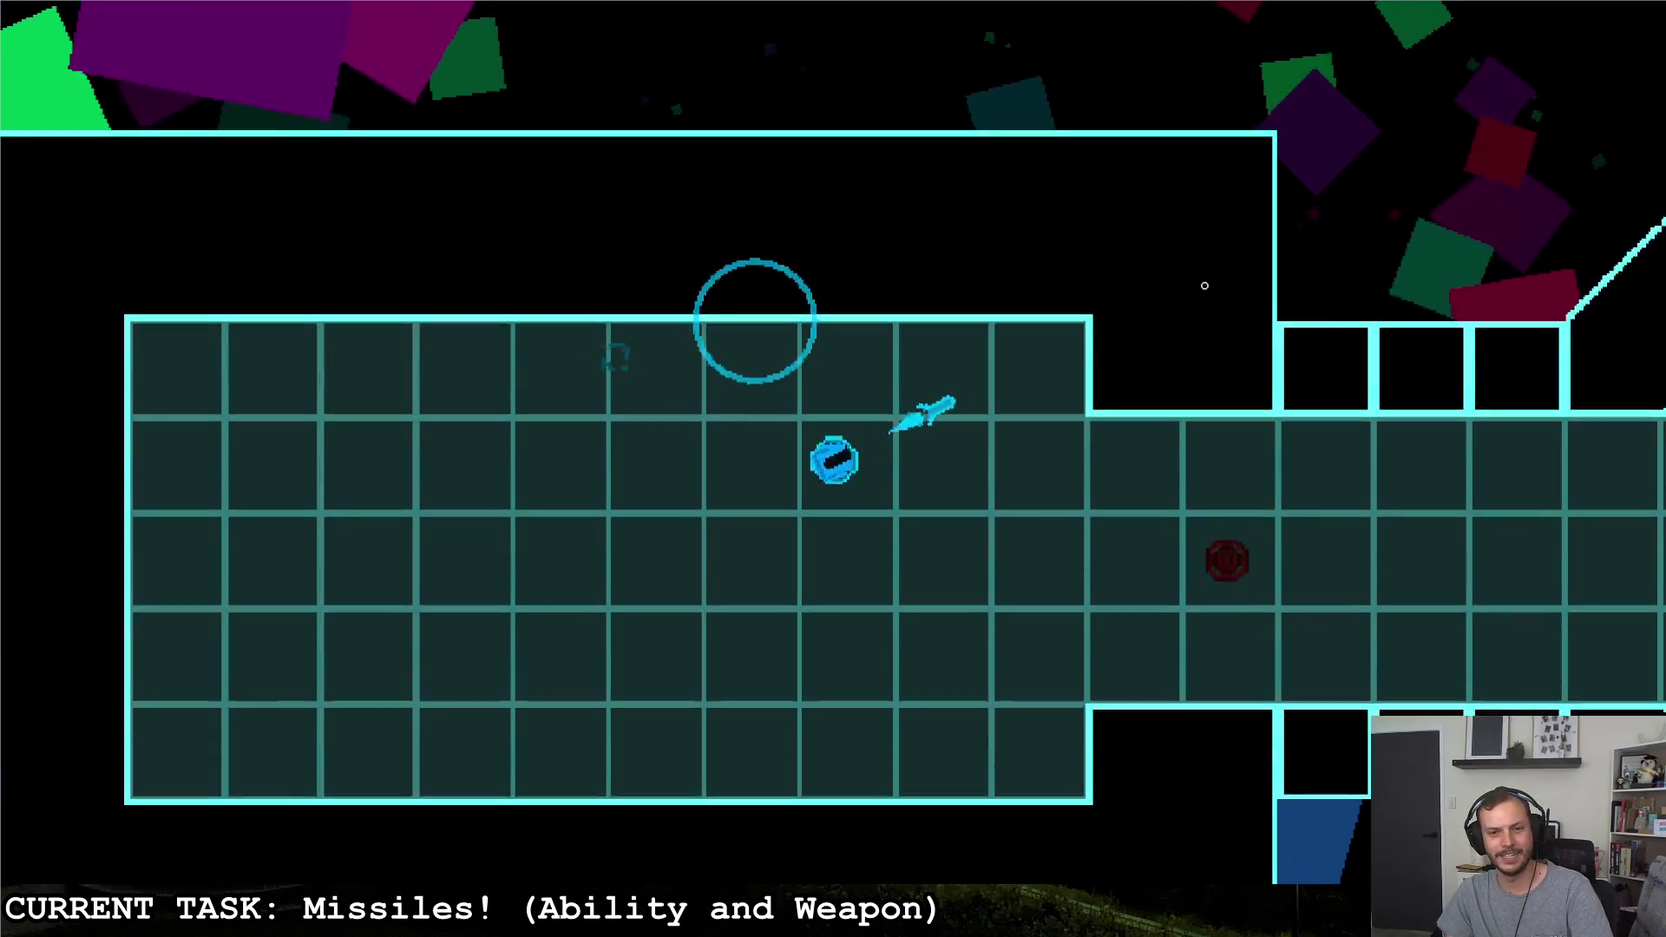
{"action": "key", "text": "a"}
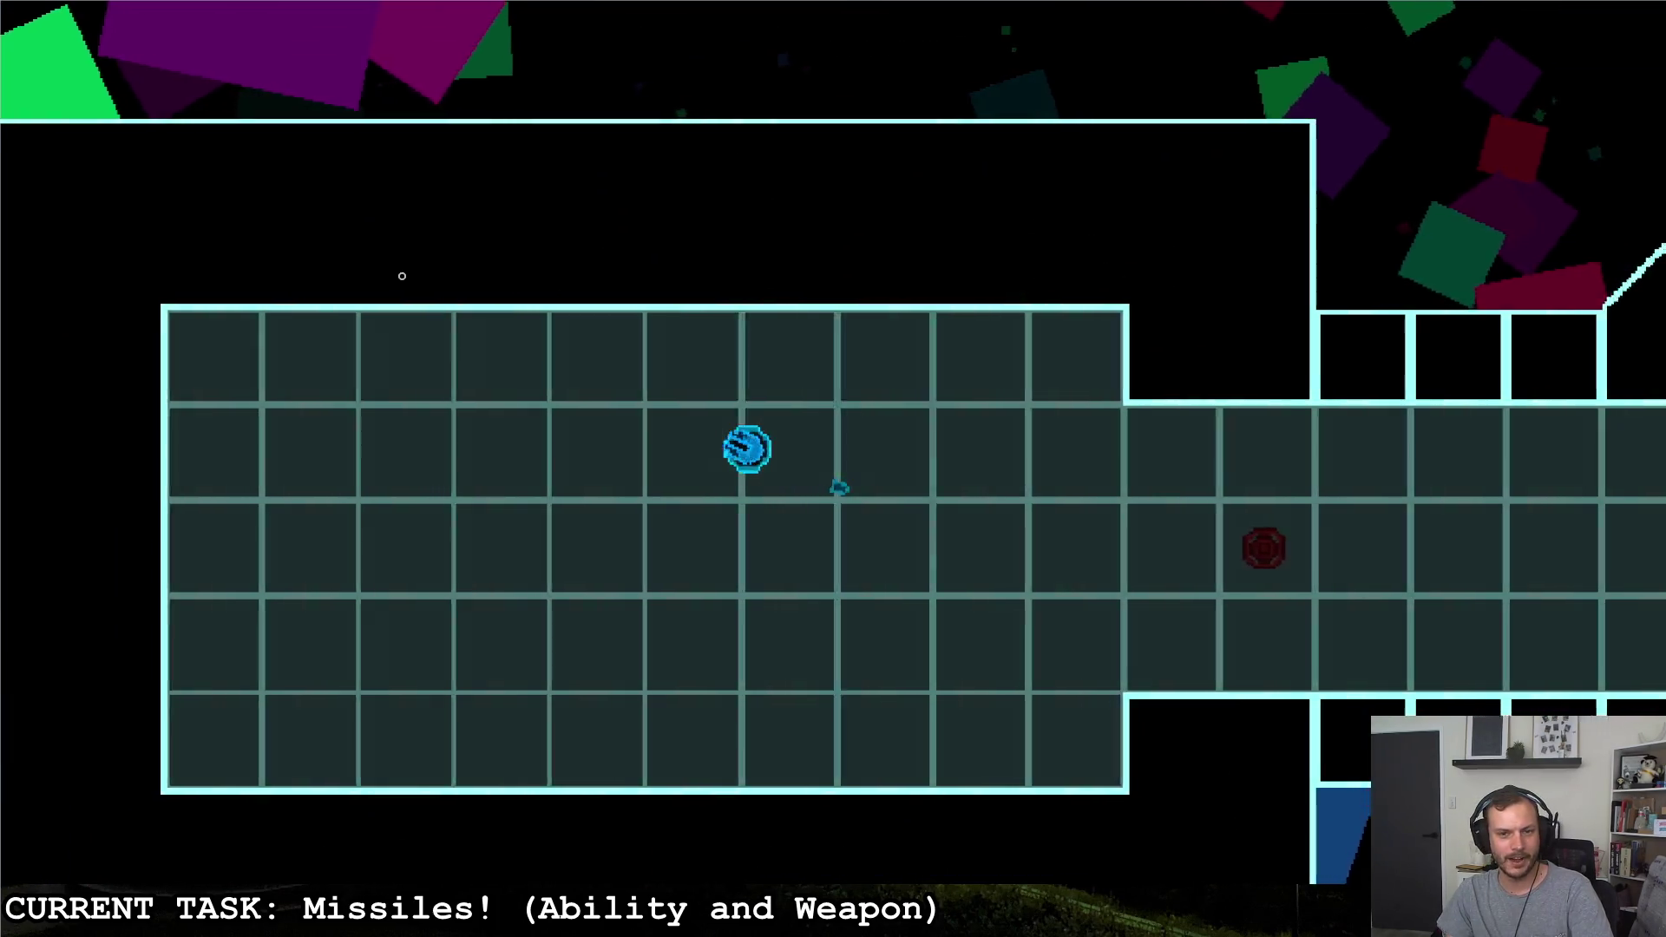
{"action": "left_click", "coordinate": [546, 313]}
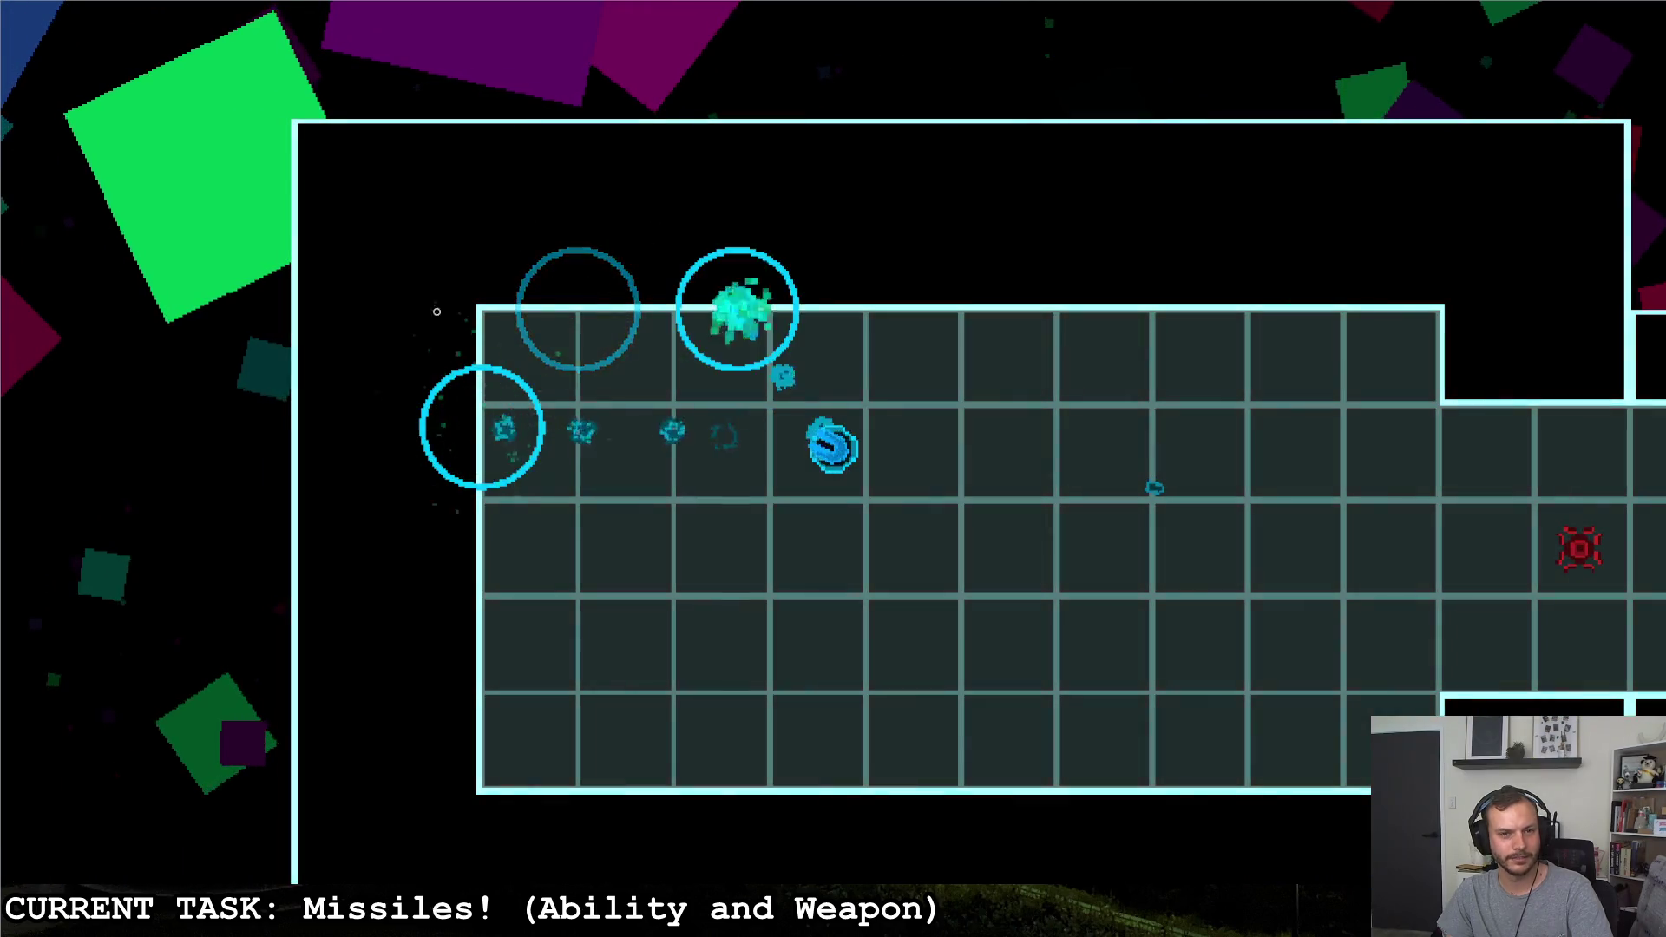
{"action": "left_click", "coordinate": [1122, 232]}
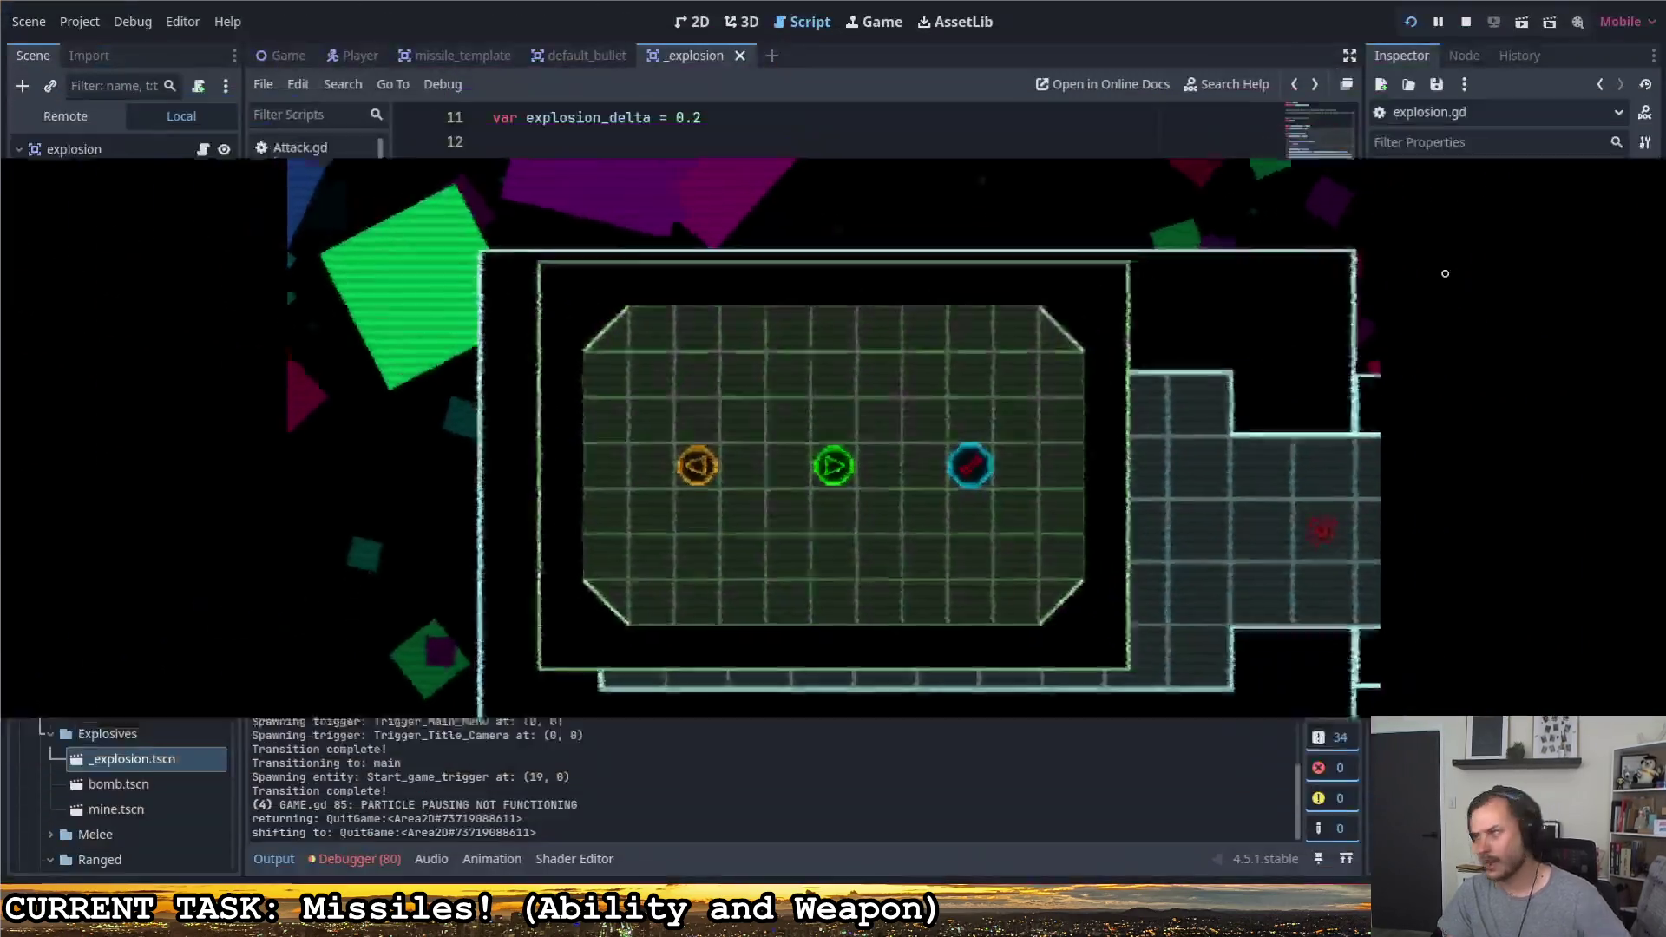
{"action": "left_click", "coordinate": [1444, 273]}
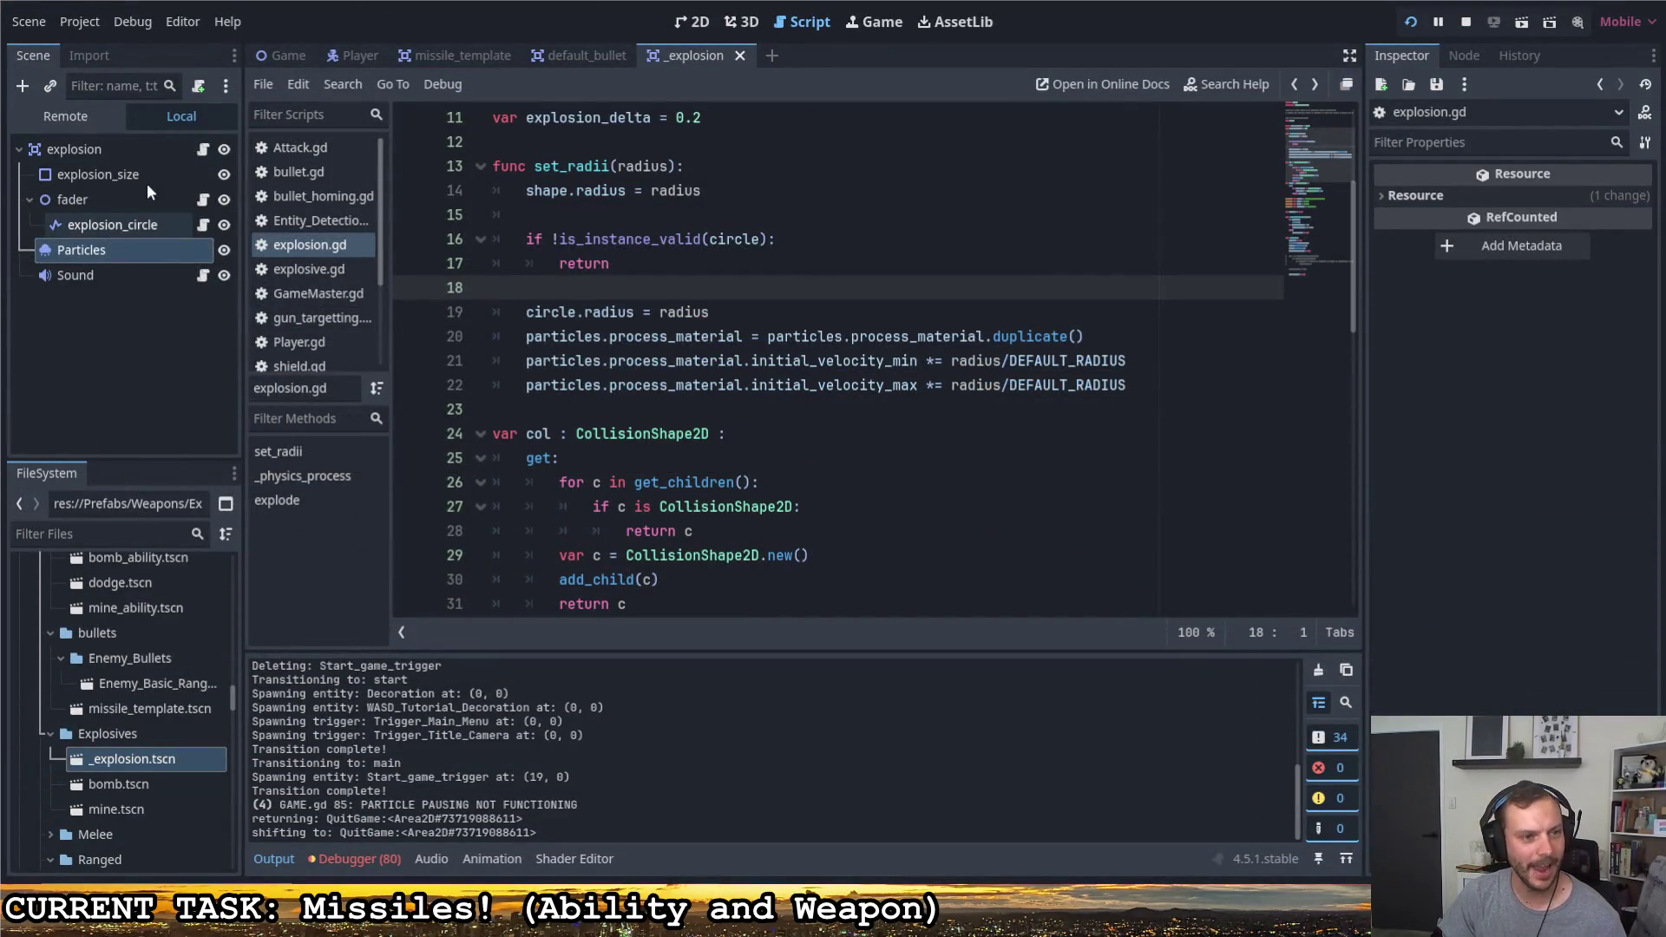
Show the explosion scene in 2D with the Particles node's Spawn > Position settings expanded
{"action": "left_click", "coordinate": [689, 21]}
{"action": "left_click", "coordinate": [89, 223]}
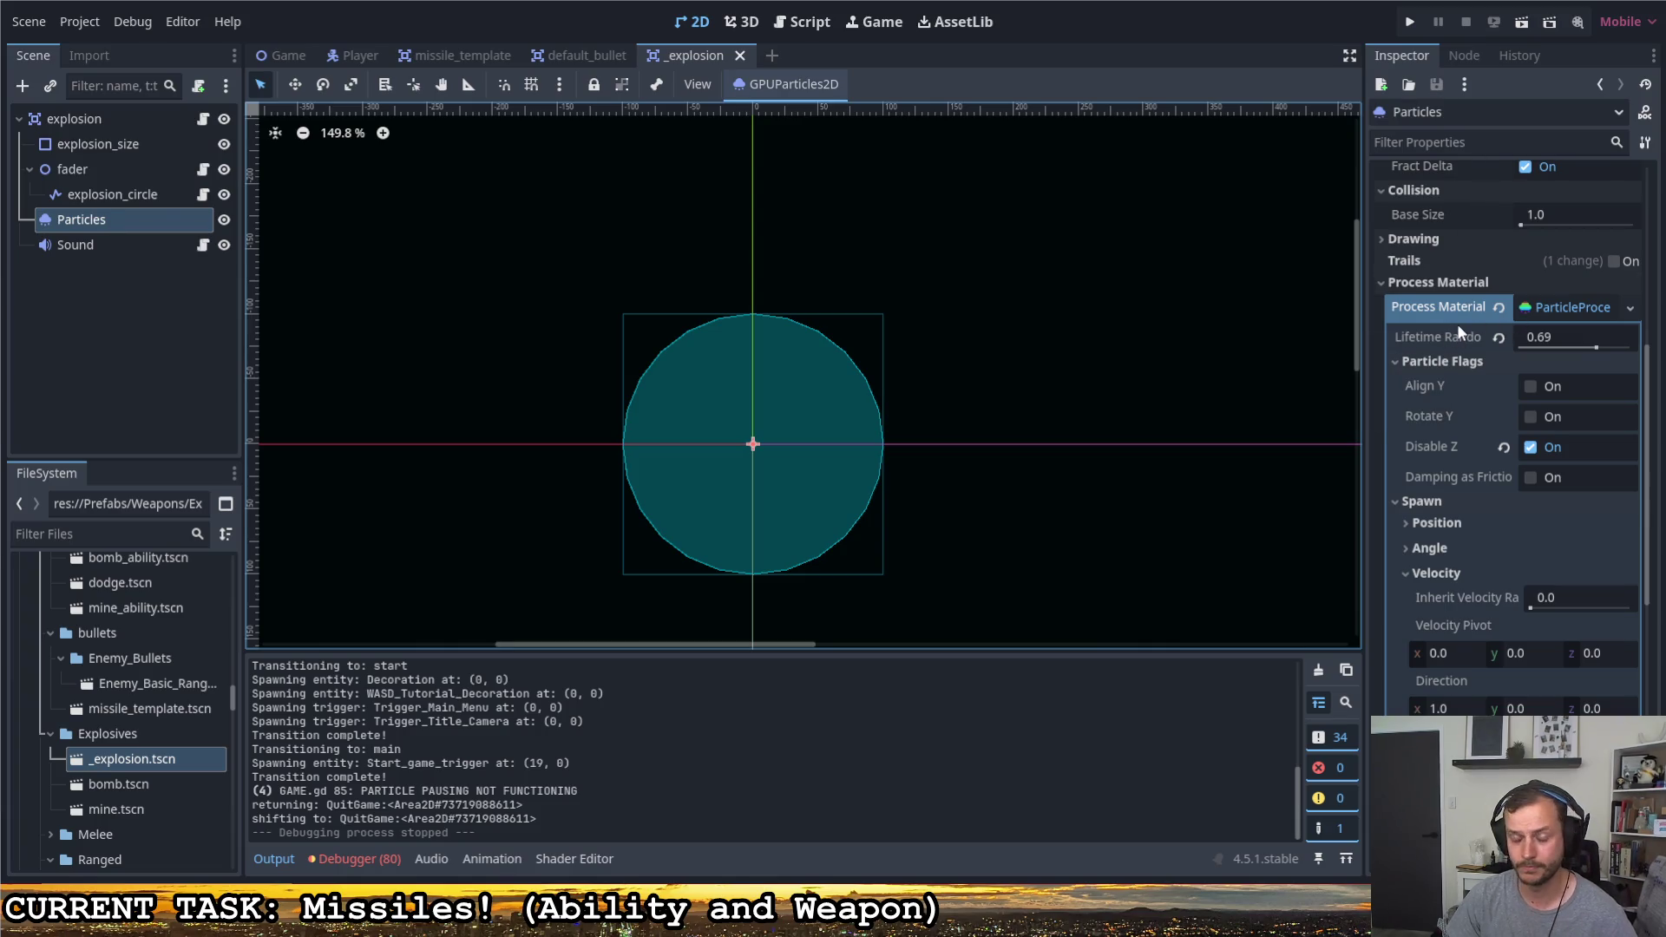
{"action": "mouse_move", "coordinate": [1439, 337]}
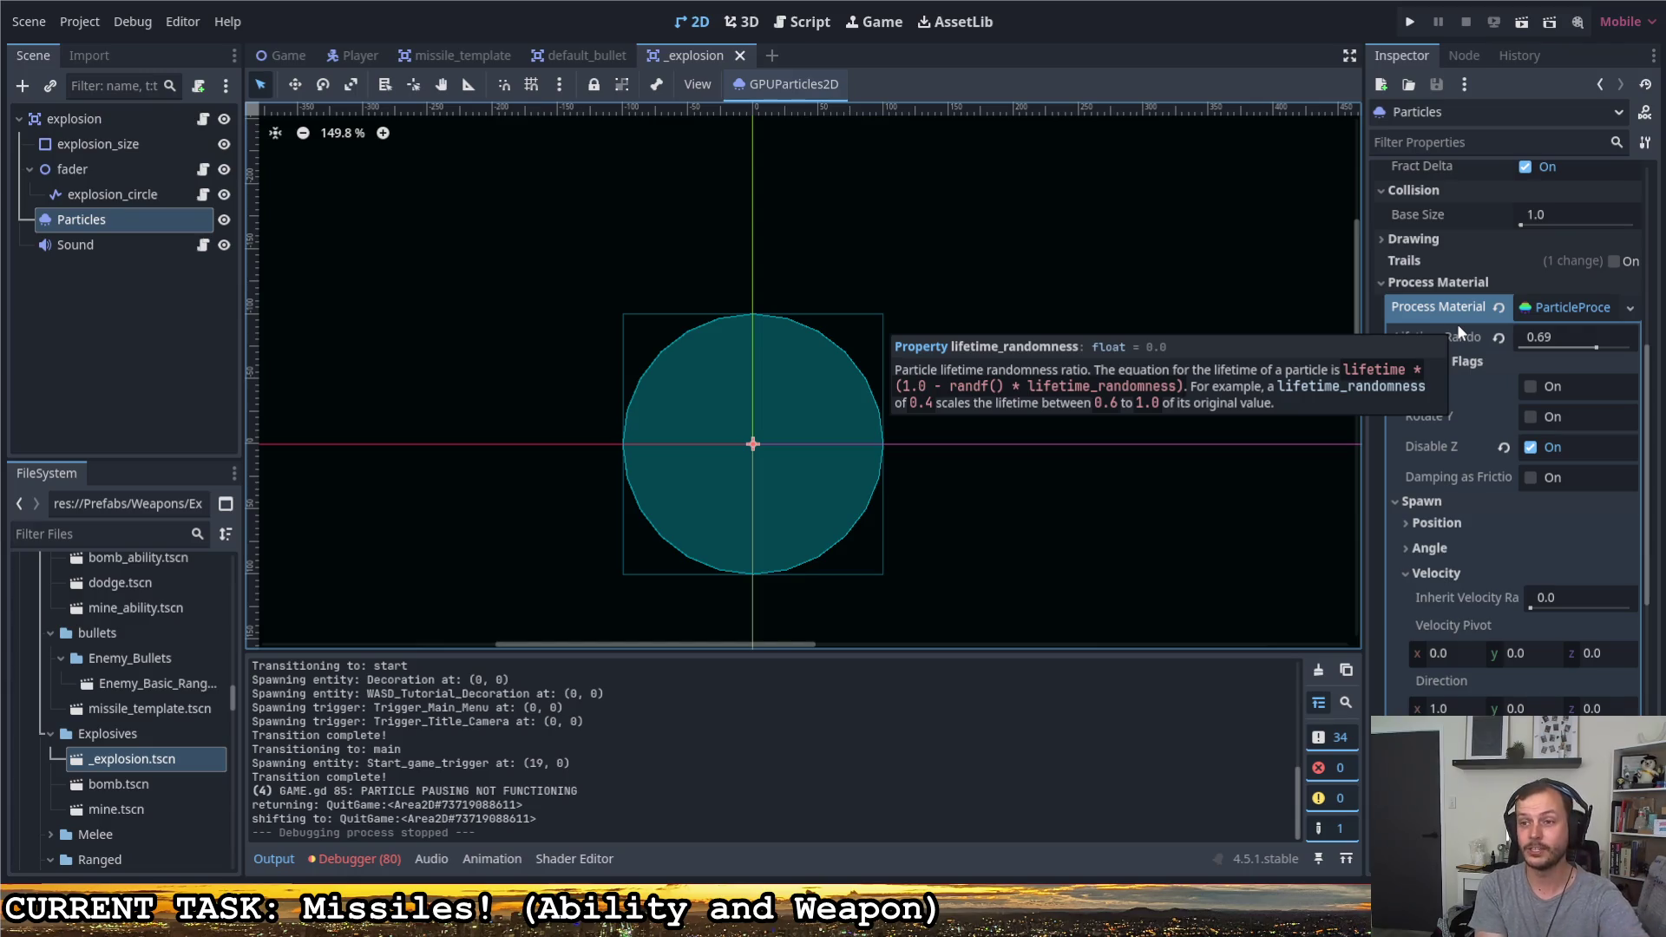
{"action": "scroll", "coordinate": [1491, 506], "scroll_direction": "down", "scroll_amount": 3}
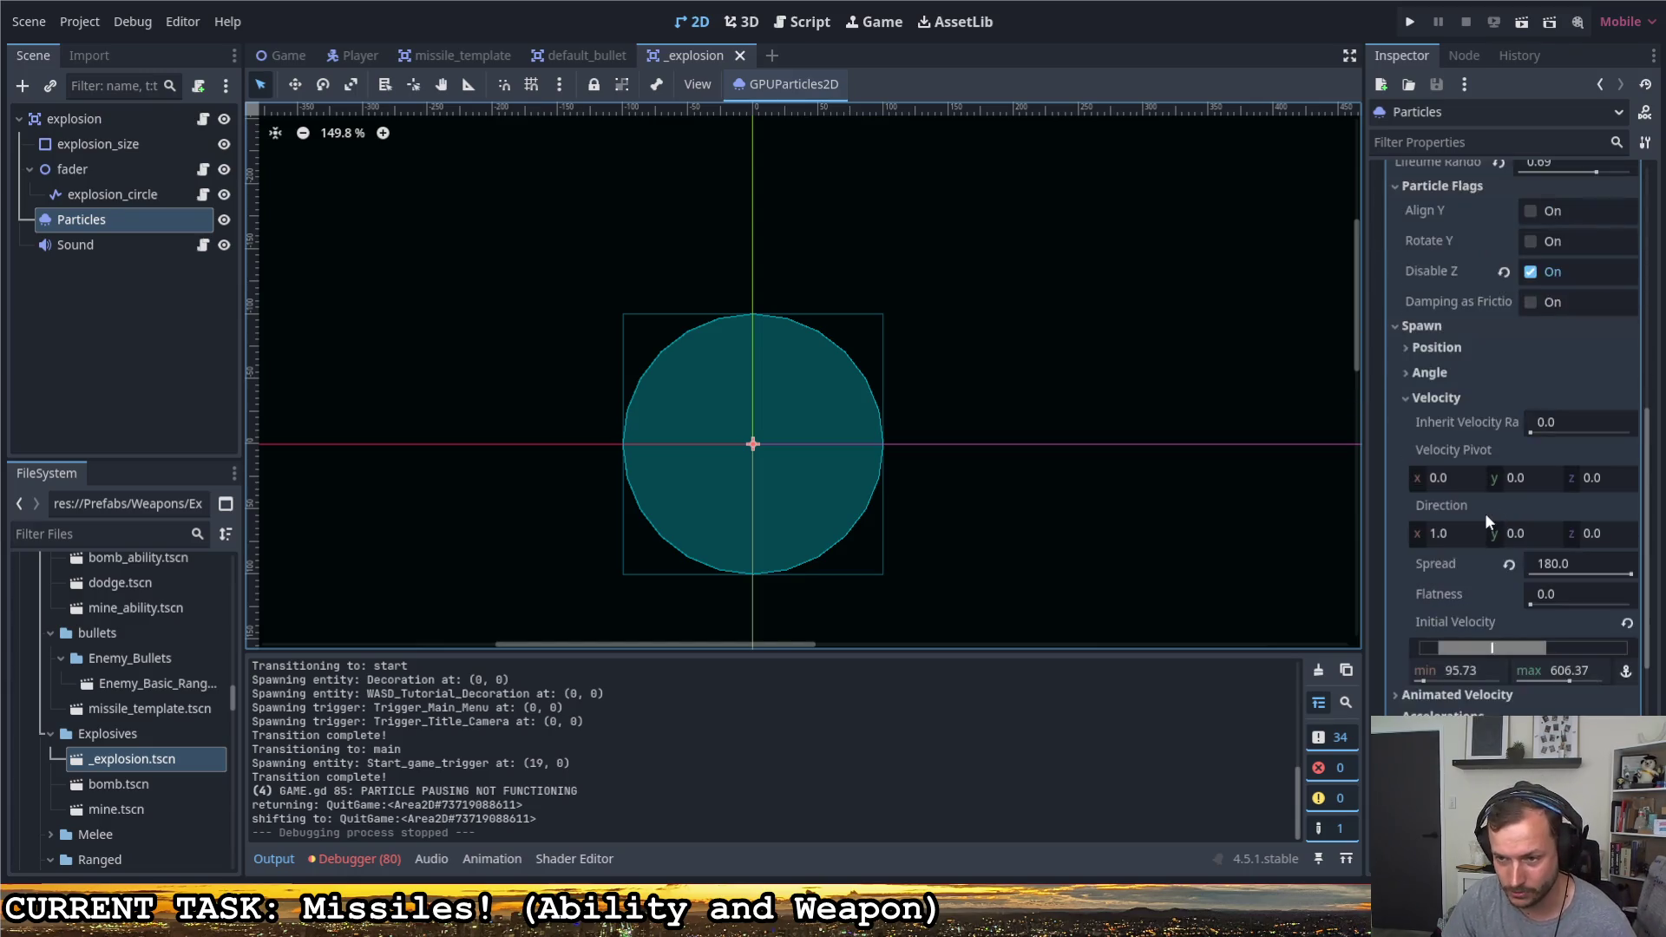
{"action": "scroll", "coordinate": [1486, 513], "scroll_direction": "down", "scroll_amount": 3}
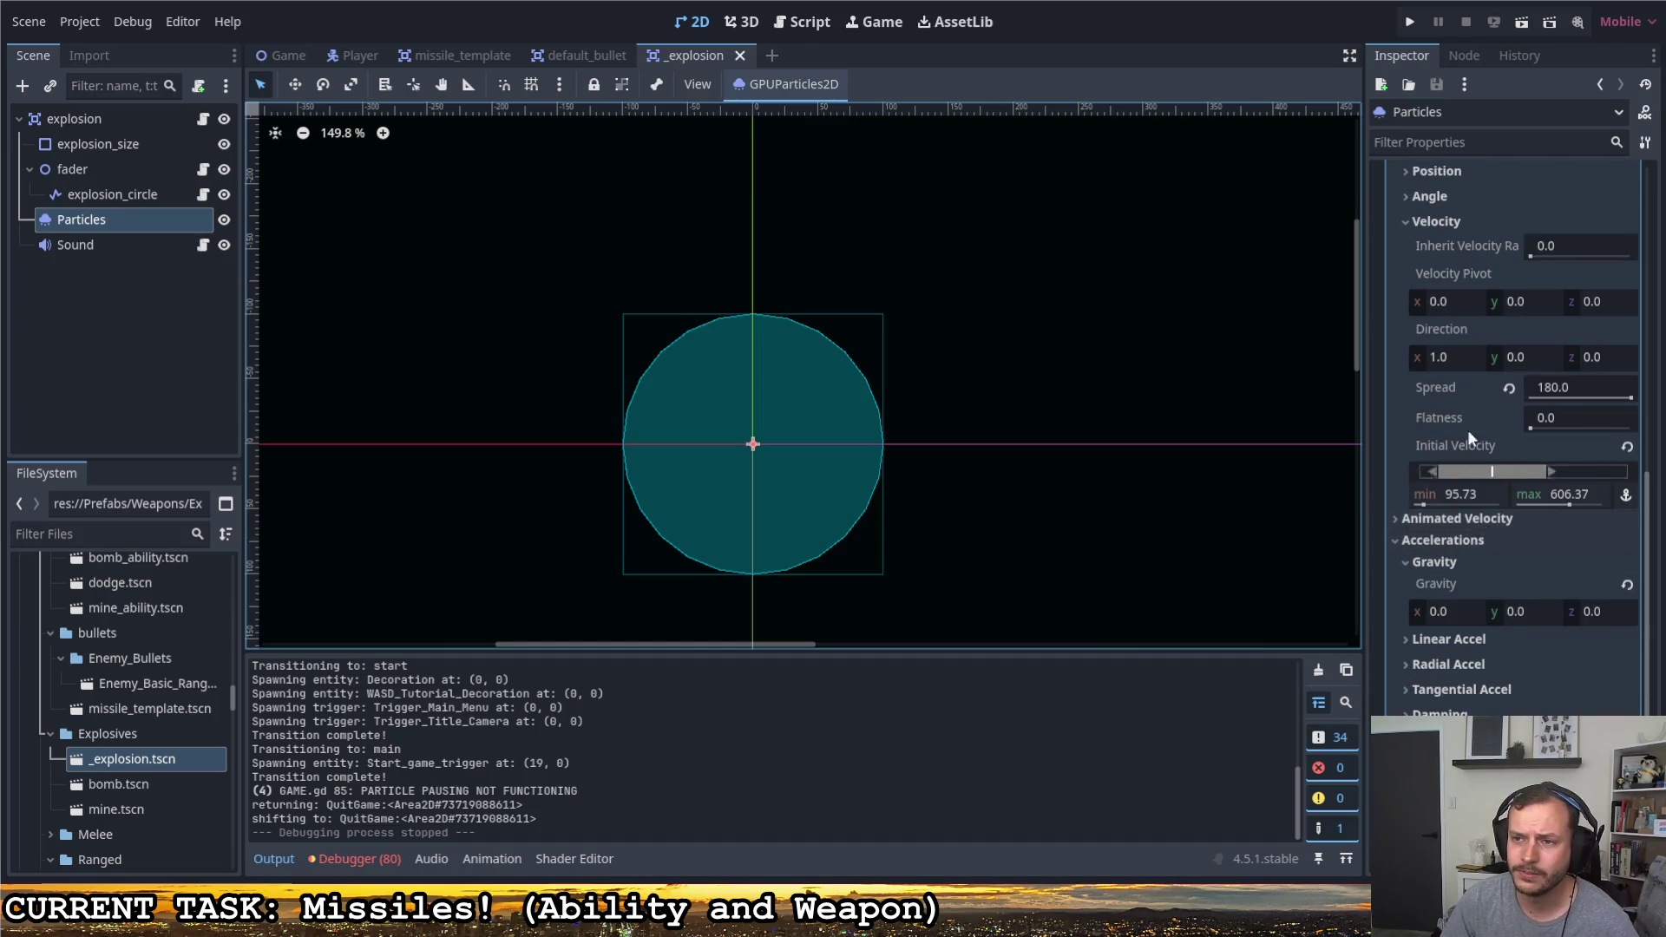
{"action": "scroll", "coordinate": [1466, 430], "scroll_direction": "up", "scroll_amount": 2}
{"action": "scroll", "coordinate": [1471, 412], "scroll_direction": "up", "scroll_amount": 1}
{"action": "scroll", "coordinate": [1474, 417], "scroll_direction": "up", "scroll_amount": 3}
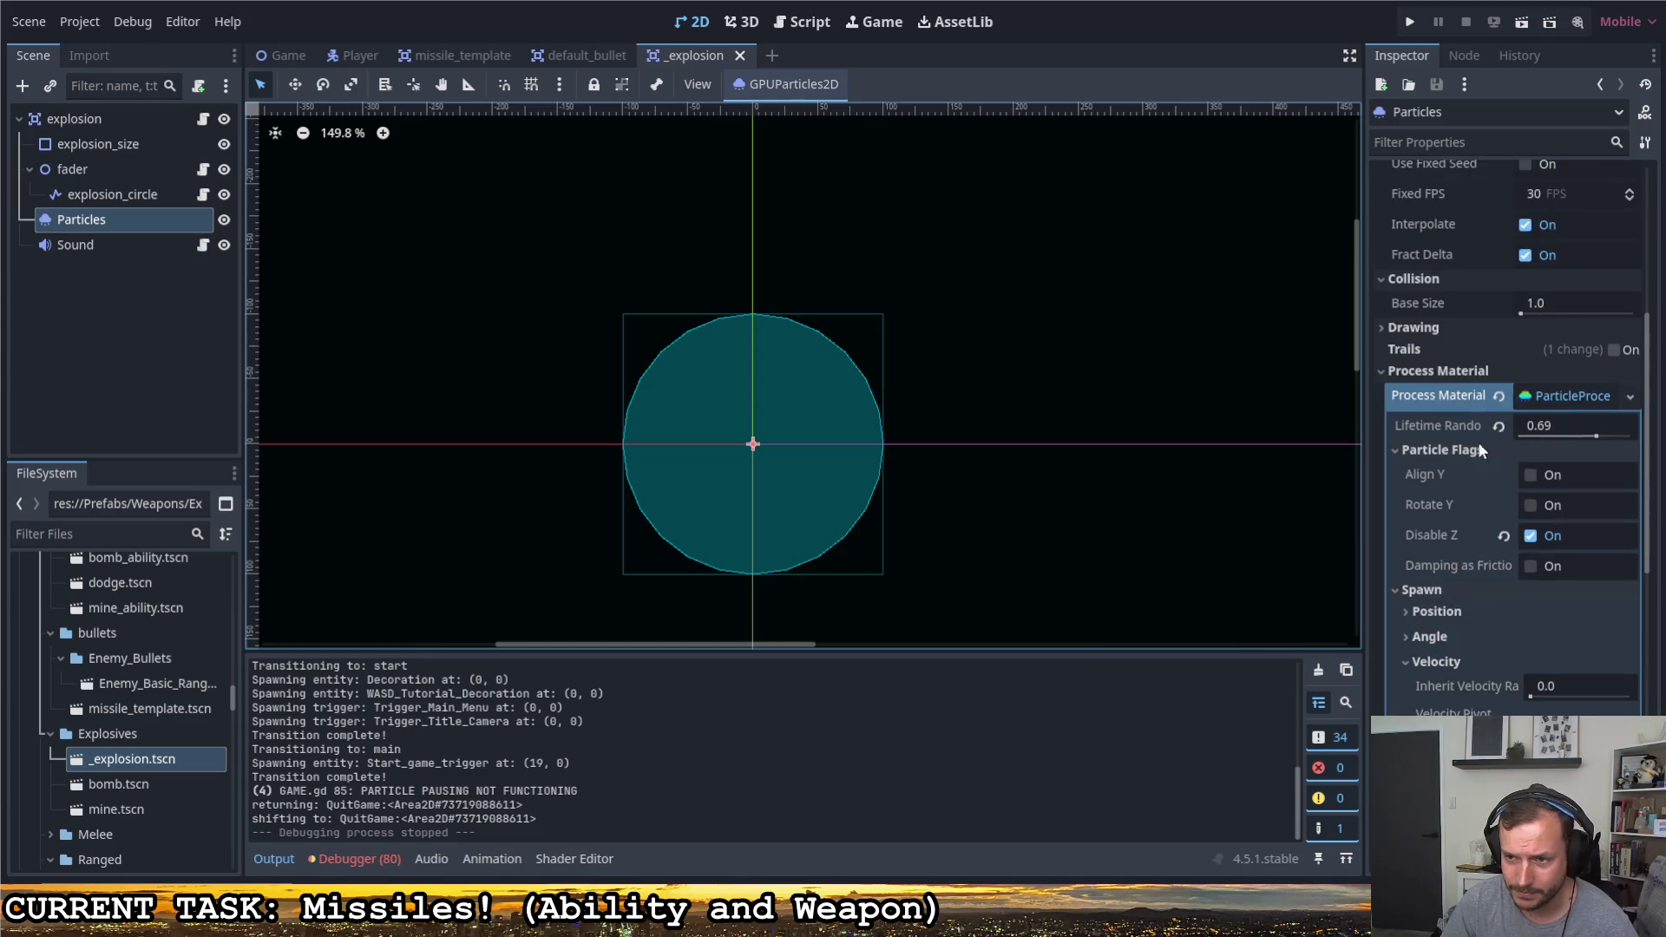
{"action": "scroll", "coordinate": [1477, 441], "scroll_direction": "down", "scroll_amount": 1}
{"action": "scroll", "coordinate": [1470, 471], "scroll_direction": "down", "scroll_amount": 1}
{"action": "left_click", "coordinate": [1418, 436]}
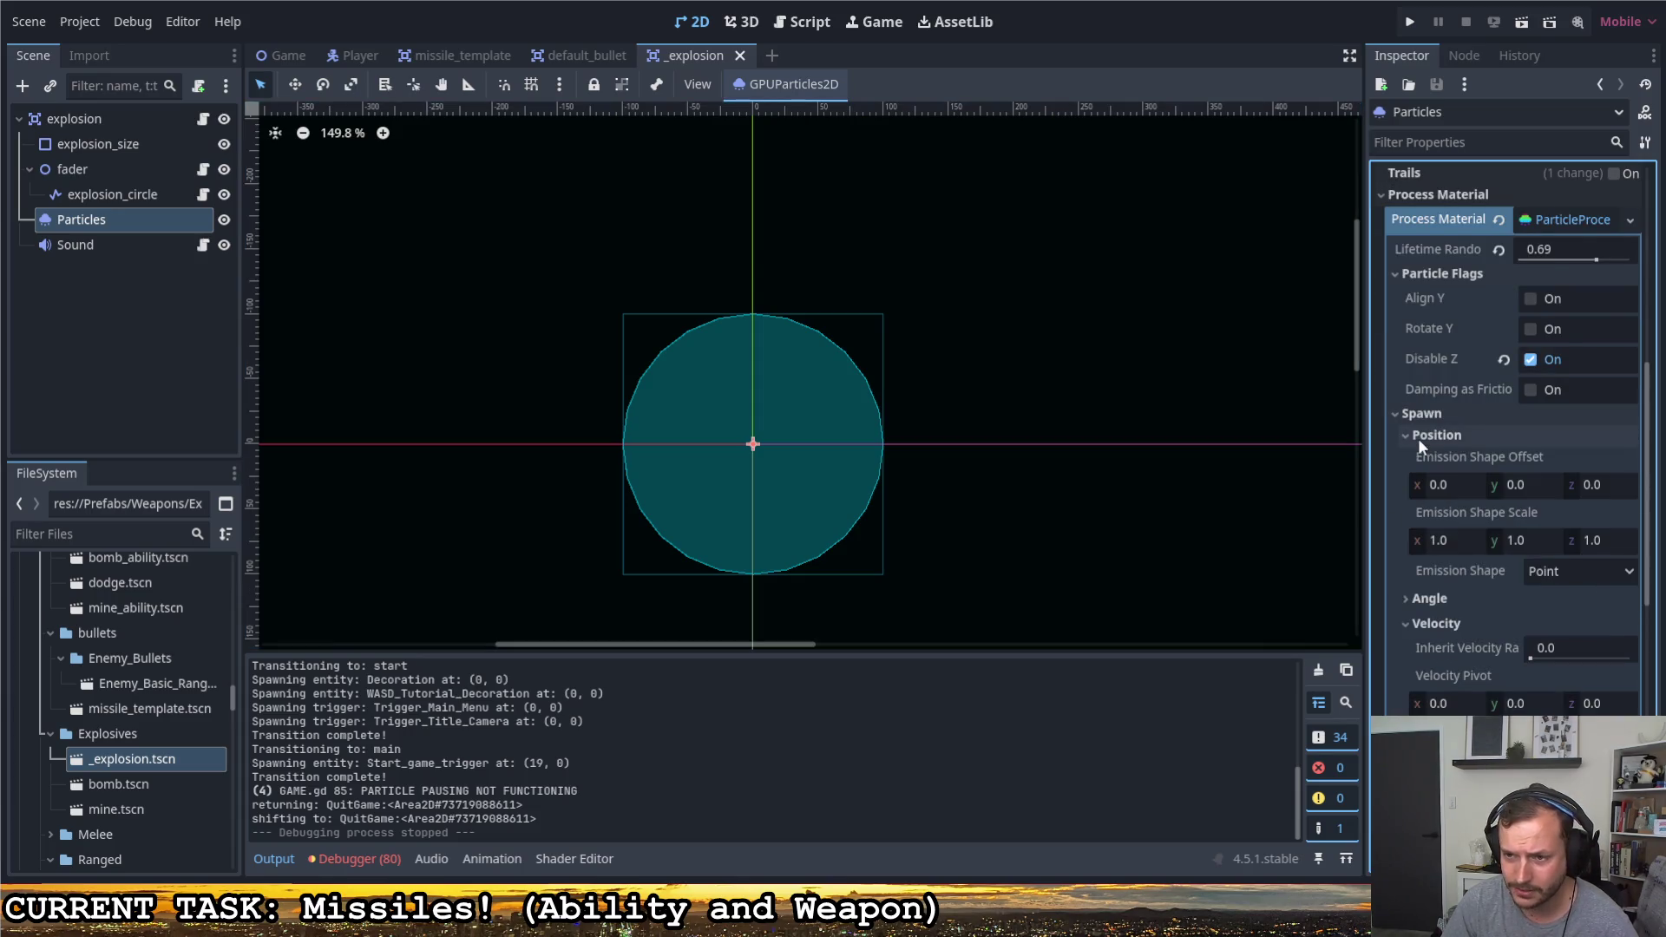
{"action": "scroll", "coordinate": [1456, 456], "scroll_direction": "down", "scroll_amount": 1}
{"action": "scroll", "coordinate": [1477, 468], "scroll_direction": "up", "scroll_amount": 1}
{"action": "scroll", "coordinate": [1485, 466], "scroll_direction": "up", "scroll_amount": 4}
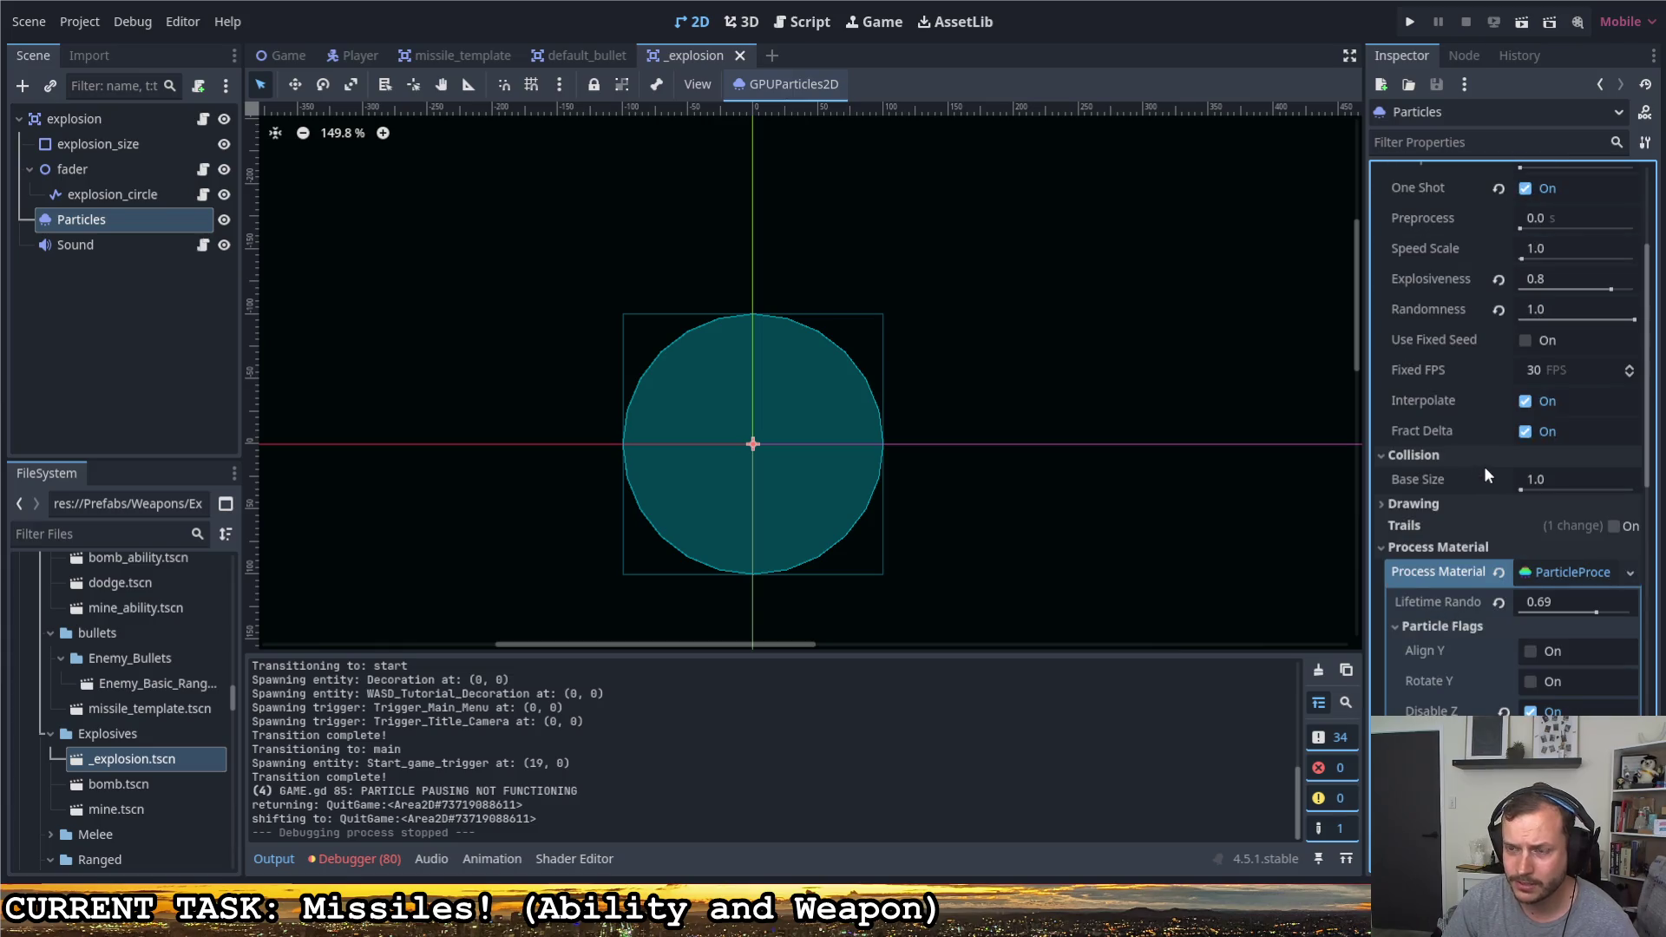
{"action": "scroll", "coordinate": [1483, 465], "scroll_direction": "down", "scroll_amount": 5}
{"action": "scroll", "coordinate": [1473, 467], "scroll_direction": "down", "scroll_amount": 2}
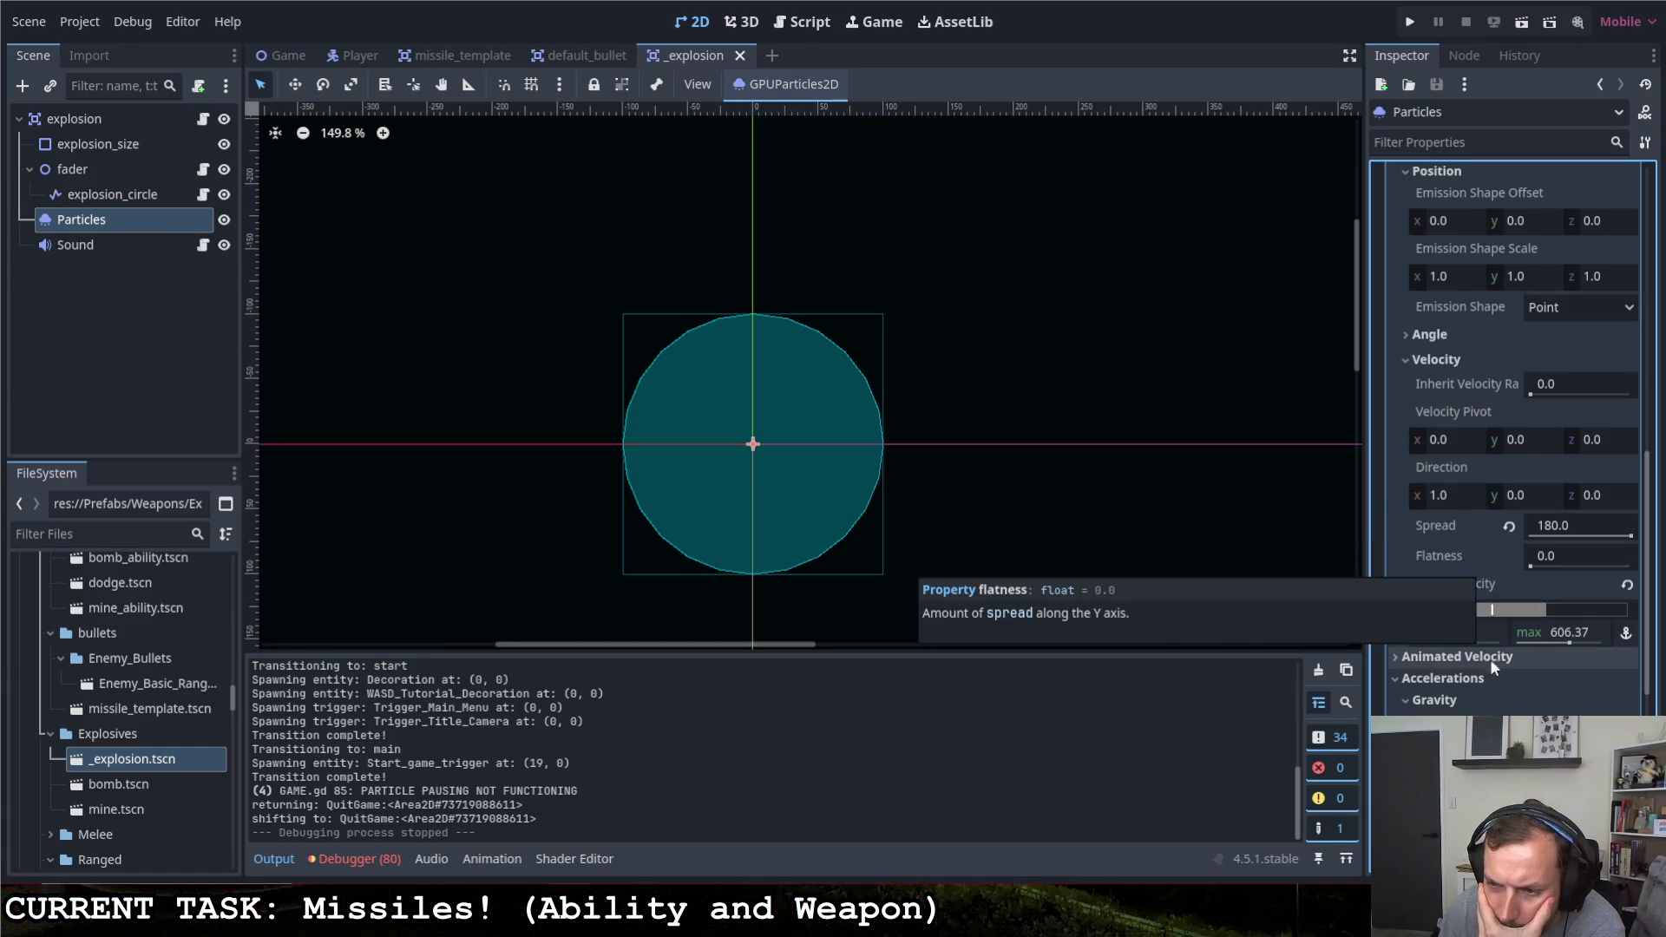
Lower the particles' initial velocity range and preview the burst
{"action": "left_click_drag", "start_coordinate": [1455, 648], "coordinate": [1412, 648]}
{"action": "left_click_drag", "start_coordinate": [1569, 639], "coordinate": [1517, 639]}
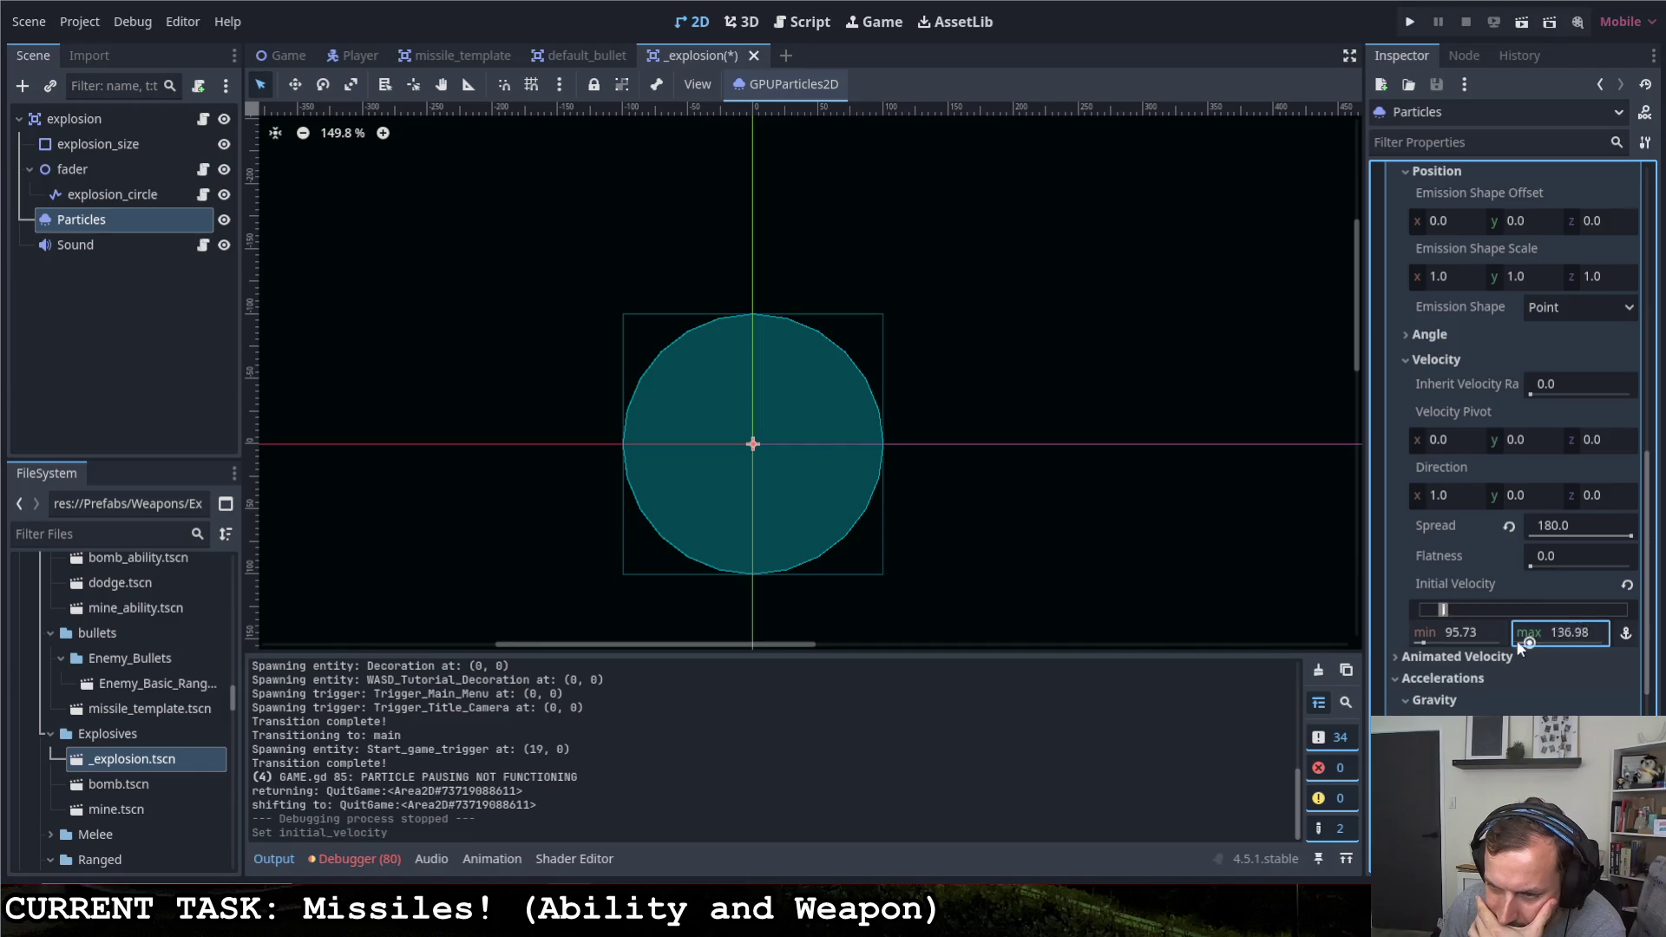
{"action": "scroll", "coordinate": [1497, 561], "scroll_direction": "up", "scroll_amount": 5}
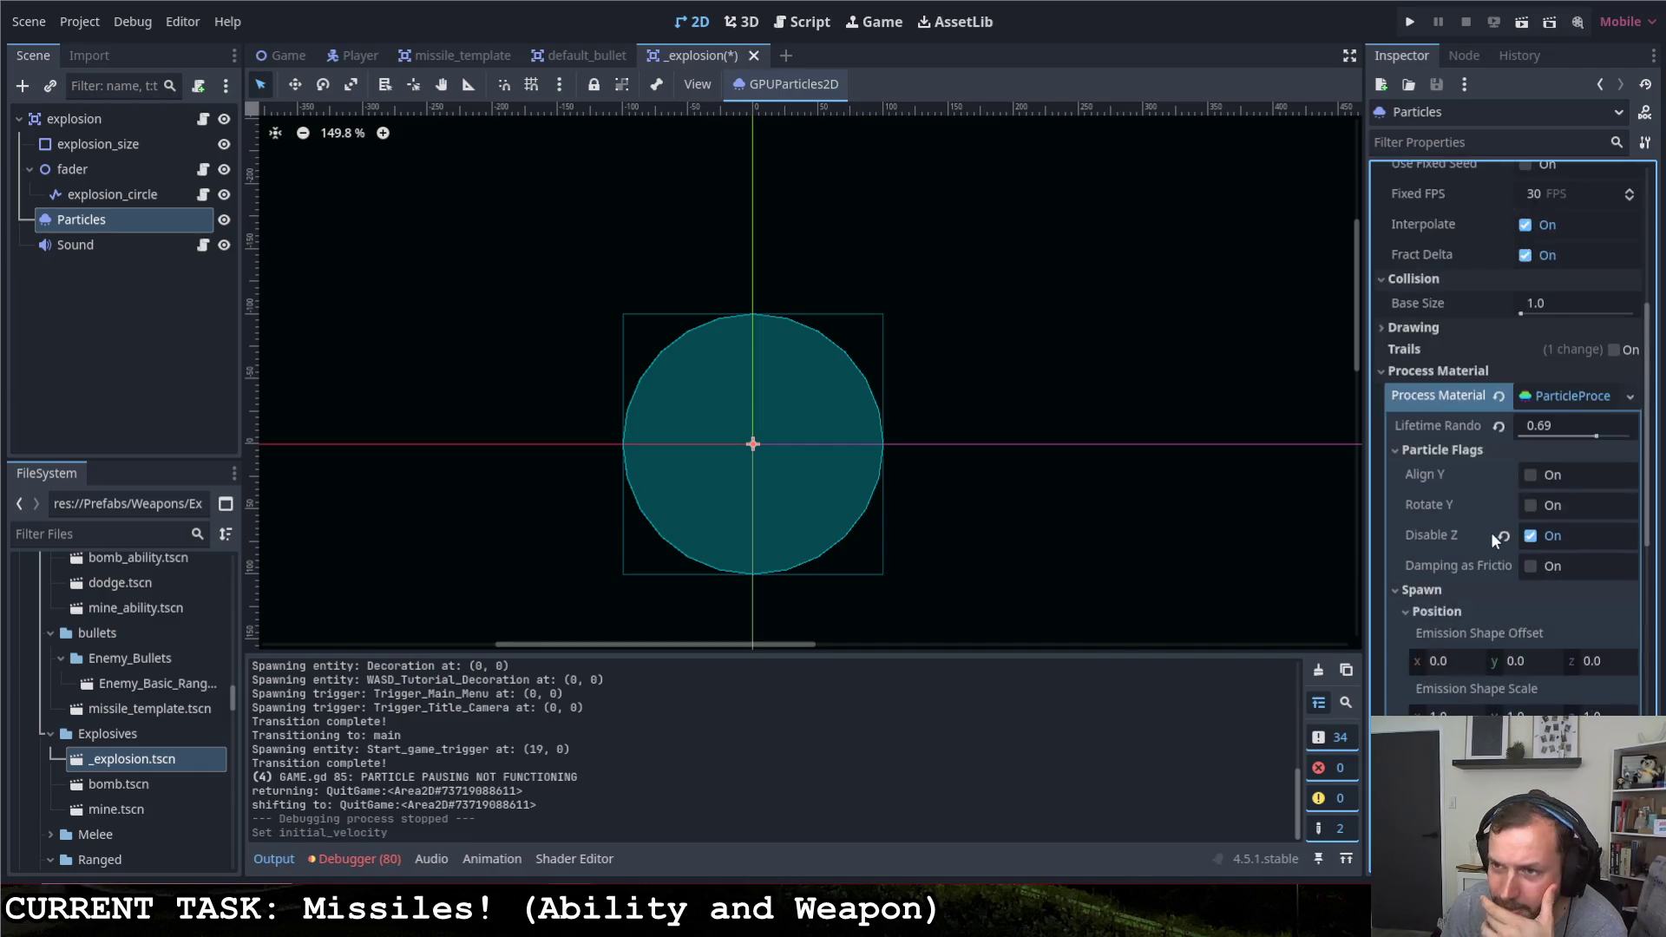
{"action": "scroll", "coordinate": [1497, 390], "scroll_direction": "up", "scroll_amount": 5}
{"action": "left_click", "coordinate": [1519, 200]}
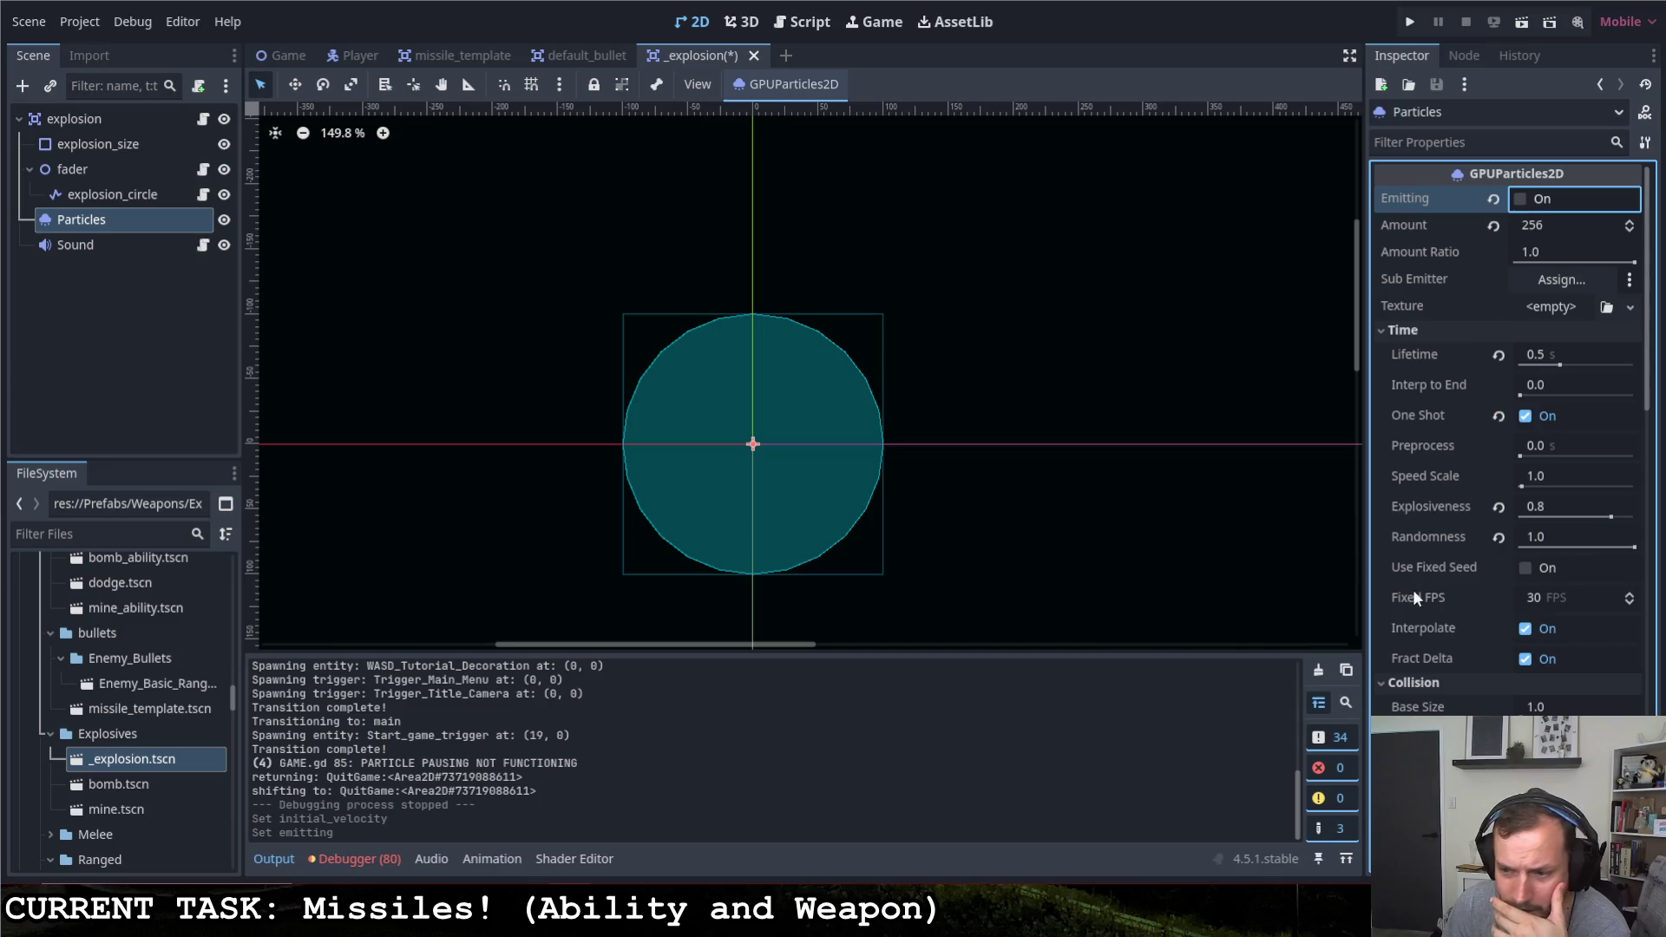
{"action": "scroll", "coordinate": [1413, 589], "scroll_direction": "down", "scroll_amount": 3}
{"action": "scroll", "coordinate": [1427, 611], "scroll_direction": "down", "scroll_amount": 3}
{"action": "scroll", "coordinate": [1431, 617], "scroll_direction": "down", "scroll_amount": 3}
{"action": "scroll", "coordinate": [1448, 600], "scroll_direction": "down", "scroll_amount": 2}
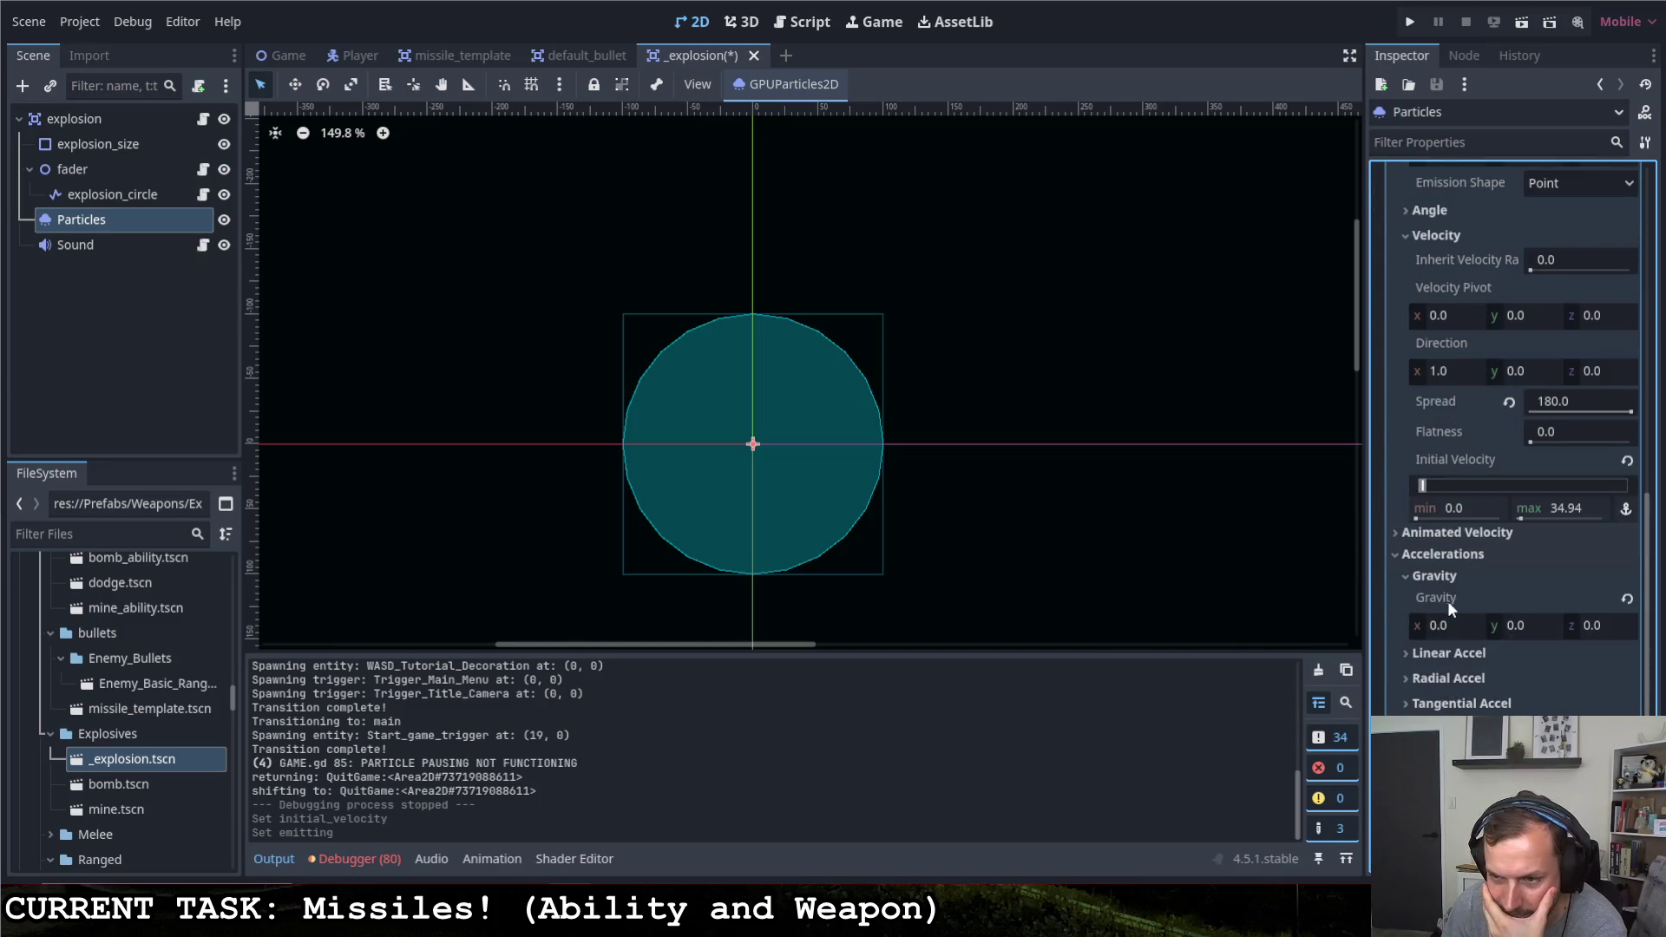
{"action": "scroll", "coordinate": [1448, 600], "scroll_direction": "up", "scroll_amount": 1}
{"action": "scroll", "coordinate": [1470, 580], "scroll_direction": "up", "scroll_amount": 3}
Set the emission shape to Sphere with radius 100
{"action": "left_click", "coordinate": [1566, 533]}
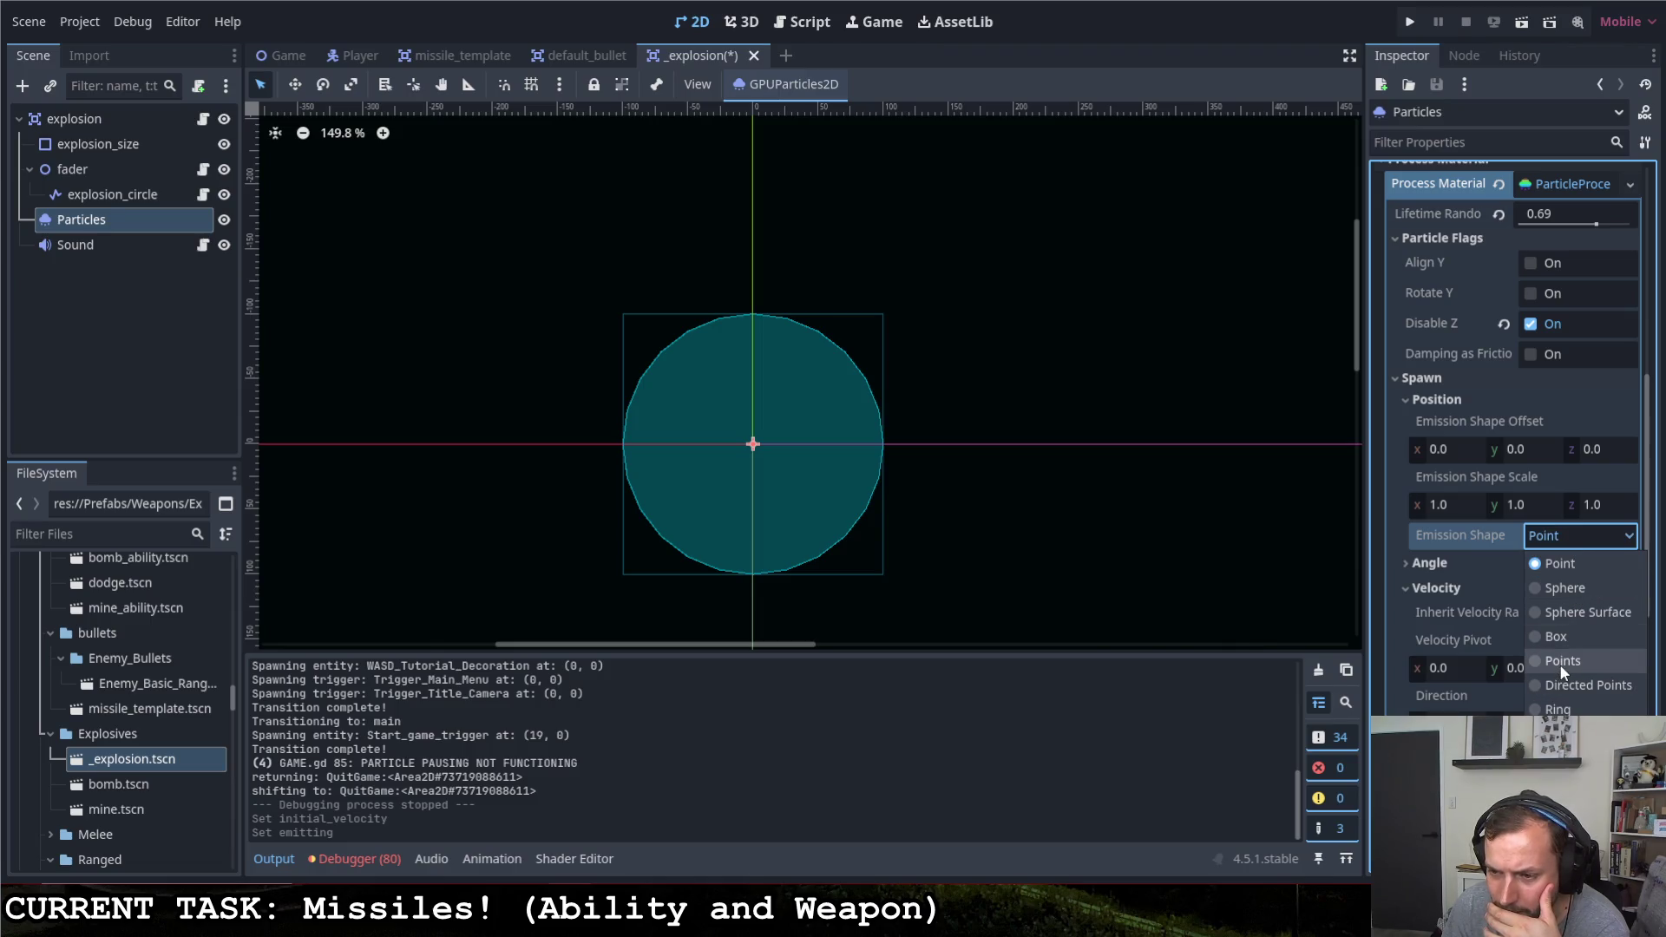
{"action": "left_click", "coordinate": [1560, 590]}
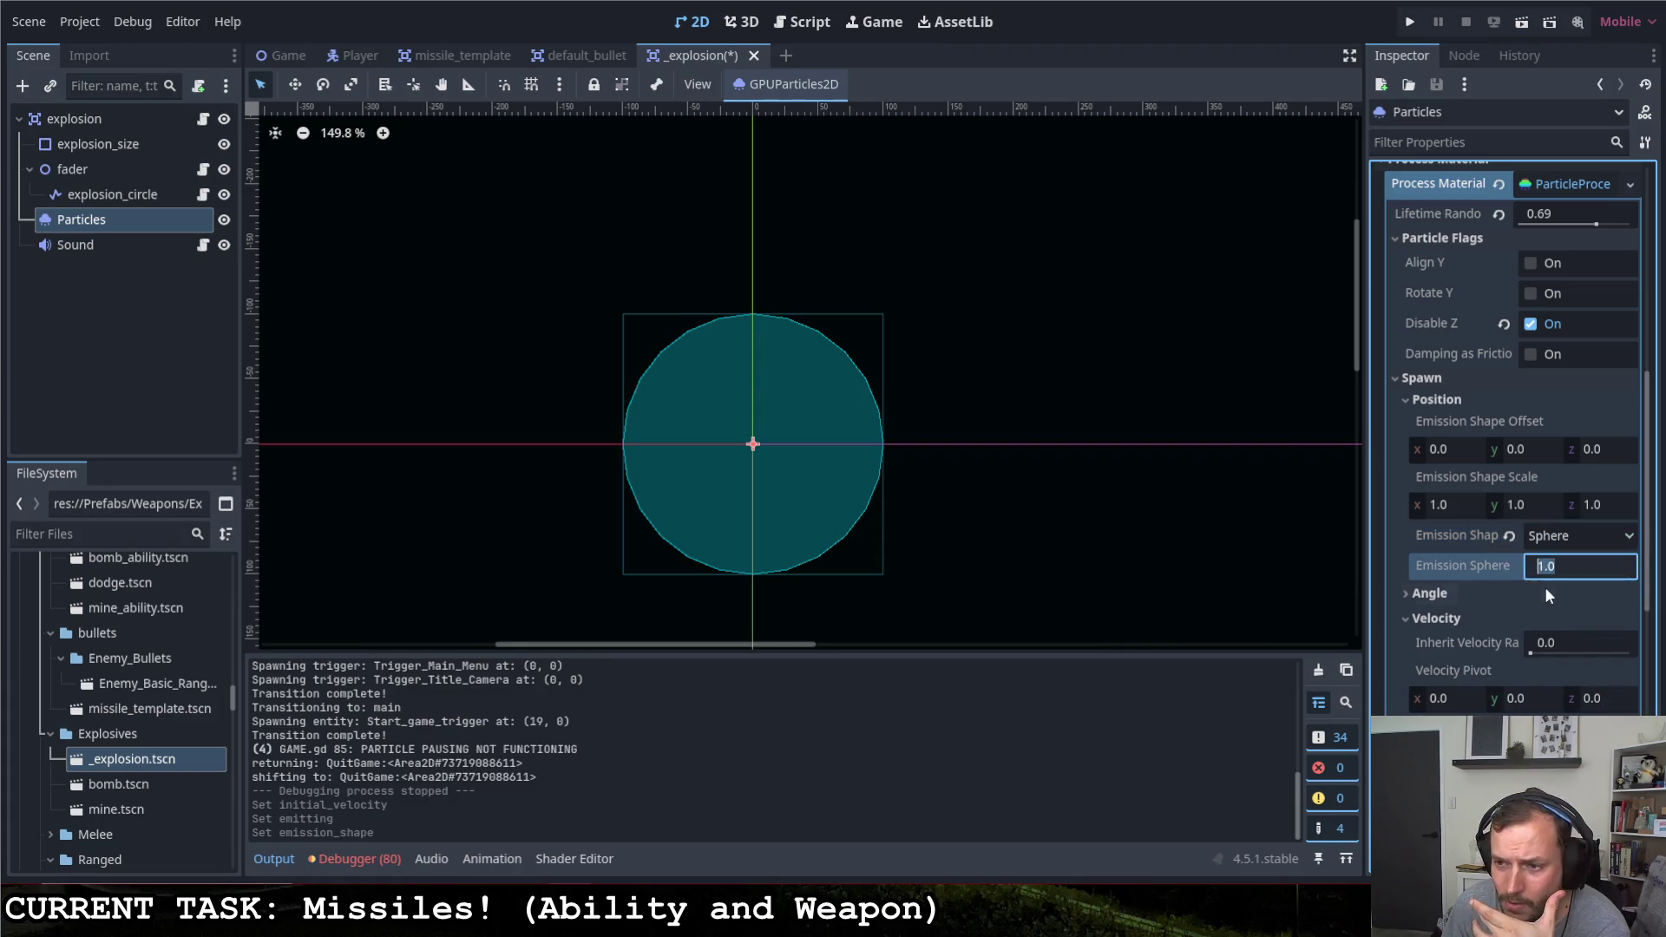
{"action": "scroll", "coordinate": [1545, 587], "scroll_direction": "up", "scroll_amount": 4}
{"action": "scroll", "coordinate": [1556, 593], "scroll_direction": "up", "scroll_amount": 2}
{"action": "scroll", "coordinate": [1555, 594], "scroll_direction": "up", "scroll_amount": 3}
{"action": "type", "text": "1"}
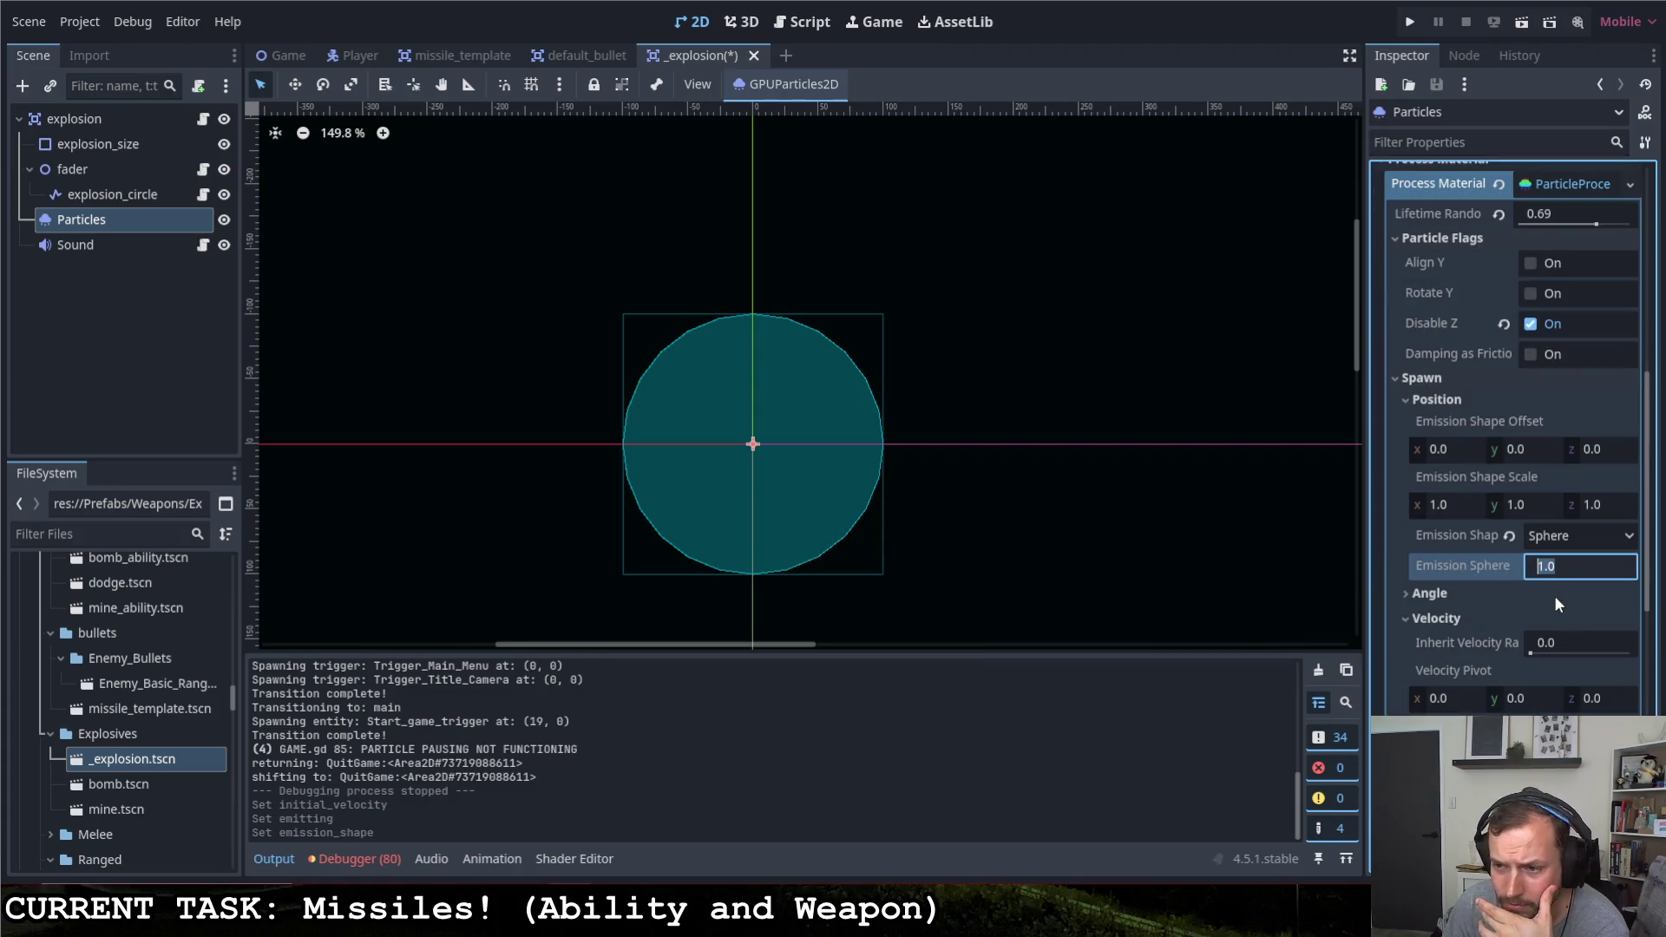
{"action": "key", "text": "Return"}
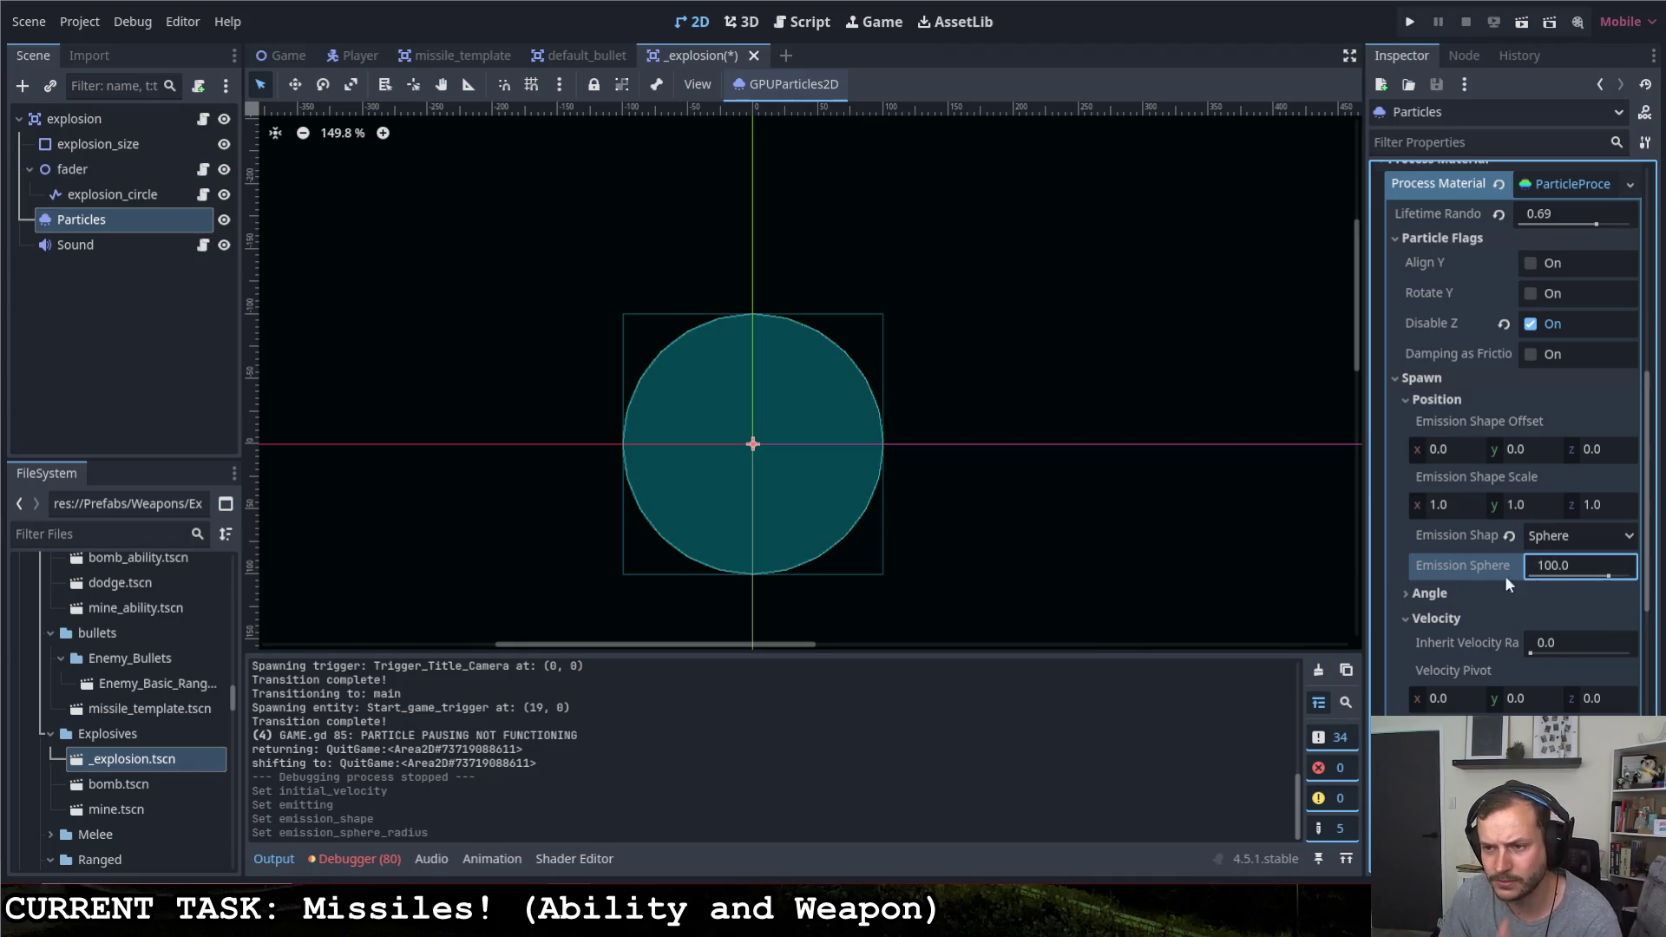
{"action": "scroll", "coordinate": [1496, 575], "scroll_direction": "up", "scroll_amount": 1}
{"action": "scroll", "coordinate": [1503, 569], "scroll_direction": "up", "scroll_amount": 3}
{"action": "scroll", "coordinate": [1512, 562], "scroll_direction": "up", "scroll_amount": 5}
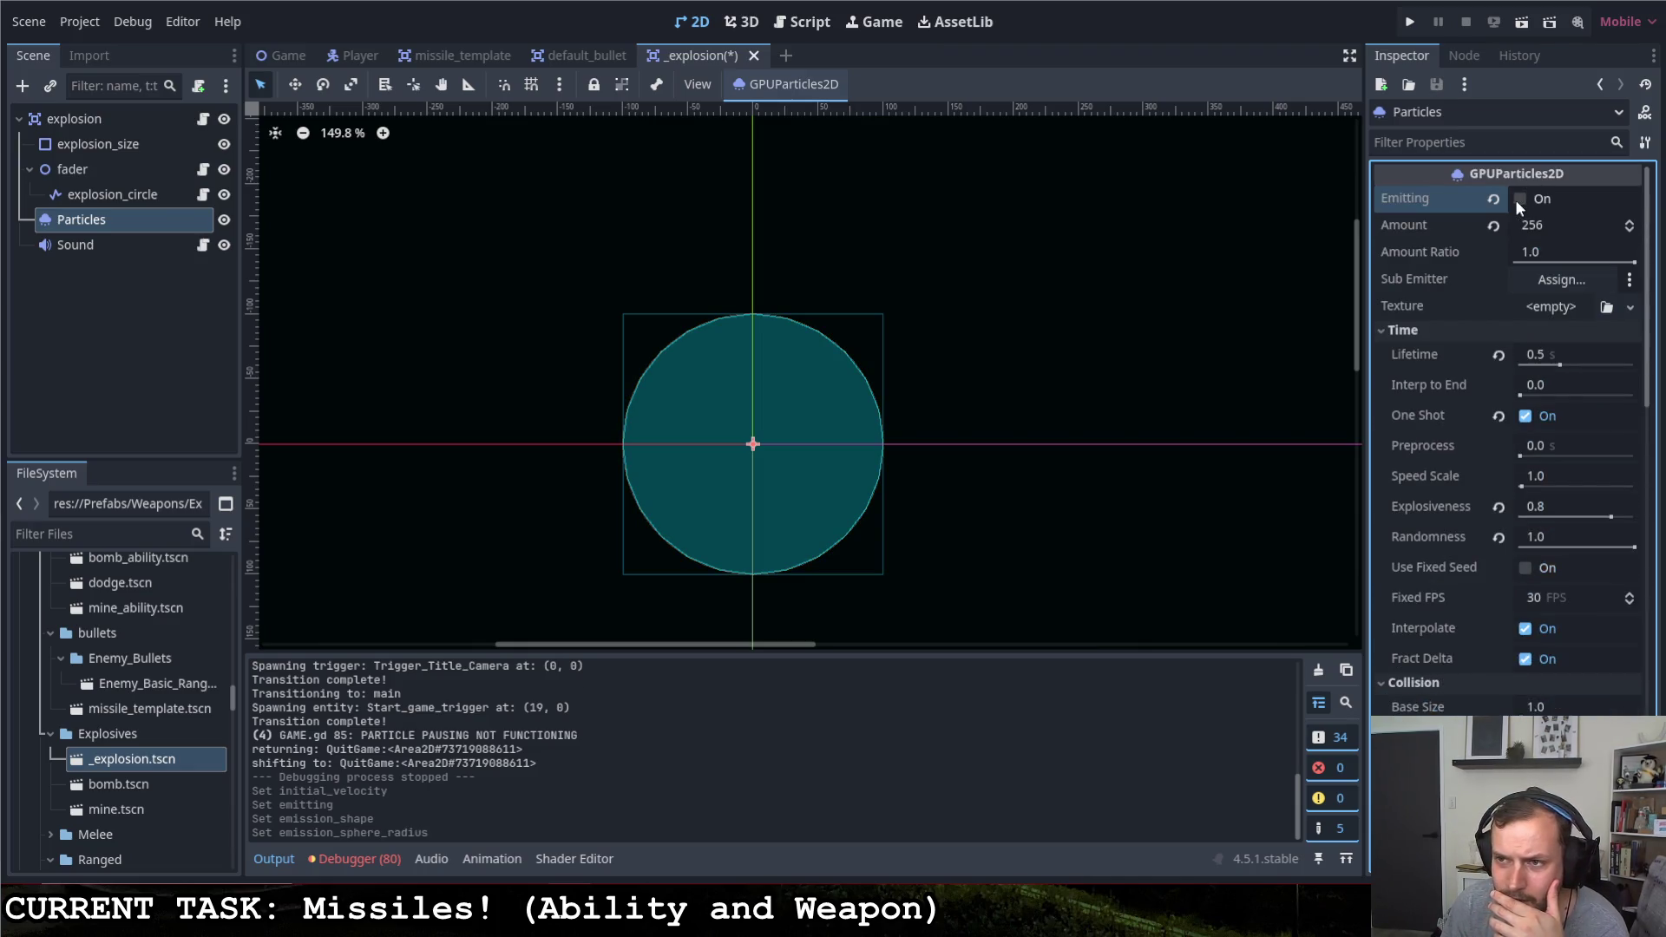
Replay the particle burst several times to inspect the sphere emission
{"action": "left_click", "coordinate": [1519, 199]}
{"action": "left_click", "coordinate": [1518, 198]}
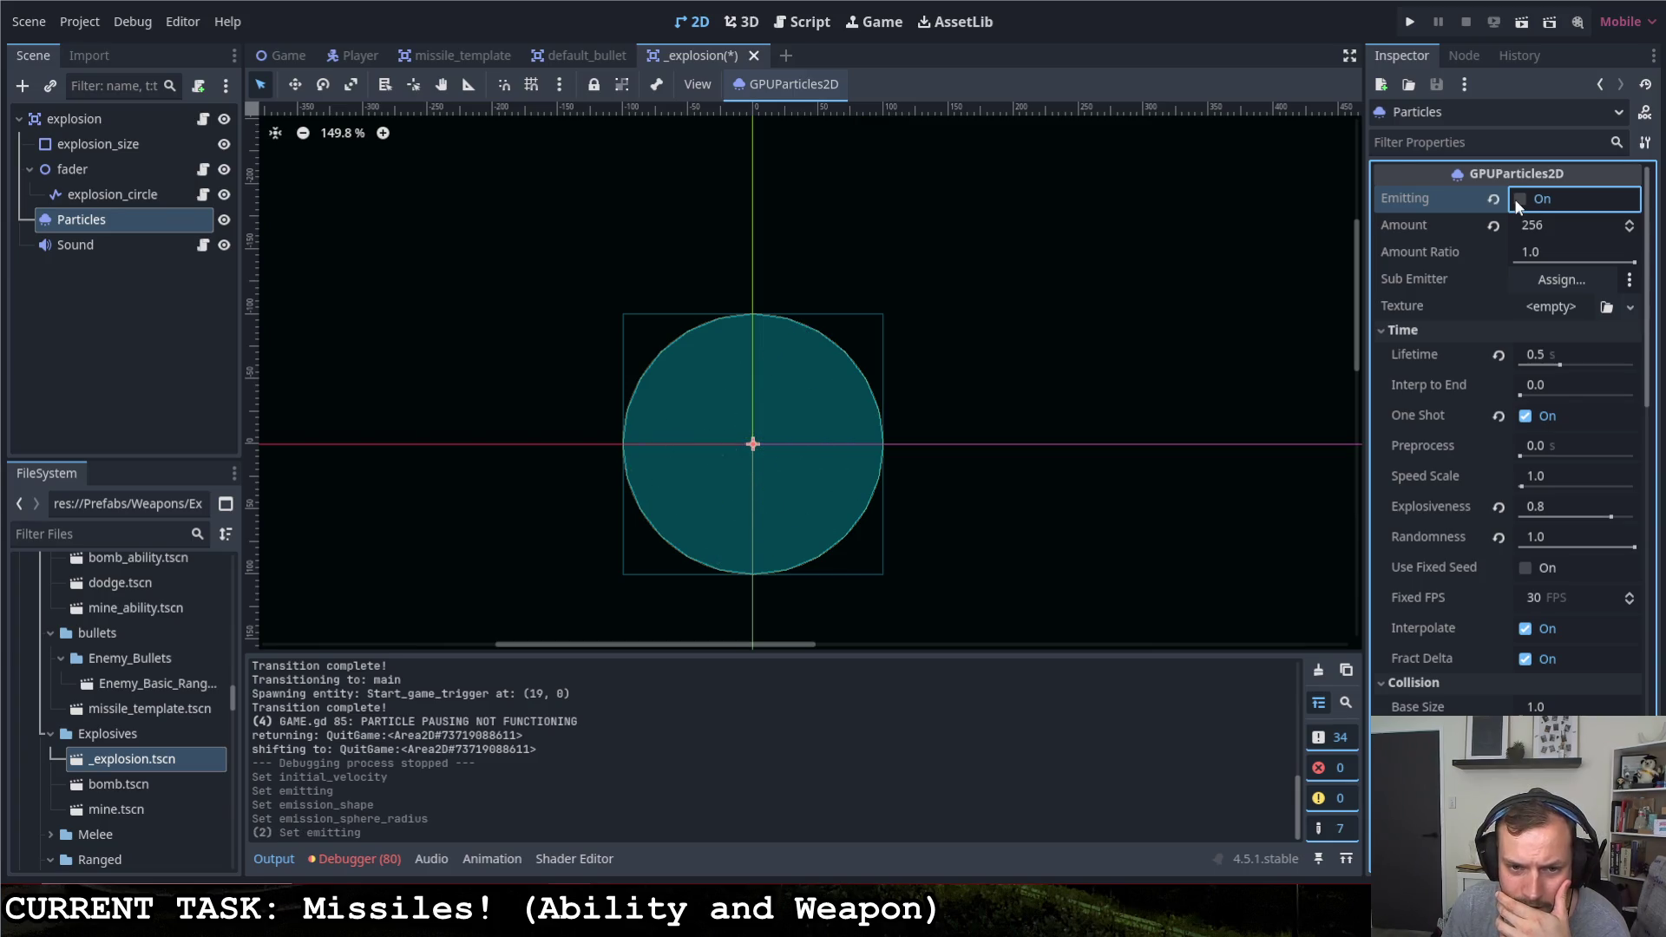
{"action": "left_click", "coordinate": [1518, 198]}
{"action": "left_click", "coordinate": [1520, 198]}
{"action": "left_click", "coordinate": [1520, 198]}
{"action": "left_click", "coordinate": [1518, 199]}
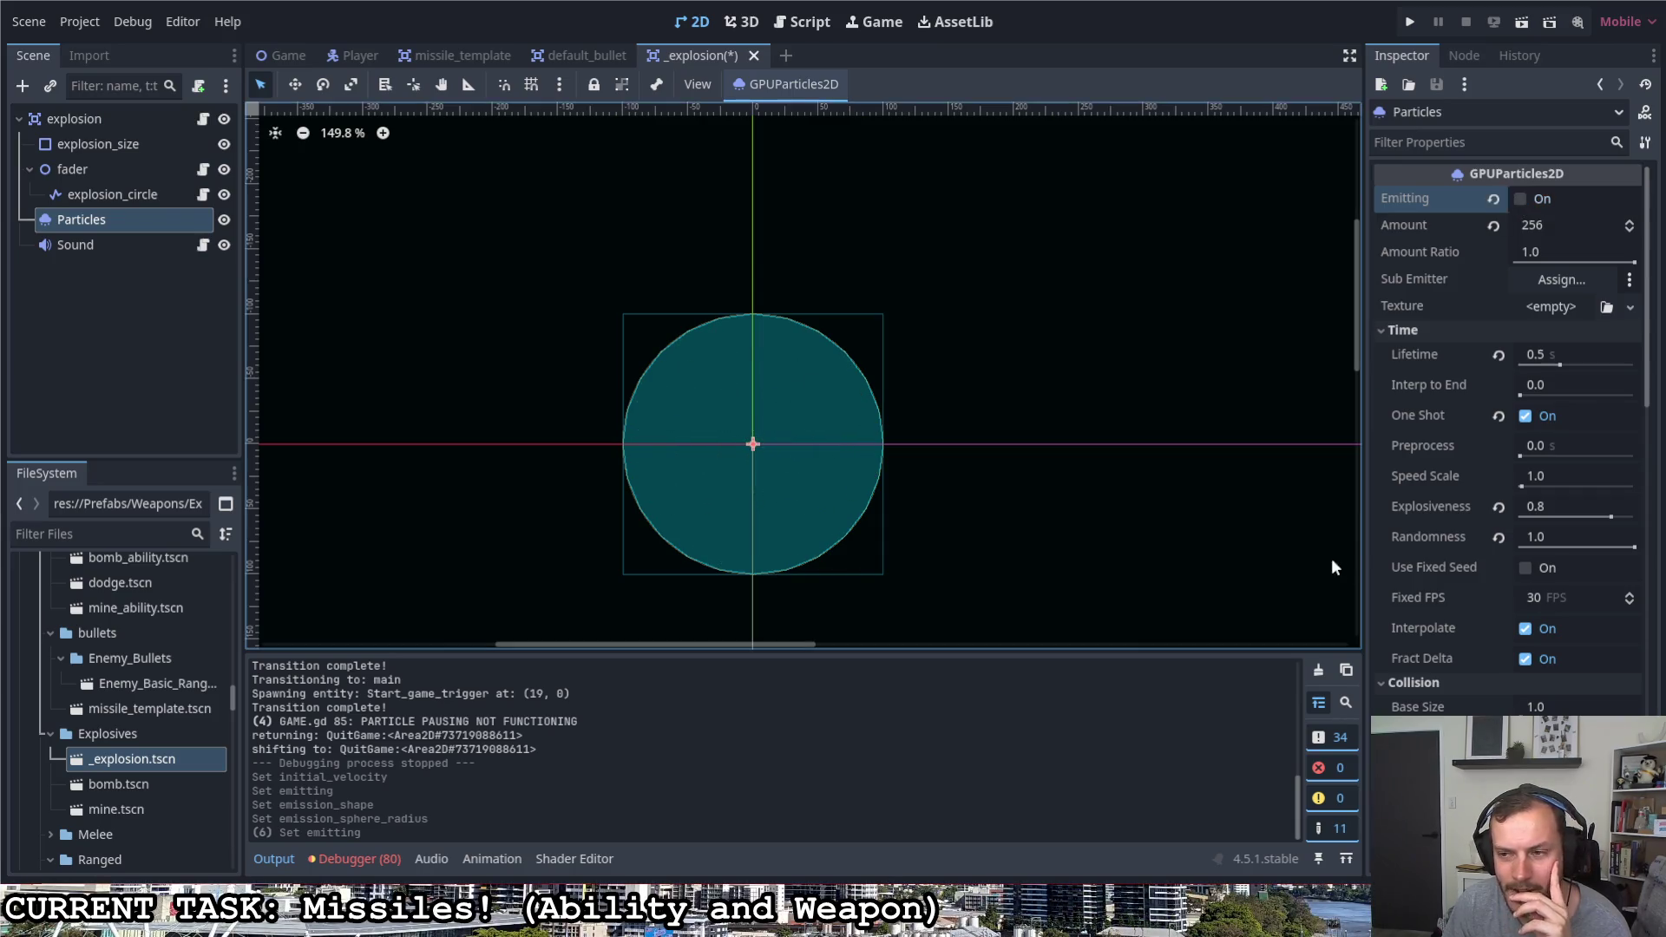
{"action": "scroll", "coordinate": [1409, 574], "scroll_direction": "down", "scroll_amount": 10}
{"action": "scroll", "coordinate": [1413, 565], "scroll_direction": "down", "scroll_amount": 2}
{"action": "scroll", "coordinate": [1412, 566], "scroll_direction": "down", "scroll_amount": 2}
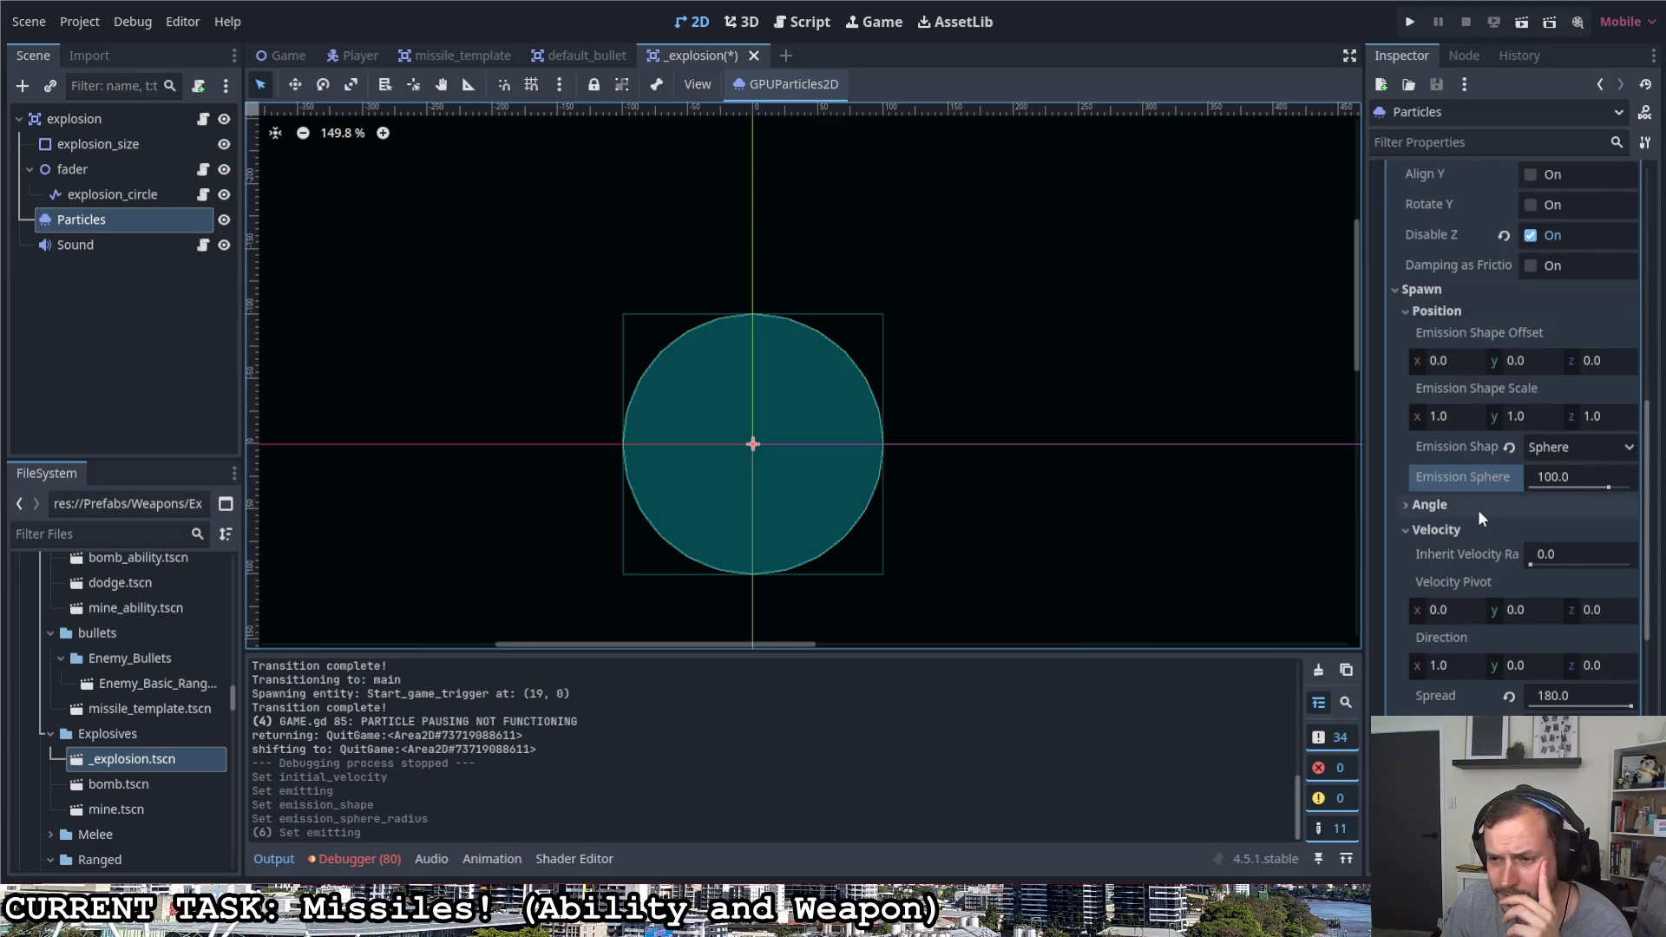
{"action": "scroll", "coordinate": [1488, 505], "scroll_direction": "down", "scroll_amount": 4}
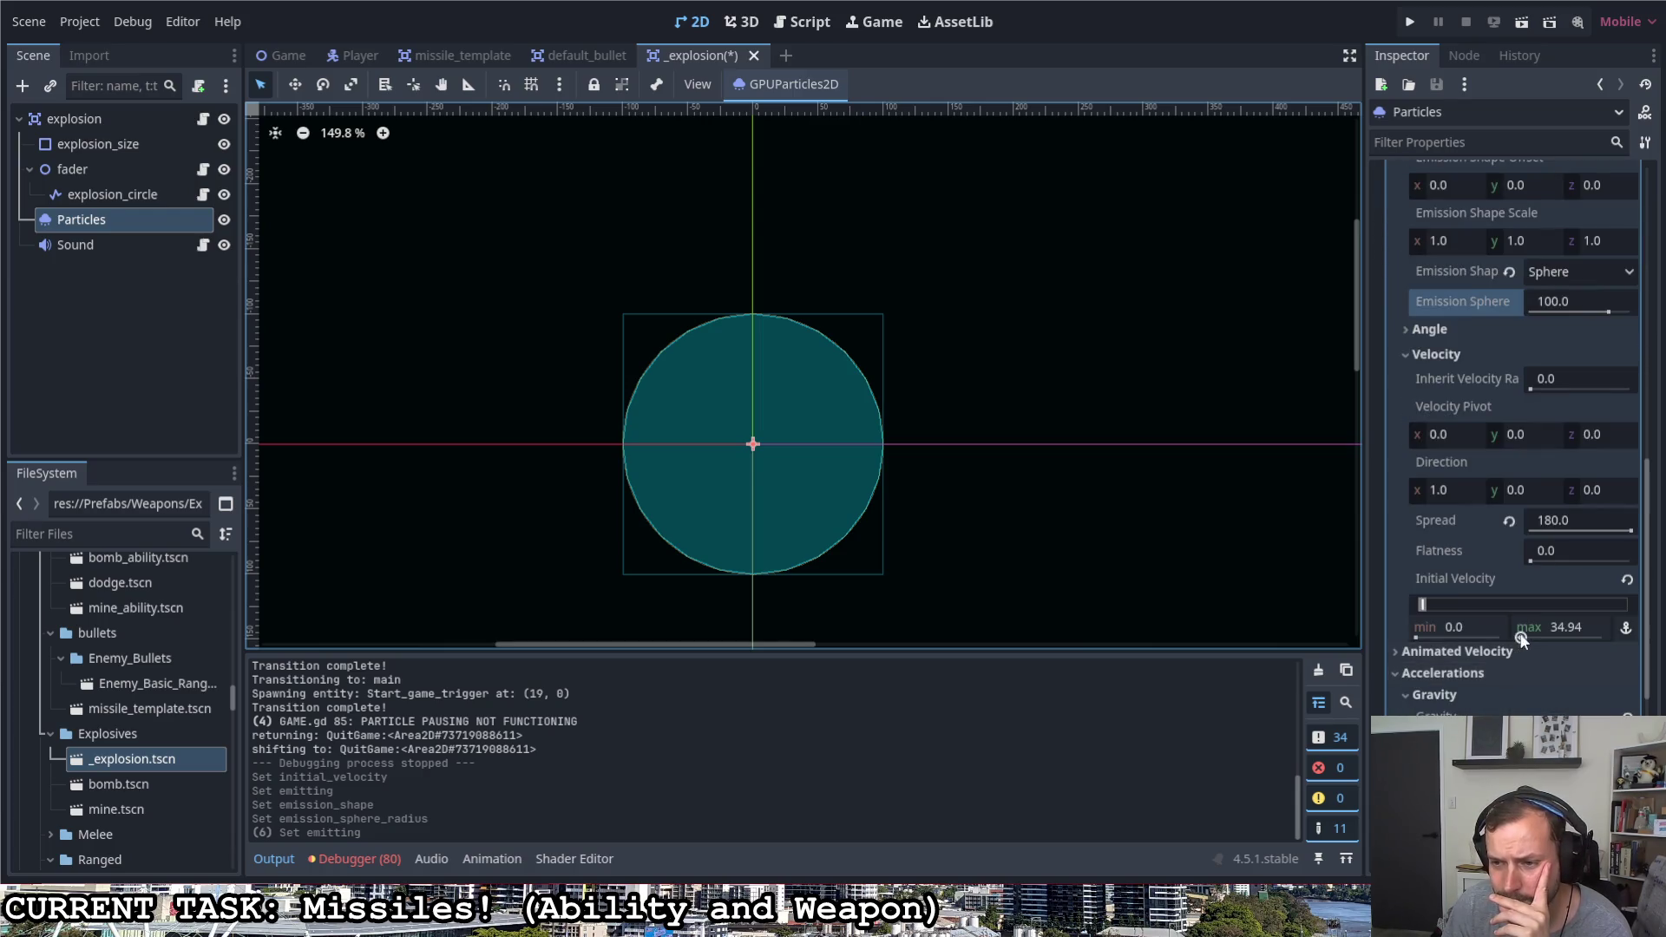
Reduce the maximum initial velocity to 20 and preview the slower burst
{"action": "left_click", "coordinate": [1562, 627]}
{"action": "type", "text": "20.0"}
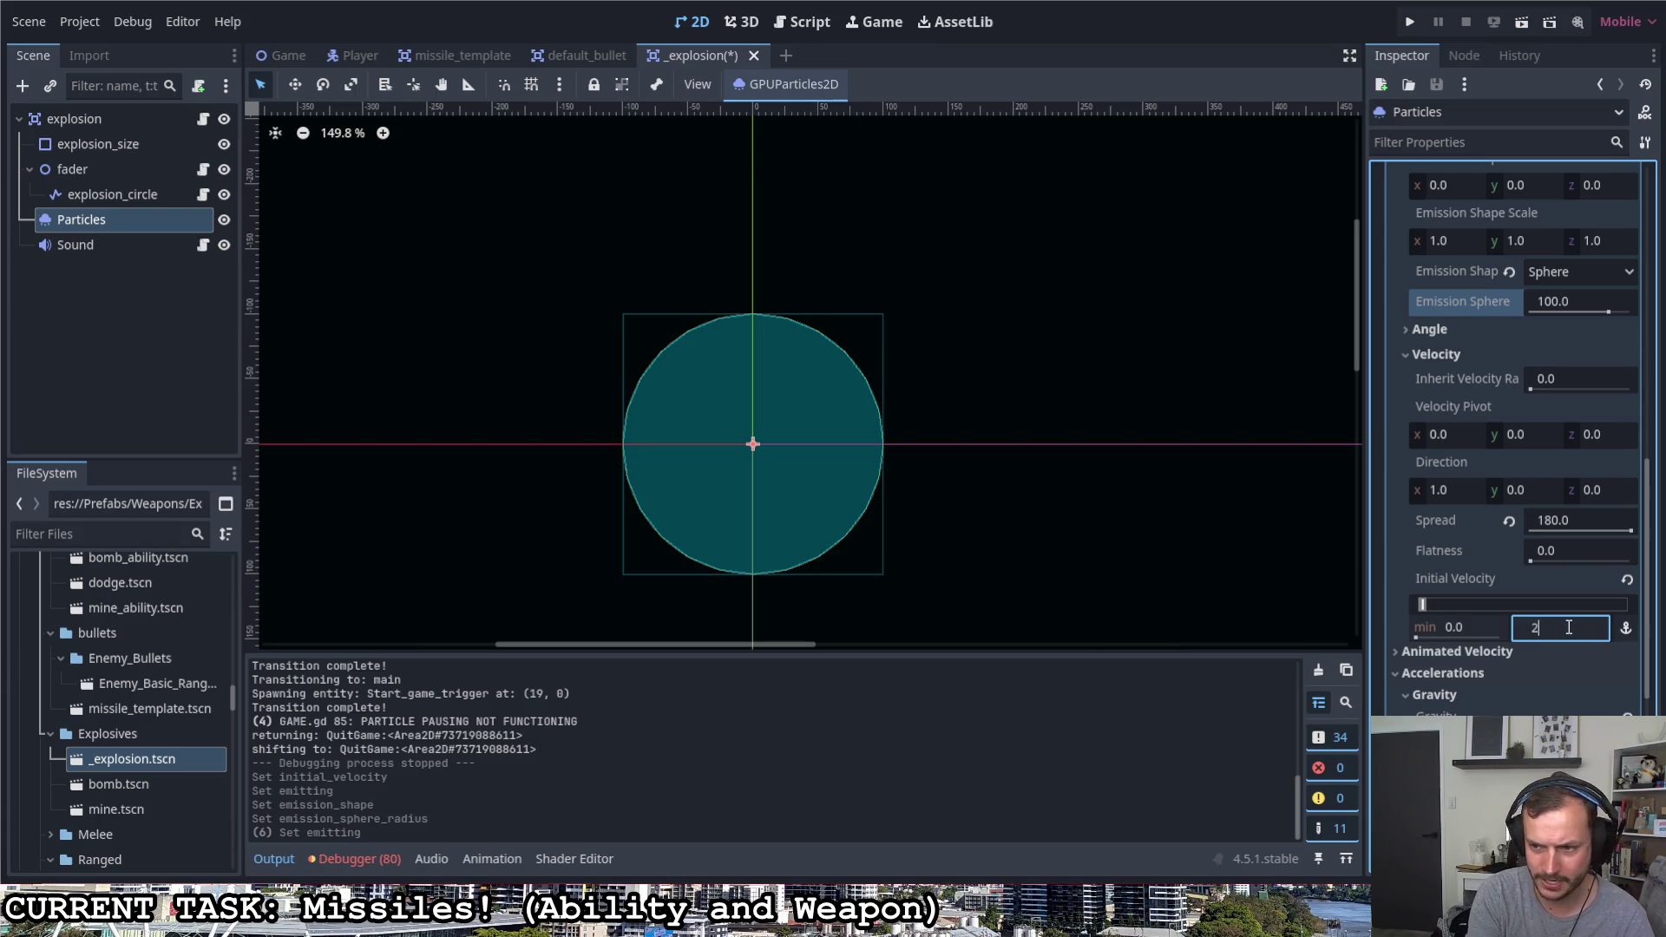
{"action": "scroll", "coordinate": [1487, 619], "scroll_direction": "up", "scroll_amount": 5}
{"action": "scroll", "coordinate": [1482, 621], "scroll_direction": "up", "scroll_amount": 5}
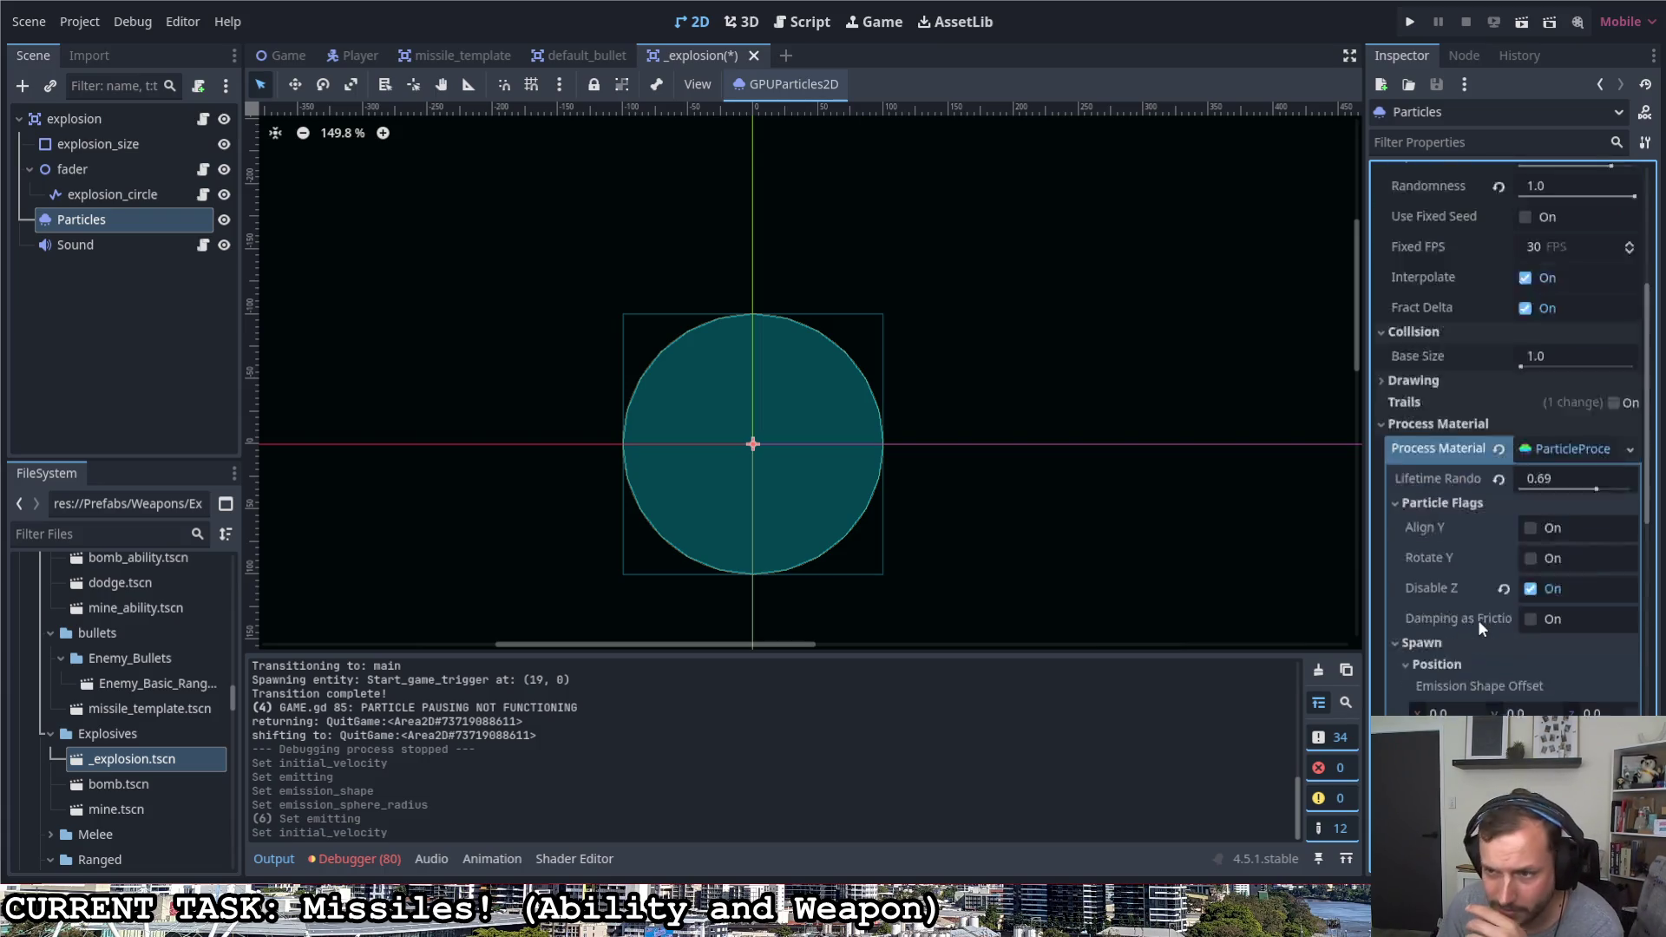
{"action": "scroll", "coordinate": [1478, 622], "scroll_direction": "up", "scroll_amount": 5}
{"action": "left_click", "coordinate": [1518, 200]}
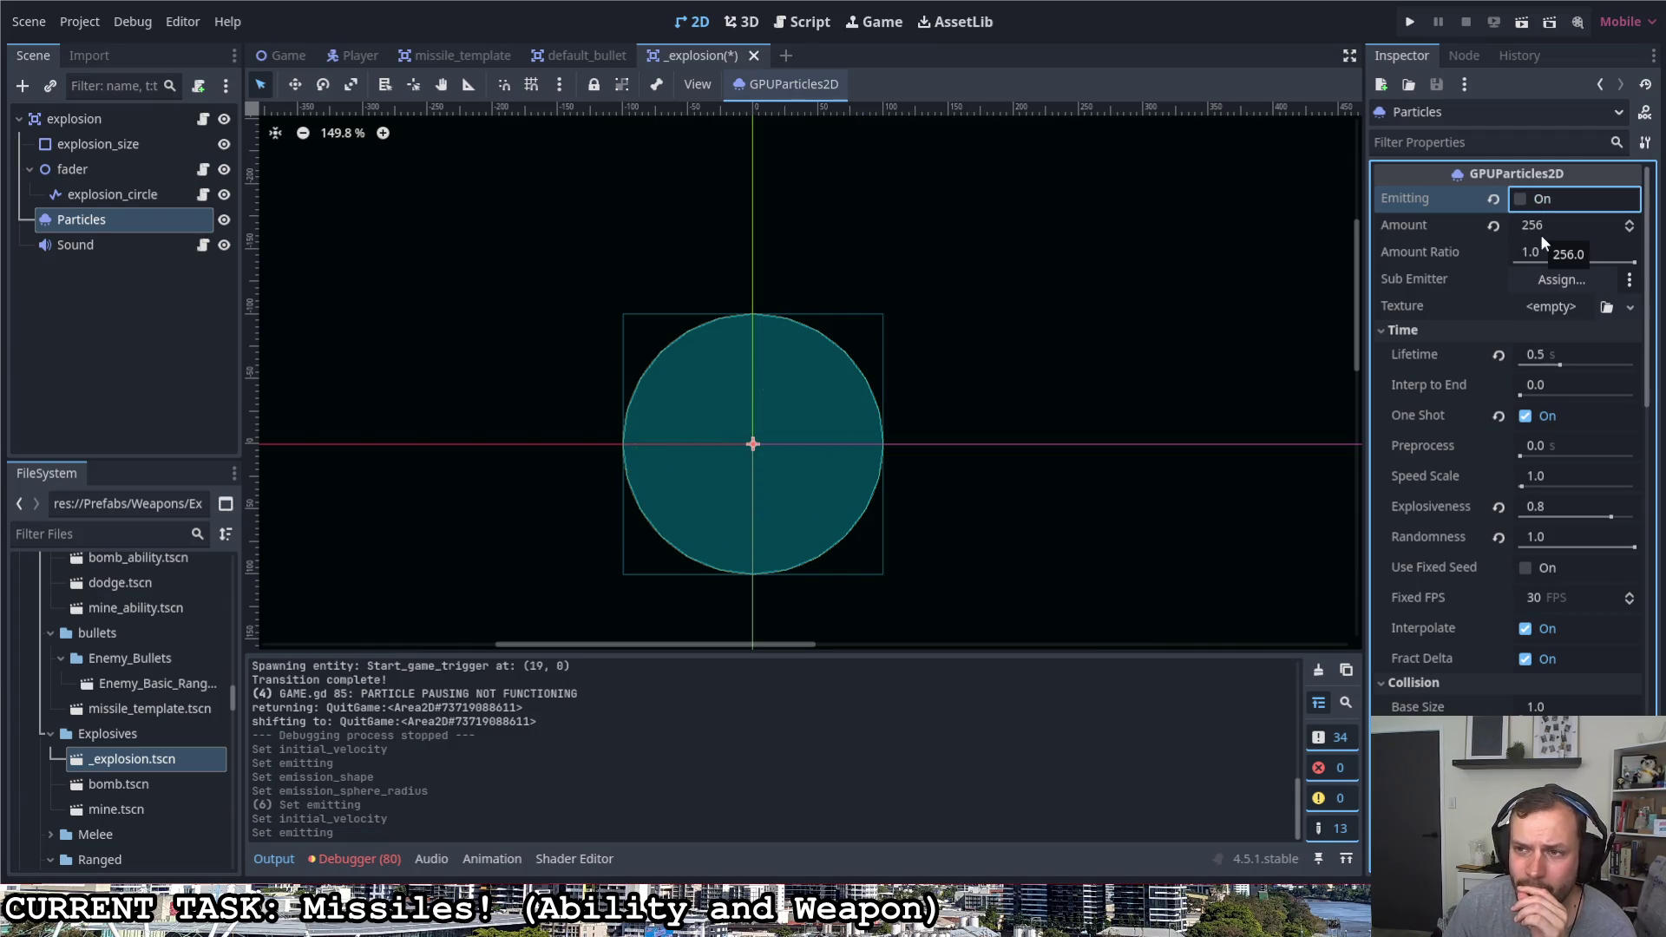
In explosion.gd, delete the two initial-velocity scaling lines from set_radii
{"action": "left_click", "coordinate": [204, 119]}
{"action": "scroll", "coordinate": [750, 467], "scroll_direction": "down", "scroll_amount": 5}
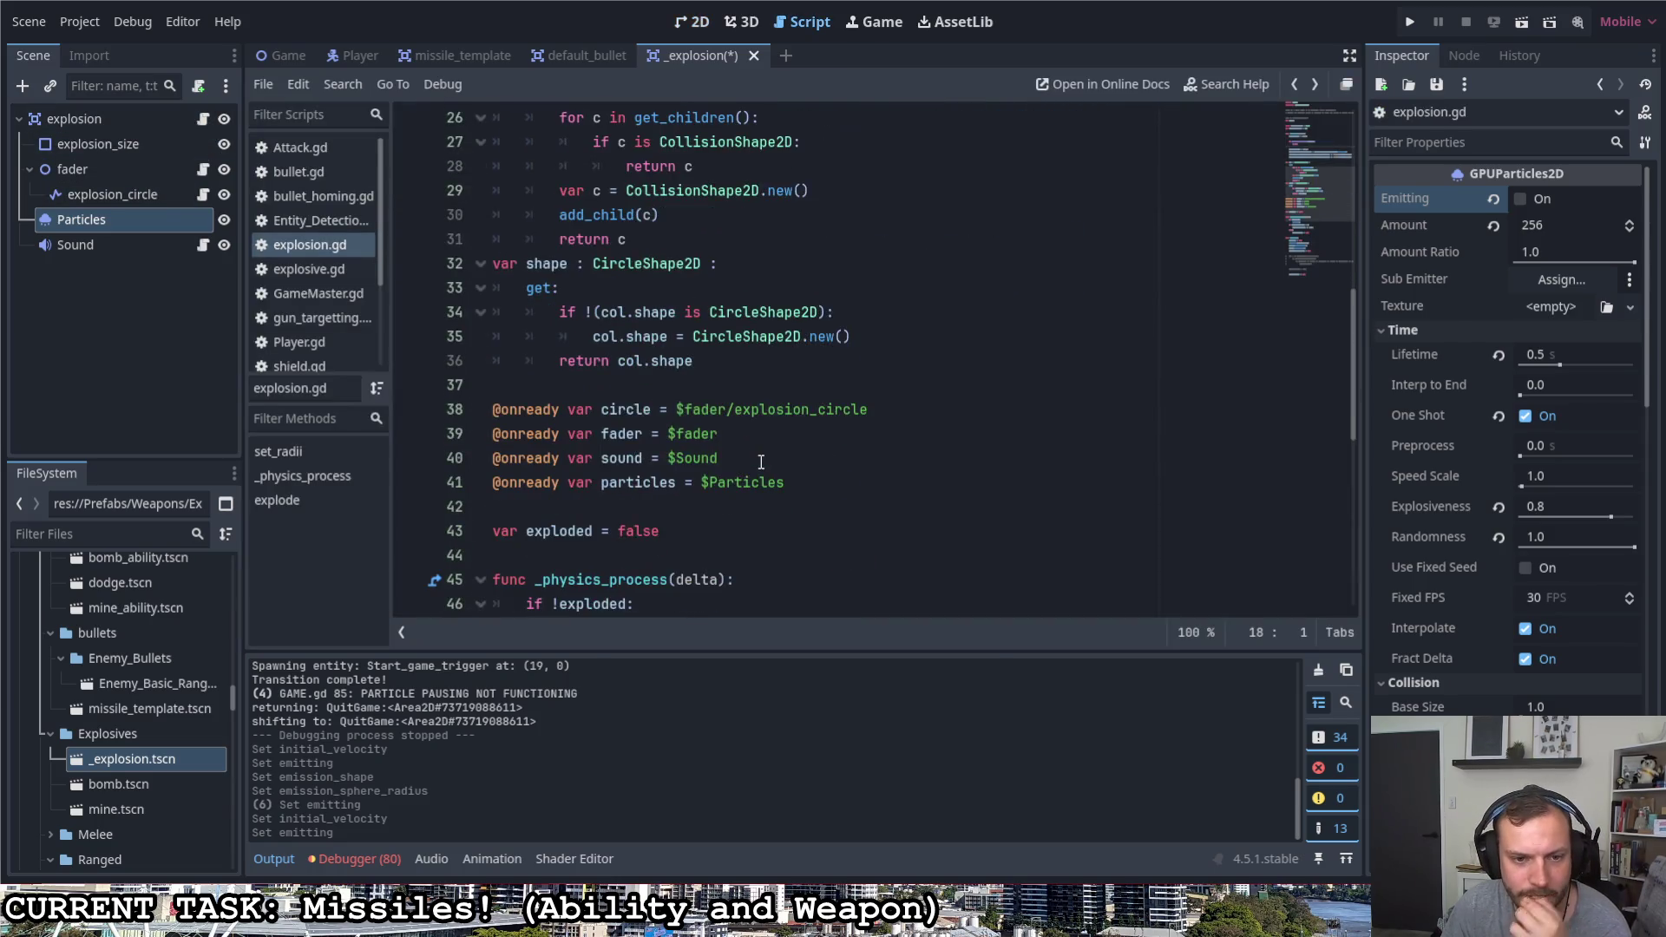
{"action": "scroll", "coordinate": [750, 466], "scroll_direction": "down", "scroll_amount": 4}
{"action": "scroll", "coordinate": [743, 466], "scroll_direction": "down", "scroll_amount": 3}
{"action": "scroll", "coordinate": [738, 466], "scroll_direction": "up", "scroll_amount": 2}
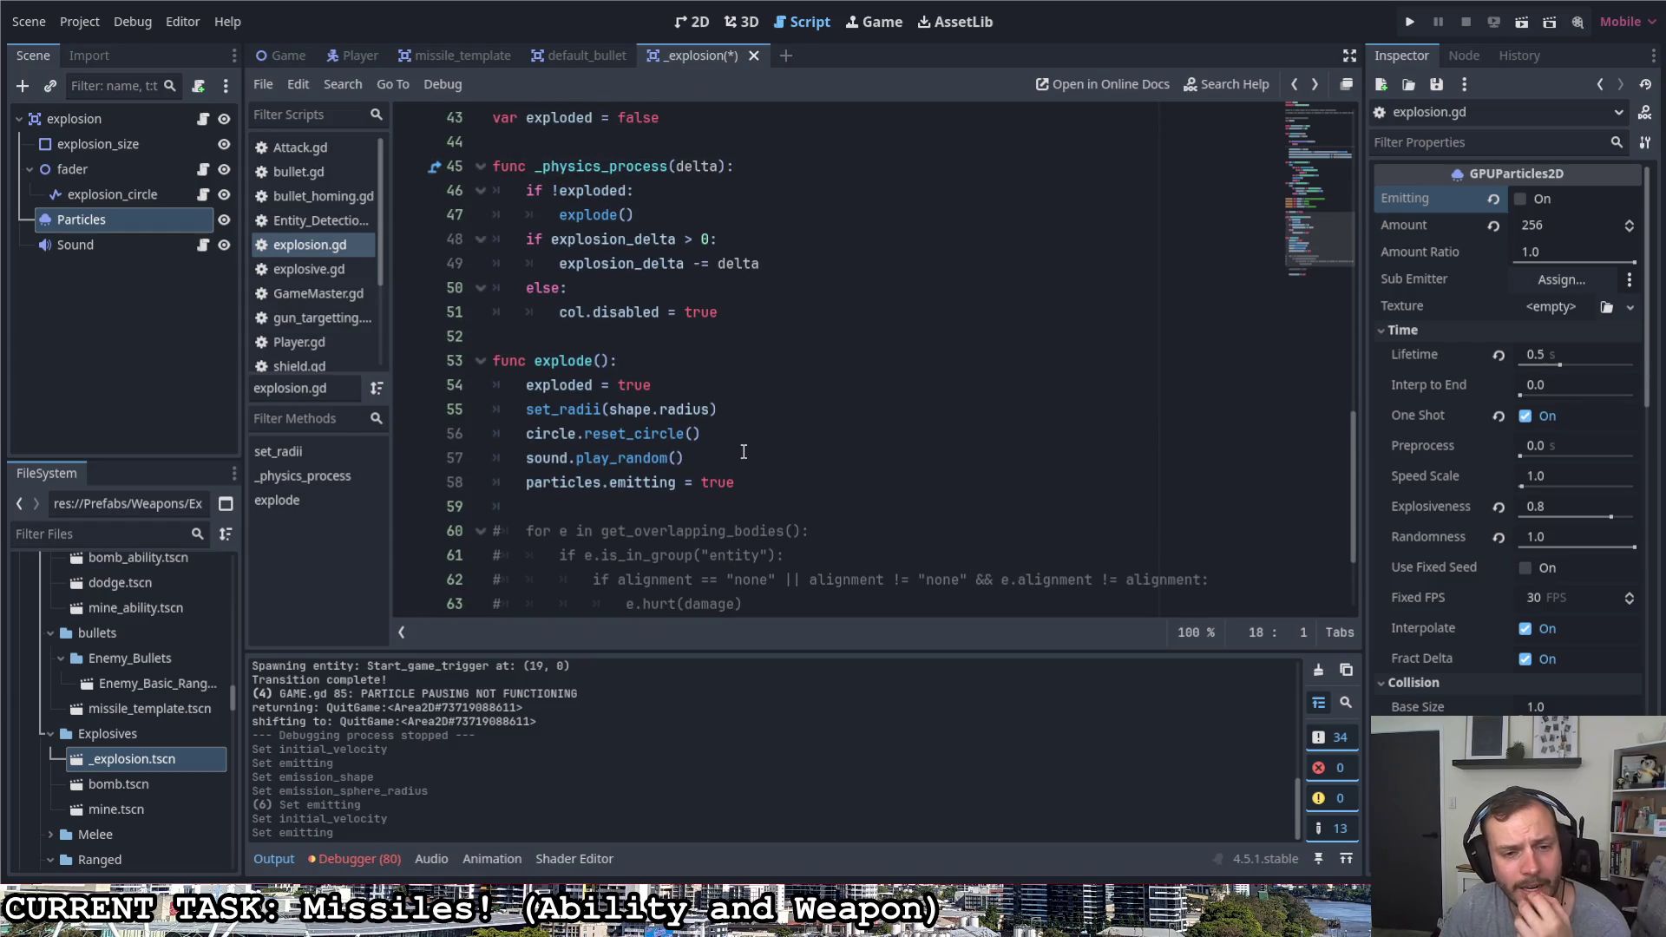
{"action": "scroll", "coordinate": [744, 452], "scroll_direction": "up", "scroll_amount": 1}
{"action": "left_click_drag", "start_coordinate": [717, 481], "coordinate": [527, 482]}
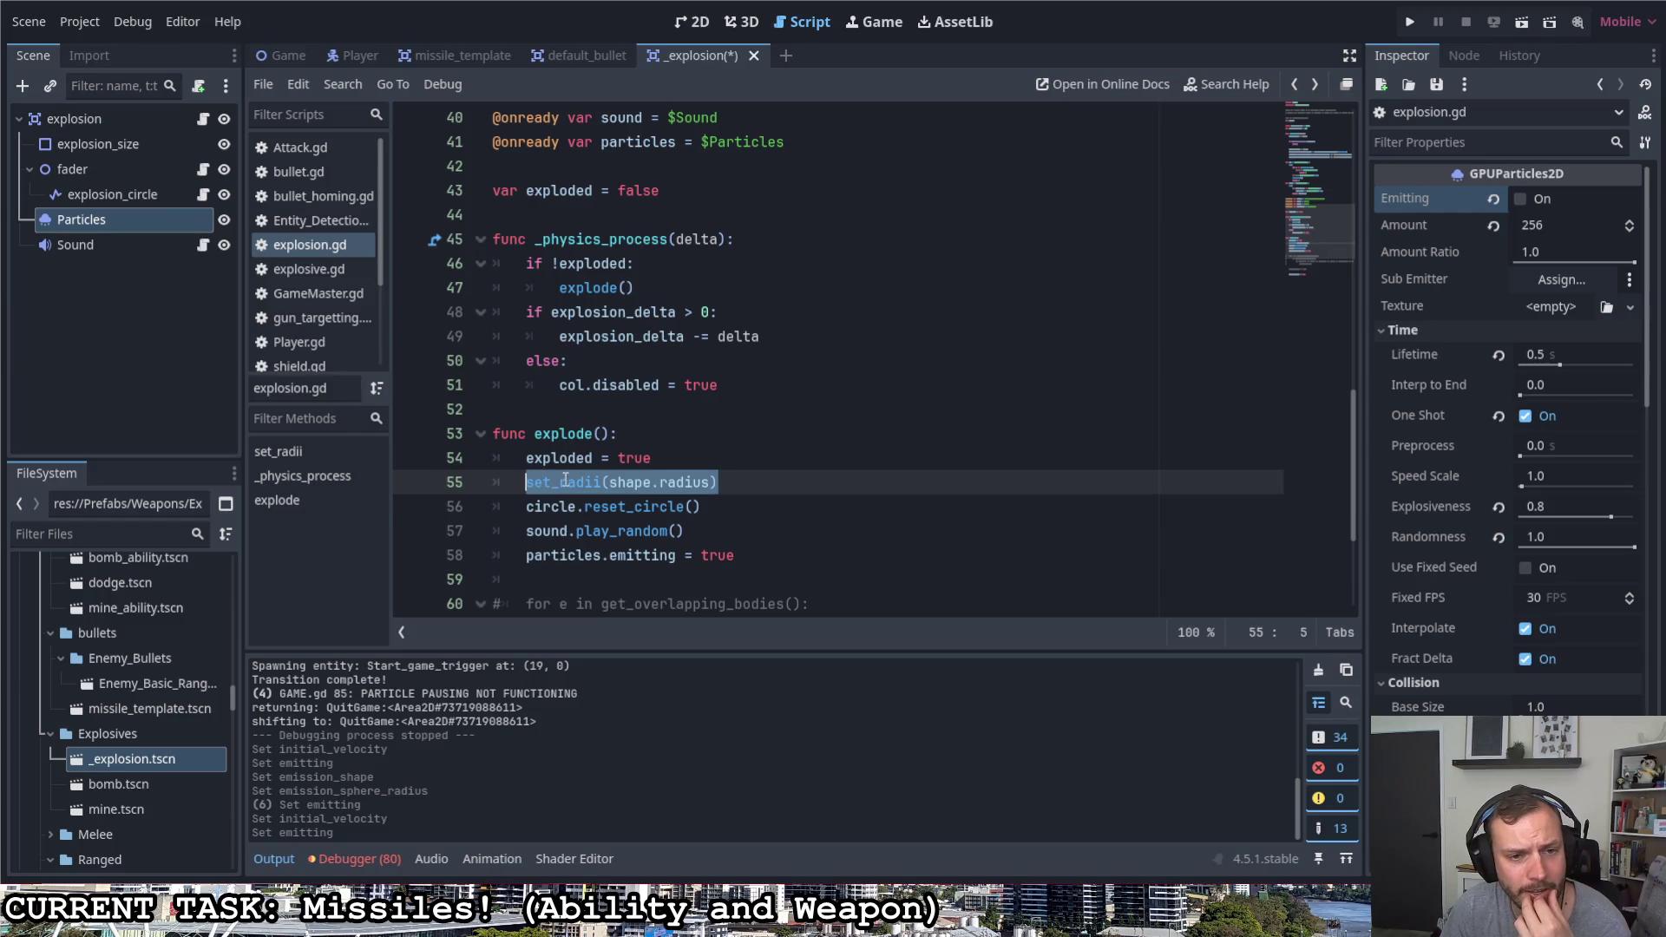
{"action": "scroll", "coordinate": [563, 482], "scroll_direction": "up", "scroll_amount": 4}
{"action": "scroll", "coordinate": [587, 472], "scroll_direction": "up", "scroll_amount": 5}
{"action": "scroll", "coordinate": [612, 462], "scroll_direction": "up", "scroll_amount": 4}
{"action": "scroll", "coordinate": [638, 450], "scroll_direction": "up", "scroll_amount": 1}
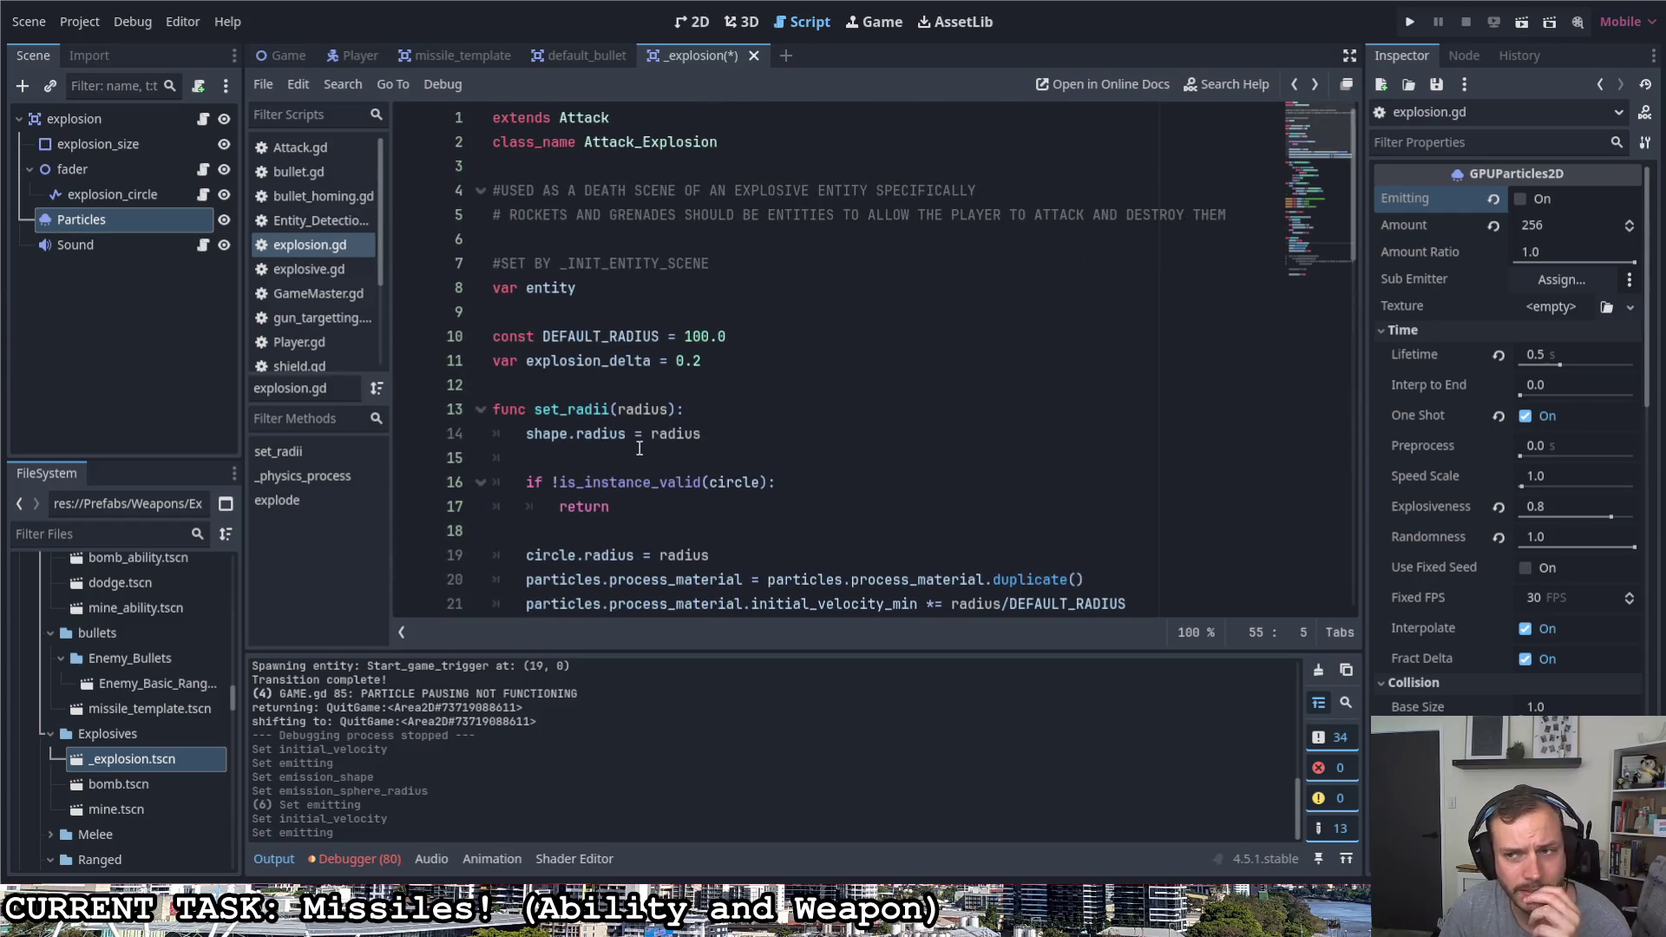
{"action": "scroll", "coordinate": [638, 443], "scroll_direction": "down", "scroll_amount": 2}
{"action": "scroll", "coordinate": [638, 443], "scroll_direction": "down", "scroll_amount": 1}
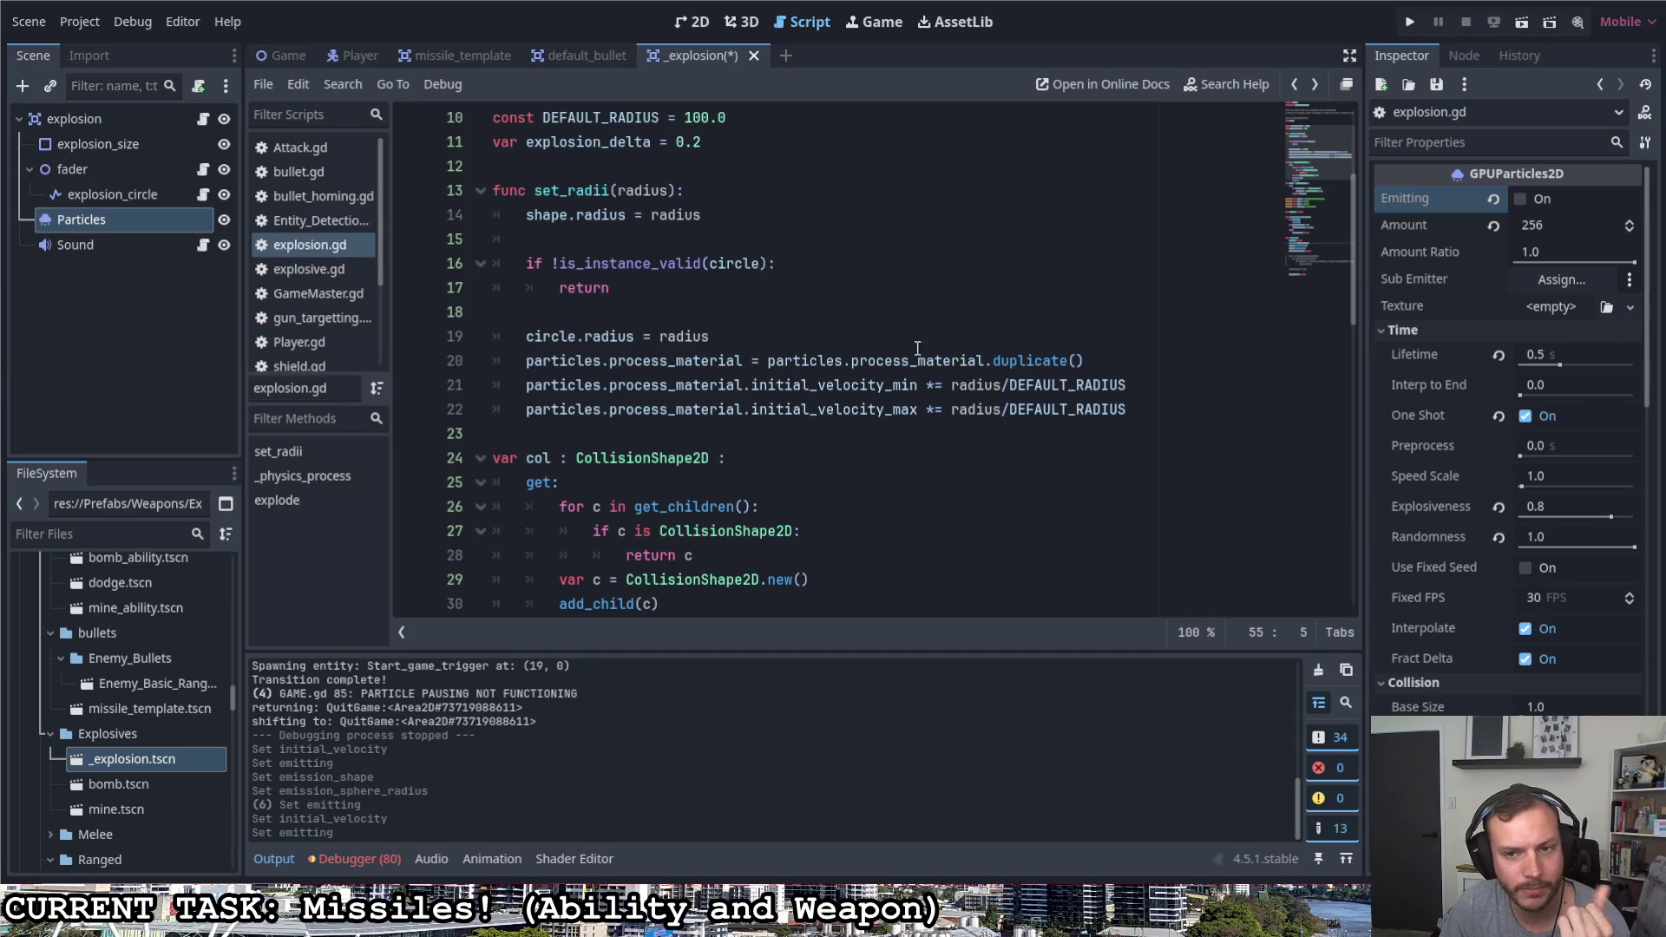
{"action": "left_click", "coordinate": [1093, 357]}
{"action": "left_click_drag", "start_coordinate": [1127, 409], "coordinate": [526, 385]}
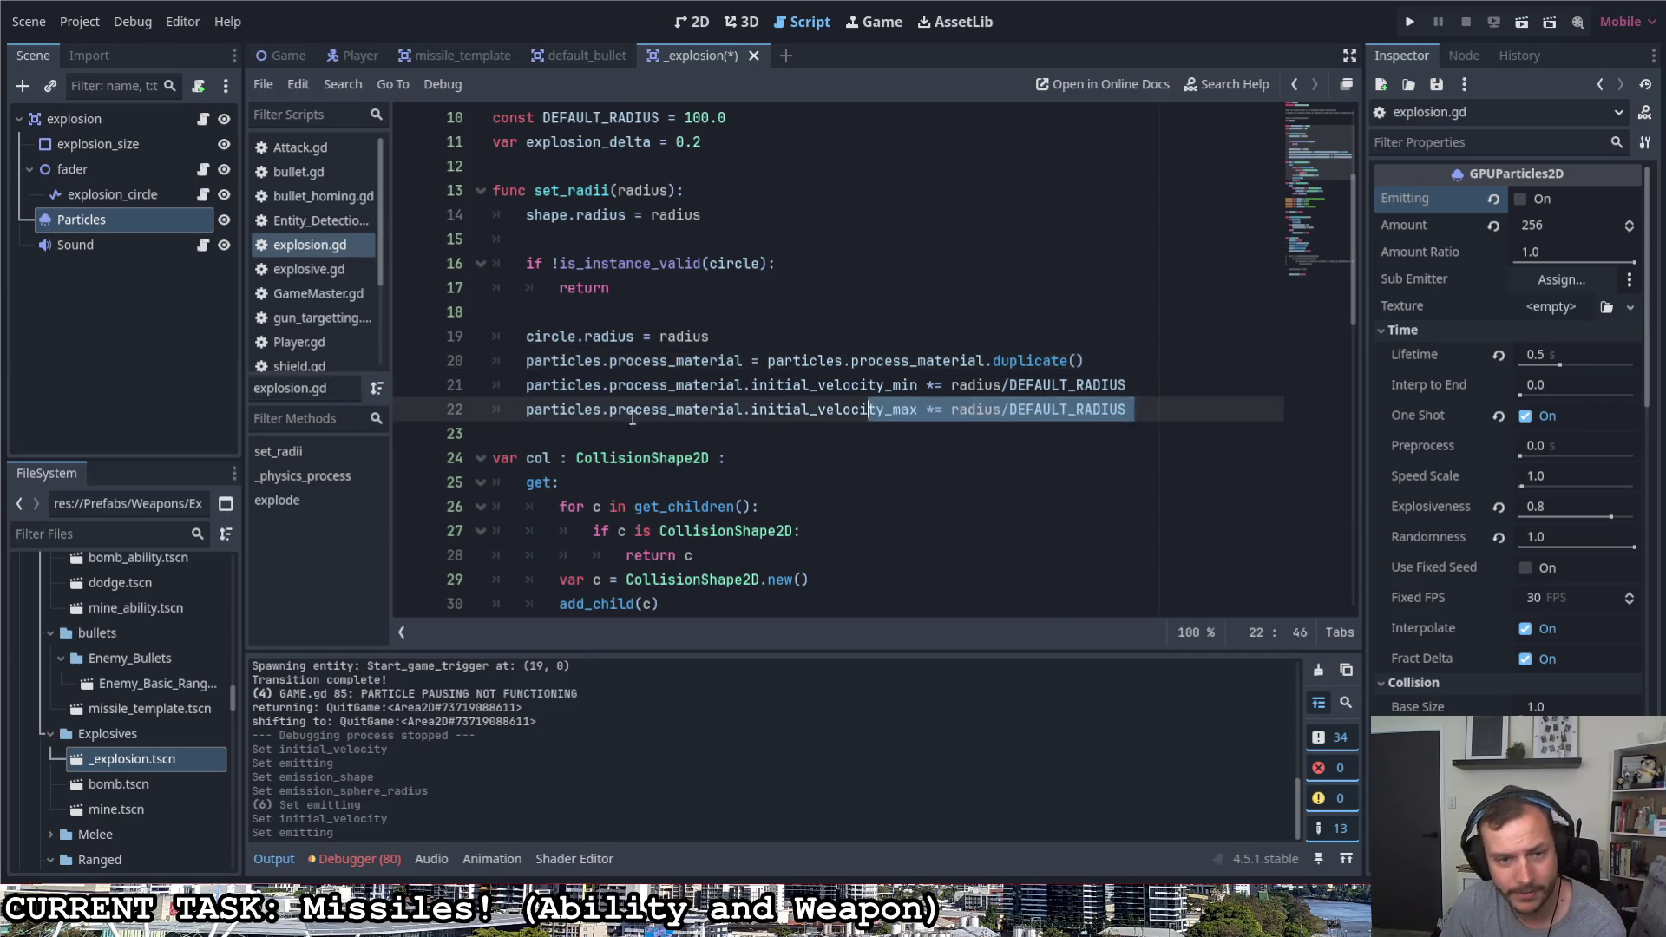
{"action": "key", "text": "BackSpace"}
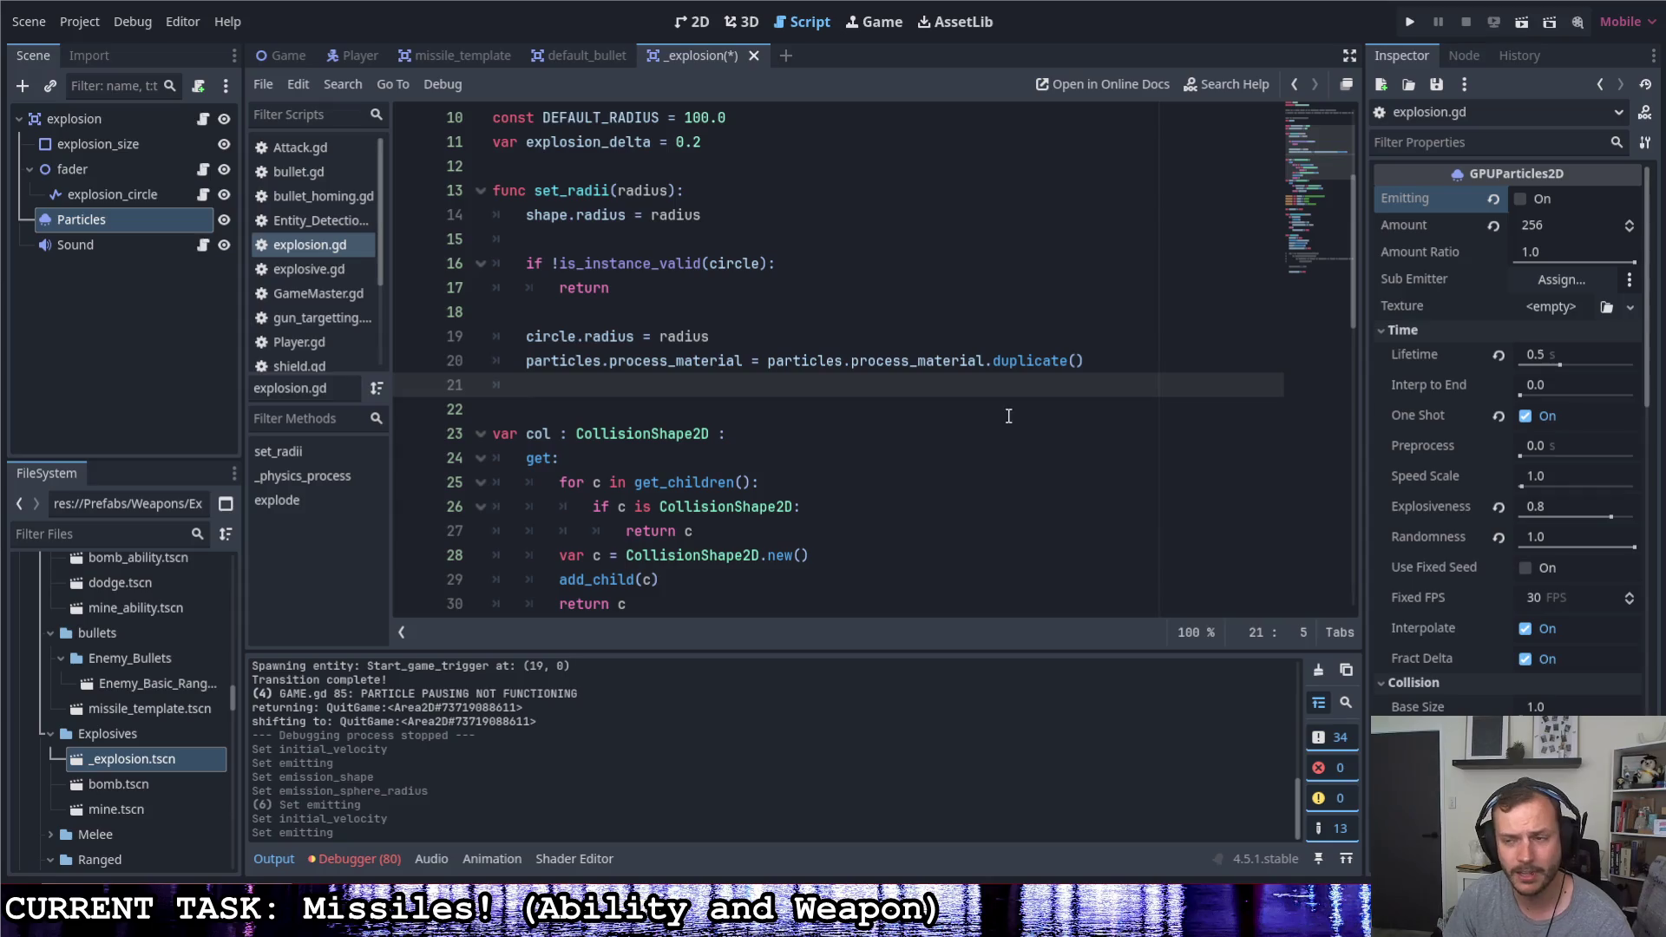
Start a new particles.process_material line below the duplicate call and select process_material
{"action": "key", "text": "Return"}
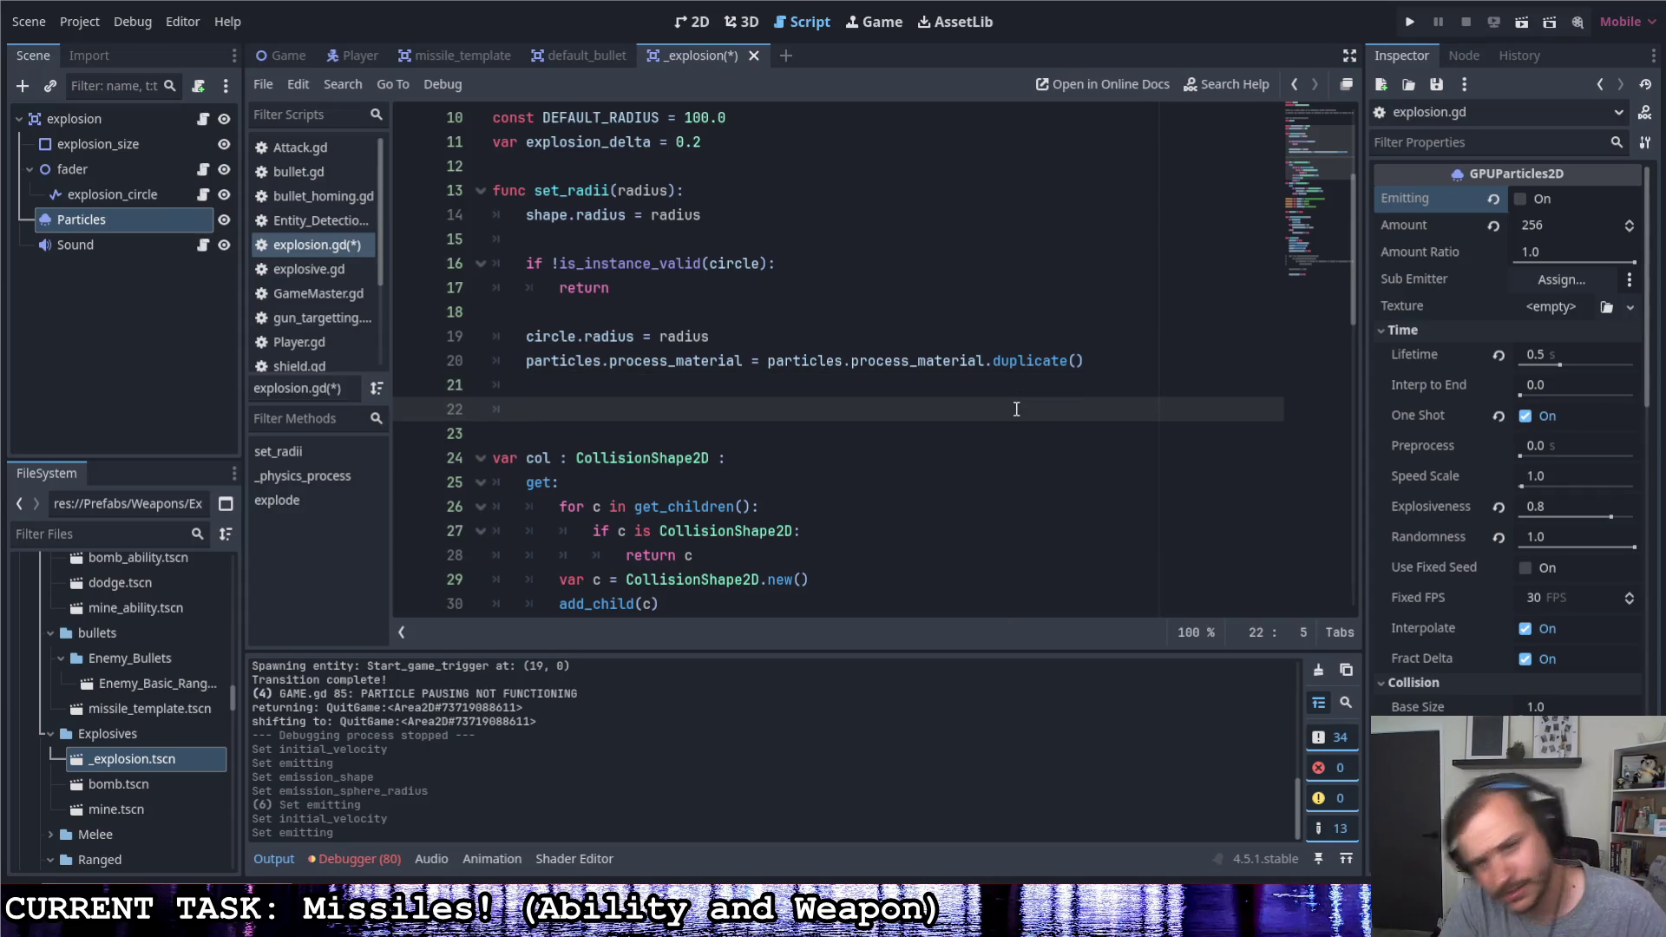
{"action": "type", "text": "par"}
{"action": "key", "text": "Return"}
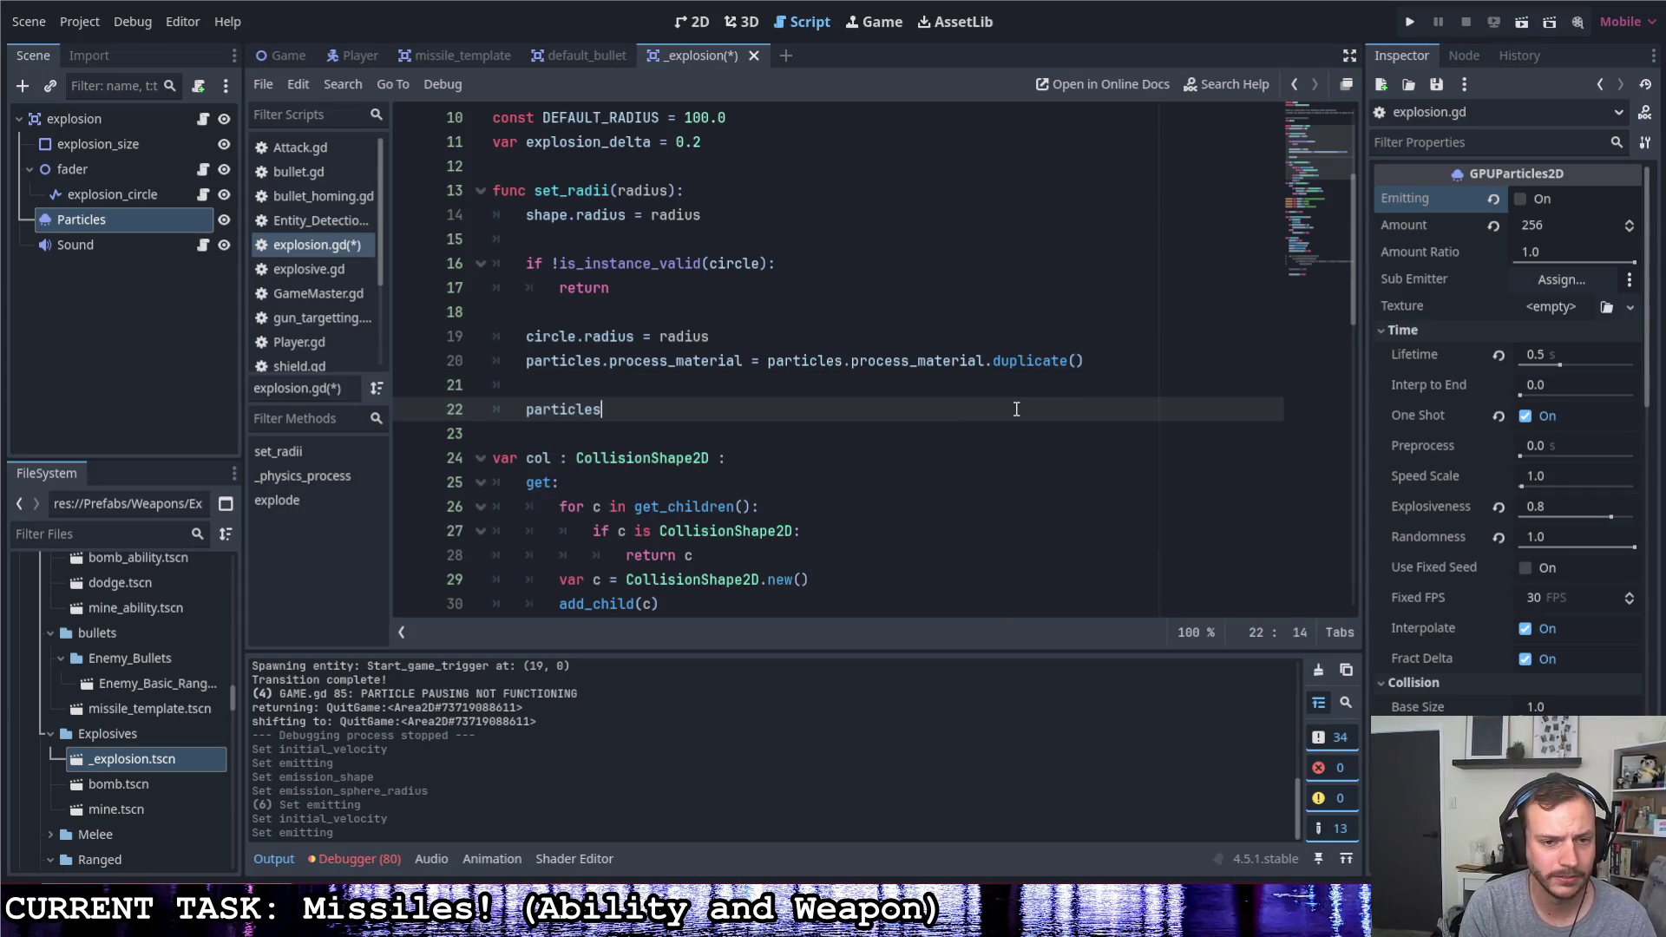
{"action": "type", "text": ".pro"}
{"action": "key", "text": "Return"}
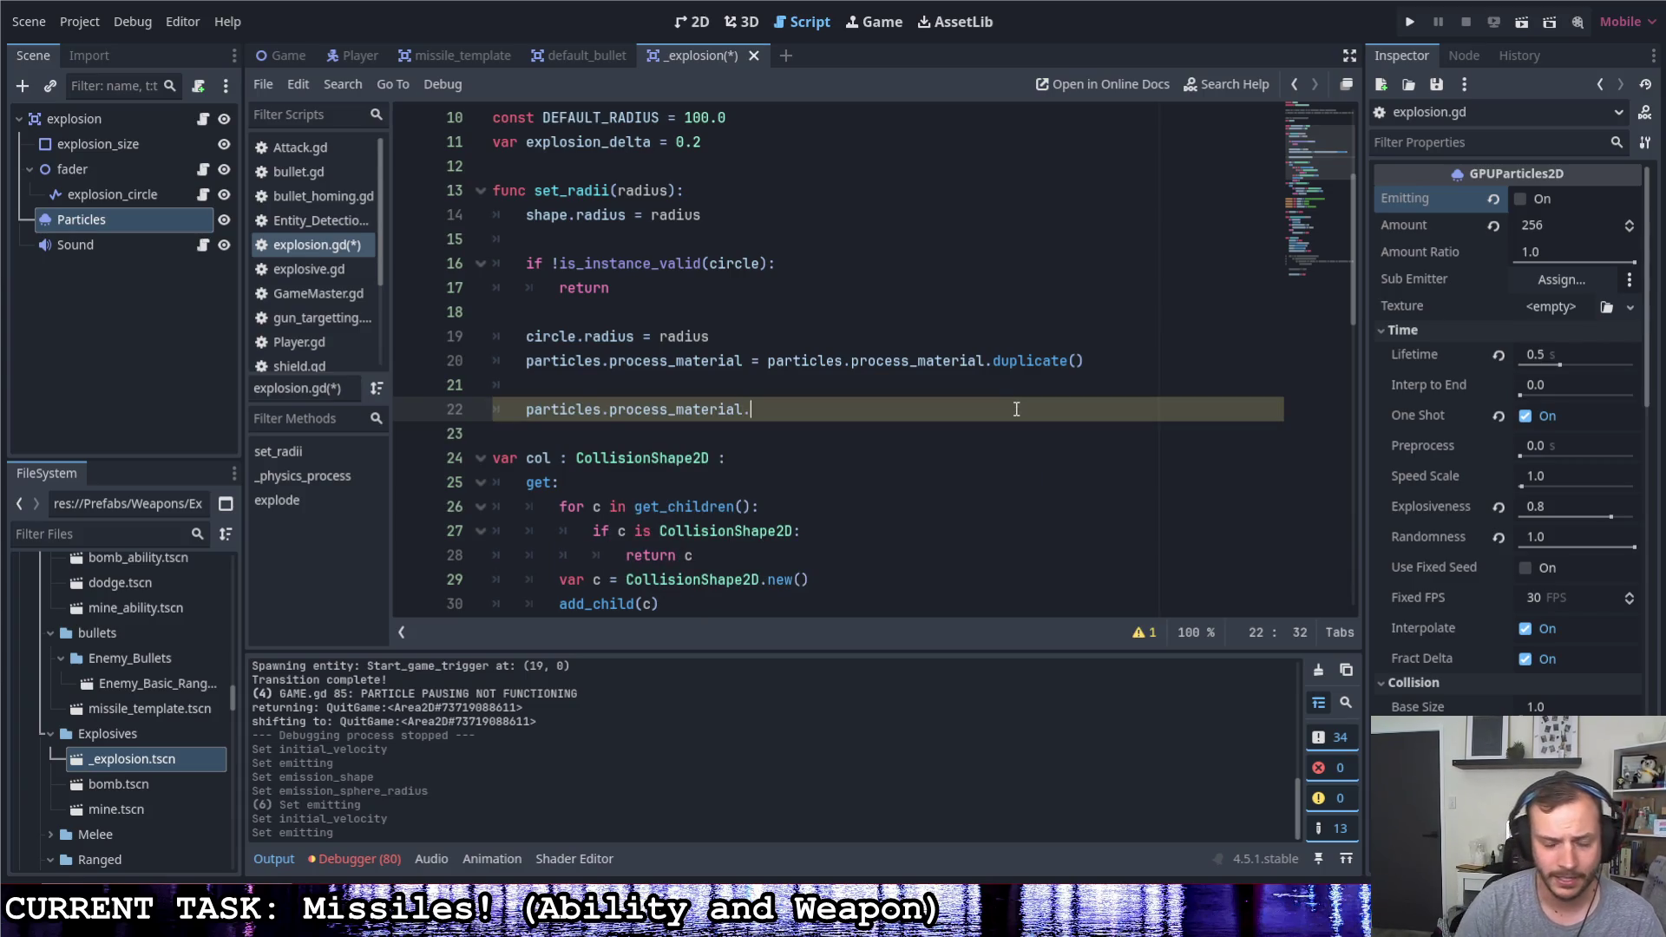
{"action": "scroll", "coordinate": [1405, 581], "scroll_direction": "down", "scroll_amount": 3}
{"action": "scroll", "coordinate": [1413, 579], "scroll_direction": "down", "scroll_amount": 2}
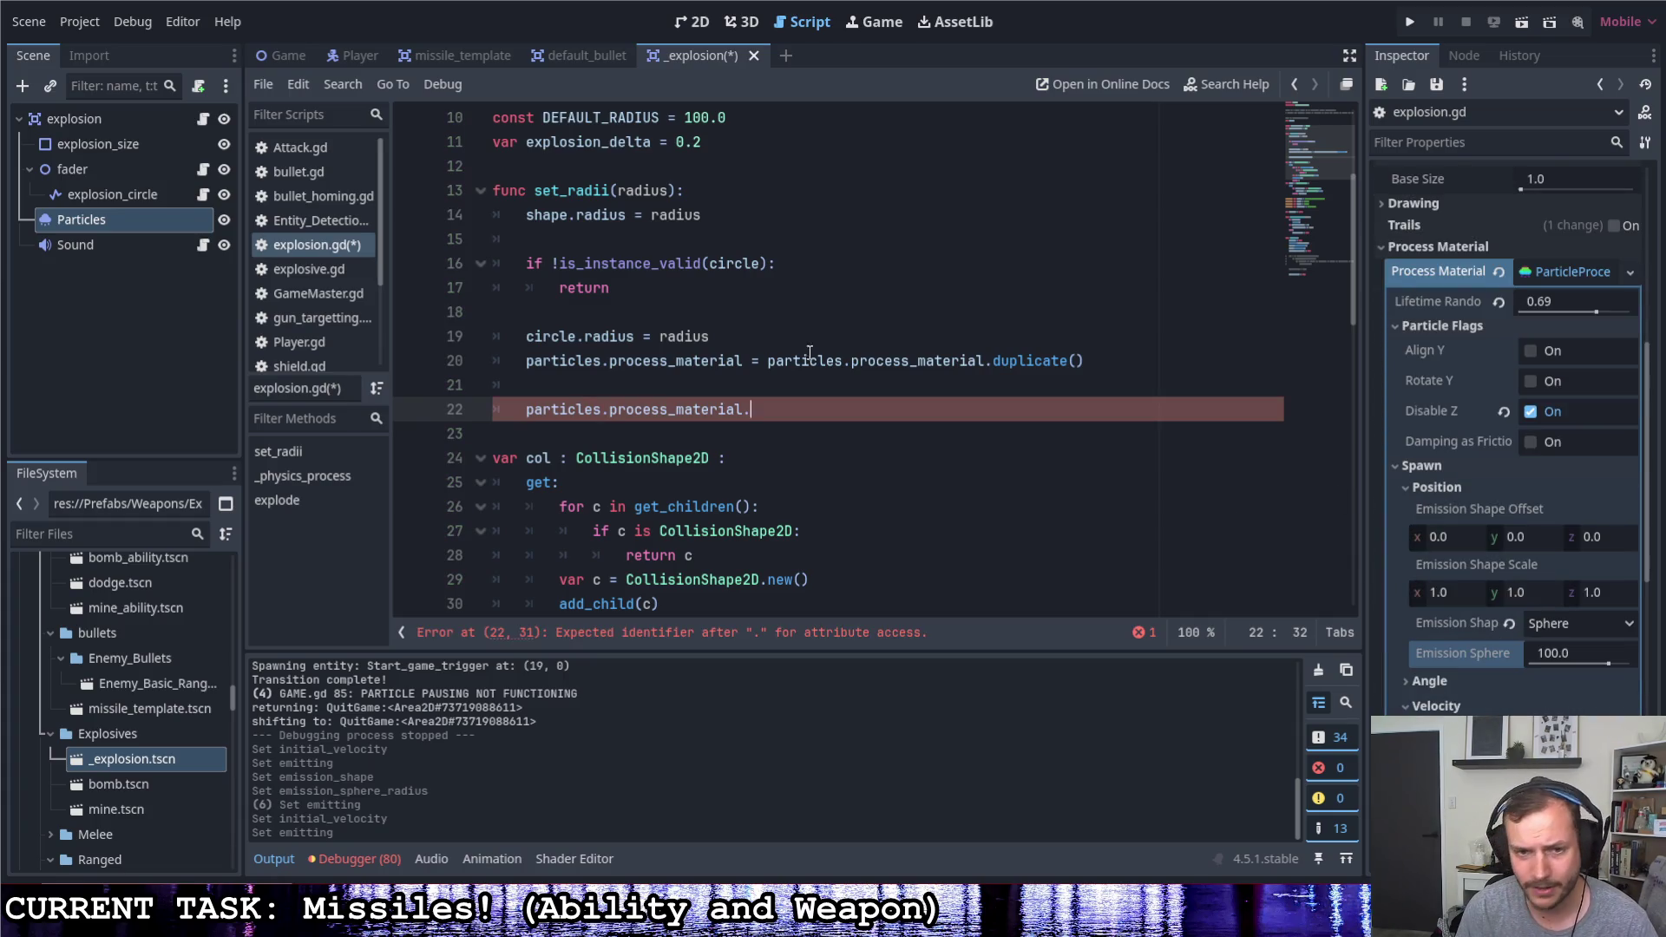
{"action": "double_click", "coordinate": [710, 404]}
Look up process_material in the ParticleProcessMaterial docs, then return to explosion.gd
{"action": "right_click", "coordinate": [709, 404]}
{"action": "left_click", "coordinate": [792, 844]}
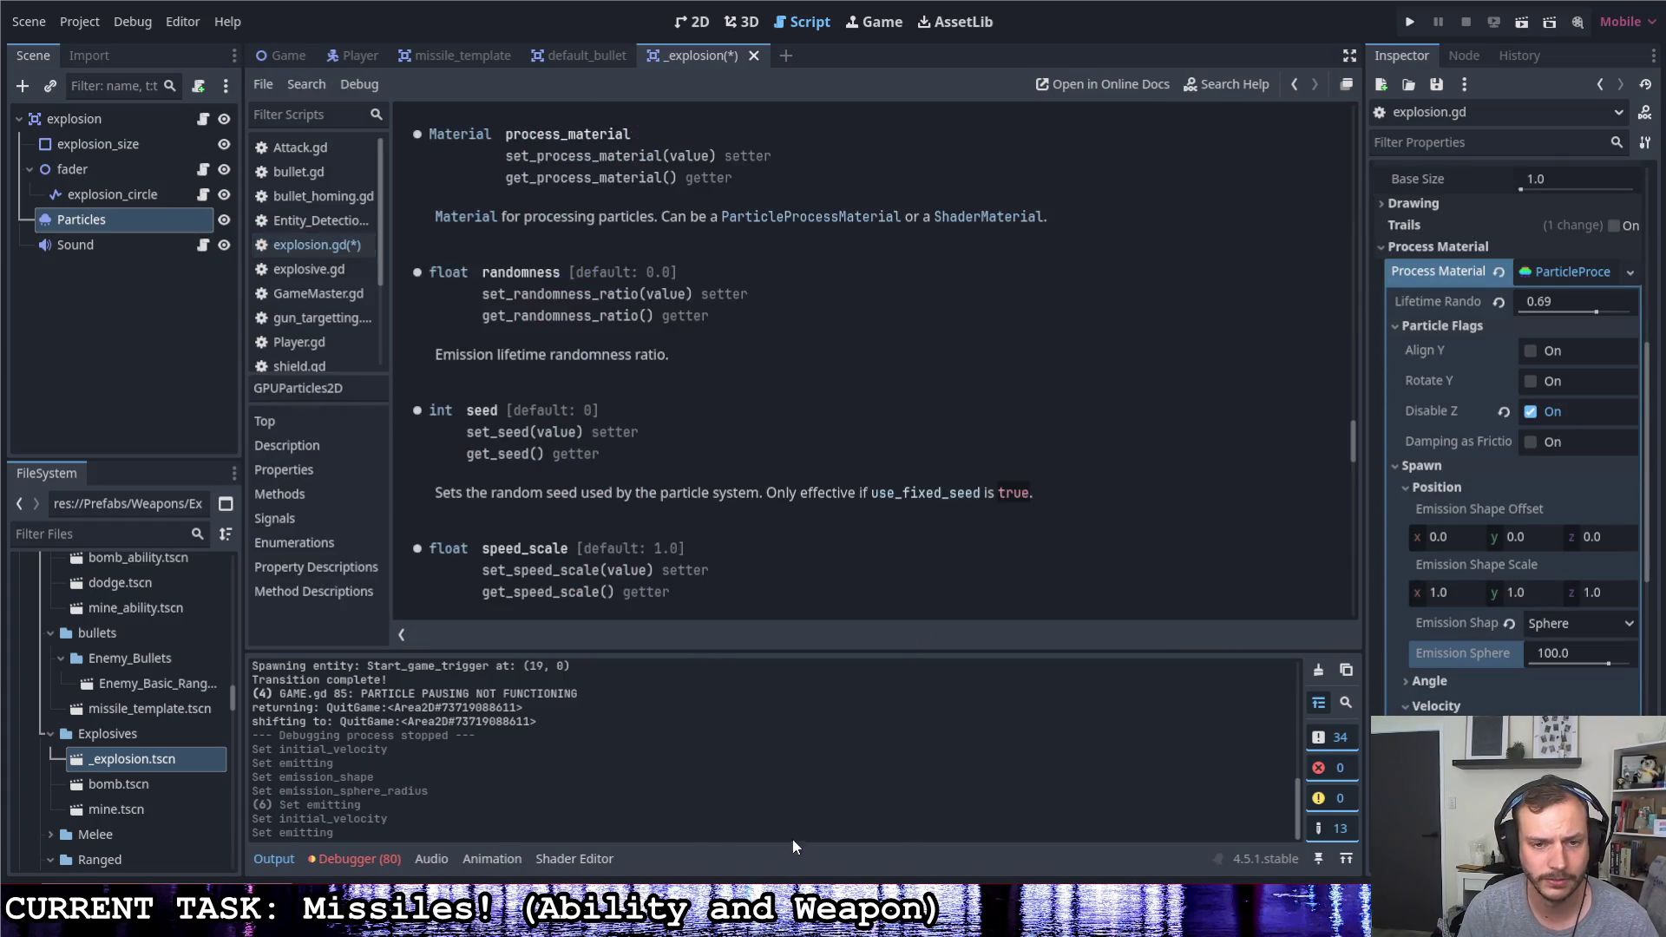
{"action": "scroll", "coordinate": [581, 259], "scroll_direction": "up", "scroll_amount": 3}
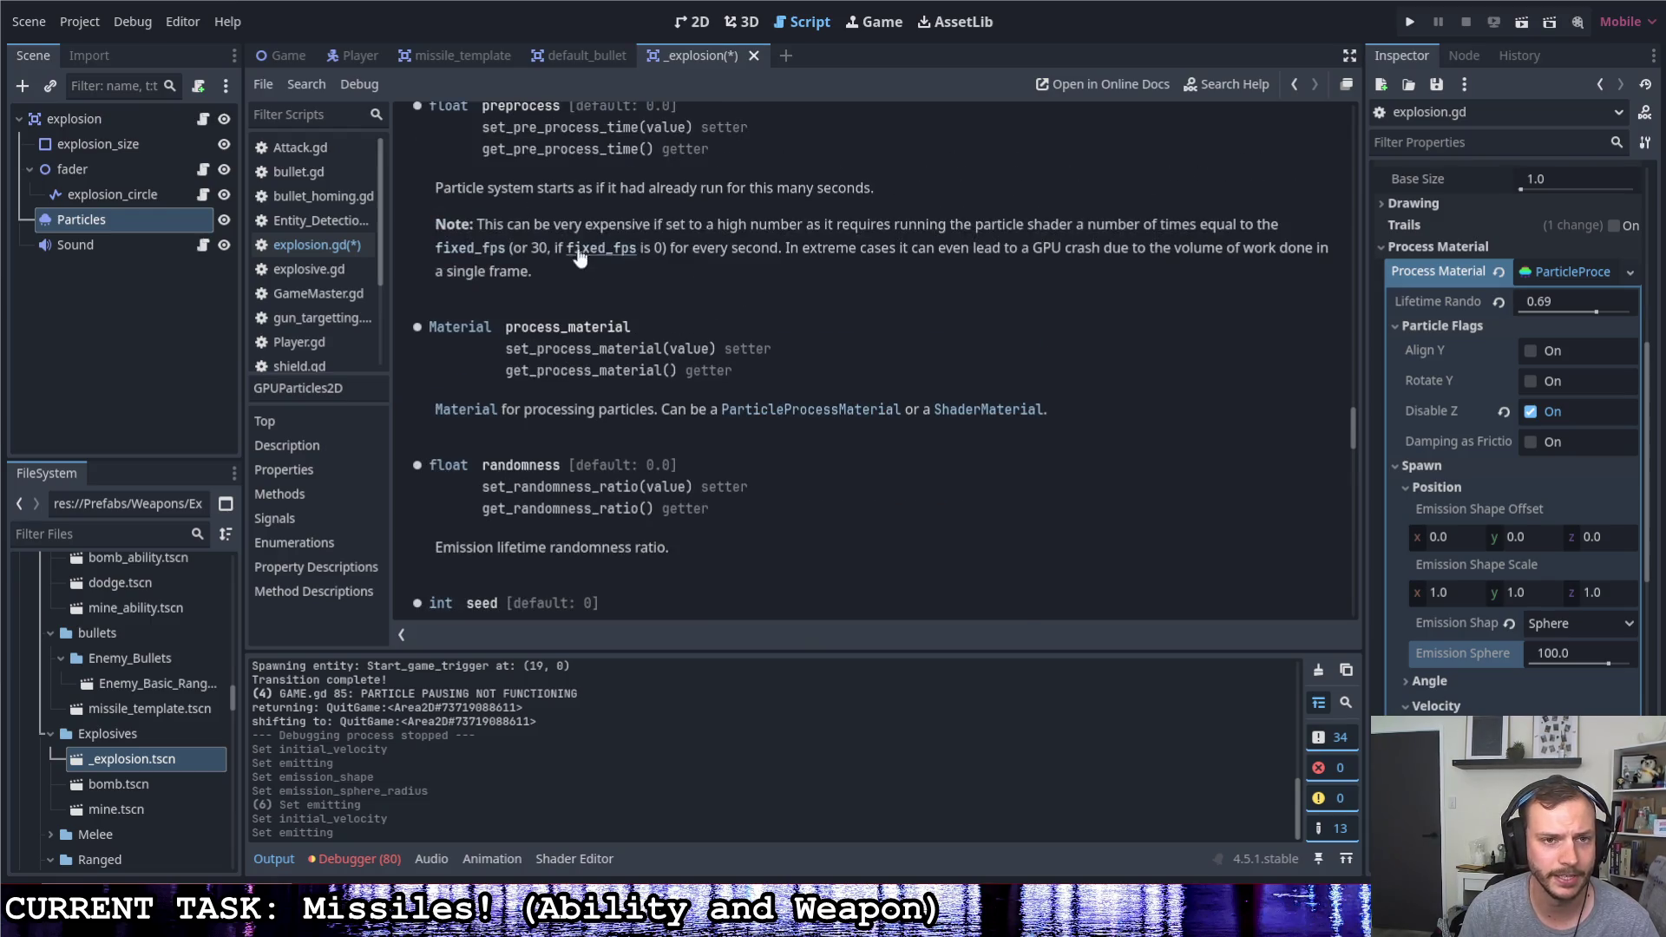
{"action": "left_click", "coordinate": [785, 410]}
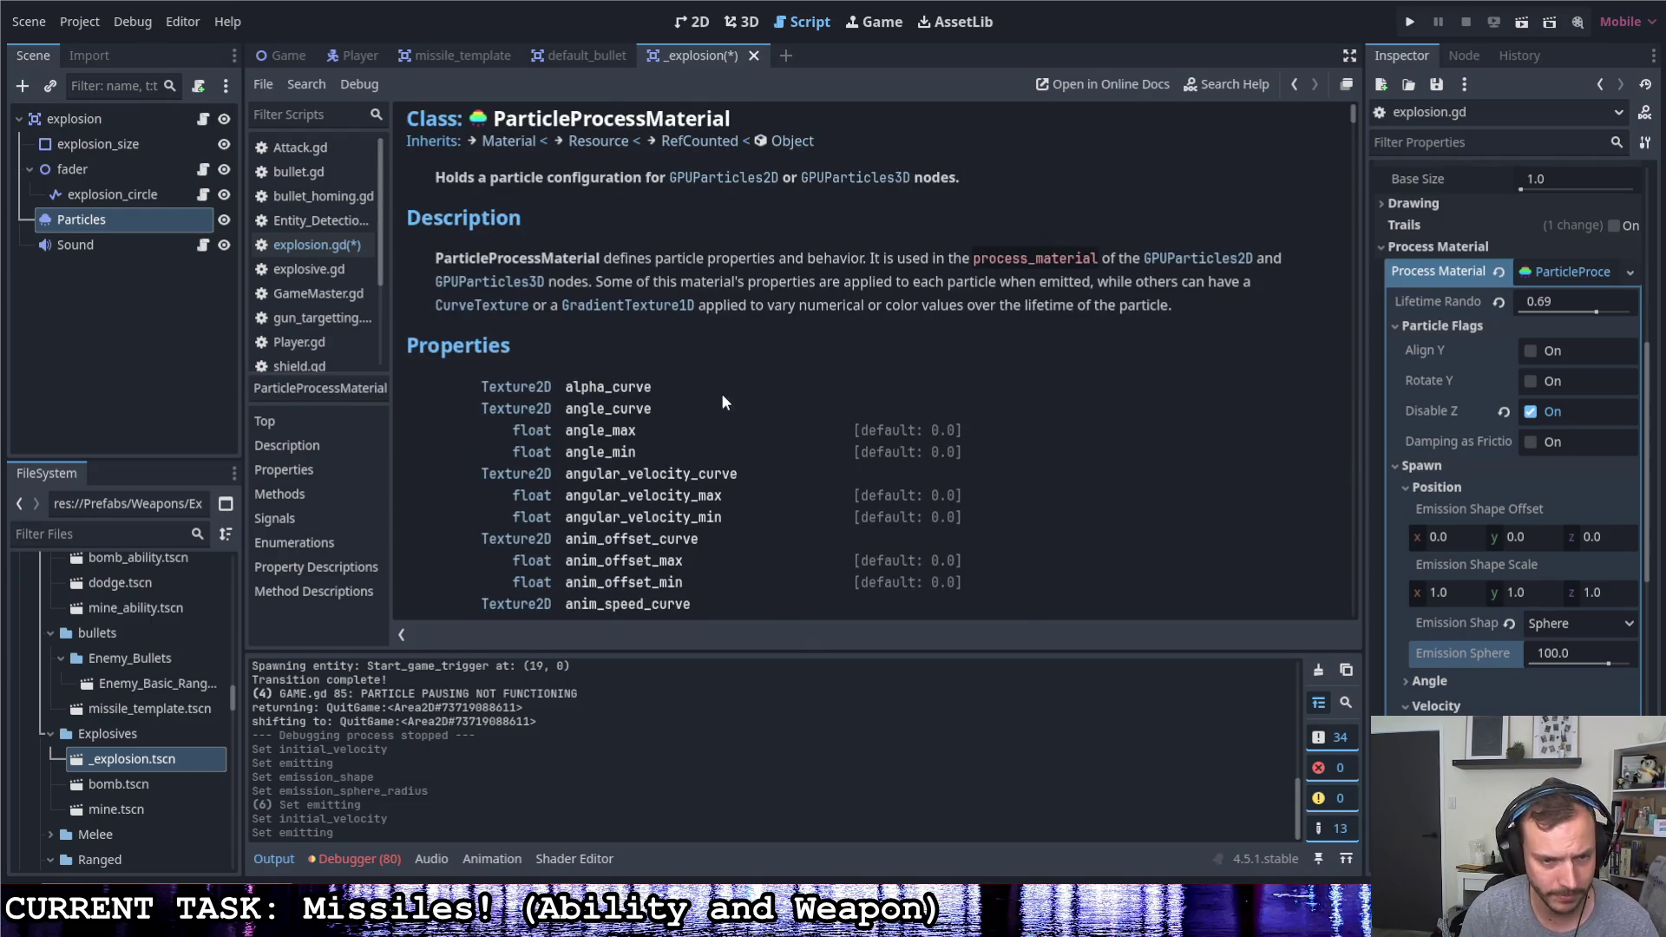
{"action": "scroll", "coordinate": [721, 402], "scroll_direction": "down", "scroll_amount": 2}
{"action": "scroll", "coordinate": [716, 391], "scroll_direction": "down", "scroll_amount": 3}
{"action": "scroll", "coordinate": [714, 382], "scroll_direction": "down", "scroll_amount": 4}
{"action": "scroll", "coordinate": [713, 378], "scroll_direction": "down", "scroll_amount": 3}
{"action": "scroll", "coordinate": [713, 377], "scroll_direction": "down", "scroll_amount": 1}
{"action": "scroll", "coordinate": [724, 377], "scroll_direction": "up", "scroll_amount": 3}
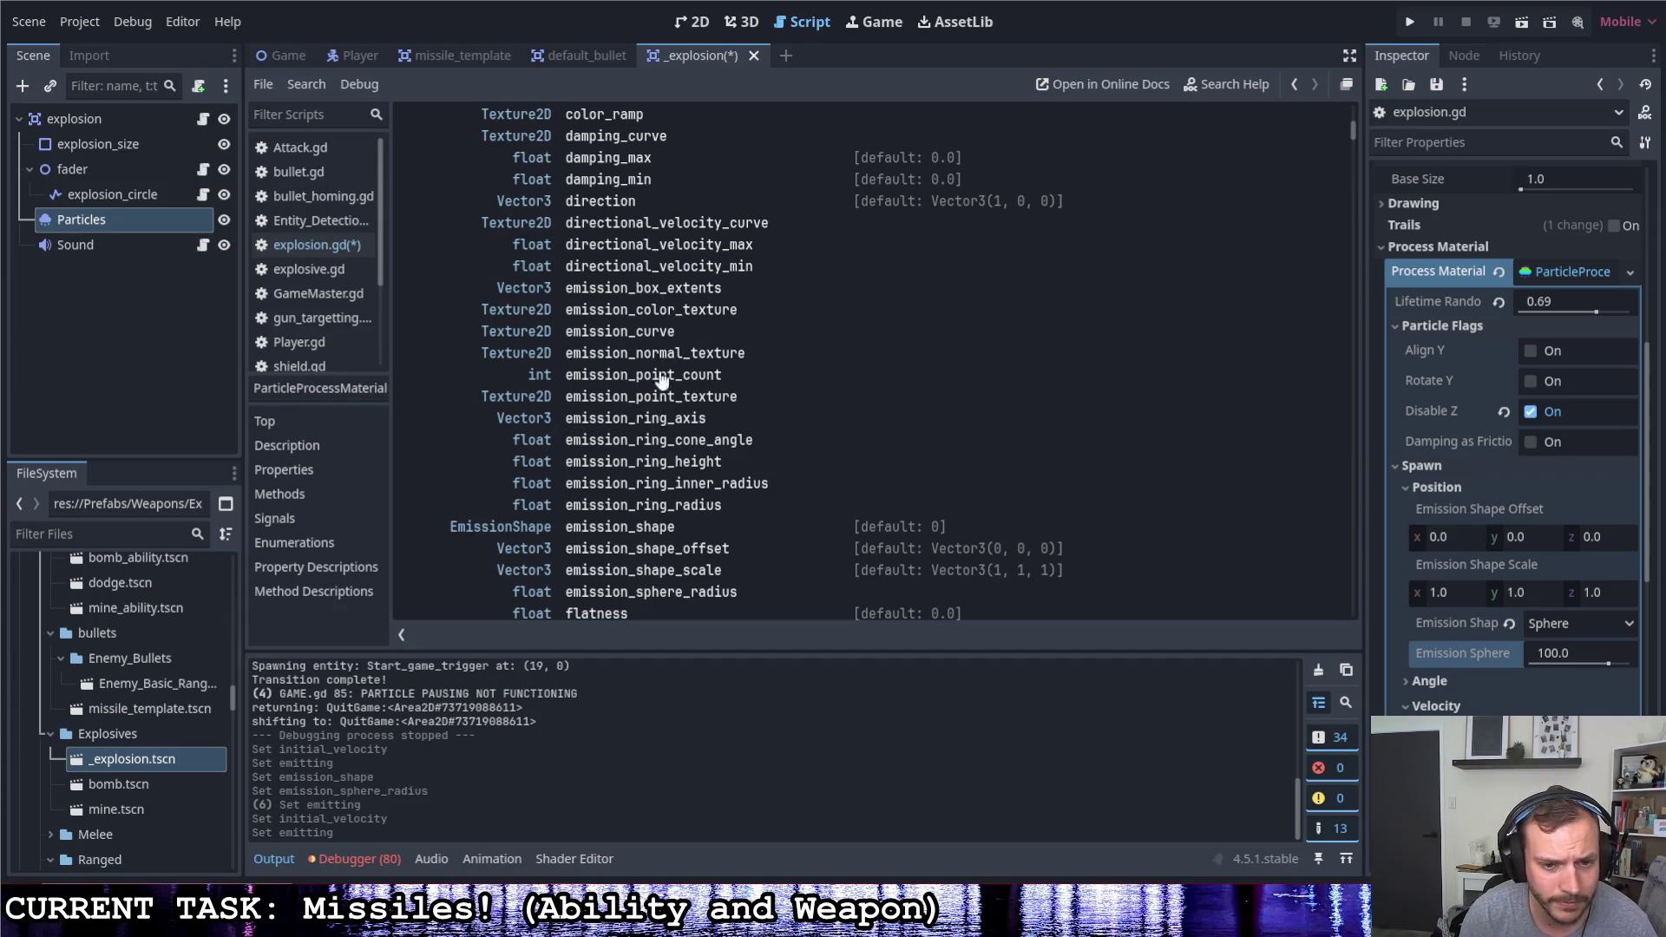
{"action": "scroll", "coordinate": [661, 390], "scroll_direction": "down", "scroll_amount": 3}
{"action": "scroll", "coordinate": [718, 552], "scroll_direction": "down", "scroll_amount": 1}
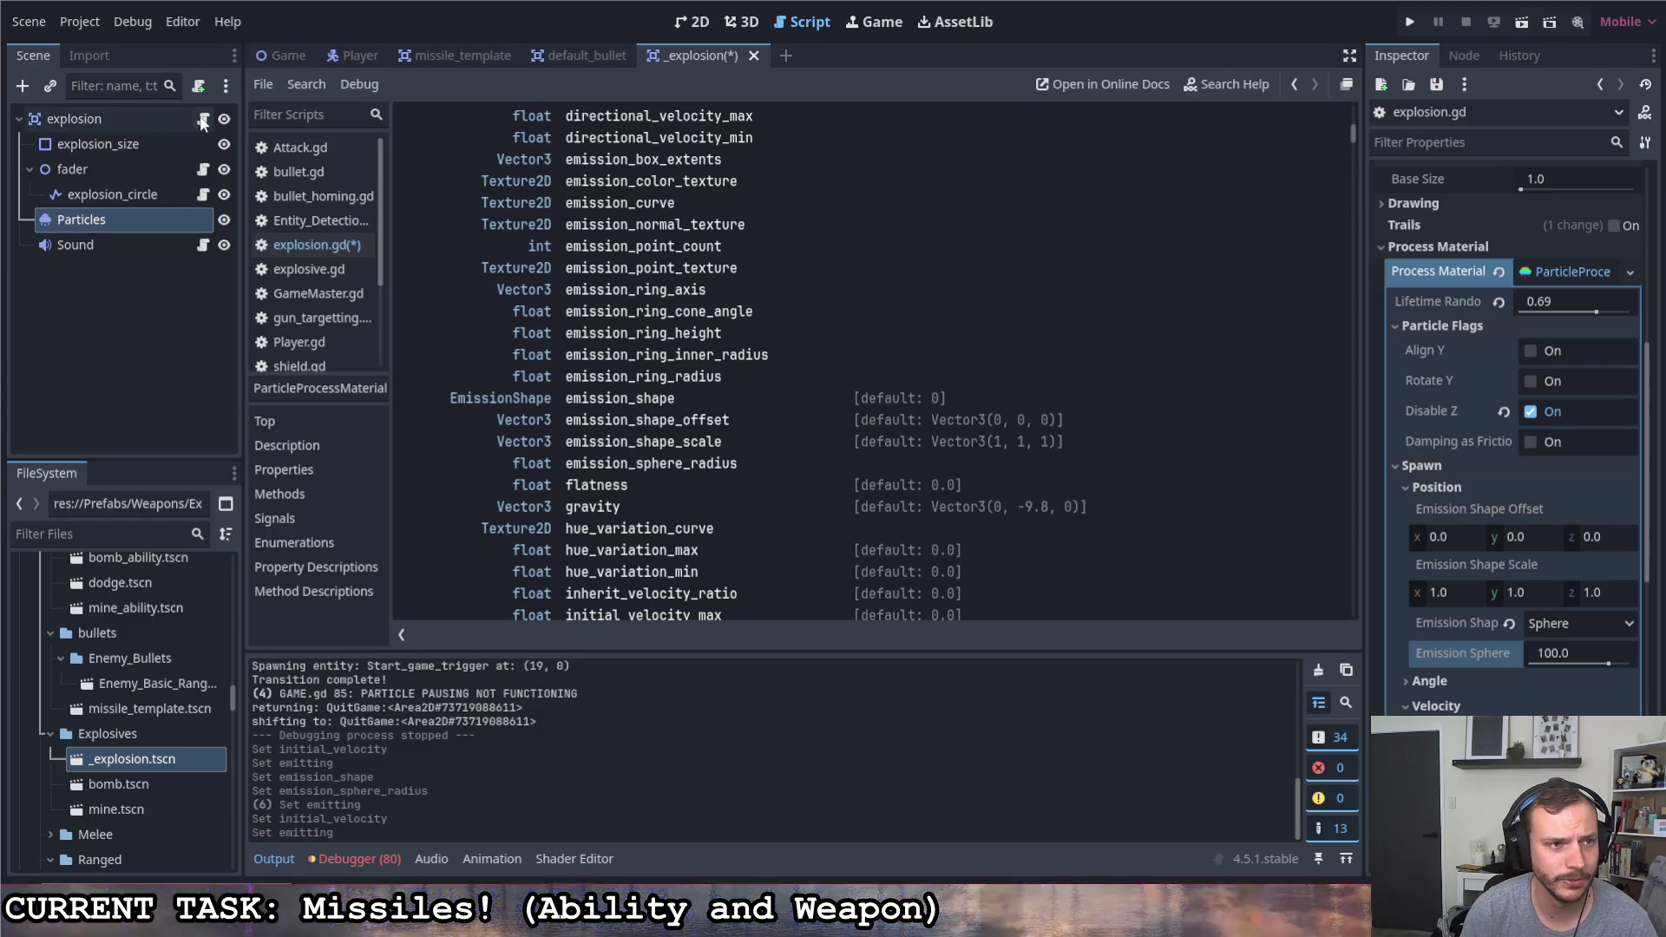
{"action": "left_click", "coordinate": [313, 245]}
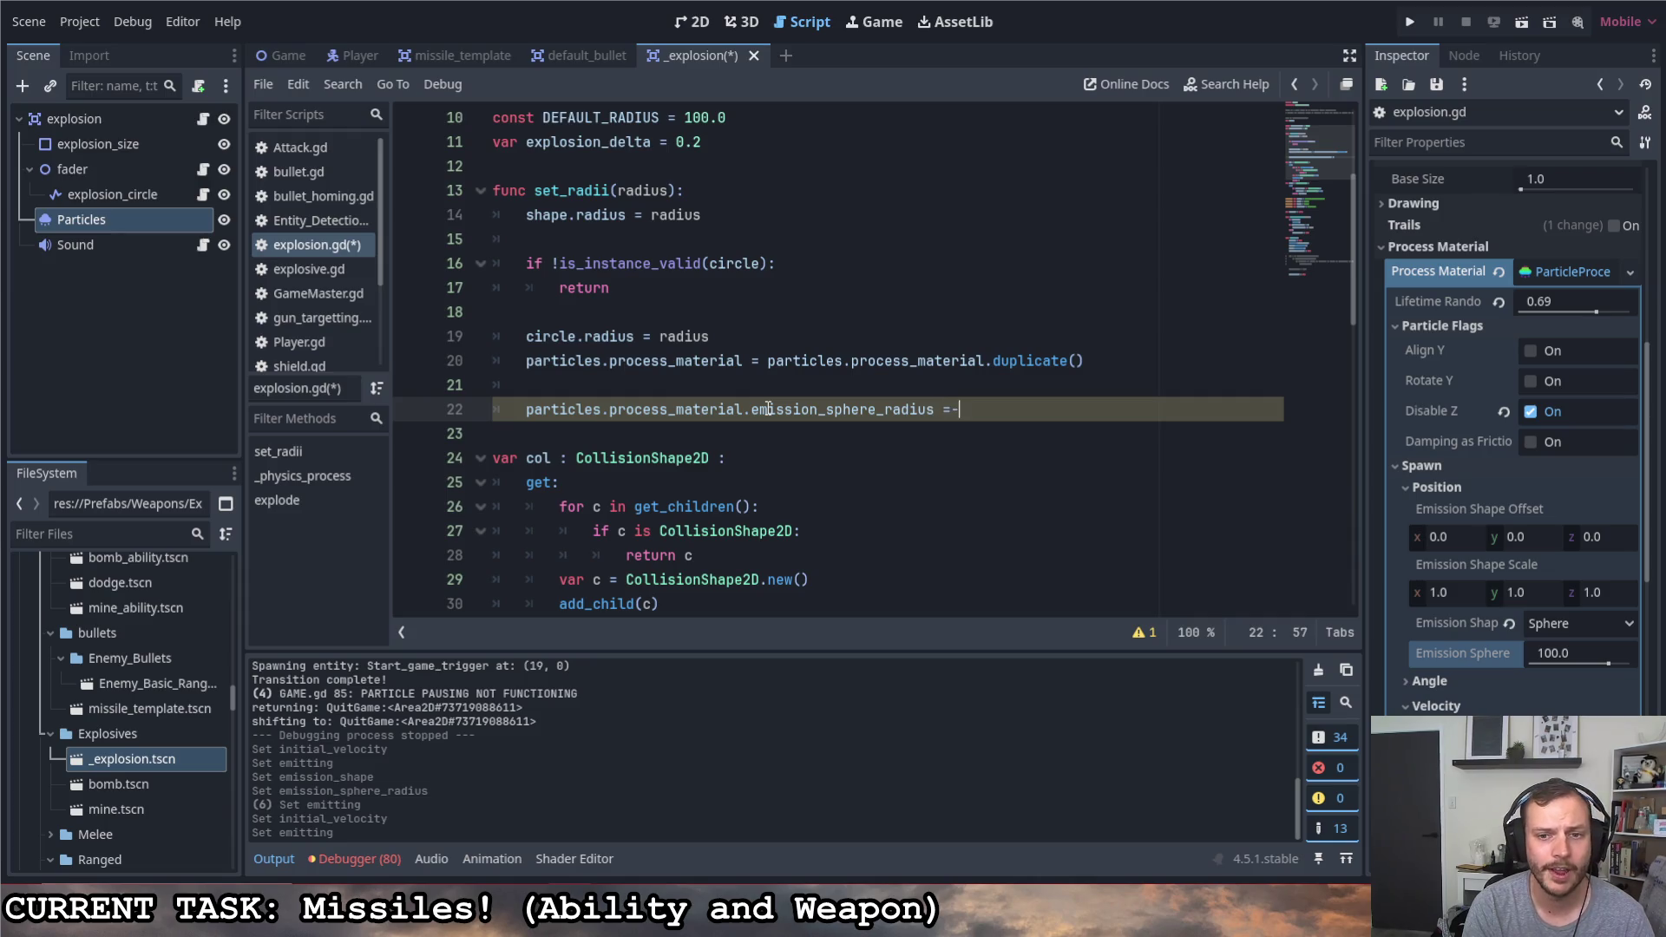
{"action": "type", "text": "radius"}
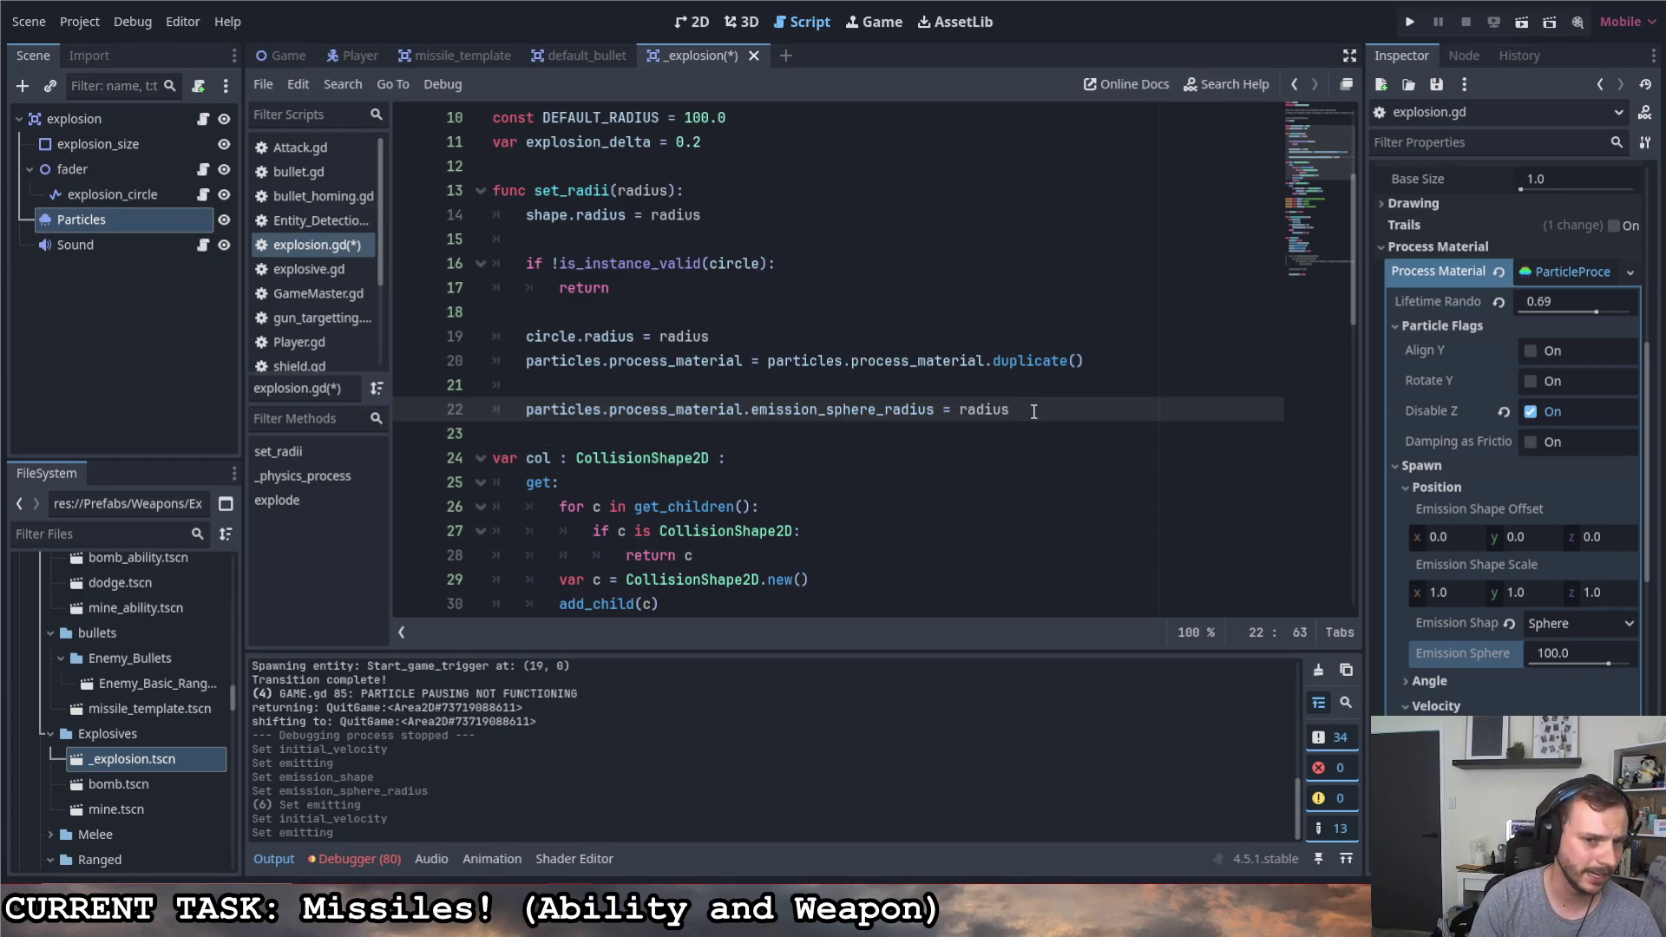
Finish the emission_sphere_radius = radius line, add particles.amount *= radius / DEFAULT_RADIUS, and save
{"action": "key", "text": "Return"}
{"action": "type", "text": "articles.amount "}
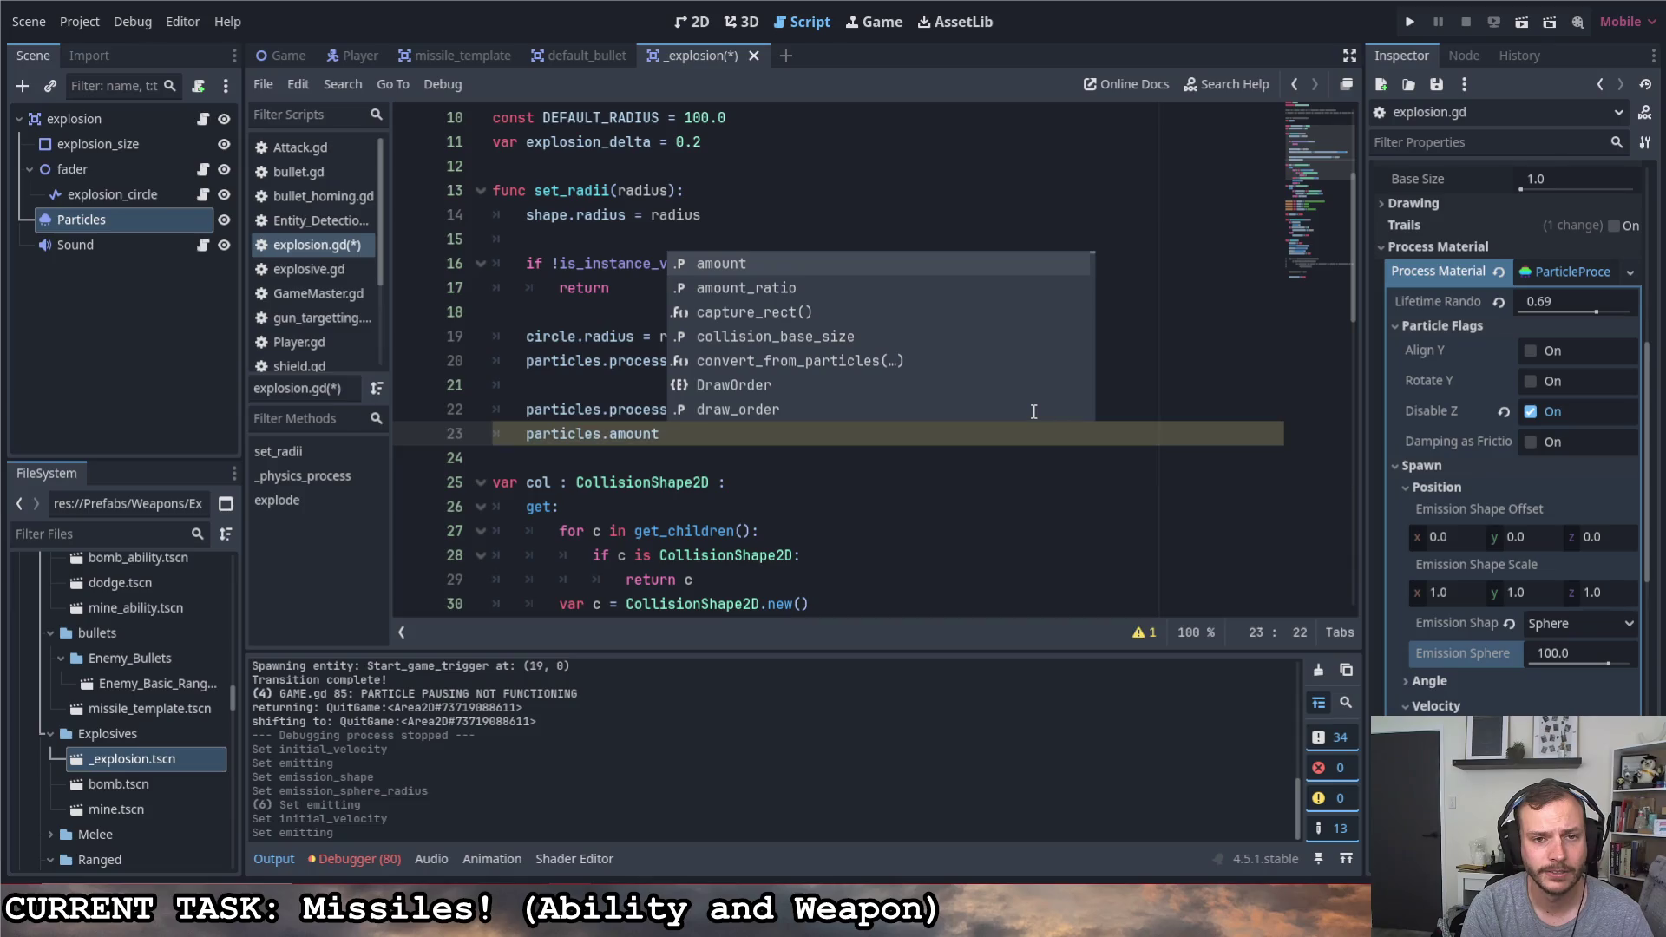
{"action": "type", "text": "="}
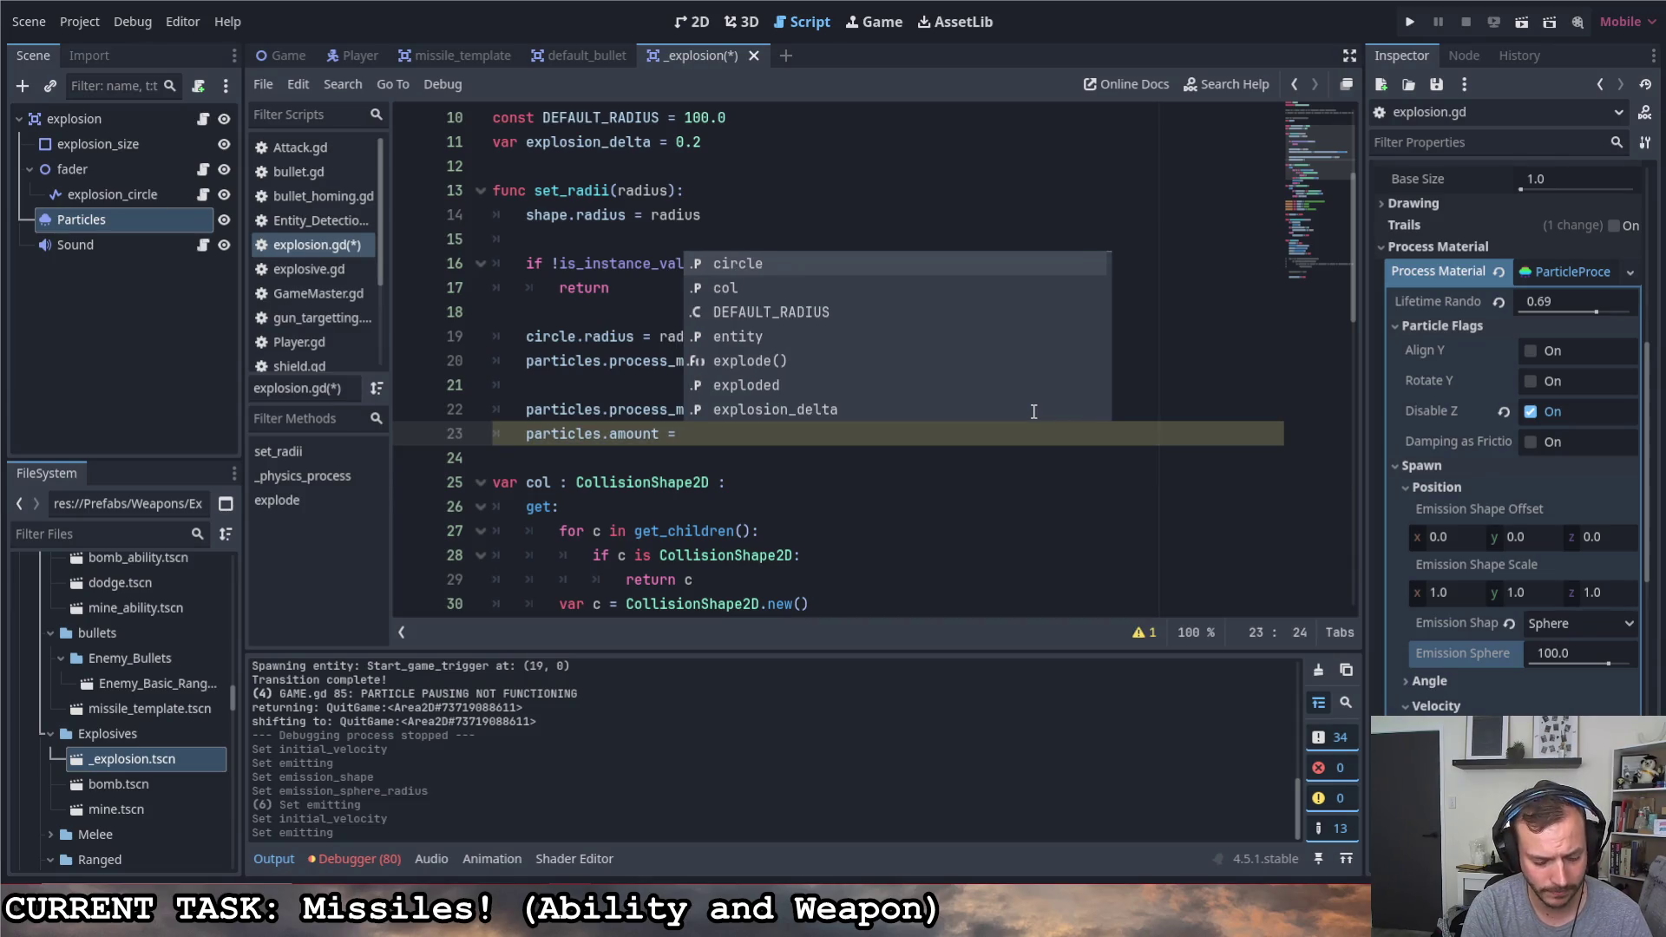
{"action": "key", "text": "BackSpace"}
{"action": "key", "text": "BackSpace"}
{"action": "type", "text": "*"}
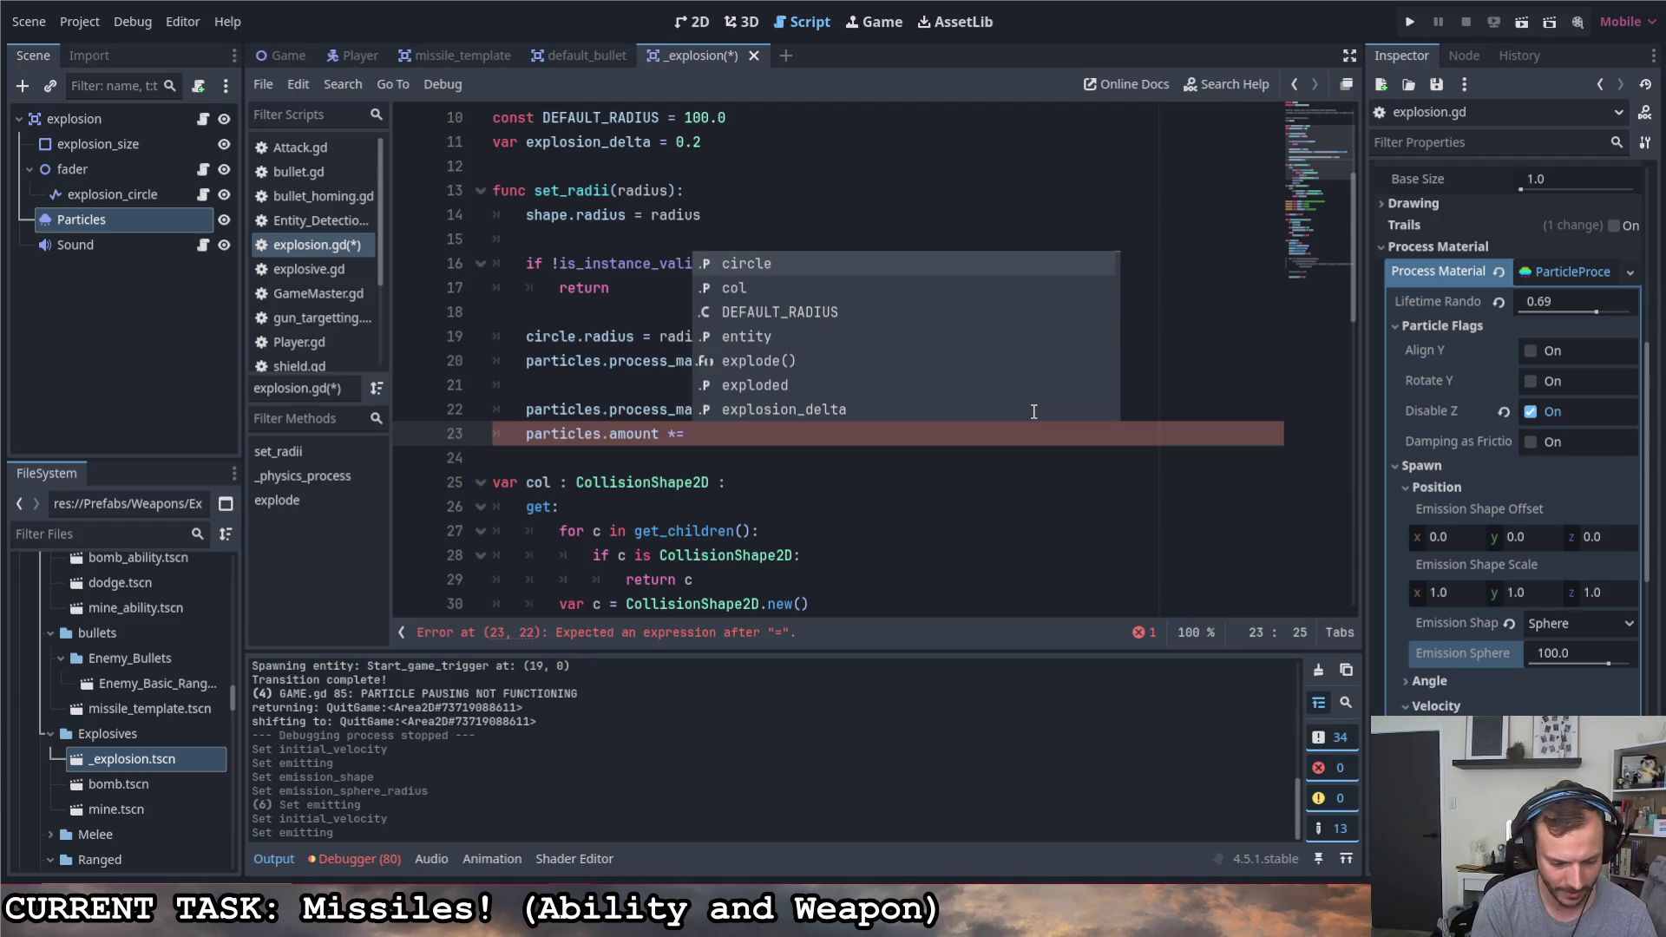
{"action": "type", "text": " ra"}
{"action": "key", "text": "Return"}
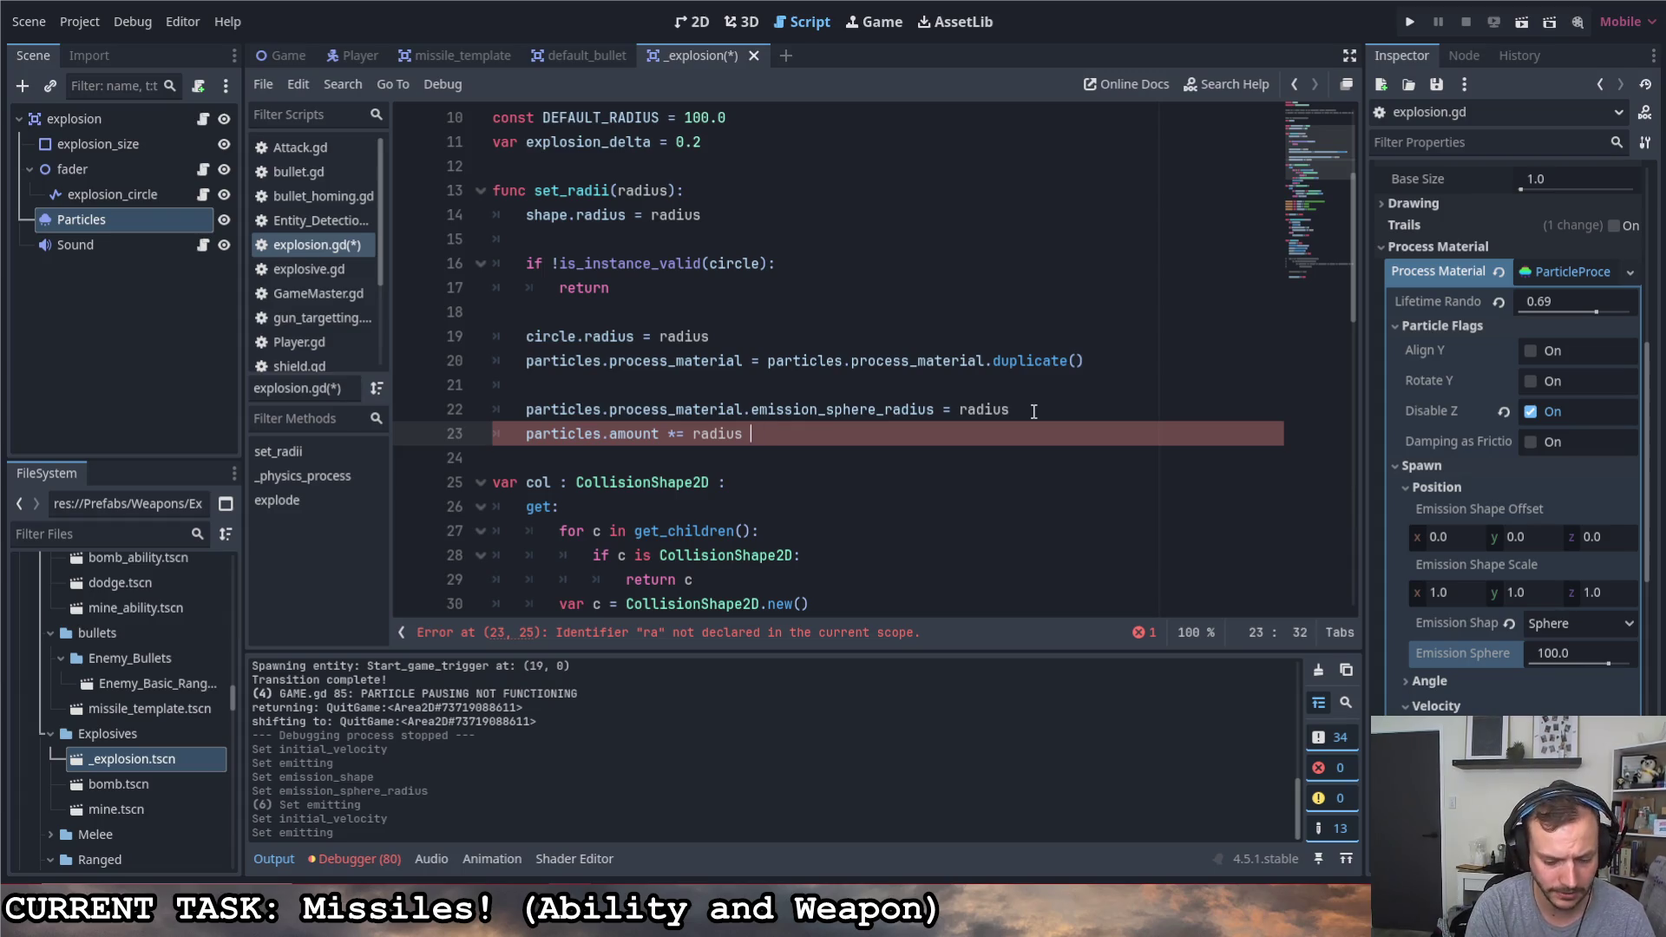
{"action": "type", "text": "/ de"}
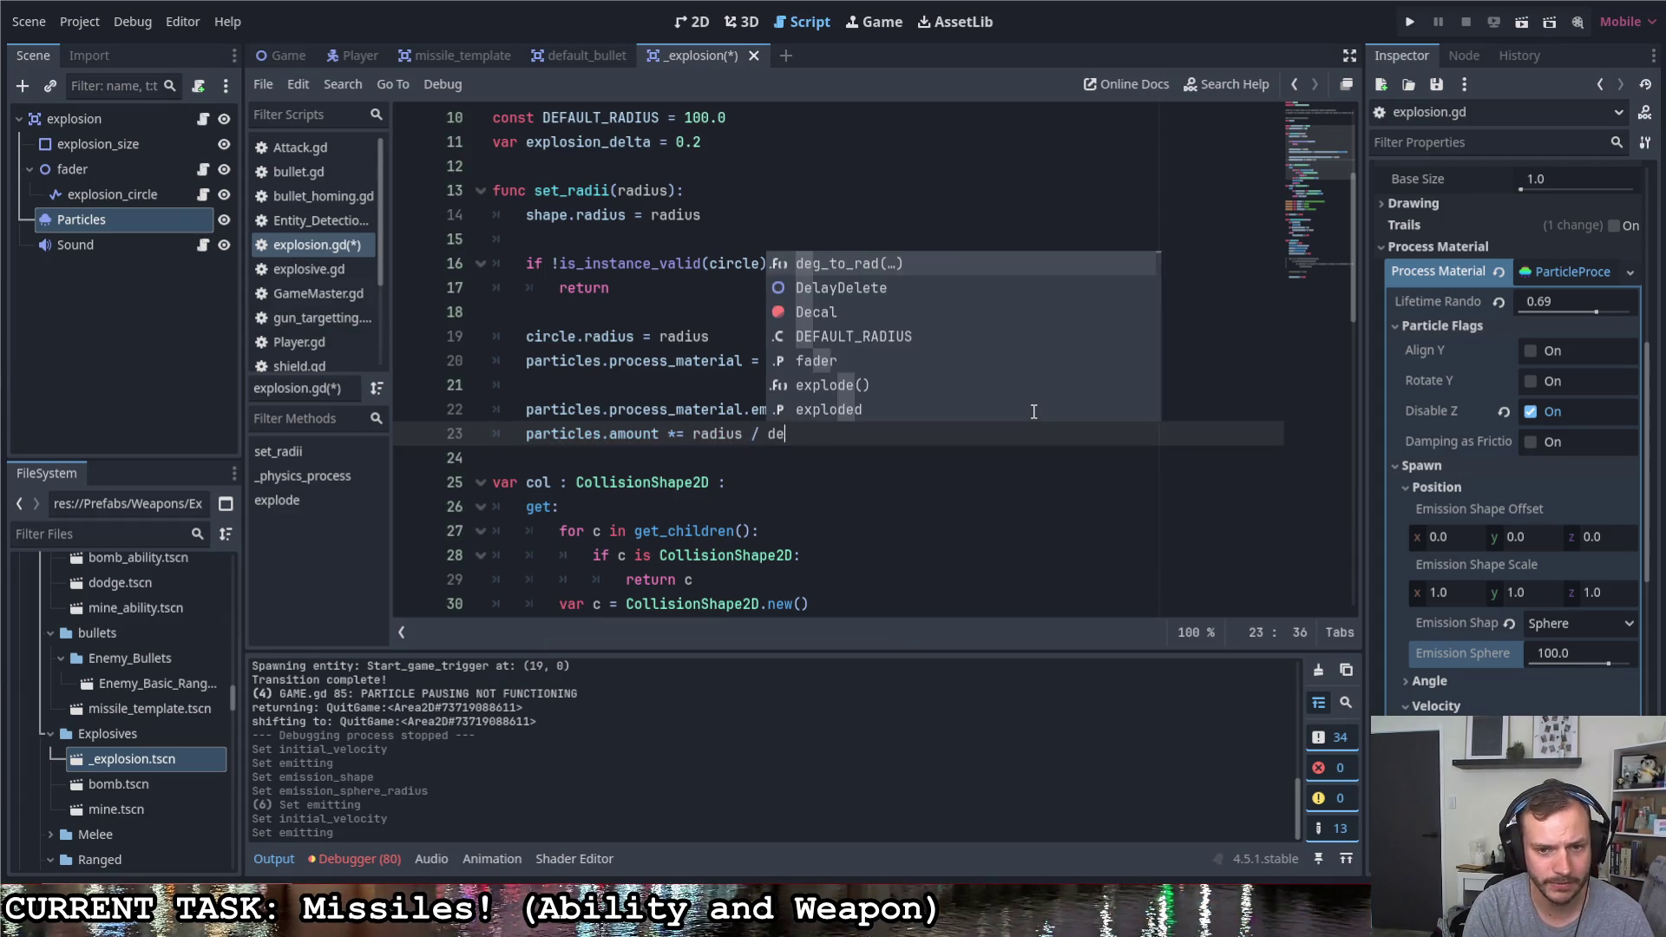
{"action": "type", "text": "fault"}
{"action": "key", "text": "Return"}
{"action": "key", "text": "ctrl+s"}
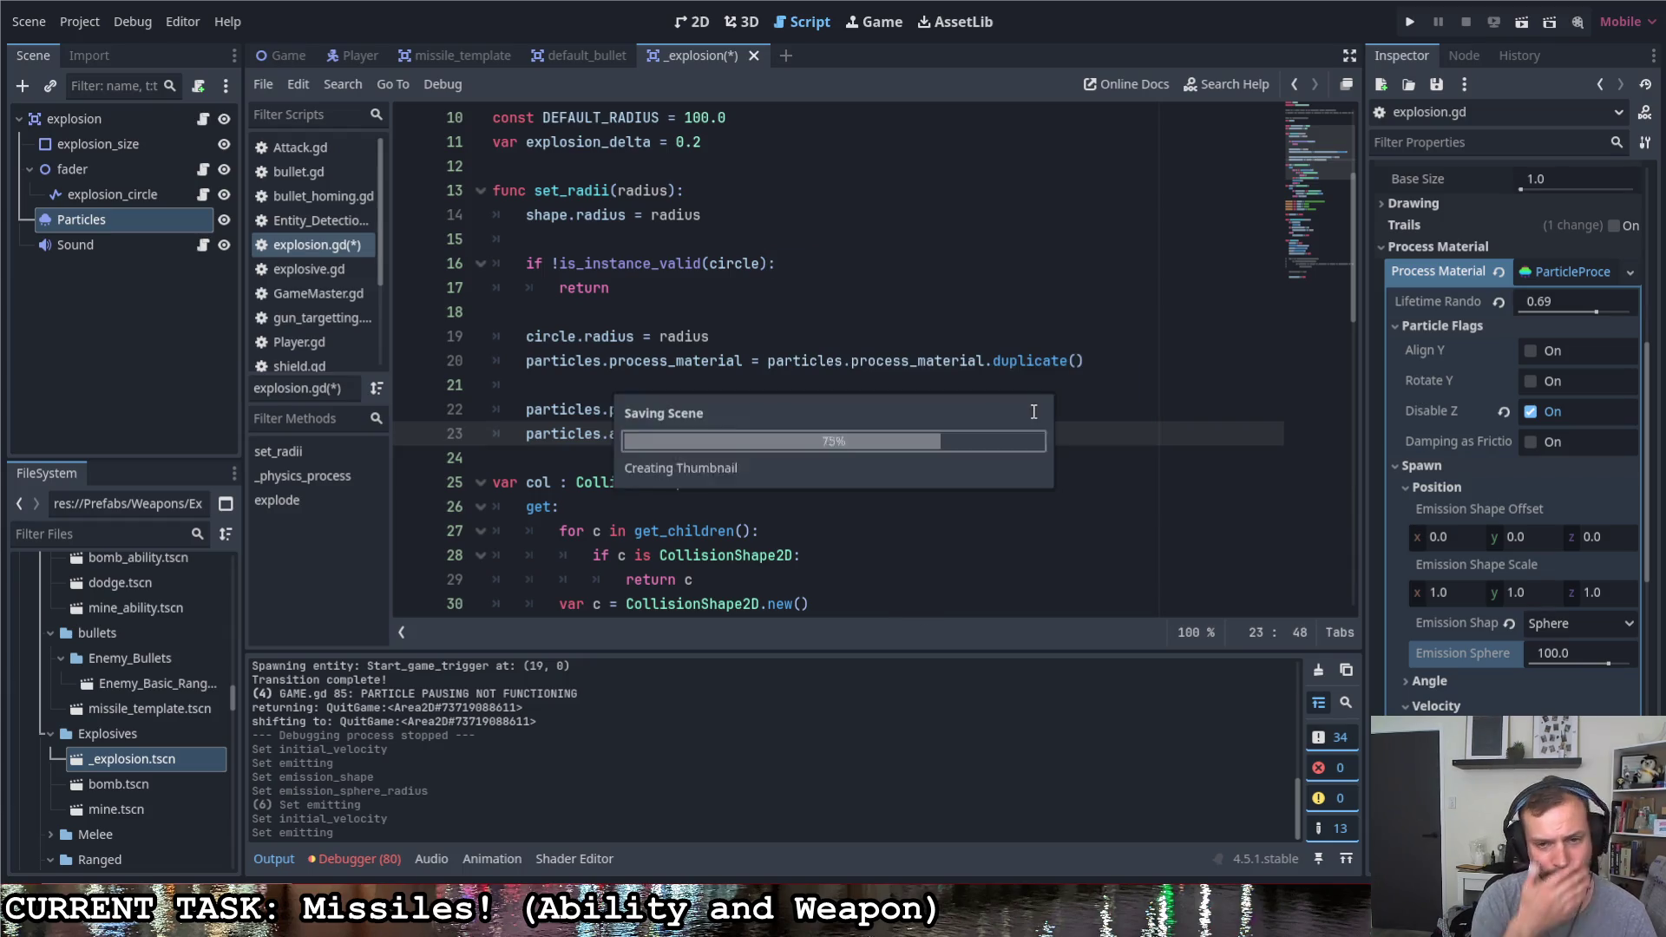
{"action": "scroll", "coordinate": [1033, 411], "scroll_direction": "up", "scroll_amount": 3}
{"action": "scroll", "coordinate": [1486, 480], "scroll_direction": "up", "scroll_amount": 5}
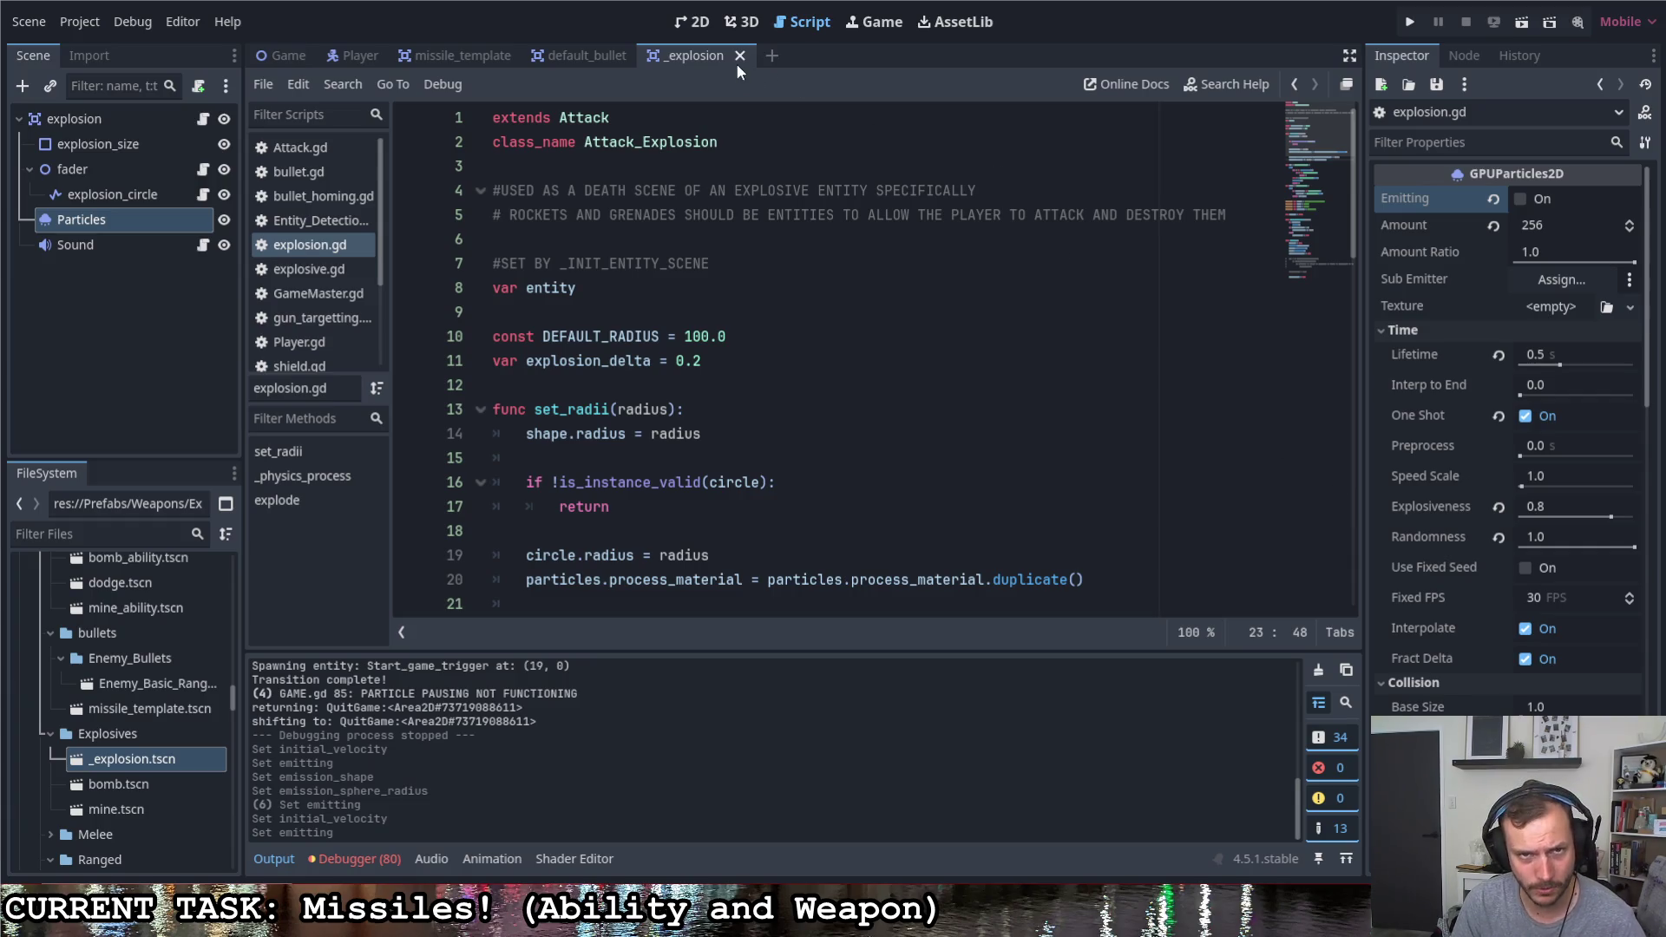
{"action": "scroll", "coordinate": [849, 404], "scroll_direction": "down", "scroll_amount": 2}
{"action": "scroll", "coordinate": [849, 404], "scroll_direction": "down", "scroll_amount": 3}
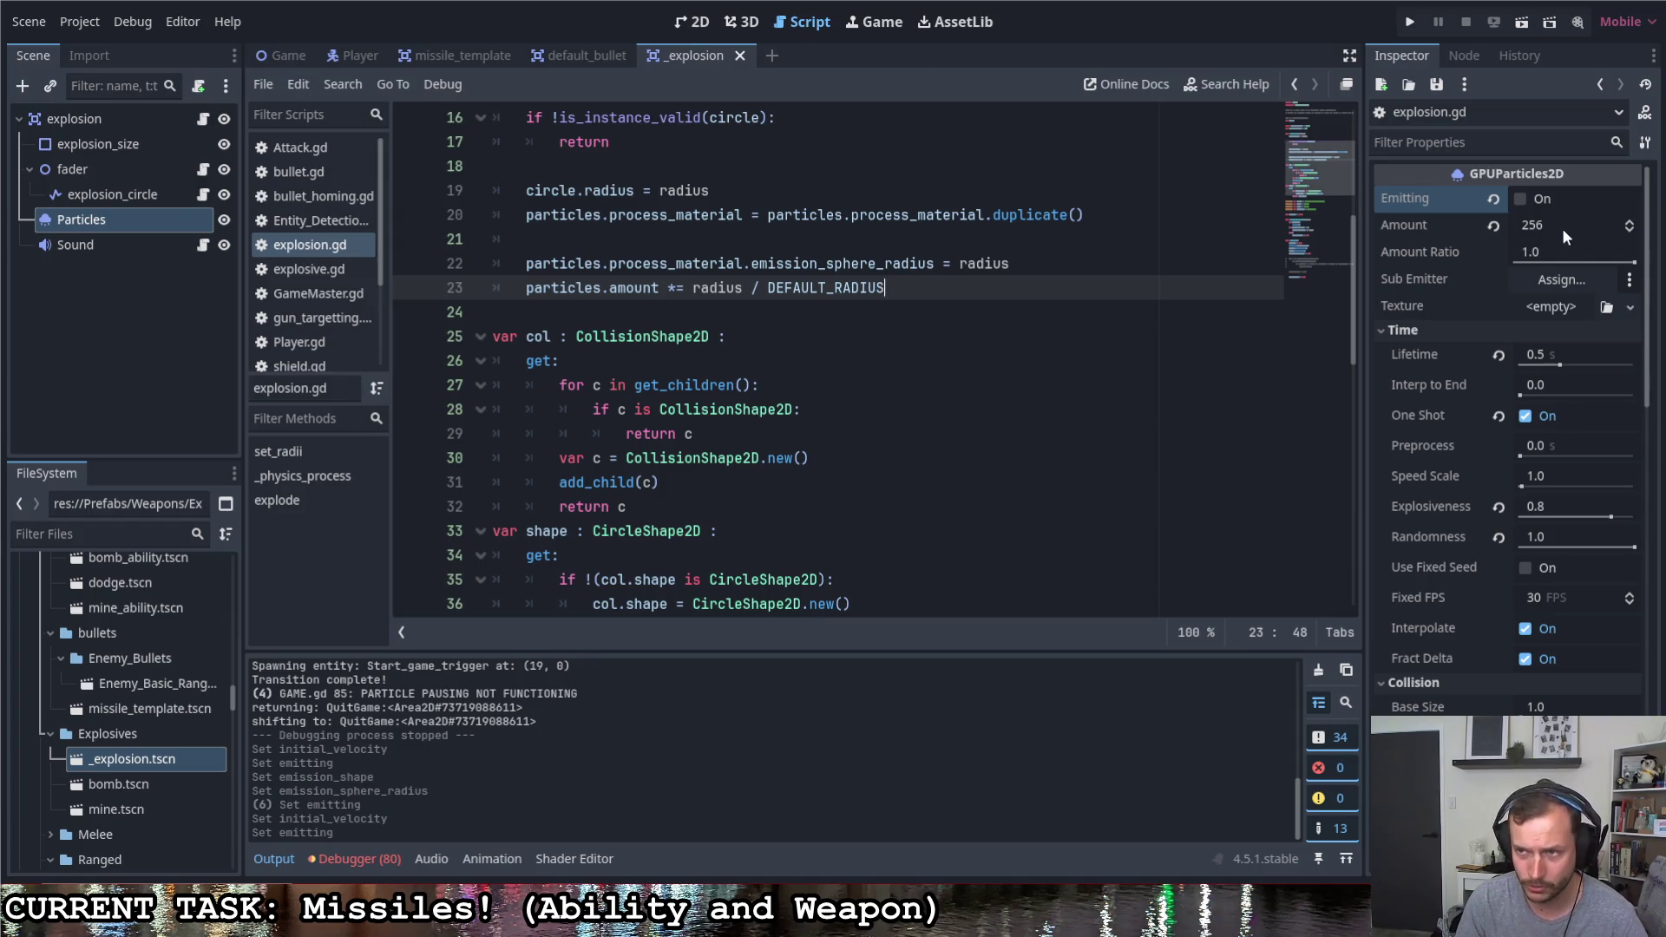
{"action": "key", "text": "ctrl+F1"}
Preview the burst, then raise particle Amount to 512 and preview again
{"action": "left_click", "coordinate": [1518, 198]}
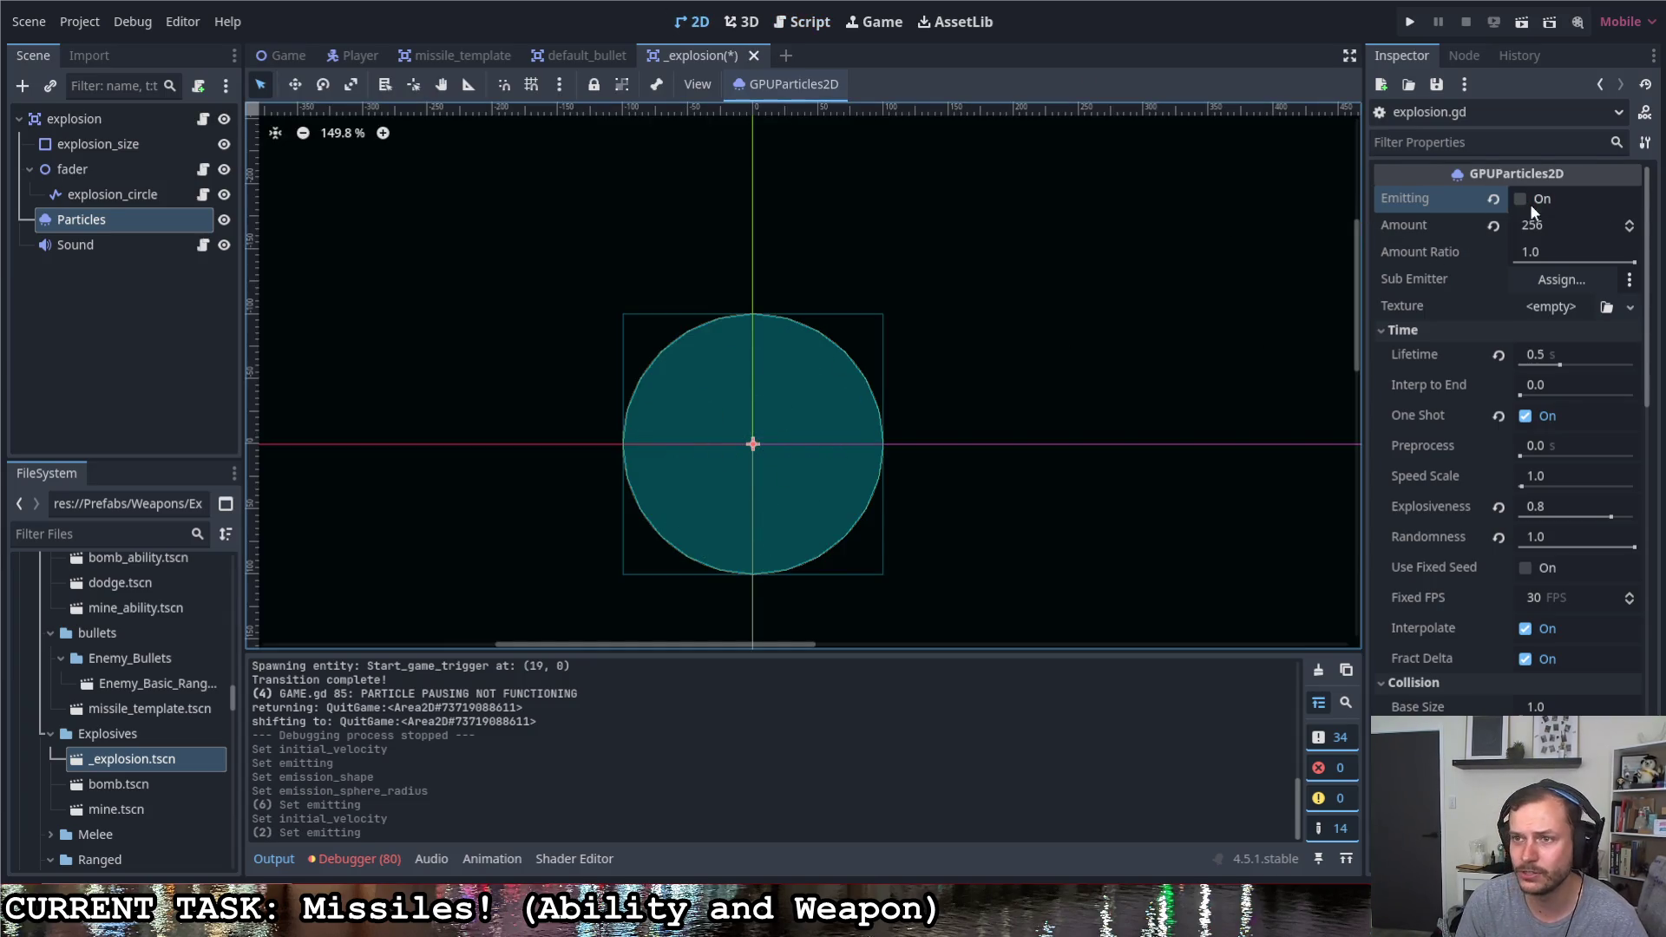
{"action": "left_click", "coordinate": [1522, 200]}
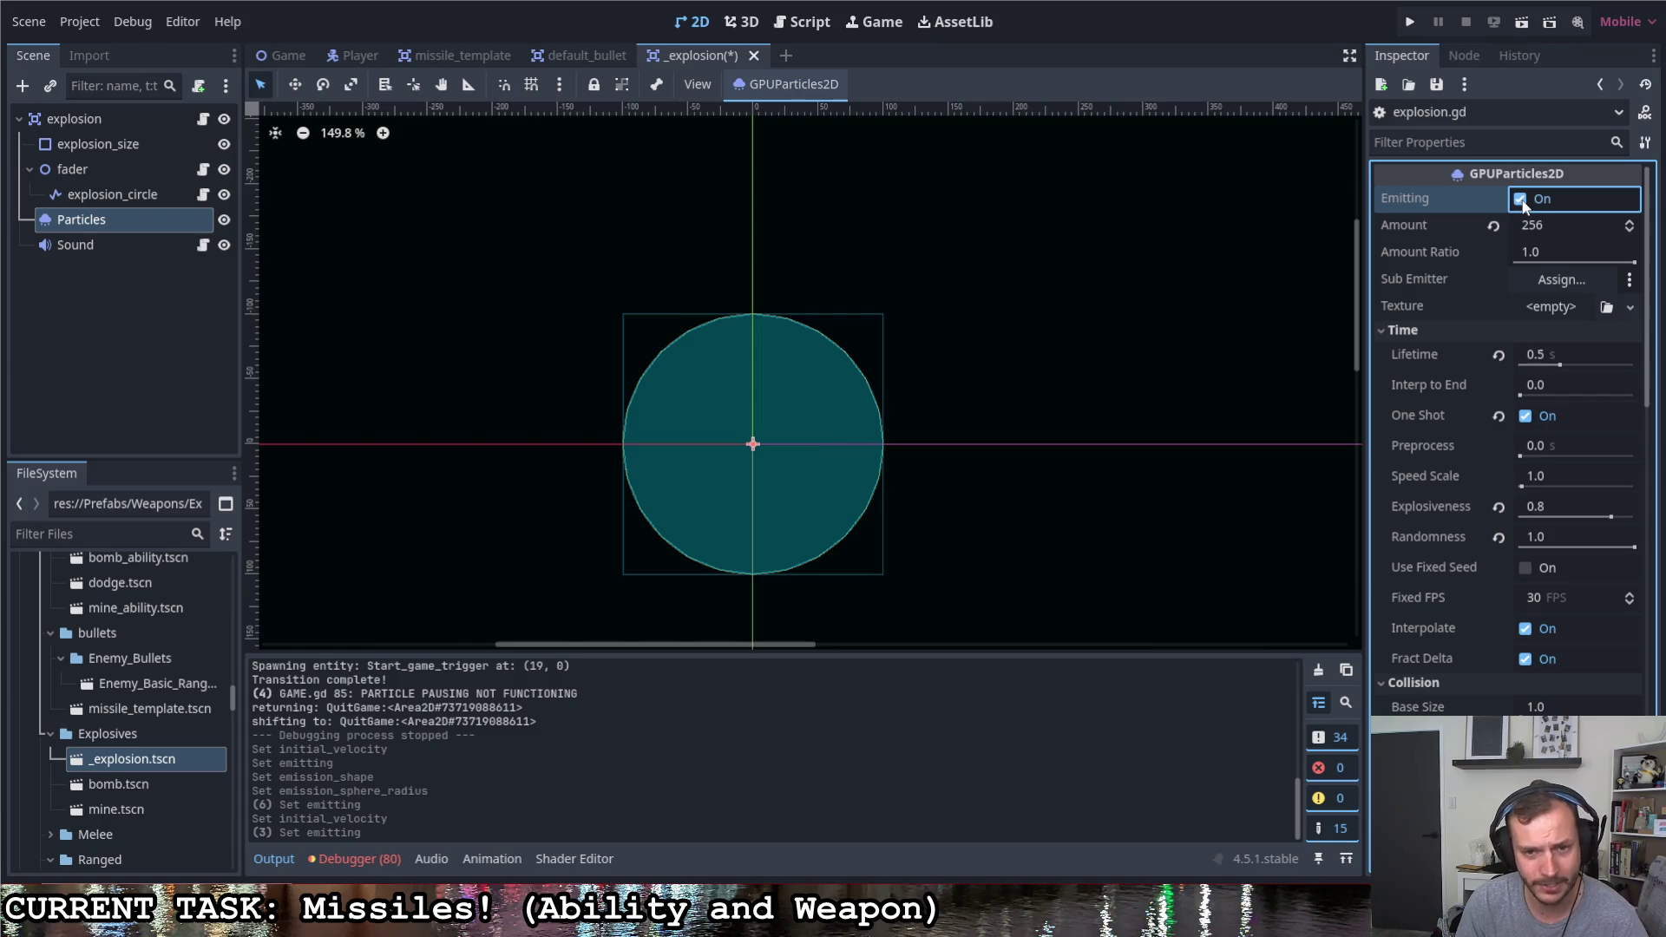
{"action": "left_click", "coordinate": [1522, 199]}
{"action": "left_click", "coordinate": [1554, 227]}
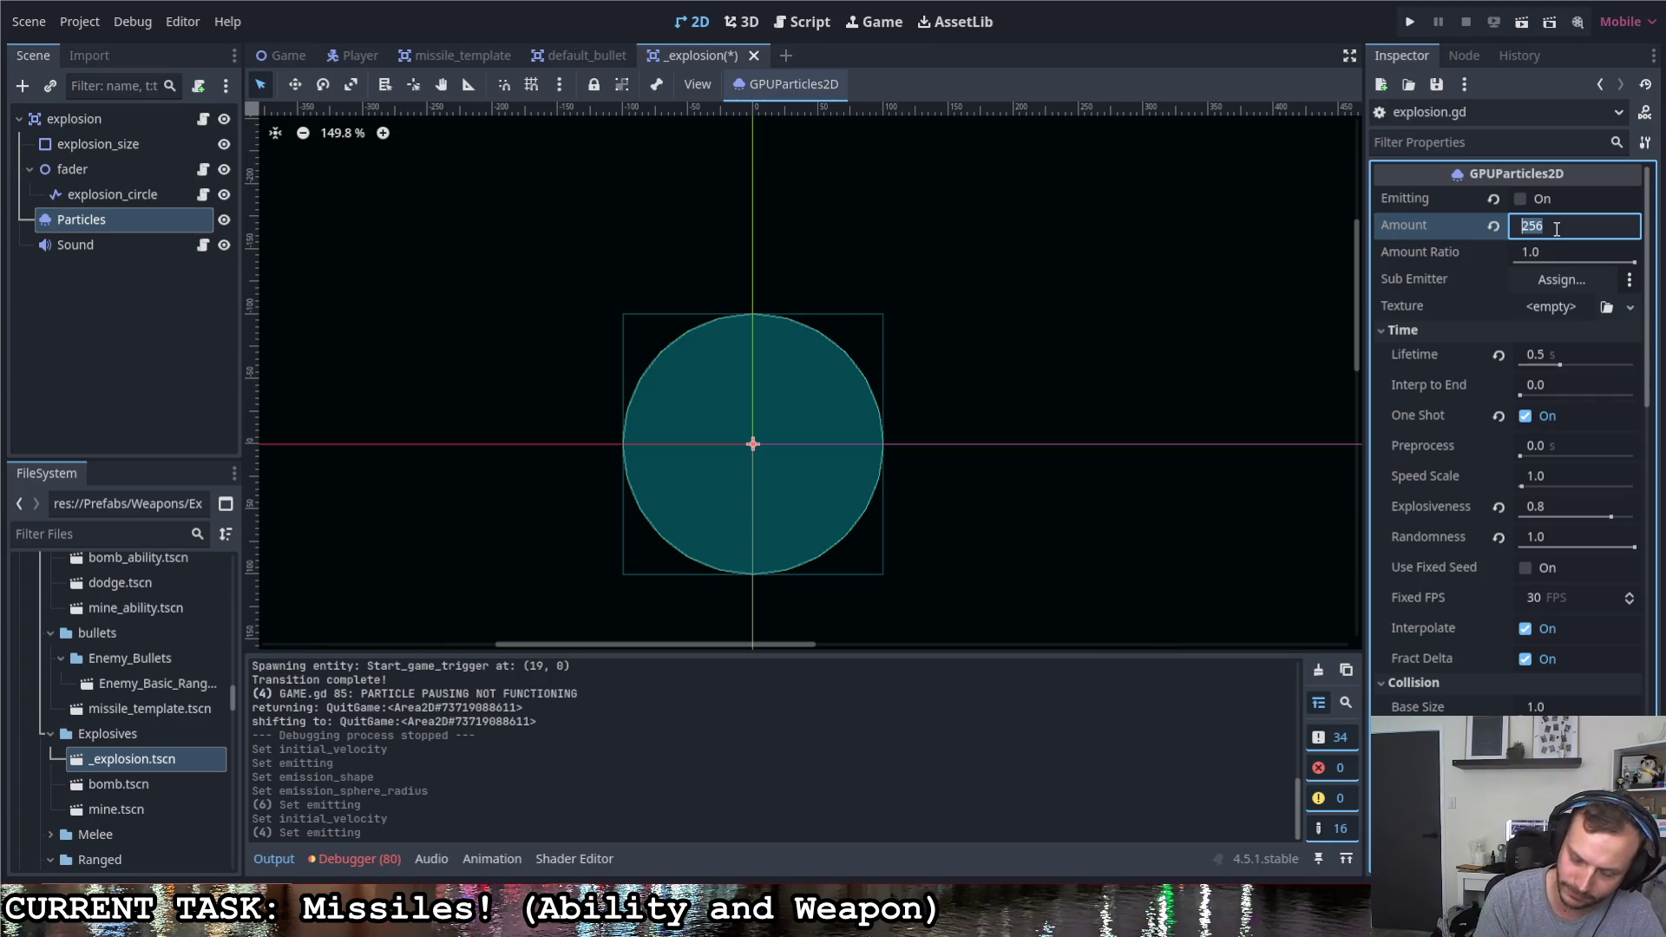
{"action": "type", "text": "512"}
{"action": "key", "text": "Return"}
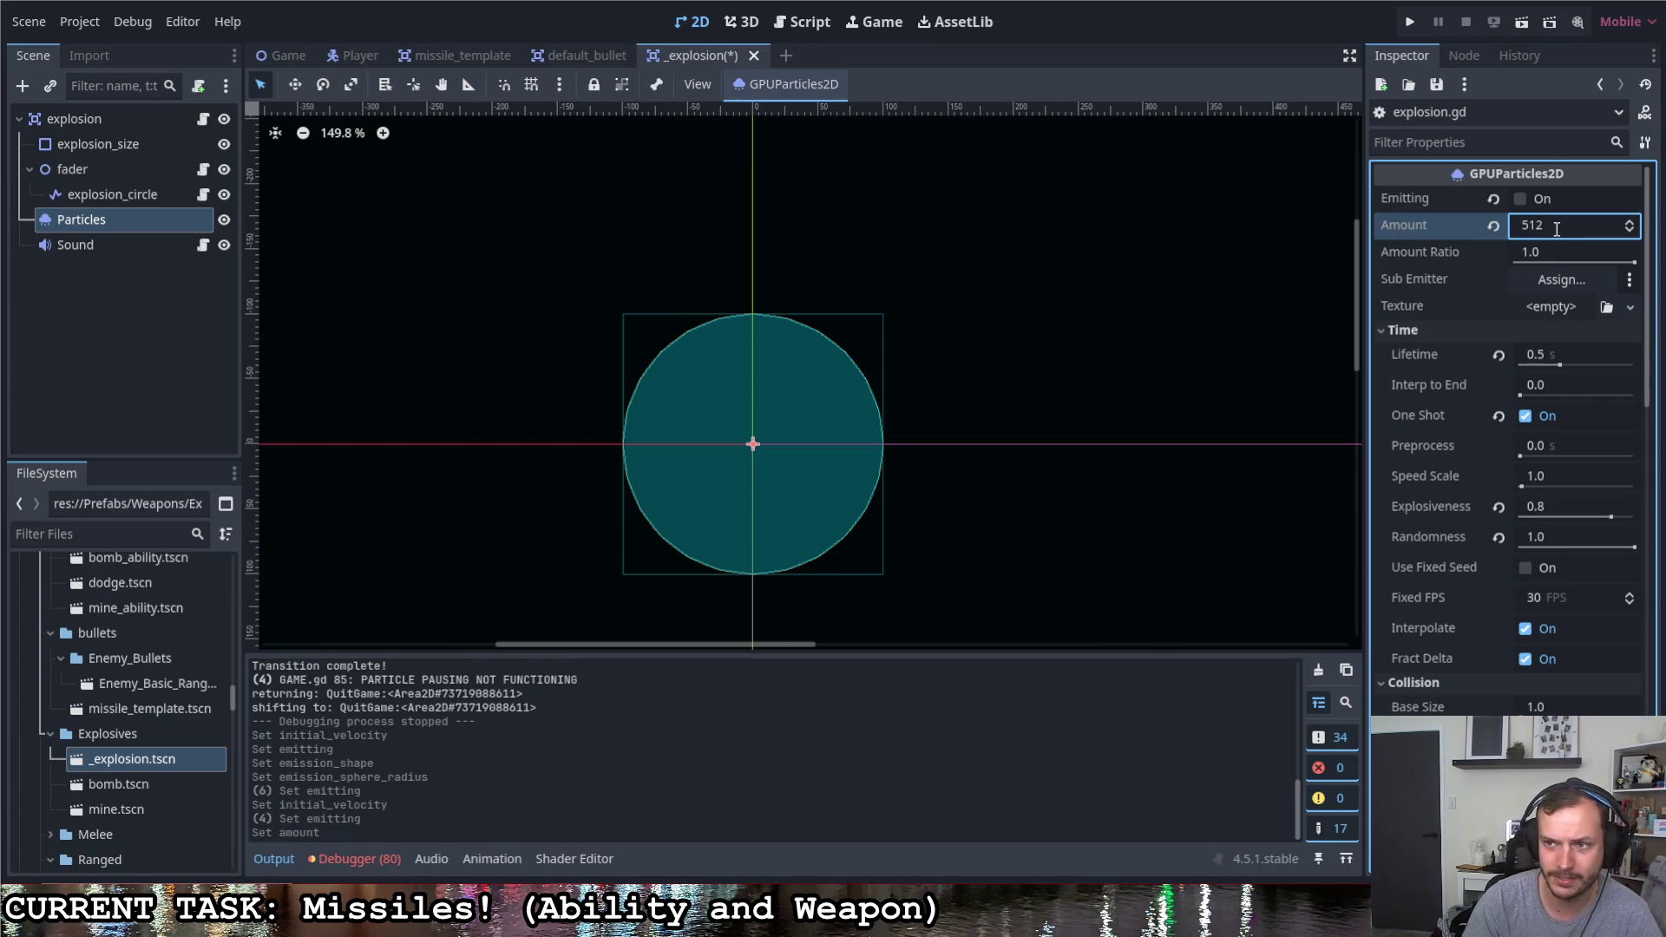
{"action": "left_click", "coordinate": [1518, 198]}
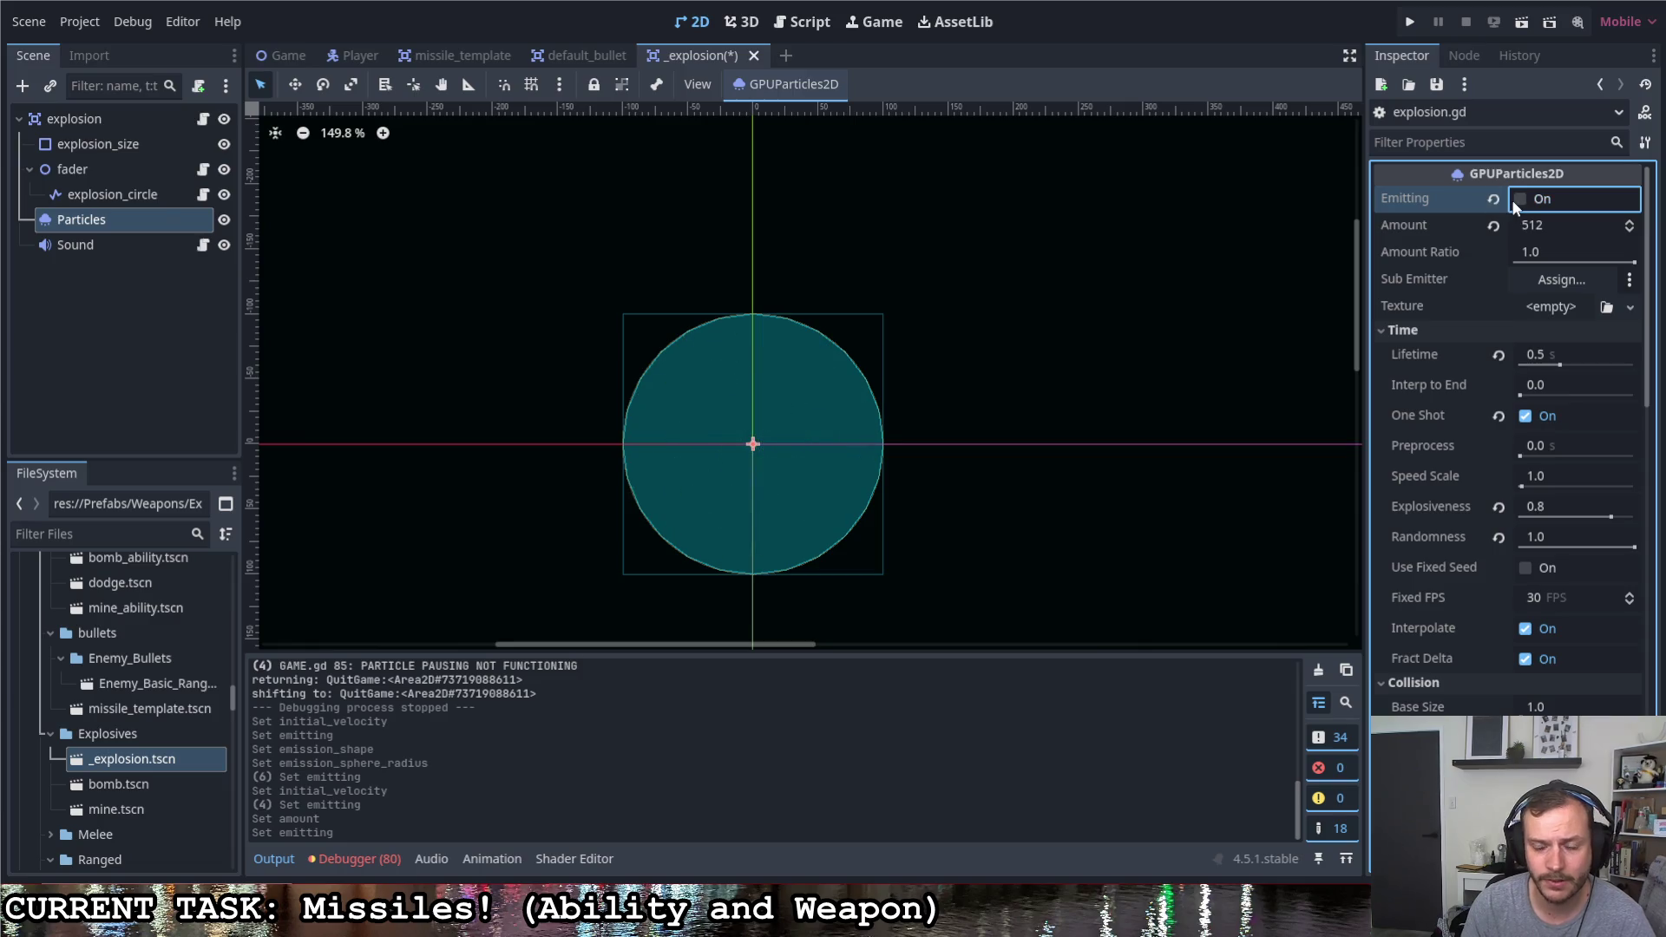
{"action": "scroll", "coordinate": [1550, 427], "scroll_direction": "down", "scroll_amount": 10}
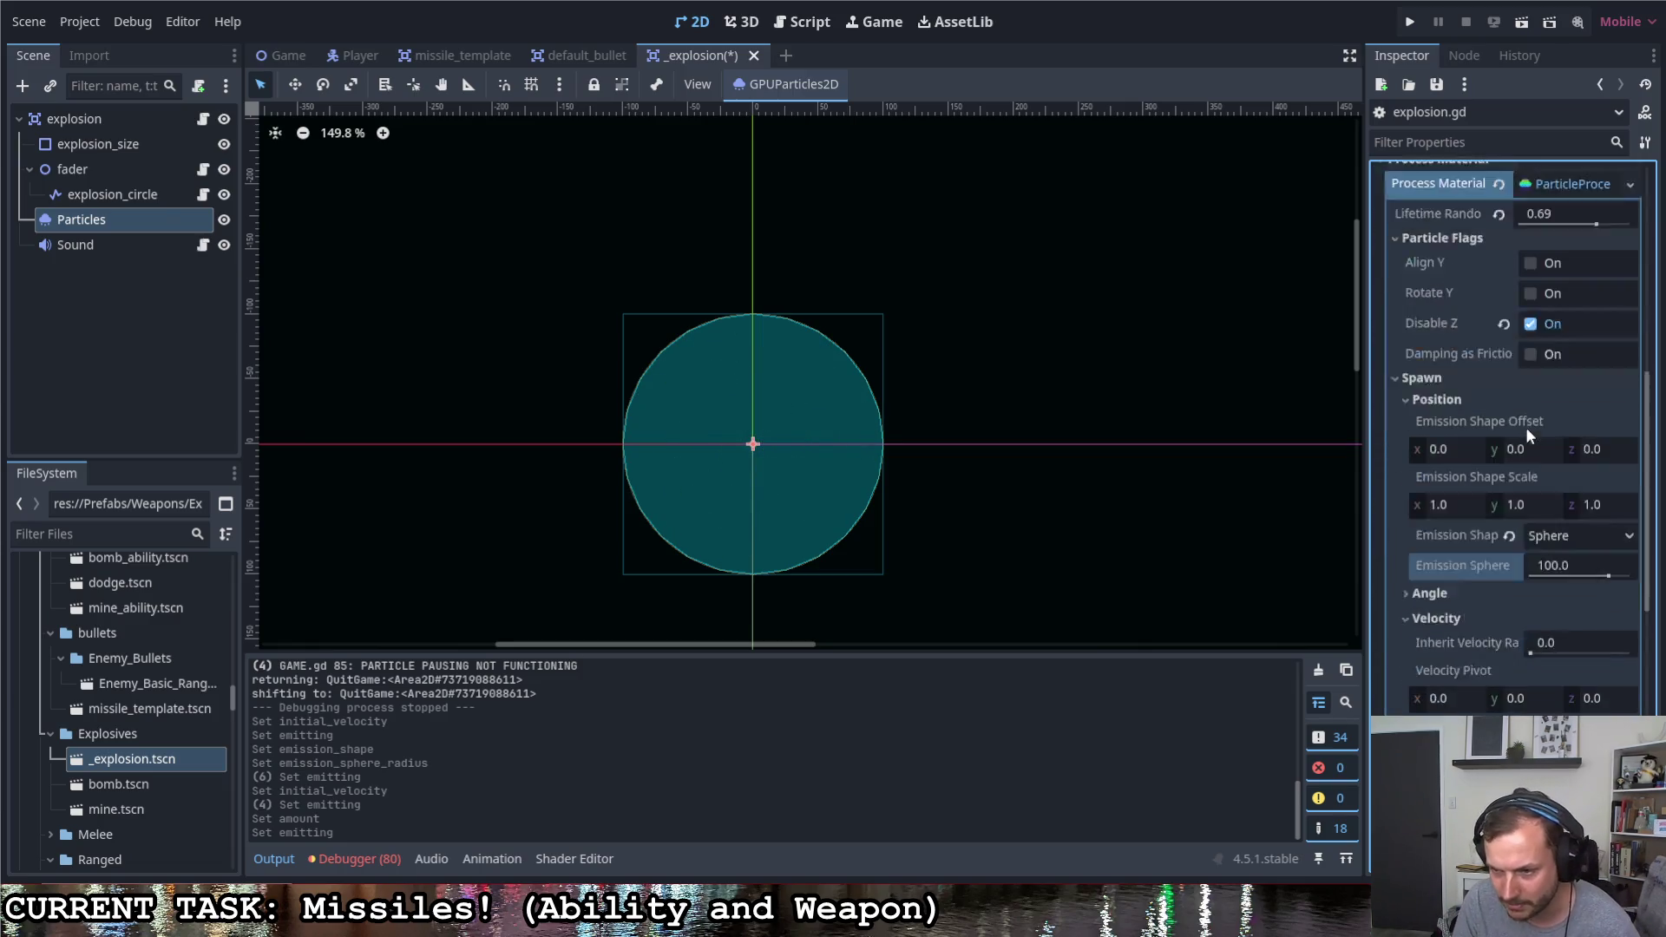
{"action": "scroll", "coordinate": [1525, 427], "scroll_direction": "down", "scroll_amount": 3}
Check the spawn settings and replay the 512-particle burst inside the circle
{"action": "left_click", "coordinate": [1548, 549]}
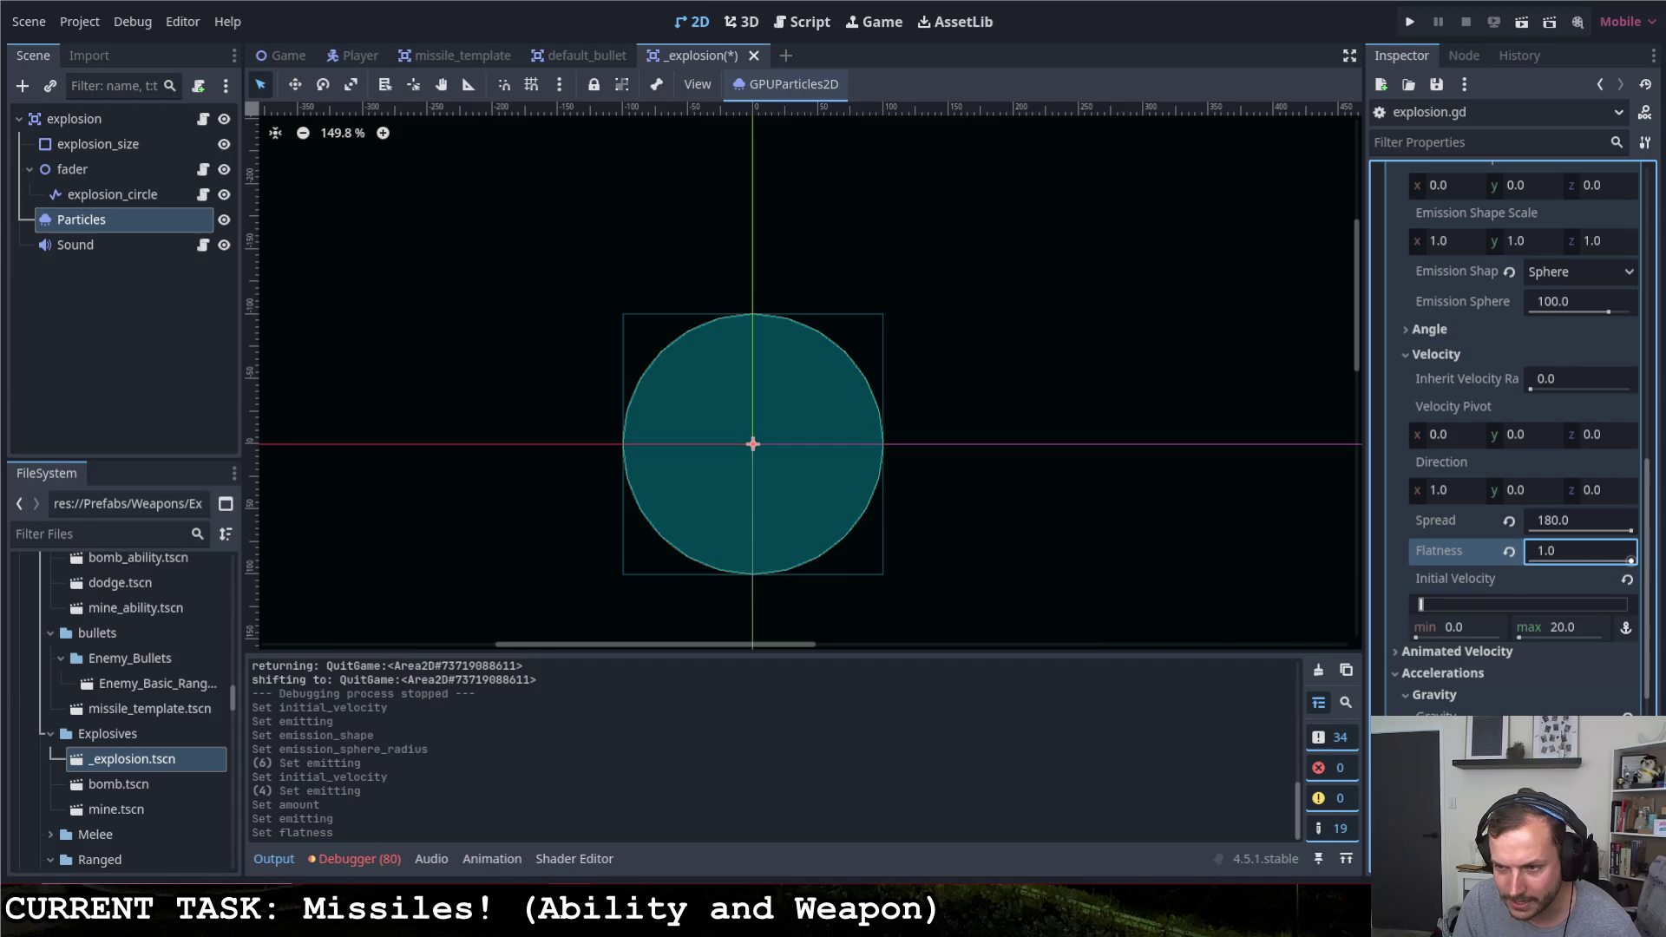
{"action": "scroll", "coordinate": [1523, 521], "scroll_direction": "up", "scroll_amount": 3}
{"action": "scroll", "coordinate": [1530, 378], "scroll_direction": "up", "scroll_amount": 8}
{"action": "scroll", "coordinate": [1530, 234], "scroll_direction": "up", "scroll_amount": 3}
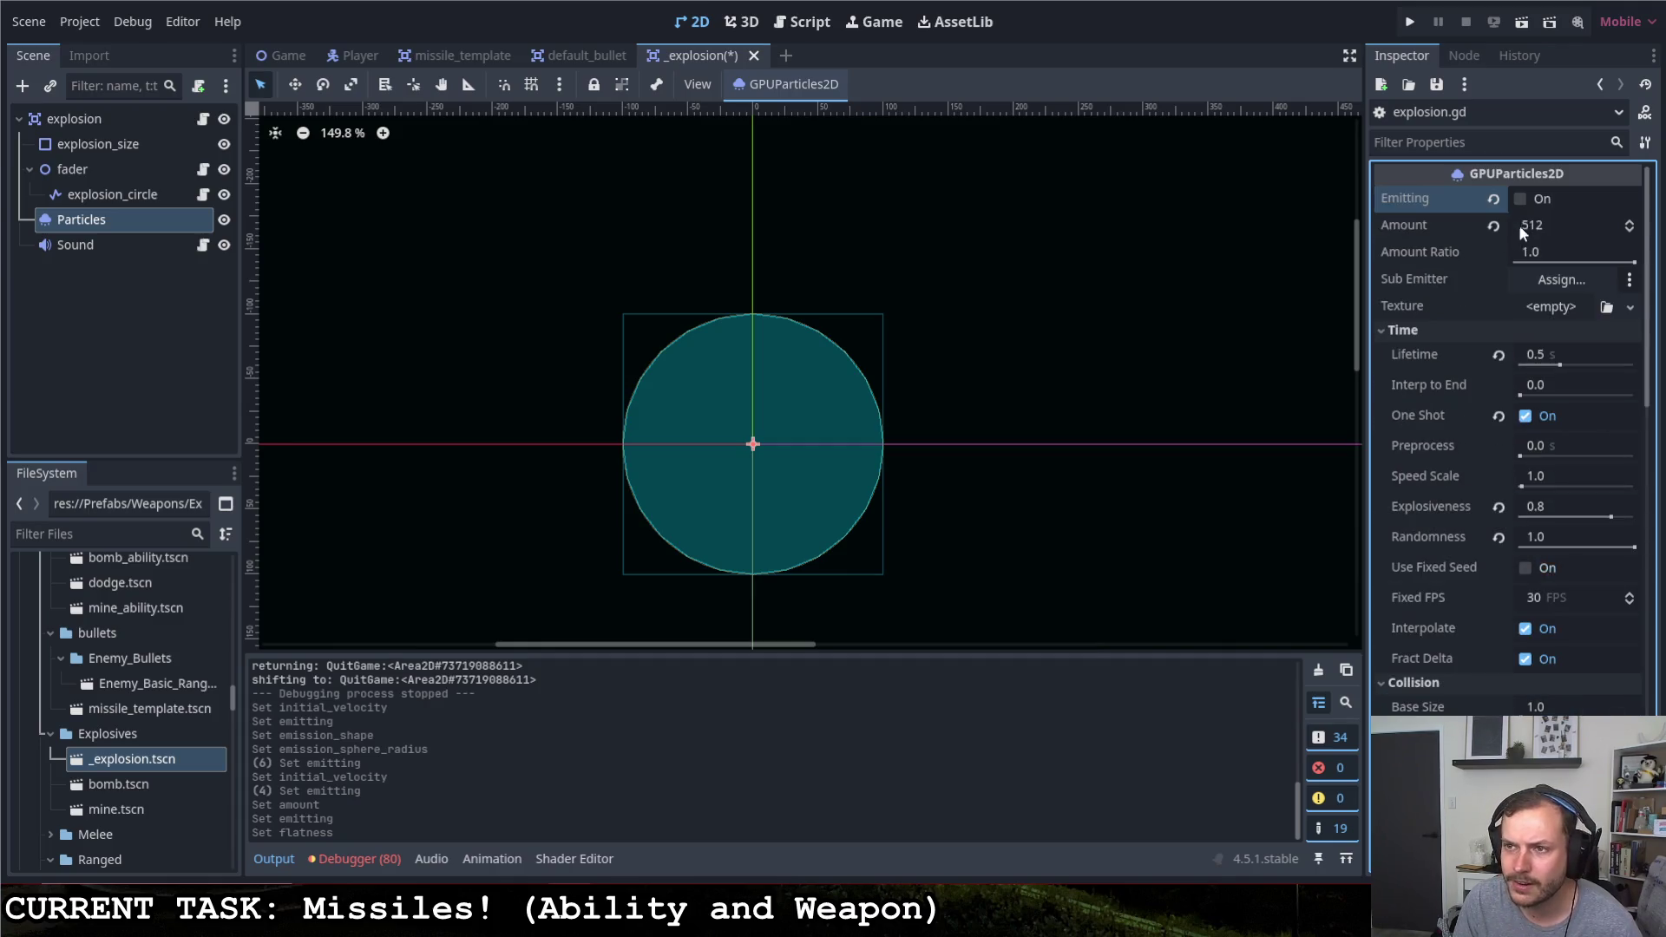
{"action": "left_click", "coordinate": [1520, 199]}
{"action": "scroll", "coordinate": [1452, 507], "scroll_direction": "down", "scroll_amount": 8}
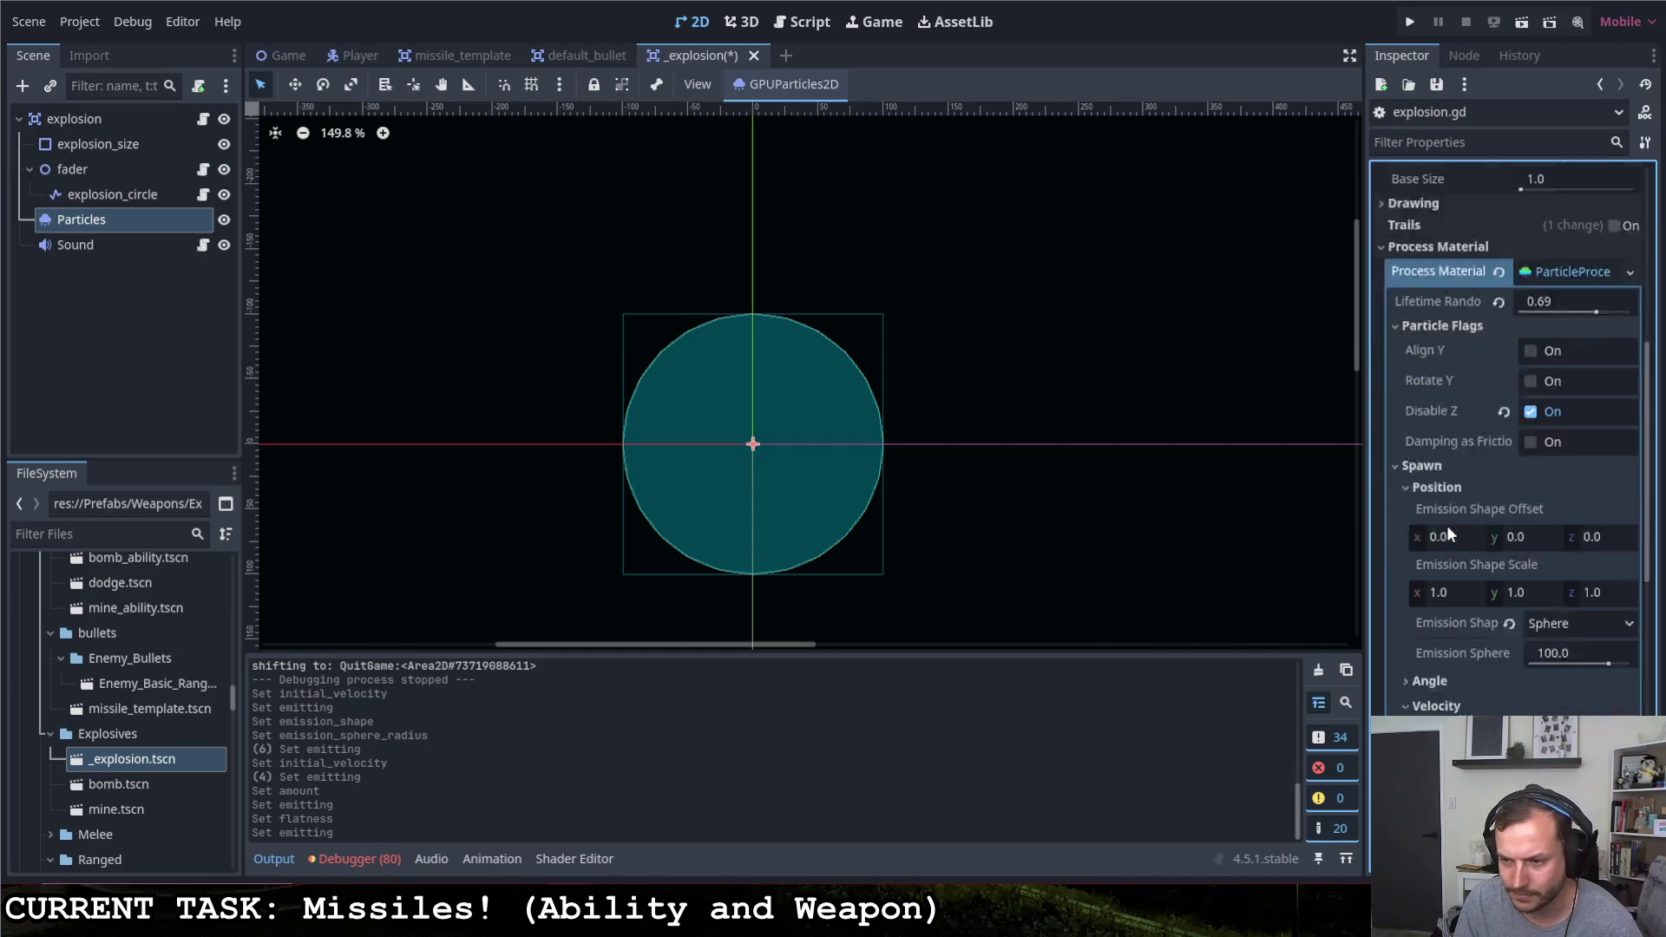
{"action": "scroll", "coordinate": [1451, 527], "scroll_direction": "down", "scroll_amount": 4}
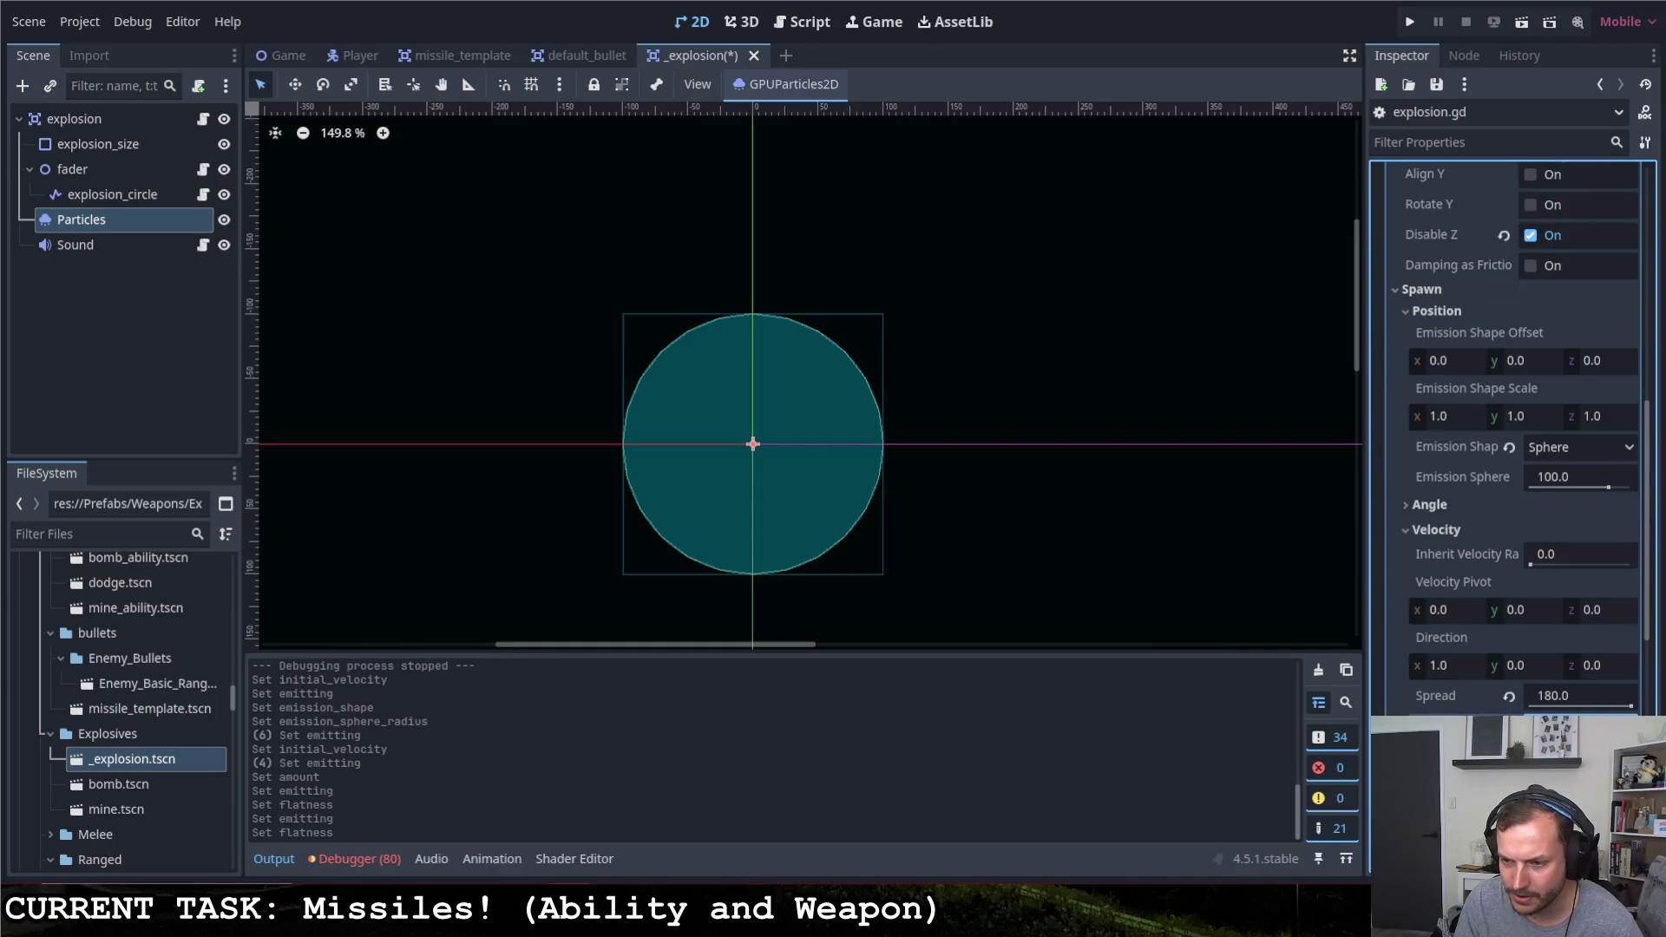
{"action": "scroll", "coordinate": [1485, 701], "scroll_direction": "up", "scroll_amount": 3}
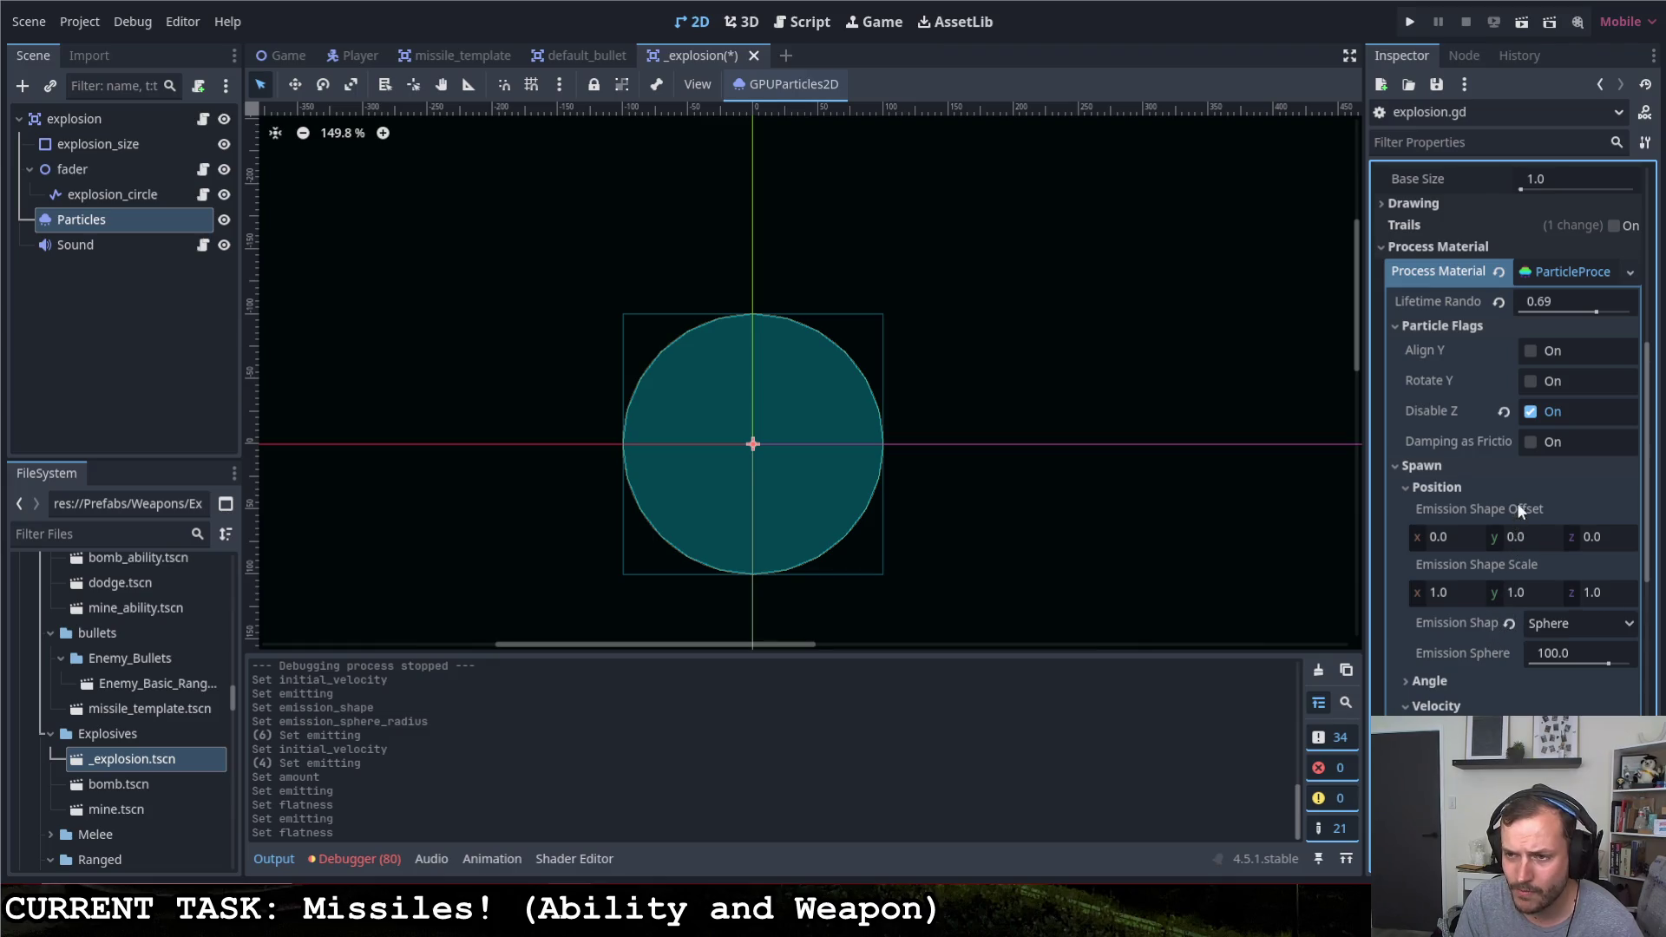
{"action": "scroll", "coordinate": [1517, 503], "scroll_direction": "up", "scroll_amount": 9}
{"action": "left_click", "coordinate": [1521, 198]}
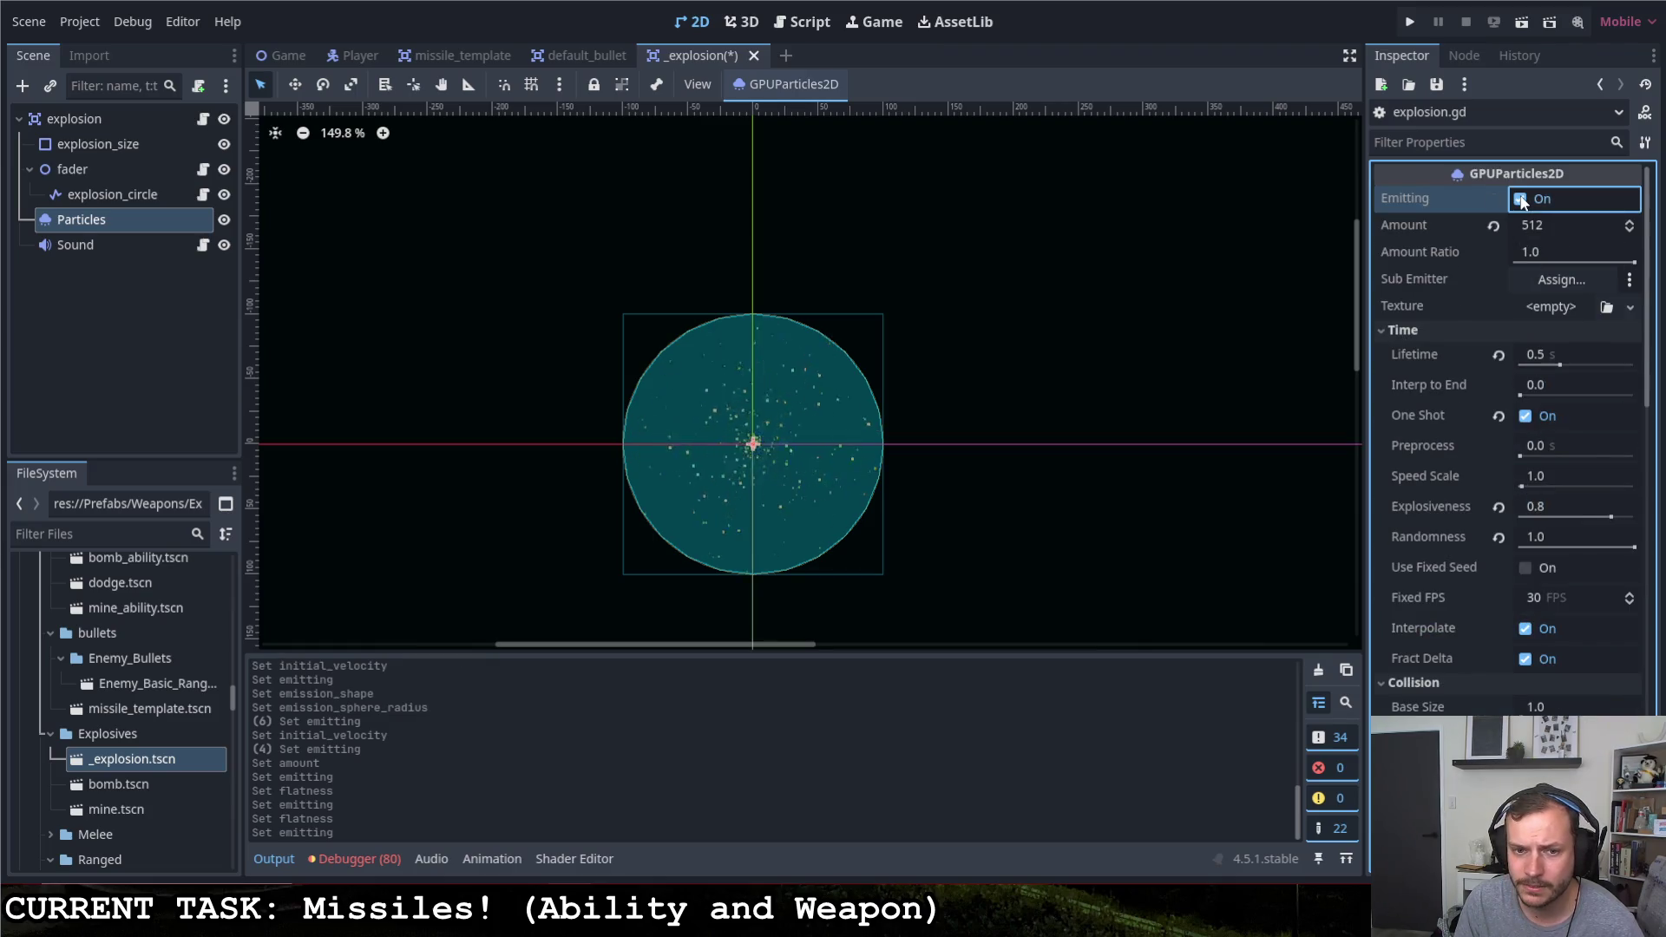
{"action": "left_click", "coordinate": [1522, 198]}
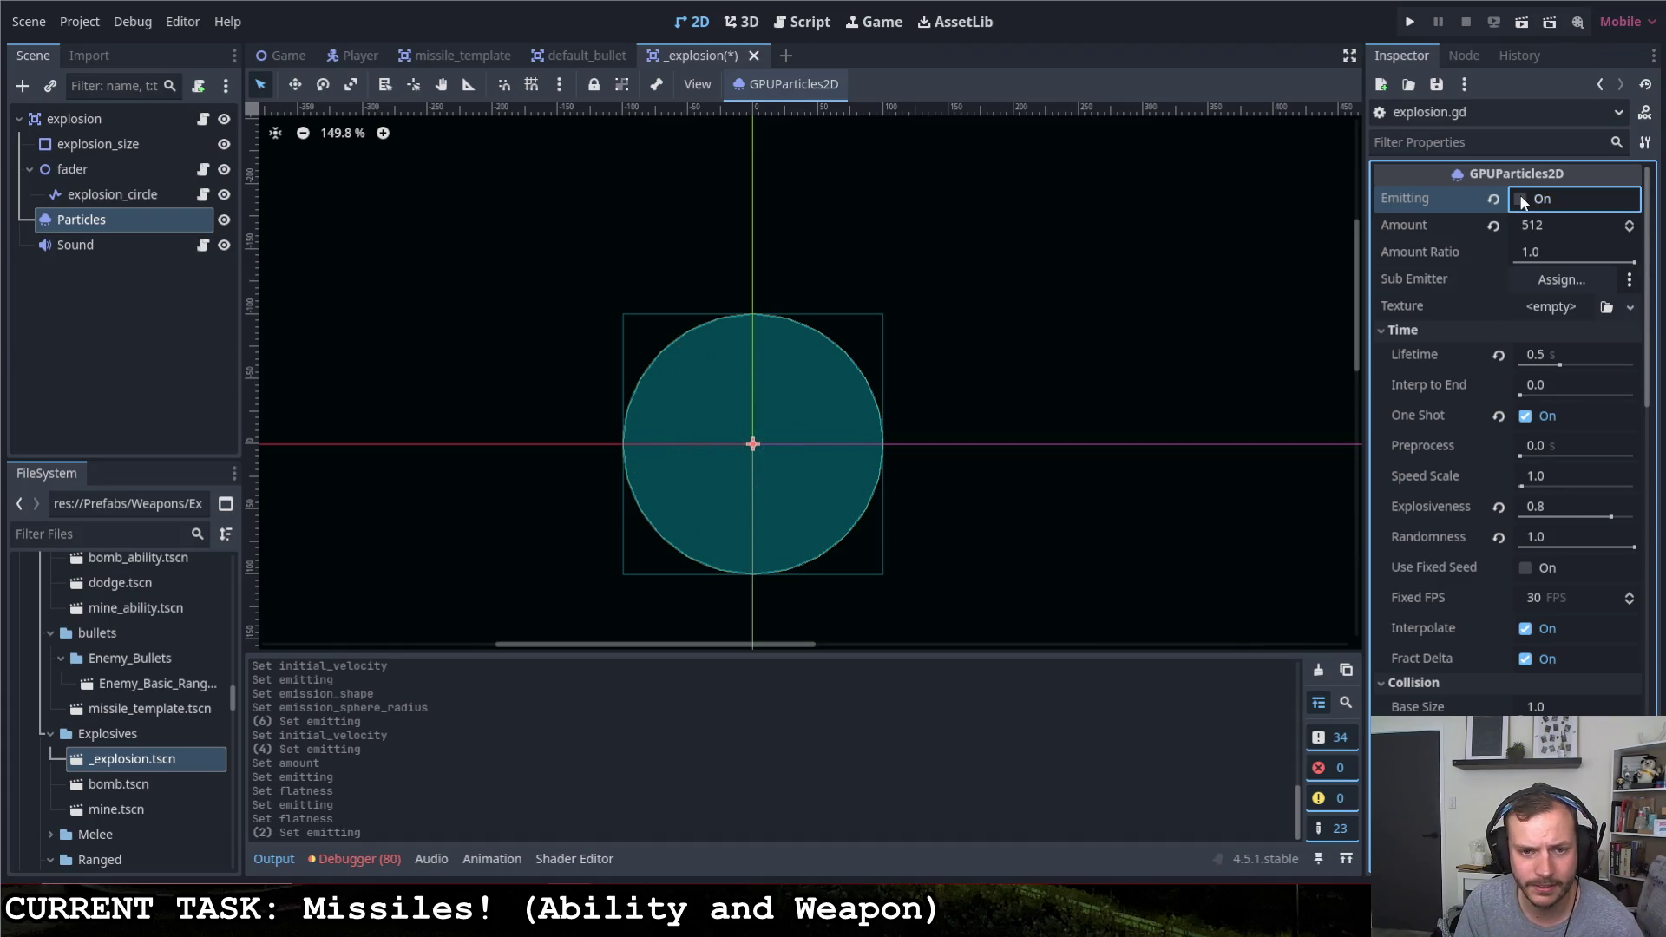
{"action": "left_click", "coordinate": [1523, 200]}
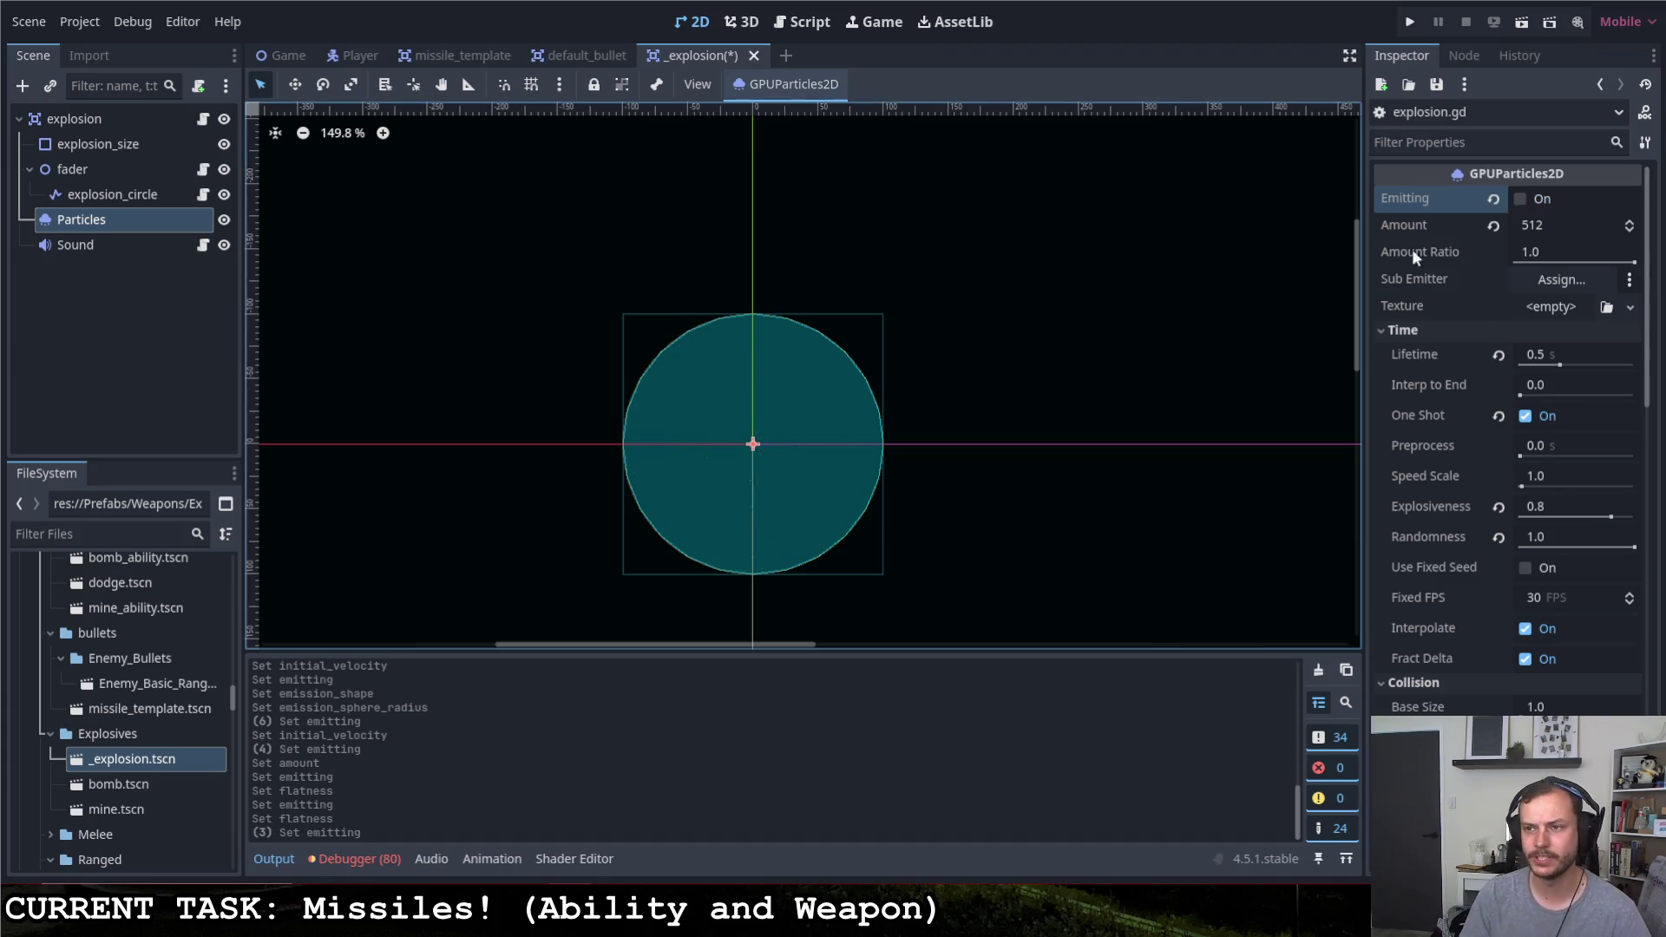
Raise particle Amount to 1024 and preview the denser burst
{"action": "left_click", "coordinate": [1548, 227]}
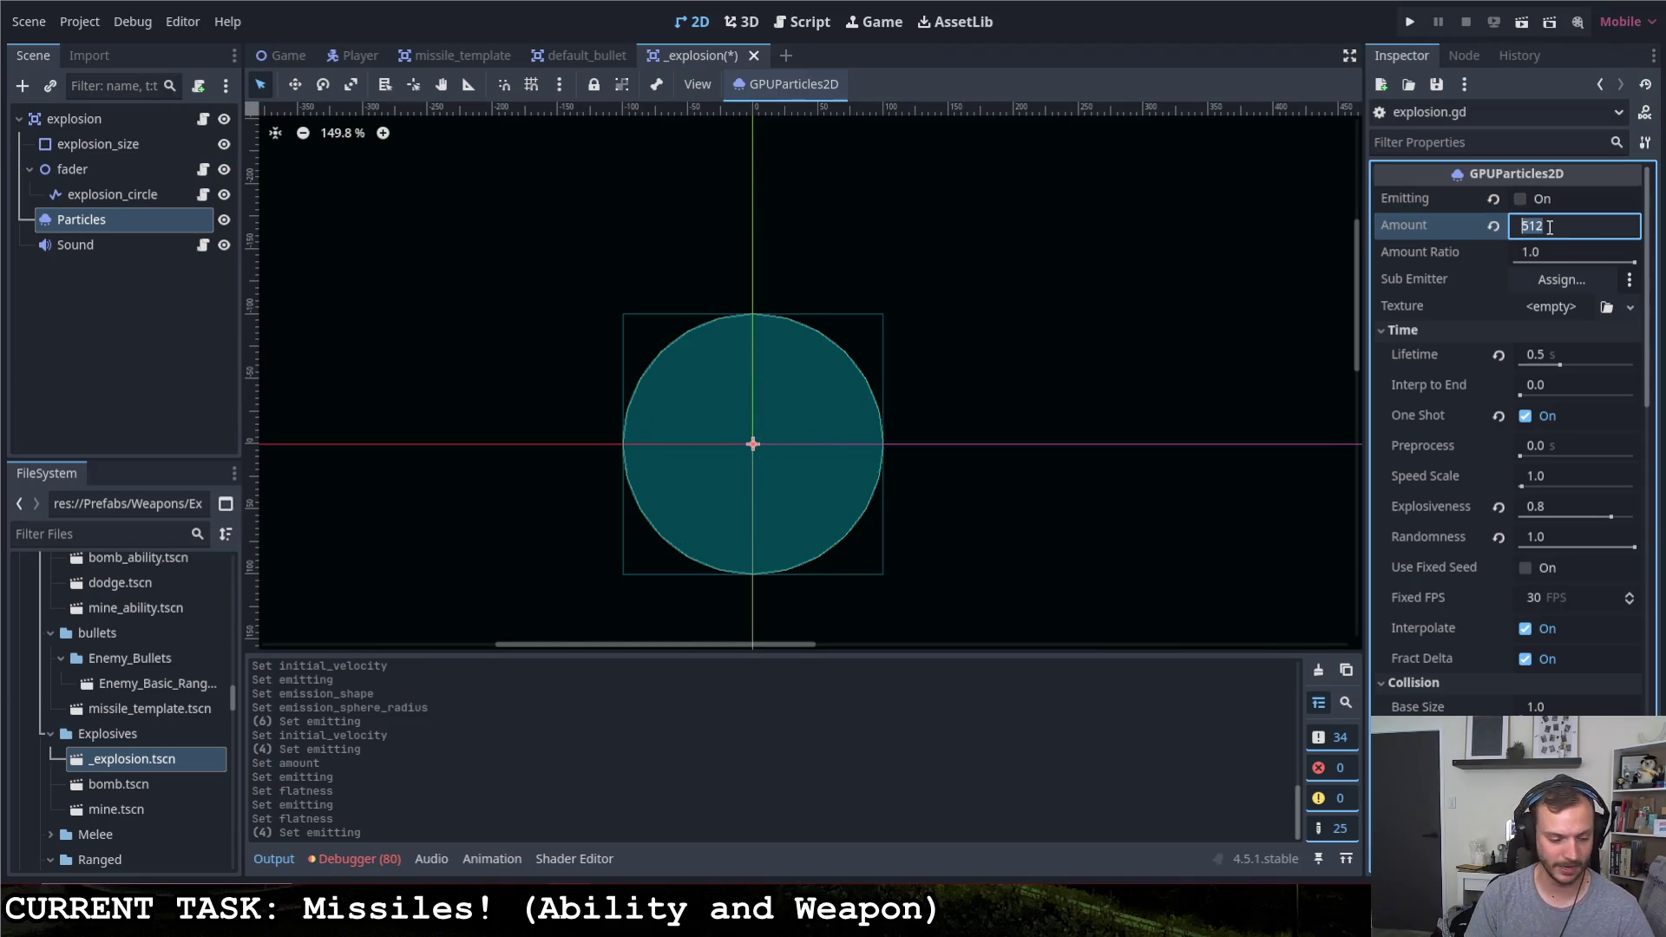
{"action": "type", "text": "1024"}
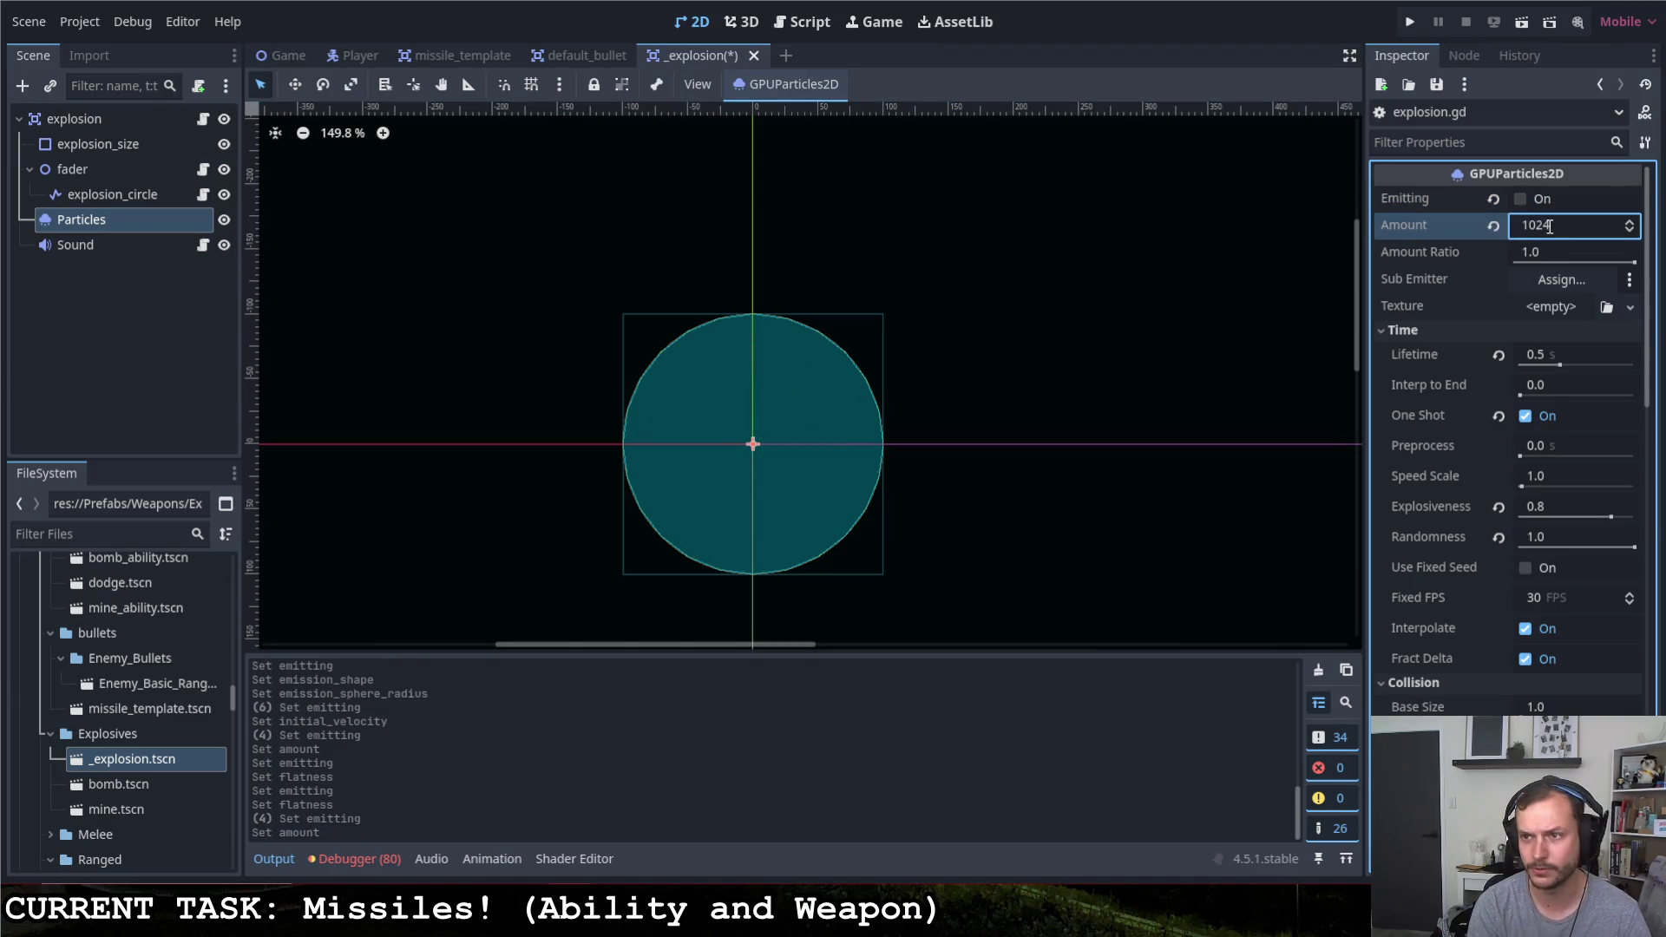
{"action": "left_click", "coordinate": [1526, 199]}
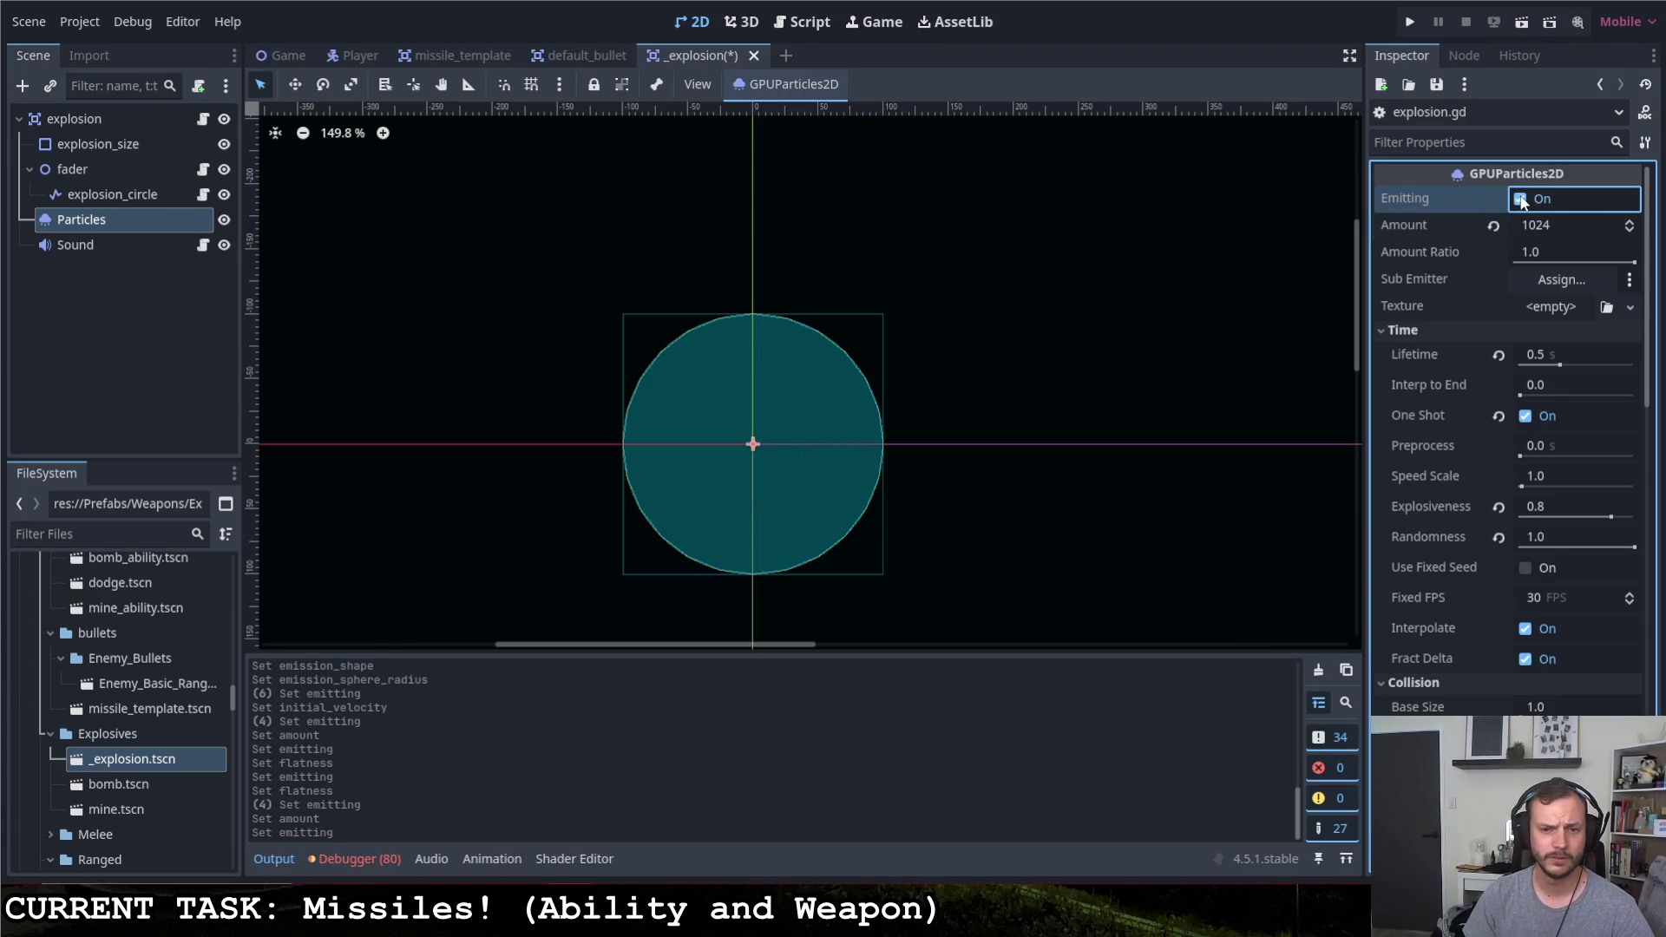
{"action": "left_click", "coordinate": [1525, 200]}
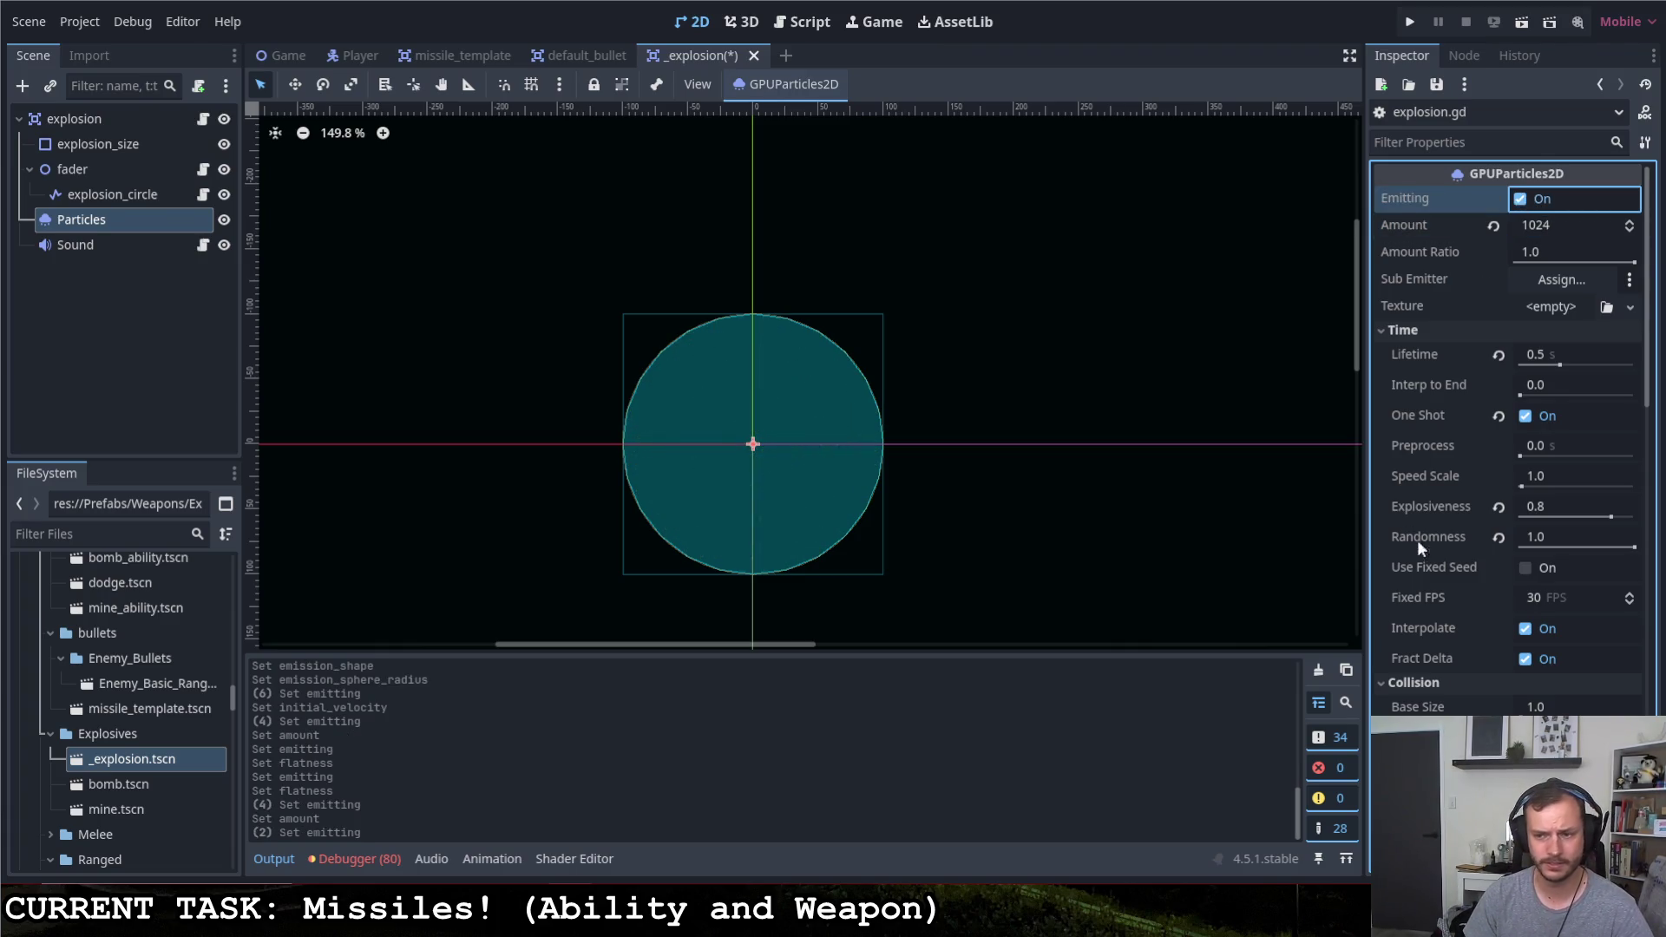
{"action": "scroll", "coordinate": [1425, 558], "scroll_direction": "down", "scroll_amount": 5}
{"action": "scroll", "coordinate": [1424, 559], "scroll_direction": "down", "scroll_amount": 3}
{"action": "scroll", "coordinate": [1468, 574], "scroll_direction": "down", "scroll_amount": 2}
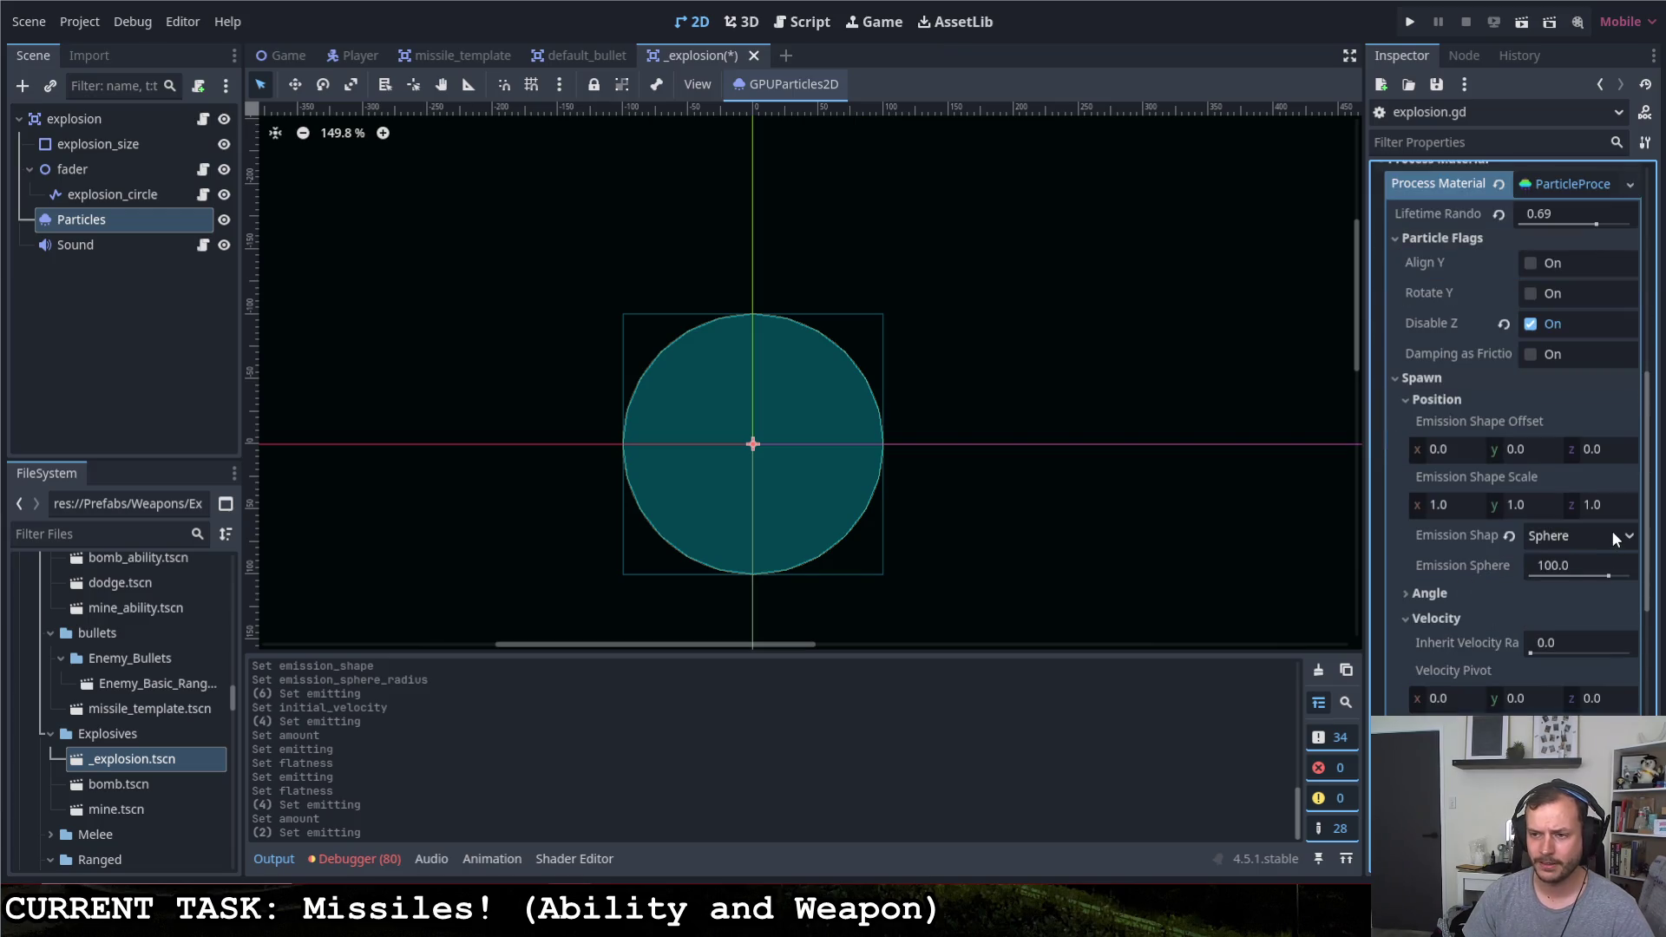
Change the emission shape from Sphere to Ring
{"action": "left_click", "coordinate": [1612, 529]}
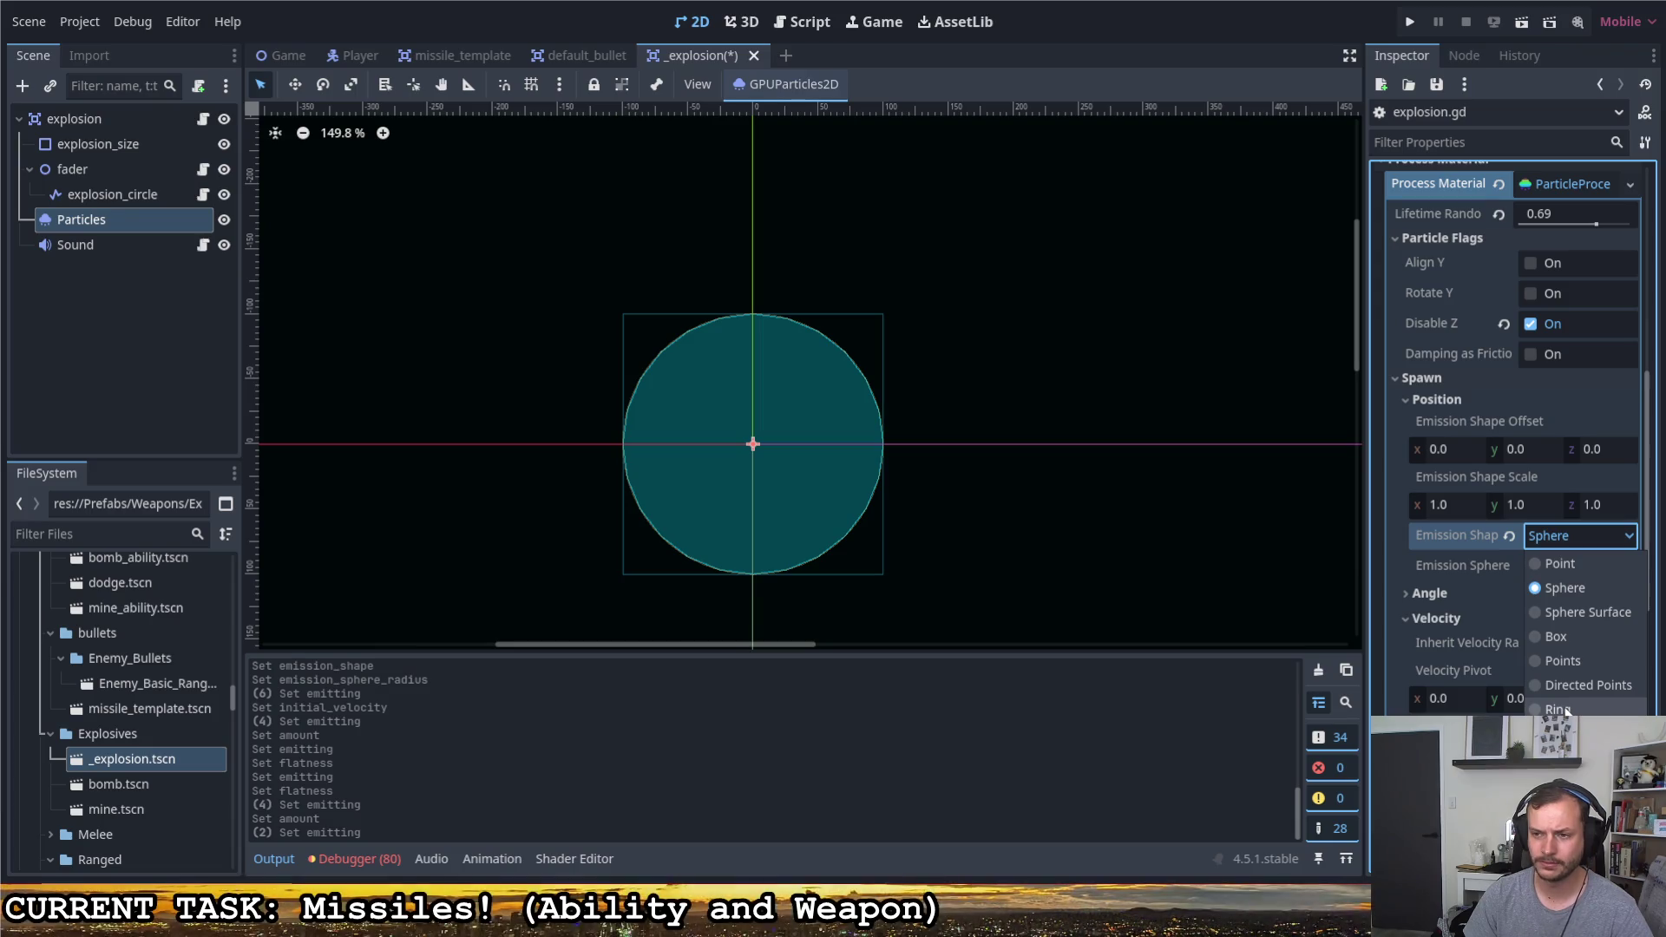
{"action": "left_click", "coordinate": [1558, 710]}
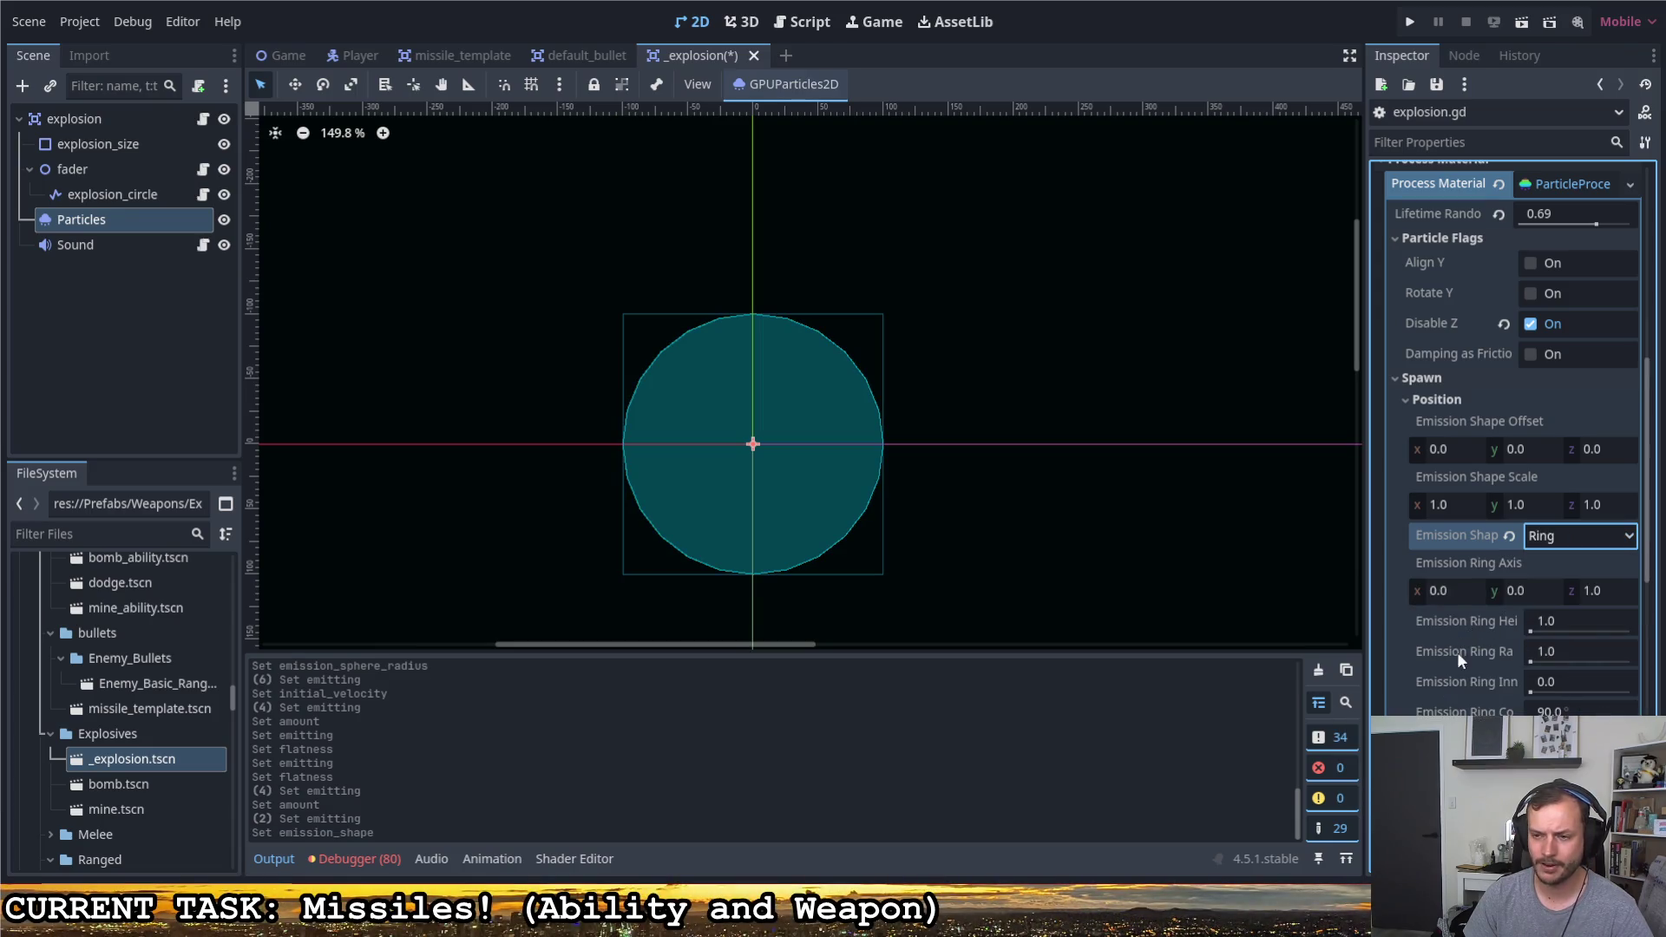
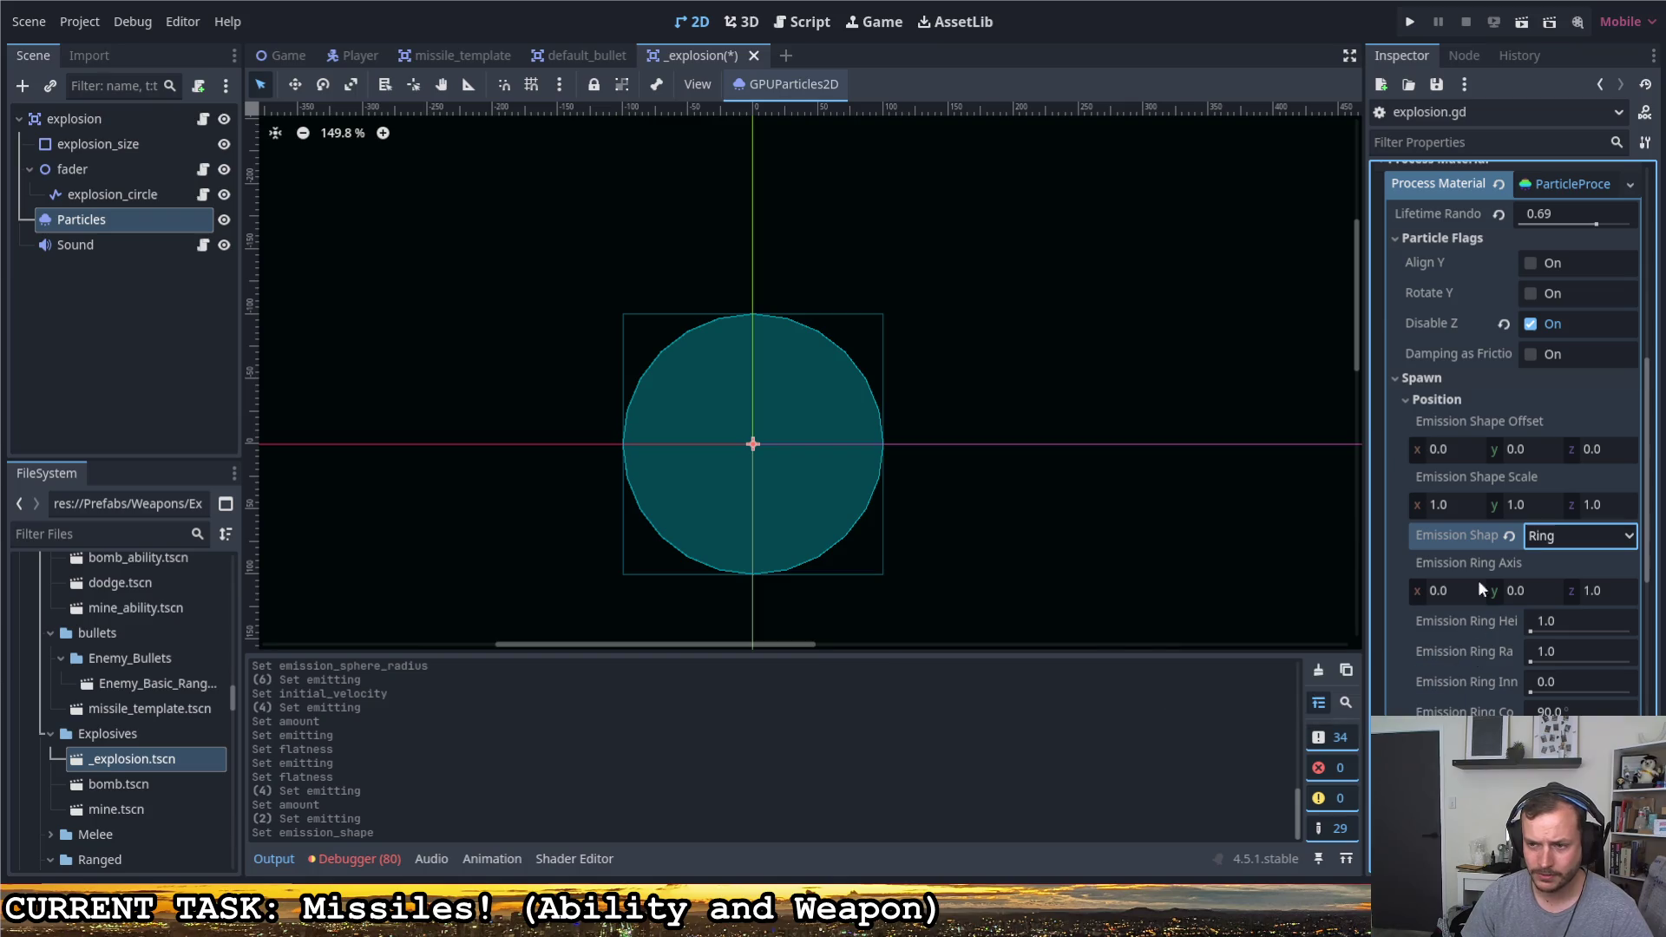
Set the particles' emission shape to Sphere Surface and preview the burst a few times
{"action": "left_click", "coordinate": [1555, 533]}
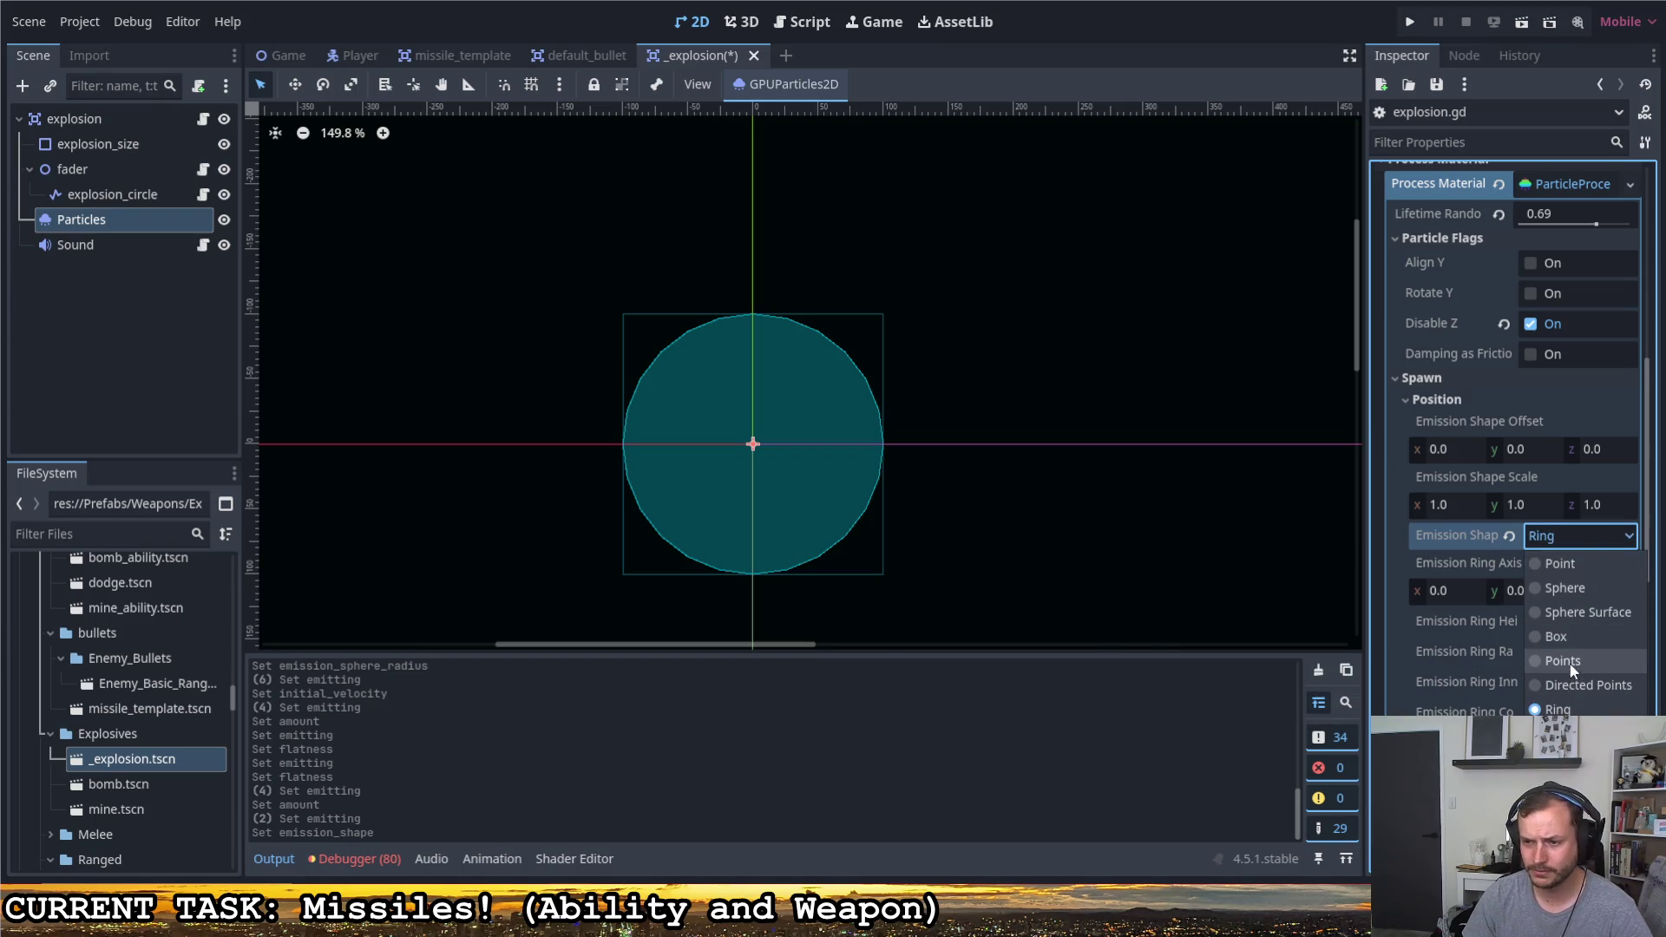
{"action": "left_click", "coordinate": [1576, 612]}
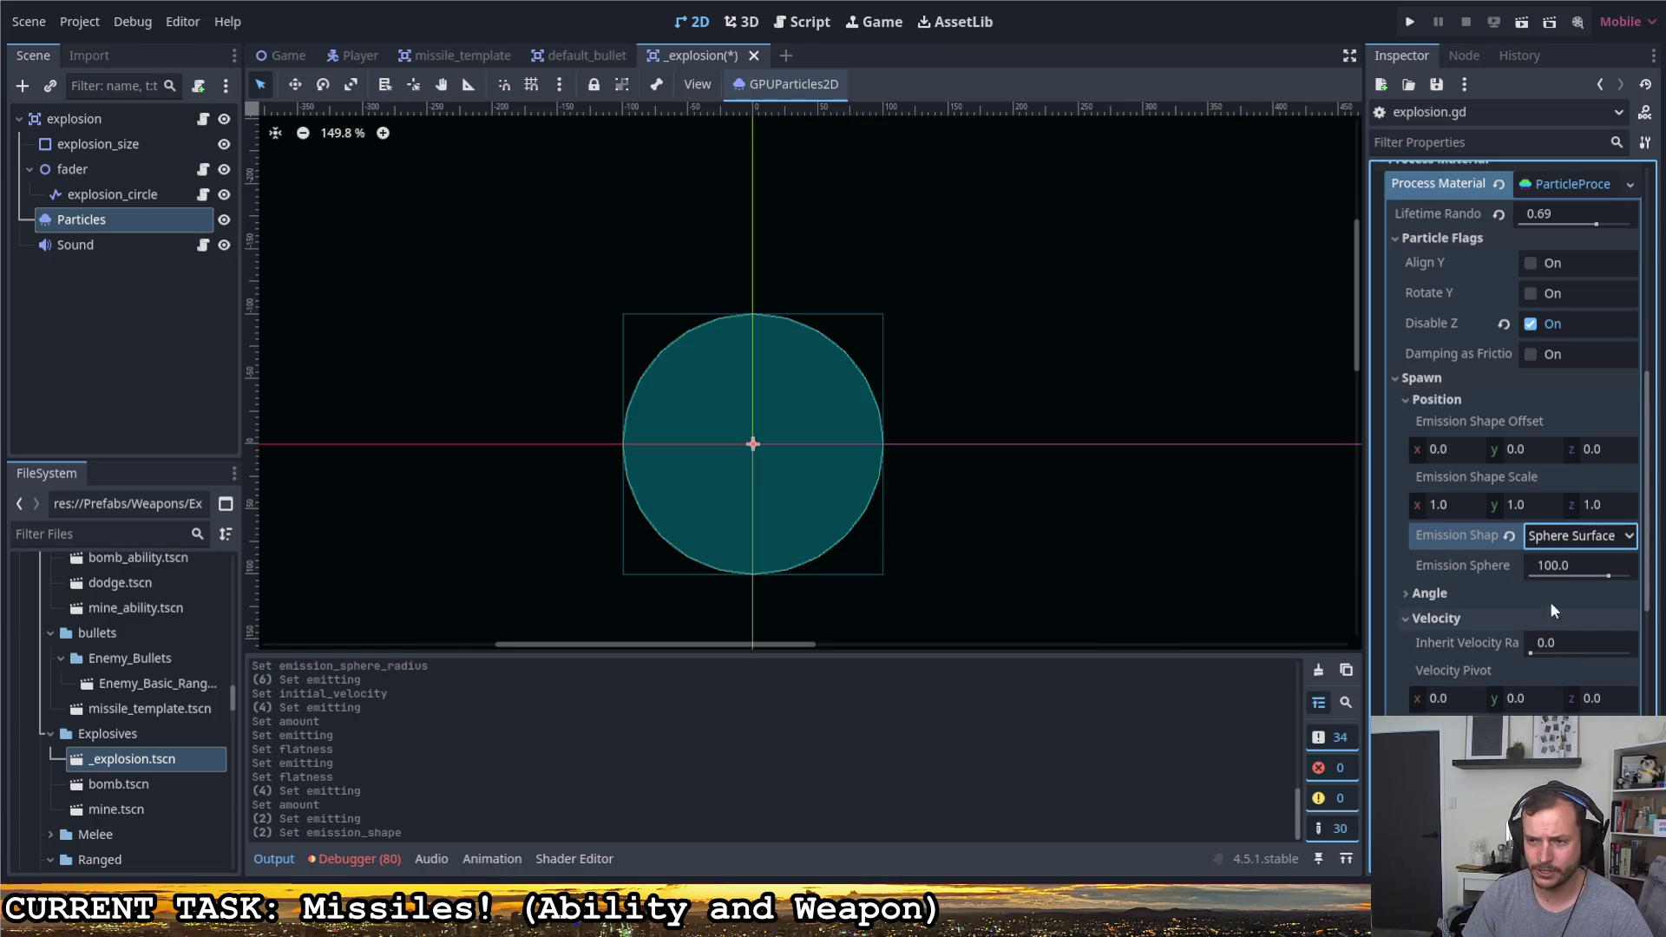
{"action": "scroll", "coordinate": [1504, 589], "scroll_direction": "up", "scroll_amount": 2}
{"action": "scroll", "coordinate": [1517, 534], "scroll_direction": "up", "scroll_amount": 5}
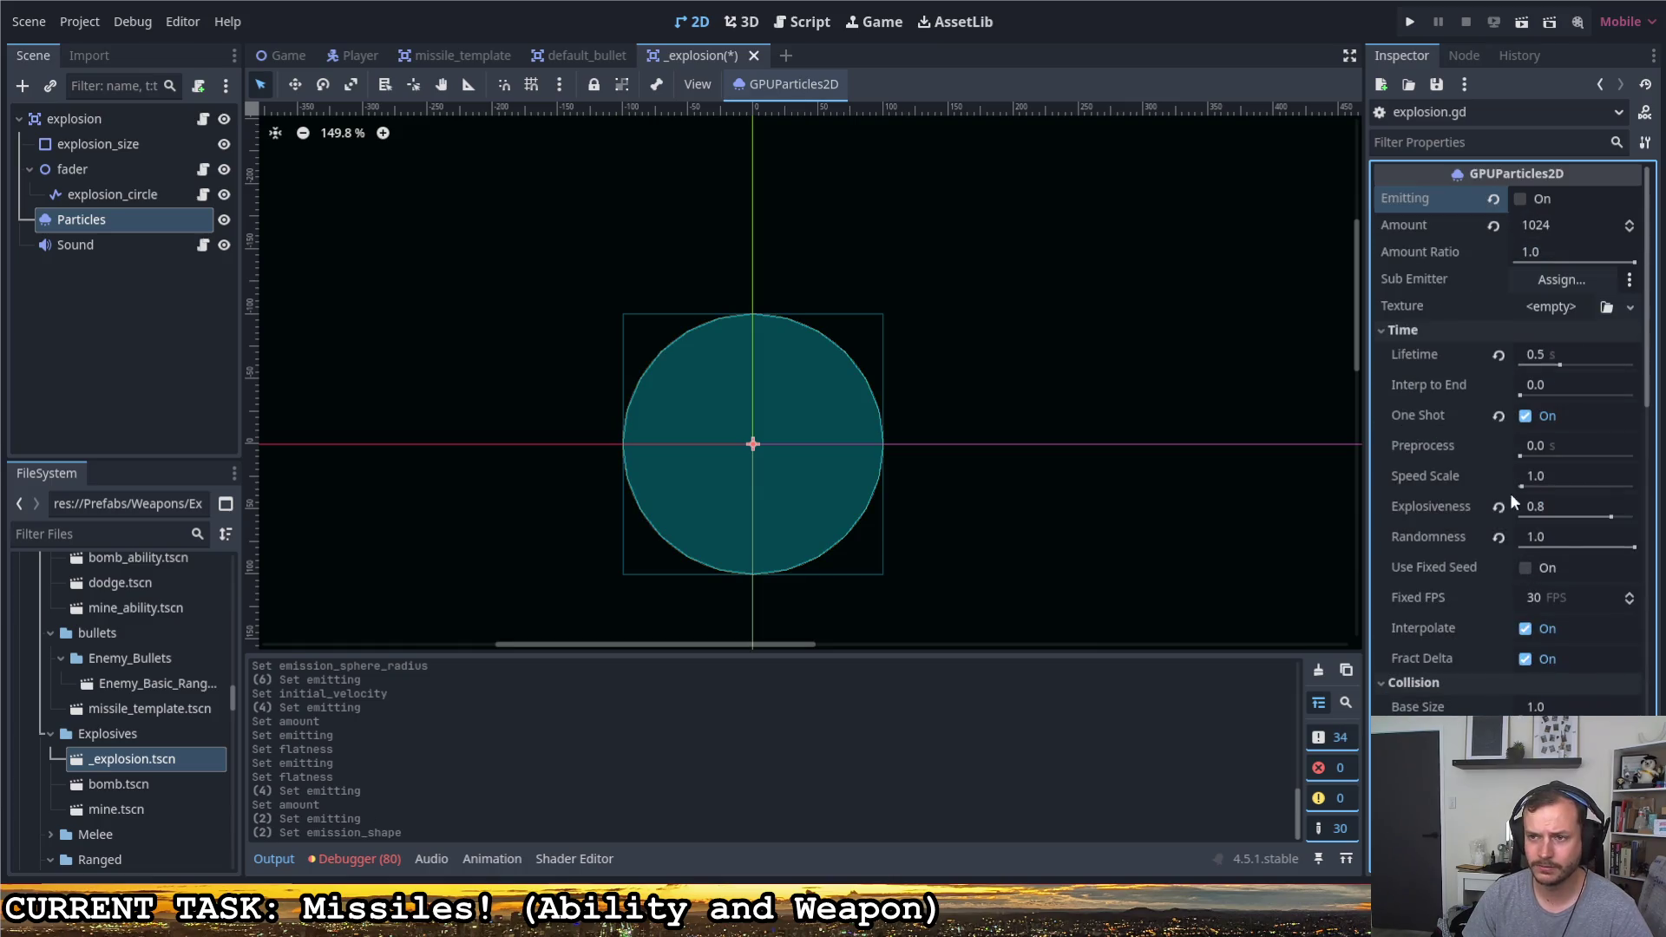
{"action": "left_click", "coordinate": [1522, 197]}
{"action": "left_click", "coordinate": [1521, 199]}
{"action": "left_click", "coordinate": [1519, 201]}
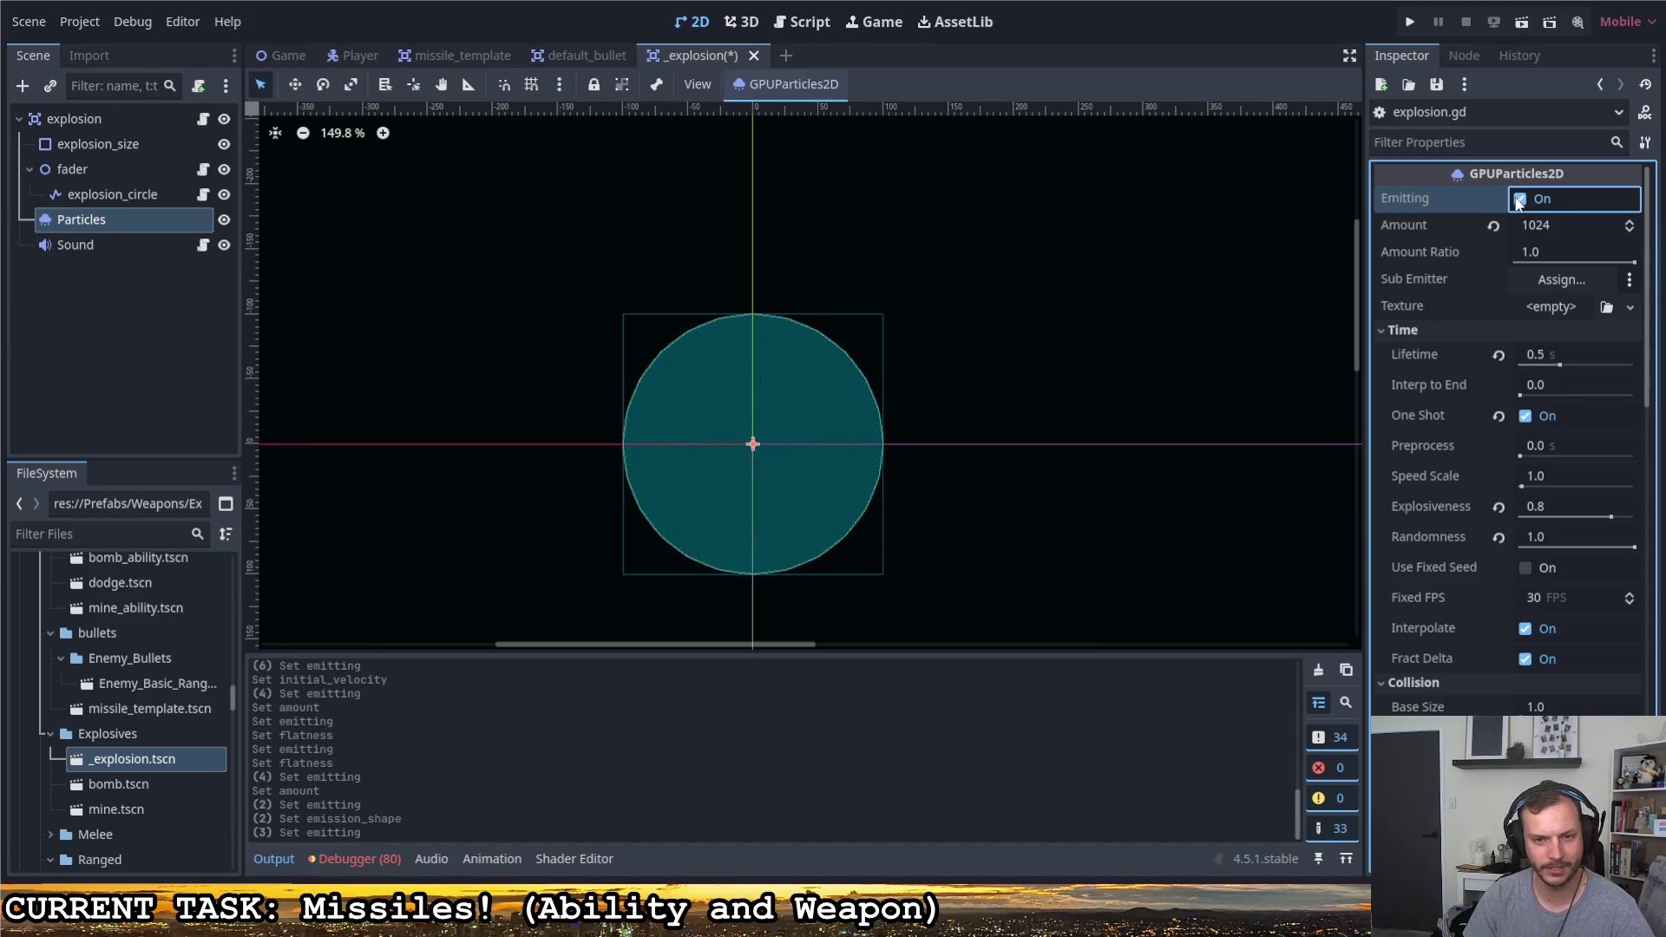
{"action": "left_click", "coordinate": [1518, 198]}
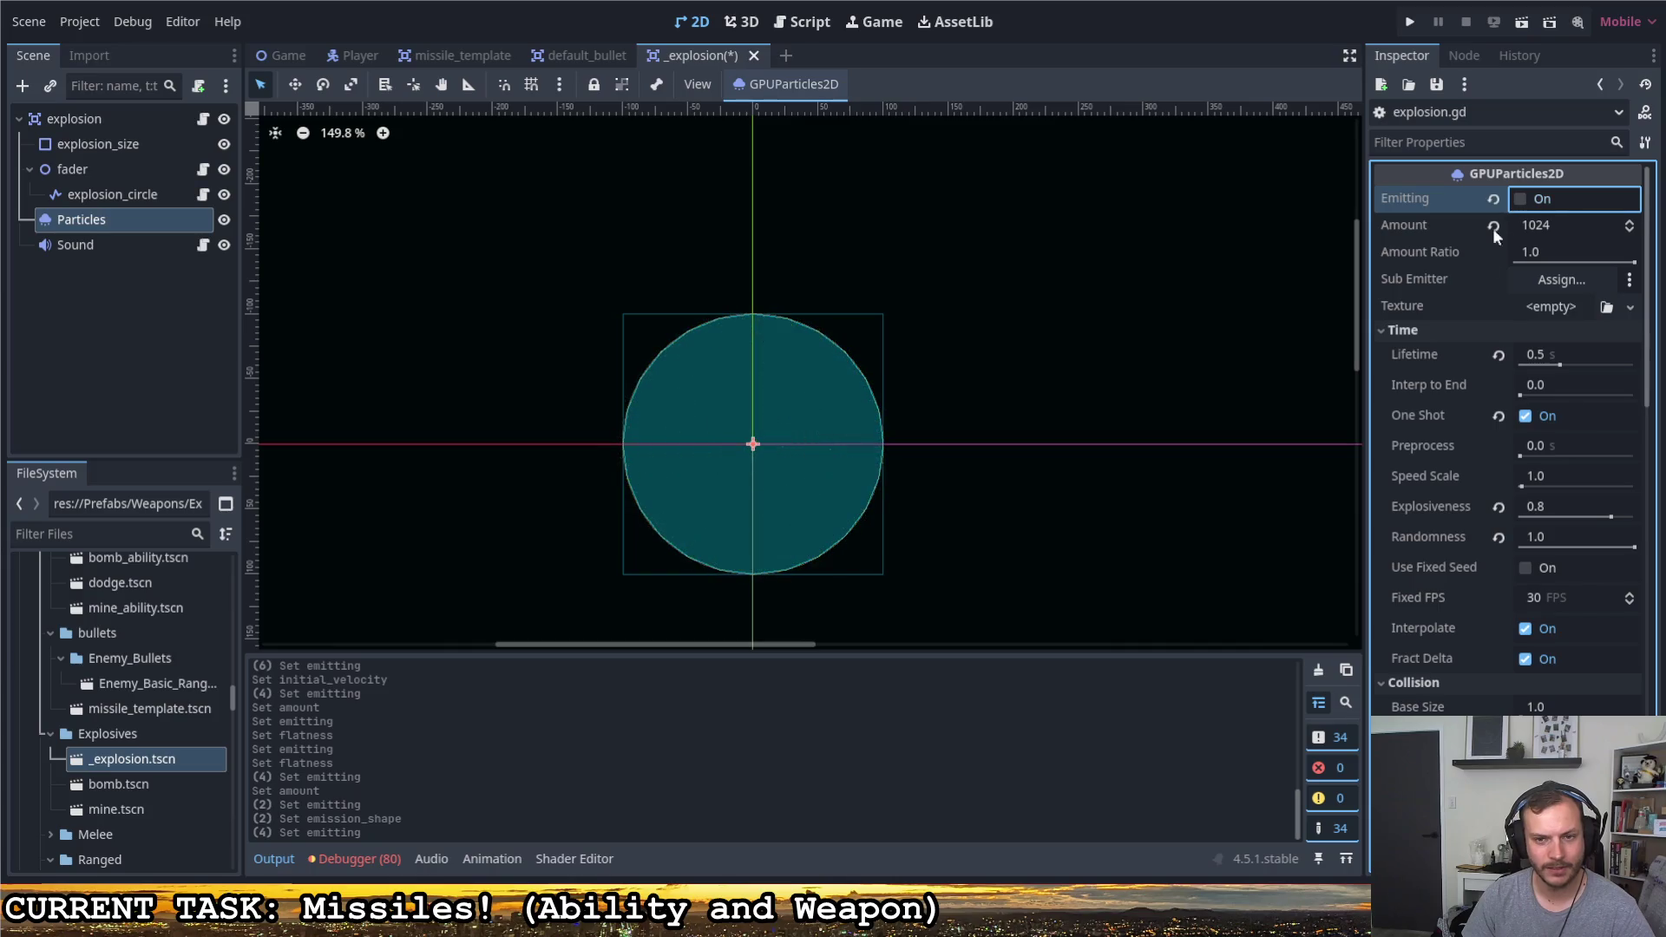
{"action": "scroll", "coordinate": [1435, 542], "scroll_direction": "down", "scroll_amount": 5}
{"action": "scroll", "coordinate": [1444, 555], "scroll_direction": "down", "scroll_amount": 2}
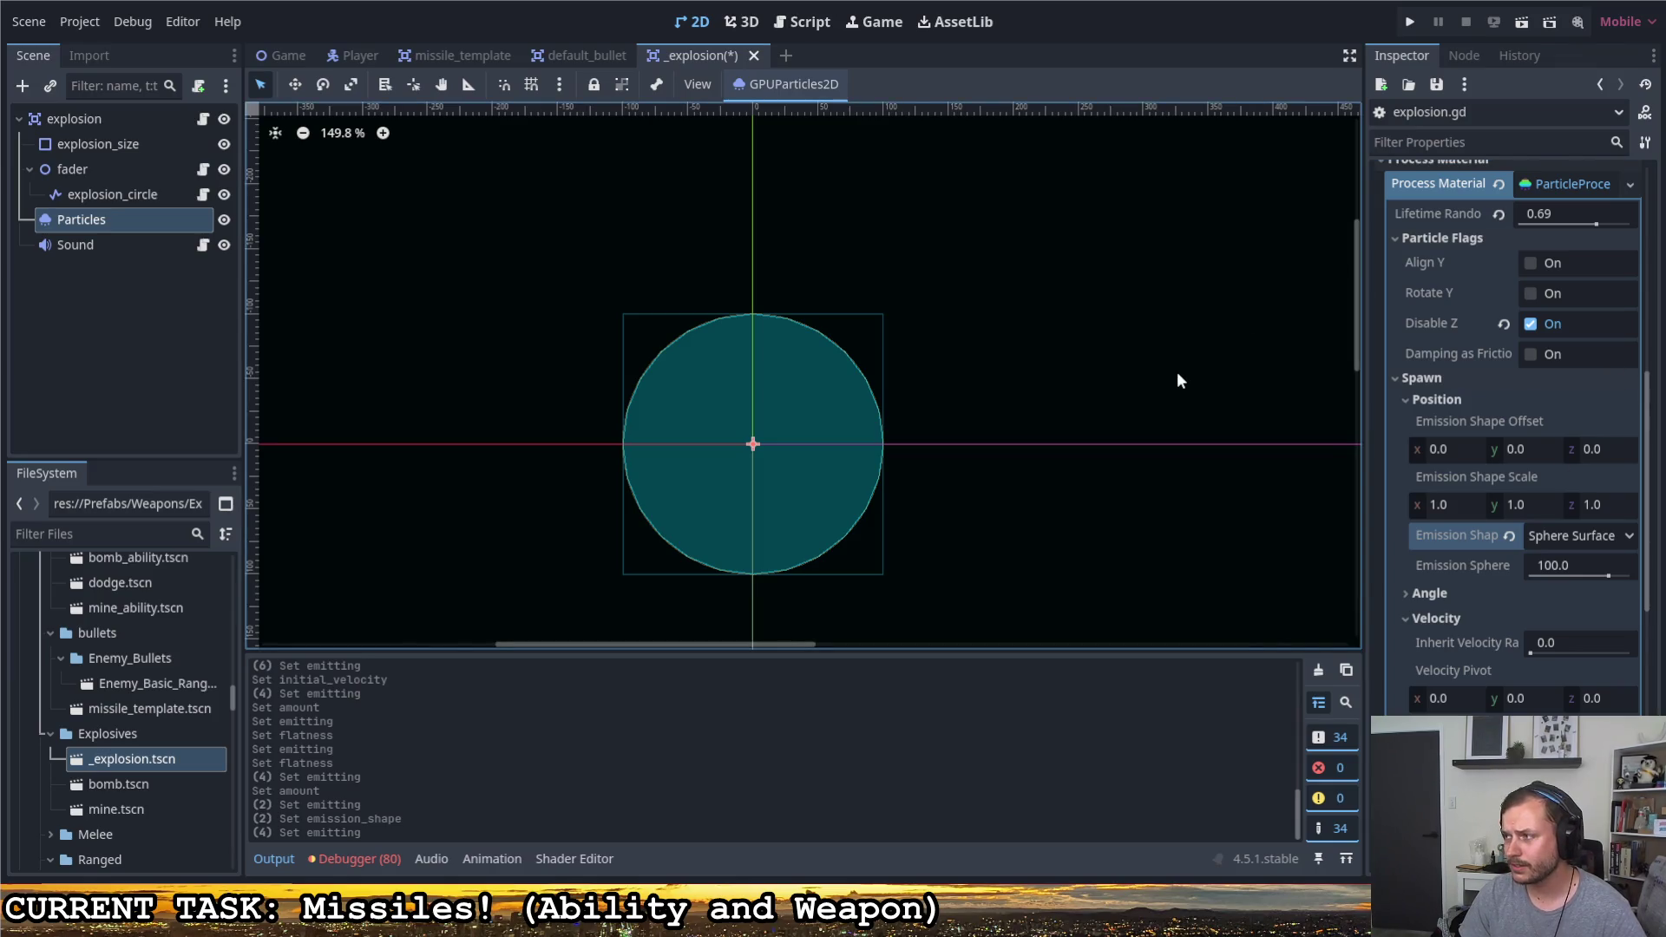
Deselect the Particles node and save the explosion scene
{"action": "left_click", "coordinate": [906, 381]}
{"action": "key", "text": "ctrl+s"}
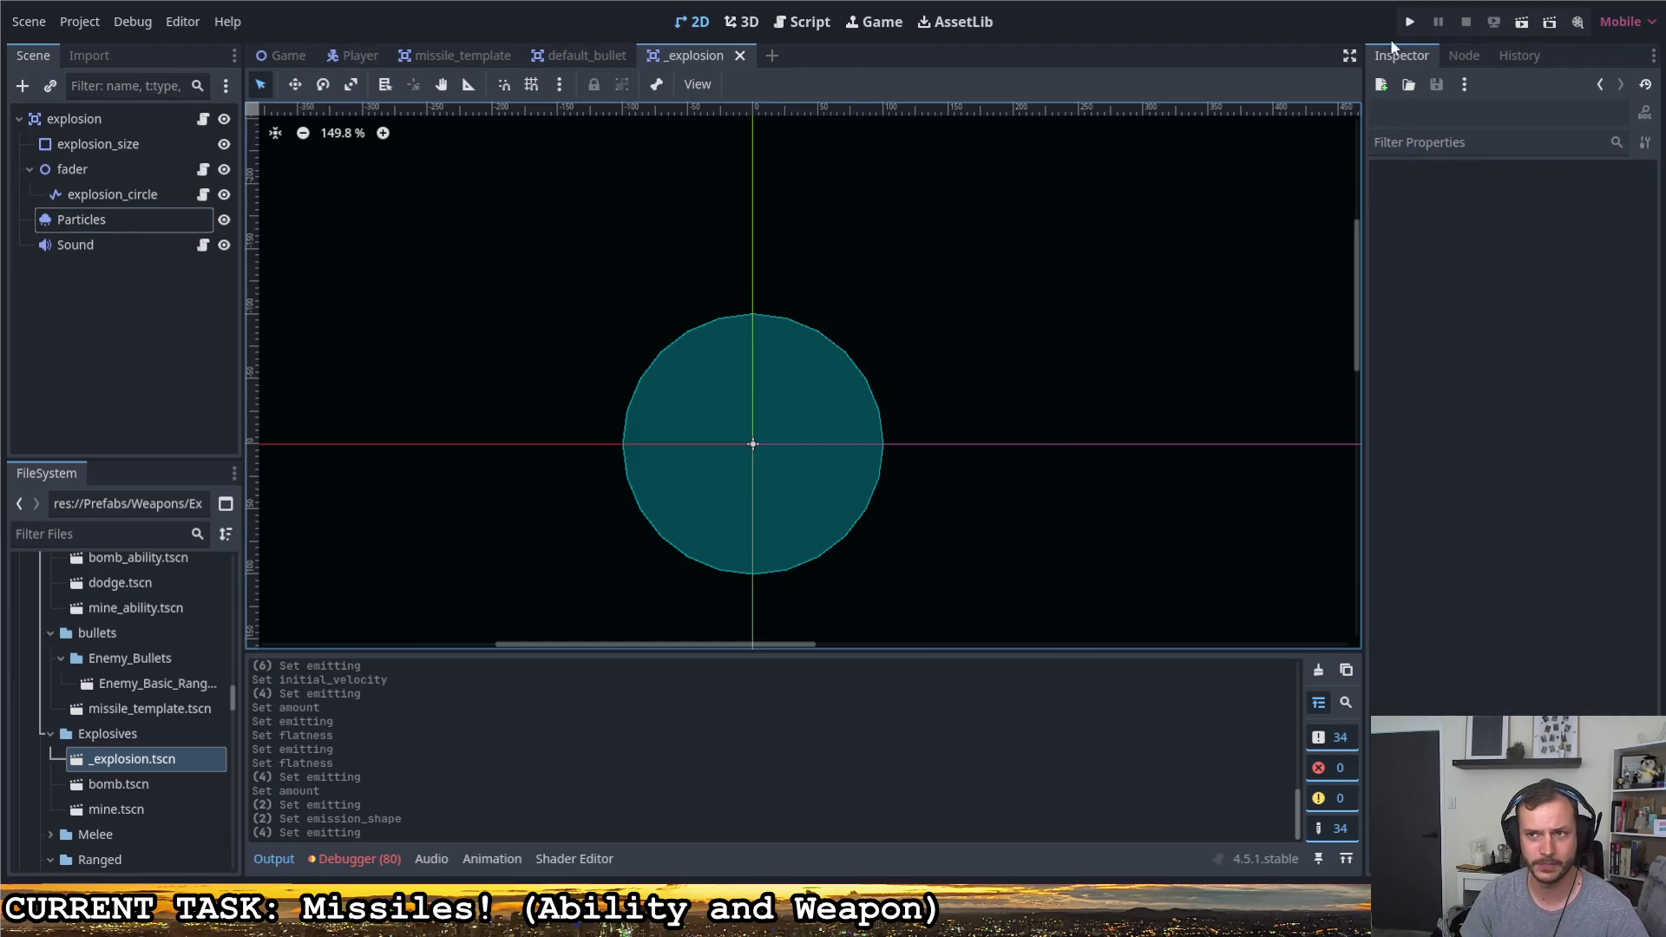
{"action": "left_click", "coordinate": [1410, 24]}
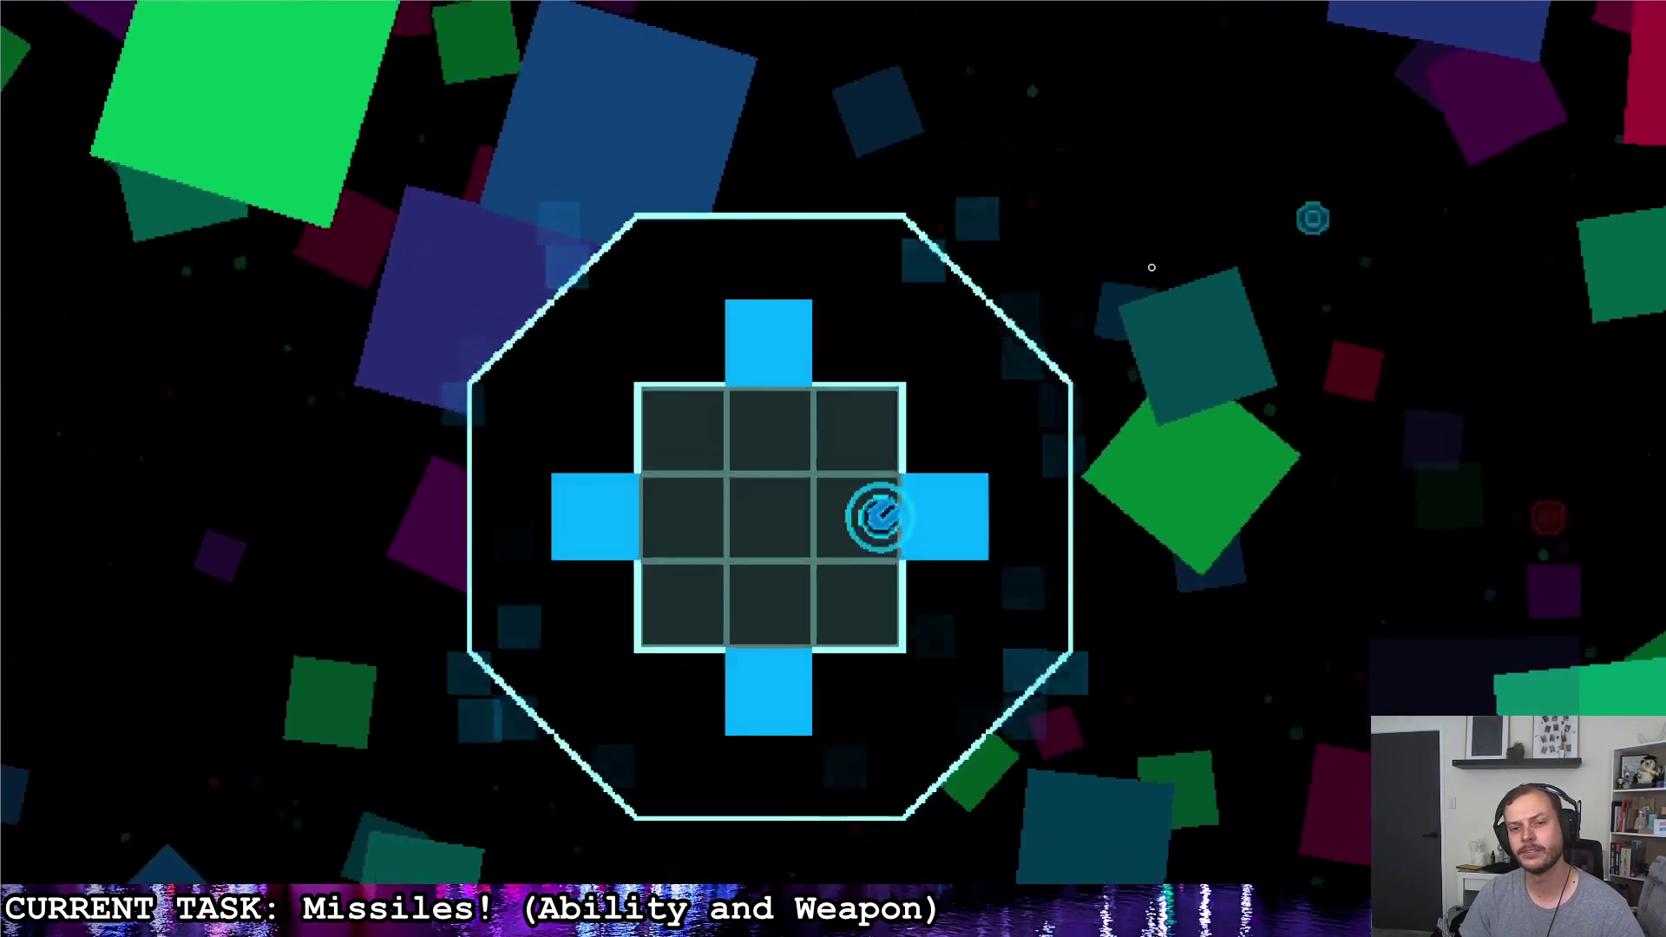
{"action": "left_click", "coordinate": [1018, 209]}
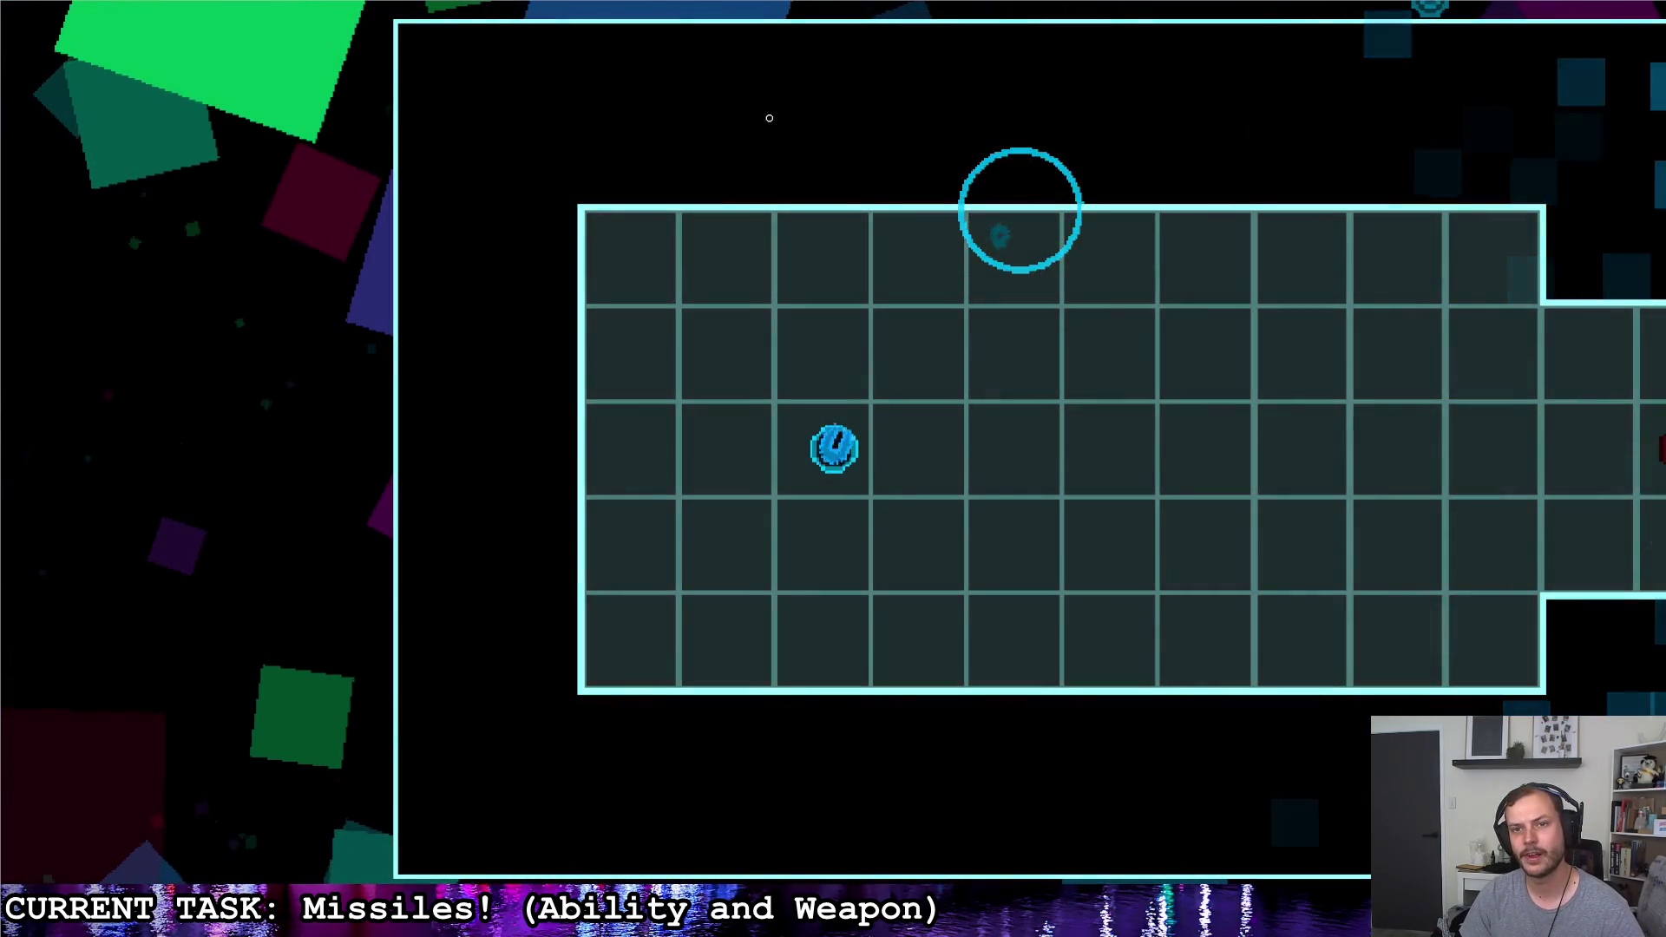
{"action": "left_click", "coordinate": [786, 208]}
{"action": "left_click", "coordinate": [991, 208]}
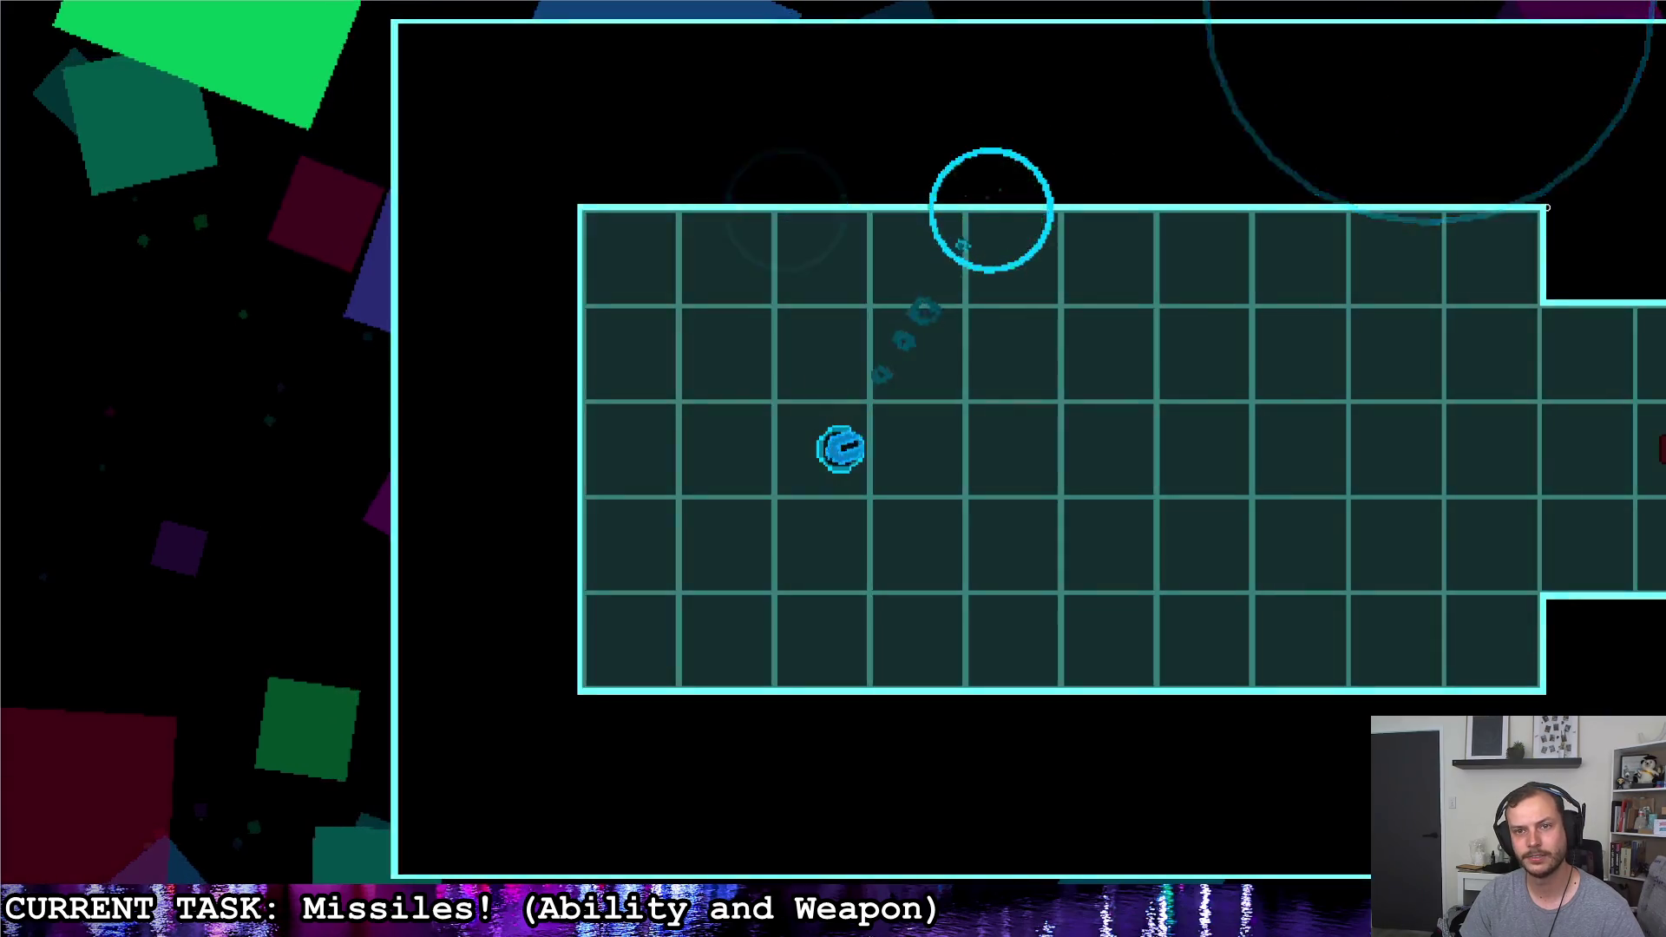
{"action": "left_click", "coordinate": [1546, 206]}
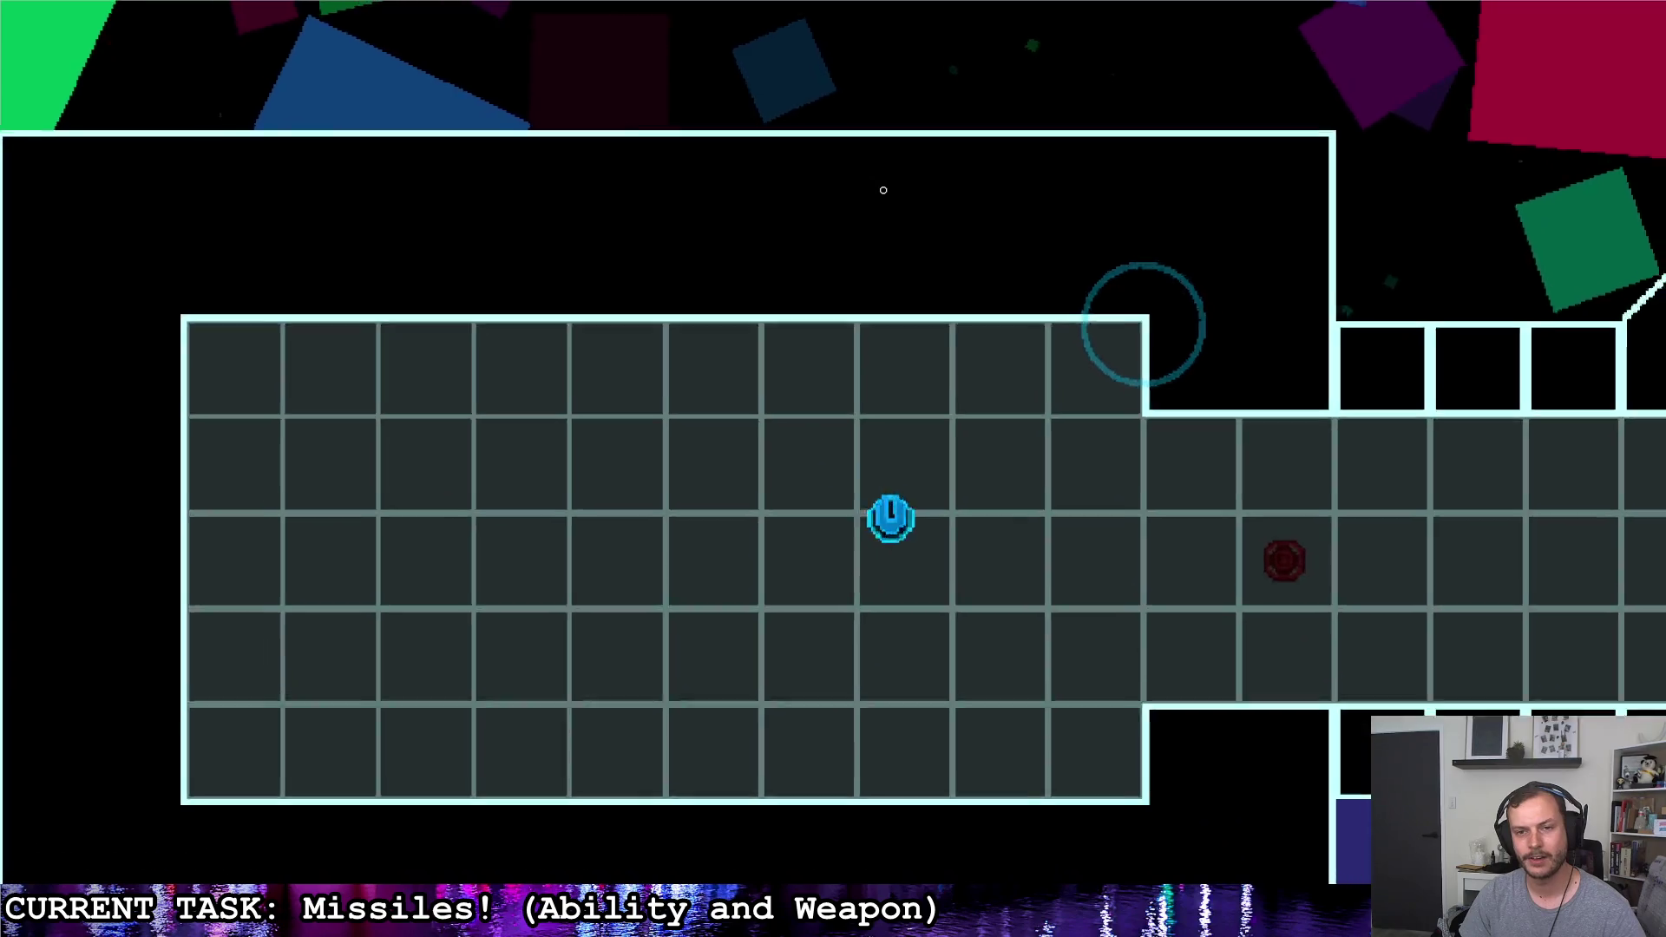
{"action": "left_click", "coordinate": [822, 216]}
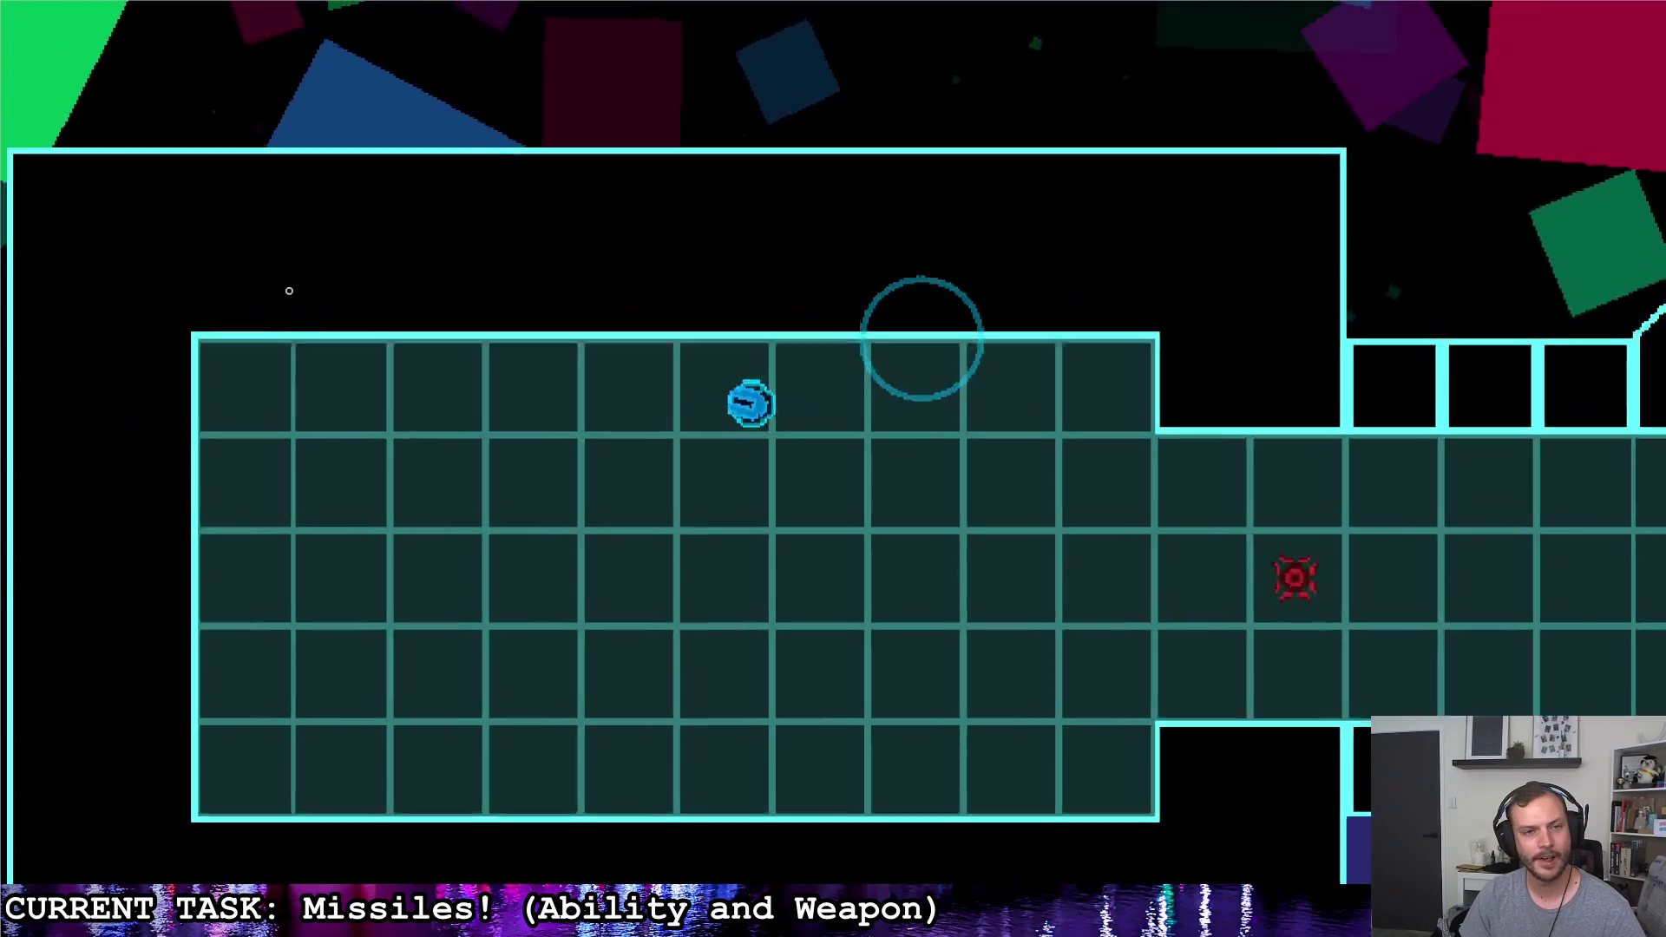
{"action": "left_click", "coordinate": [317, 232]}
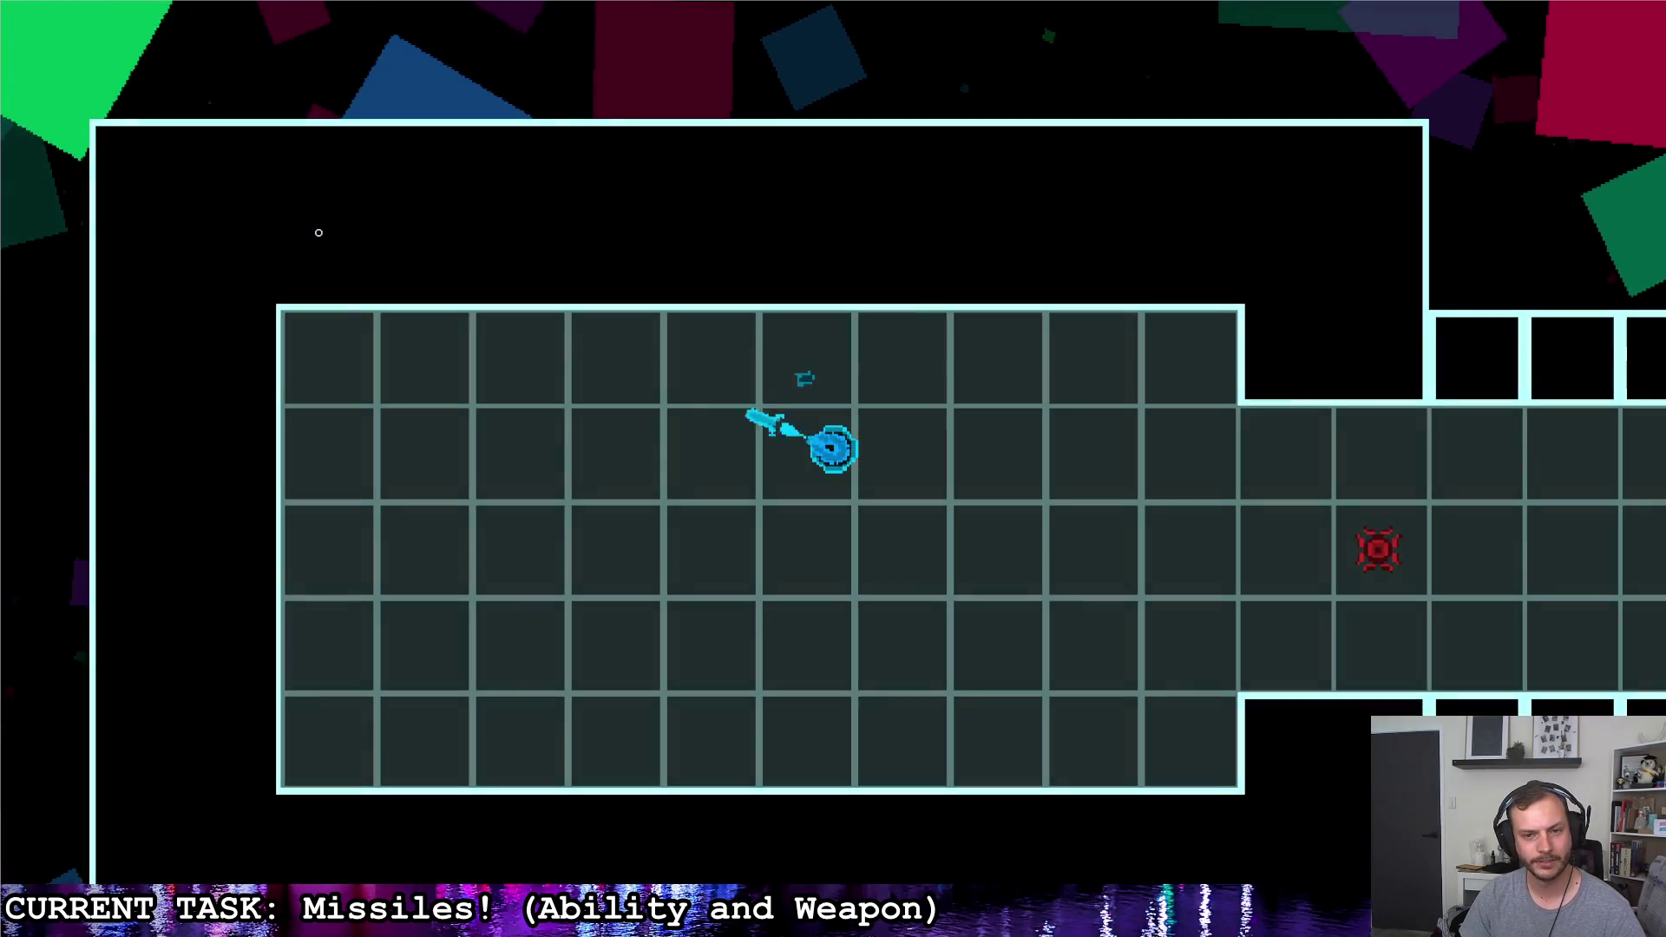
{"action": "left_click", "coordinate": [280, 346]}
{"action": "left_click", "coordinate": [261, 524]}
{"action": "left_click", "coordinate": [1340, 323]}
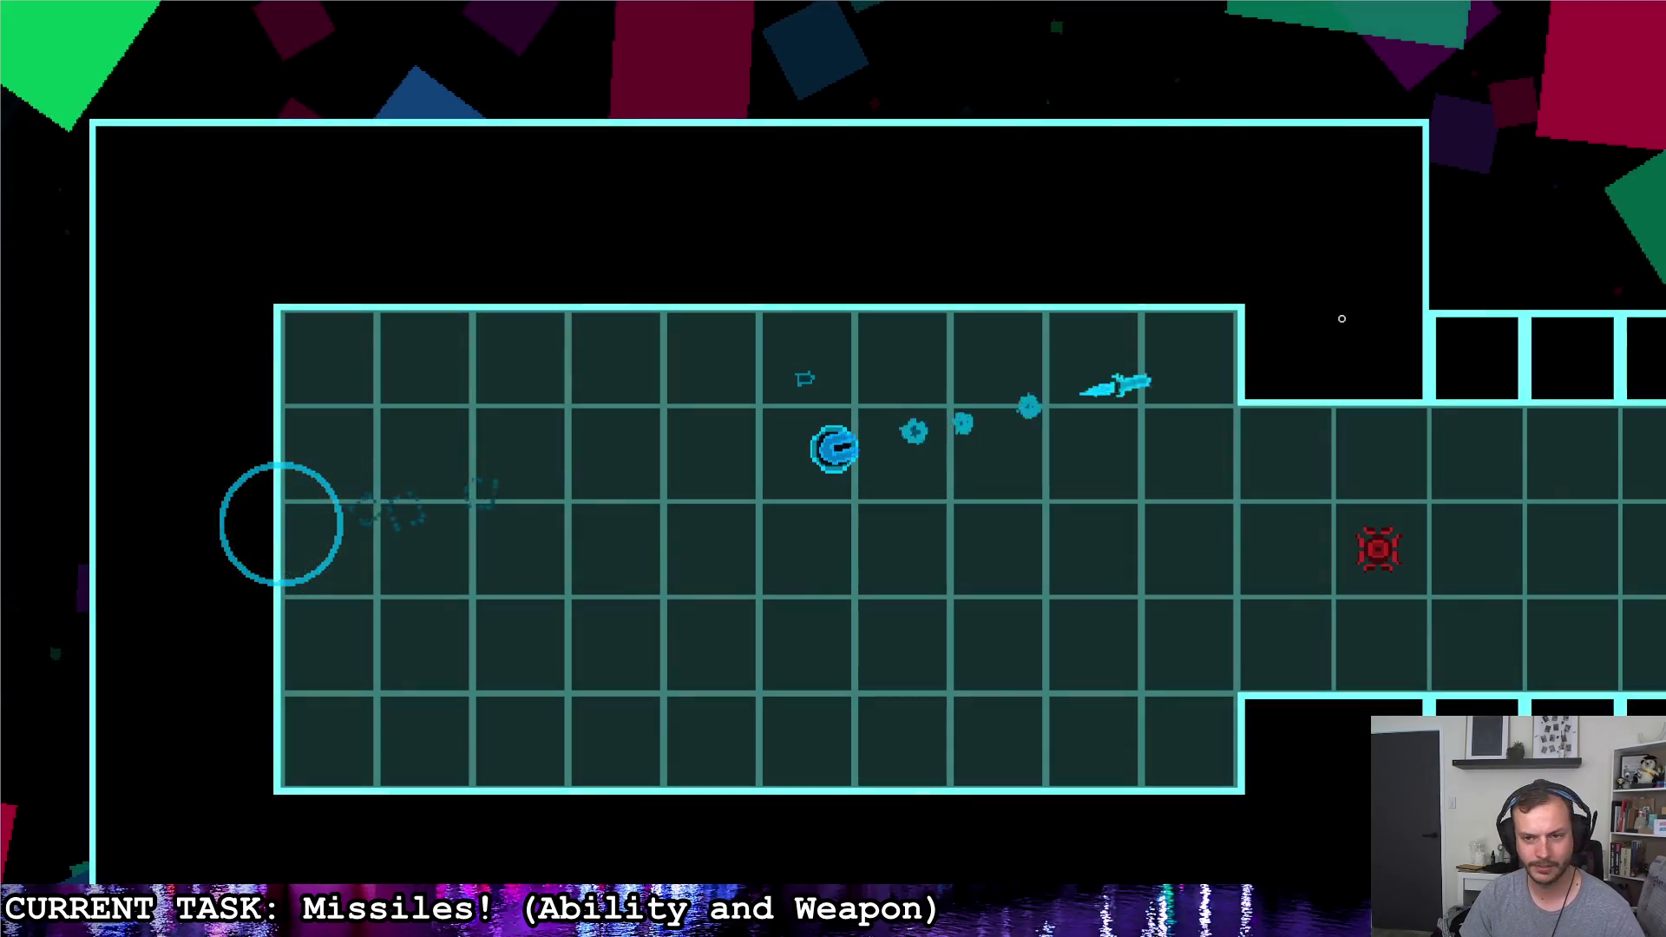
{"action": "left_click", "coordinate": [1250, 242]}
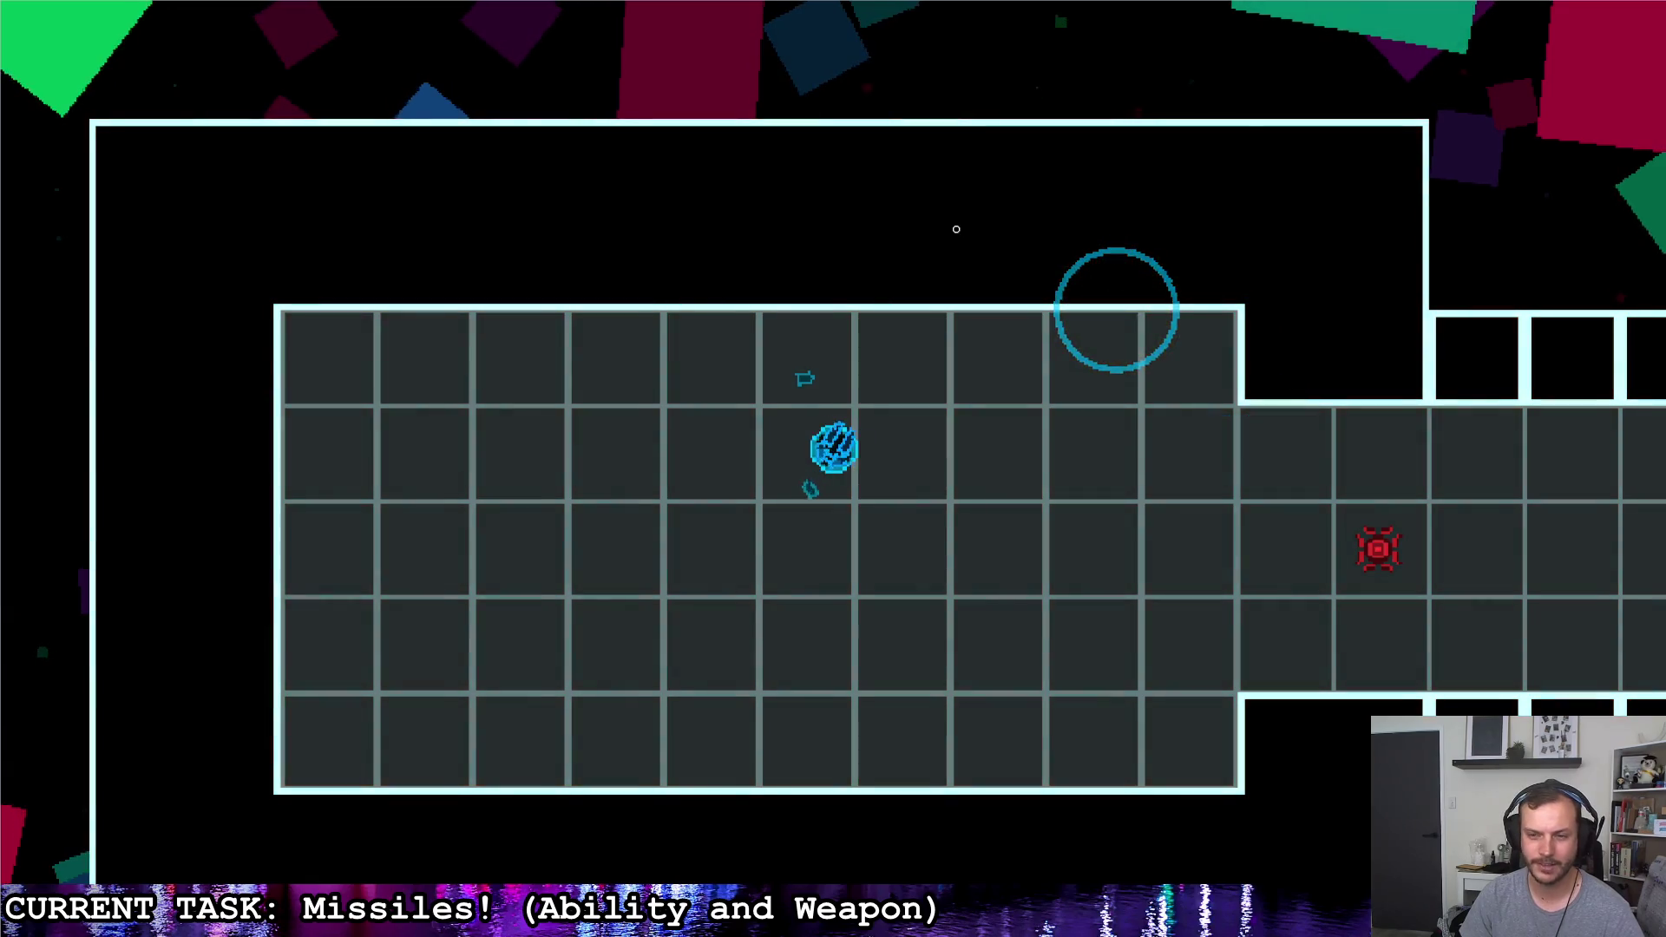
{"action": "left_click", "coordinate": [894, 172]}
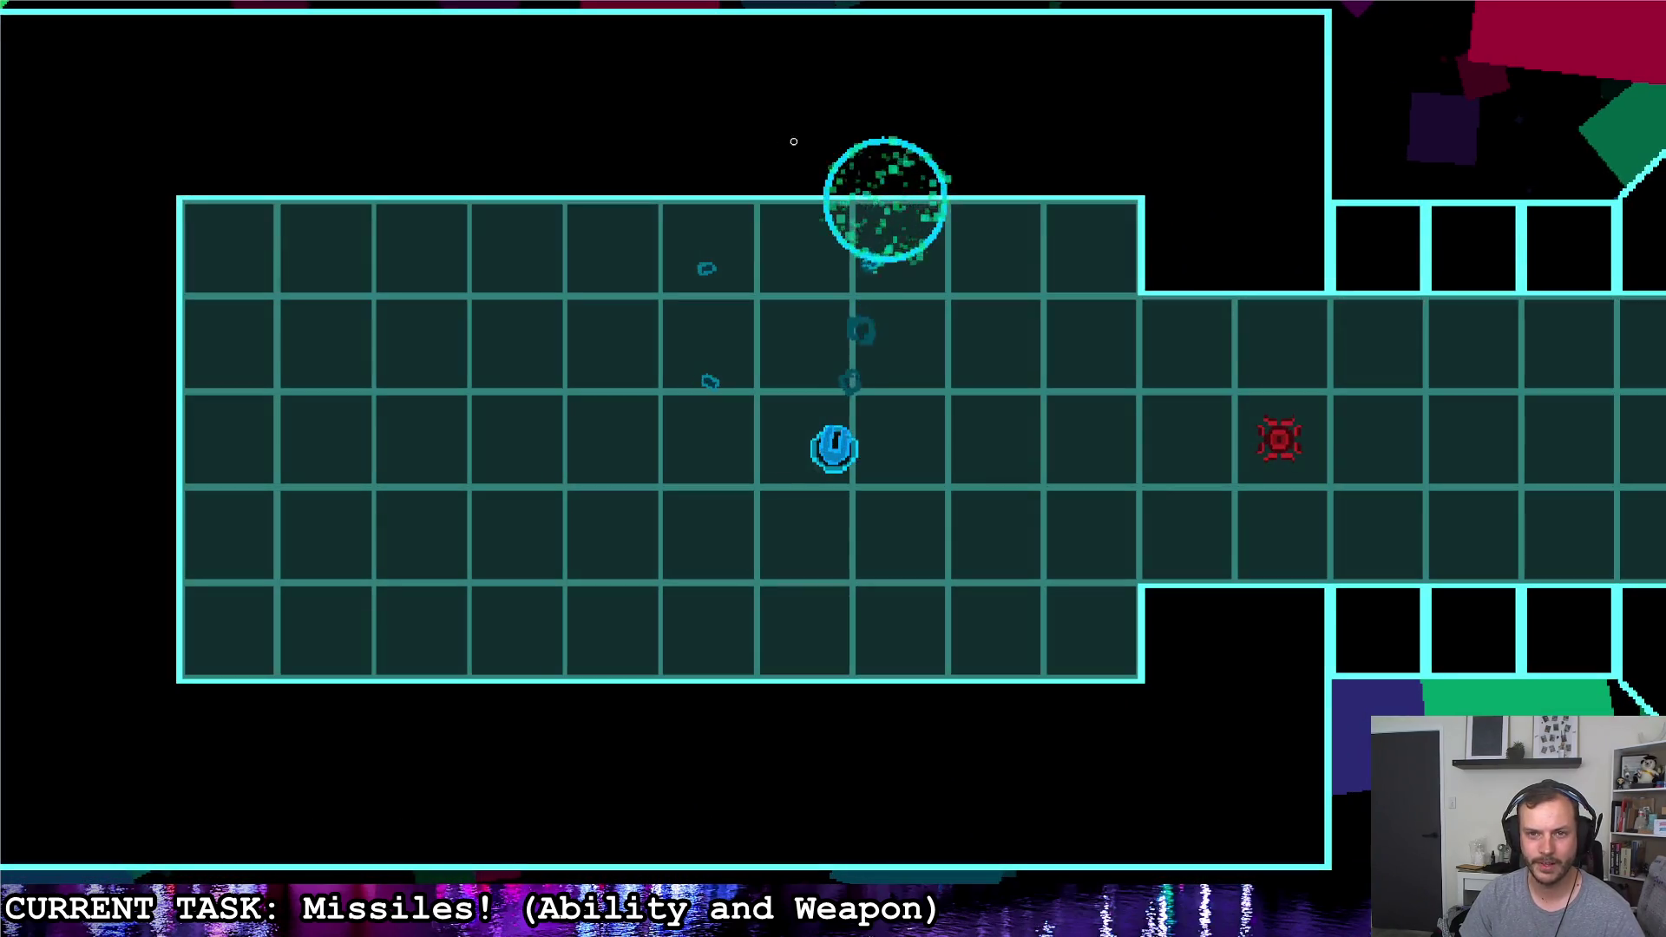
{"action": "left_click", "coordinate": [774, 139]}
{"action": "left_click", "coordinate": [626, 185]}
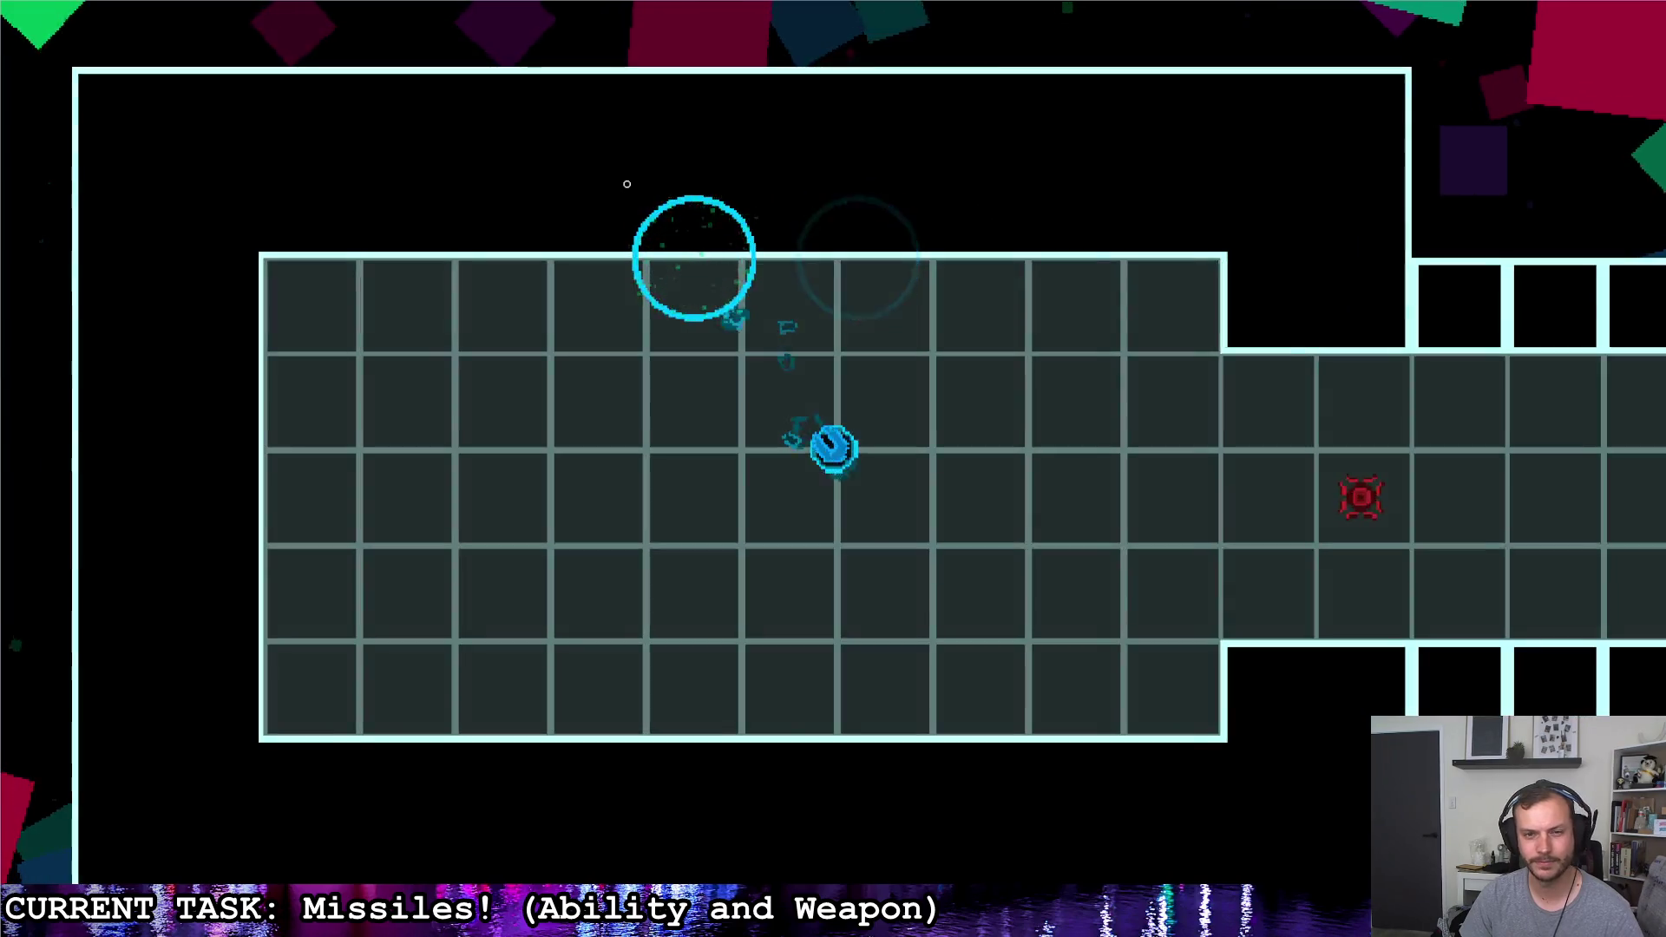
{"action": "key", "text": "Escape"}
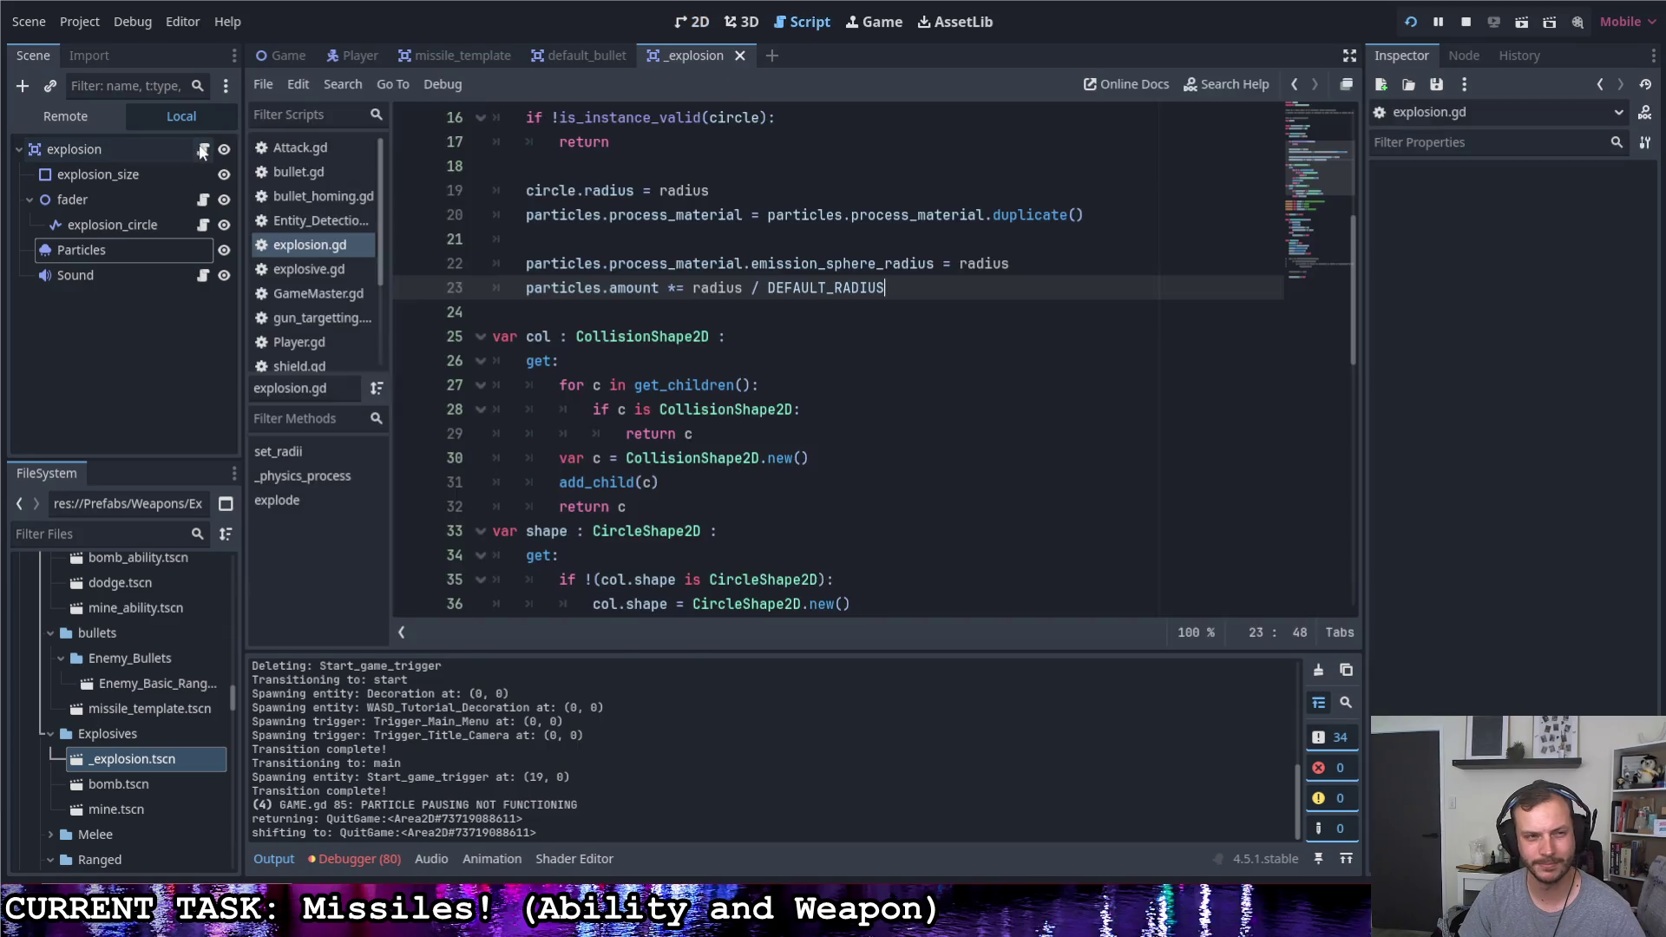
Set the Particles lifetime to 0.9, explosiveness to 0.9 and lifetime randomness to 0.6
{"action": "left_click", "coordinate": [139, 148]}
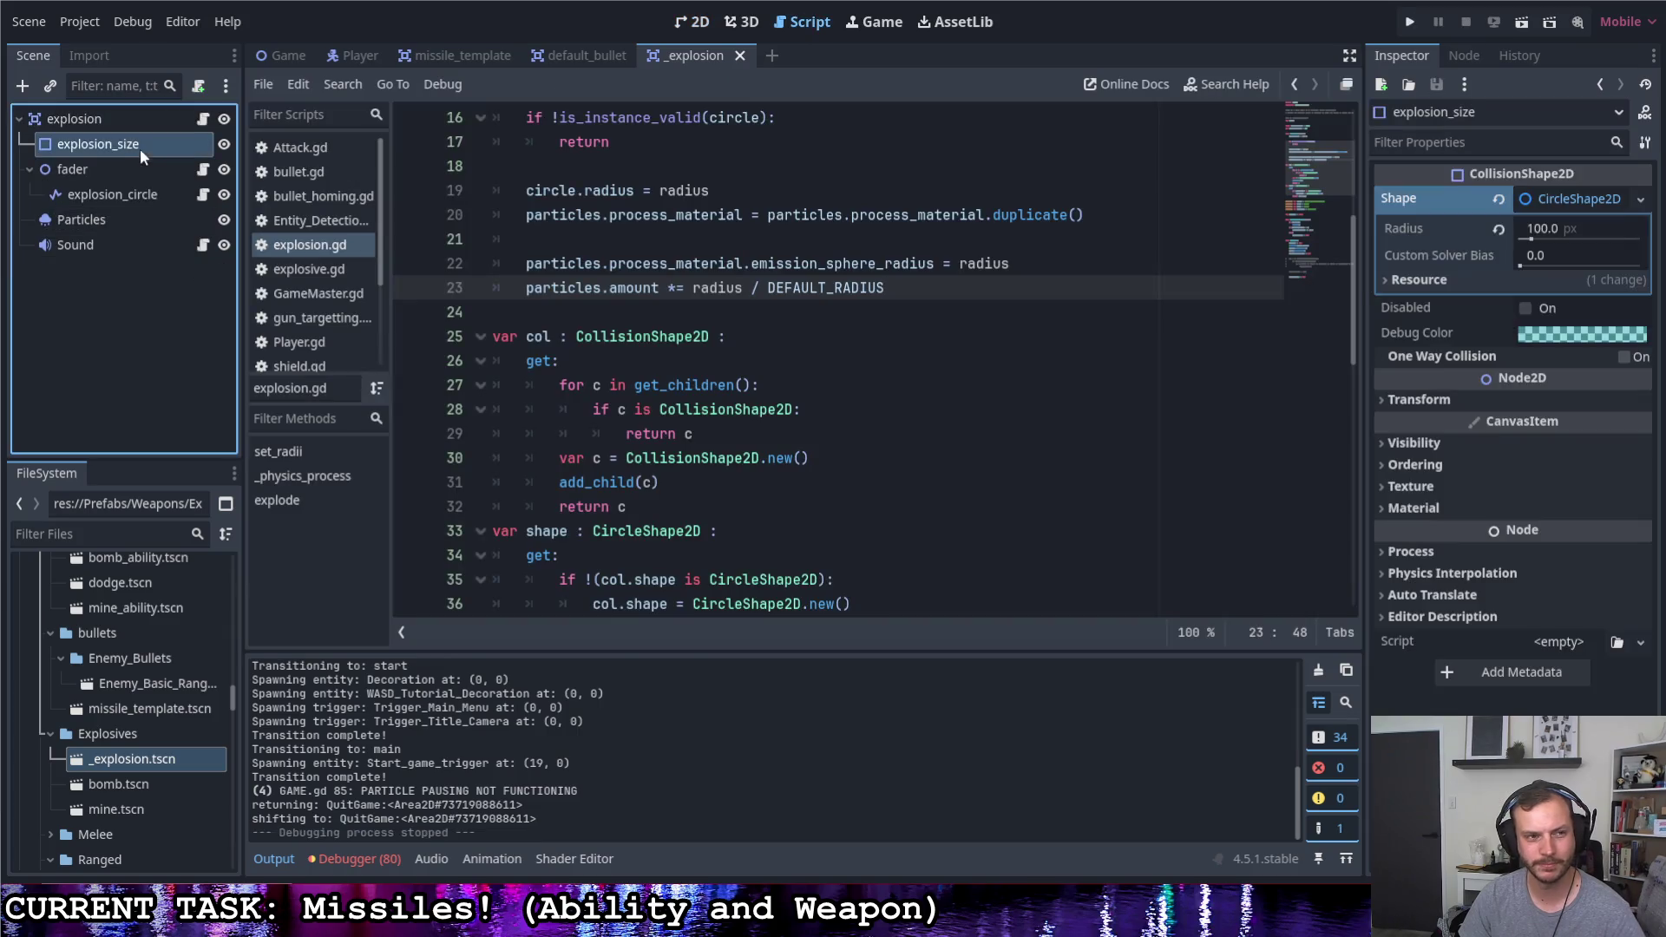
{"action": "left_click", "coordinate": [186, 220]}
{"action": "scroll", "coordinate": [1476, 303], "scroll_direction": "up", "scroll_amount": 3}
{"action": "scroll", "coordinate": [1484, 332], "scroll_direction": "up", "scroll_amount": 3}
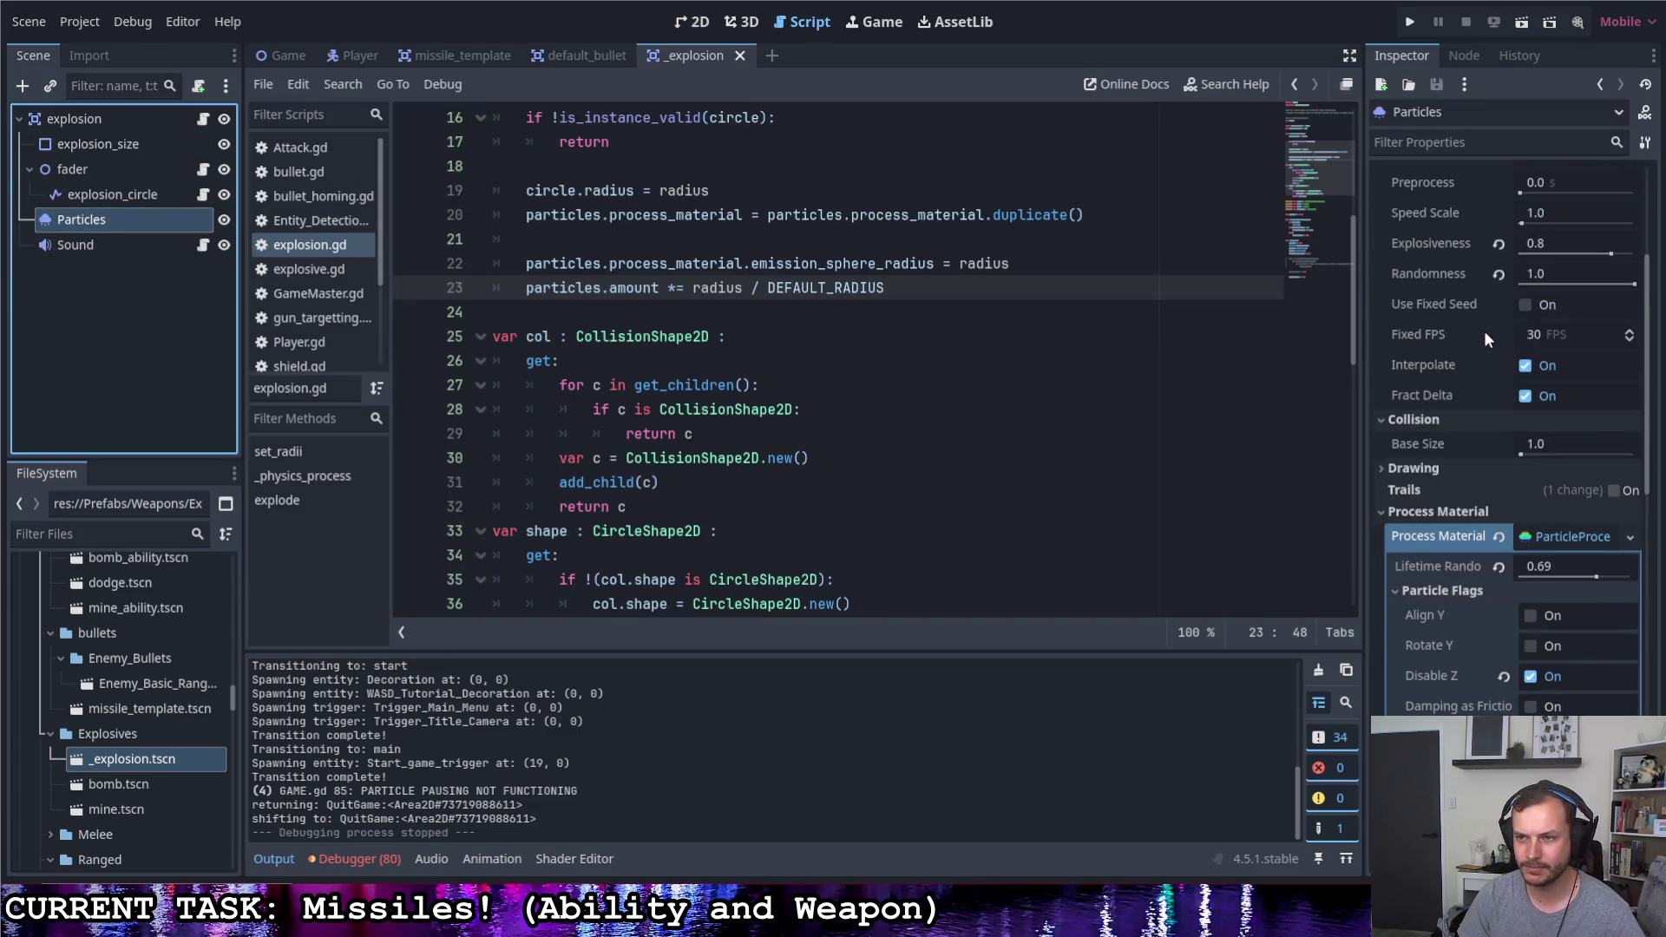
{"action": "scroll", "coordinate": [1488, 331], "scroll_direction": "up", "scroll_amount": 3}
{"action": "left_click_drag", "start_coordinate": [1551, 360], "coordinate": [1563, 367]}
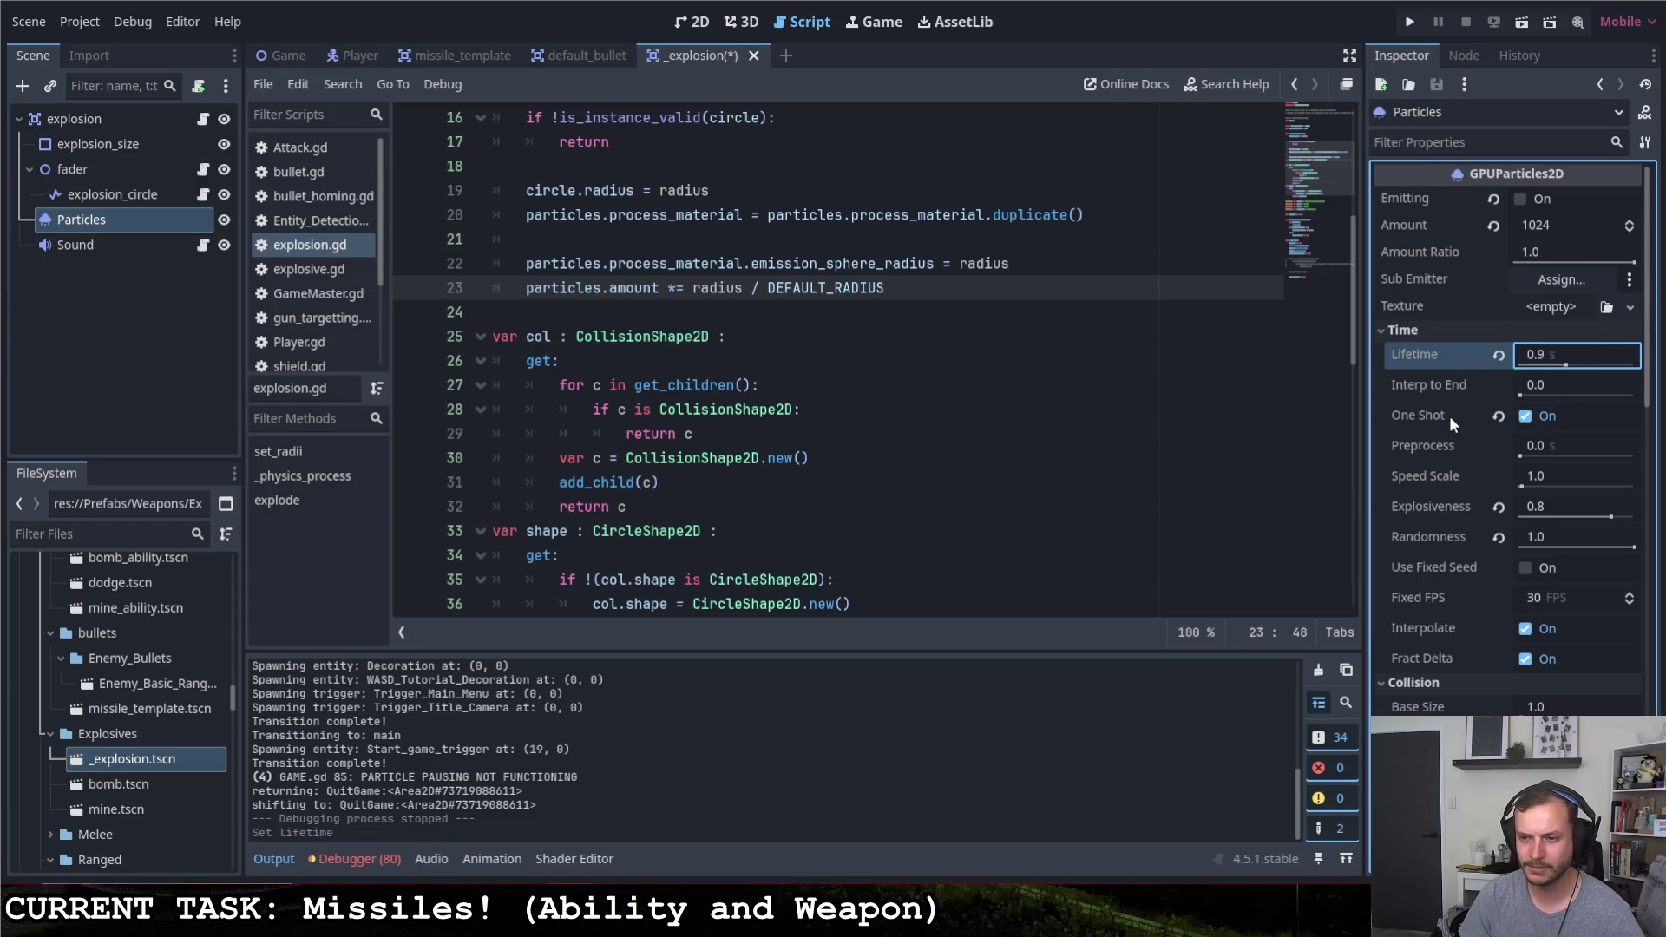
{"action": "scroll", "coordinate": [1449, 415], "scroll_direction": "down", "scroll_amount": 2}
{"action": "scroll", "coordinate": [1448, 415], "scroll_direction": "down", "scroll_amount": 1}
{"action": "scroll", "coordinate": [1450, 416], "scroll_direction": "down", "scroll_amount": 1}
{"action": "scroll", "coordinate": [1449, 414], "scroll_direction": "up", "scroll_amount": 1}
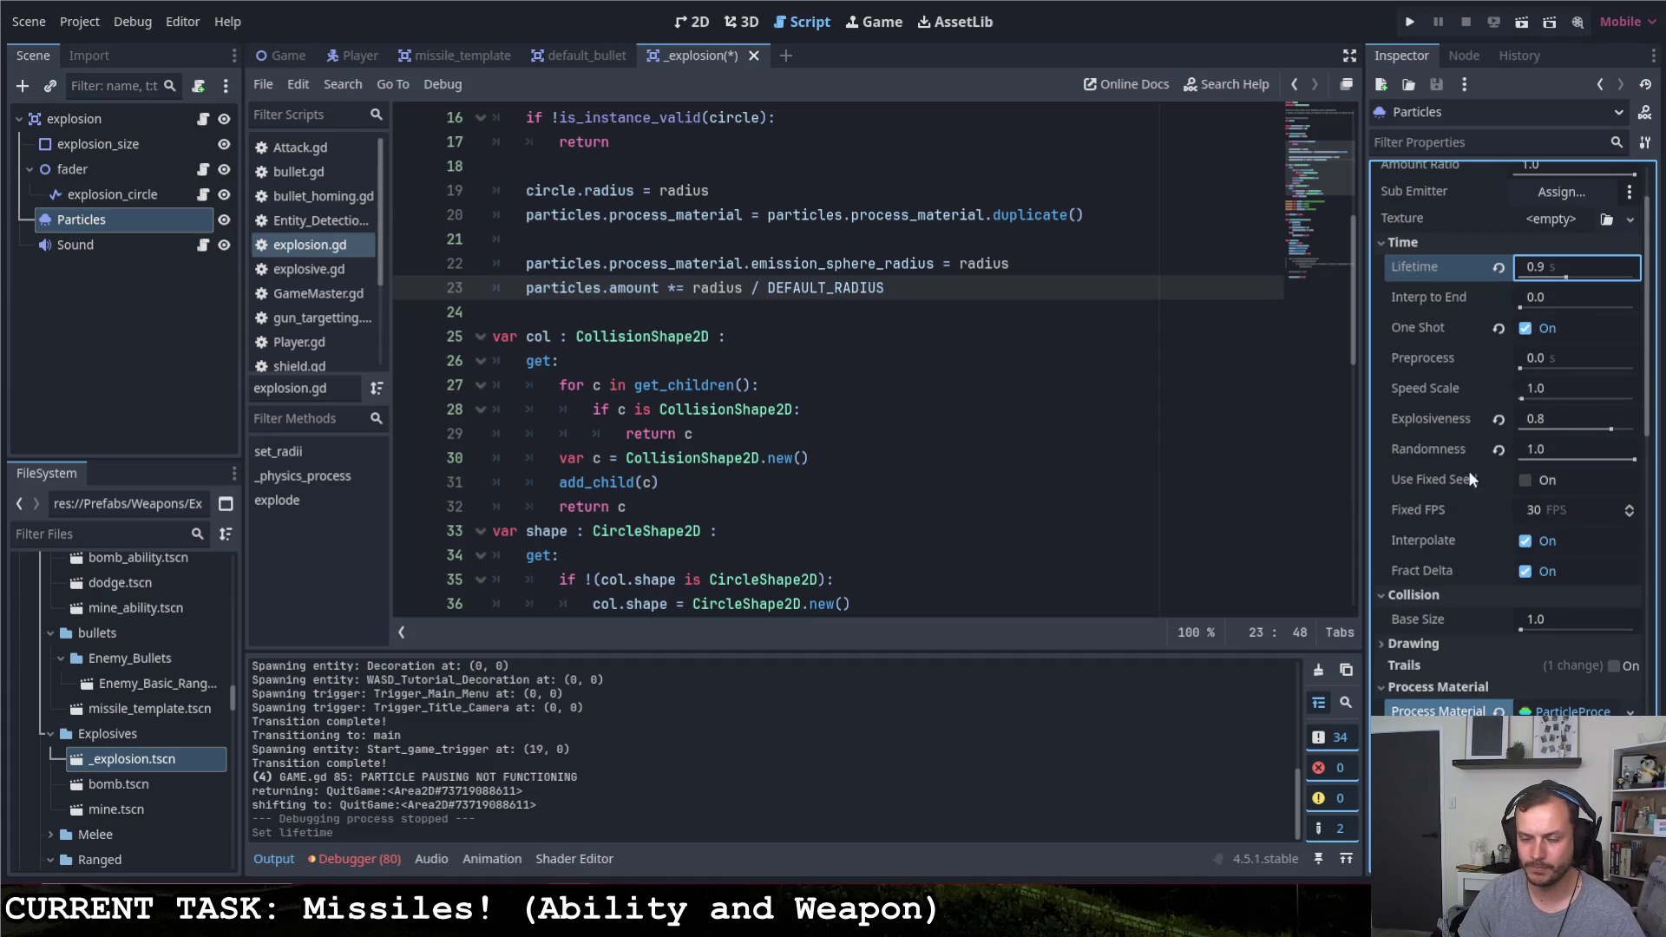
{"action": "left_click_drag", "start_coordinate": [1609, 426], "coordinate": [1579, 427]}
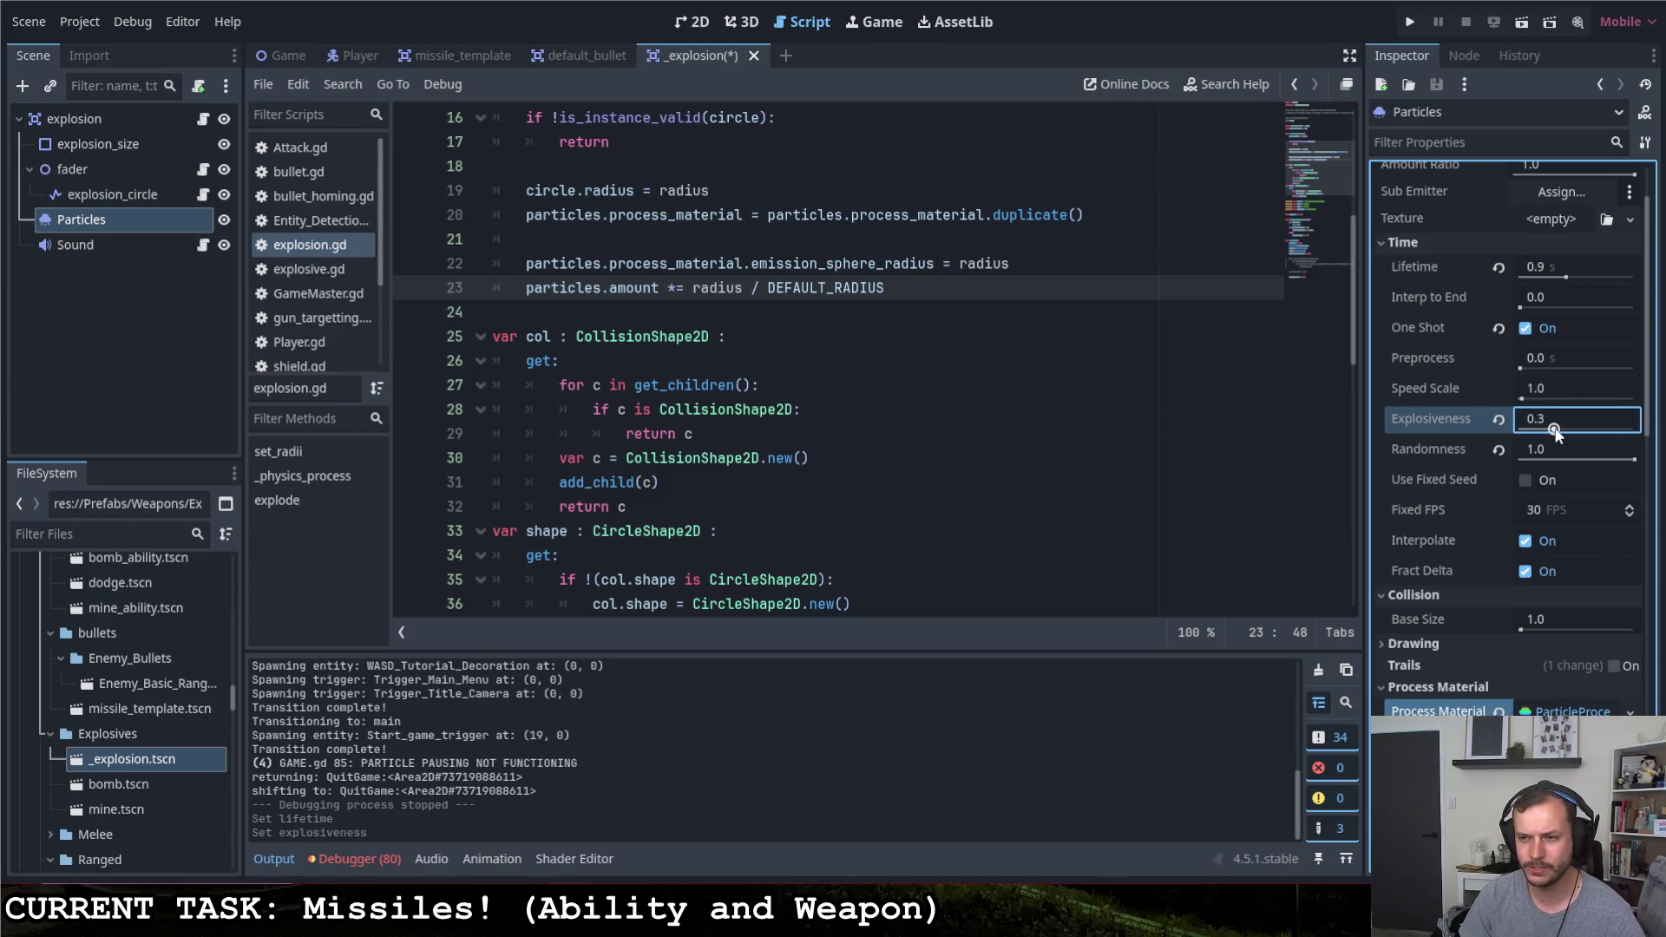
{"action": "left_click_drag", "start_coordinate": [1554, 431], "coordinate": [1635, 429]}
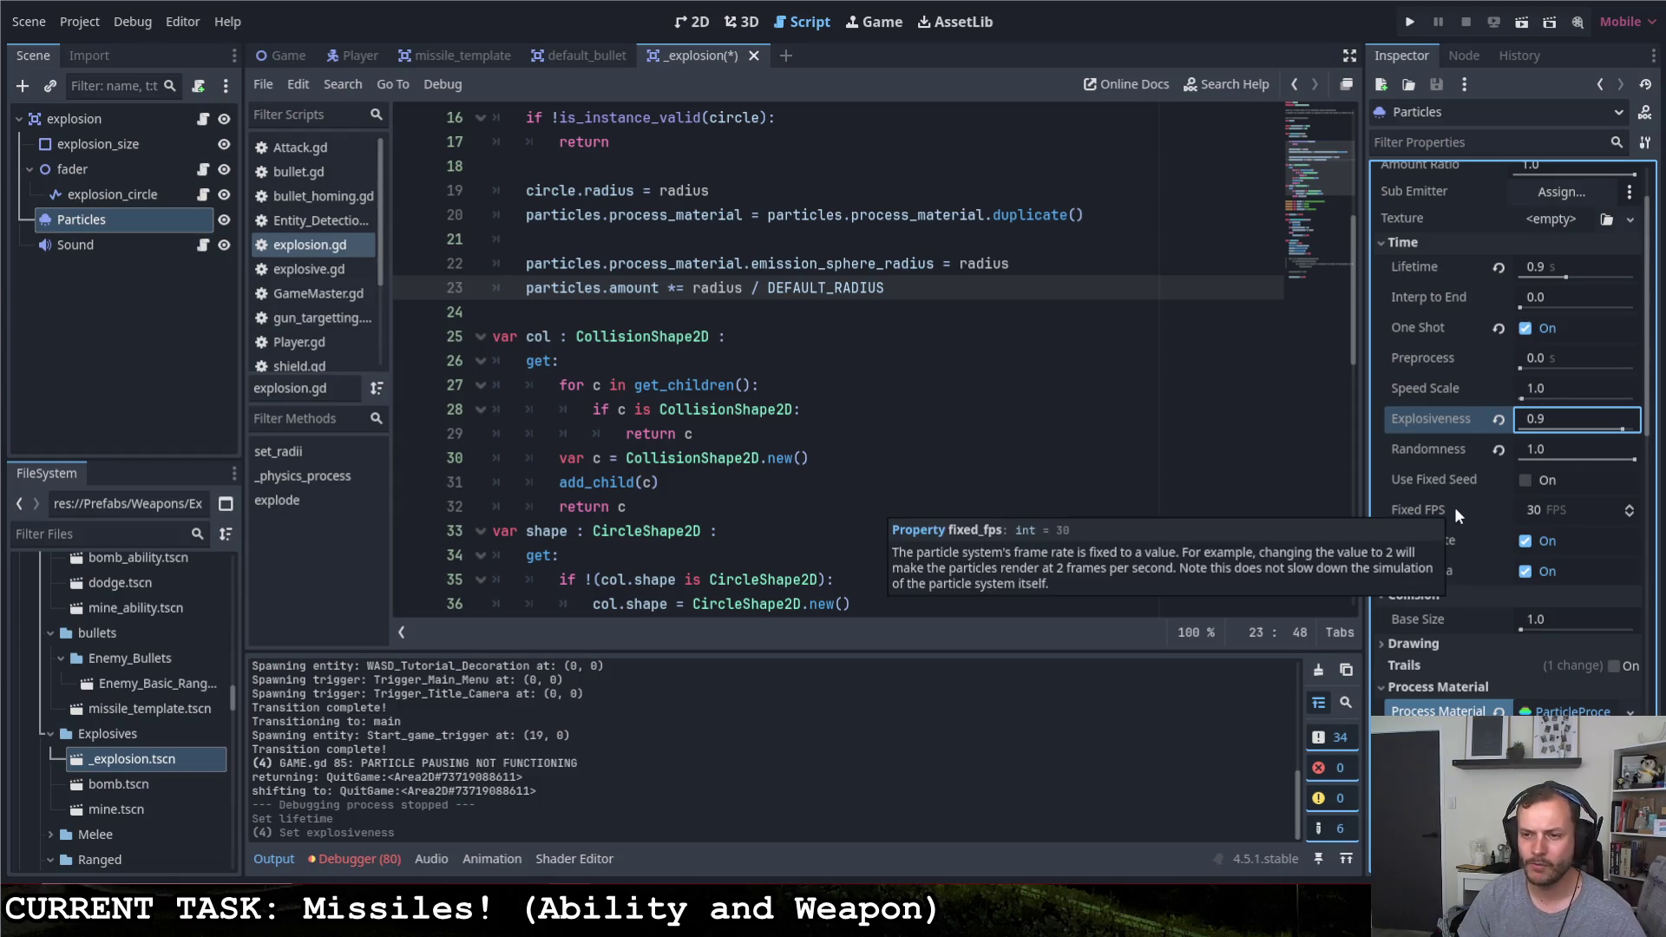
{"action": "scroll", "coordinate": [1455, 506], "scroll_direction": "down", "scroll_amount": 3}
{"action": "scroll", "coordinate": [1455, 505], "scroll_direction": "down", "scroll_amount": 3}
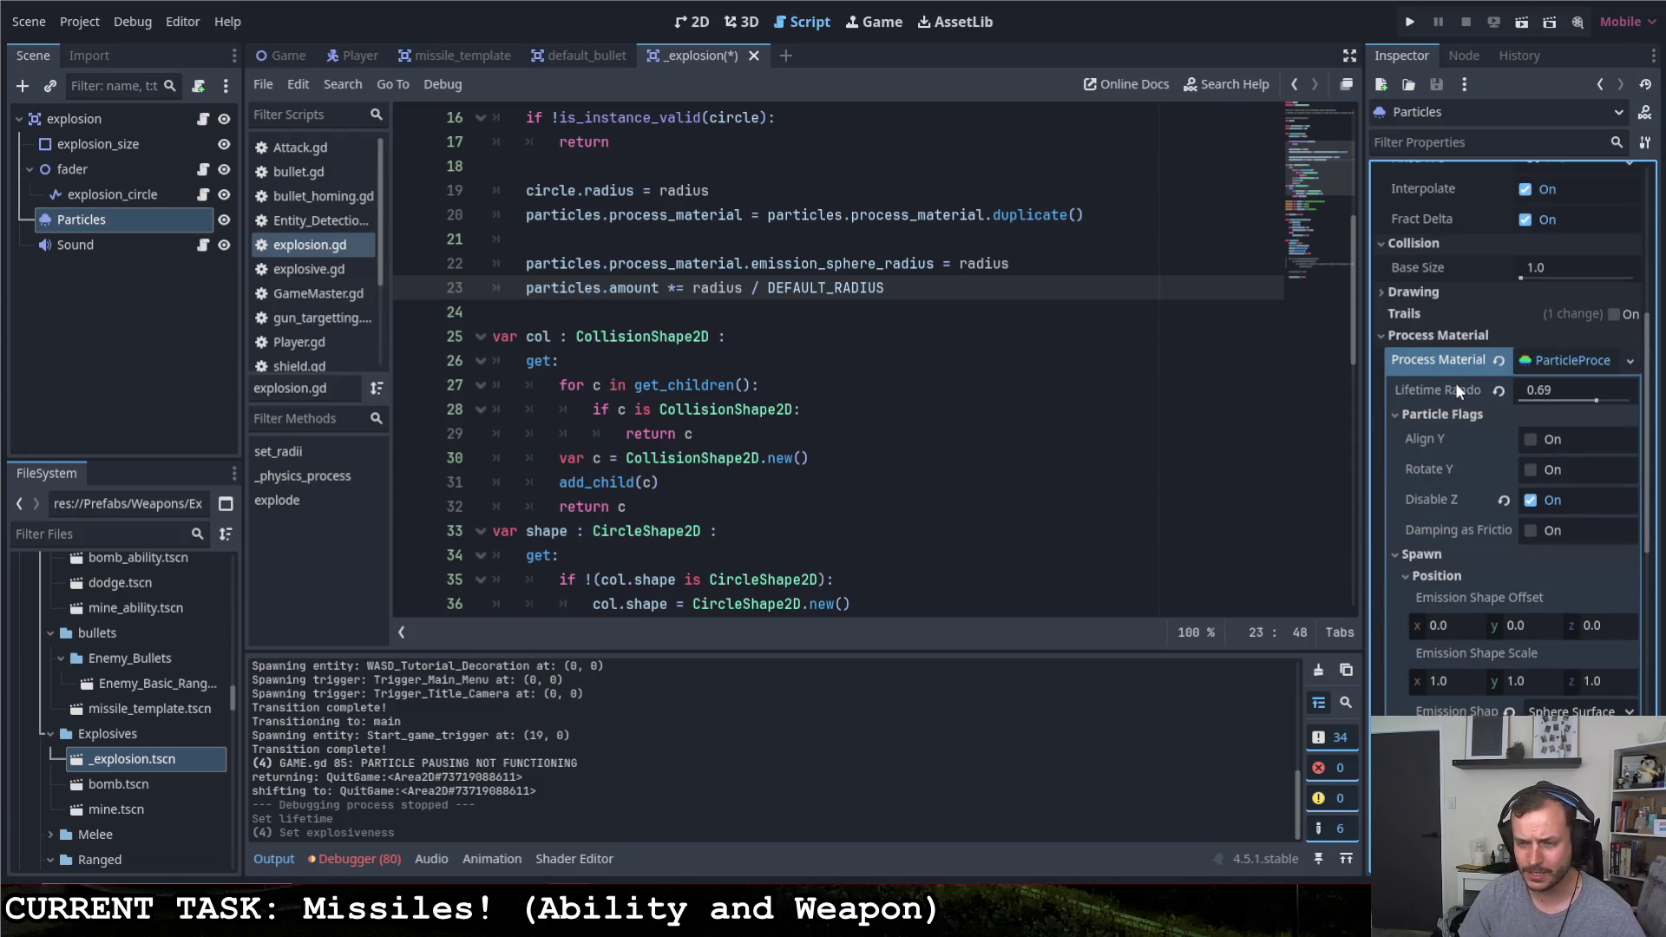
{"action": "left_click_drag", "start_coordinate": [1597, 401], "coordinate": [1595, 406]}
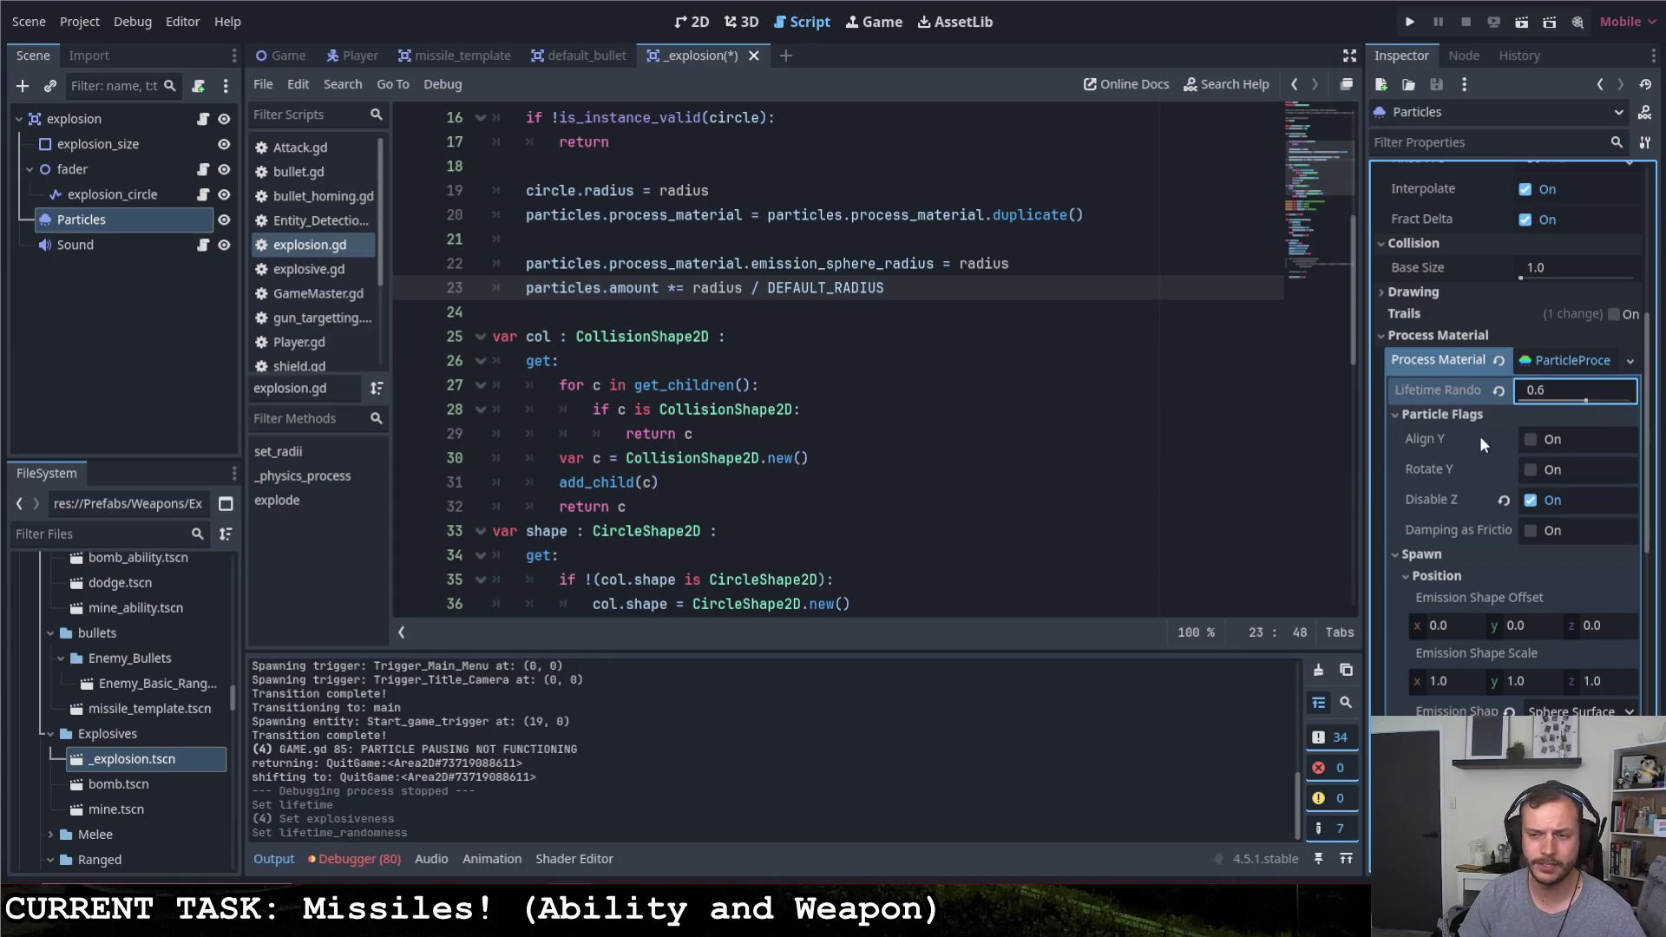
{"action": "scroll", "coordinate": [1472, 434], "scroll_direction": "down", "scroll_amount": 2}
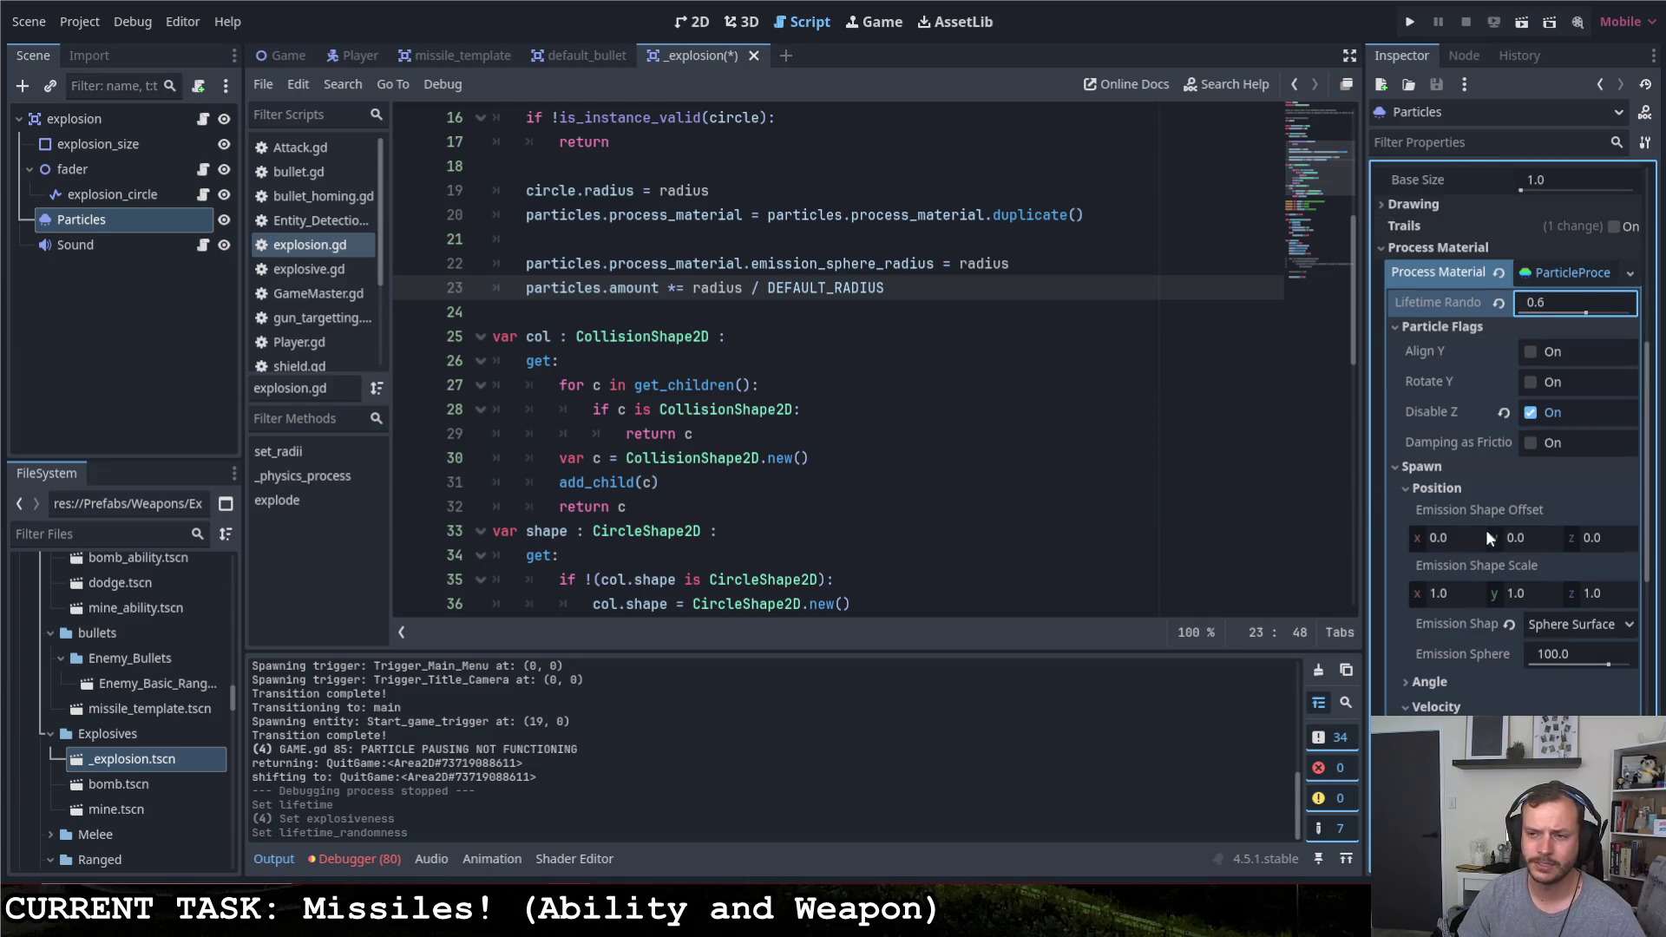
{"action": "scroll", "coordinate": [1506, 452], "scroll_direction": "down", "scroll_amount": 2}
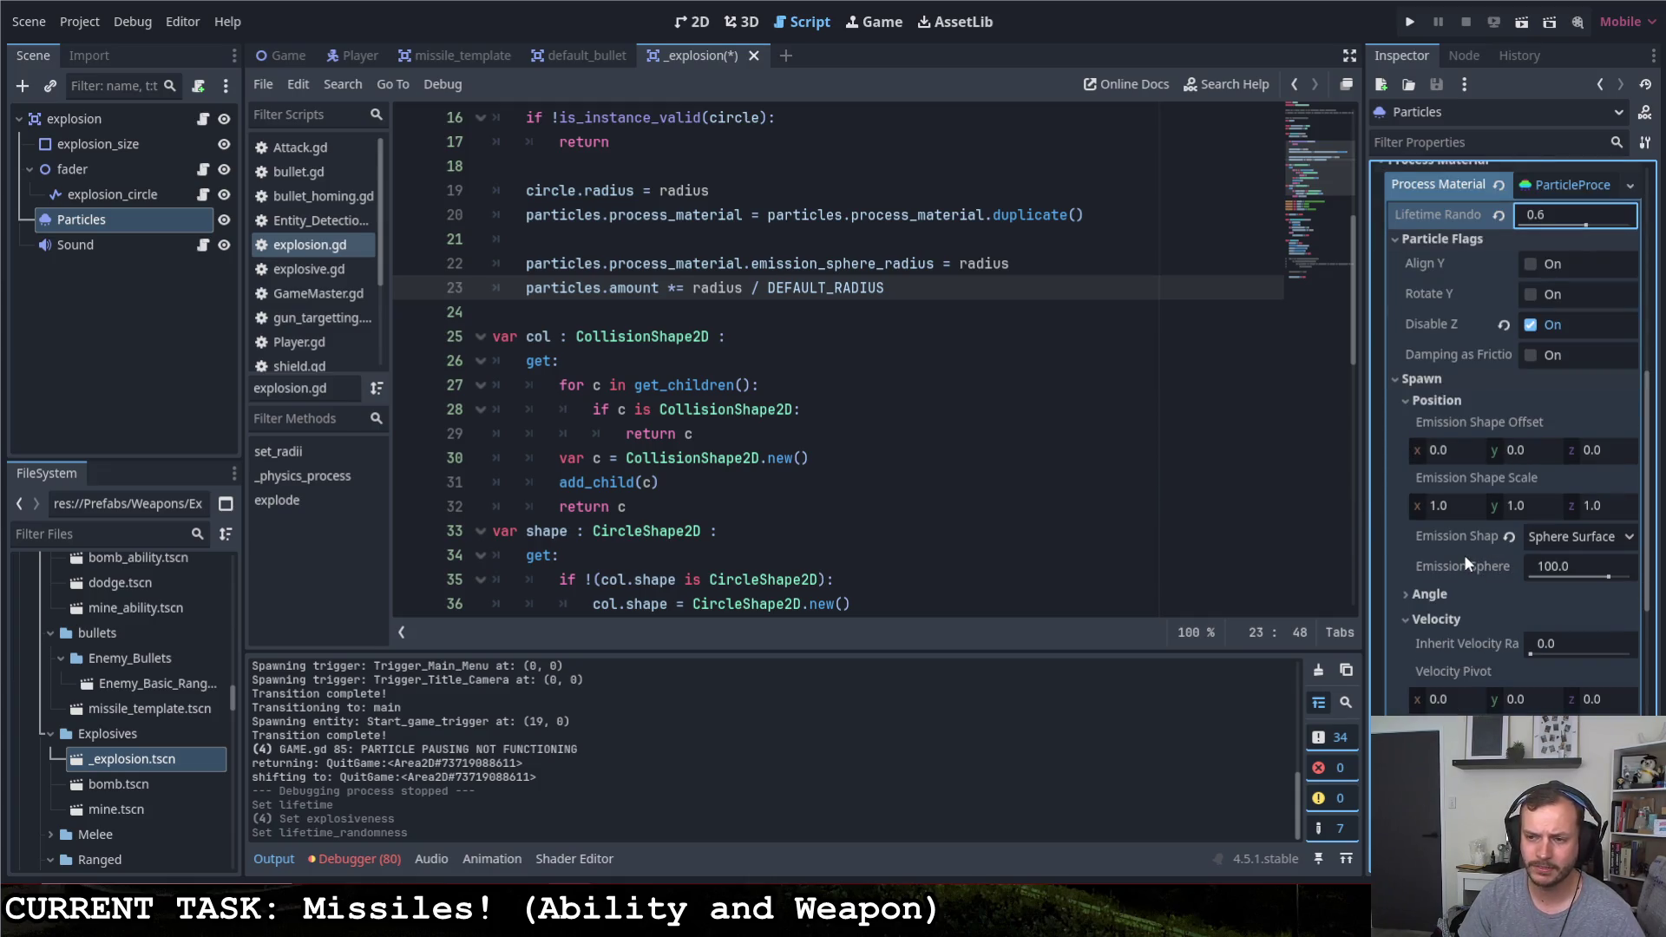
{"action": "scroll", "coordinate": [1462, 549], "scroll_direction": "down", "scroll_amount": 2}
{"action": "scroll", "coordinate": [1461, 547], "scroll_direction": "down", "scroll_amount": 3}
{"action": "scroll", "coordinate": [1458, 553], "scroll_direction": "down", "scroll_amount": 3}
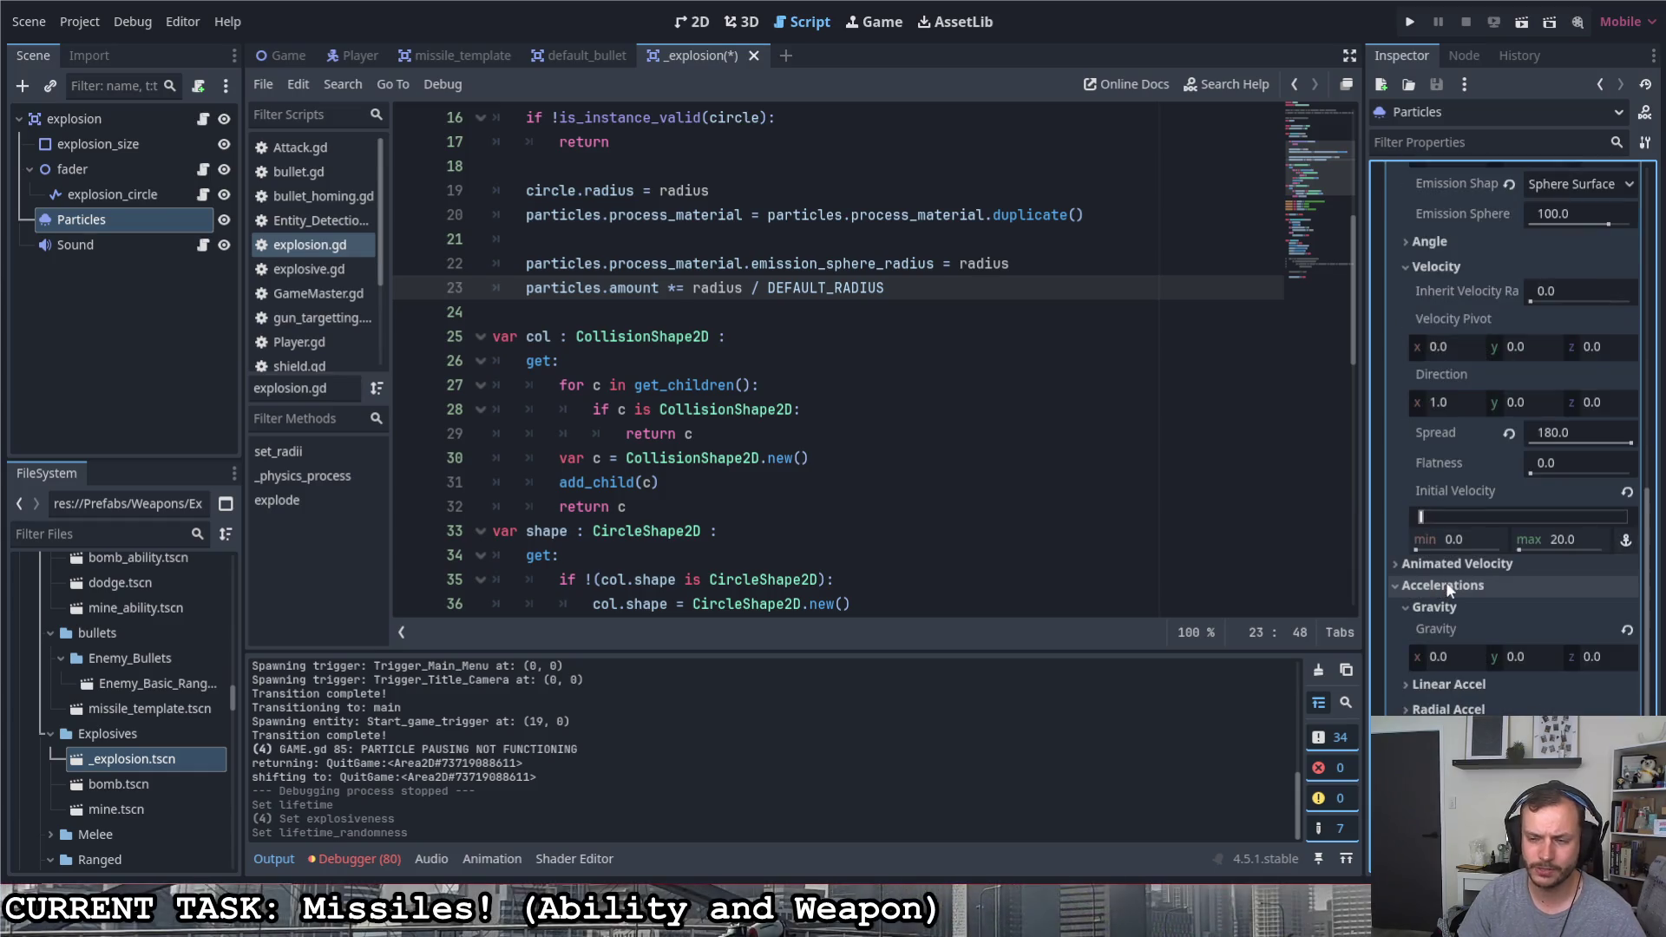
Raise the maximum initial velocity to about 101.63 and launch the game to test
{"action": "left_click_drag", "start_coordinate": [1521, 547], "coordinate": [1520, 552]}
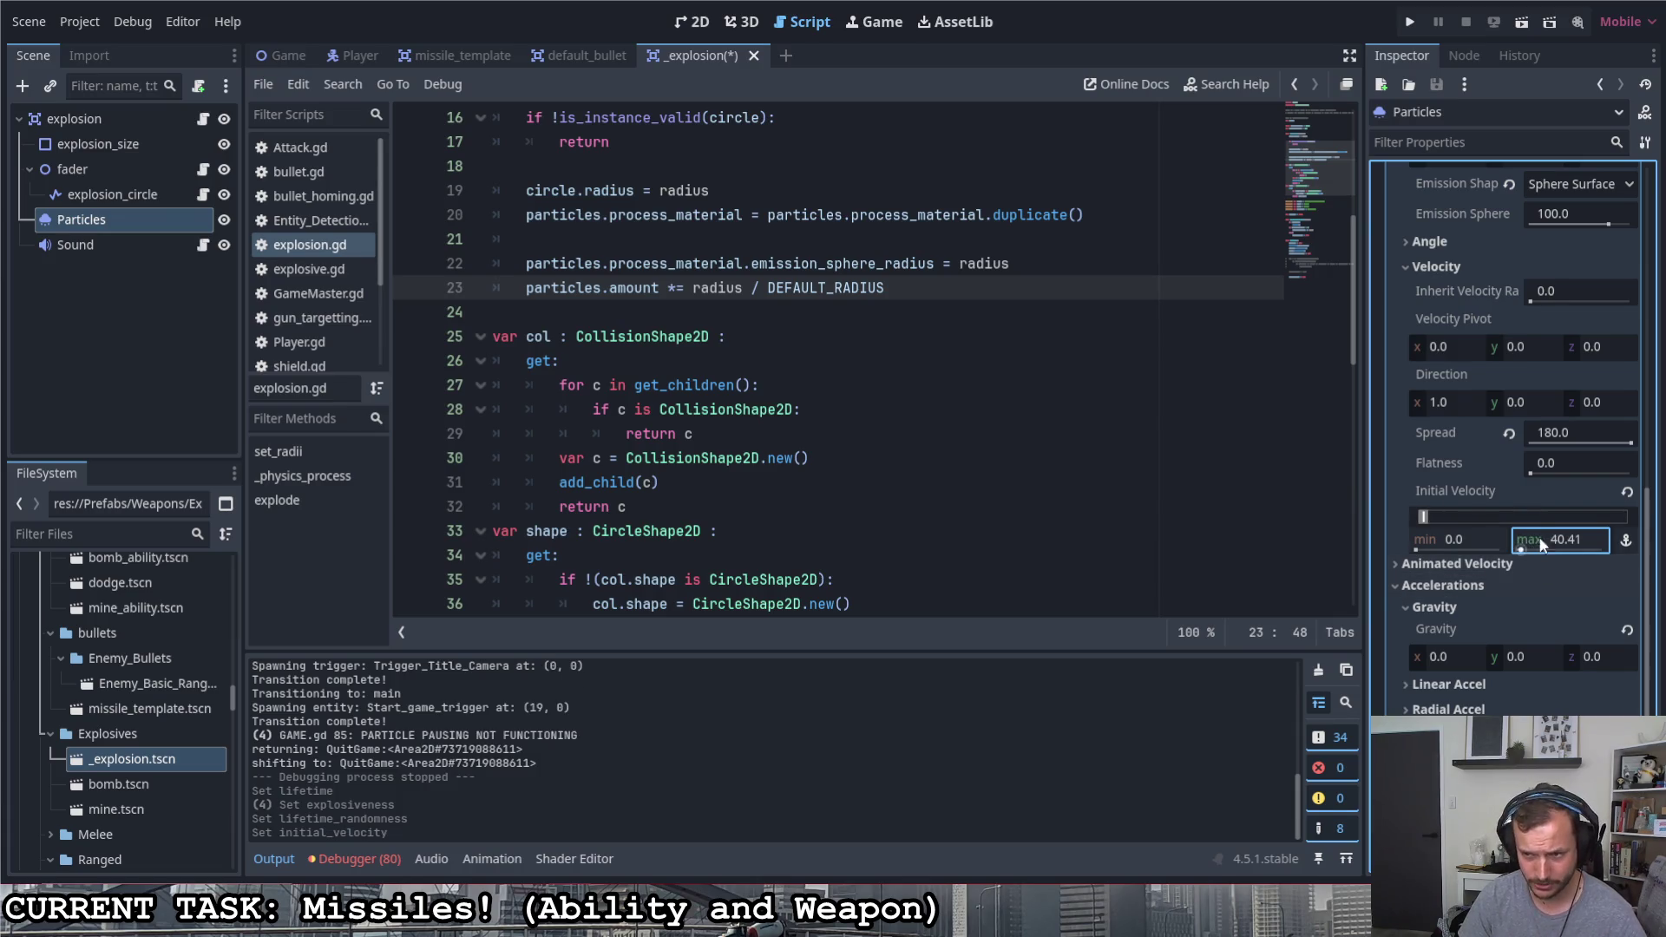
{"action": "left_click_drag", "start_coordinate": [1521, 546], "coordinate": [1524, 551]}
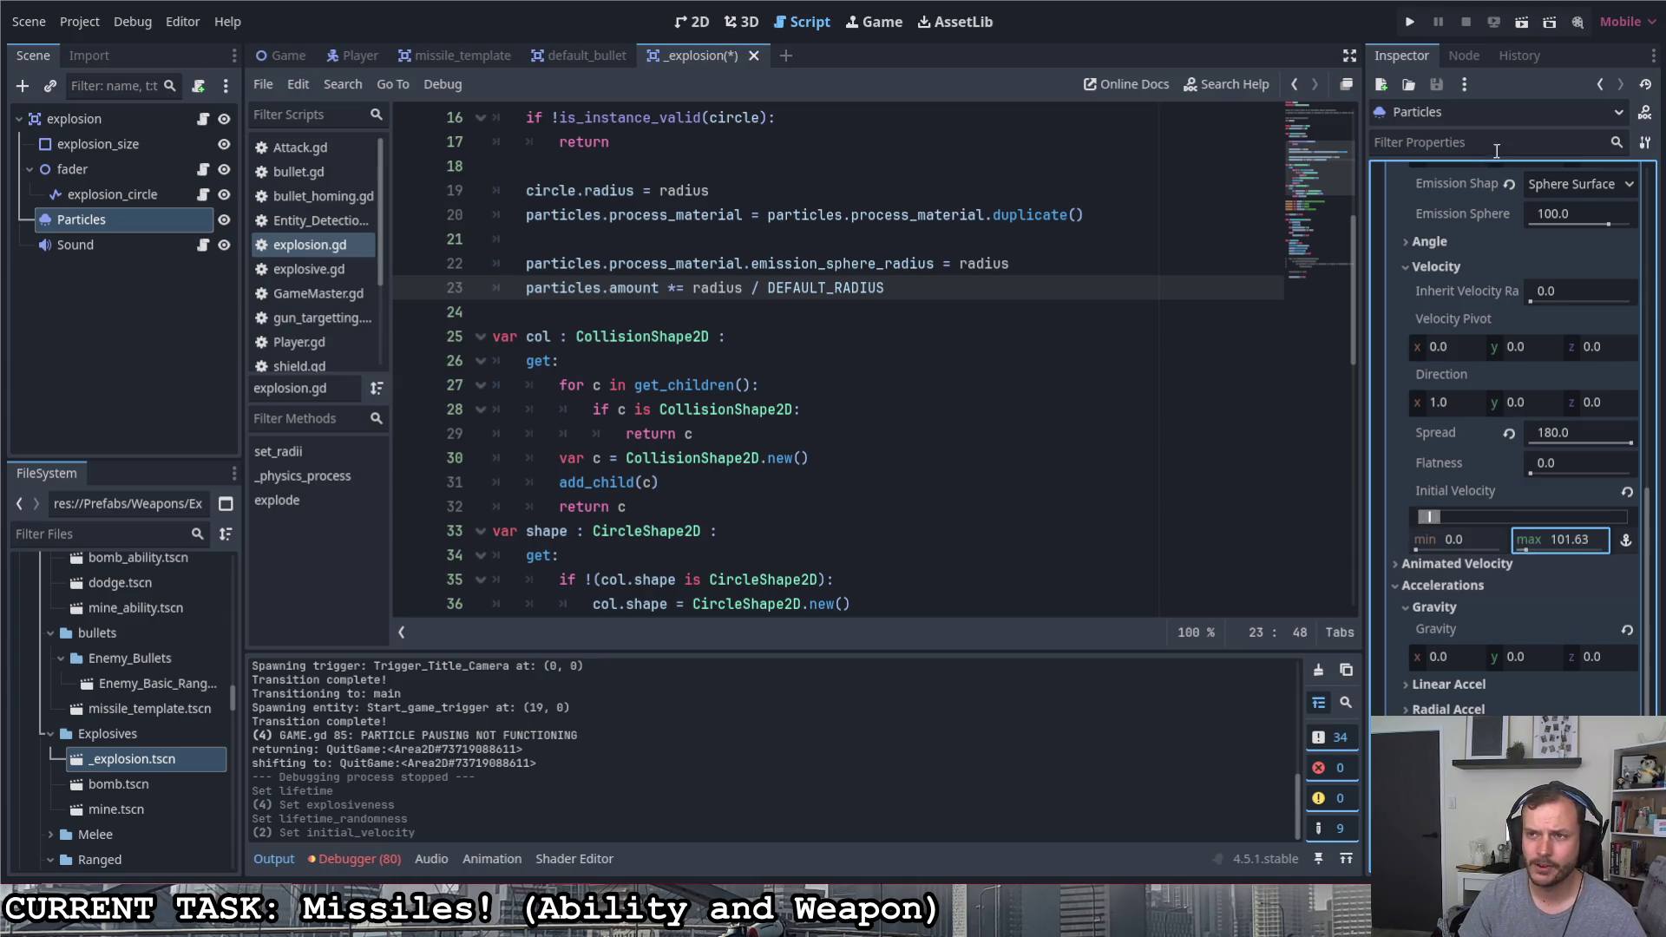
{"action": "left_click", "coordinate": [1410, 21]}
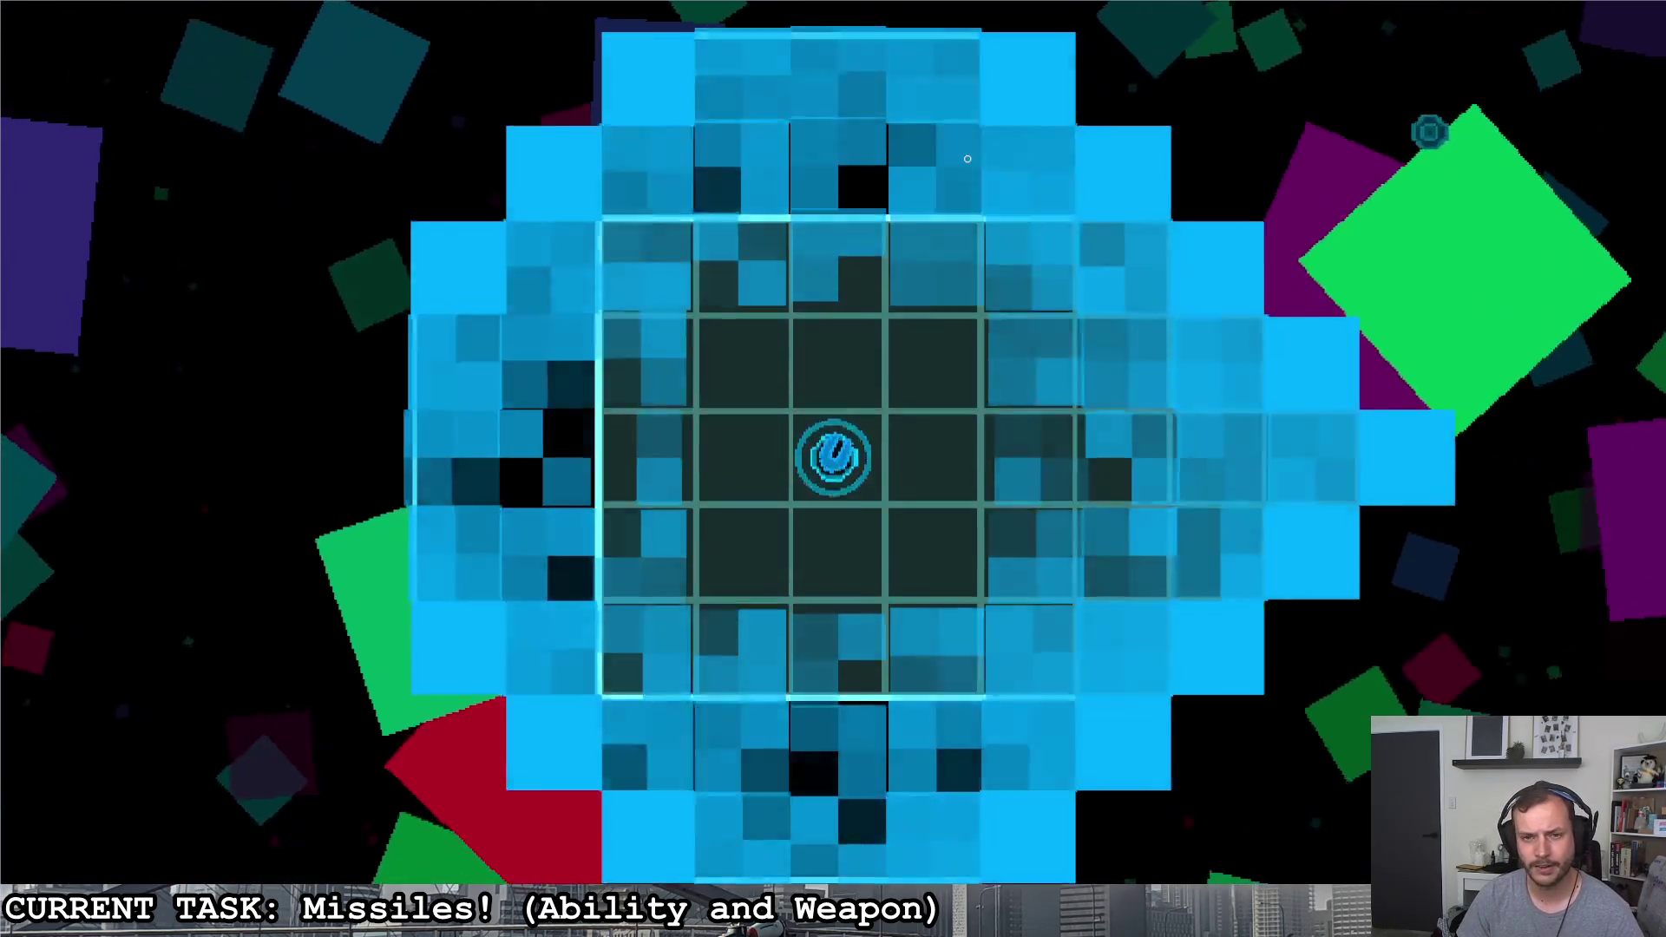
Fire several homing missiles in the arena to watch their explosions, then stop the game
{"action": "left_click", "coordinate": [957, 189]}
{"action": "left_click", "coordinate": [1200, 150]}
{"action": "left_click", "coordinate": [849, 205]}
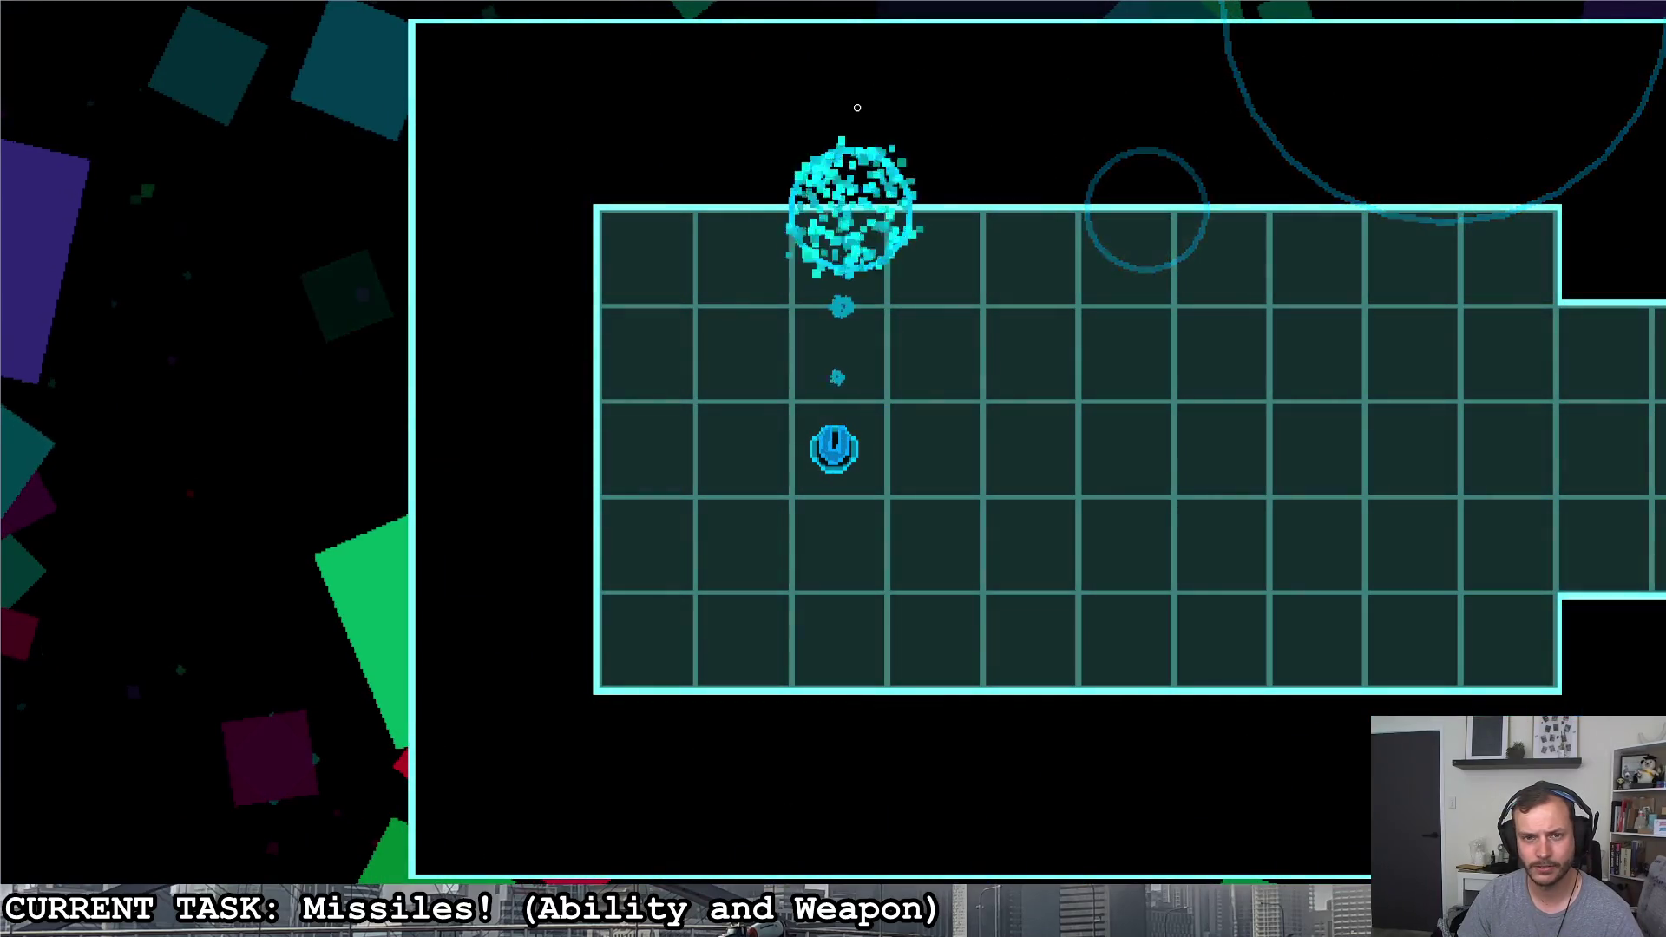
{"action": "left_click", "coordinate": [711, 116]}
{"action": "key", "text": "Escape"}
{"action": "left_click", "coordinate": [1553, 365]}
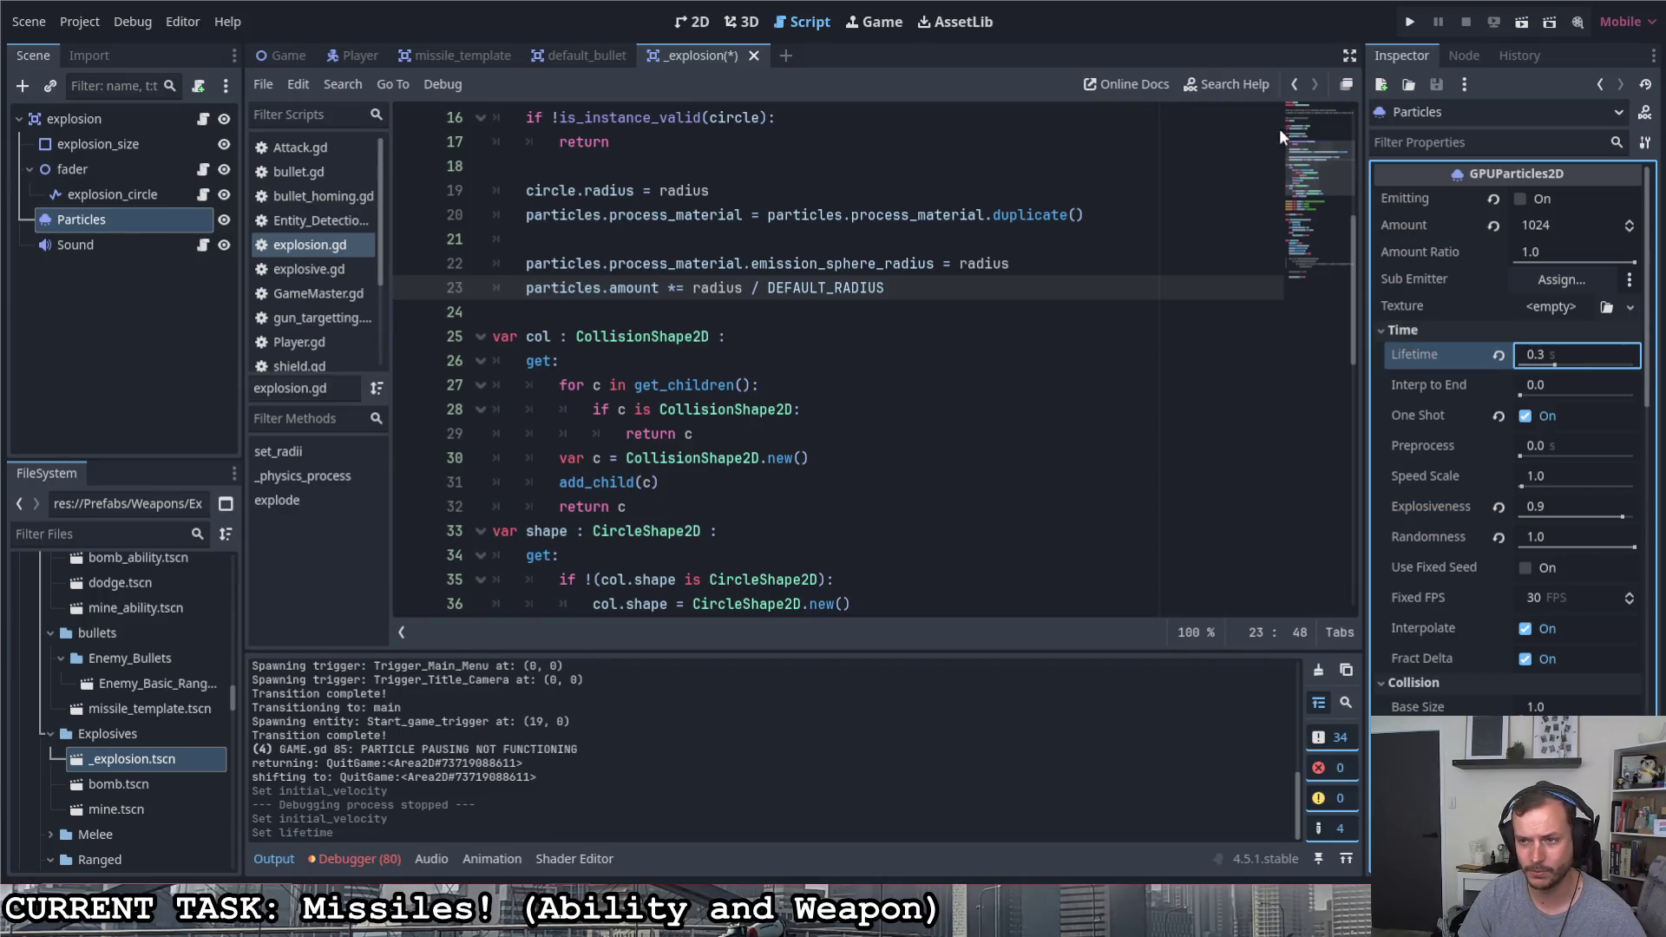
Rerun the game, fire more missiles at different spots, and quit back to the editor
{"action": "left_click", "coordinate": [1410, 21]}
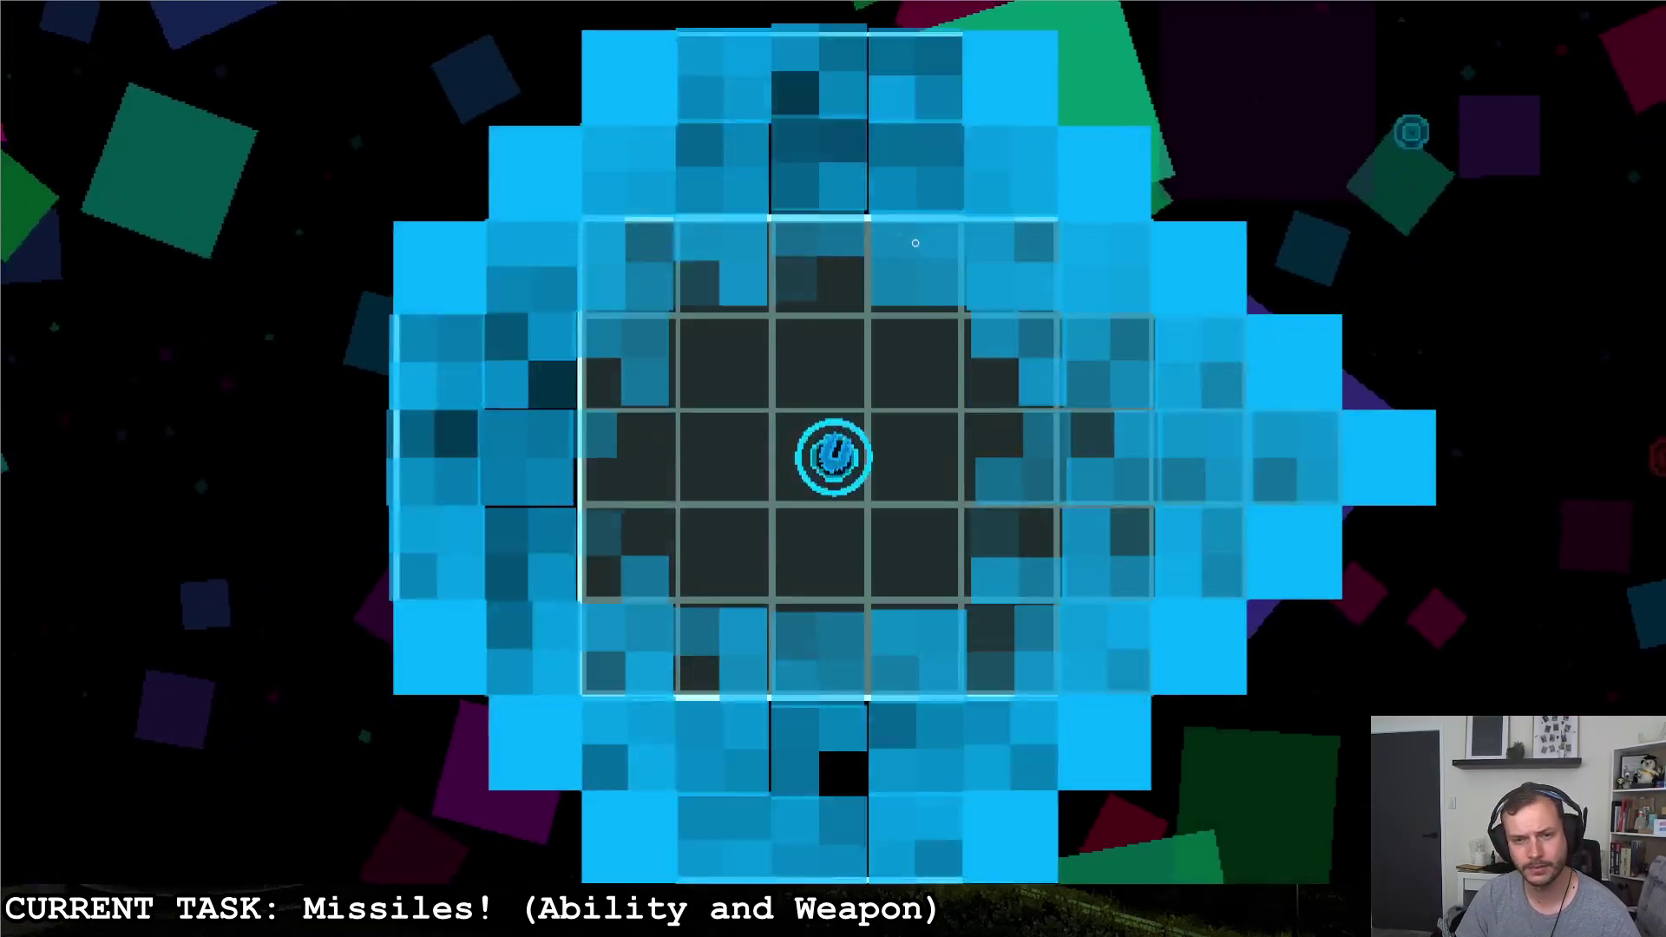
{"action": "left_click", "coordinate": [916, 244]}
{"action": "left_click", "coordinate": [847, 169]}
{"action": "left_click", "coordinate": [677, 154]}
{"action": "left_click", "coordinate": [527, 213]}
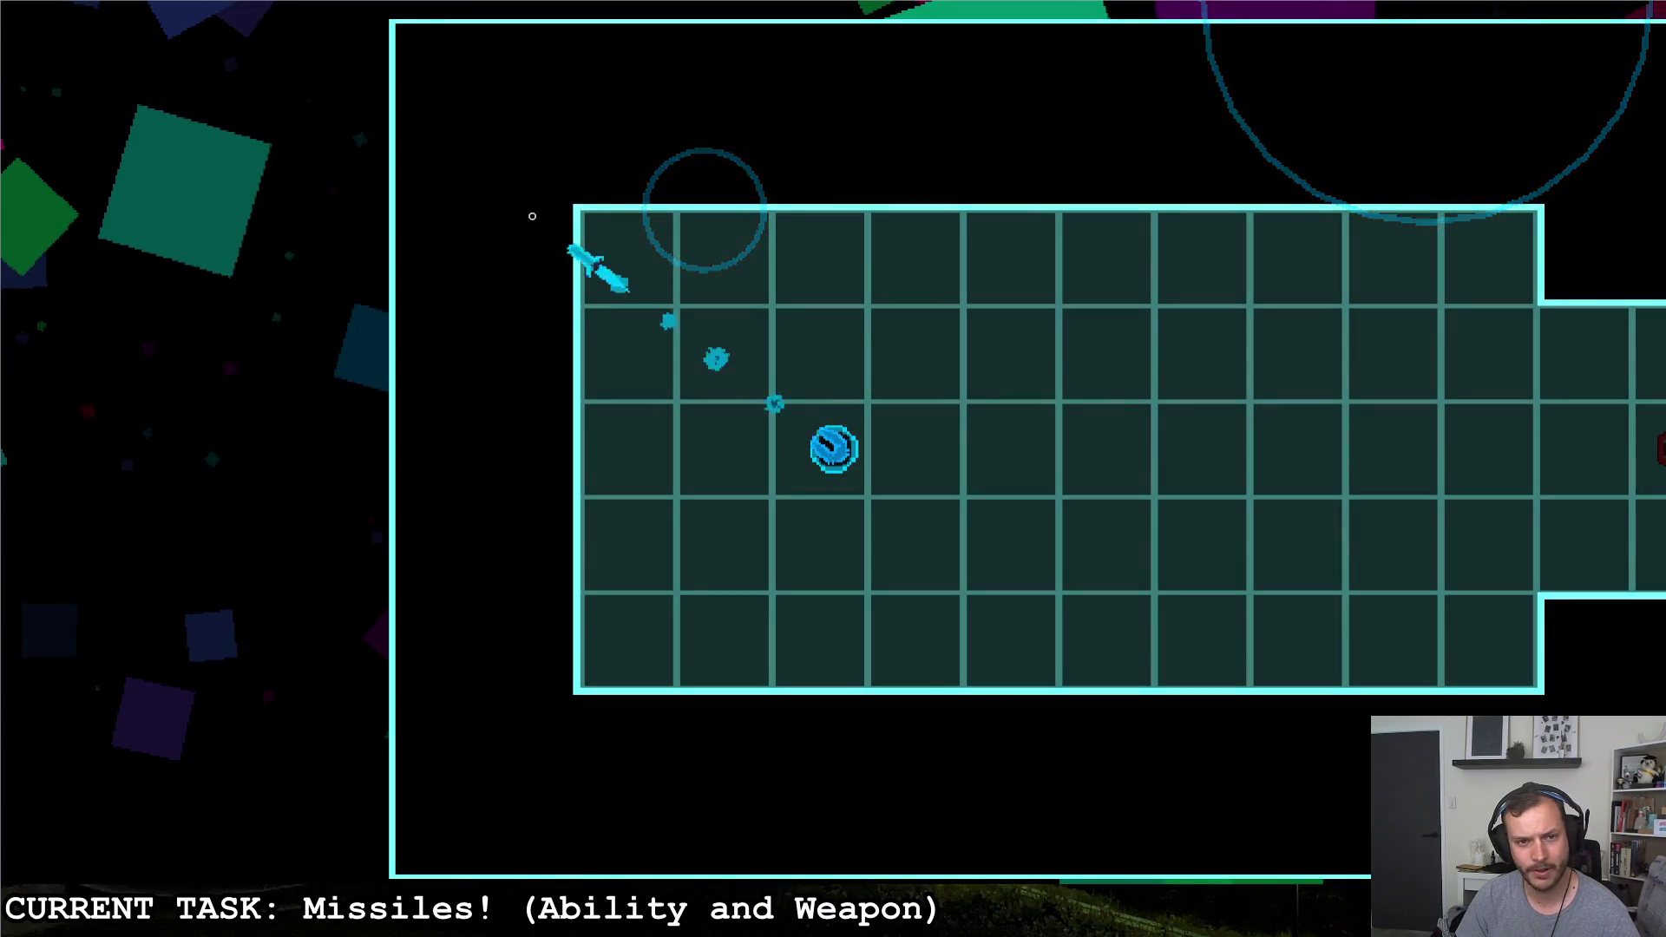
{"action": "key", "text": "Escape"}
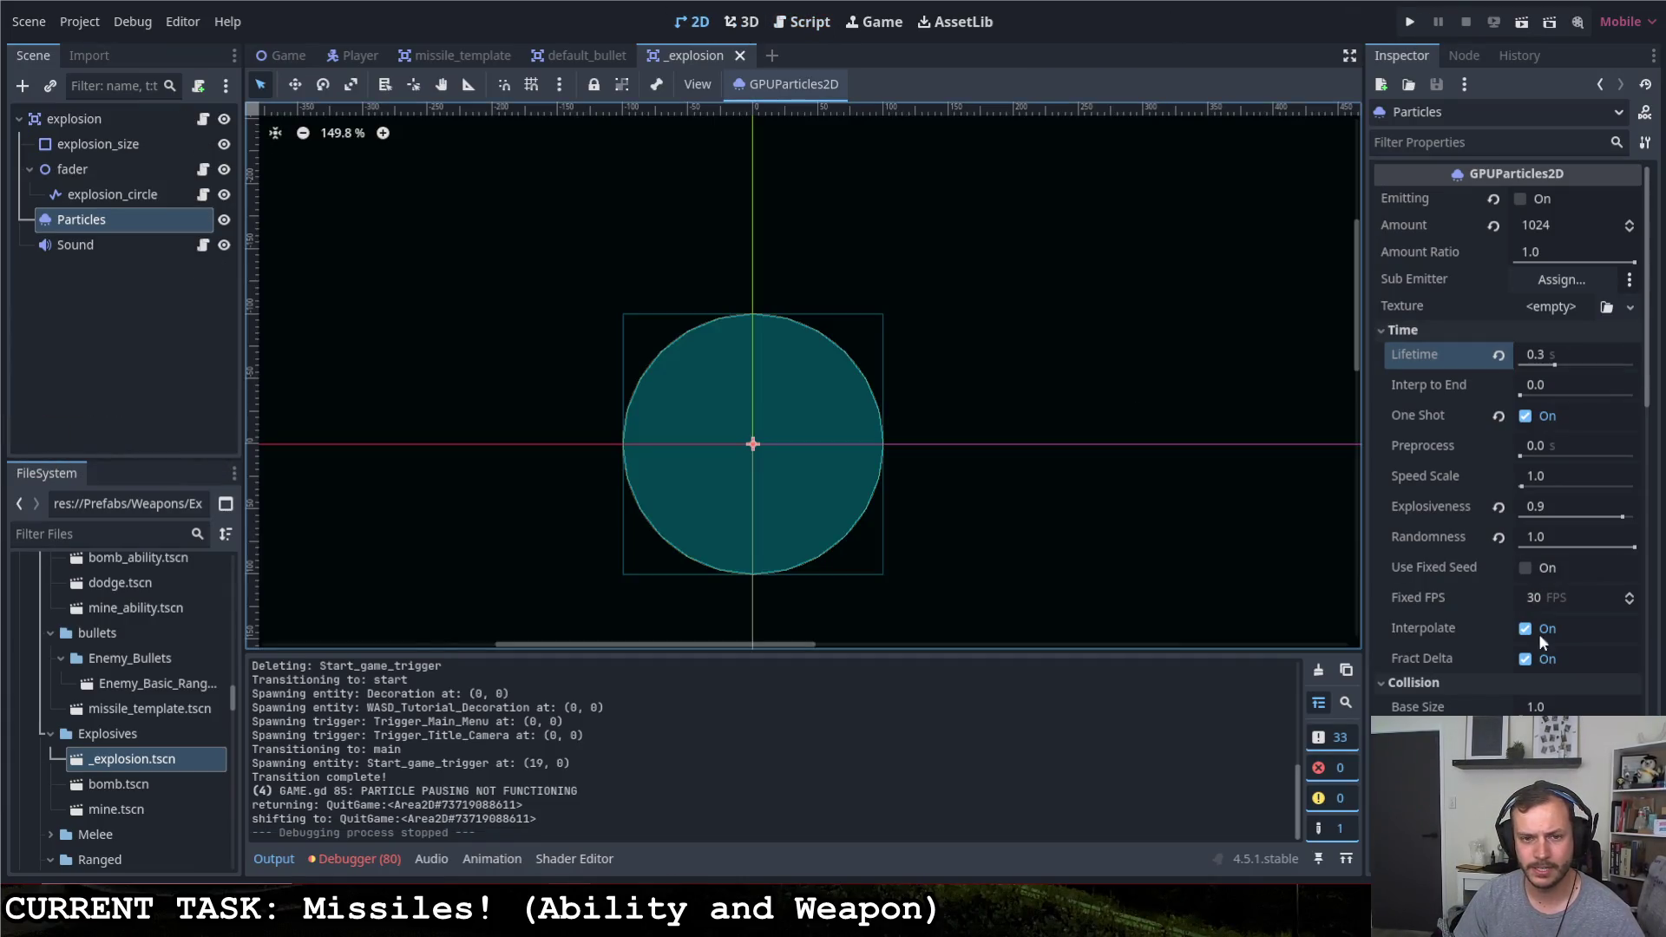
{"action": "scroll", "coordinate": [1456, 537], "scroll_direction": "down", "scroll_amount": 5}
{"action": "scroll", "coordinate": [1457, 538], "scroll_direction": "down", "scroll_amount": 3}
{"action": "scroll", "coordinate": [1457, 538], "scroll_direction": "down", "scroll_amount": 3}
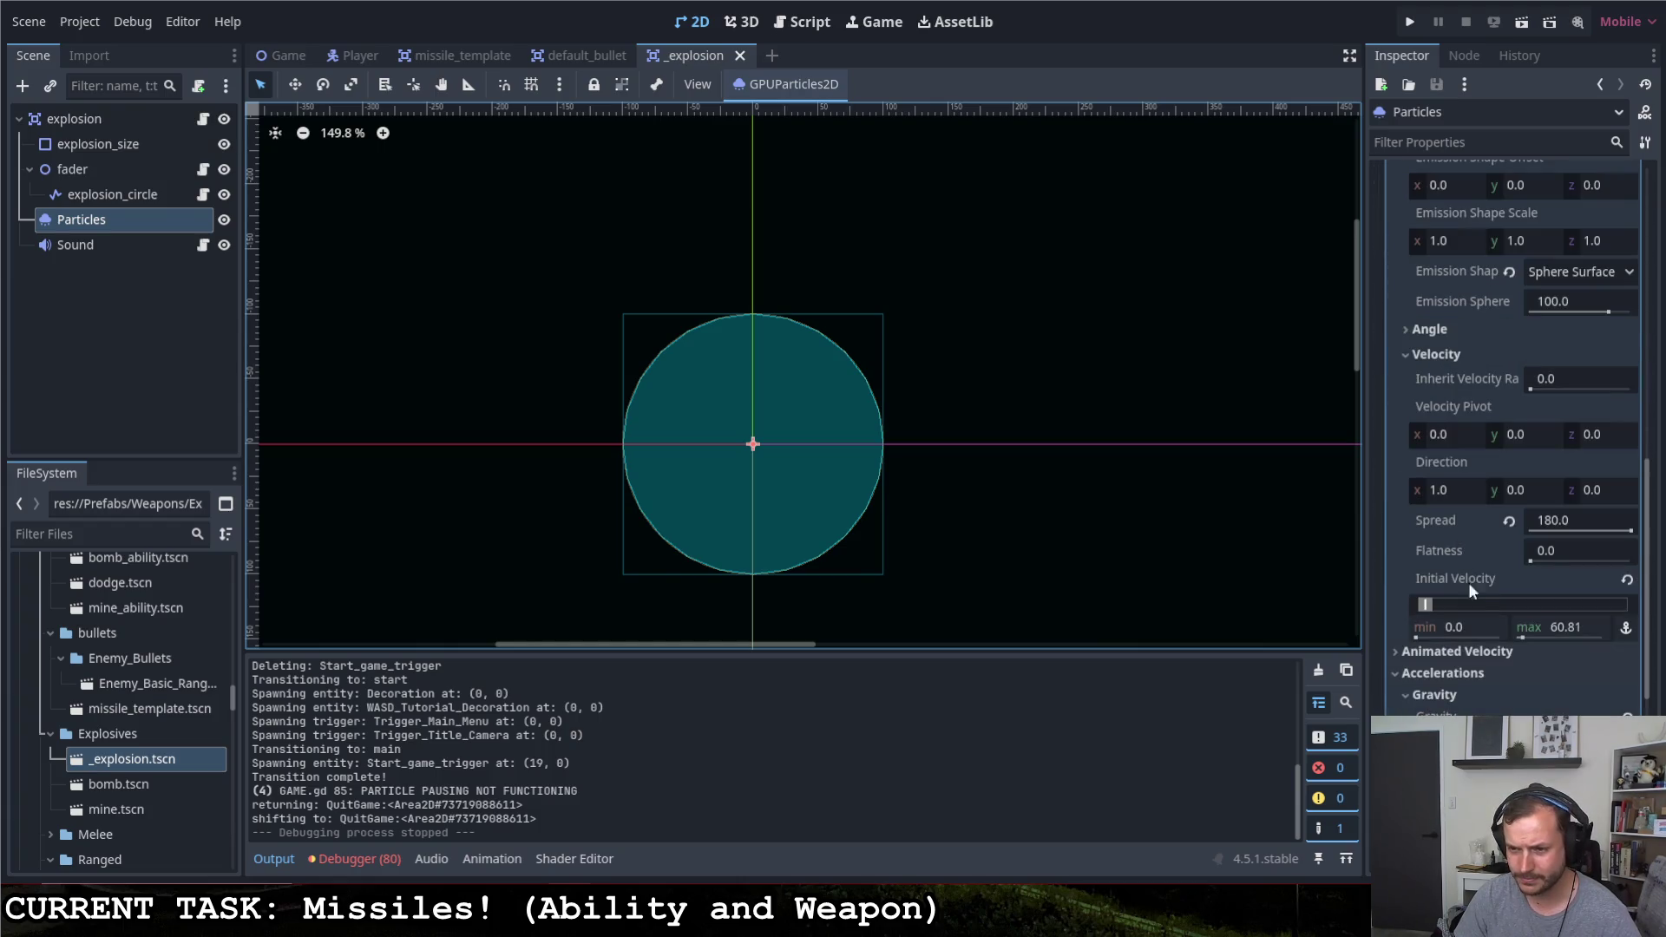
Raise the particles' flatness to 1.0 and preview the burst a few times
{"action": "left_click_drag", "start_coordinate": [1538, 559], "coordinate": [1634, 559]}
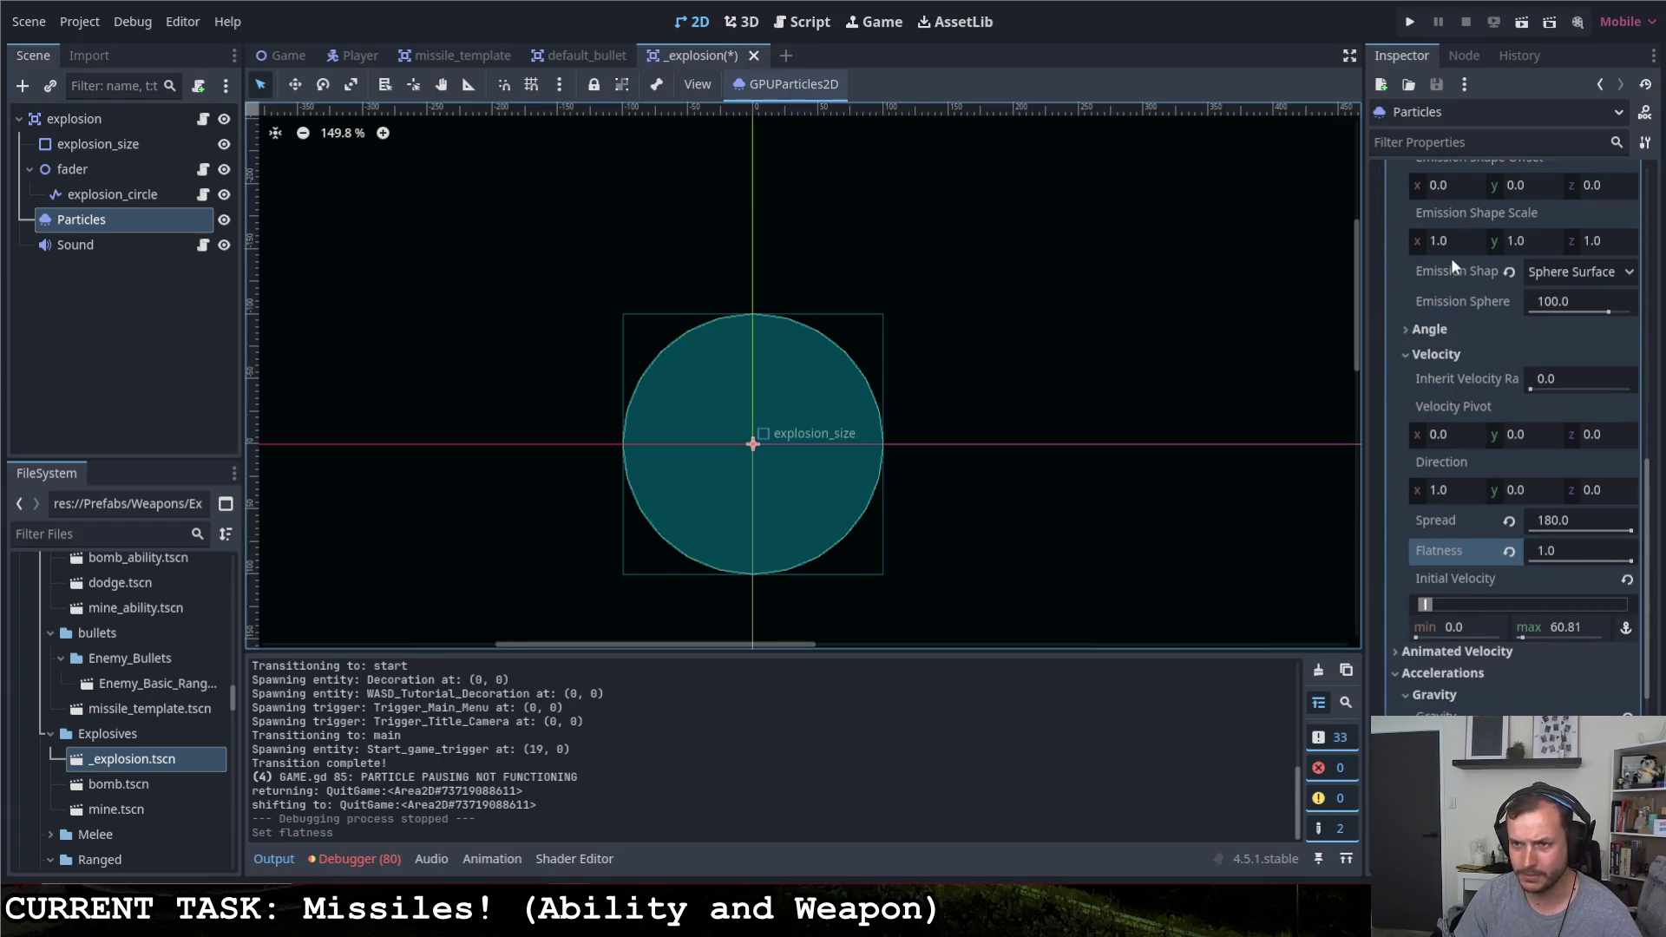
{"action": "scroll", "coordinate": [1465, 350], "scroll_direction": "up", "scroll_amount": 3}
{"action": "scroll", "coordinate": [1471, 355], "scroll_direction": "up", "scroll_amount": 3}
{"action": "scroll", "coordinate": [1478, 361], "scroll_direction": "up", "scroll_amount": 3}
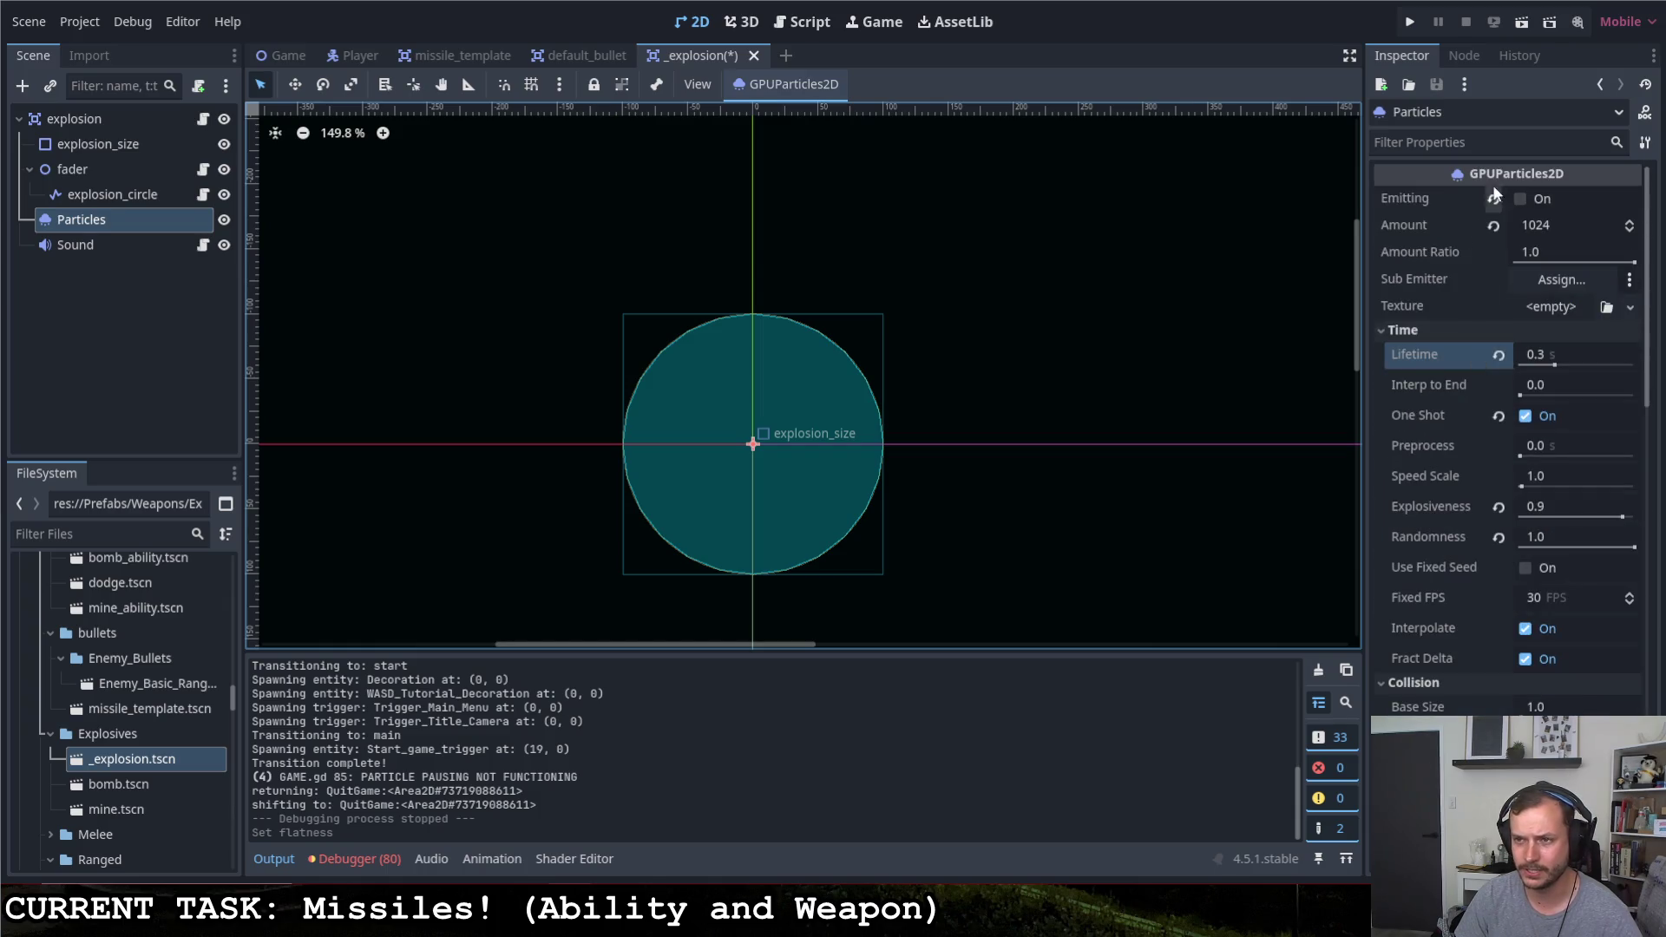
{"action": "left_click", "coordinate": [1520, 200]}
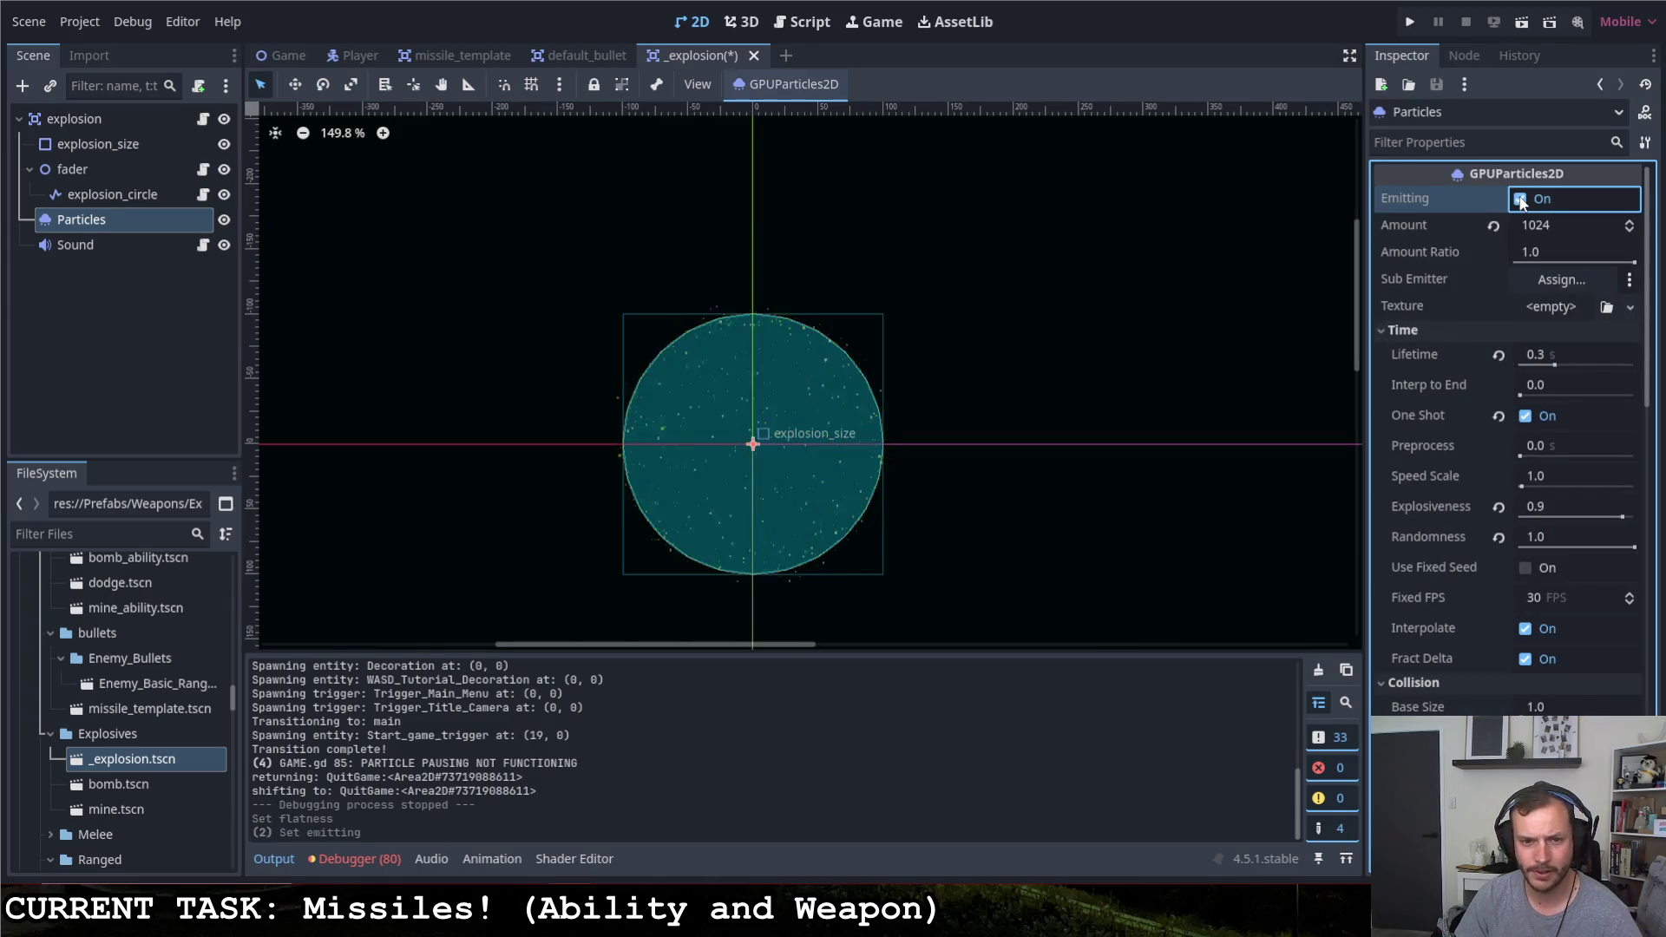
{"action": "left_click", "coordinate": [1520, 200]}
{"action": "scroll", "coordinate": [1419, 476], "scroll_direction": "down", "scroll_amount": 5}
{"action": "scroll", "coordinate": [1420, 476], "scroll_direction": "down", "scroll_amount": 5}
{"action": "scroll", "coordinate": [1431, 489], "scroll_direction": "down", "scroll_amount": 5}
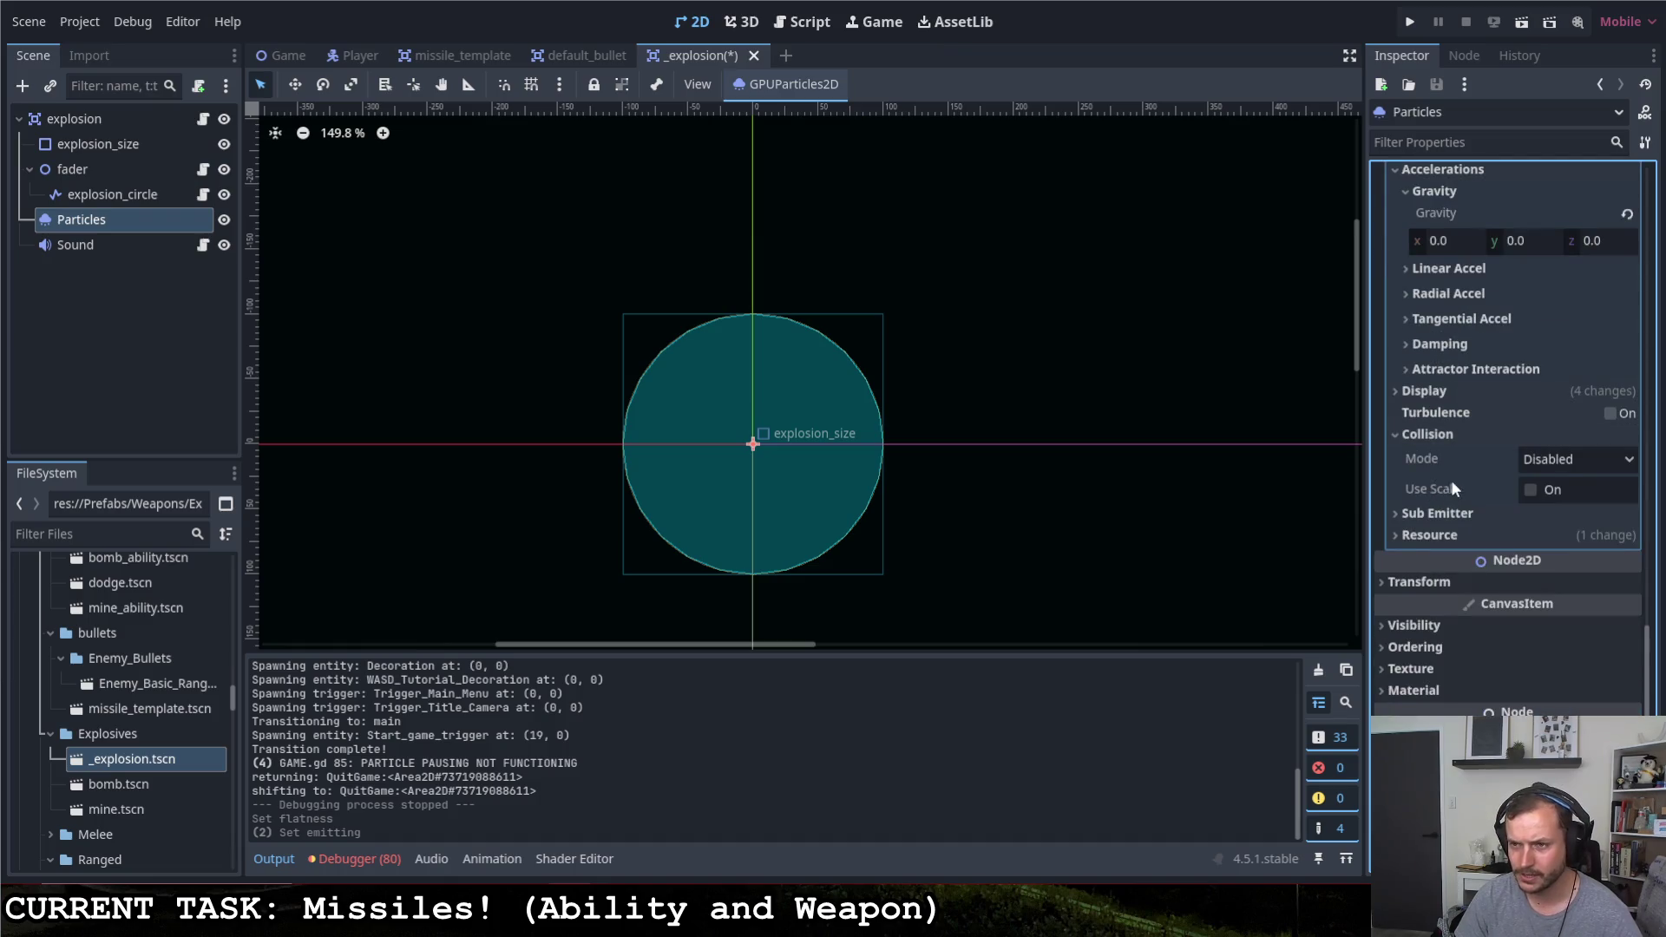
{"action": "scroll", "coordinate": [1458, 481], "scroll_direction": "up", "scroll_amount": 4}
{"action": "scroll", "coordinate": [1484, 469], "scroll_direction": "up", "scroll_amount": 2}
{"action": "left_click_drag", "start_coordinate": [1630, 380], "coordinate": [1485, 368]}
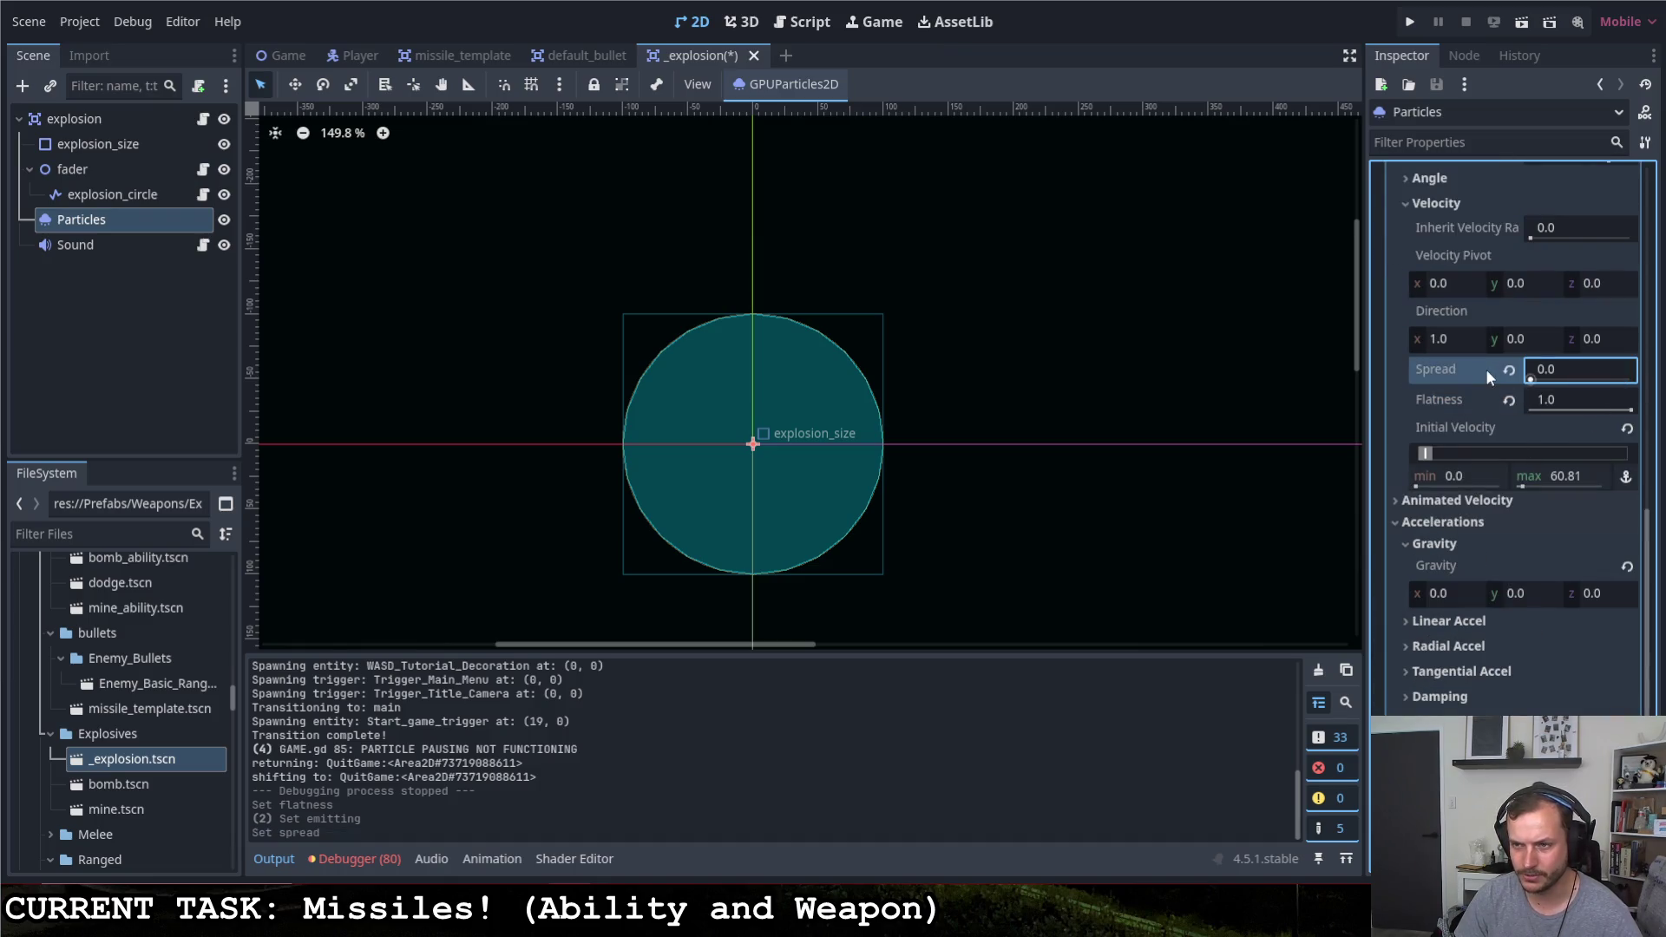
{"action": "scroll", "coordinate": [1464, 394], "scroll_direction": "up", "scroll_amount": 2}
{"action": "scroll", "coordinate": [1457, 406], "scroll_direction": "up", "scroll_amount": 2}
{"action": "scroll", "coordinate": [1463, 405], "scroll_direction": "up", "scroll_amount": 5}
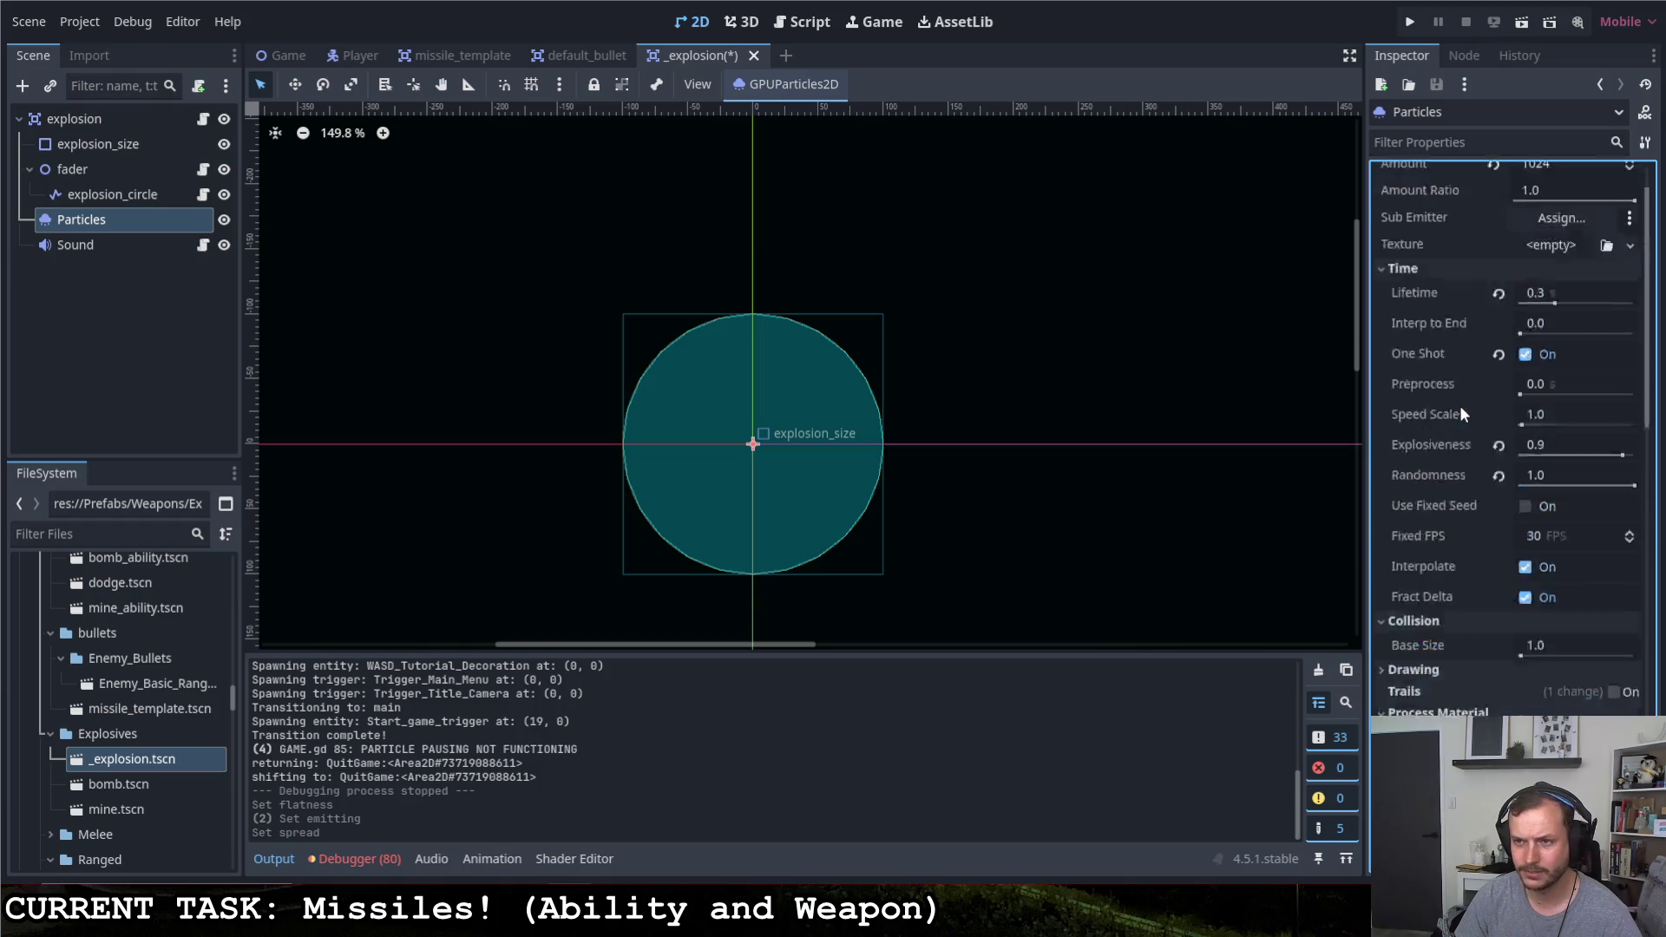
{"action": "scroll", "coordinate": [1460, 404], "scroll_direction": "up", "scroll_amount": 3}
{"action": "left_click", "coordinate": [1519, 199]}
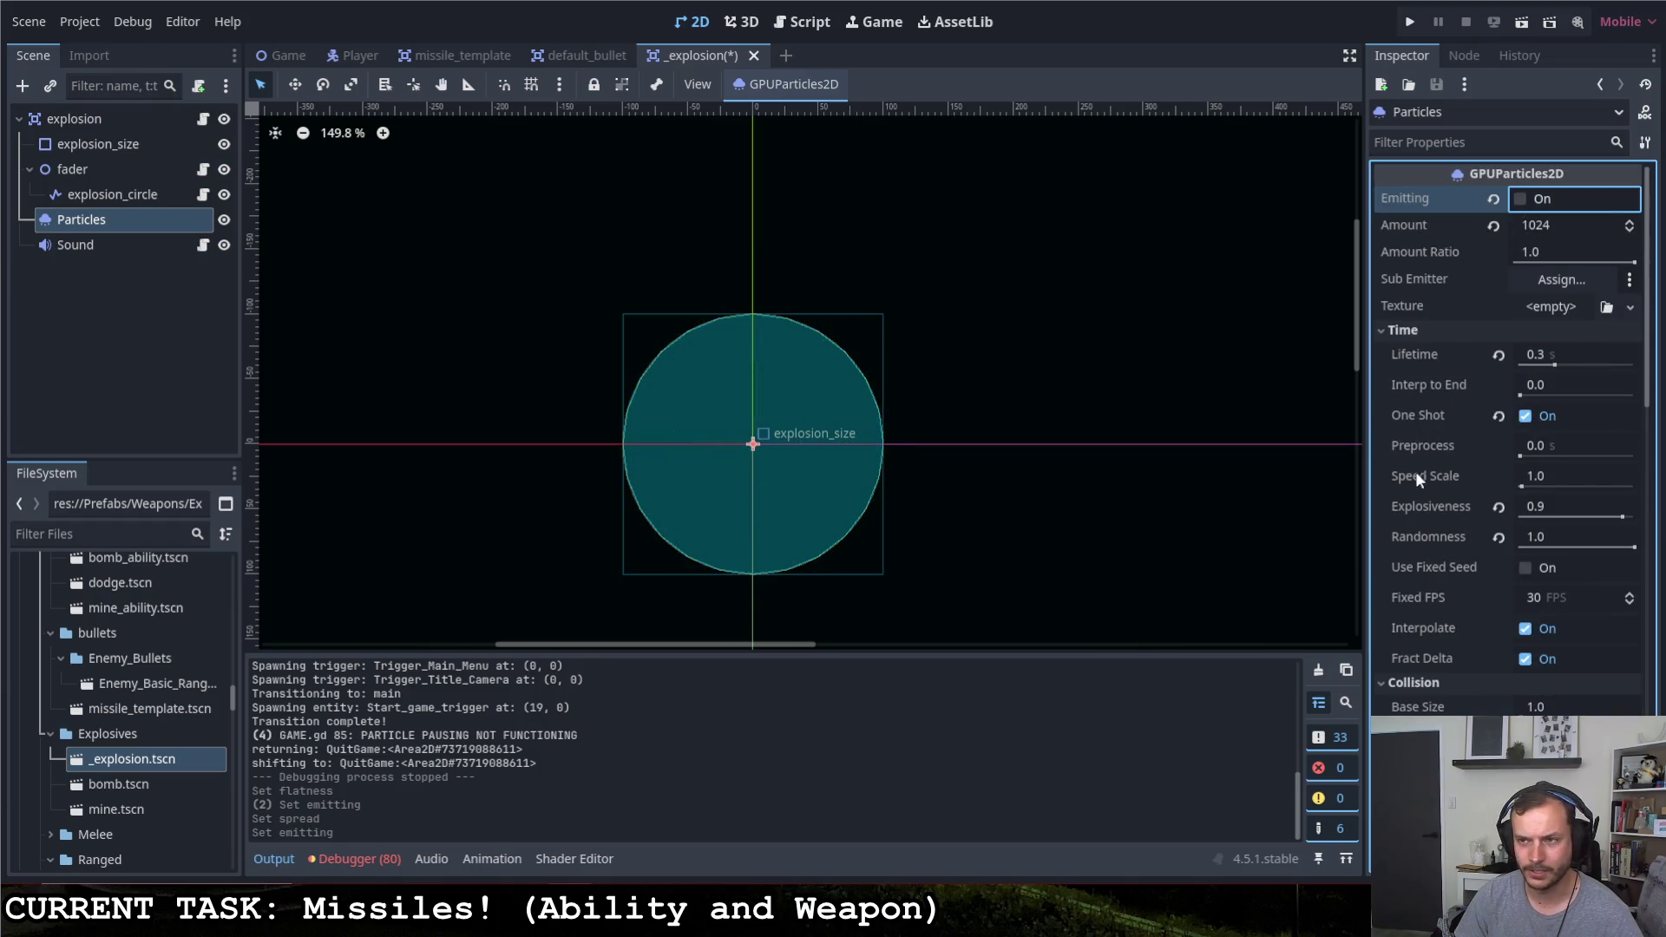
{"action": "scroll", "coordinate": [1447, 584], "scroll_direction": "down", "scroll_amount": 10}
{"action": "scroll", "coordinate": [1447, 584], "scroll_direction": "down", "scroll_amount": 5}
{"action": "scroll", "coordinate": [1447, 584], "scroll_direction": "down", "scroll_amount": 3}
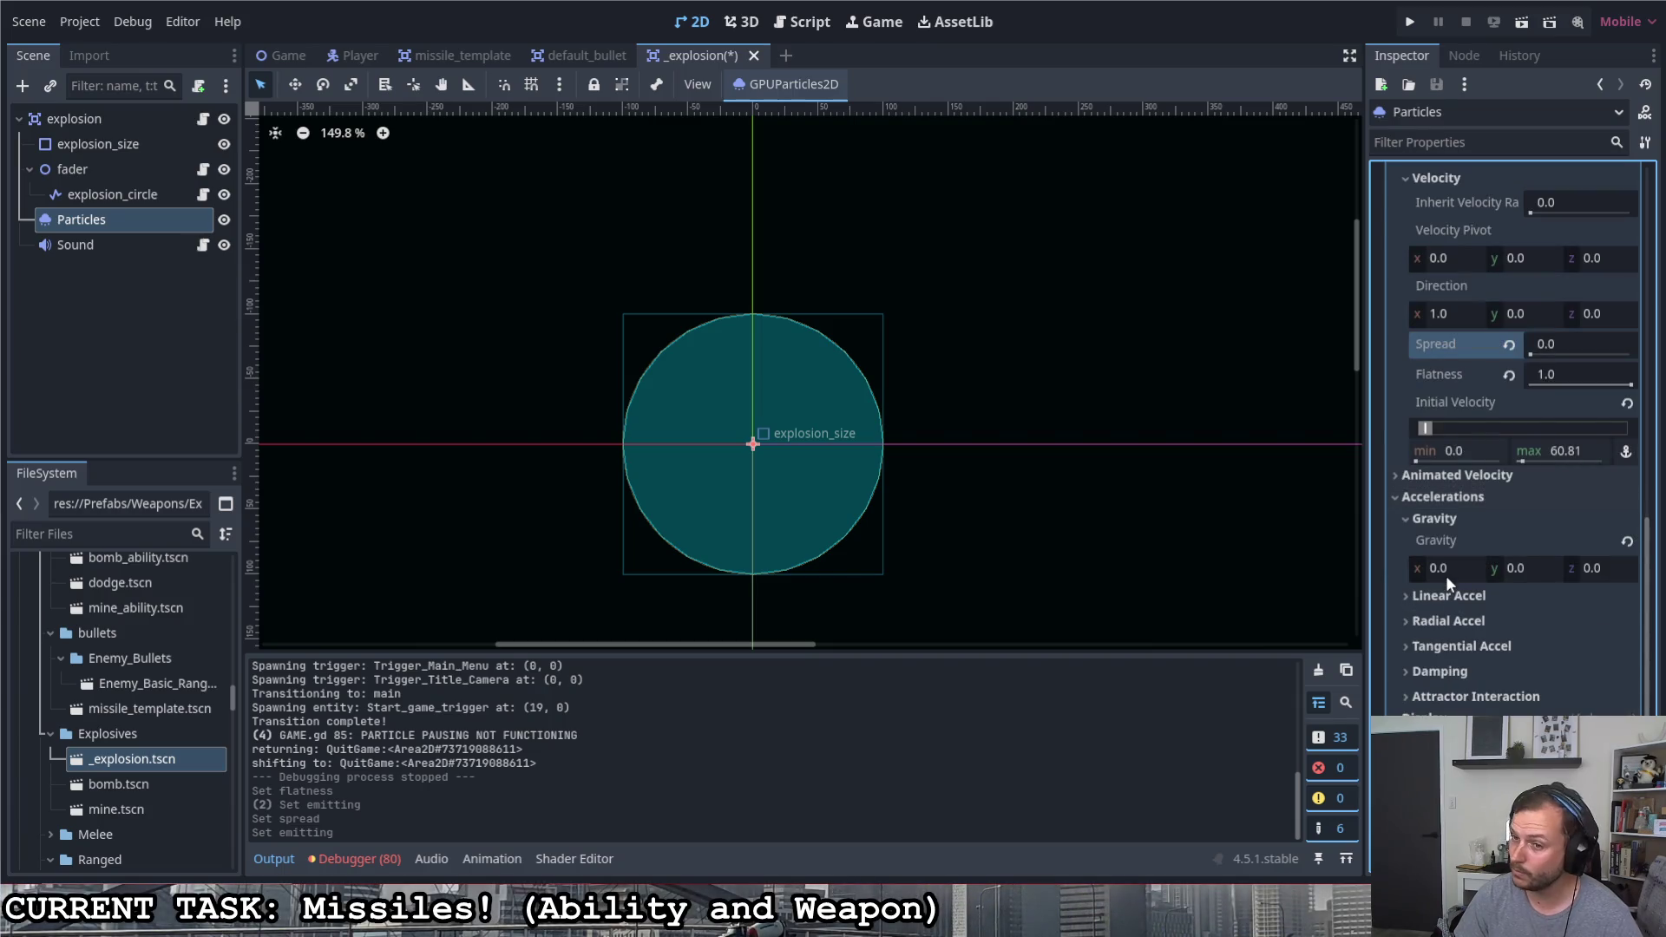
{"action": "scroll", "coordinate": [1448, 569], "scroll_direction": "up", "scroll_amount": 2}
{"action": "scroll", "coordinate": [1446, 565], "scroll_direction": "up", "scroll_amount": 2}
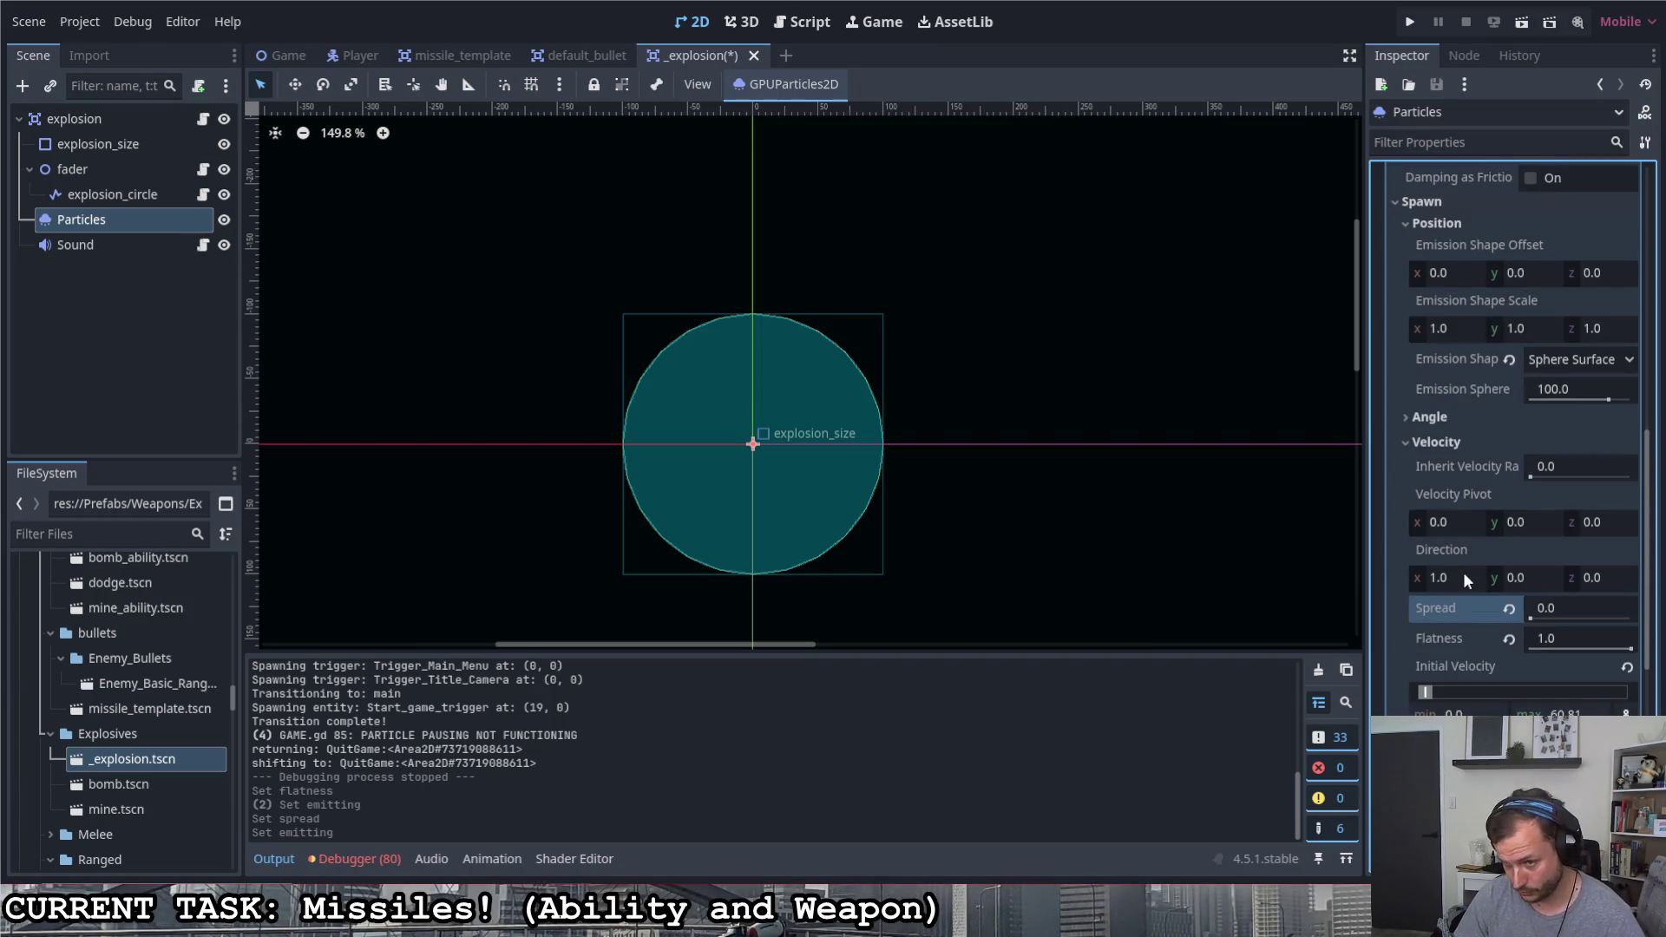
Set the particle direction to (0, -1, 0) so they fire upward, previewing the burst
{"action": "left_click", "coordinate": [1542, 577]}
{"action": "type", "text": "-1.0"}
{"action": "key", "text": "Return"}
{"action": "left_click", "coordinate": [1480, 576]}
{"action": "type", "text": "0"}
{"action": "key", "text": "Return"}
{"action": "scroll", "coordinate": [1488, 582], "scroll_direction": "up", "scroll_amount": 5}
{"action": "scroll", "coordinate": [1493, 469], "scroll_direction": "up", "scroll_amount": 3}
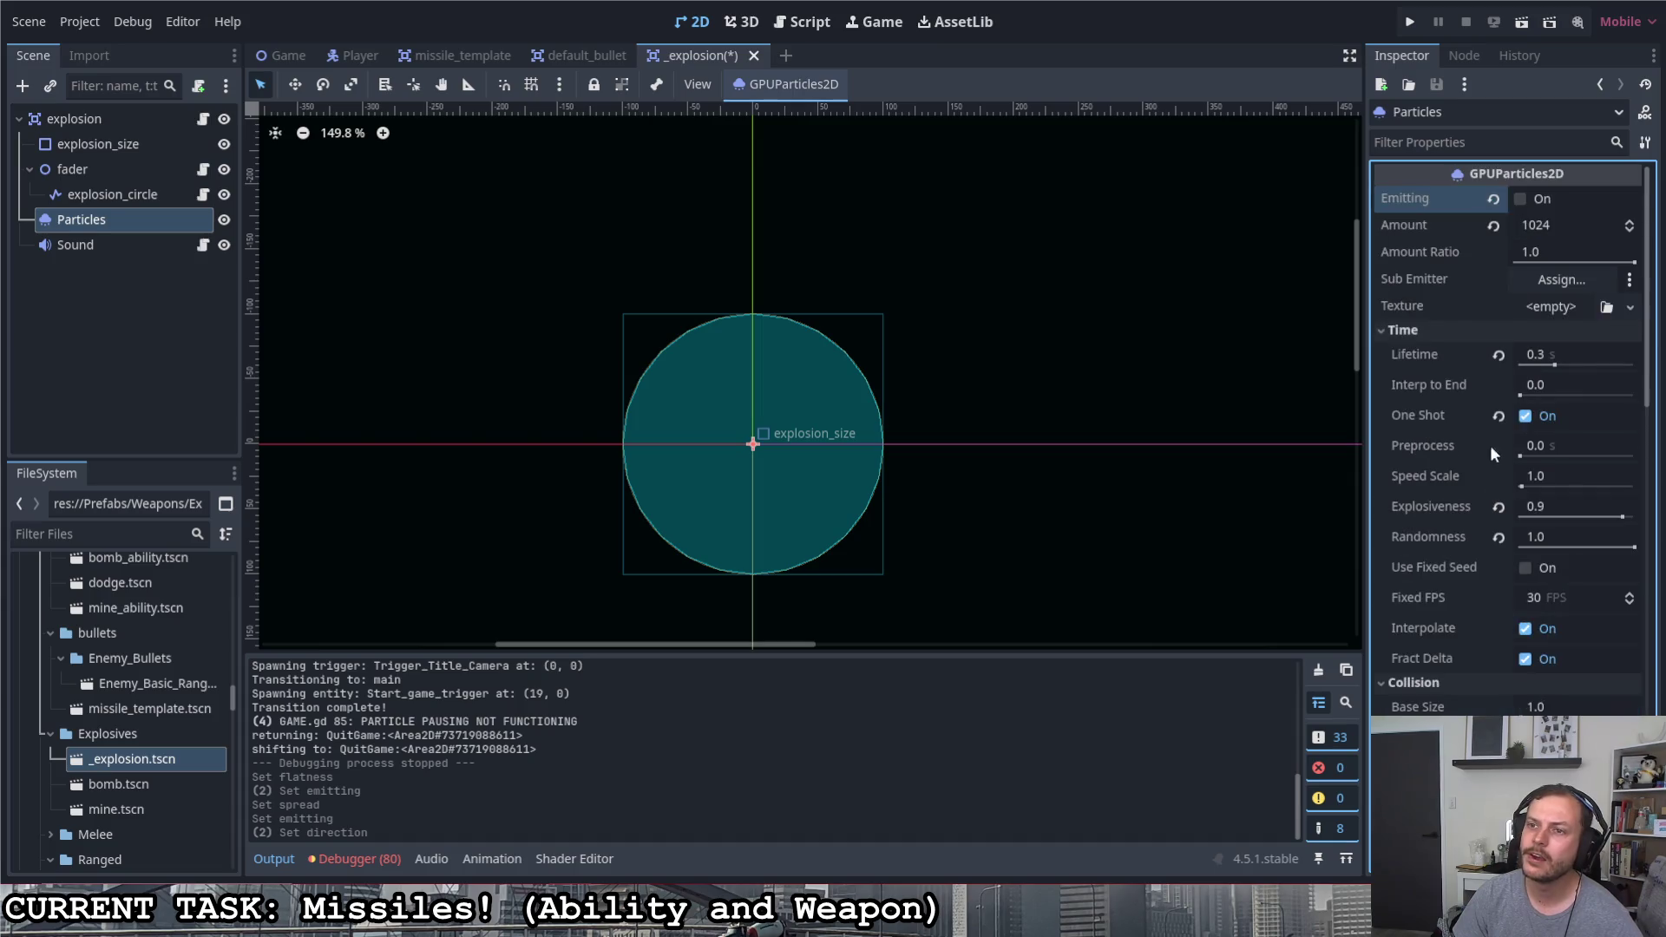
{"action": "left_click", "coordinate": [1521, 199]}
{"action": "left_click", "coordinate": [1521, 198]}
{"action": "left_click", "coordinate": [1521, 200]}
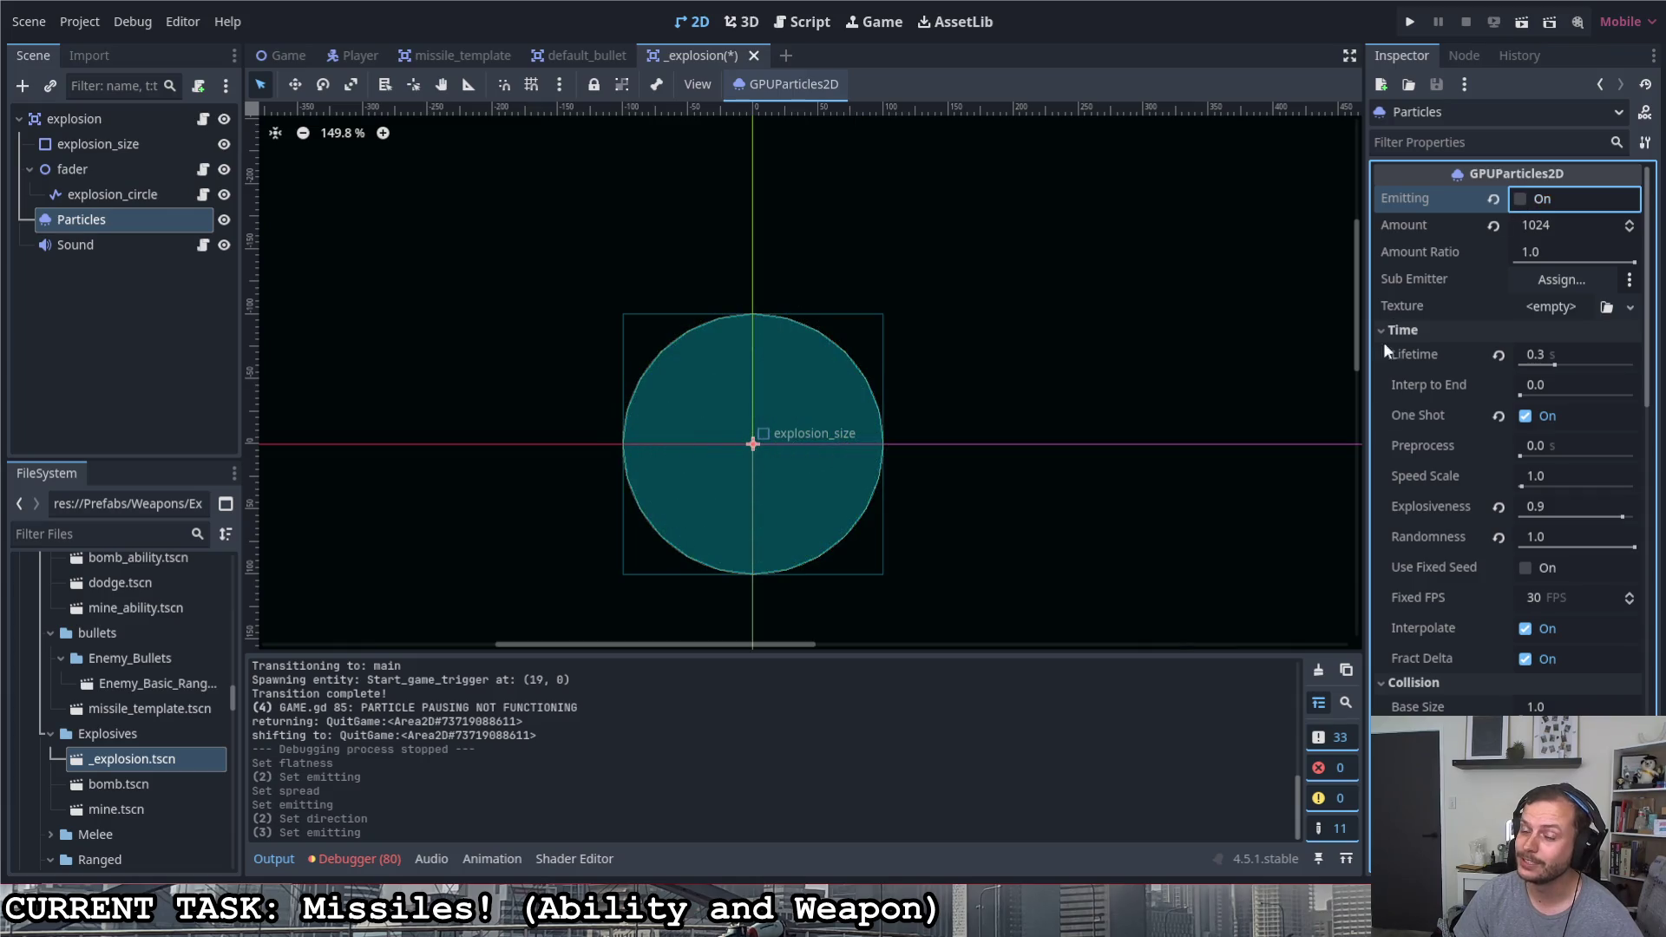
{"action": "scroll", "coordinate": [1437, 502], "scroll_direction": "down", "scroll_amount": 3}
{"action": "scroll", "coordinate": [1436, 501], "scroll_direction": "down", "scroll_amount": 5}
{"action": "scroll", "coordinate": [1440, 501], "scroll_direction": "down", "scroll_amount": 5}
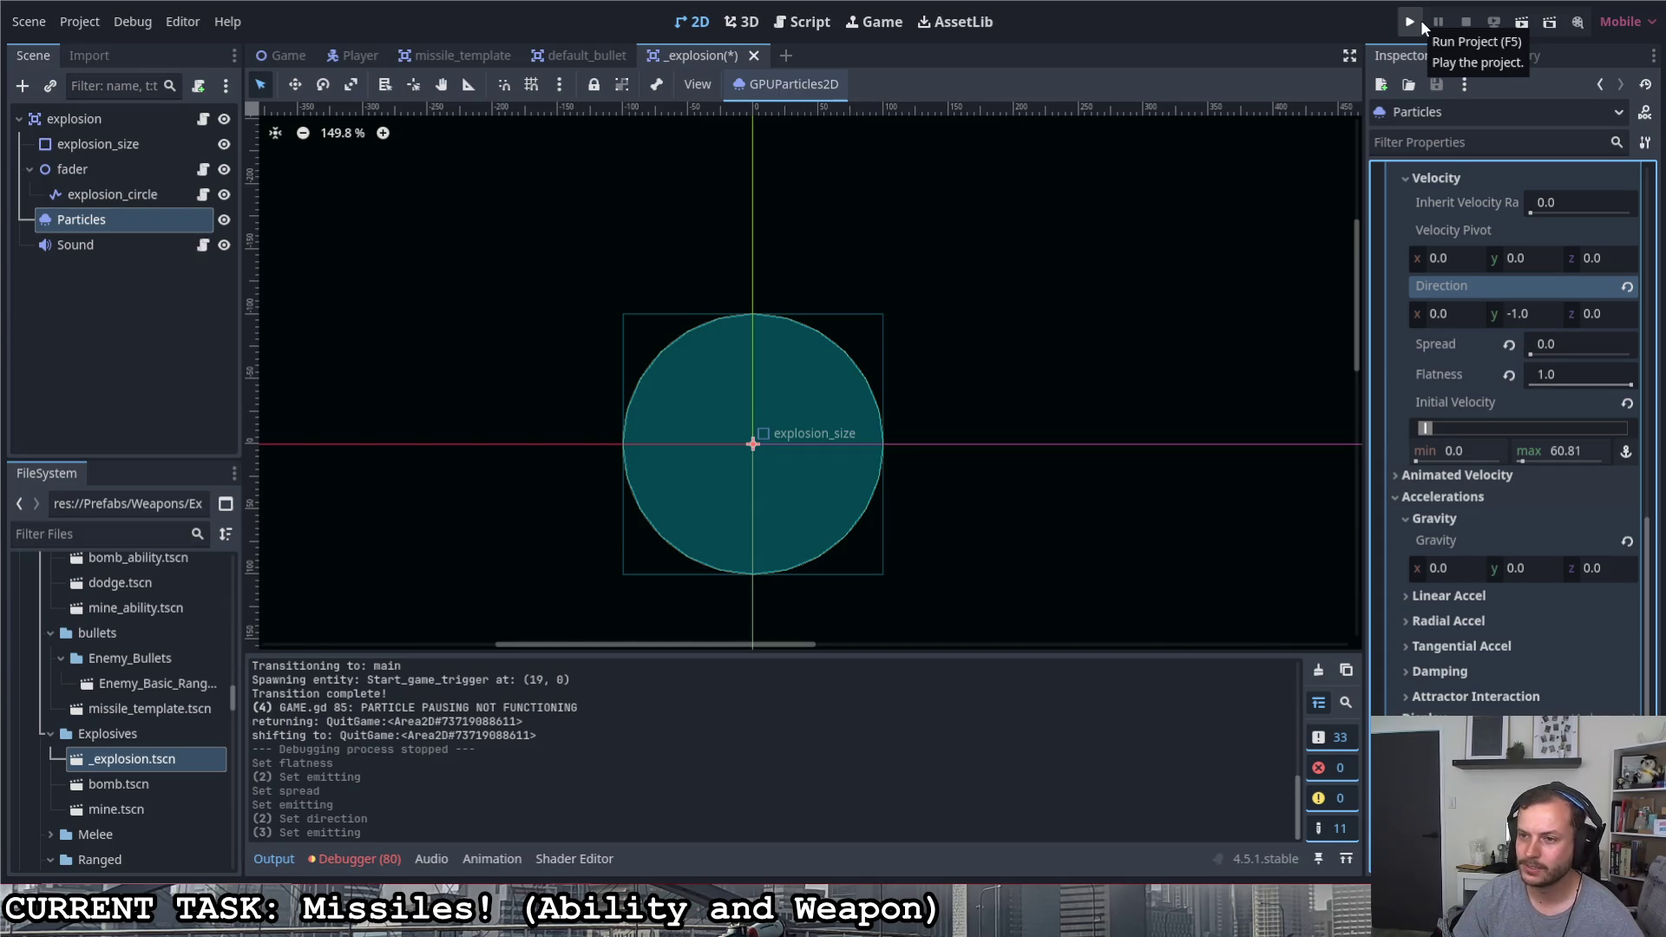
Give the particles a negative (upward) gravity y value and widen the spread back to 180
{"action": "left_click", "coordinate": [1601, 570]}
{"action": "left_click", "coordinate": [1539, 574]}
{"action": "type", "text": "-1"}
{"action": "key", "text": "Return"}
{"action": "scroll", "coordinate": [1540, 465], "scroll_direction": "up", "scroll_amount": 2}
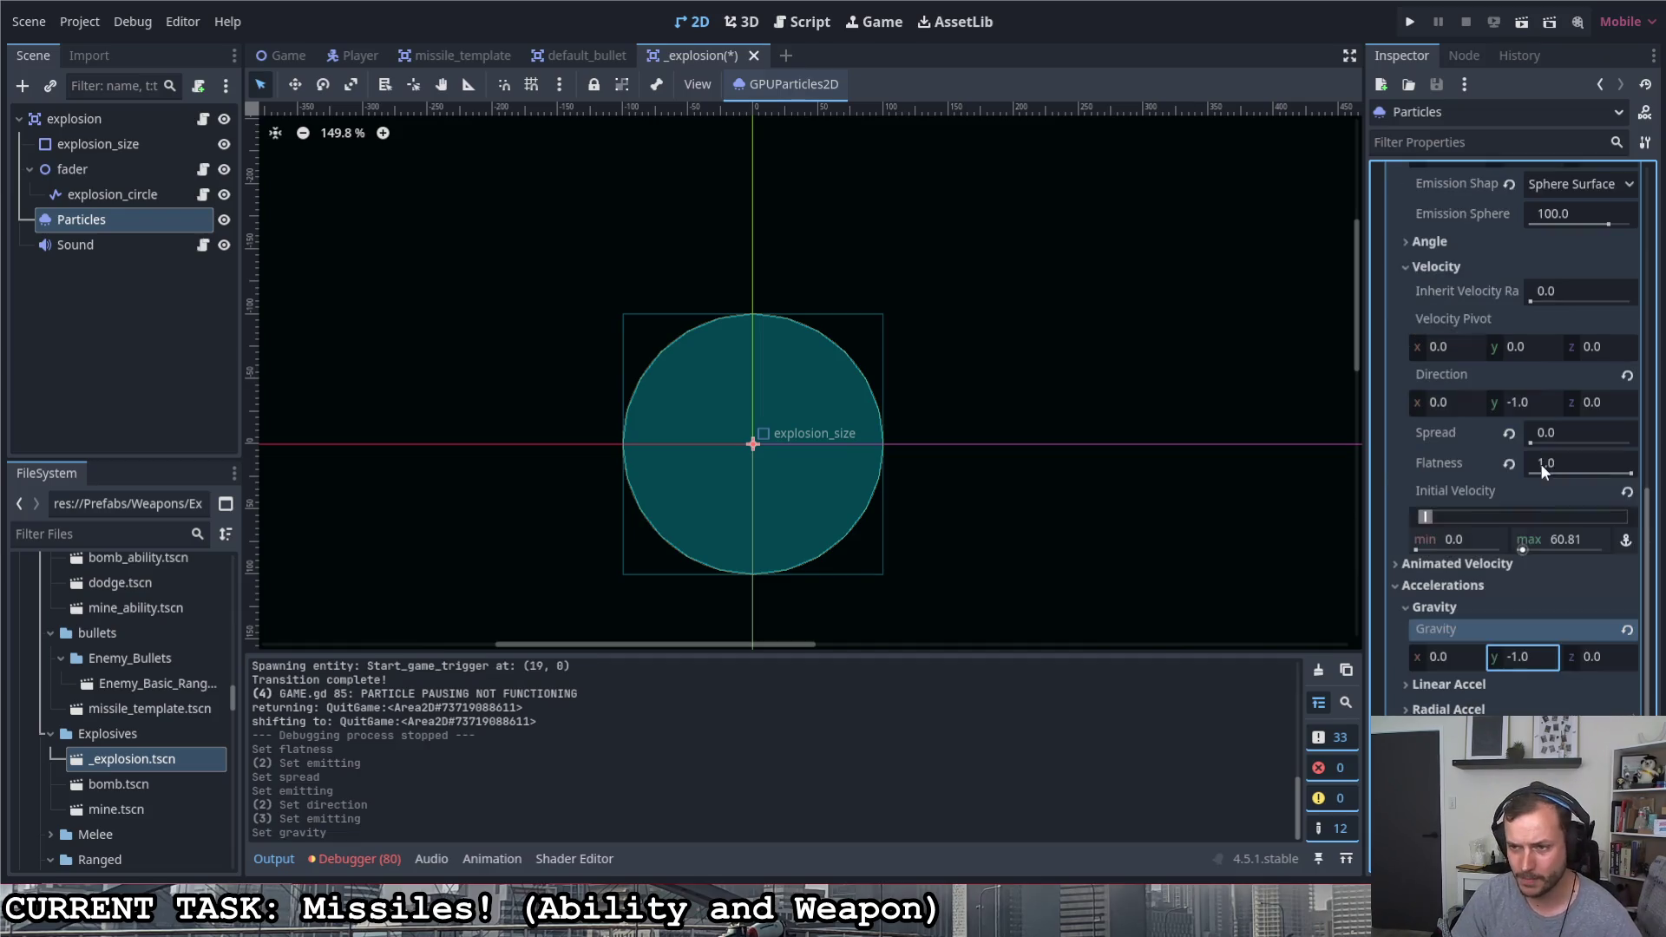
{"action": "left_click", "coordinate": [1529, 664]}
{"action": "type", "text": "-2"}
{"action": "key", "text": "Return"}
{"action": "scroll", "coordinate": [1533, 514], "scroll_direction": "up", "scroll_amount": 4}
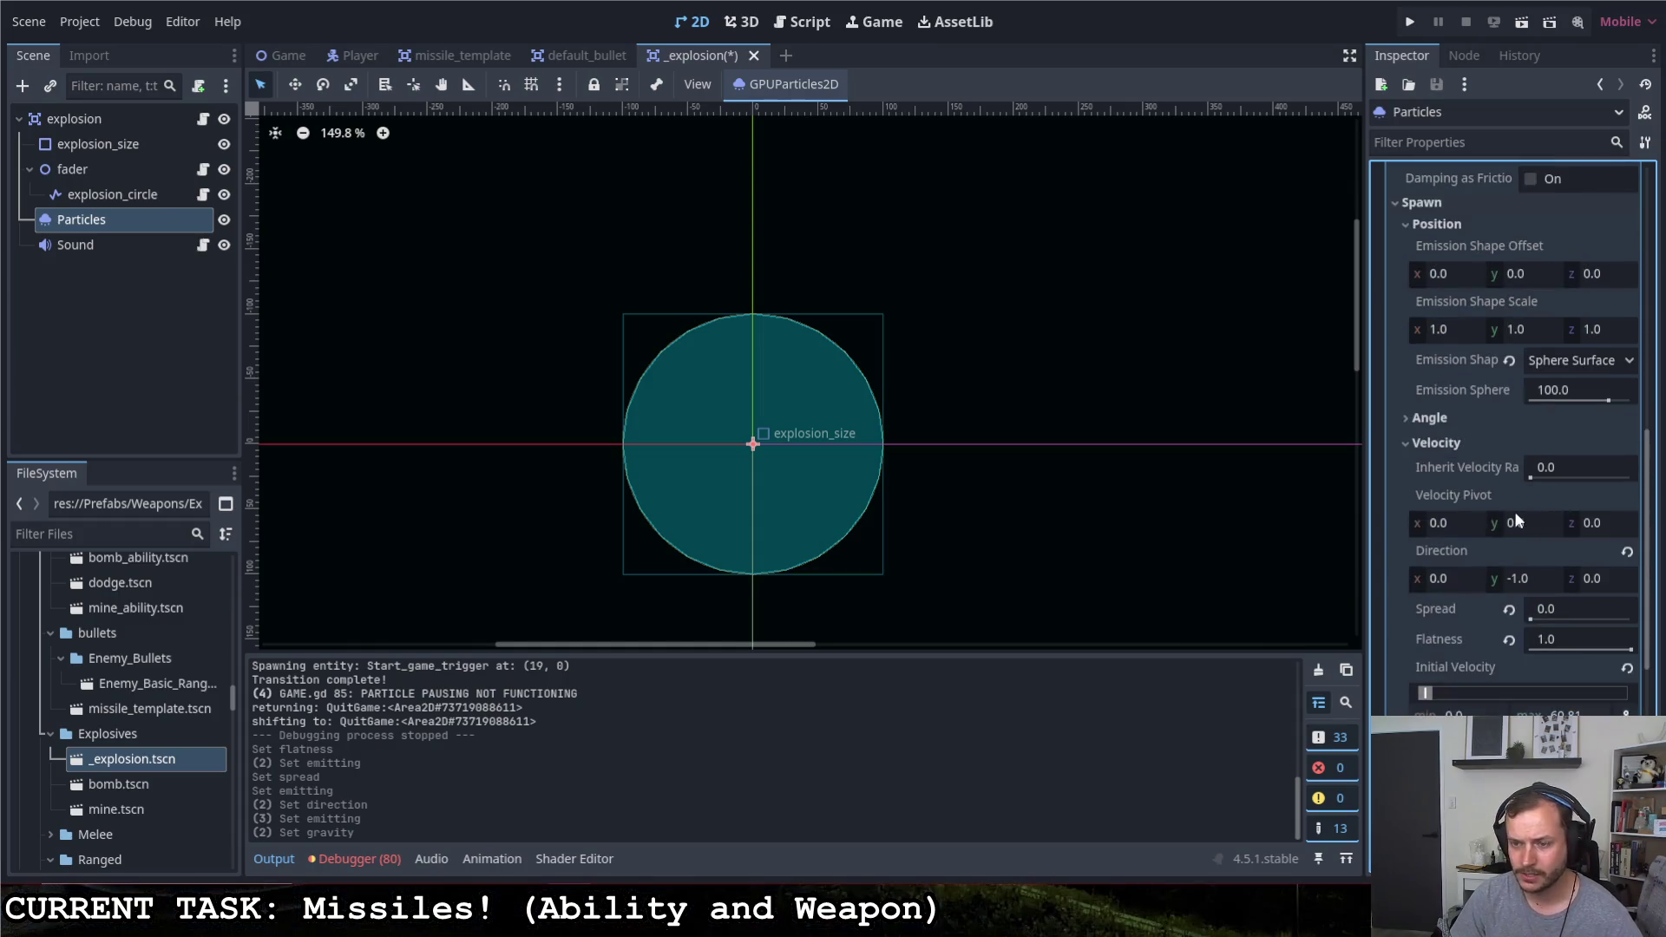
{"action": "mouse_move", "coordinate": [1534, 620]}
{"action": "left_mouse_down"}
{"action": "mouse_move", "coordinate": [1631, 621]}
{"action": "mouse_move", "coordinate": [1485, 664]}
{"action": "left_mouse_up"}
{"action": "mouse_move", "coordinate": [1465, 467]}
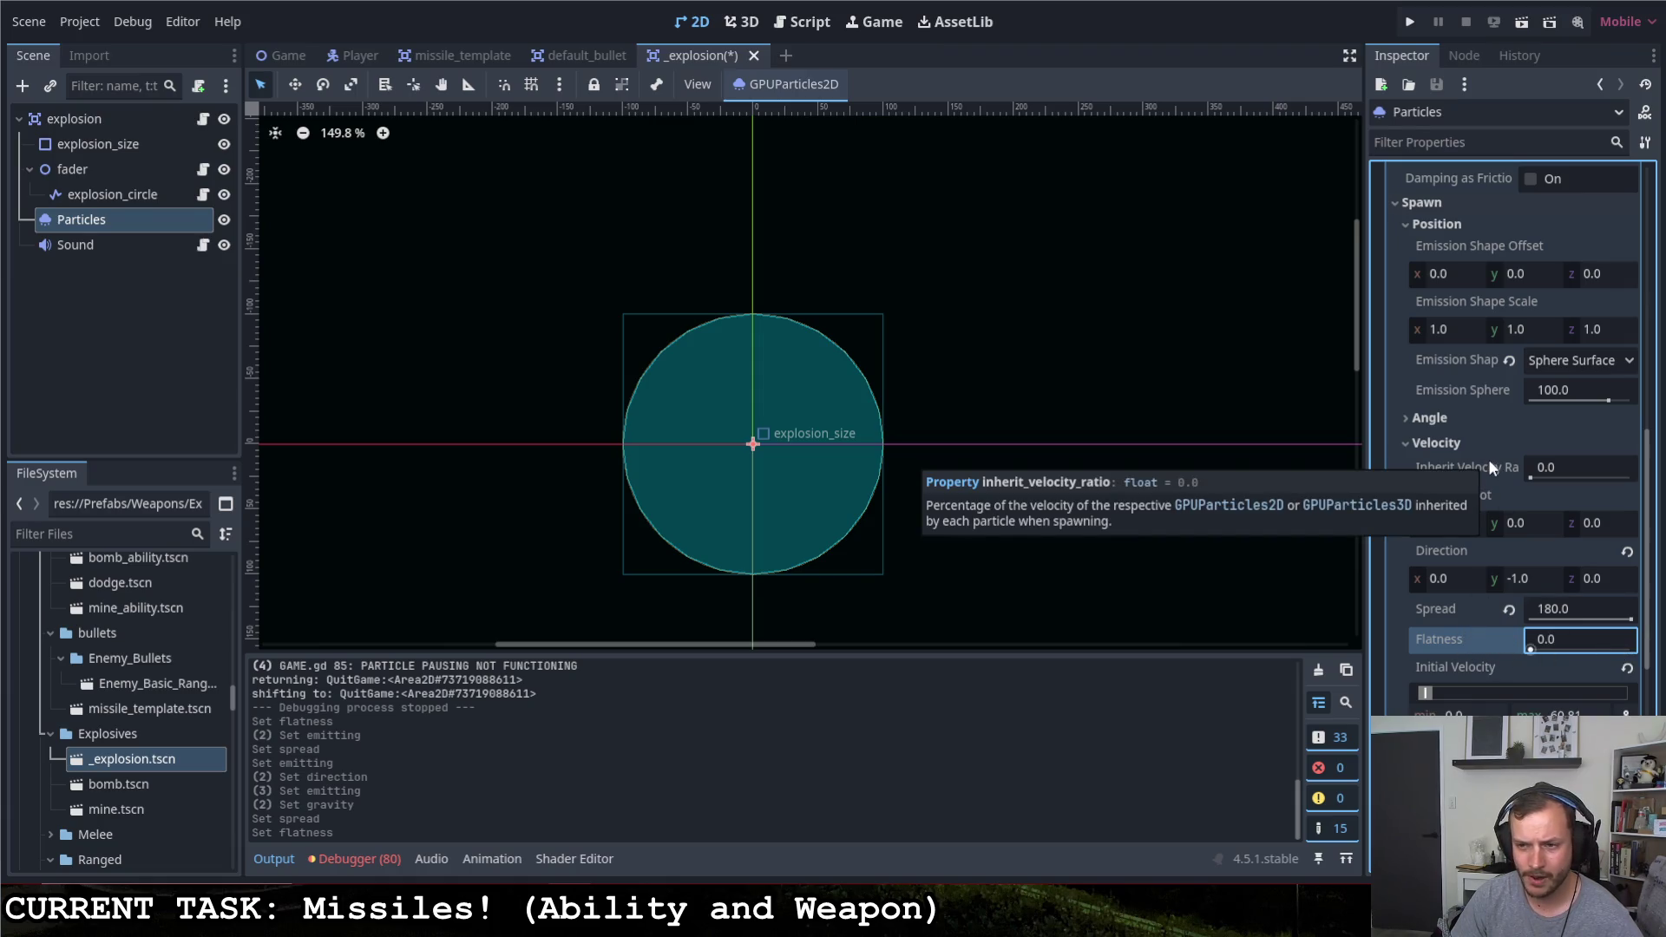
{"action": "scroll", "coordinate": [1488, 460], "scroll_direction": "up", "scroll_amount": 1}
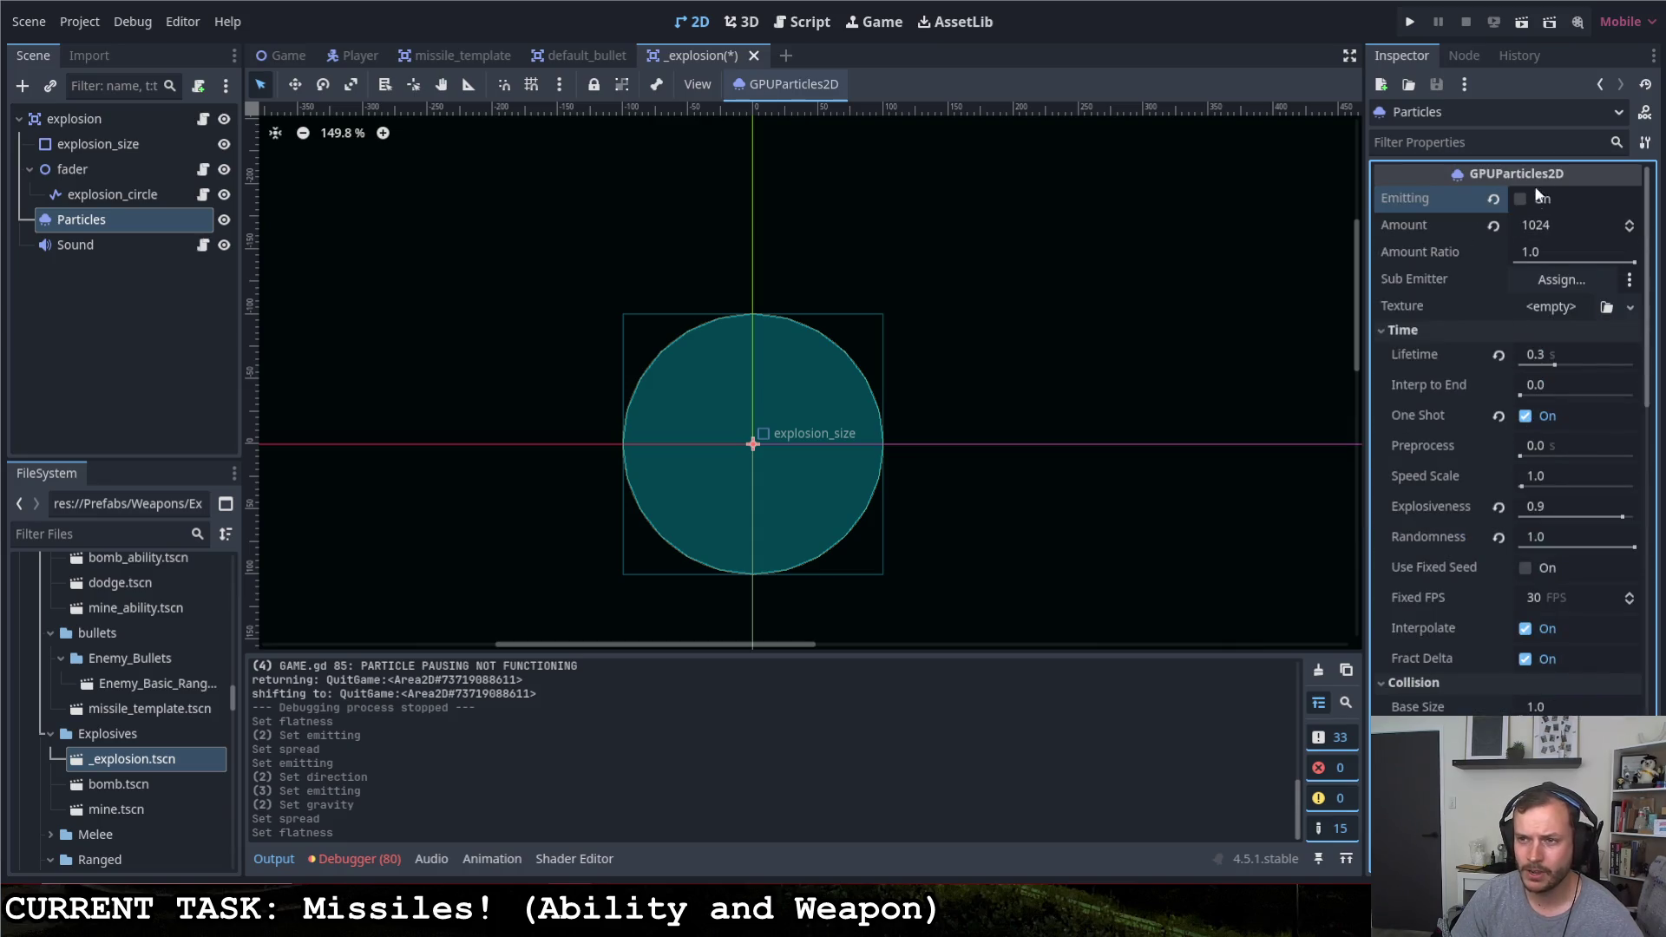
Set the gravity y component to -100 and preview the upward burst several times
{"action": "left_click", "coordinate": [1519, 200]}
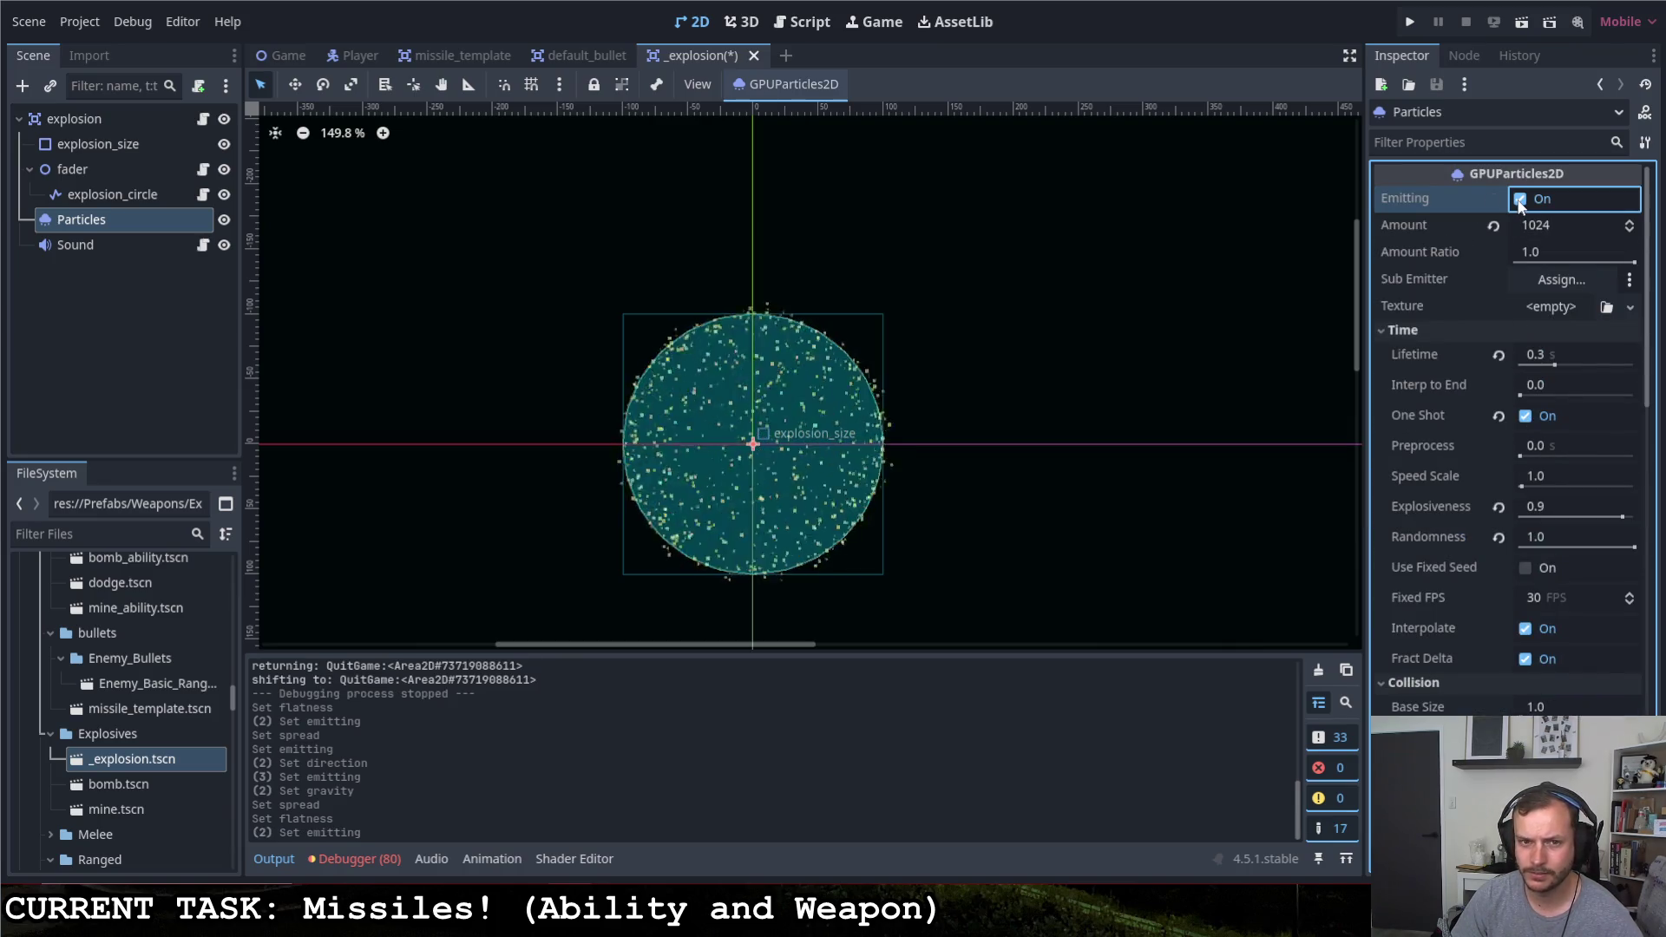
{"action": "scroll", "coordinate": [1462, 615], "scroll_direction": "down", "scroll_amount": 5}
{"action": "scroll", "coordinate": [1468, 632], "scroll_direction": "down", "scroll_amount": 5}
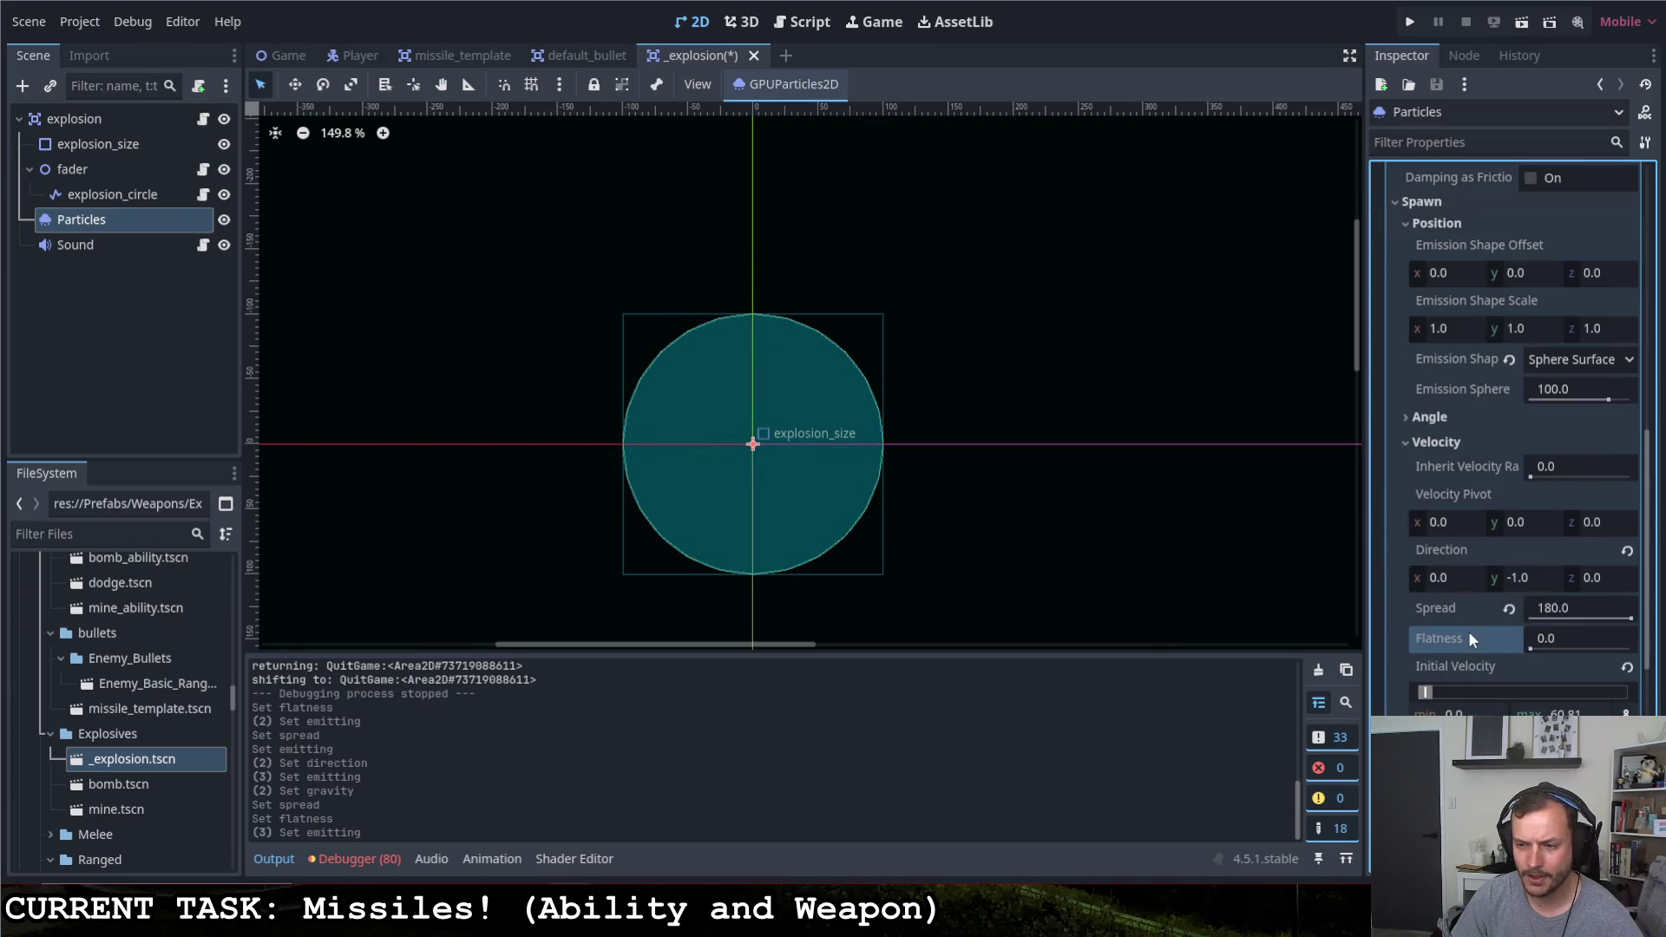
{"action": "scroll", "coordinate": [1473, 631], "scroll_direction": "down", "scroll_amount": 3}
{"action": "scroll", "coordinate": [1483, 598], "scroll_direction": "down", "scroll_amount": 3}
{"action": "type", "text": "-100"}
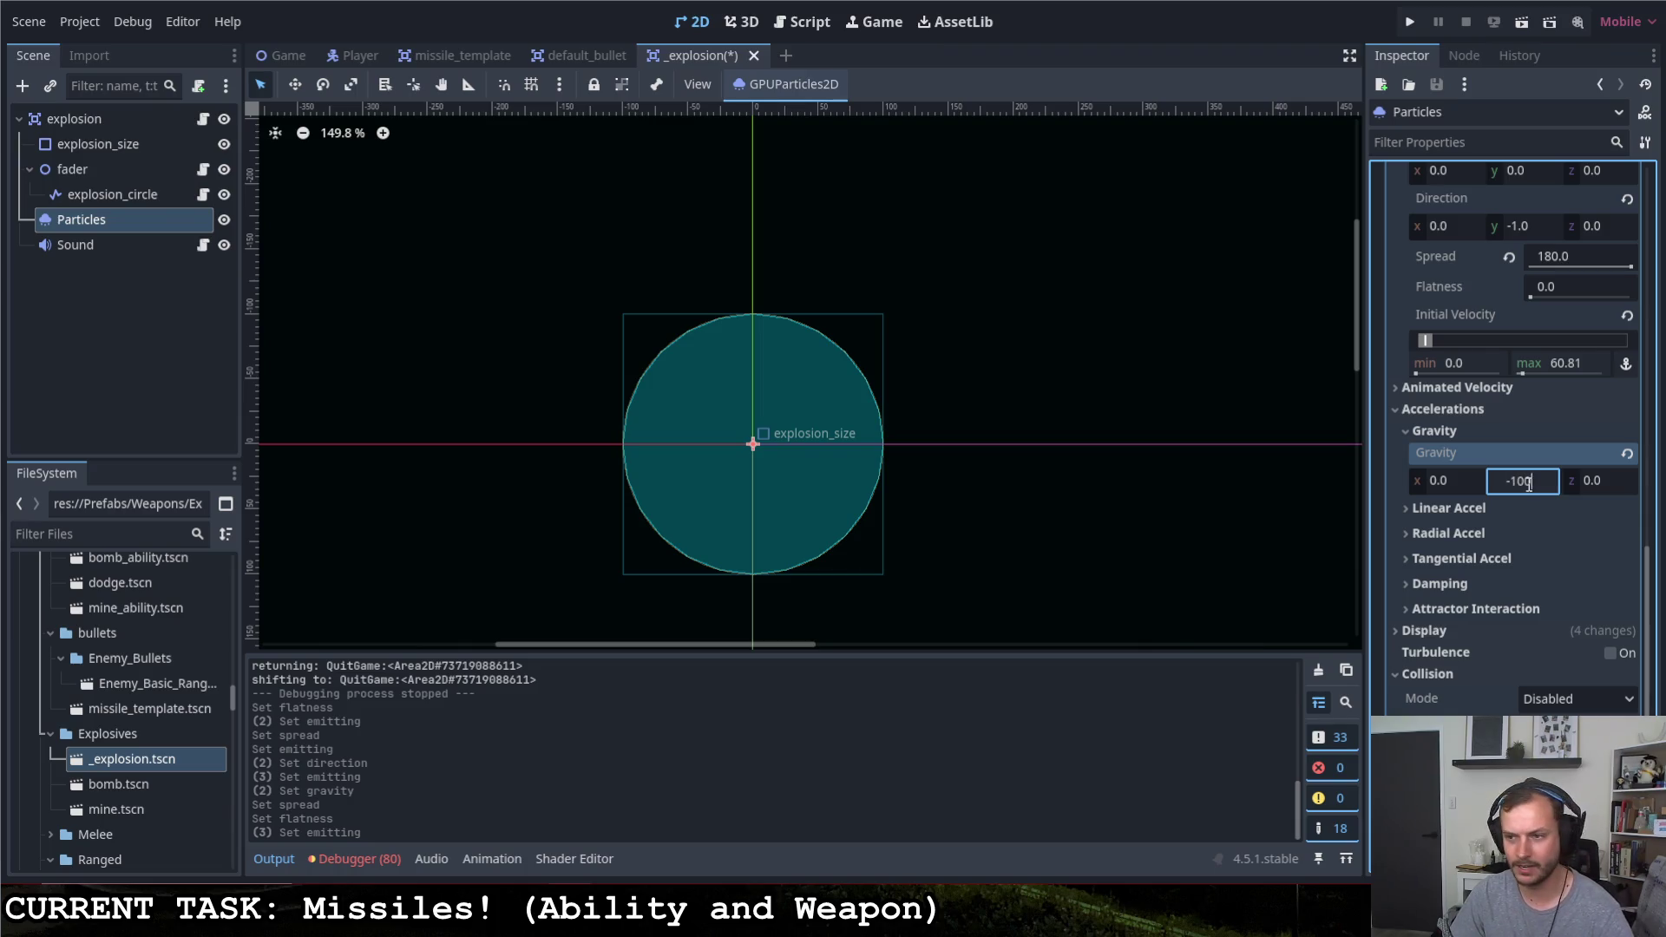
{"action": "key", "text": "Return"}
{"action": "scroll", "coordinate": [1536, 528], "scroll_direction": "up", "scroll_amount": 8}
{"action": "scroll", "coordinate": [1536, 535], "scroll_direction": "up", "scroll_amount": 8}
{"action": "left_click", "coordinate": [1521, 198]}
{"action": "left_click", "coordinate": [1521, 199]}
{"action": "left_click", "coordinate": [1521, 199]}
{"action": "scroll", "coordinate": [1466, 555], "scroll_direction": "down", "scroll_amount": 8}
{"action": "scroll", "coordinate": [1420, 613], "scroll_direction": "down", "scroll_amount": 5}
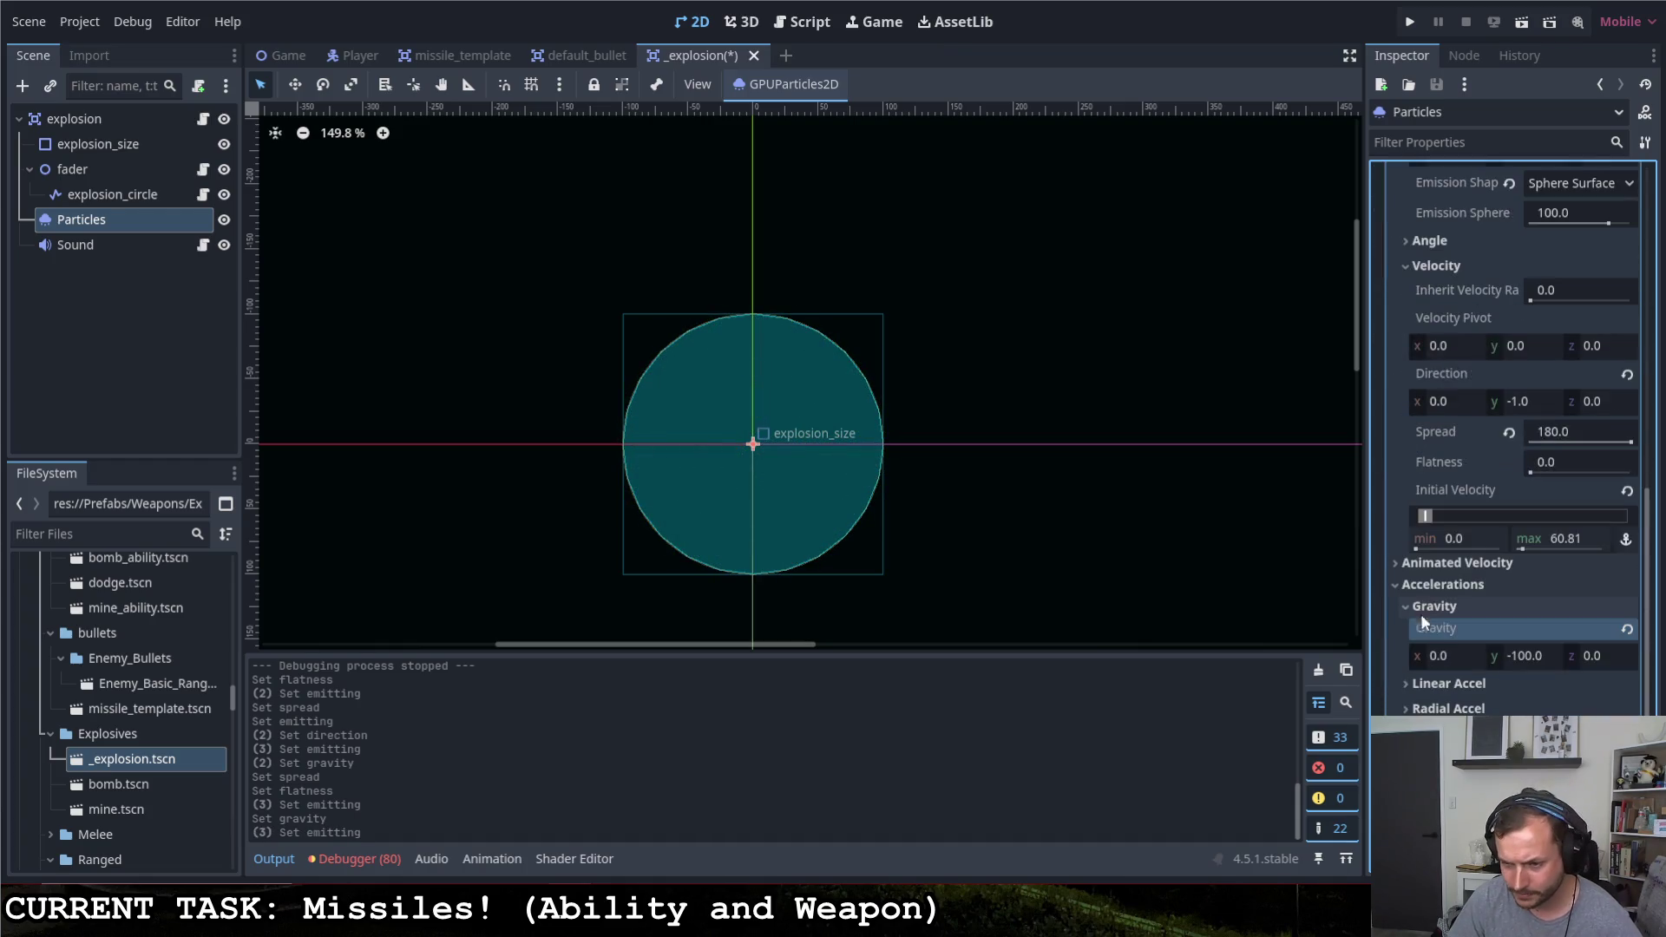
{"action": "scroll", "coordinate": [1459, 634], "scroll_direction": "down", "scroll_amount": 4}
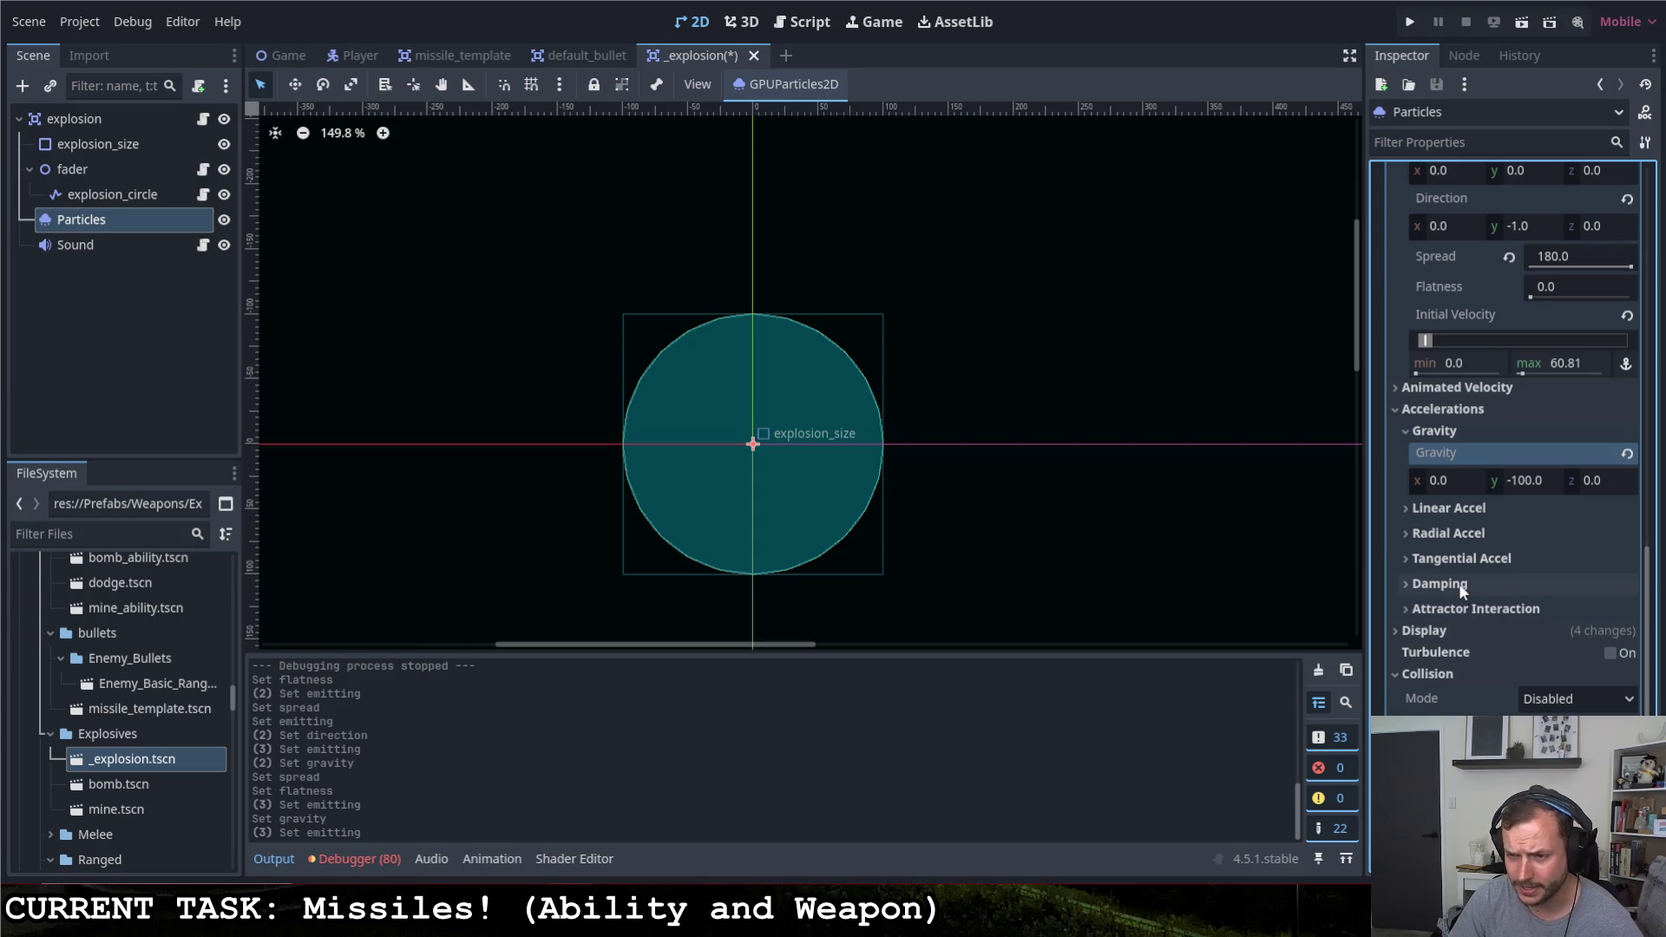
{"action": "scroll", "coordinate": [1456, 582], "scroll_direction": "up", "scroll_amount": 3}
{"action": "scroll", "coordinate": [1456, 582], "scroll_direction": "up", "scroll_amount": 3}
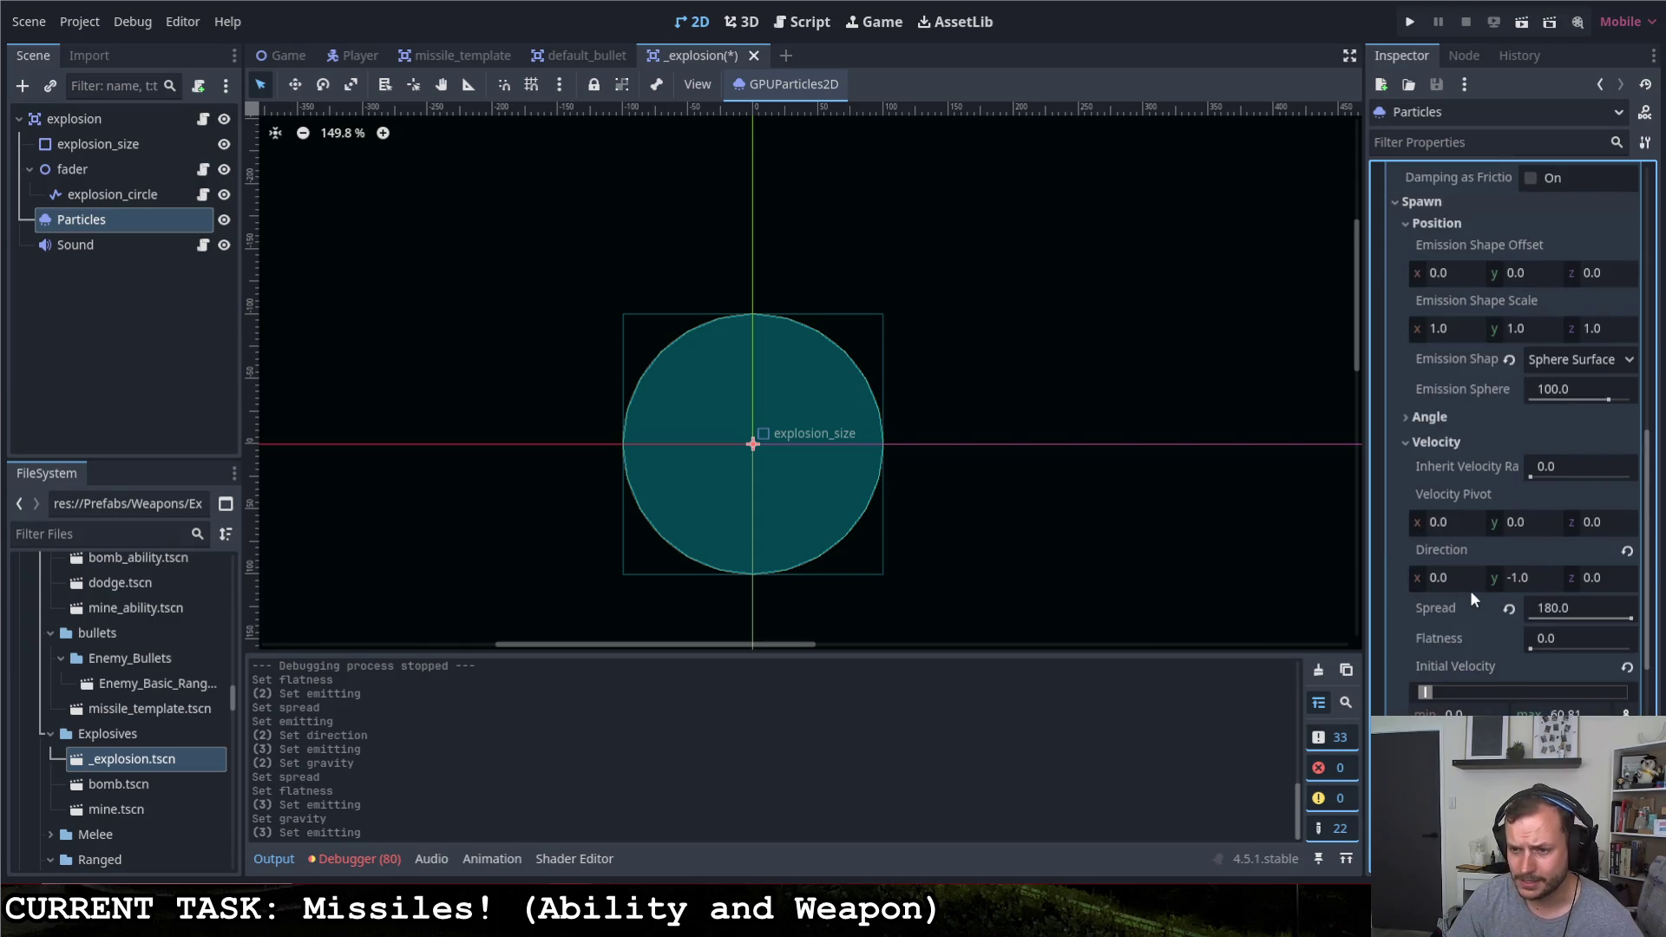
{"action": "scroll", "coordinate": [1450, 584], "scroll_direction": "up", "scroll_amount": 2}
{"action": "scroll", "coordinate": [1465, 579], "scroll_direction": "up", "scroll_amount": 2}
{"action": "scroll", "coordinate": [1464, 573], "scroll_direction": "up", "scroll_amount": 3}
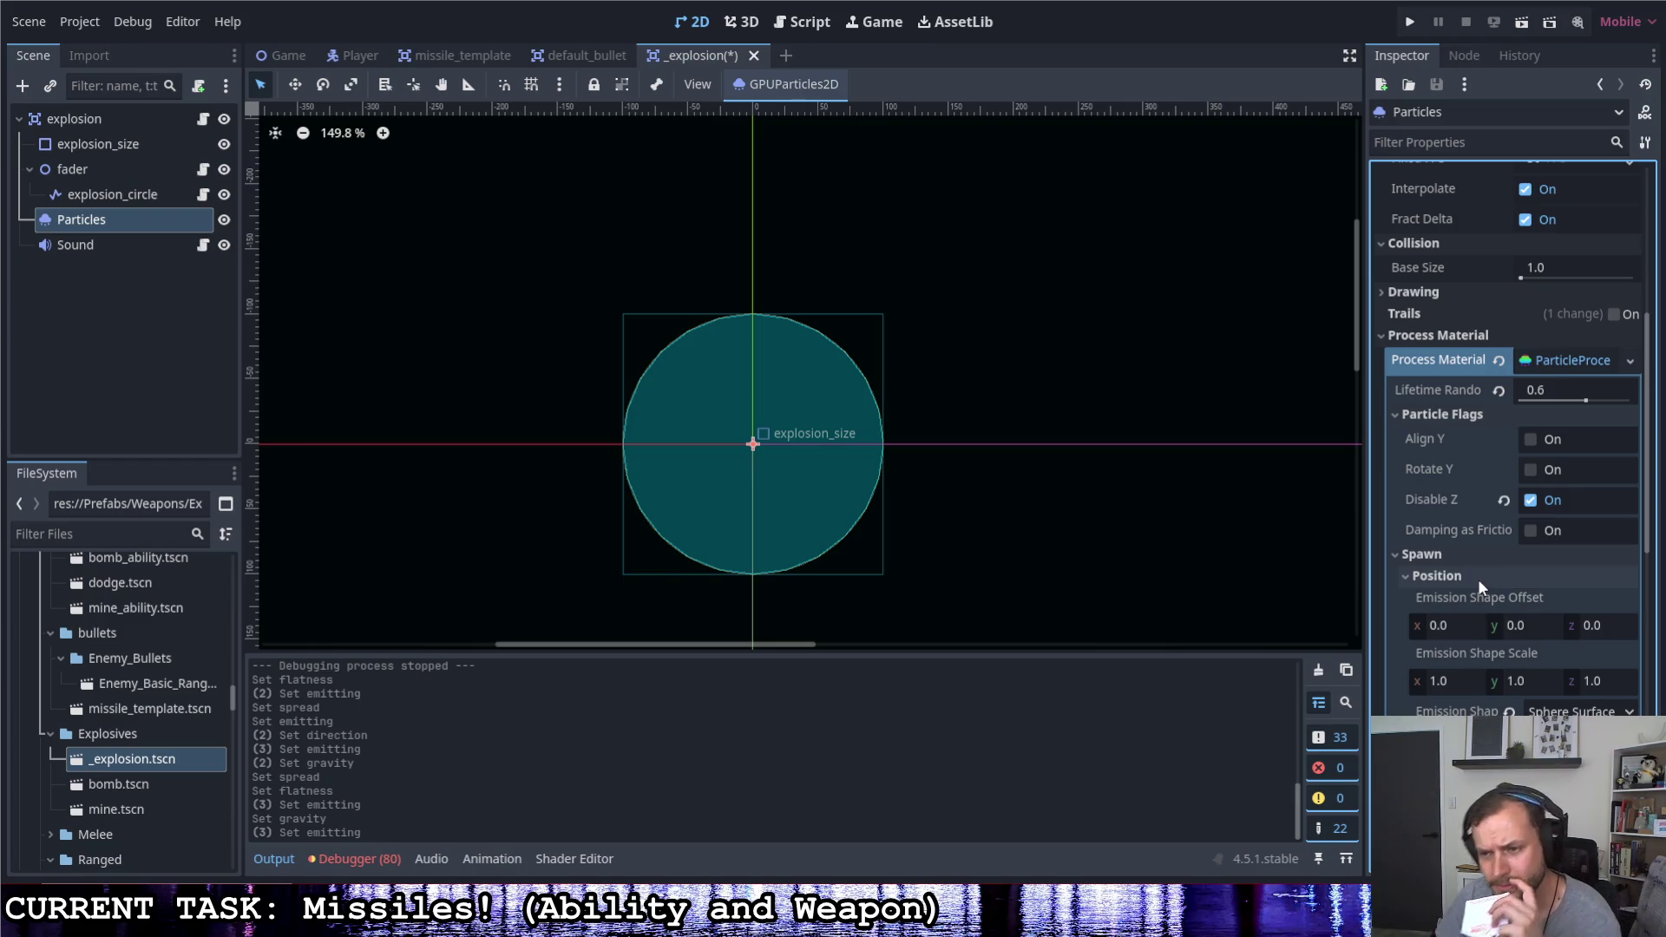
{"action": "scroll", "coordinate": [1477, 587], "scroll_direction": "down", "scroll_amount": 3}
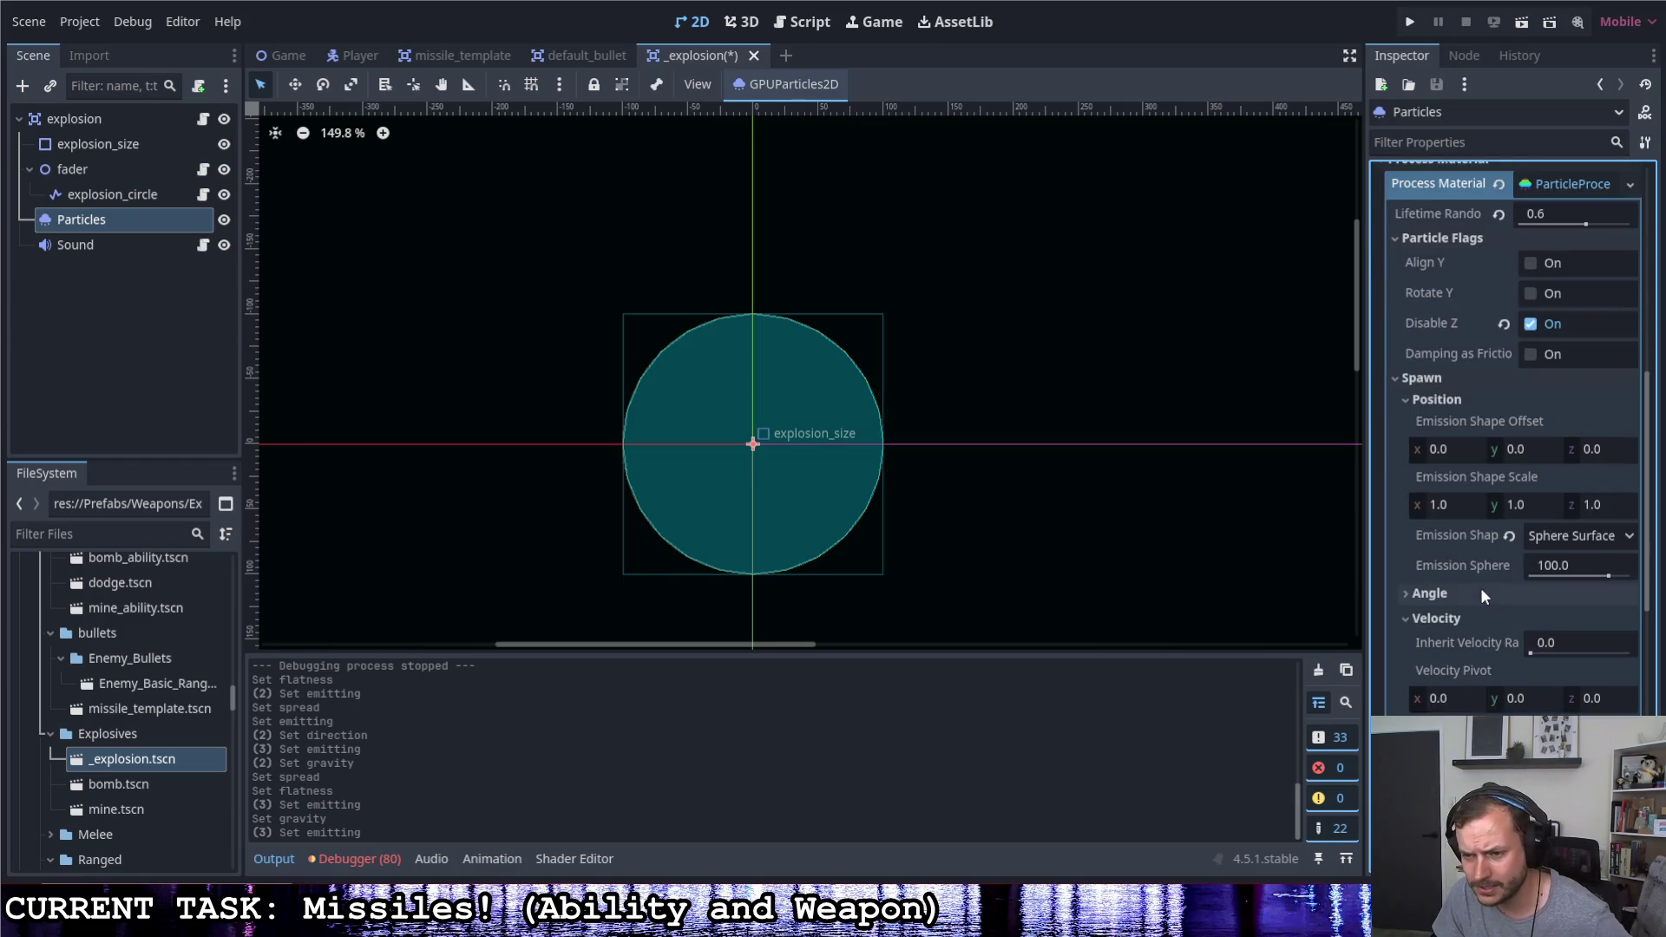
{"action": "scroll", "coordinate": [1479, 588], "scroll_direction": "down", "scroll_amount": 3}
{"action": "scroll", "coordinate": [1479, 596], "scroll_direction": "down", "scroll_amount": 3}
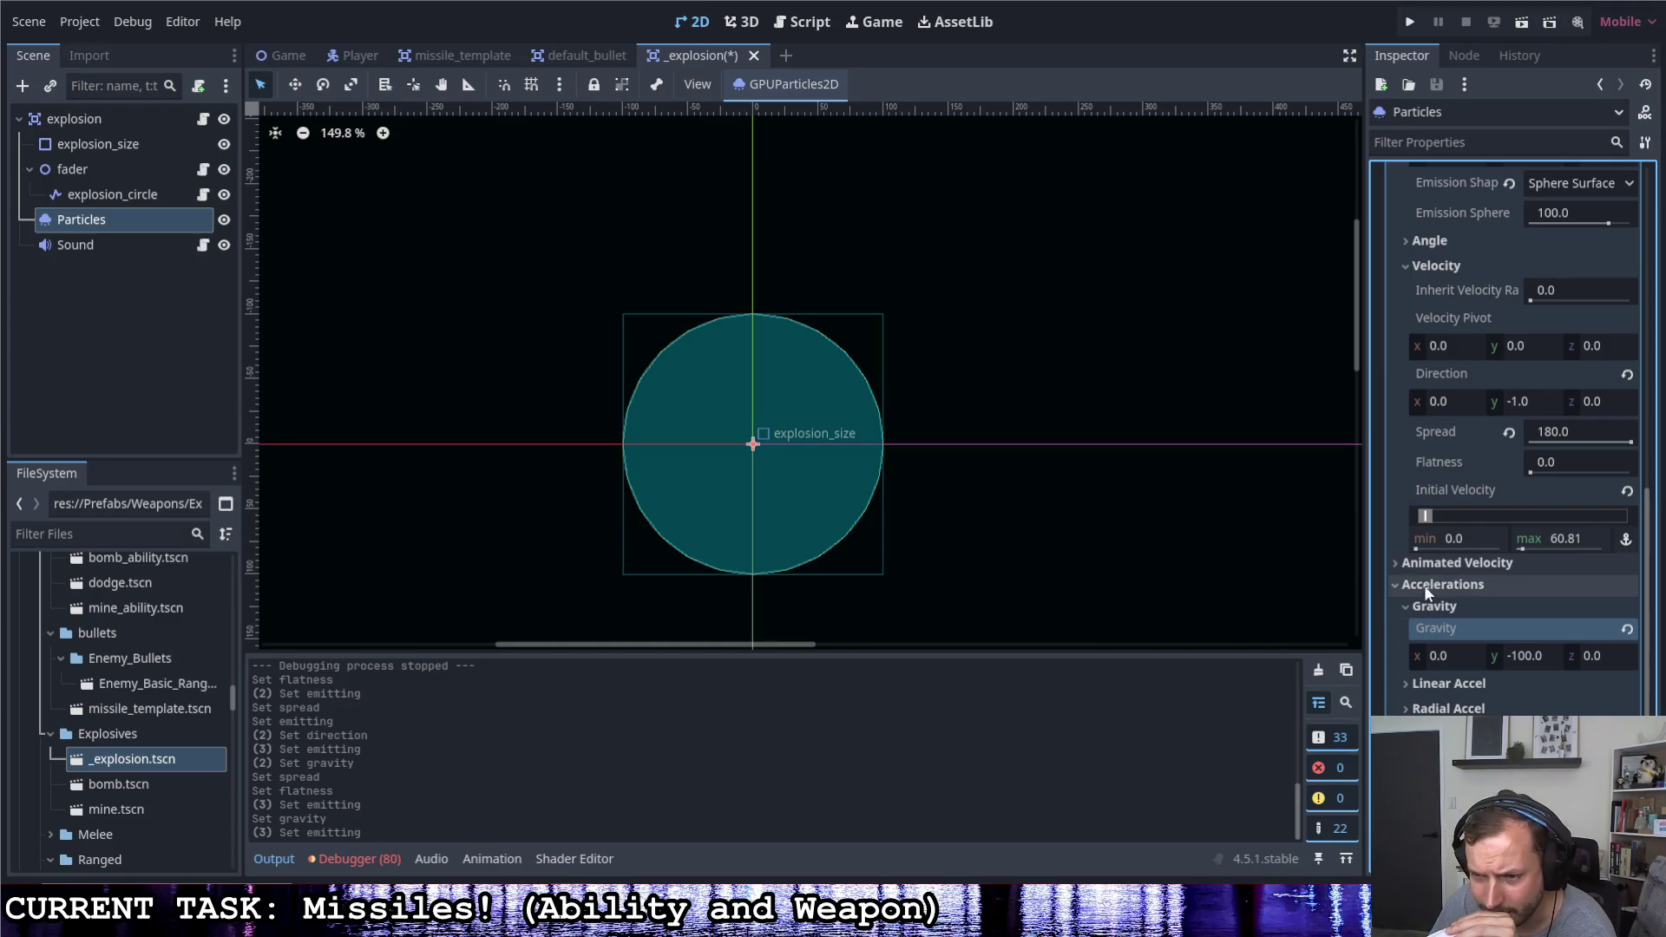
{"action": "scroll", "coordinate": [1419, 573], "scroll_direction": "down", "scroll_amount": 2}
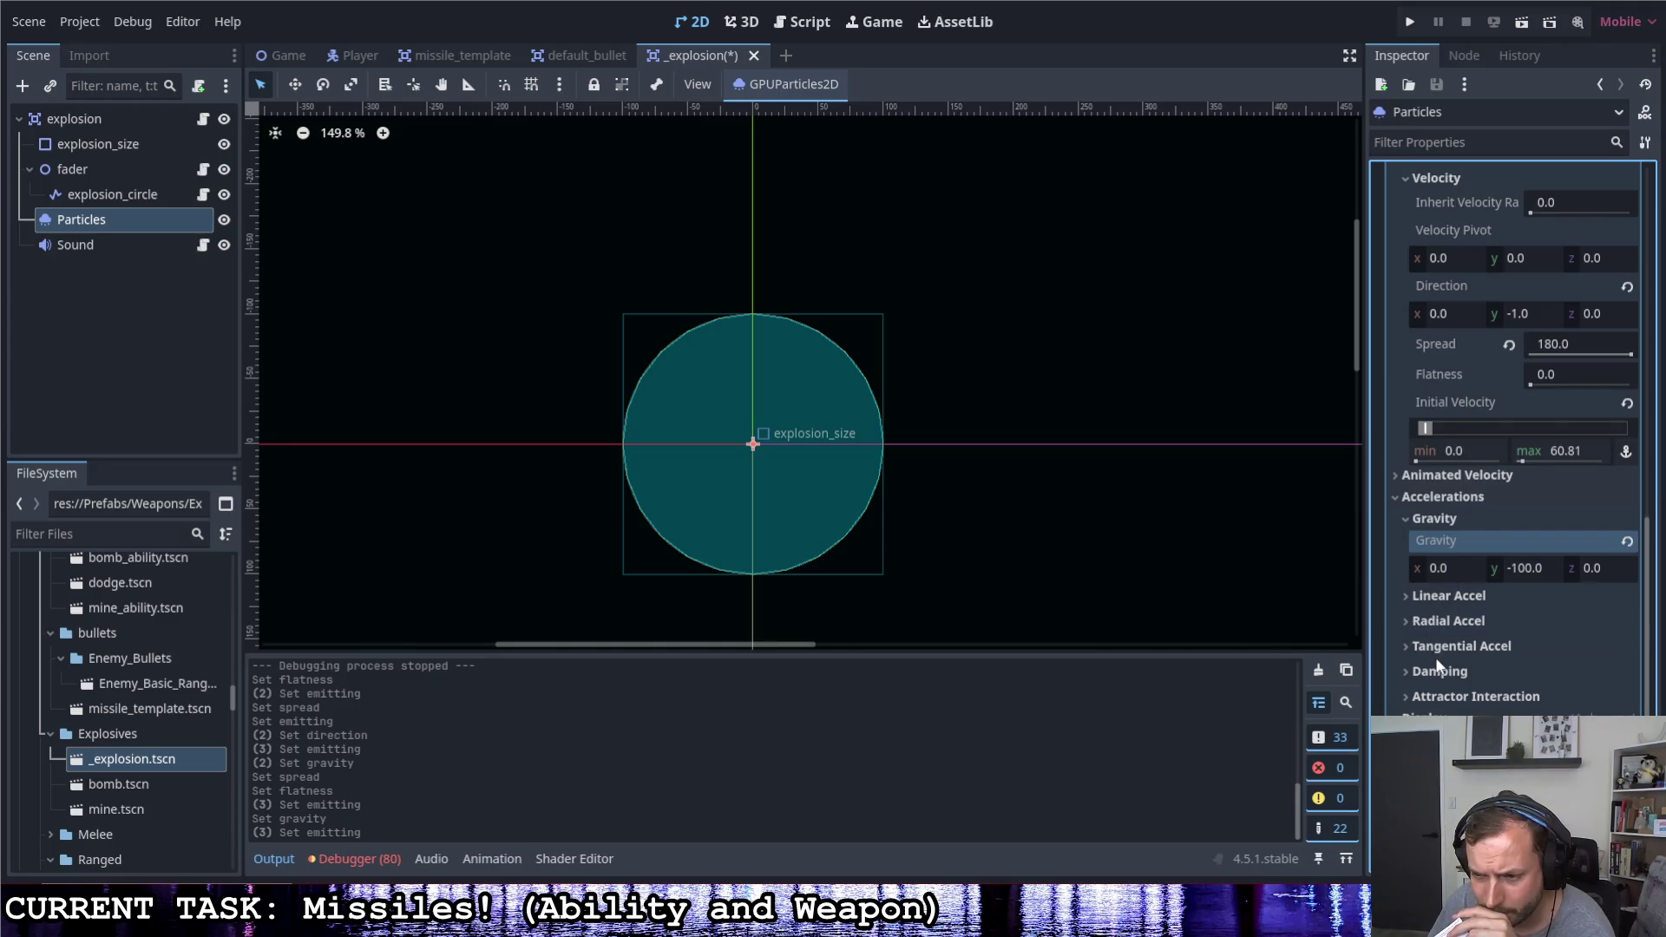
{"action": "scroll", "coordinate": [1457, 651], "scroll_direction": "down", "scroll_amount": 2}
Browse the Display, Scale Over Velocity and Animation sections of the particle material
{"action": "left_click", "coordinate": [1432, 633]}
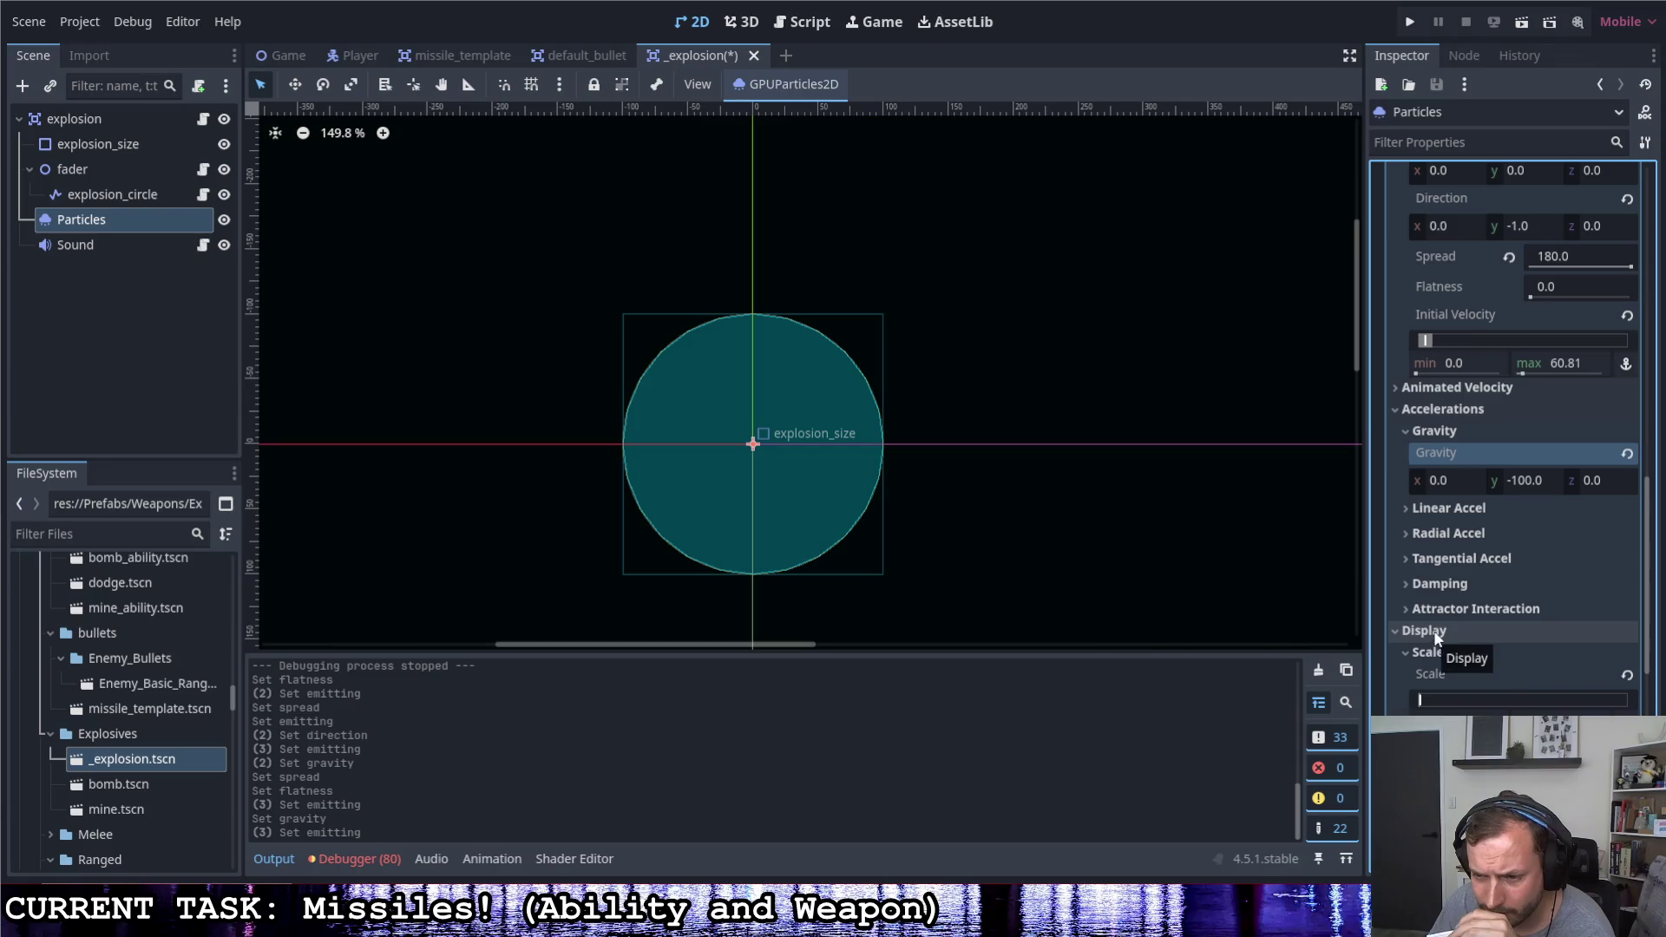
{"action": "scroll", "coordinate": [1432, 634], "scroll_direction": "down", "scroll_amount": 2}
{"action": "left_click", "coordinate": [1452, 690]}
{"action": "scroll", "coordinate": [1450, 689], "scroll_direction": "down", "scroll_amount": 2}
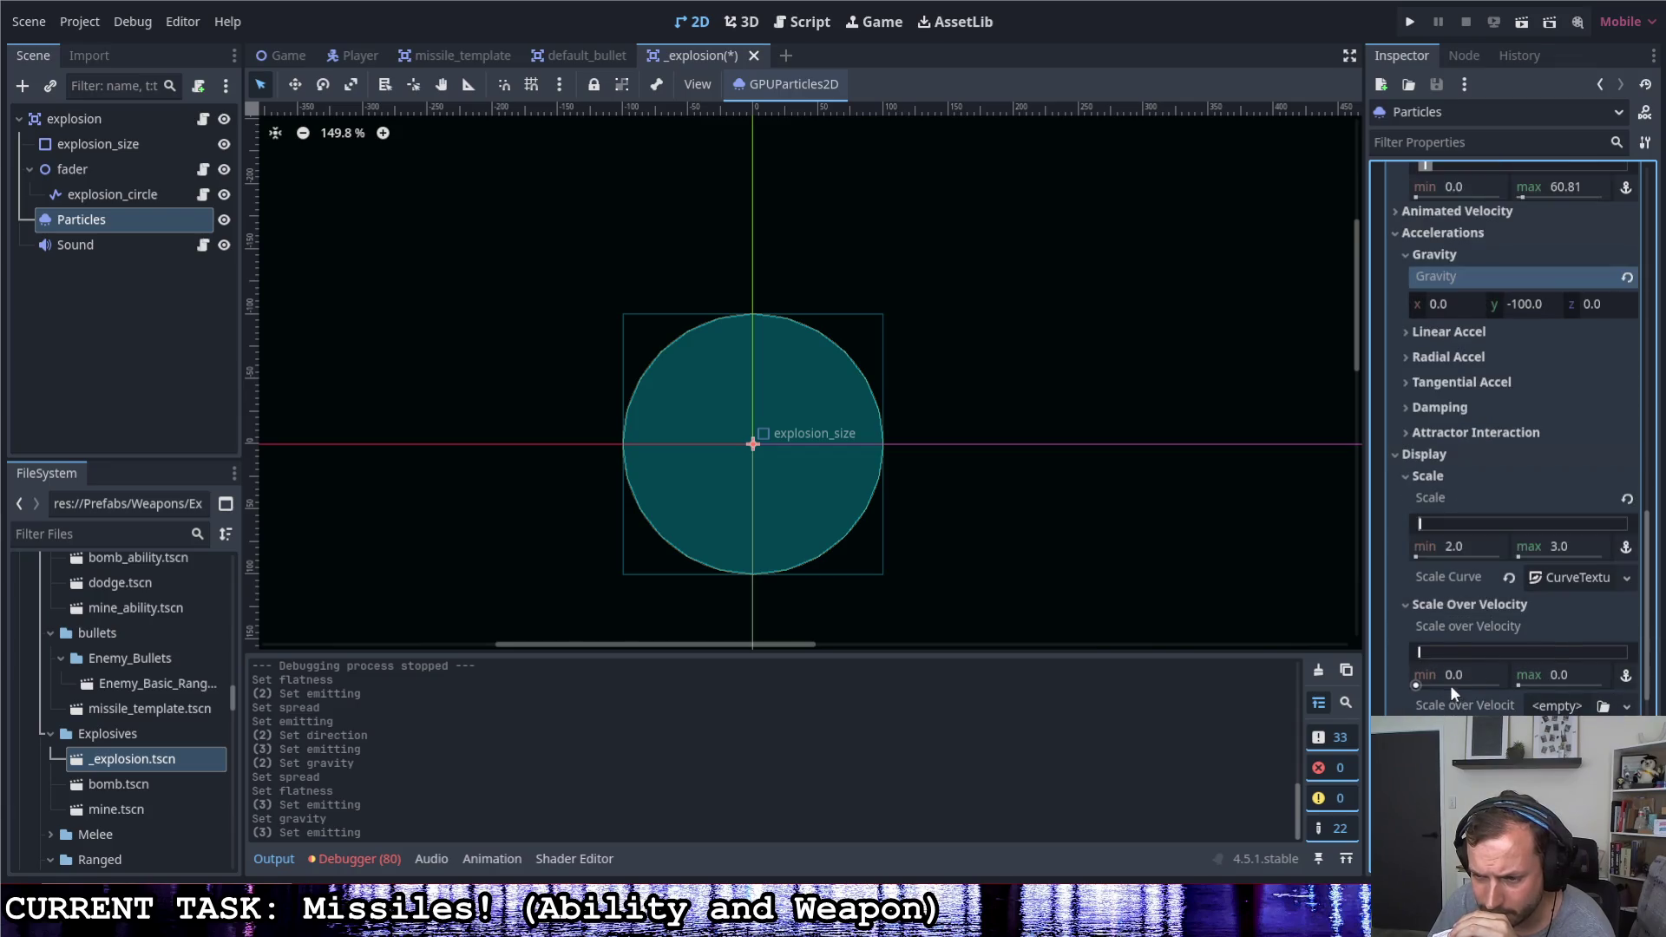
{"action": "left_click", "coordinate": [1461, 606]}
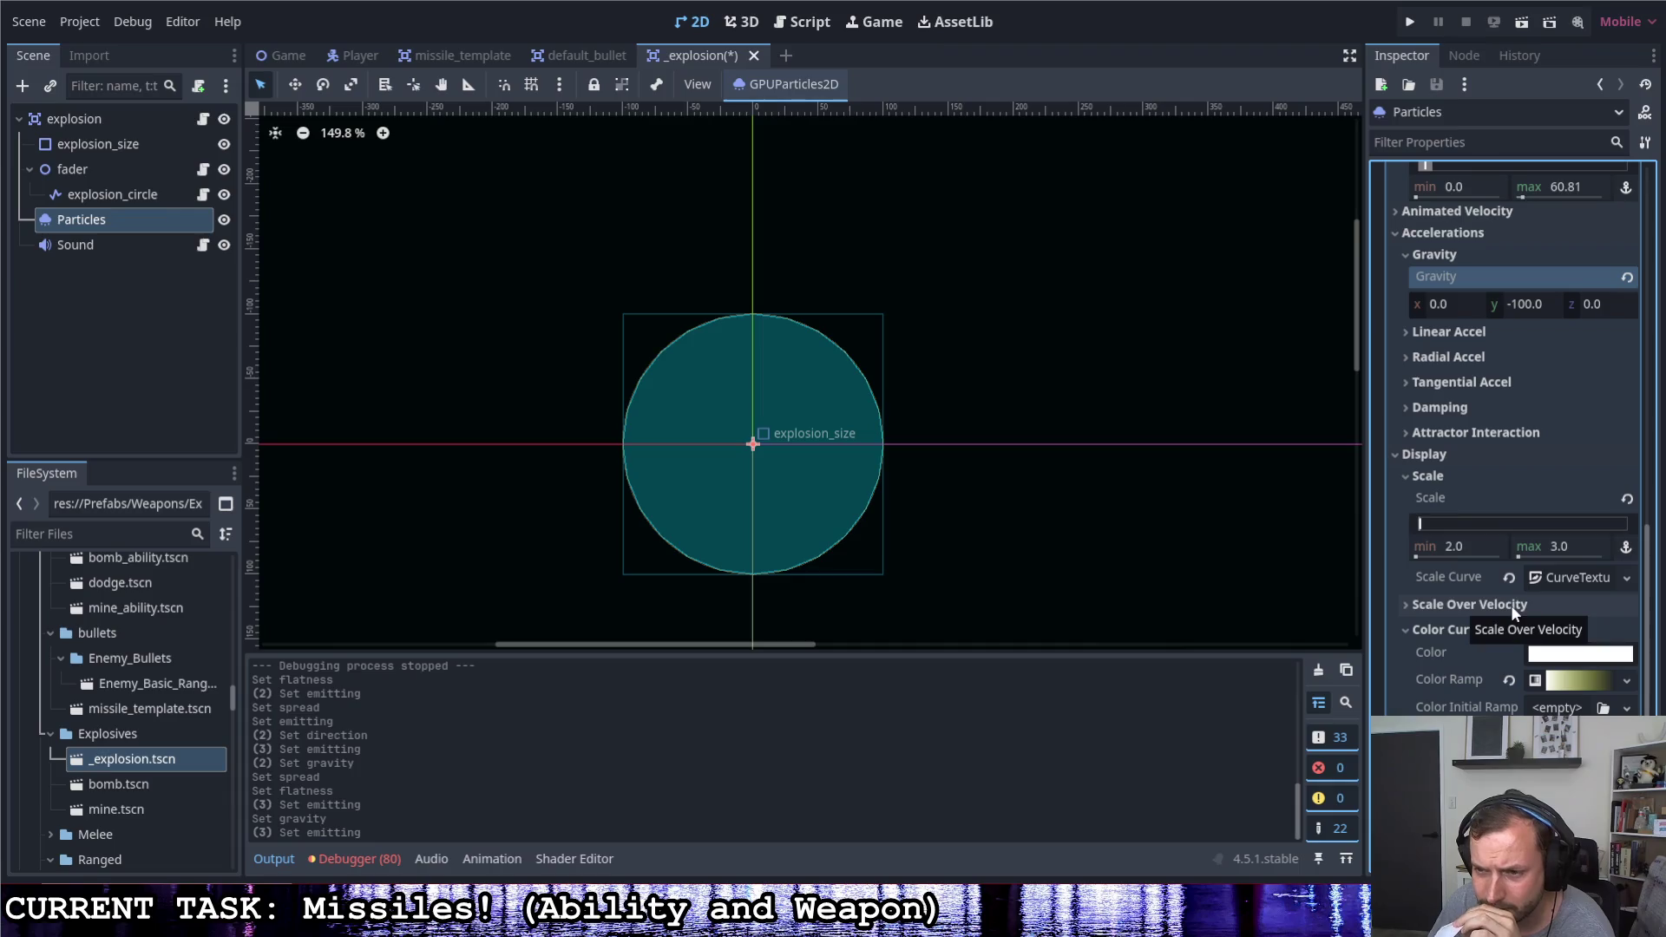
{"action": "scroll", "coordinate": [1448, 608], "scroll_direction": "down", "scroll_amount": 2}
{"action": "scroll", "coordinate": [1449, 600], "scroll_direction": "down", "scroll_amount": 2}
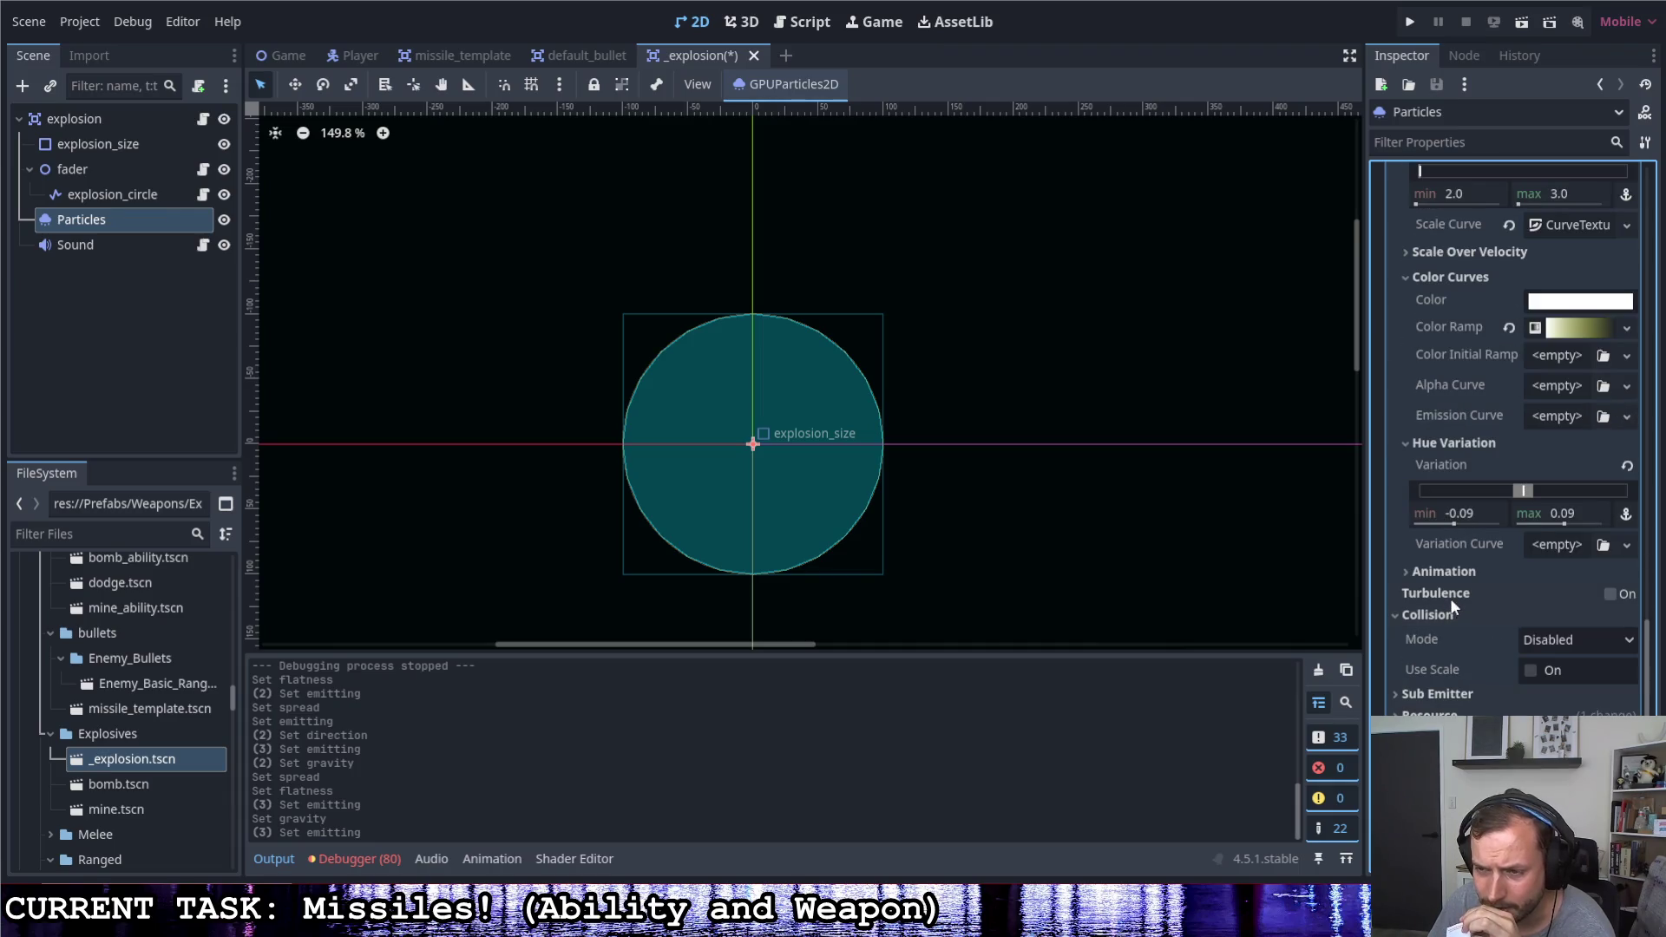
{"action": "left_click", "coordinate": [1442, 572]}
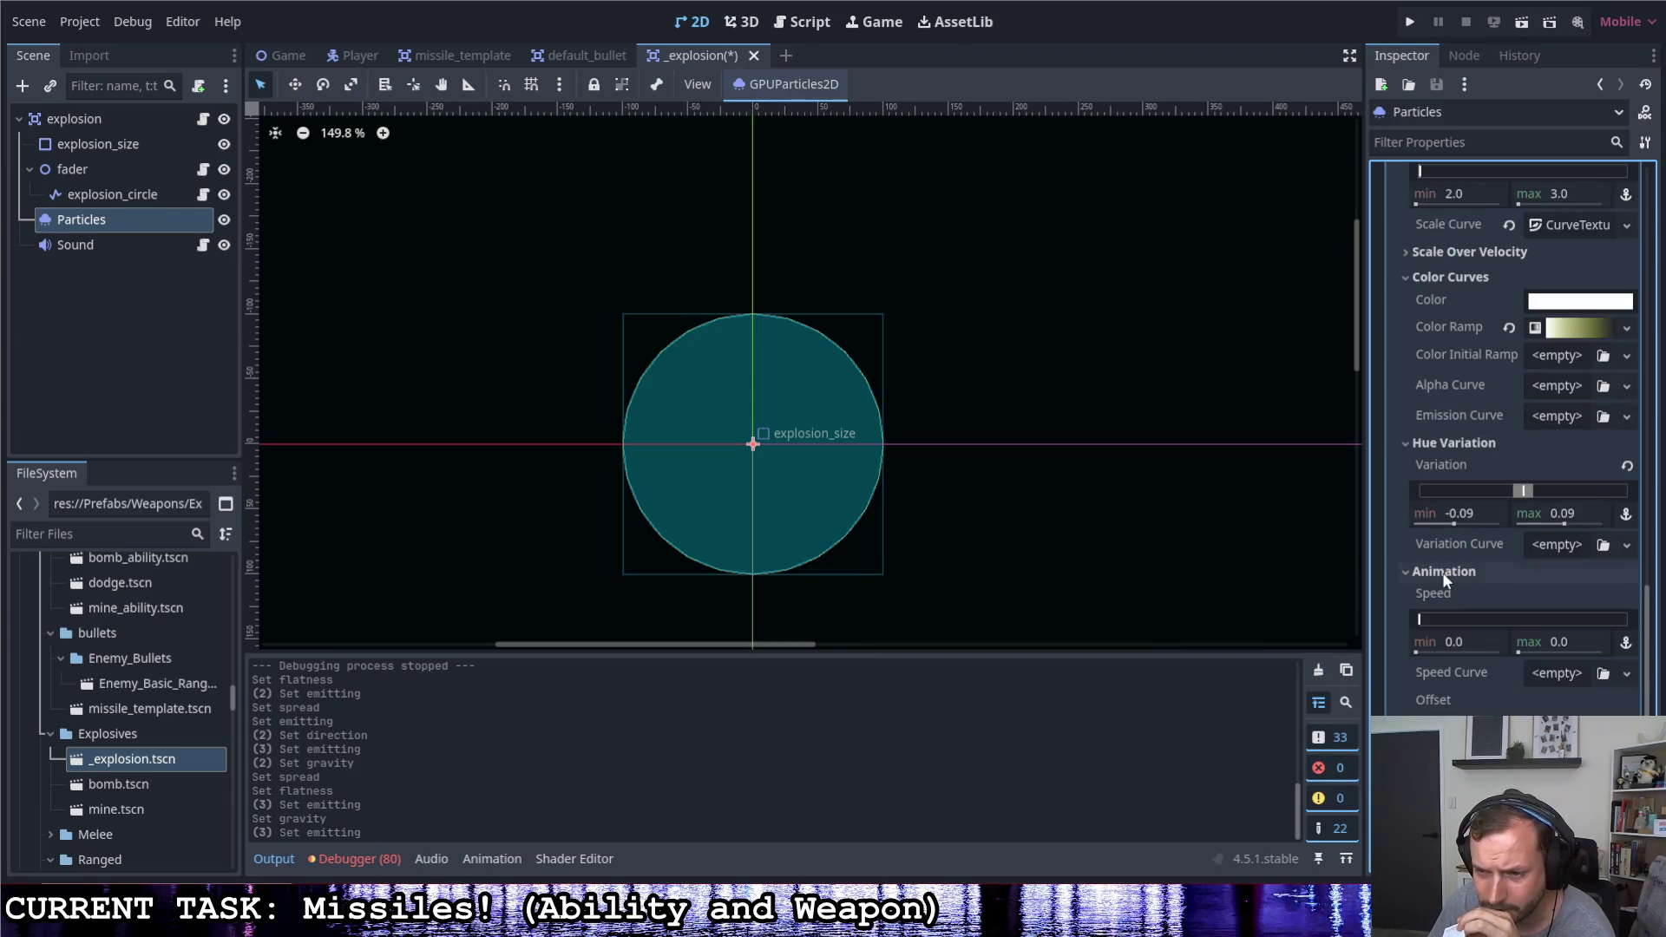
{"action": "left_click", "coordinate": [1442, 572]}
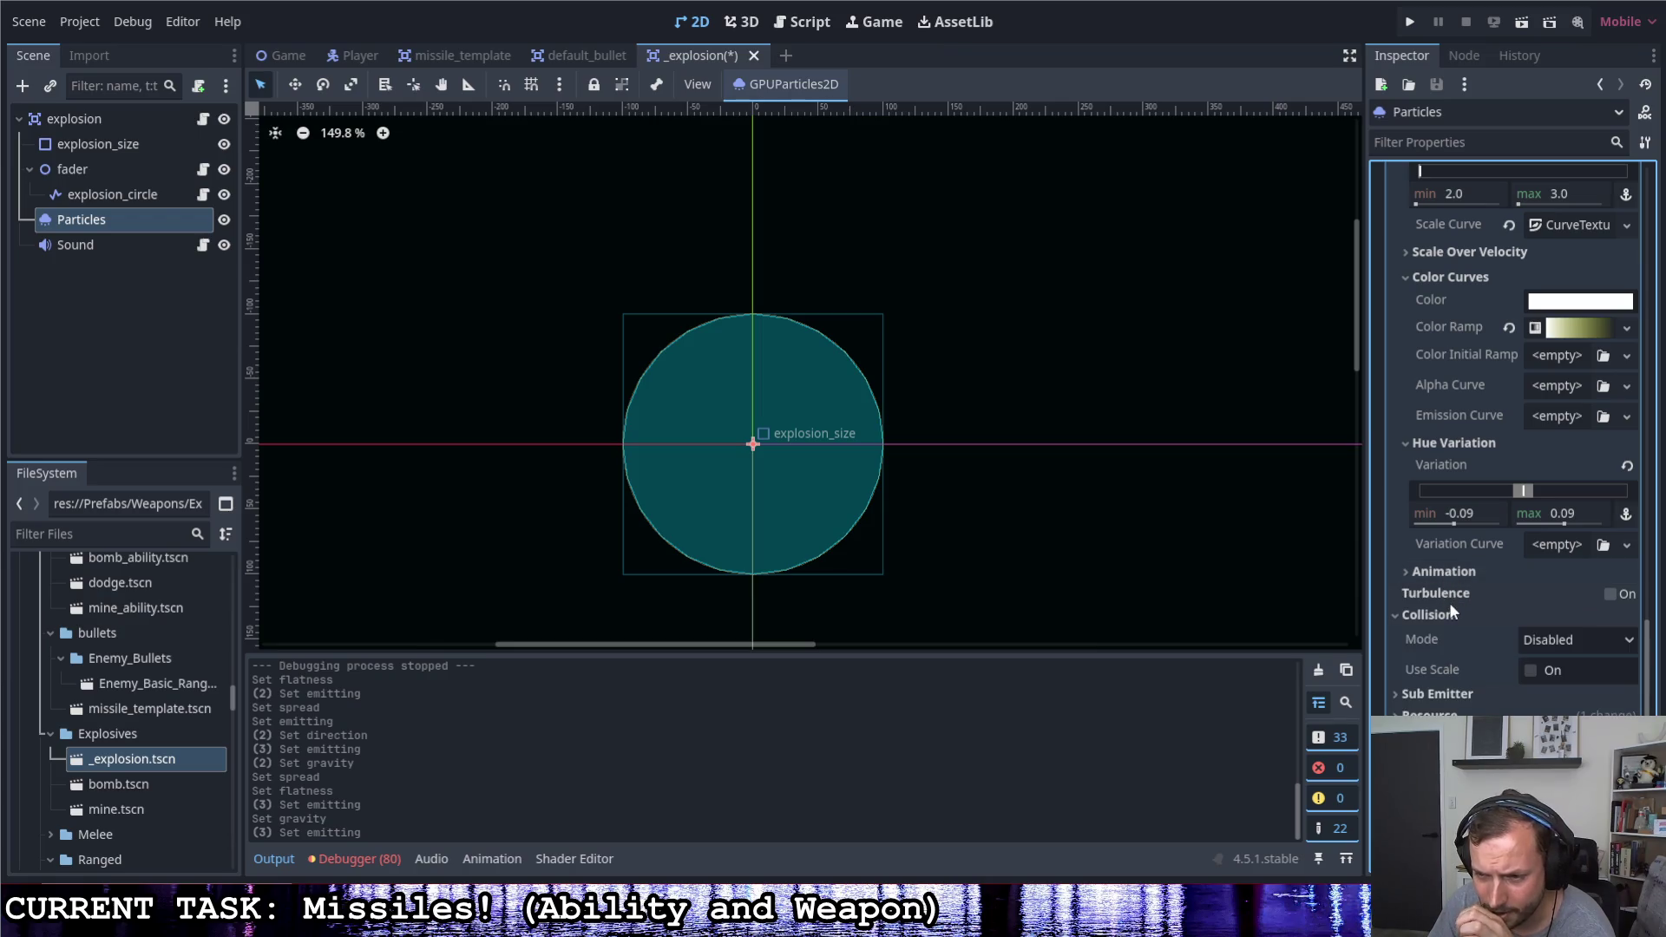
{"action": "scroll", "coordinate": [1480, 566], "scroll_direction": "up", "scroll_amount": 1}
{"action": "scroll", "coordinate": [1470, 566], "scroll_direction": "up", "scroll_amount": 3}
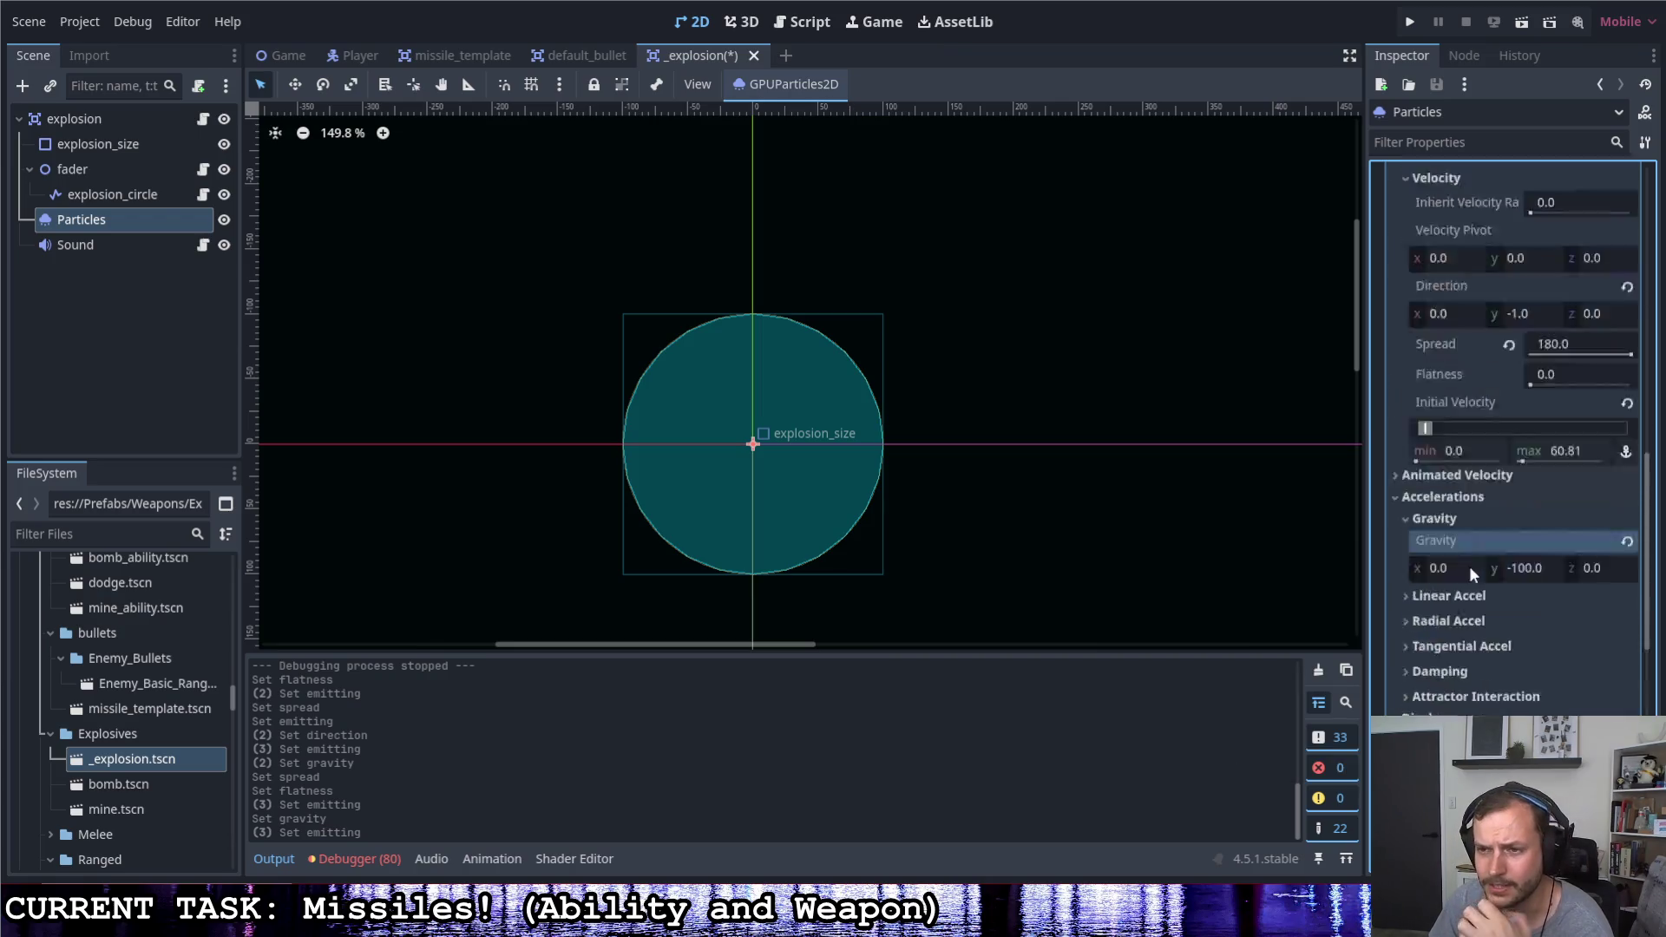
{"action": "scroll", "coordinate": [1470, 566], "scroll_direction": "up", "scroll_amount": 3}
{"action": "scroll", "coordinate": [1465, 564], "scroll_direction": "up", "scroll_amount": 1}
{"action": "scroll", "coordinate": [1425, 558], "scroll_direction": "down", "scroll_amount": 1}
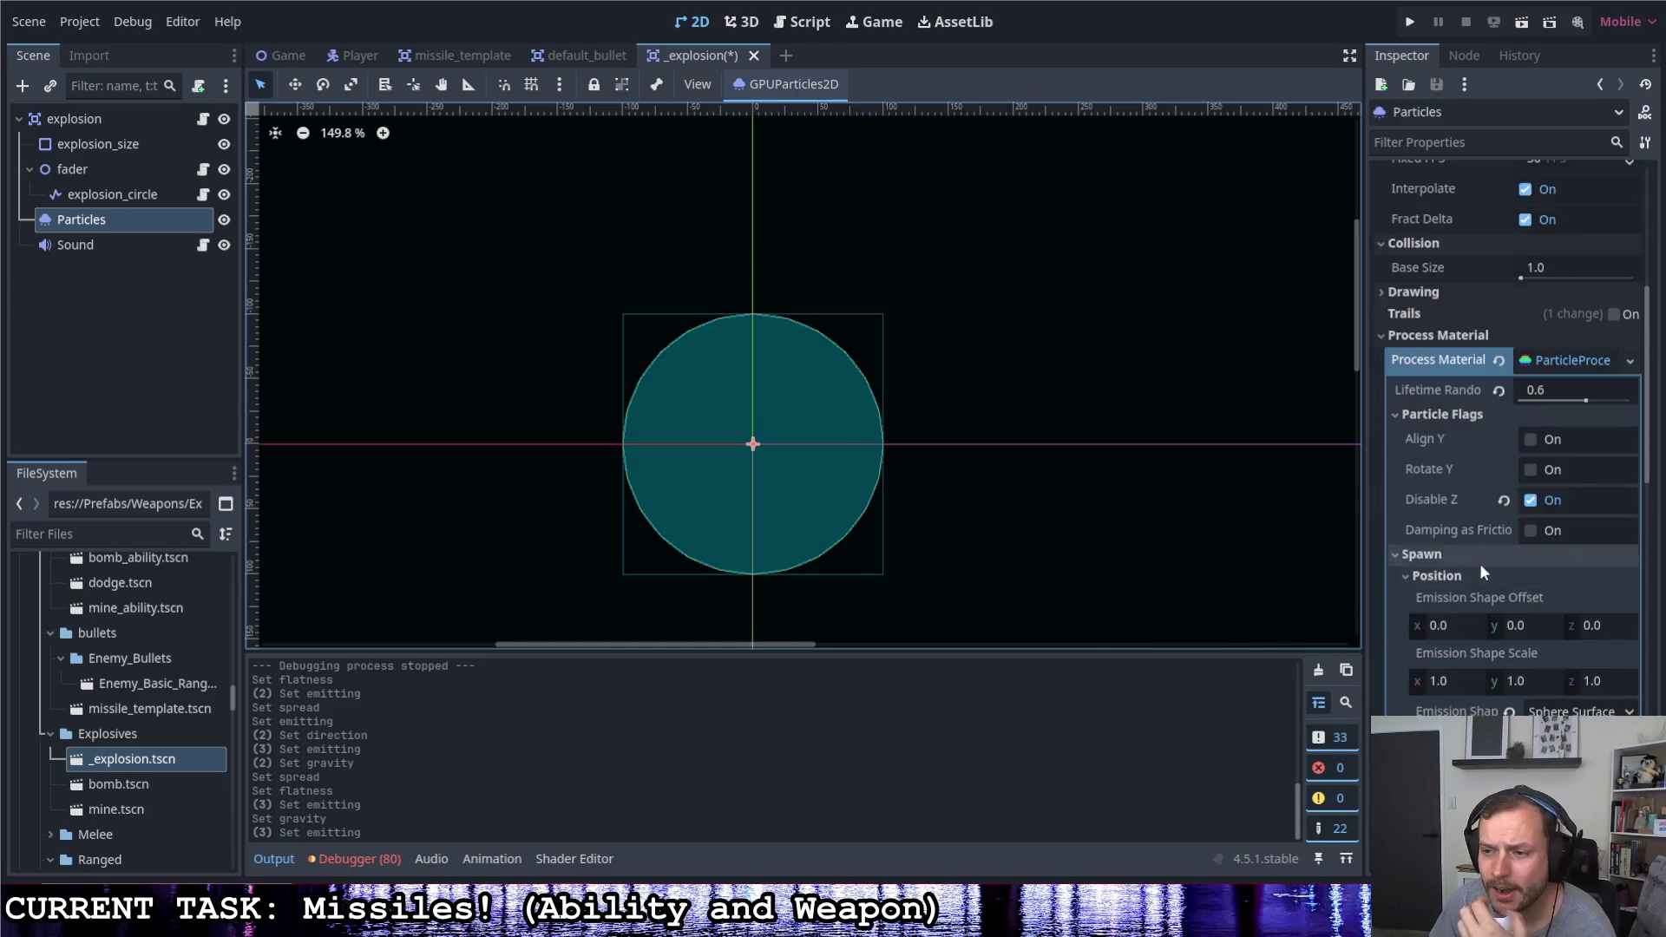
{"action": "scroll", "coordinate": [1480, 563], "scroll_direction": "down", "scroll_amount": 3}
{"action": "left_click_drag", "start_coordinate": [1556, 608], "coordinate": [1586, 622]}
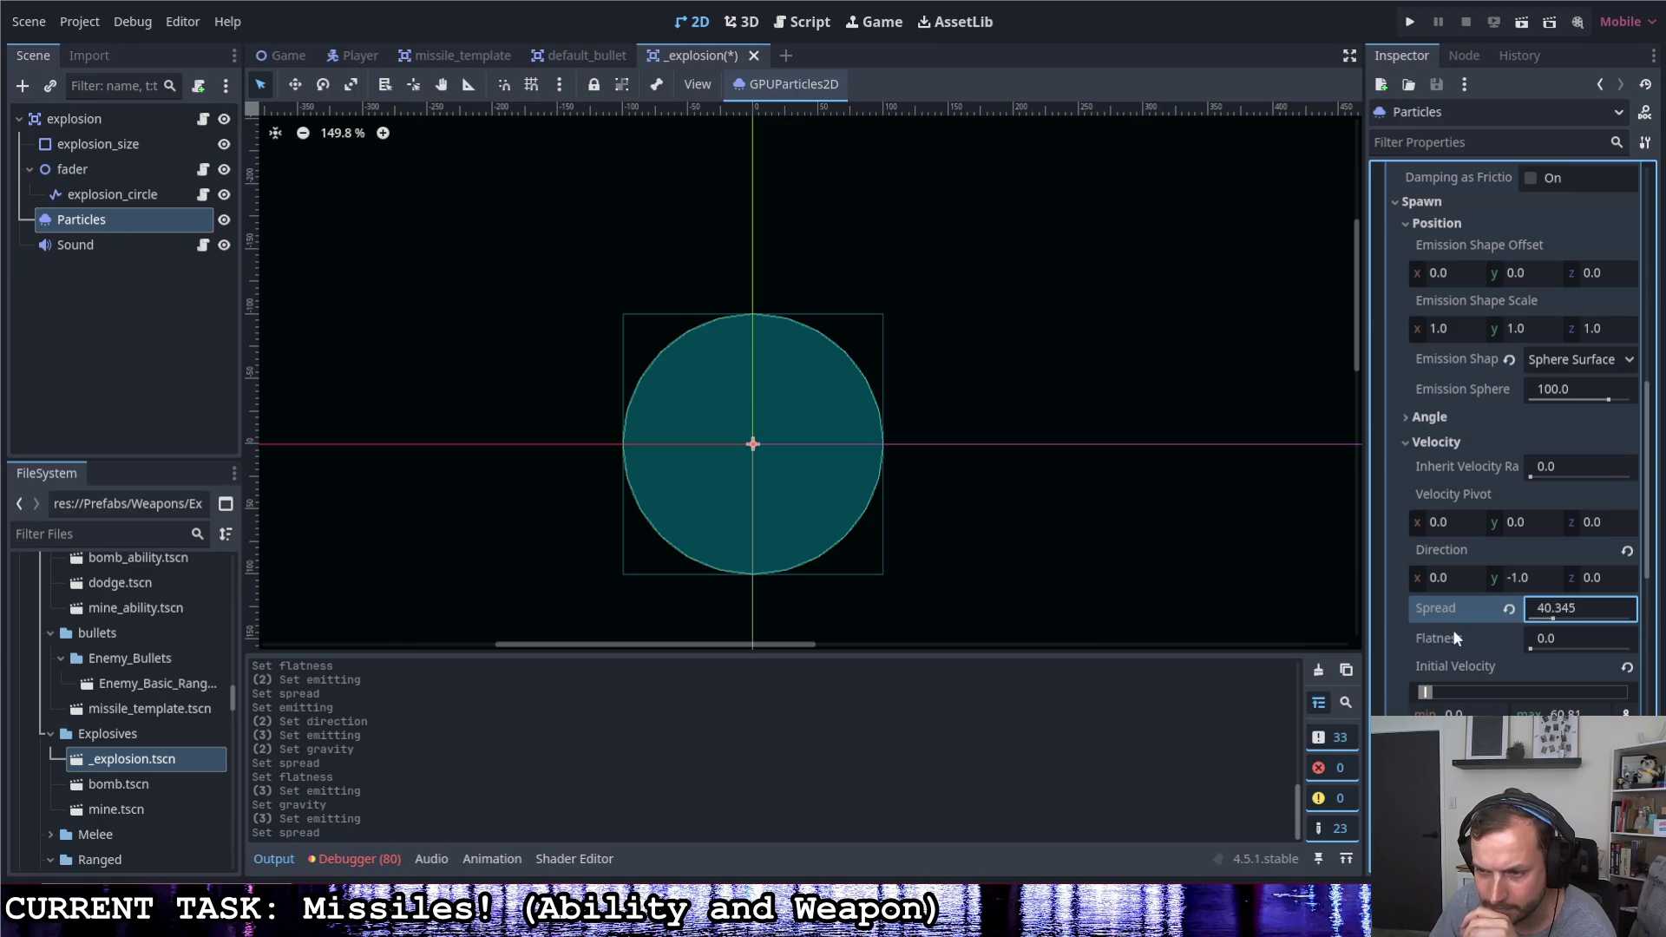
{"action": "scroll", "coordinate": [1455, 632], "scroll_direction": "up", "scroll_amount": 10}
Lower the particles' explosiveness to 0.6, previewing the burst between tweaks
{"action": "left_click", "coordinate": [1519, 199]}
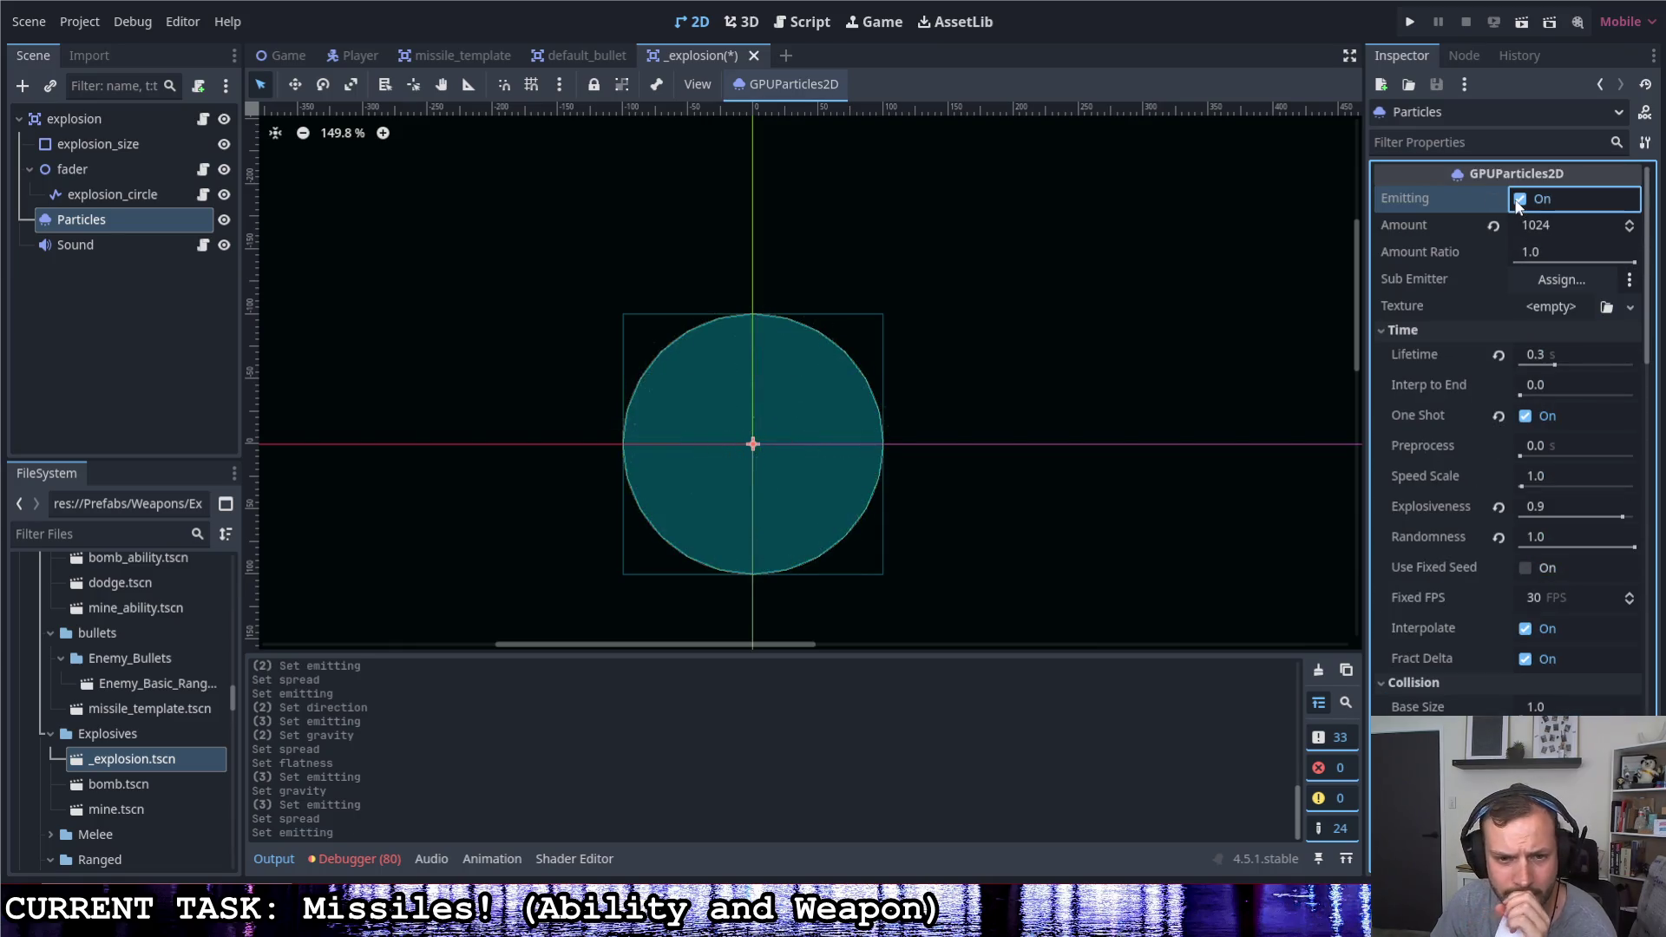
{"action": "left_click", "coordinate": [1518, 200]}
{"action": "left_click", "coordinate": [1519, 201]}
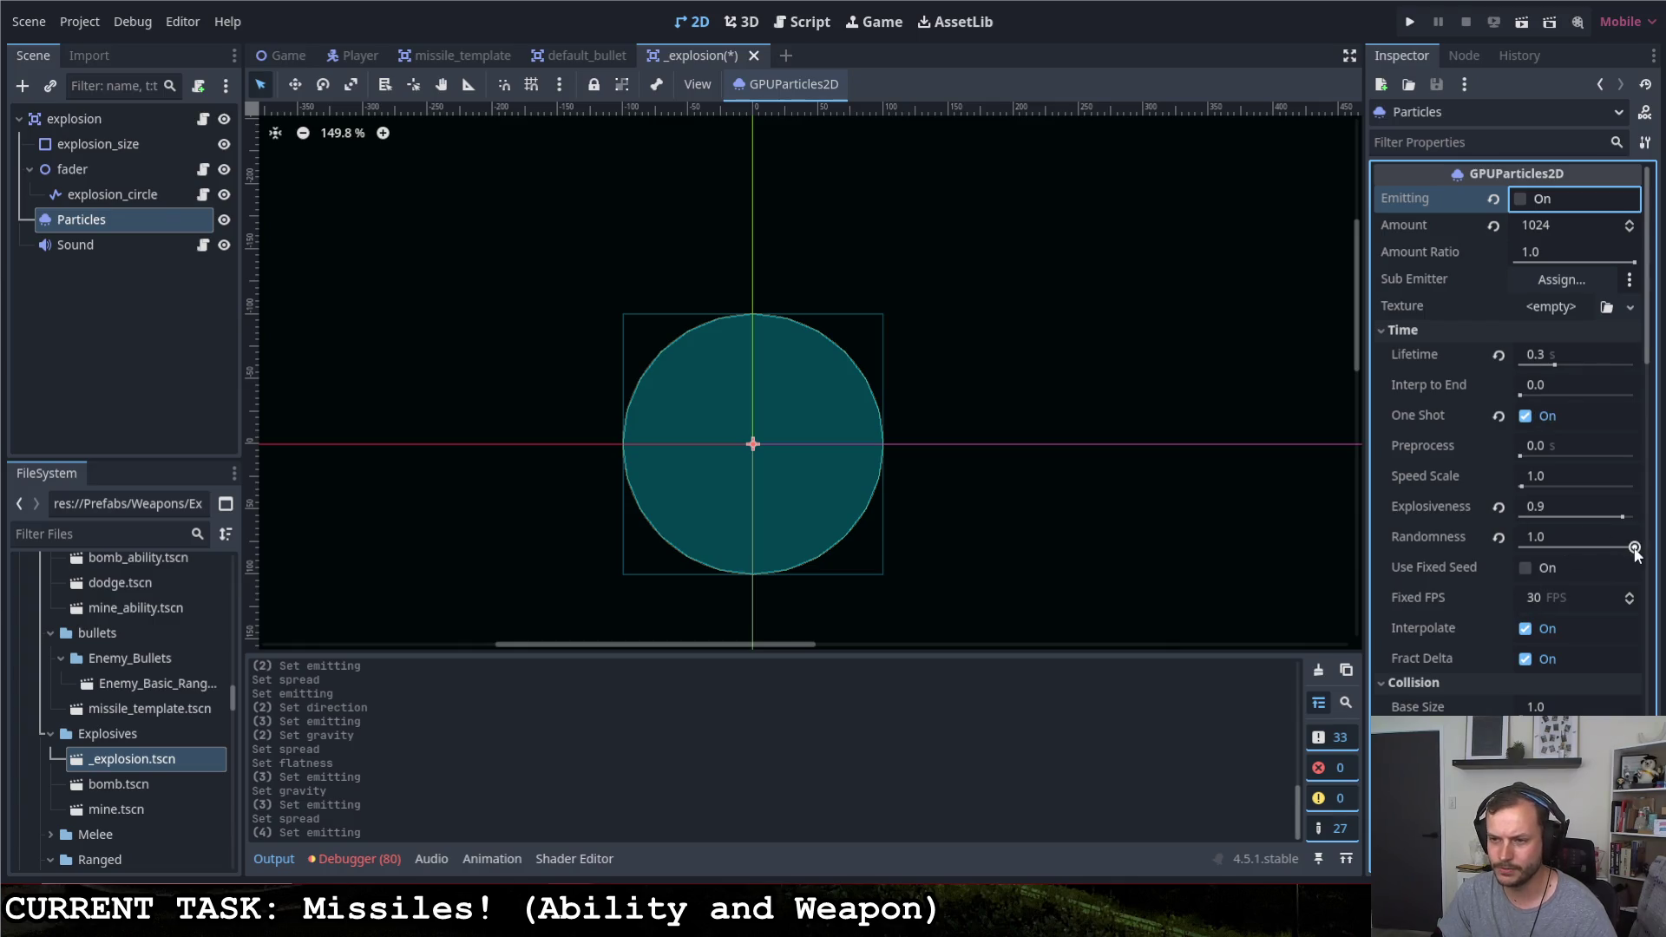
{"action": "left_click", "coordinate": [1623, 520]}
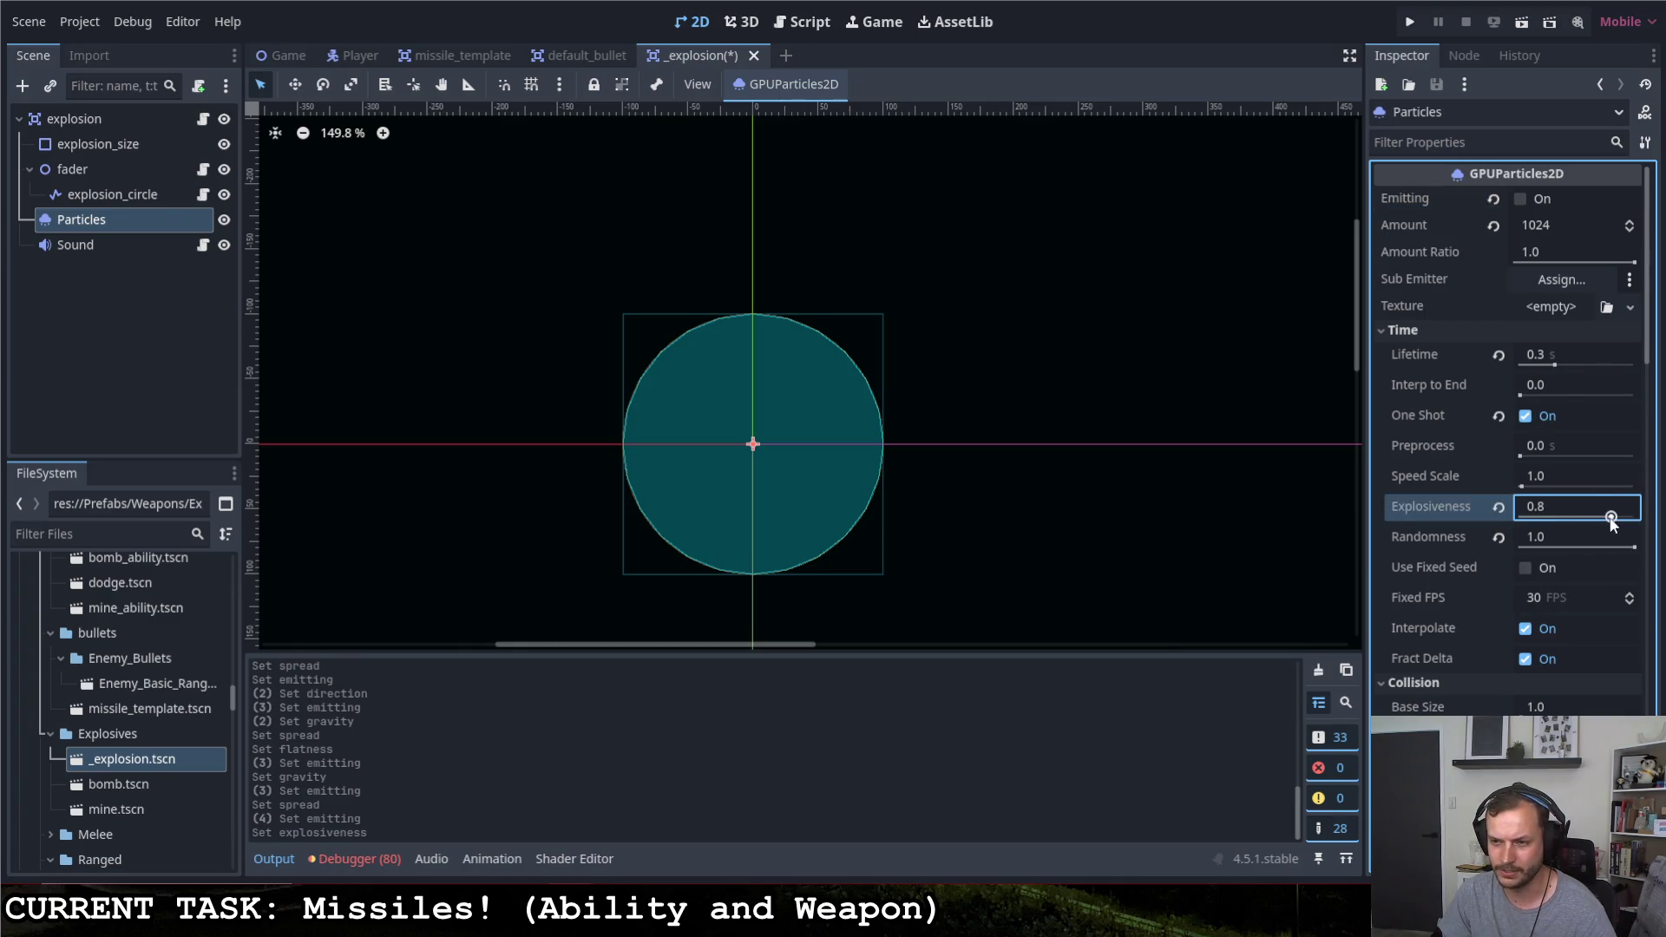
{"action": "left_click", "coordinate": [1521, 198]}
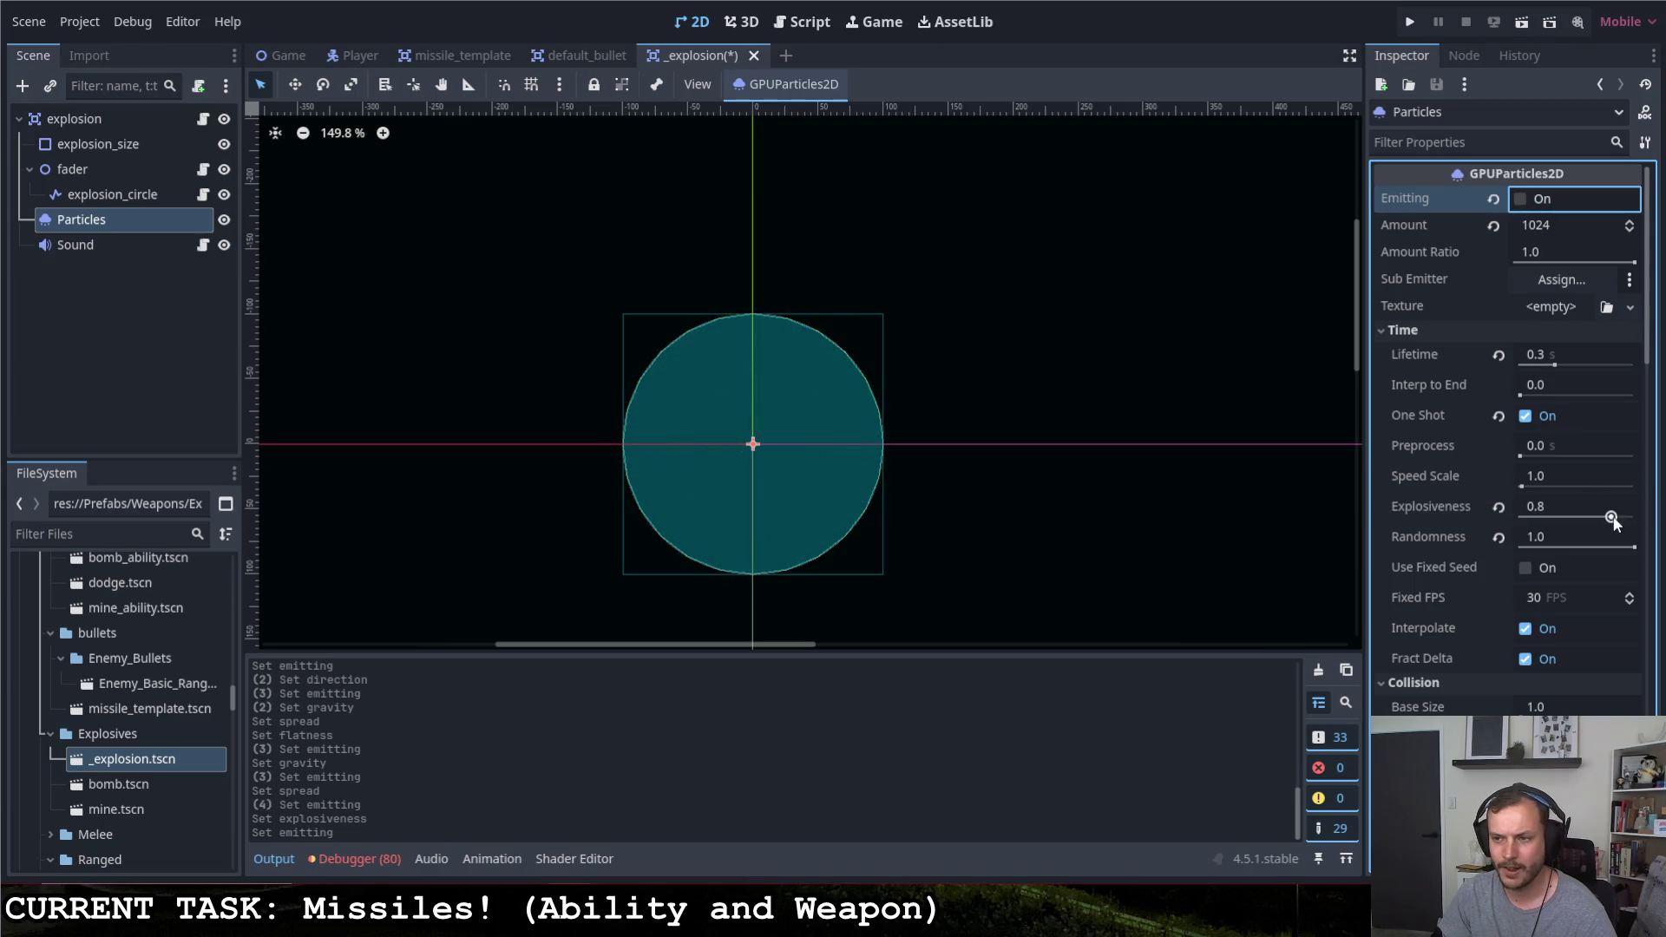
{"action": "left_click_drag", "start_coordinate": [1613, 520], "coordinate": [1609, 521]}
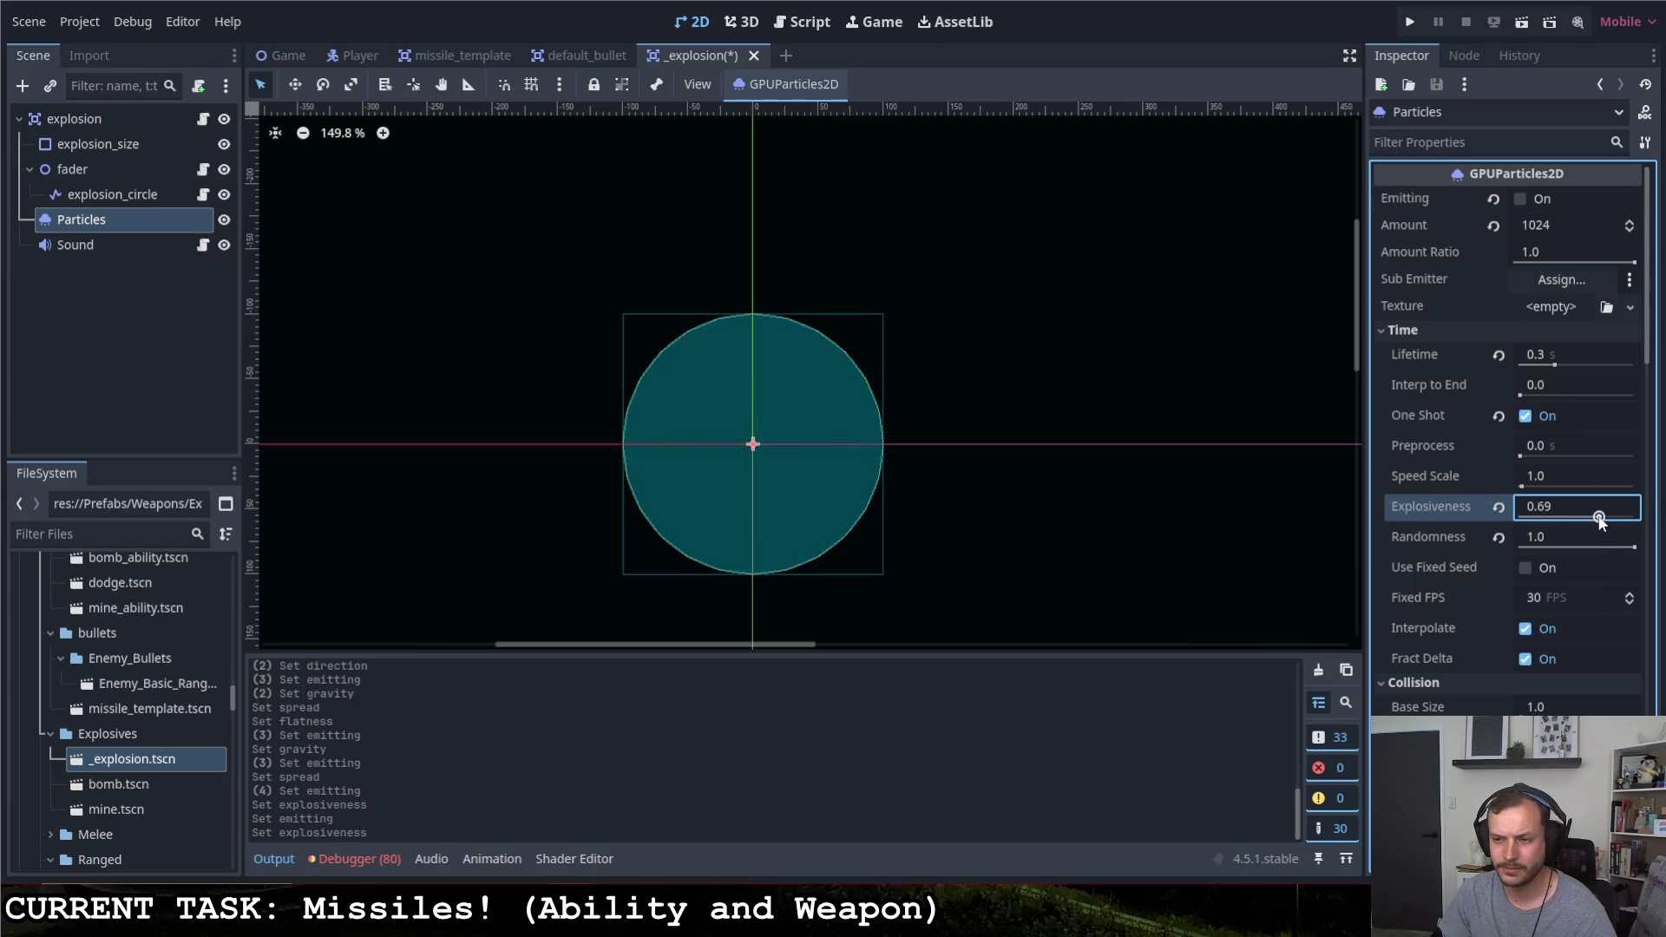
{"action": "left_click", "coordinate": [1520, 202]}
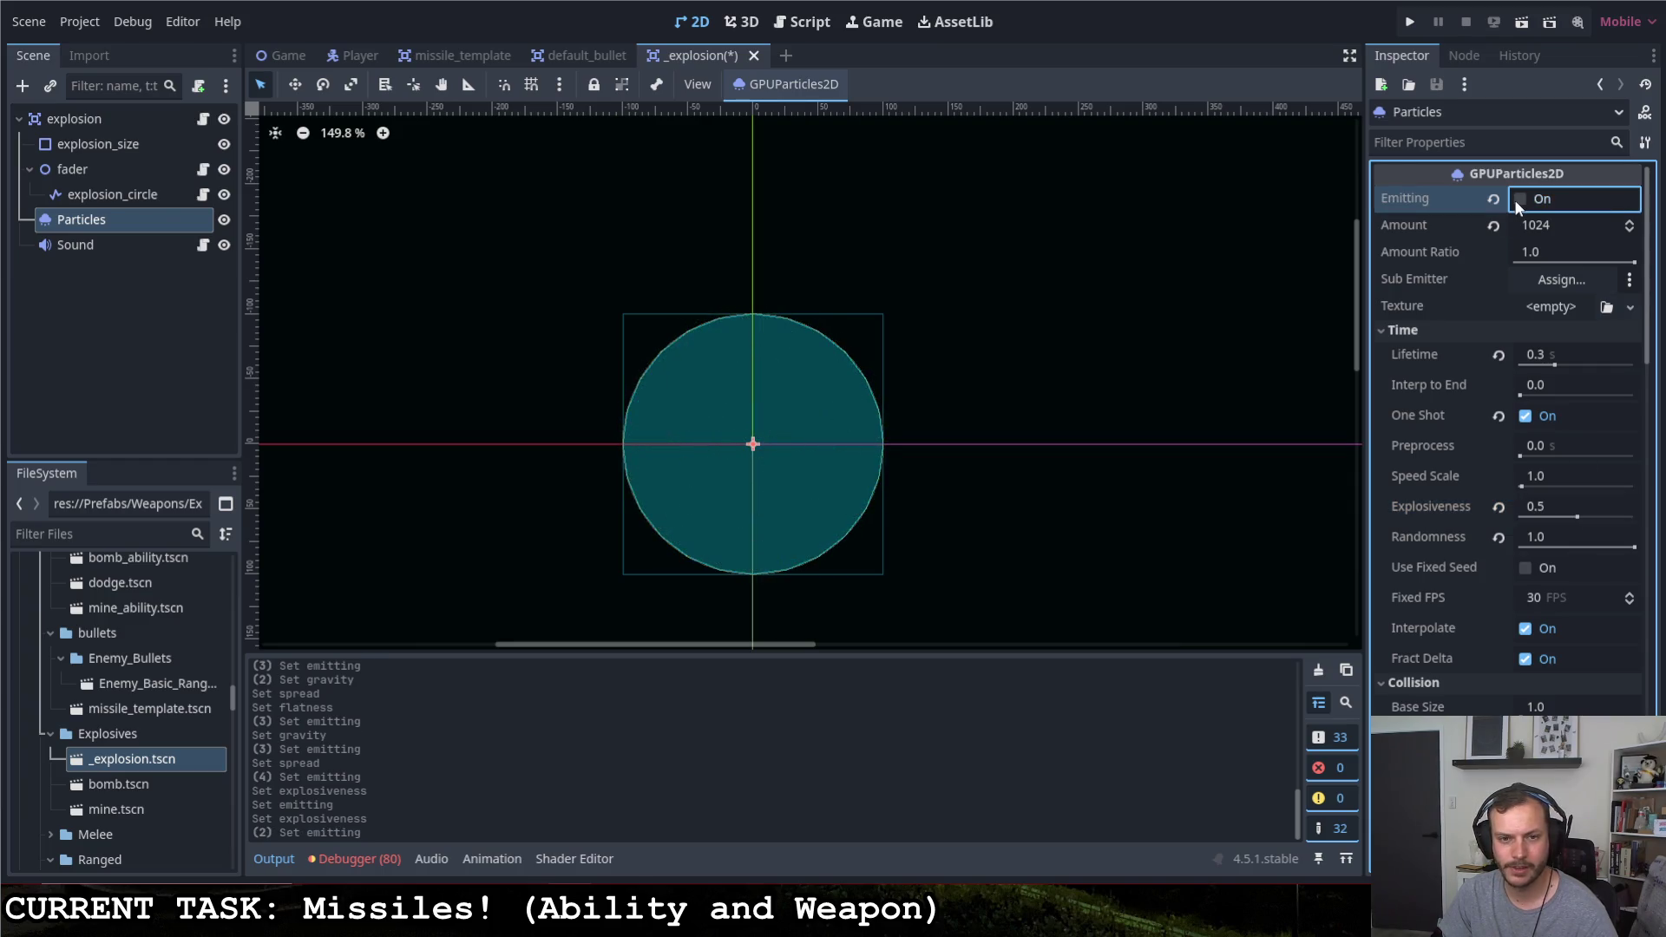
{"action": "left_click", "coordinate": [1576, 518]}
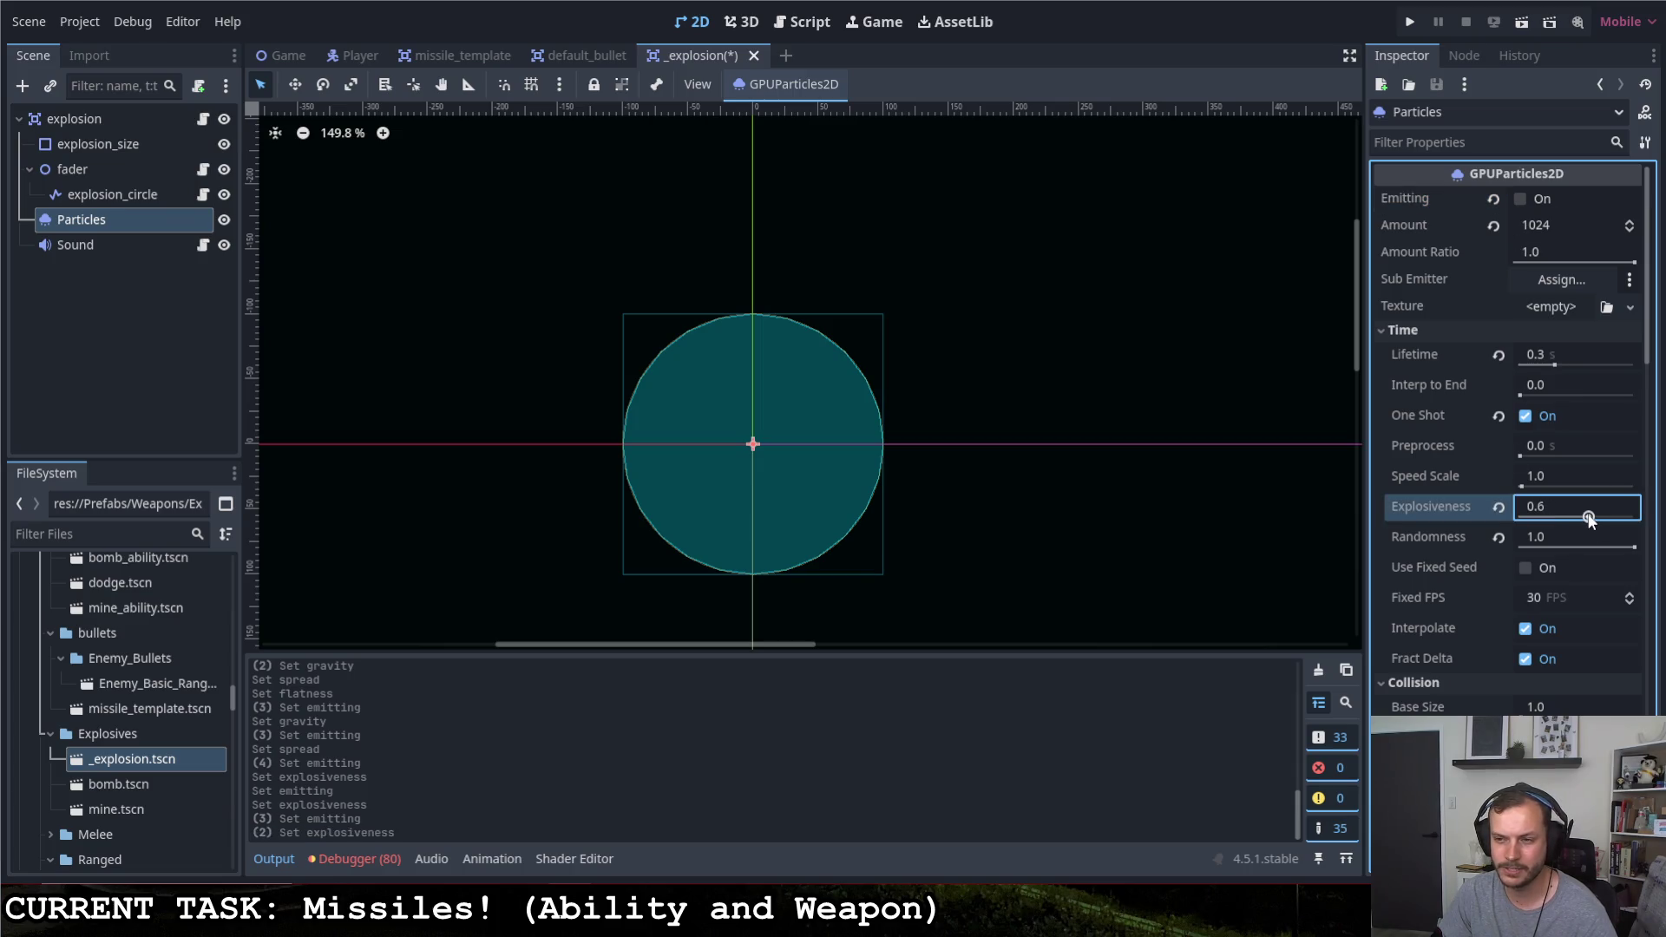
{"action": "left_click", "coordinate": [1523, 198]}
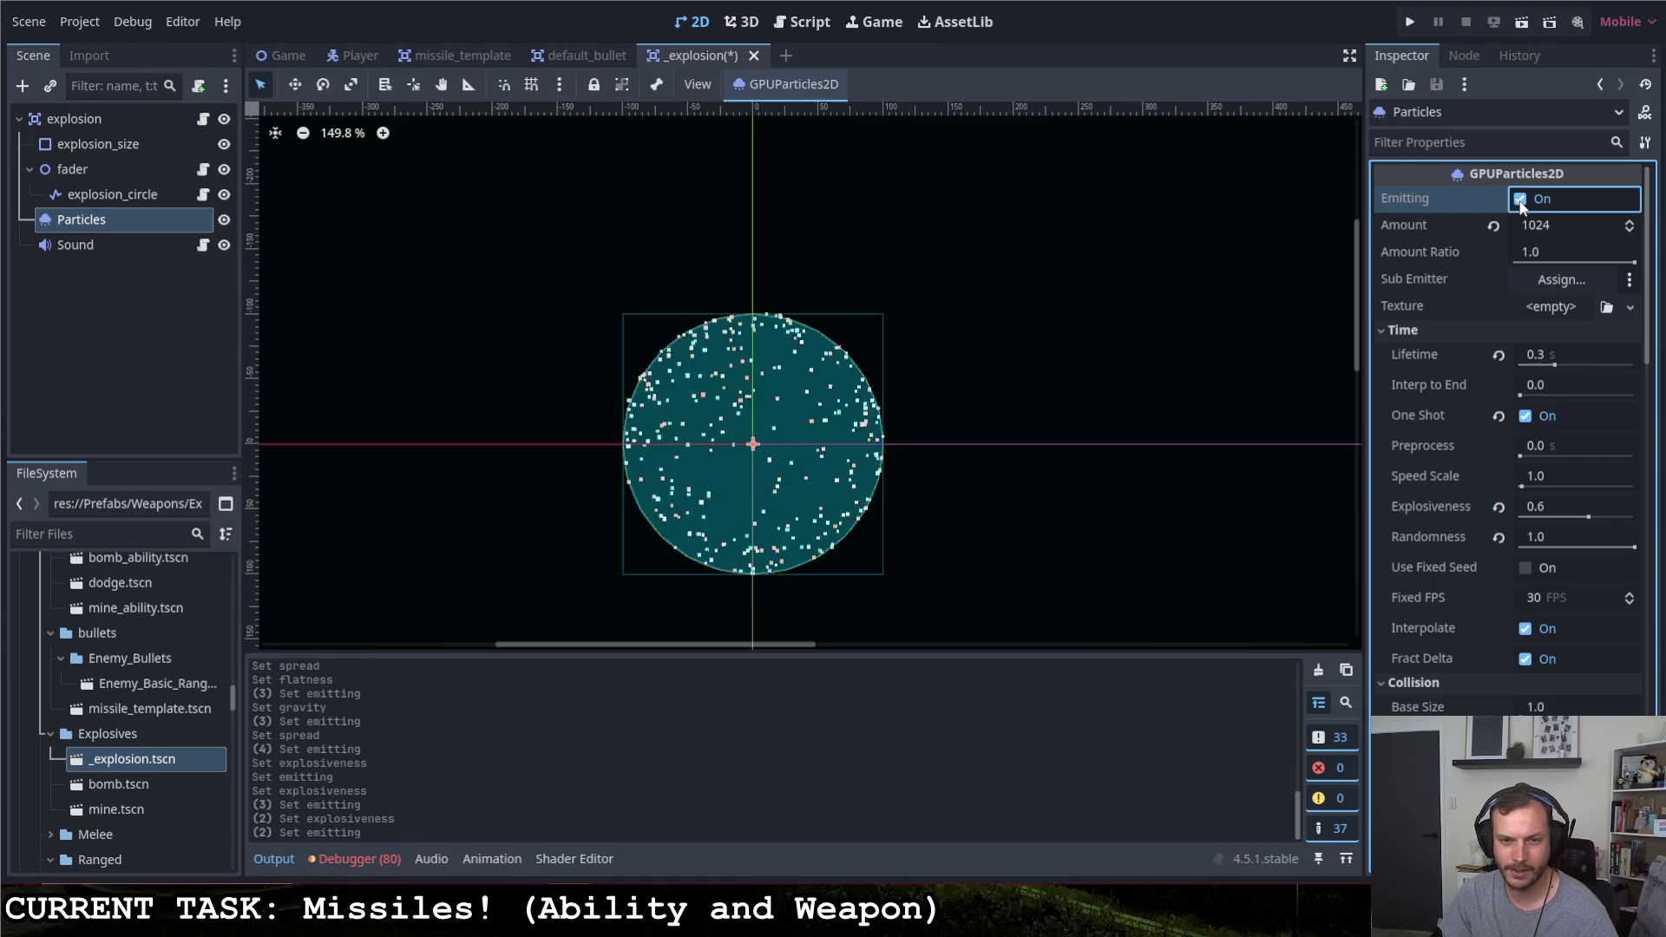
Shorten the particle lifetime to 0.5 seconds, preview it, and launch the game
{"action": "left_click", "coordinate": [1555, 364]}
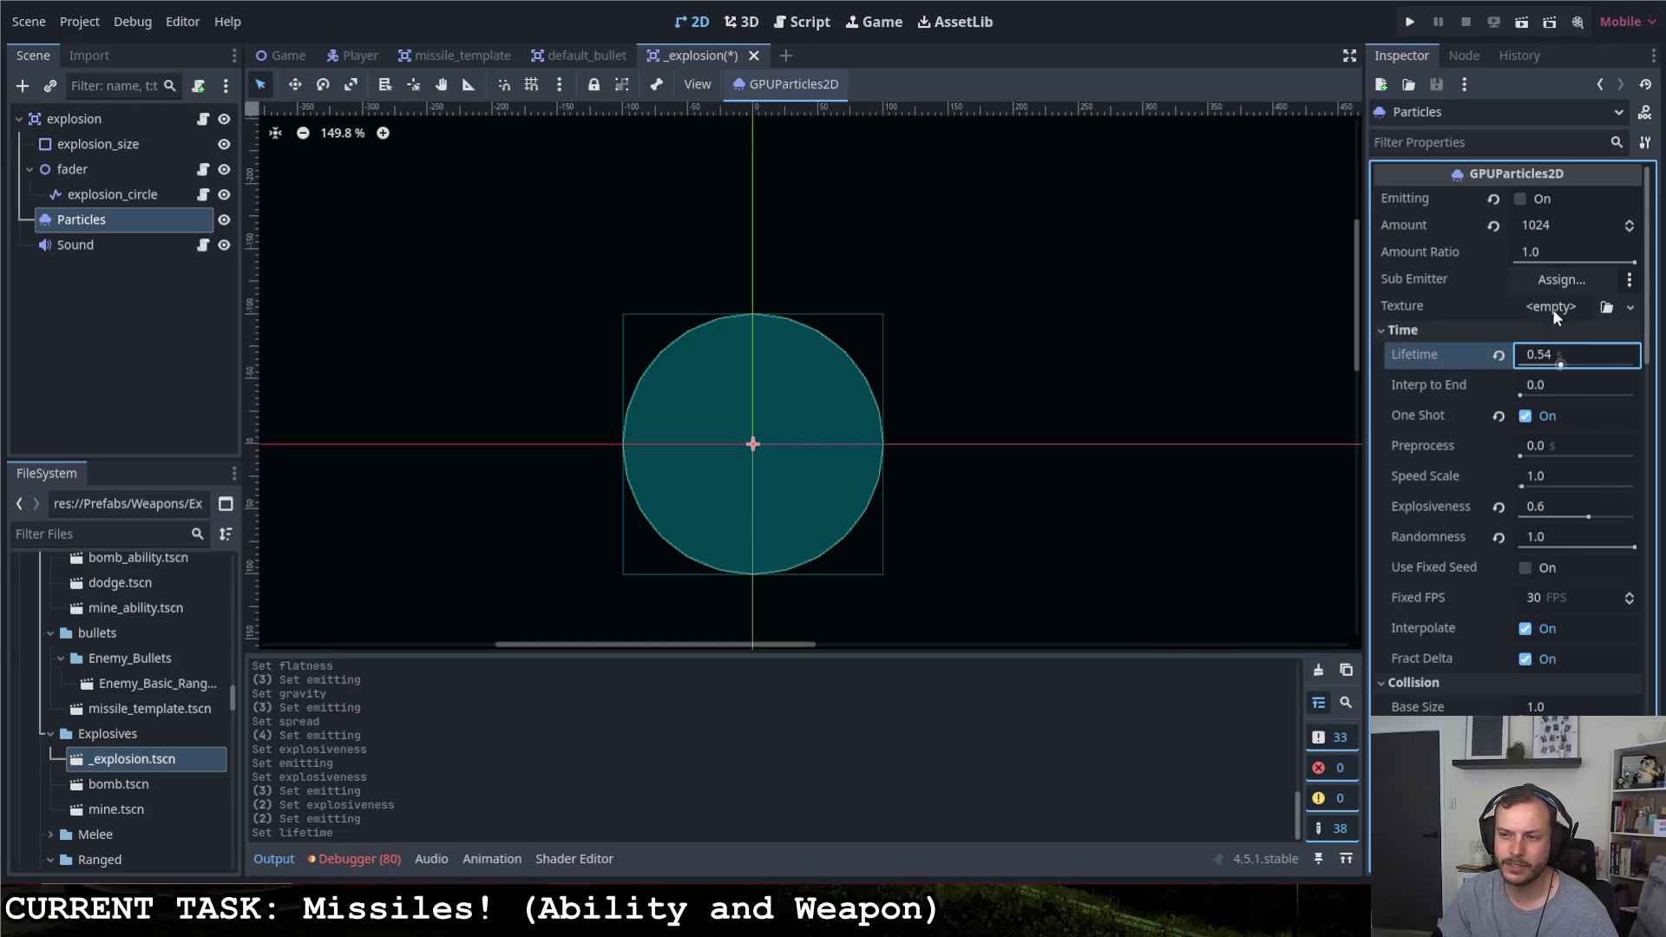
{"action": "left_click", "coordinate": [1522, 199]}
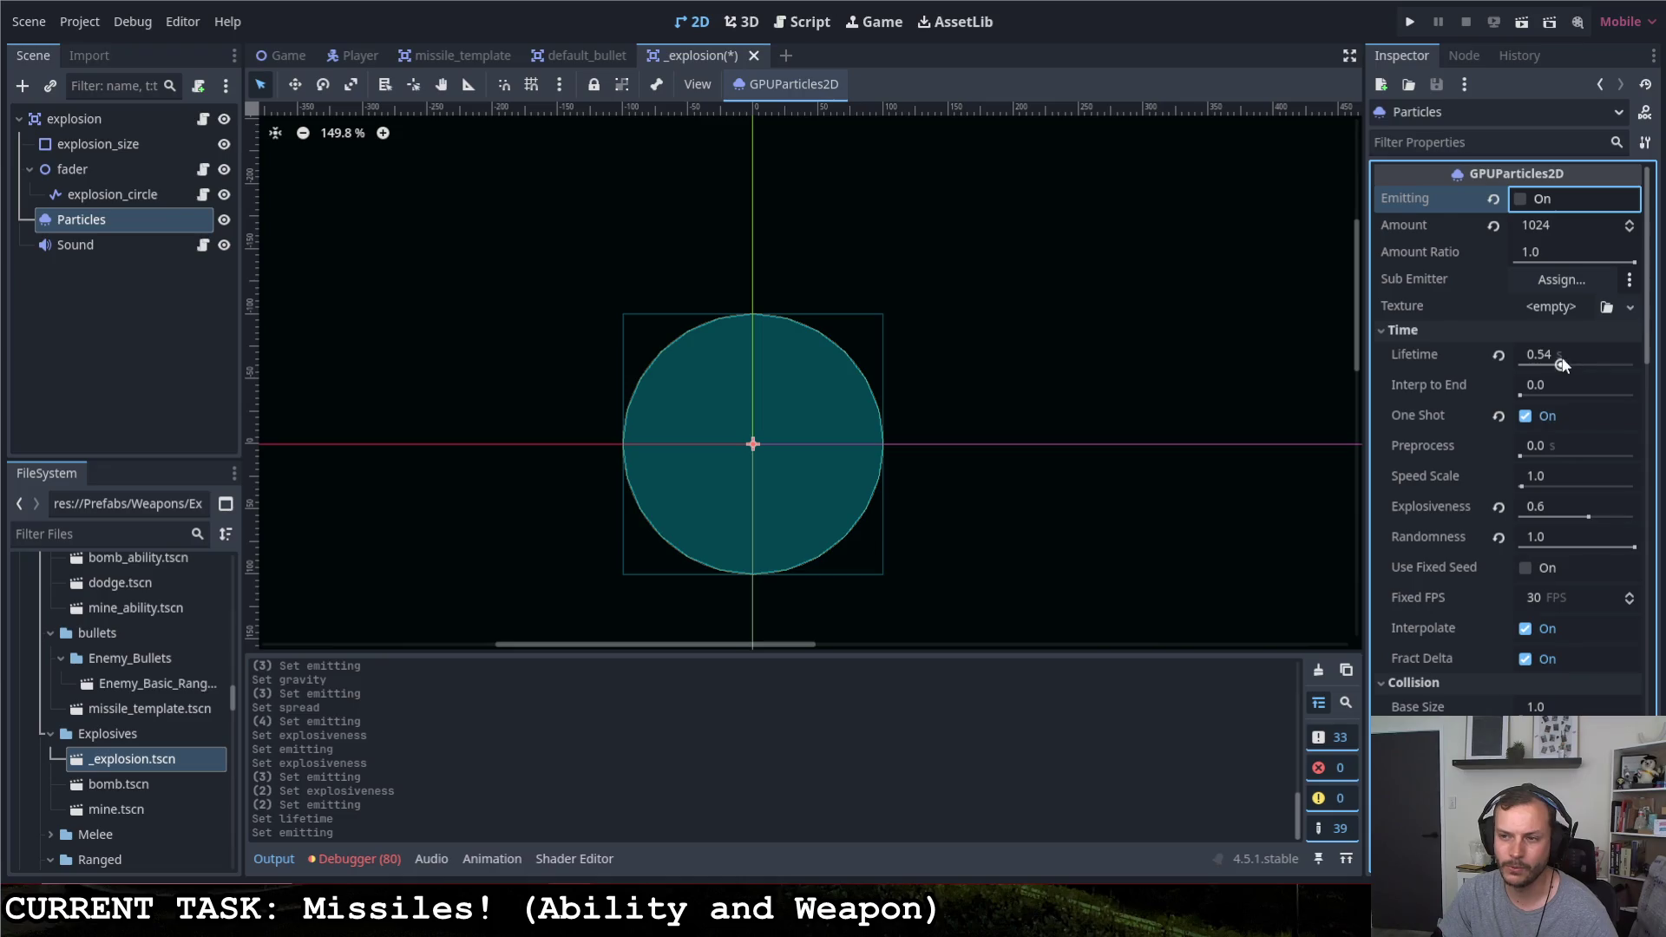
{"action": "left_click_drag", "start_coordinate": [1560, 363], "coordinate": [1558, 365]}
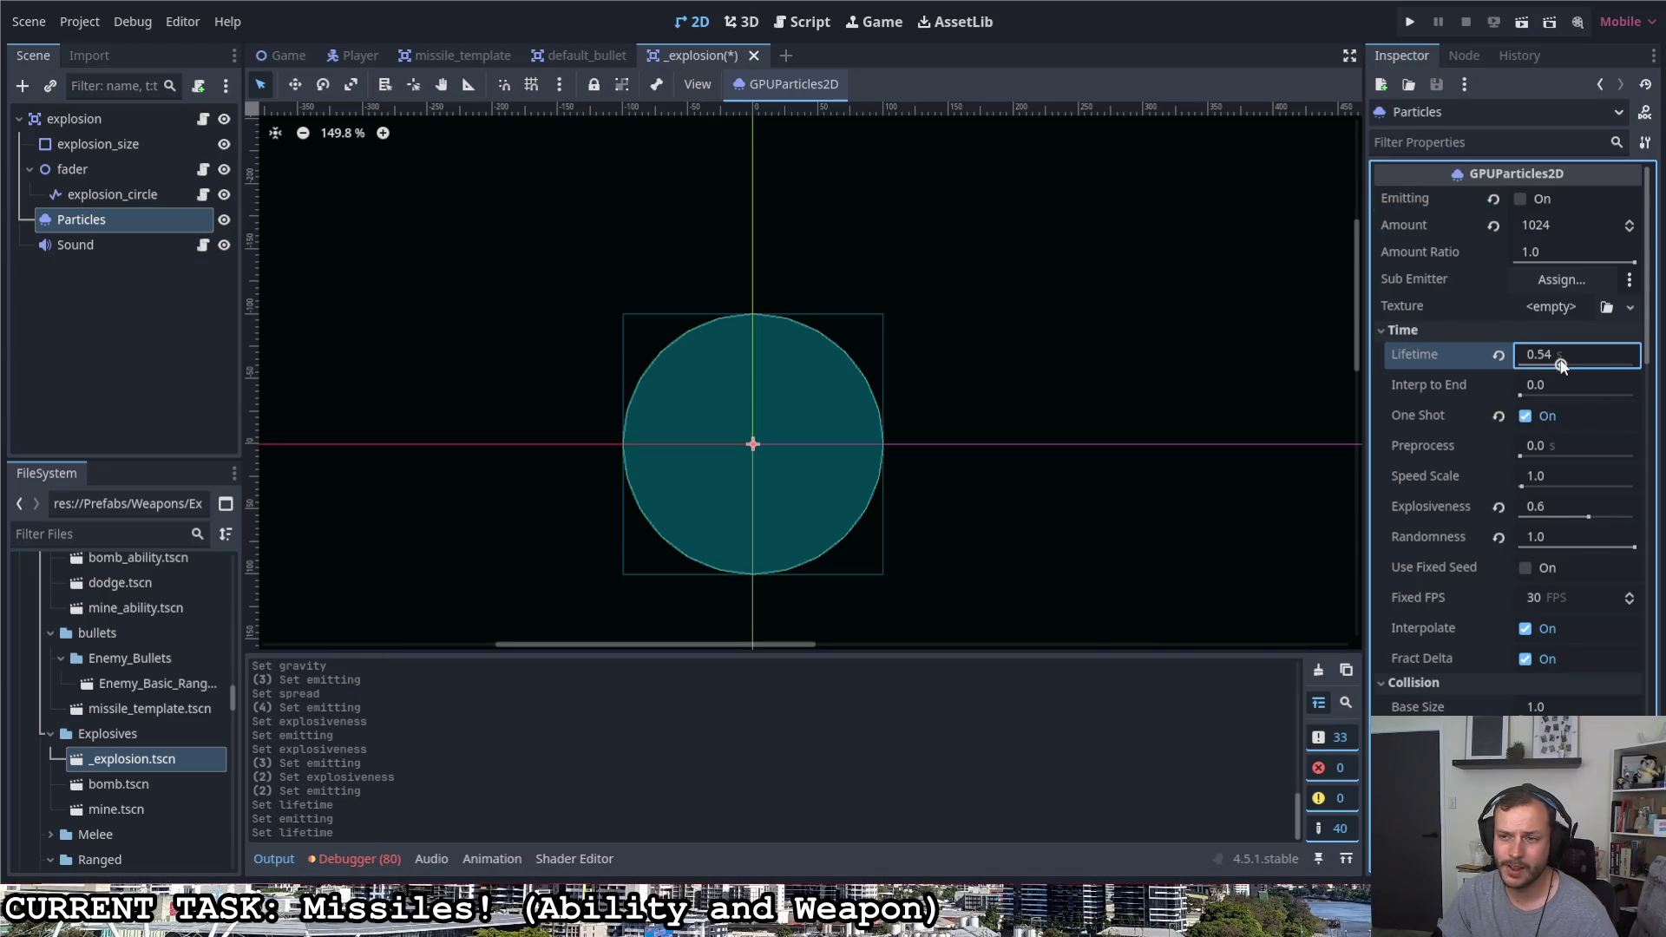
{"action": "left_click", "coordinate": [1521, 199]}
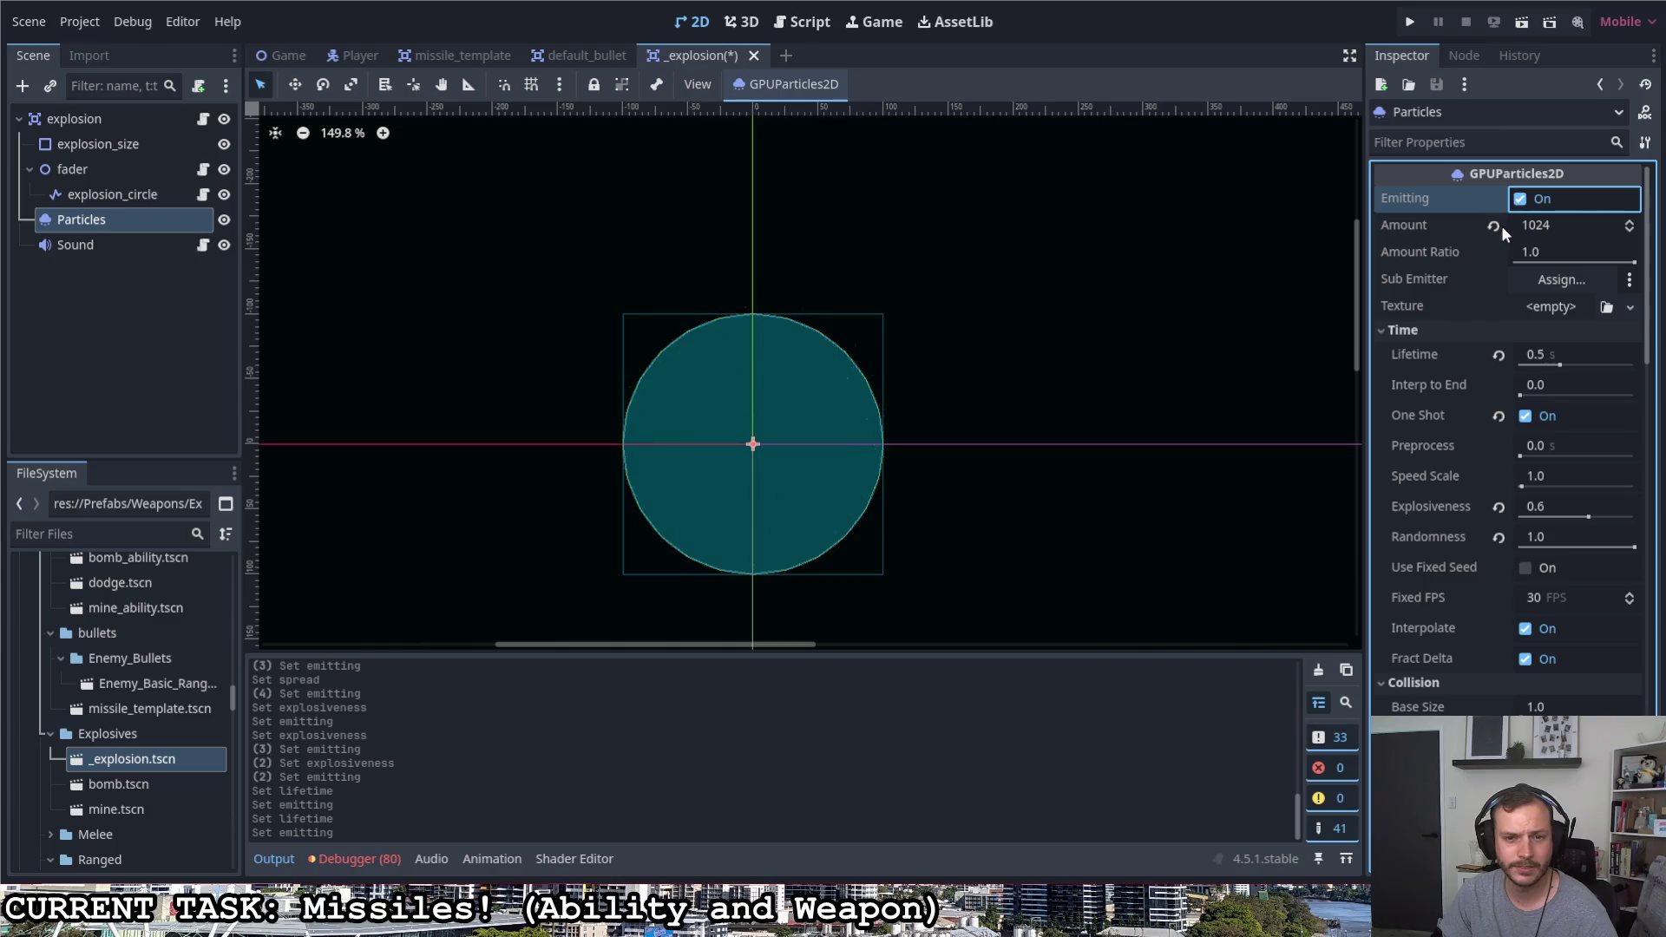
{"action": "left_click", "coordinate": [1410, 24]}
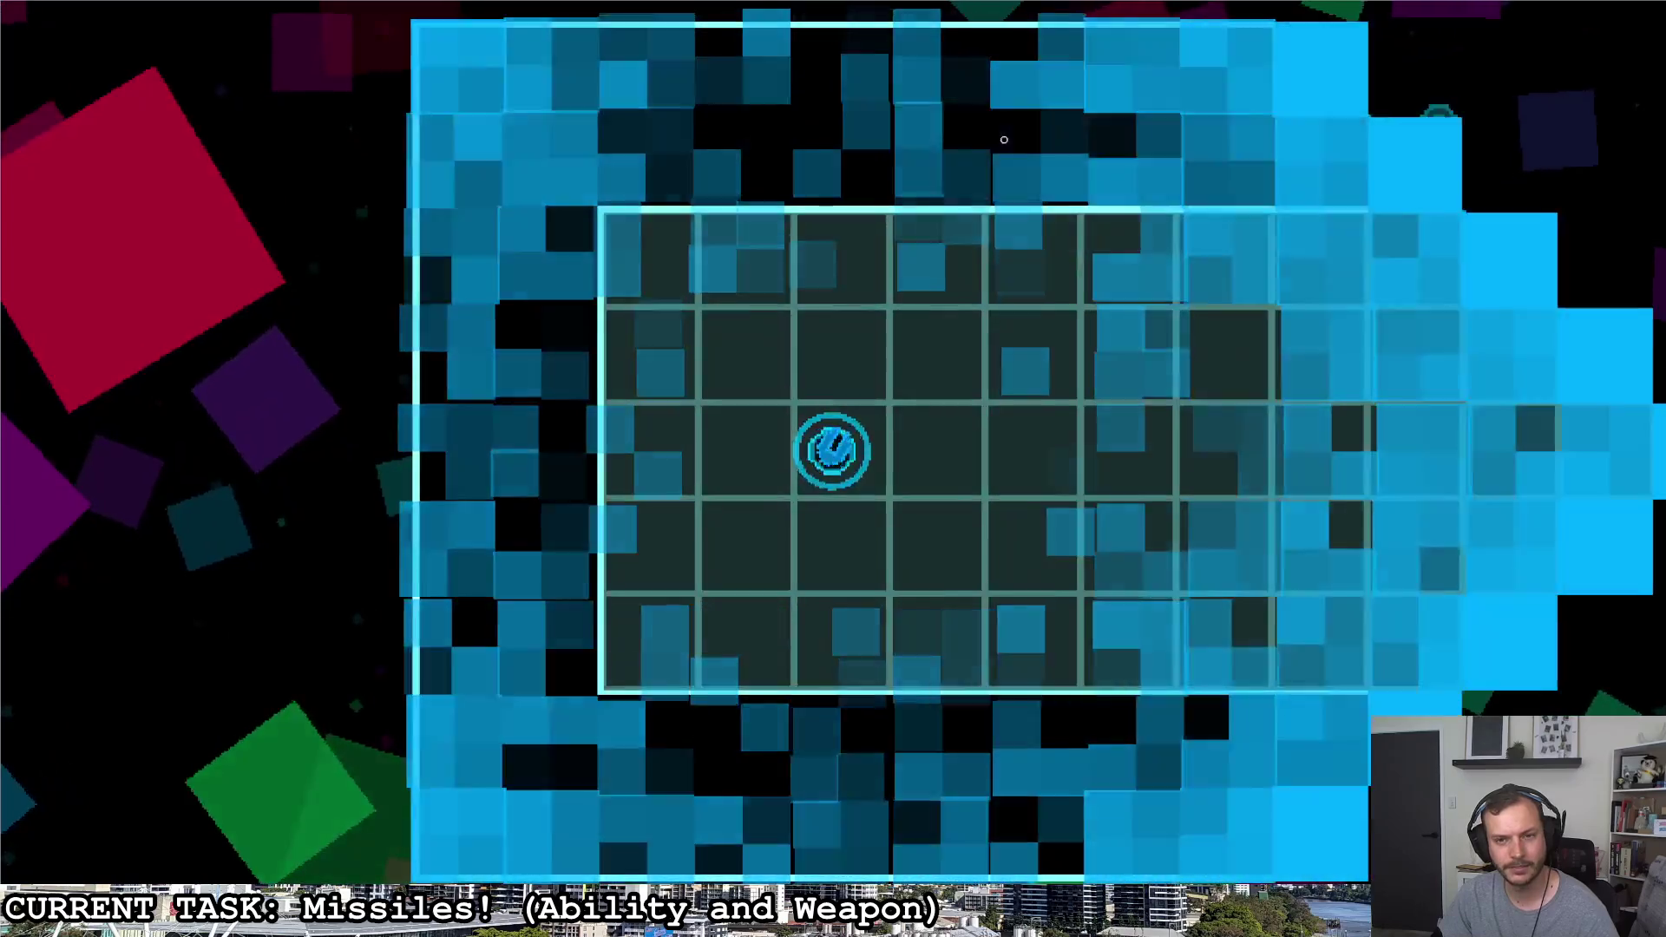
{"action": "left_click", "coordinate": [1004, 139]}
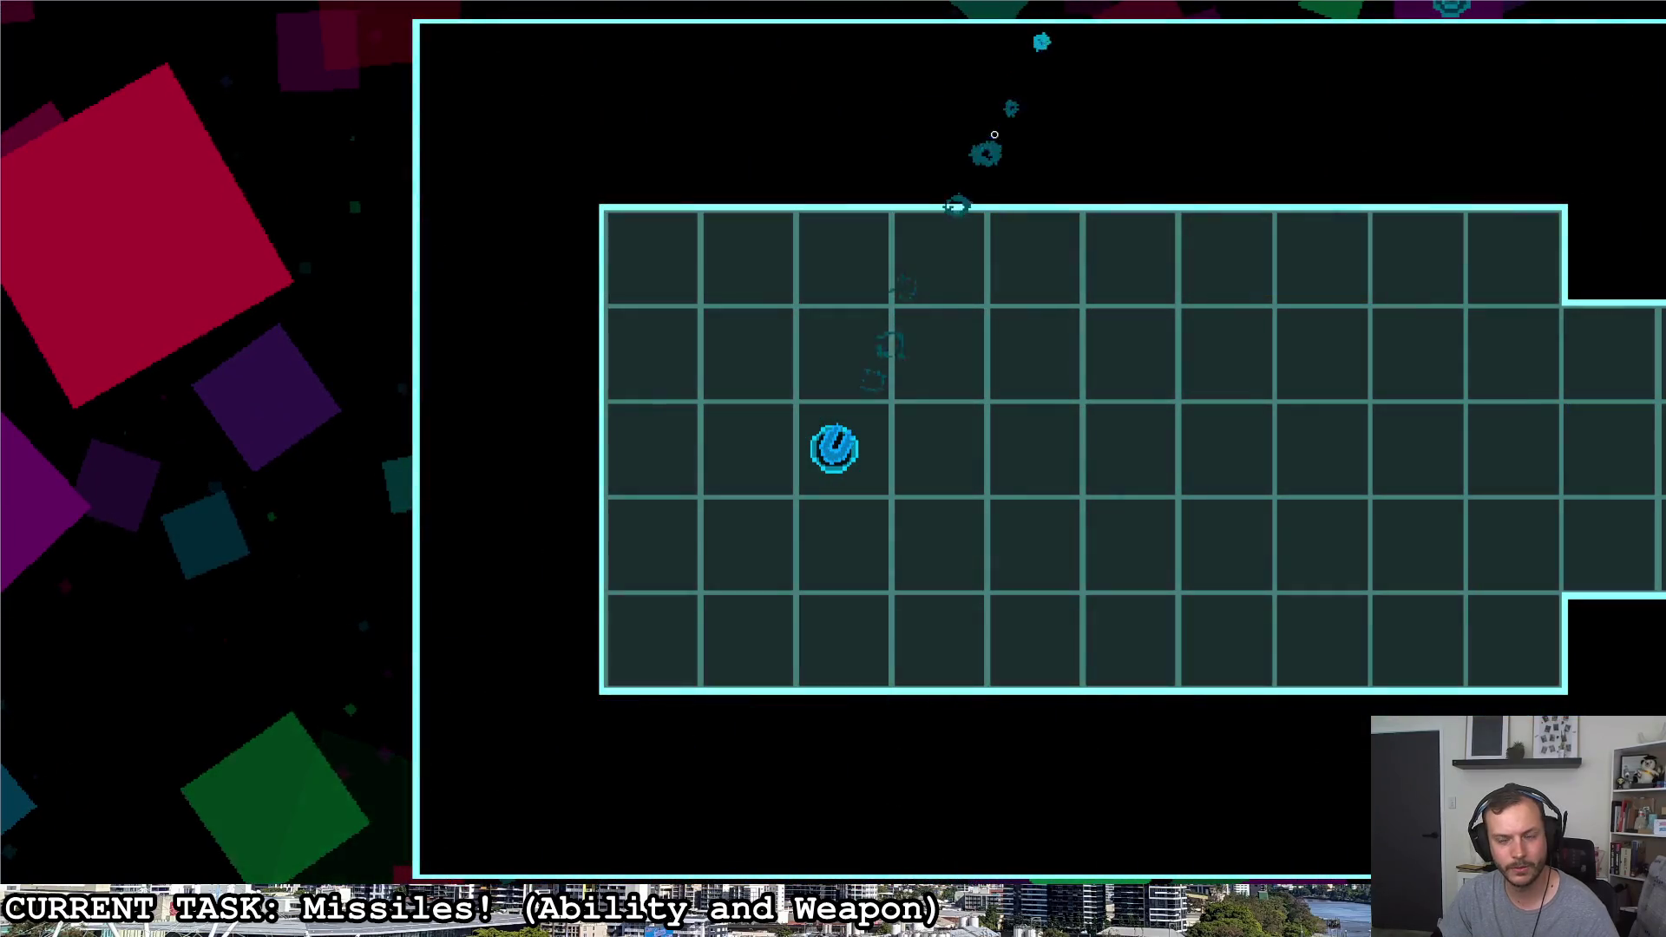
{"action": "left_click", "coordinate": [1089, 144]}
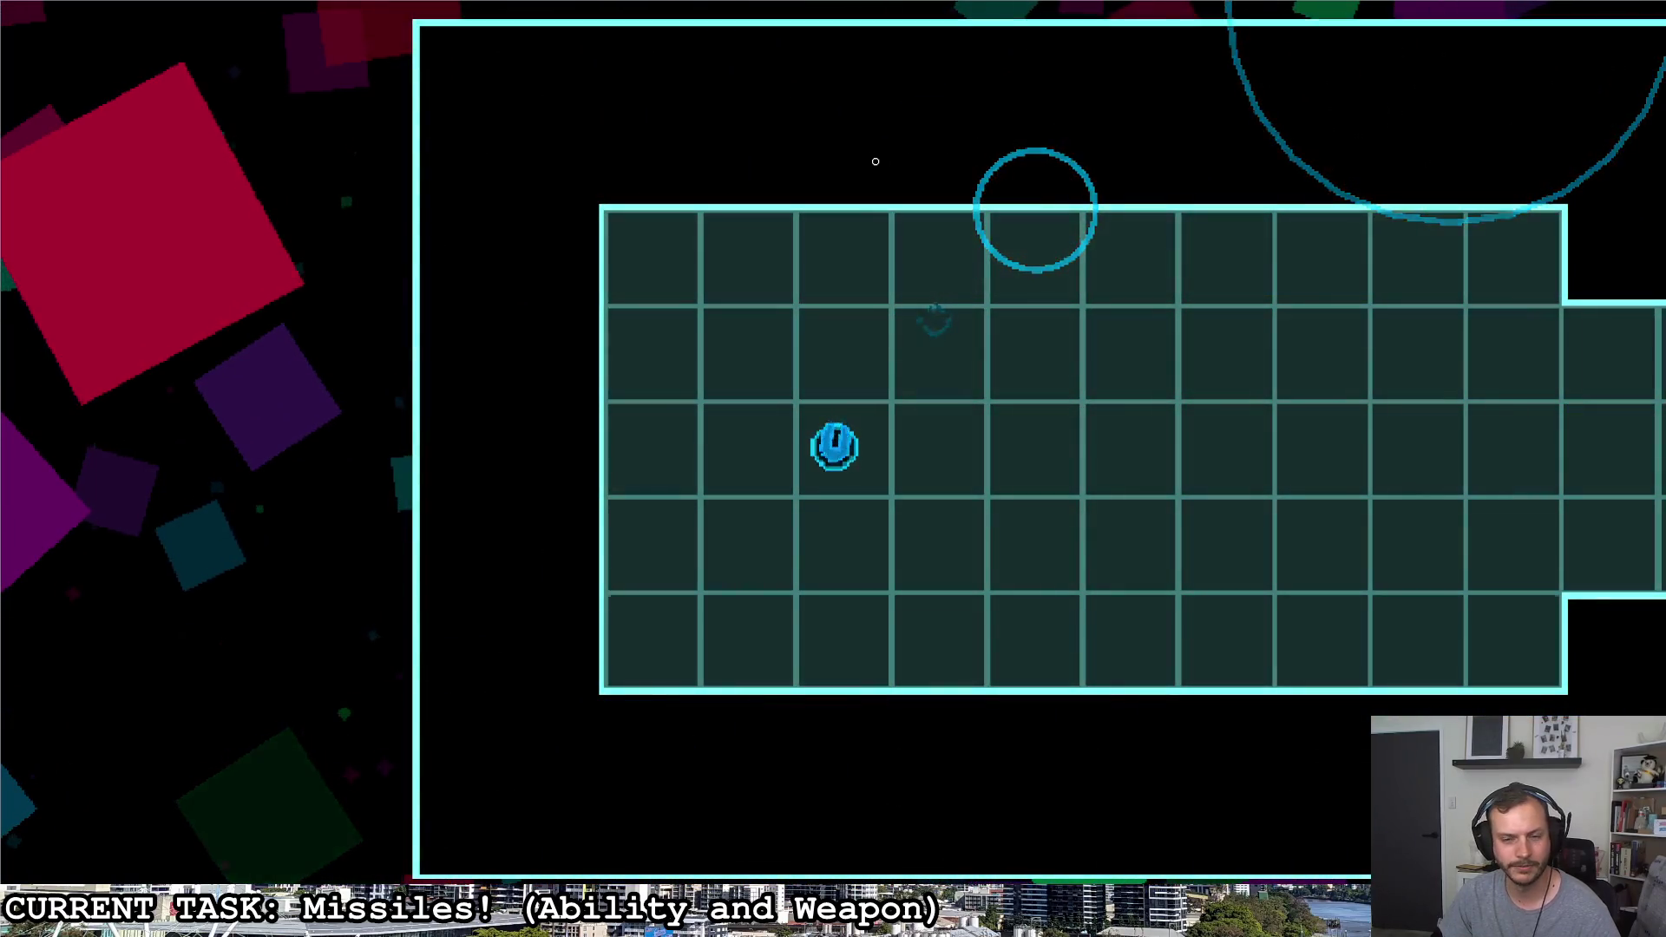
{"action": "left_click", "coordinate": [881, 163]}
{"action": "left_click", "coordinate": [730, 168]}
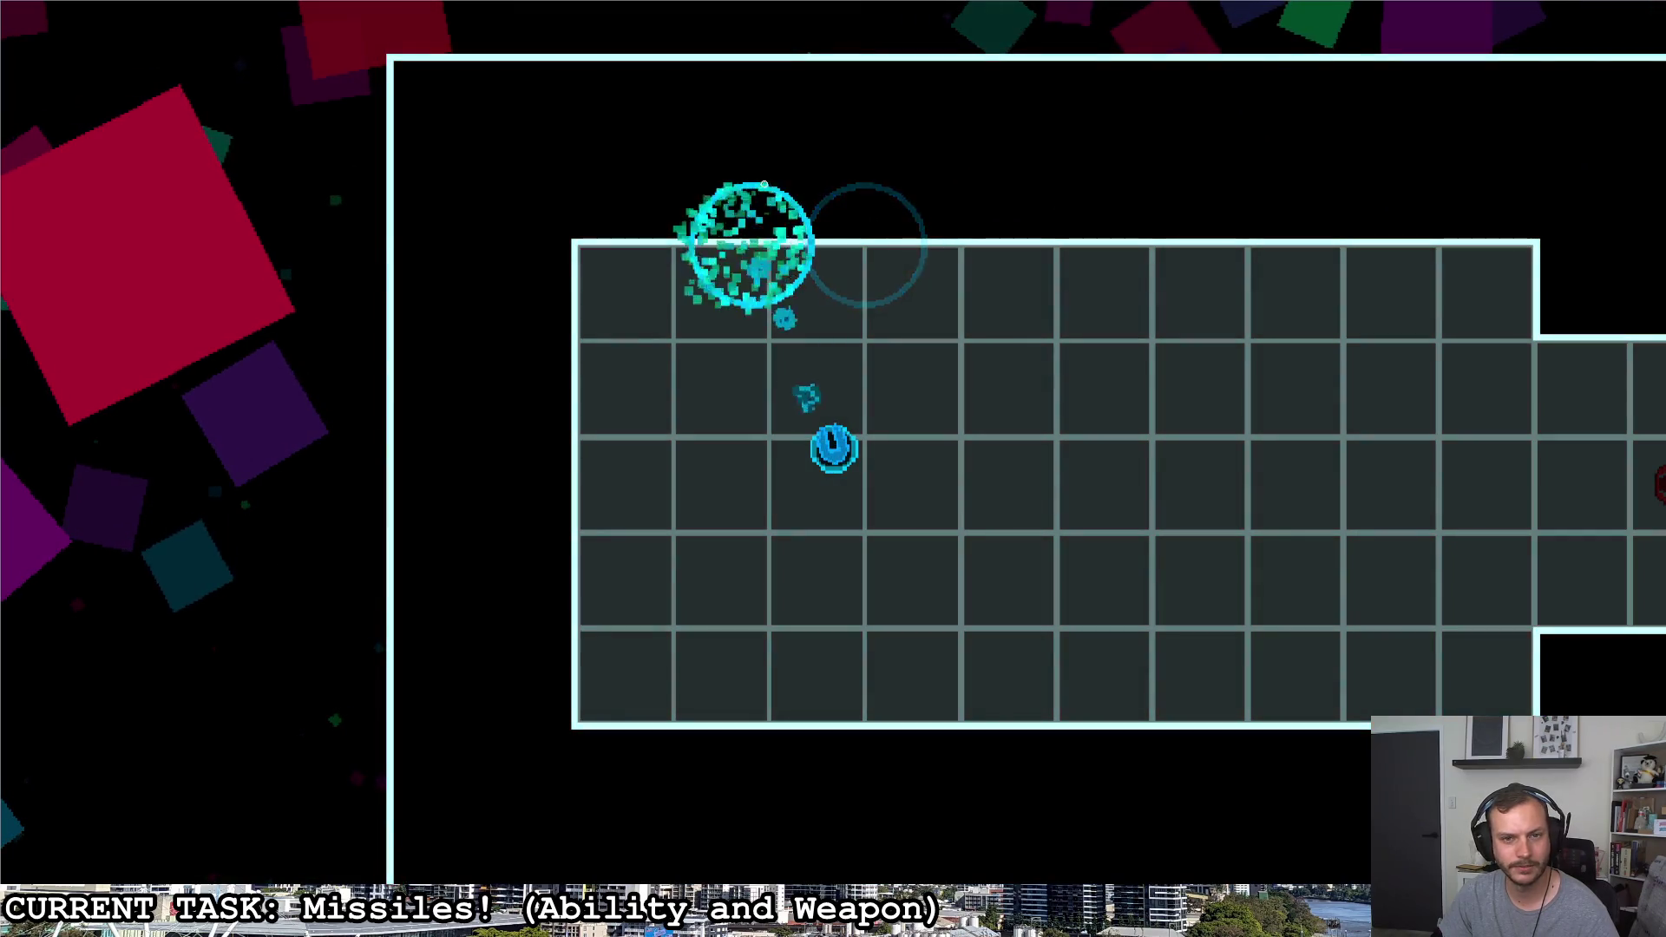
{"action": "left_click", "coordinate": [541, 232]}
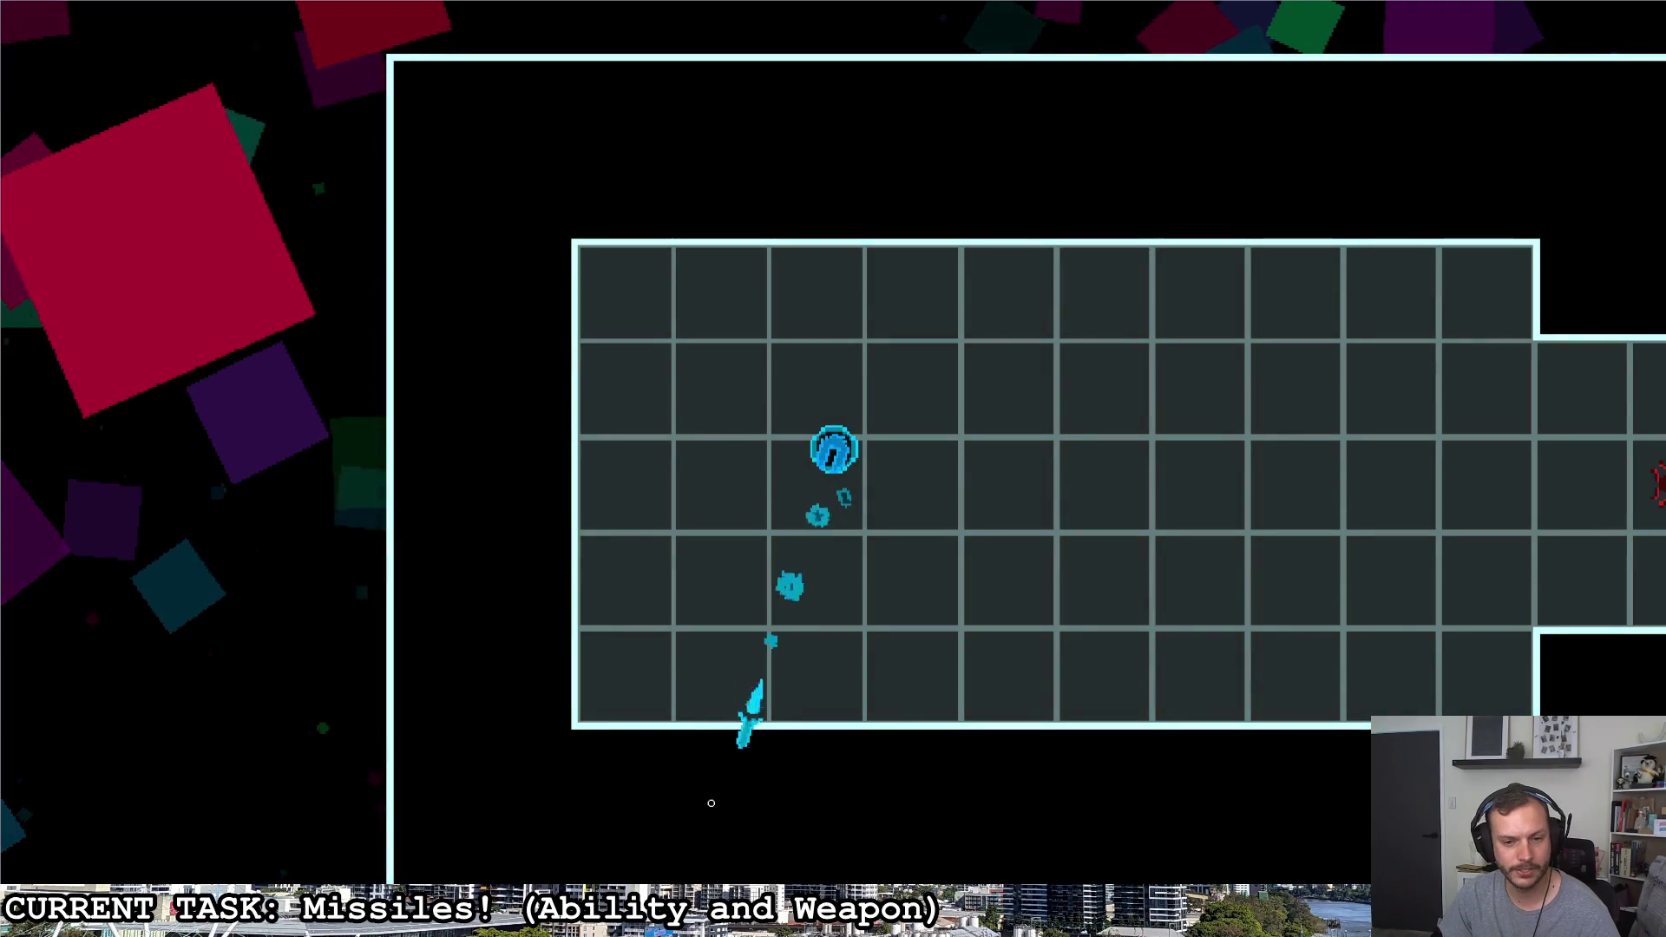
{"action": "left_click", "coordinate": [953, 724]}
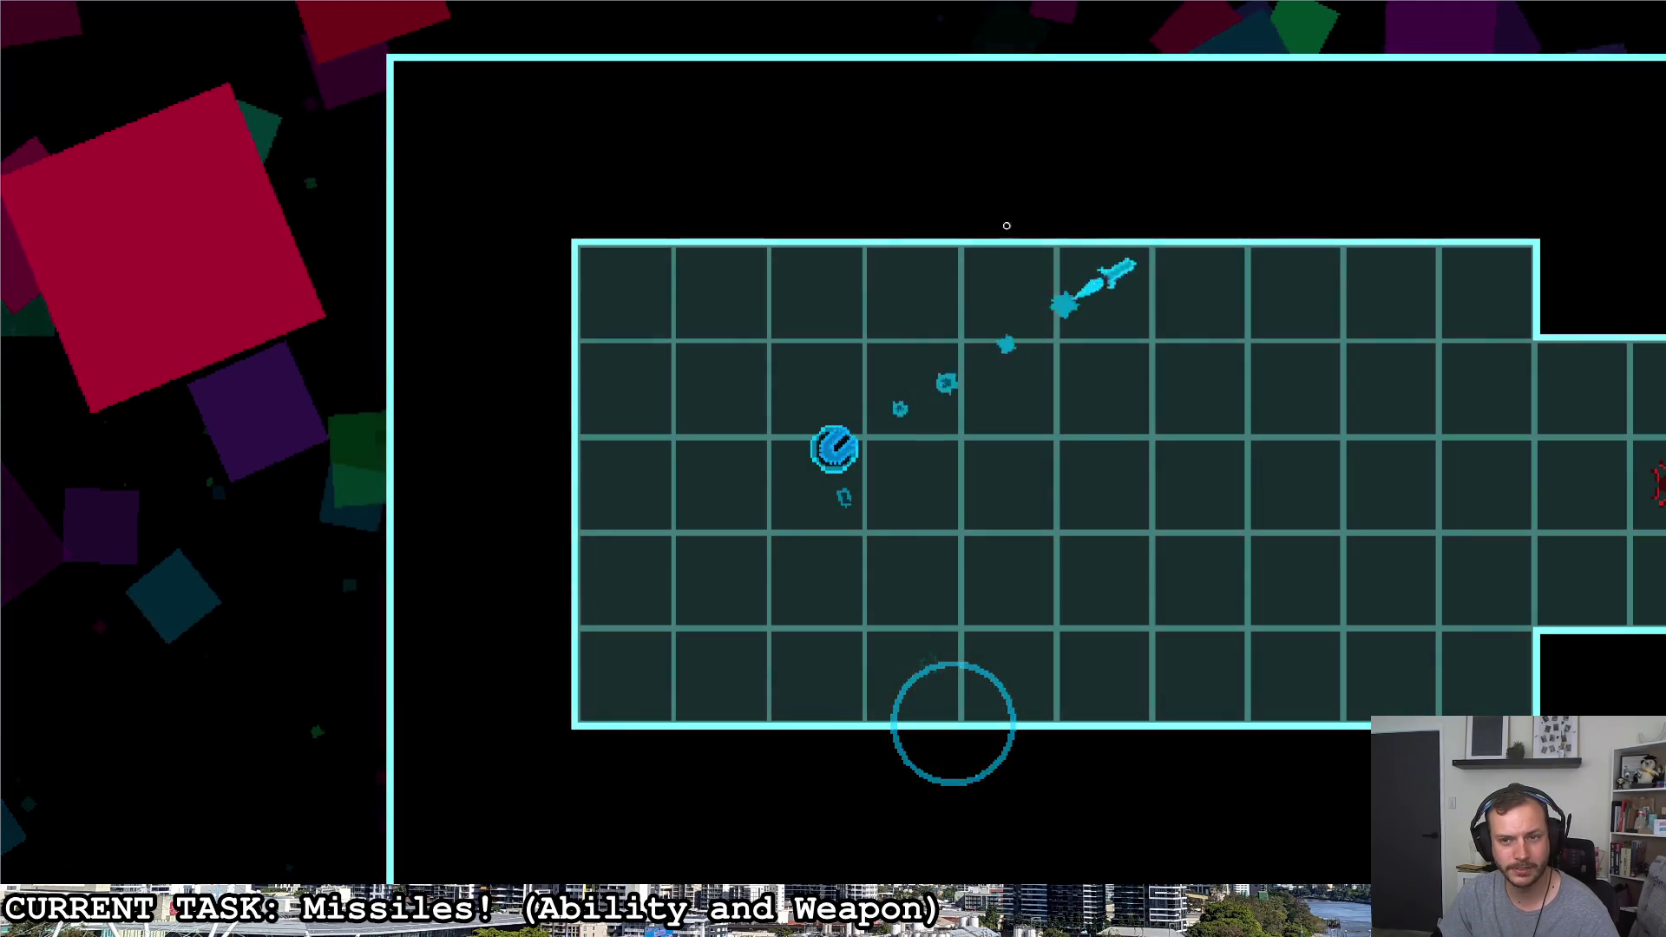
{"action": "left_click", "coordinate": [833, 196]}
{"action": "left_click", "coordinate": [562, 167]}
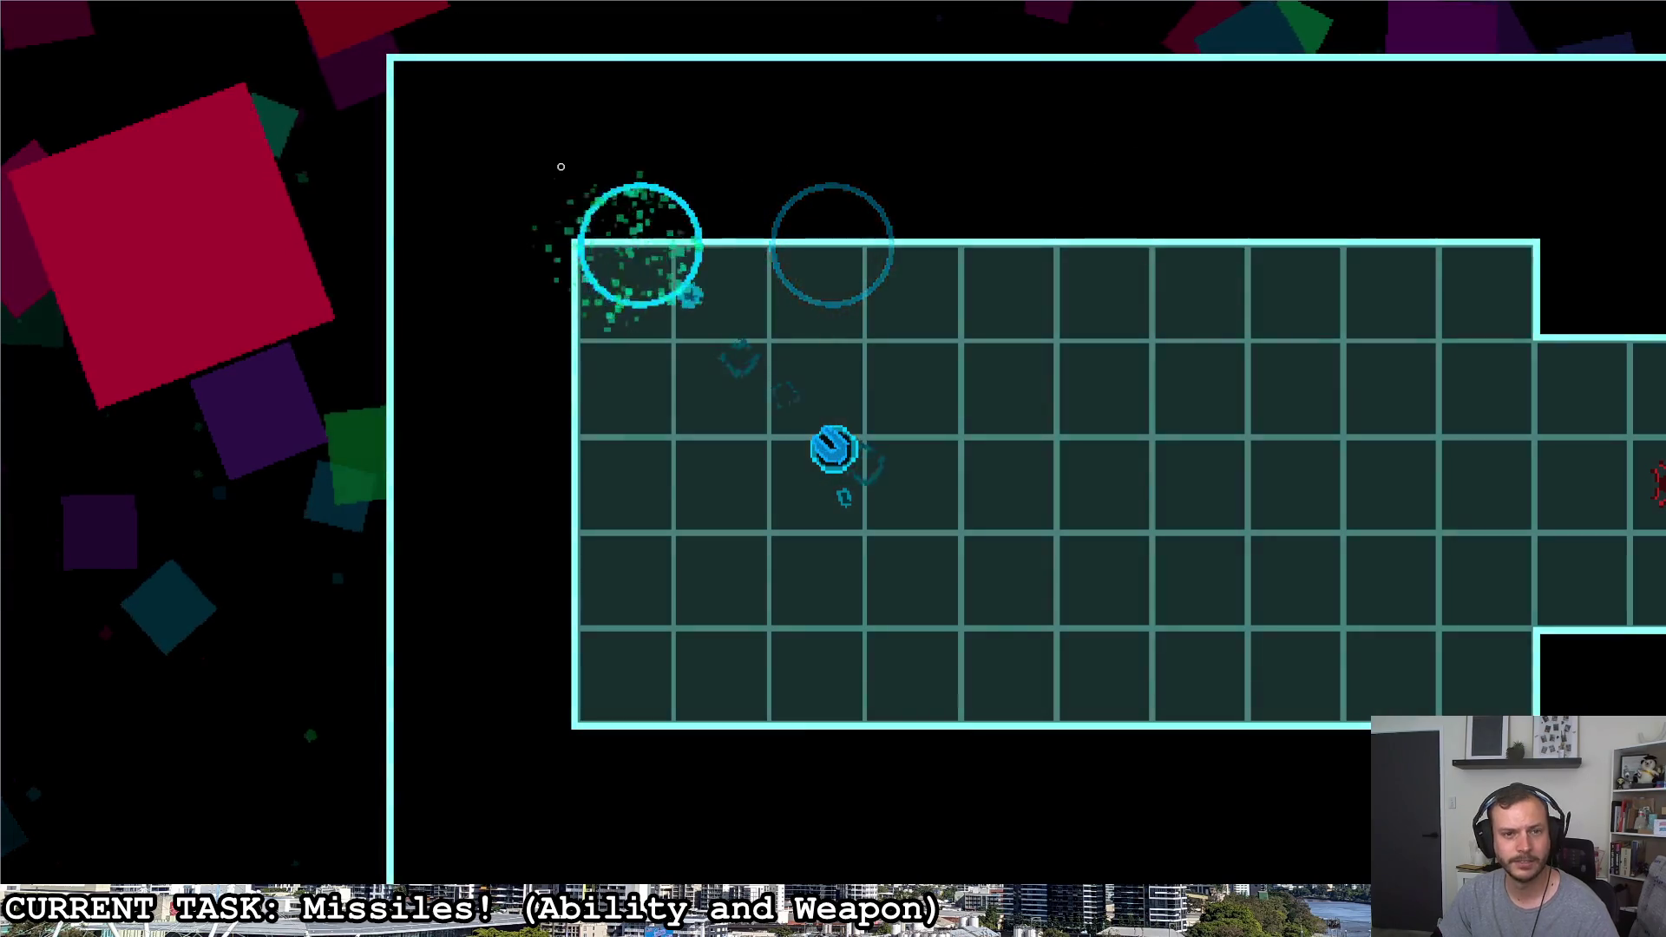
{"action": "key", "text": "Escape"}
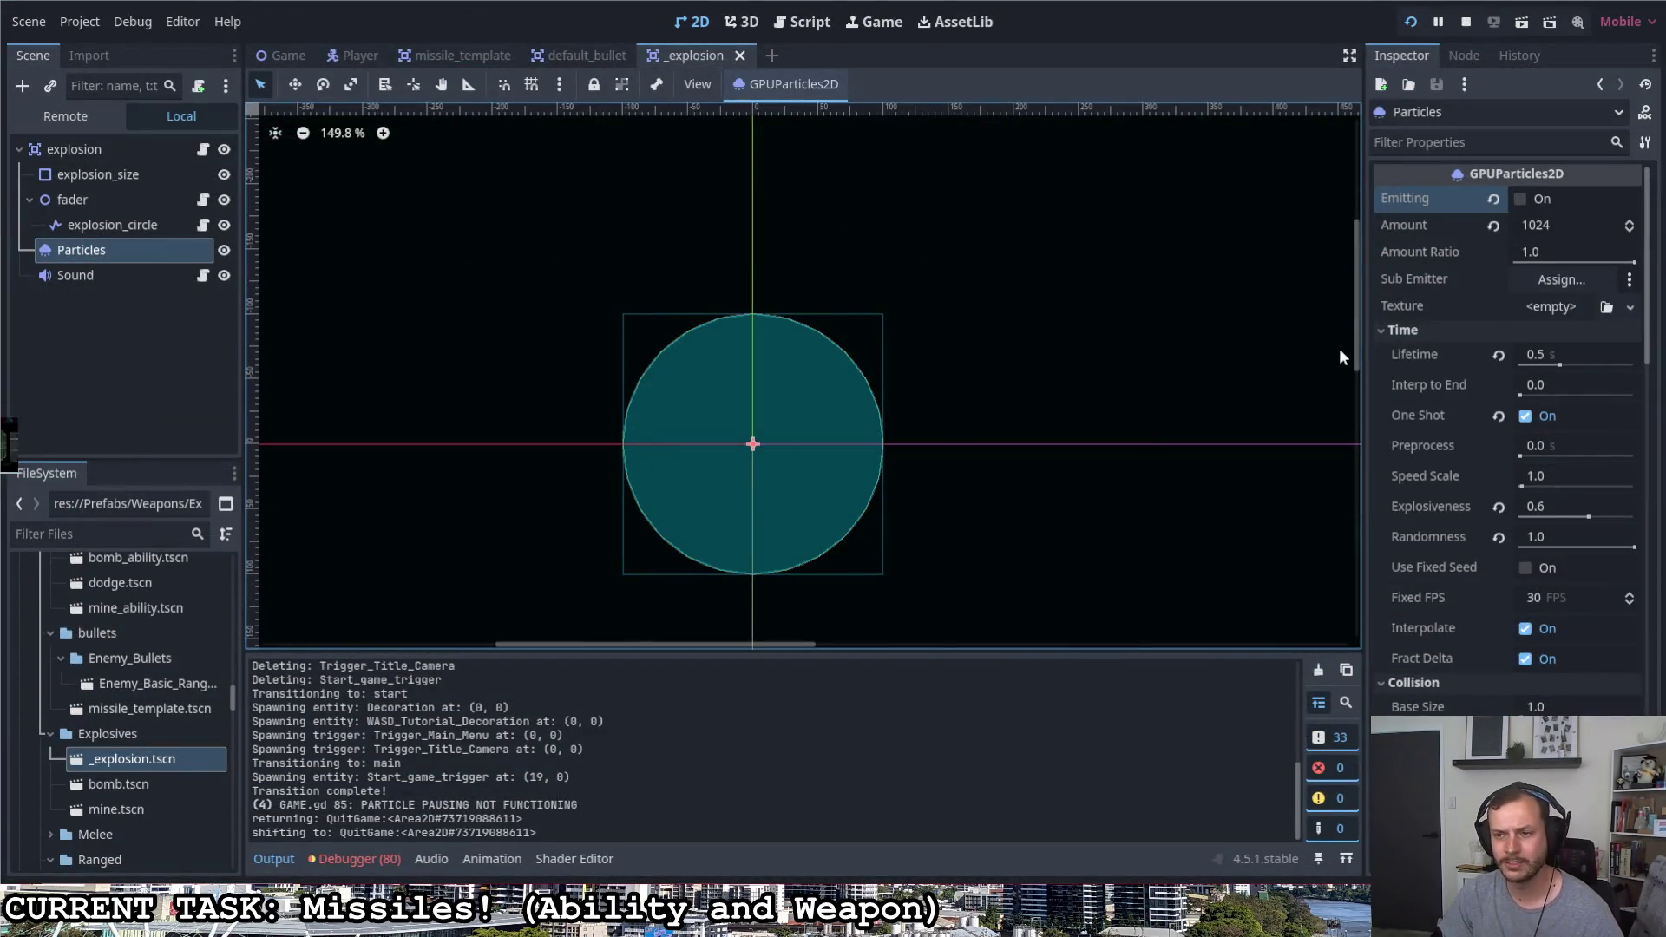
{"action": "scroll", "coordinate": [1402, 611], "scroll_direction": "down", "scroll_amount": 5}
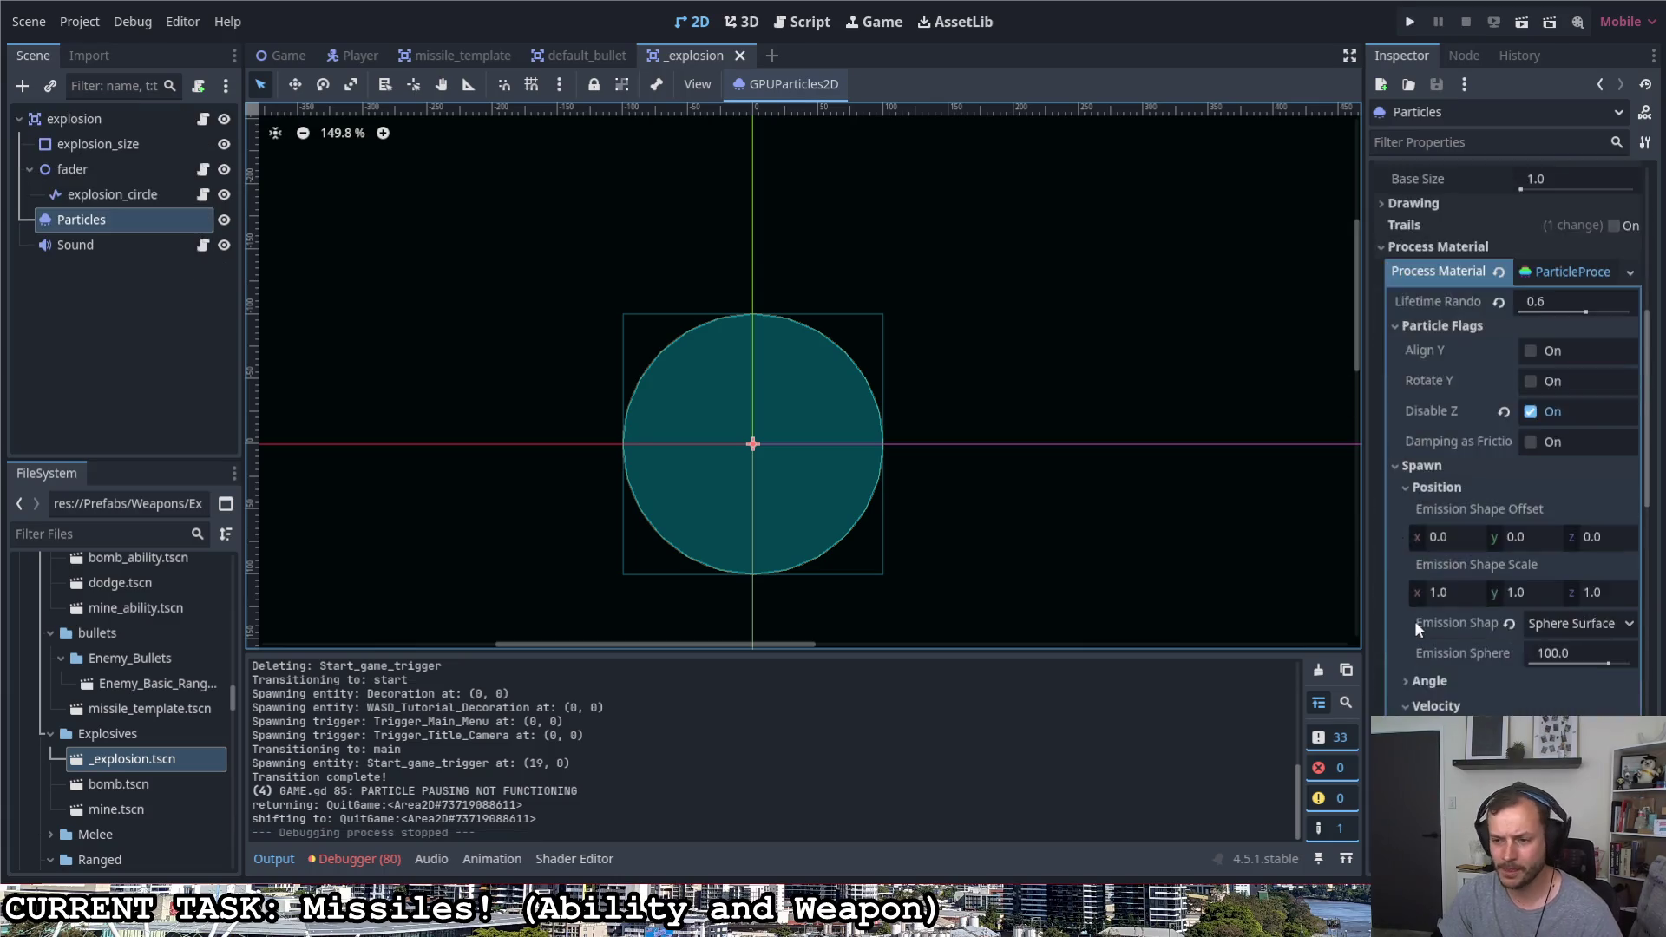
{"action": "scroll", "coordinate": [1416, 622], "scroll_direction": "down", "scroll_amount": 4}
Restore the velocity spread to 180, tweak initial velocity, and run the game
{"action": "left_click", "coordinate": [1424, 607]}
{"action": "mouse_move", "coordinate": [1423, 607]}
{"action": "left_mouse_down"}
{"action": "mouse_move", "coordinate": [1535, 585]}
{"action": "mouse_move", "coordinate": [1630, 531]}
{"action": "left_mouse_up"}
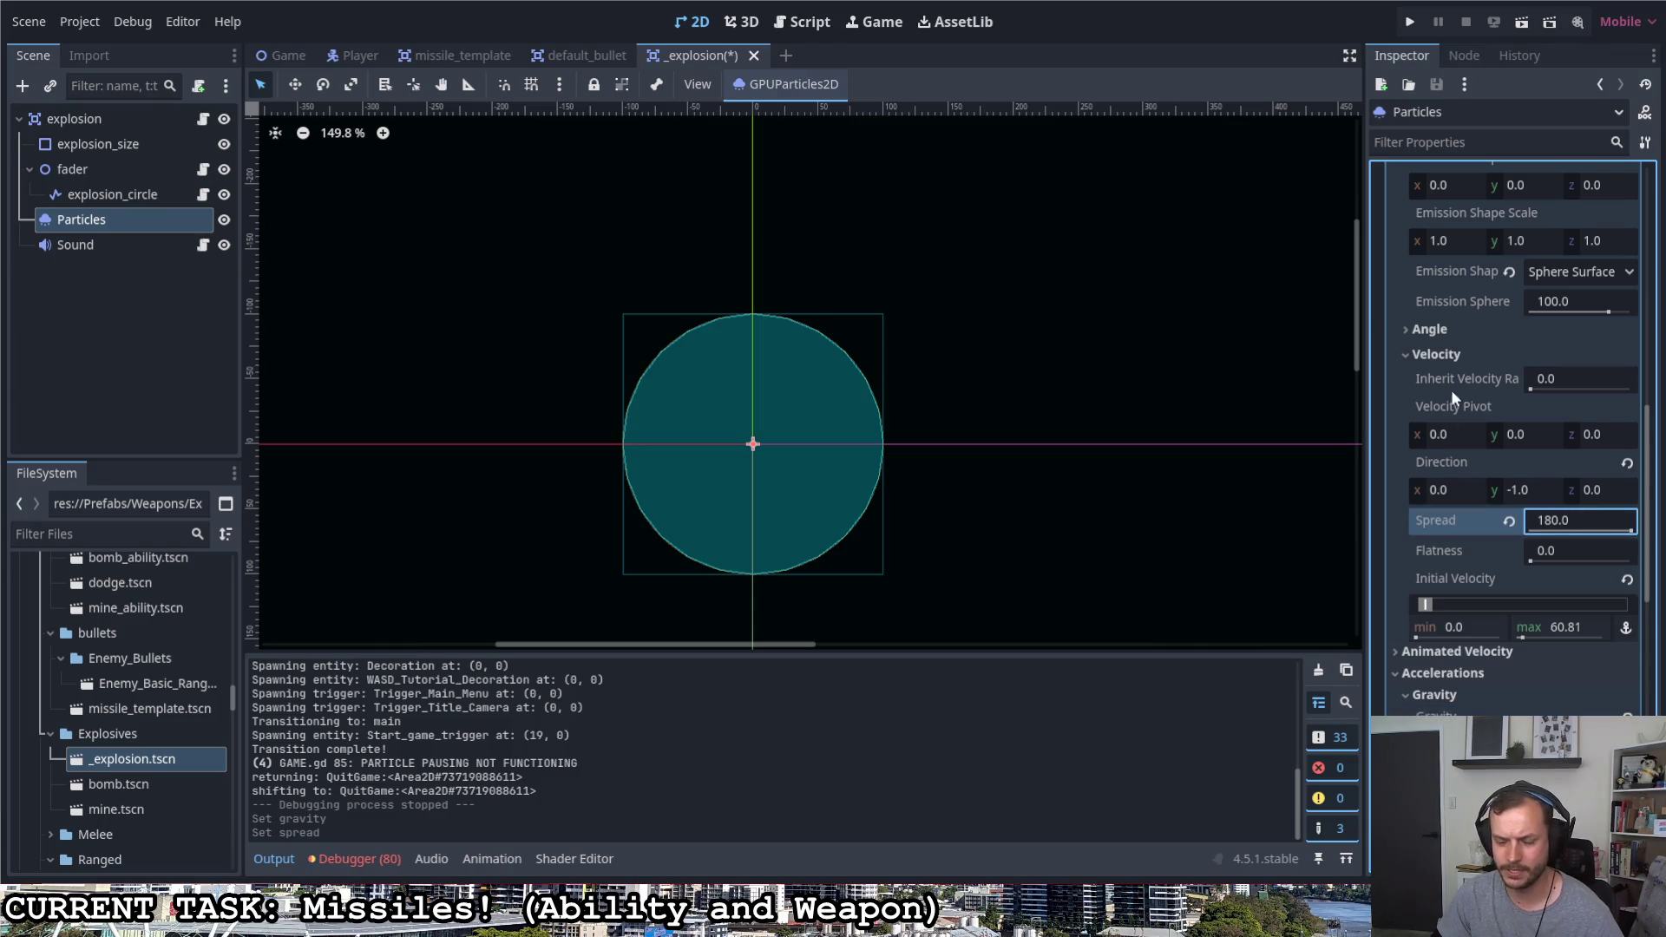
{"action": "left_click", "coordinate": [1409, 22]}
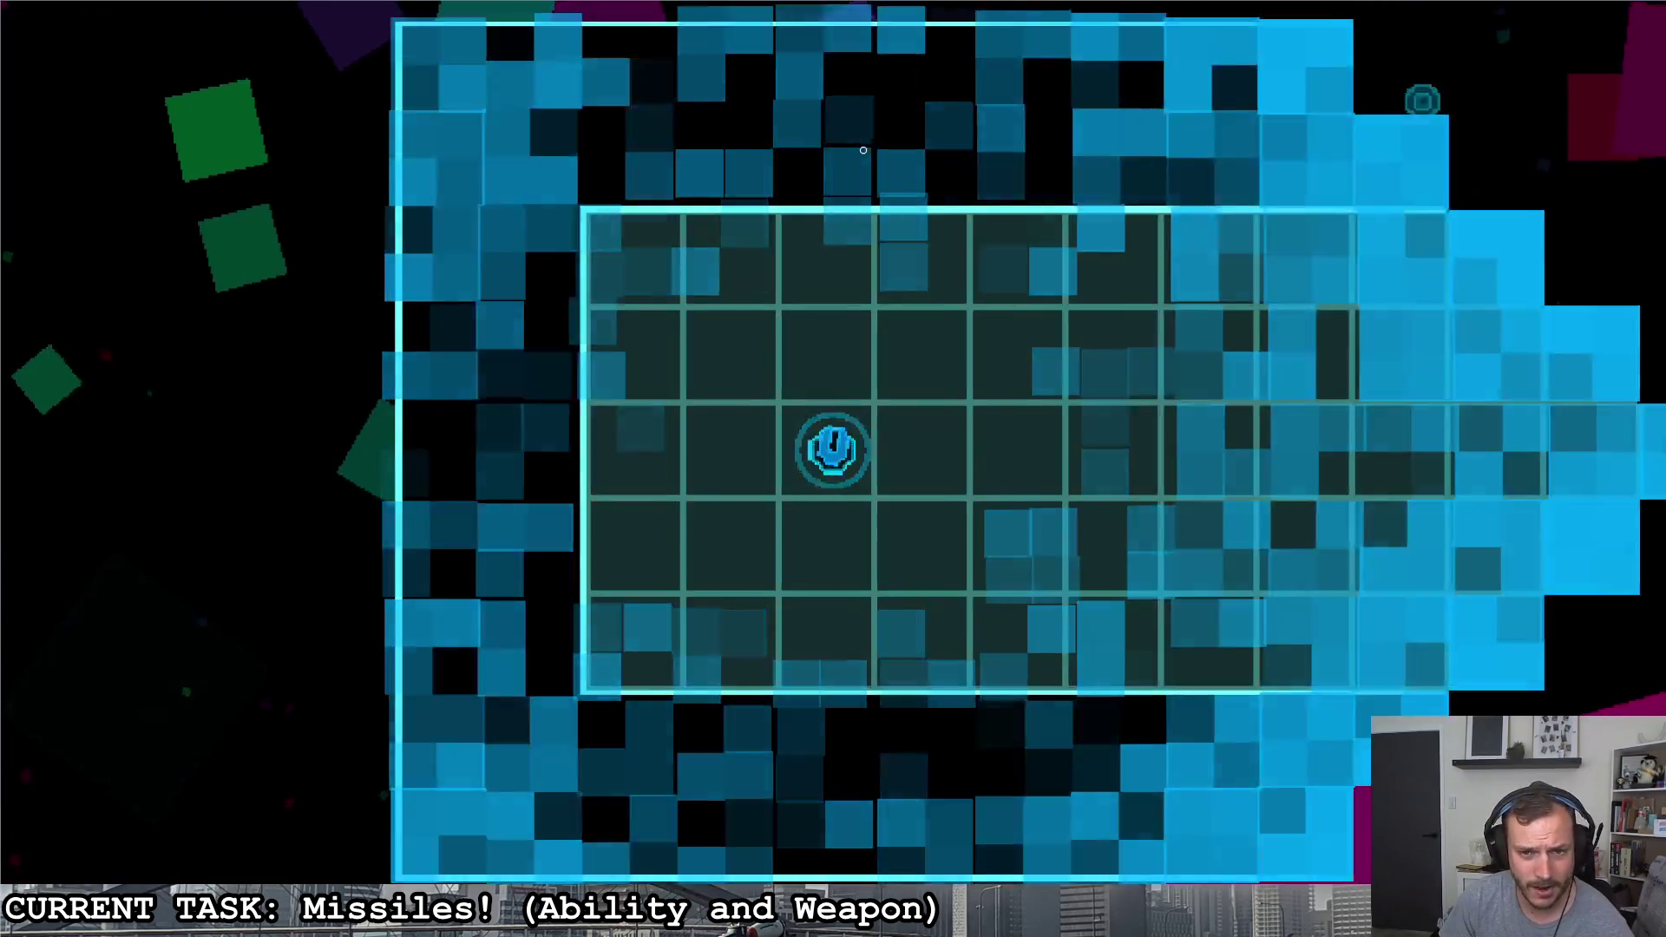
Fly the ship through the corridor into the turret room, firing missiles at red enemies
{"action": "left_click", "coordinate": [858, 208]}
{"action": "left_click", "coordinate": [696, 209]}
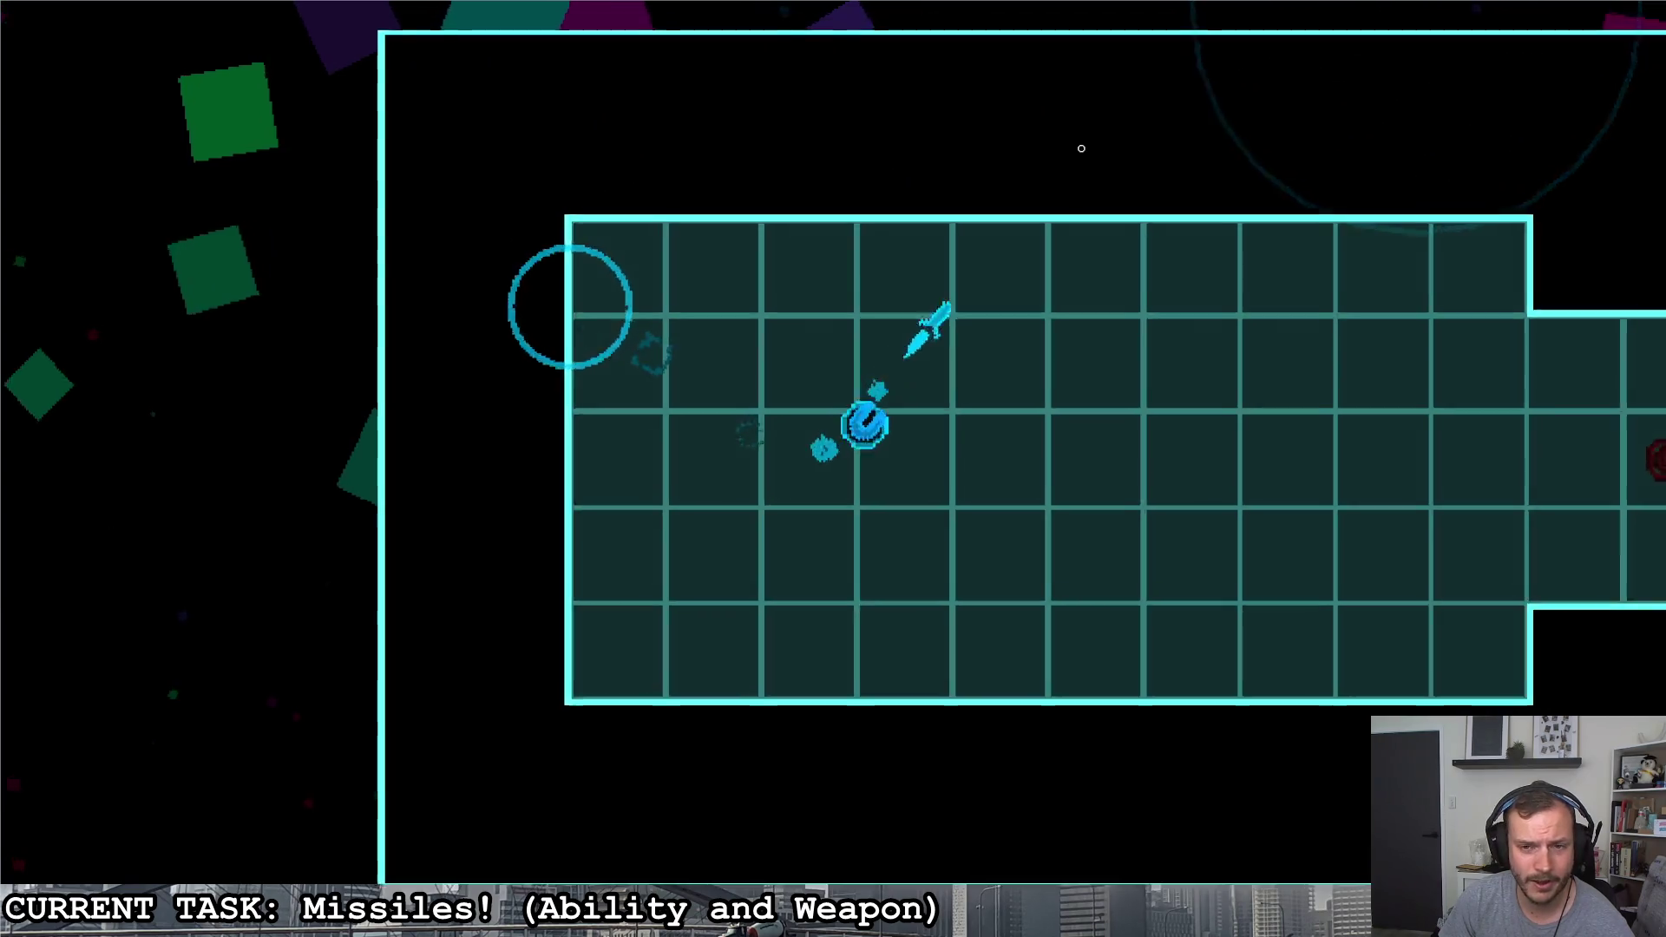
{"action": "key", "text": "d"}
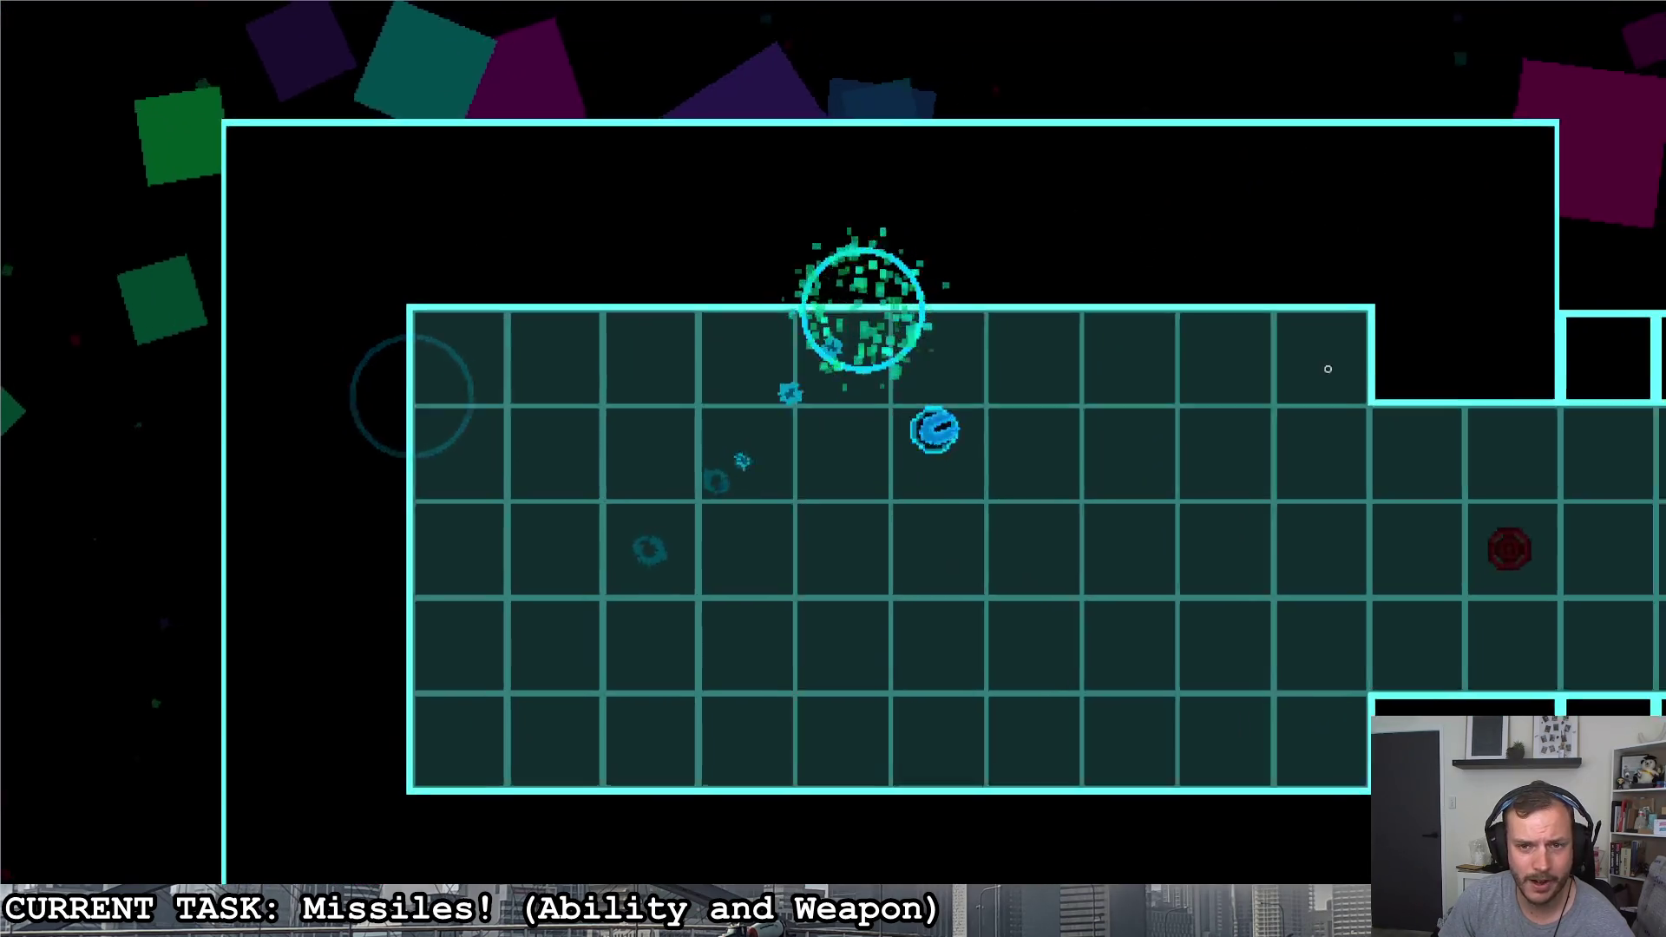
{"action": "left_click", "coordinate": [781, 306]}
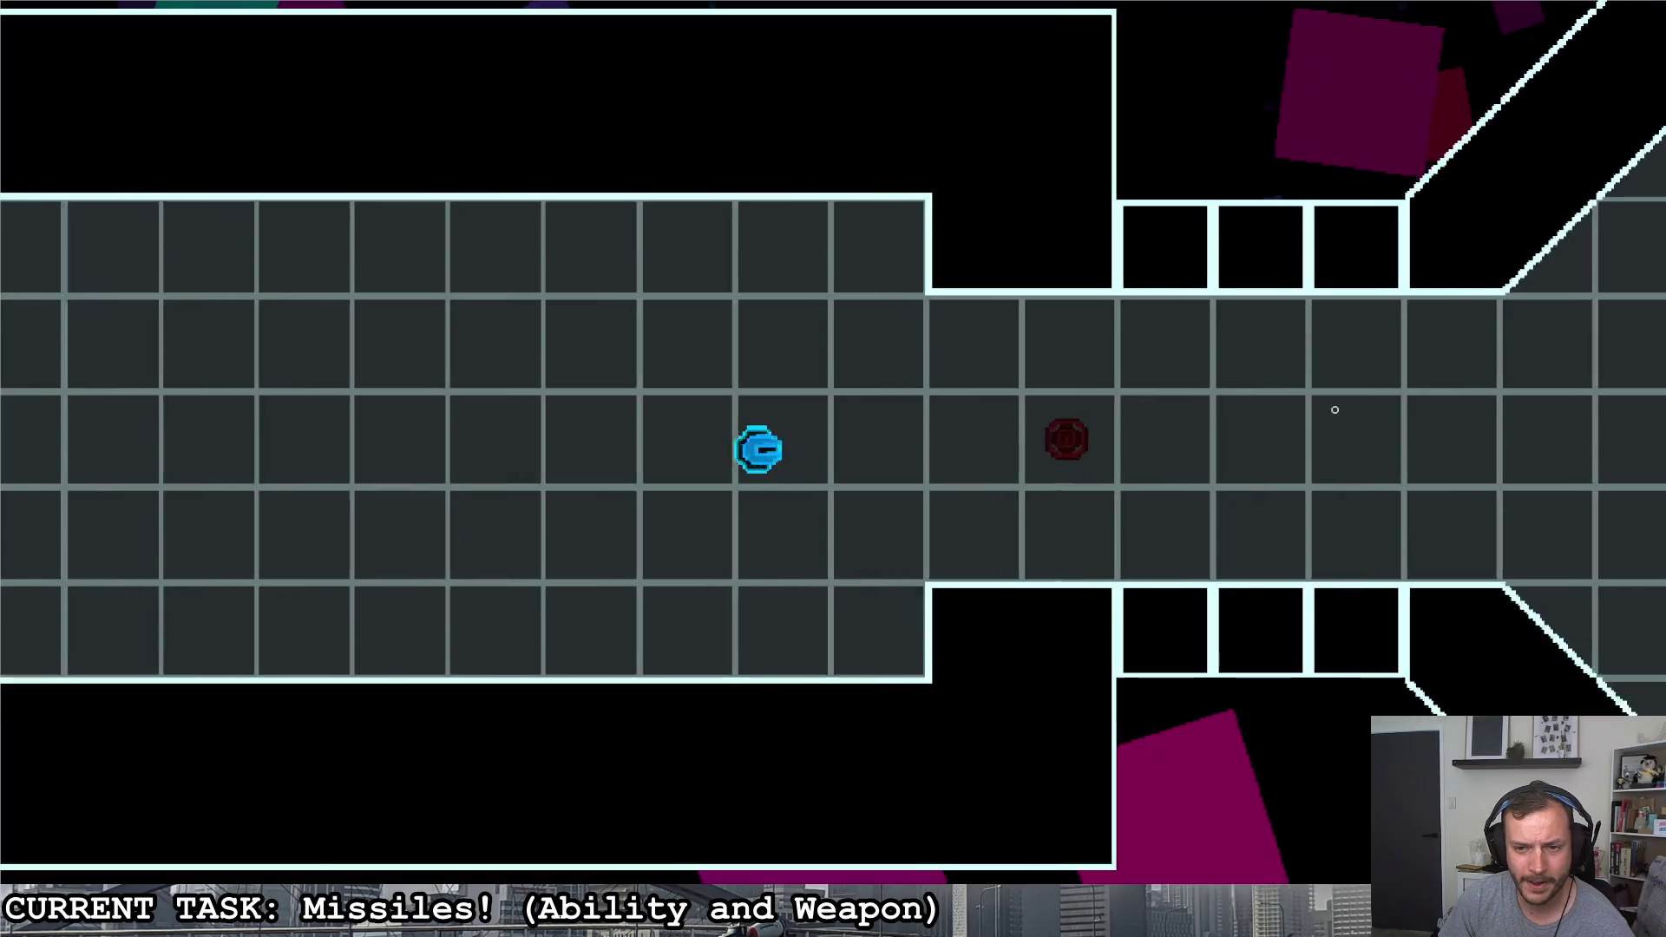
{"action": "key", "text": "a"}
{"action": "left_click", "coordinate": [1402, 457]}
{"action": "key", "text": "d"}
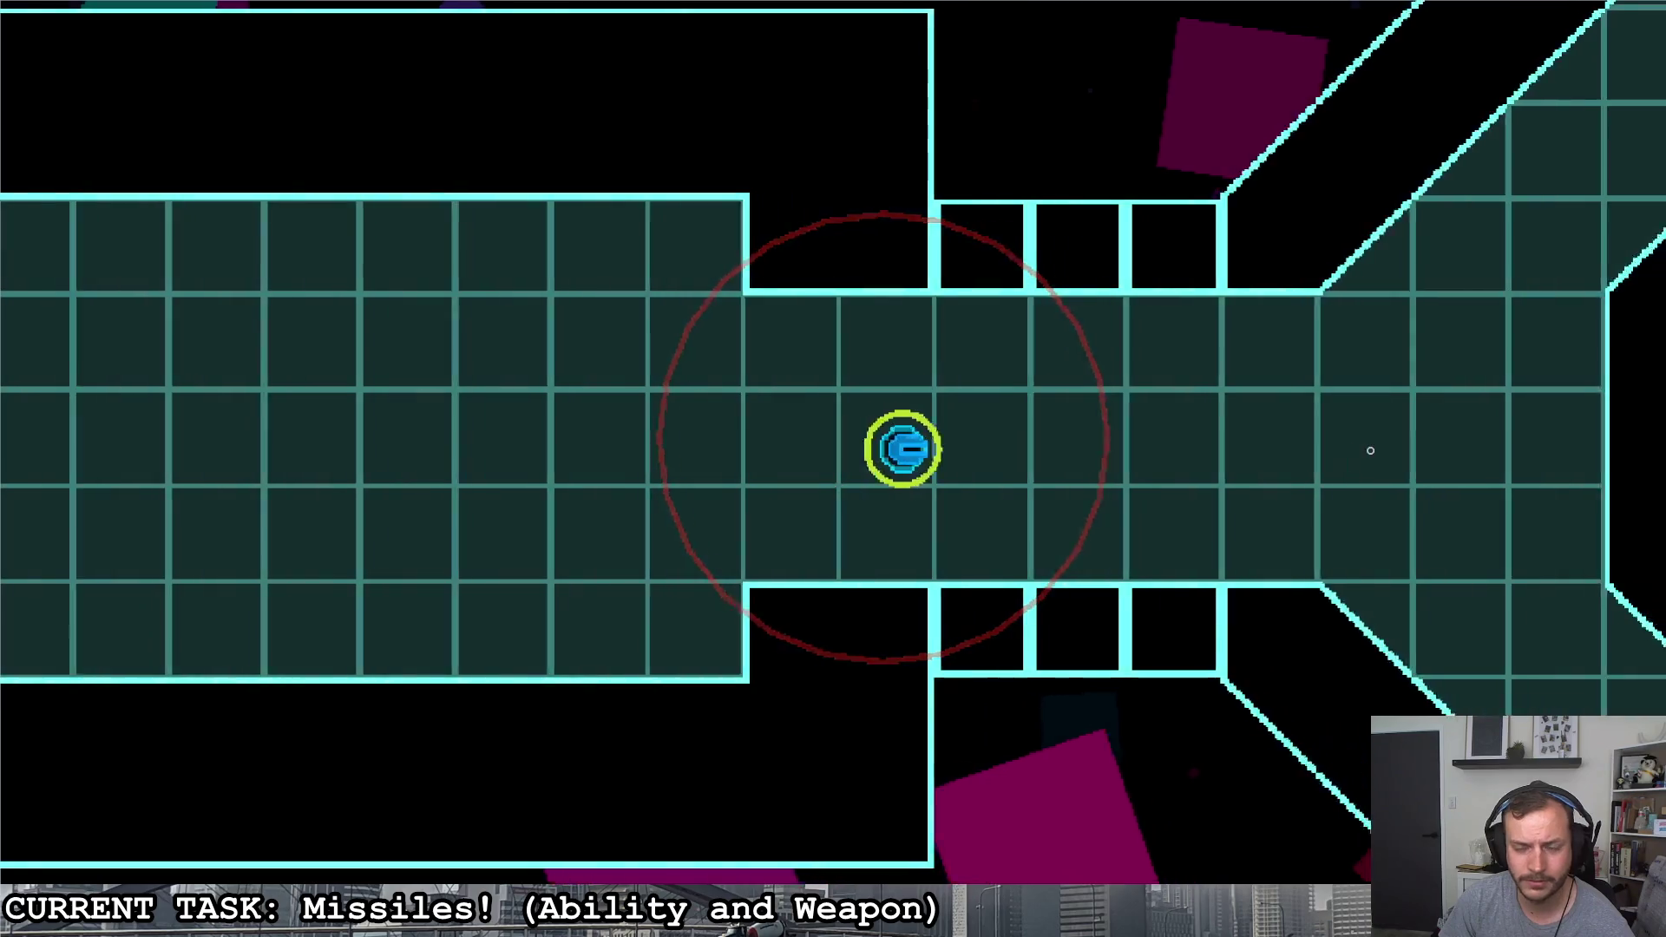
{"action": "key", "text": "w"}
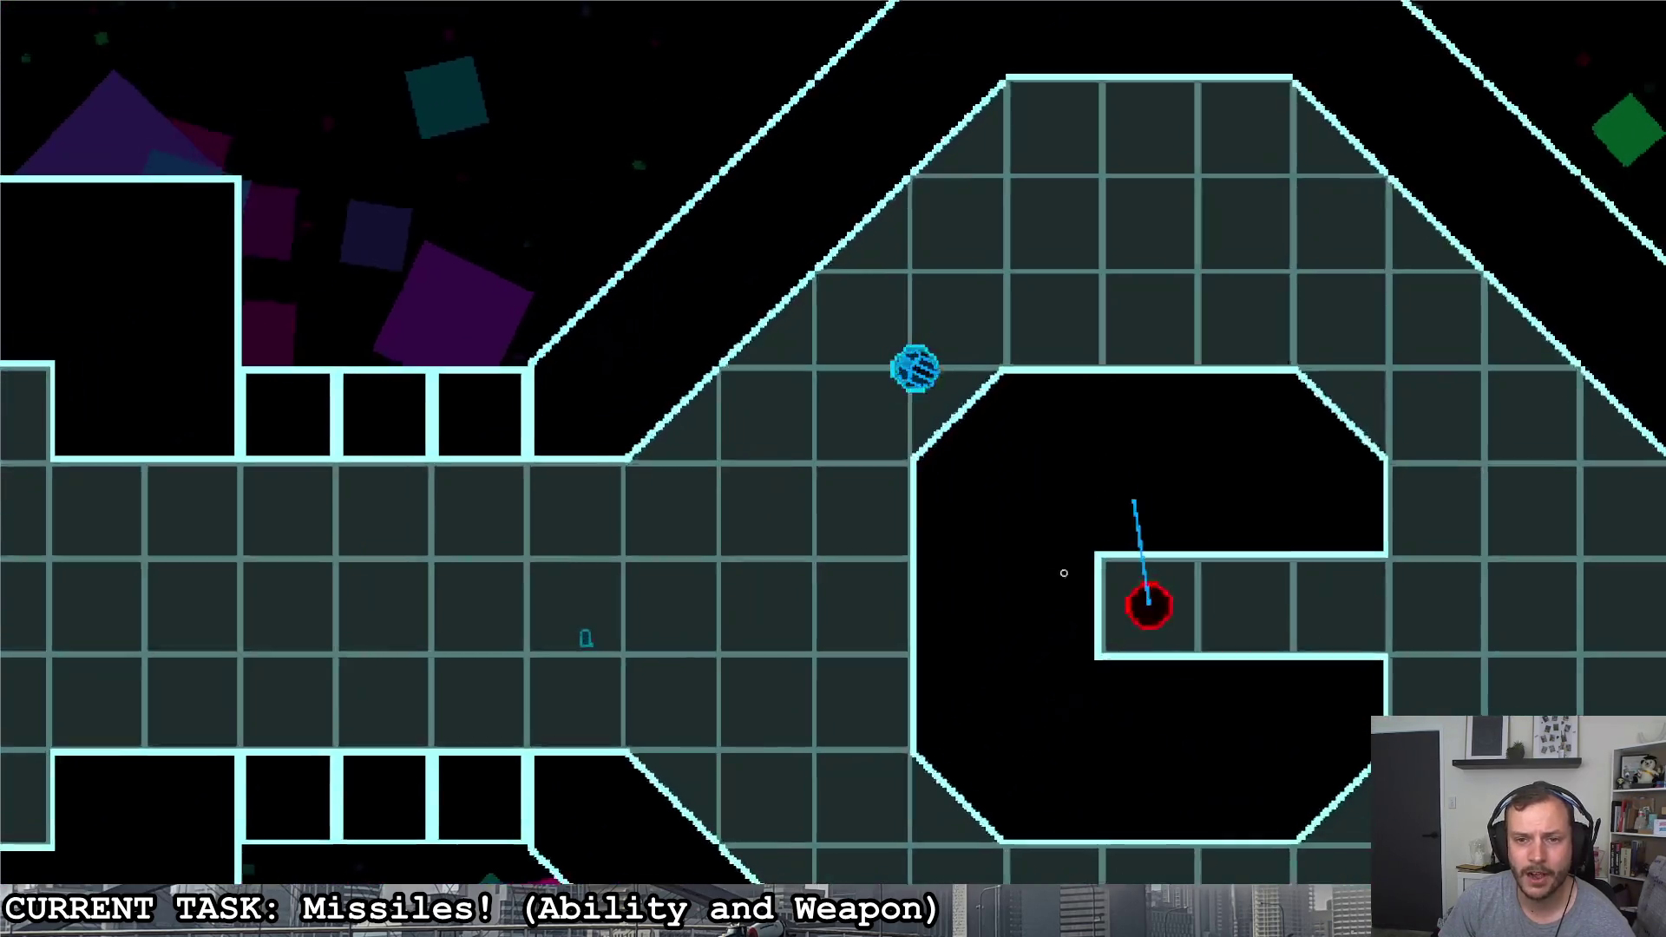
{"action": "key", "text": "d"}
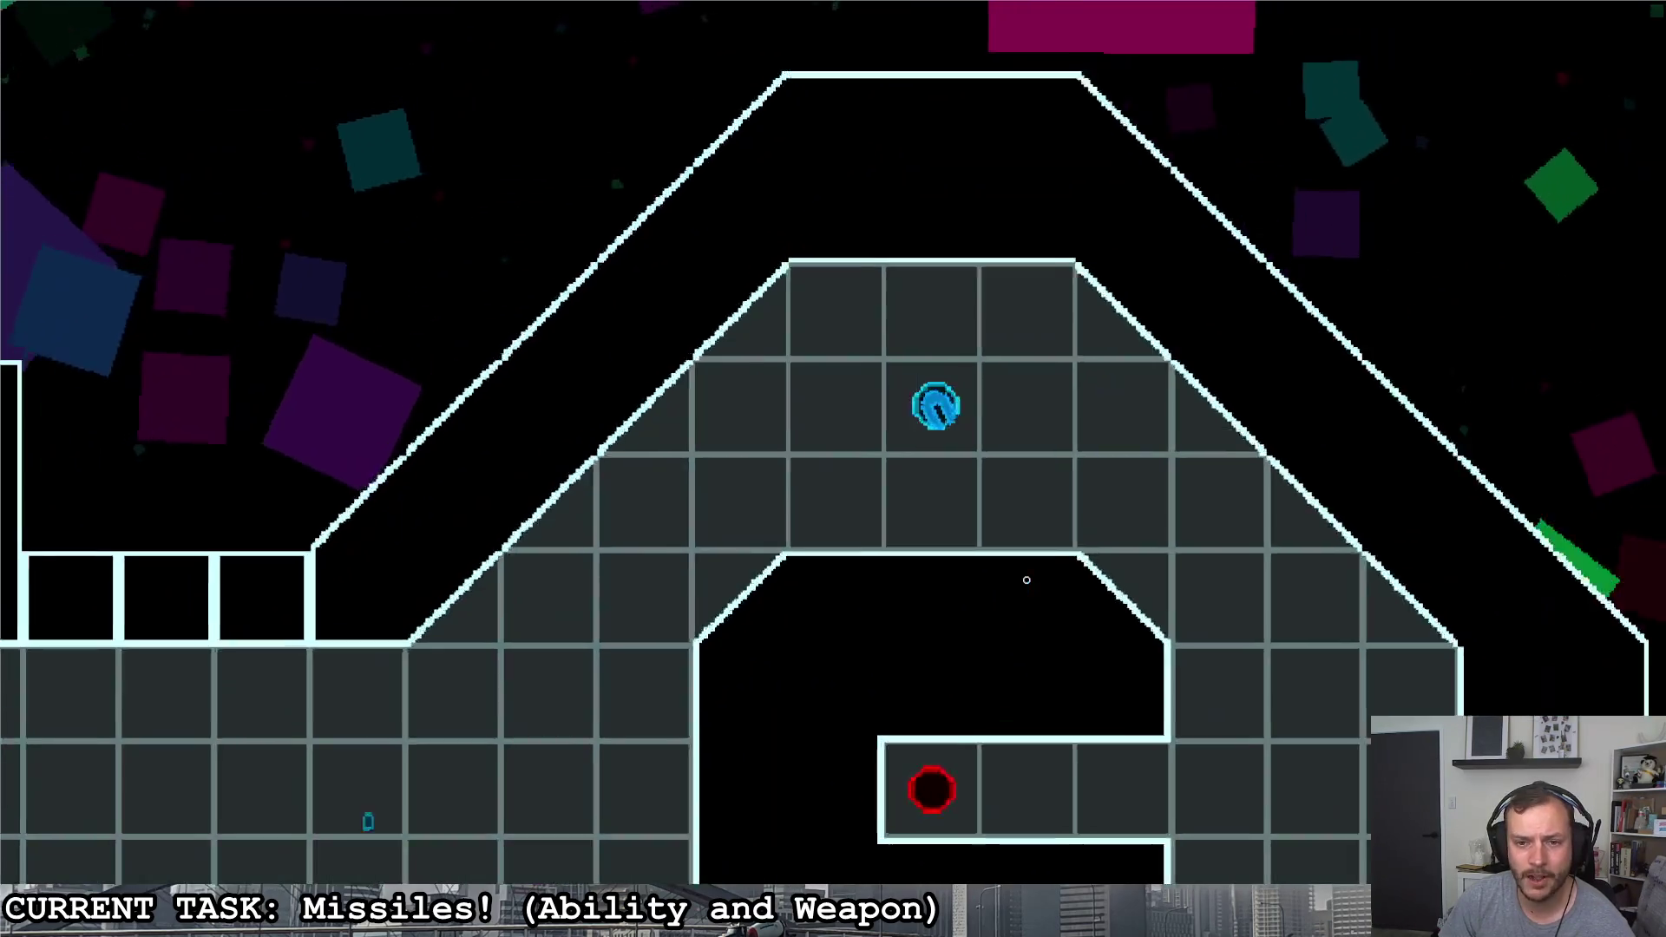
{"action": "key", "text": "s"}
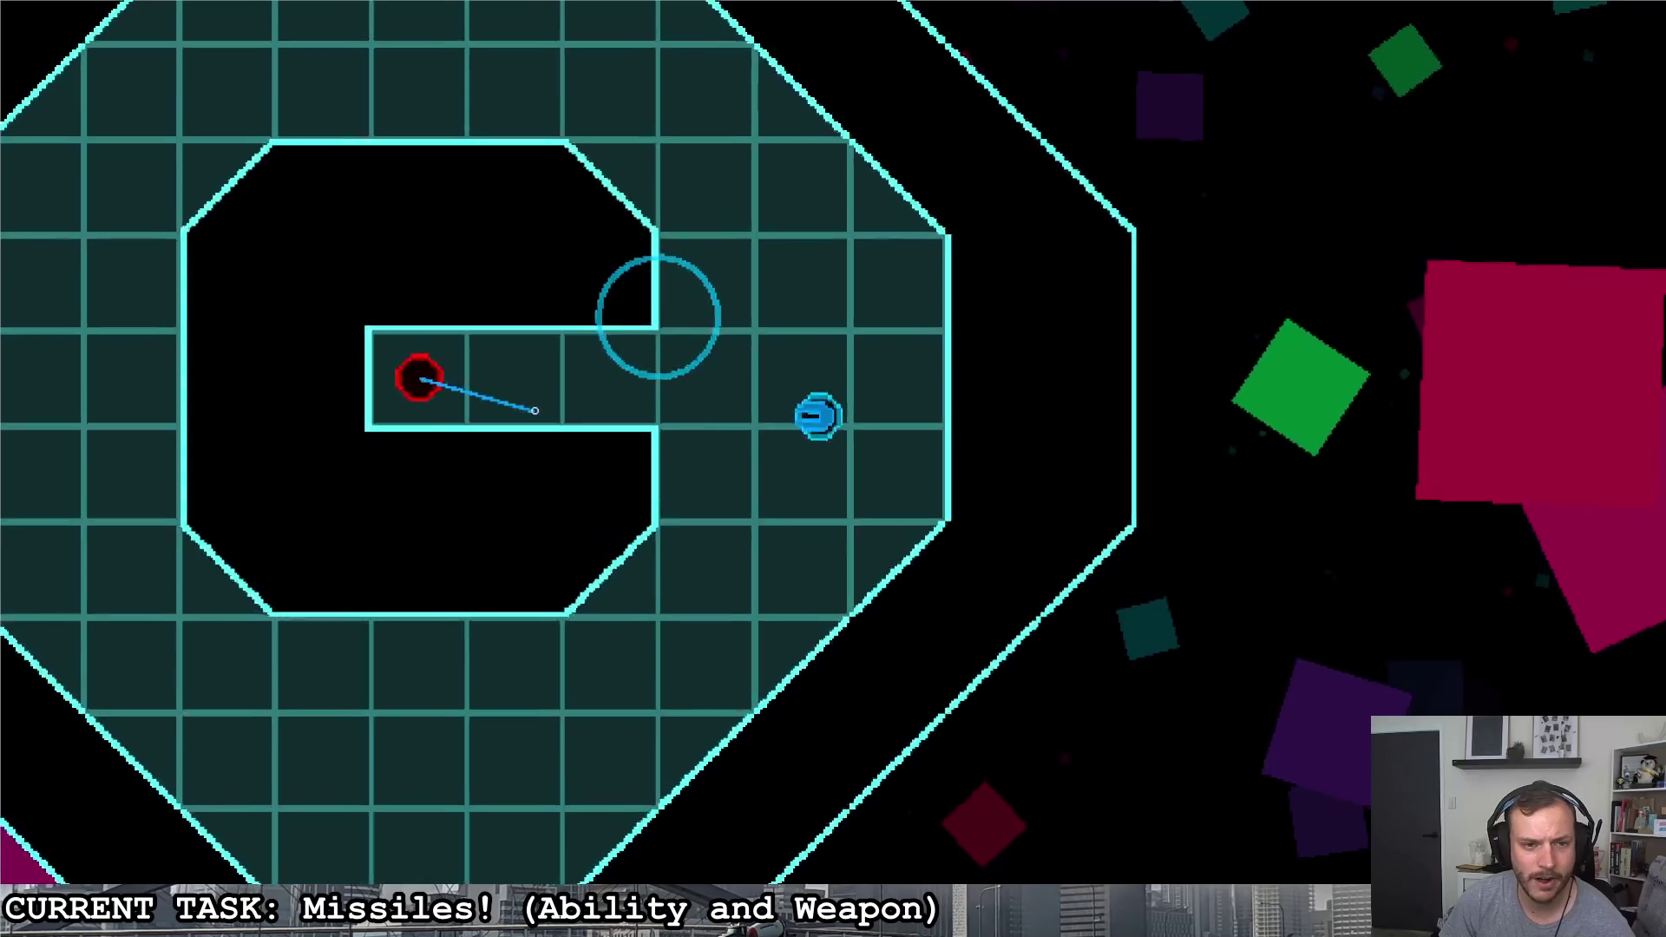
{"action": "left_click", "coordinate": [575, 441]}
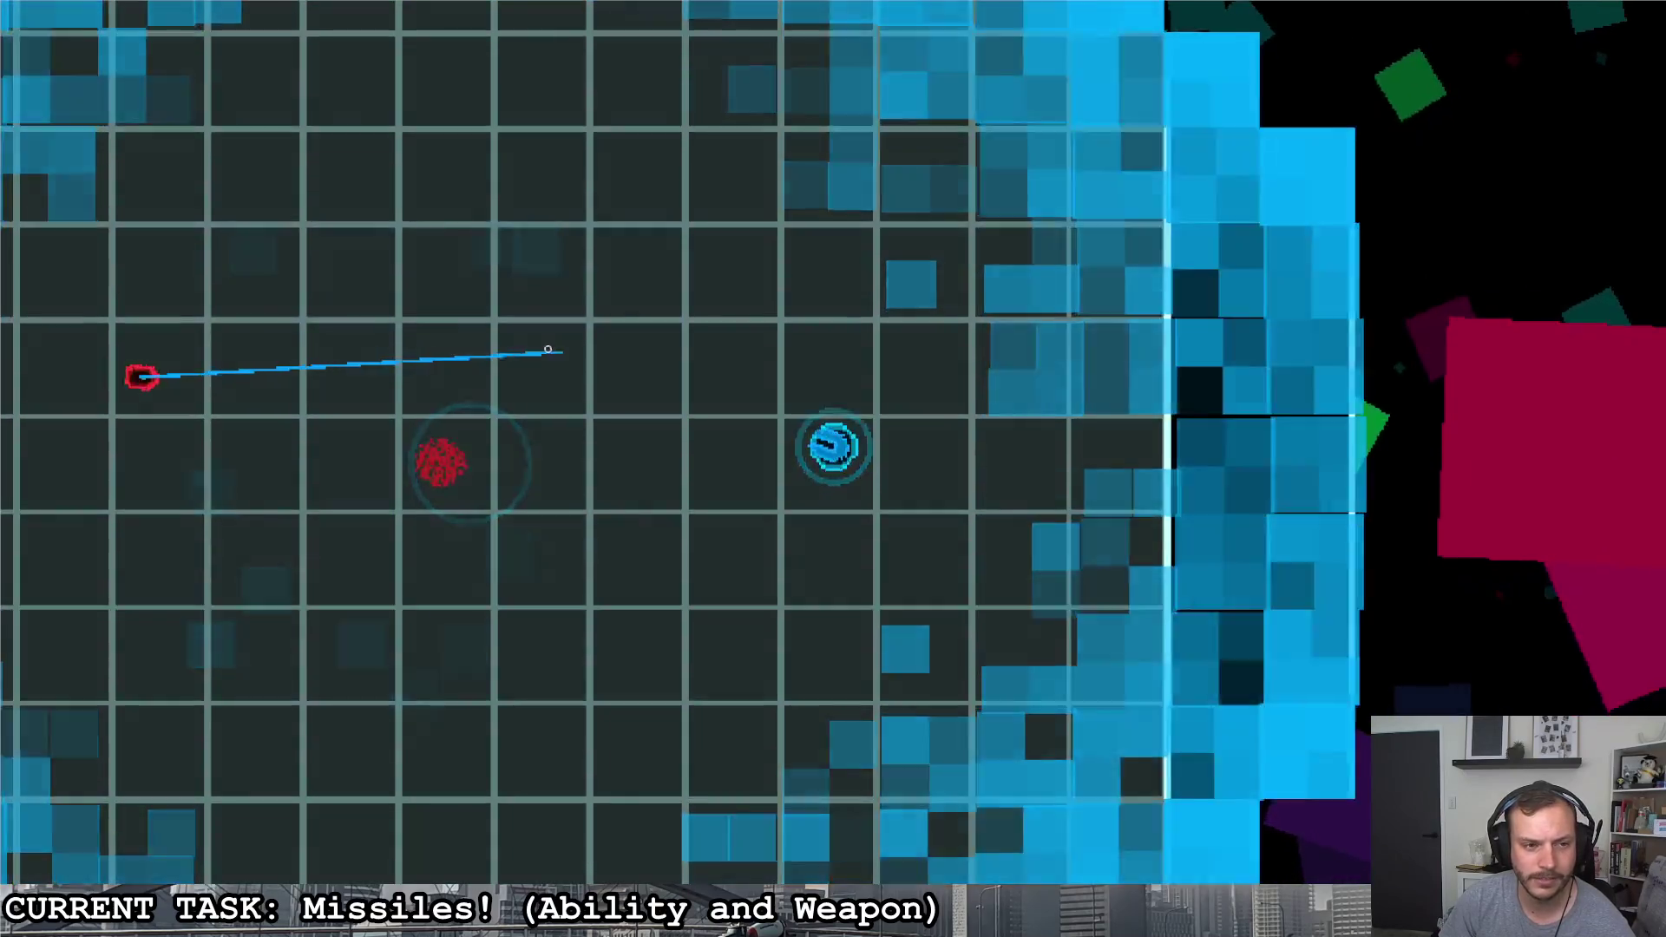
{"action": "key", "text": "w"}
{"action": "key", "text": "a"}
{"action": "key", "text": "s"}
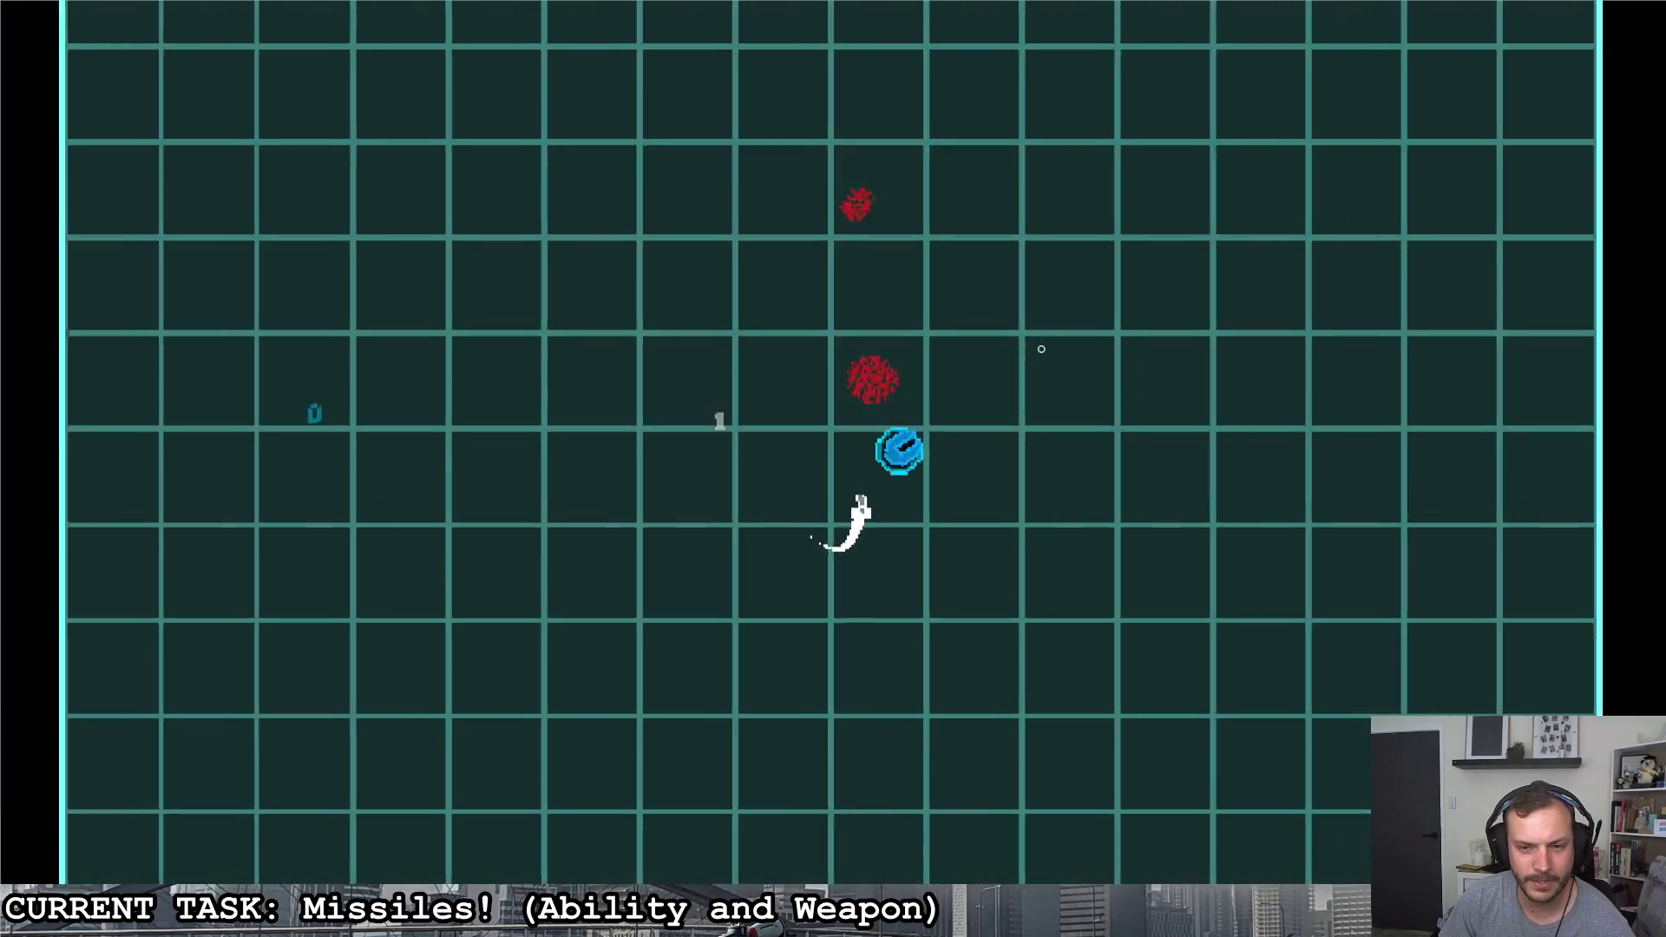
{"action": "key", "text": "a"}
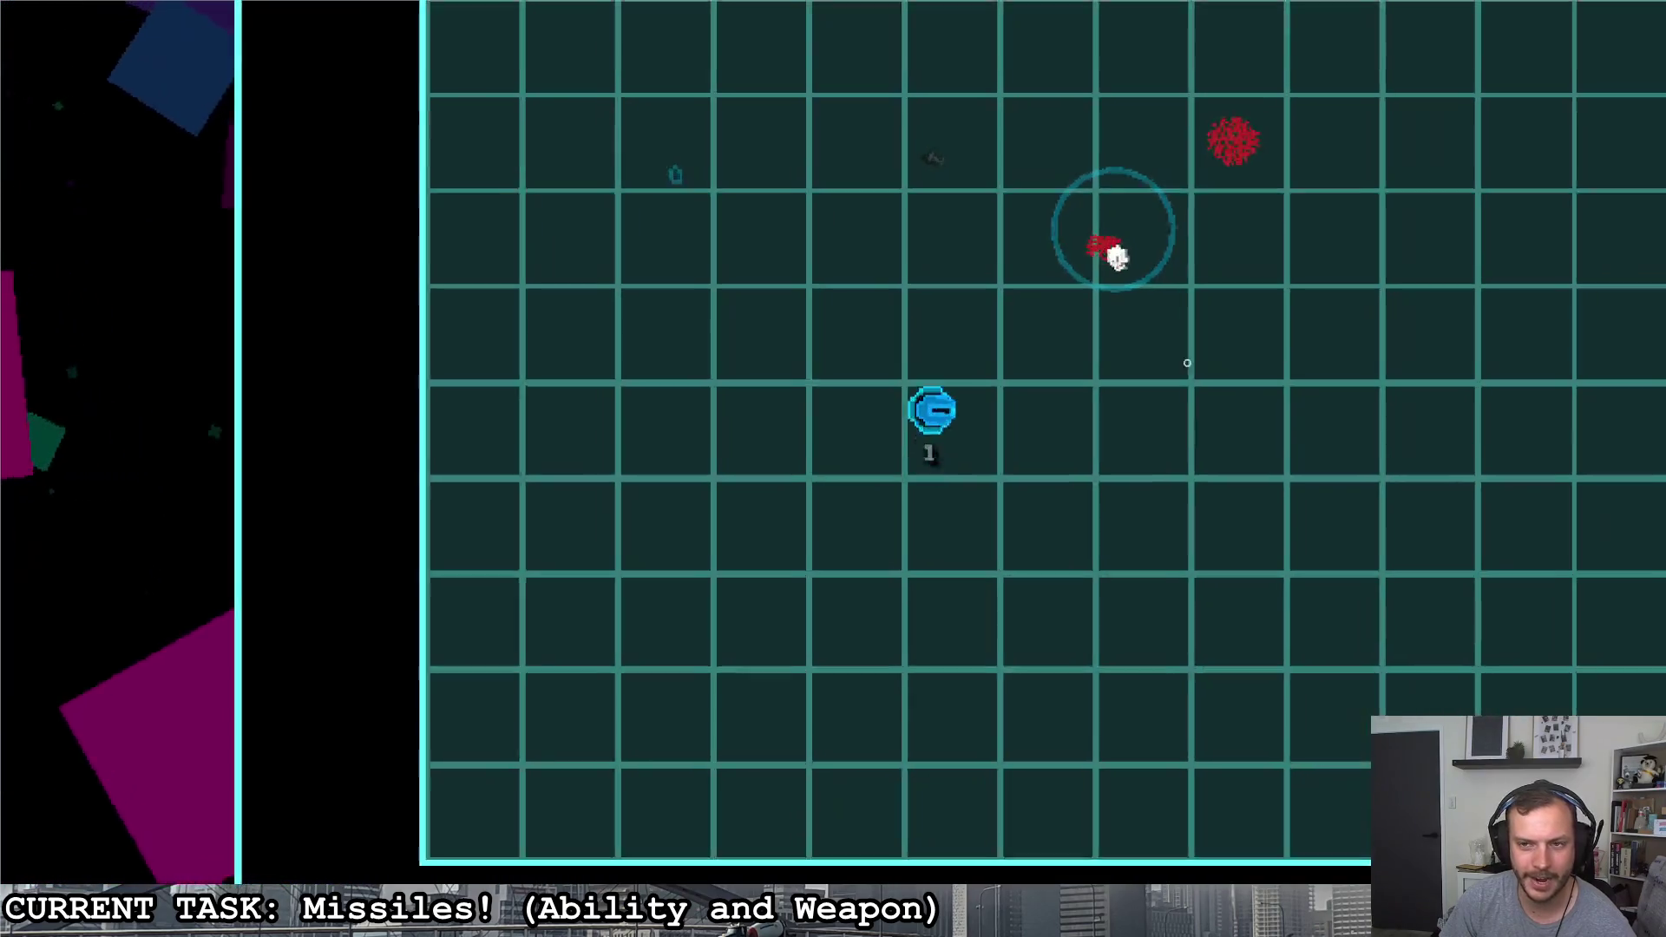
{"action": "key", "text": "d"}
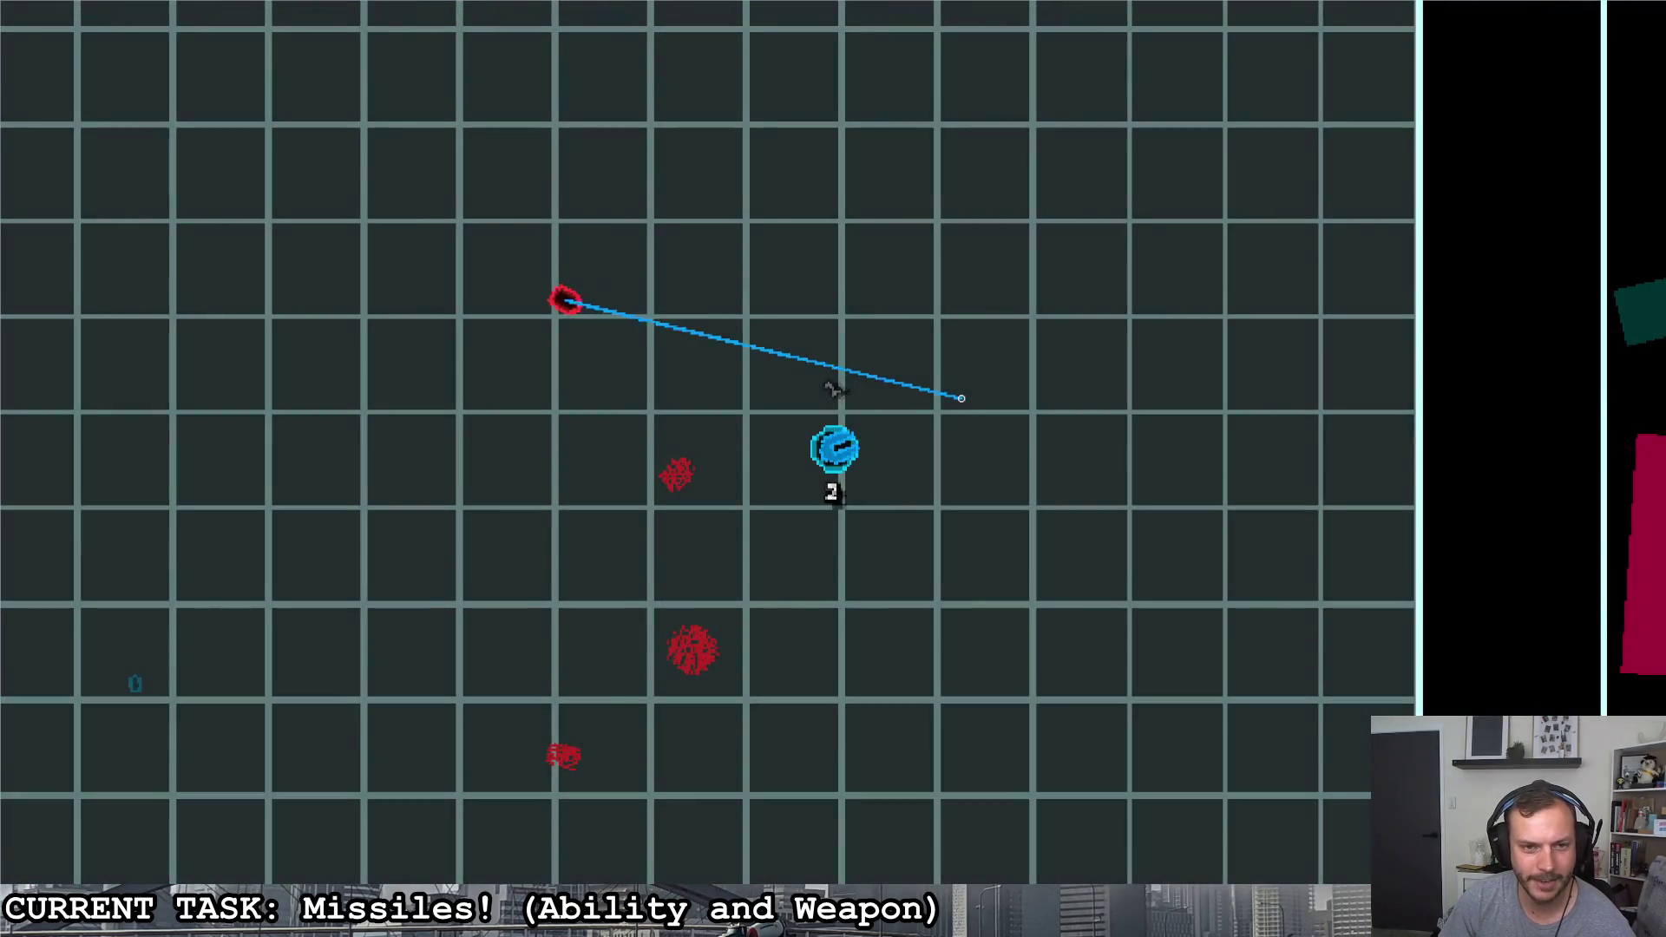
{"action": "left_click", "coordinate": [835, 389]}
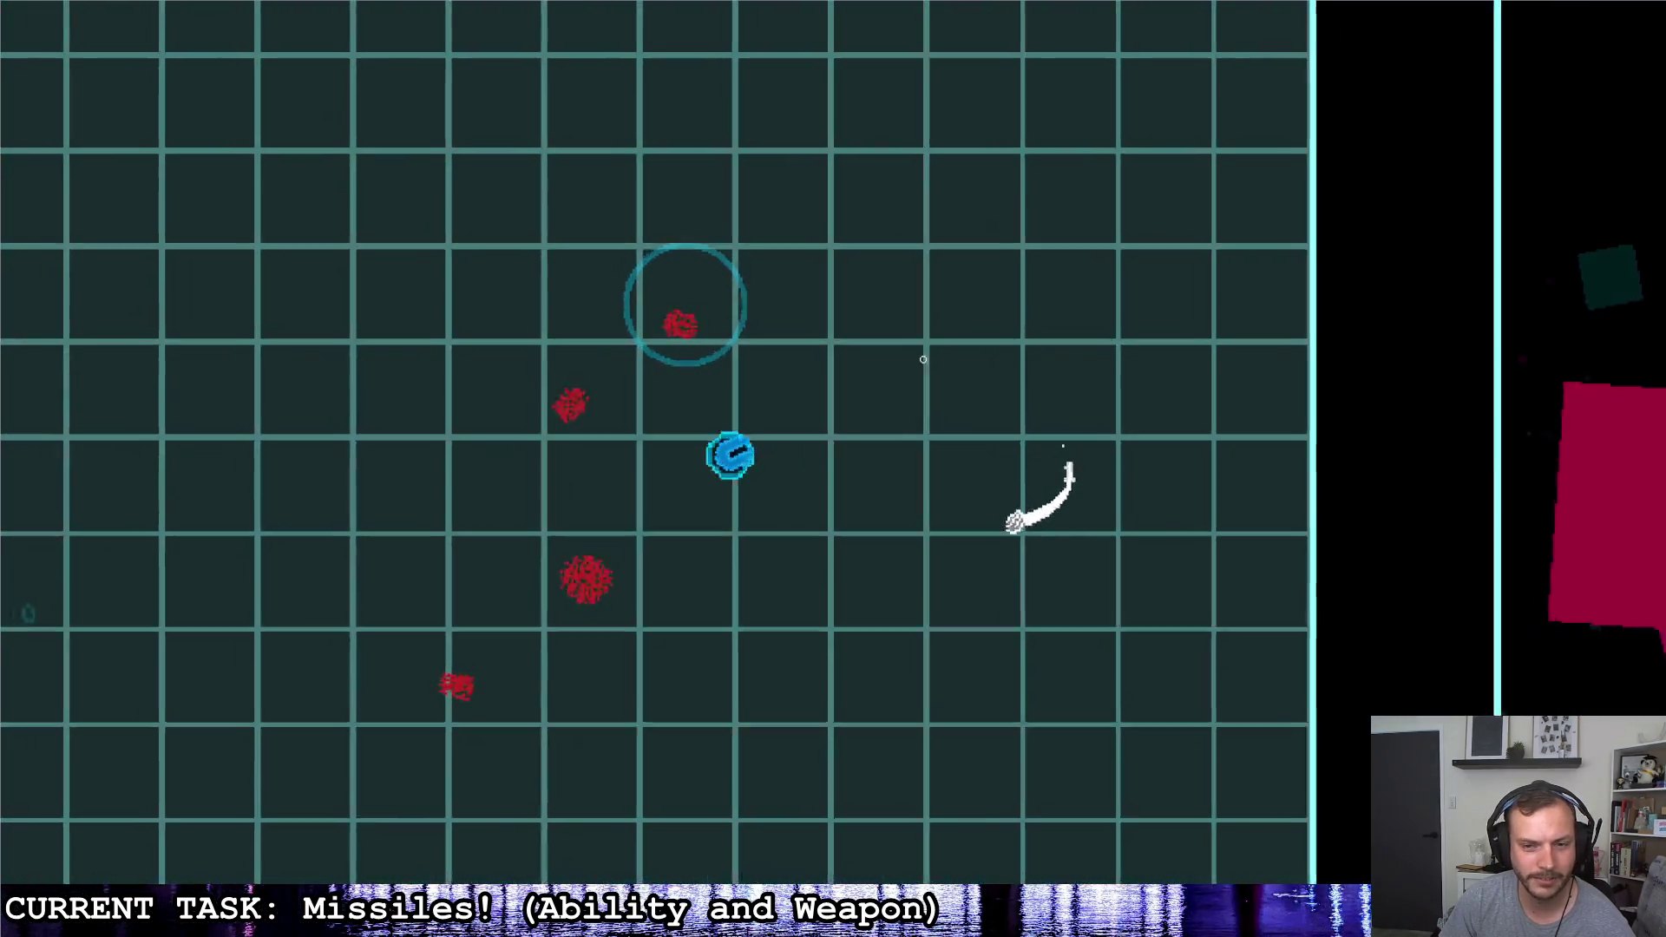
Dodge across the arena while locking homing missiles onto several red enemies
{"action": "key", "text": "a"}
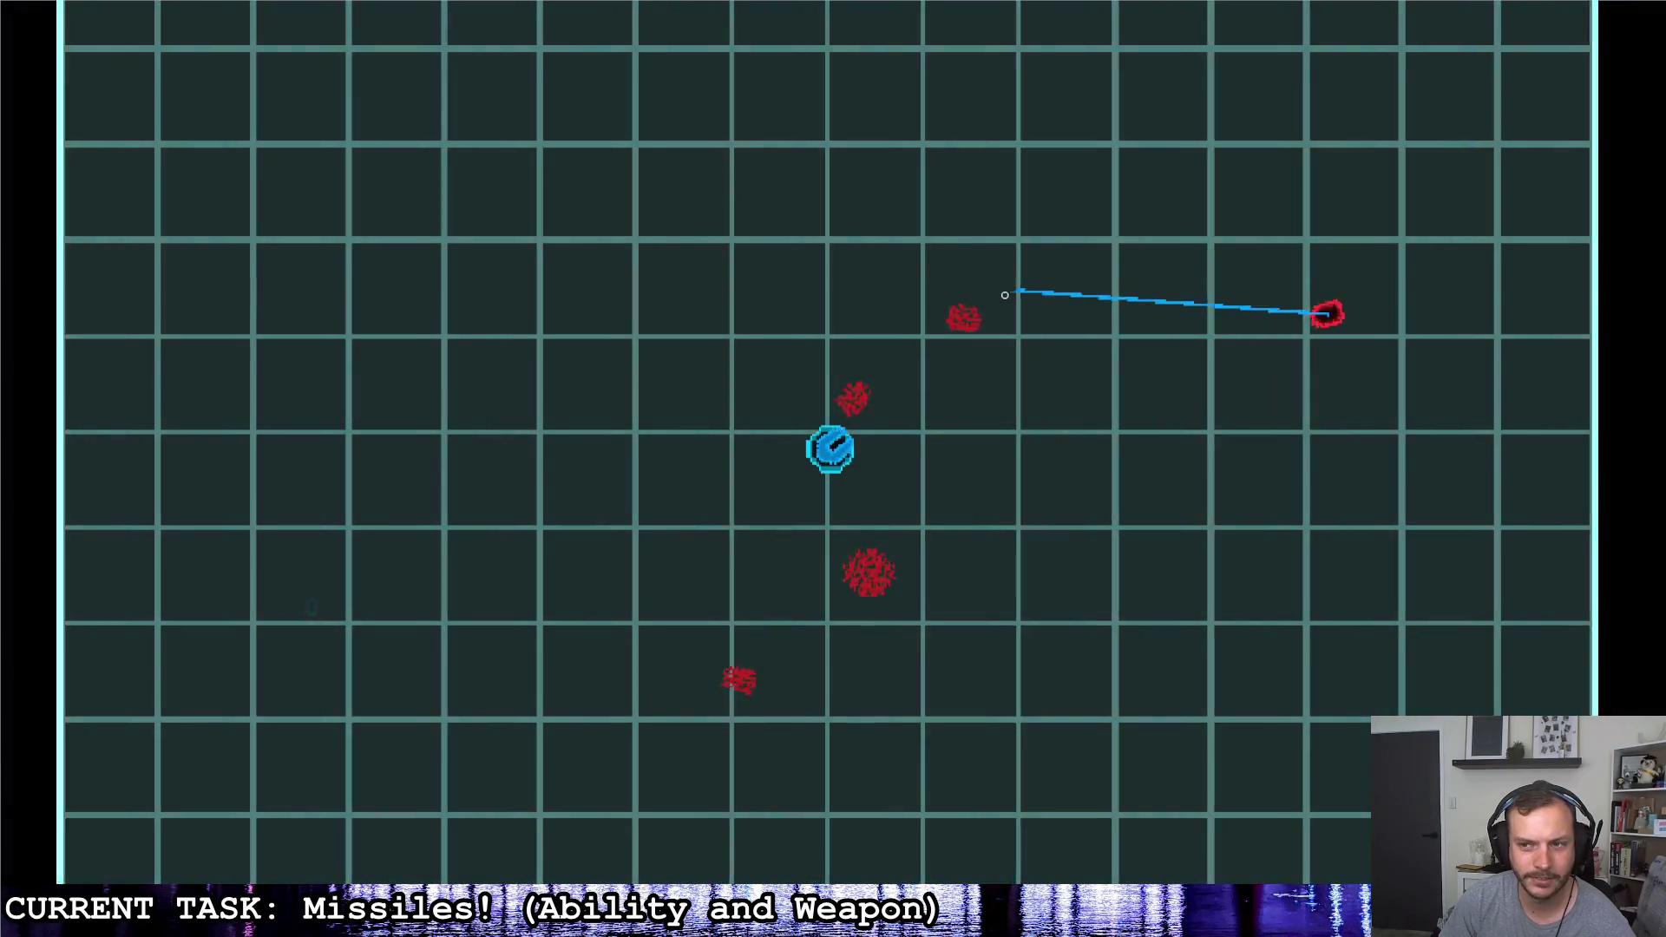
{"action": "key", "text": "a"}
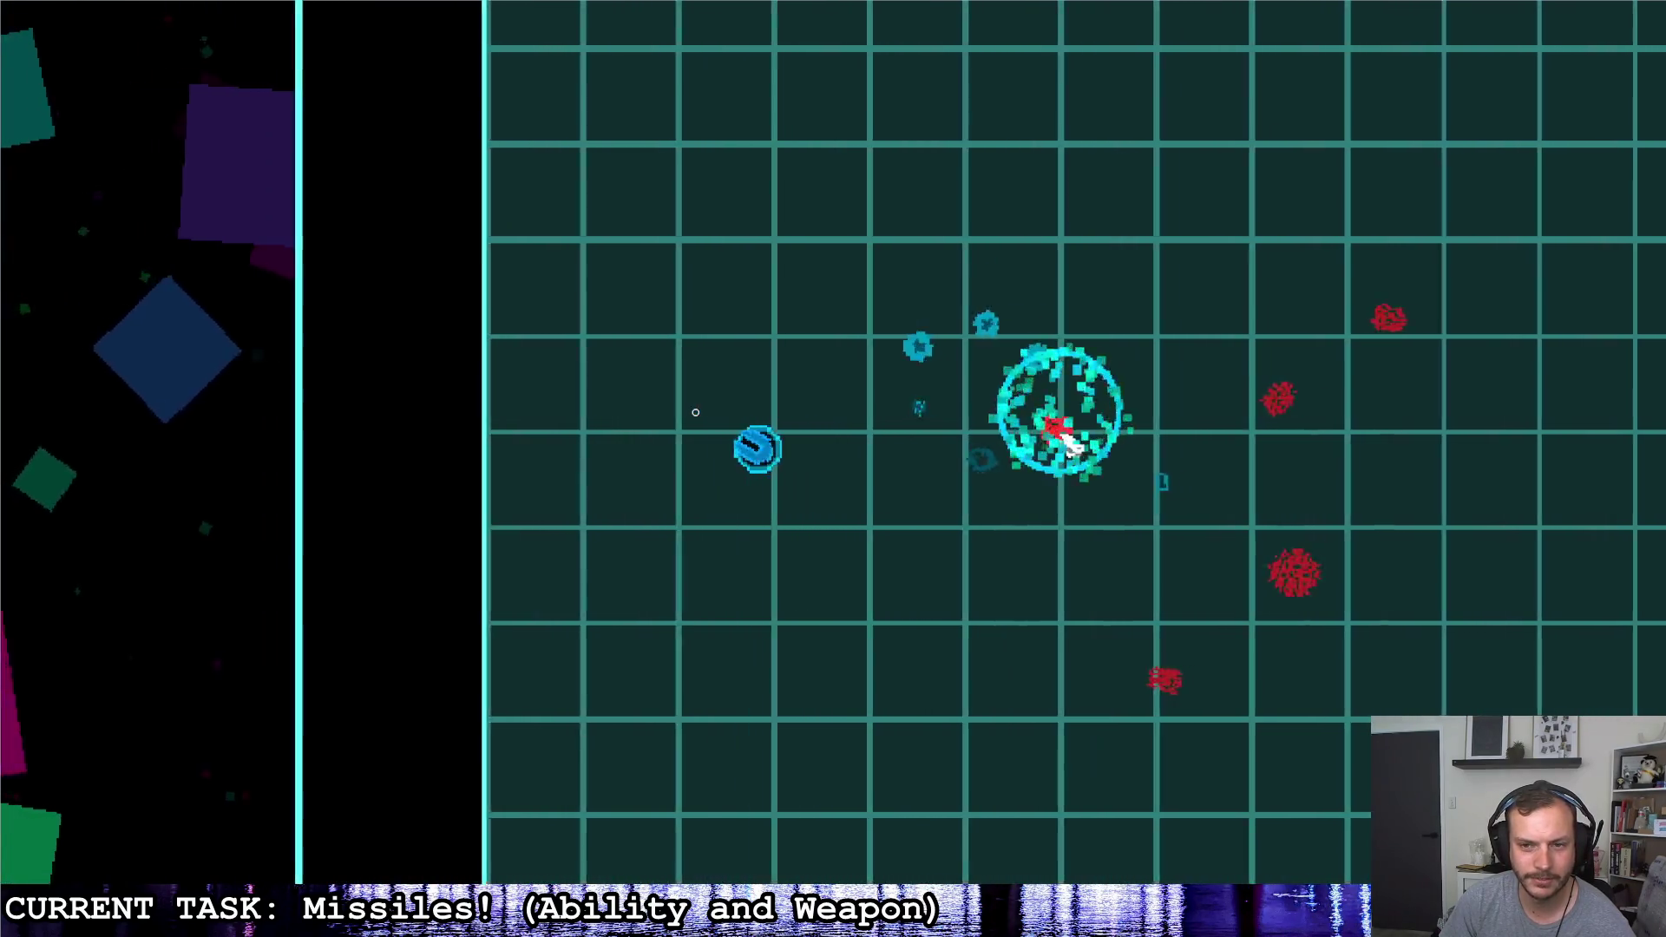
{"action": "key", "text": "d"}
{"action": "key", "text": "a"}
{"action": "key", "text": "d"}
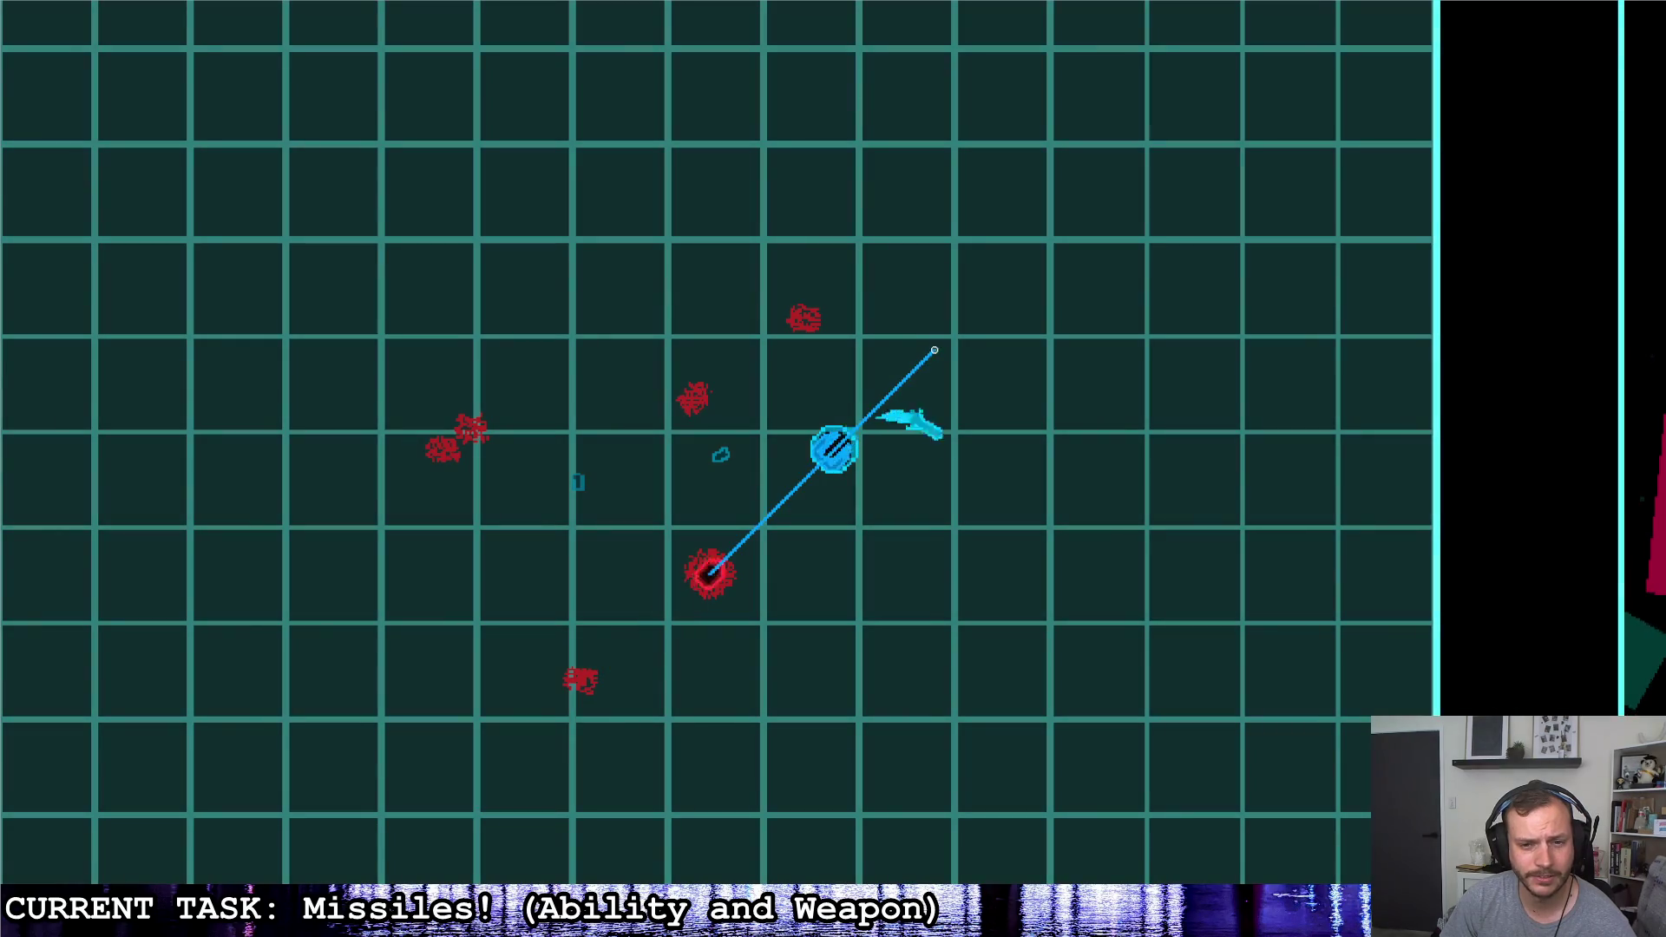
{"action": "left_click", "coordinate": [762, 345]}
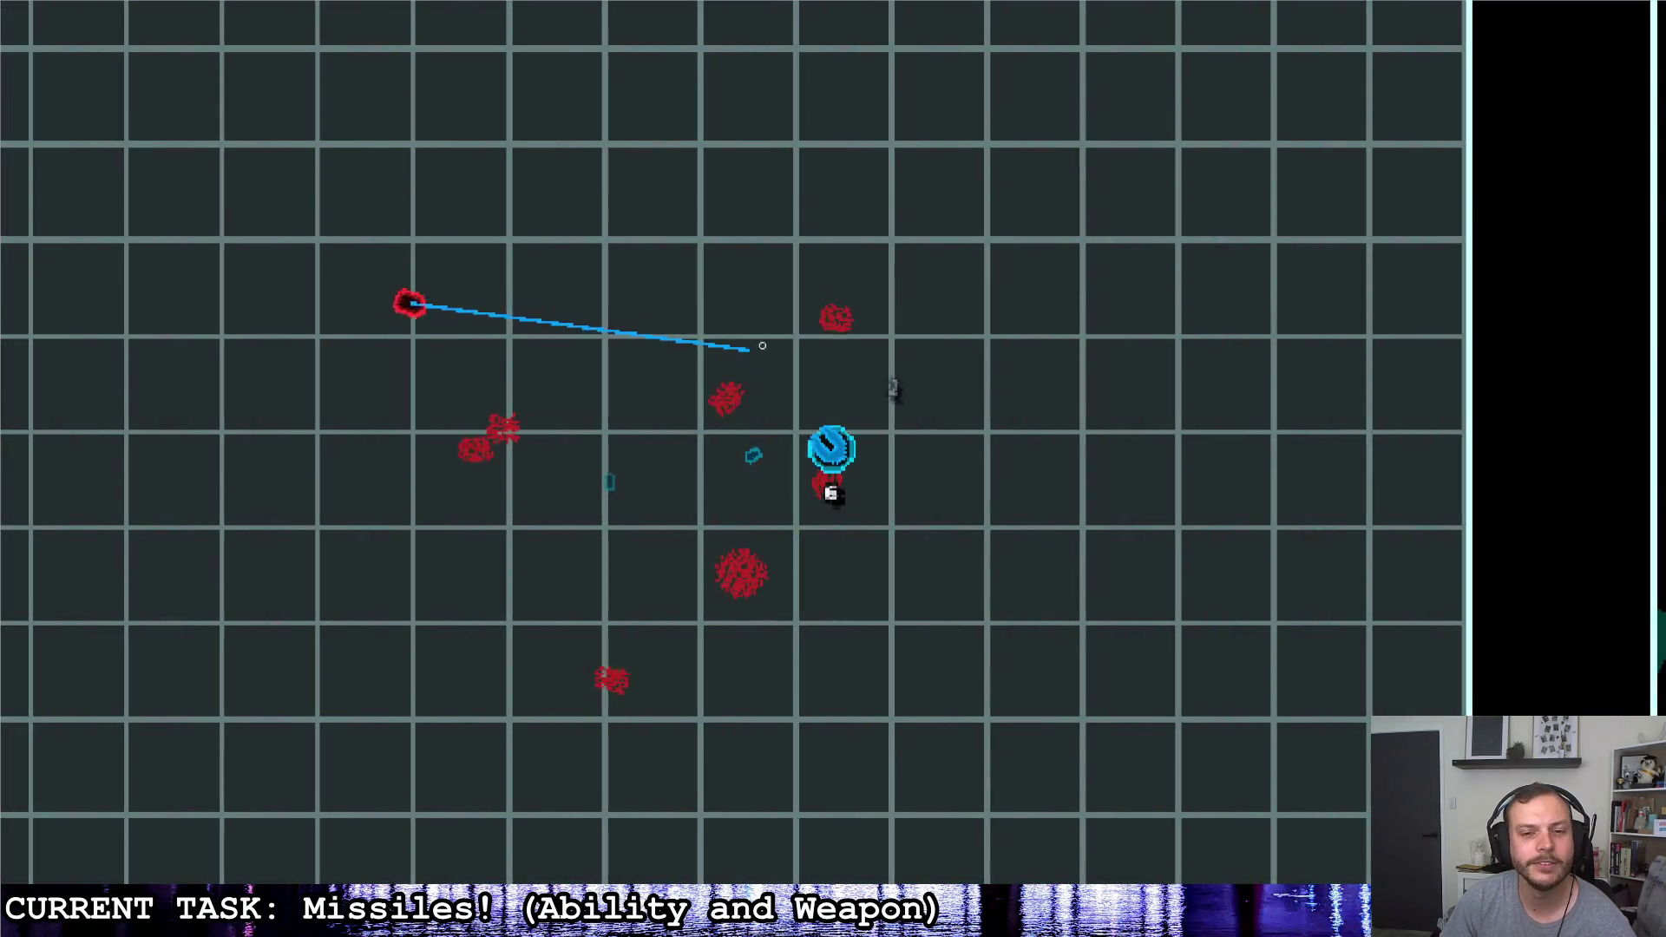
{"action": "left_click", "coordinate": [1013, 379]}
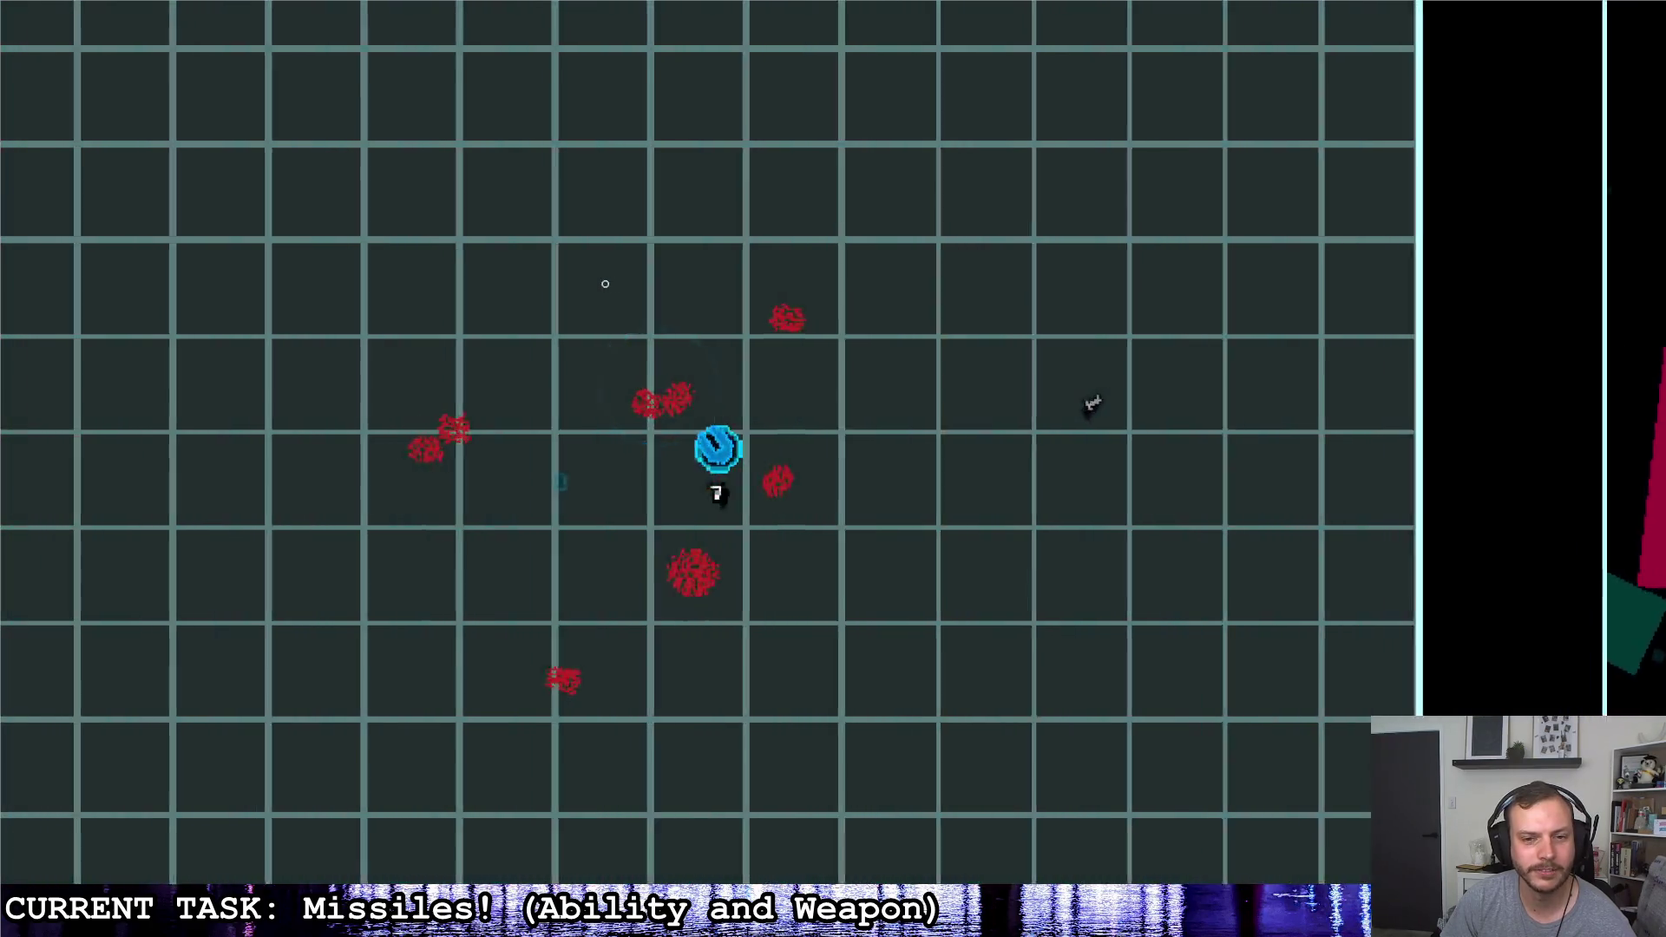
{"action": "key", "text": "a"}
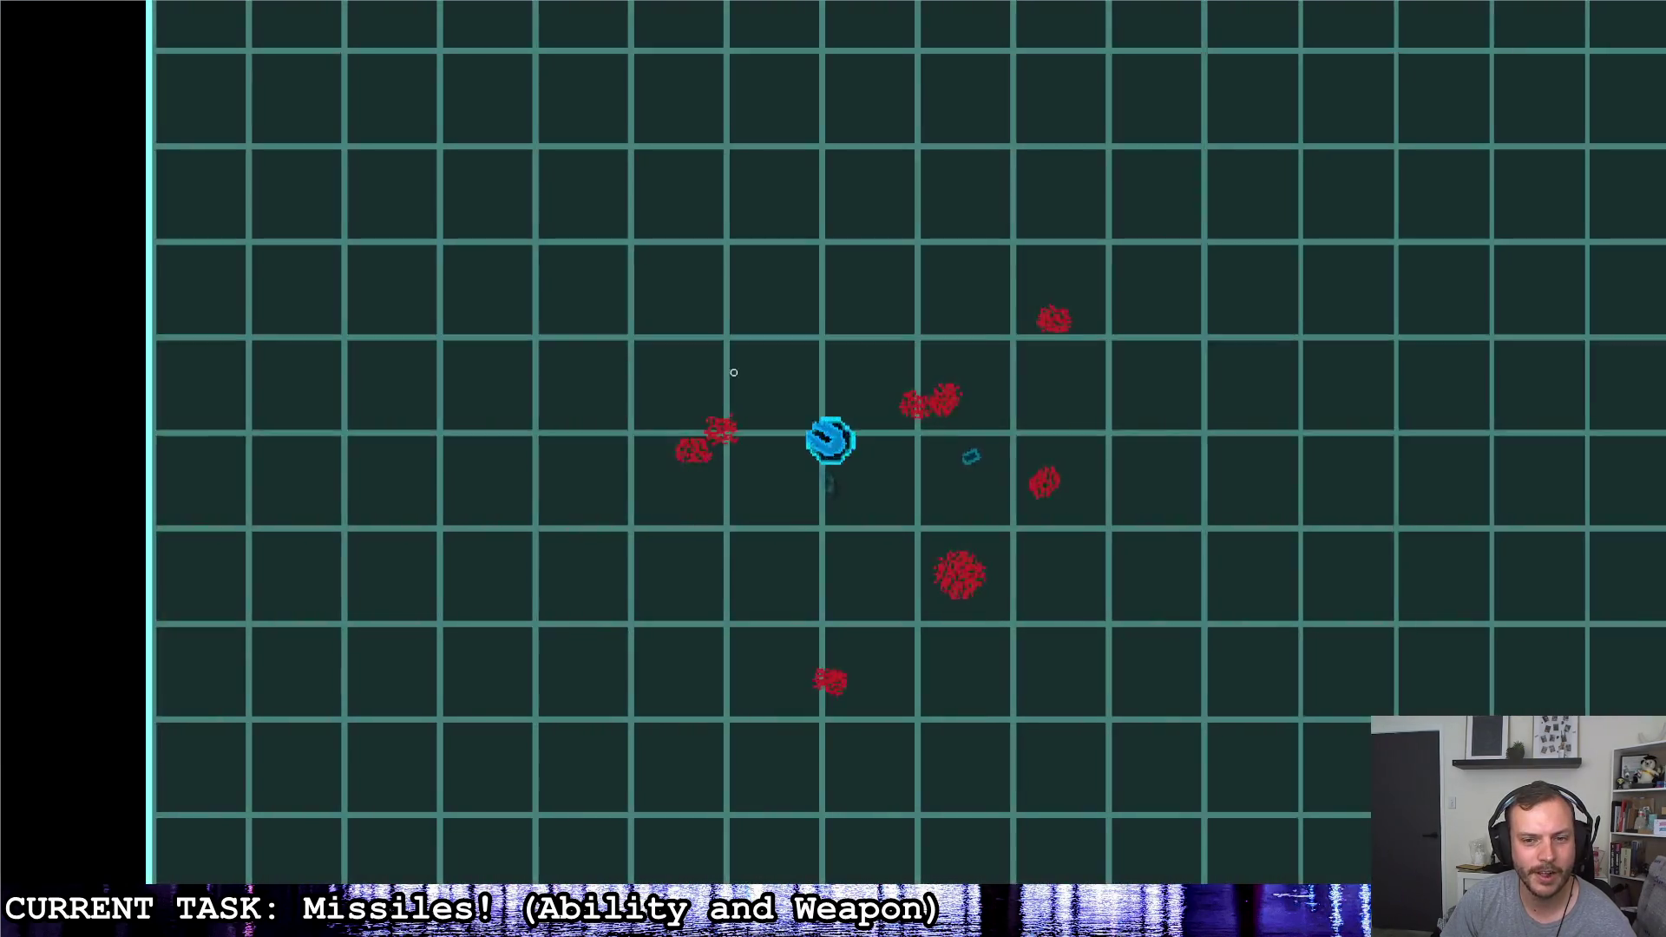
{"action": "left_click", "coordinate": [1004, 495]}
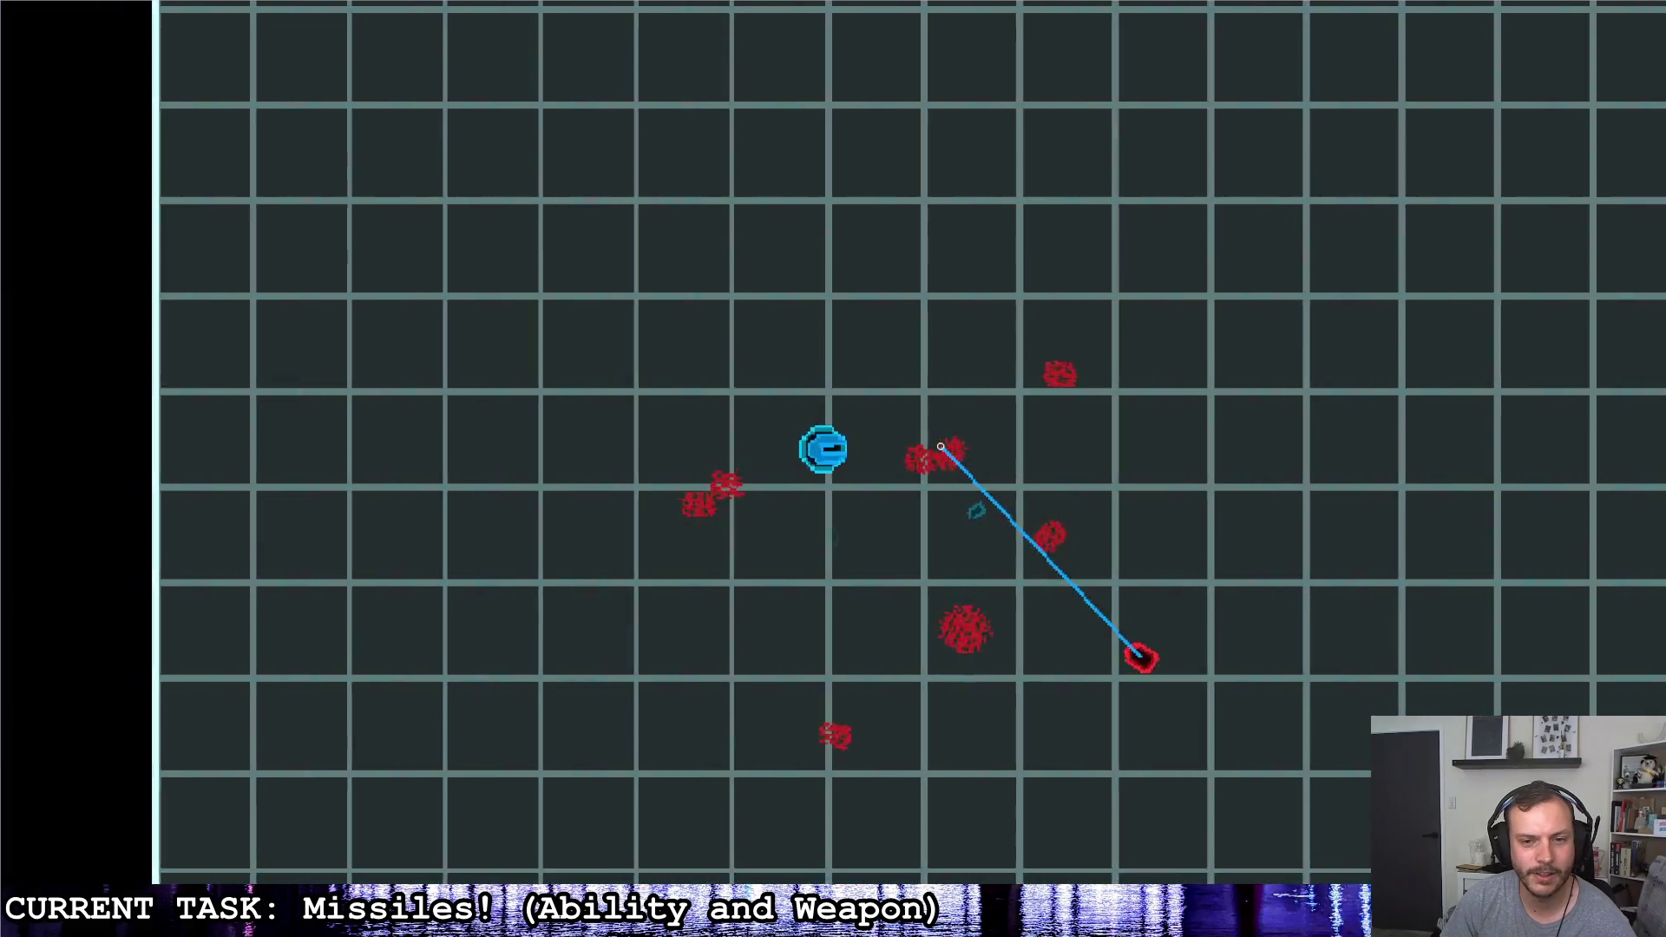
{"action": "key", "text": "d"}
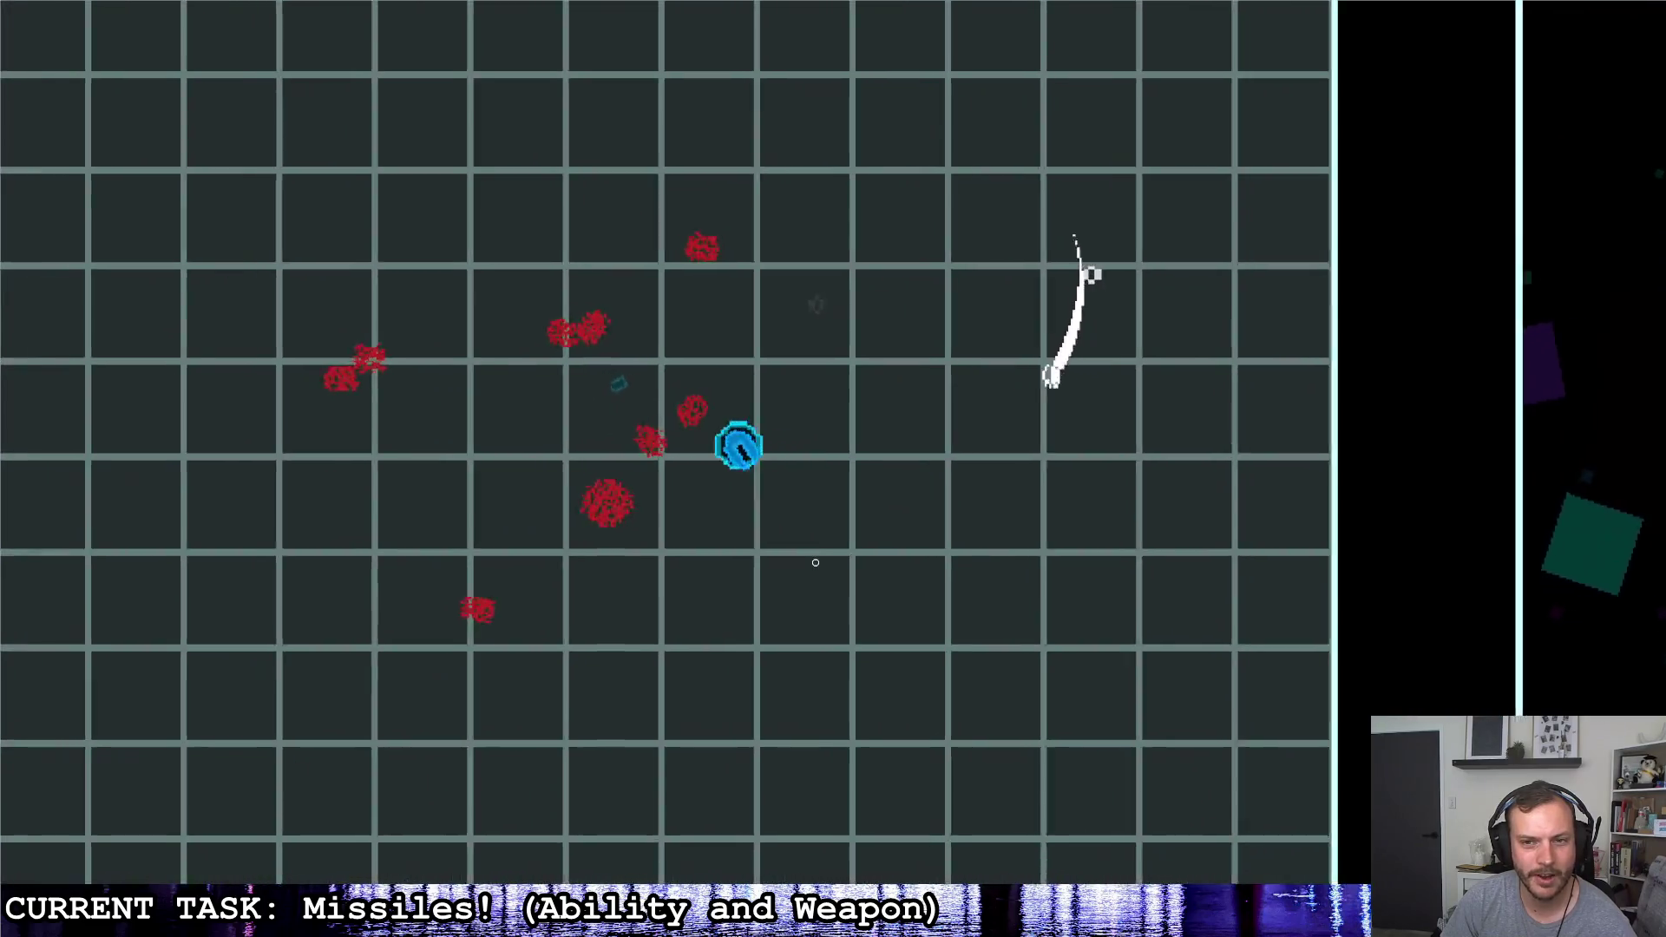
{"action": "left_click", "coordinate": [634, 396]}
{"action": "key", "text": "a"}
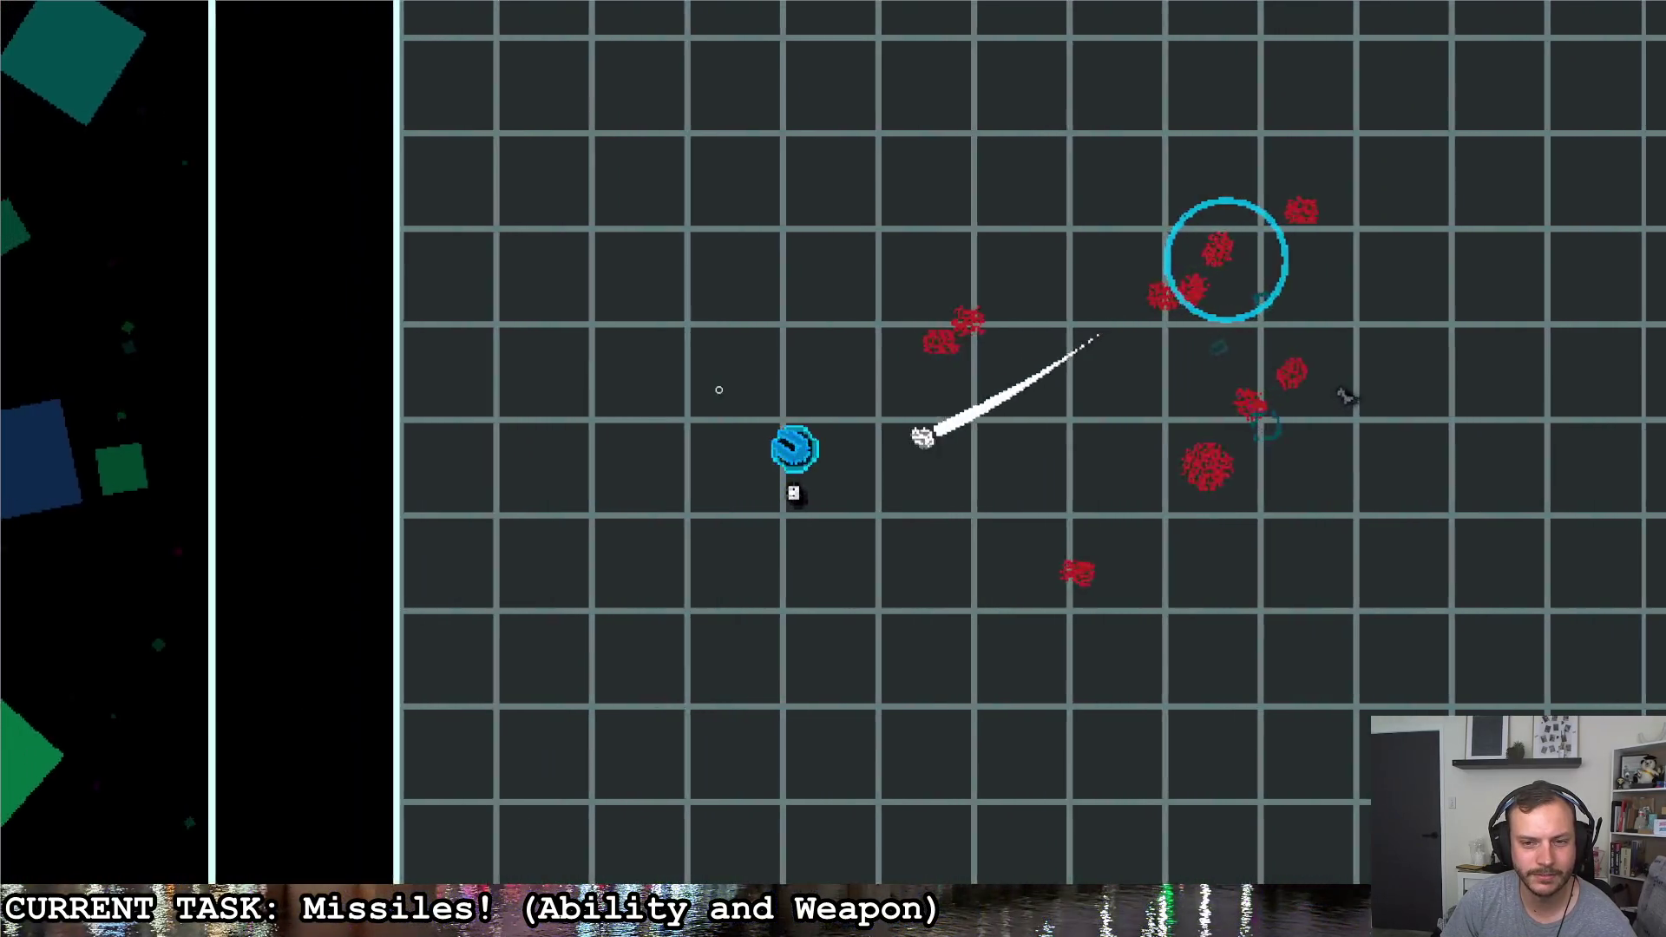
{"action": "key", "text": "d"}
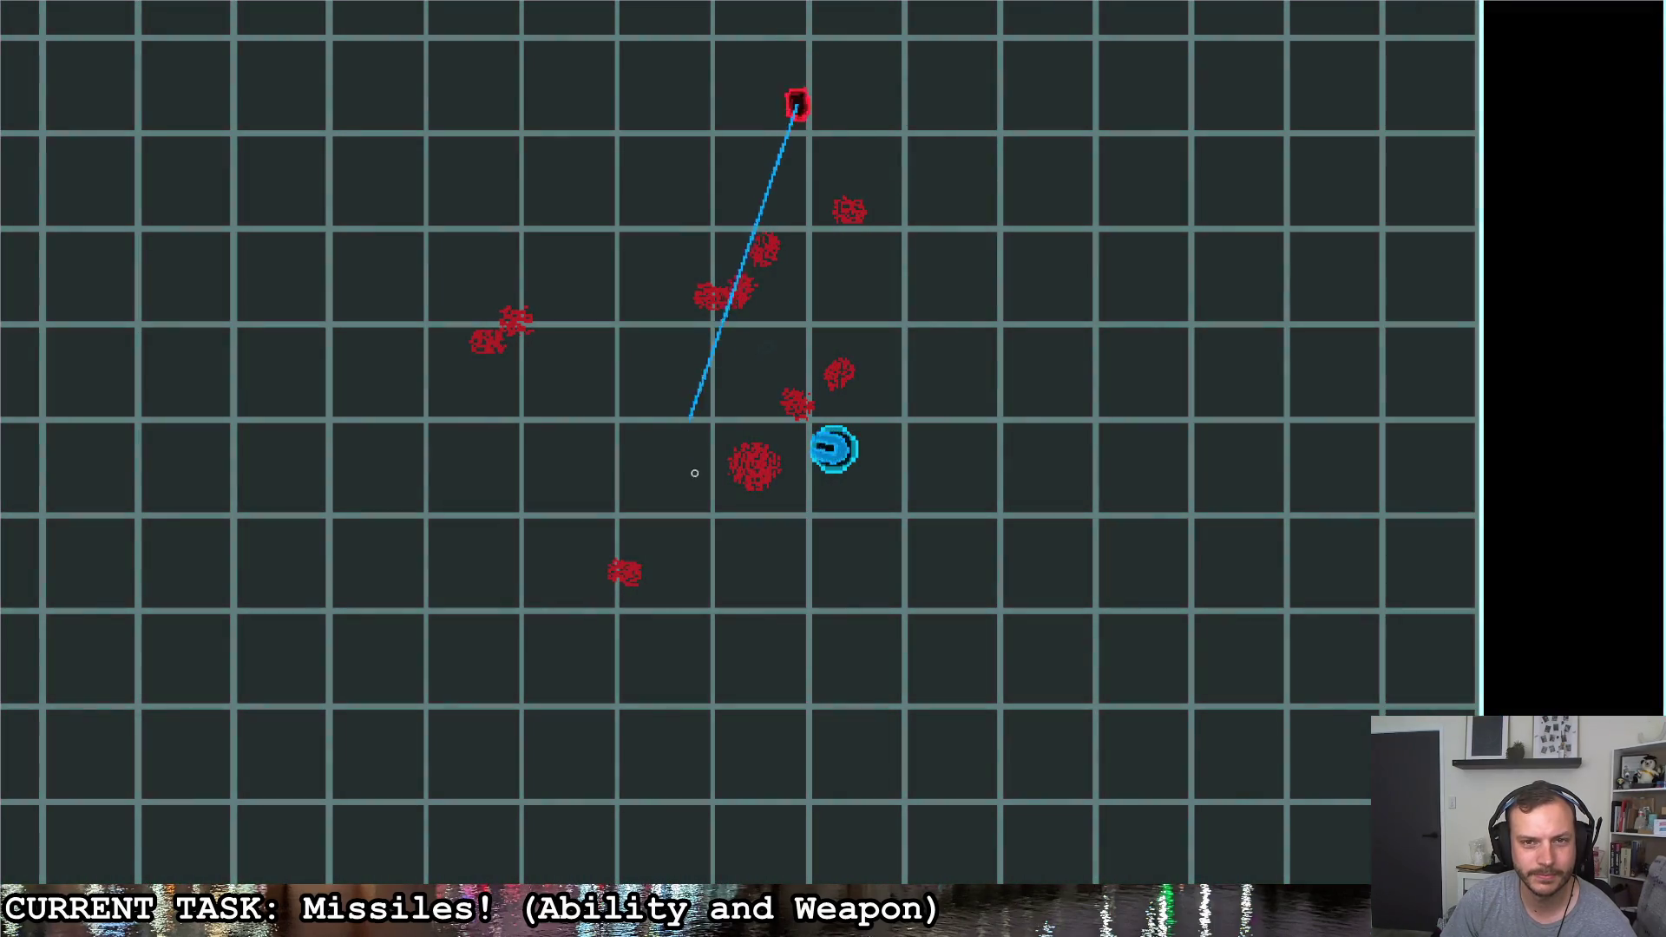
{"action": "key", "text": "a"}
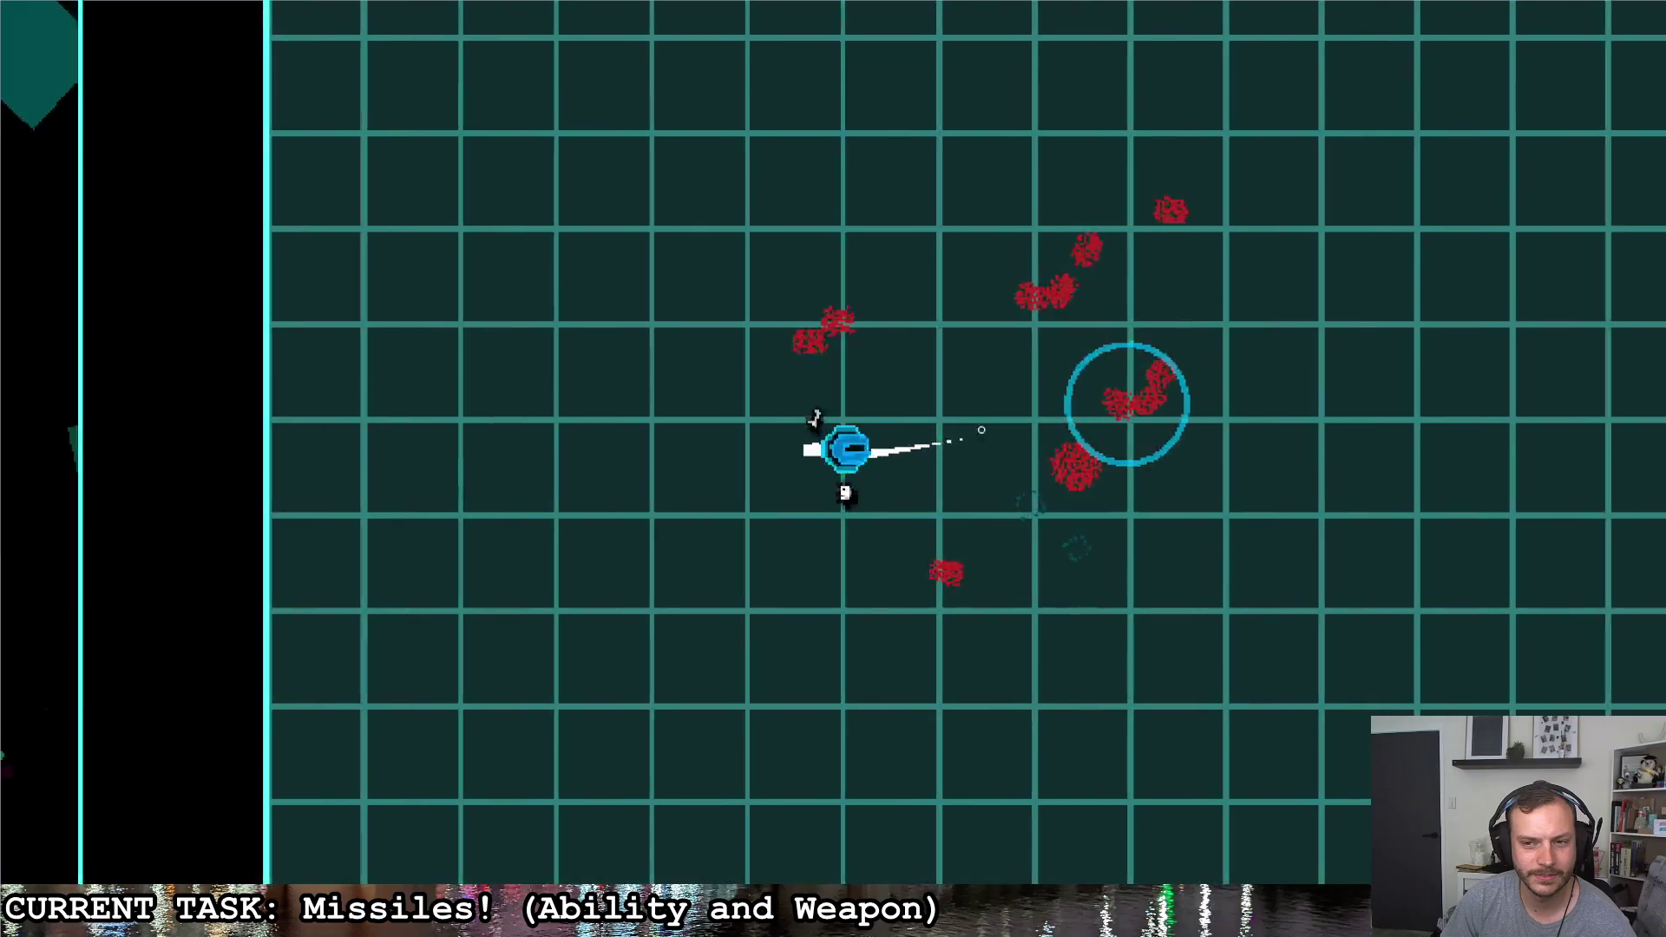
{"action": "key", "text": "d"}
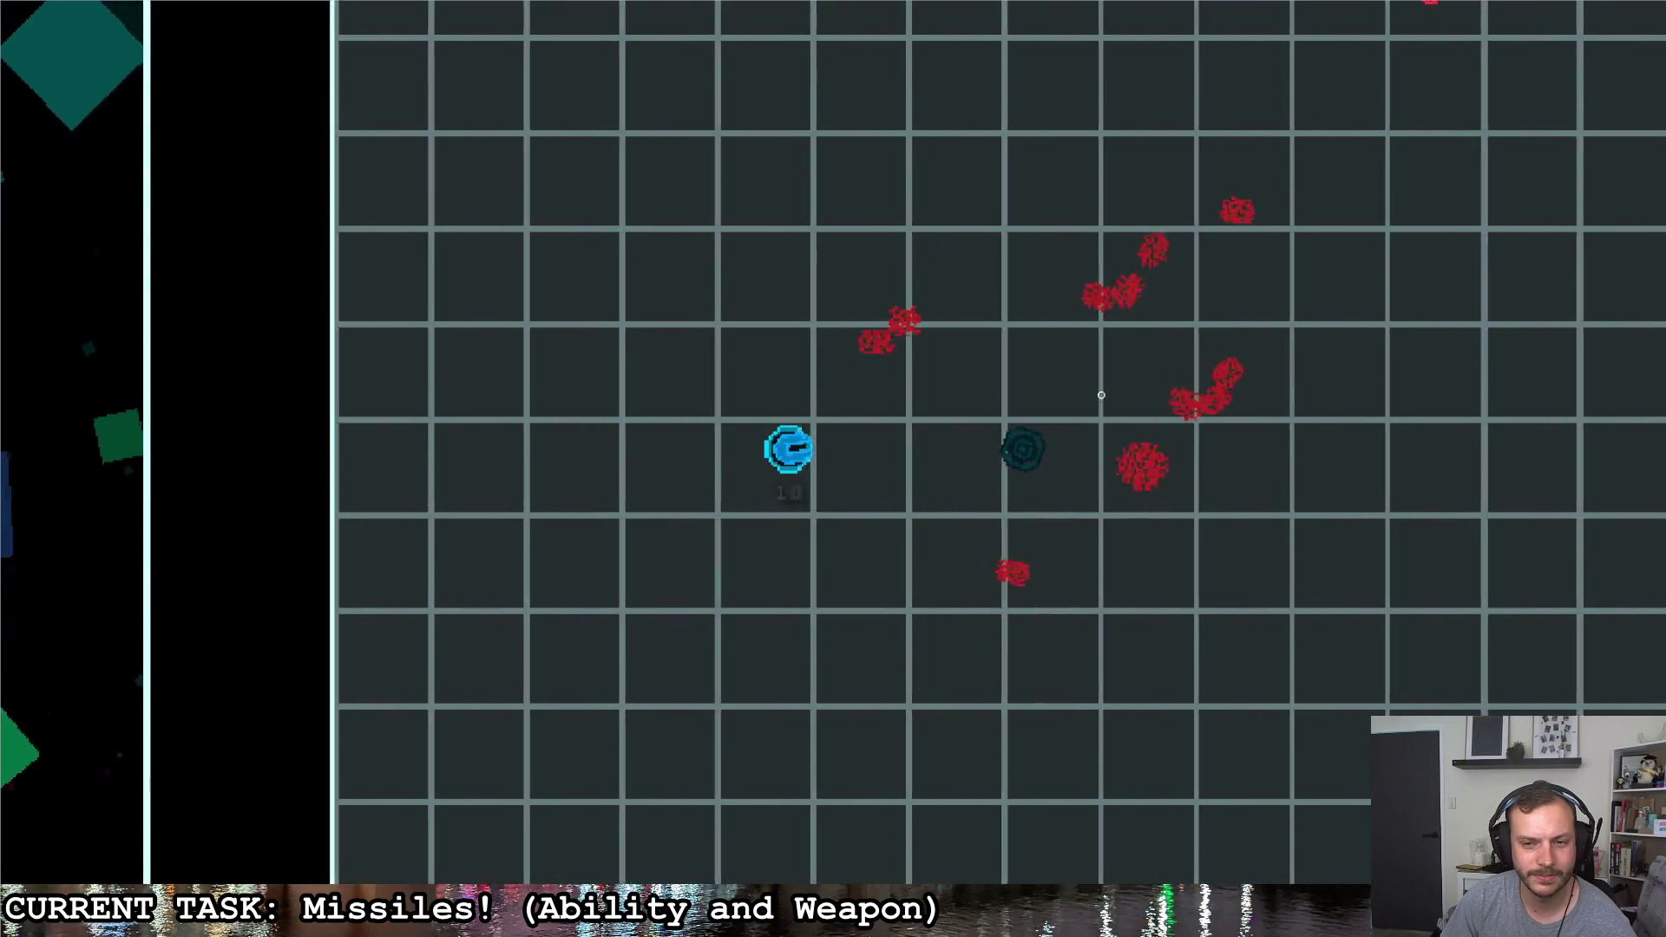
{"action": "left_click", "coordinate": [1116, 399]}
Weave the ship around the arena to its right edge, then pause the game
{"action": "key", "text": "s"}
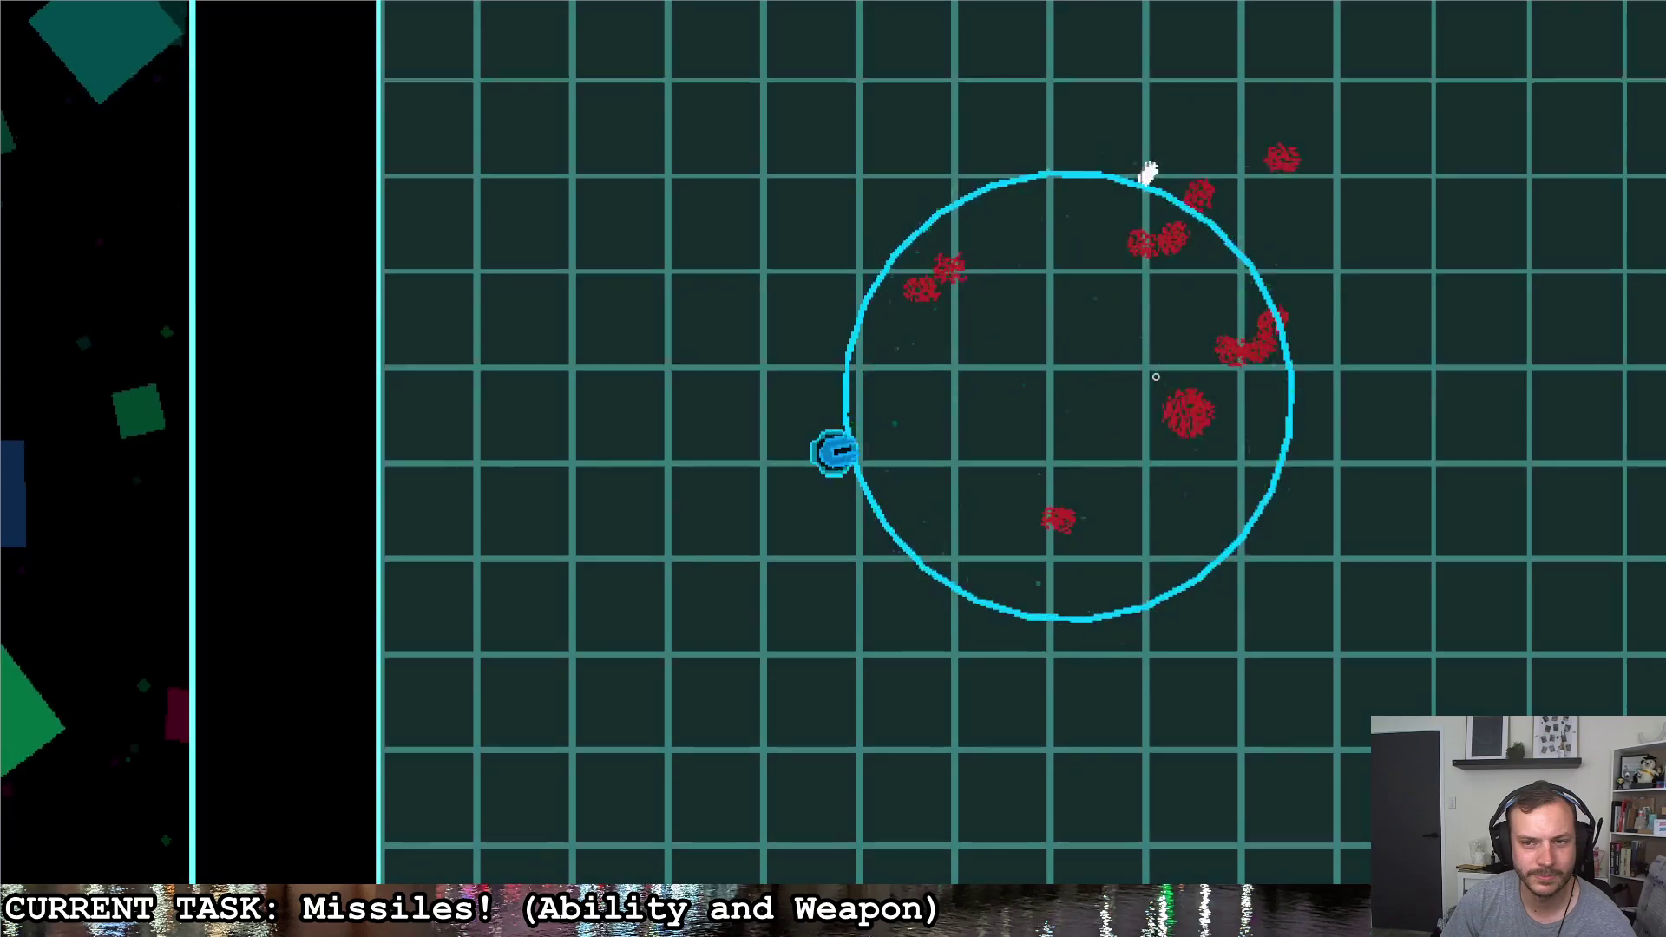
{"action": "key", "text": "d"}
{"action": "key", "text": "w"}
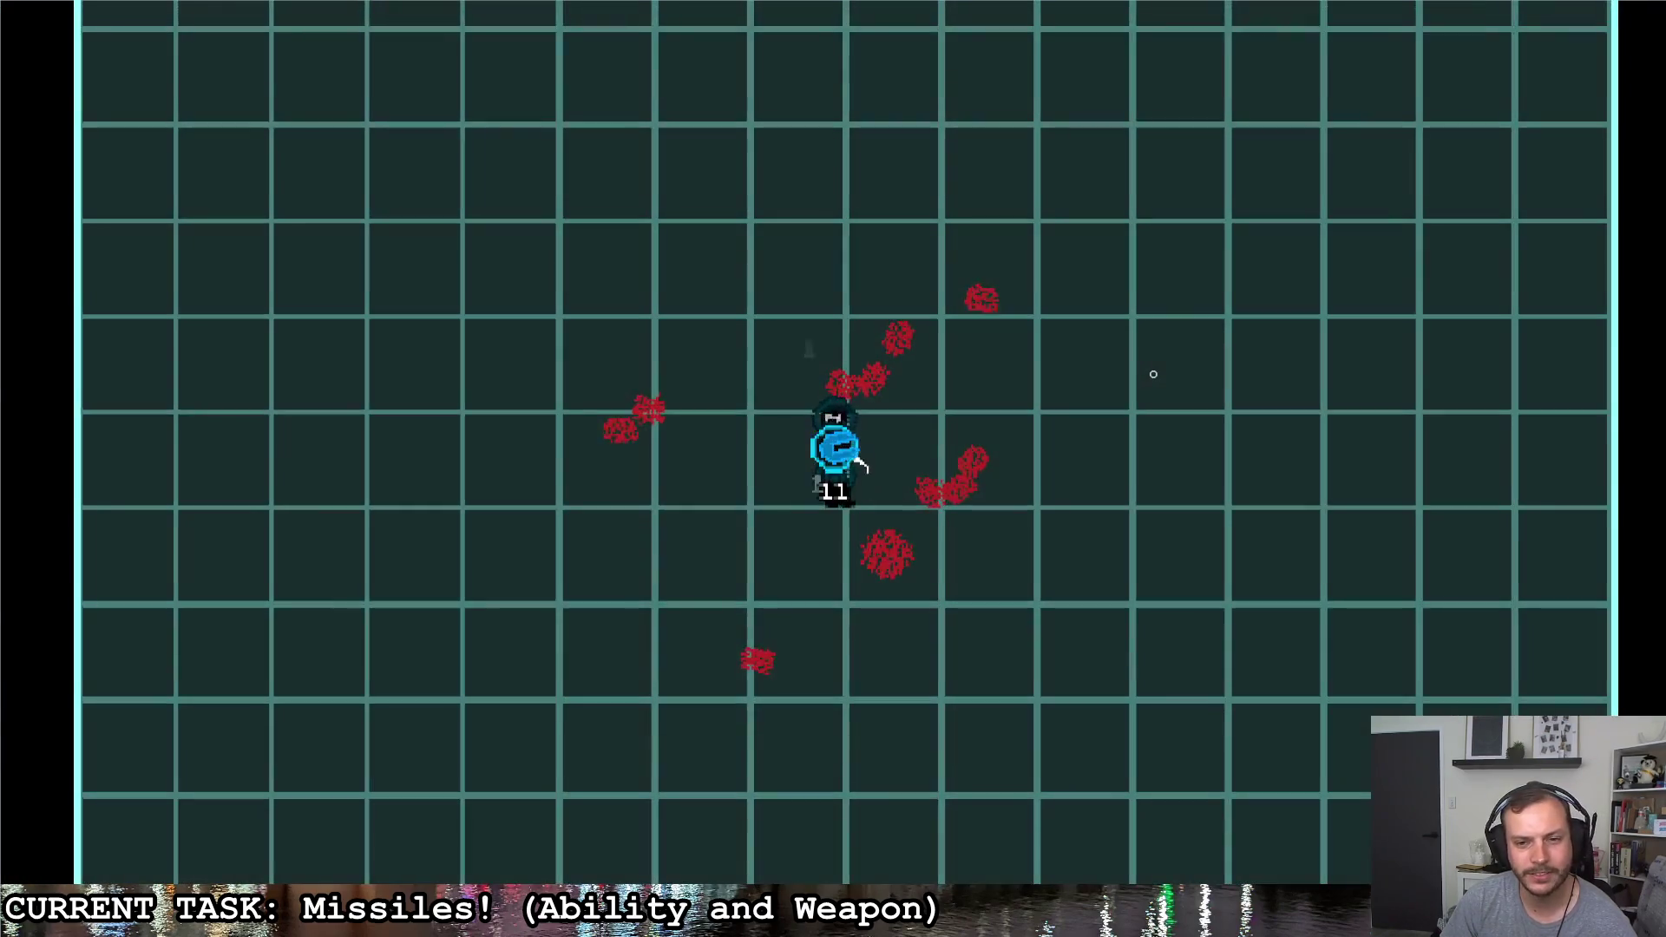
{"action": "key", "text": "d"}
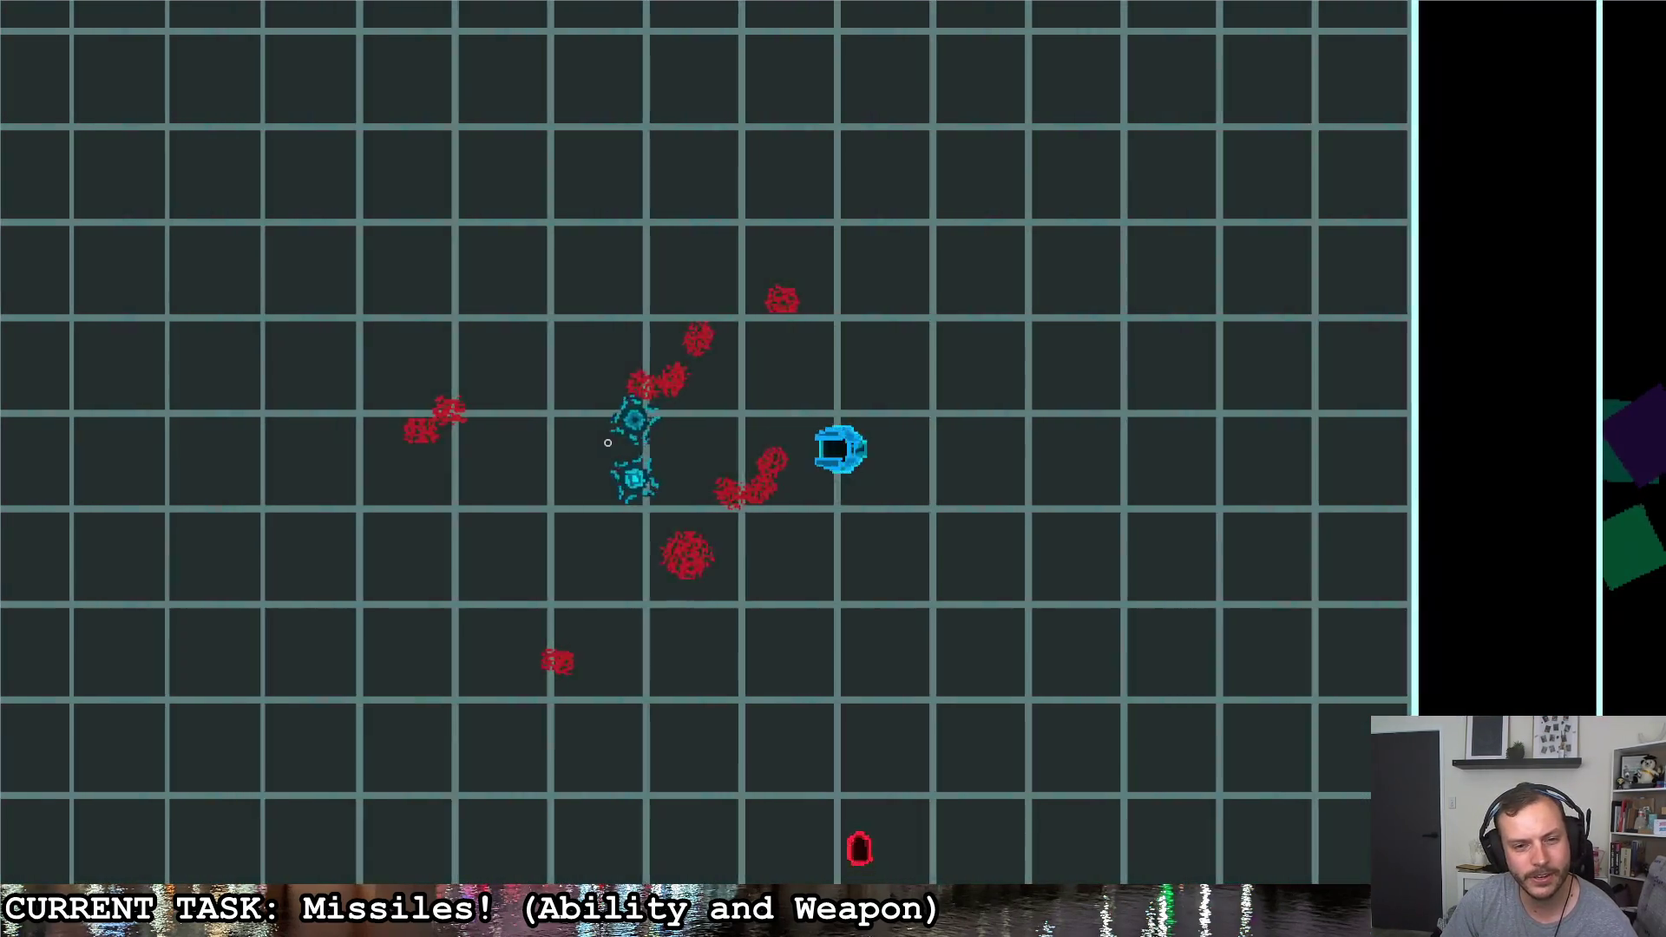
{"action": "key", "text": "a"}
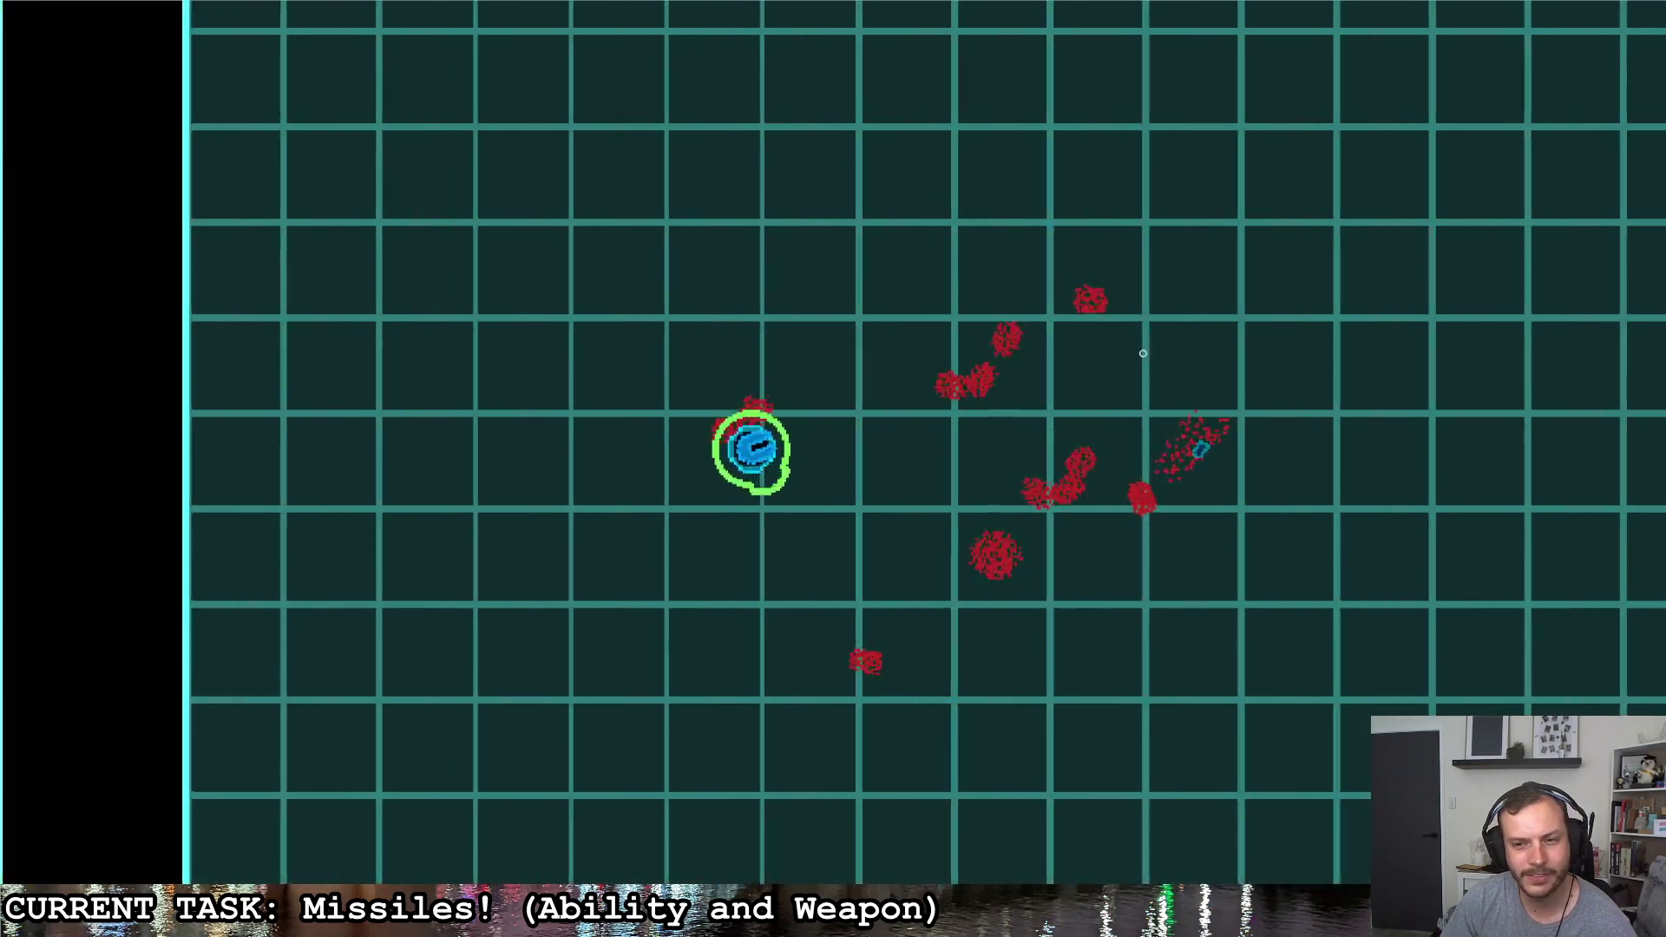
{"action": "key", "text": "a"}
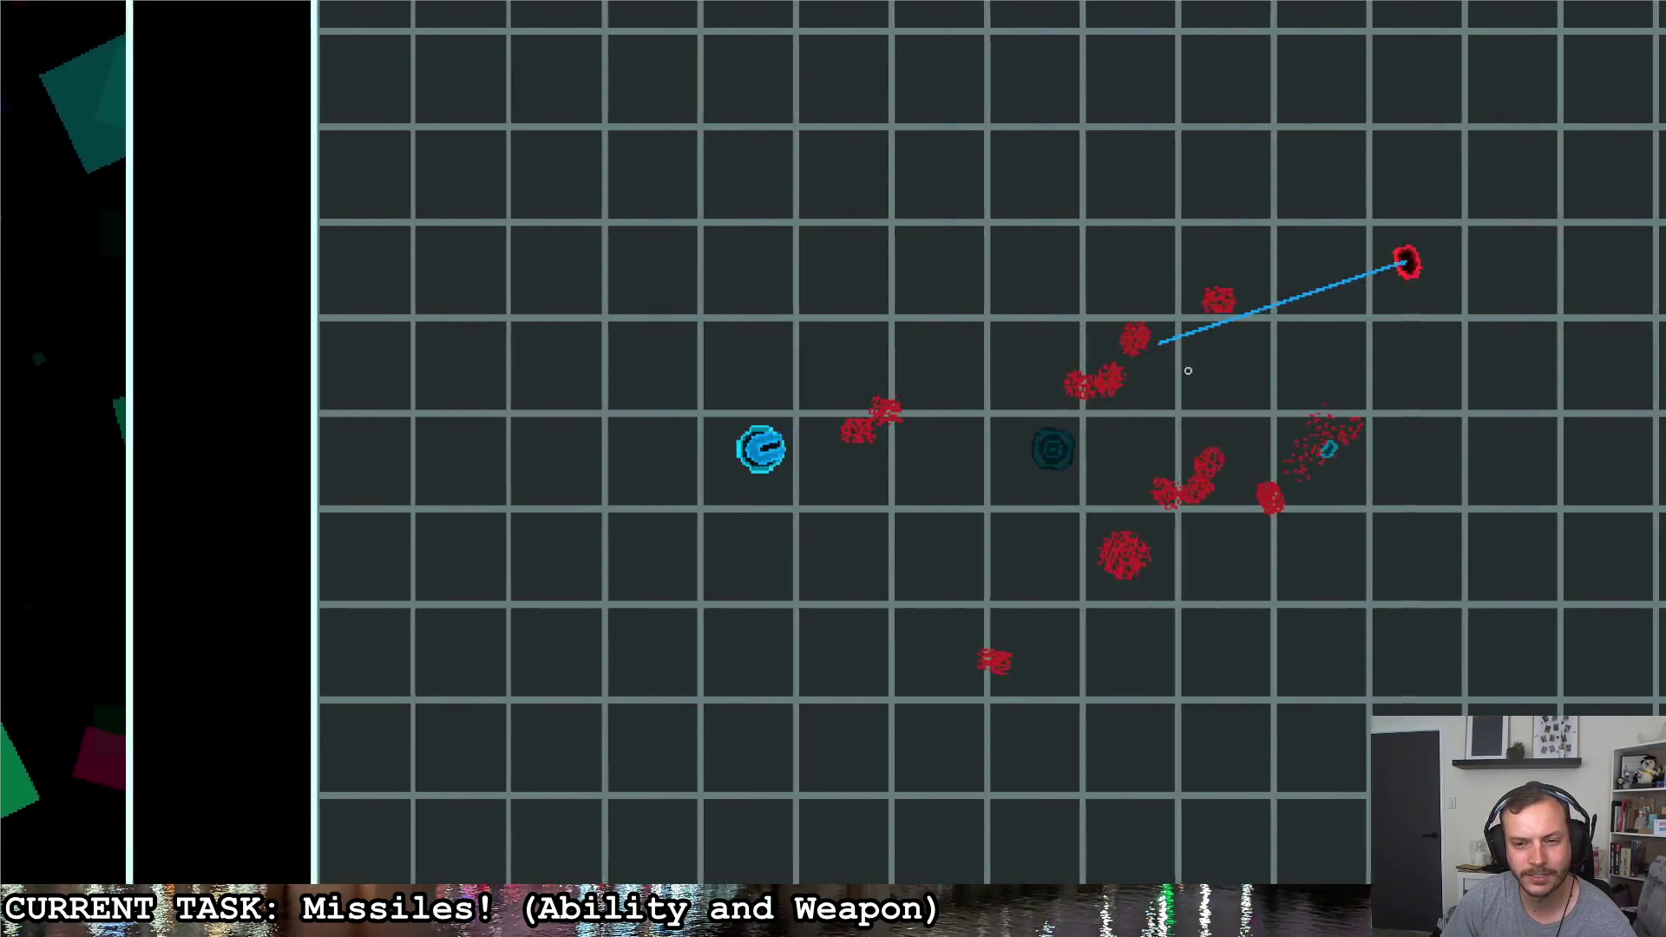
{"action": "key", "text": "s"}
{"action": "key", "text": "w"}
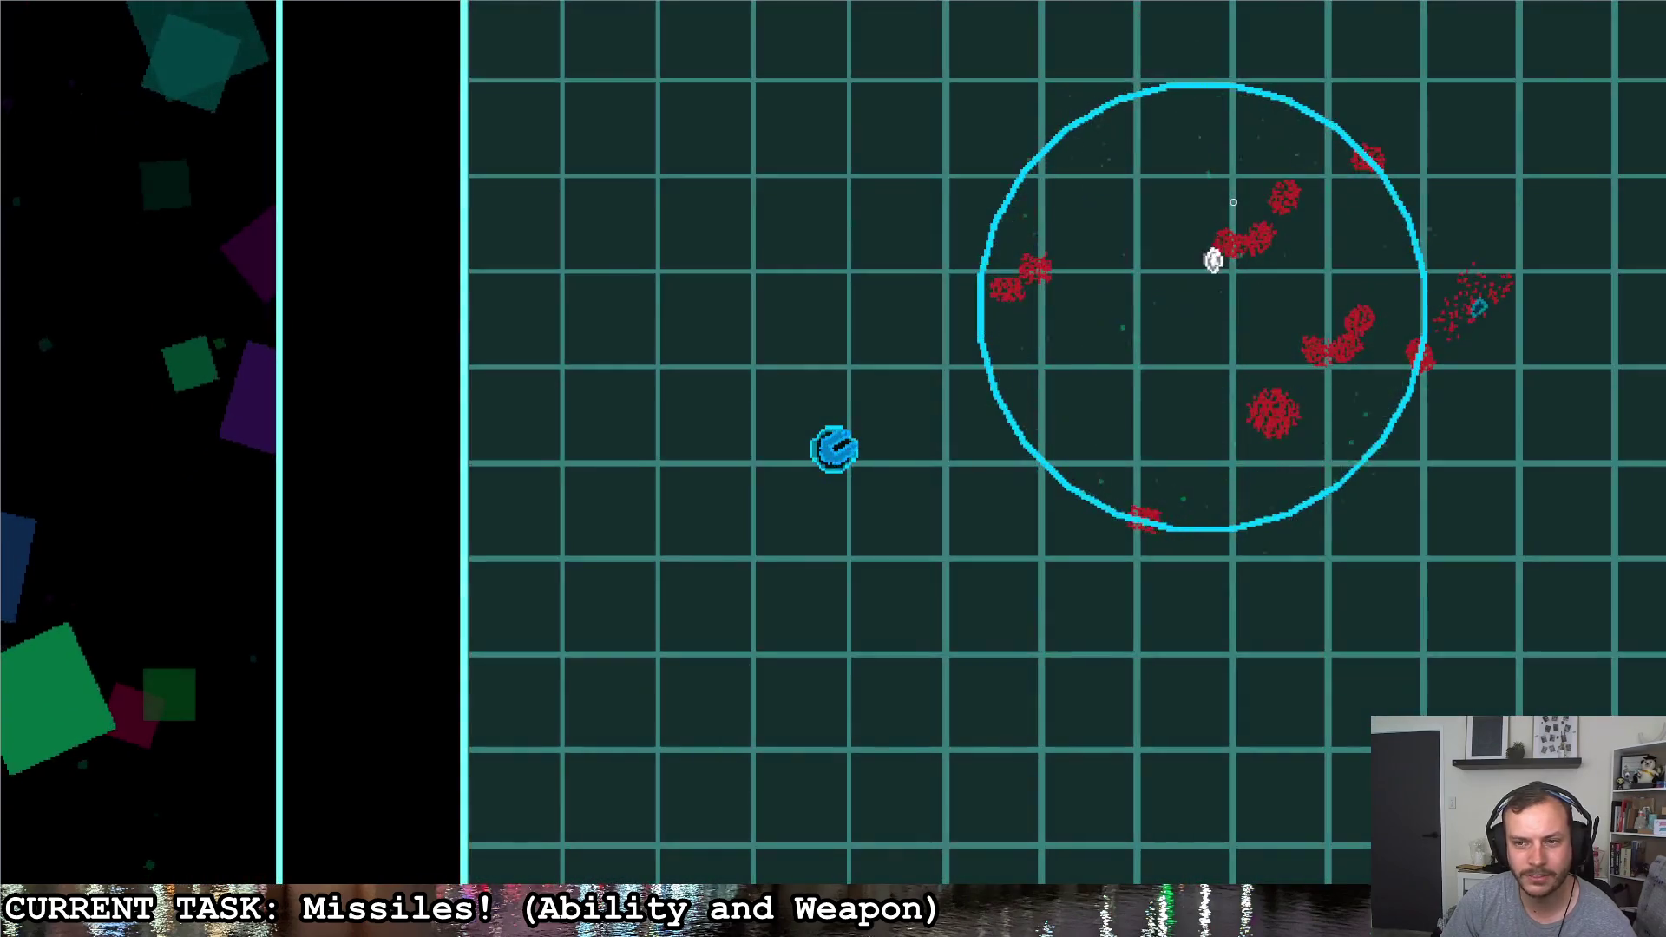
{"action": "key", "text": "d"}
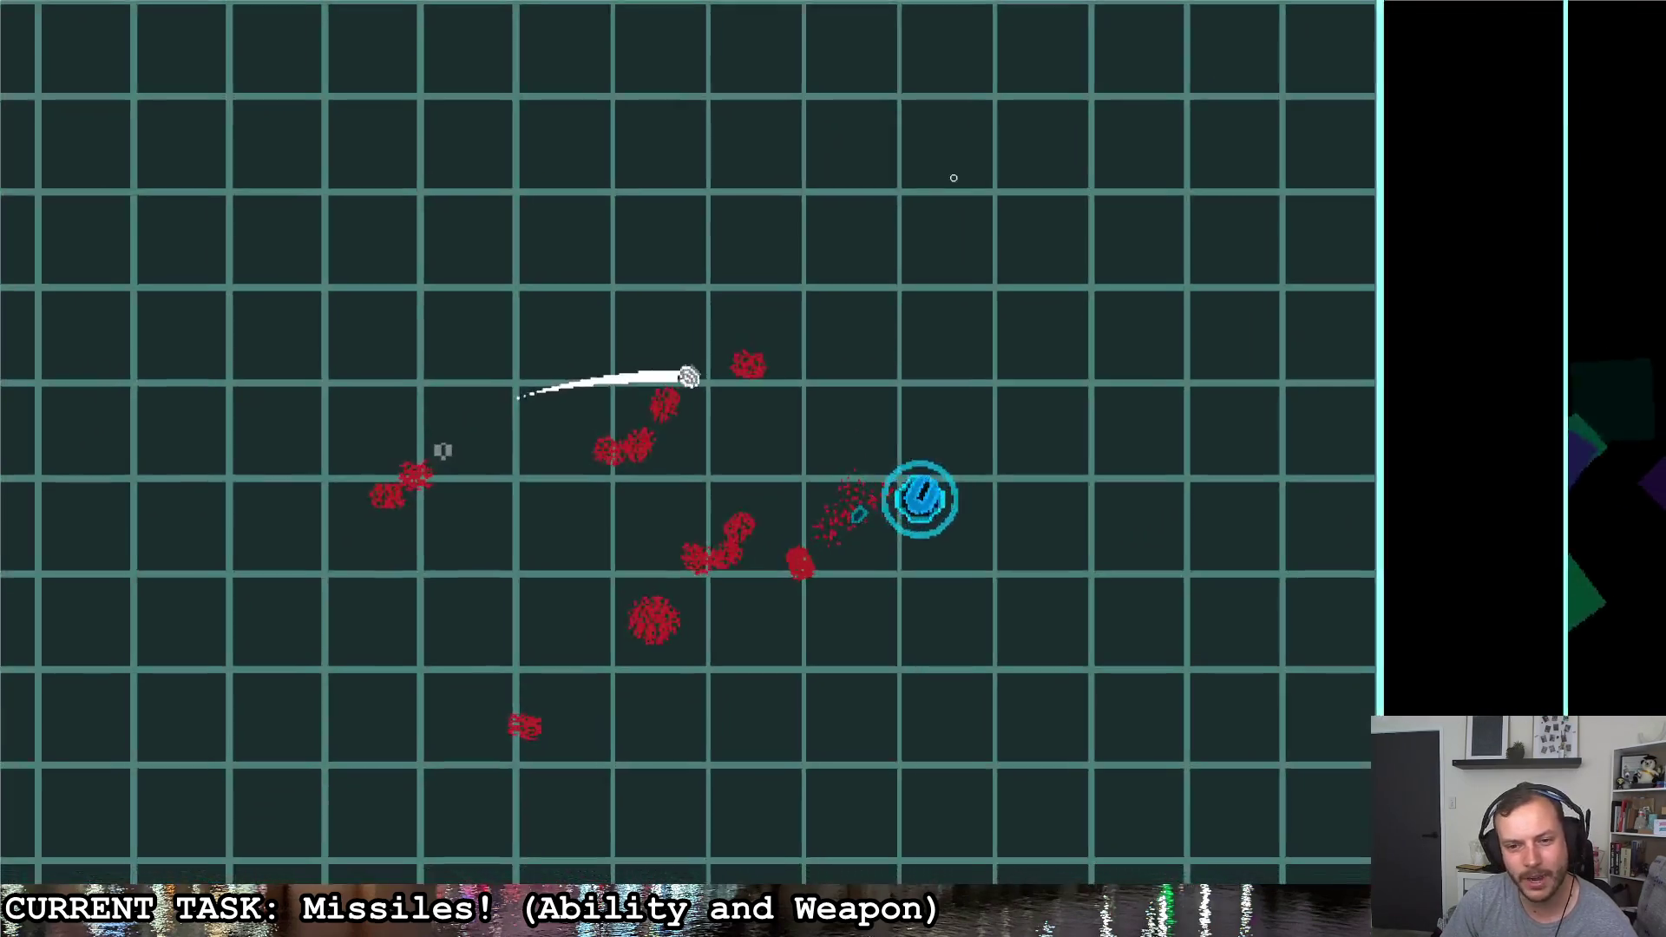
{"action": "key", "text": "Escape"}
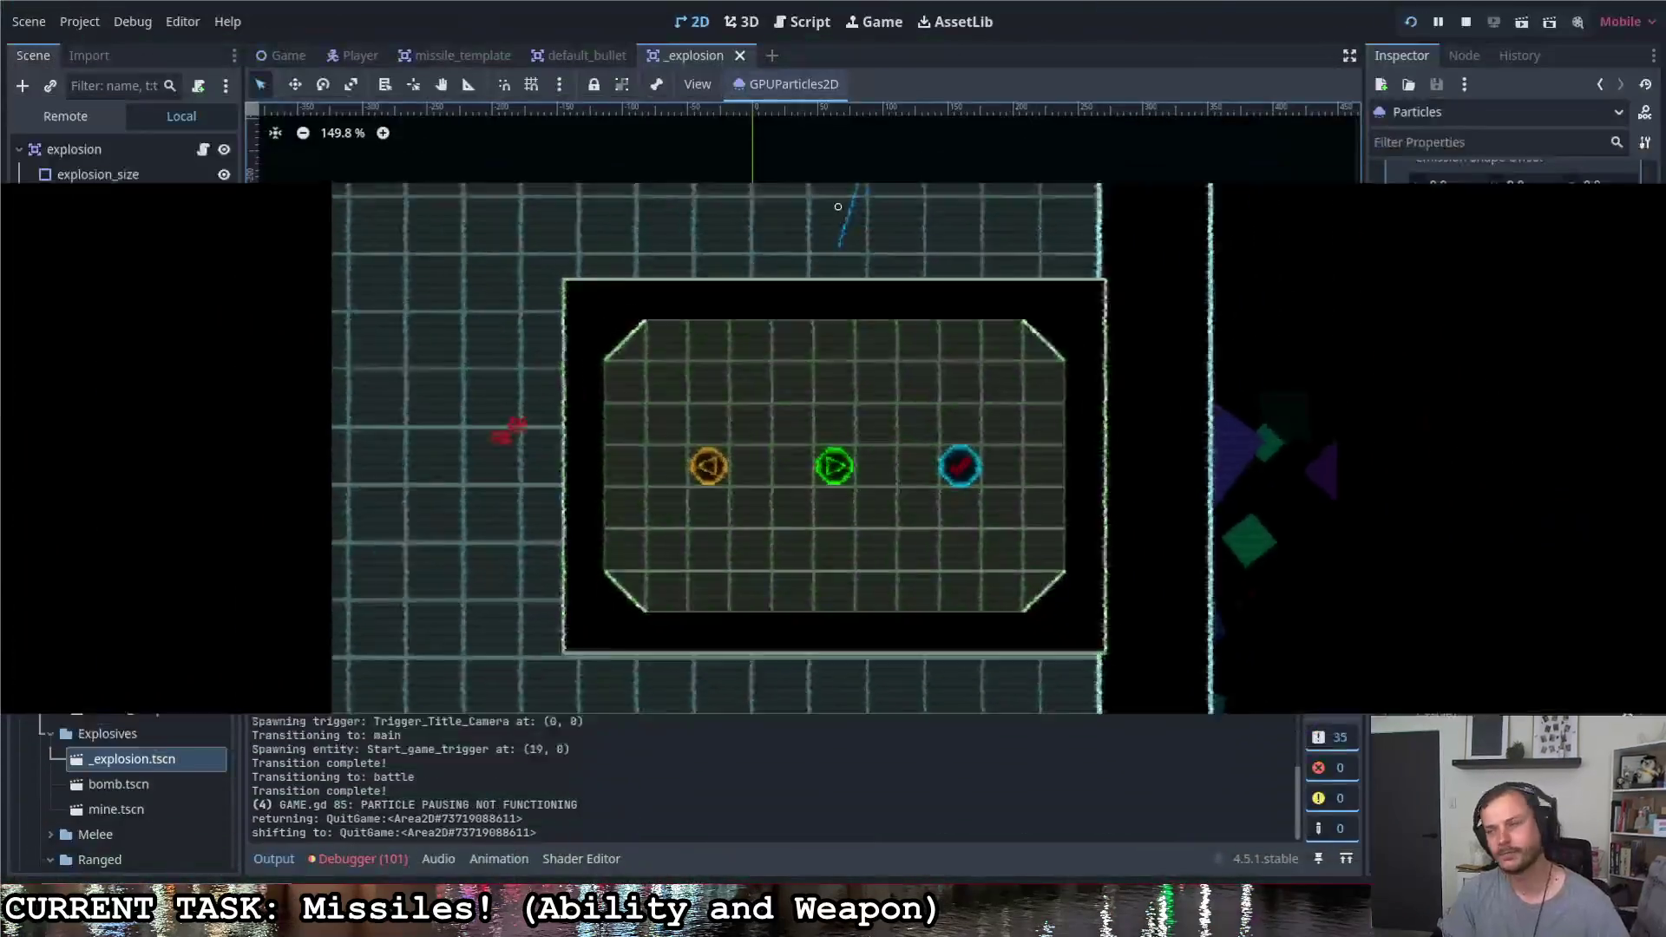
Return to the editor, set the emission sphere radius to 90, and preview the burst
{"action": "key", "text": "ctrl+F1"}
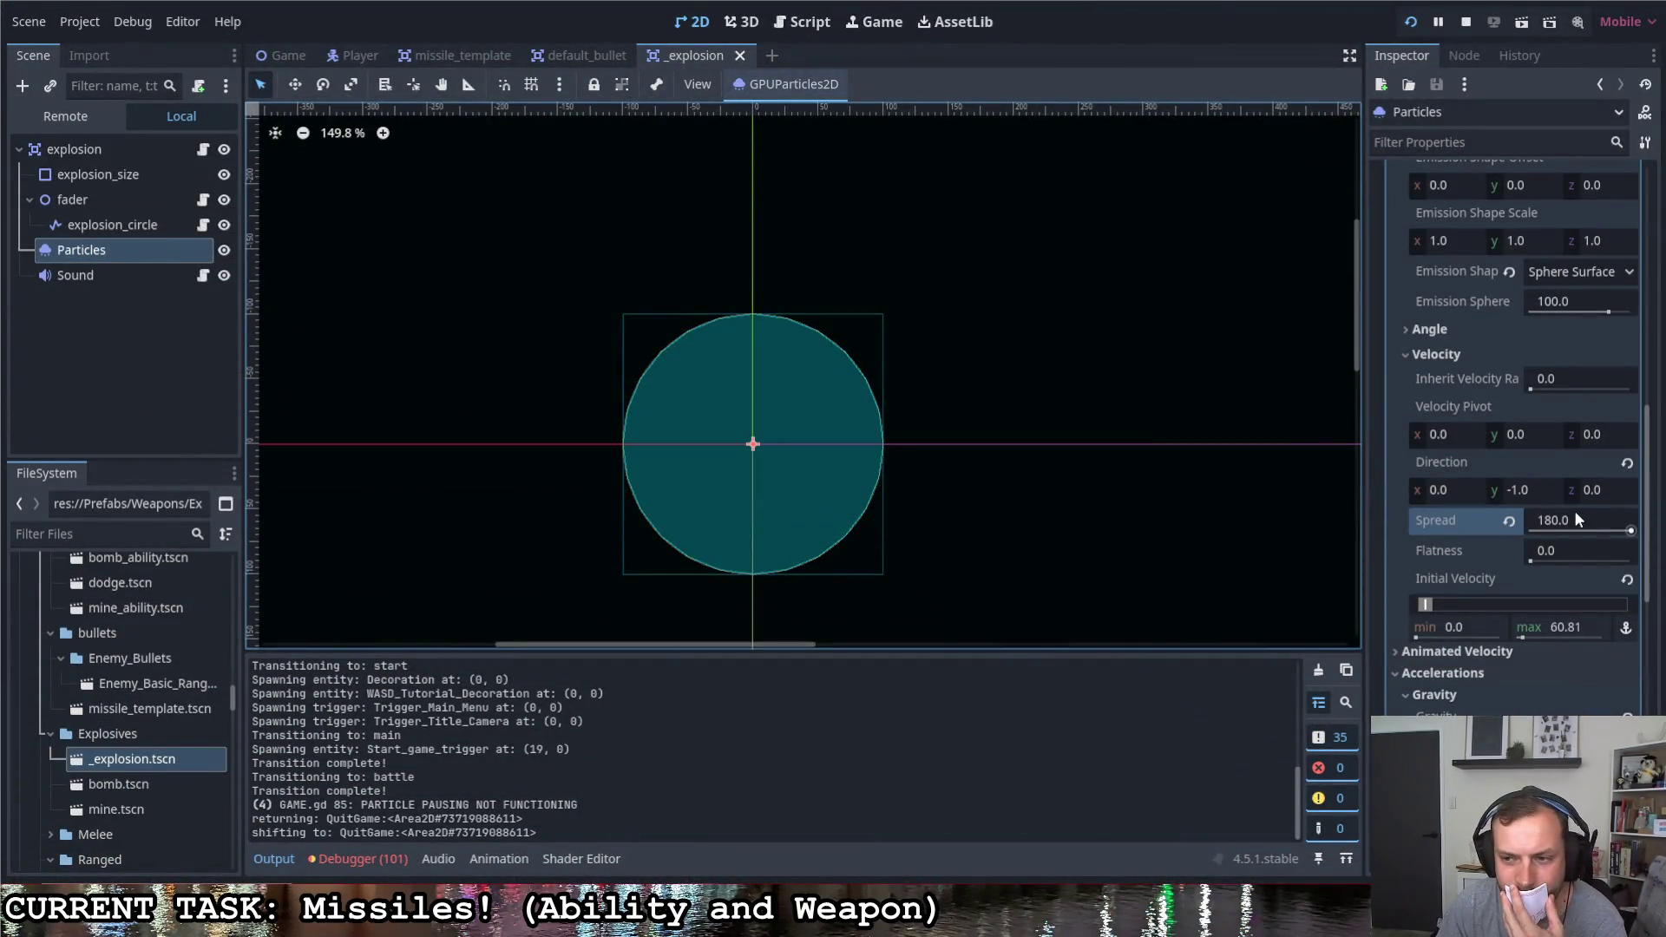
{"action": "scroll", "coordinate": [1537, 454], "scroll_direction": "up", "scroll_amount": 1}
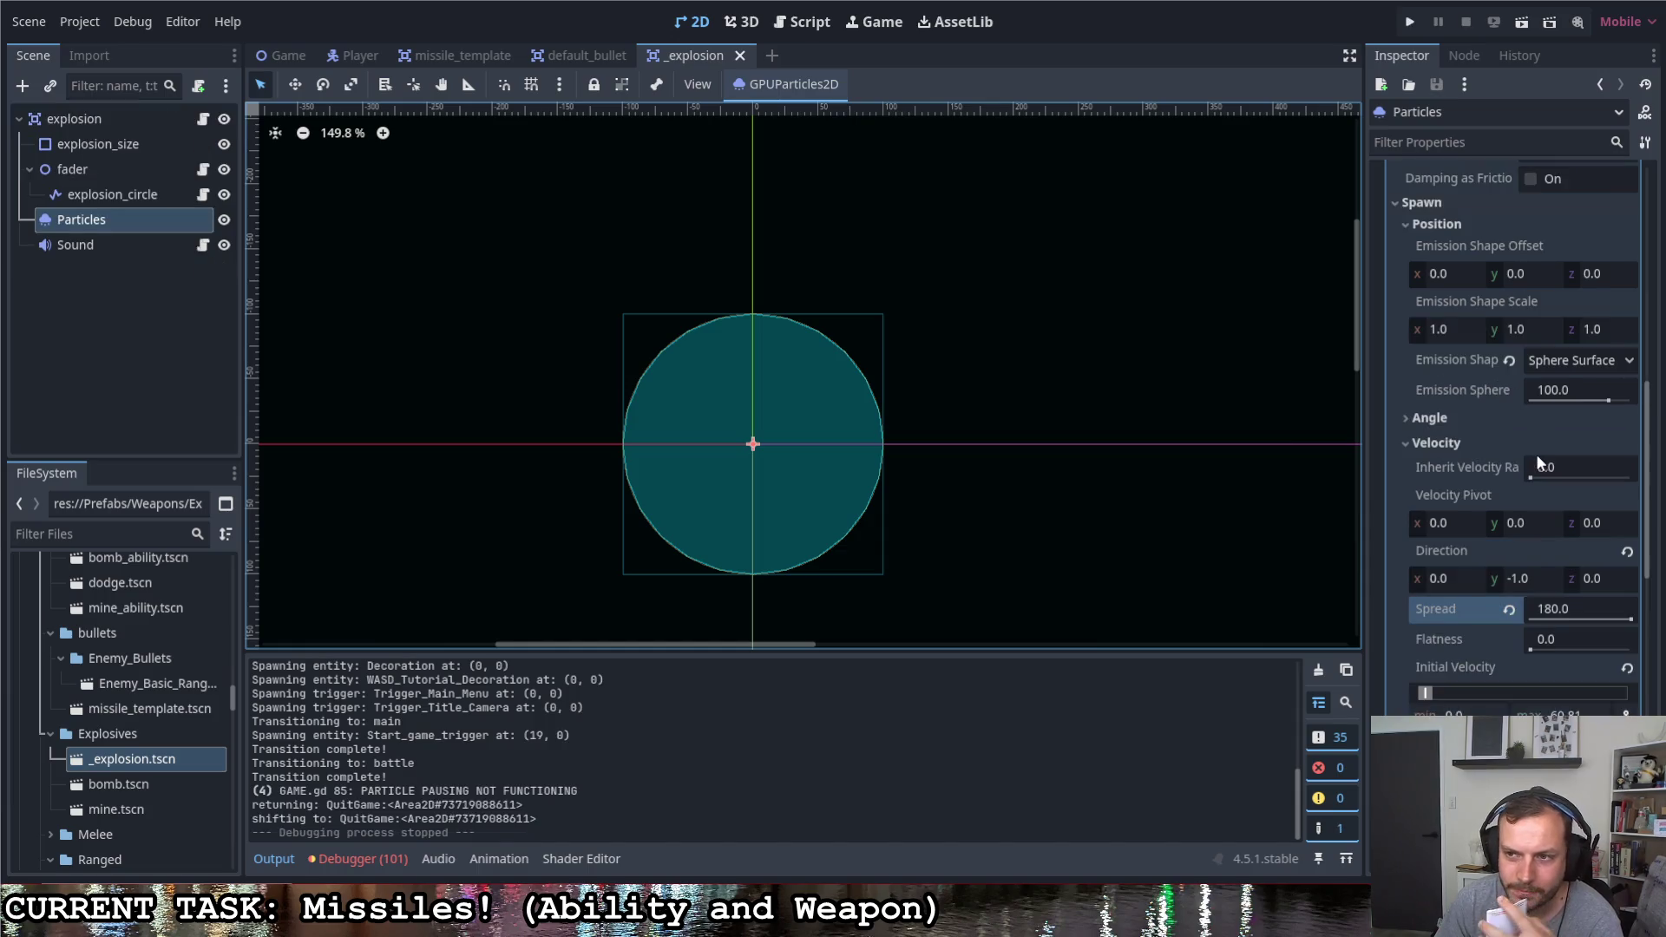
{"action": "scroll", "coordinate": [1537, 455], "scroll_direction": "up", "scroll_amount": 1}
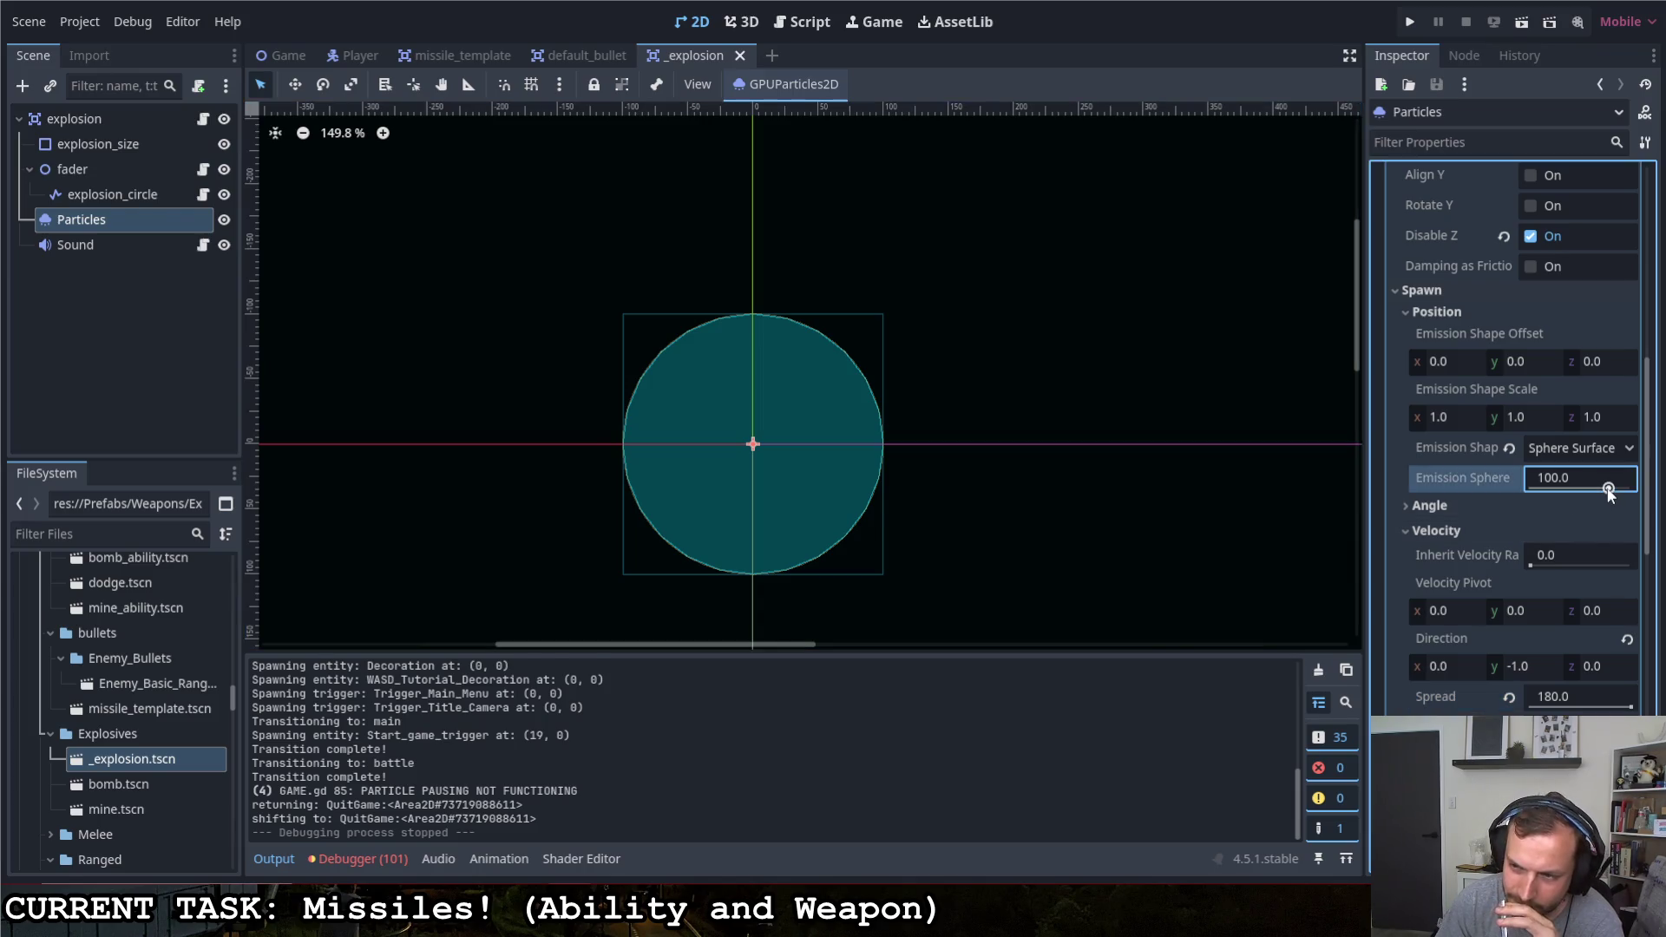
{"action": "left_click_drag", "start_coordinate": [1609, 489], "coordinate": [1603, 489]}
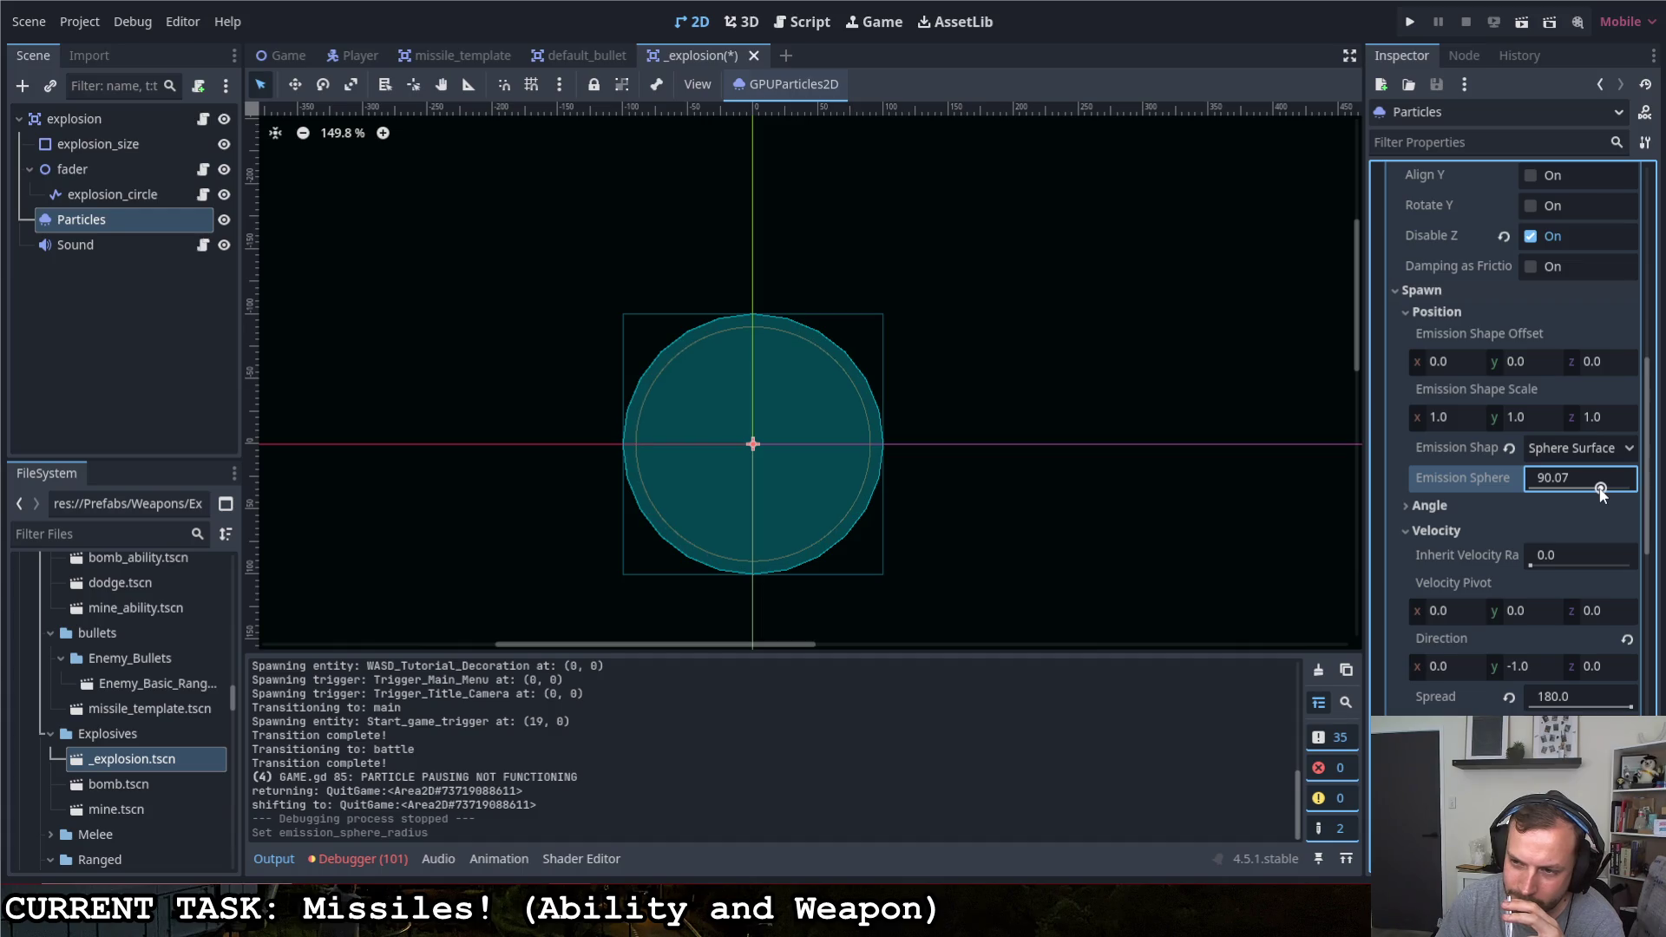
{"action": "left_click", "coordinate": [1568, 480]}
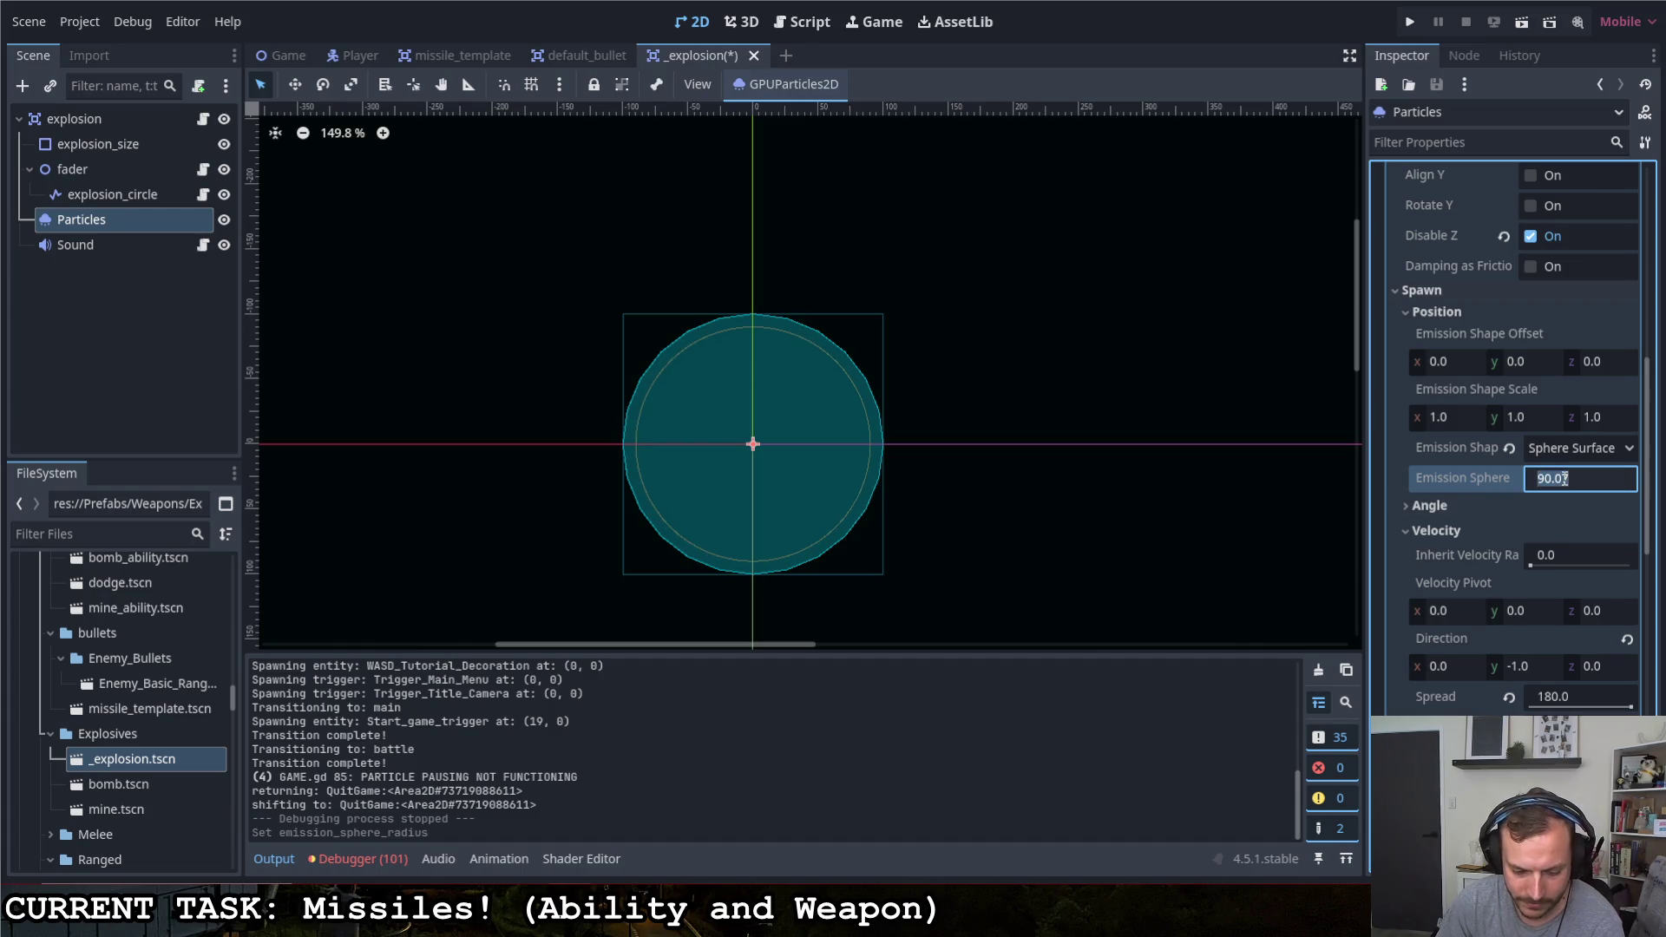
{"action": "type", "text": "90"}
{"action": "key", "text": "Return"}
{"action": "scroll", "coordinate": [1464, 439], "scroll_direction": "up", "scroll_amount": 10}
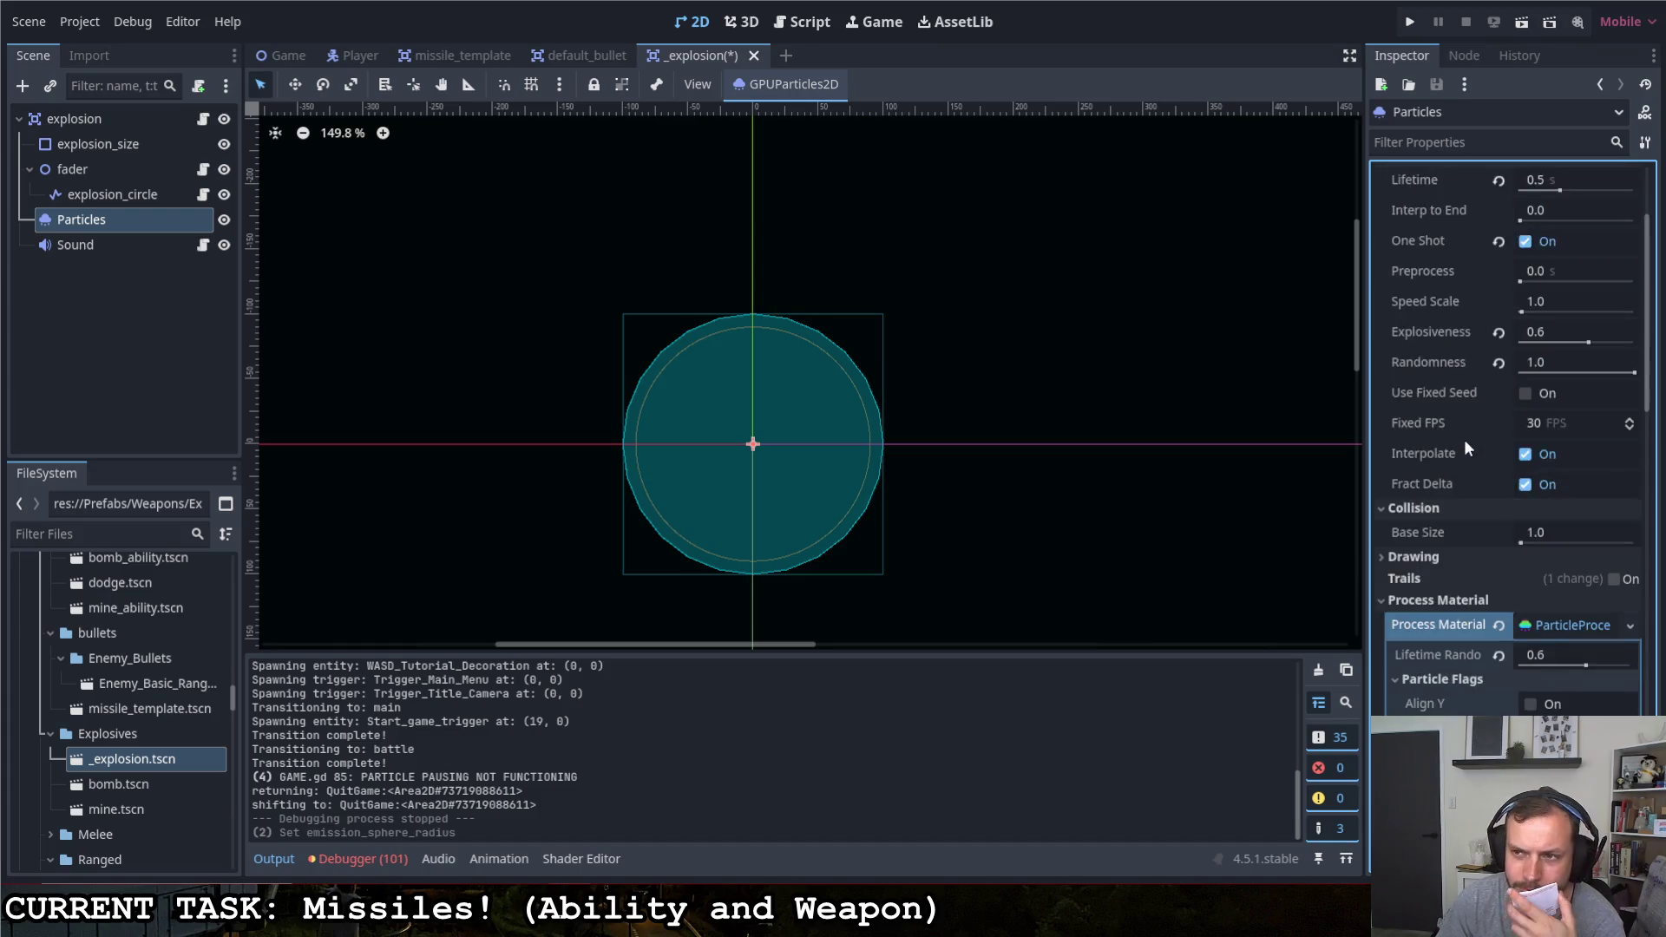
{"action": "left_click", "coordinate": [1518, 196]}
{"action": "left_click", "coordinate": [1518, 196]}
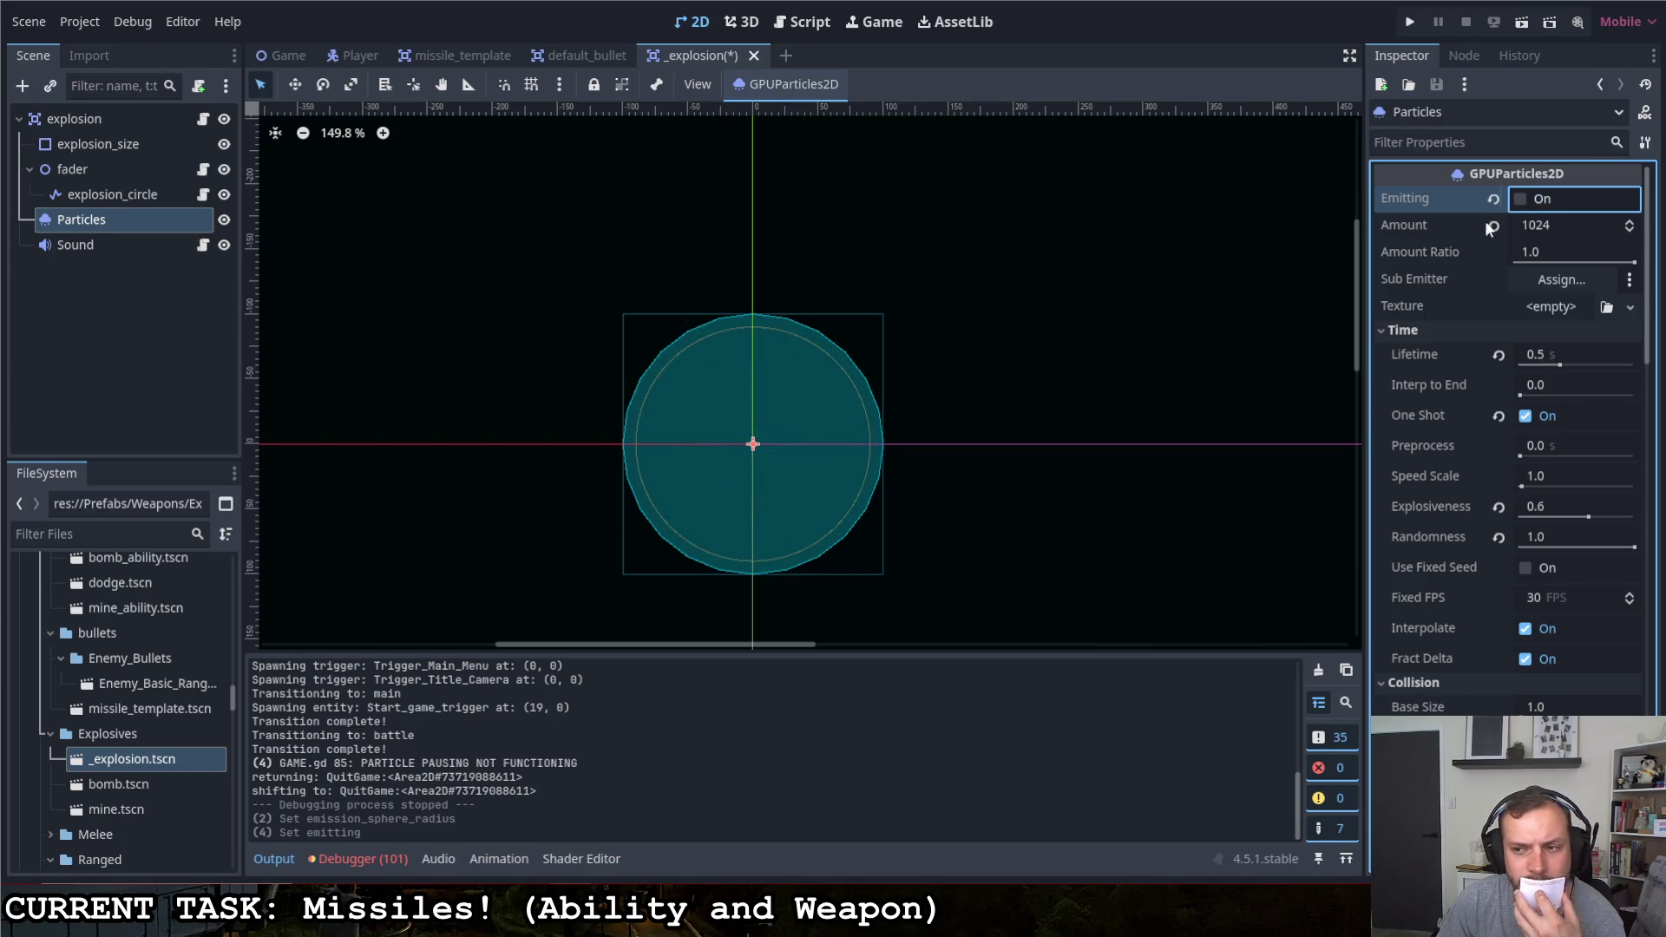
Raise explosiveness to 0.7 and preview the explosion particles
{"action": "left_click", "coordinate": [1591, 518]}
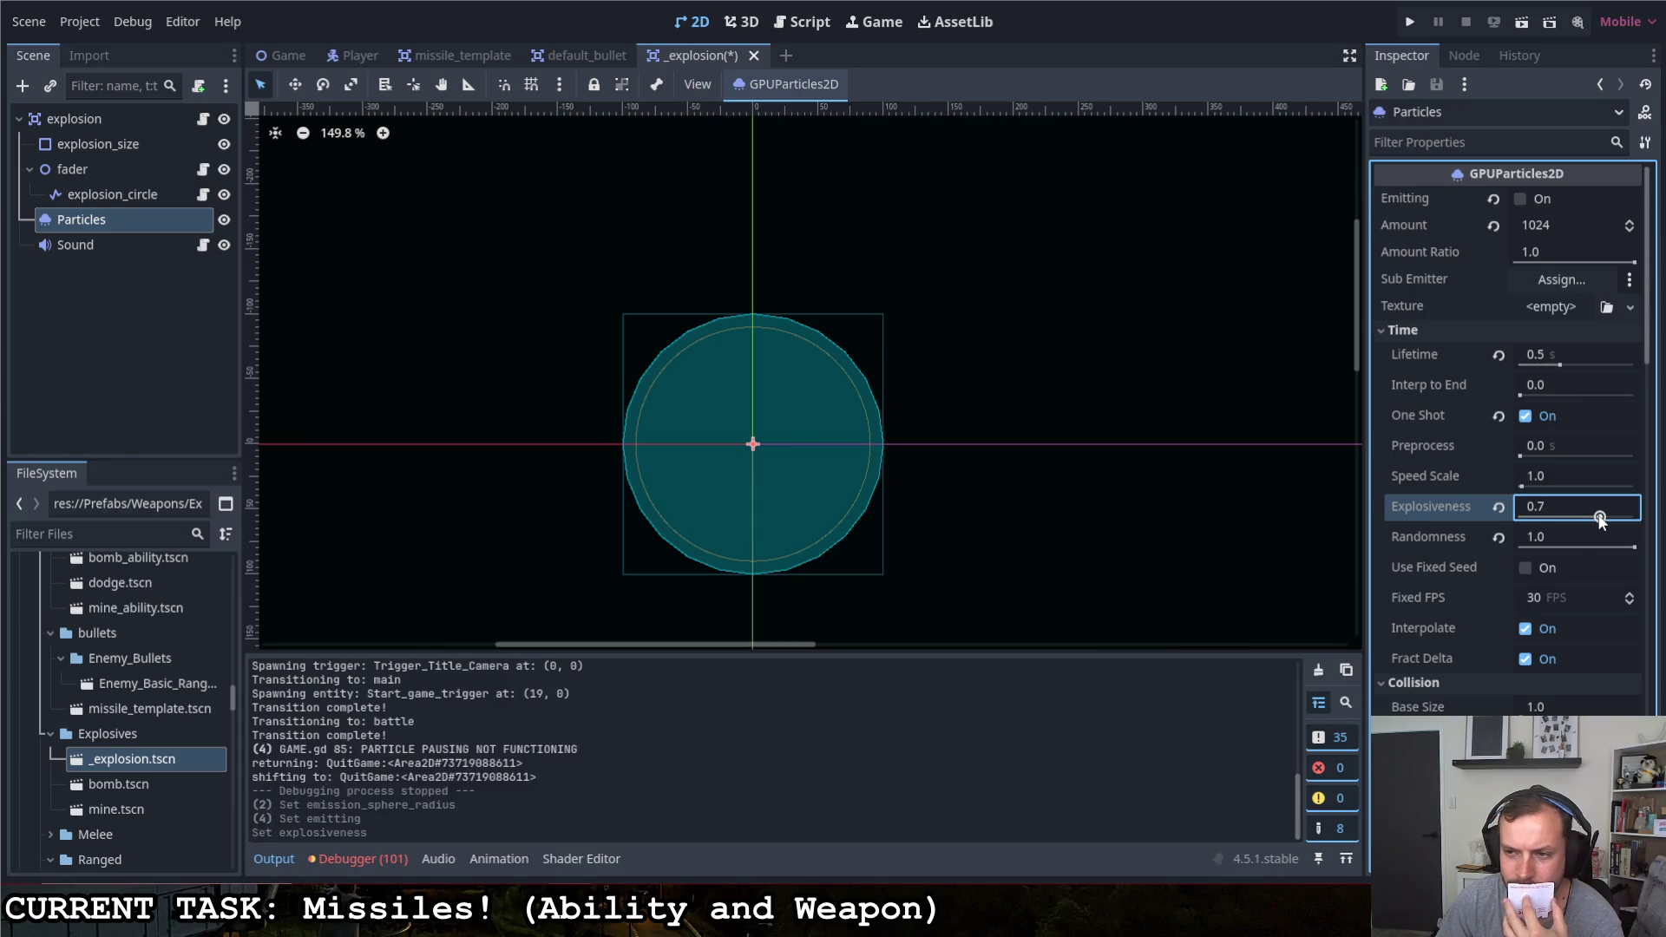
{"action": "left_click", "coordinate": [1520, 198]}
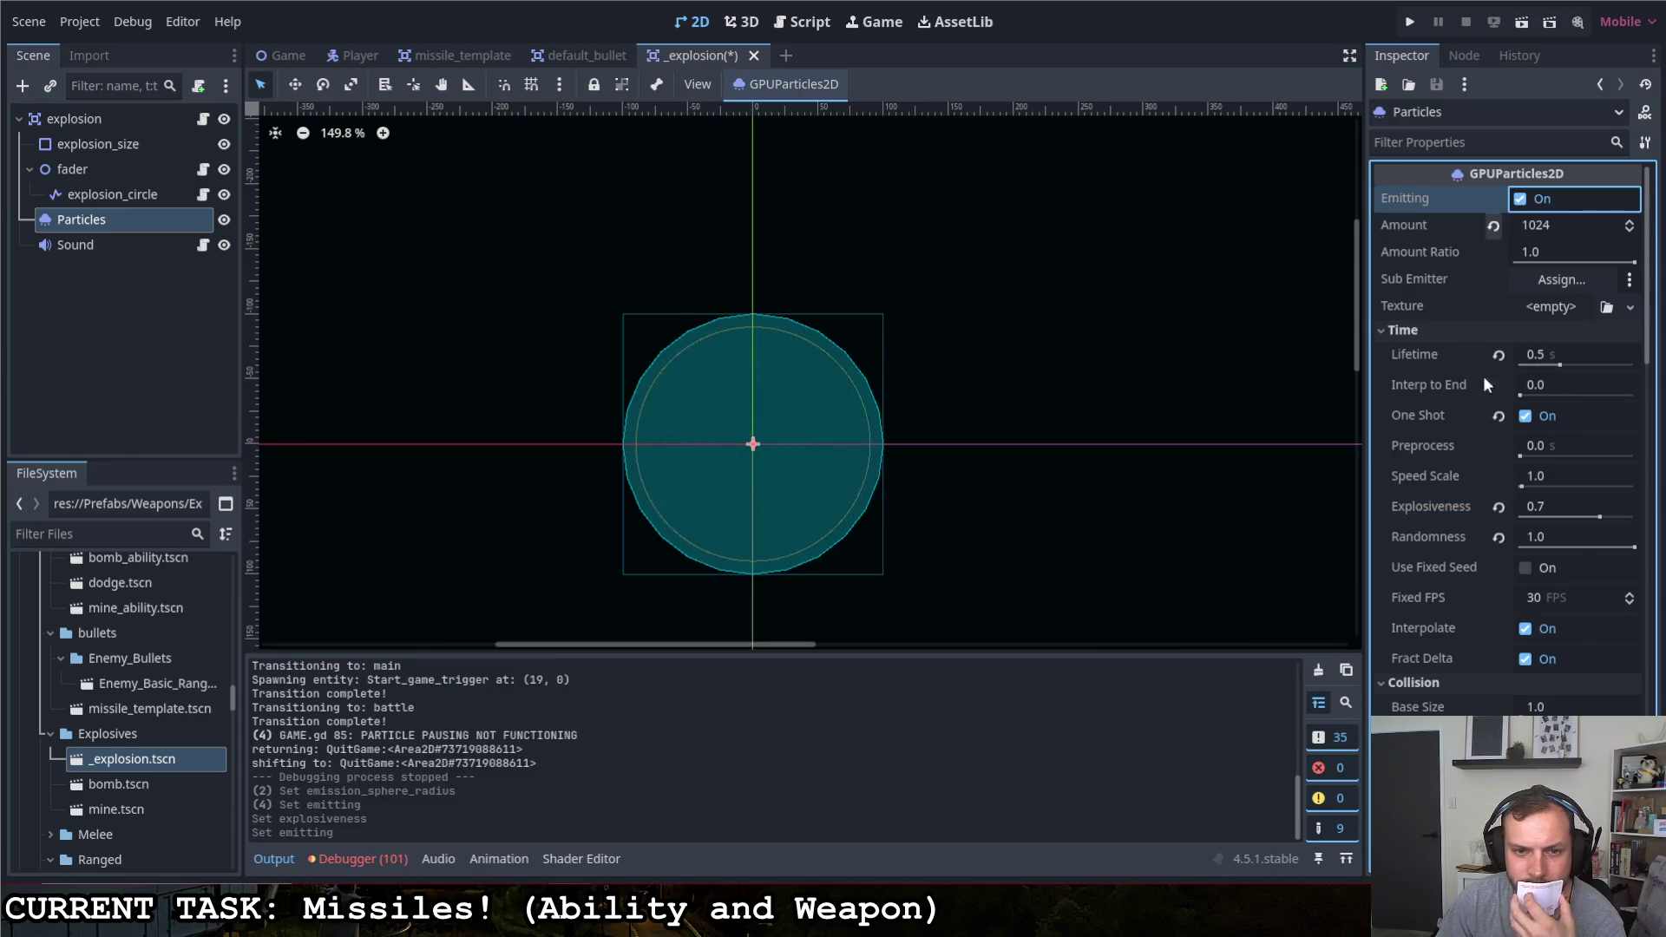
{"action": "scroll", "coordinate": [1471, 521], "scroll_direction": "down", "scroll_amount": 5}
{"action": "scroll", "coordinate": [1463, 555], "scroll_direction": "down", "scroll_amount": 3}
{"action": "left_click_drag", "start_coordinate": [1613, 659], "coordinate": [1648, 665]}
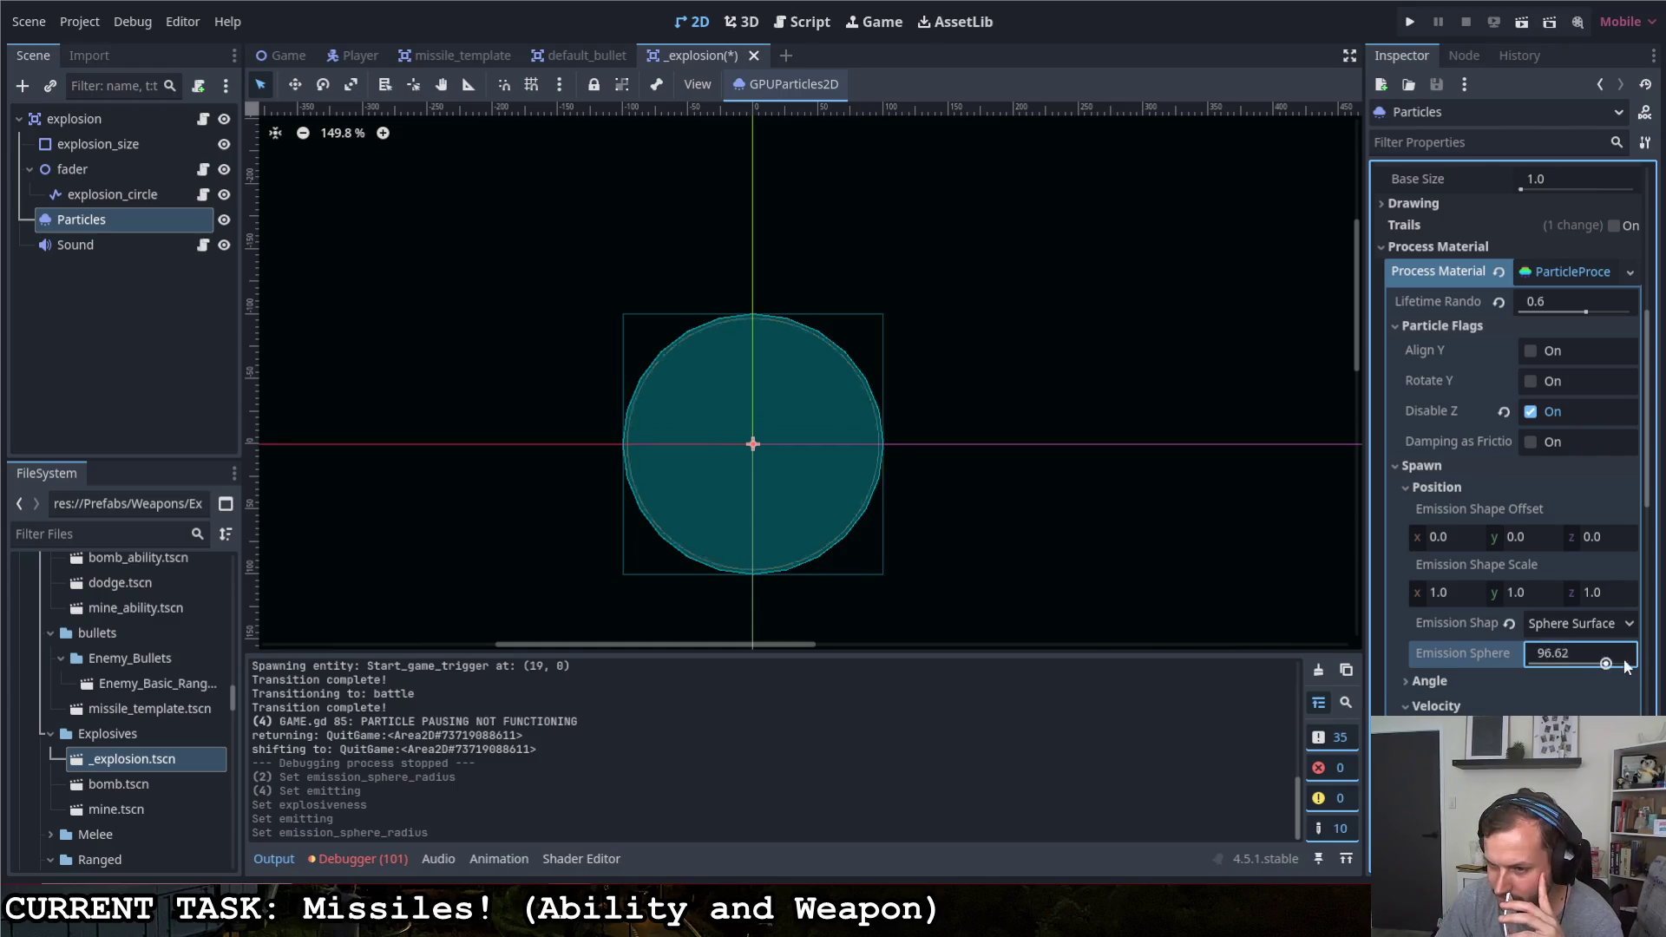
Set the explosion's emission sphere radius back to 100 and run the game
{"action": "left_click", "coordinate": [1599, 657]}
{"action": "type", "text": "100"}
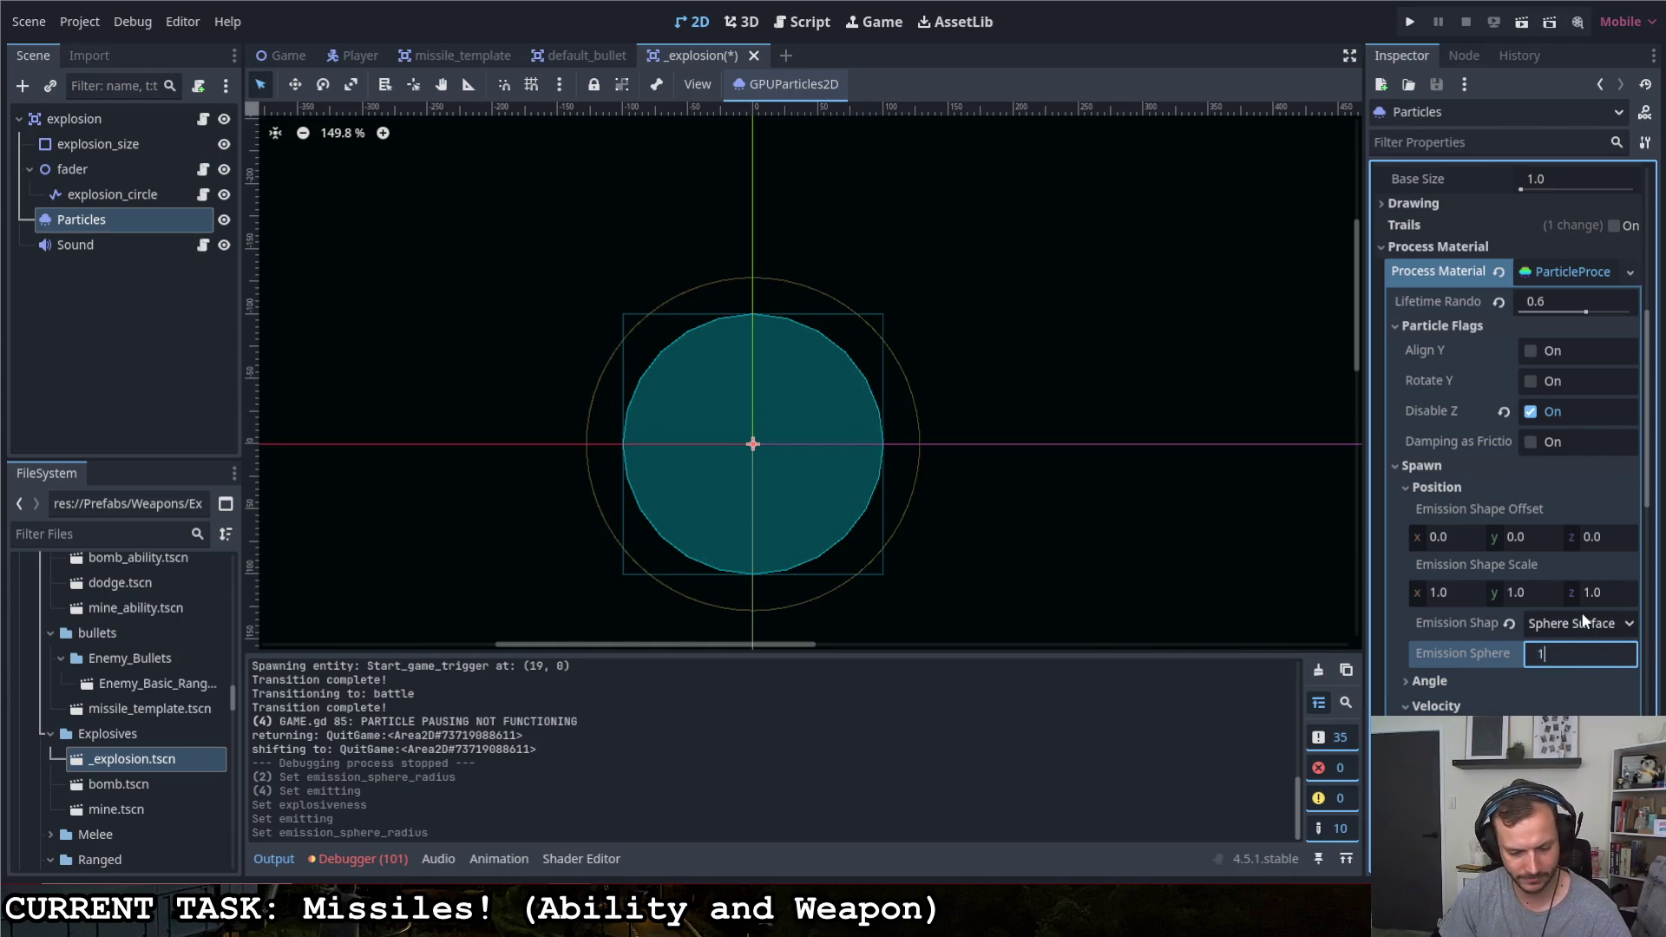
{"action": "key", "text": "Return"}
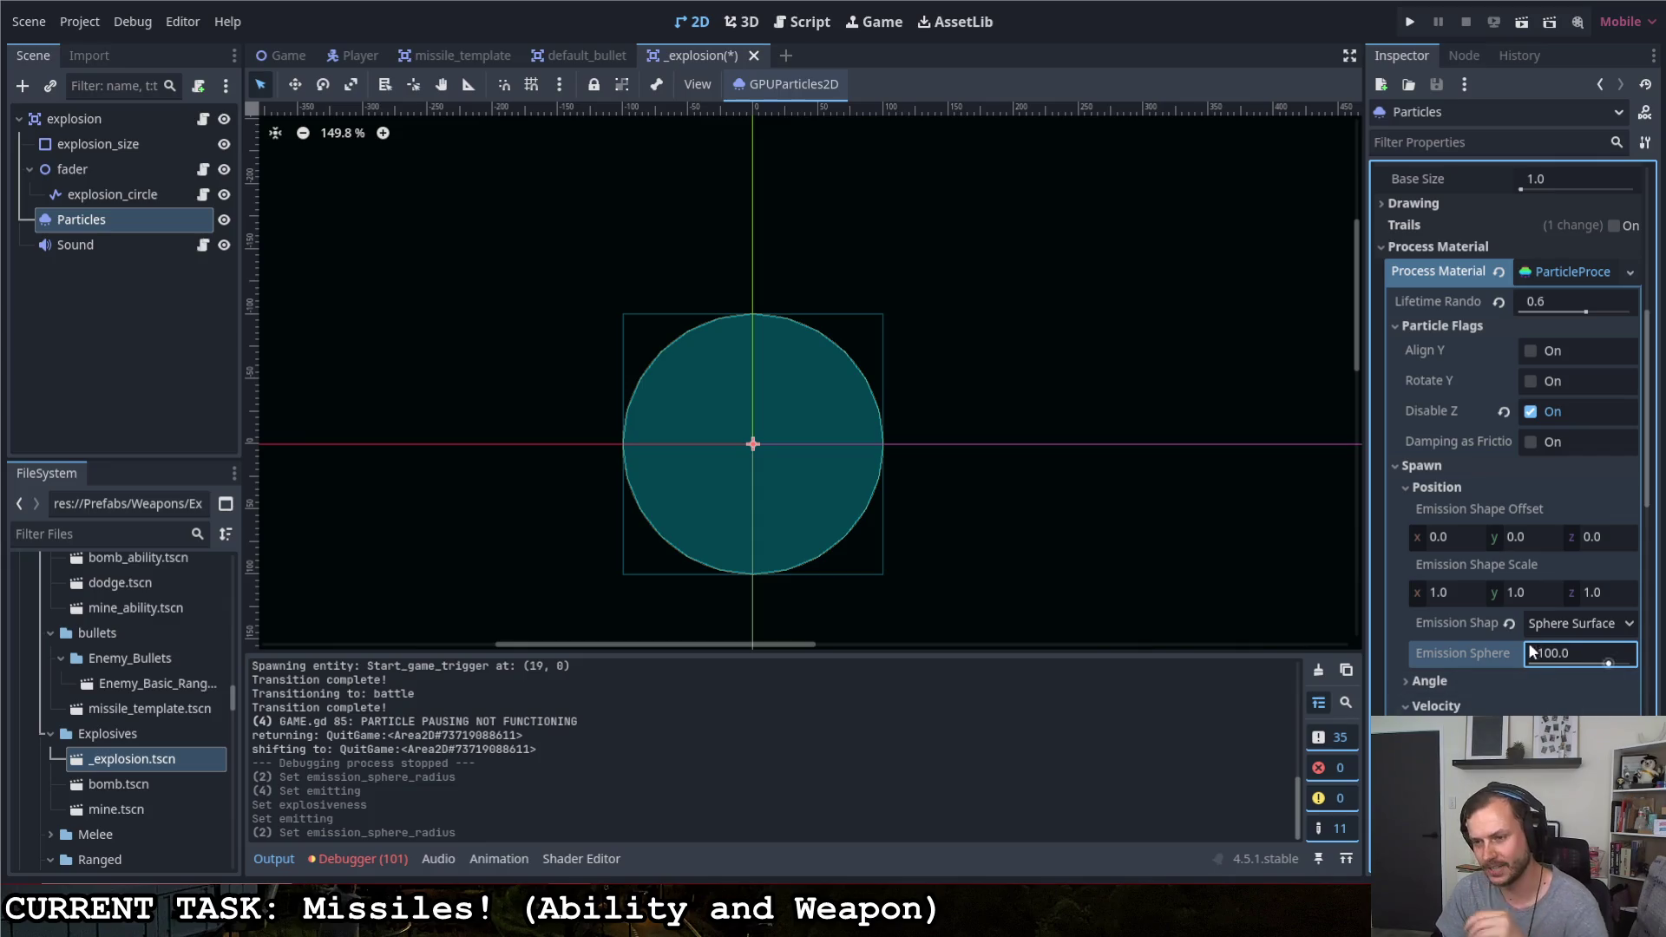
{"action": "scroll", "coordinate": [1425, 586], "scroll_direction": "up", "scroll_amount": 3}
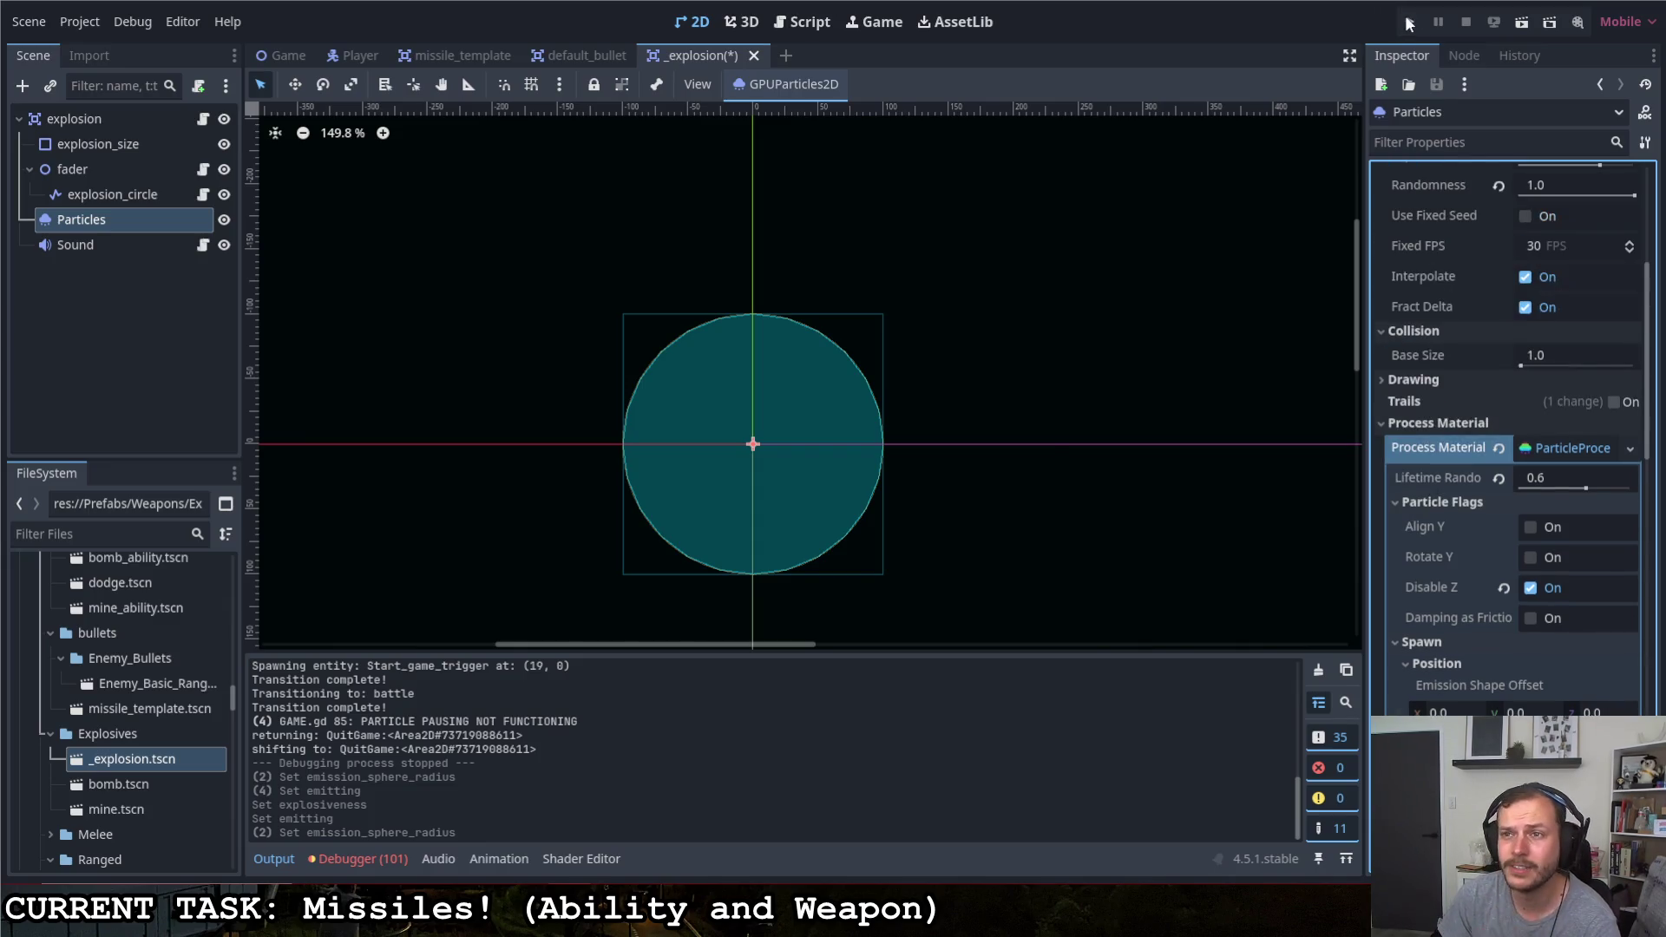
{"action": "left_click", "coordinate": [1409, 20]}
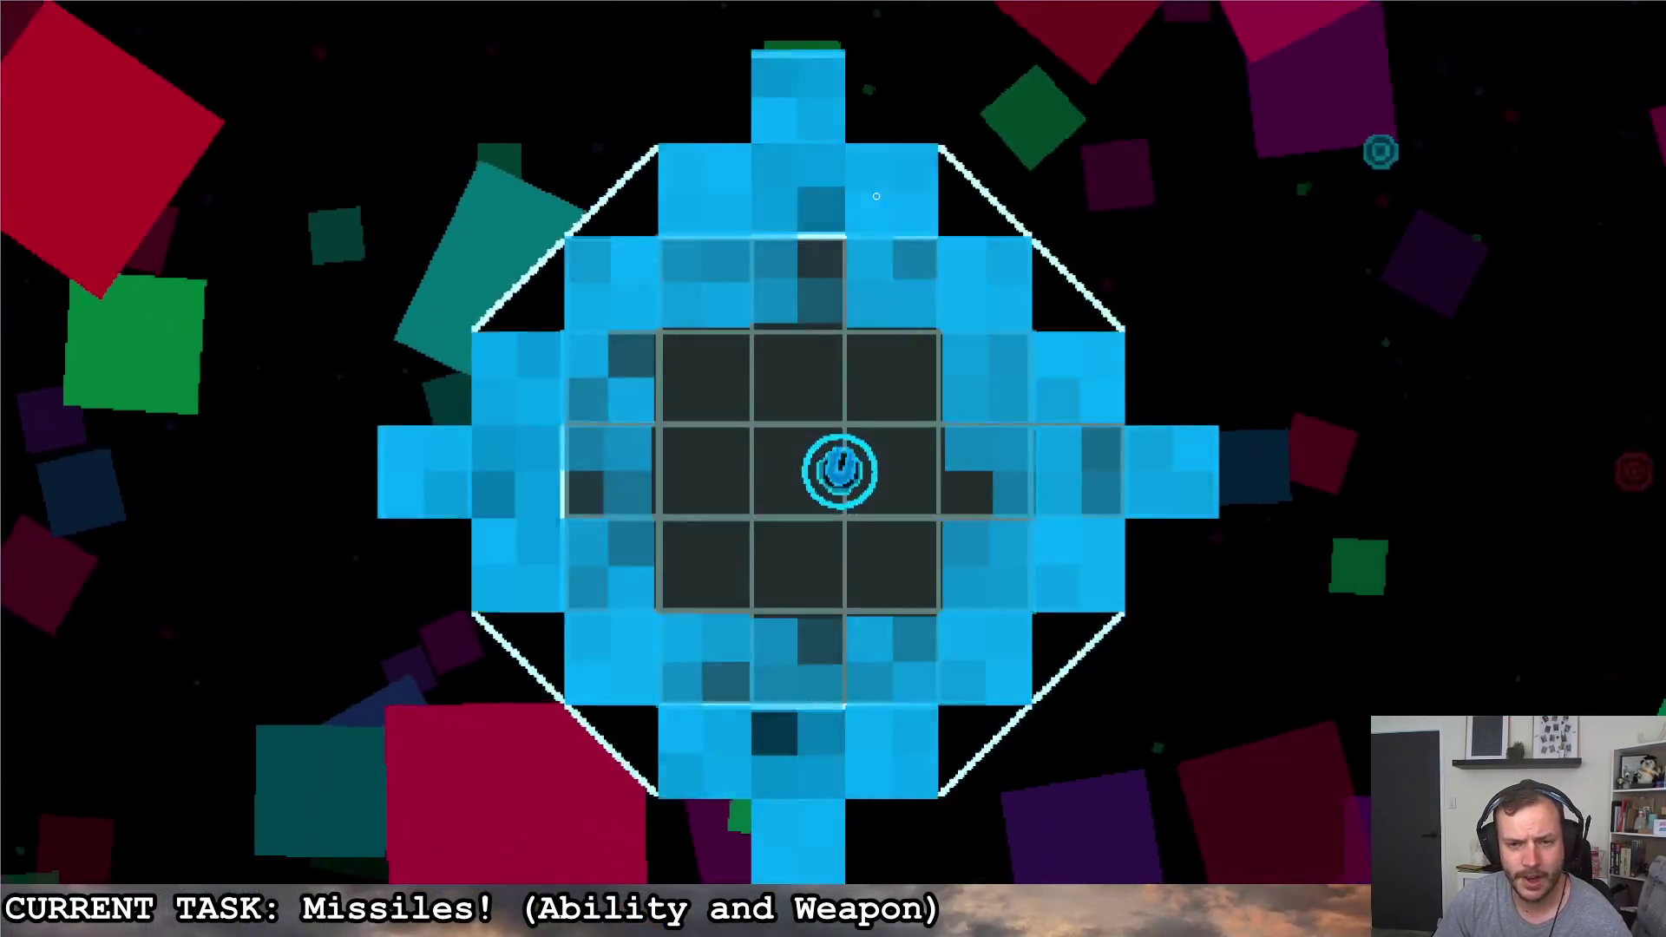
Start the game from the title screen and fire the first missiles while moving around the grid
{"action": "left_click", "coordinate": [865, 208]}
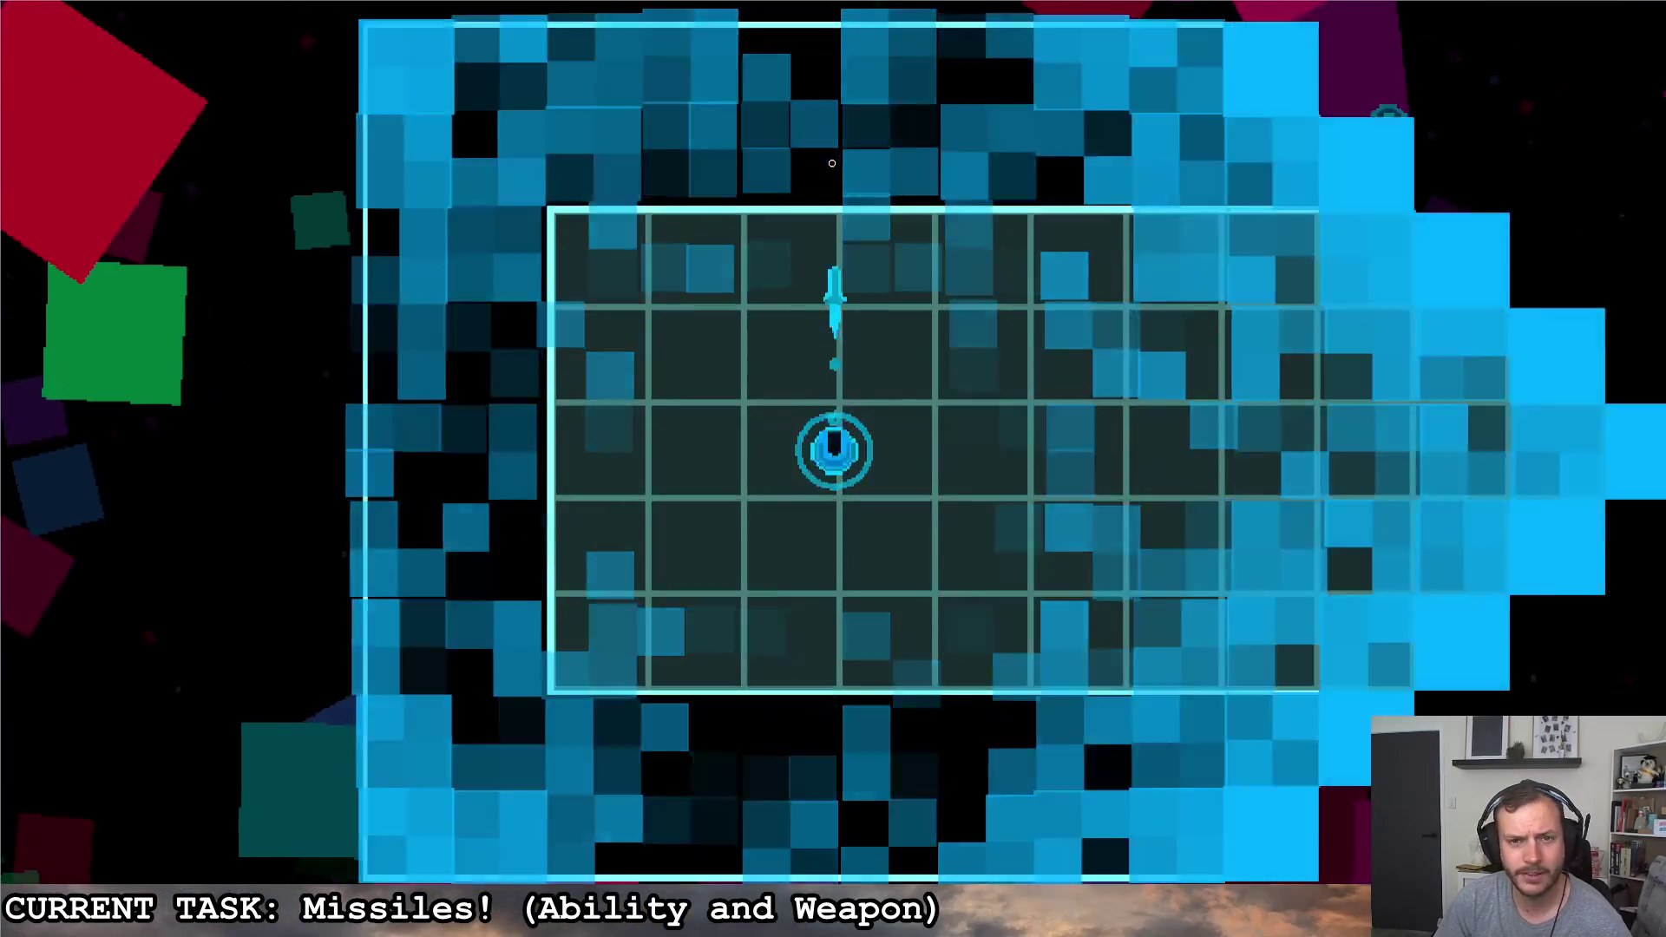
{"action": "left_click", "coordinate": [979, 209]}
{"action": "left_click", "coordinate": [744, 209]}
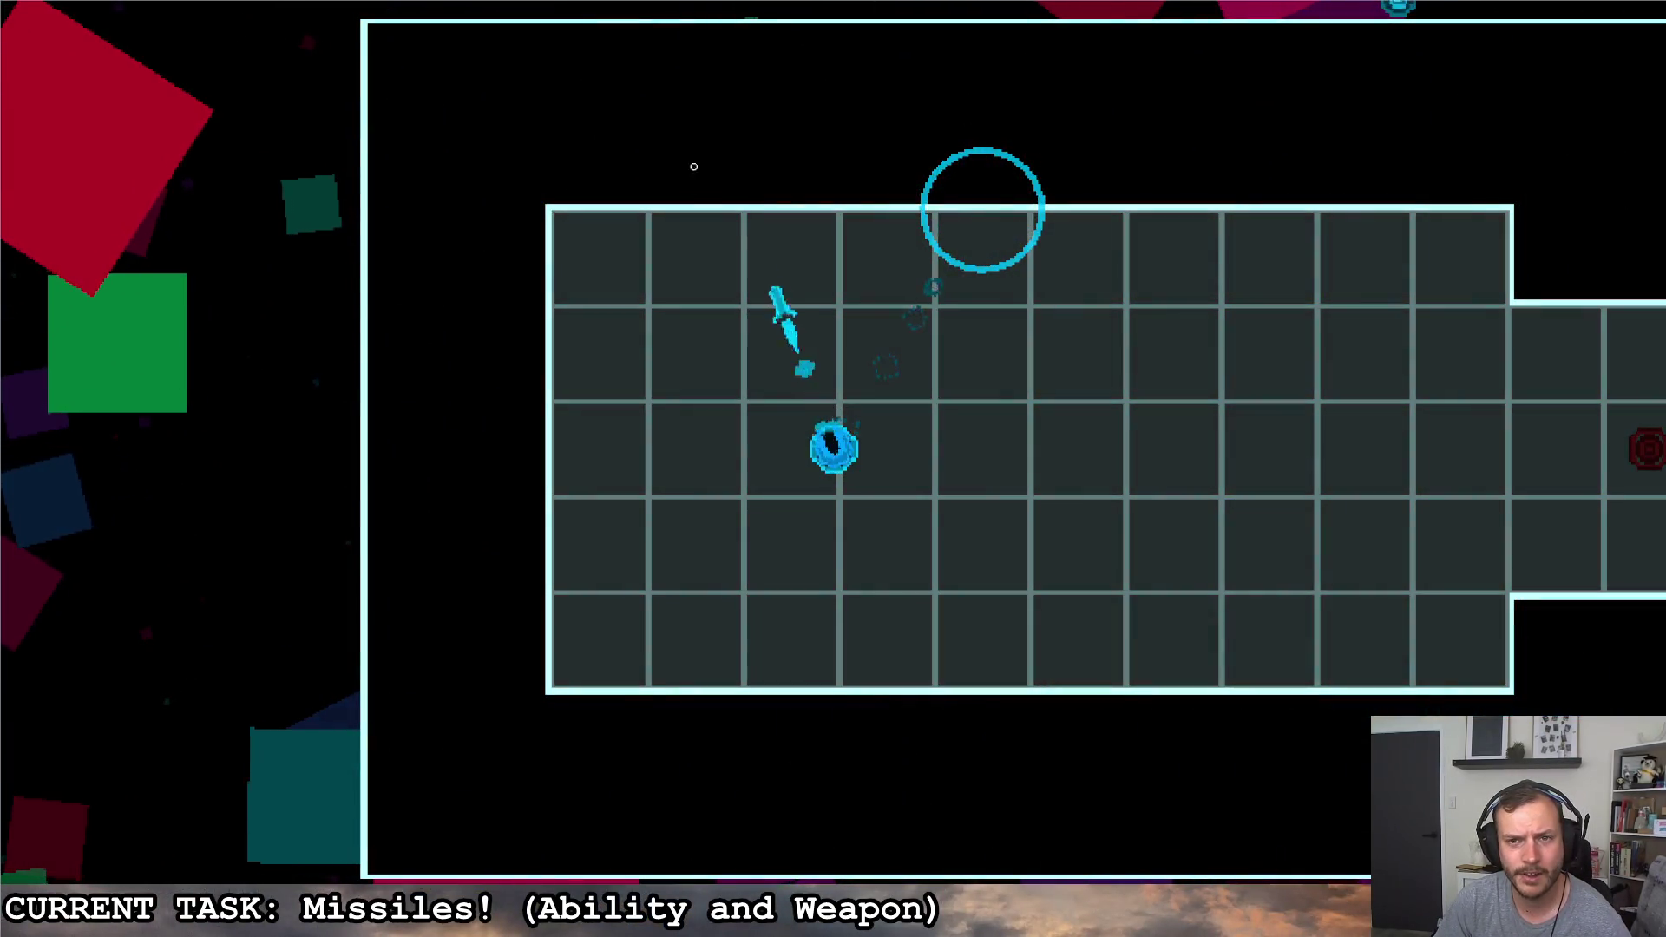
{"action": "left_click", "coordinate": [671, 215]}
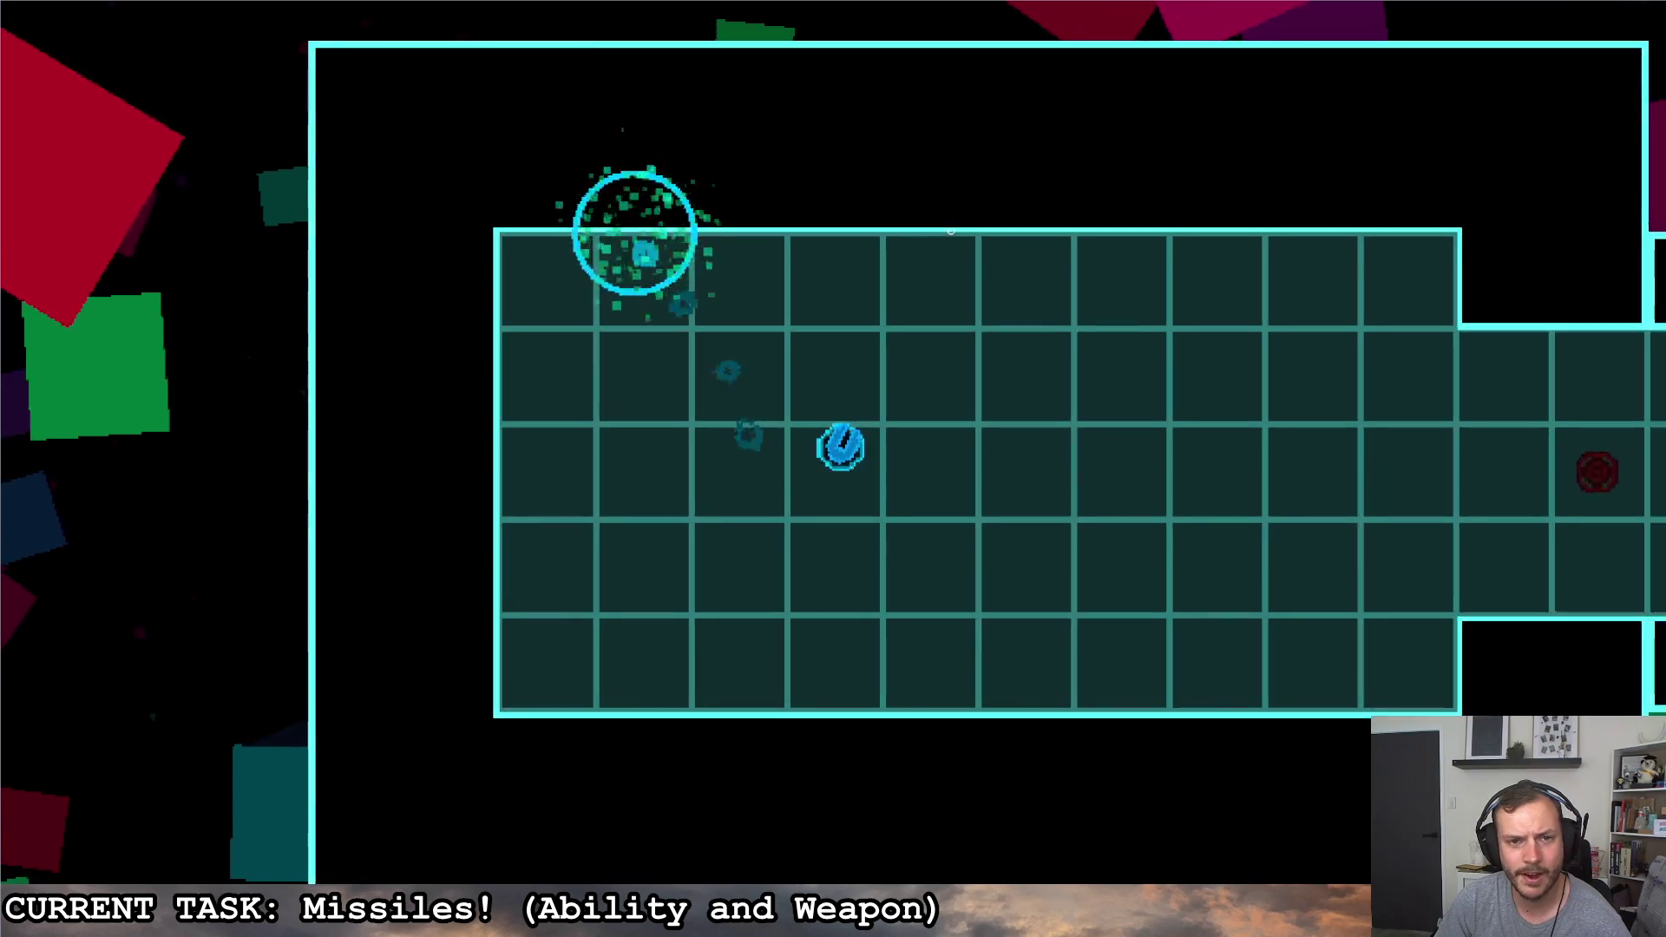
{"action": "key", "text": "d"}
{"action": "key", "text": "w"}
{"action": "key", "text": "a"}
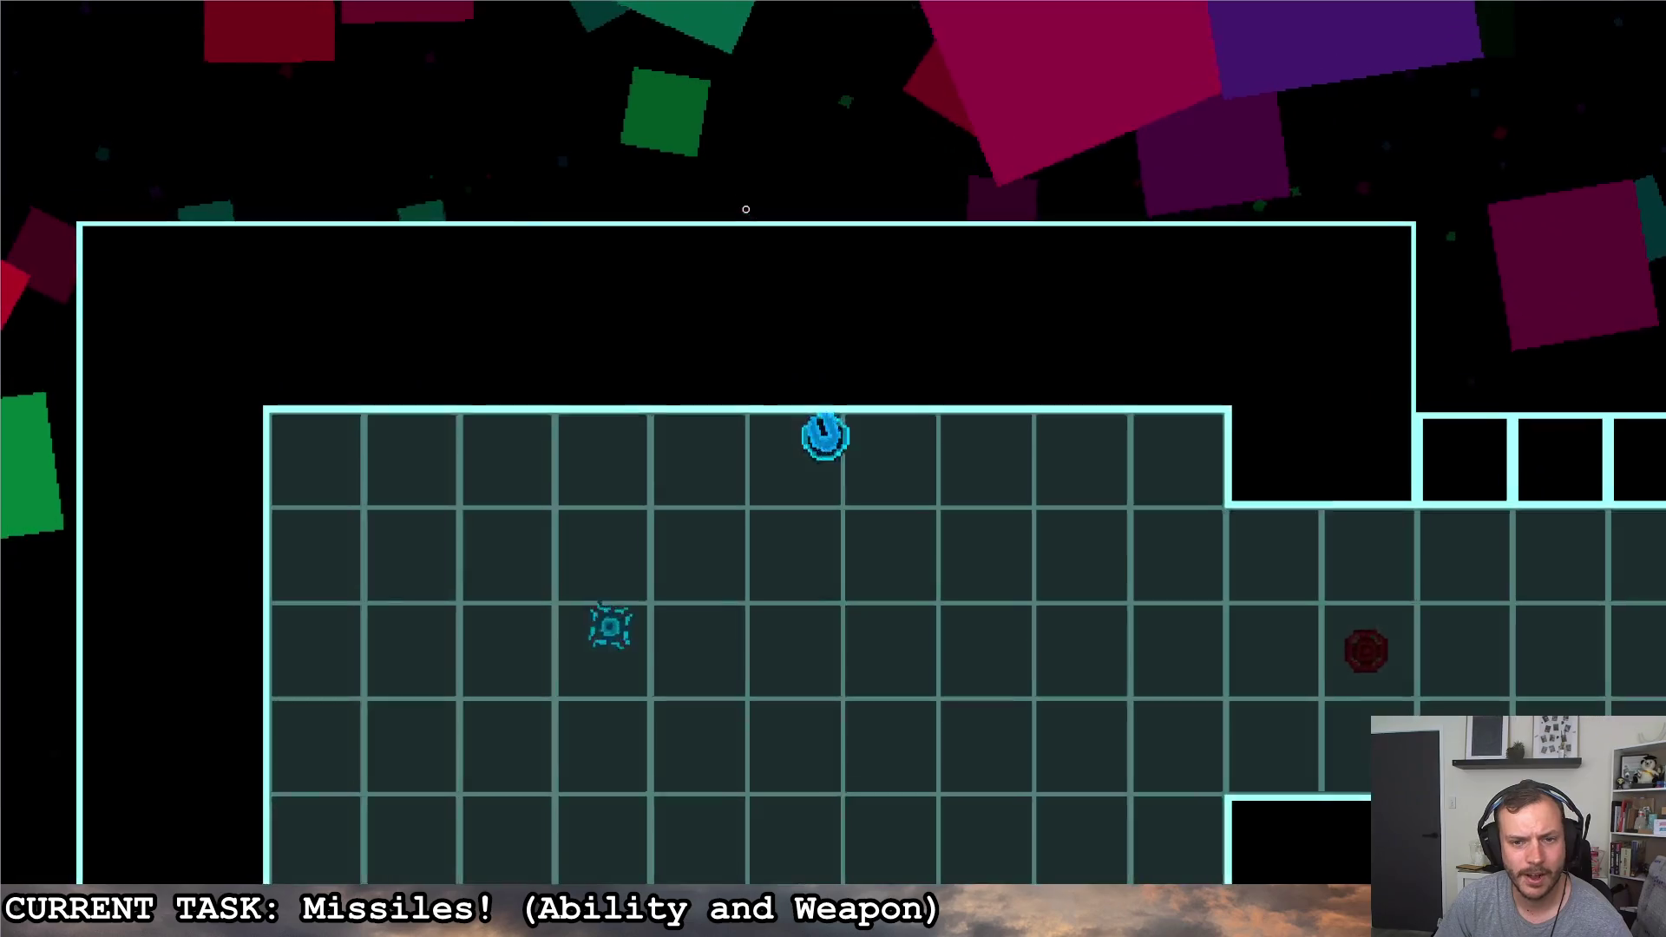
{"action": "key", "text": "s"}
{"action": "left_click", "coordinate": [842, 73]}
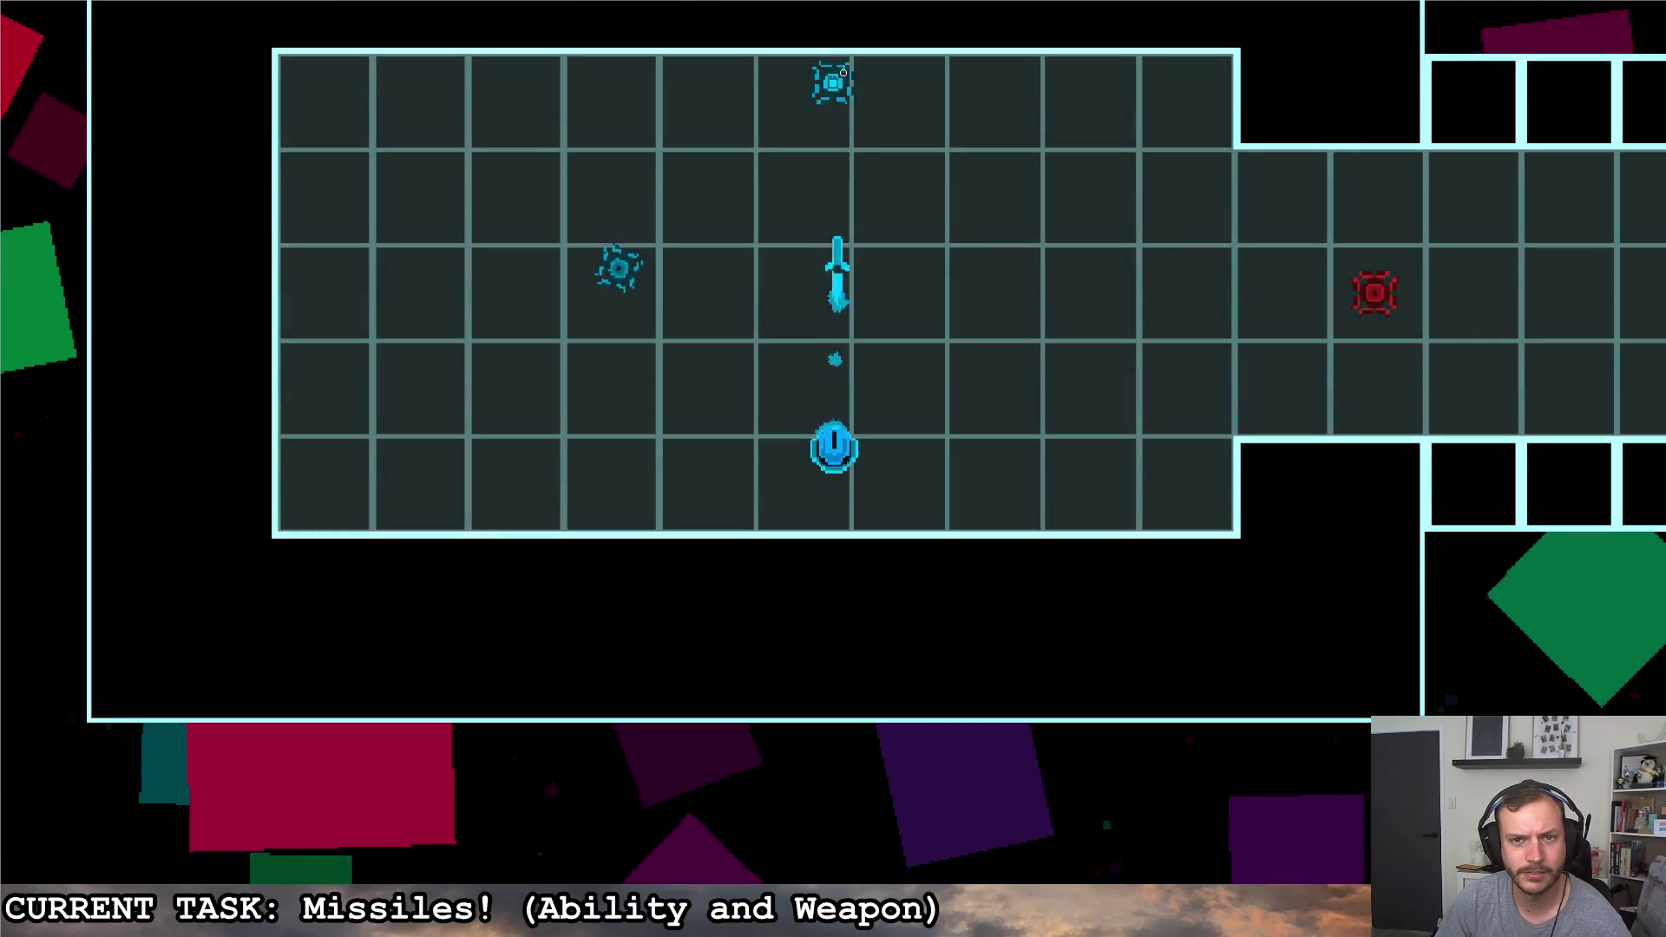
{"action": "key", "text": "w"}
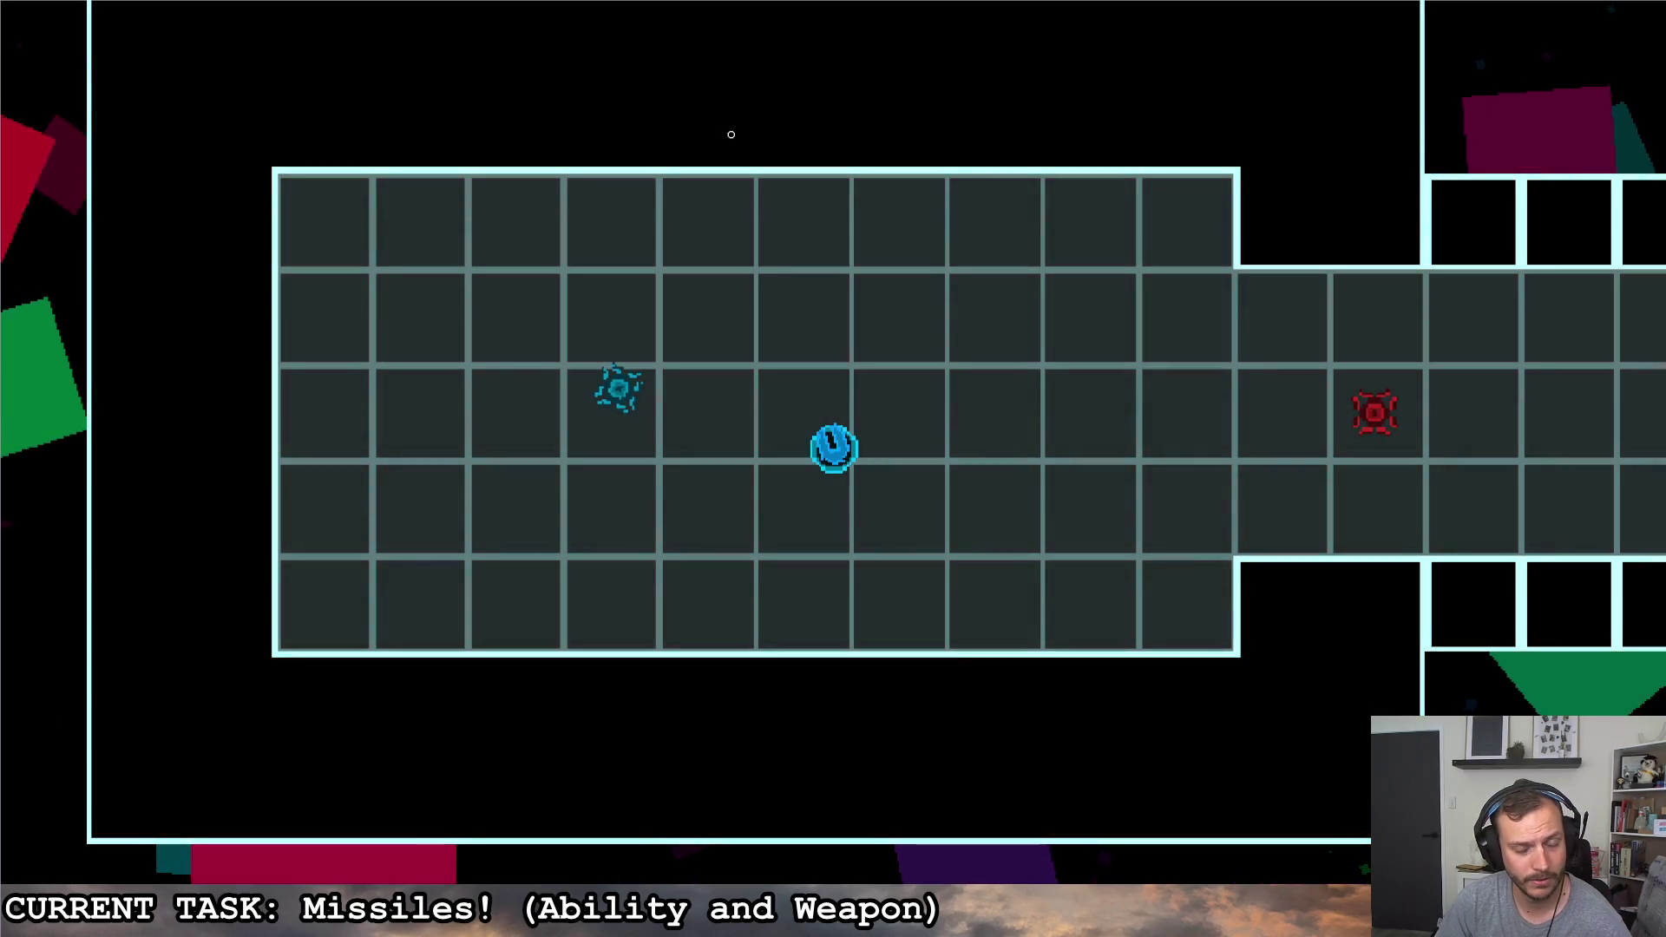
{"action": "key", "text": "w"}
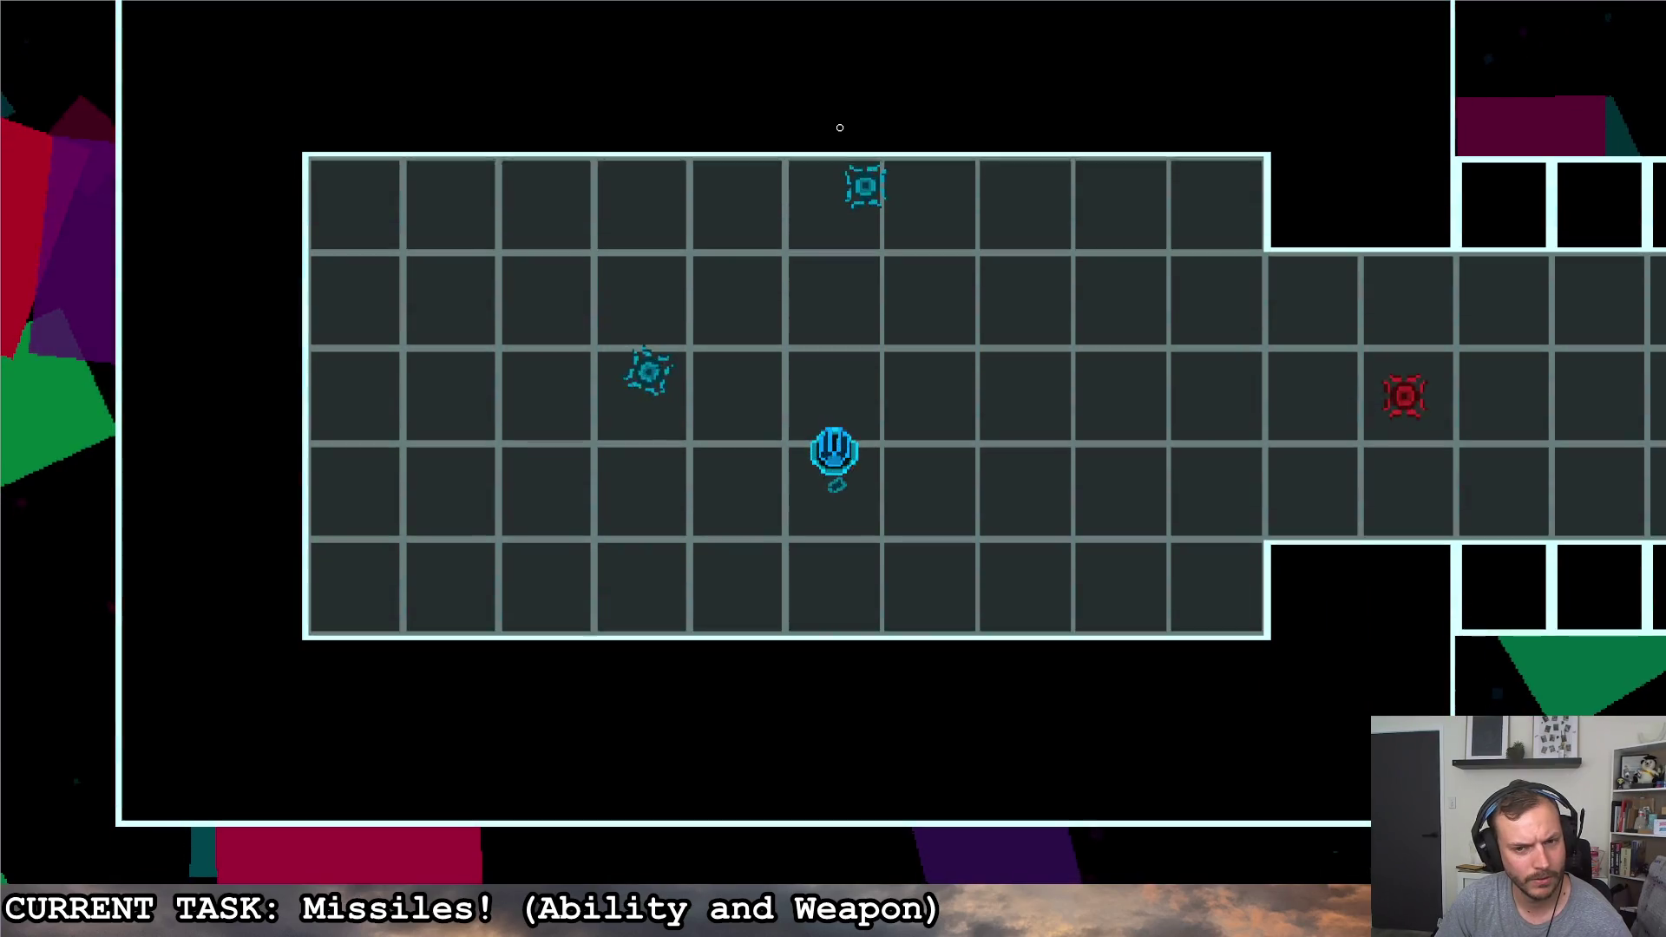
{"action": "left_click", "coordinate": [836, 126]}
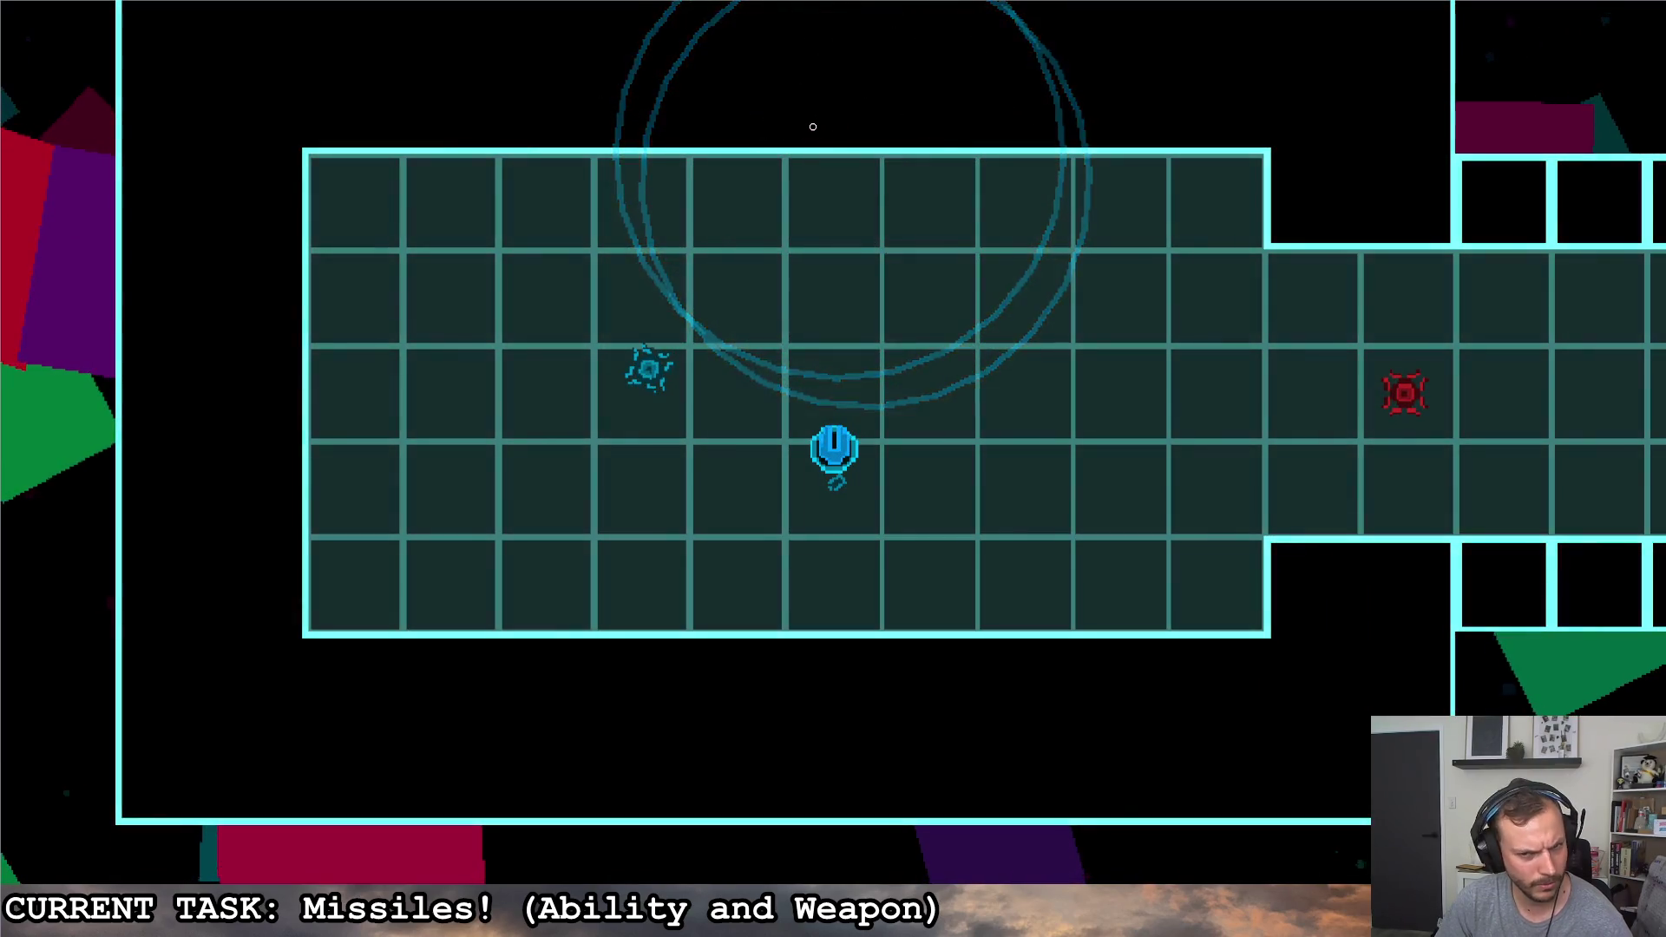
Fly around the top rows firing missiles at the top enemy and watching their explosion rings
{"action": "key", "text": "a"}
{"action": "key", "text": "w"}
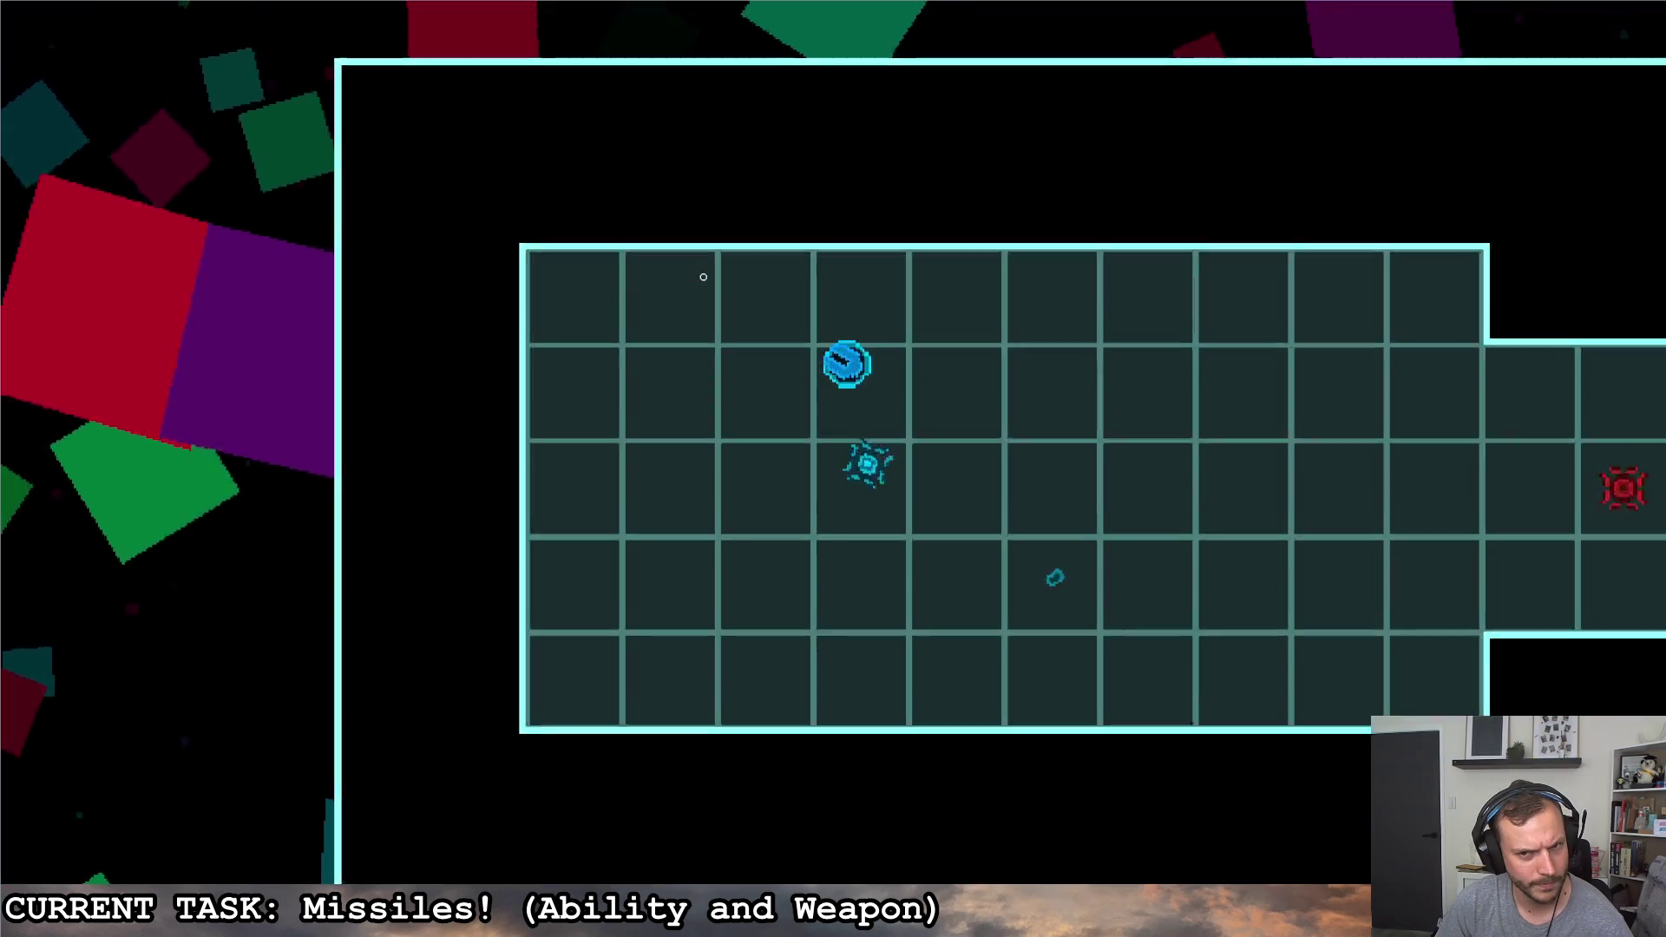
{"action": "key", "text": "d"}
{"action": "key", "text": "d"}
{"action": "key", "text": "s"}
{"action": "left_click", "coordinate": [768, 229]}
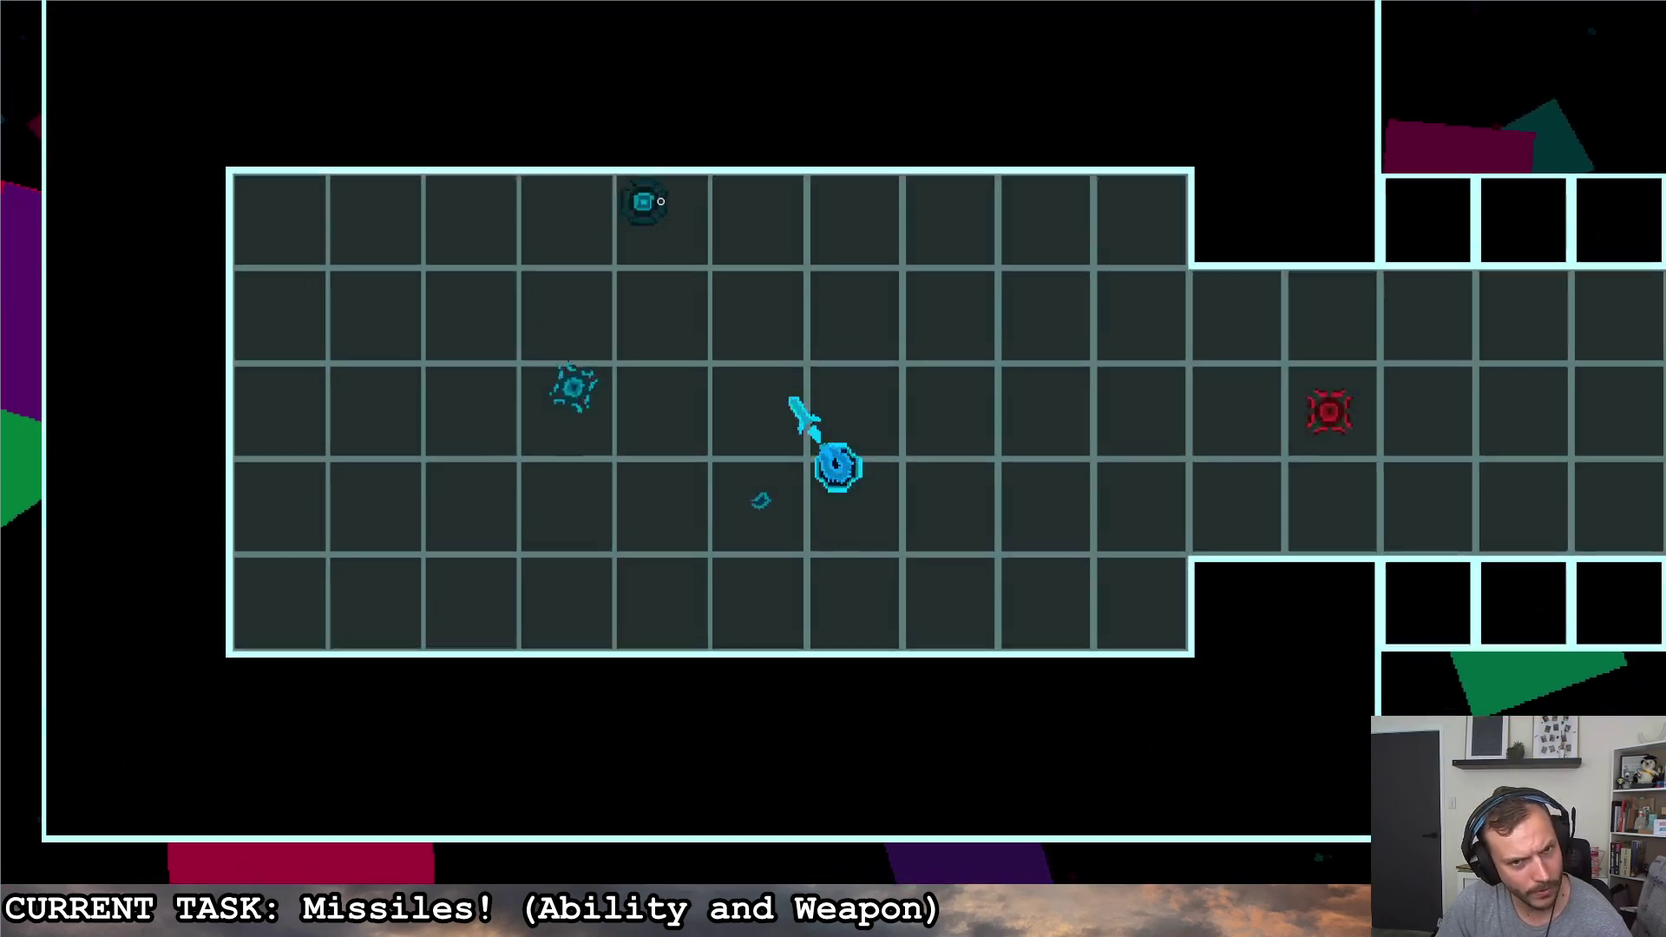
{"action": "left_click", "coordinate": [838, 162]}
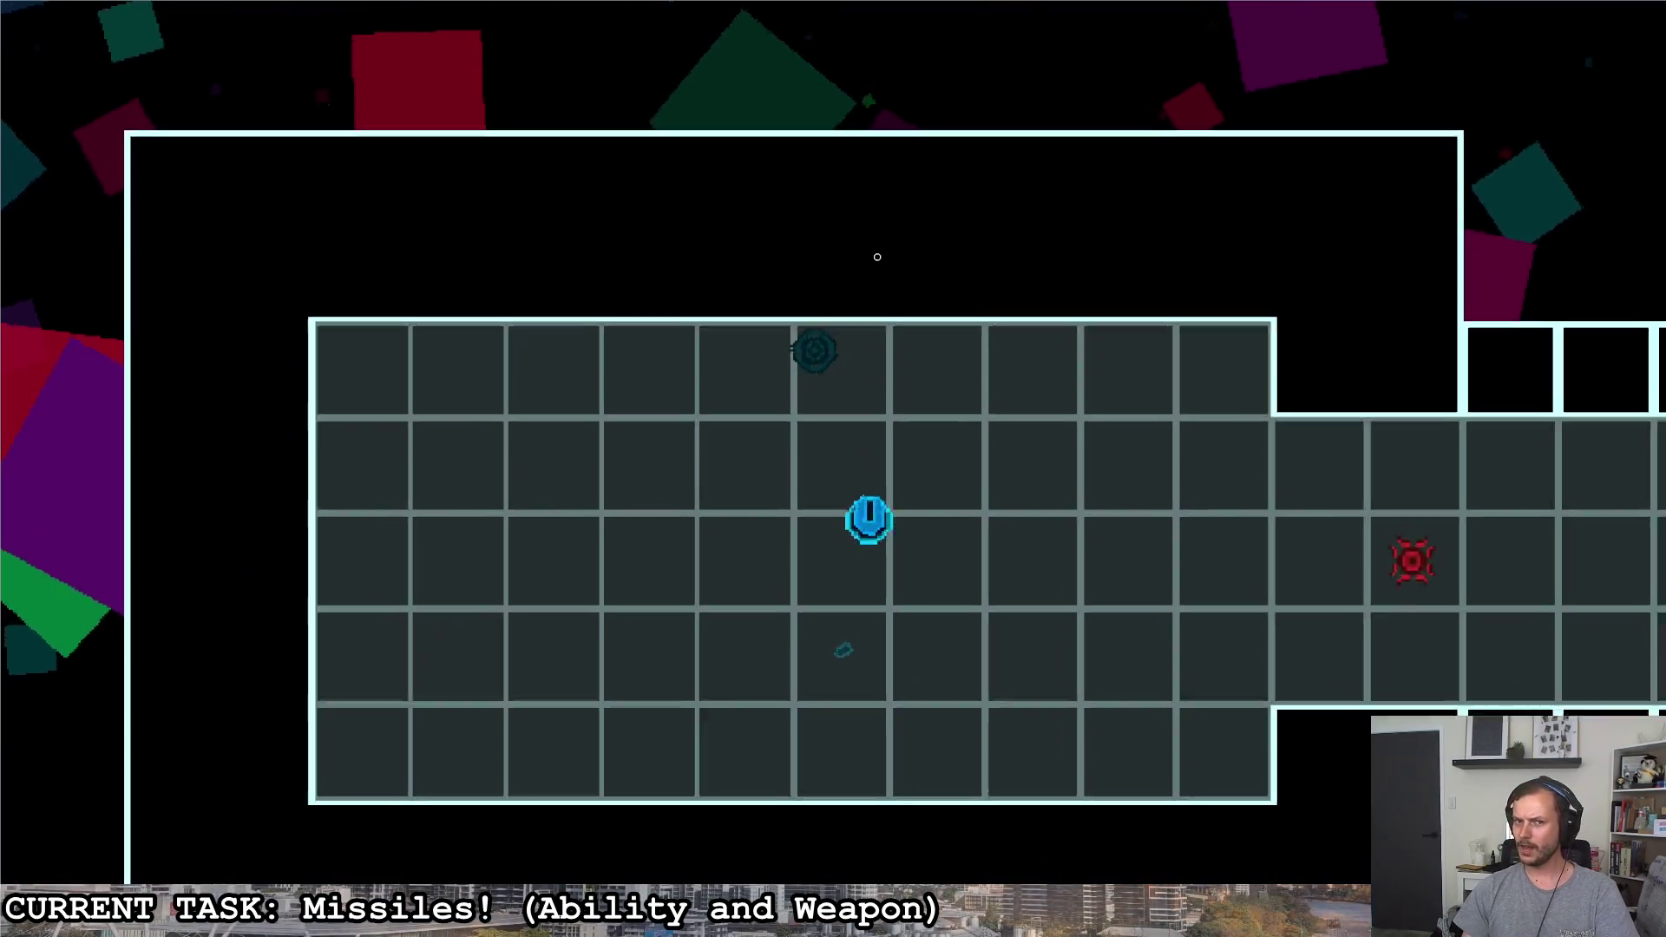
{"action": "left_click", "coordinate": [877, 257]}
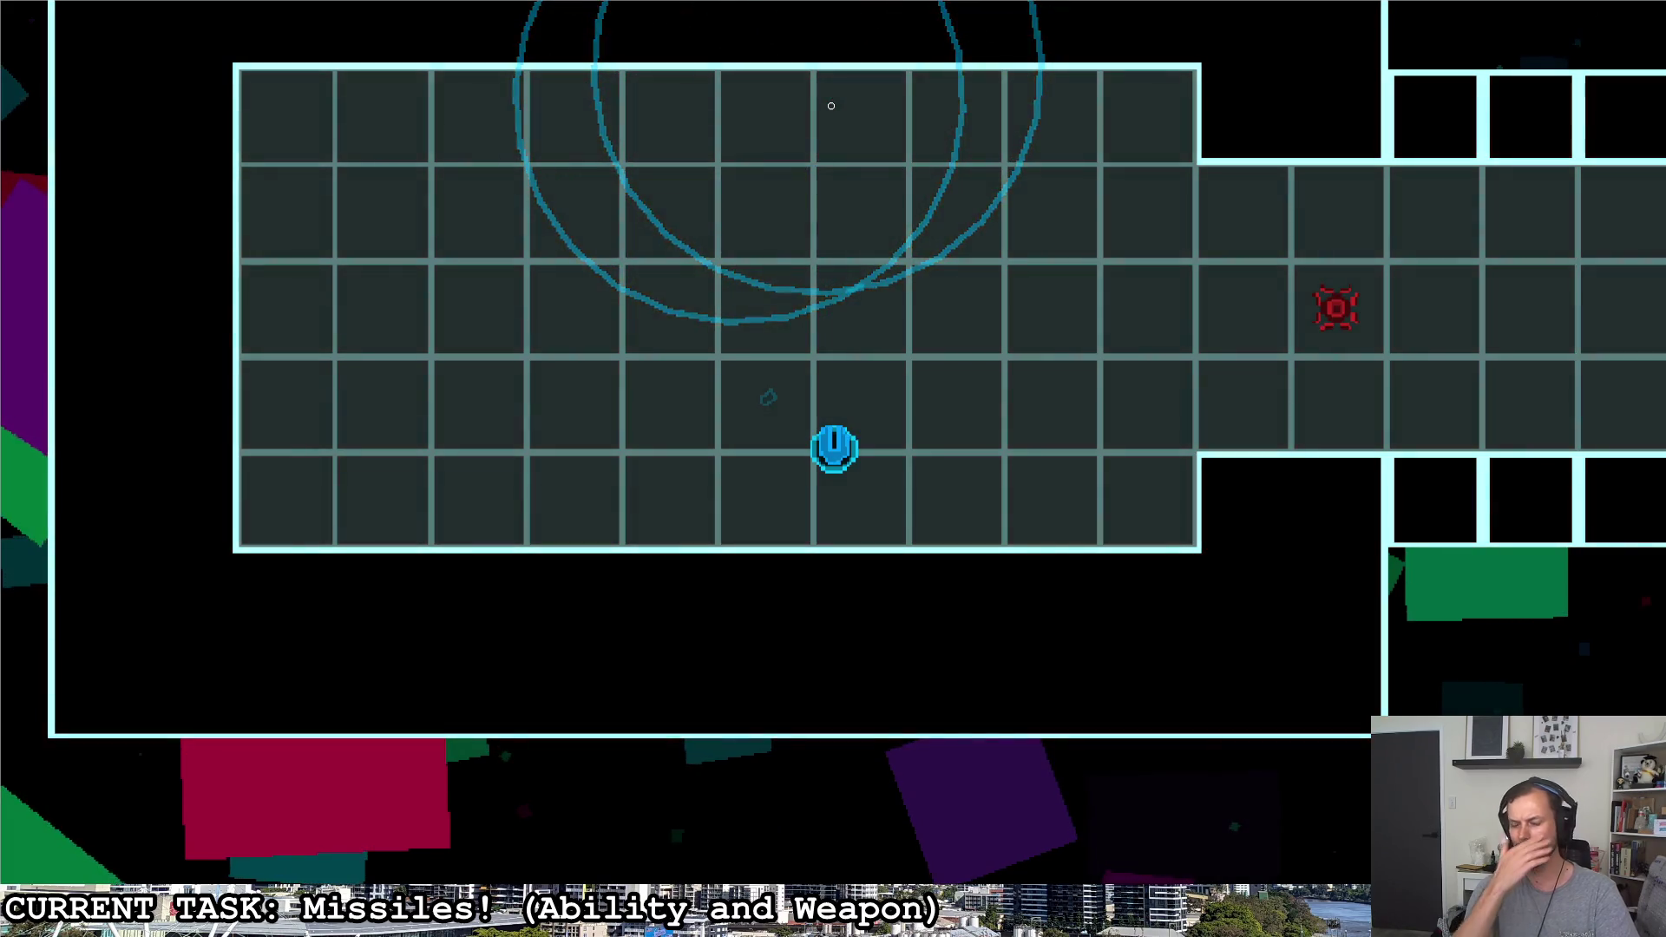
{"action": "key", "text": "w"}
{"action": "key", "text": "a"}
{"action": "key", "text": "w"}
{"action": "key", "text": "a"}
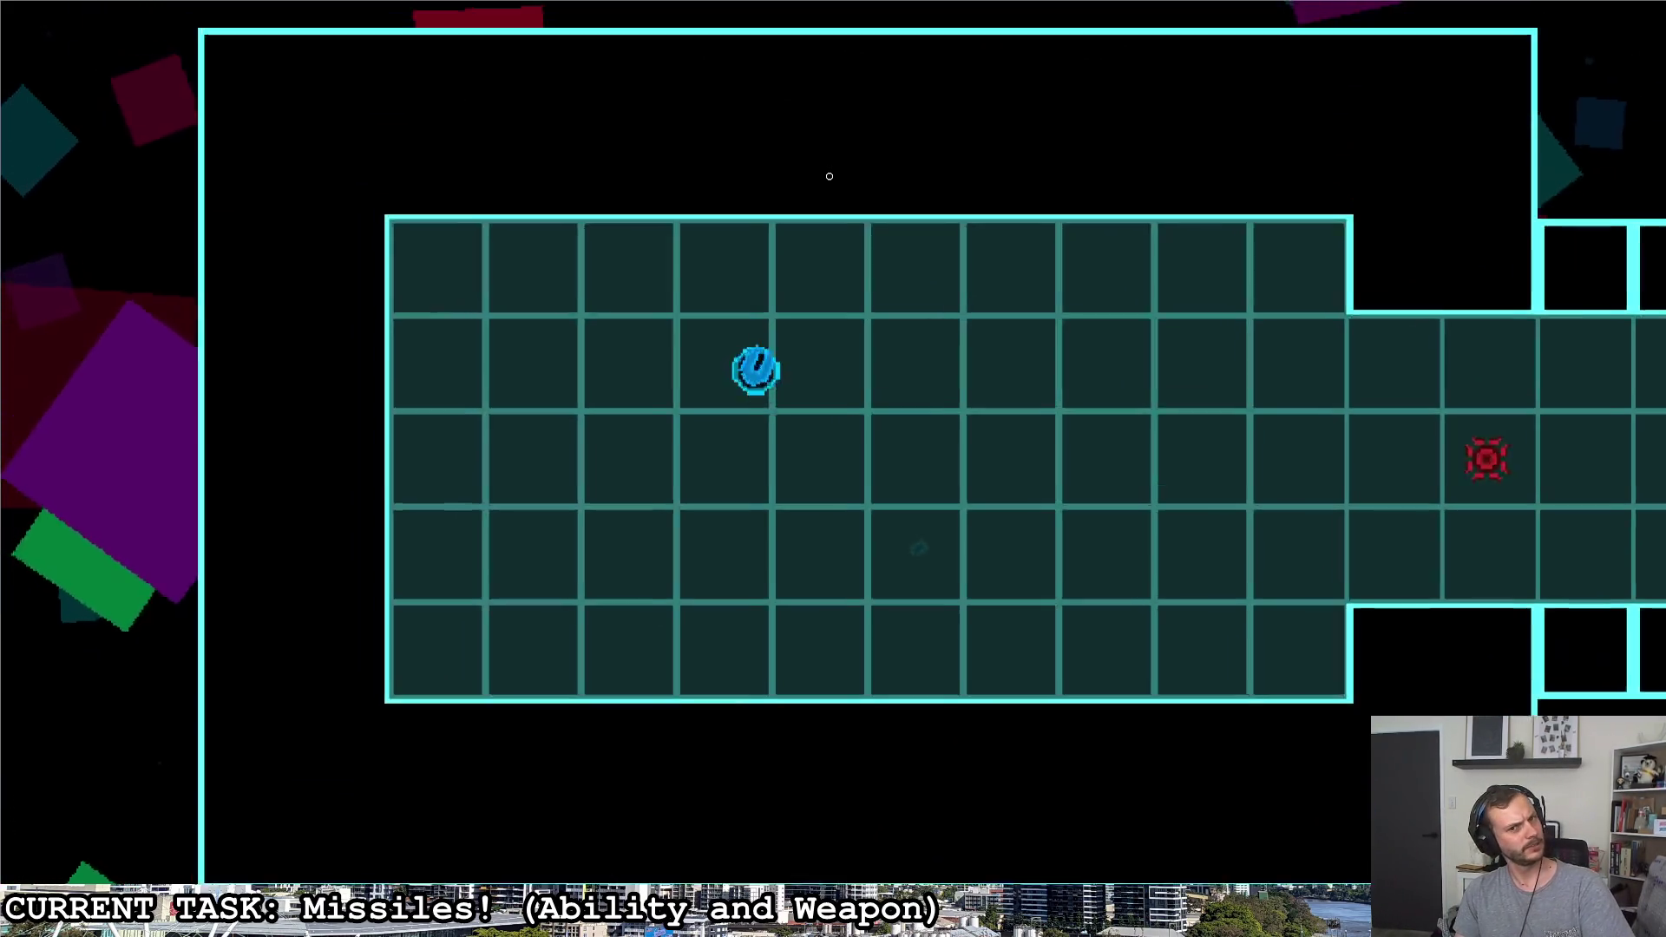
{"action": "key", "text": "s"}
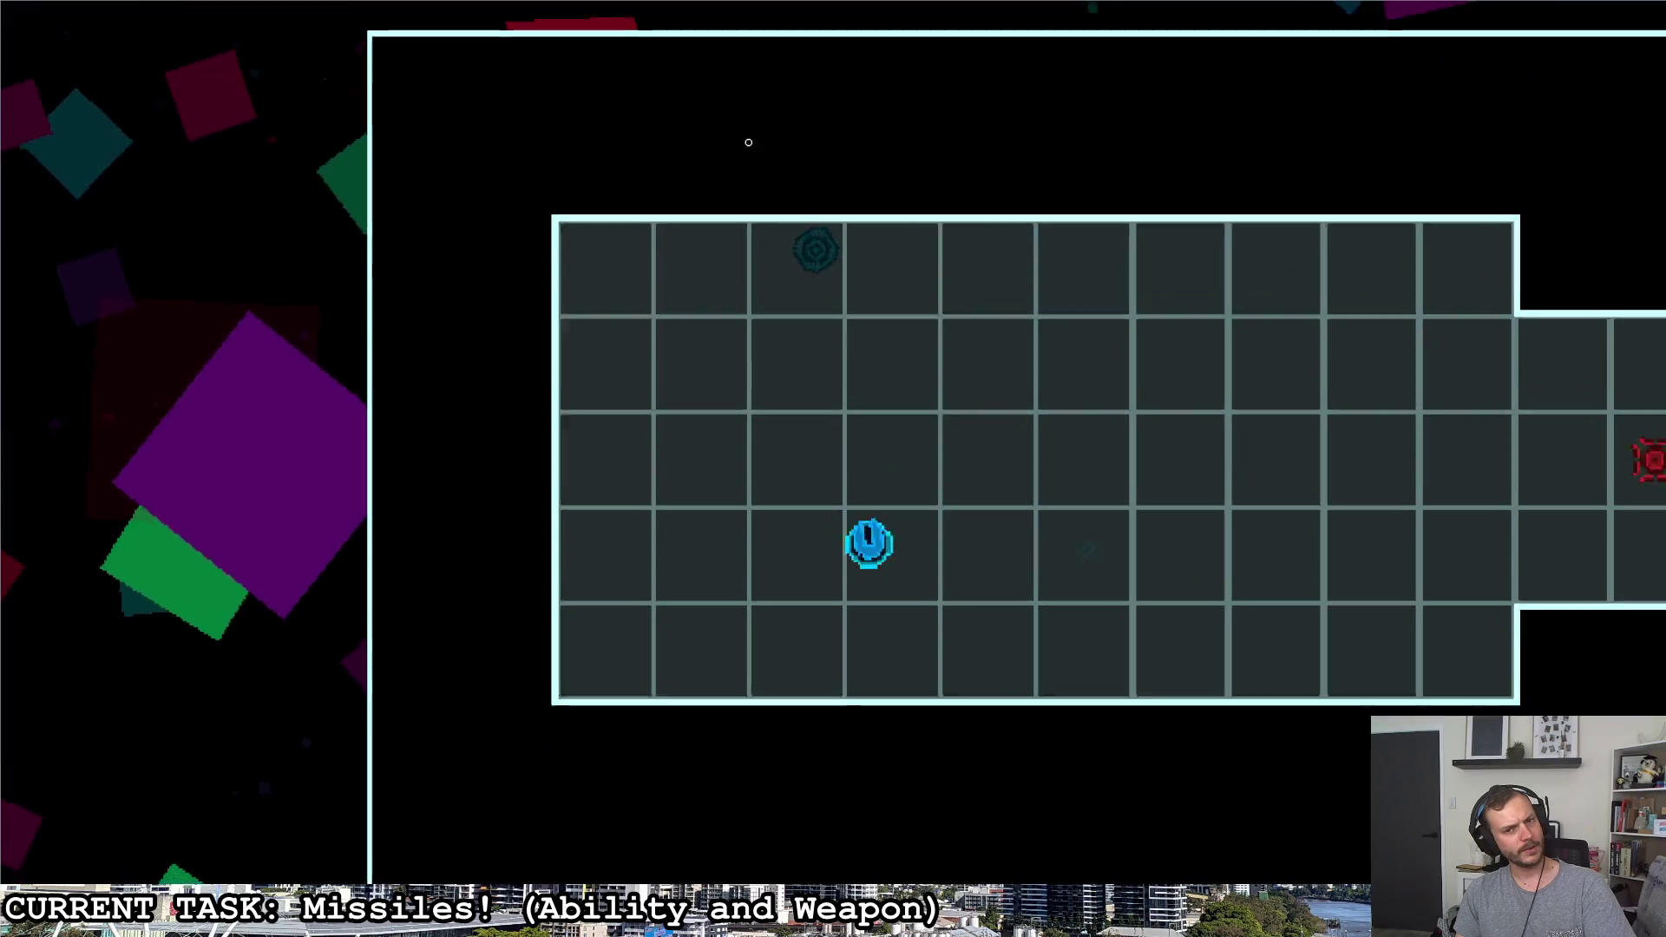
{"action": "key", "text": "s"}
{"action": "key", "text": "d"}
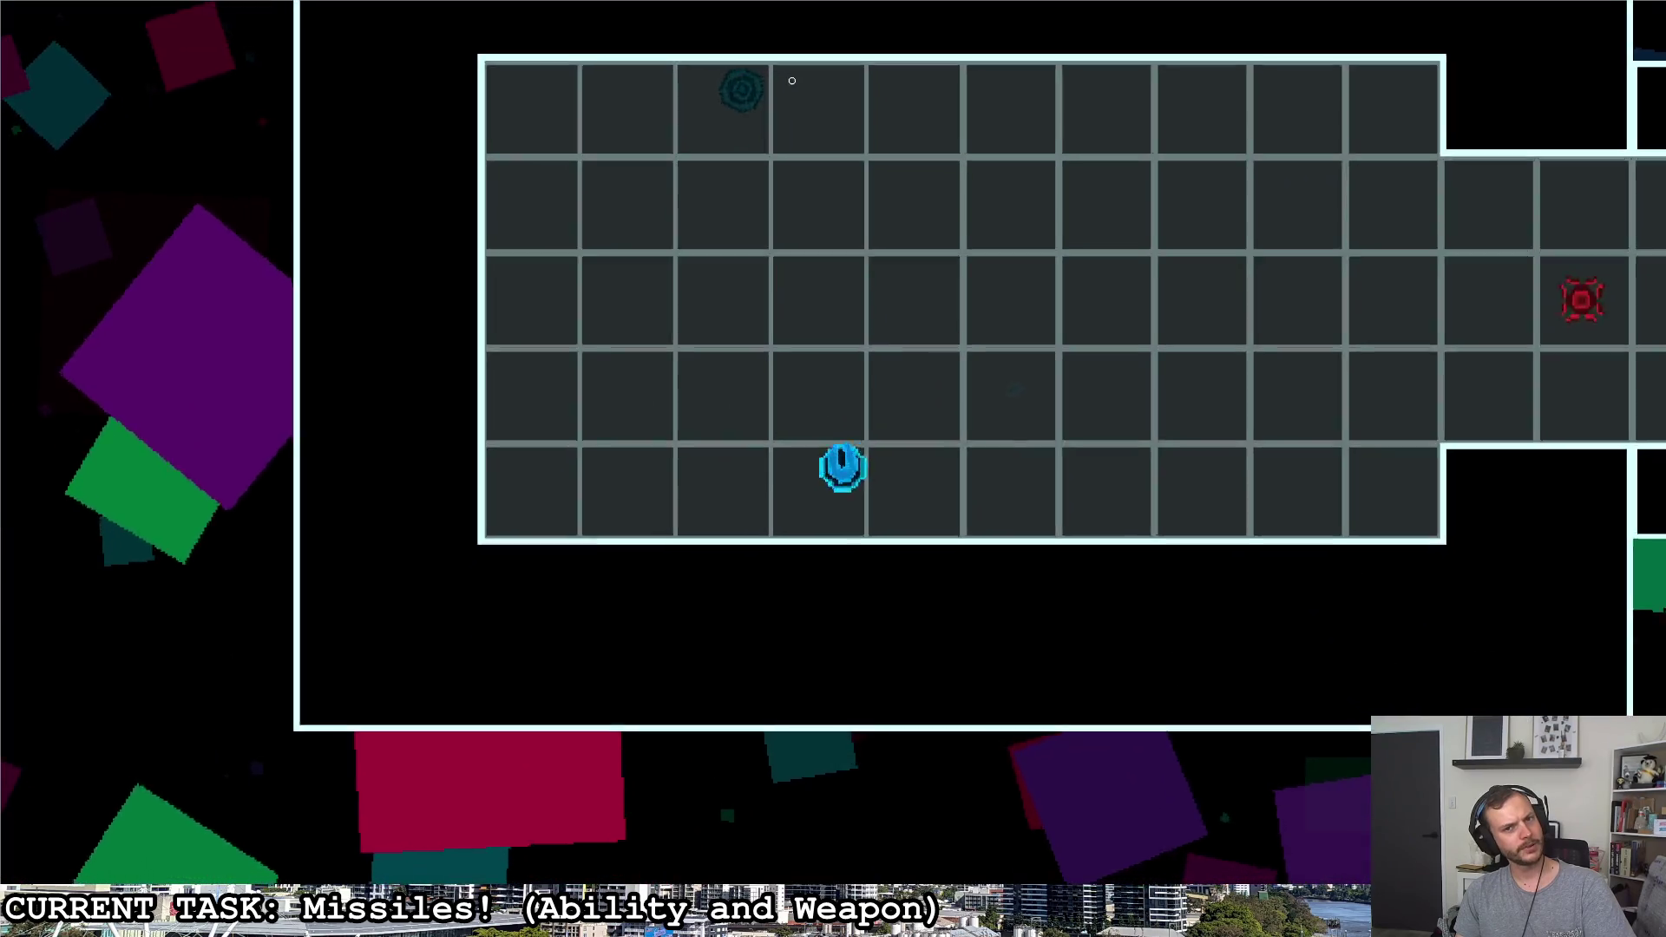
{"action": "left_click", "coordinate": [789, 72]}
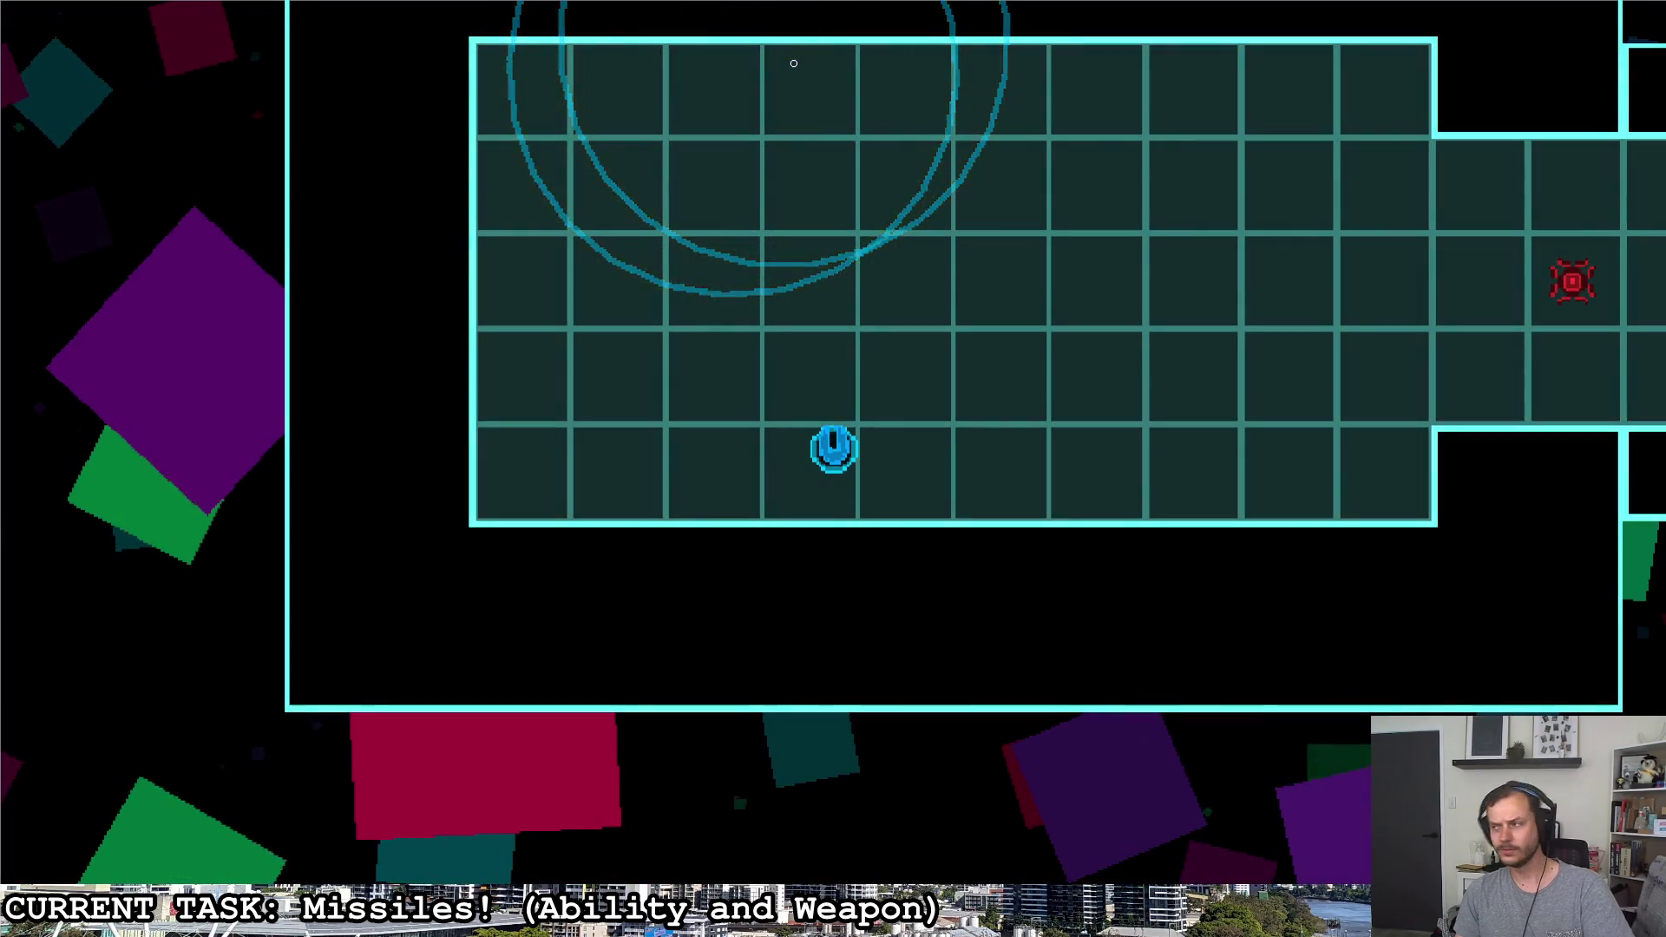
Move to the room's corner and launch homing missiles at the nearby enemy with right-click
{"action": "key", "text": "w"}
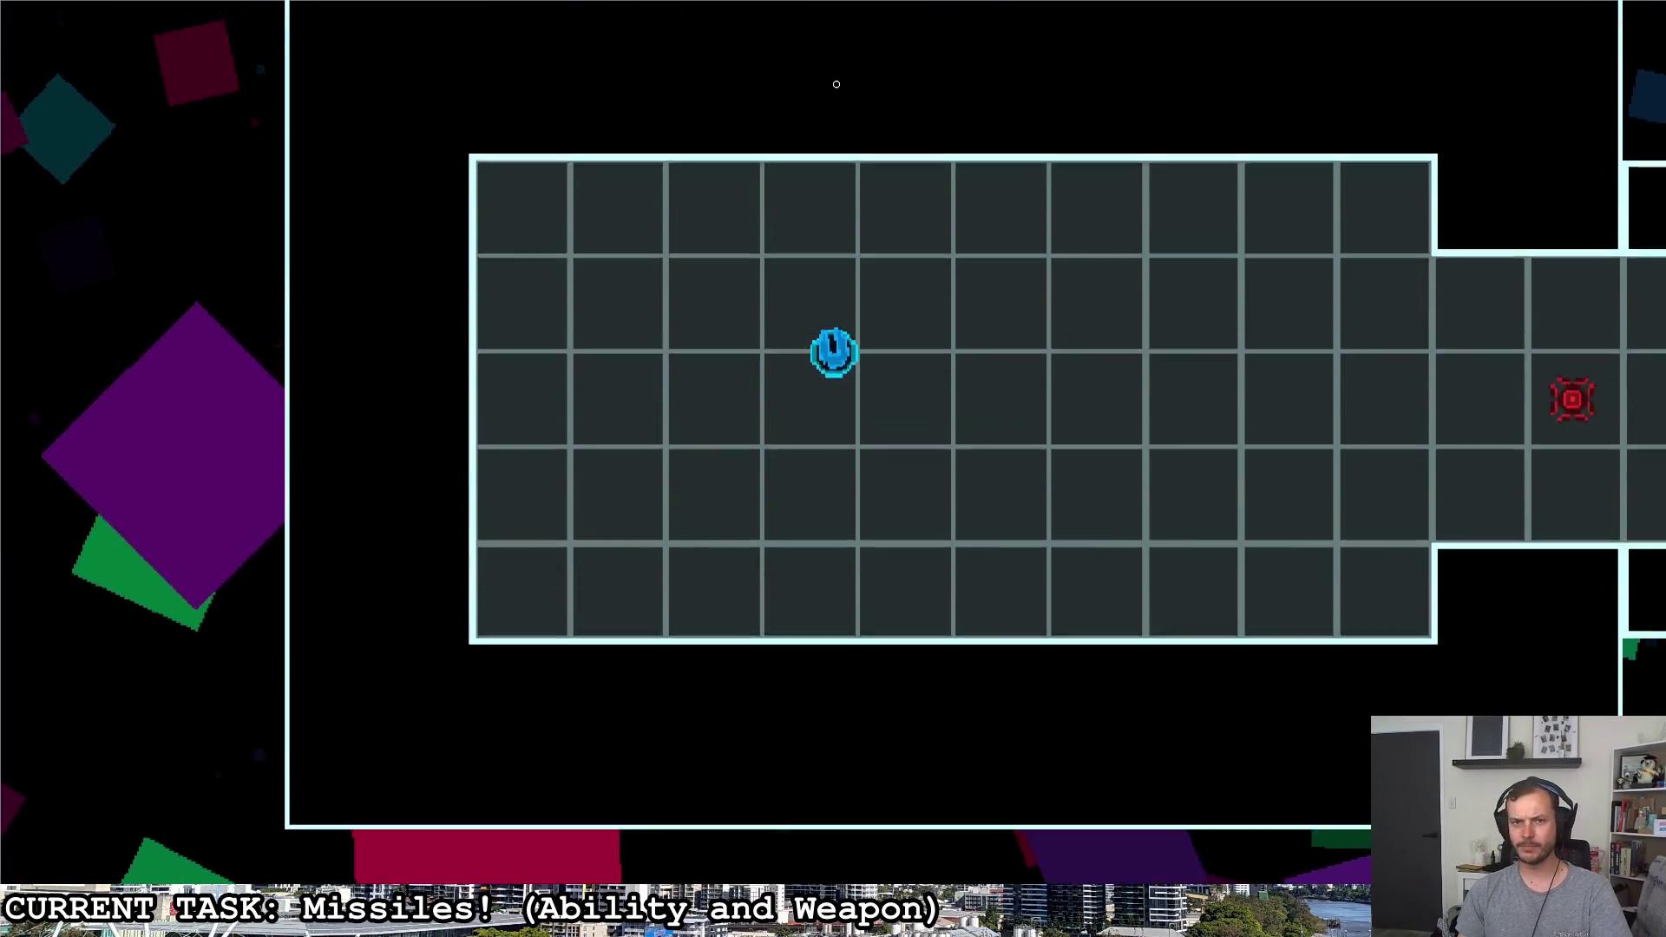
{"action": "key", "text": "w"}
{"action": "key", "text": "s"}
{"action": "key", "text": "s"}
{"action": "key", "text": "d"}
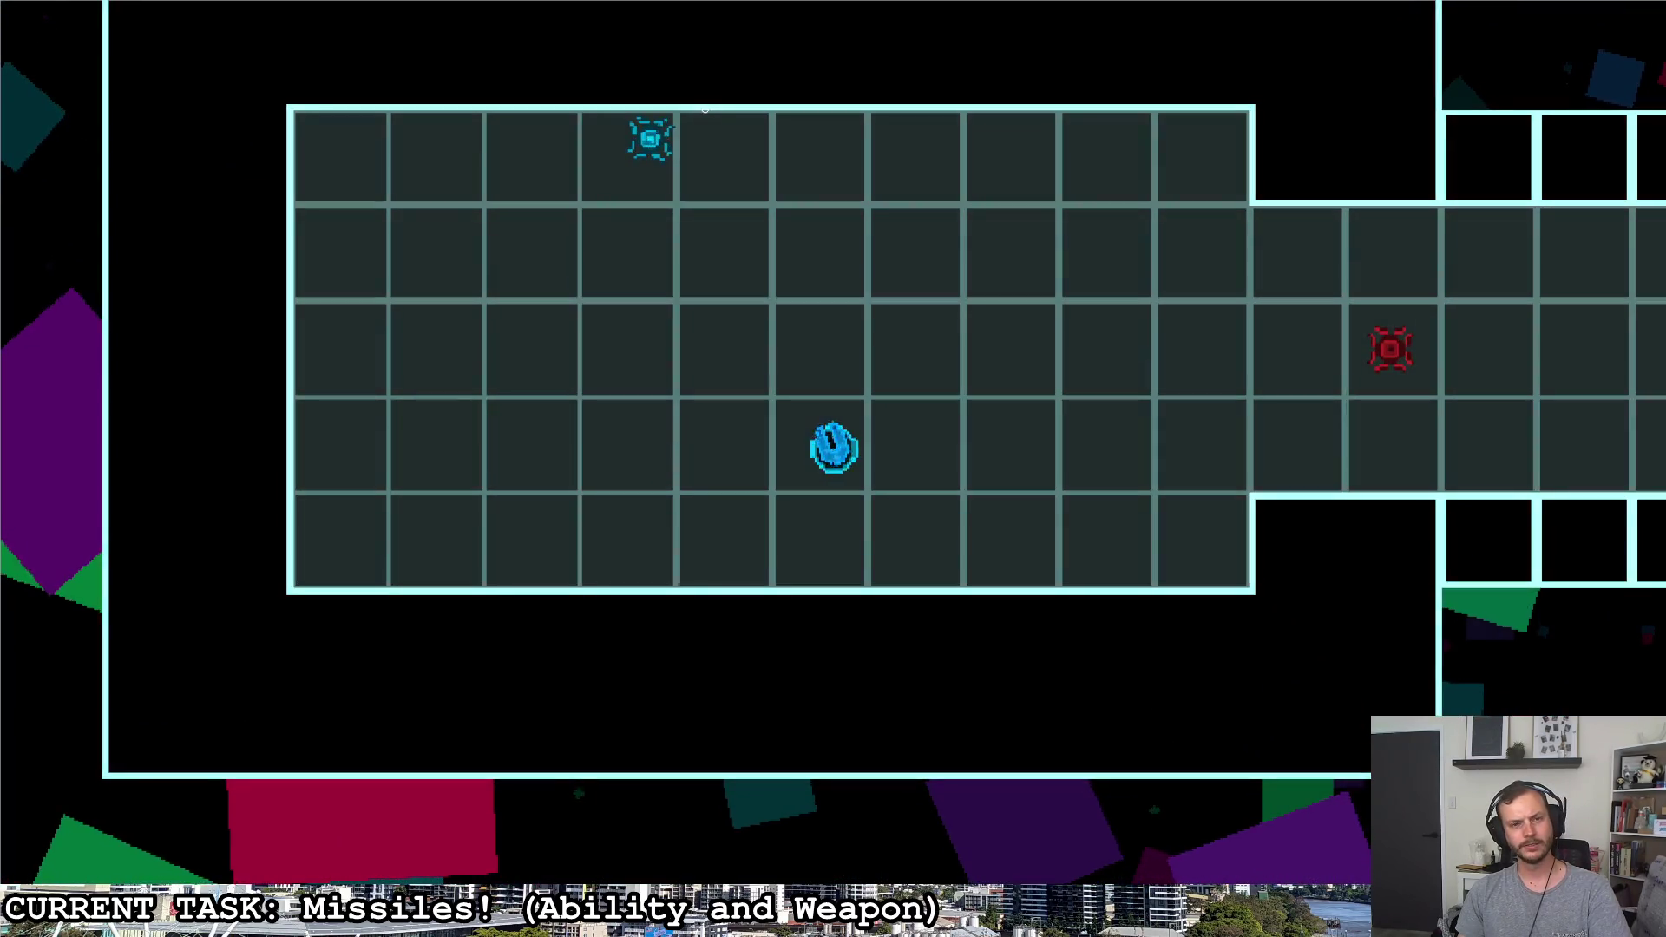
{"action": "left_click", "coordinate": [730, 105]}
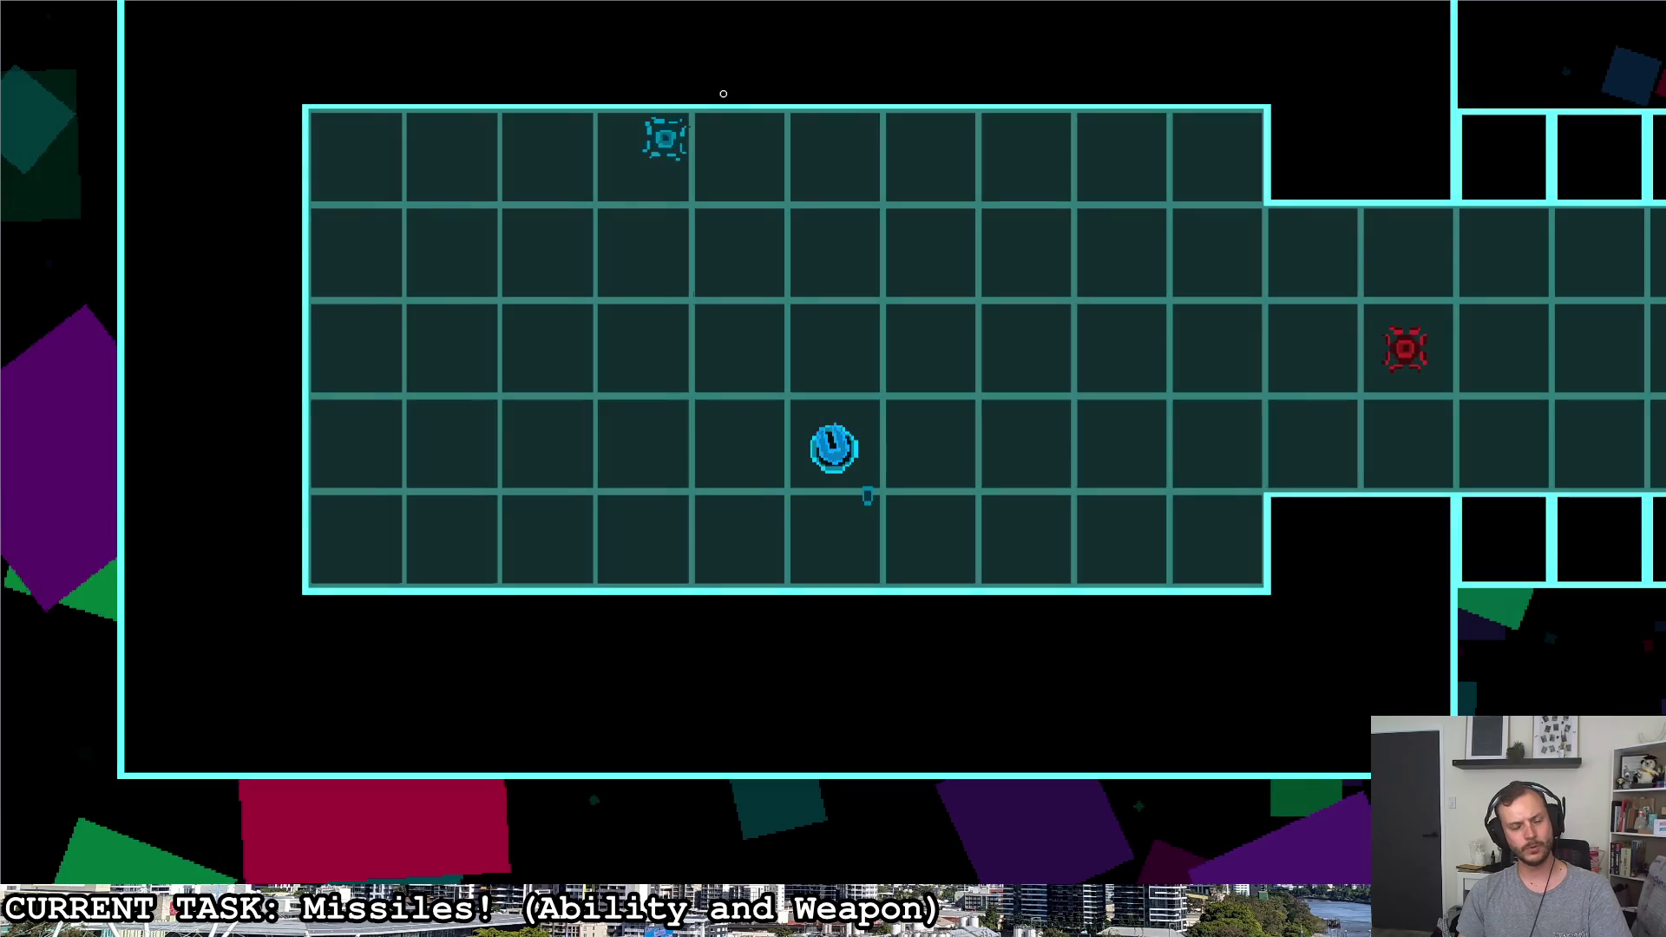
{"action": "right_click", "coordinate": [729, 90]}
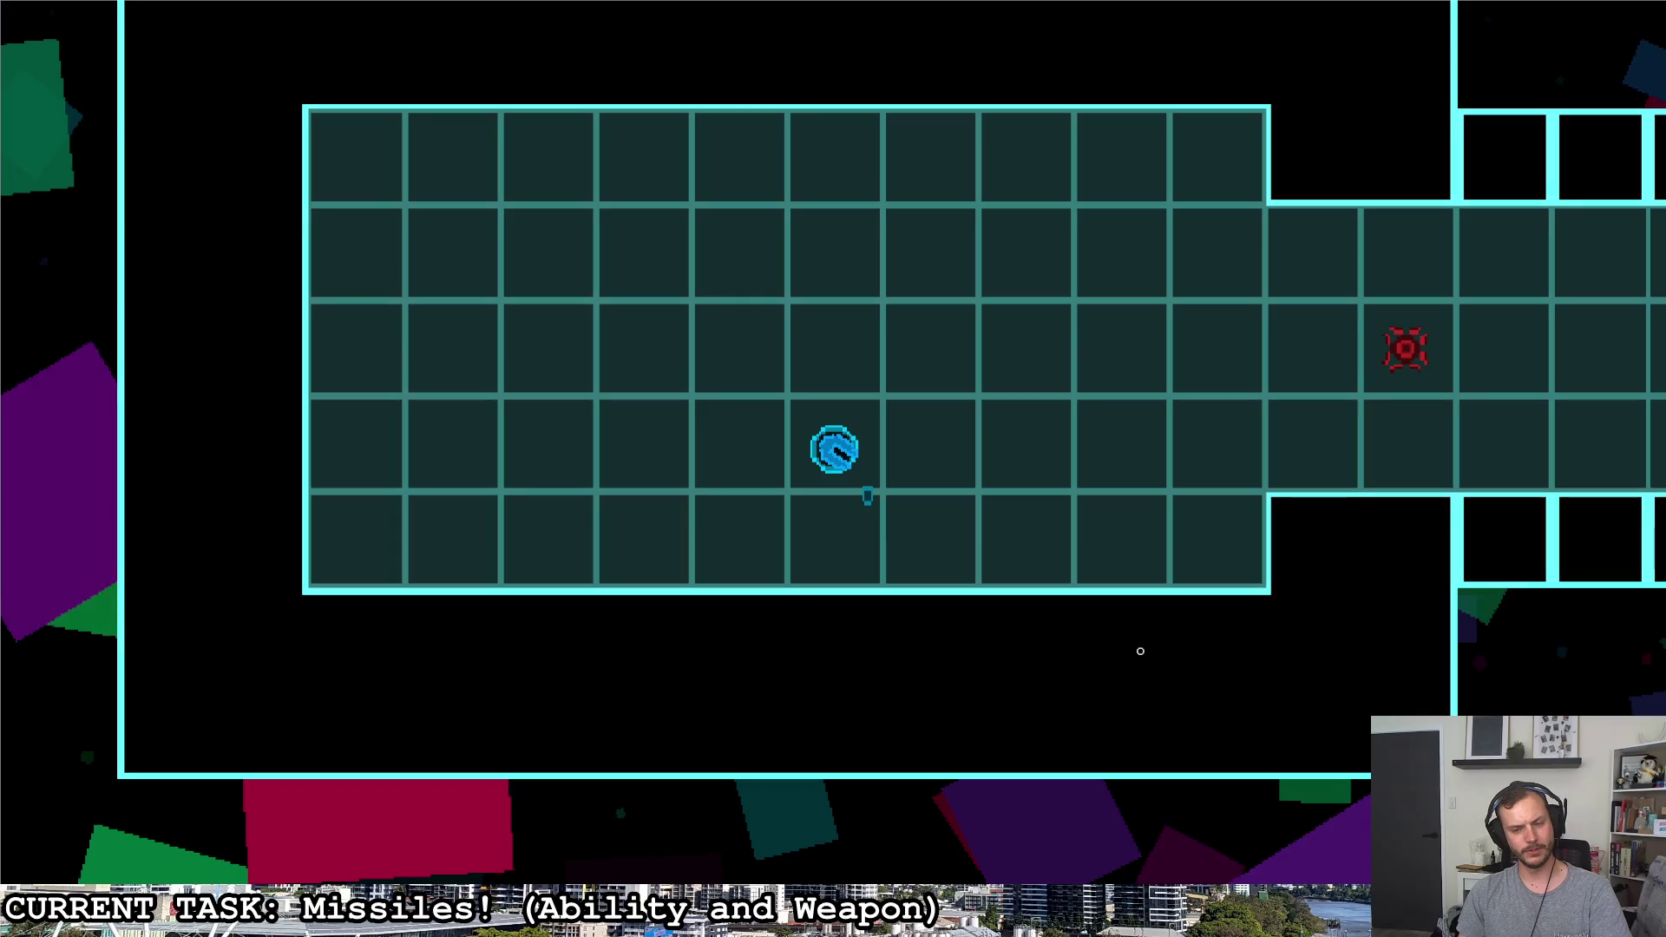
{"action": "key", "text": "d"}
{"action": "key", "text": "s"}
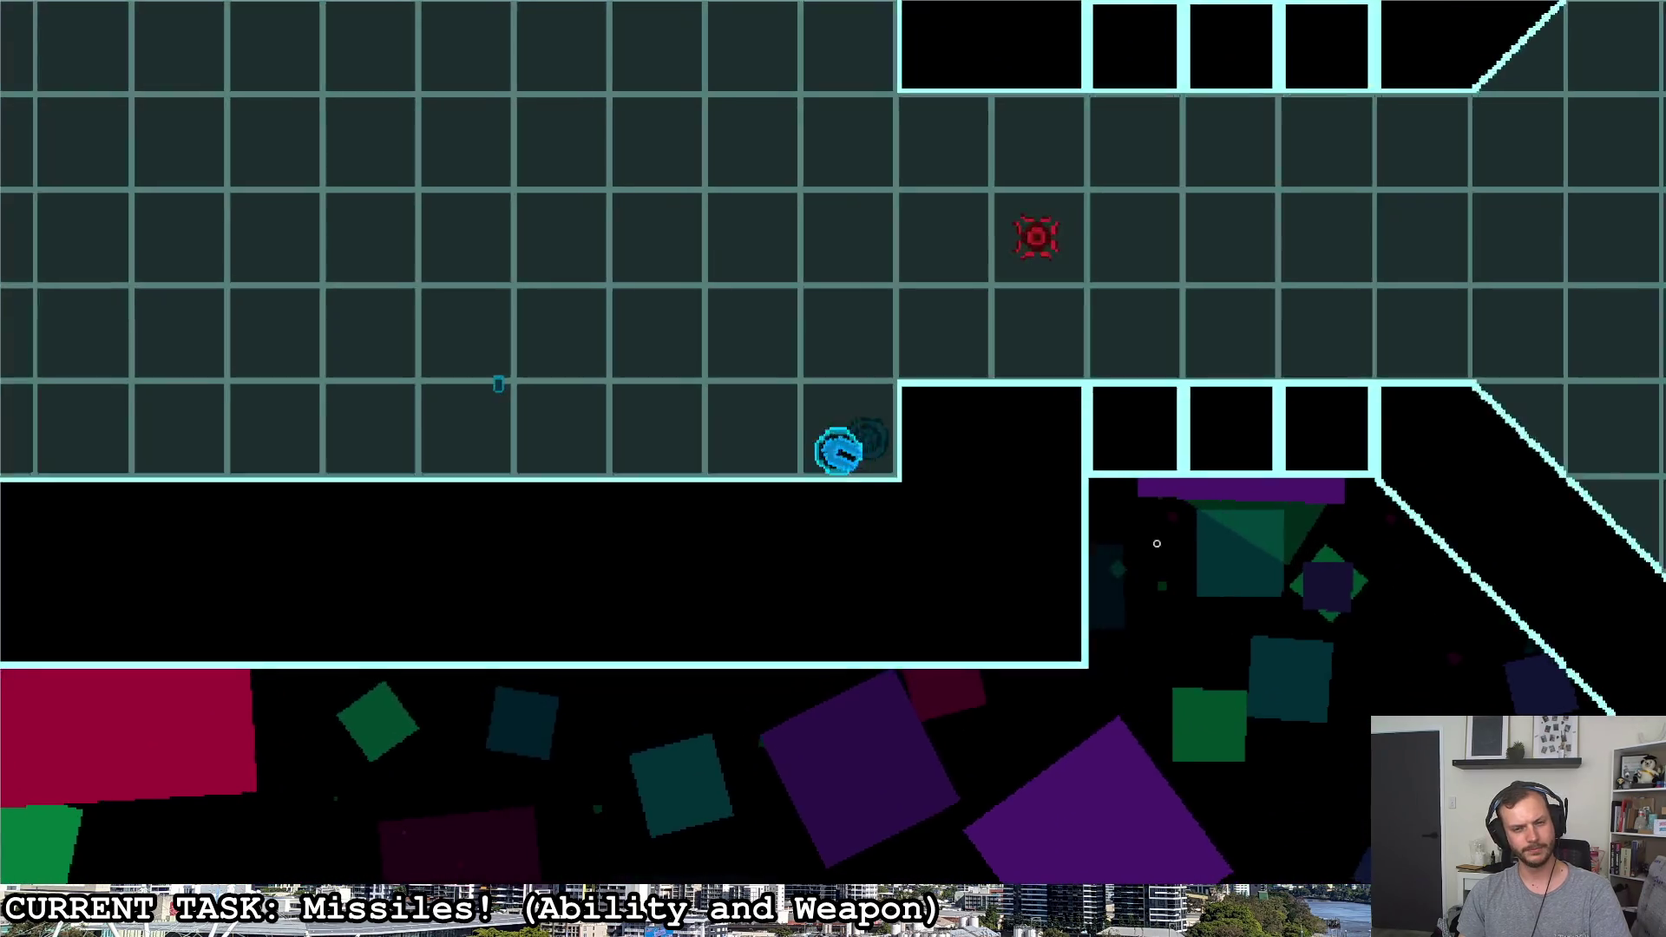
{"action": "key", "text": "a"}
{"action": "right_click", "coordinate": [1215, 441]}
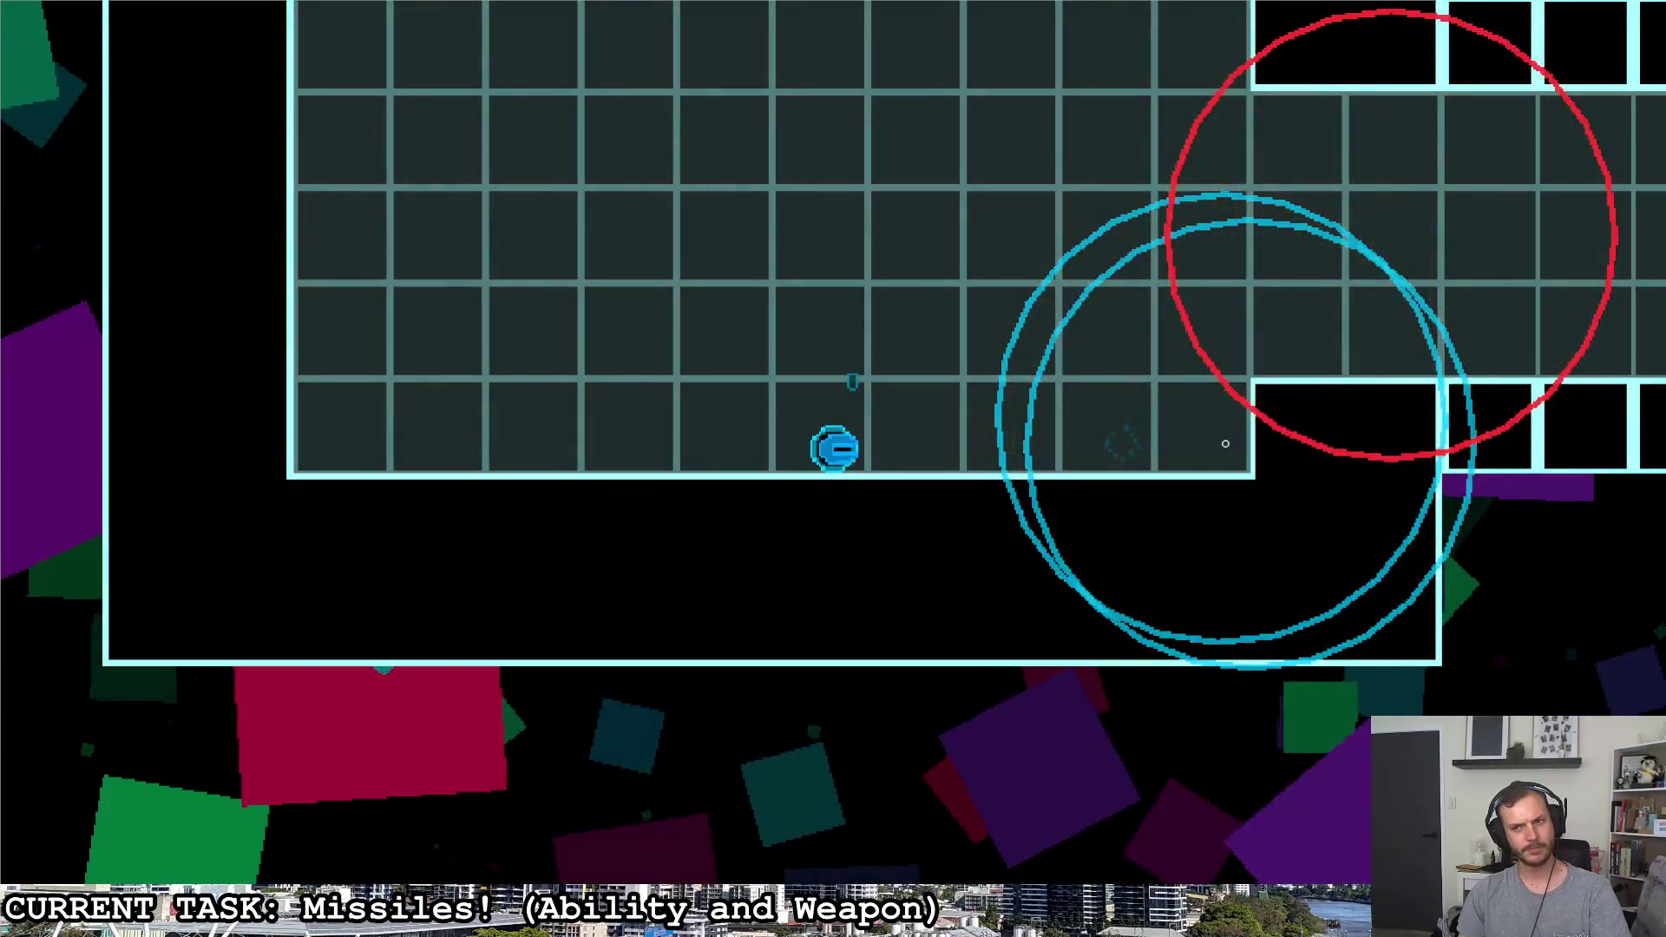
Fly through the corridor into the next room and fire homing missiles toward its enemies
{"action": "key", "text": "w"}
{"action": "key", "text": "d"}
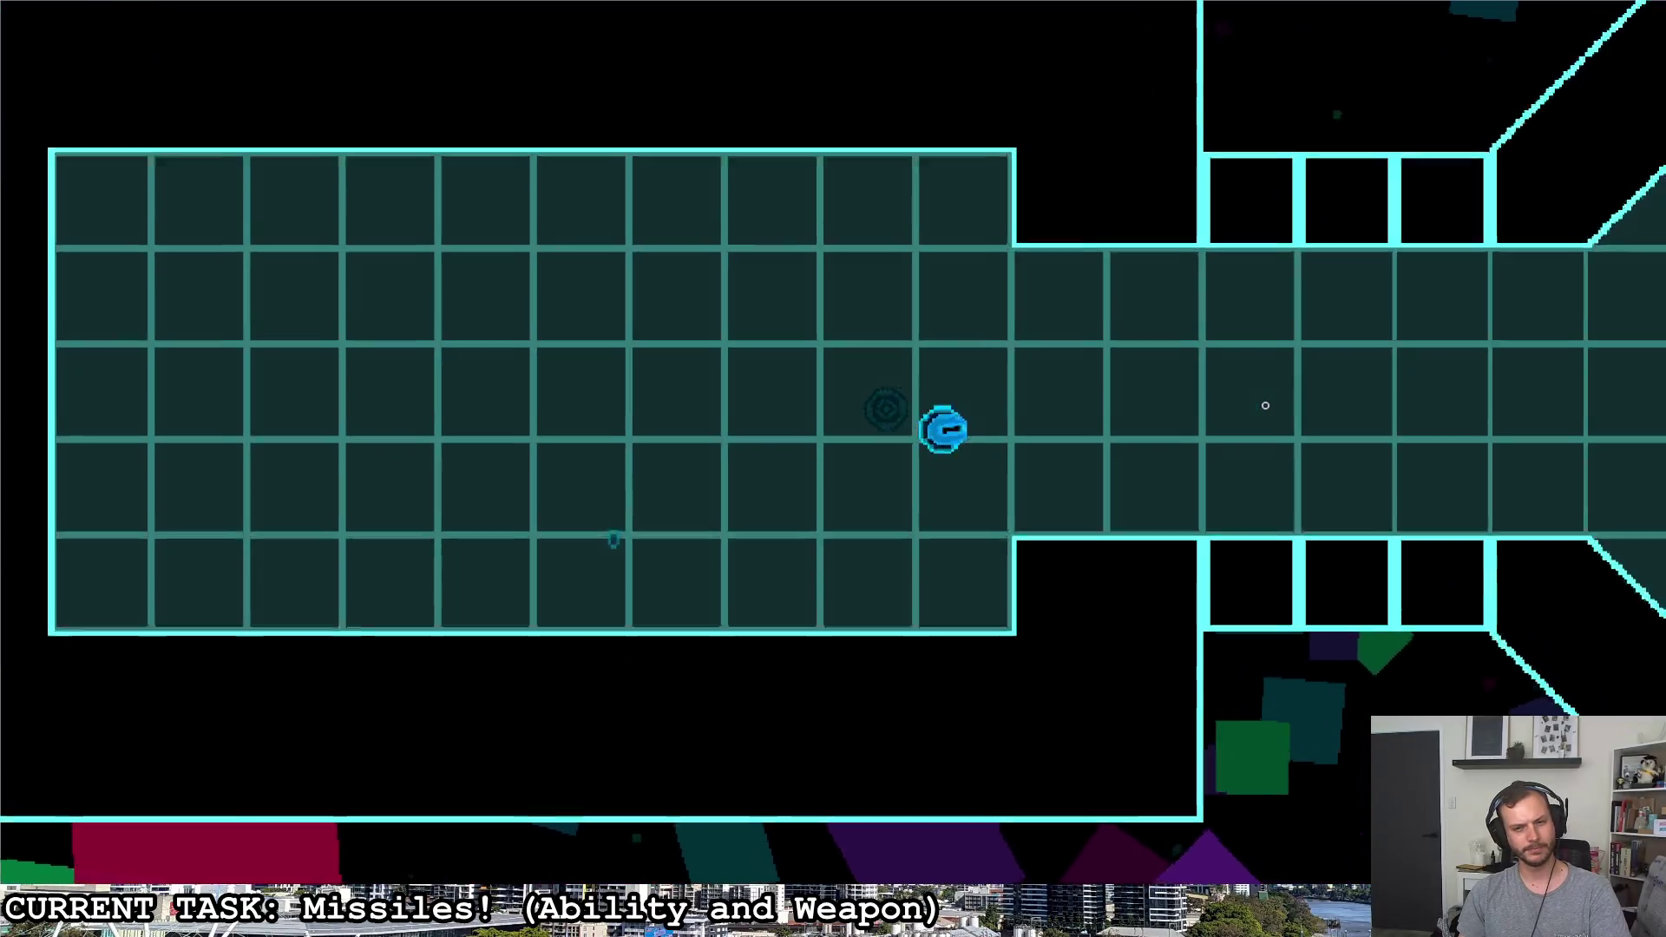
{"action": "key", "text": "d"}
{"action": "right_click", "coordinate": [535, 267]}
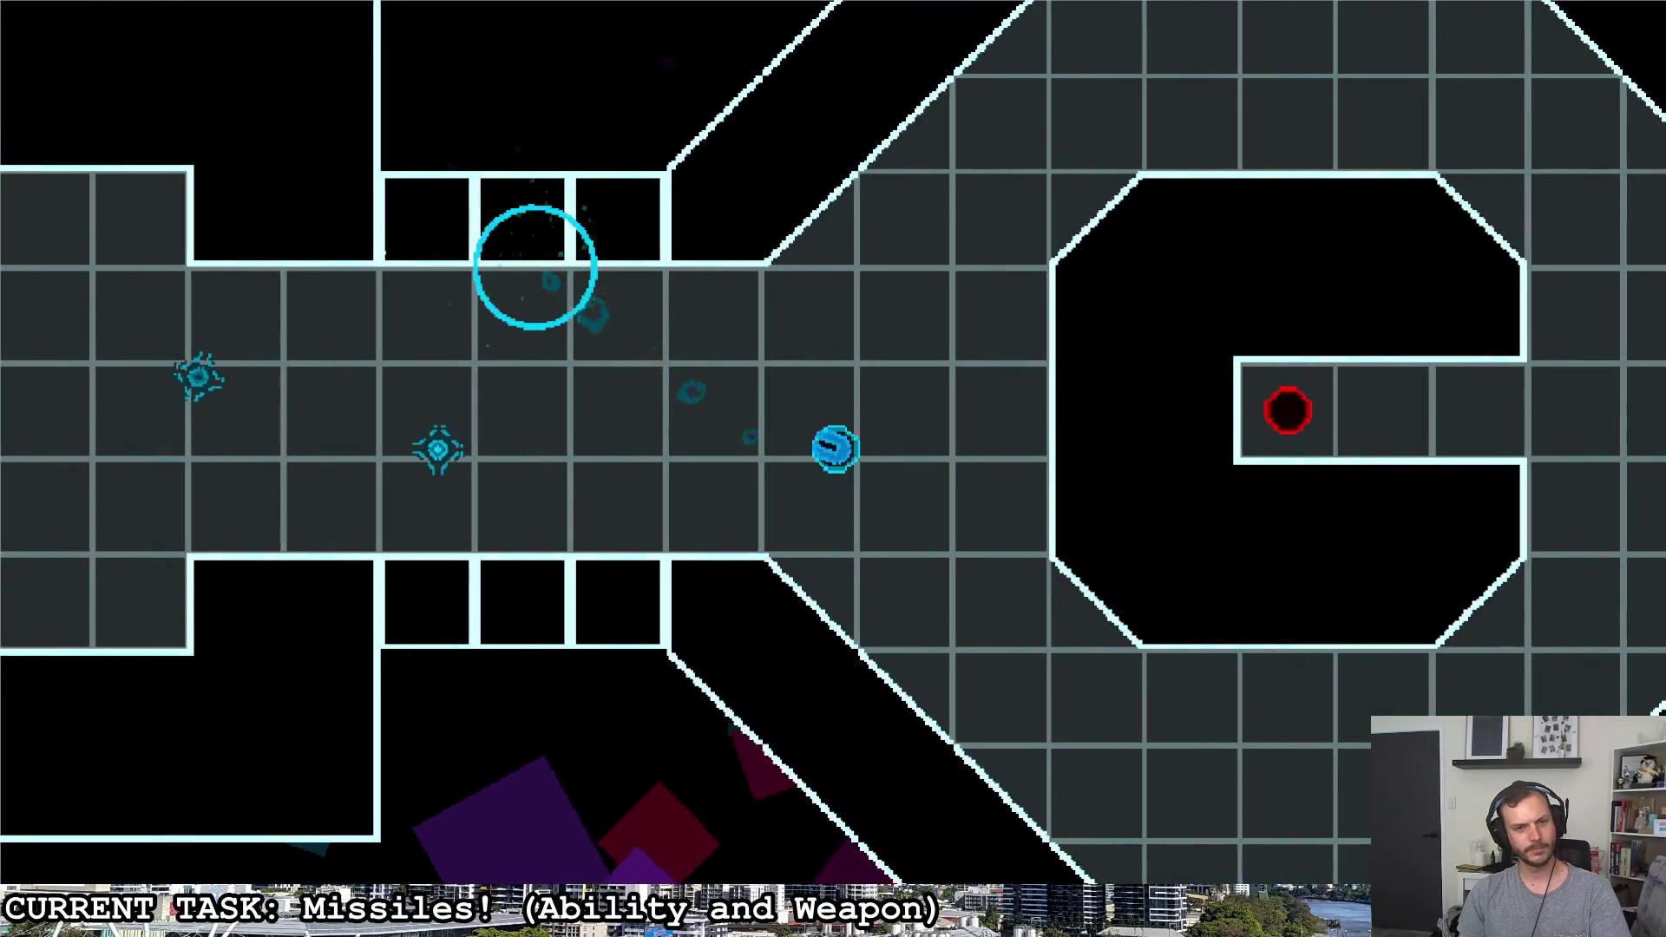
{"action": "key", "text": "a"}
{"action": "right_click", "coordinate": [581, 210]}
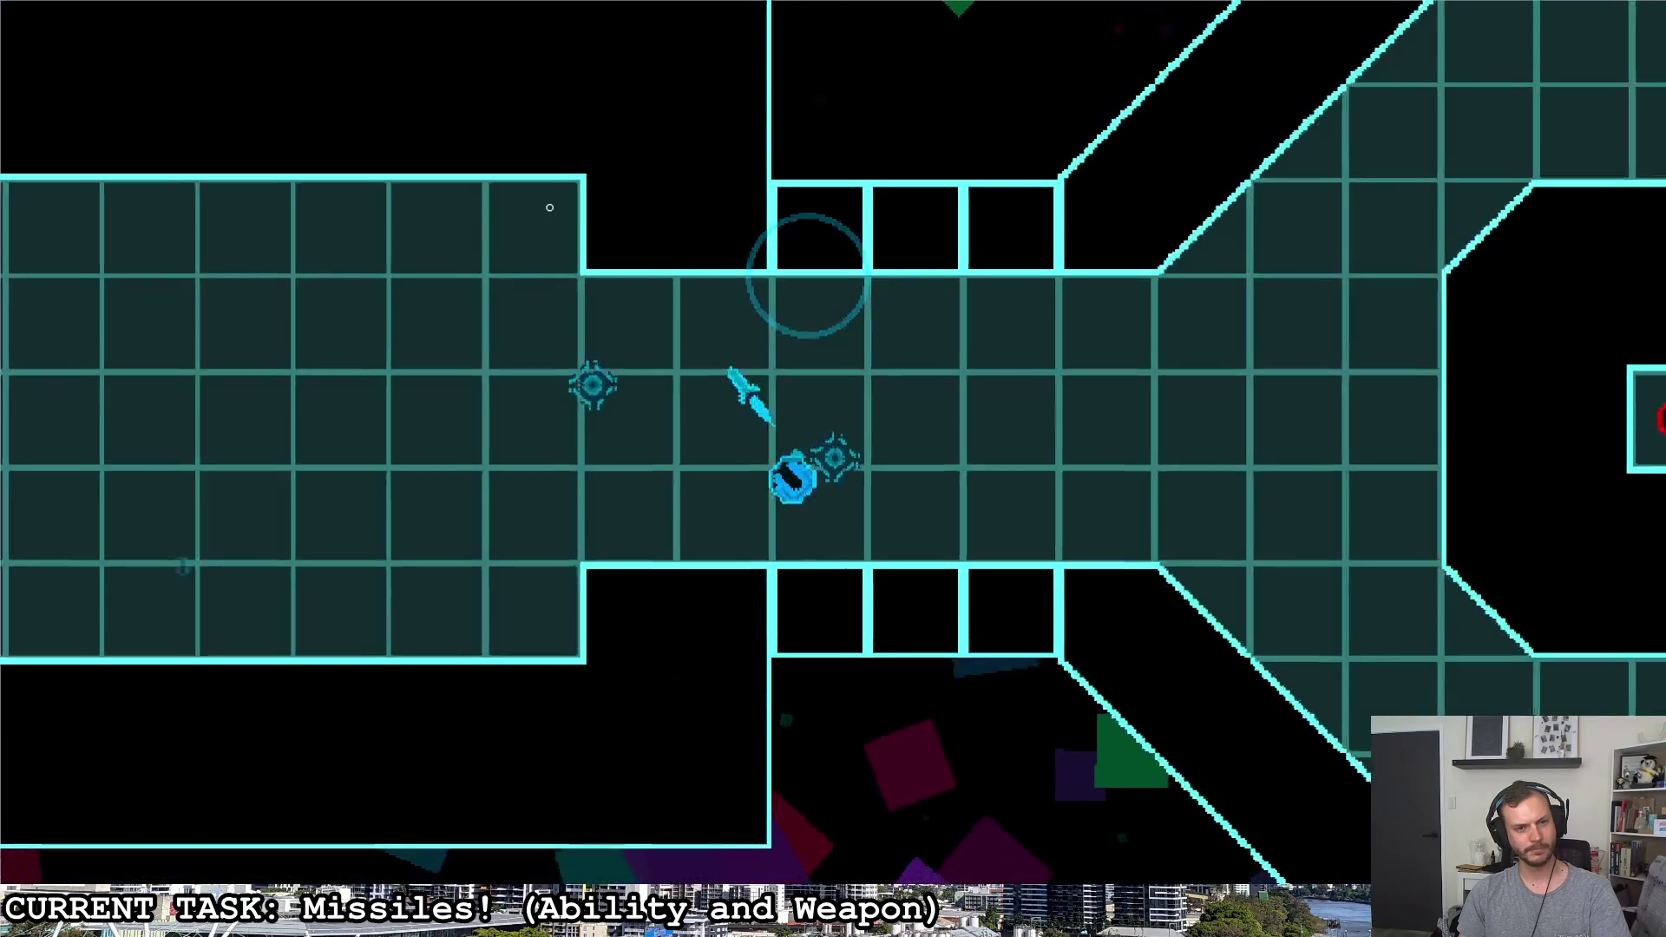
{"action": "key", "text": "a"}
{"action": "key", "text": "s"}
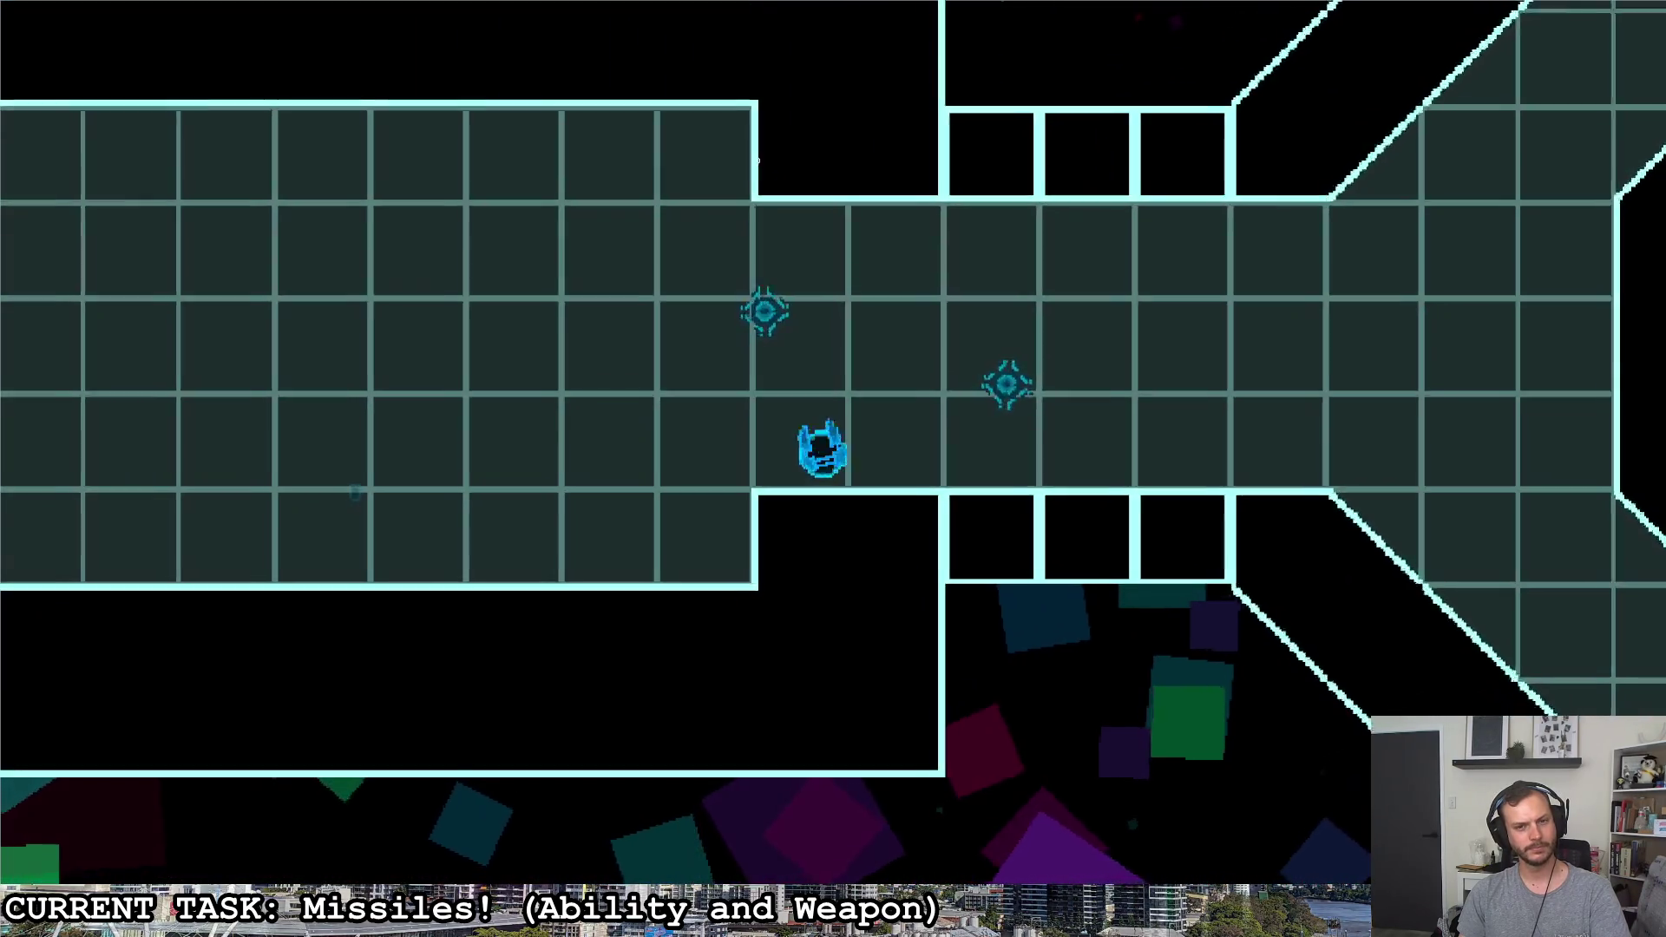
{"action": "key", "text": "a"}
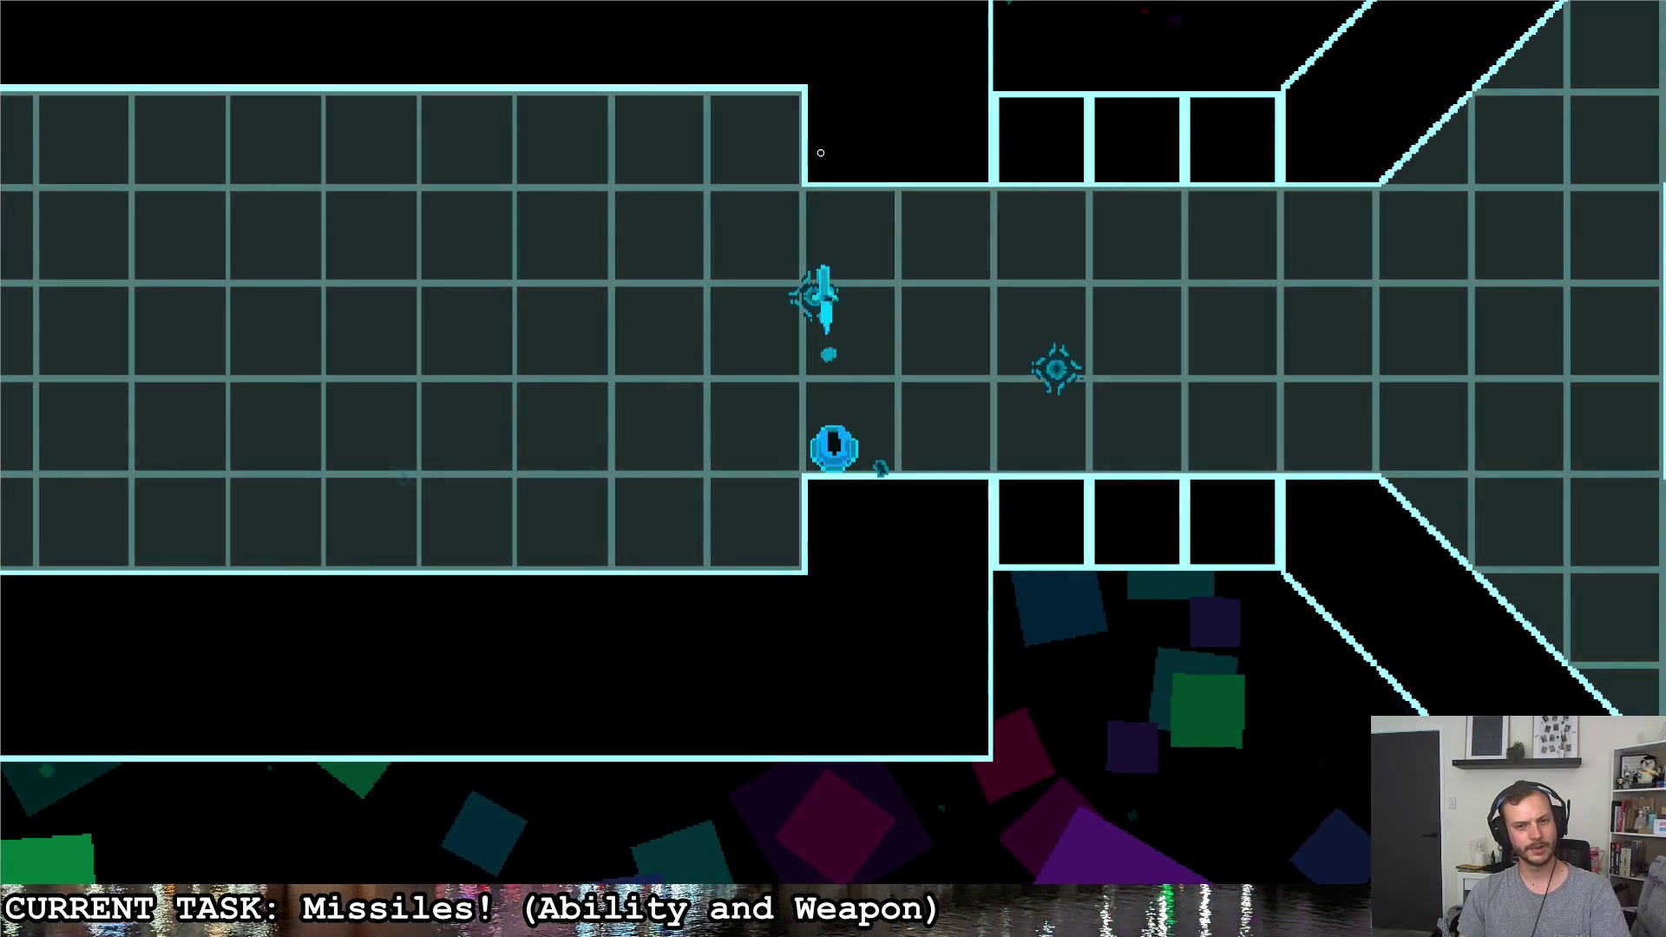
Advance the ship toward the enemy chamber and fly around above it
{"action": "key", "text": "w"}
{"action": "key", "text": "d"}
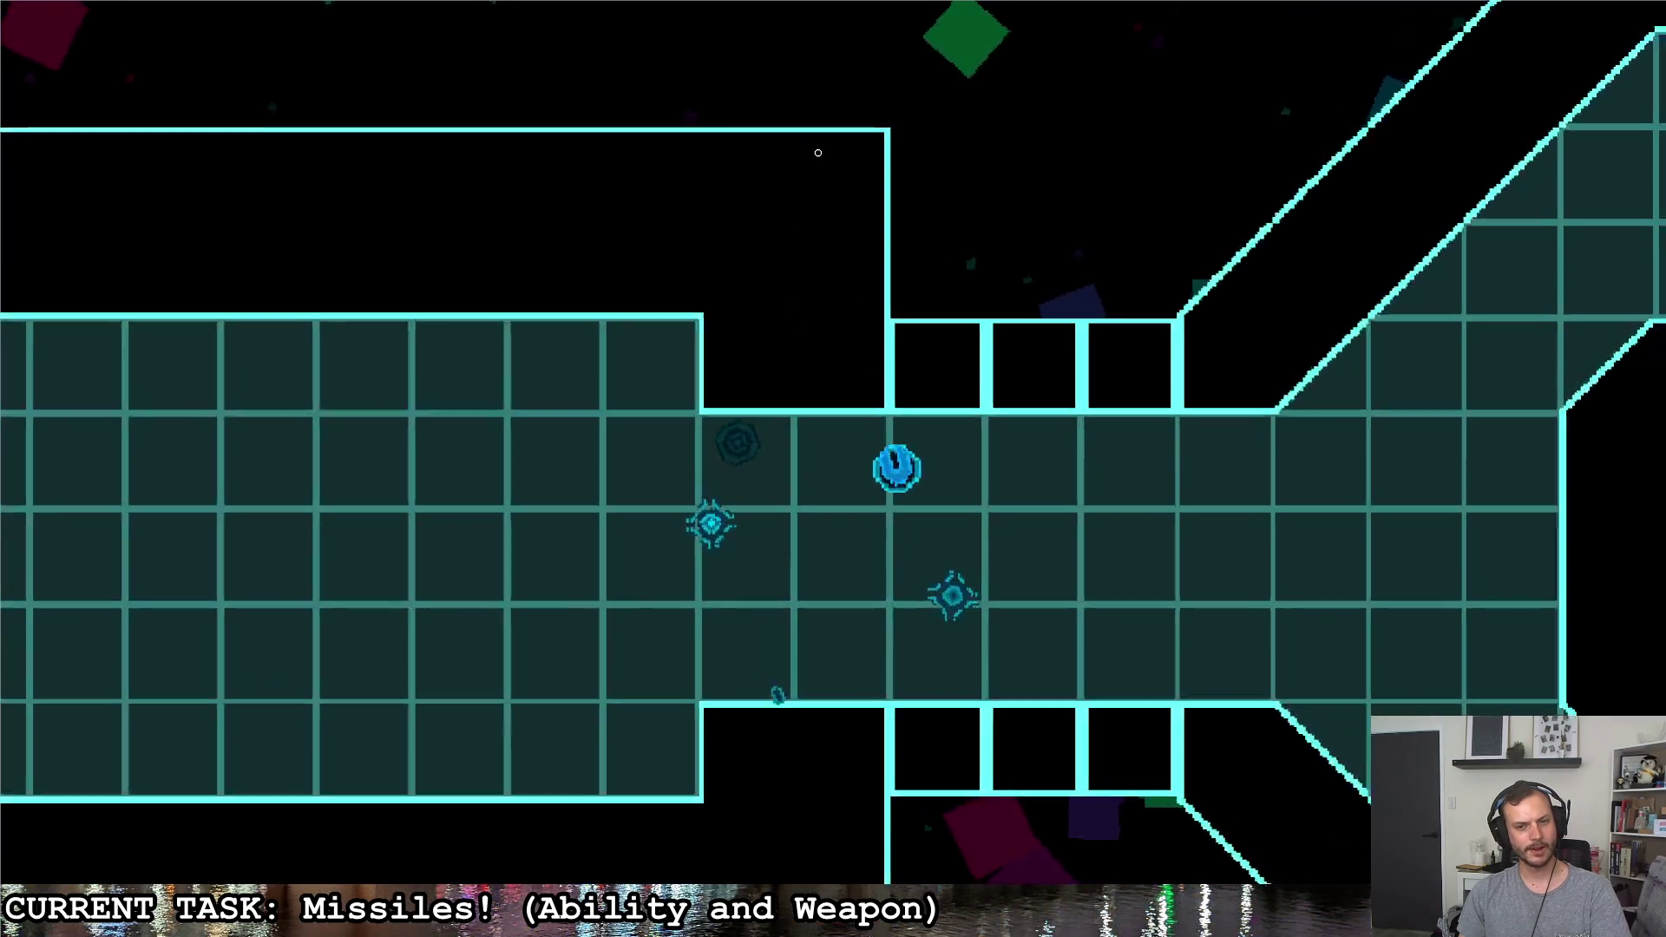
{"action": "key", "text": "s"}
{"action": "key", "text": "a"}
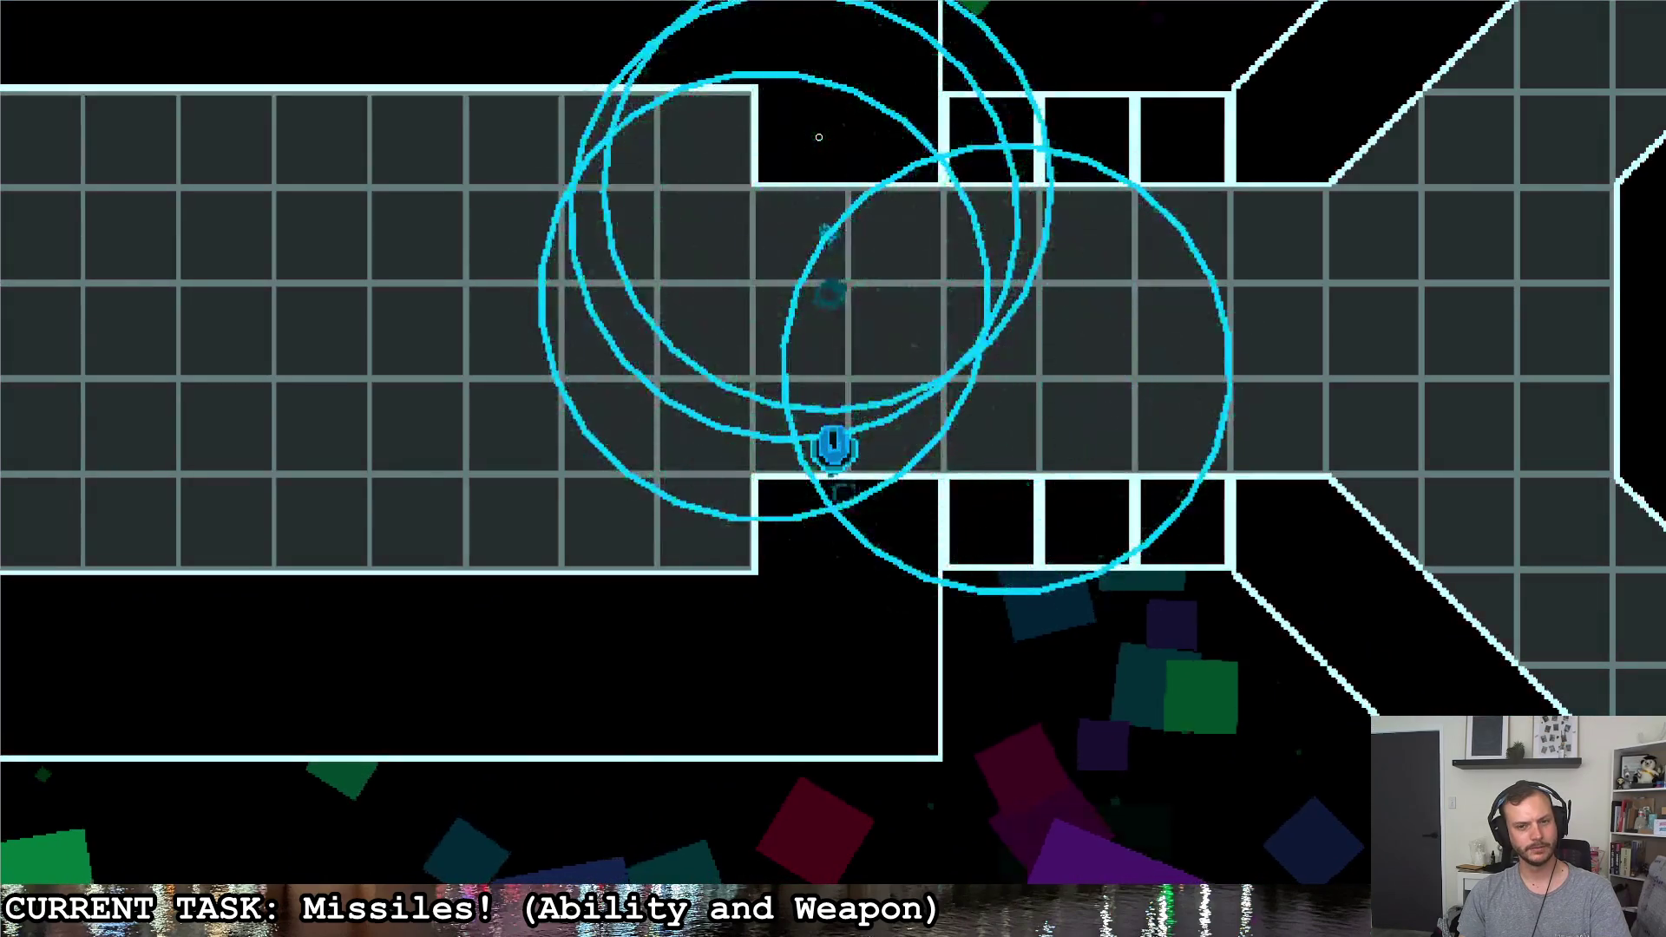
{"action": "key", "text": "d"}
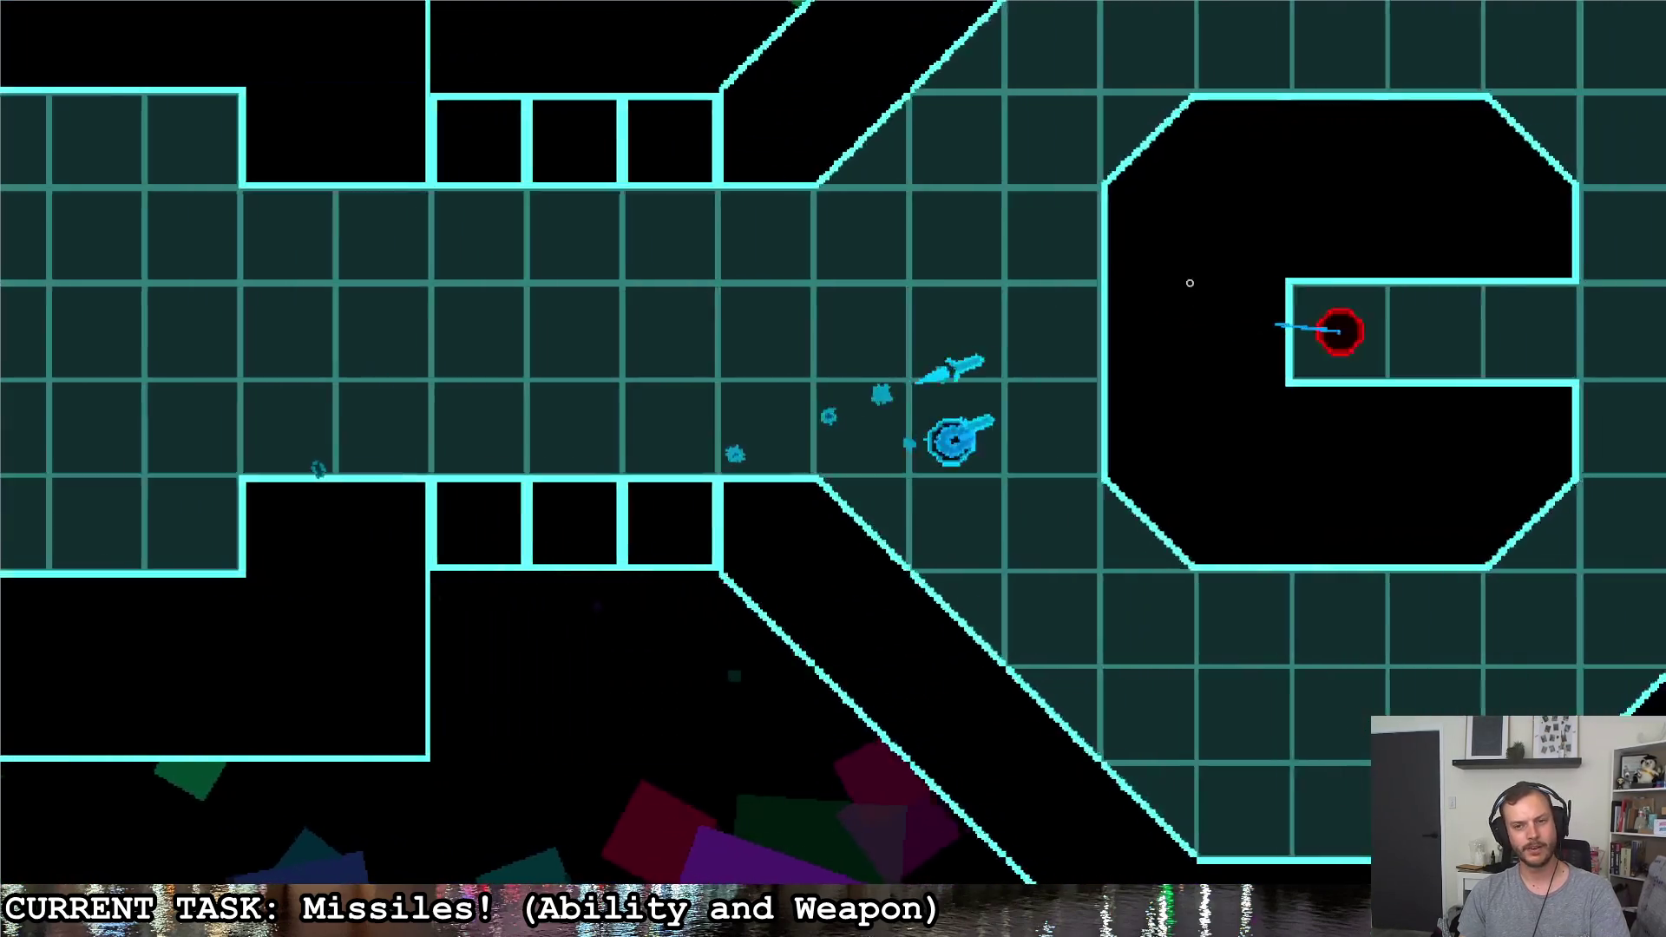
{"action": "key", "text": "w"}
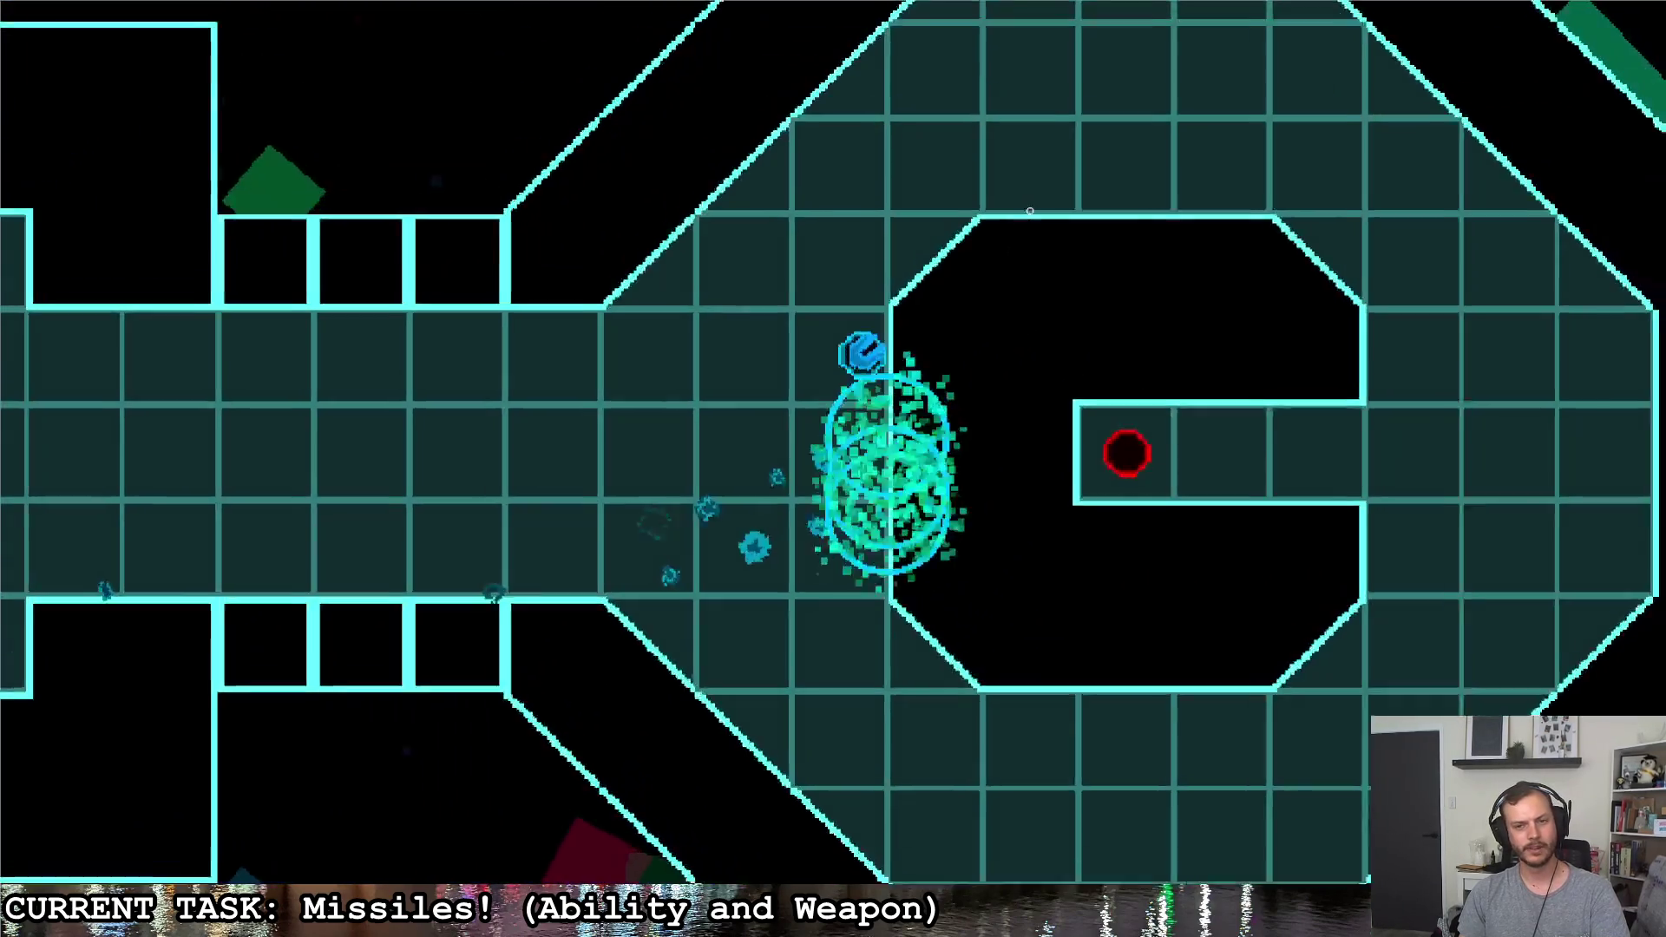
{"action": "key", "text": "w"}
{"action": "key", "text": "d"}
{"action": "key", "text": "a"}
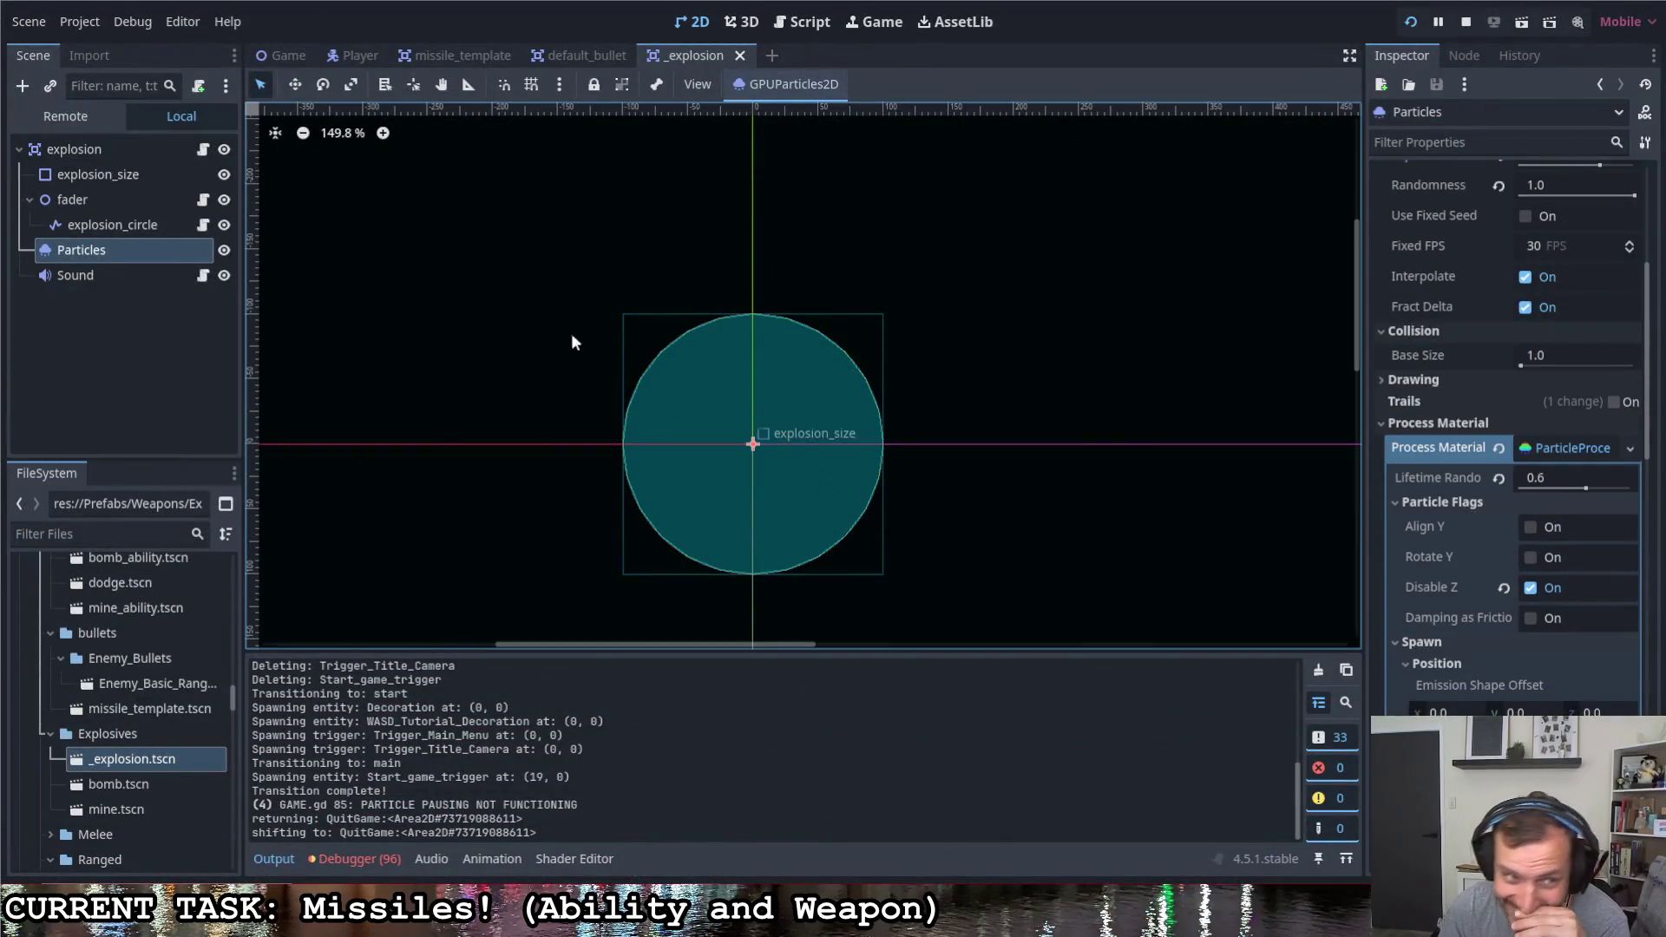
Stop the playtest and give the player's Targetting_Weapon_Template a 1000 magazine, 0.1 firing speed and sustained fire
{"action": "left_click", "coordinate": [289, 58]}
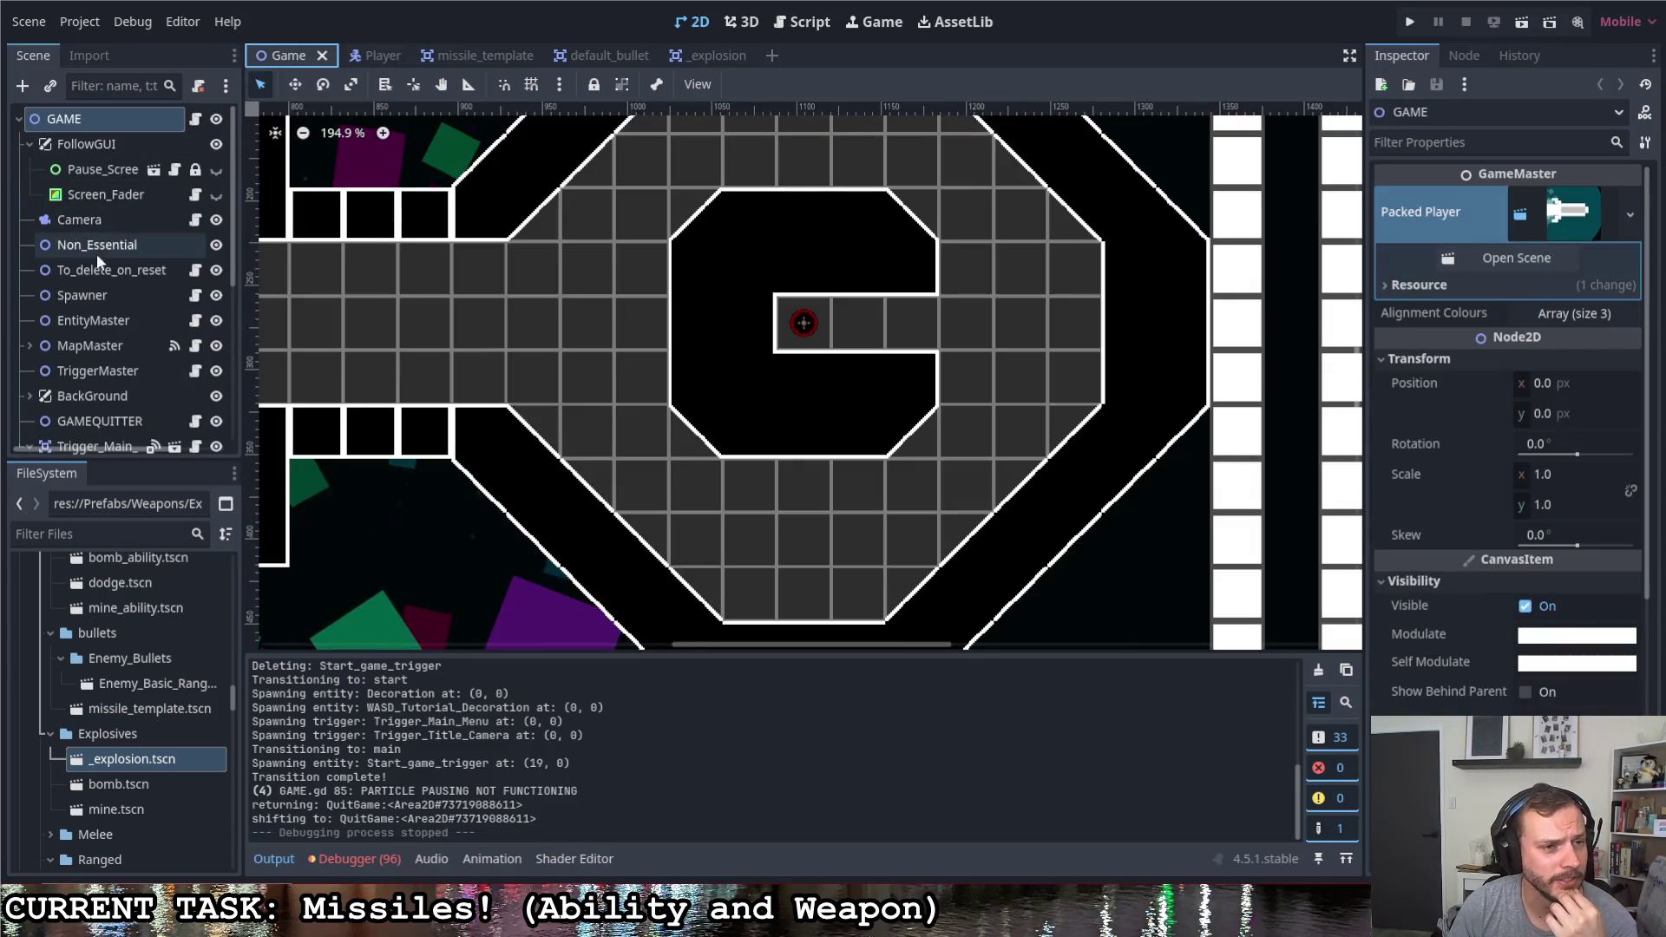
{"action": "left_click", "coordinate": [361, 55]}
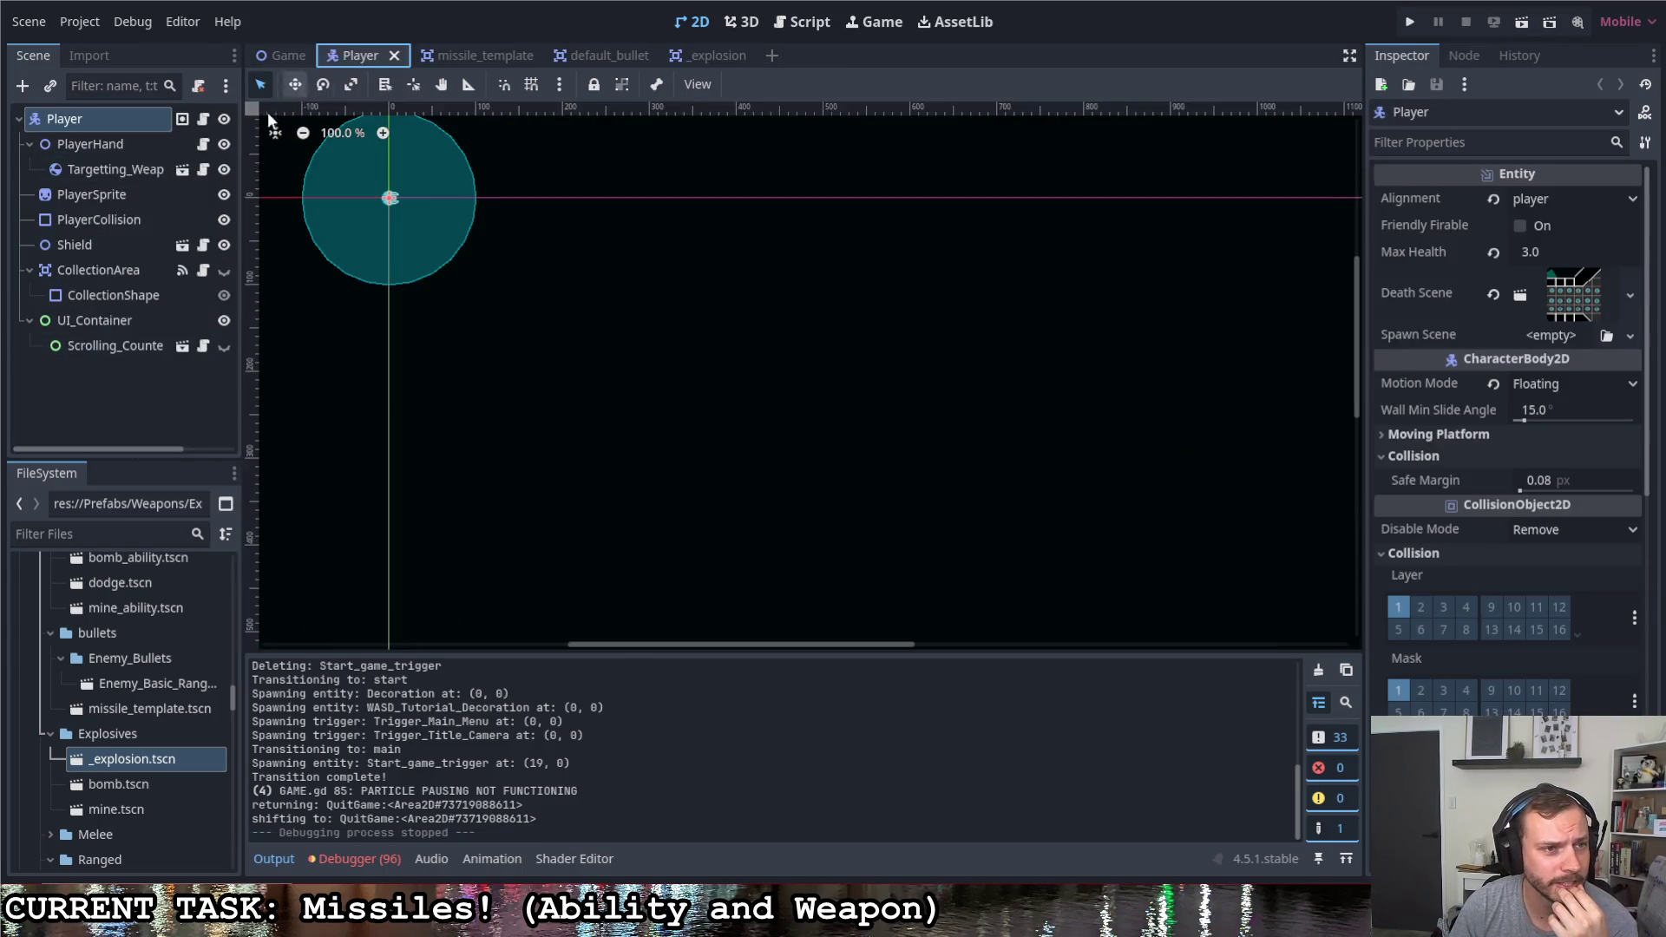
{"action": "left_click", "coordinate": [118, 178]}
{"action": "left_click", "coordinate": [1560, 417]}
{"action": "type", "text": "1000"}
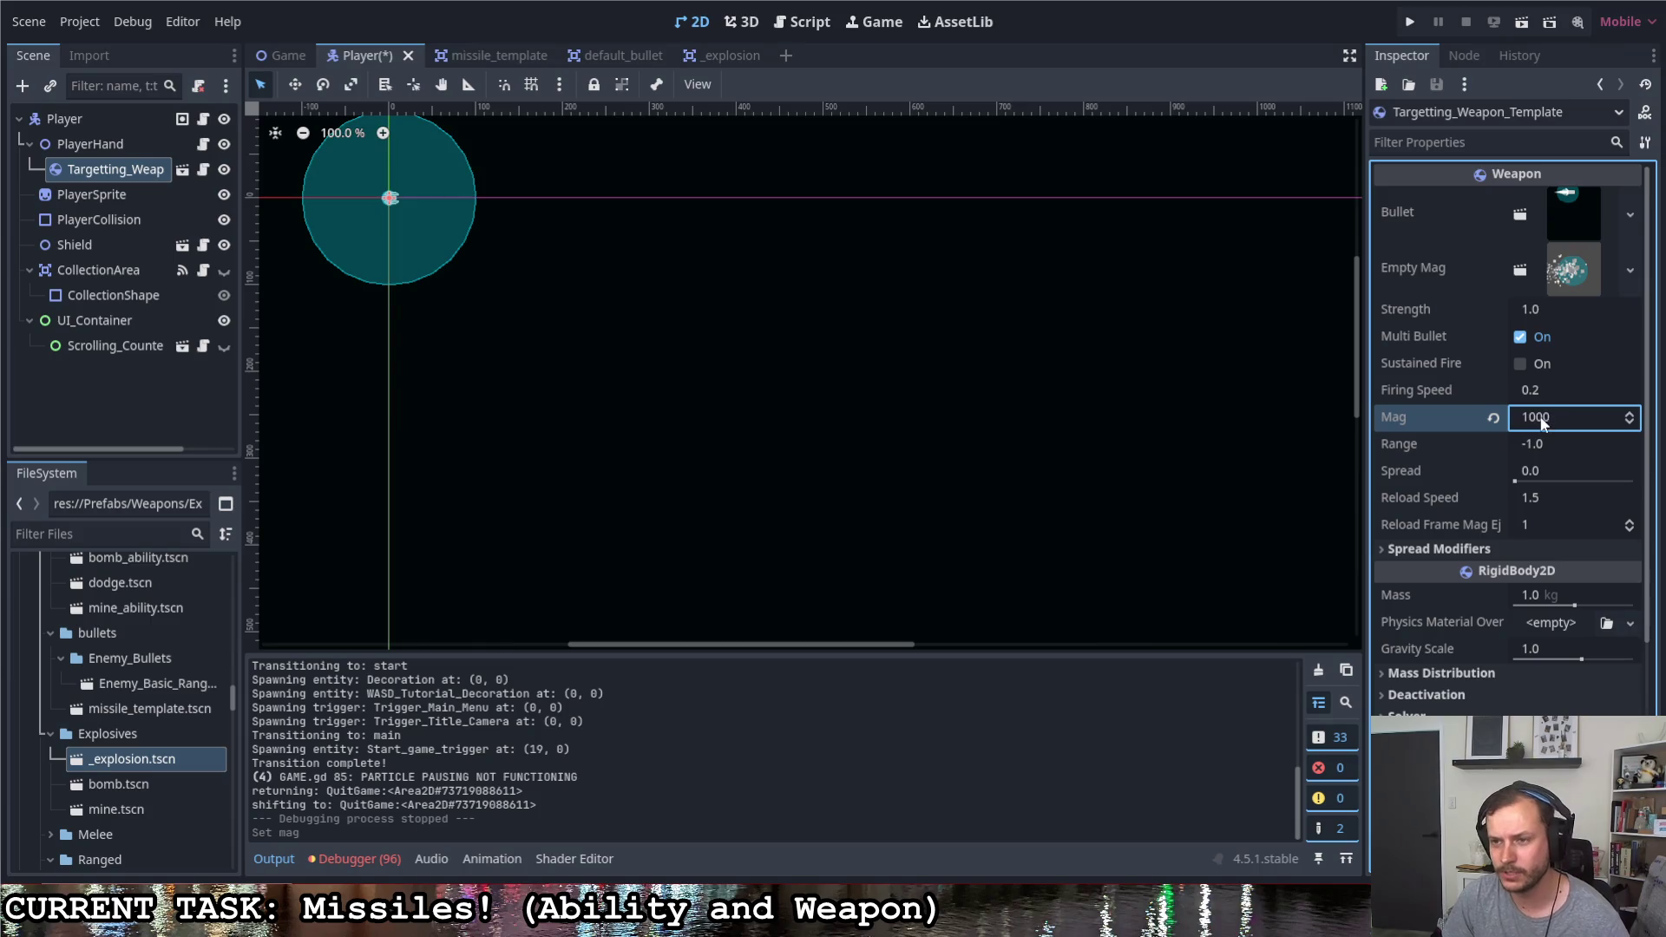
{"action": "left_click", "coordinate": [1557, 395]}
{"action": "type", "text": "0.1"}
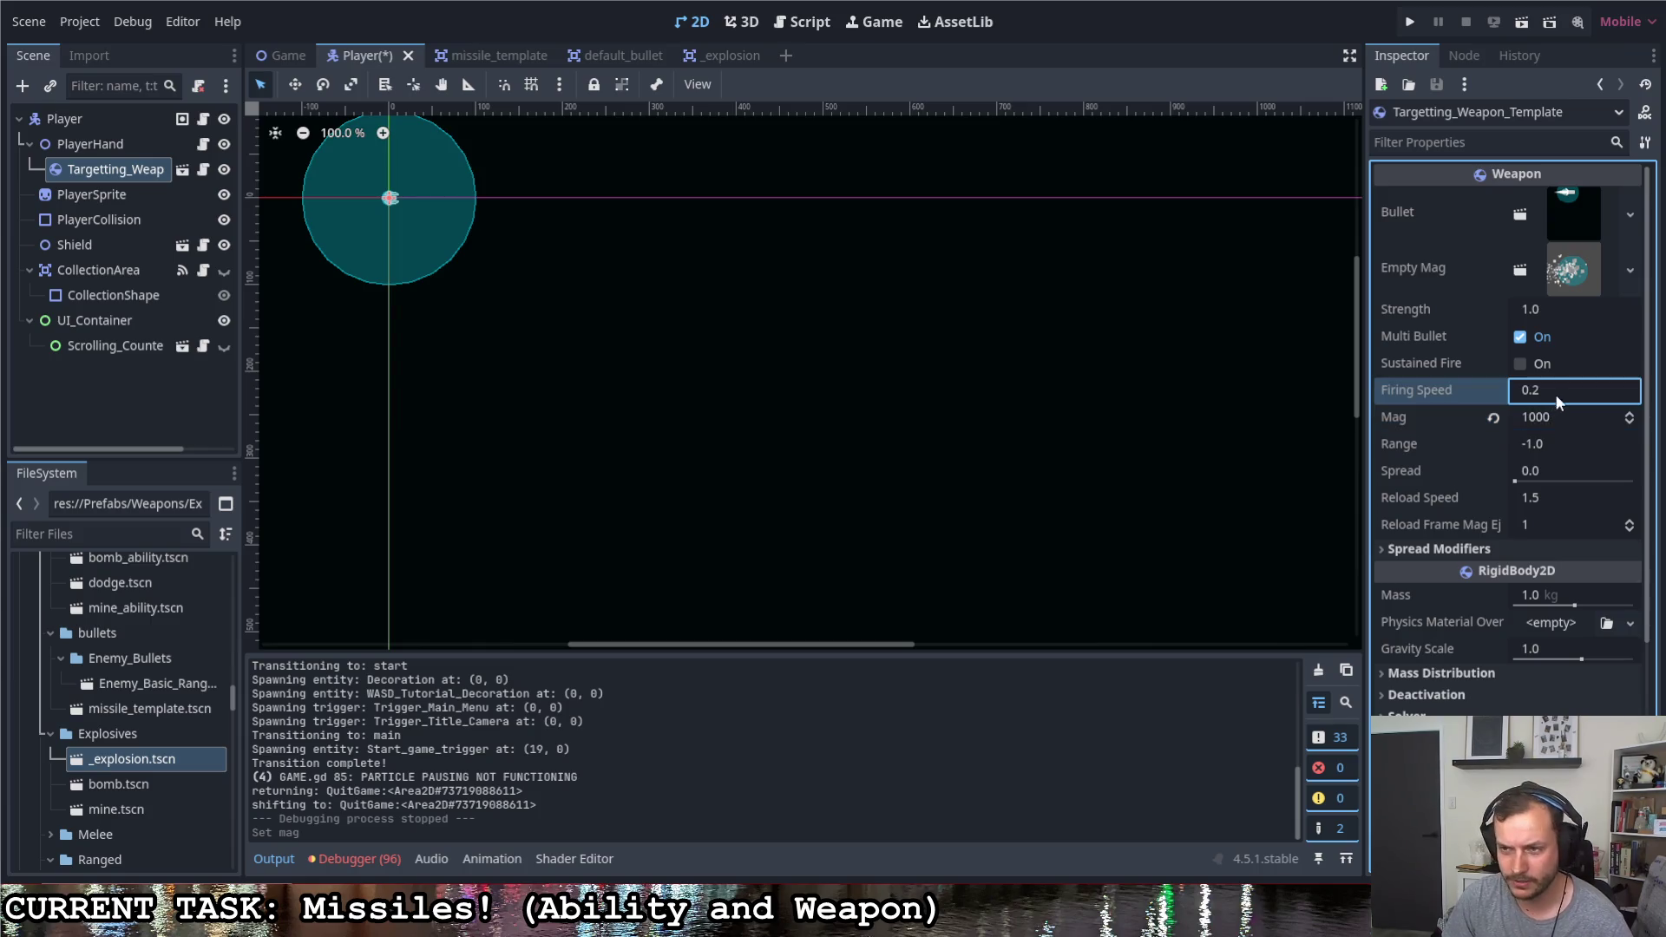
{"action": "left_click", "coordinate": [1520, 364]}
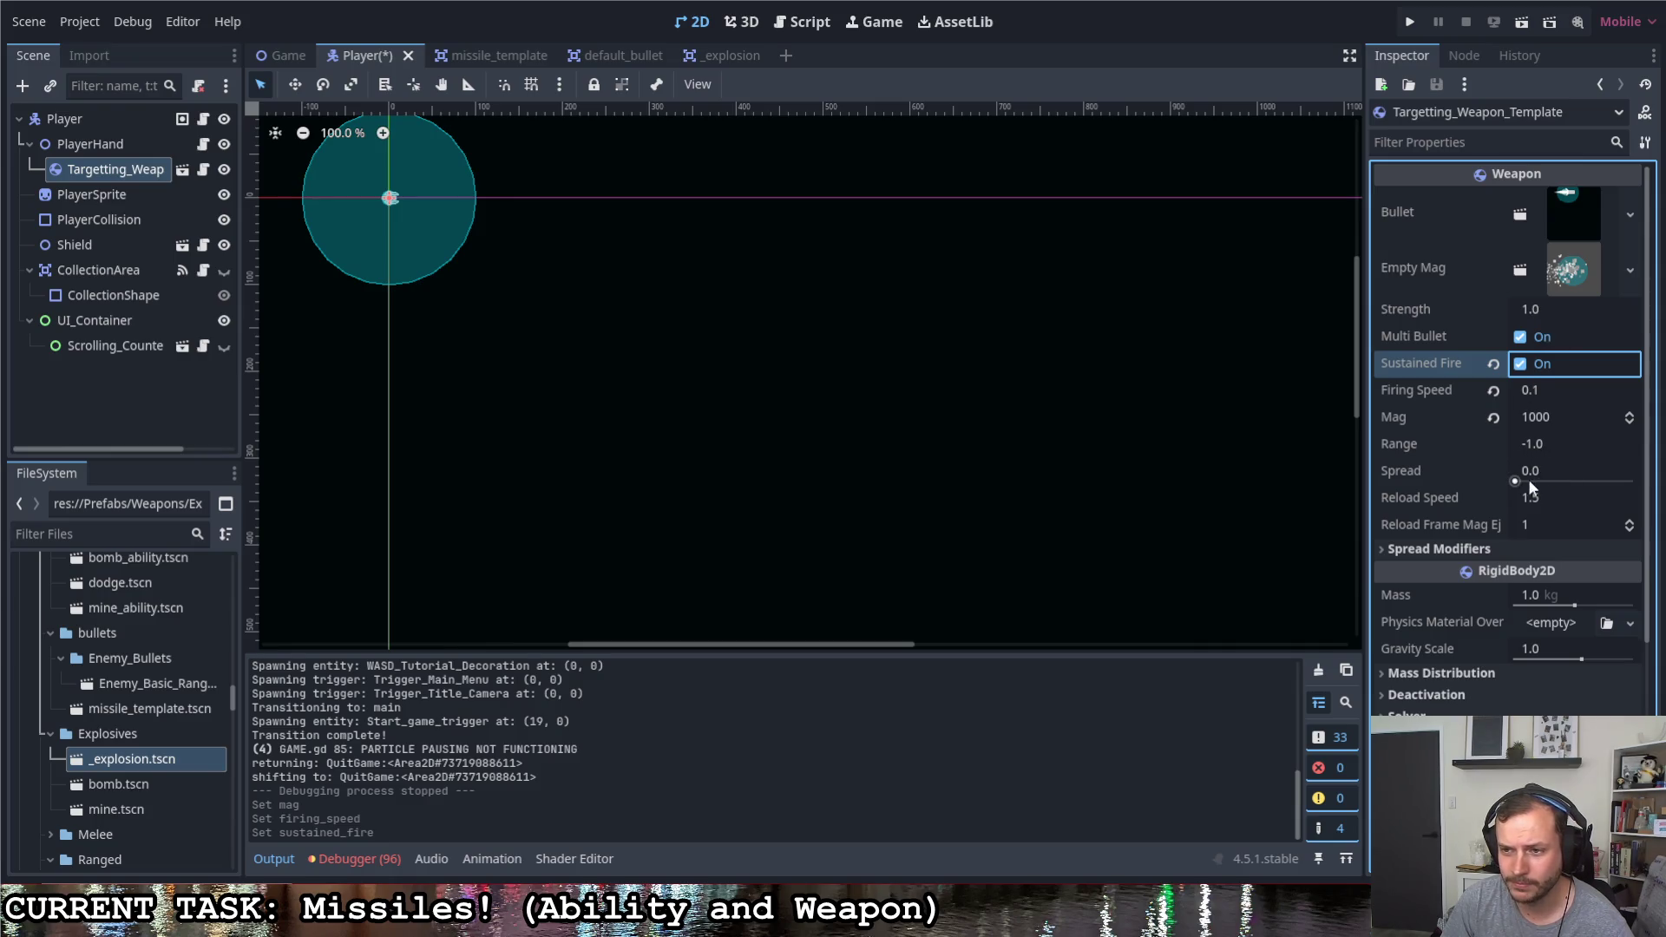
Raise the weapon's spread to about 0.6, set reload speed to 5 and run the game
{"action": "left_click_drag", "start_coordinate": [1516, 483], "coordinate": [1589, 486]}
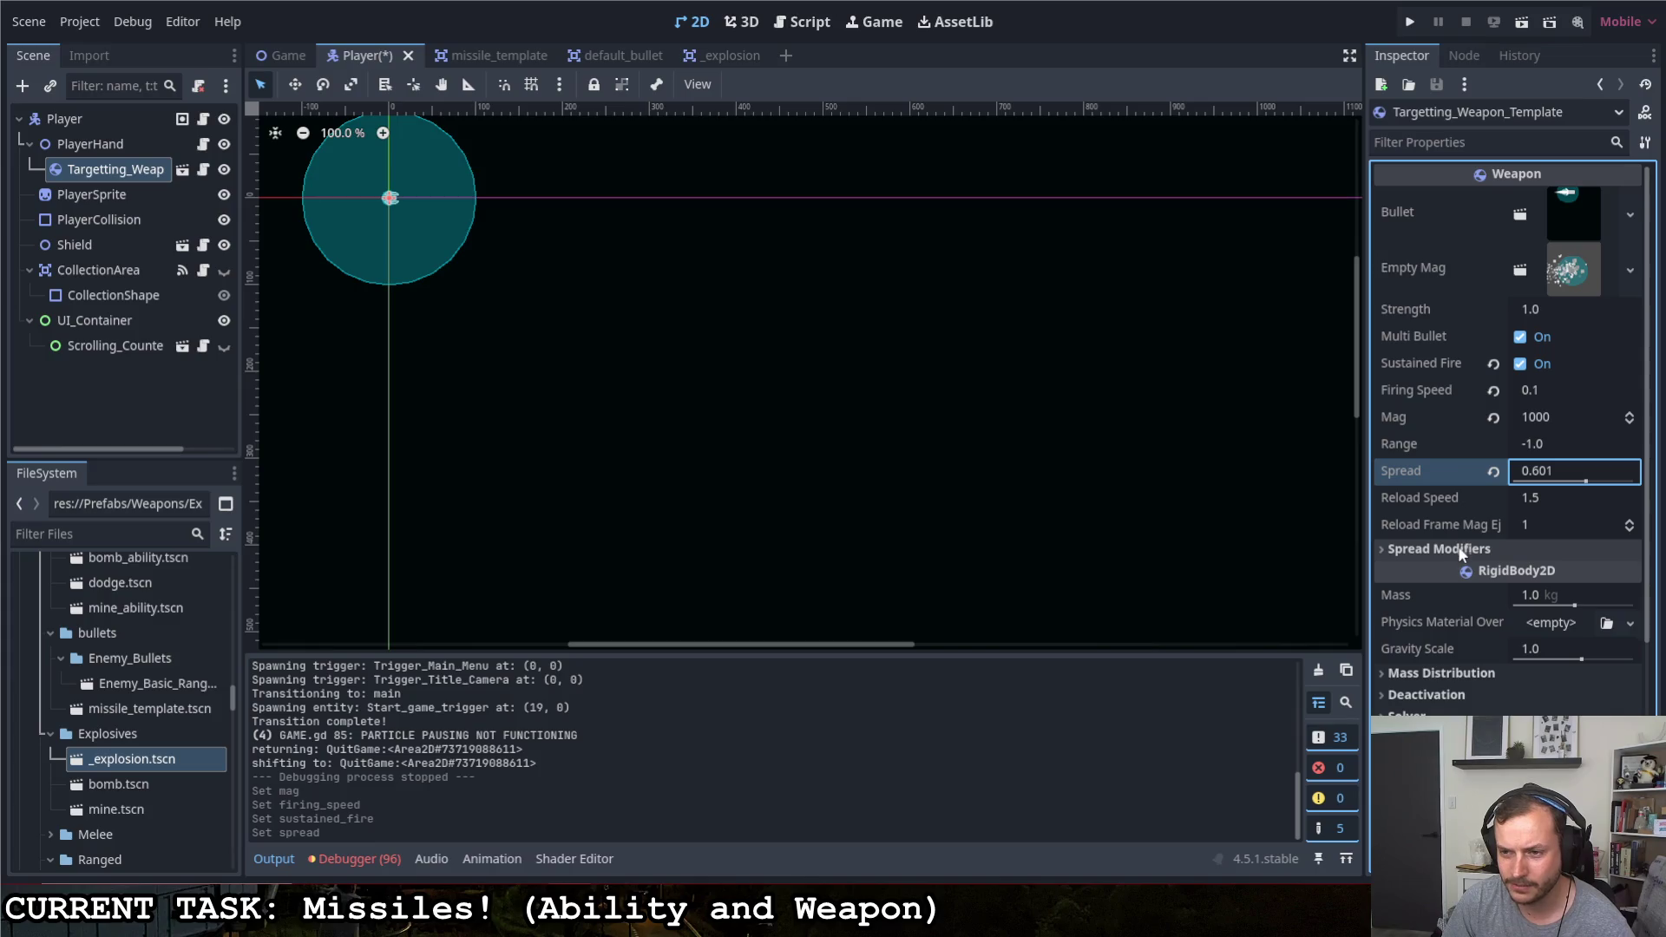
{"action": "left_click", "coordinate": [1554, 498]}
{"action": "type", "text": "5"}
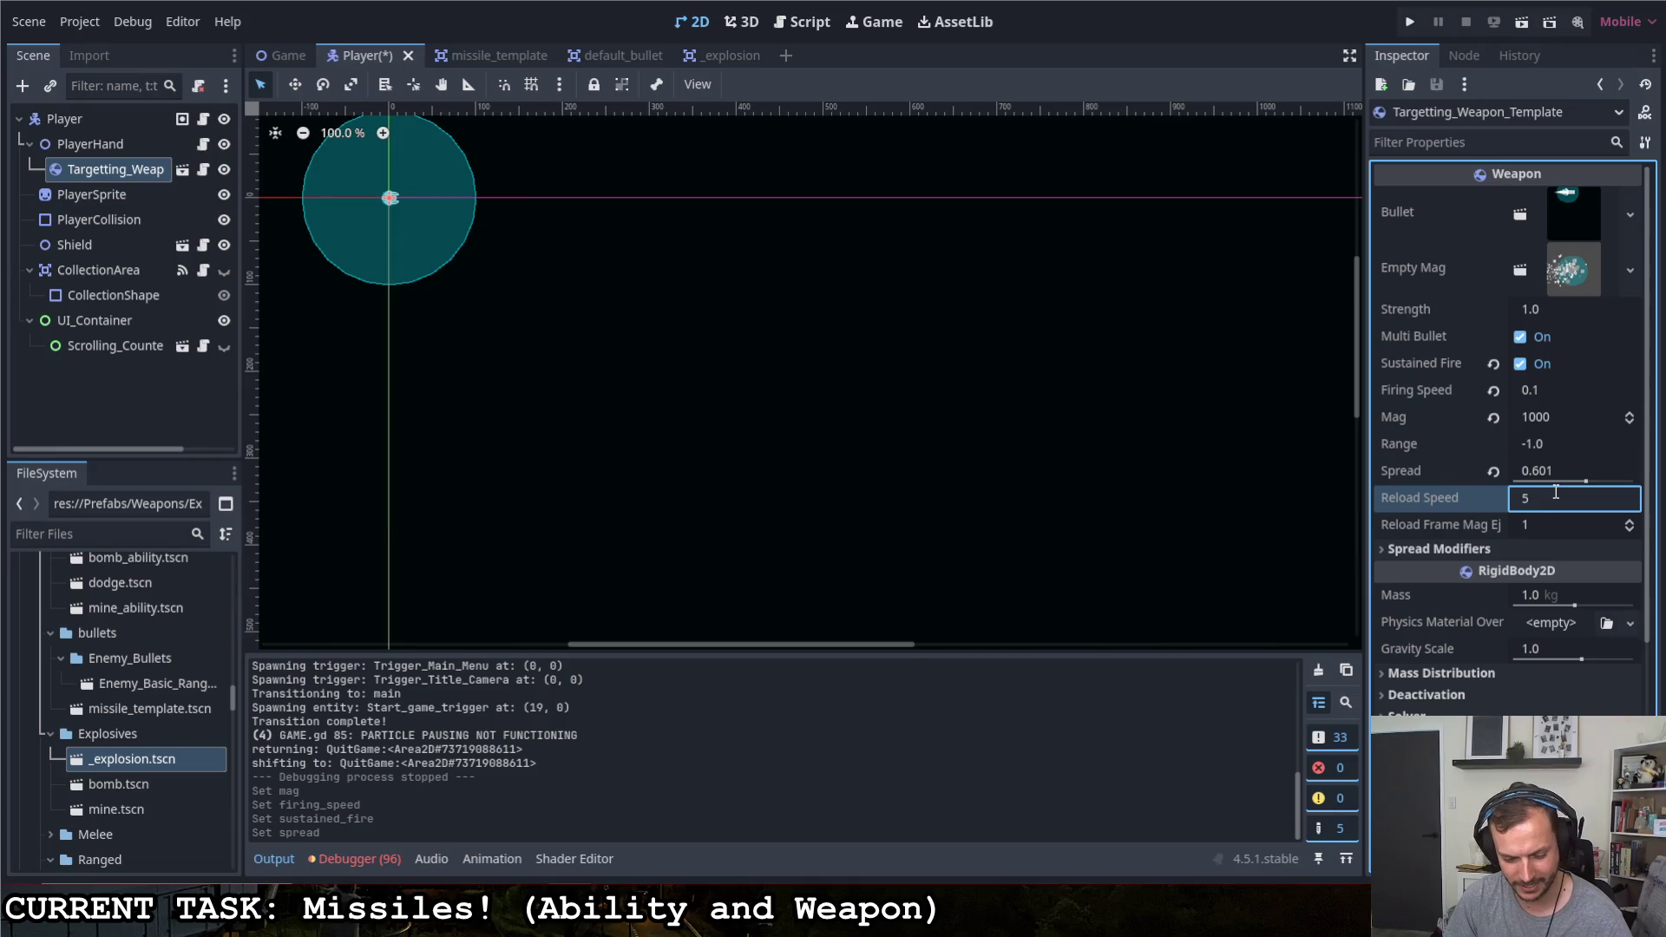
{"action": "key", "text": "Return"}
{"action": "left_click", "coordinate": [1408, 20]}
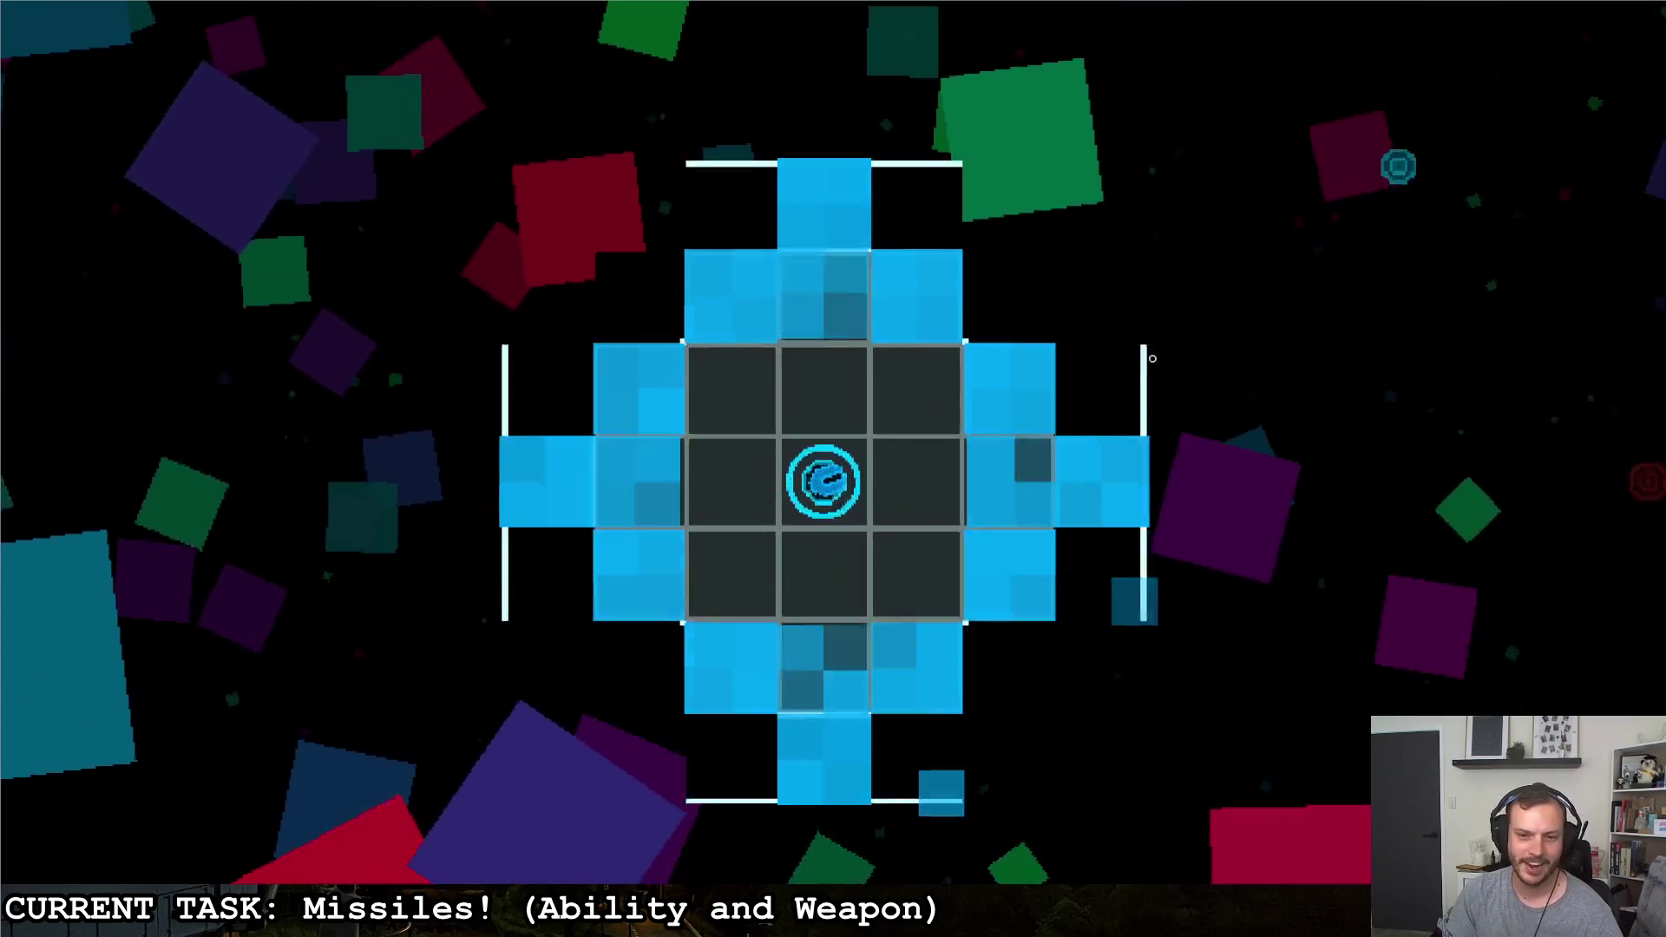
Hold fire and sweep the sustained missile stream across the enemies into the next room
{"action": "left_click", "coordinate": [1156, 352]}
{"action": "left_click_drag", "start_coordinate": [1157, 353], "coordinate": [1451, 383]}
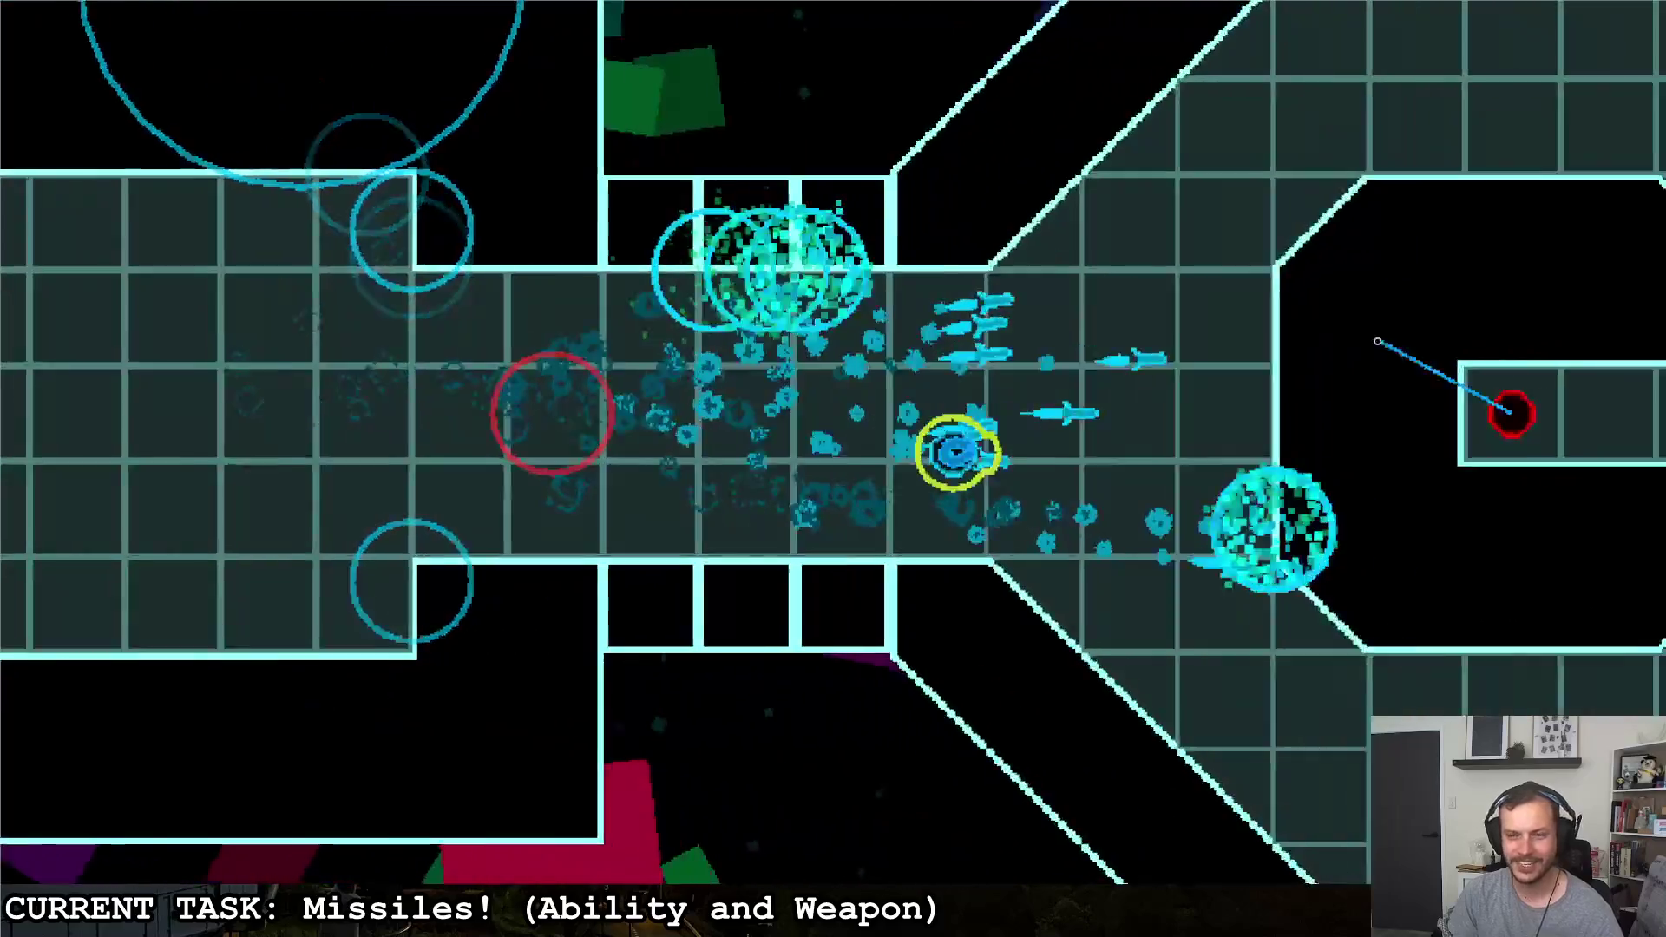
{"action": "mouse_move", "coordinate": [1452, 382]}
{"action": "left_mouse_down"}
{"action": "mouse_move", "coordinate": [1251, 301]}
{"action": "mouse_move", "coordinate": [561, 420]}
{"action": "left_mouse_up"}
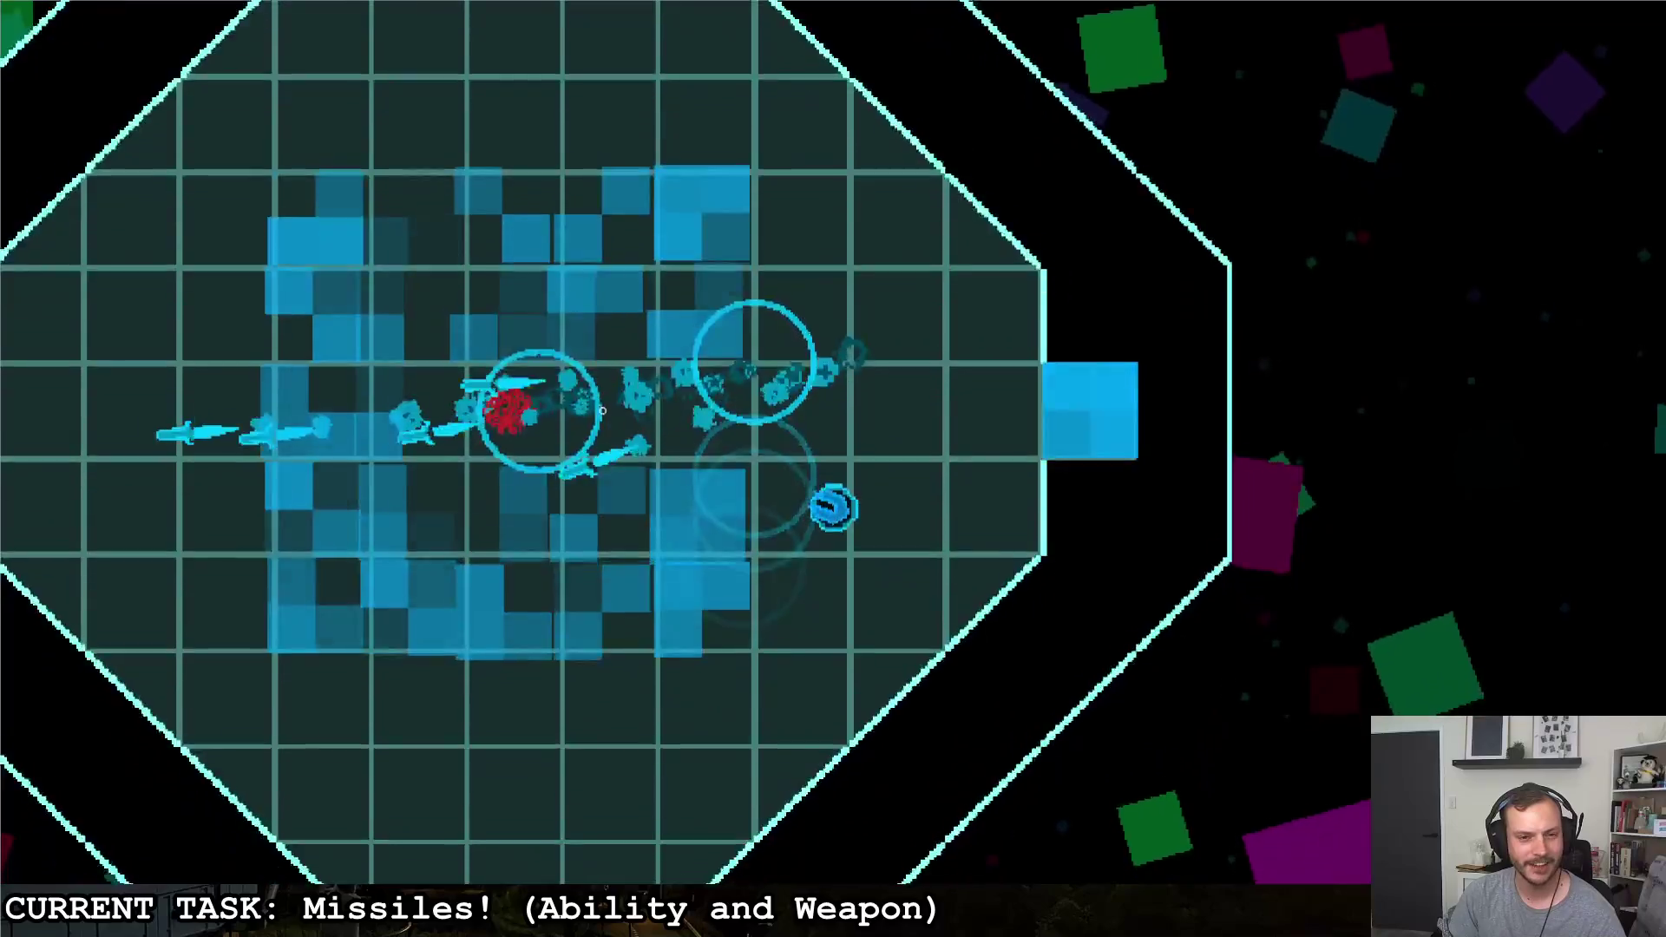
{"action": "mouse_move", "coordinate": [603, 410]}
{"action": "left_mouse_down"}
{"action": "mouse_move", "coordinate": [756, 71]}
{"action": "mouse_move", "coordinate": [796, 311]}
{"action": "left_mouse_up"}
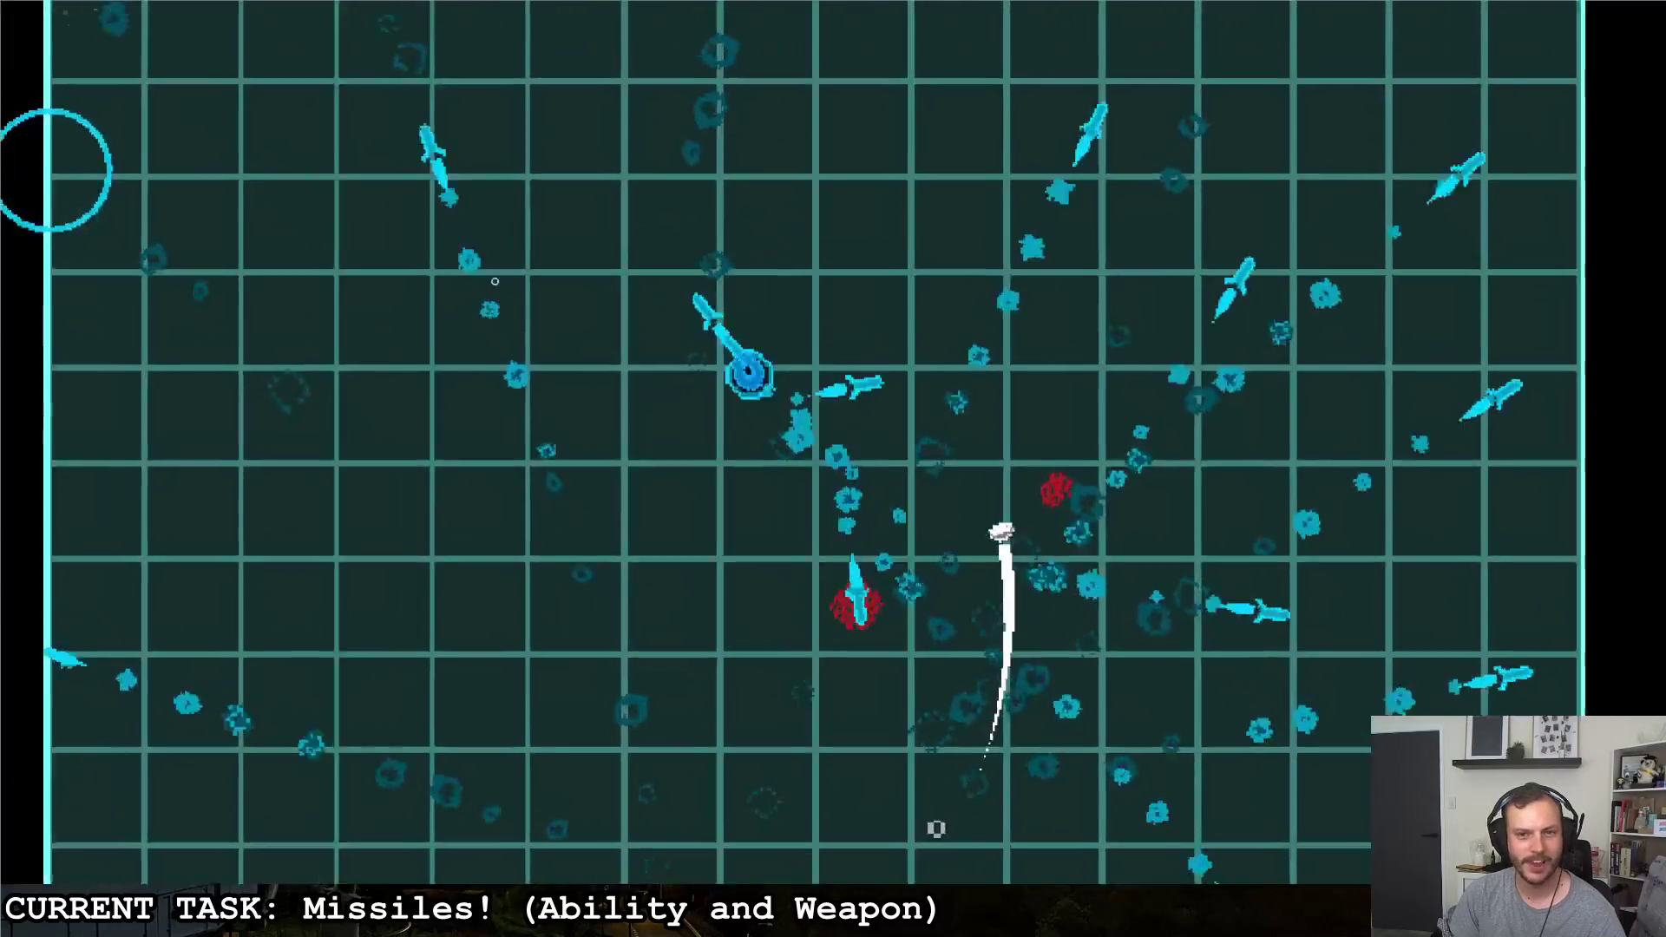
{"action": "left_click_drag", "start_coordinate": [494, 279], "coordinate": [1176, 350]}
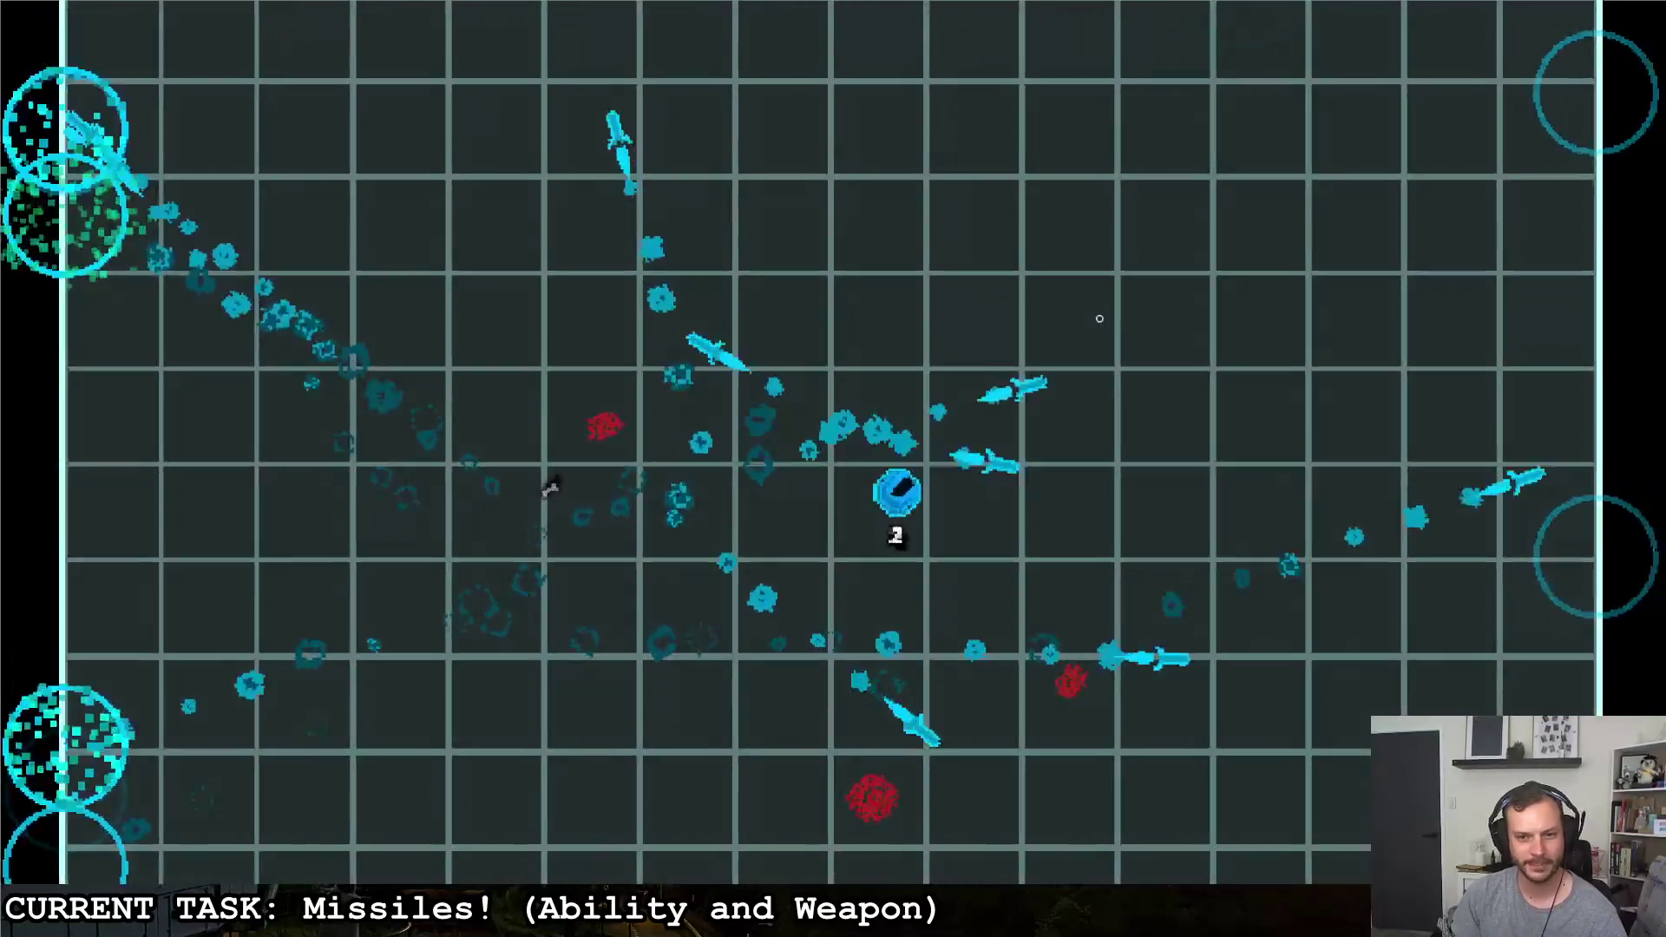
Move the ship down and across the arena until the playtest halts on a gun_targetting.gd error
{"action": "key", "text": "s"}
{"action": "key", "text": "d"}
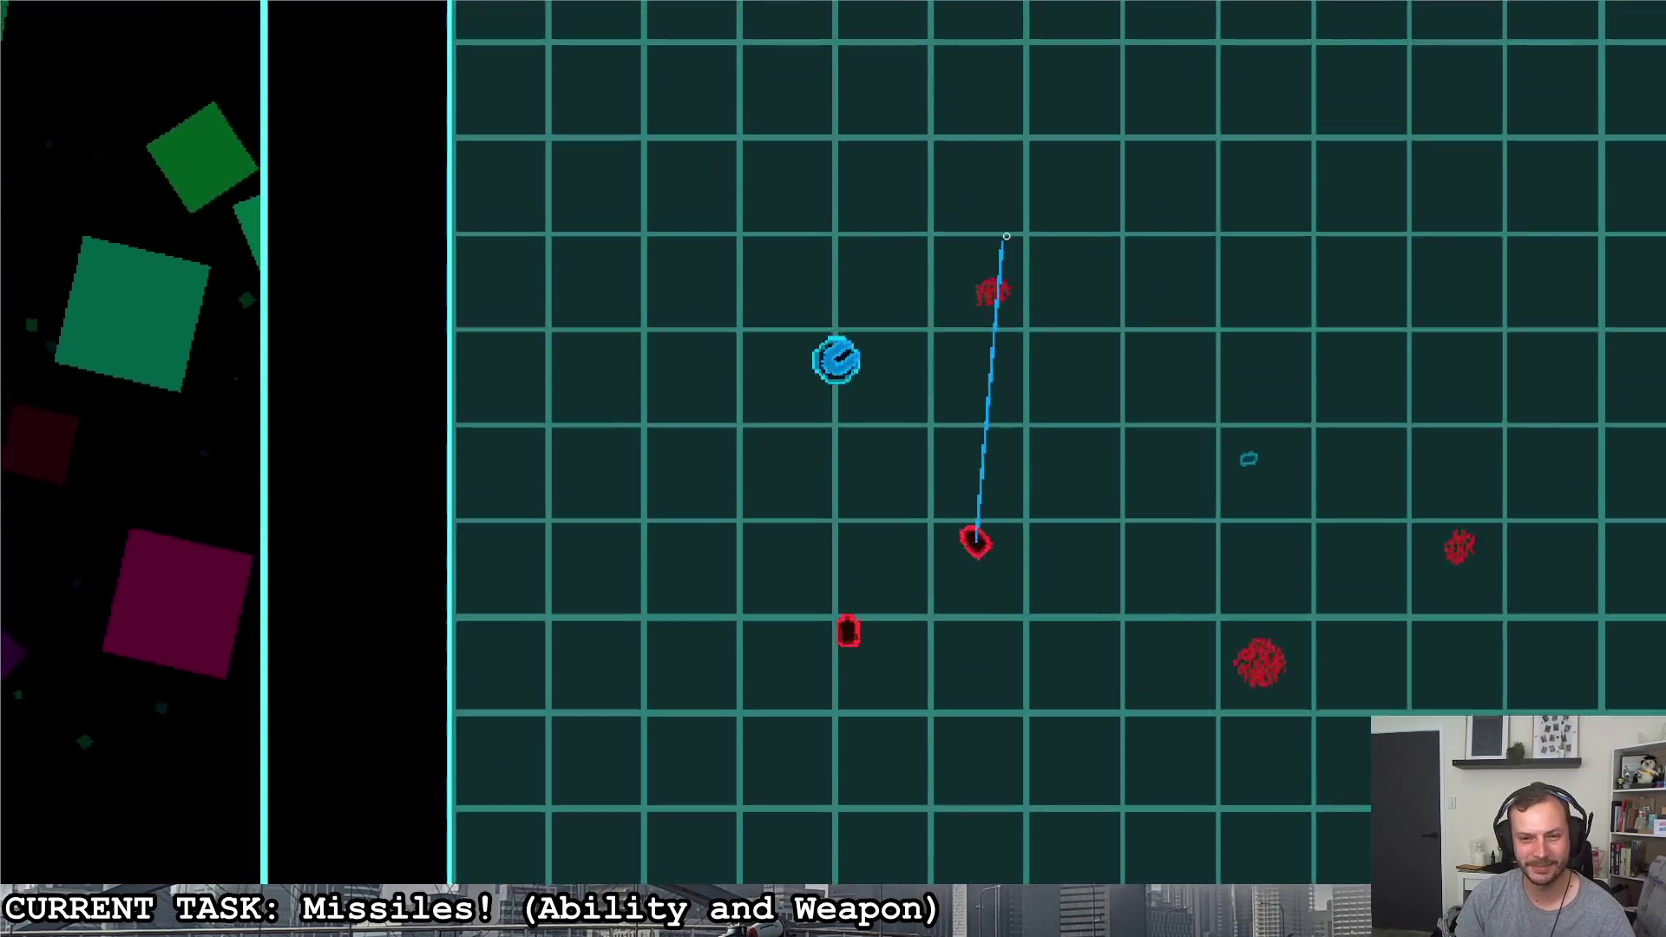
{"action": "key", "text": "d"}
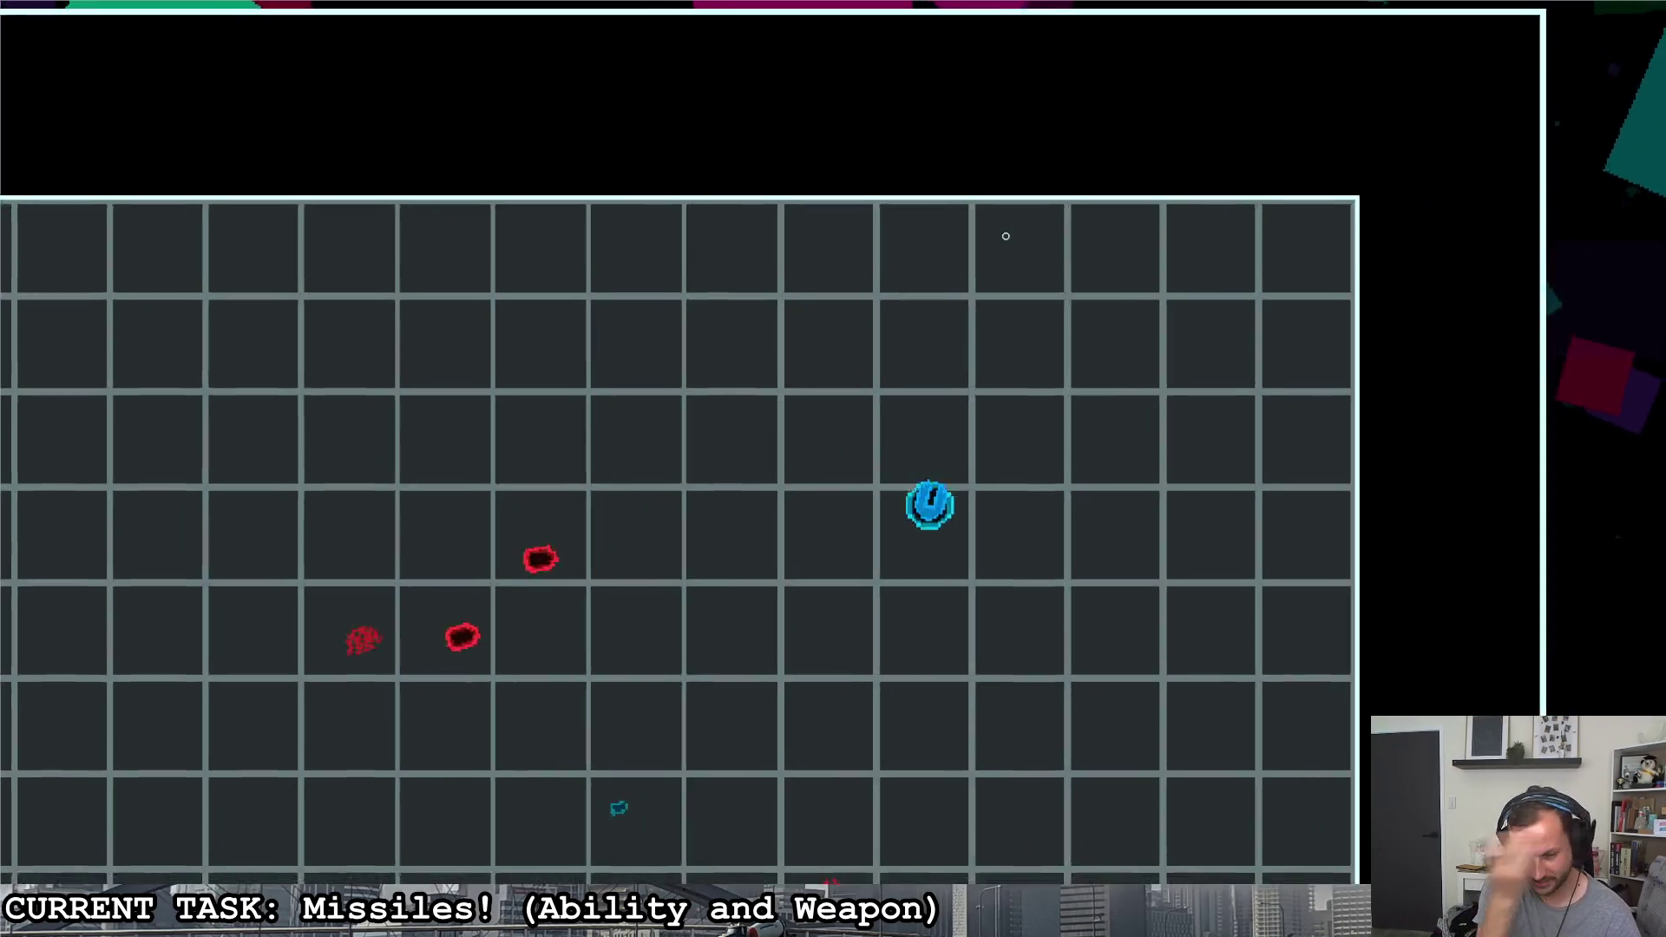
{"action": "key", "text": "d"}
{"action": "key", "text": "s"}
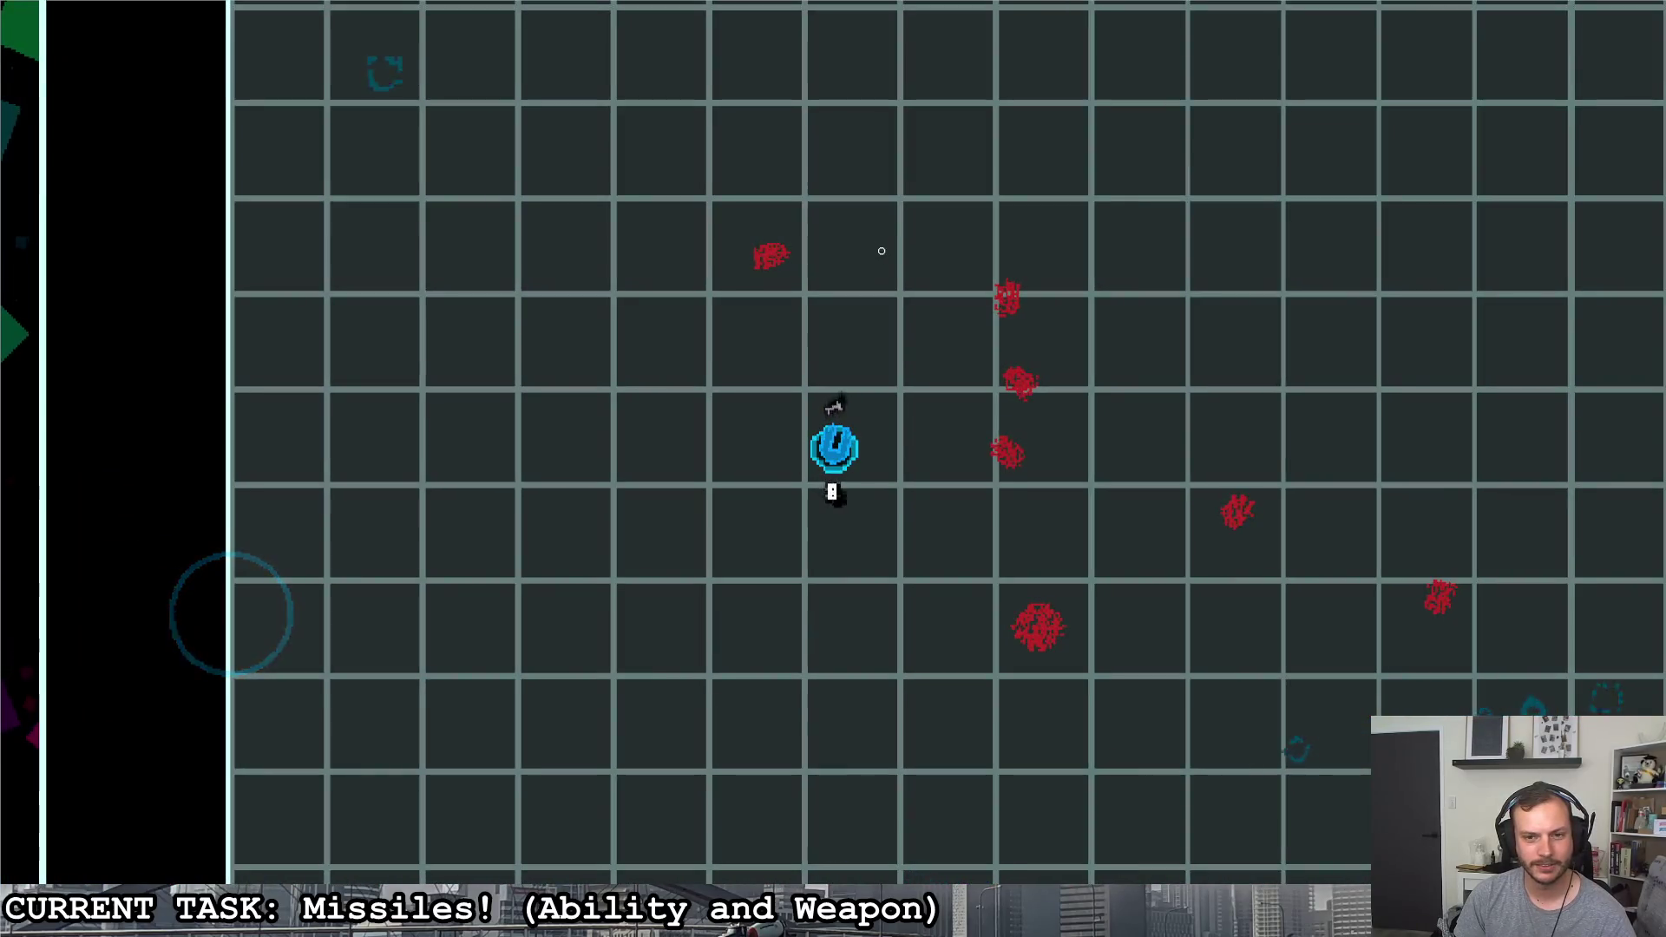
{"action": "key", "text": "s"}
{"action": "key", "text": "a"}
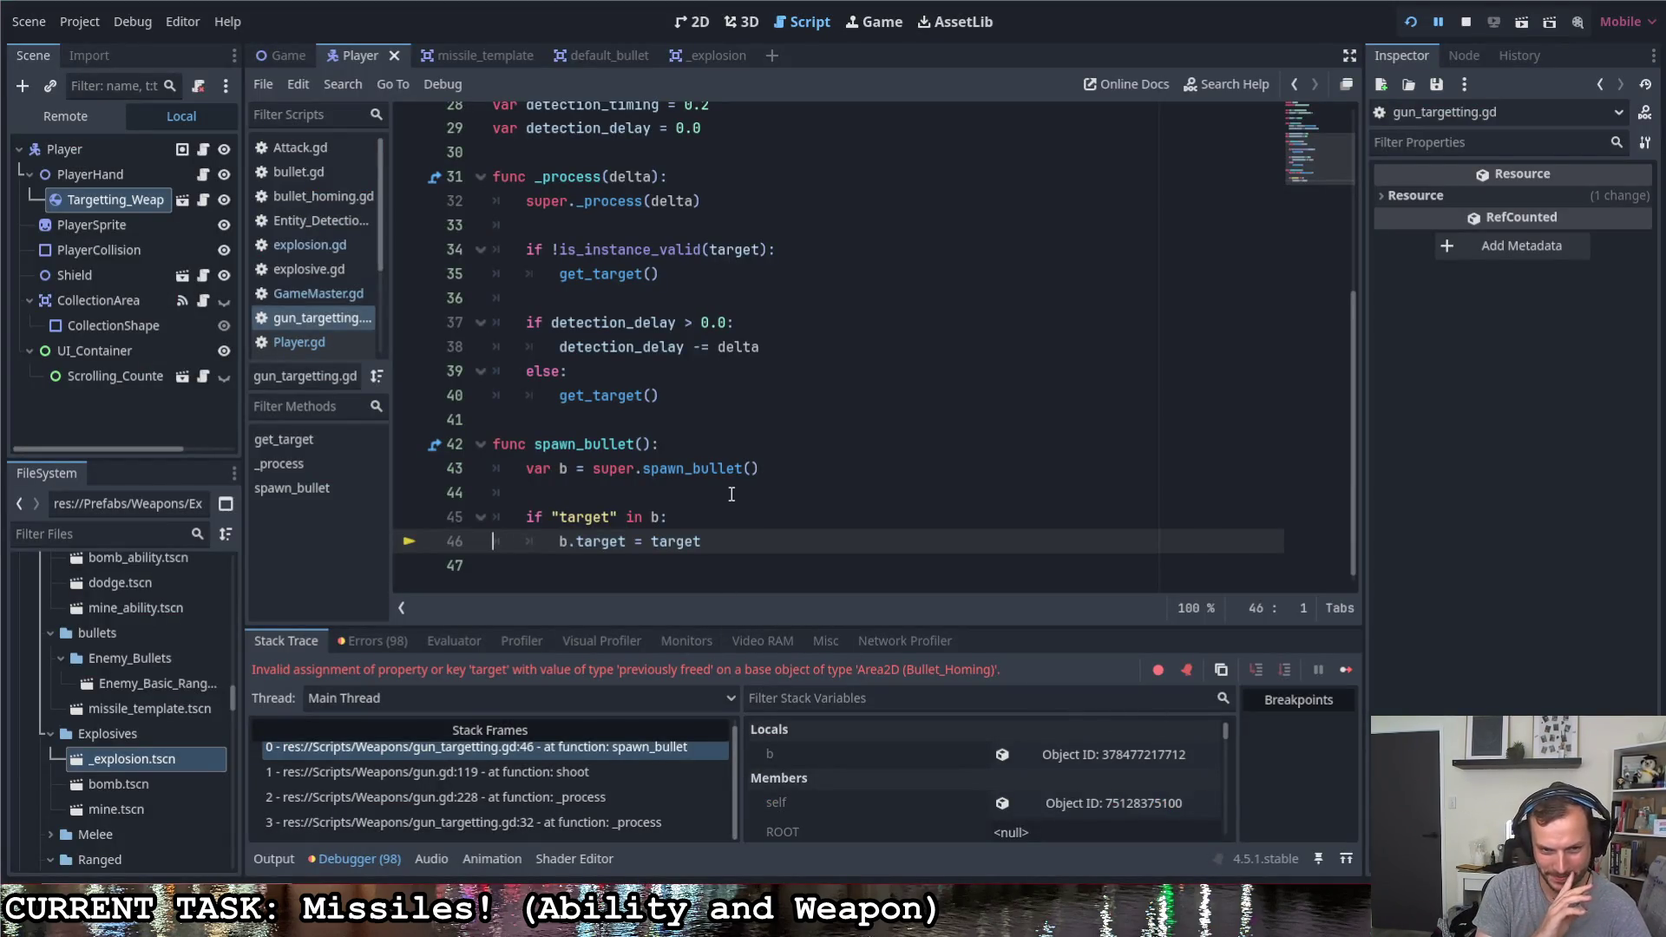
{"action": "scroll", "coordinate": [733, 488], "scroll_direction": "down", "scroll_amount": 1}
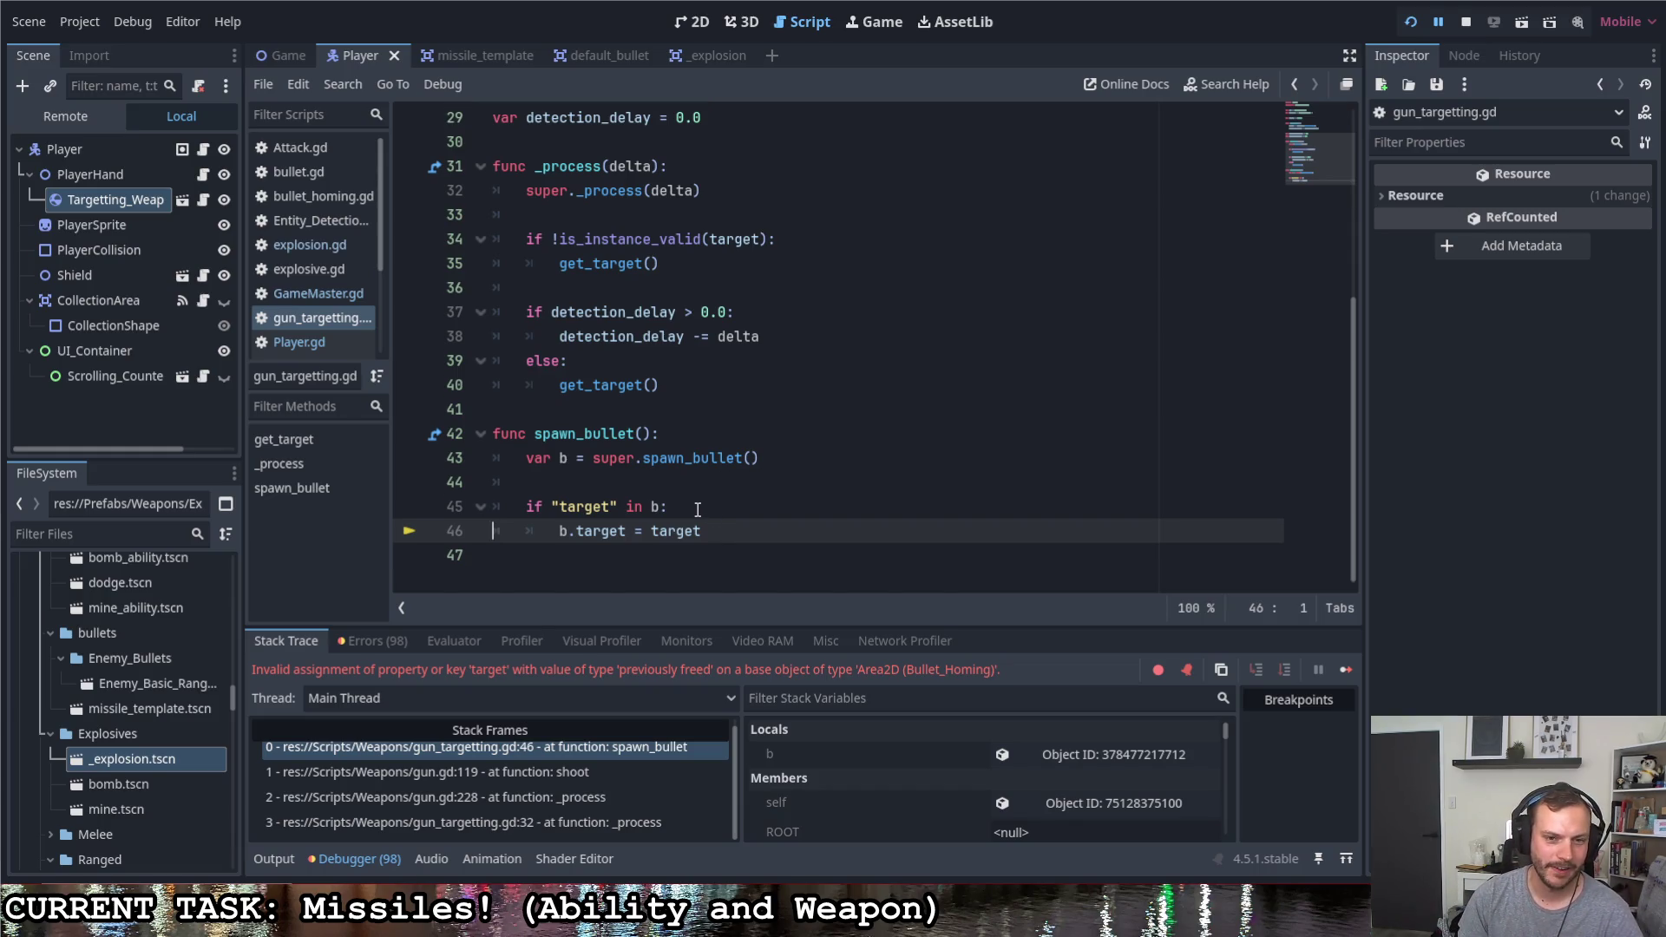
Add '&& !is_instance_valid(target)' to the line-45 target check in gun_targetting.gd, save, and stop the debug session
{"action": "left_click", "coordinate": [661, 507]}
{"action": "type", "text": "&& !is_instance_va"}
{"action": "key", "text": "Return"}
{"action": "type", "text": "target"}
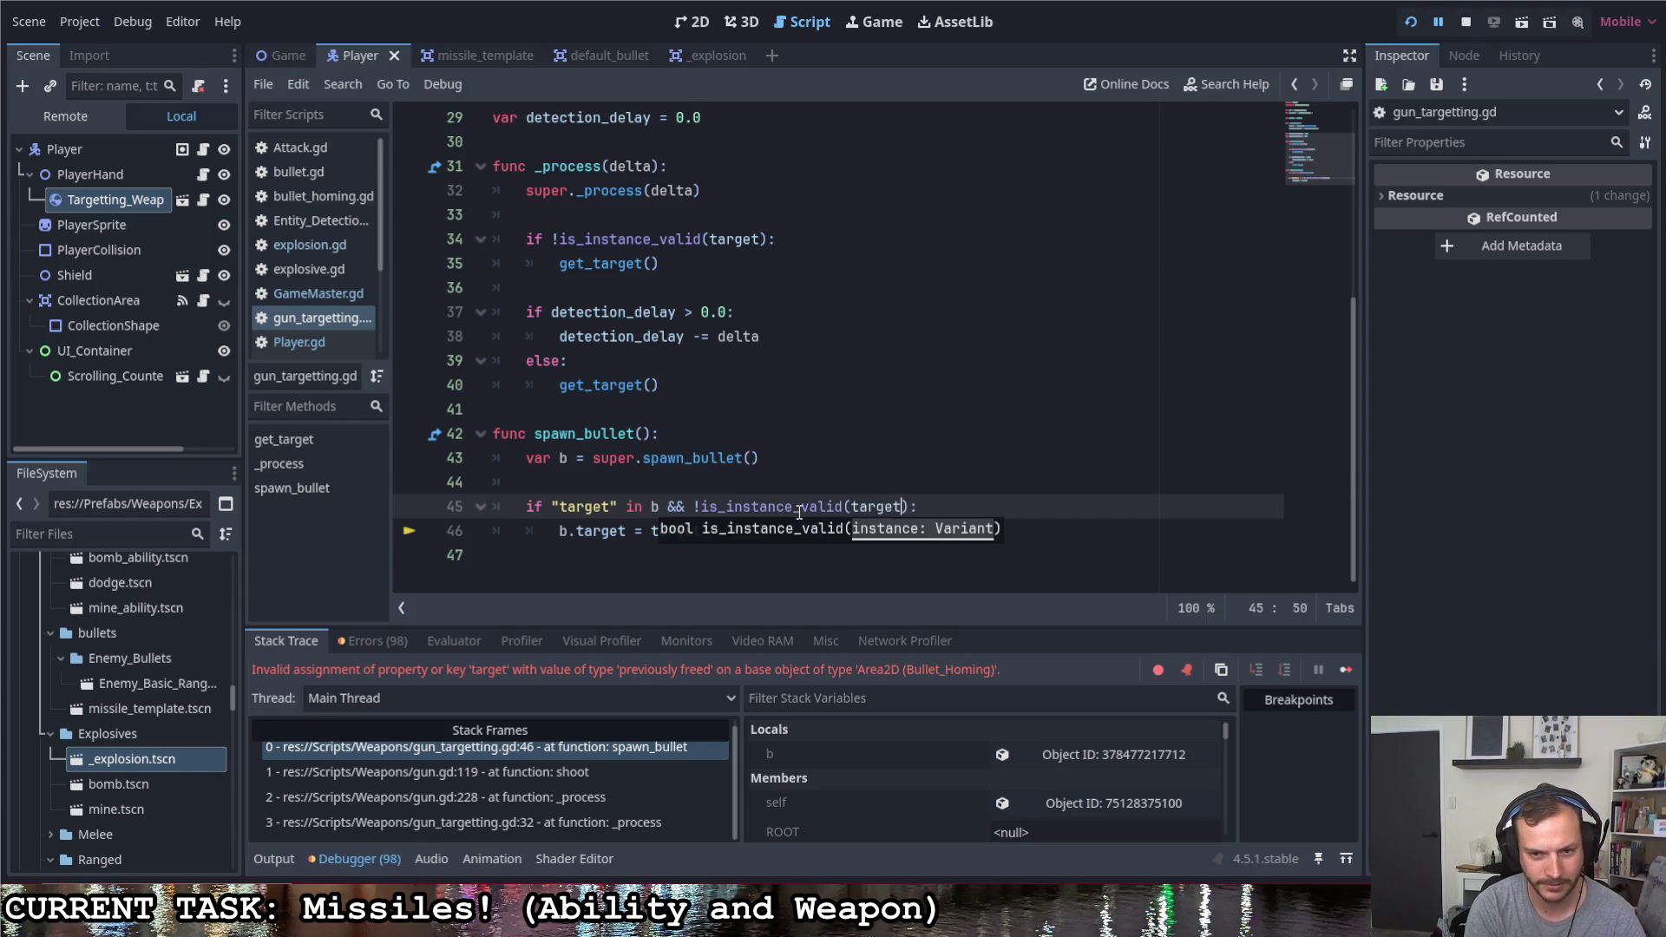
{"action": "key", "text": "Right"}
{"action": "key", "text": "ctrl+s"}
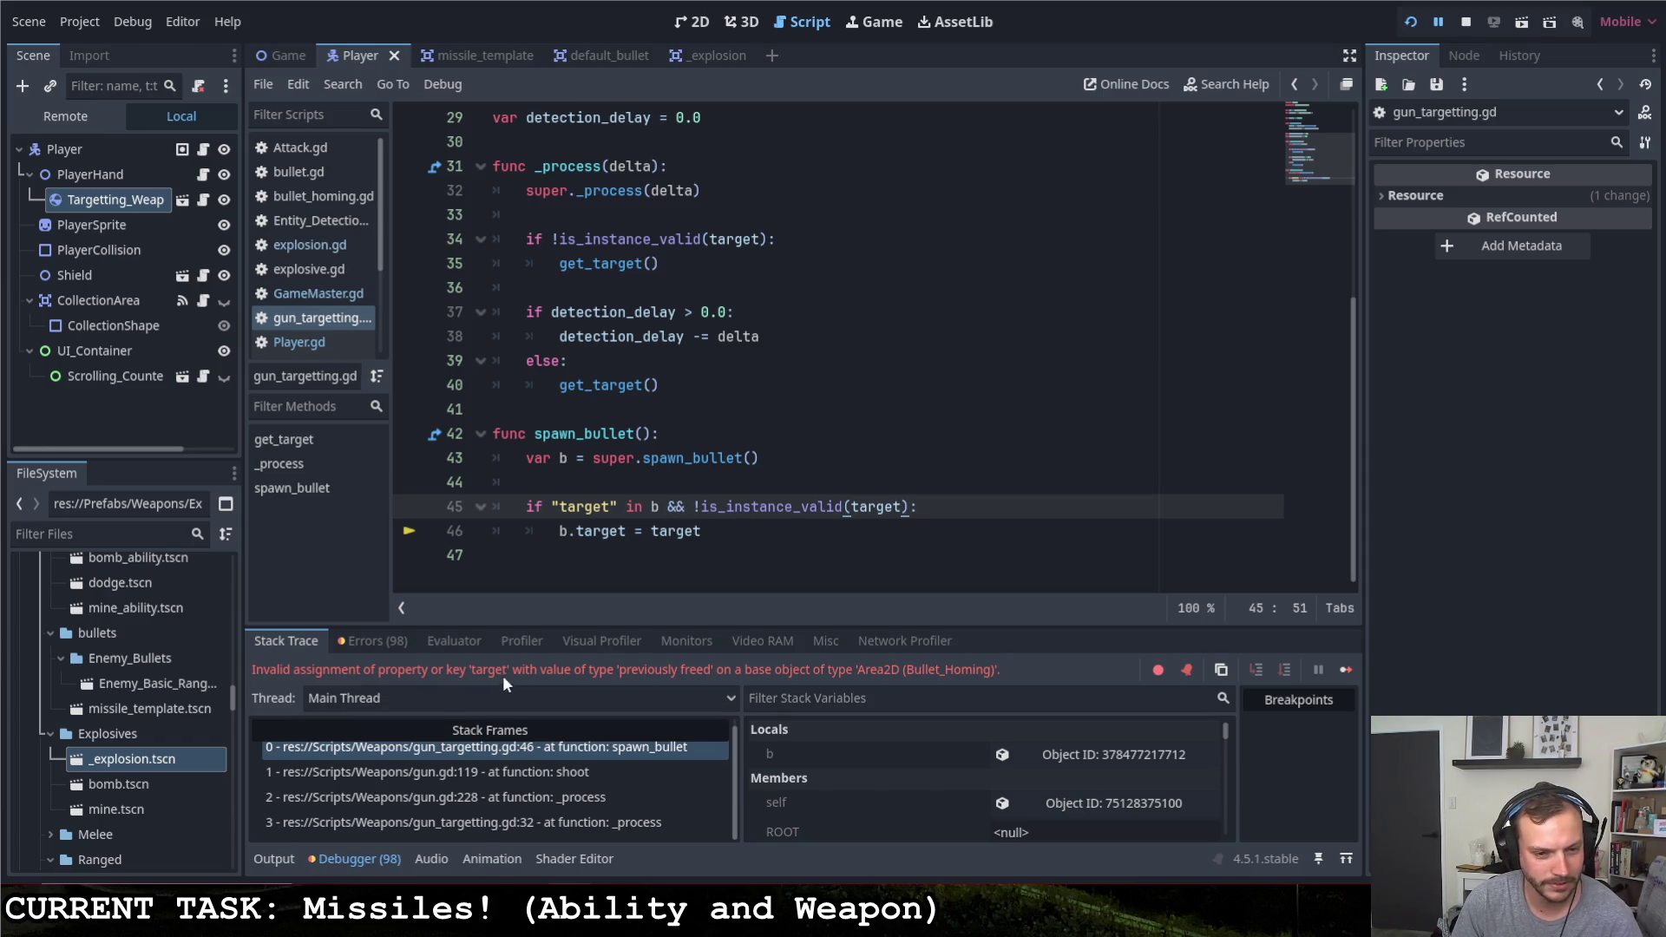
{"action": "left_click", "coordinate": [1466, 21]}
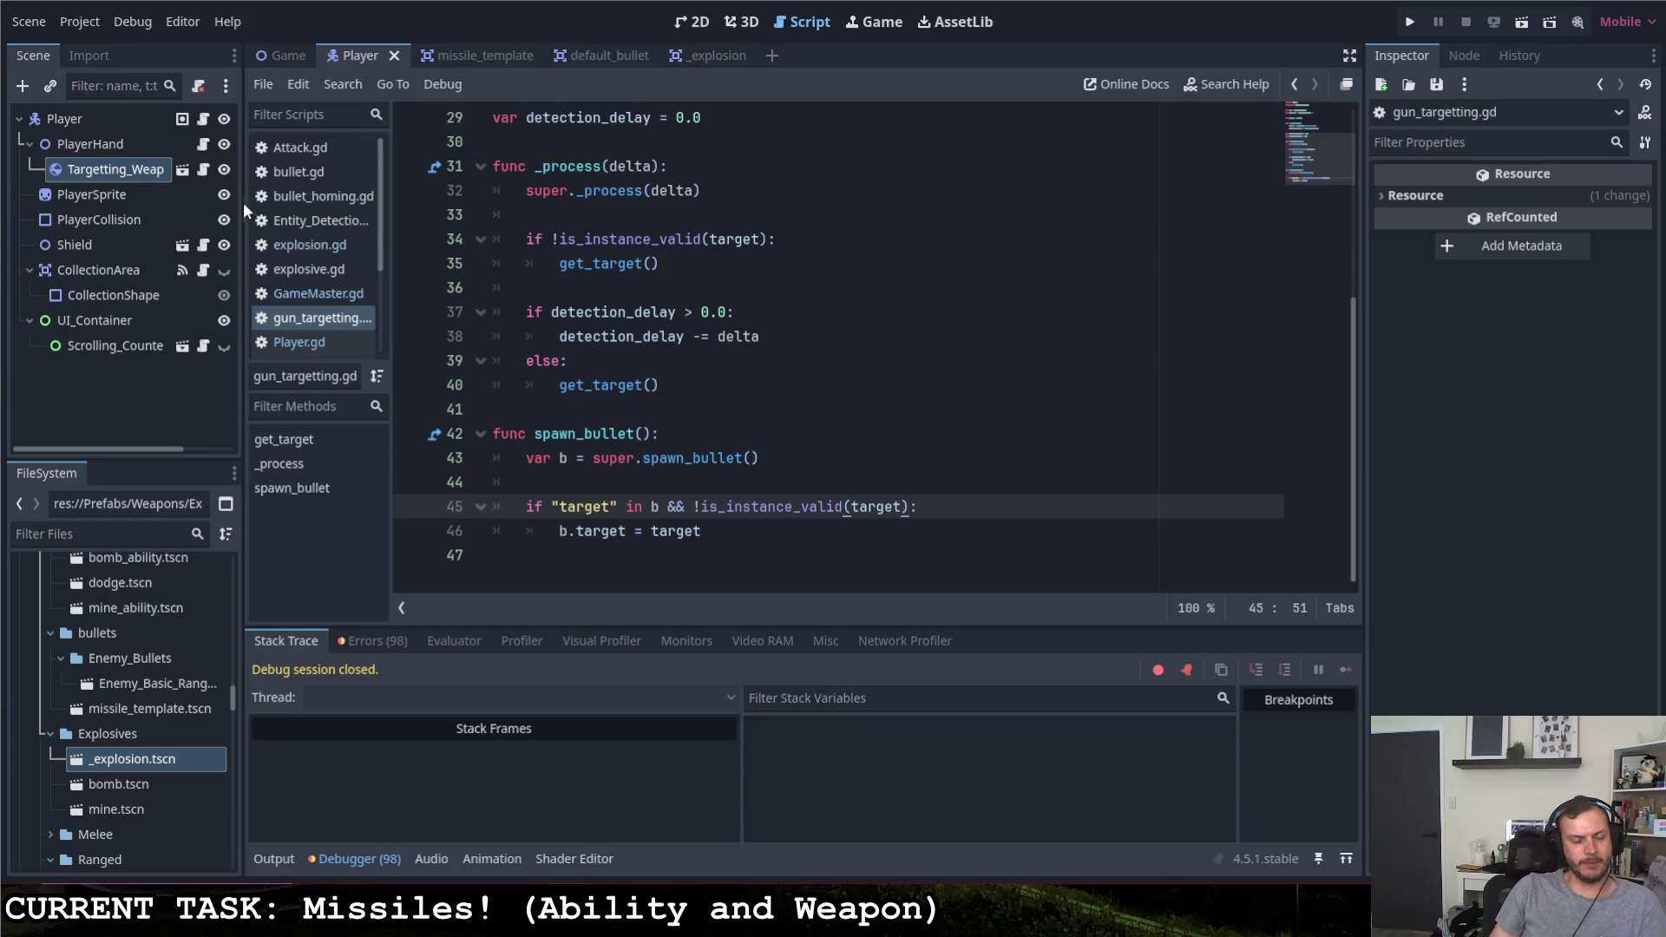
Look through the Player and bullet_homing scripts, then switch to the default_bullet scene's bullet.gd
{"action": "left_click", "coordinate": [204, 119]}
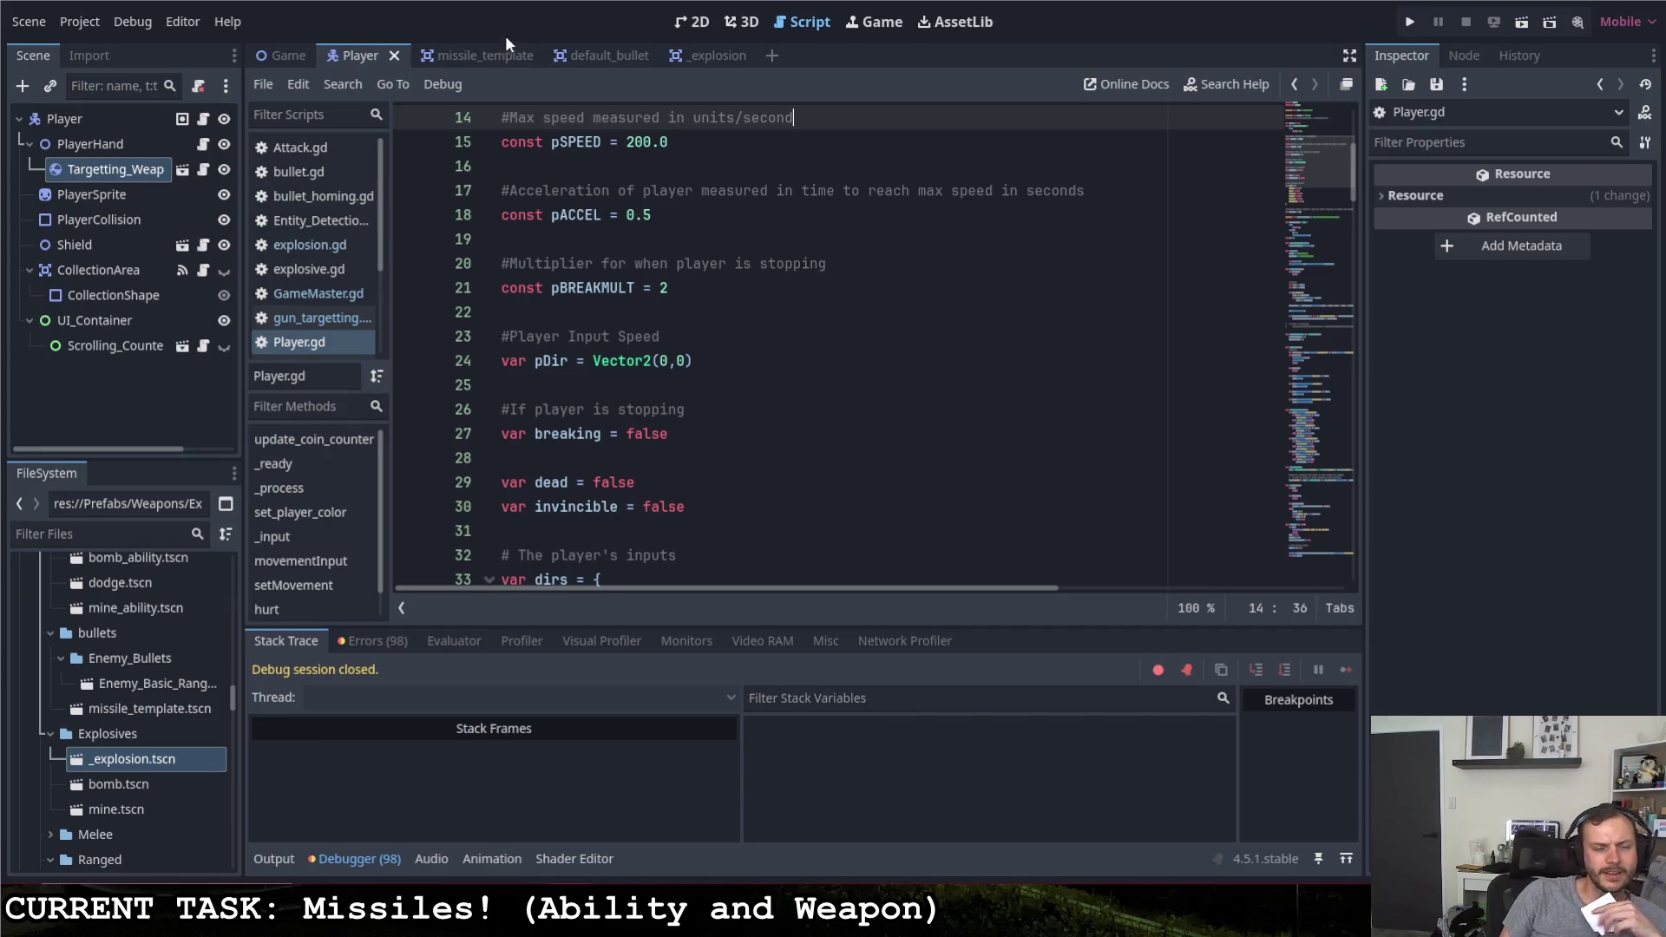
{"action": "left_click", "coordinate": [482, 61]}
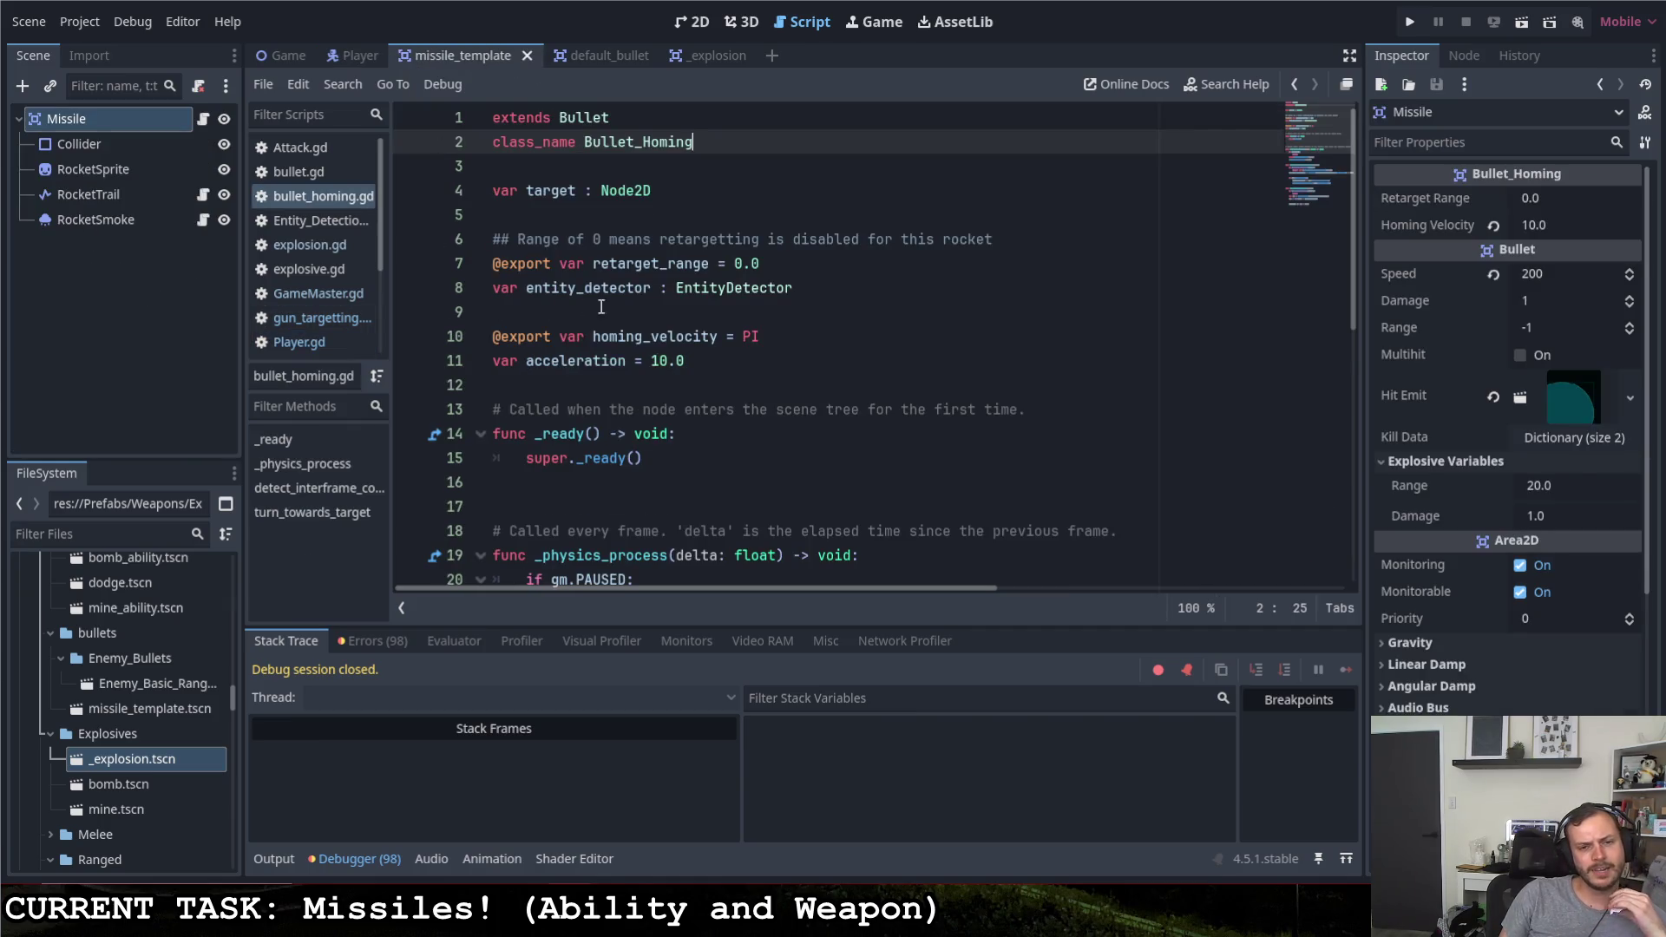
{"action": "scroll", "coordinate": [601, 308], "scroll_direction": "down", "scroll_amount": 7}
{"action": "scroll", "coordinate": [601, 308], "scroll_direction": "down", "scroll_amount": 1}
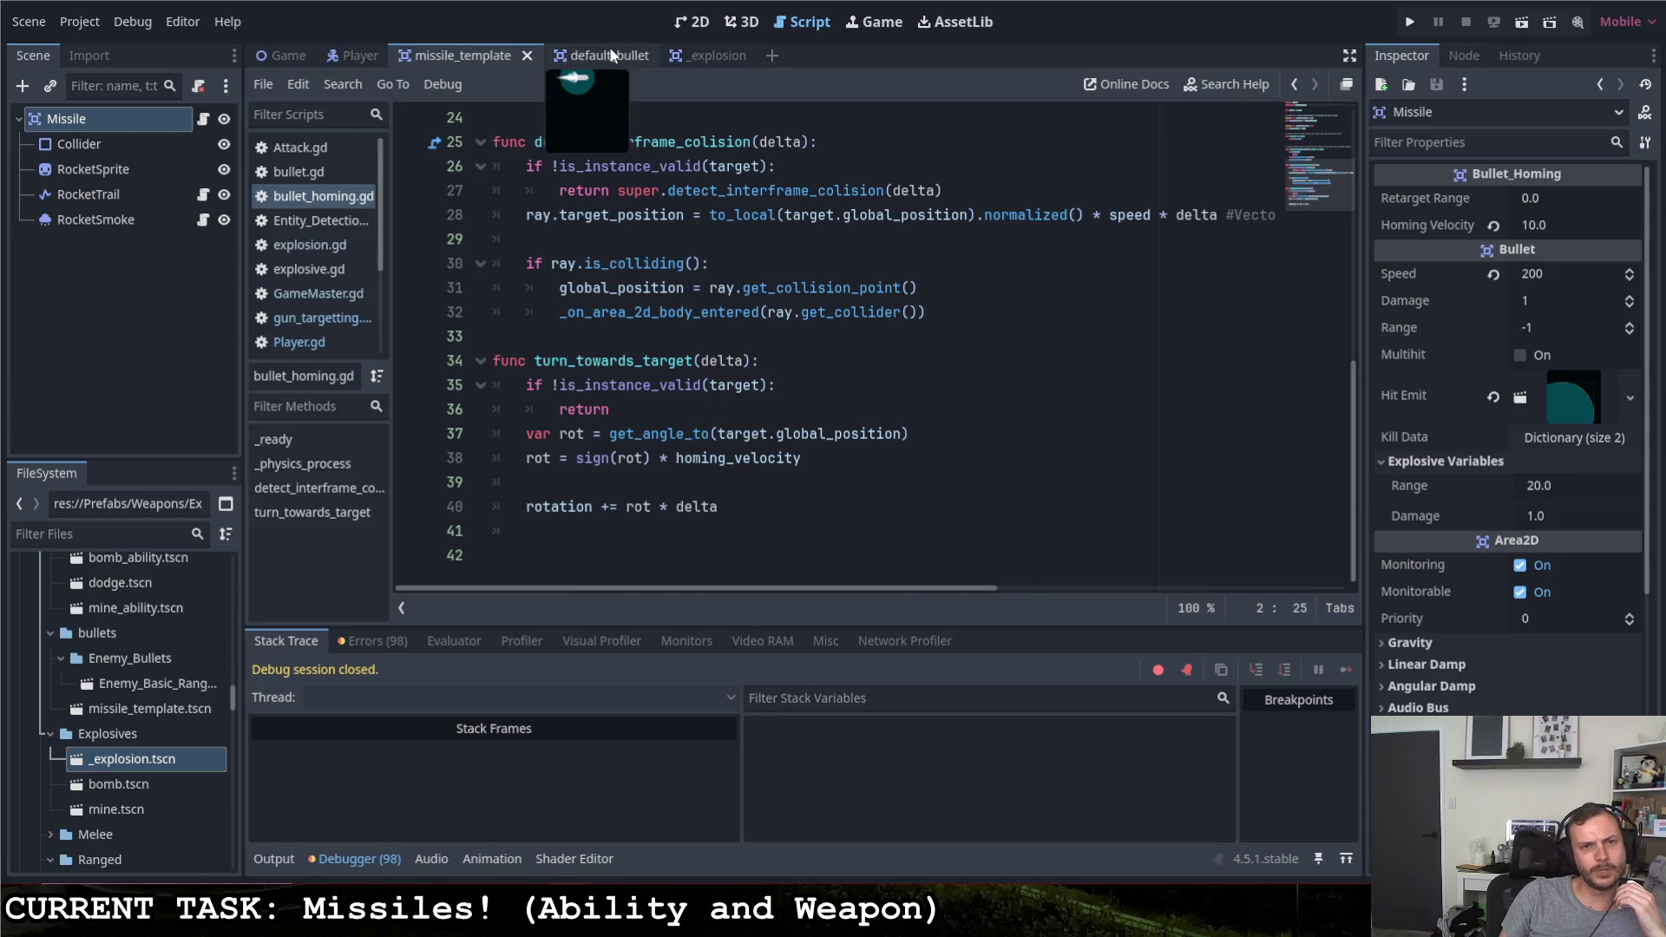
{"action": "left_click", "coordinate": [611, 54]}
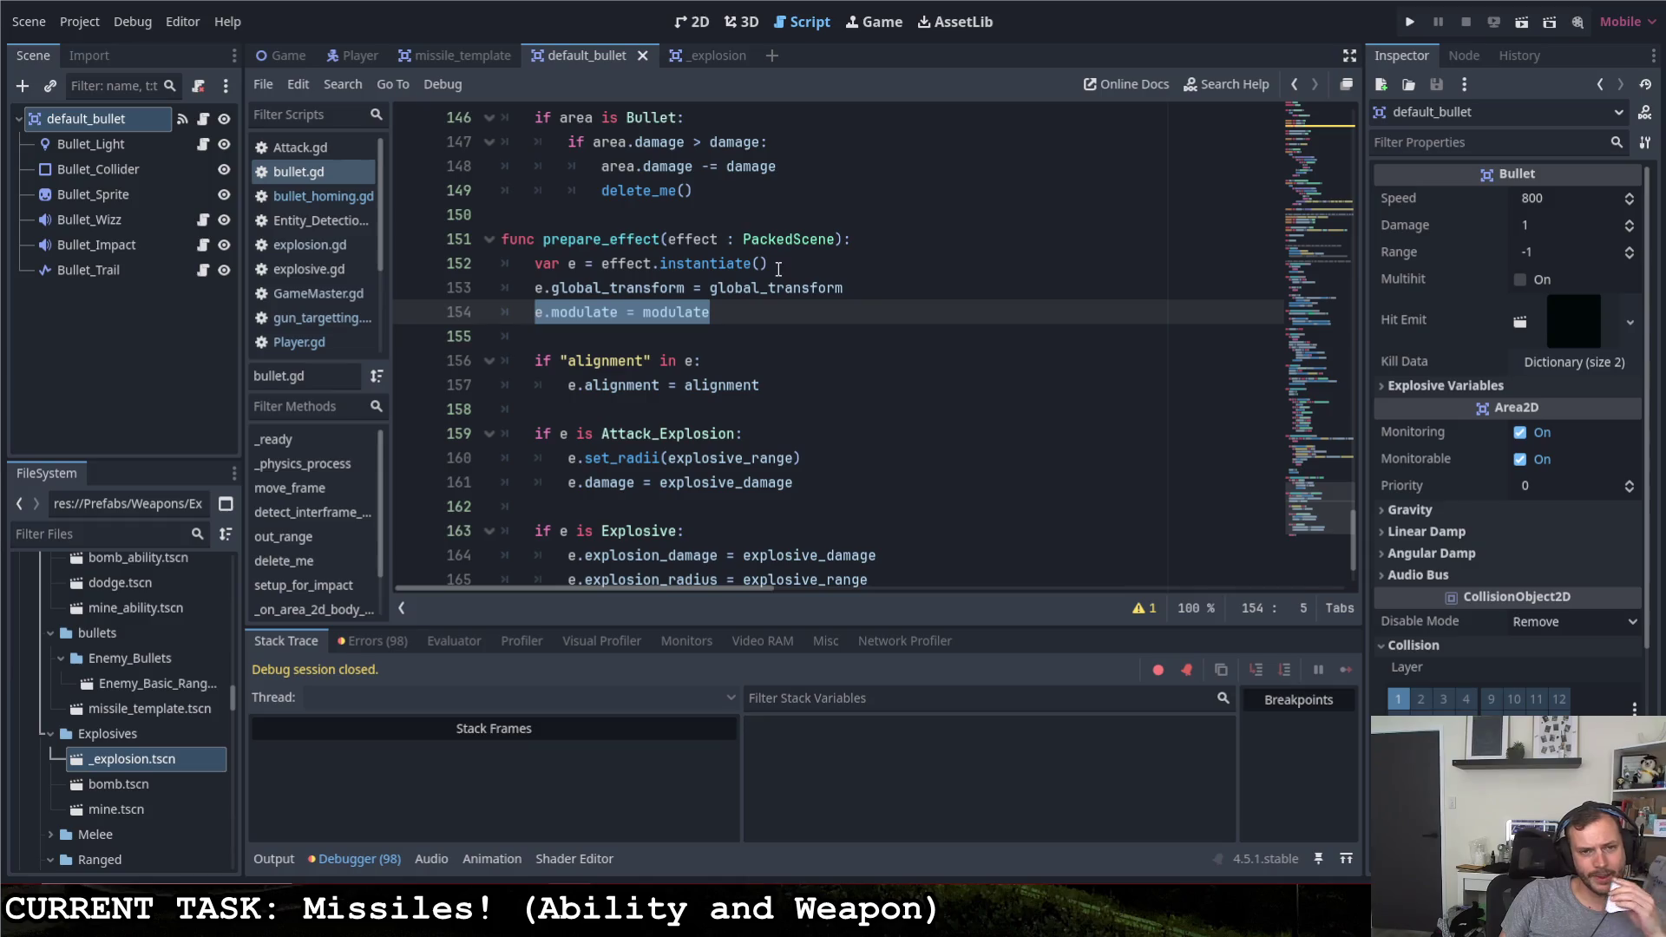
Insert .duplicate() after effect on line 152 of prepare_effect, save bullet.gd and run the game
{"action": "left_click", "coordinate": [657, 269]}
{"action": "type", "text": ".duplicate()"}
{"action": "key", "text": "ctrl+s"}
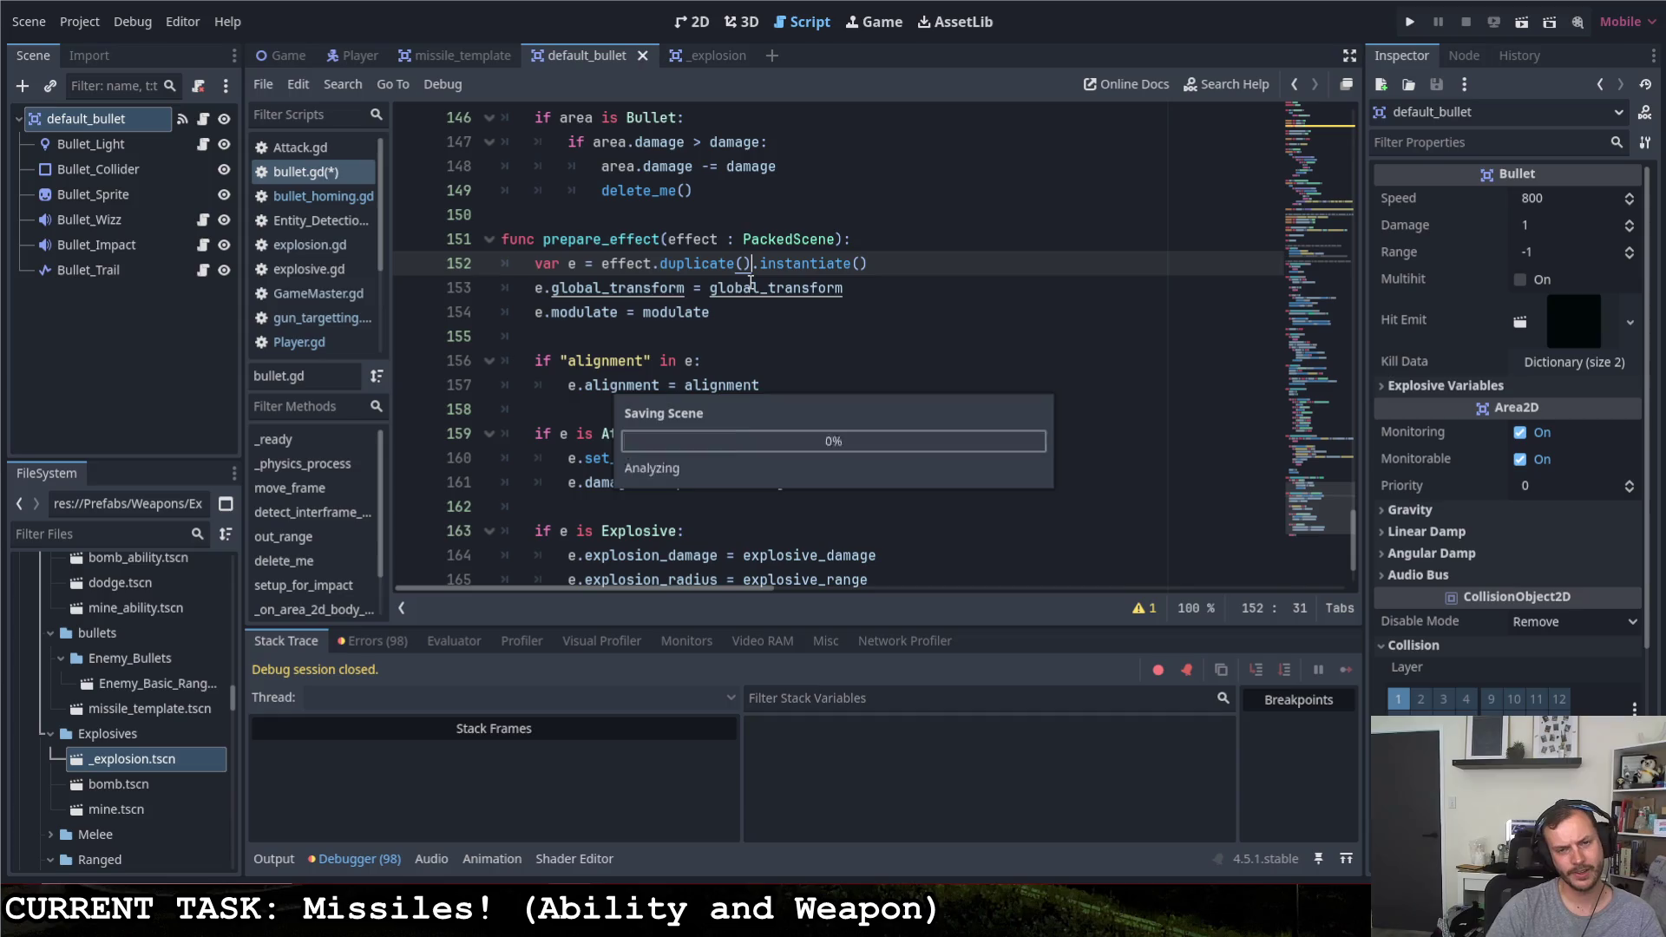
{"action": "left_click", "coordinate": [859, 238]}
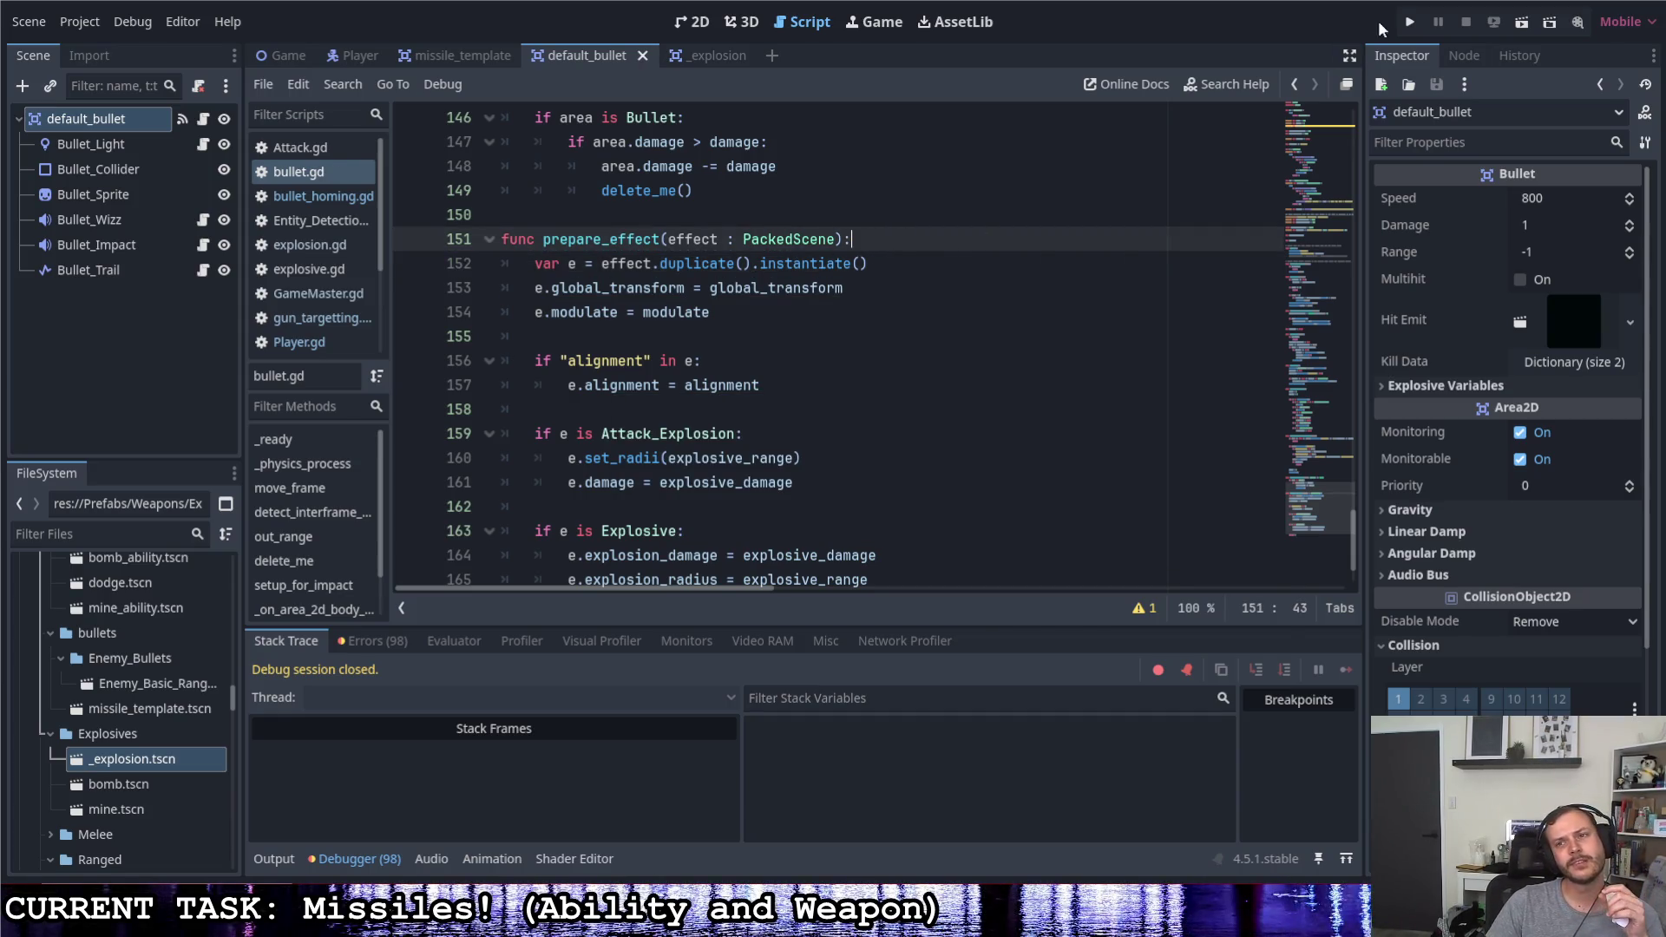
{"action": "left_click", "coordinate": [1408, 22]}
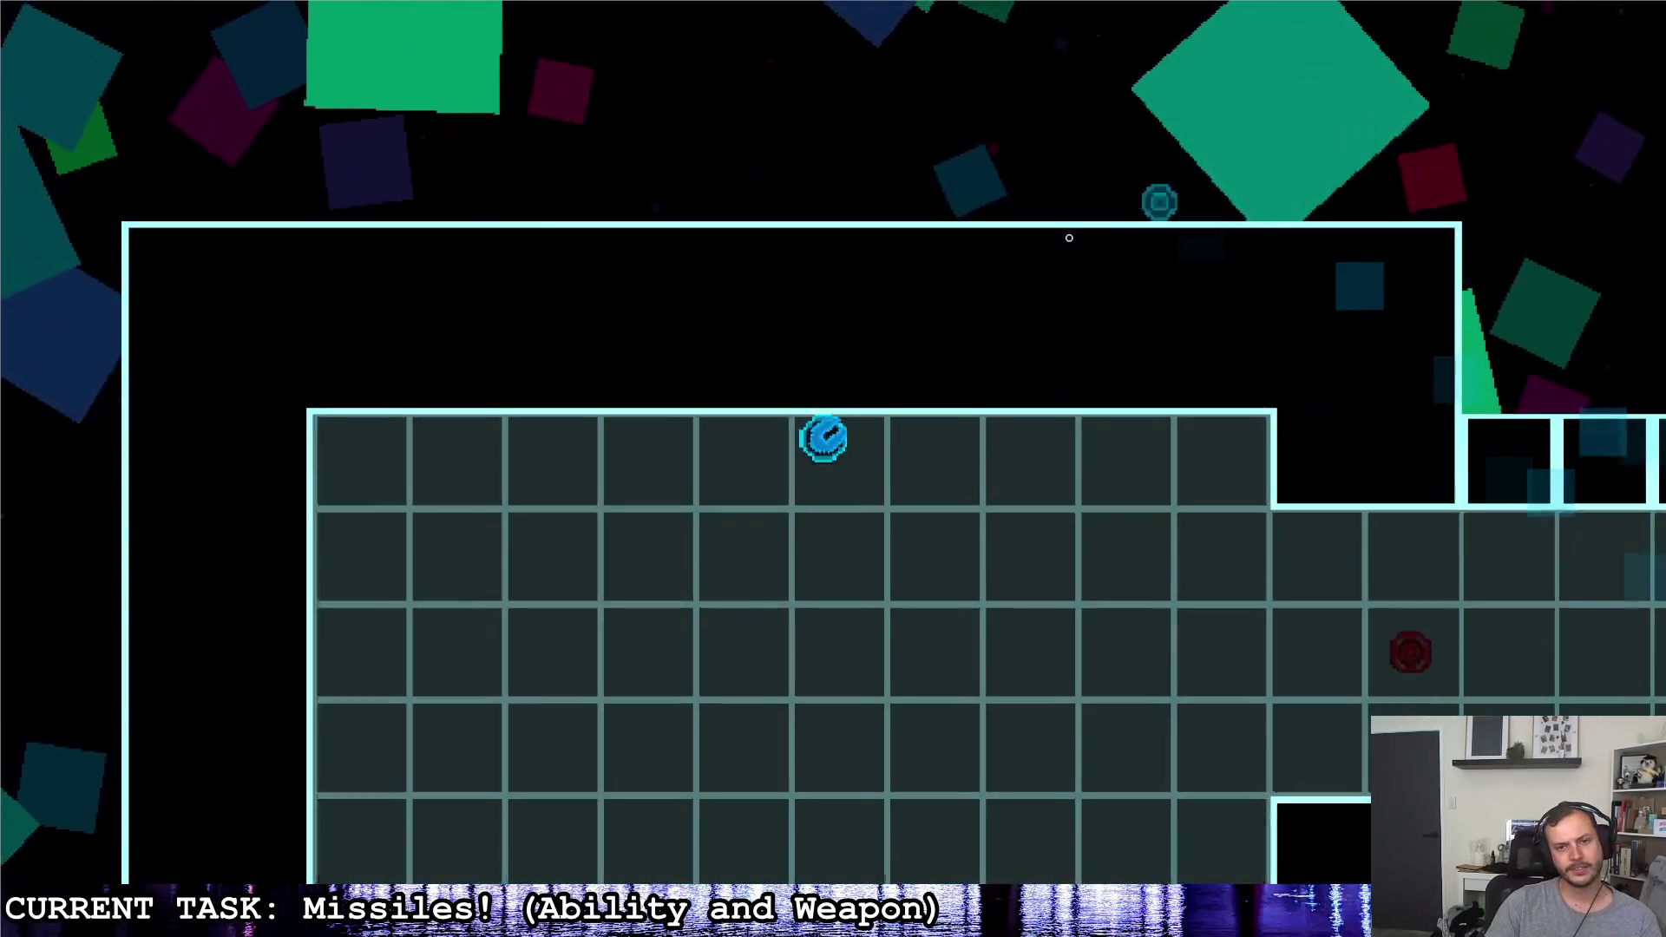
Fire a couple of missiles while moving the ship, then walk onto the quit circle to end the playtest
{"action": "key", "text": "s"}
{"action": "left_click", "coordinate": [859, 108]}
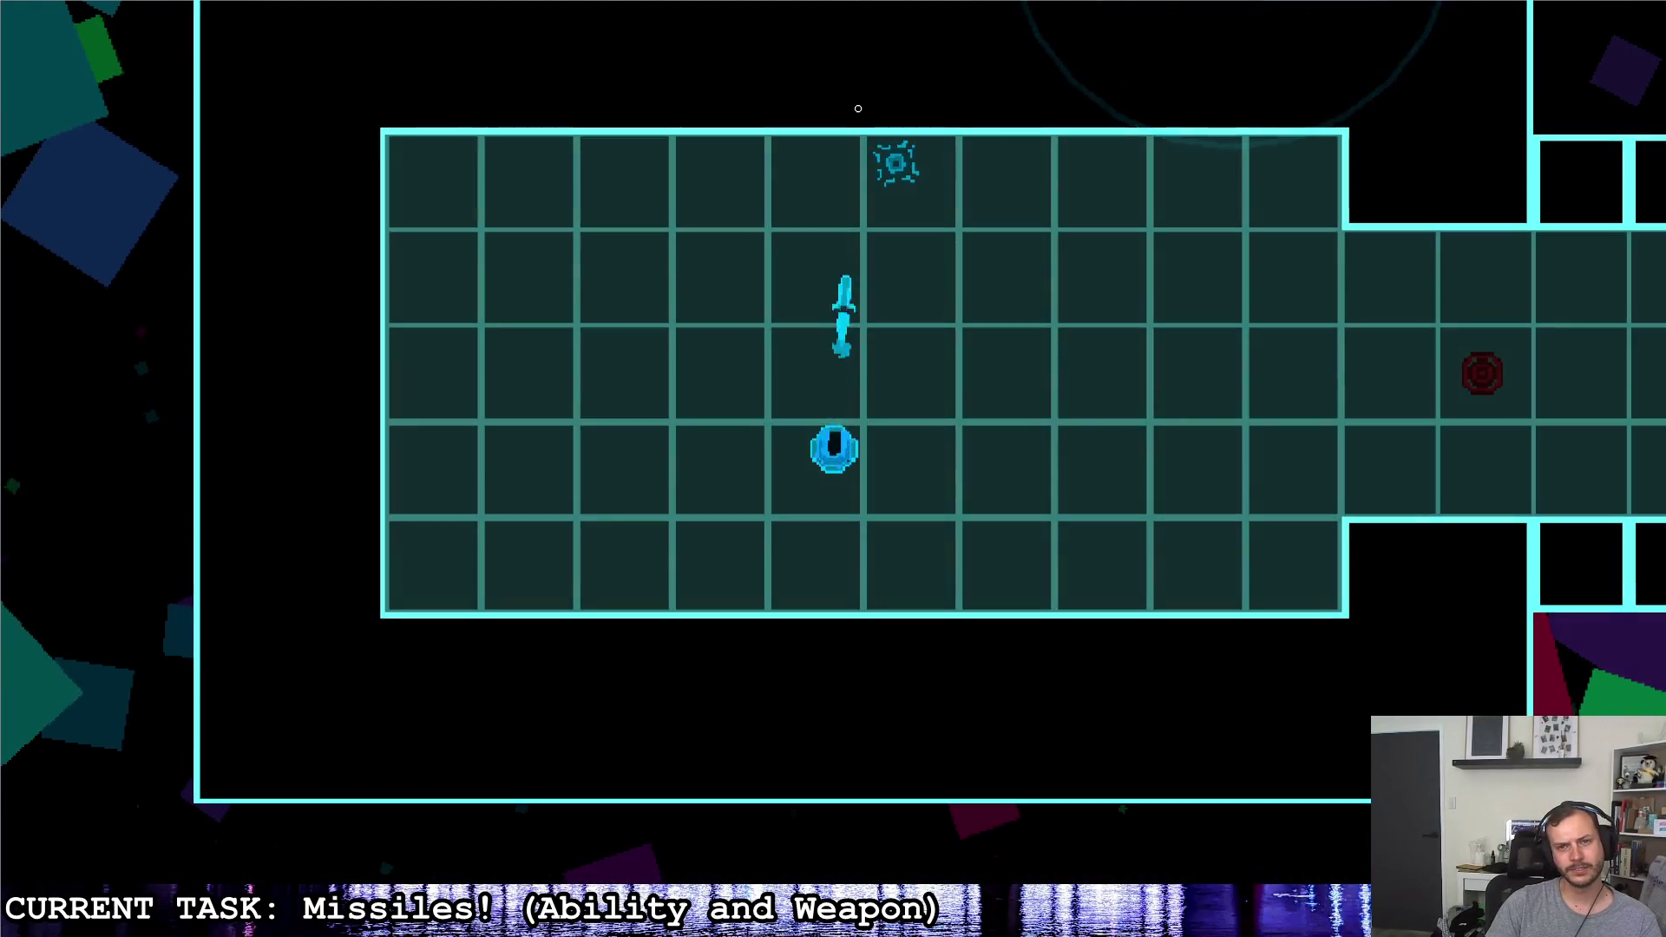
{"action": "key", "text": "w"}
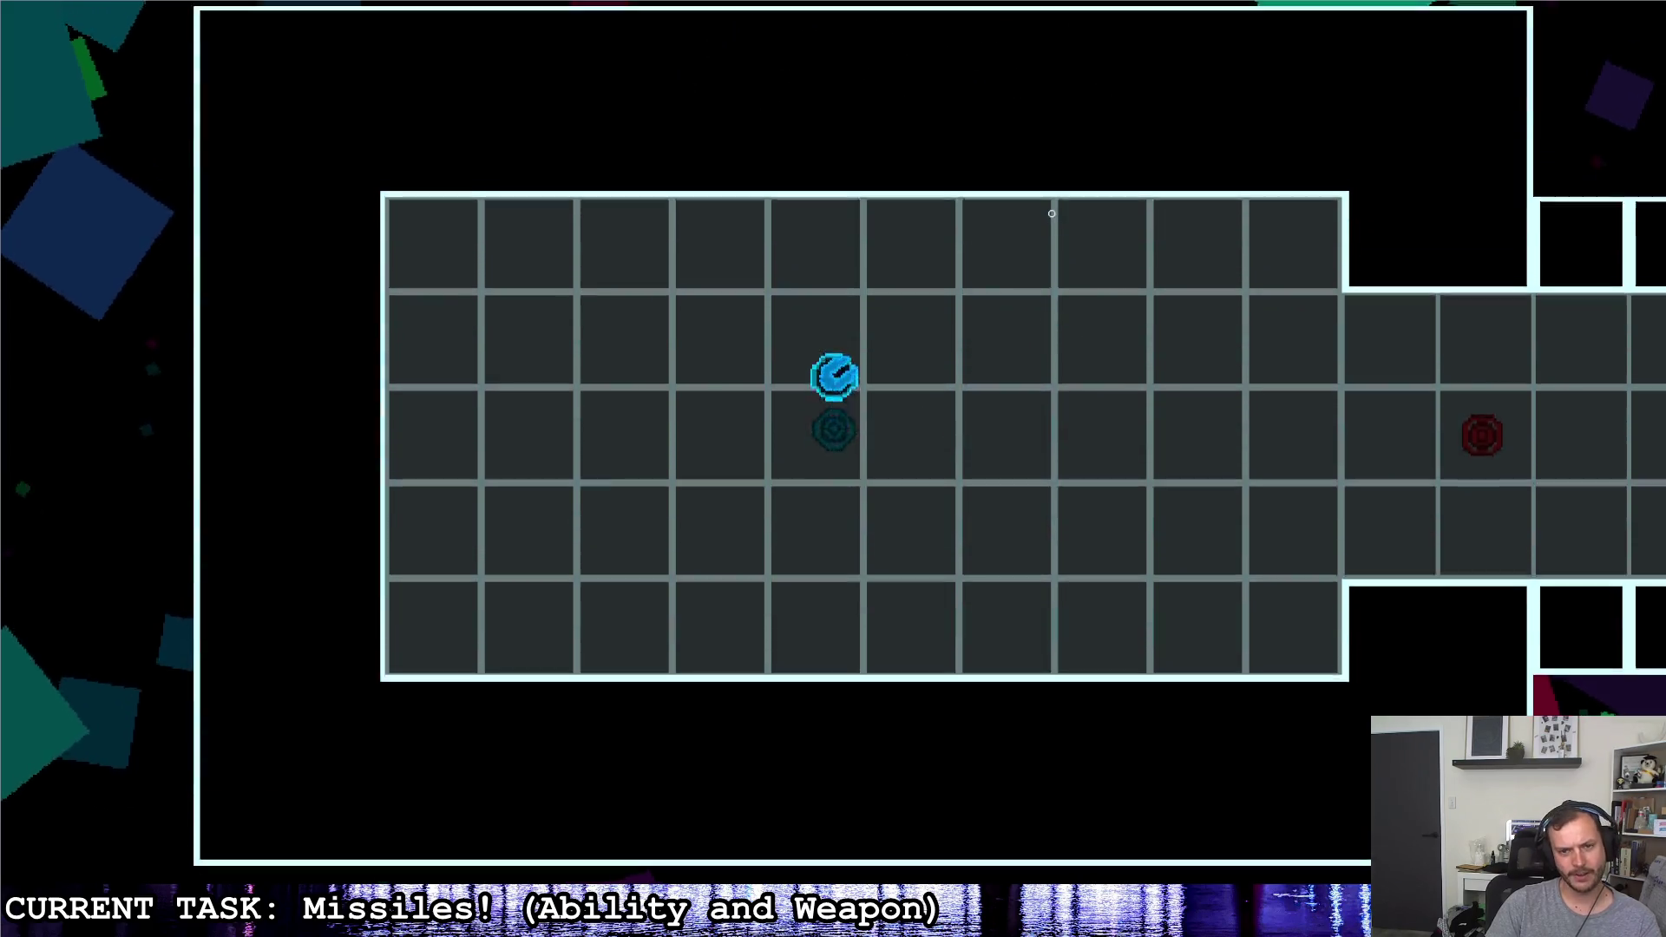
{"action": "key", "text": "d"}
{"action": "key", "text": "s"}
{"action": "left_click", "coordinate": [739, 177]}
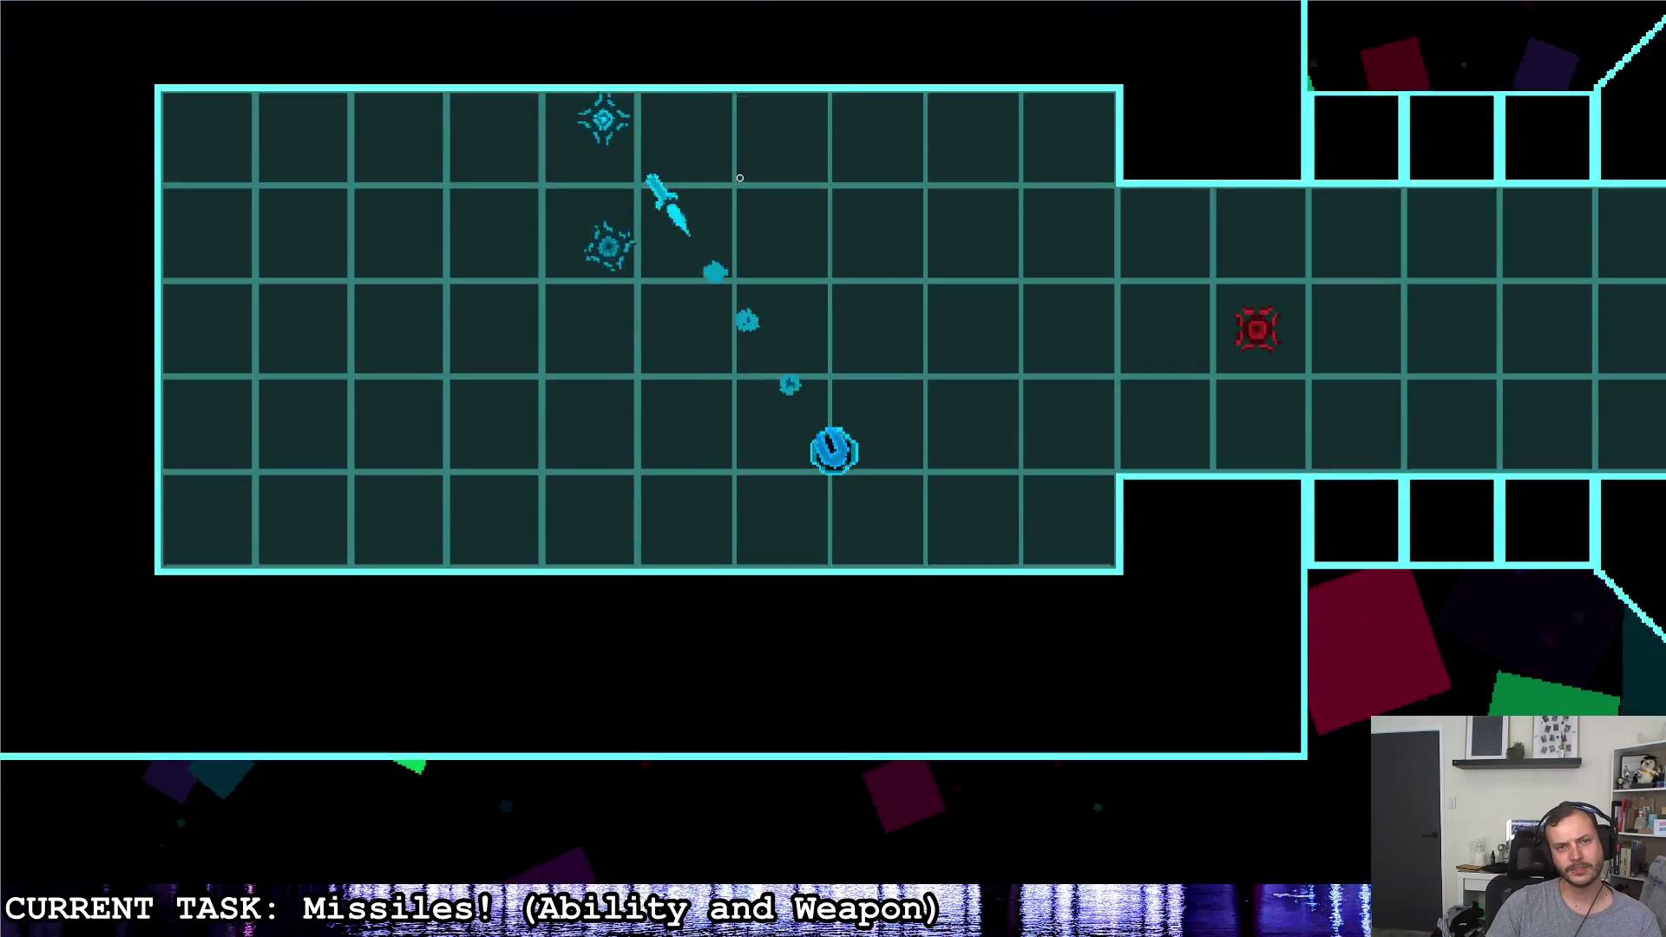
{"action": "key", "text": "d"}
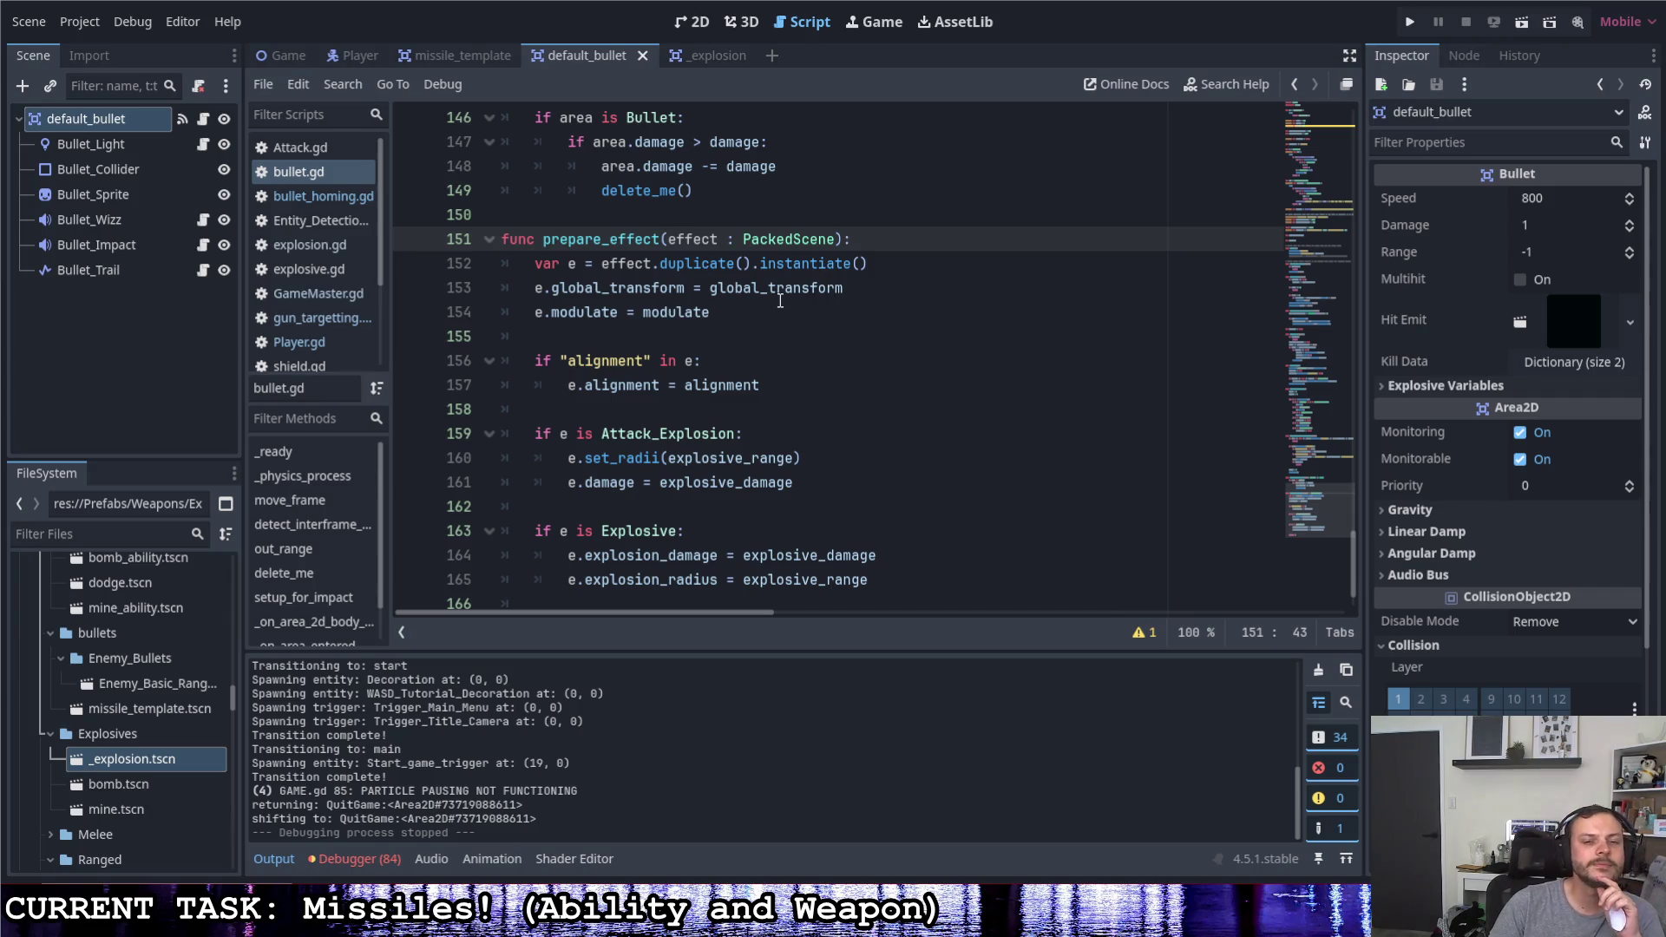
Remove the .duplicate() call from line 152 so the effect is instantiated directly, and save bullet.gd
{"action": "left_click_drag", "start_coordinate": [751, 266], "coordinate": [652, 265]}
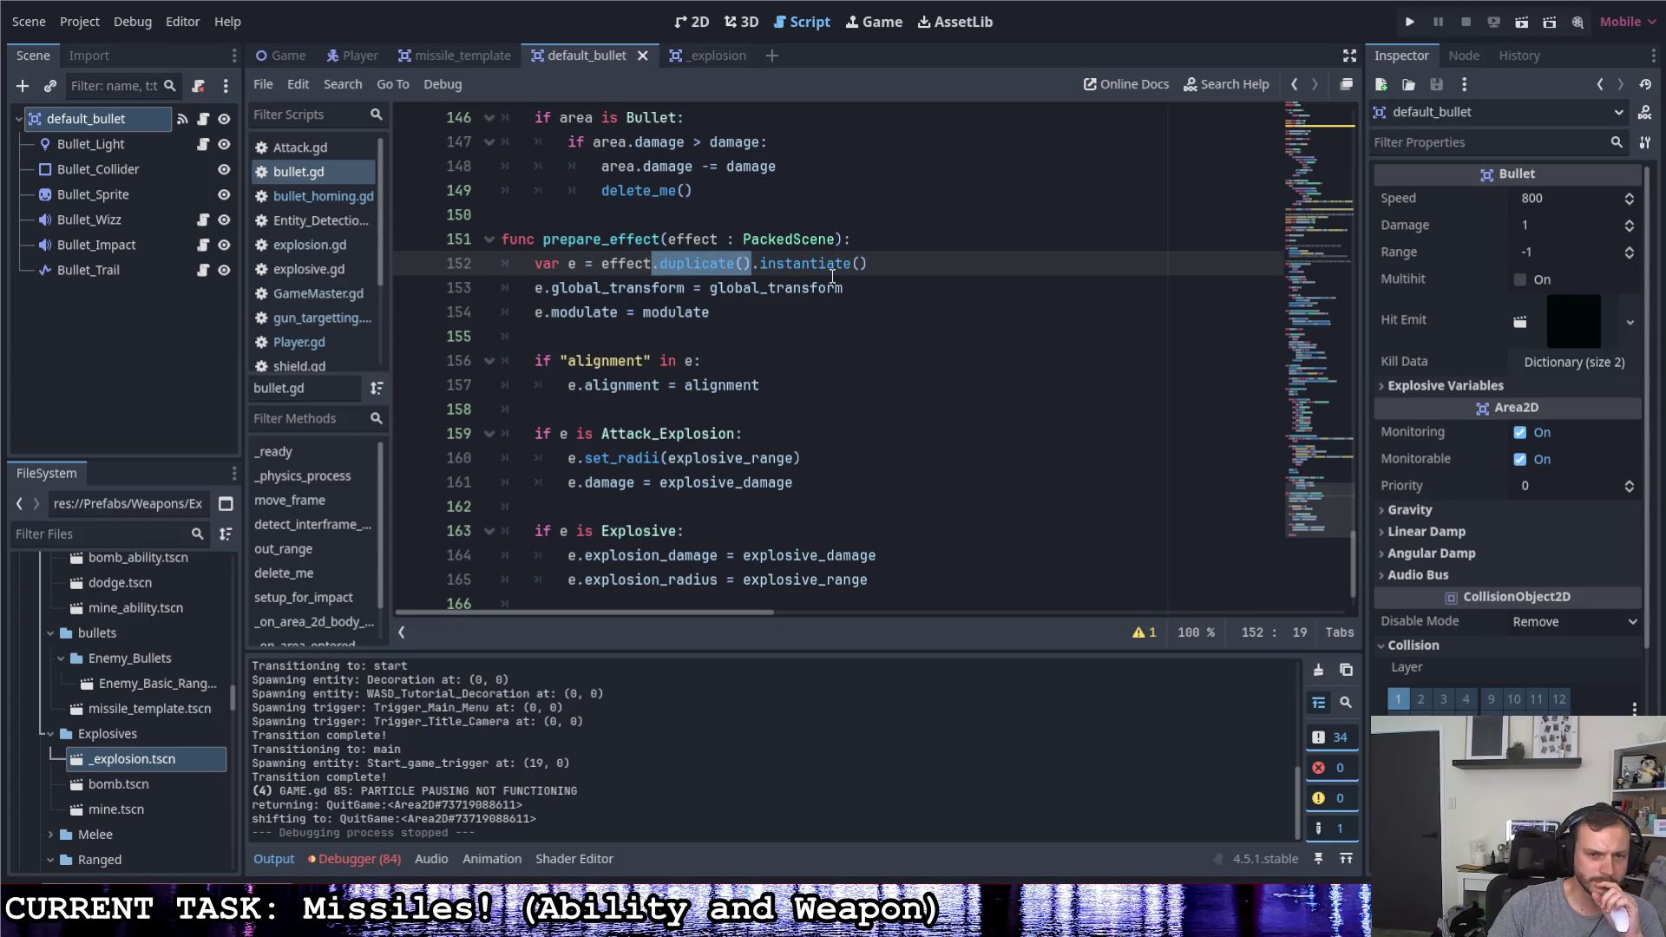
{"action": "key", "text": "BackSpace"}
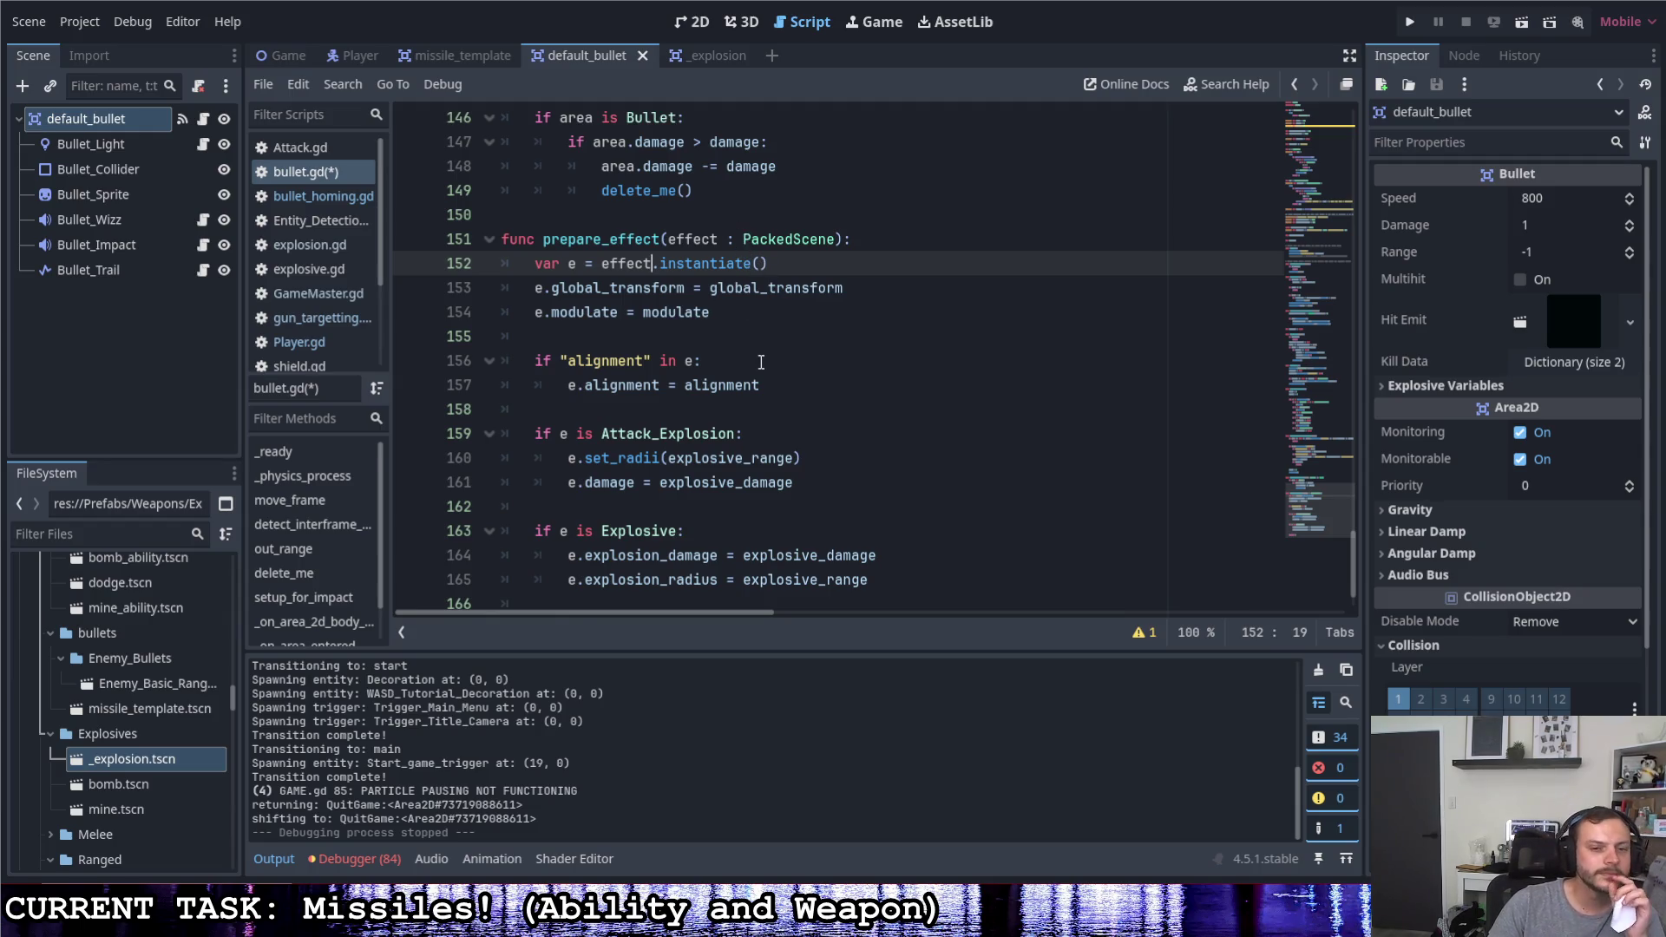
{"action": "scroll", "coordinate": [760, 362], "scroll_direction": "down", "scroll_amount": 2}
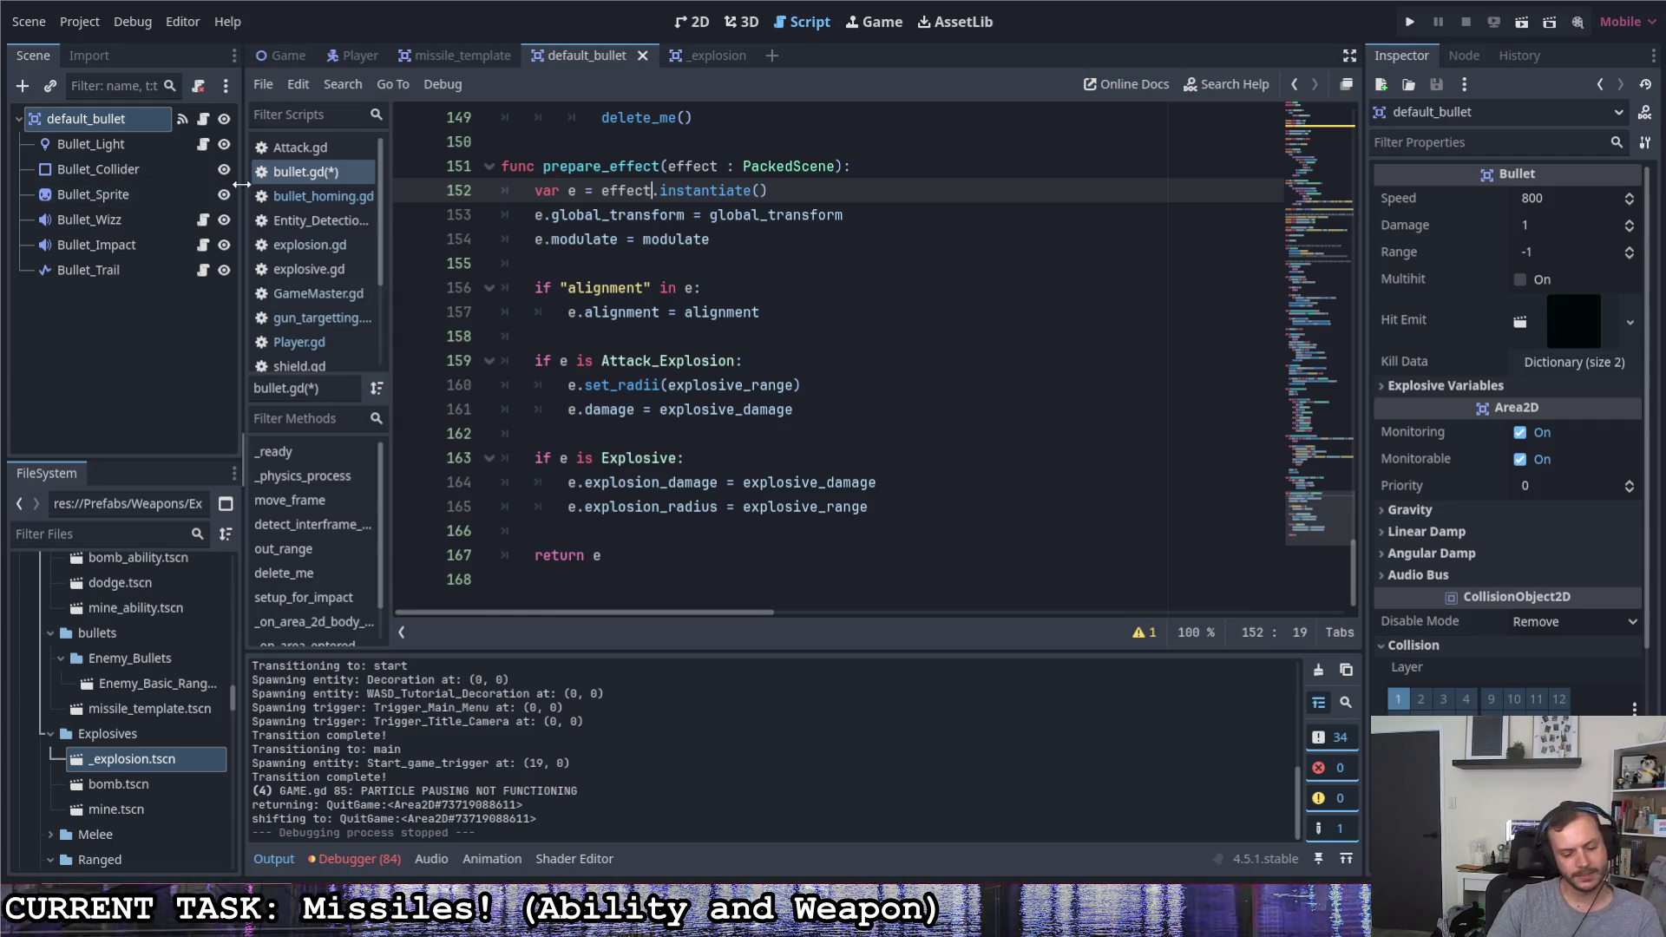
{"action": "key", "text": "ctrl+s"}
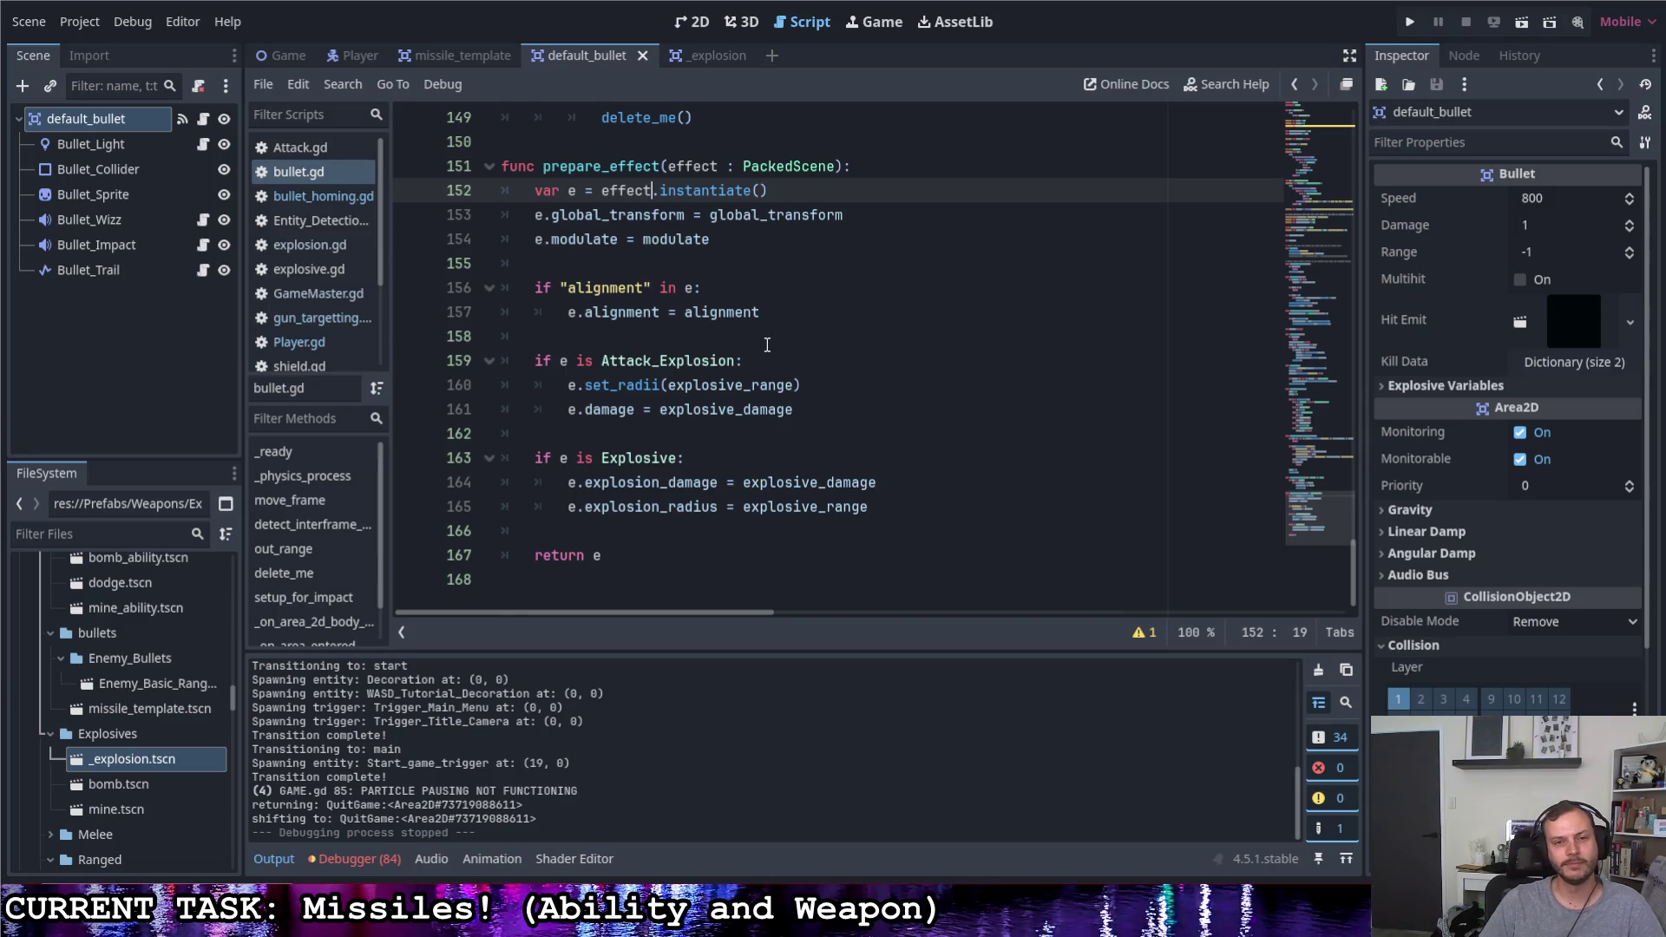
{"action": "scroll", "coordinate": [770, 341], "scroll_direction": "up", "scroll_amount": 2}
{"action": "scroll", "coordinate": [770, 336], "scroll_direction": "up", "scroll_amount": 3}
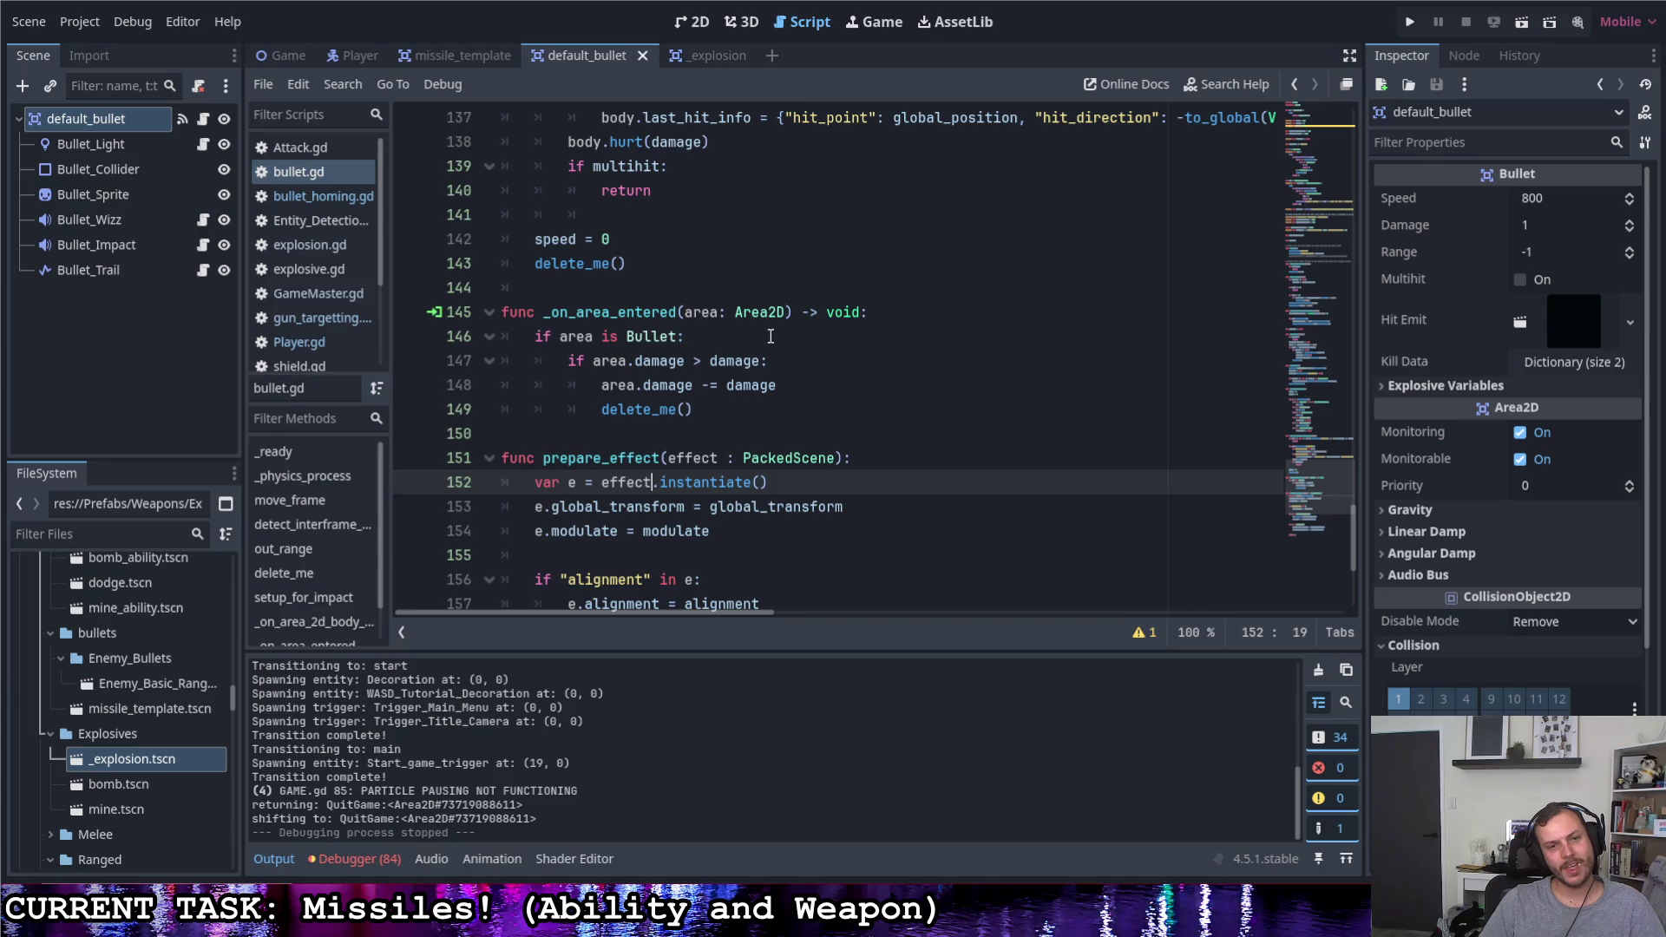
{"action": "scroll", "coordinate": [766, 335], "scroll_direction": "up", "scroll_amount": 1}
{"action": "scroll", "coordinate": [763, 333], "scroll_direction": "up", "scroll_amount": 2}
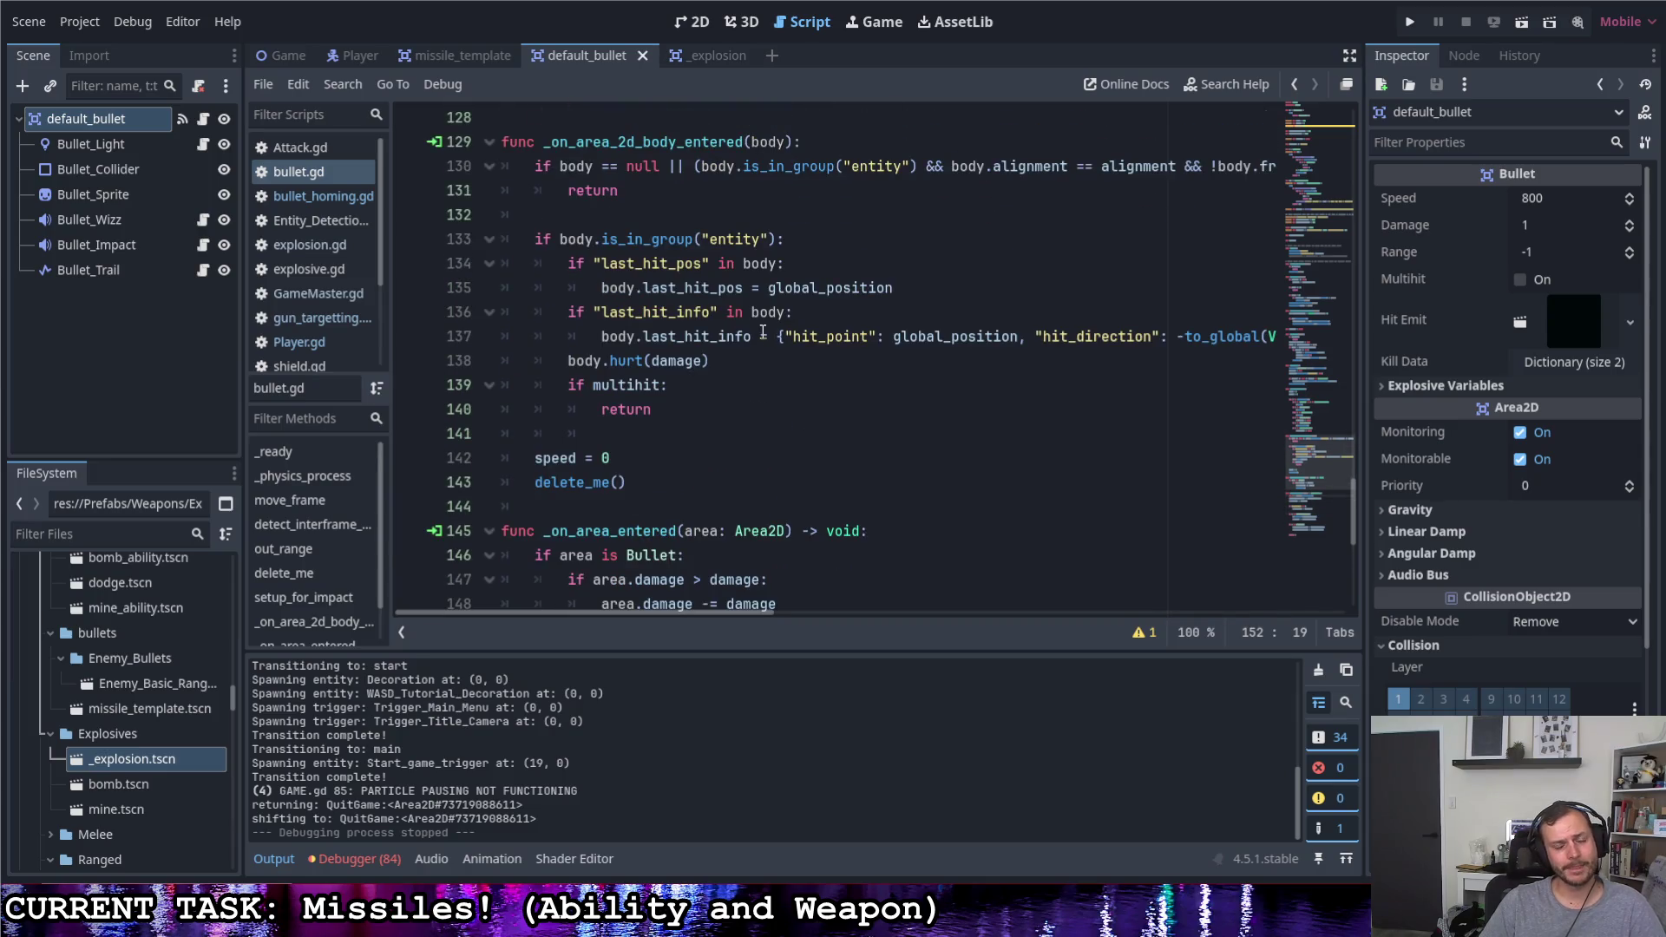
{"action": "scroll", "coordinate": [763, 334], "scroll_direction": "up", "scroll_amount": 2}
{"action": "scroll", "coordinate": [760, 331], "scroll_direction": "up", "scroll_amount": 3}
{"action": "scroll", "coordinate": [758, 327], "scroll_direction": "up", "scroll_amount": 1}
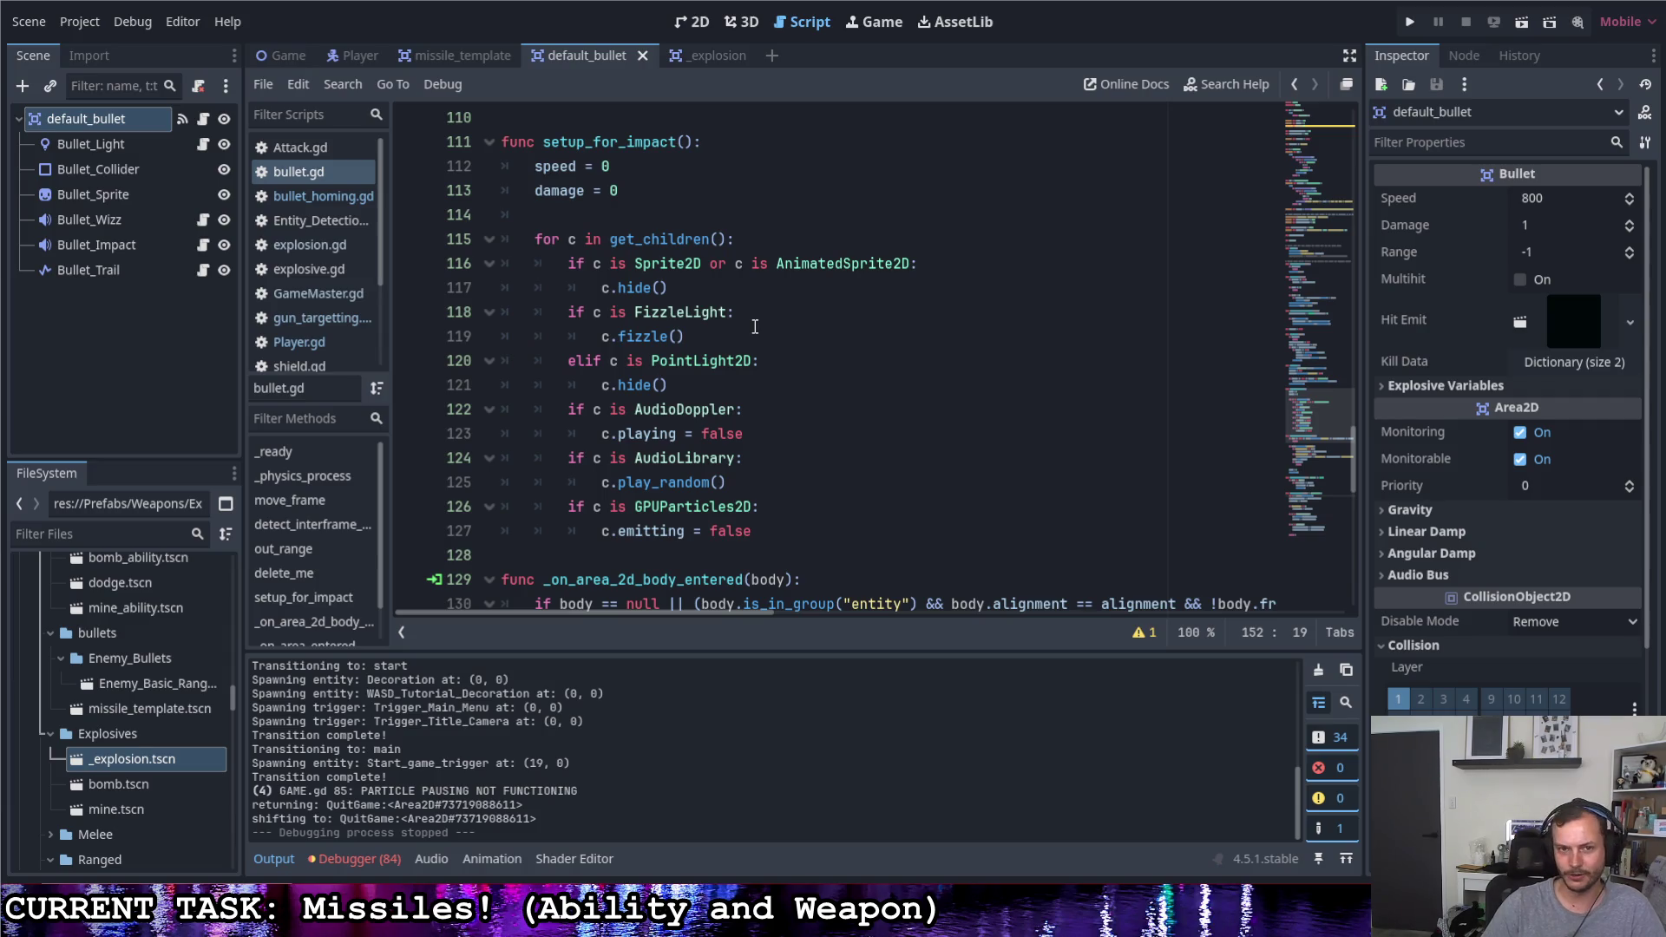
{"action": "left_click_drag", "start_coordinate": [755, 532], "coordinate": [479, 239]}
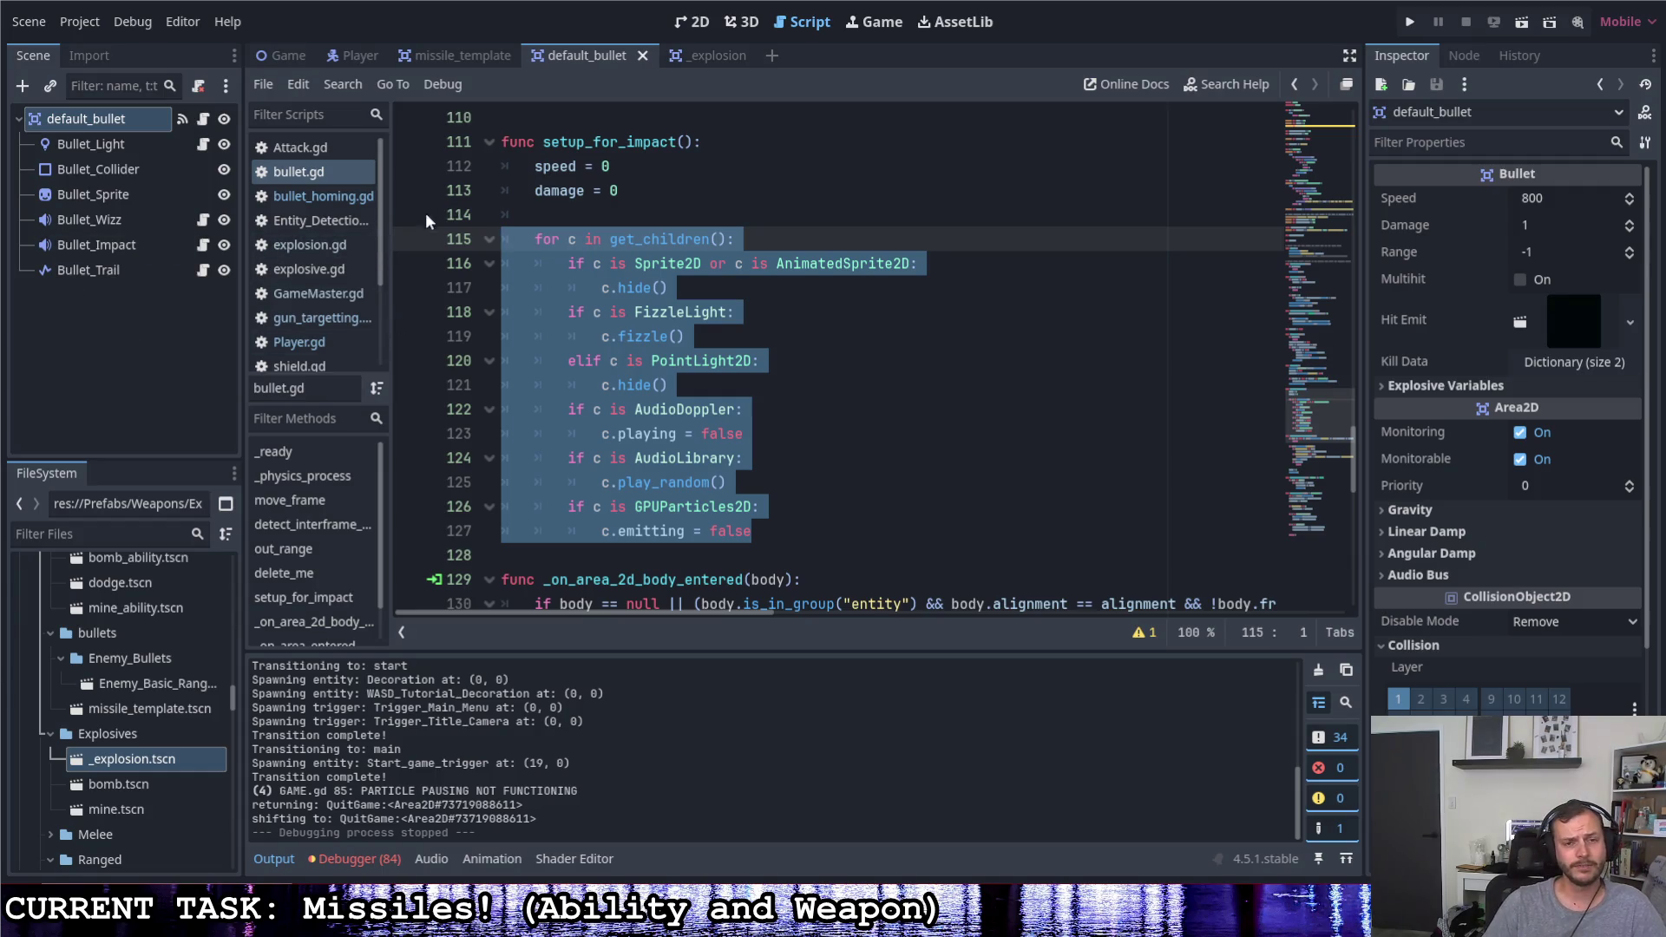
{"action": "left_click", "coordinate": [778, 239]}
{"action": "scroll", "coordinate": [779, 322], "scroll_direction": "up", "scroll_amount": 4}
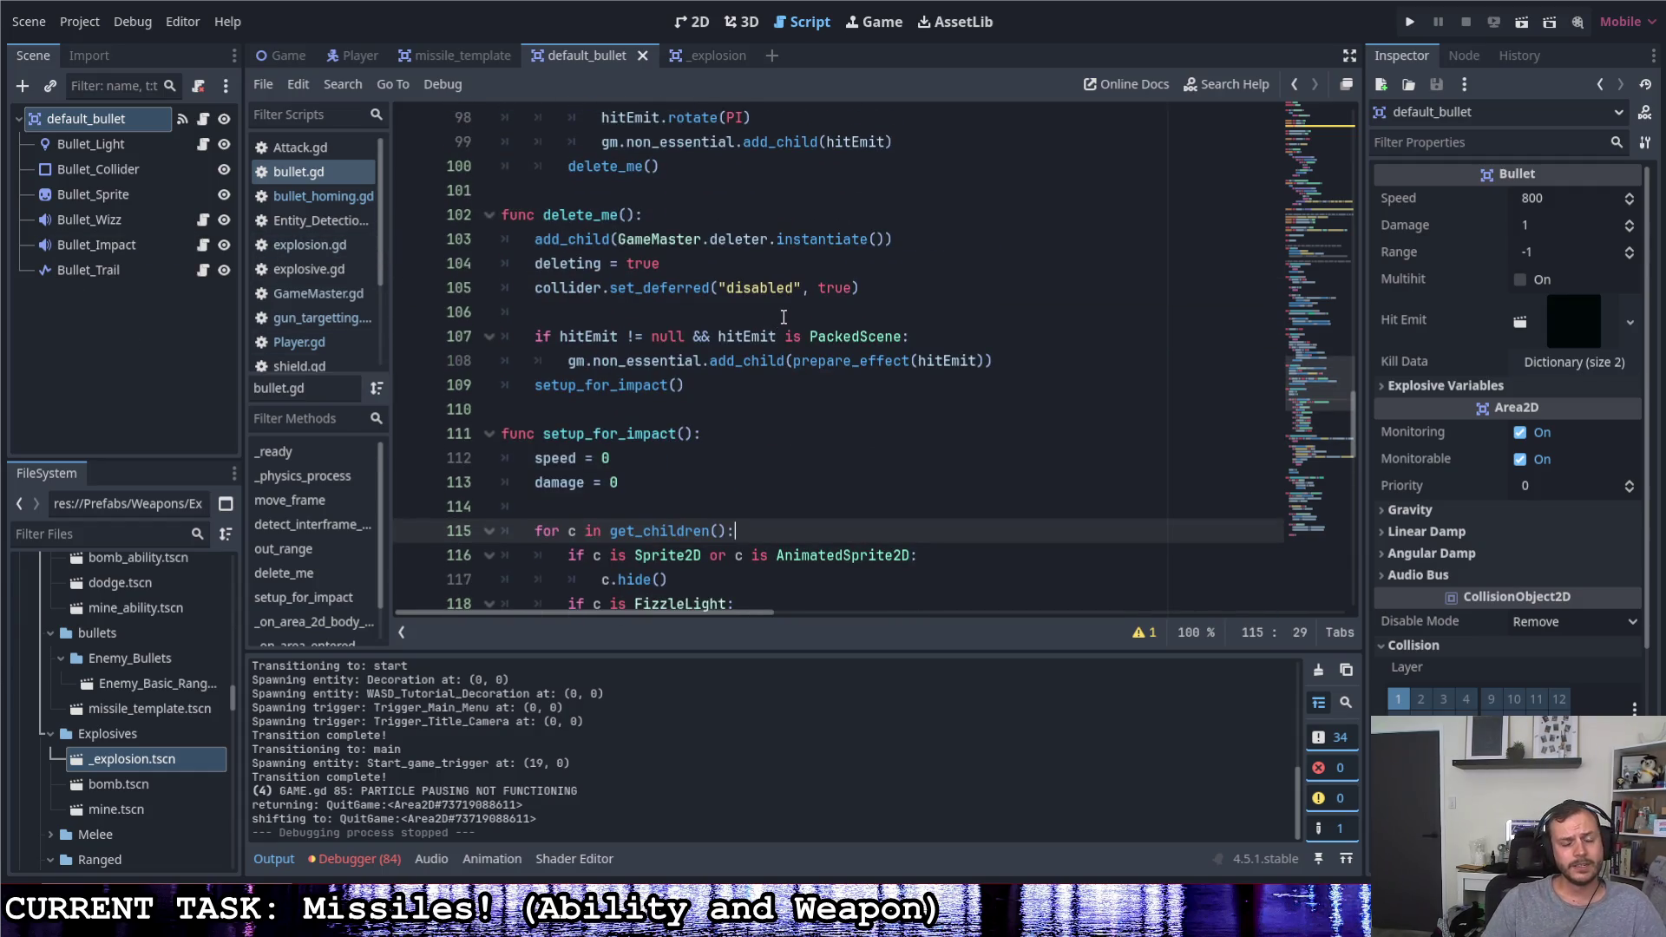
{"action": "scroll", "coordinate": [778, 321], "scroll_direction": "down", "scroll_amount": 2}
{"action": "scroll", "coordinate": [781, 314], "scroll_direction": "down", "scroll_amount": 3}
{"action": "scroll", "coordinate": [781, 312], "scroll_direction": "down", "scroll_amount": 3}
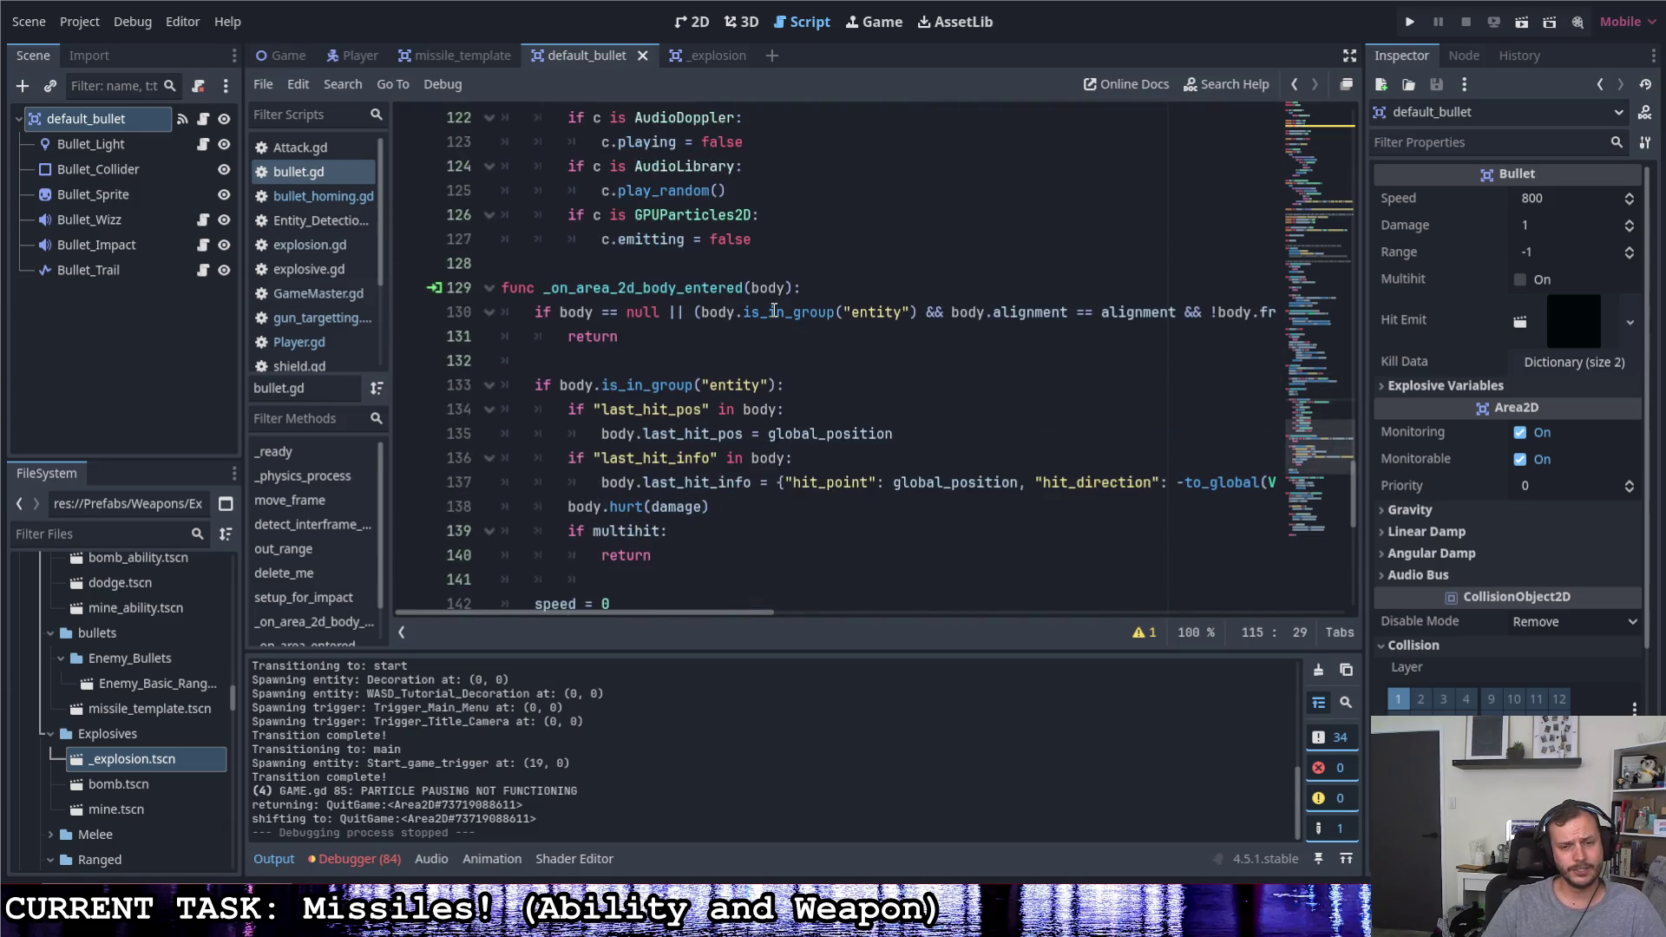
{"action": "scroll", "coordinate": [772, 313], "scroll_direction": "down", "scroll_amount": 1}
{"action": "scroll", "coordinate": [772, 313], "scroll_direction": "down", "scroll_amount": 1}
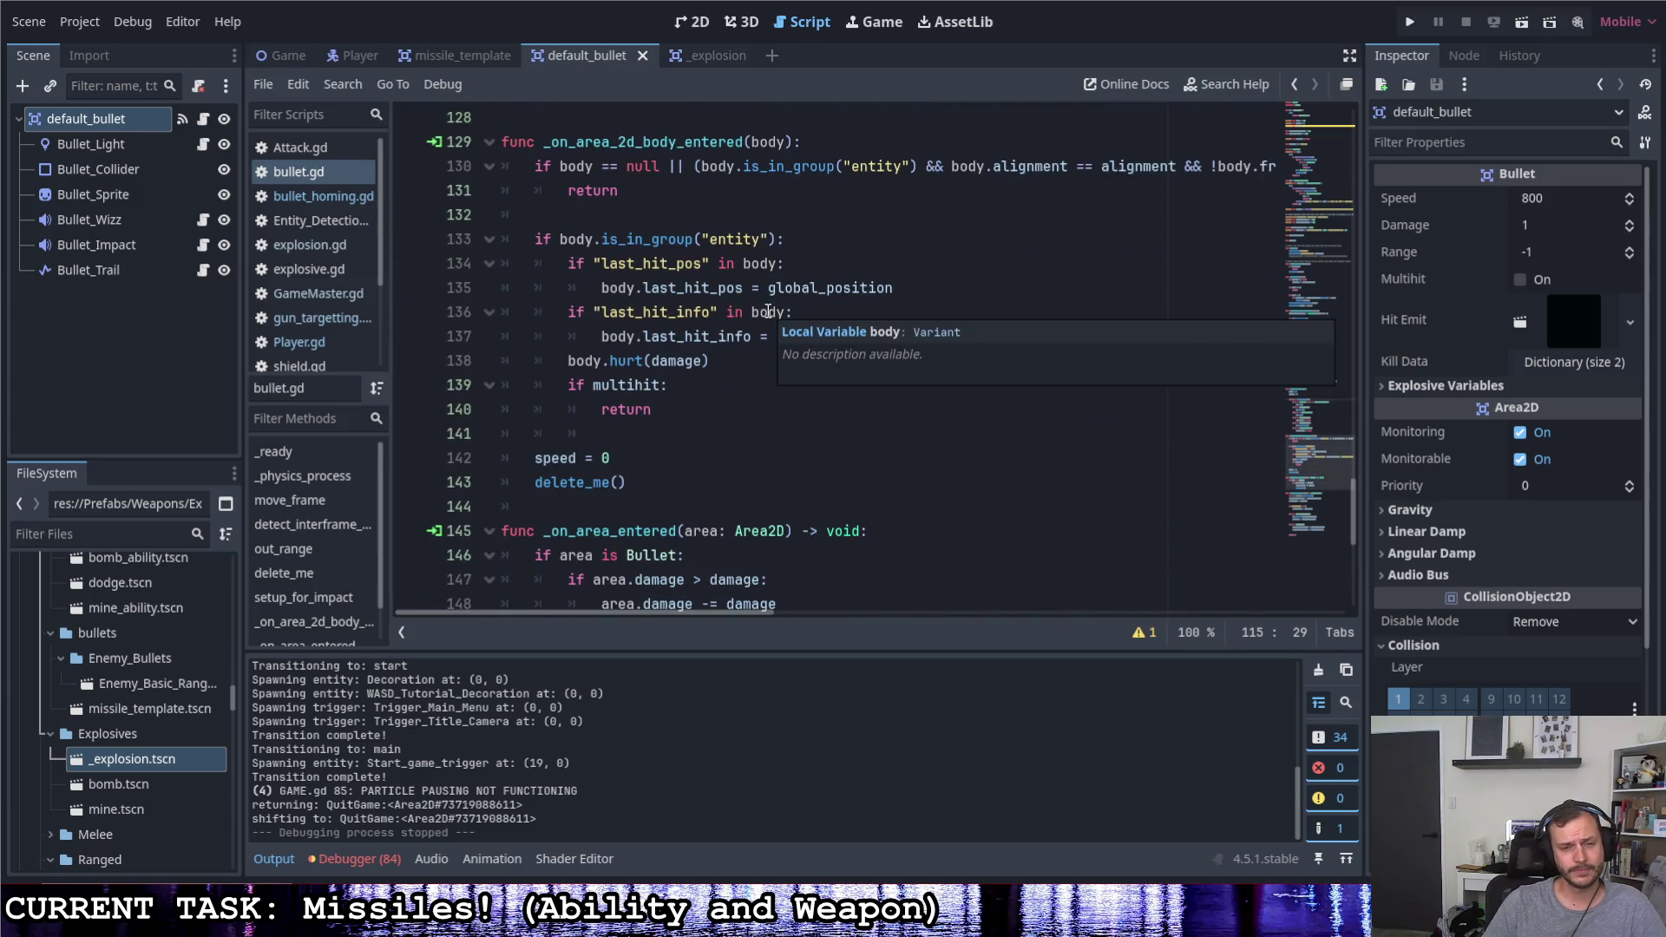
{"action": "scroll", "coordinate": [766, 313], "scroll_direction": "down", "scroll_amount": 2}
{"action": "scroll", "coordinate": [765, 312], "scroll_direction": "down", "scroll_amount": 1}
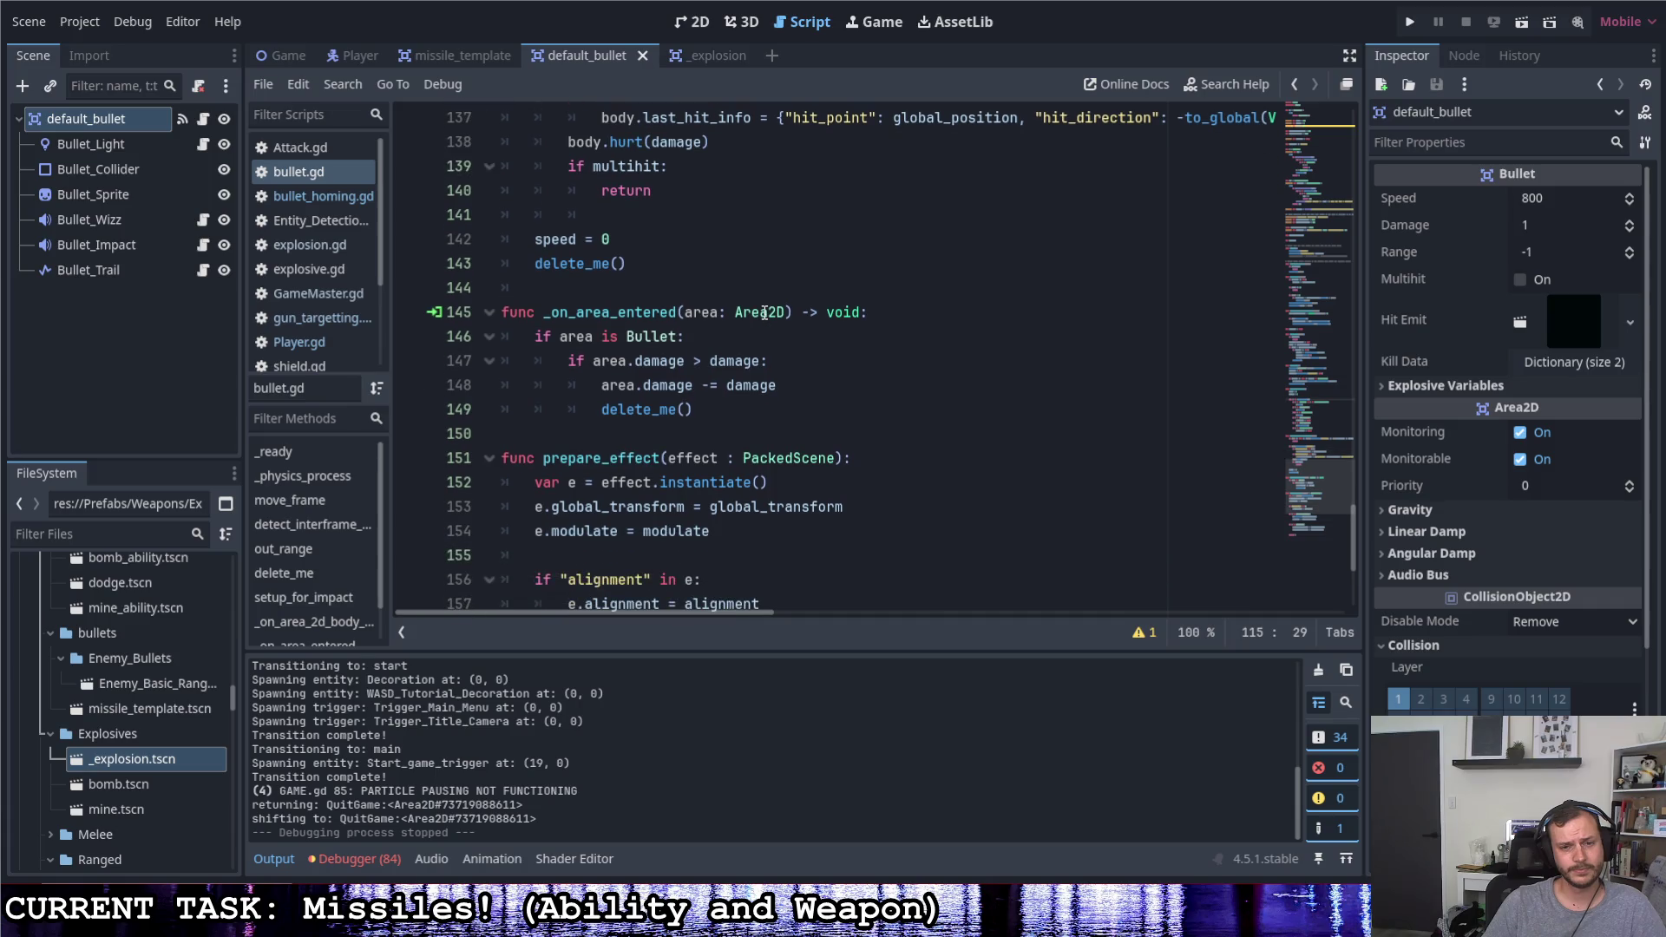
{"action": "scroll", "coordinate": [769, 314], "scroll_direction": "down", "scroll_amount": 2}
{"action": "scroll", "coordinate": [765, 313], "scroll_direction": "down", "scroll_amount": 2}
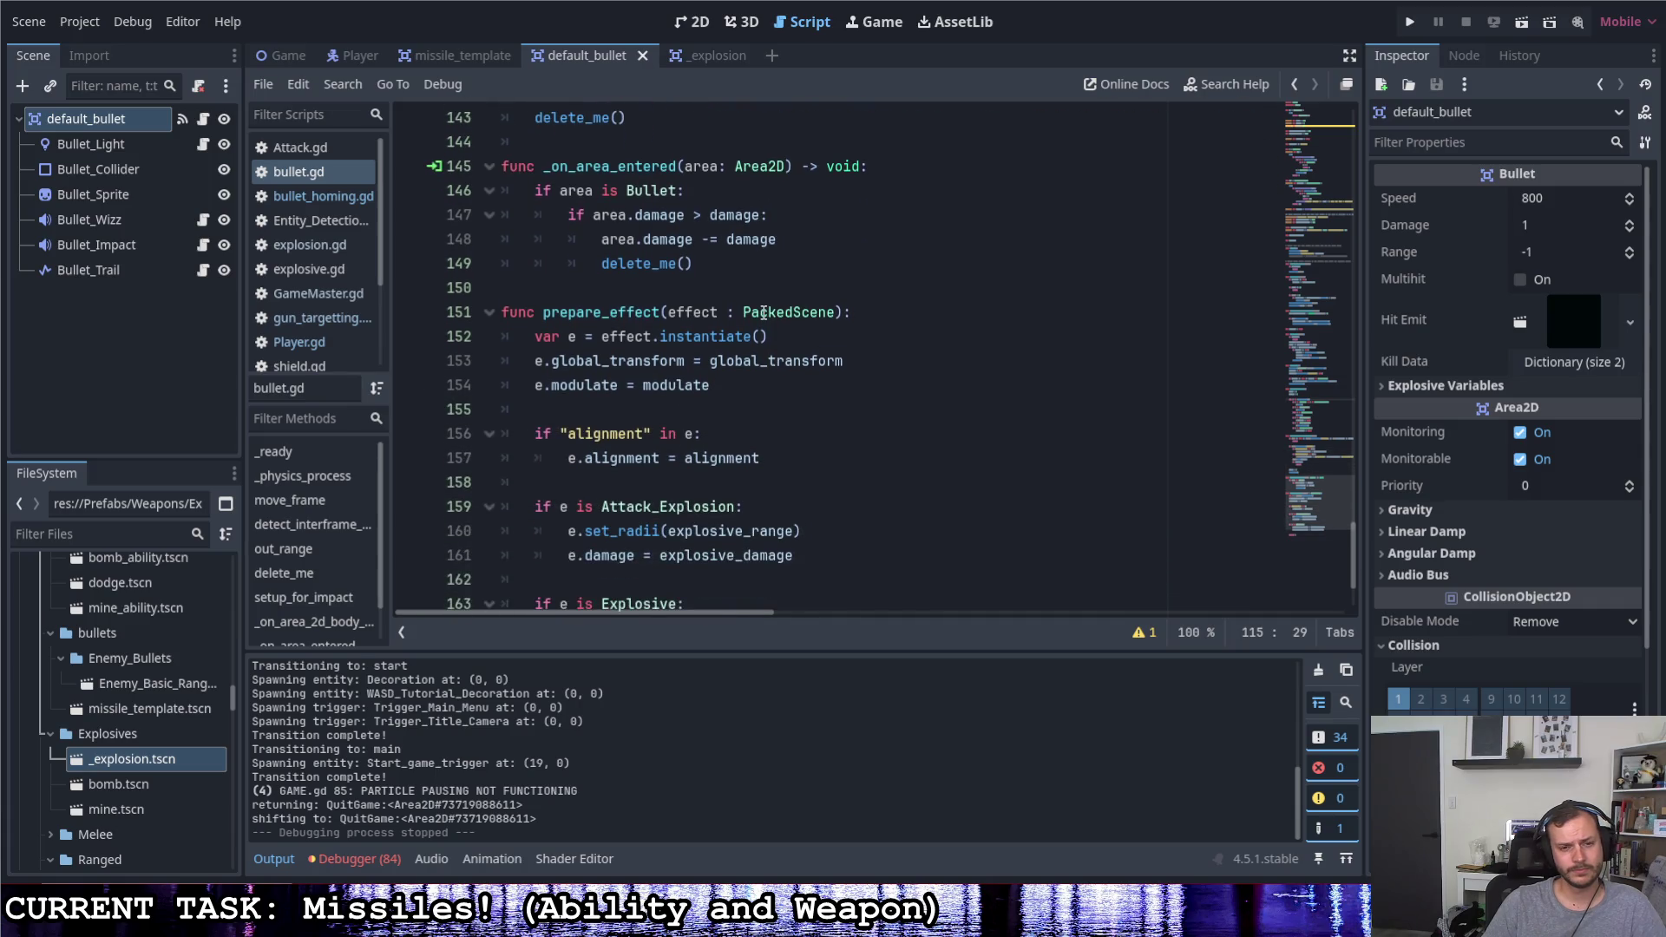
{"action": "mouse_move", "coordinate": [723, 313]}
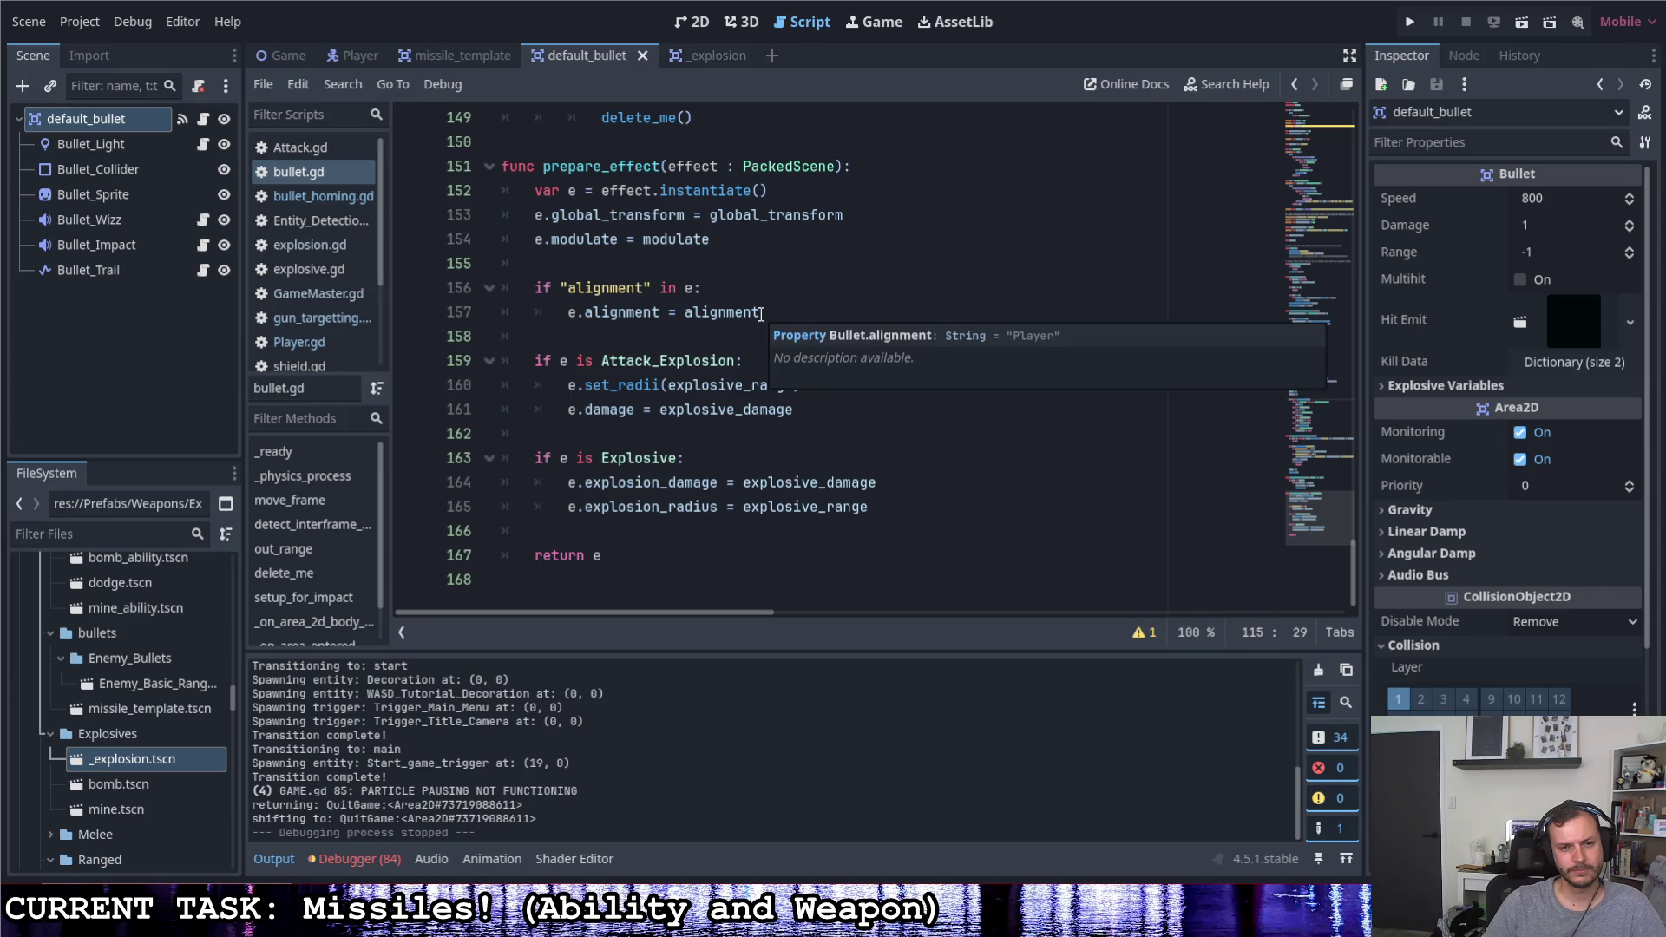
{"action": "scroll", "coordinate": [763, 312], "scroll_direction": "up", "scroll_amount": 4}
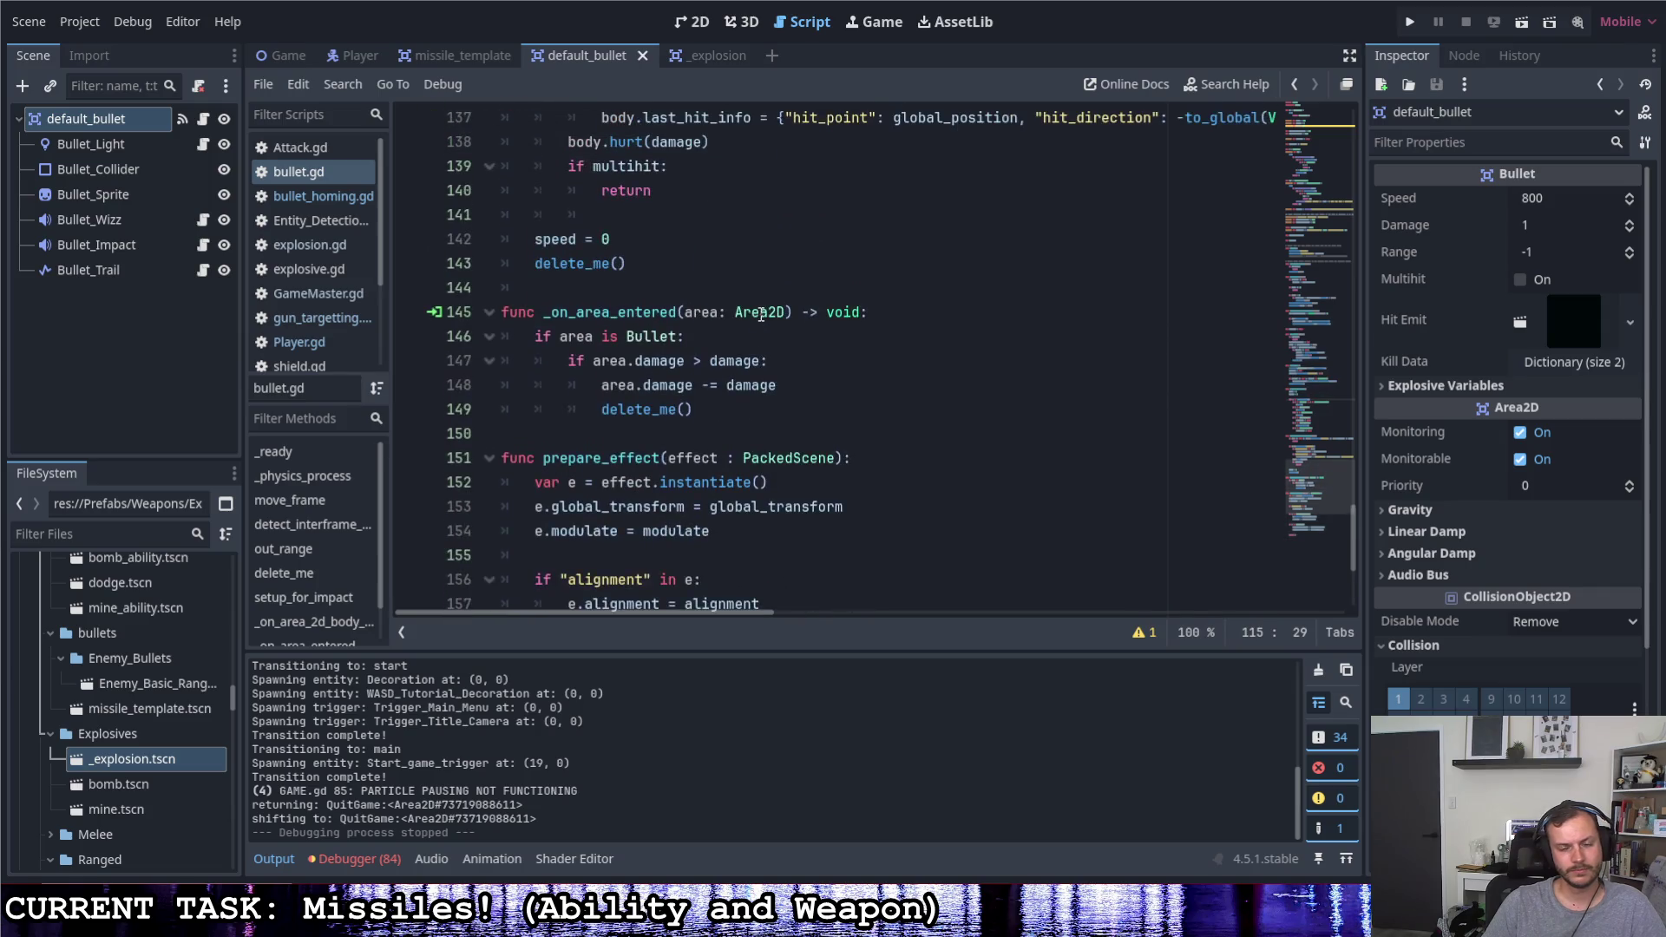
{"action": "scroll", "coordinate": [761, 312], "scroll_direction": "up", "scroll_amount": 7}
{"action": "scroll", "coordinate": [762, 313], "scroll_direction": "up", "scroll_amount": 1}
{"action": "scroll", "coordinate": [761, 313], "scroll_direction": "up", "scroll_amount": 1}
{"action": "scroll", "coordinate": [762, 312], "scroll_direction": "up", "scroll_amount": 2}
{"action": "scroll", "coordinate": [762, 312], "scroll_direction": "up", "scroll_amount": 3}
{"action": "scroll", "coordinate": [761, 314], "scroll_direction": "up", "scroll_amount": 3}
{"action": "scroll", "coordinate": [762, 313], "scroll_direction": "up", "scroll_amount": 3}
{"action": "scroll", "coordinate": [762, 312], "scroll_direction": "up", "scroll_amount": 2}
{"action": "scroll", "coordinate": [760, 313], "scroll_direction": "up", "scroll_amount": 2}
{"action": "scroll", "coordinate": [761, 313], "scroll_direction": "up", "scroll_amount": 1}
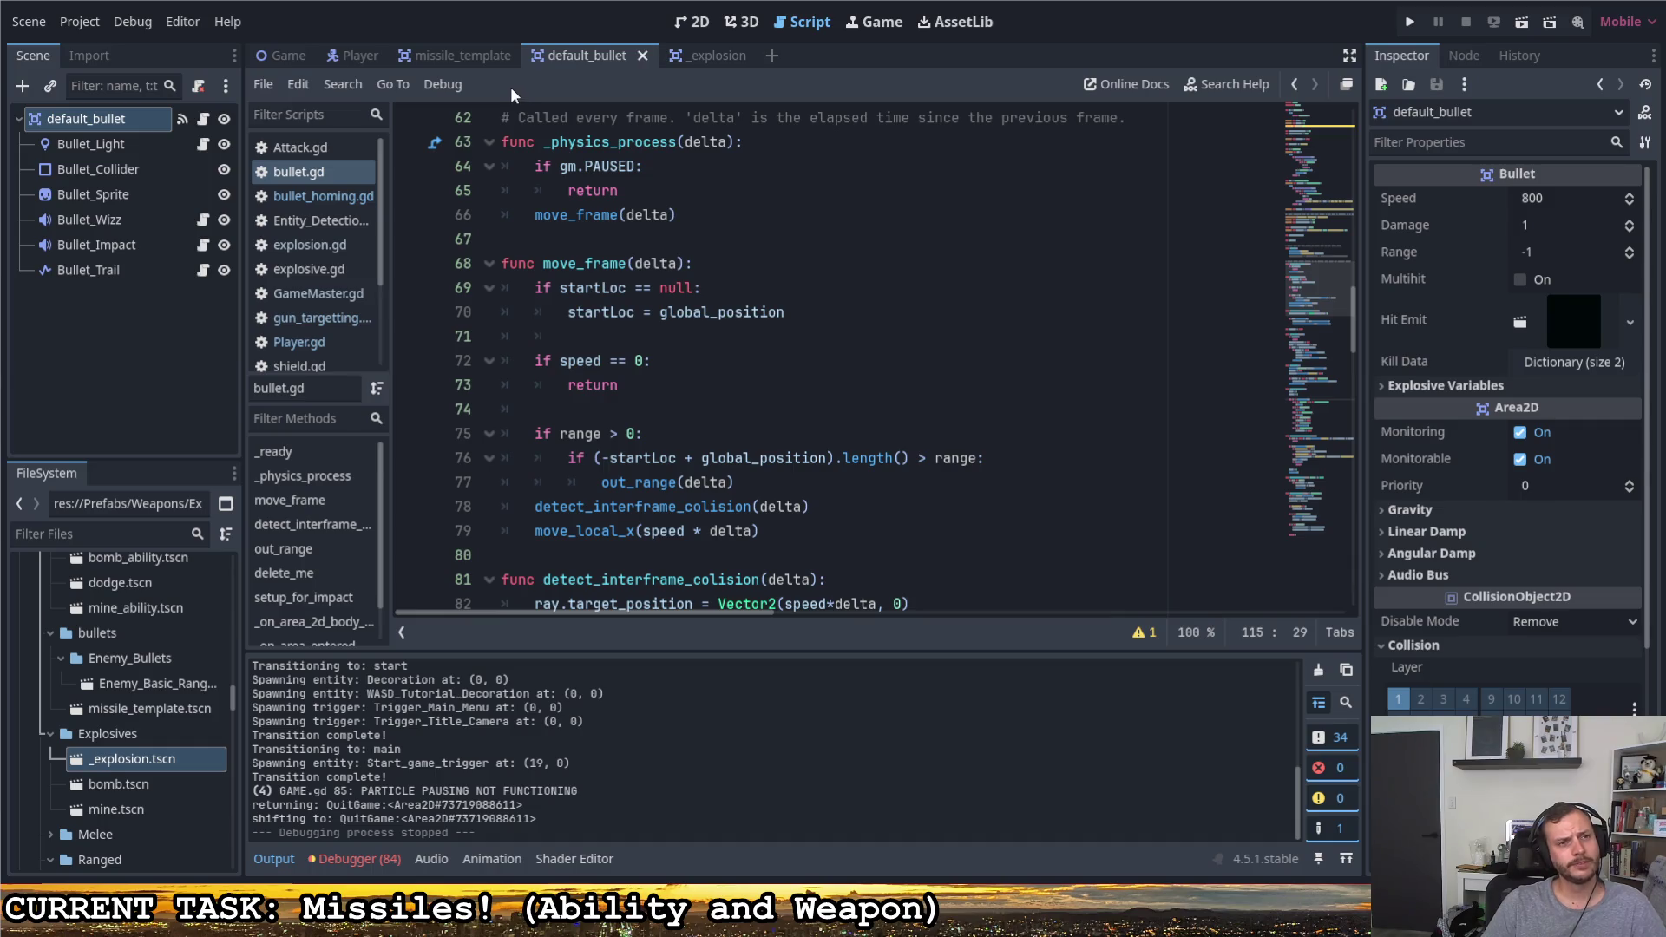
Switch to the missile template scene and set its Retarget Range to 500
{"action": "left_click", "coordinate": [474, 59]}
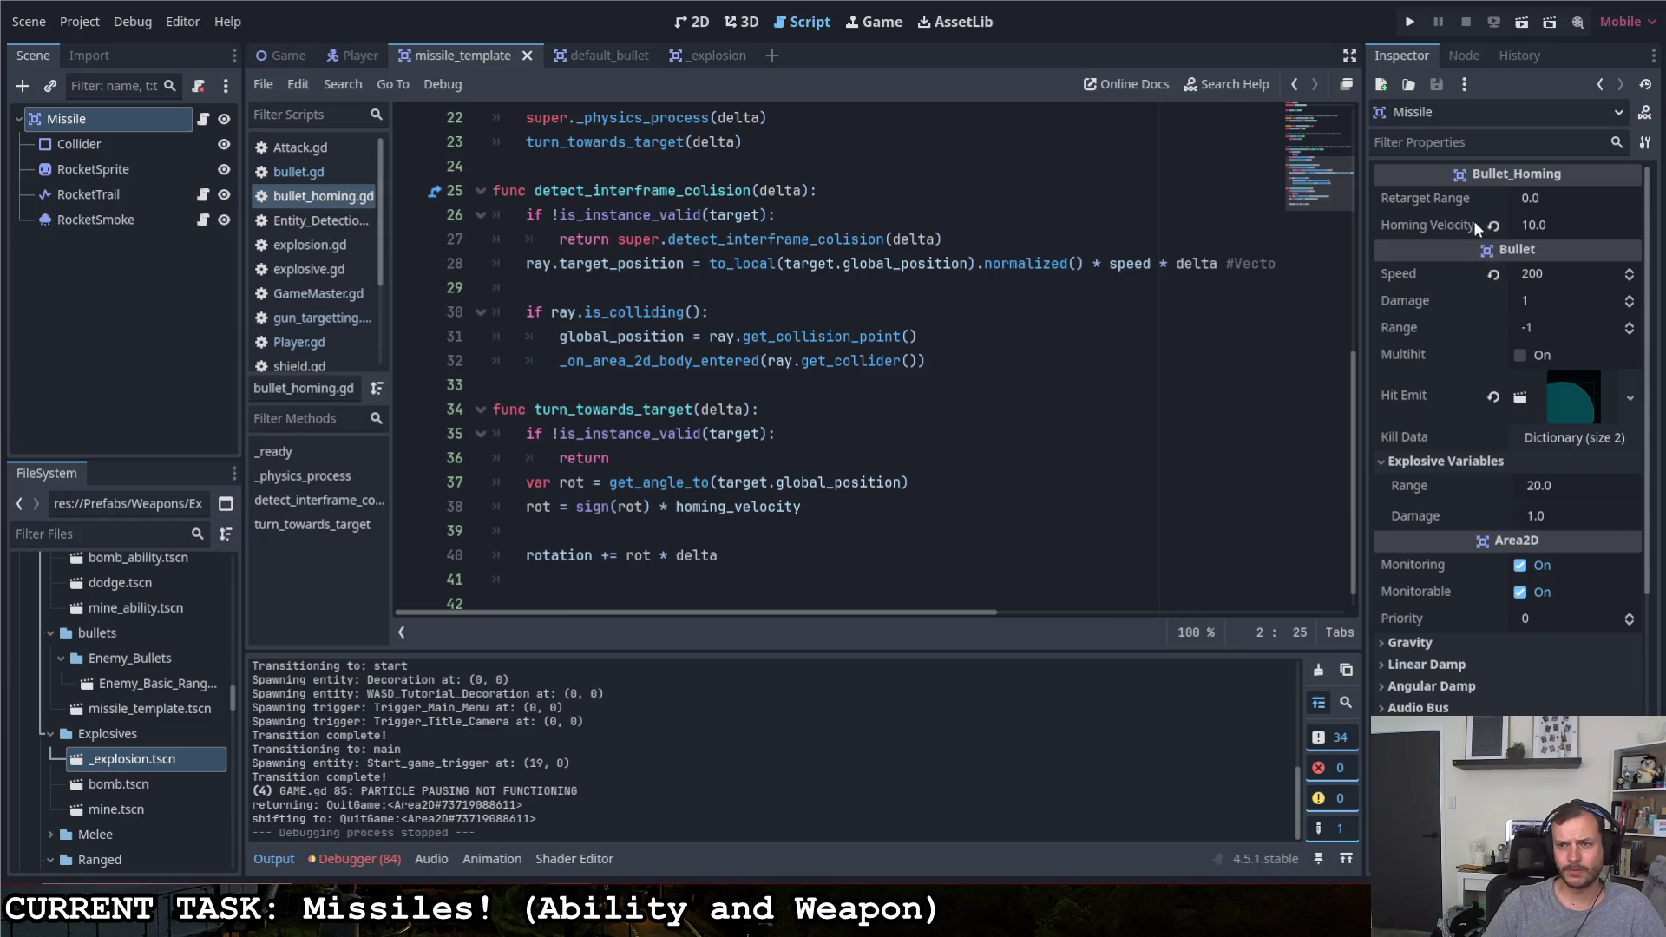
{"action": "left_click", "coordinate": [1450, 199]}
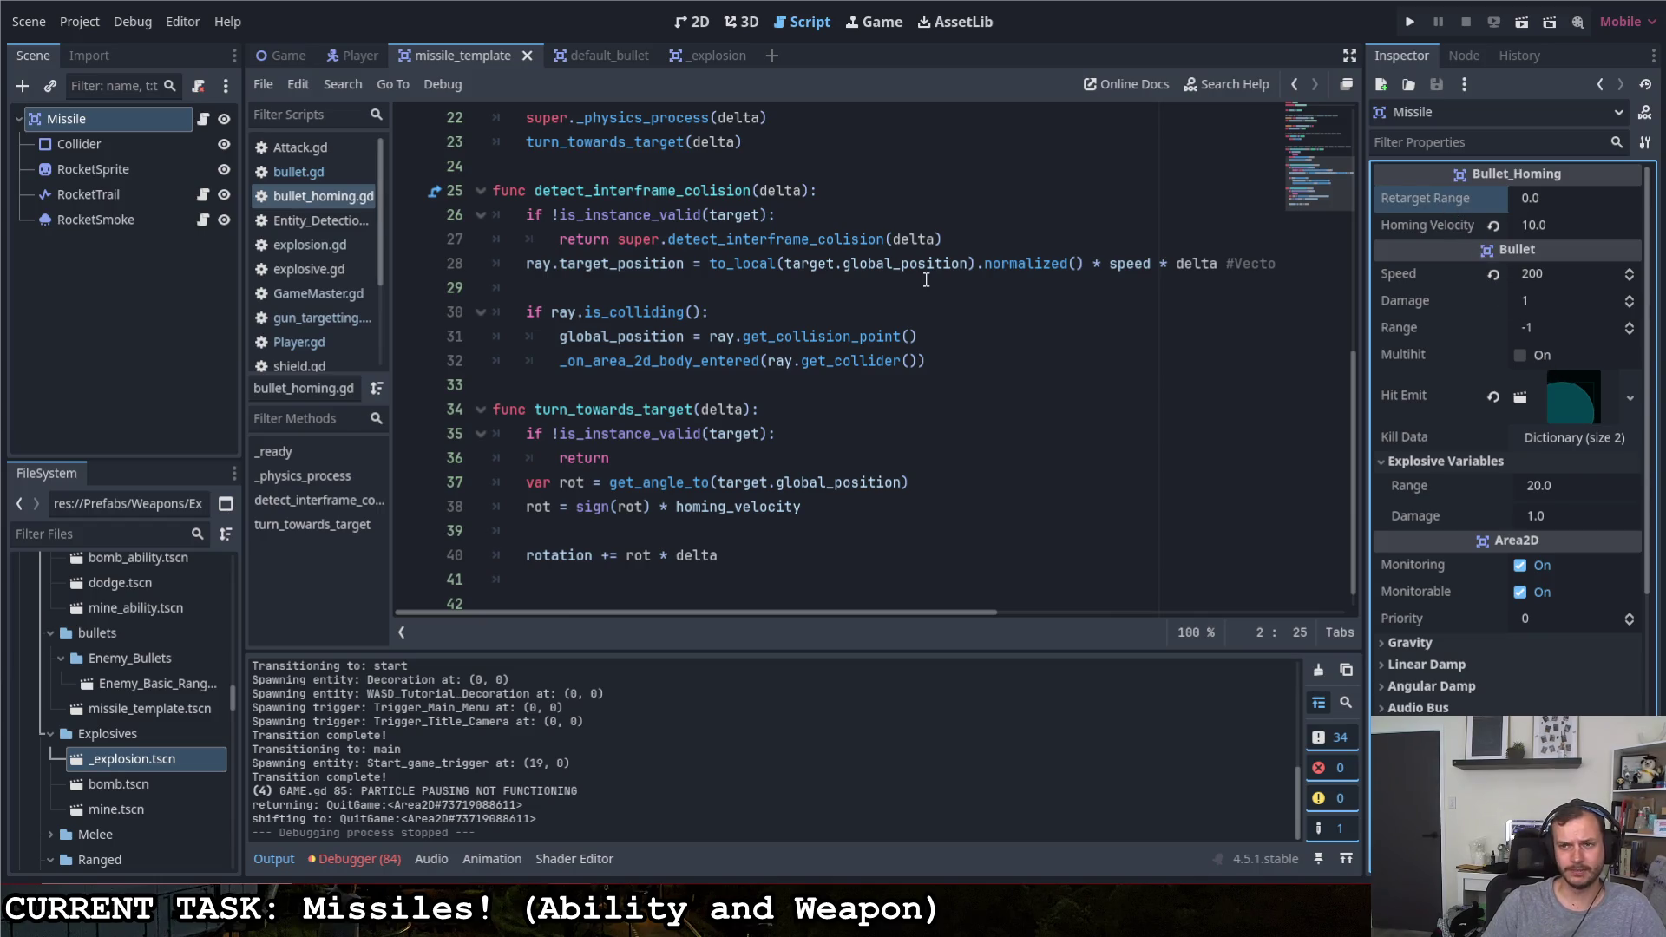
{"action": "left_click", "coordinate": [203, 118]}
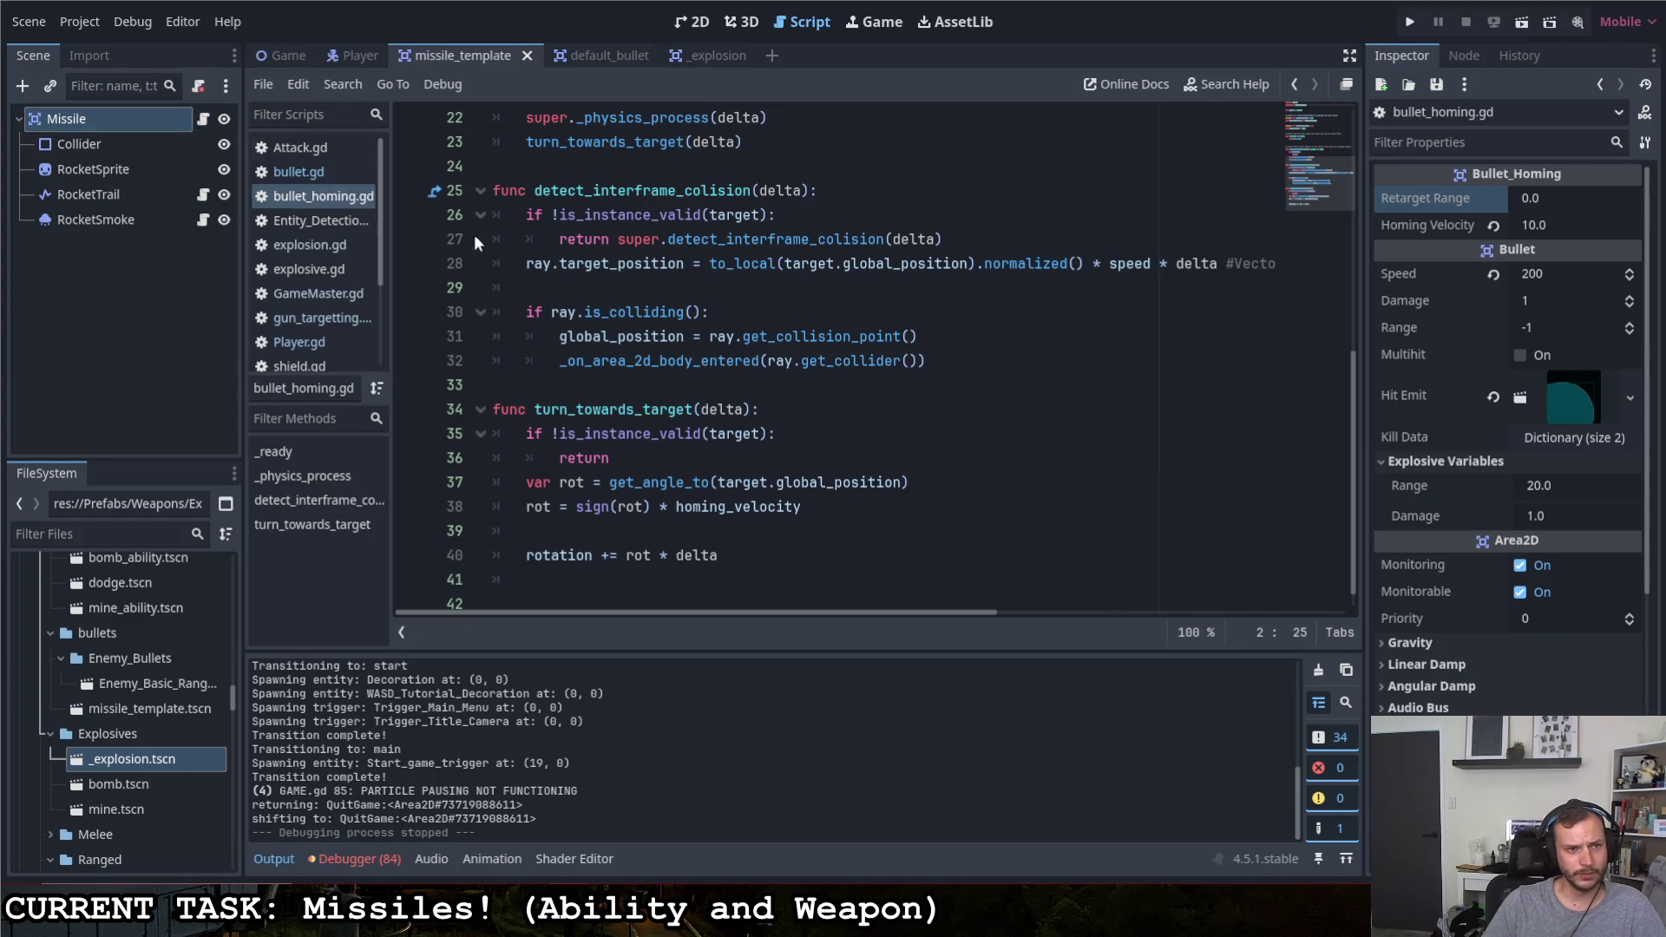
{"action": "scroll", "coordinate": [475, 235], "scroll_direction": "up", "scroll_amount": 2}
{"action": "scroll", "coordinate": [474, 234], "scroll_direction": "up", "scroll_amount": 5}
{"action": "left_click", "coordinate": [1528, 201]}
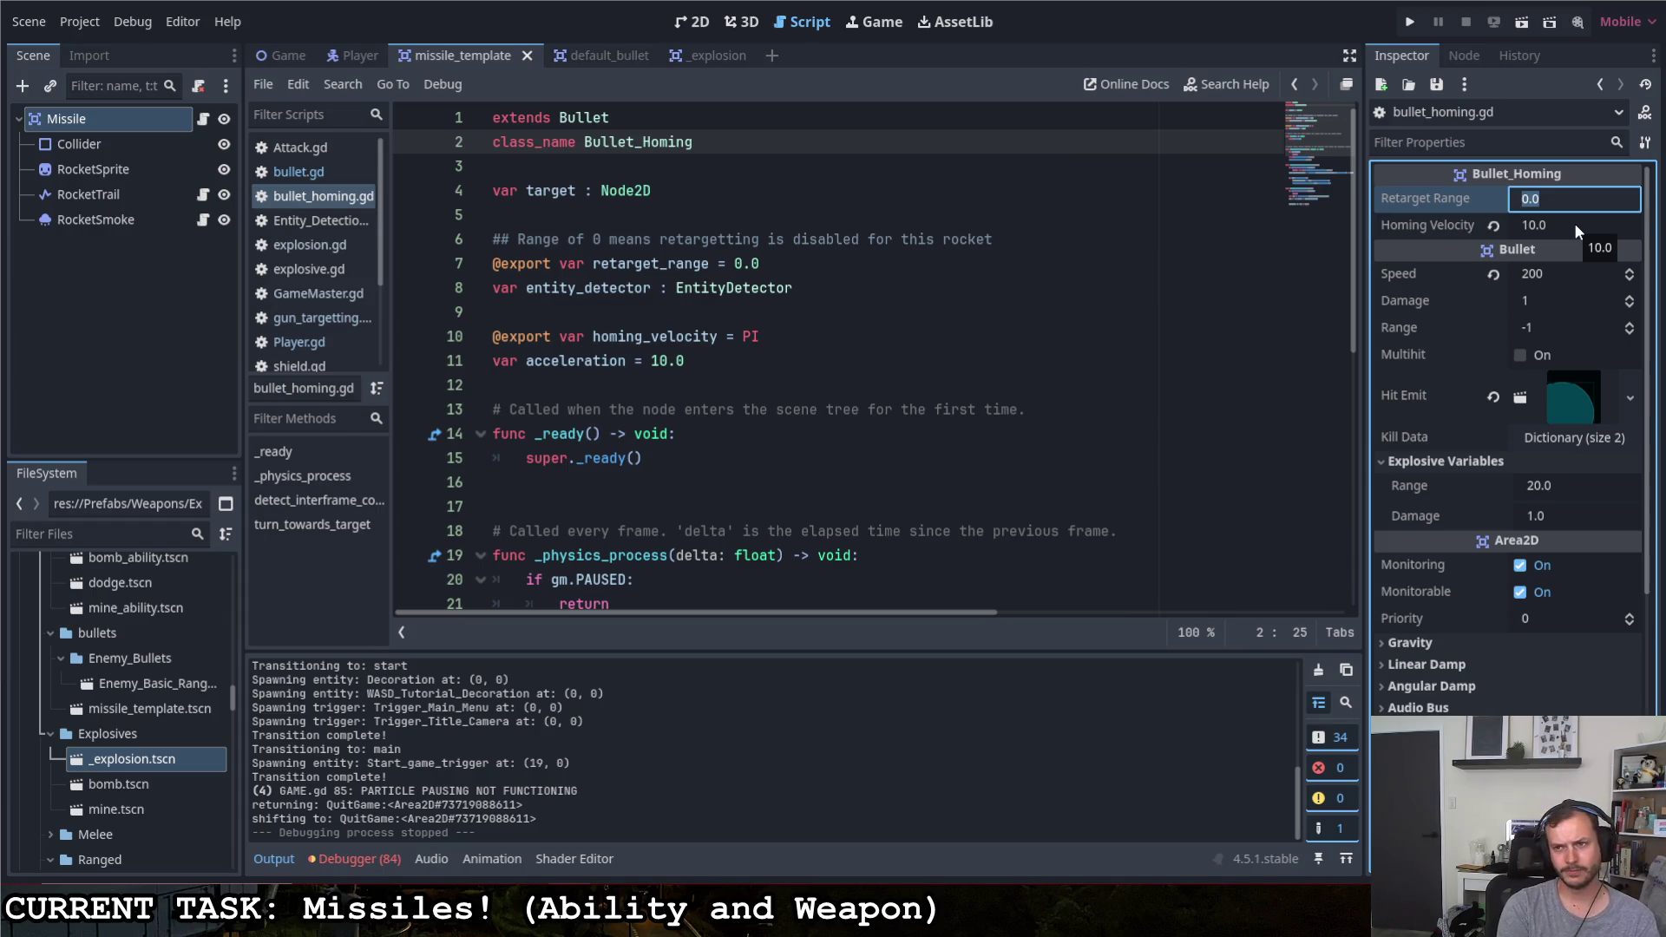
{"action": "type", "text": "500"}
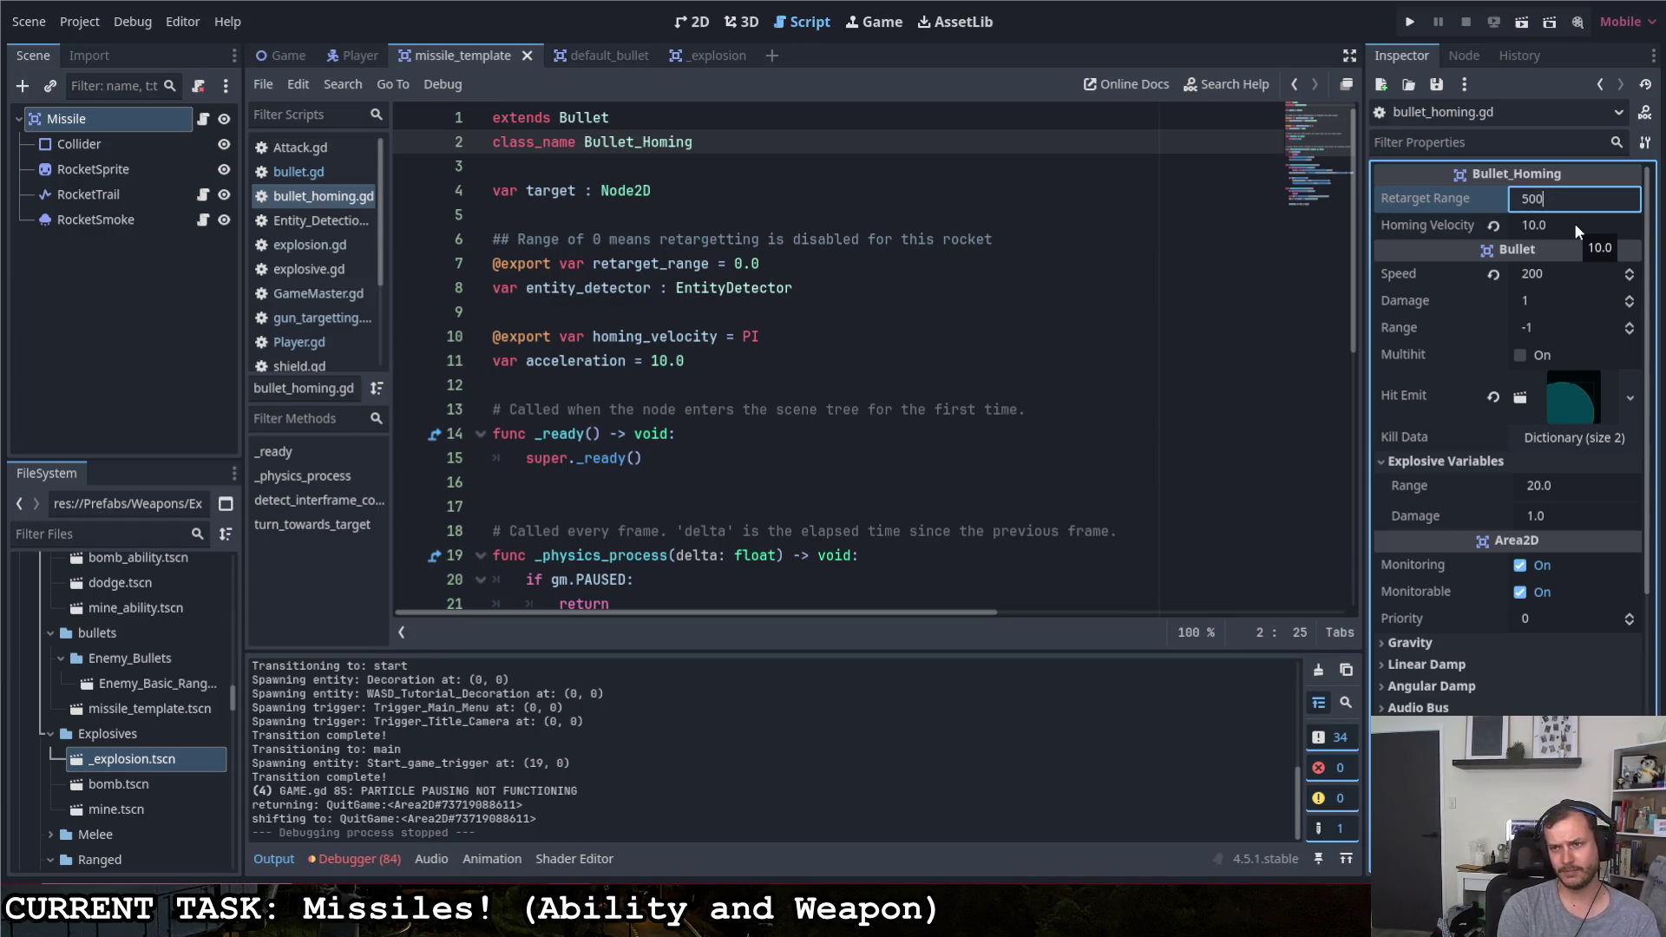
{"action": "key", "text": "Return"}
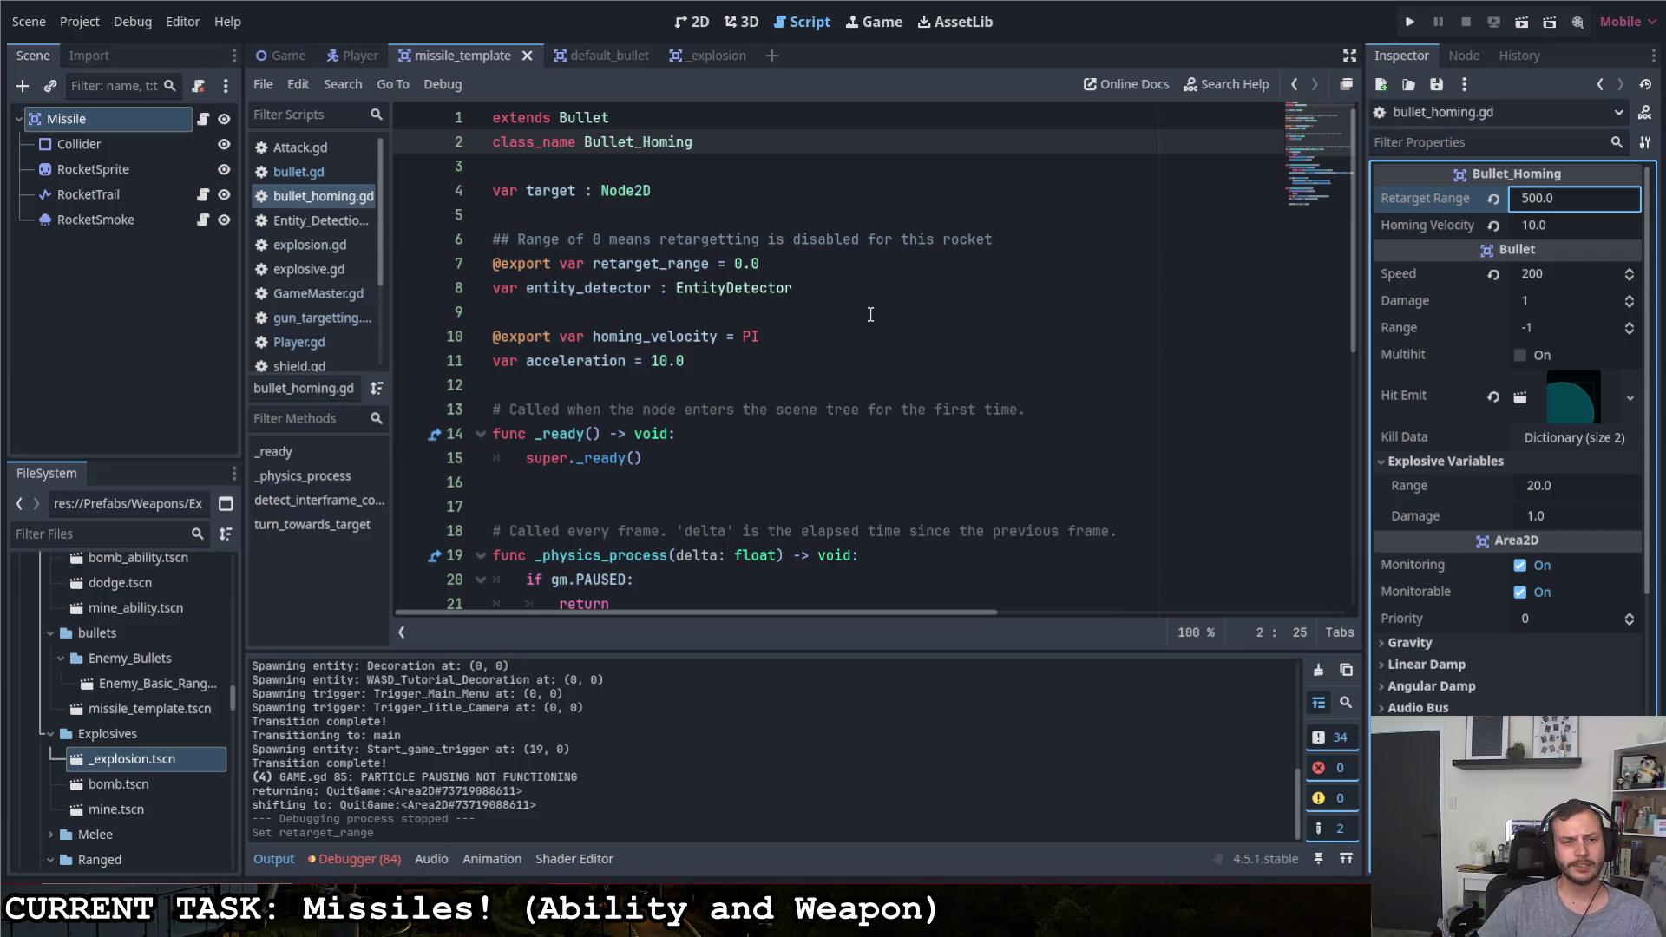
{"action": "scroll", "coordinate": [868, 312], "scroll_direction": "down", "scroll_amount": 4}
{"action": "scroll", "coordinate": [869, 312], "scroll_direction": "down", "scroll_amount": 3}
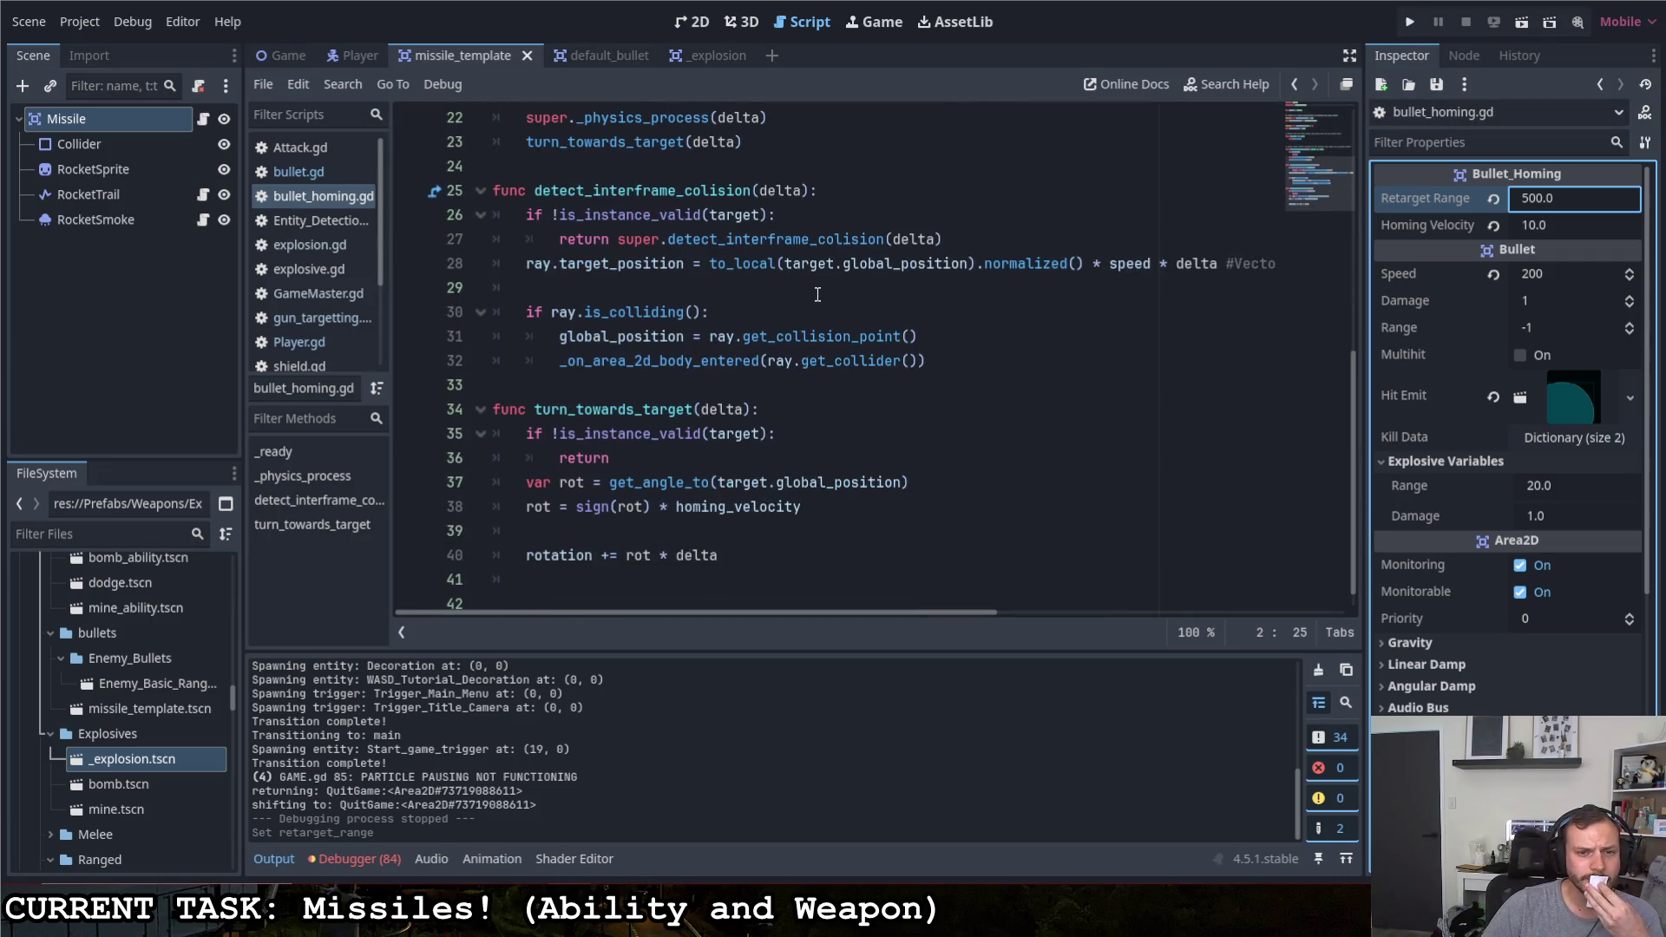
{"action": "scroll", "coordinate": [818, 294], "scroll_direction": "down", "scroll_amount": 1}
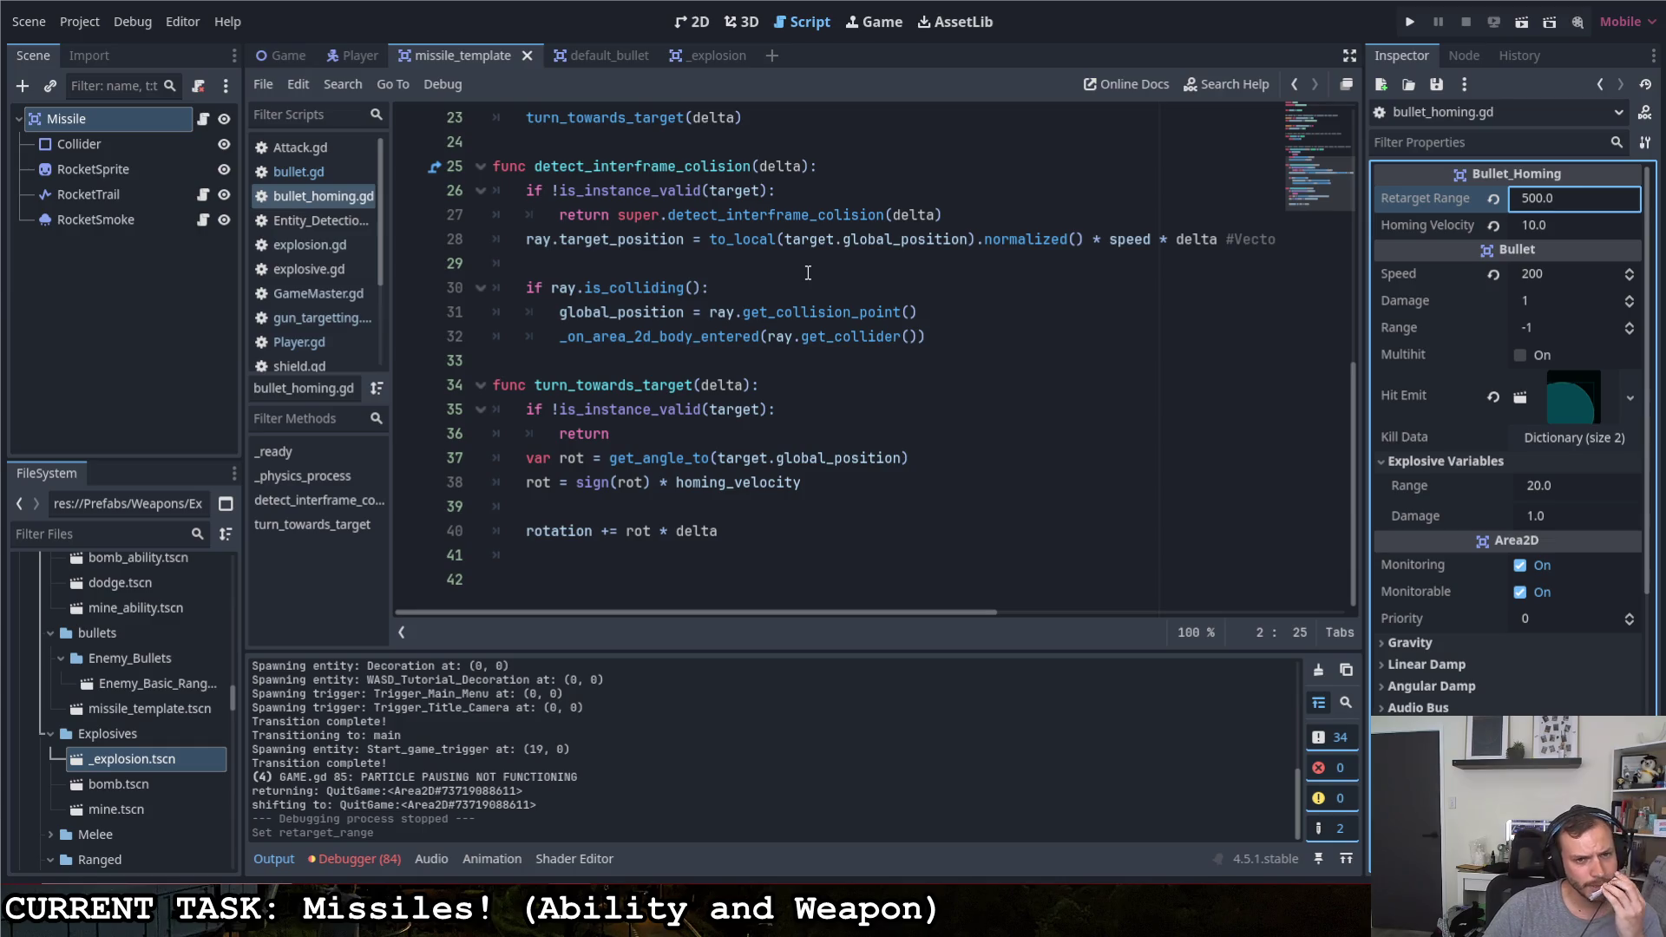
{"action": "scroll", "coordinate": [611, 258], "scroll_direction": "up", "scroll_amount": 5}
Return to the top of bullet_homing.gd at the end of the entity_detector declaration
{"action": "left_click", "coordinate": [171, 127]}
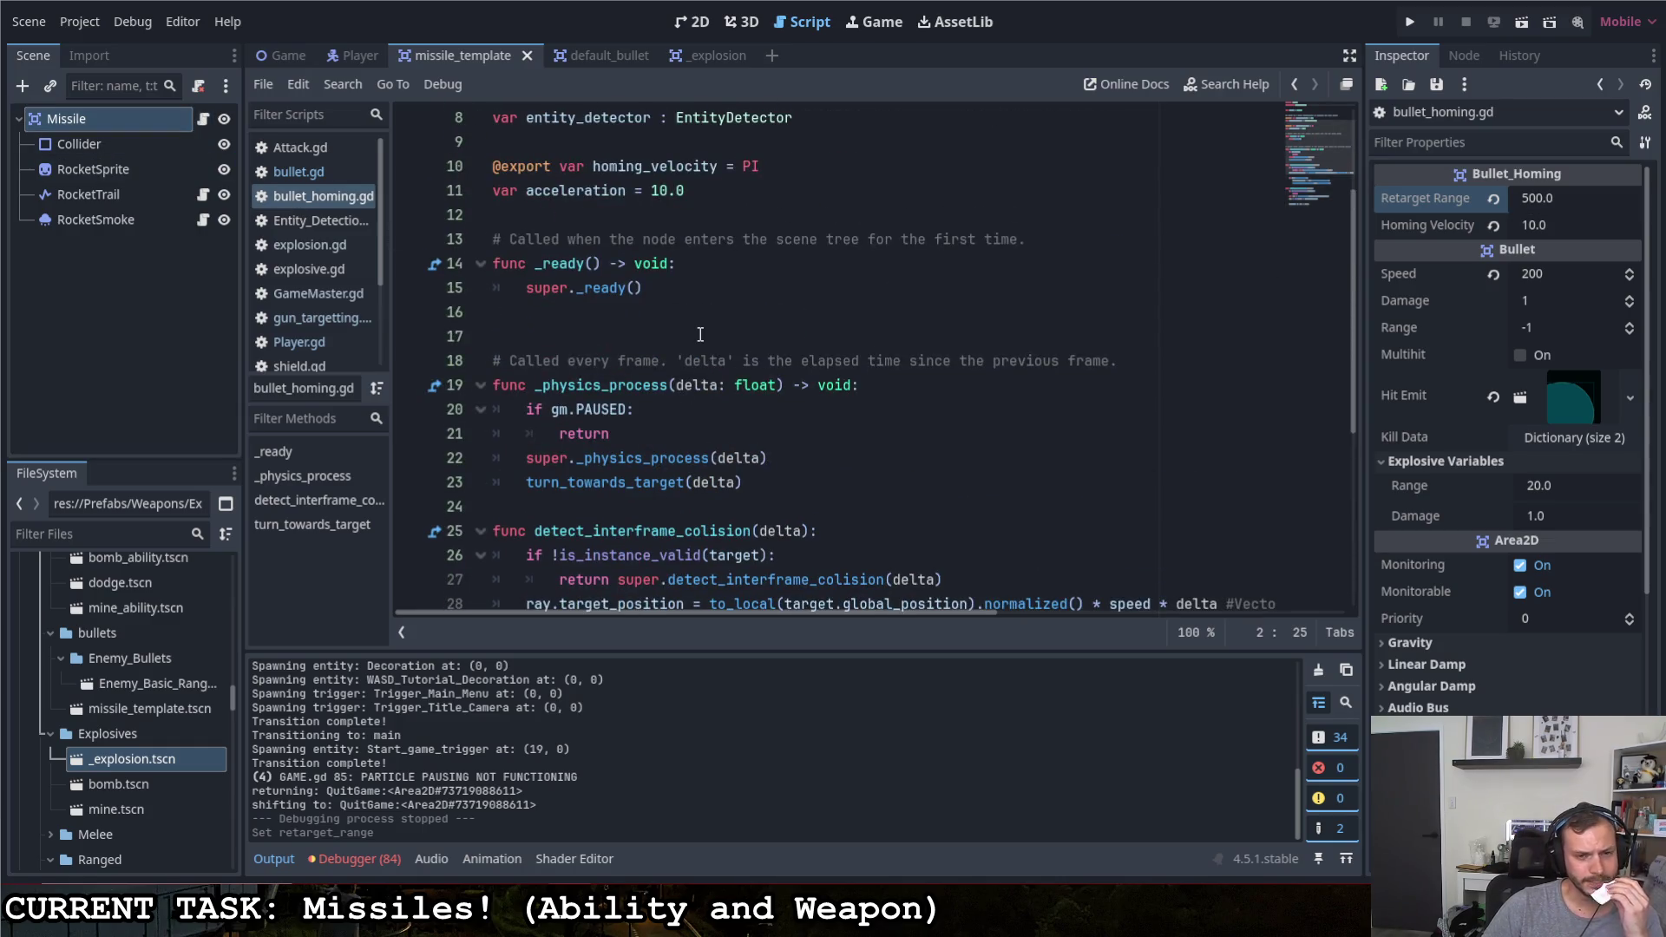
{"action": "scroll", "coordinate": [705, 329], "scroll_direction": "down", "scroll_amount": 2}
{"action": "scroll", "coordinate": [705, 330], "scroll_direction": "up", "scroll_amount": 3}
{"action": "scroll", "coordinate": [703, 329], "scroll_direction": "up", "scroll_amount": 2}
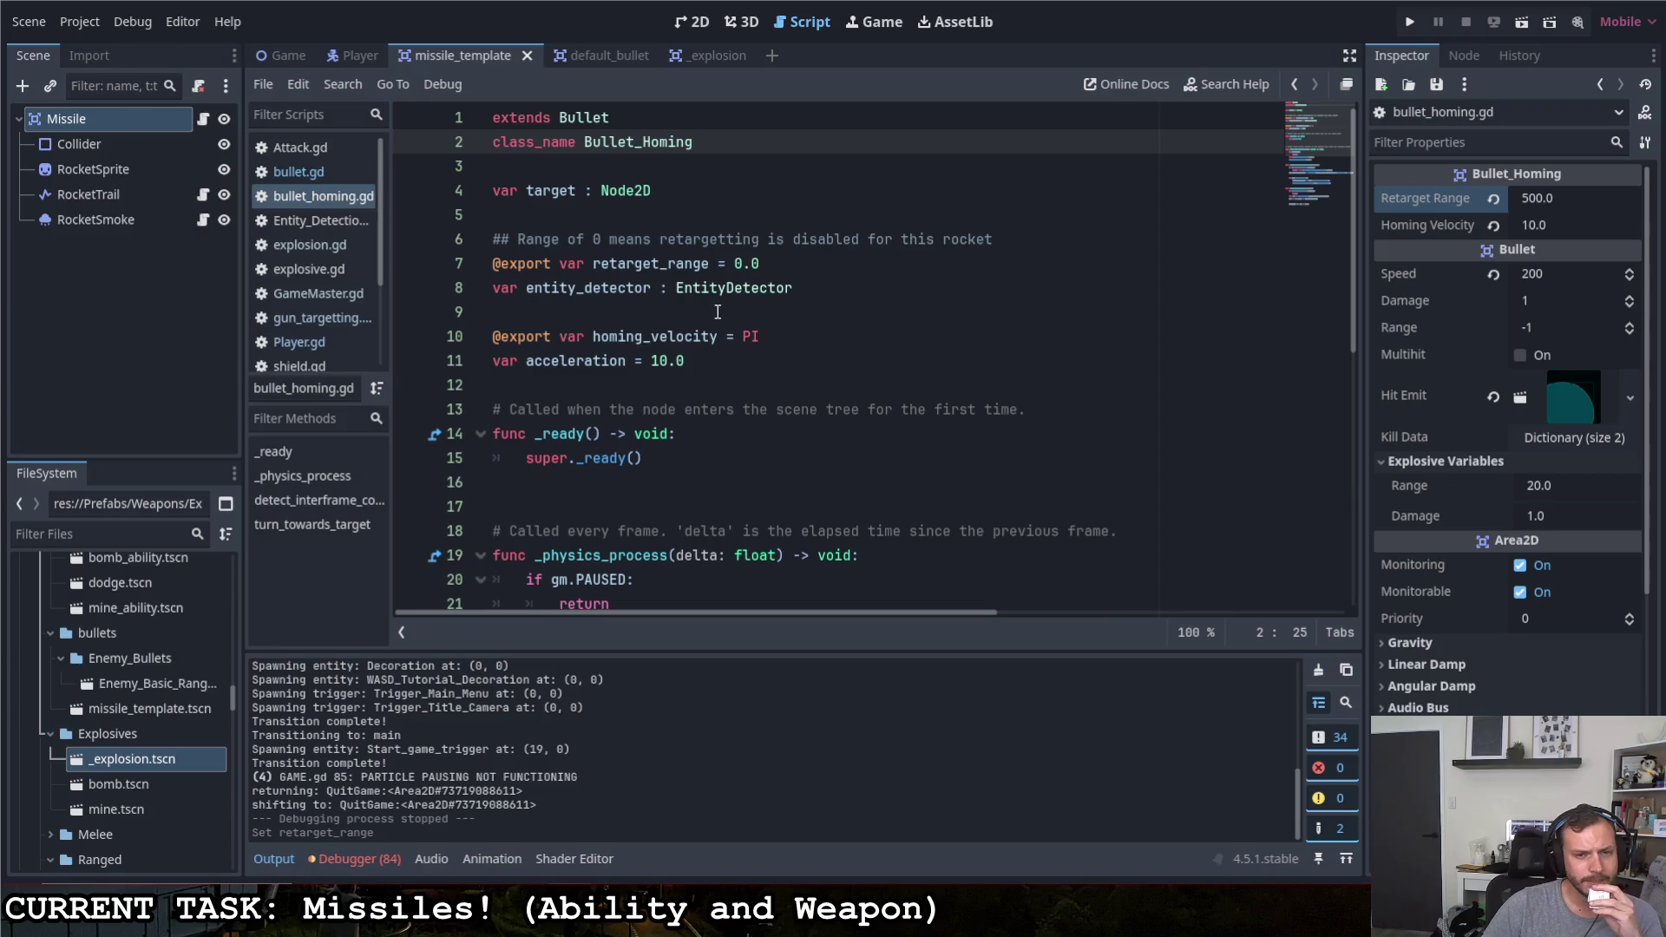
{"action": "left_click", "coordinate": [812, 290]}
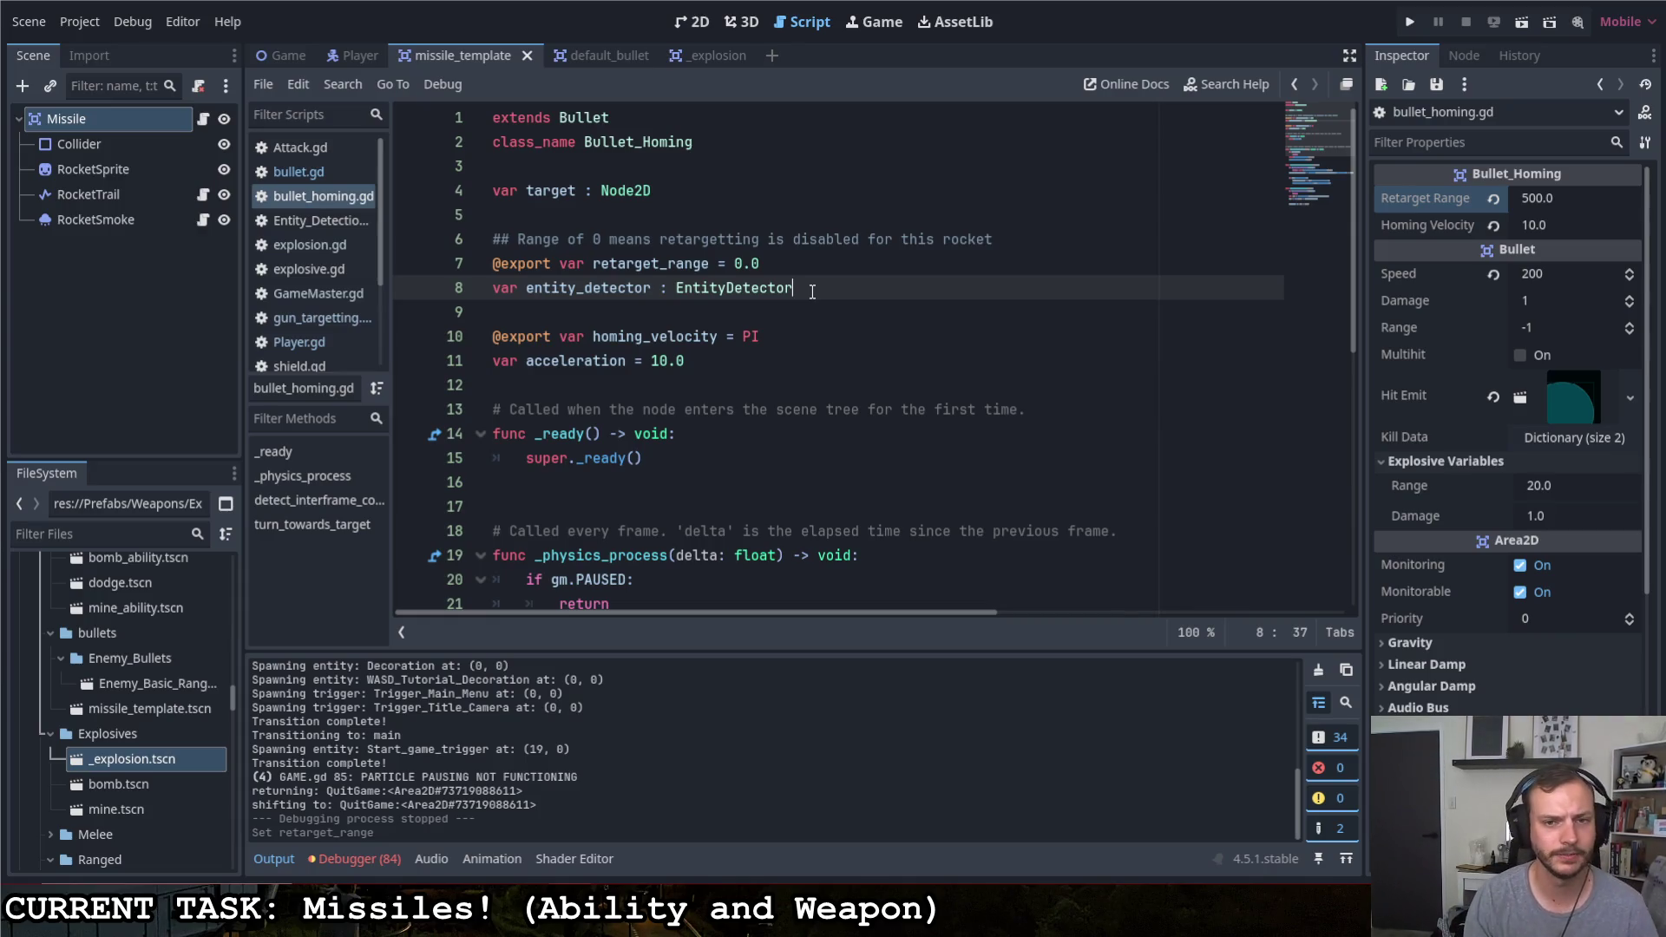
{"action": "type", "text": " :"}
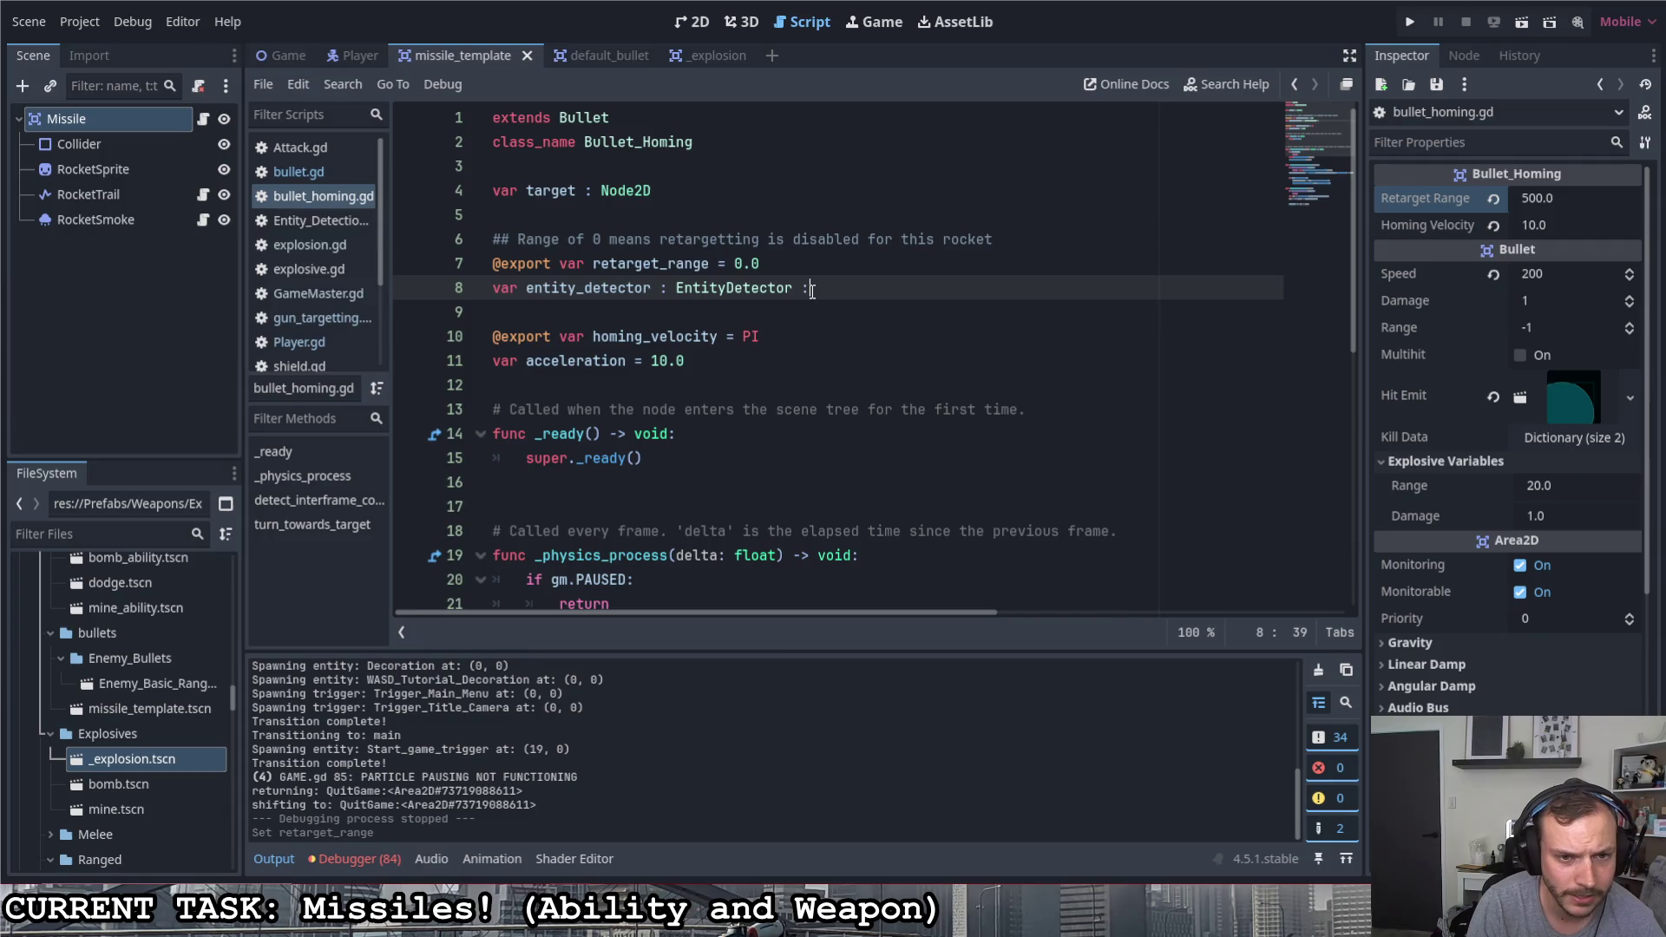
Start the entity_detector getter with 'if is_instance_valid(ed): return ed'
{"action": "key", "text": "ctrl+shift+Return"}
{"action": "type", "text": "ar ed"}
{"action": "left_click", "coordinate": [823, 335]}
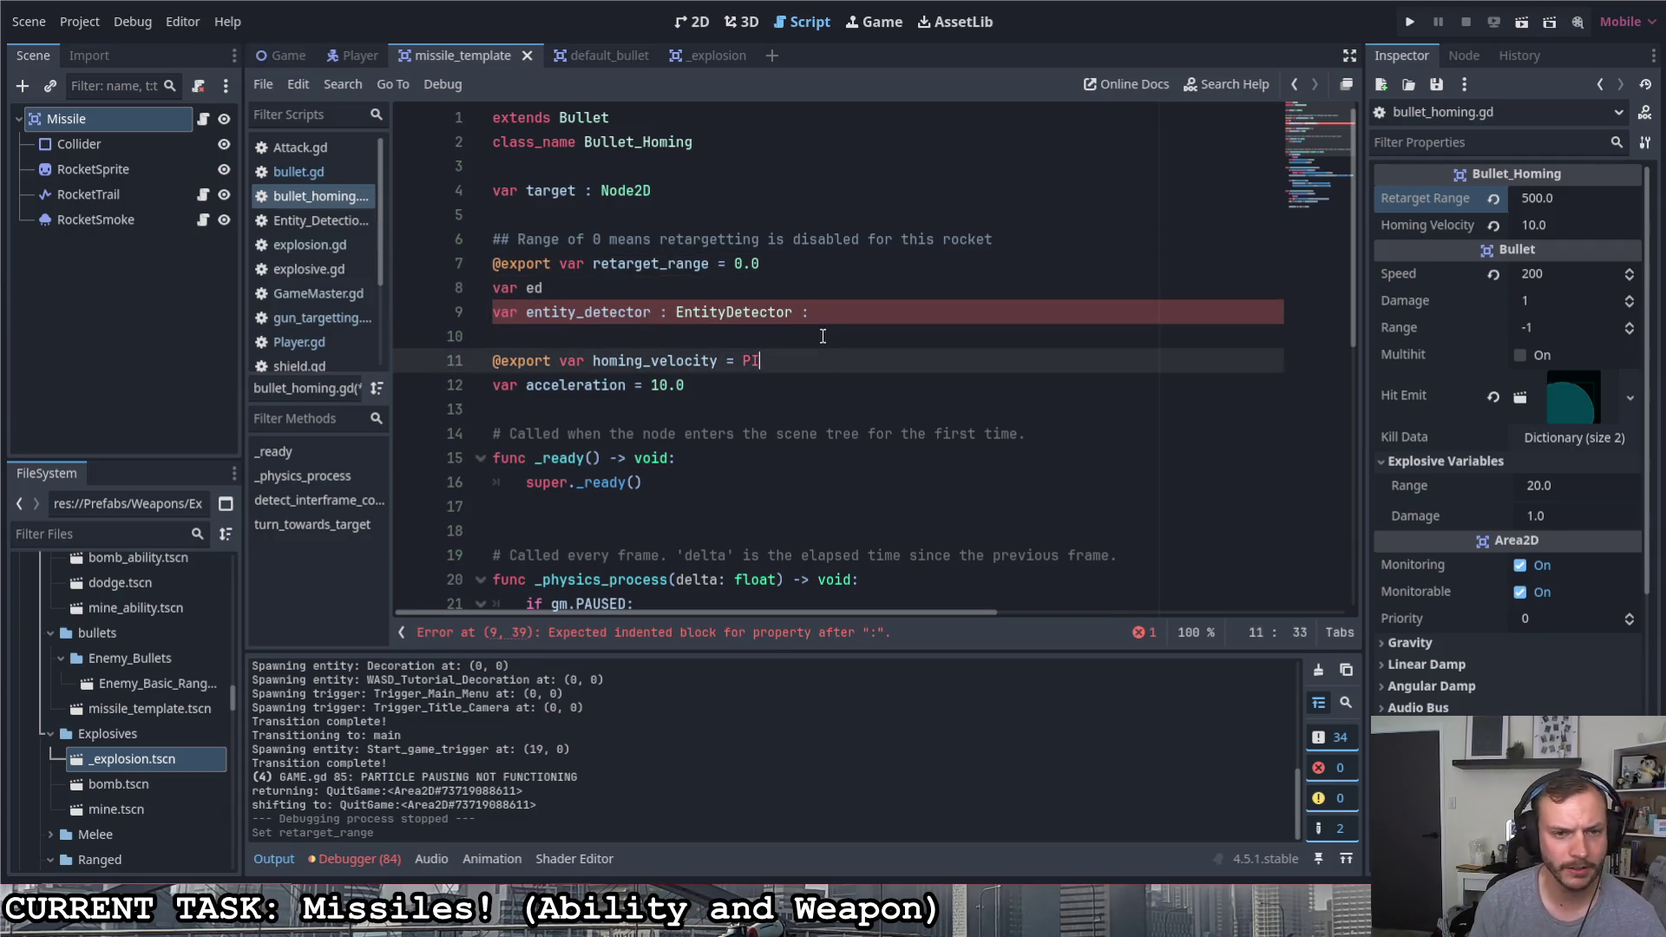
{"action": "key", "text": "ctrl+shift+Return"}
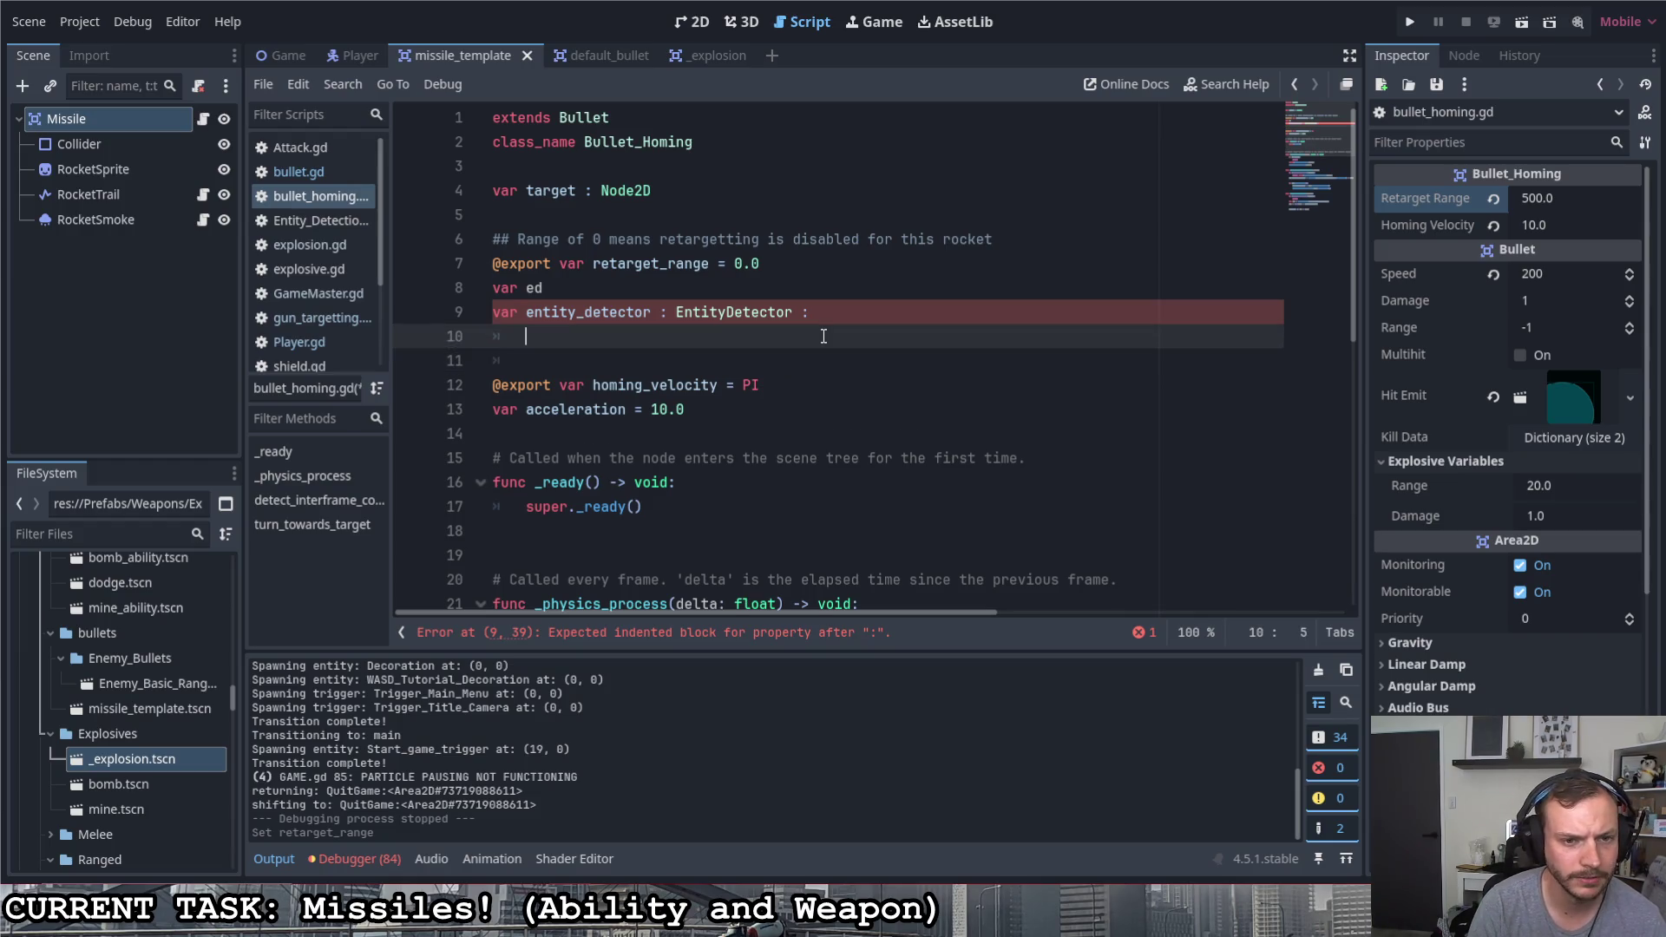
{"action": "type", "text": "get:"}
{"action": "key", "text": "Return"}
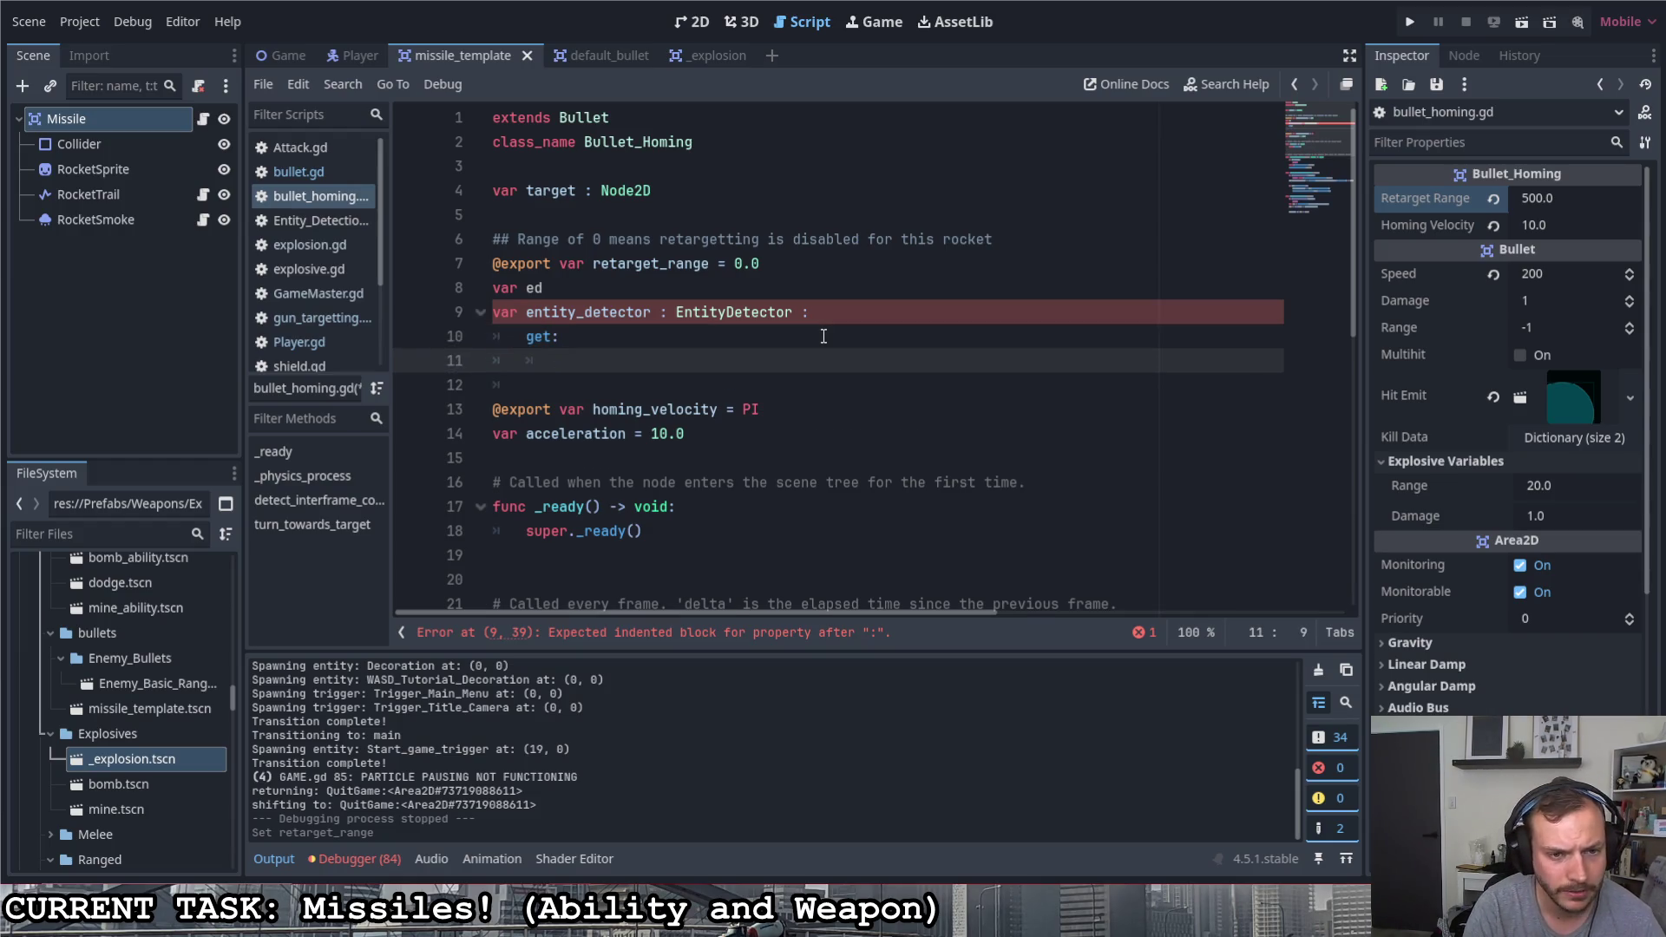
{"action": "type", "text": "retur"}
{"action": "key", "text": "BackSpace"}
{"action": "key", "text": "BackSpace"}
{"action": "key", "text": "BackSpace"}
{"action": "type", "text": "if is_instance_valid"}
{"action": "key", "text": "Return"}
{"action": "type", "text": "ed):"}
{"action": "key", "text": "Return"}
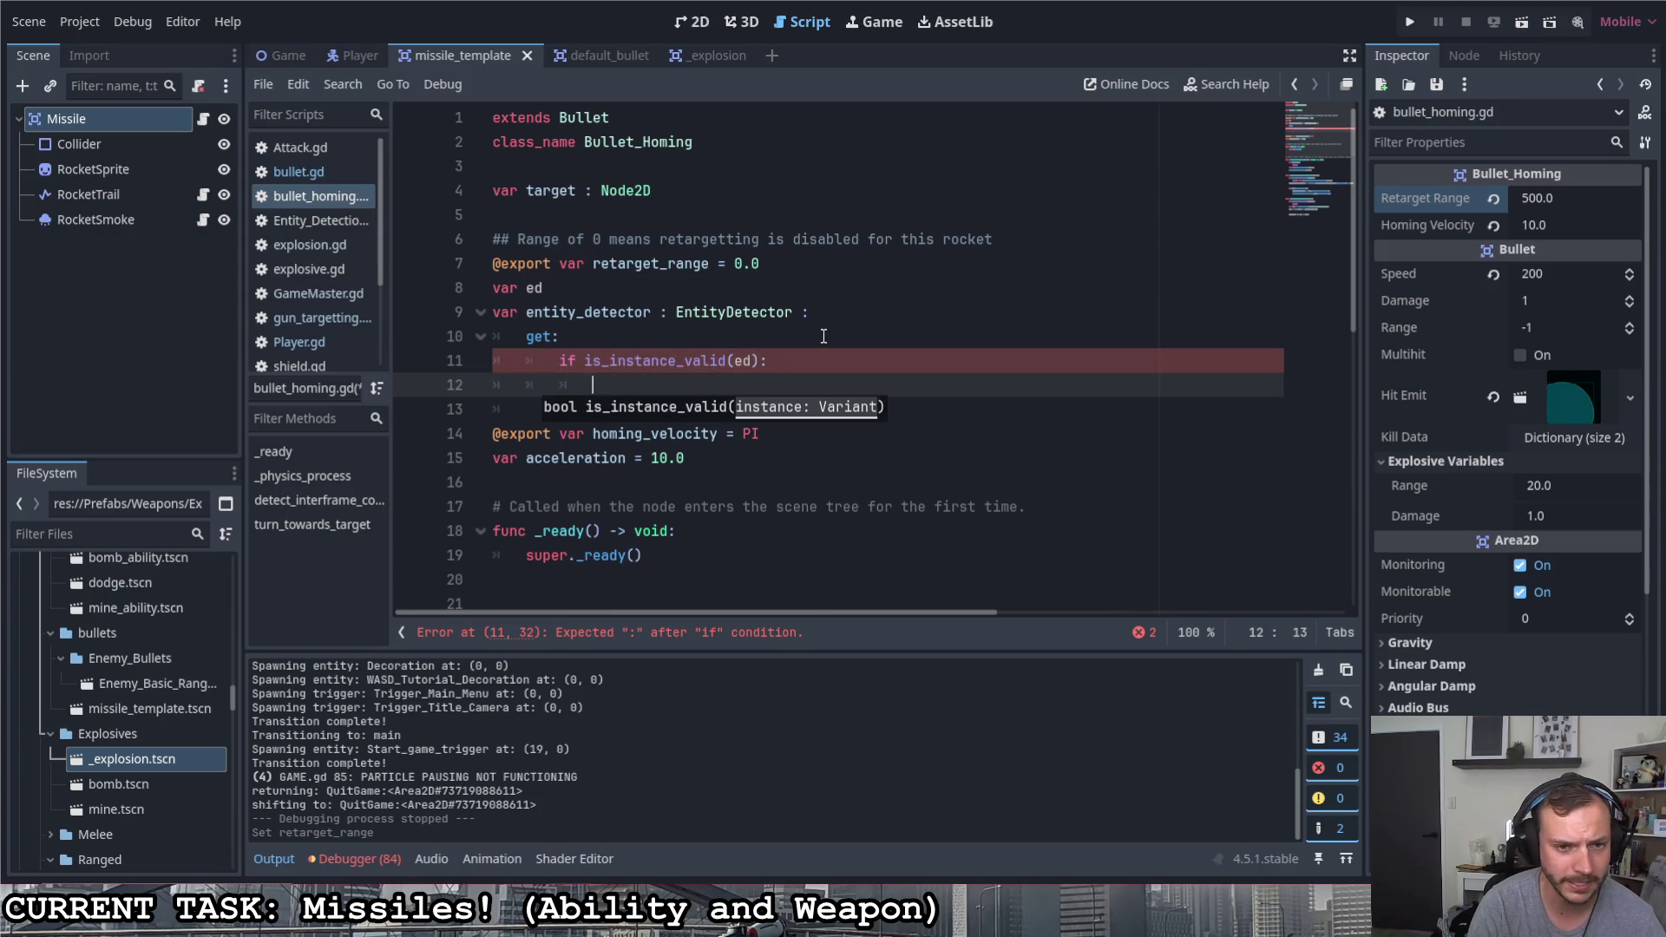
{"action": "type", "text": "return ed"}
{"action": "key", "text": "Return"}
{"action": "key", "text": "BackSpace"}
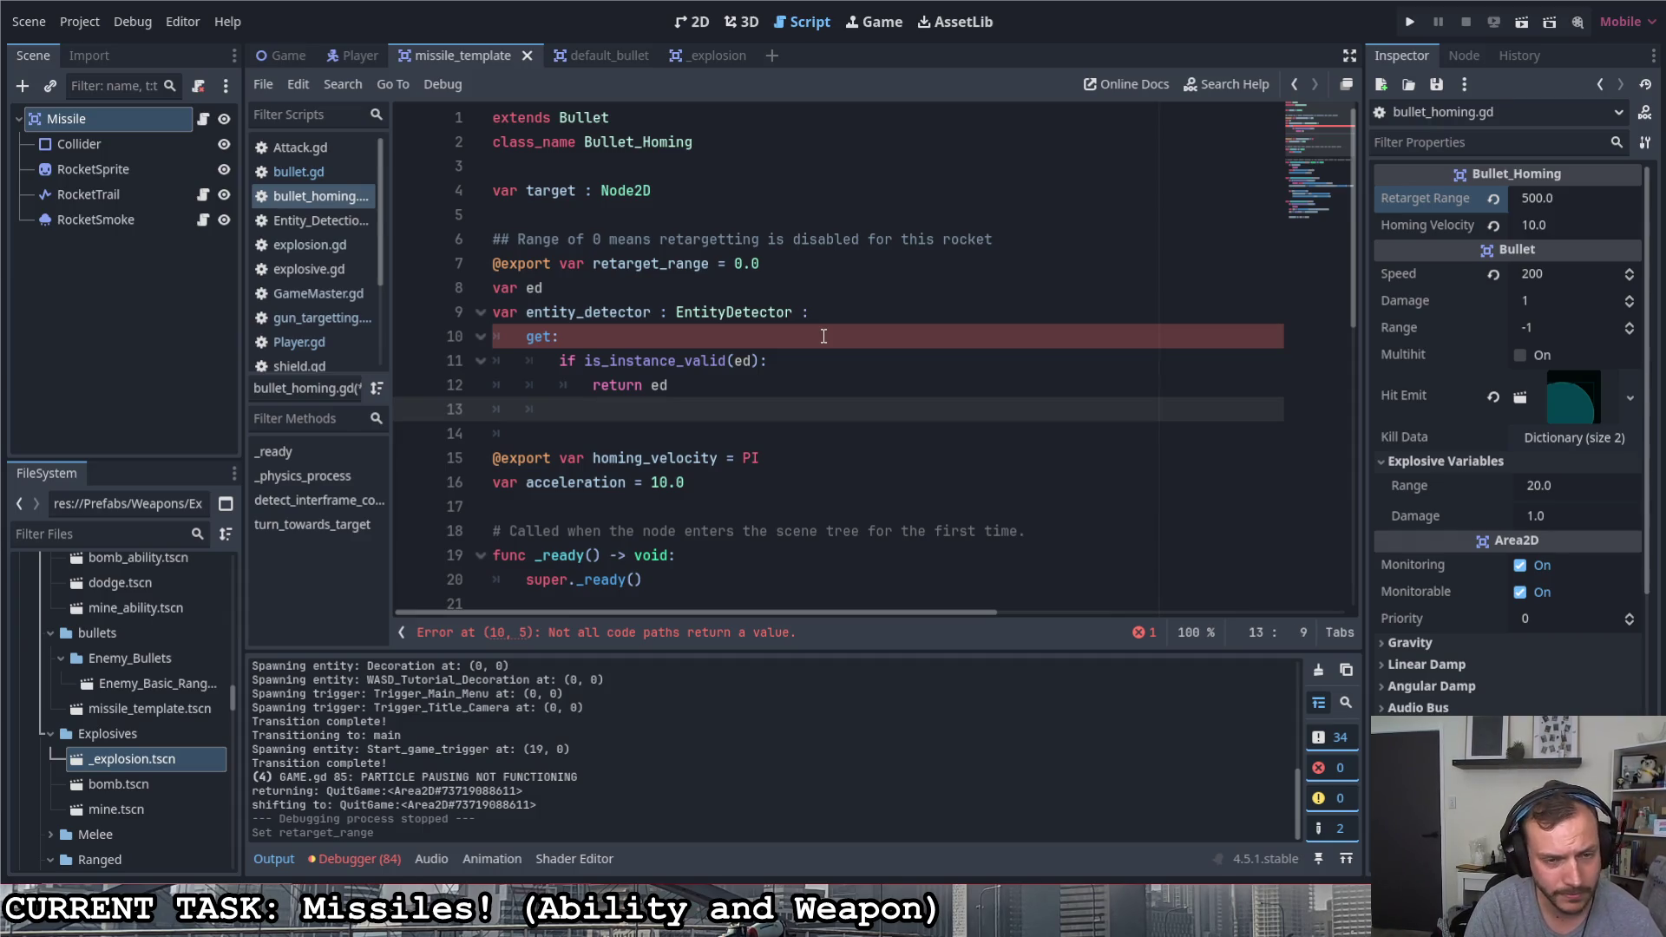
Type the backing var as 'ed : EntityDetector' and add 'for c in get_children():' to the getter
{"action": "double_click", "coordinate": [677, 315]}
{"action": "key", "text": "ctrl+c"}
{"action": "left_click", "coordinate": [698, 292]}
{"action": "type", "text": ":"}
{"action": "key", "text": "ctrl+v"}
{"action": "left_click", "coordinate": [709, 400]}
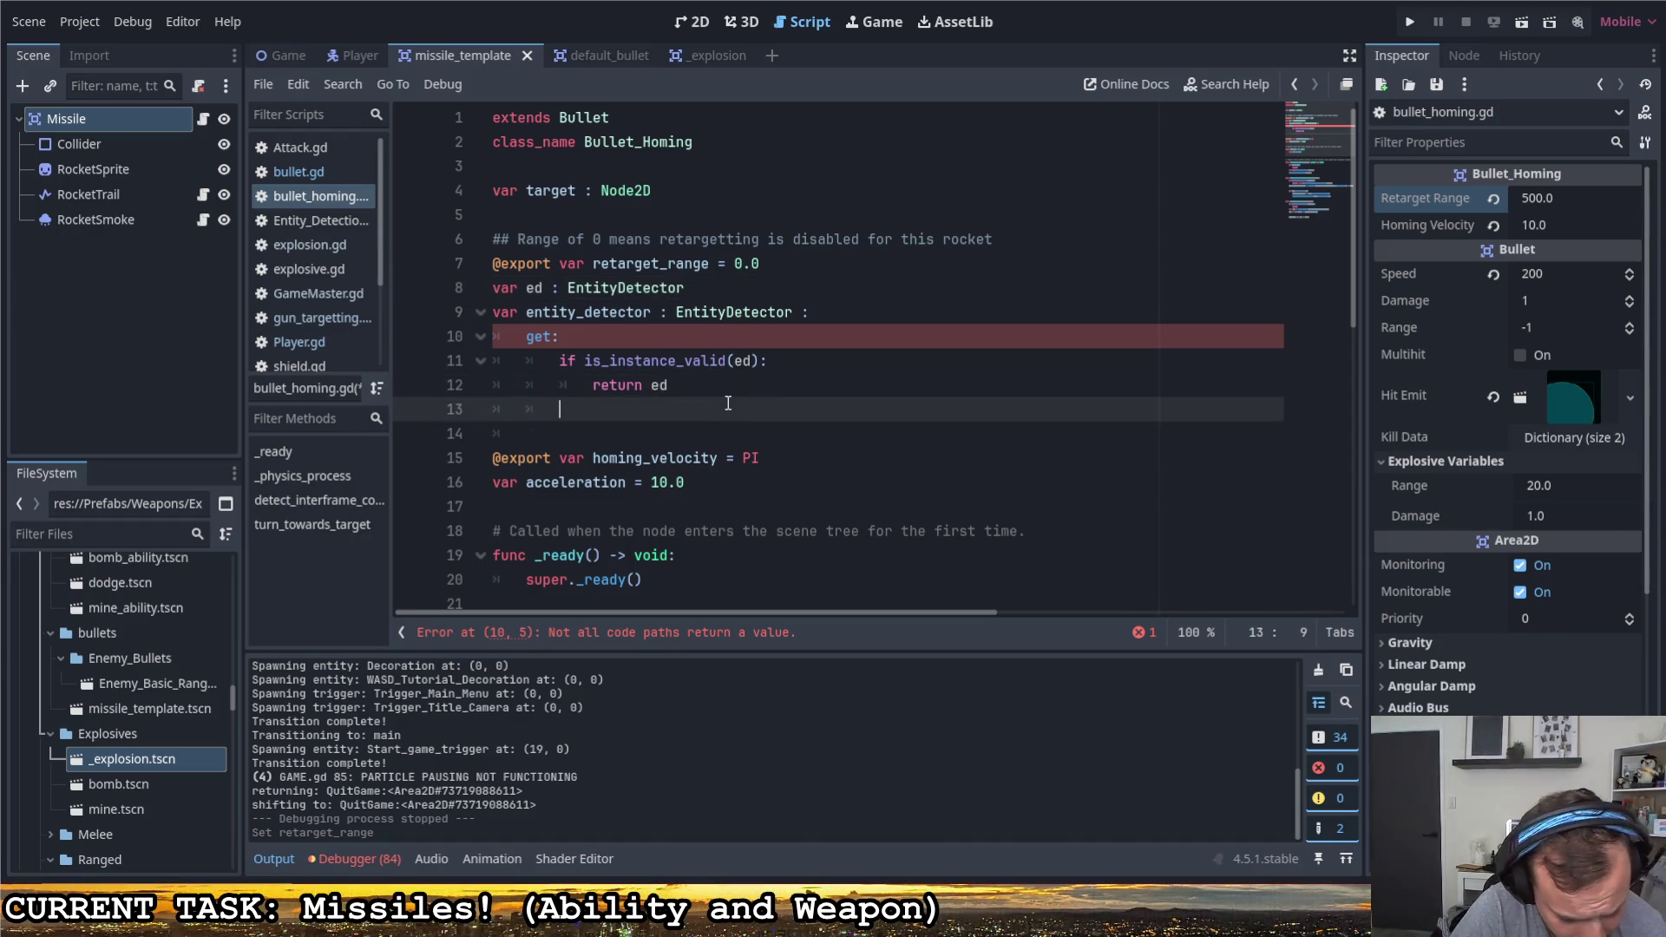
{"action": "type", "text": "for c in get_chil"}
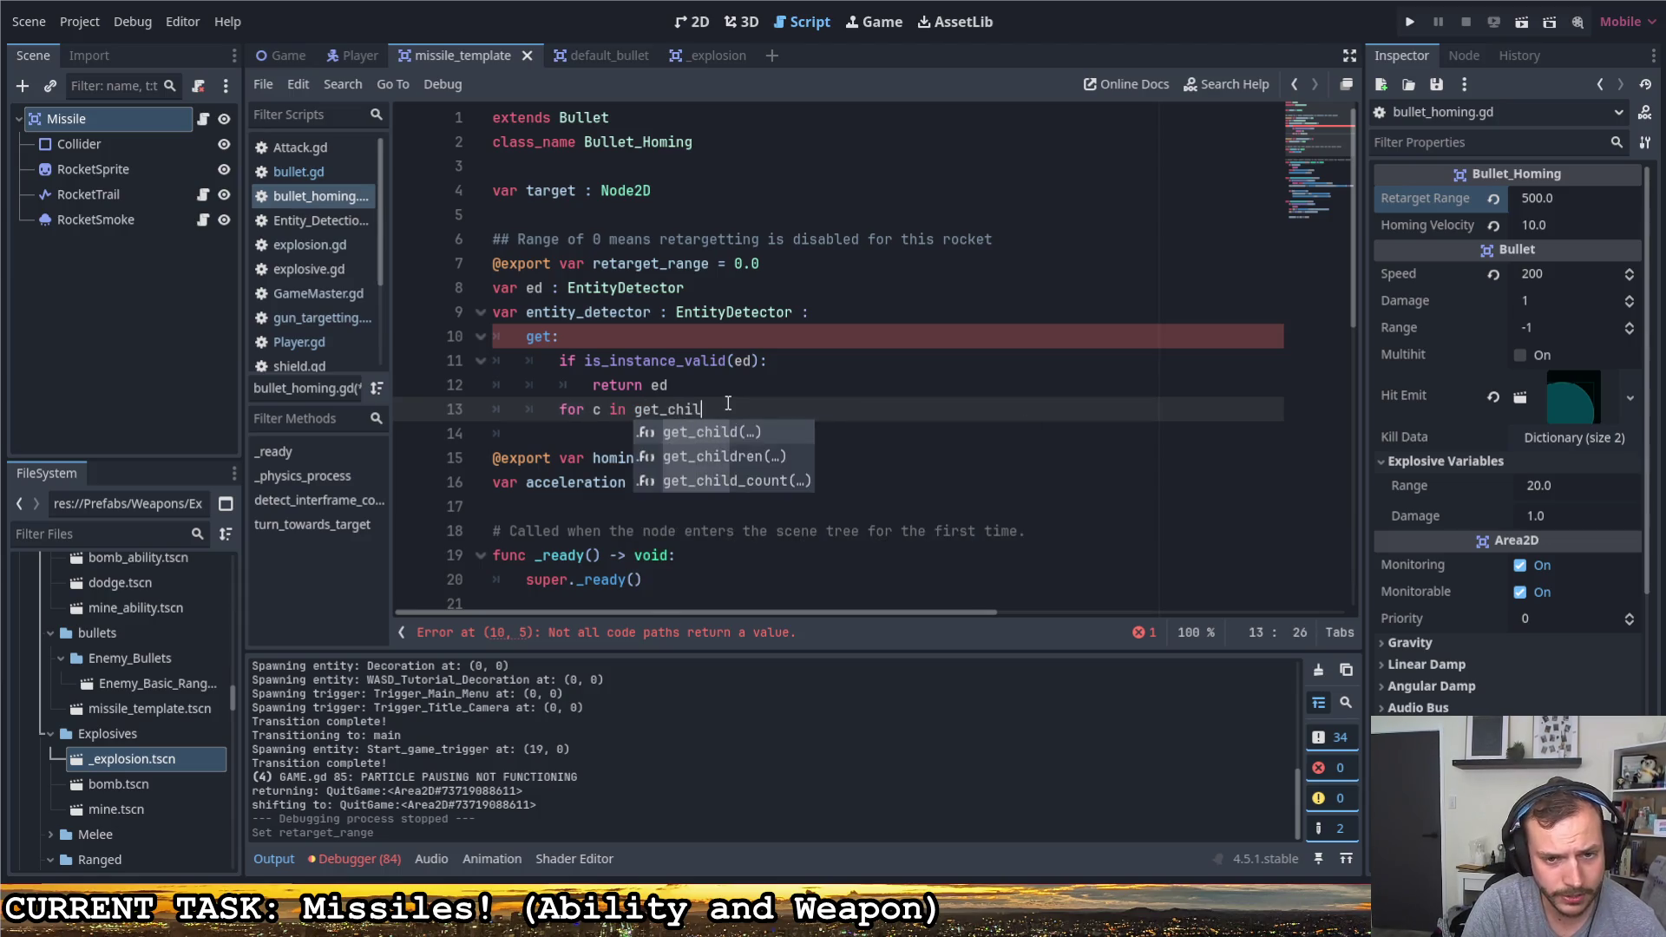
{"action": "key", "text": "Return"}
{"action": "key", "text": "BackSpace"}
{"action": "type", "text": "ren"}
{"action": "key", "text": "Return"}
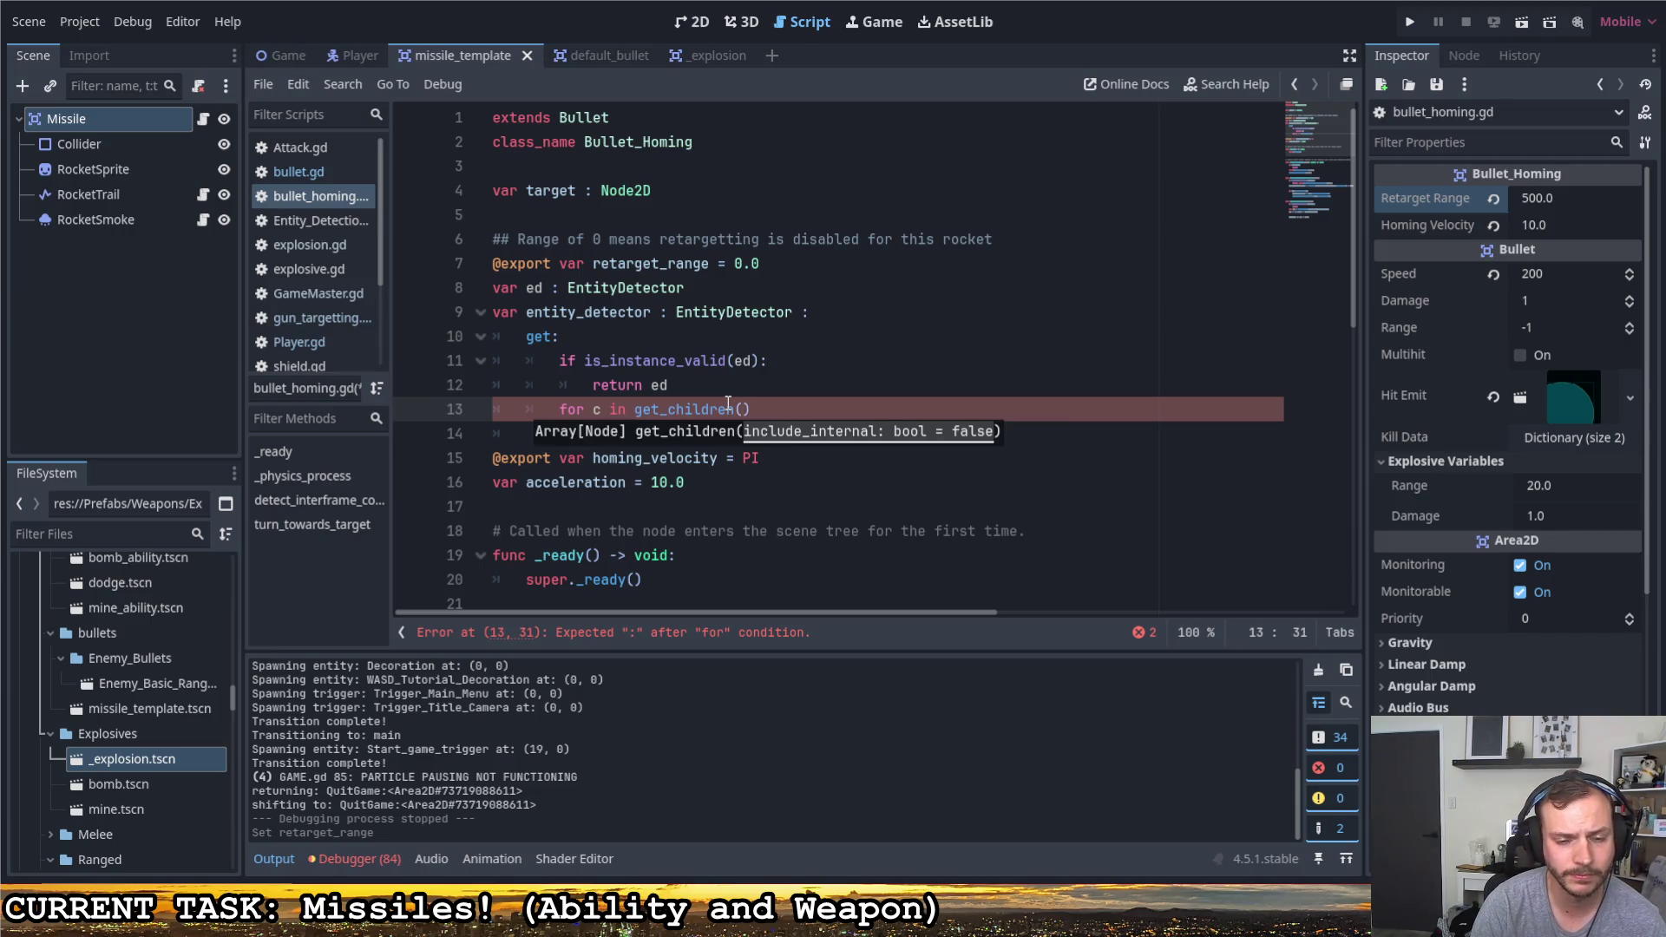
{"action": "type", "text": "):"}
{"action": "key", "text": "Return"}
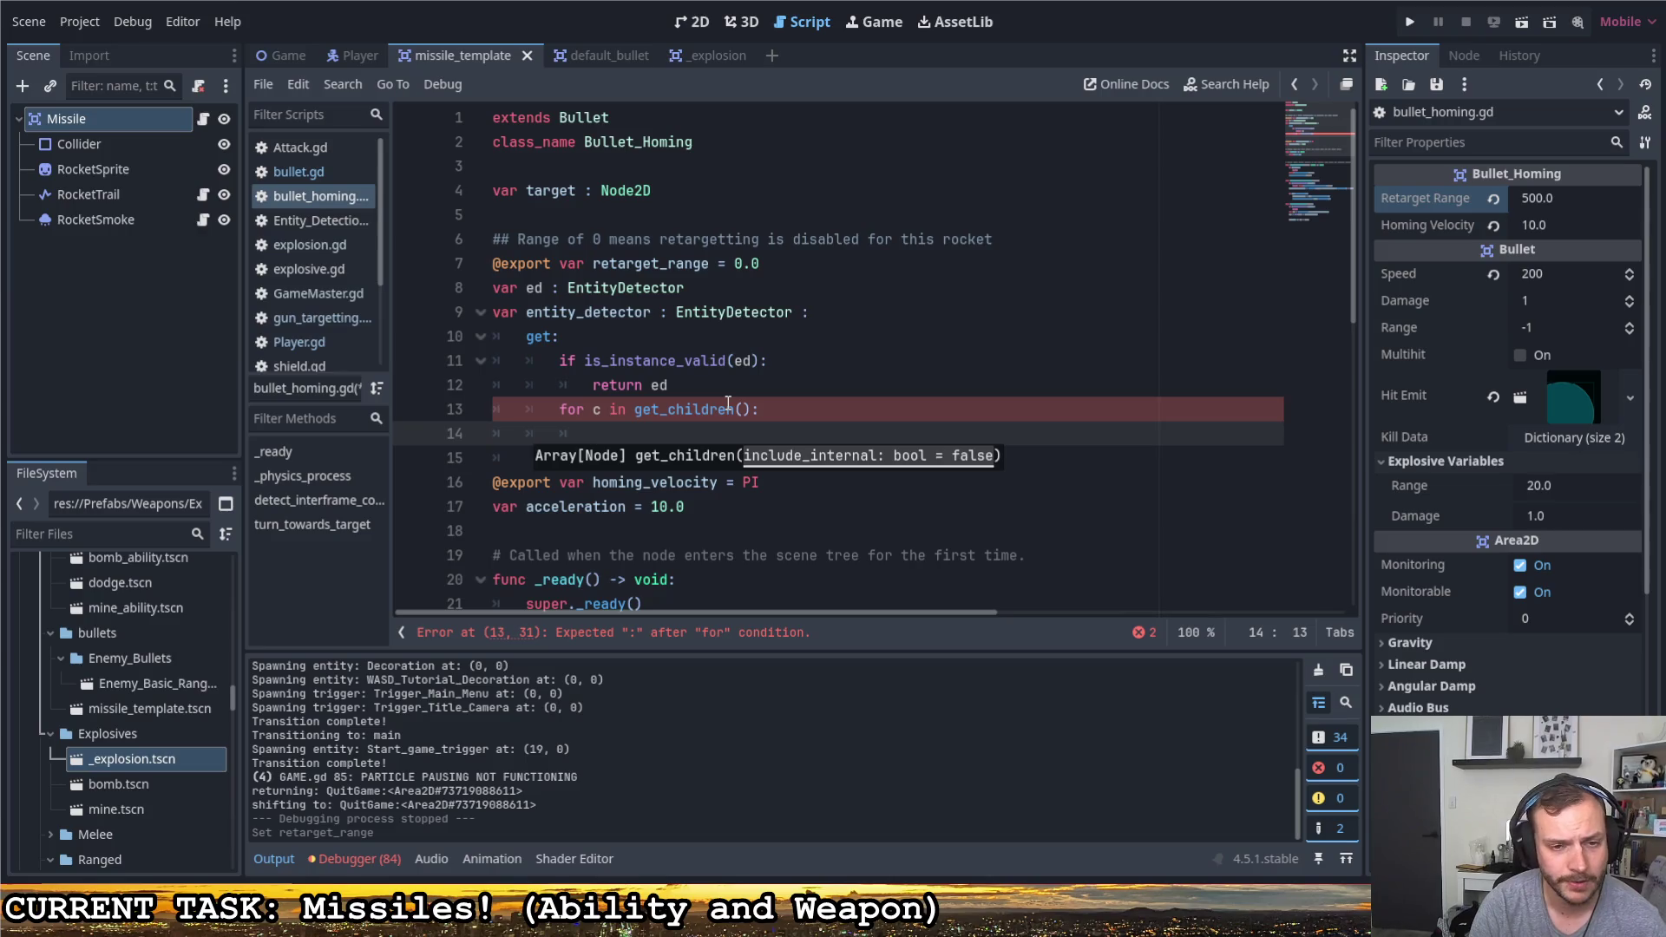
{"action": "type", "text": "fi c"}
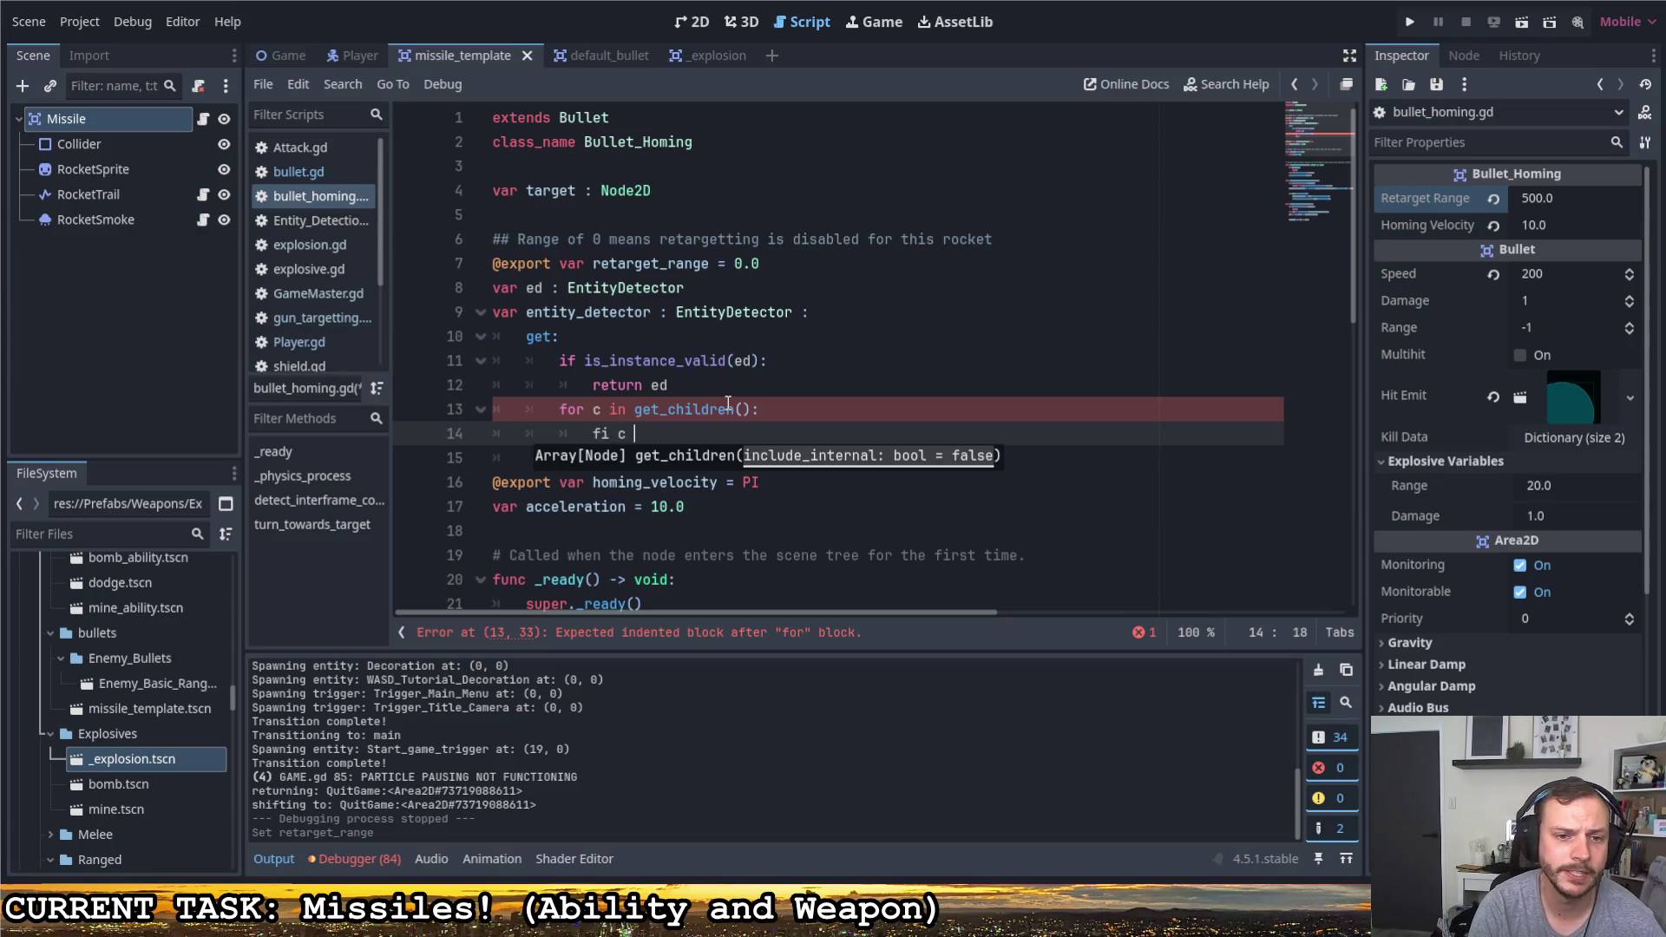
Inside the loop, write 'if c is EntityDetector: return c'
{"action": "key", "text": "BackSpace"}
{"action": "key", "text": "BackSpace"}
{"action": "type", "text": "if c is "}
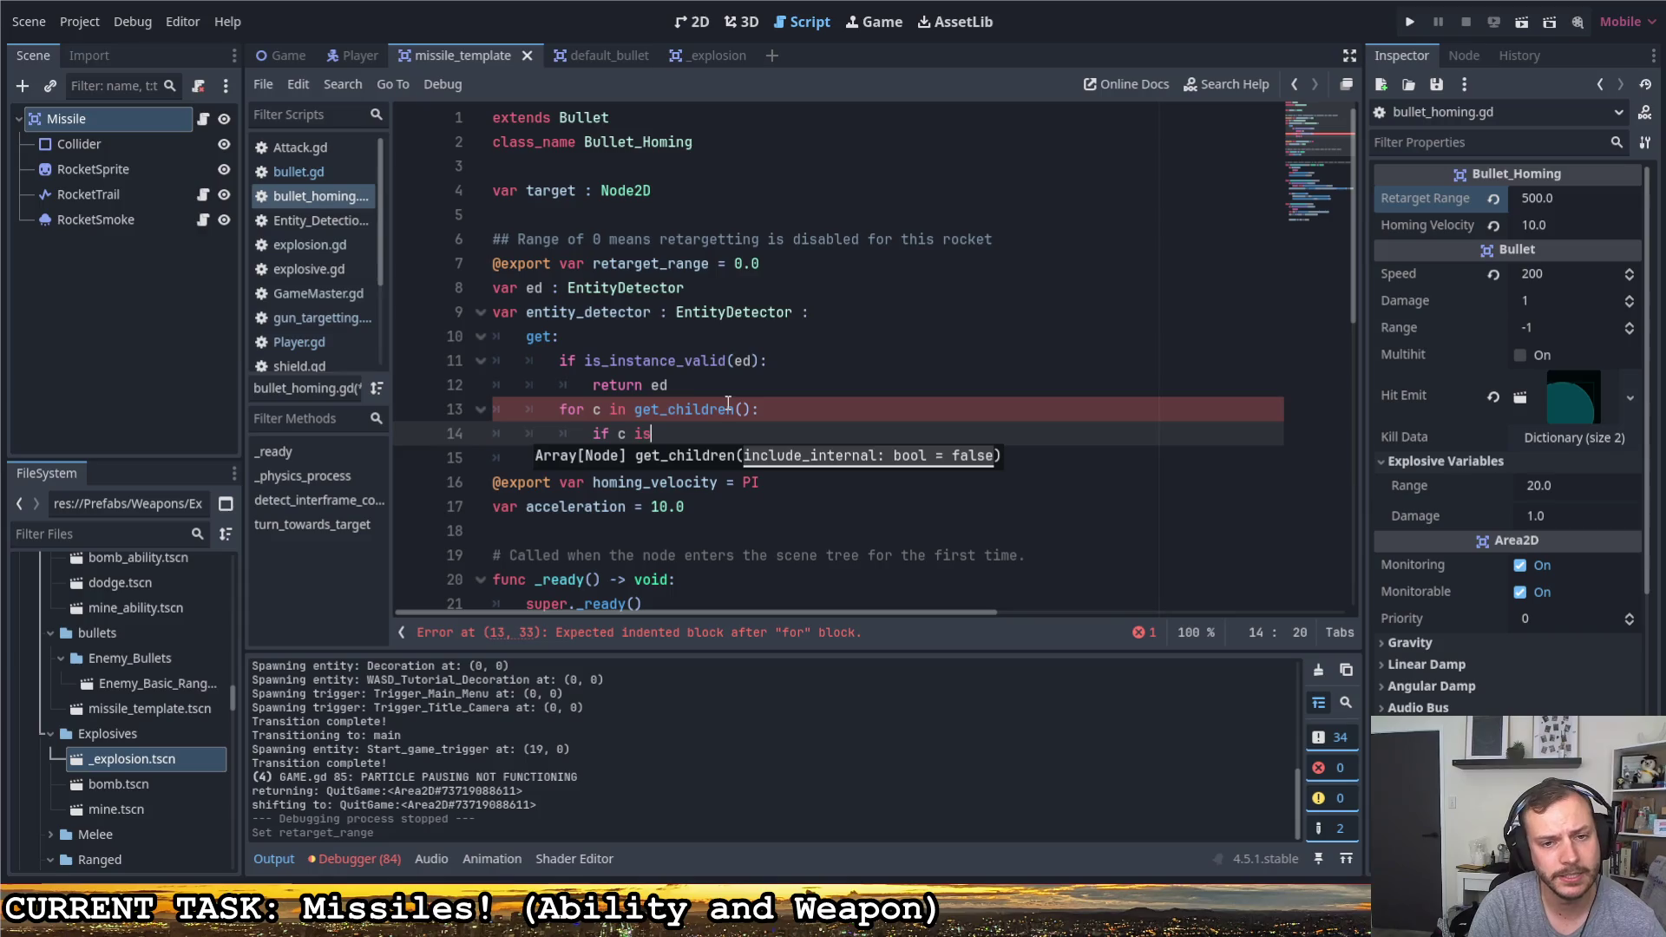
{"action": "type", "text": "En"}
{"action": "key", "text": "Escape"}
{"action": "key", "text": "Down"}
{"action": "key", "text": "Down"}
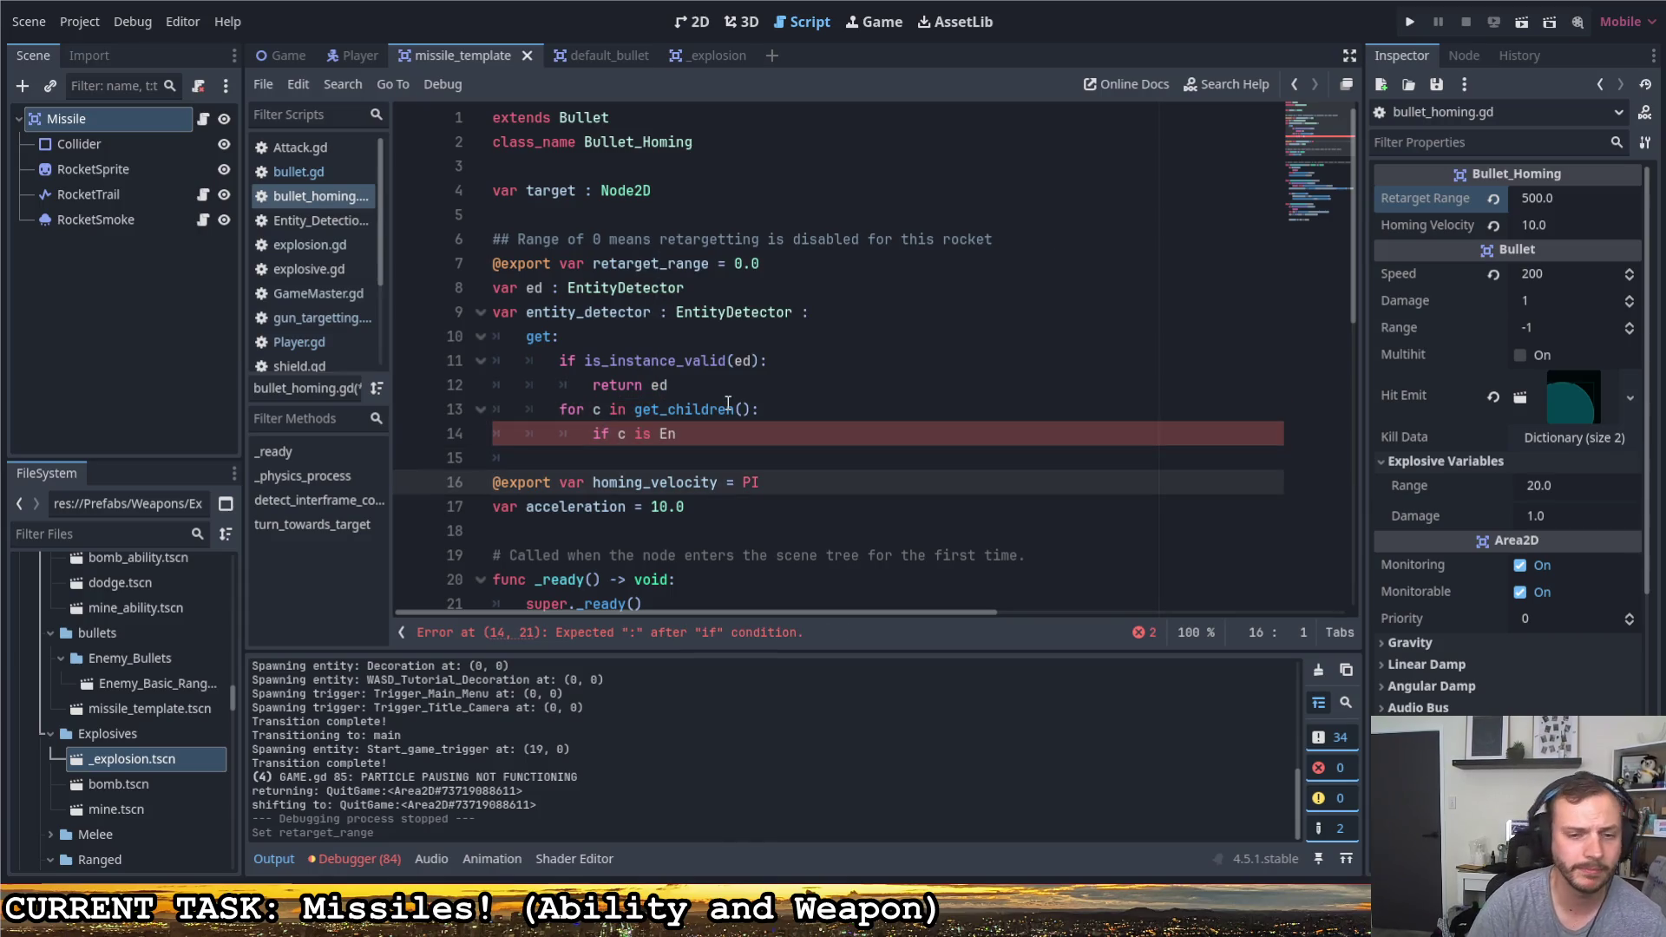
{"action": "double_click", "coordinate": [730, 317]}
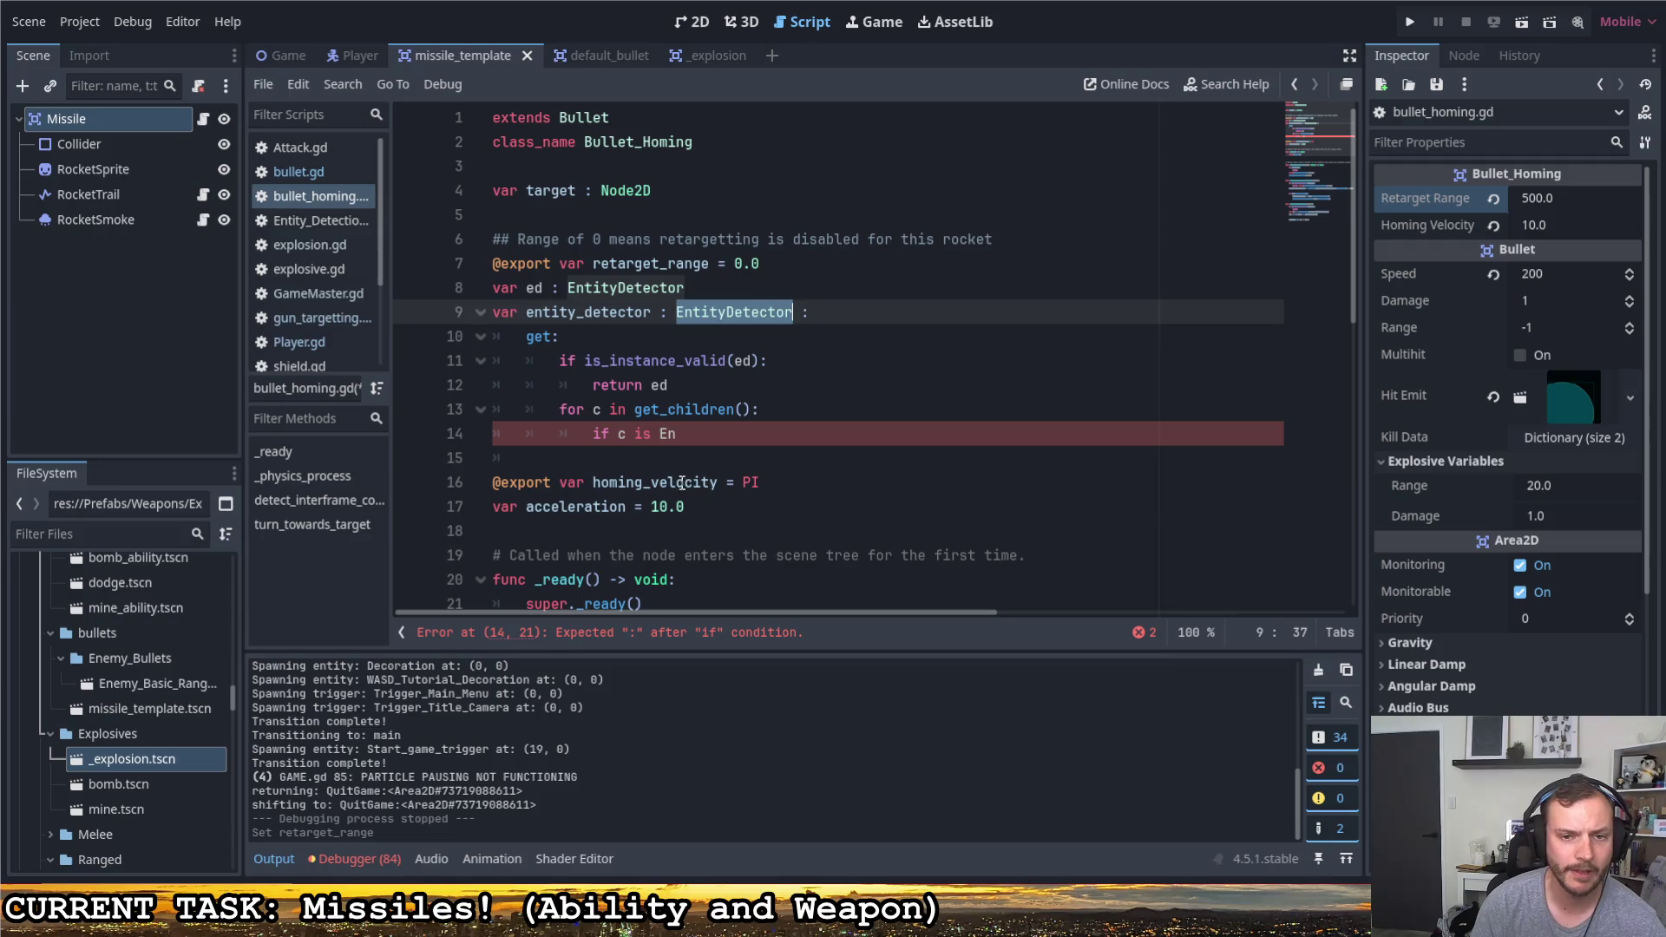
{"action": "key", "text": "ctrl+c"}
{"action": "double_click", "coordinate": [667, 433]}
{"action": "key", "text": "ctrl+v"}
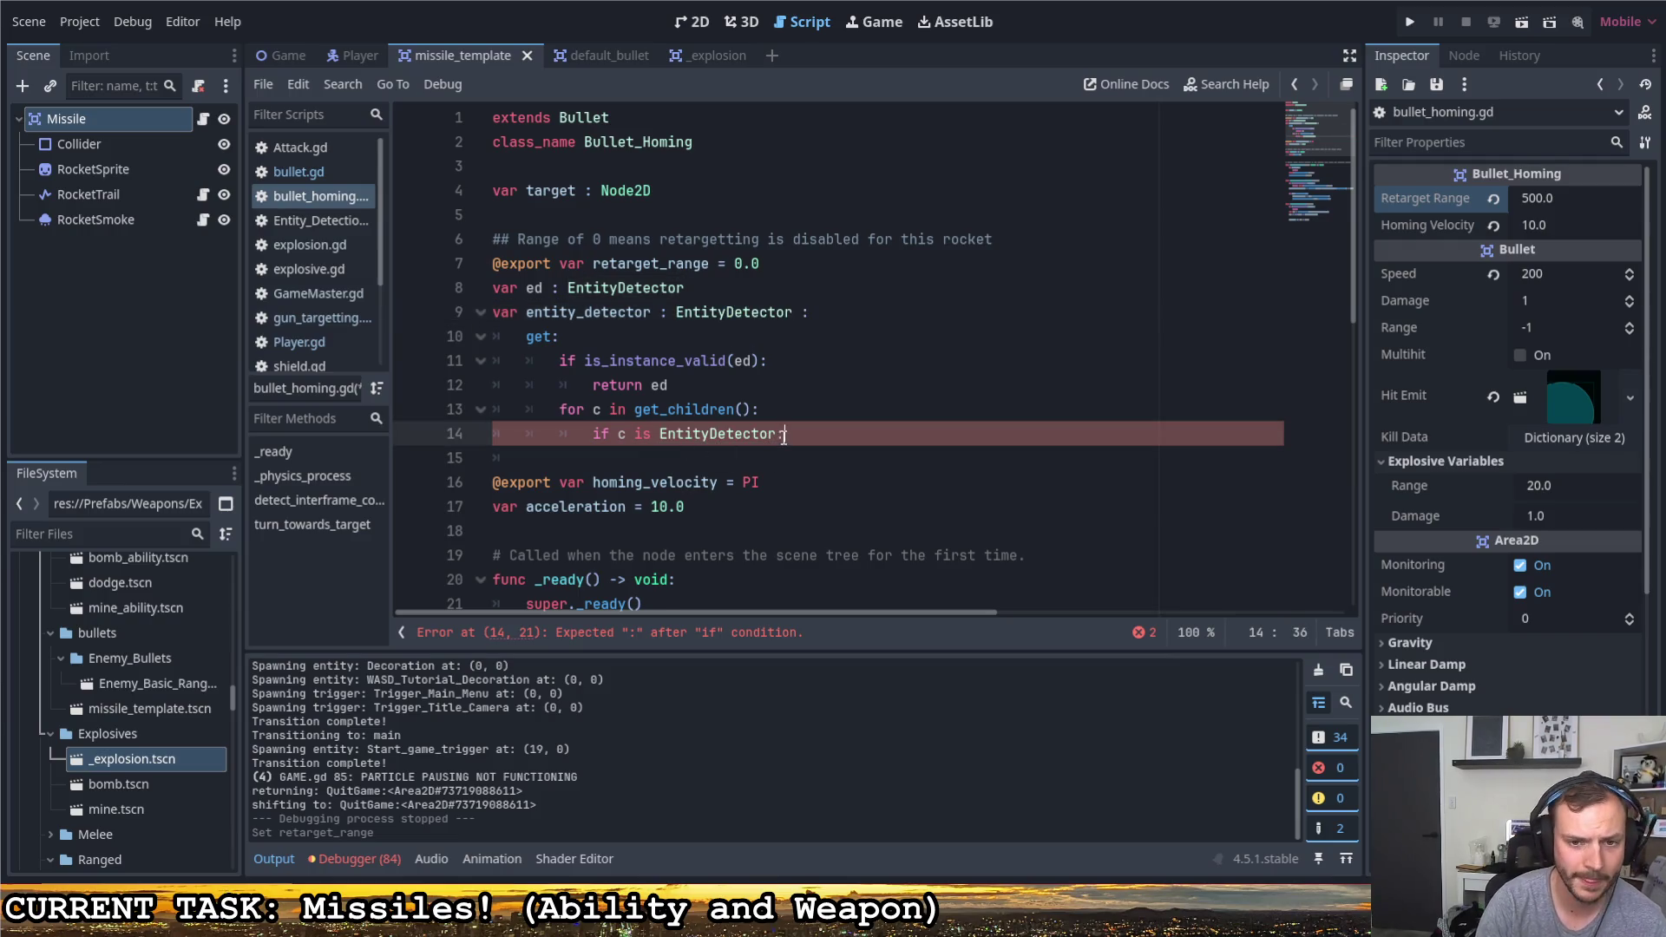
{"action": "key", "text": "Return"}
{"action": "type", "text": "ed = c"}
{"action": "key", "text": "Return"}
{"action": "type", "text": "return c"}
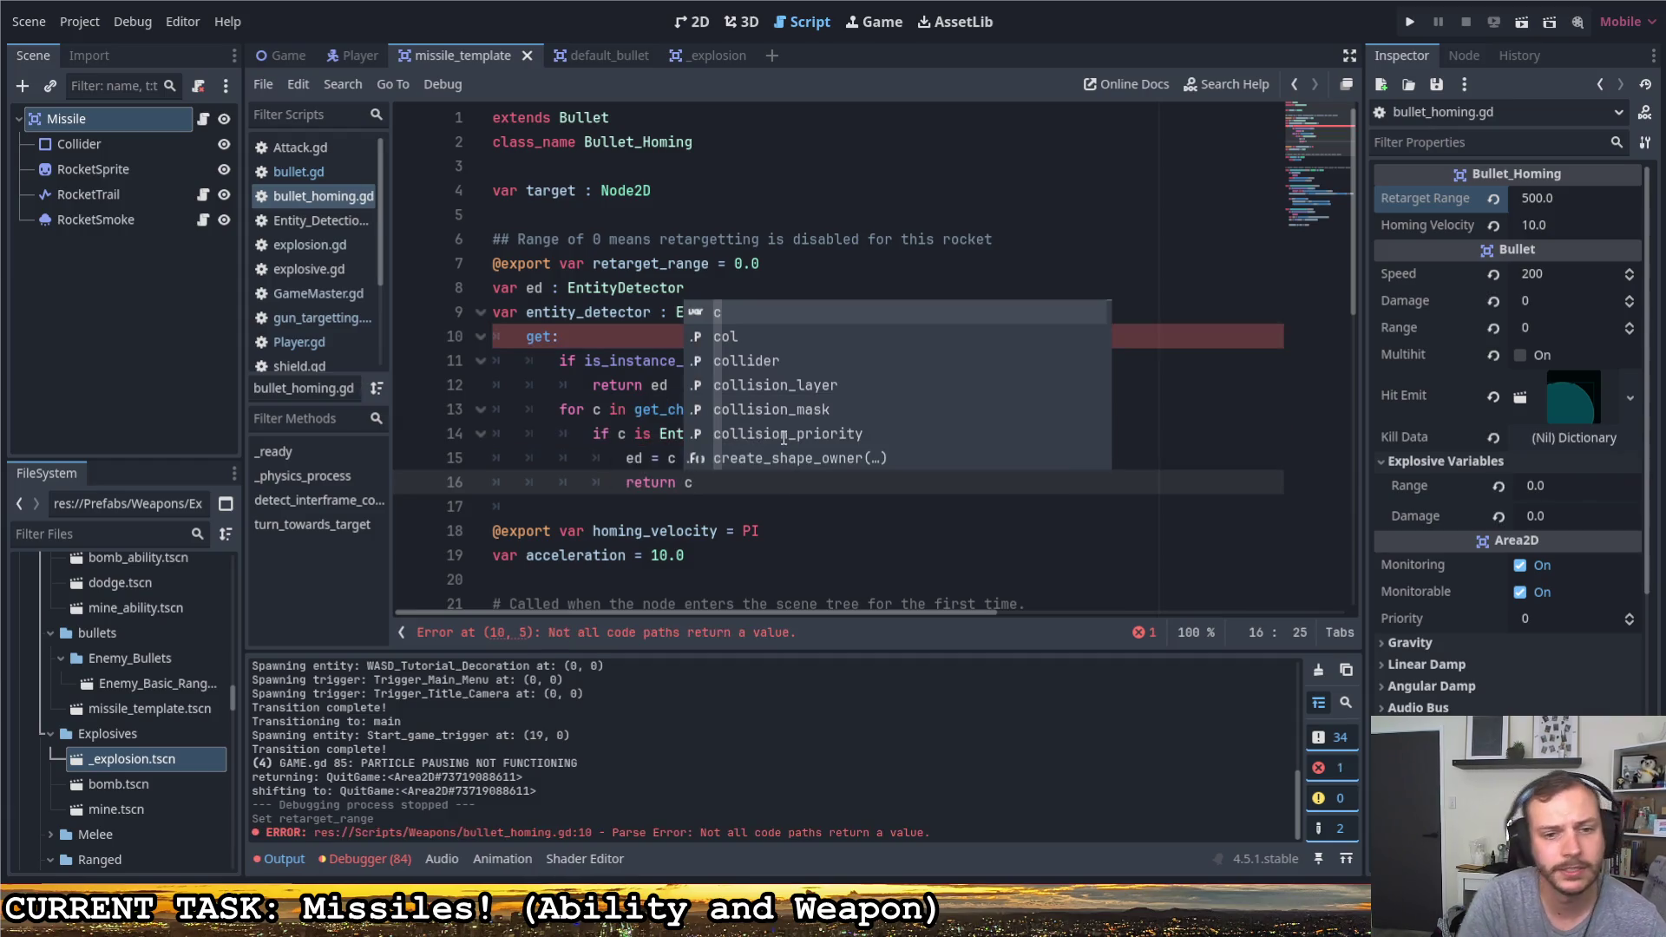
{"action": "key", "text": "BackSpace"}
{"action": "type", "text": "xc"}
{"action": "key", "text": "BackSpace"}
{"action": "key", "text": "BackSpace"}
{"action": "type", "text": "c"}
{"action": "key", "text": "Escape"}
{"action": "key", "text": "Return"}
{"action": "key", "text": "BackSpace"}
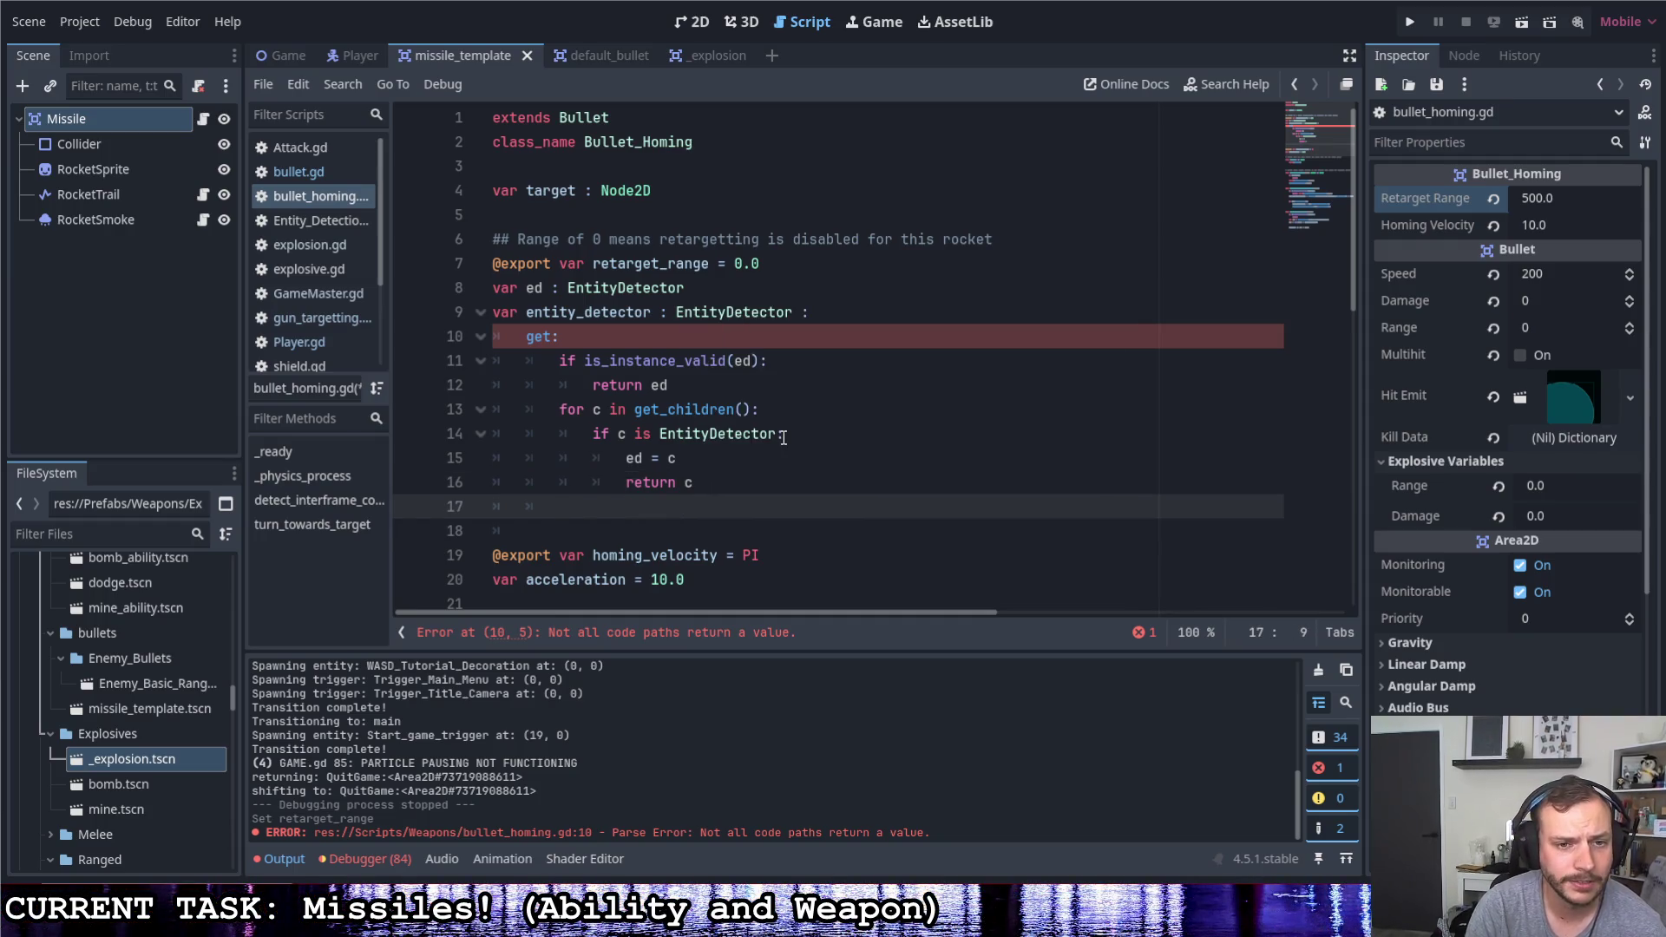
{"action": "type", "text": "return"}
Fall back to 'ed = EntityDetector.new()', 'add_child(ed)' and 'return ed'
{"action": "key", "text": "BackSpace"}
{"action": "key", "text": "BackSpace"}
{"action": "key", "text": "BackSpace"}
{"action": "key", "text": "BackSpace"}
{"action": "key", "text": "BackSpace"}
{"action": "key", "text": "BackSpace"}
{"action": "type", "text": "ed = "}
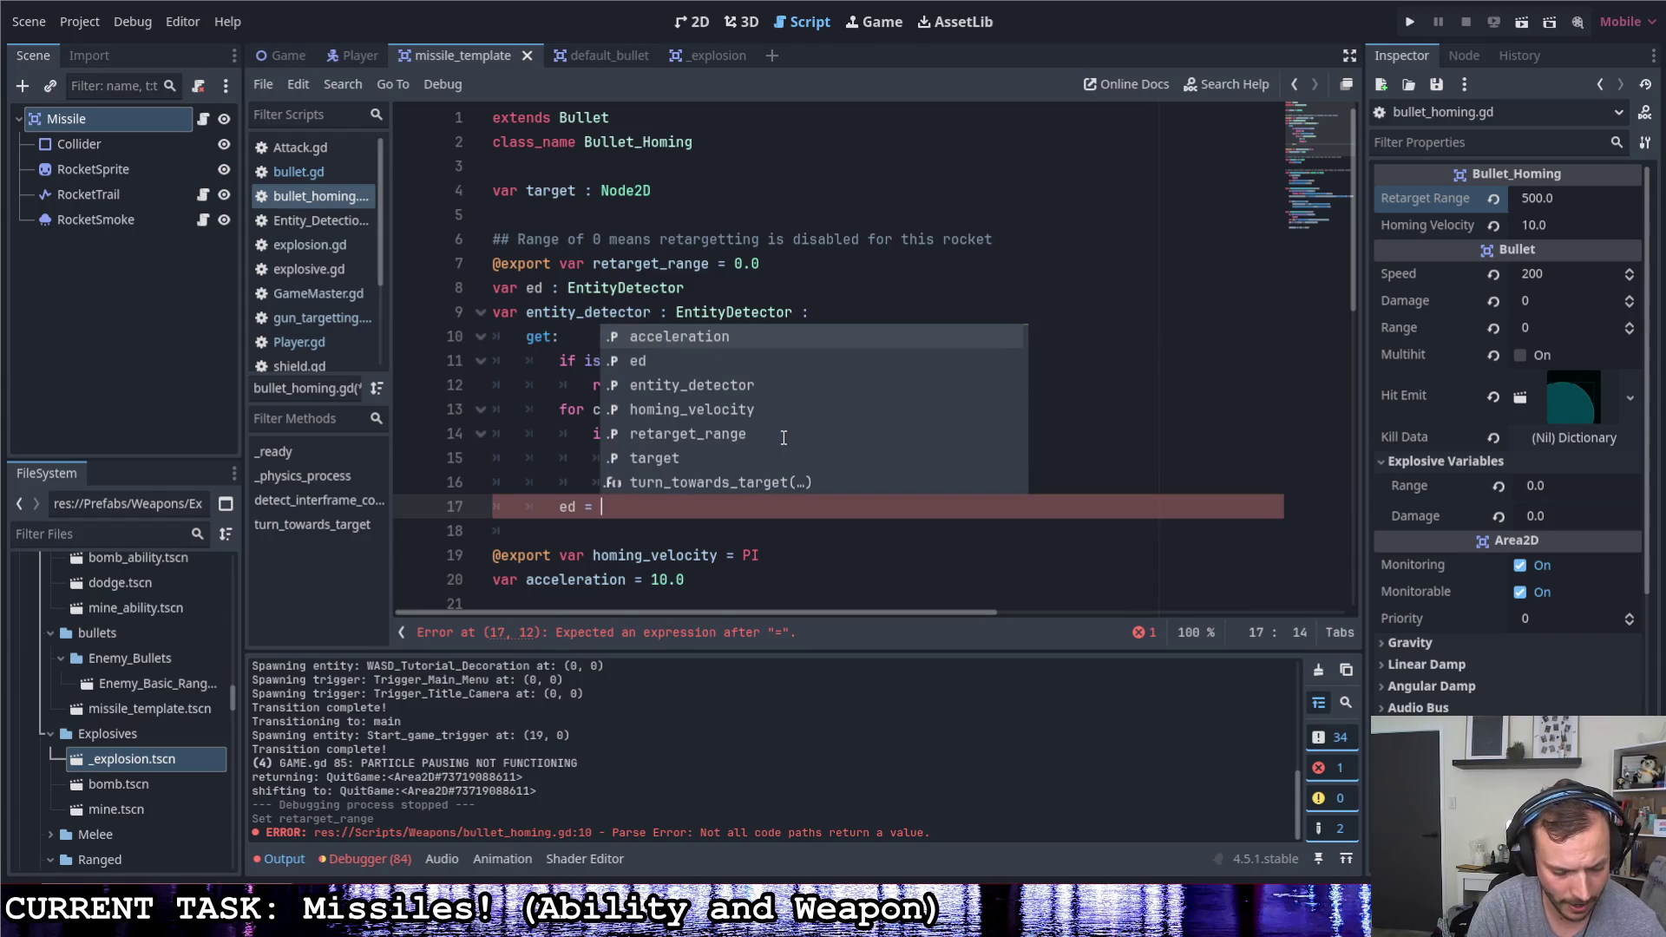
{"action": "type", "text": "ad"}
{"action": "key", "text": "BackSpace"}
{"action": "key", "text": "BackSpace"}
{"action": "key", "text": "BackSpace"}
{"action": "type", "text": "endit"}
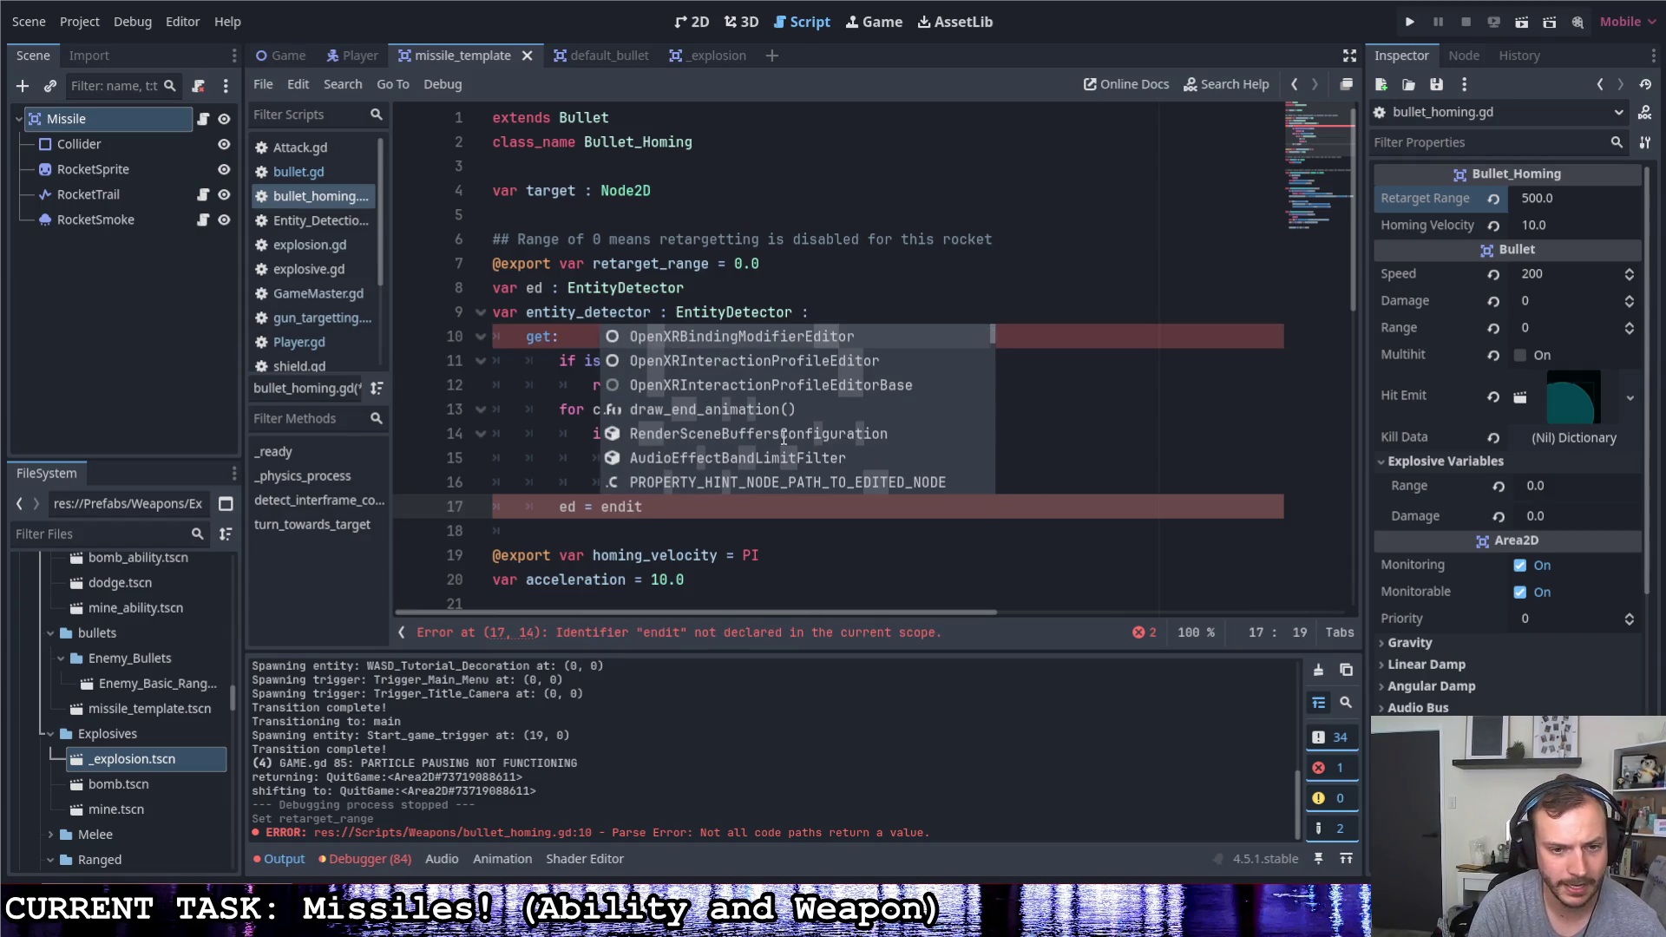
{"action": "key", "text": "BackSpace"}
{"action": "key", "text": "BackSpace"}
{"action": "key", "text": "BackSpace"}
{"action": "type", "text": "tity_detector"}
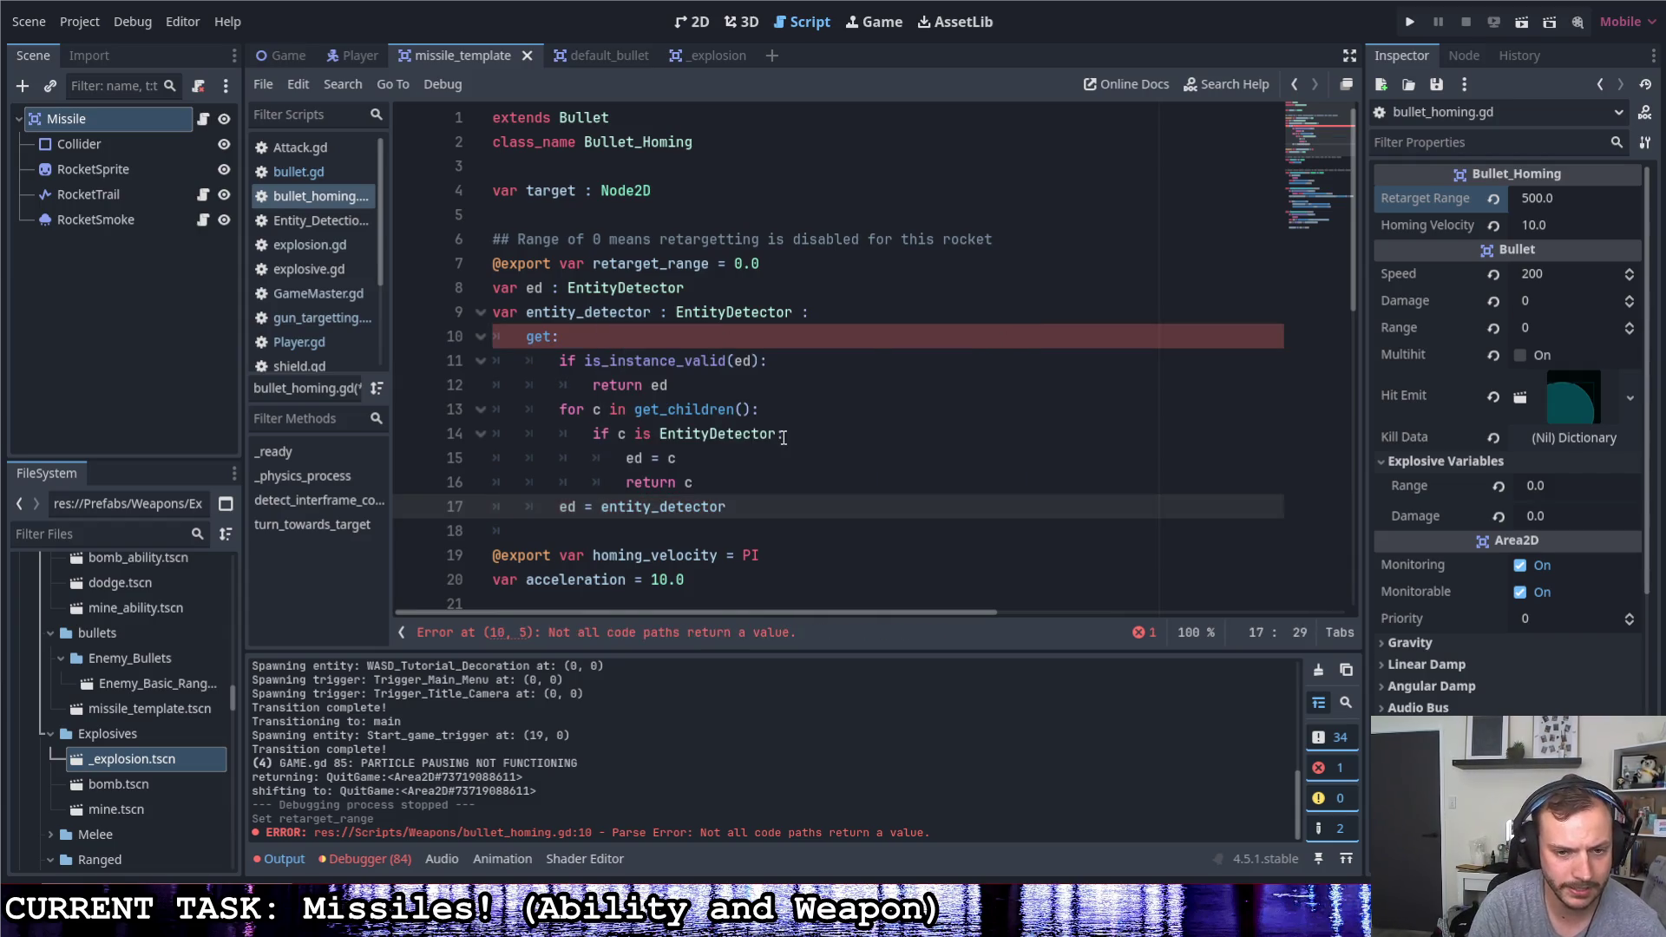
{"action": "key", "text": "BackSpace"}
{"action": "key", "text": "BackSpace"}
{"action": "key", "text": "BackSpace"}
{"action": "key", "text": "BackSpace"}
{"action": "key", "text": "BackSpace"}
{"action": "key", "text": "BackSpace"}
{"action": "key", "text": "BackSpace"}
{"action": "type", "text": "EntityDetector.ne"}
{"action": "key", "text": "Return"}
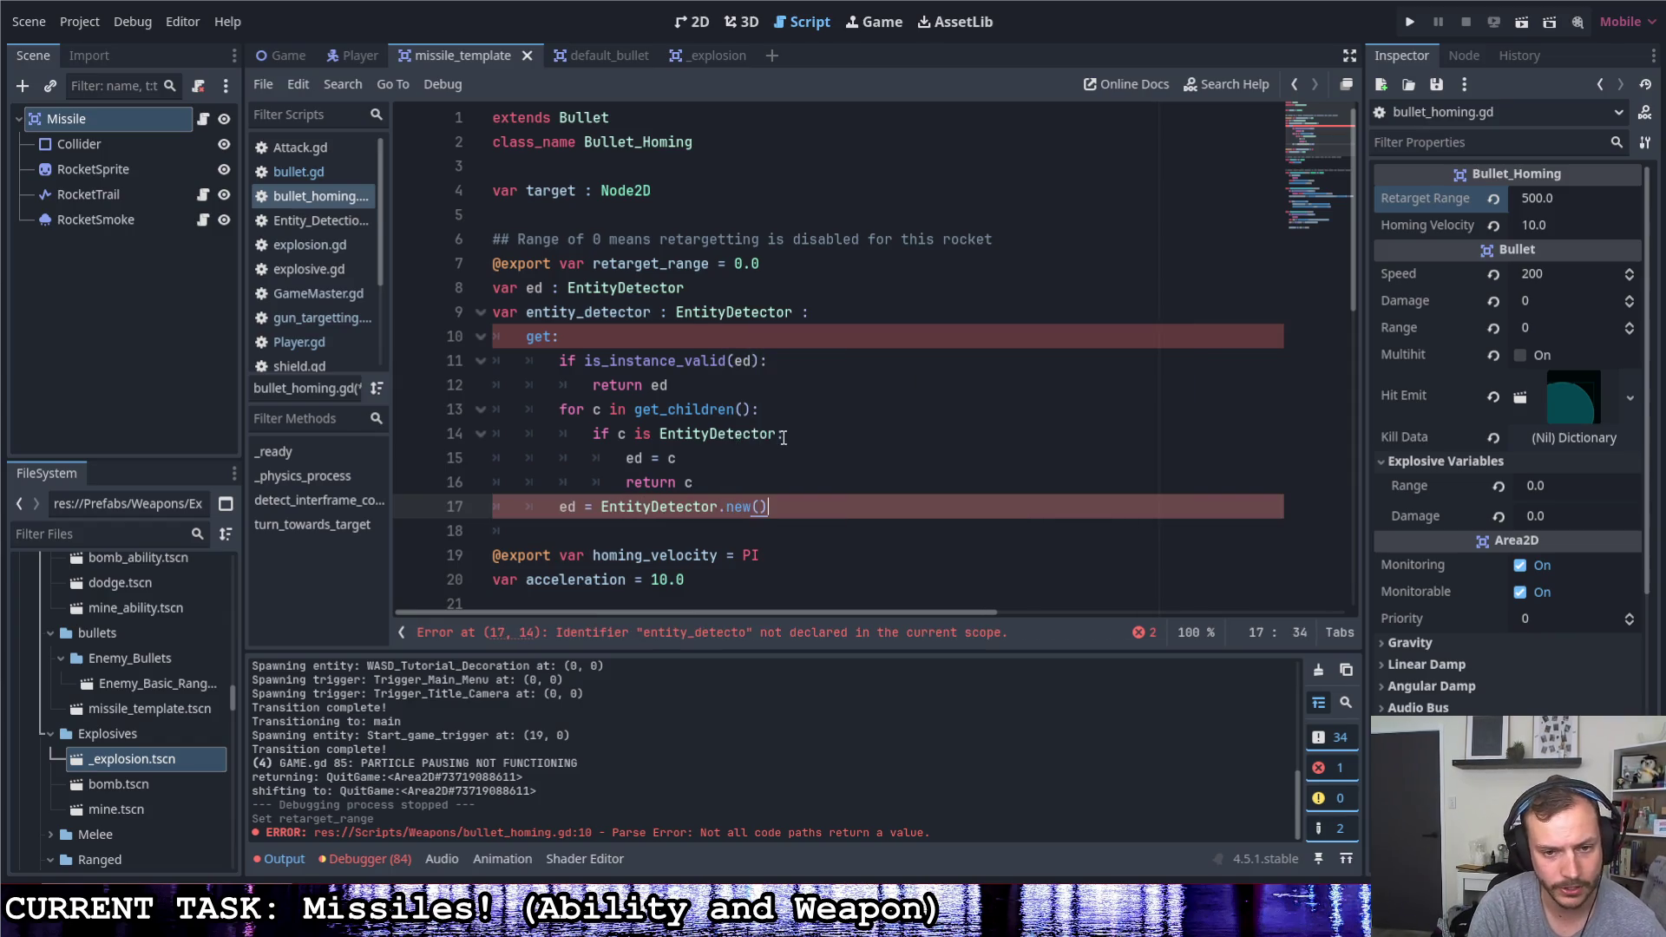
{"action": "key", "text": "Return"}
{"action": "type", "text": "ad"}
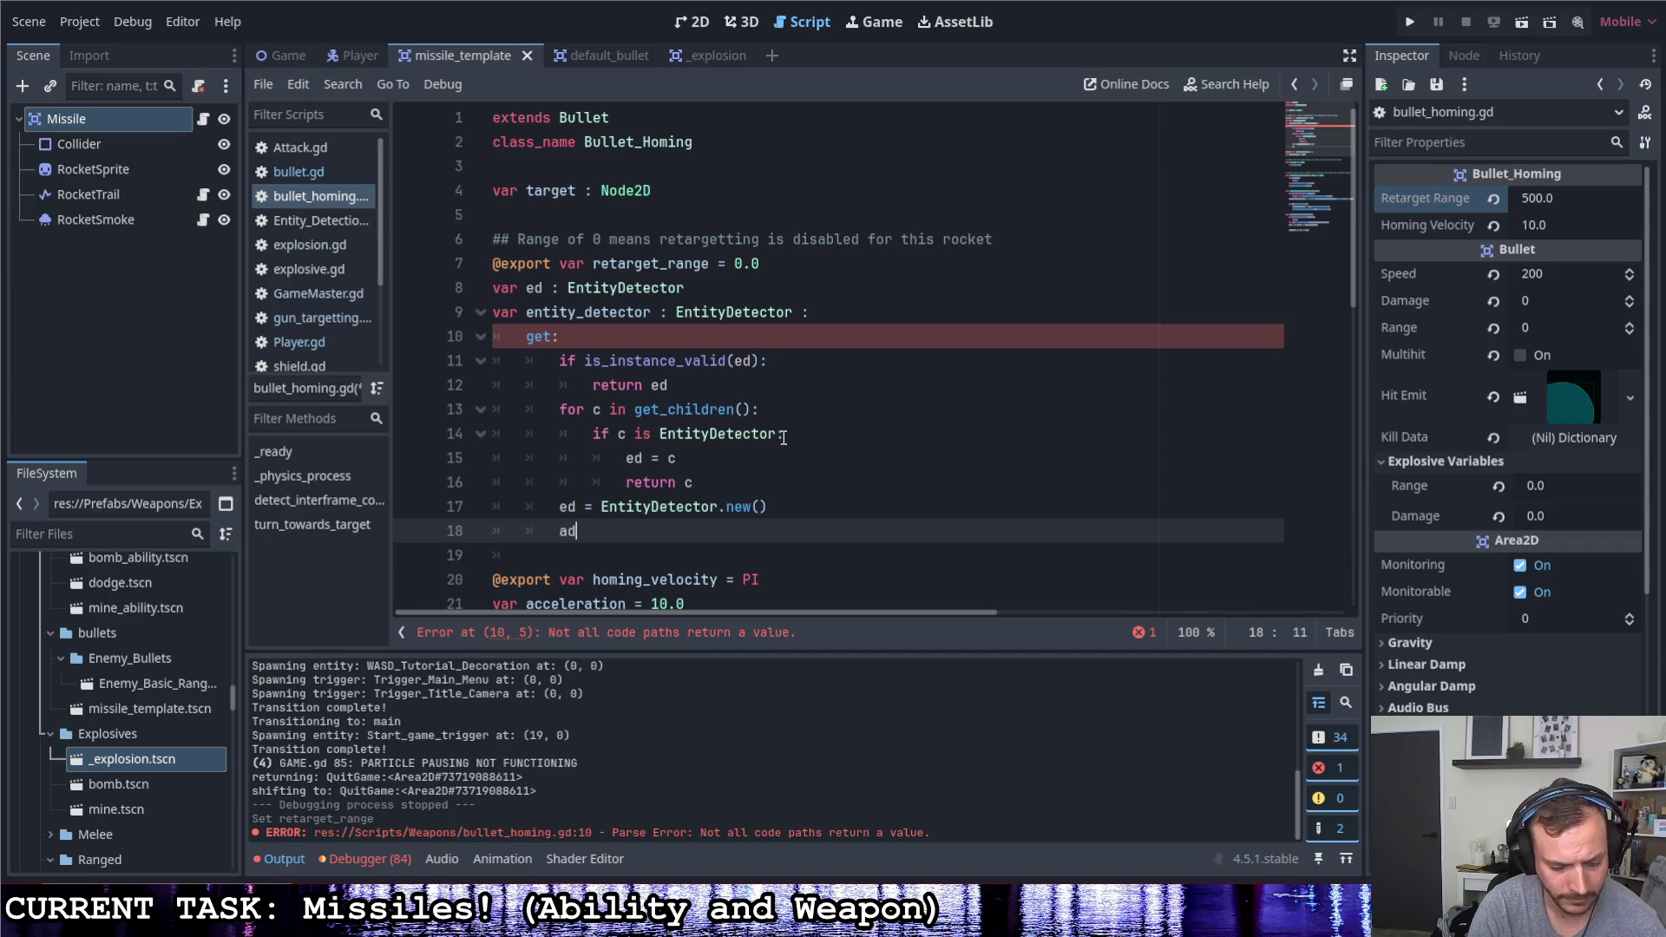
{"action": "type", "text": "d"}
{"action": "key", "text": "Return"}
{"action": "type", "text": "ed"}
{"action": "key", "text": "Return"}
{"action": "type", "text": "return ex"}
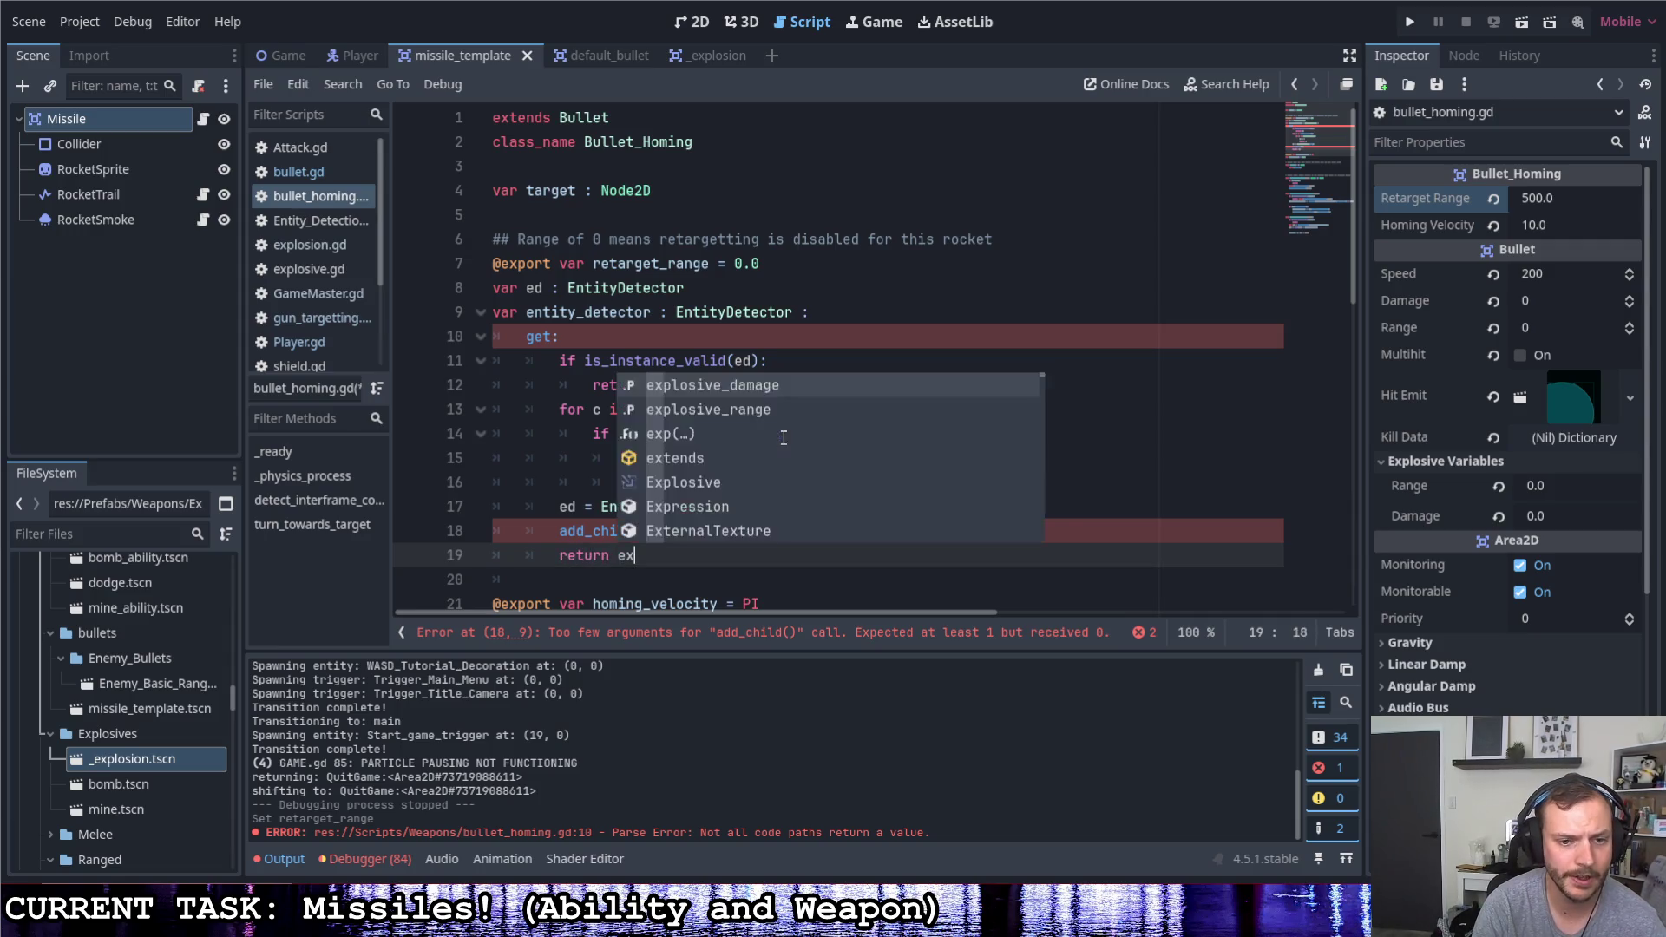
{"action": "key", "text": "BackSpace"}
{"action": "type", "text": "d"}
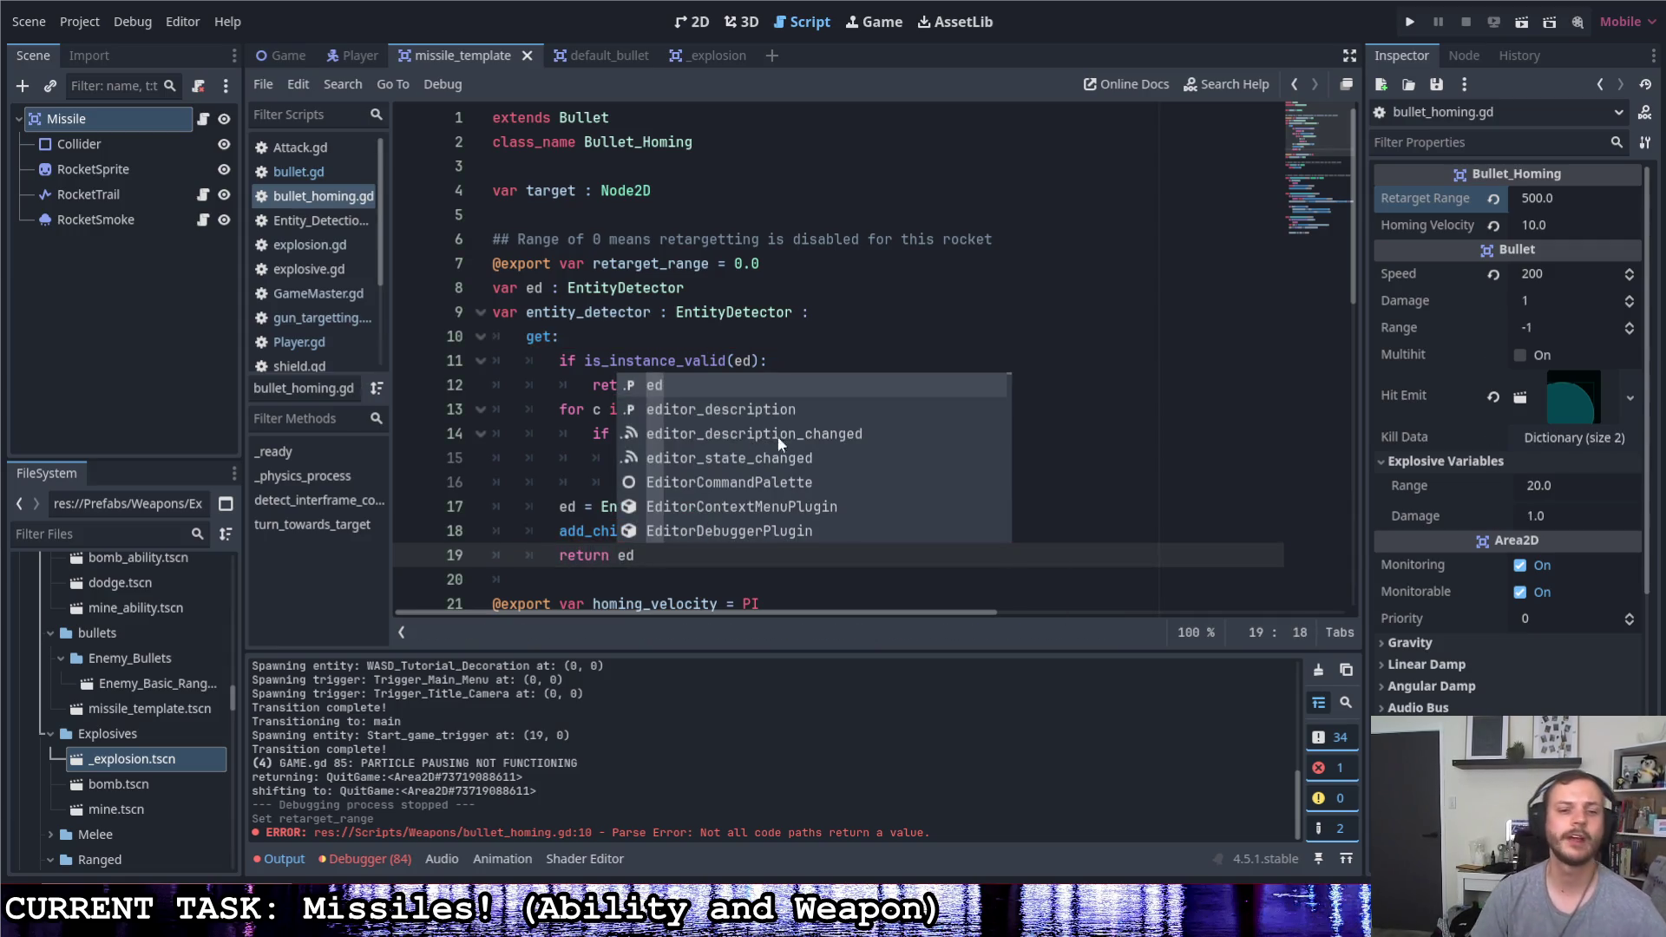
Add blank lines after 'return ed' and 'return c', then save the script
{"action": "left_click", "coordinate": [736, 337]}
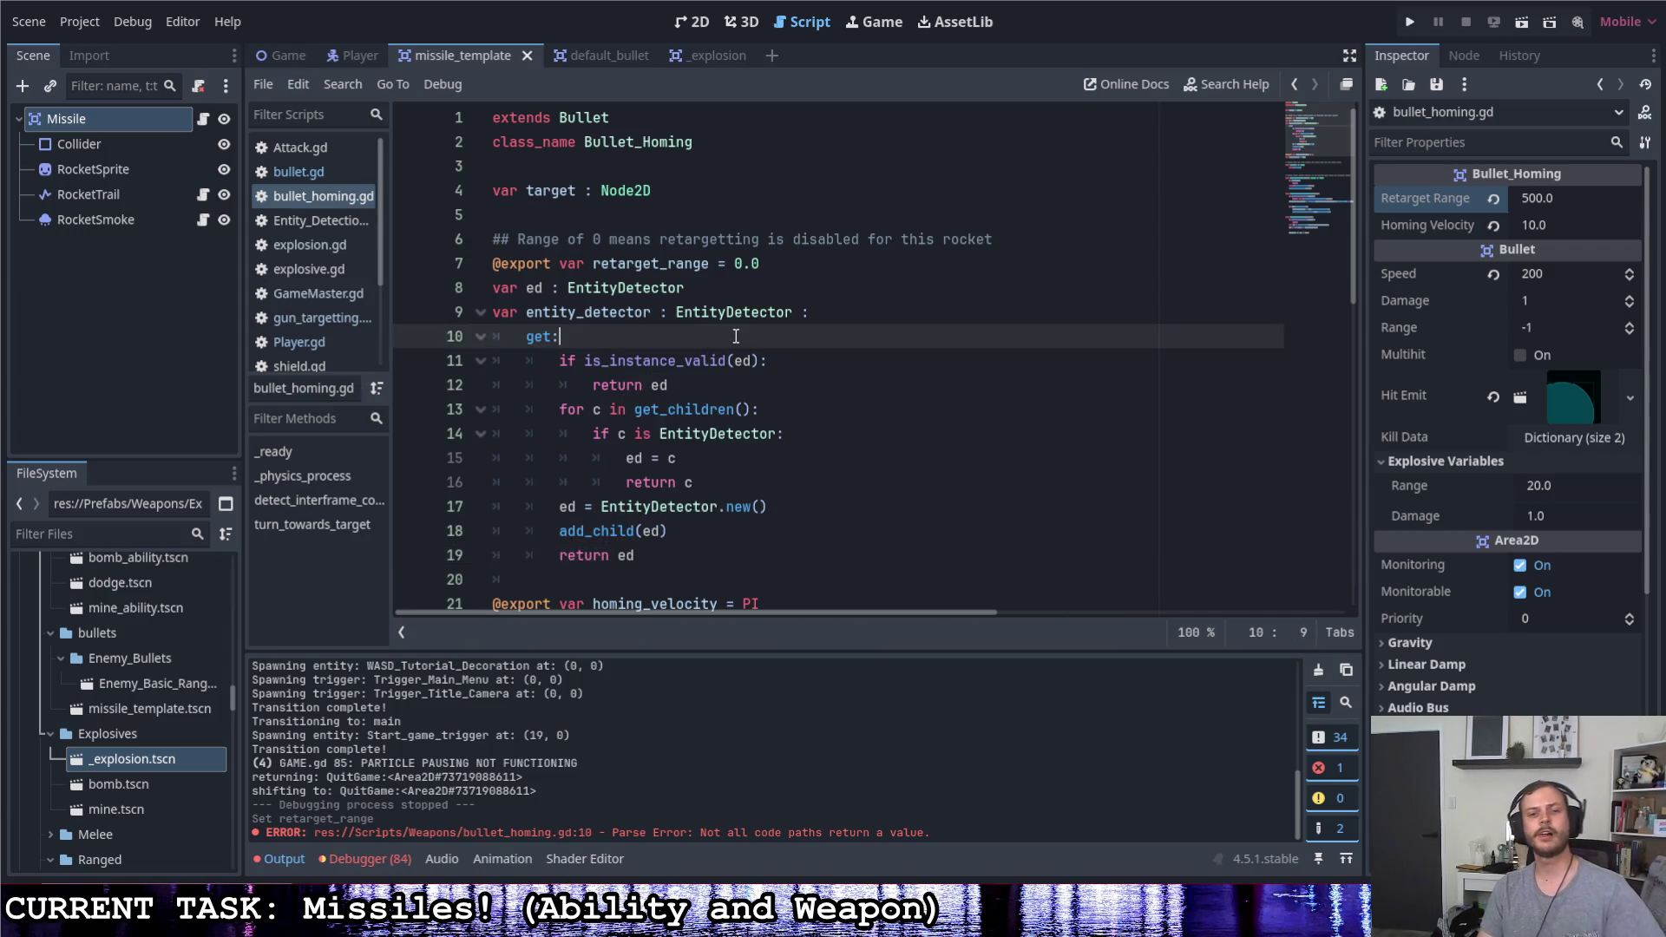
{"action": "left_click", "coordinate": [722, 391]}
{"action": "key", "text": "Return"}
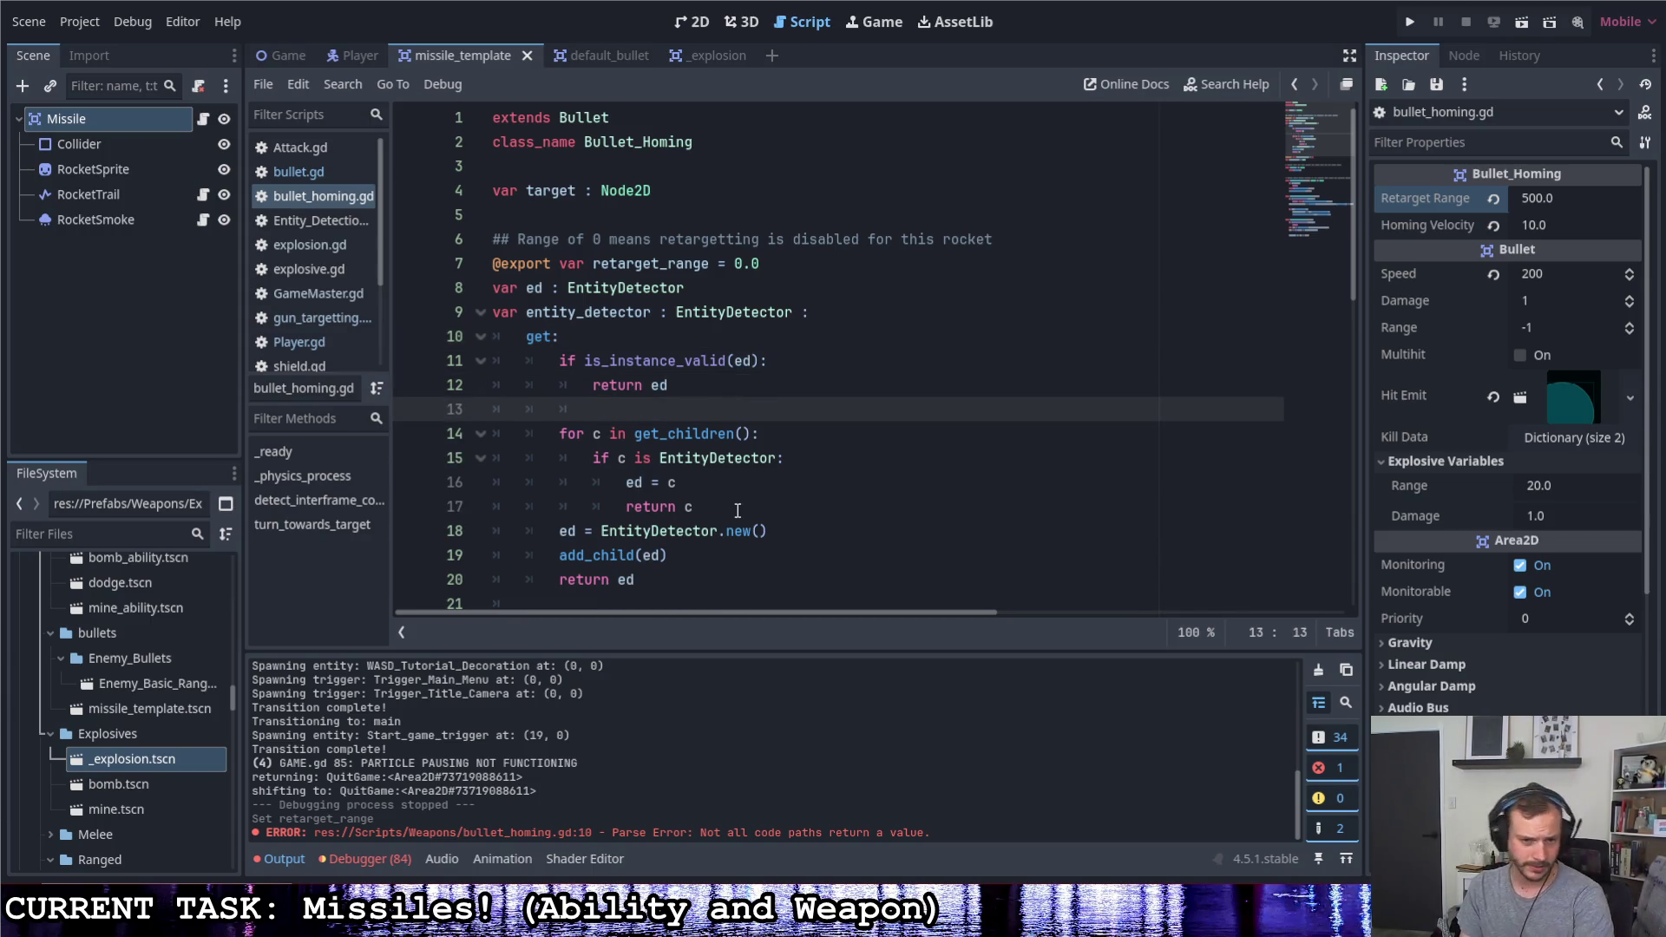
{"action": "left_click", "coordinate": [737, 507]}
{"action": "key", "text": "Return"}
{"action": "left_click", "coordinate": [755, 410]}
{"action": "key", "text": "ctrl+s"}
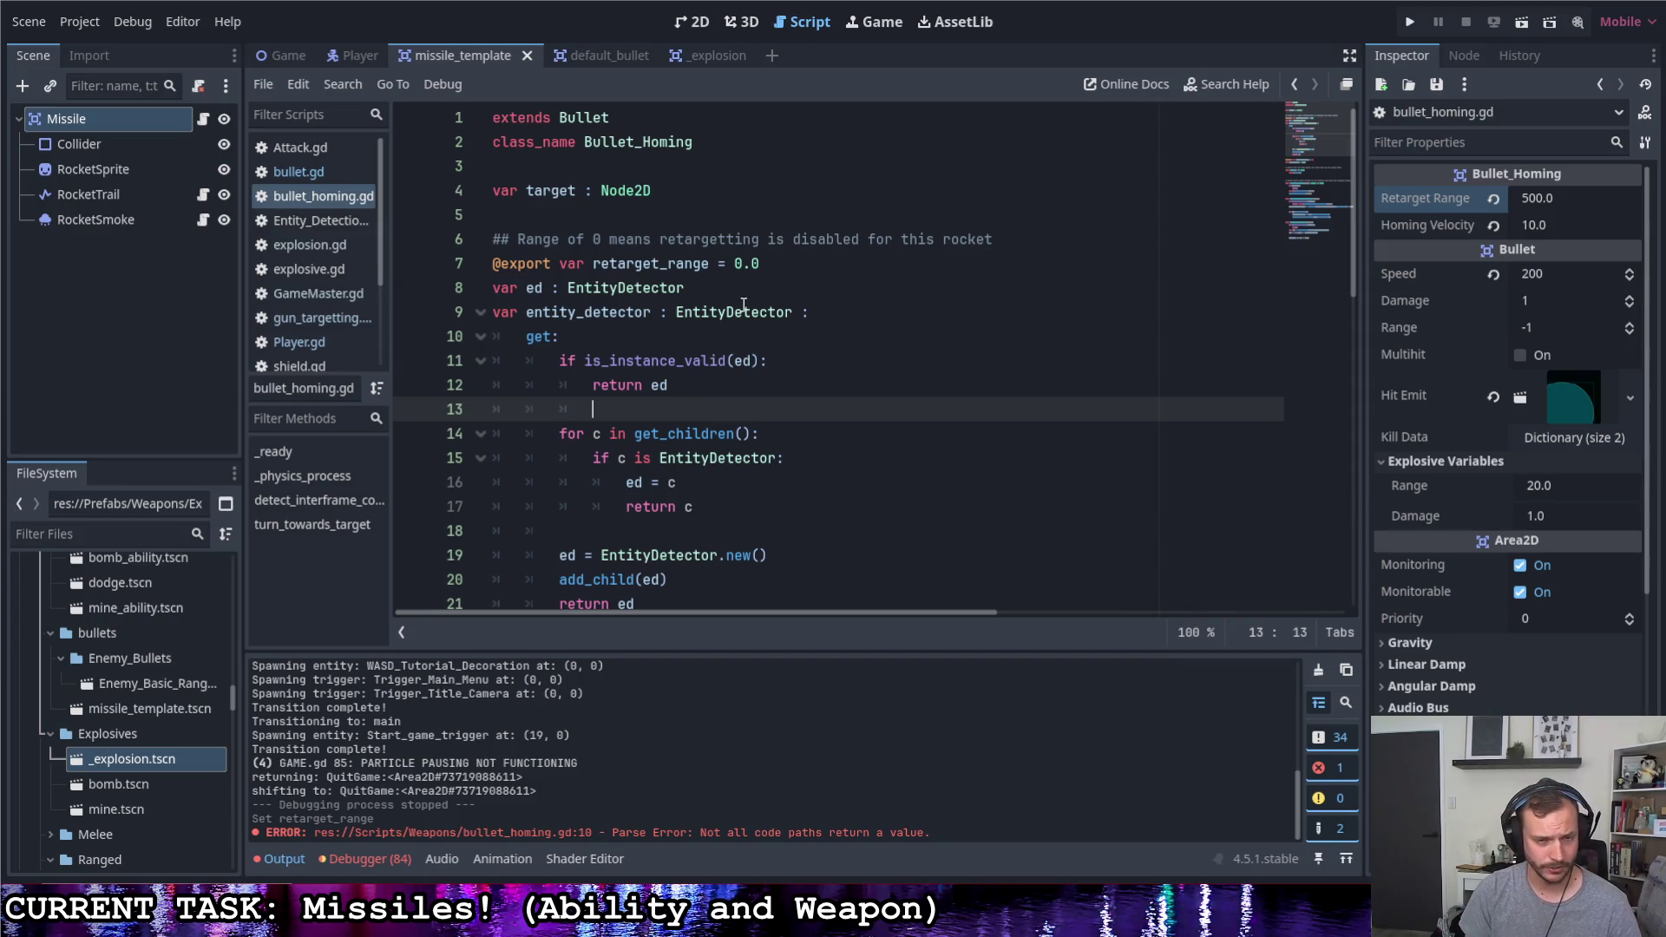
{"action": "scroll", "coordinate": [742, 305], "scroll_direction": "down", "scroll_amount": 2}
{"action": "scroll", "coordinate": [741, 307], "scroll_direction": "down", "scroll_amount": 2}
In _ready, add 'if retarget_range > 0: entity_detector.range = retarget_range' above super._ready() and save
{"action": "left_click", "coordinate": [701, 466]}
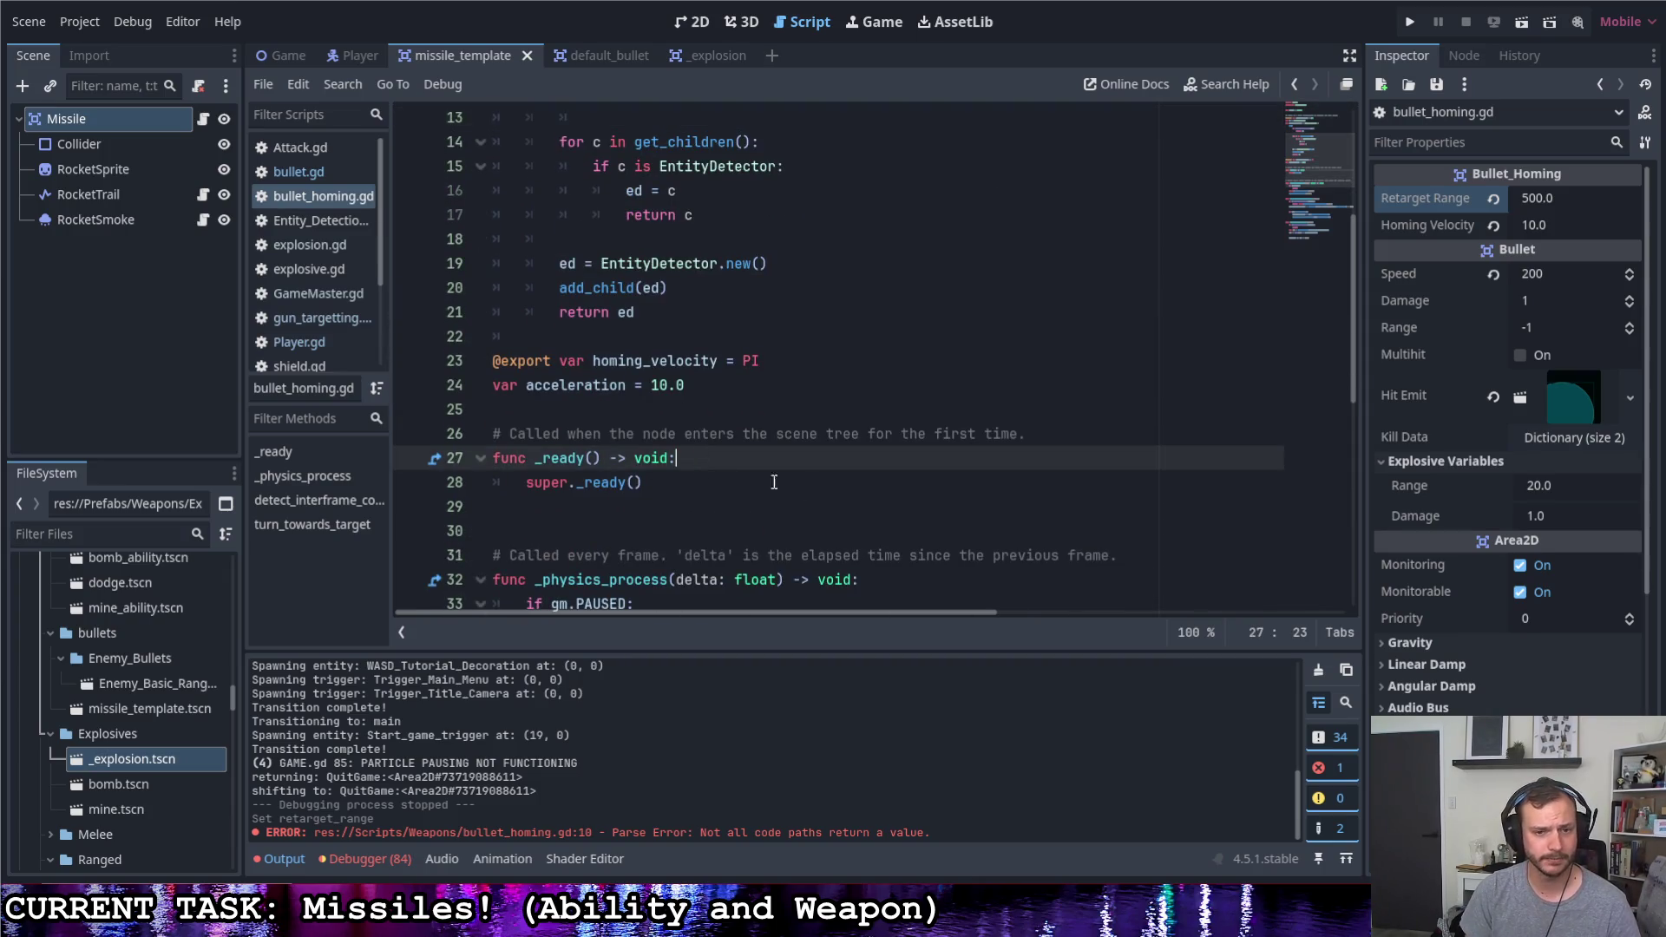
{"action": "key", "text": "Return"}
{"action": "key", "text": "Return"}
{"action": "key", "text": "Up"}
{"action": "type", "text": "if re"}
{"action": "key", "text": "Return"}
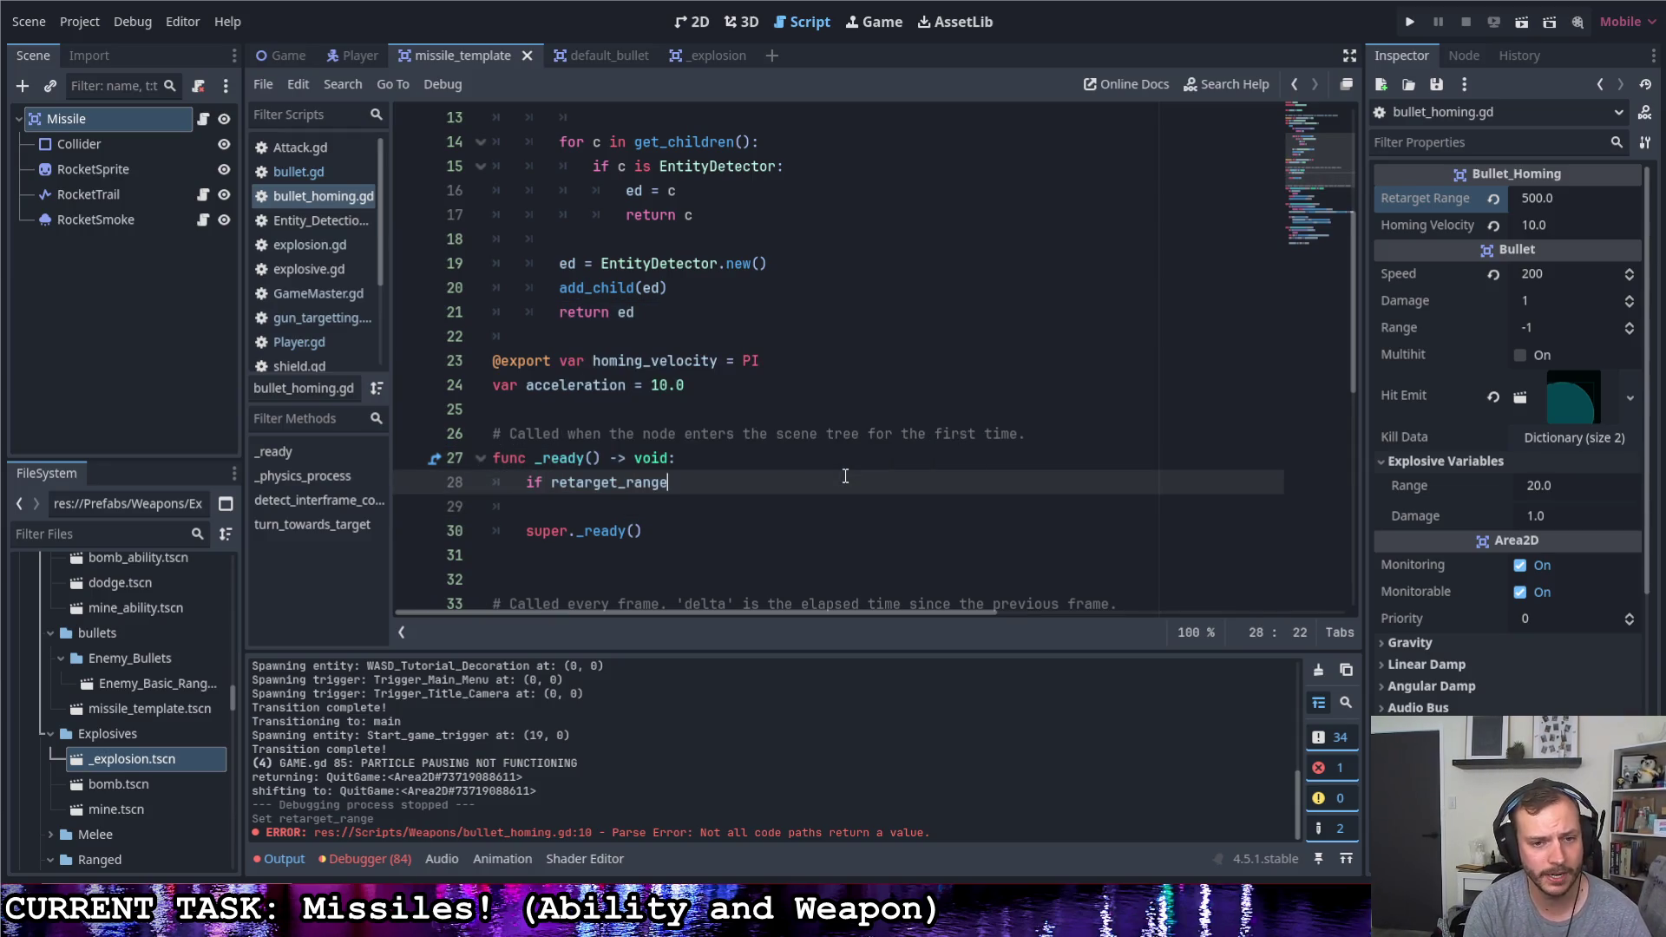
{"action": "type", "text": "> 0:"}
{"action": "key", "text": "Return"}
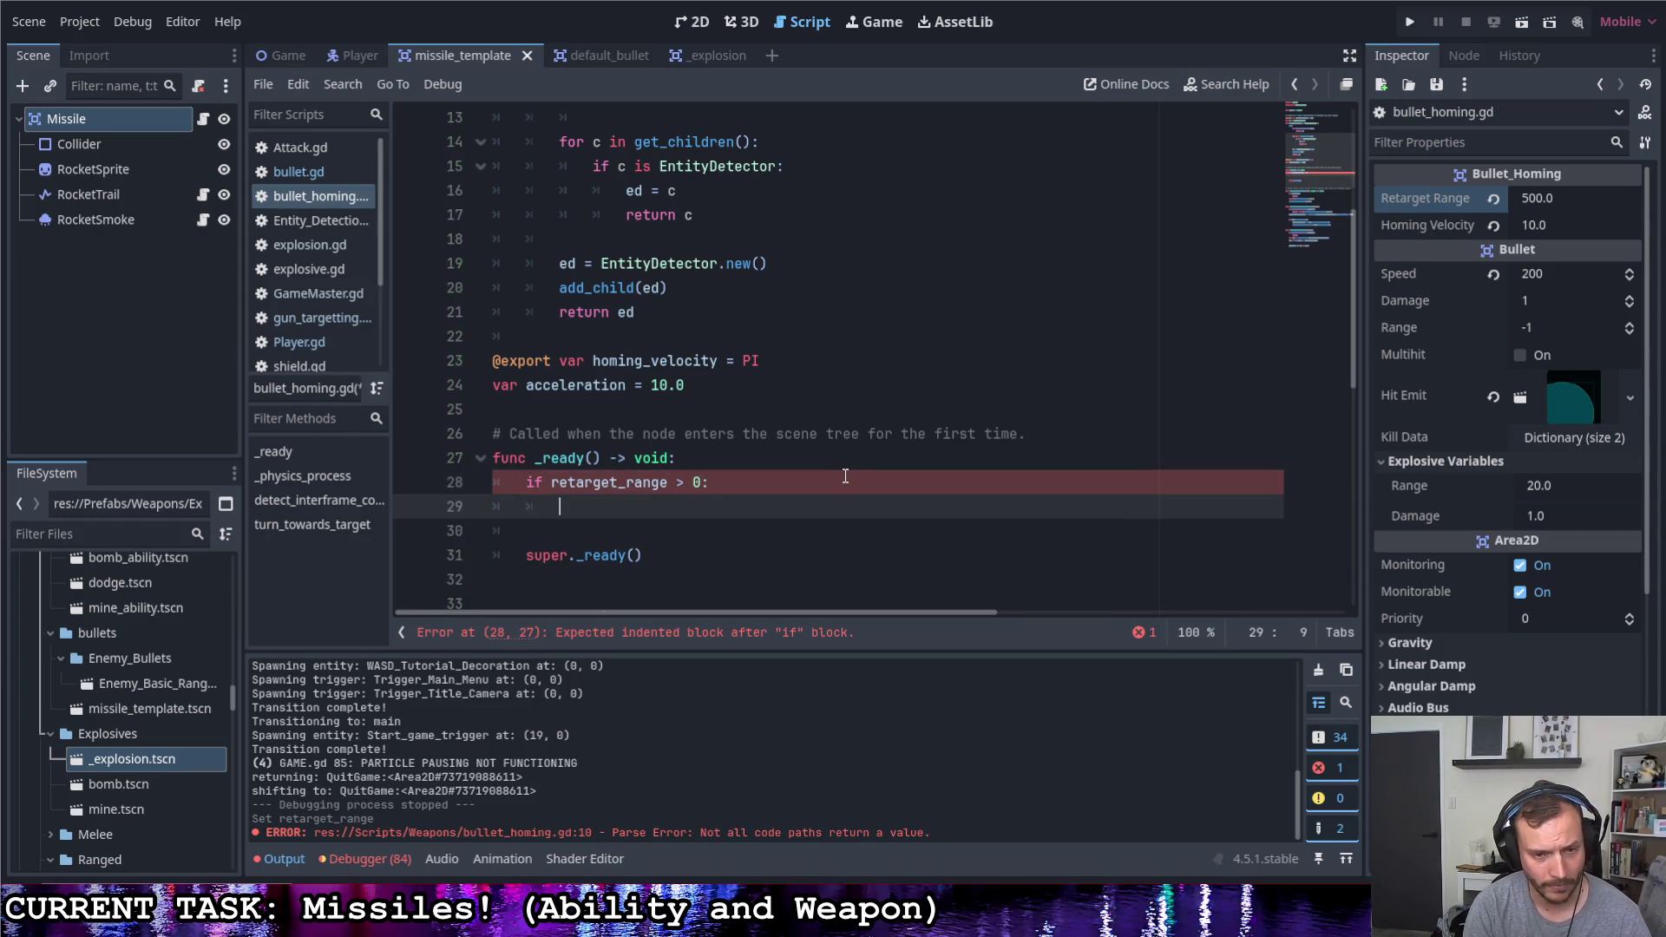
{"action": "type", "text": "entity"}
{"action": "key", "text": "Return"}
{"action": "type", "text": ".ra"}
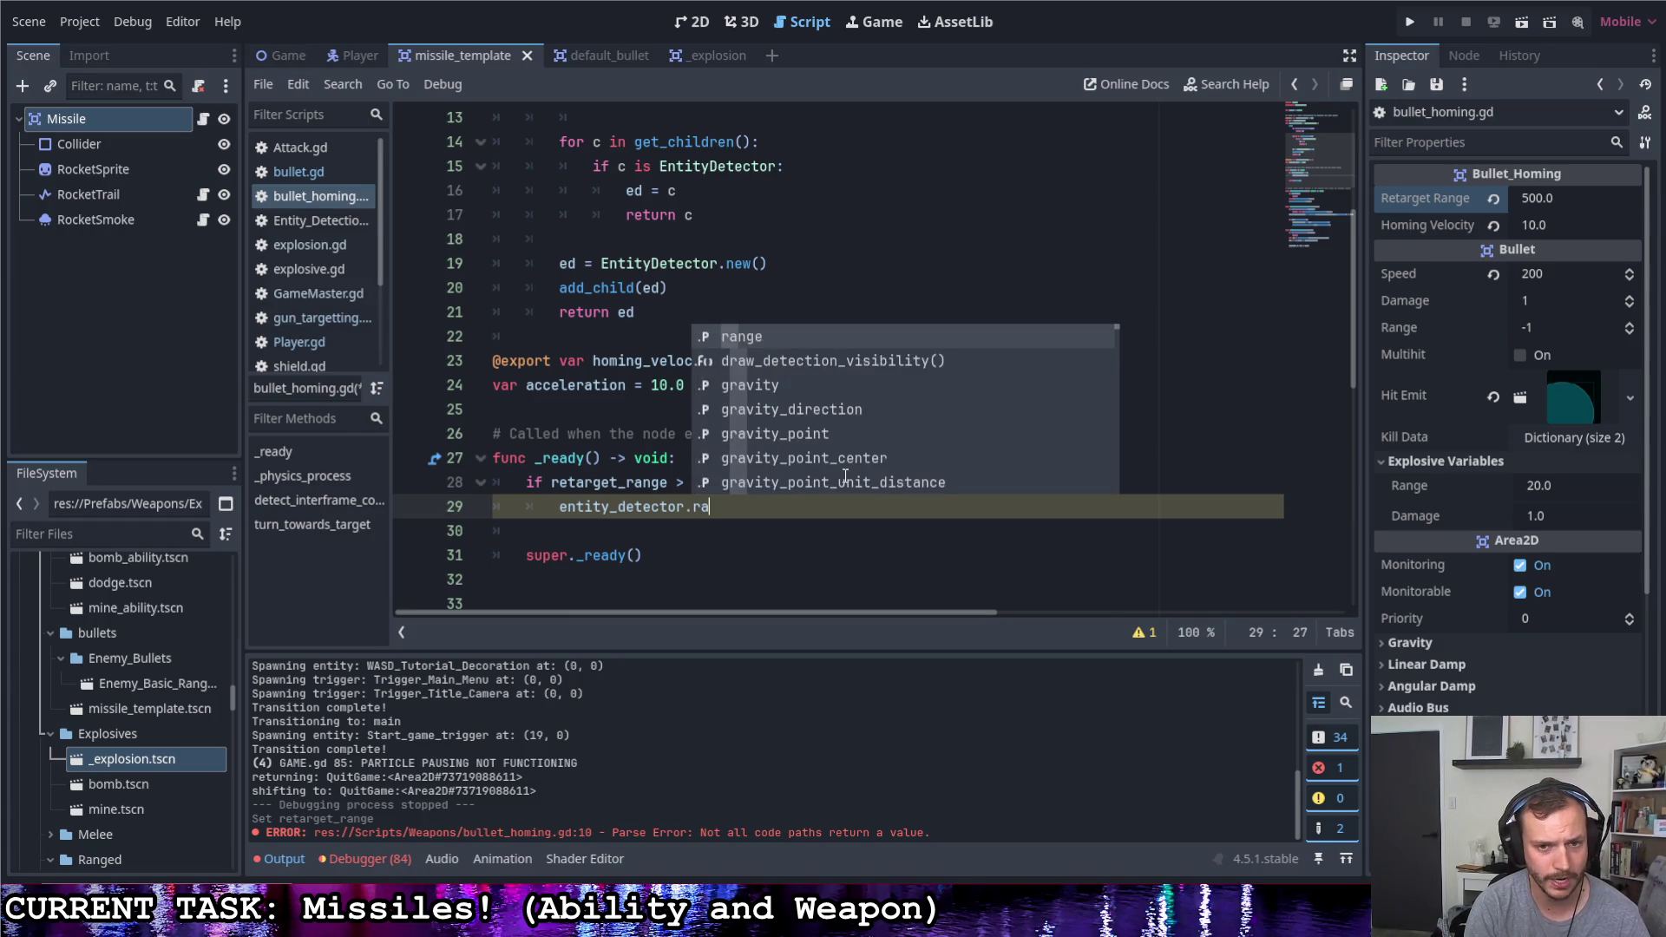
{"action": "key", "text": "Return"}
{"action": "type", "text": "re"}
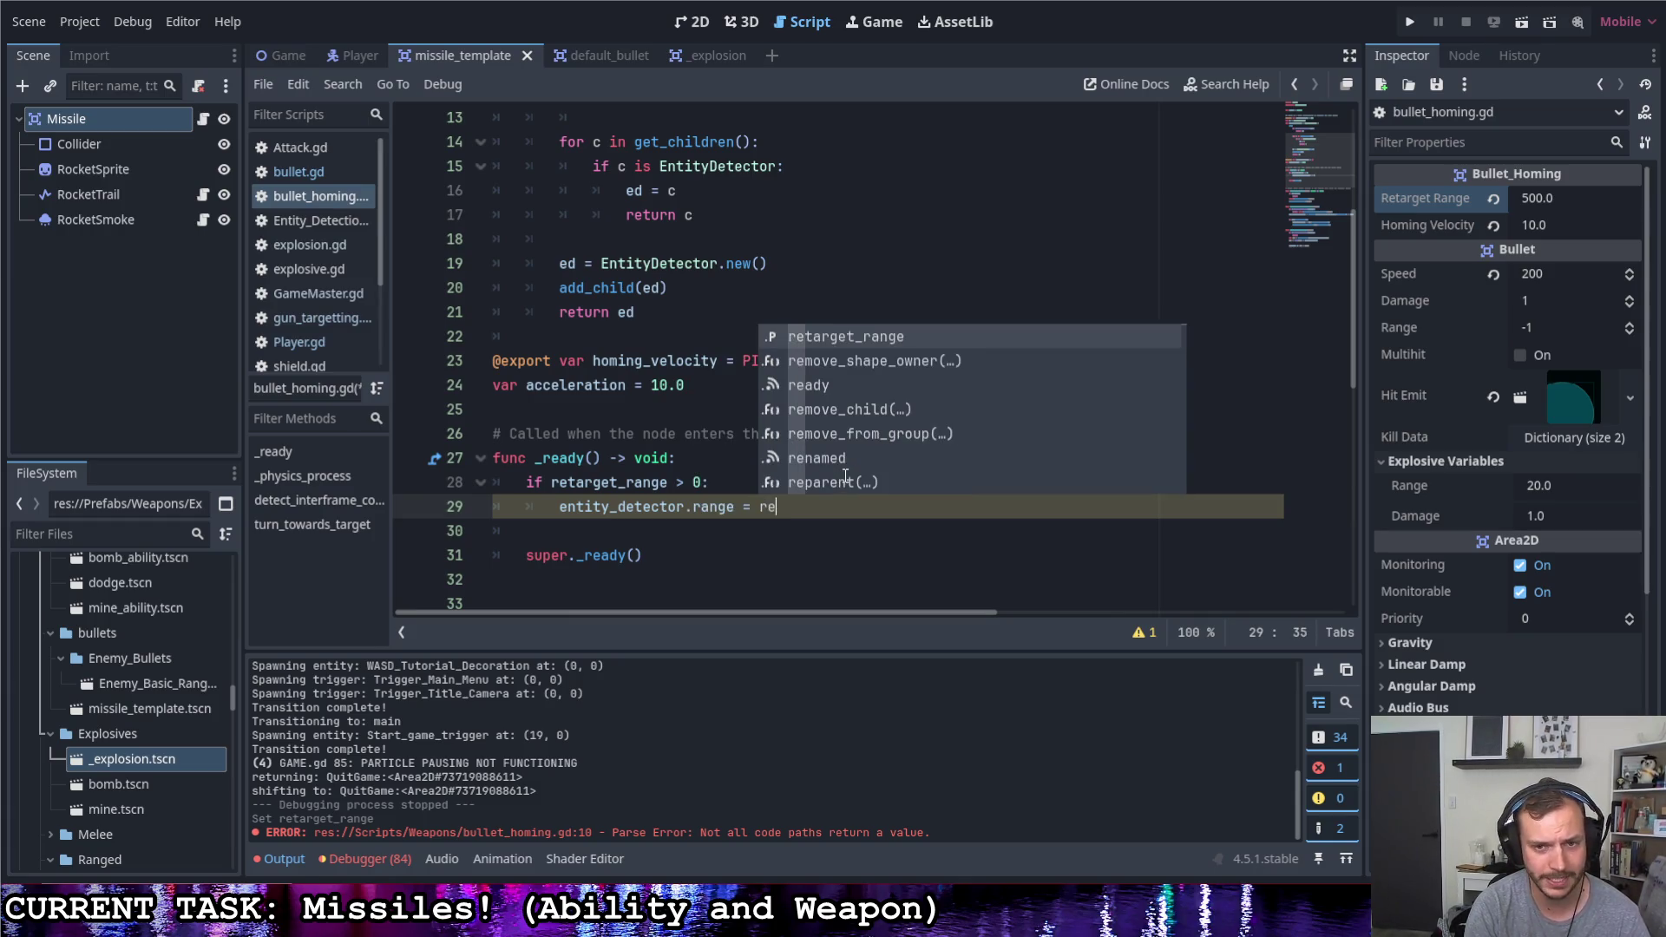
{"action": "key", "text": "Return"}
{"action": "key", "text": "ctrl+s"}
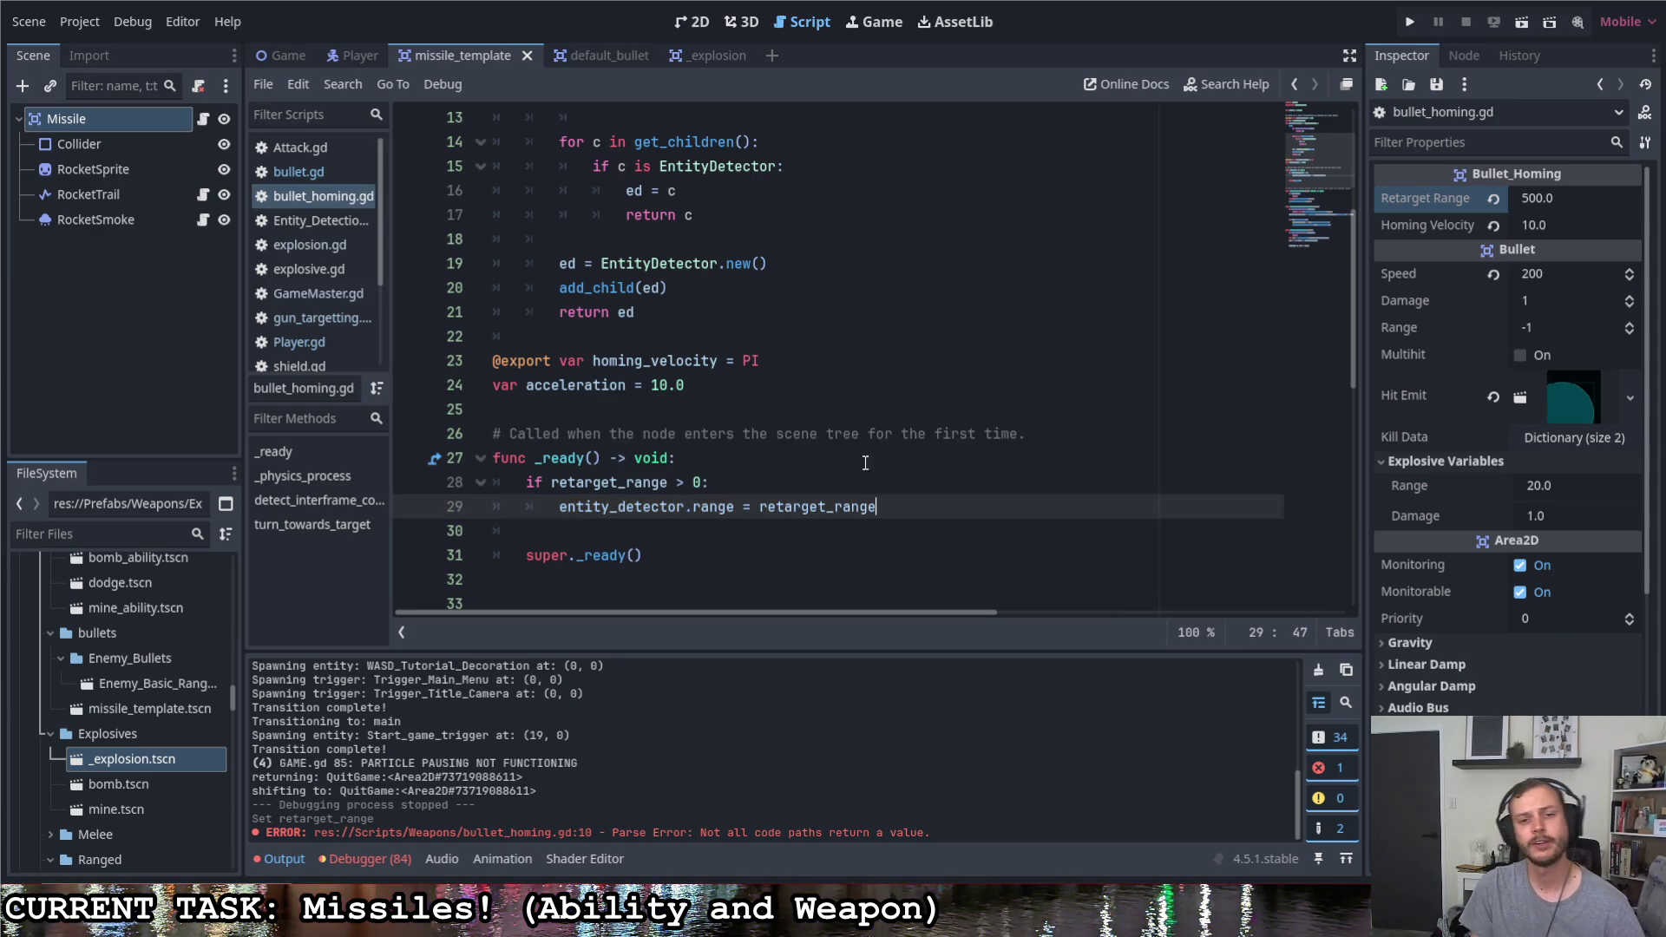
{"action": "left_click_drag", "start_coordinate": [560, 506], "coordinate": [759, 506]}
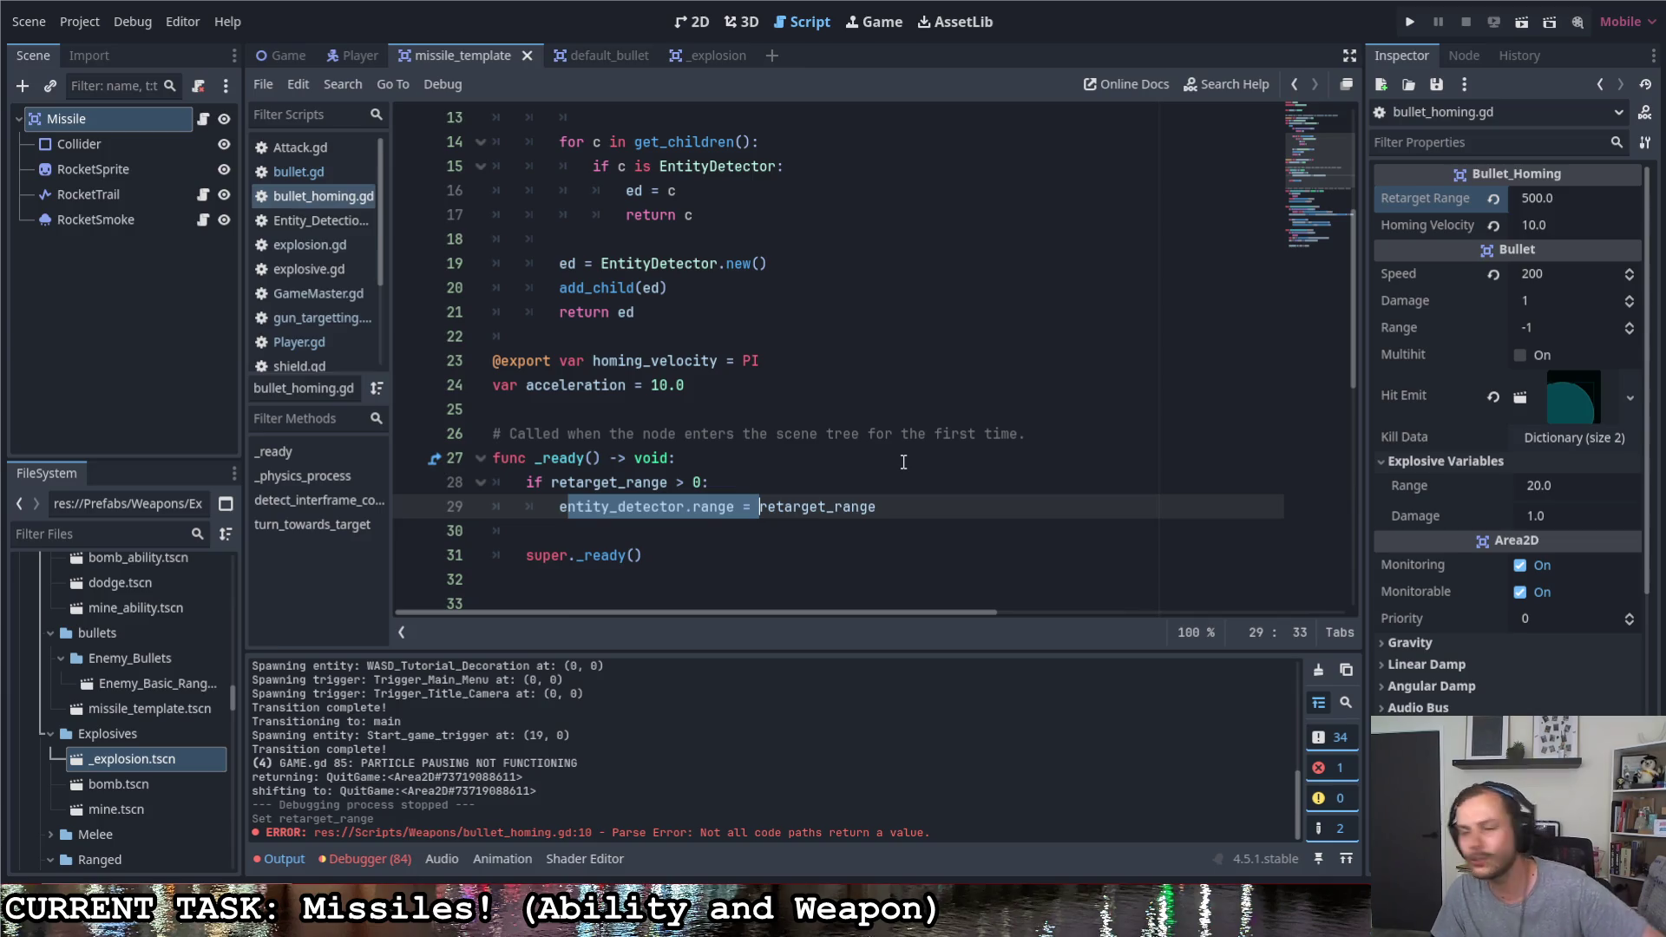
Hand-write 'Friendship with' across the top of the screen overlay
{"action": "left_click", "coordinate": [878, 465]}
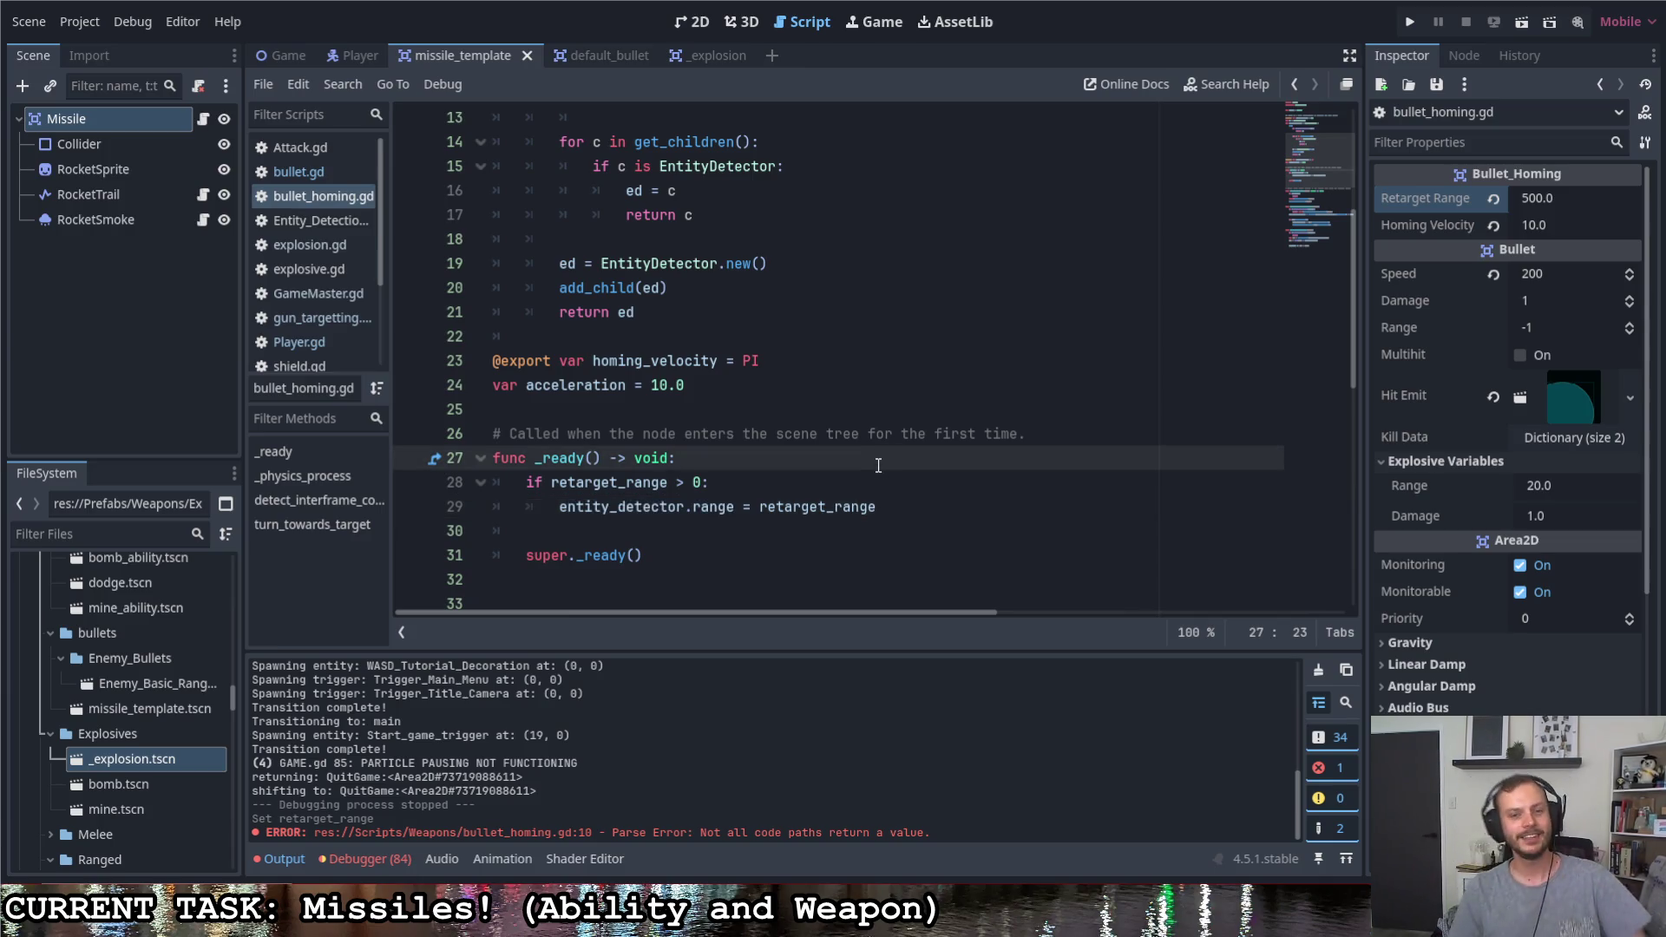
{"action": "scroll", "coordinate": [898, 444], "scroll_direction": "down", "scroll_amount": 1}
{"action": "scroll", "coordinate": [906, 447], "scroll_direction": "down", "scroll_amount": 1}
{"action": "scroll", "coordinate": [906, 446], "scroll_direction": "down", "scroll_amount": 2}
{"action": "scroll", "coordinate": [906, 447], "scroll_direction": "up", "scroll_amount": 2}
{"action": "scroll", "coordinate": [897, 443], "scroll_direction": "up", "scroll_amount": 6}
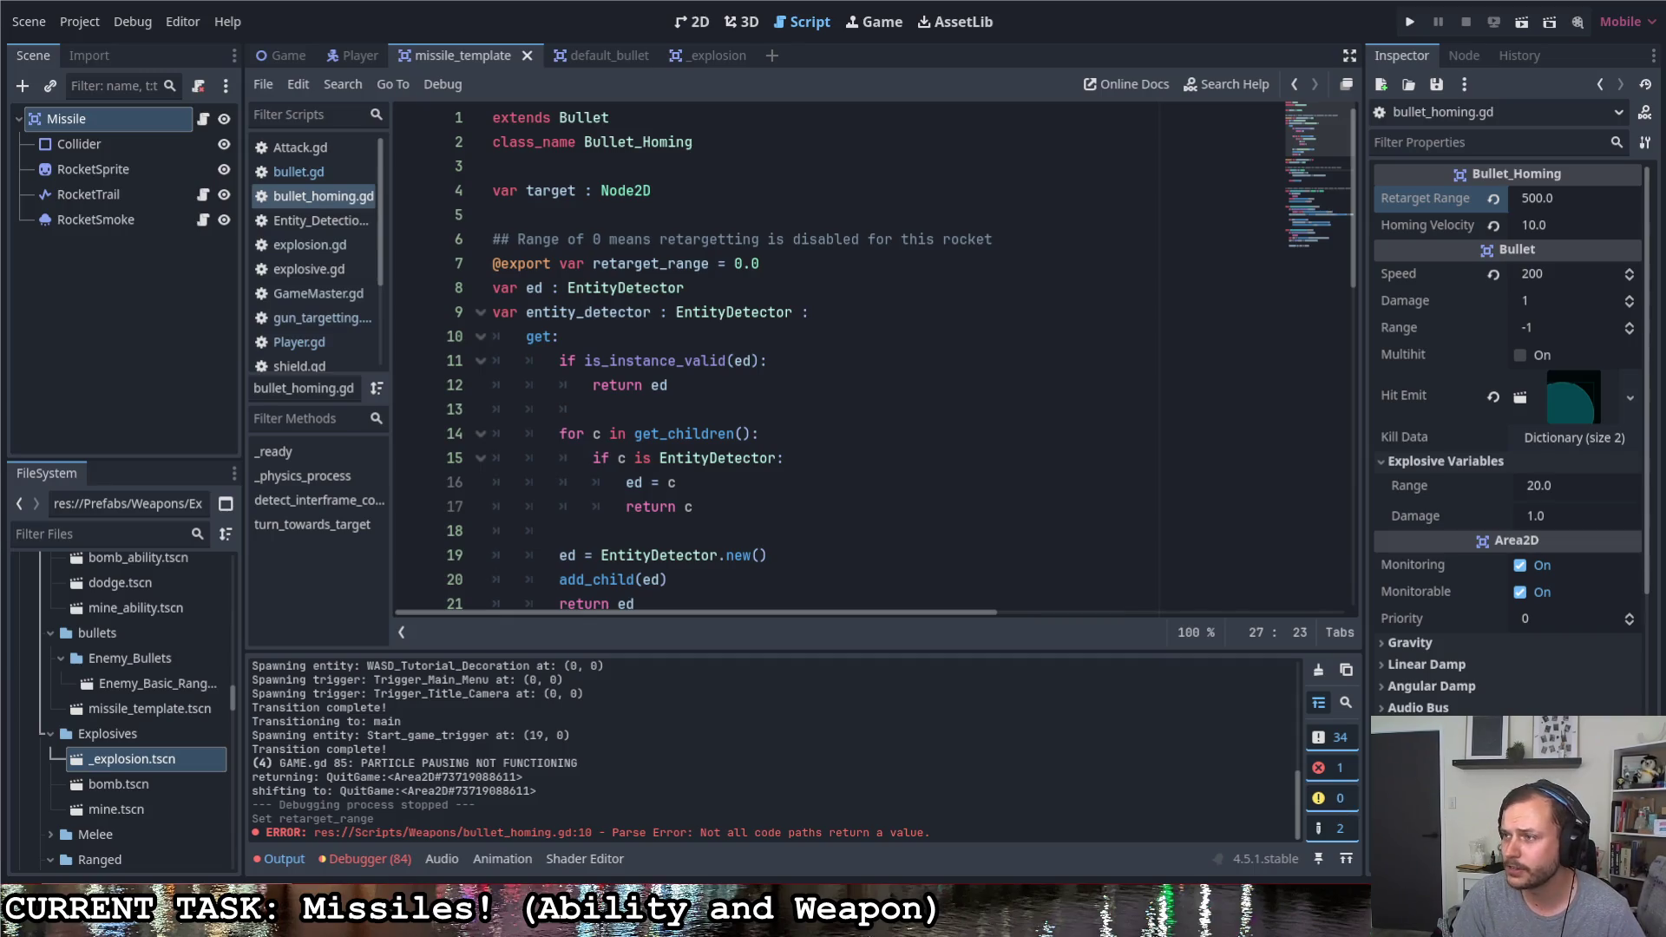
{"action": "mouse_move", "coordinate": [129, 63]}
{"action": "left_mouse_down"}
{"action": "mouse_move", "coordinate": [78, 154]}
{"action": "mouse_move", "coordinate": [146, 131]}
{"action": "mouse_move", "coordinate": [329, 157]}
{"action": "mouse_move", "coordinate": [352, 61]}
{"action": "left_mouse_up"}
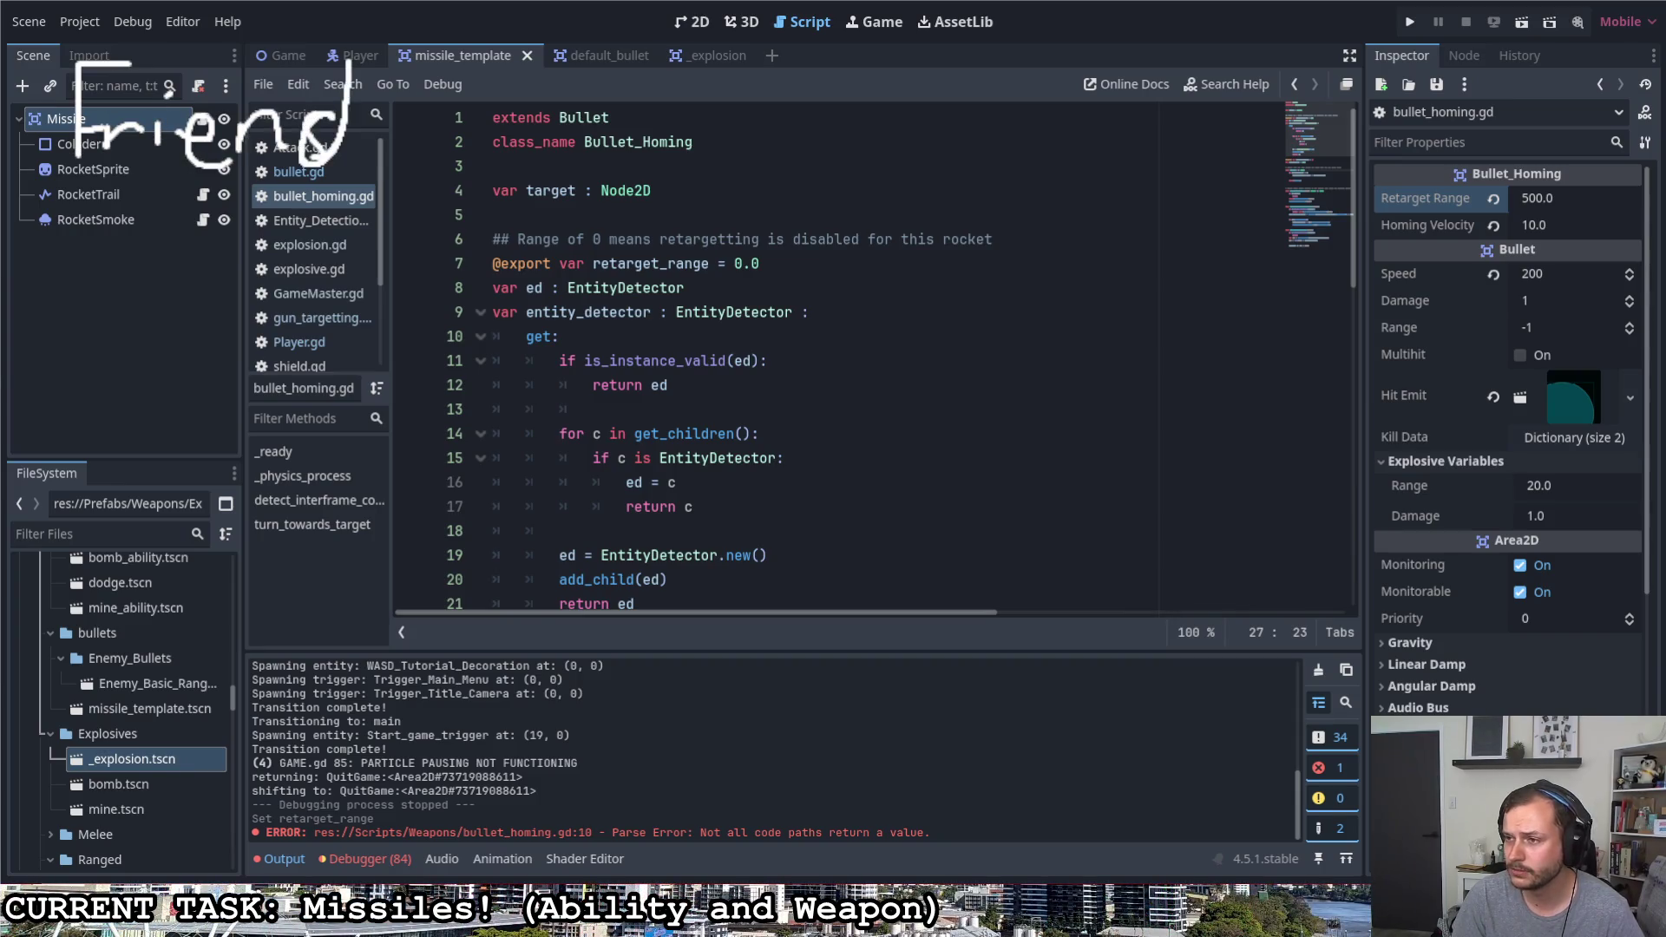
{"action": "left_click_drag", "start_coordinate": [419, 120], "coordinate": [386, 161]}
{"action": "mouse_move", "coordinate": [433, 65]}
{"action": "left_mouse_down"}
{"action": "mouse_move", "coordinate": [479, 169]}
{"action": "mouse_move", "coordinate": [525, 160]}
{"action": "left_mouse_up"}
{"action": "left_click", "coordinate": [483, 88]}
{"action": "mouse_move", "coordinate": [615, 125]}
{"action": "left_mouse_down"}
{"action": "mouse_move", "coordinate": [716, 117]}
{"action": "mouse_move", "coordinate": [719, 153]}
{"action": "left_mouse_up"}
{"action": "mouse_move", "coordinate": [714, 102]}
{"action": "left_mouse_down"}
{"action": "mouse_move", "coordinate": [730, 98]}
{"action": "mouse_move", "coordinate": [764, 148]}
{"action": "left_mouse_up"}
{"action": "mouse_move", "coordinate": [741, 122]}
{"action": "left_mouse_down"}
{"action": "mouse_move", "coordinate": [802, 105]}
{"action": "mouse_move", "coordinate": [829, 141]}
{"action": "left_mouse_up"}
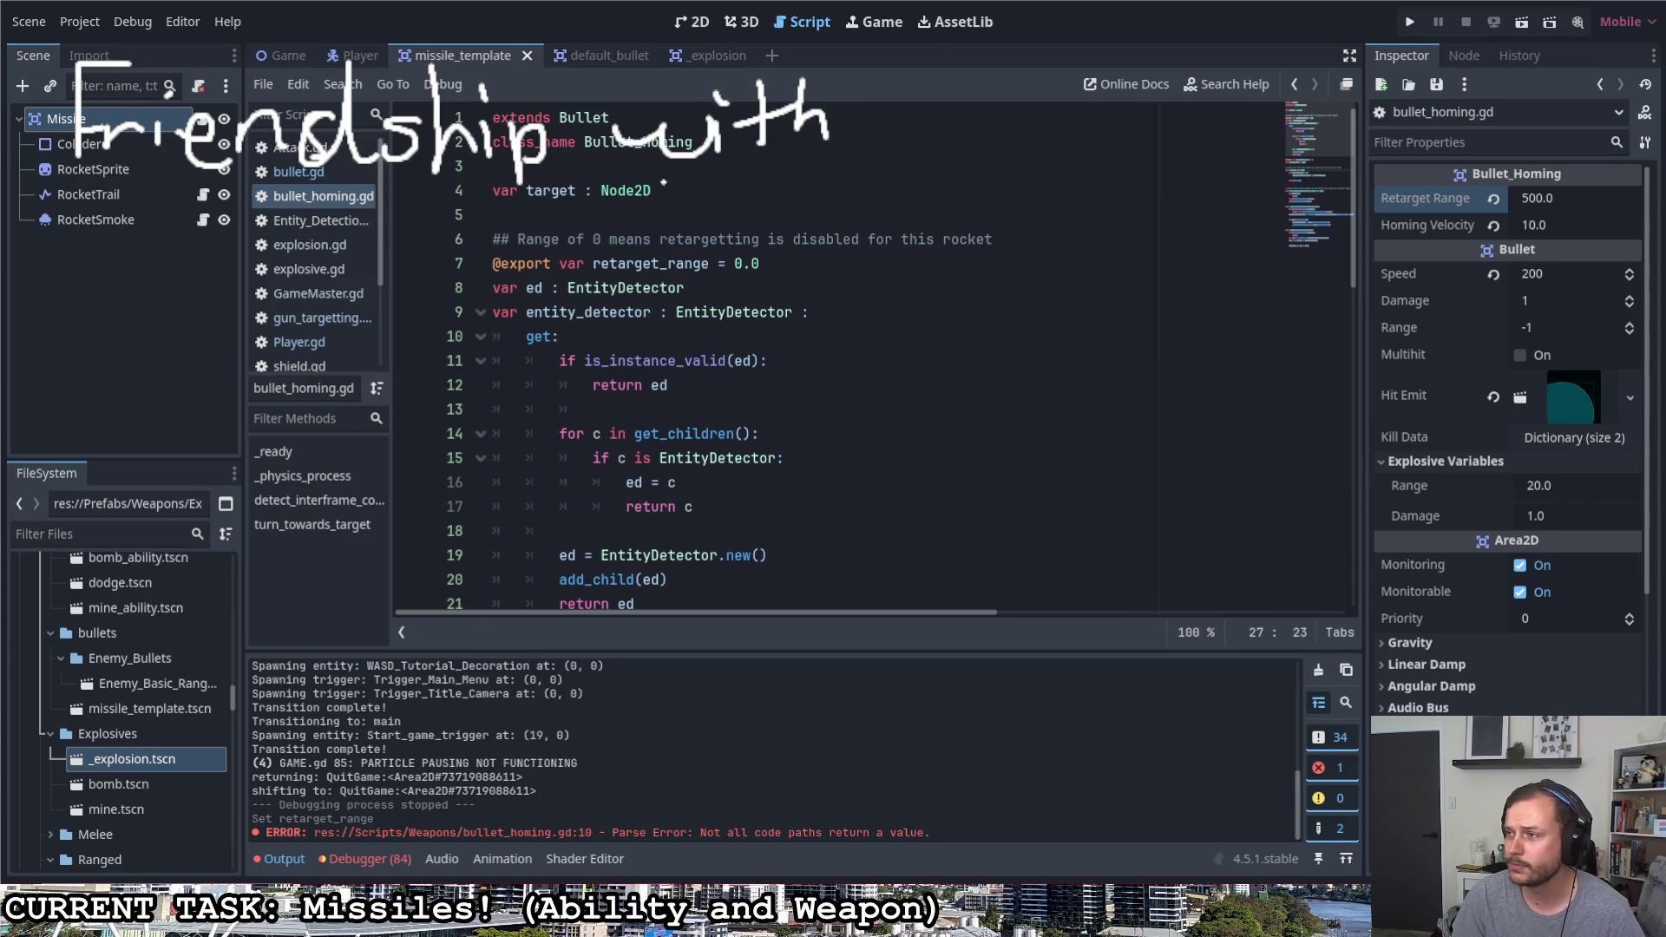
Write '$node' in green, 'Ended' in red with a circled cross, and draw a dividing curve
{"action": "mouse_move", "coordinate": [292, 257]}
{"action": "left_mouse_down"}
{"action": "mouse_move", "coordinate": [238, 291]}
{"action": "mouse_move", "coordinate": [267, 349]}
{"action": "mouse_move", "coordinate": [373, 347]}
{"action": "mouse_move", "coordinate": [417, 310]}
{"action": "mouse_move", "coordinate": [459, 345]}
{"action": "left_mouse_up"}
{"action": "mouse_move", "coordinate": [489, 260]}
{"action": "left_mouse_down"}
{"action": "mouse_move", "coordinate": [505, 341]}
{"action": "mouse_move", "coordinate": [565, 337]}
{"action": "left_mouse_up"}
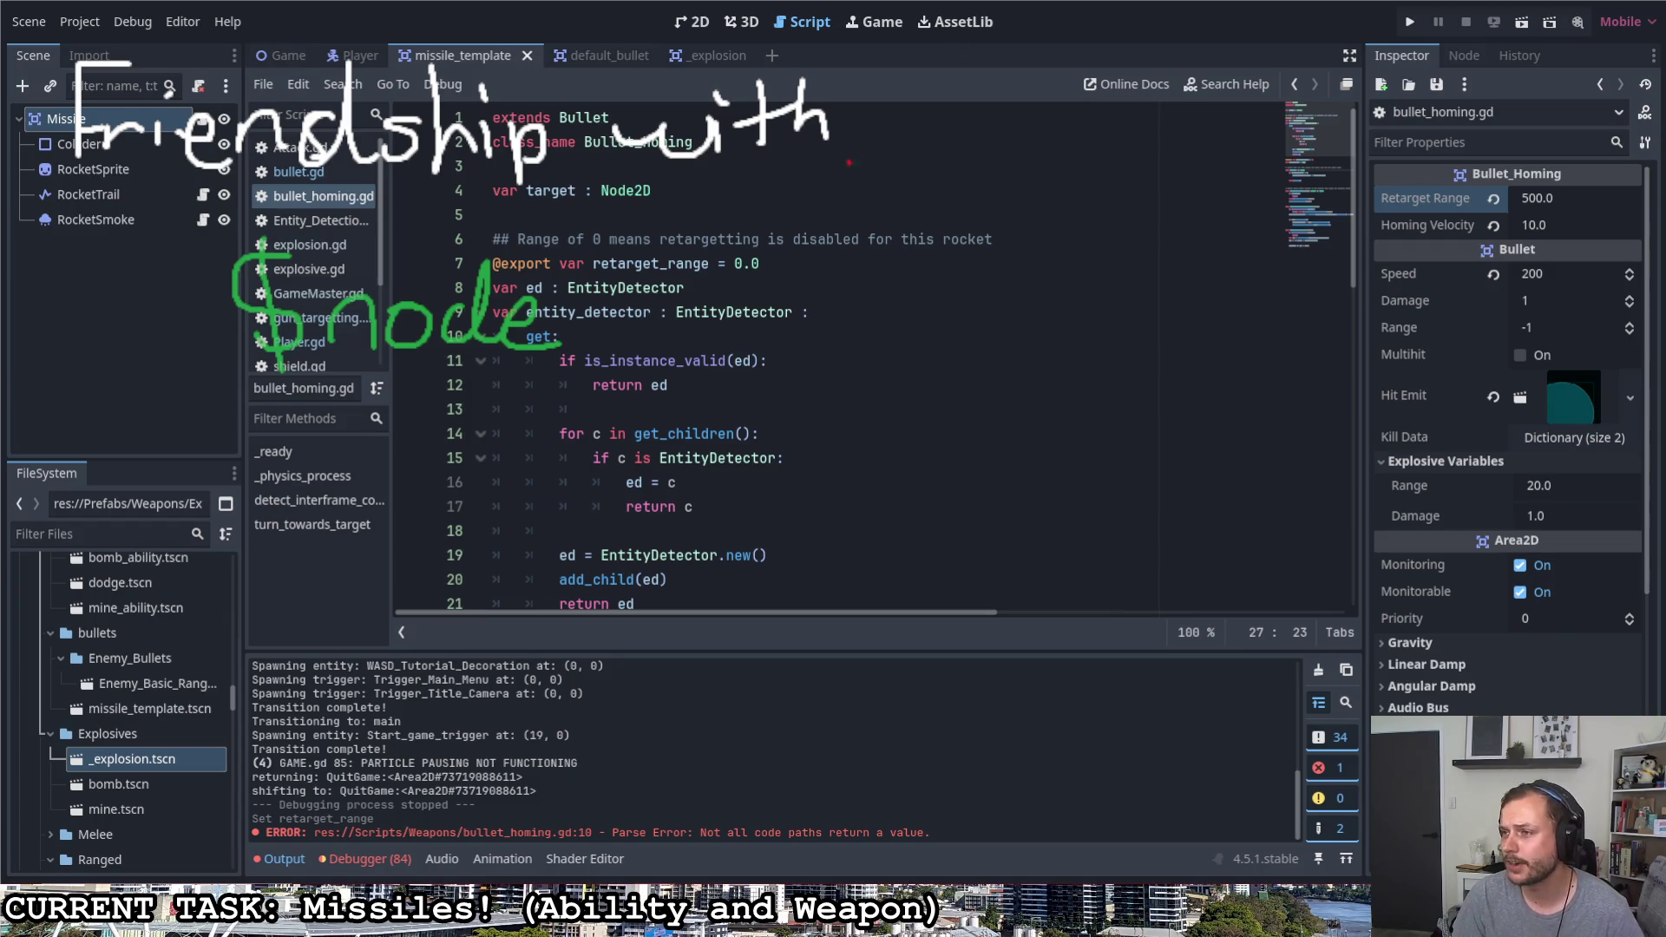
{"action": "mouse_move", "coordinate": [168, 406]}
{"action": "left_mouse_down"}
{"action": "mouse_move", "coordinate": [91, 538]}
{"action": "mouse_move", "coordinate": [175, 527]}
{"action": "left_mouse_up"}
{"action": "mouse_move", "coordinate": [117, 487]}
{"action": "left_mouse_down"}
{"action": "mouse_move", "coordinate": [180, 484]}
{"action": "mouse_move", "coordinate": [244, 519]}
{"action": "mouse_move", "coordinate": [326, 427]}
{"action": "left_mouse_up"}
{"action": "mouse_move", "coordinate": [302, 524]}
{"action": "left_mouse_down"}
{"action": "mouse_move", "coordinate": [459, 453]}
{"action": "mouse_move", "coordinate": [501, 547]}
{"action": "left_mouse_up"}
{"action": "mouse_move", "coordinate": [601, 294]}
{"action": "left_mouse_down"}
{"action": "mouse_move", "coordinate": [656, 353]}
{"action": "mouse_move", "coordinate": [610, 355]}
{"action": "left_mouse_up"}
{"action": "mouse_move", "coordinate": [651, 282]}
{"action": "left_mouse_down"}
{"action": "mouse_move", "coordinate": [612, 377]}
{"action": "mouse_move", "coordinate": [658, 285]}
{"action": "left_mouse_up"}
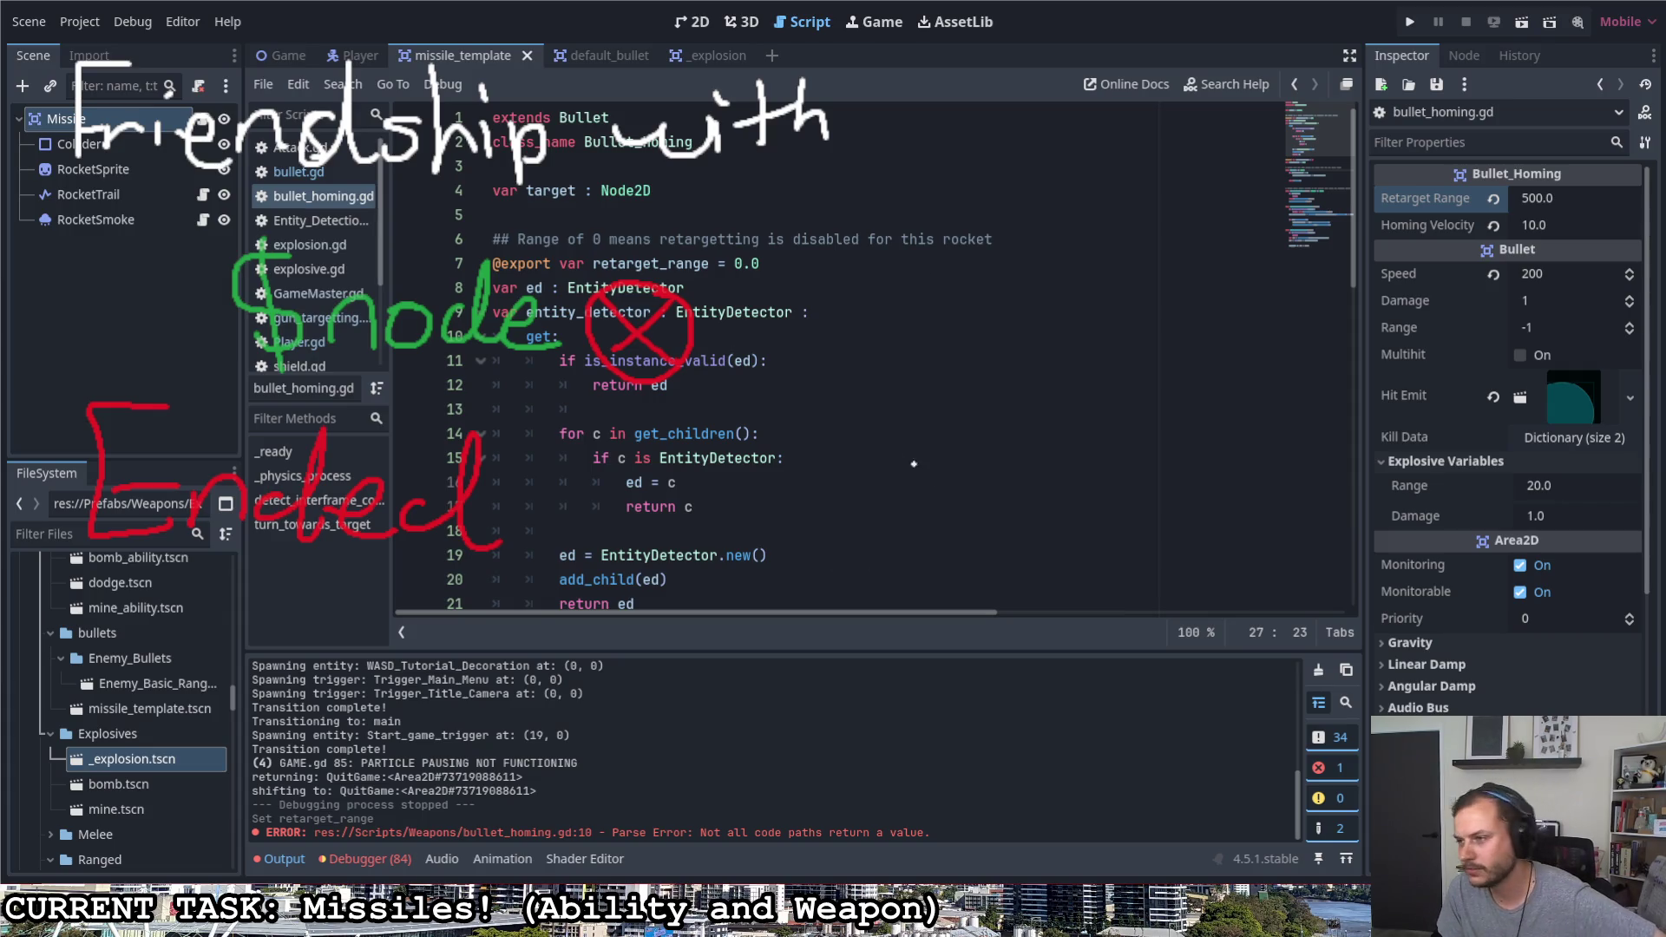
{"action": "mouse_move", "coordinate": [59, 641]}
{"action": "left_mouse_down"}
{"action": "mouse_move", "coordinate": [248, 638]}
{"action": "mouse_move", "coordinate": [949, 4]}
{"action": "left_mouse_up"}
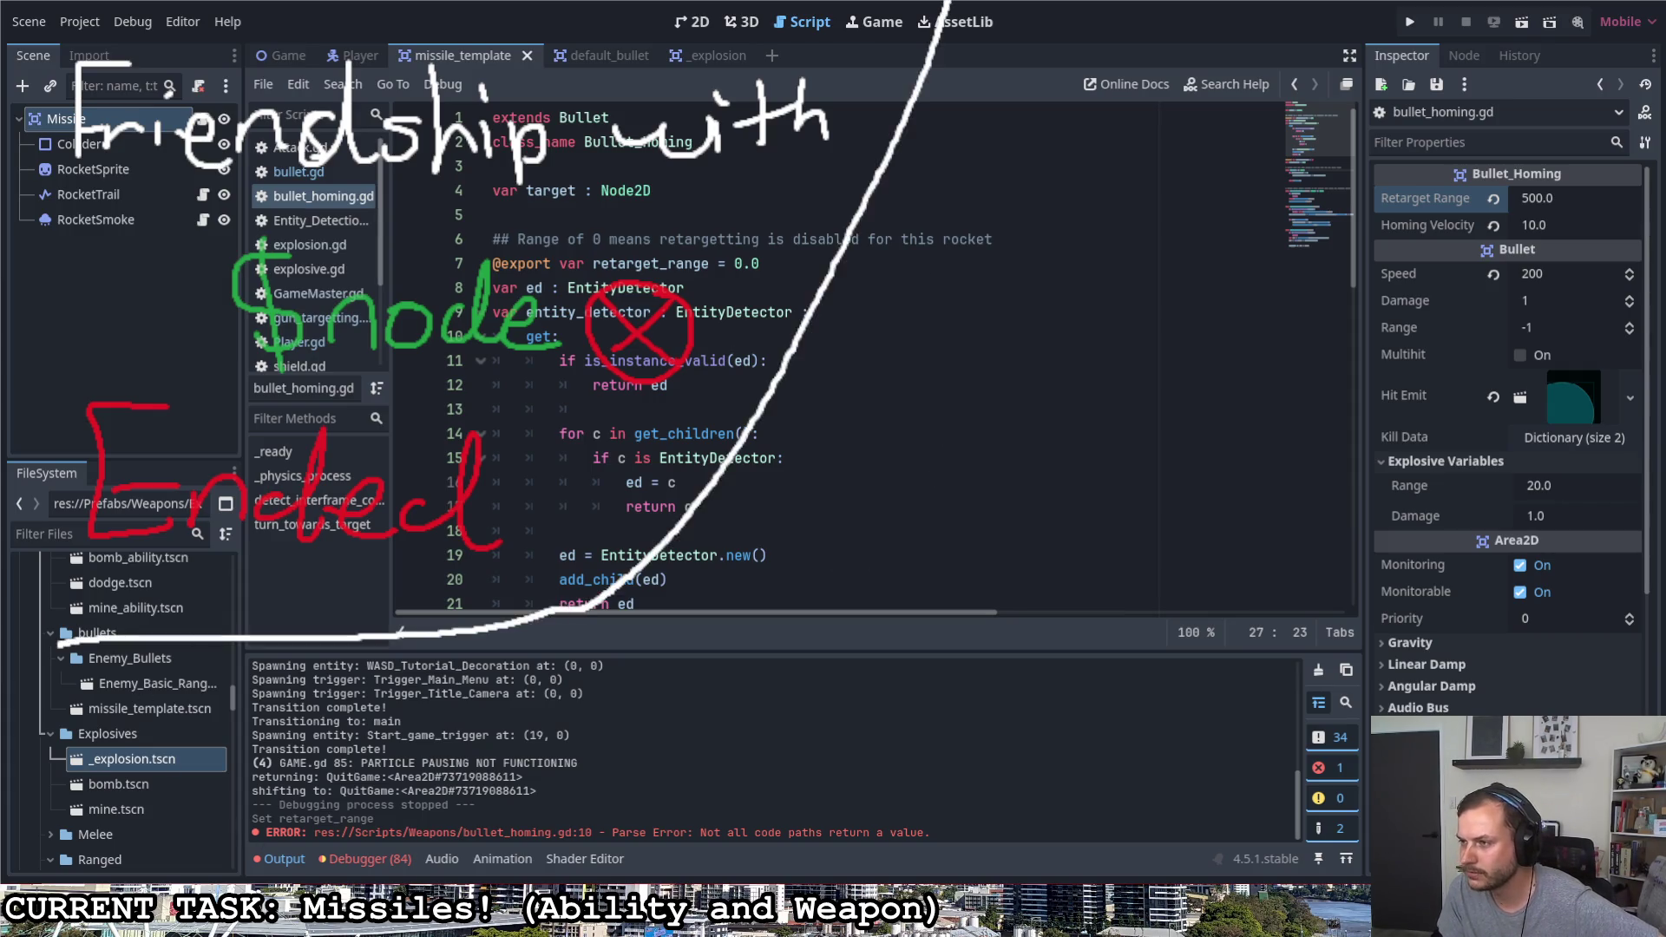
Write 'new Best Friend is' on the right side of the sketch
{"action": "mouse_move", "coordinate": [1008, 164]}
{"action": "left_mouse_down"}
{"action": "mouse_move", "coordinate": [1012, 146]}
{"action": "mouse_move", "coordinate": [1319, 110]}
{"action": "mouse_move", "coordinate": [1386, 191]}
{"action": "left_mouse_up"}
{"action": "mouse_move", "coordinate": [1388, 115]}
{"action": "left_mouse_down"}
{"action": "mouse_move", "coordinate": [1420, 147]}
{"action": "mouse_move", "coordinate": [1508, 166]}
{"action": "mouse_move", "coordinate": [1518, 151]}
{"action": "mouse_move", "coordinate": [1549, 175]}
{"action": "left_mouse_up"}
{"action": "left_click_drag", "start_coordinate": [1521, 155], "coordinate": [1588, 146]}
{"action": "mouse_move", "coordinate": [1047, 195]}
{"action": "left_mouse_down"}
{"action": "mouse_move", "coordinate": [1090, 191]}
{"action": "mouse_move", "coordinate": [1044, 261]}
{"action": "left_mouse_up"}
{"action": "mouse_move", "coordinate": [1047, 234]}
{"action": "left_mouse_down"}
{"action": "mouse_move", "coordinate": [1180, 237]}
{"action": "mouse_move", "coordinate": [1187, 213]}
{"action": "left_mouse_up"}
{"action": "left_click_drag", "start_coordinate": [1195, 233], "coordinate": [1385, 268]}
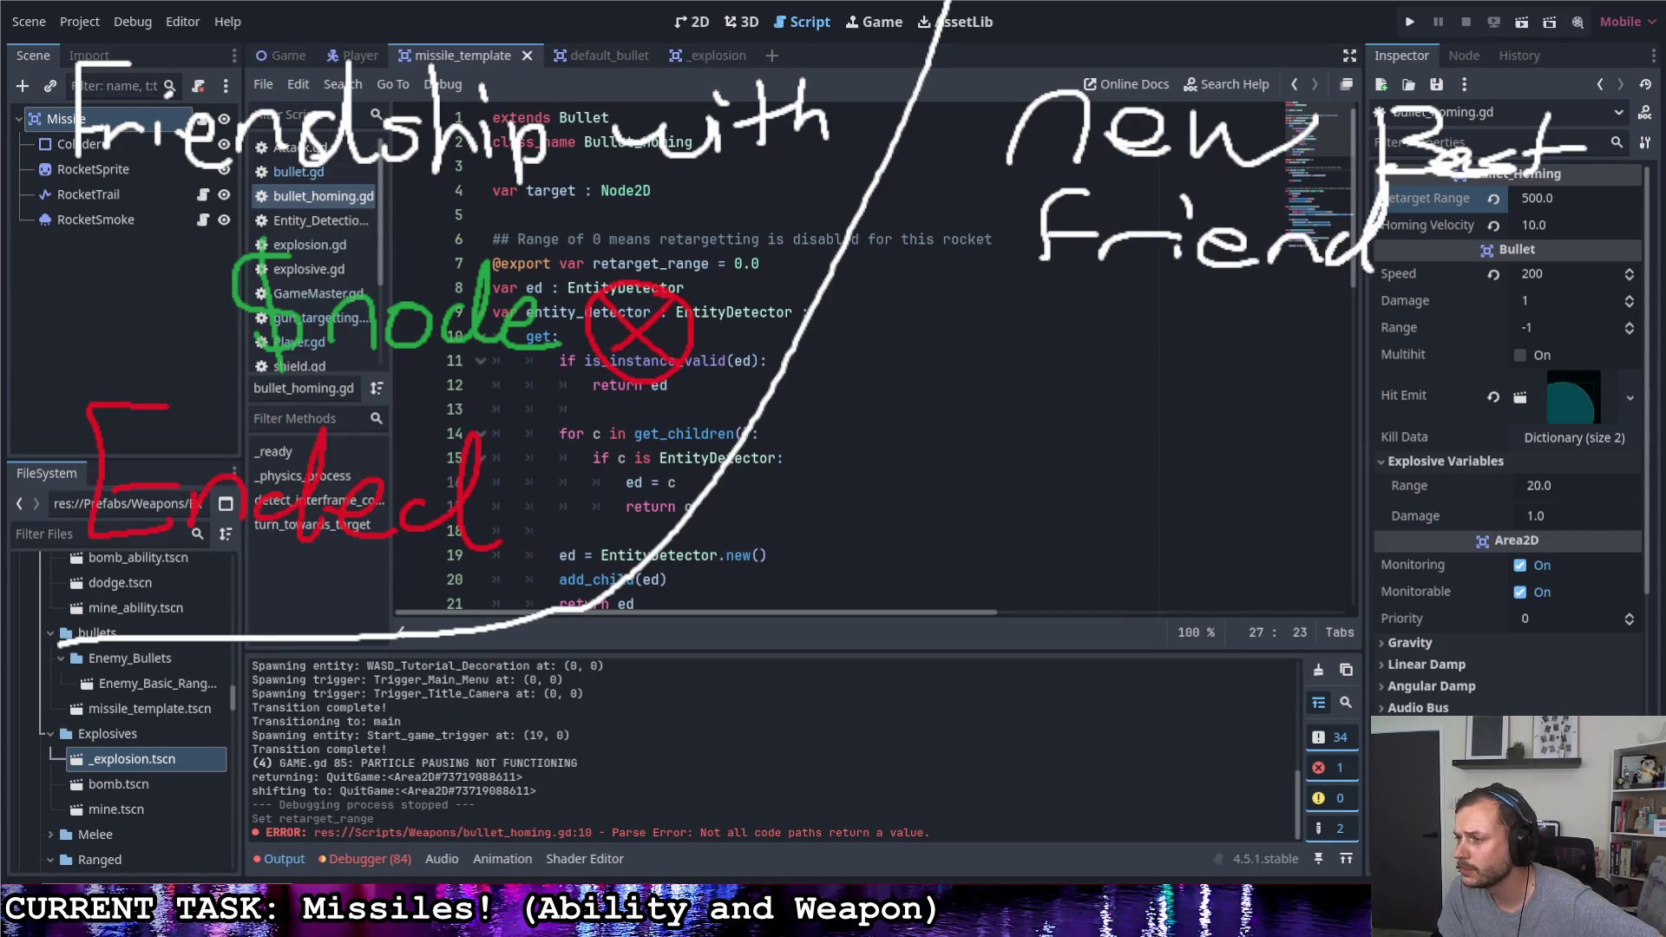
{"action": "mouse_move", "coordinate": [943, 299]}
{"action": "left_mouse_down"}
{"action": "mouse_move", "coordinate": [938, 339]}
{"action": "mouse_move", "coordinate": [948, 295]}
{"action": "left_mouse_up"}
{"action": "mouse_move", "coordinate": [1037, 307]}
{"action": "left_mouse_down"}
{"action": "mouse_move", "coordinate": [1028, 341]}
{"action": "mouse_move", "coordinate": [1067, 348]}
{"action": "left_mouse_up"}
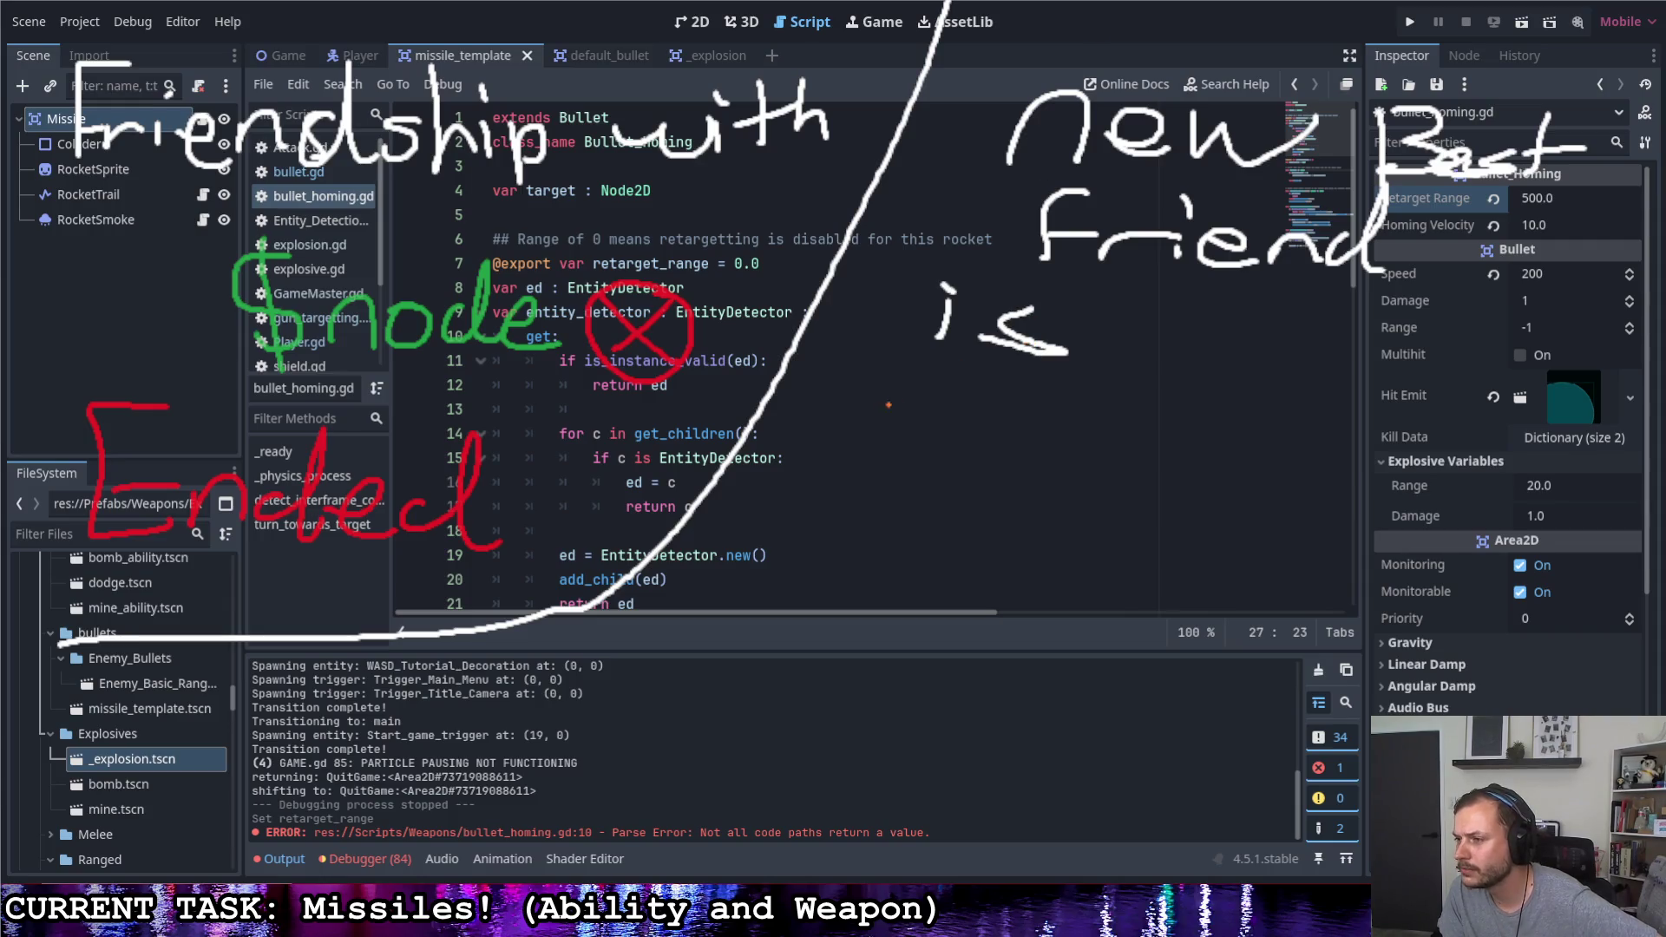
Write 'var node : Node:' and 'get:' below it in the sketch
{"action": "mouse_move", "coordinate": [836, 424]}
{"action": "left_mouse_down"}
{"action": "mouse_move", "coordinate": [872, 424]}
{"action": "mouse_move", "coordinate": [921, 471]}
{"action": "mouse_move", "coordinate": [966, 471]}
{"action": "mouse_move", "coordinate": [999, 447]}
{"action": "left_mouse_up"}
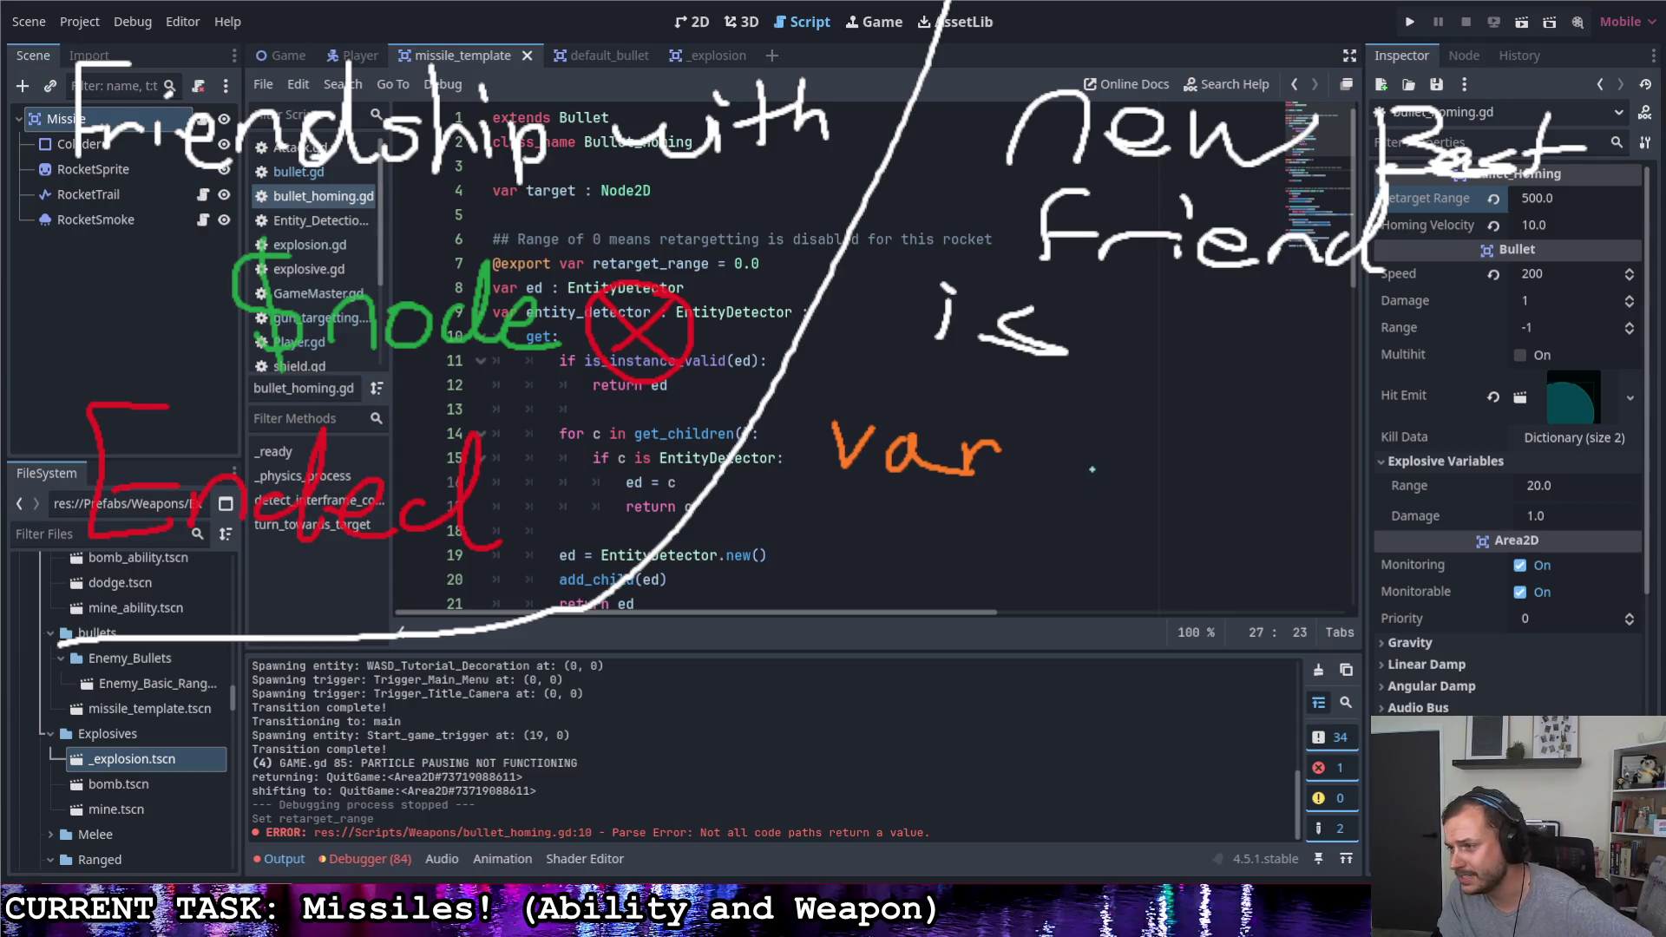
{"action": "mouse_move", "coordinate": [1071, 469]}
{"action": "left_mouse_down"}
{"action": "mouse_move", "coordinate": [1468, 401]}
{"action": "mouse_move", "coordinate": [1494, 485]}
{"action": "mouse_move", "coordinate": [1523, 479]}
{"action": "mouse_move", "coordinate": [1543, 417]}
{"action": "mouse_move", "coordinate": [1588, 480]}
{"action": "left_mouse_up"}
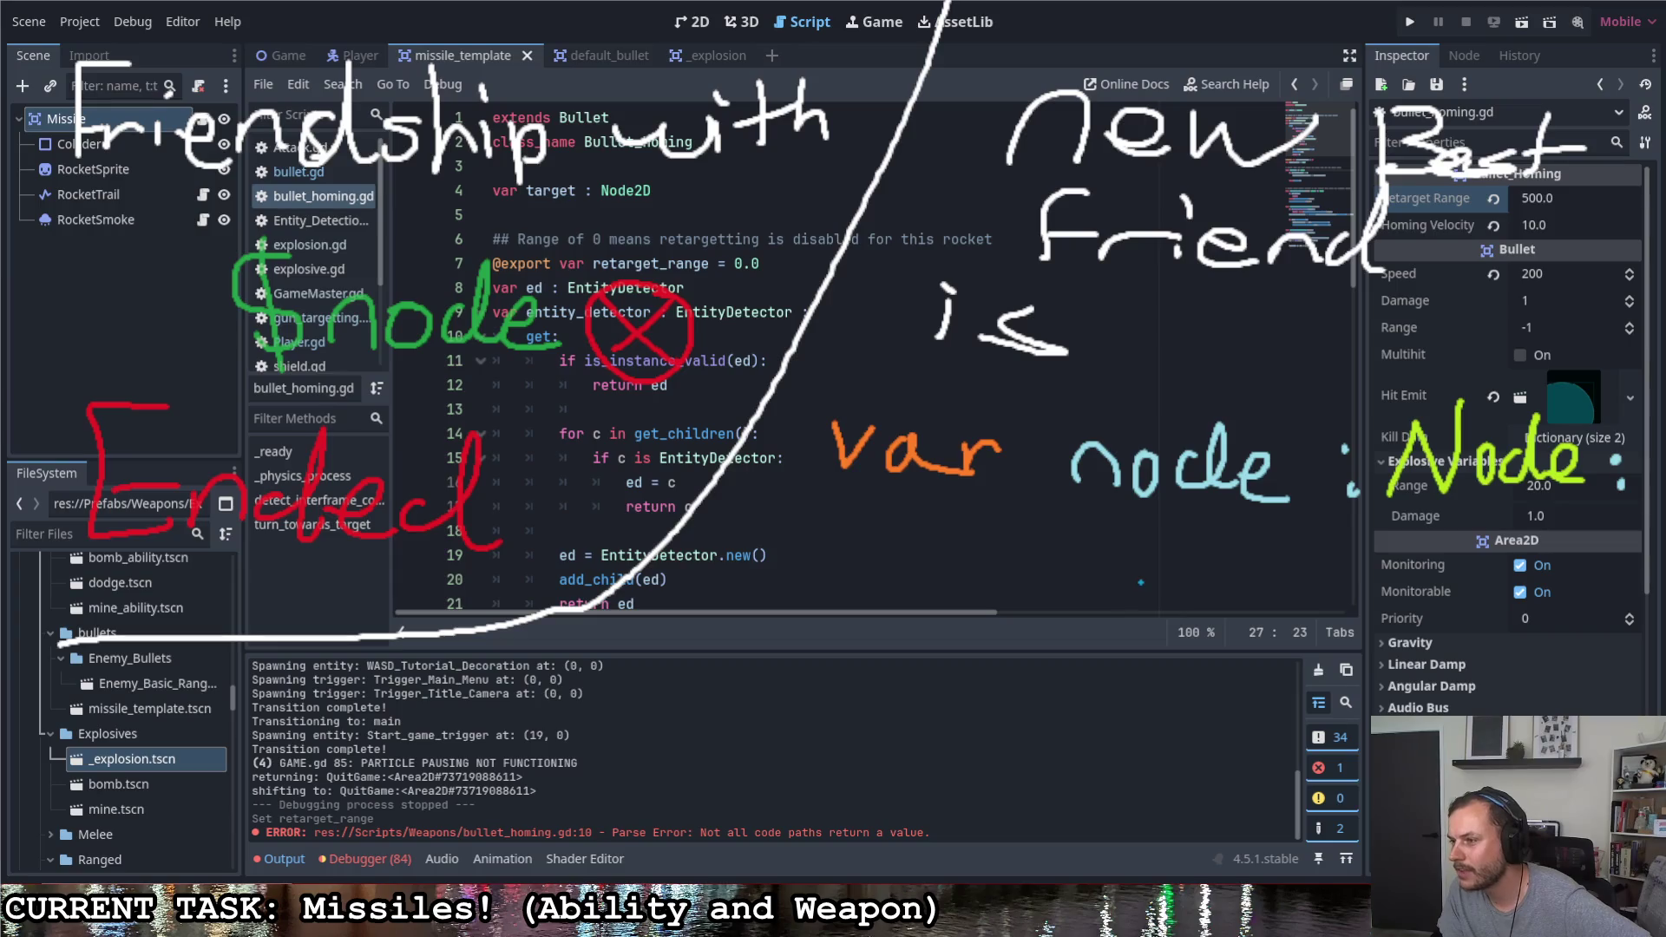
{"action": "mouse_move", "coordinate": [959, 551]}
{"action": "left_mouse_down"}
{"action": "mouse_move", "coordinate": [975, 561]}
{"action": "mouse_move", "coordinate": [961, 619]}
{"action": "mouse_move", "coordinate": [1000, 573]}
{"action": "mouse_move", "coordinate": [1010, 583]}
{"action": "left_mouse_up"}
{"action": "left_click_drag", "start_coordinate": [1038, 530], "coordinate": [1035, 588]}
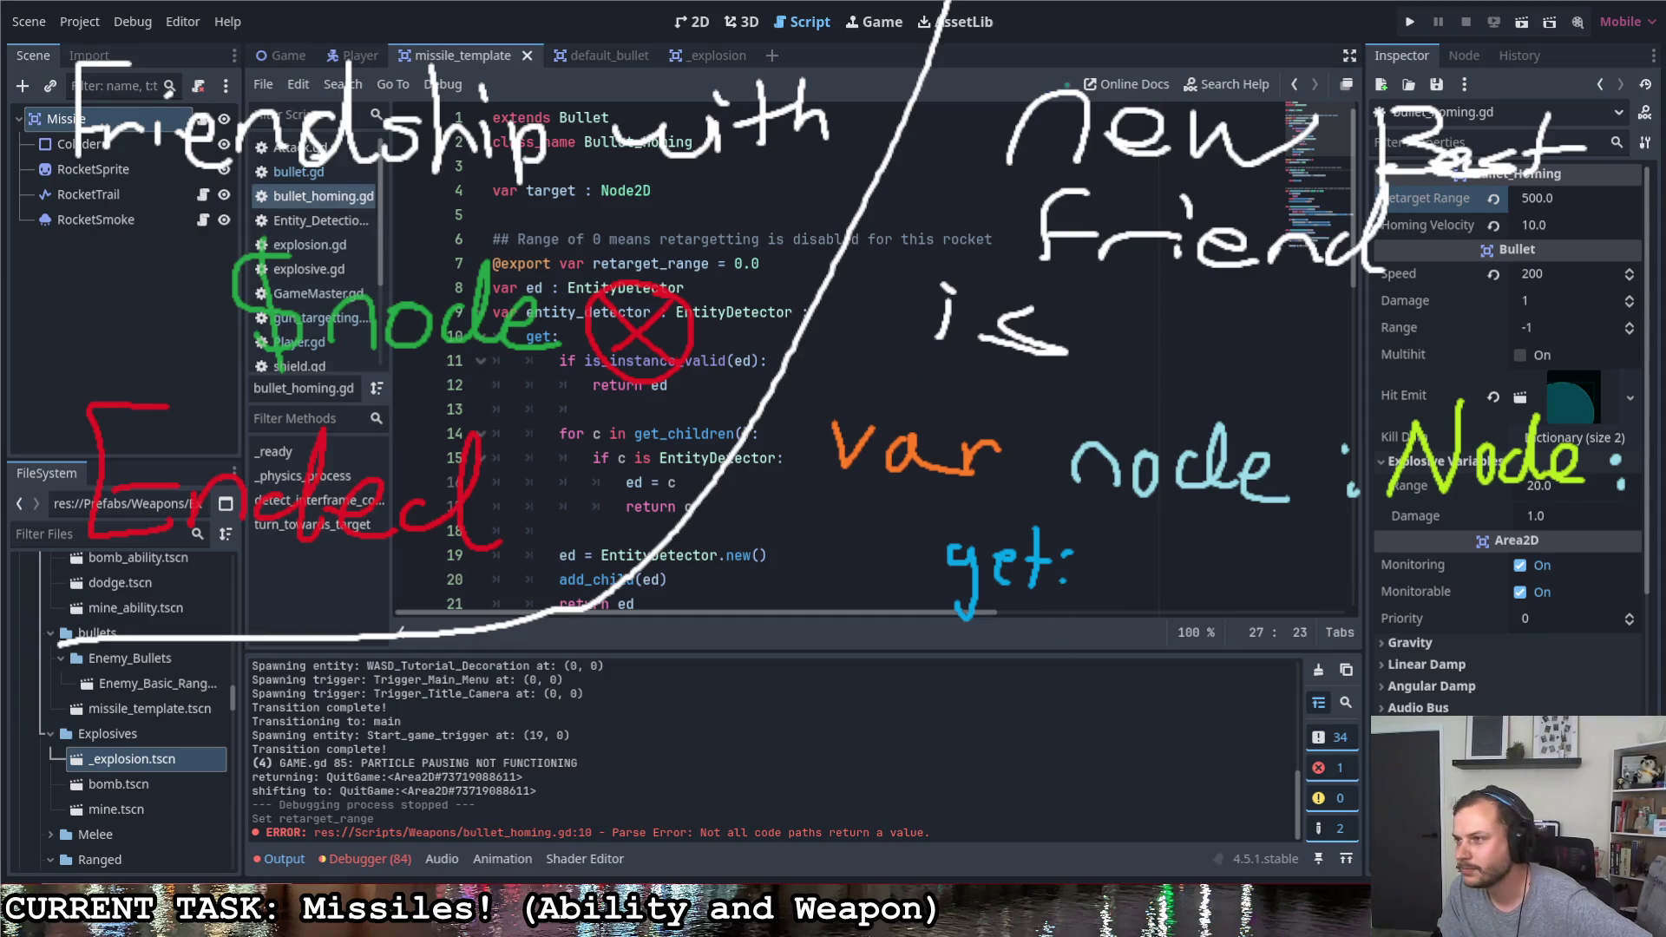
Write 'if is_instance_valid' under 'get:' in the sketch
{"action": "left_click_drag", "start_coordinate": [1050, 655], "coordinate": [1046, 686]}
{"action": "mouse_move", "coordinate": [1053, 625]}
{"action": "left_mouse_down"}
{"action": "mouse_move", "coordinate": [1066, 683]}
{"action": "mouse_move", "coordinate": [1097, 665]}
{"action": "left_mouse_up"}
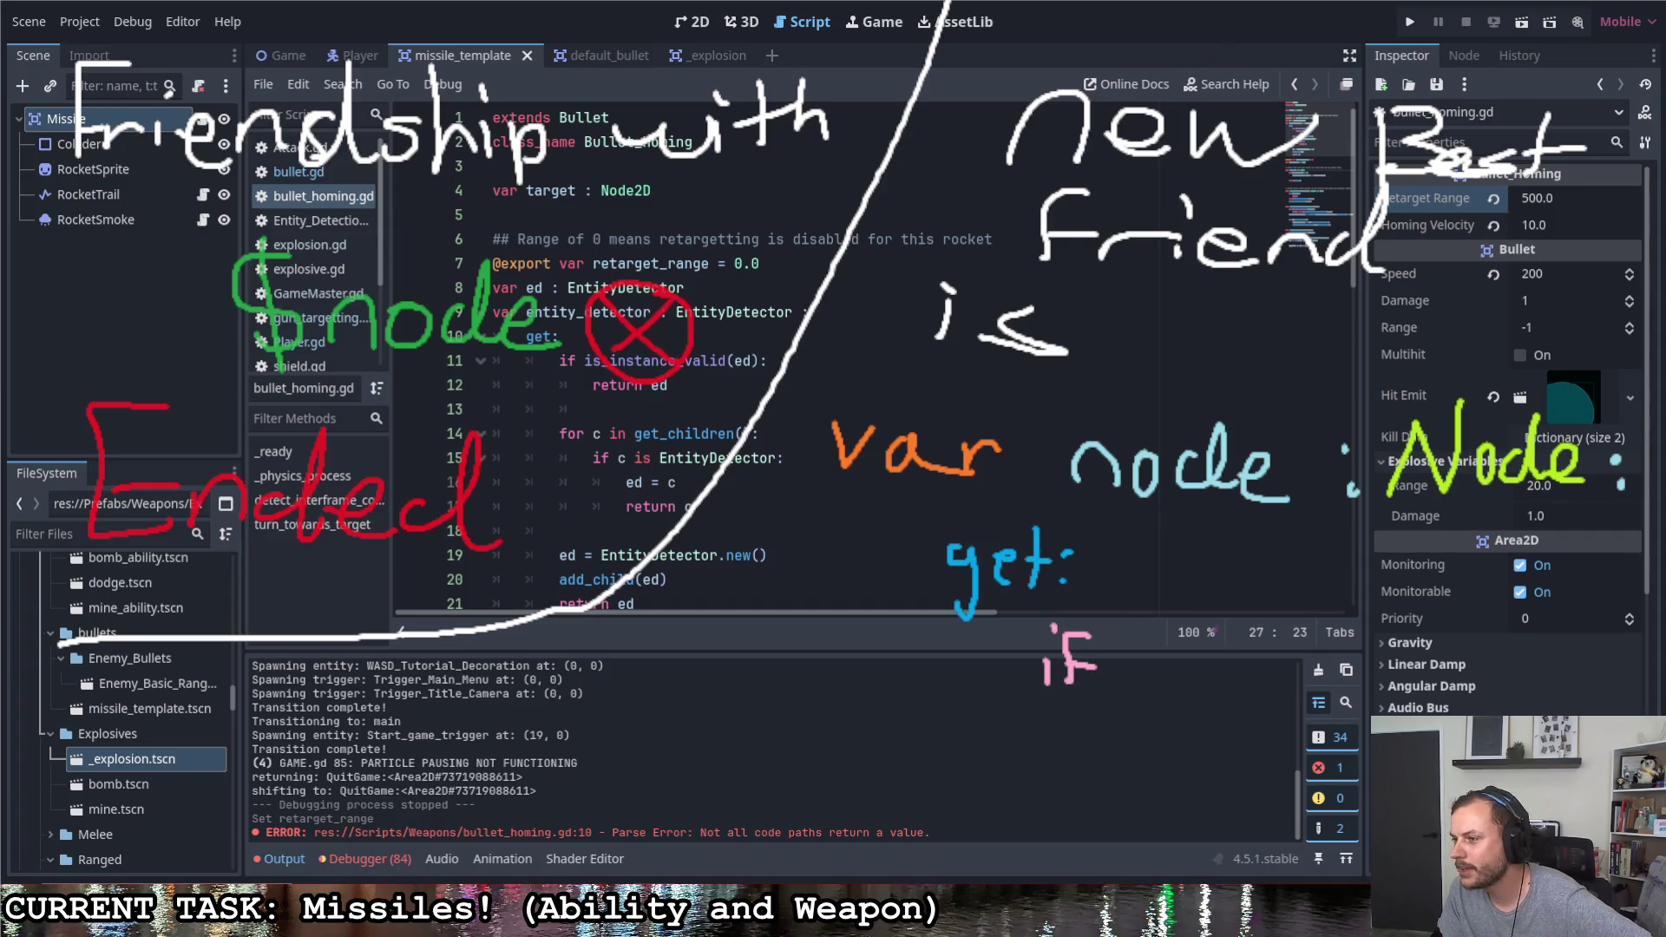
{"action": "mouse_move", "coordinate": [1188, 658]}
{"action": "left_mouse_down"}
{"action": "mouse_move", "coordinate": [1146, 680]}
{"action": "mouse_move", "coordinate": [1261, 690]}
{"action": "left_mouse_up"}
{"action": "mouse_move", "coordinate": [1258, 643]}
{"action": "left_mouse_down"}
{"action": "mouse_move", "coordinate": [1330, 690]}
{"action": "mouse_move", "coordinate": [1424, 664]}
{"action": "mouse_move", "coordinate": [1560, 692]}
{"action": "mouse_move", "coordinate": [1596, 675]}
{"action": "mouse_move", "coordinate": [1630, 696]}
{"action": "left_mouse_up"}
{"action": "left_click", "coordinate": [1553, 669]}
{"action": "mouse_move", "coordinate": [1635, 654]}
{"action": "left_mouse_down"}
{"action": "mouse_move", "coordinate": [1640, 698]}
{"action": "mouse_move", "coordinate": [1659, 700]}
{"action": "left_mouse_up"}
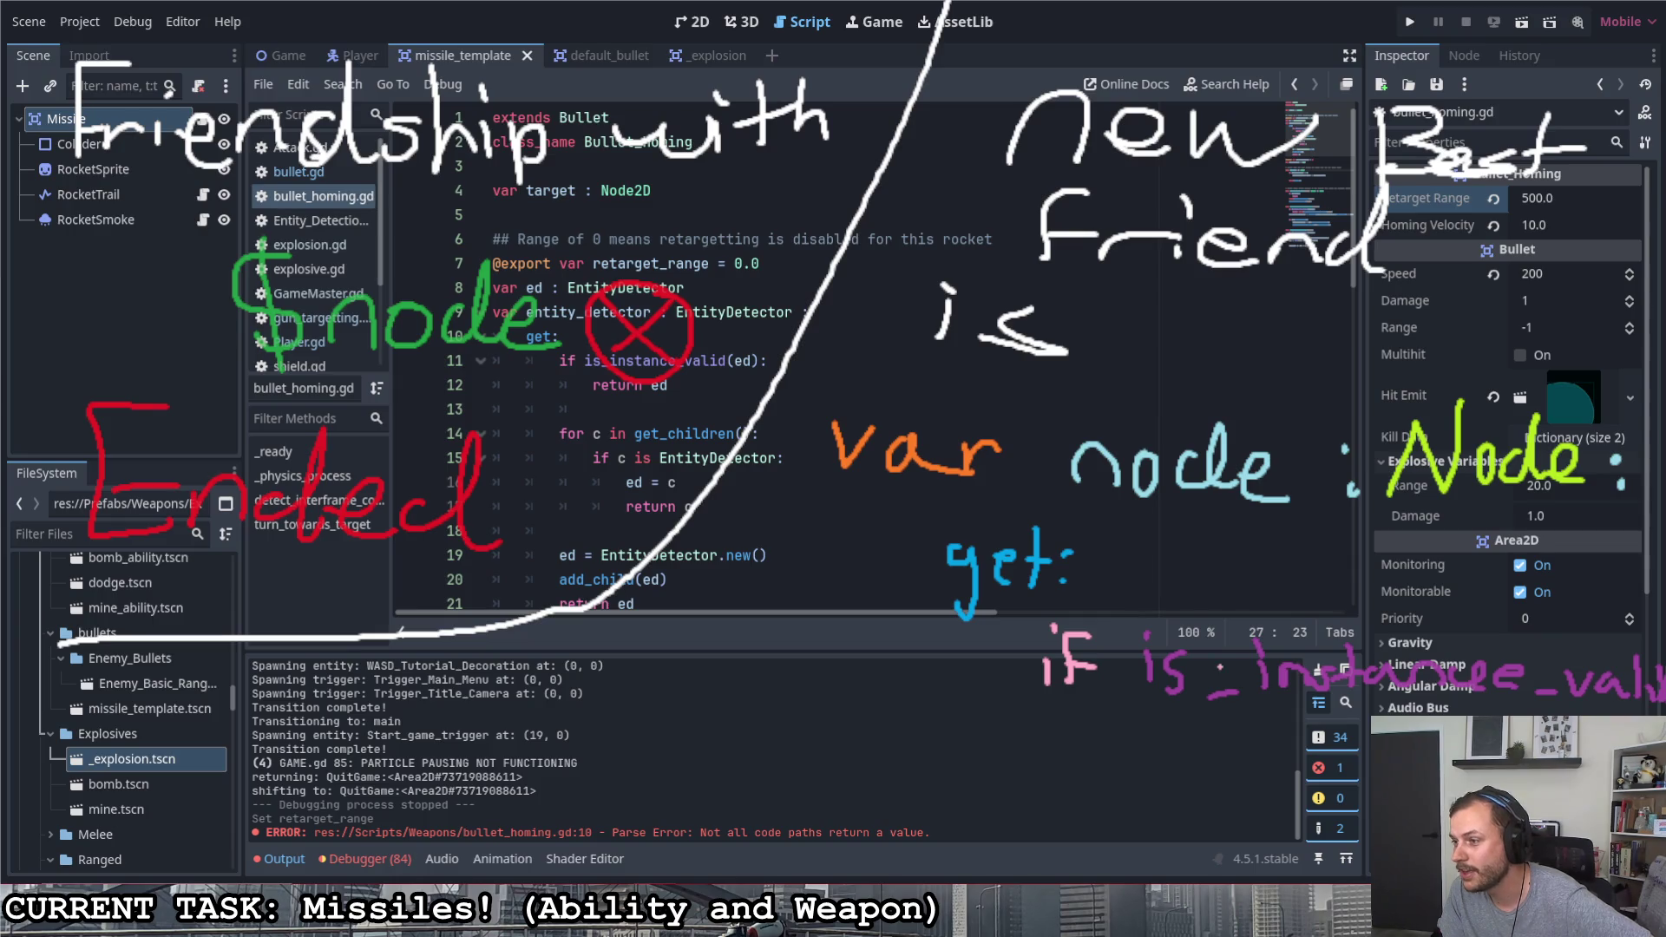
Write 'return n' under the if line
{"action": "mouse_move", "coordinate": [1168, 744]}
{"action": "left_mouse_down"}
{"action": "mouse_move", "coordinate": [1169, 776]}
{"action": "mouse_move", "coordinate": [1208, 750]}
{"action": "left_mouse_up"}
{"action": "mouse_move", "coordinate": [1200, 765]}
{"action": "left_mouse_down"}
{"action": "mouse_move", "coordinate": [1225, 760]}
{"action": "mouse_move", "coordinate": [1221, 781]}
{"action": "left_mouse_up"}
{"action": "mouse_move", "coordinate": [1237, 736]}
{"action": "left_mouse_down"}
{"action": "mouse_move", "coordinate": [1238, 778]}
{"action": "mouse_move", "coordinate": [1291, 758]}
{"action": "mouse_move", "coordinate": [1330, 779]}
{"action": "left_mouse_up"}
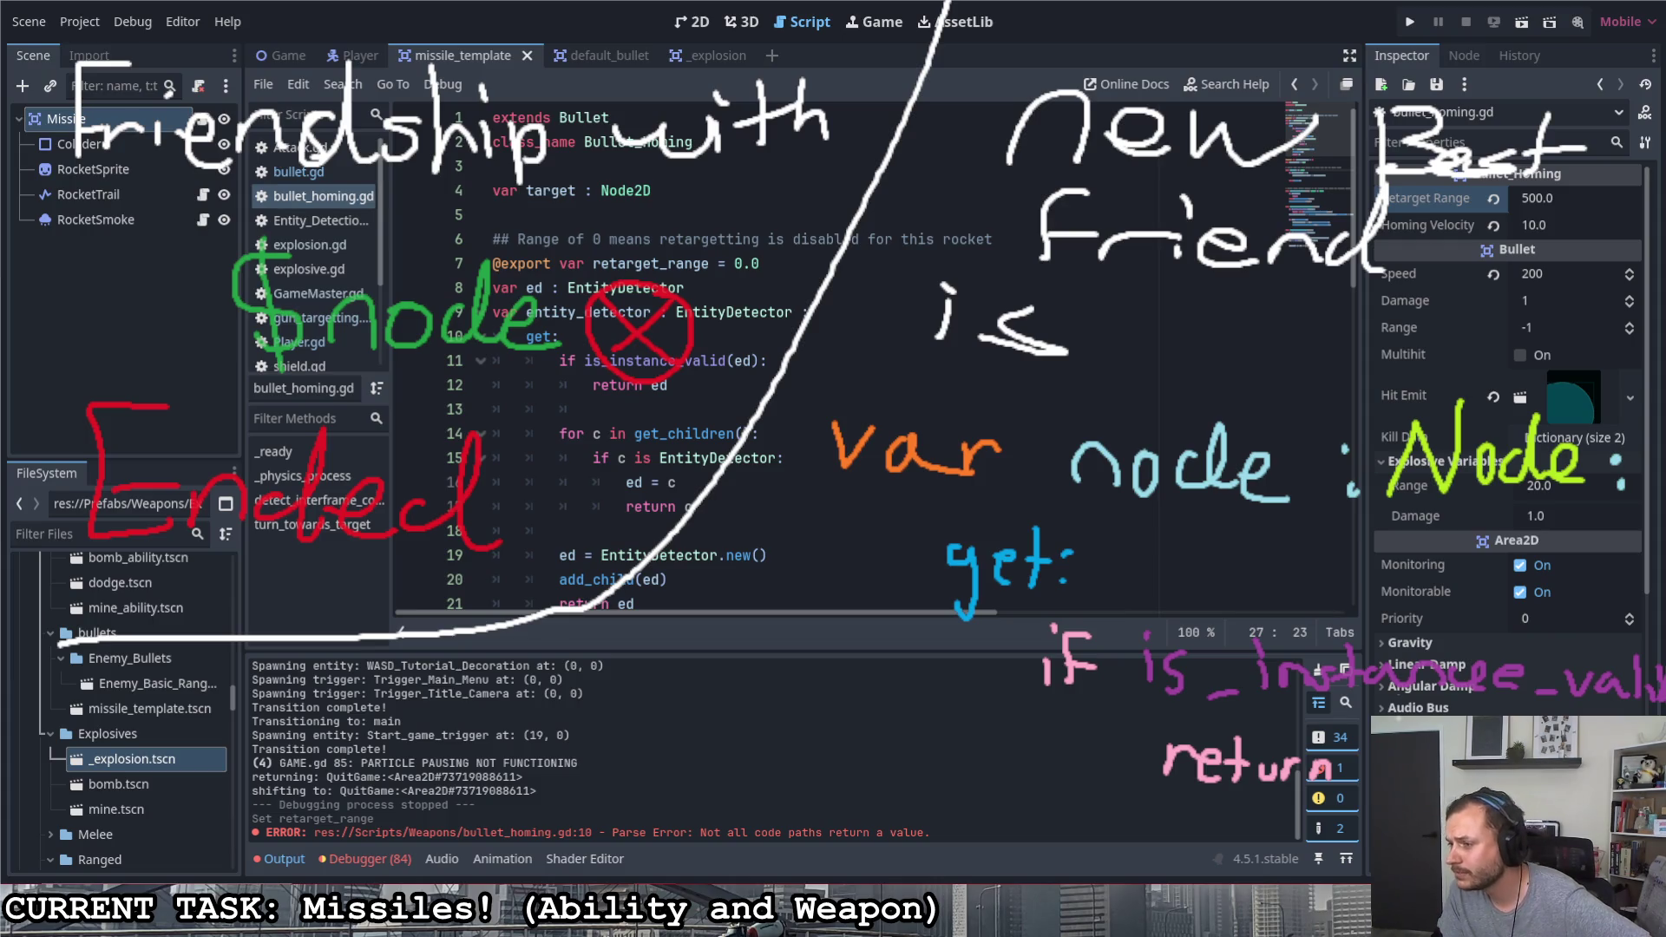
{"action": "left_click_drag", "start_coordinate": [1388, 783], "coordinate": [1411, 782]}
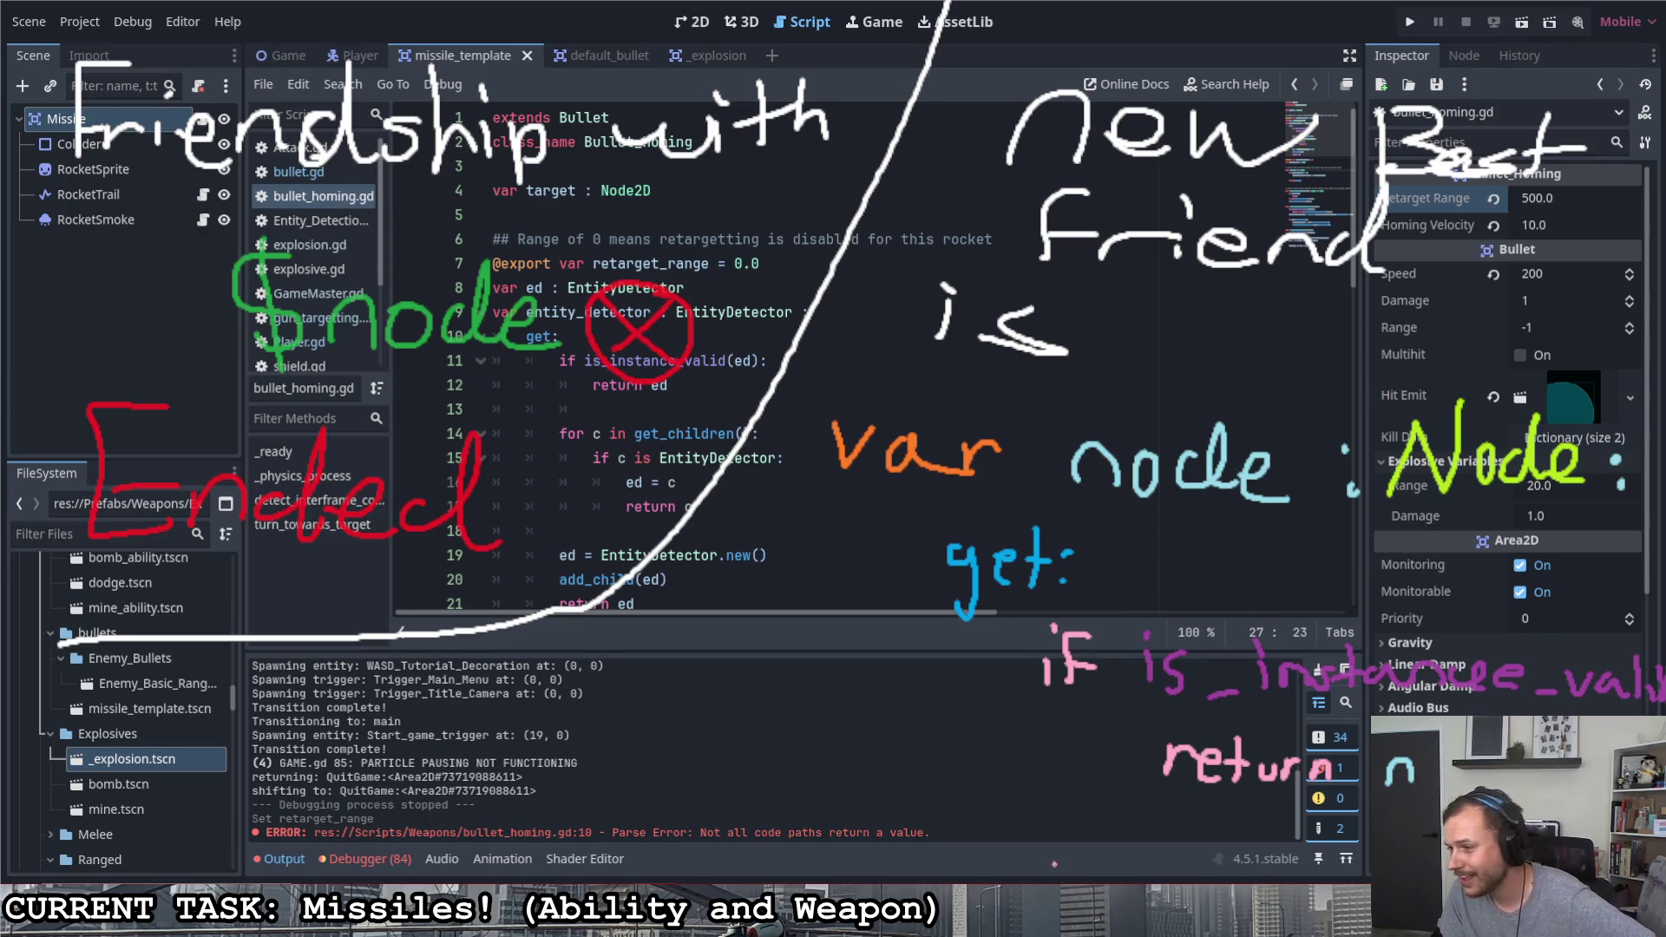
Write 'for c in get_children' below the return
{"action": "mouse_move", "coordinate": [1054, 839]}
{"action": "left_mouse_down"}
{"action": "mouse_move", "coordinate": [1041, 893]}
{"action": "mouse_move", "coordinate": [1078, 870]}
{"action": "mouse_move", "coordinate": [1127, 877]}
{"action": "left_mouse_up"}
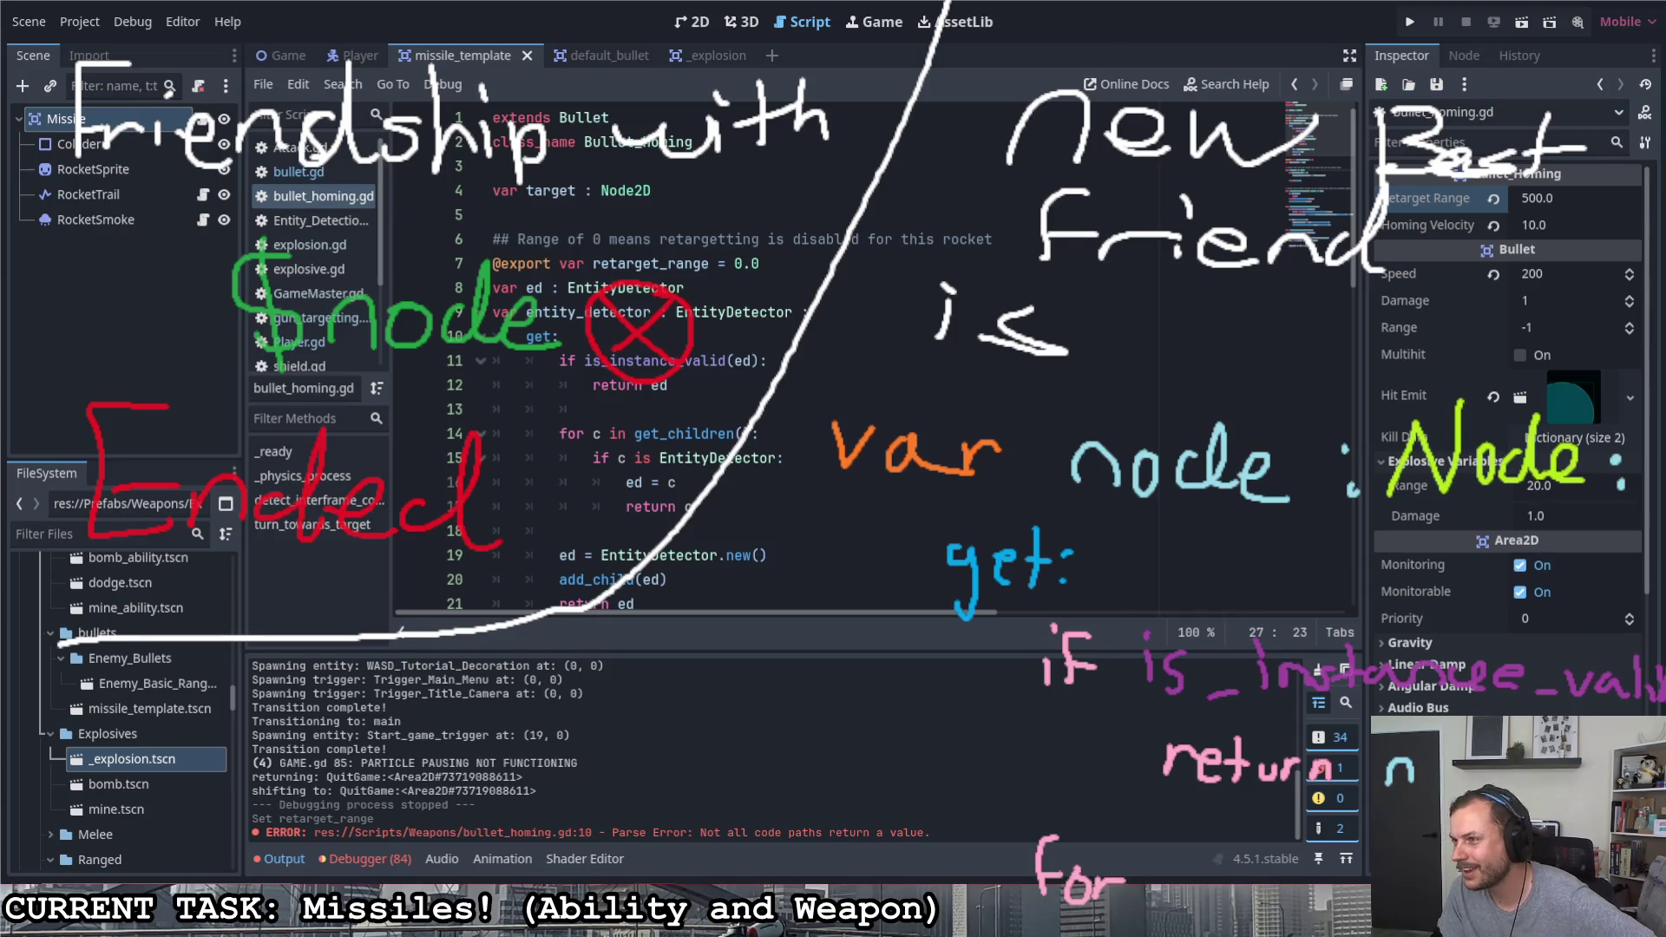
{"action": "mouse_move", "coordinate": [1180, 875]}
{"action": "left_mouse_down"}
{"action": "mouse_move", "coordinate": [1162, 886]}
{"action": "mouse_move", "coordinate": [1174, 903]}
{"action": "left_mouse_up"}
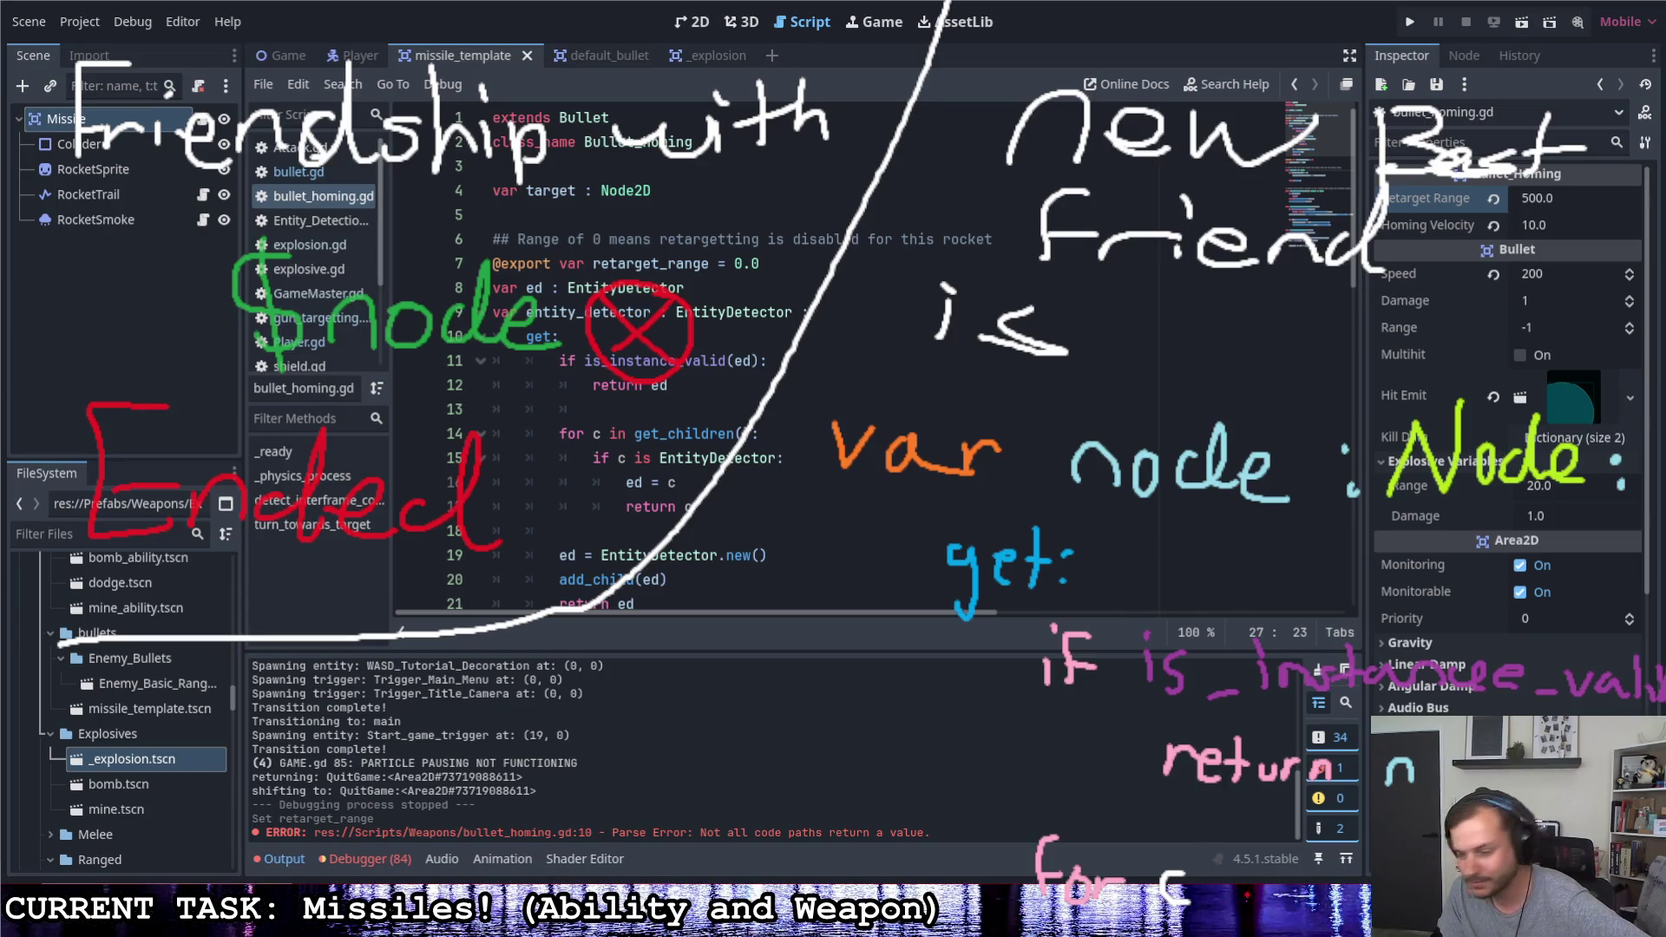
{"action": "left_click", "coordinate": [1251, 856]}
{"action": "mouse_move", "coordinate": [1249, 878]}
{"action": "left_mouse_down"}
{"action": "mouse_move", "coordinate": [1257, 898]}
{"action": "mouse_move", "coordinate": [1295, 898]}
{"action": "left_mouse_up"}
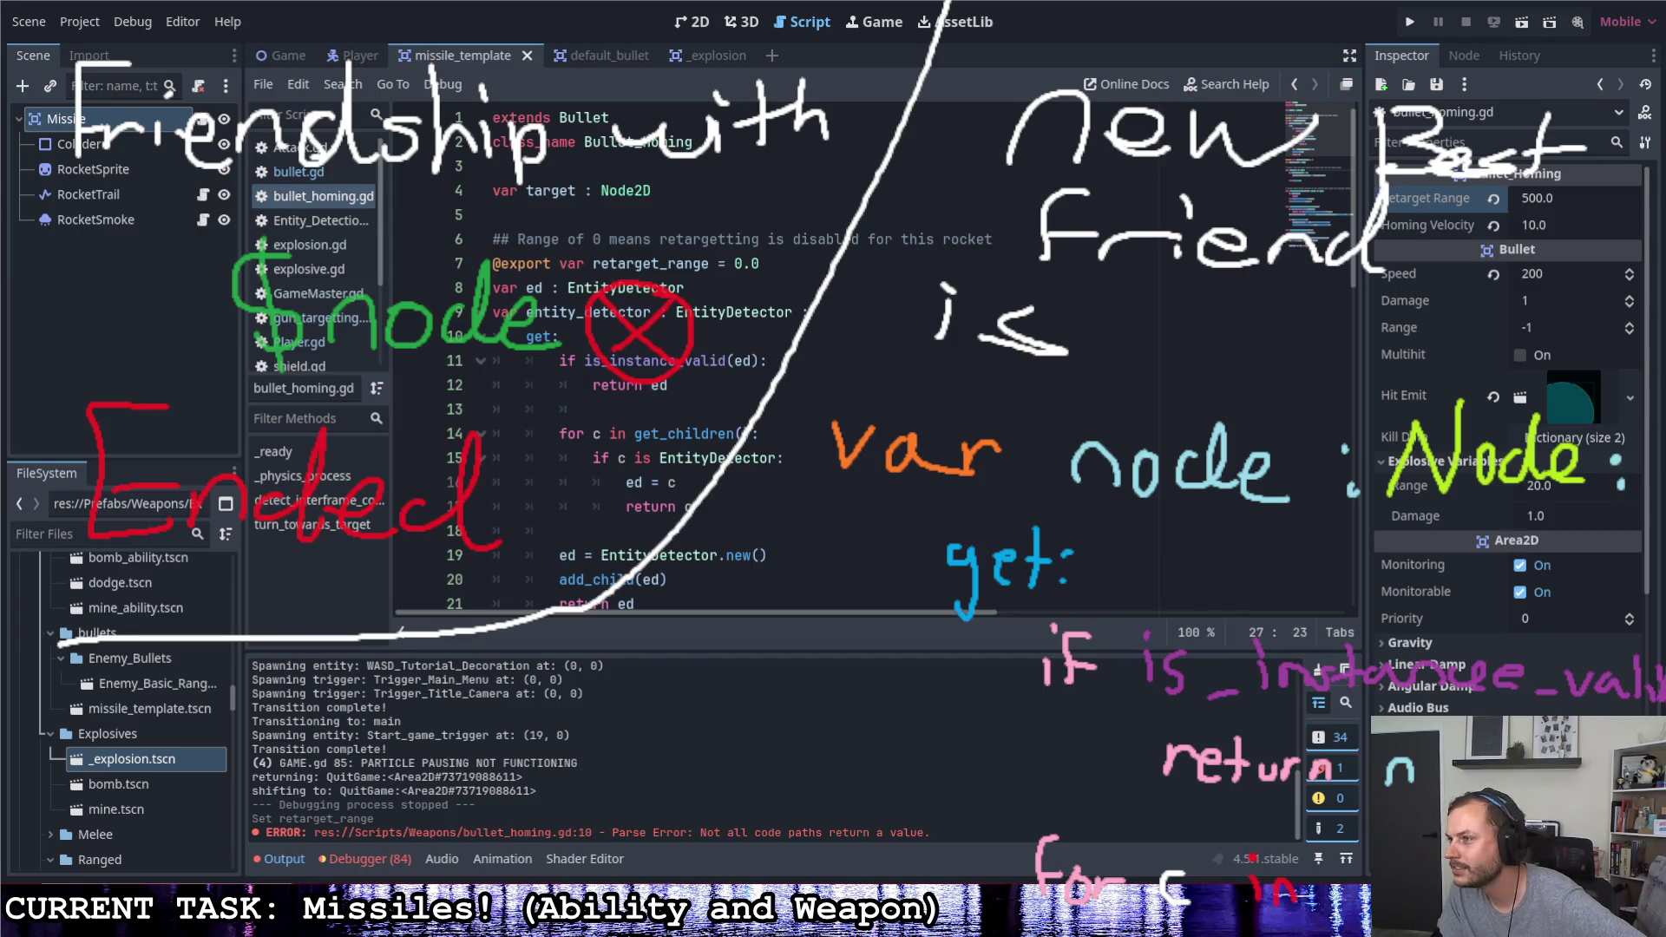
{"action": "left_click_drag", "start_coordinate": [1377, 880], "coordinate": [1432, 903]}
{"action": "left_click_drag", "start_coordinate": [1419, 888], "coordinate": [1444, 885]}
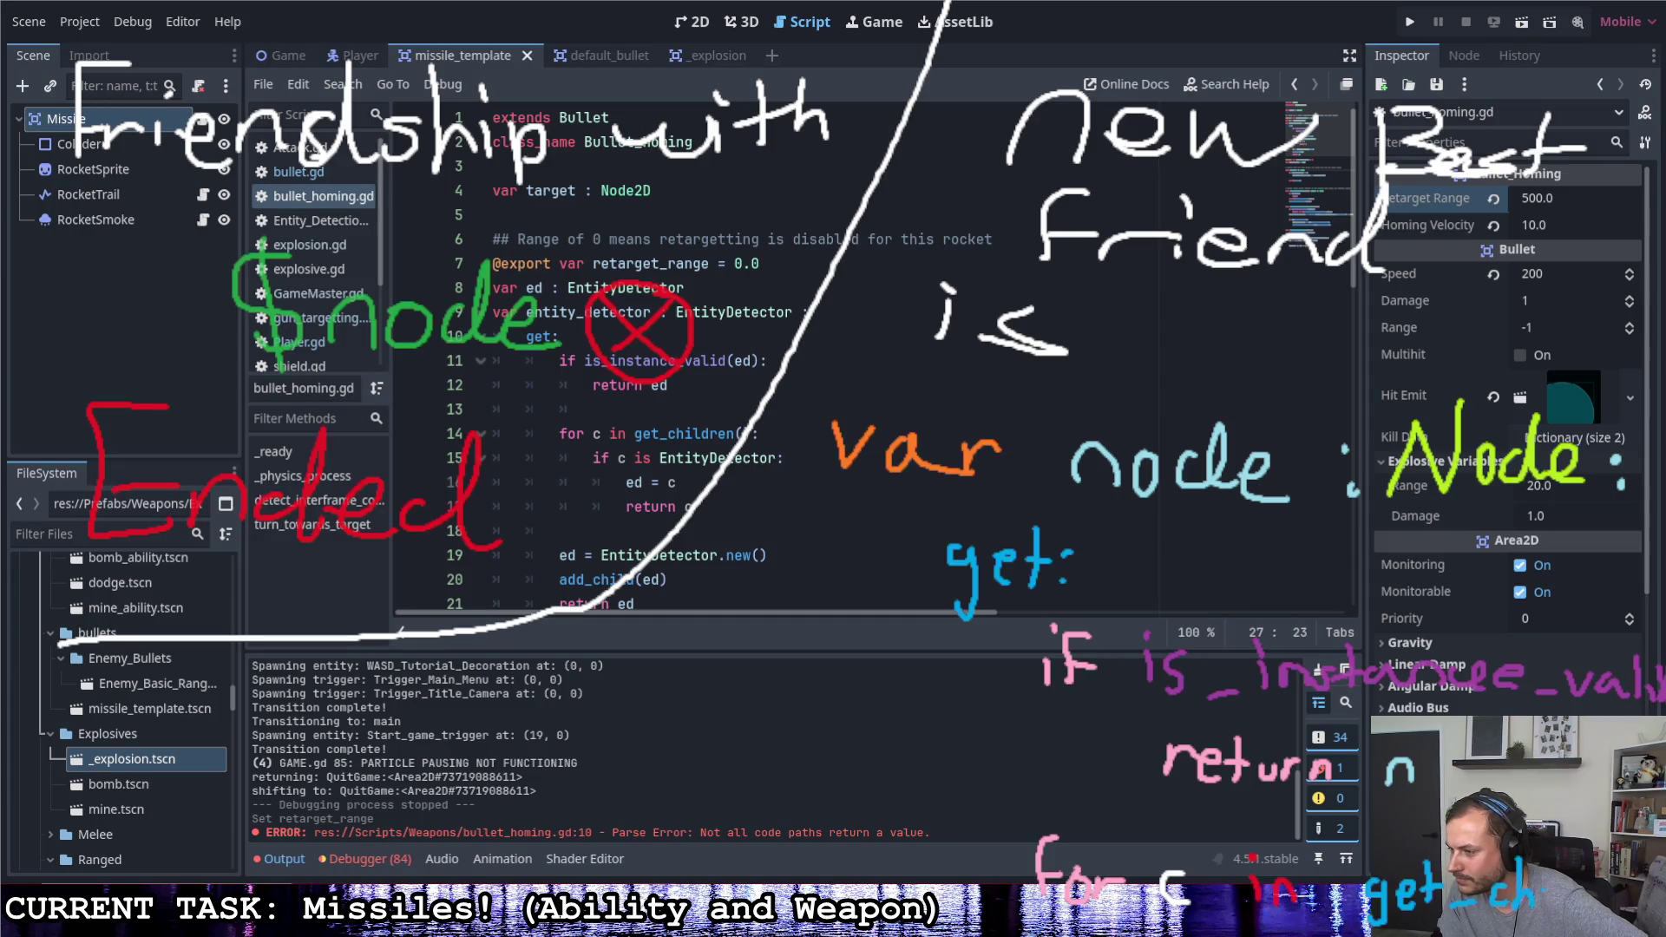
{"action": "left_click_drag", "start_coordinate": [1627, 898], "coordinate": [1645, 909]}
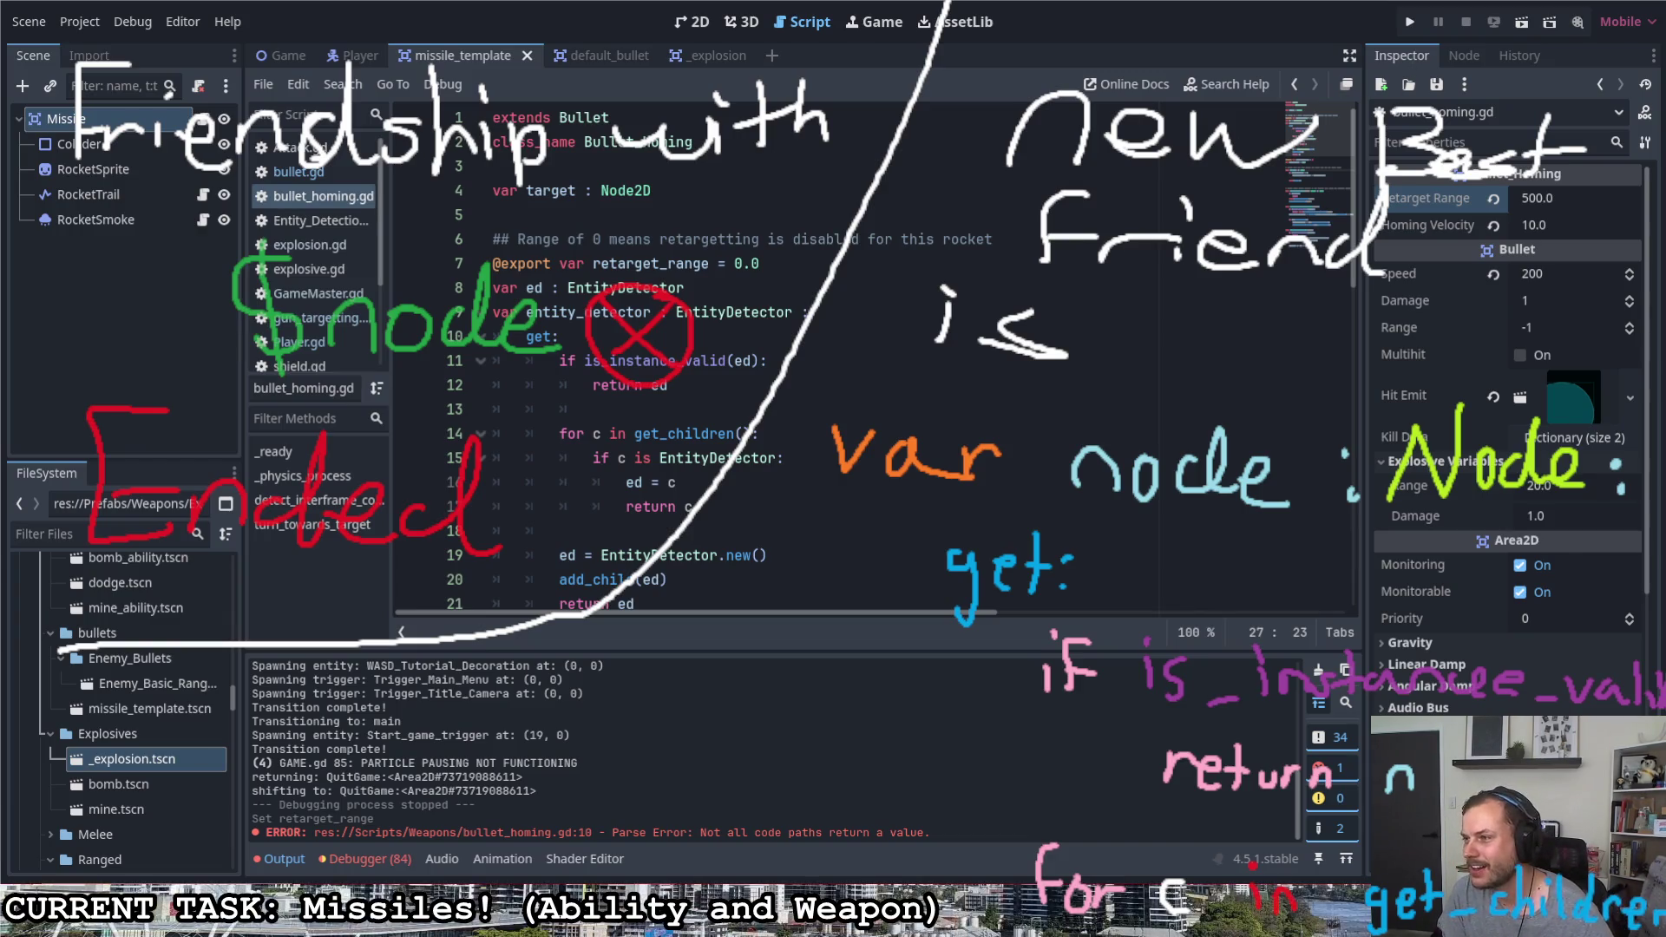
Clear all hand-drawn notes and place the cursor on the entity_detector declaration, line 9
{"action": "key", "text": "shift+F9"}
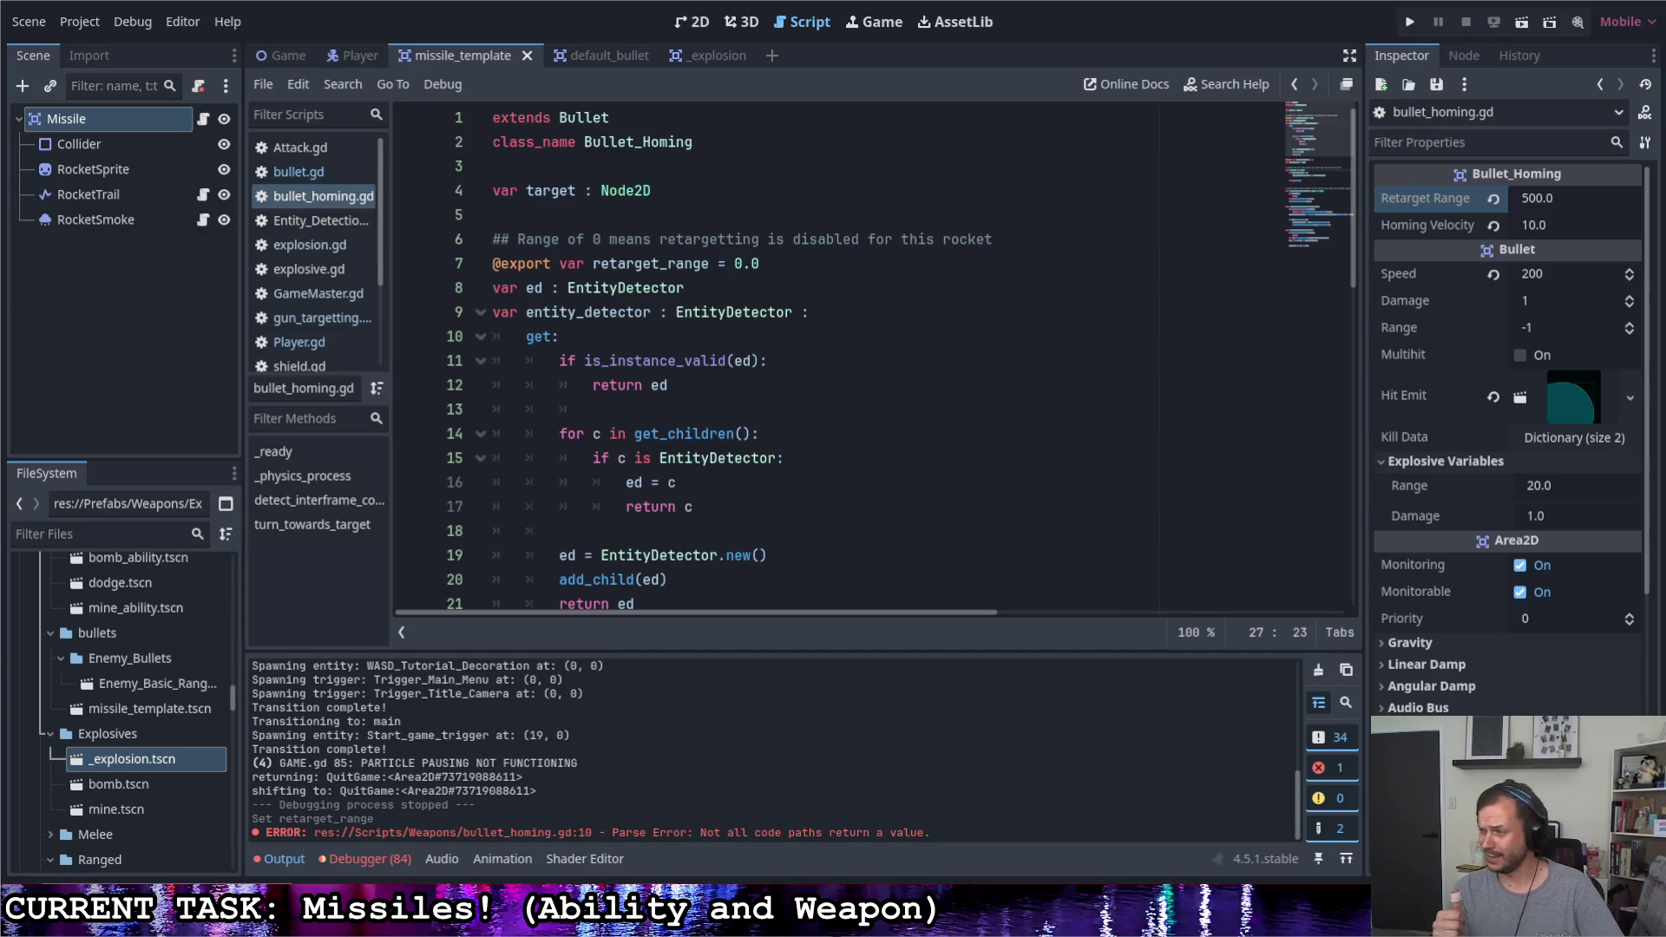
{"action": "left_click", "coordinate": [707, 324]}
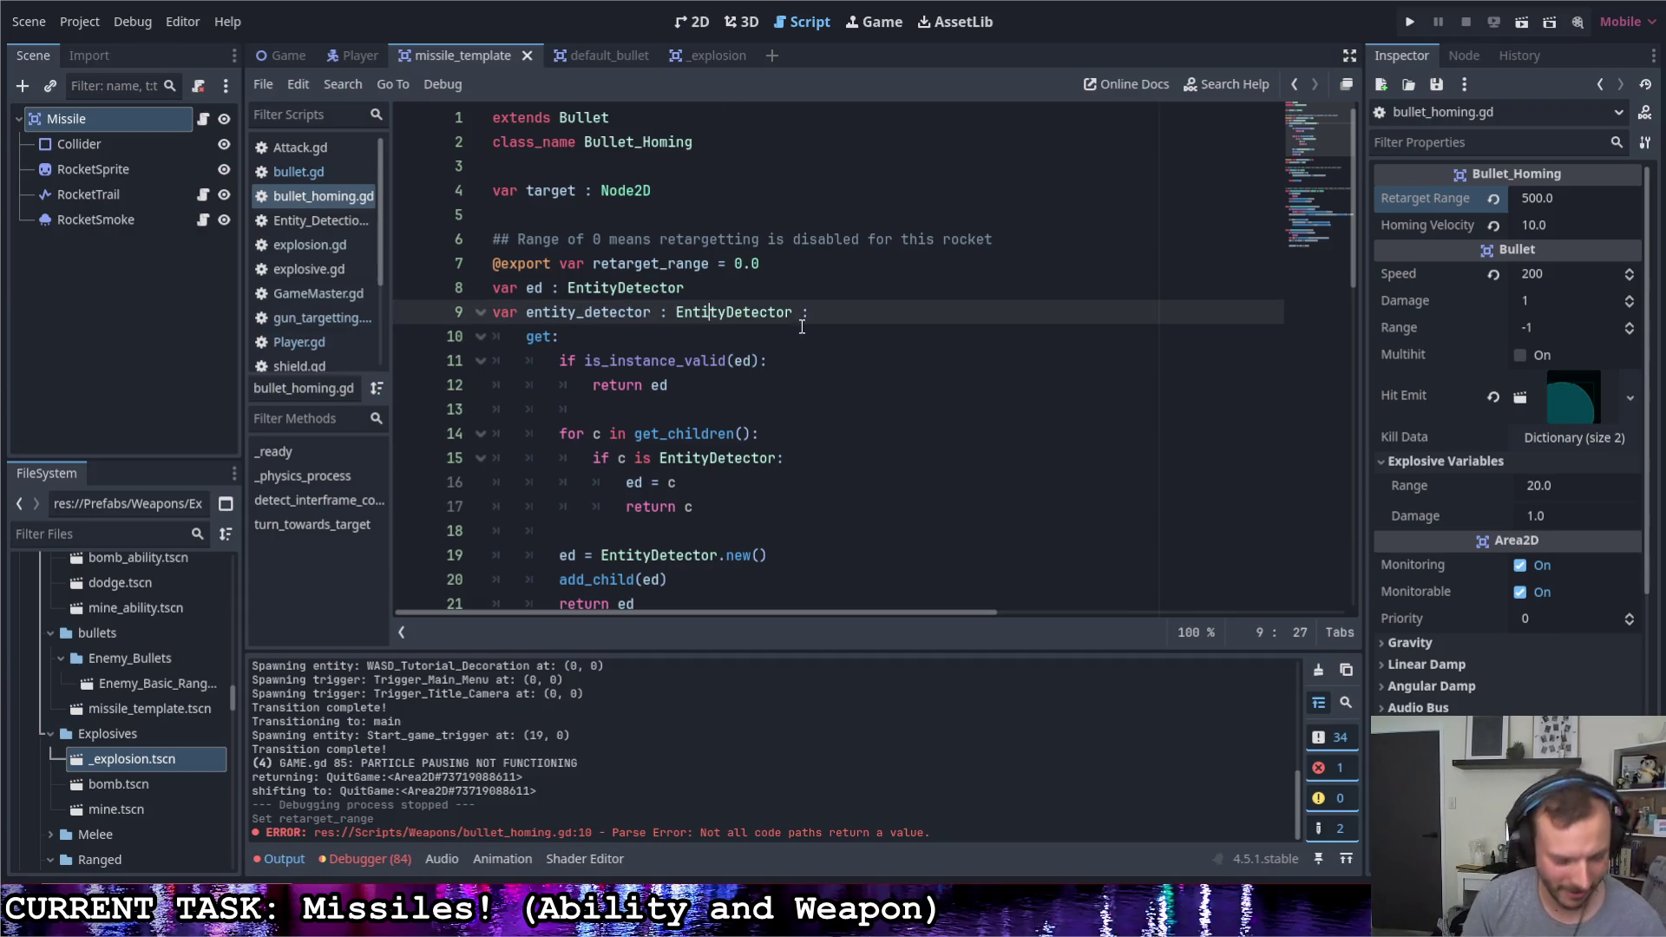
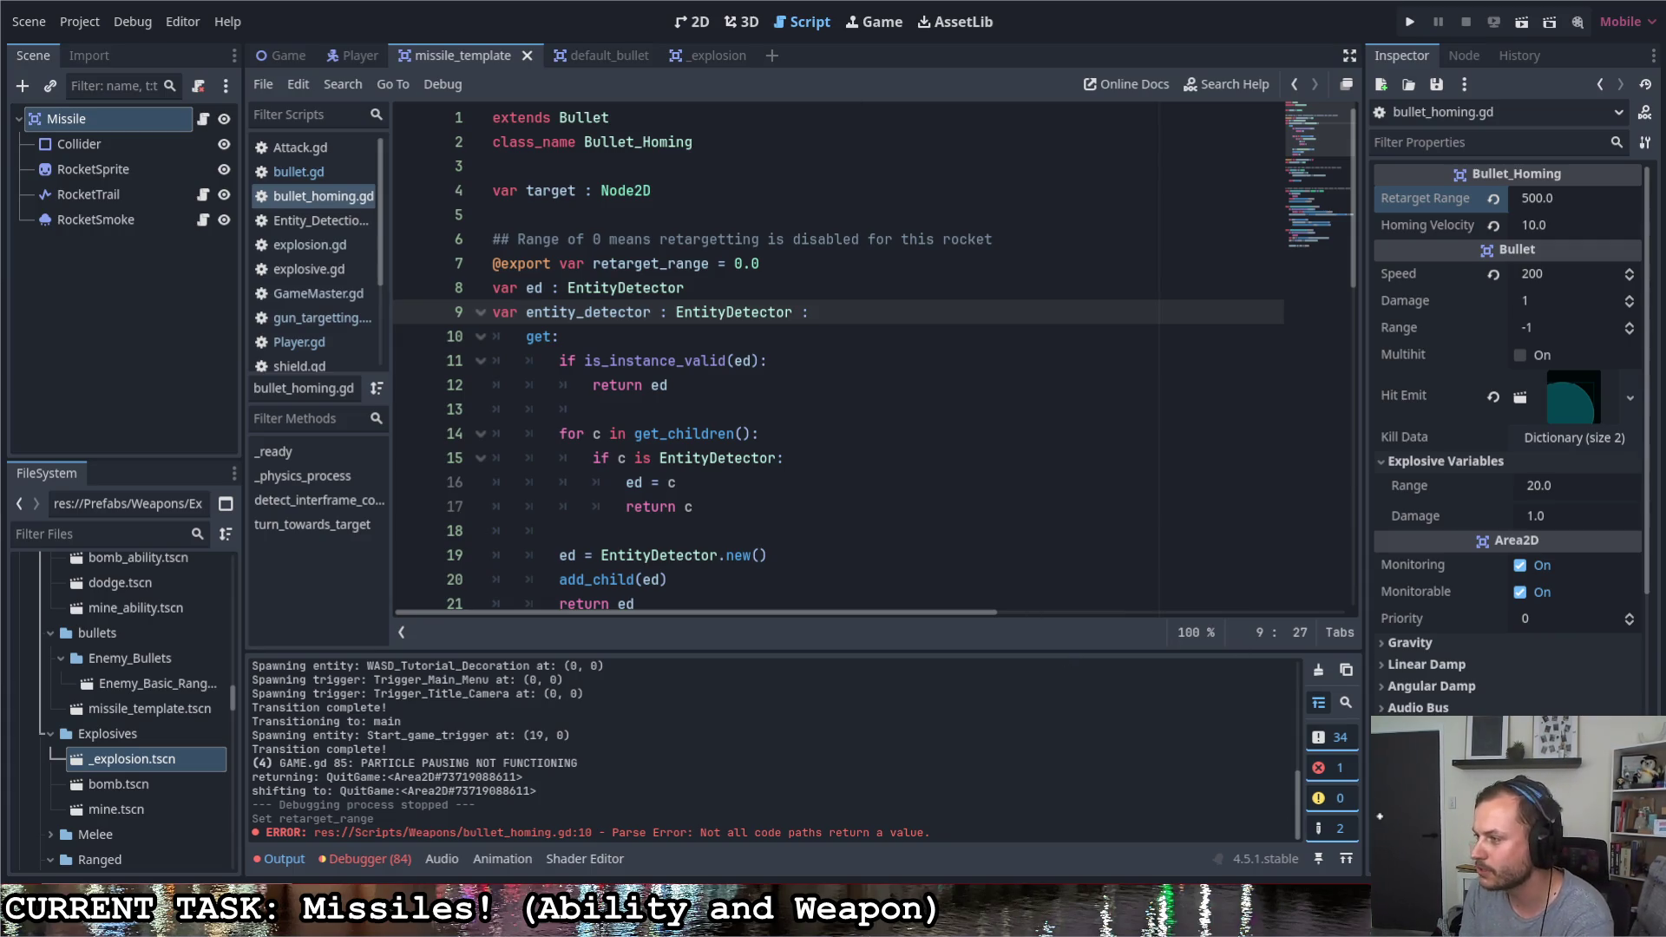
Save the missile scene and bullet_homing.gd, then settle the caret on the blank line after the detector getter
{"action": "mouse_move", "coordinate": [1379, 849]}
{"action": "left_mouse_down"}
{"action": "mouse_move", "coordinate": [1373, 786]}
{"action": "mouse_move", "coordinate": [1434, 770]}
{"action": "mouse_move", "coordinate": [1433, 844]}
{"action": "left_mouse_up"}
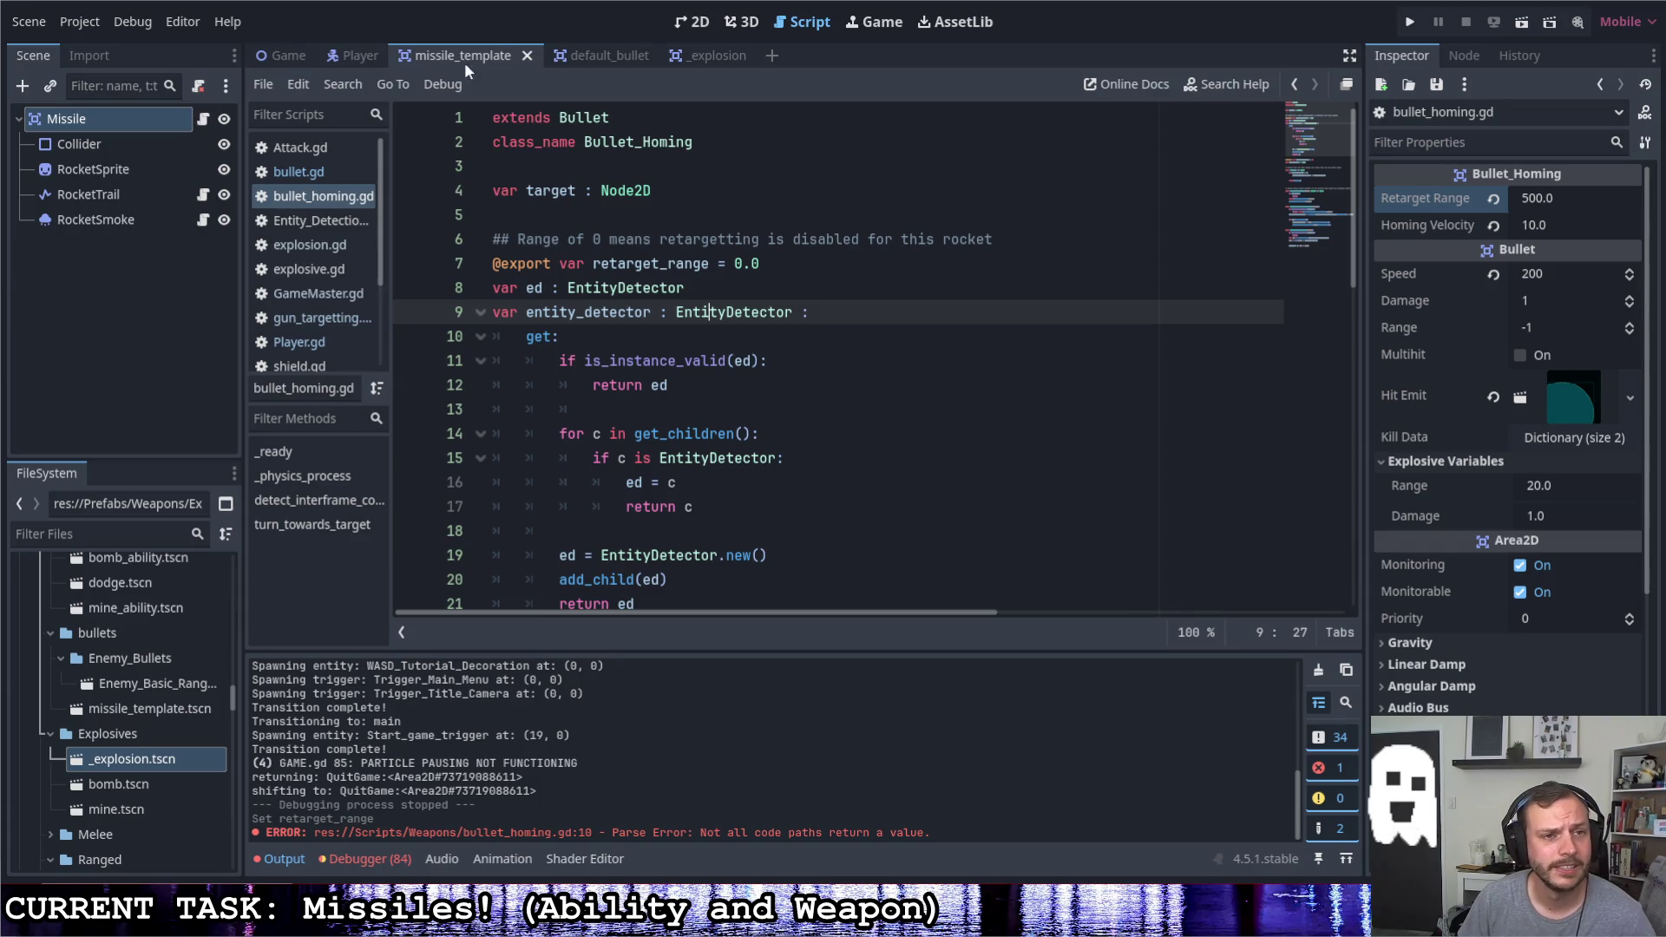
{"action": "left_click", "coordinate": [710, 389]}
{"action": "key", "text": "ctrl+s"}
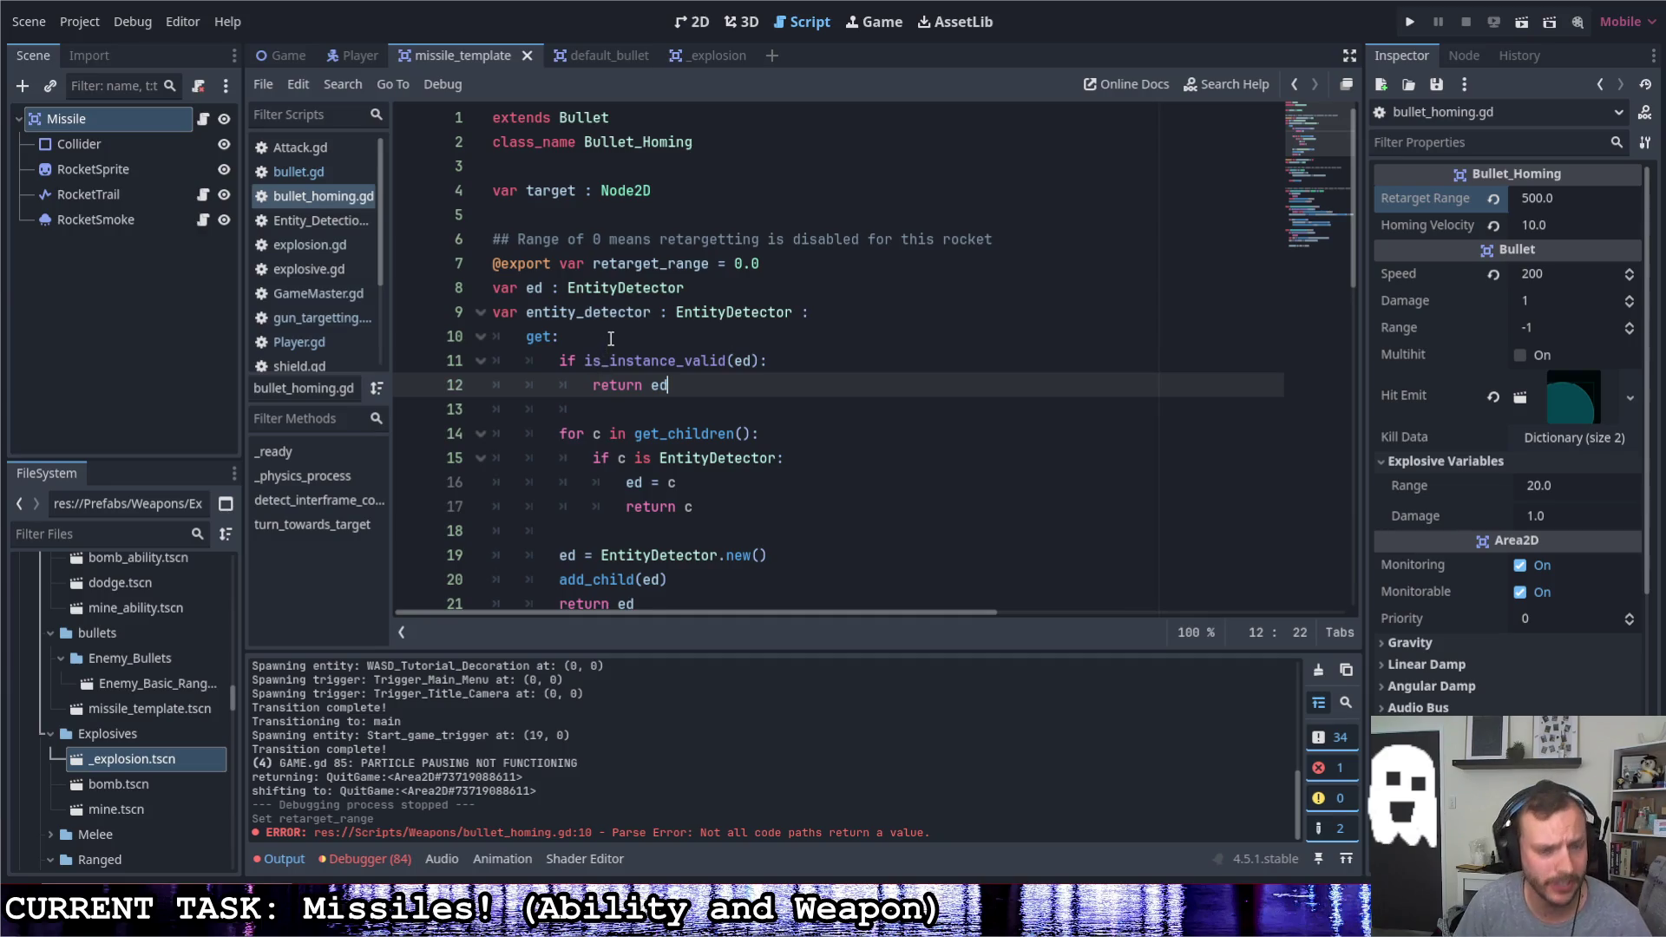
{"action": "scroll", "coordinate": [605, 348], "scroll_direction": "down", "scroll_amount": 3}
{"action": "scroll", "coordinate": [604, 335], "scroll_direction": "down", "scroll_amount": 2}
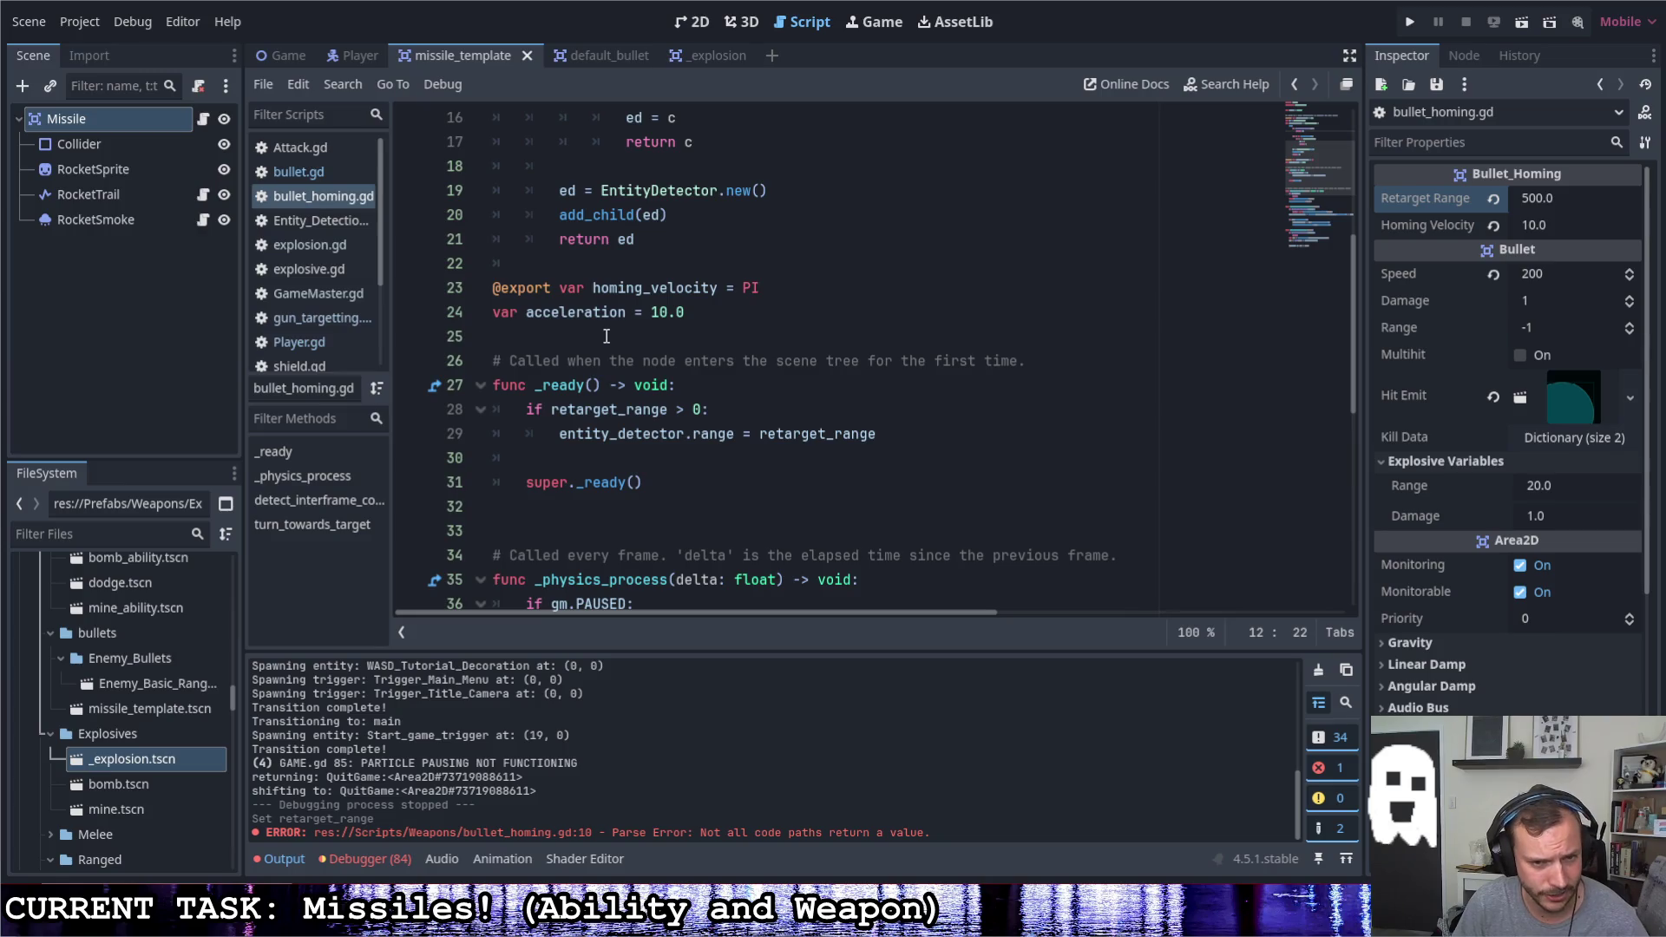
{"action": "scroll", "coordinate": [606, 335], "scroll_direction": "down", "scroll_amount": 4}
{"action": "scroll", "coordinate": [606, 337], "scroll_direction": "down", "scroll_amount": 2}
{"action": "scroll", "coordinate": [604, 337], "scroll_direction": "down", "scroll_amount": 2}
{"action": "scroll", "coordinate": [605, 336], "scroll_direction": "up", "scroll_amount": 3}
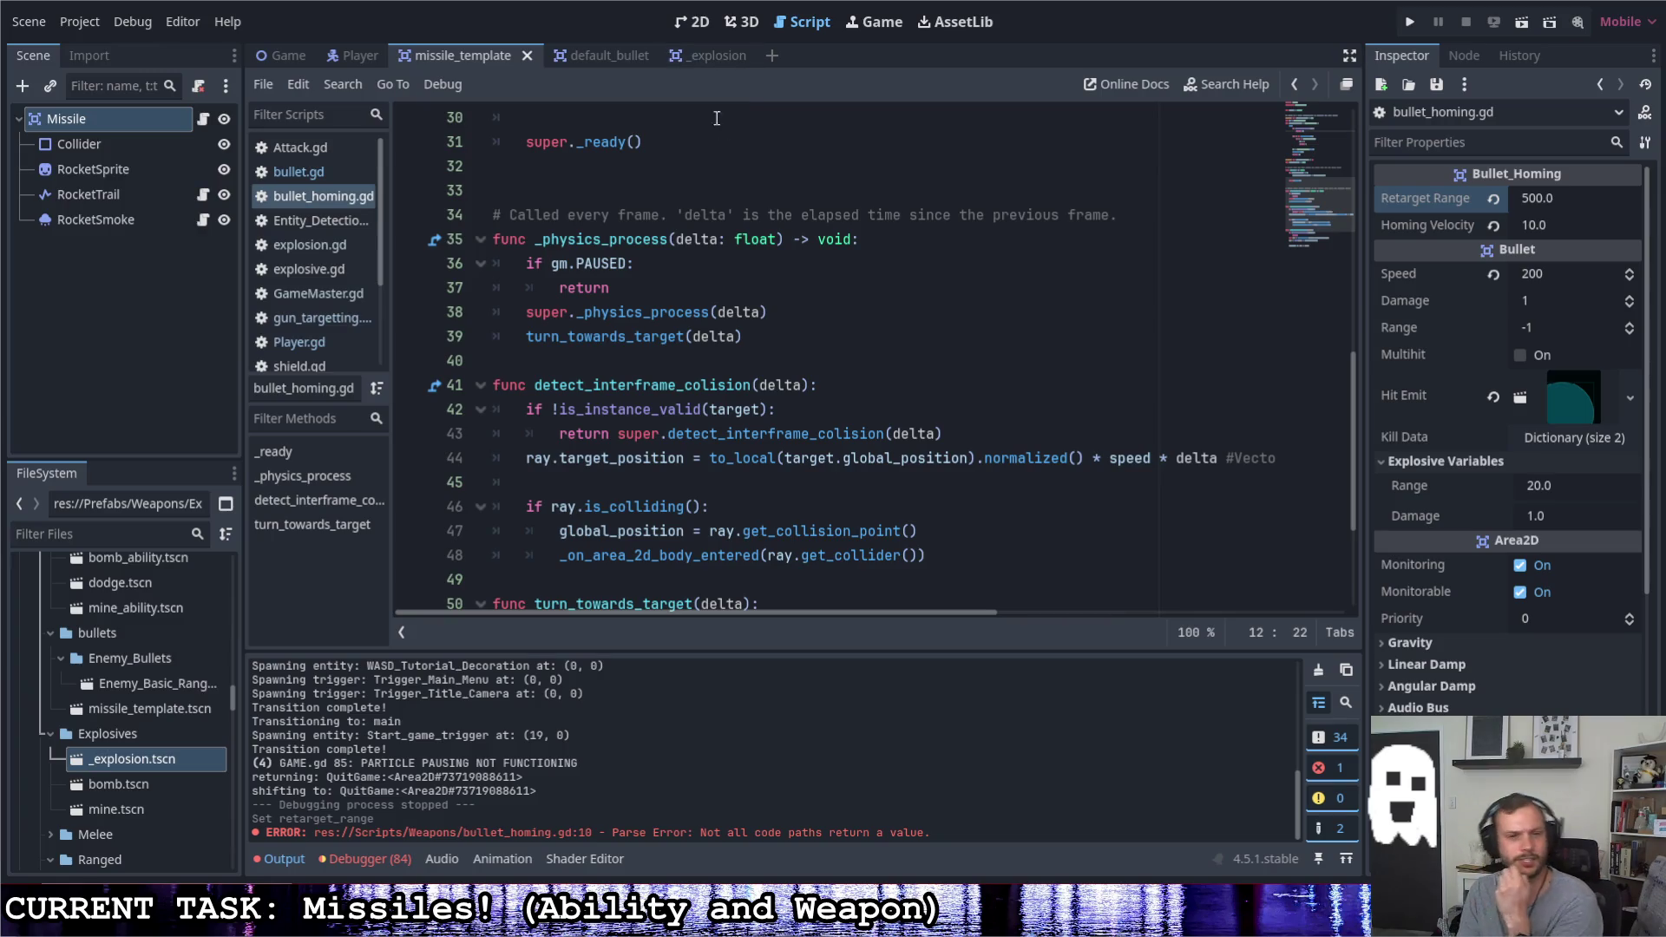
{"action": "scroll", "coordinate": [680, 208], "scroll_direction": "up", "scroll_amount": 3}
{"action": "scroll", "coordinate": [674, 183], "scroll_direction": "up", "scroll_amount": 3}
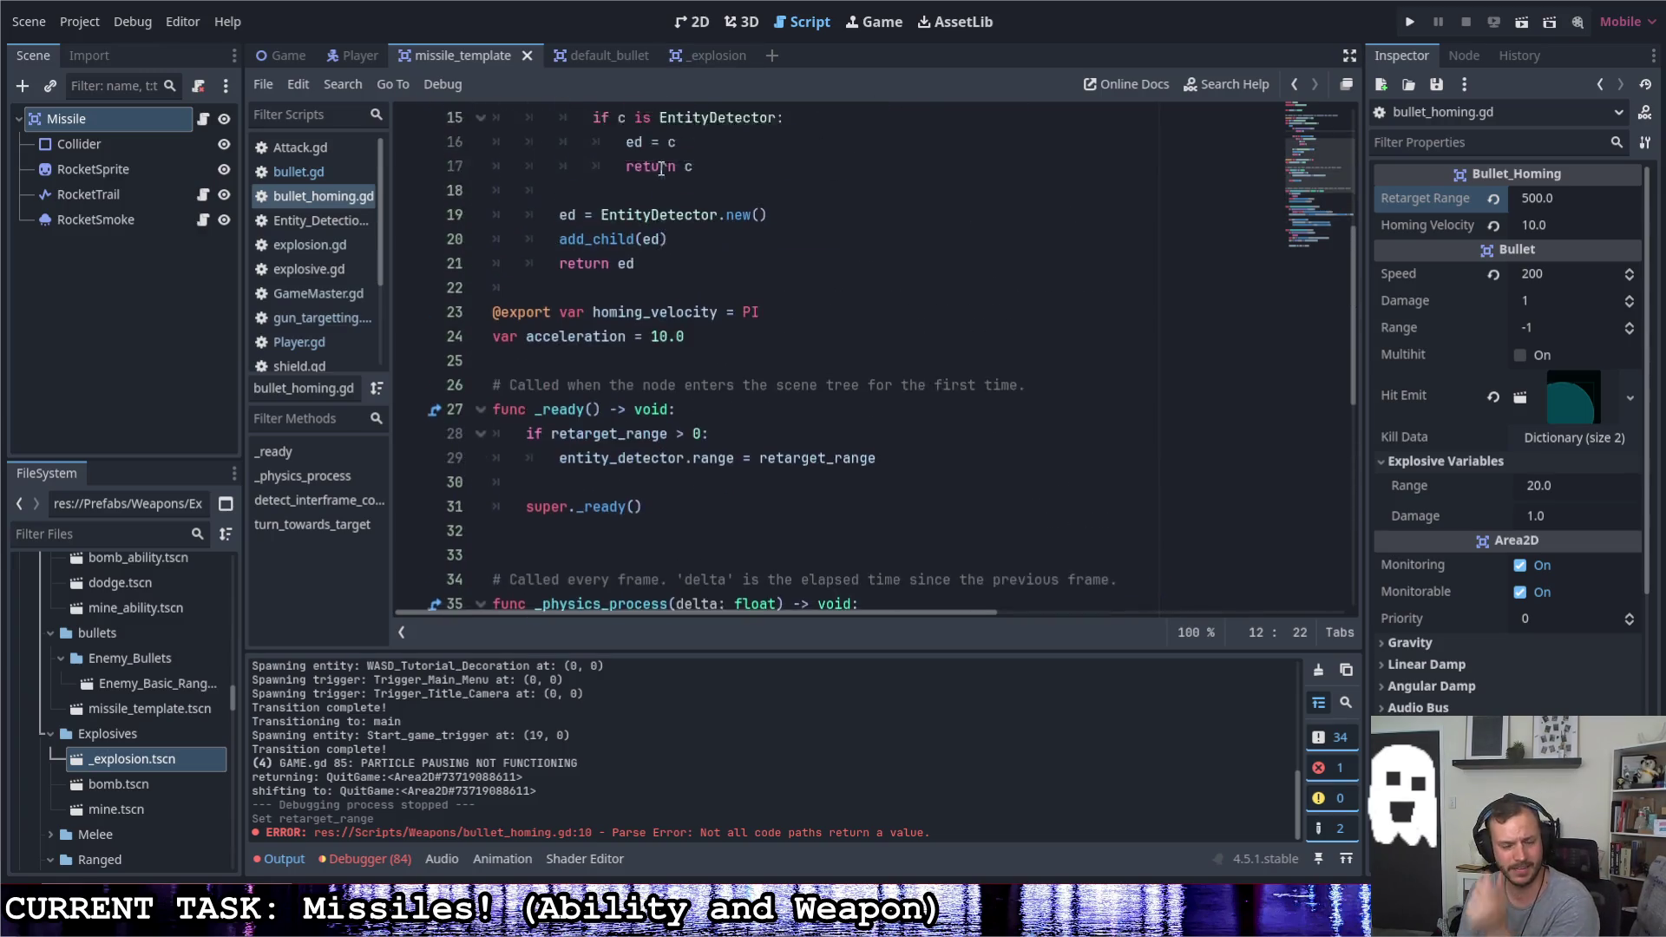
{"action": "scroll", "coordinate": [670, 157], "scroll_direction": "up", "scroll_amount": 3}
{"action": "scroll", "coordinate": [665, 142], "scroll_direction": "up", "scroll_amount": 1}
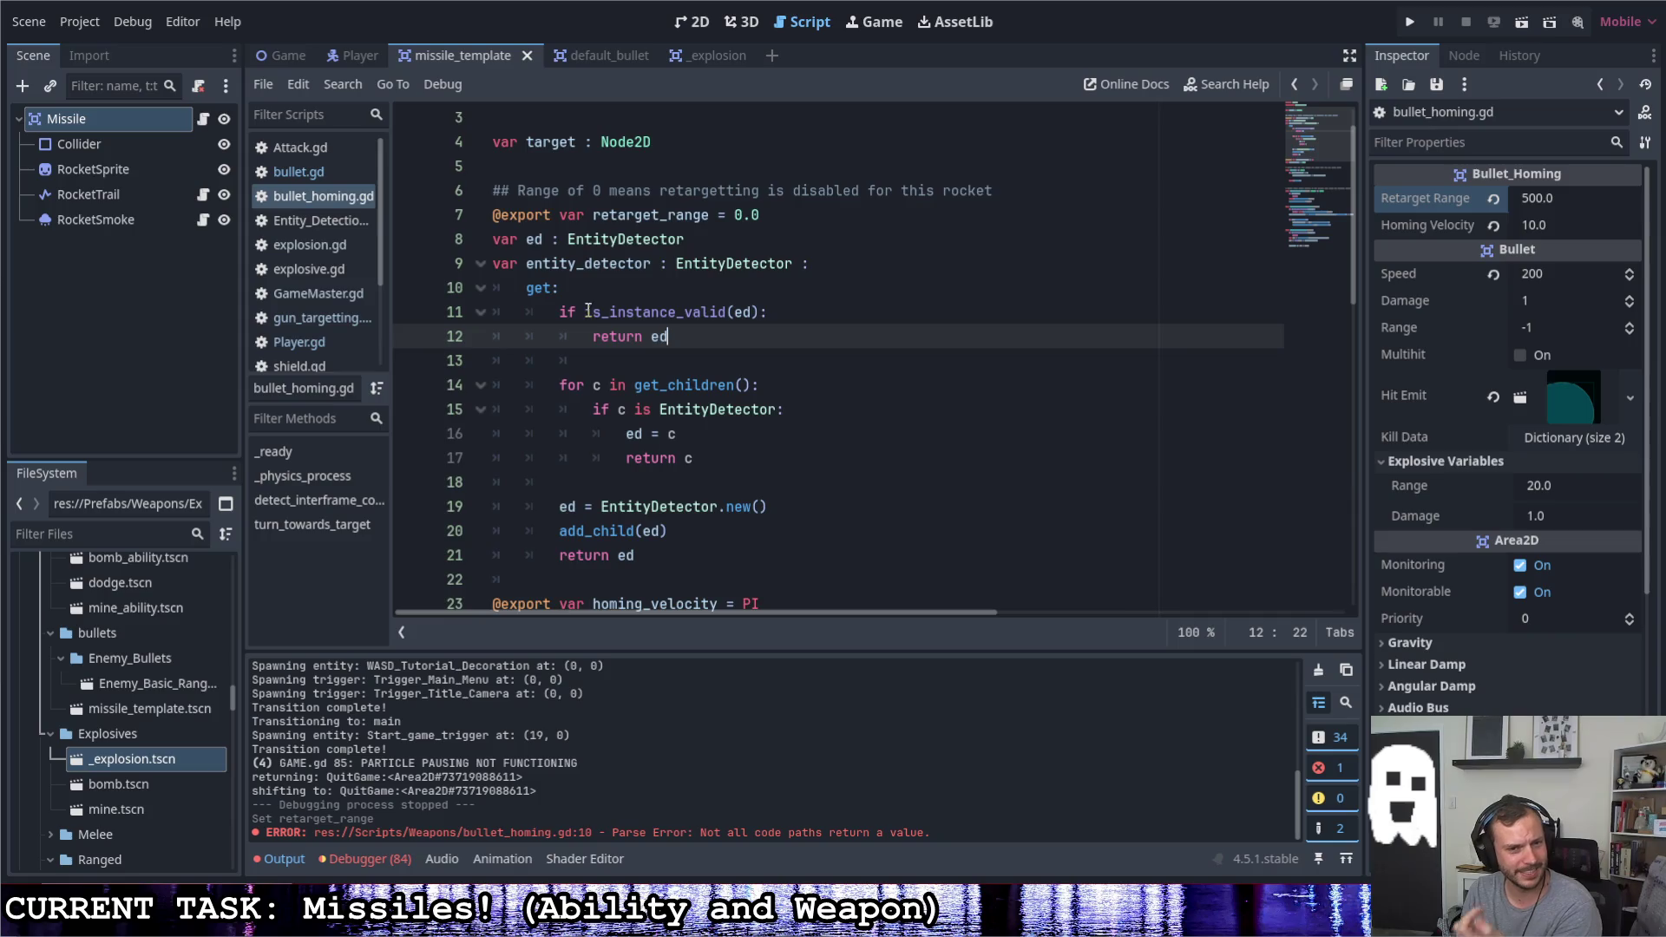
{"action": "scroll", "coordinate": [573, 312], "scroll_direction": "down", "scroll_amount": 1}
{"action": "scroll", "coordinate": [518, 263], "scroll_direction": "down", "scroll_amount": 3}
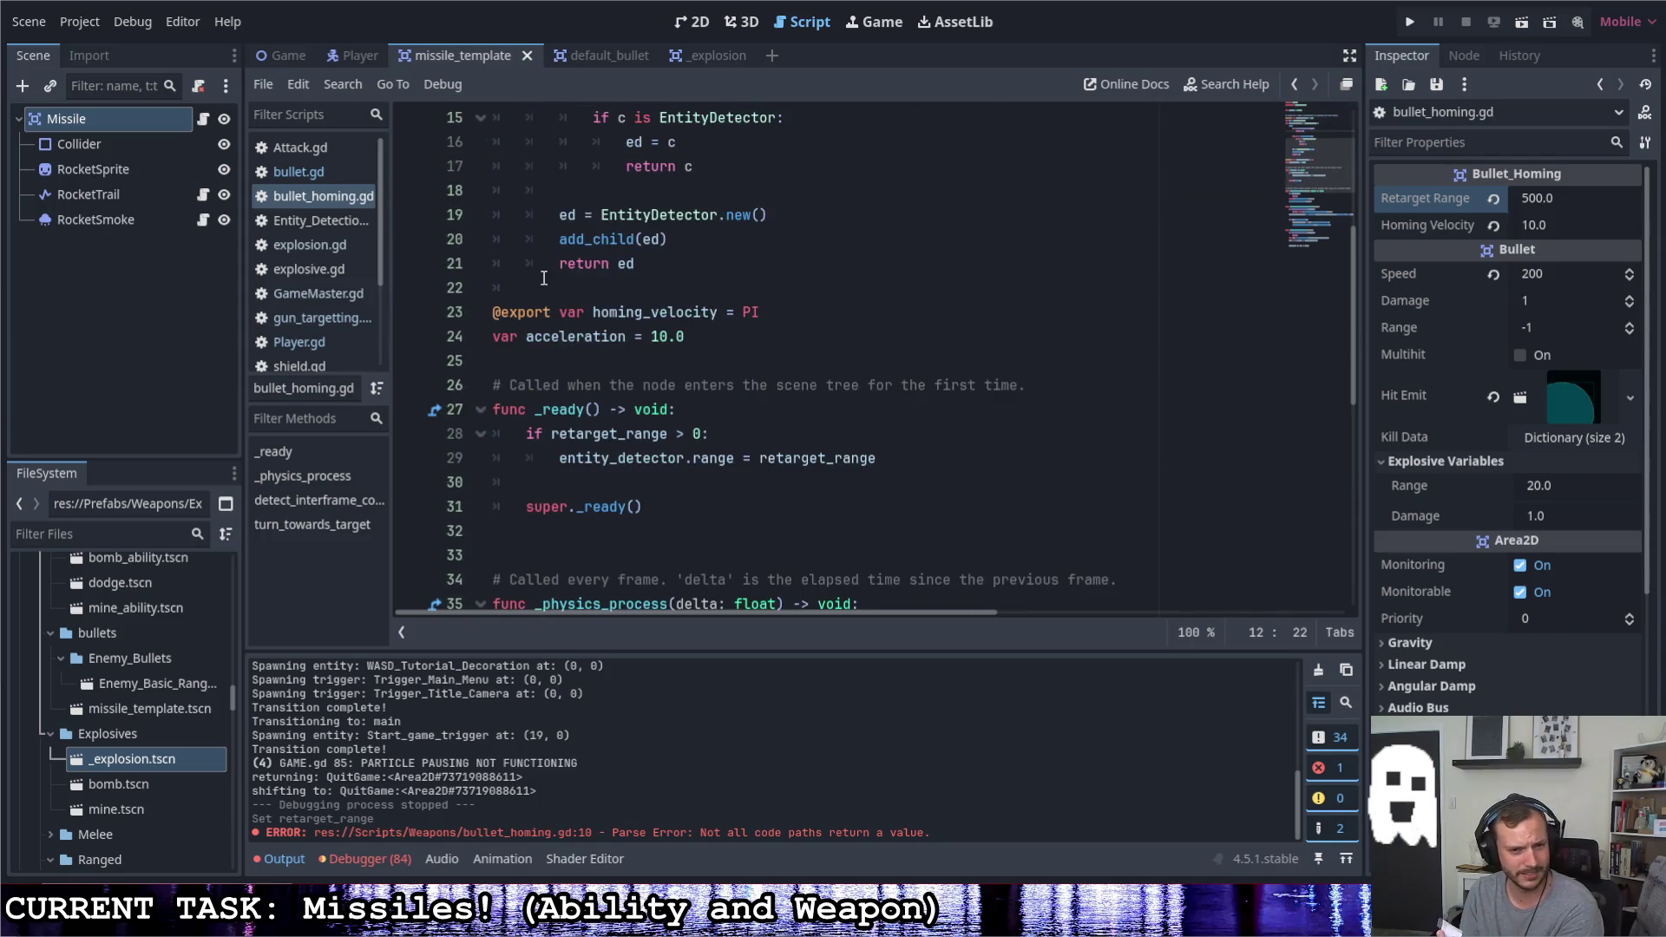
{"action": "scroll", "coordinate": [625, 255], "scroll_direction": "up", "scroll_amount": 4}
{"action": "scroll", "coordinate": [742, 239], "scroll_direction": "down", "scroll_amount": 5}
{"action": "scroll", "coordinate": [745, 239], "scroll_direction": "down", "scroll_amount": 5}
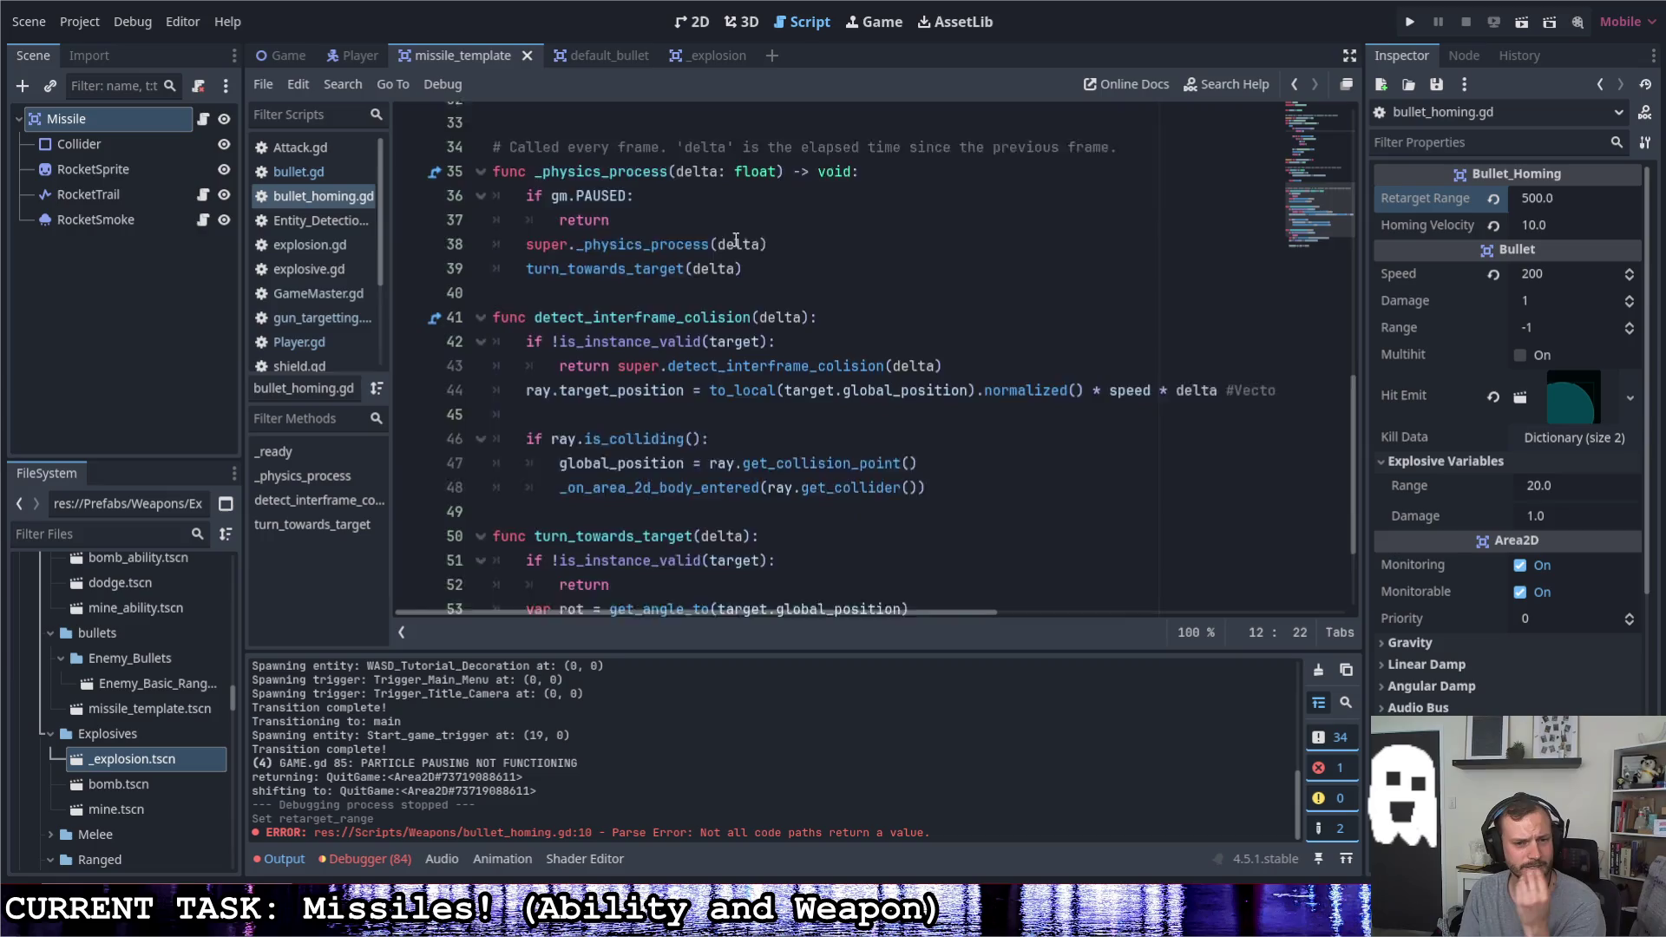
{"action": "scroll", "coordinate": [735, 240], "scroll_direction": "down", "scroll_amount": 2}
{"action": "scroll", "coordinate": [742, 238], "scroll_direction": "up", "scroll_amount": 1}
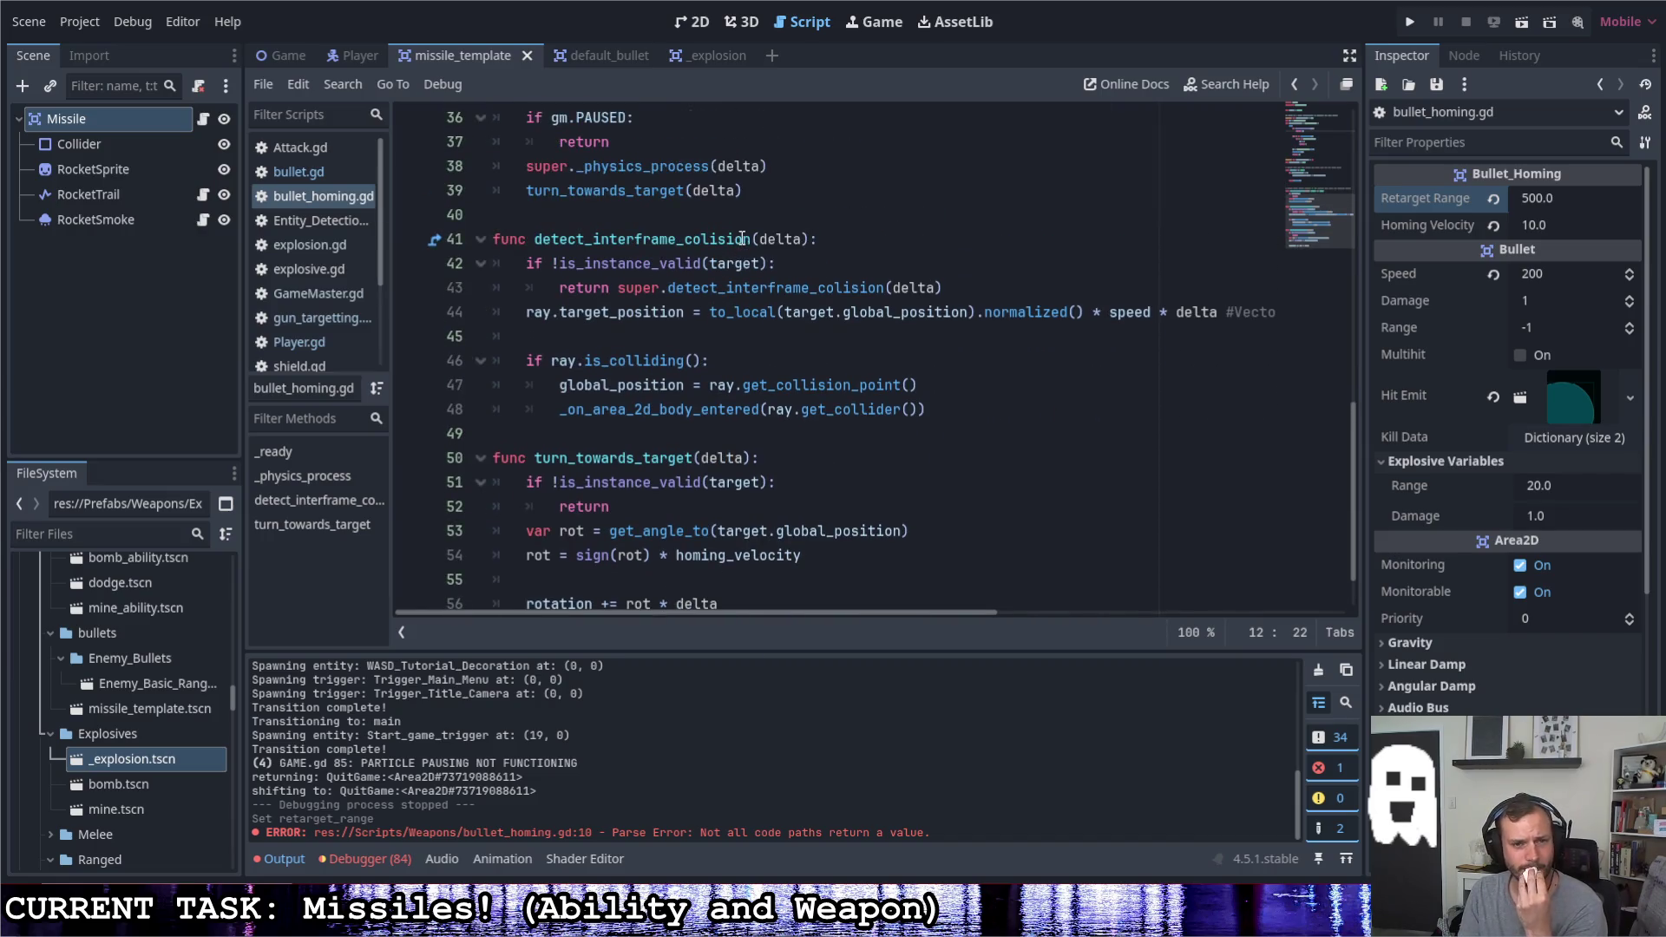
{"action": "scroll", "coordinate": [739, 240], "scroll_direction": "up", "scroll_amount": 3}
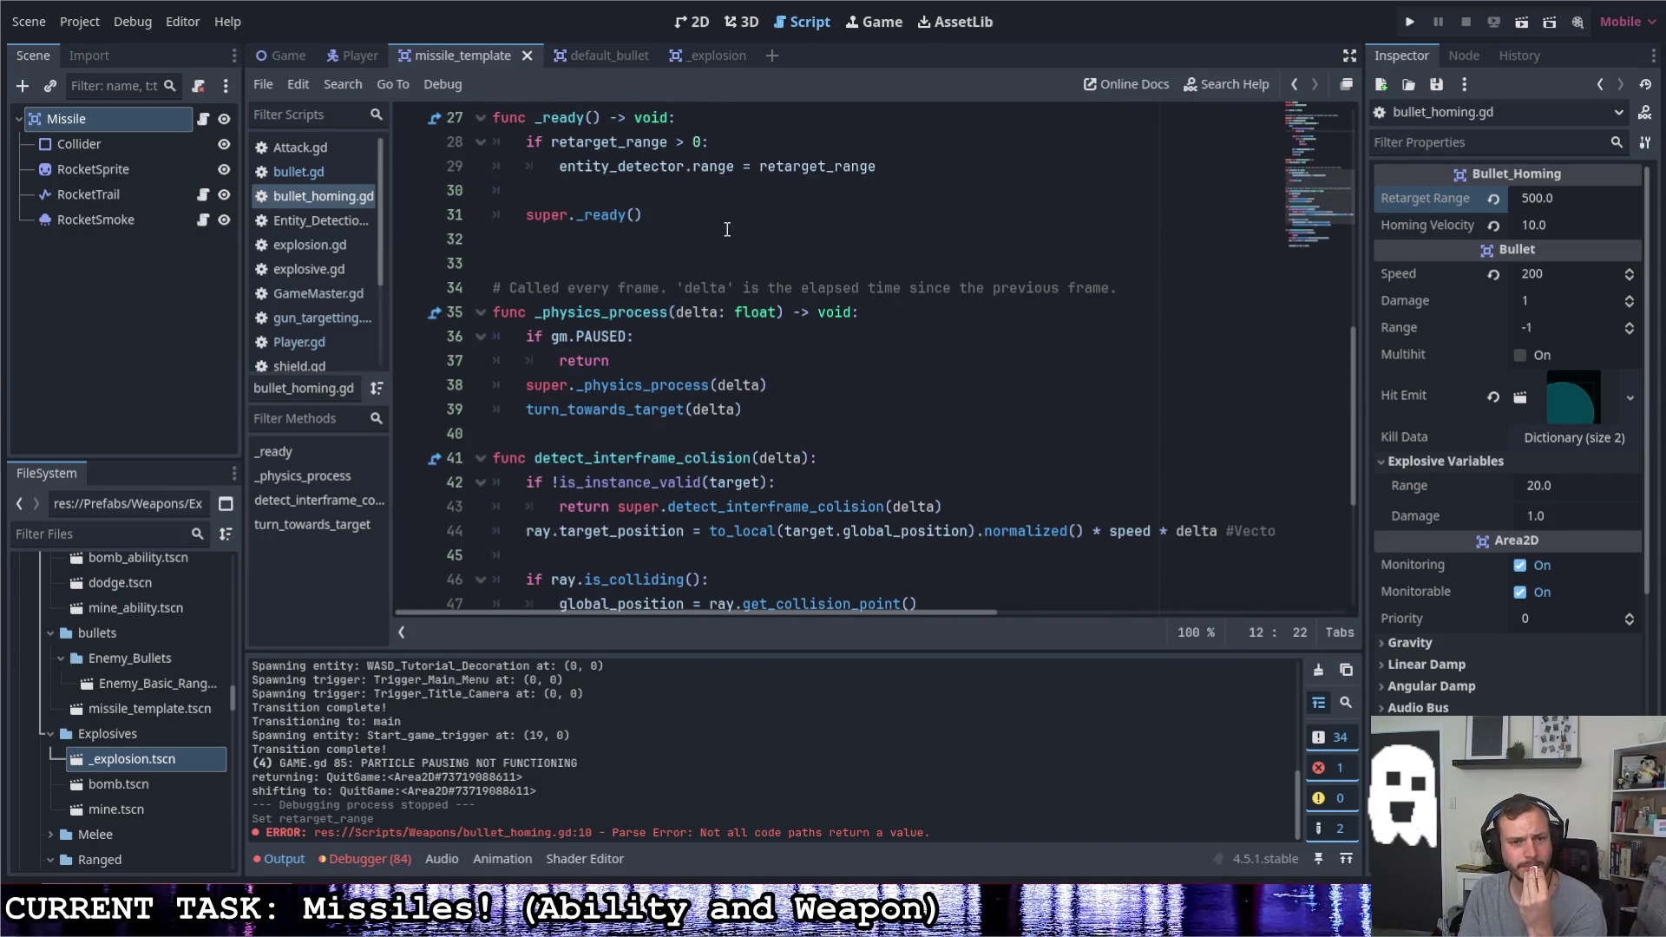
{"action": "scroll", "coordinate": [727, 230], "scroll_direction": "up", "scroll_amount": 2}
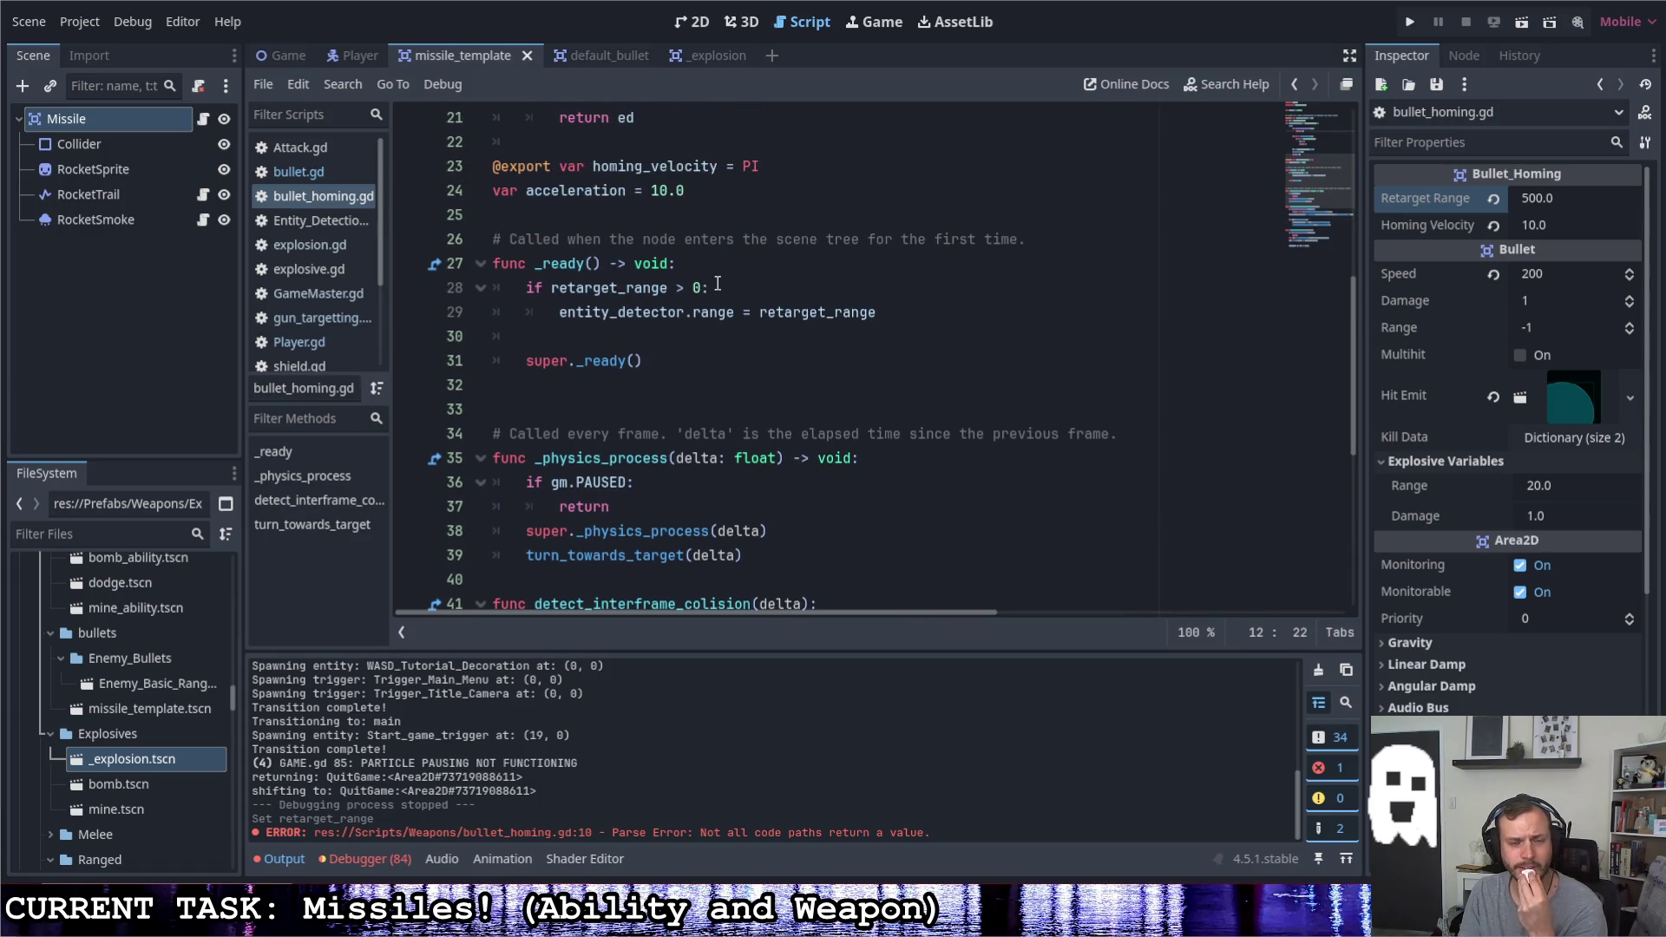
{"action": "scroll", "coordinate": [717, 285], "scroll_direction": "up", "scroll_amount": 1}
{"action": "scroll", "coordinate": [719, 281], "scroll_direction": "up", "scroll_amount": 1}
{"action": "scroll", "coordinate": [723, 276], "scroll_direction": "up", "scroll_amount": 2}
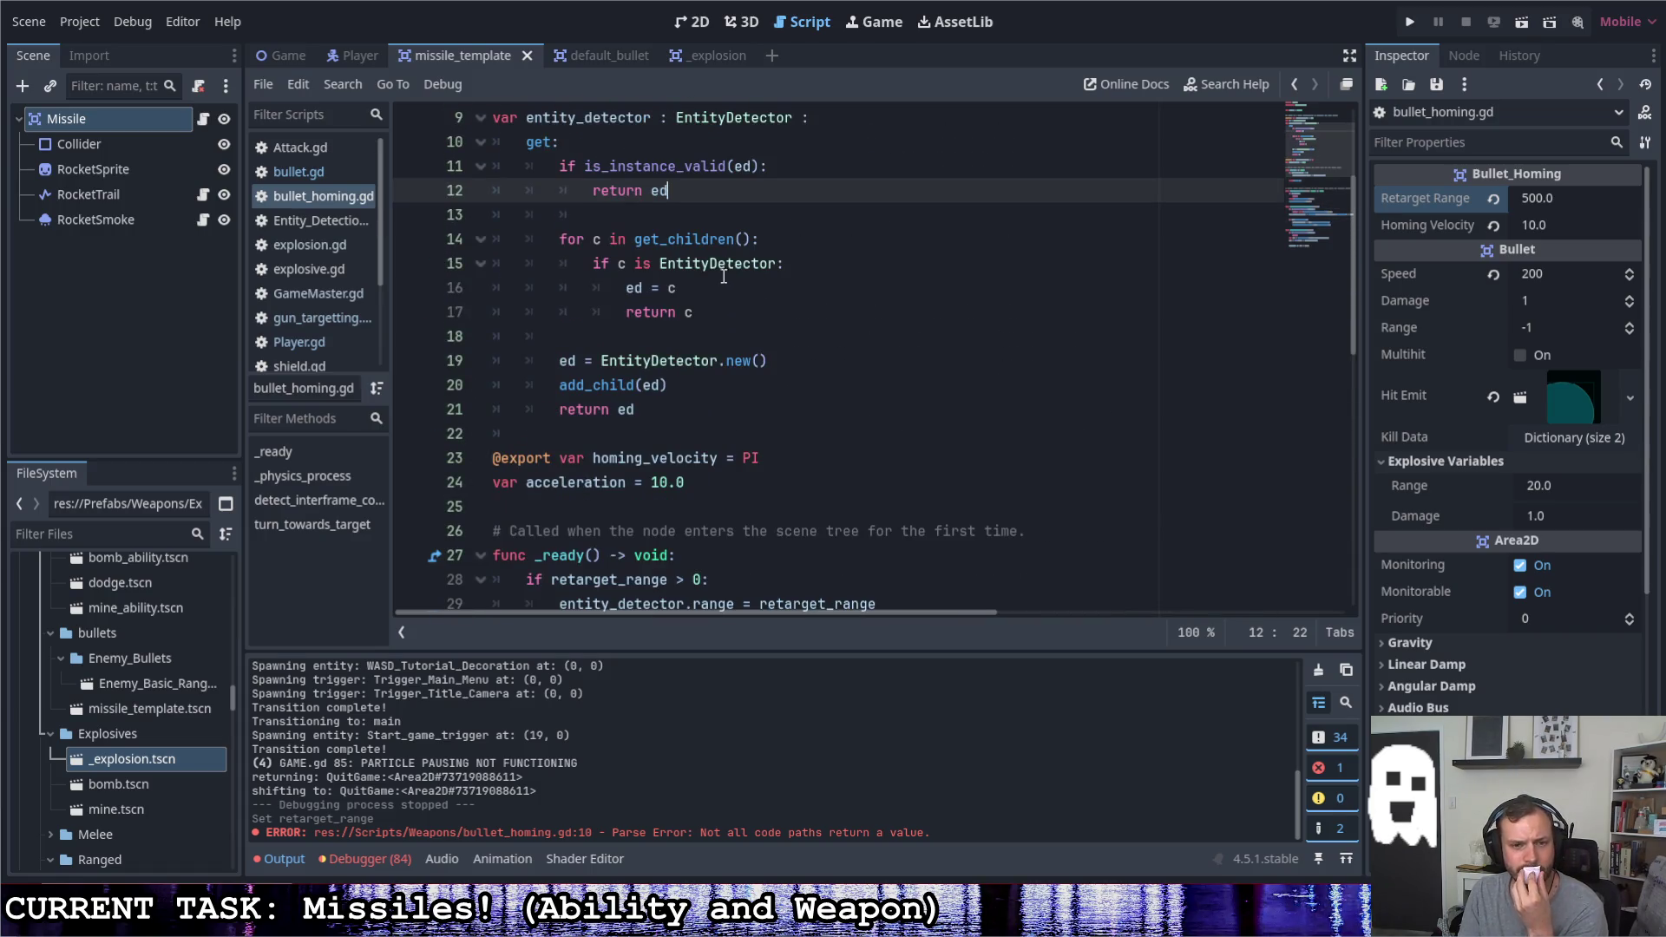
{"action": "scroll", "coordinate": [722, 276], "scroll_direction": "up", "scroll_amount": 1}
{"action": "scroll", "coordinate": [725, 287], "scroll_direction": "up", "scroll_amount": 2}
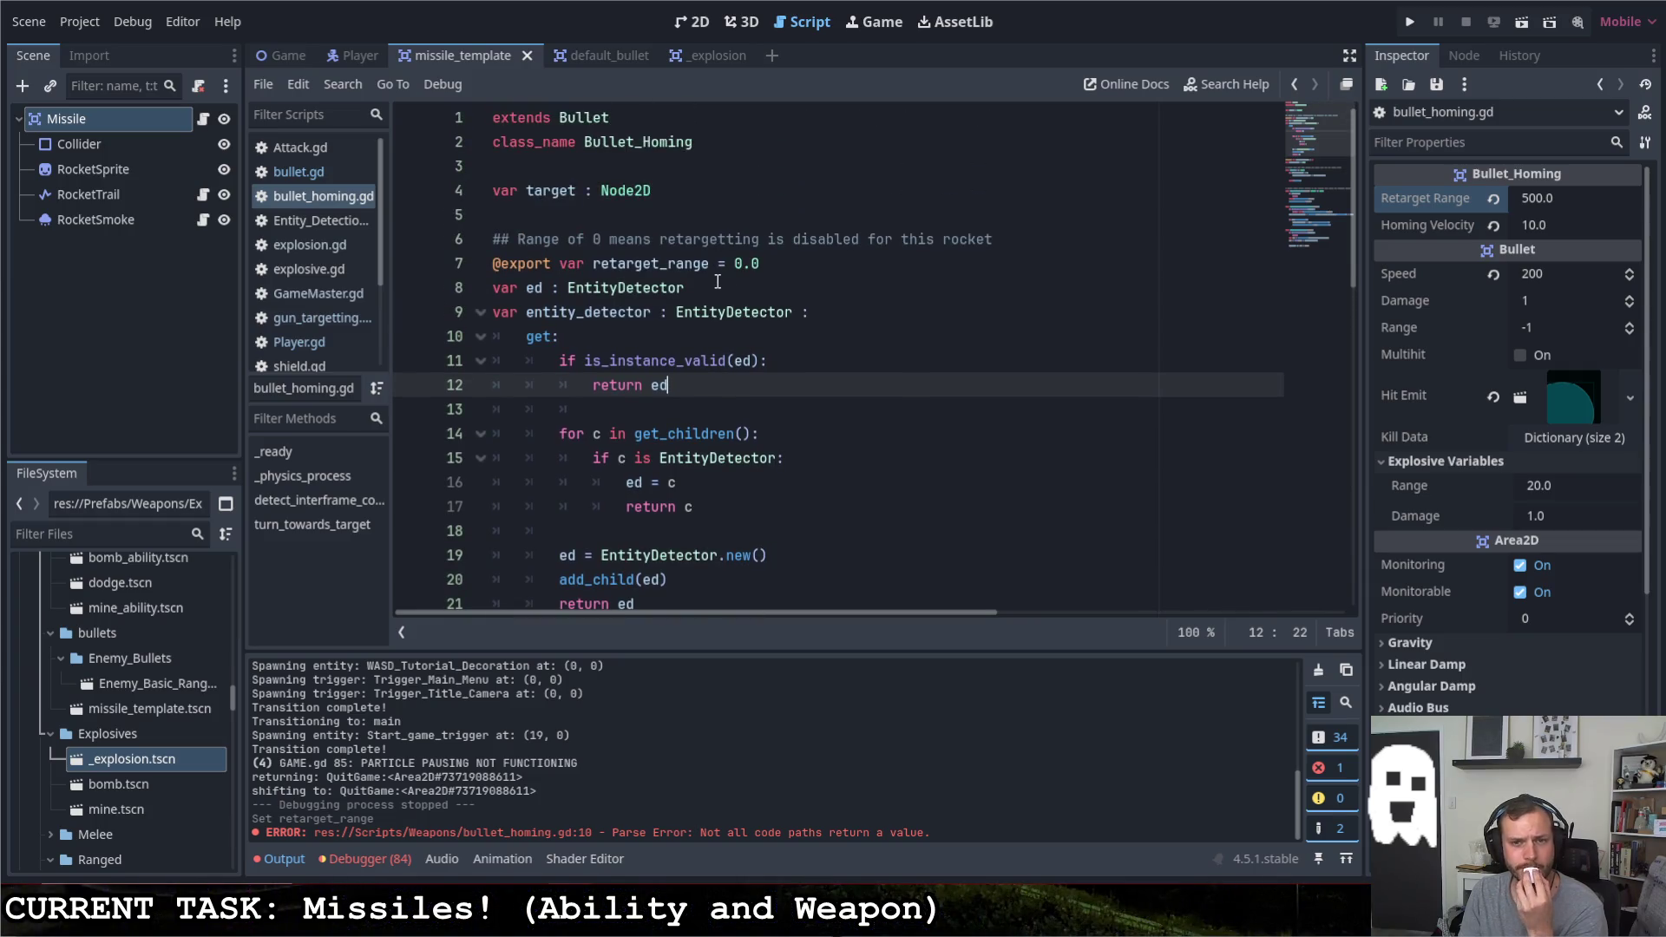
{"action": "scroll", "coordinate": [716, 280], "scroll_direction": "down", "scroll_amount": 2}
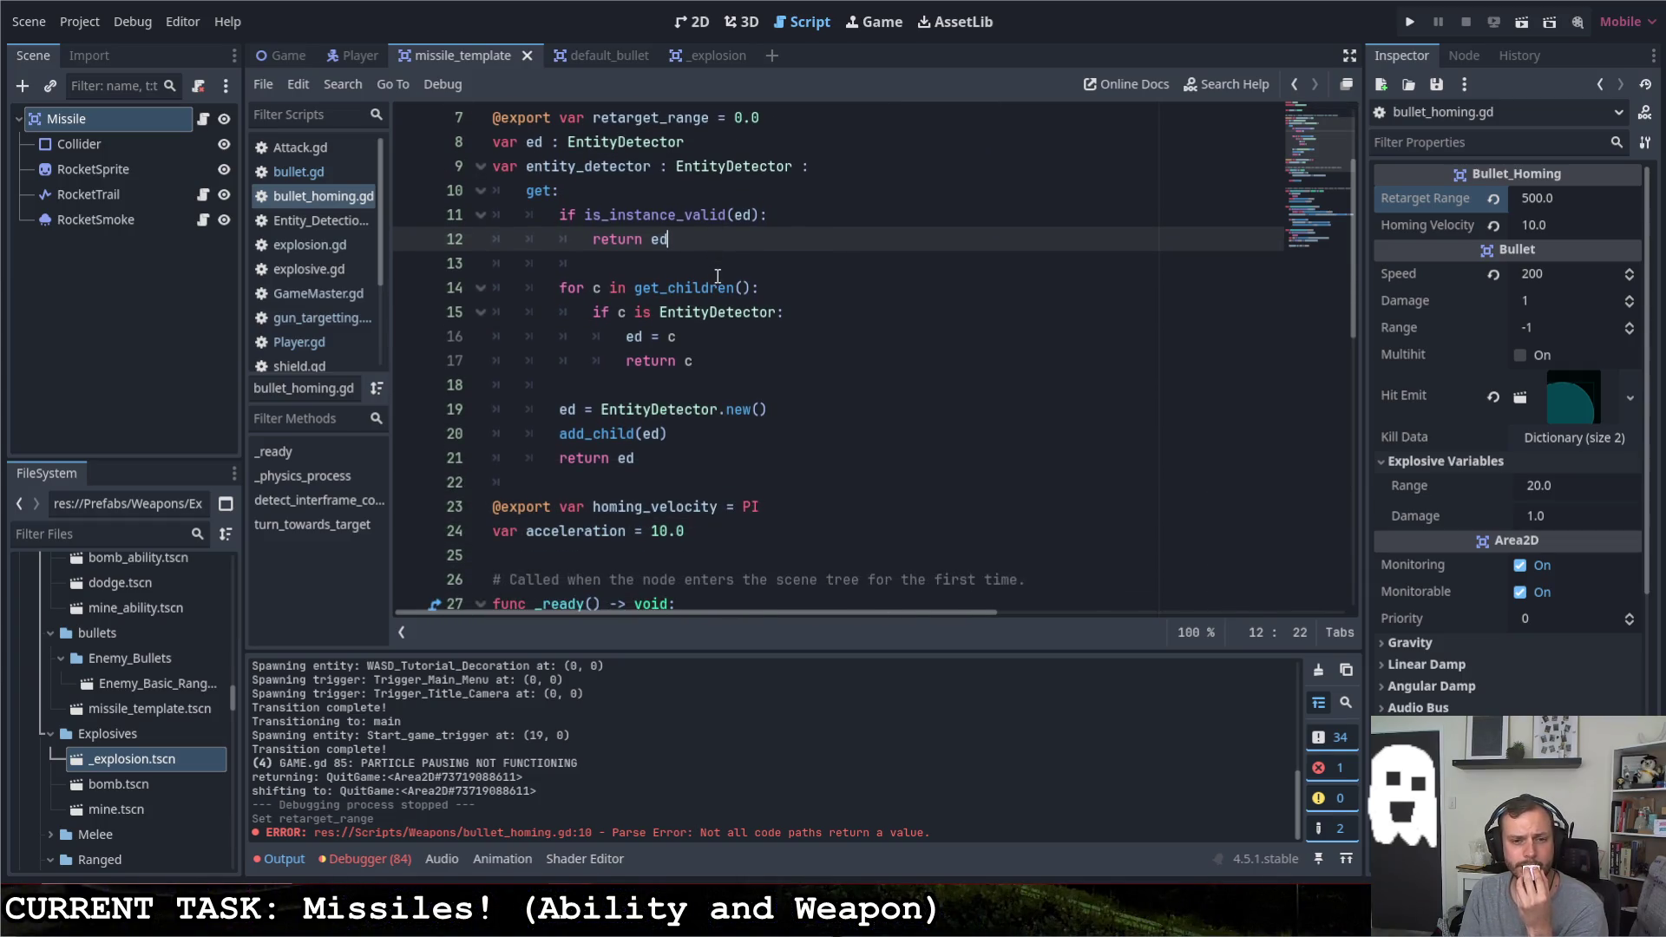
{"action": "left_click", "coordinate": [819, 479]}
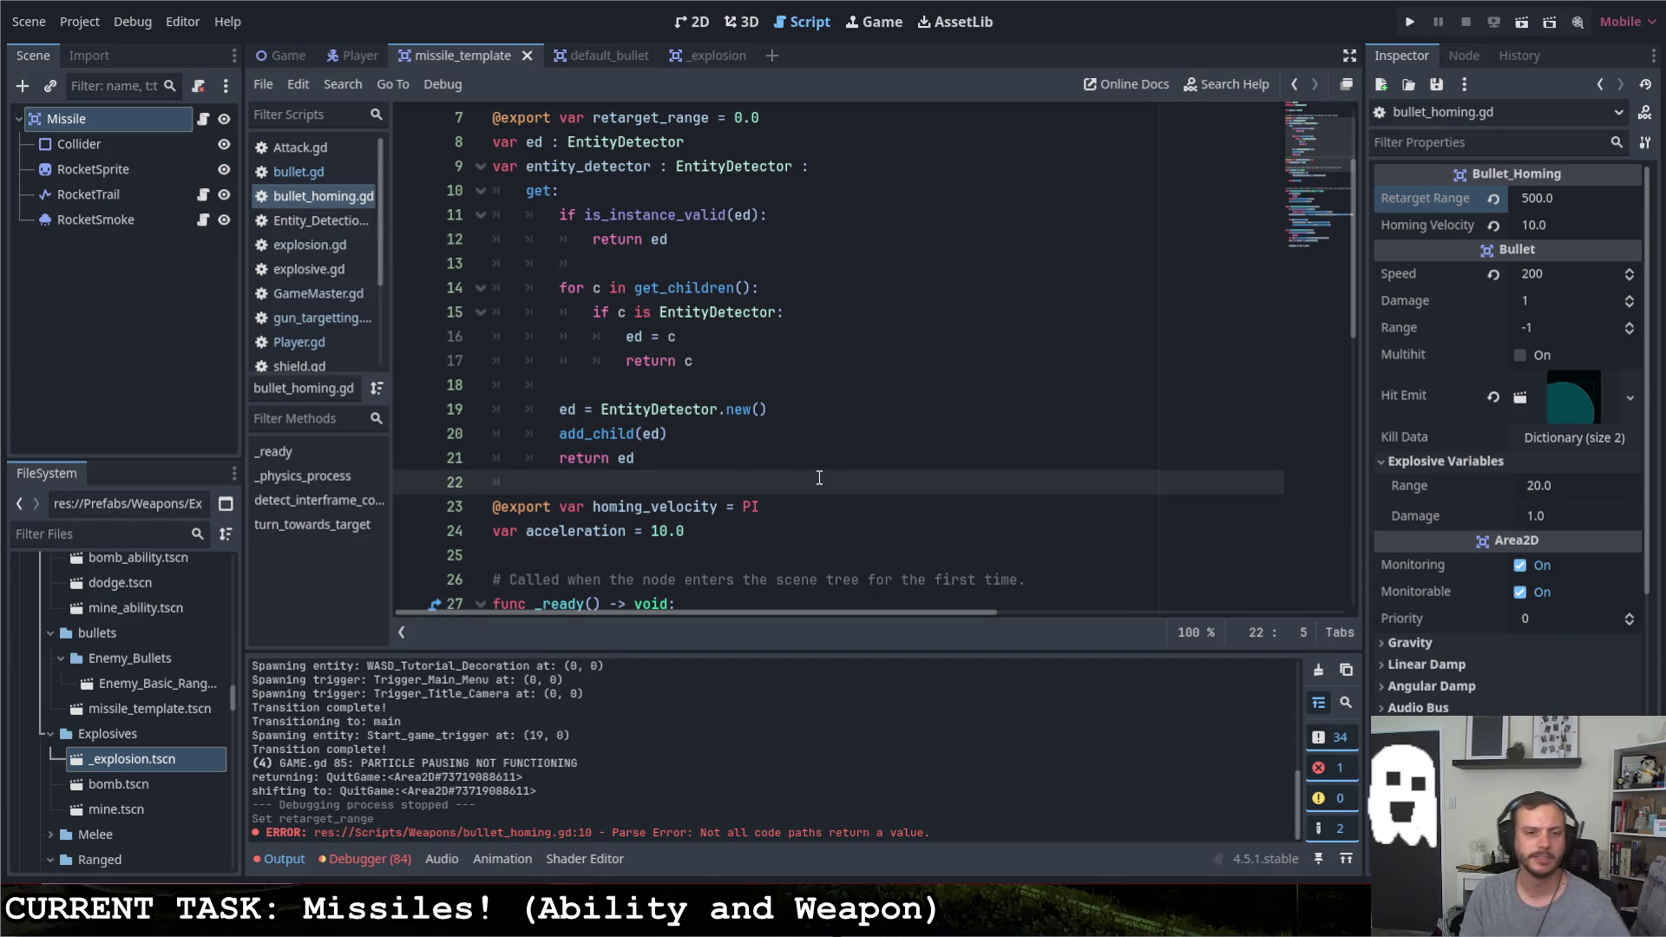
Declare 'var redetect_delay = 0.3' below the detector getter, above the homing_velocity export
{"action": "key", "text": "Return"}
{"action": "key", "text": "Return"}
{"action": "key", "text": "BackSpace"}
{"action": "type", "text": "var "}
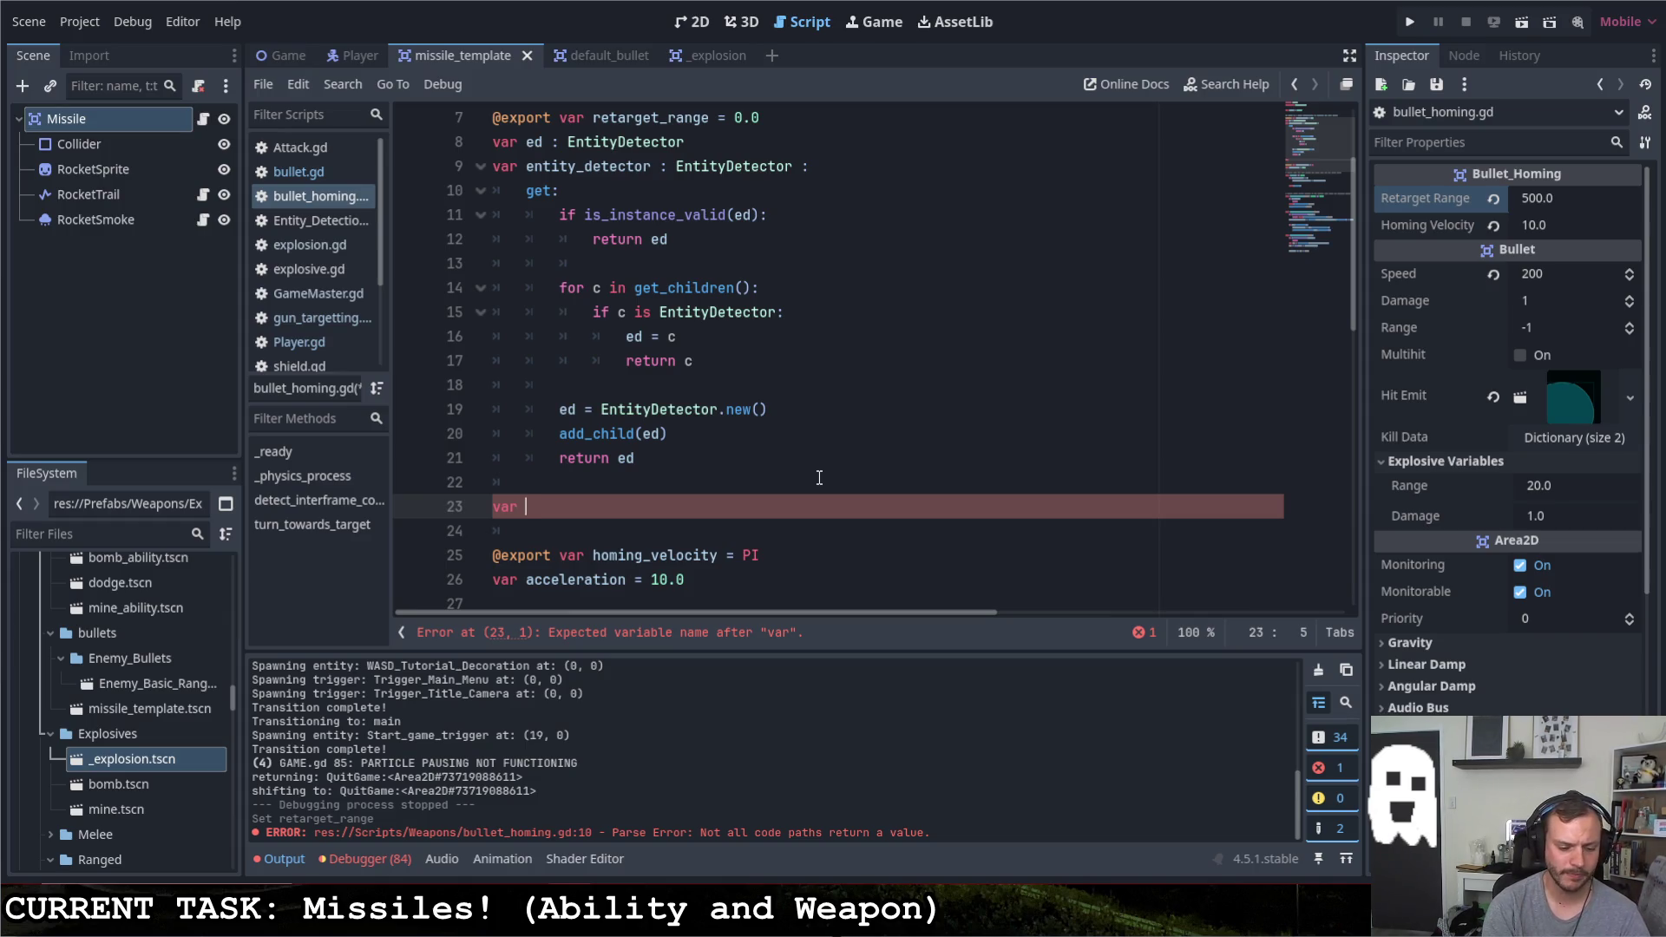
{"action": "type", "text": "redetect"}
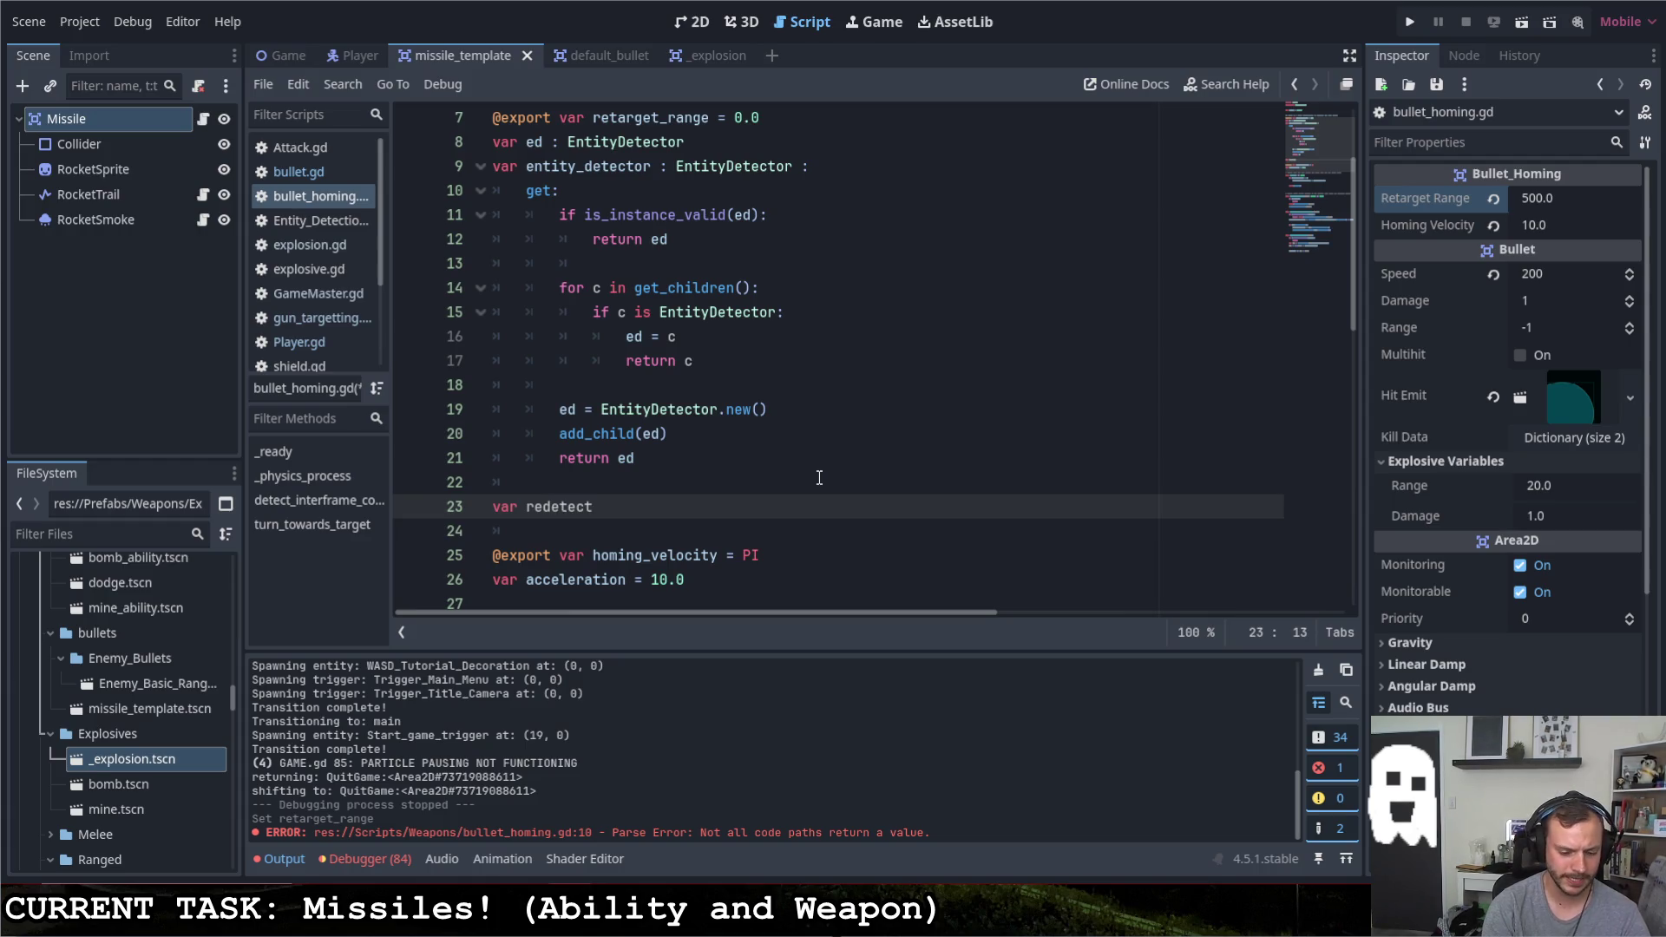
{"action": "type", "text": "delt :"}
{"action": "key", "text": "BackSpace"}
{"action": "key", "text": "BackSpace"}
{"action": "type", "text": "lay = "}
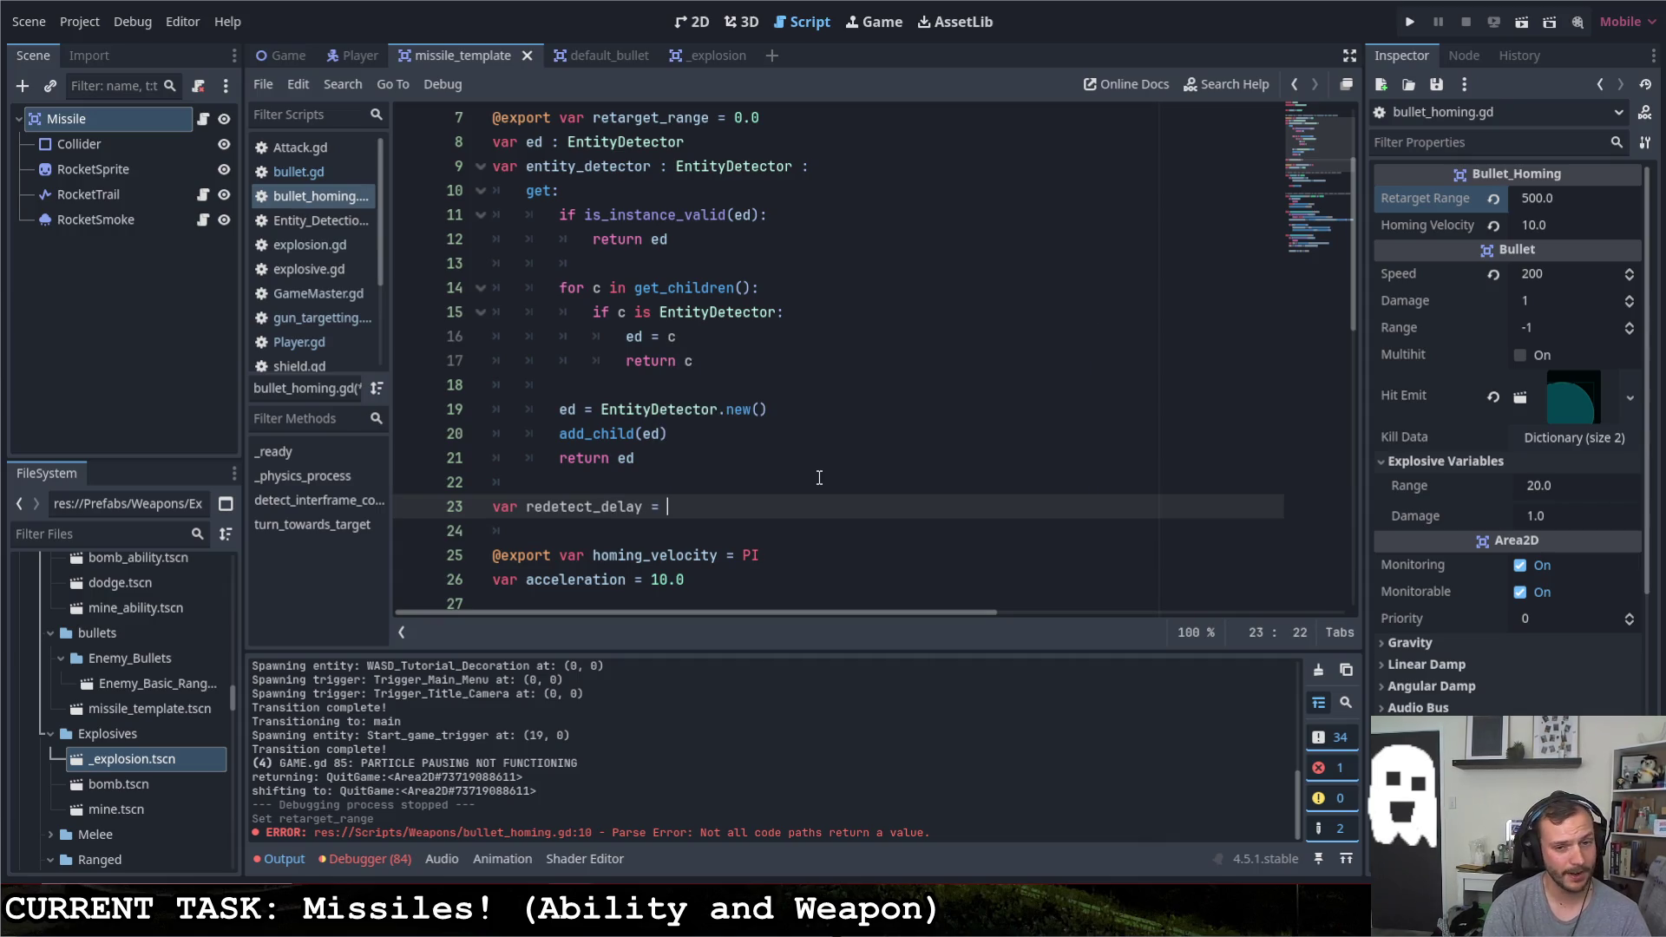
{"action": "type", "text": "0.3"}
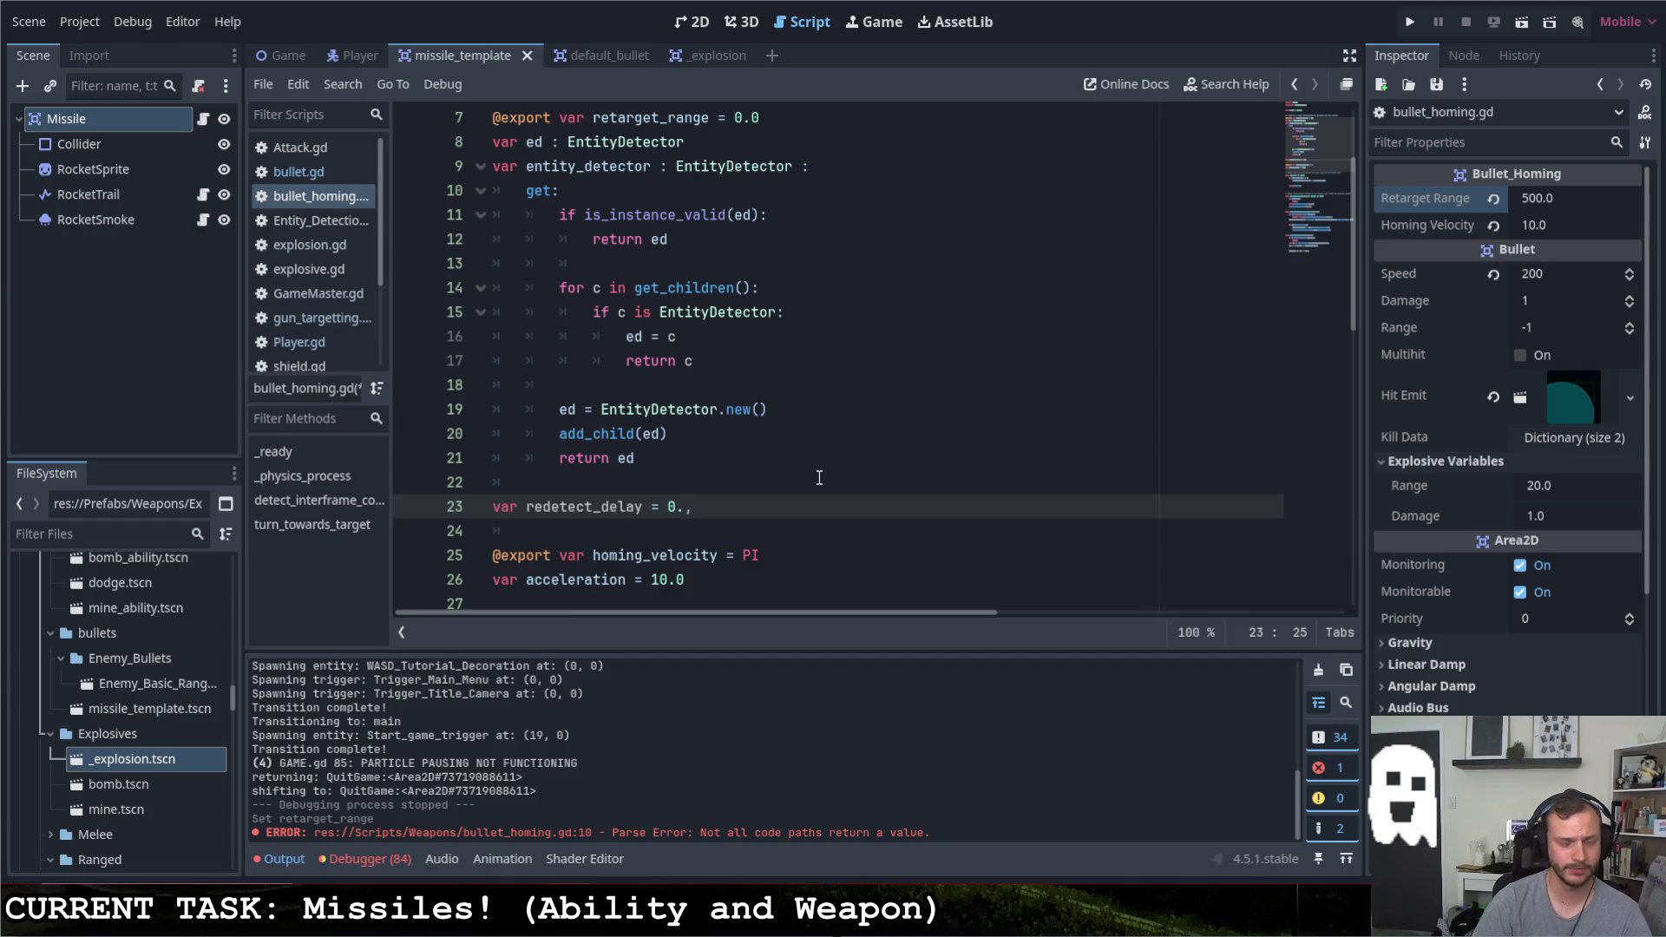
{"action": "scroll", "coordinate": [800, 500], "scroll_direction": "down", "scroll_amount": 3}
{"action": "scroll", "coordinate": [781, 495], "scroll_direction": "down", "scroll_amount": 2}
{"action": "scroll", "coordinate": [770, 484], "scroll_direction": "down", "scroll_amount": 1}
{"action": "scroll", "coordinate": [774, 485], "scroll_direction": "down", "scroll_amount": 2}
{"action": "scroll", "coordinate": [787, 482], "scroll_direction": "up", "scroll_amount": 2}
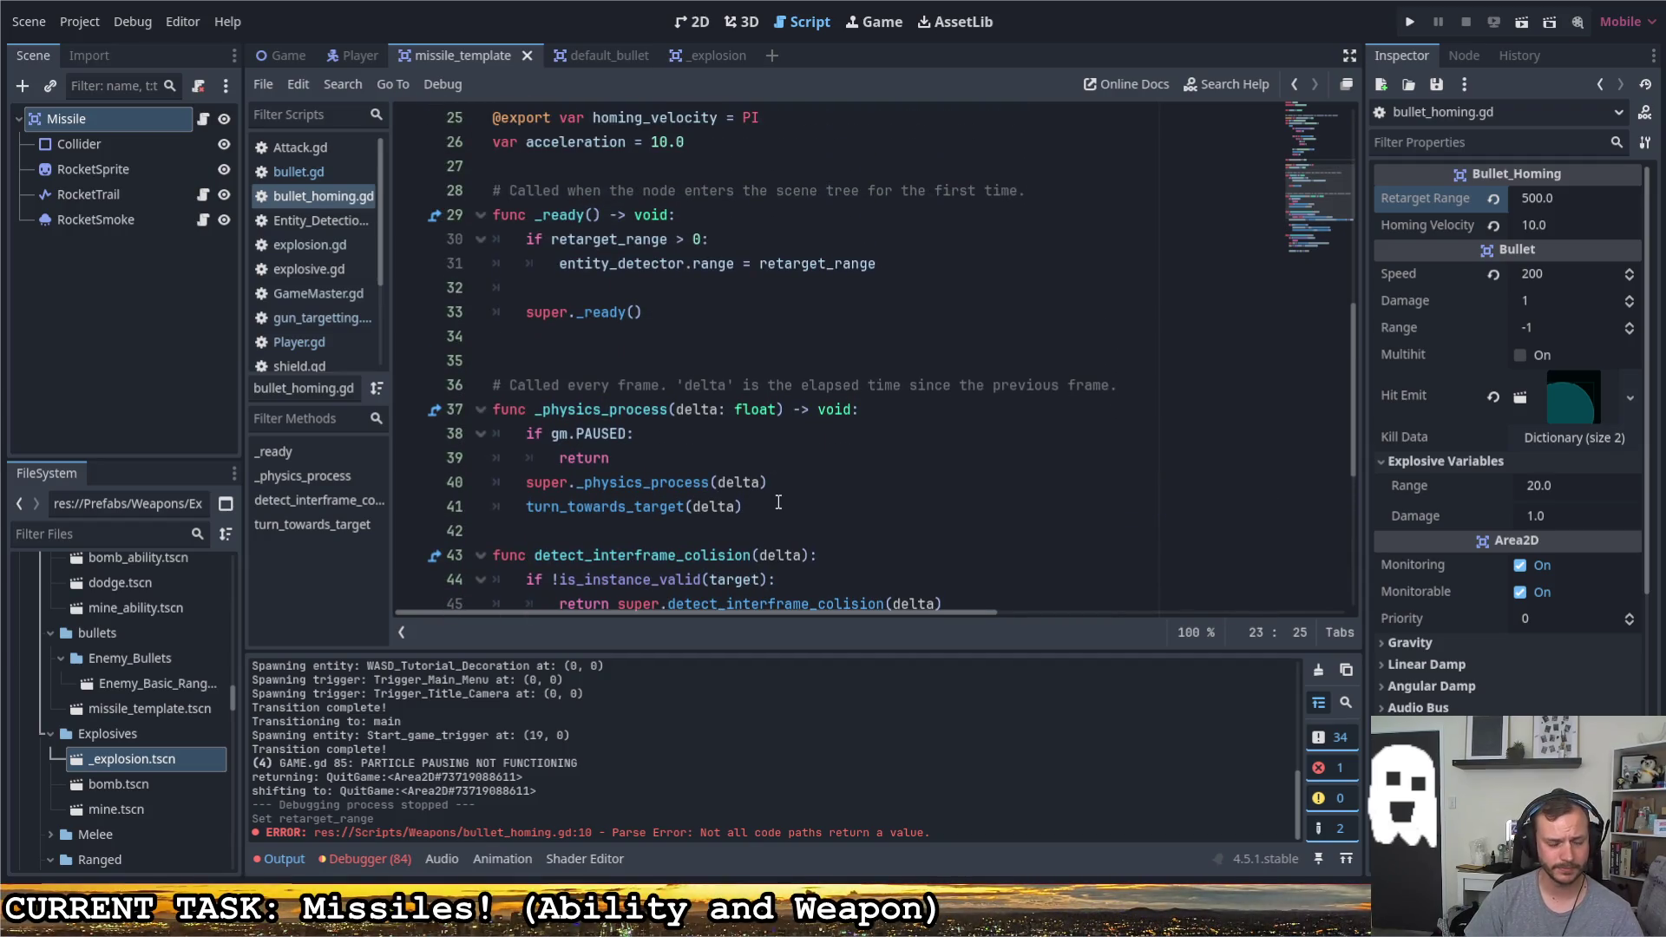
{"action": "left_click", "coordinate": [782, 484]}
In _physics_process add 'if retarget_range > 0:' with a nested 'if redetect_delay' check before turn_towards_target
{"action": "key", "text": "Return"}
{"action": "key", "text": "Return"}
{"action": "key", "text": "Up"}
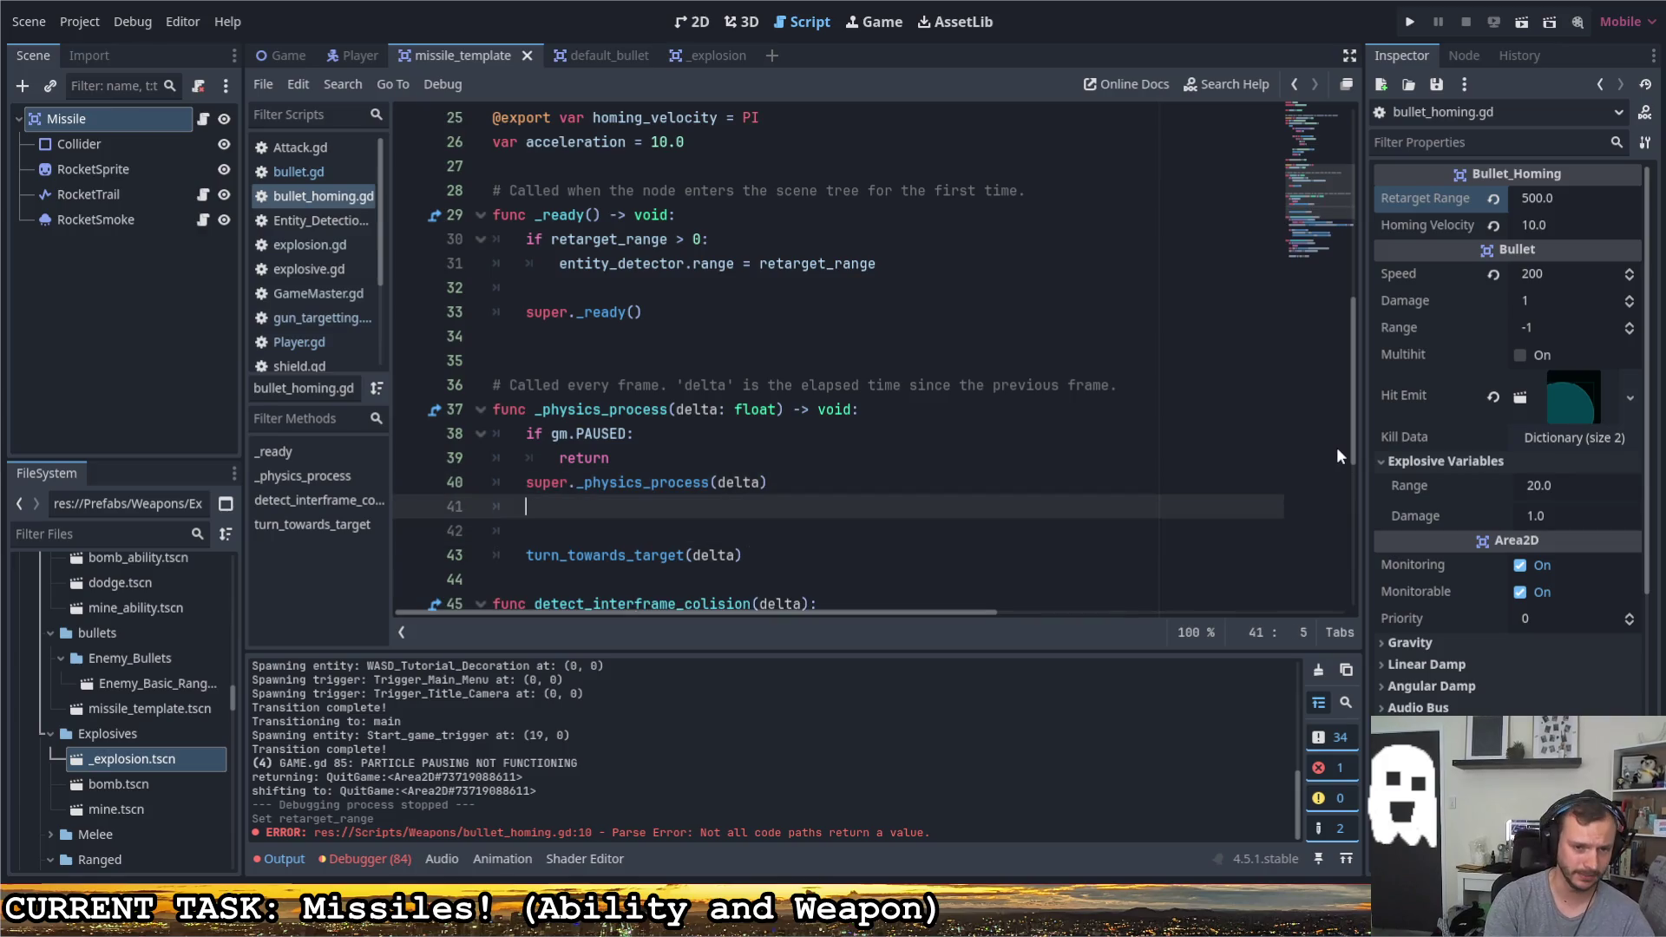
{"action": "key", "text": "Return"}
{"action": "type", "text": "if re"}
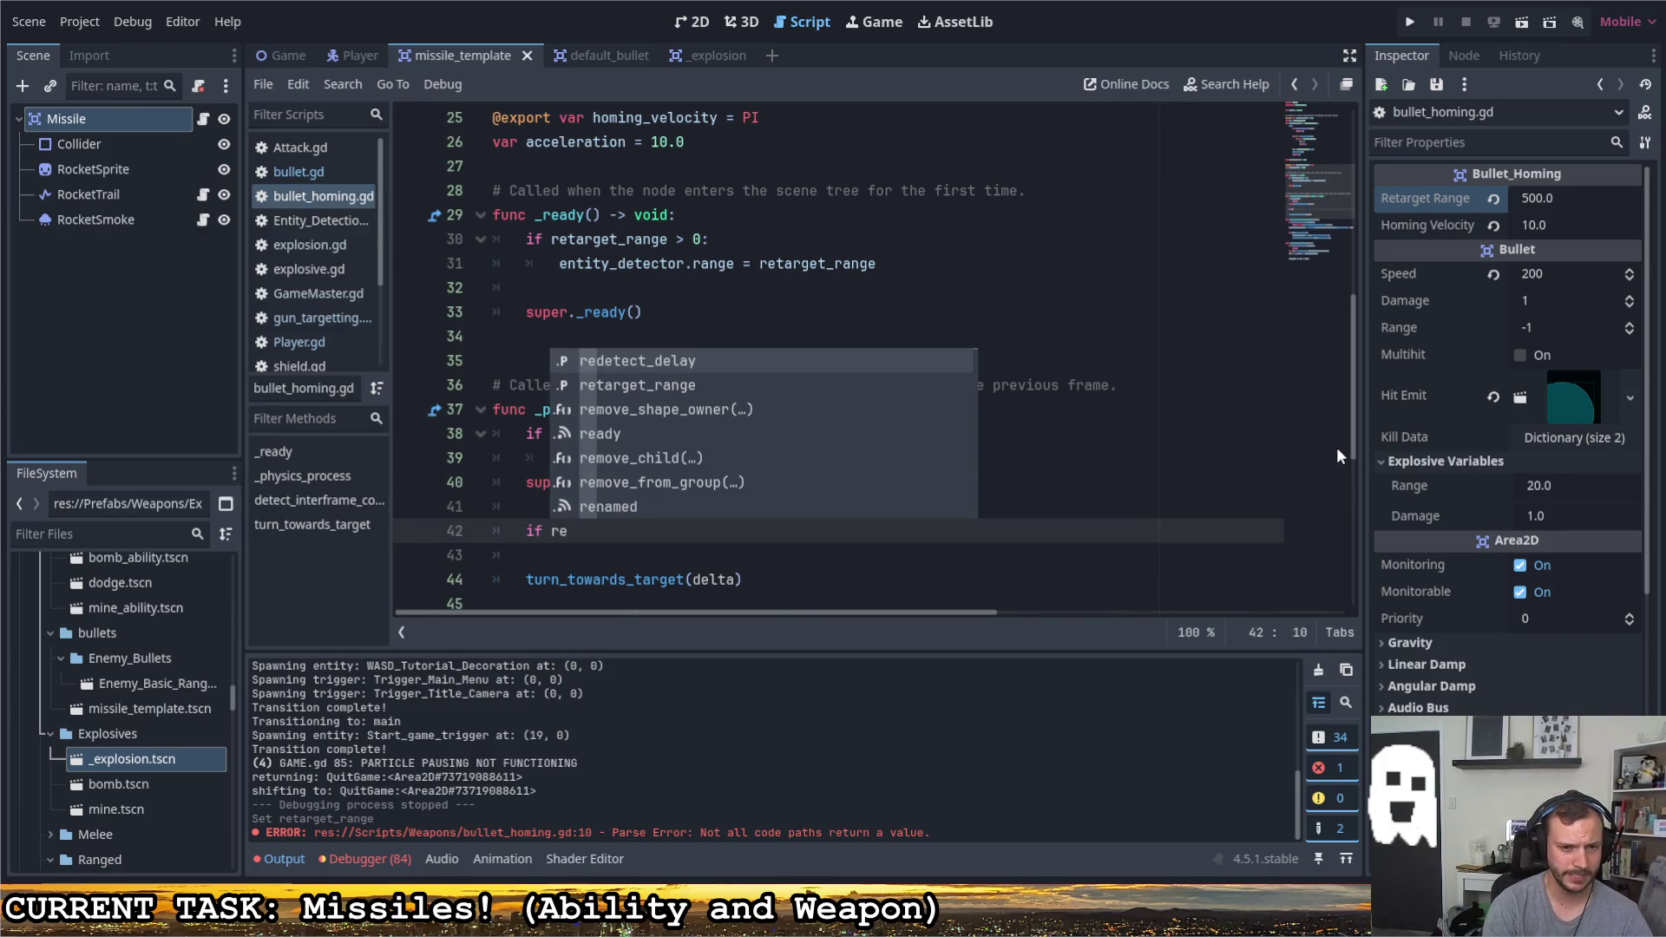
{"action": "key", "text": "Down"}
{"action": "key", "text": "Return"}
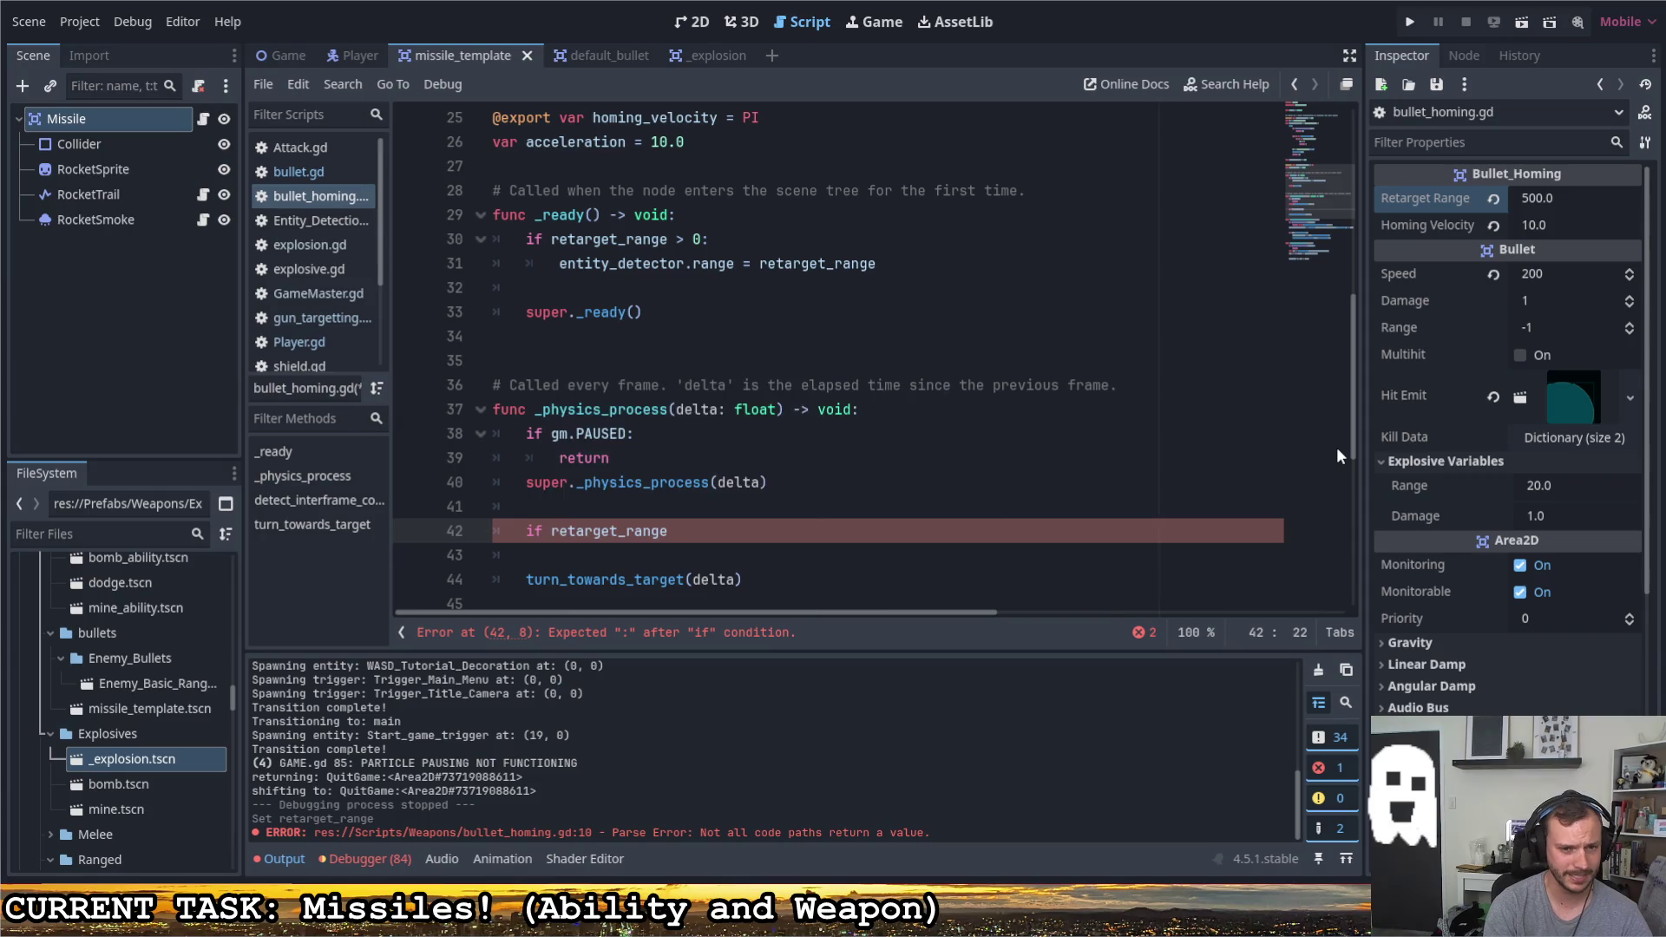
{"action": "type", "text": " > 0:"}
{"action": "key", "text": "Return"}
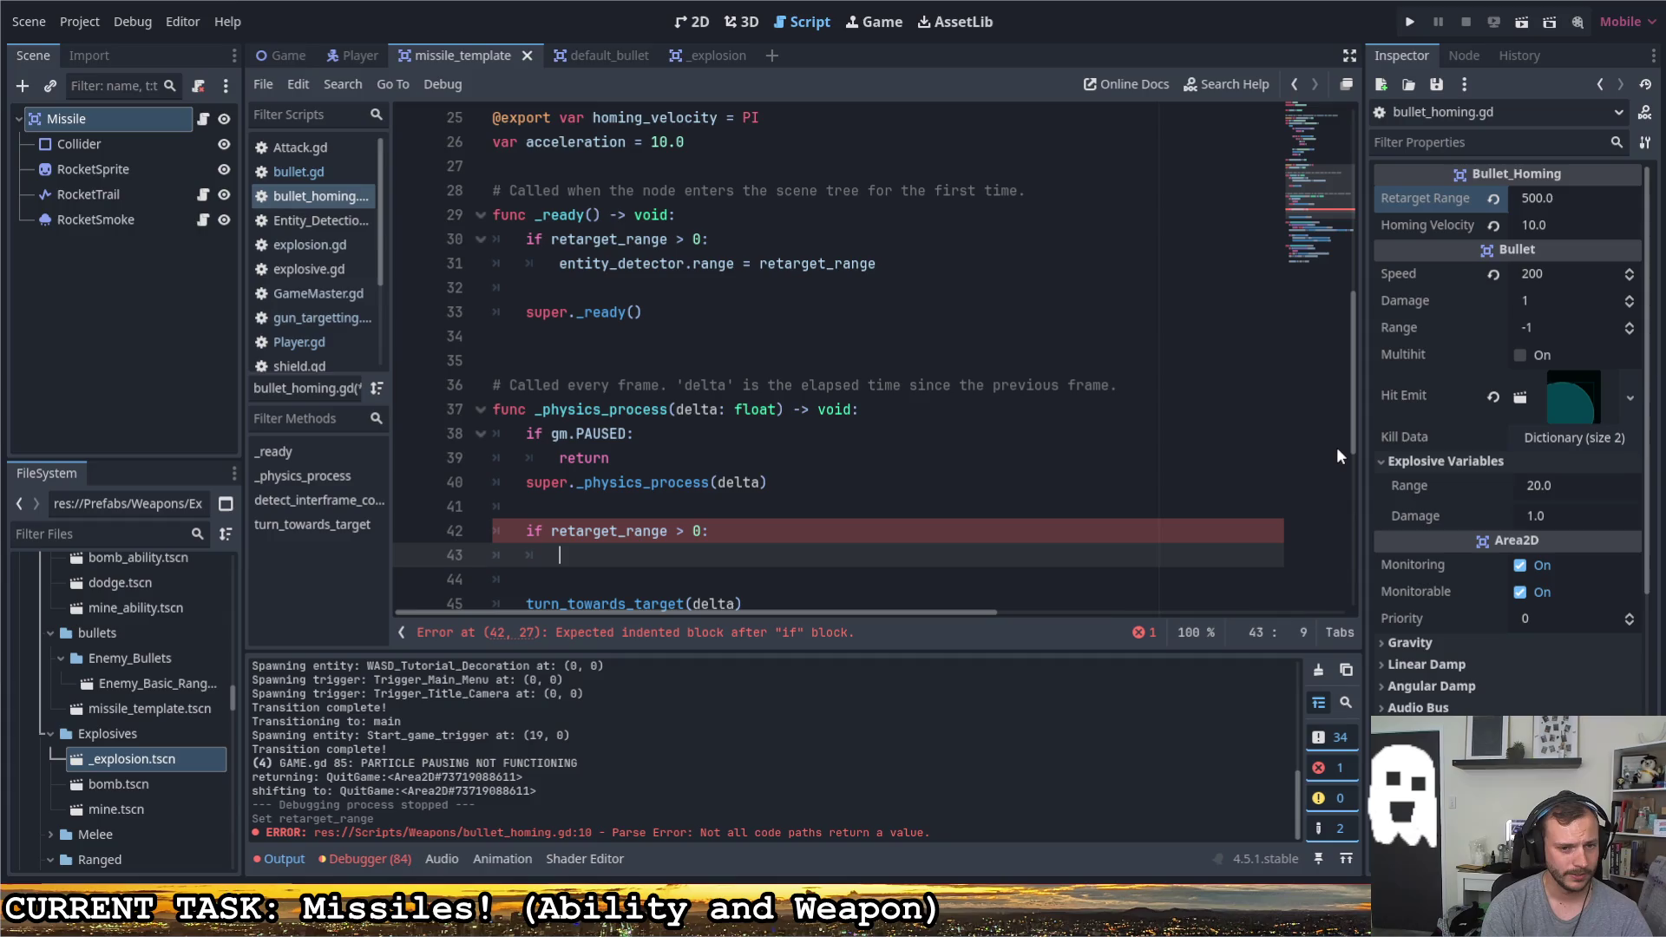
{"action": "type", "text": "if re"}
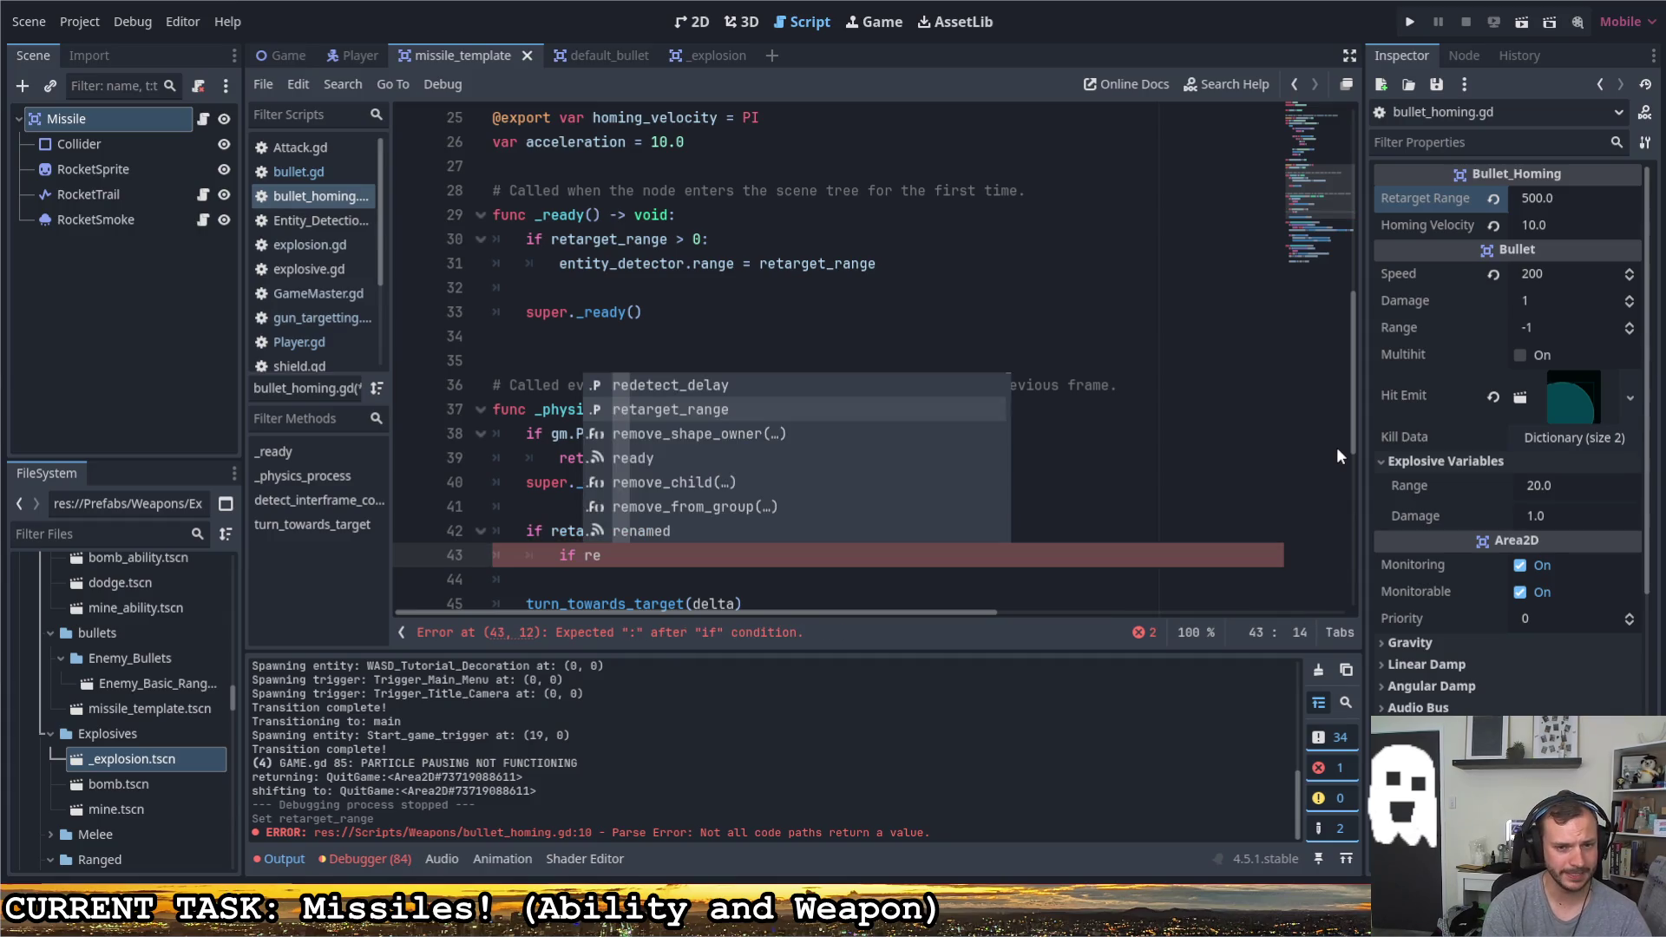
{"action": "key", "text": "Up"}
{"action": "key", "text": "Return"}
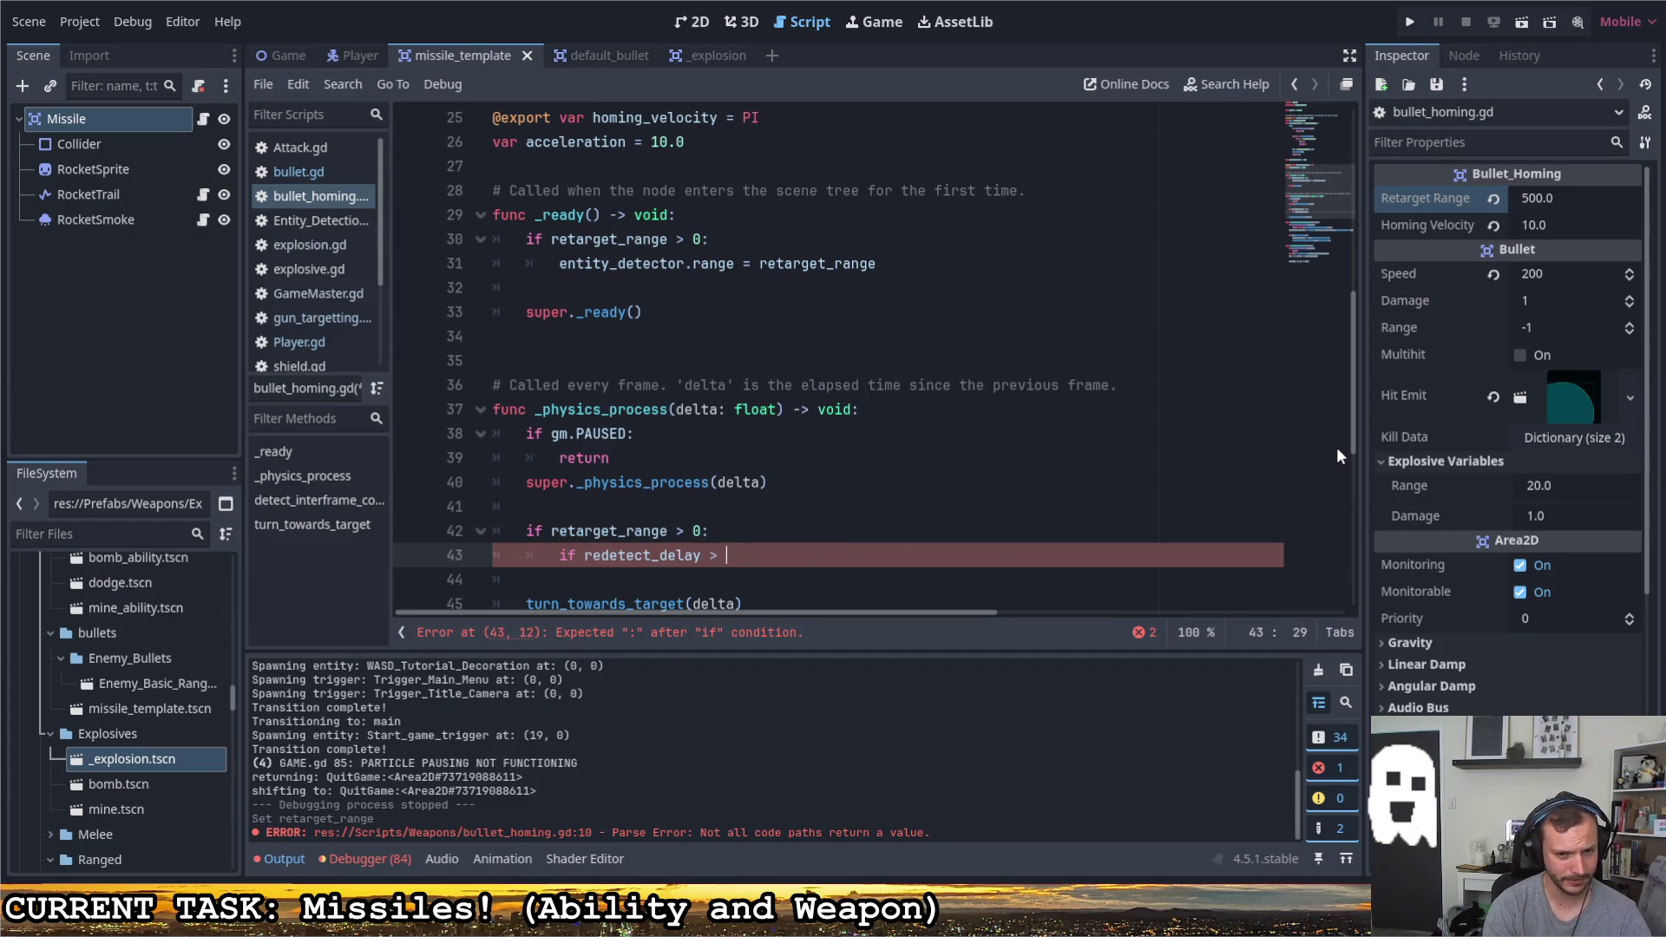
{"action": "type", "text": "0:"}
{"action": "key", "text": "Return"}
{"action": "type", "text": "redet"}
Count down with 'redetect_delay -= delta' inside the check and start an empty else branch below it
{"action": "key", "text": "Return"}
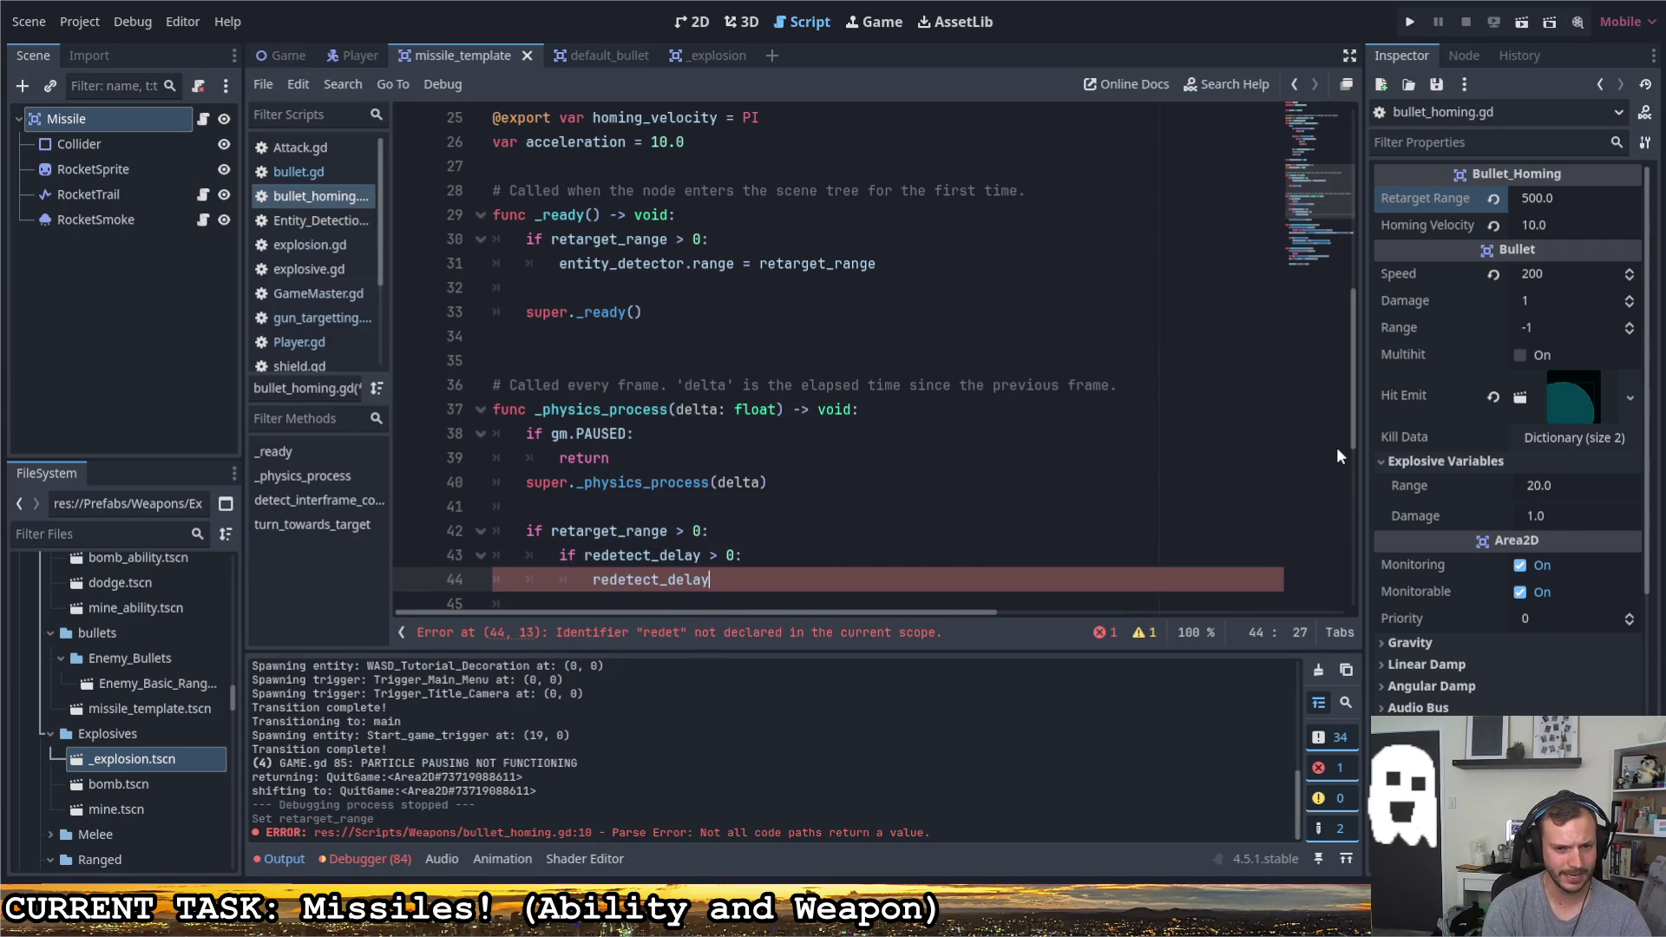
{"action": "type", "text": " -= delta"}
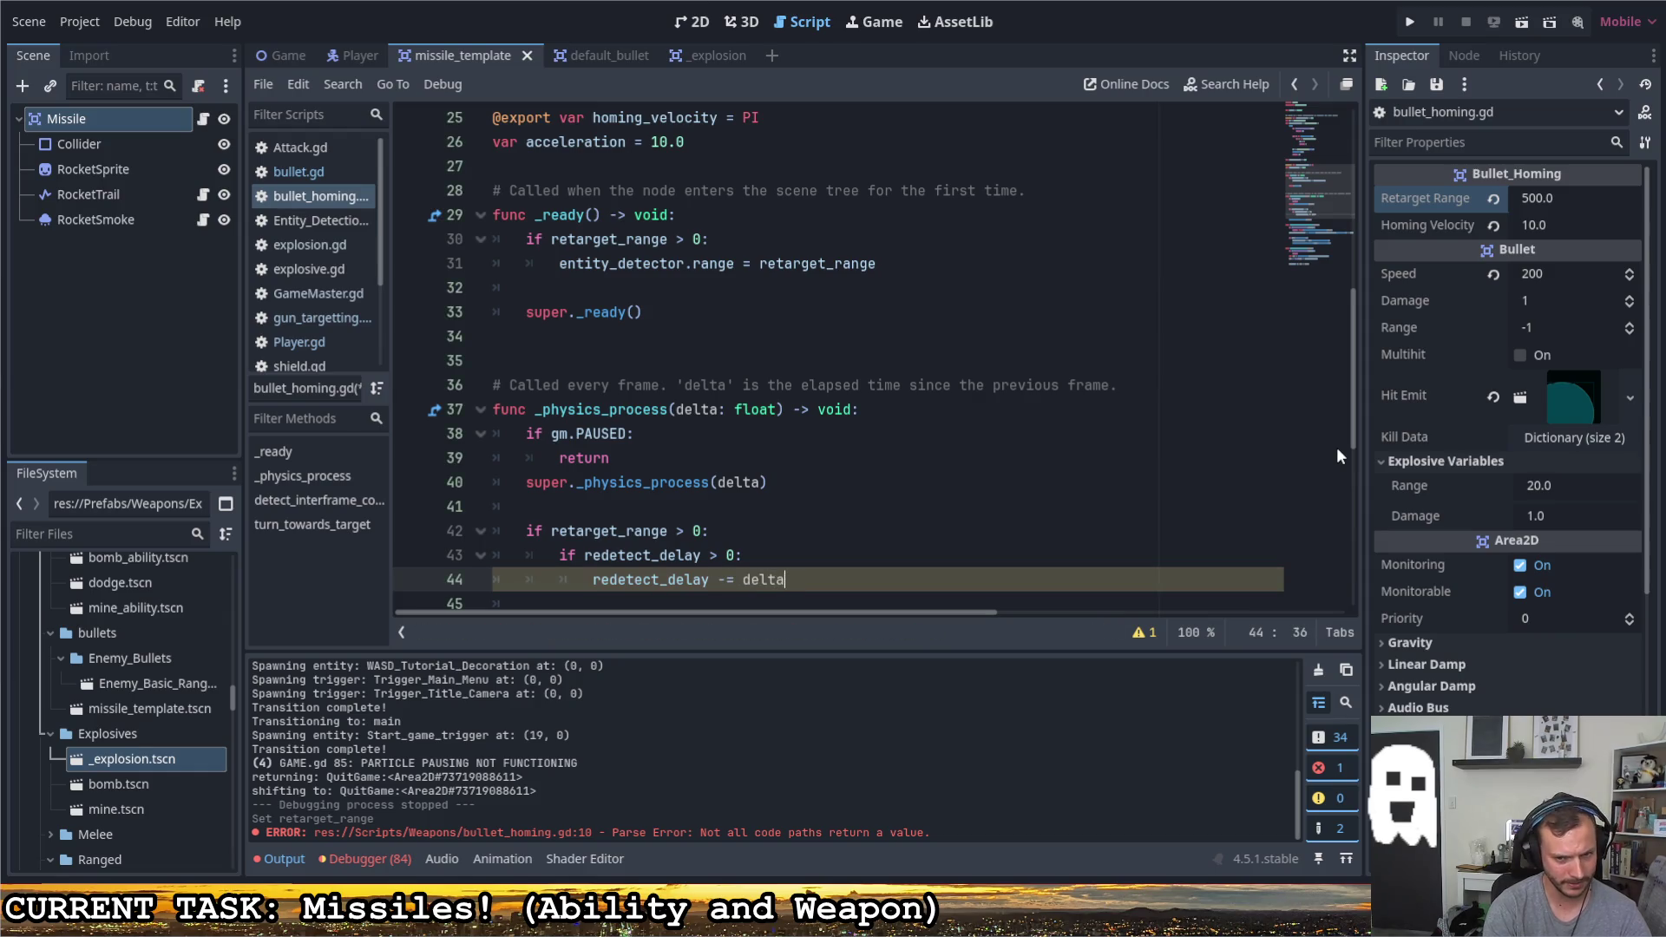
{"action": "key", "text": "Return"}
{"action": "key", "text": "BackSpace"}
{"action": "type", "text": "else:"}
{"action": "key", "text": "Return"}
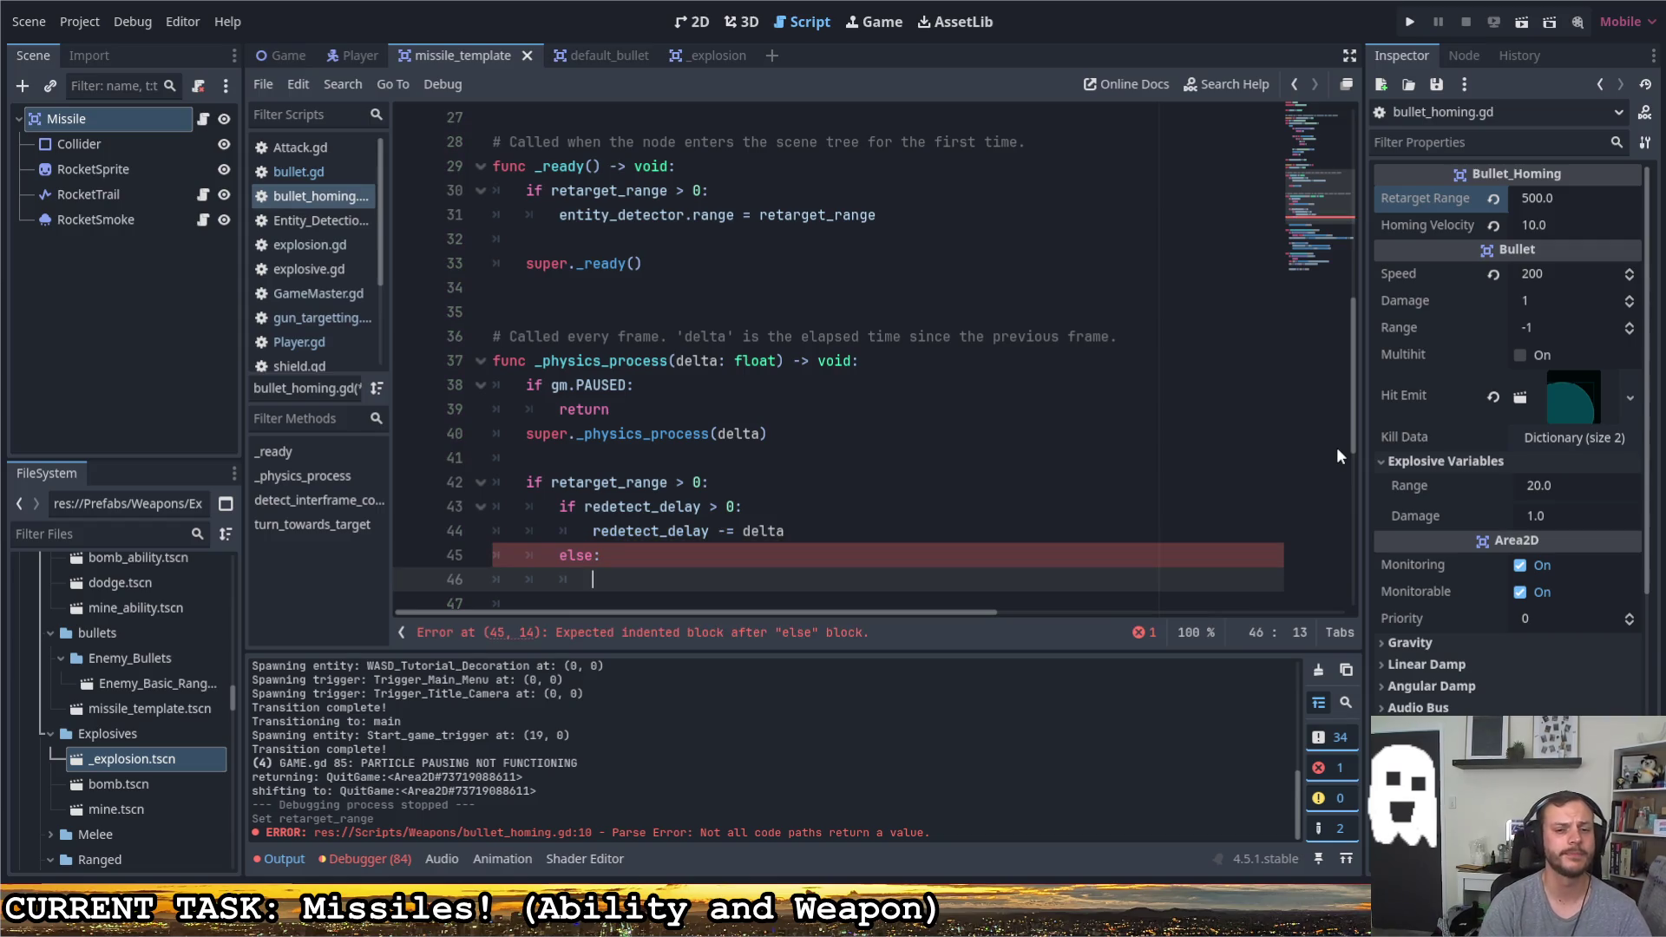
{"action": "scroll", "coordinate": [940, 487], "scroll_direction": "down", "scroll_amount": 2}
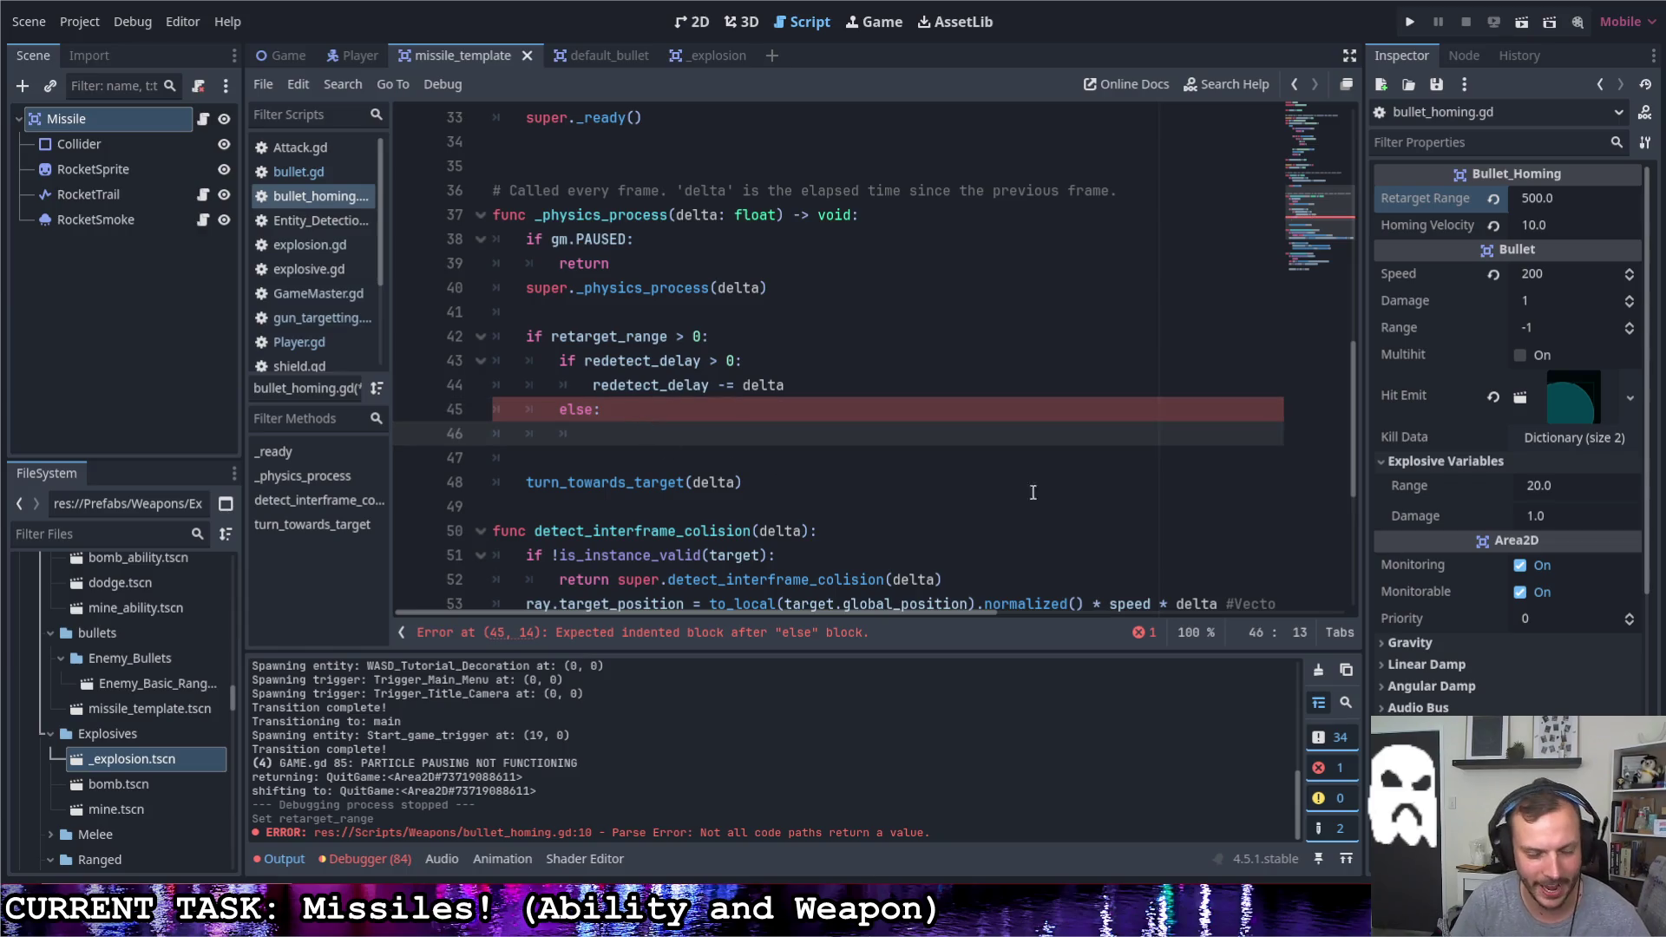
{"action": "type", "text": "red"}
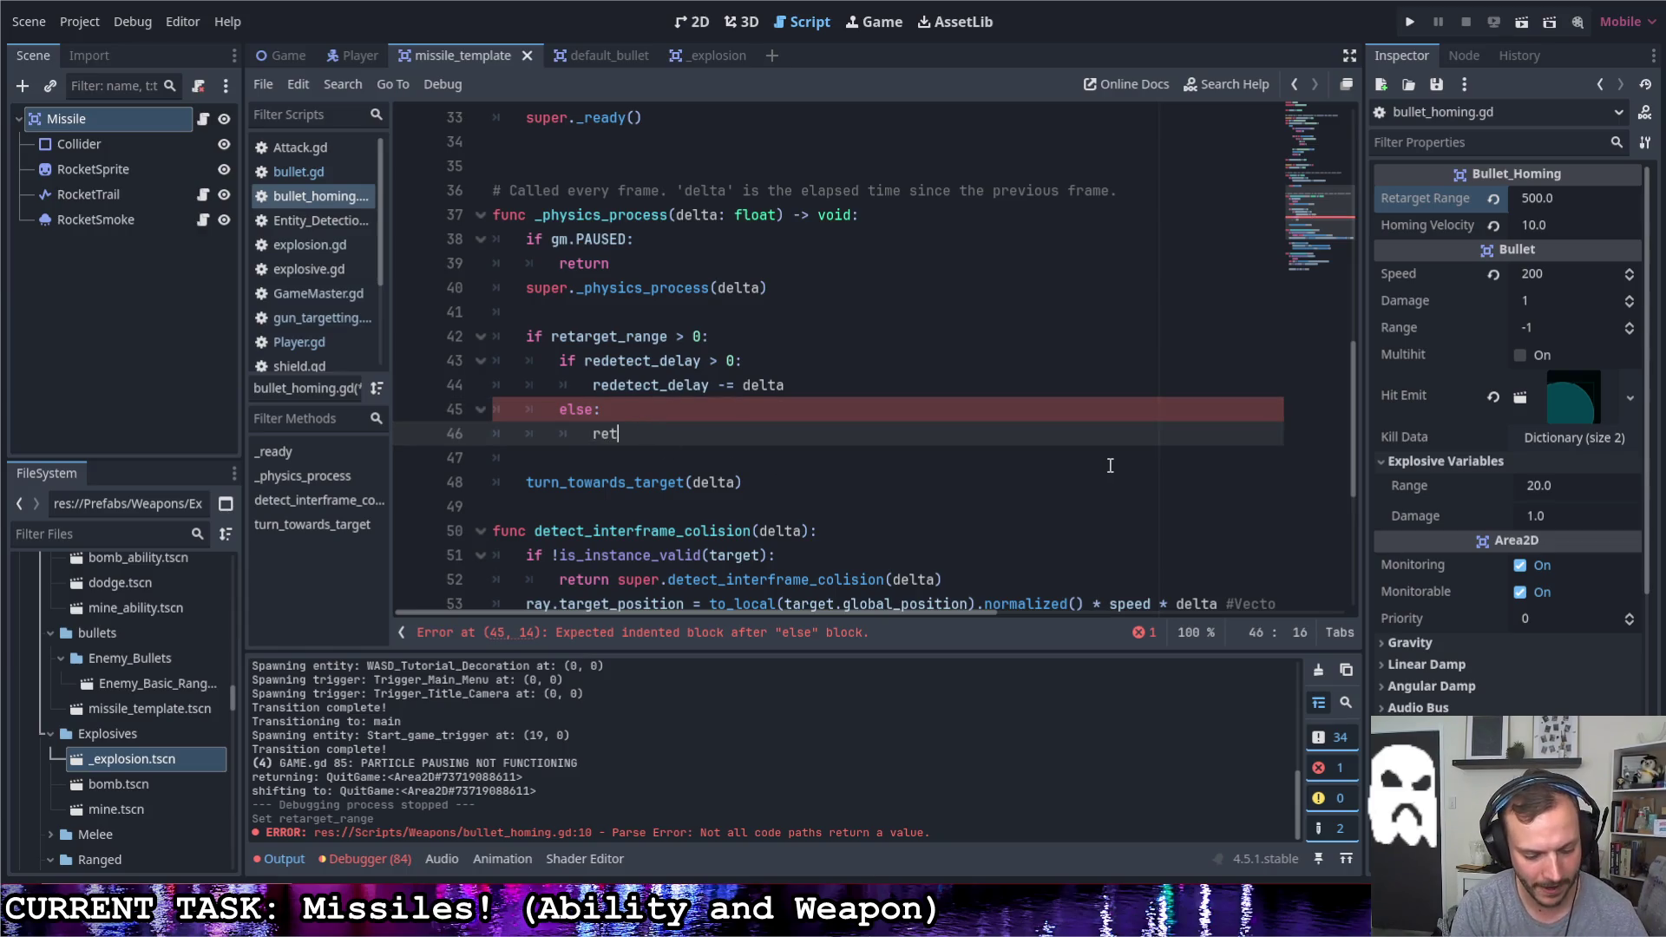
In the else branch reset 'redetect_delay = 0.2' and set 'target = entity_detector.get_closest_enemy'
{"action": "key", "text": "Return"}
{"action": "type", "text": "= "}
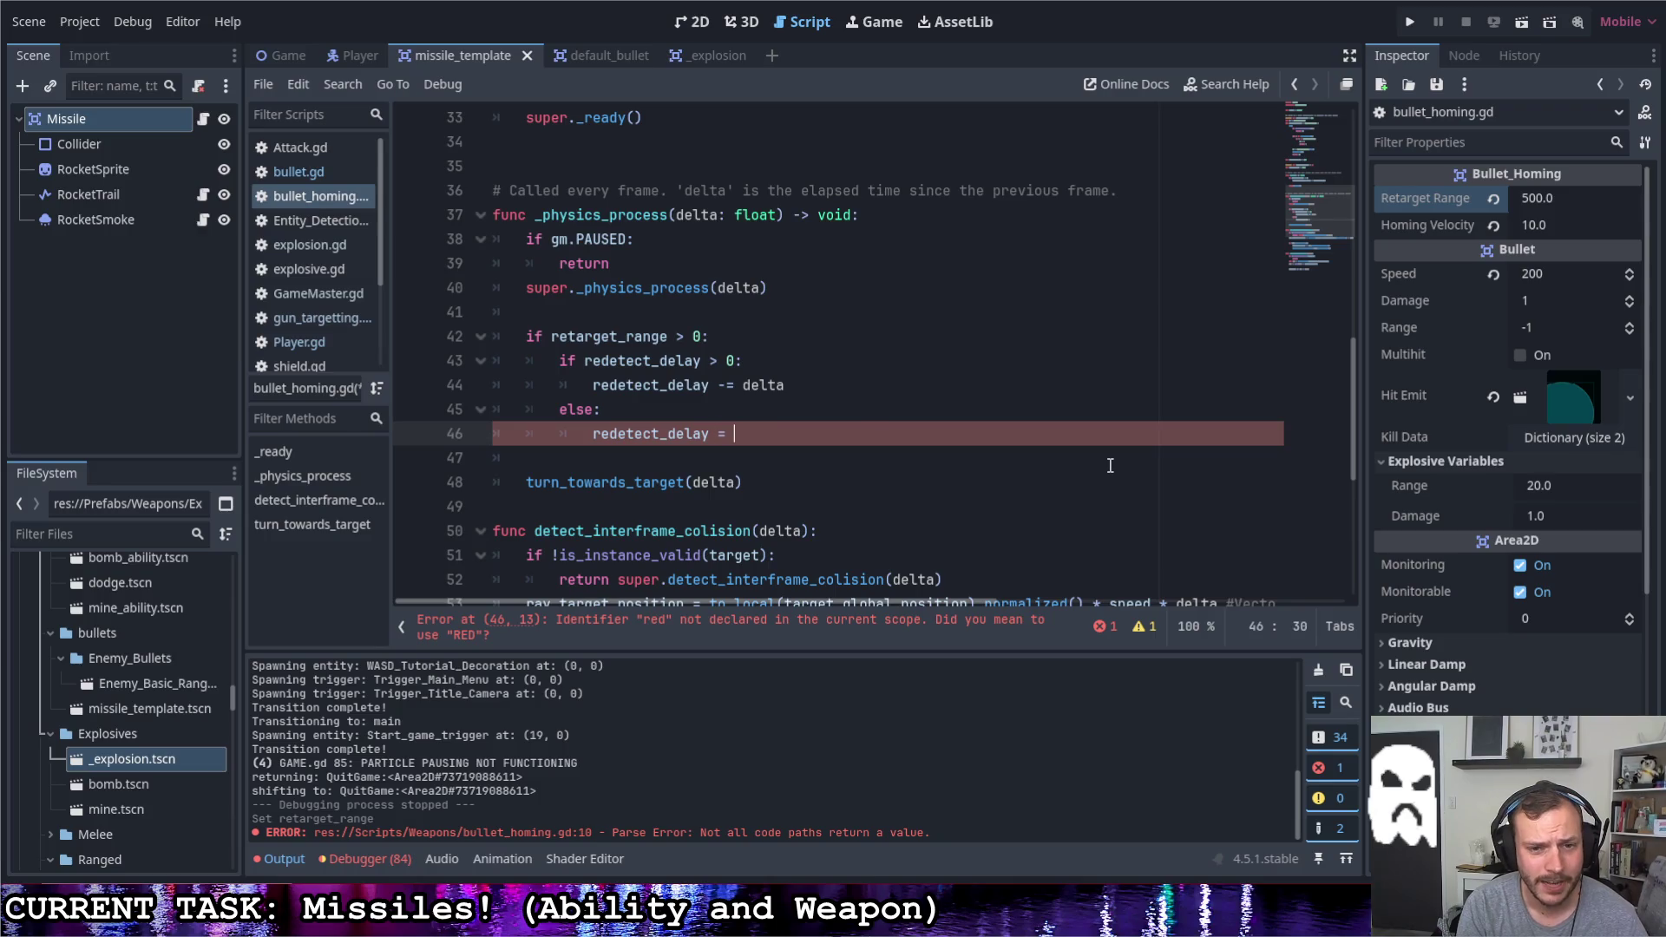
{"action": "type", "text": "0.2"}
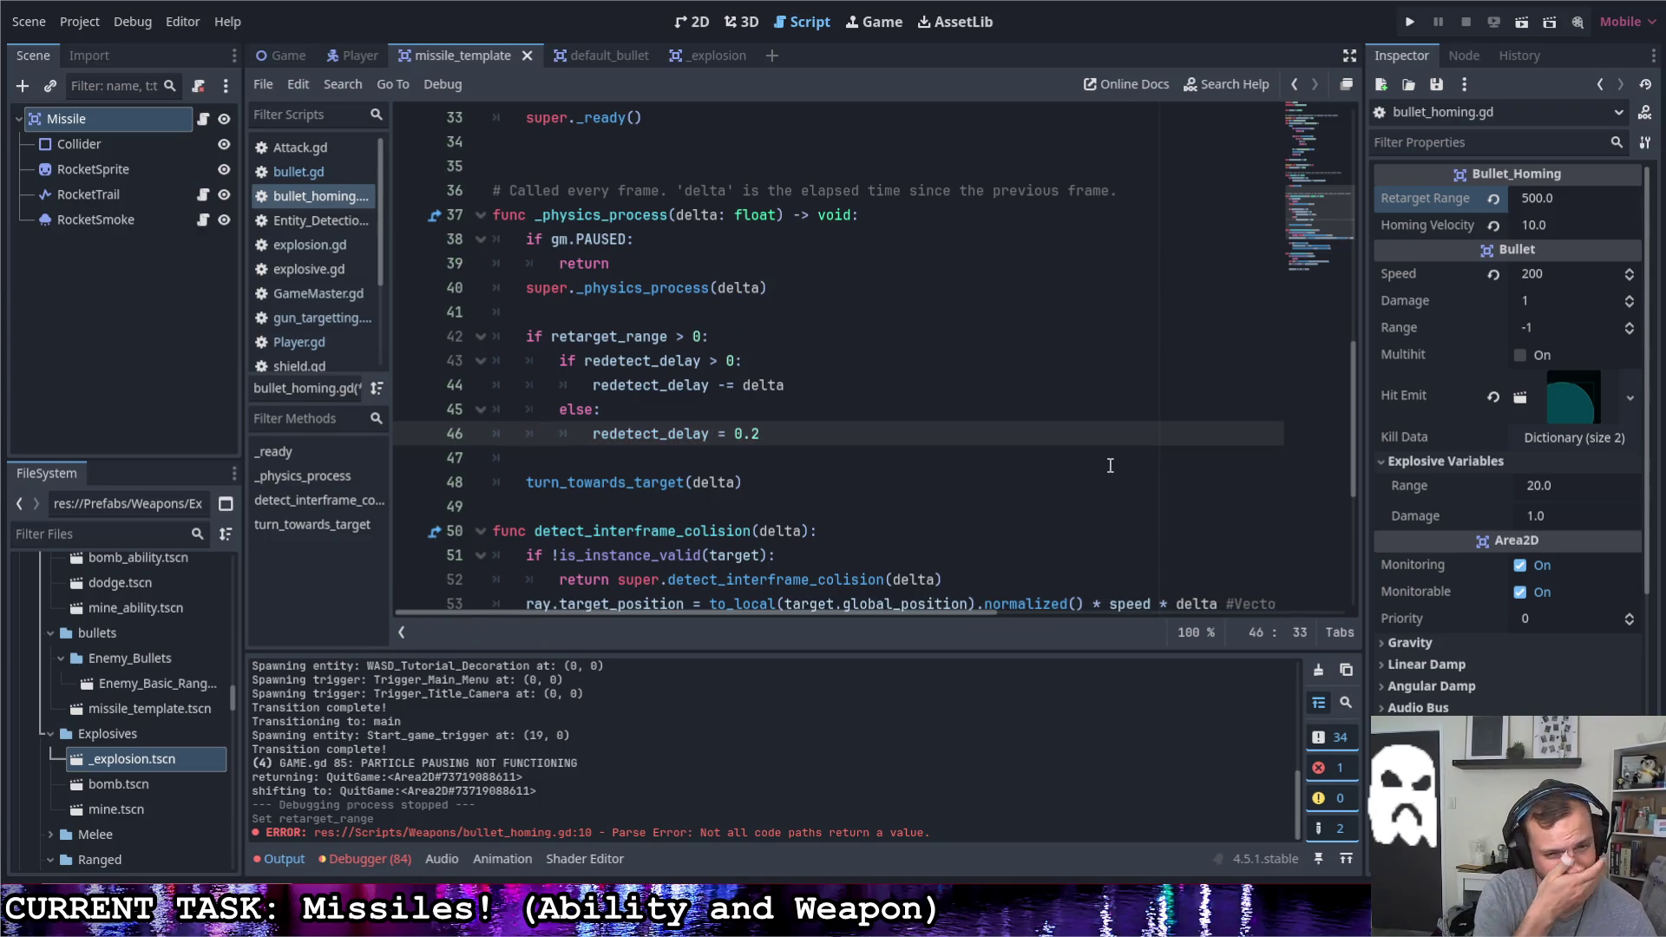
{"action": "key", "text": "Return"}
{"action": "type", "text": "en"}
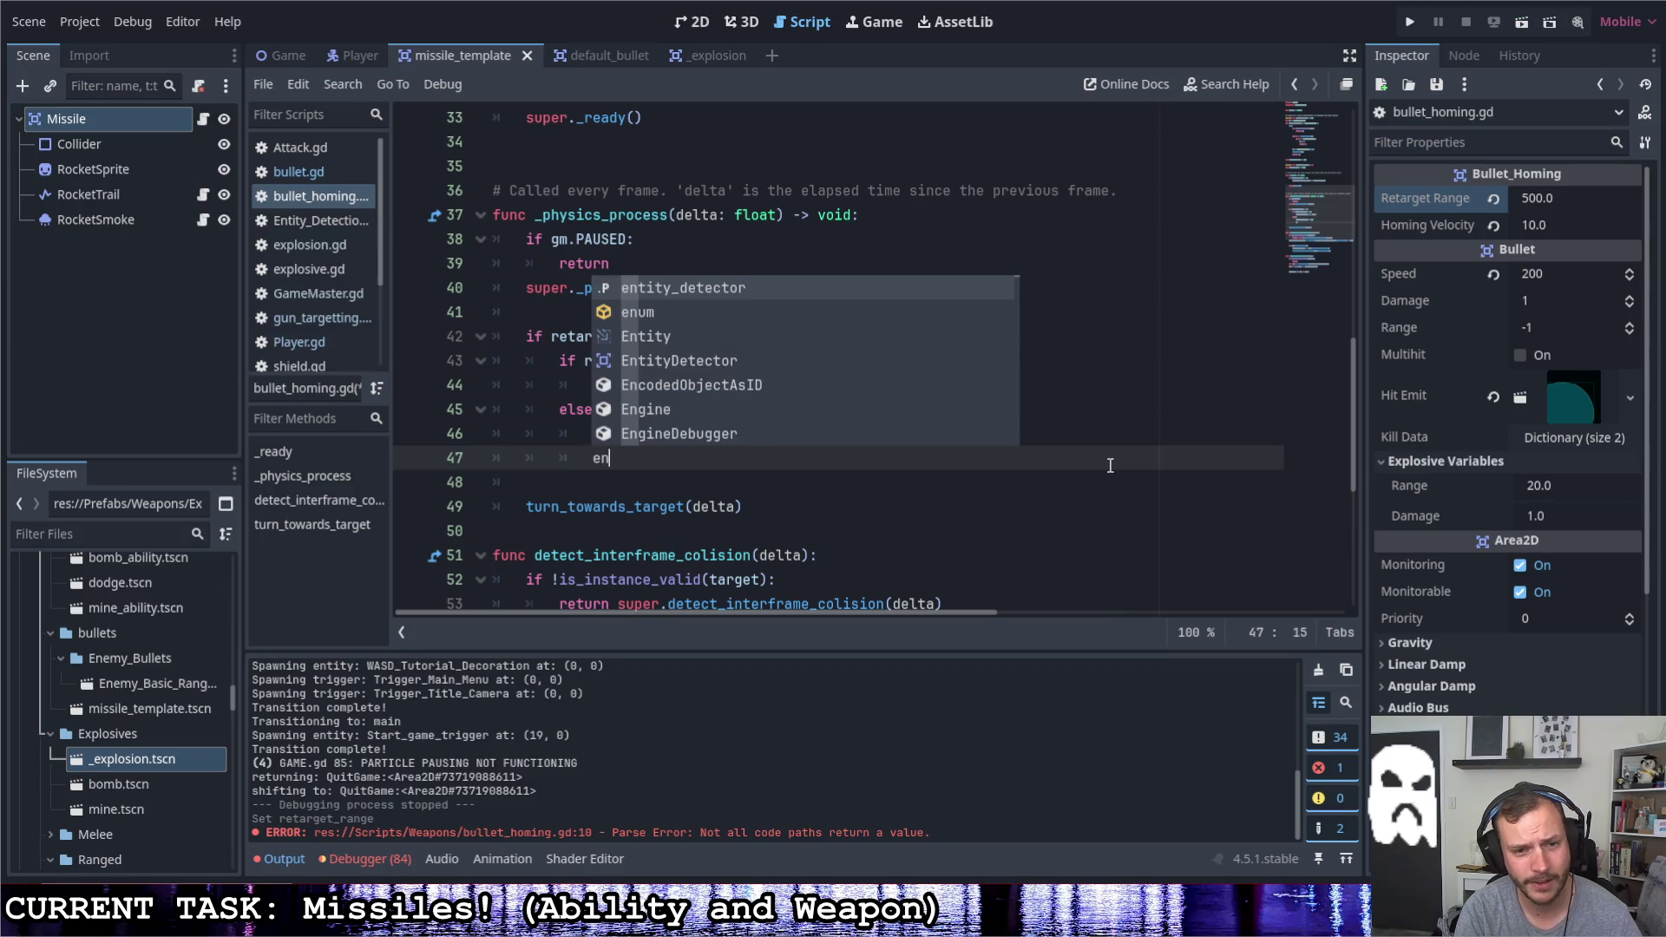
{"action": "type", "text": "tec"}
{"action": "key", "text": "Return"}
{"action": "type", "text": "."}
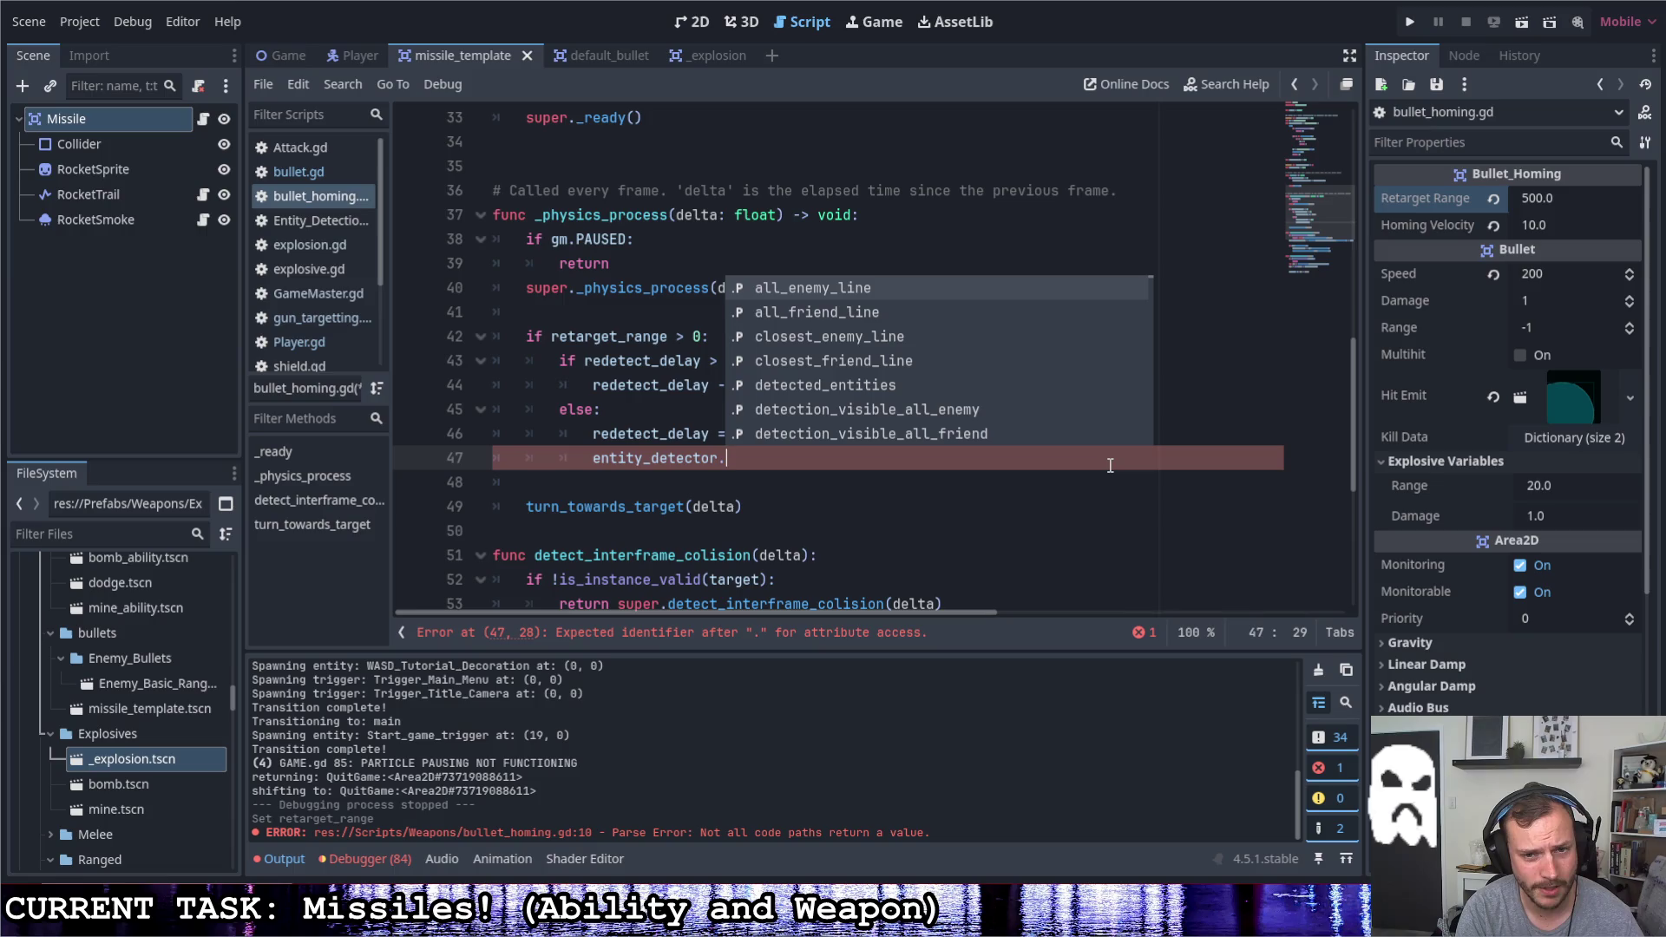
{"action": "left_click", "coordinate": [590, 459]}
{"action": "type", "text": "target ="}
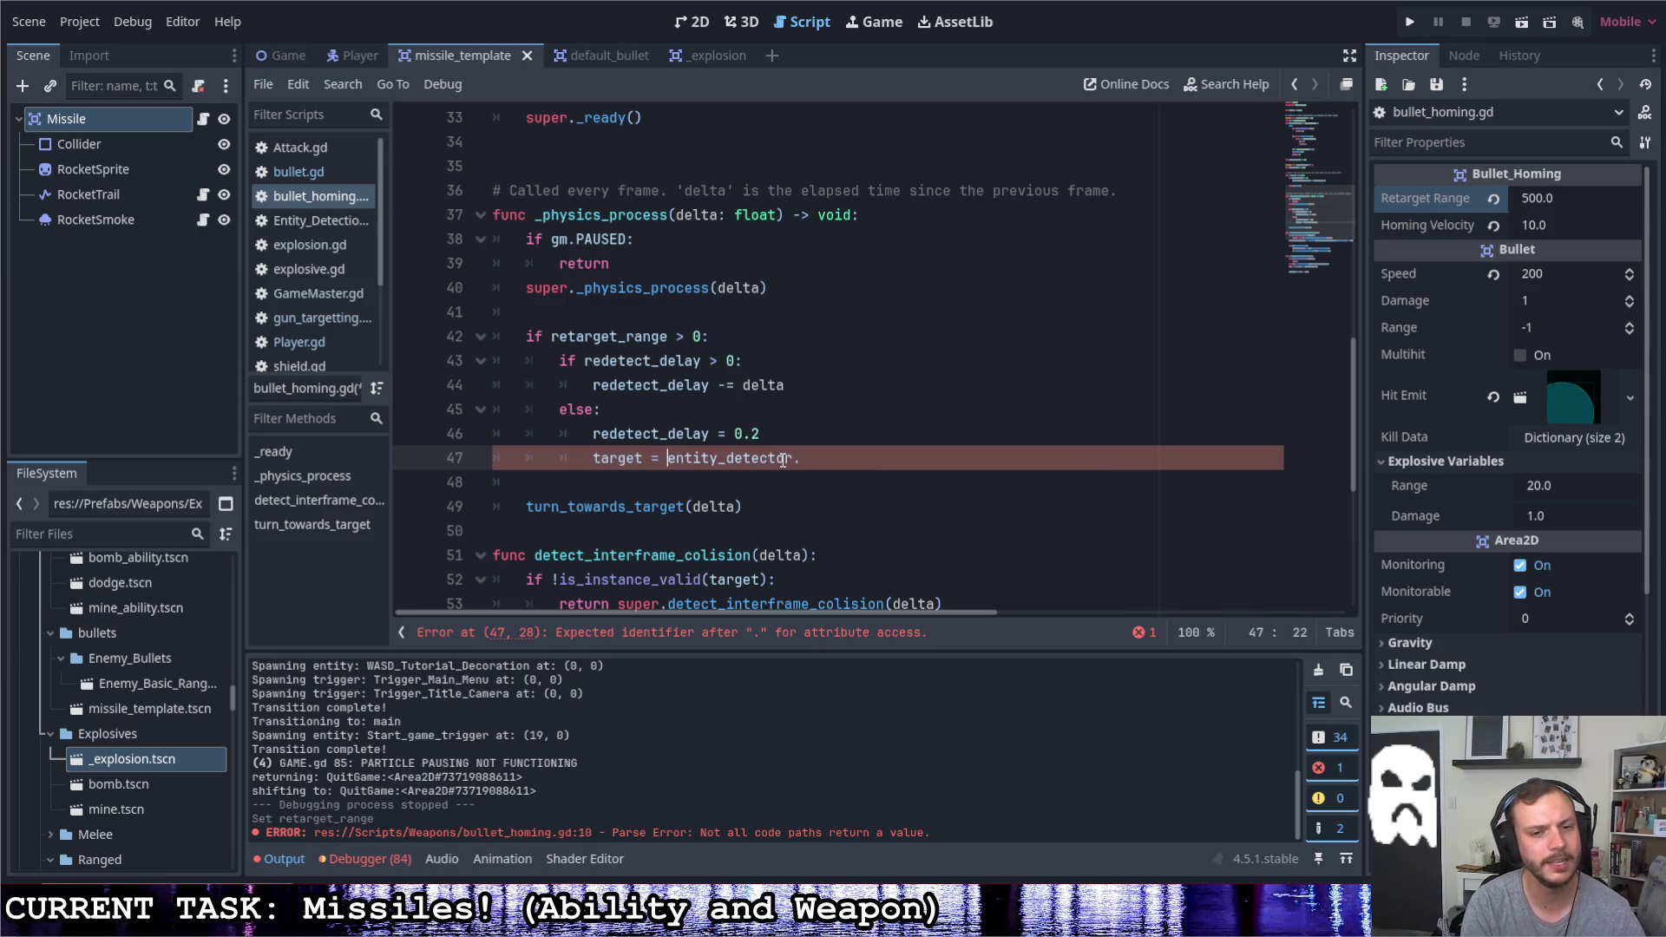
{"action": "left_click", "coordinate": [819, 458]}
{"action": "type", "text": "_closest_enemy"}
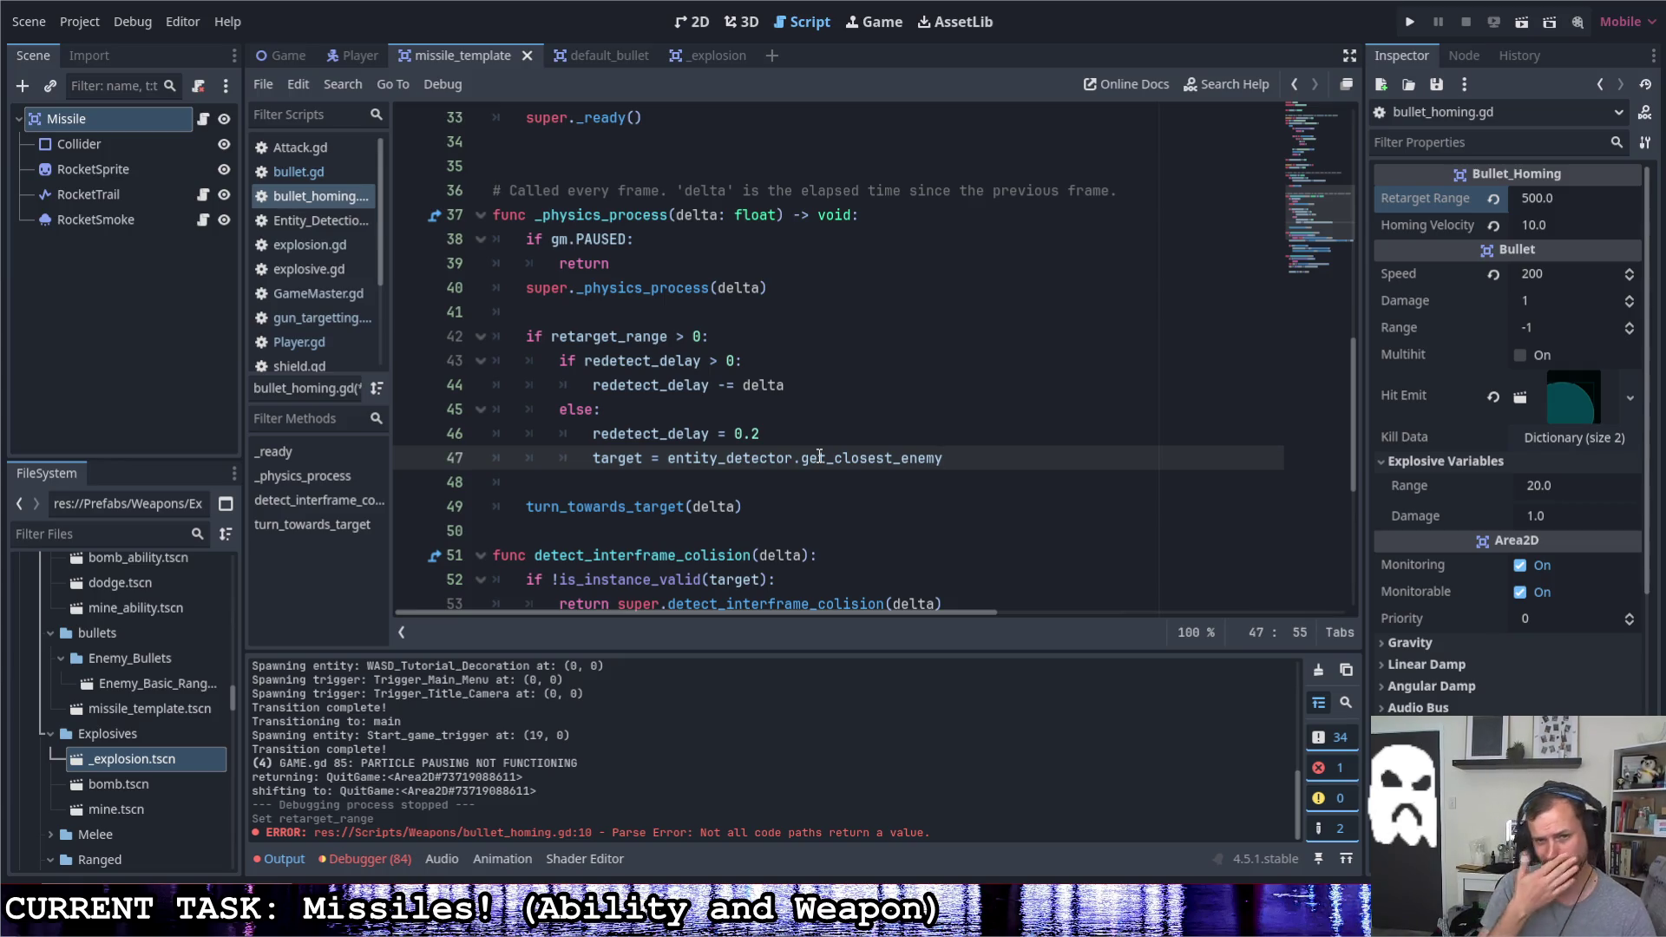
Discard a half-typed extra line in the else branch and launch the game with Run Project
{"action": "key", "text": "Up"}
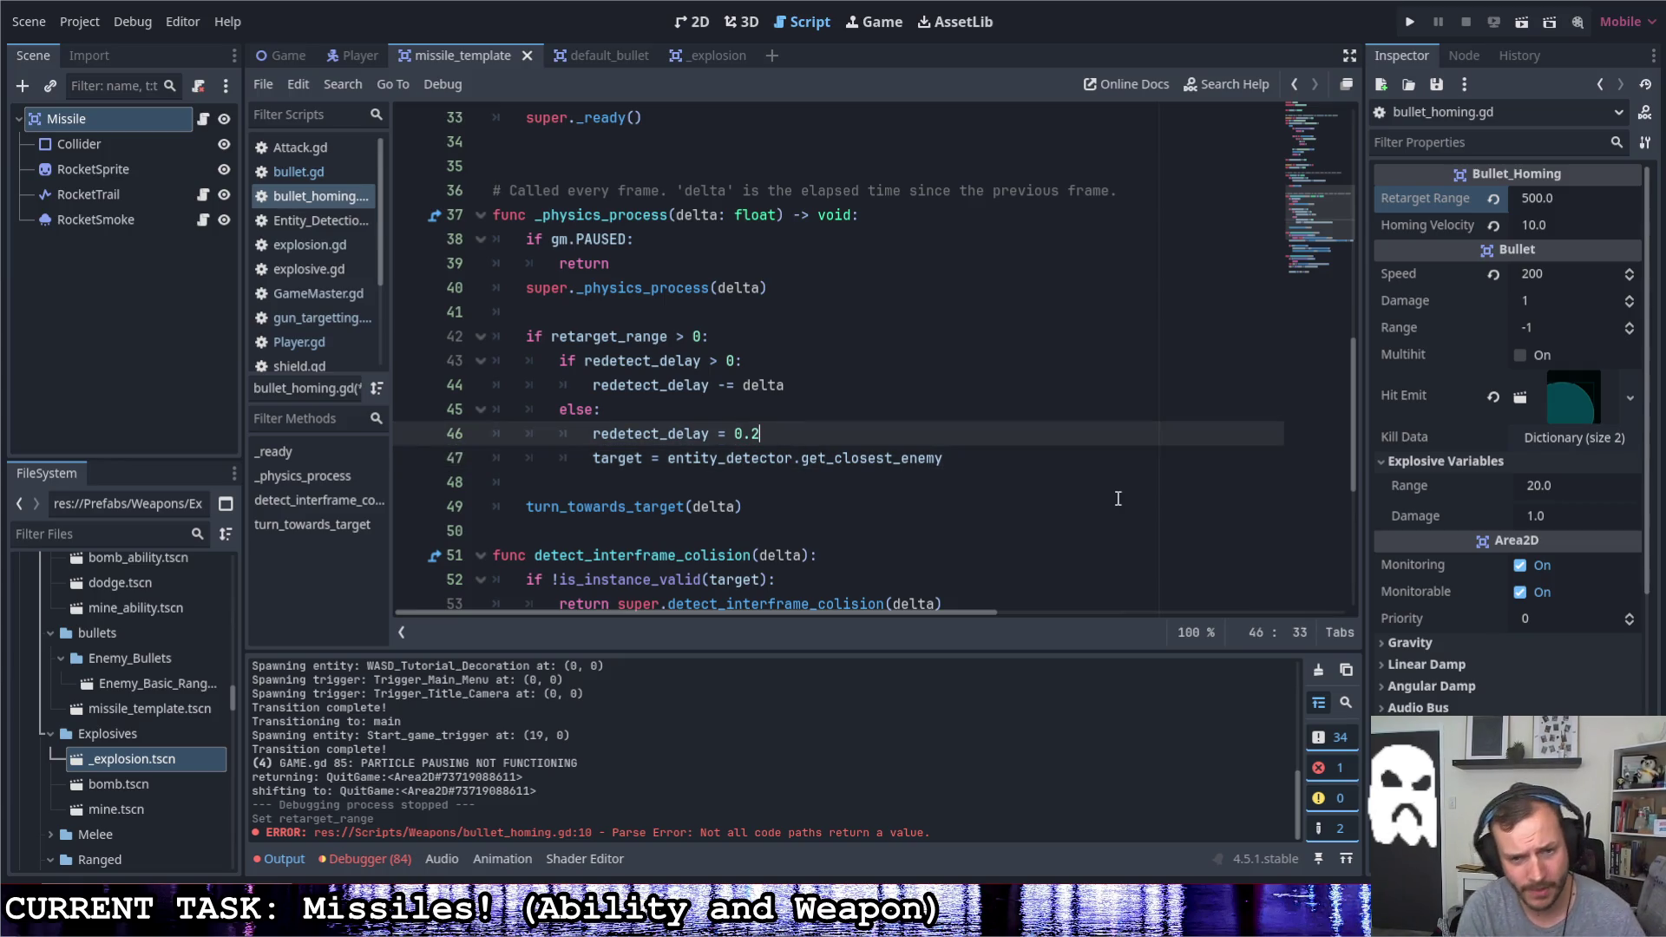
{"action": "key", "text": "Return"}
{"action": "type", "text": "t"}
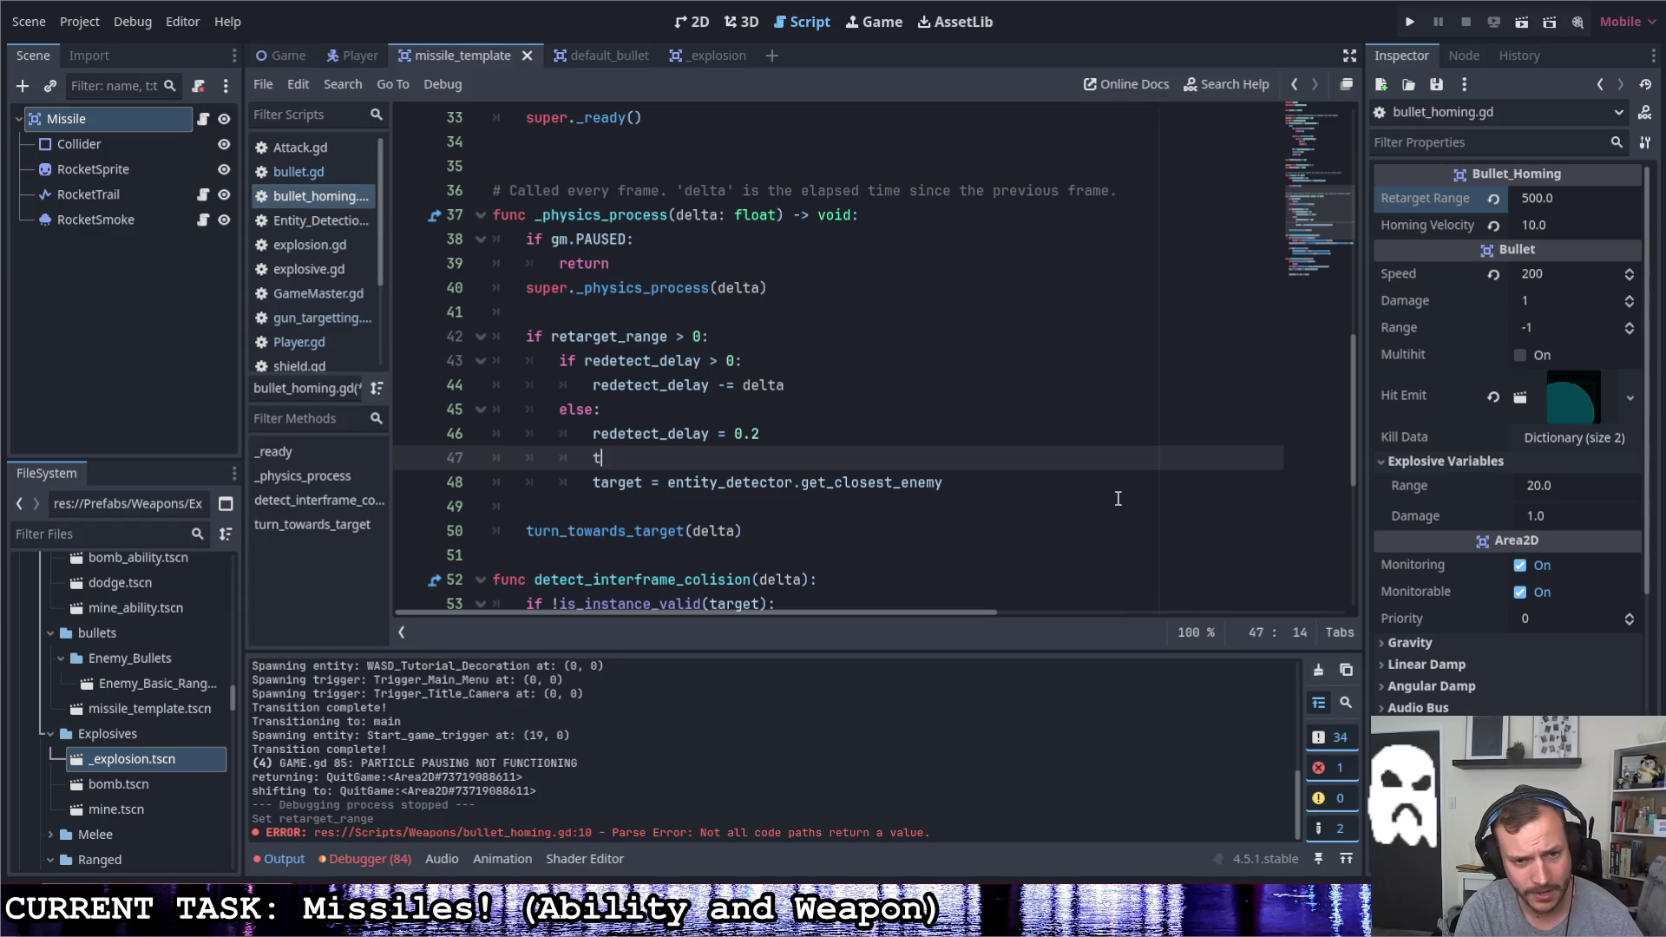
{"action": "type", "text": "argetti"}
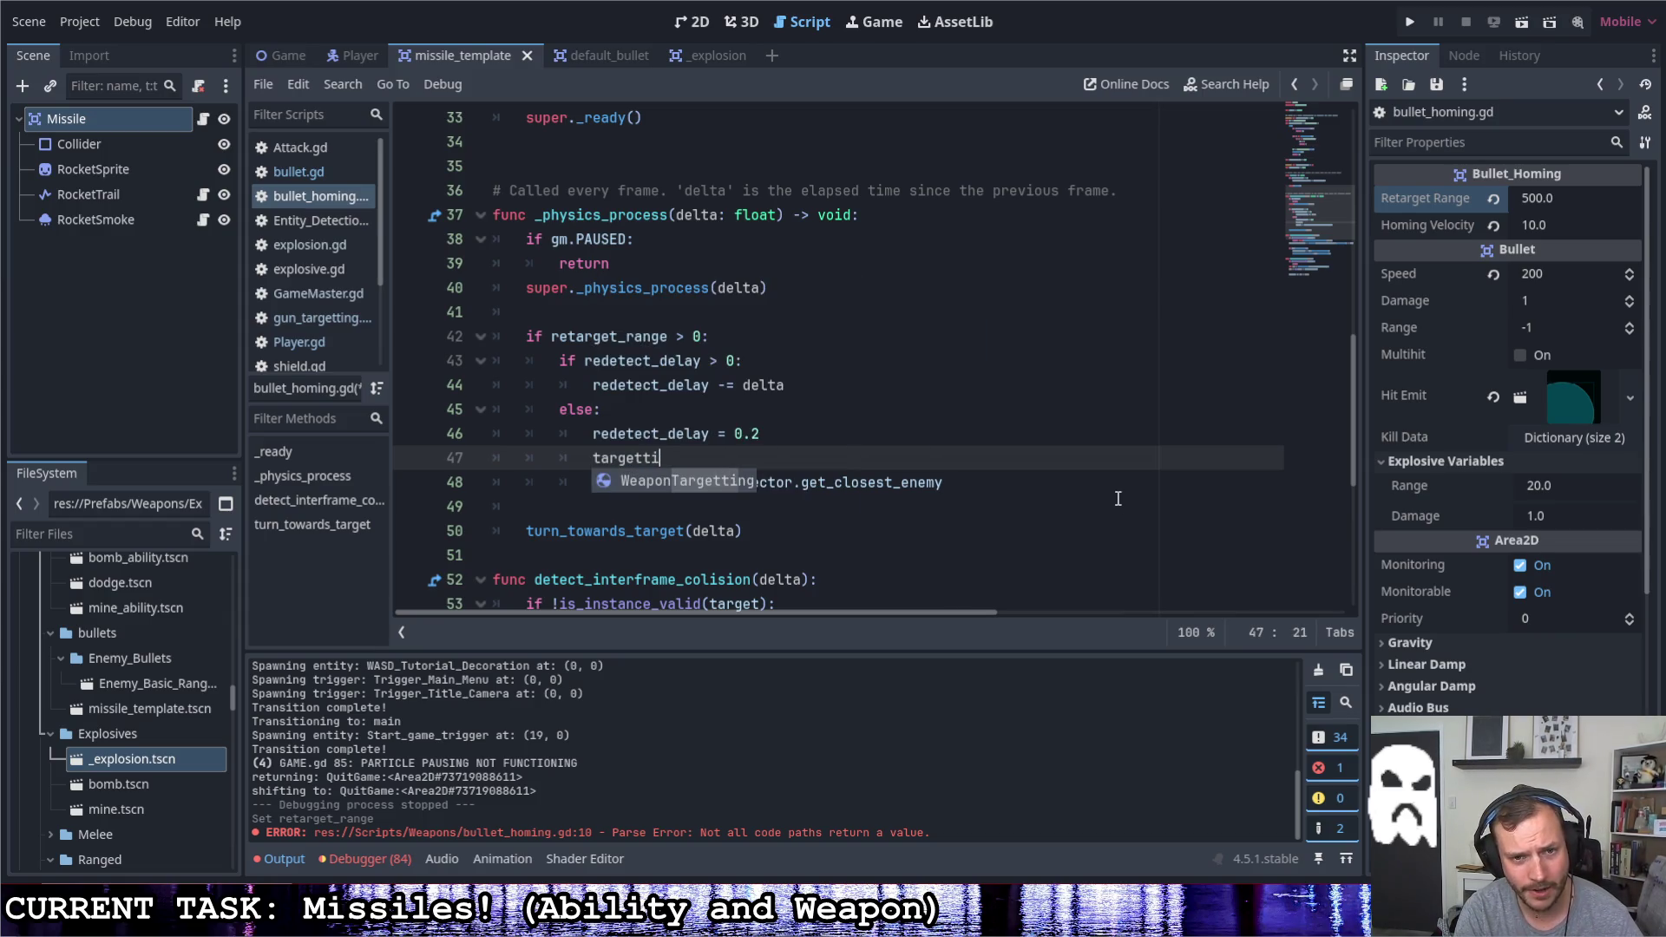
{"action": "key", "text": "BackSpace"}
{"action": "key", "text": "BackSpace"}
{"action": "key", "text": "BackSpace"}
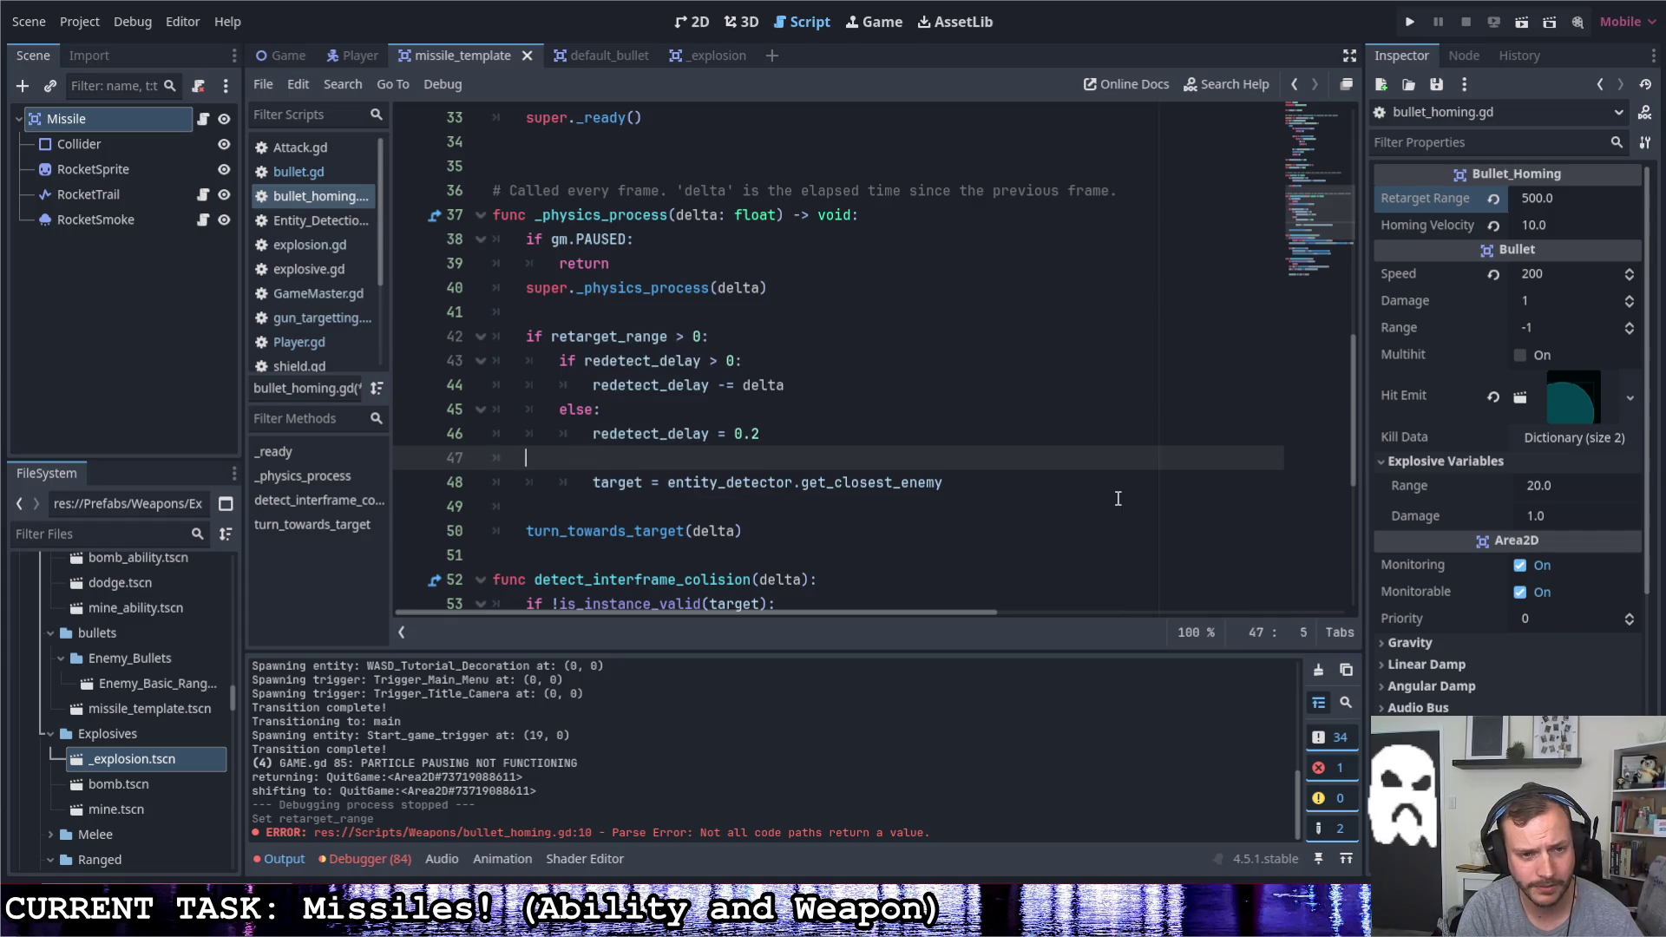
{"action": "key", "text": "BackSpace"}
{"action": "key", "text": "BackSpace"}
{"action": "key", "text": "BackSpace"}
{"action": "key", "text": "BackSpace"}
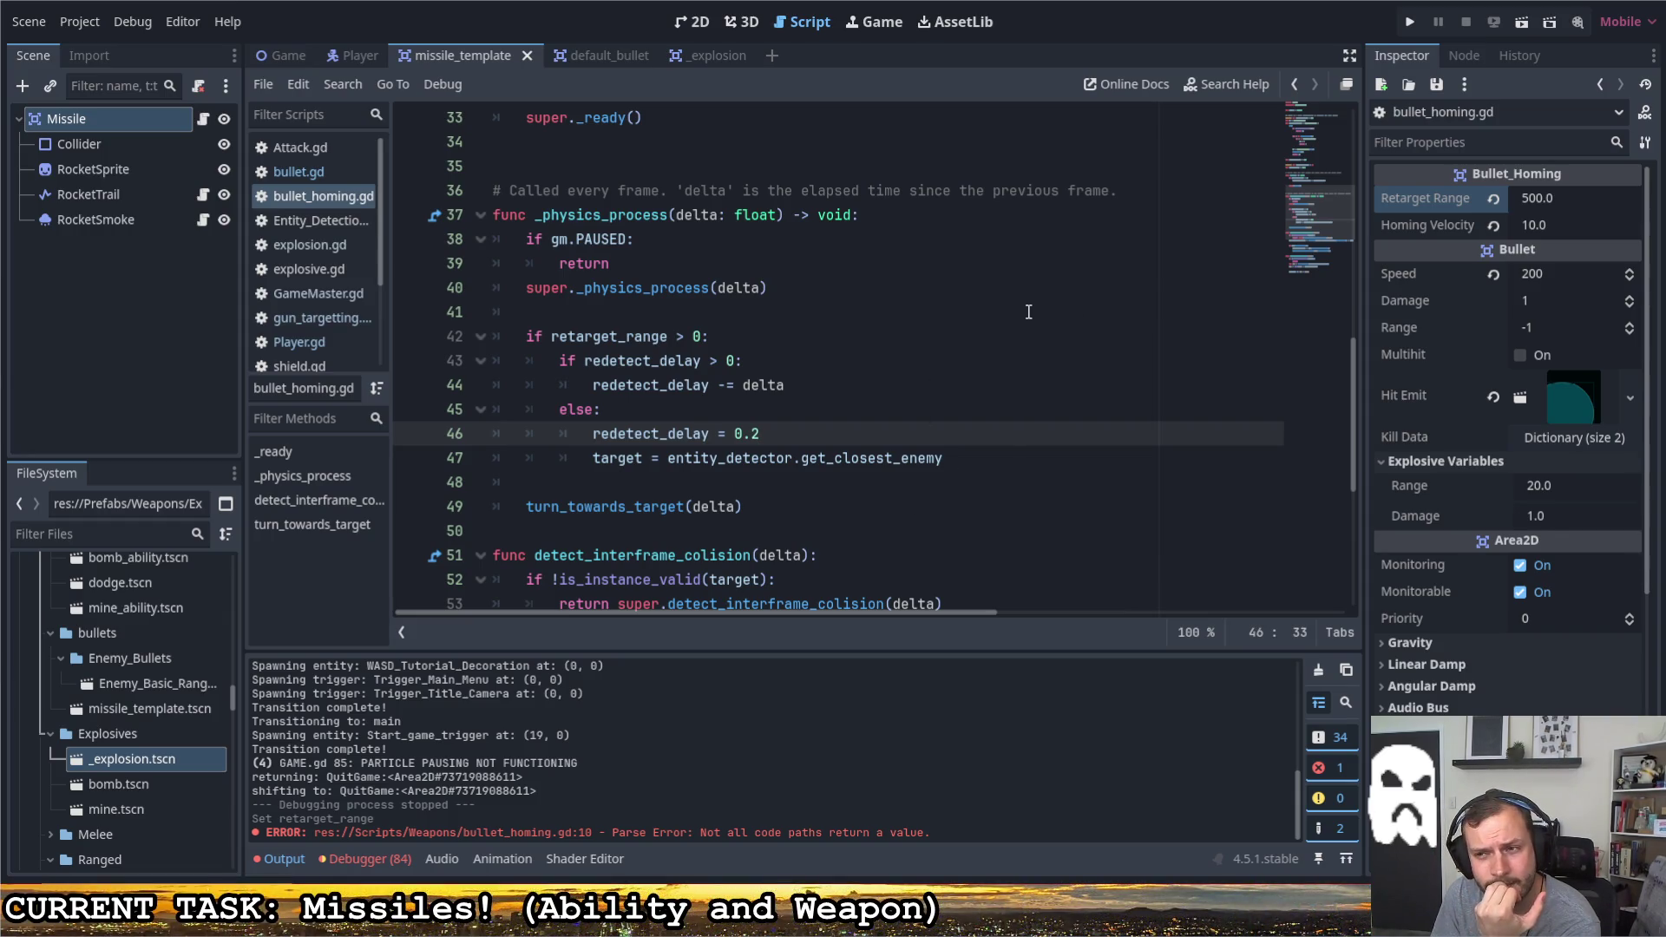
{"action": "left_click", "coordinate": [981, 460]}
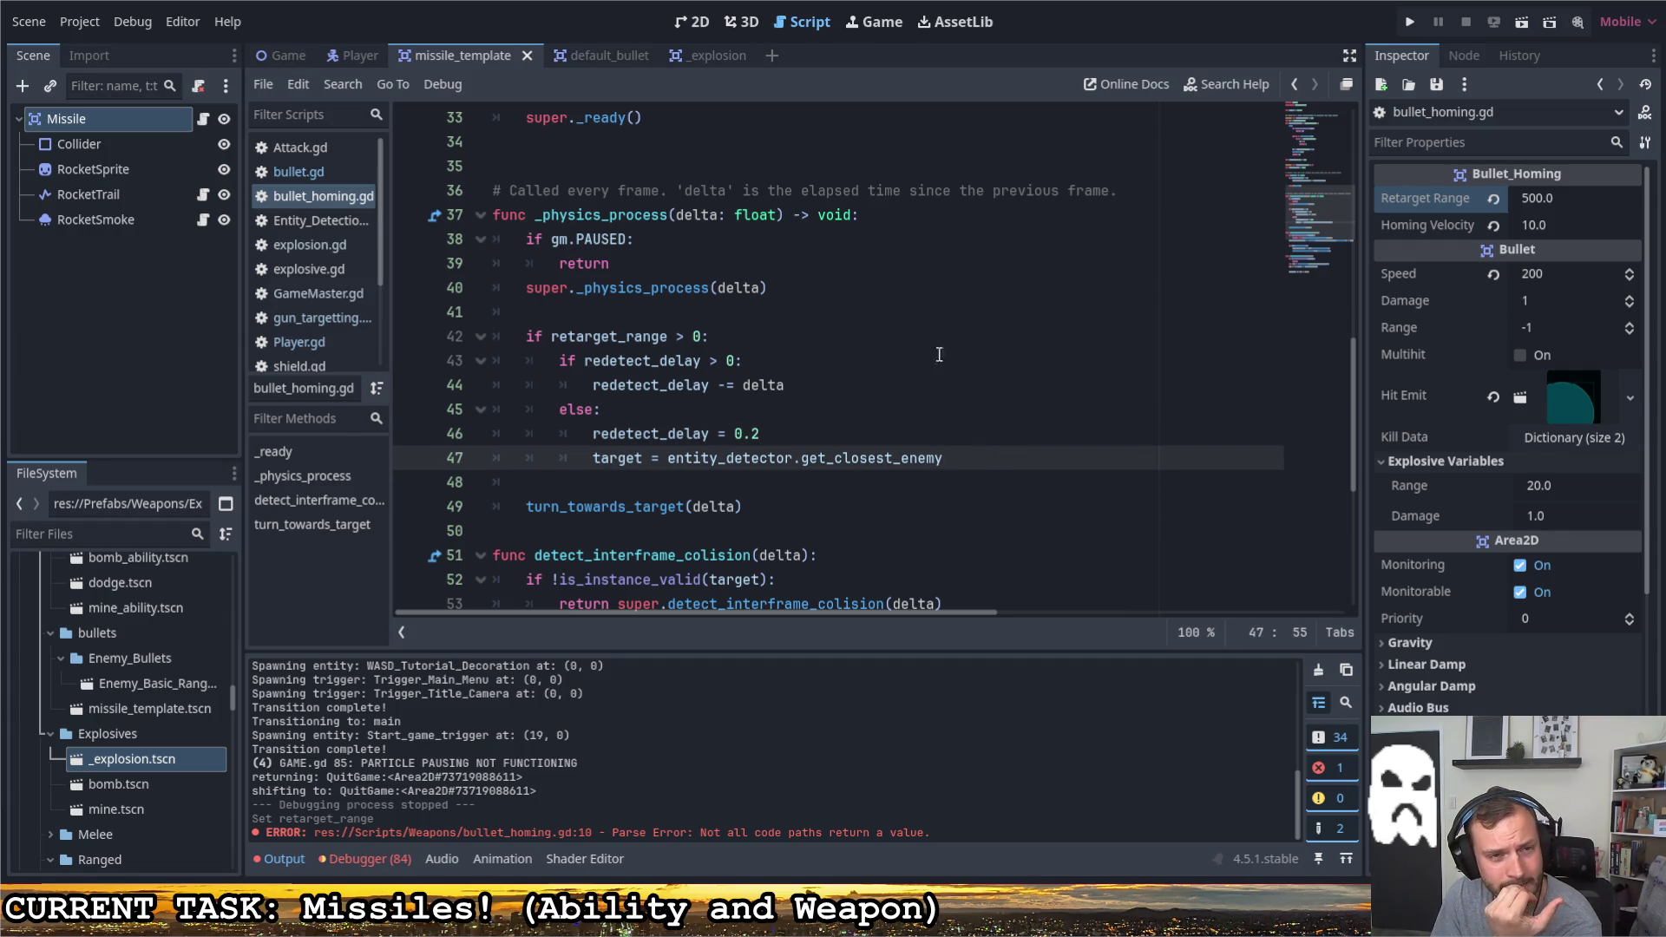
{"action": "left_click", "coordinate": [1409, 24]}
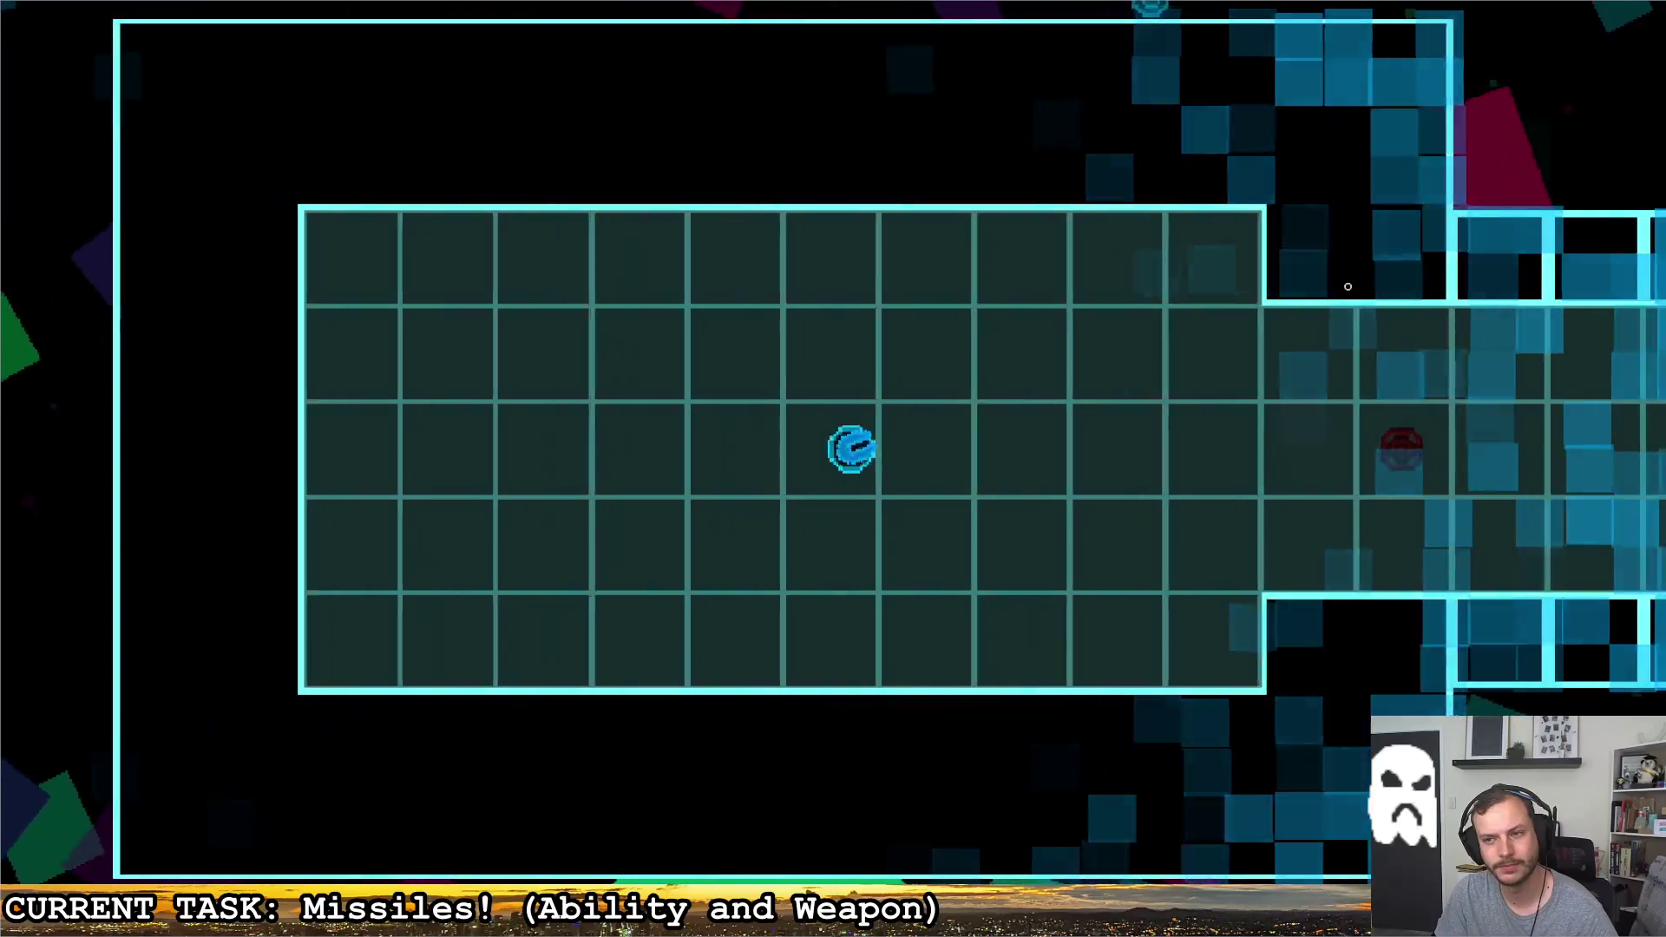
Fly the ship to the red enemy, fire missiles that home onto it, then quit back to the editor
{"action": "left_click", "coordinate": [1367, 289]}
{"action": "key", "text": "d"}
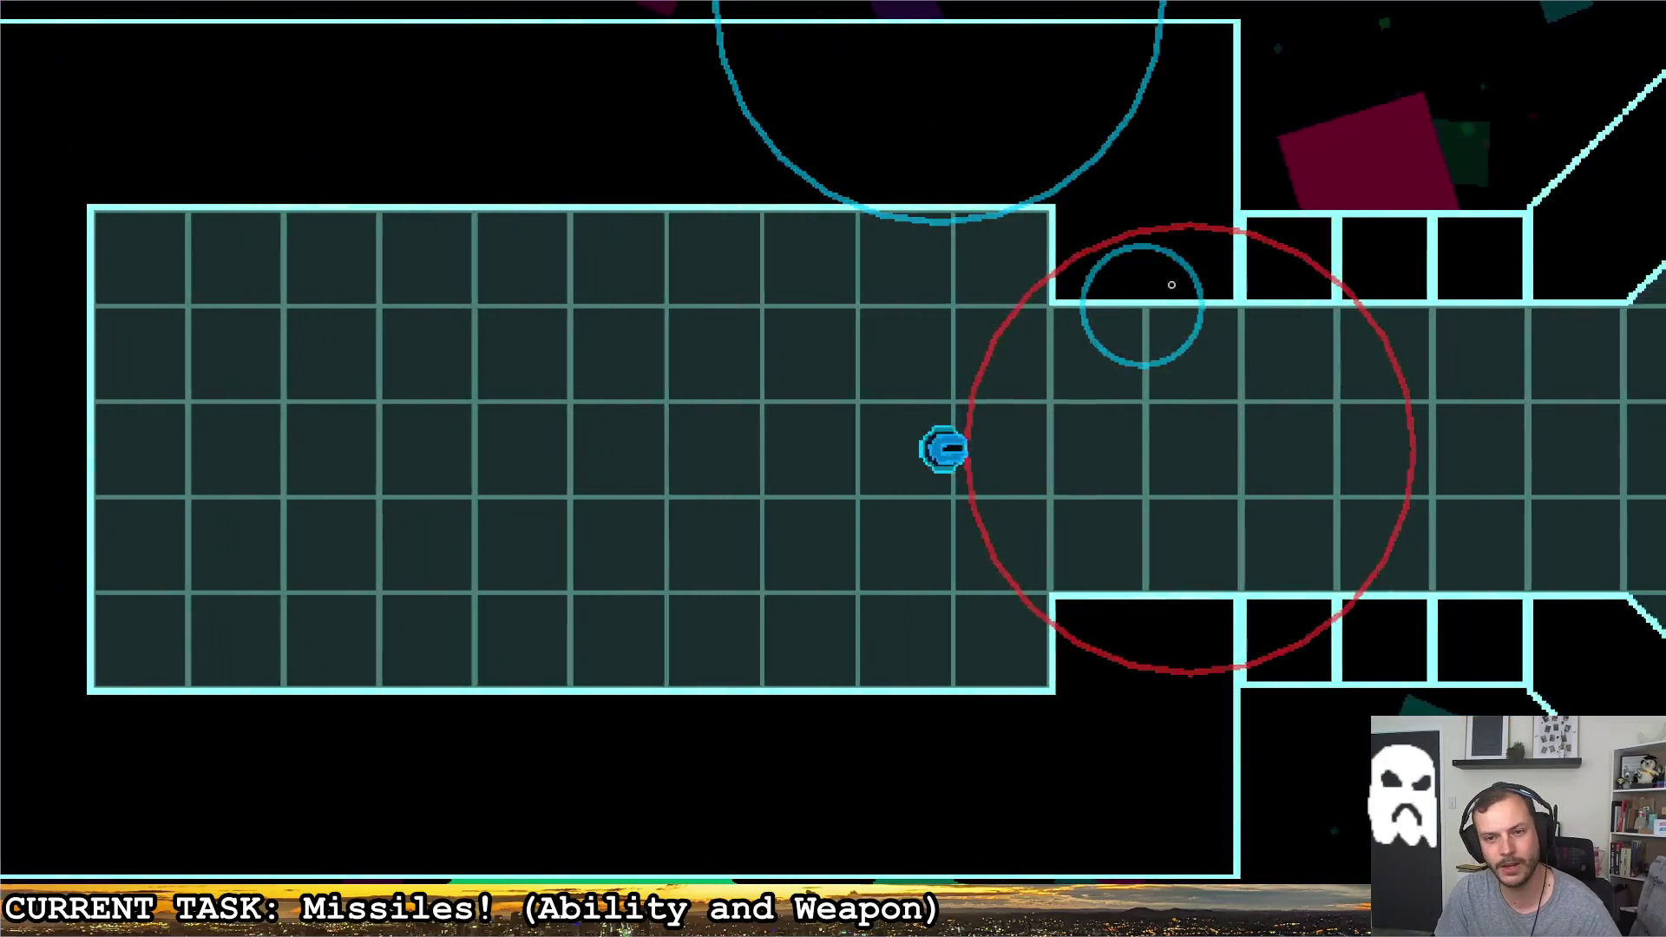
{"action": "key", "text": "s"}
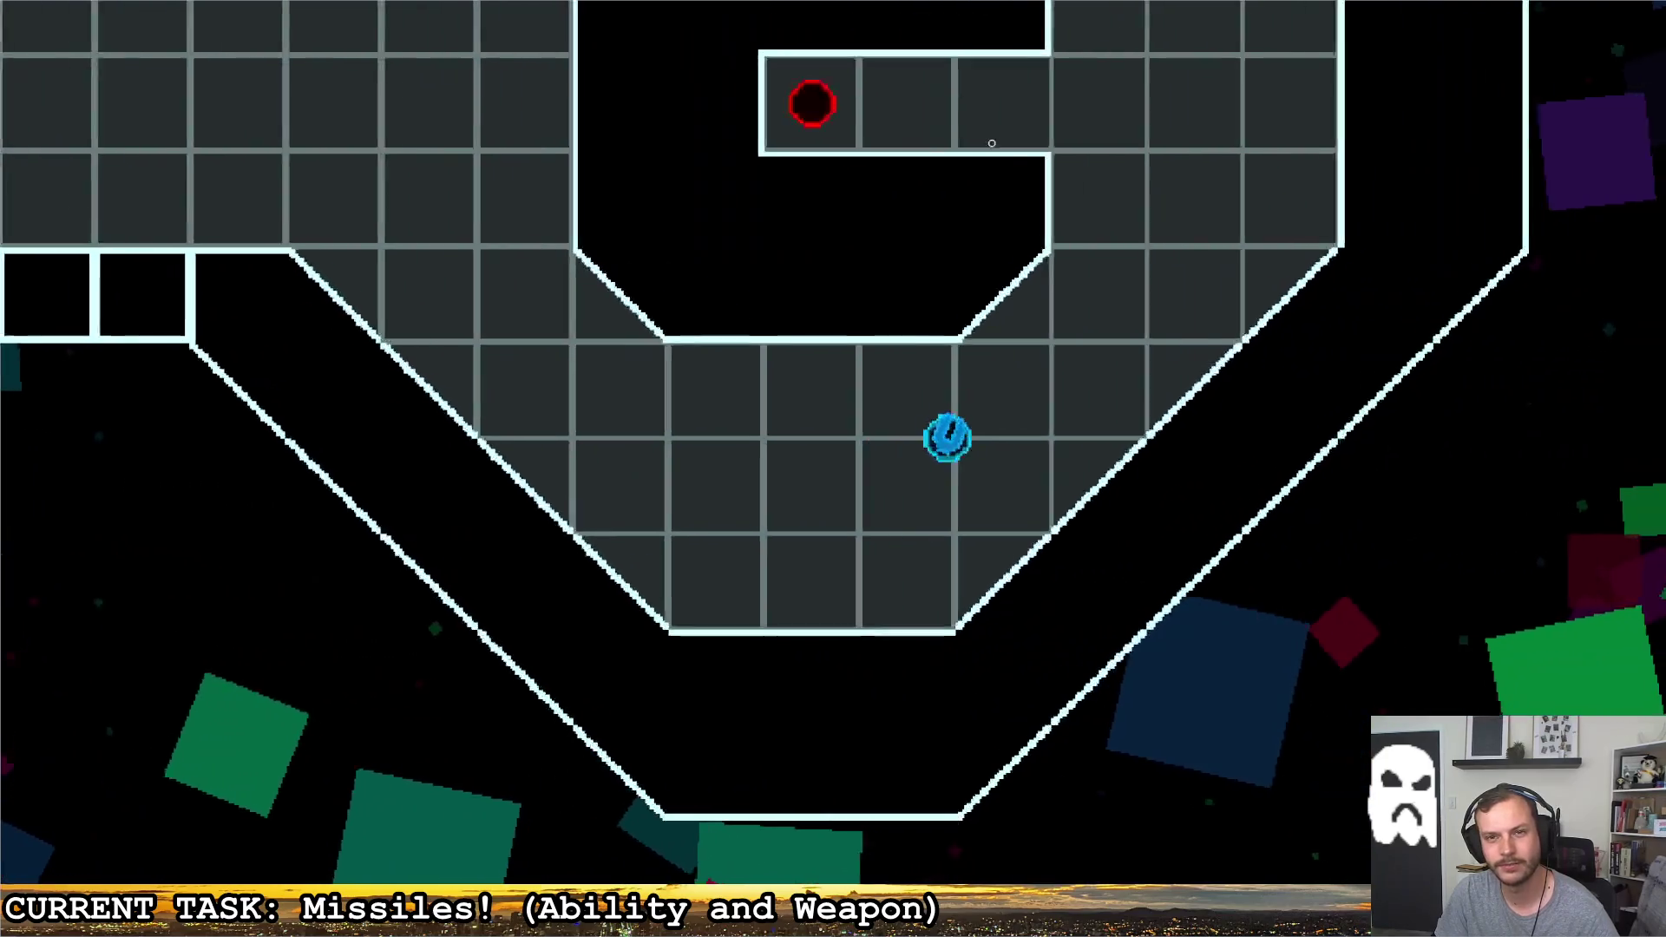
{"action": "key", "text": "w"}
{"action": "left_click", "coordinate": [484, 399]}
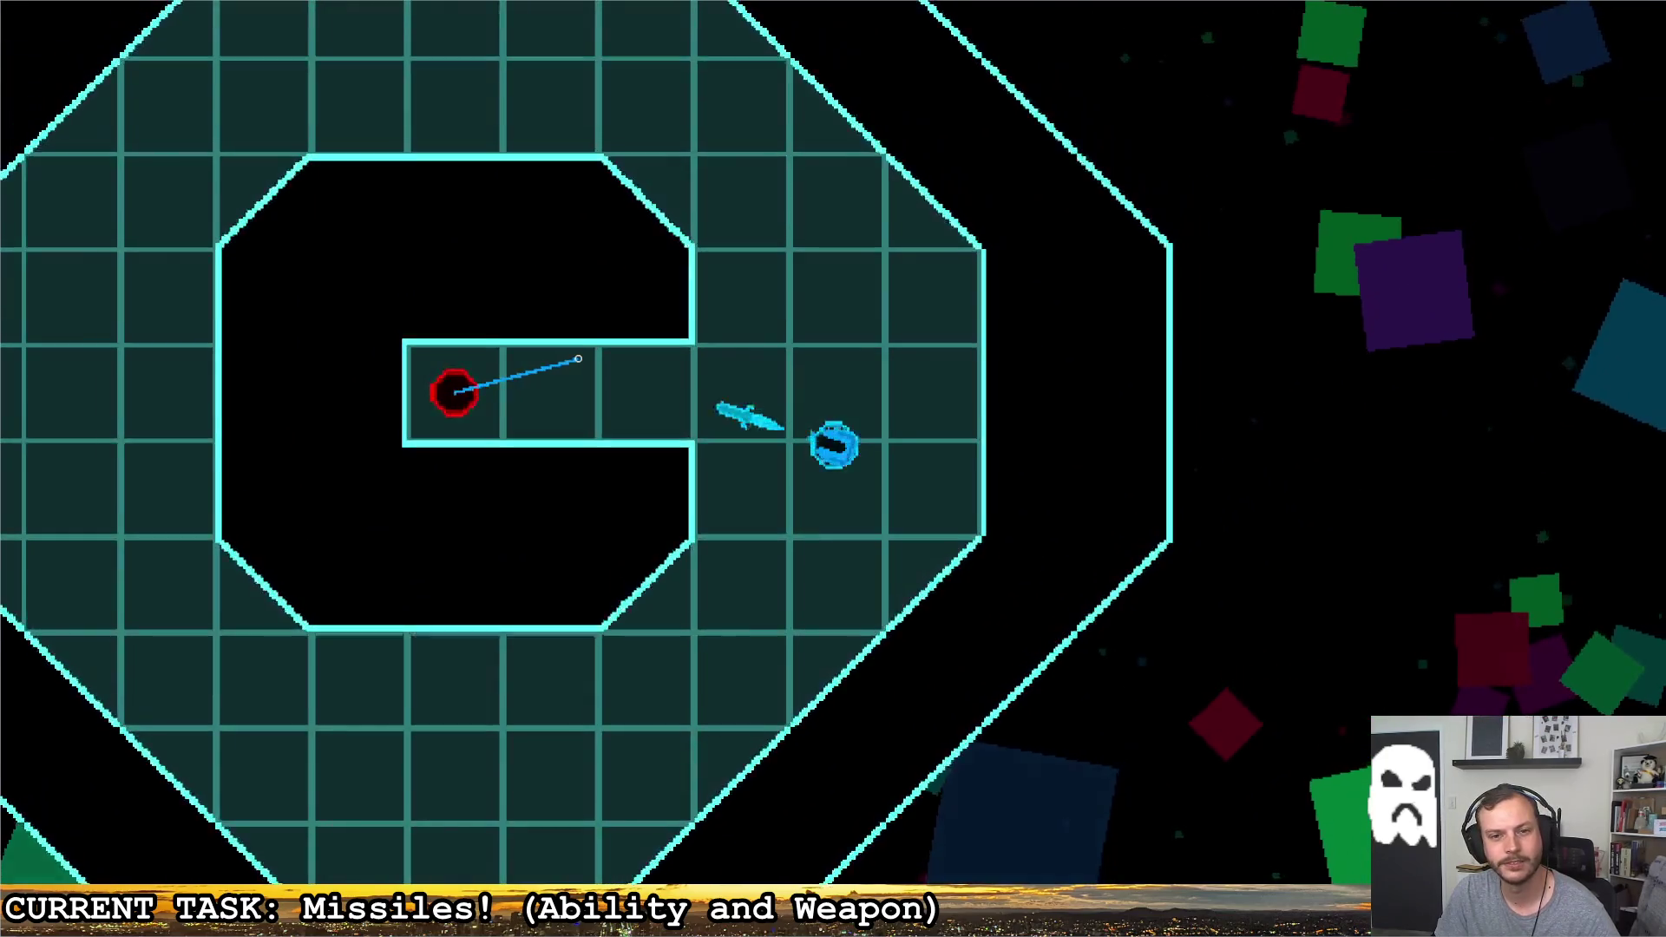
{"action": "left_click", "coordinate": [484, 399]}
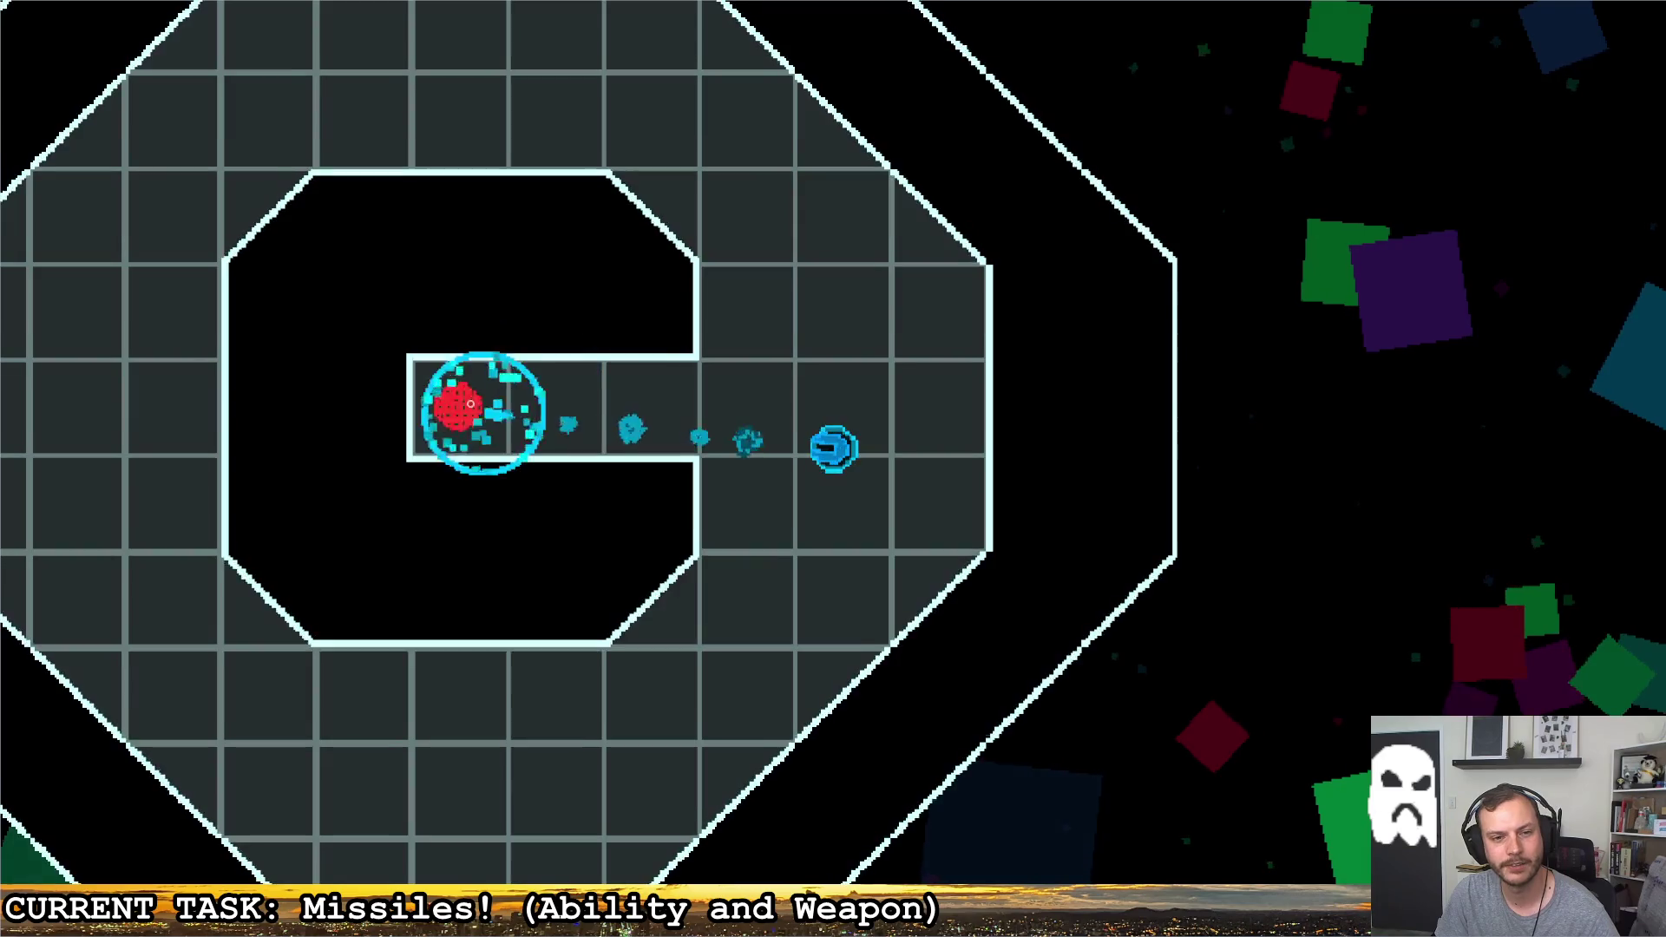
{"action": "key", "text": "Escape"}
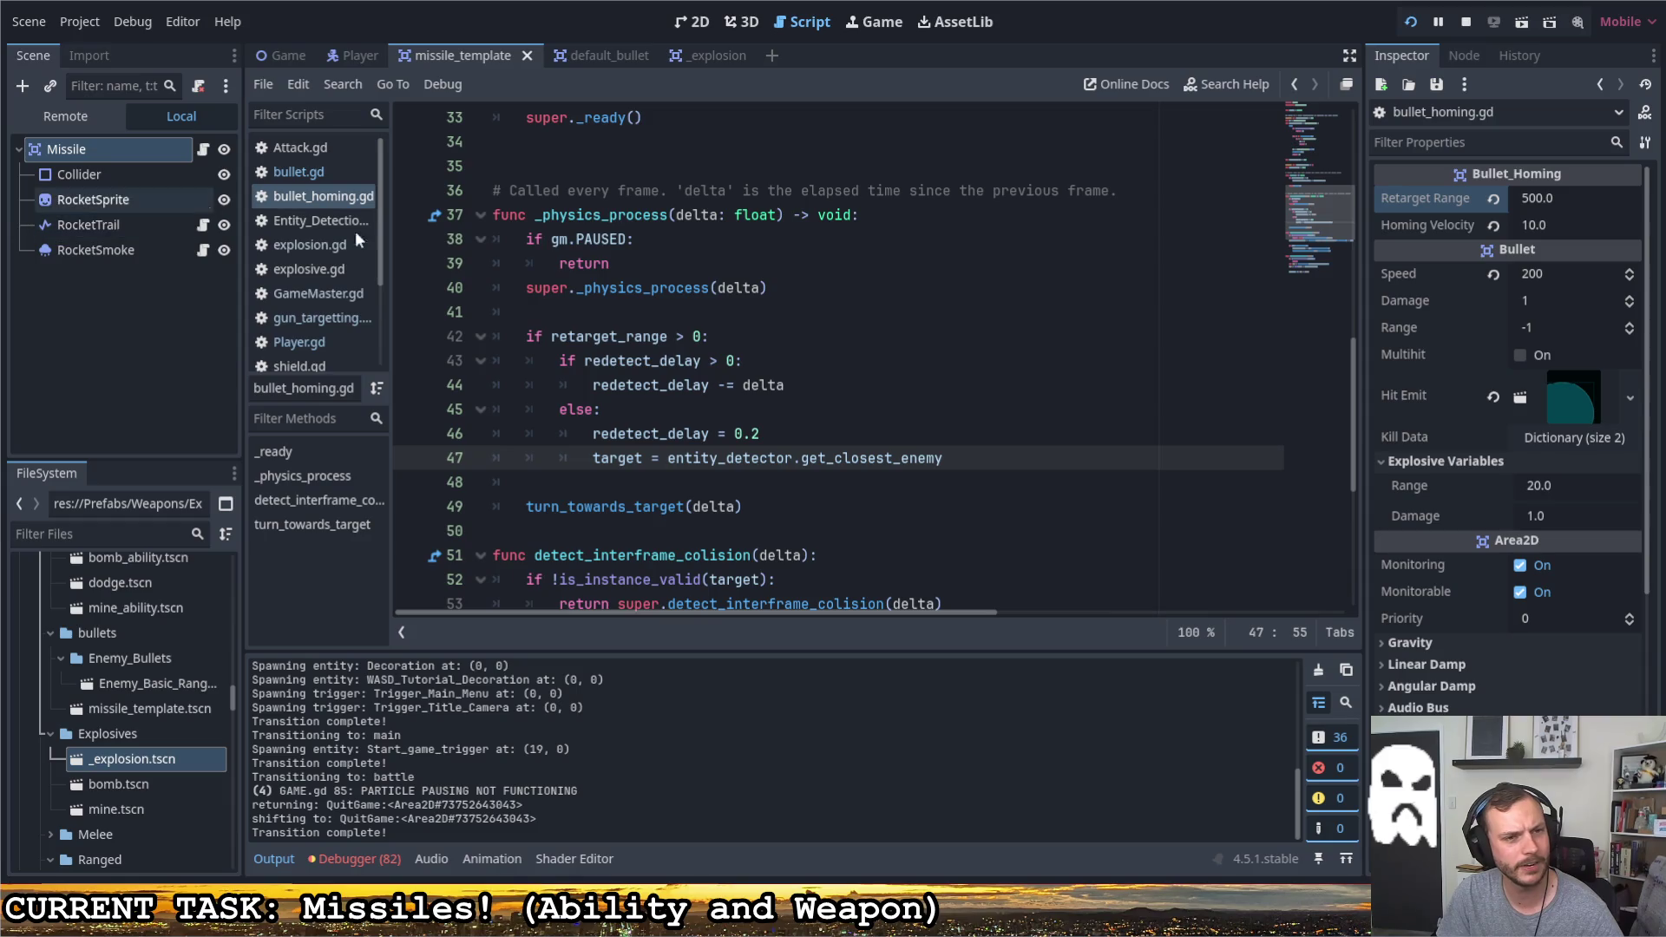
{"action": "scroll", "coordinate": [833, 389], "scroll_direction": "up", "scroll_amount": 4}
{"action": "scroll", "coordinate": [834, 388], "scroll_direction": "up", "scroll_amount": 4}
{"action": "scroll", "coordinate": [834, 388], "scroll_direction": "down", "scroll_amount": 3}
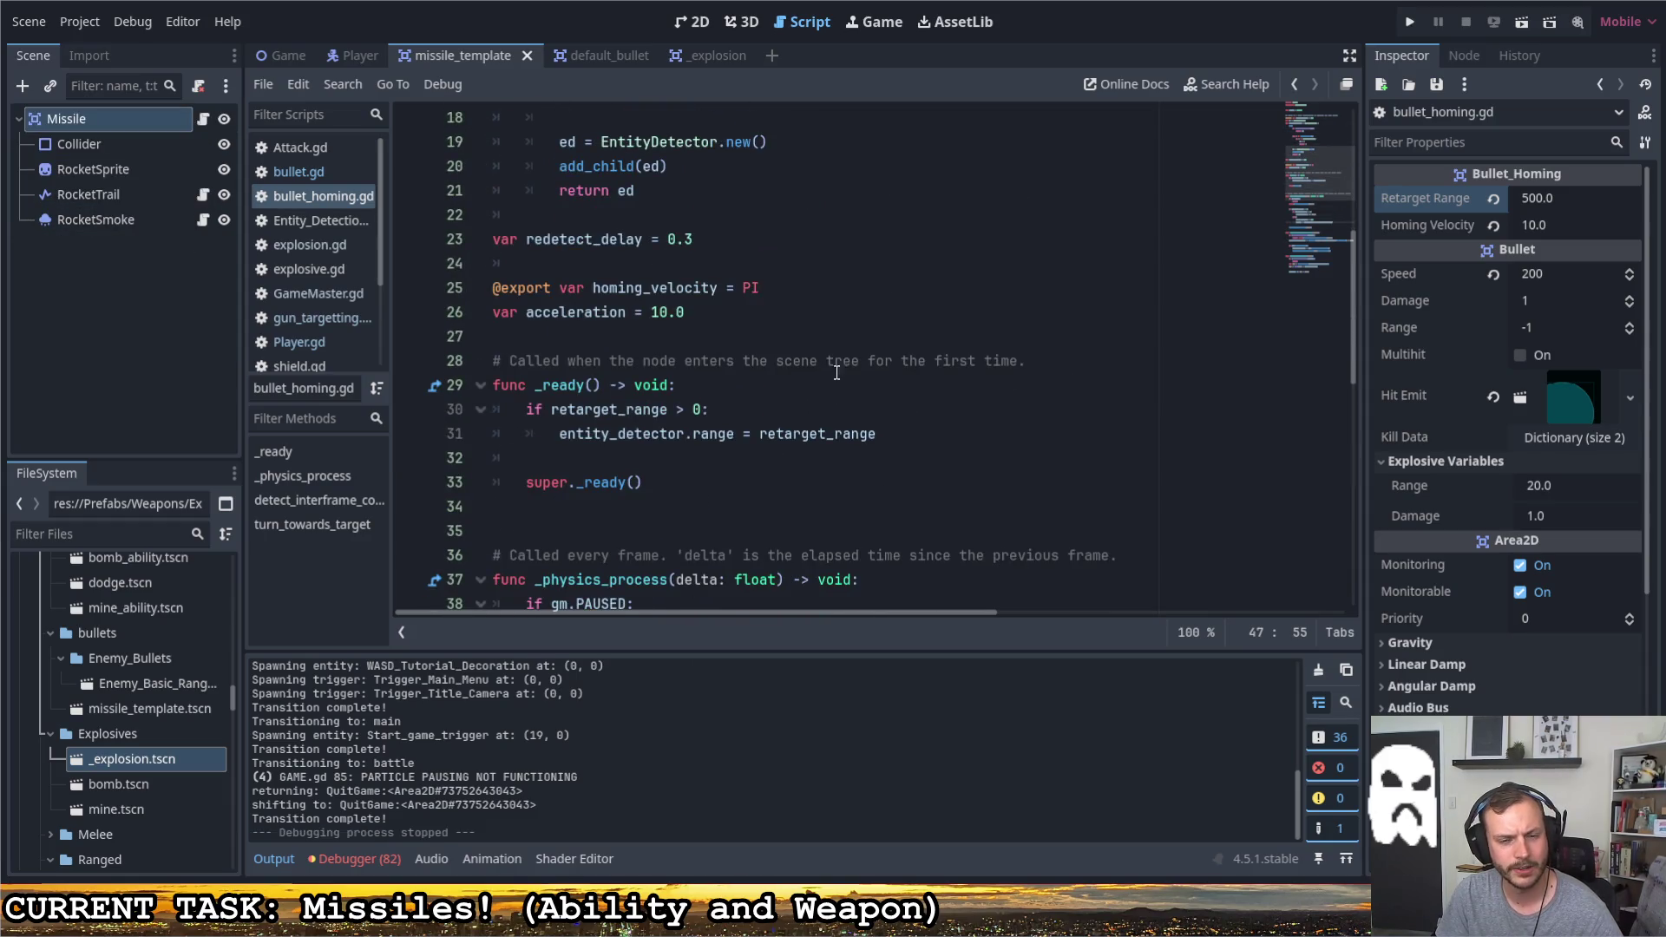
Inspect the retarget_range assignment and leave only an empty line after the EntityDetector creation, dropping the partial 'ed.r'
{"action": "left_click", "coordinate": [130, 120]}
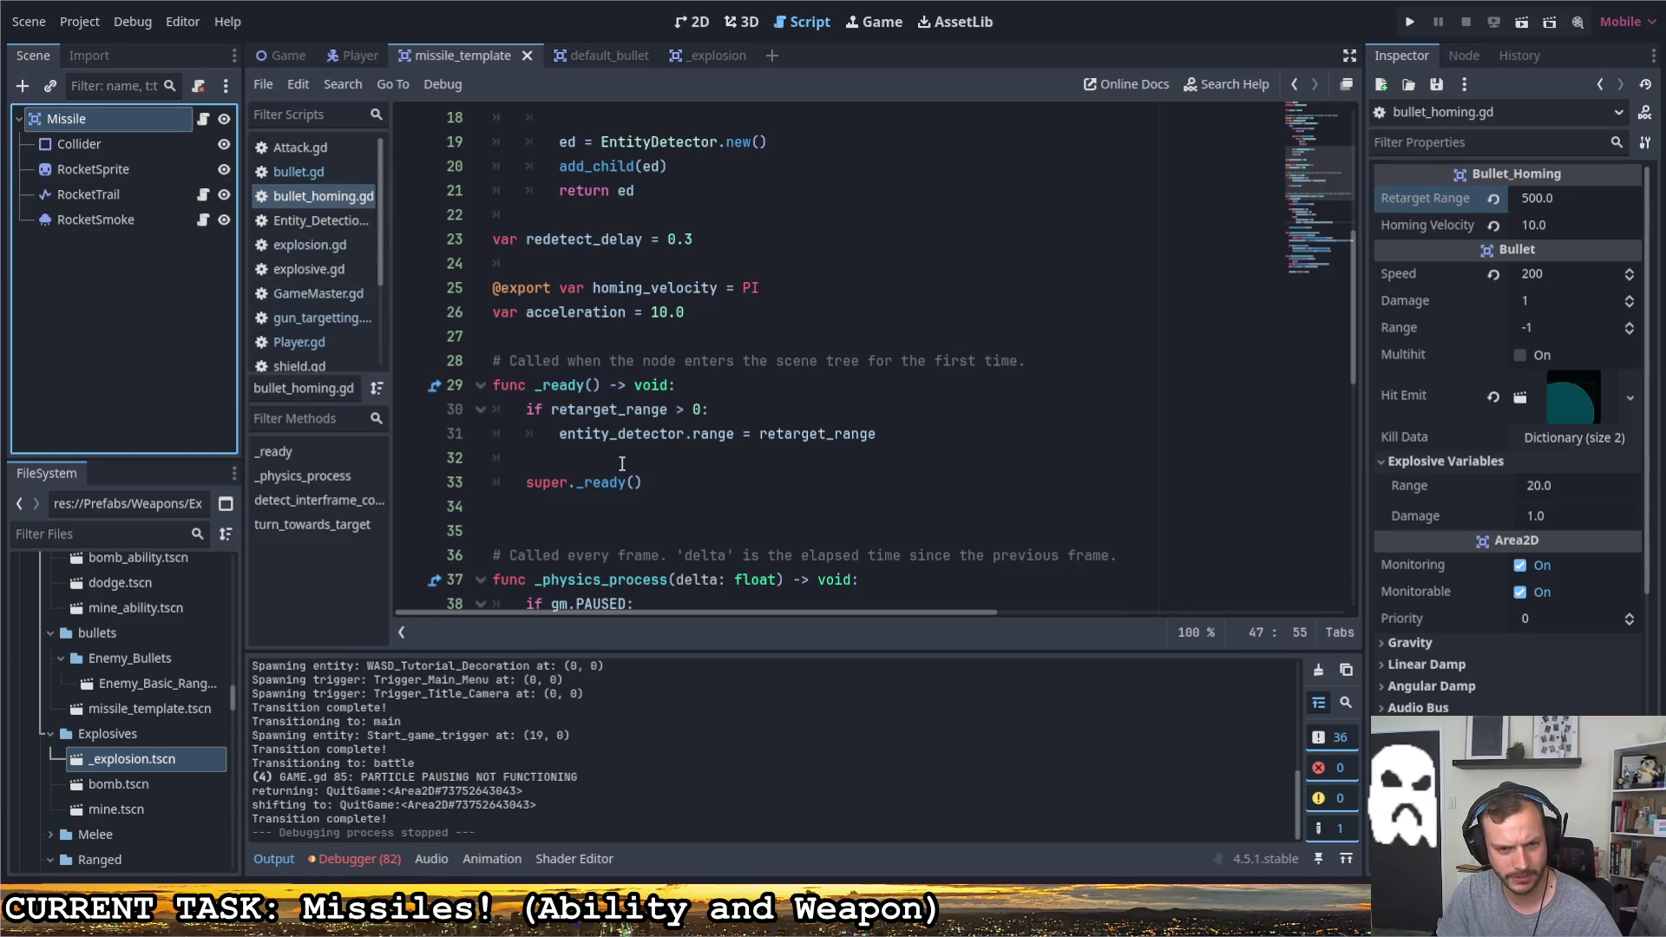
{"action": "left_click_drag", "start_coordinate": [877, 434], "coordinate": [560, 434]}
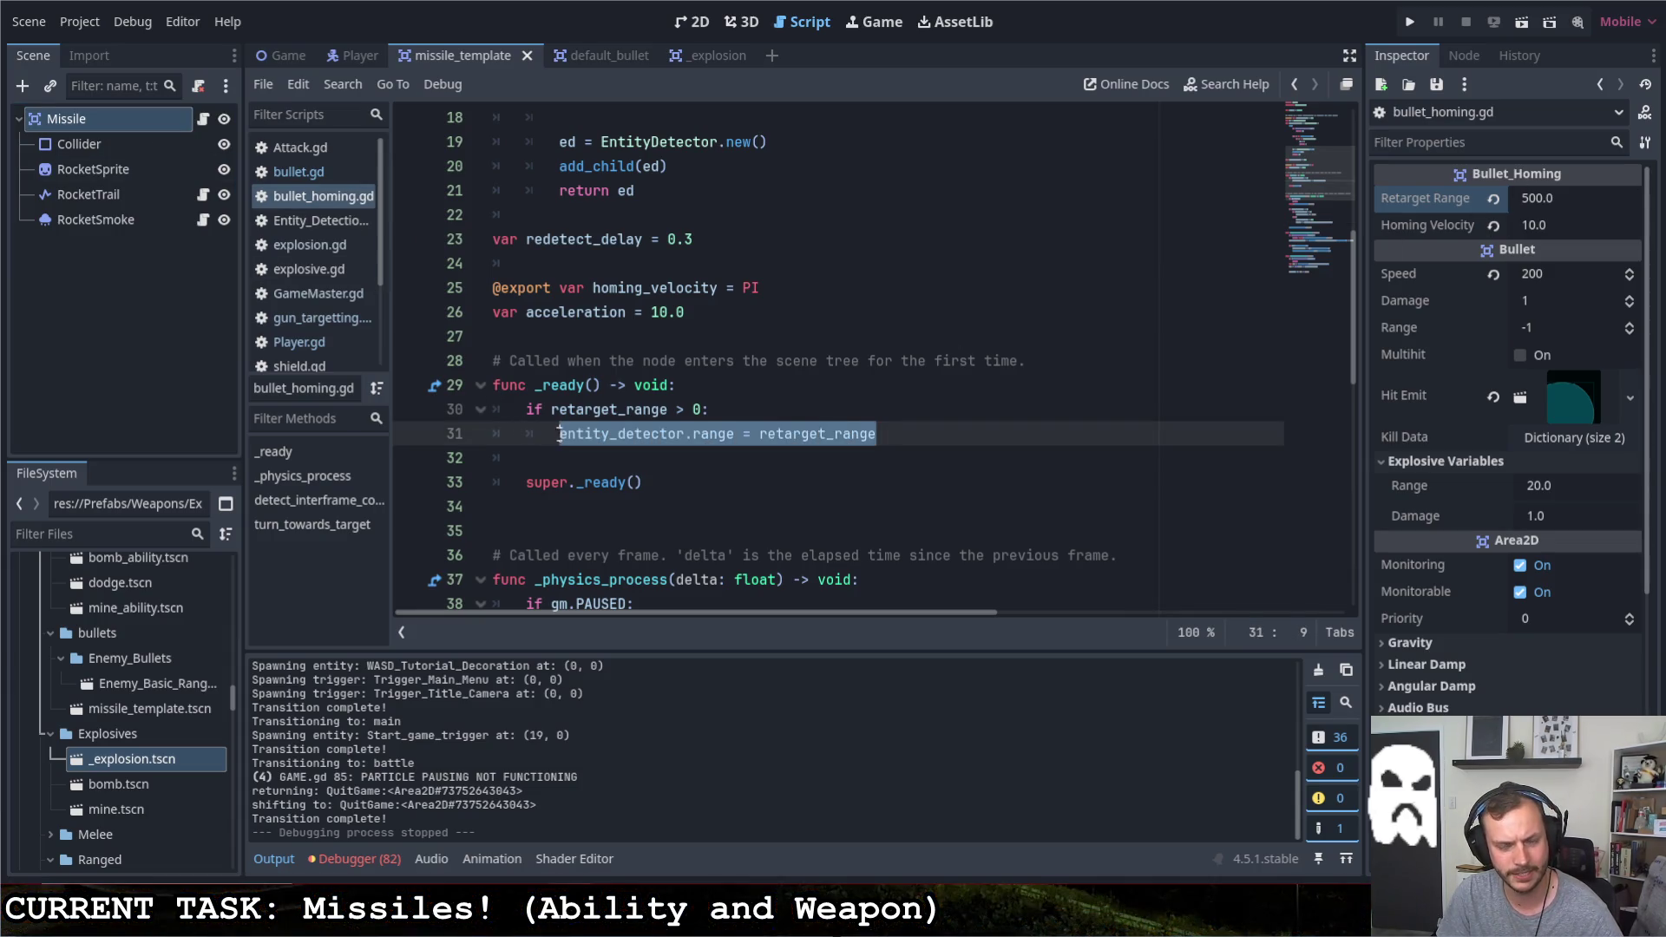
{"action": "scroll", "coordinate": [612, 436], "scroll_direction": "up", "scroll_amount": 6}
{"action": "scroll", "coordinate": [669, 444], "scroll_direction": "down", "scroll_amount": 1}
{"action": "scroll", "coordinate": [669, 441], "scroll_direction": "down", "scroll_amount": 1}
{"action": "left_click", "coordinate": [689, 459]}
{"action": "scroll", "coordinate": [690, 463], "scroll_direction": "down", "scroll_amount": 5}
{"action": "scroll", "coordinate": [730, 474], "scroll_direction": "down", "scroll_amount": 2}
{"action": "scroll", "coordinate": [766, 494], "scroll_direction": "down", "scroll_amount": 4}
{"action": "scroll", "coordinate": [765, 495], "scroll_direction": "up", "scroll_amount": 5}
{"action": "scroll", "coordinate": [765, 488], "scroll_direction": "up", "scroll_amount": 4}
{"action": "scroll", "coordinate": [764, 476], "scroll_direction": "up", "scroll_amount": 2}
{"action": "scroll", "coordinate": [768, 472], "scroll_direction": "down", "scroll_amount": 2}
{"action": "scroll", "coordinate": [767, 473], "scroll_direction": "up", "scroll_amount": 2}
{"action": "left_click", "coordinate": [805, 264]}
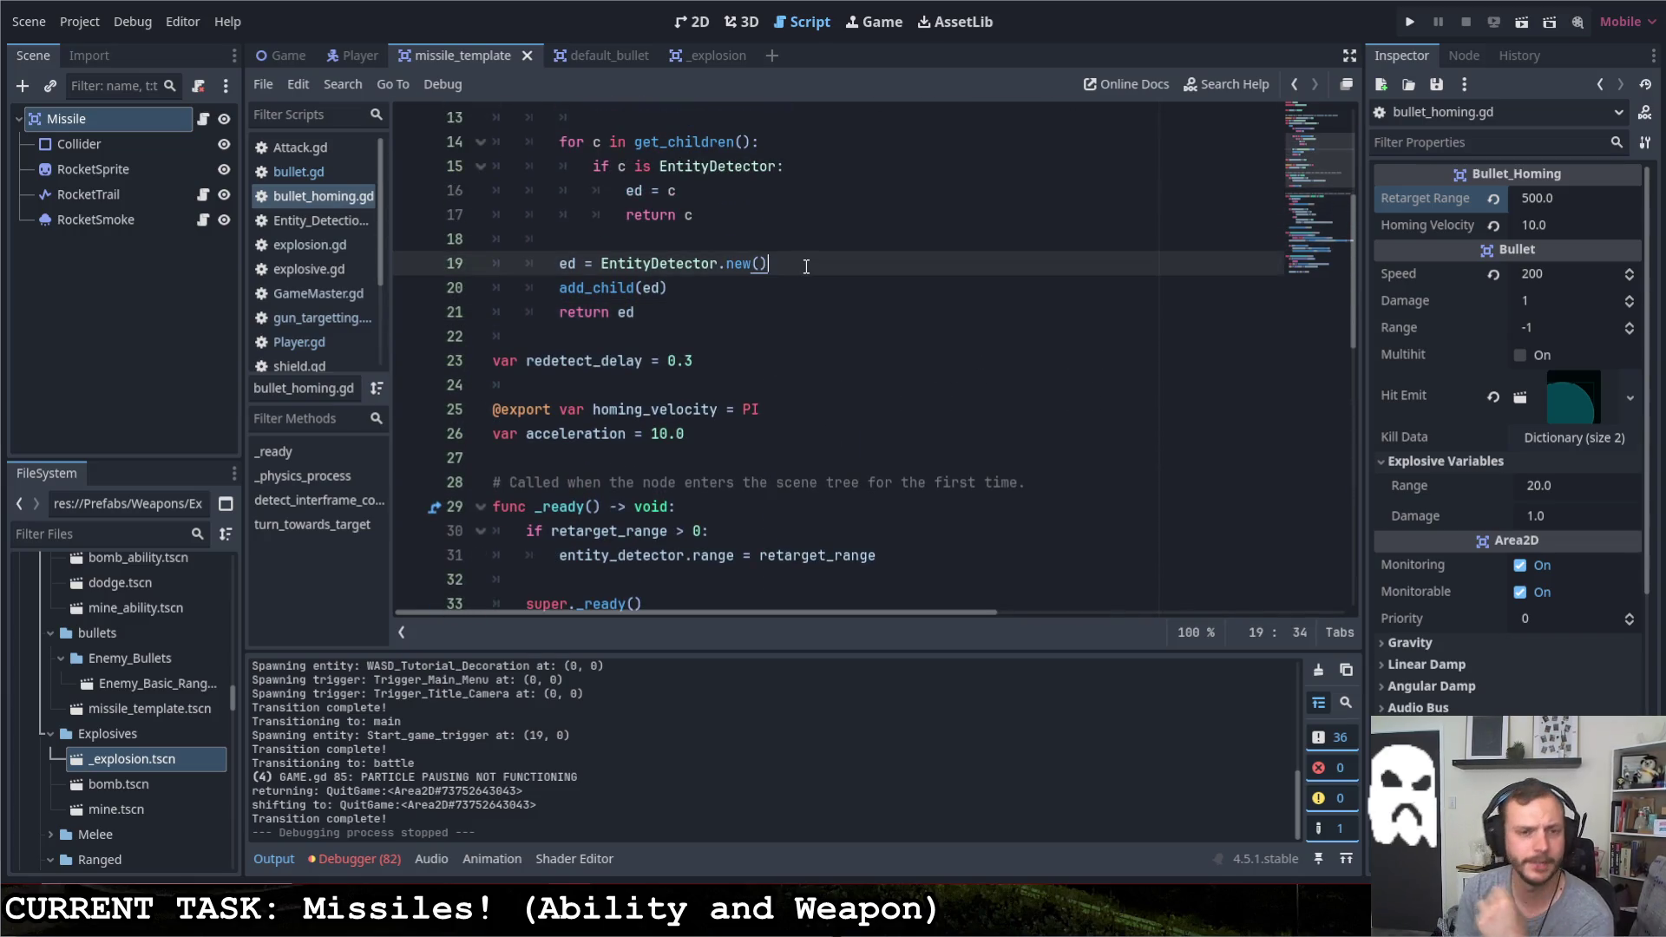
{"action": "key", "text": "Return"}
{"action": "type", "text": "ed."}
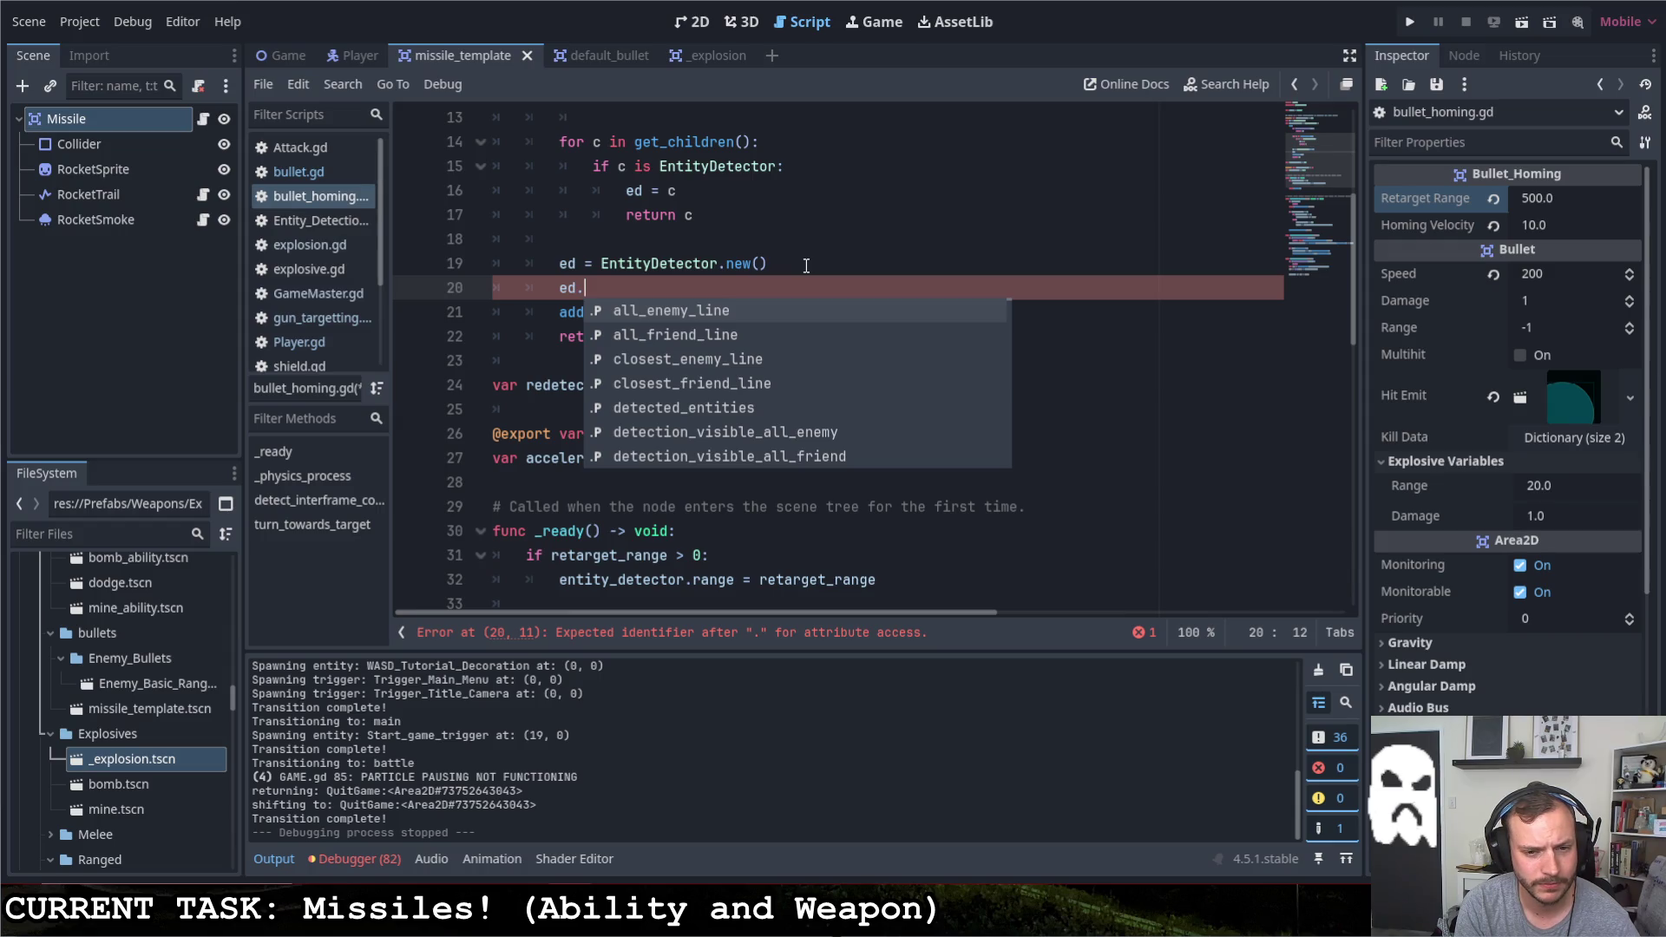
{"action": "type", "text": "r"}
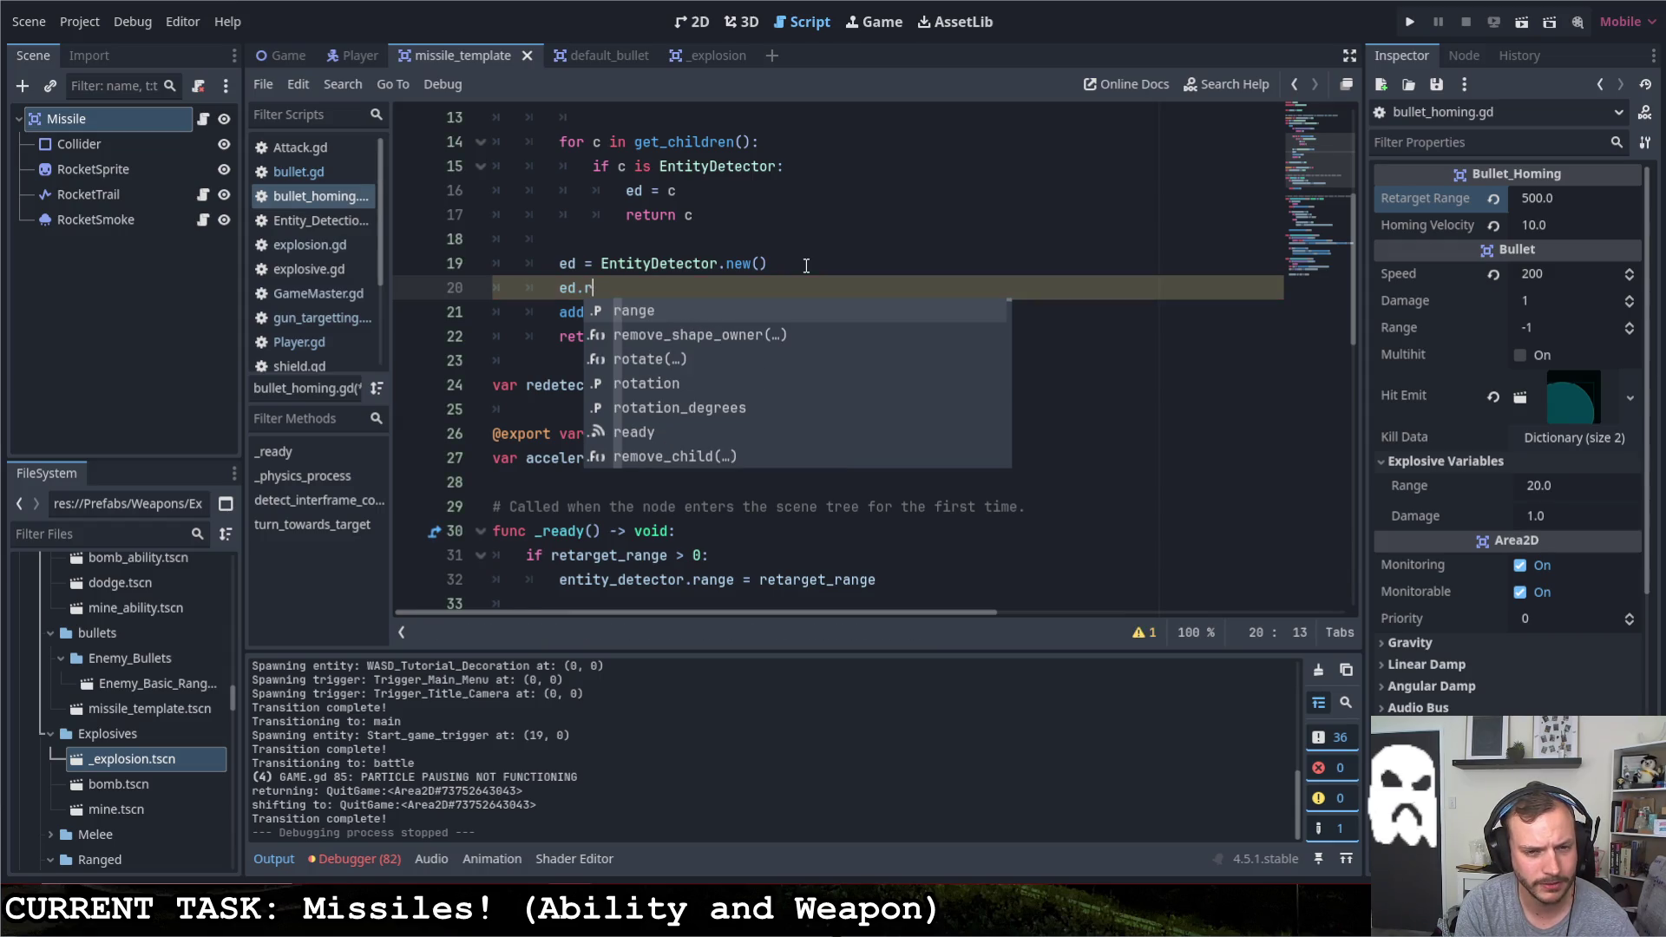
{"action": "key", "text": "BackSpace"}
{"action": "key", "text": "BackSpace"}
{"action": "key", "text": "BackSpace"}
{"action": "key", "text": "BackSpace"}
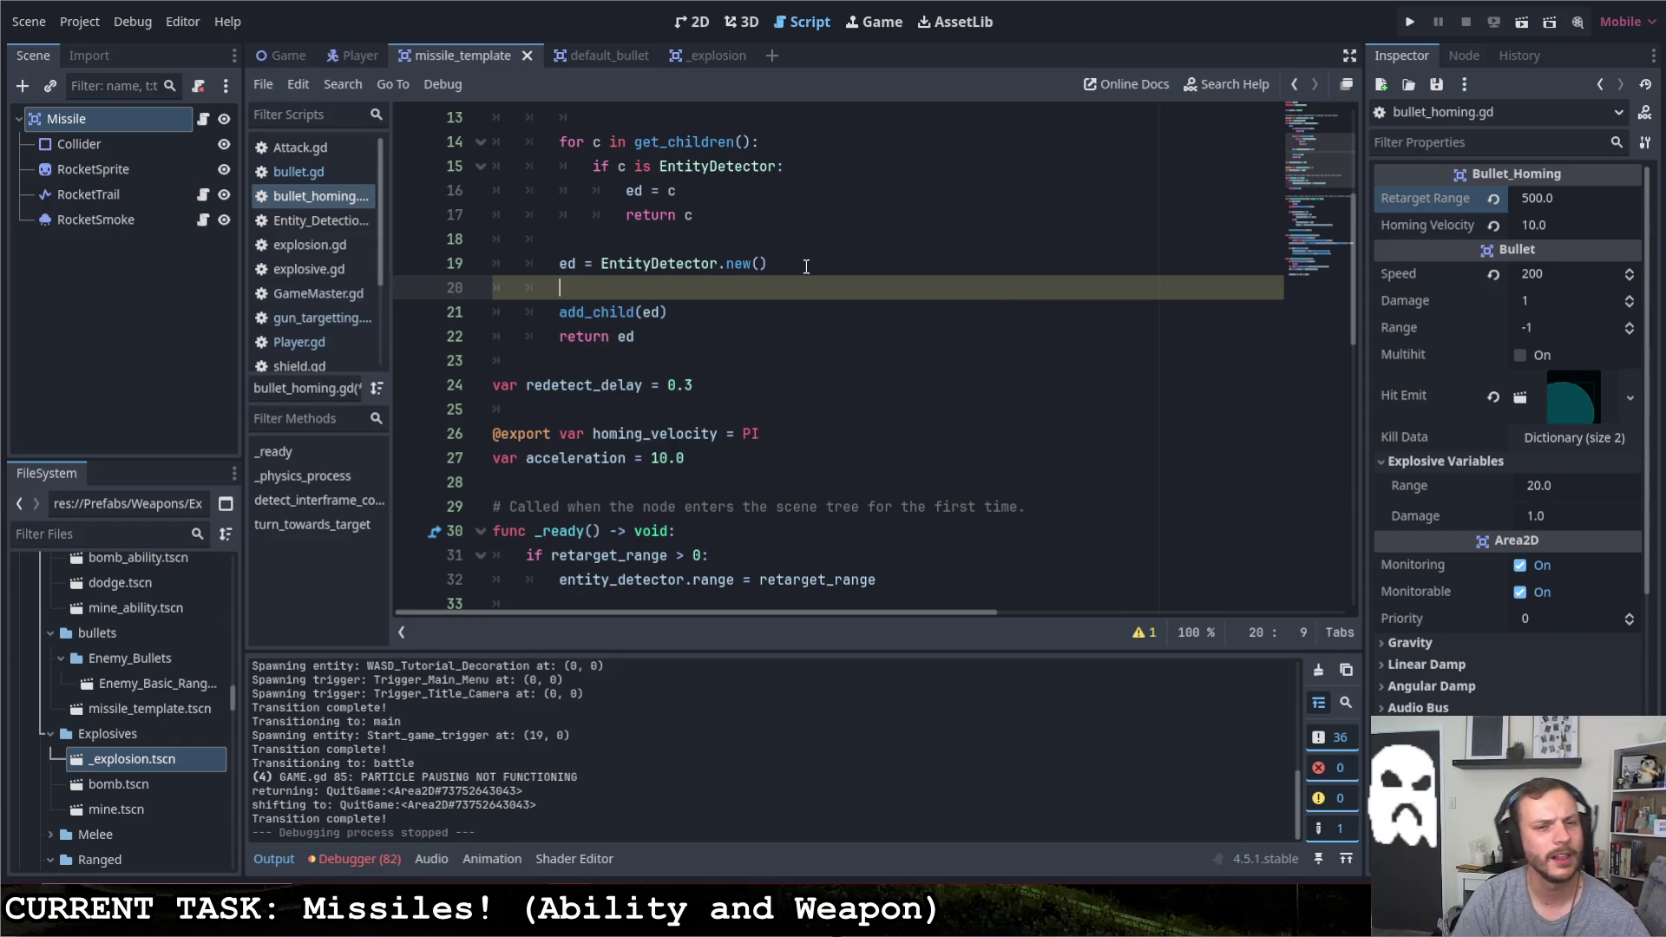
Use Lookup Symbol on EntityDetector to open Entity_Detection.gd at its class definition
{"action": "right_click", "coordinate": [698, 268]}
{"action": "left_click", "coordinate": [750, 587]}
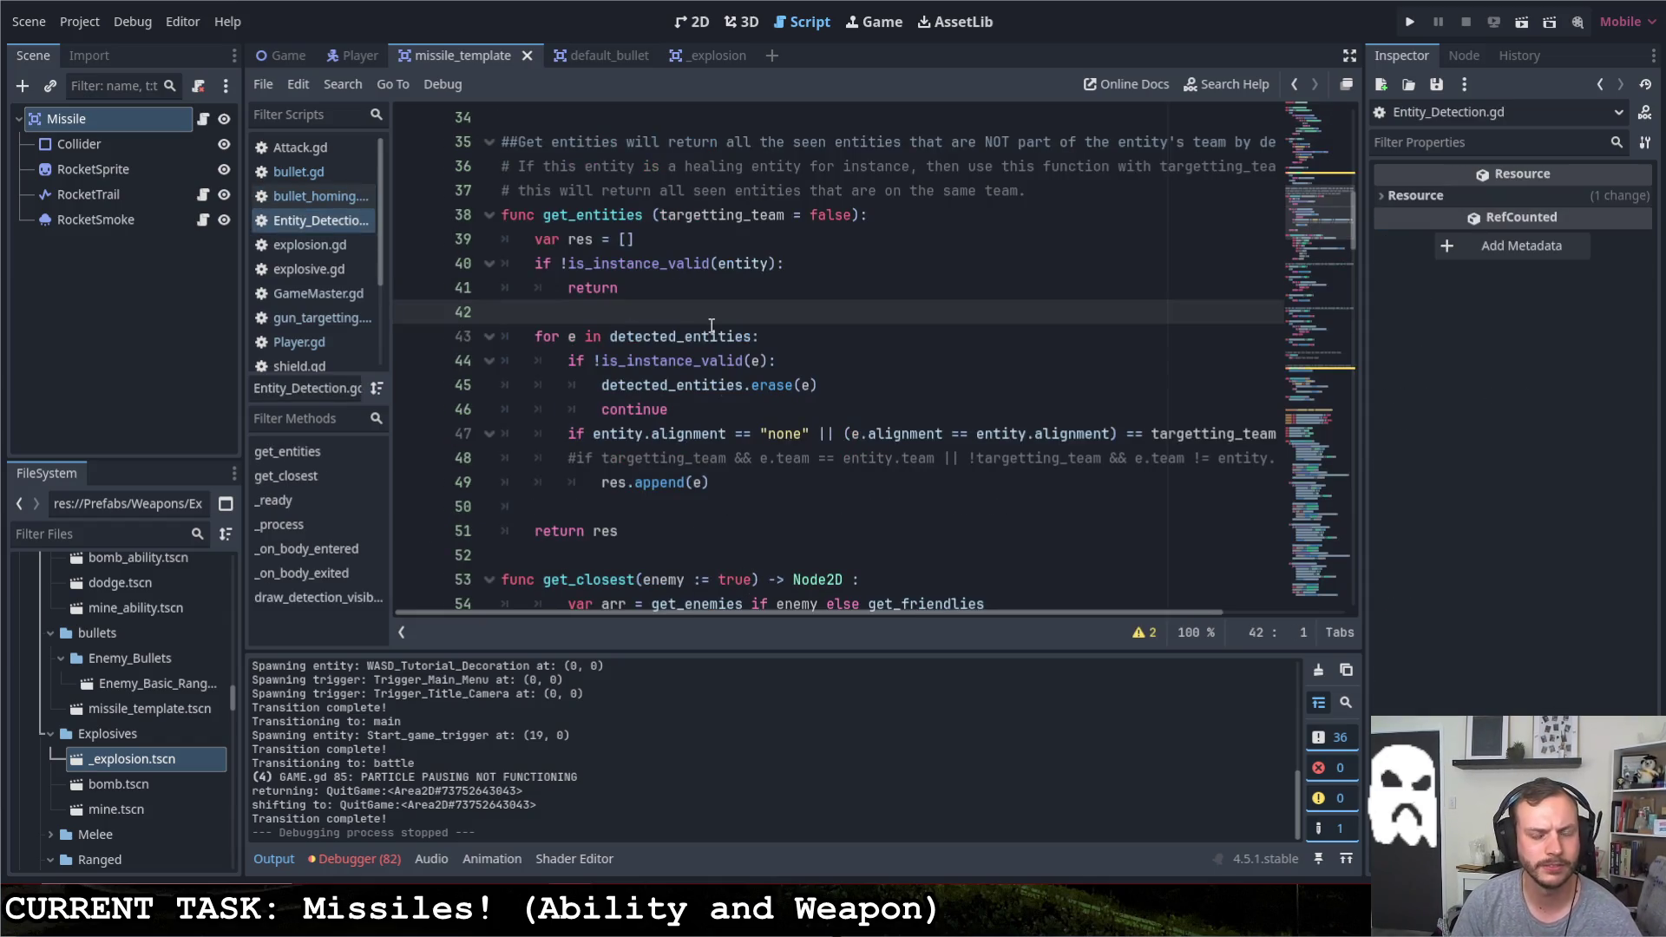
{"action": "scroll", "coordinate": [702, 349], "scroll_direction": "up", "scroll_amount": 6}
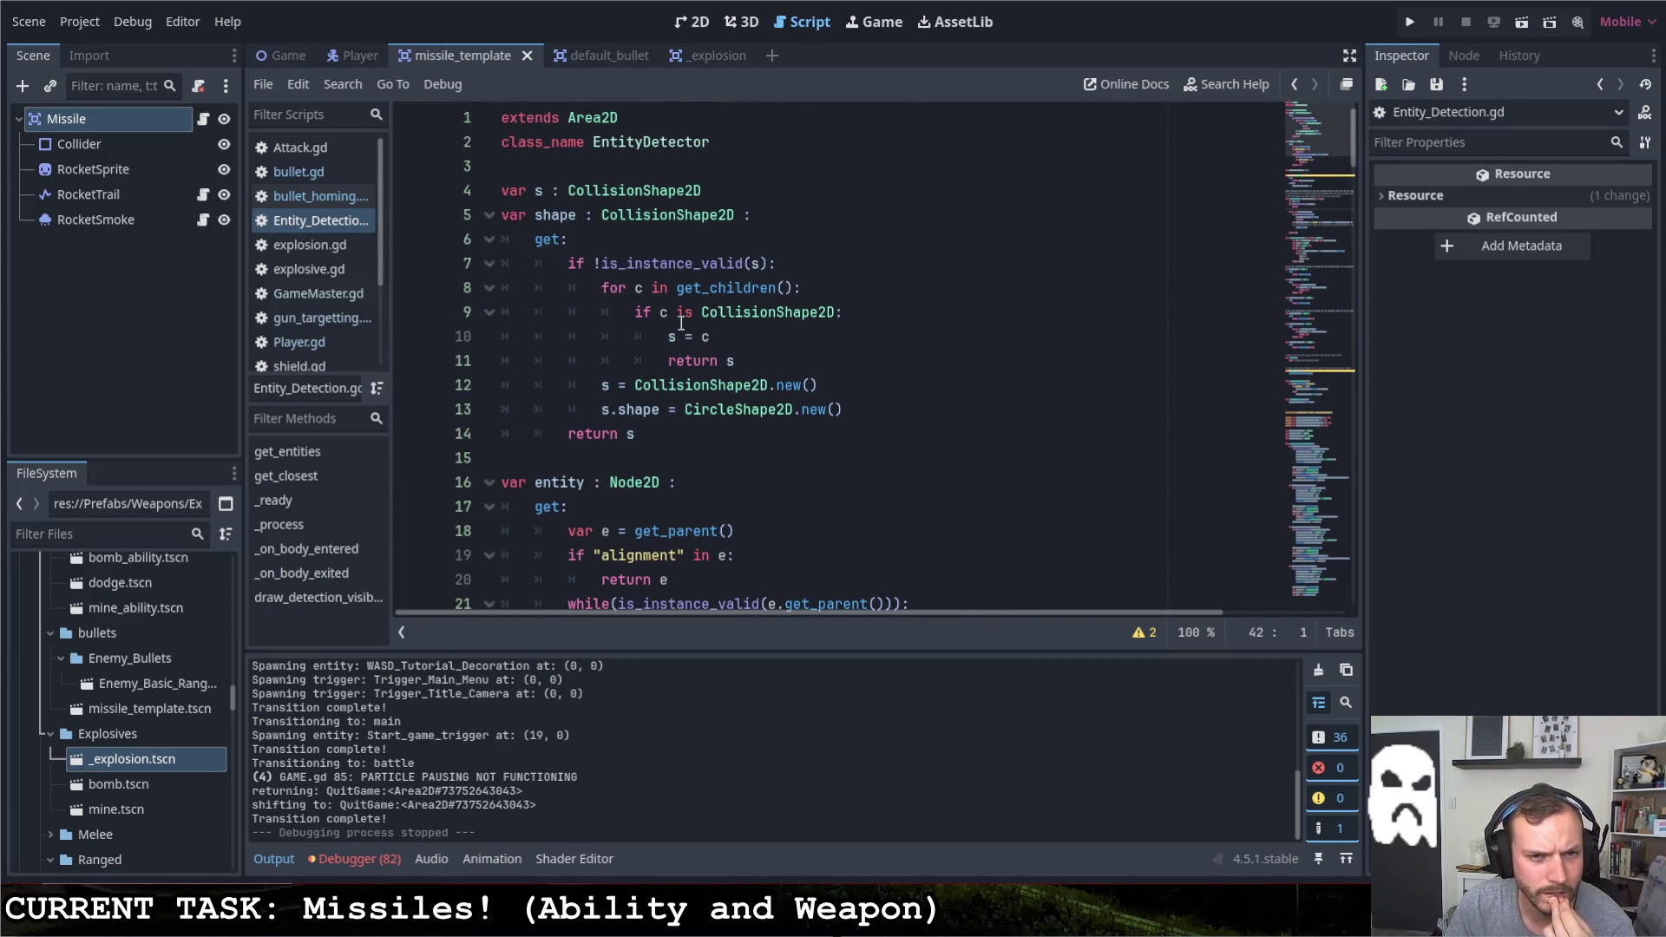
{"action": "scroll", "coordinate": [678, 322], "scroll_direction": "down", "scroll_amount": 4}
{"action": "scroll", "coordinate": [678, 322], "scroll_direction": "down", "scroll_amount": 2}
{"action": "scroll", "coordinate": [678, 317], "scroll_direction": "down", "scroll_amount": 1}
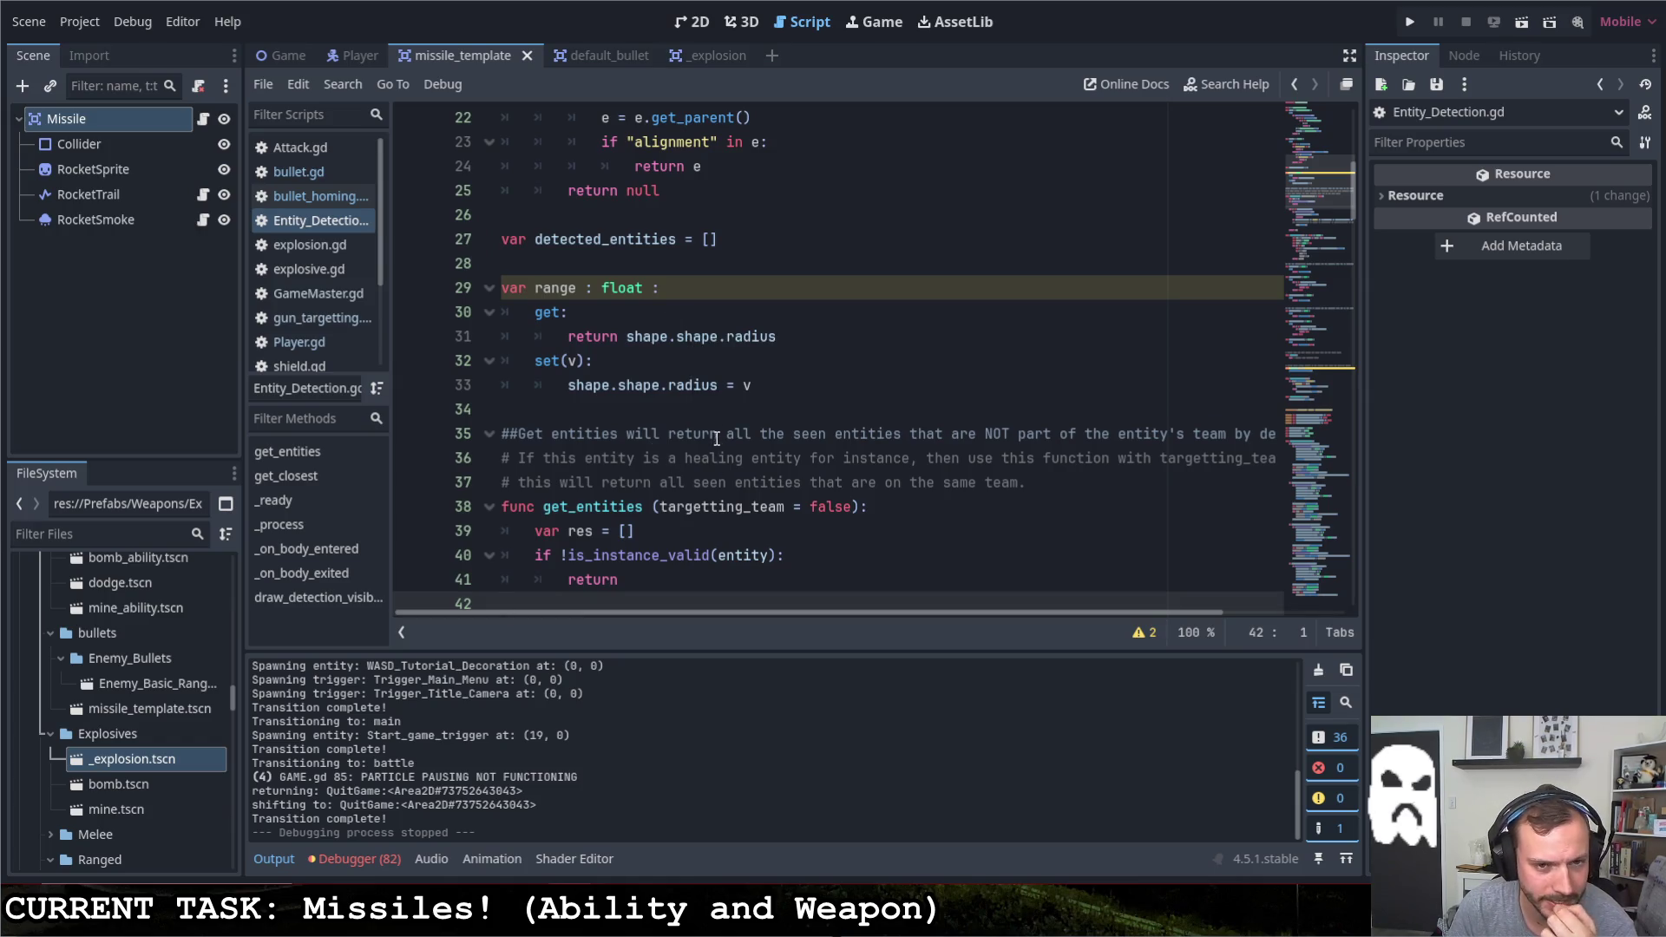
{"action": "scroll", "coordinate": [710, 400], "scroll_direction": "down", "scroll_amount": 4}
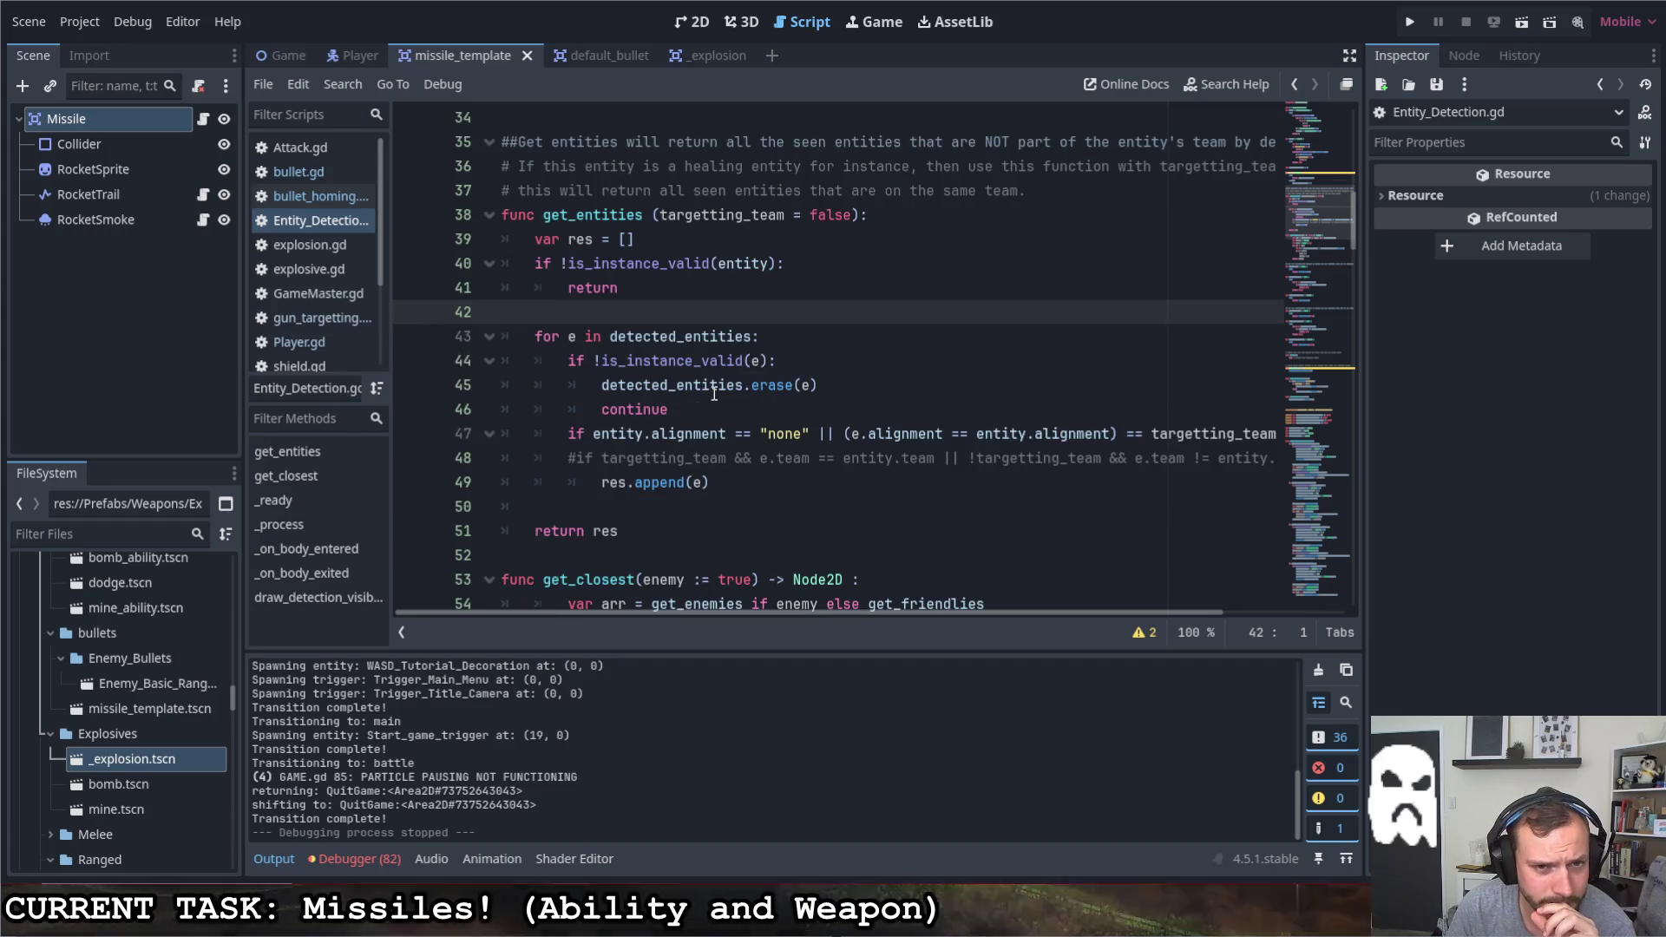
{"action": "scroll", "coordinate": [709, 398], "scroll_direction": "down", "scroll_amount": 1}
{"action": "scroll", "coordinate": [692, 390], "scroll_direction": "down", "scroll_amount": 3}
{"action": "scroll", "coordinate": [692, 391], "scroll_direction": "down", "scroll_amount": 7}
{"action": "scroll", "coordinate": [688, 386], "scroll_direction": "down", "scroll_amount": 10}
{"action": "scroll", "coordinate": [680, 381], "scroll_direction": "down", "scroll_amount": 15}
{"action": "scroll", "coordinate": [672, 373], "scroll_direction": "down", "scroll_amount": 7}
{"action": "scroll", "coordinate": [672, 374], "scroll_direction": "down", "scroll_amount": 2}
{"action": "scroll", "coordinate": [672, 375], "scroll_direction": "up", "scroll_amount": 2}
{"action": "scroll", "coordinate": [671, 374], "scroll_direction": "up", "scroll_amount": 1}
{"action": "left_click", "coordinate": [319, 195]}
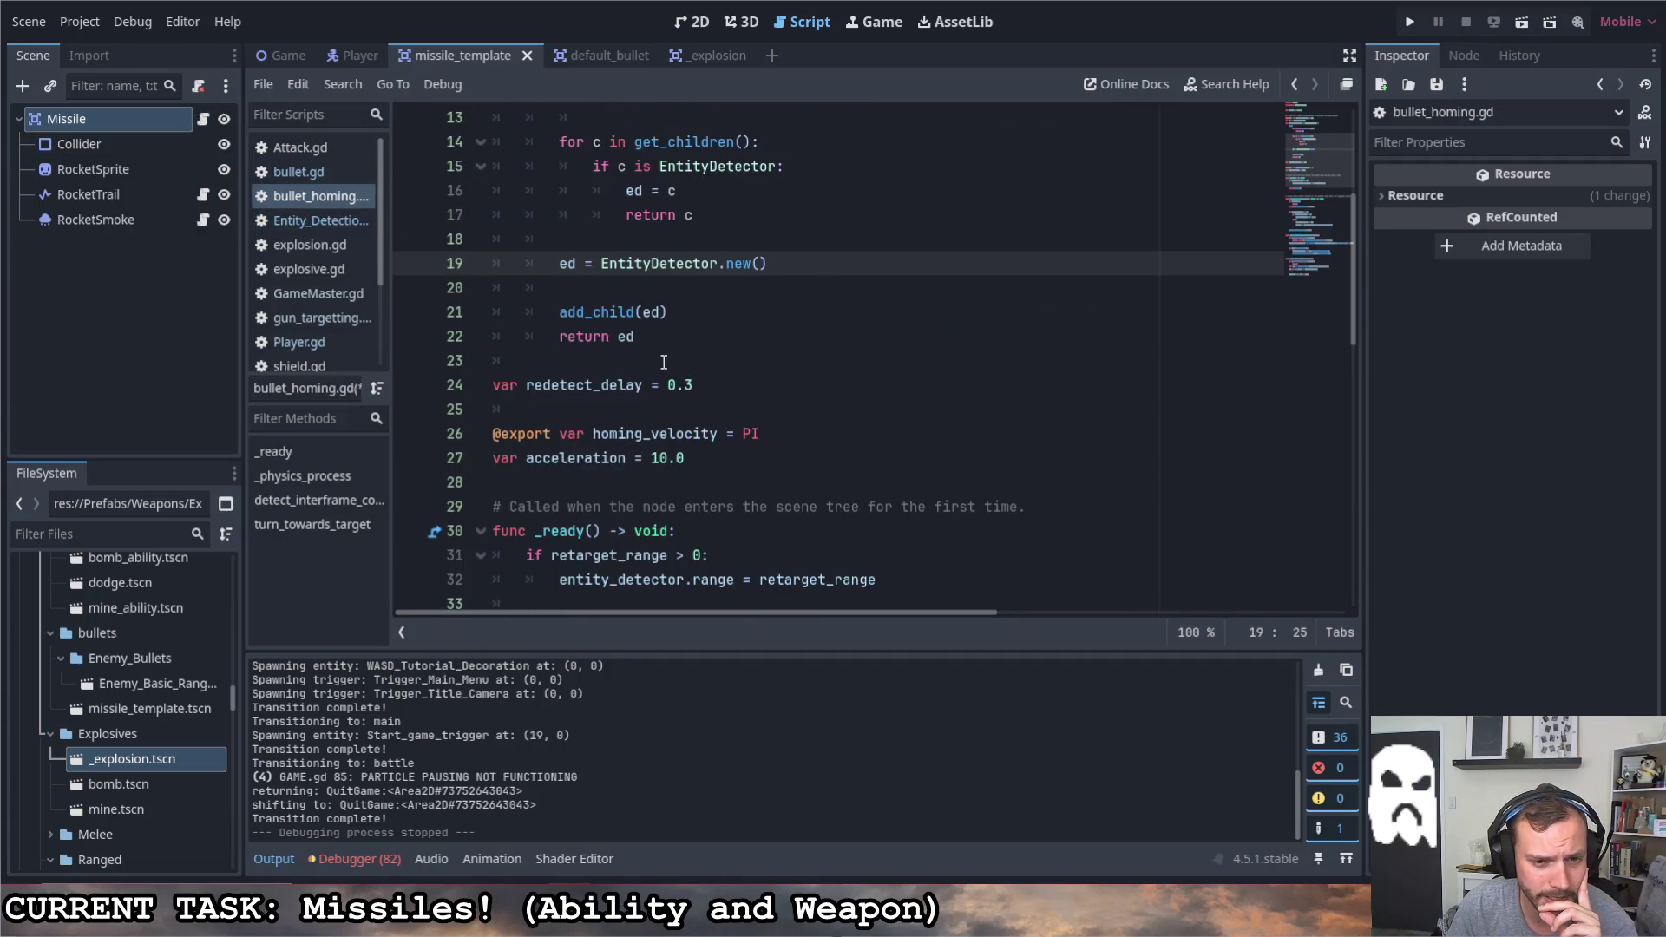
Add 'ed.detection_visible_all_enemy = true' on line 20, save bullet_homing.gd and run the game
{"action": "left_click", "coordinate": [711, 280]}
{"action": "type", "text": "ed."}
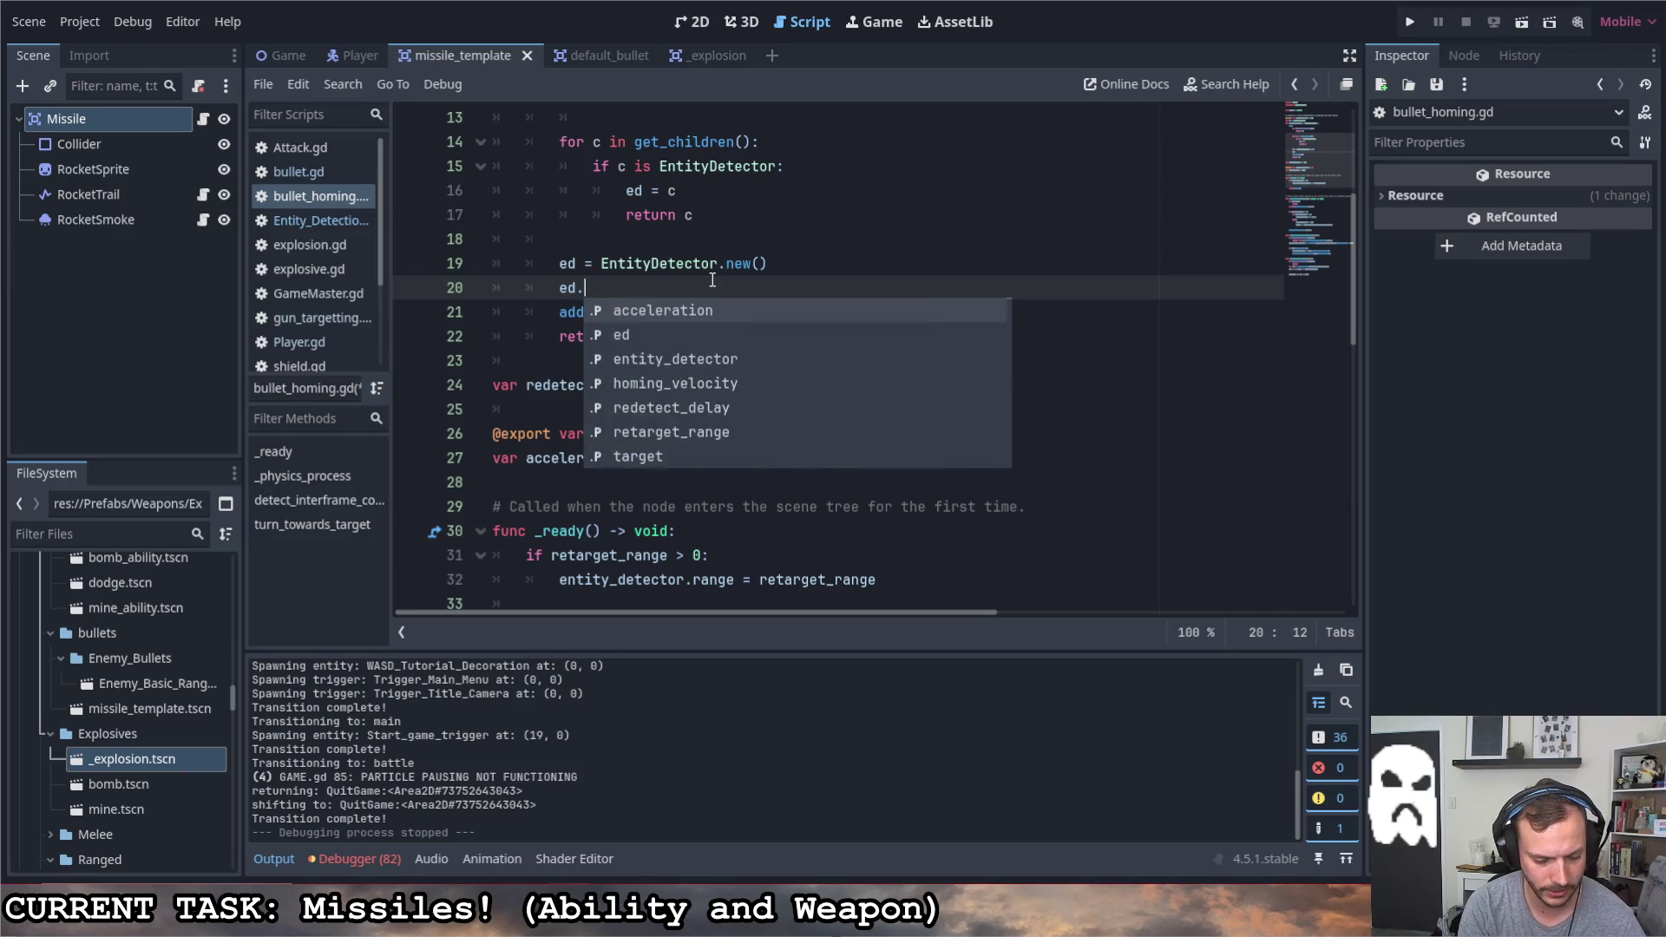
{"action": "type", "text": "d"}
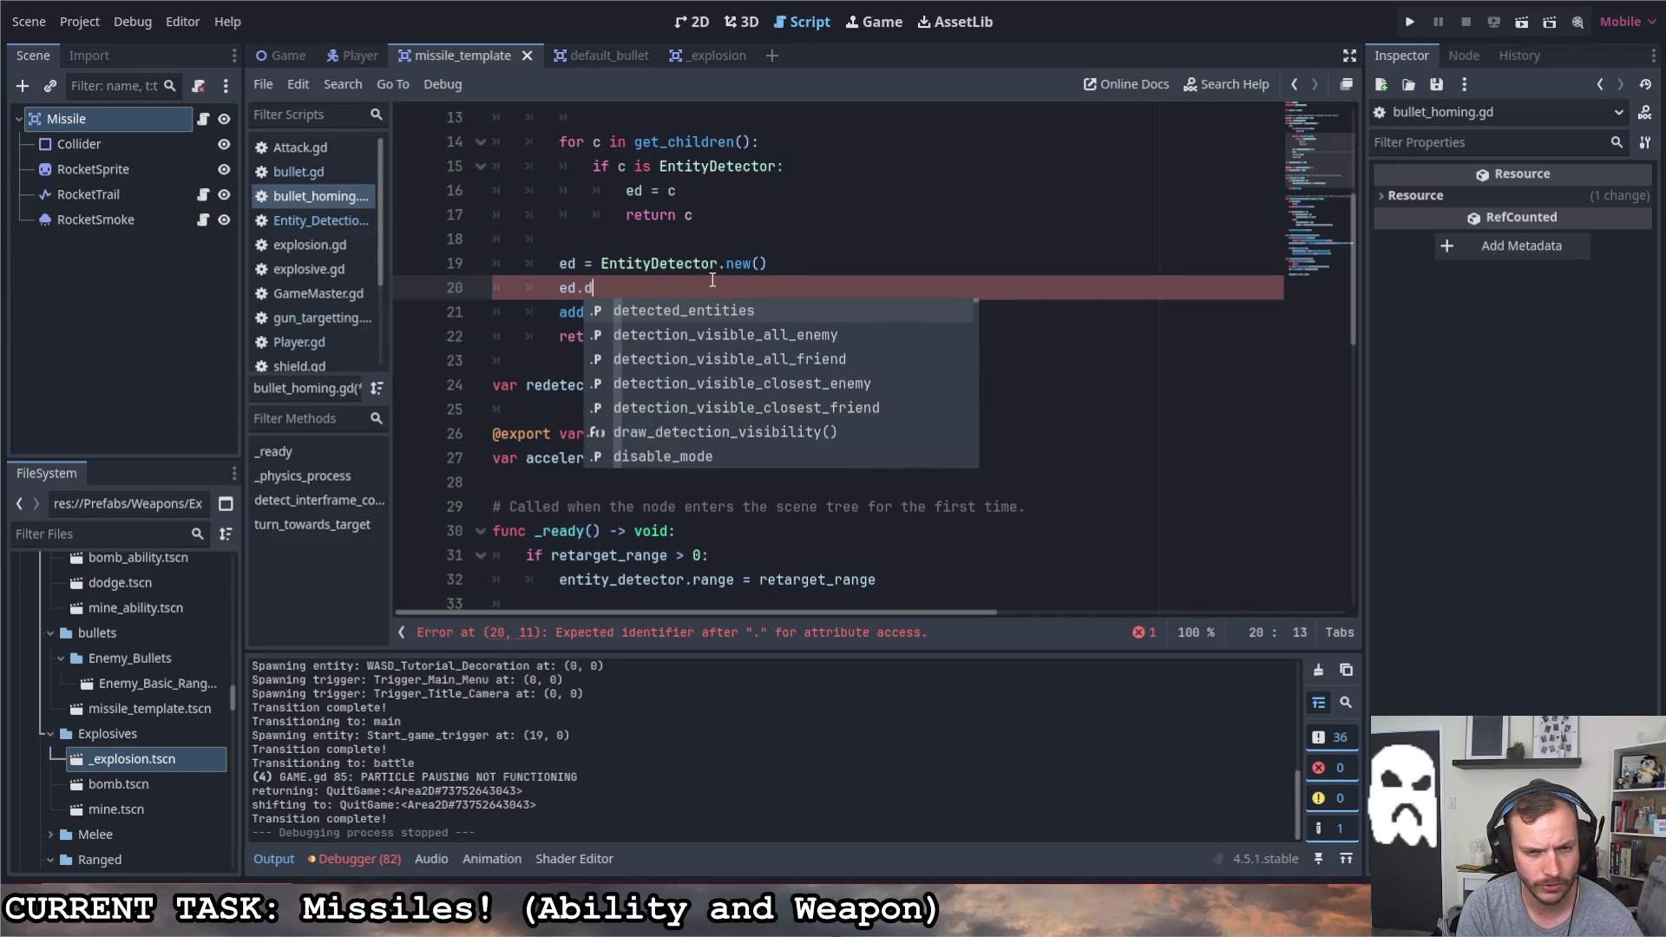
{"action": "key", "text": "Down"}
{"action": "key", "text": "Down"}
{"action": "key", "text": "Up"}
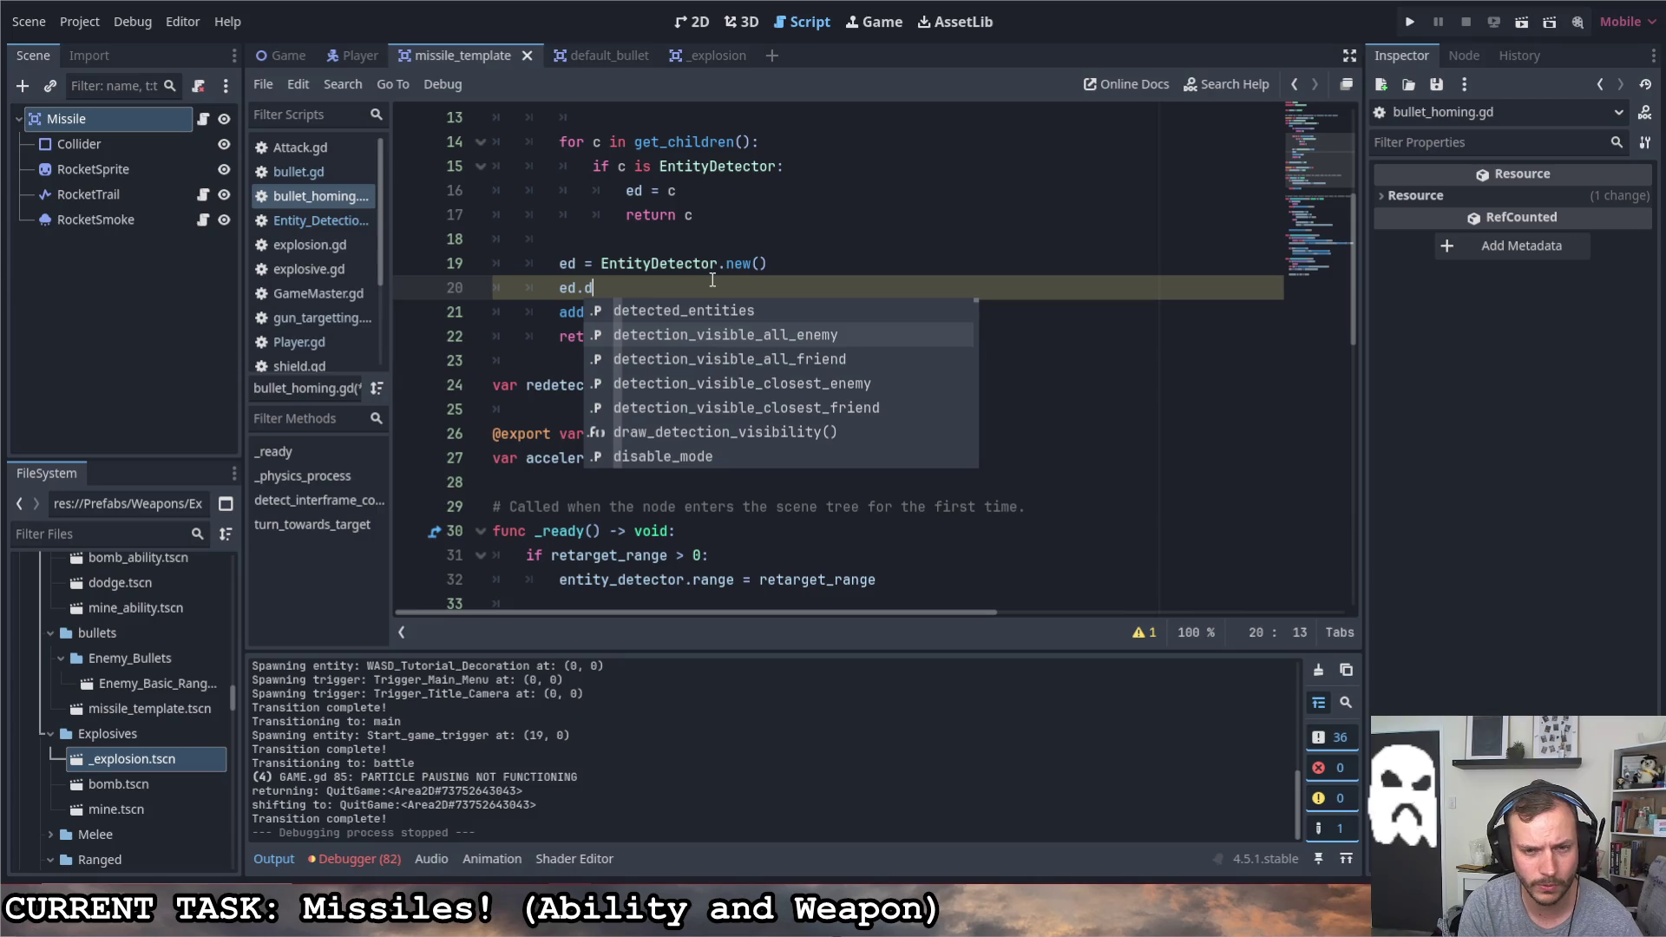
{"action": "key", "text": "Return"}
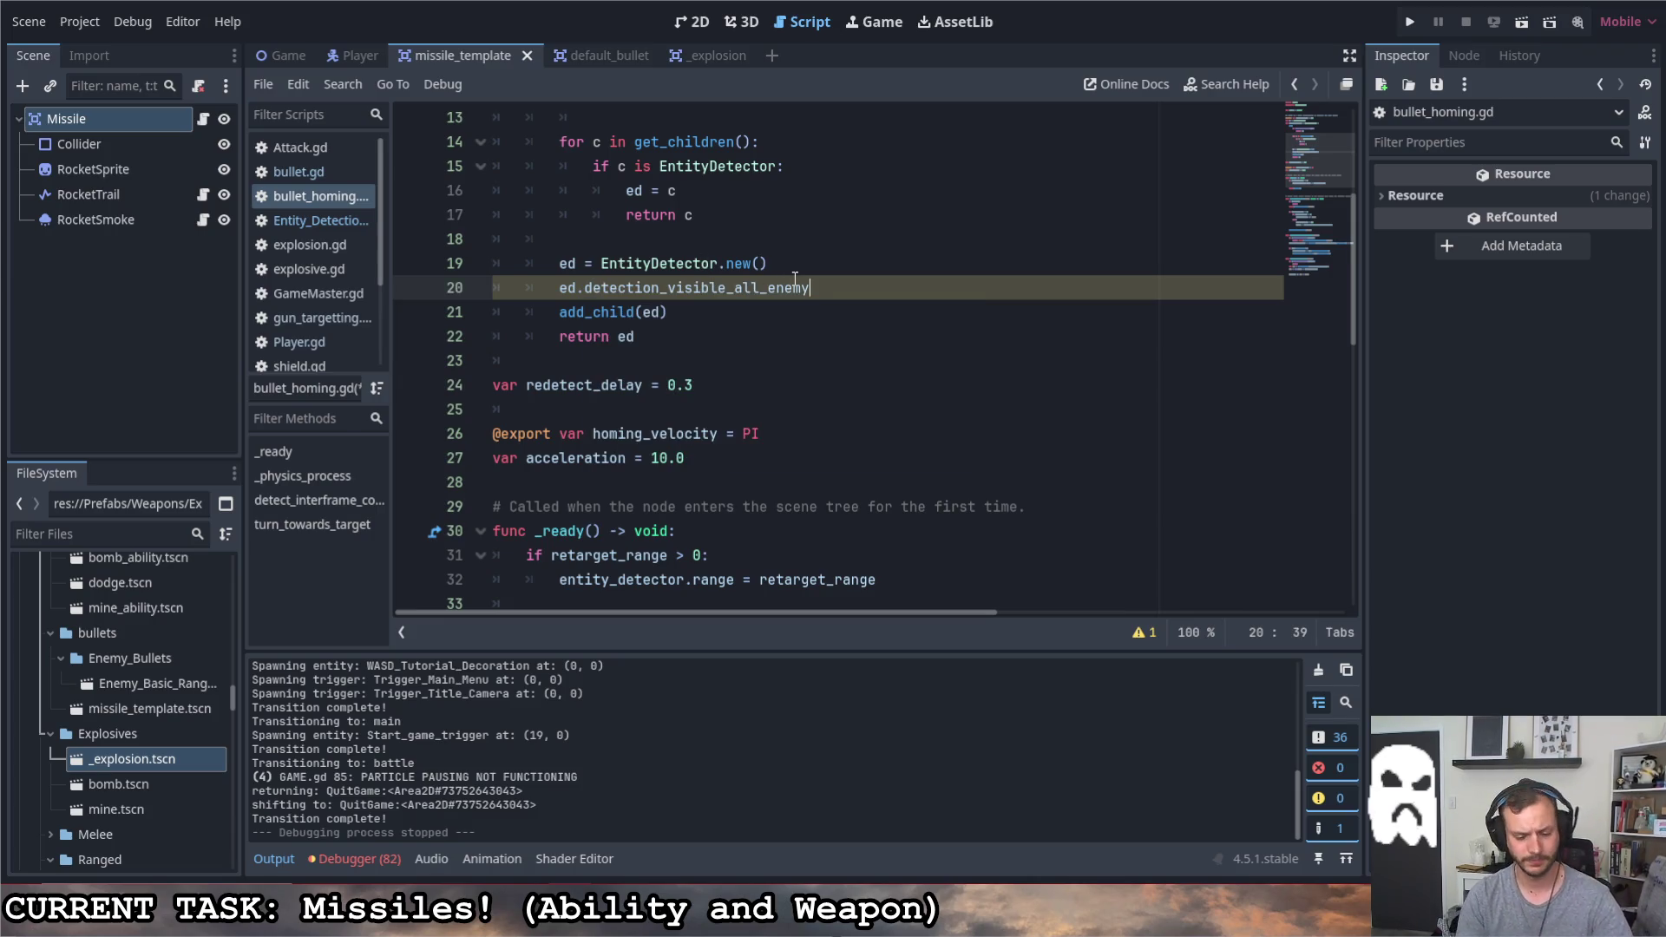
{"action": "type", "text": " = true"}
{"action": "key", "text": "ctrl+s"}
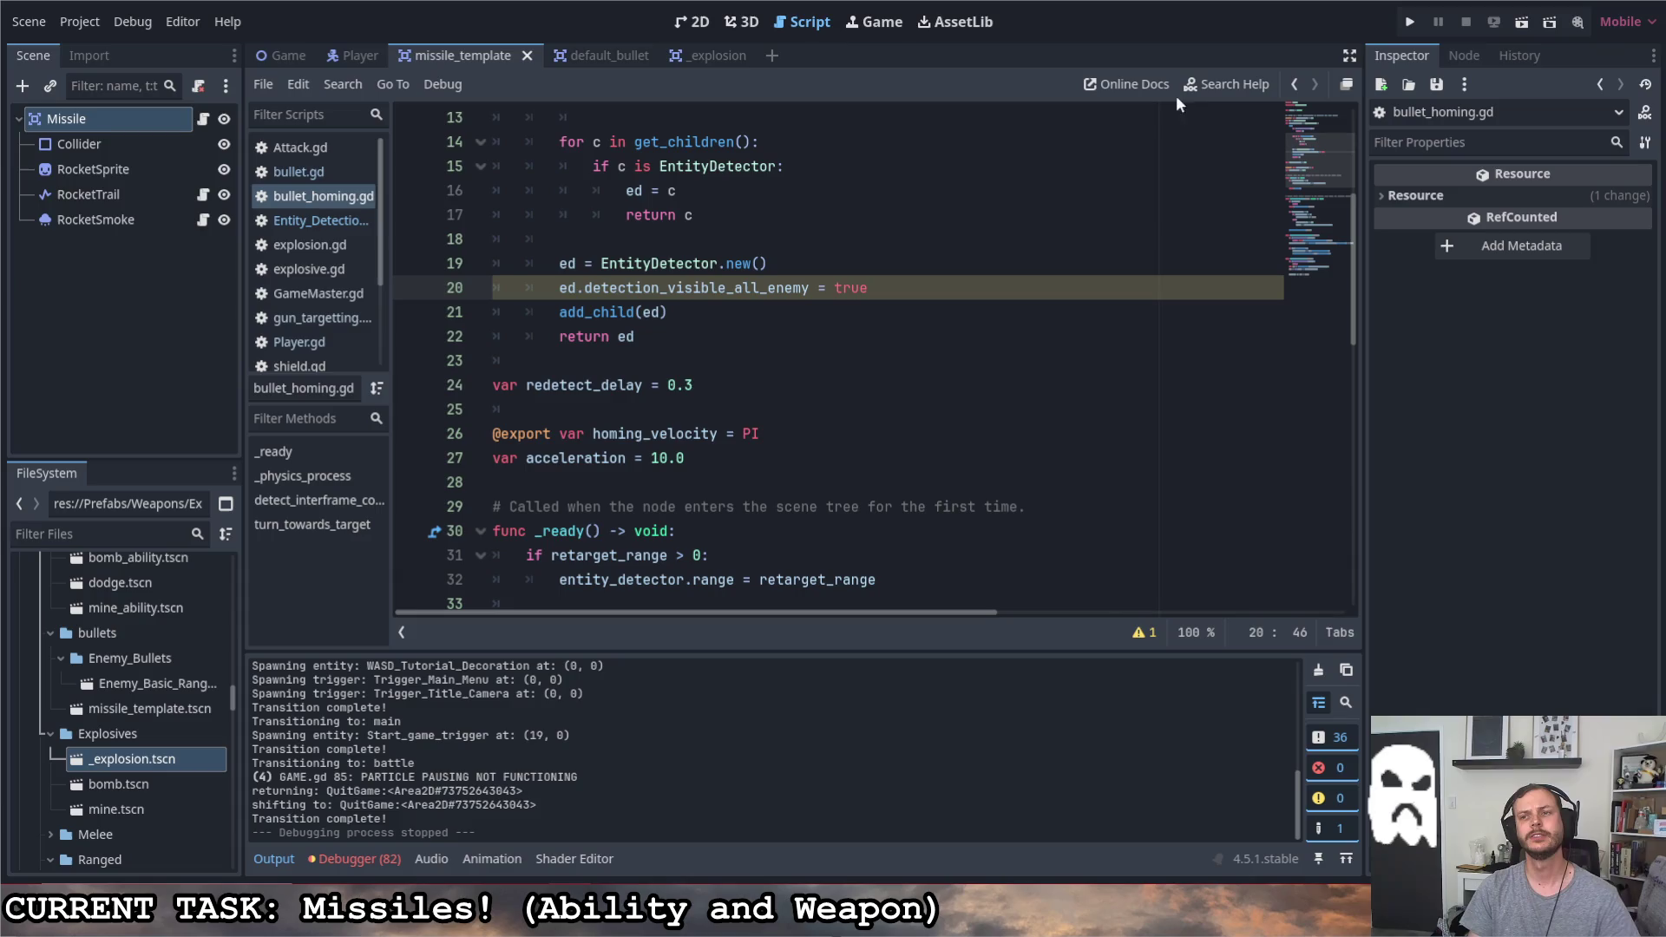
{"action": "left_click", "coordinate": [1413, 20]}
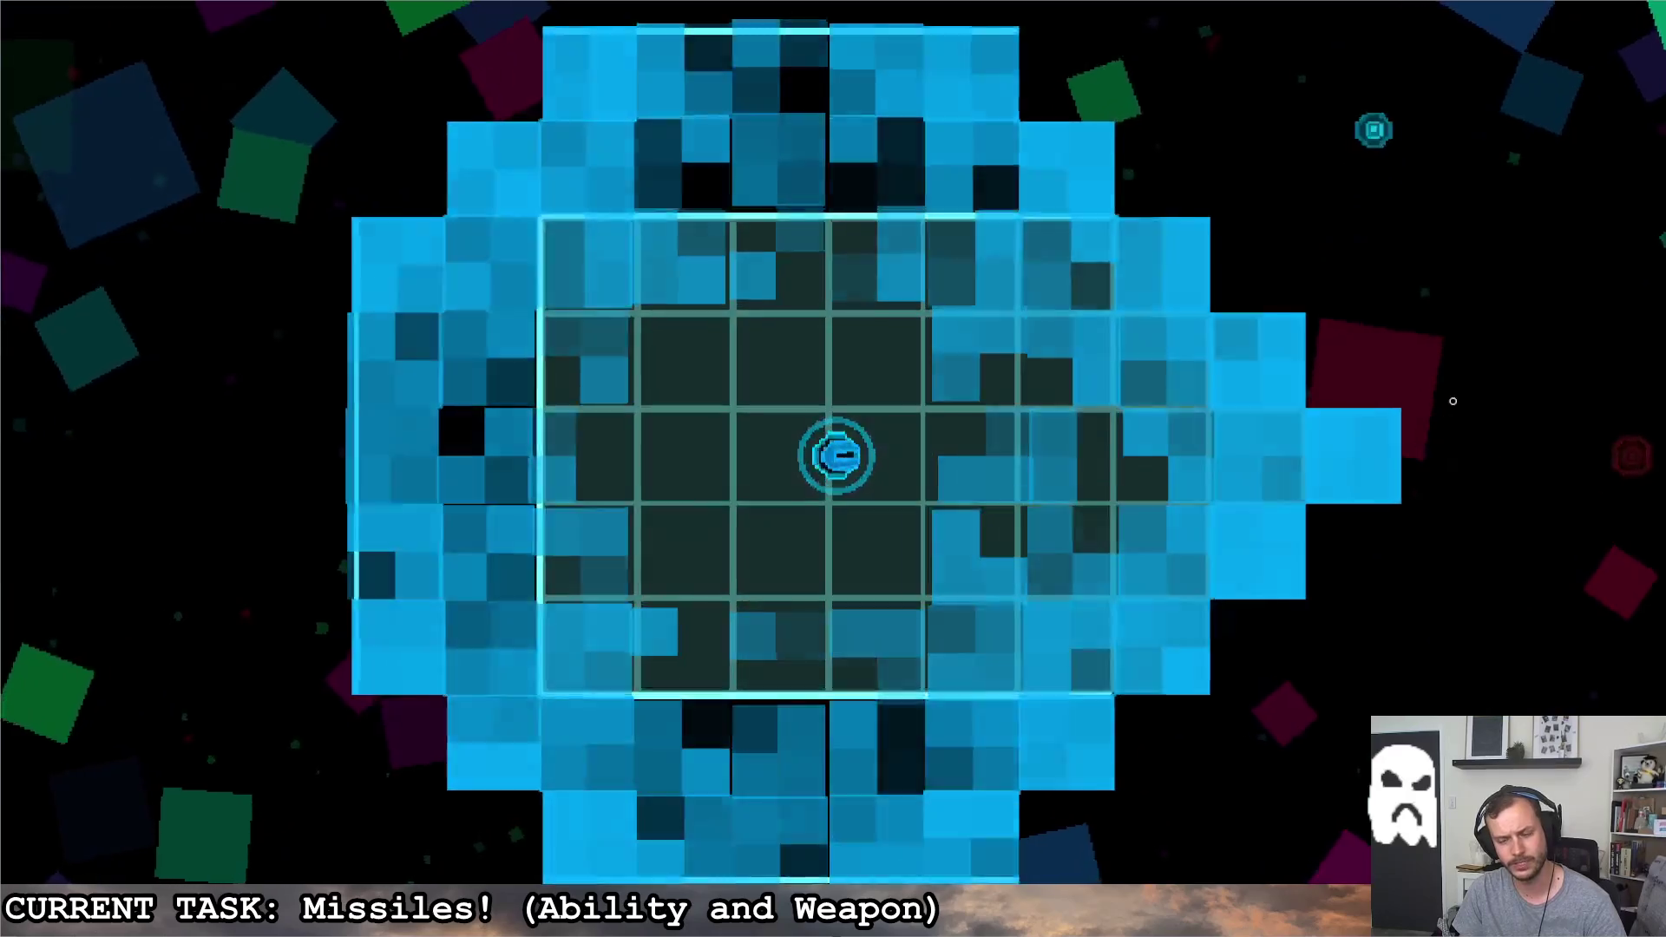
Fire streams of missiles at red enemies while steering the ship through the corridor into the next room
{"action": "mouse_move", "coordinate": [1453, 402]}
{"action": "left_mouse_down"}
{"action": "mouse_move", "coordinate": [1497, 422]}
{"action": "mouse_move", "coordinate": [1283, 270]}
{"action": "left_mouse_up"}
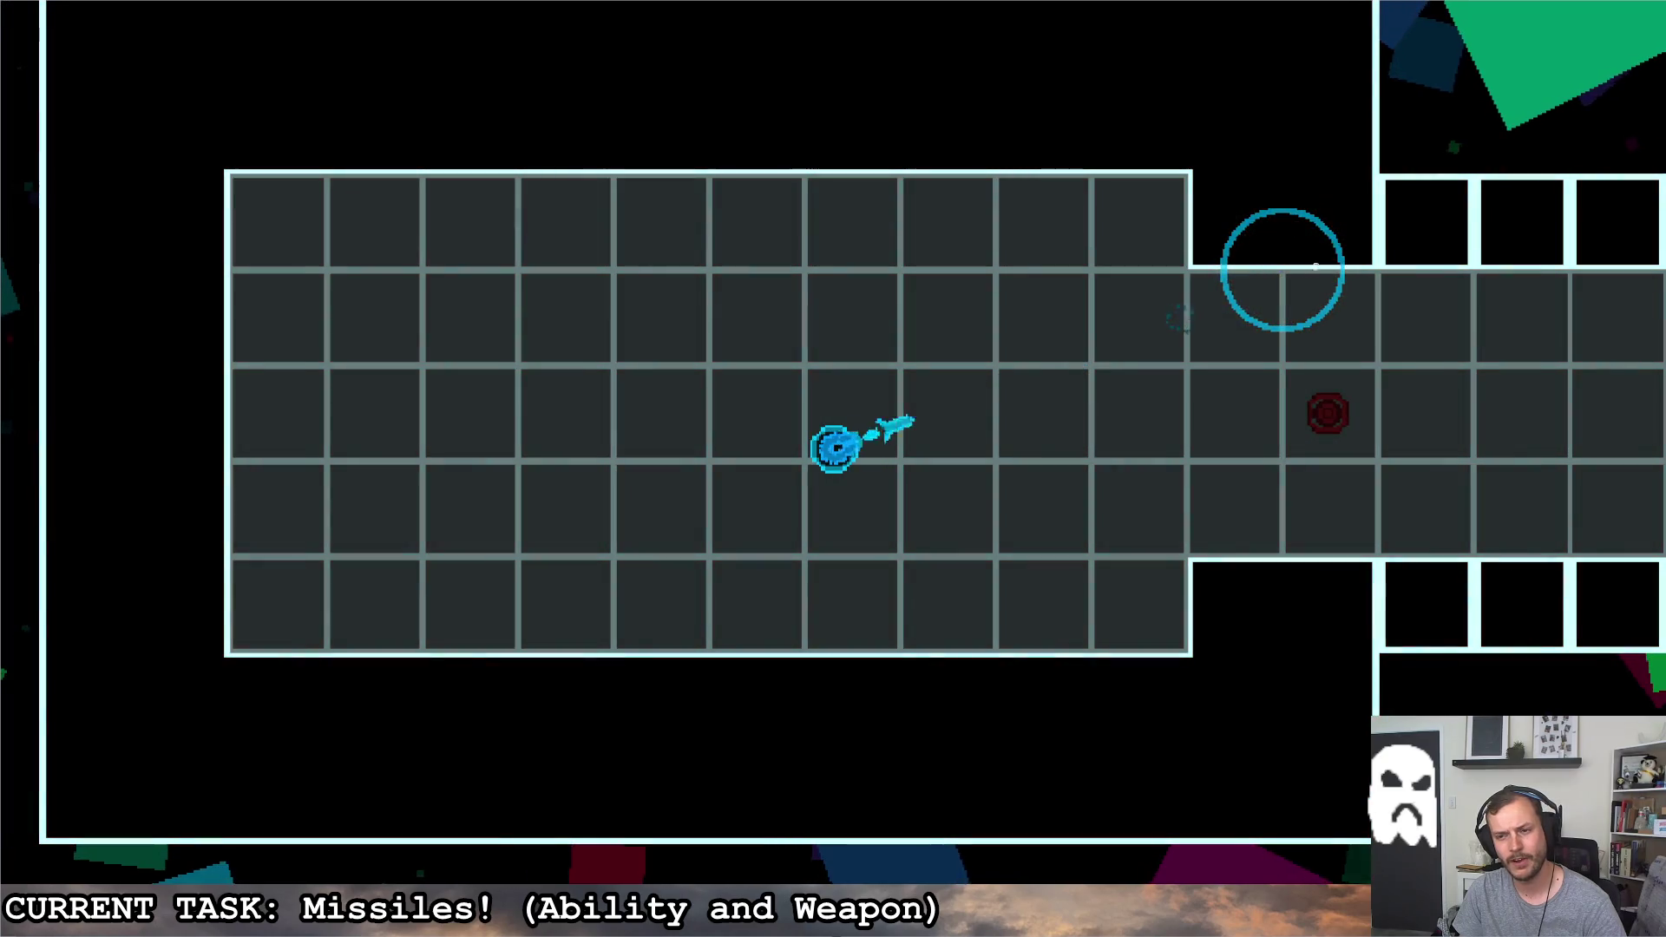
{"action": "left_click", "coordinate": [1306, 270]}
{"action": "left_click", "coordinate": [1217, 266]}
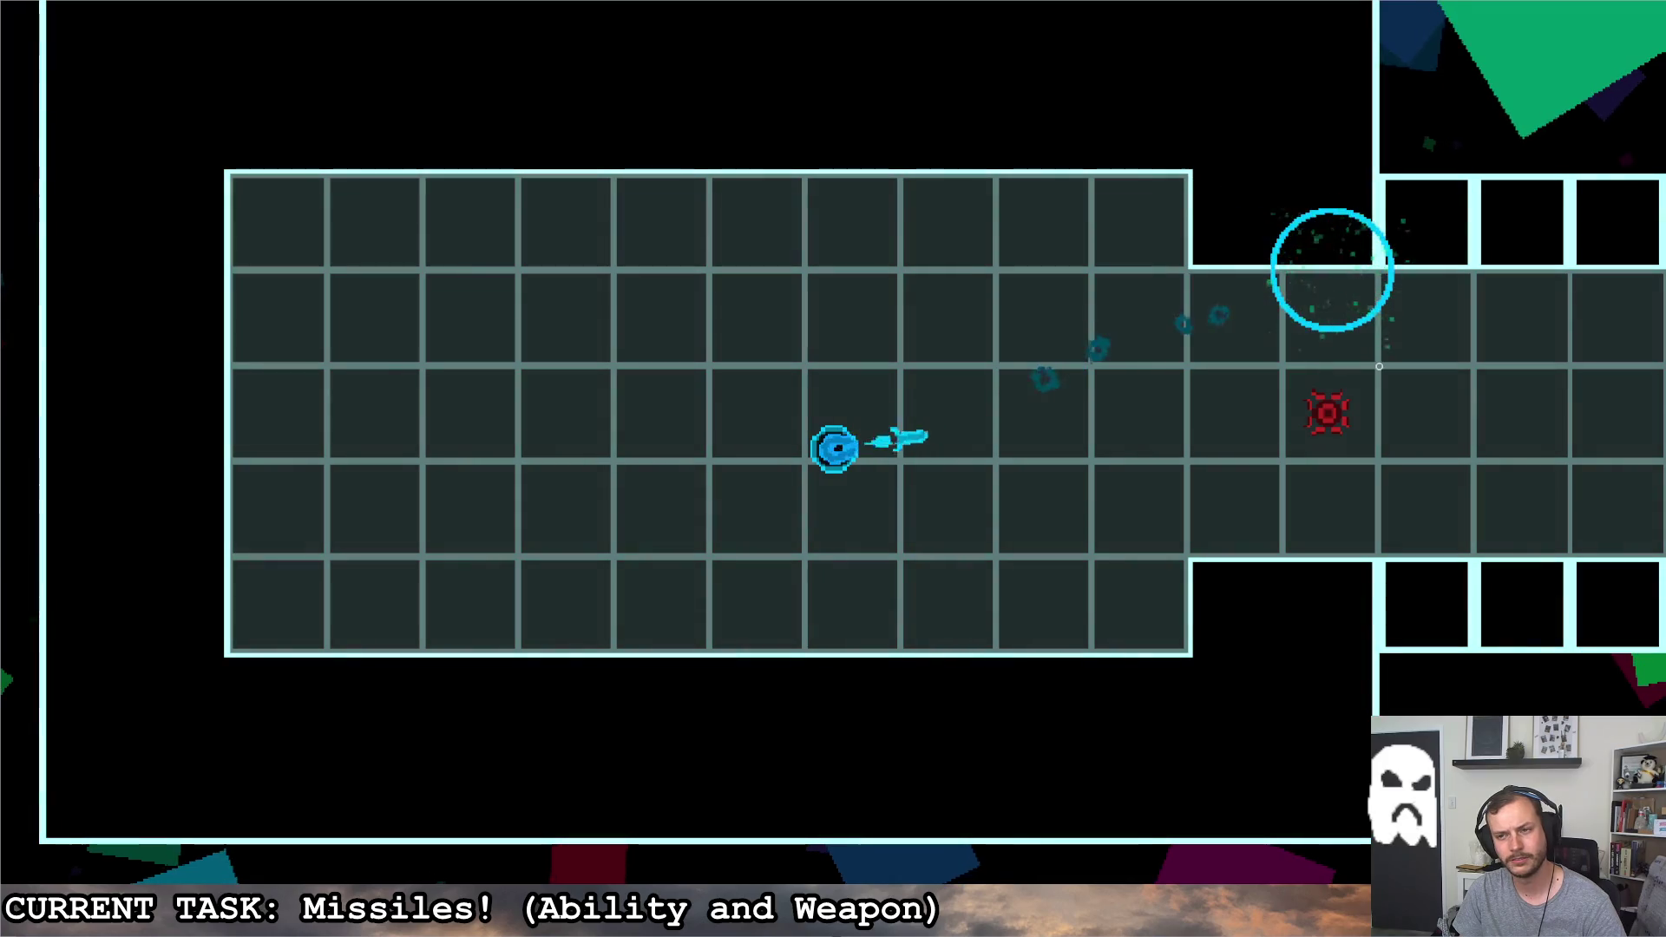
{"action": "key", "text": "d"}
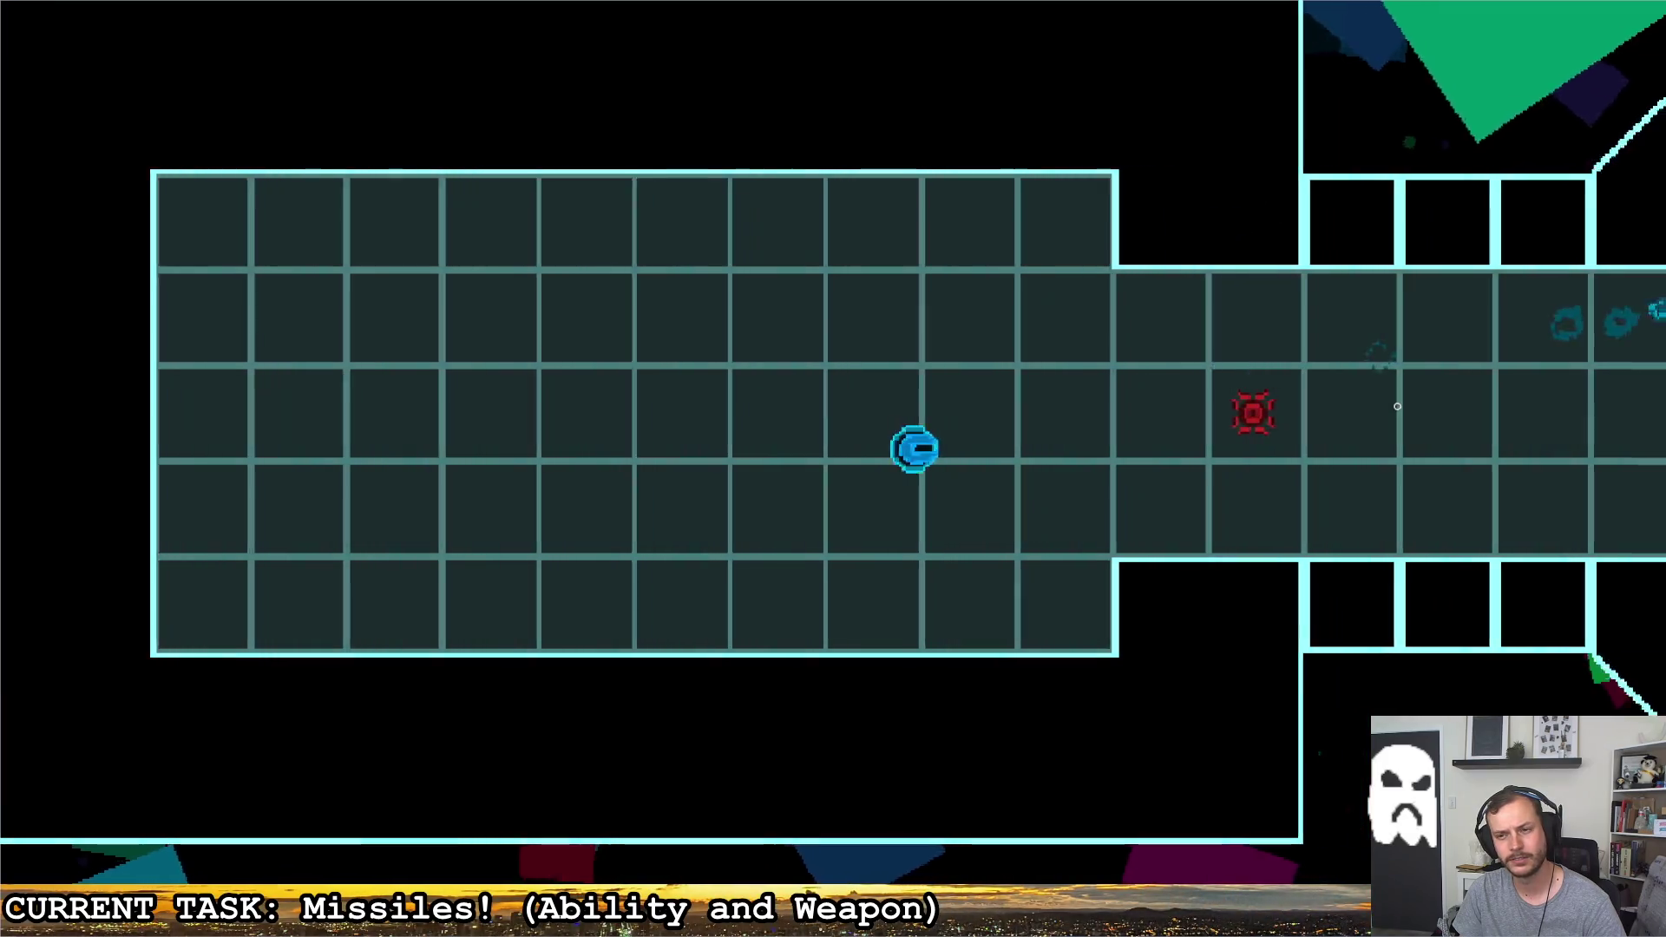
{"action": "key", "text": "a"}
{"action": "key", "text": "d"}
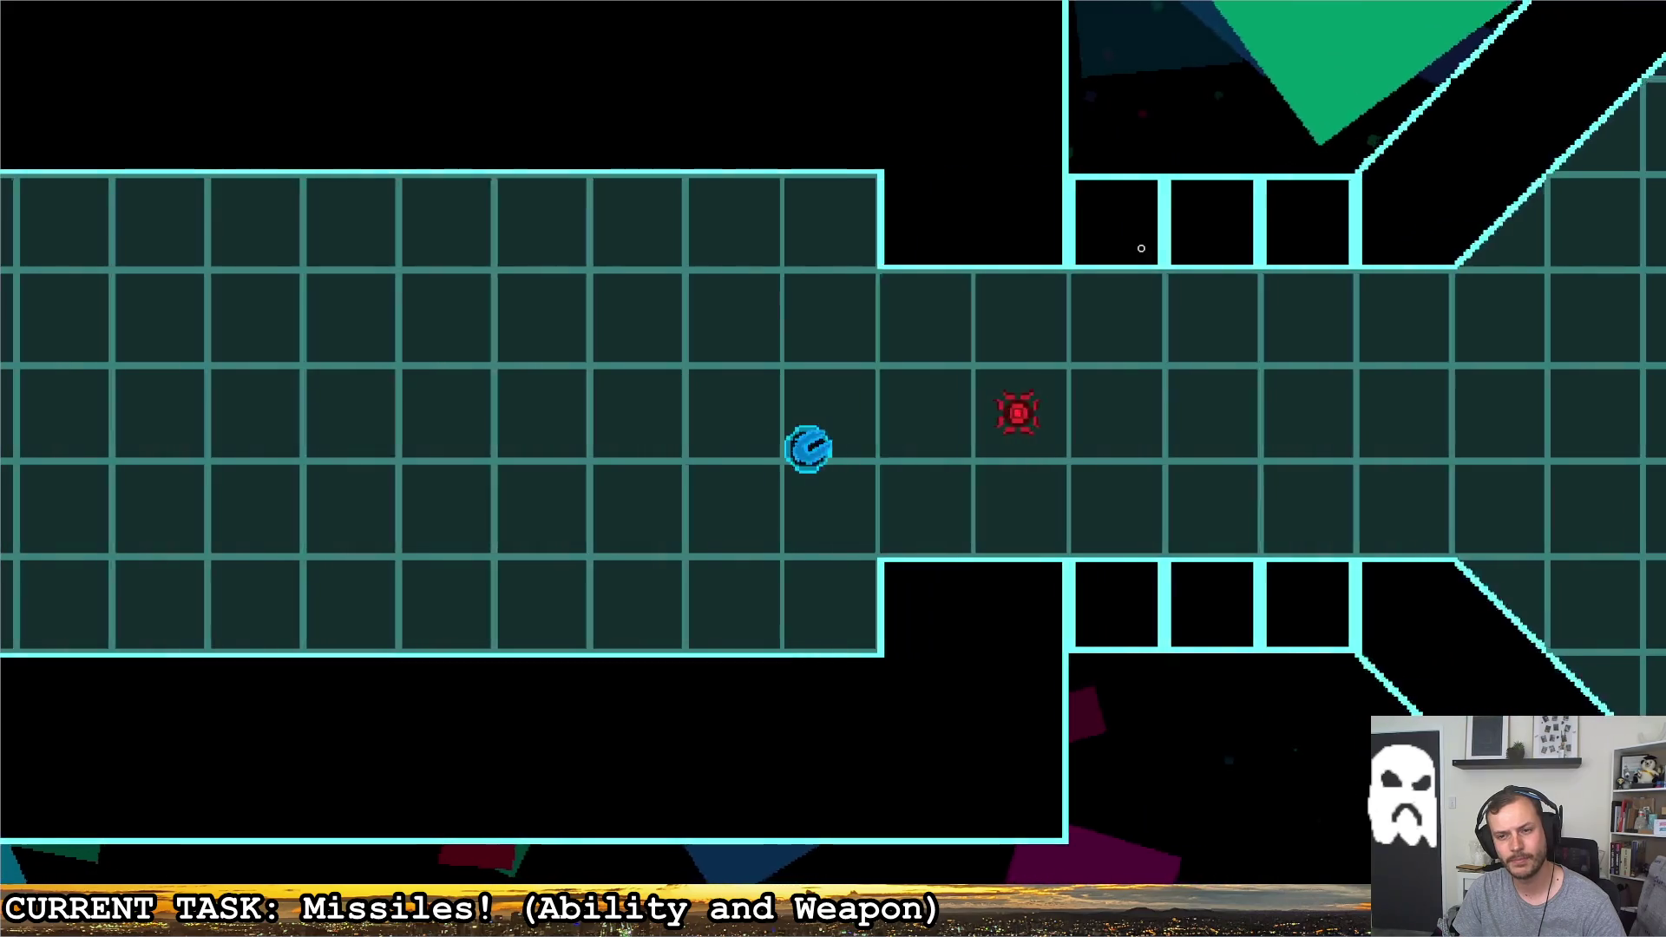
{"action": "key", "text": "a"}
{"action": "left_click", "coordinate": [1294, 268]}
{"action": "key", "text": "d"}
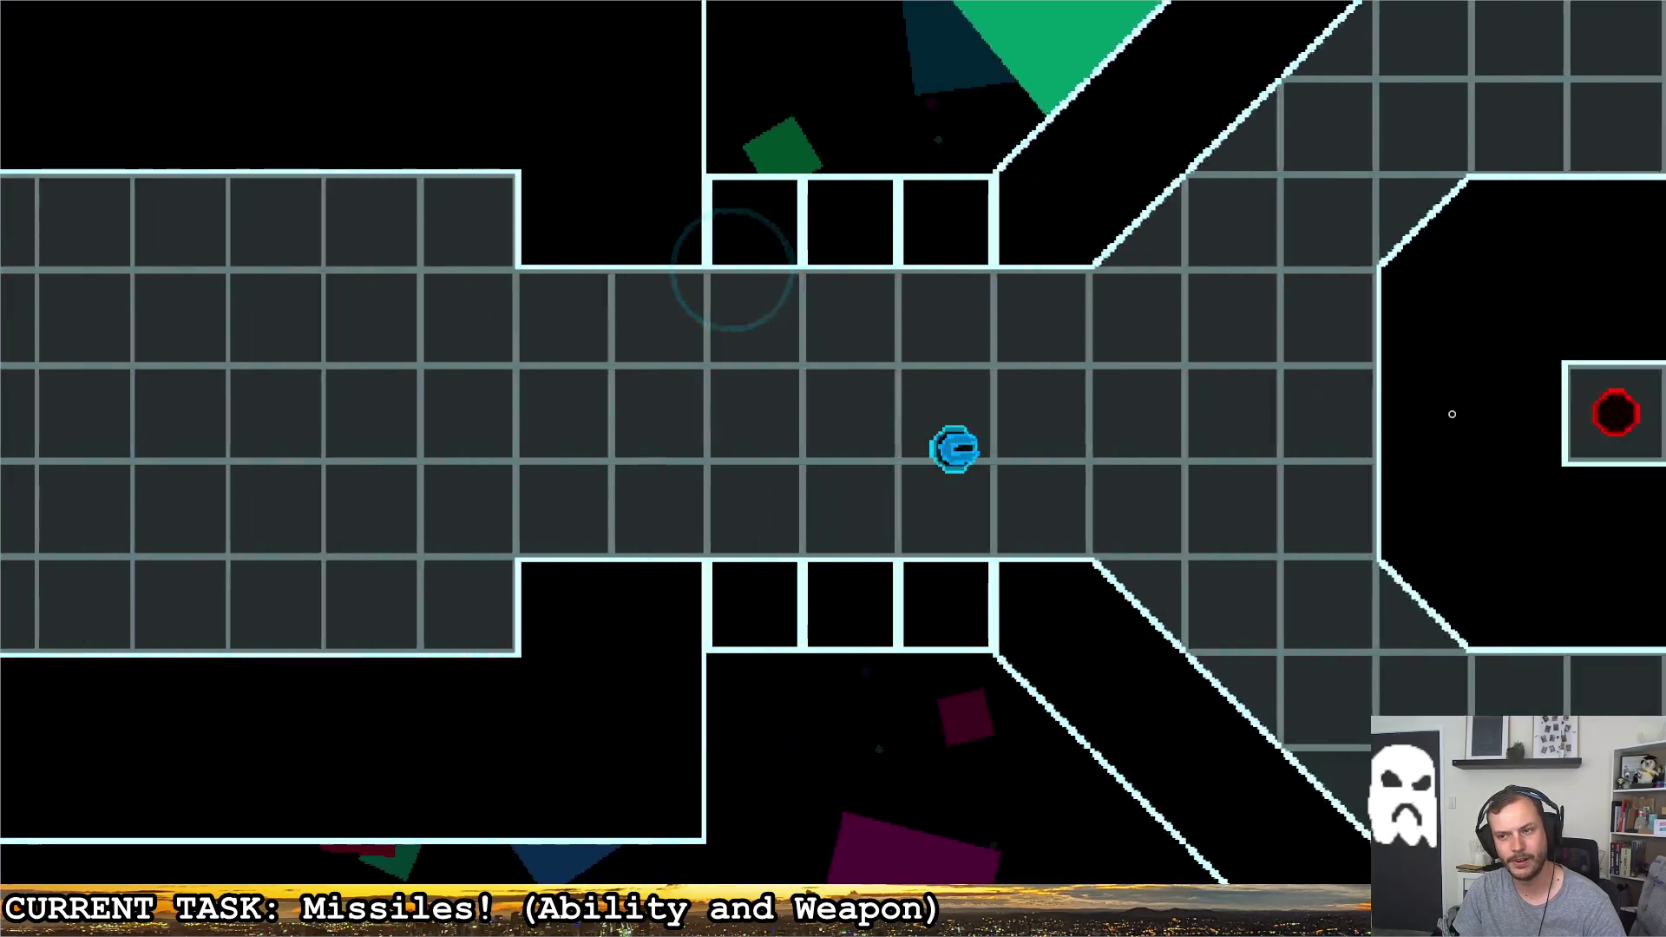
{"action": "left_click", "coordinate": [1375, 425]}
{"action": "key", "text": "d"}
{"action": "key", "text": "s"}
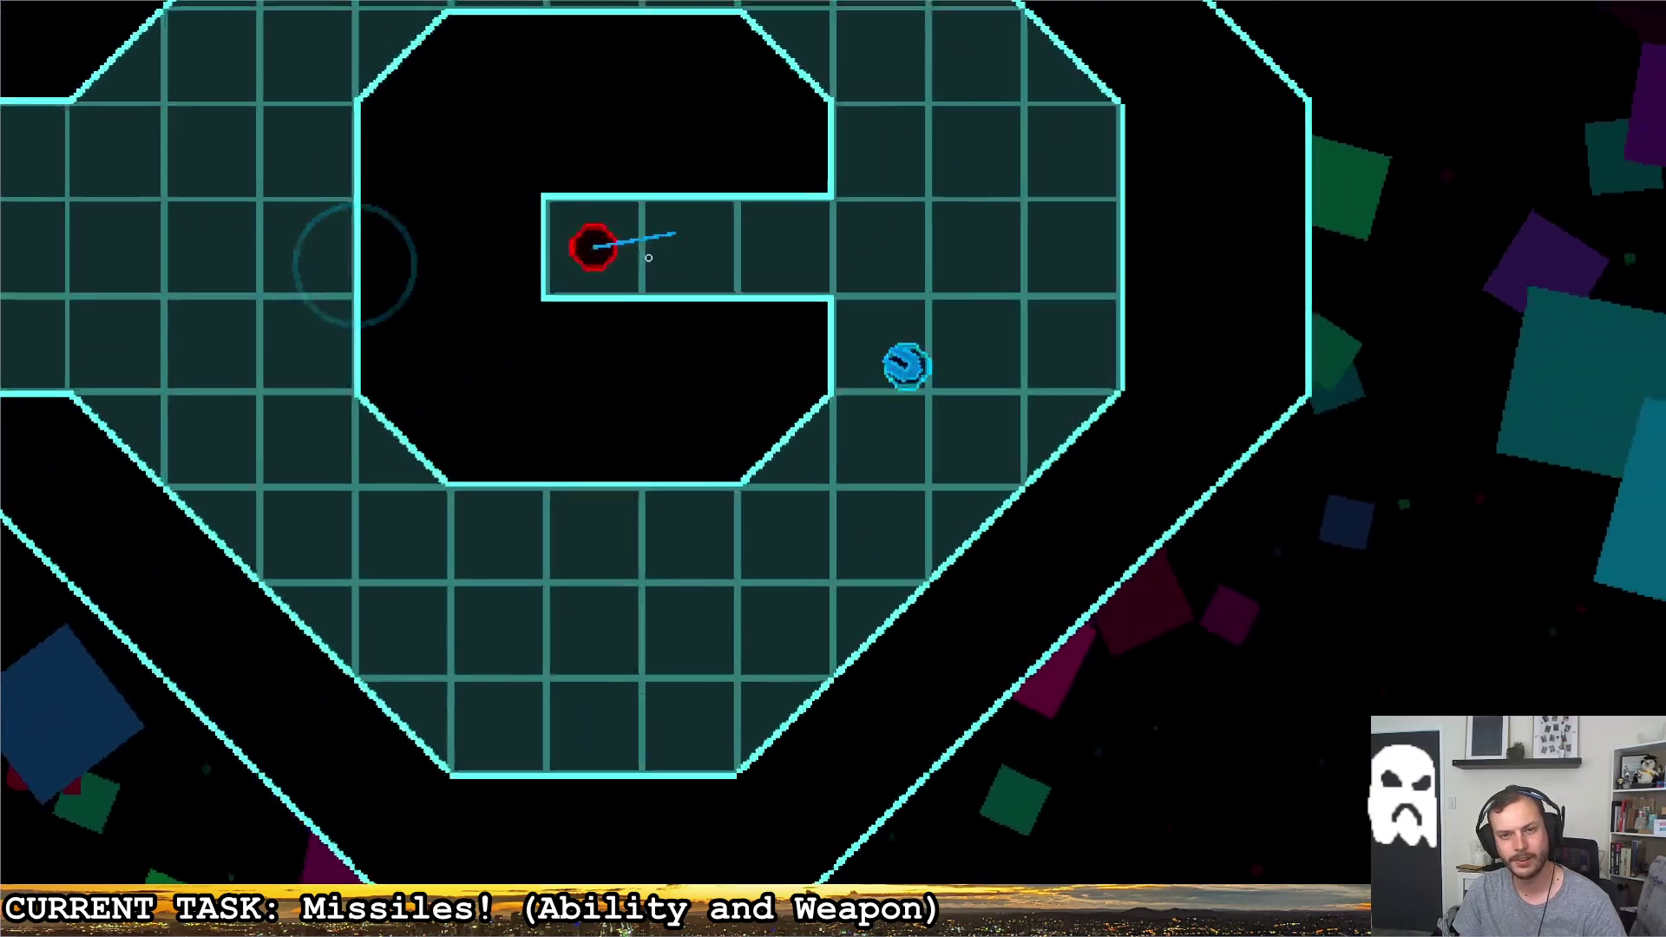
{"action": "left_click", "coordinate": [573, 450]}
Keep dodging around the arena and volleying missiles at new enemies until the debugger halts on a freed target
{"action": "key", "text": "w"}
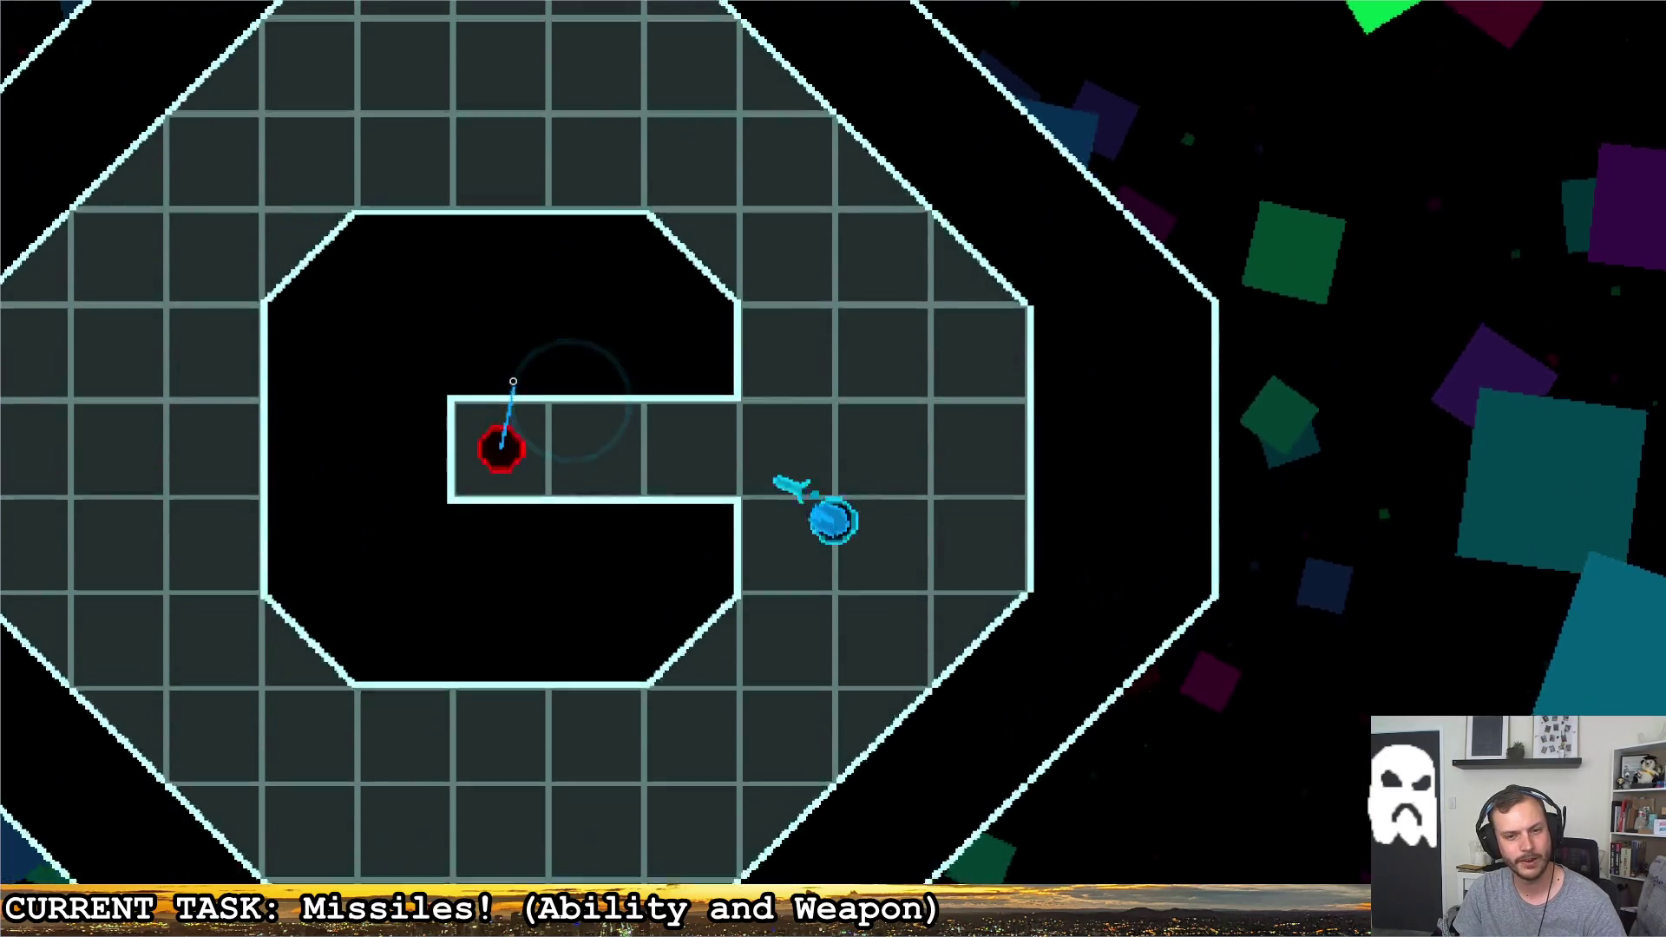
{"action": "key", "text": "s"}
{"action": "key", "text": "w"}
{"action": "left_click", "coordinate": [496, 334]}
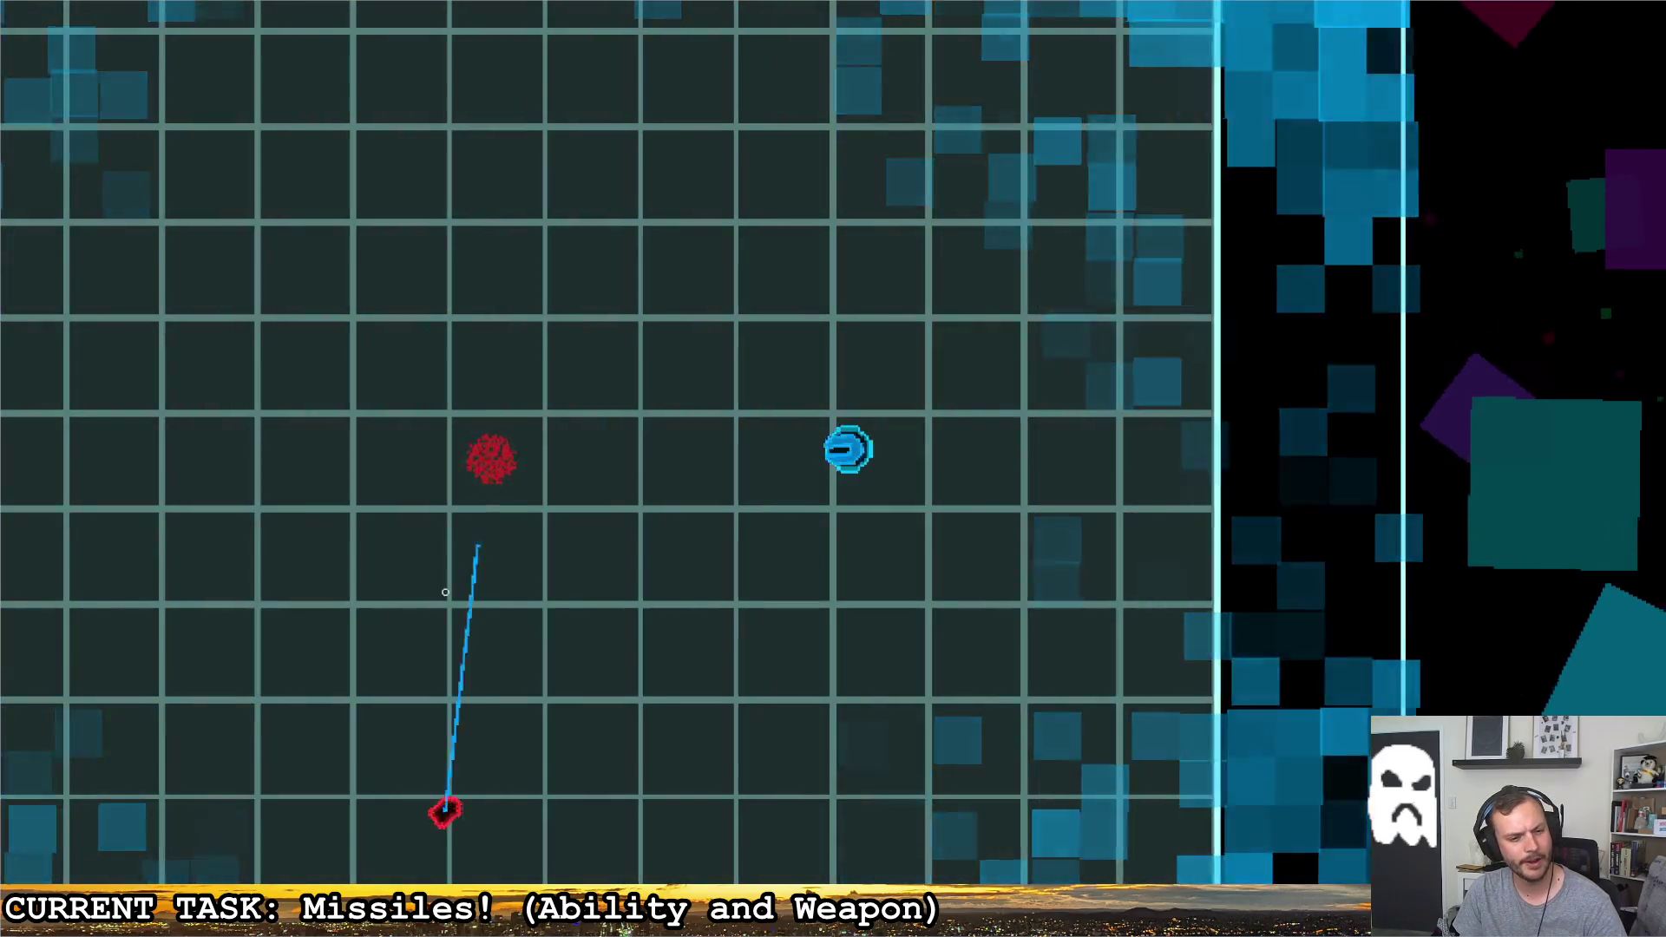
{"action": "key", "text": "d"}
{"action": "left_click", "coordinate": [448, 586]}
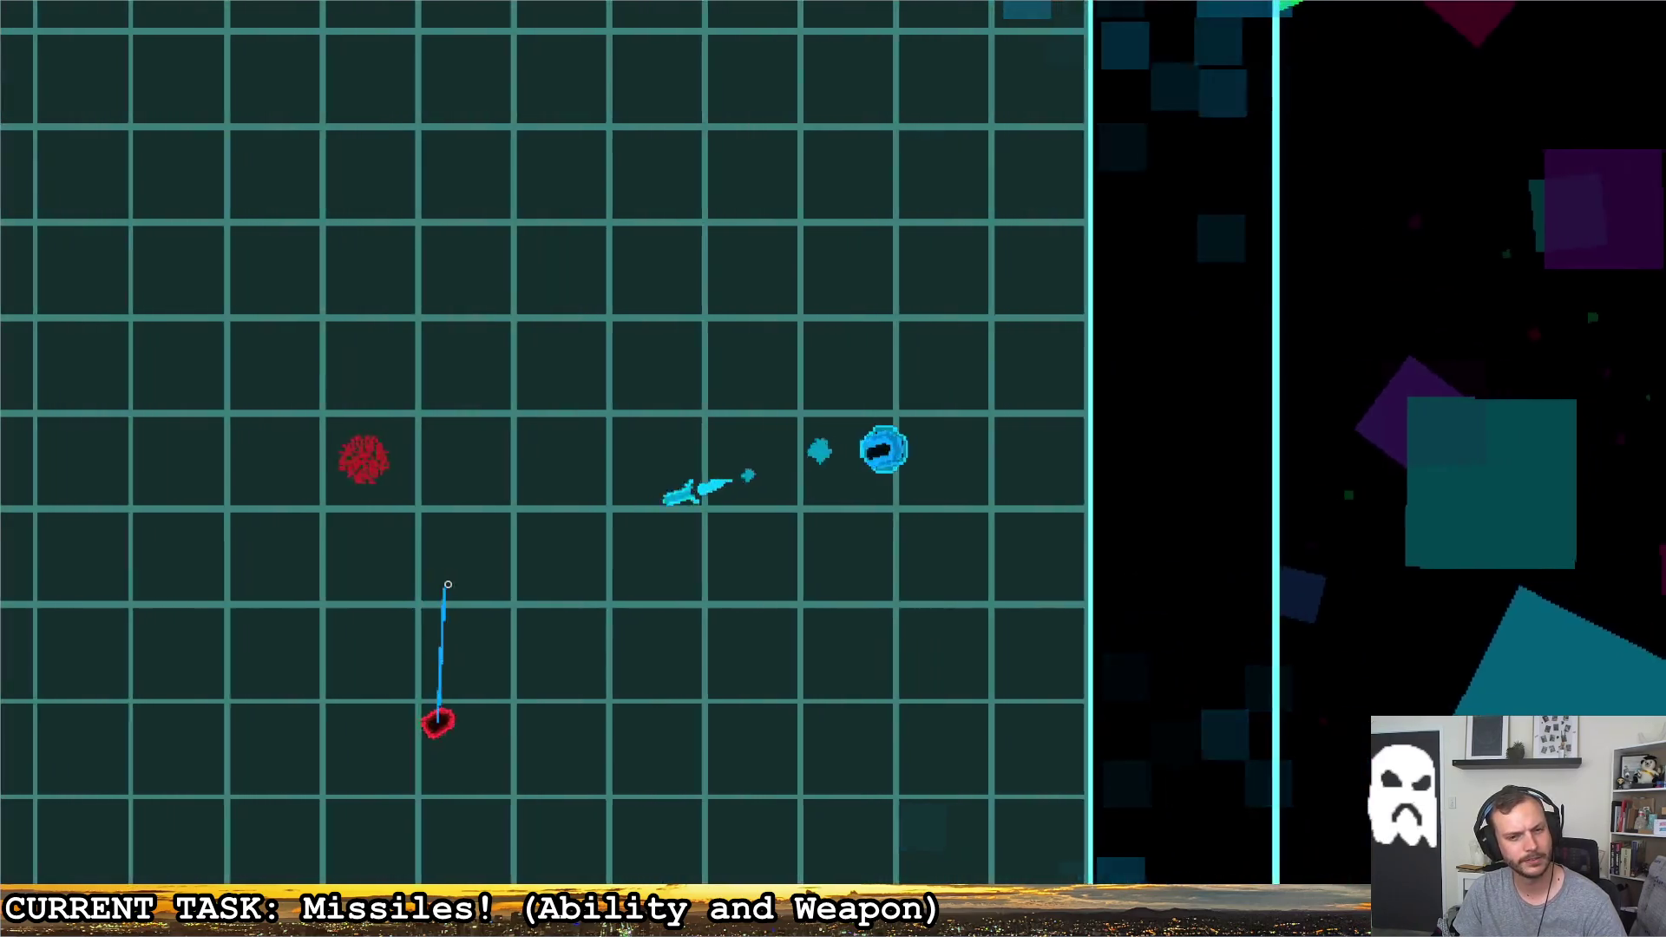
{"action": "key", "text": "a"}
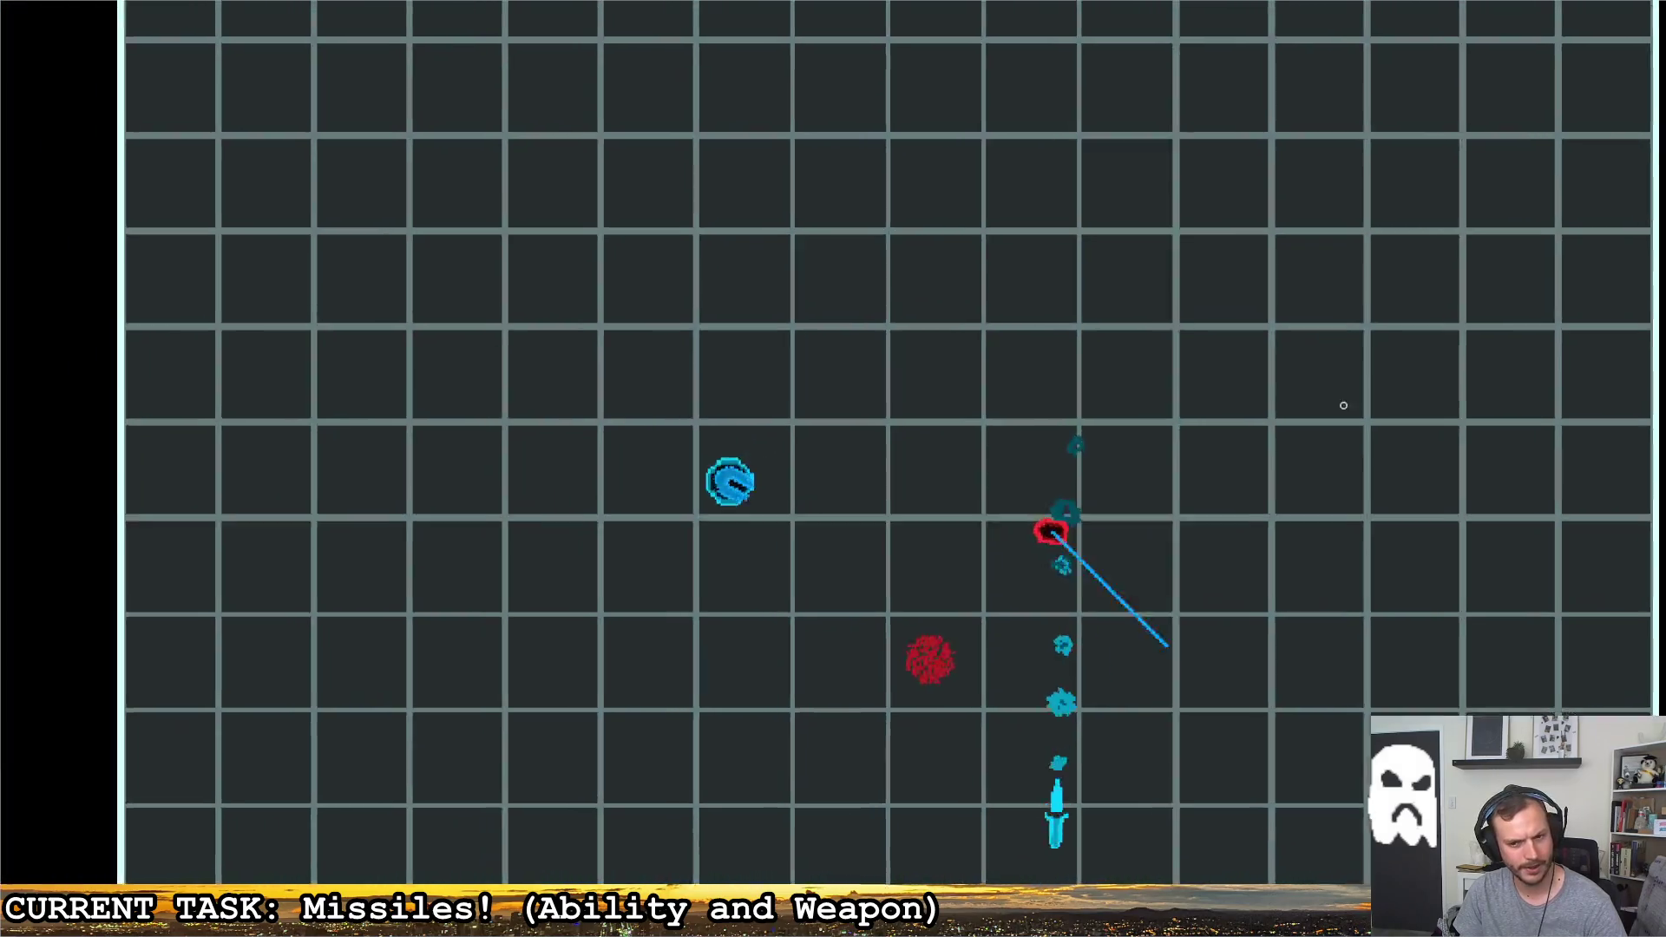
{"action": "key", "text": "d"}
{"action": "key", "text": "w"}
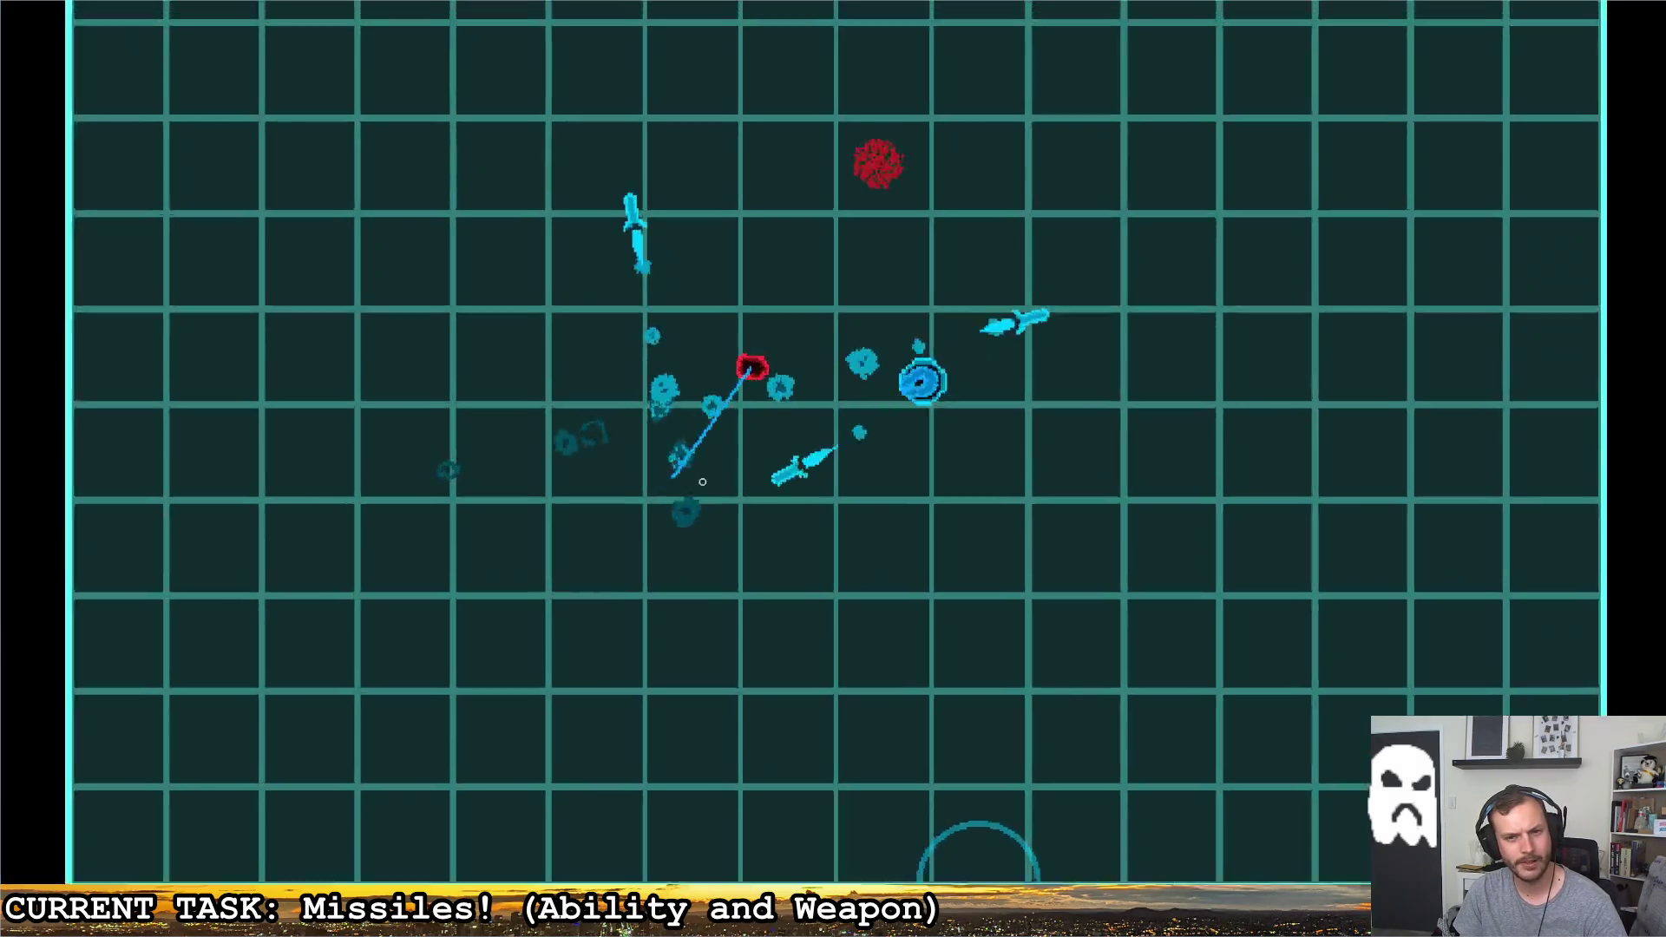
{"action": "key", "text": "d"}
{"action": "key", "text": "w"}
{"action": "key", "text": "a"}
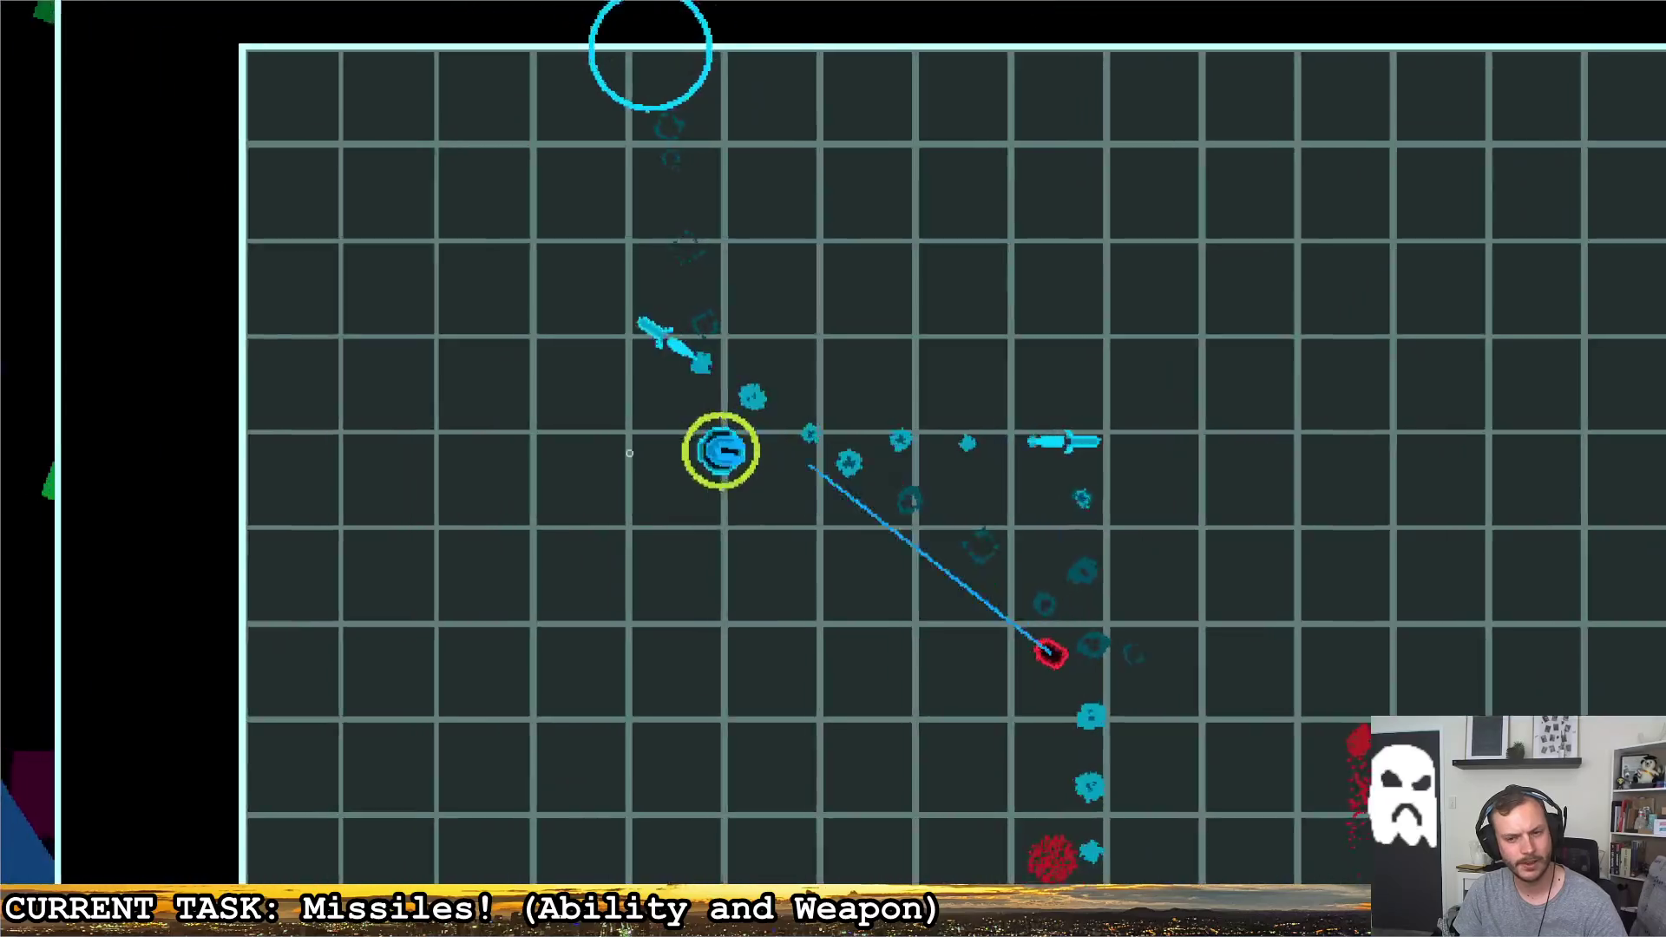
{"action": "key", "text": "a"}
{"action": "key", "text": "d"}
{"action": "key", "text": "s"}
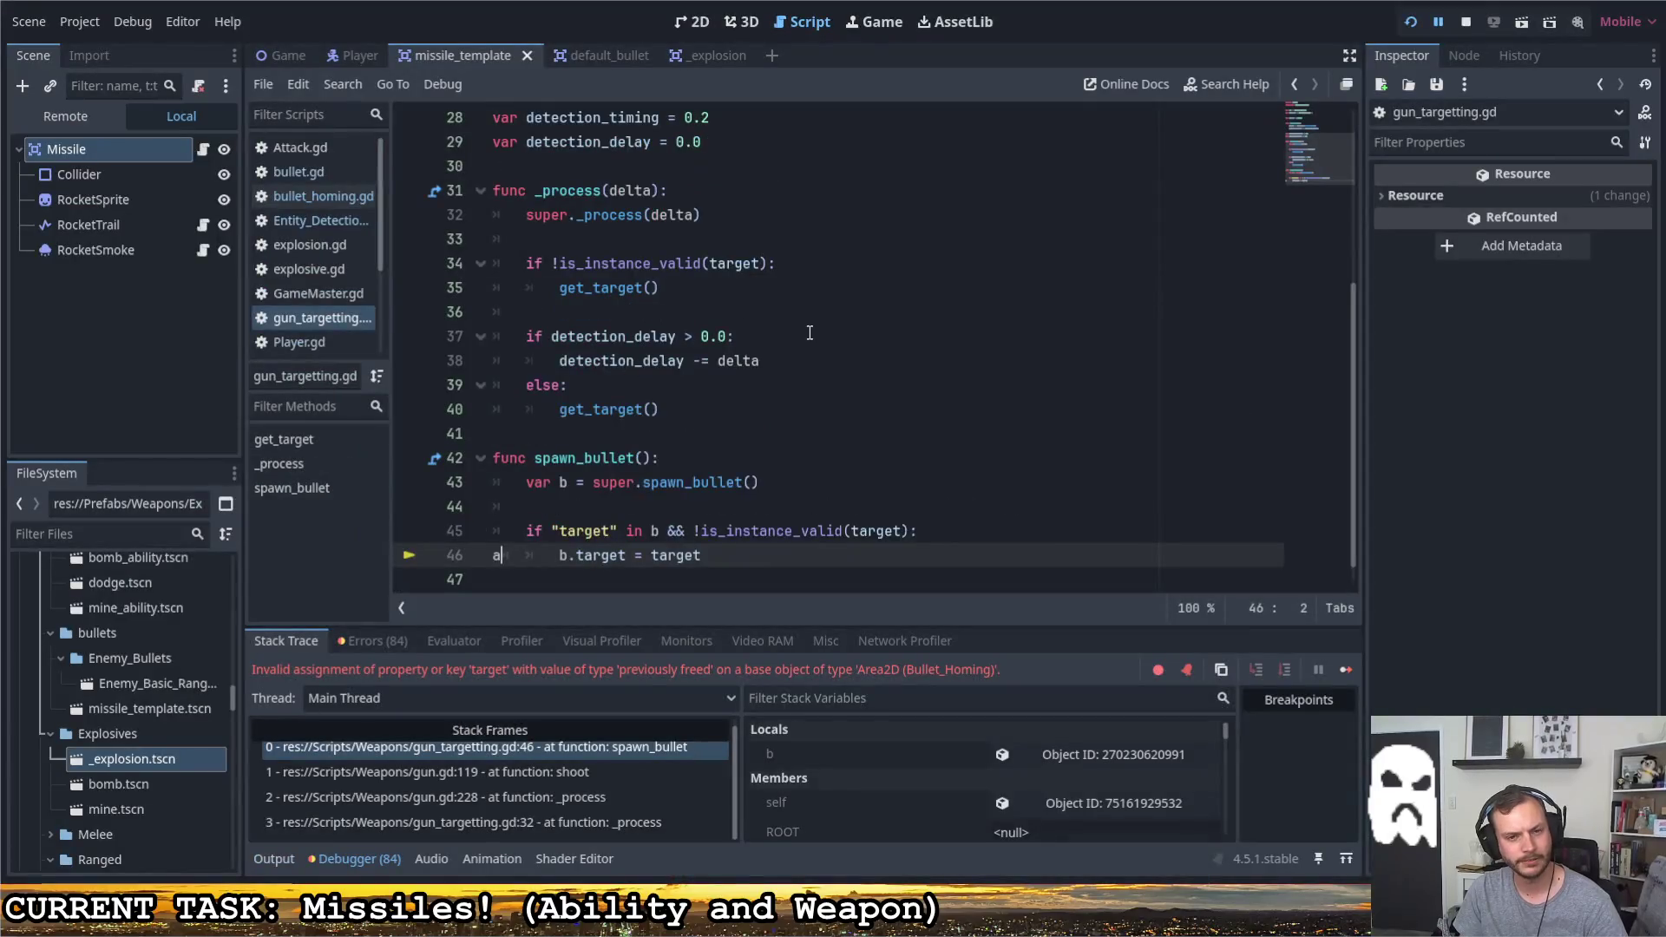
Delete the stray 'a' from gun_targetting.gd line 46's target check and reopen the Missile's bullet_homing.gd script
{"action": "left_click", "coordinate": [908, 299]}
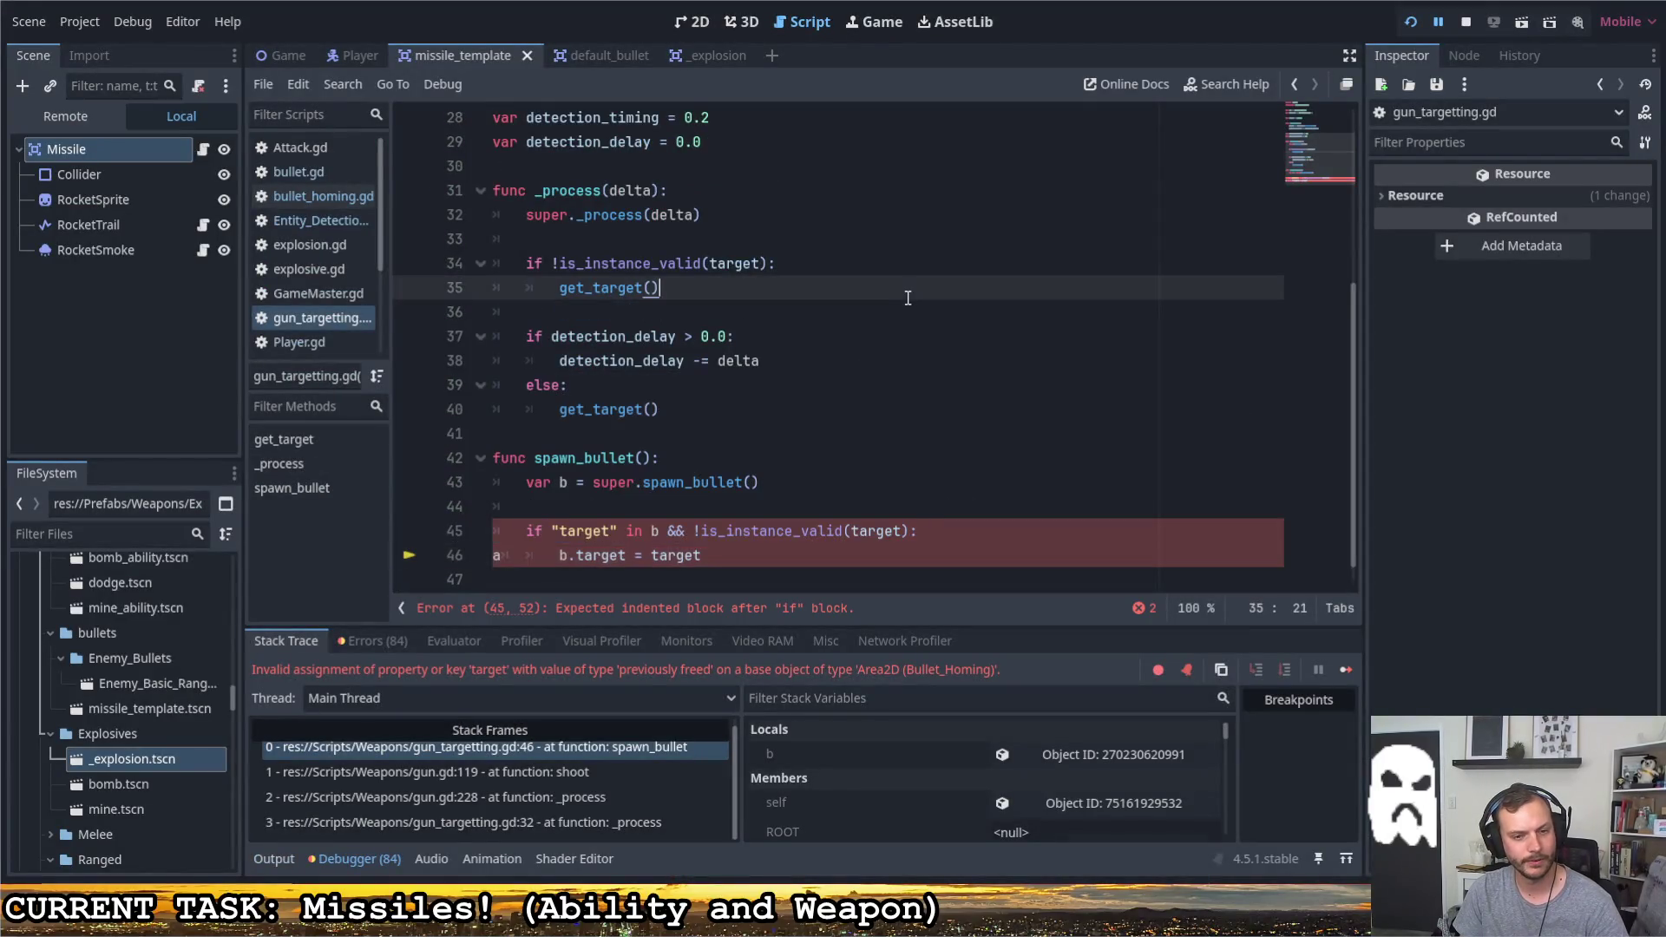
{"action": "left_click", "coordinate": [521, 560]}
{"action": "key", "text": "BackSpace"}
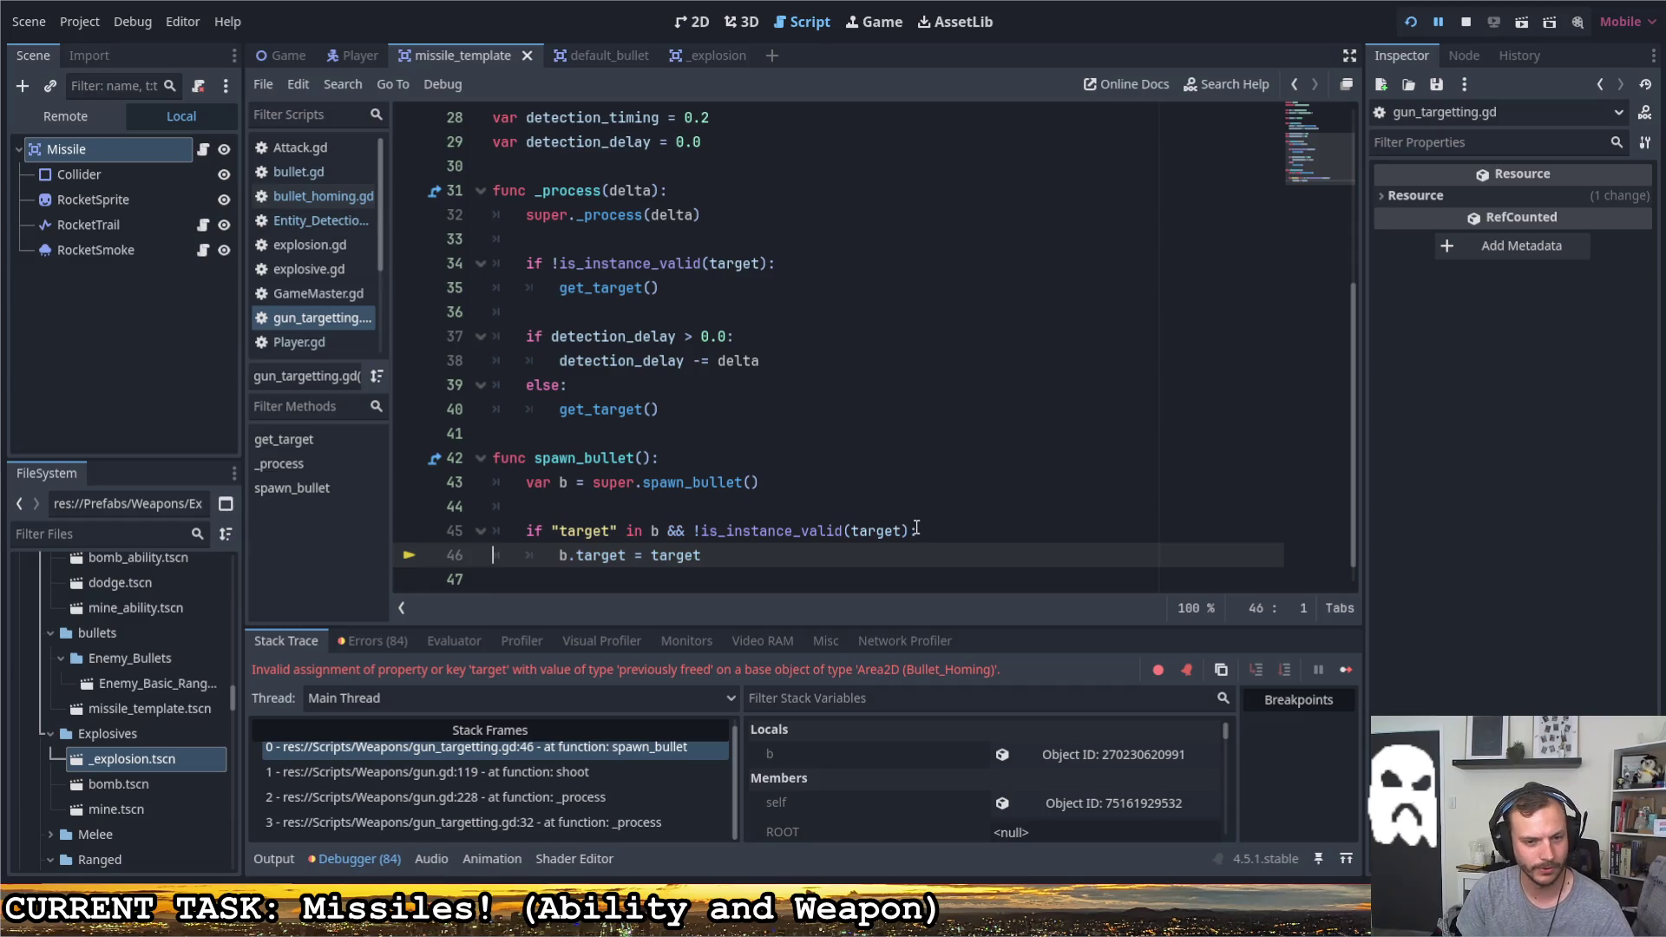
{"action": "left_click", "coordinate": [941, 538]}
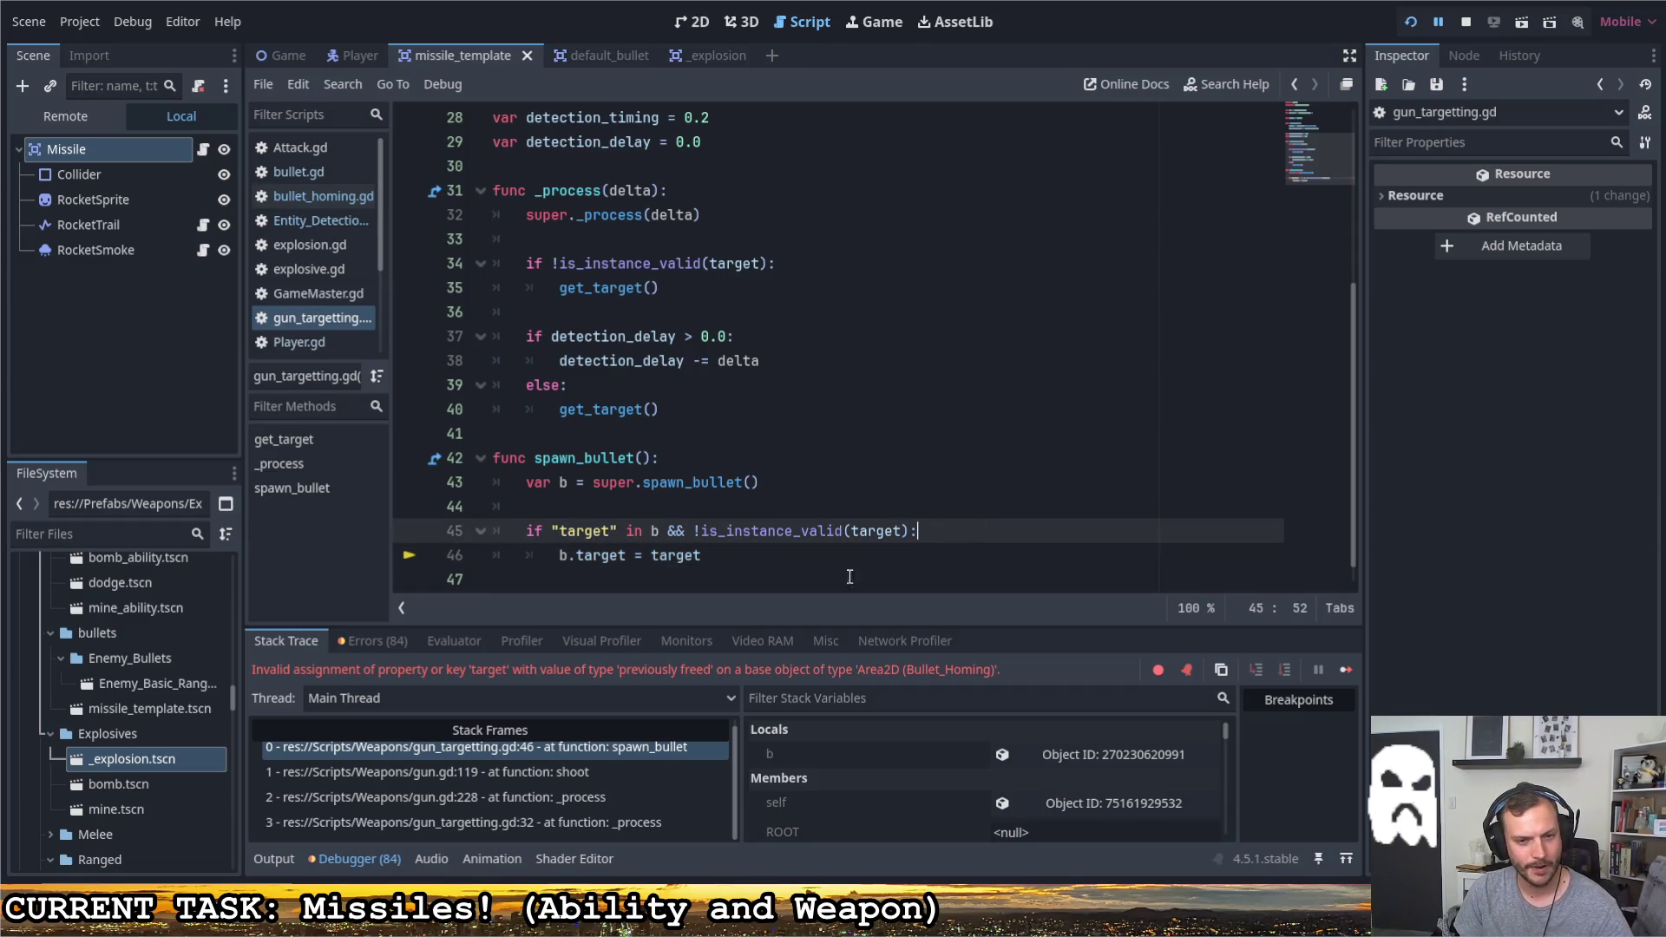
{"action": "scroll", "coordinate": [816, 566], "scroll_direction": "down", "scroll_amount": 1}
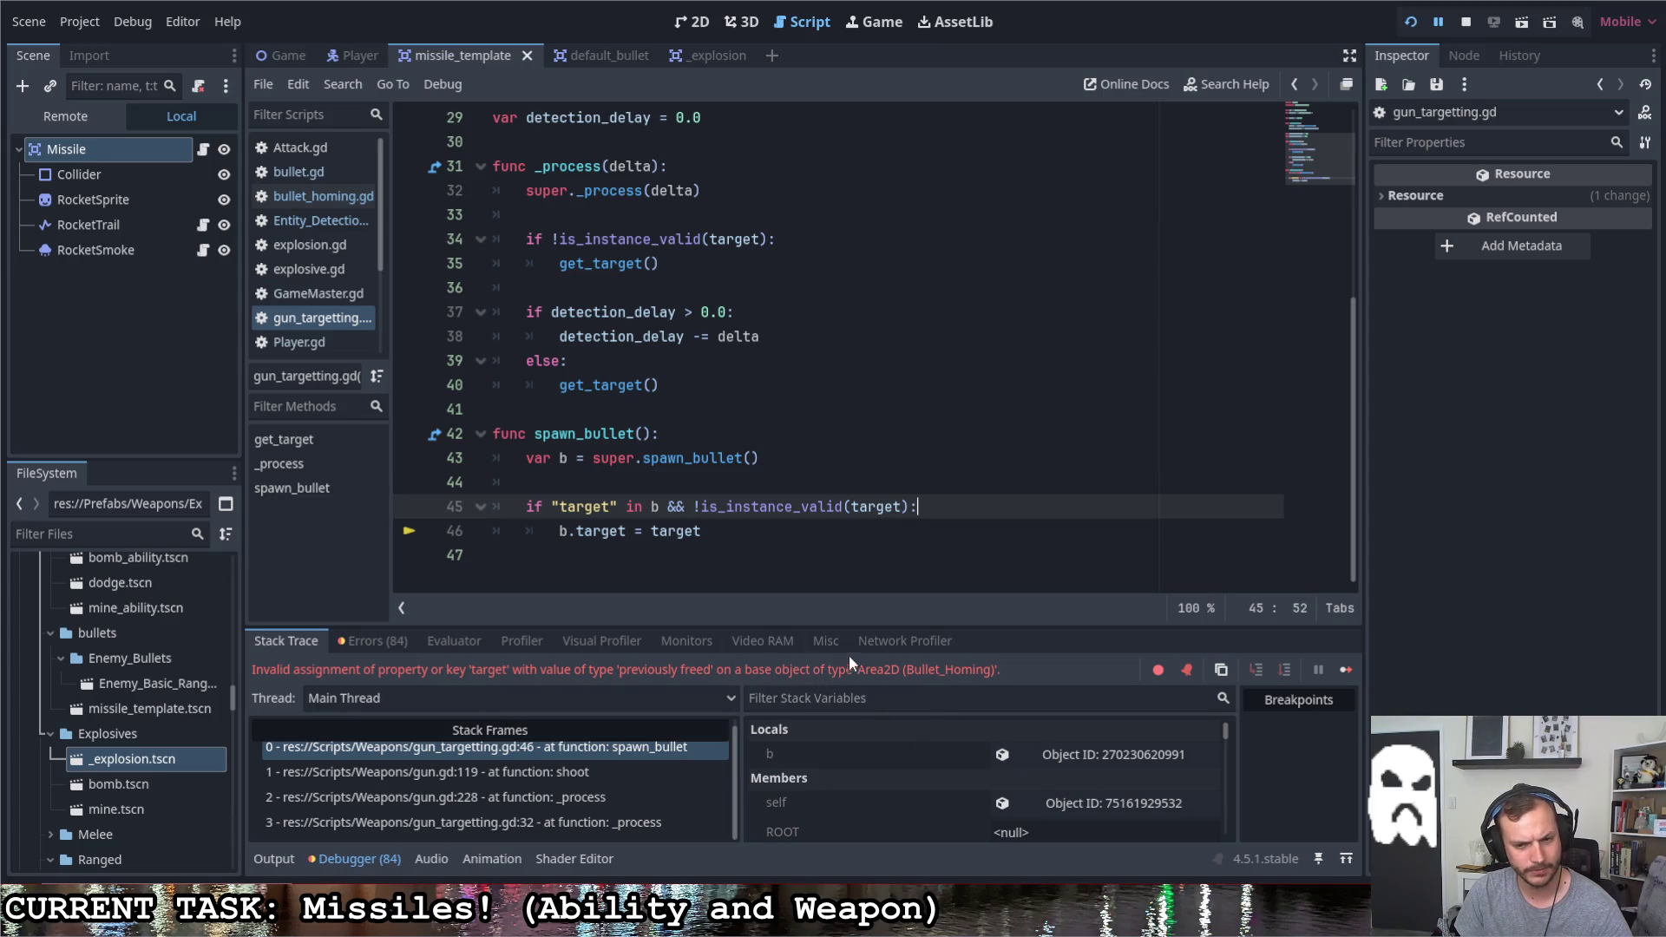
{"action": "left_click", "coordinate": [727, 538]}
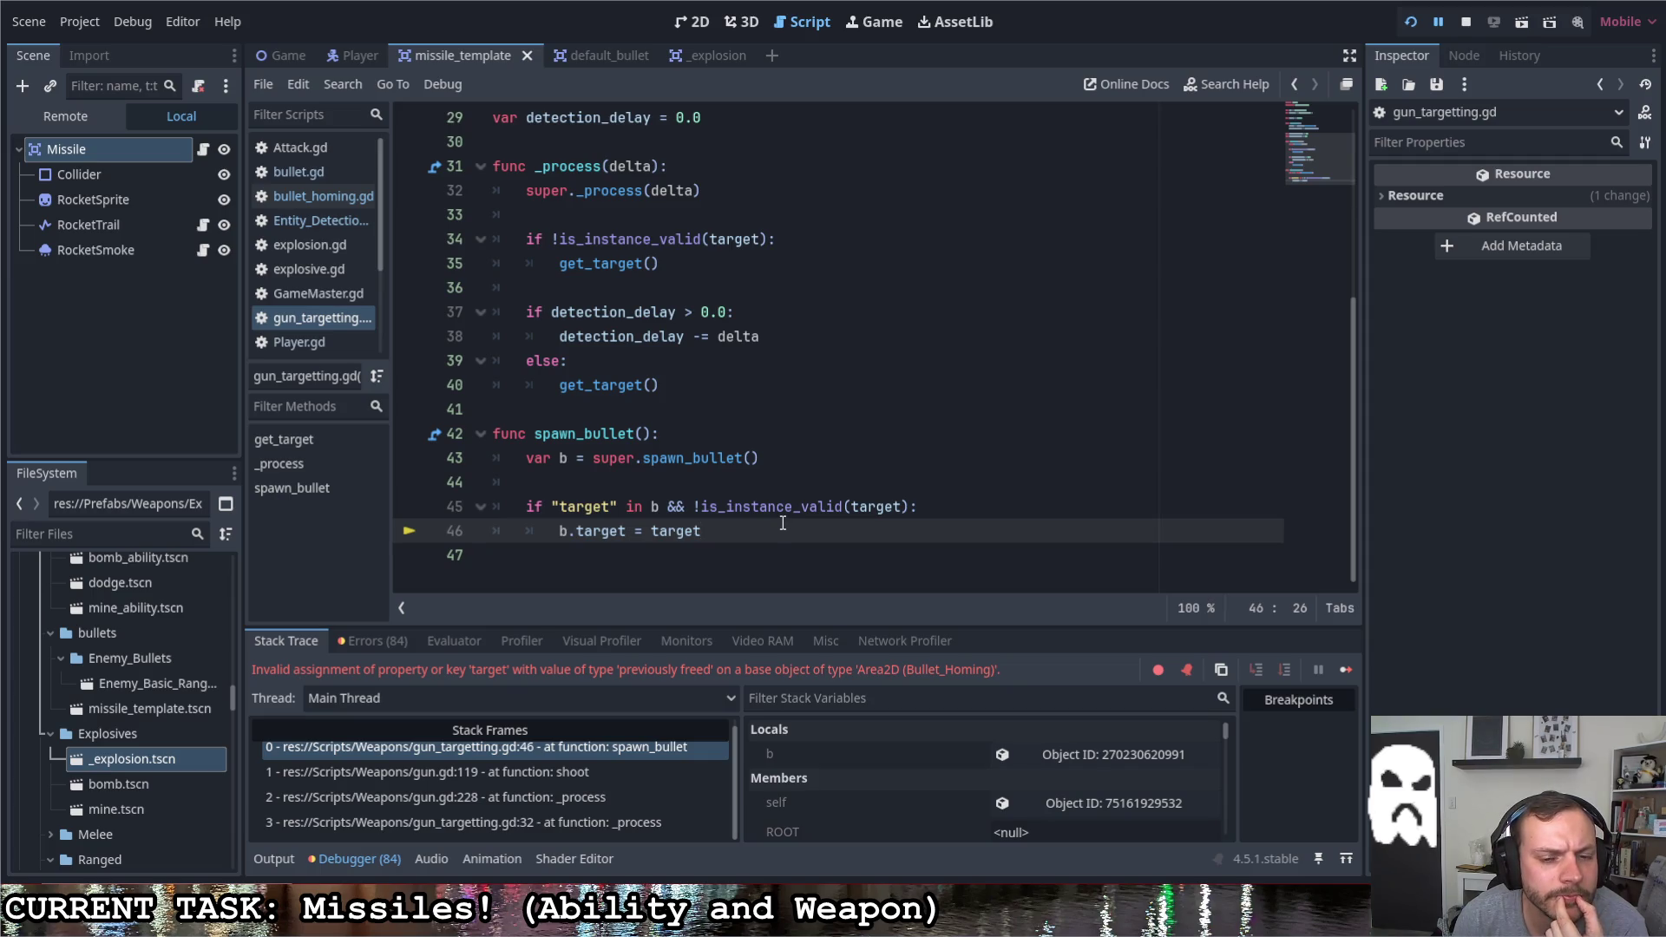
{"action": "left_click", "coordinate": [201, 149]}
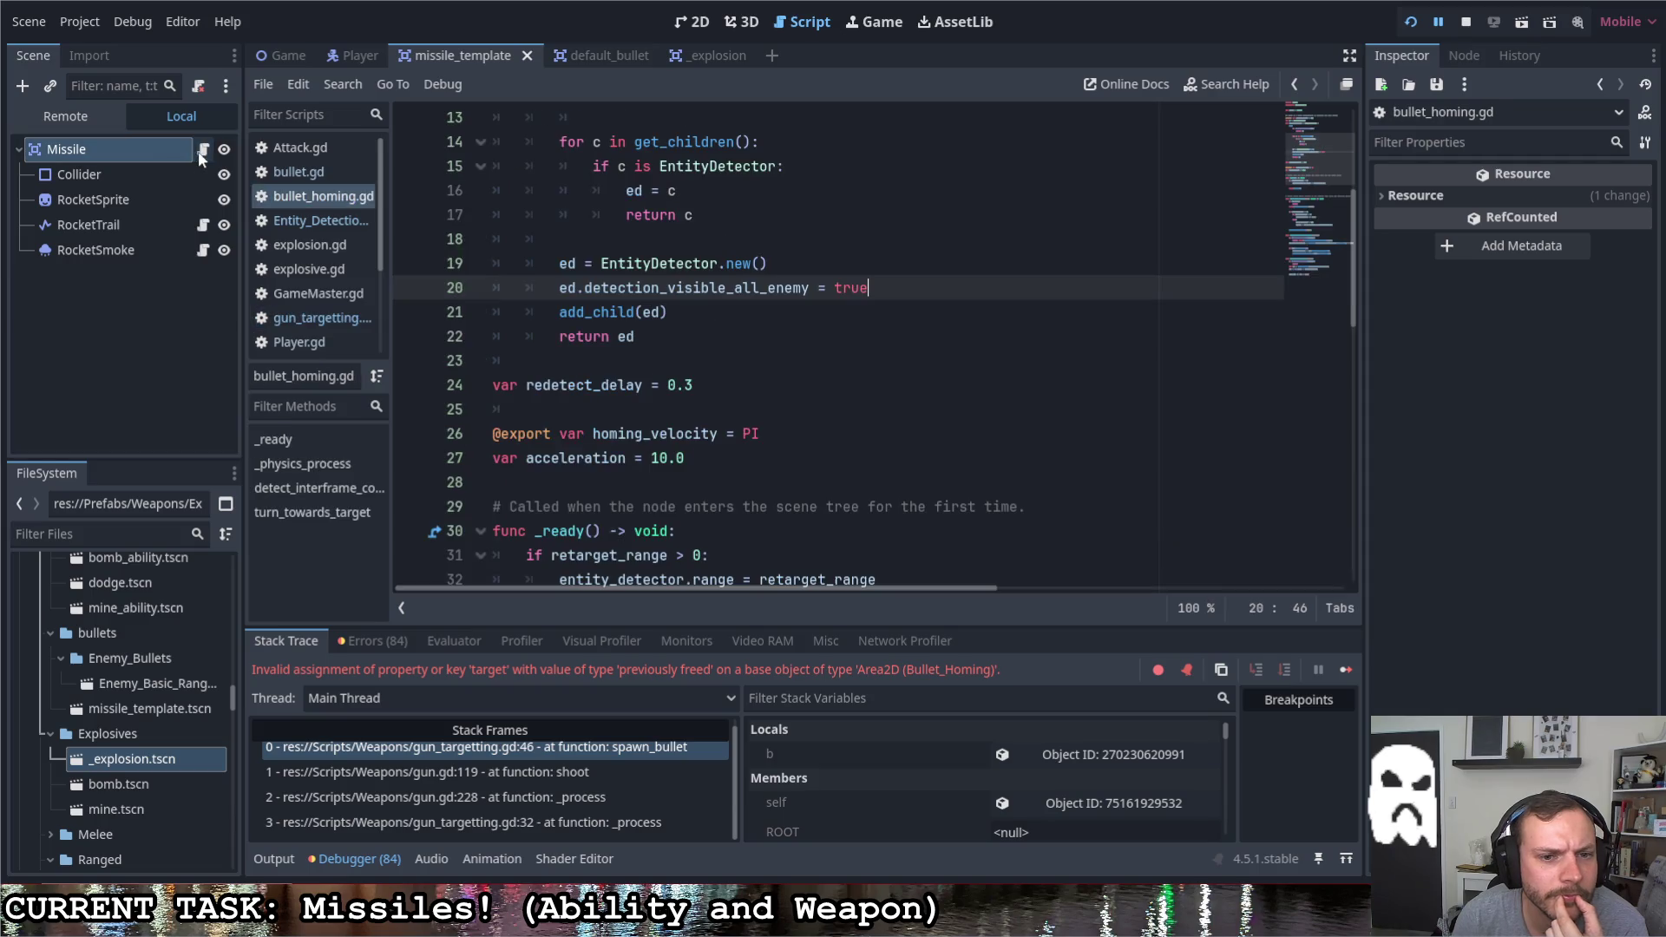
{"action": "scroll", "coordinate": [608, 419], "scroll_direction": "down", "scroll_amount": 2}
{"action": "scroll", "coordinate": [608, 417], "scroll_direction": "down", "scroll_amount": 2}
{"action": "scroll", "coordinate": [612, 411], "scroll_direction": "down", "scroll_amount": 2}
{"action": "scroll", "coordinate": [619, 398], "scroll_direction": "down", "scroll_amount": 3}
{"action": "scroll", "coordinate": [617, 398], "scroll_direction": "up", "scroll_amount": 1}
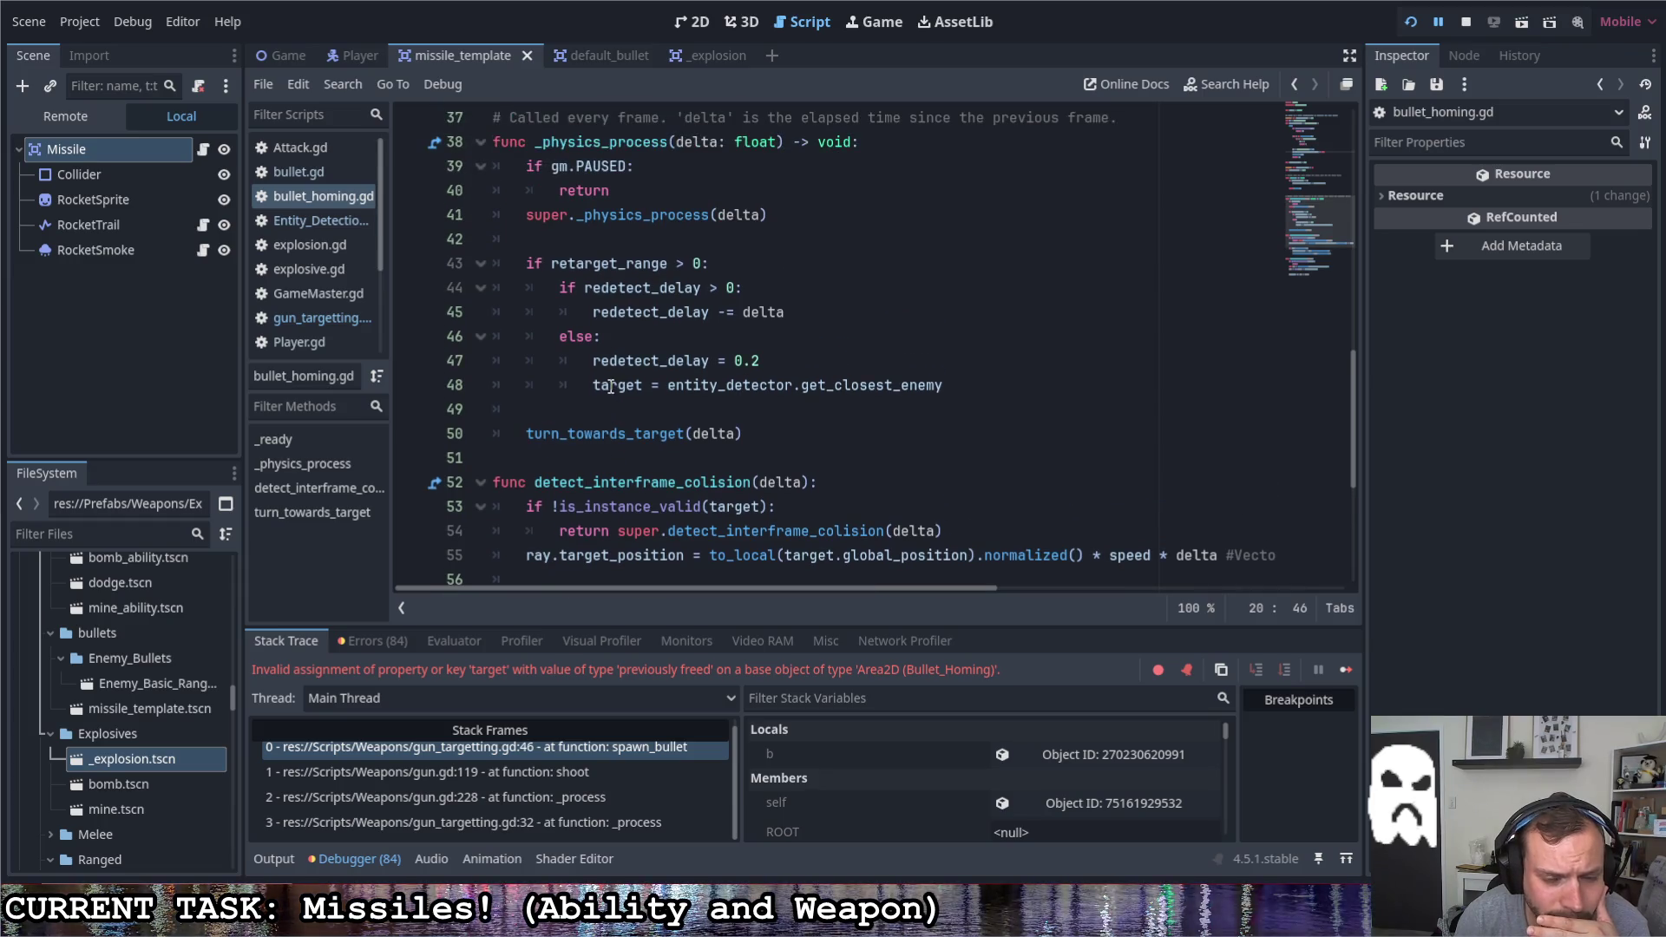
{"action": "scroll", "coordinate": [600, 376], "scroll_direction": "up", "scroll_amount": 1}
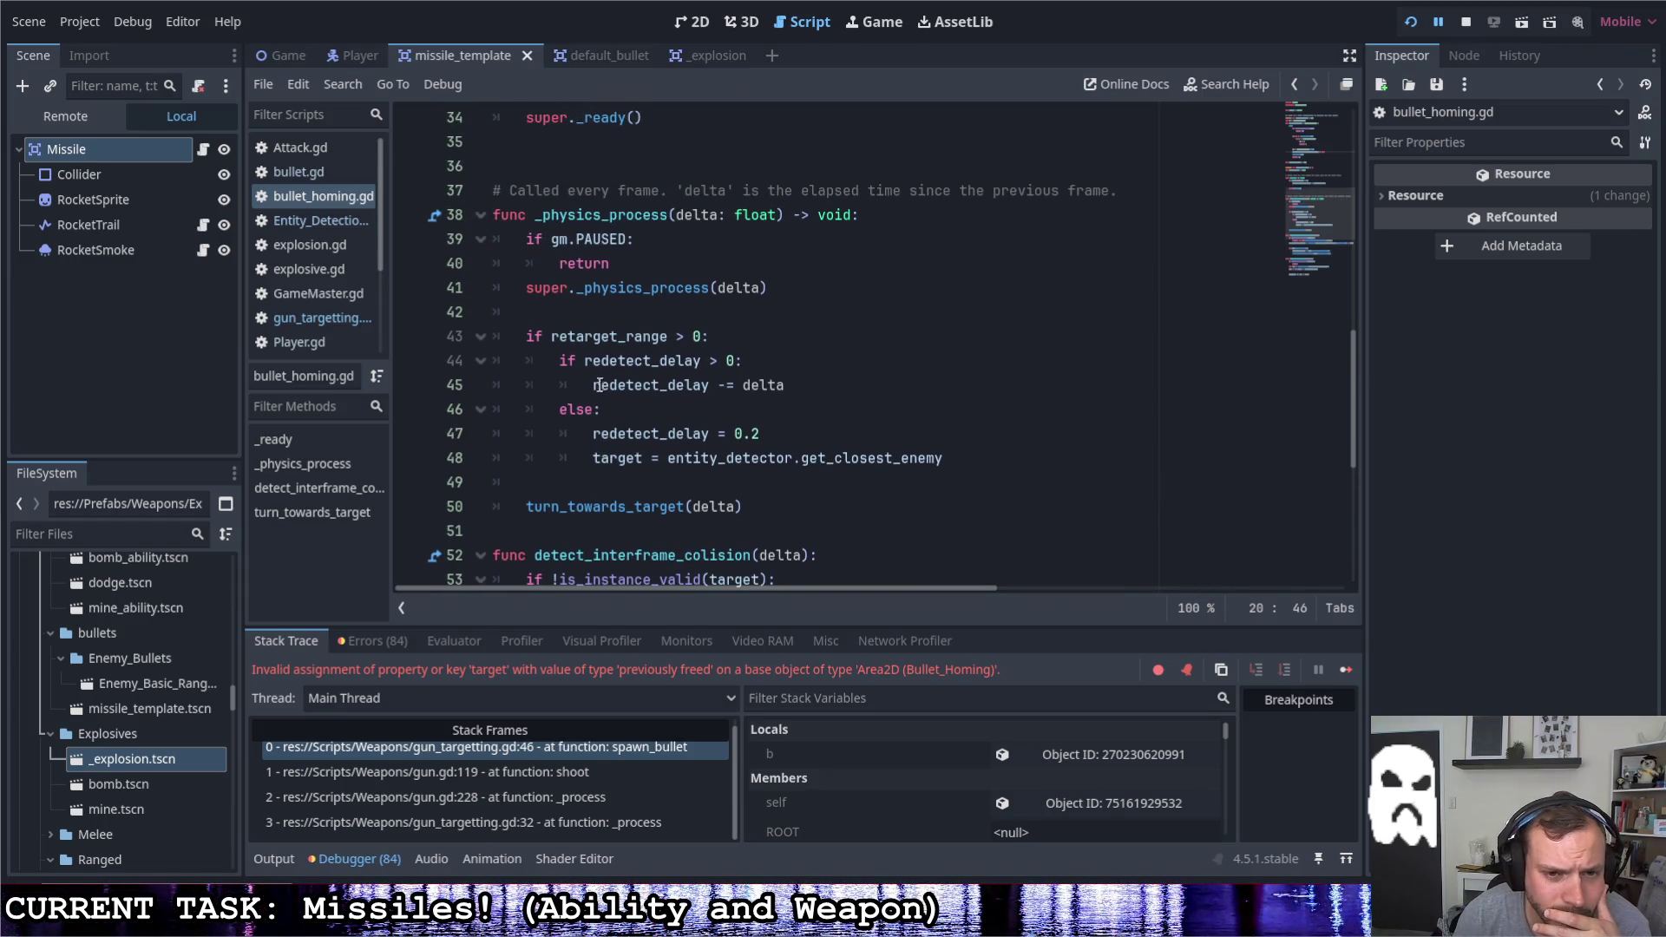
{"action": "scroll", "coordinate": [594, 385], "scroll_direction": "down", "scroll_amount": 2}
{"action": "scroll", "coordinate": [595, 396], "scroll_direction": "down", "scroll_amount": 1}
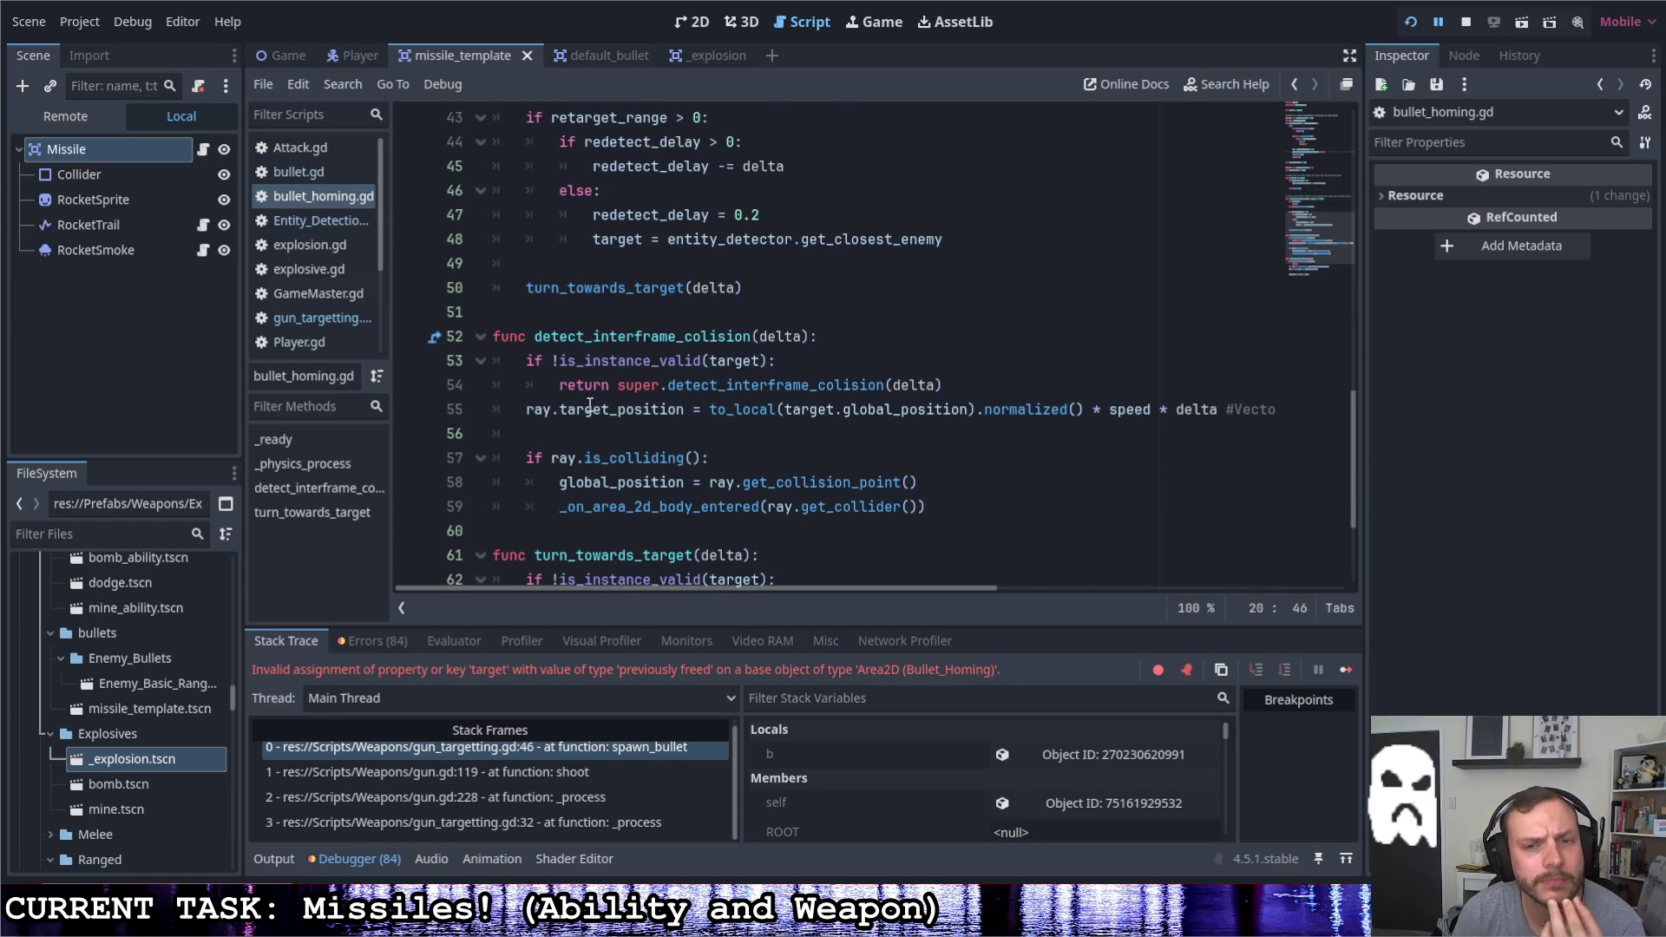
{"action": "scroll", "coordinate": [588, 400], "scroll_direction": "up", "scroll_amount": 1}
{"action": "scroll", "coordinate": [589, 398], "scroll_direction": "up", "scroll_amount": 1}
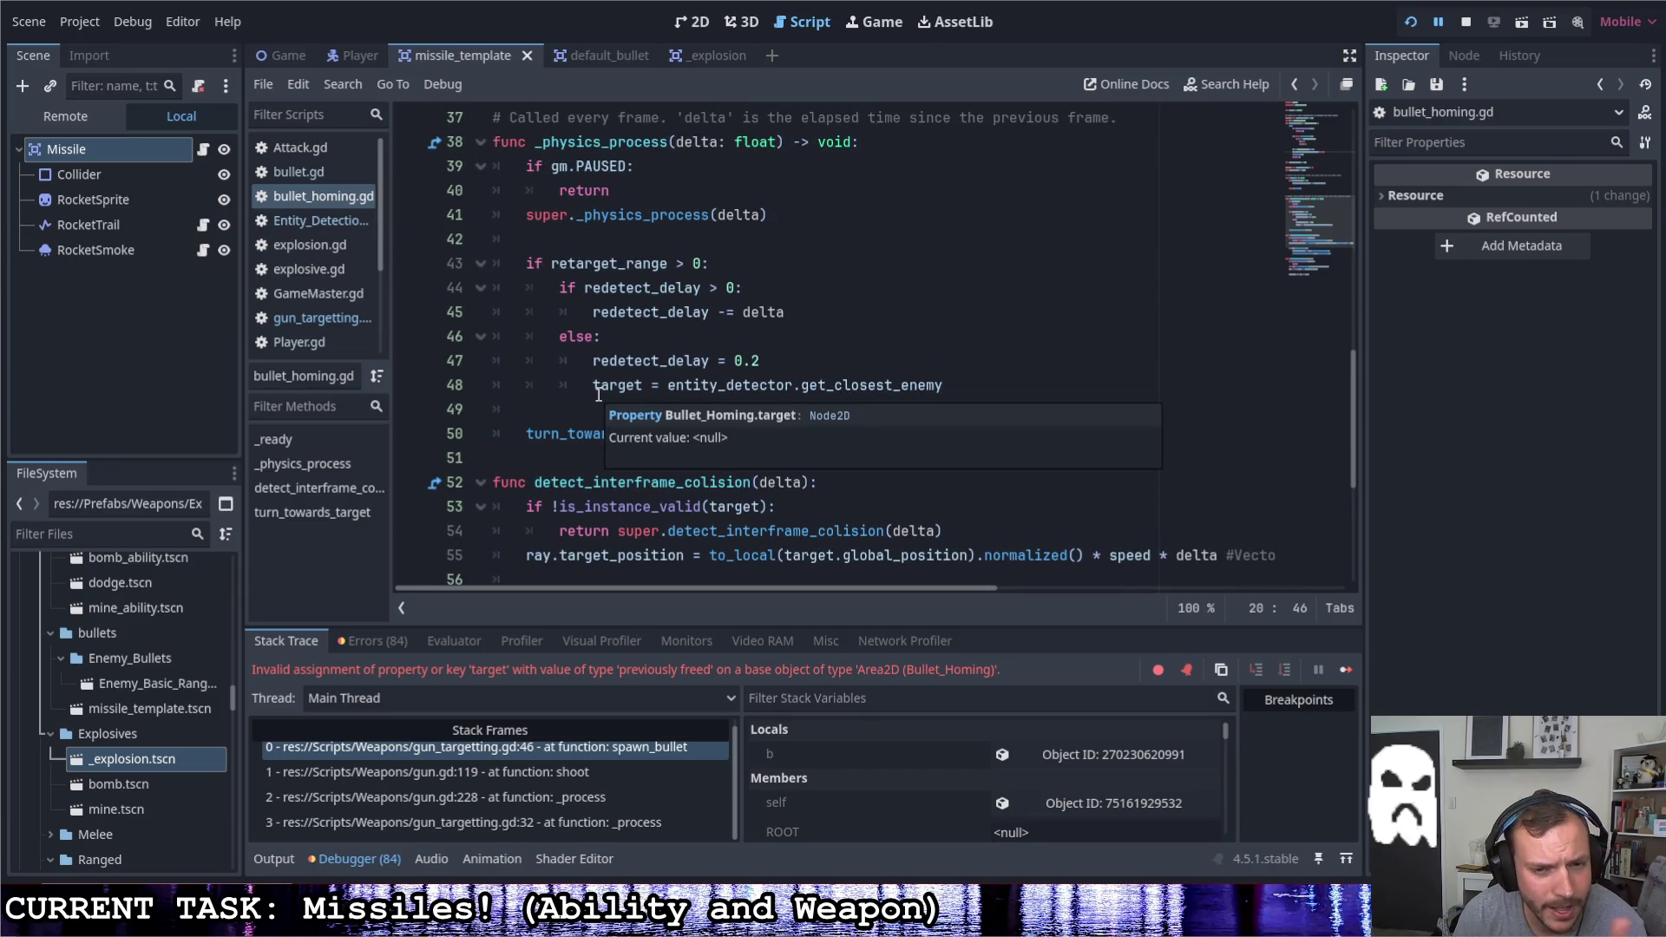
Start rewriting the line 43 condition, undoing a botched is_instance_valid completion twice
{"action": "left_click", "coordinate": [544, 264]}
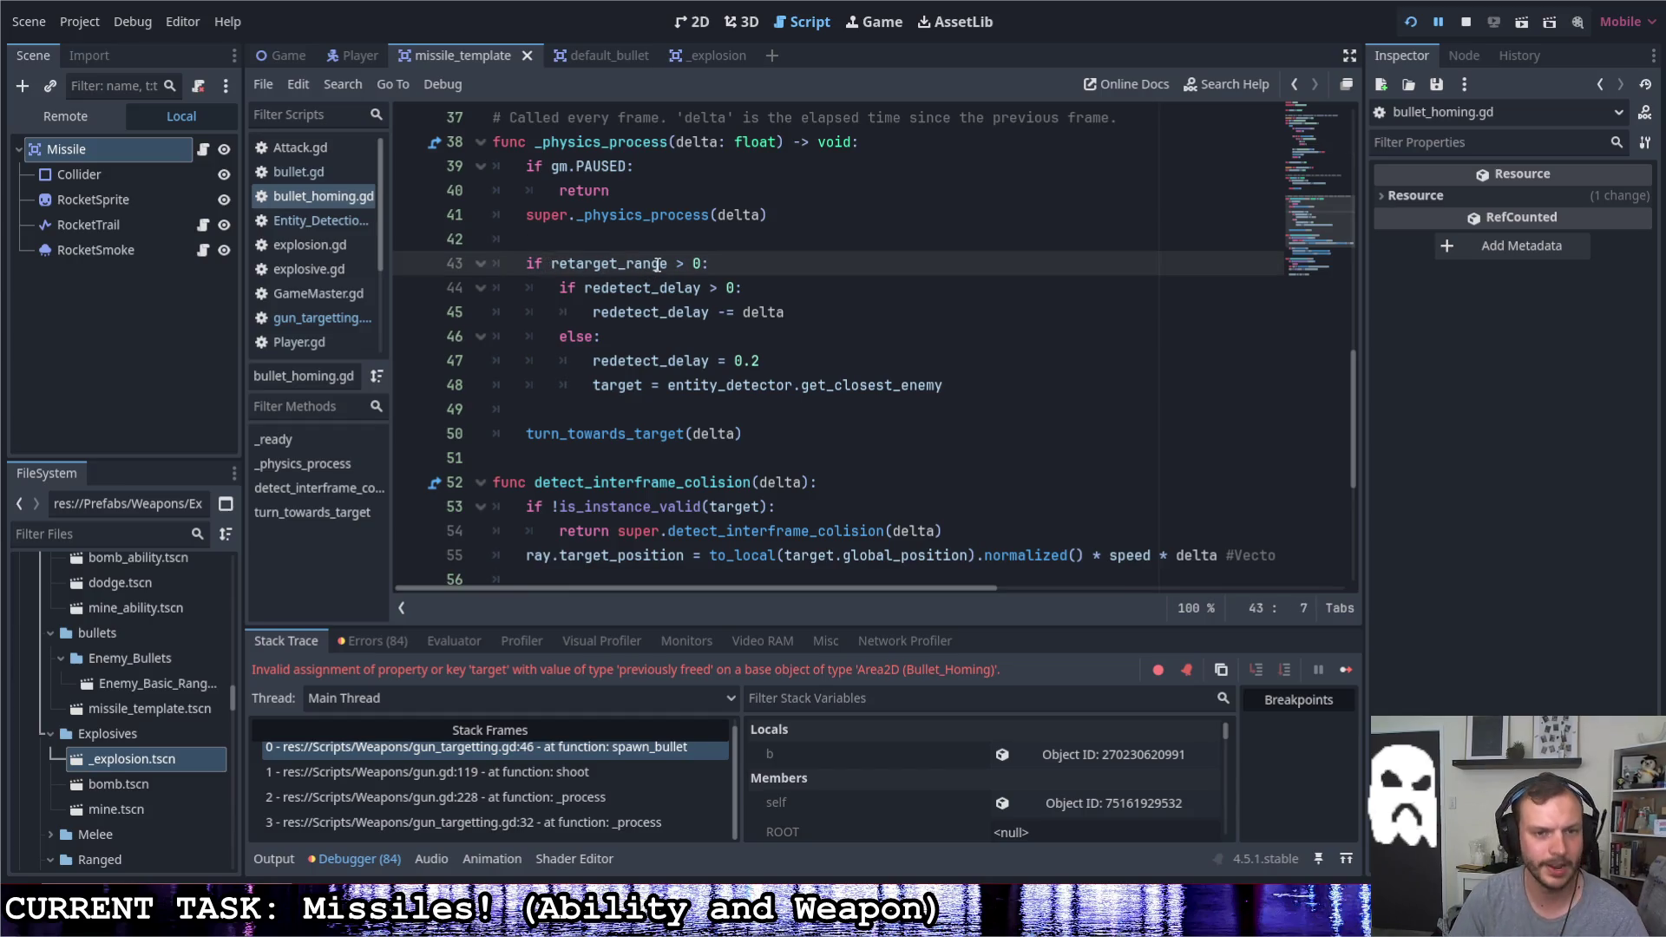
{"action": "type", "text": "is"}
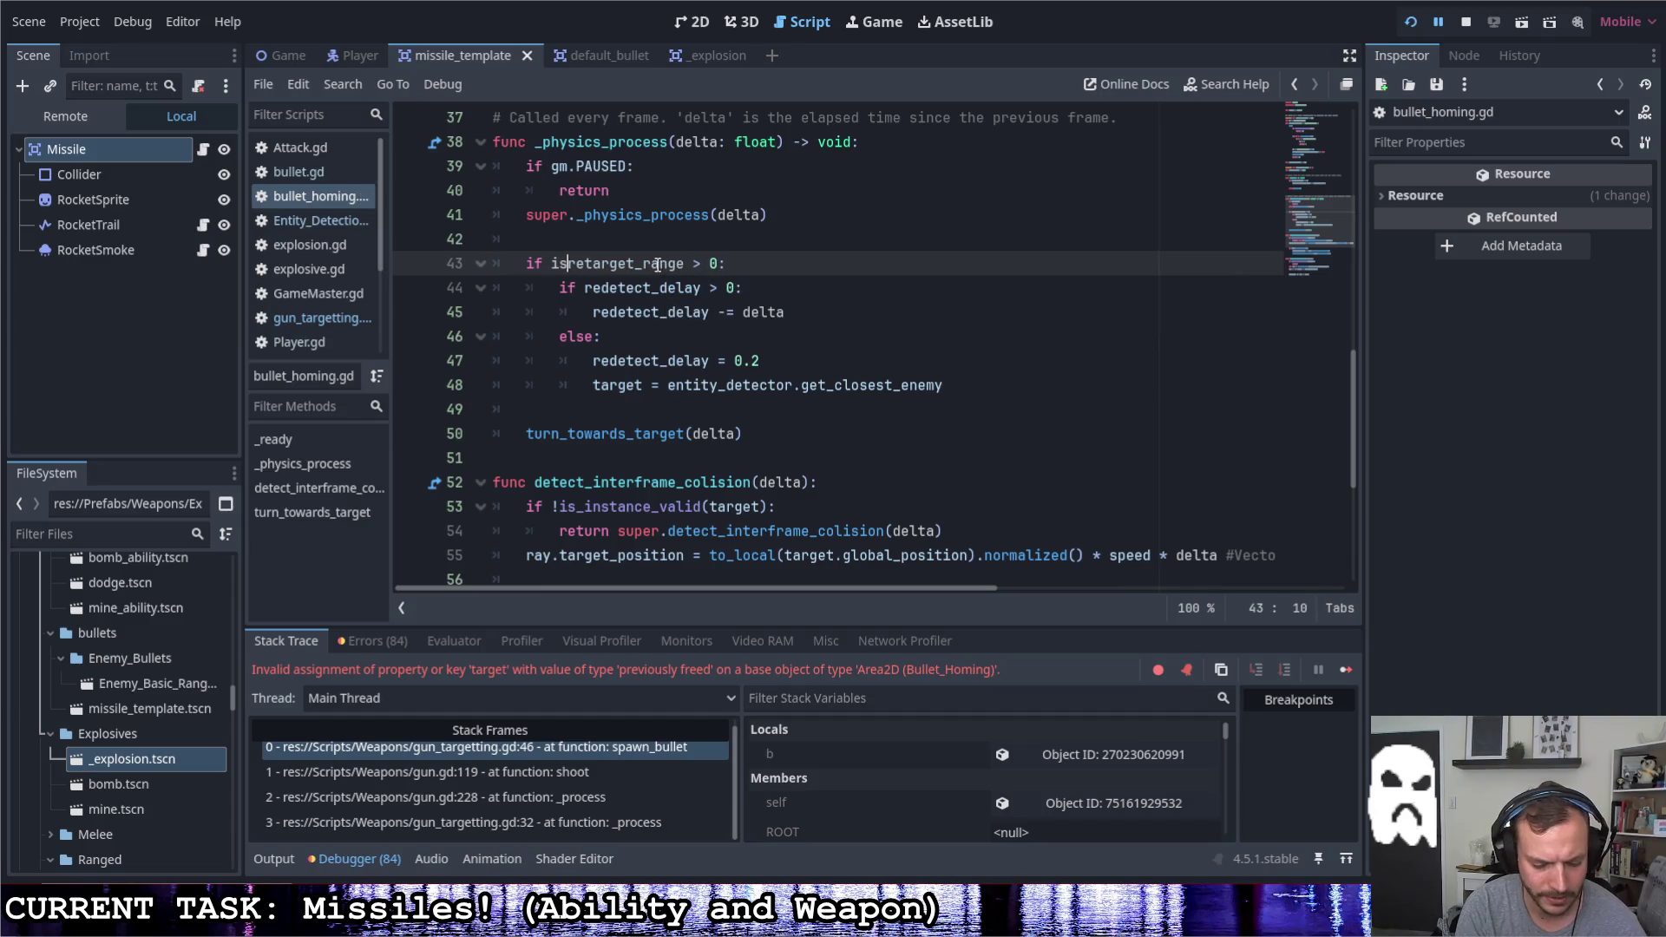
{"action": "type", "text": "_ins"}
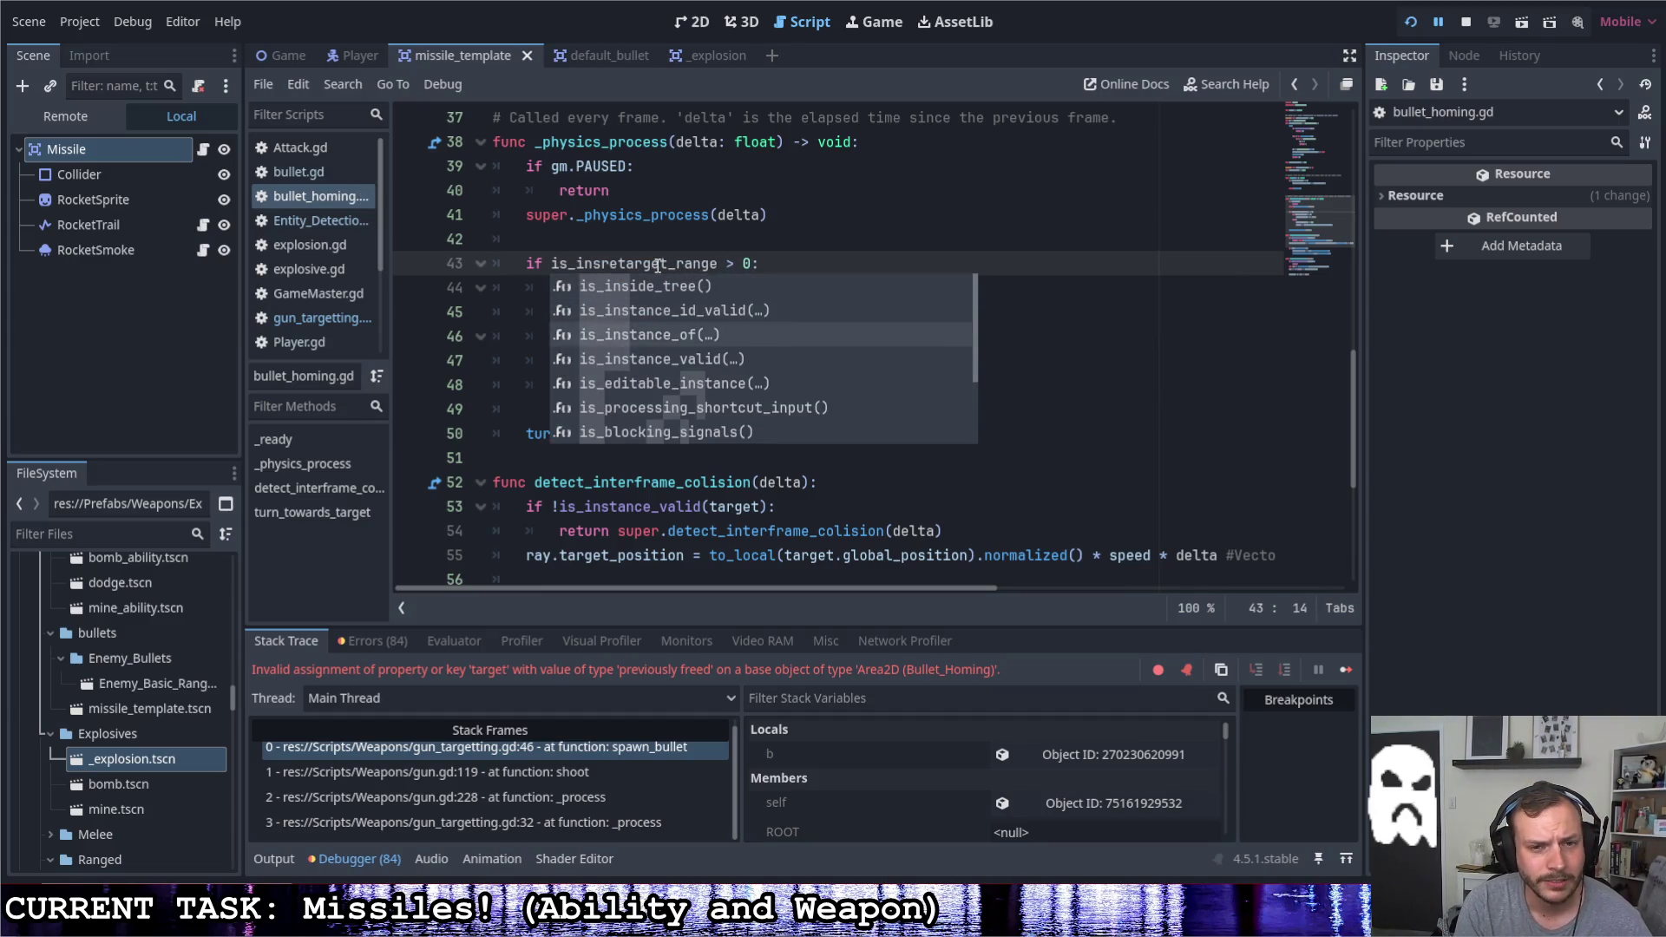
{"action": "key", "text": "Down"}
{"action": "key", "text": "Tab"}
{"action": "key", "text": "ctrl+z"}
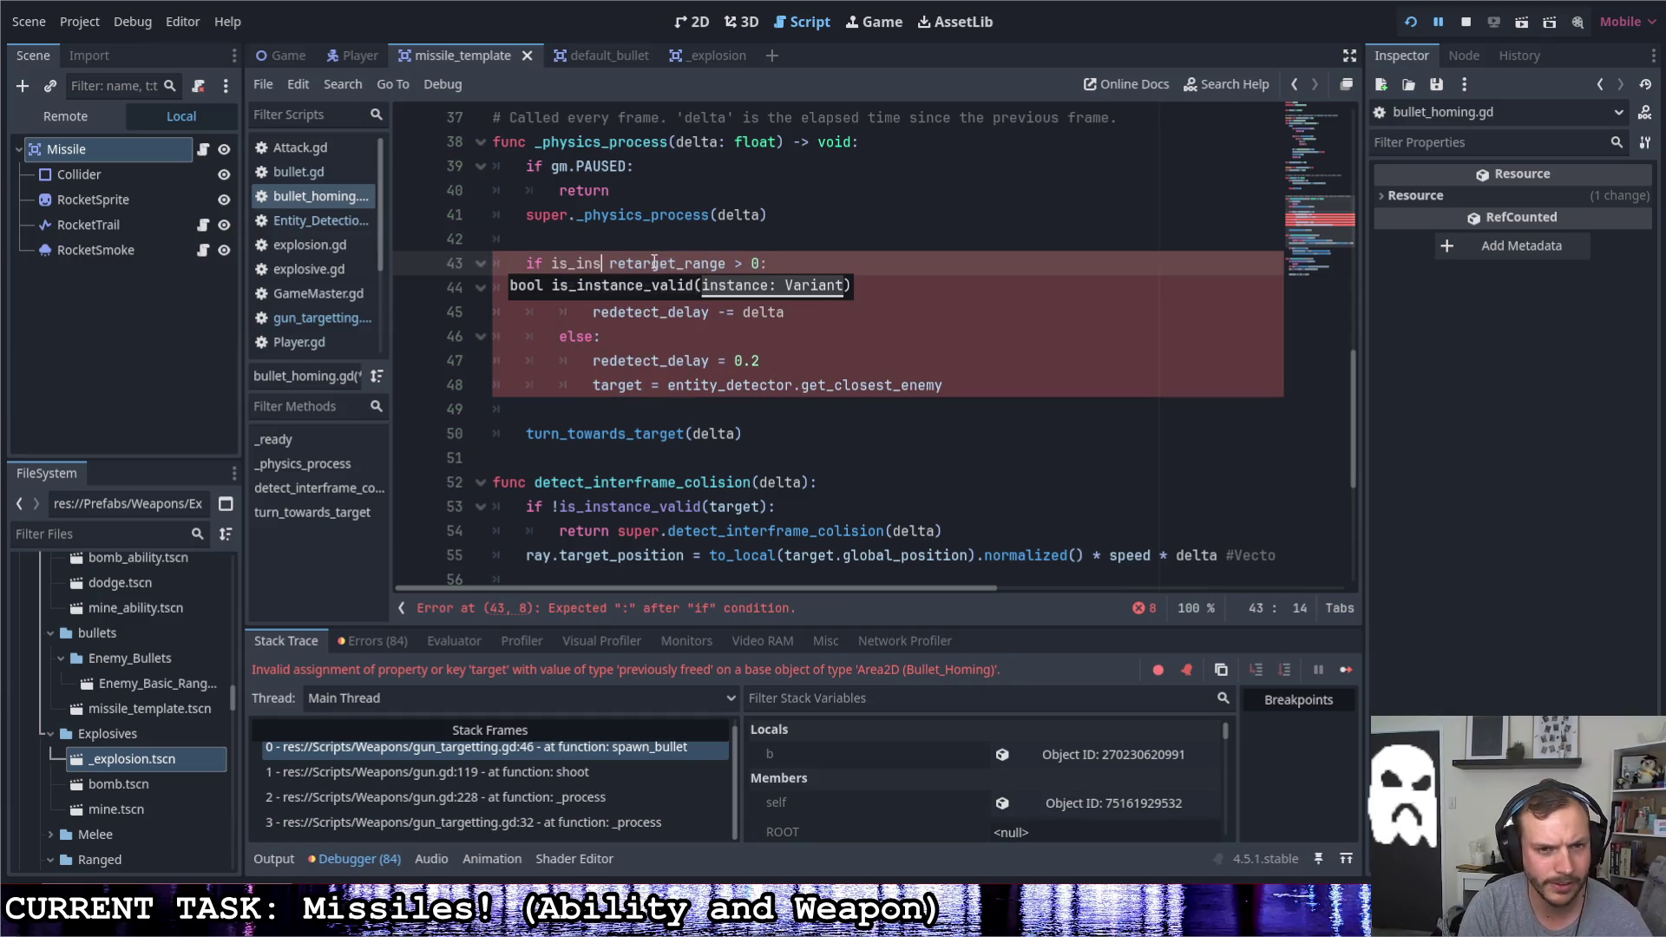
{"action": "key", "text": "Return"}
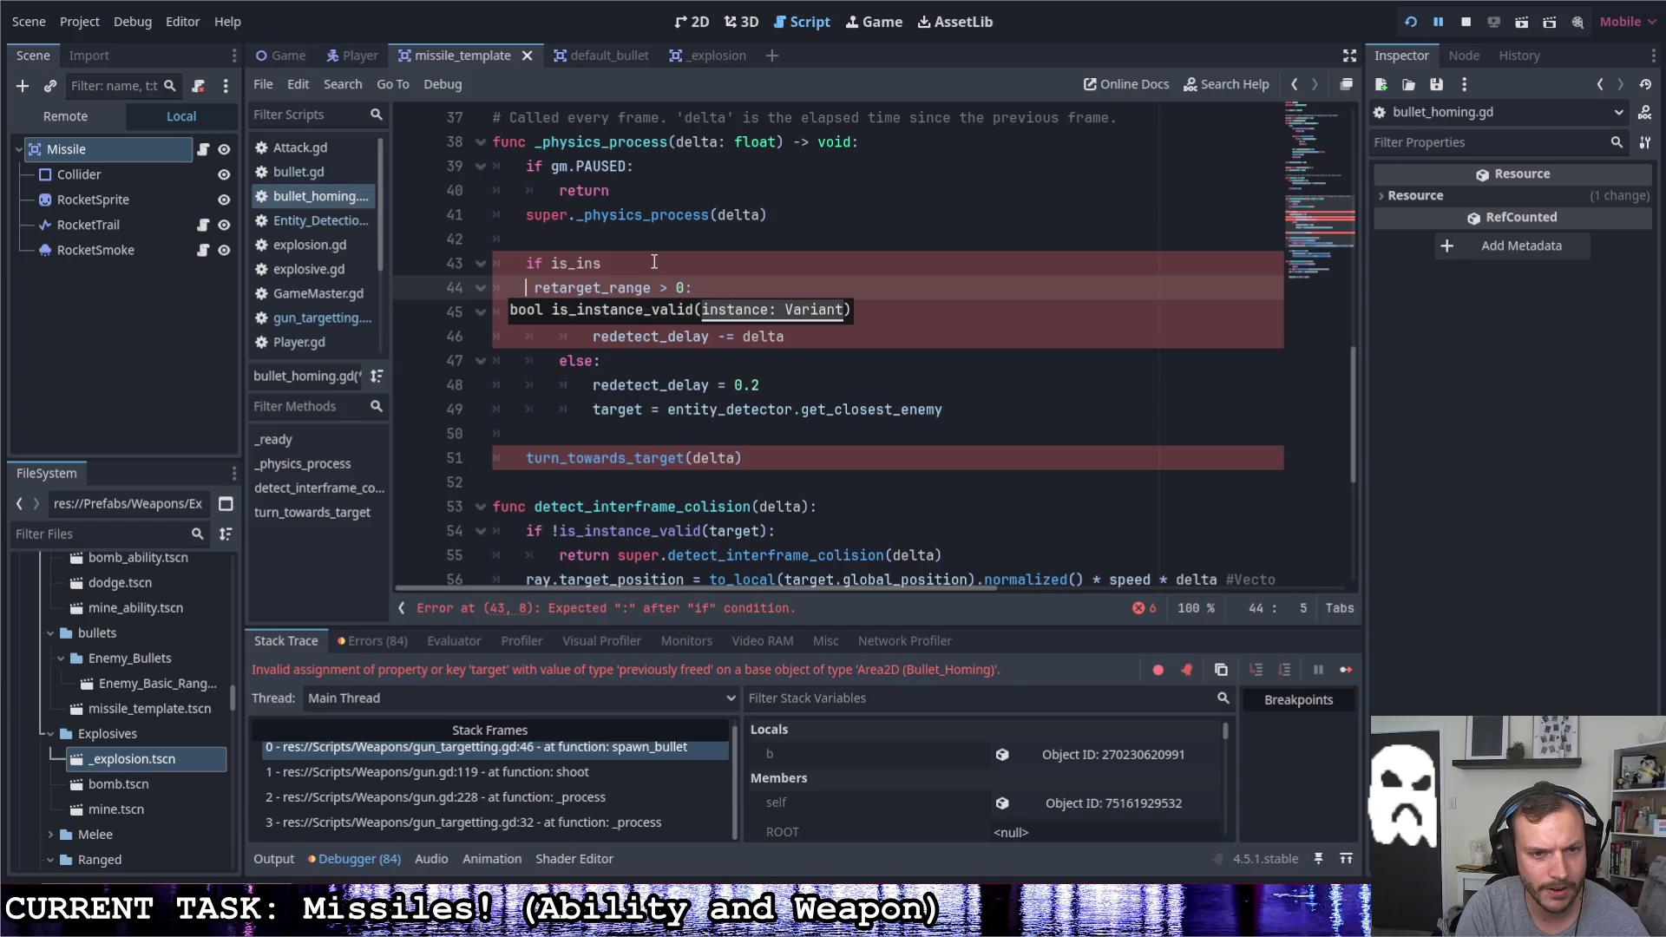
{"action": "key", "text": "ctrl+z"}
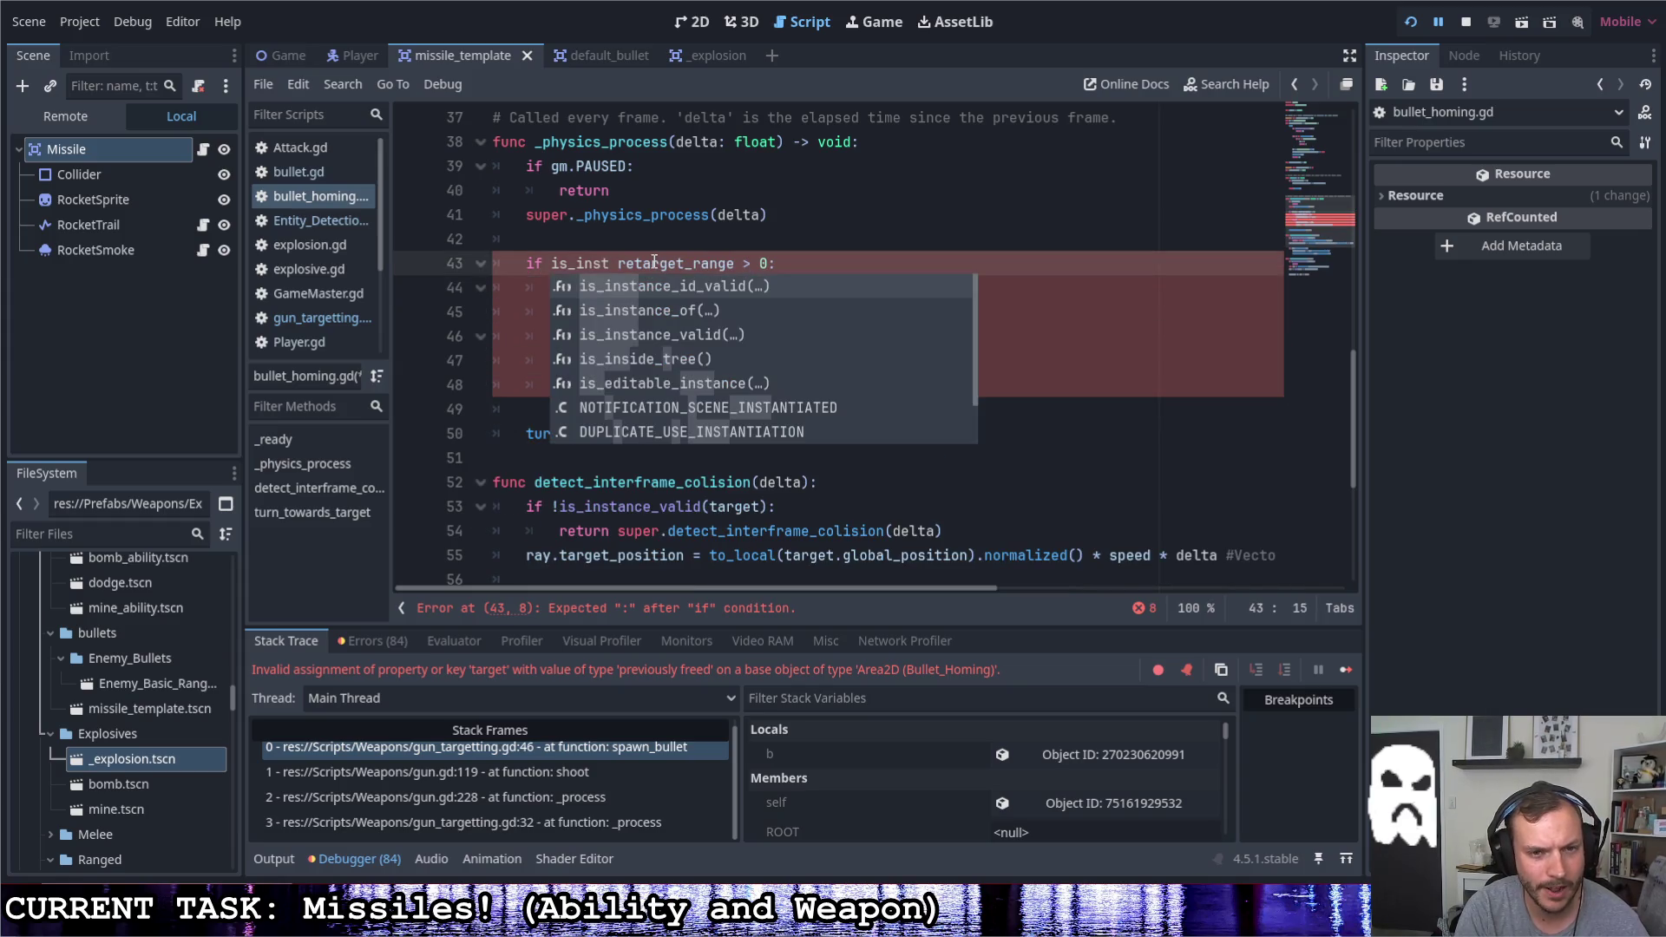
Set line 43 to 'if !is_instance_valid(target) && retarget_range > 0:' and run the game
{"action": "key", "text": "Left"}
{"action": "key", "text": "Down"}
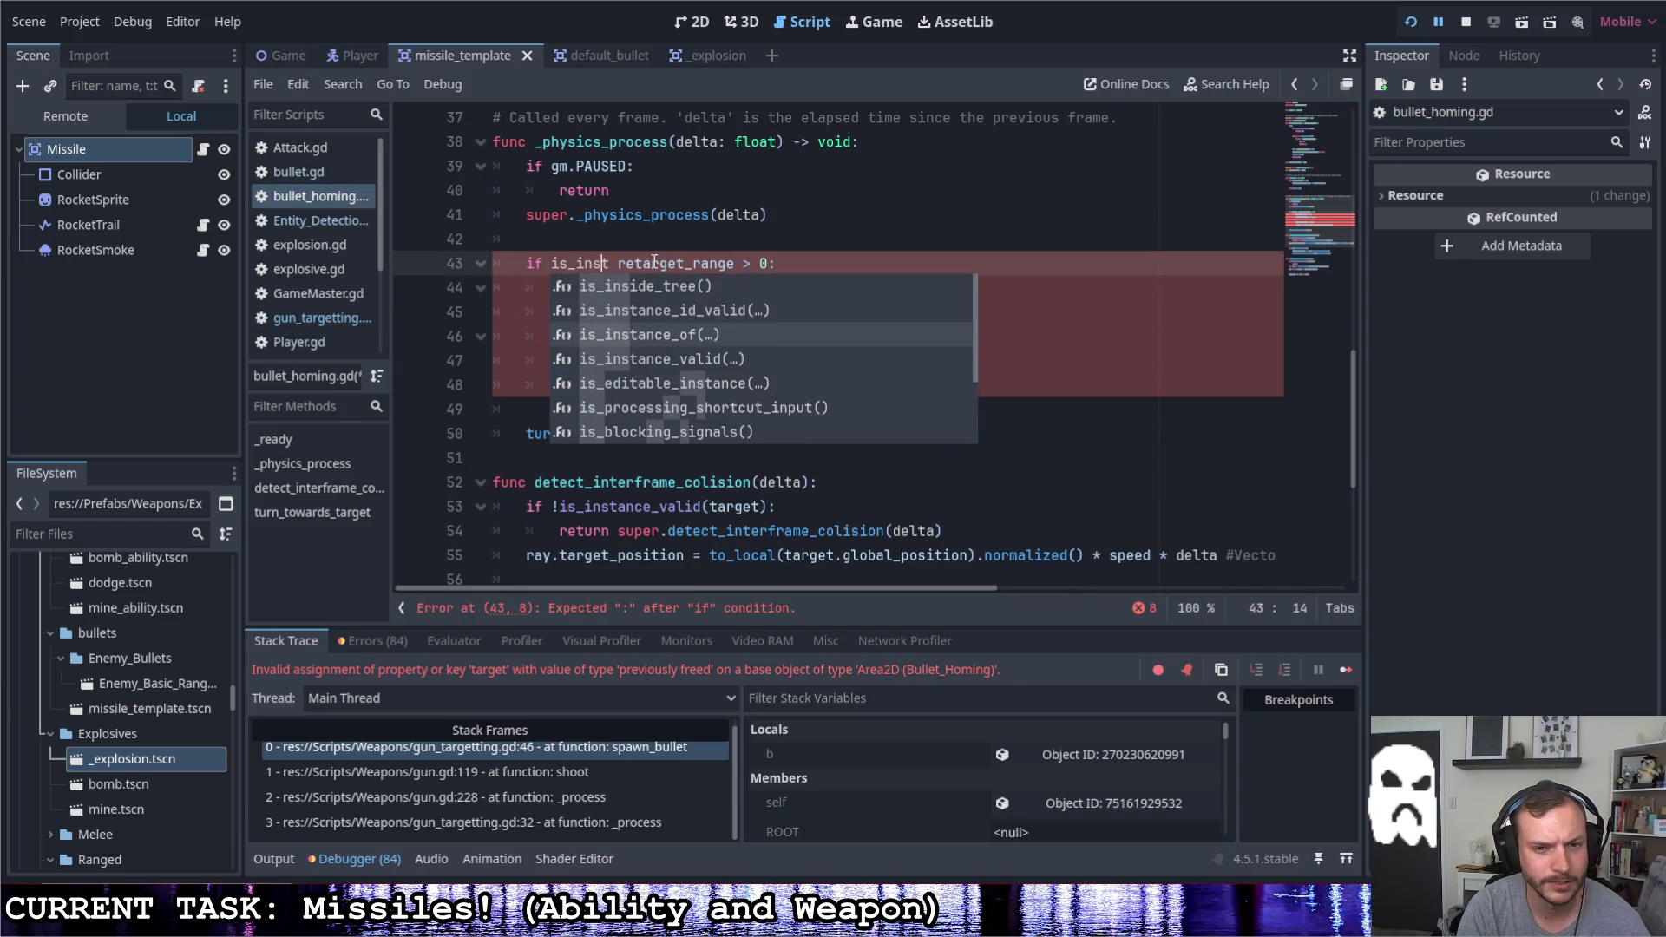
{"action": "key", "text": "Down"}
{"action": "key", "text": "Return"}
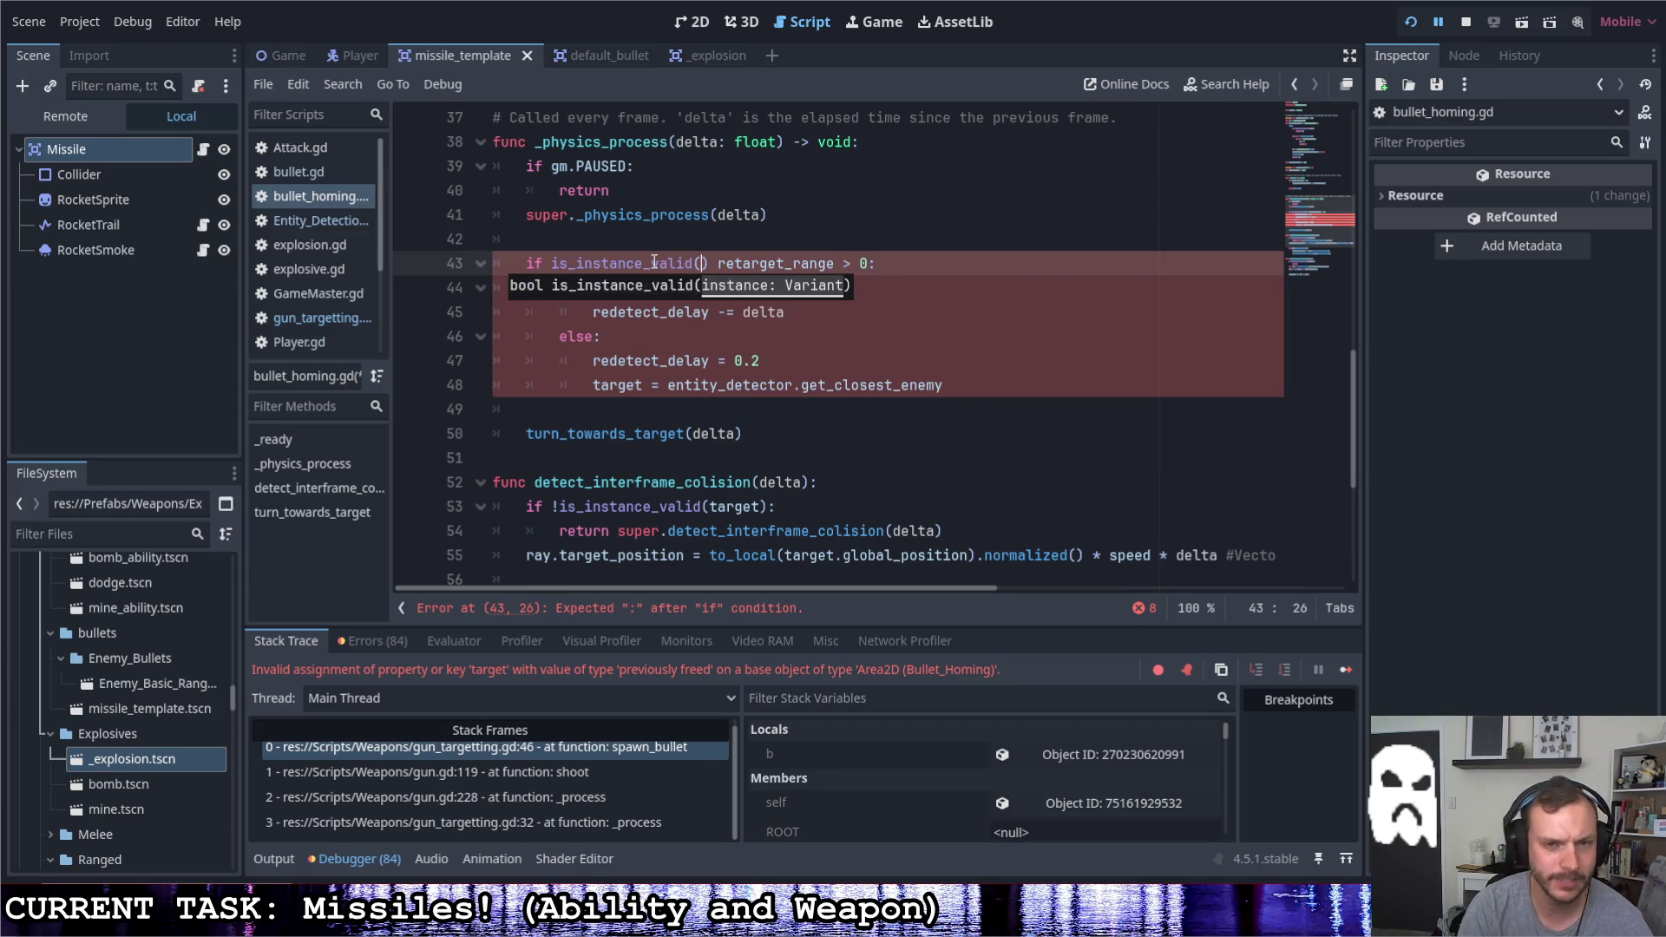
{"action": "type", "text": "target"}
{"action": "key", "text": "Right"}
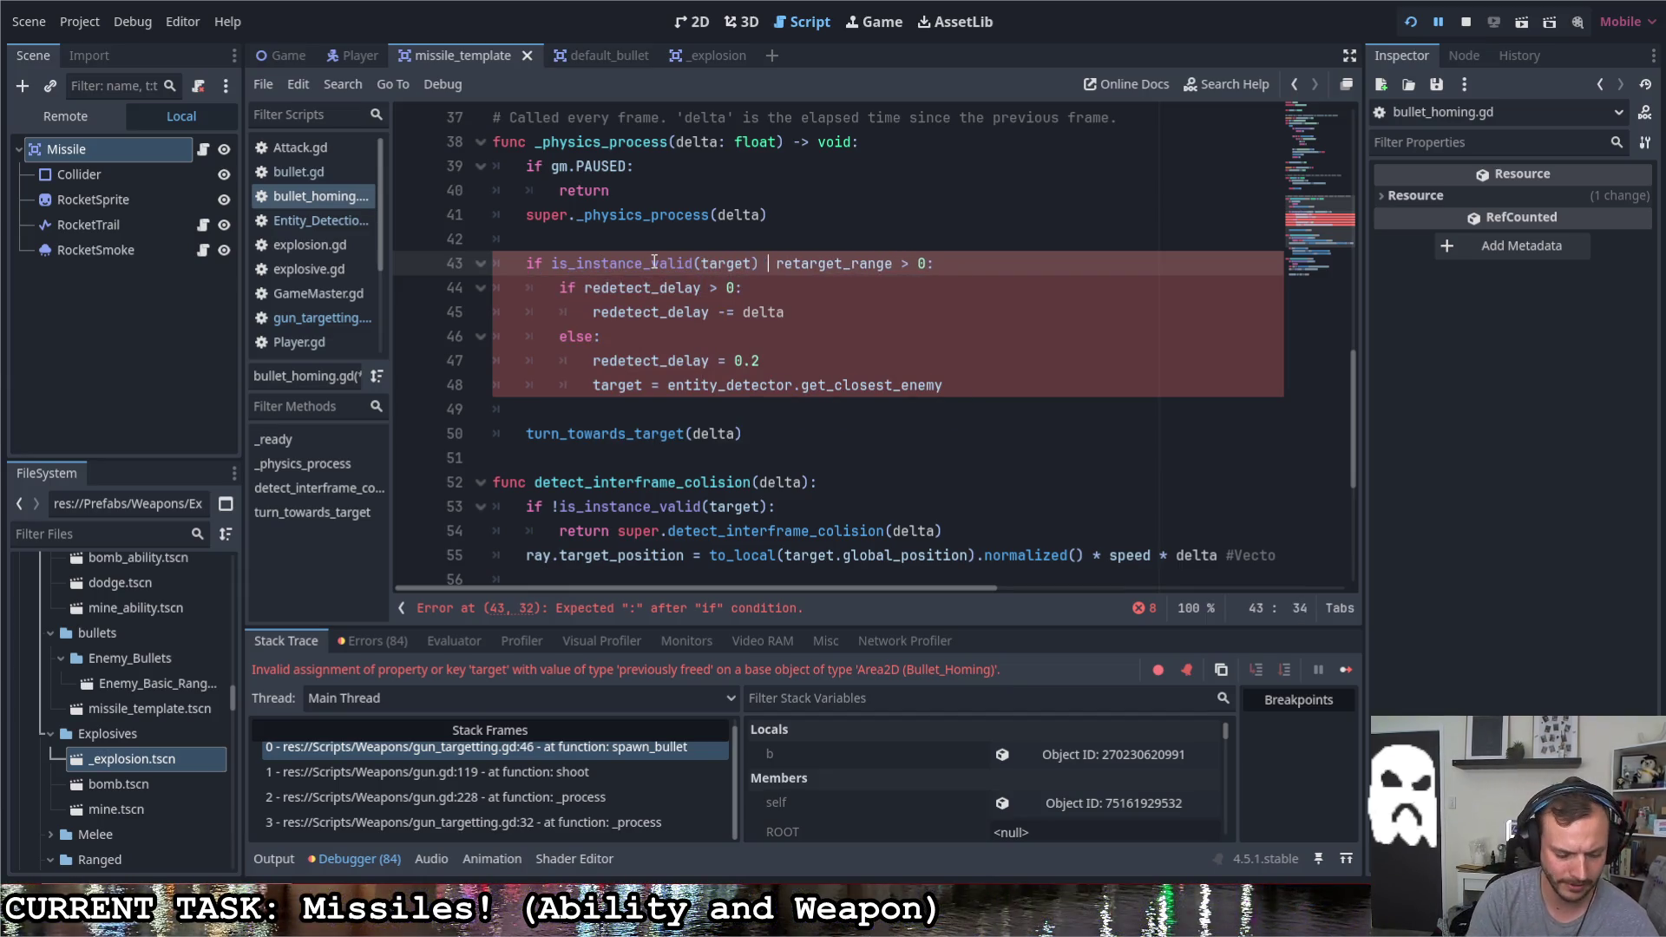
{"action": "type", "text": "&& "}
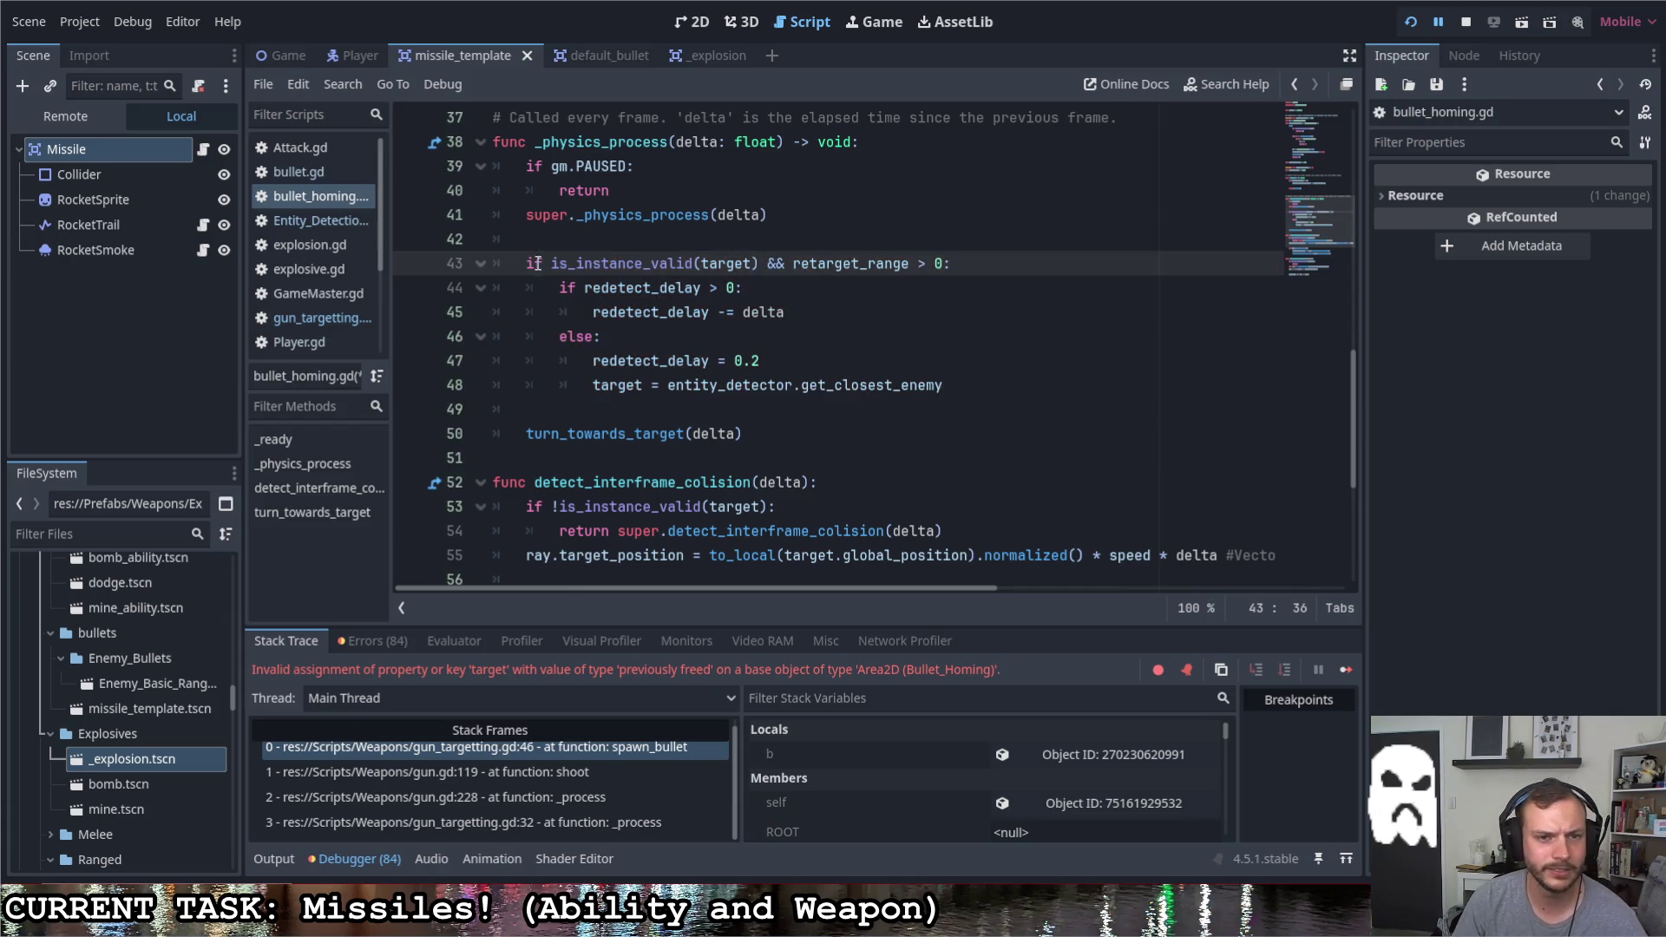
{"action": "type", "text": "!"}
{"action": "left_click", "coordinate": [835, 263]}
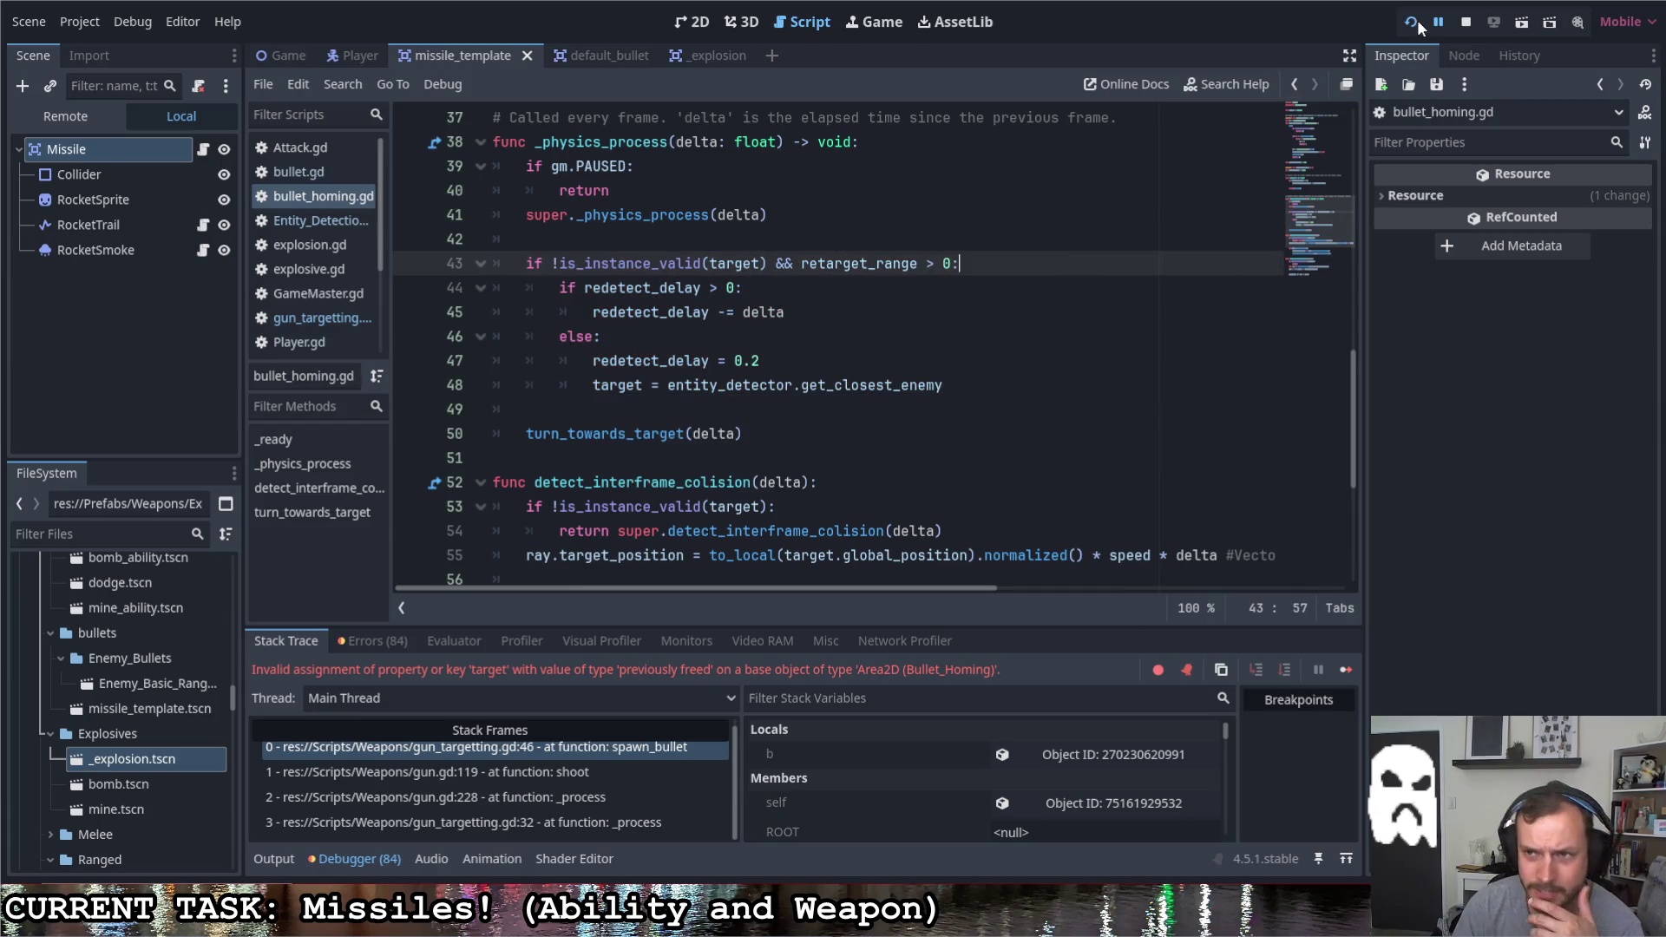
{"action": "left_click", "coordinate": [1413, 22]}
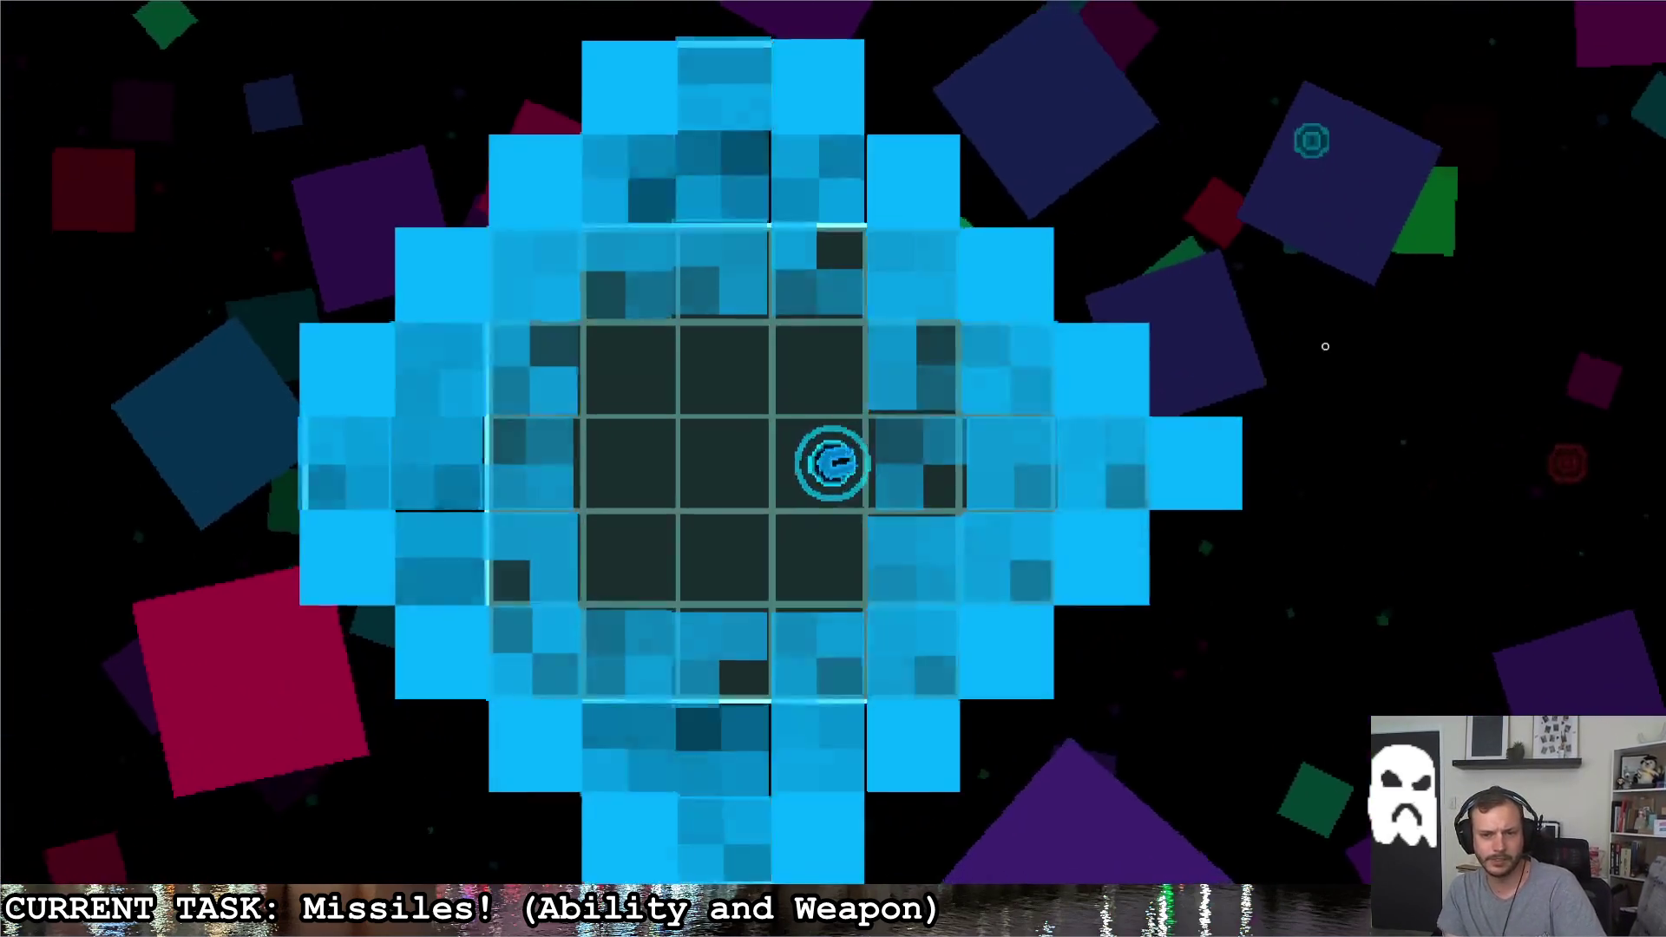
Move into the enemy room, aim at the red enemy and launch a burst of homing missiles
{"action": "key", "text": "d"}
{"action": "left_click", "coordinate": [1477, 454]}
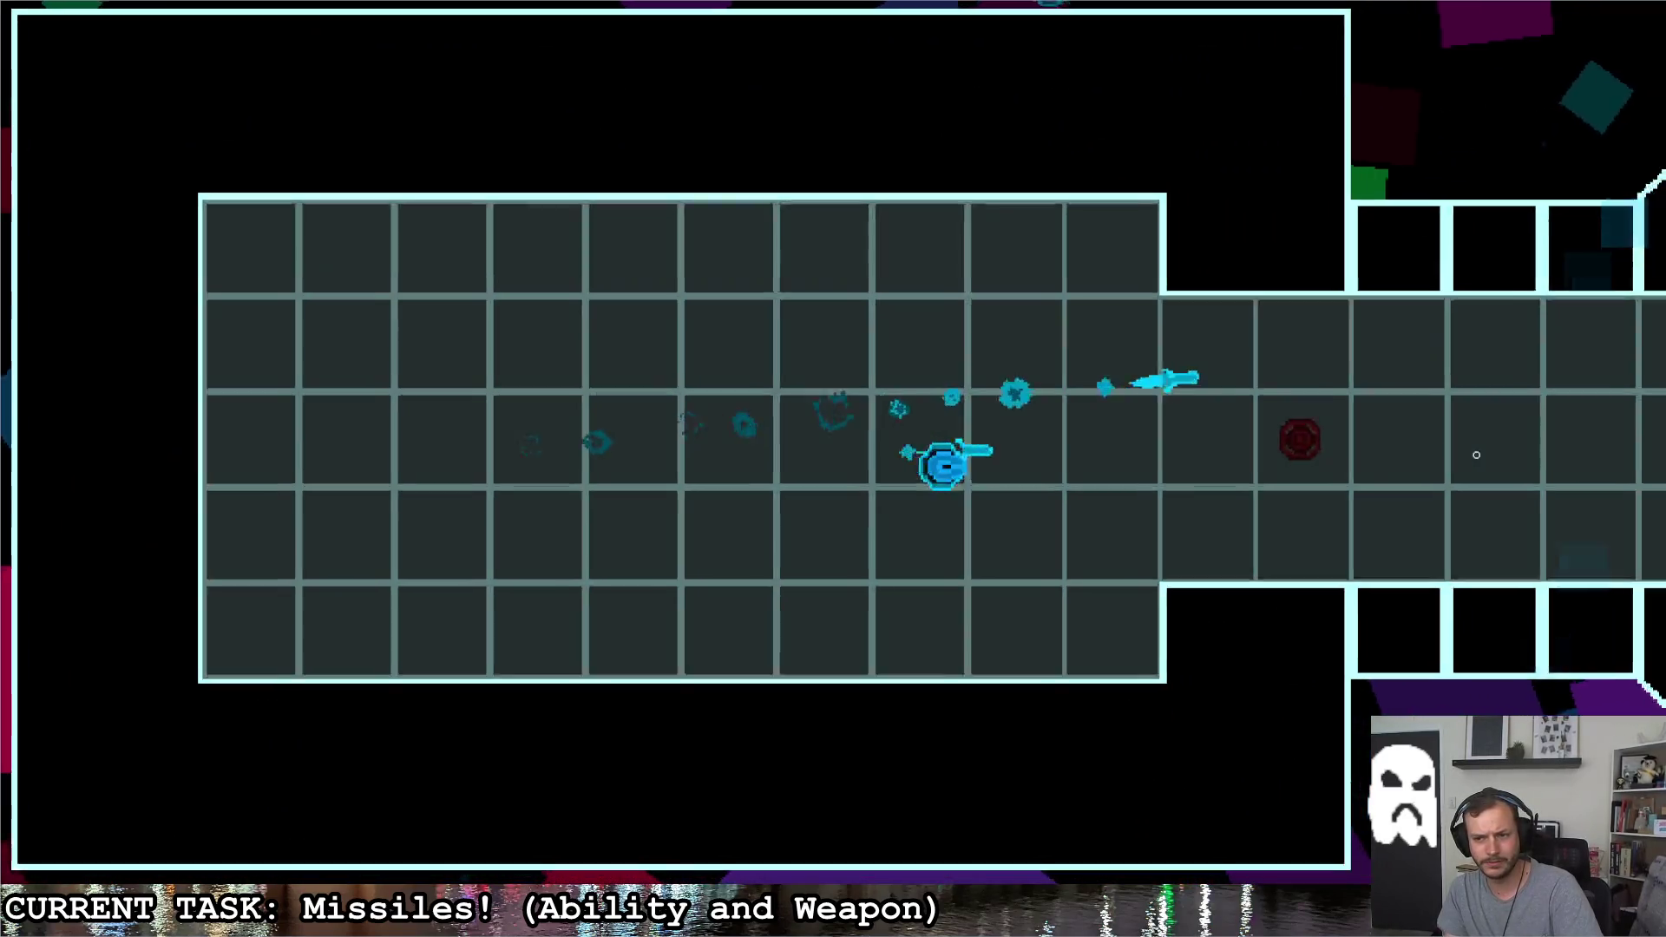
{"action": "mouse_move", "coordinate": [1477, 455]}
{"action": "left_mouse_down"}
{"action": "mouse_move", "coordinate": [1182, 204]}
{"action": "mouse_move", "coordinate": [485, 434]}
{"action": "left_mouse_up"}
{"action": "key", "text": "d"}
{"action": "key", "text": "w"}
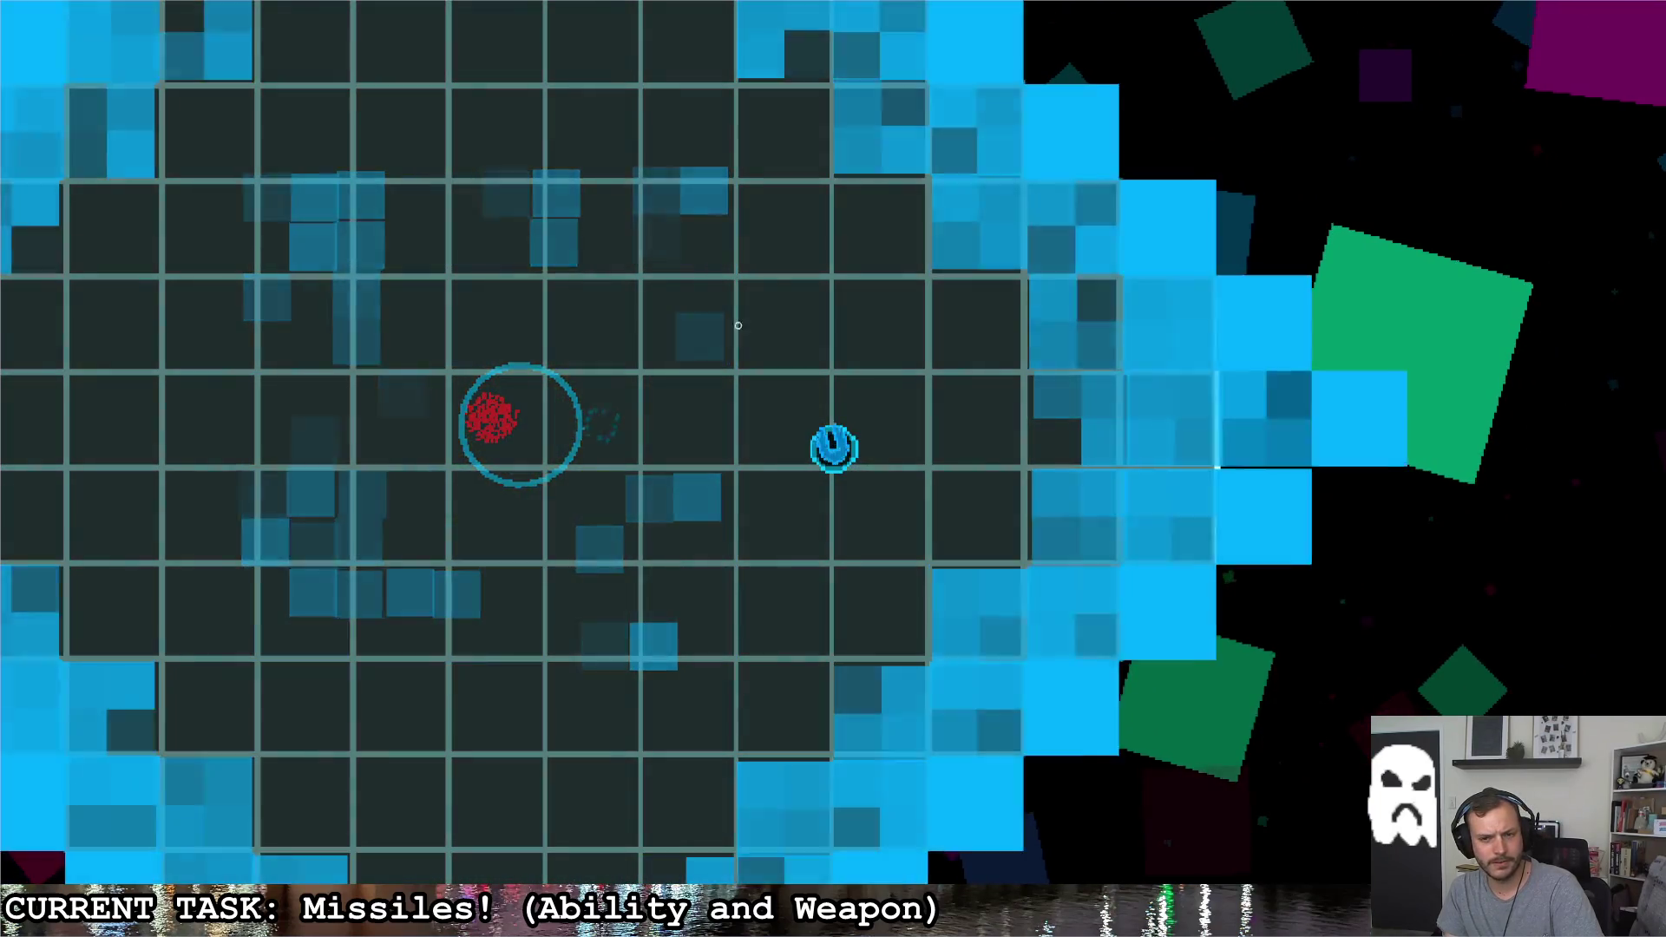
{"action": "key", "text": "space"}
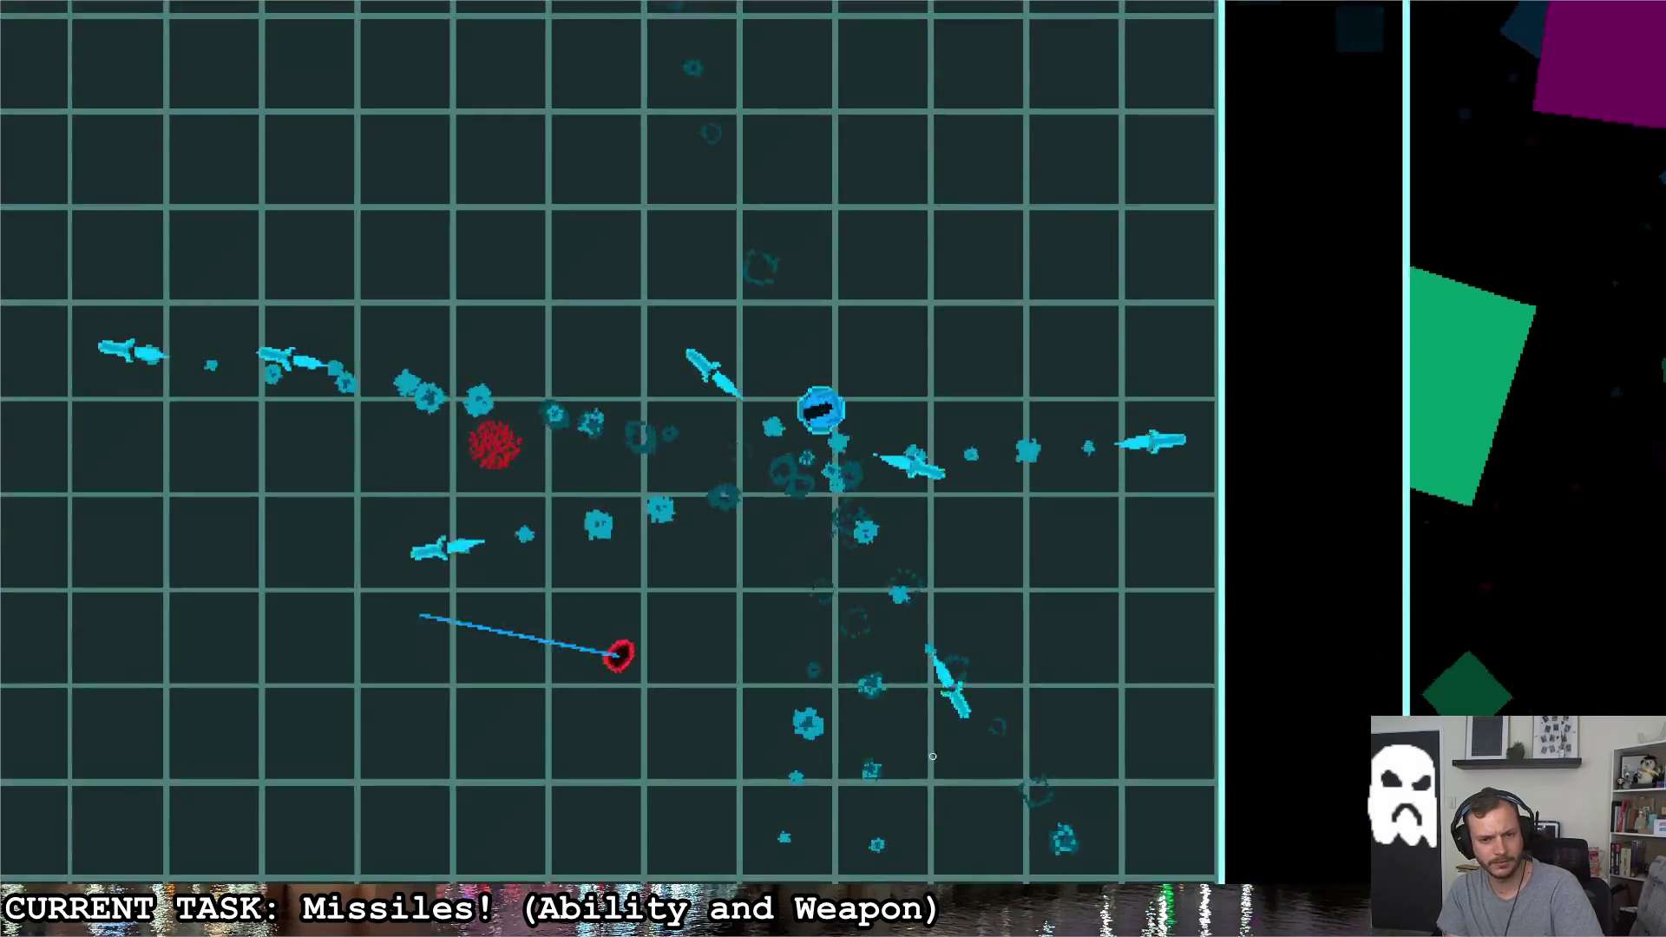
Advance up-right through the next room while aiming, watching the missiles chase enemies
{"action": "key", "text": "d"}
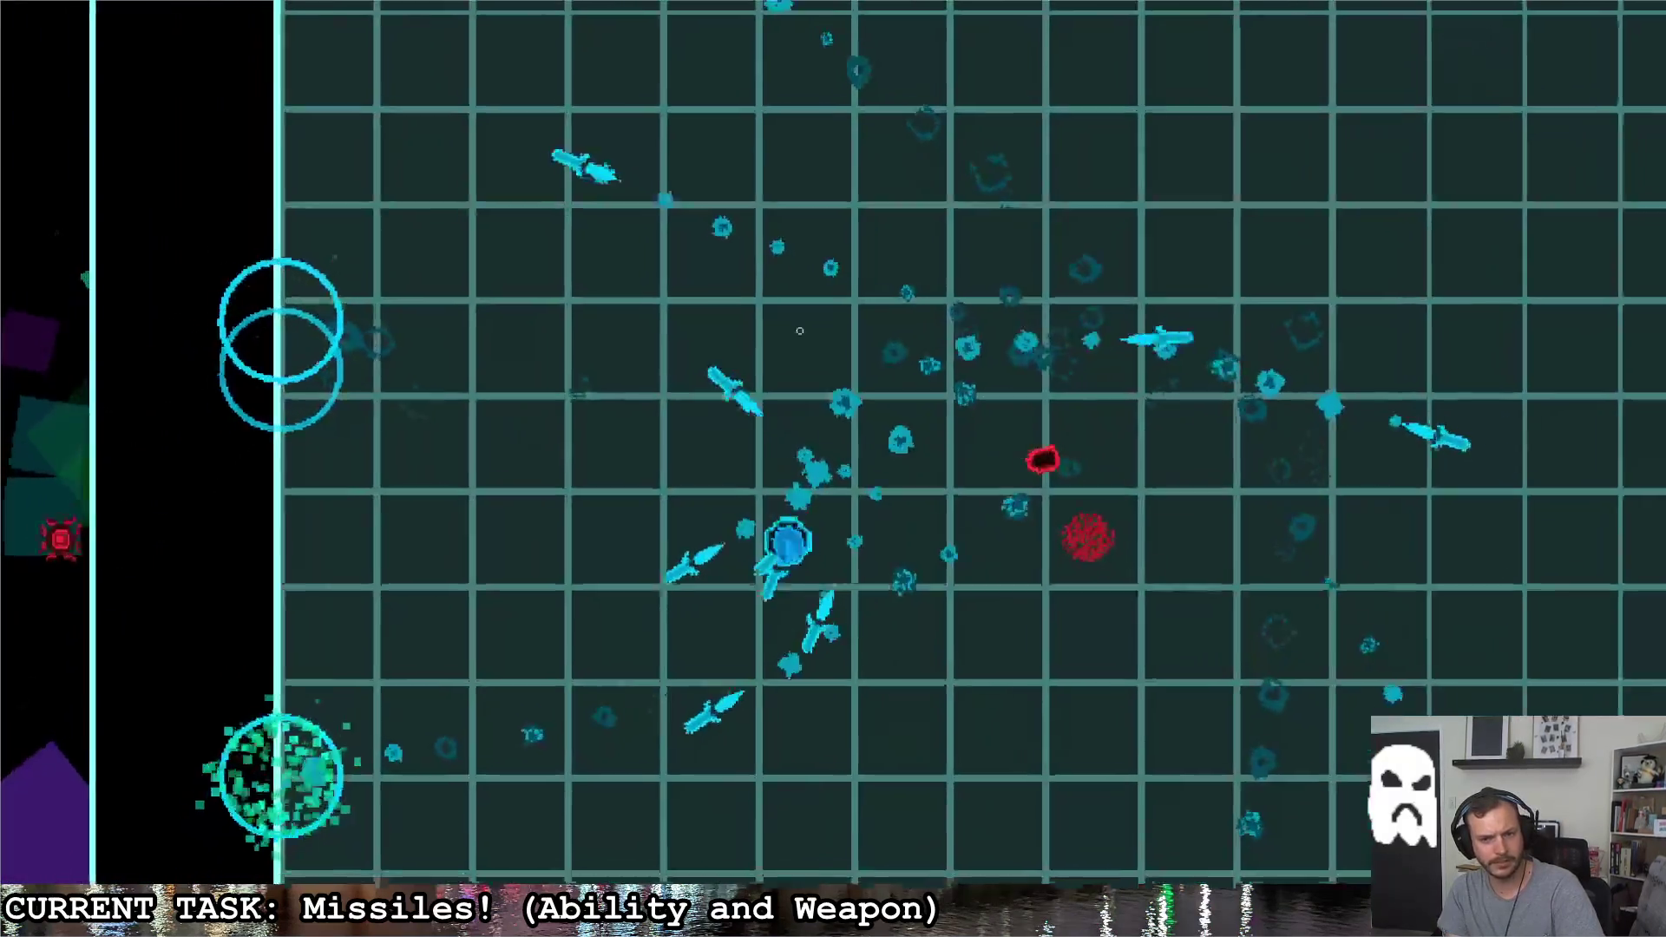
{"action": "mouse_move", "coordinate": [932, 755]}
{"action": "left_mouse_down"}
{"action": "mouse_move", "coordinate": [1054, 267]}
{"action": "mouse_move", "coordinate": [692, 537]}
{"action": "mouse_move", "coordinate": [999, 411]}
{"action": "left_mouse_up"}
{"action": "key", "text": "d"}
{"action": "key", "text": "d"}
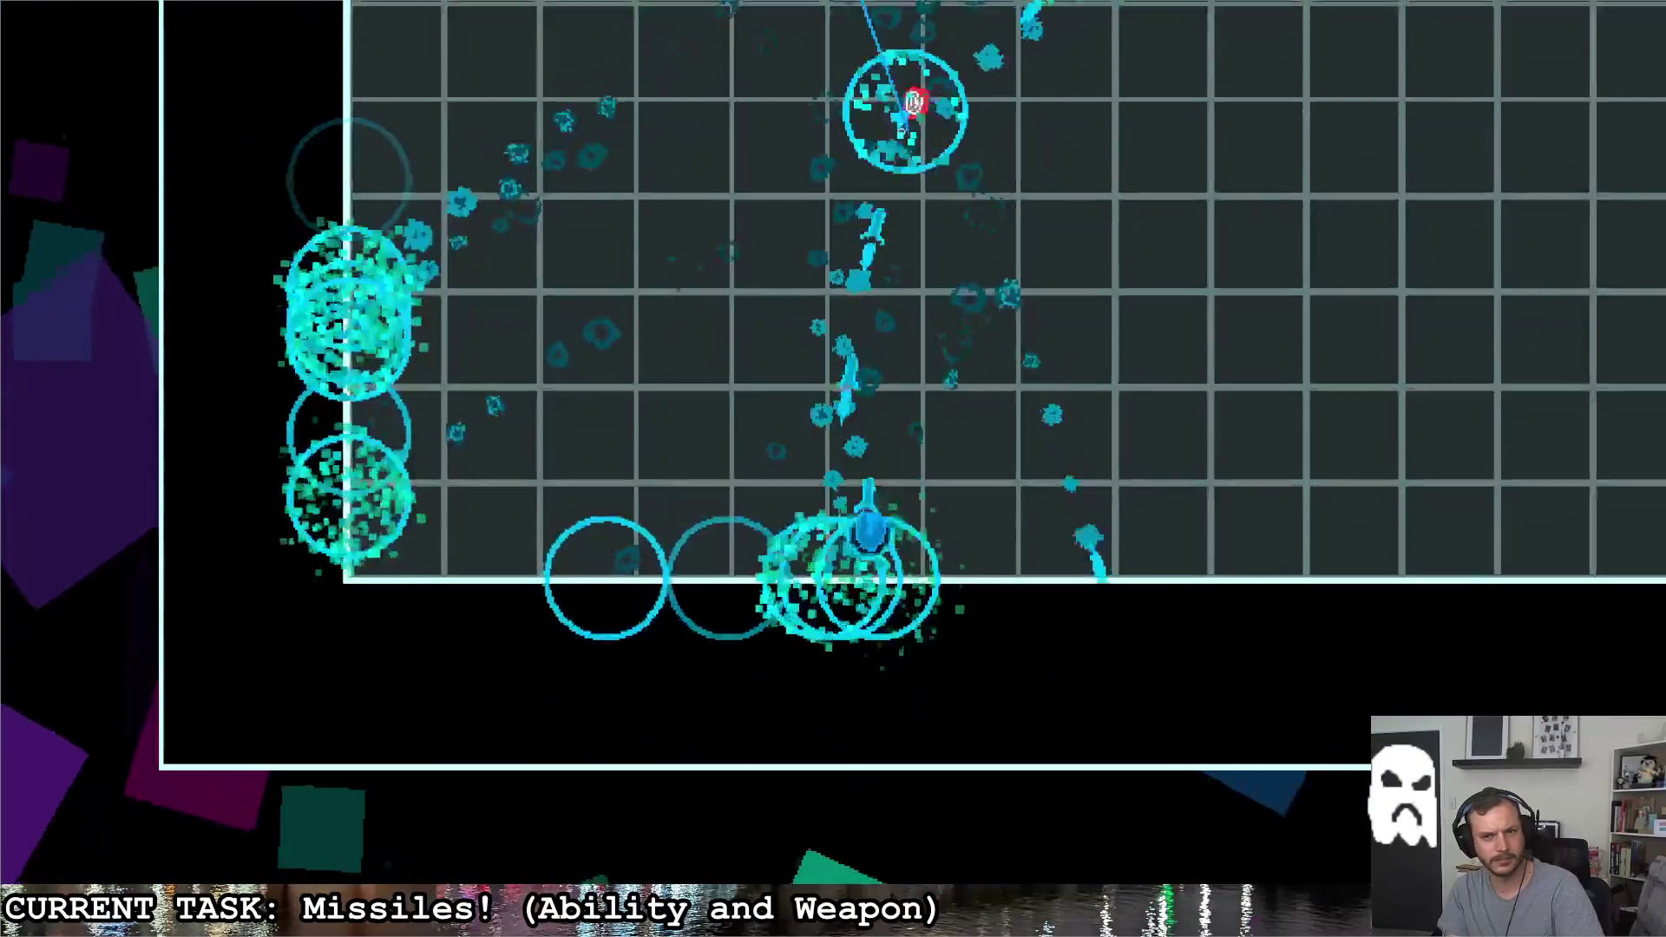
{"action": "key", "text": "w"}
{"action": "key", "text": "d"}
{"action": "mouse_move", "coordinate": [913, 103]}
{"action": "left_mouse_down"}
{"action": "mouse_move", "coordinate": [743, 93]}
{"action": "mouse_move", "coordinate": [551, 279]}
{"action": "left_mouse_up"}
{"action": "key", "text": "d"}
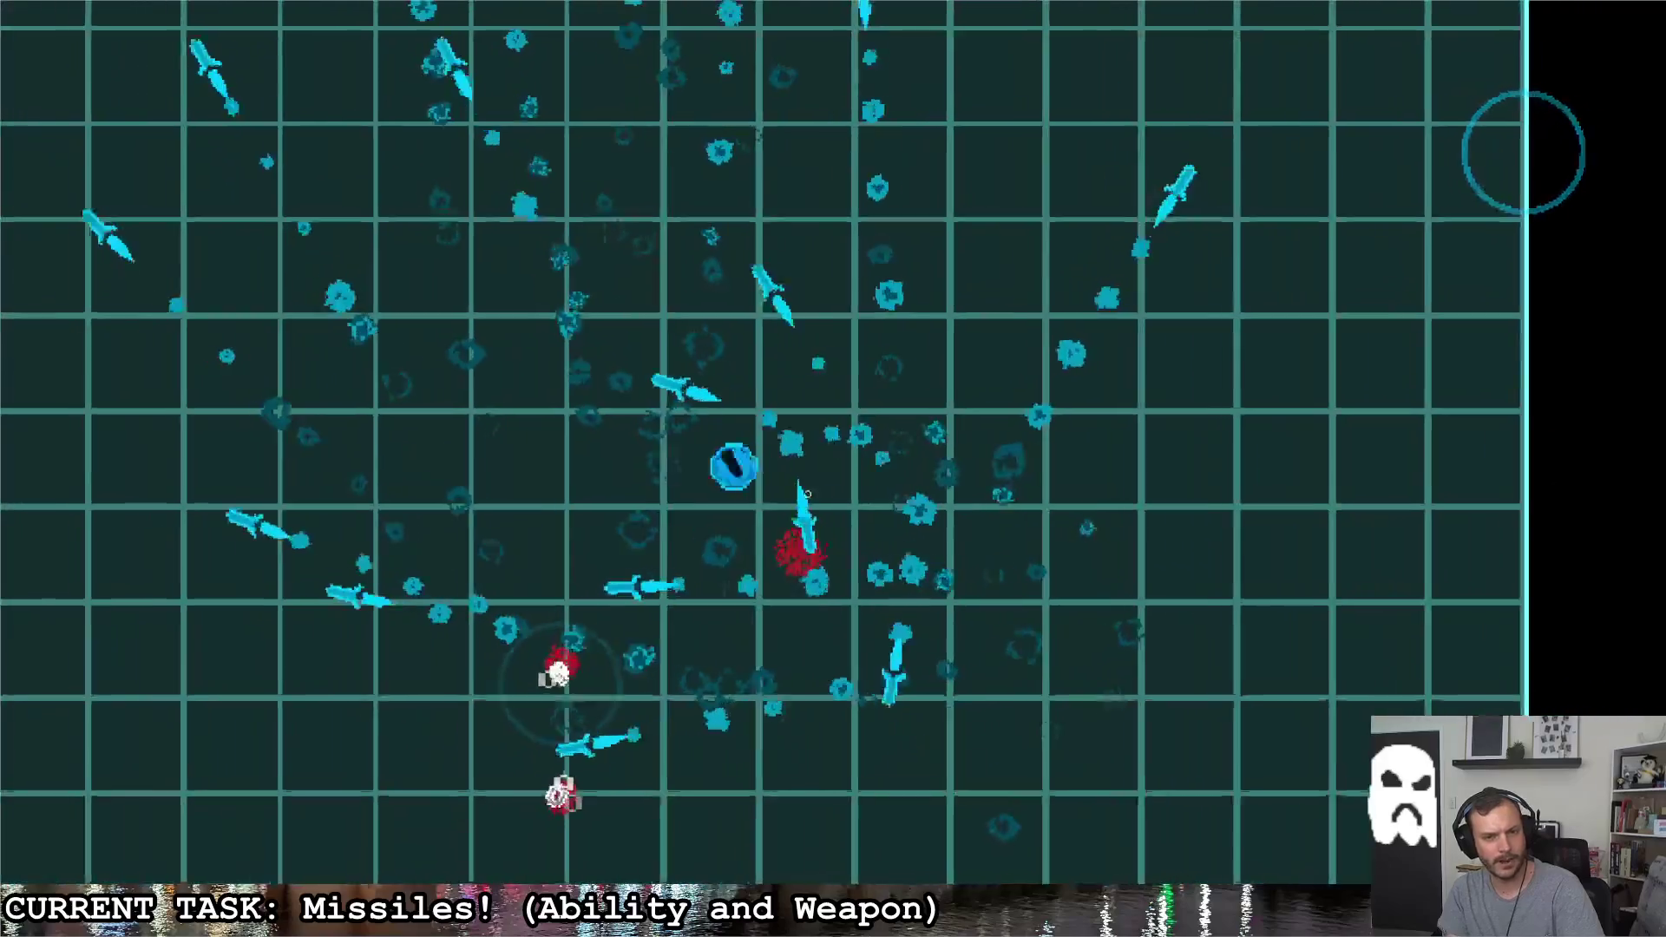